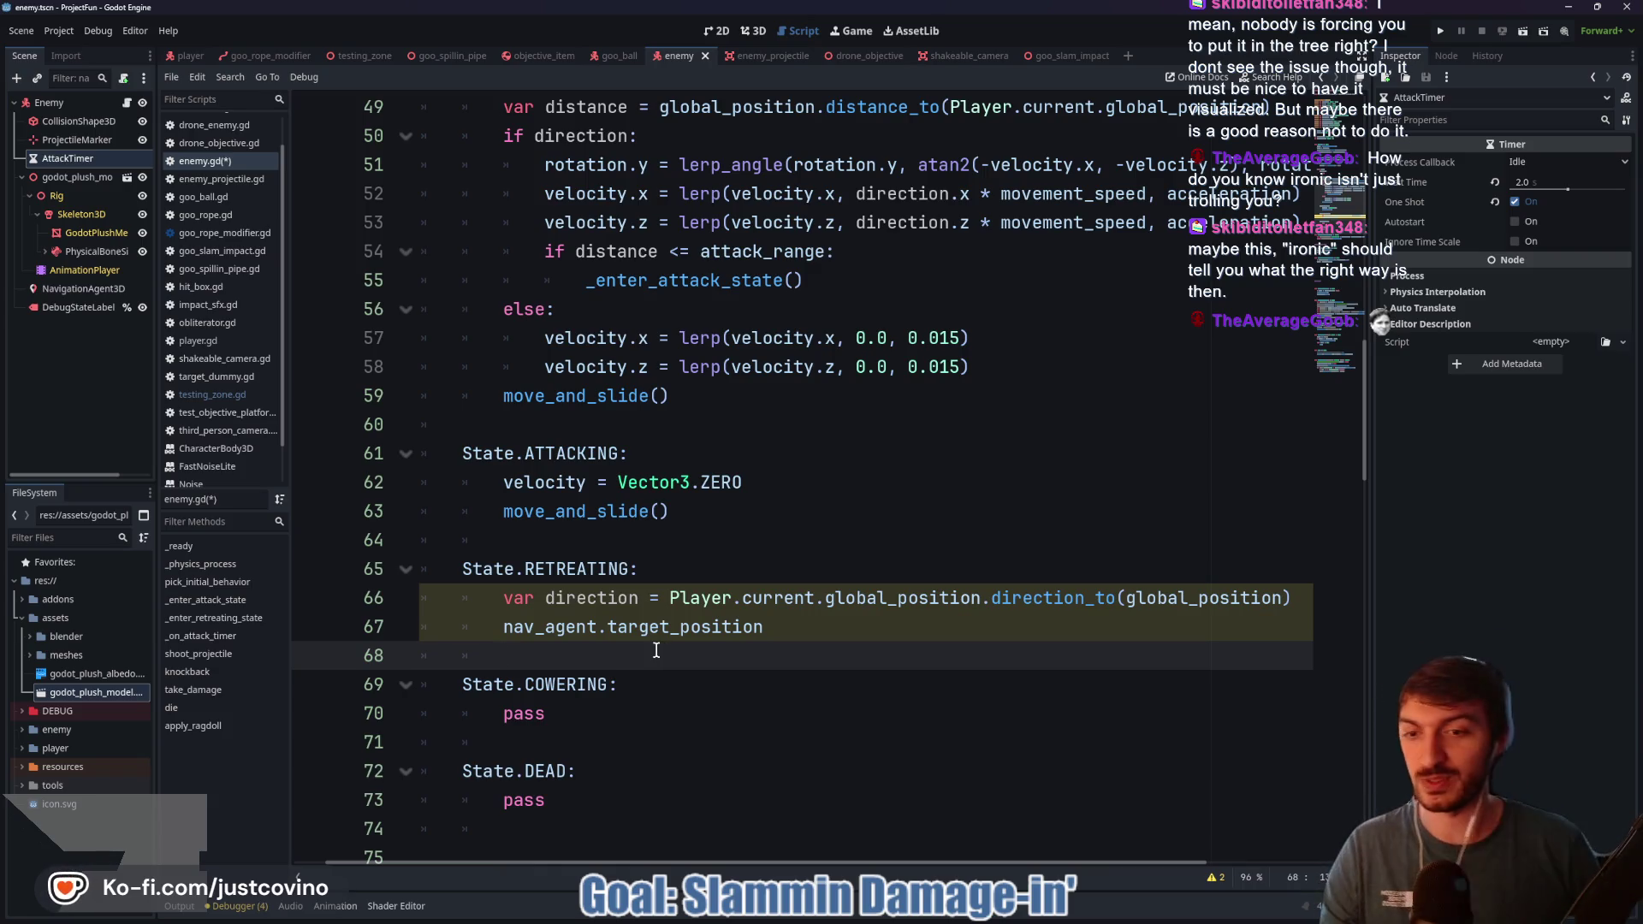
Undo the last edit and return to the target_position line in the RETREATING block.
{"action": "key", "text": "ctrl+z"}
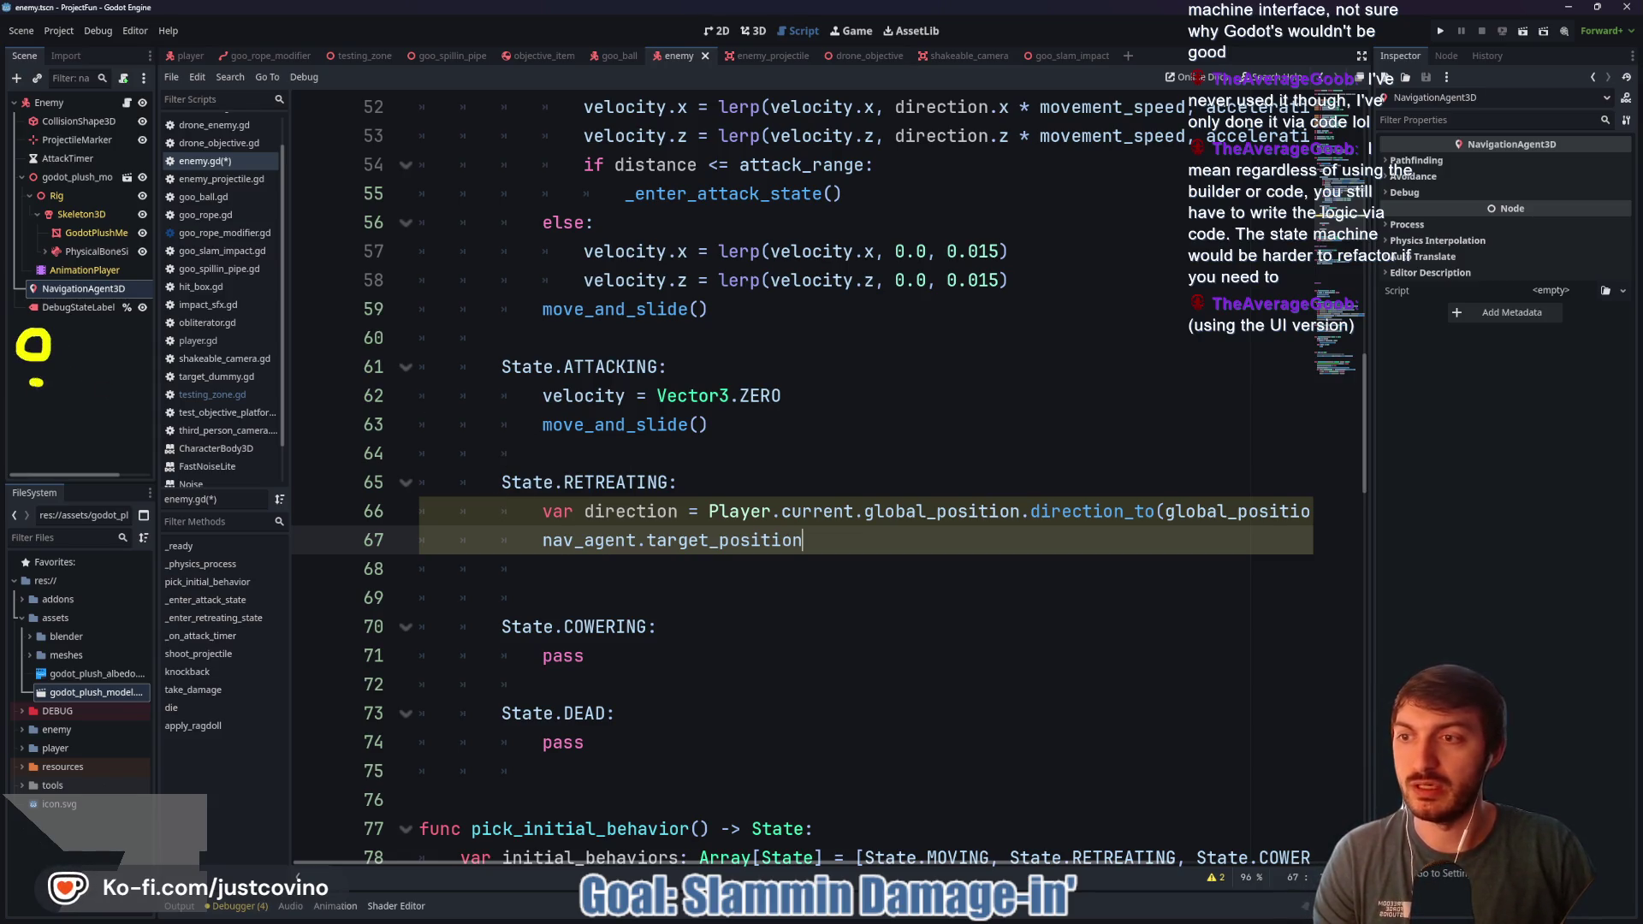
{"action": "mouse_move", "coordinate": [38, 420]}
{"action": "left_mouse_down"}
{"action": "mouse_move", "coordinate": [17, 432]}
{"action": "mouse_move", "coordinate": [49, 426]}
{"action": "left_mouse_up"}
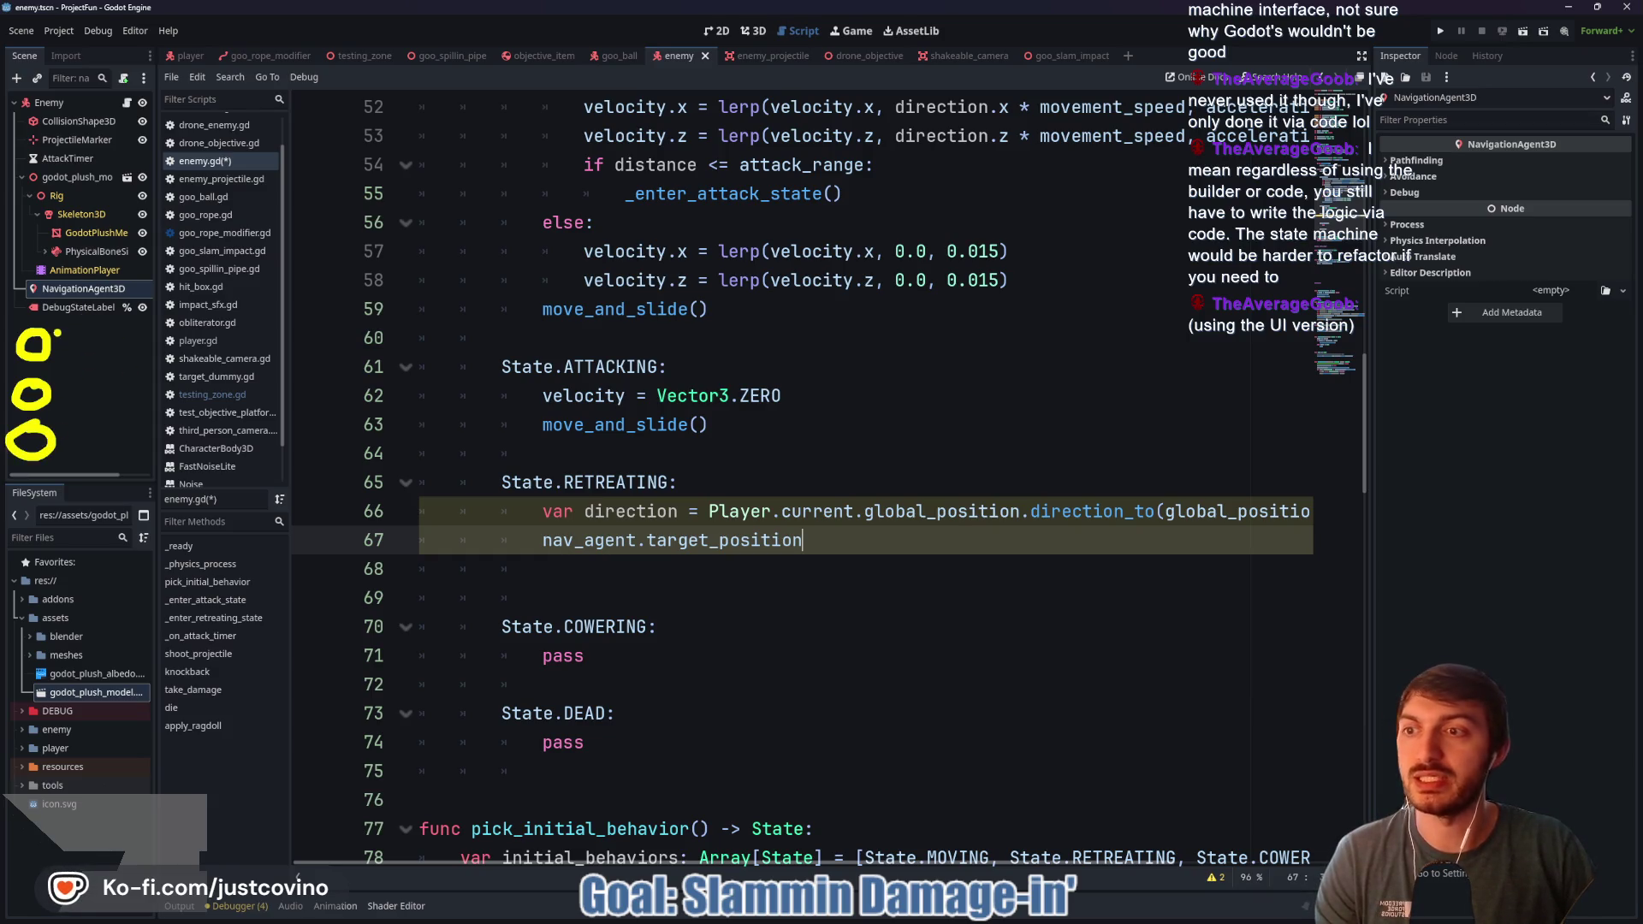
{"action": "left_click_drag", "start_coordinate": [60, 354], "coordinate": [150, 354]}
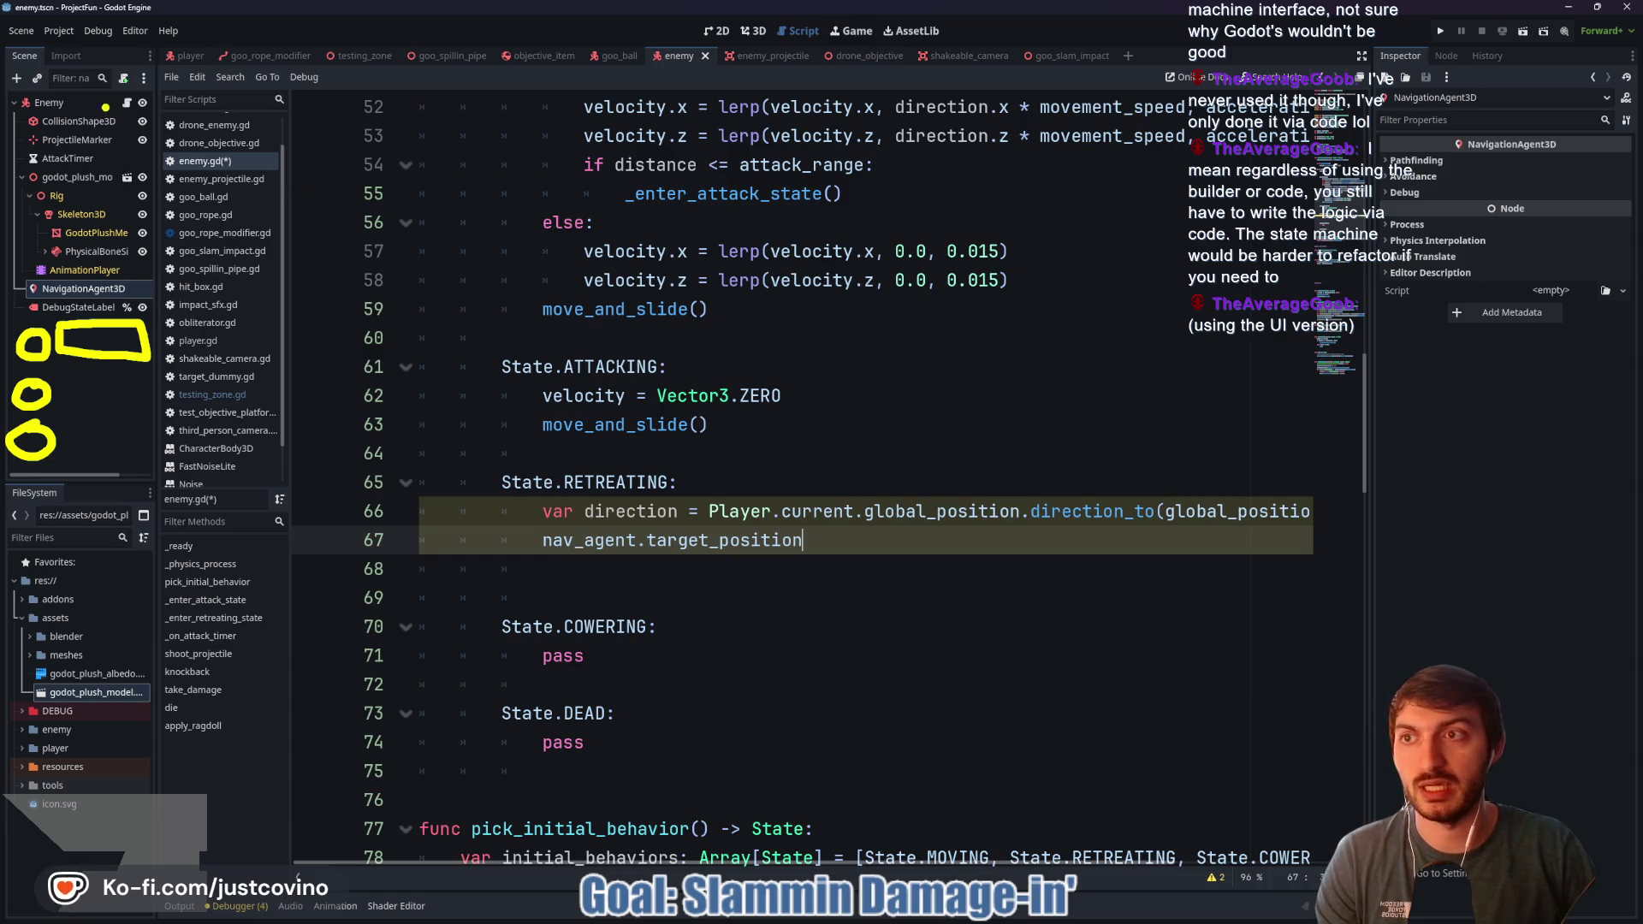
{"action": "left_click_drag", "start_coordinate": [84, 101], "coordinate": [89, 227]}
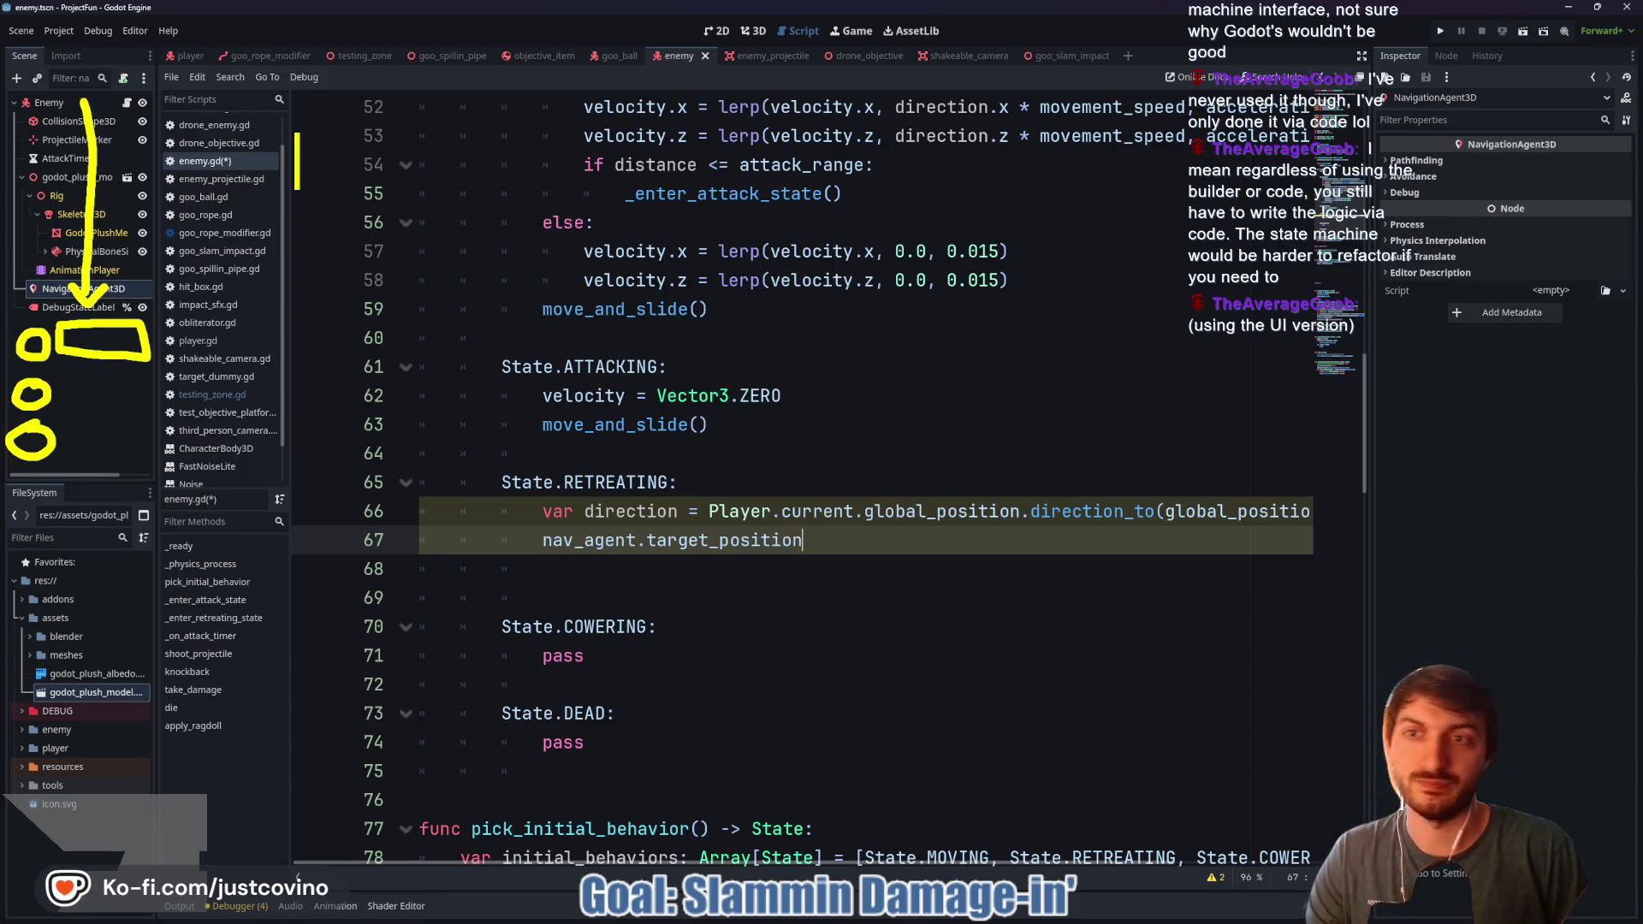
Try movement_manager.move() and player.velocity as values, then read the Player.current and target_position docs.
{"action": "type", "text": "movement_manager"}
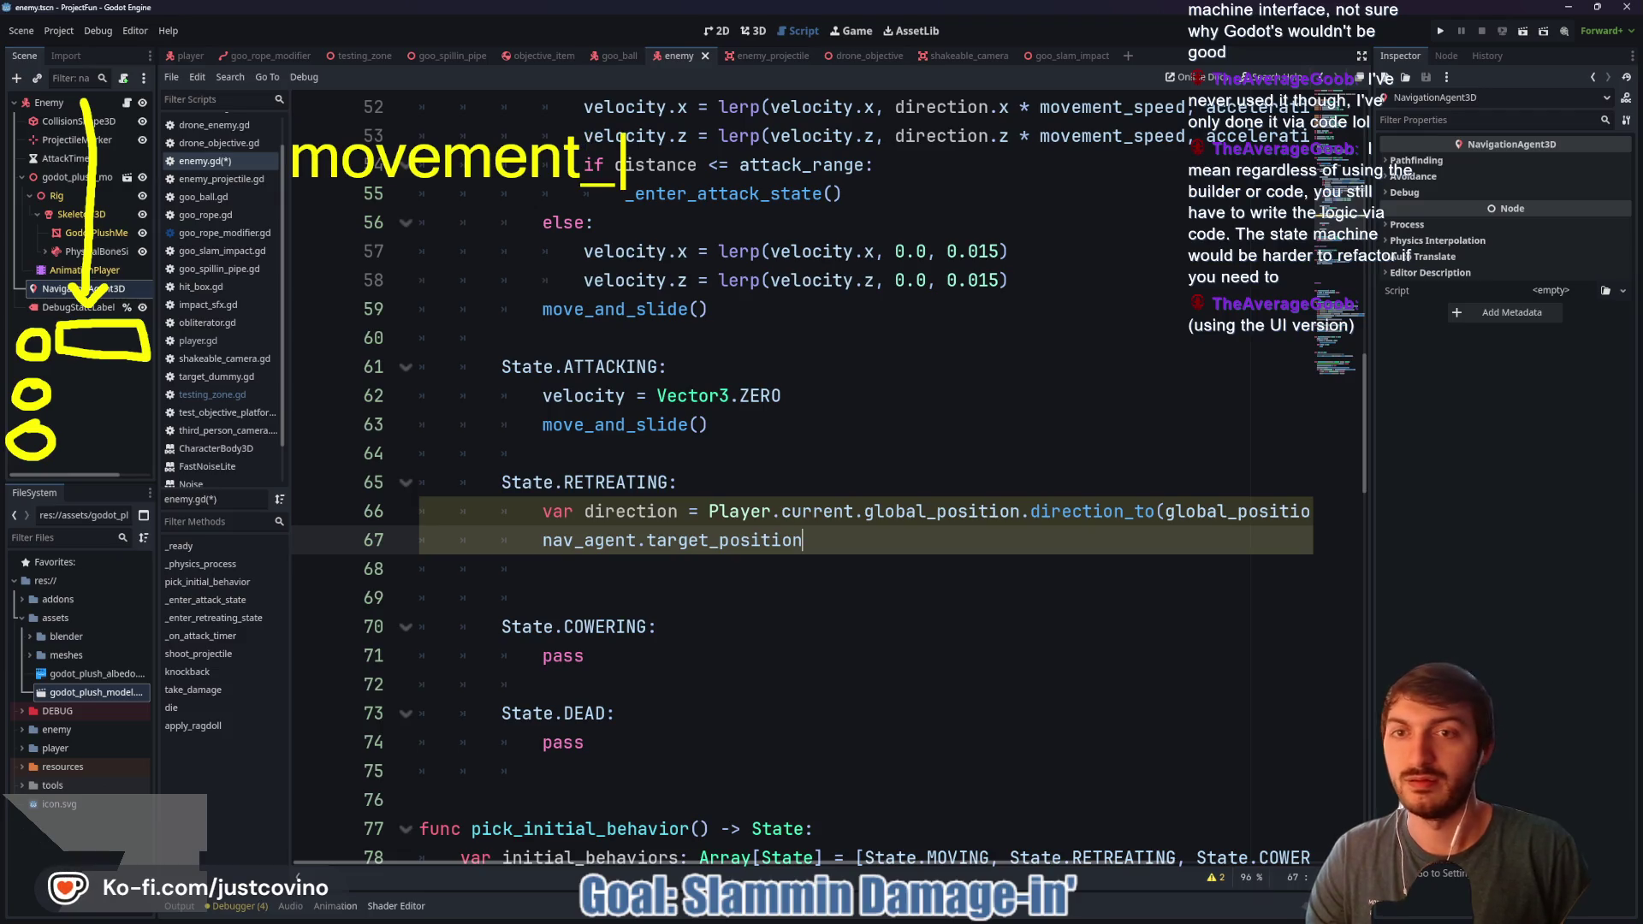
{"action": "type", "text": "."}
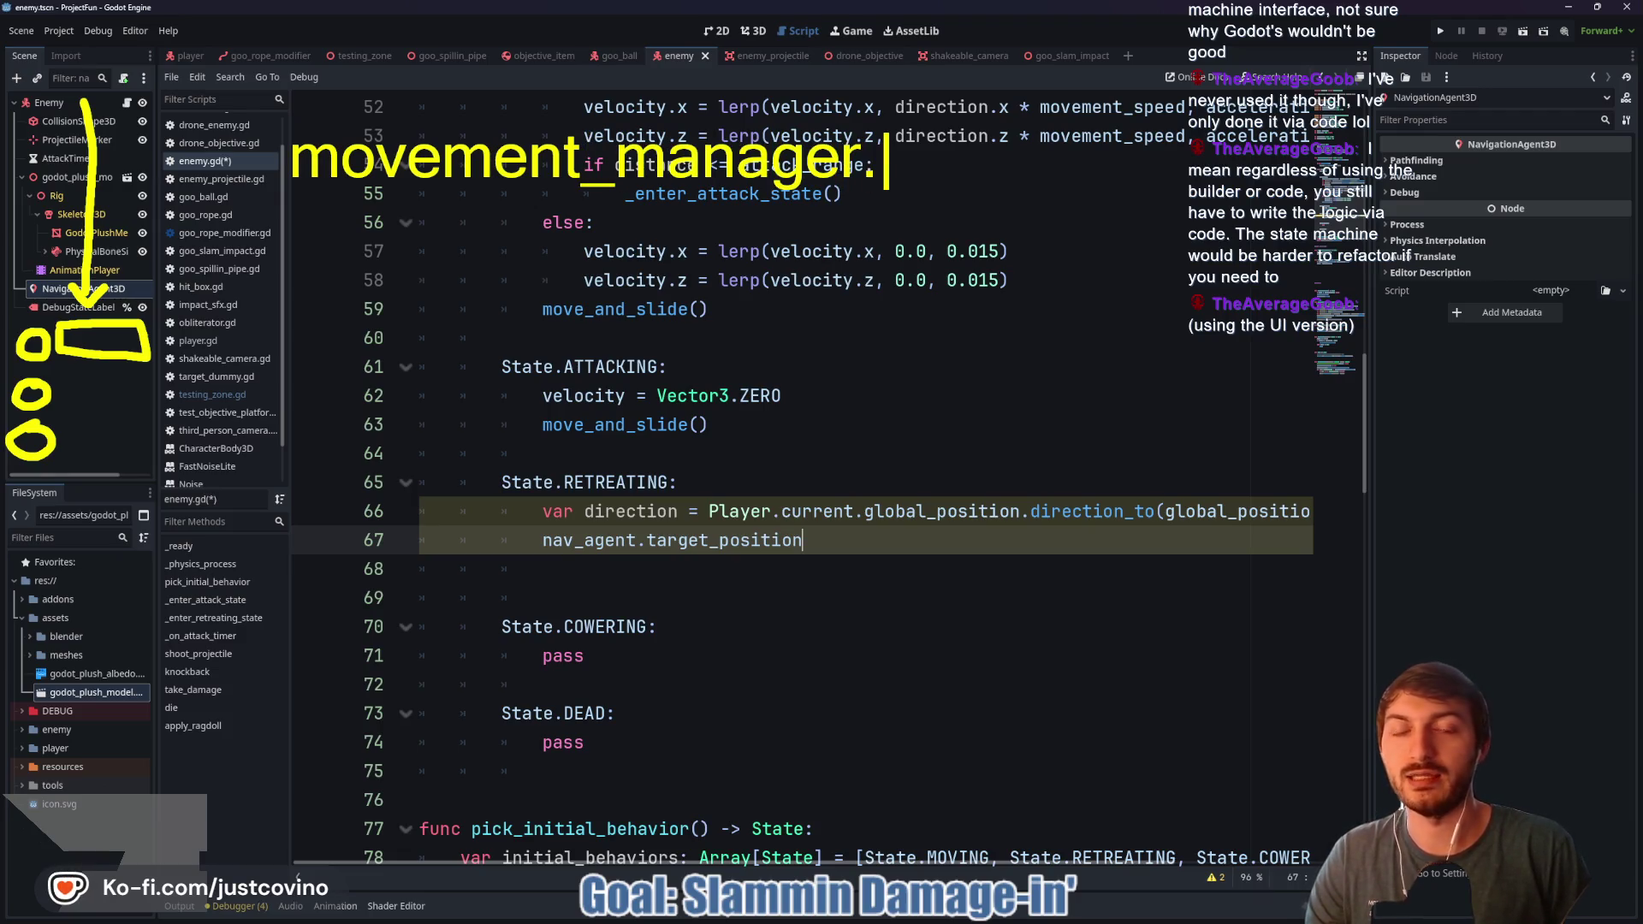
{"action": "type", "text": "move()"}
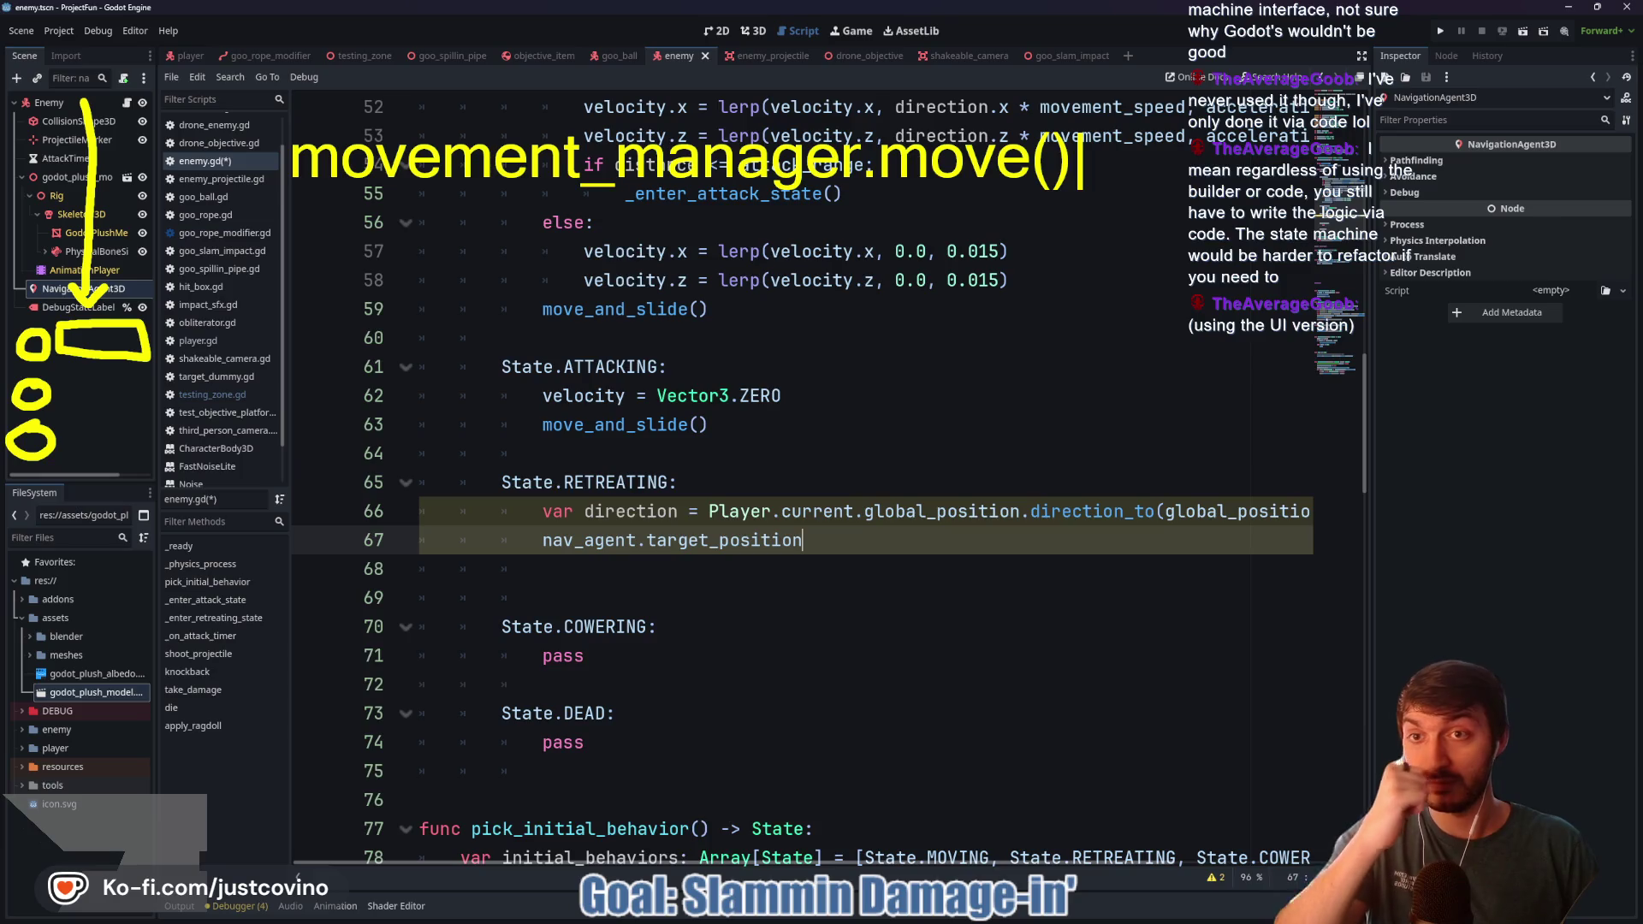
{"action": "key", "text": "BackSpace"}
{"action": "key", "text": "BackSpace"}
{"action": "key", "text": "BackSpace"}
{"action": "key", "text": "BackSpace"}
{"action": "key", "text": "BackSpace"}
{"action": "key", "text": "BackSpace"}
{"action": "key", "text": "BackSpace"}
{"action": "type", "text": "movement"}
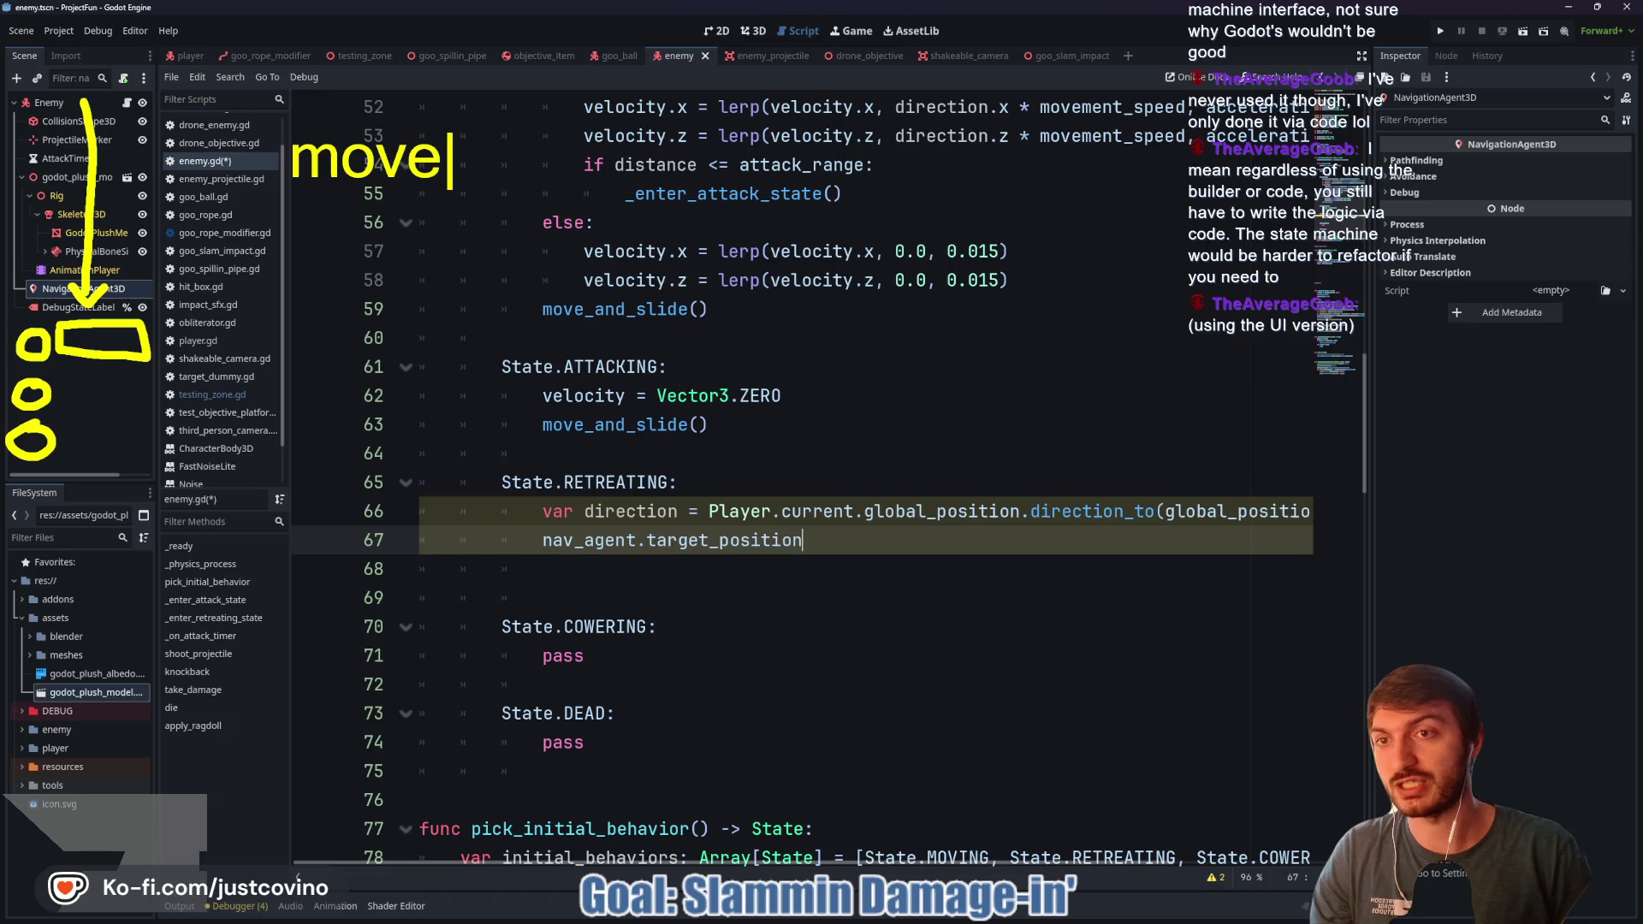
{"action": "key", "text": "BackSpace"}
{"action": "key", "text": "BackSpace"}
{"action": "key", "text": "BackSpace"}
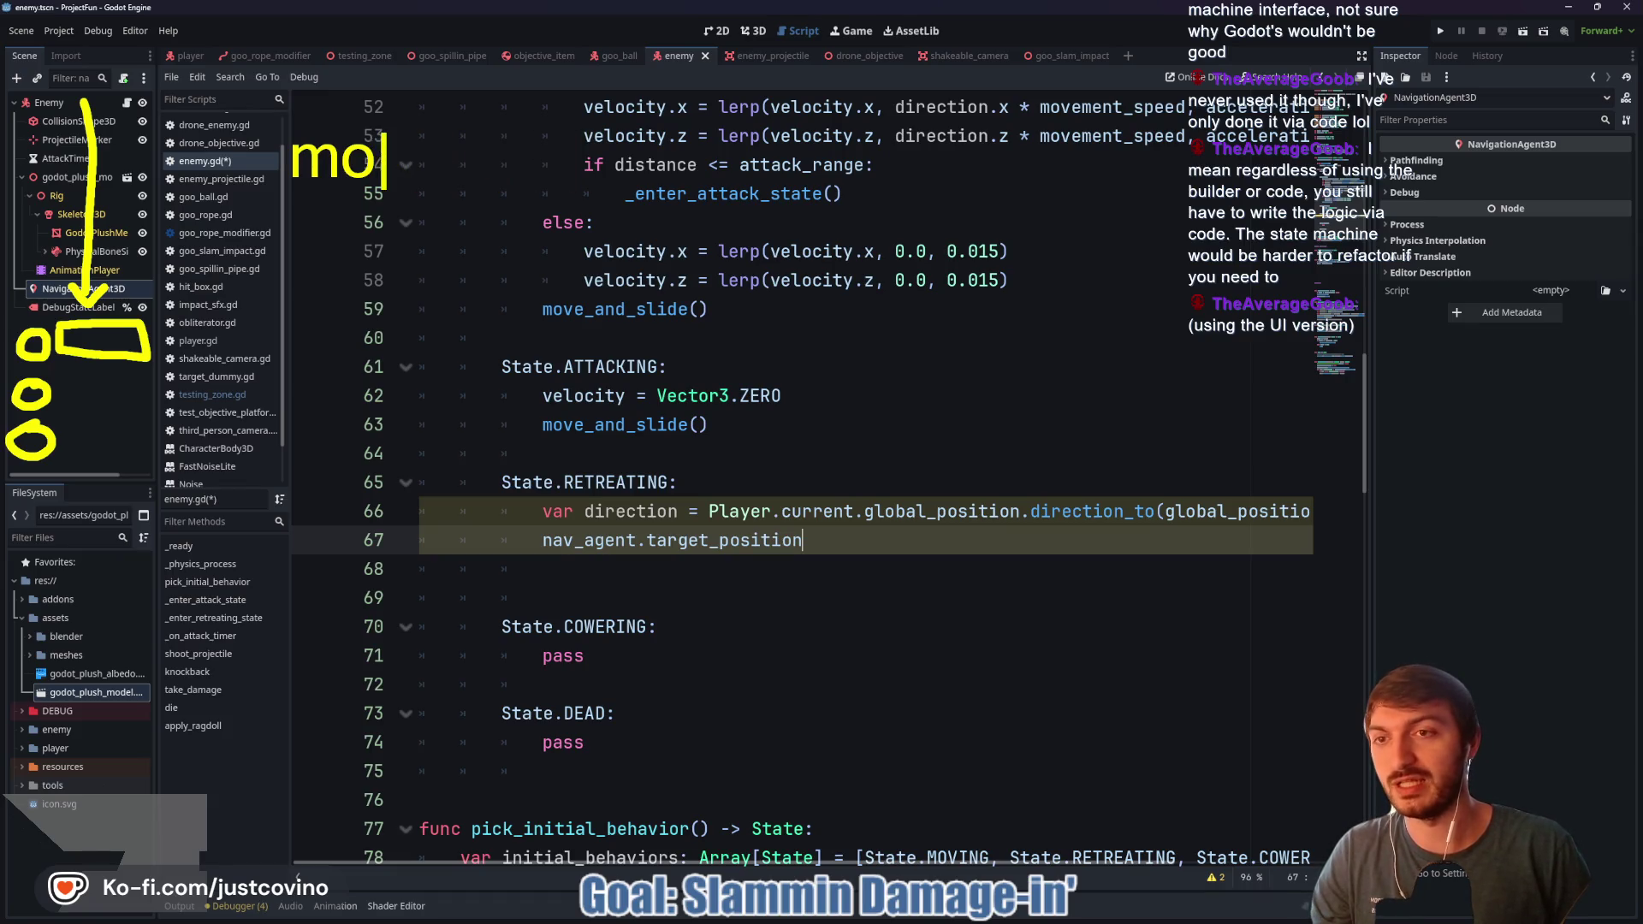
{"action": "type", "text": "player.velocity"}
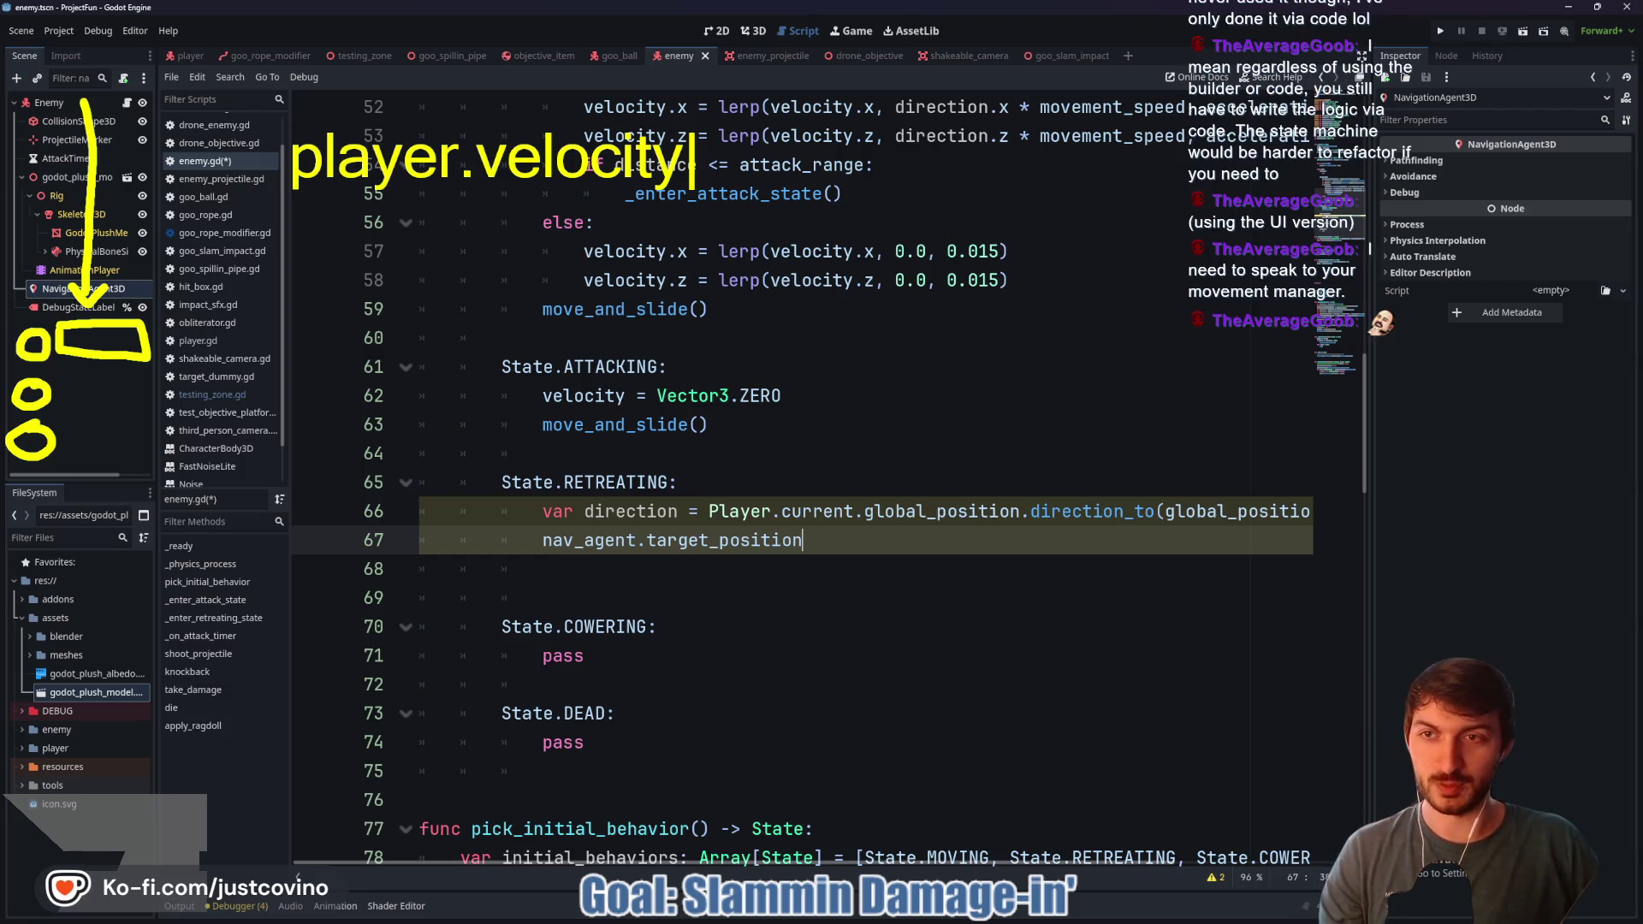
{"action": "key", "text": "Escape"}
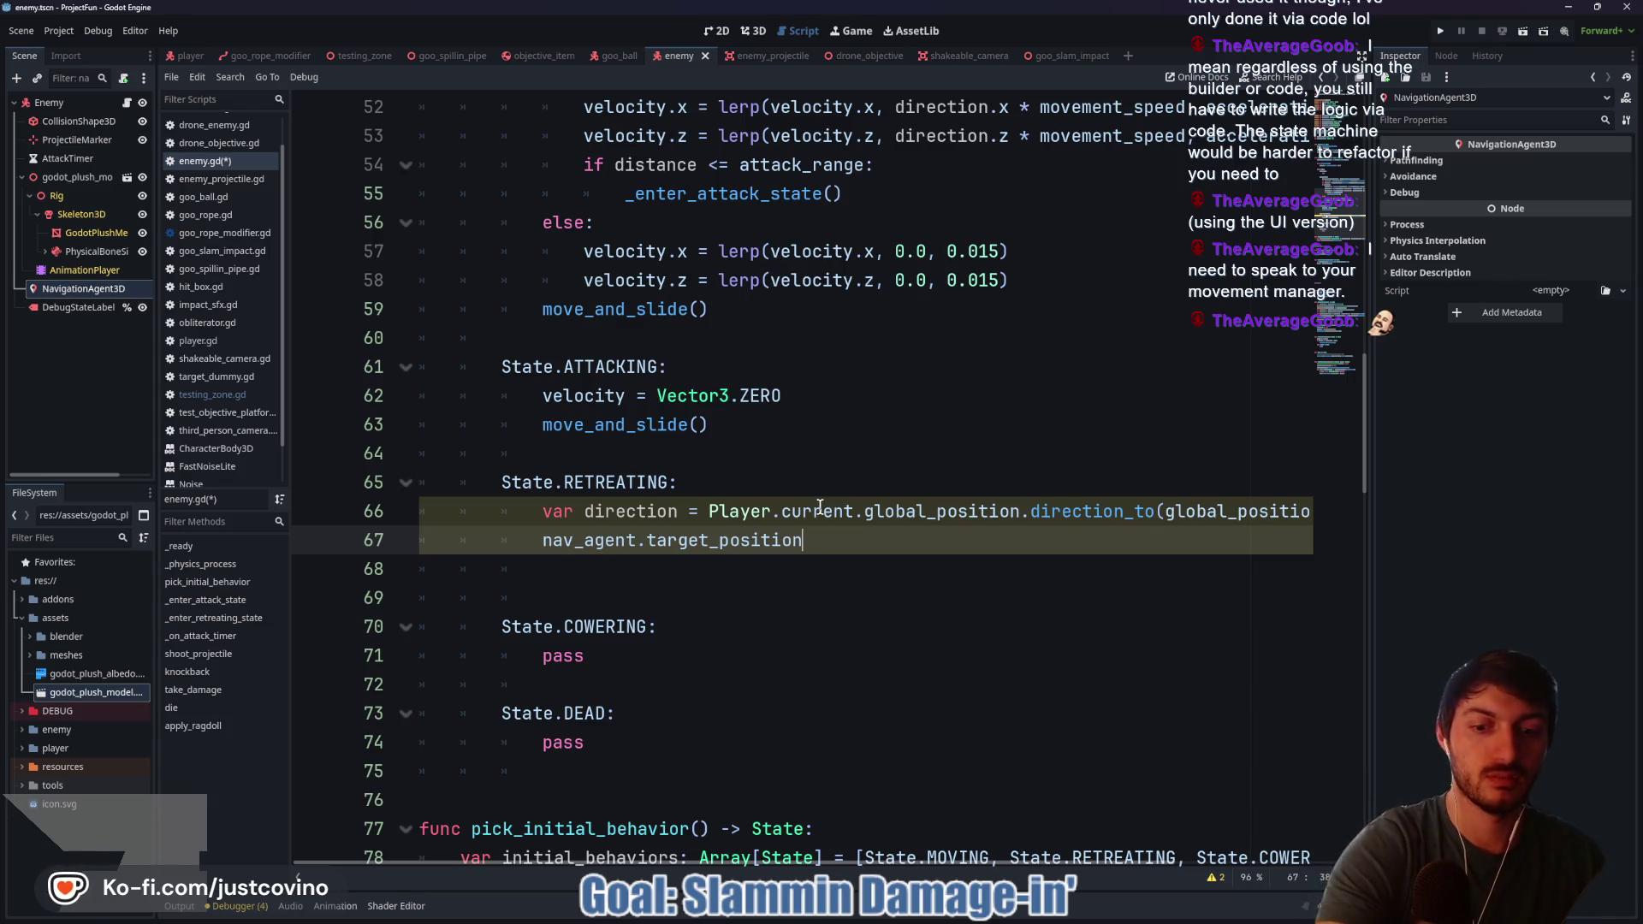
{"action": "mouse_move", "coordinate": [819, 506]}
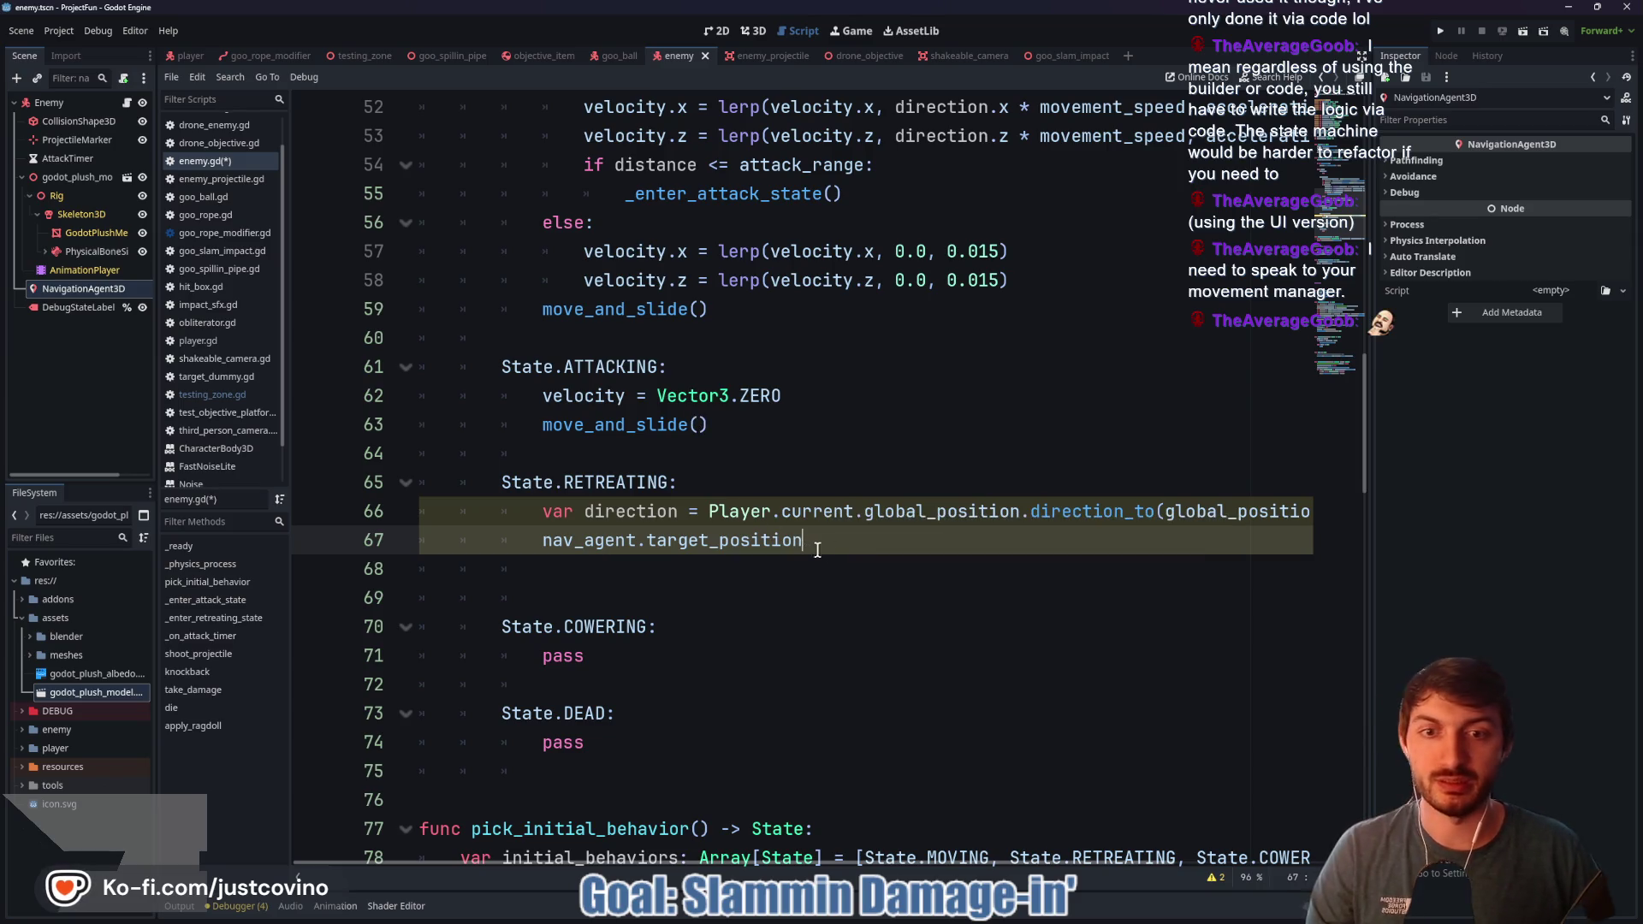
{"action": "mouse_move", "coordinate": [728, 548]}
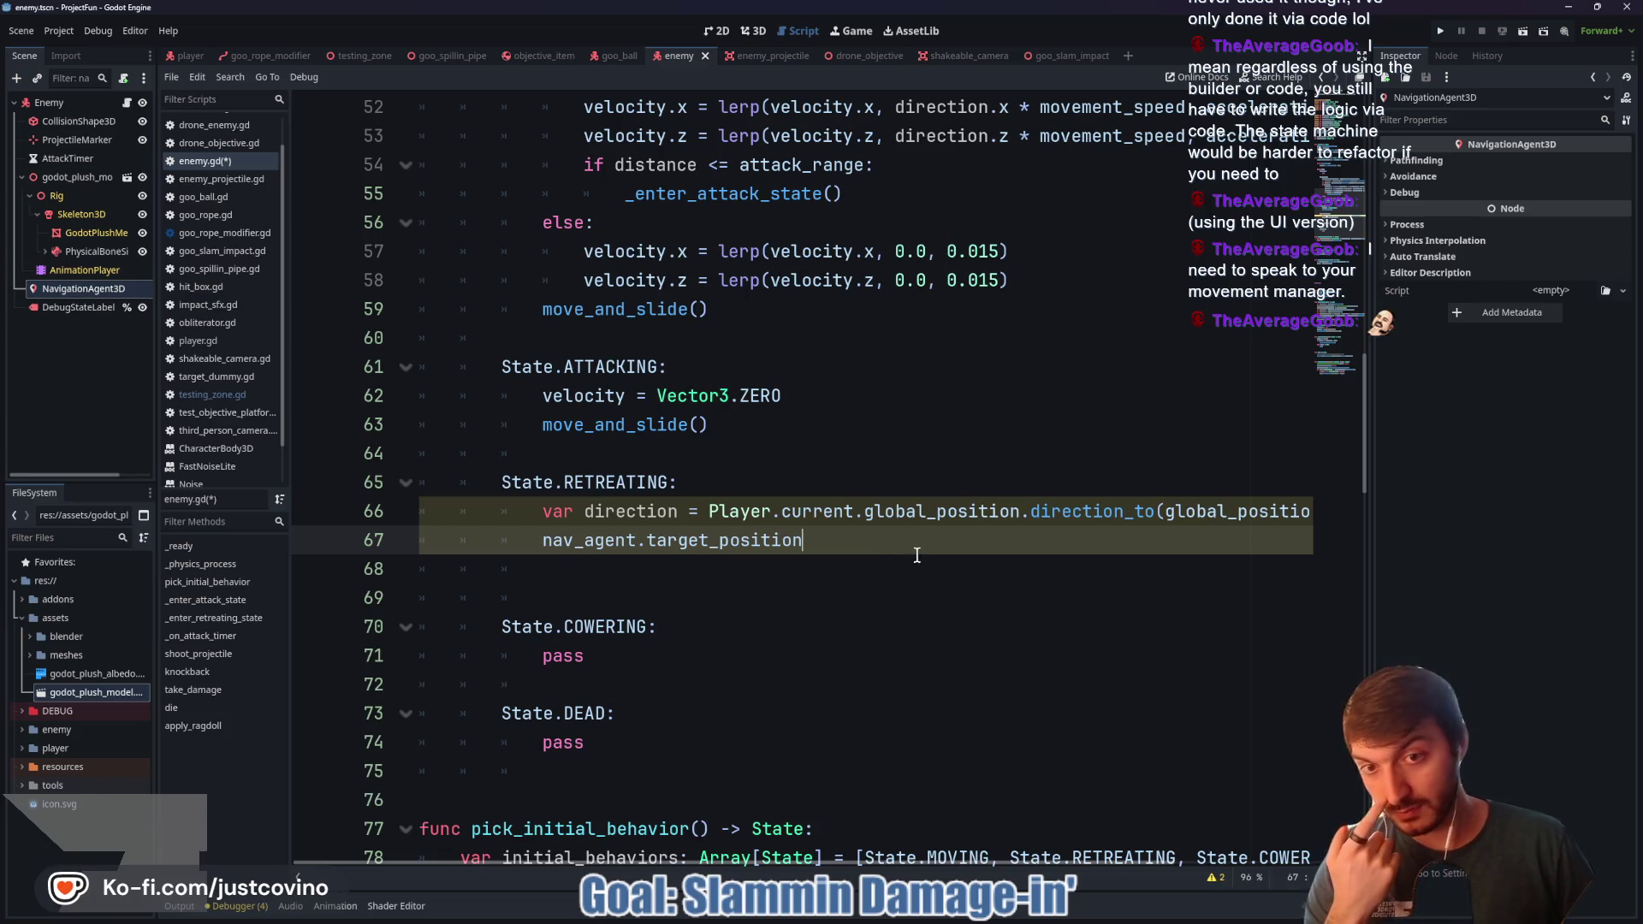
On line 67, replace the minus after nav_agent.target_position with '= direction'.
{"action": "type", "text": "-"}
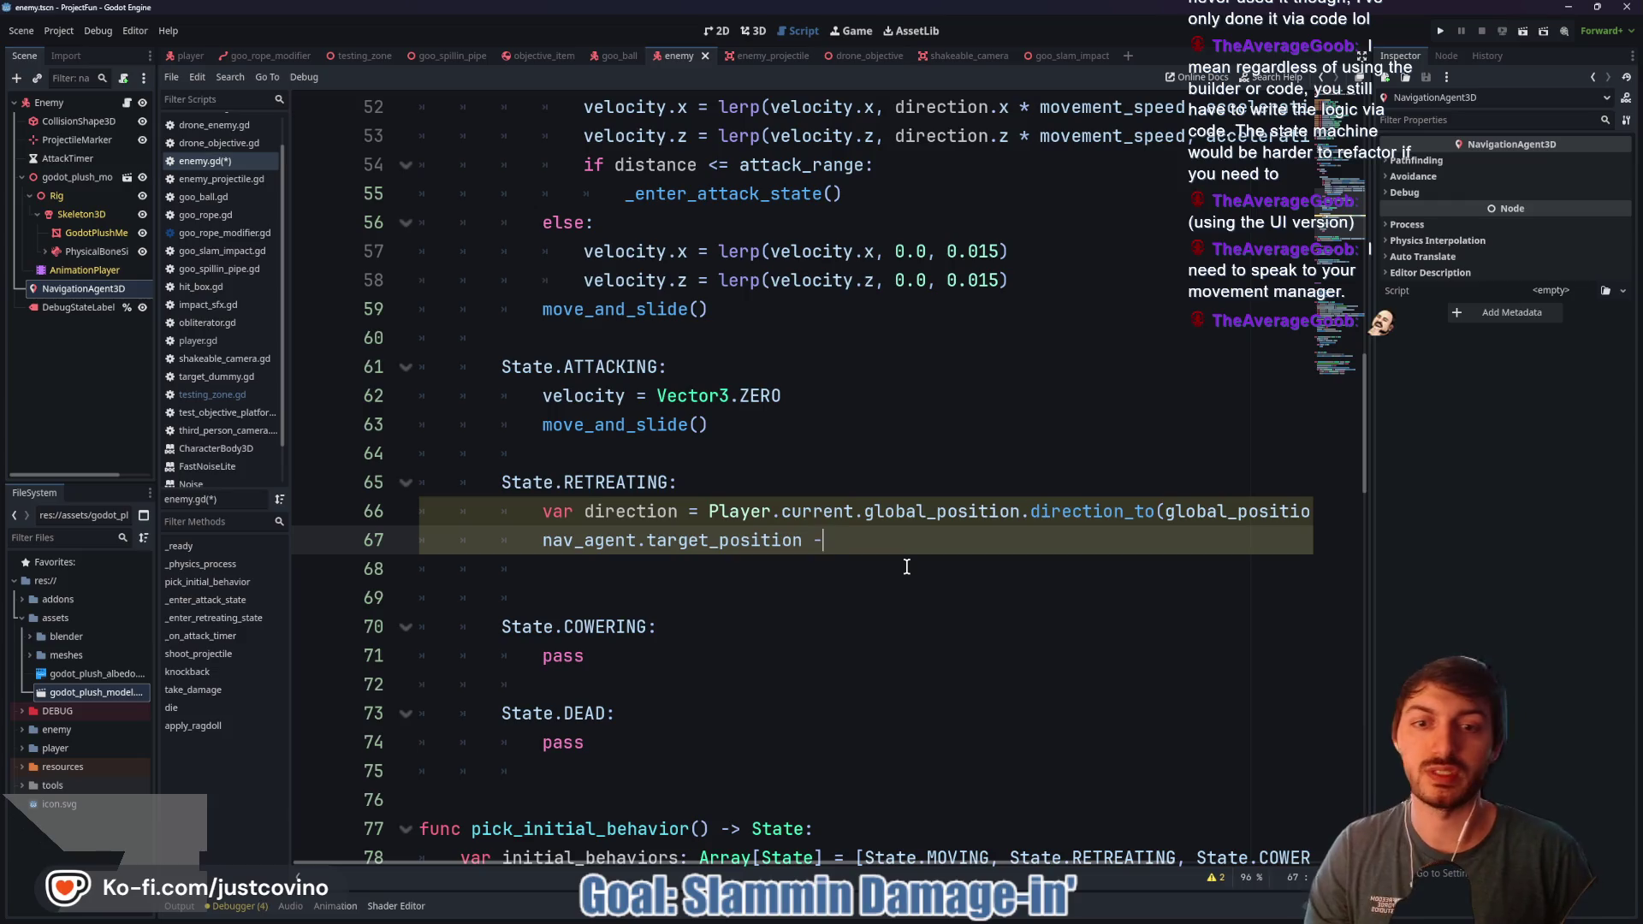
{"action": "key", "text": "BackSpace"}
{"action": "type", "text": "= "}
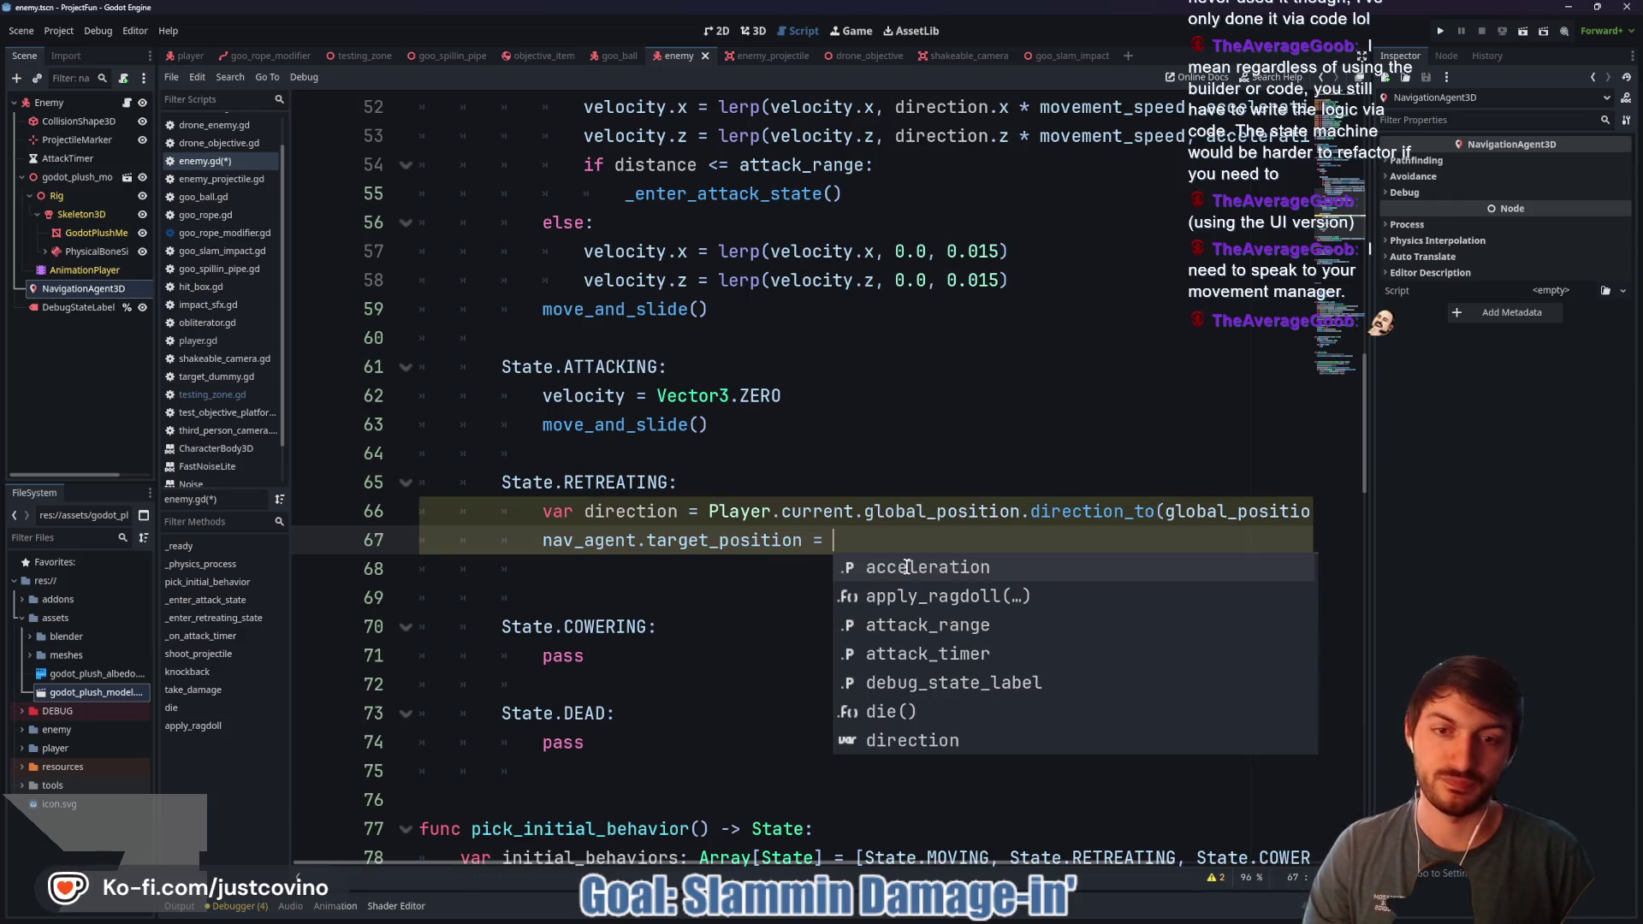
{"action": "type", "text": "direction"}
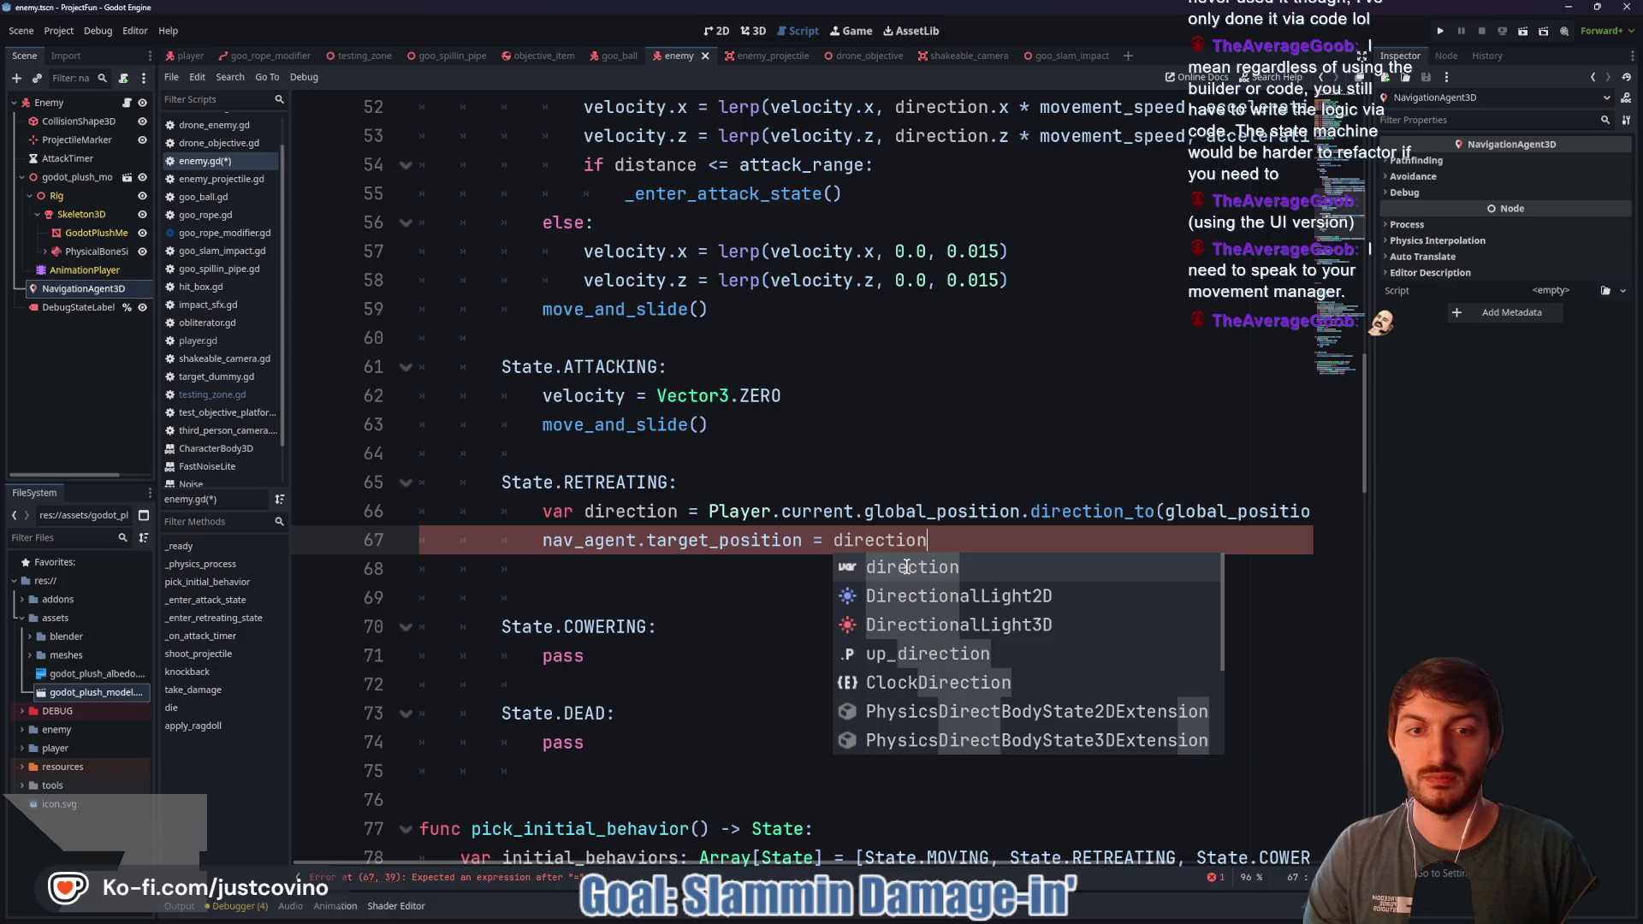
{"action": "key", "text": "Escape"}
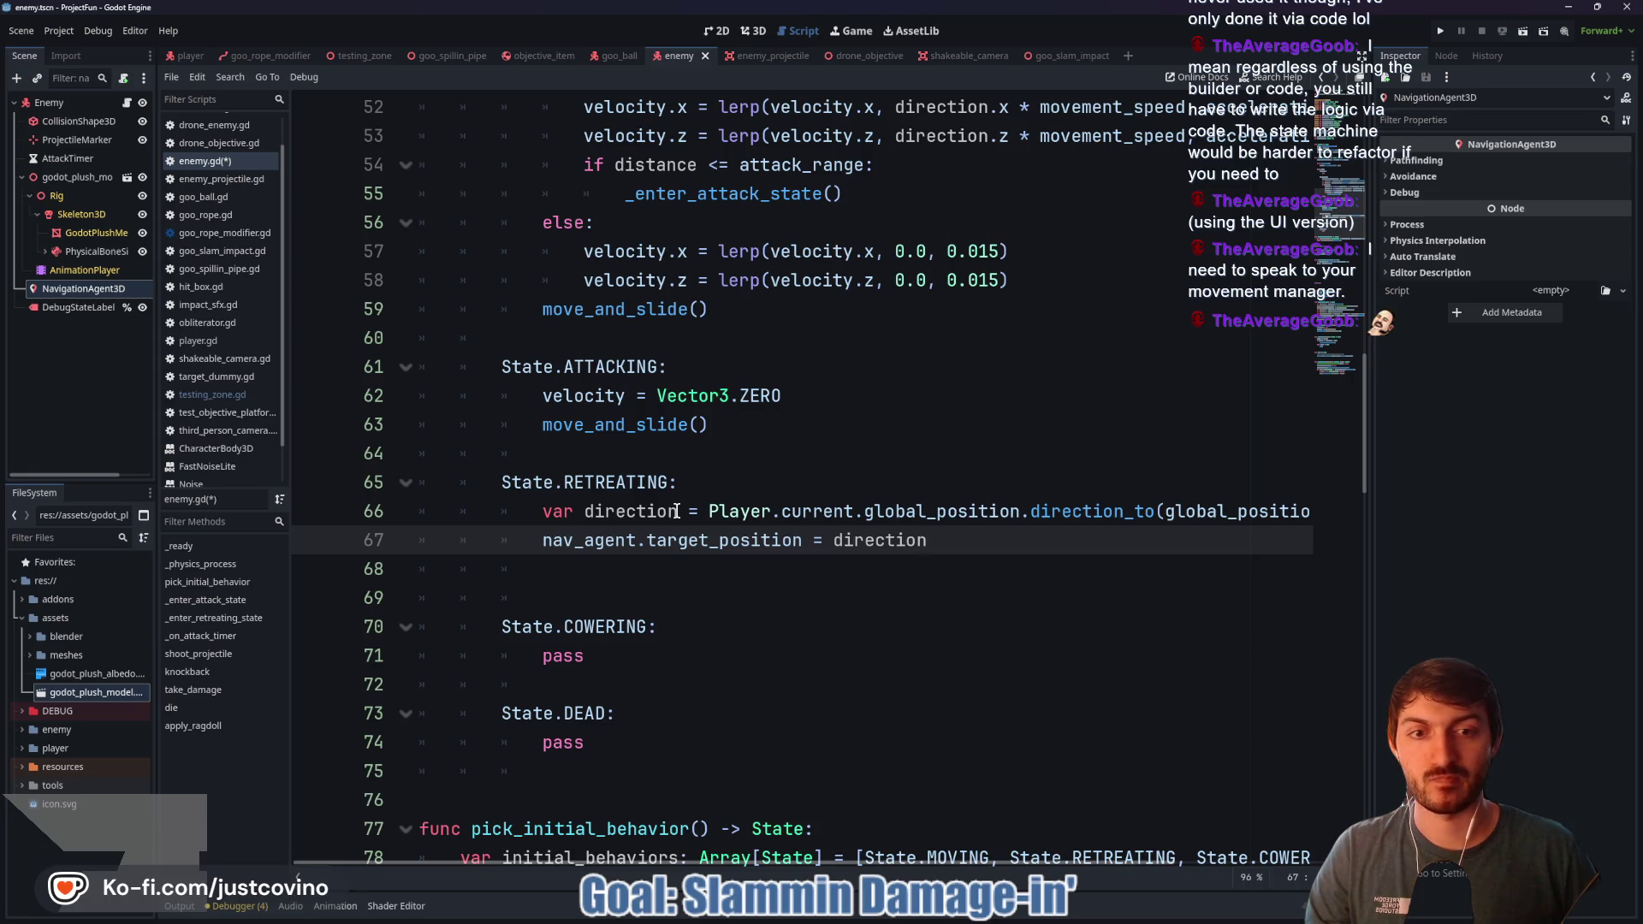
Rename the line-66 variable direction to runaway_position and select its right-hand expression.
{"action": "left_click_drag", "start_coordinate": [677, 511], "coordinate": [585, 511]}
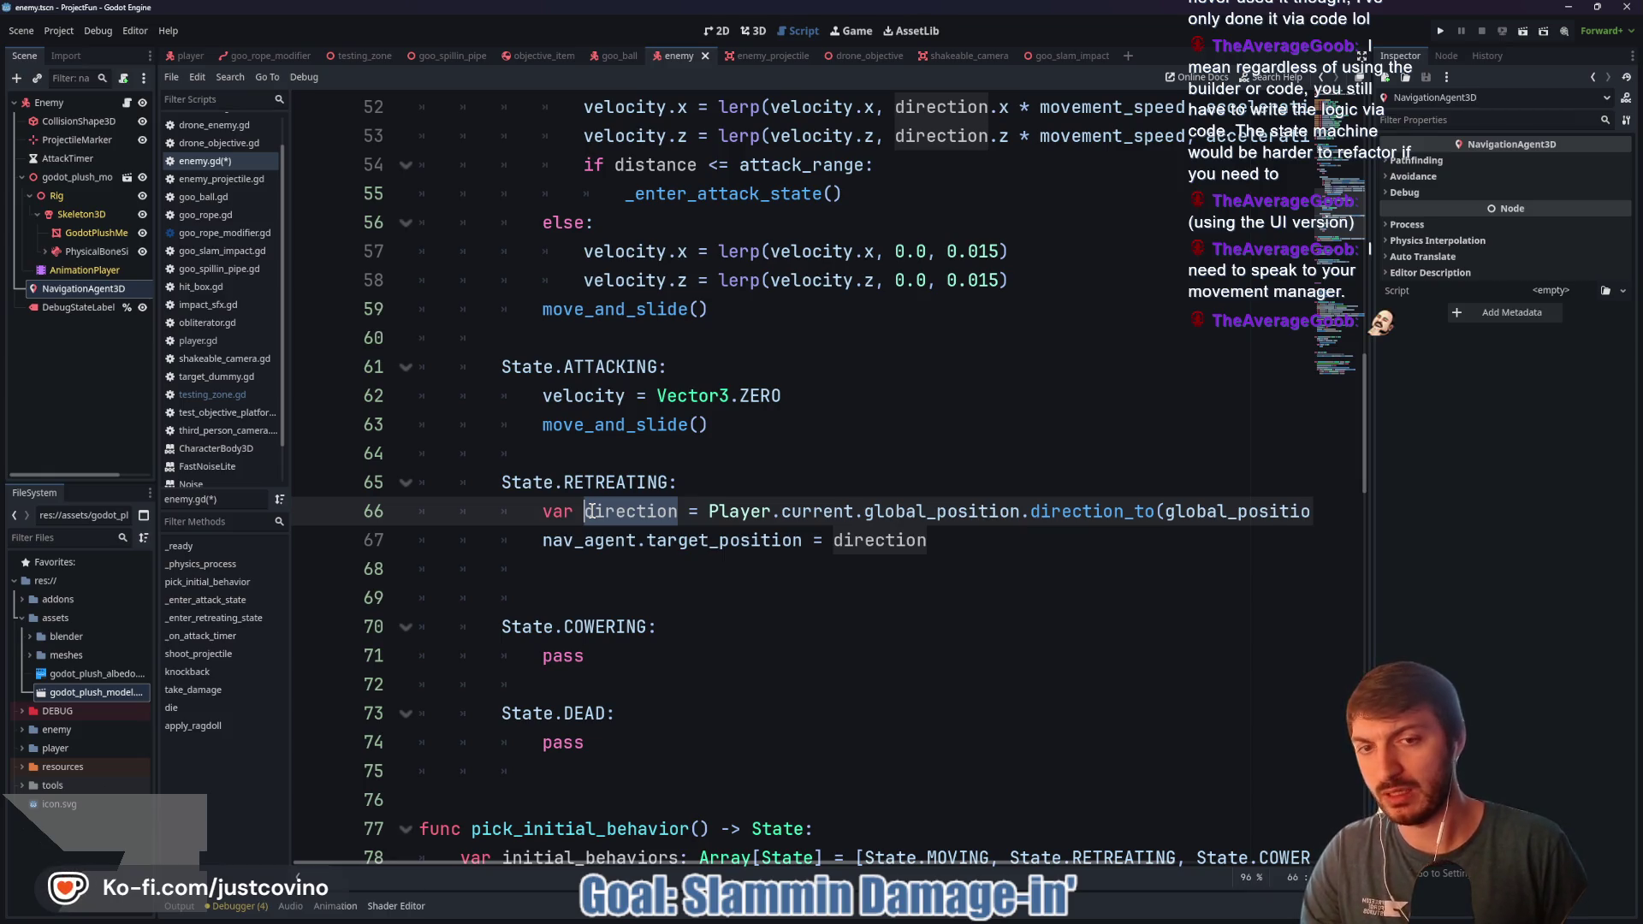
{"action": "type", "text": "dosition"}
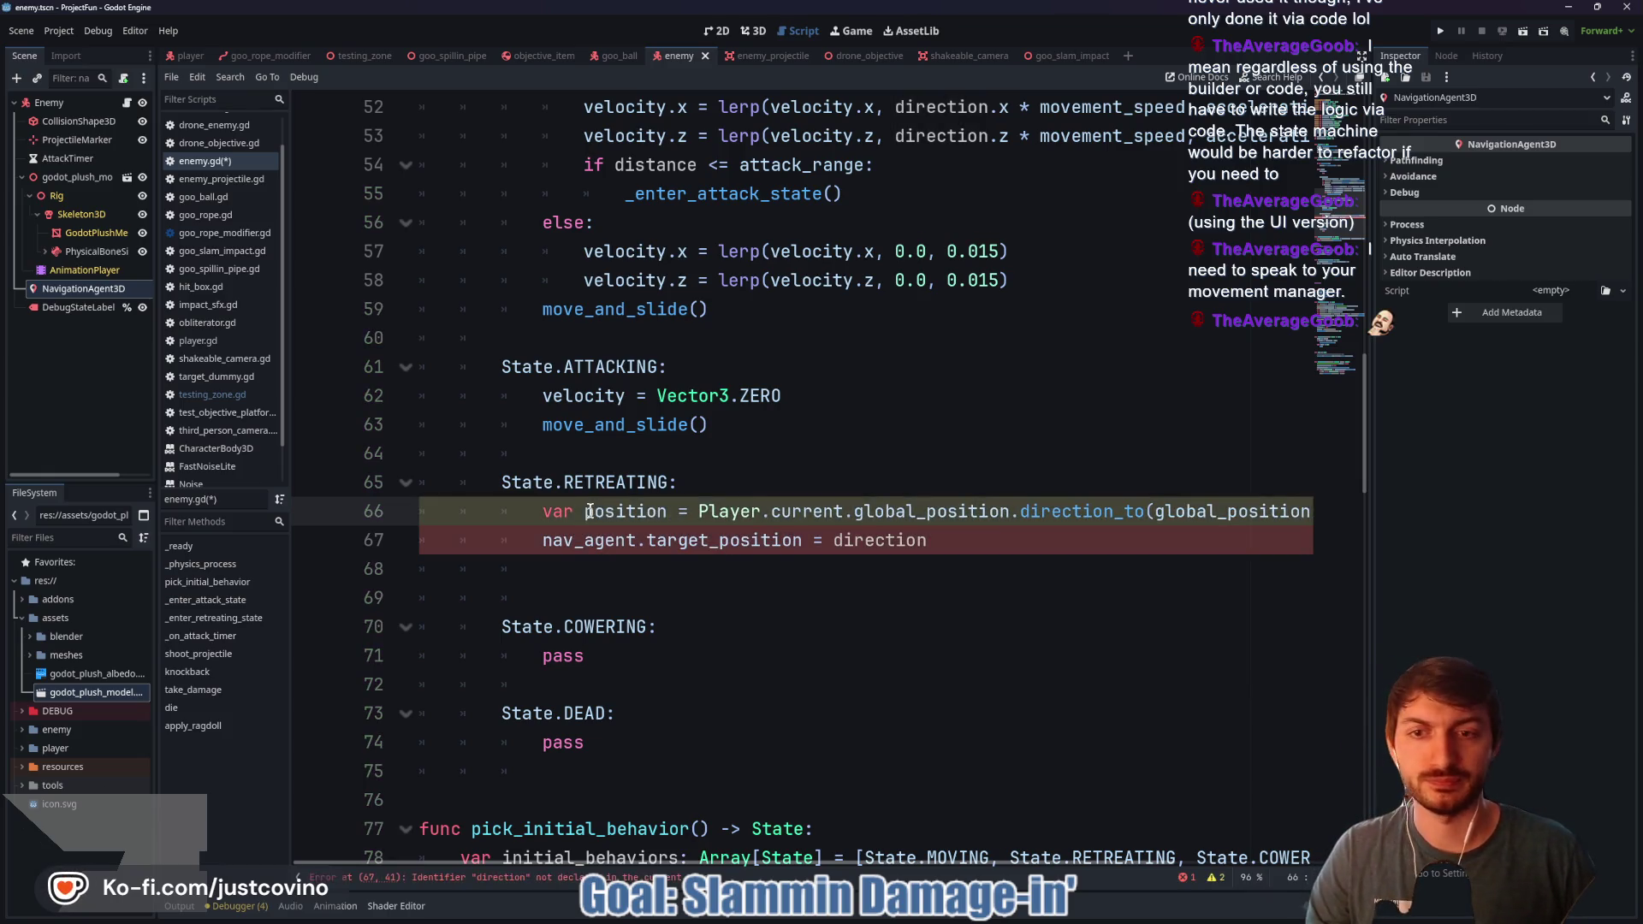
{"action": "type", "text": "runawa"}
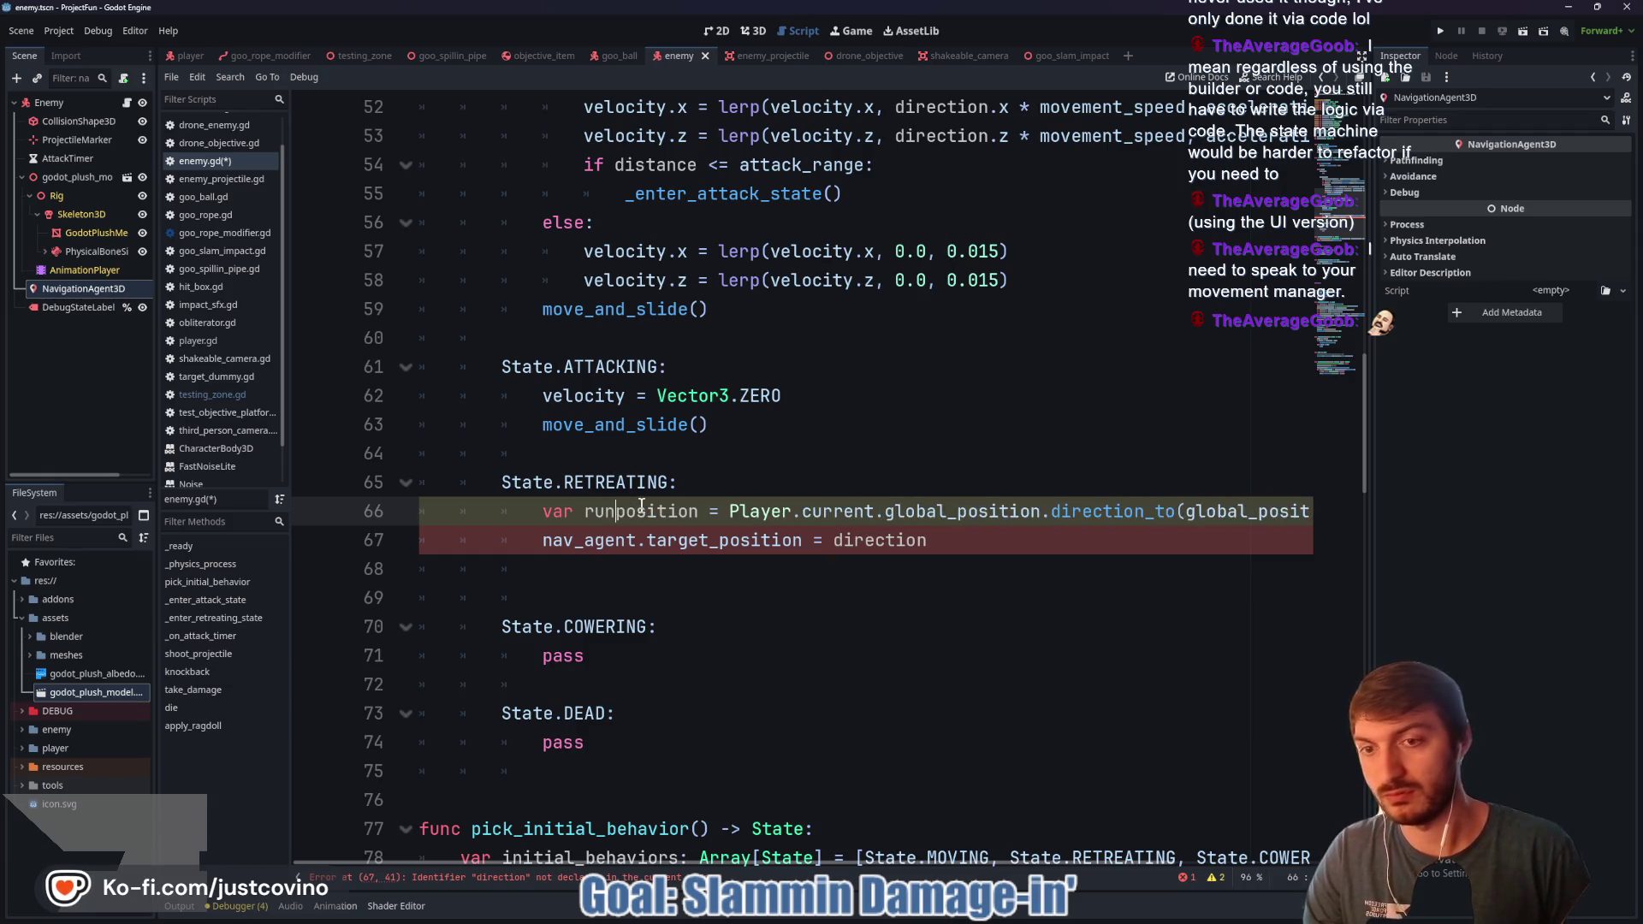
{"action": "type", "text": "y_"}
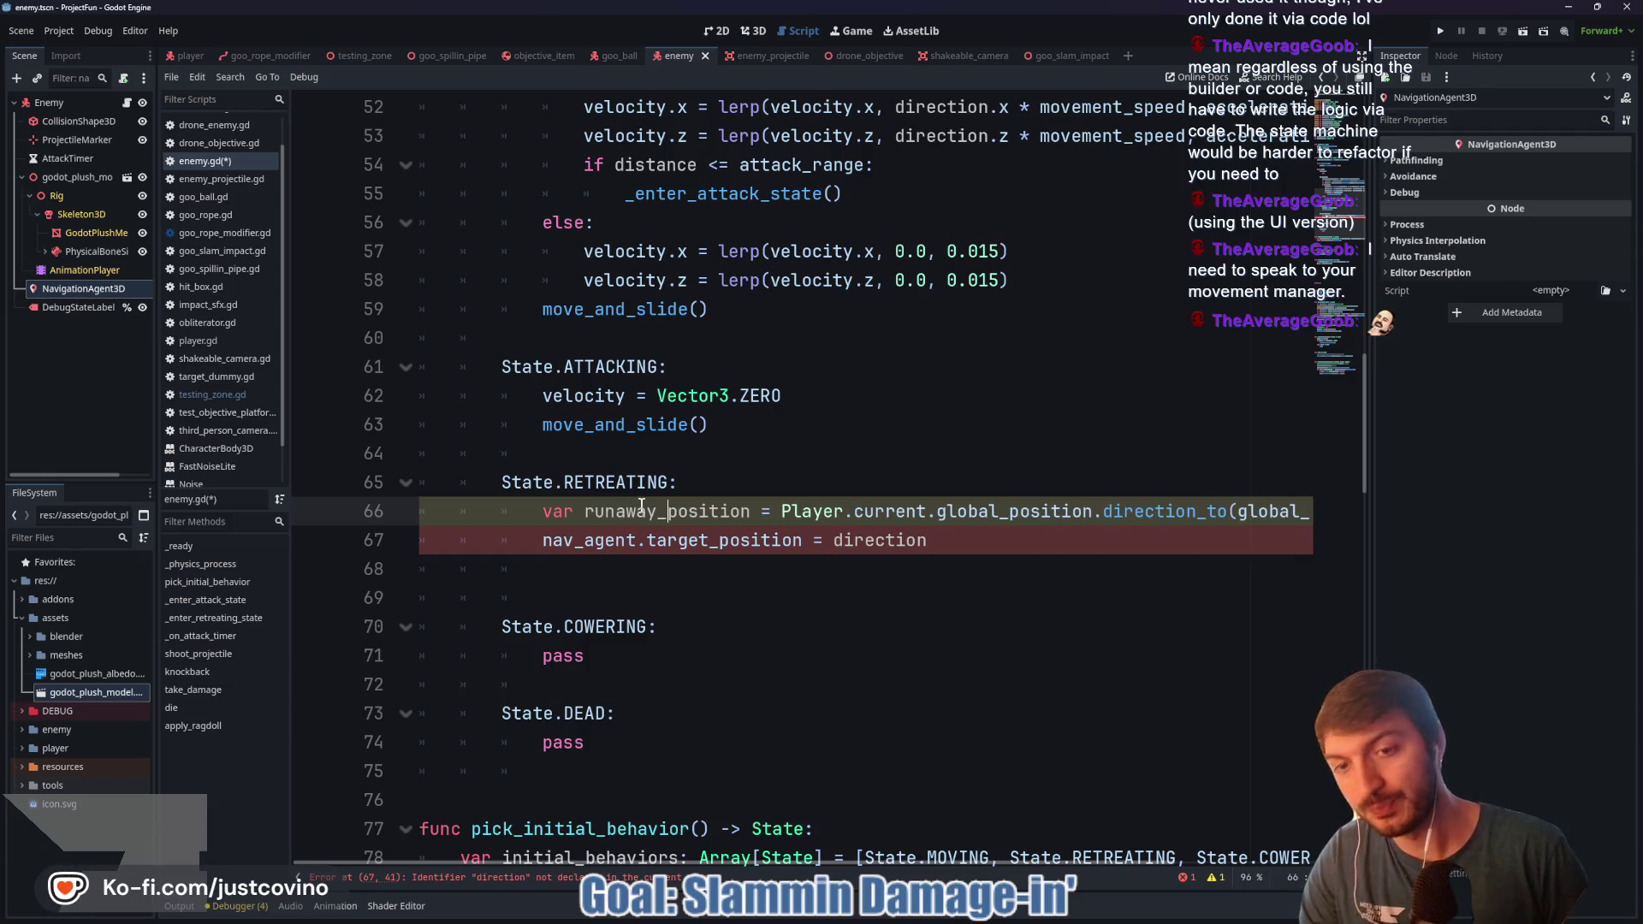
{"action": "mouse_move", "coordinate": [781, 511]}
{"action": "left_mouse_down"}
{"action": "mouse_move", "coordinate": [1361, 505]}
{"action": "mouse_move", "coordinate": [1283, 502]}
{"action": "left_mouse_up"}
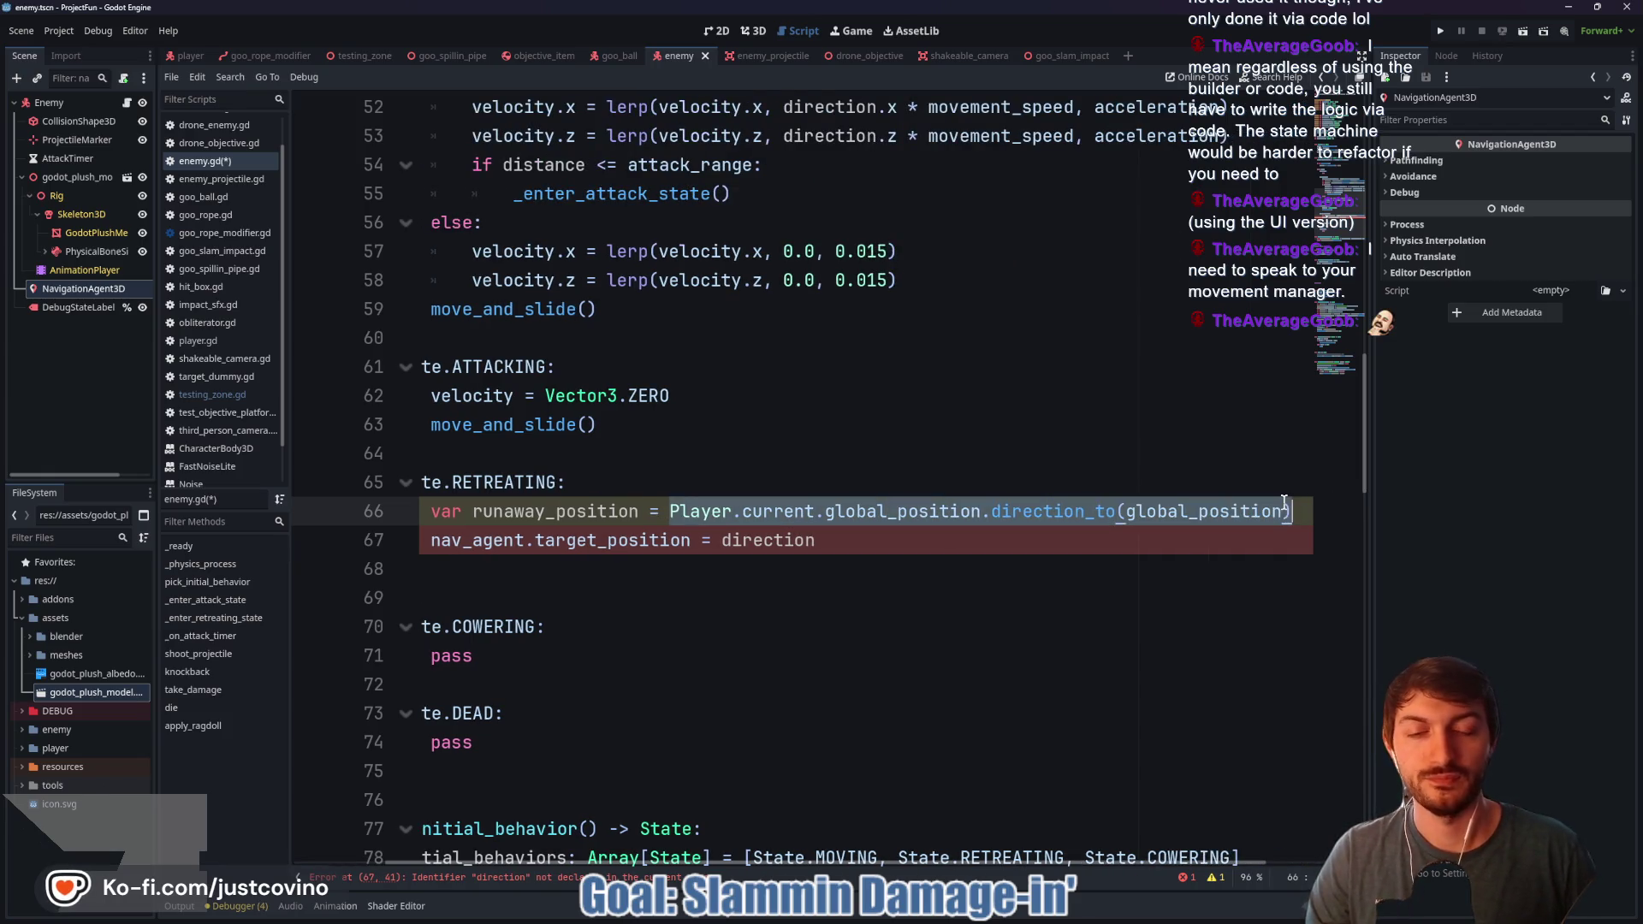
On line 66, replace the direction_to call with a subtraction.
{"action": "key", "text": "Up"}
{"action": "double_click", "coordinate": [1112, 511]}
{"action": "key", "text": "BackSpace"}
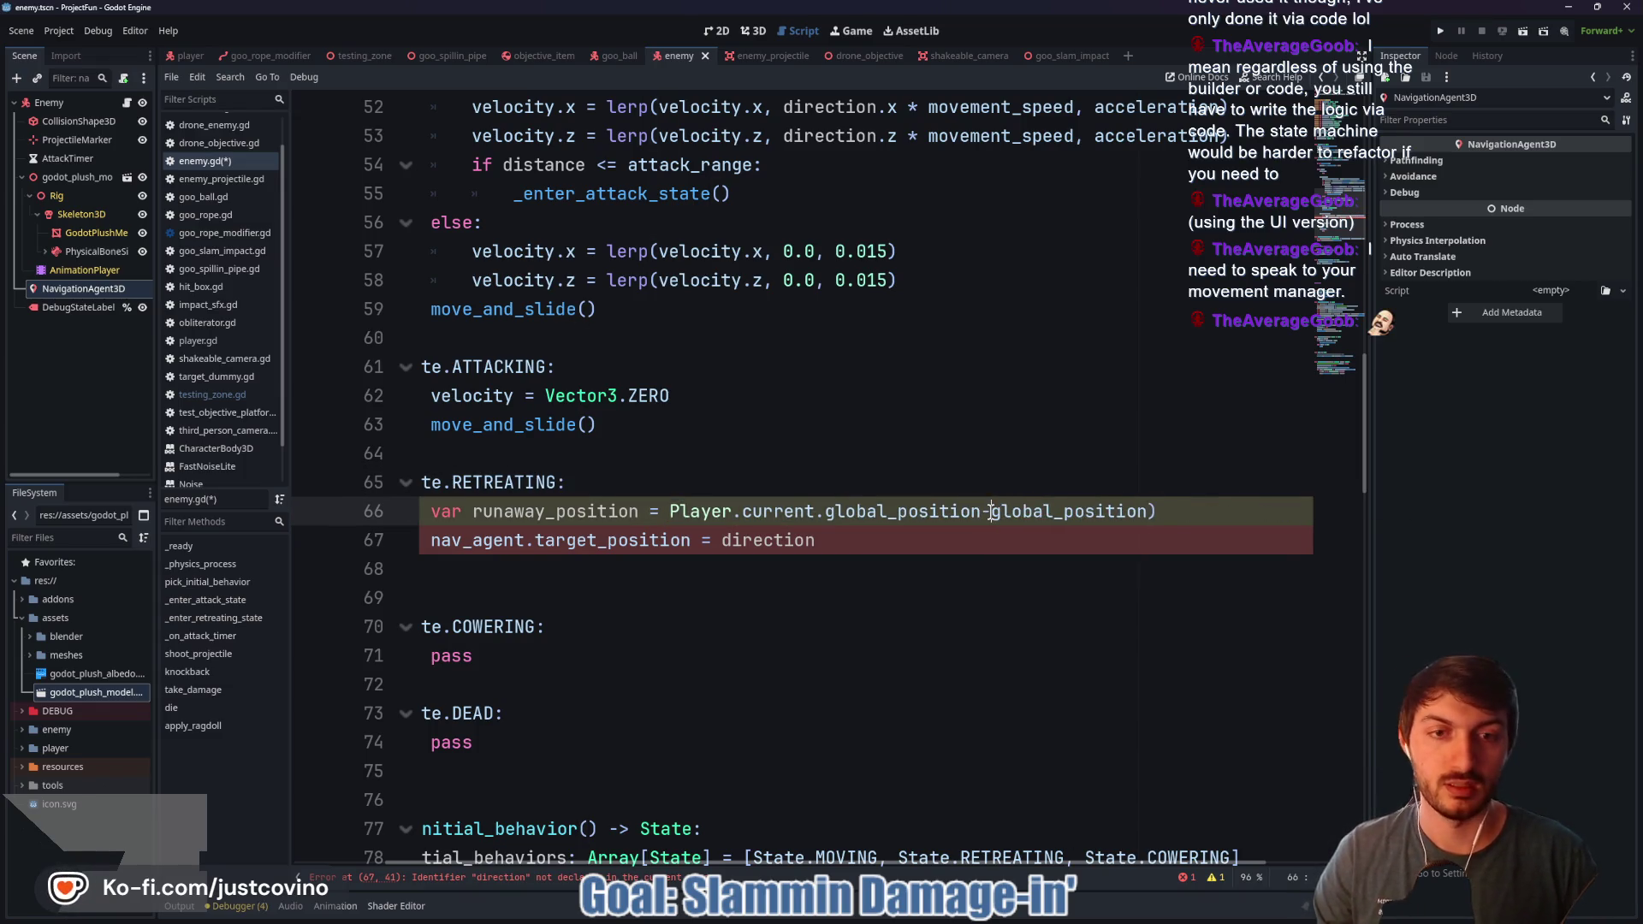
{"action": "key", "text": "BackSpace"}
{"action": "left_click", "coordinate": [984, 511]}
Set nav_agent.target_position to runaway_position * 10 on line 67.
{"action": "left_click", "coordinate": [897, 560]}
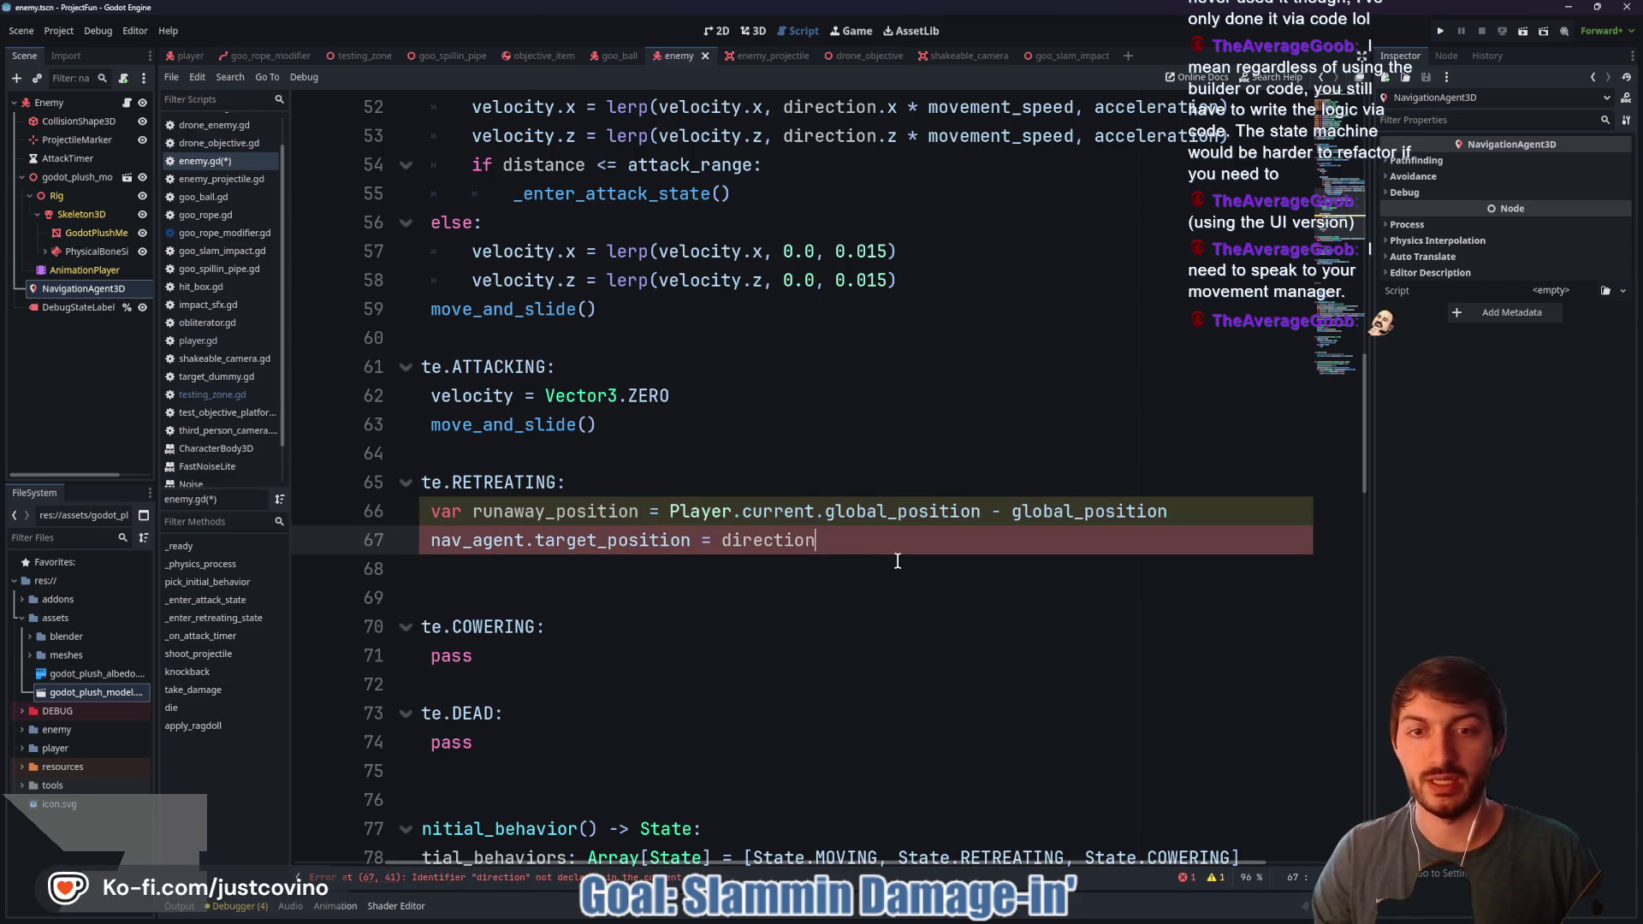
{"action": "left_click", "coordinate": [724, 541], "text": "shift"}
{"action": "type", "text": "runaw"}
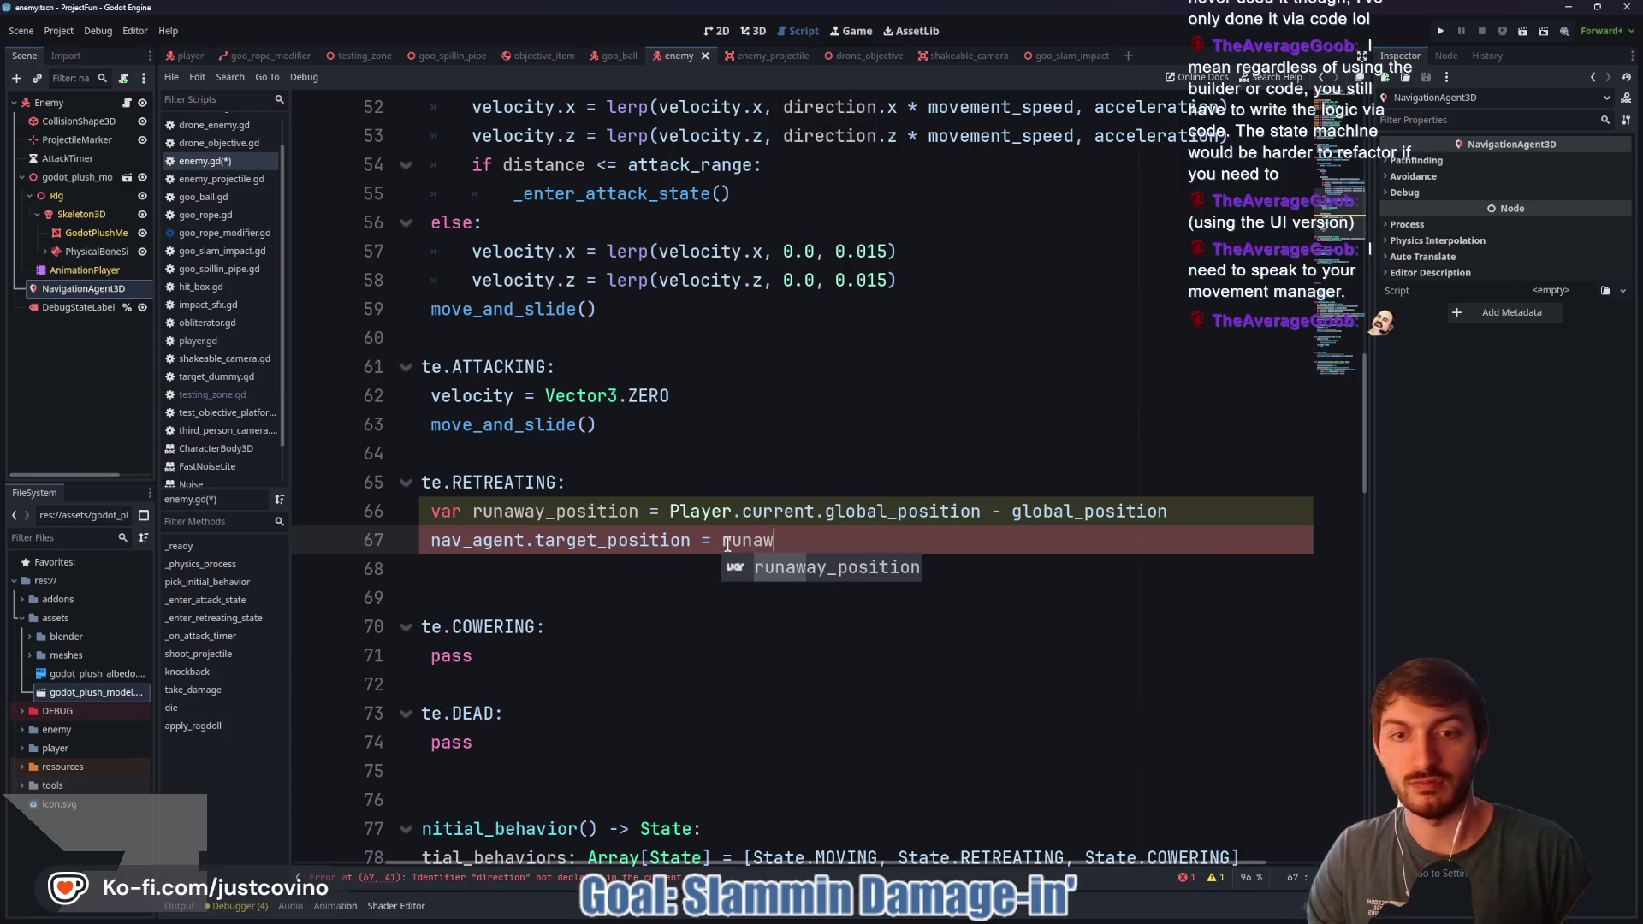
{"action": "key", "text": "Return"}
{"action": "type", "text": "* 10"}
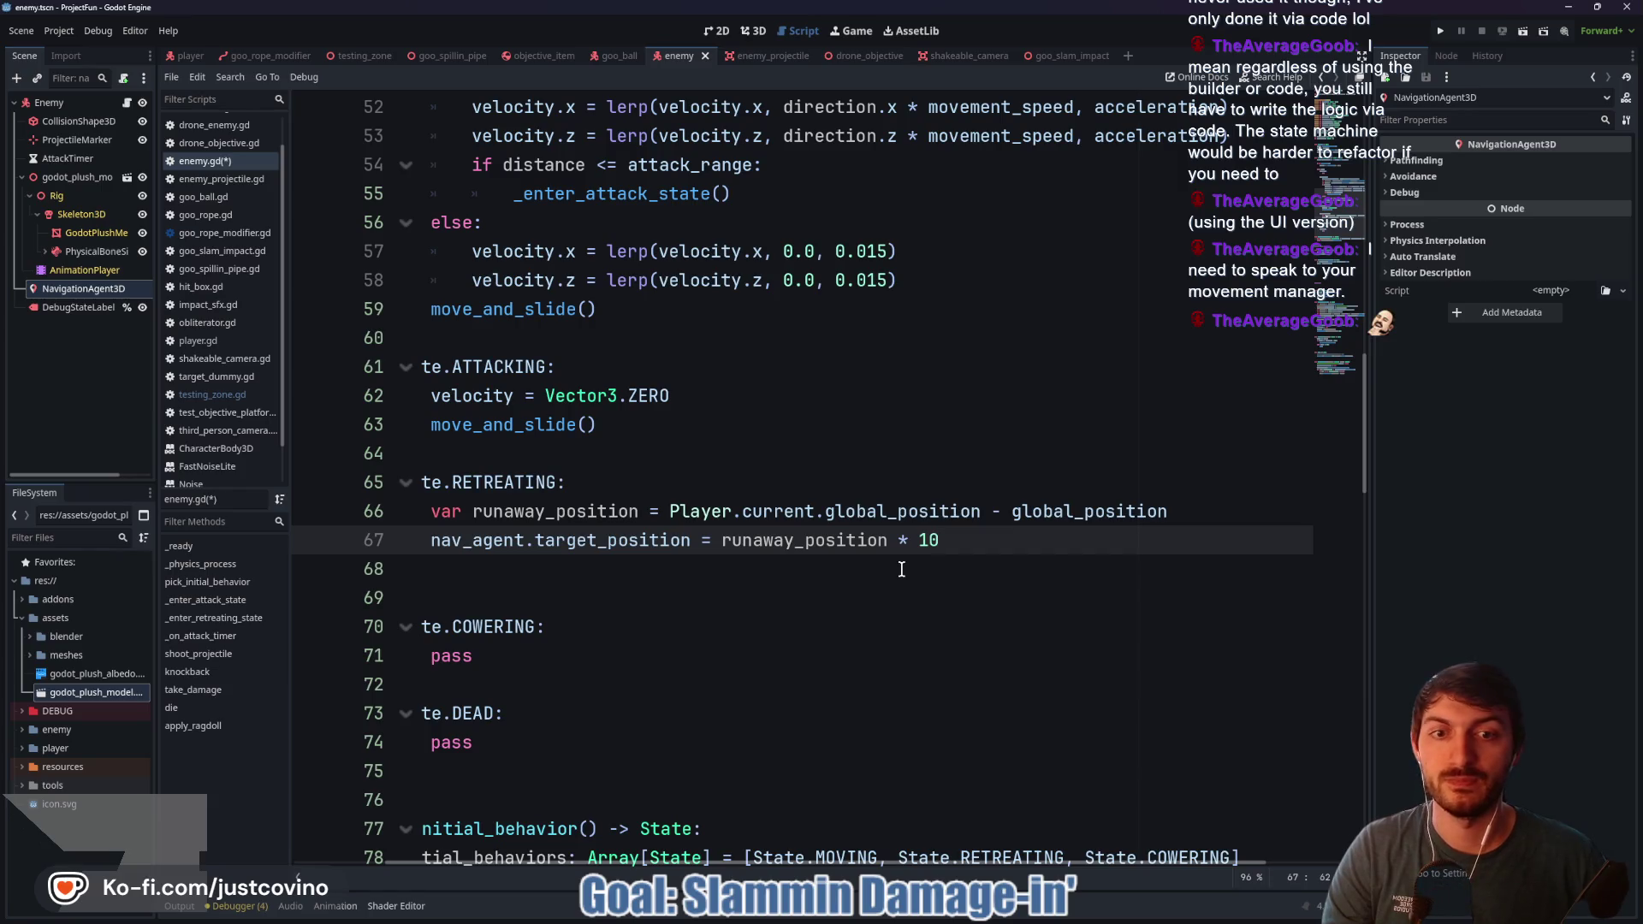
{"action": "double_click", "coordinate": [942, 539]}
{"action": "left_click", "coordinate": [975, 543]}
Comment line 67 with '# how far away extra to run' and start line 68 below it.
{"action": "type", "text": "# "}
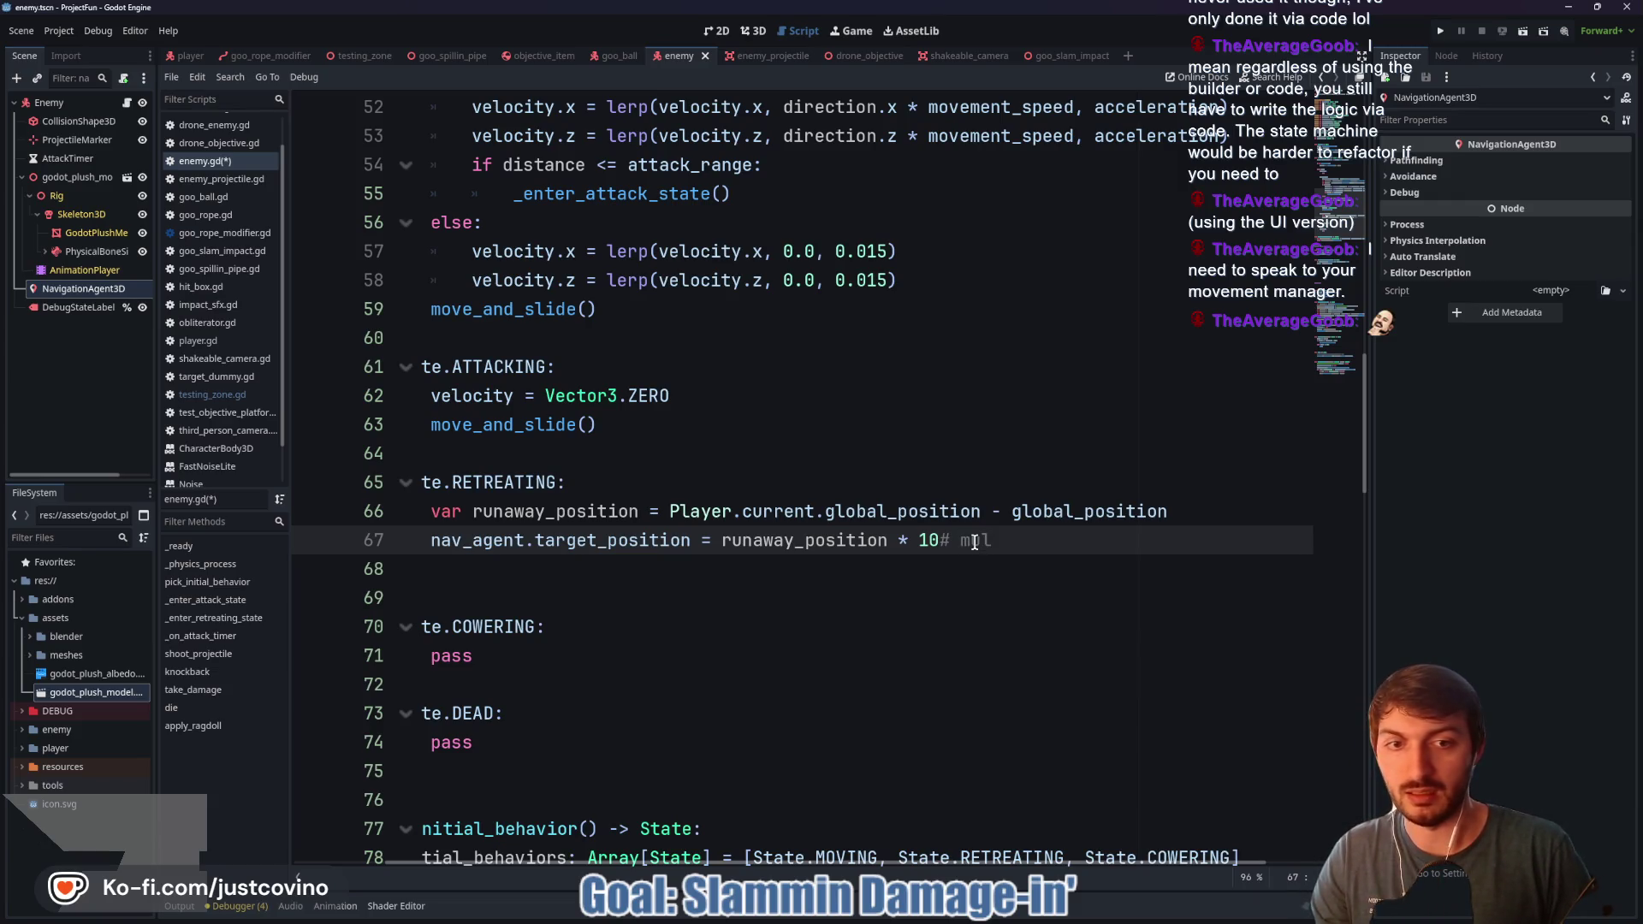
{"action": "type", "text": "how m"}
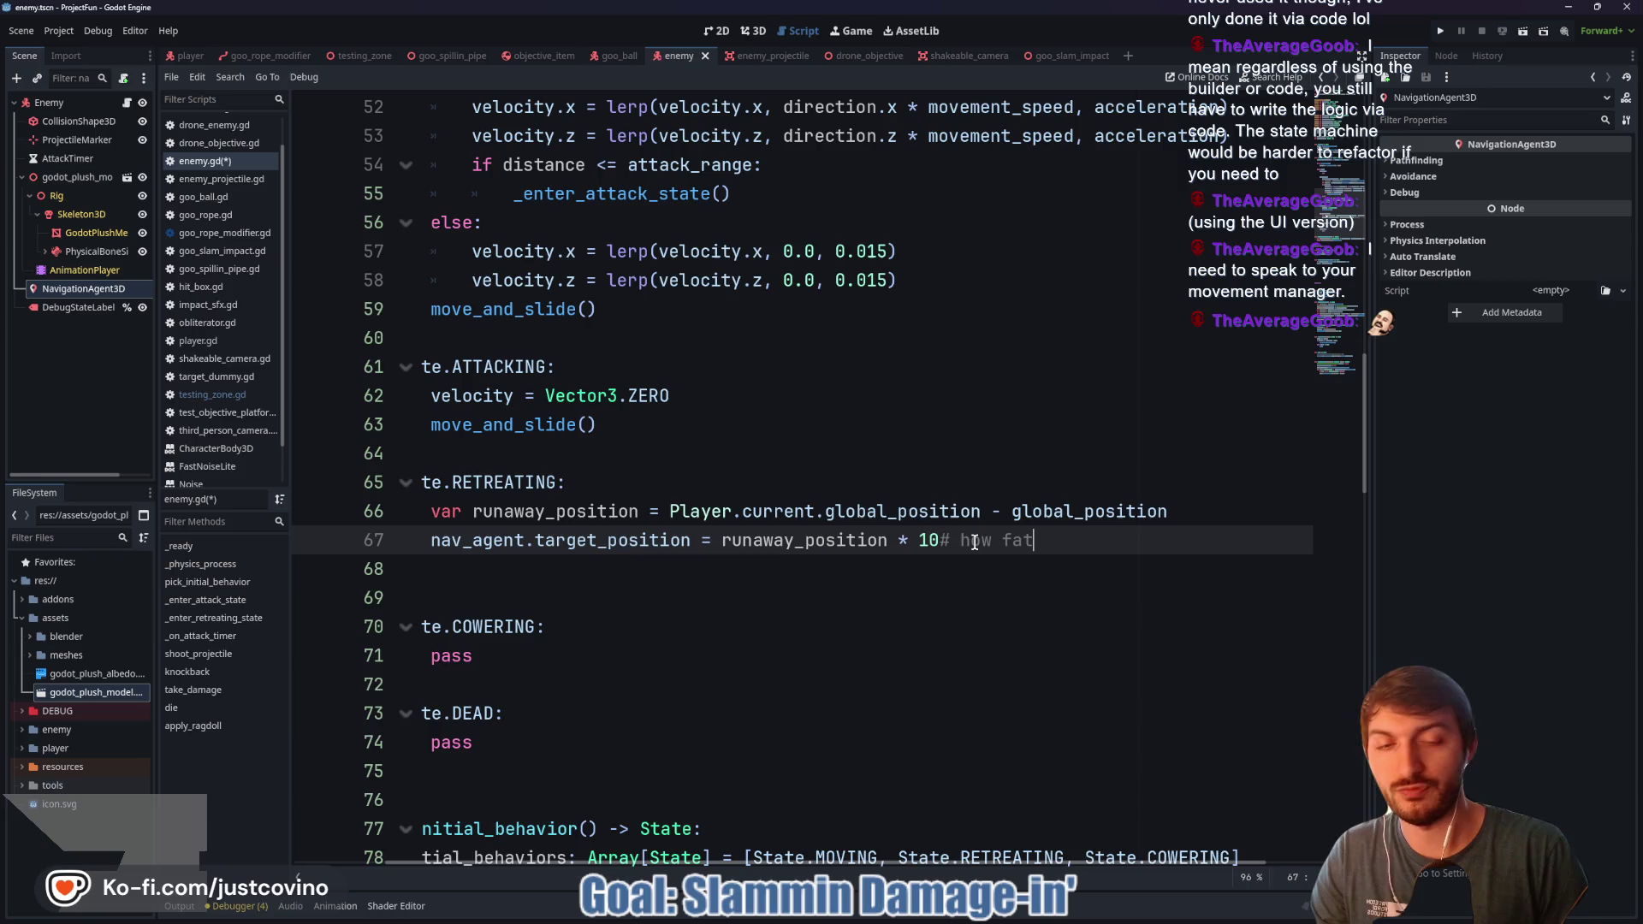
{"action": "key", "text": "BackSpace"}
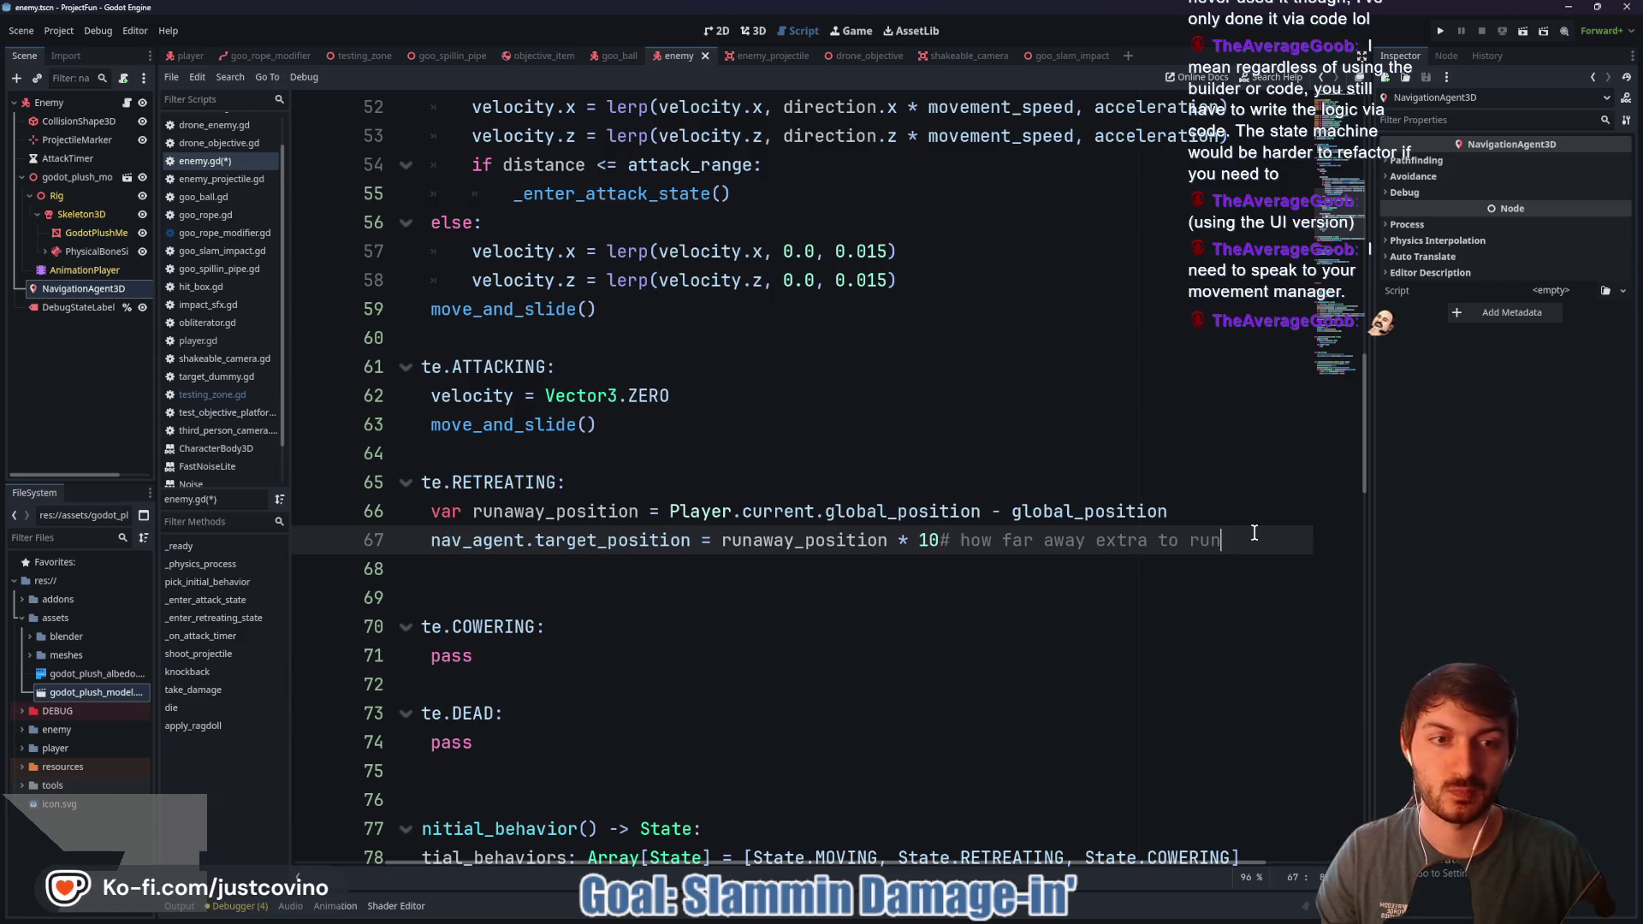
{"action": "mouse_move", "coordinate": [738, 864]}
{"action": "left_mouse_down"}
{"action": "mouse_move", "coordinate": [643, 865]}
{"action": "mouse_move", "coordinate": [770, 864]}
{"action": "left_mouse_up"}
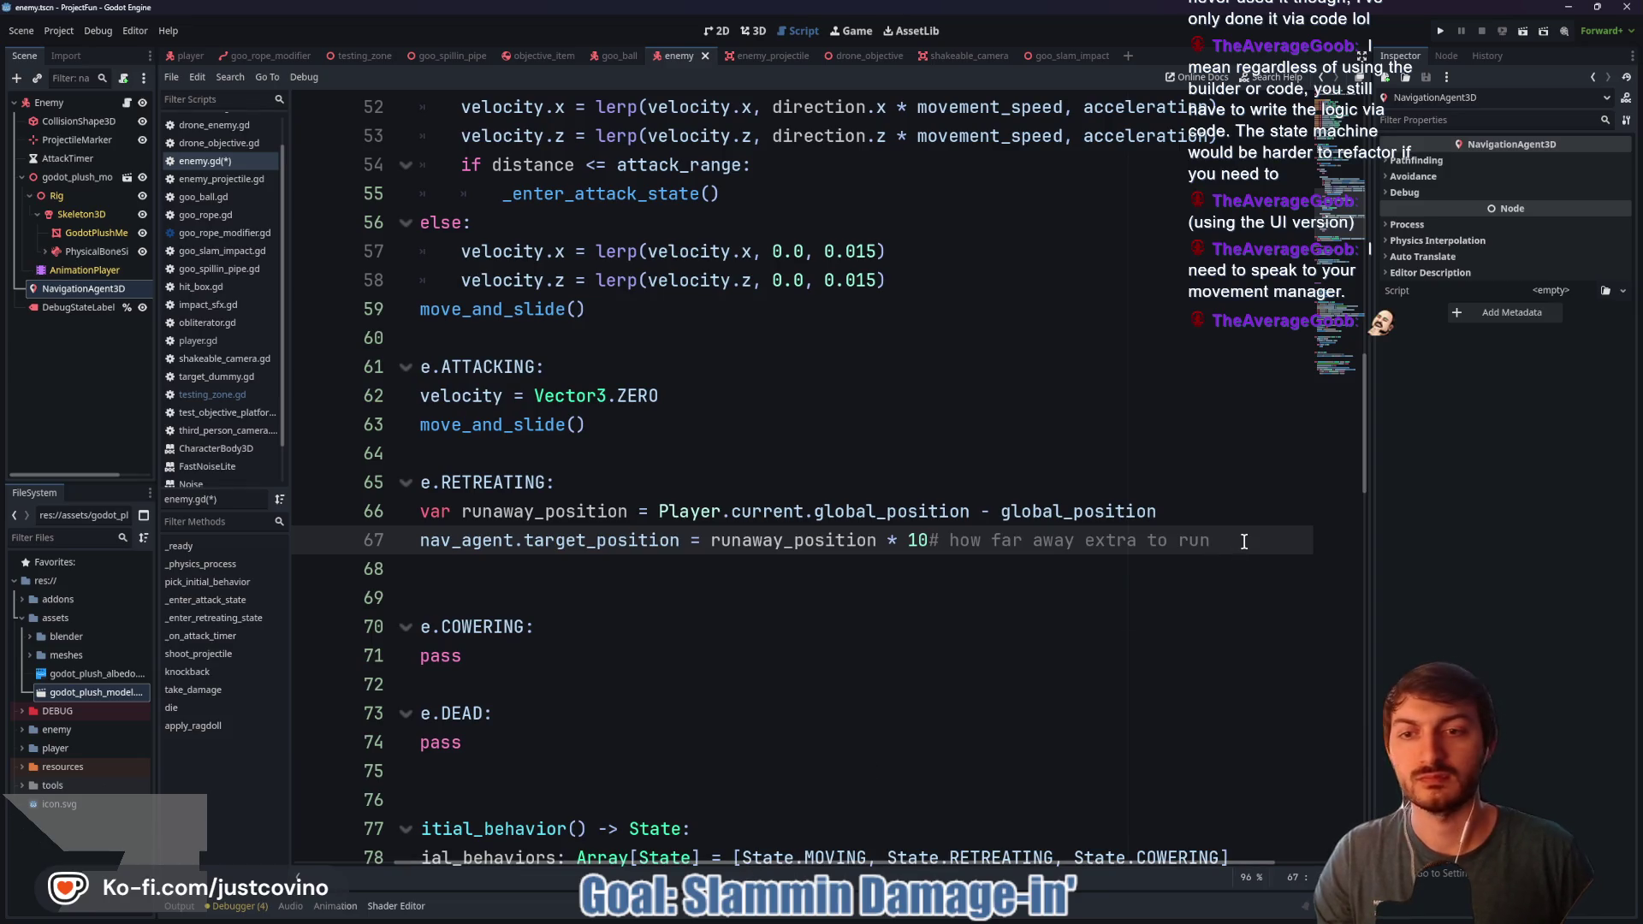
{"action": "key", "text": "Return"}
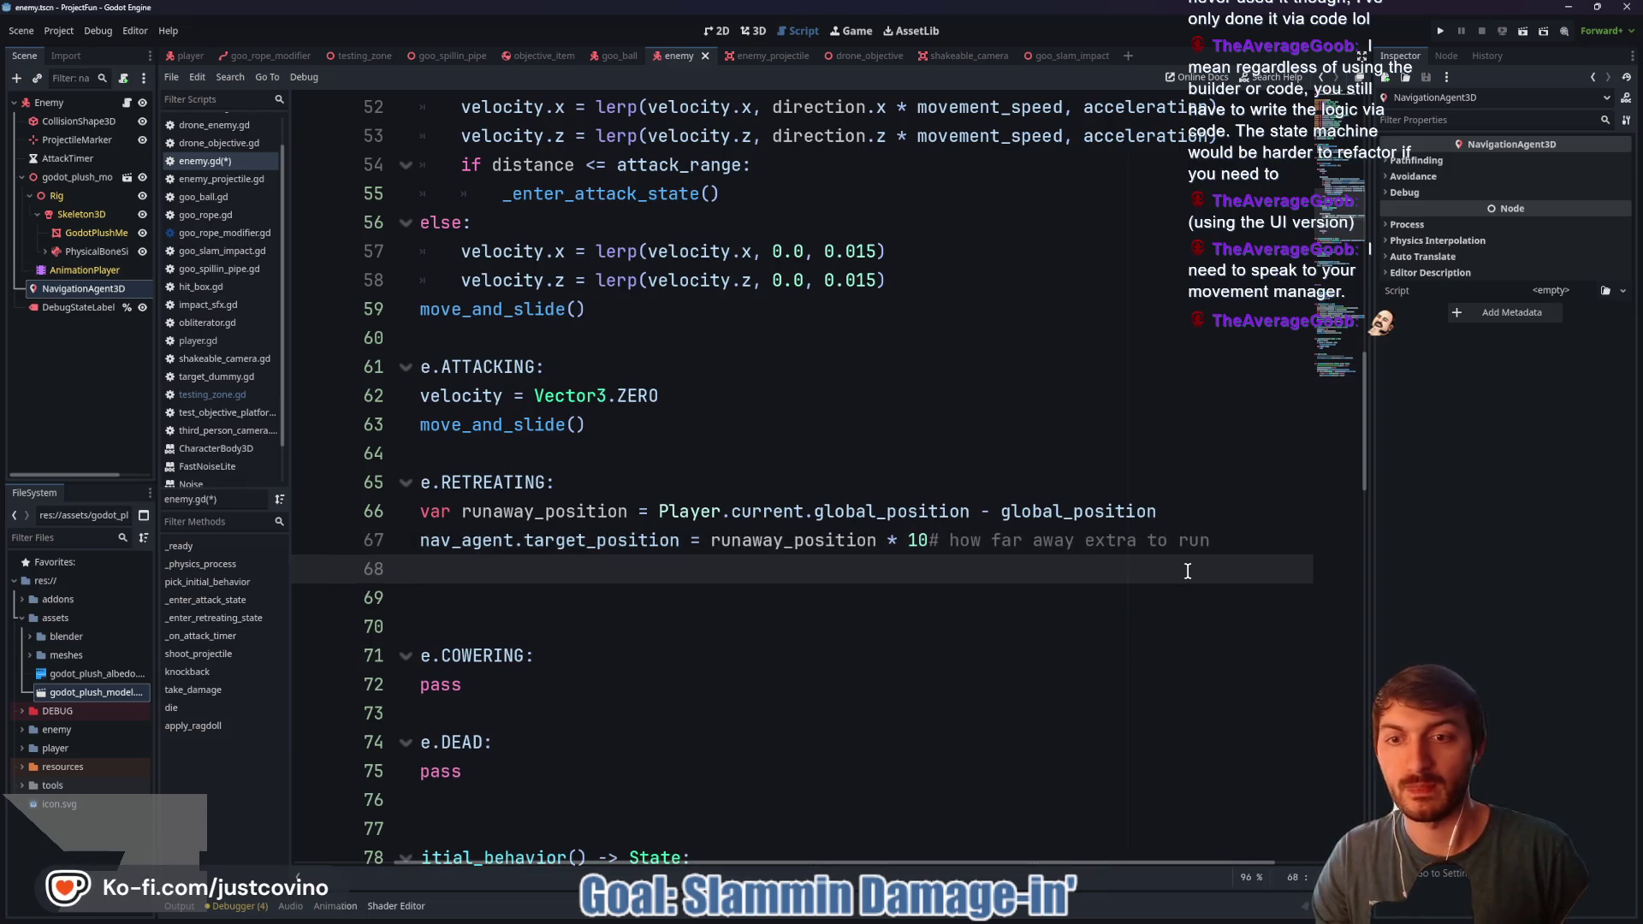
{"action": "left_click_drag", "start_coordinate": [803, 865], "coordinate": [752, 865]}
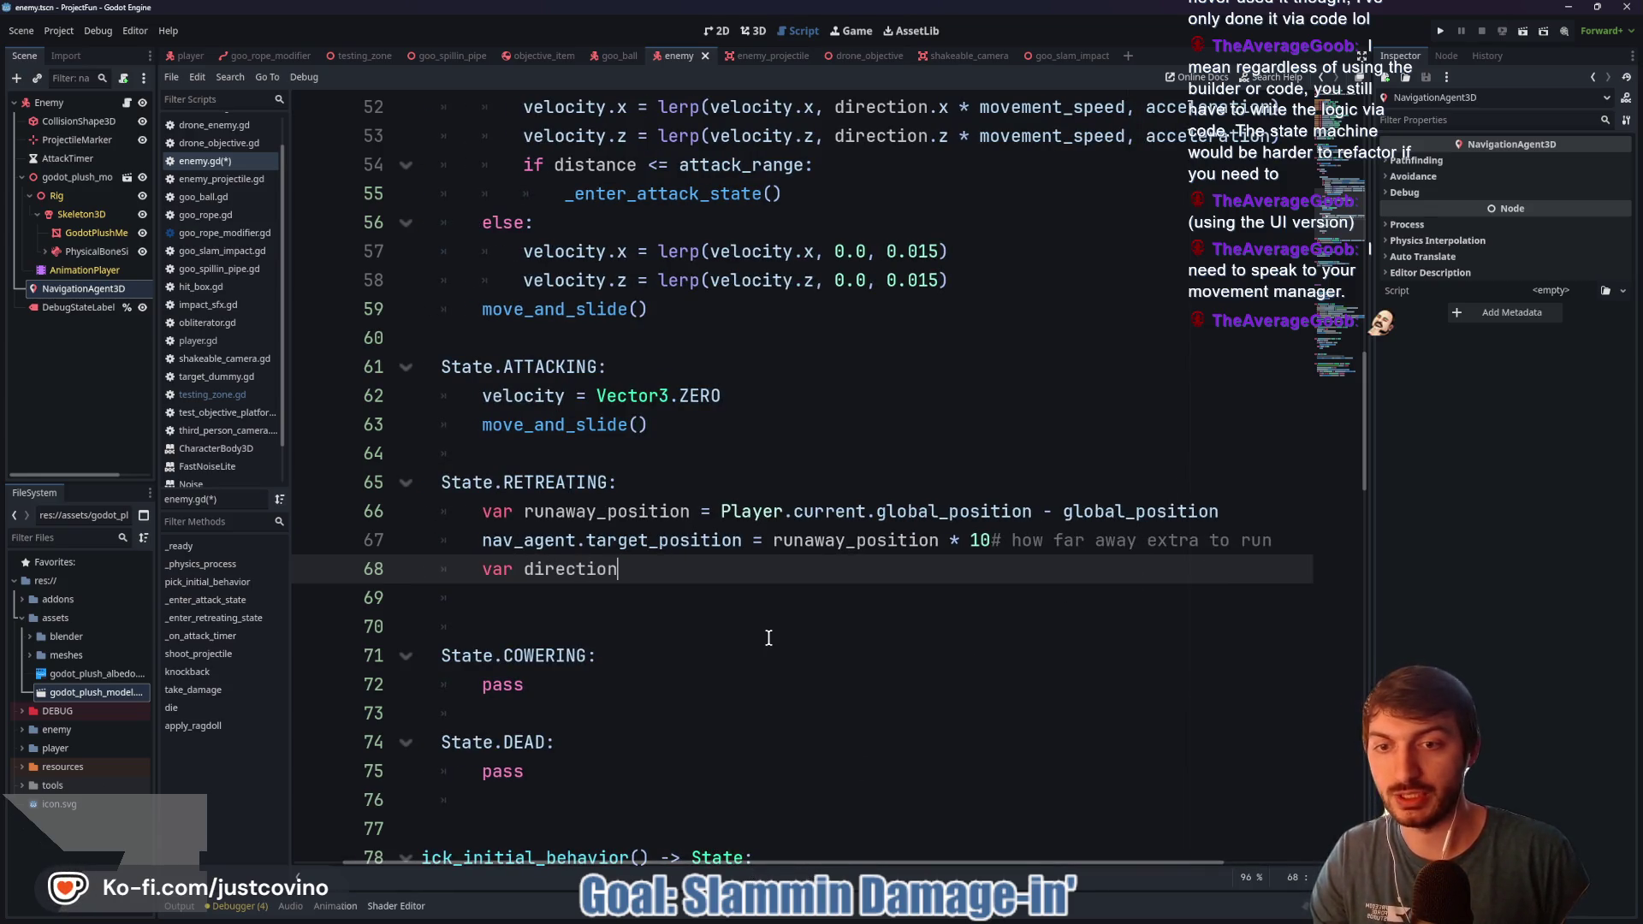
Set direction to global_position.direction_to(nav_agent.get_next_path_position()).
{"action": "type", "text": "= global"}
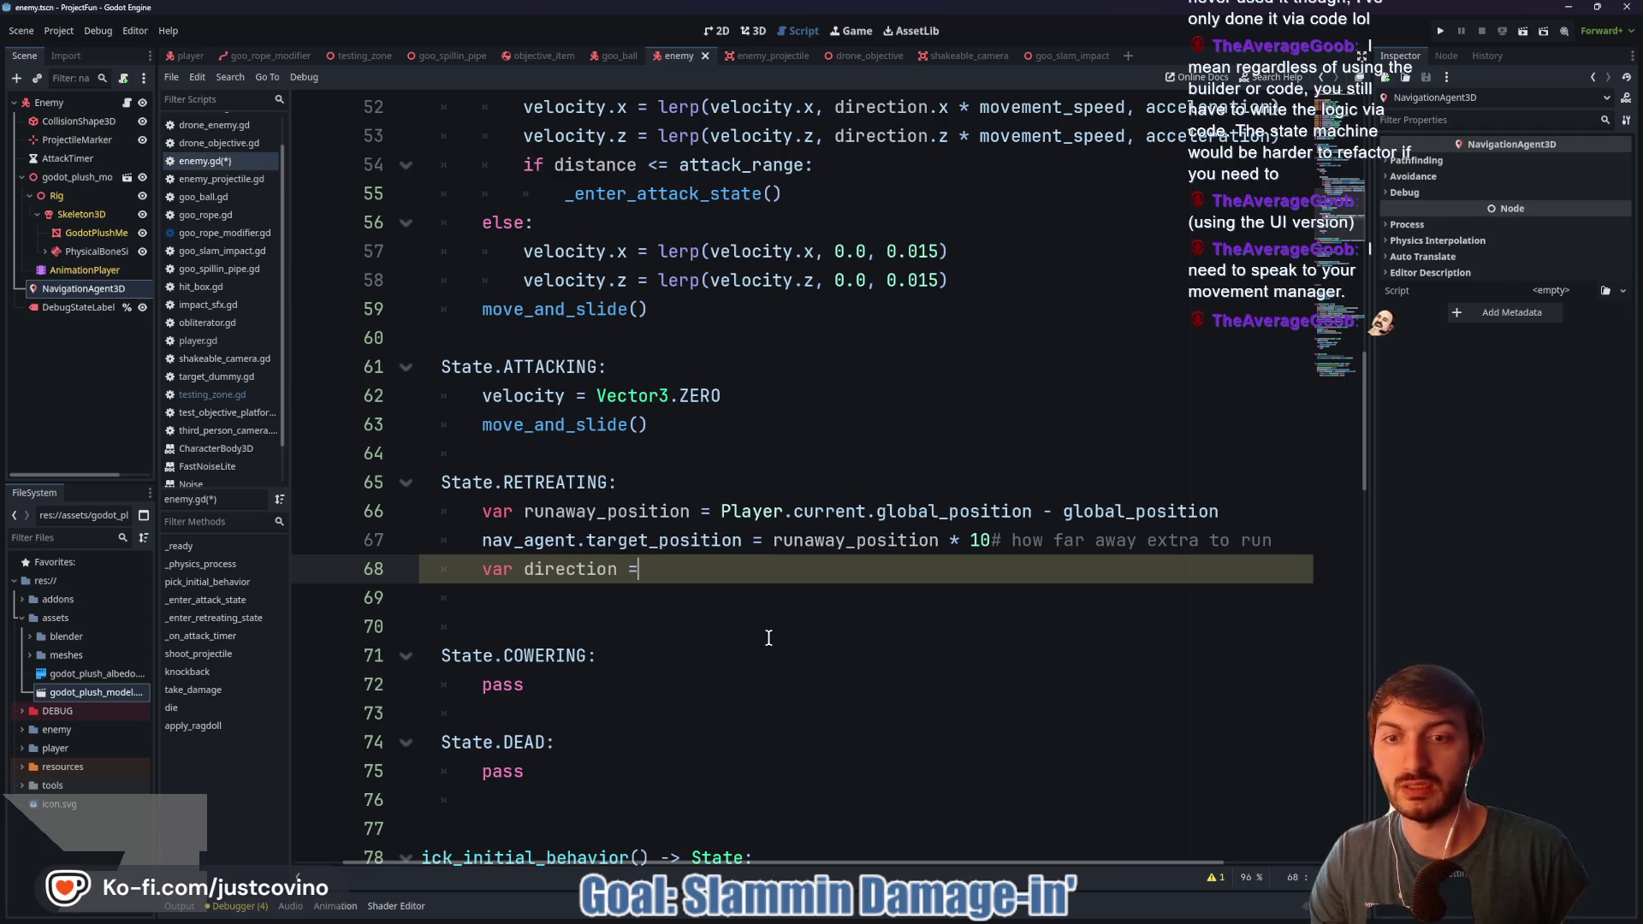
{"action": "type", "text": "_positoin"}
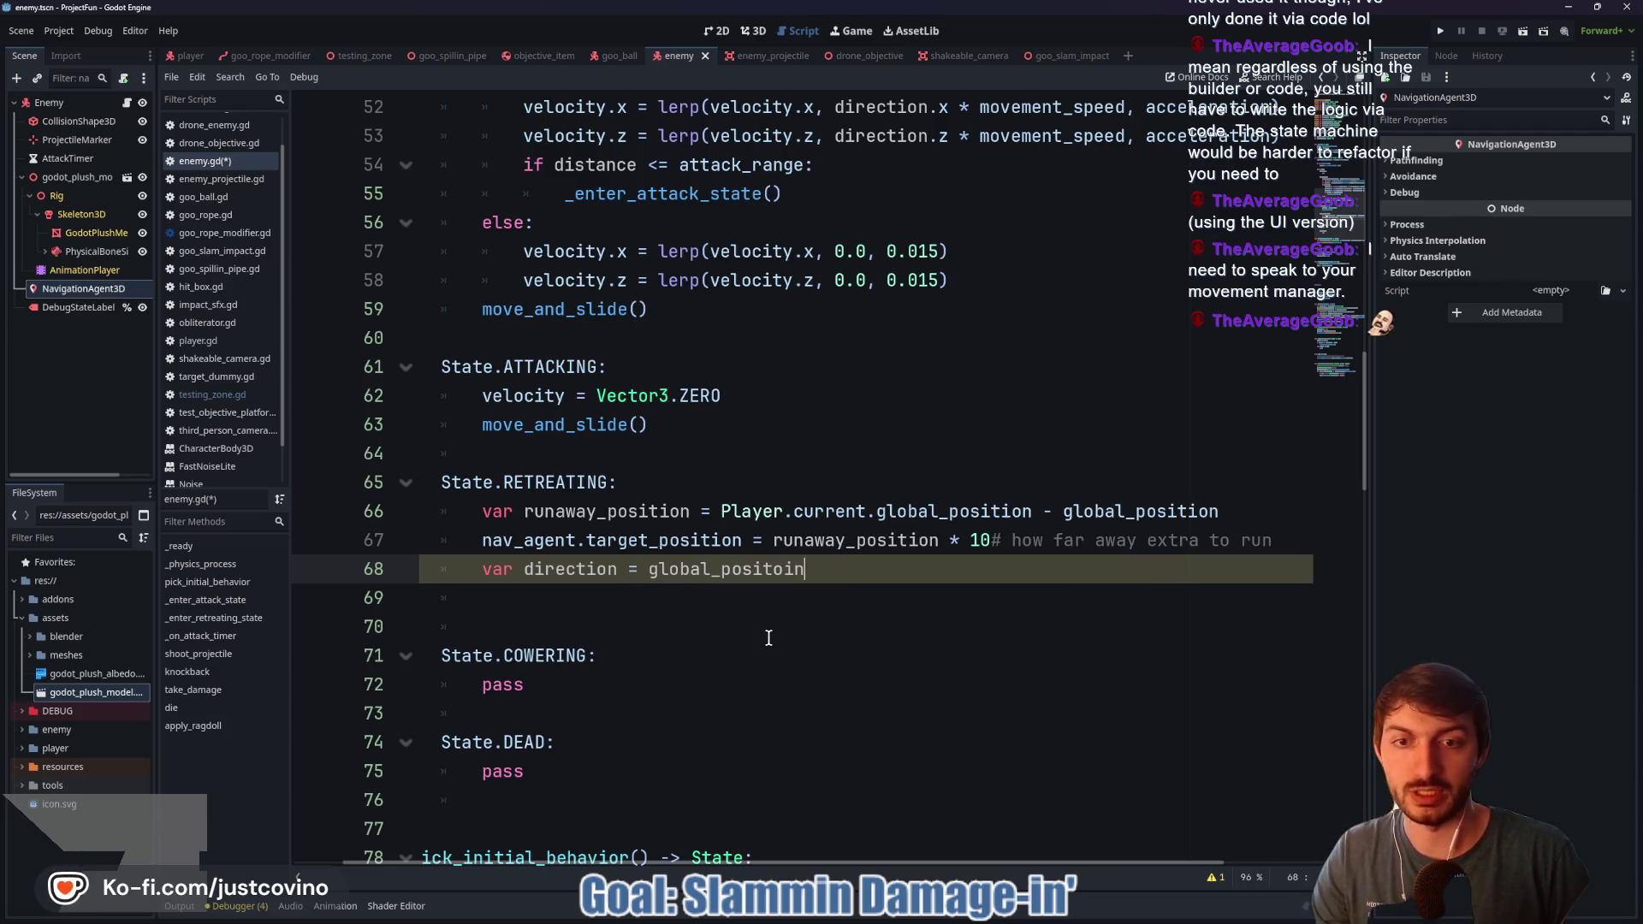
{"action": "type", "text": "ition.directio"}
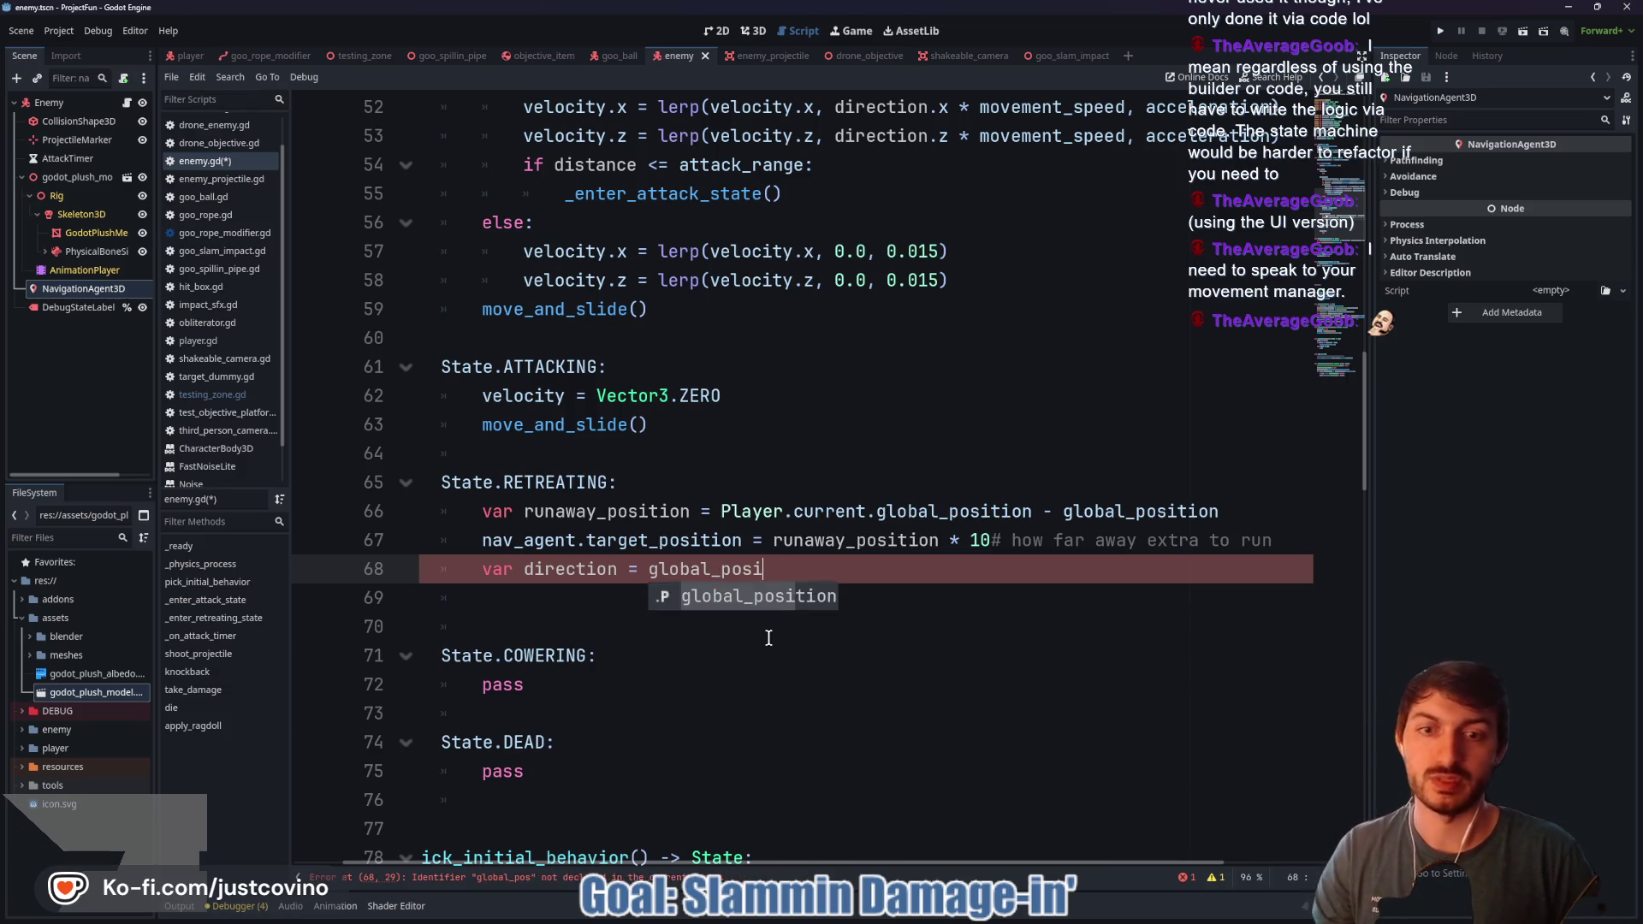
{"action": "key", "text": "Return"}
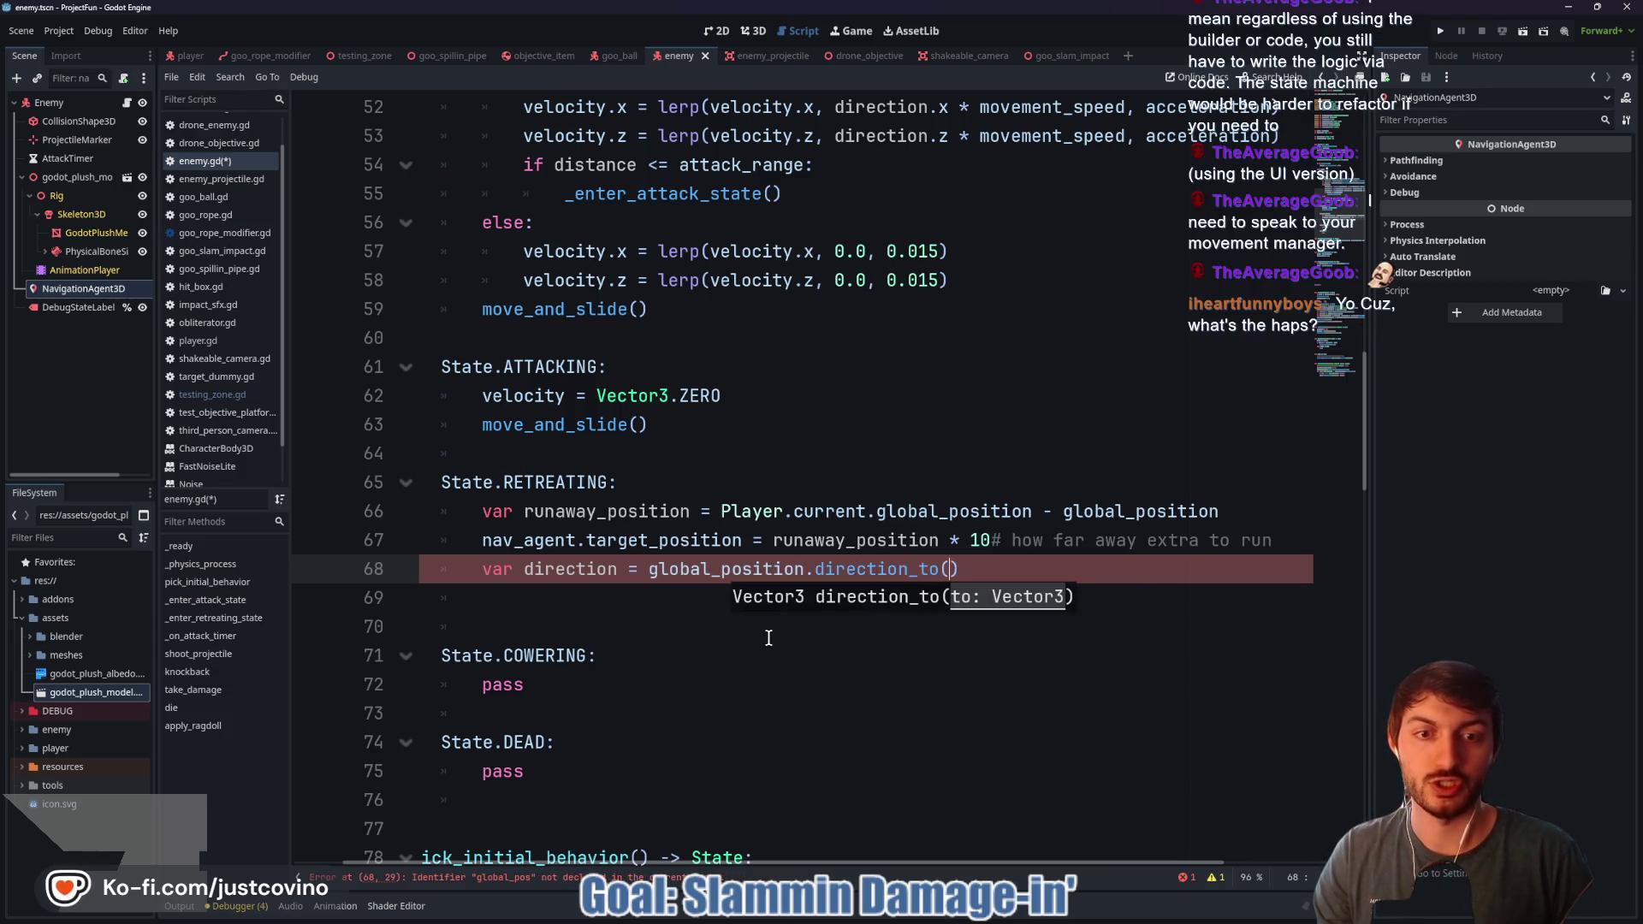
{"action": "type", "text": "nav"}
{"action": "key", "text": "Return"}
{"action": "type", "text": ".get_next"}
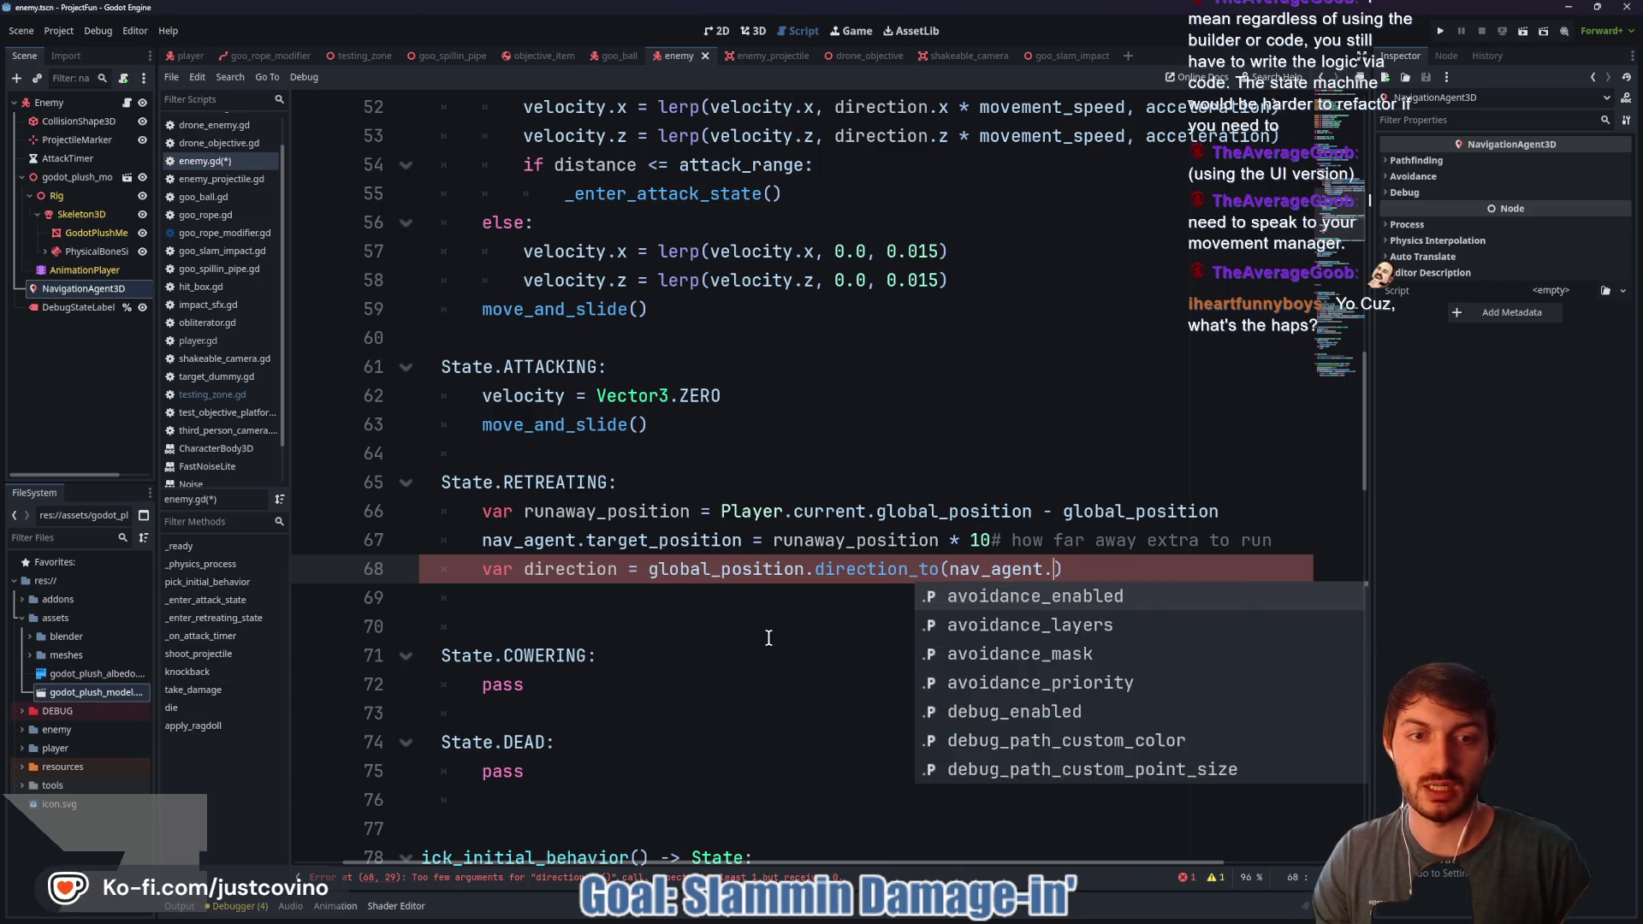
{"action": "key", "text": "Return"}
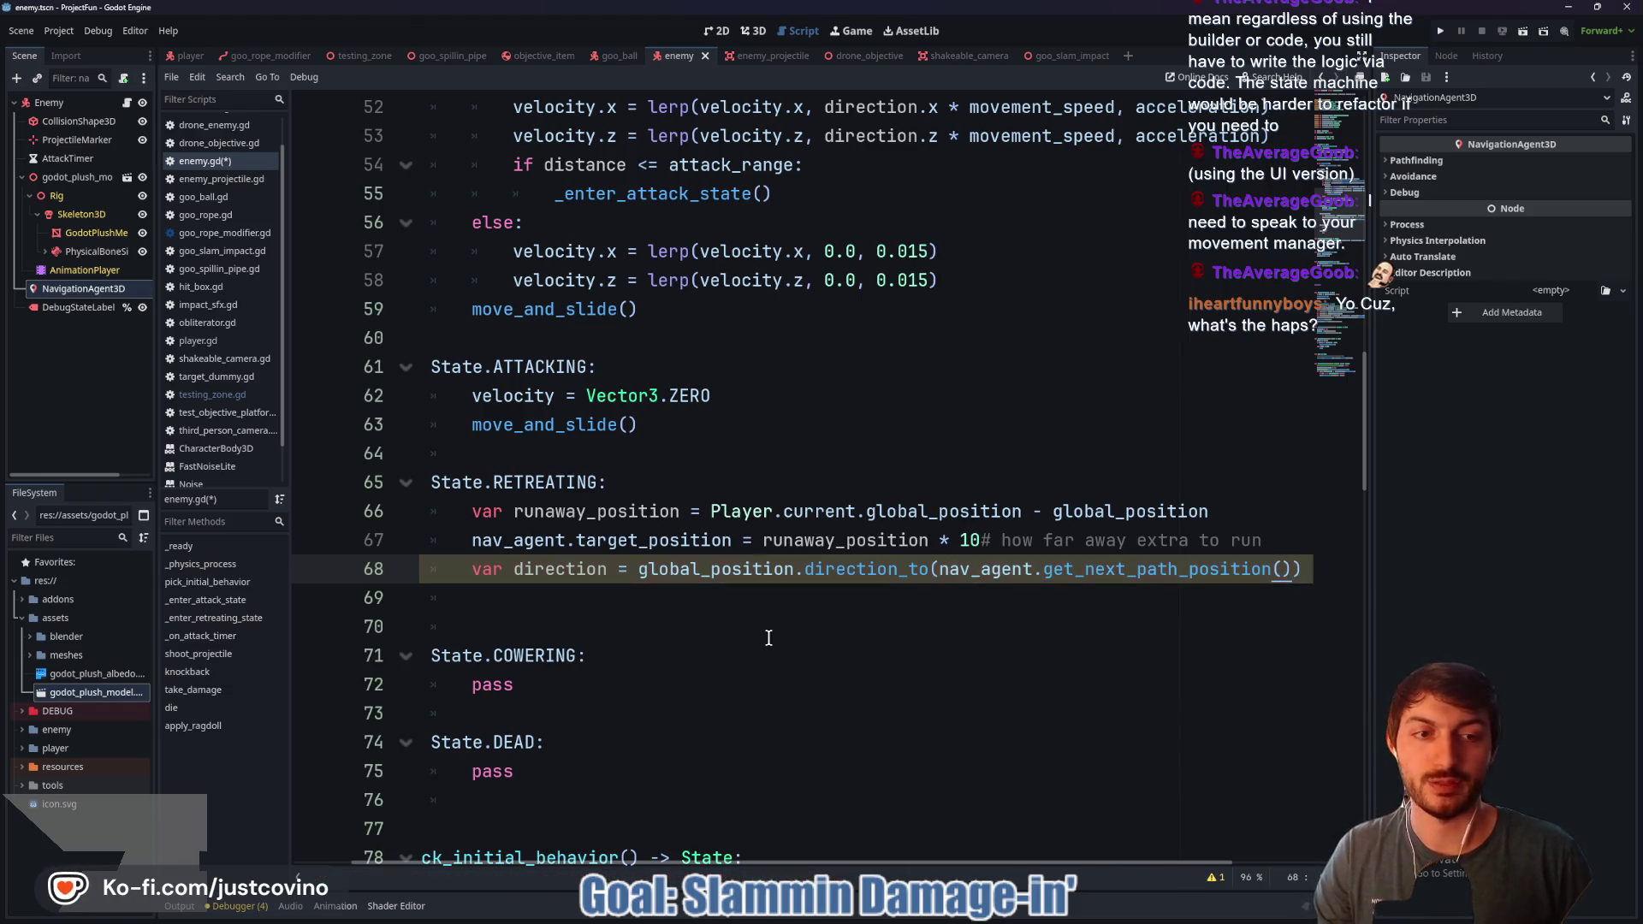
Add 'if direction:' lerping velocity.x toward direction.x and movement_speed by acceleration.
{"action": "left_click", "coordinate": [581, 599]}
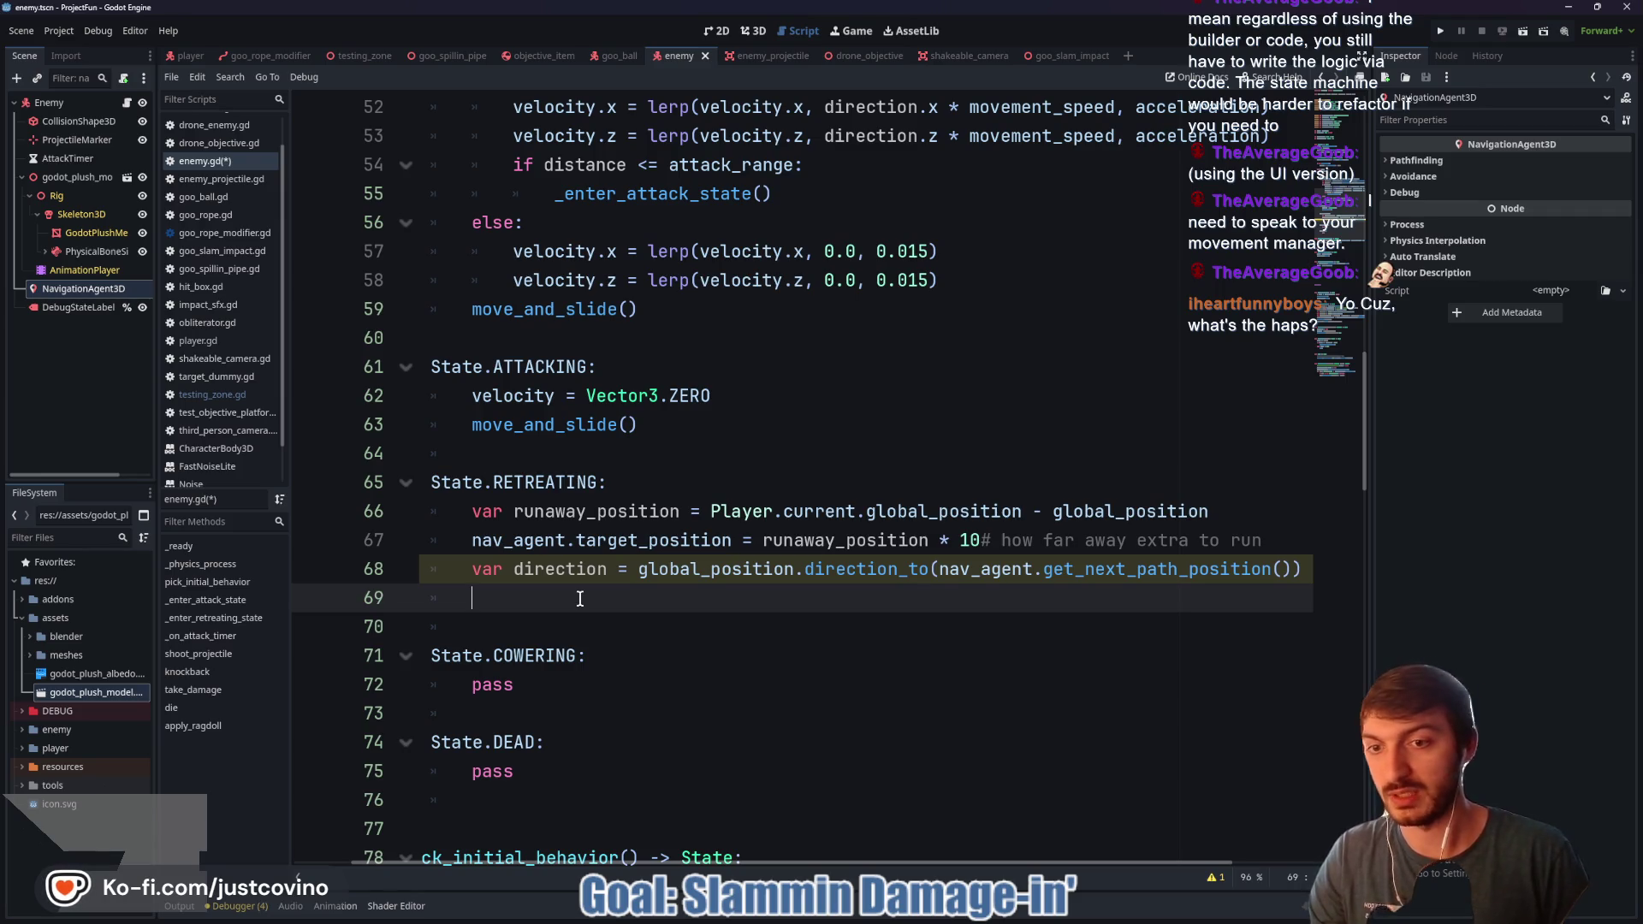
{"action": "type", "text": "if direction:"}
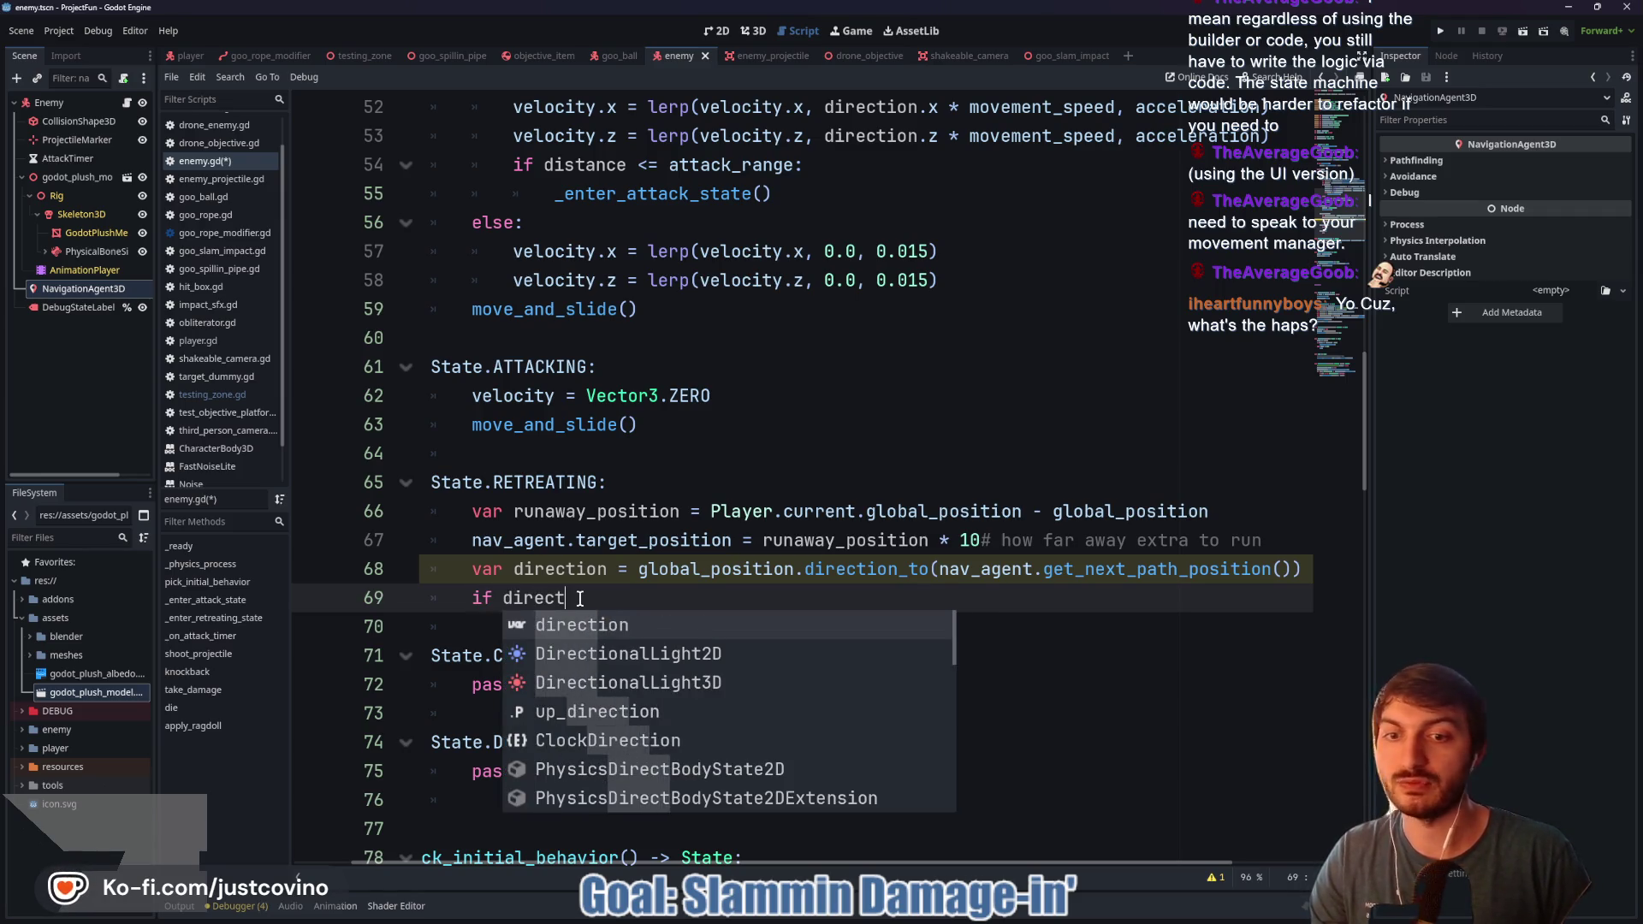
{"action": "key", "text": "Return"}
{"action": "key", "text": "Return"}
{"action": "key", "text": "Return"}
{"action": "key", "text": "Up"}
{"action": "key", "text": "Up"}
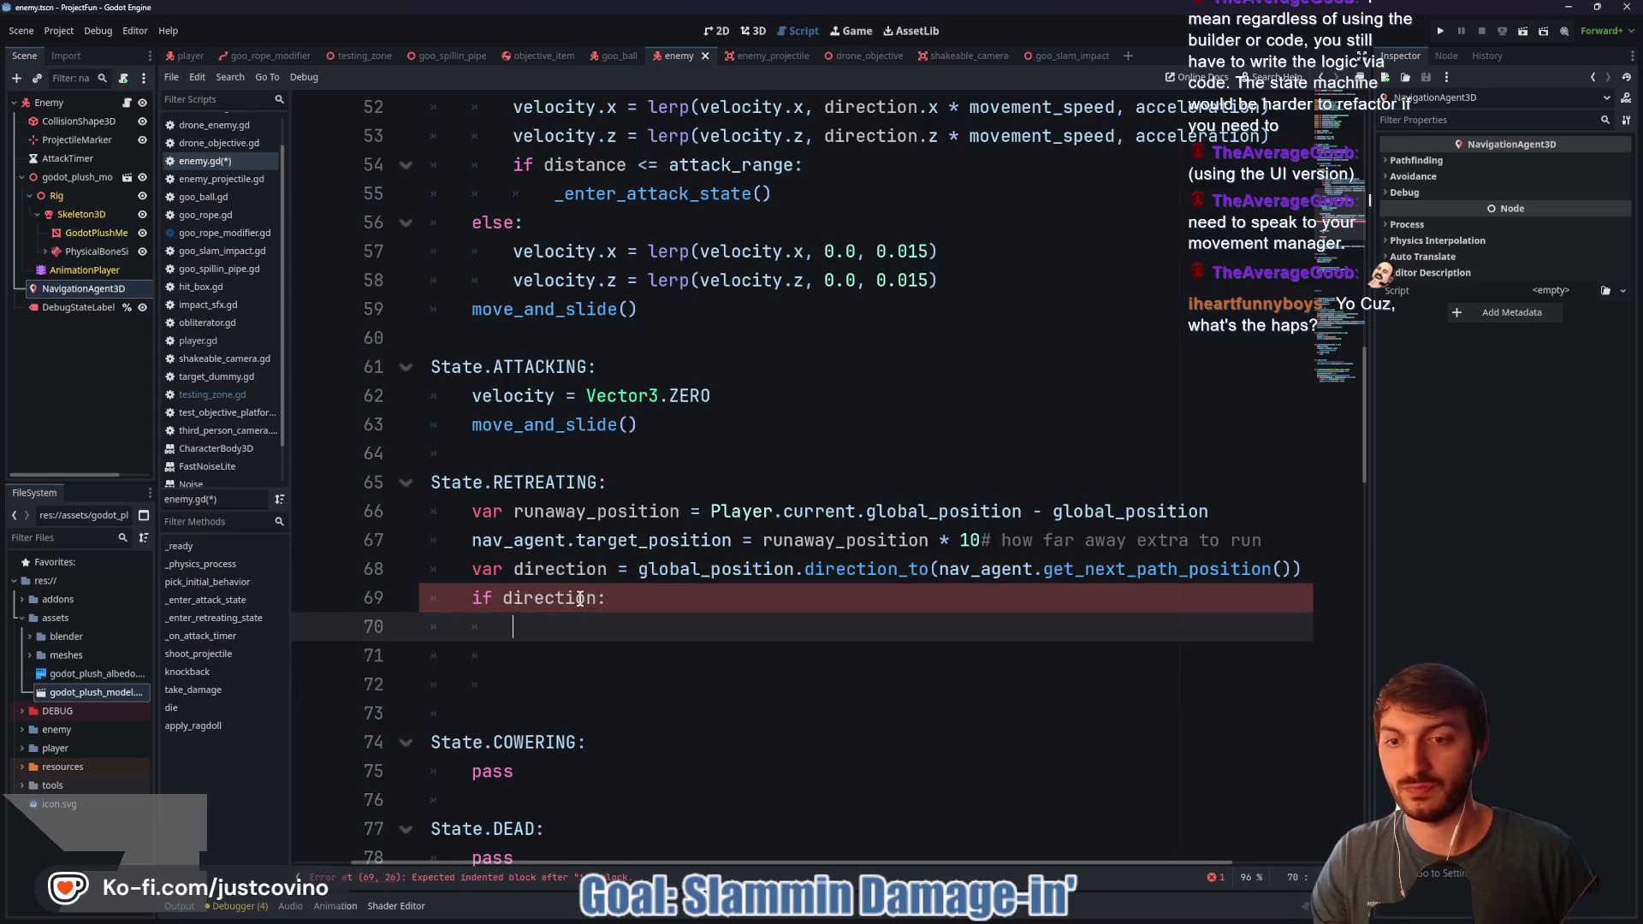
{"action": "type", "text": "velocity"}
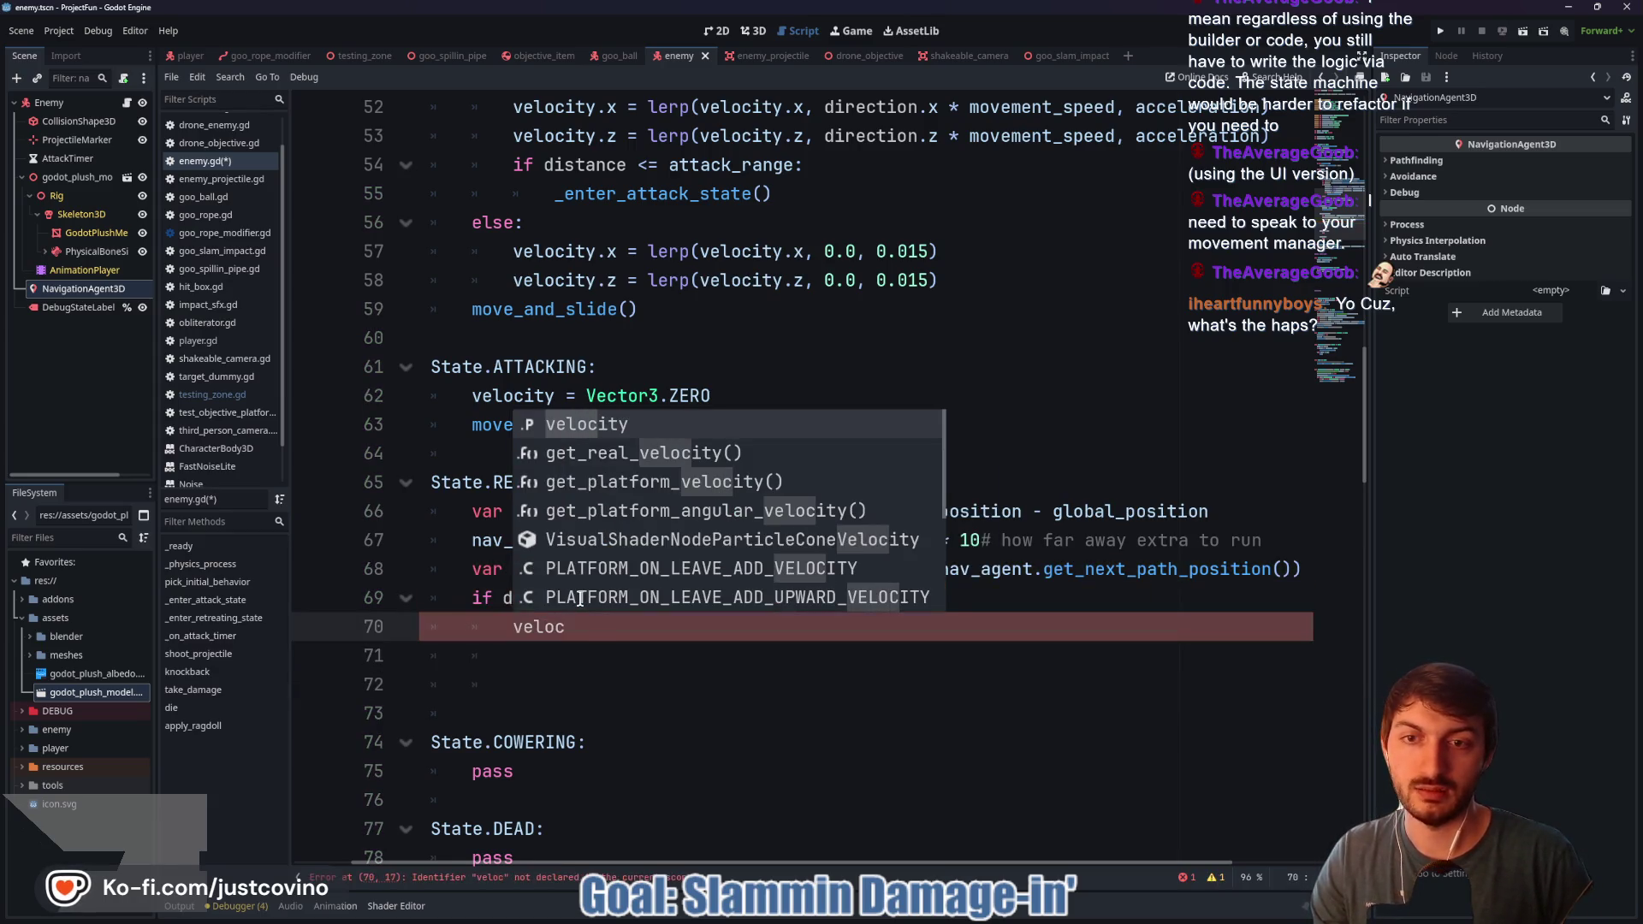
{"action": "type", "text": ".x"}
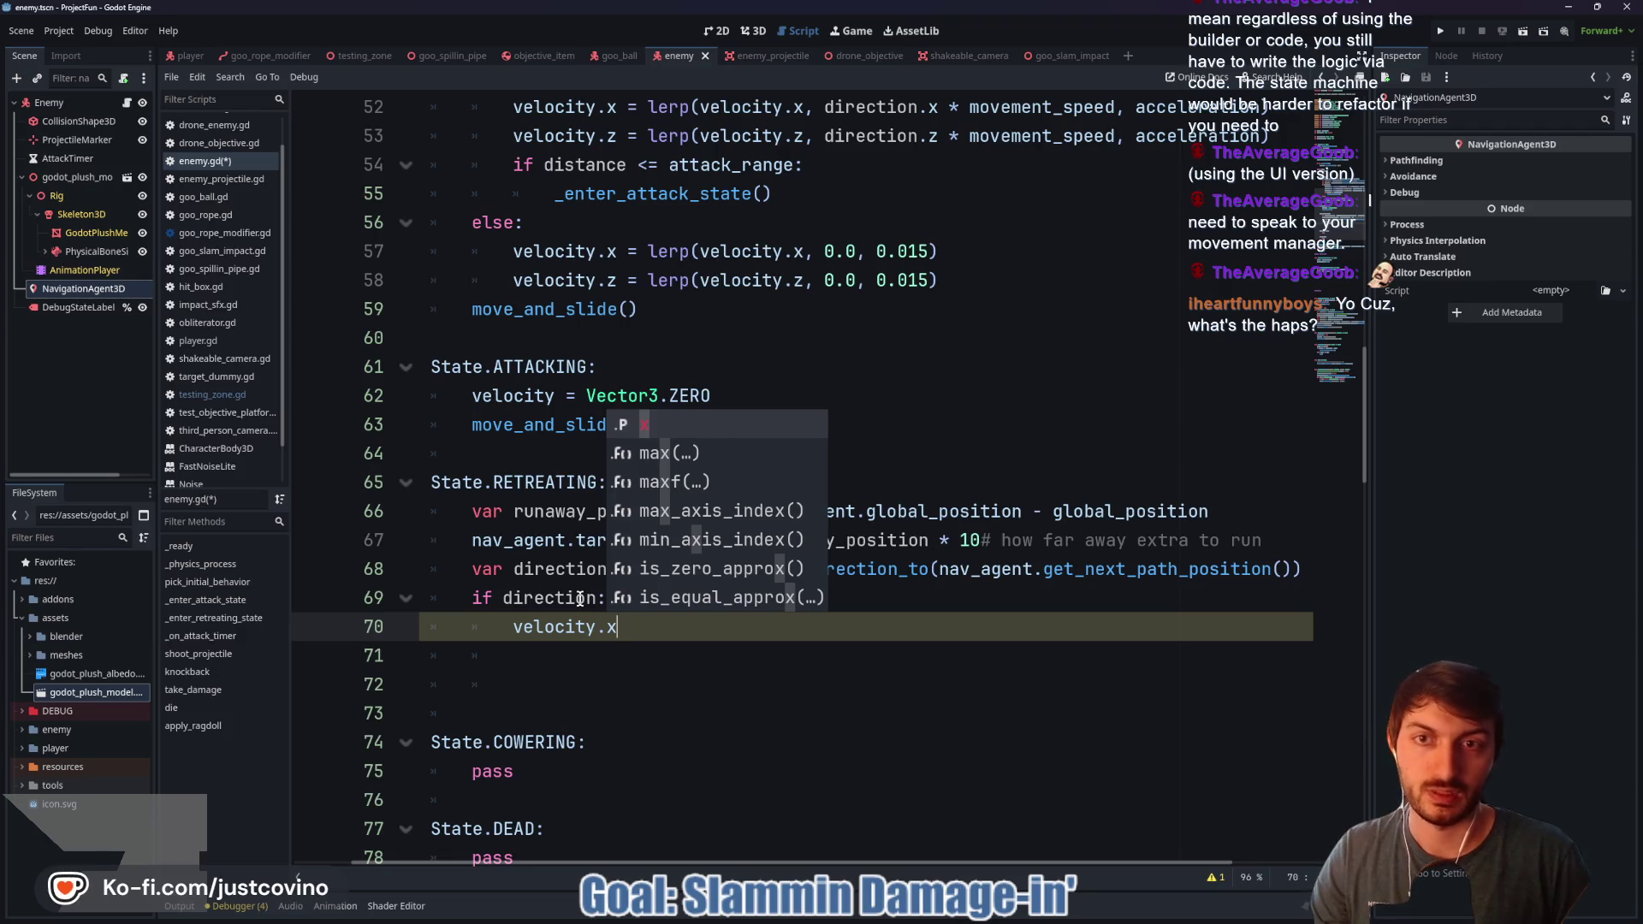
{"action": "type", "text": "= lerp("}
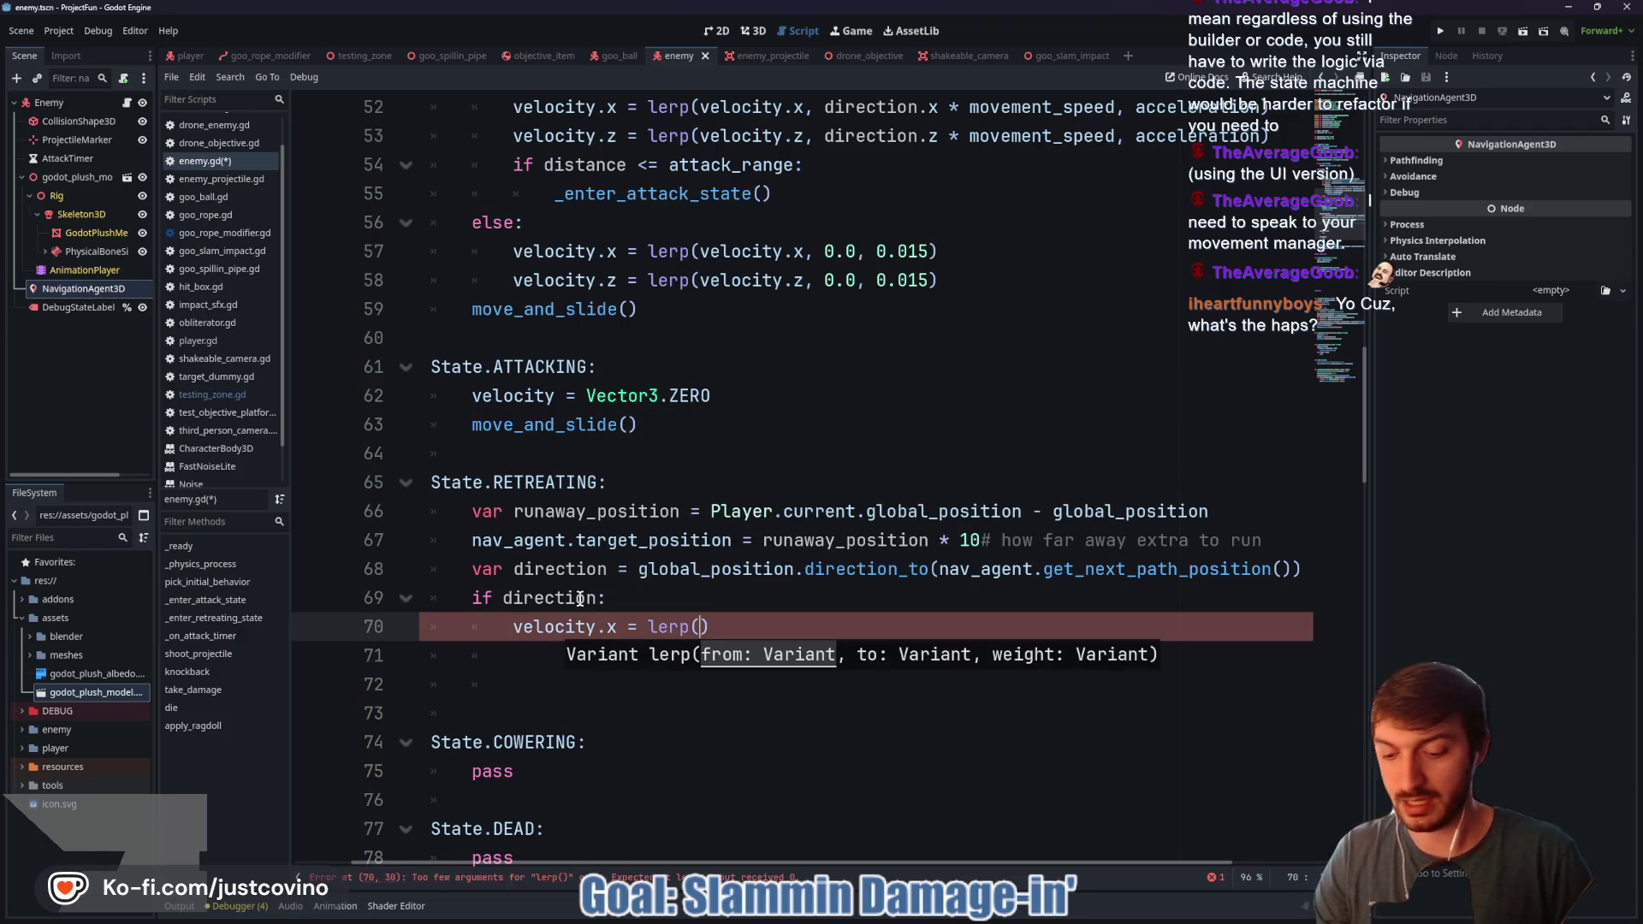
{"action": "type", "text": "velocity."}
{"action": "type", "text": "x, direction."}
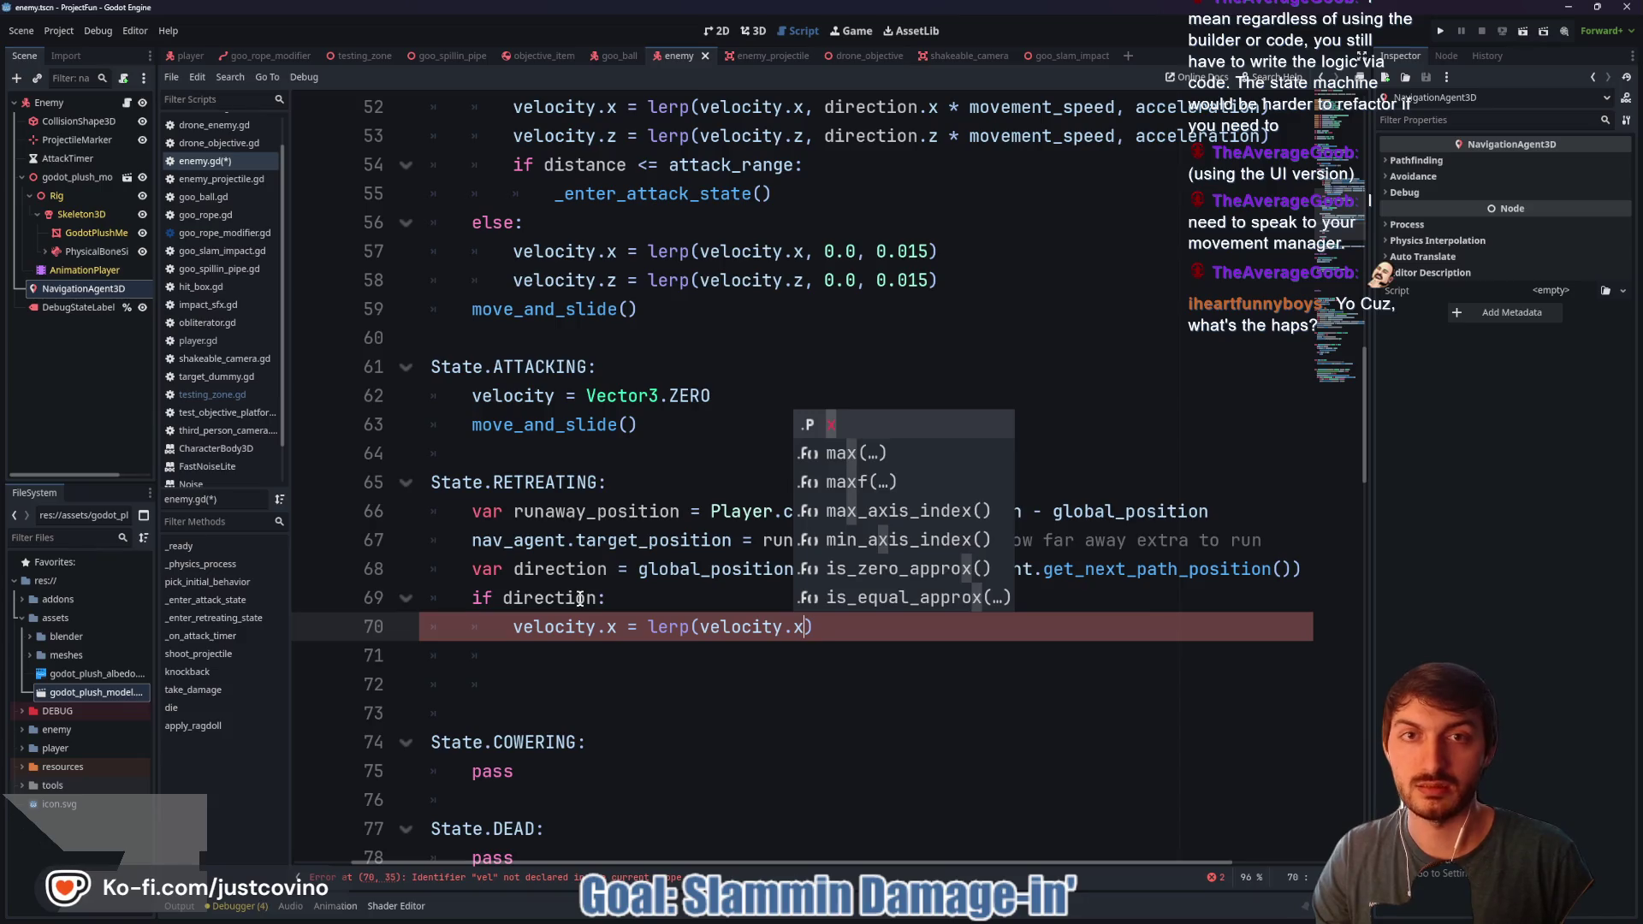
{"action": "type", "text": "x, "}
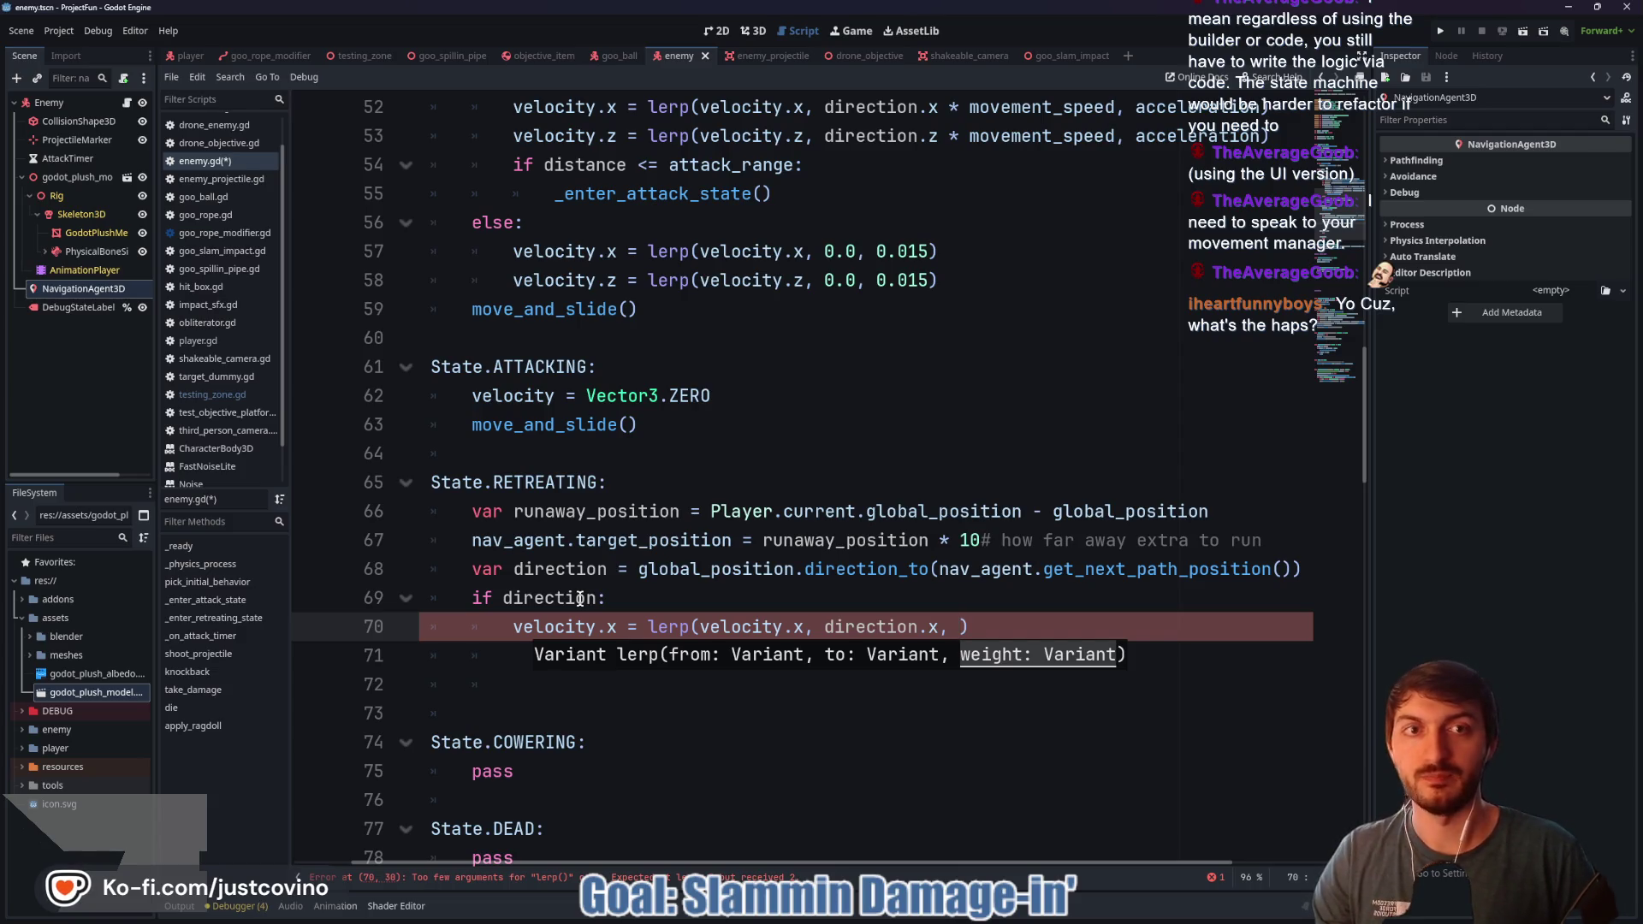
{"action": "type", "text": "movement_speed"}
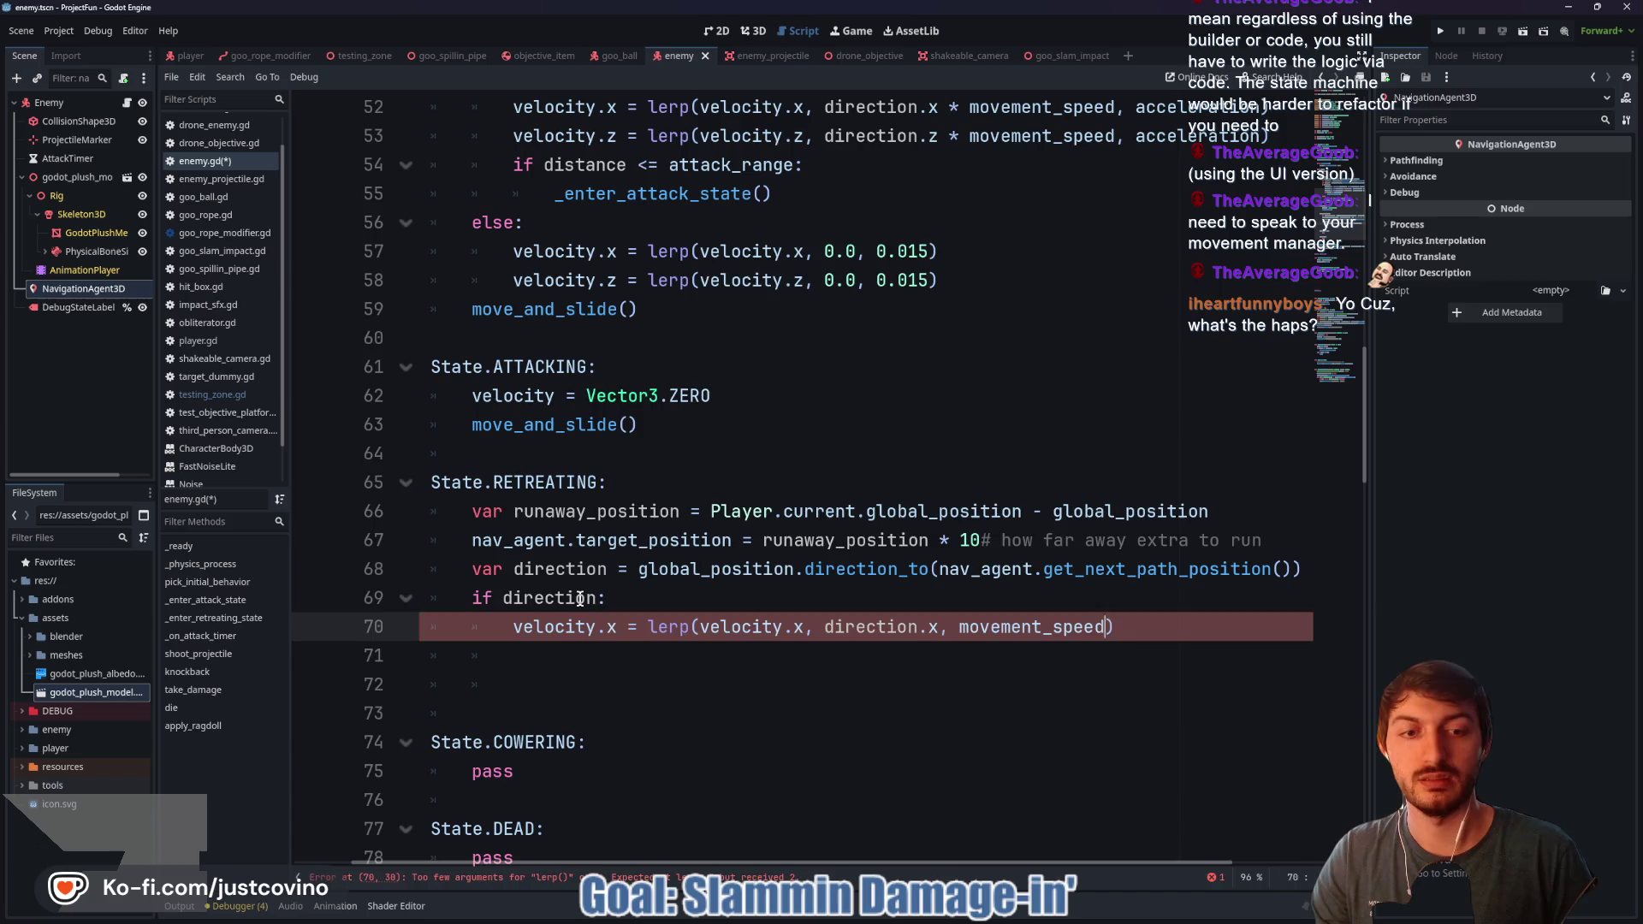
{"action": "type", "text": ", acceleration"}
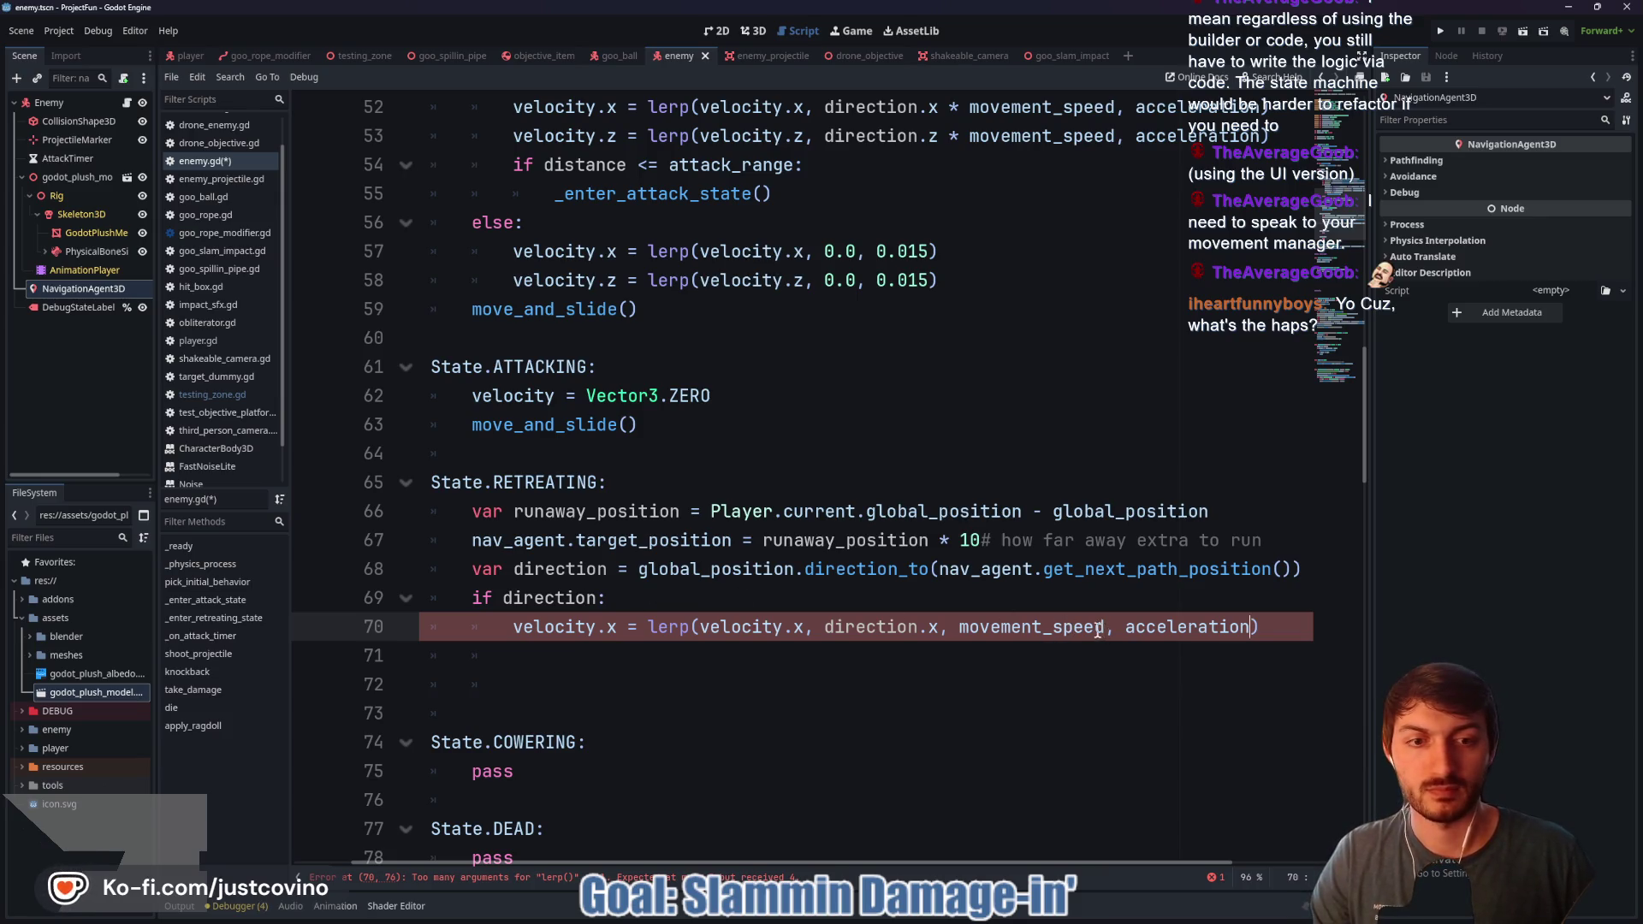
{"action": "mouse_move", "coordinate": [1071, 640]}
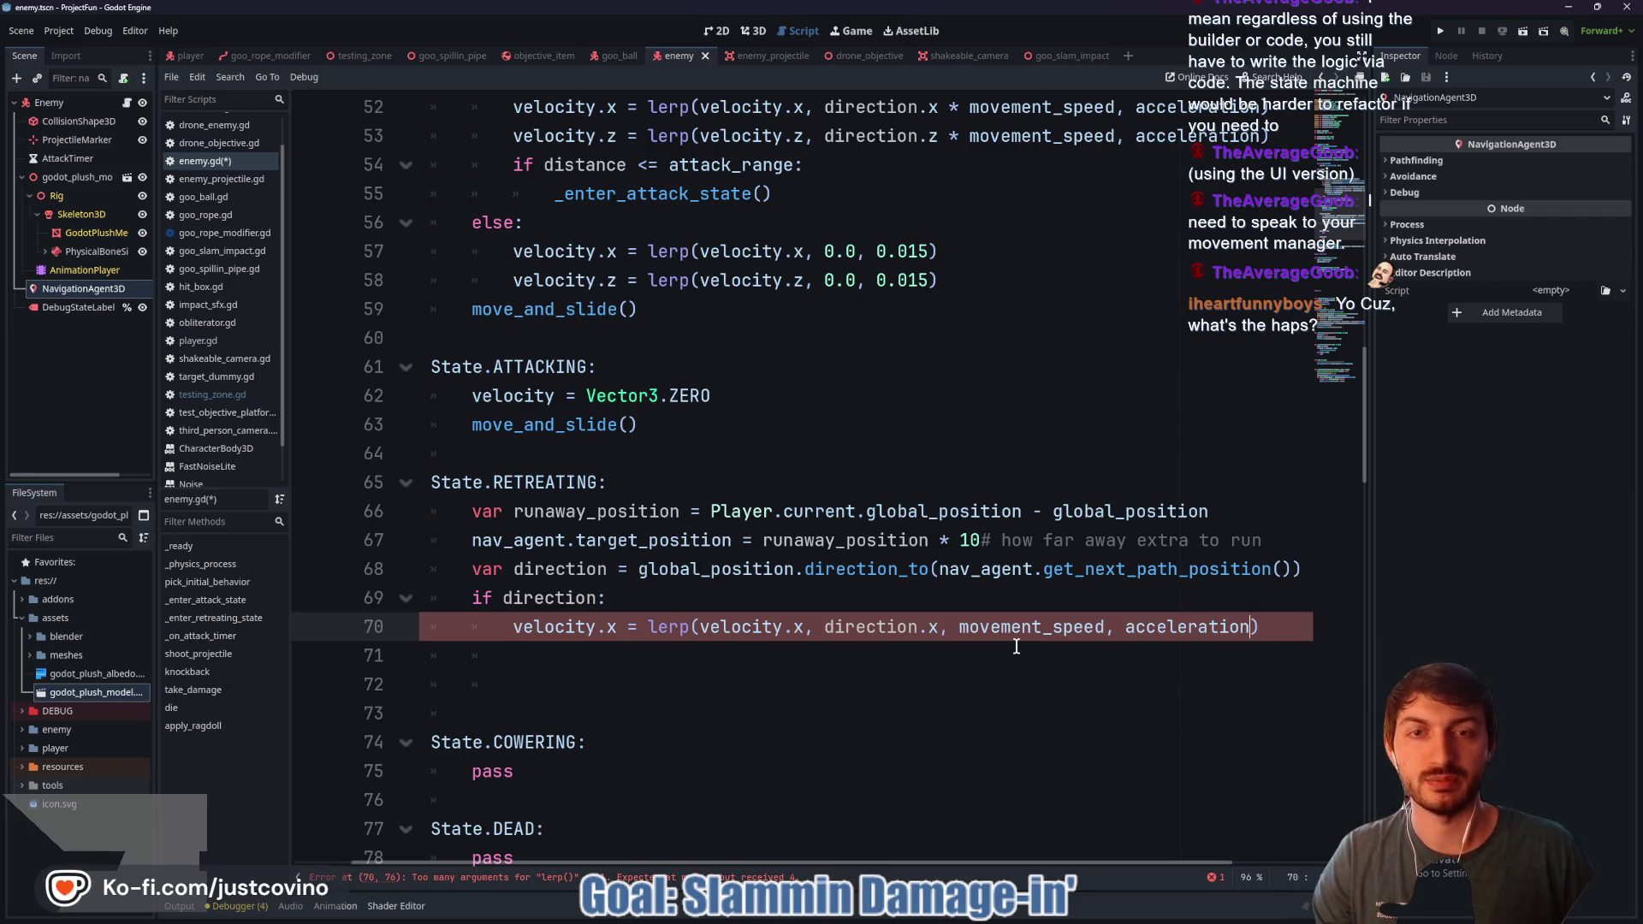
{"action": "left_click", "coordinate": [947, 629]}
{"action": "key", "text": "BackSpace"}
Finish the velocity.x multiplier and add velocity.z = lerp(velocity.z, direction.z * movement_speed, acceleration).
{"action": "type", "text": "*"}
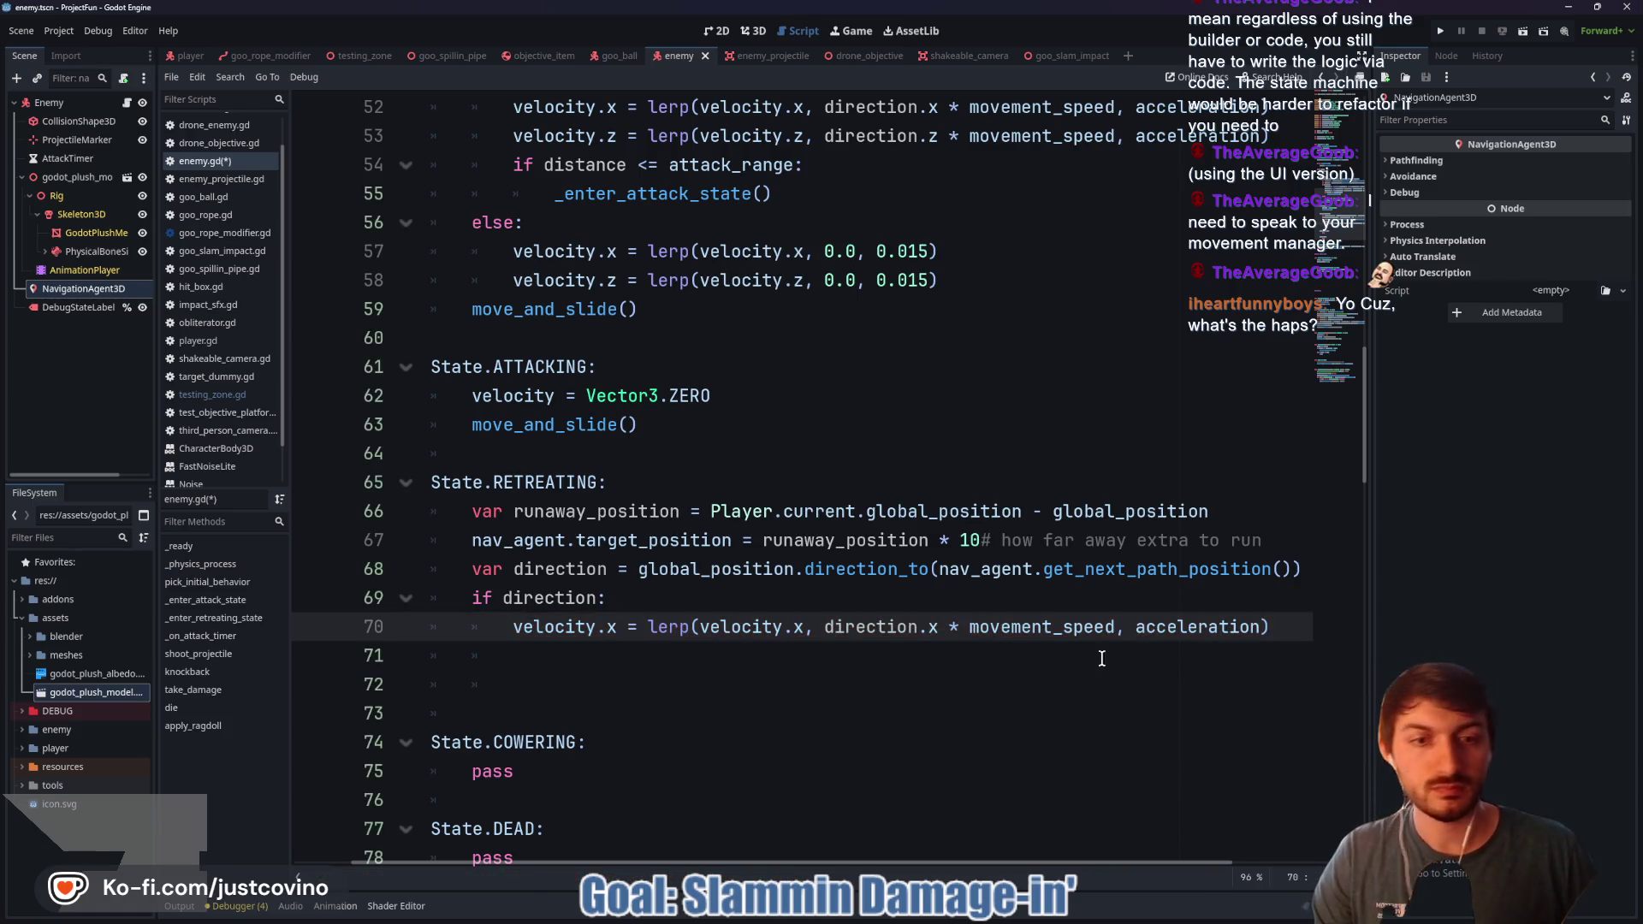
{"action": "key", "text": "Return"}
{"action": "type", "text": "veloc"}
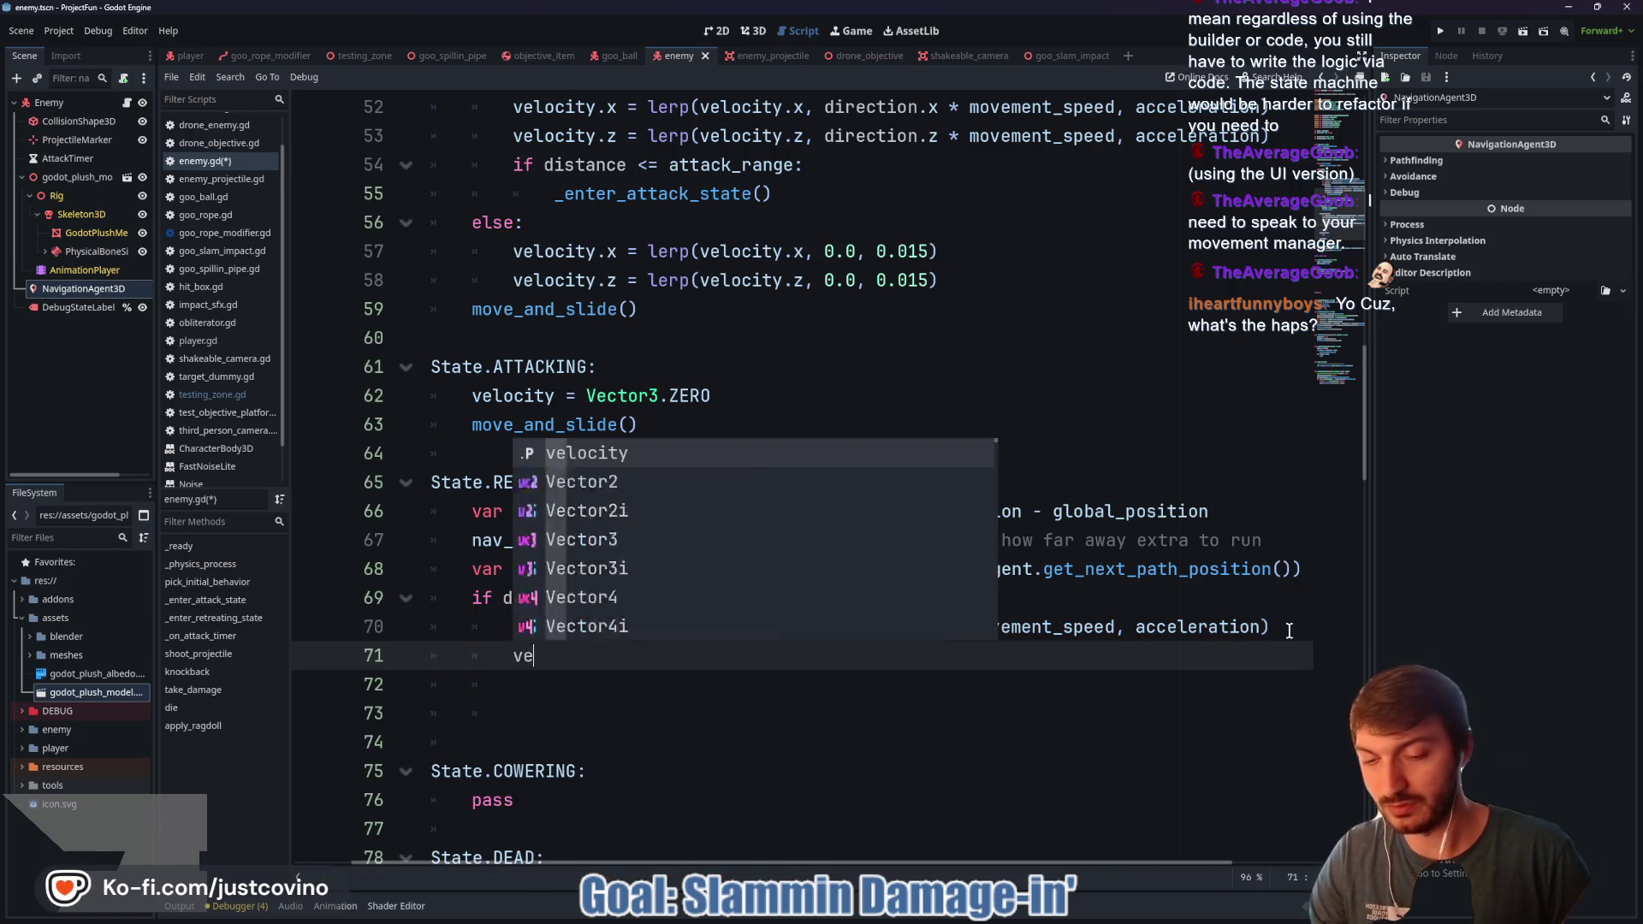
{"action": "type", "text": "ity."}
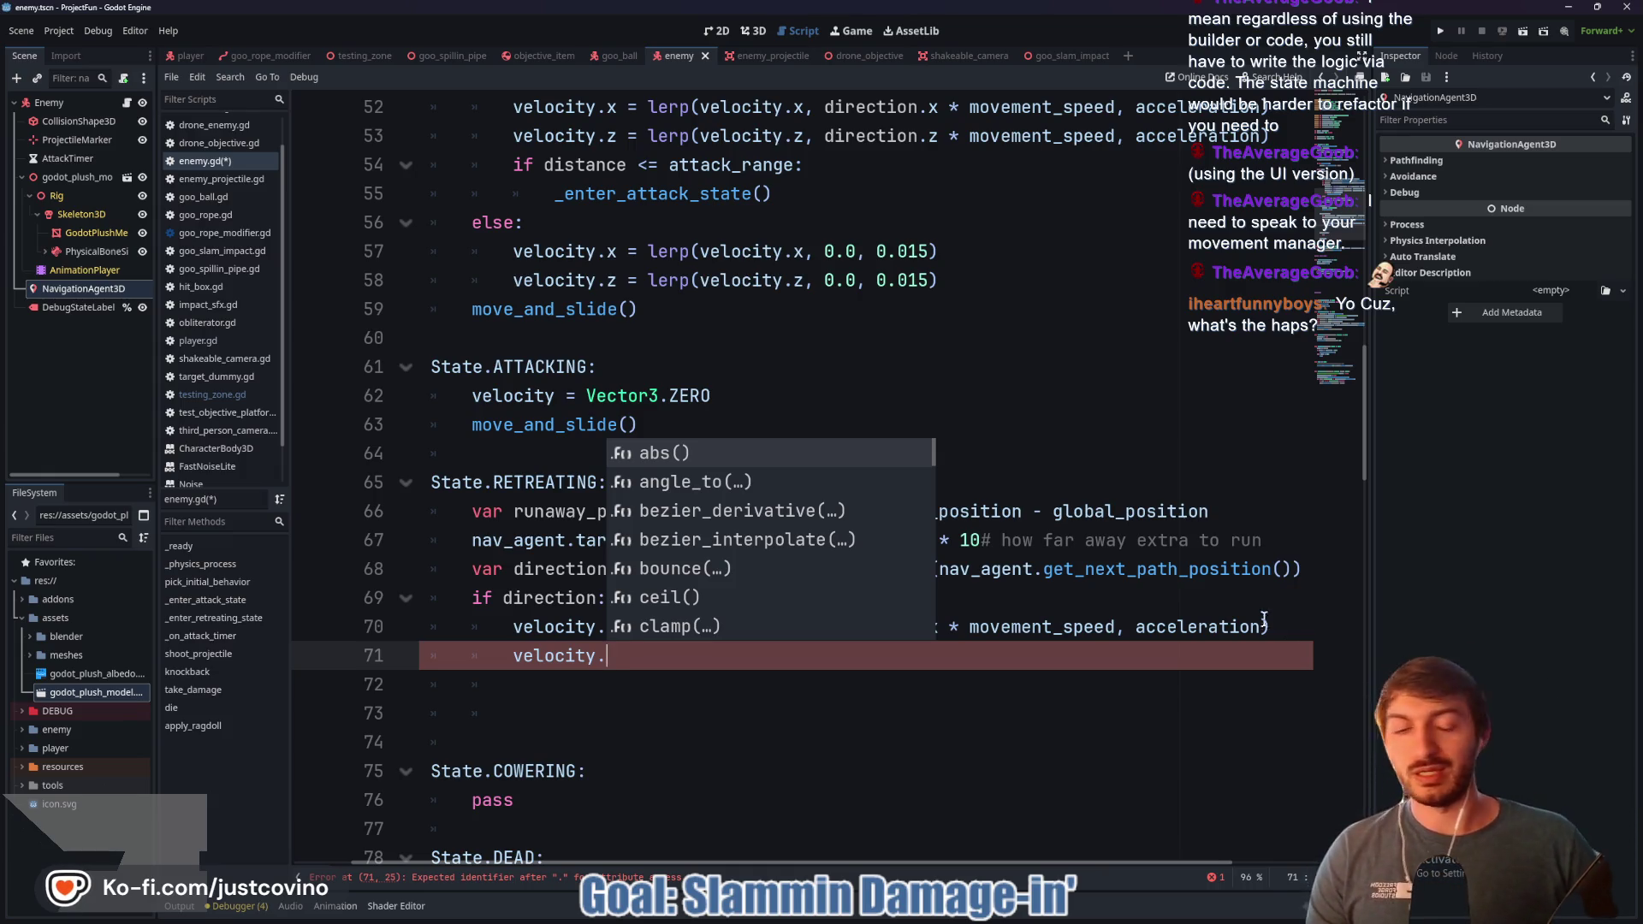
{"action": "key", "text": "Escape"}
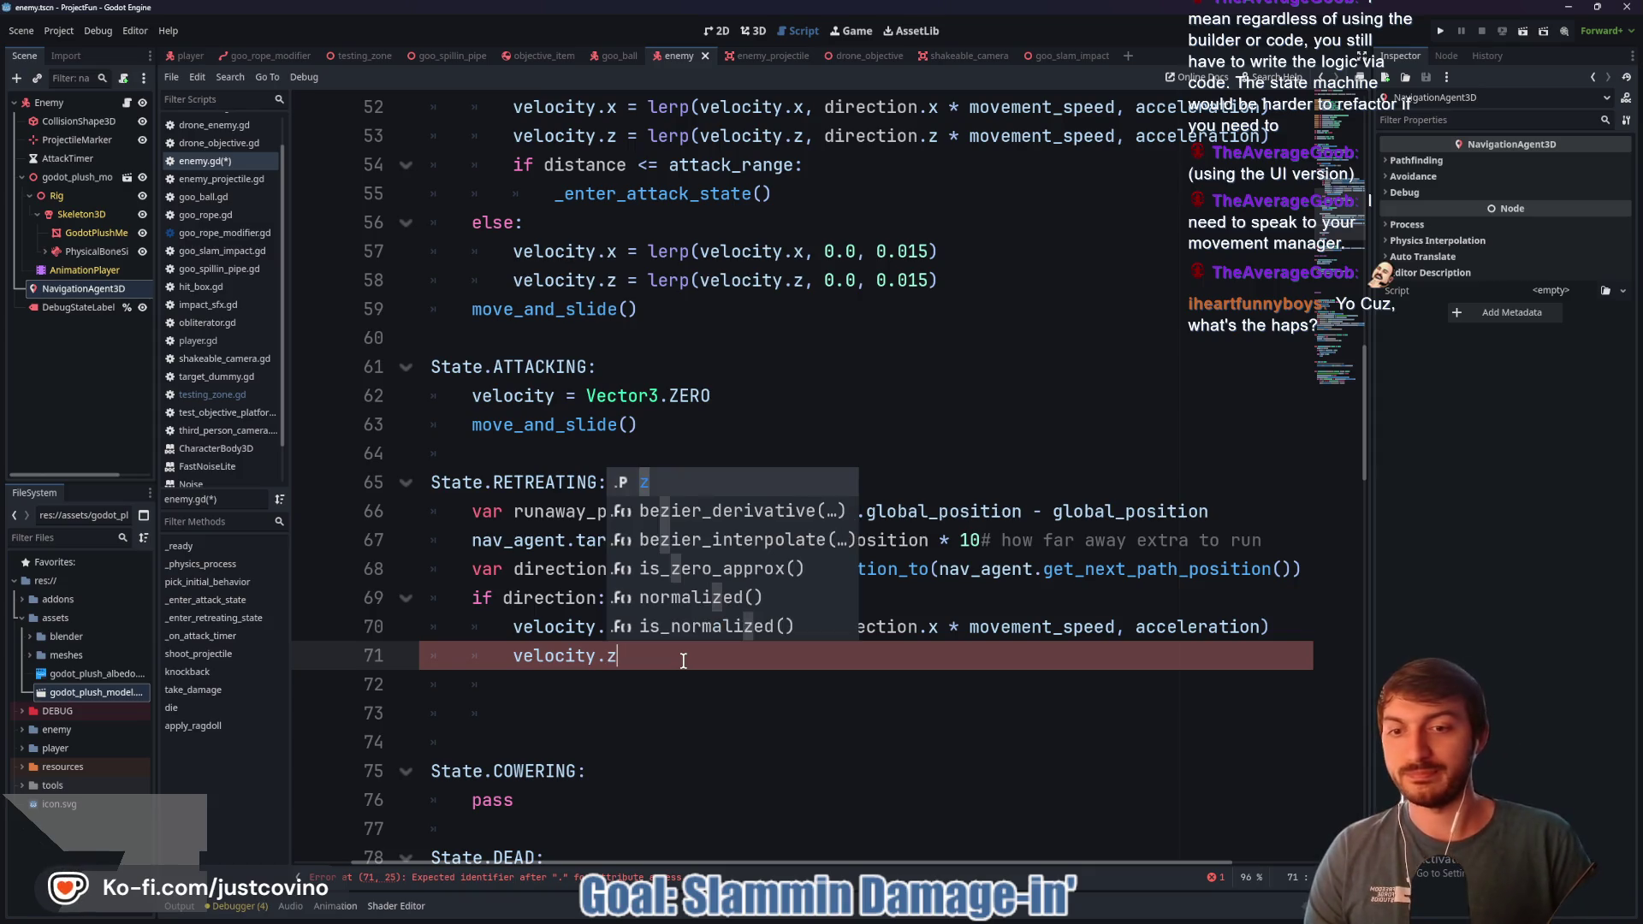
{"action": "type", "text": "z"}
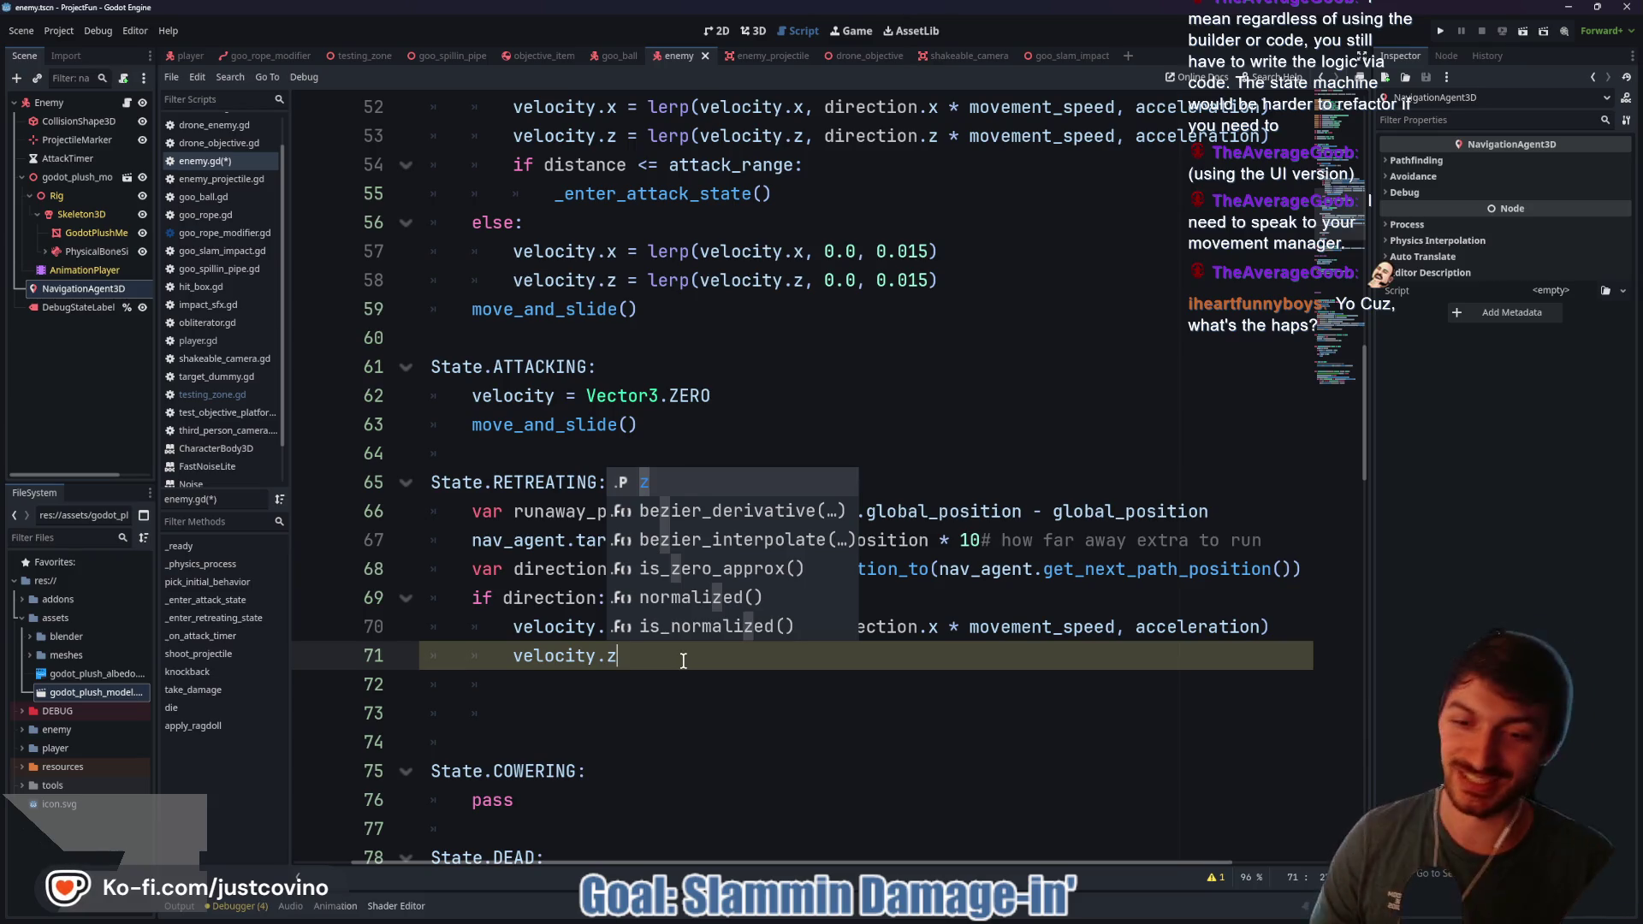
{"action": "type", "text": " = lerp"}
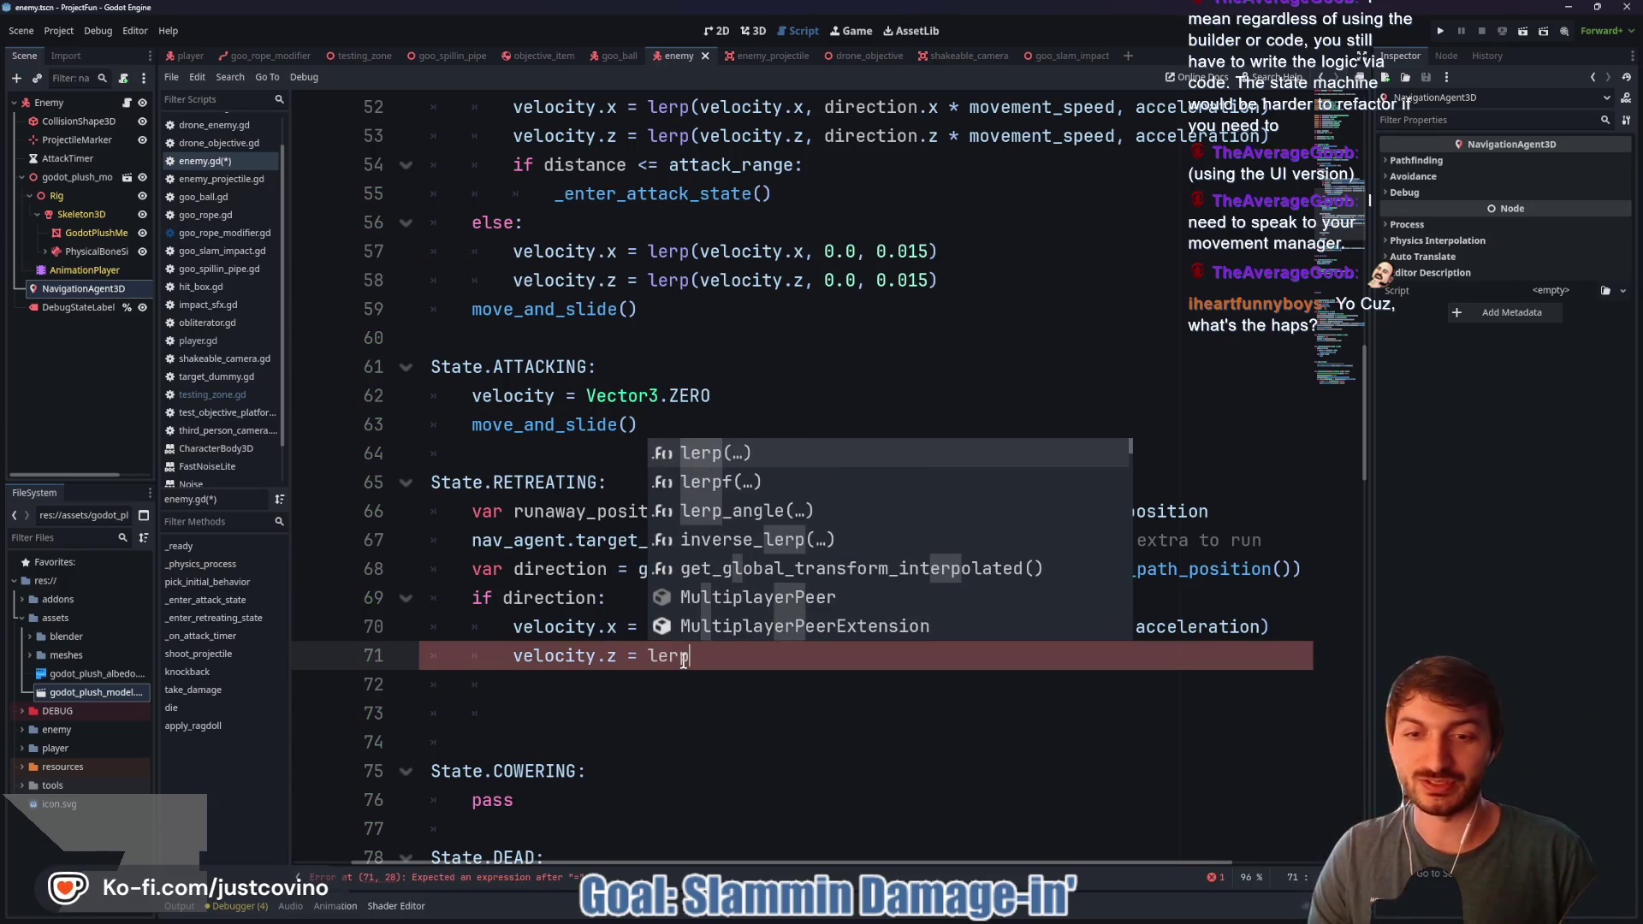
{"action": "type", "text": "("}
{"action": "type", "text": "veloc"}
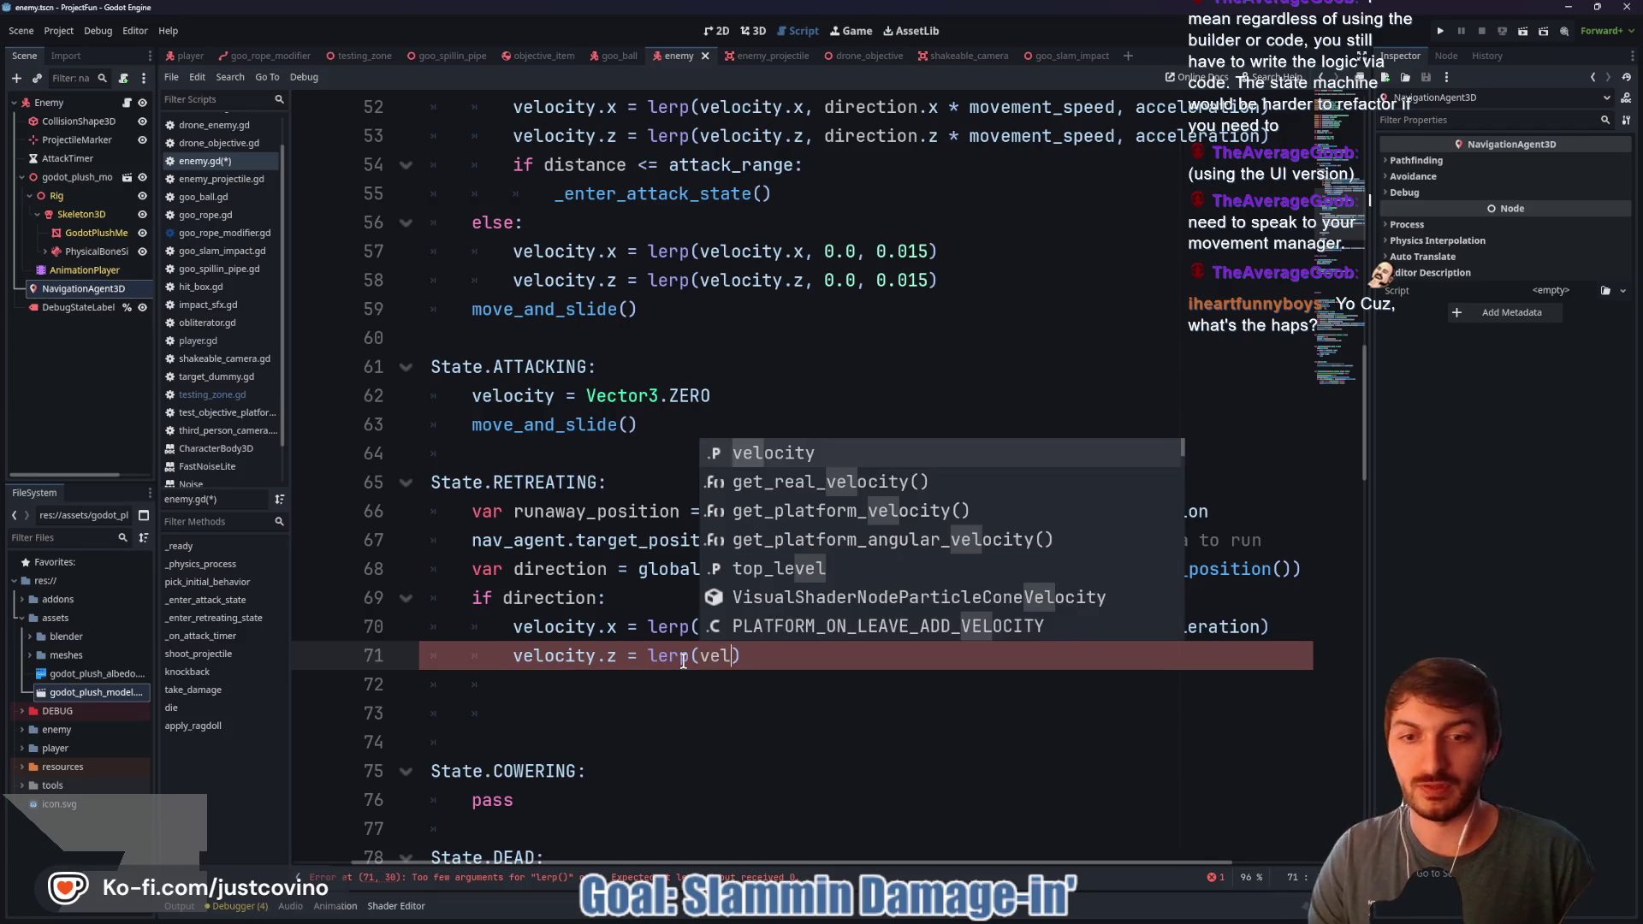
{"action": "type", "text": "ity"}
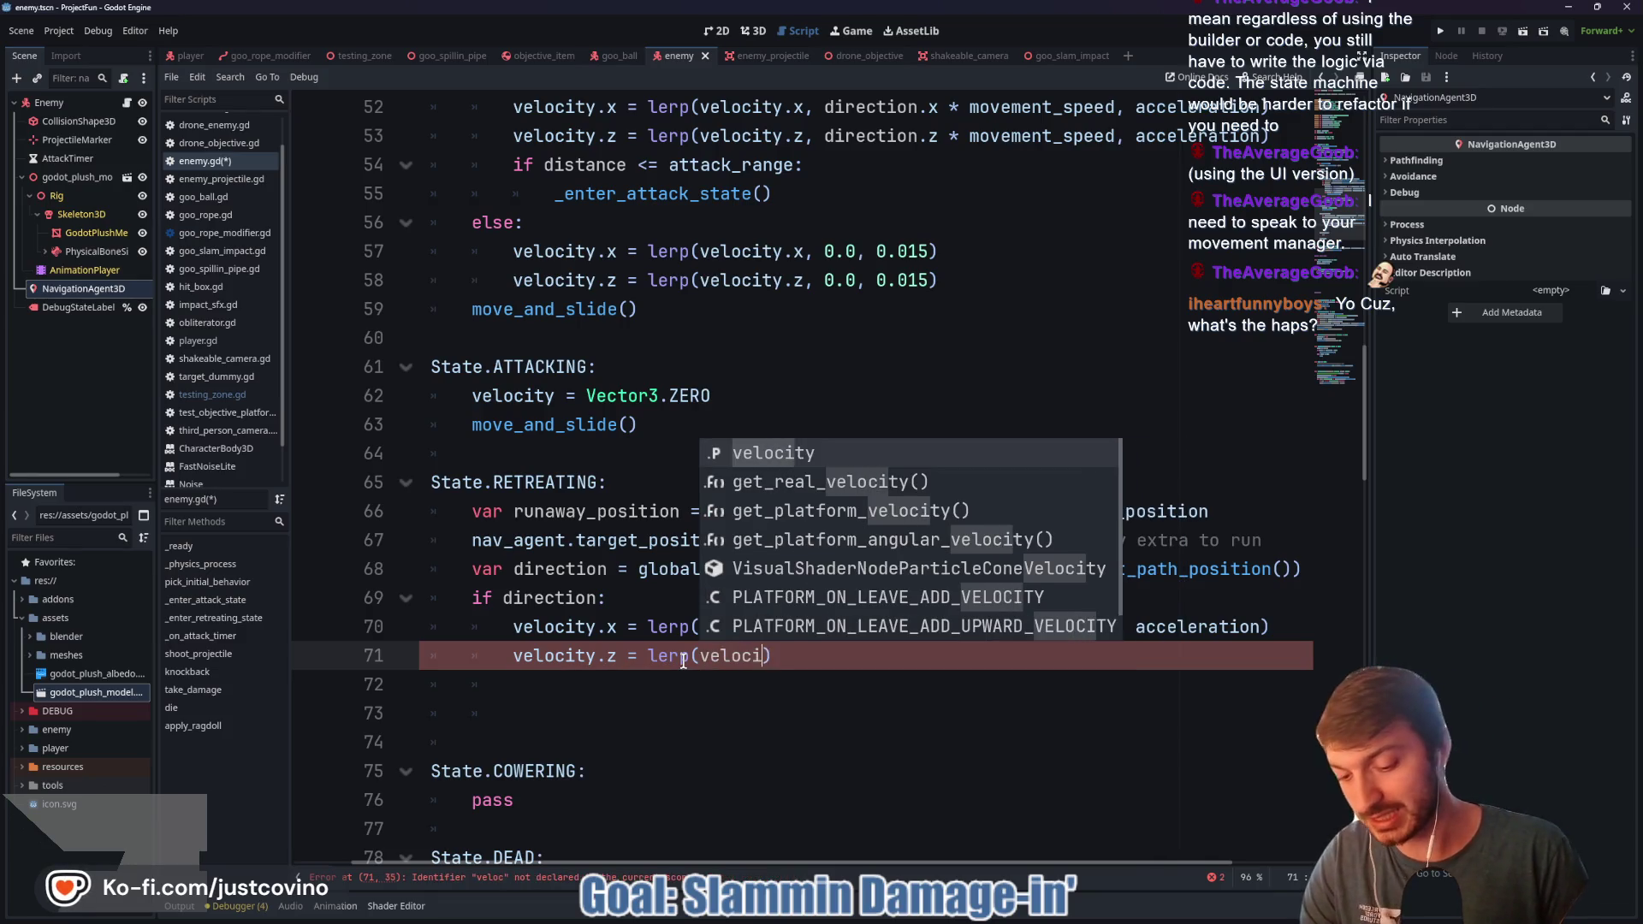
{"action": "type", "text": ".z"}
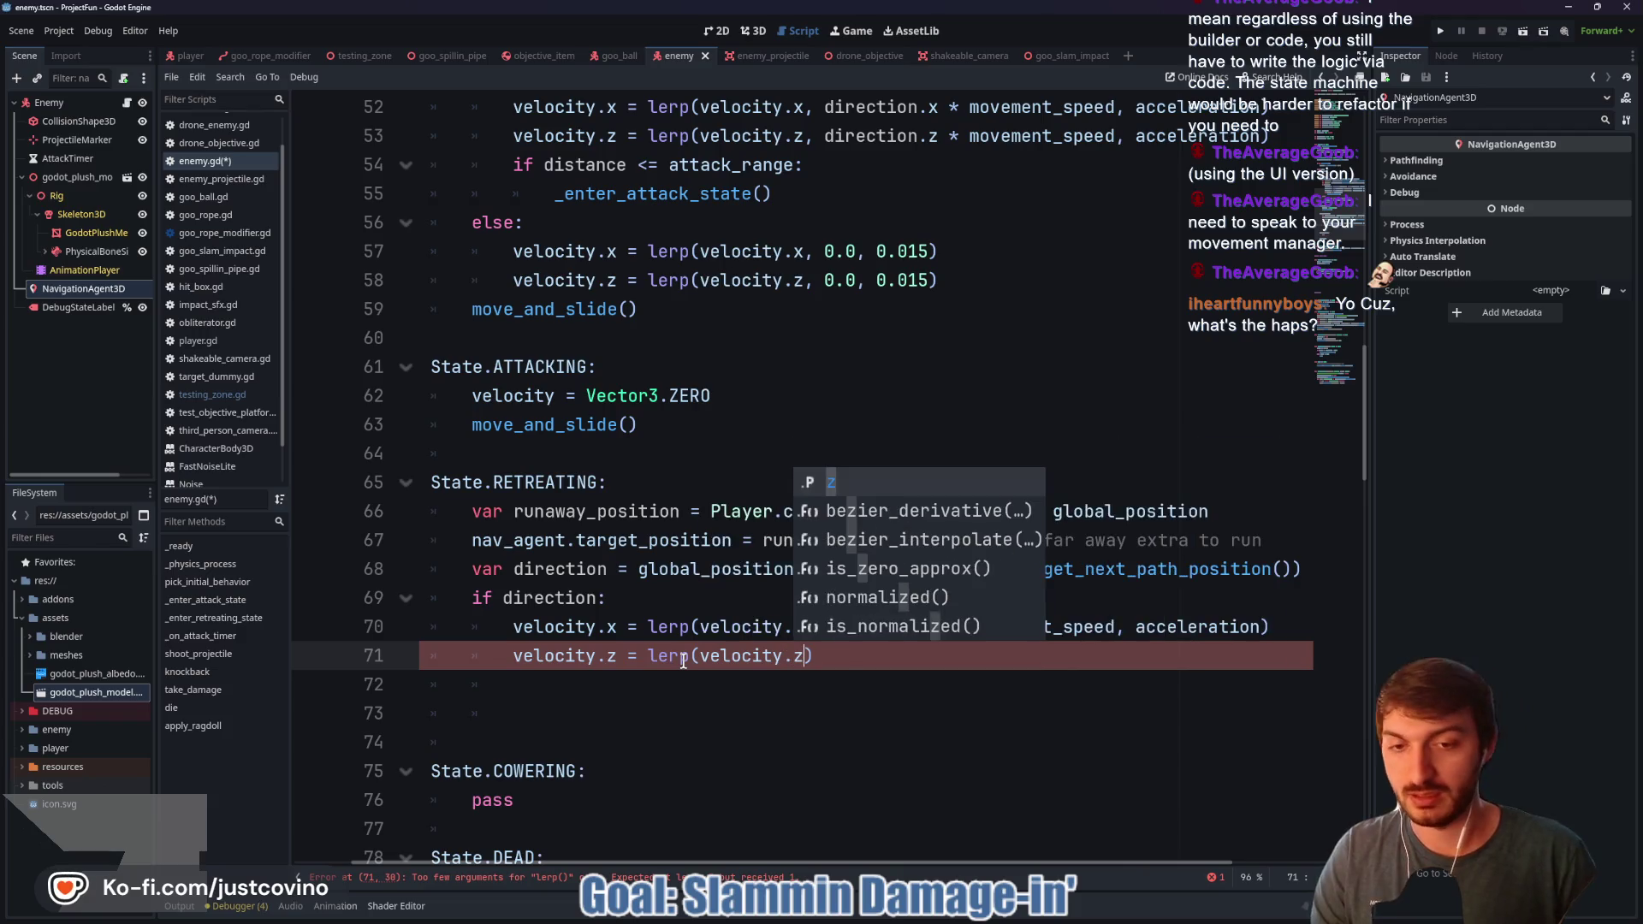
{"action": "type", "text": ", "}
{"action": "type", "text": "directio"}
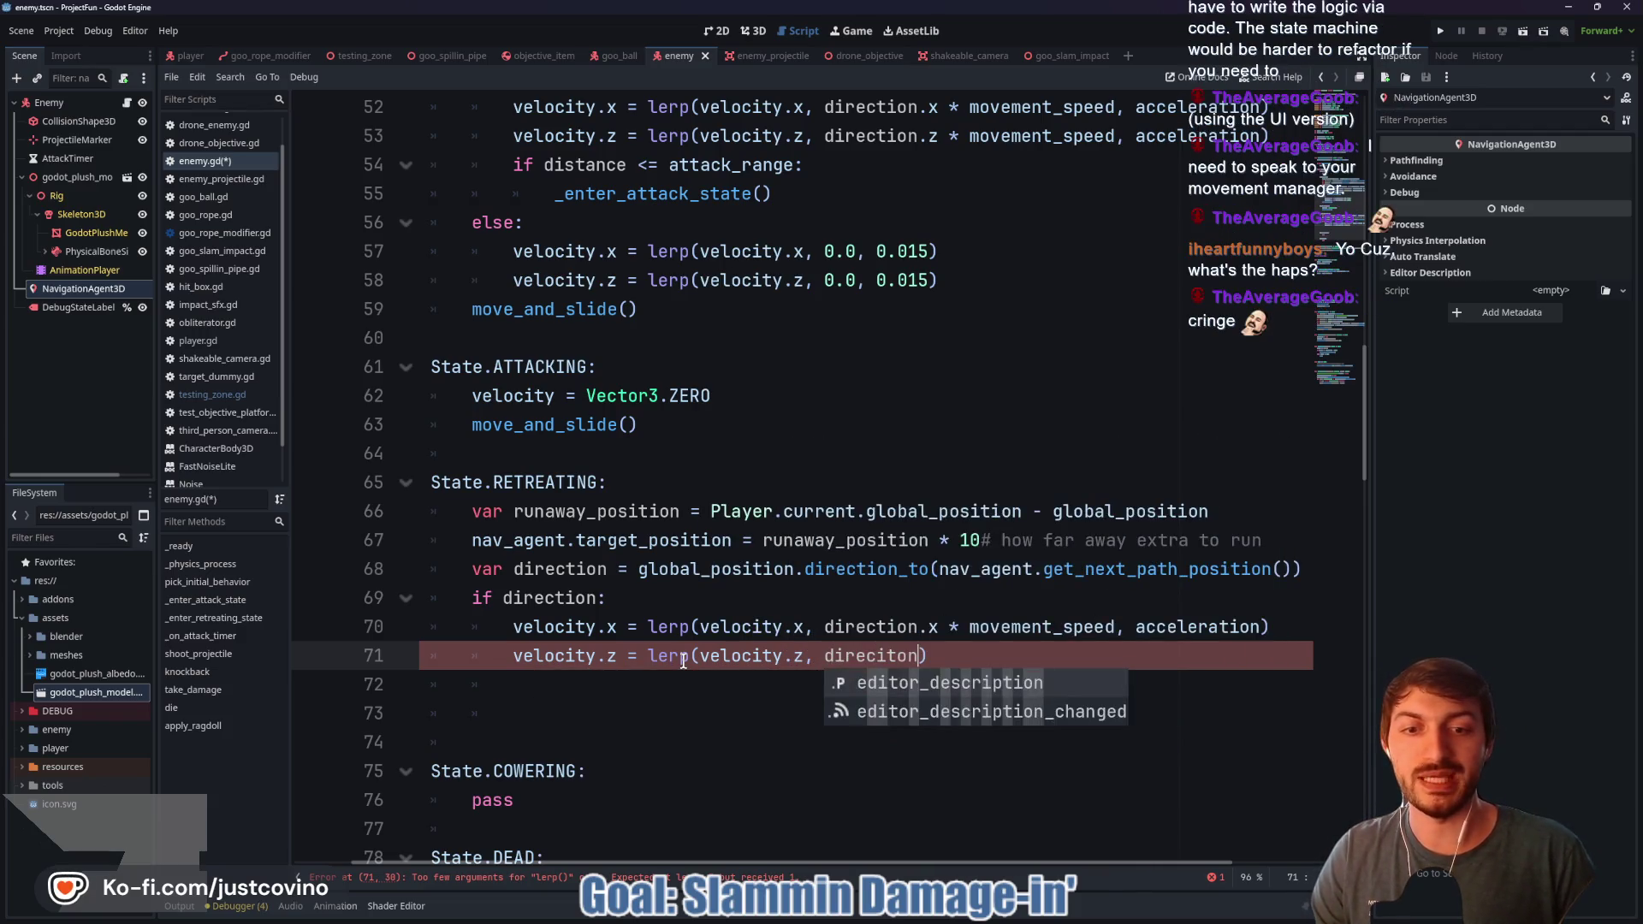
{"action": "type", "text": "n.z"}
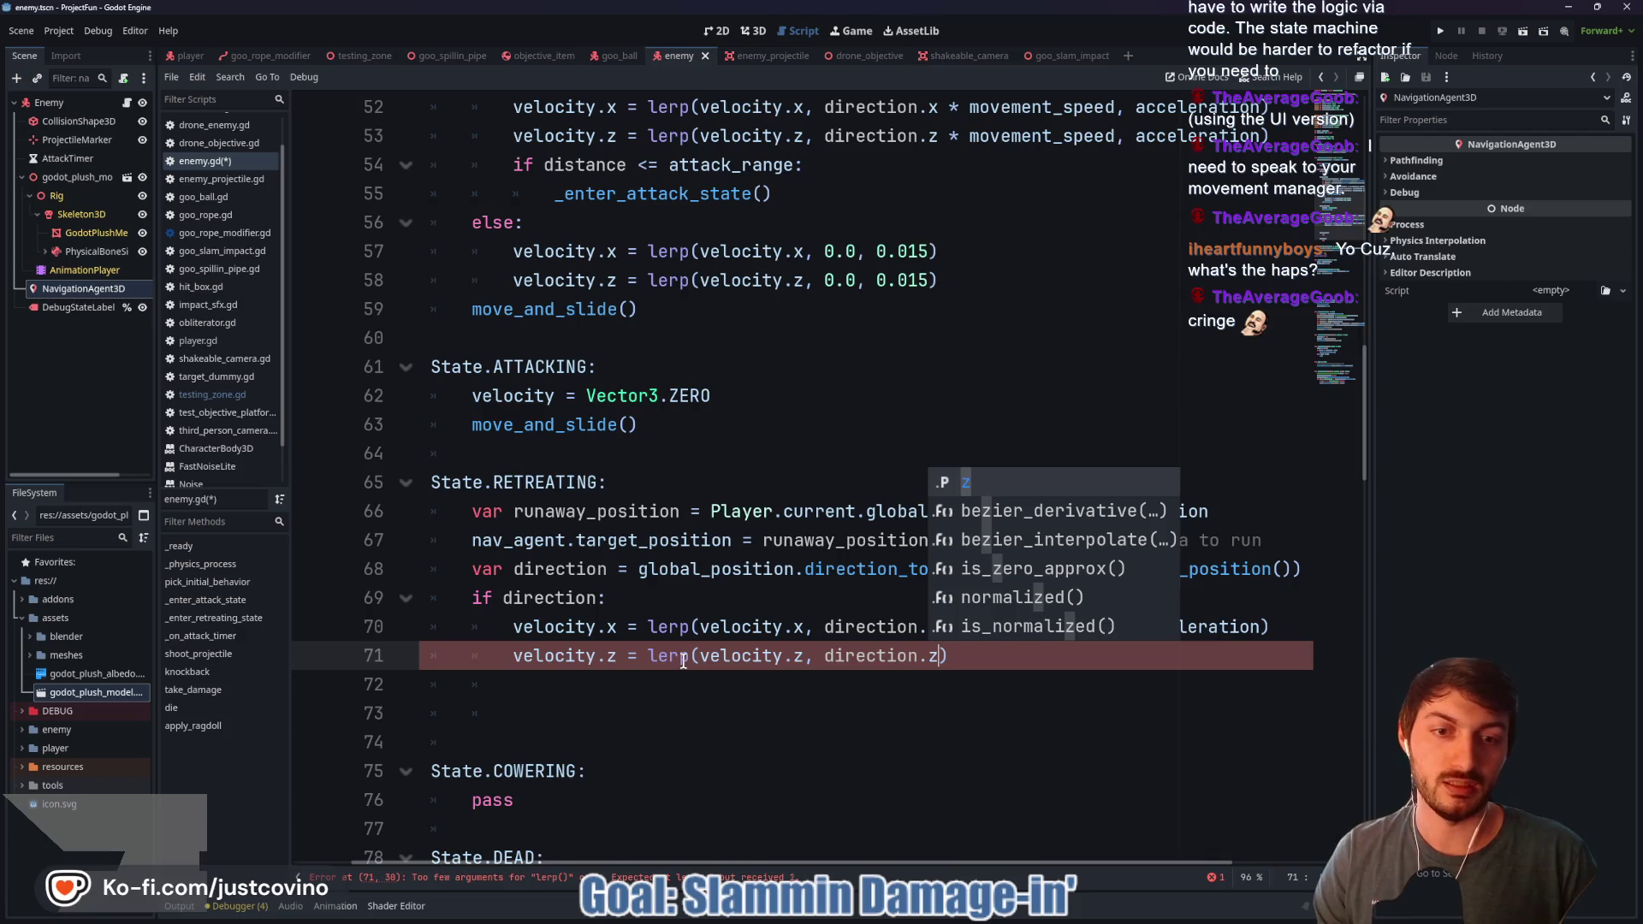
{"action": "type", "text": " *mov"}
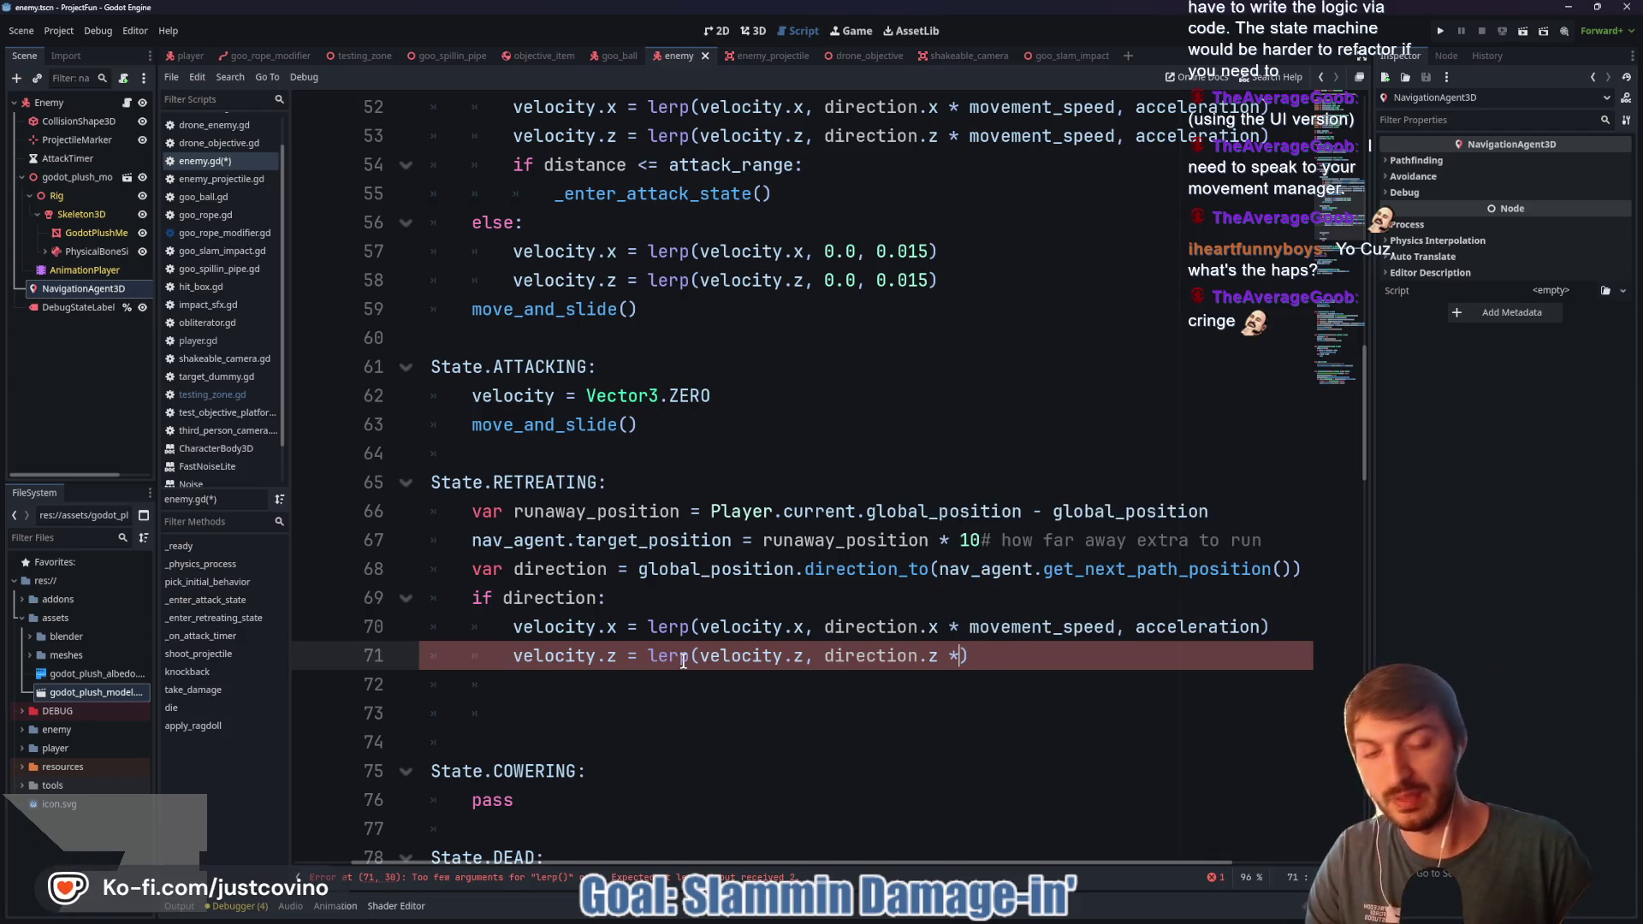
{"action": "type", "text": "ement"}
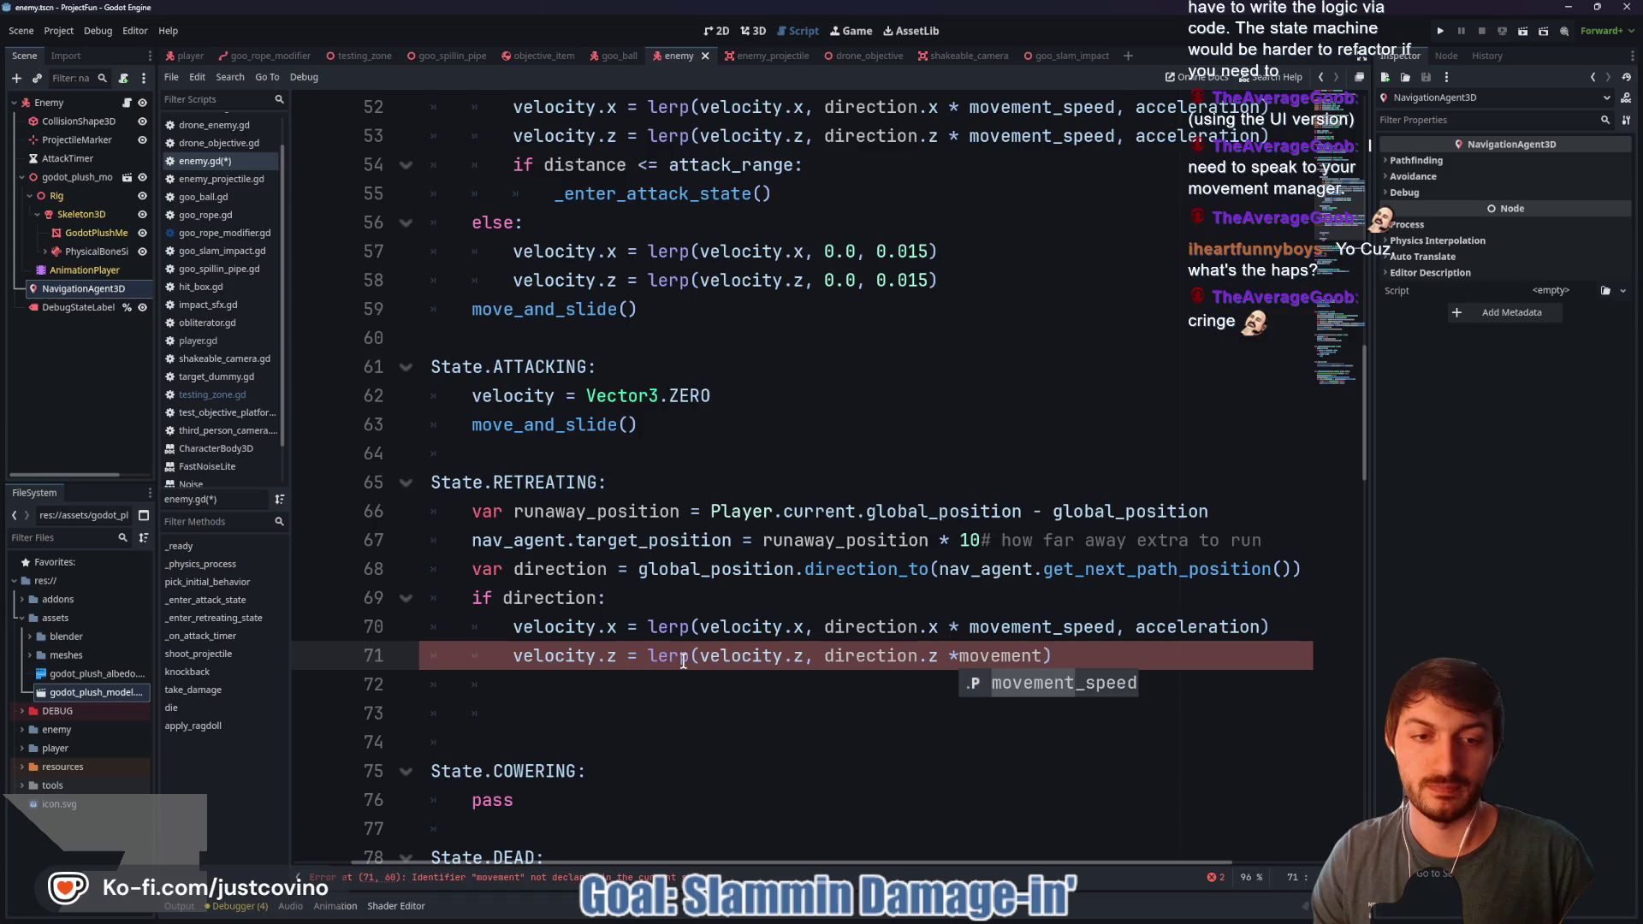
{"action": "type", "text": "_"}
{"action": "key", "text": "Return"}
{"action": "type", "text": ", acce"}
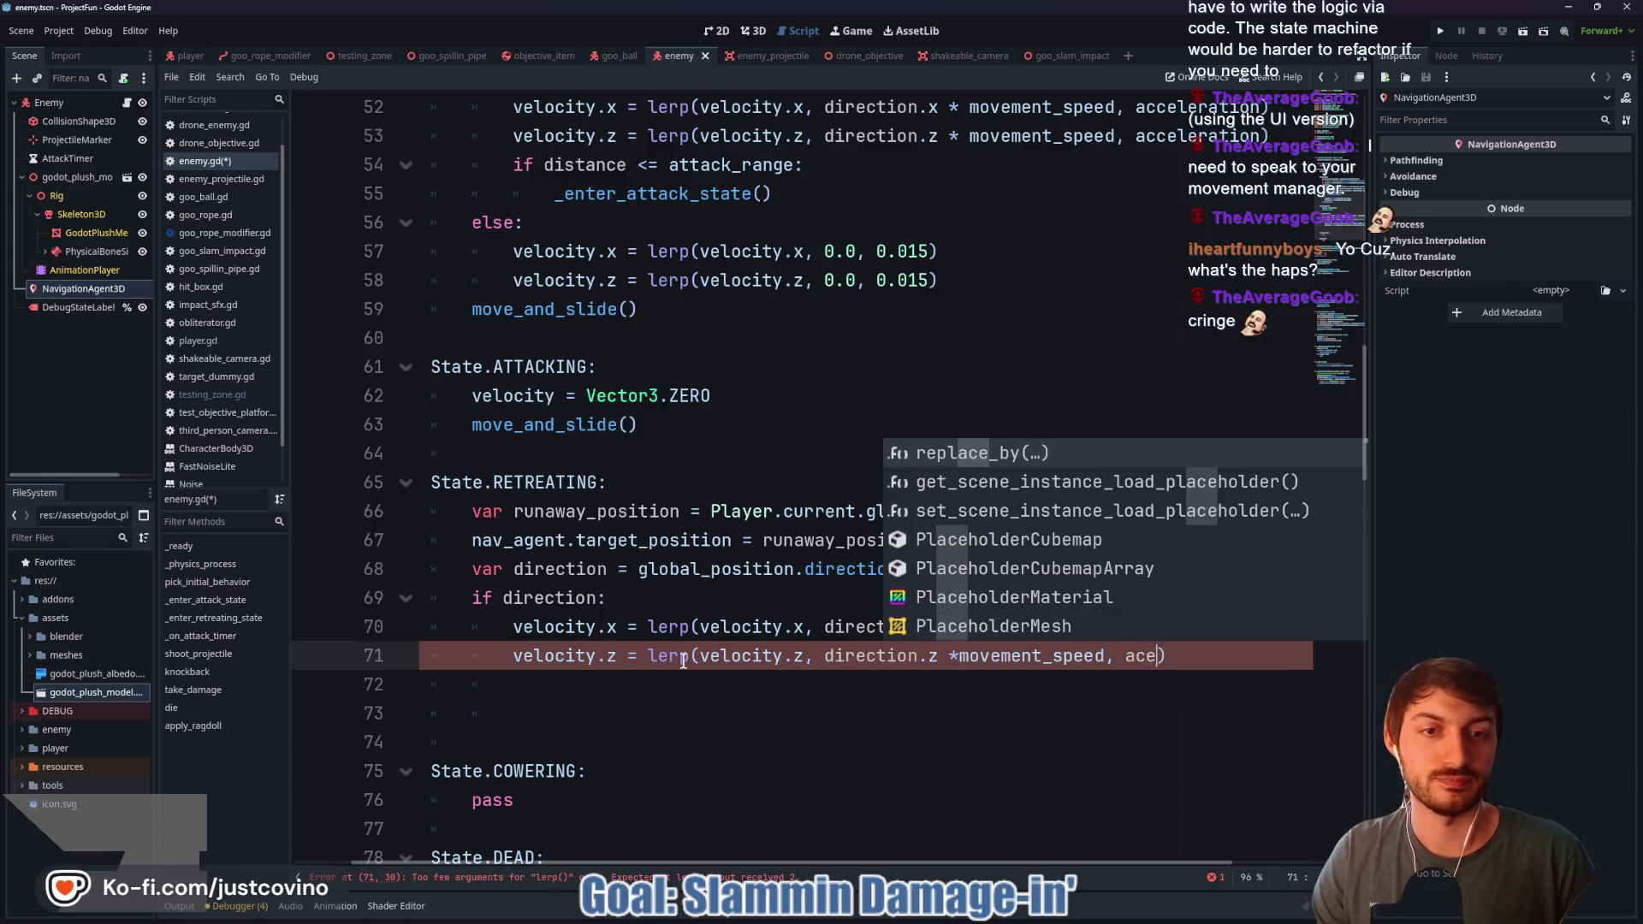
{"action": "key", "text": "Return"}
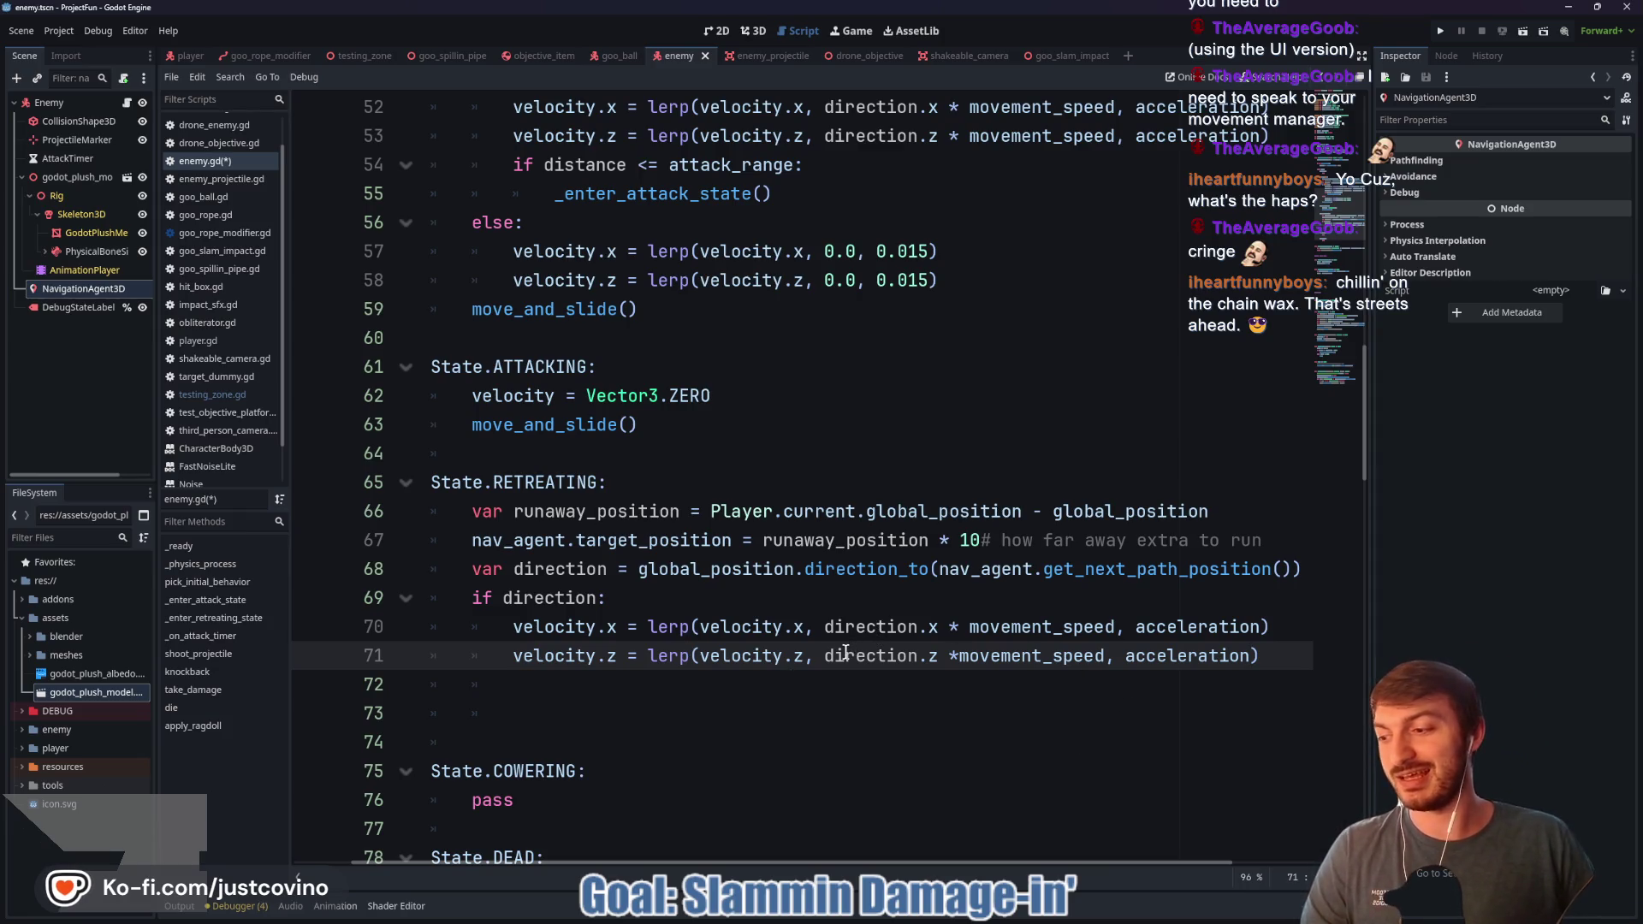
Add a new line after line 71 and save enemy.gd.
{"action": "left_click", "coordinate": [1277, 658]}
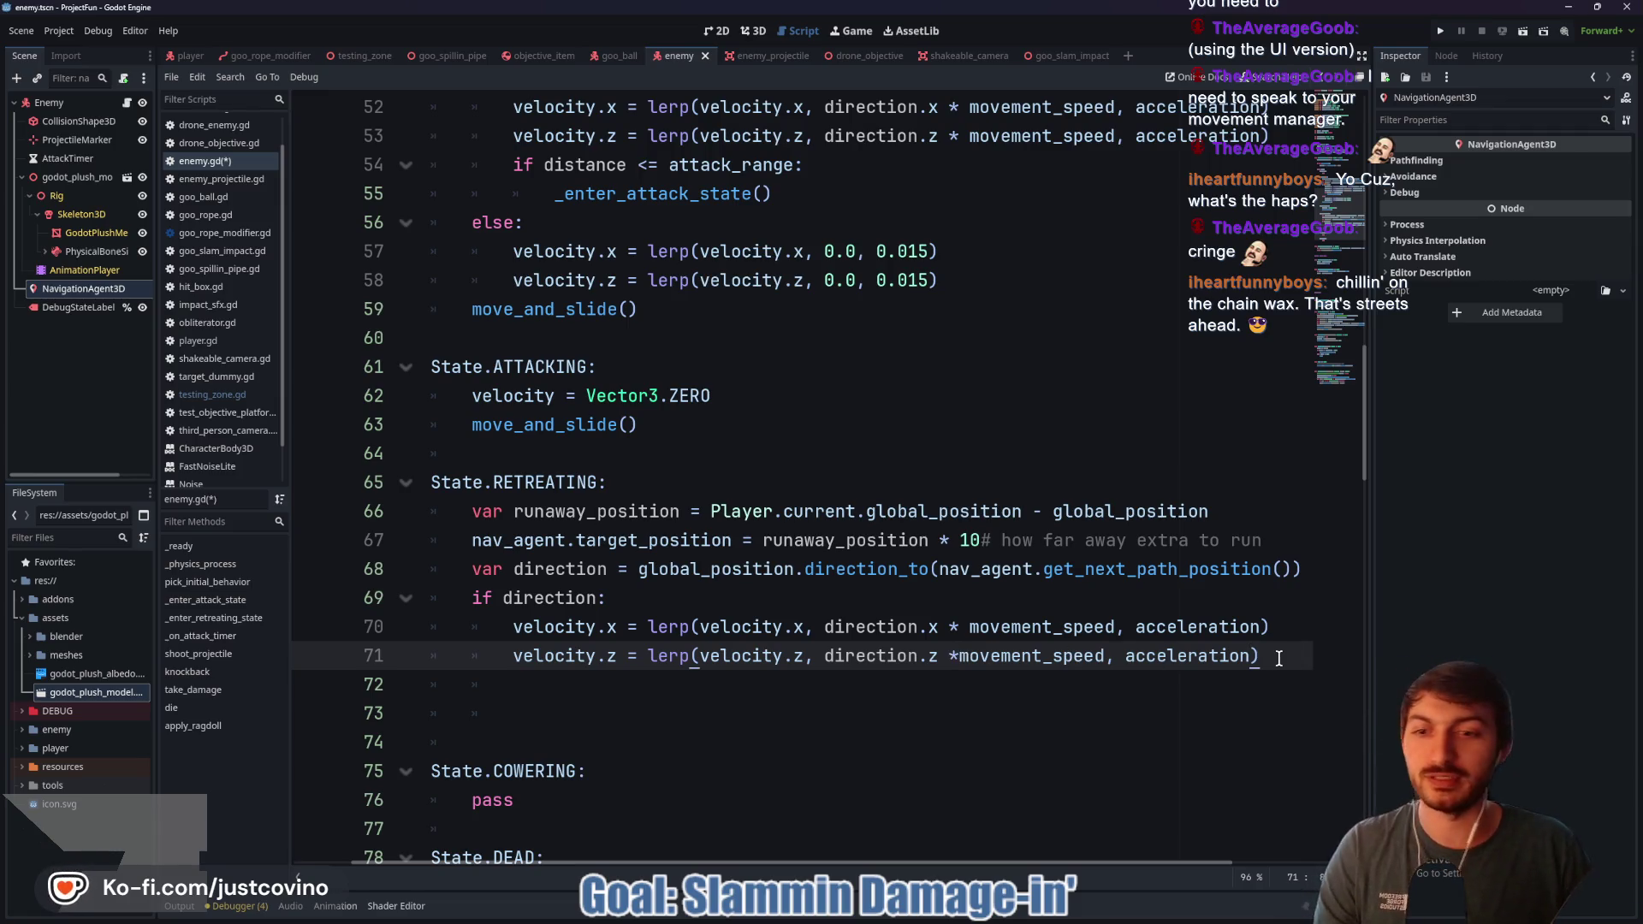
{"action": "key", "text": "Return"}
{"action": "key", "text": "ctrl+s"}
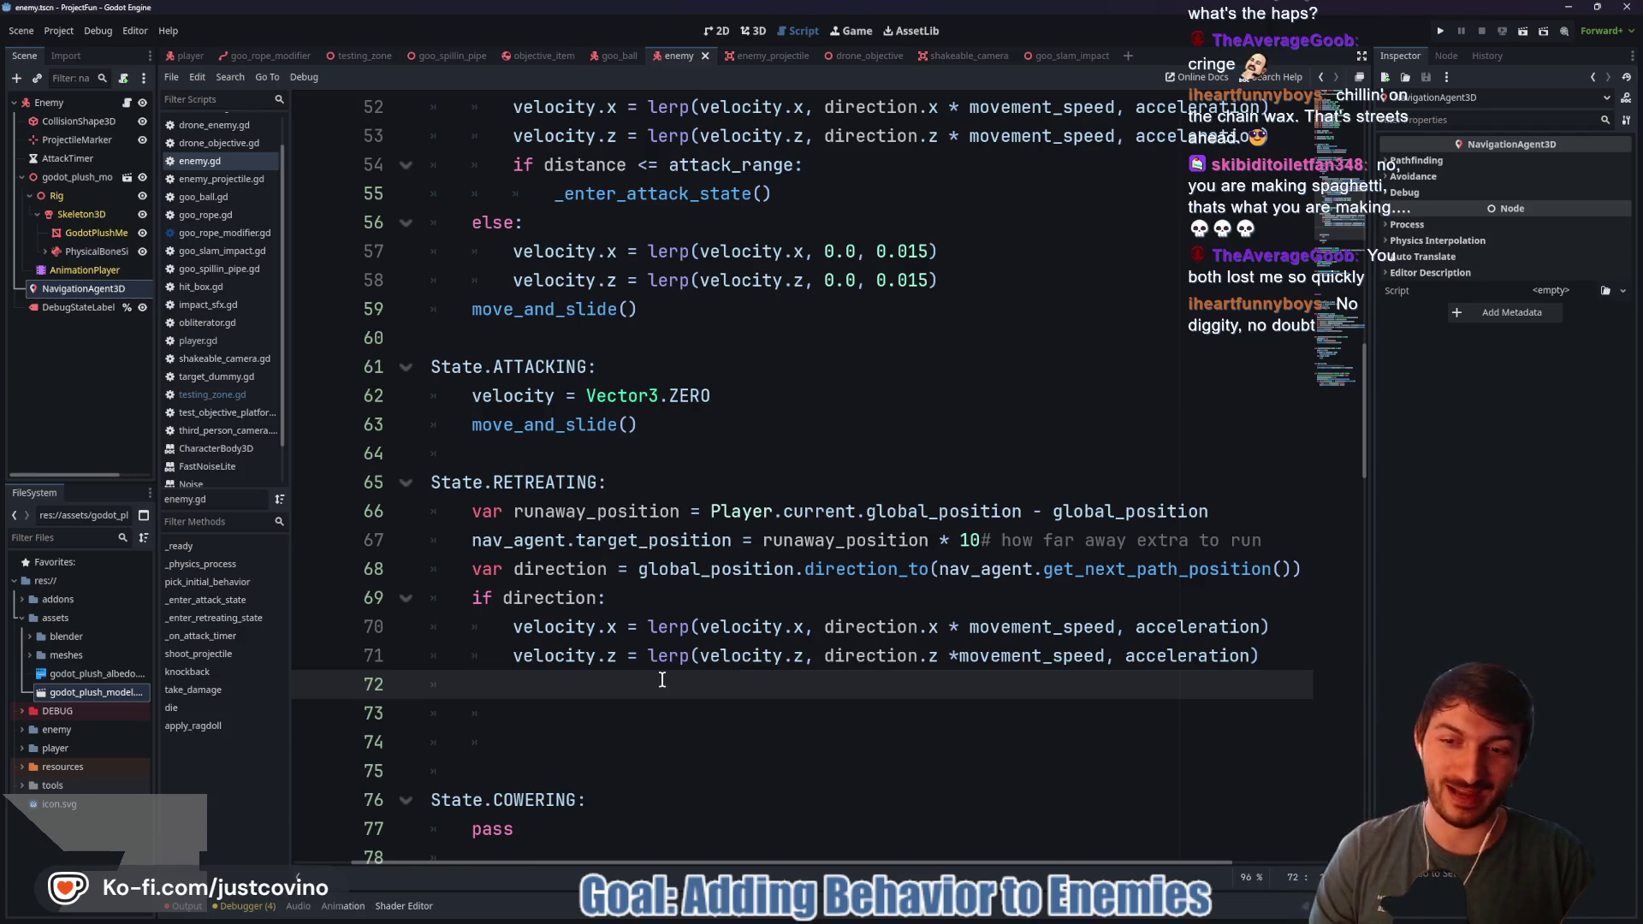
Add an else: branch with velocity.x = move_toward(velocity.x, 0.0, acceleration * delta).
{"action": "type", "text": "else:"}
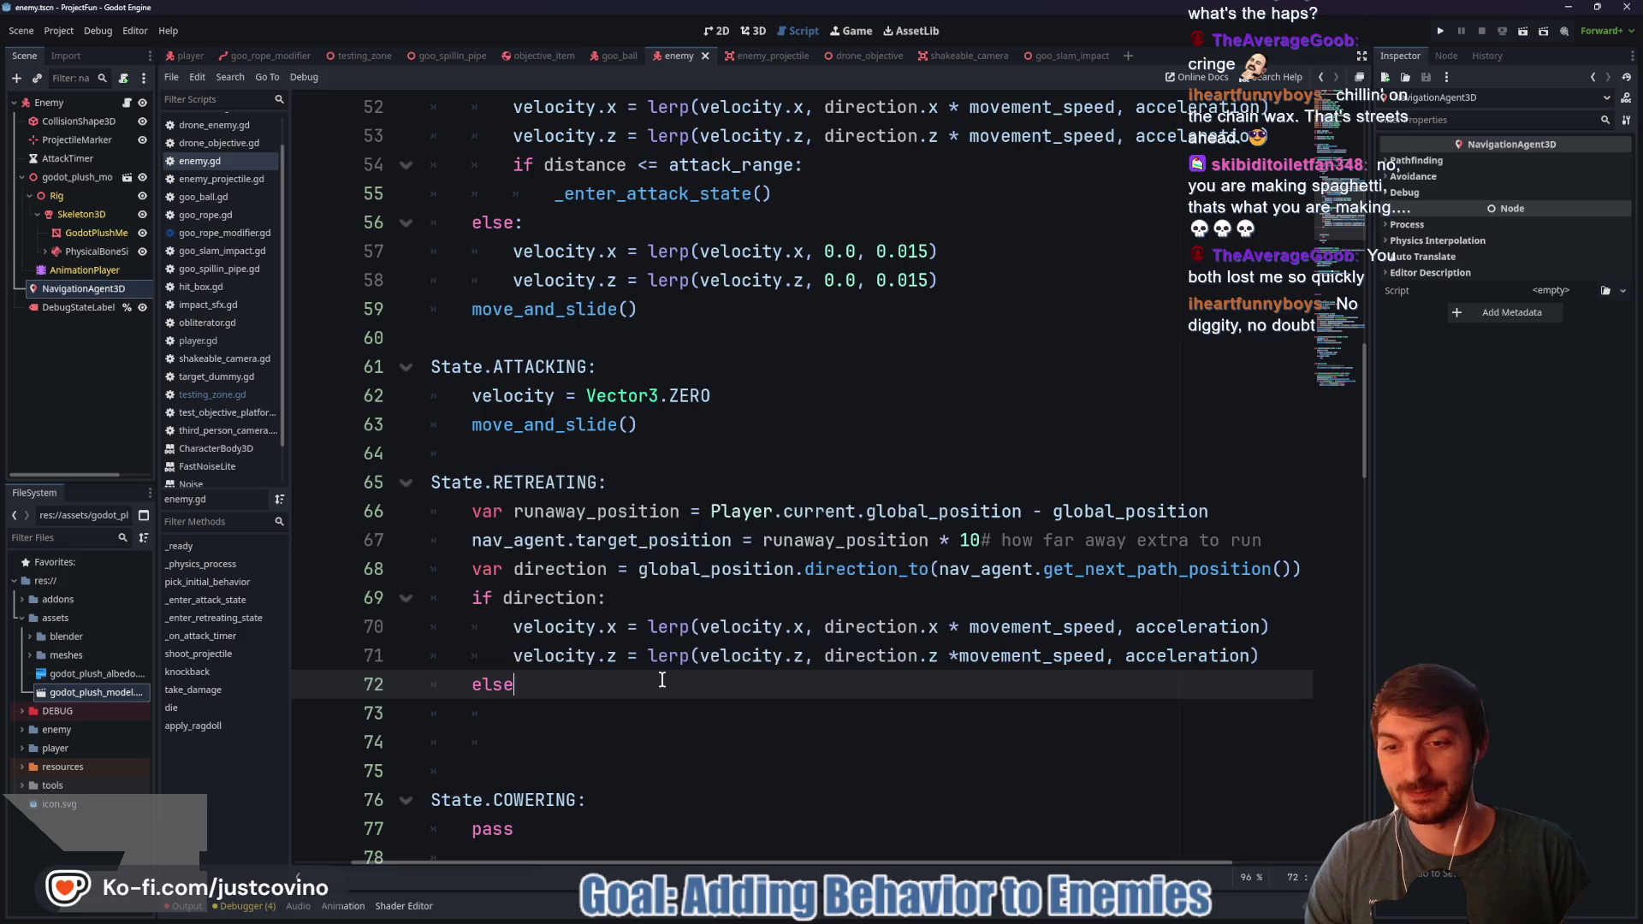
{"action": "key", "text": "Return"}
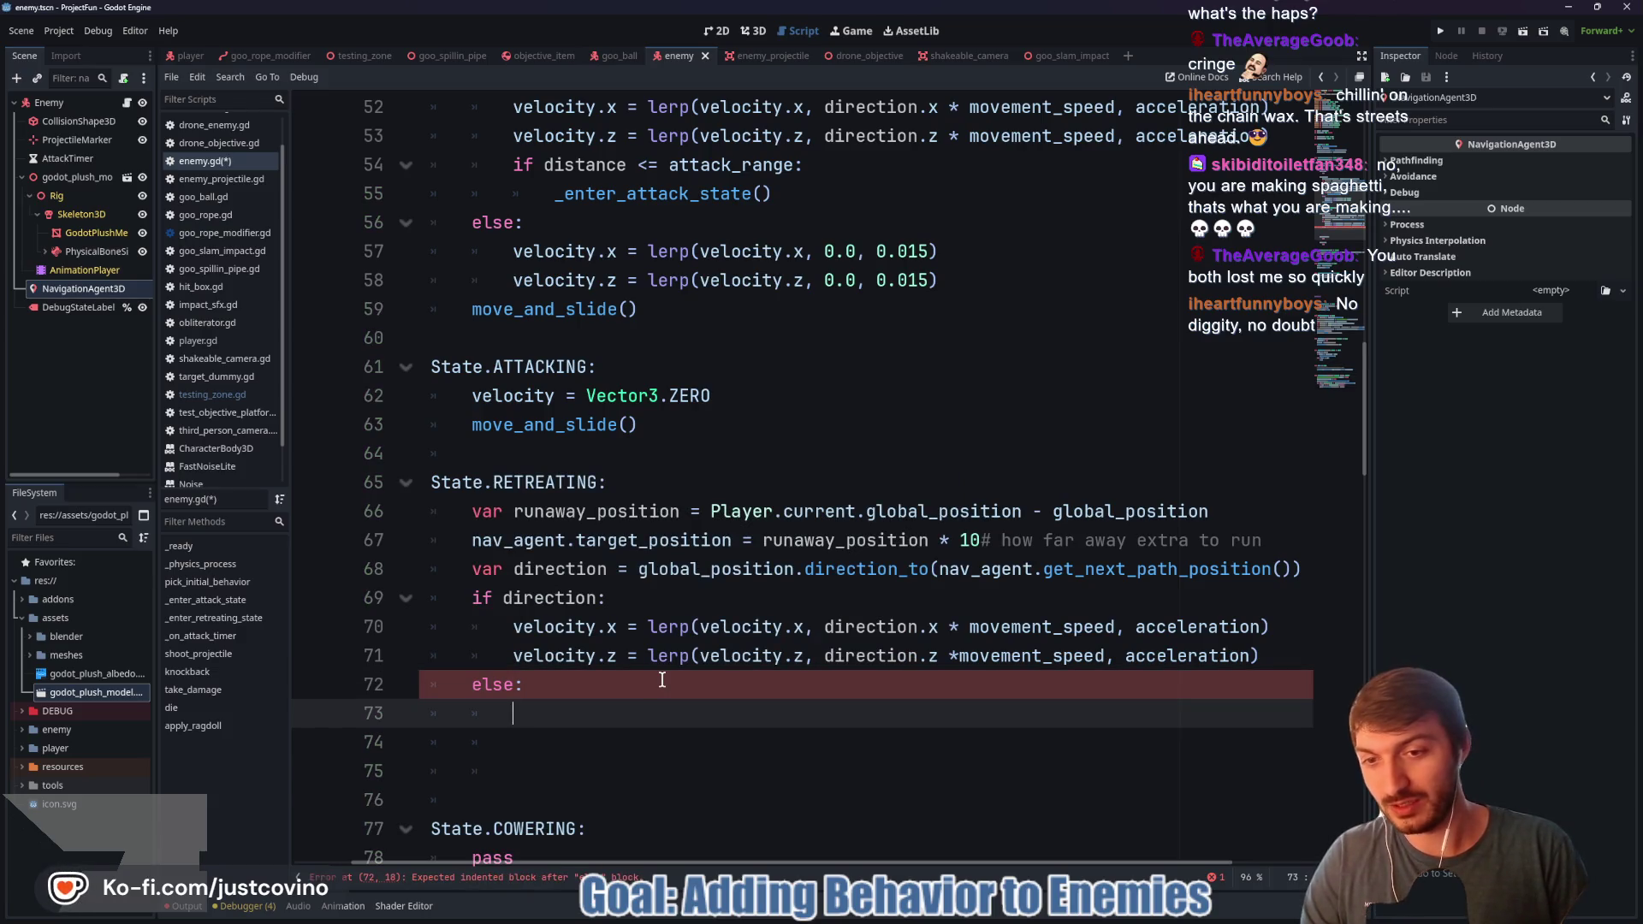
{"action": "type", "text": "locity.x"}
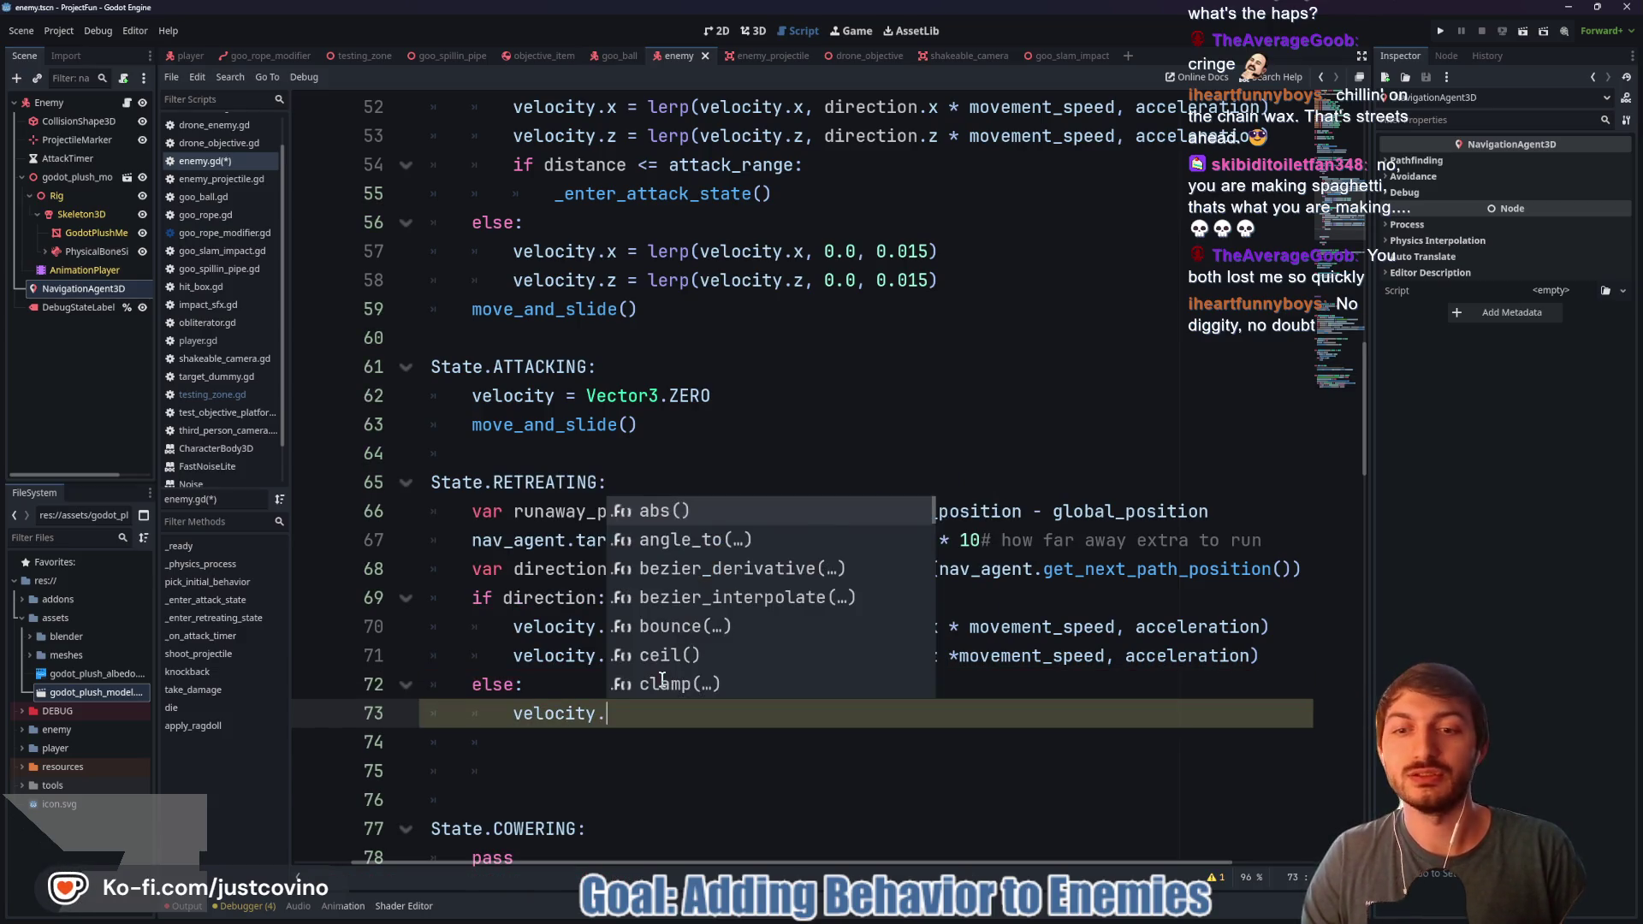
{"action": "type", "text": " = move"}
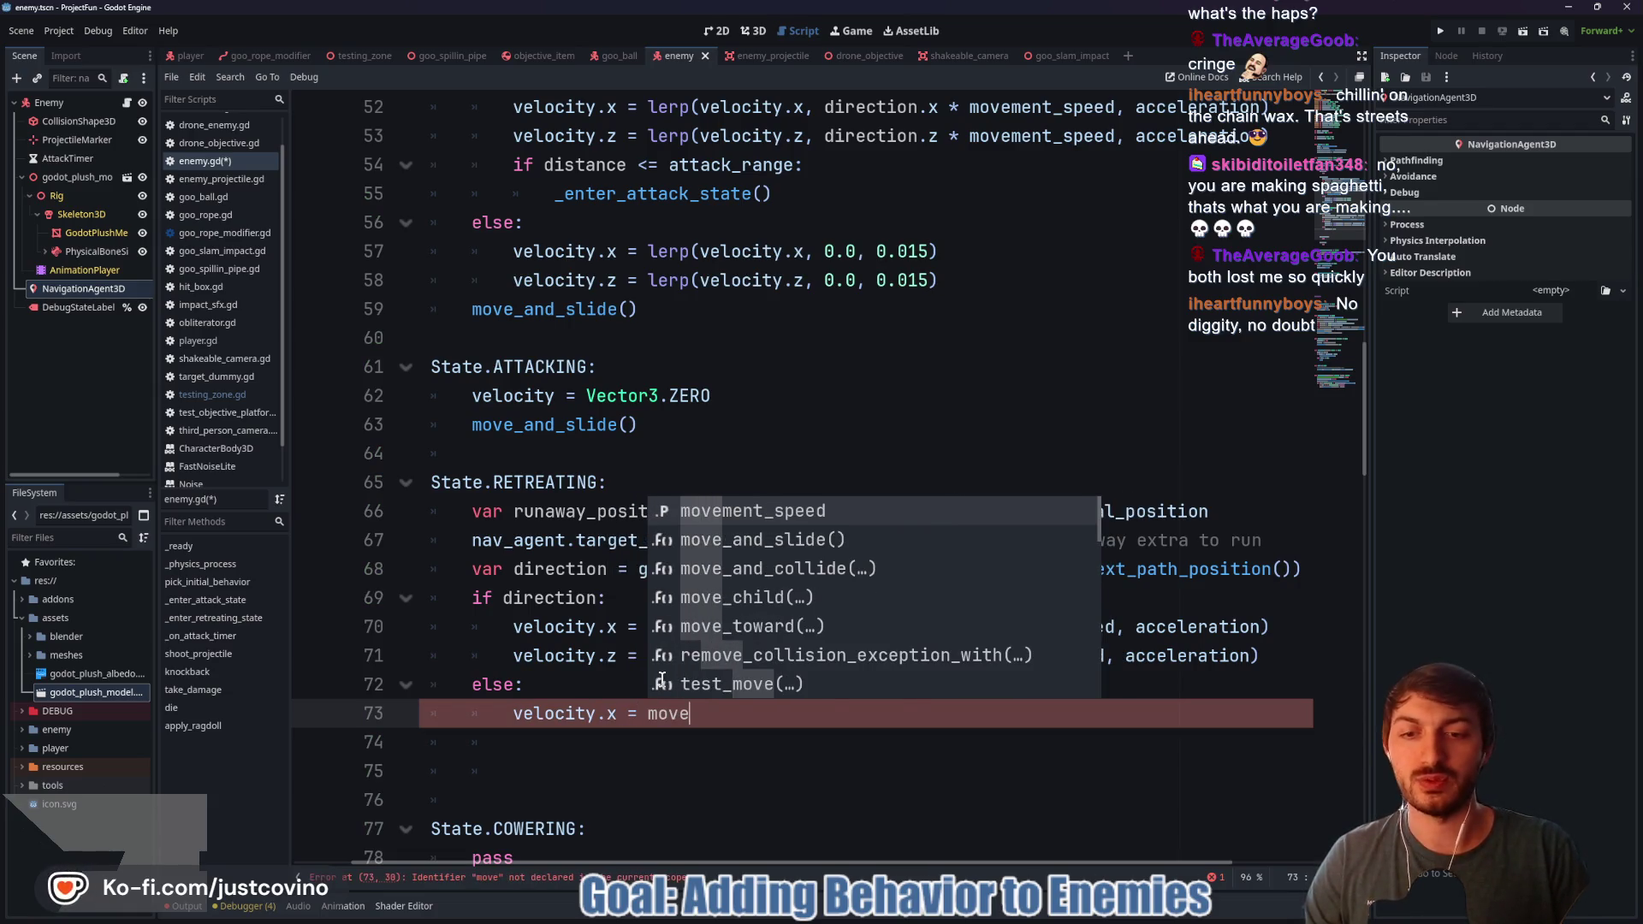
{"action": "type", "text": "_t"}
{"action": "key", "text": "Return"}
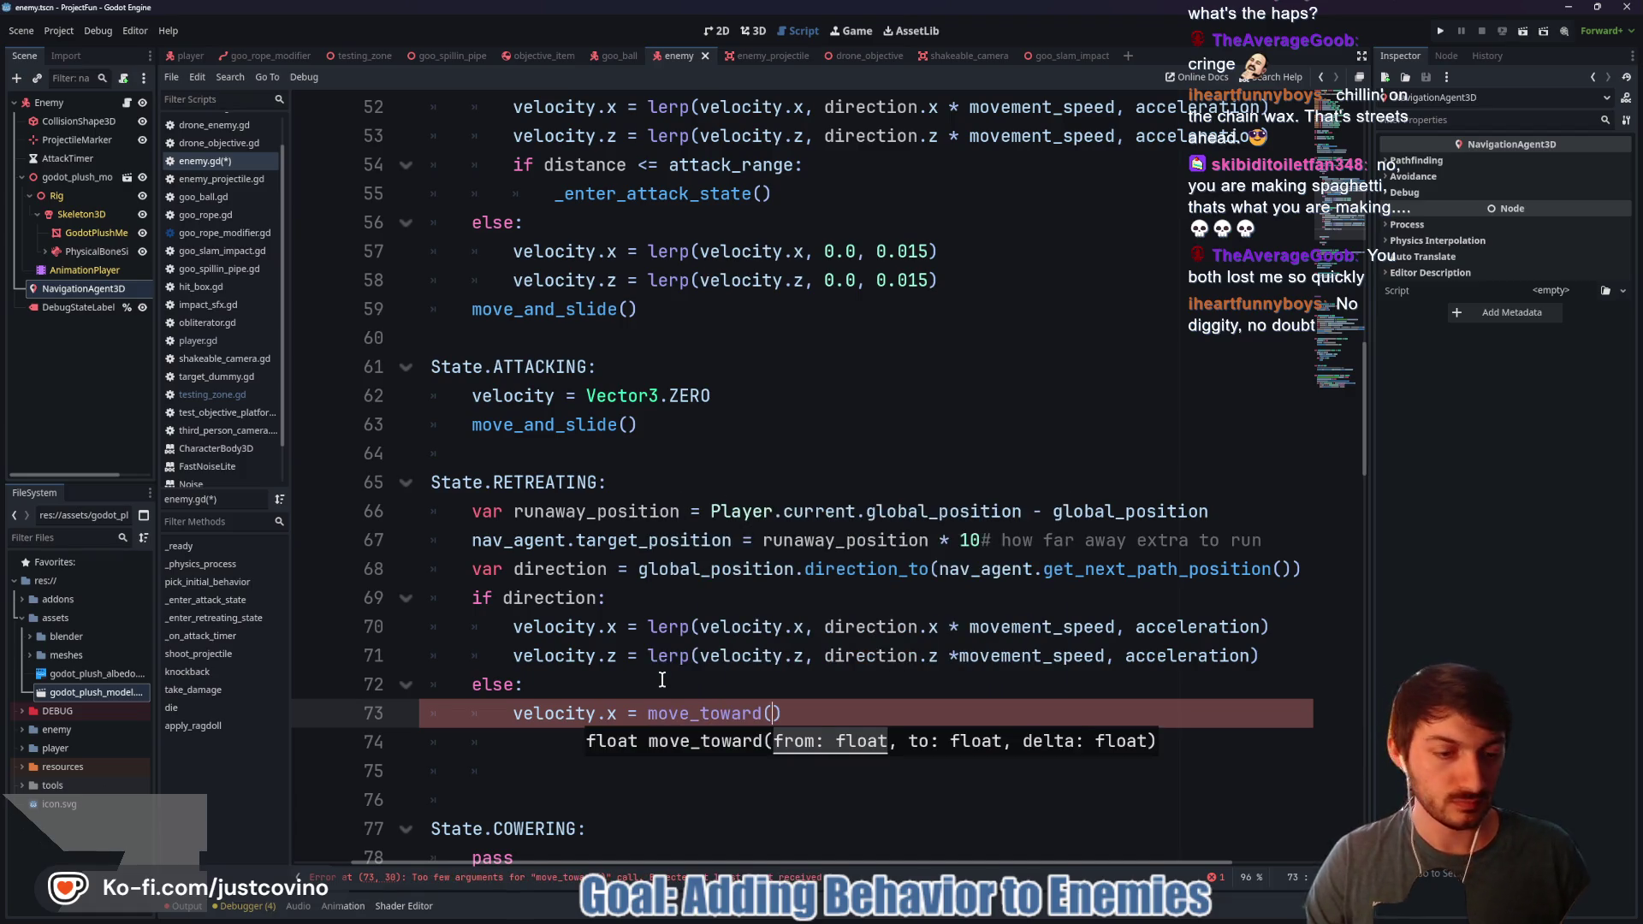
{"action": "type", "text": "velocity.x"}
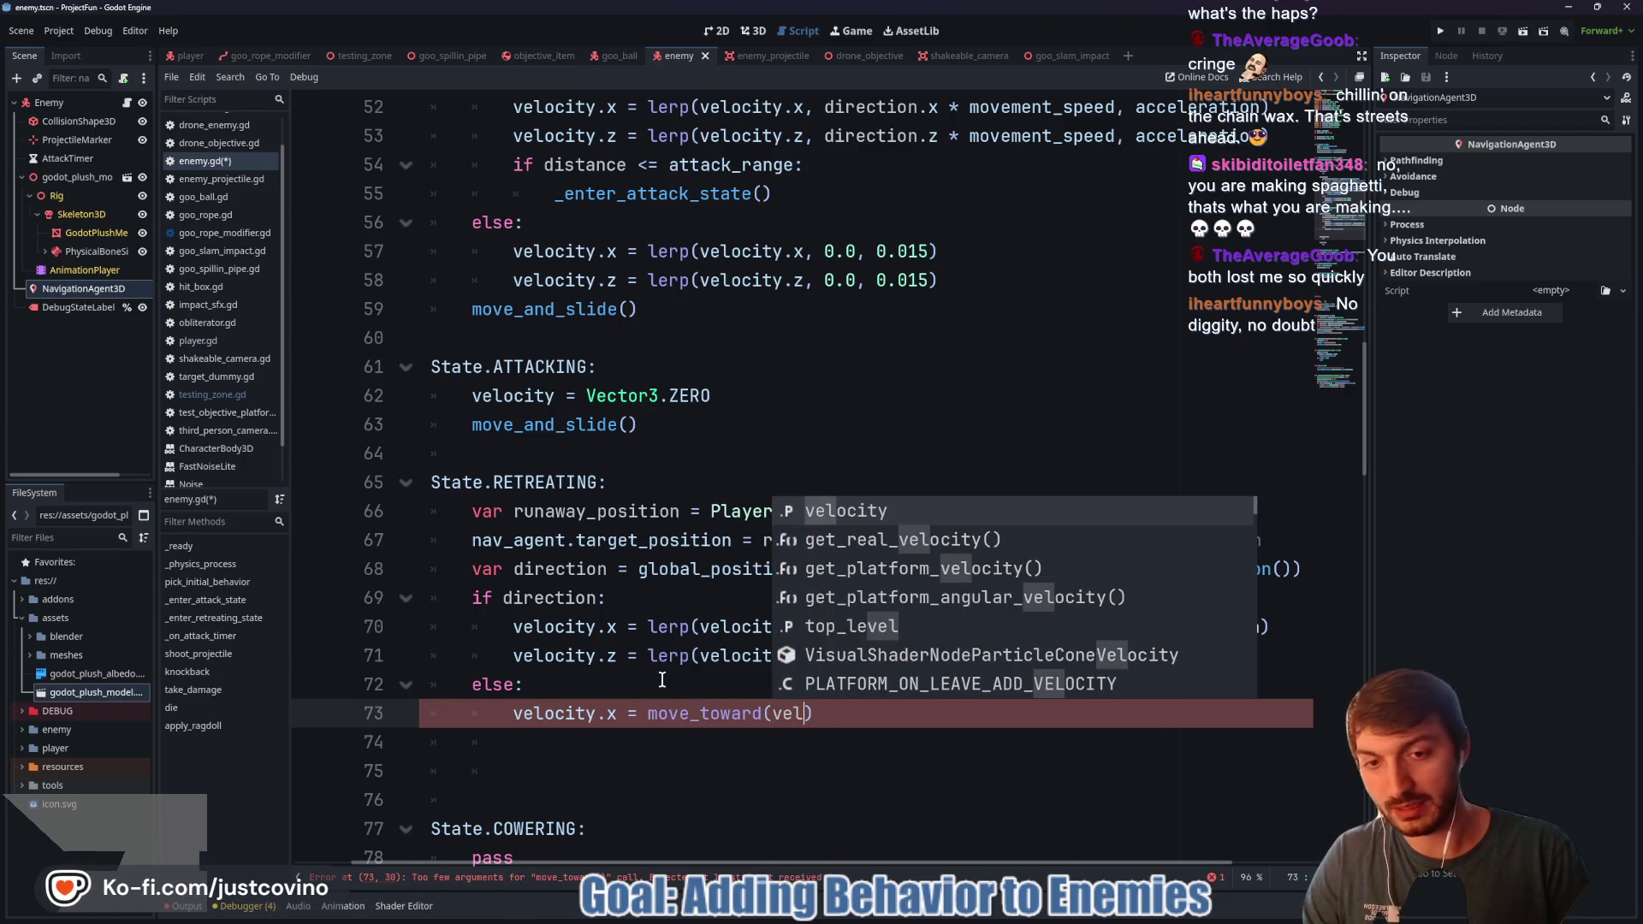
{"action": "type", "text": ", 0.0"}
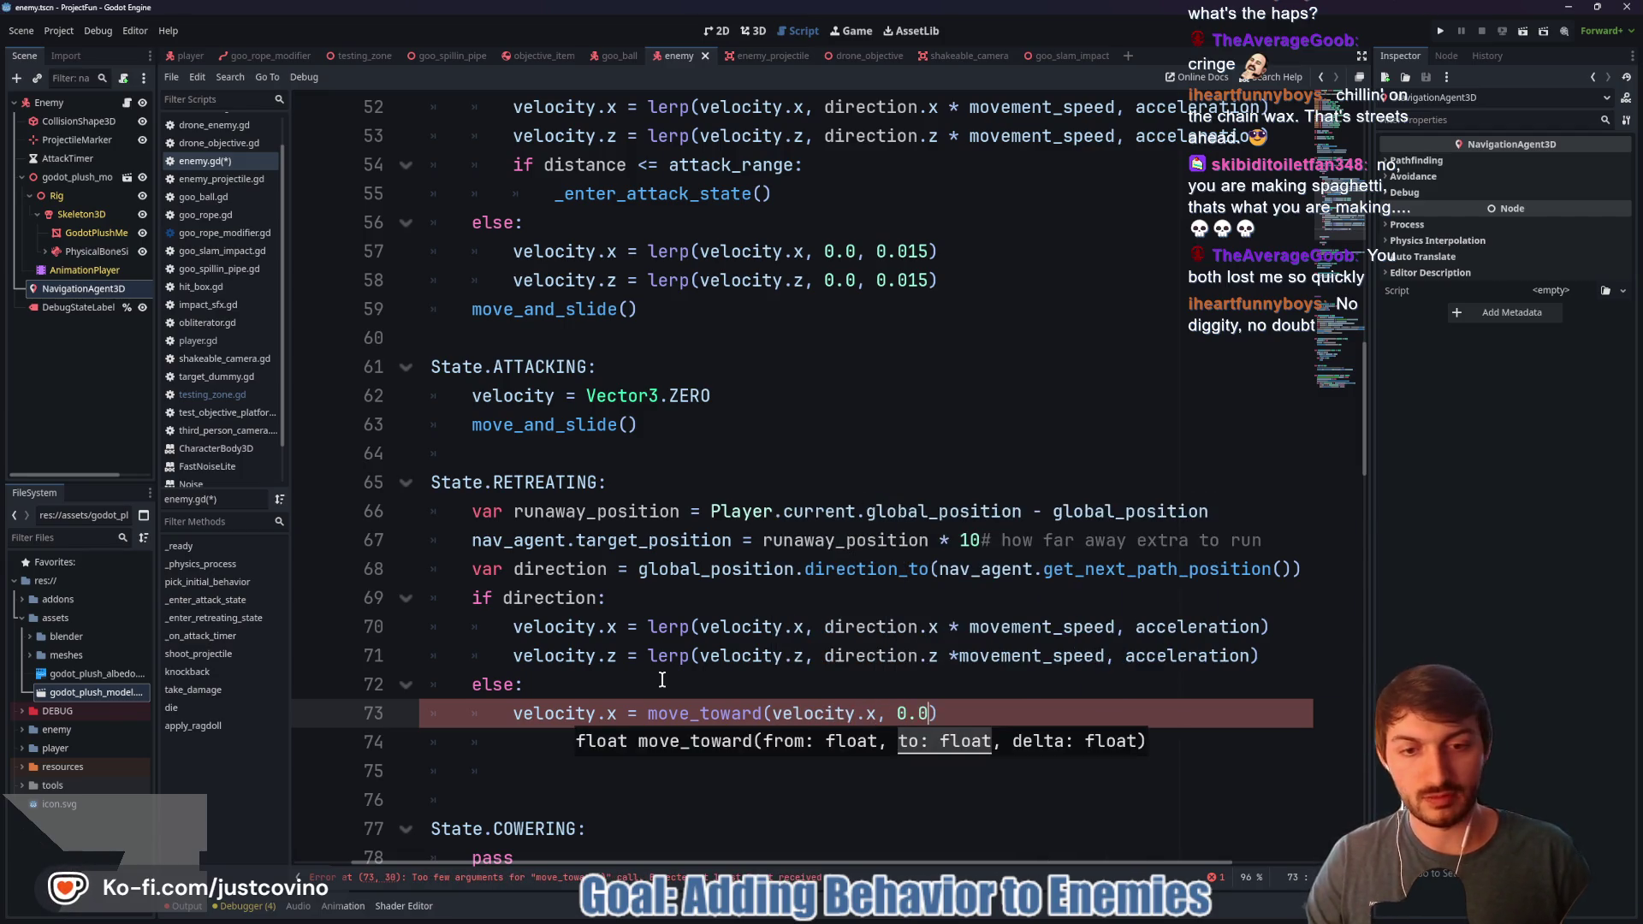
{"action": "type", "text": ", "}
{"action": "type", "text": "acceleration * d"}
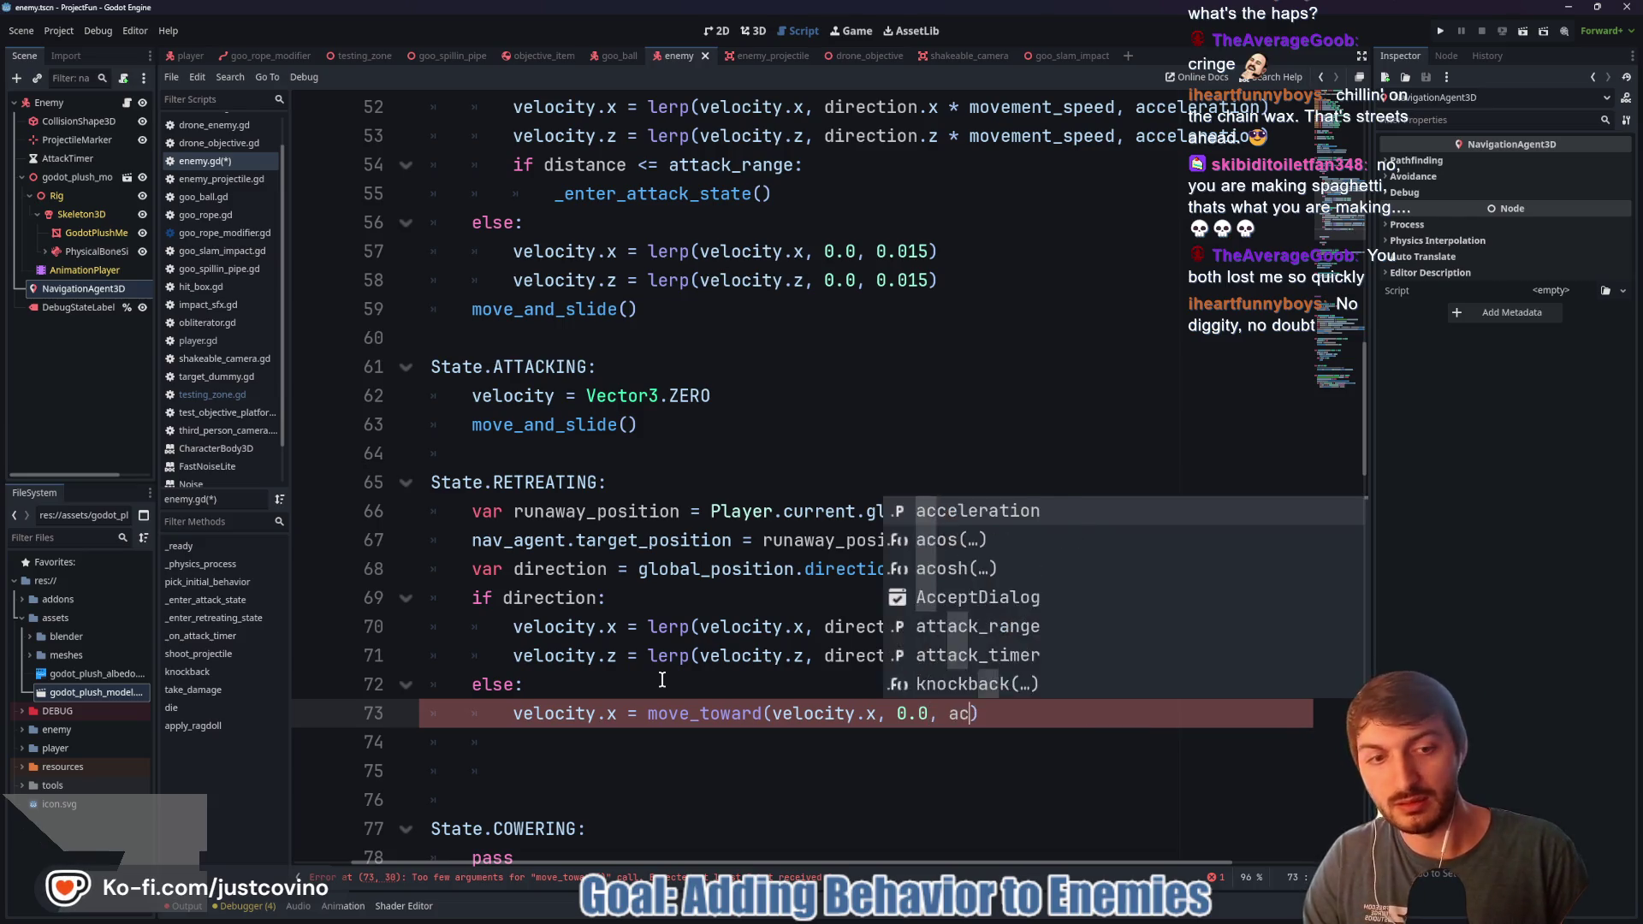
{"action": "type", "text": "elta"}
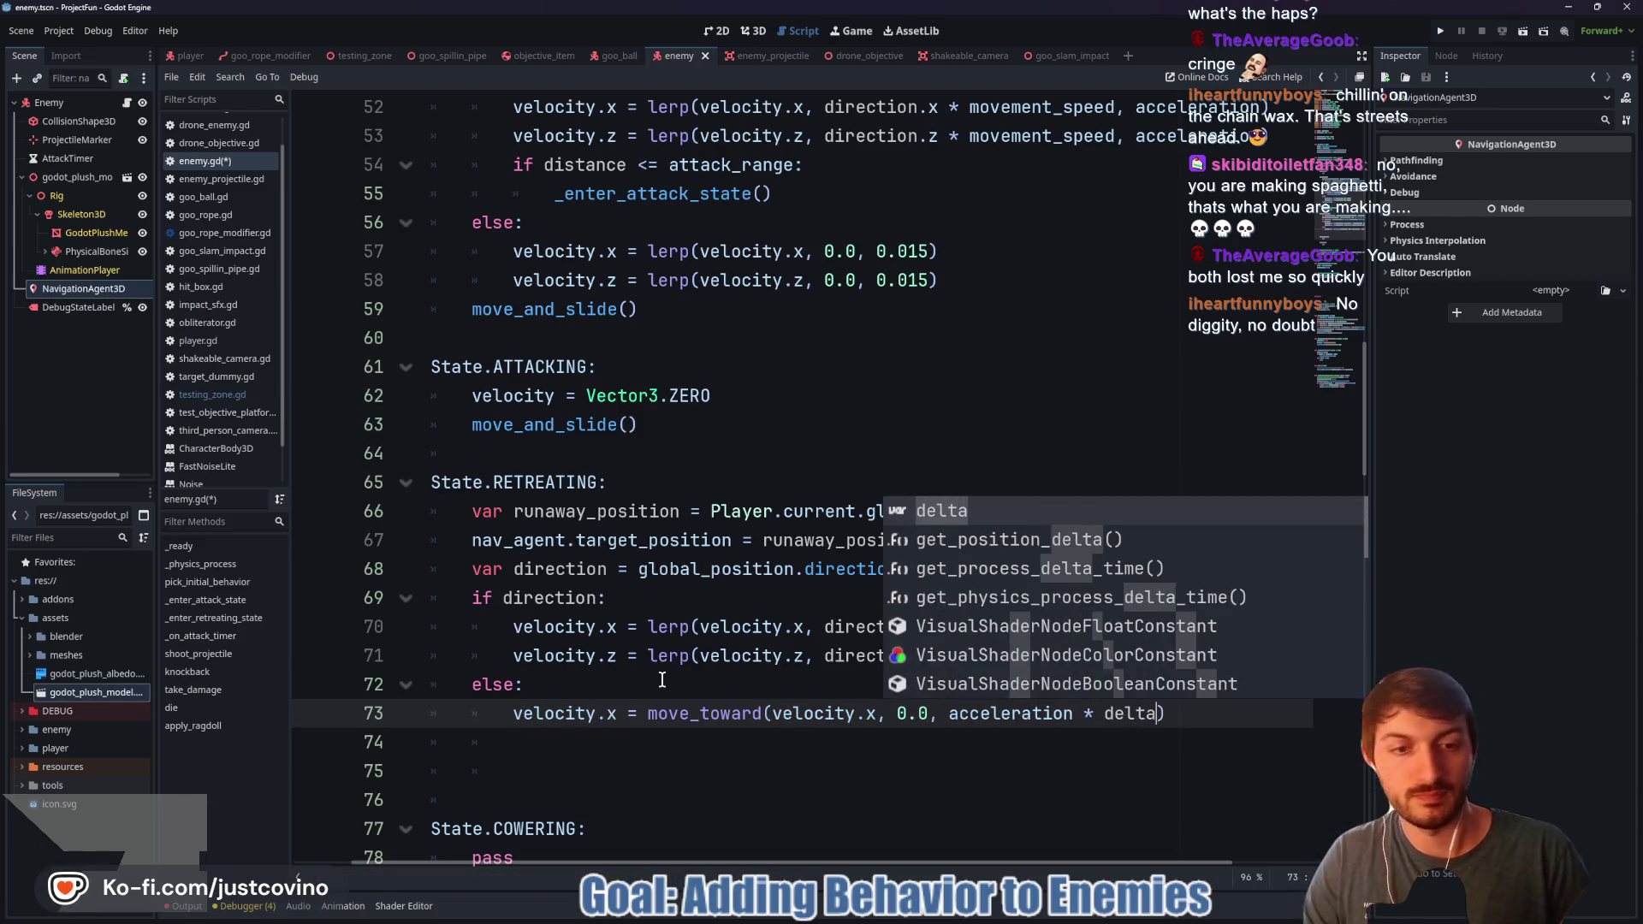
{"action": "left_click", "coordinate": [1192, 725]}
{"action": "key", "text": "Return"}
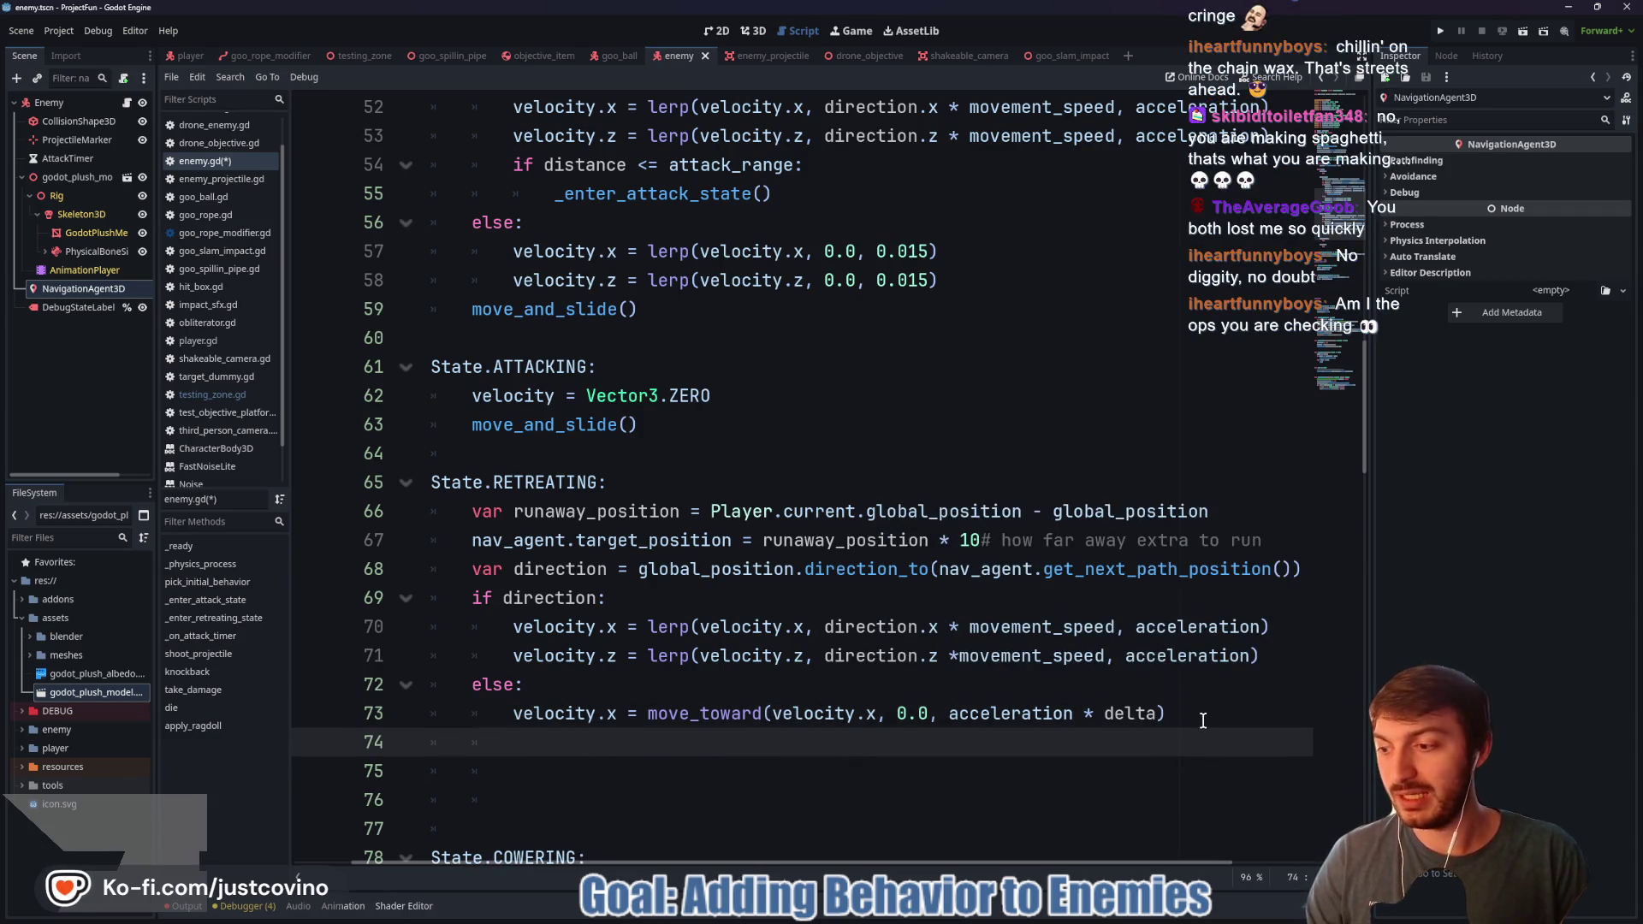
Add velocity.z = move_toward(velocity.z, 0.0, acceleration * delta) to the else branch and save.
{"action": "type", "text": "ve"}
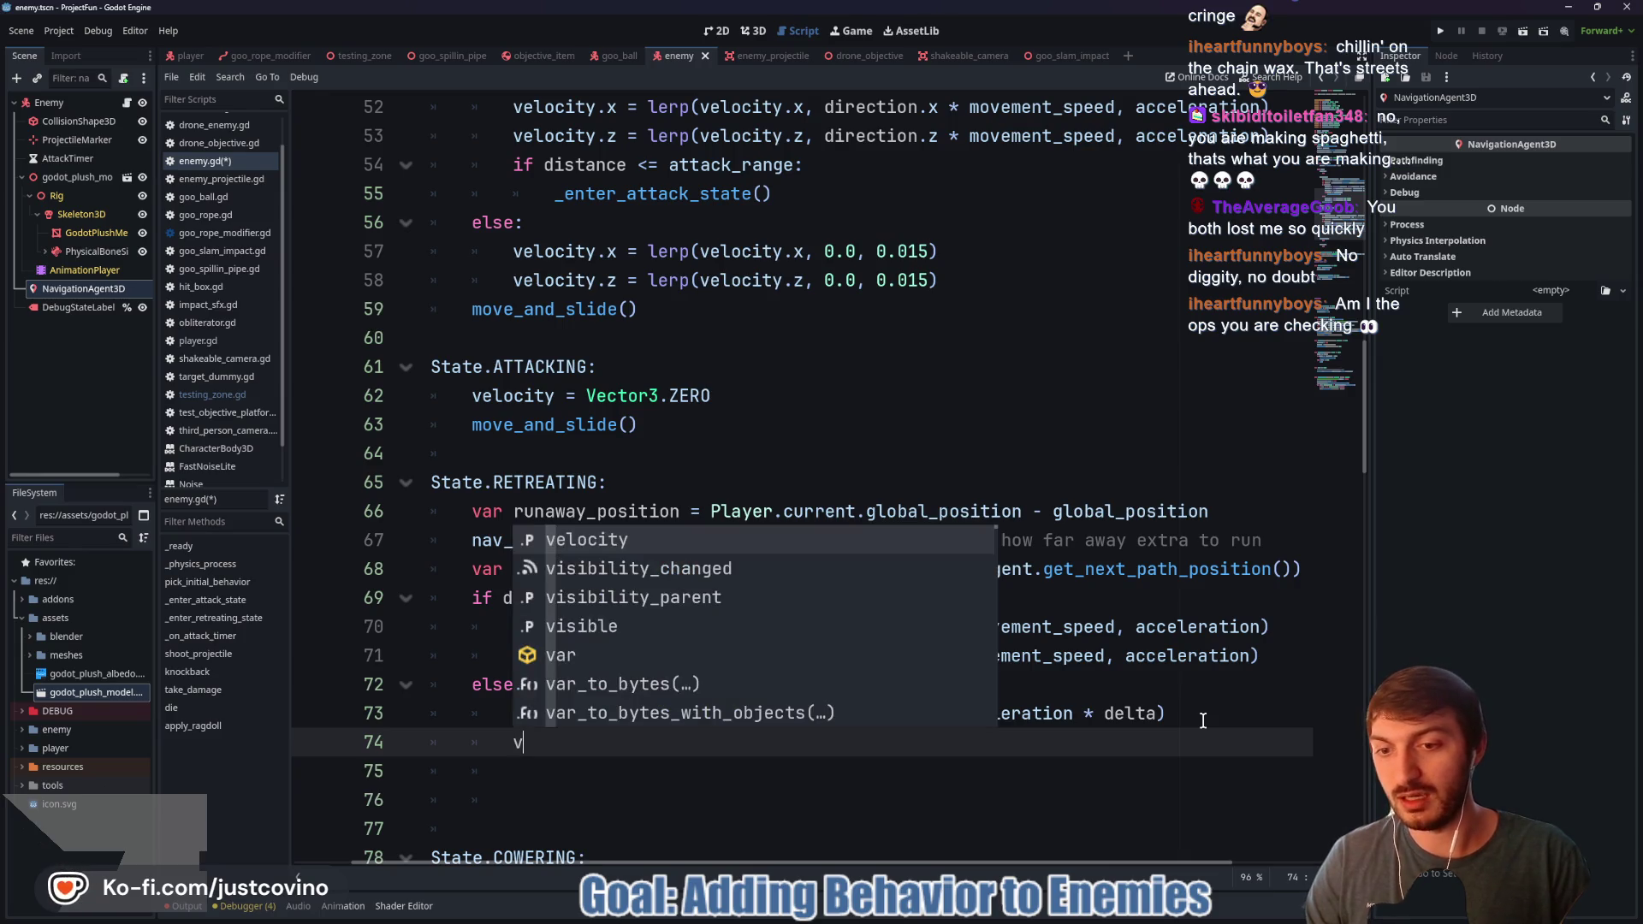
{"action": "type", "text": "locity."}
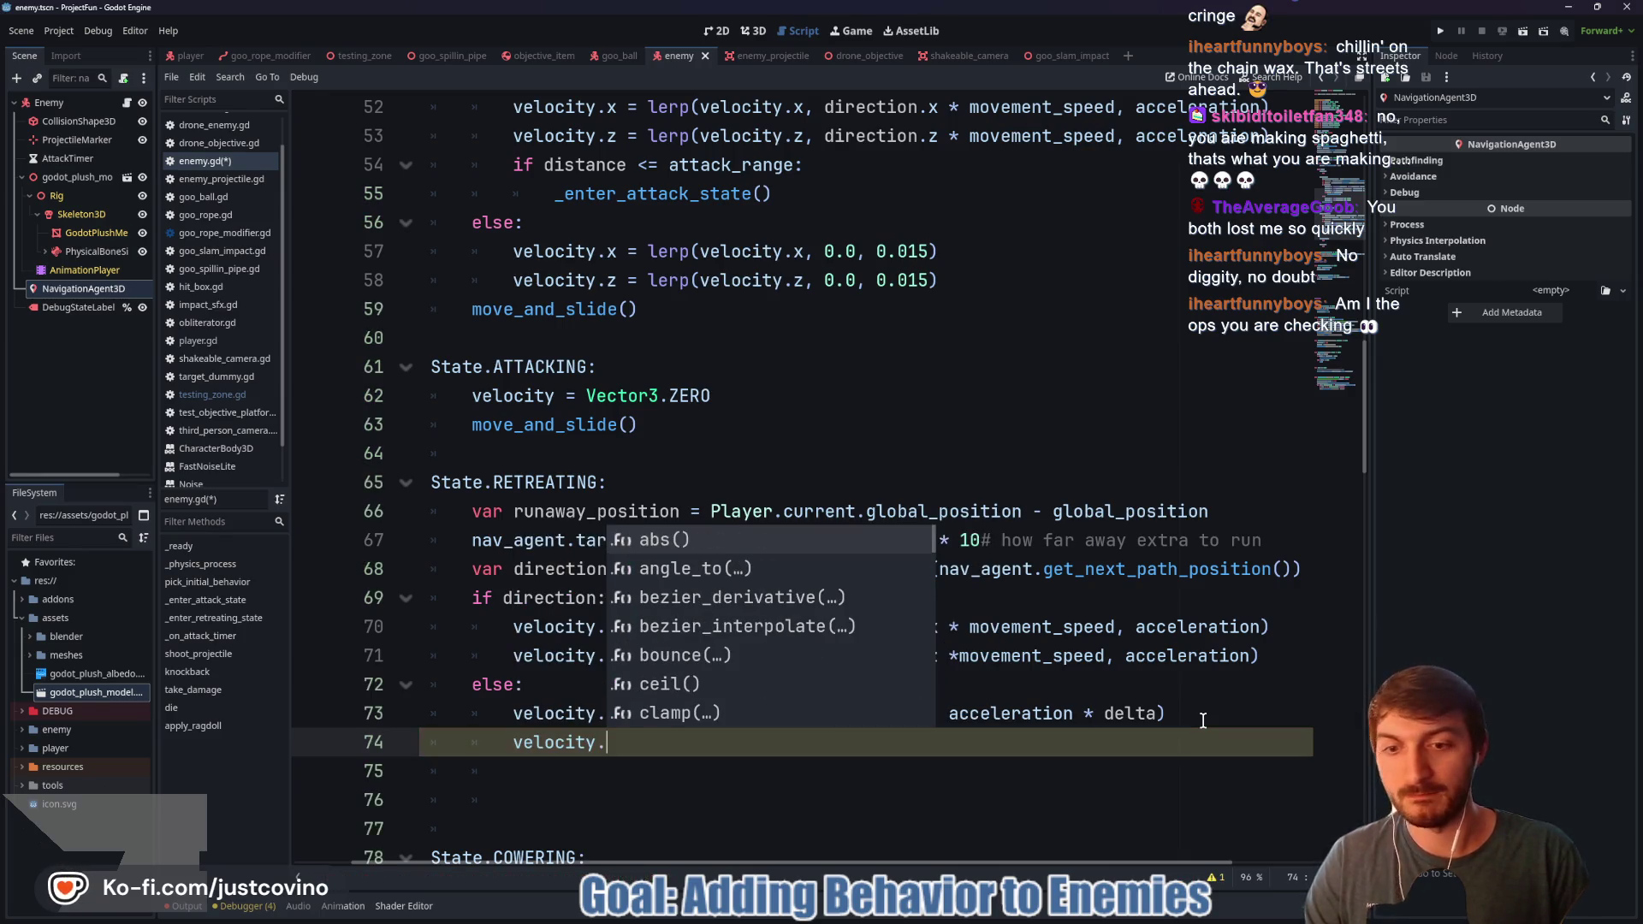
{"action": "type", "text": "z"}
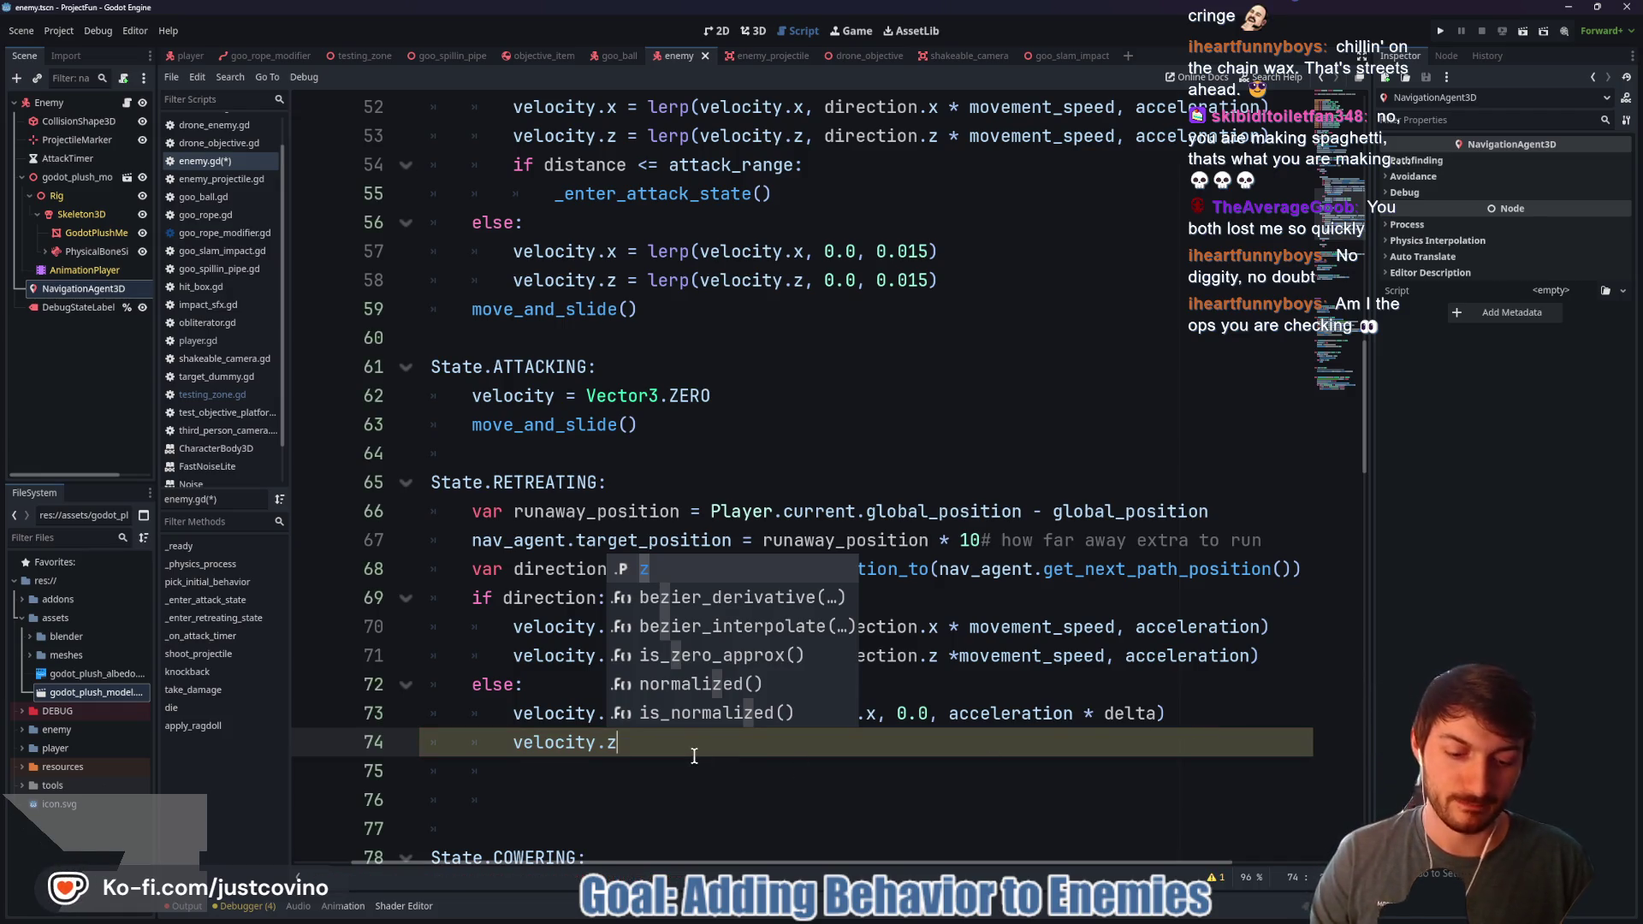
{"action": "type", "text": " = mo"}
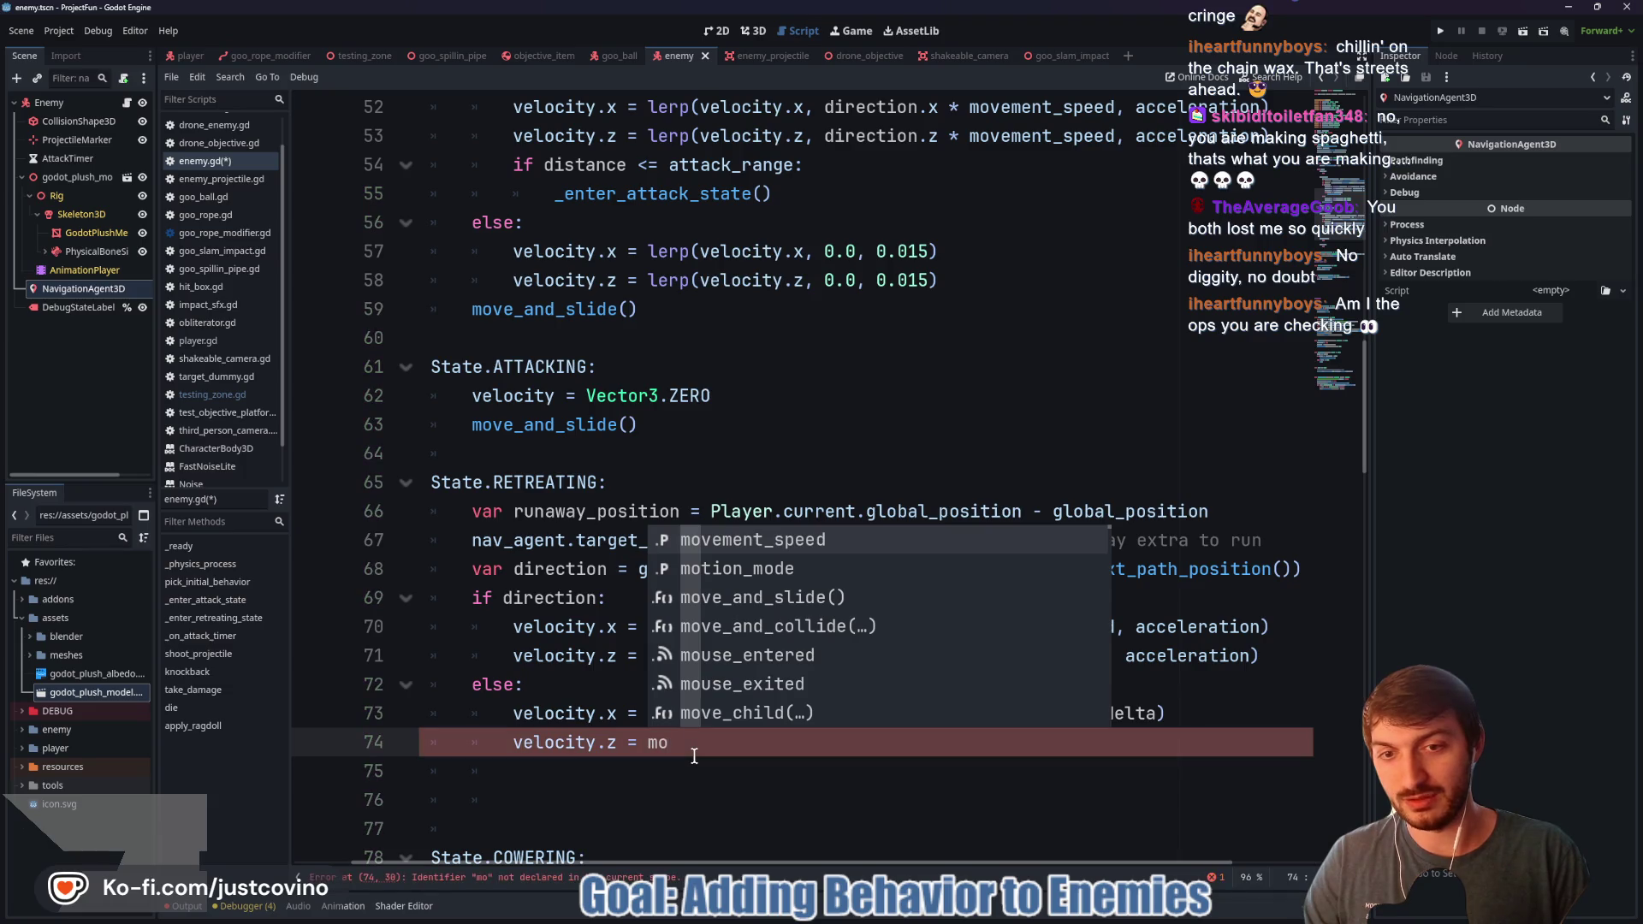
{"action": "type", "text": "ve"}
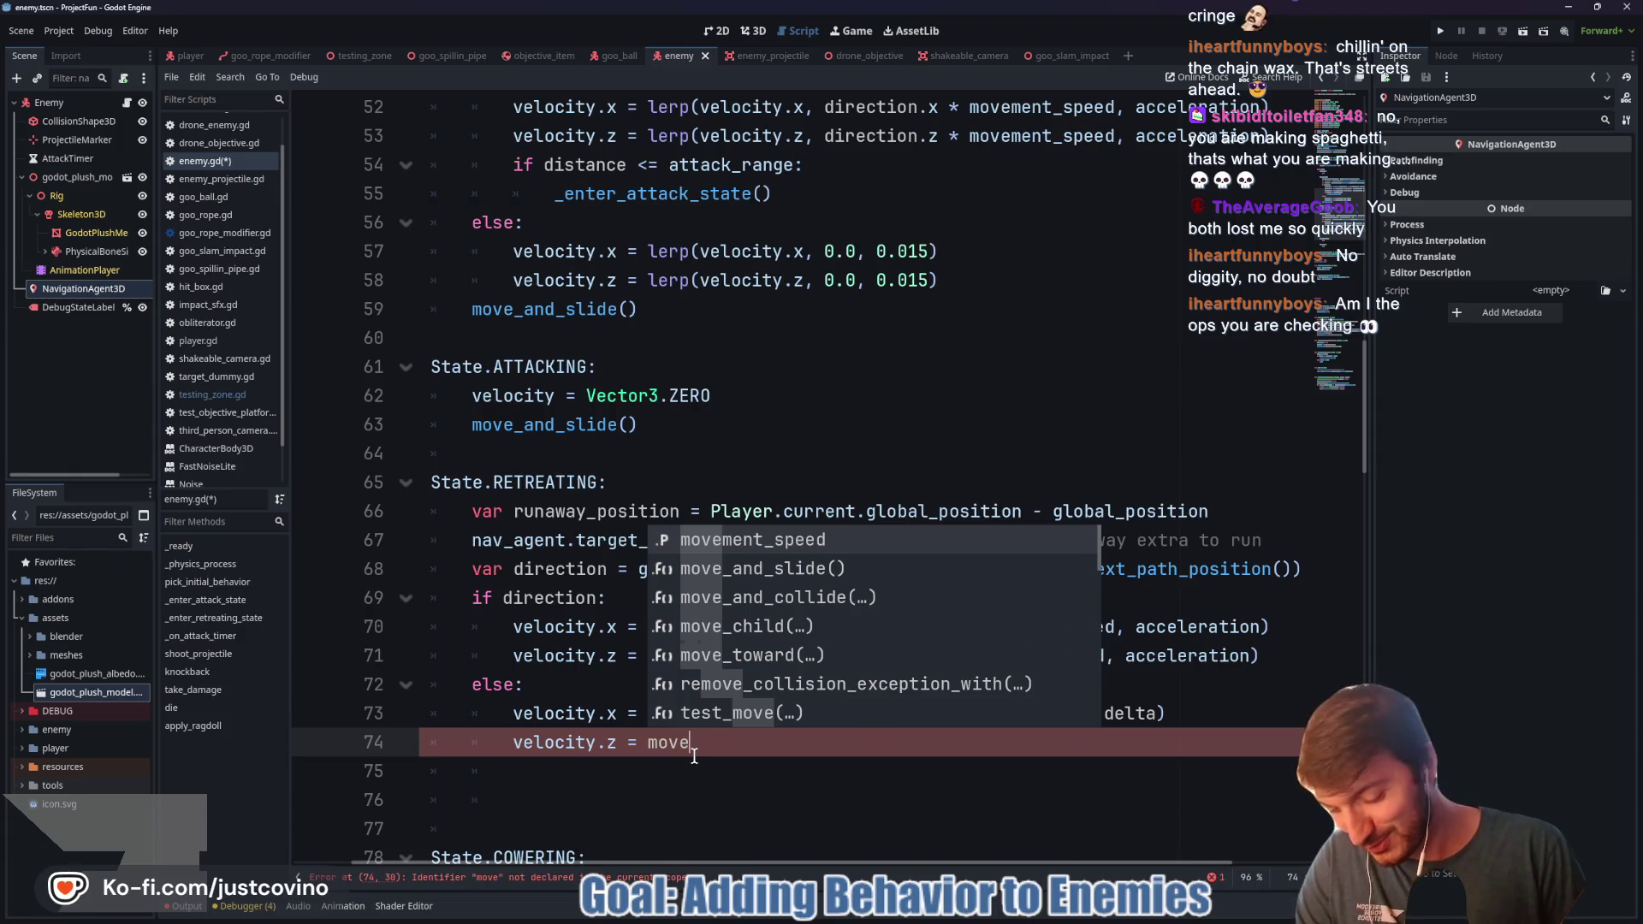
{"action": "type", "text": "_to"}
{"action": "key", "text": "Return"}
{"action": "type", "text": "velocity"}
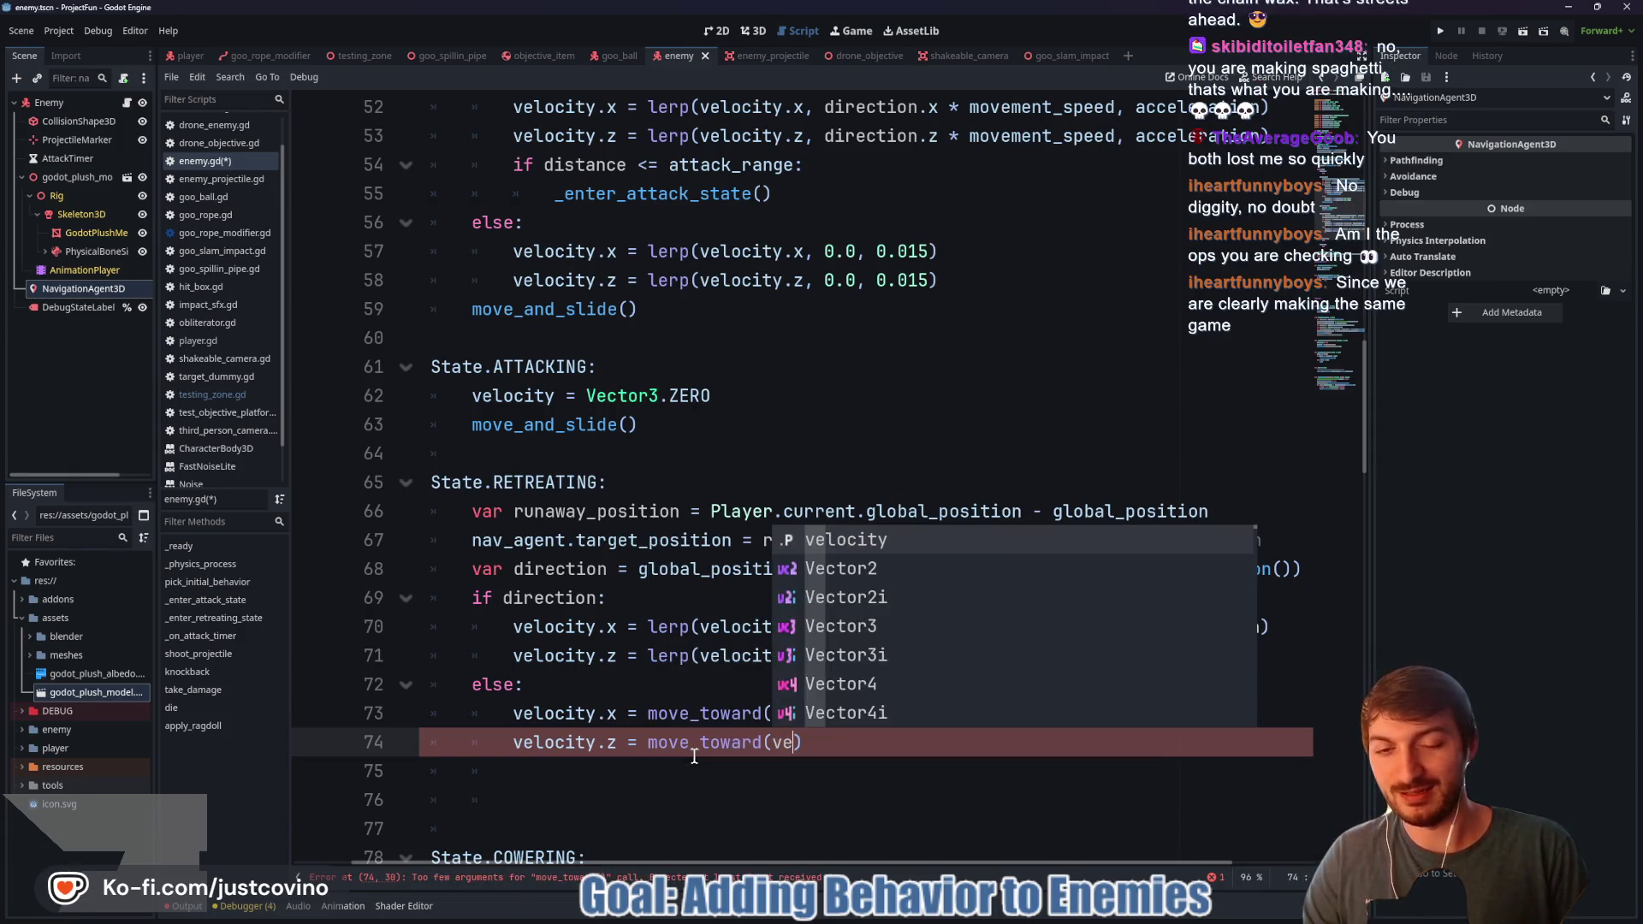
{"action": "type", "text": ".z"}
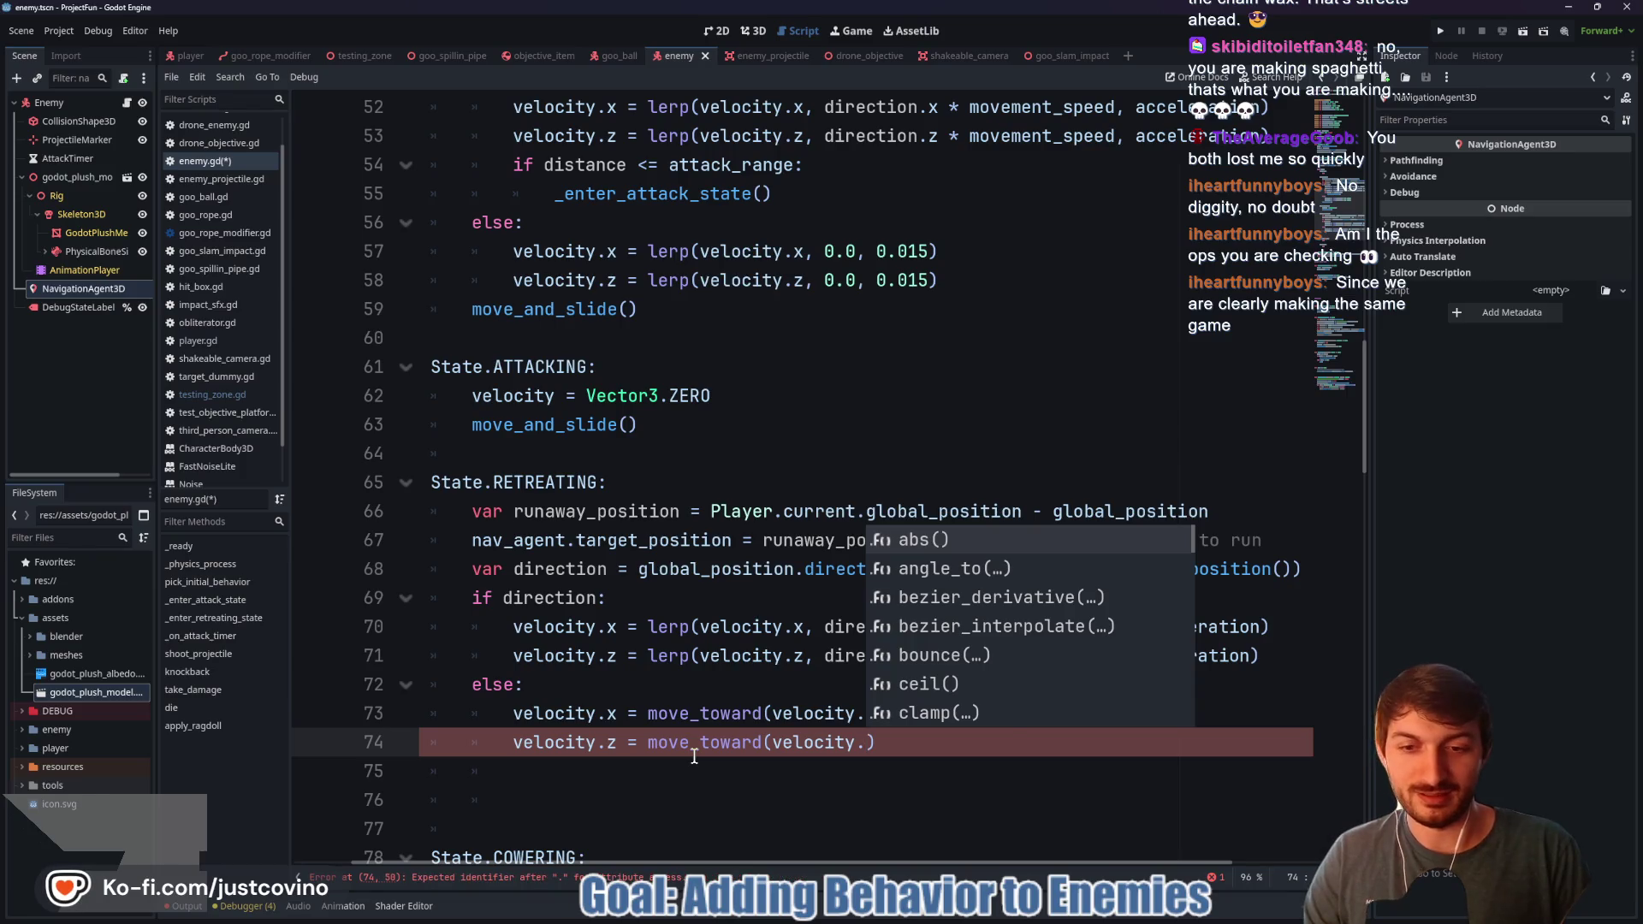
{"action": "type", "text": ", 0.0"}
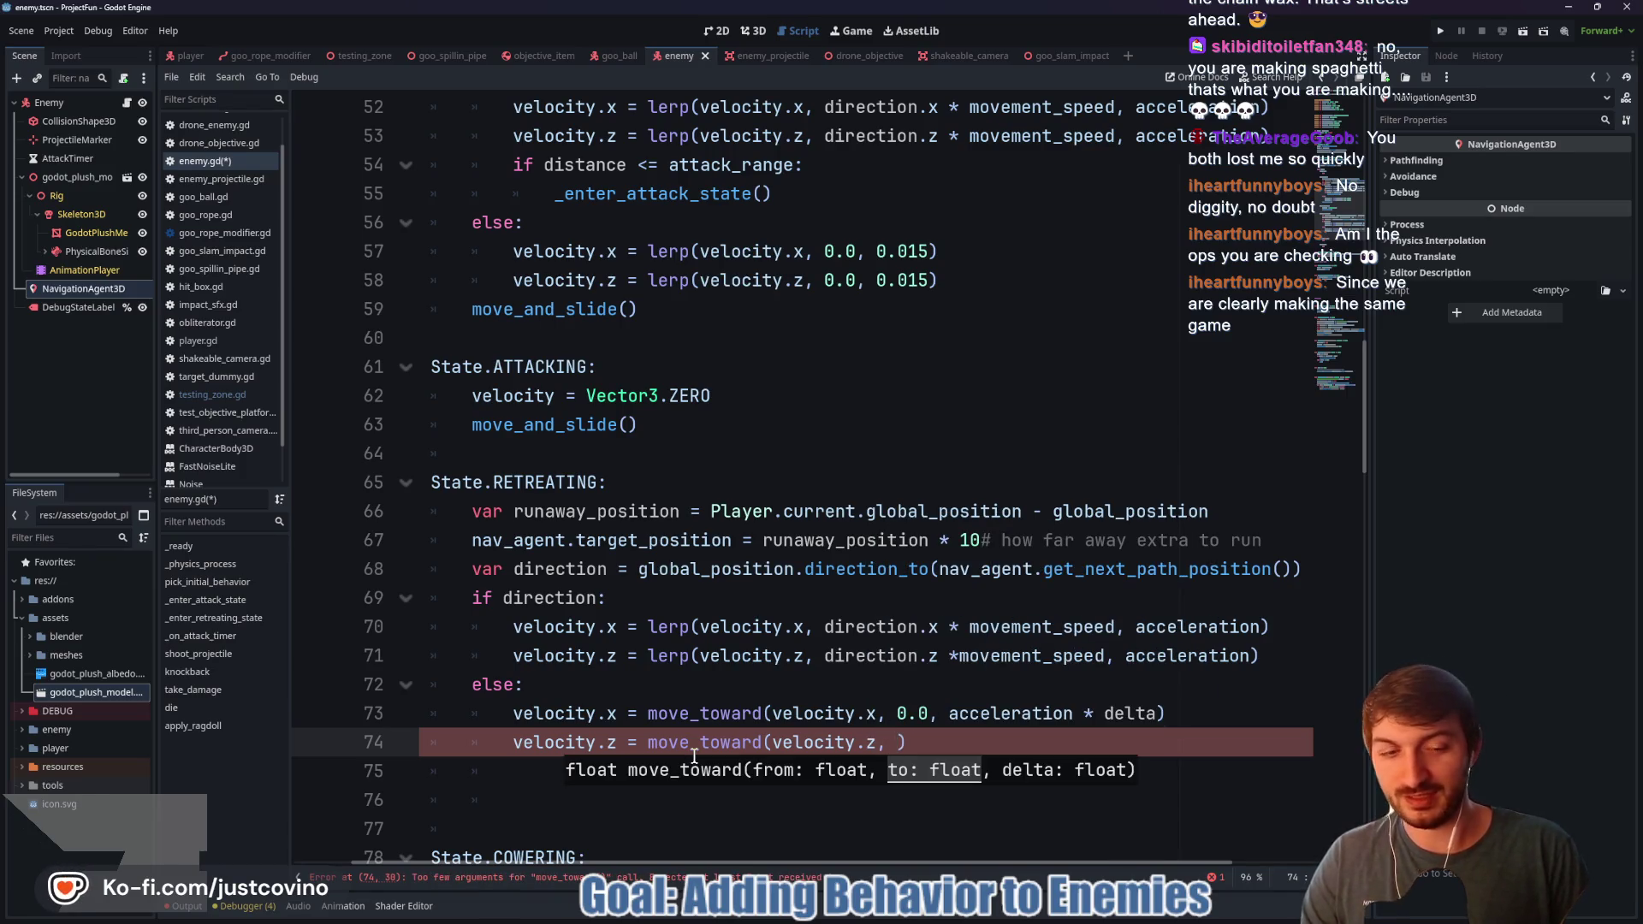
{"action": "type", "text": ", acce"}
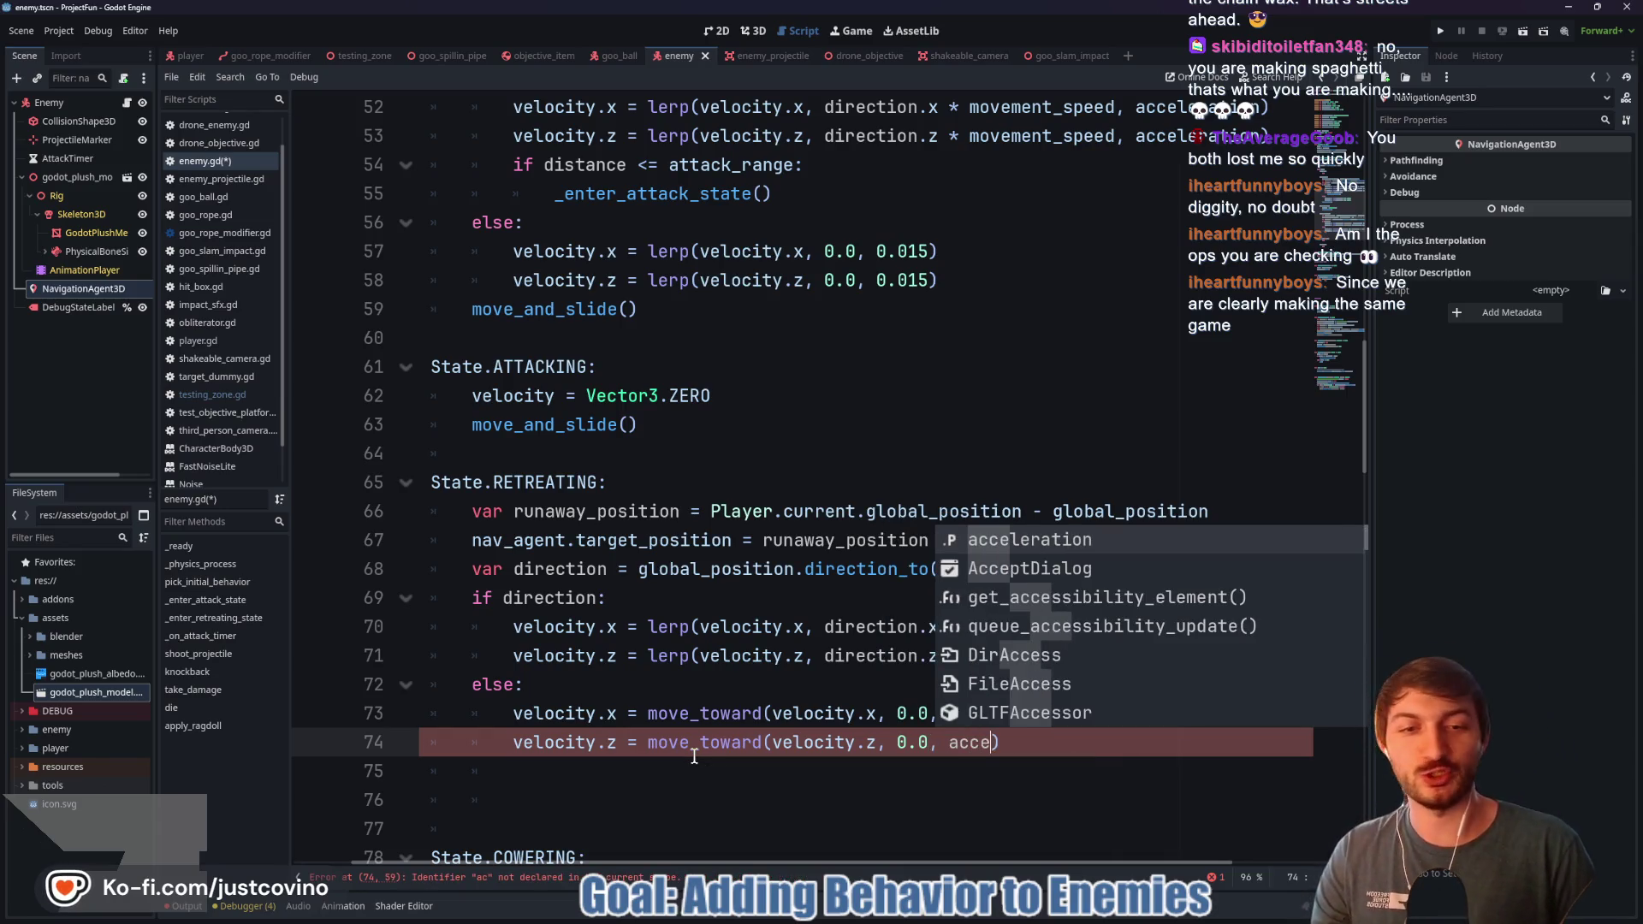
{"action": "key", "text": "Return"}
{"action": "type", "text": "* d"}
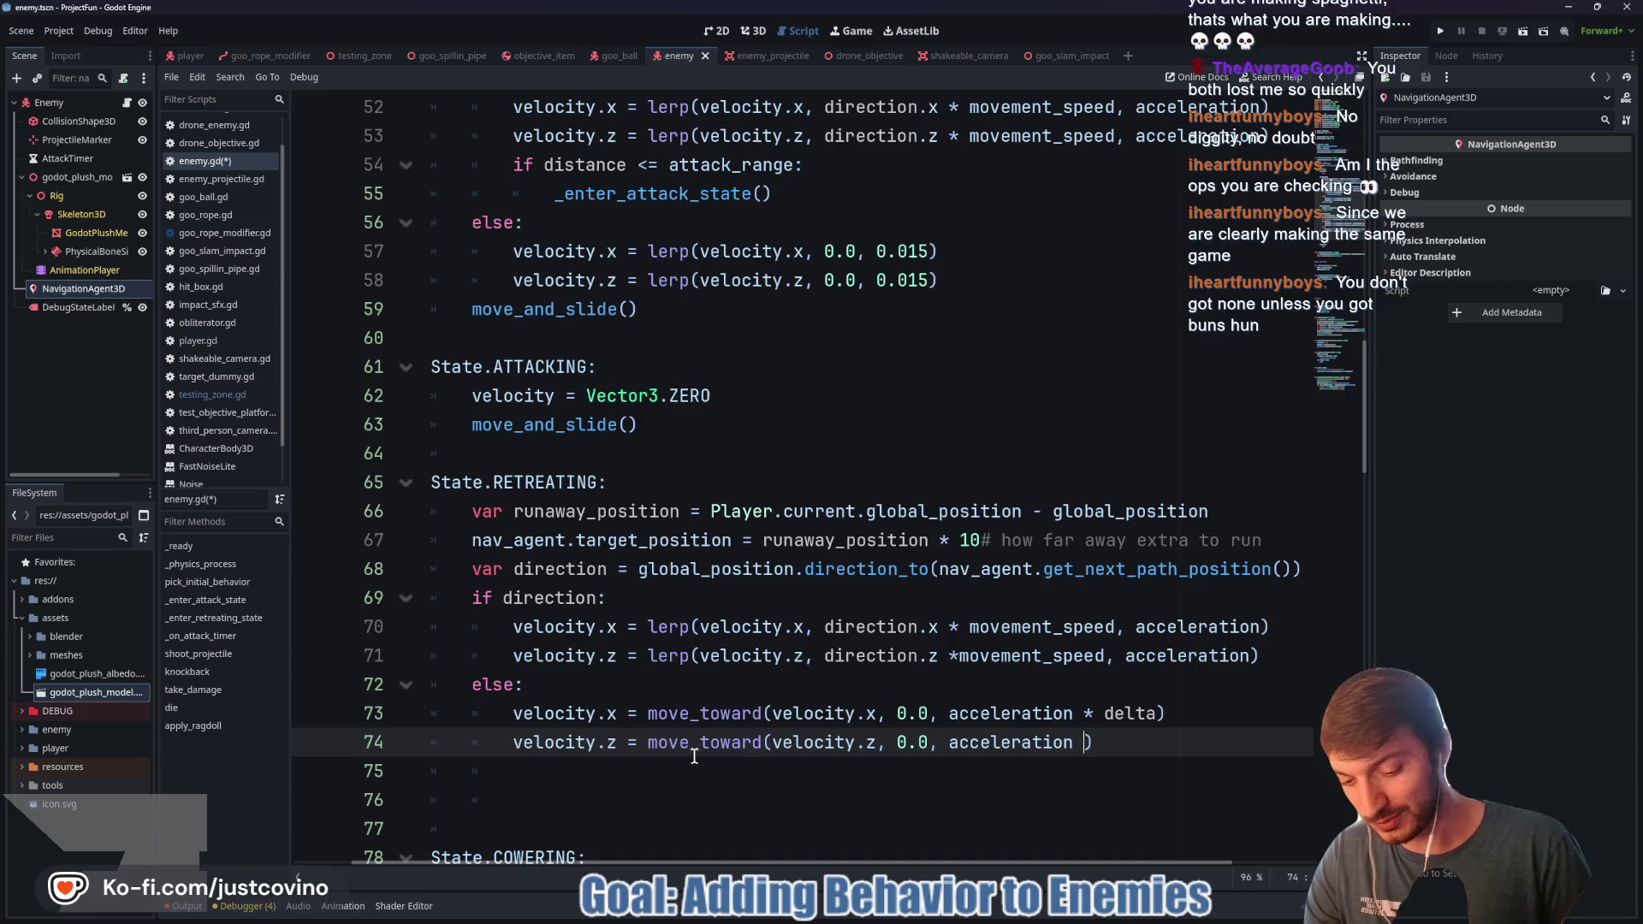
{"action": "type", "text": "elta"}
{"action": "left_click", "coordinate": [696, 759]}
{"action": "key", "text": "ctrl+s"}
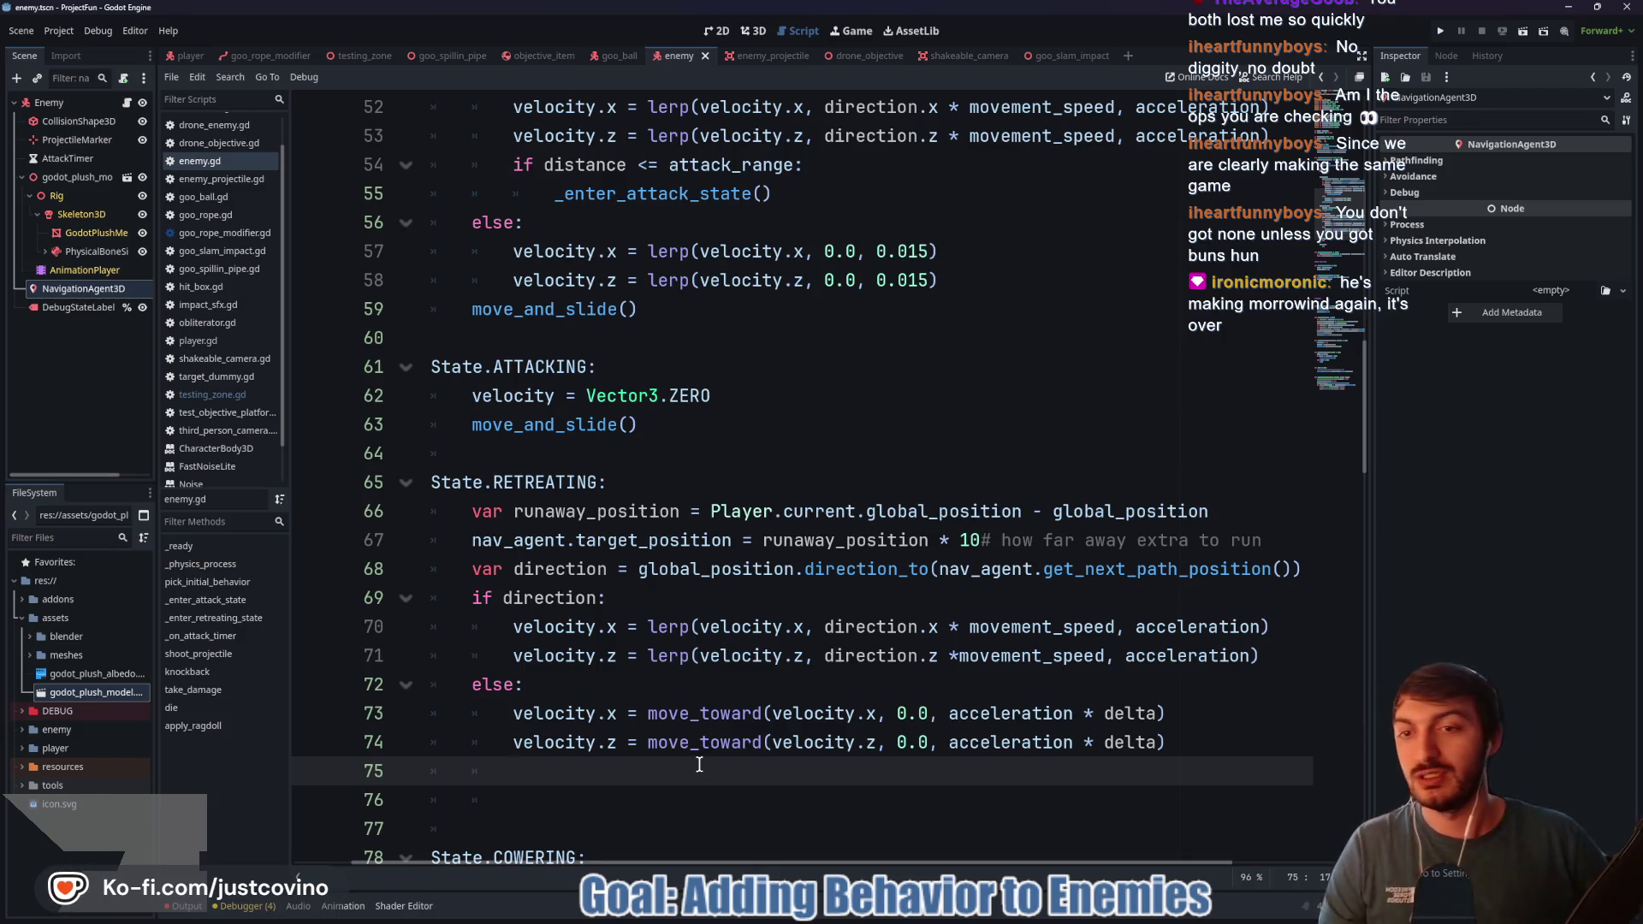
{"action": "left_click", "coordinate": [524, 455]}
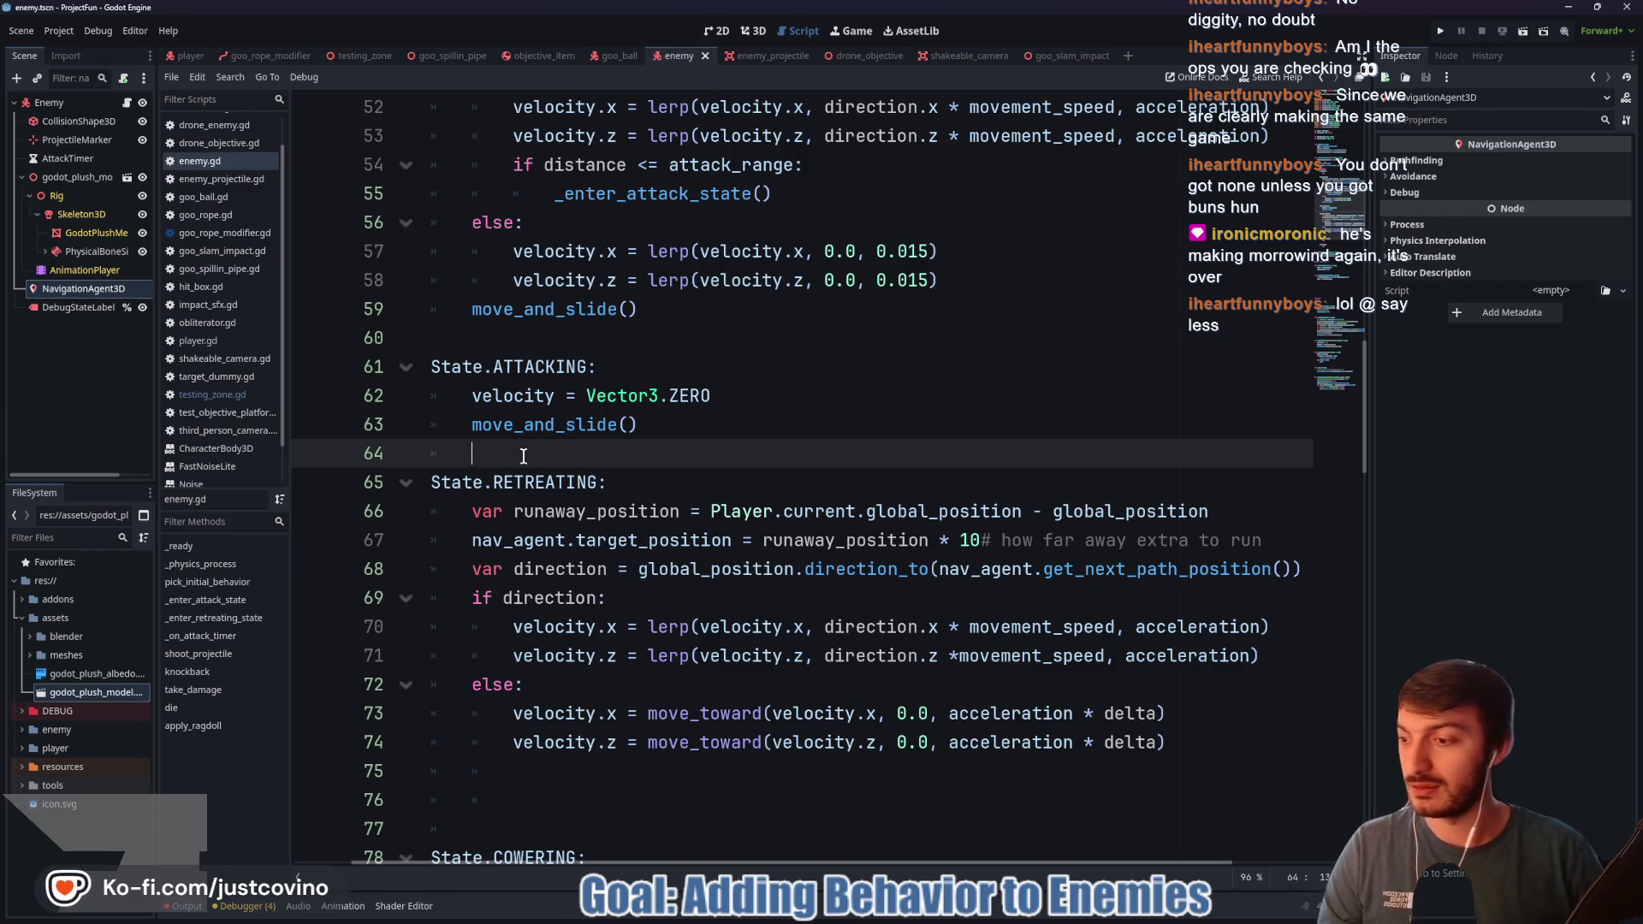
Add a blank line after the ATTACKING block and a new line inside RETREATING's if direction block.
{"action": "key", "text": "Return"}
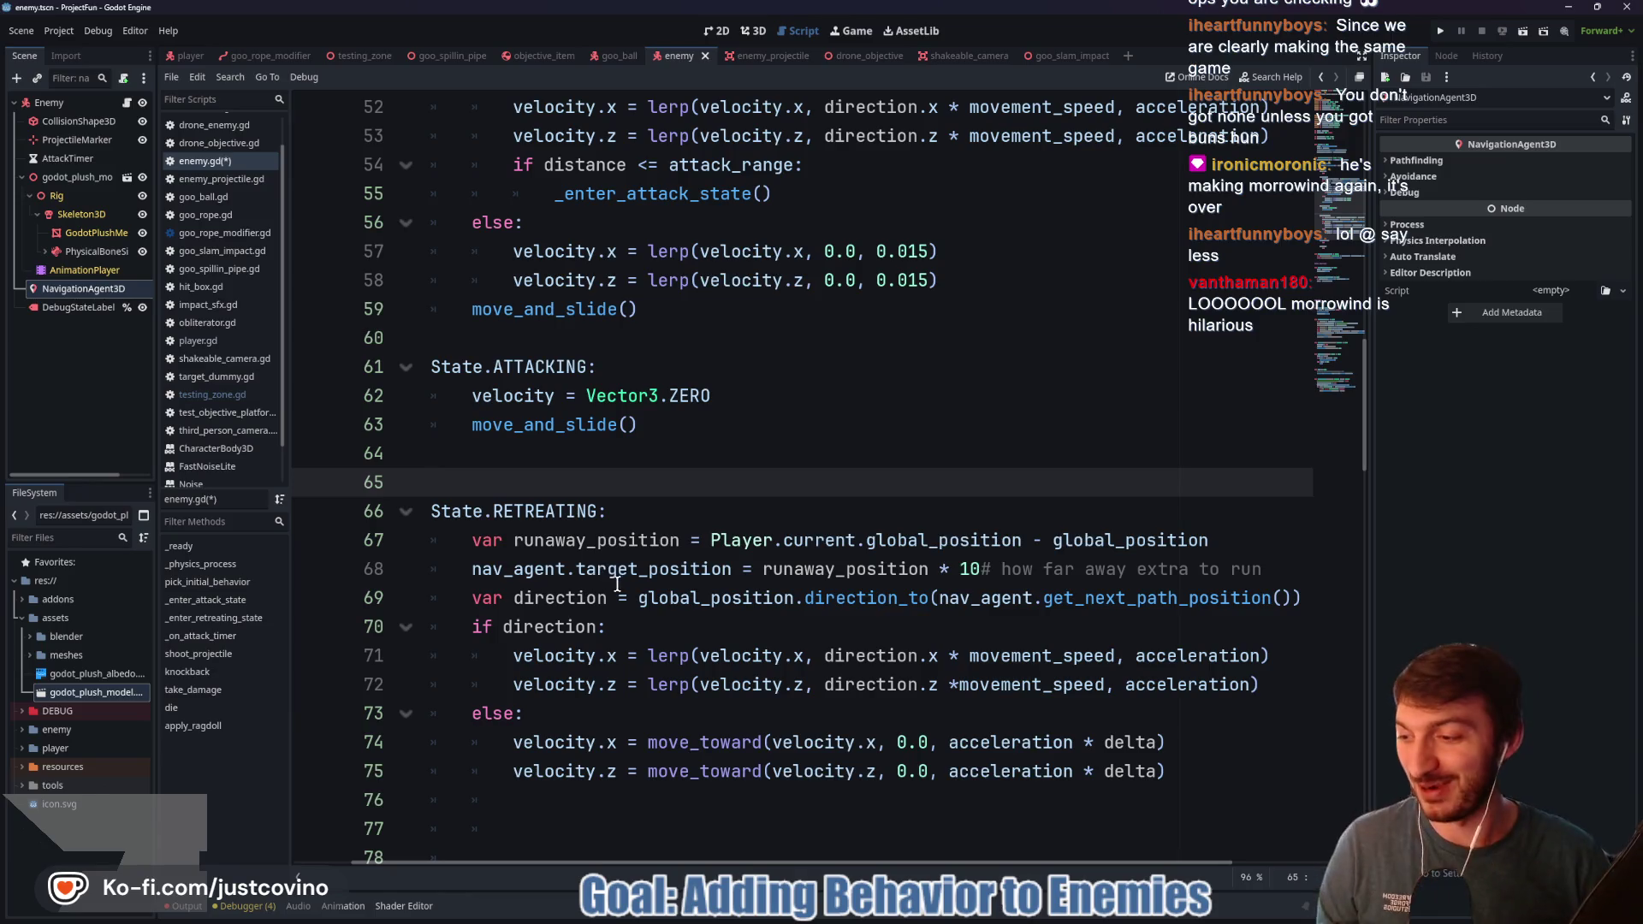
{"action": "scroll", "coordinate": [719, 597], "scroll_direction": "down", "scroll_amount": 1}
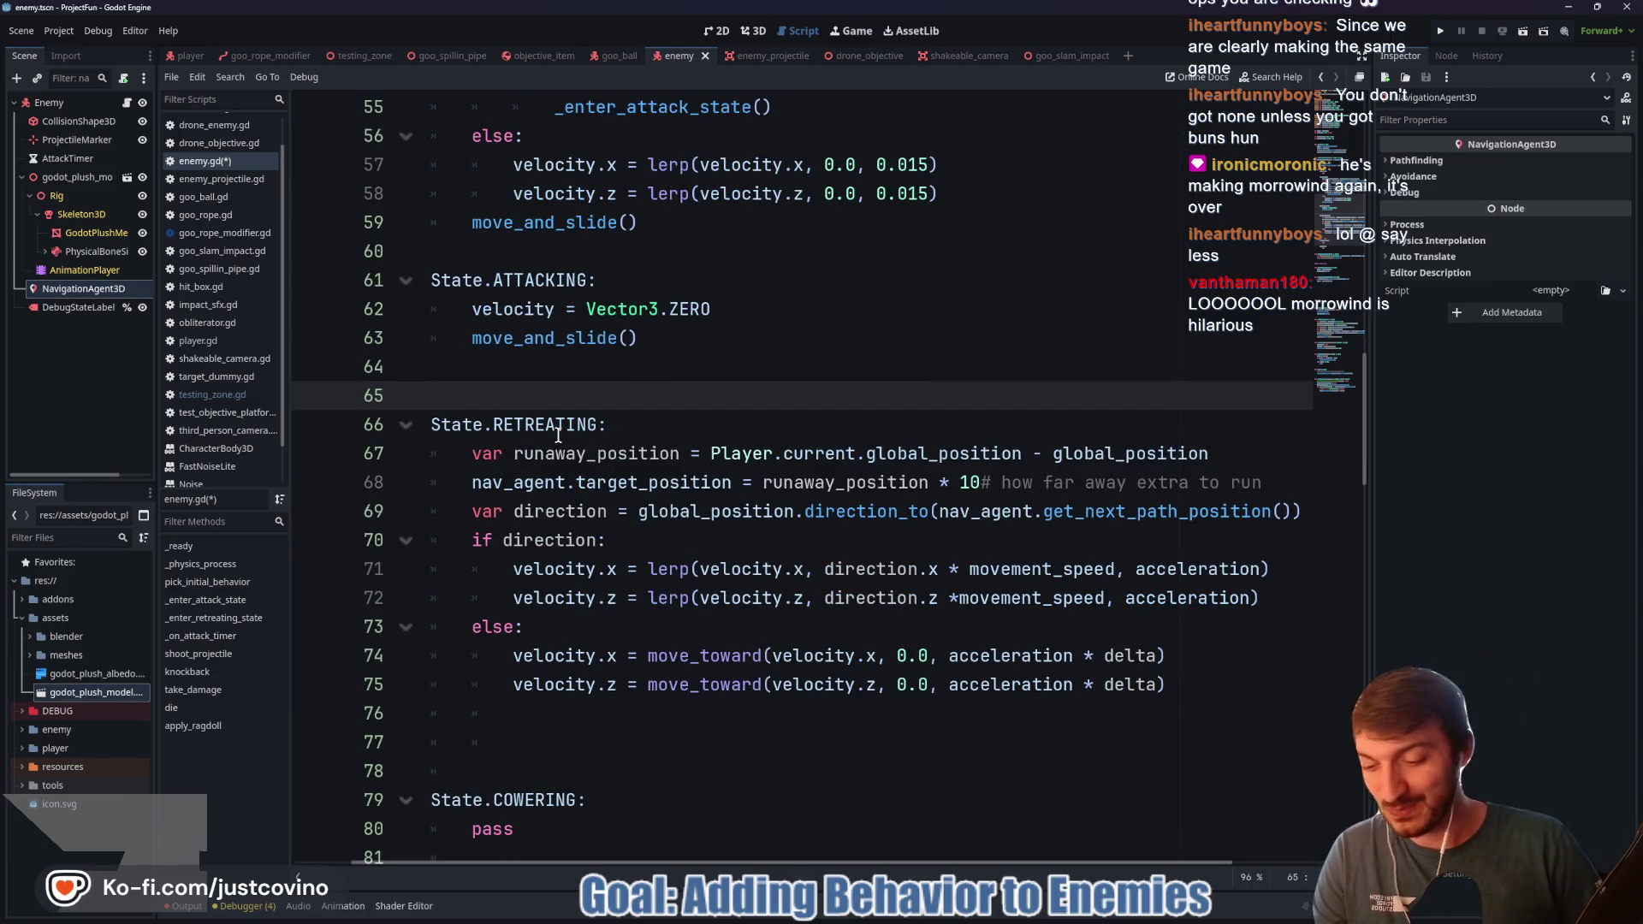
{"action": "left_click", "coordinate": [447, 253]}
{"action": "scroll", "coordinate": [604, 378], "scroll_direction": "up", "scroll_amount": 3}
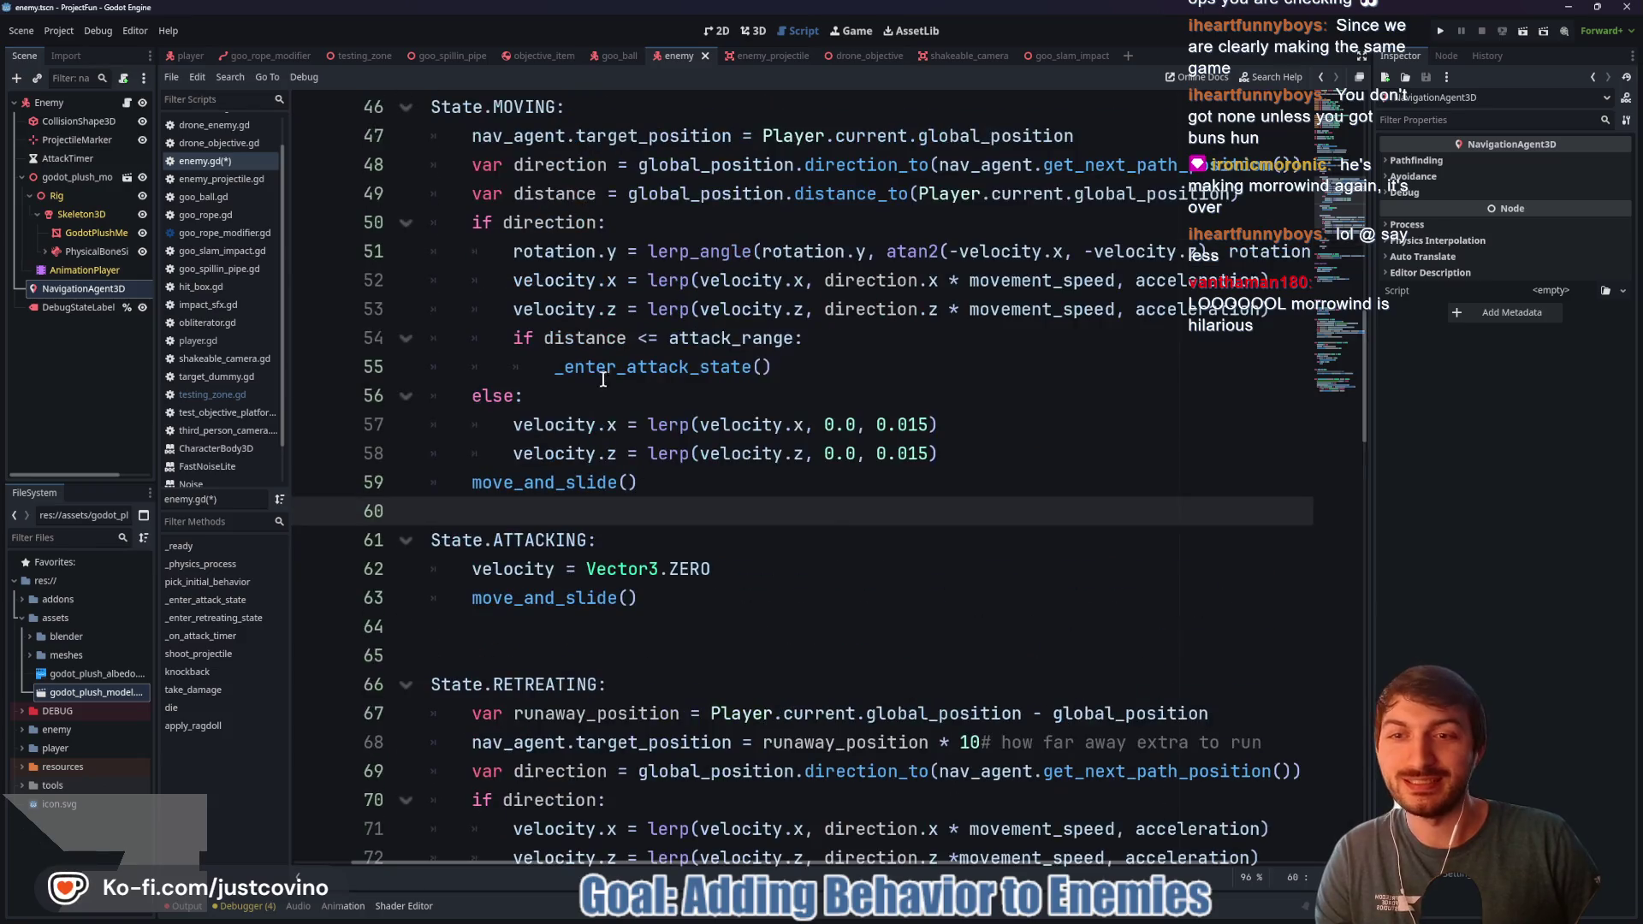
{"action": "scroll", "coordinate": [618, 528], "scroll_direction": "down", "scroll_amount": 1}
{"action": "left_click", "coordinate": [453, 541]}
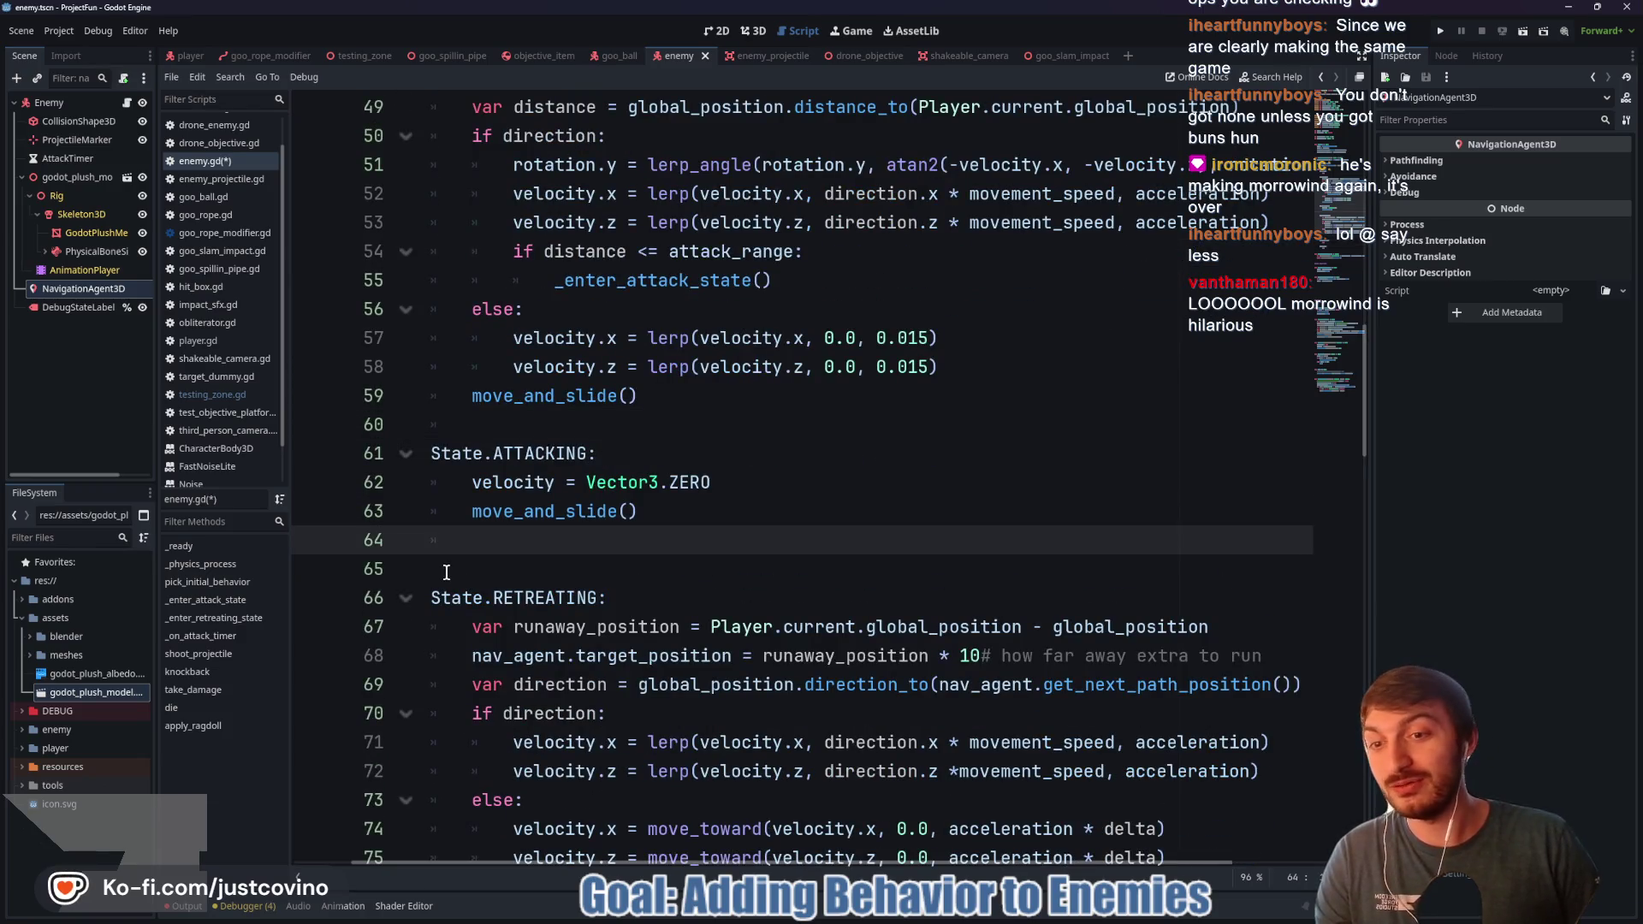
{"action": "left_click", "coordinate": [446, 572]}
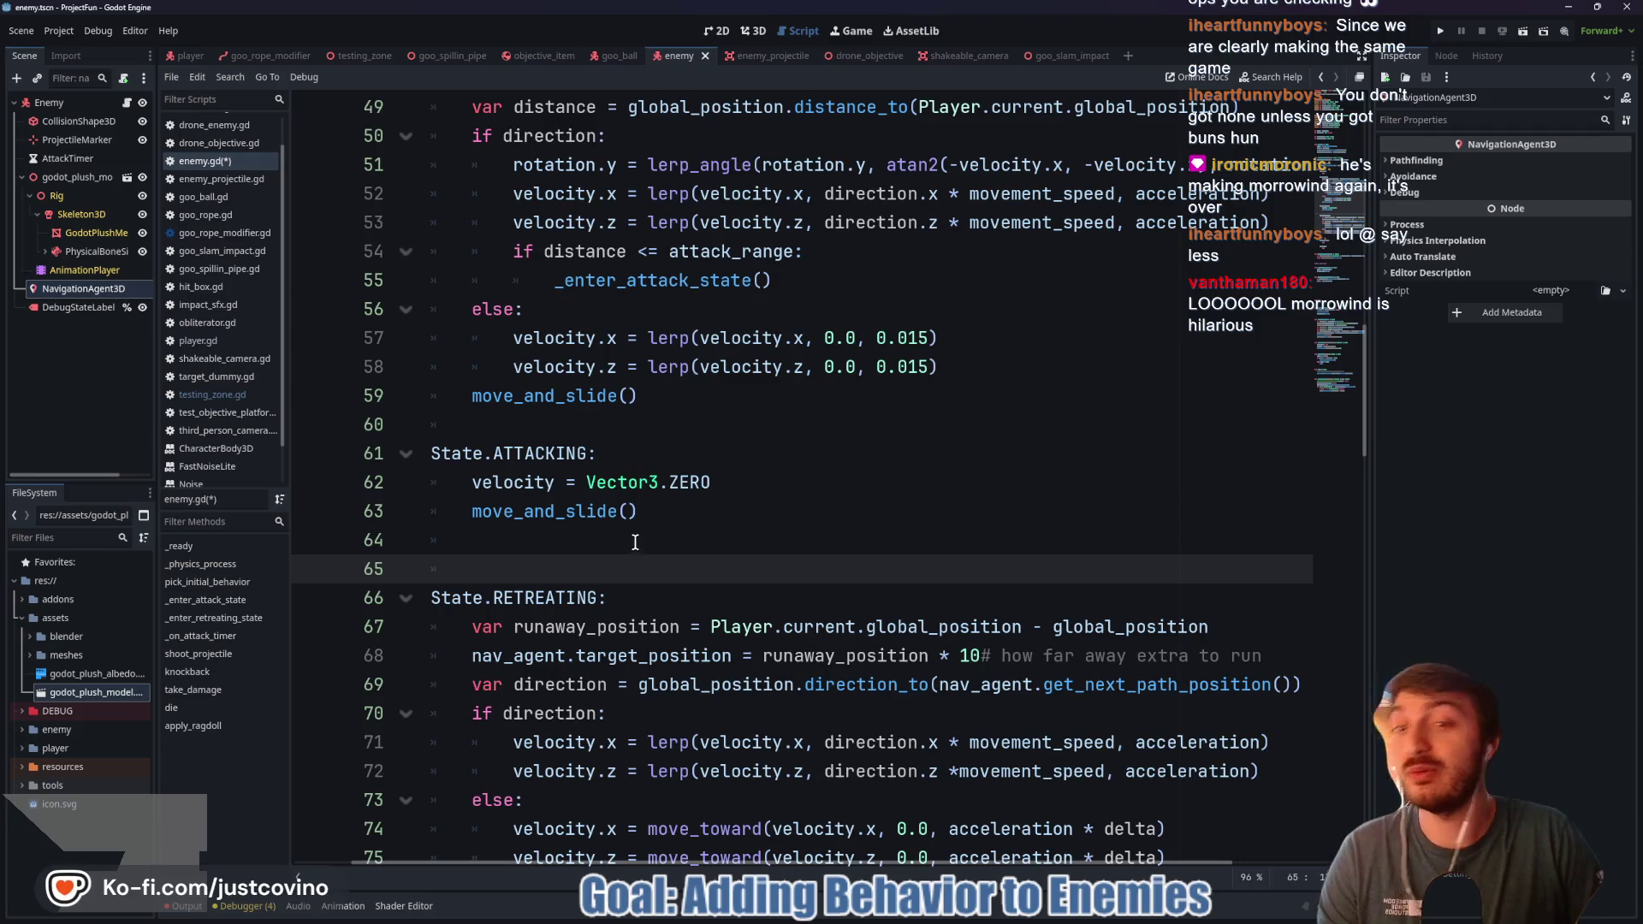
{"action": "scroll", "coordinate": [636, 545], "scroll_direction": "down", "scroll_amount": 2}
{"action": "left_click", "coordinate": [653, 719]}
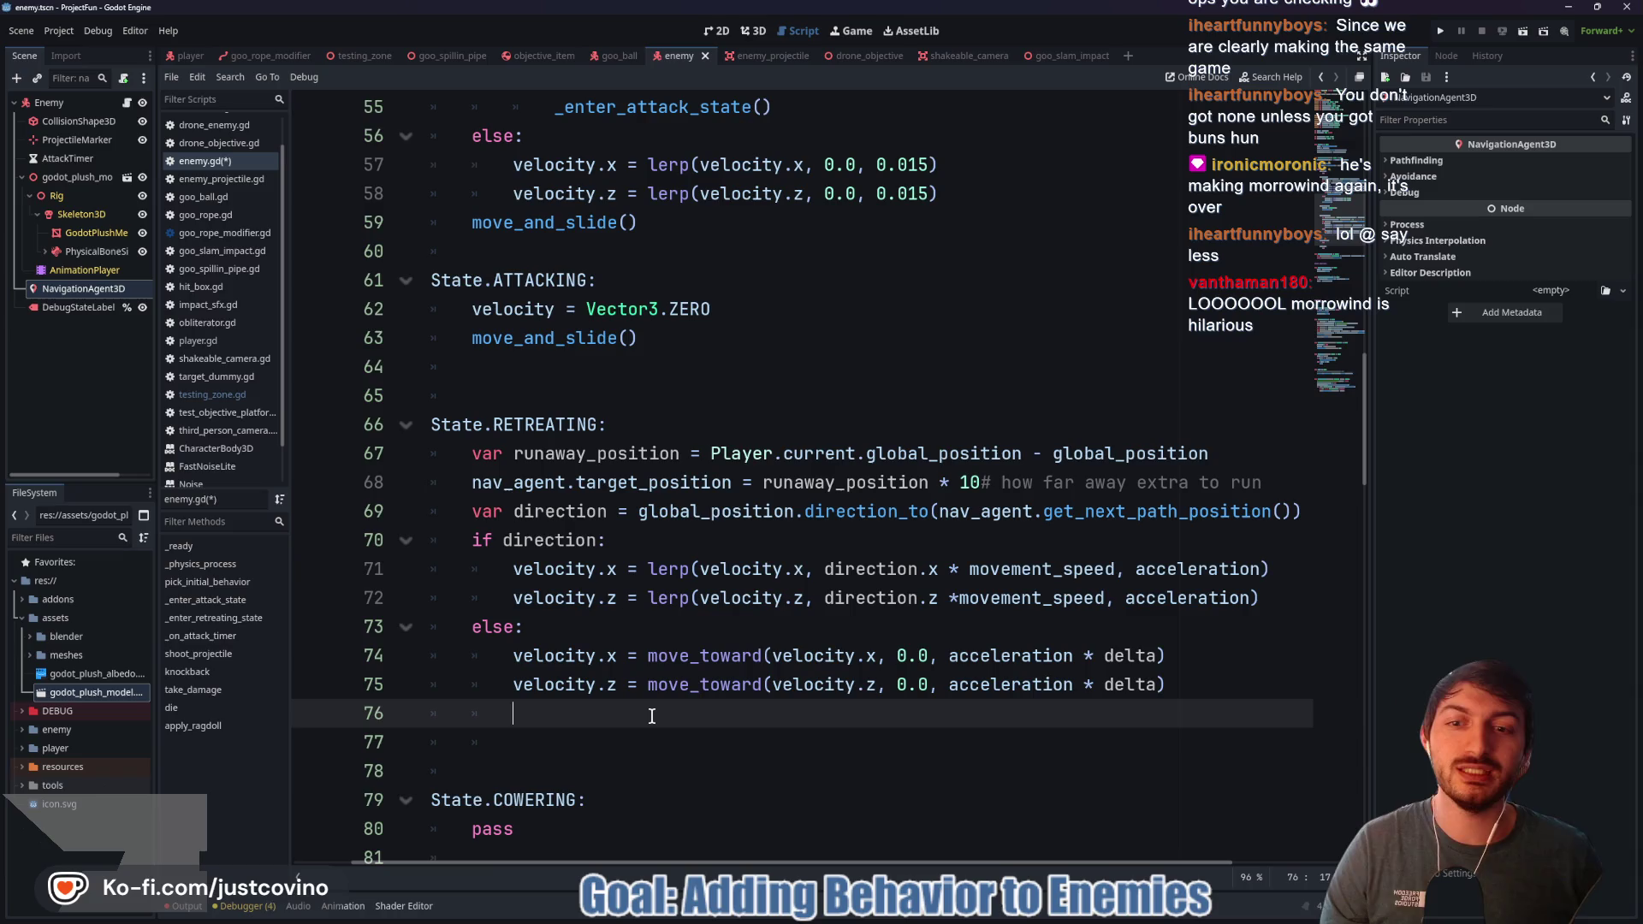
{"action": "left_click", "coordinate": [630, 545]}
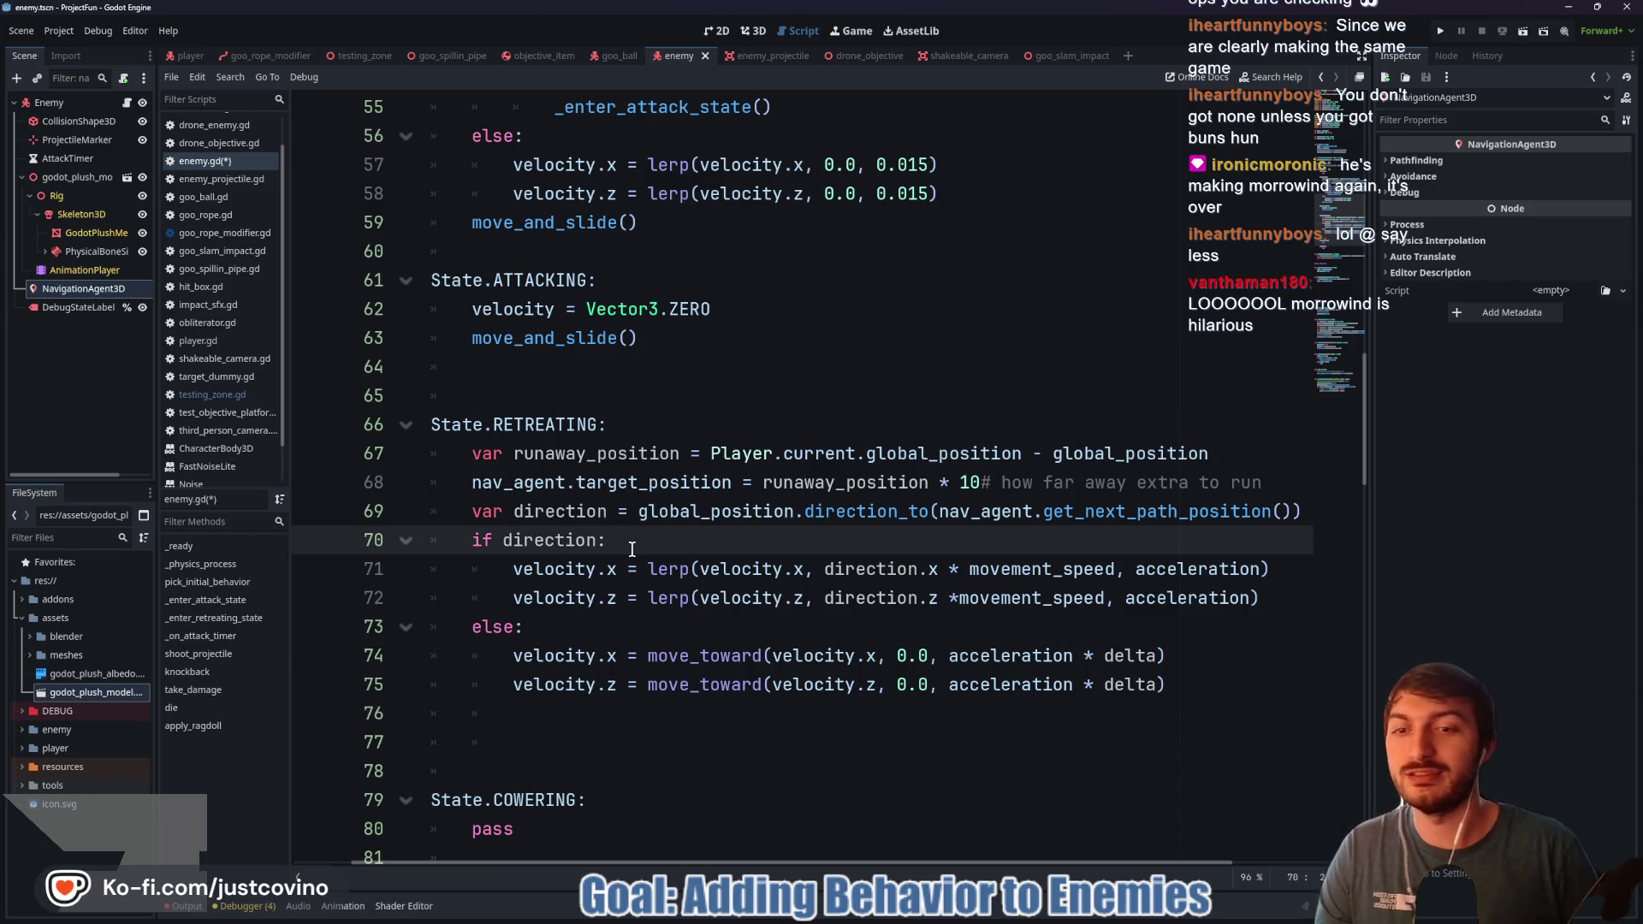
{"action": "key", "text": "Return"}
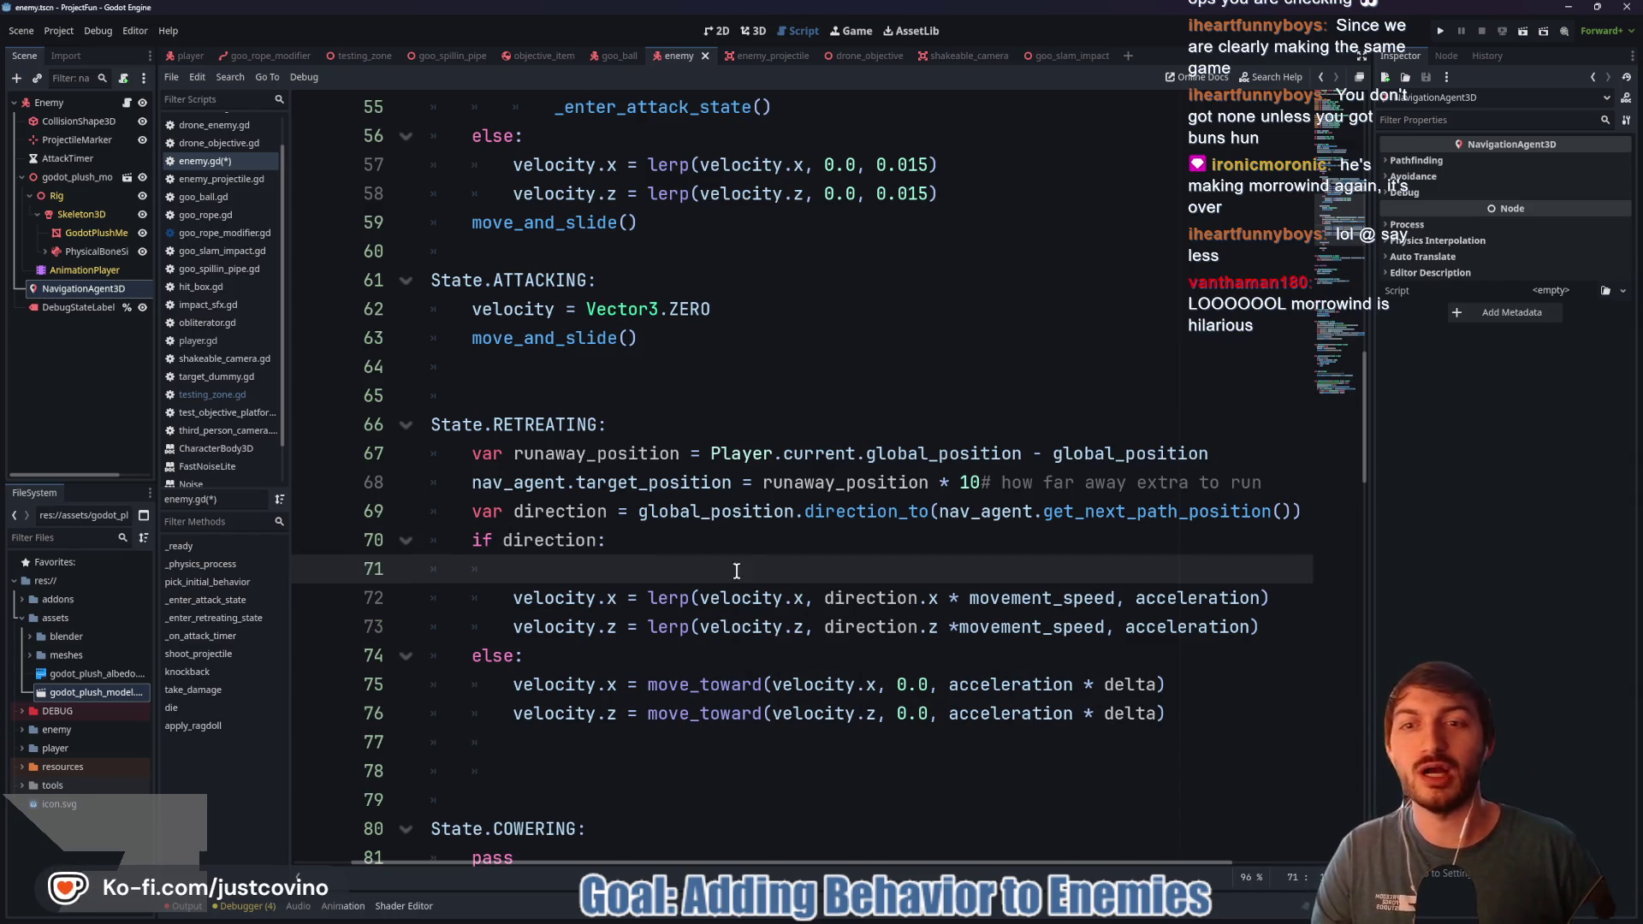
Copy the rotation.y lerp_angle line into the if direction block and remove the leftover empty line.
{"action": "scroll", "coordinate": [736, 571], "scroll_direction": "up", "scroll_amount": 2}
{"action": "left_click_drag", "start_coordinate": [510, 162], "coordinate": [1358, 153]}
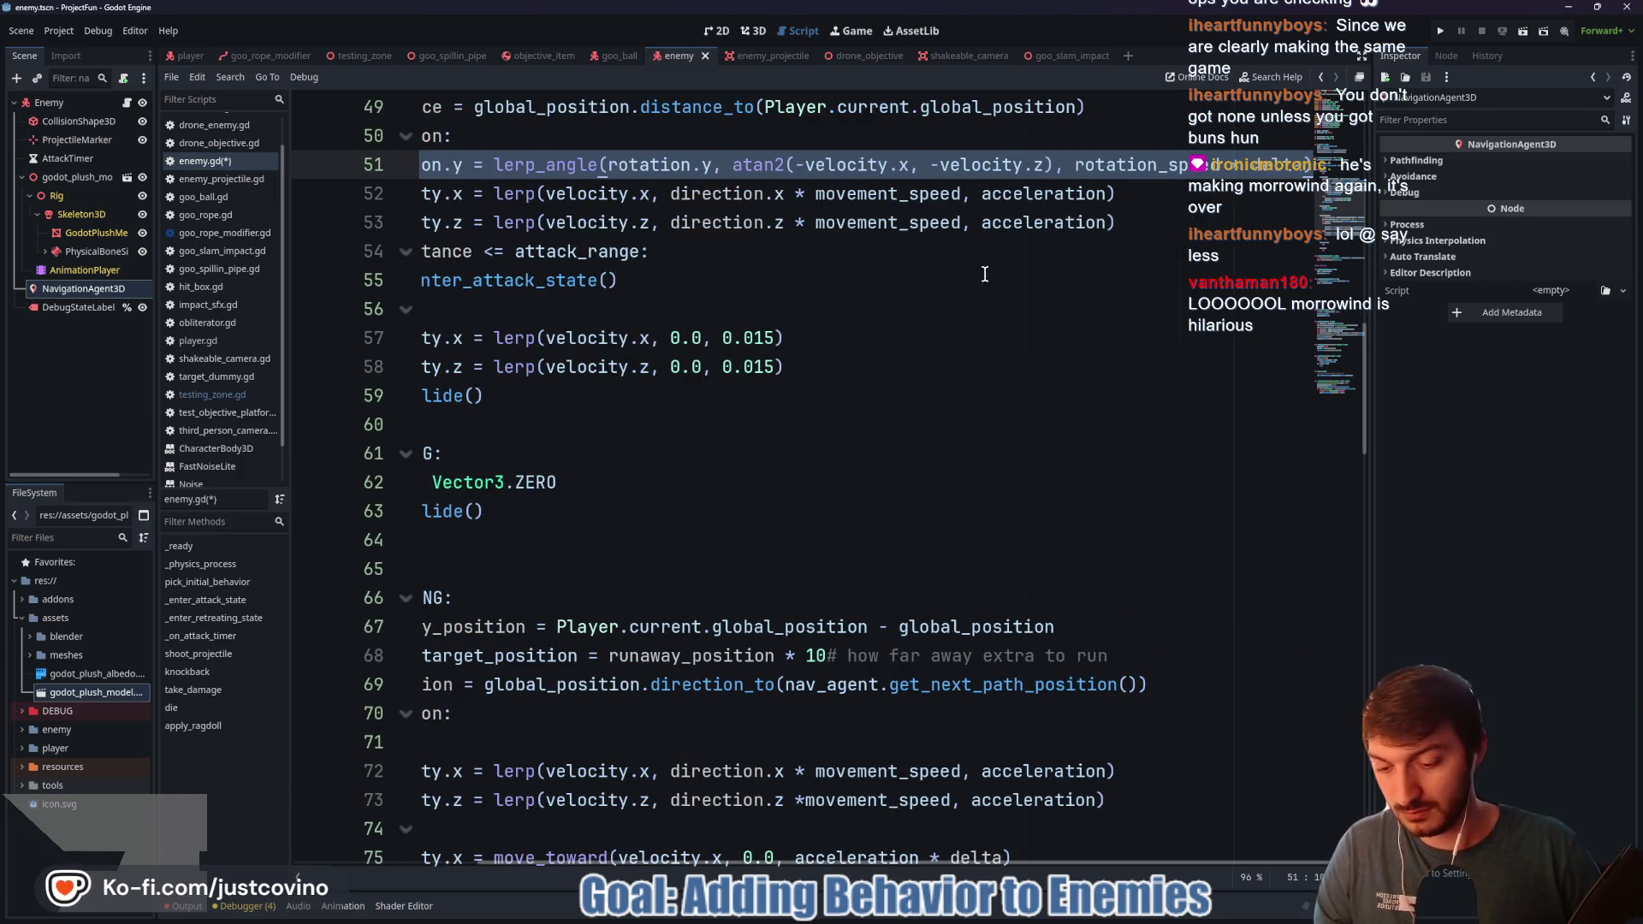
{"action": "left_click_drag", "start_coordinate": [576, 862], "coordinate": [300, 857]}
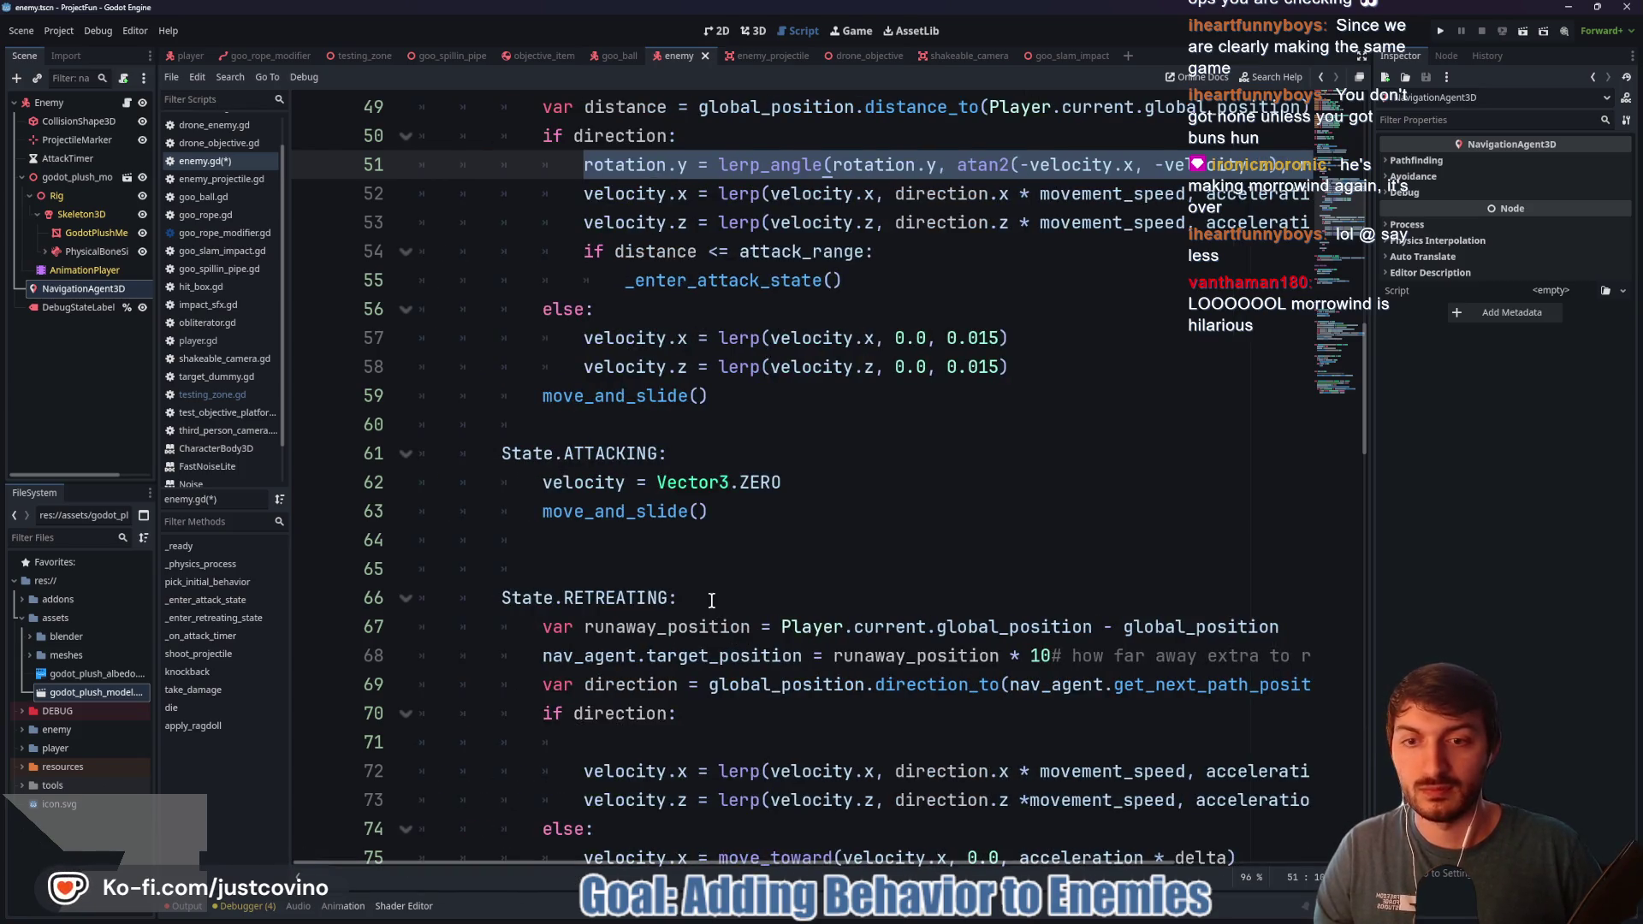
{"action": "left_click", "coordinate": [740, 604]}
{"action": "key", "text": "Return"}
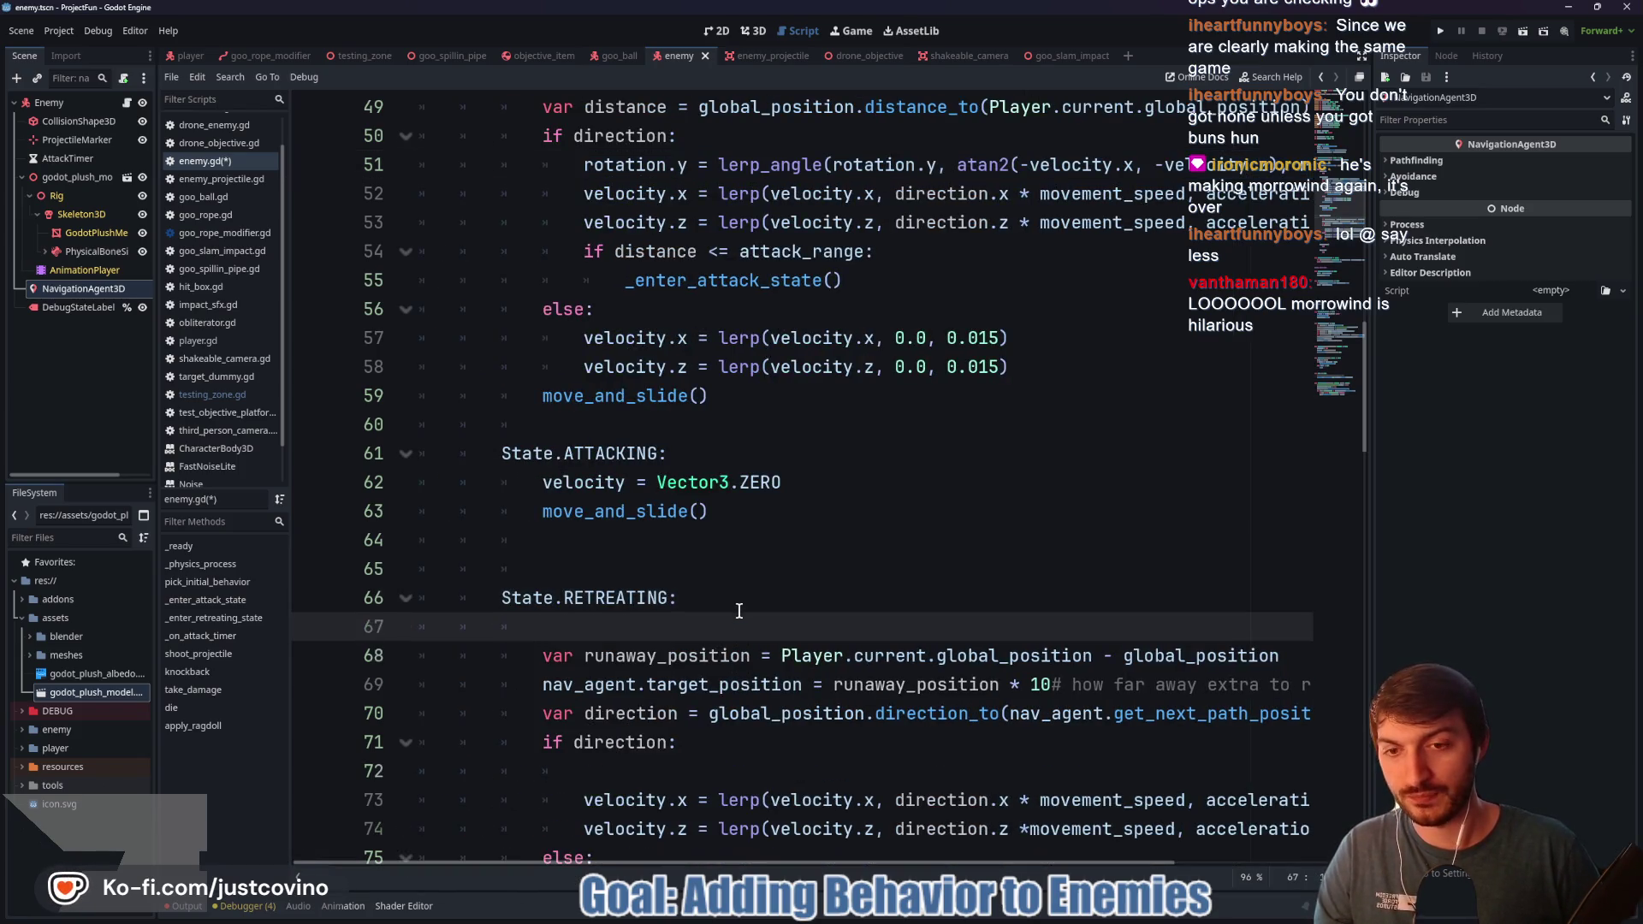
{"action": "type", "text": "rotation.y = lerp_angle(rotation.y, atan2(-velocity.x, -velocity.z), rotation_speed * delta)"}
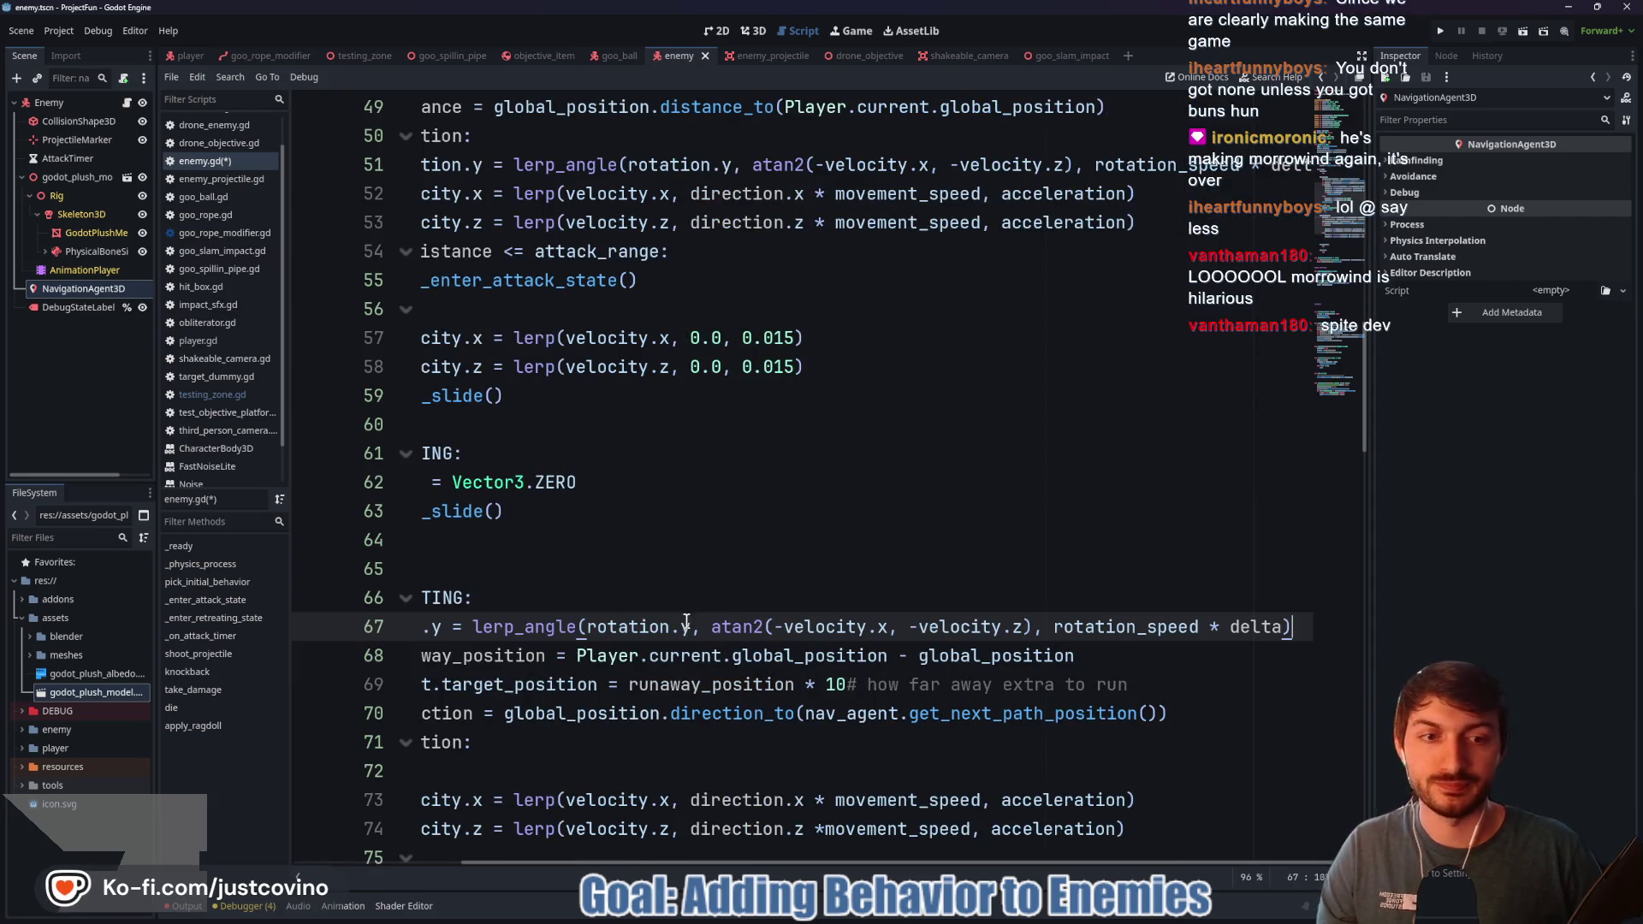
{"action": "left_click_drag", "start_coordinate": [668, 862], "coordinate": [505, 862]}
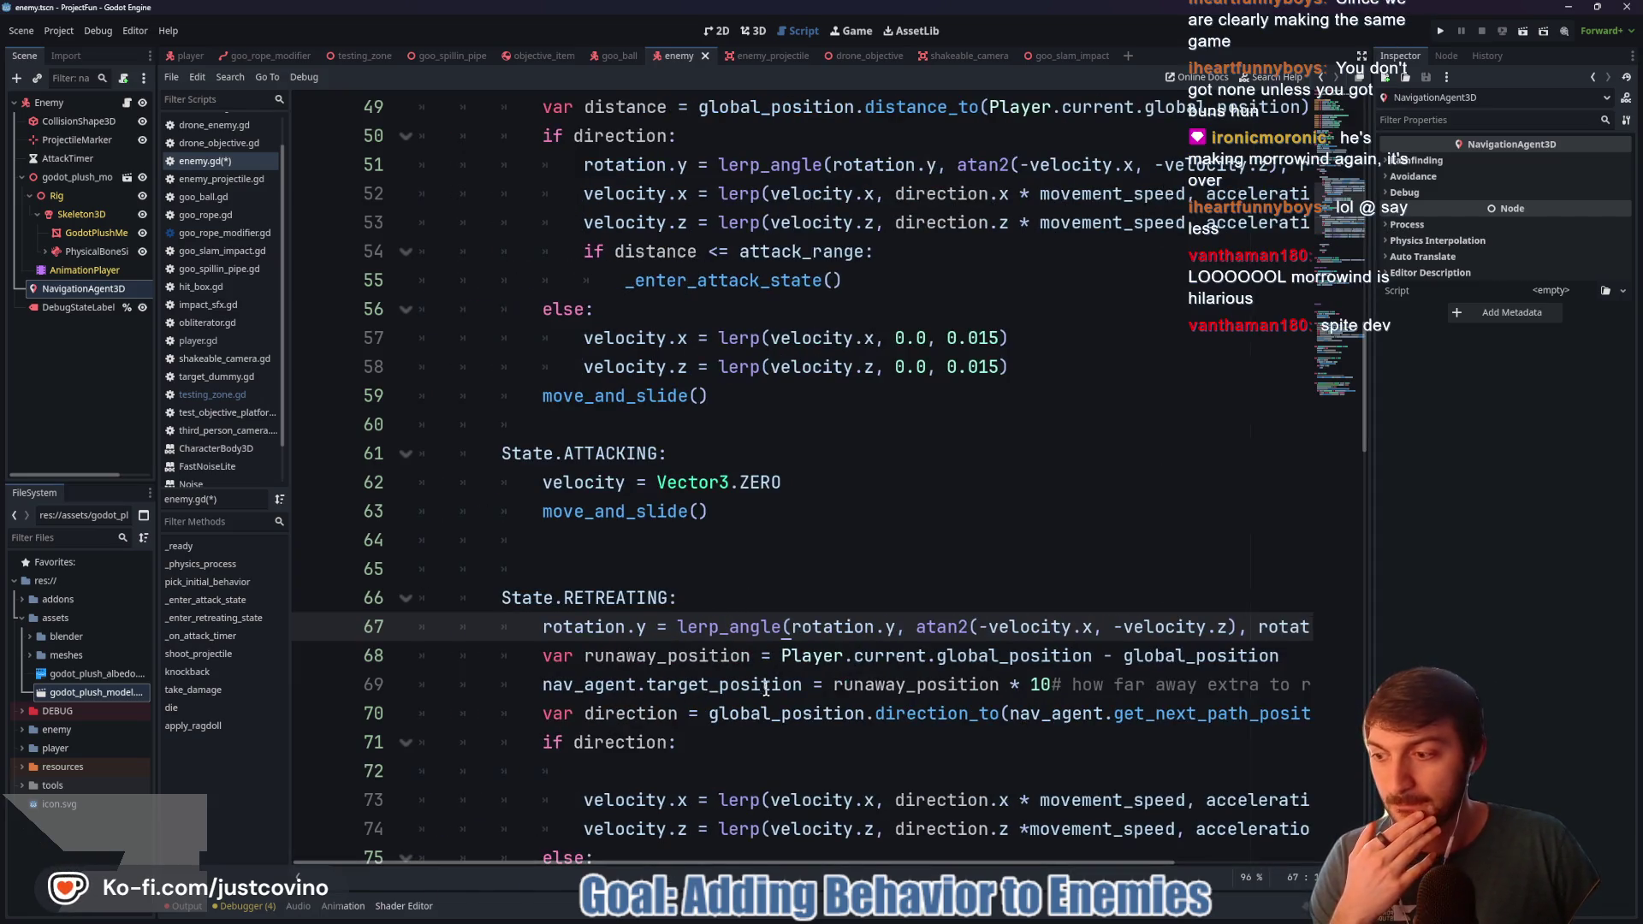
{"action": "scroll", "coordinate": [766, 677], "scroll_direction": "down", "scroll_amount": 2}
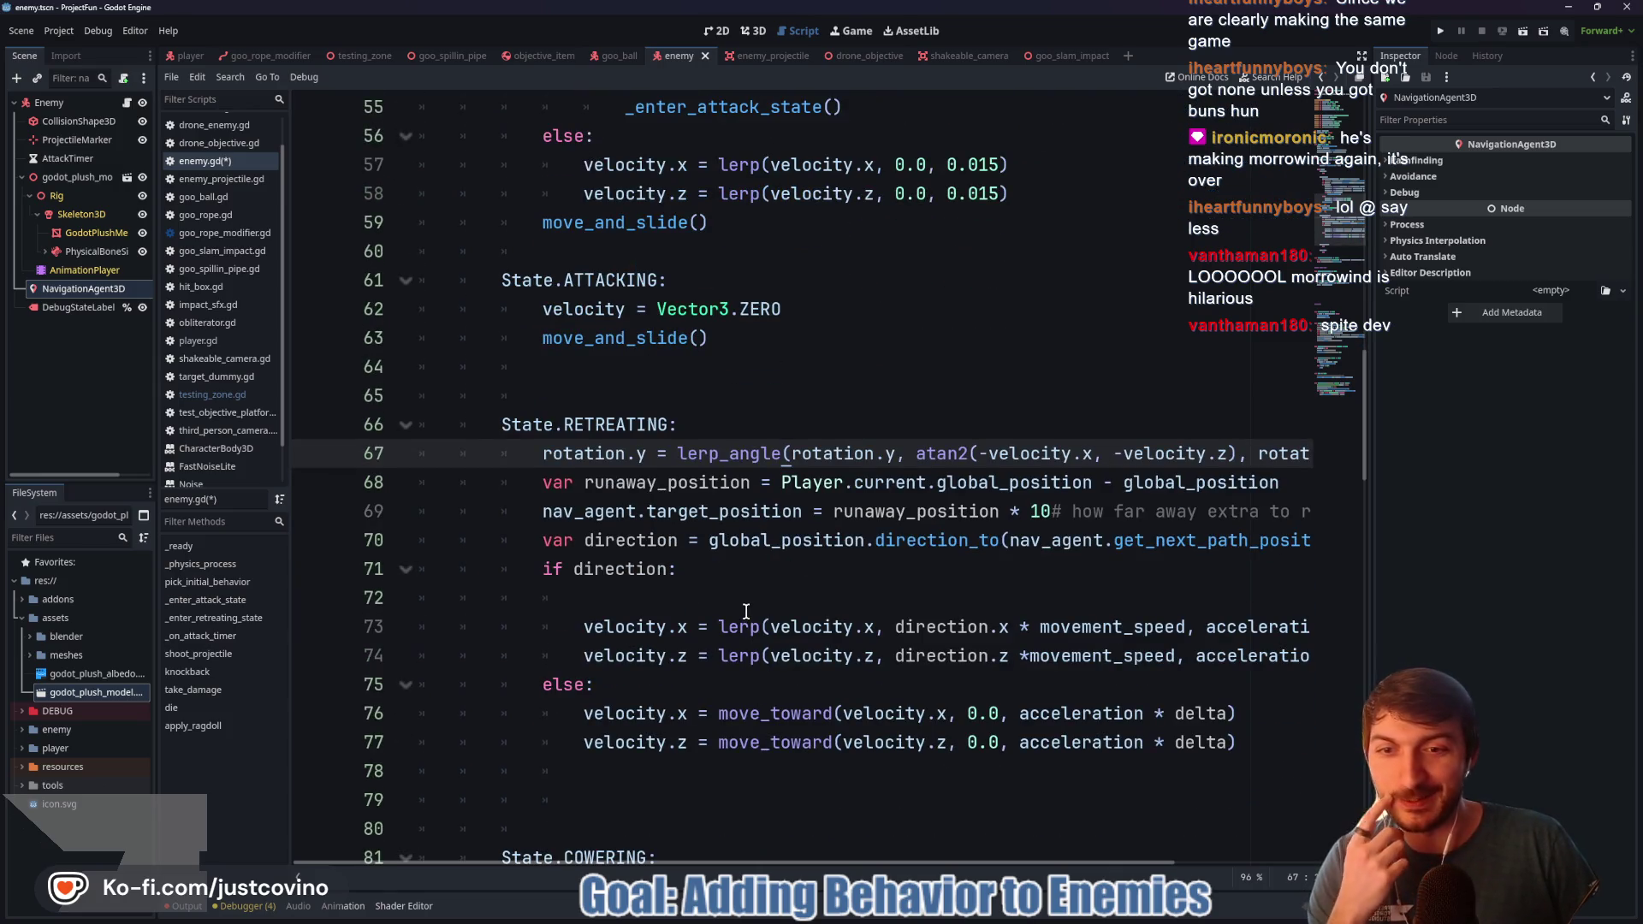
{"action": "key", "text": "ctrl+z"}
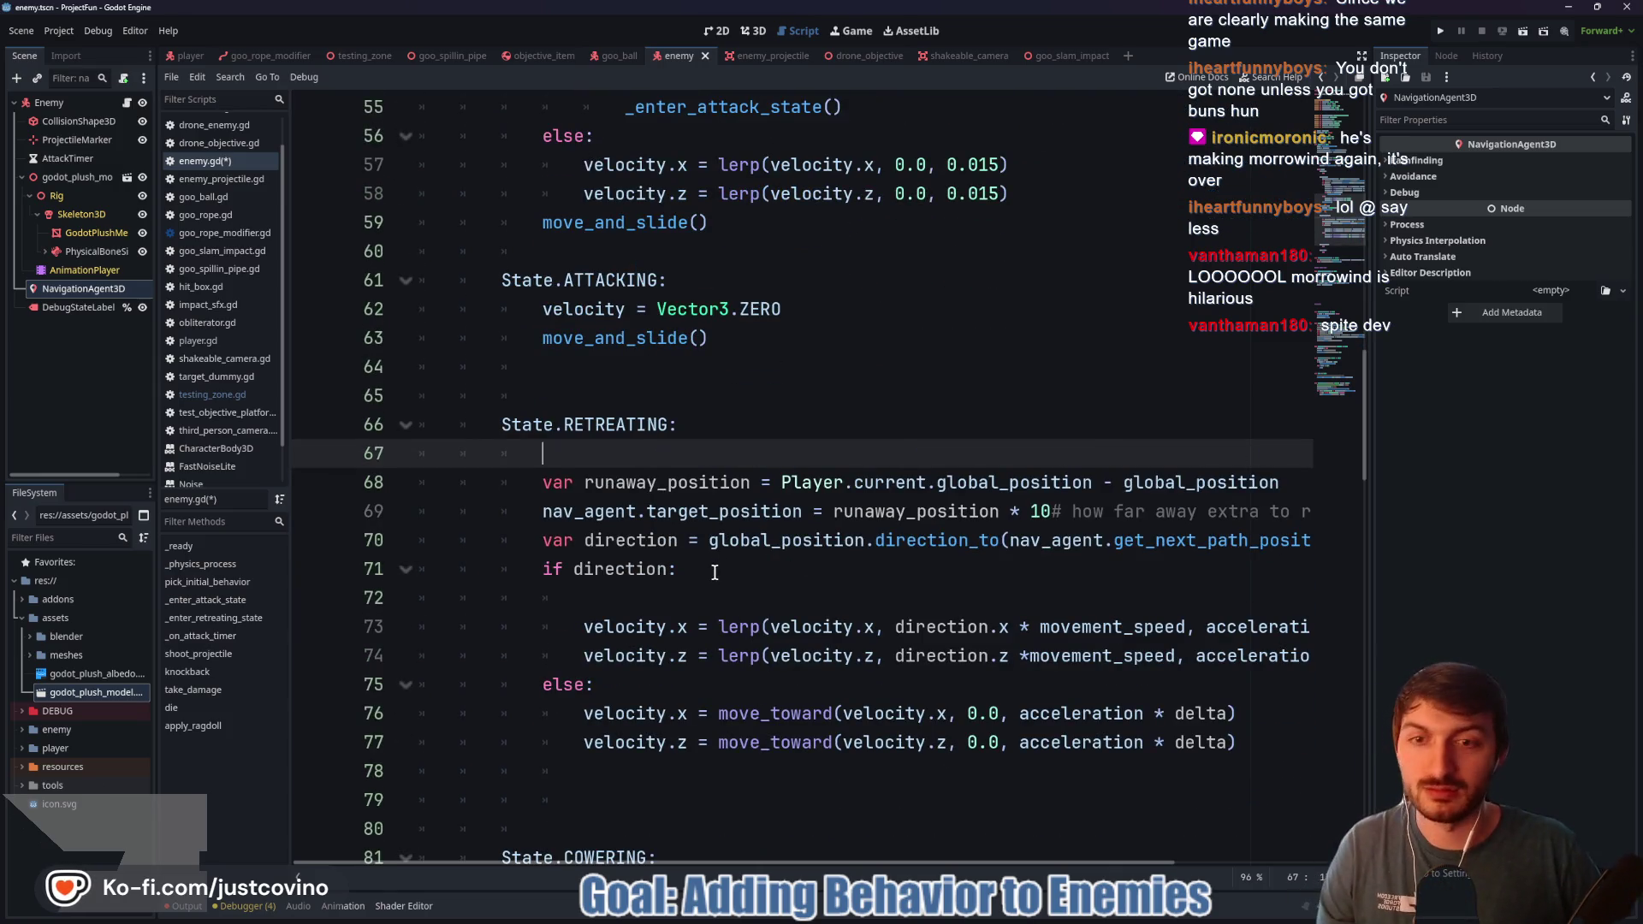
{"action": "left_click", "coordinate": [670, 596]}
{"action": "type", "text": "rotation.y = lerp_angle(rotation.y, atan2(-velocity.x, -velocity.z), rotation_speed * delta)"}
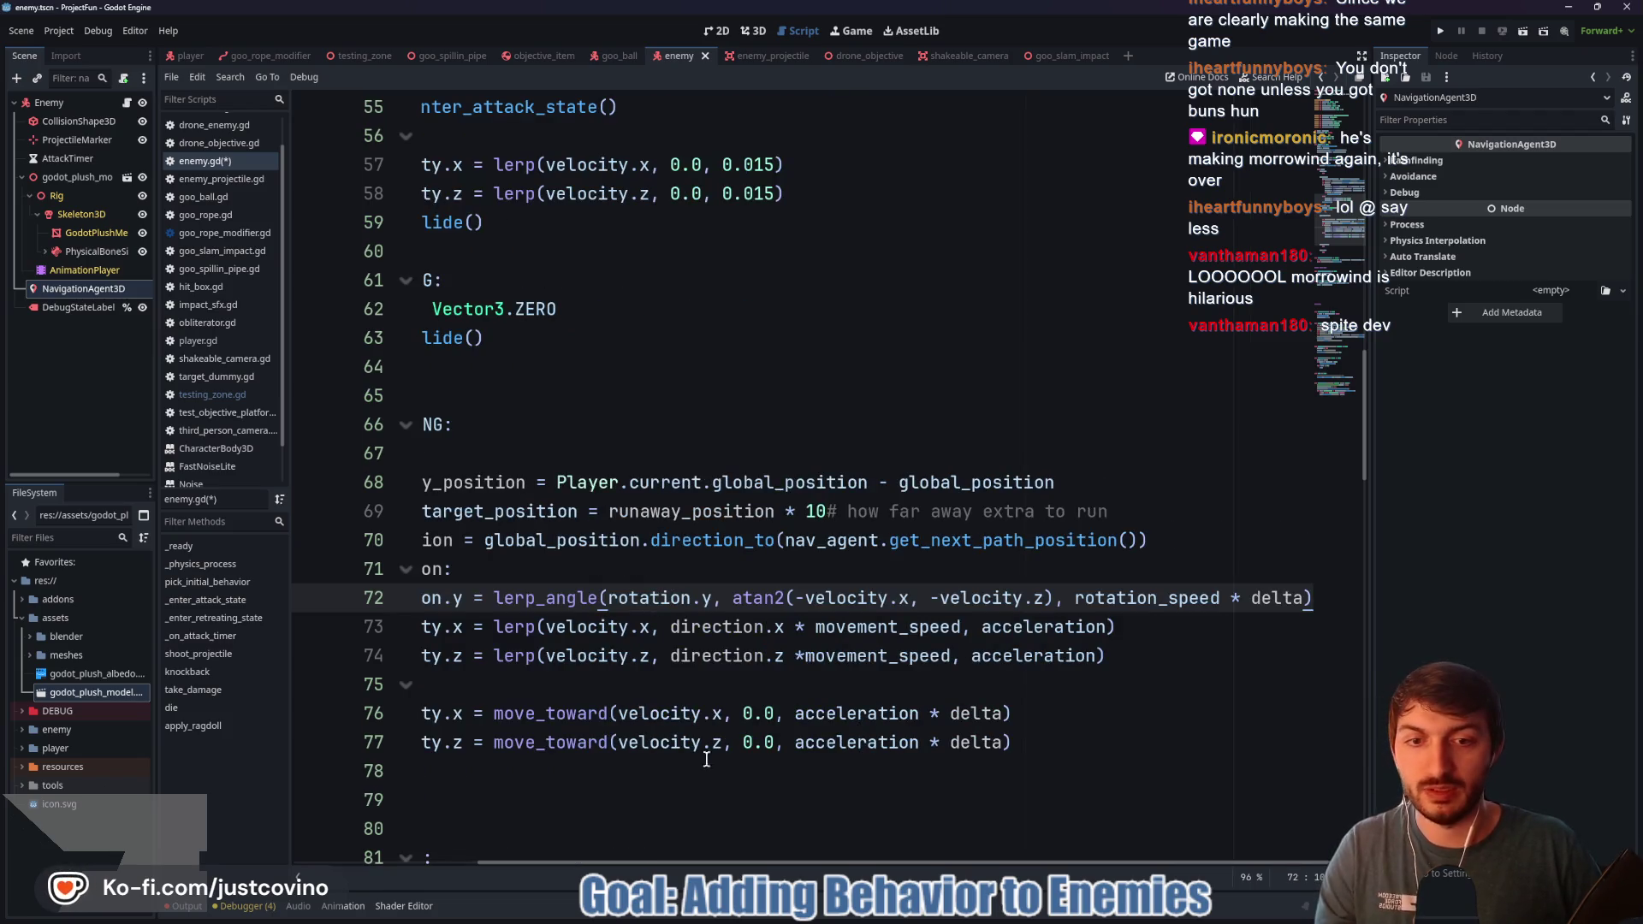
{"action": "scroll", "coordinate": [457, 817], "scroll_direction": "left", "scroll_amount": 3}
{"action": "left_click", "coordinate": [590, 452]}
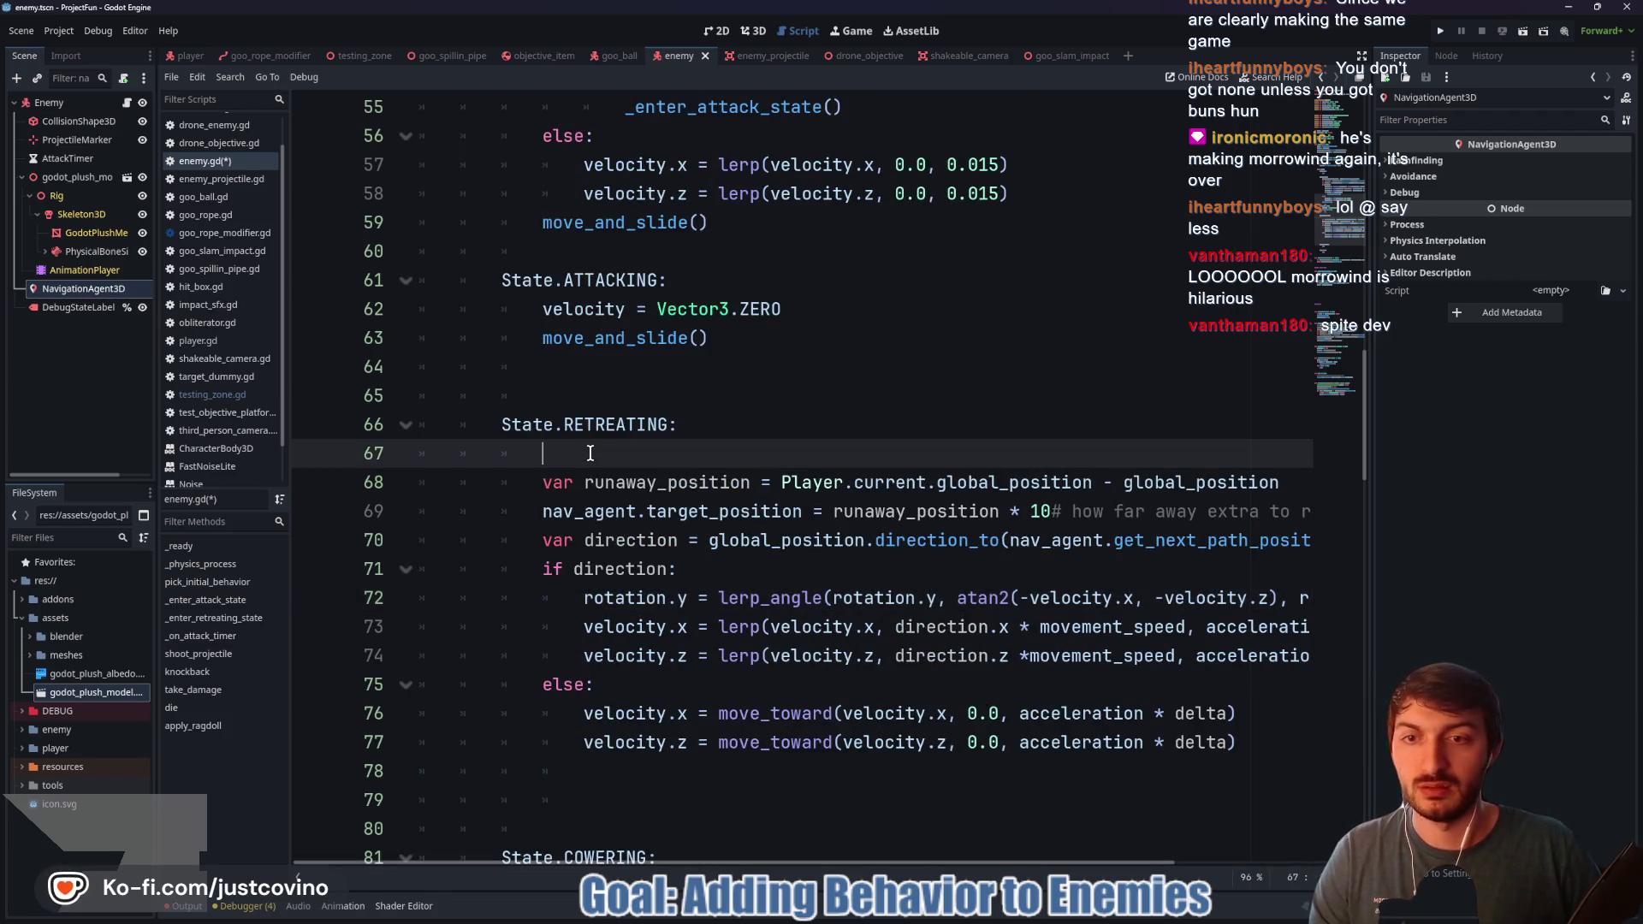
{"action": "key", "text": "BackSpace"}
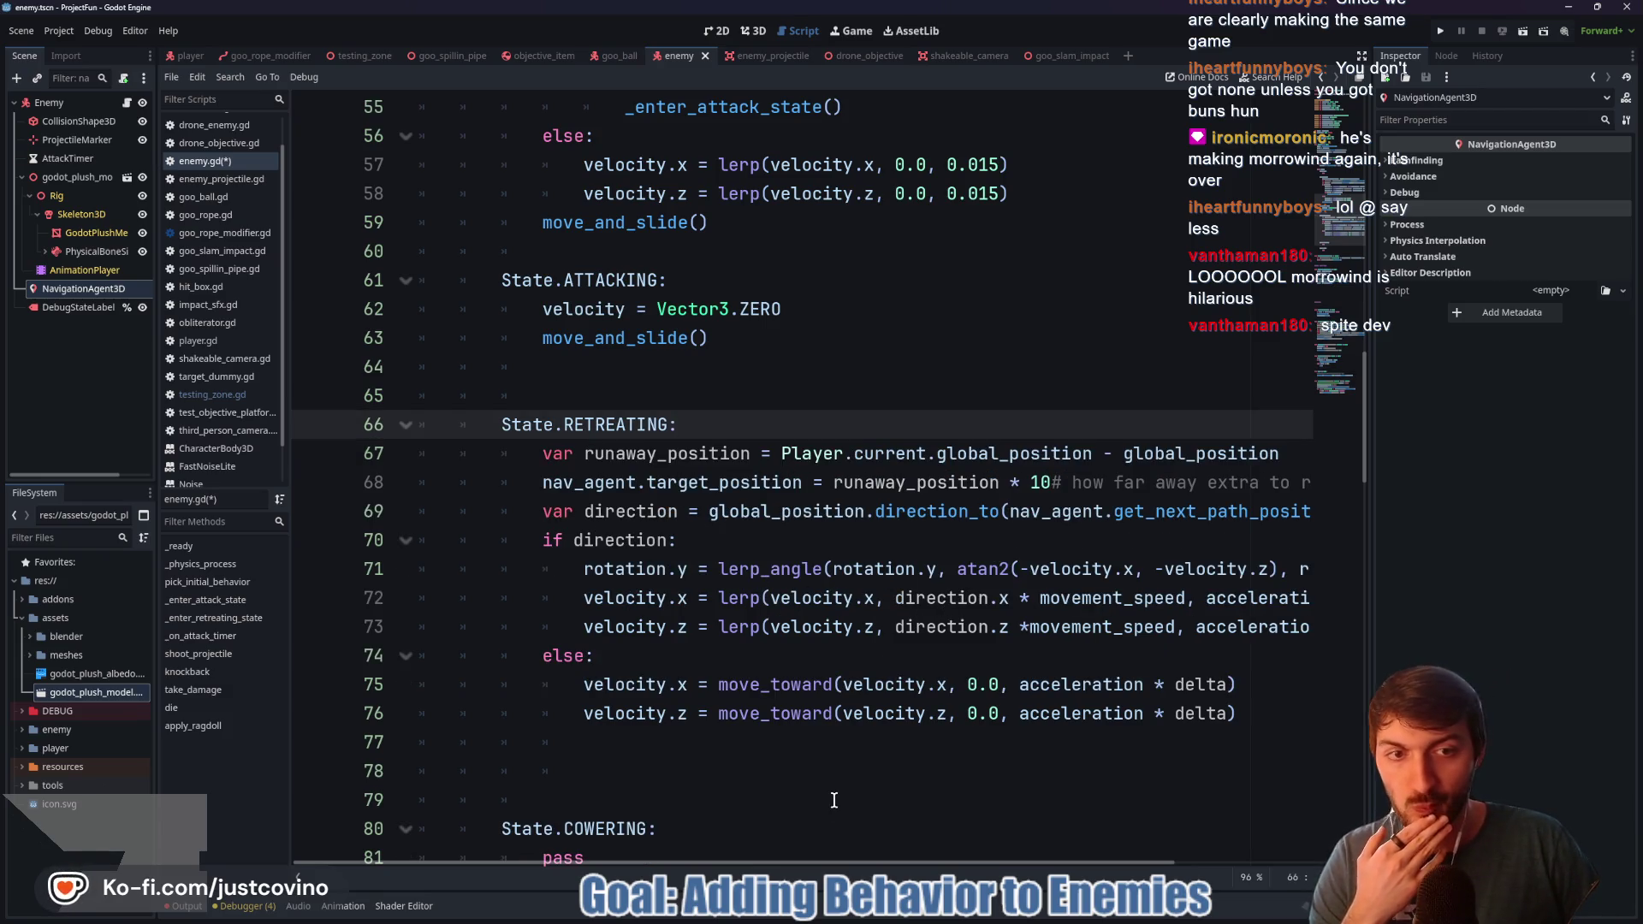
End the RETREATING branch with move_and_slide() and save enemy.gd.
{"action": "left_click", "coordinate": [632, 764]}
{"action": "left_click", "coordinate": [644, 741]}
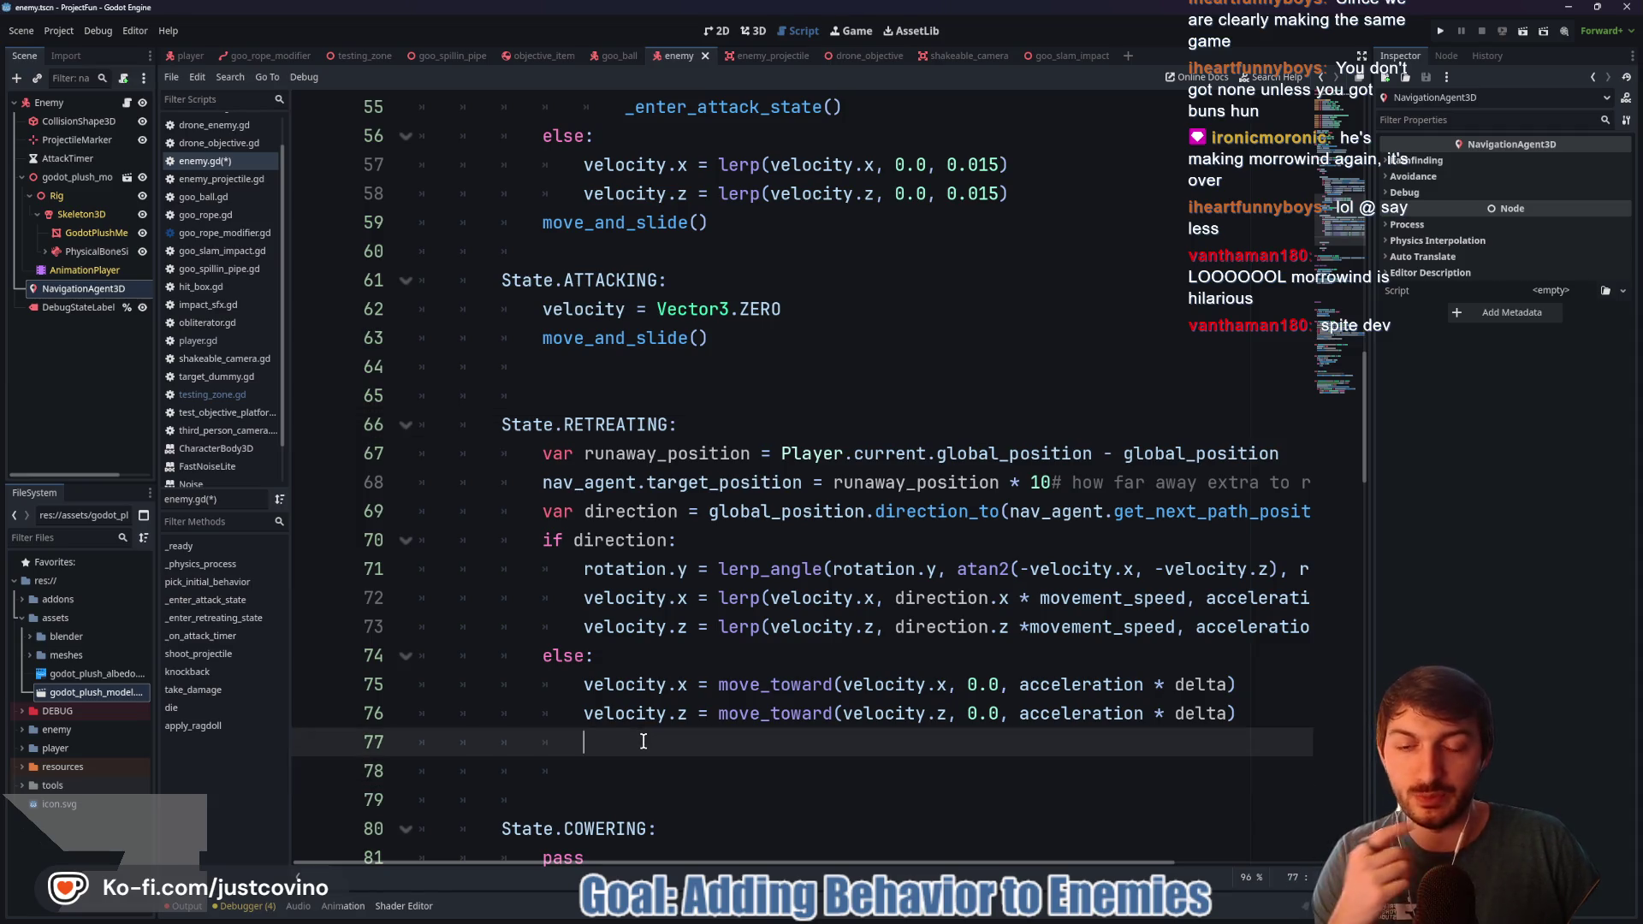
{"action": "key", "text": "BackSpace"}
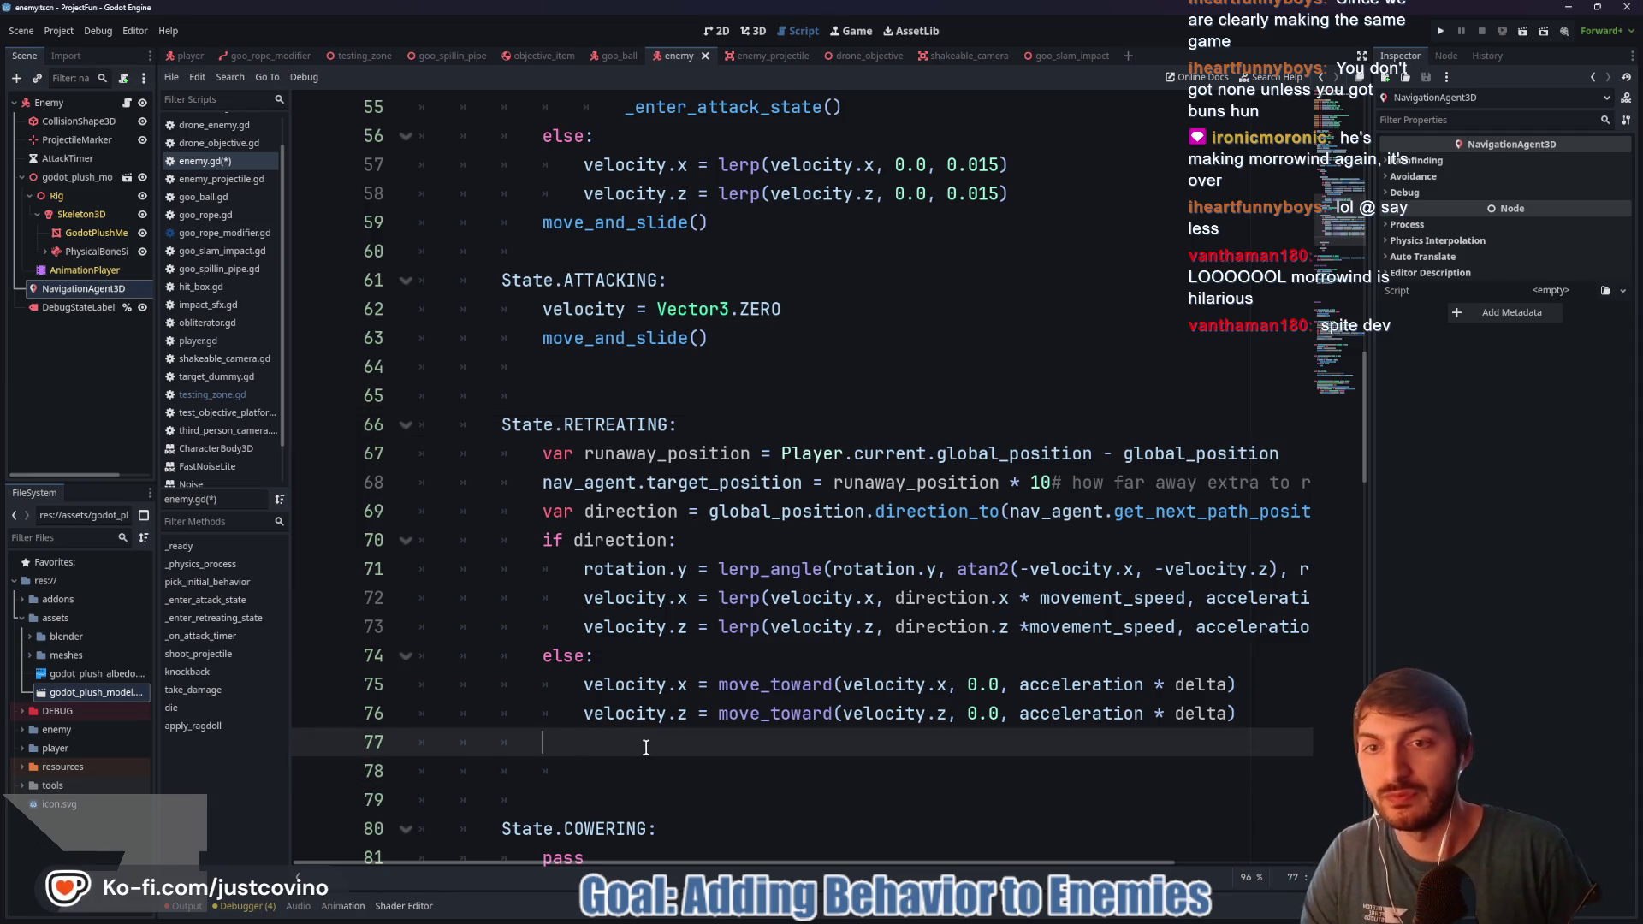
{"action": "type", "text": "move_"}
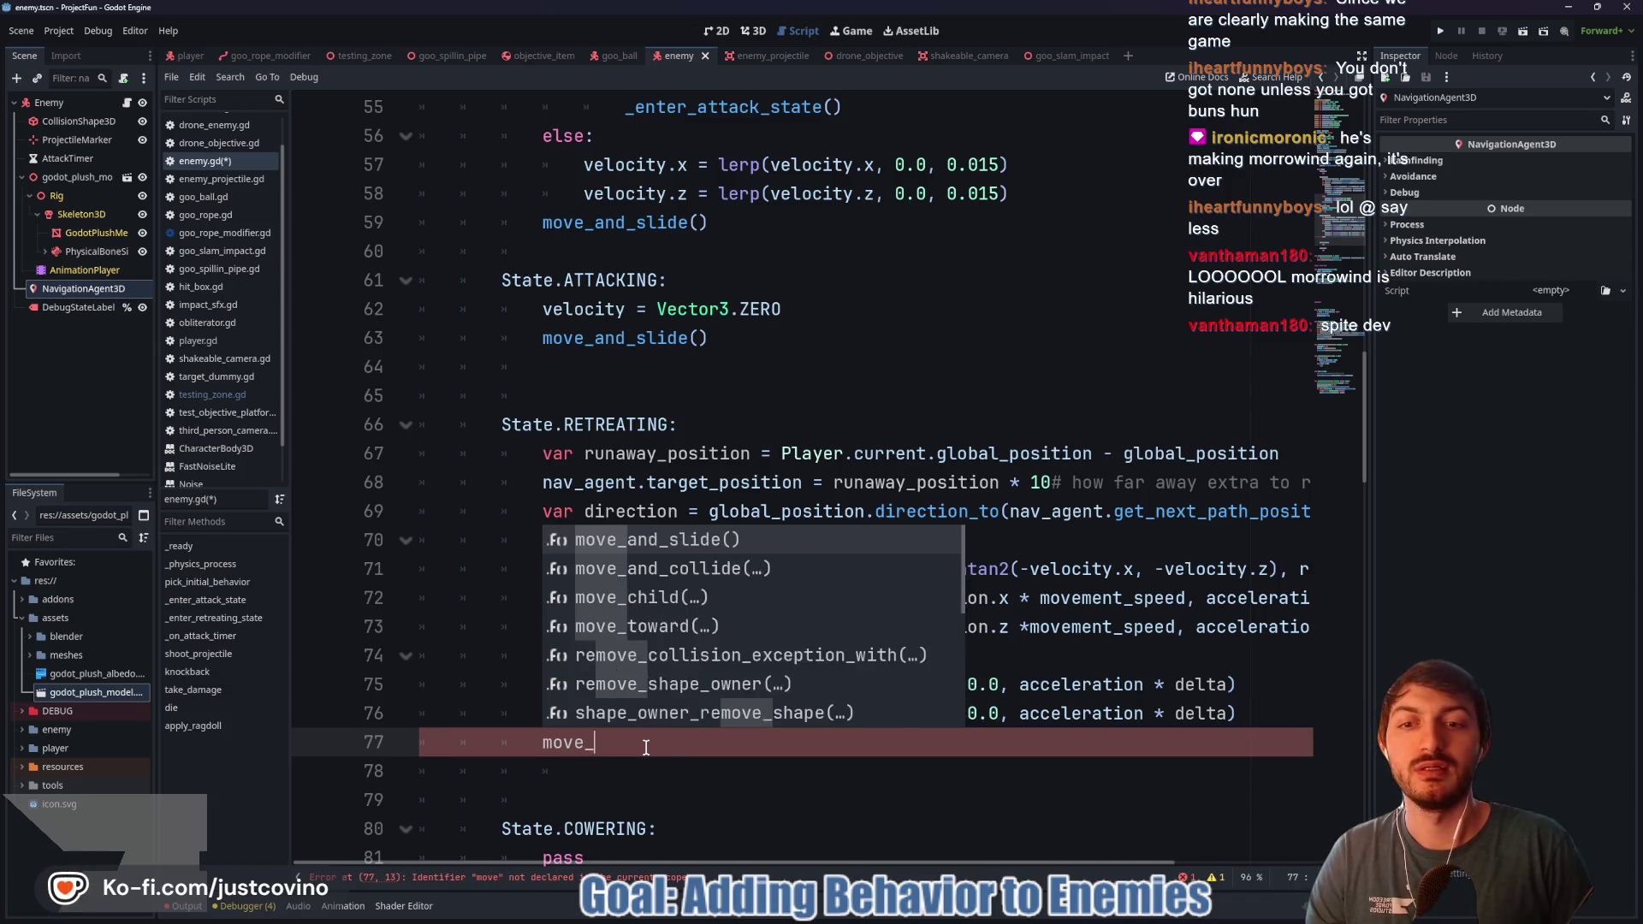
{"action": "key", "text": "Return"}
{"action": "key", "text": "ctrl+s"}
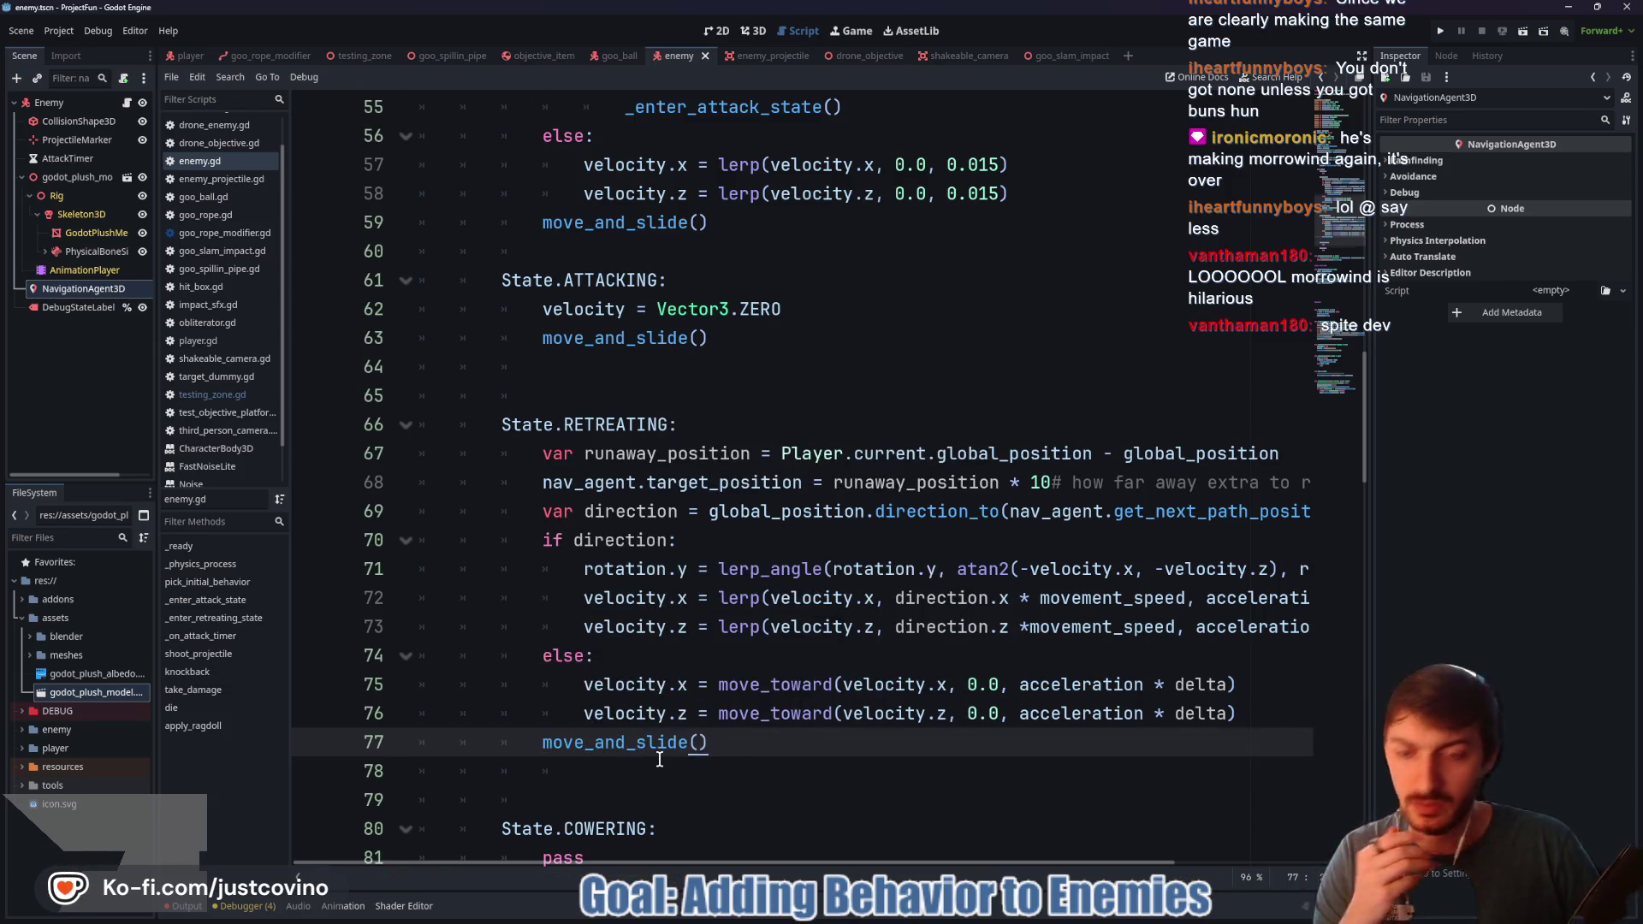
{"action": "scroll", "coordinate": [676, 723], "scroll_direction": "down", "scroll_amount": 1}
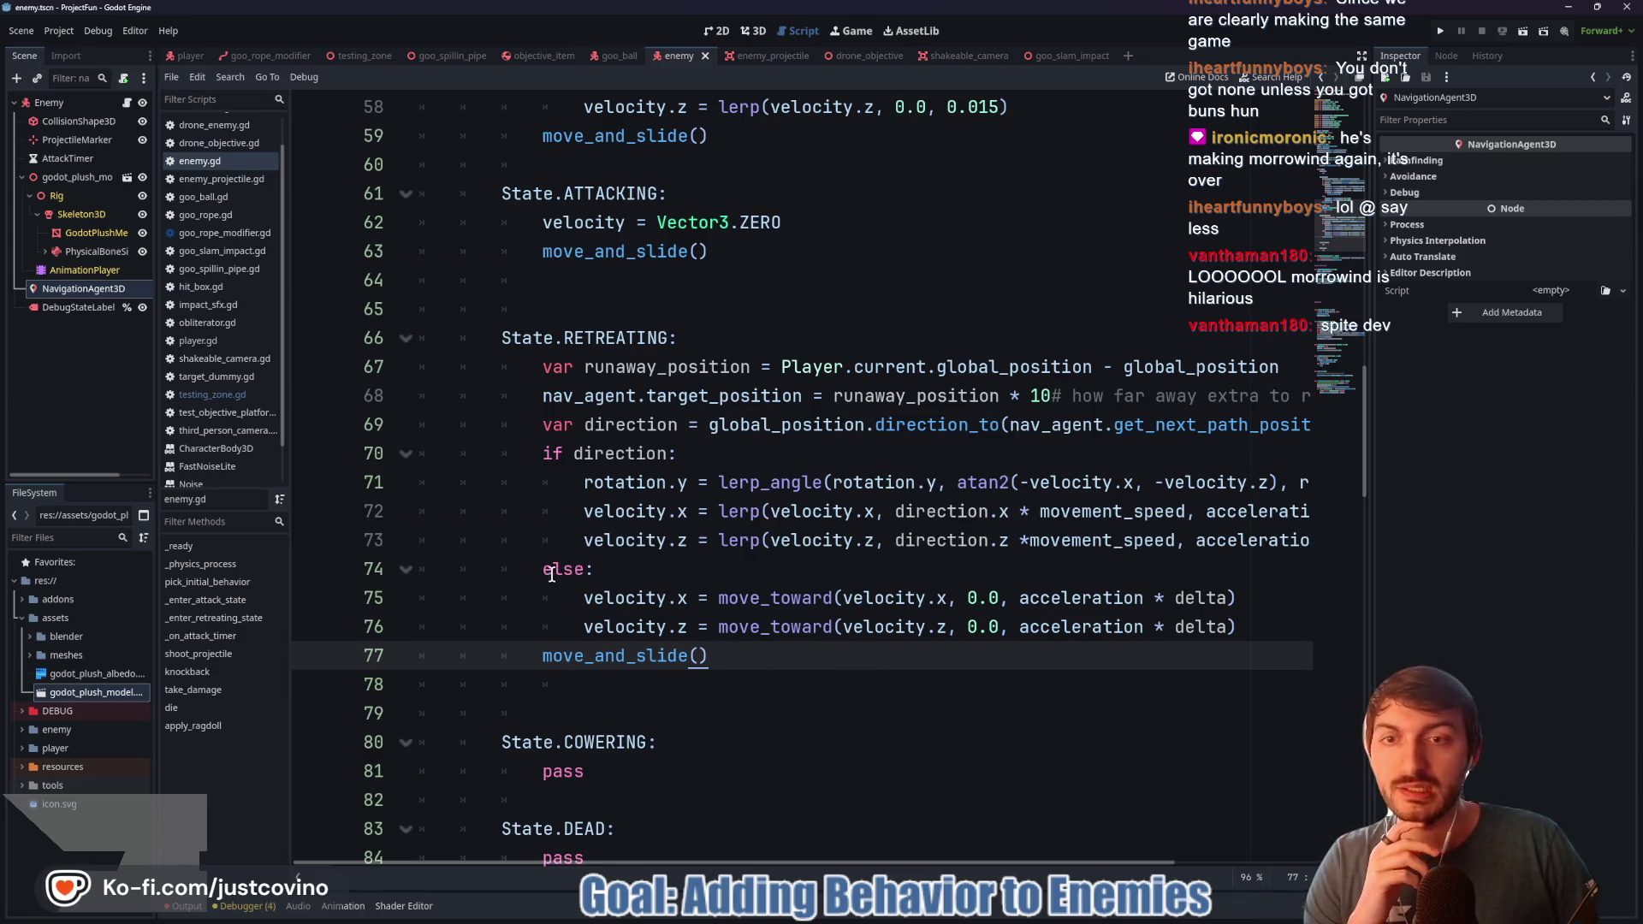
Leave enemy.gd and switch to the testing_zone scene showing testing_zone.gd.
{"action": "left_click", "coordinate": [527, 568]}
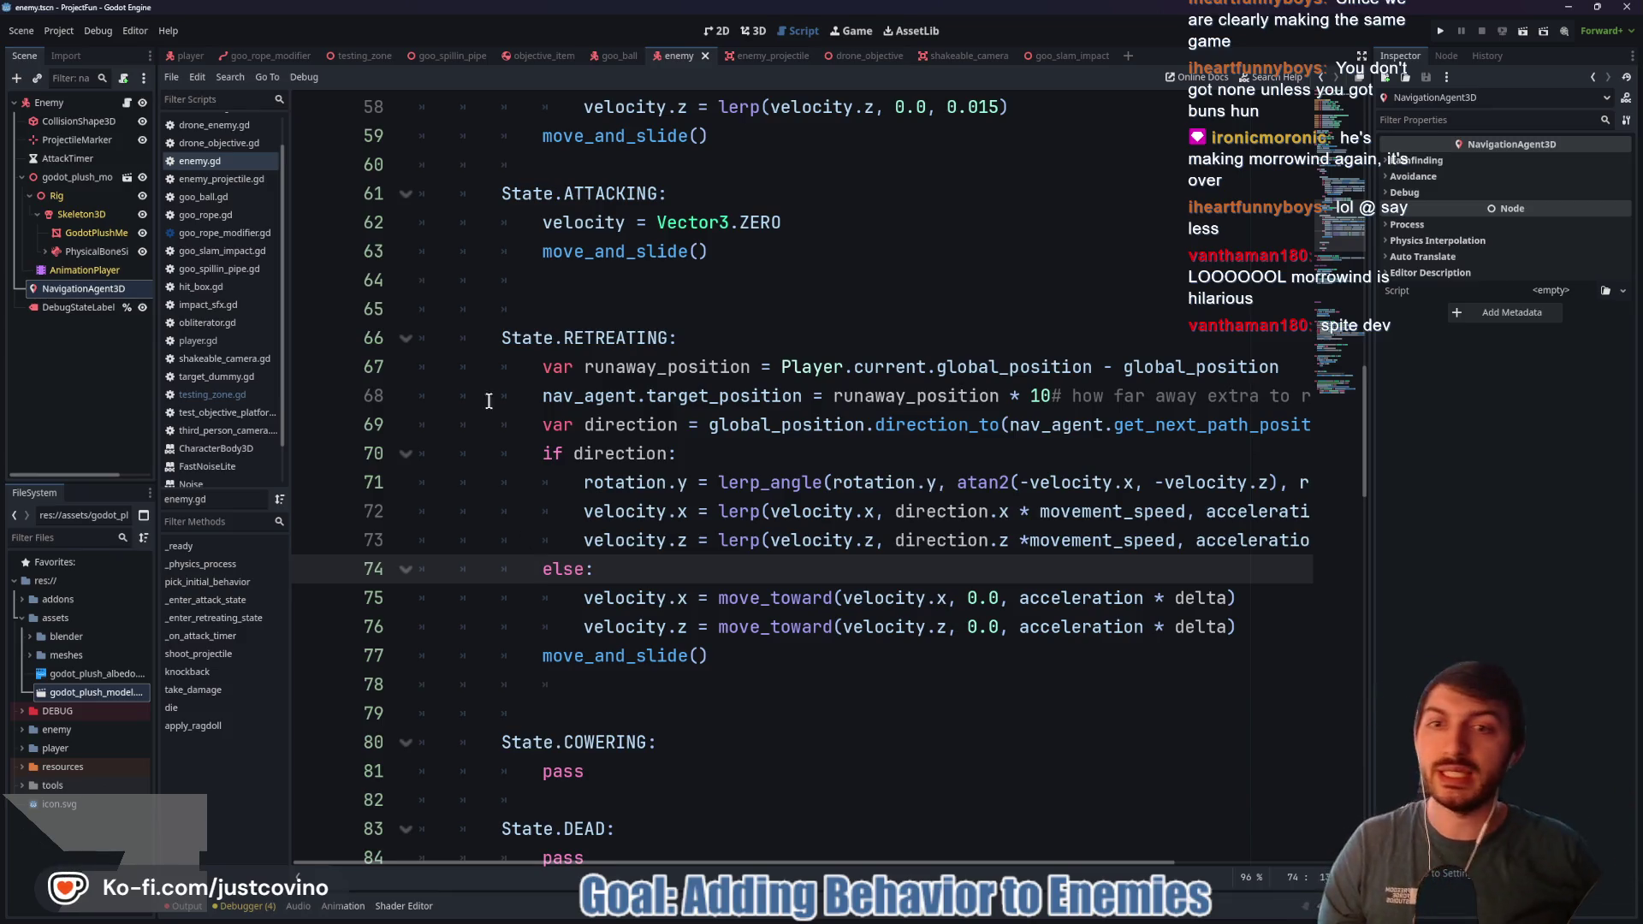
{"action": "key", "text": "ctrl+shift+Tab"}
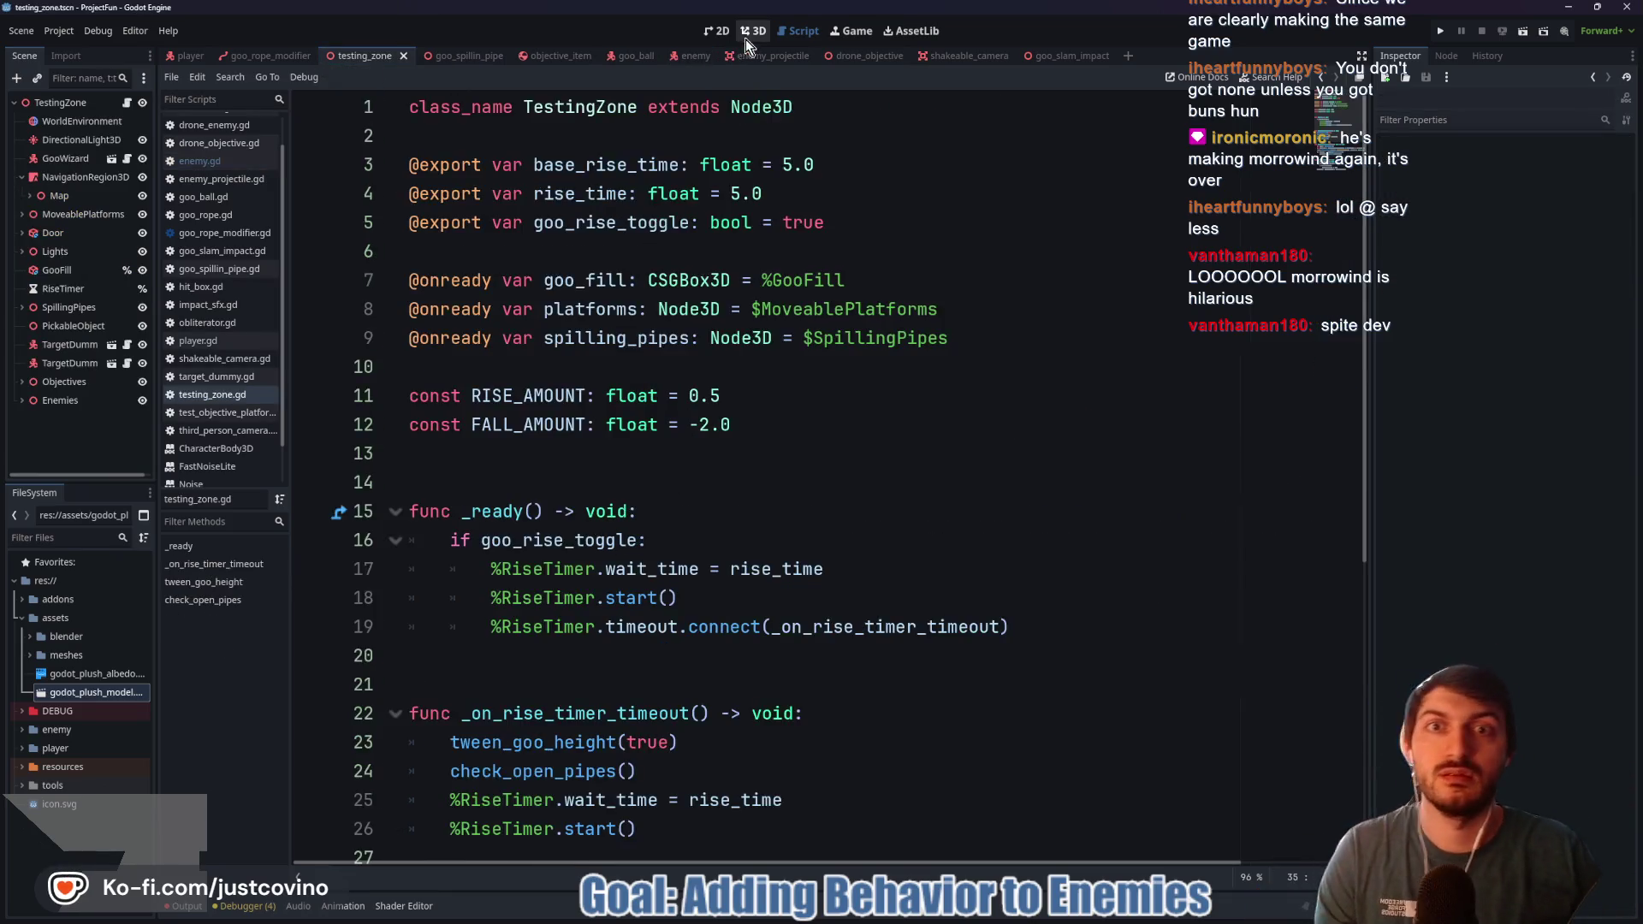
{"action": "left_click", "coordinate": [753, 31]}
{"action": "mouse_move", "coordinate": [719, 149]}
{"action": "left_mouse_down"}
{"action": "mouse_move", "coordinate": [719, 325]}
{"action": "mouse_move", "coordinate": [719, 274]}
{"action": "left_mouse_up"}
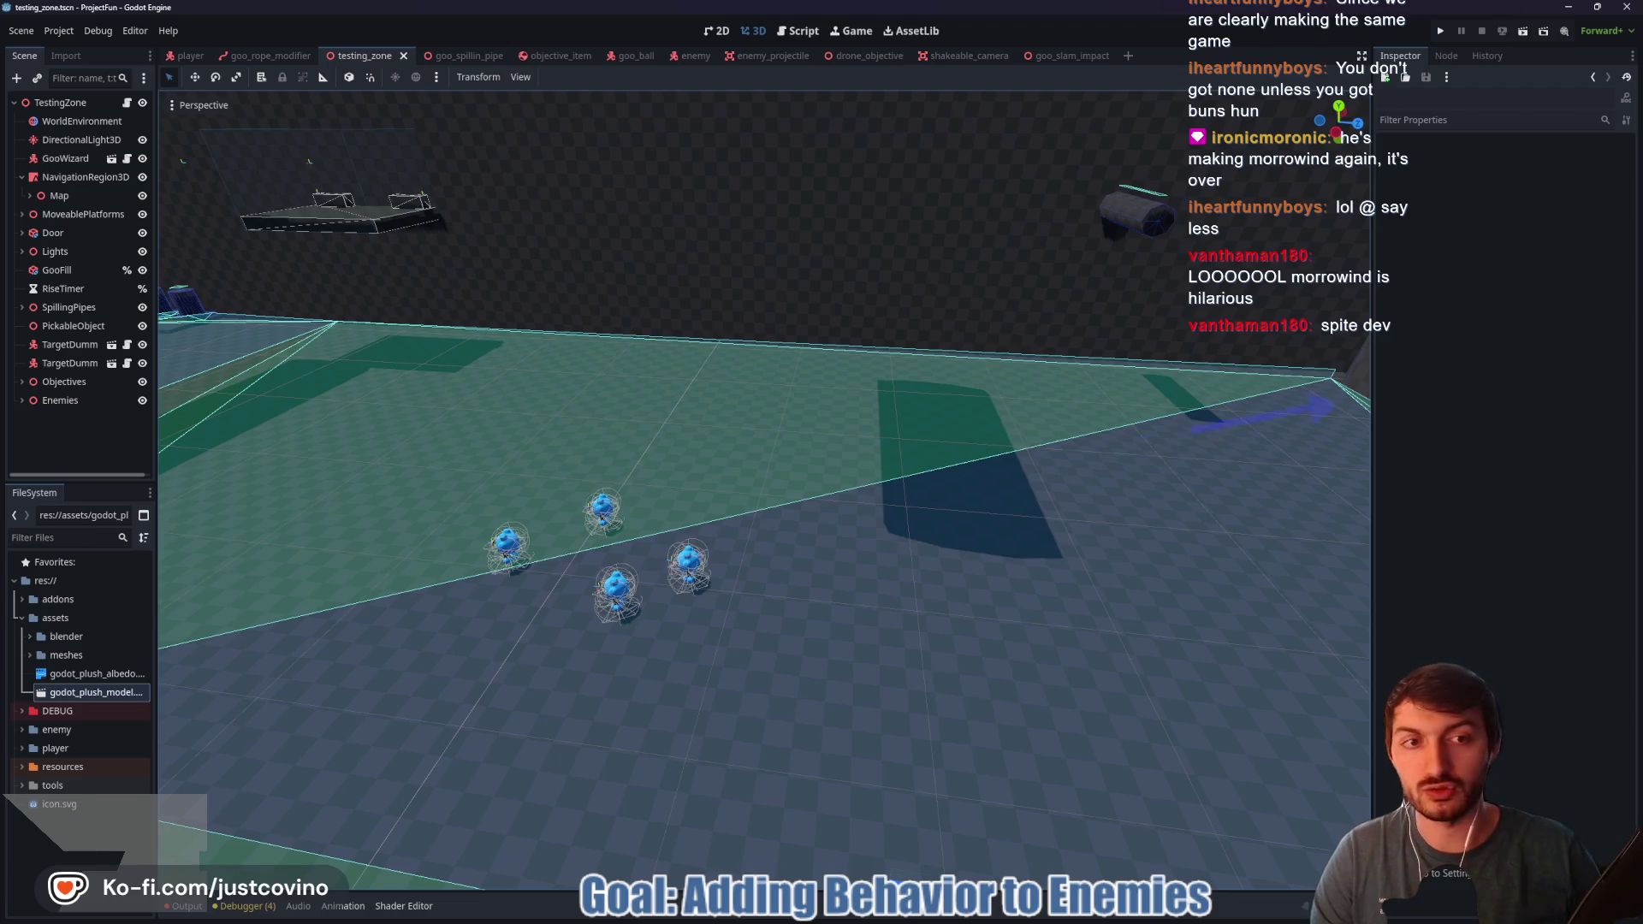
{"action": "left_click_drag", "start_coordinate": [1331, 409], "coordinate": [633, 582]}
{"action": "left_click_drag", "start_coordinate": [1082, 405], "coordinate": [1082, 405]}
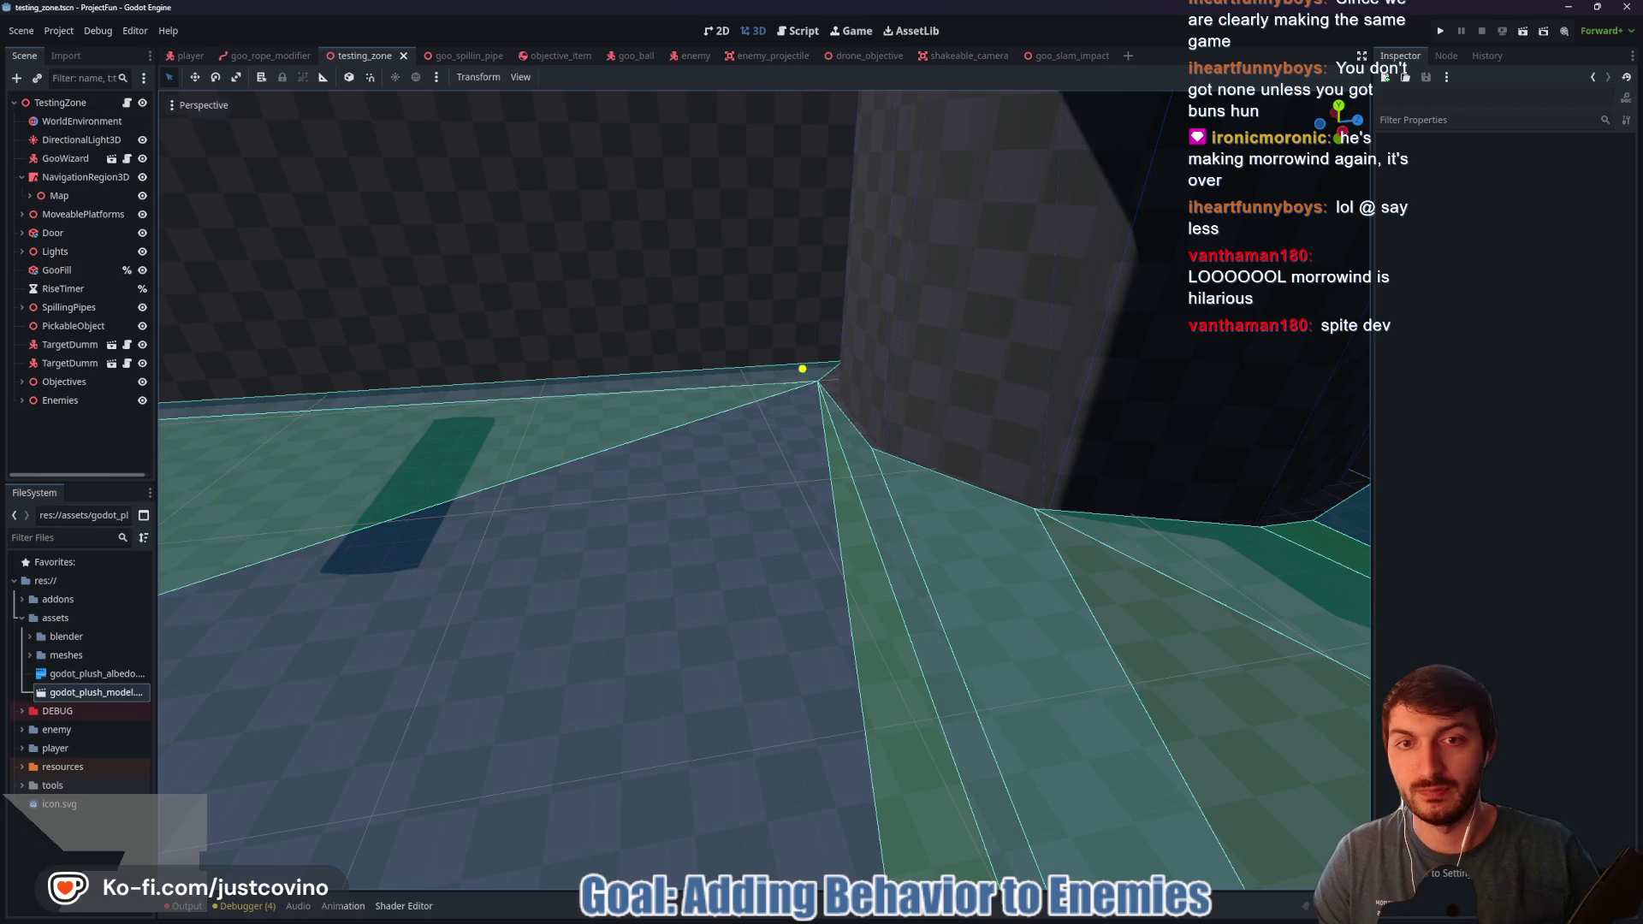
{"action": "left_click_drag", "start_coordinate": [795, 300], "coordinate": [803, 295]}
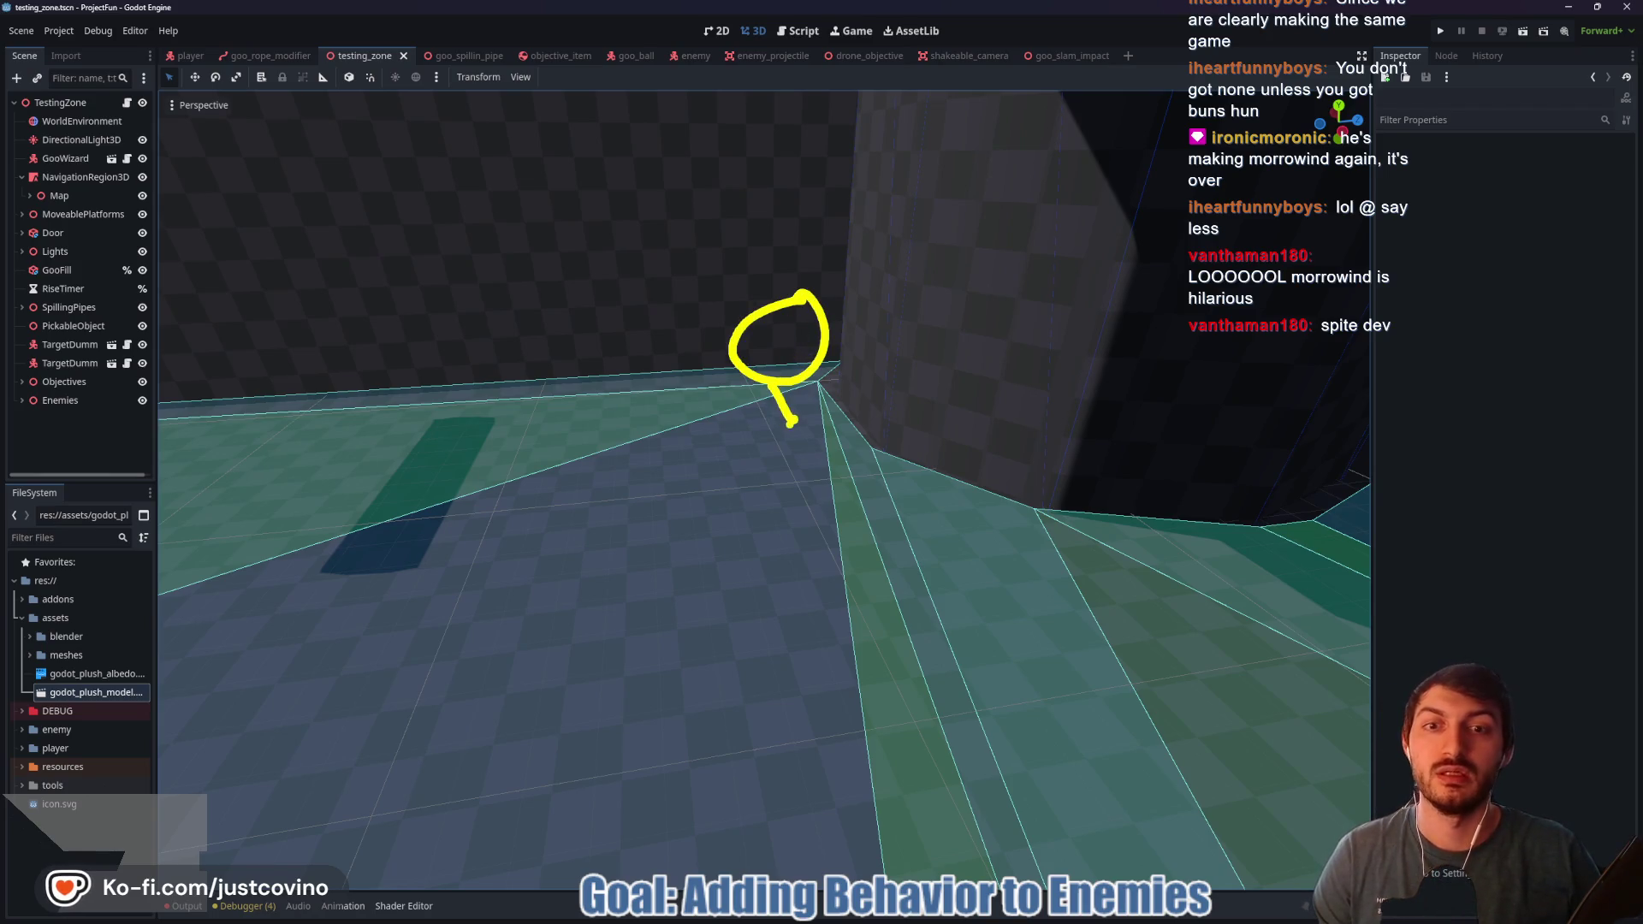
{"action": "left_click_drag", "start_coordinate": [794, 421], "coordinate": [819, 442]}
{"action": "mouse_move", "coordinate": [744, 400]}
{"action": "left_mouse_down"}
{"action": "mouse_move", "coordinate": [805, 398]}
{"action": "mouse_move", "coordinate": [511, 291]}
{"action": "left_mouse_up"}
{"action": "left_click_drag", "start_coordinate": [689, 409], "coordinate": [565, 498]}
{"action": "left_click_drag", "start_coordinate": [752, 481], "coordinate": [770, 633]}
{"action": "left_click_drag", "start_coordinate": [710, 503], "coordinate": [517, 616]}
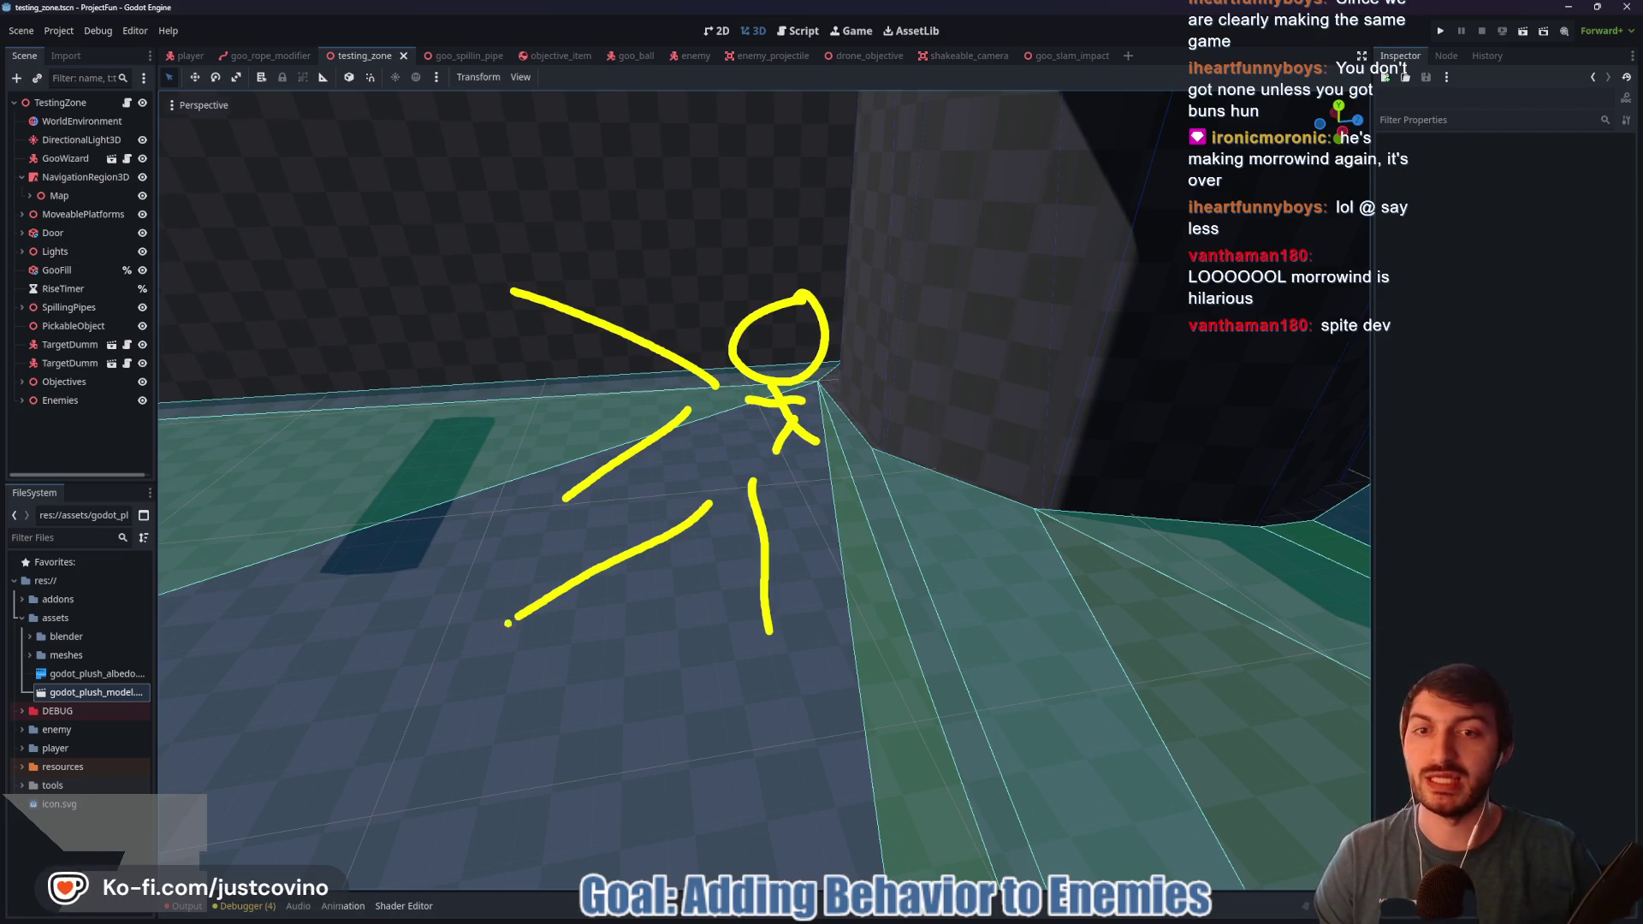
{"action": "left_click_drag", "start_coordinate": [614, 413], "coordinate": [423, 379]}
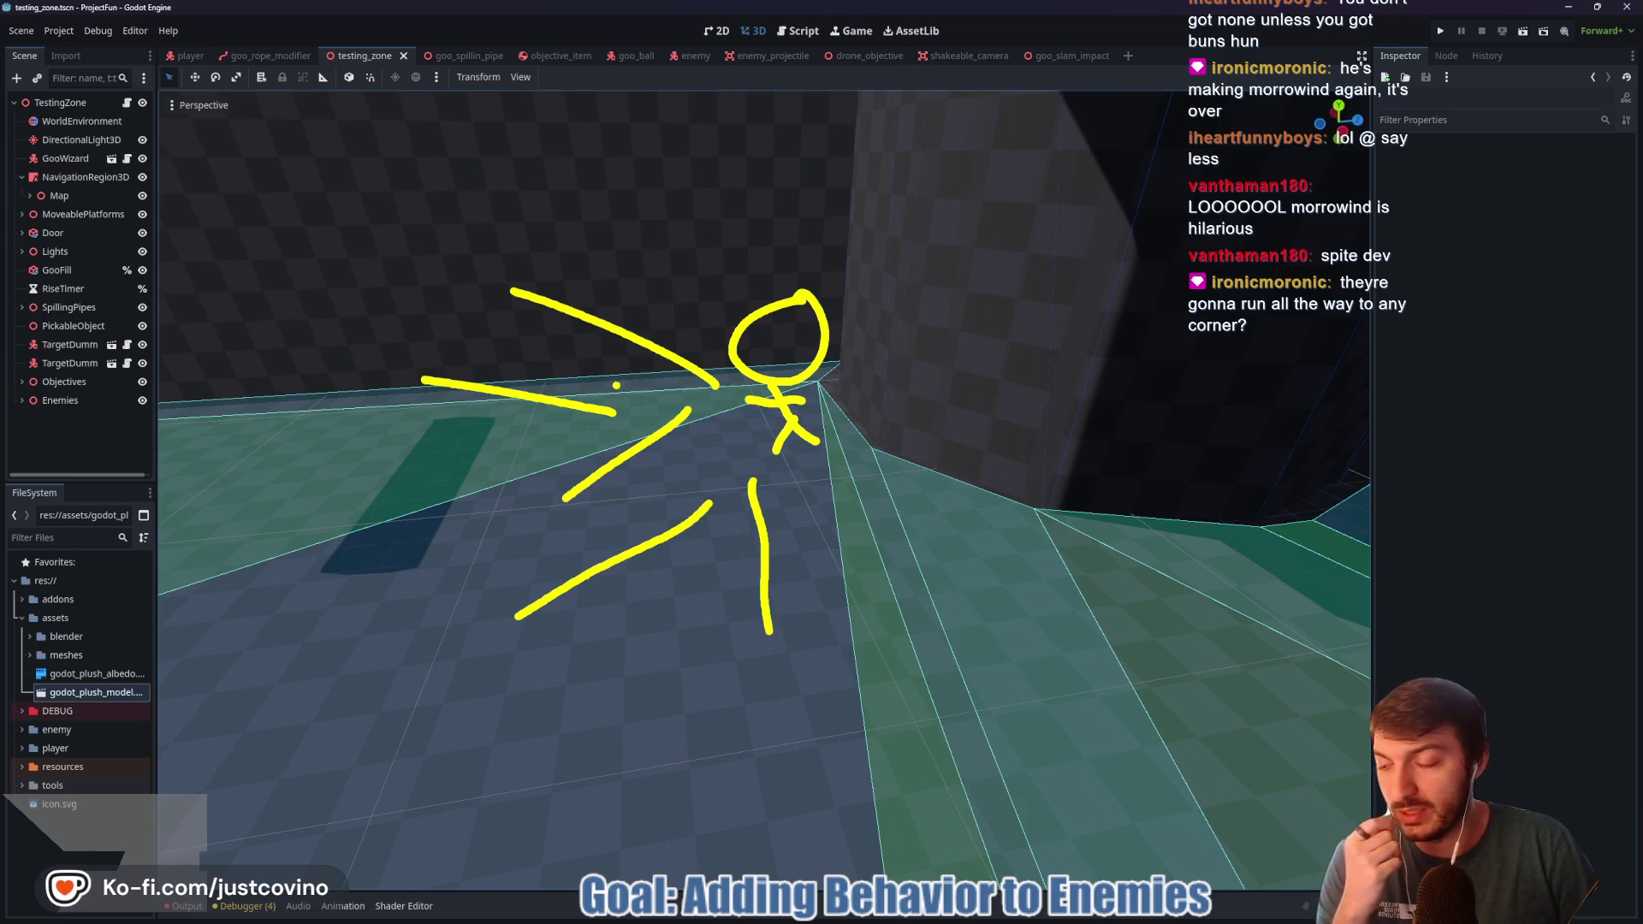
{"action": "key", "text": "Escape"}
{"action": "mouse_move", "coordinate": [616, 392]}
{"action": "left_mouse_down"}
{"action": "mouse_move", "coordinate": [736, 428]}
{"action": "mouse_move", "coordinate": [771, 488]}
{"action": "mouse_move", "coordinate": [1001, 719]}
{"action": "left_mouse_up"}
{"action": "left_click_drag", "start_coordinate": [782, 390], "coordinate": [782, 390]}
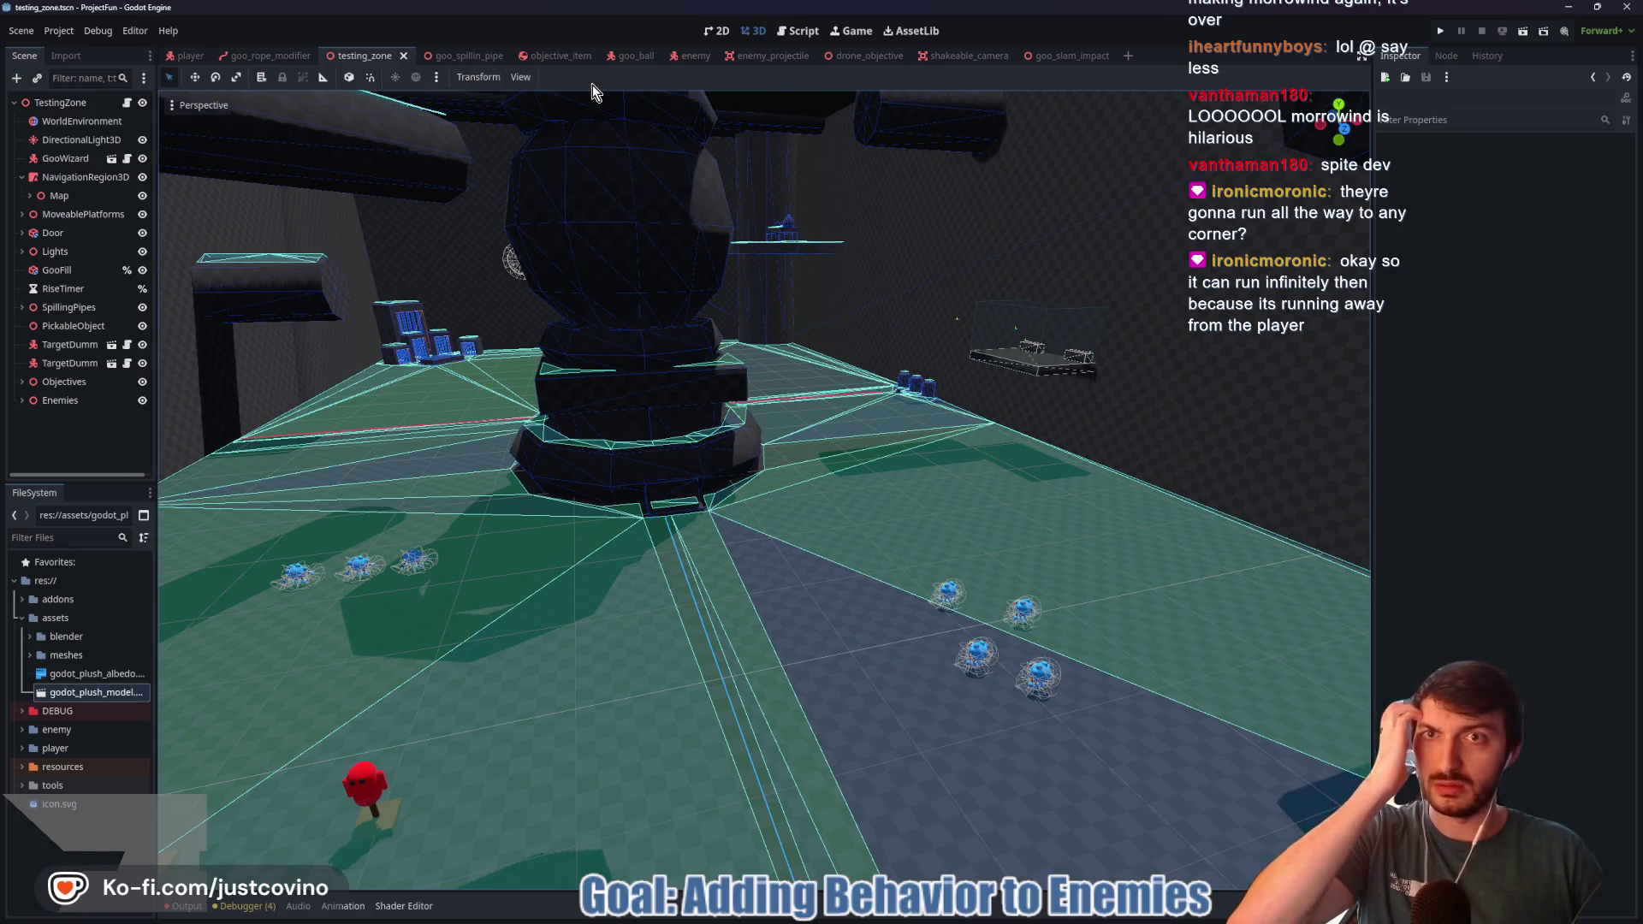
Open enemy.gd from the Enemy node and review the RETREATING code around lines 65–74.
{"action": "left_click", "coordinate": [692, 58]}
{"action": "left_click", "coordinate": [126, 102]}
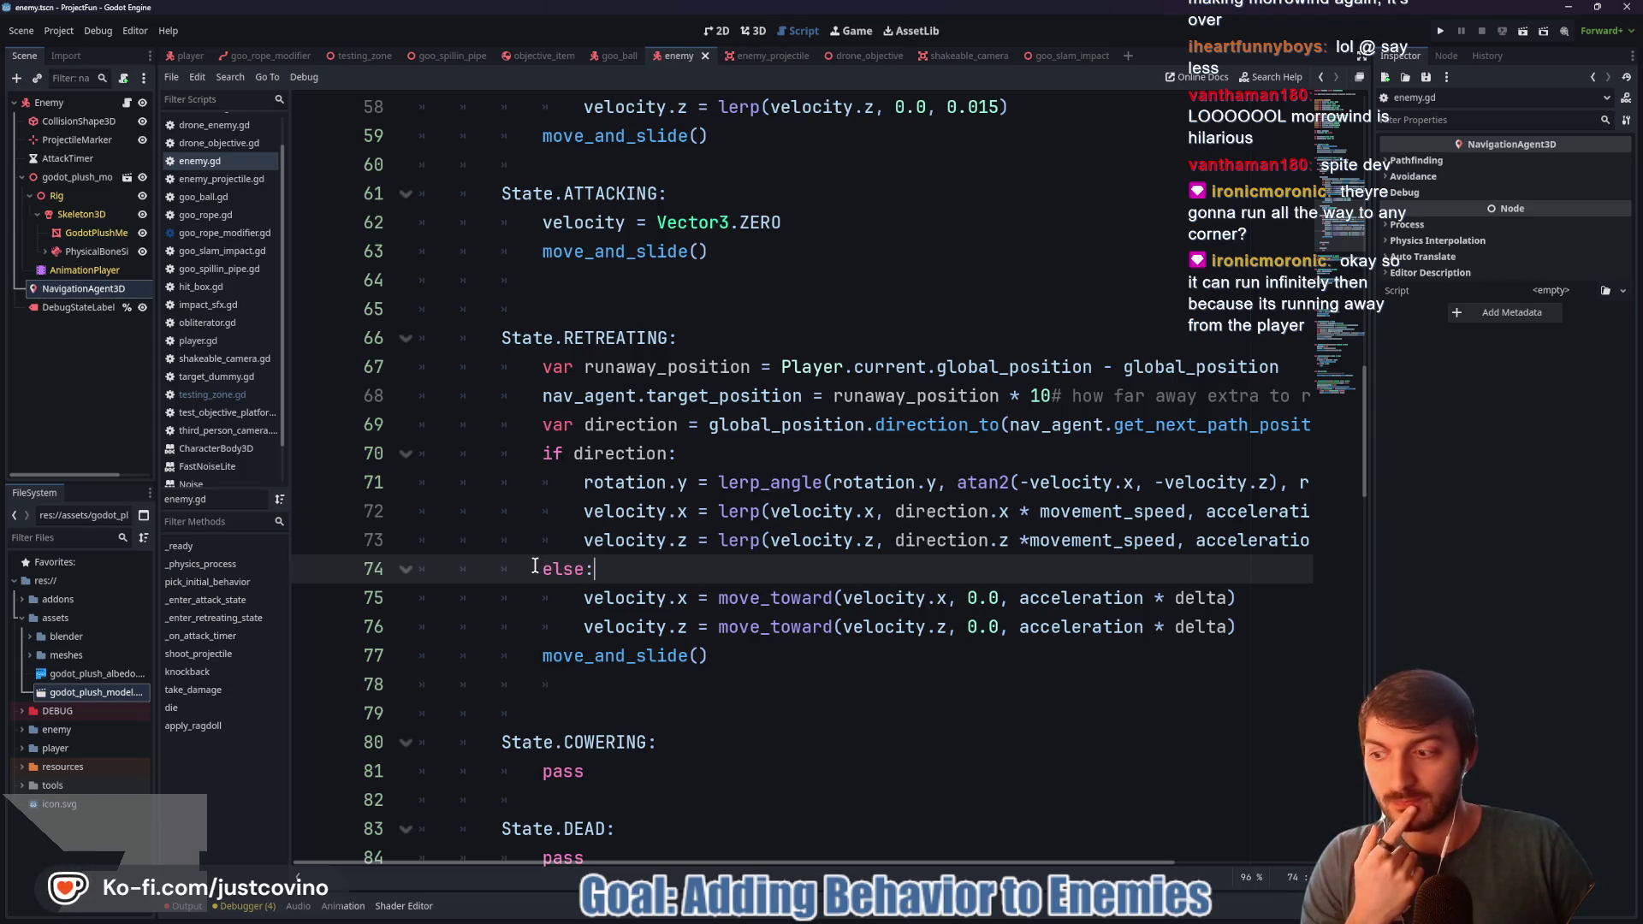
{"action": "left_click", "coordinate": [538, 568]}
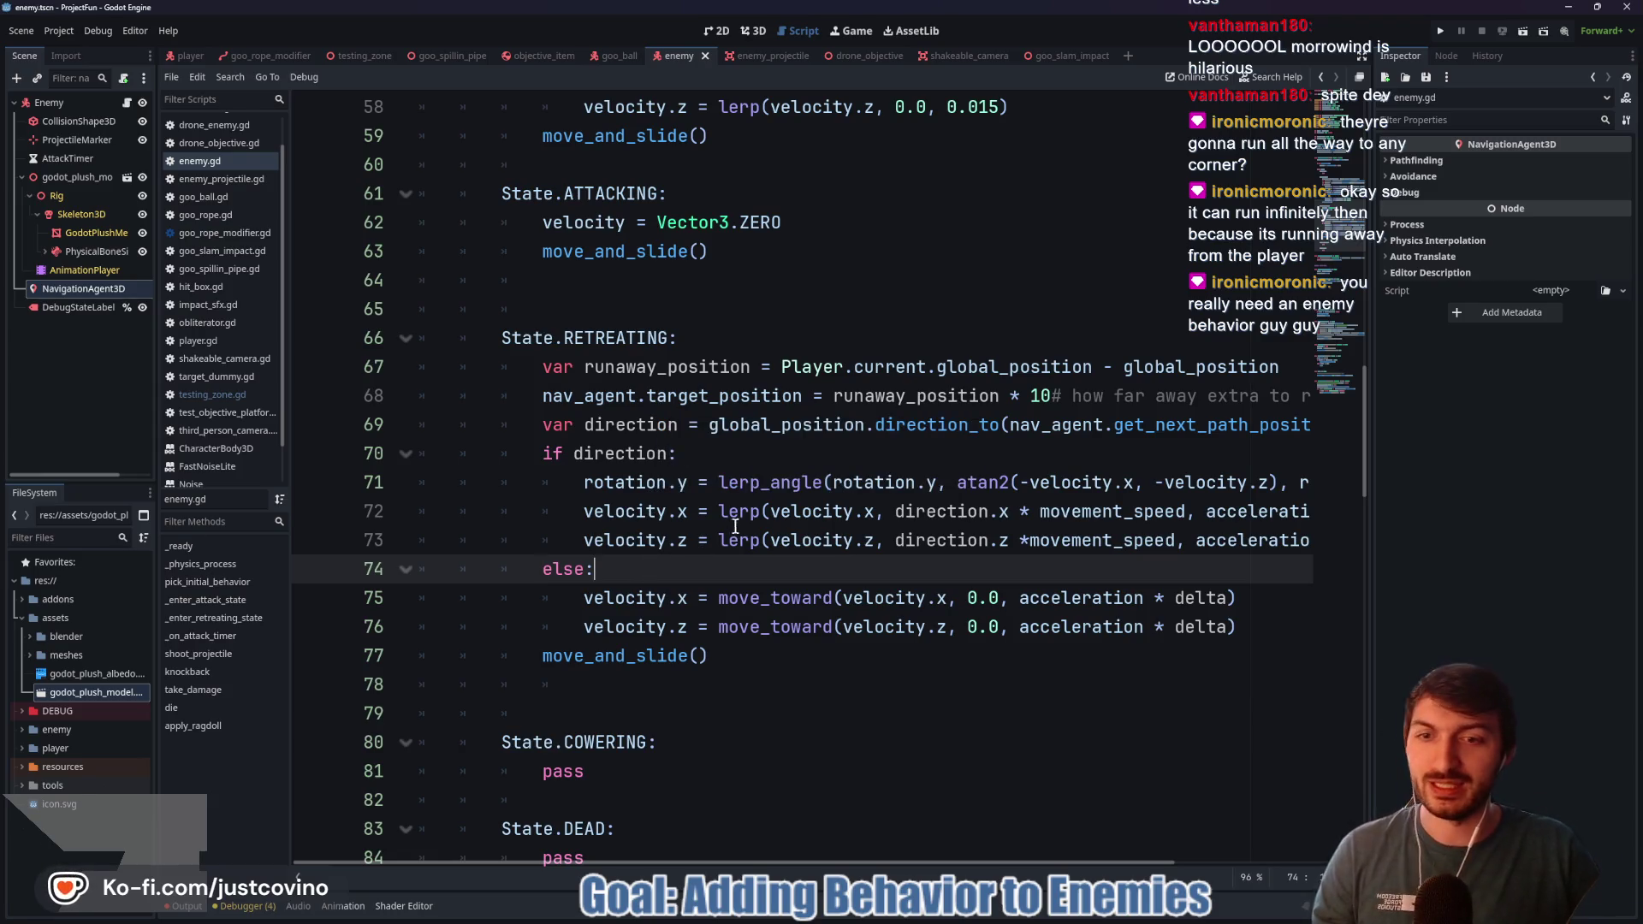
{"action": "mouse_move", "coordinate": [735, 511]}
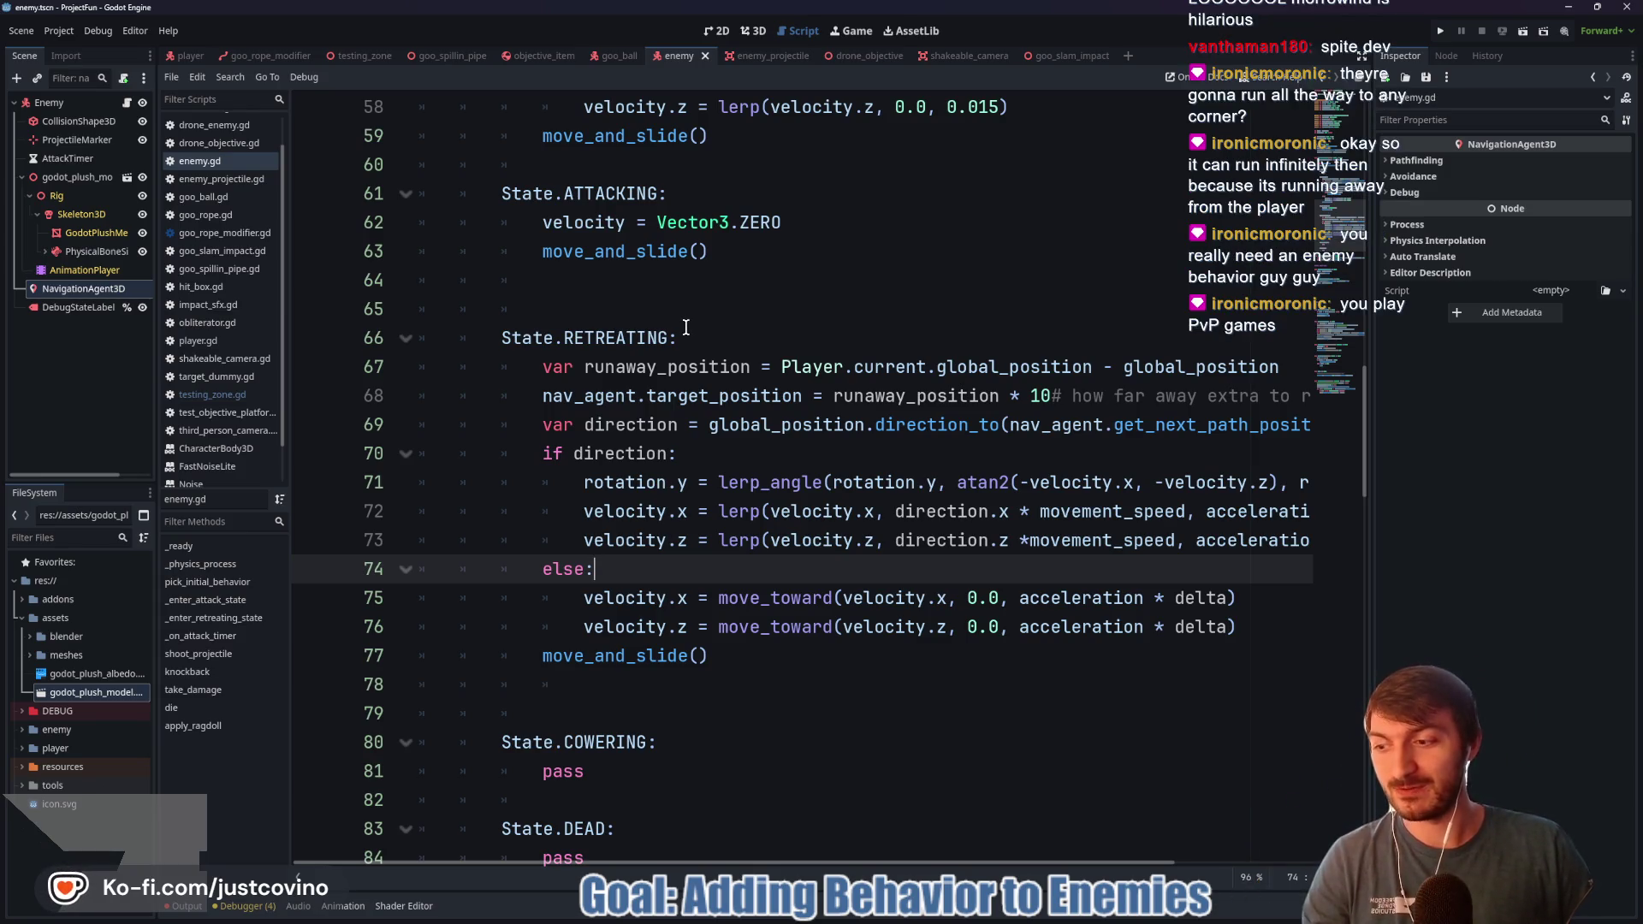
{"action": "left_click", "coordinate": [685, 319]}
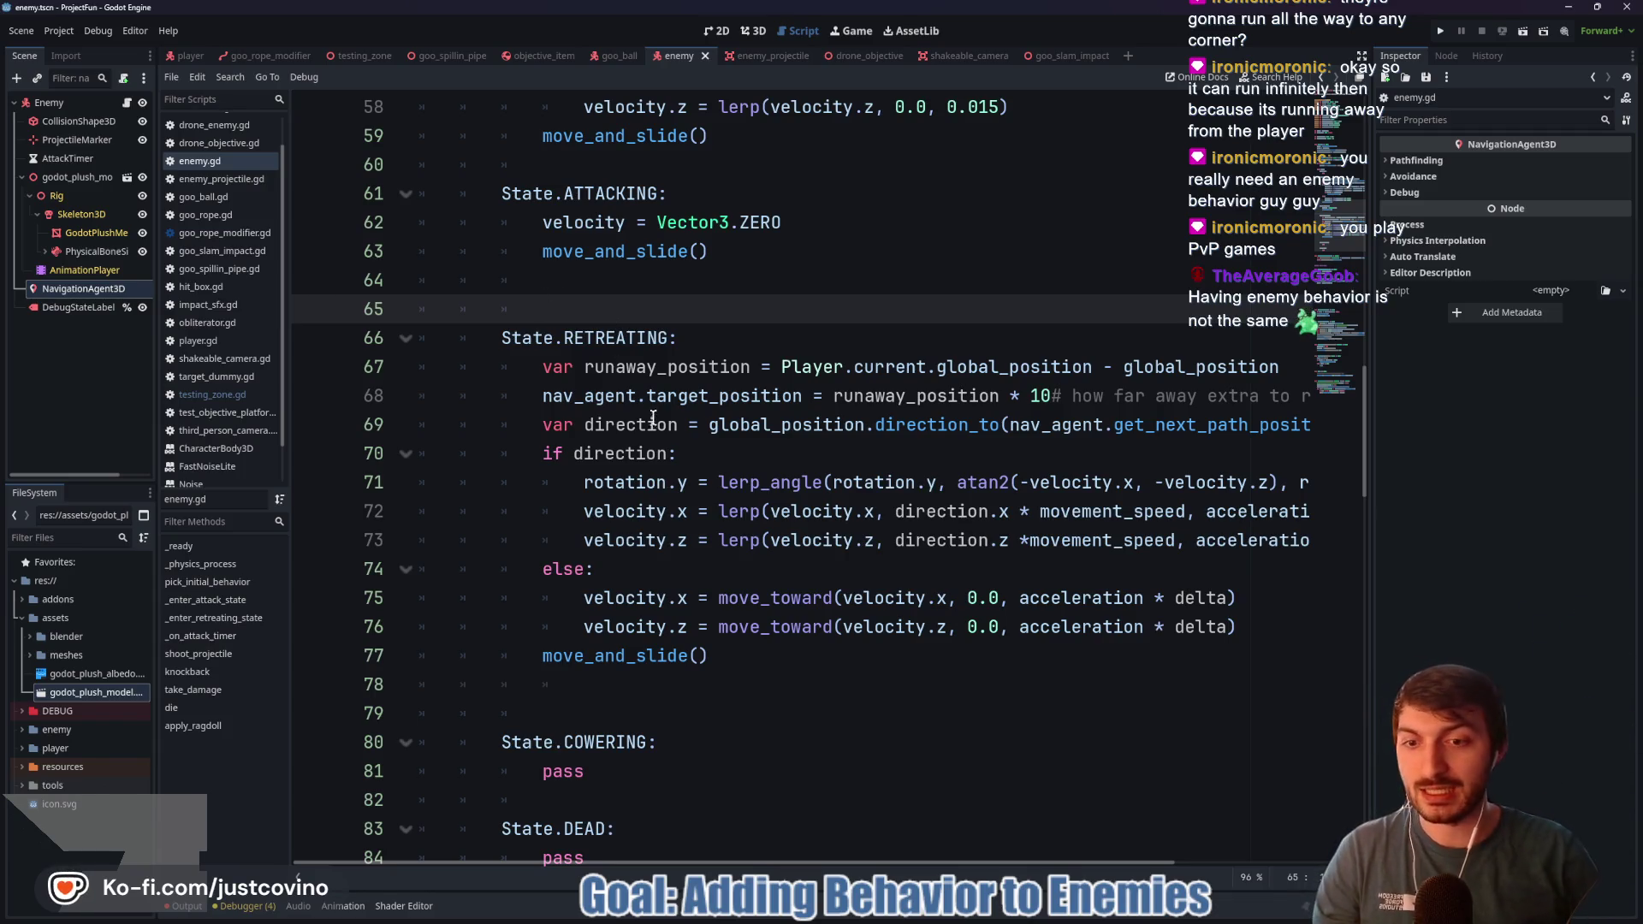
{"action": "scroll", "coordinate": [641, 423], "scroll_direction": "down", "scroll_amount": 9}
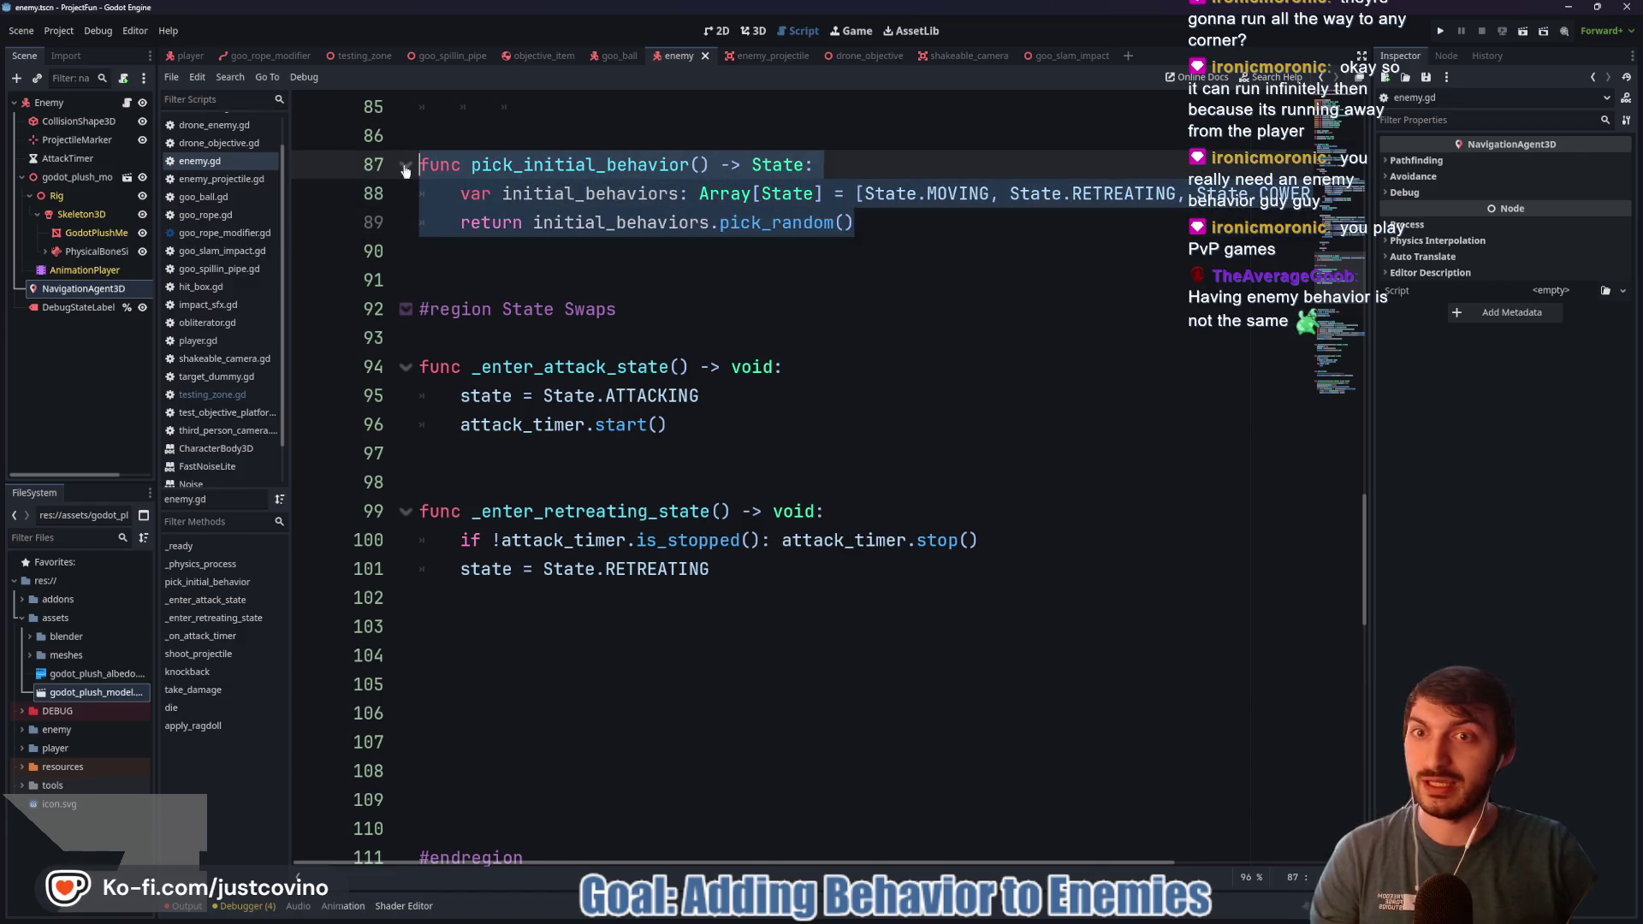
{"action": "scroll", "coordinate": [836, 264], "scroll_direction": "up", "scroll_amount": 1}
{"action": "left_click", "coordinate": [873, 315]}
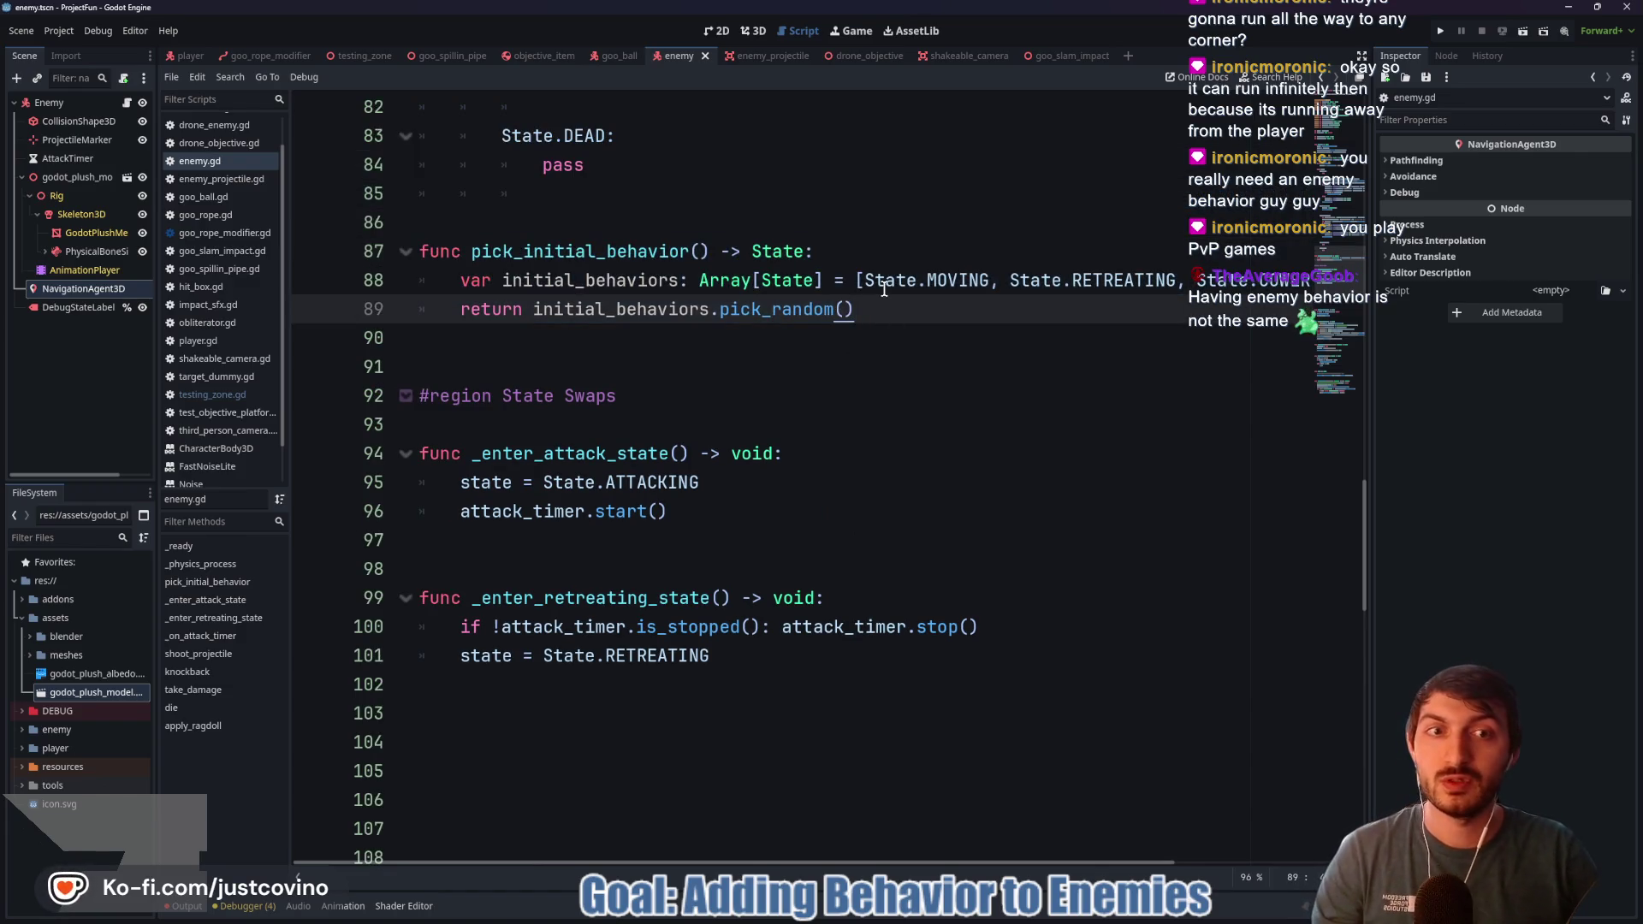
{"action": "left_click_drag", "start_coordinate": [866, 279], "coordinate": [994, 283]}
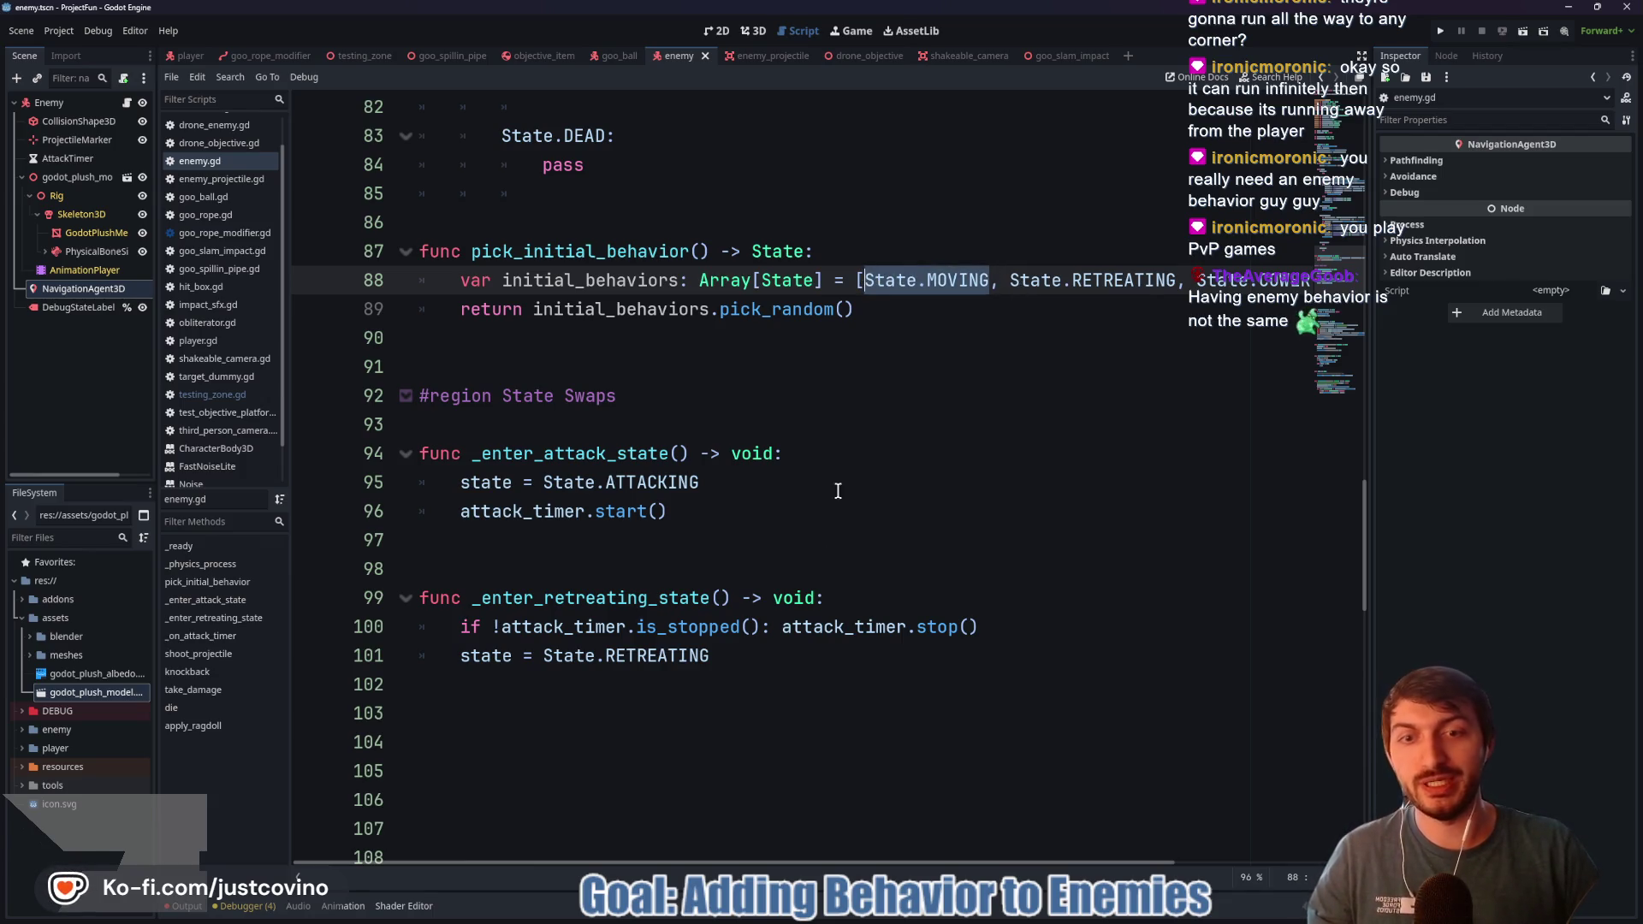
{"action": "left_click_drag", "start_coordinate": [754, 869], "coordinate": [899, 869]}
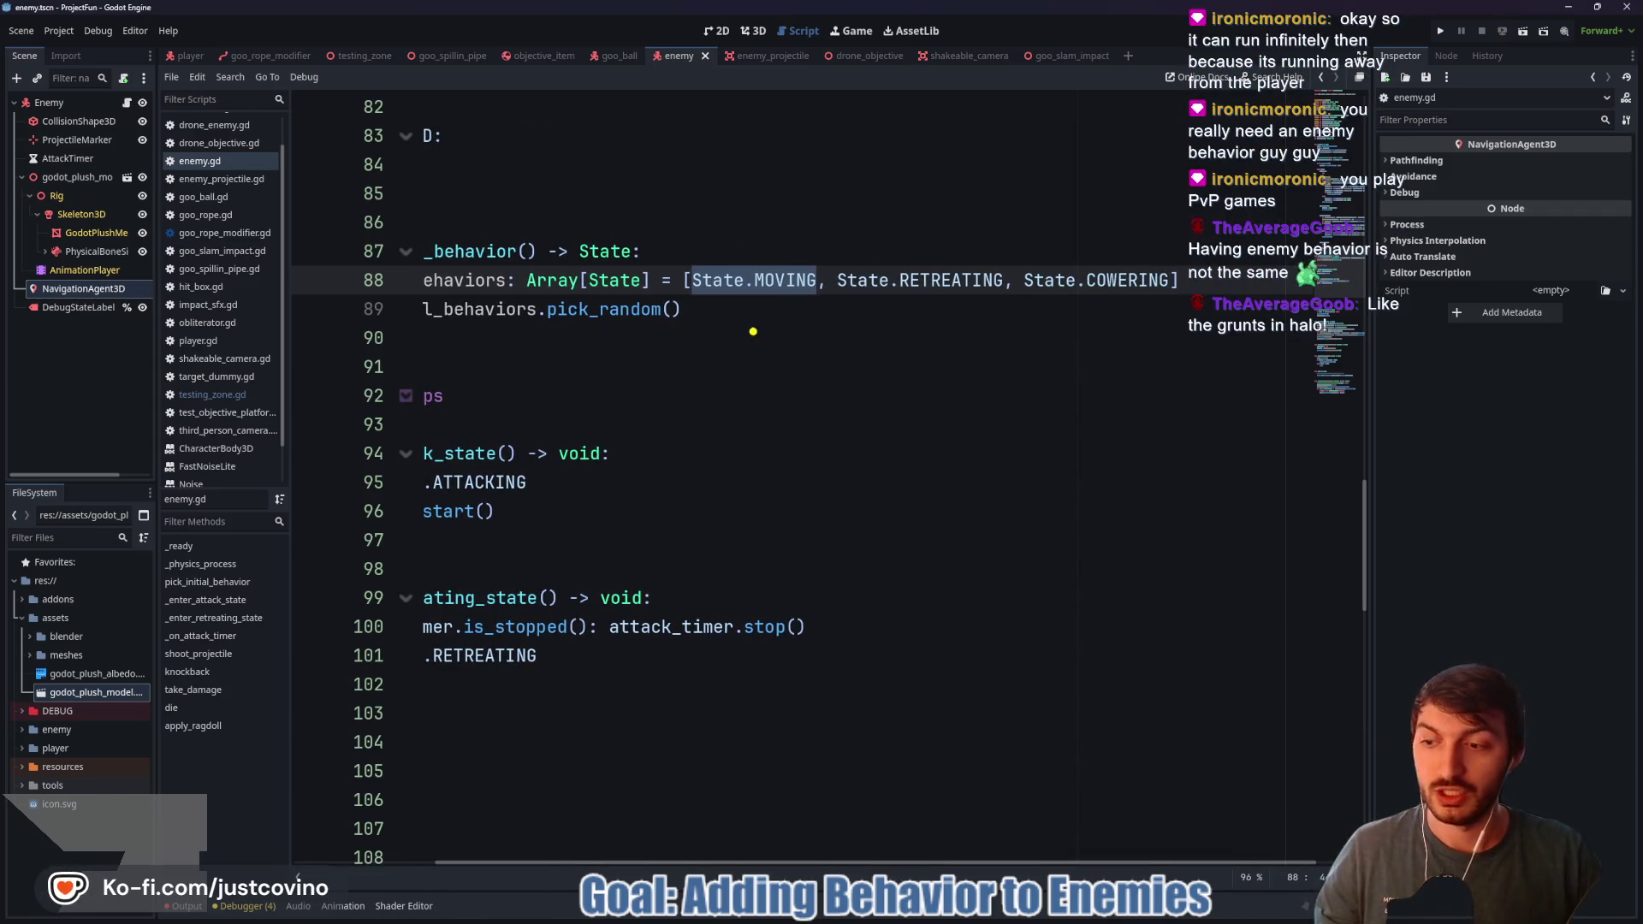
{"action": "left_click_drag", "start_coordinate": [747, 306], "coordinate": [773, 423]}
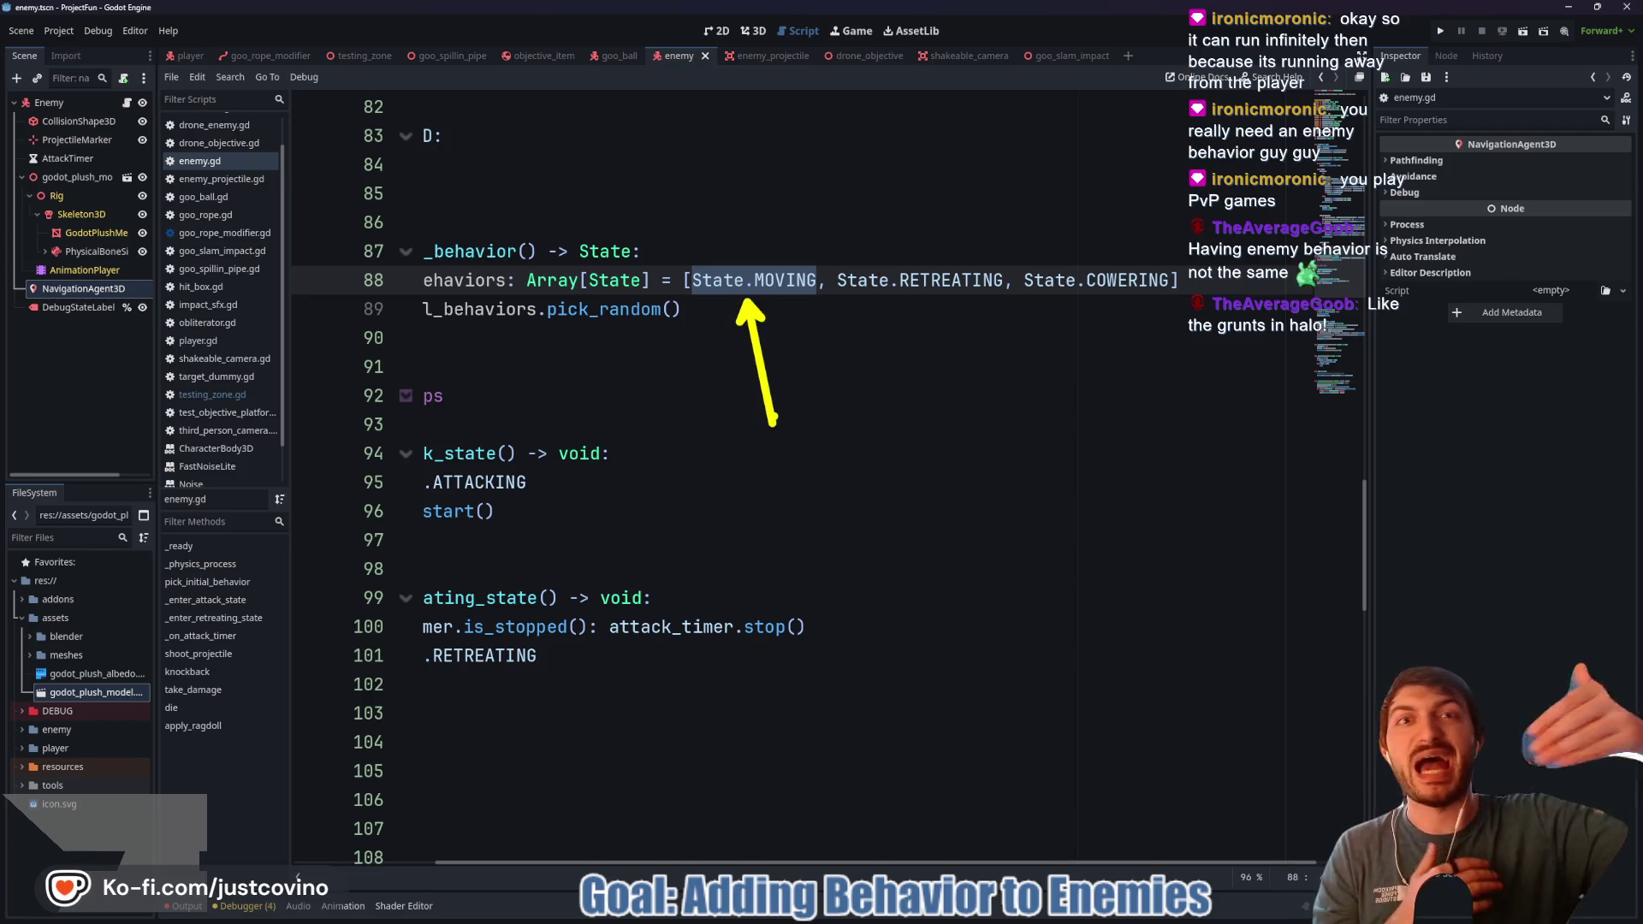
{"action": "left_click_drag", "start_coordinate": [937, 257], "coordinate": [952, 147]}
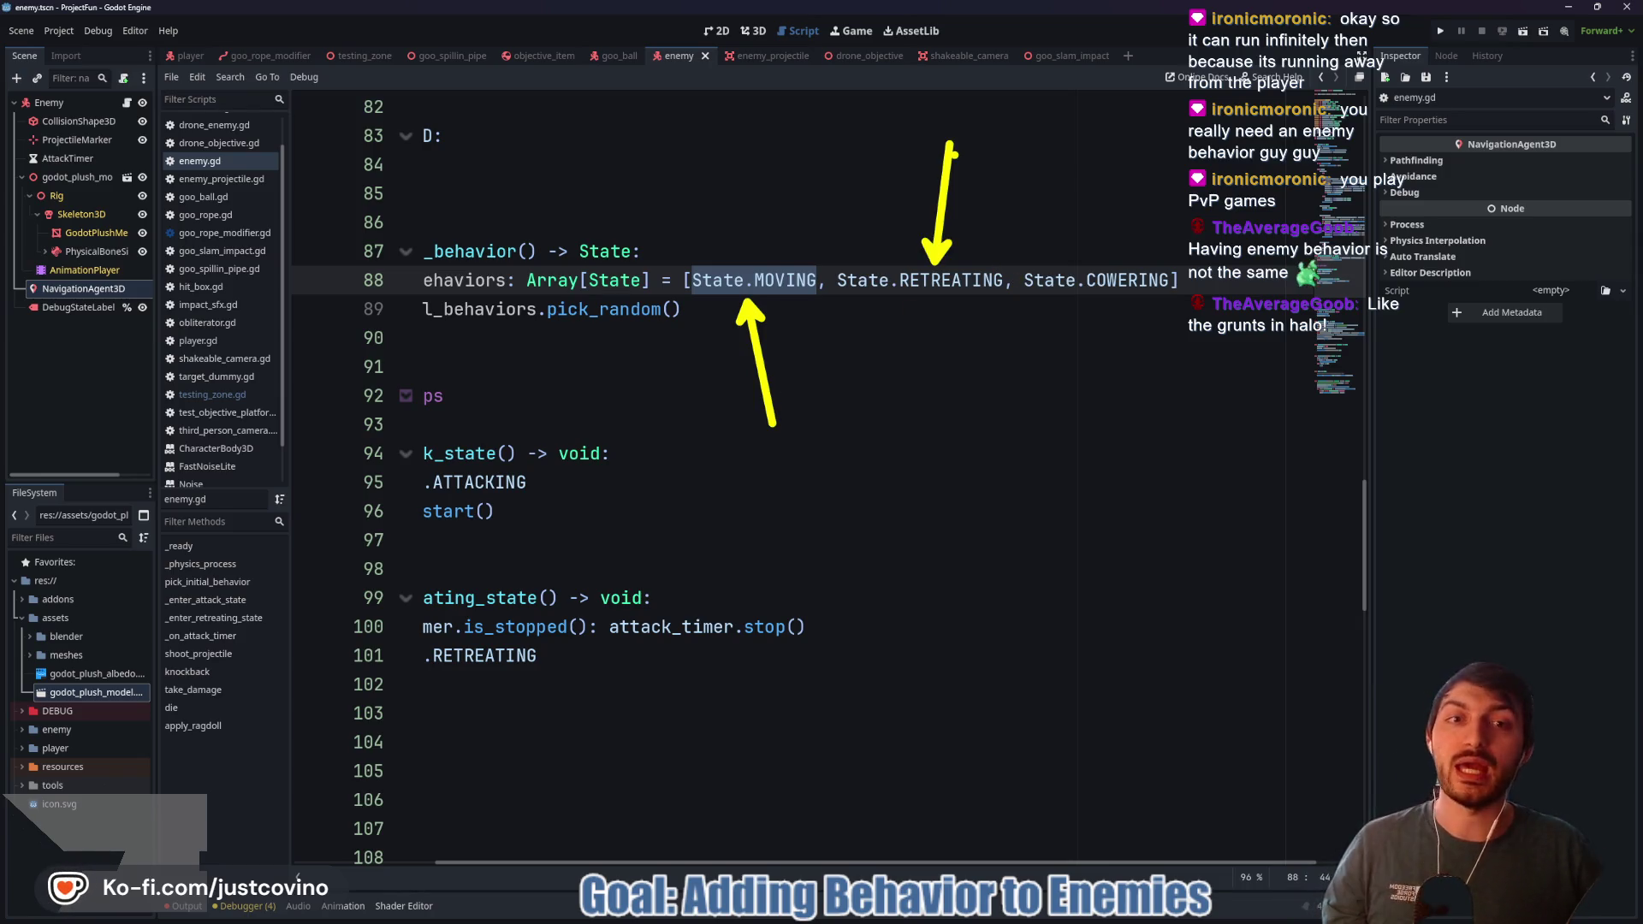
{"action": "left_click_drag", "start_coordinate": [1118, 297], "coordinate": [1173, 389]}
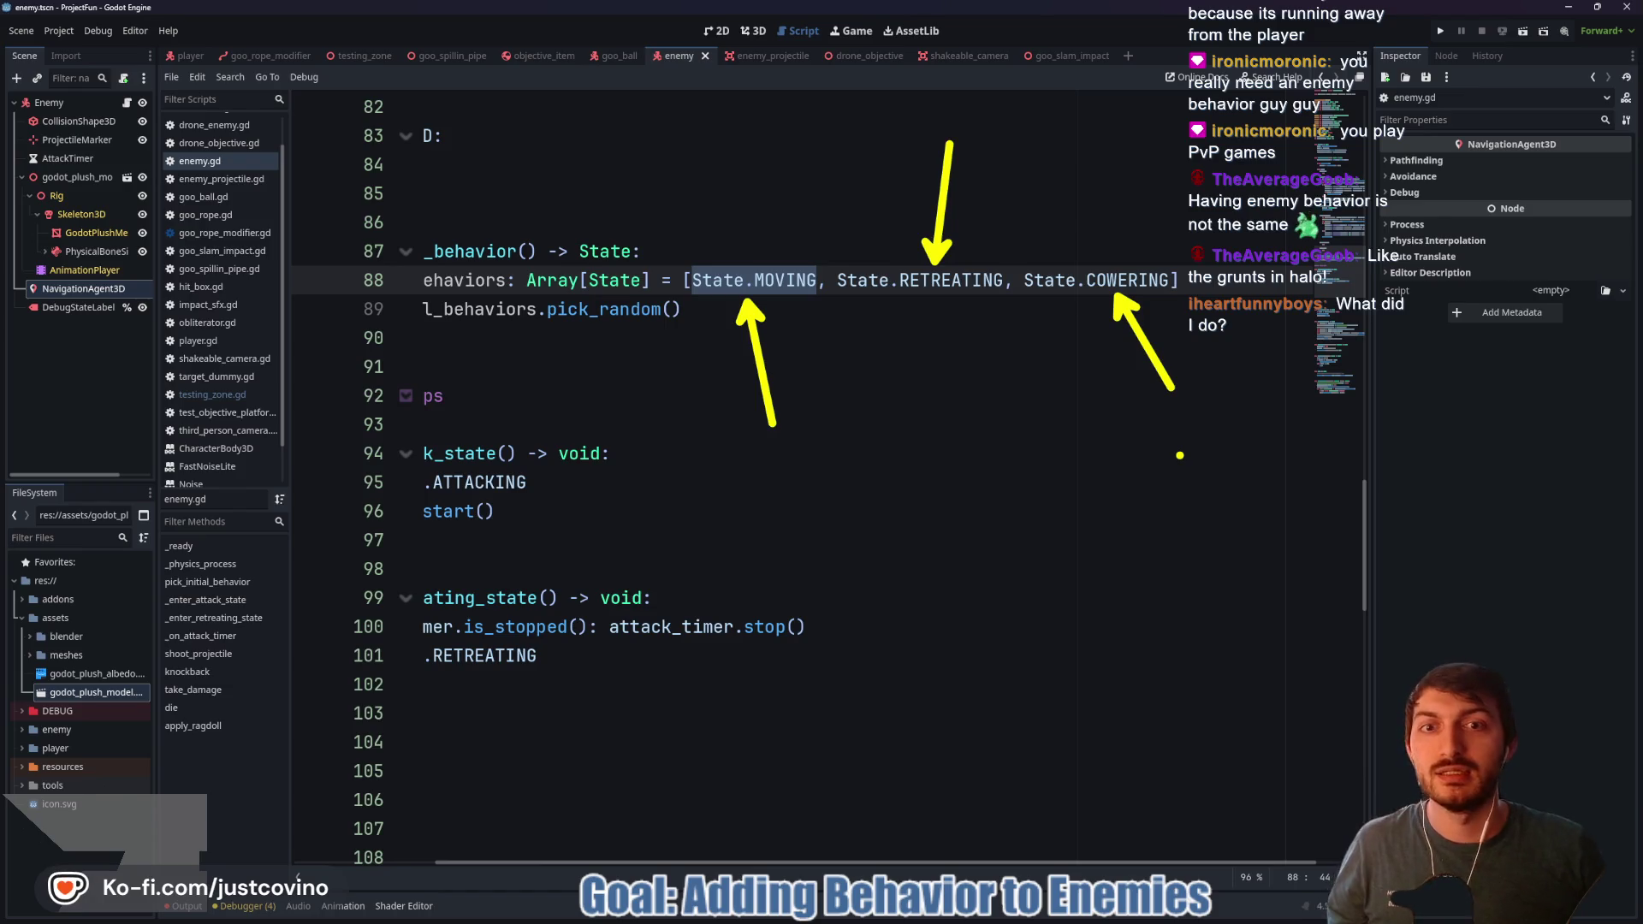
{"action": "key", "text": "Escape"}
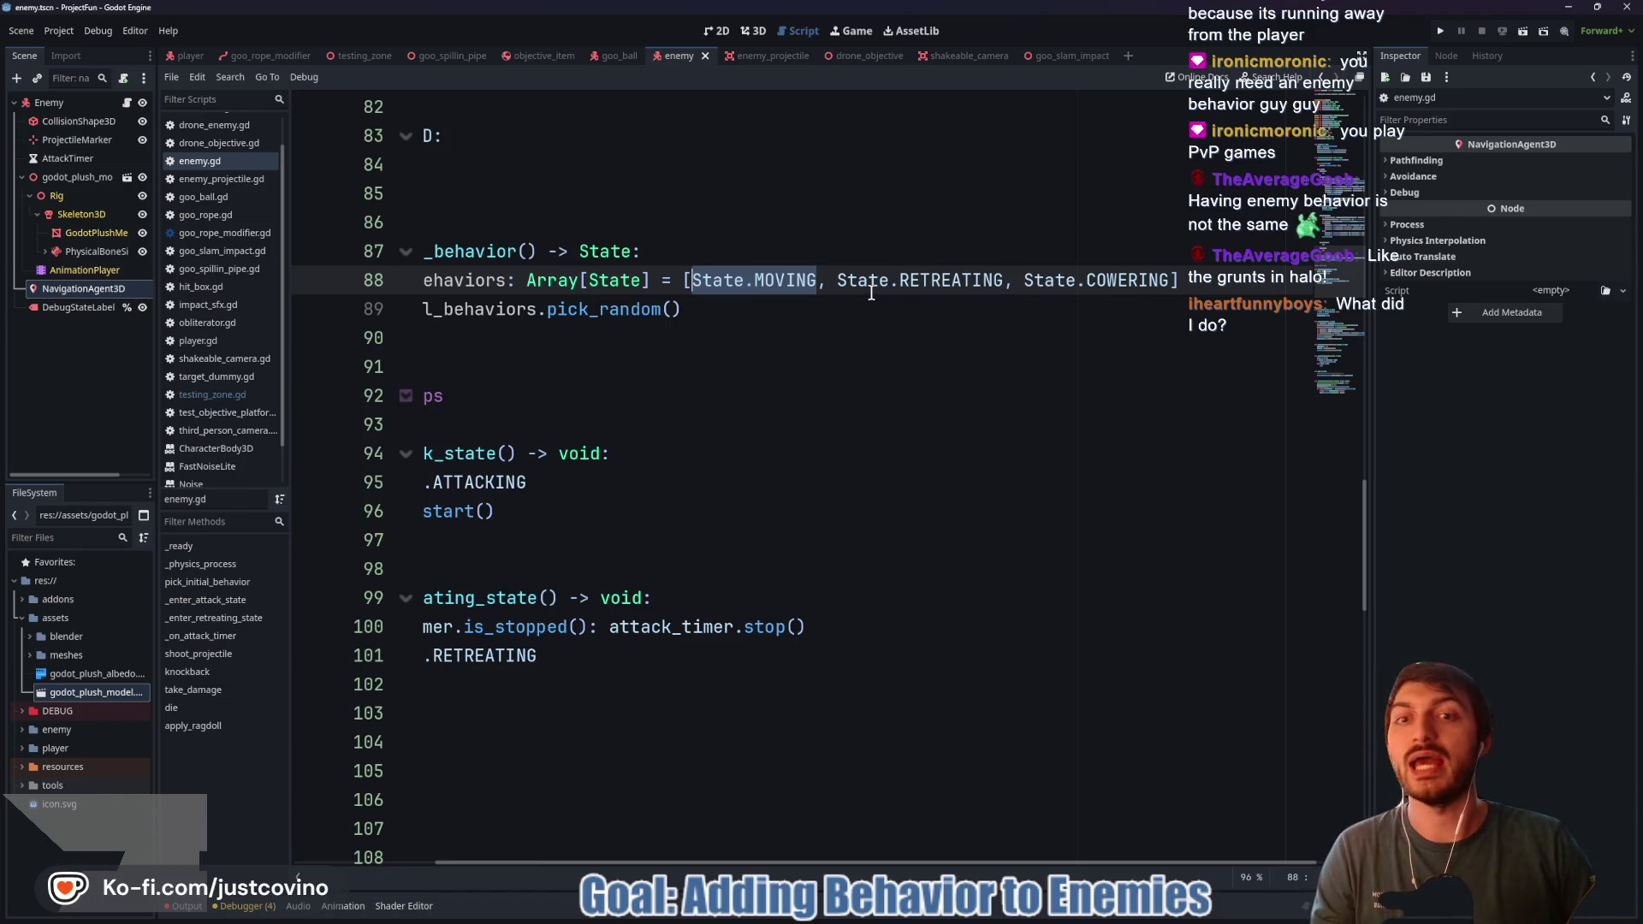
{"action": "left_click", "coordinate": [865, 324]}
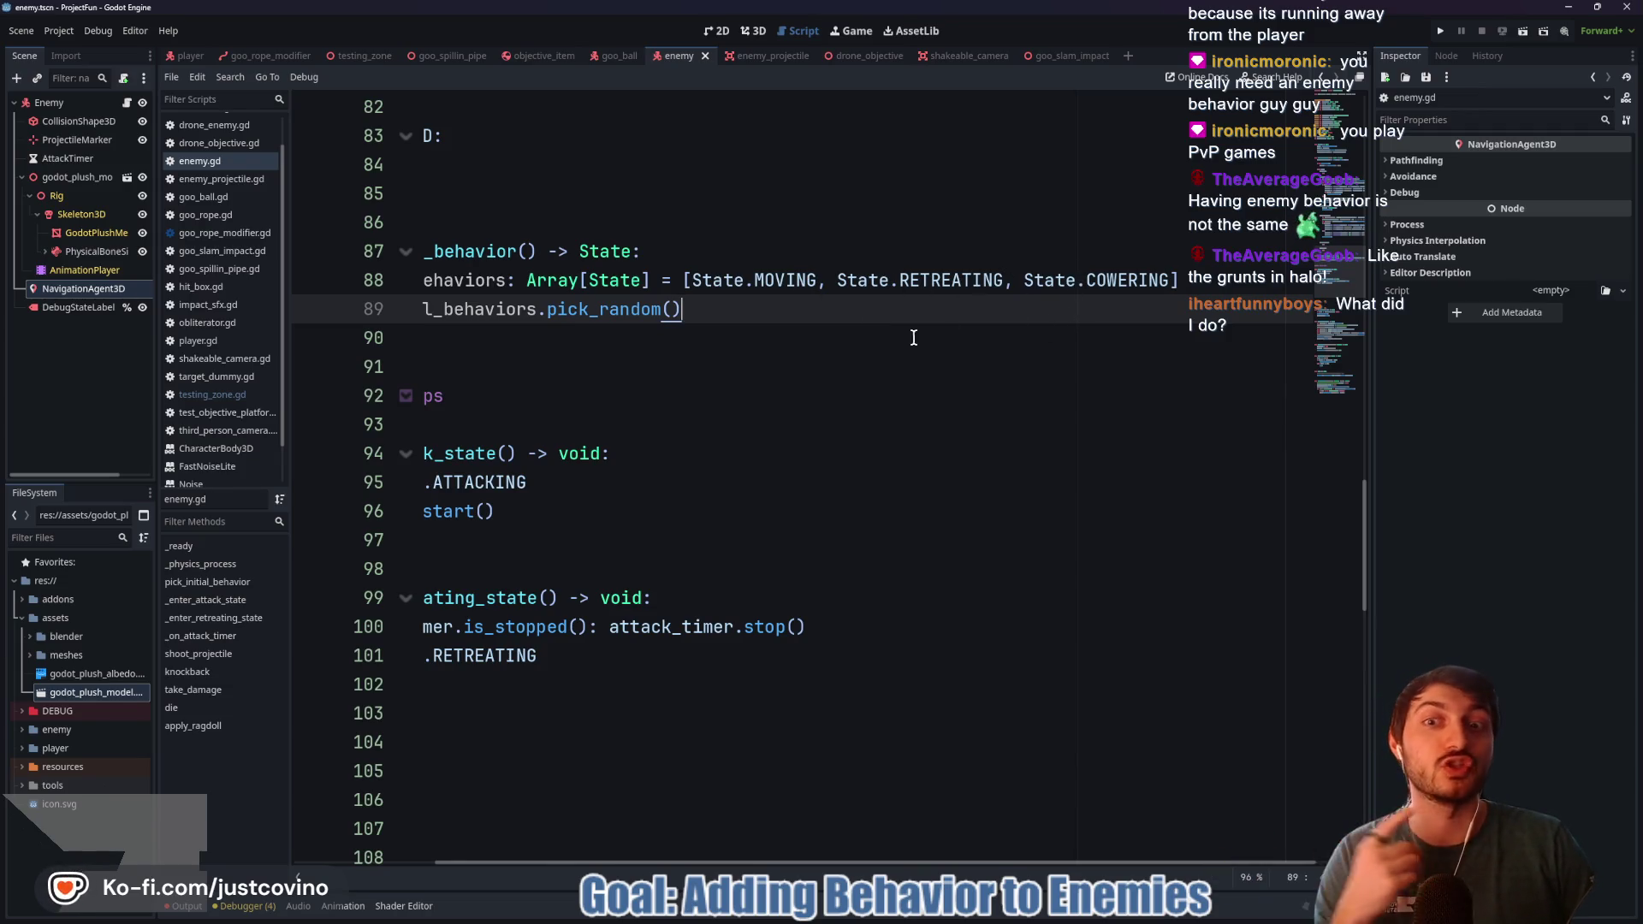
{"action": "scroll", "coordinate": [830, 471], "scroll_direction": "left", "scroll_amount": 5}
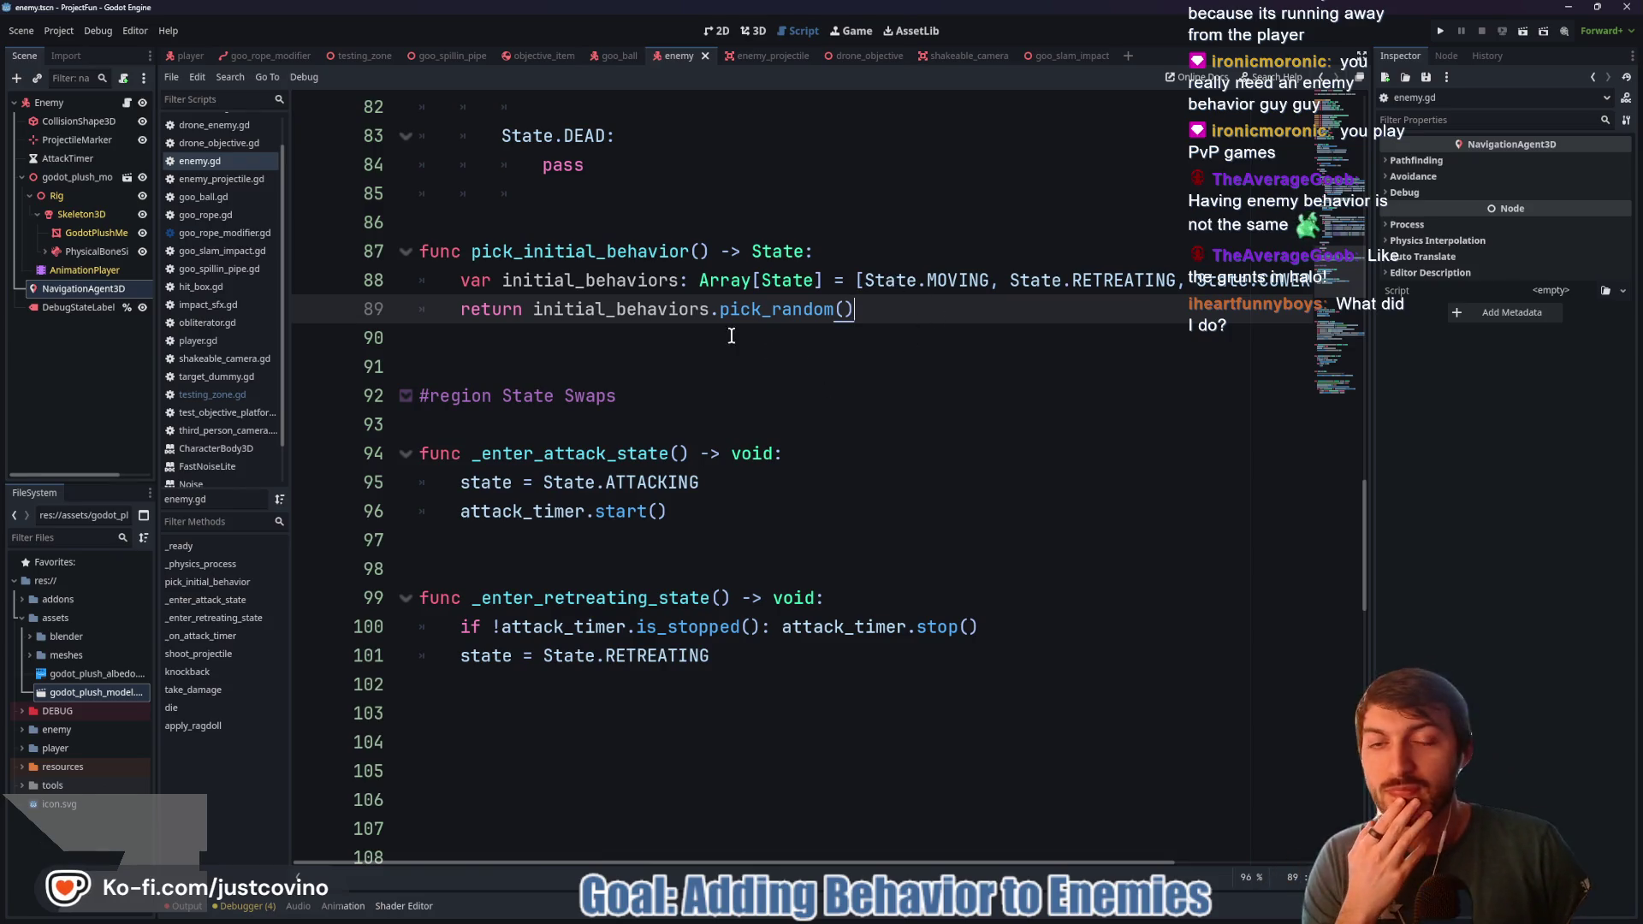
{"action": "left_click", "coordinate": [721, 359]}
{"action": "scroll", "coordinate": [753, 488], "scroll_direction": "down", "scroll_amount": 1}
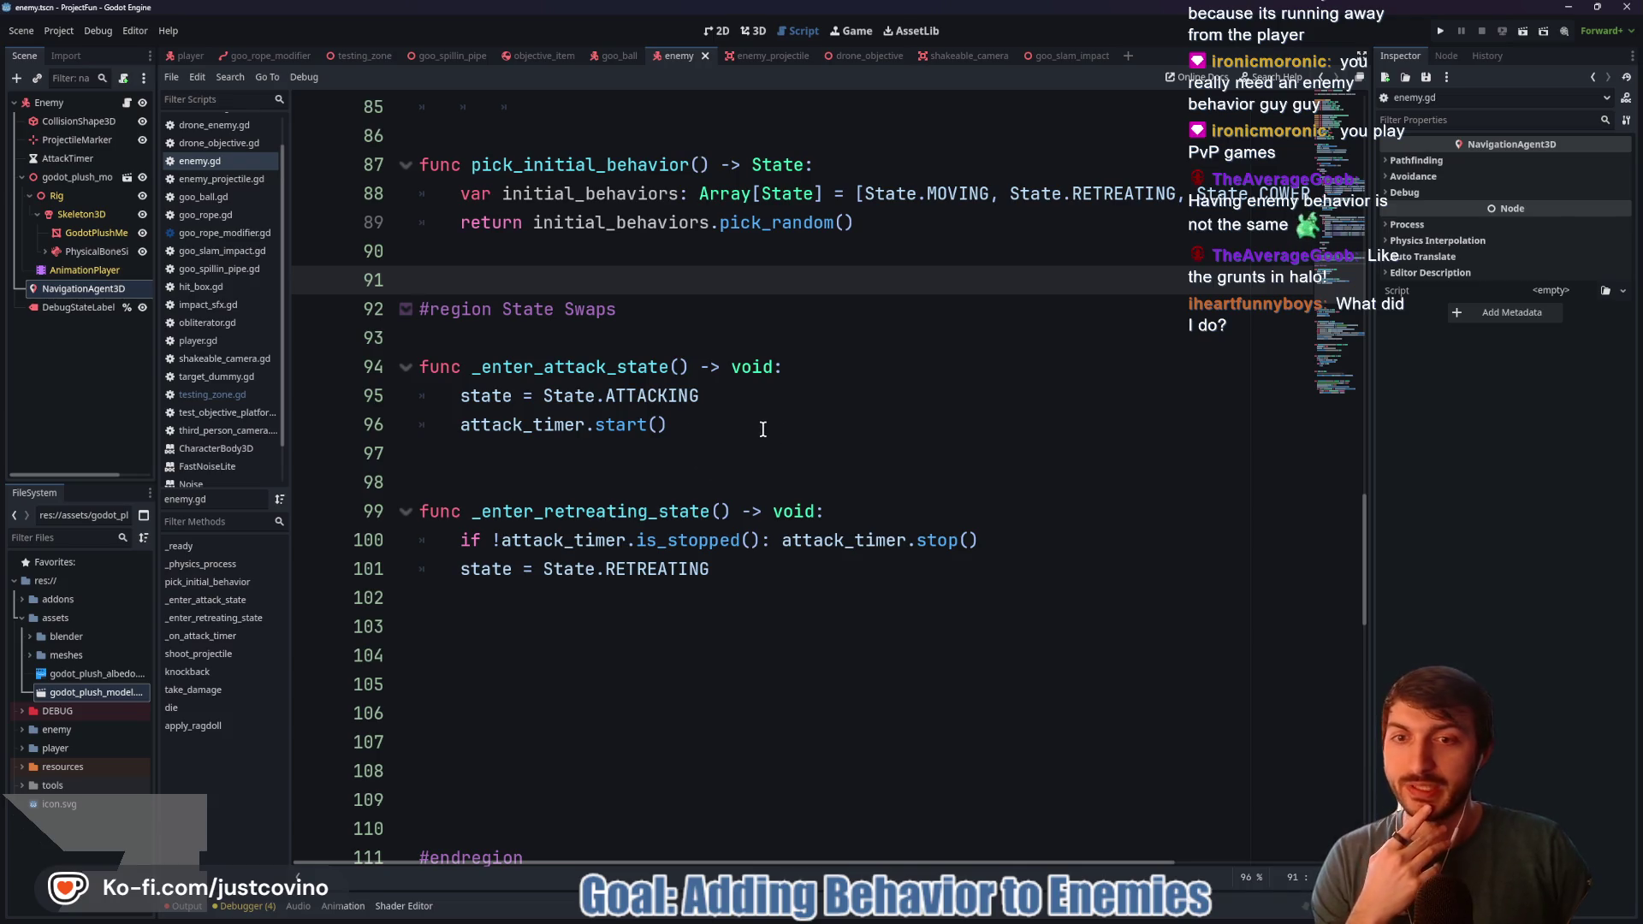
{"action": "scroll", "coordinate": [758, 428], "scroll_direction": "up", "scroll_amount": 8}
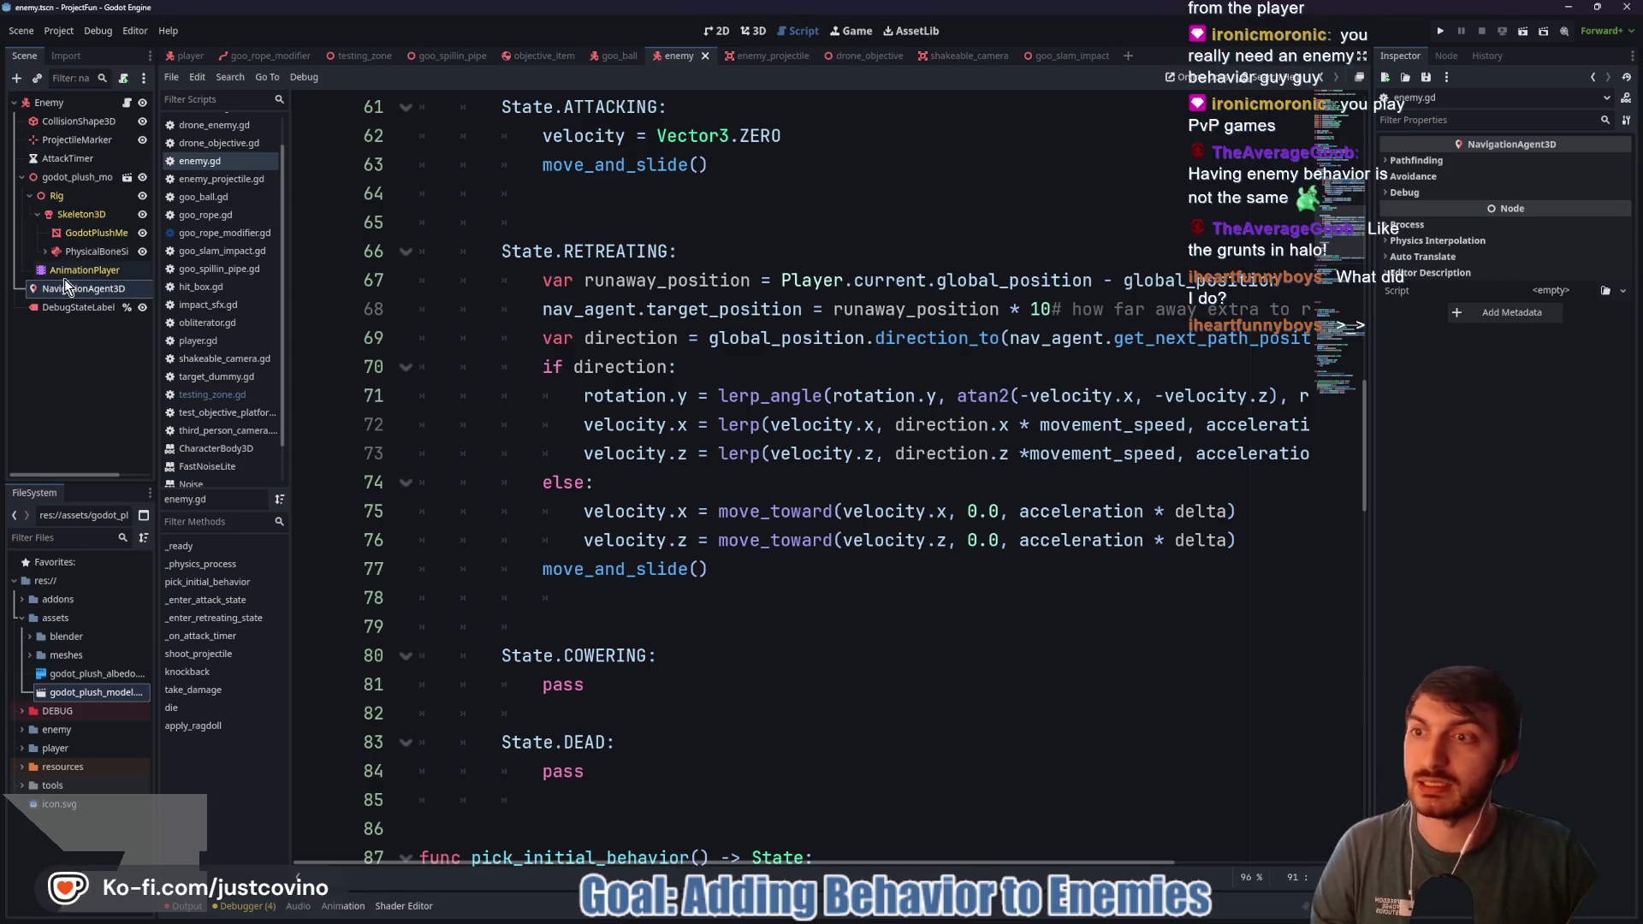
Move NavigationAgent3D to directly below CollisionShape3D and show the Enemy in the 3D view.
{"action": "mouse_move", "coordinate": [44, 294]}
{"action": "left_mouse_down"}
{"action": "mouse_move", "coordinate": [69, 272]}
{"action": "mouse_move", "coordinate": [81, 131]}
{"action": "left_mouse_up"}
{"action": "left_click", "coordinate": [49, 102]}
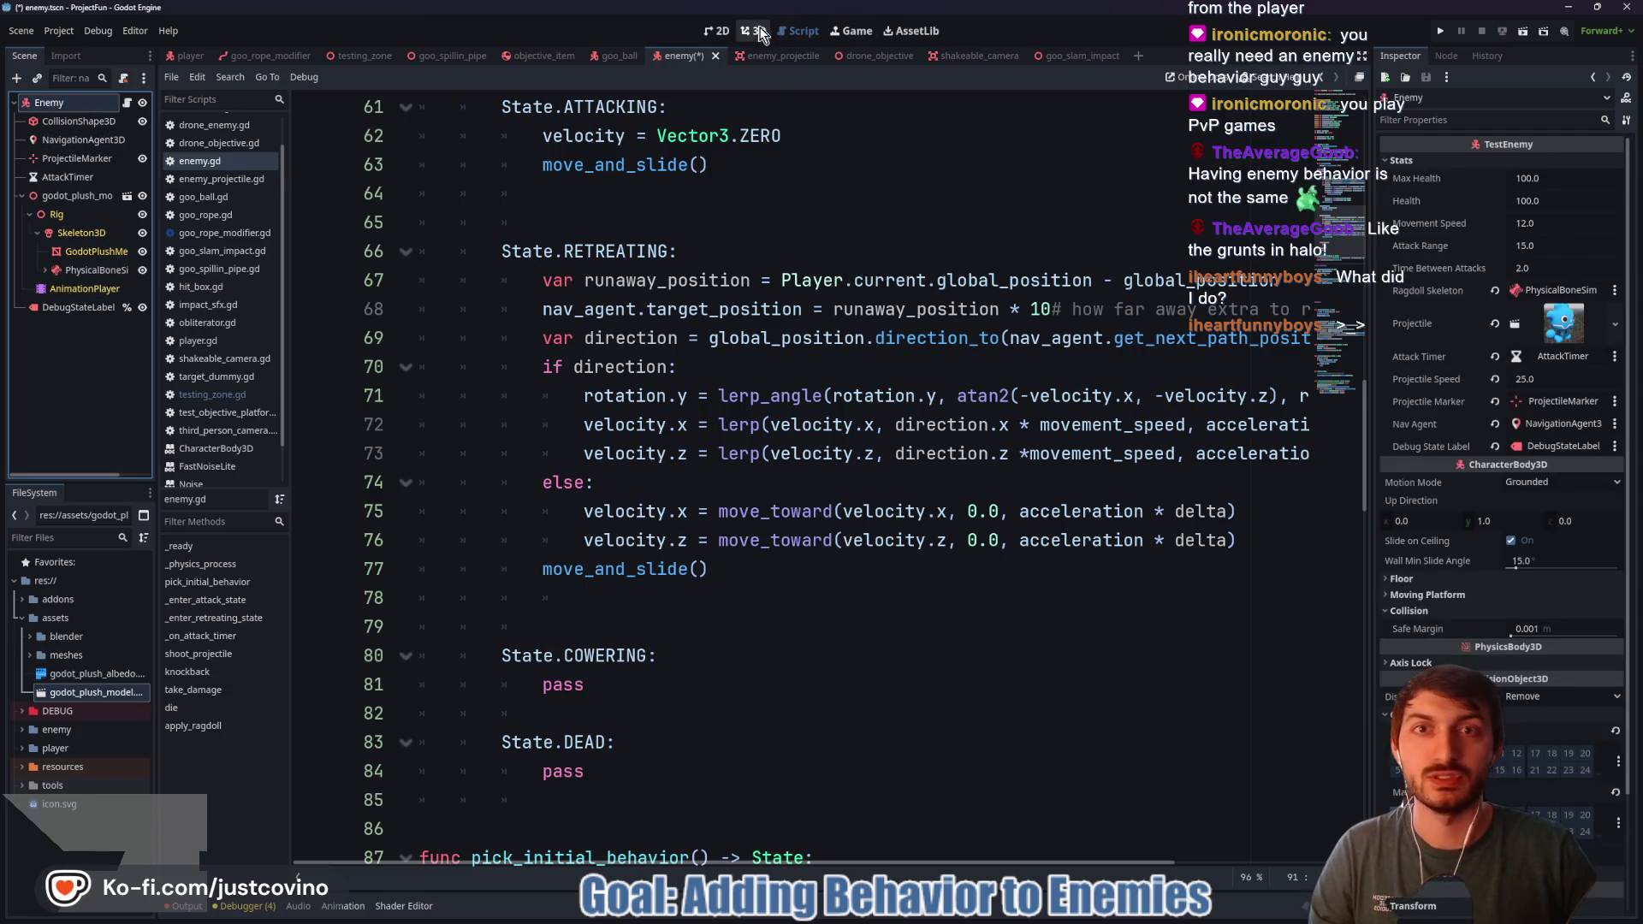
{"action": "left_click", "coordinate": [756, 31]}
{"action": "left_click", "coordinate": [69, 101]}
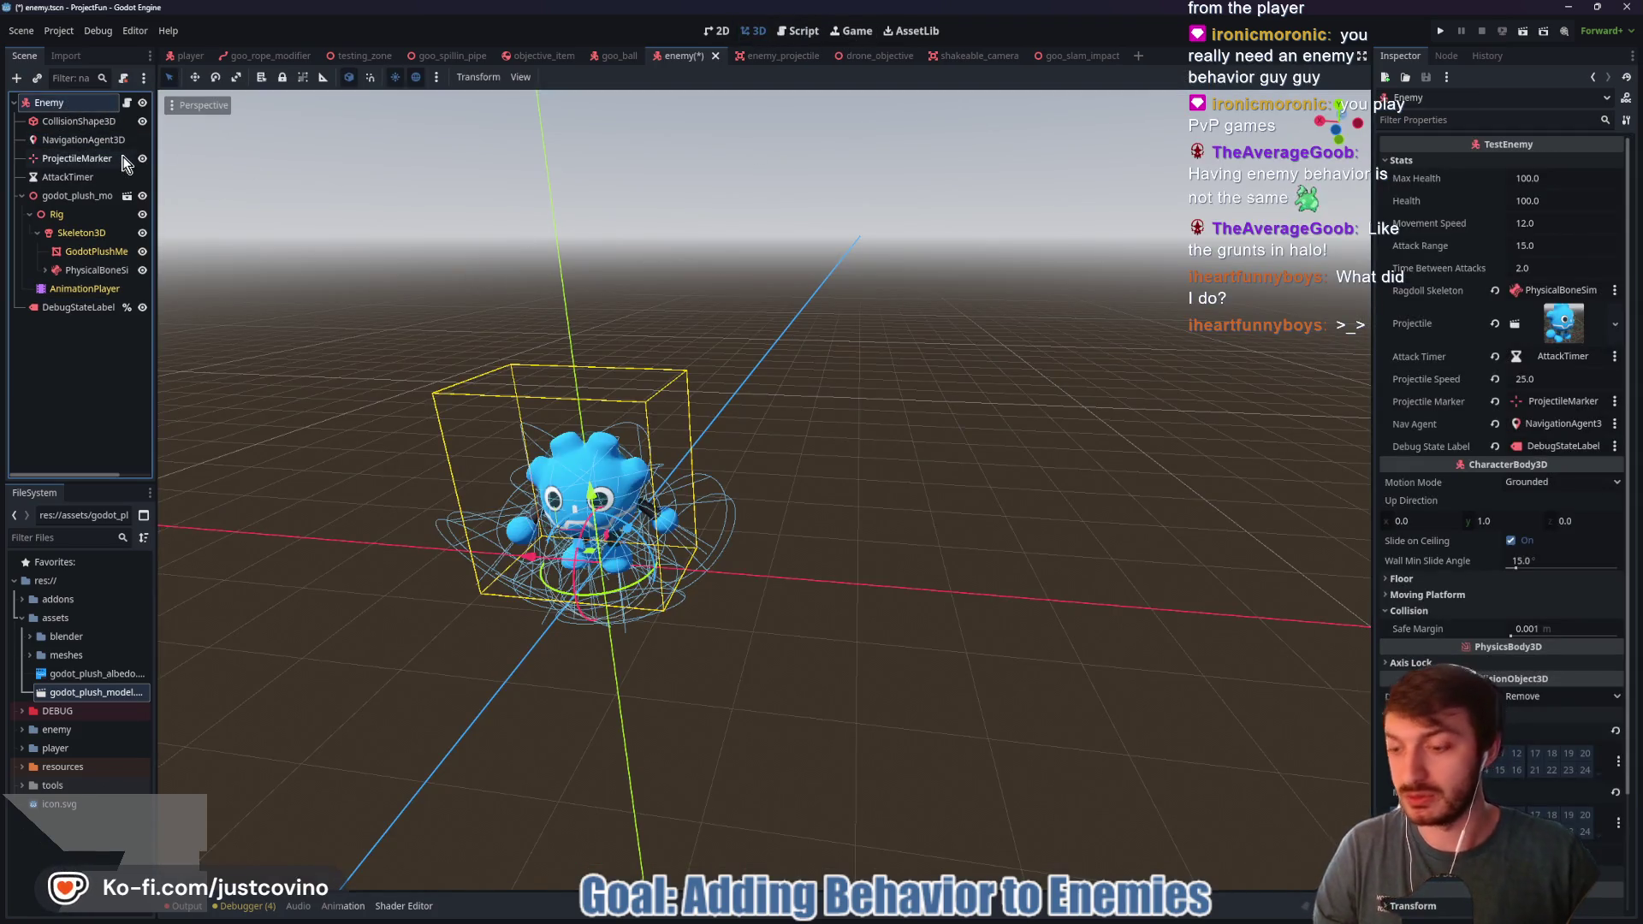
{"action": "key", "text": "ctrl+shift+a"}
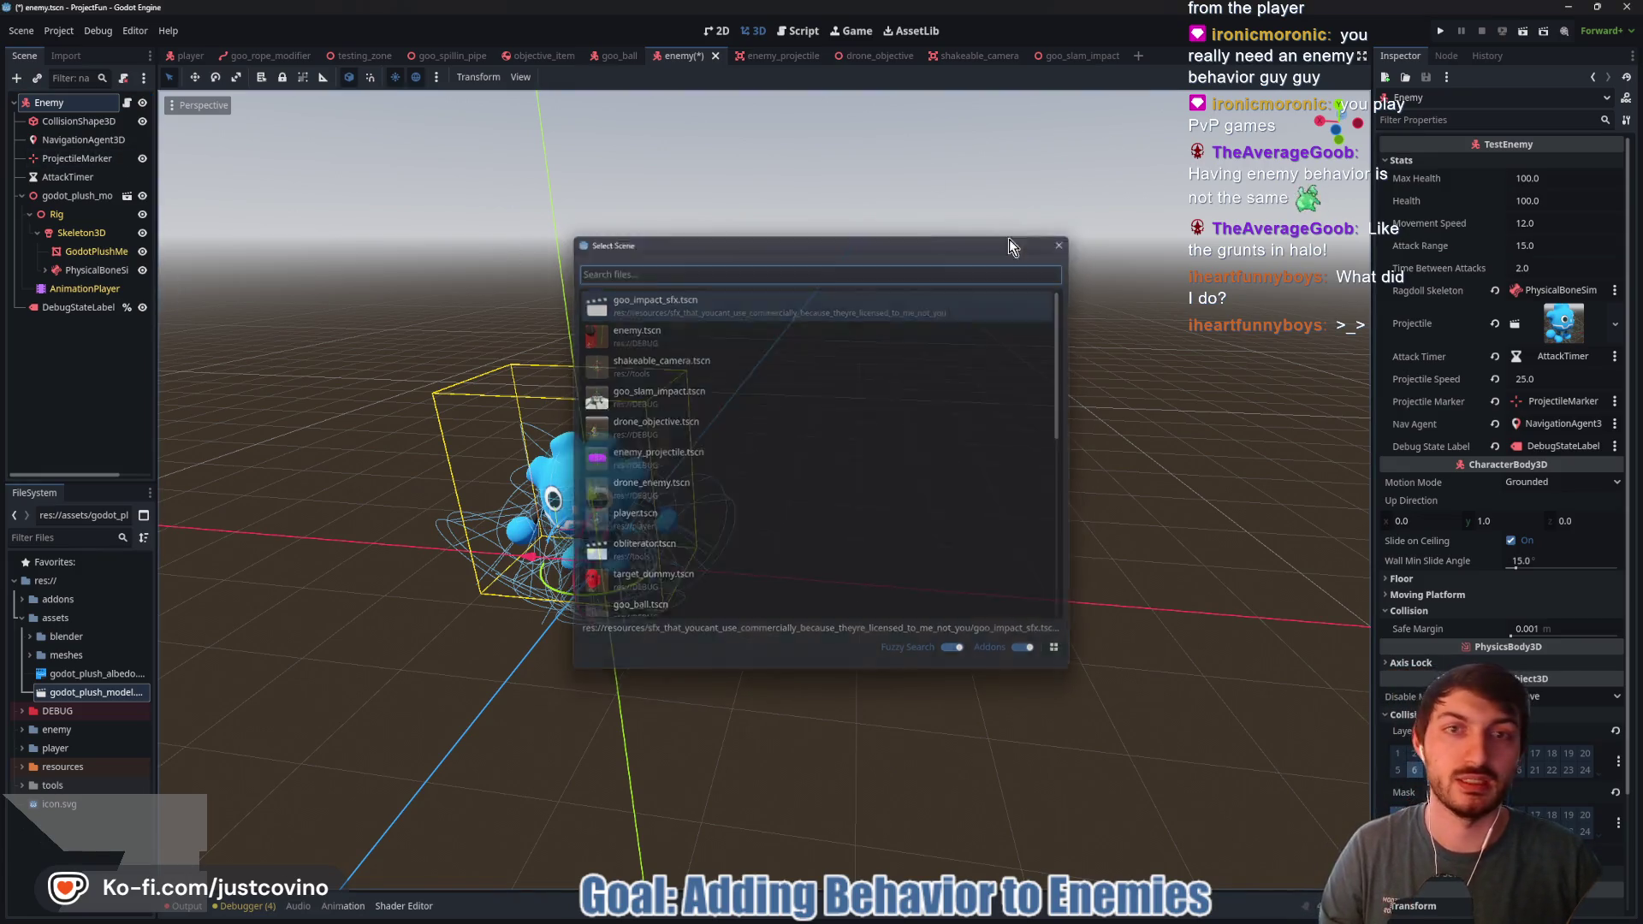
Add a RayCast3D child node under the Enemy root.
{"action": "key", "text": "Escape"}
{"action": "key", "text": "ctrl+a"}
{"action": "type", "text": "raycast3d"}
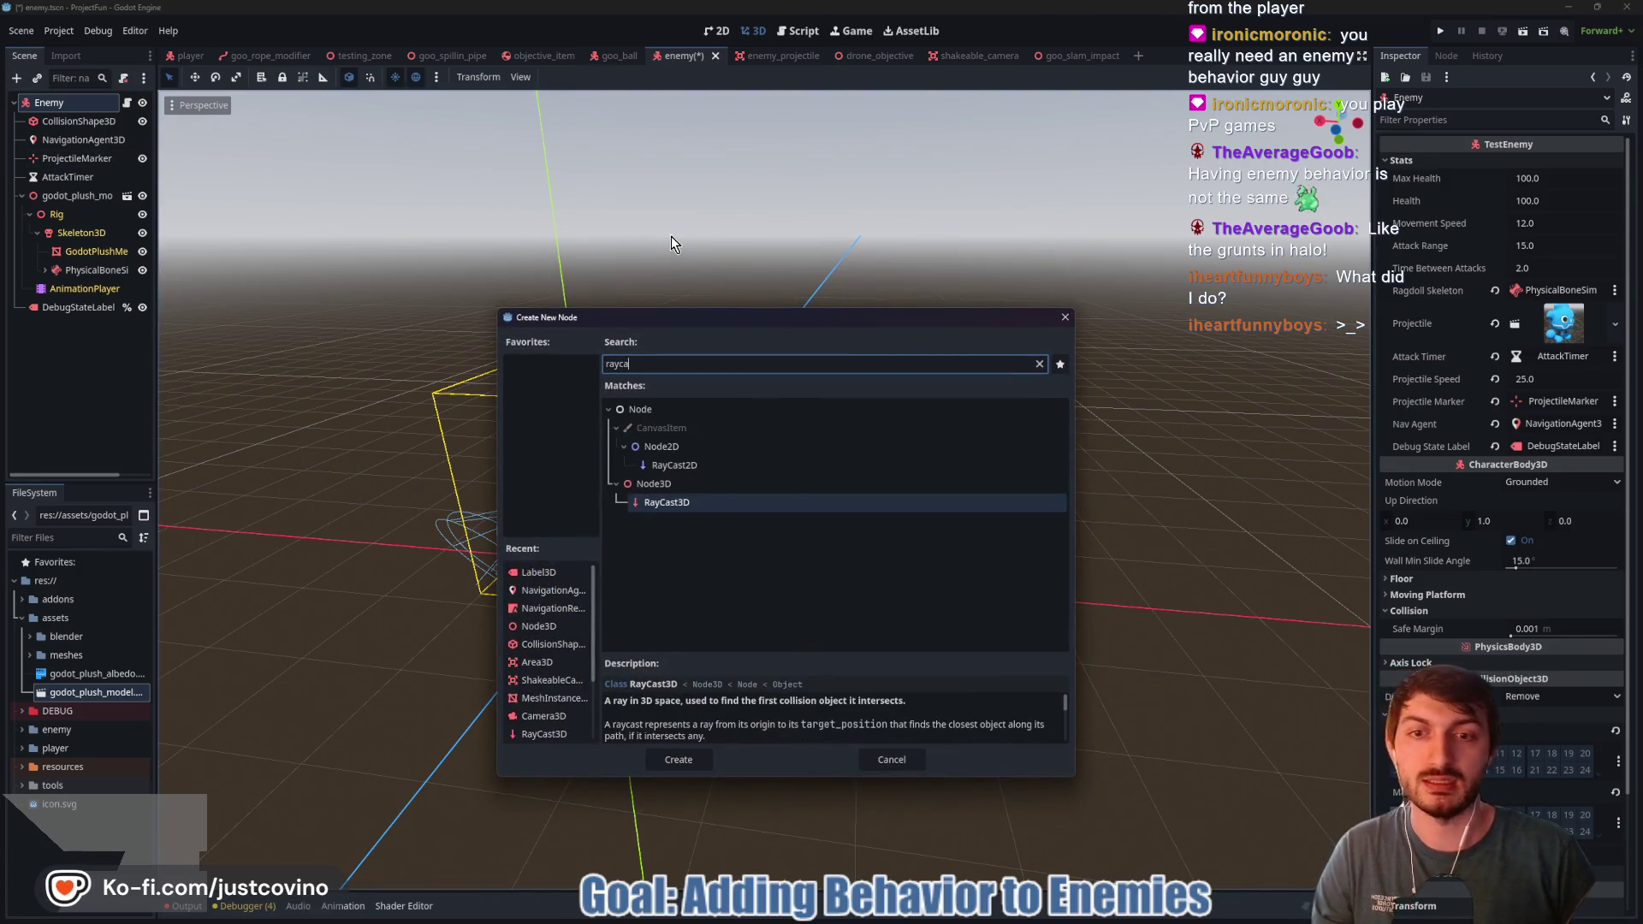
{"action": "key", "text": "Return"}
Rename the new RayCast3D node to WallDetector and return to enemy.gd.
{"action": "left_click", "coordinate": [106, 328]}
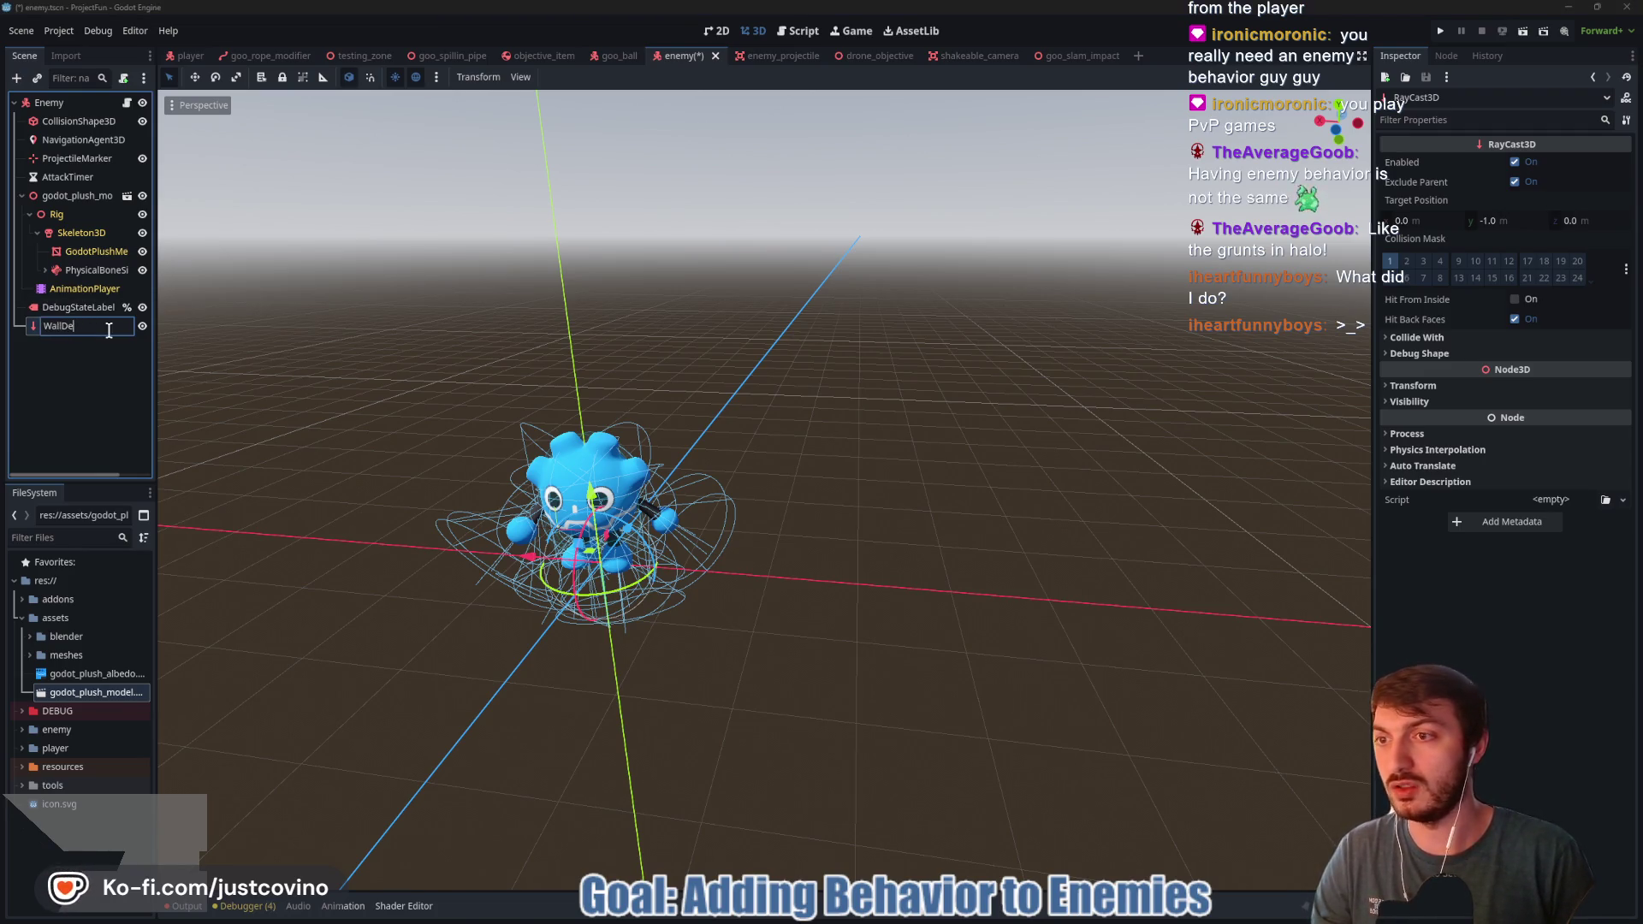
{"action": "type", "text": "tor"}
{"action": "key", "text": "Return"}
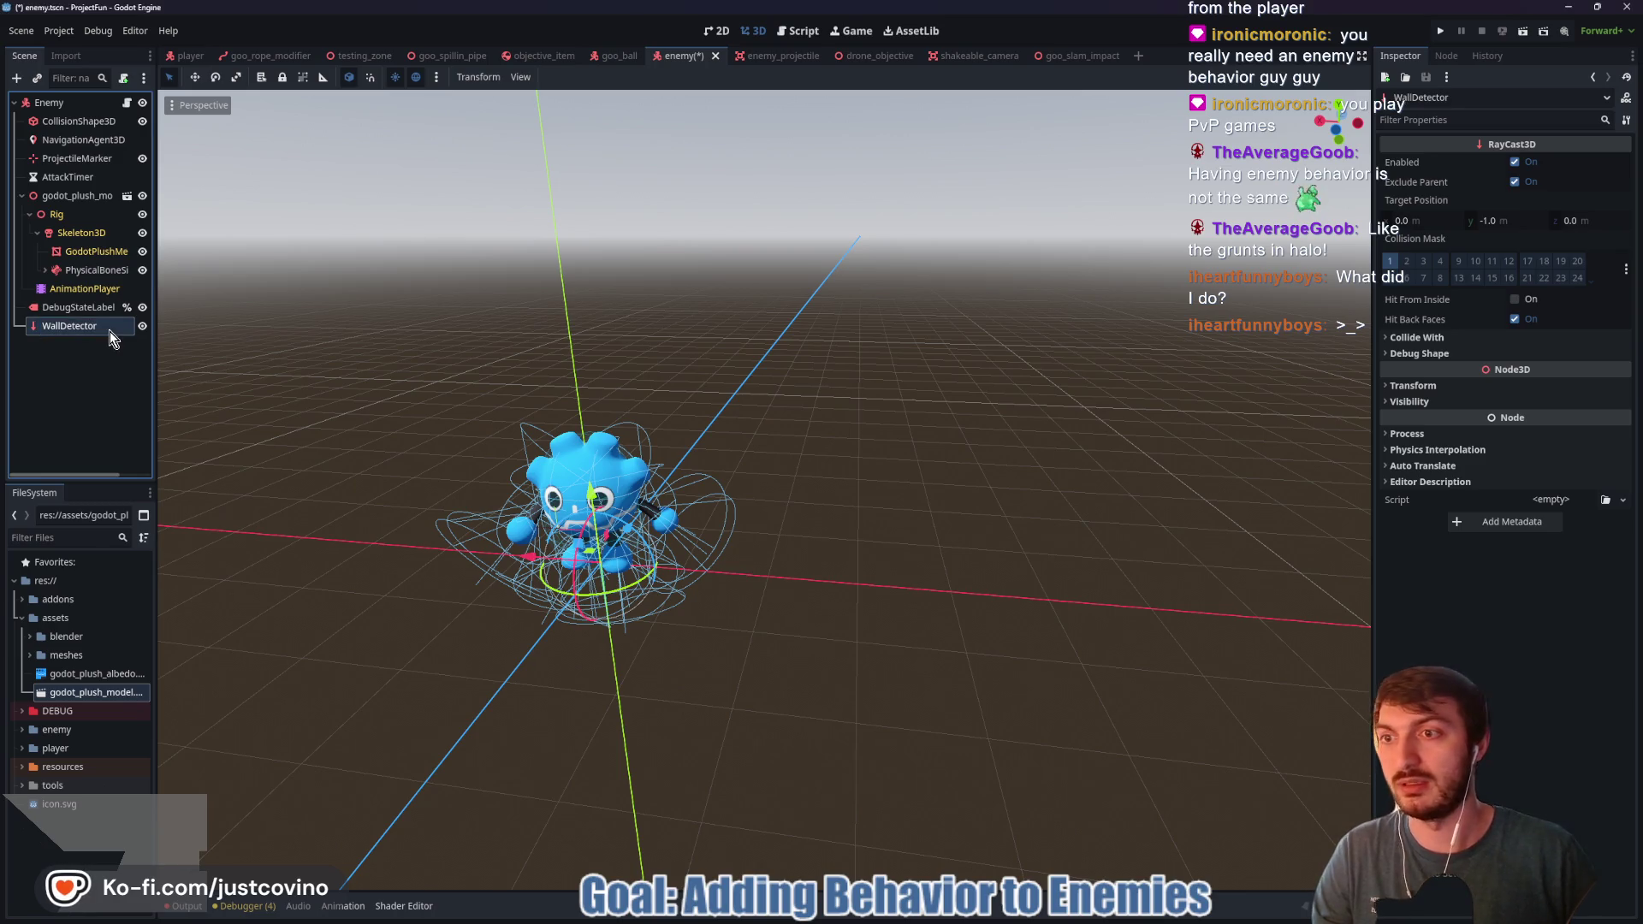
{"action": "left_click", "coordinate": [127, 102]}
{"action": "scroll", "coordinate": [635, 359], "scroll_direction": "up", "scroll_amount": 15}
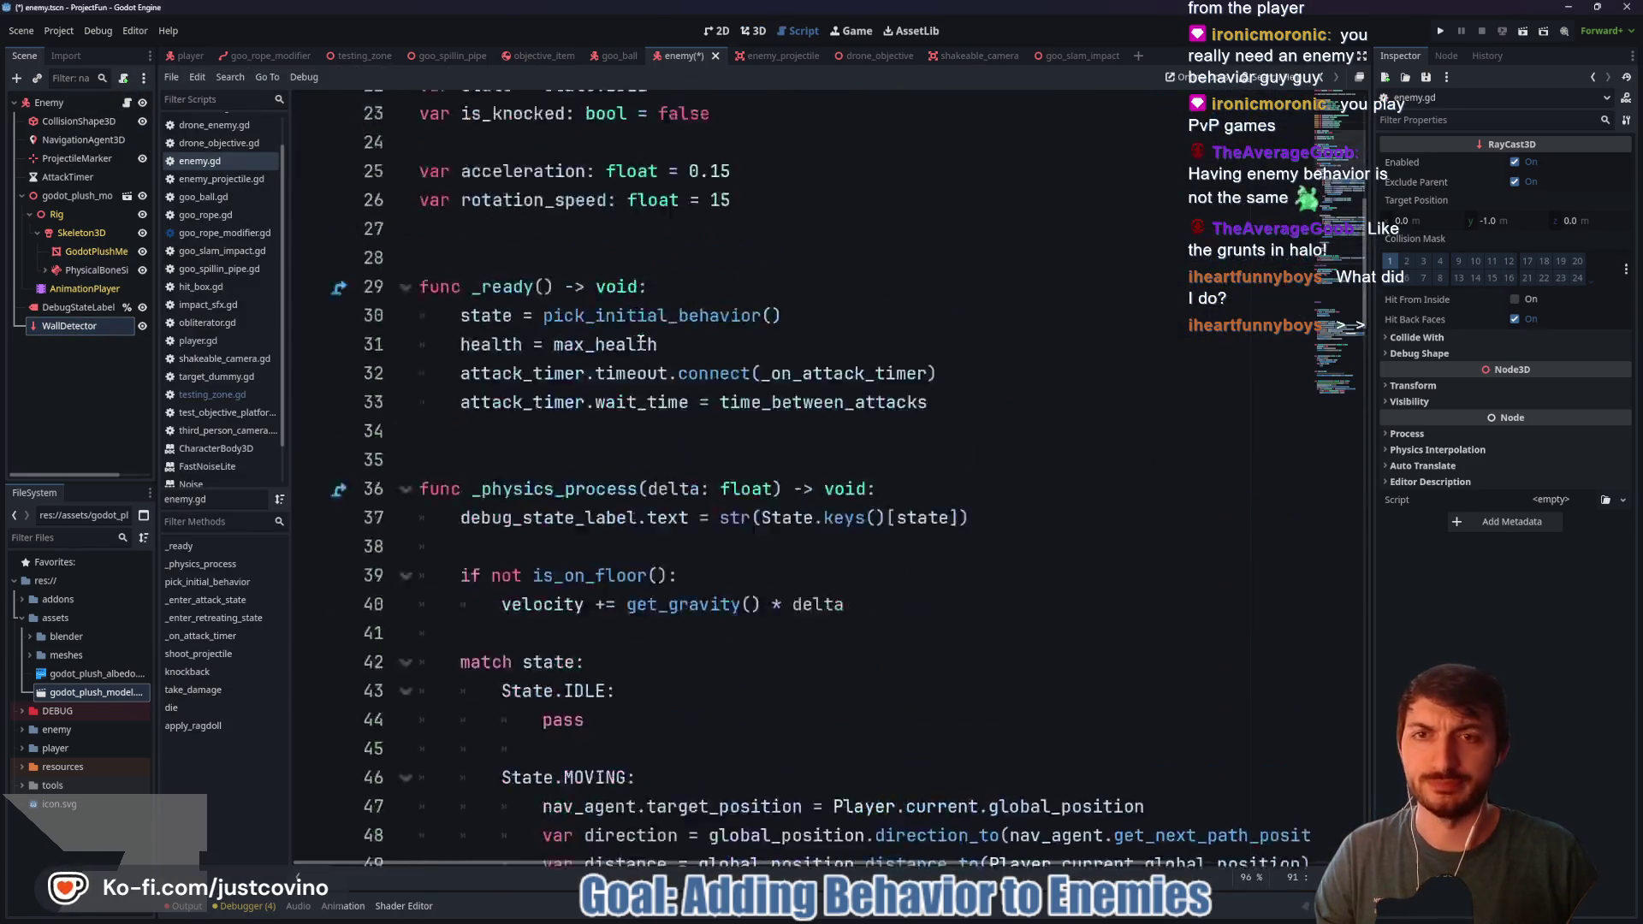
{"action": "left_click", "coordinate": [1014, 378]}
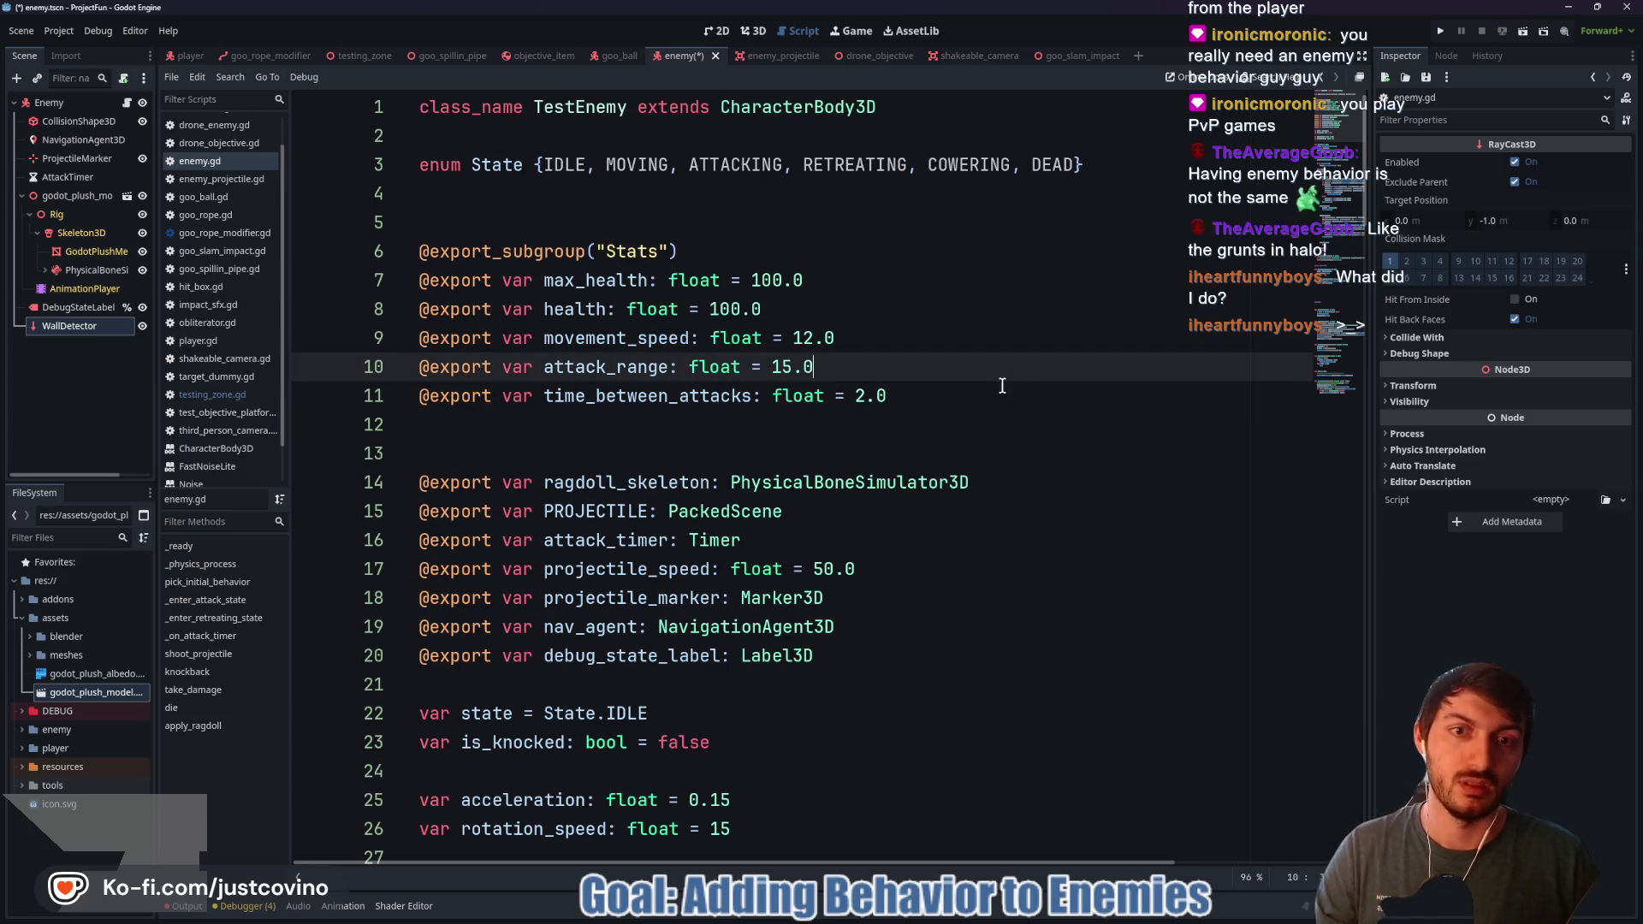
{"action": "left_click", "coordinate": [967, 387]}
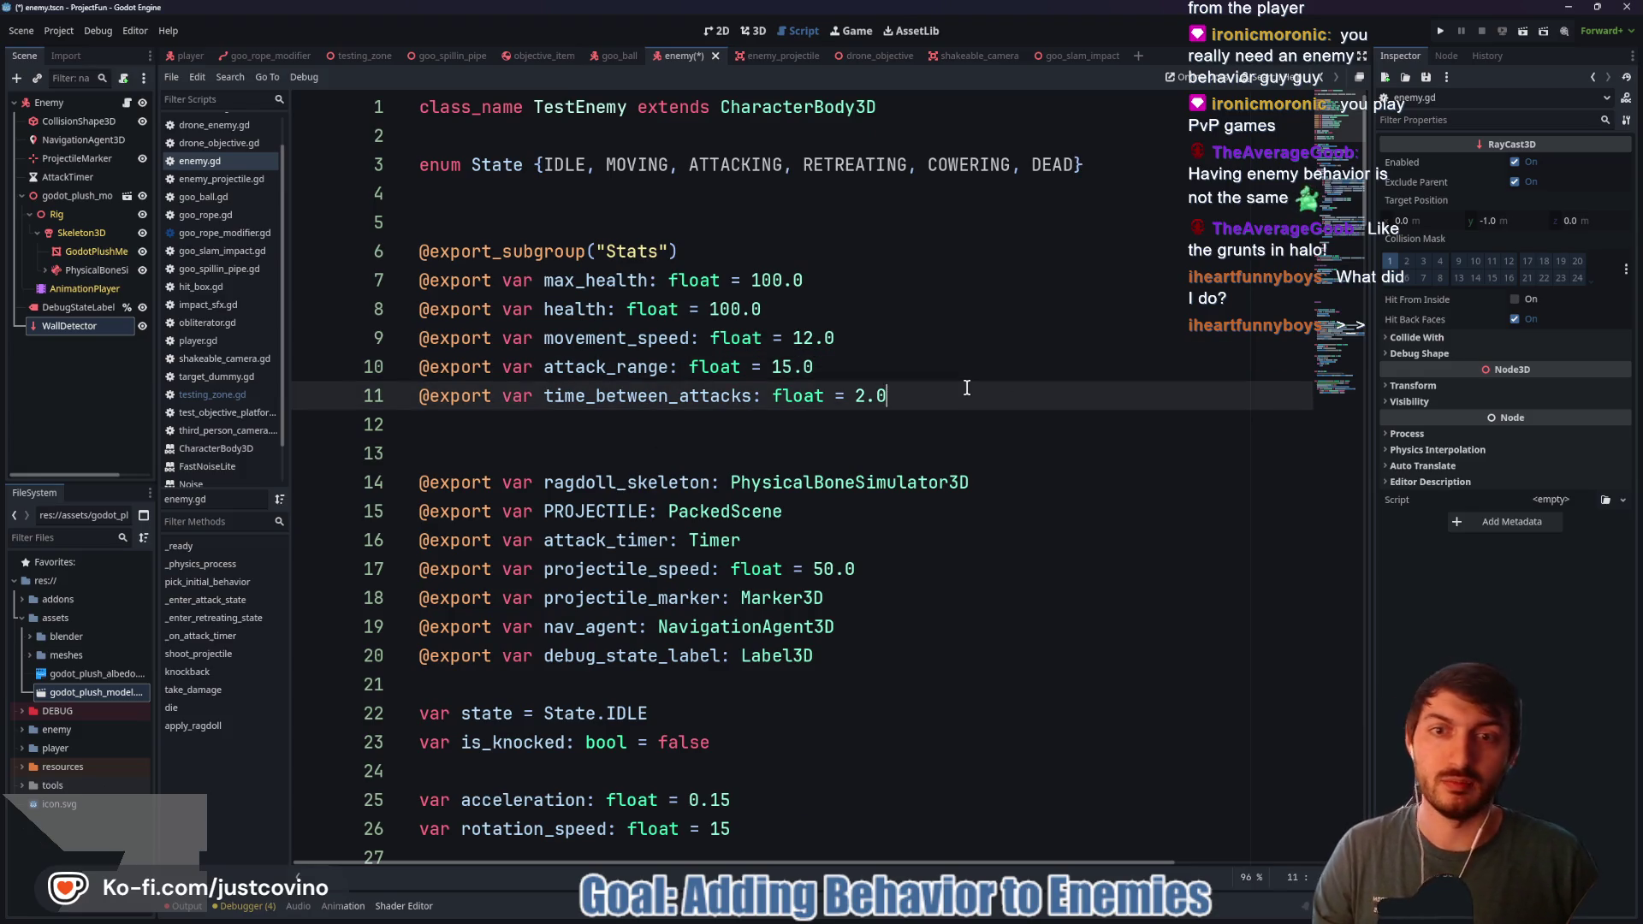
{"action": "left_click", "coordinate": [698, 446]}
{"action": "type", "text": "@exopr"}
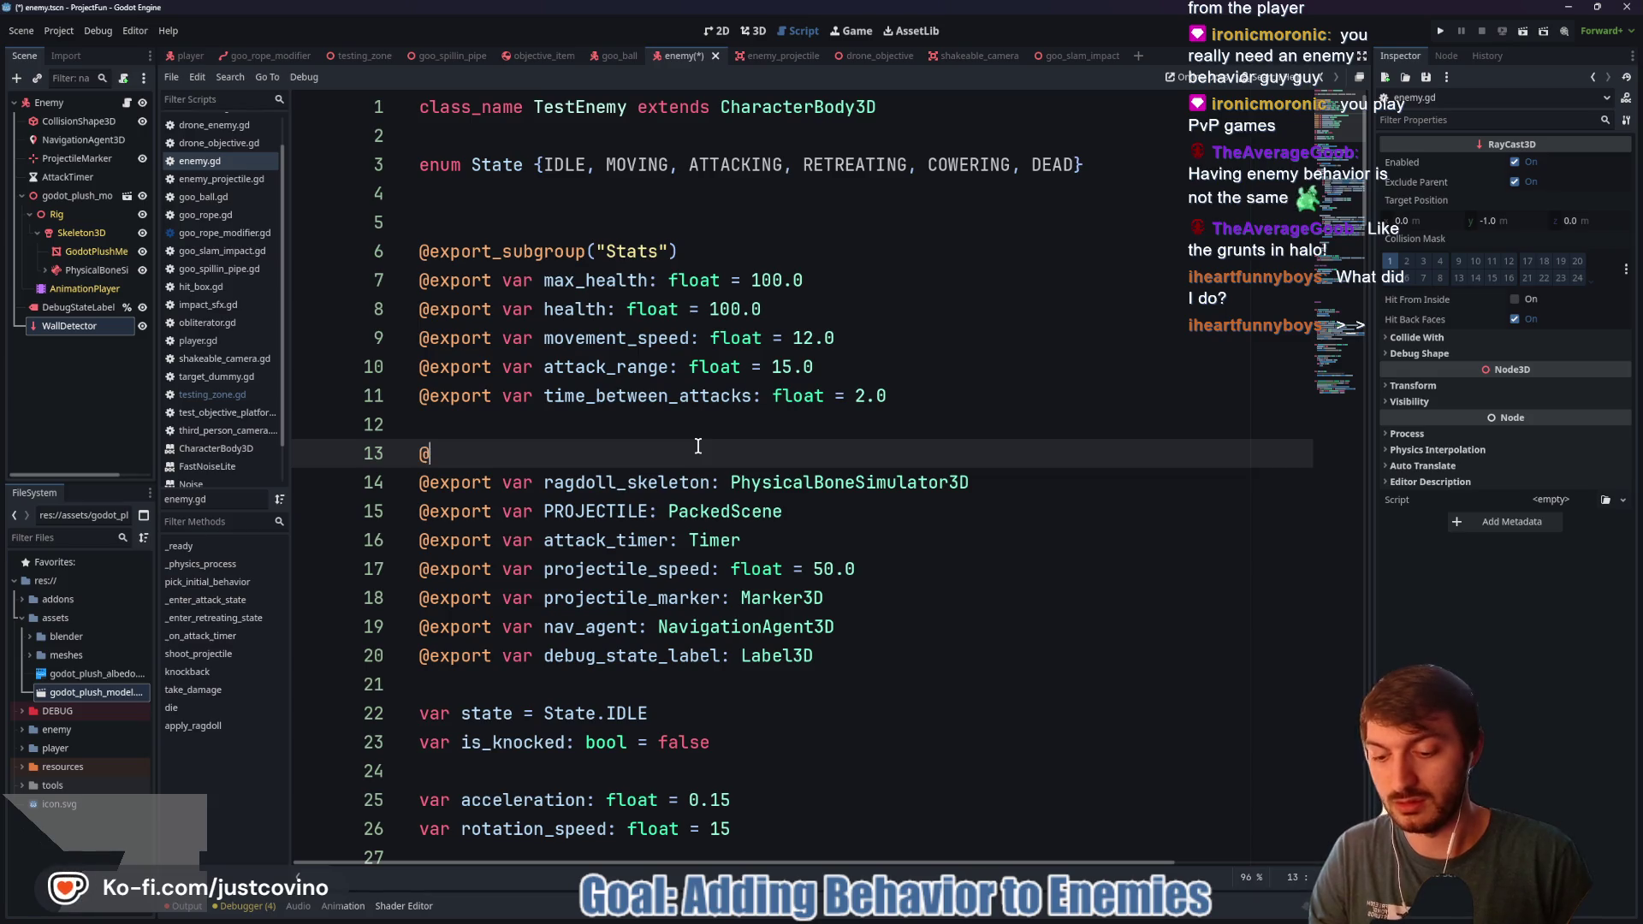
{"action": "key", "text": "BackSpace"}
{"action": "key", "text": "BackSpace"}
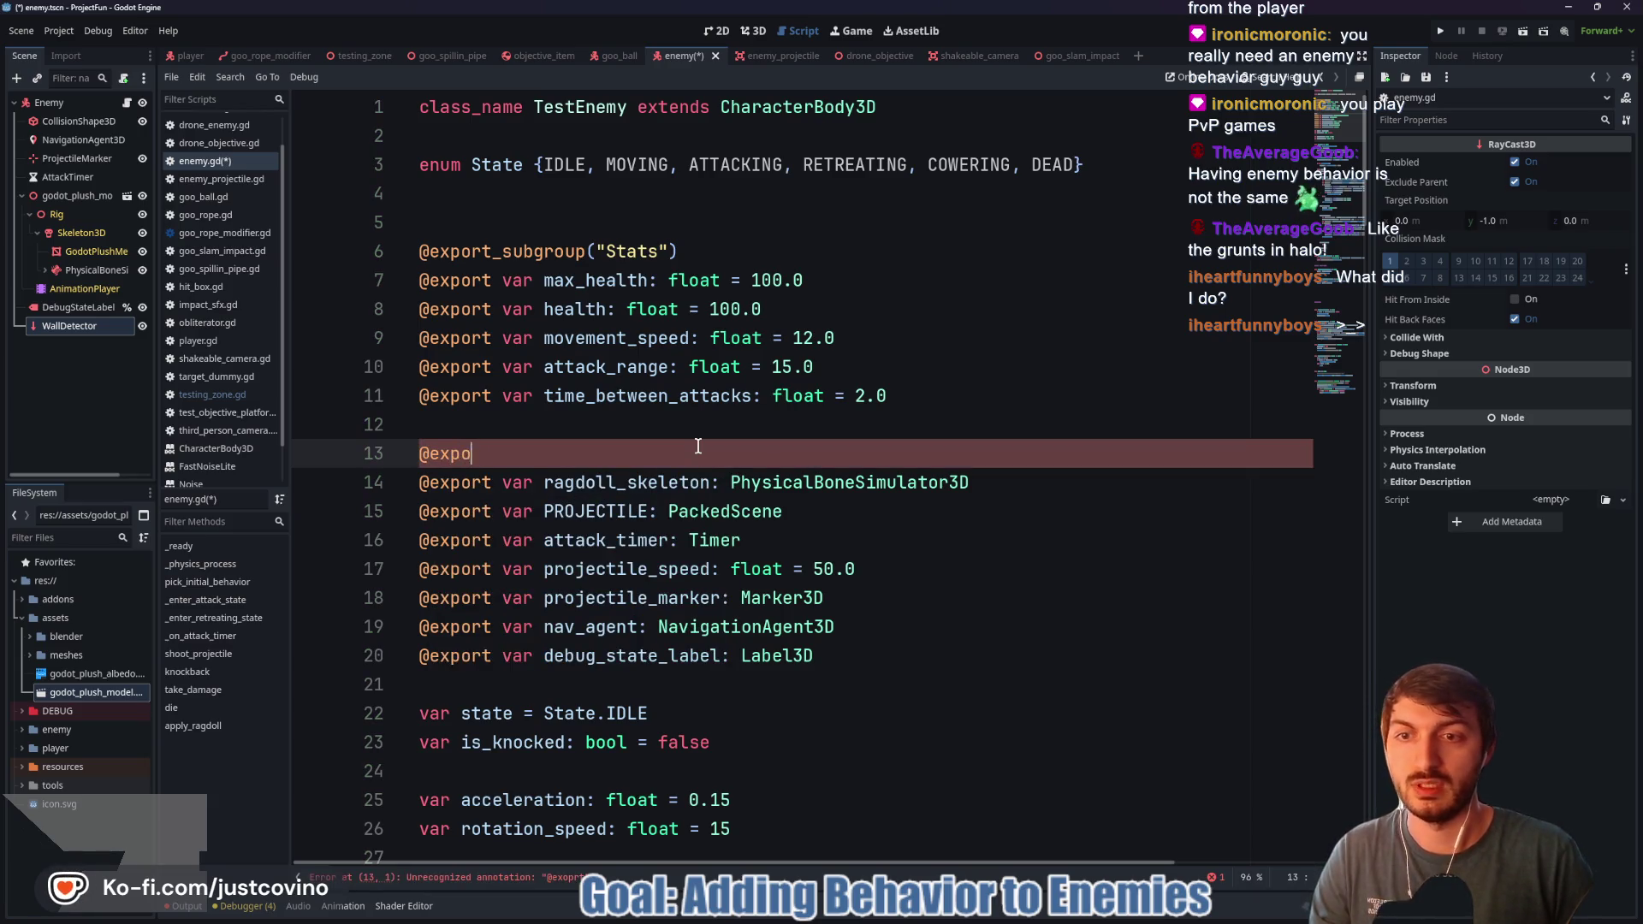
{"action": "type", "text": "ort_sub"}
{"action": "key", "text": "Return"}
{"action": "type", "text": "\"Nodes"}
{"action": "left_click", "coordinate": [866, 669]}
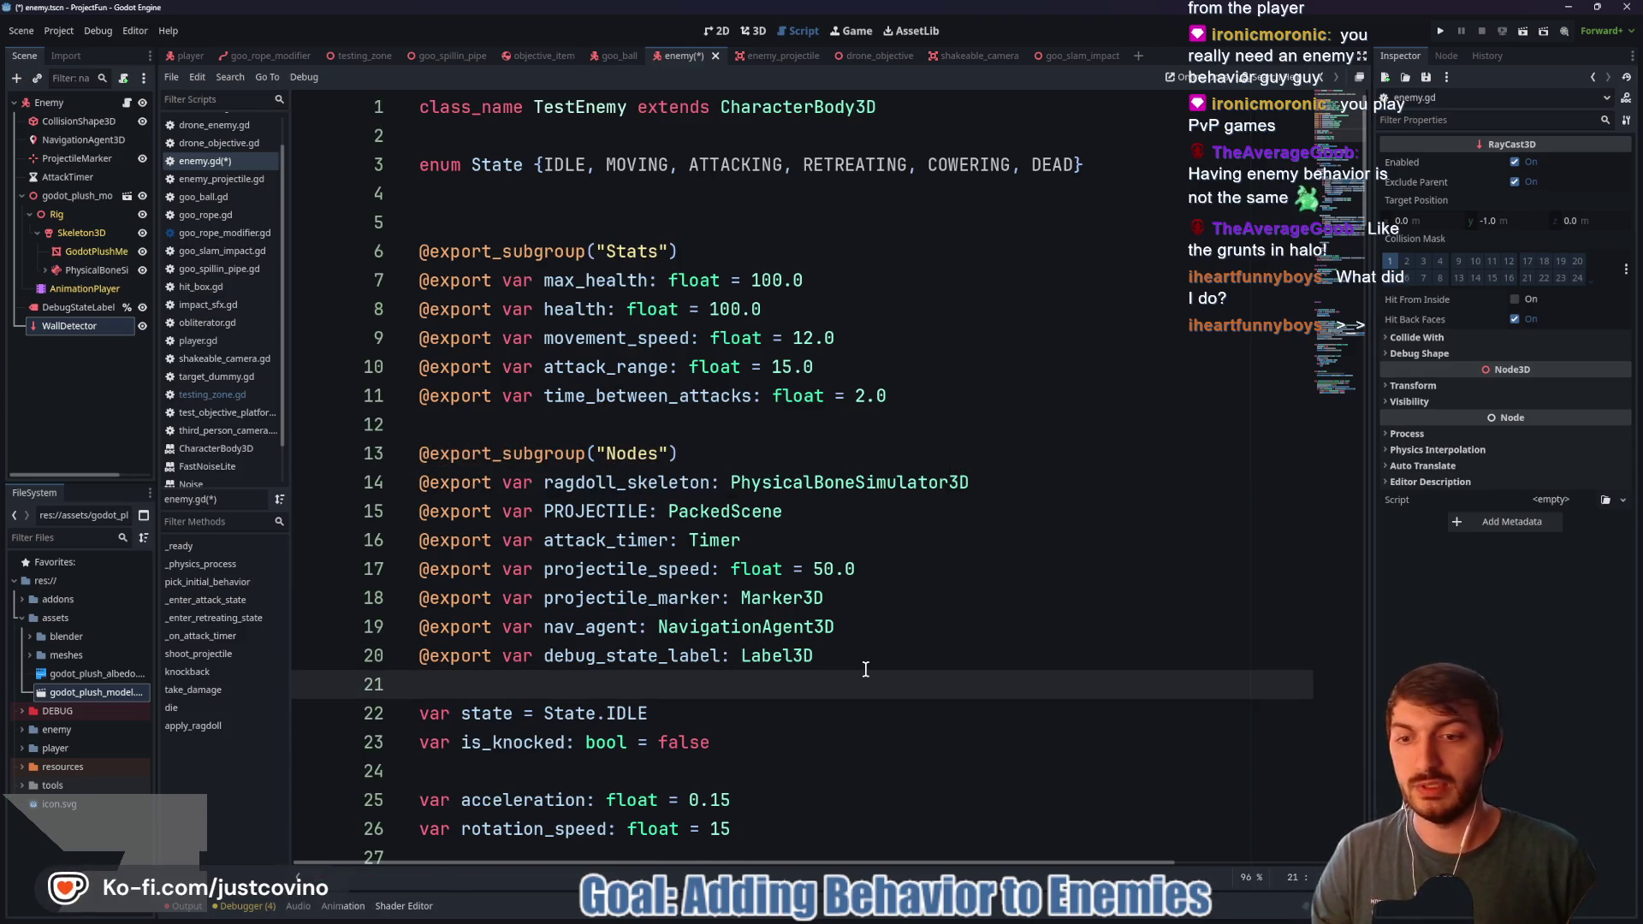
{"action": "key", "text": "Return"}
{"action": "key", "text": "Up"}
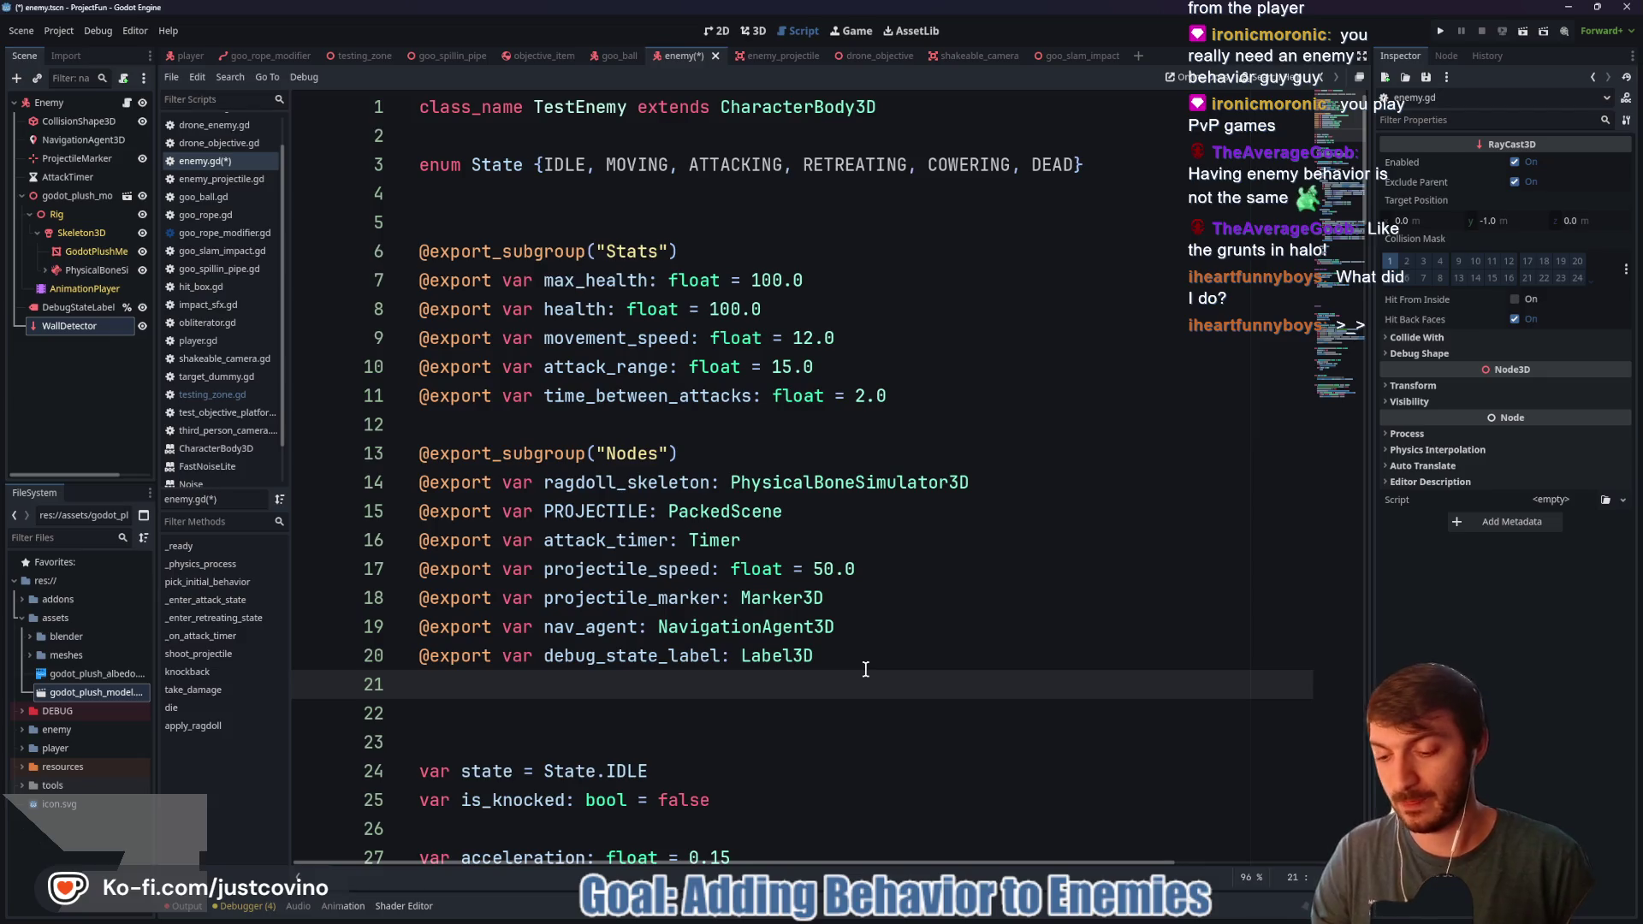
{"action": "type", "text": "@export"}
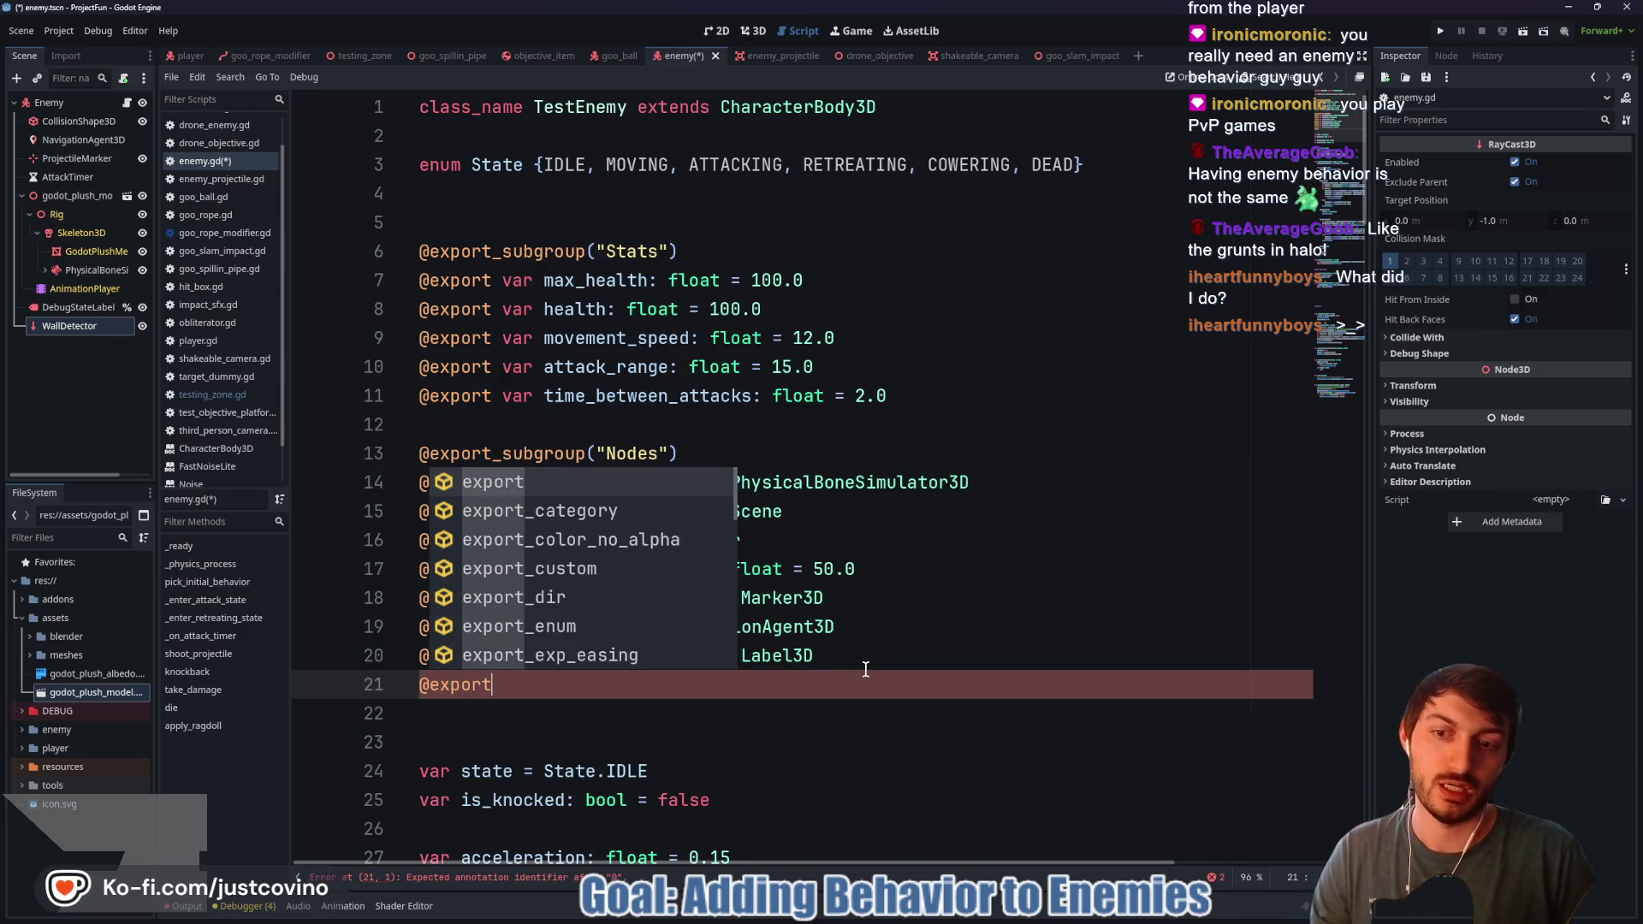
{"action": "type", "text": " var wall_detector"}
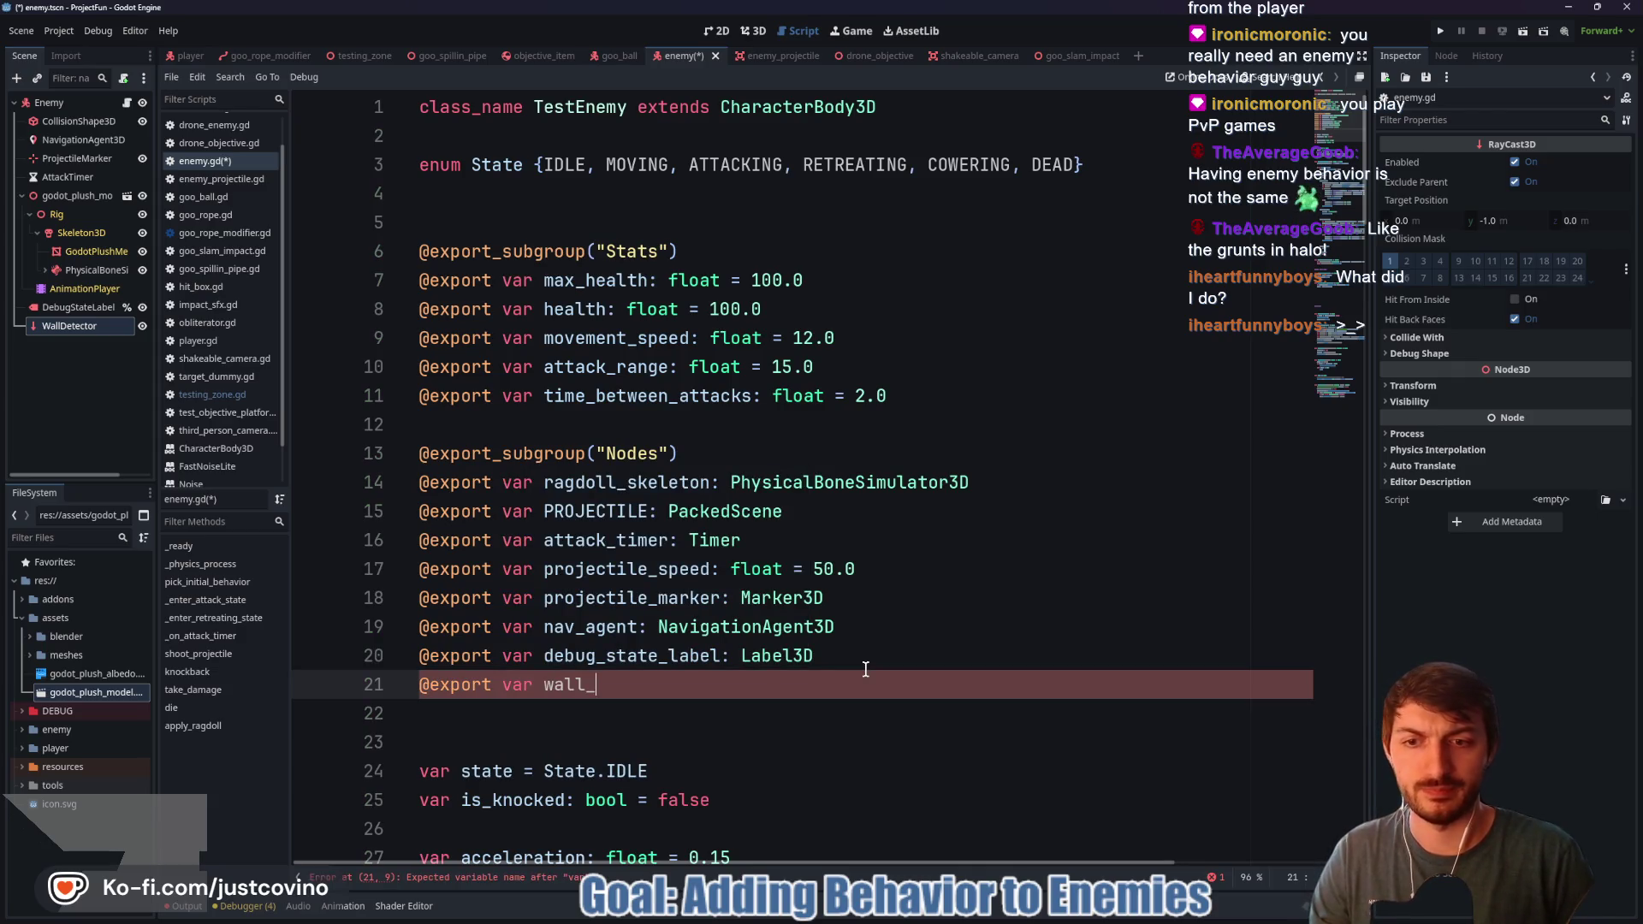
{"action": "type", "text": ": Ray"}
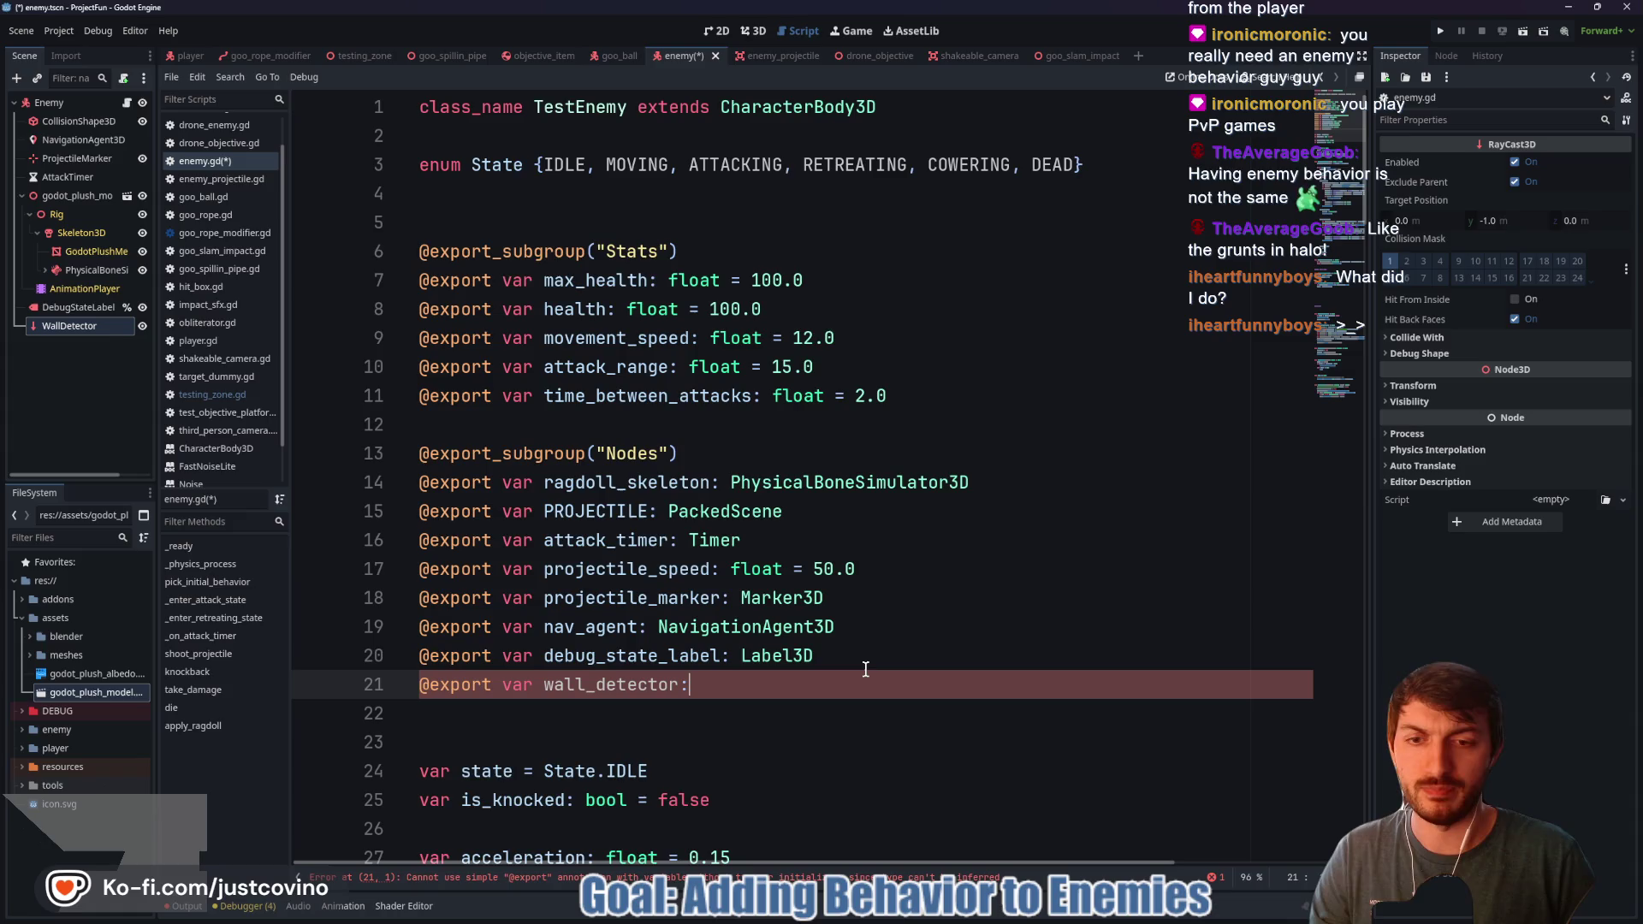
{"action": "type", "text": "Cast"}
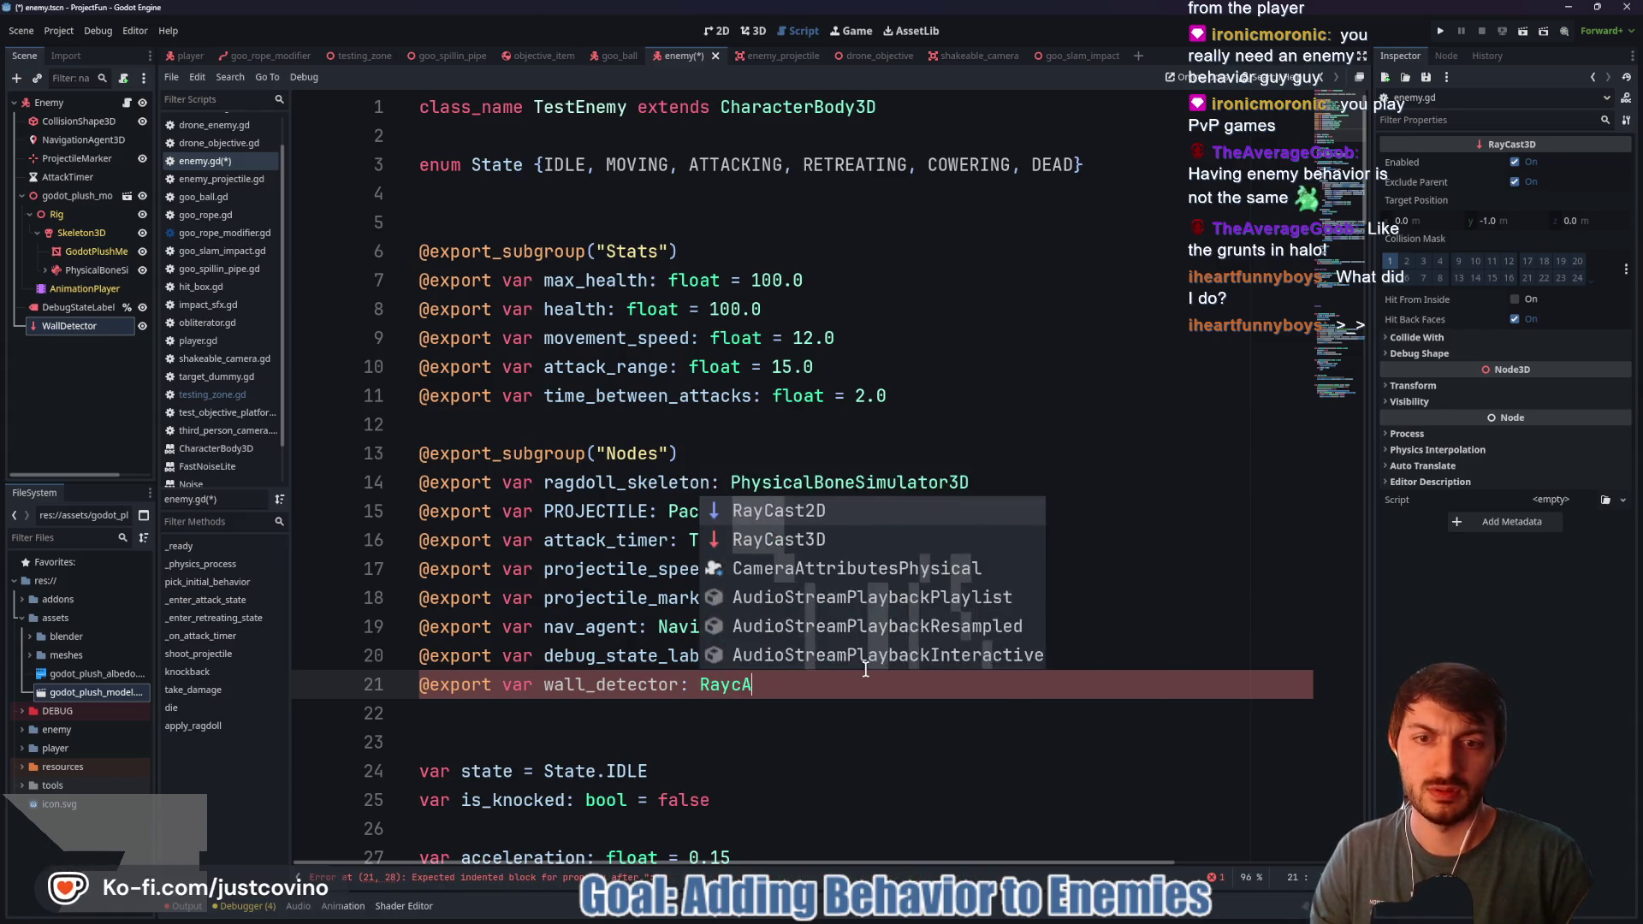
{"action": "key", "text": "Down"}
{"action": "key", "text": "Return"}
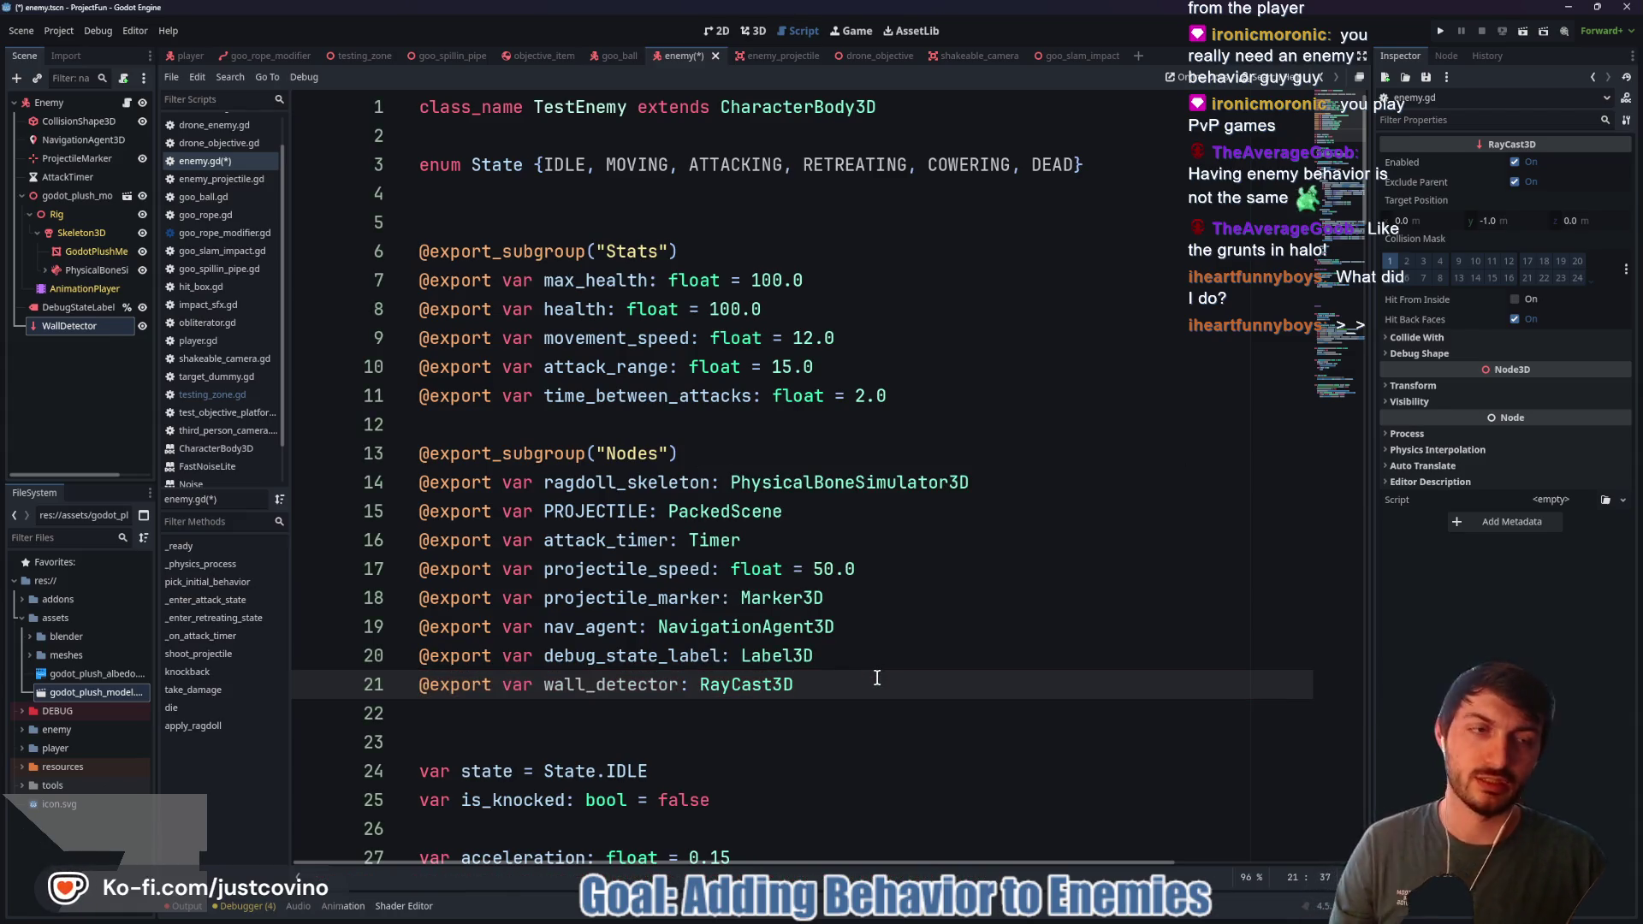
{"action": "key", "text": "ctrl+s"}
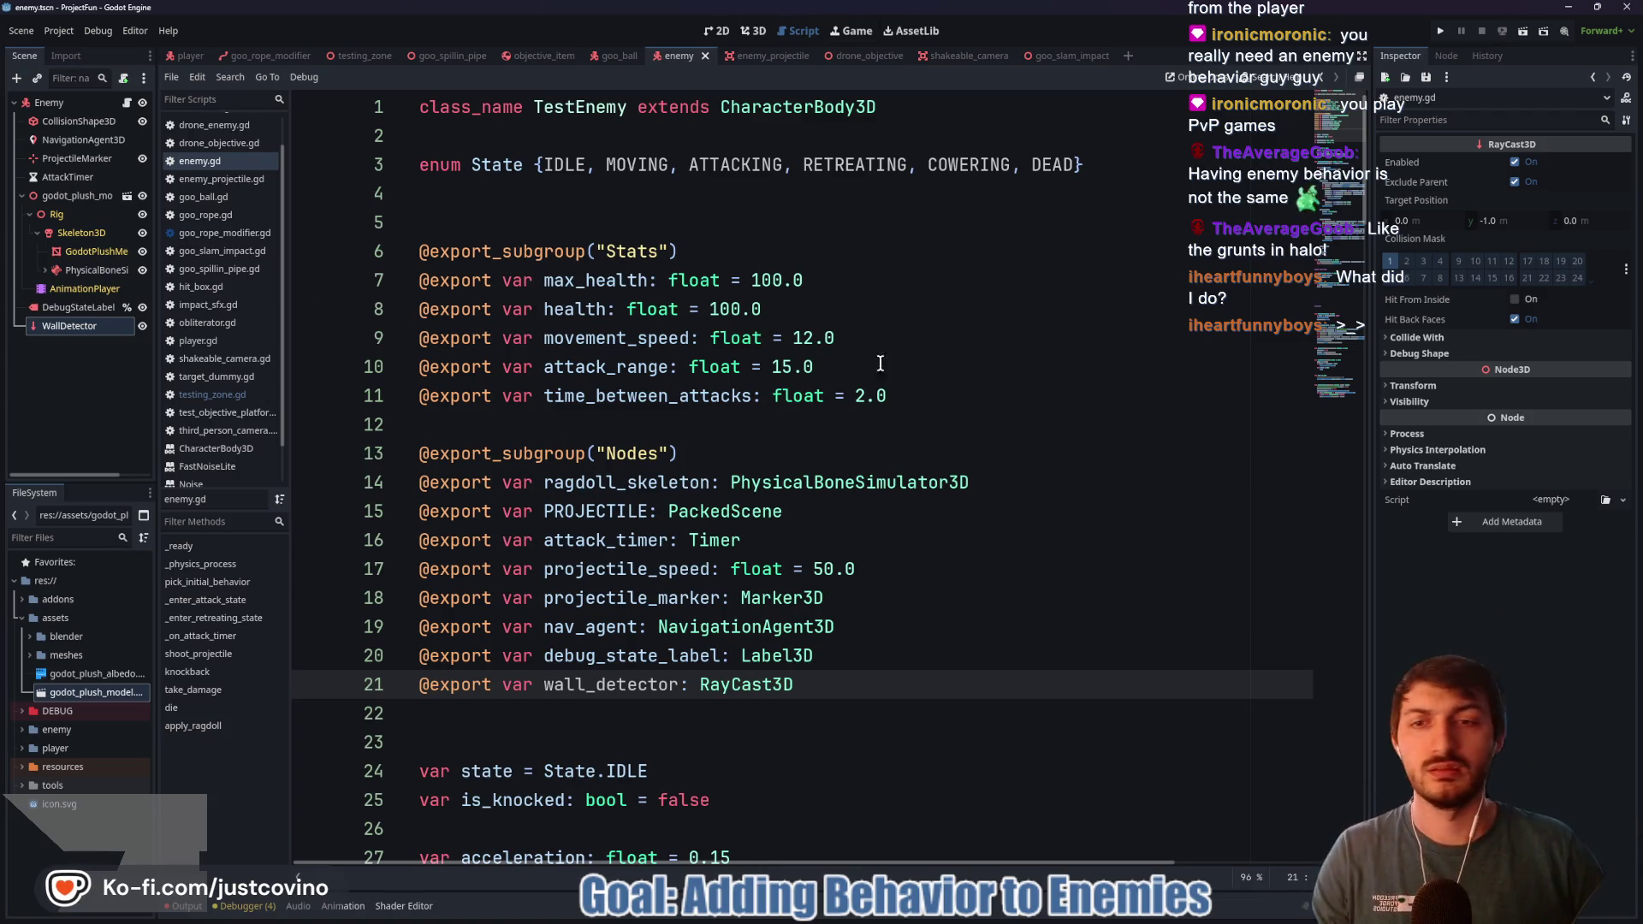
{"action": "left_click", "coordinate": [640, 423]}
{"action": "key", "text": "Return"}
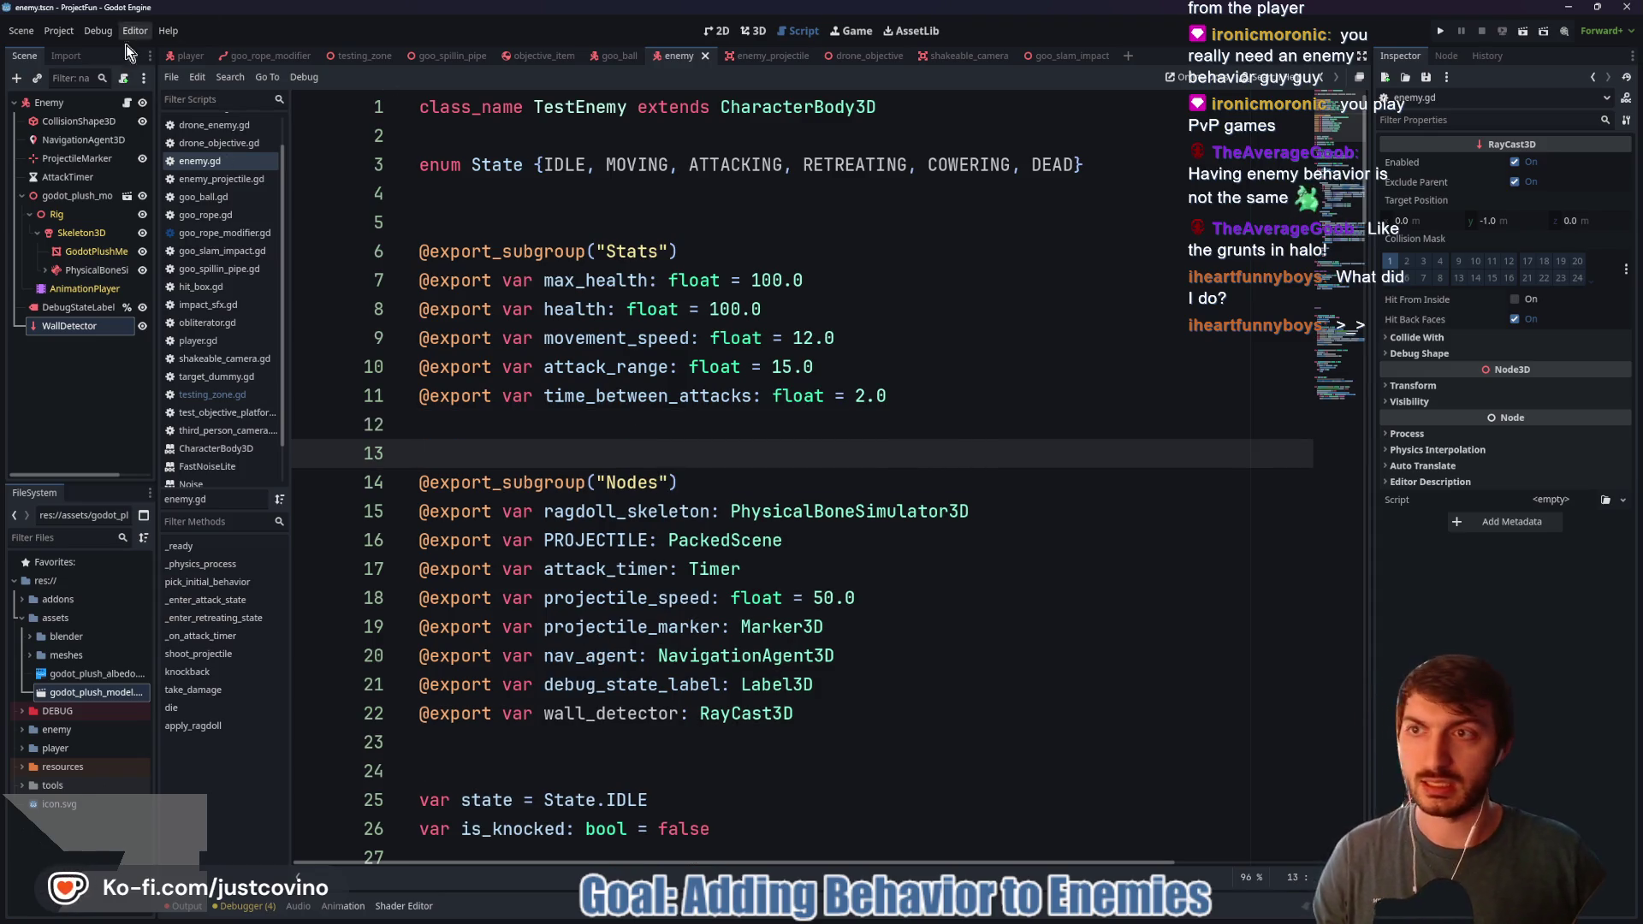
Assign the WallDetector node to the Enemy's Wall Detector export in the Inspector.
{"action": "left_click", "coordinate": [48, 102]}
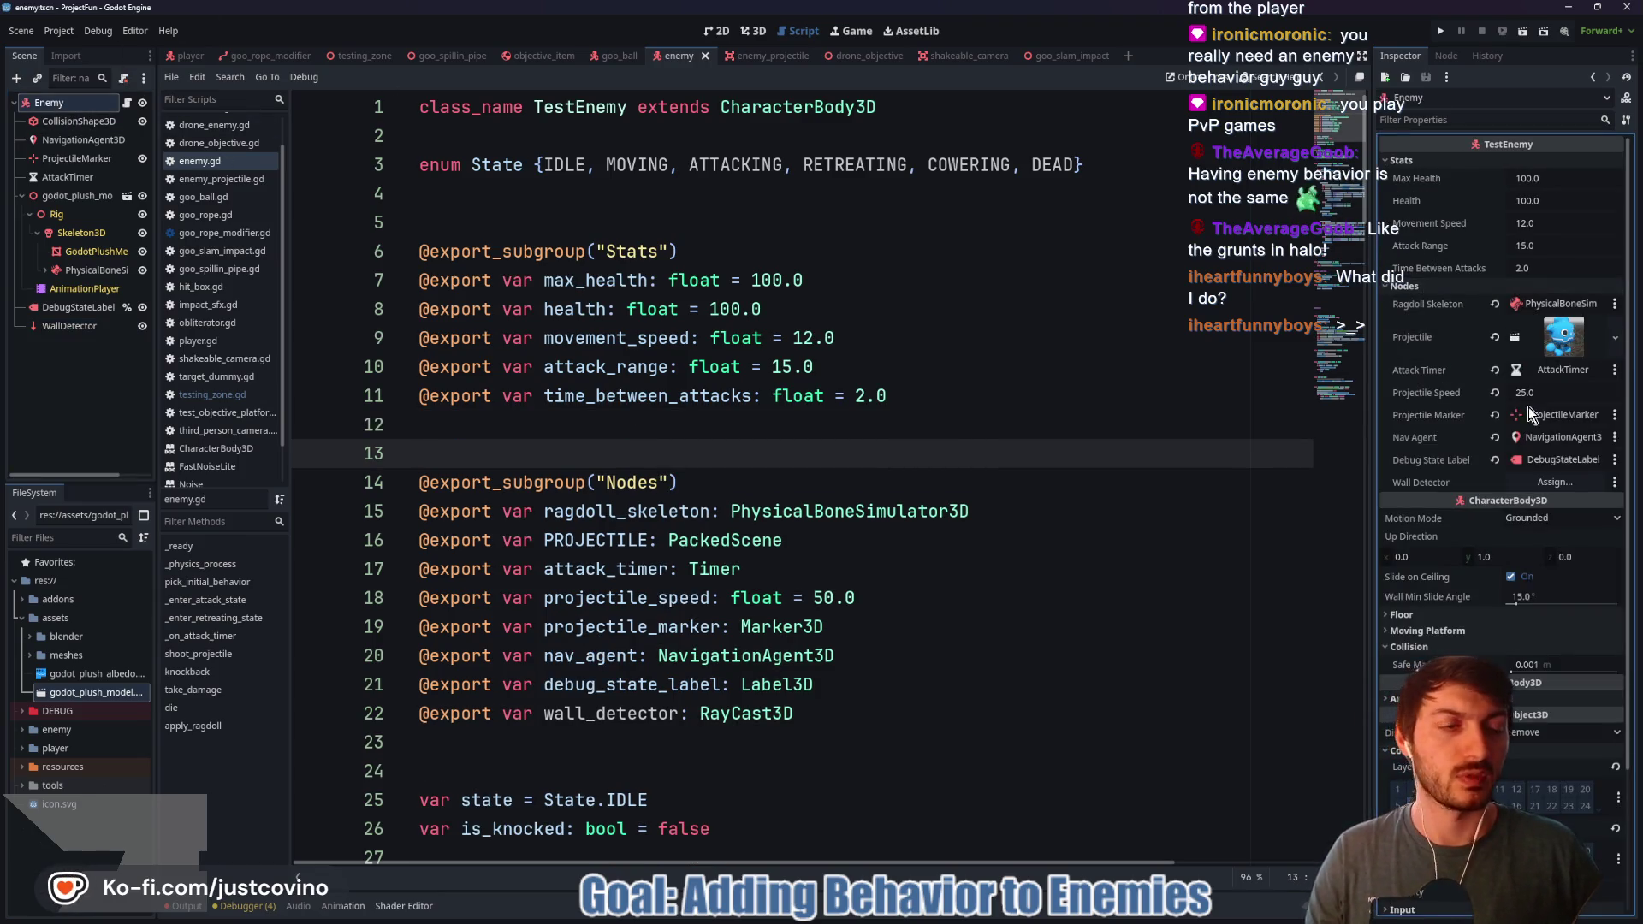
{"action": "left_click", "coordinate": [1555, 482]}
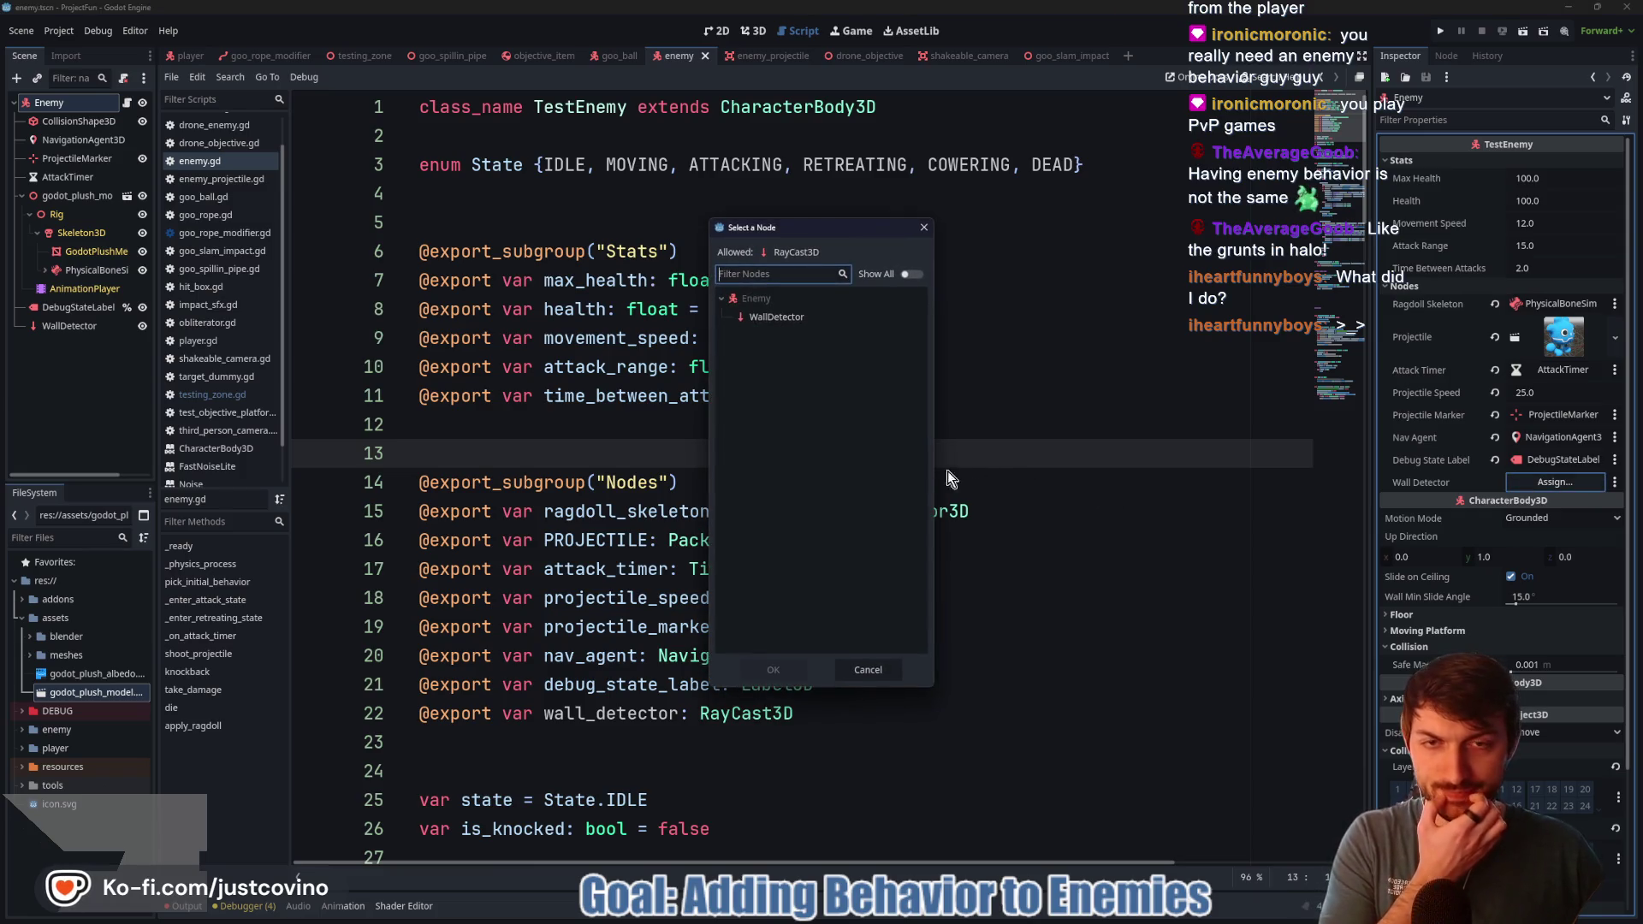
{"action": "left_click", "coordinate": [776, 317]}
{"action": "left_click", "coordinate": [773, 669]}
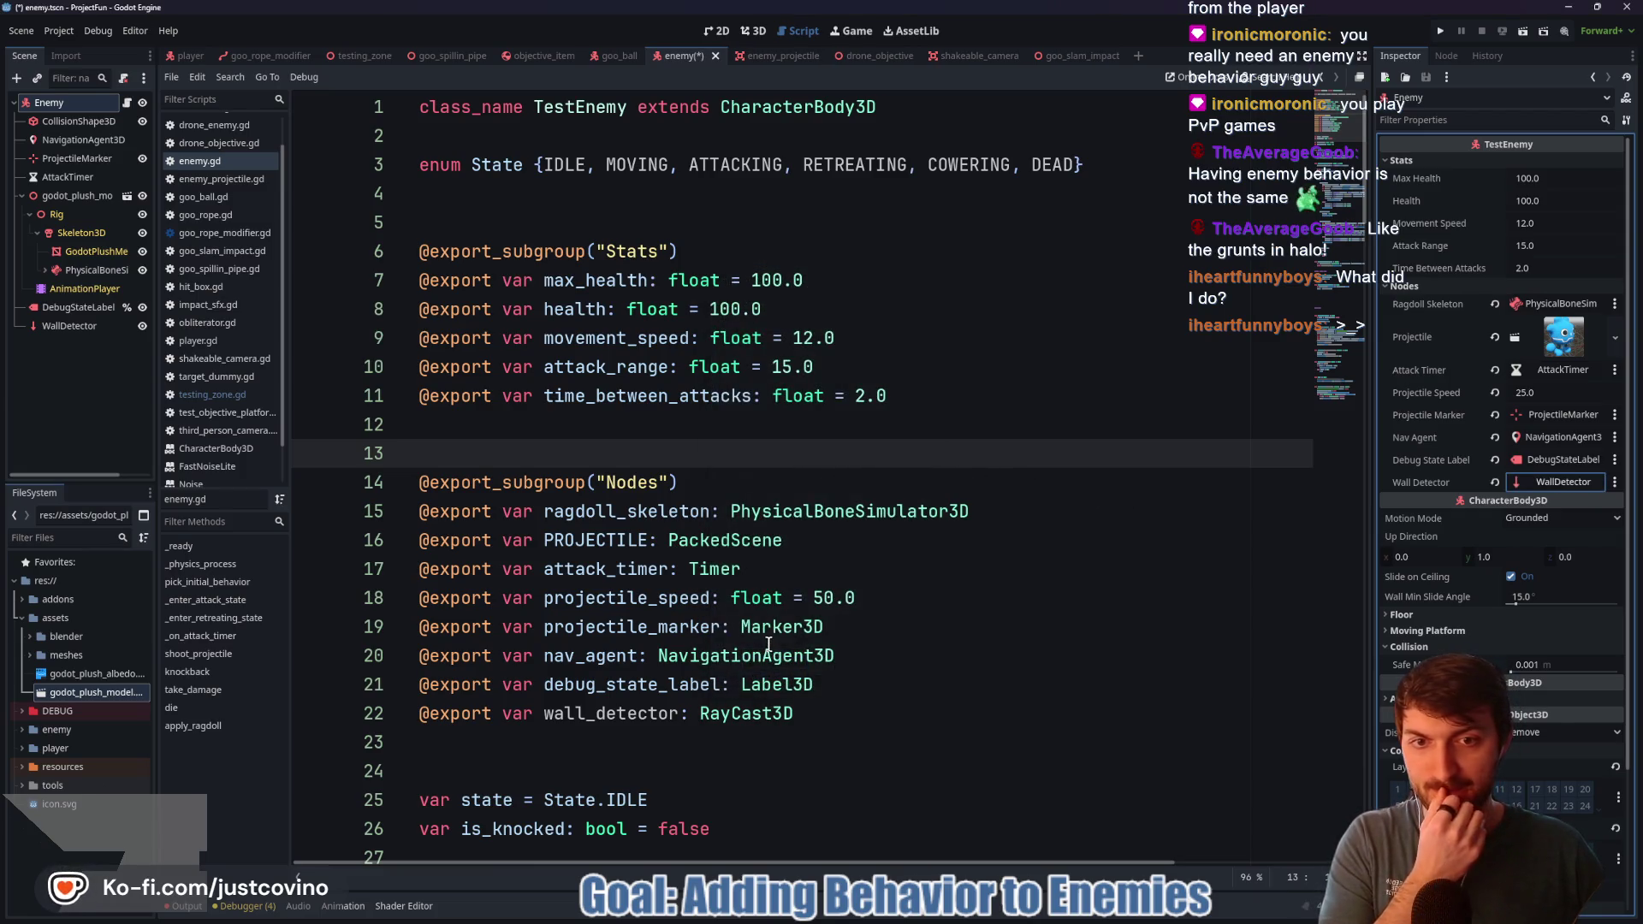
{"action": "left_click", "coordinate": [803, 537]}
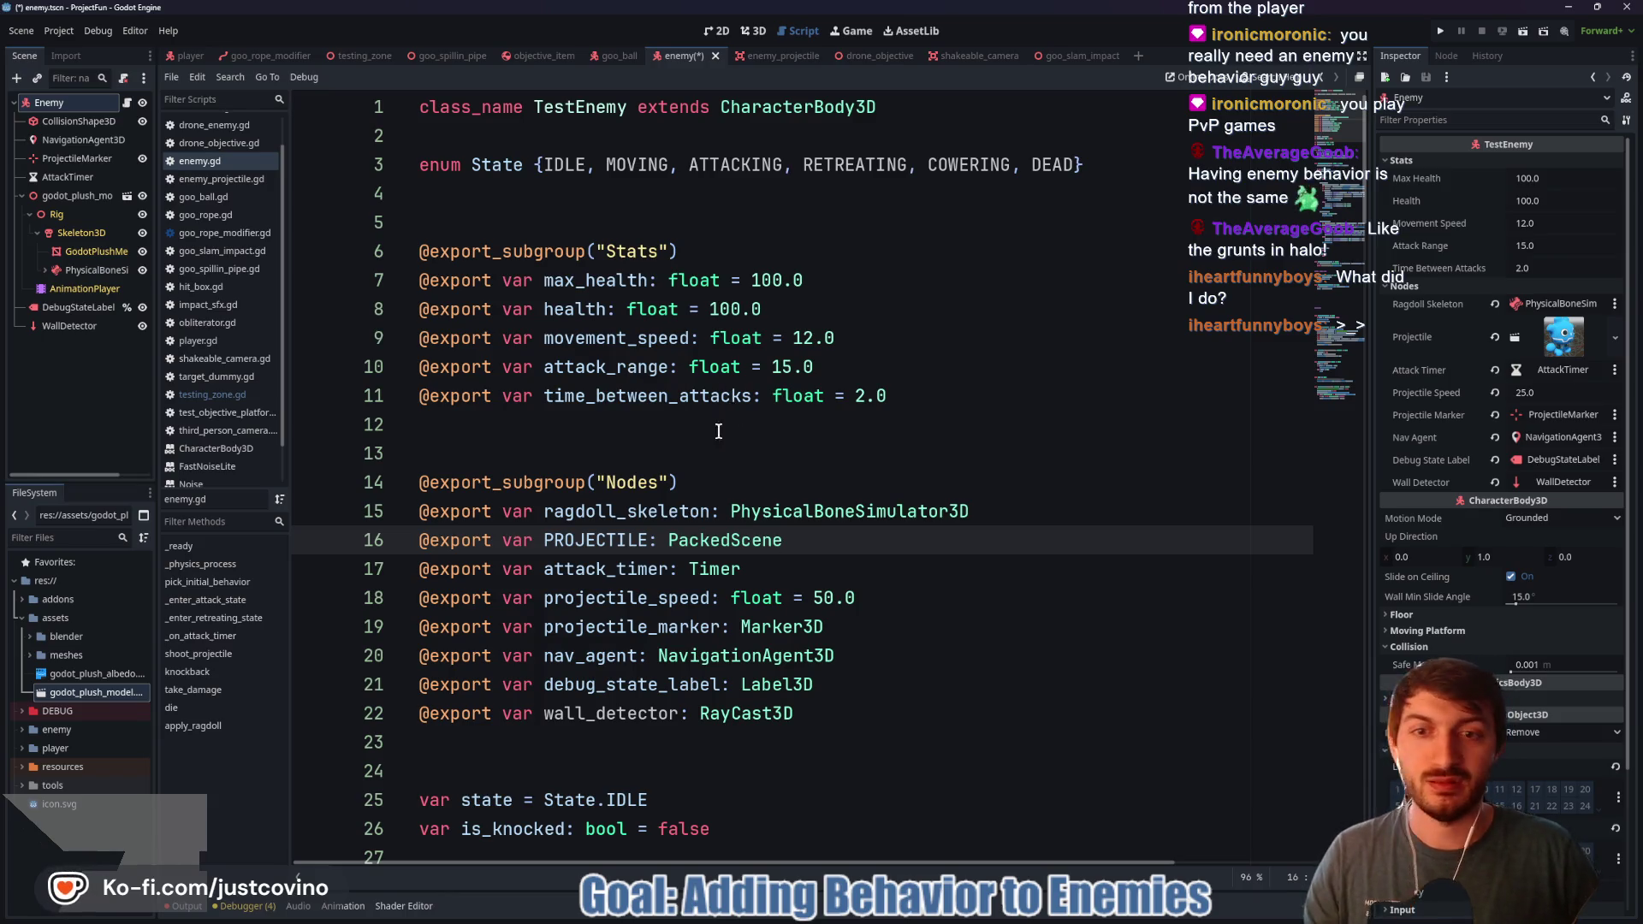
{"action": "left_click", "coordinate": [554, 458]}
{"action": "key", "text": "Return"}
{"action": "key", "text": "Return"}
{"action": "key", "text": "Up"}
{"action": "key", "text": "Up"}
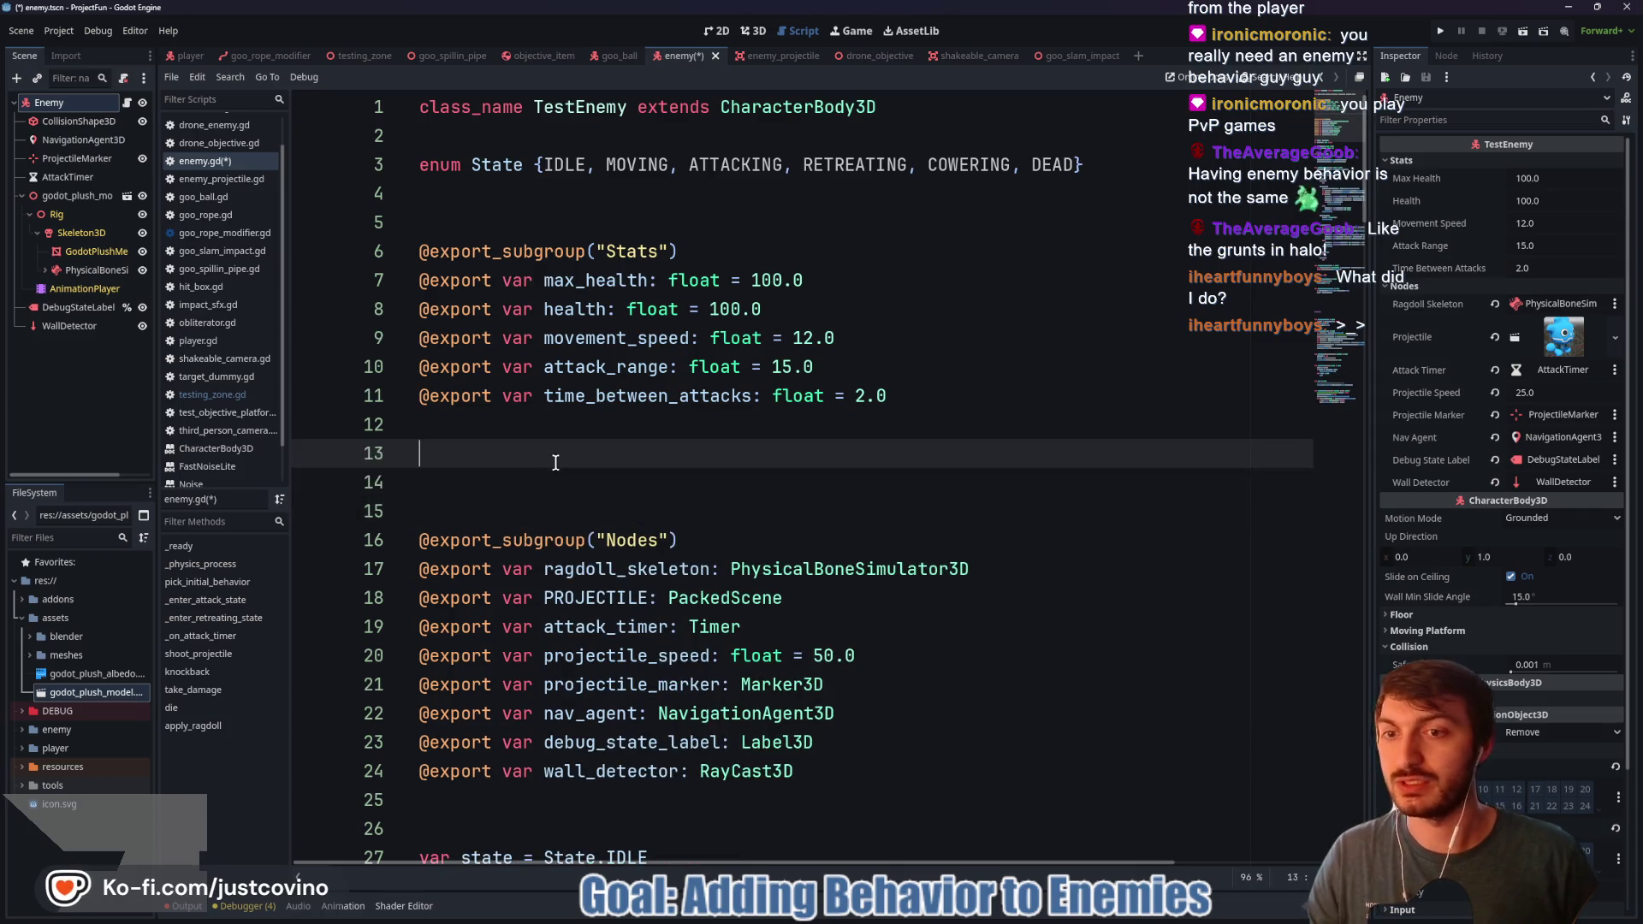
{"action": "type", "text": "@export_sub"}
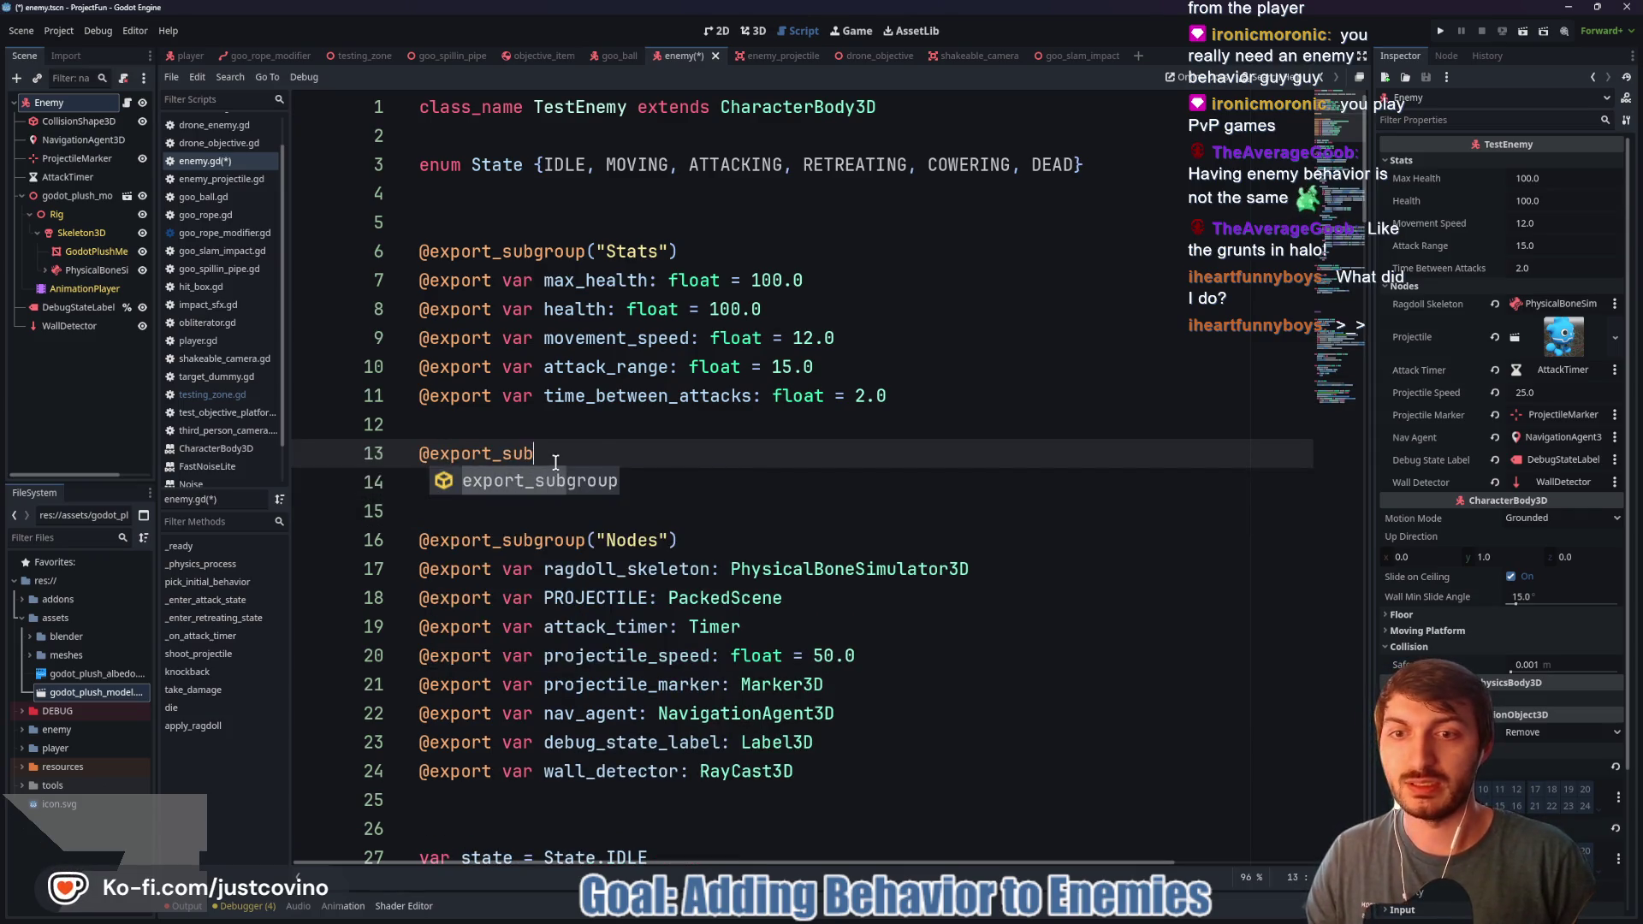
{"action": "key", "text": "Return"}
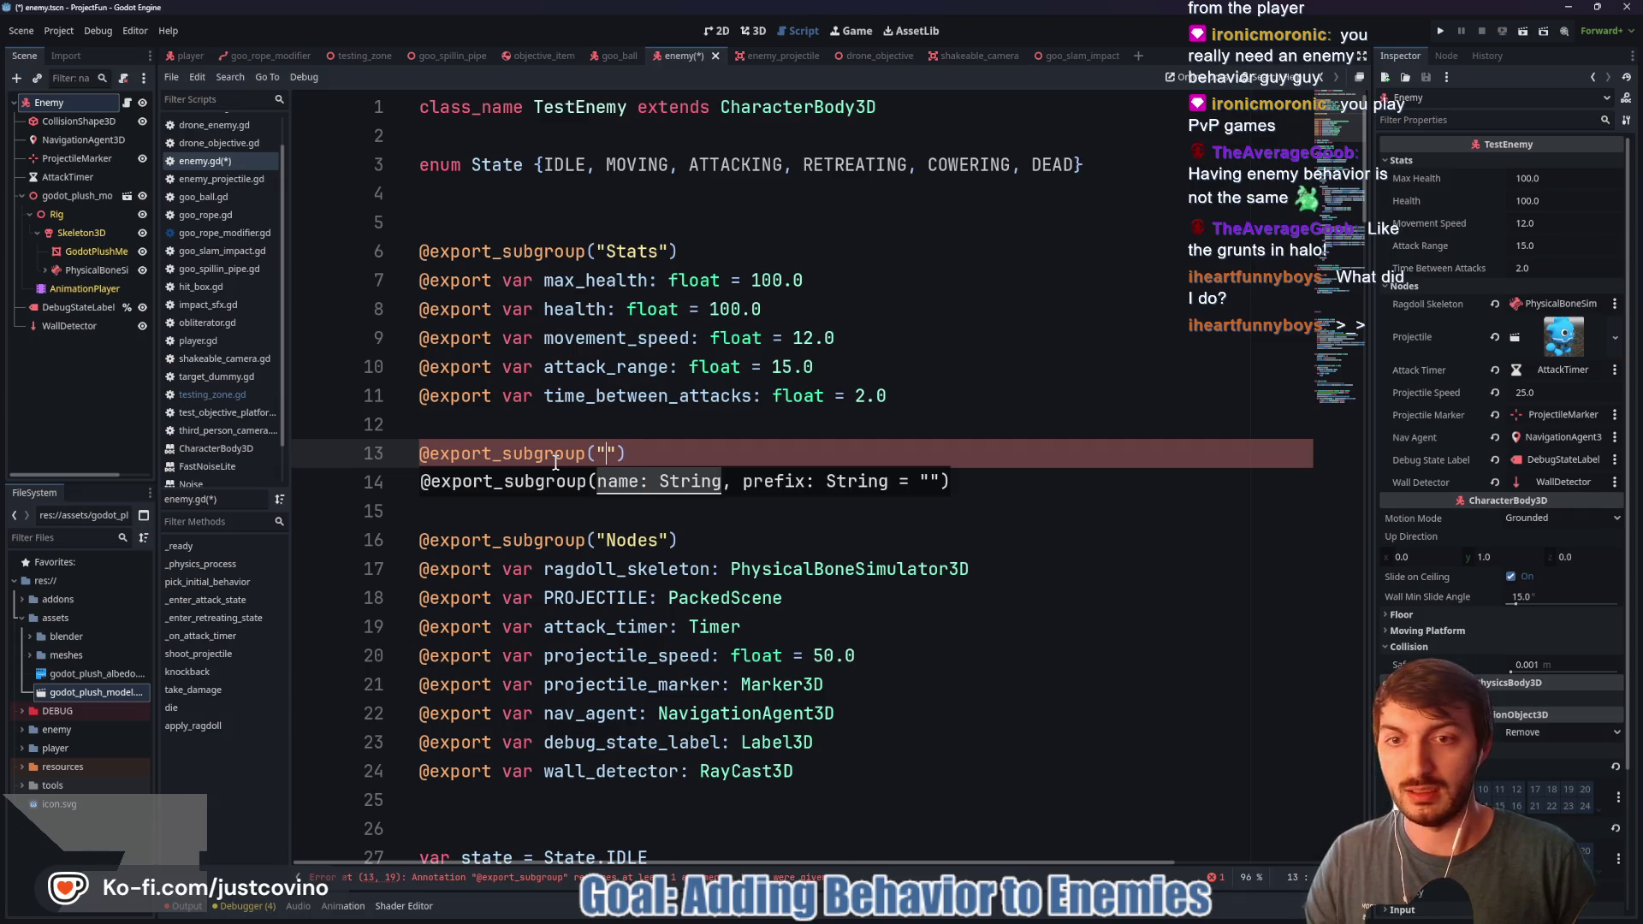
{"action": "type", "text": "Scenes"}
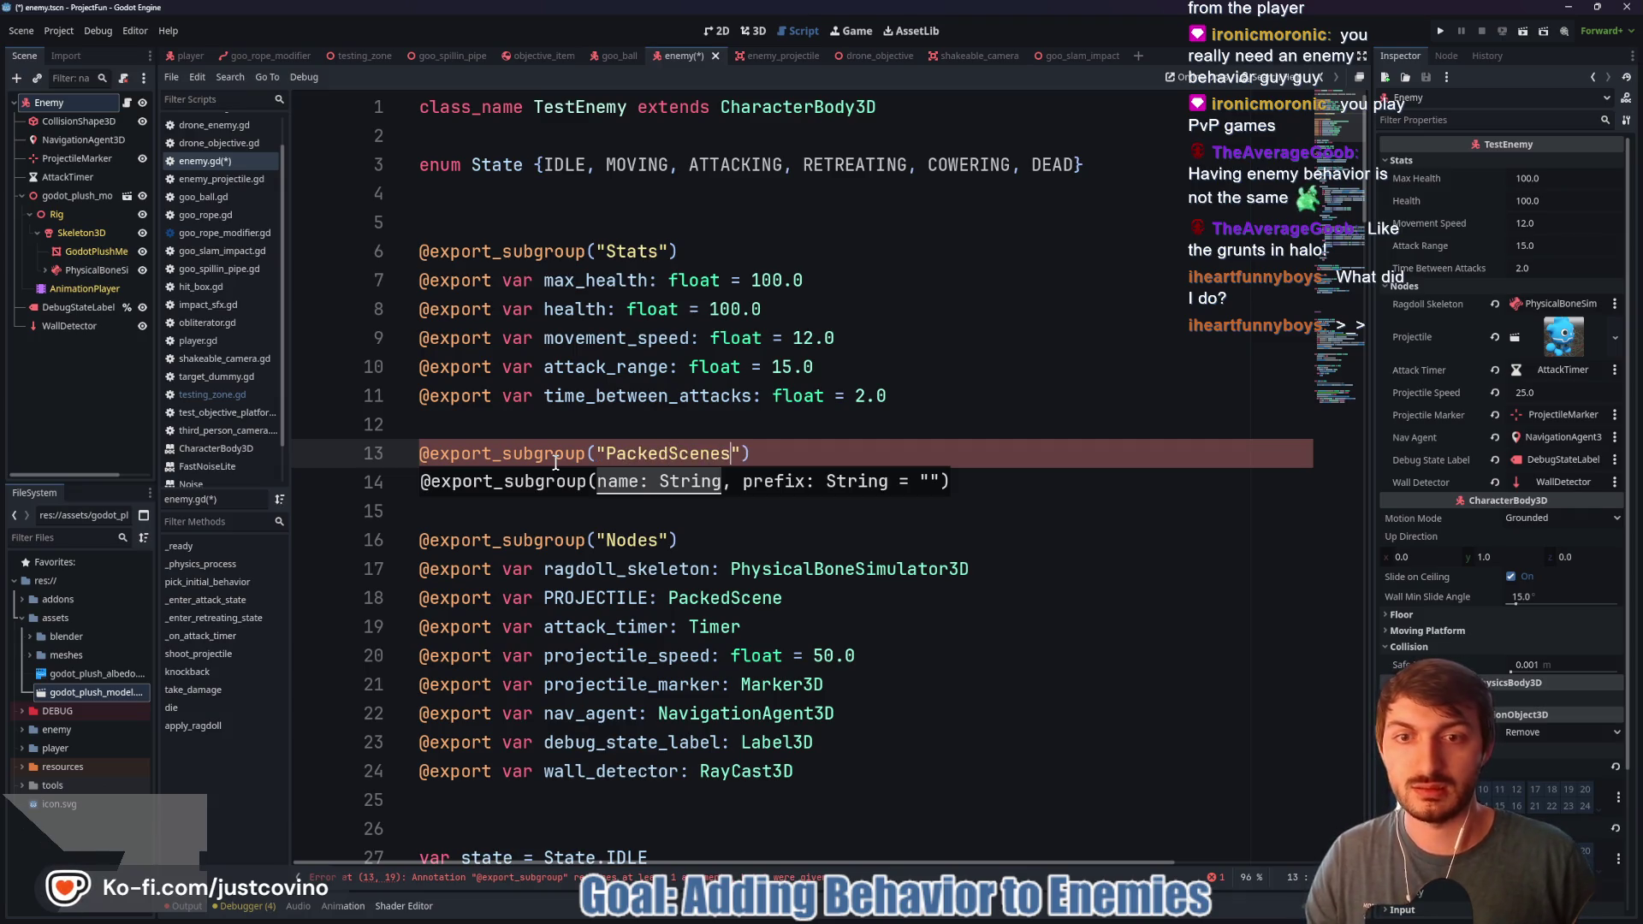
Move the PROJECTILE export up under PackedScenes, save, and remove the extra blank line.
{"action": "left_click_drag", "start_coordinate": [782, 598], "coordinate": [300, 607]}
{"action": "key", "text": "alt+Up"}
{"action": "key", "text": "alt+Up"}
{"action": "key", "text": "alt+Up"}
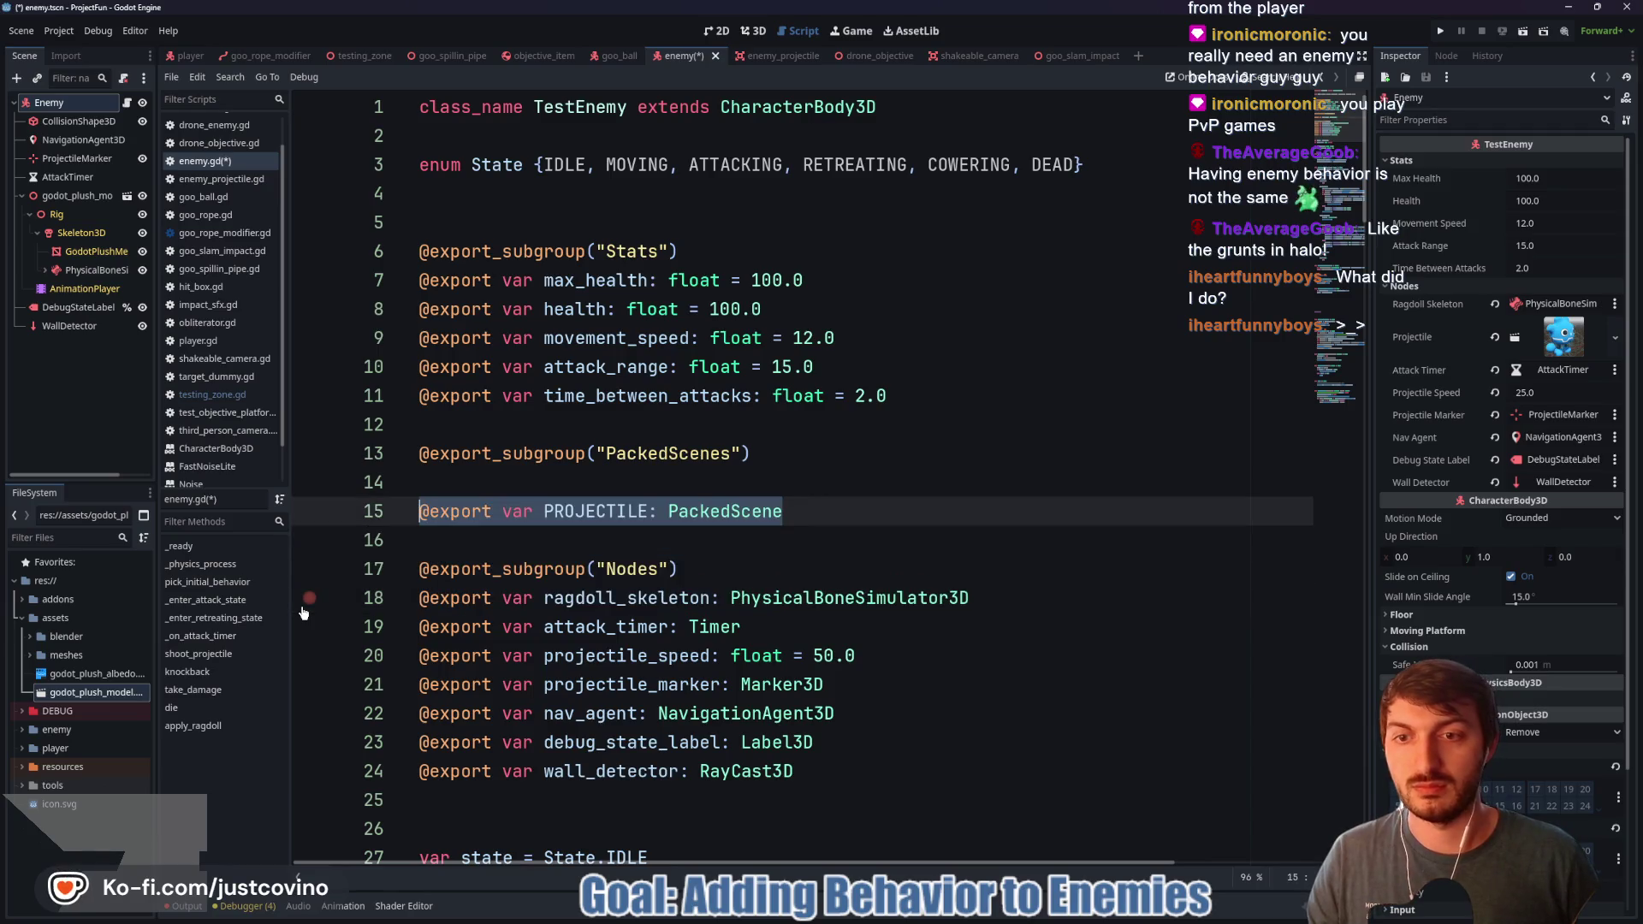
{"action": "left_click", "coordinate": [623, 538]}
{"action": "key", "text": "ctrl+s"}
{"action": "key", "text": "BackSpace"}
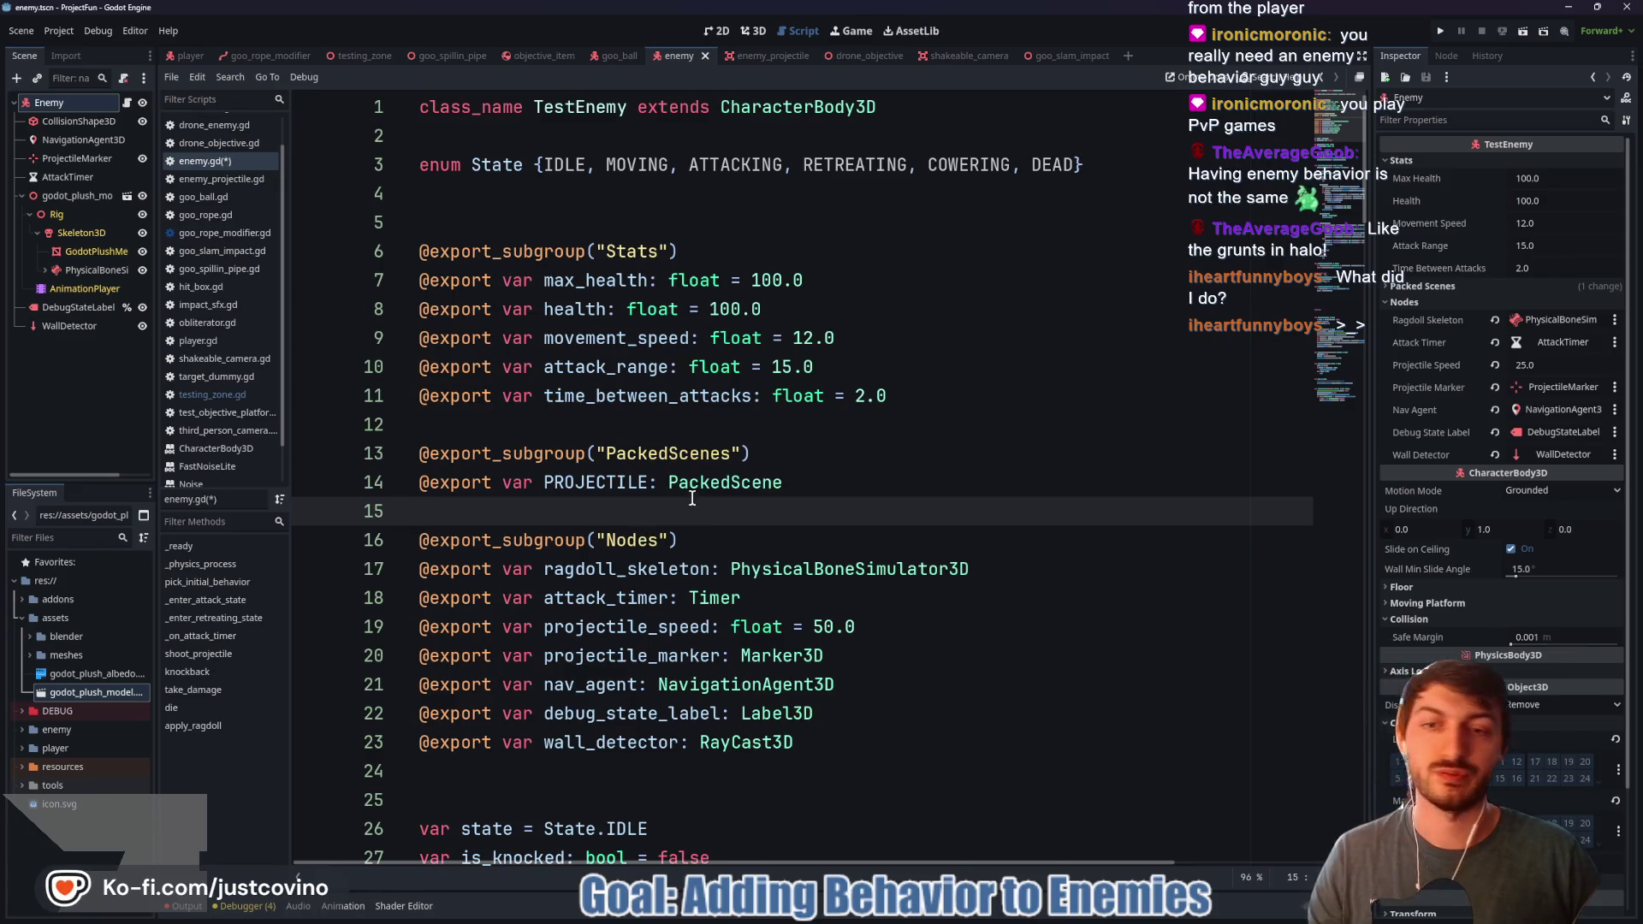
{"action": "scroll", "coordinate": [670, 499], "scroll_direction": "down", "scroll_amount": 3}
{"action": "scroll", "coordinate": [670, 499], "scroll_direction": "down", "scroll_amount": 13}
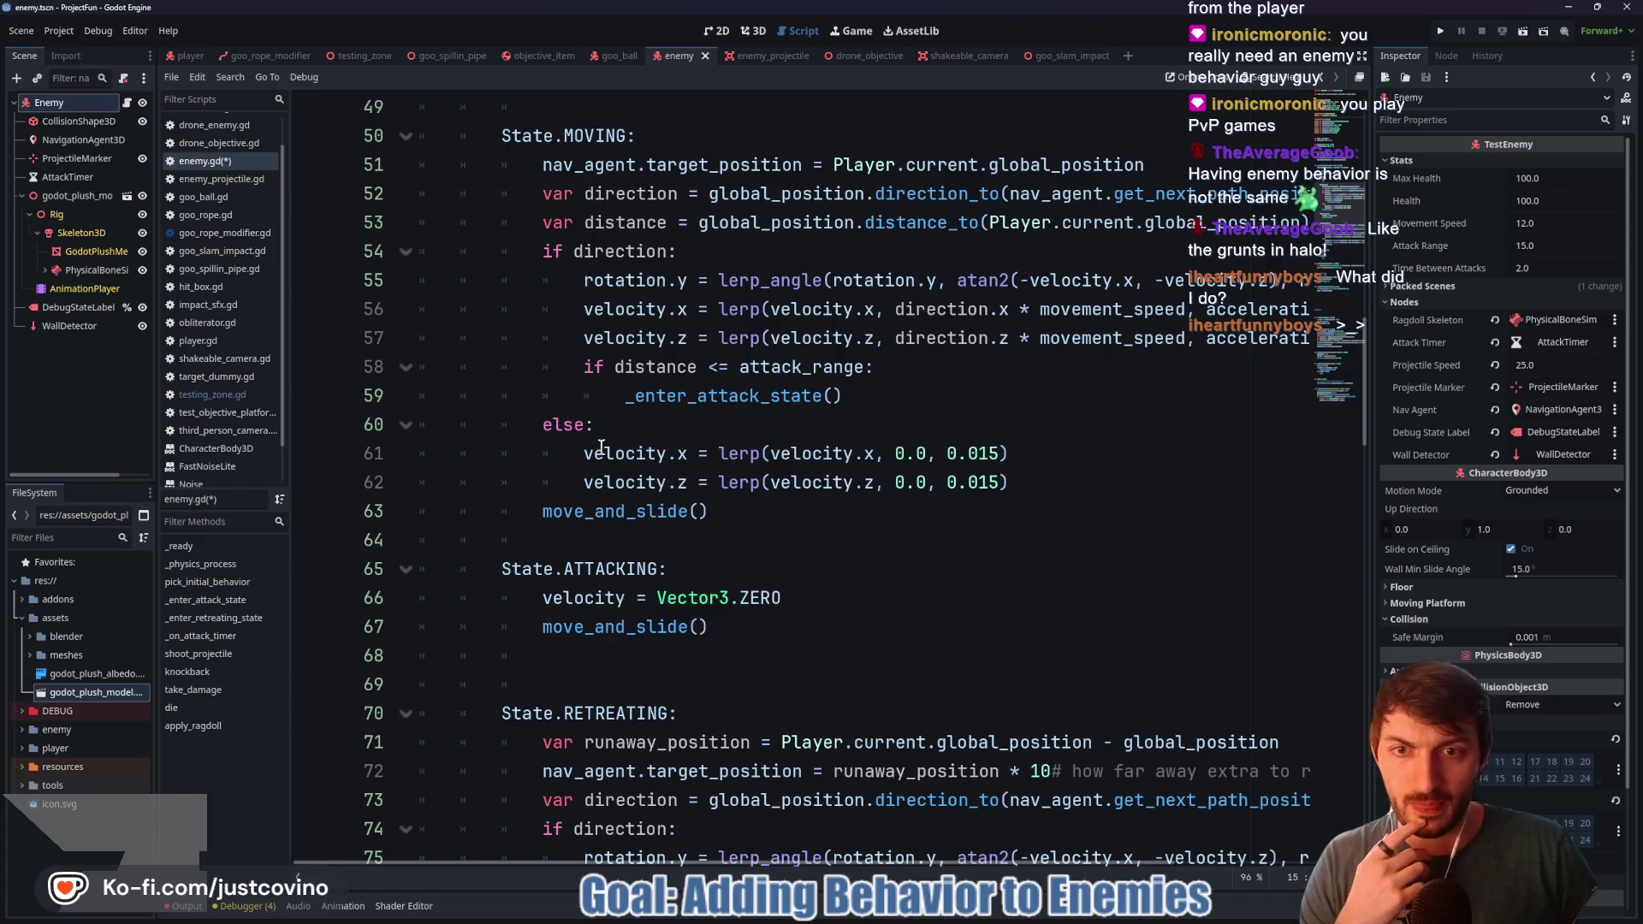
{"action": "scroll", "coordinate": [616, 466], "scroll_direction": "up", "scroll_amount": 3}
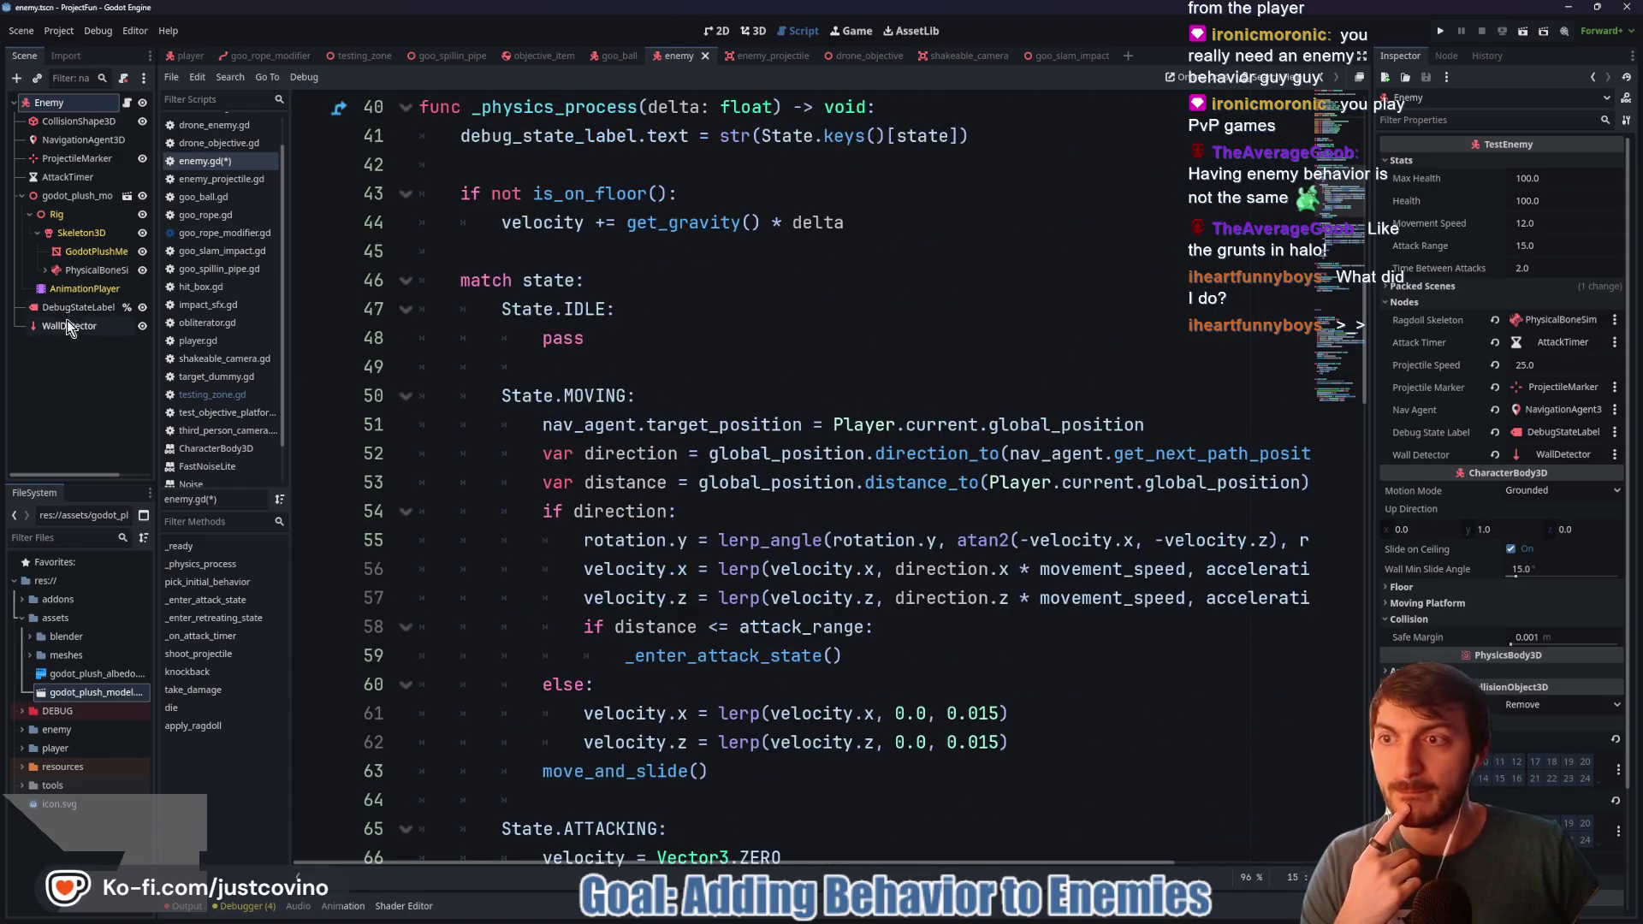
Select WallDetector and set its target position to z -2, y 0, checking it in 3D.
{"action": "left_click", "coordinate": [67, 324]}
{"action": "key", "text": "ctrl+F2"}
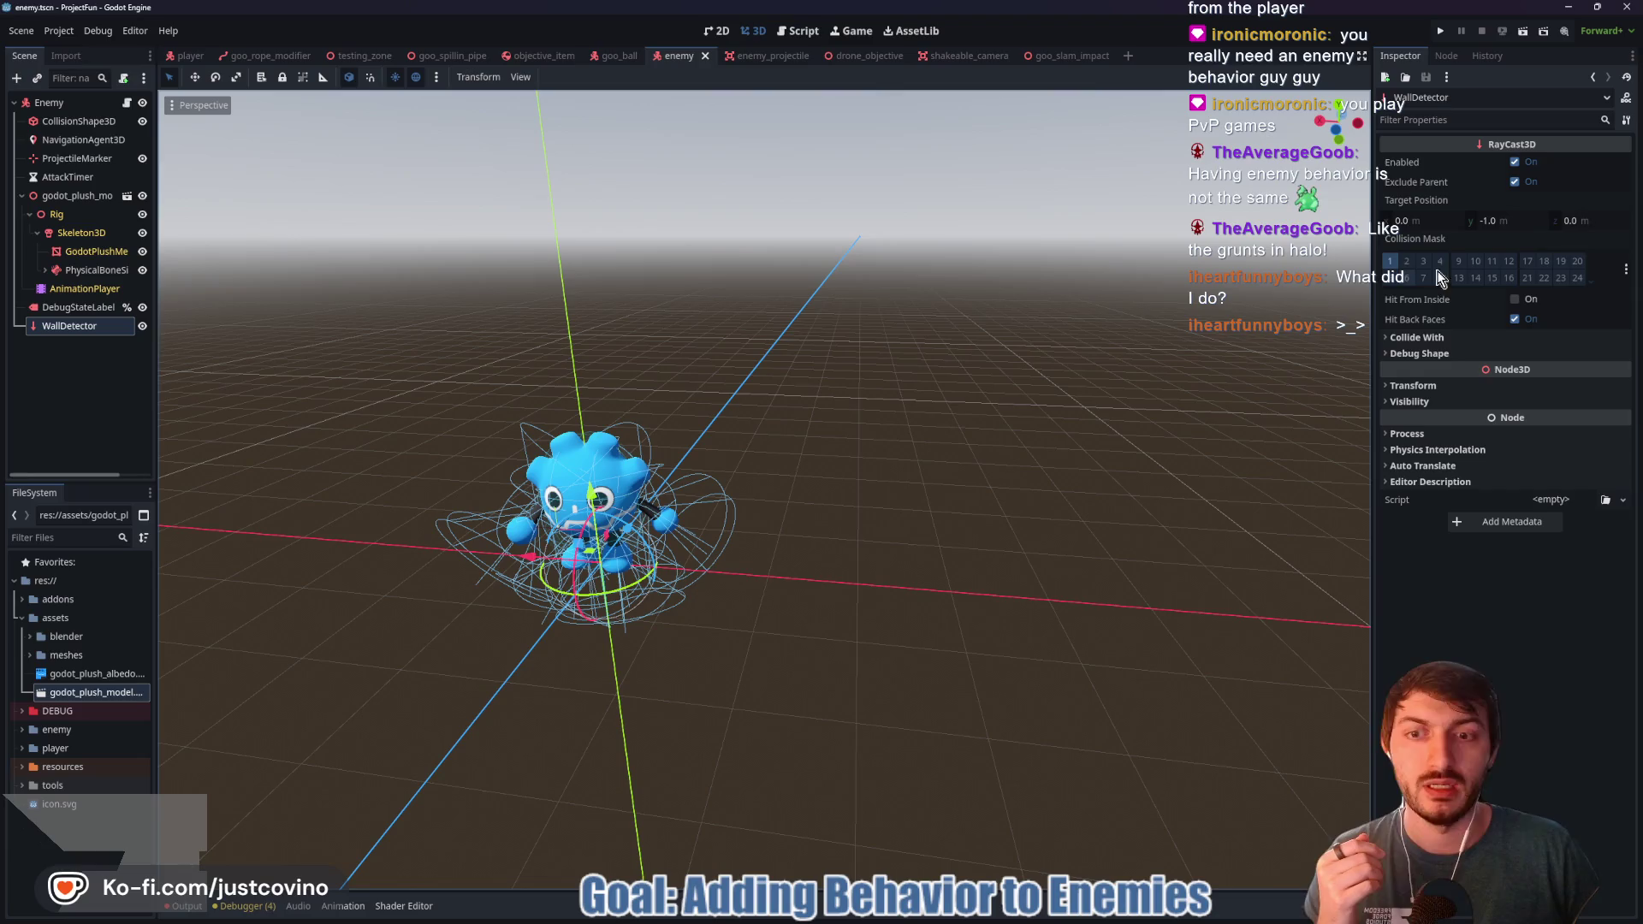
{"action": "left_click", "coordinate": [1591, 223]}
{"action": "type", "text": "-2"}
{"action": "key", "text": "Return"}
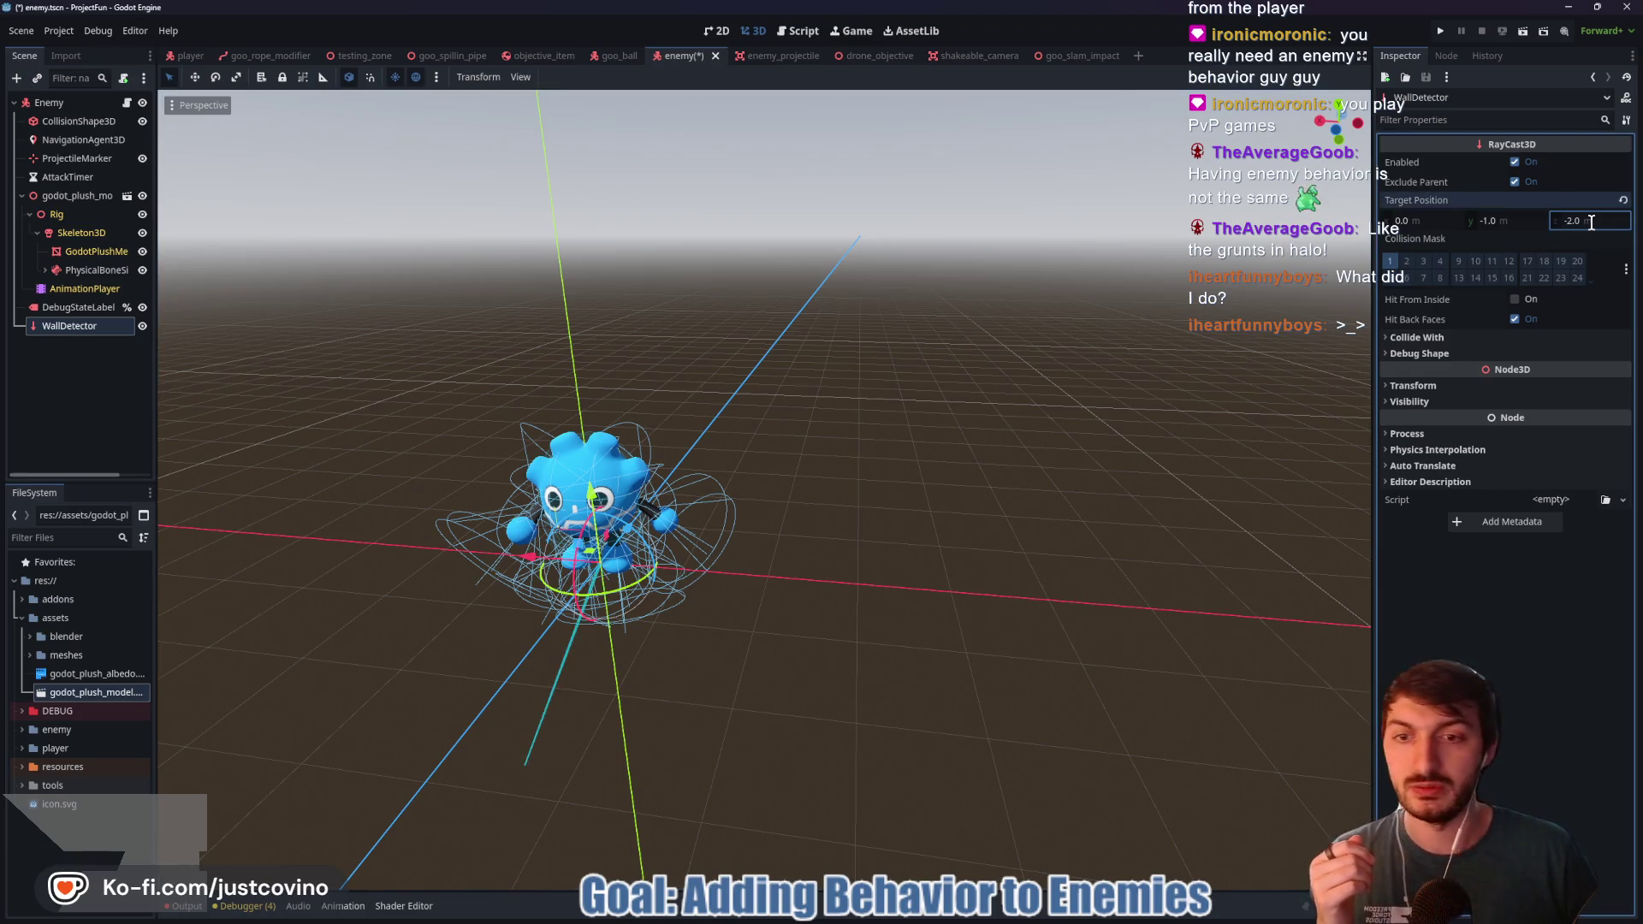
{"action": "type", "text": "0"}
{"action": "key", "text": "Return"}
{"action": "mouse_move", "coordinate": [1009, 421]}
{"action": "left_mouse_down"}
{"action": "mouse_move", "coordinate": [1098, 411]}
{"action": "mouse_move", "coordinate": [770, 479]}
{"action": "left_mouse_up"}
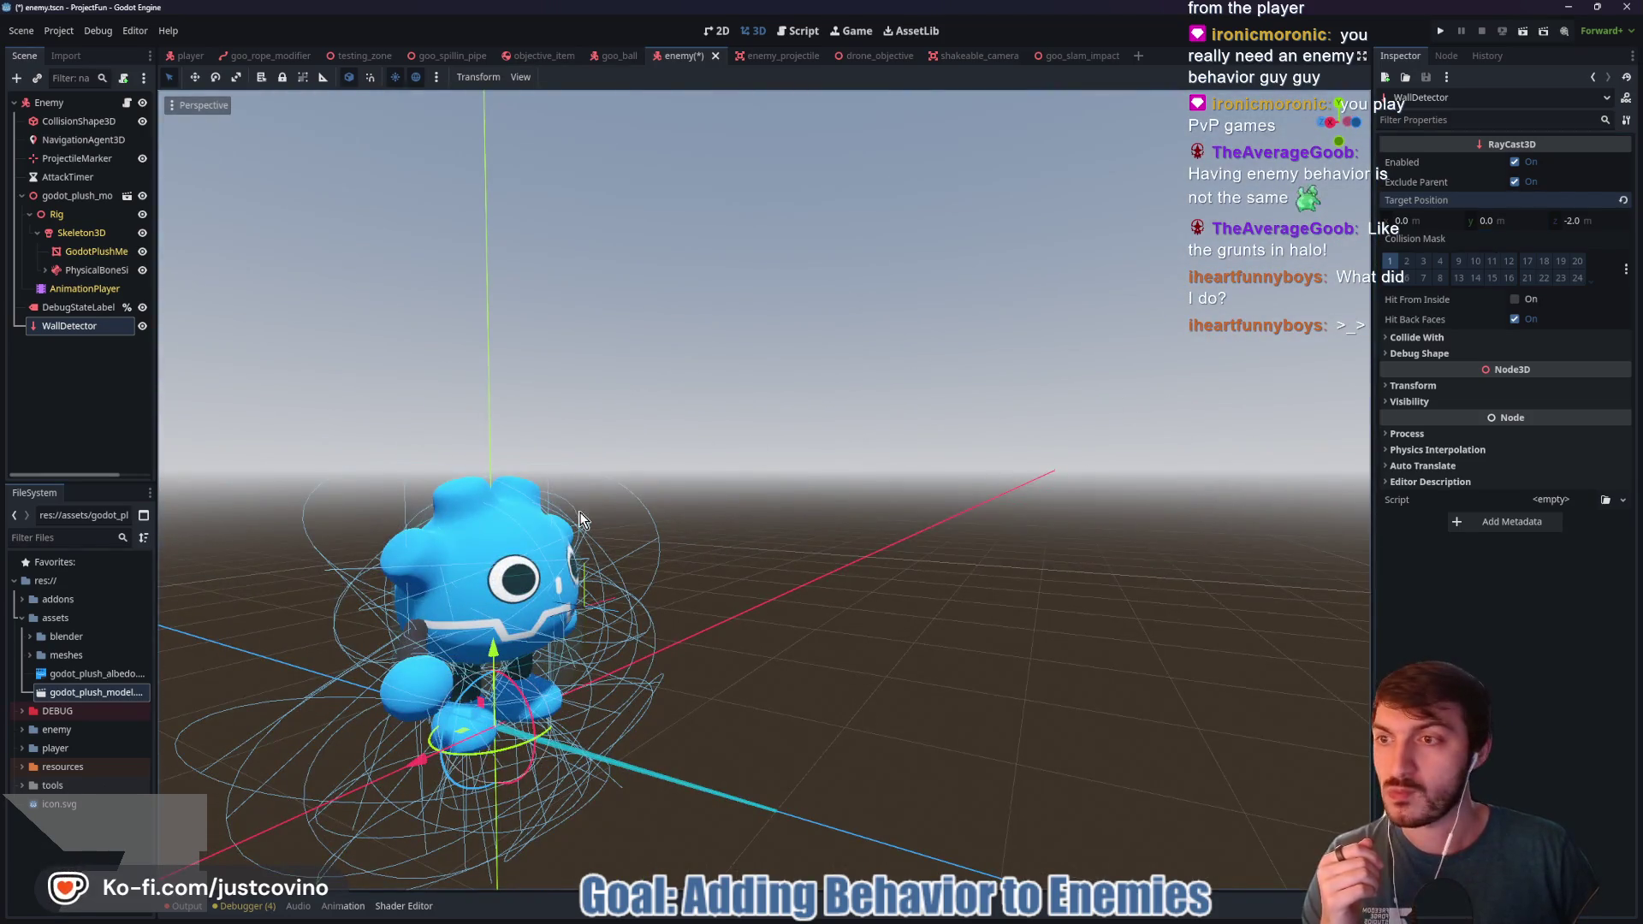
{"action": "left_click_drag", "start_coordinate": [469, 670], "coordinate": [506, 500]}
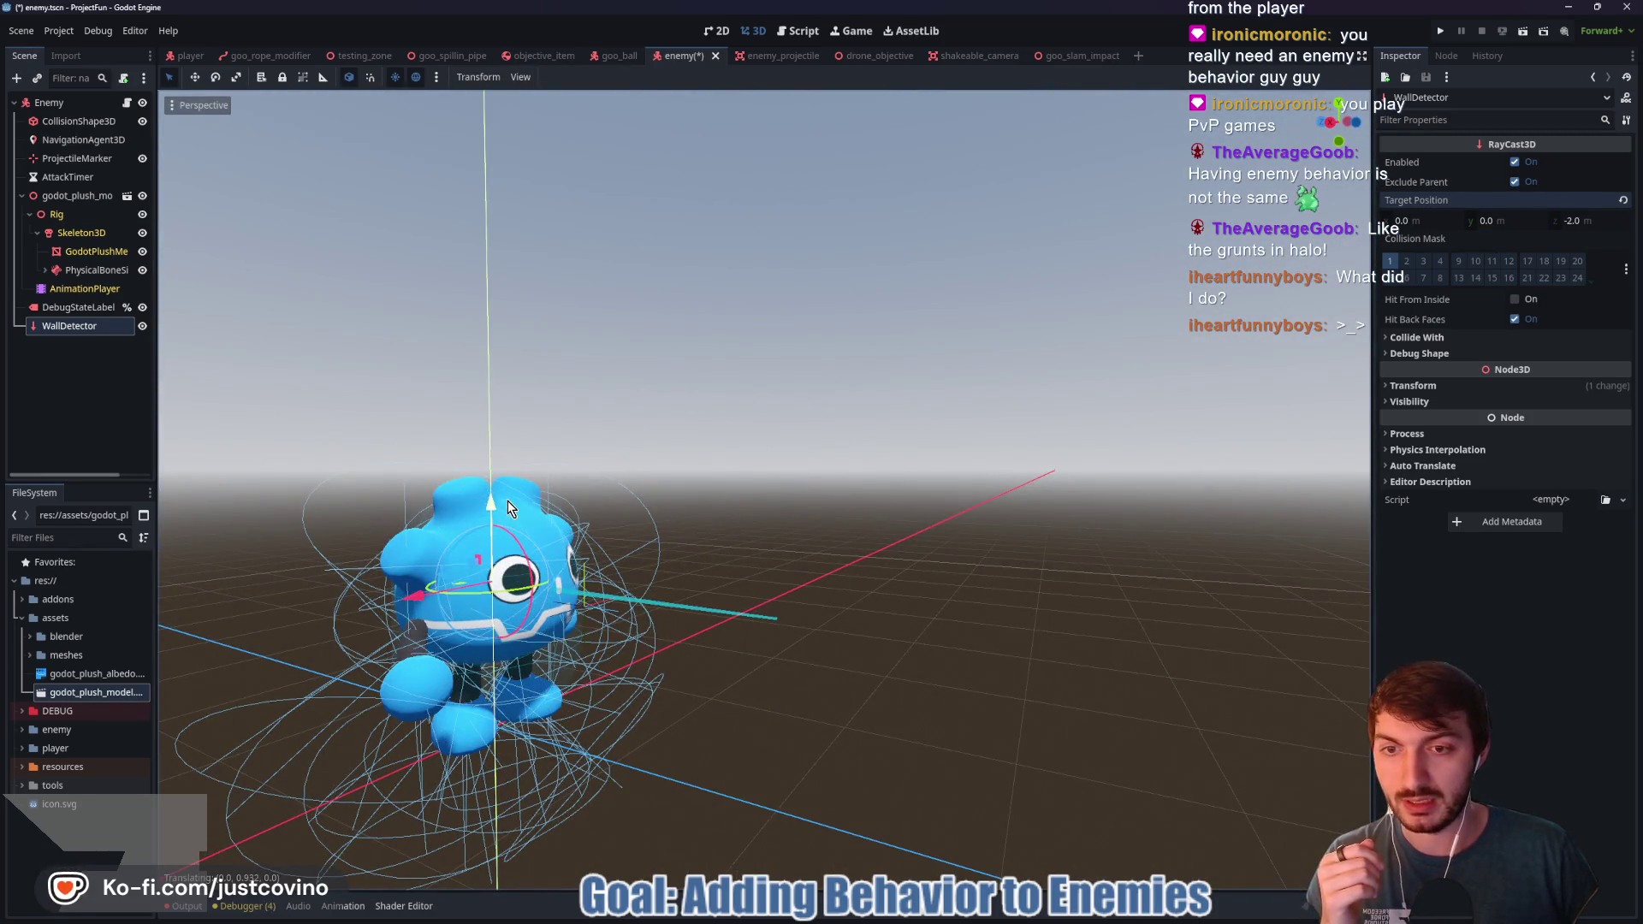
{"action": "left_click_drag", "start_coordinate": [794, 544], "coordinate": [851, 550]}
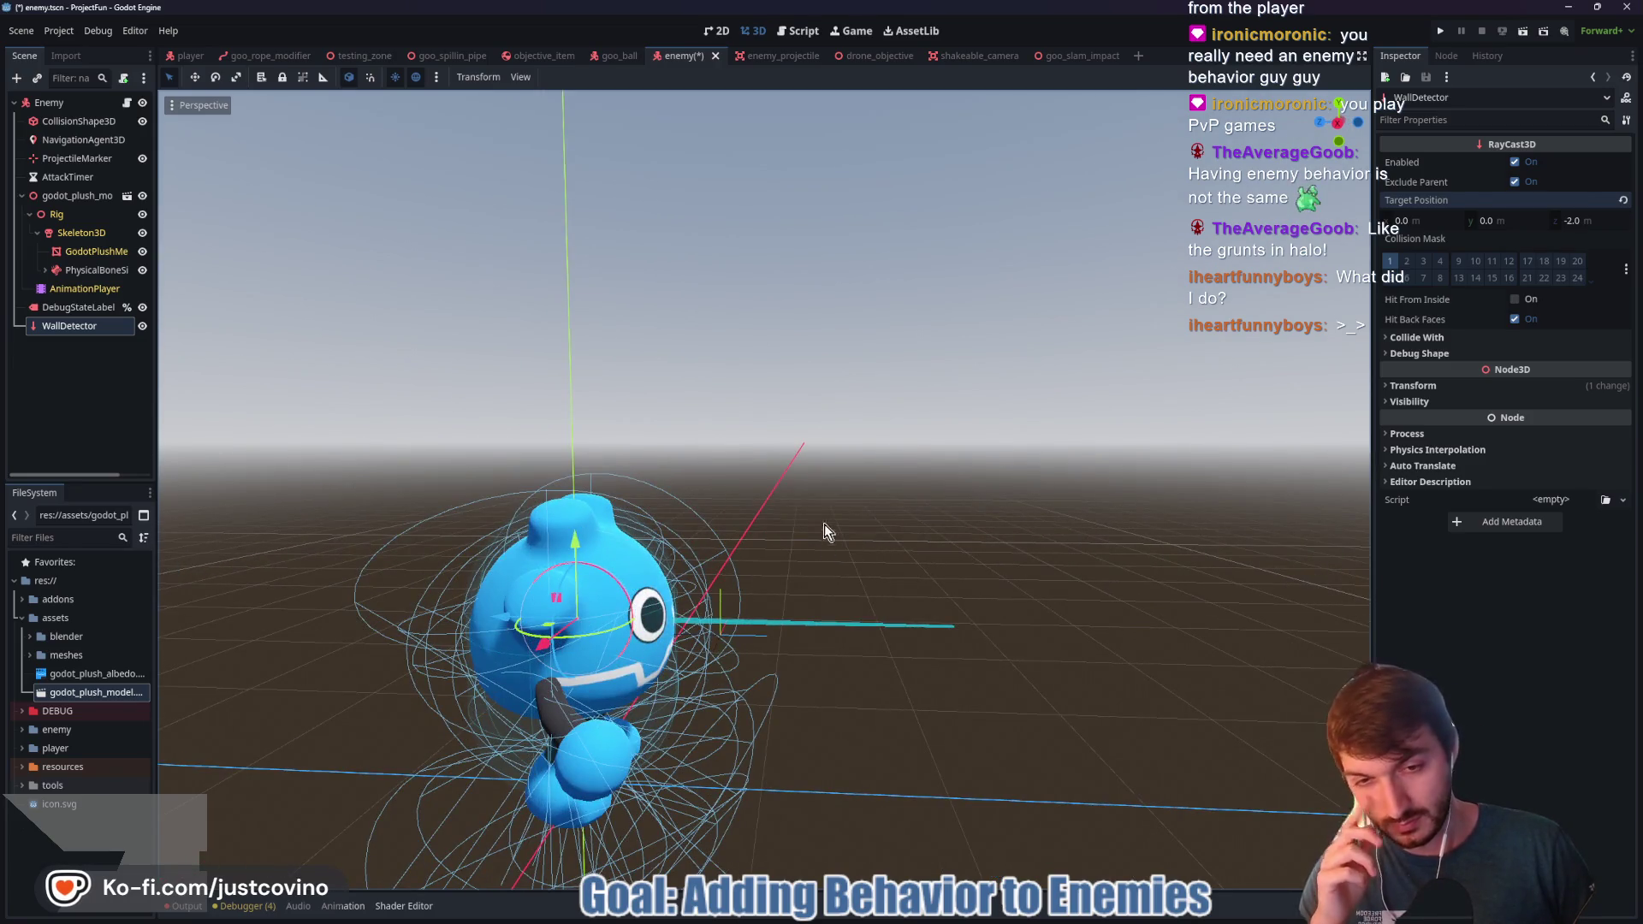
Settle the WallDetector target position z at -3 after trying -2.5.
{"action": "left_click", "coordinate": [1581, 224]}
{"action": "type", "text": "-3"}
{"action": "key", "text": "Return"}
{"action": "left_click", "coordinate": [1596, 220]}
{"action": "type", "text": "-2.5"}
{"action": "key", "text": "Return"}
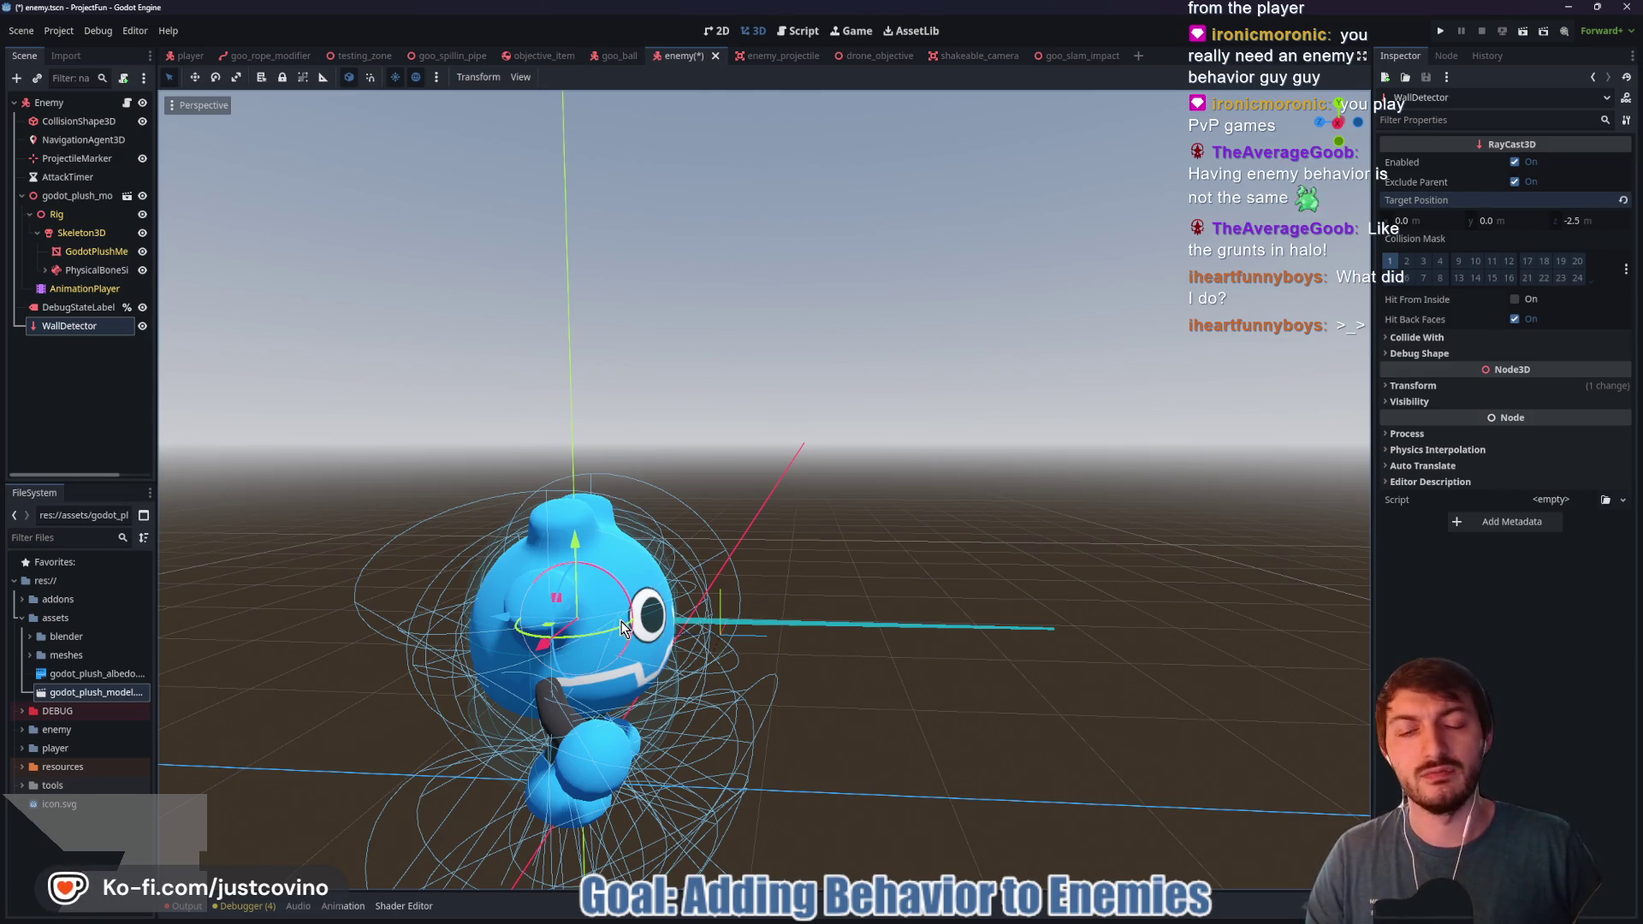
{"action": "left_click", "coordinate": [1592, 219]}
{"action": "type", "text": "-3"}
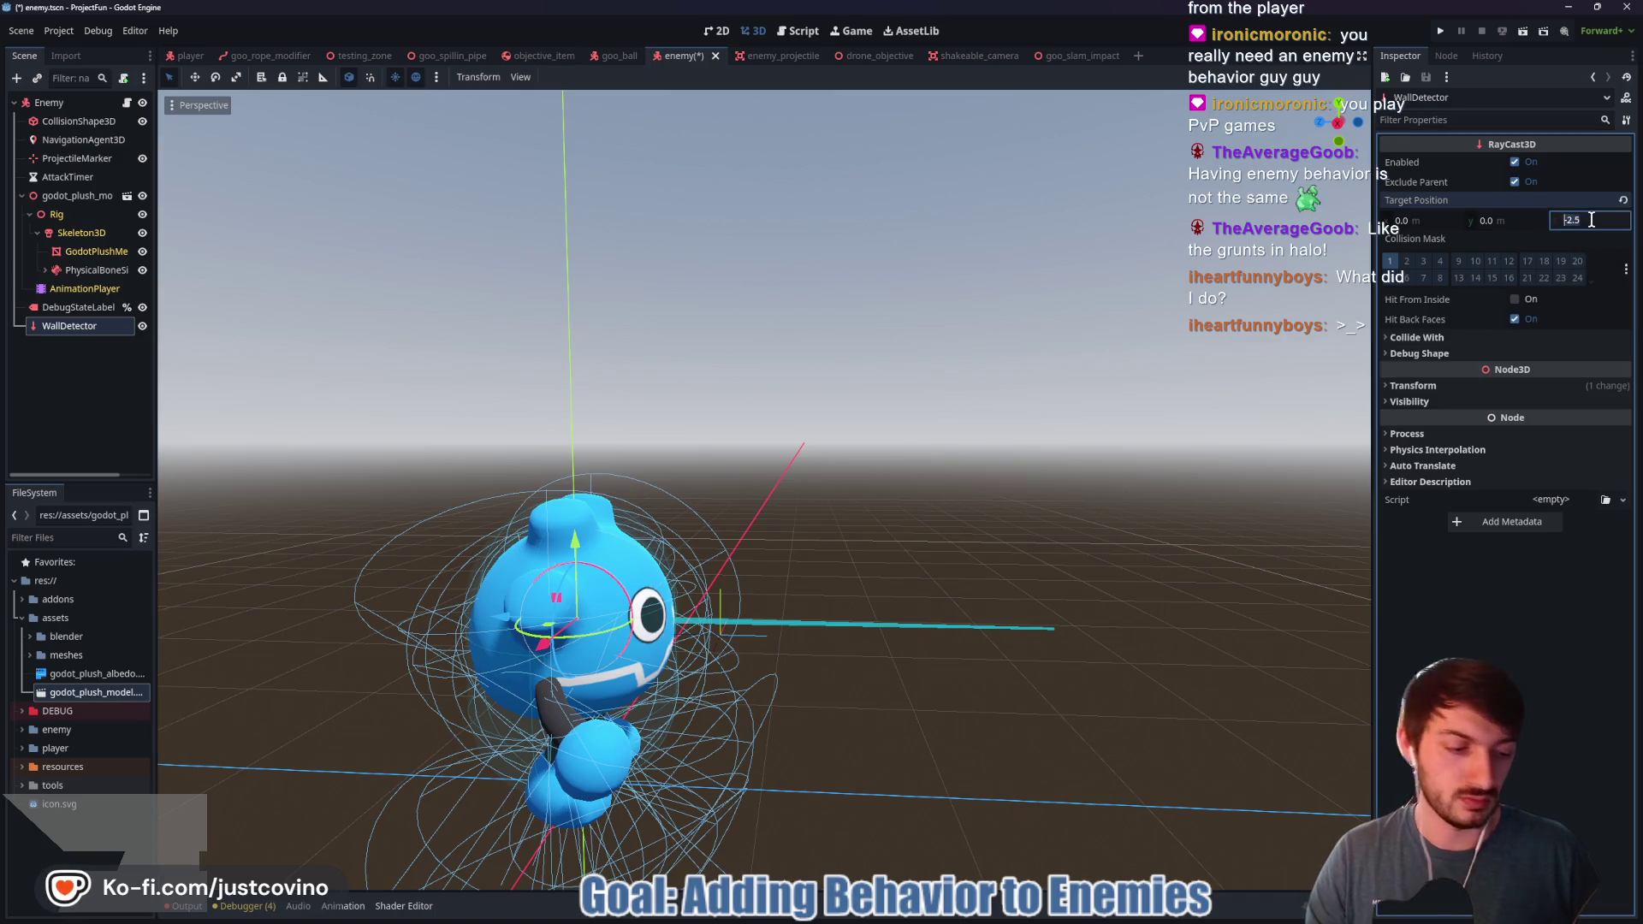
{"action": "key", "text": "Return"}
Enable Hit From Inside, expand Collide With, and save the Enemy scene.
{"action": "left_click", "coordinate": [1515, 300]}
{"action": "left_click", "coordinate": [1413, 337]}
{"action": "key", "text": "ctrl+s"}
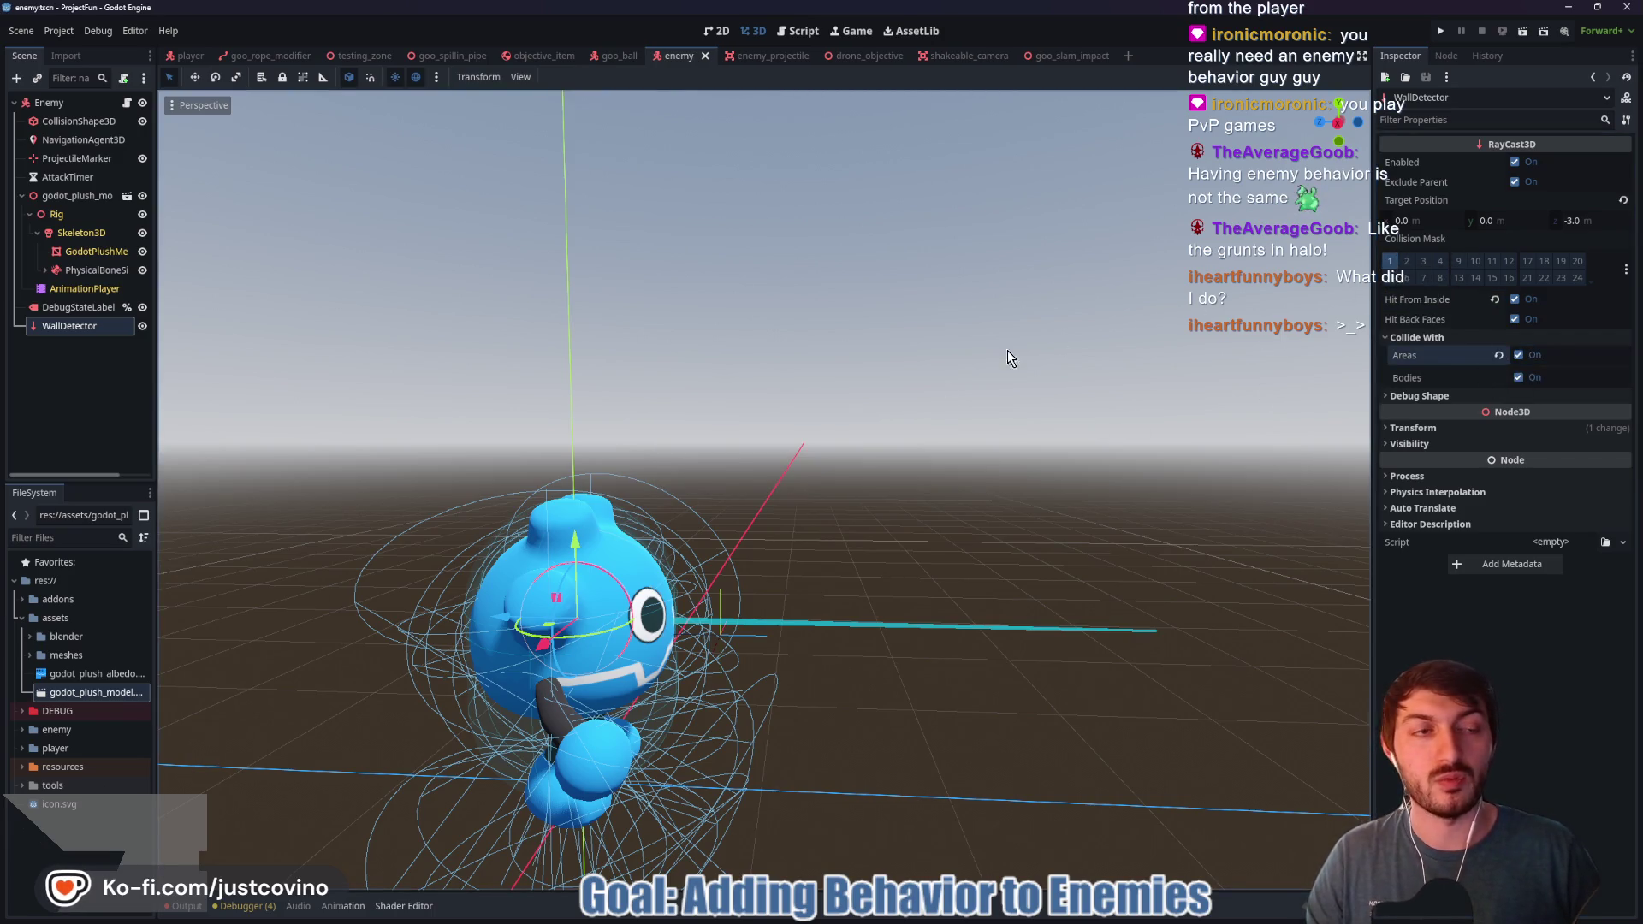
{"action": "left_click_drag", "start_coordinate": [989, 420], "coordinate": [931, 451]}
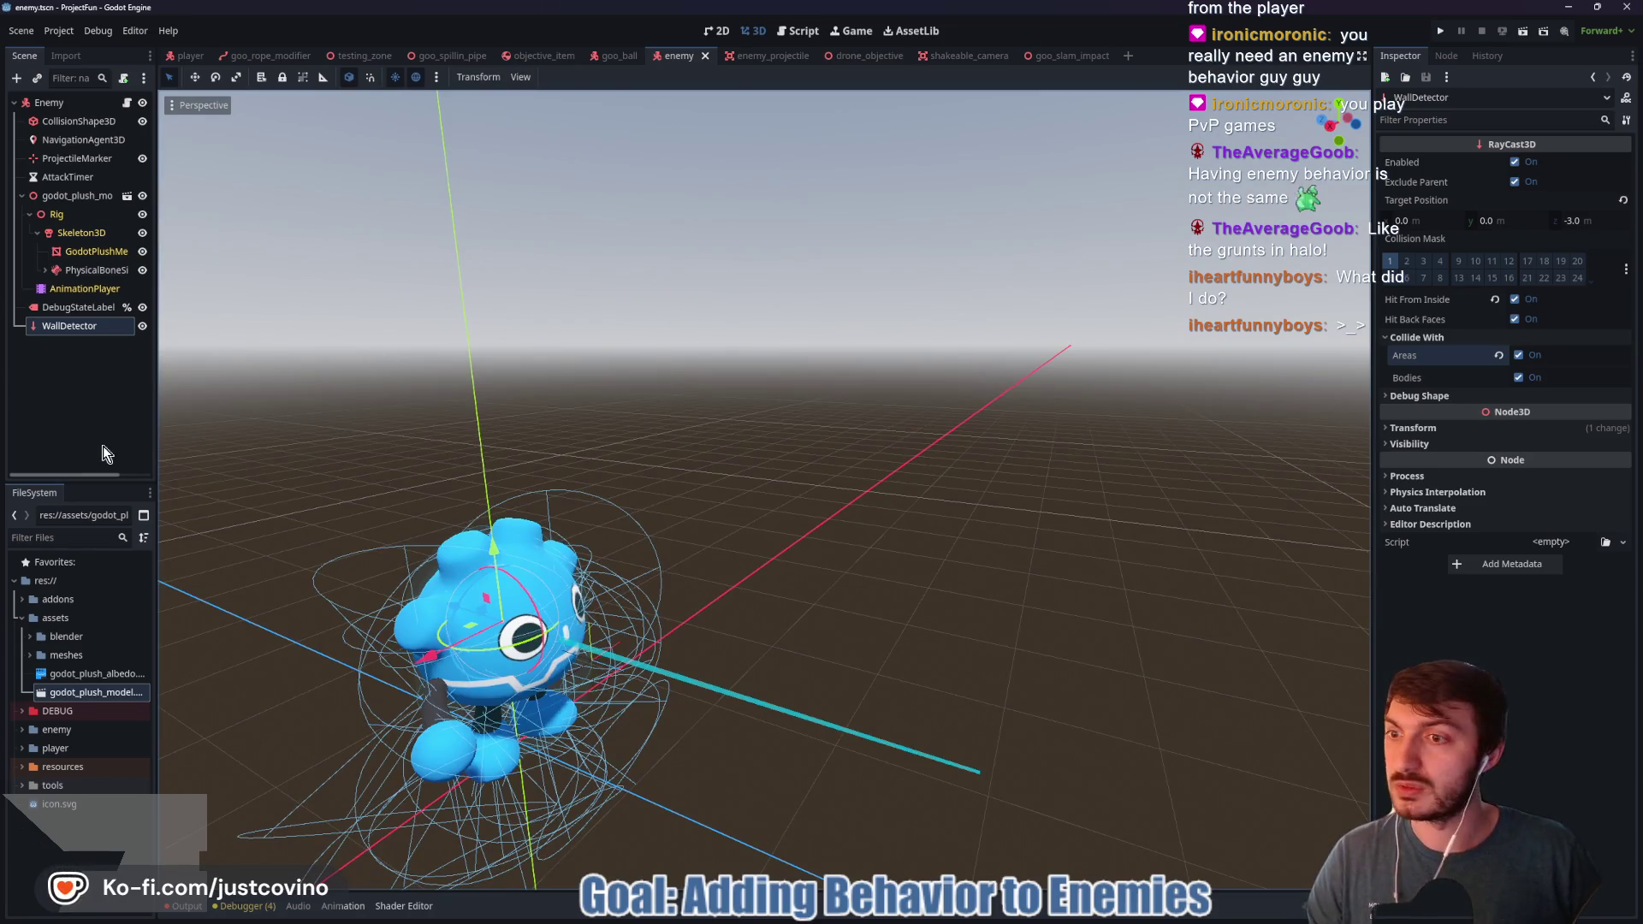
{"action": "left_click", "coordinate": [128, 103]}
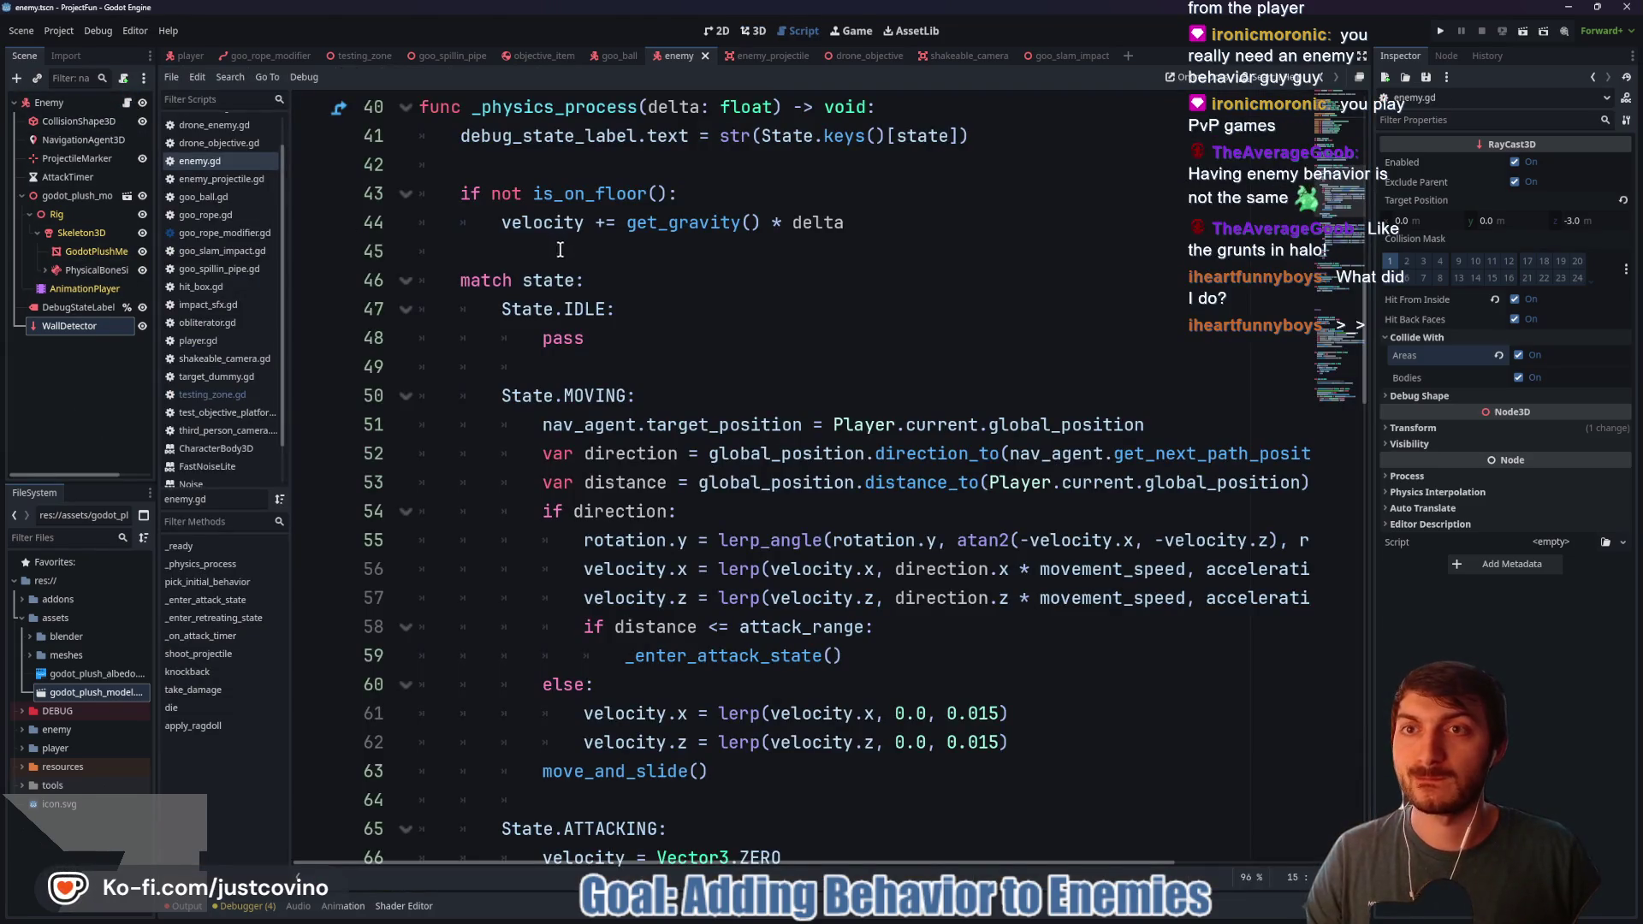
{"action": "left_click", "coordinate": [184, 54]}
{"action": "scroll", "coordinate": [729, 365], "scroll_direction": "down", "scroll_amount": 10}
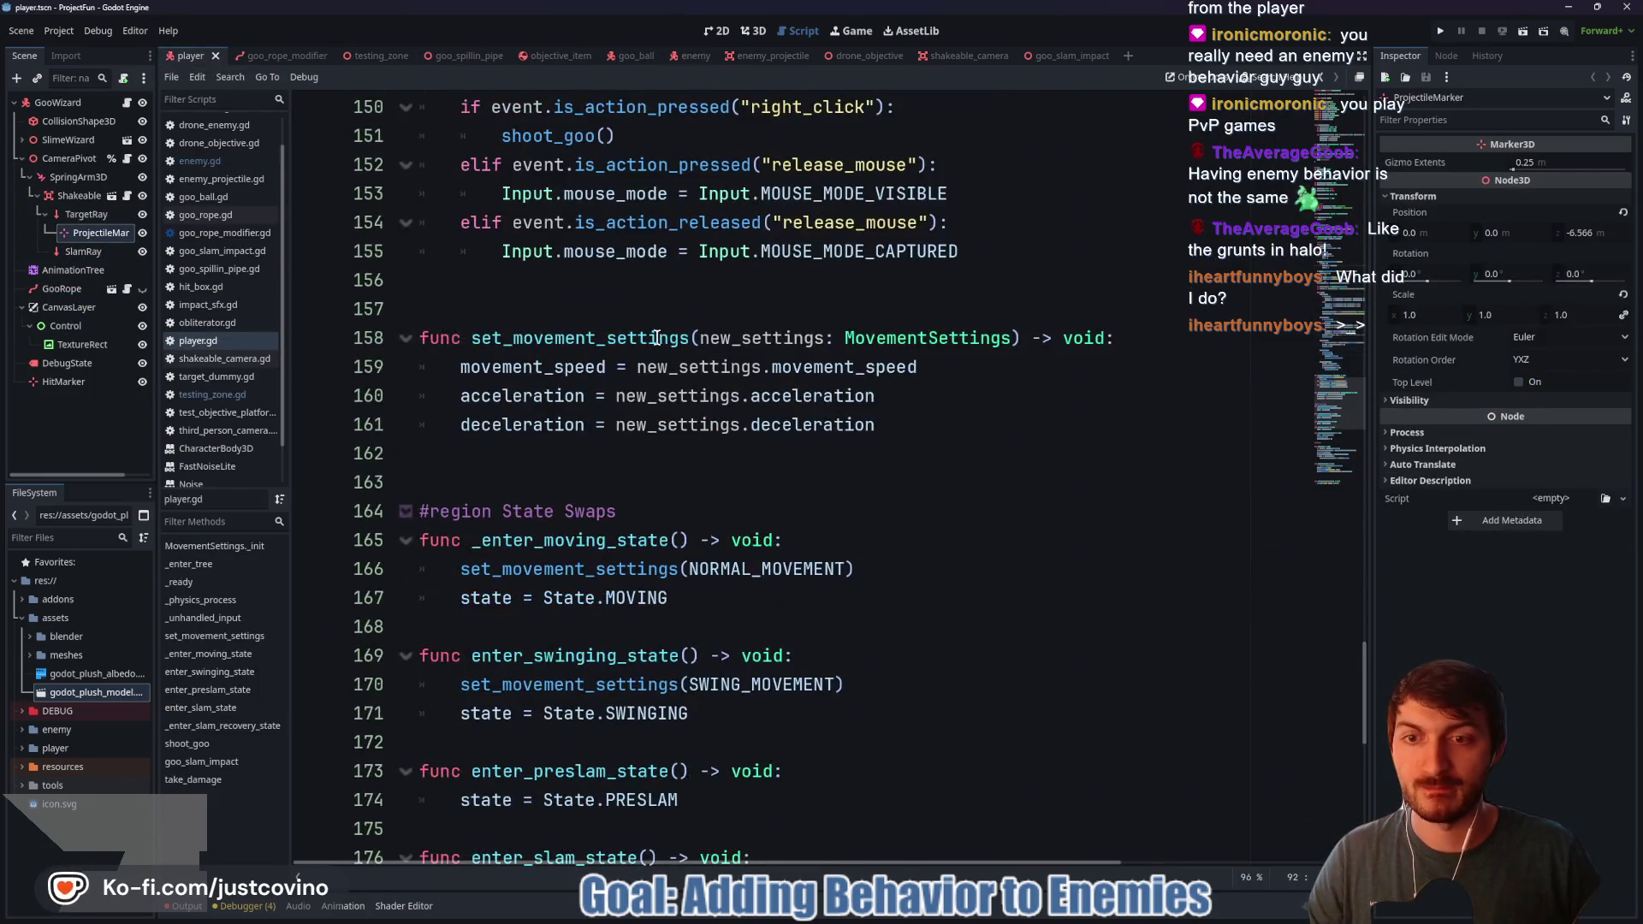
{"action": "scroll", "coordinate": [496, 231], "scroll_direction": "down", "scroll_amount": 10}
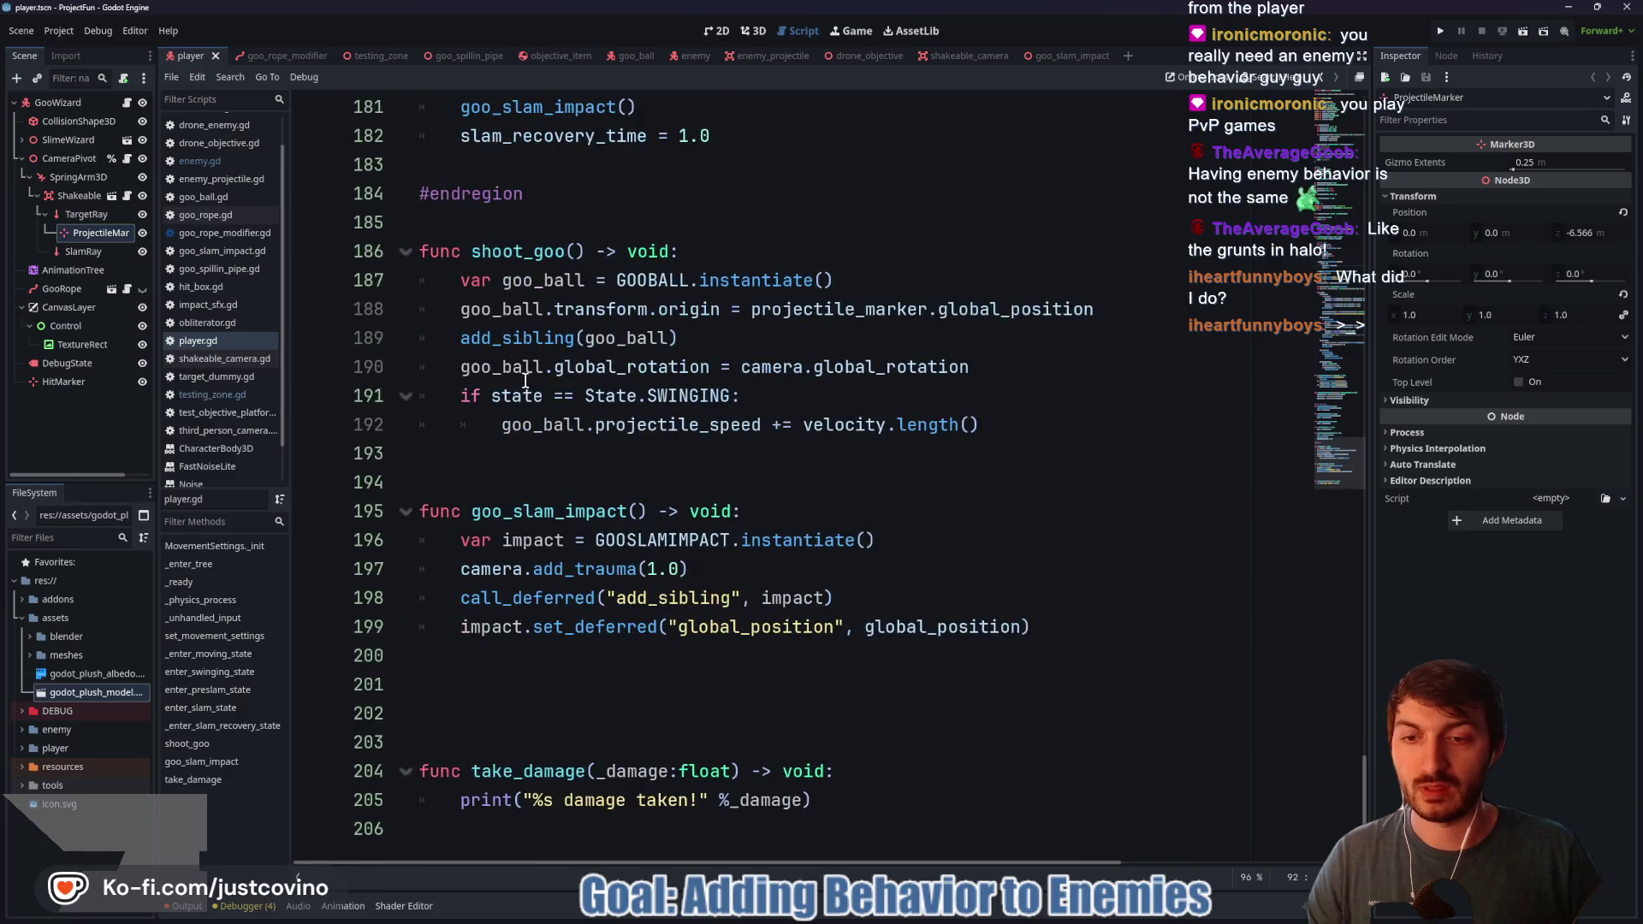
{"action": "left_click", "coordinate": [257, 54]}
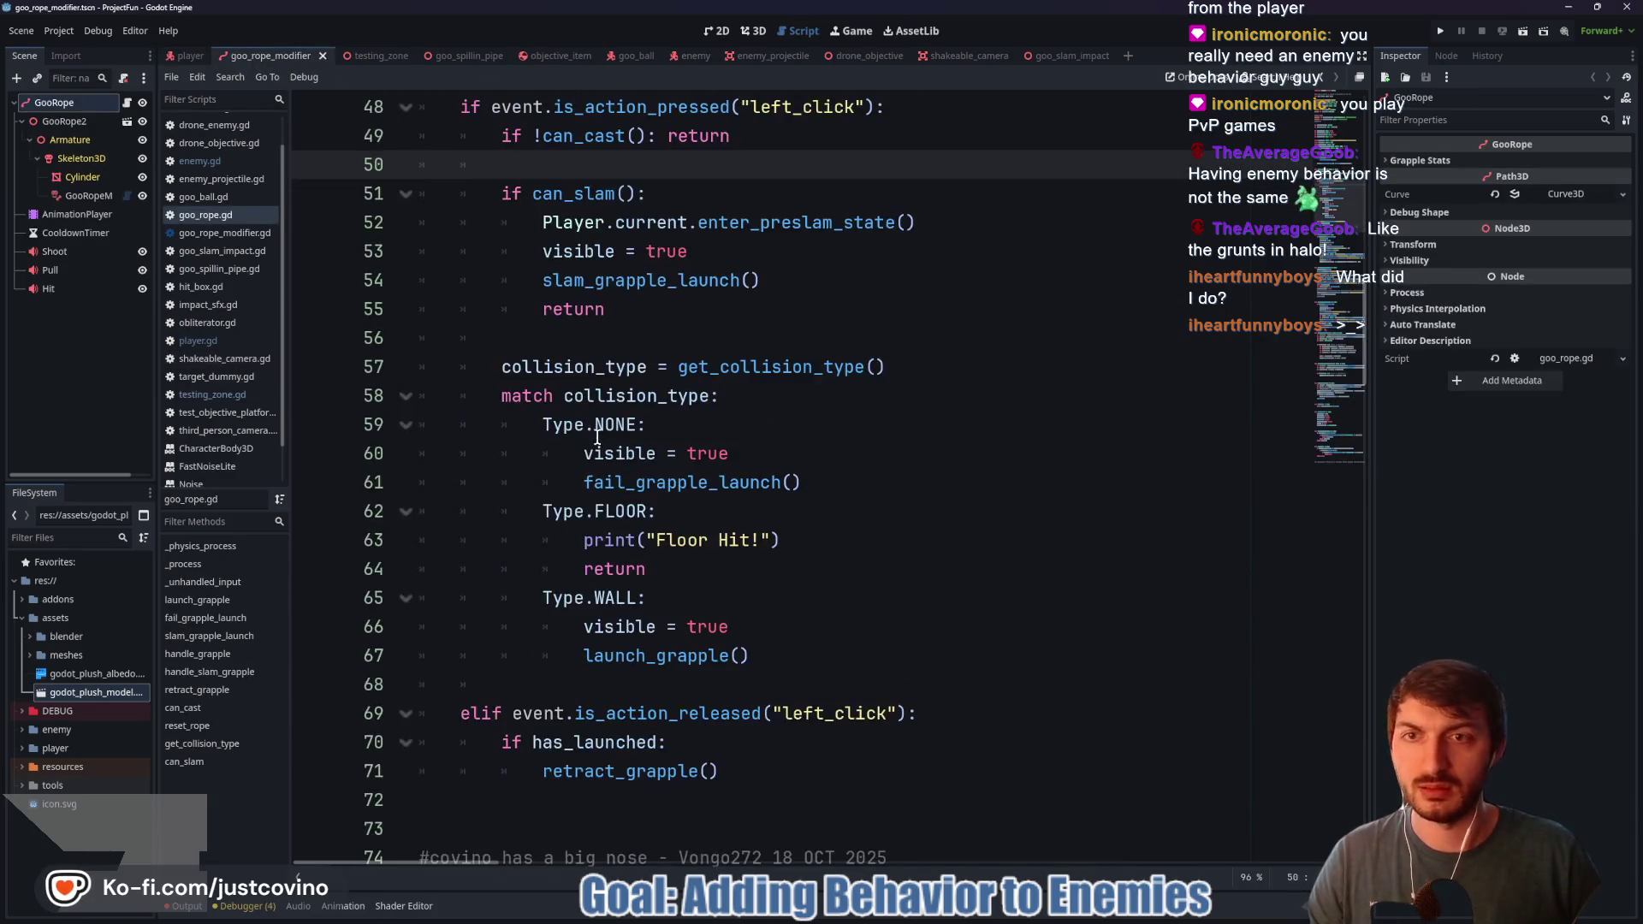
{"action": "scroll", "coordinate": [592, 424], "scroll_direction": "down", "scroll_amount": 15}
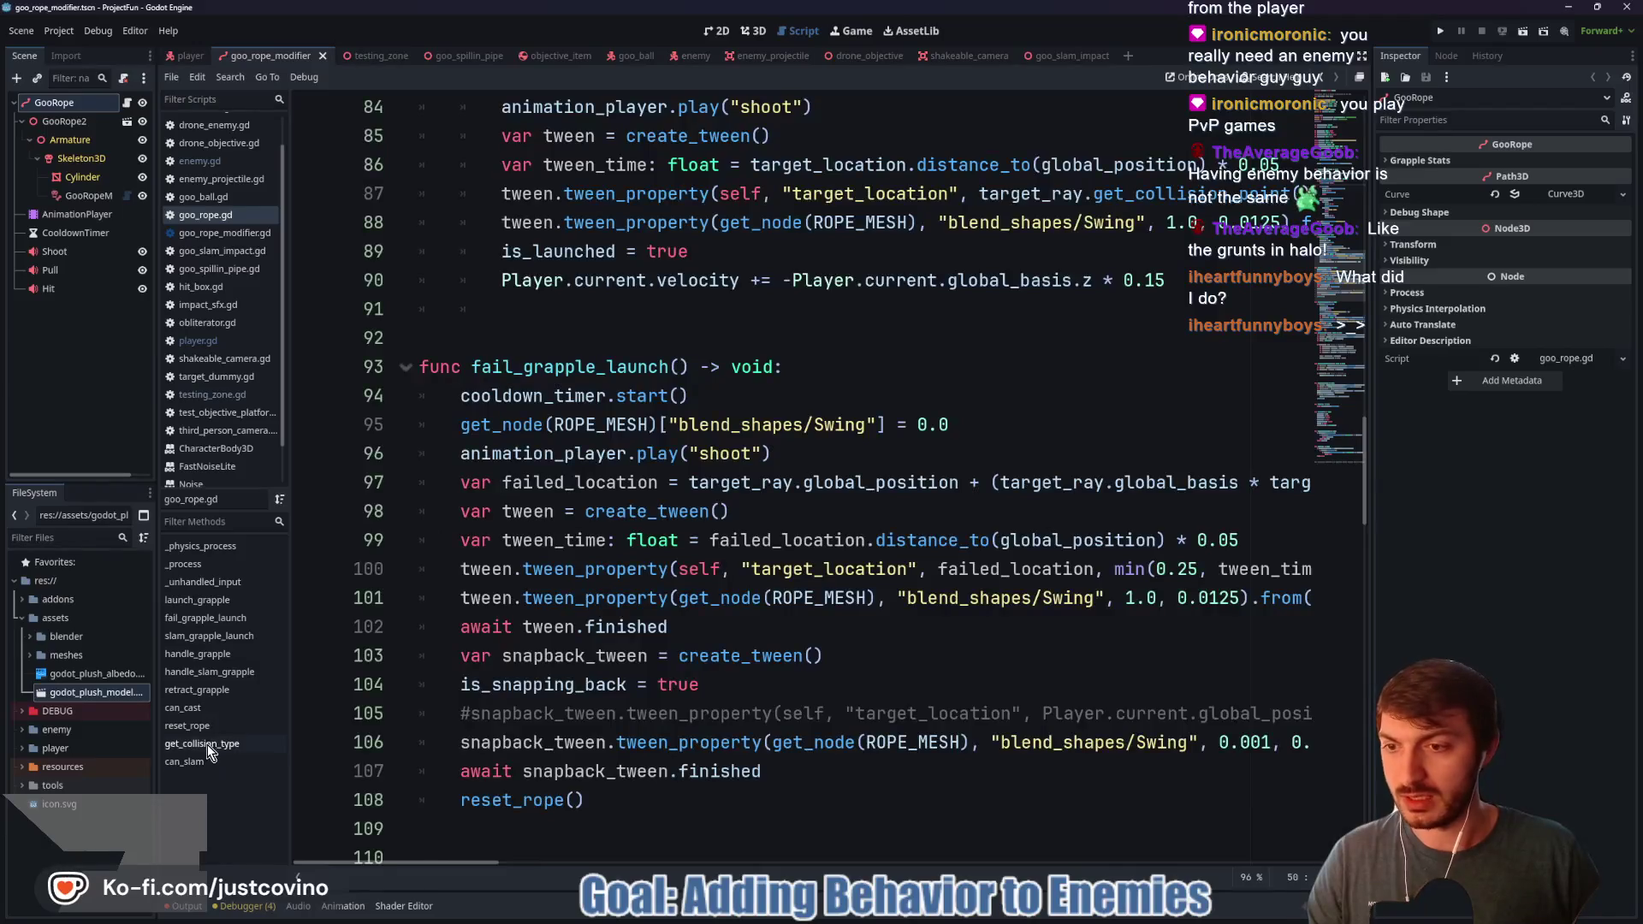
{"action": "left_click", "coordinate": [207, 744]}
{"action": "scroll", "coordinate": [736, 563], "scroll_direction": "down", "scroll_amount": 1}
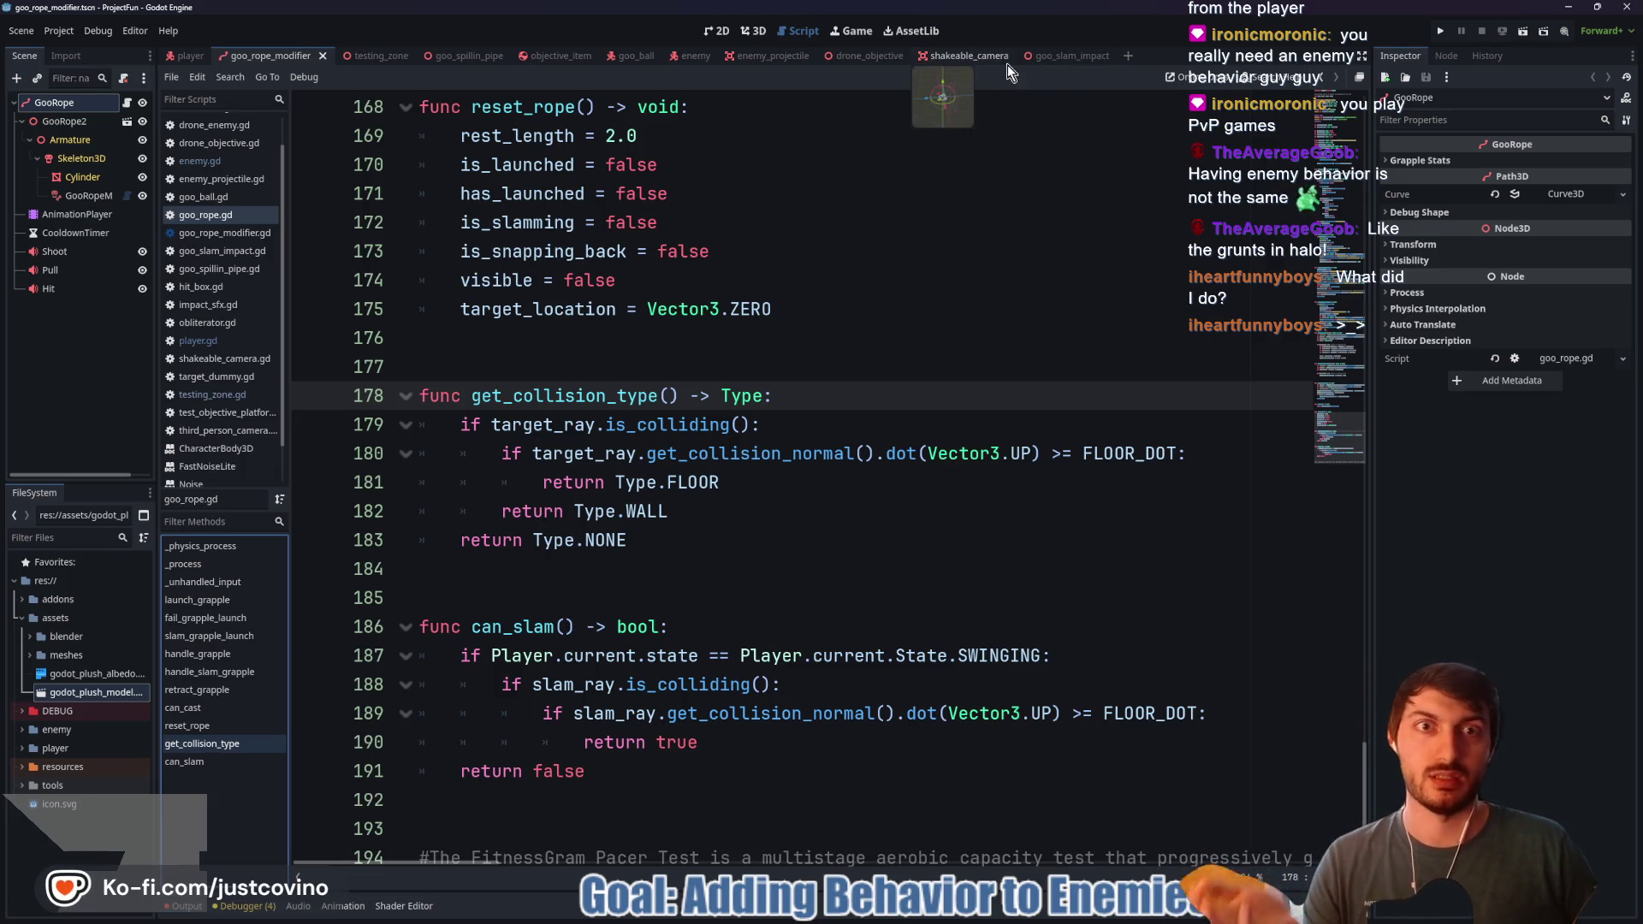
{"action": "left_click", "coordinate": [698, 55]}
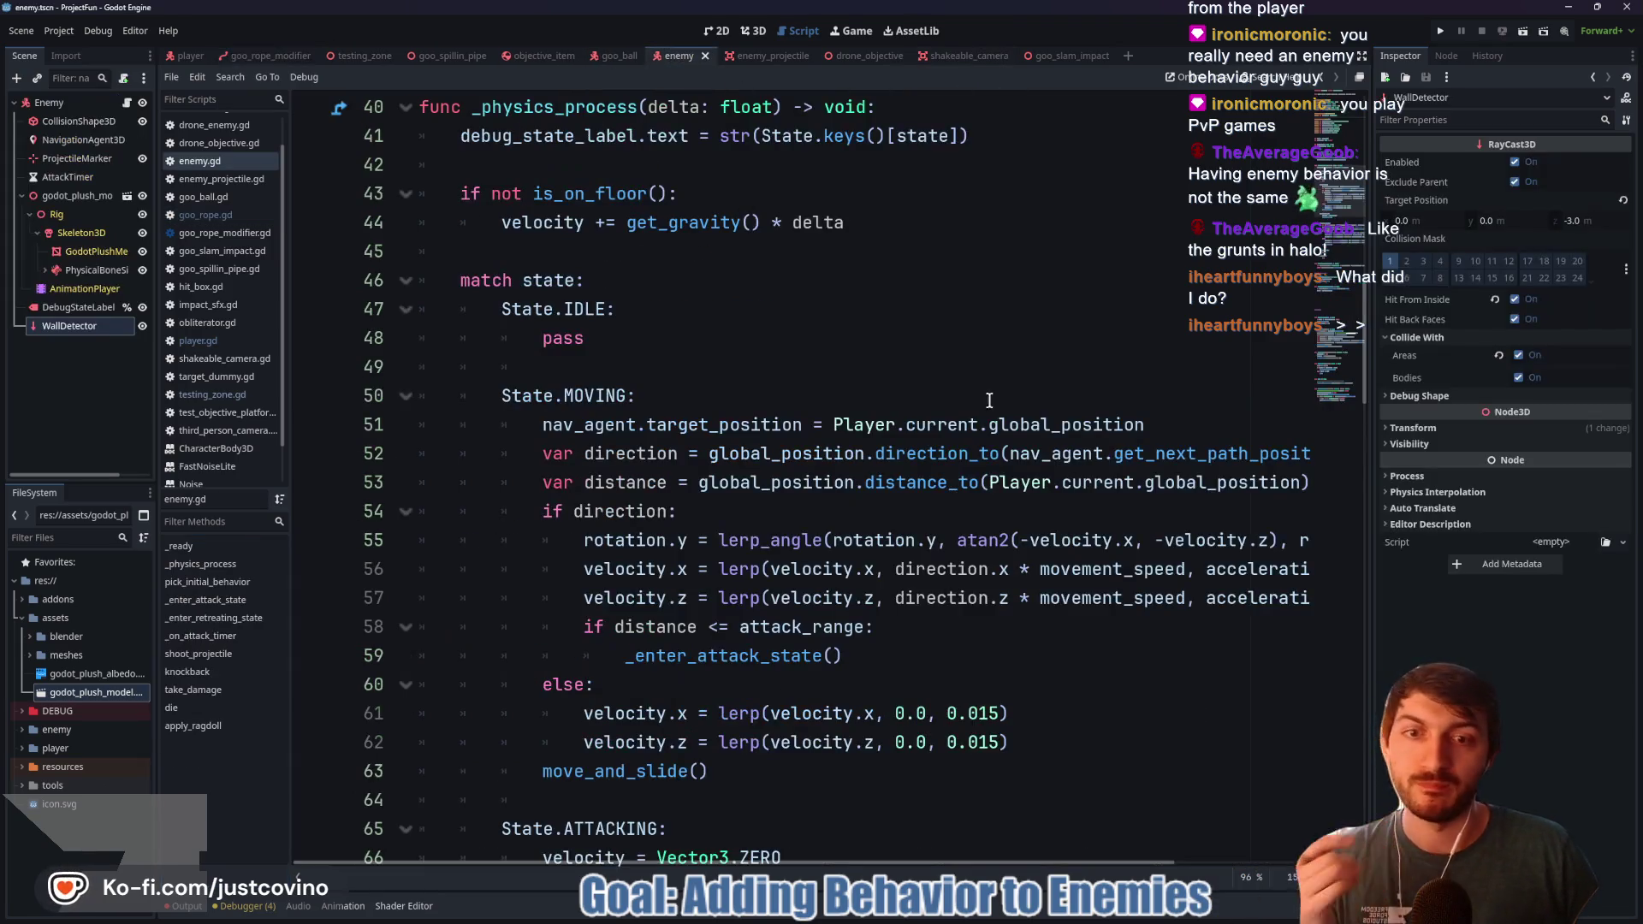
{"action": "scroll", "coordinate": [1009, 404], "scroll_direction": "down", "scroll_amount": 2}
{"action": "scroll", "coordinate": [647, 471], "scroll_direction": "down", "scroll_amount": 4}
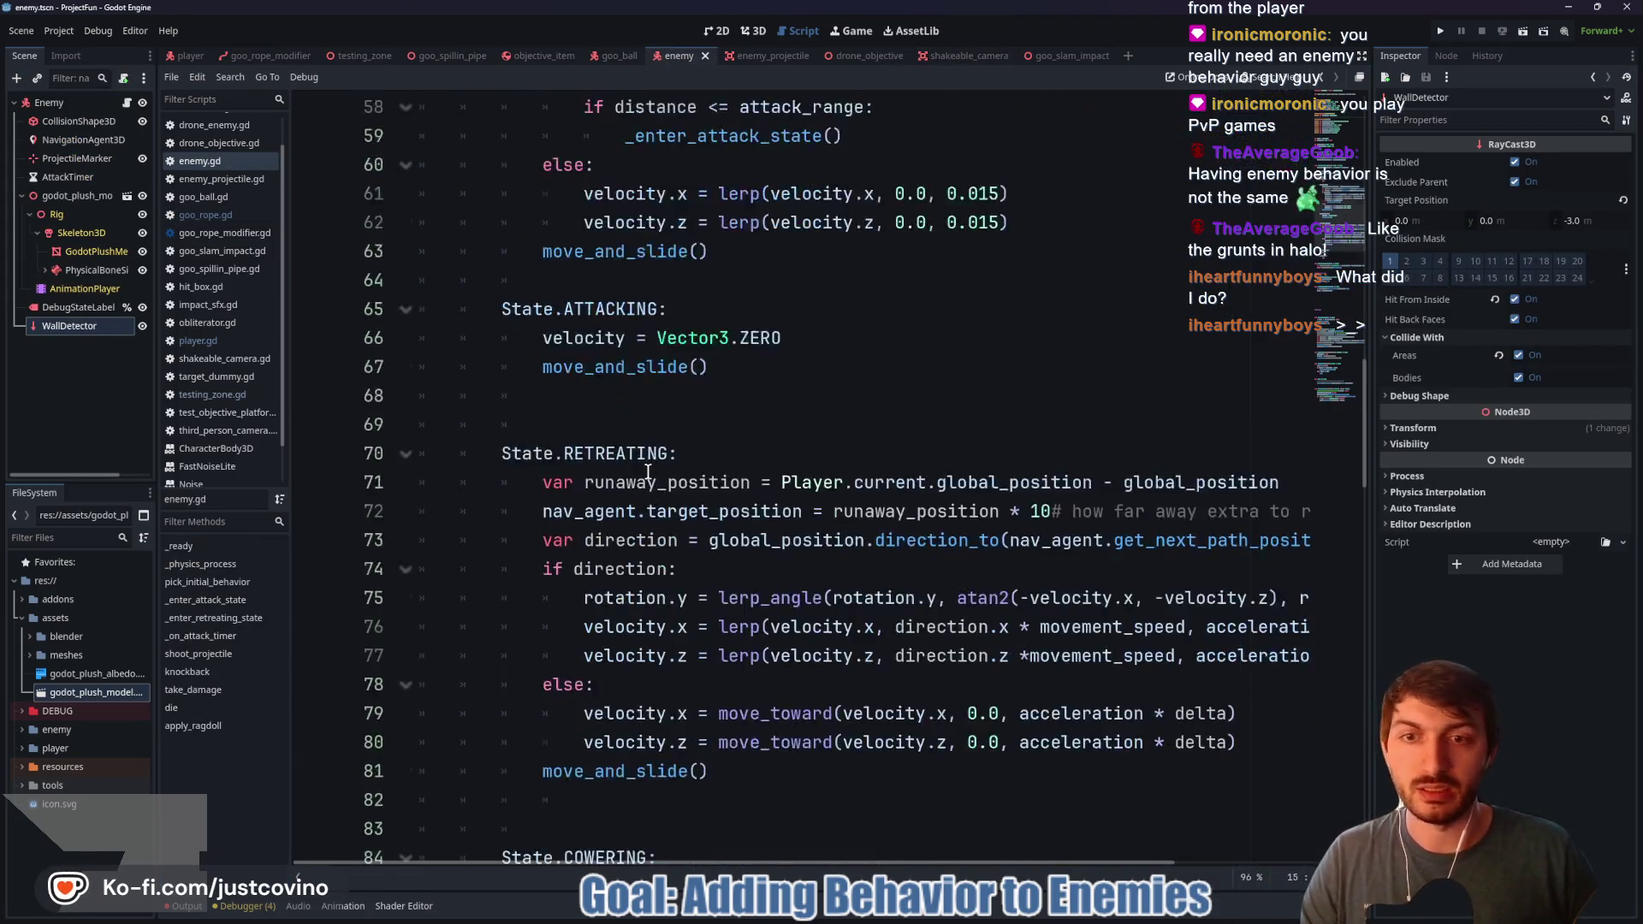
Start State.RETREATING with 'if wall_detector.is_colliding():' calling _enter_cowering_state().
{"action": "scroll", "coordinate": [648, 471], "scroll_direction": "down", "scroll_amount": 1}
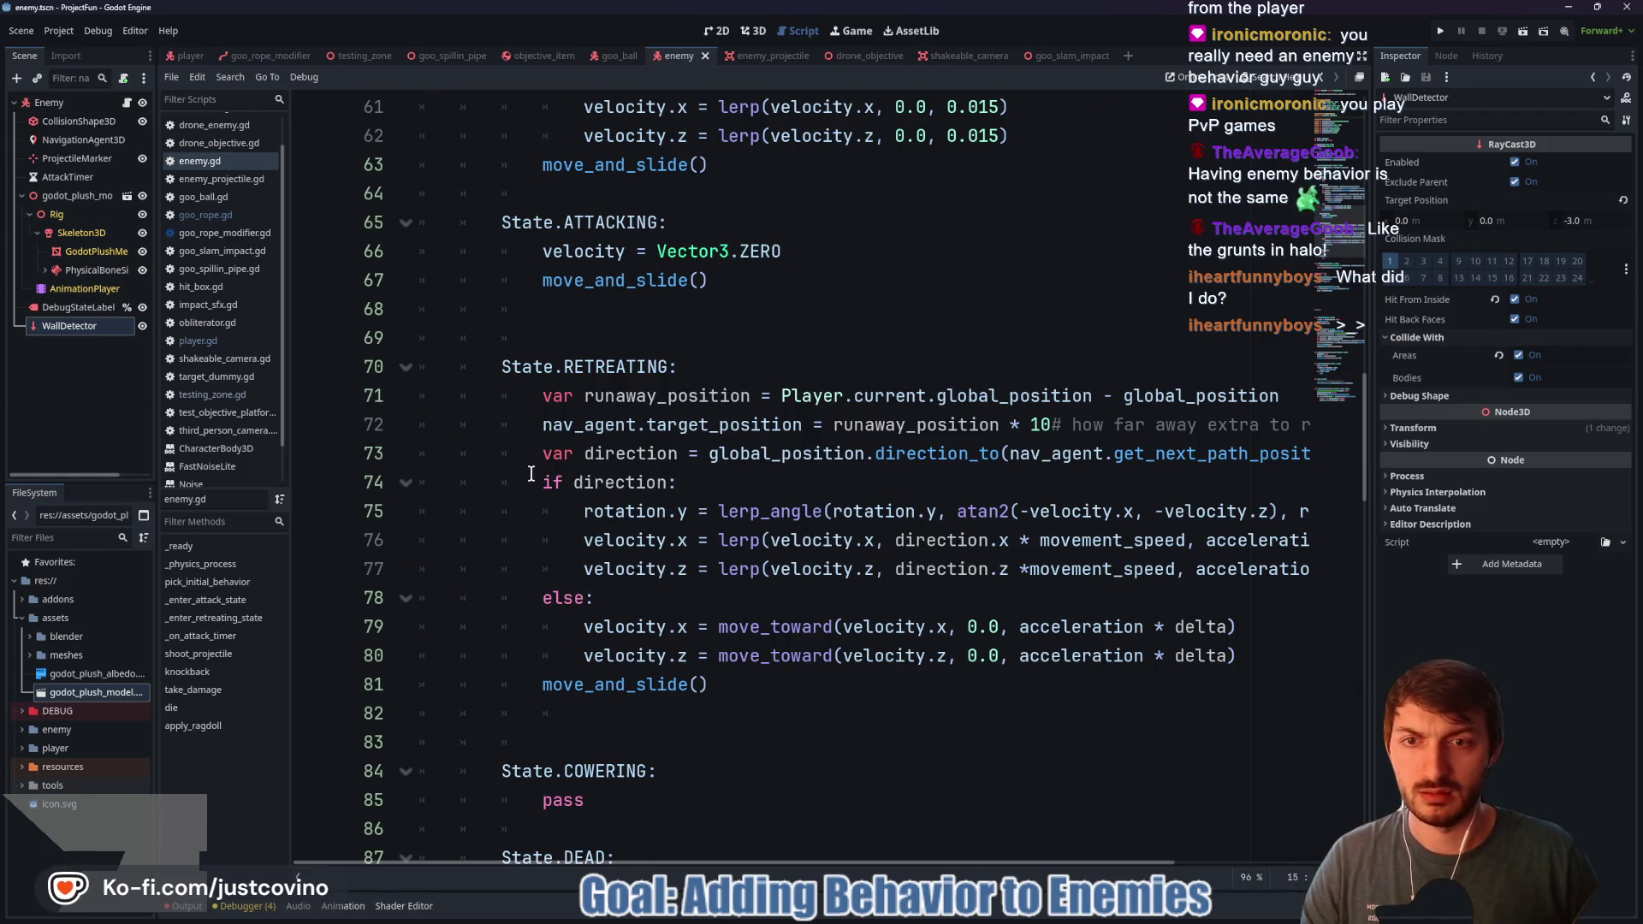
{"action": "left_click", "coordinate": [738, 370]}
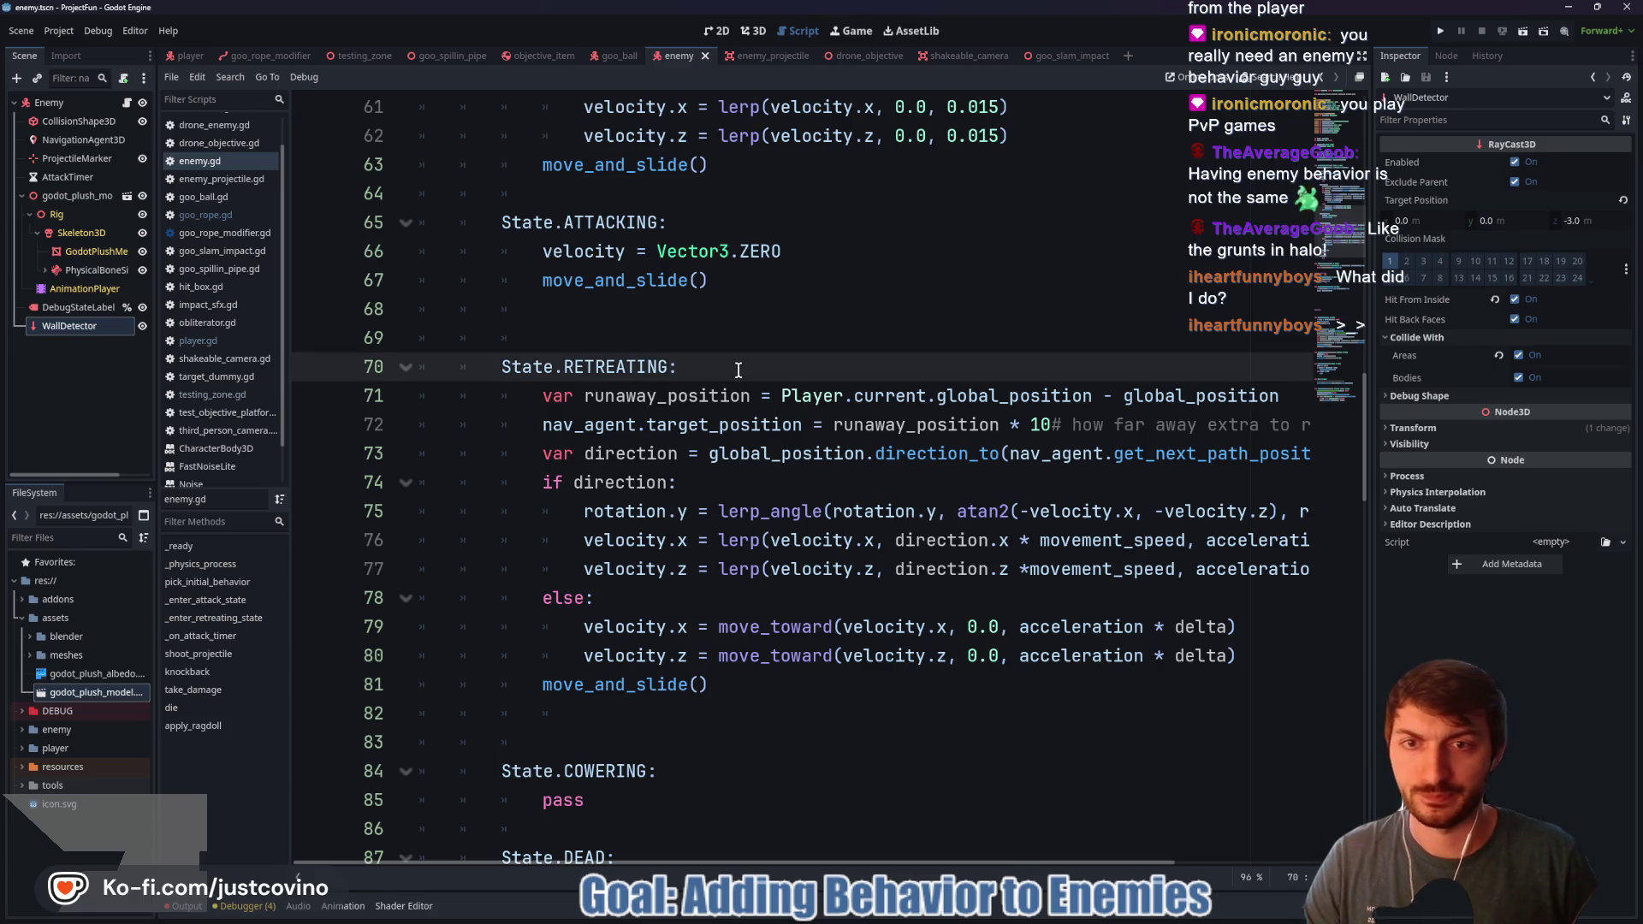
{"action": "key", "text": "Return"}
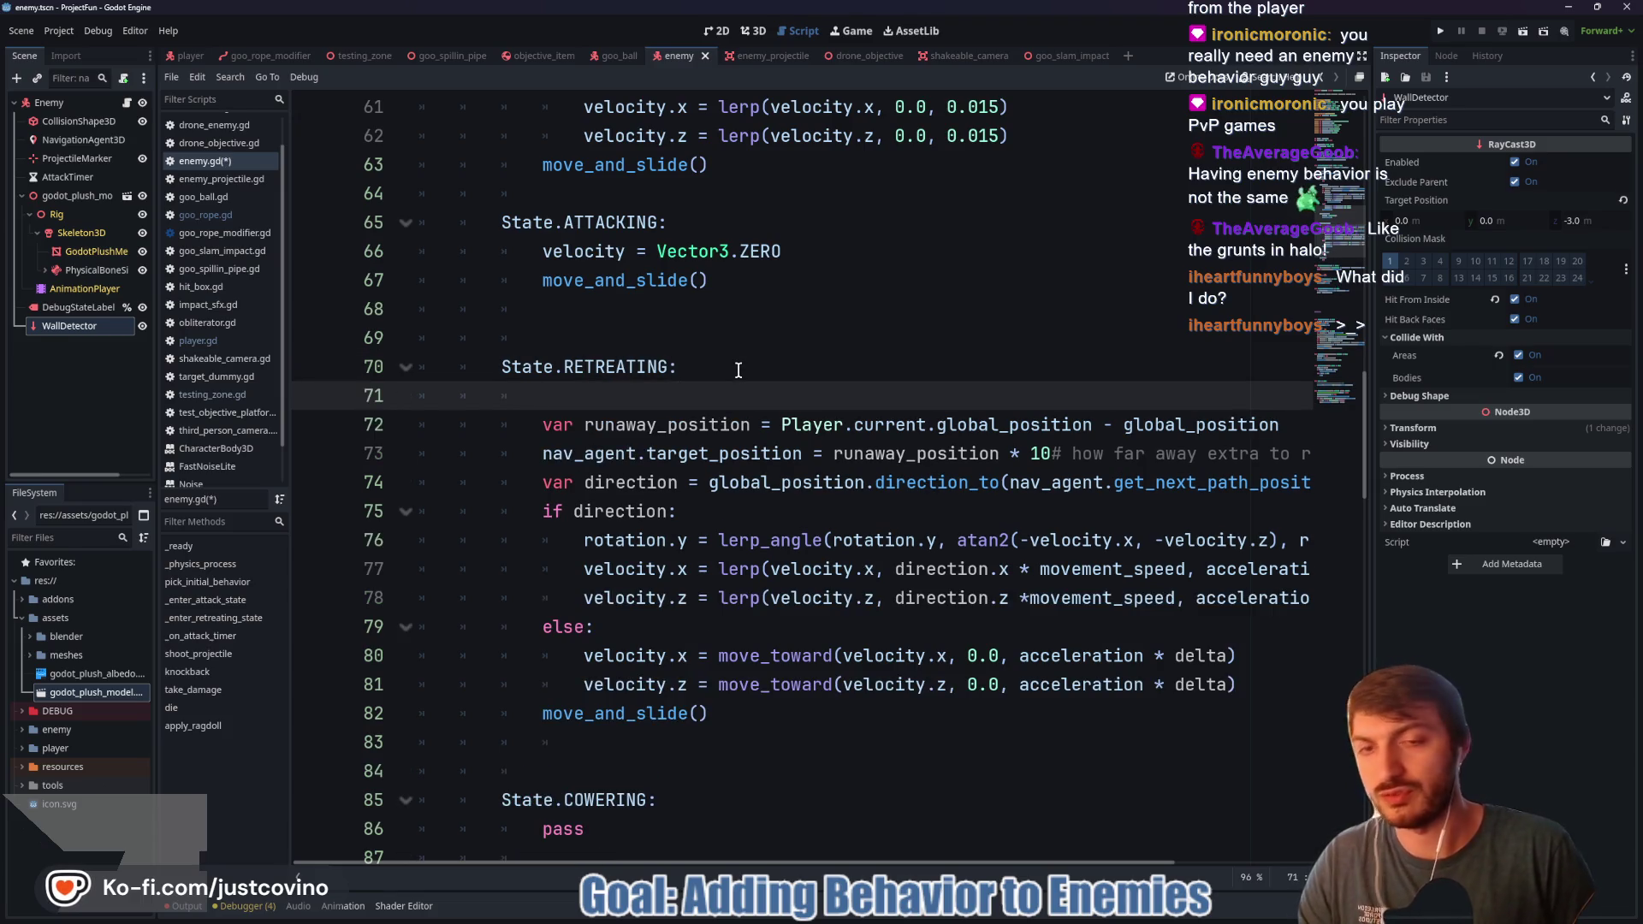
{"action": "type", "text": "if wall_detector."}
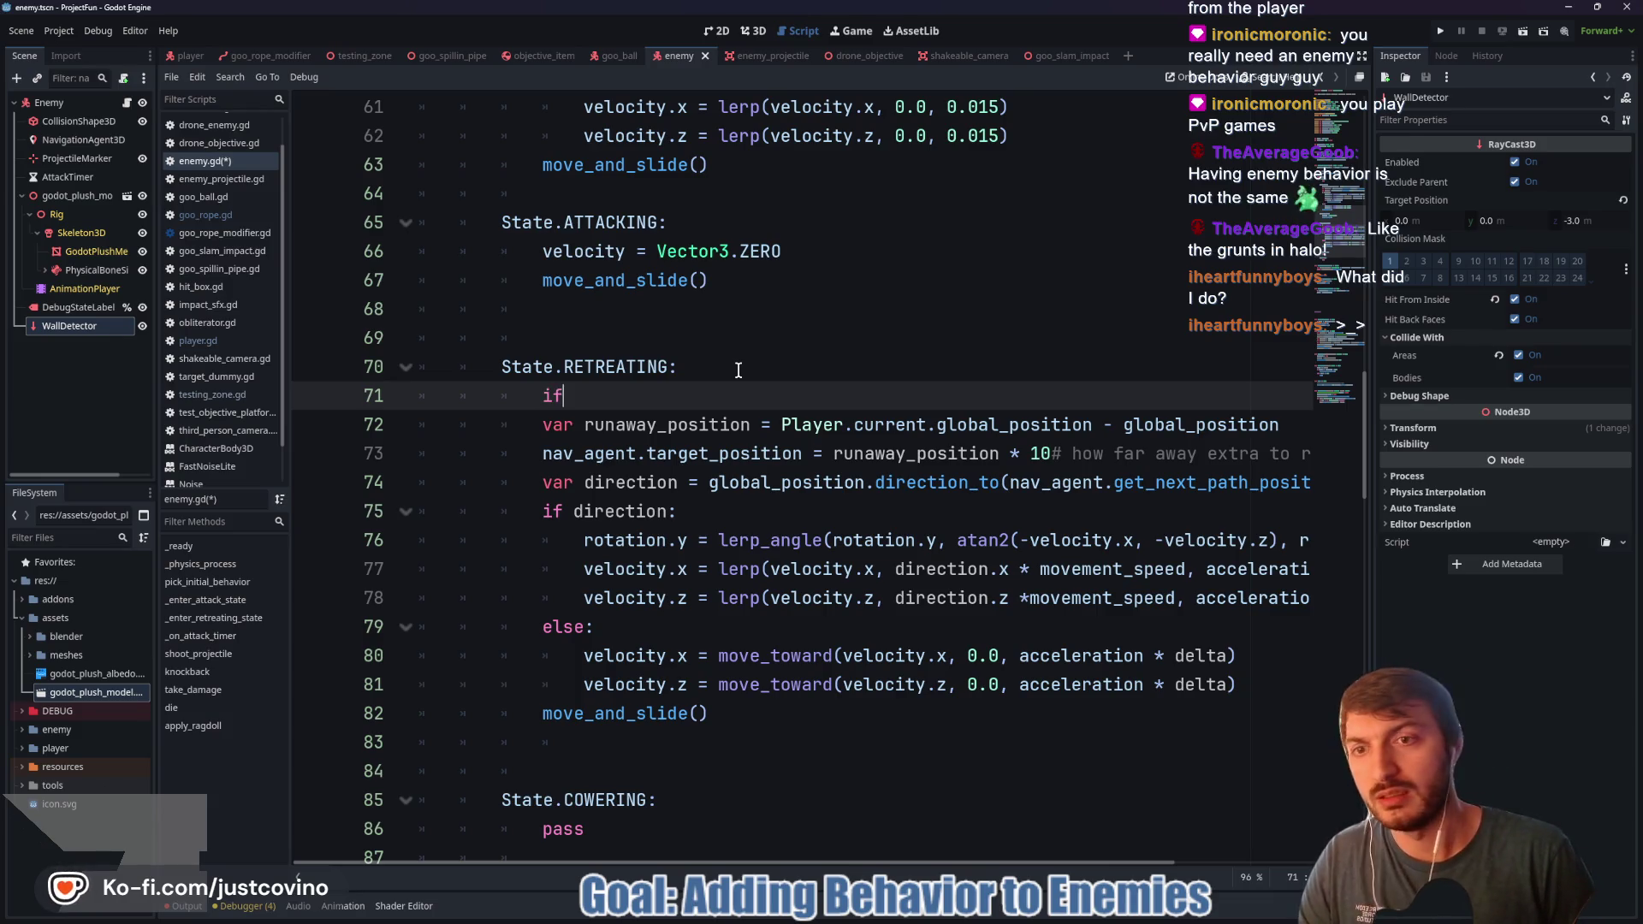
{"action": "type", "text": "is"}
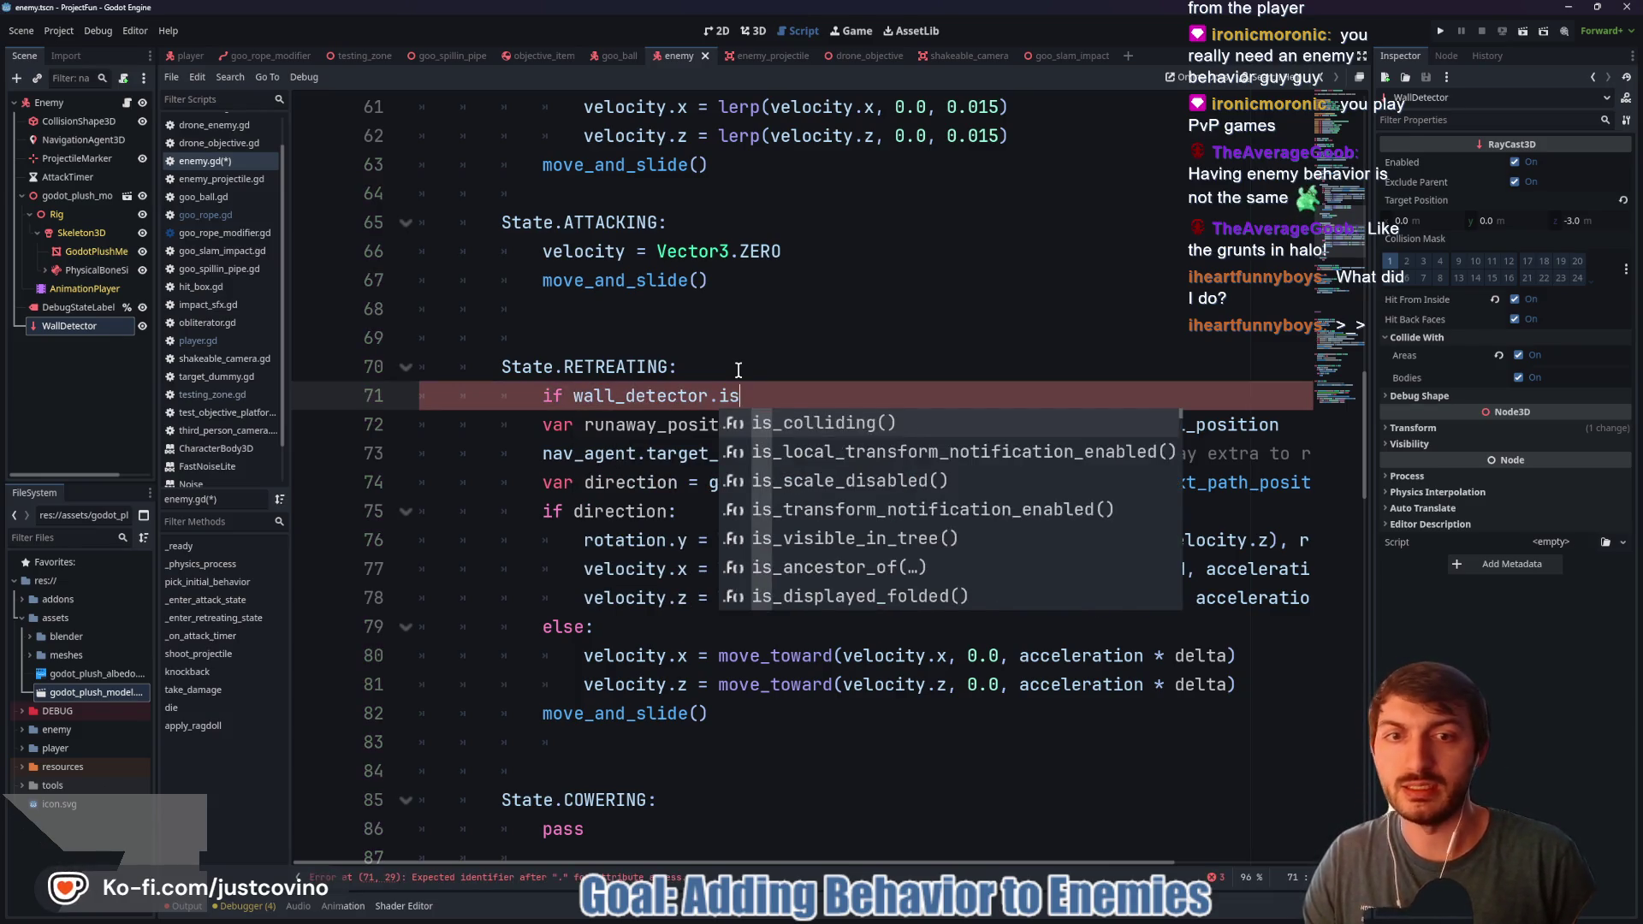
{"action": "key", "text": "Return"}
{"action": "type", "text": ":"}
{"action": "key", "text": "Return"}
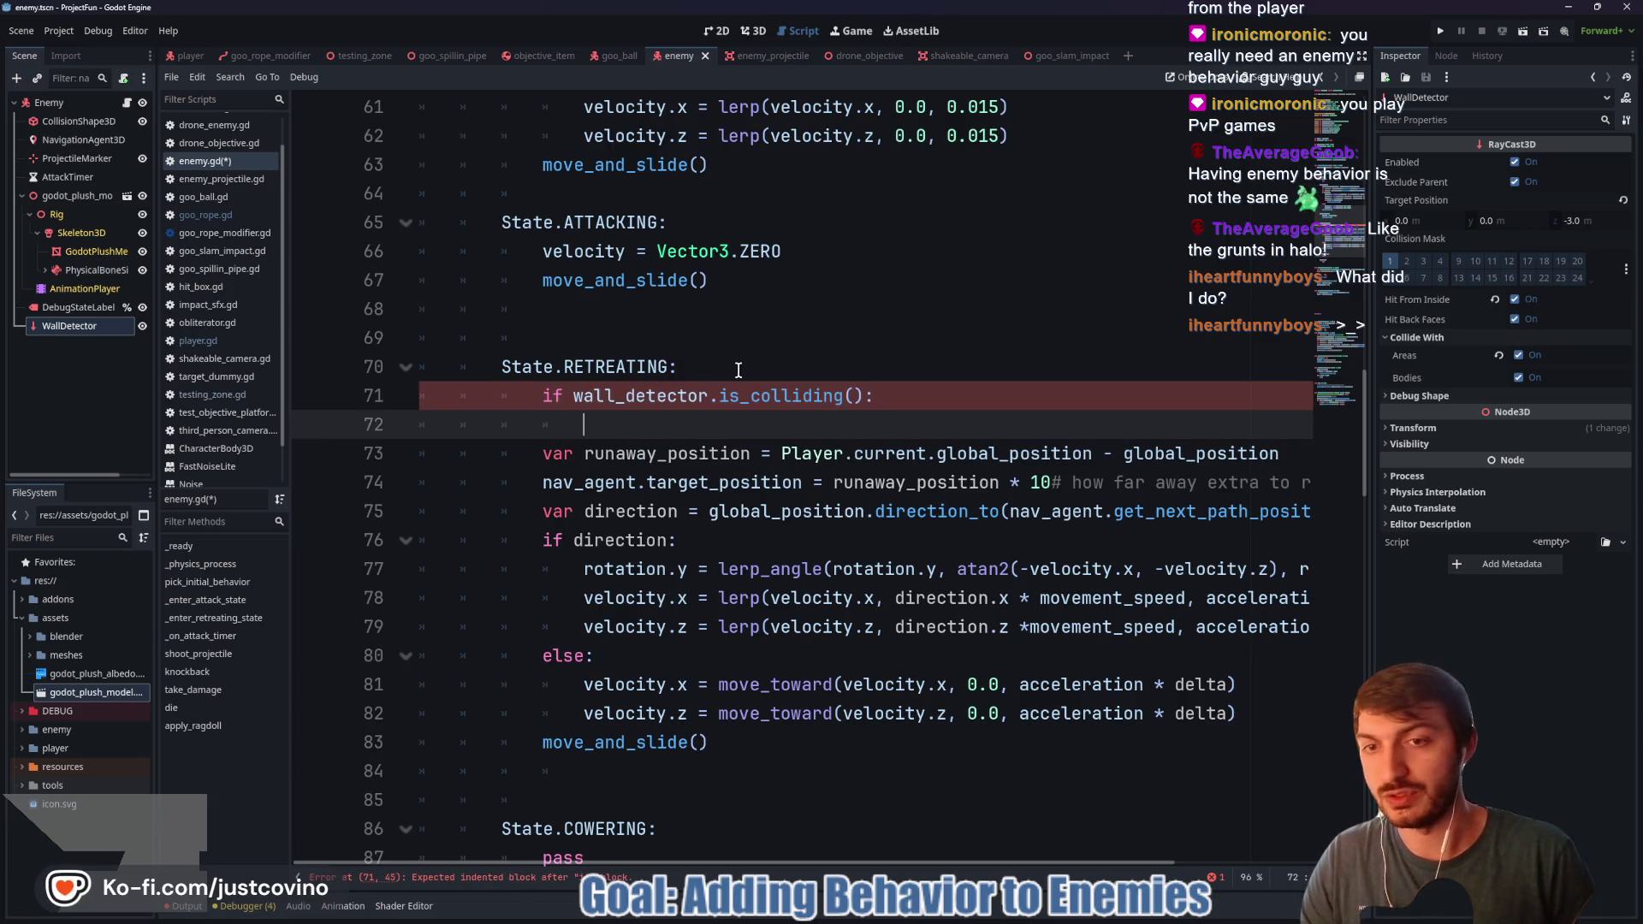
{"action": "type", "text": "_enter_"}
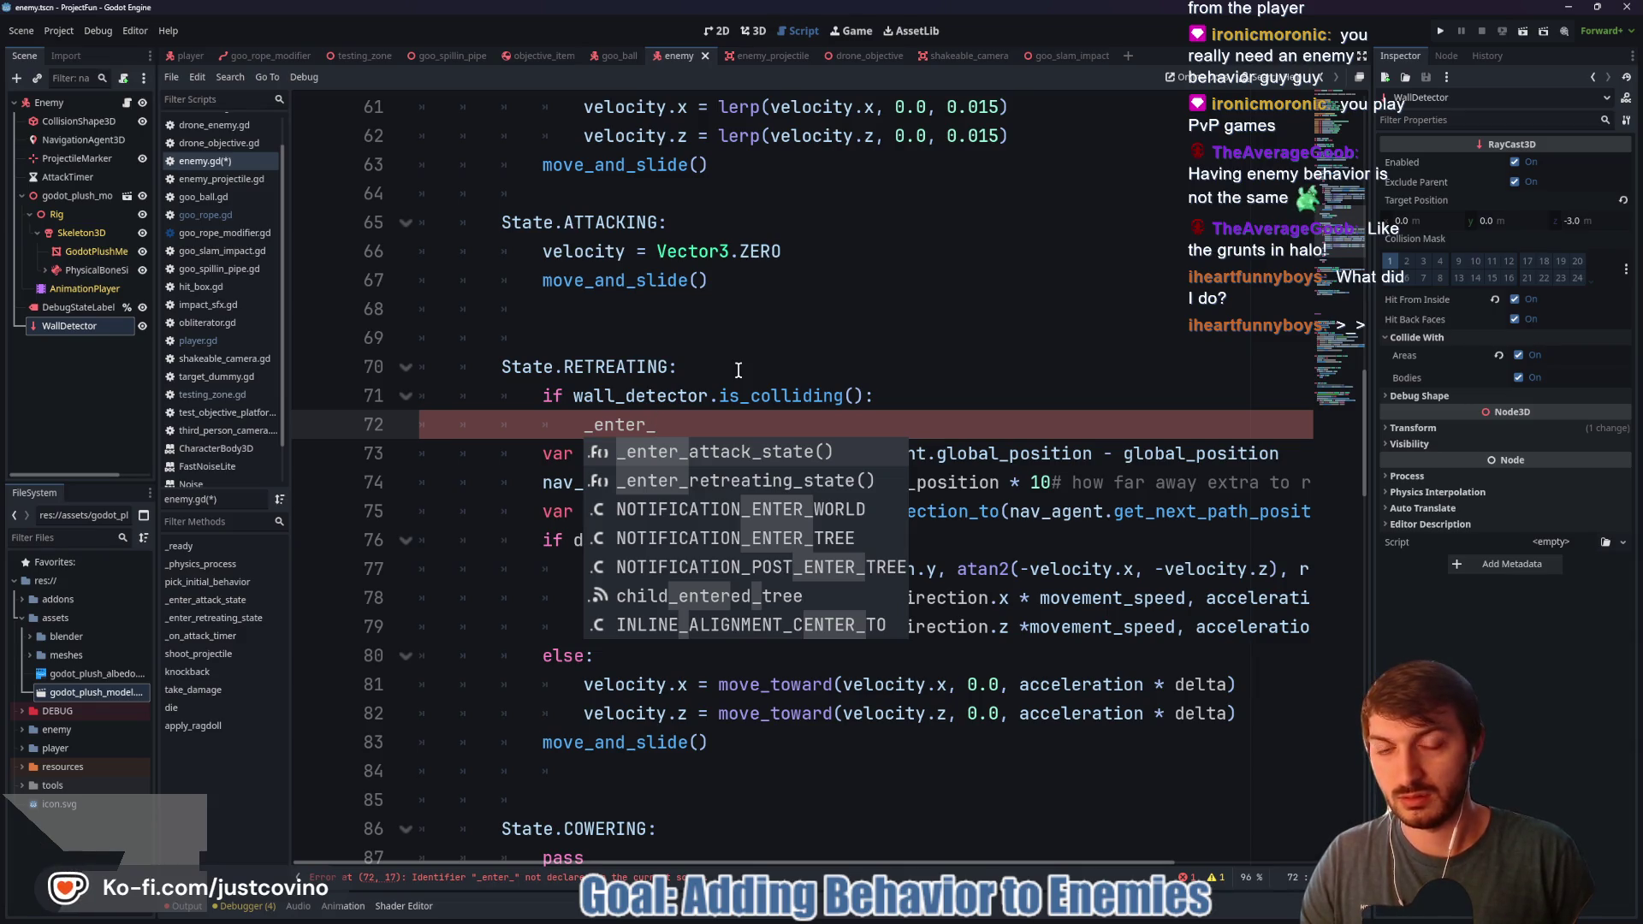
{"action": "type", "text": "cowering_state"}
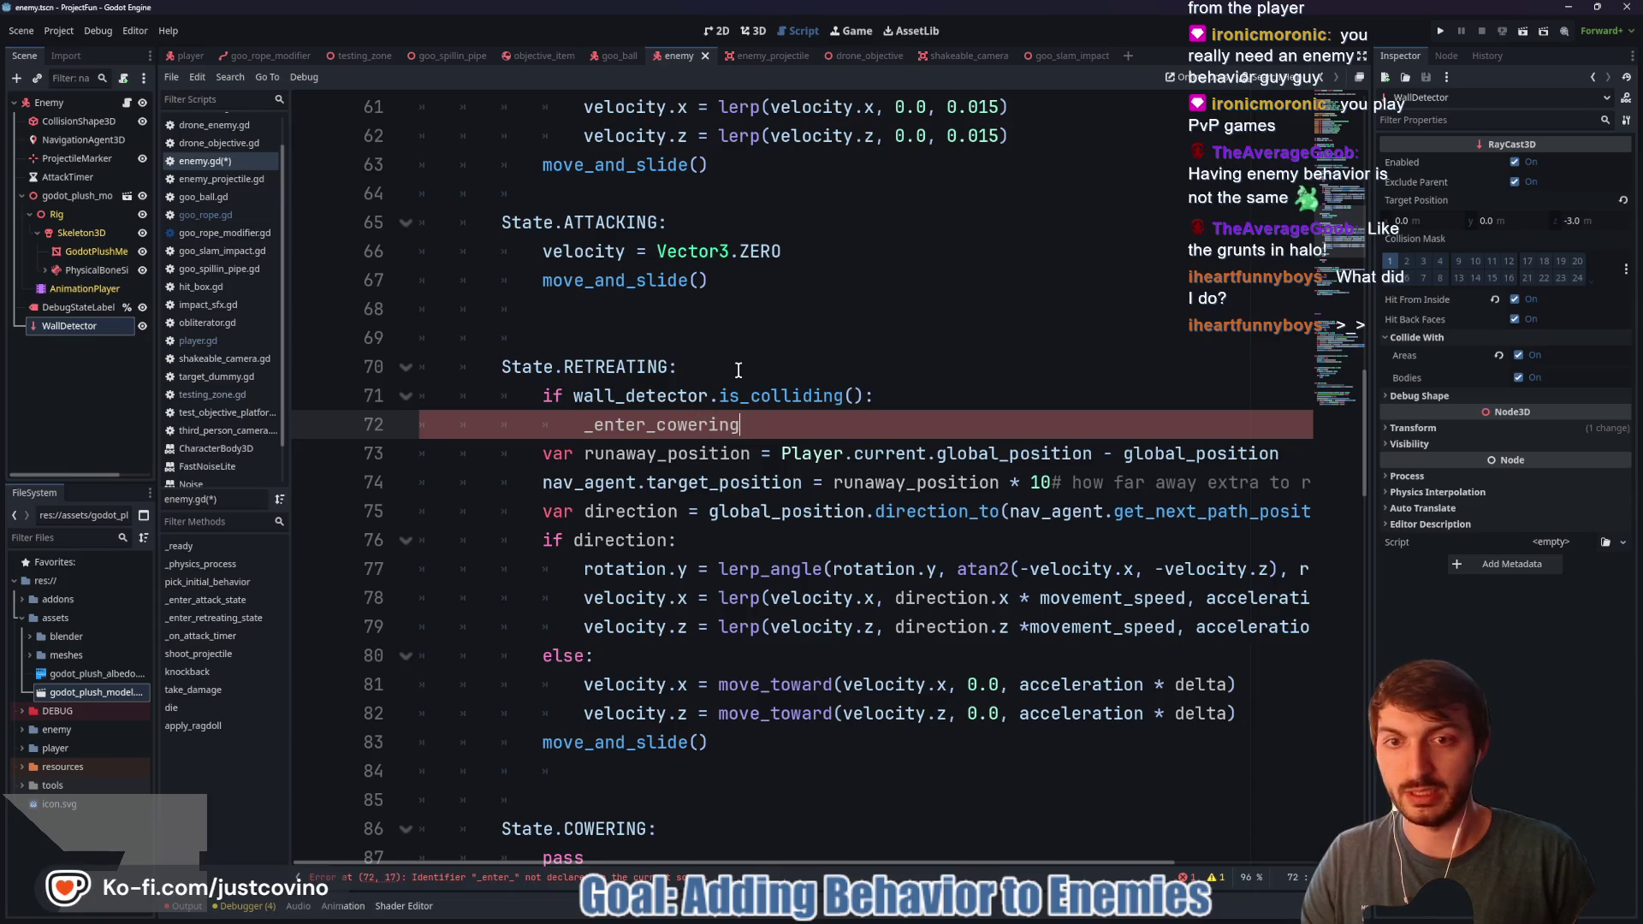
{"action": "type", "text": "()"}
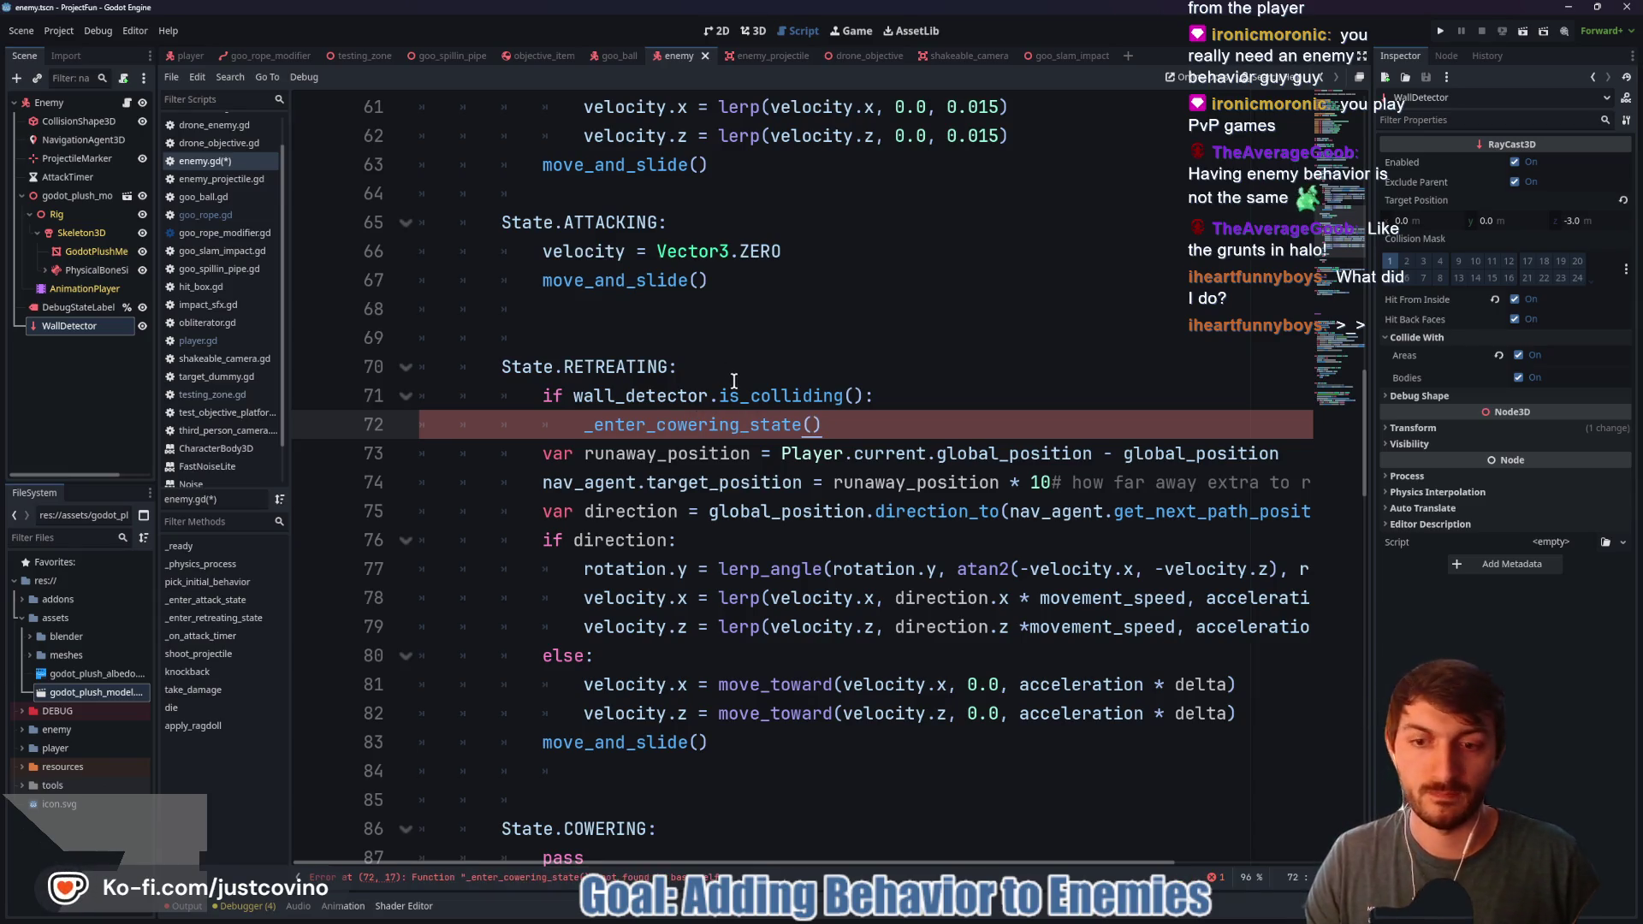
{"action": "scroll", "coordinate": [735, 370], "scroll_direction": "down", "scroll_amount": 12}
Define _enter_cowering_state() -> void setting state = State.COWERING, add spacing above, and save.
{"action": "left_click", "coordinate": [499, 460]}
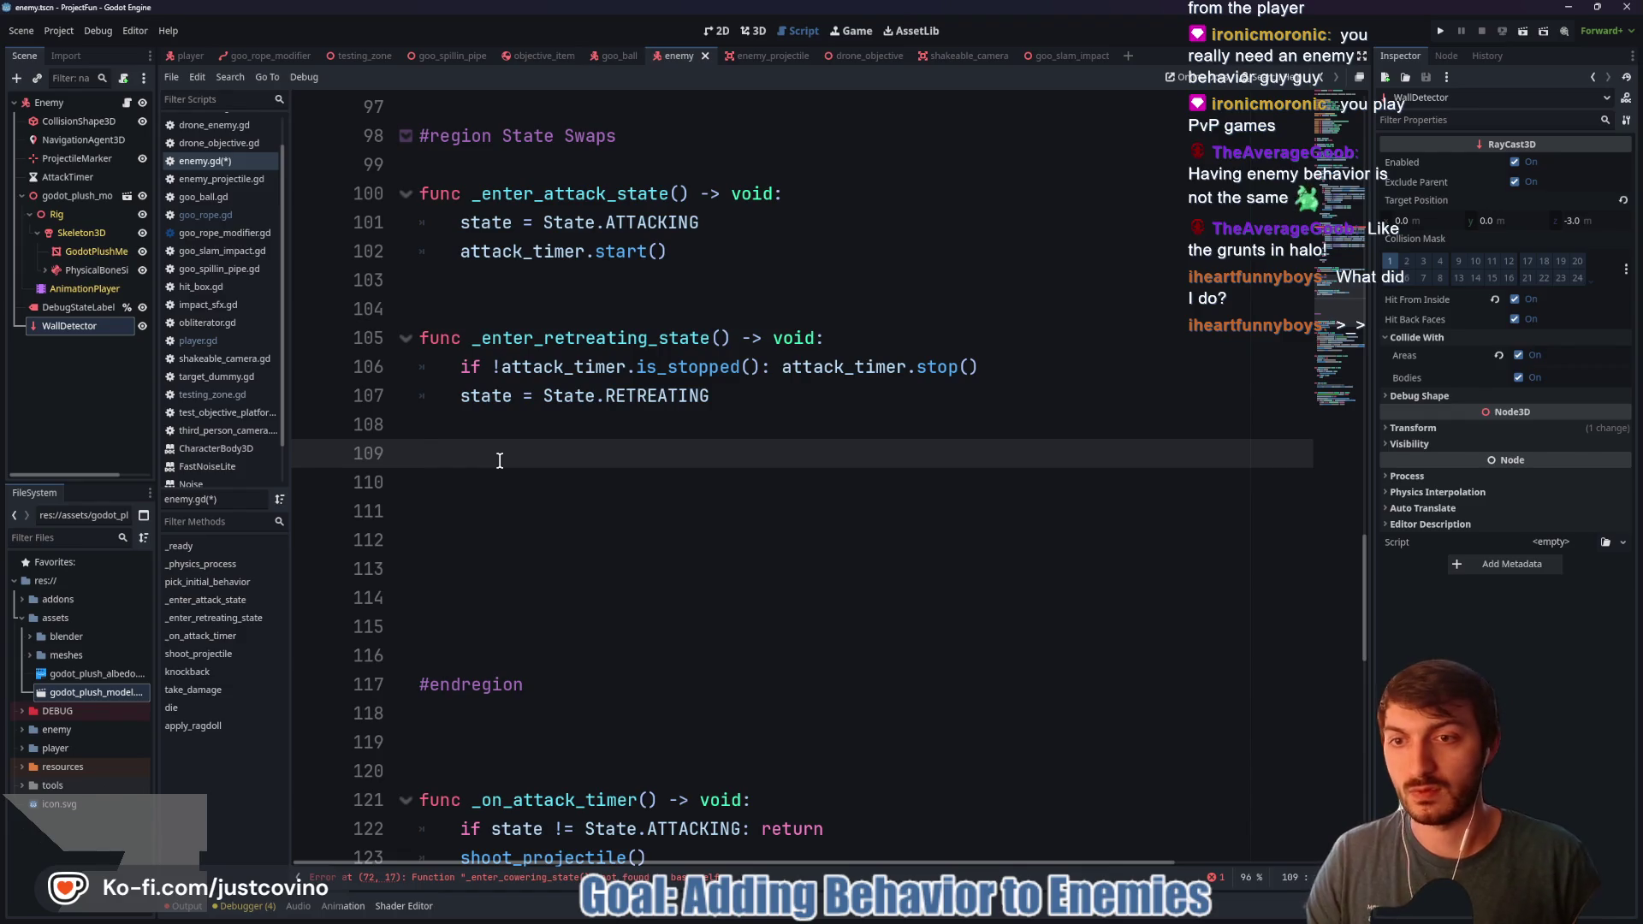
{"action": "type", "text": "_enter"}
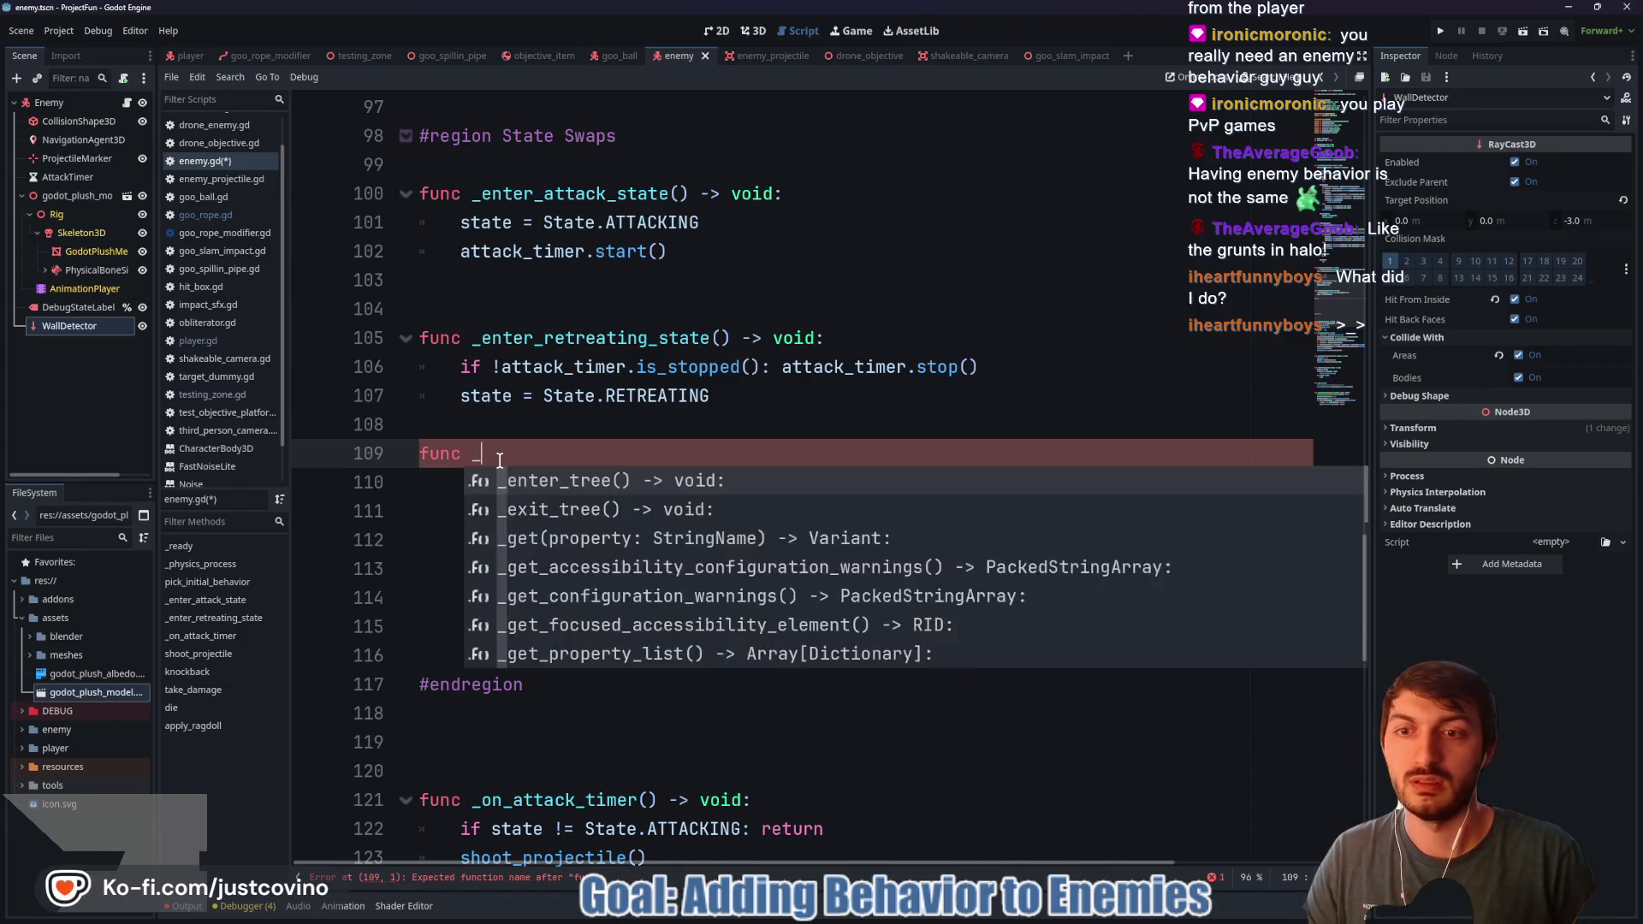
{"action": "type", "text": "_cowering_state() -"}
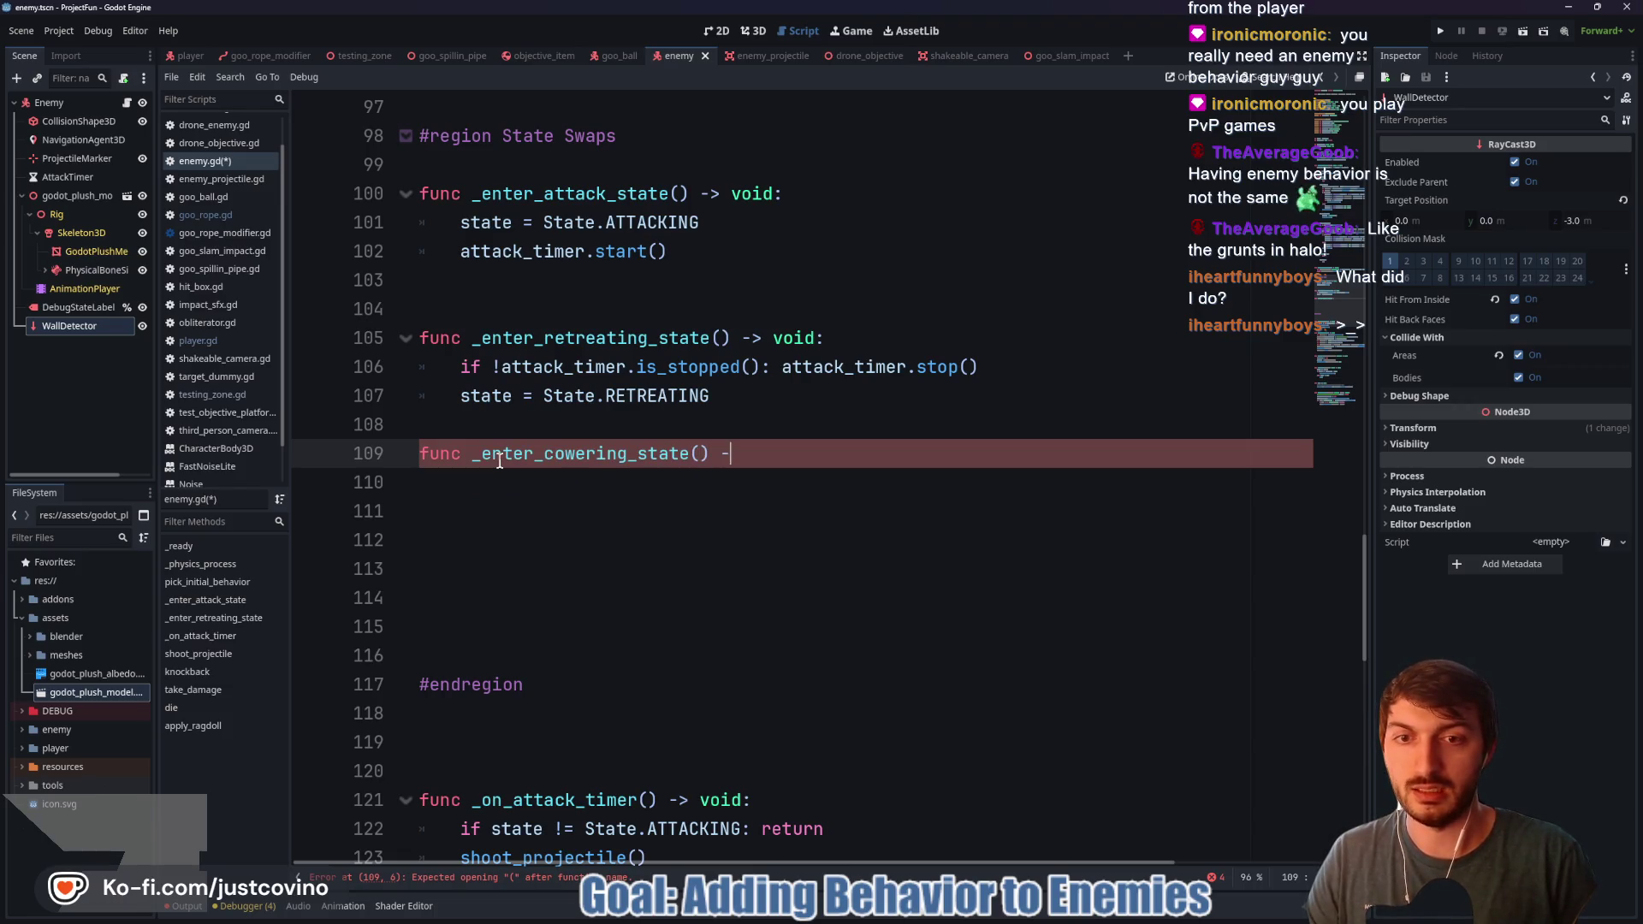
{"action": "type", "text": "oid:"}
{"action": "key", "text": "Return"}
{"action": "type", "text": "state ="}
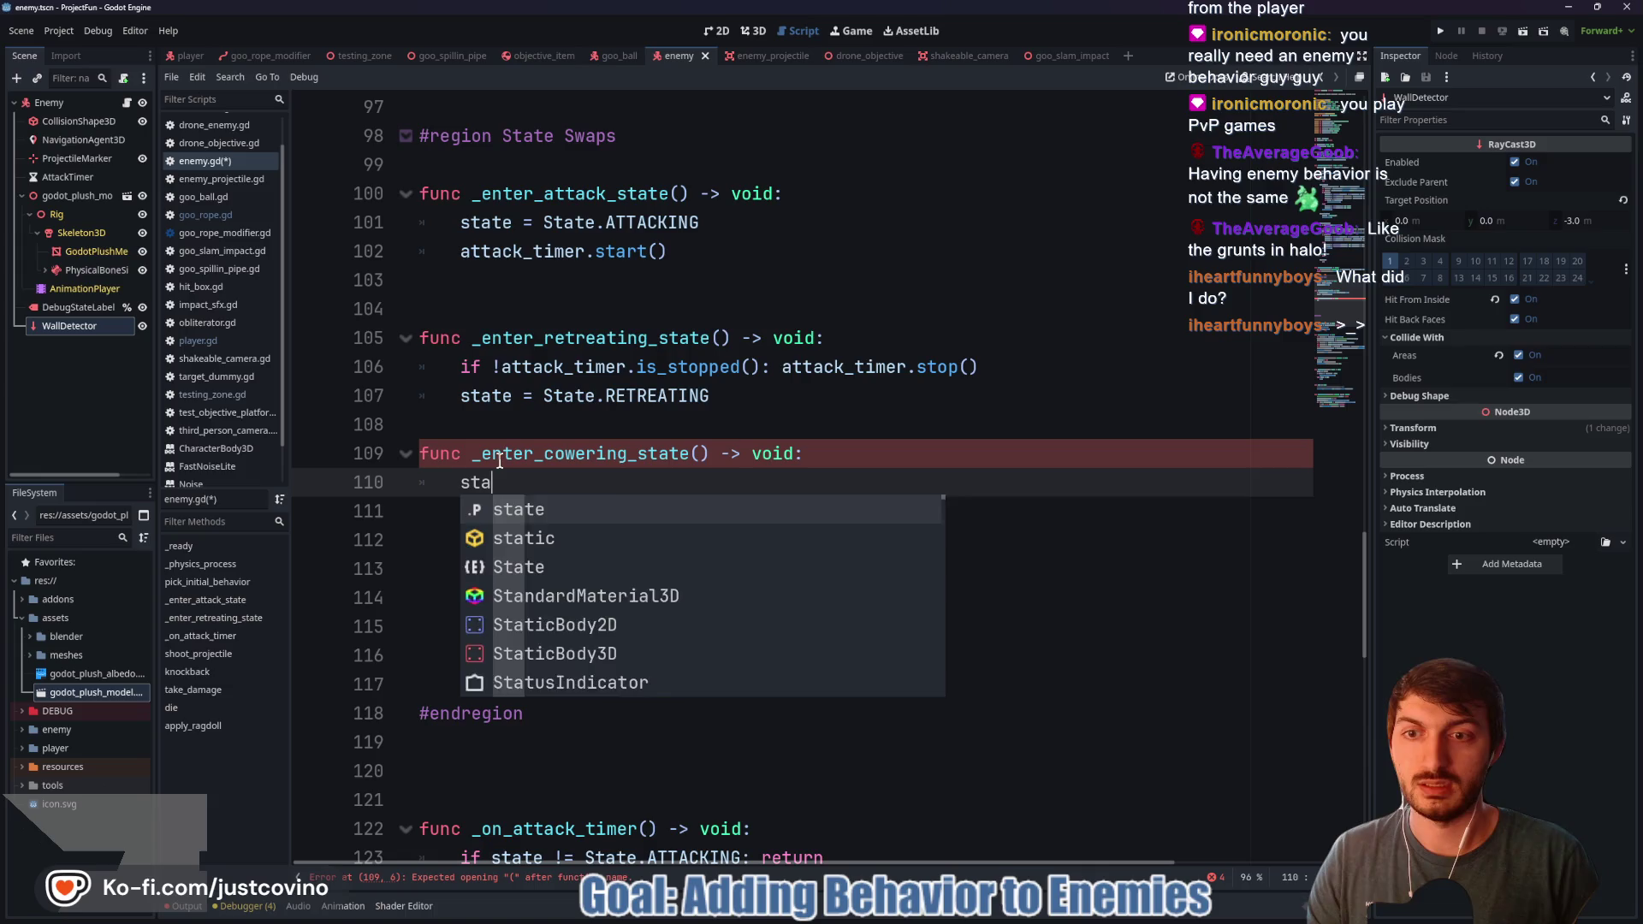
{"action": "type", "text": " State/"}
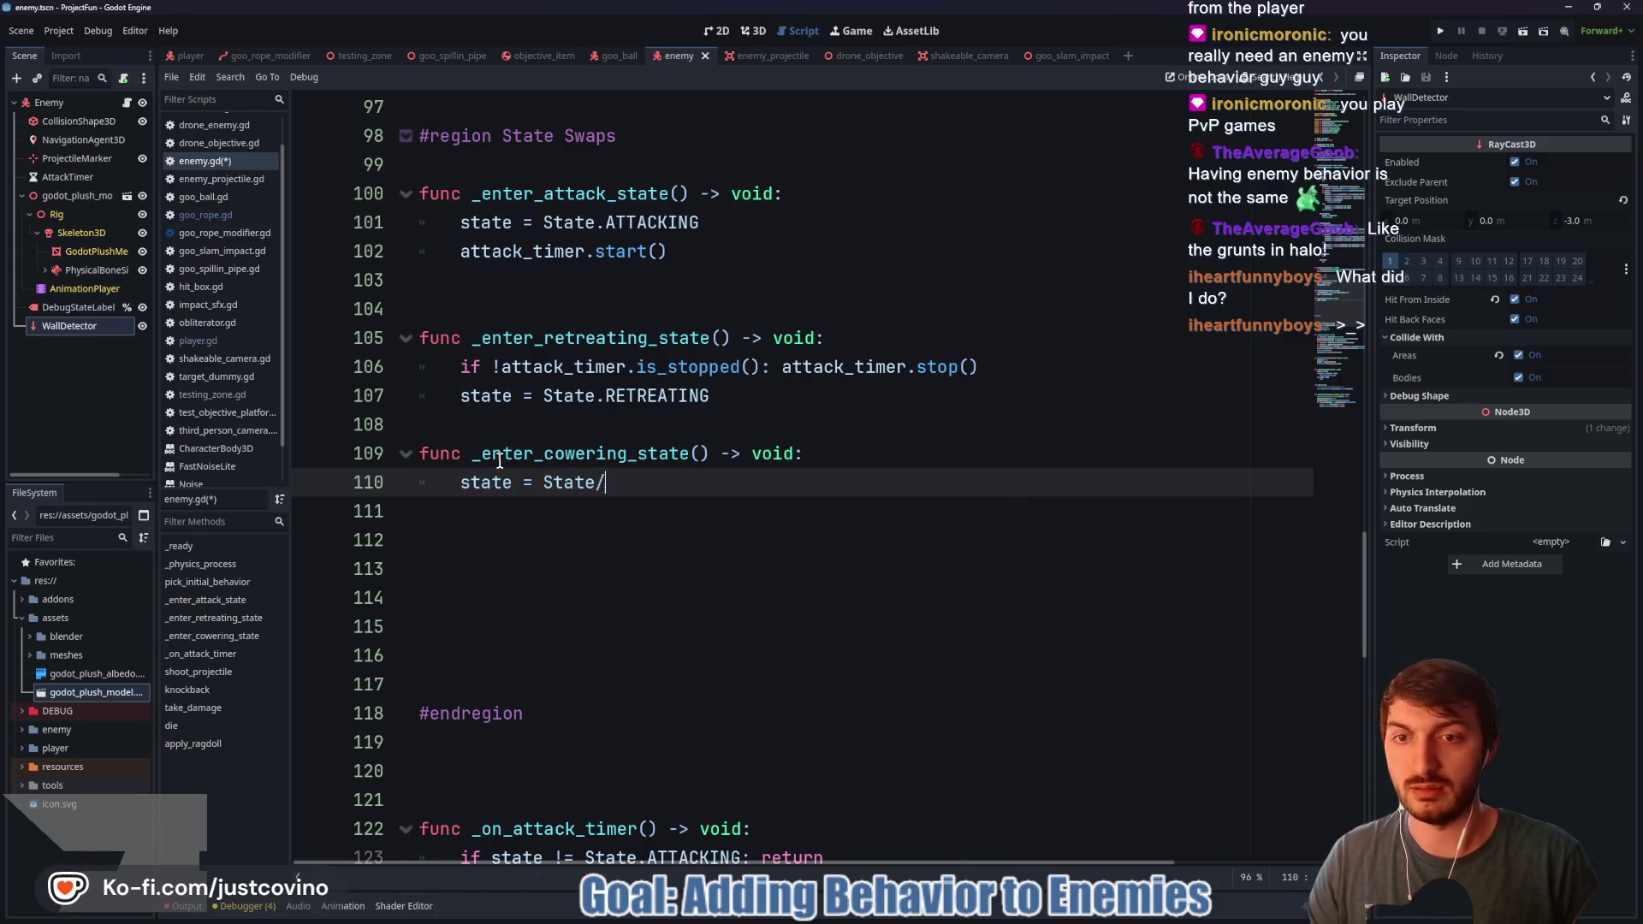
{"action": "type", "text": "CO"}
{"action": "key", "text": "Return"}
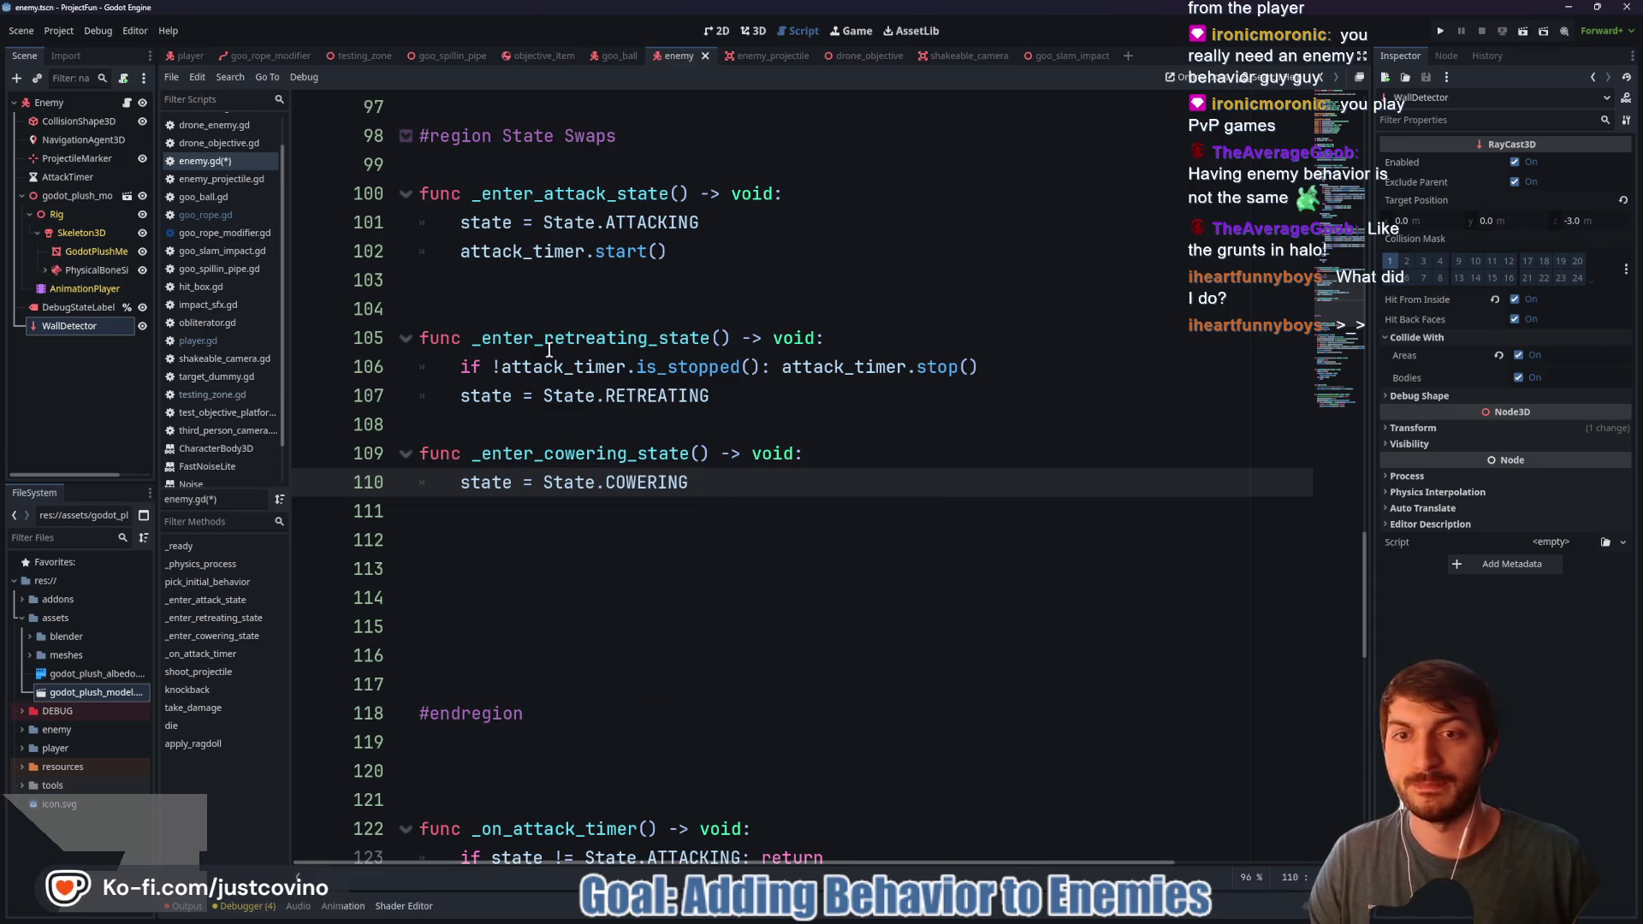
{"action": "left_click", "coordinate": [541, 420]}
{"action": "key", "text": "Return"}
{"action": "key", "text": "ctrl+s"}
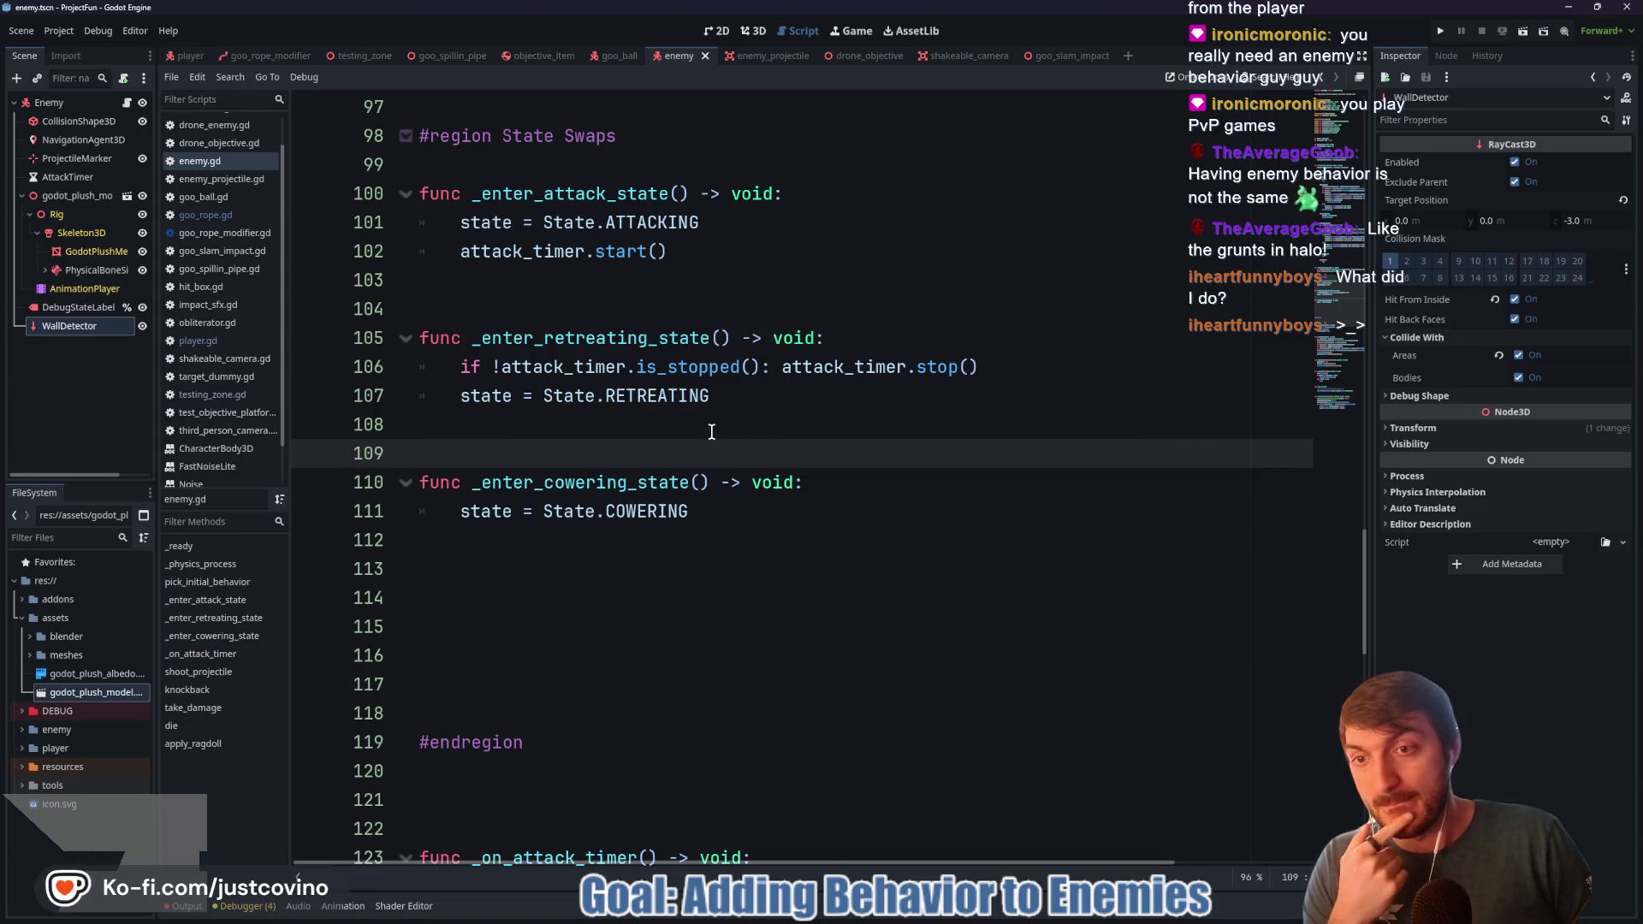
Add a return line right after the _enter_cowering_state() call in the RETREATING wall check.
{"action": "scroll", "coordinate": [711, 432], "scroll_direction": "down", "scroll_amount": 2}
{"action": "scroll", "coordinate": [719, 438], "scroll_direction": "up", "scroll_amount": 4}
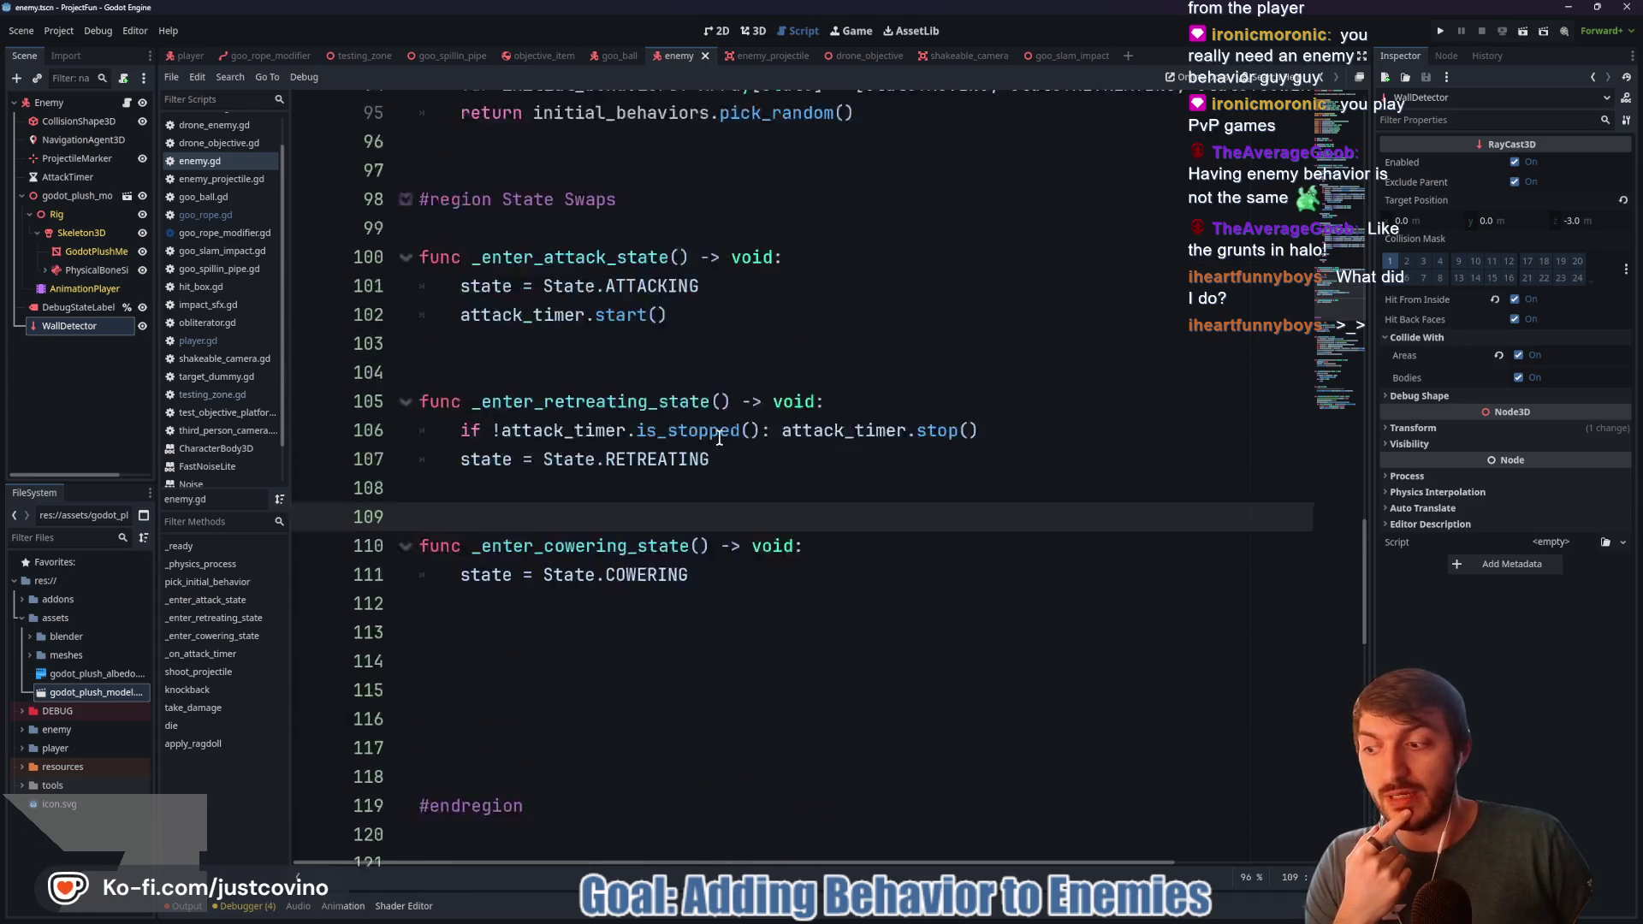
{"action": "scroll", "coordinate": [773, 477], "scroll_direction": "up", "scroll_amount": 3}
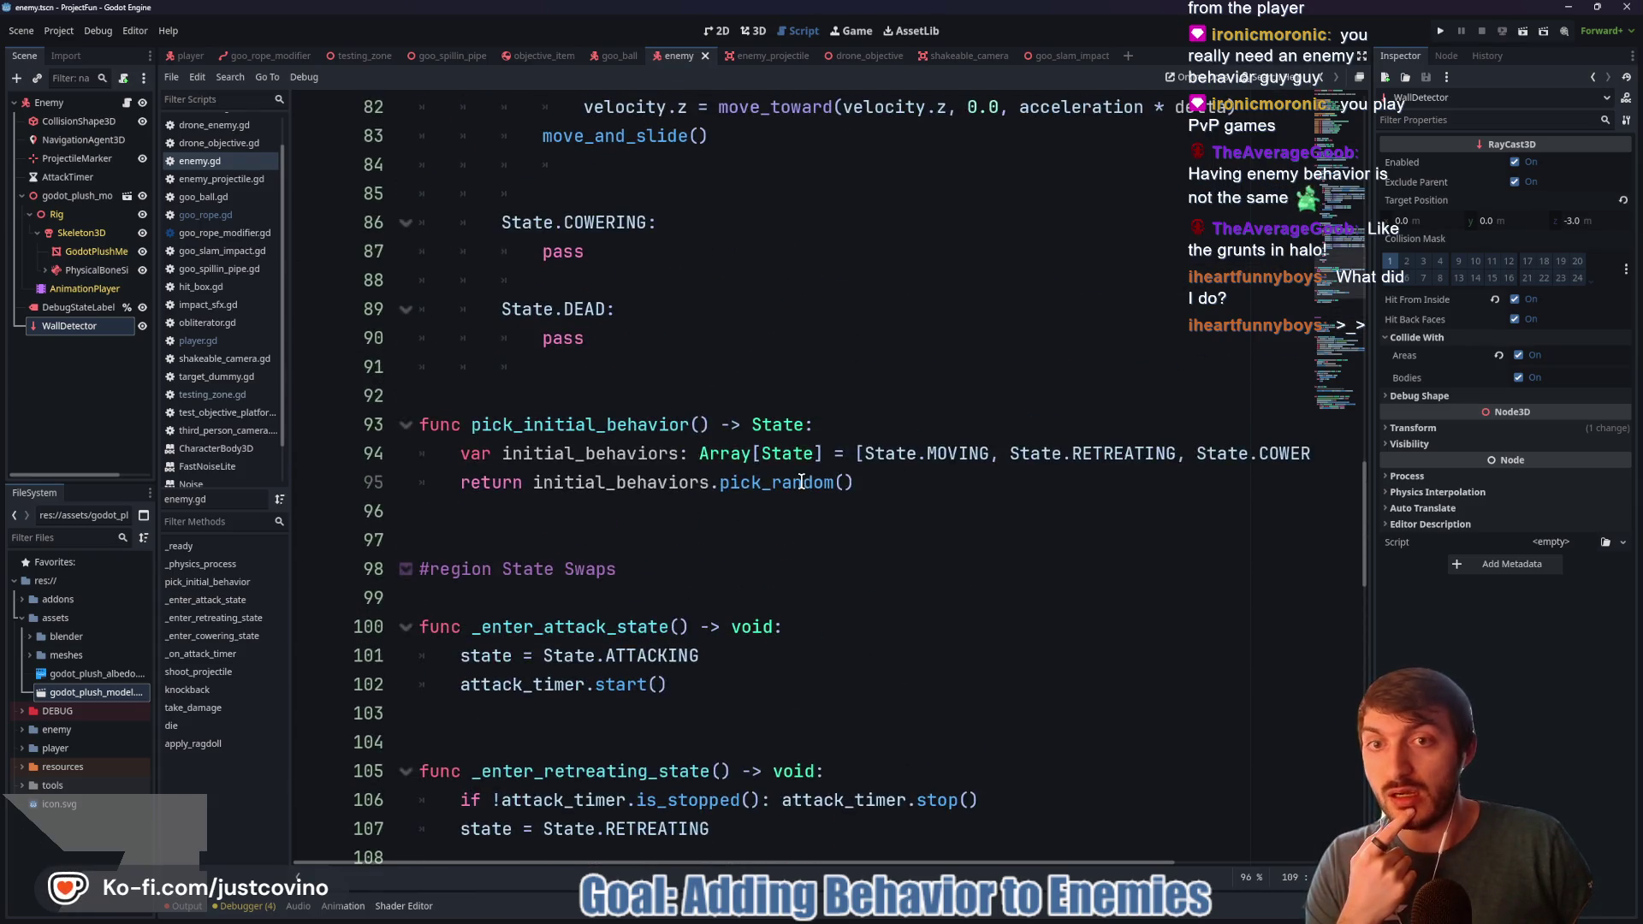
{"action": "left_click", "coordinate": [580, 527]}
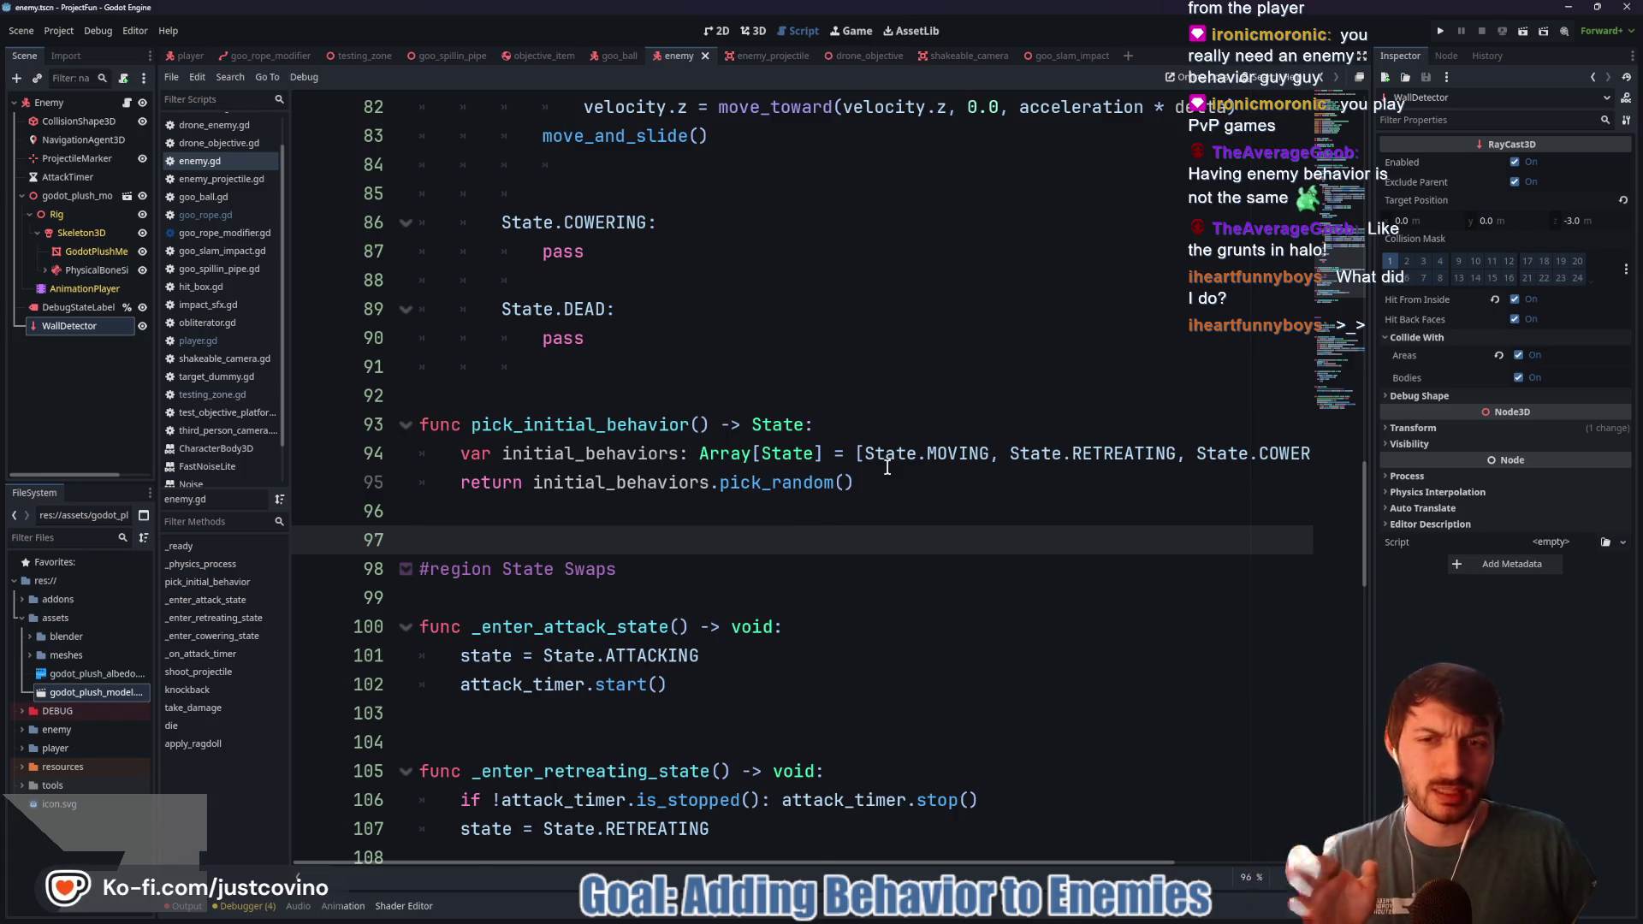
{"action": "scroll", "coordinate": [866, 471], "scroll_direction": "up", "scroll_amount": 3}
{"action": "scroll", "coordinate": [746, 473], "scroll_direction": "up", "scroll_amount": 3}
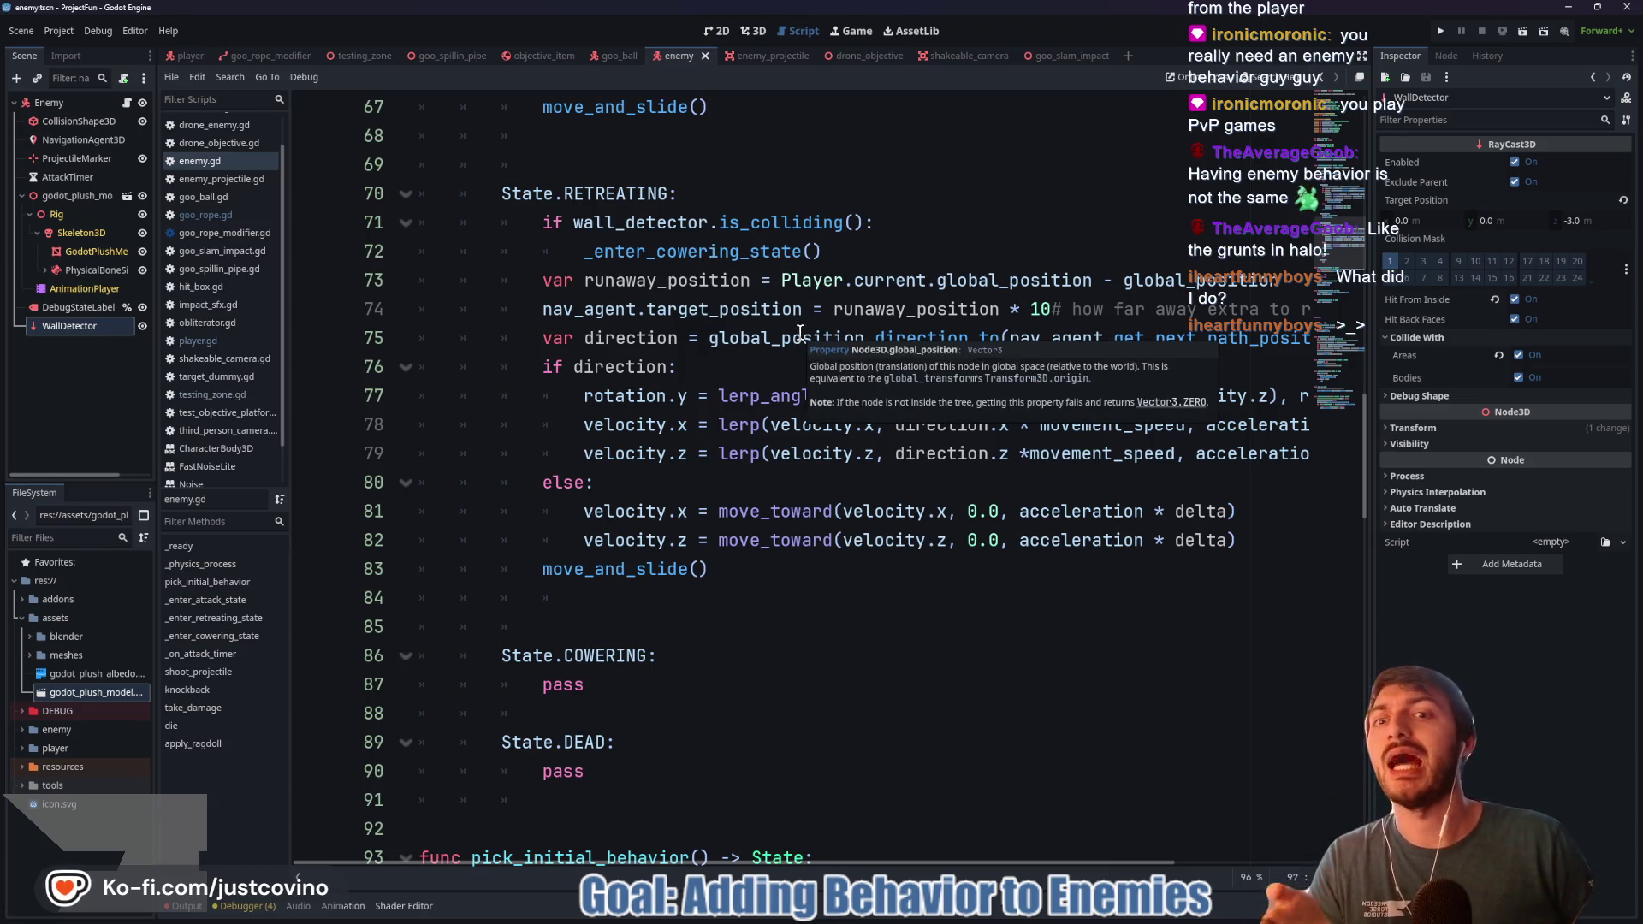
{"action": "left_click", "coordinate": [858, 245]}
{"action": "key", "text": "Return"}
{"action": "type", "text": "return"}
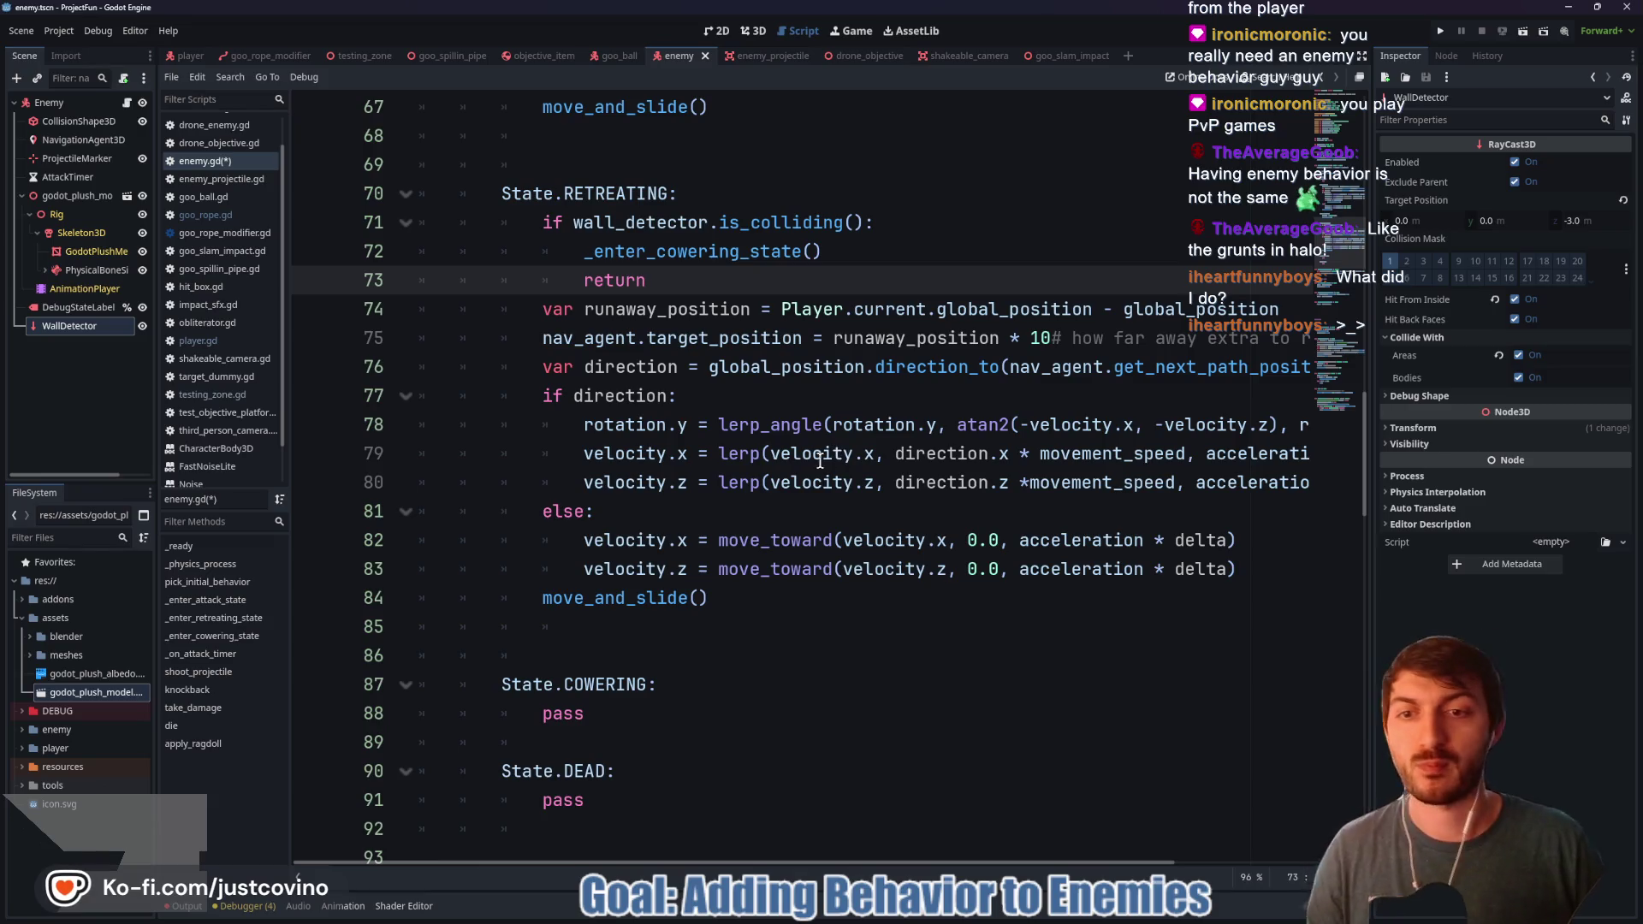
{"action": "mouse_move", "coordinate": [780, 490]}
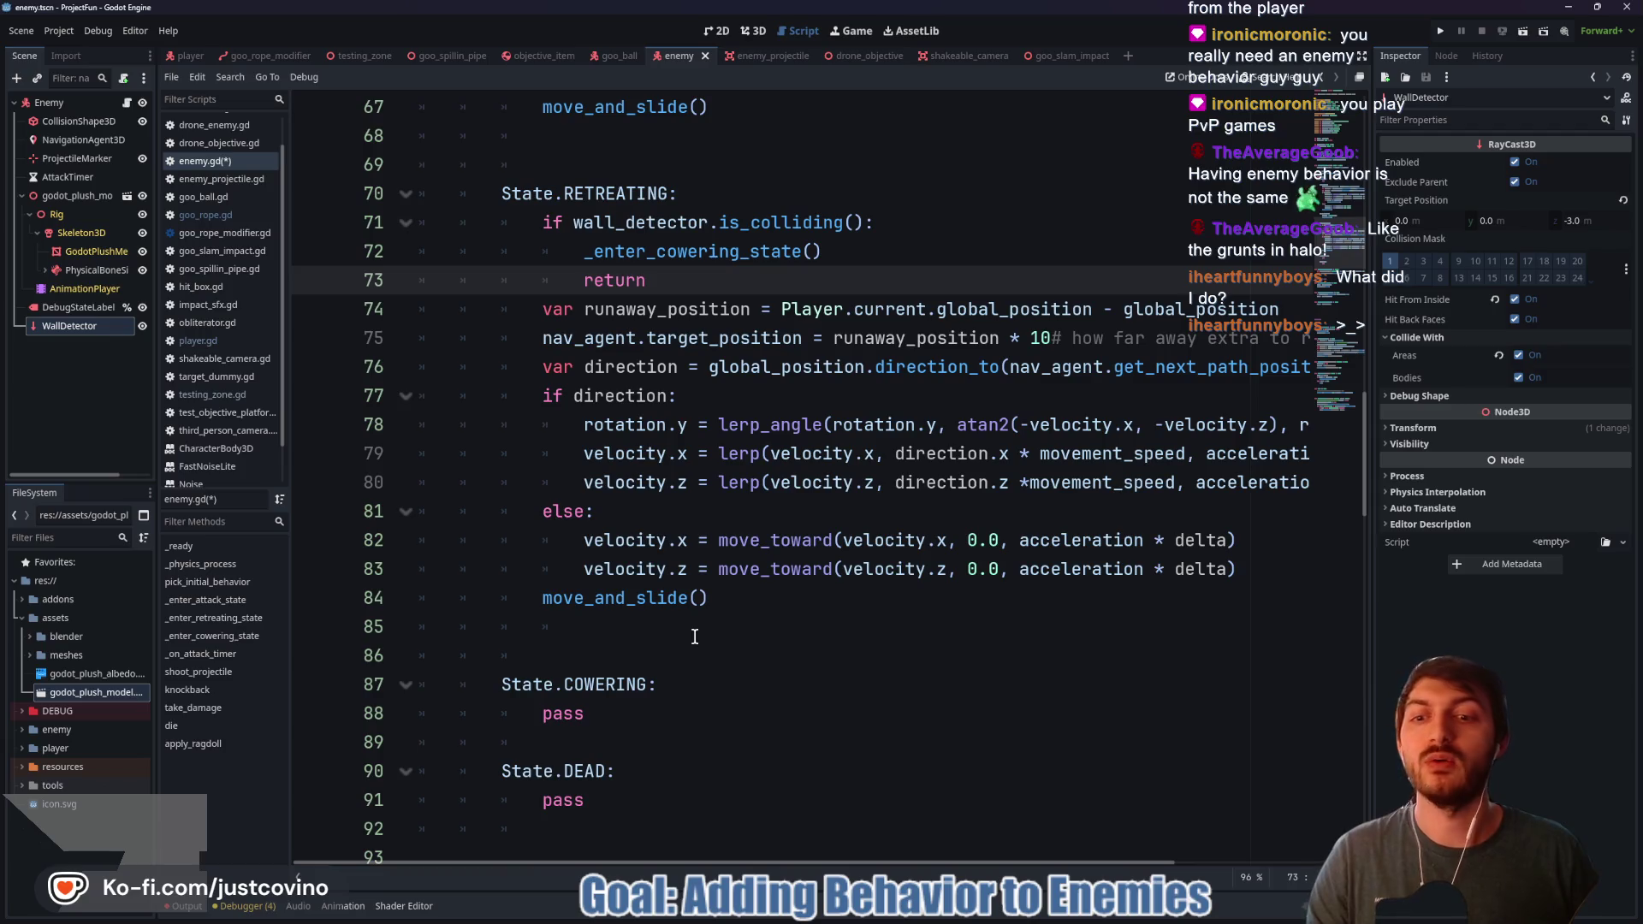
{"action": "scroll", "coordinate": [693, 627], "scroll_direction": "down", "scroll_amount": 2}
Replace pass under State.COWERING with 'velocity = Vector3.ZERO'.
{"action": "left_click", "coordinate": [590, 549]}
{"action": "key", "text": "BackSpace"}
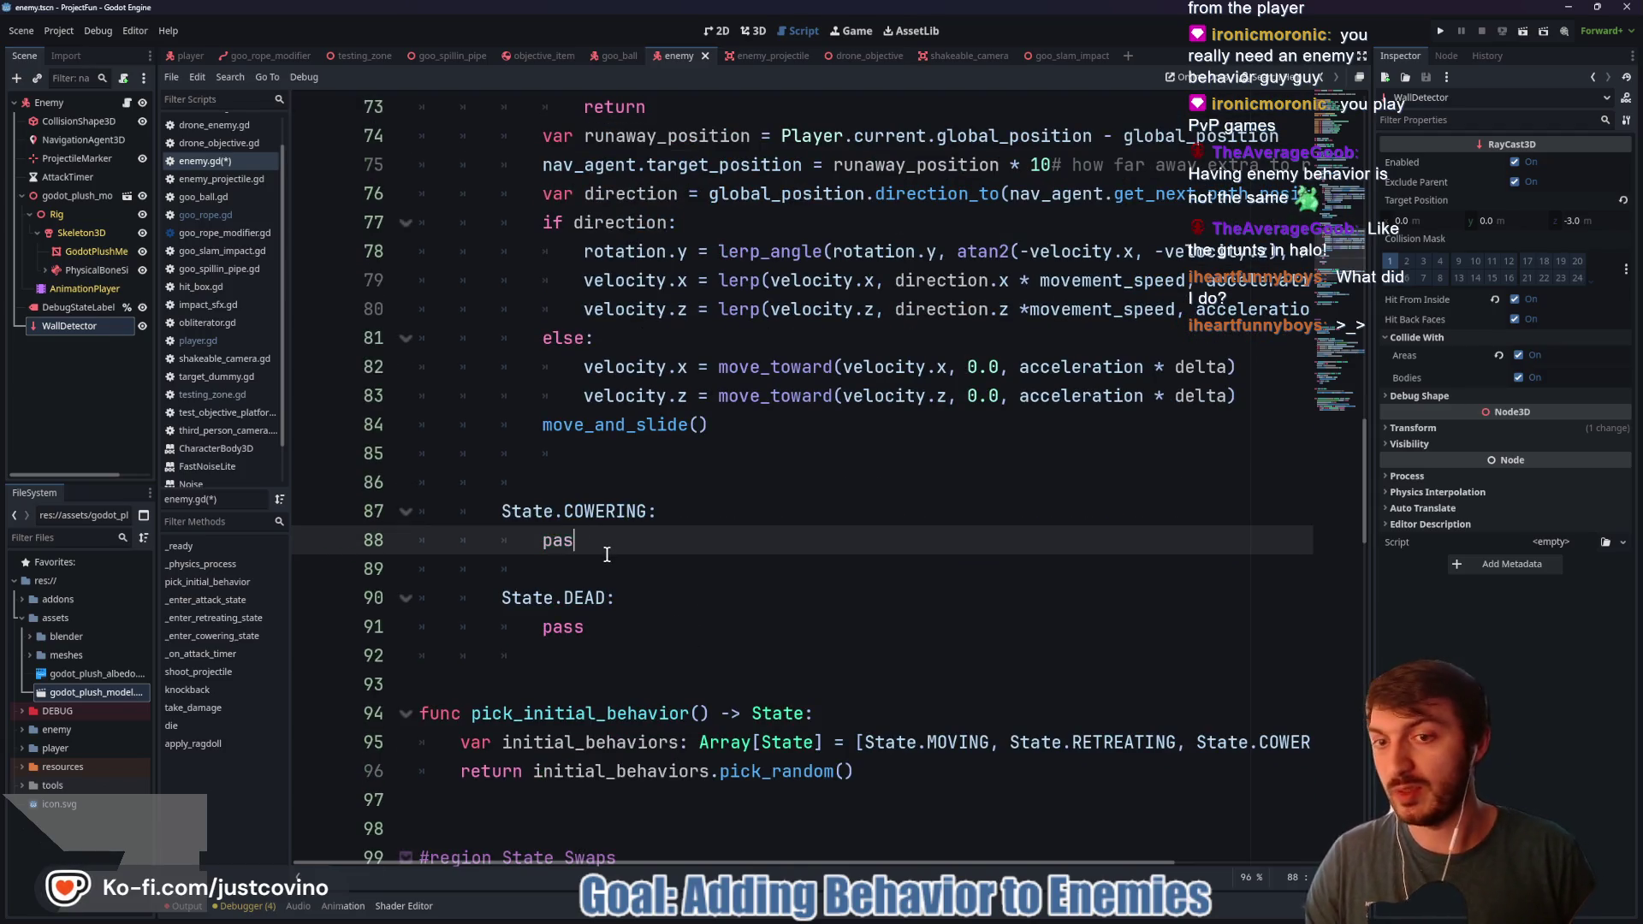
{"action": "key", "text": "BackSpace"}
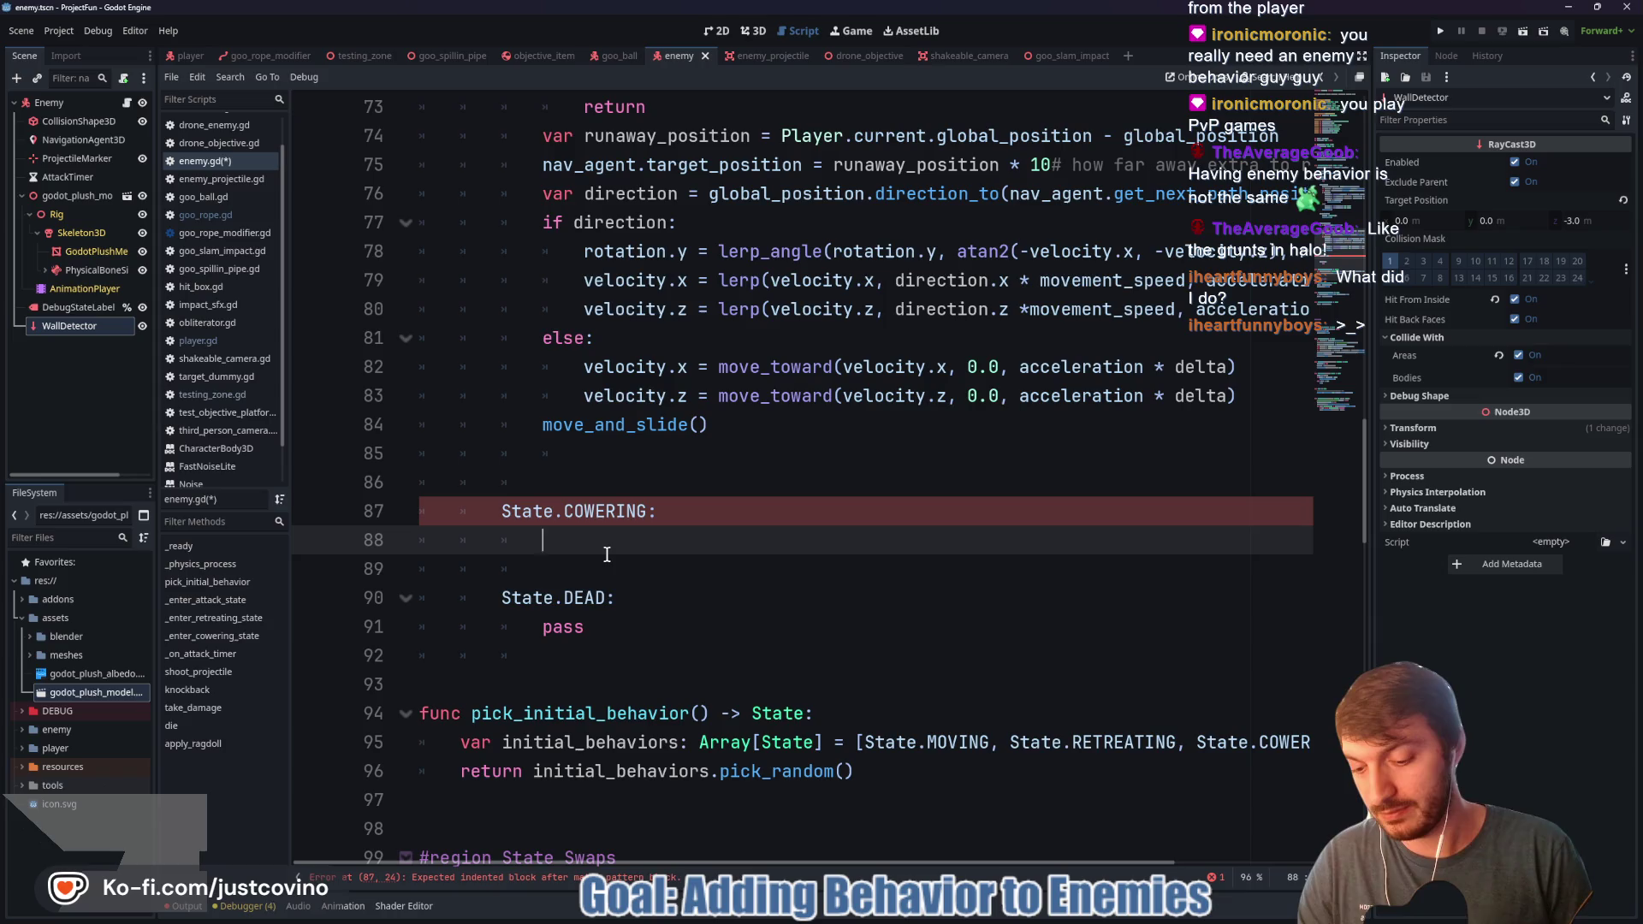
{"action": "type", "text": "Vector3"}
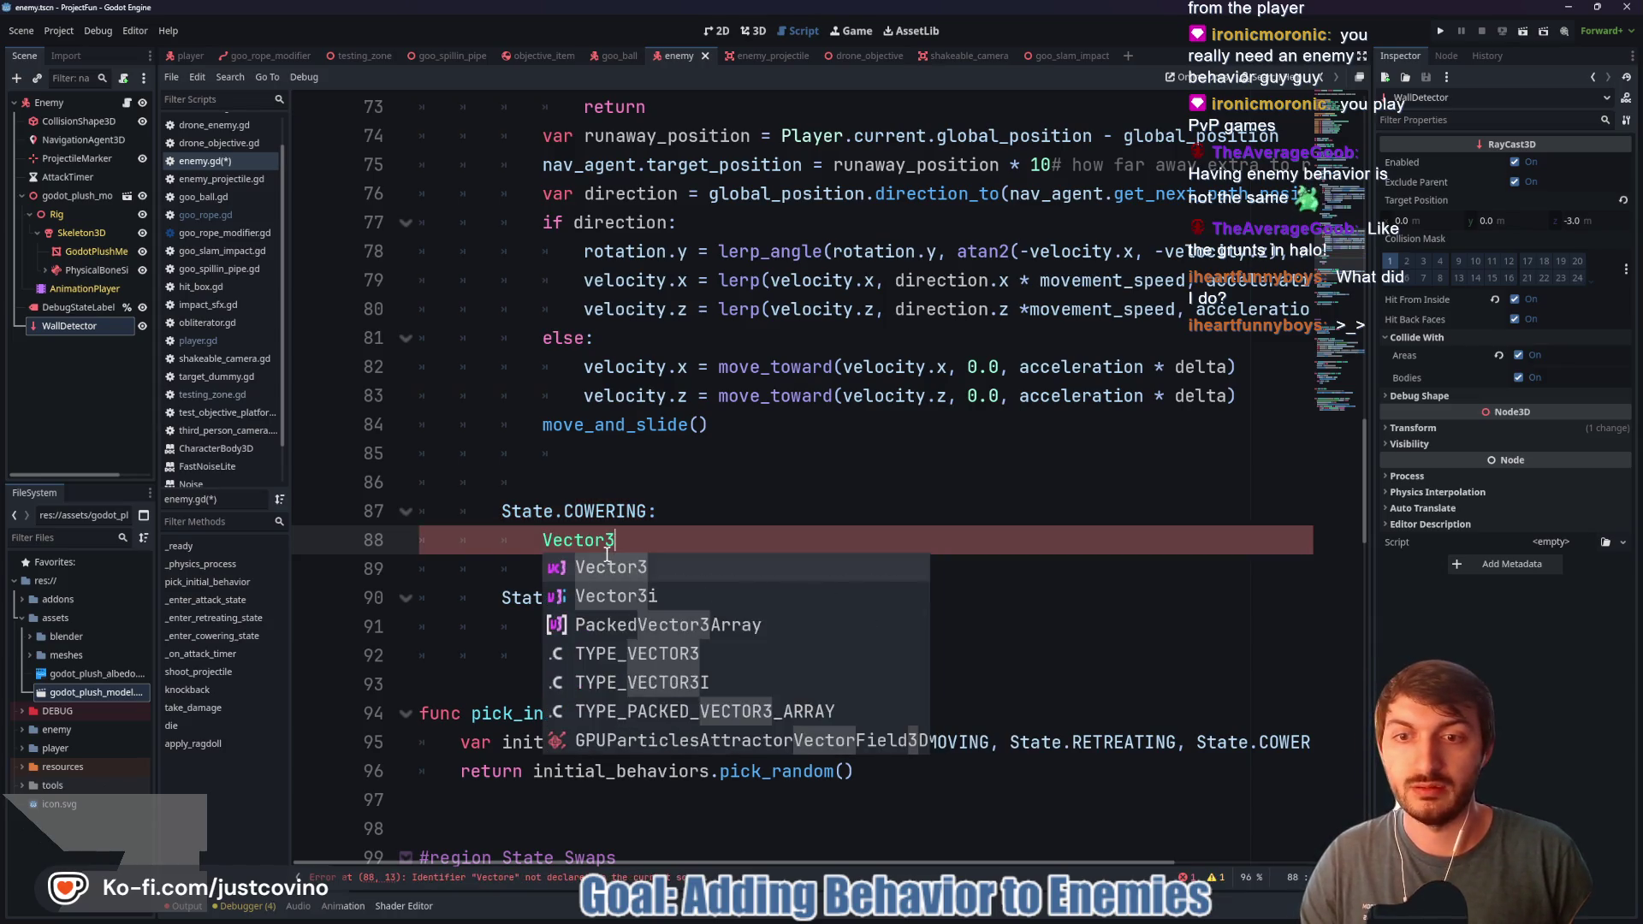
{"action": "key", "text": "BackSpace"}
{"action": "key", "text": "BackSpace"}
{"action": "key", "text": "BackSpace"}
{"action": "type", "text": "velcoitu"}
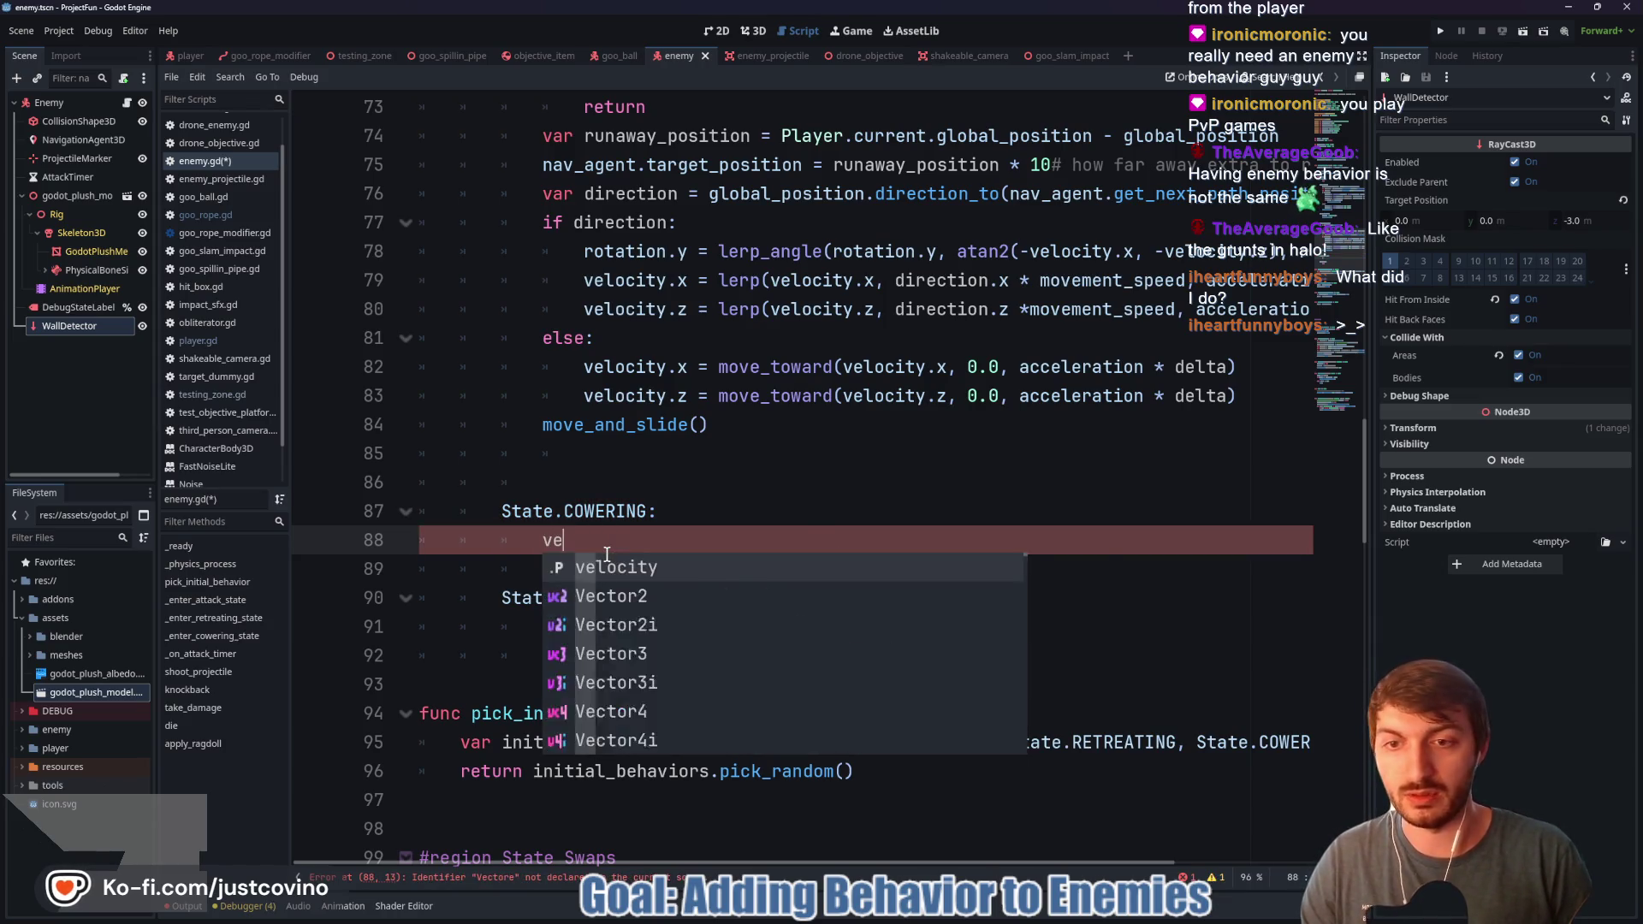
{"action": "key", "text": "BackSpace"}
{"action": "key", "text": "BackSpace"}
{"action": "key", "text": "BackSpace"}
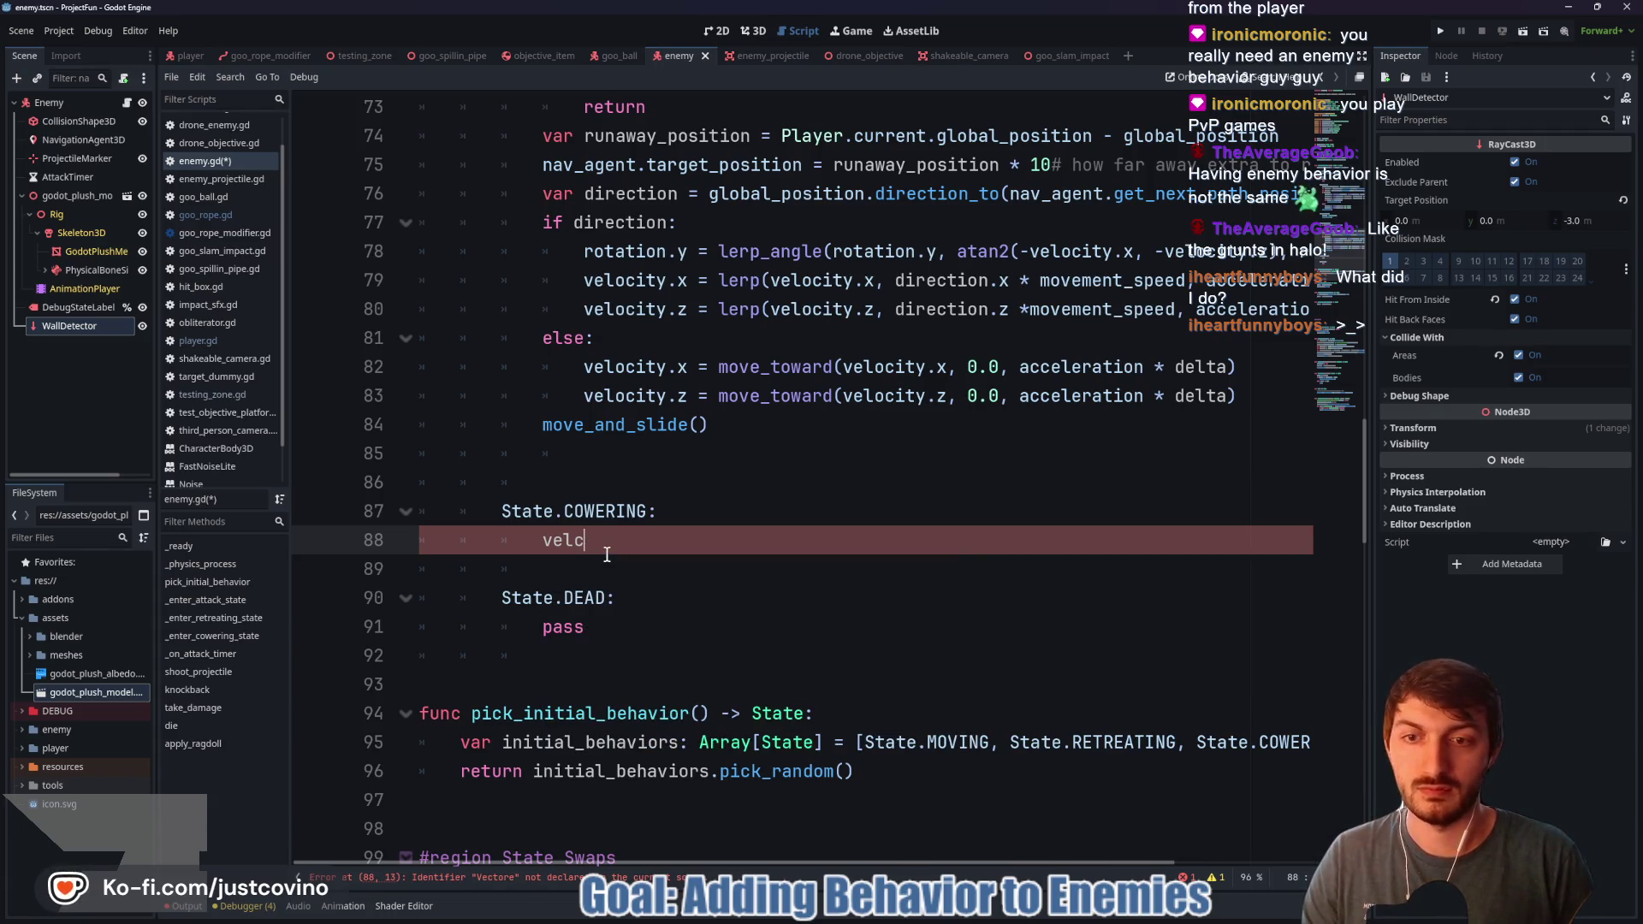
{"action": "type", "text": "ocity = Ve"}
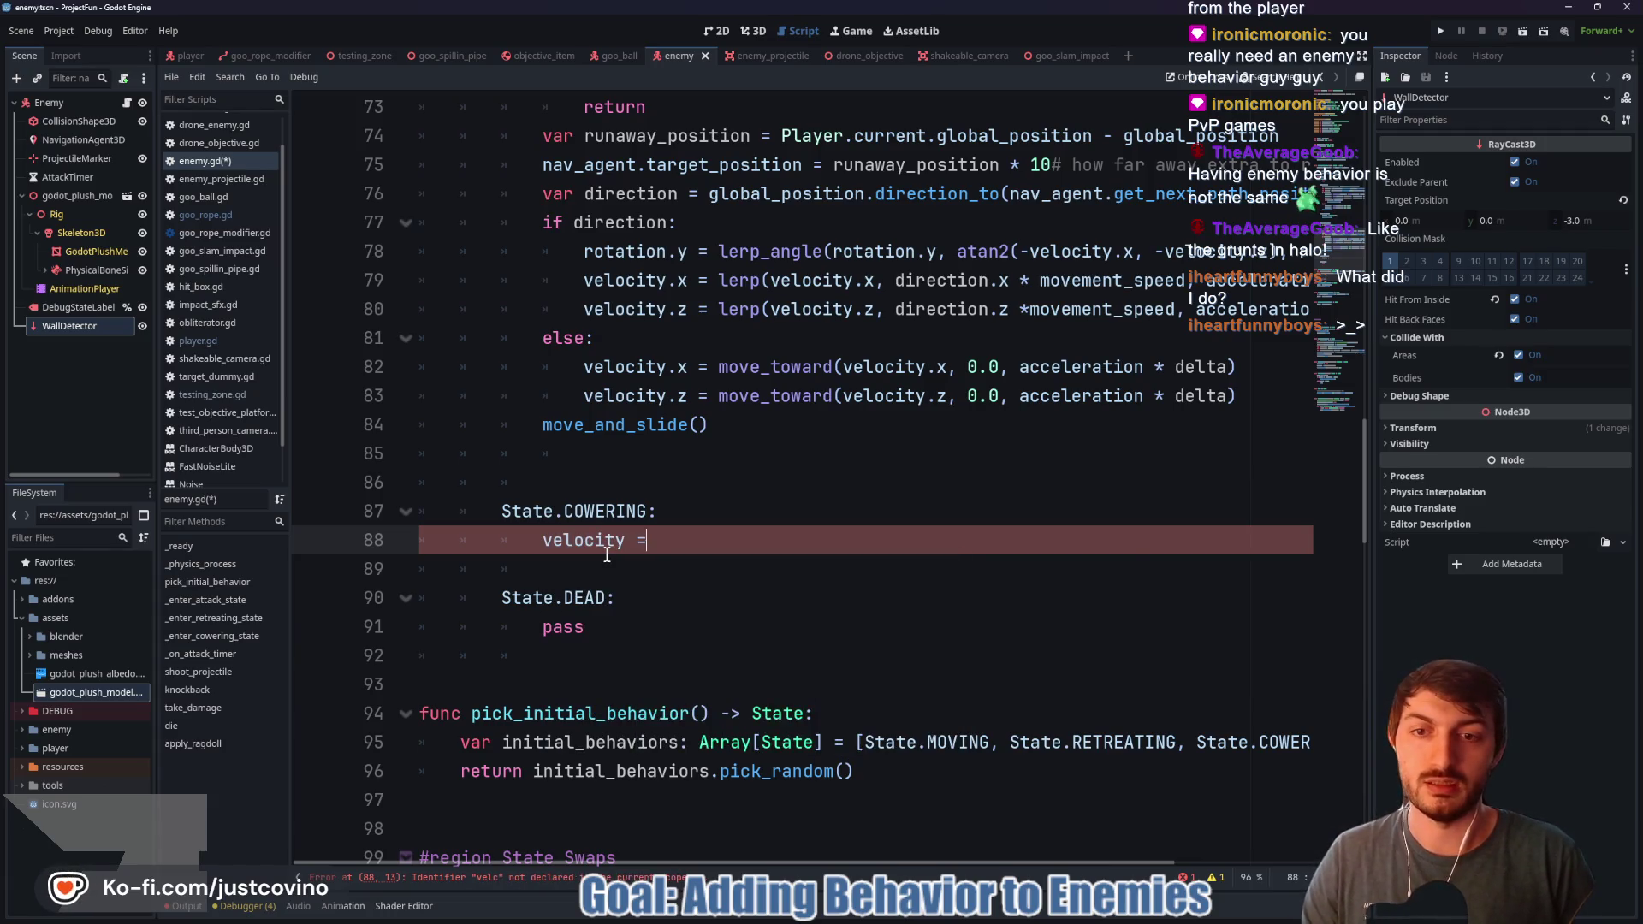
{"action": "type", "text": "ctor3."}
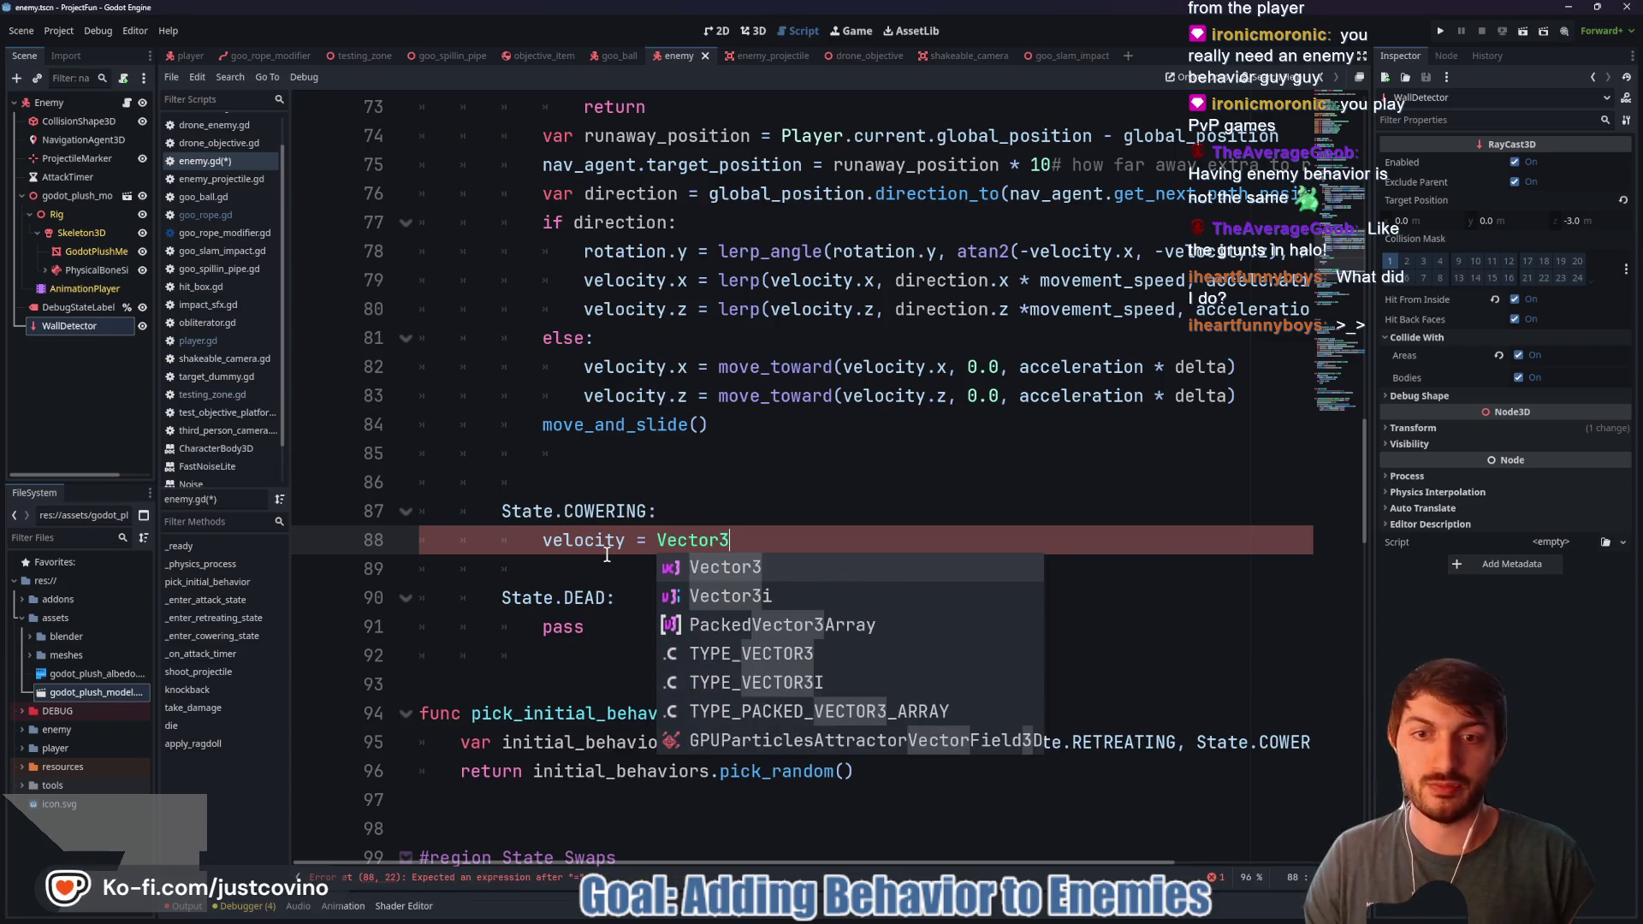
{"action": "type", "text": "ZE"}
{"action": "key", "text": "Return"}
{"action": "key", "text": "Return"}
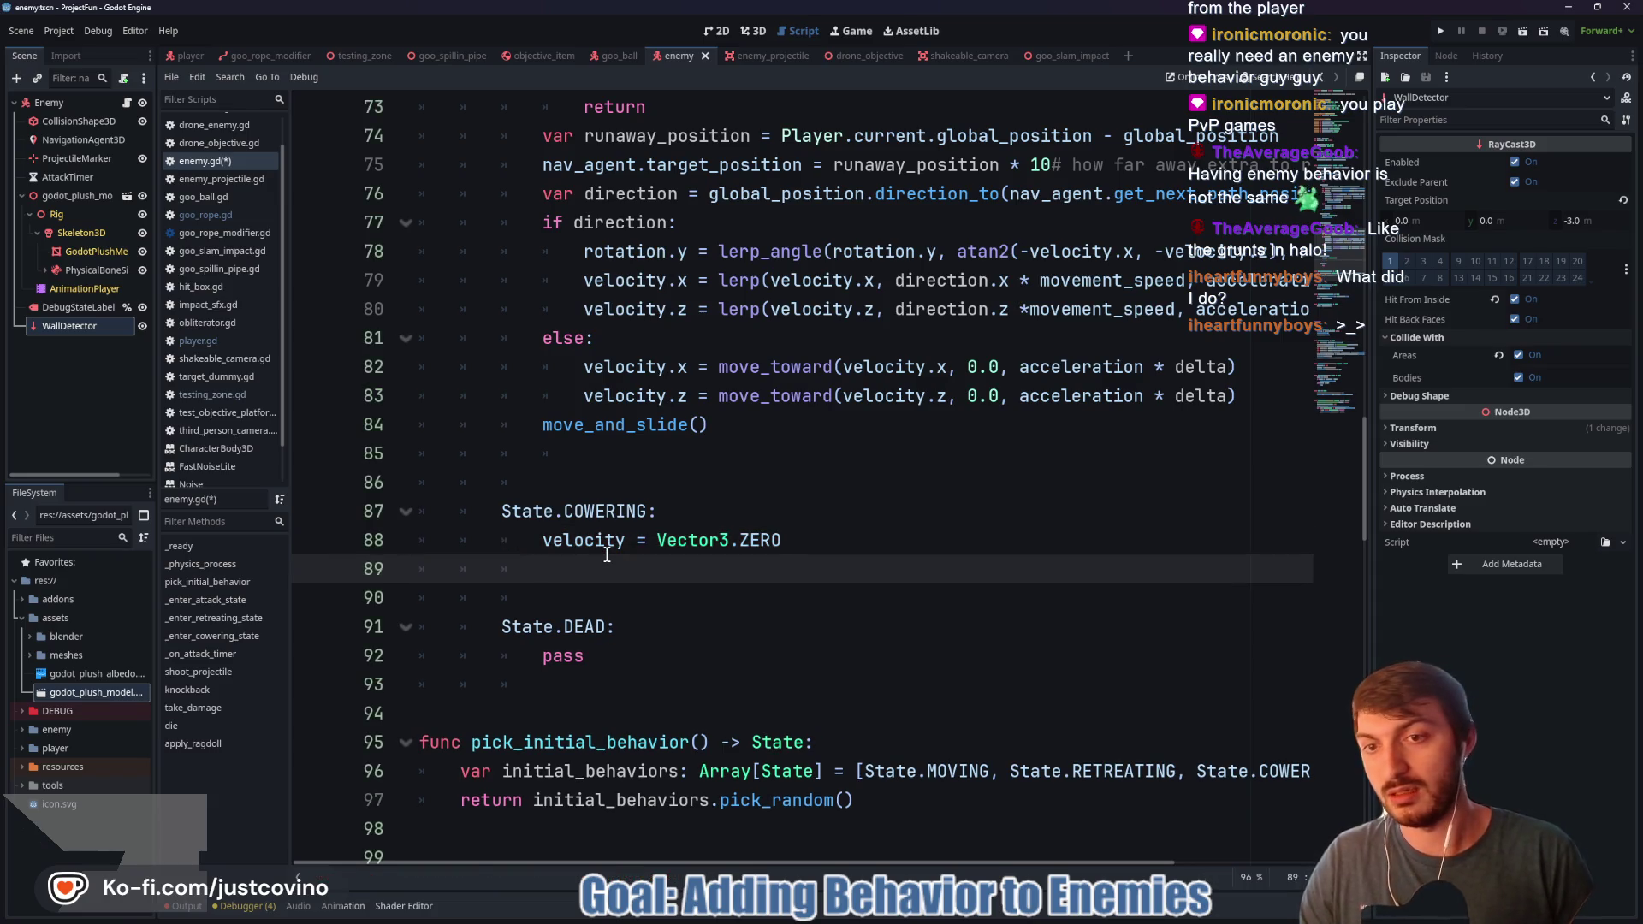
Call move_and_slide() on the next line of the COWERING branch.
{"action": "type", "text": "move_and_slide("}
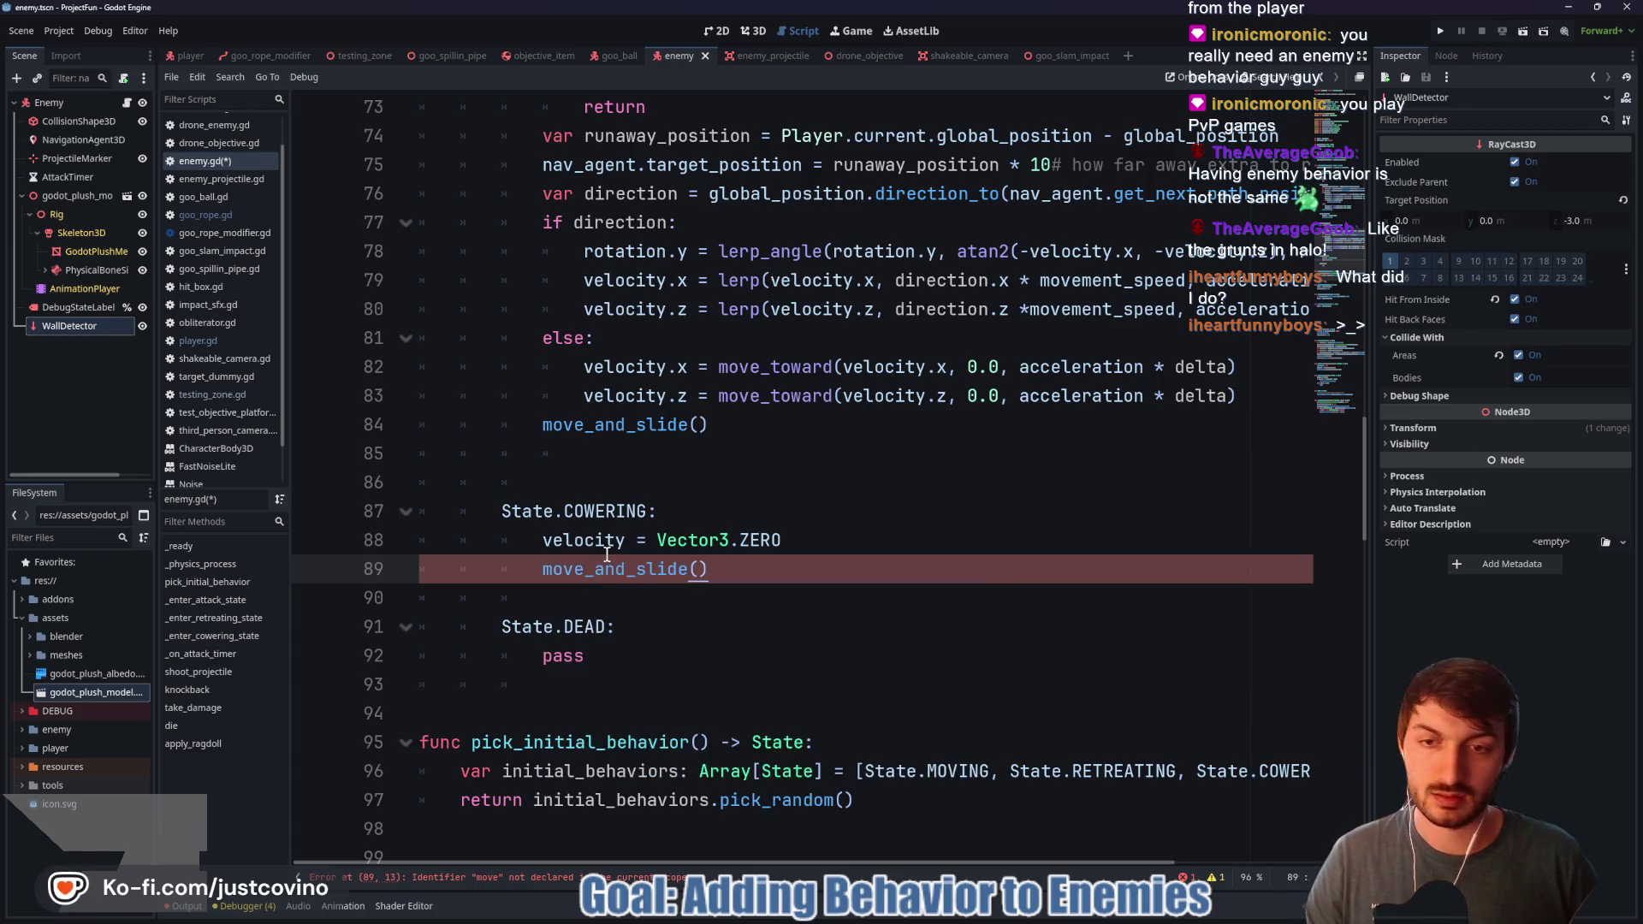
{"action": "key", "text": "Down"}
{"action": "key", "text": "Return"}
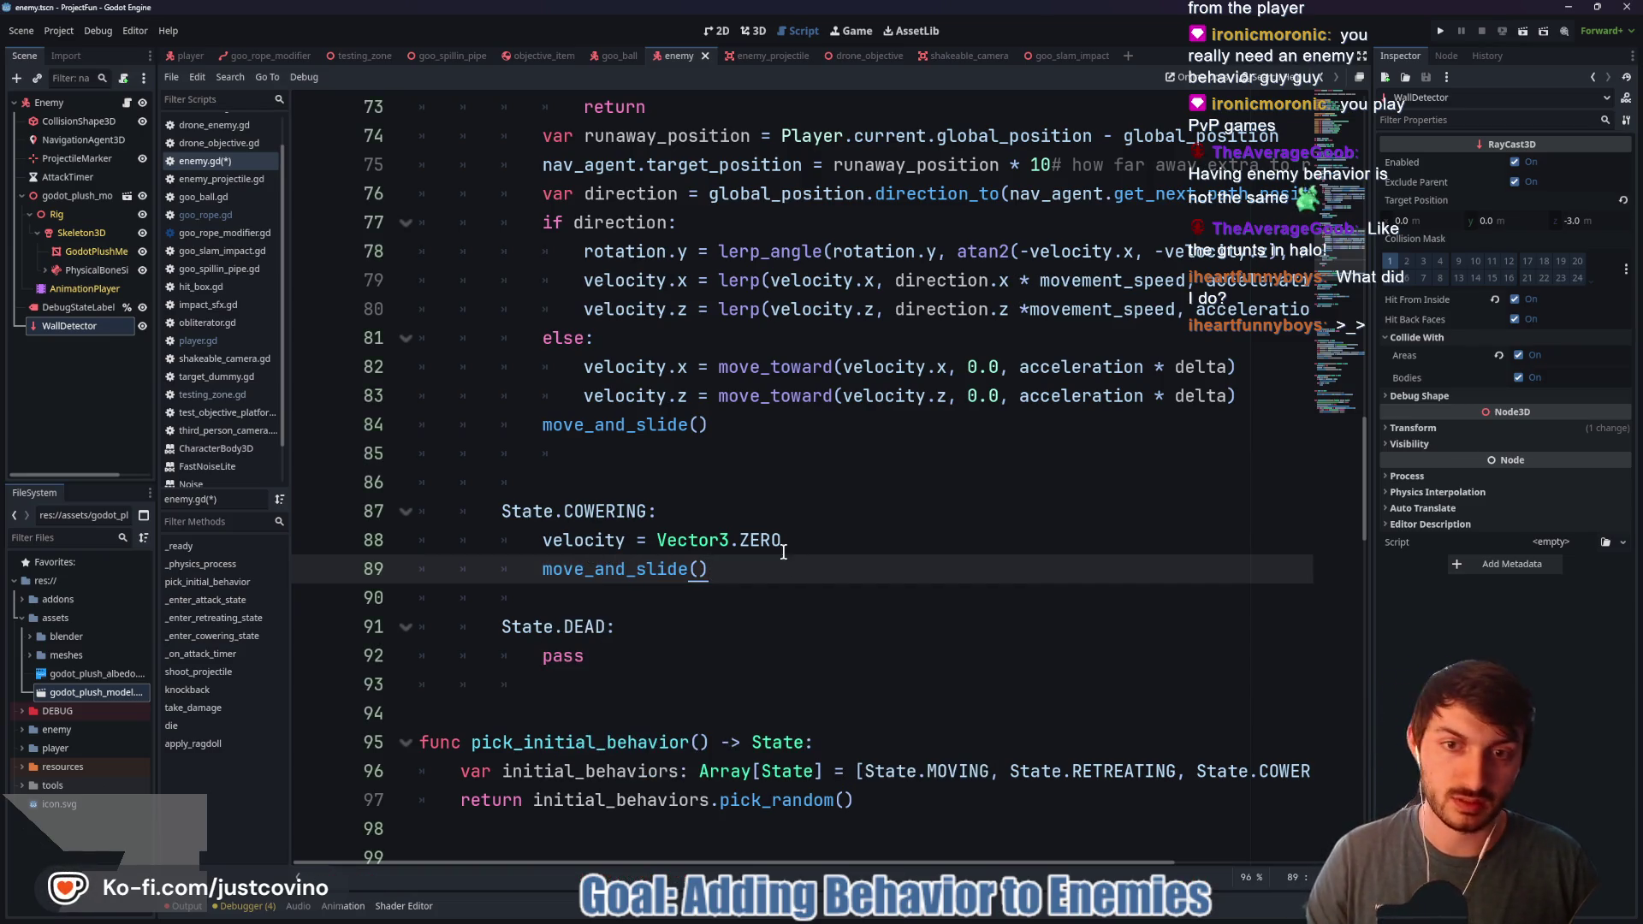
{"action": "left_click", "coordinate": [794, 545]}
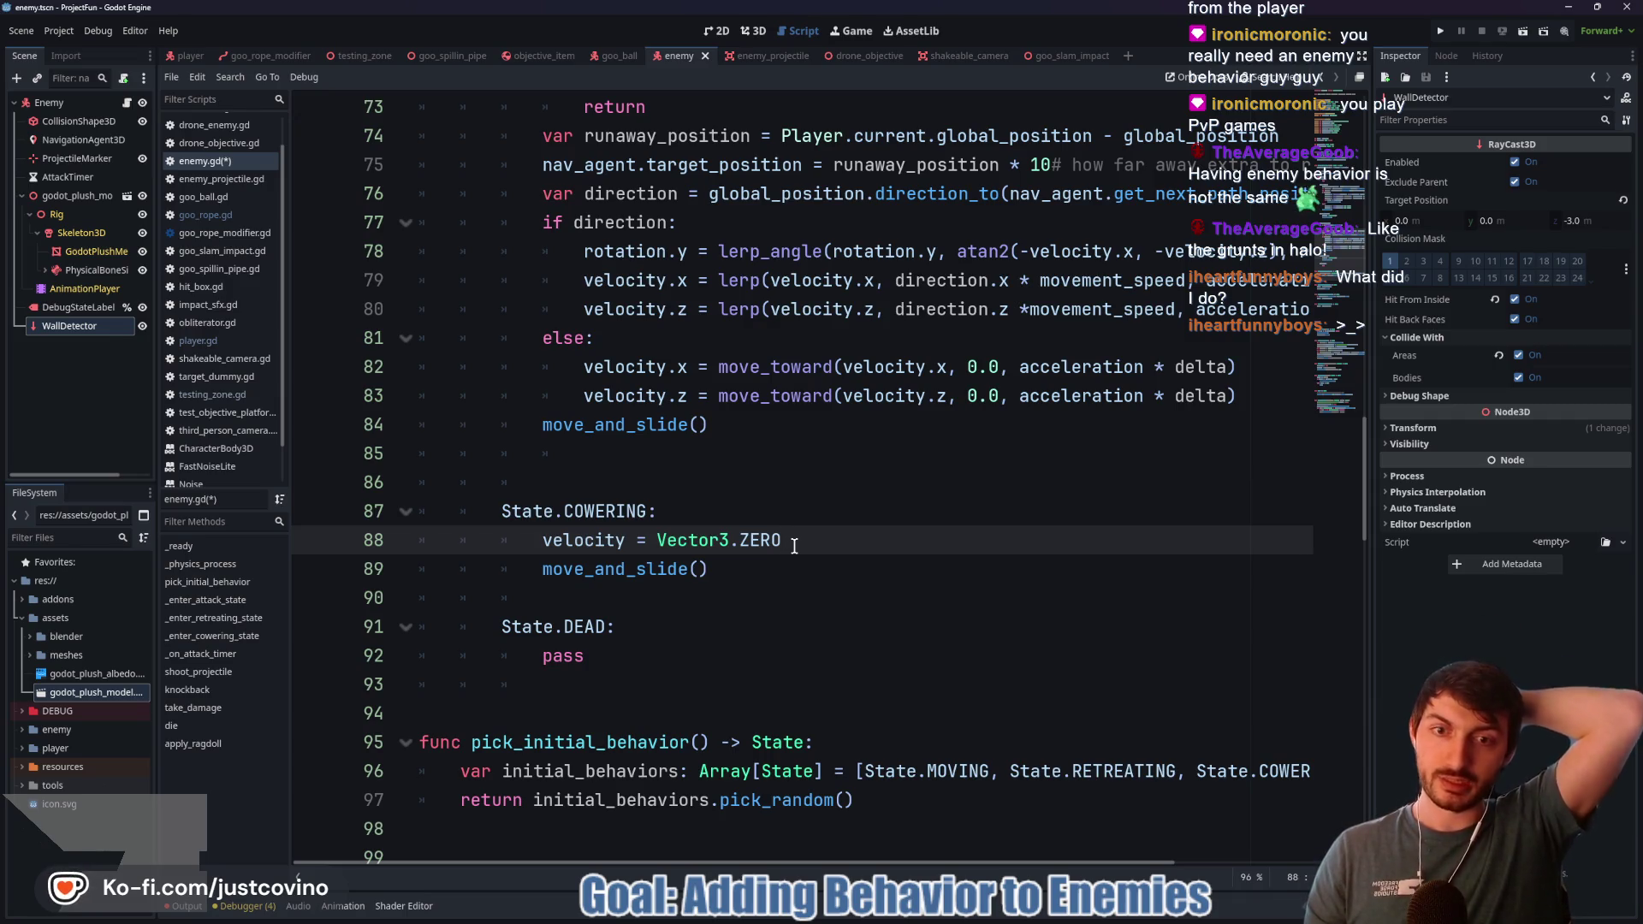
{"action": "scroll", "coordinate": [679, 575], "scroll_direction": "down", "scroll_amount": 6}
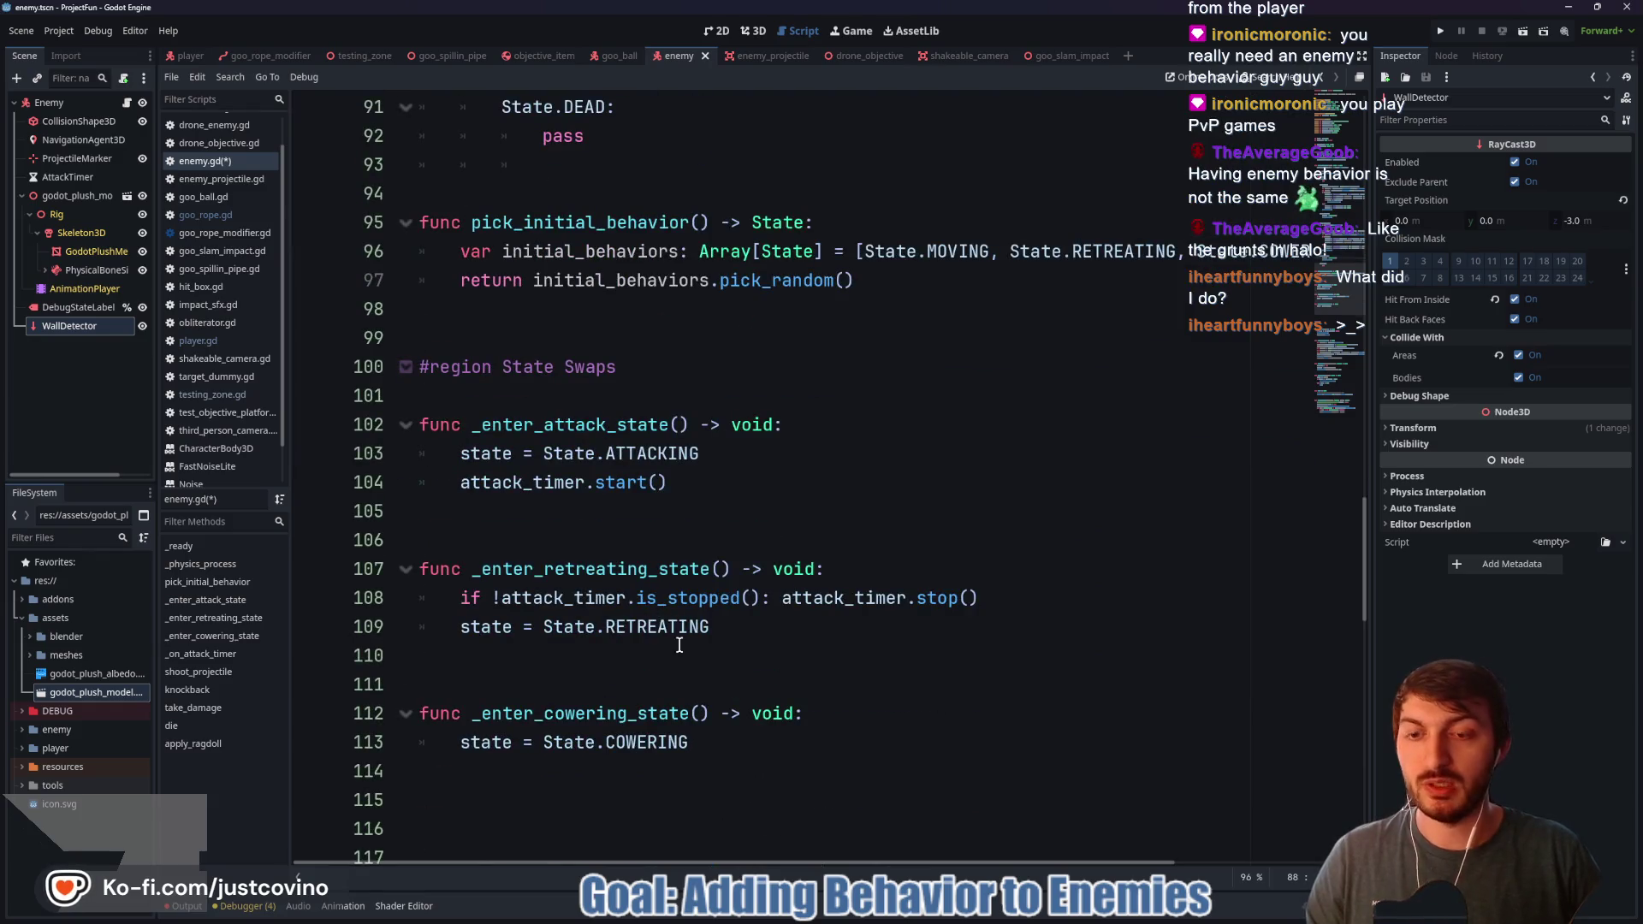
{"action": "scroll", "coordinate": [636, 625], "scroll_direction": "down", "scroll_amount": 1}
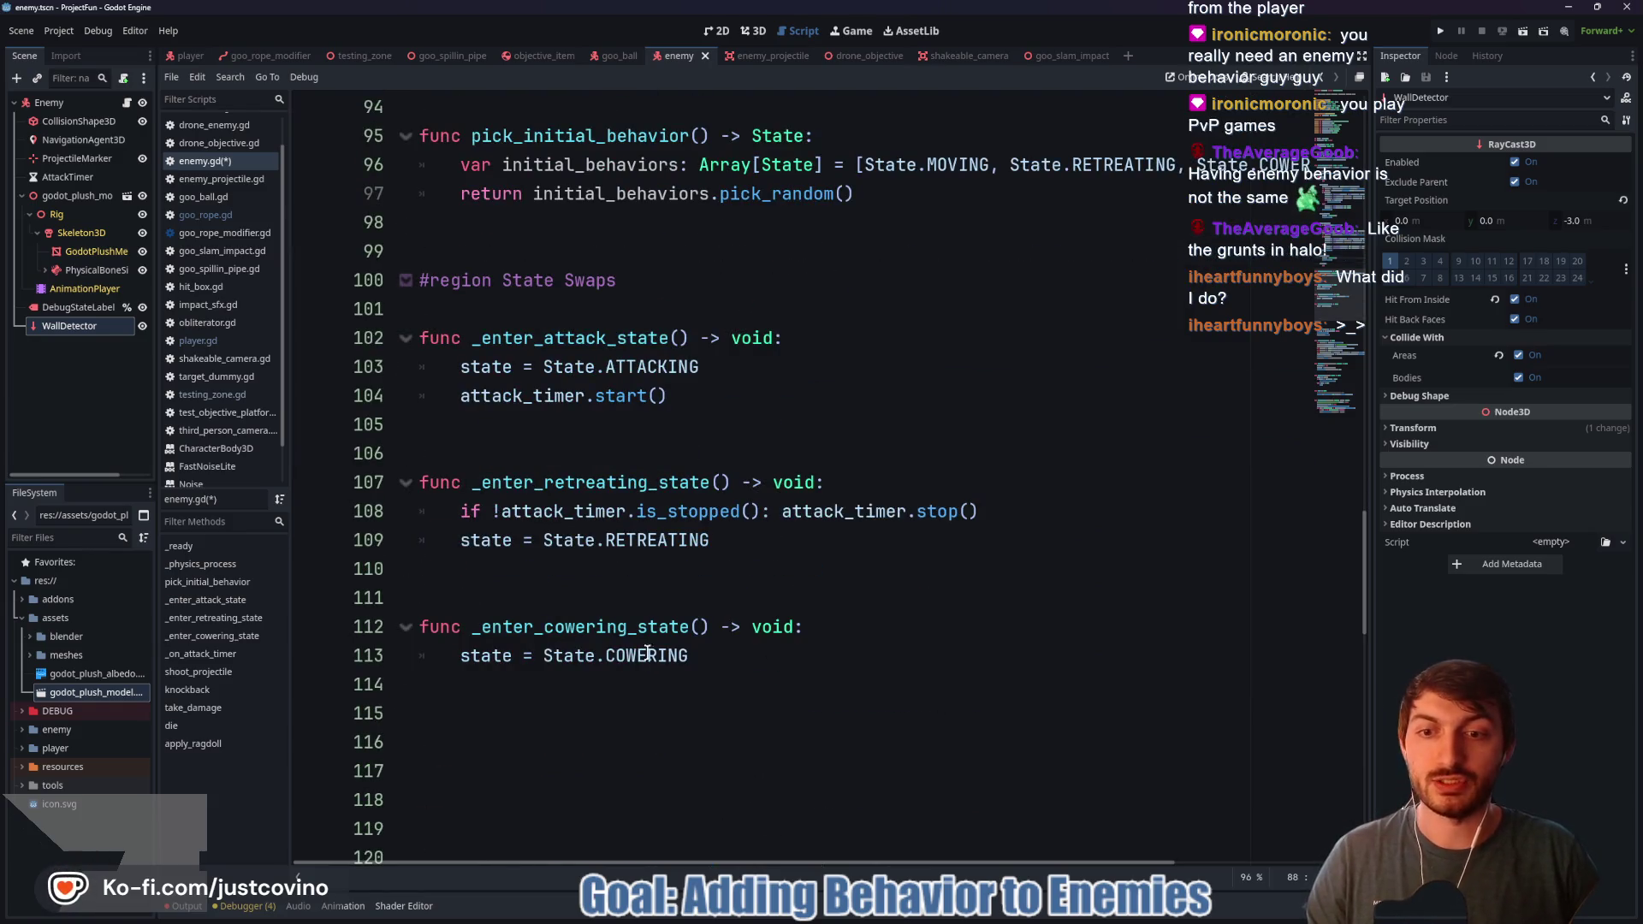
{"action": "left_click", "coordinate": [721, 659]}
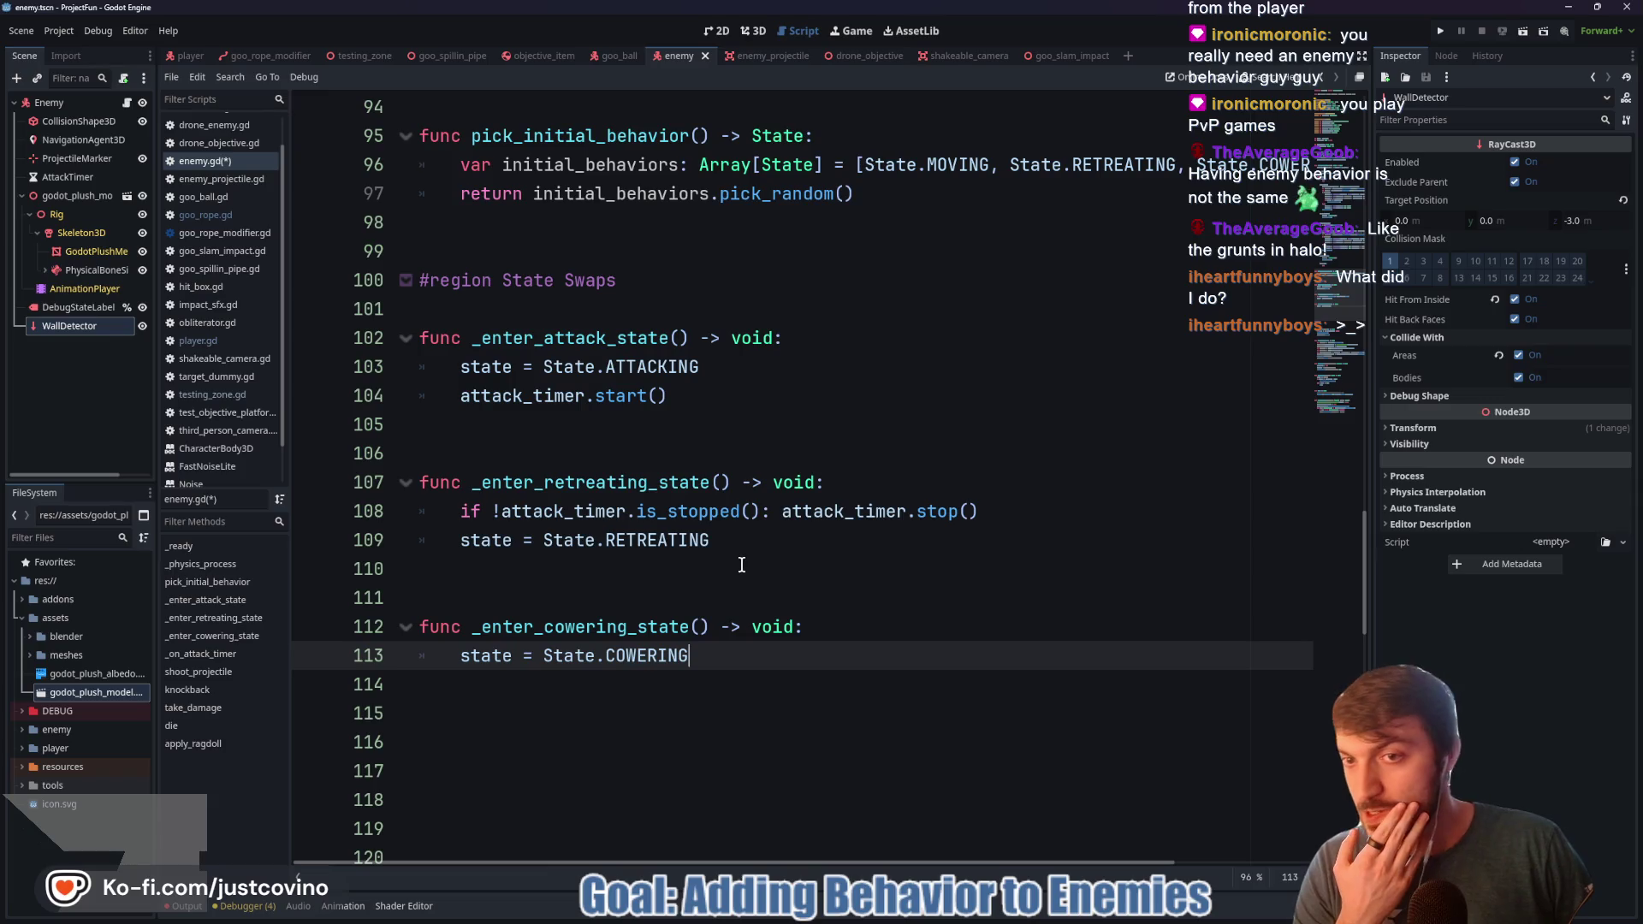
{"action": "scroll", "coordinate": [742, 564], "scroll_direction": "down", "scroll_amount": 3}
{"action": "scroll", "coordinate": [539, 605], "scroll_direction": "down", "scroll_amount": 3}
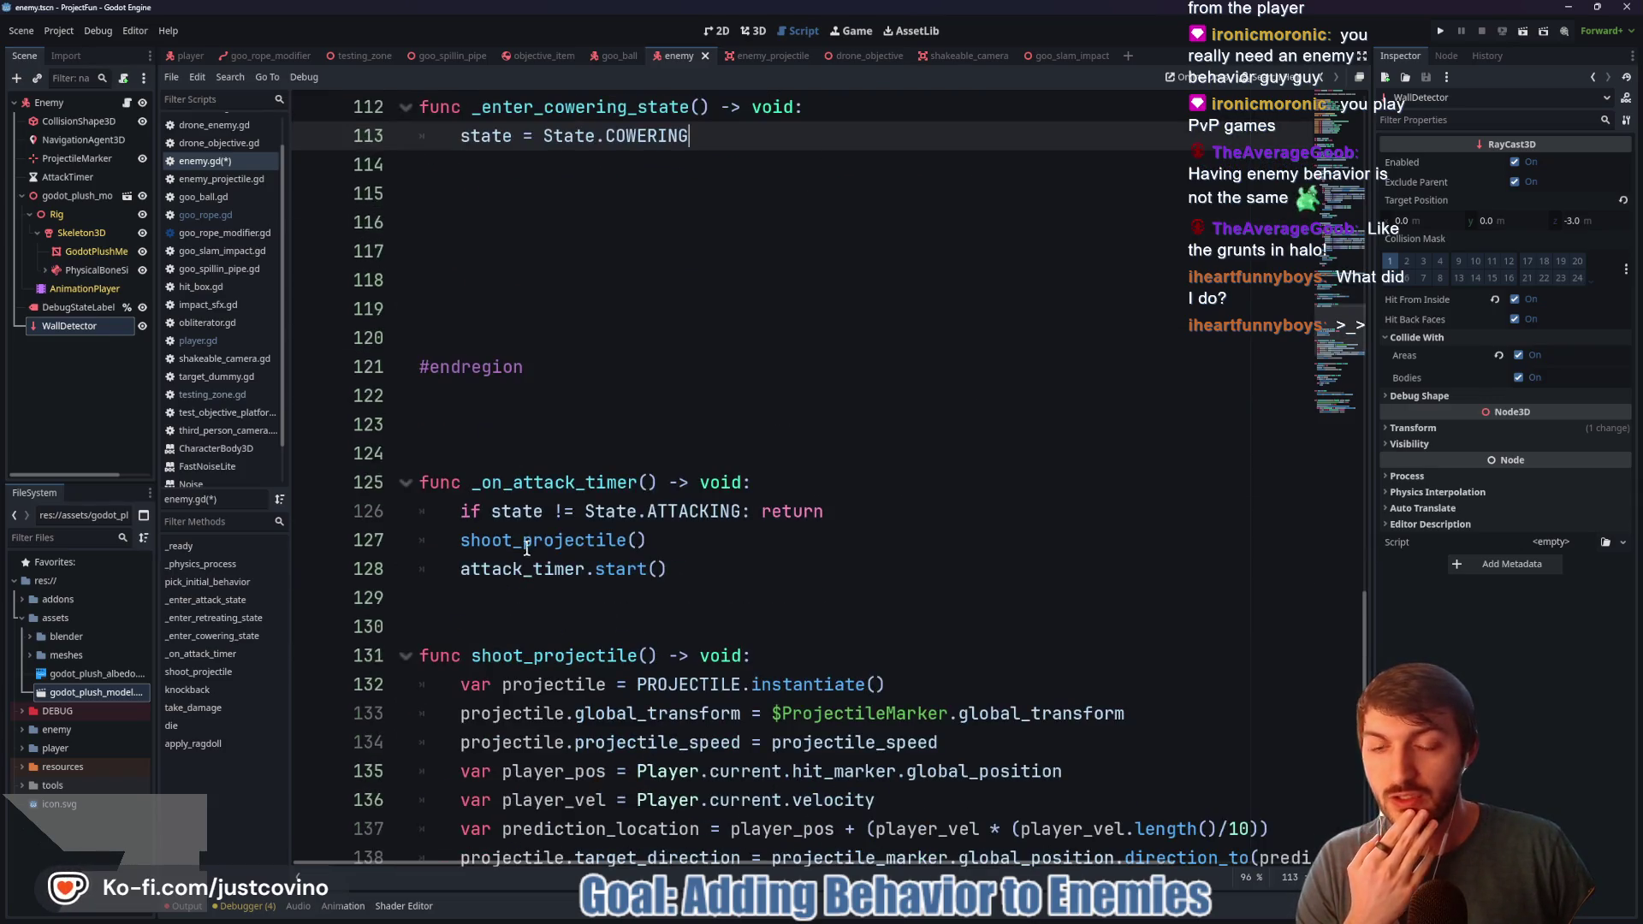
{"action": "scroll", "coordinate": [650, 455], "scroll_direction": "down", "scroll_amount": 5}
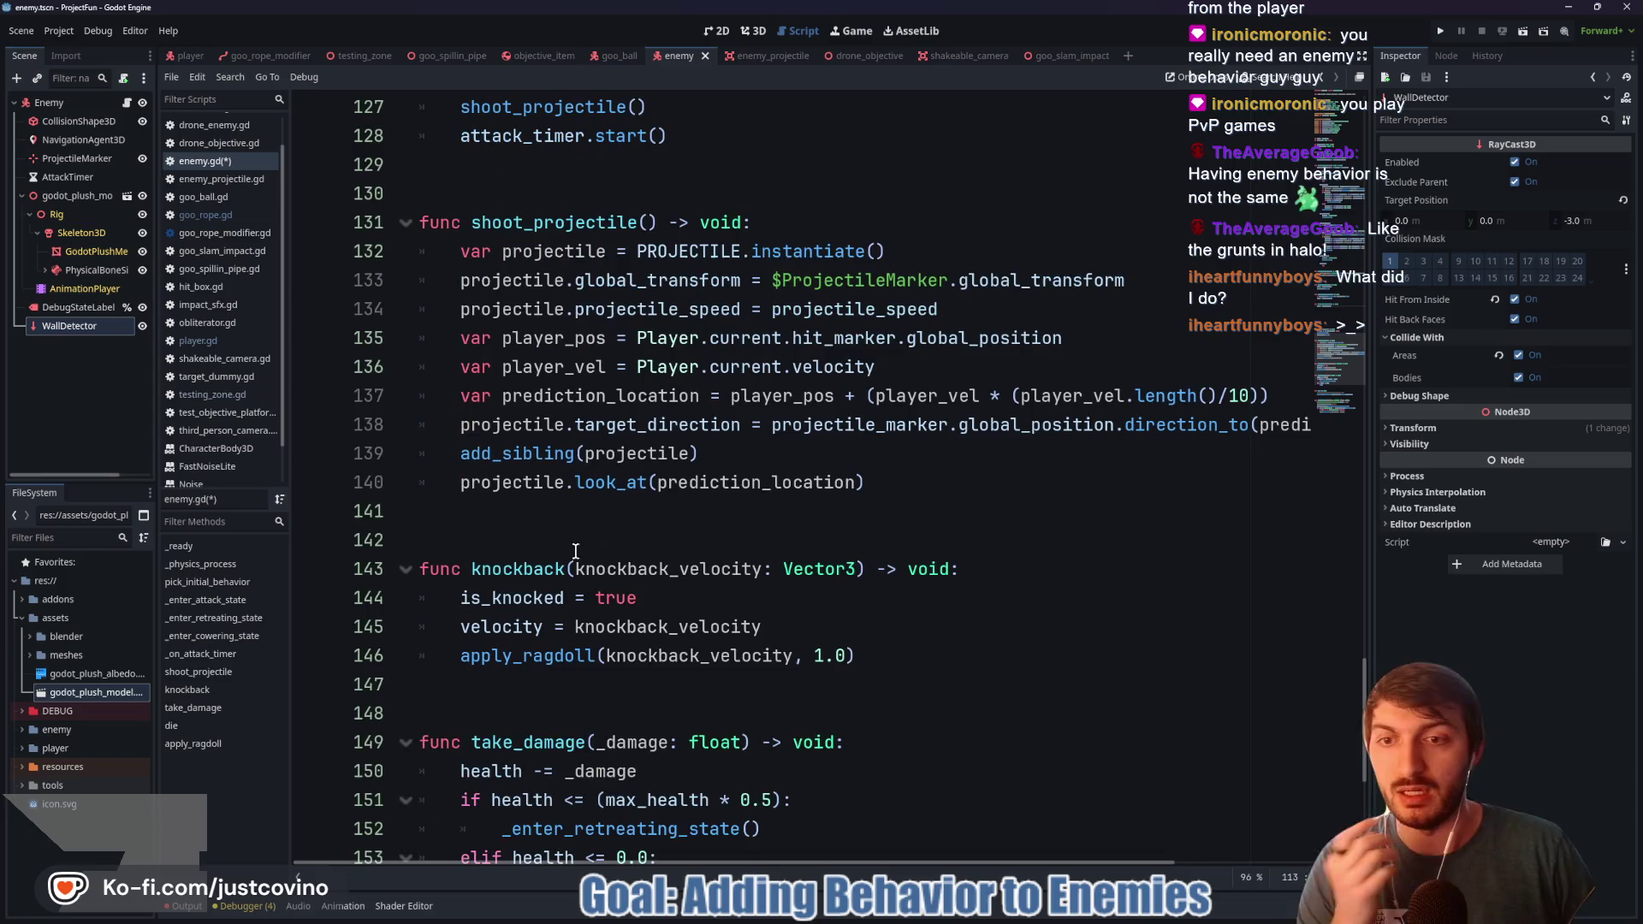
Declare a new function 'func cower_shots() -> void:' on the empty line after shoot_projectile.
{"action": "left_click", "coordinate": [512, 525]}
{"action": "key", "text": "Return"}
{"action": "type", "text": "func cower_shots() -> void:"}
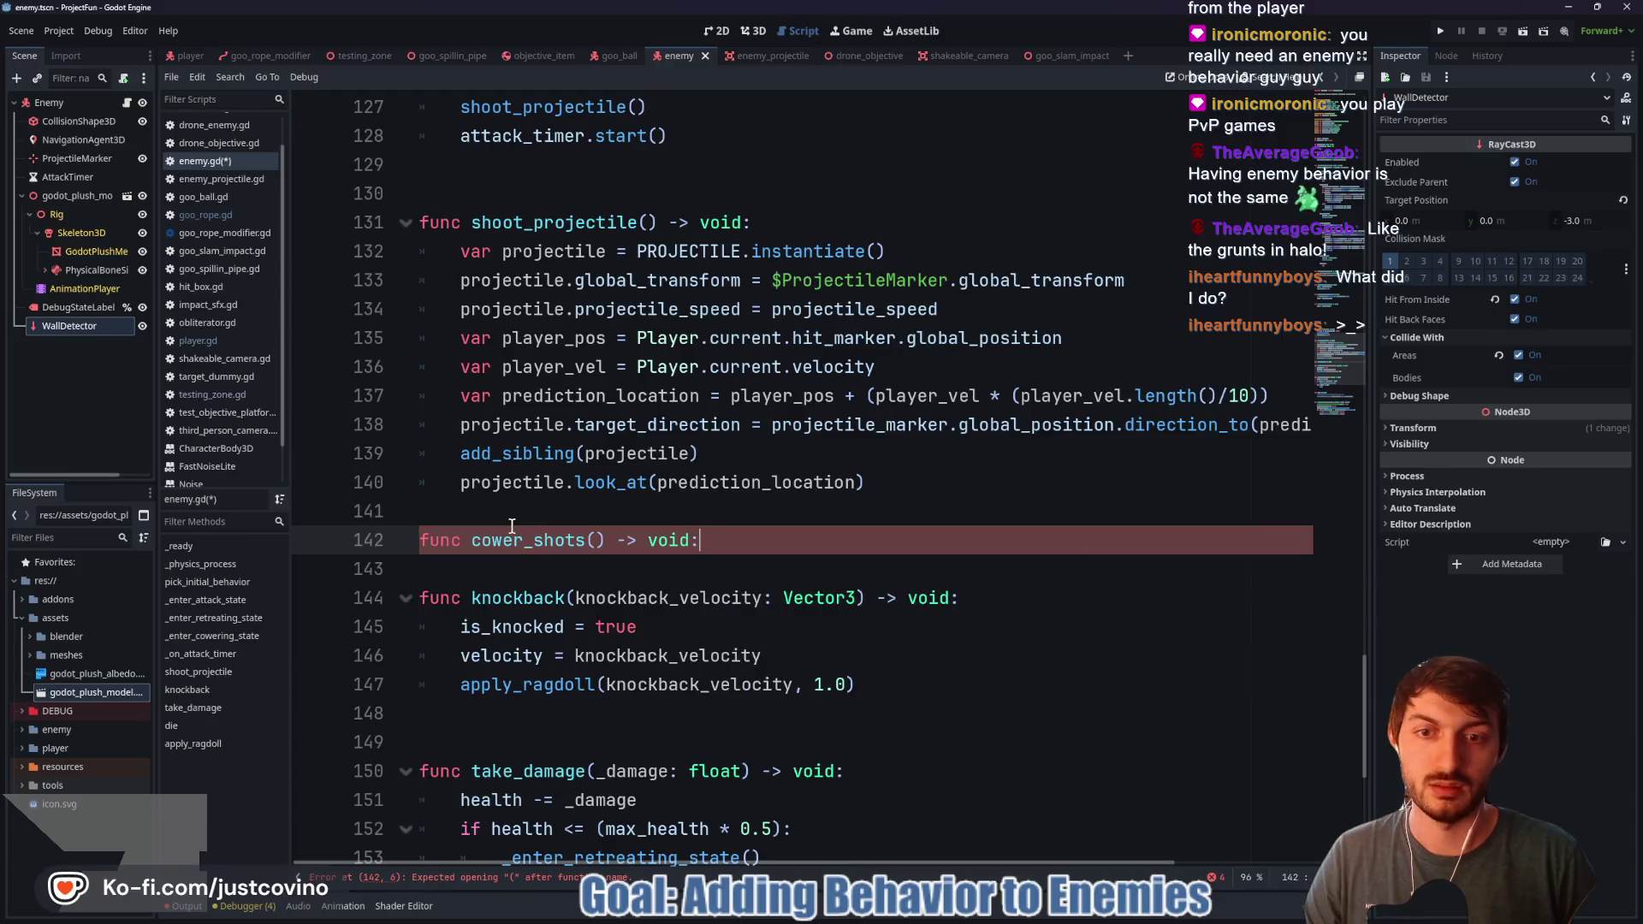
{"action": "key", "text": "Return"}
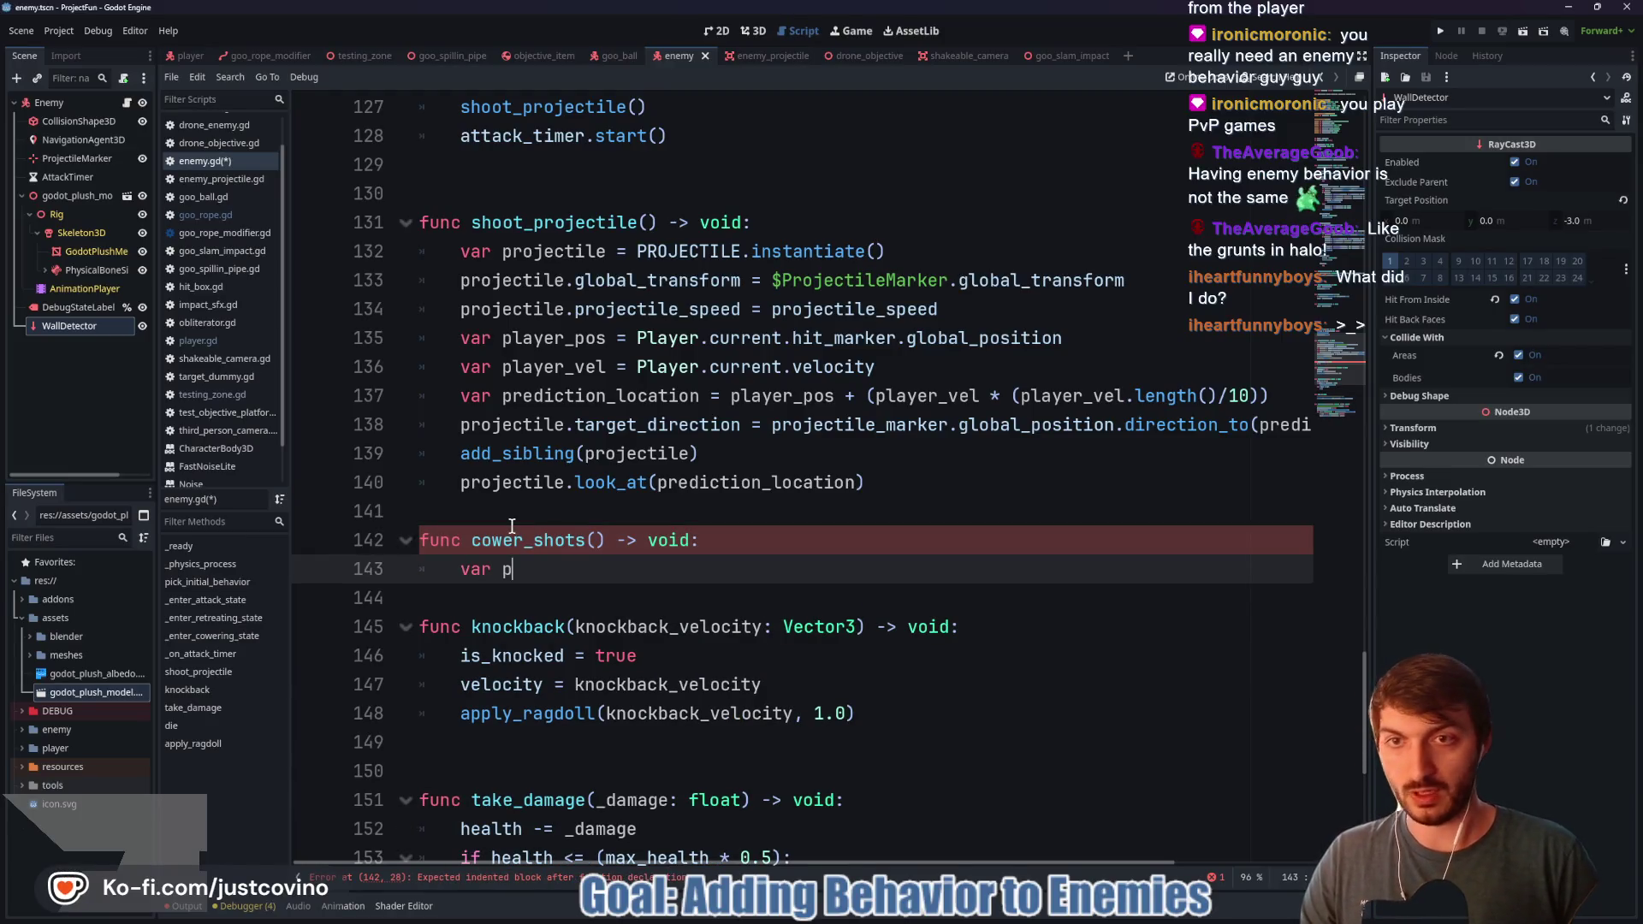
Make the function's first line 'var projectile = PROJECTILE.instantiate()', using autocomplete.
{"action": "type", "text": "= P"}
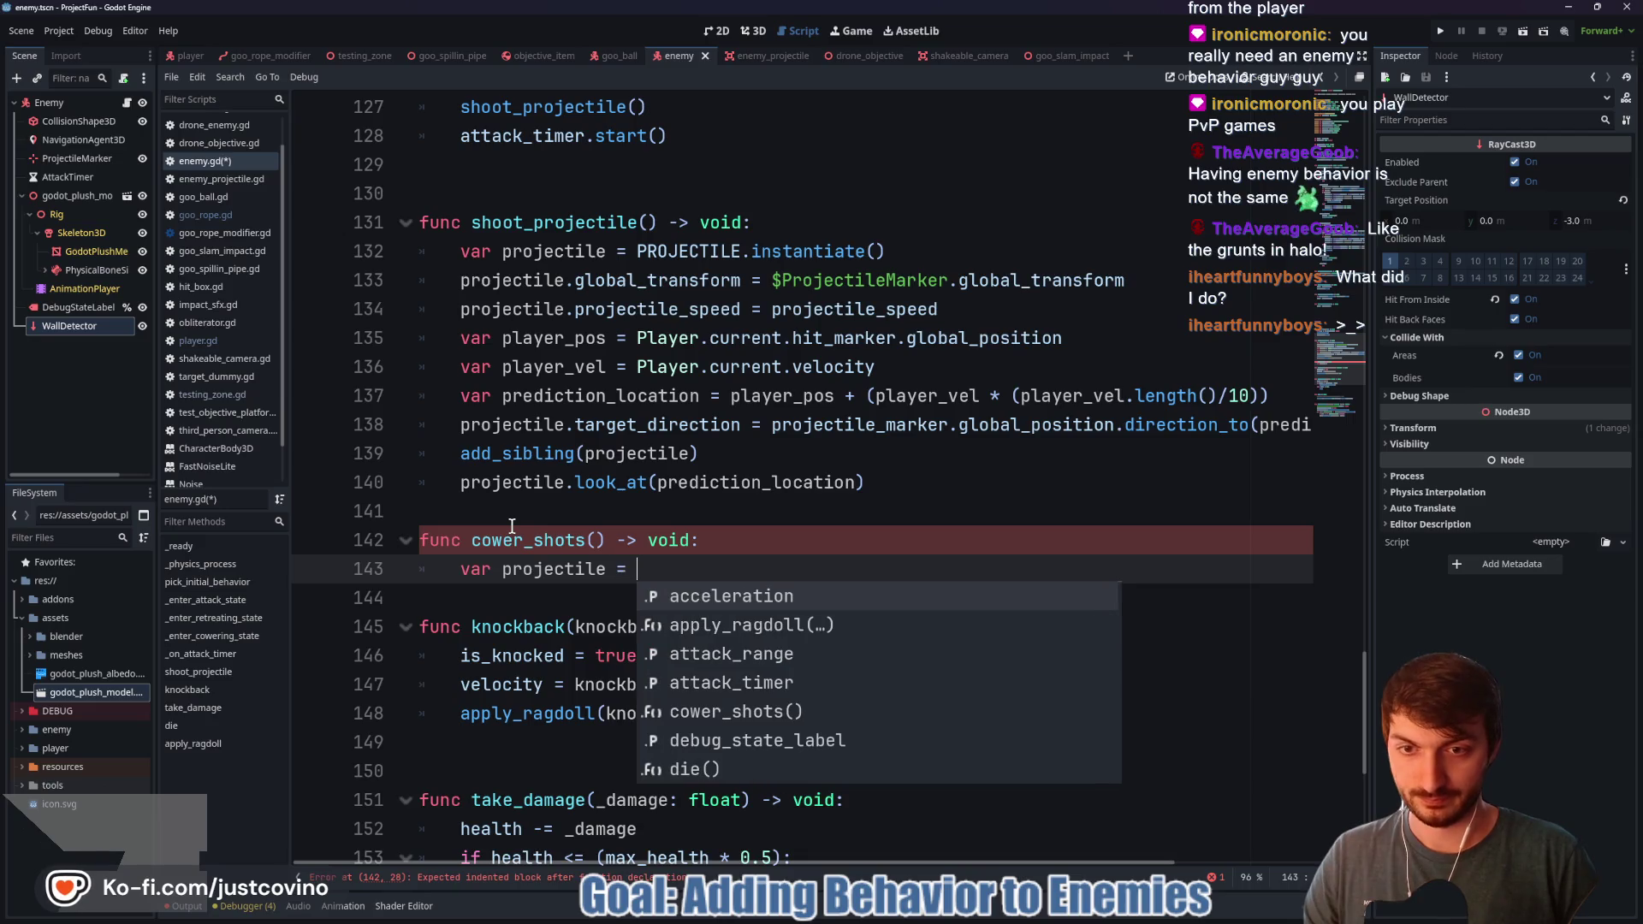
{"action": "key", "text": "Return"}
{"action": "type", "text": ".i"}
{"action": "key", "text": "Return"}
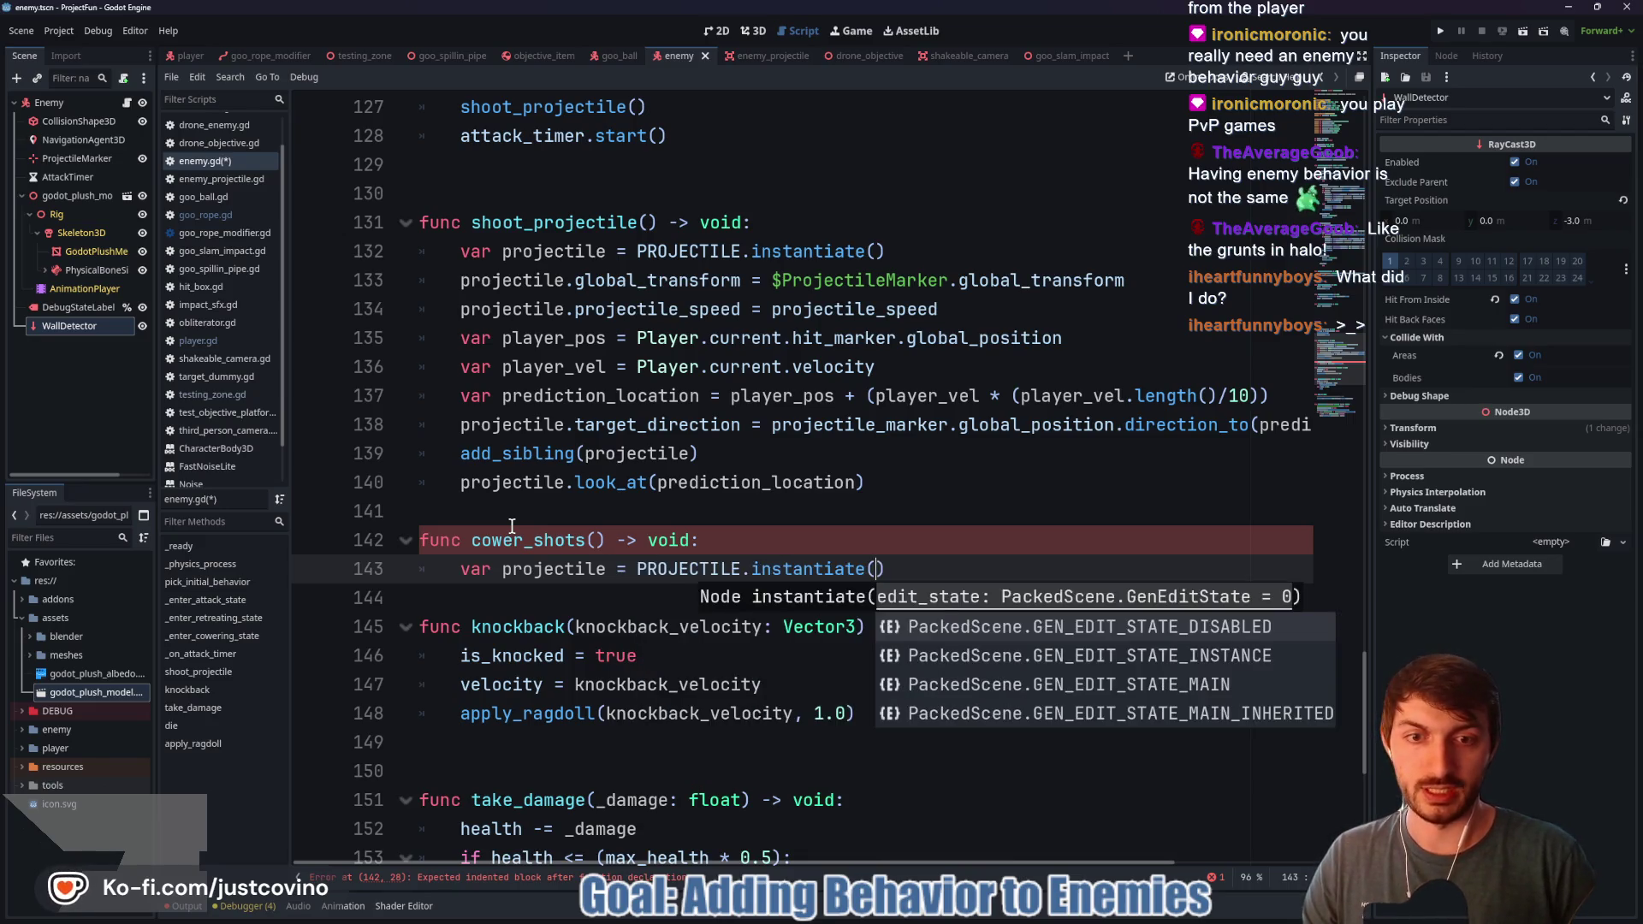
{"action": "type", "text": ")"}
{"action": "key", "text": "Return"}
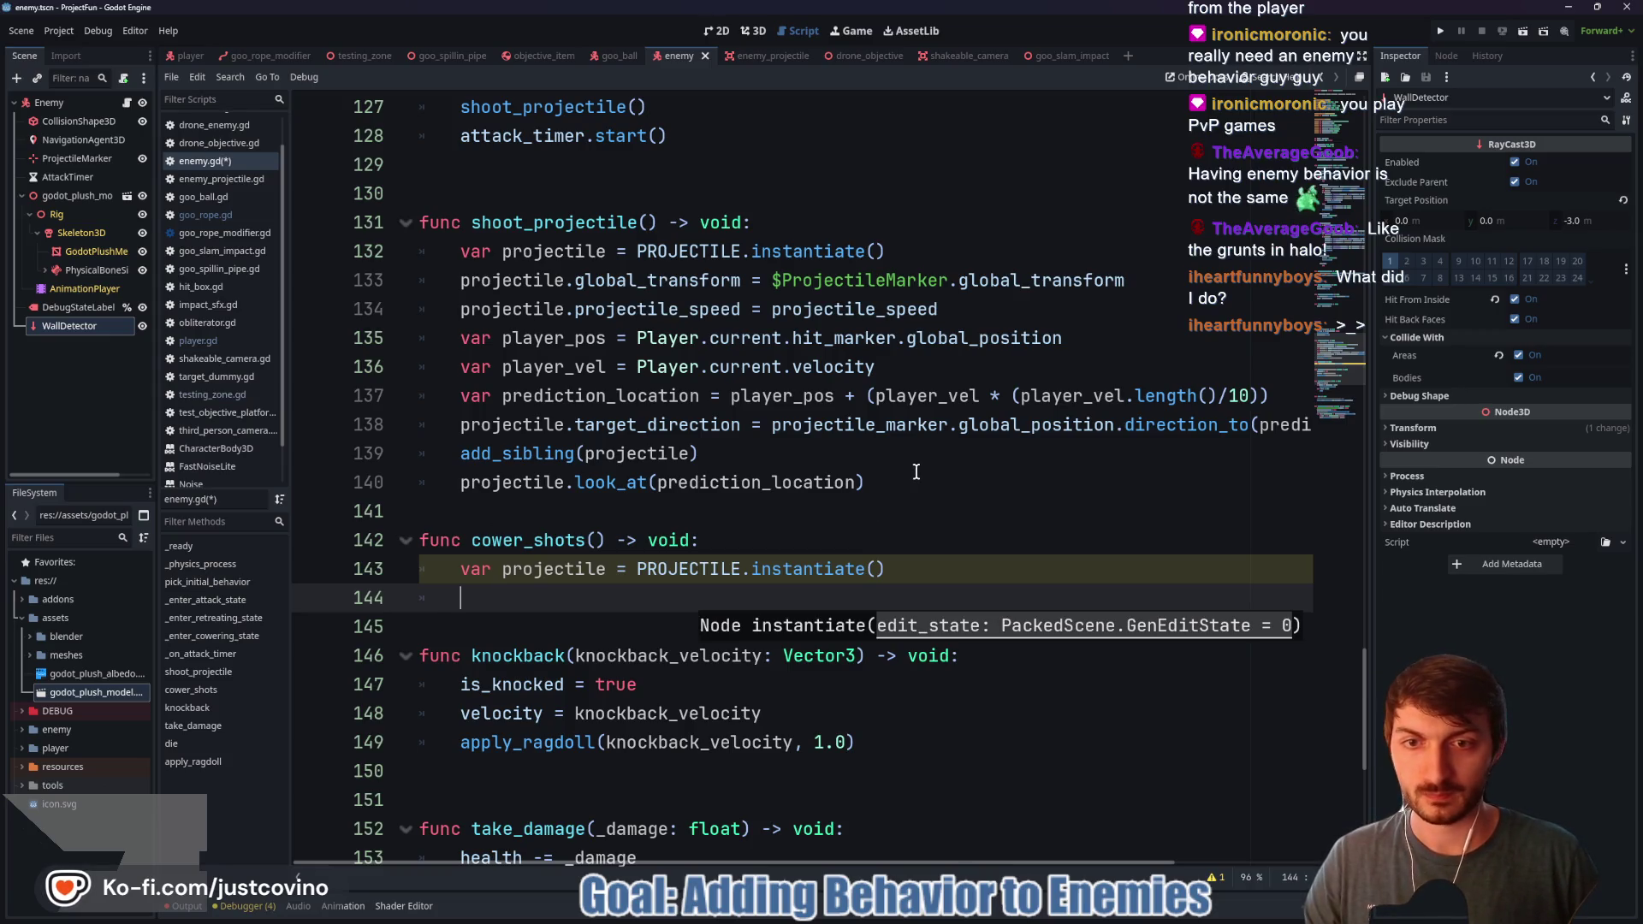
{"action": "mouse_move", "coordinate": [789, 568]}
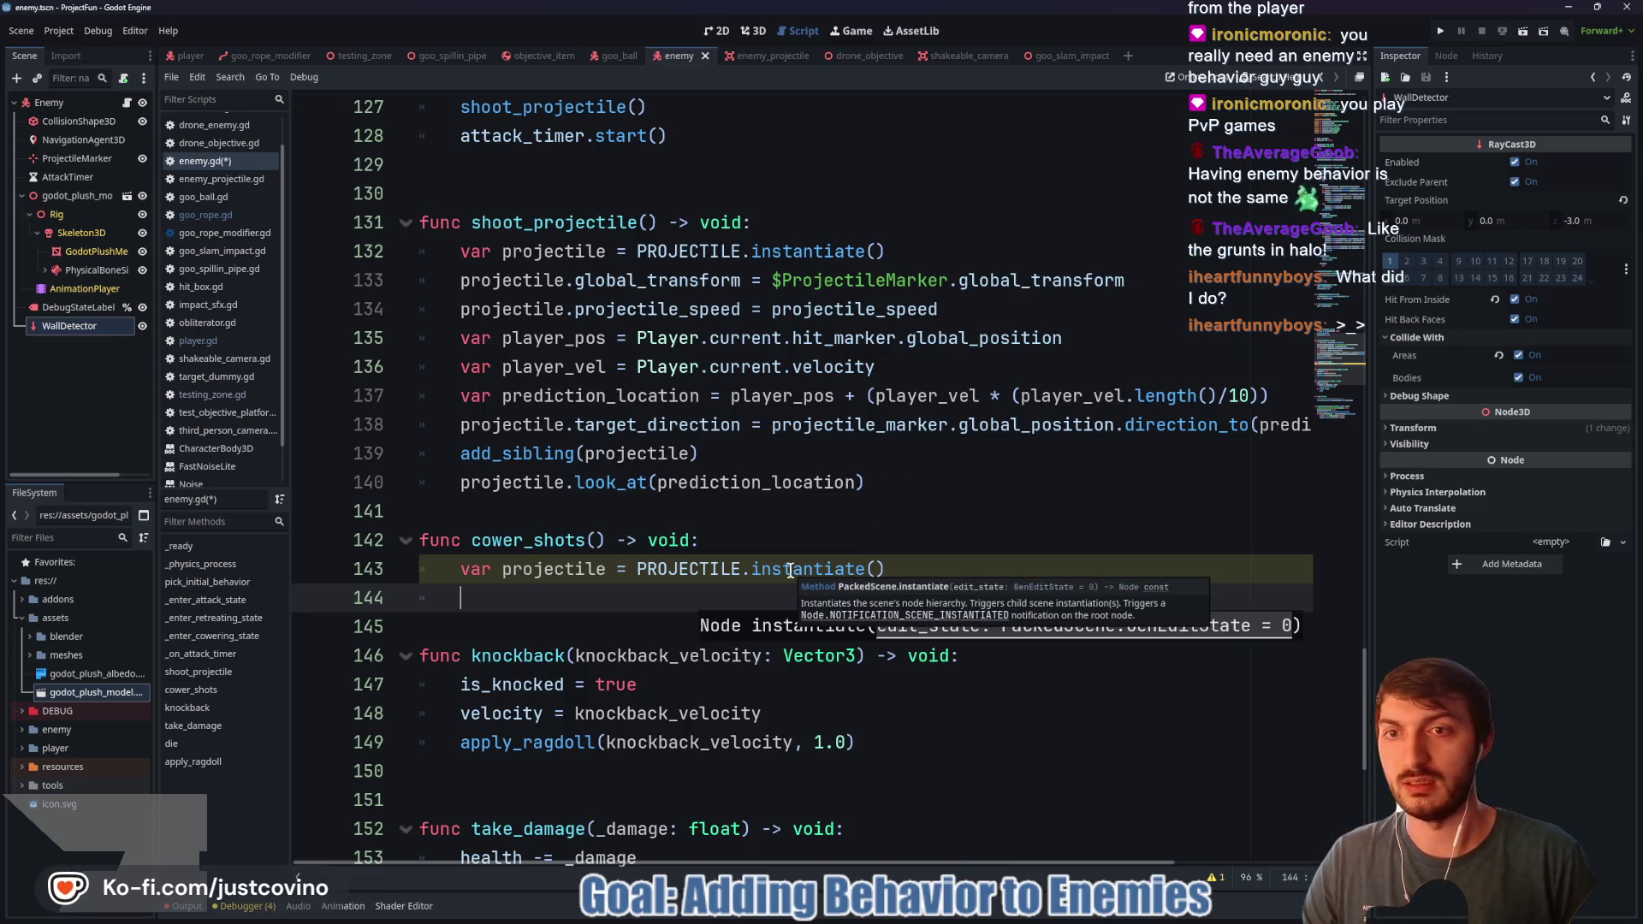
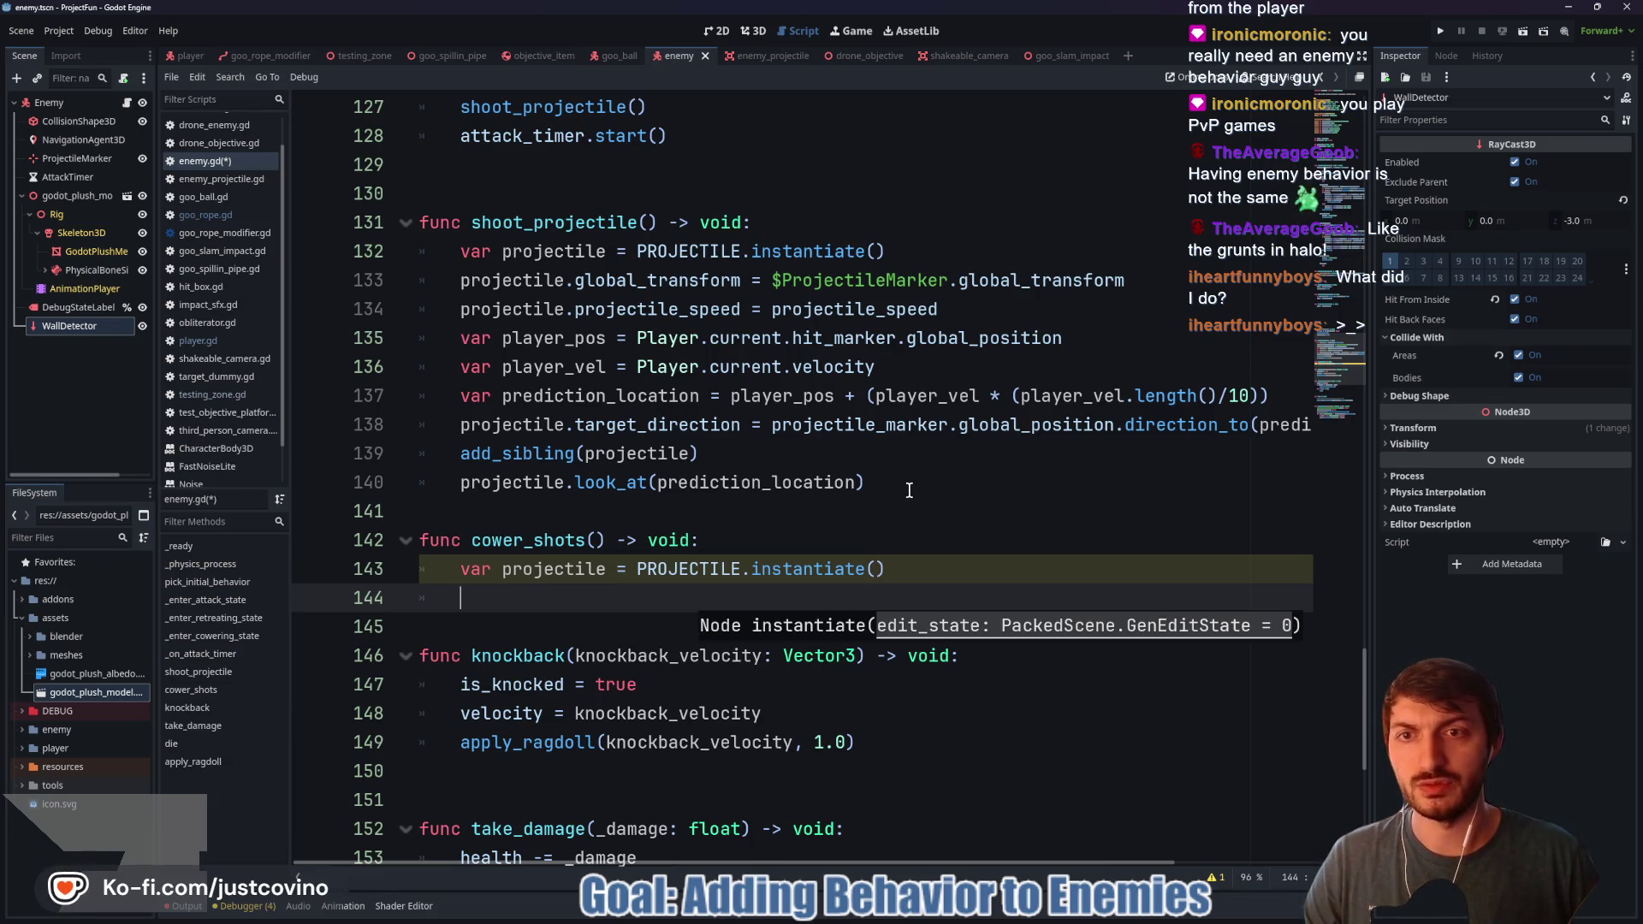
Copy the shoot_projectile body and paste it over the line in cower_shots.
{"action": "mouse_move", "coordinate": [896, 489]}
{"action": "left_mouse_down"}
{"action": "mouse_move", "coordinate": [428, 309]}
{"action": "mouse_move", "coordinate": [419, 251]}
{"action": "left_mouse_up"}
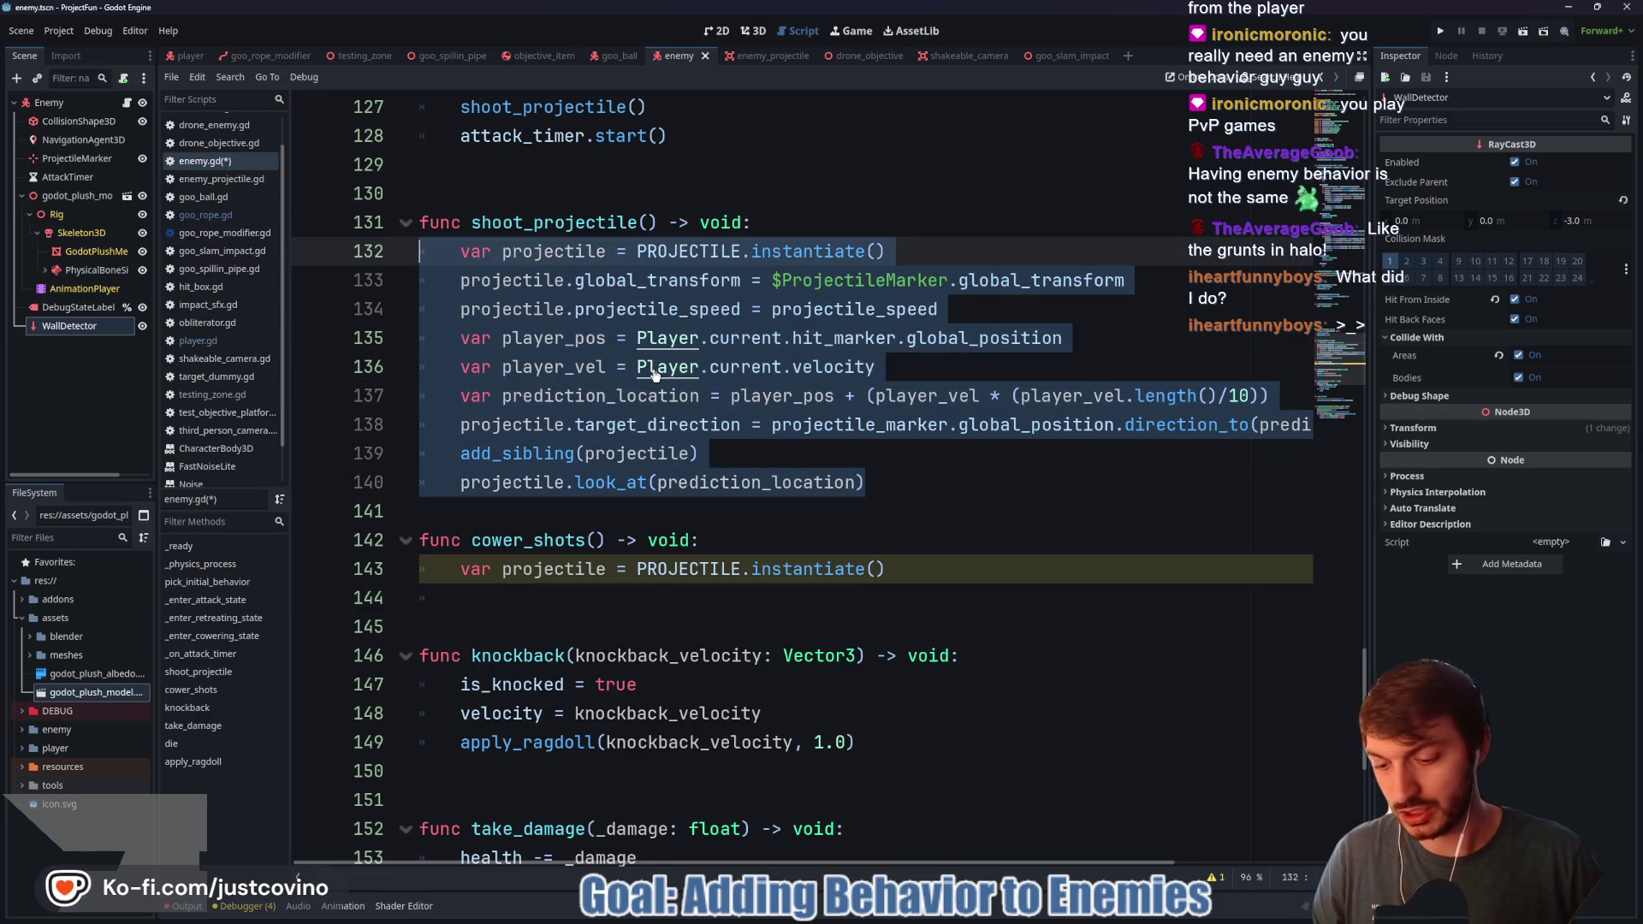
{"action": "left_click", "coordinate": [898, 481]}
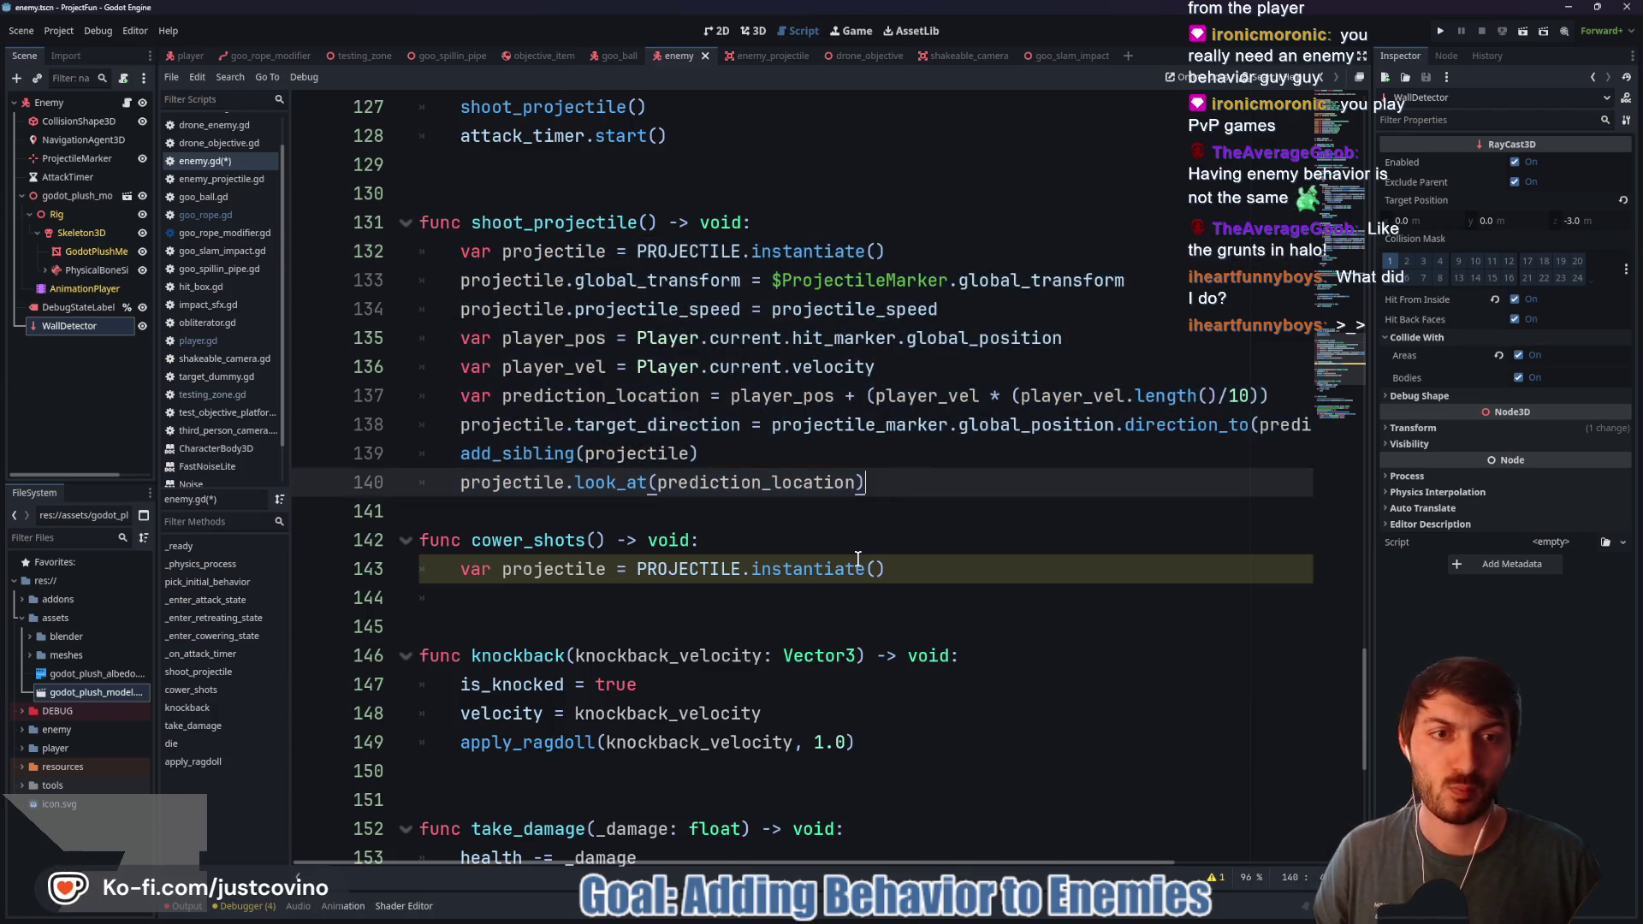
{"action": "mouse_move", "coordinate": [783, 864]}
{"action": "left_mouse_down"}
{"action": "mouse_move", "coordinate": [967, 864]}
{"action": "mouse_move", "coordinate": [898, 877]}
{"action": "left_mouse_up"}
{"action": "scroll", "coordinate": [898, 877], "scroll_direction": "left", "scroll_amount": 3}
{"action": "mouse_move", "coordinate": [865, 481]}
{"action": "left_mouse_down"}
{"action": "mouse_move", "coordinate": [590, 482]}
{"action": "mouse_move", "coordinate": [390, 261]}
{"action": "left_mouse_up"}
{"action": "key", "text": "ctrl+c"}
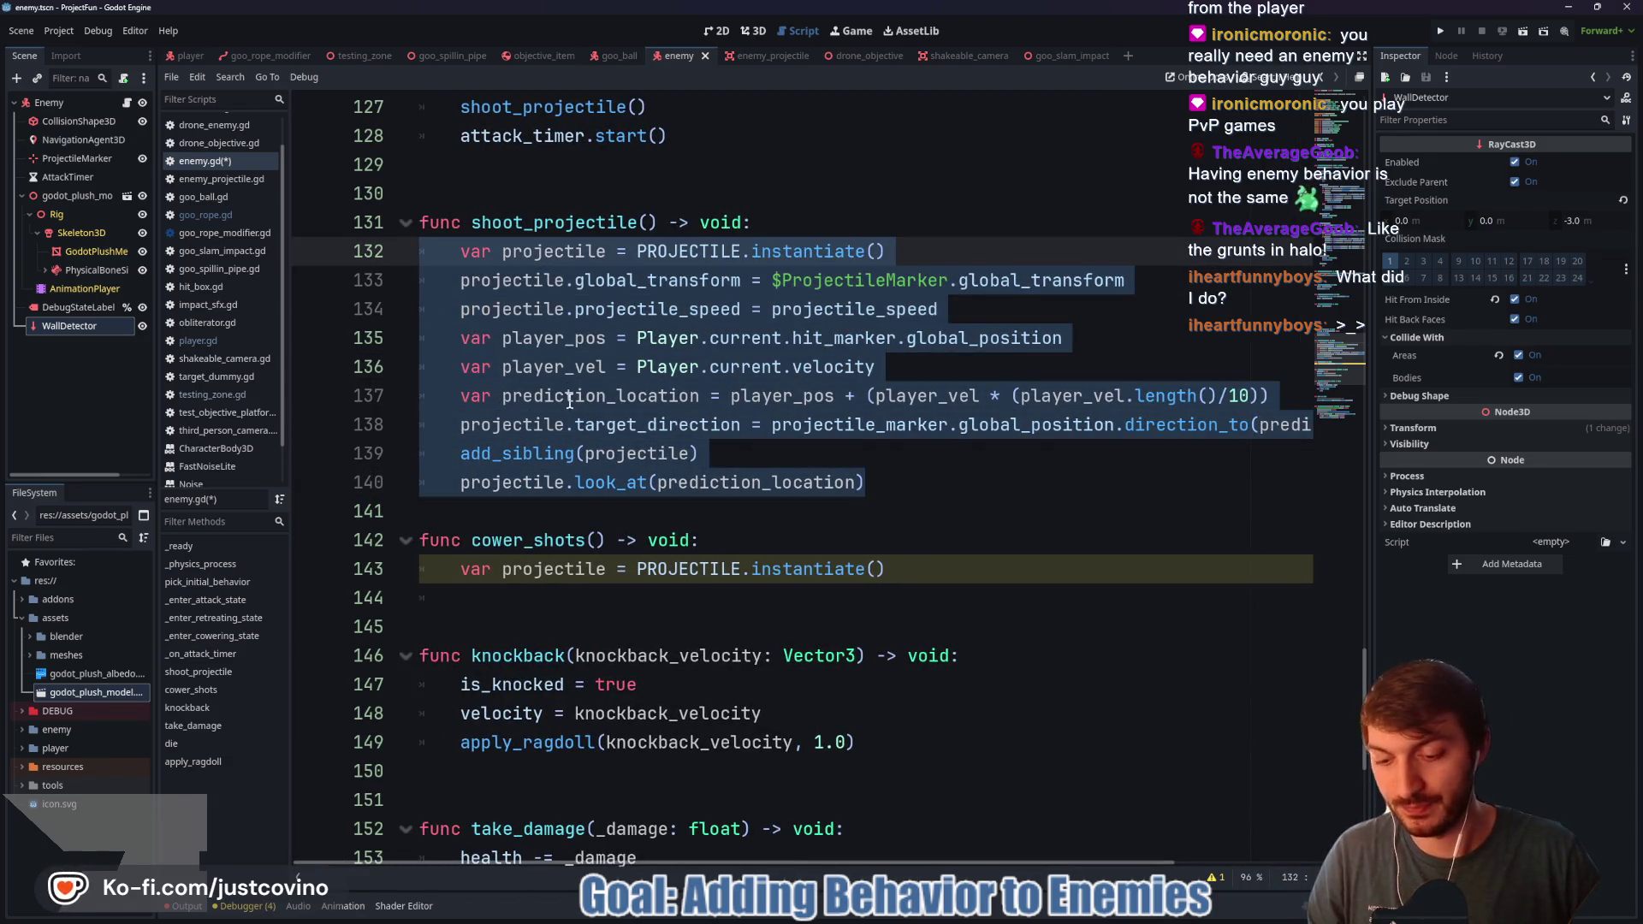
{"action": "left_click_drag", "start_coordinate": [885, 569], "coordinate": [421, 587]}
{"action": "key", "text": "ctrl+v"}
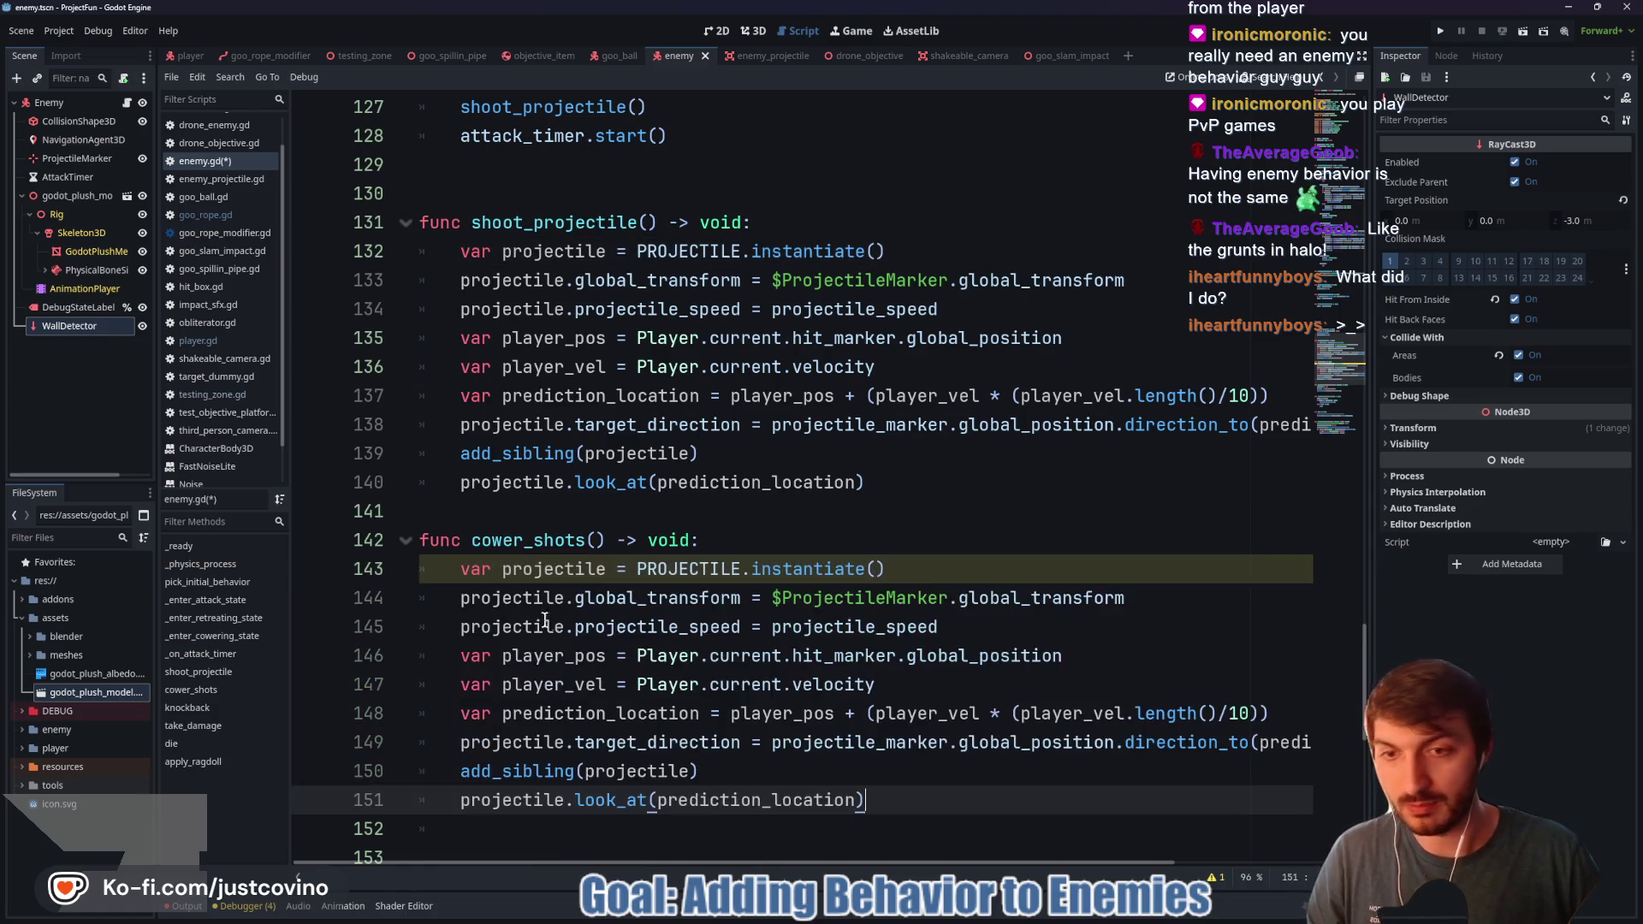
Delete the pasted player_pos, player_vel and prediction_location lines.
{"action": "scroll", "coordinate": [589, 598], "scroll_direction": "down", "scroll_amount": 1}
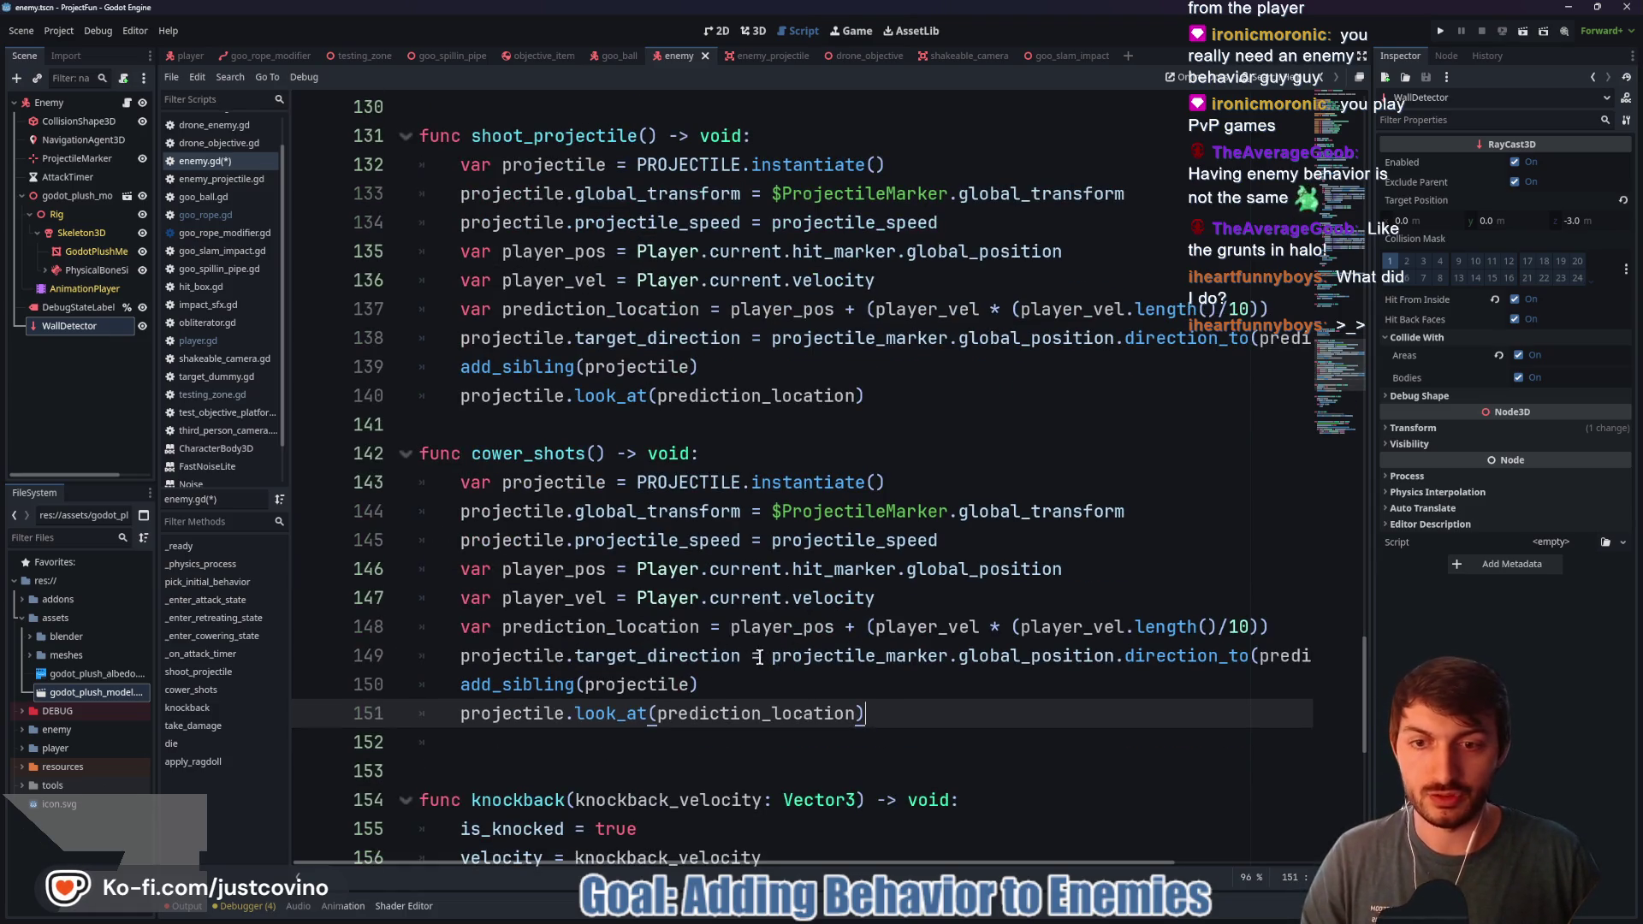
{"action": "mouse_move", "coordinate": [460, 630]}
{"action": "left_mouse_down"}
{"action": "mouse_move", "coordinate": [685, 652]}
{"action": "mouse_move", "coordinate": [812, 631]}
{"action": "left_mouse_up"}
{"action": "mouse_move", "coordinate": [456, 569]}
{"action": "left_mouse_down"}
{"action": "mouse_move", "coordinate": [881, 598]}
{"action": "mouse_move", "coordinate": [1022, 631]}
{"action": "mouse_move", "coordinate": [1259, 634]}
{"action": "left_mouse_up"}
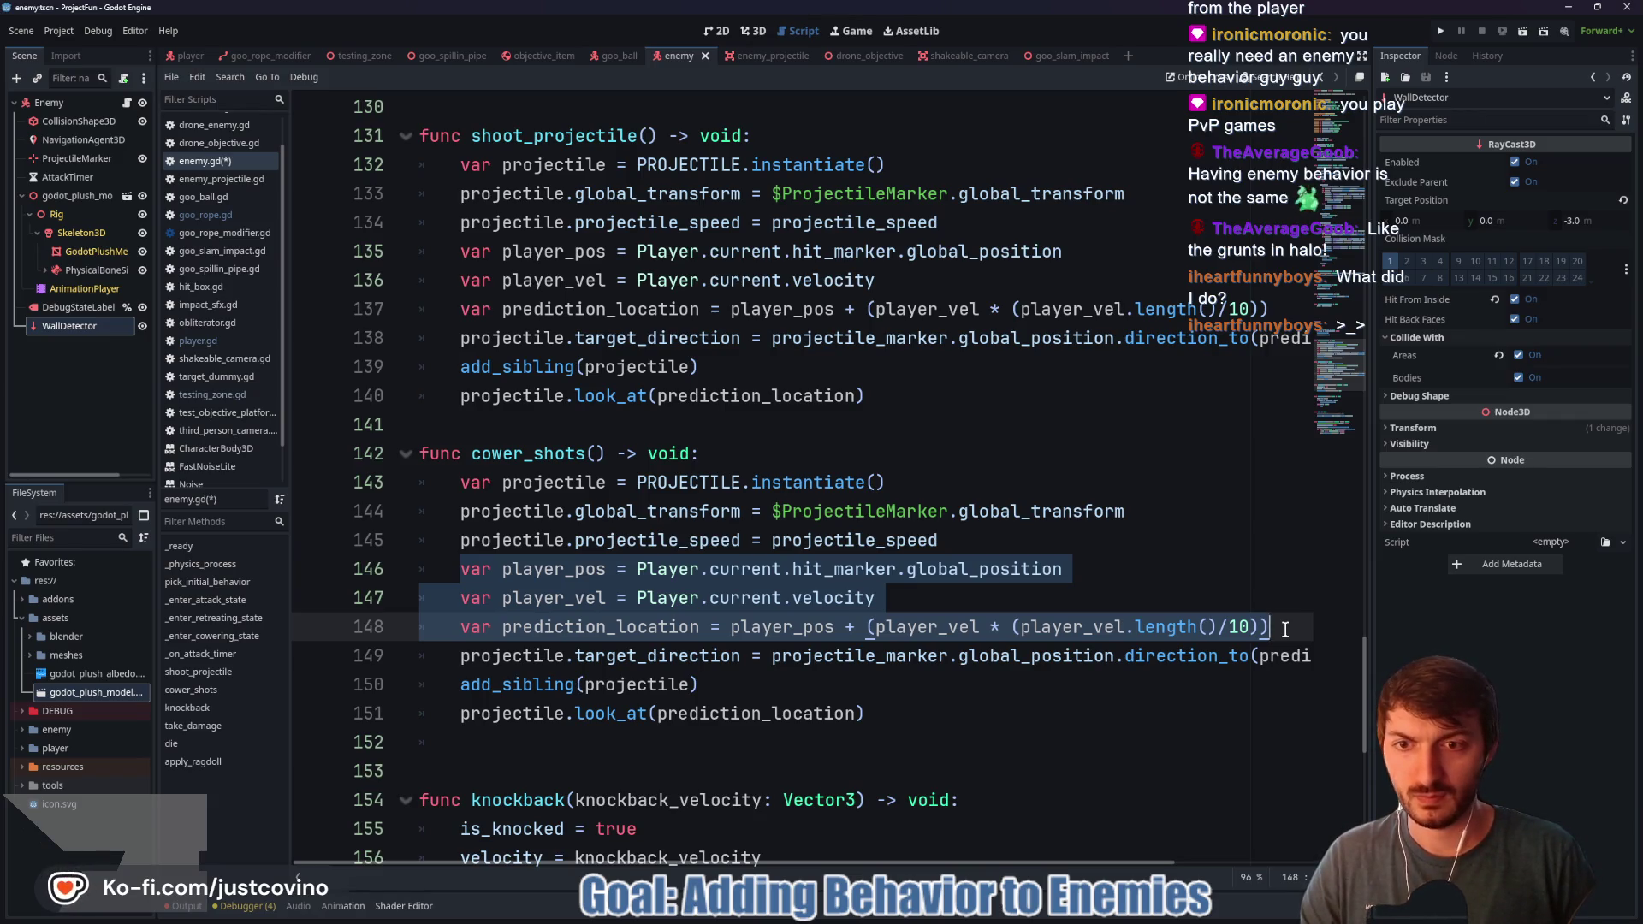
{"action": "key", "text": "BackSpace"}
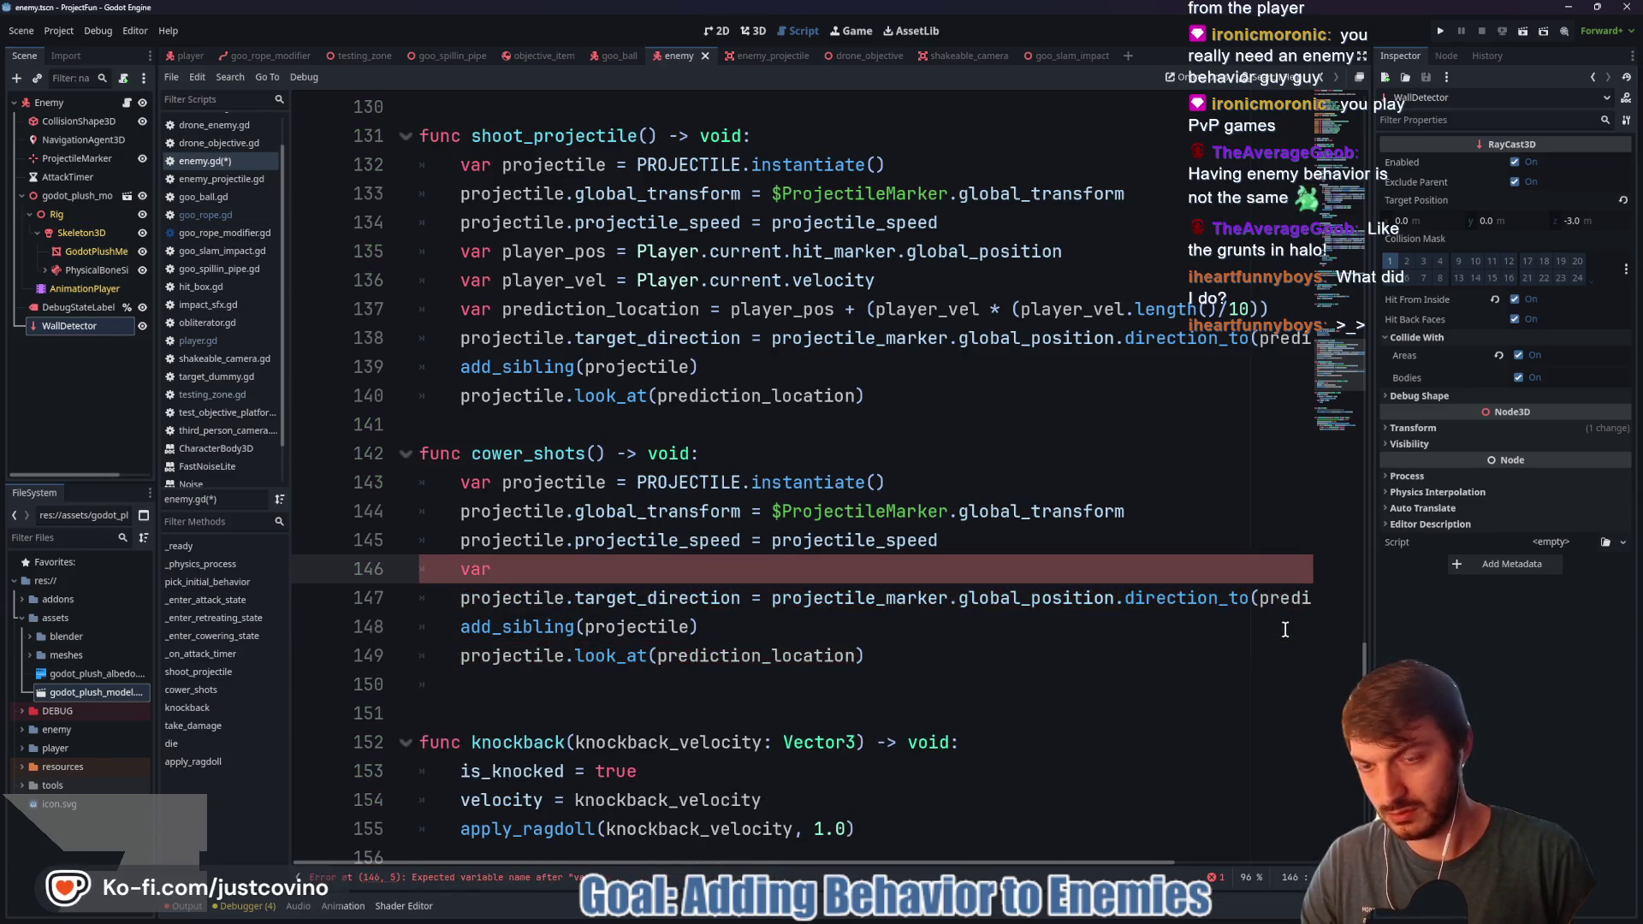
Start a random_direction assignment beginning with projectile_marker.
{"action": "type", "text": "ran"}
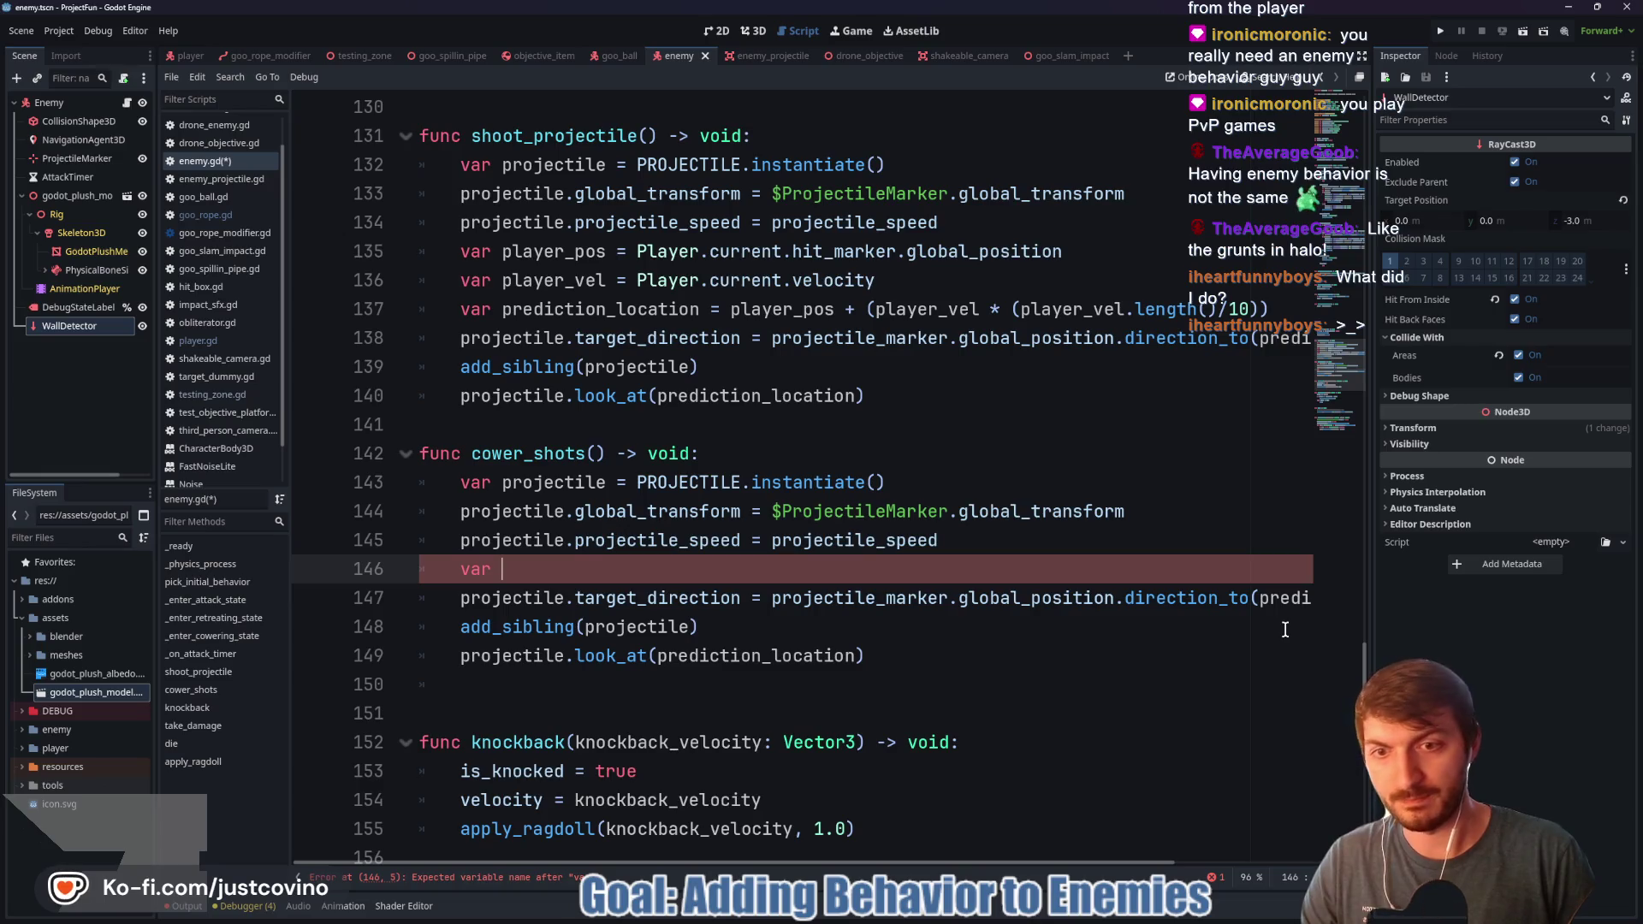
{"action": "type", "text": "dom_direction"}
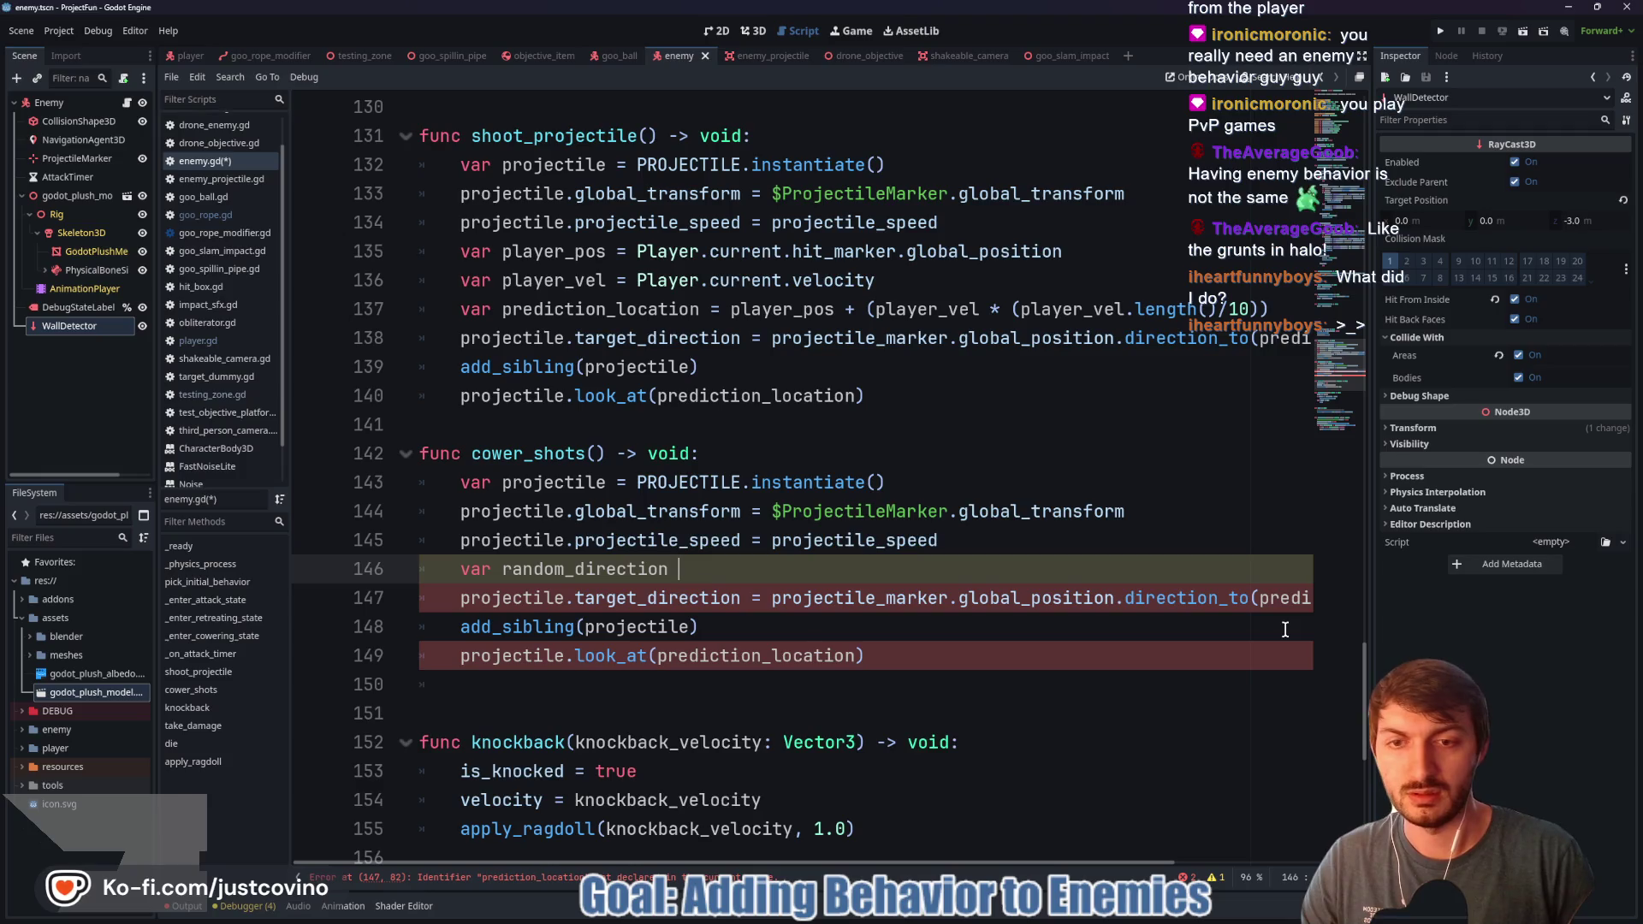
{"action": "type", "text": " = "}
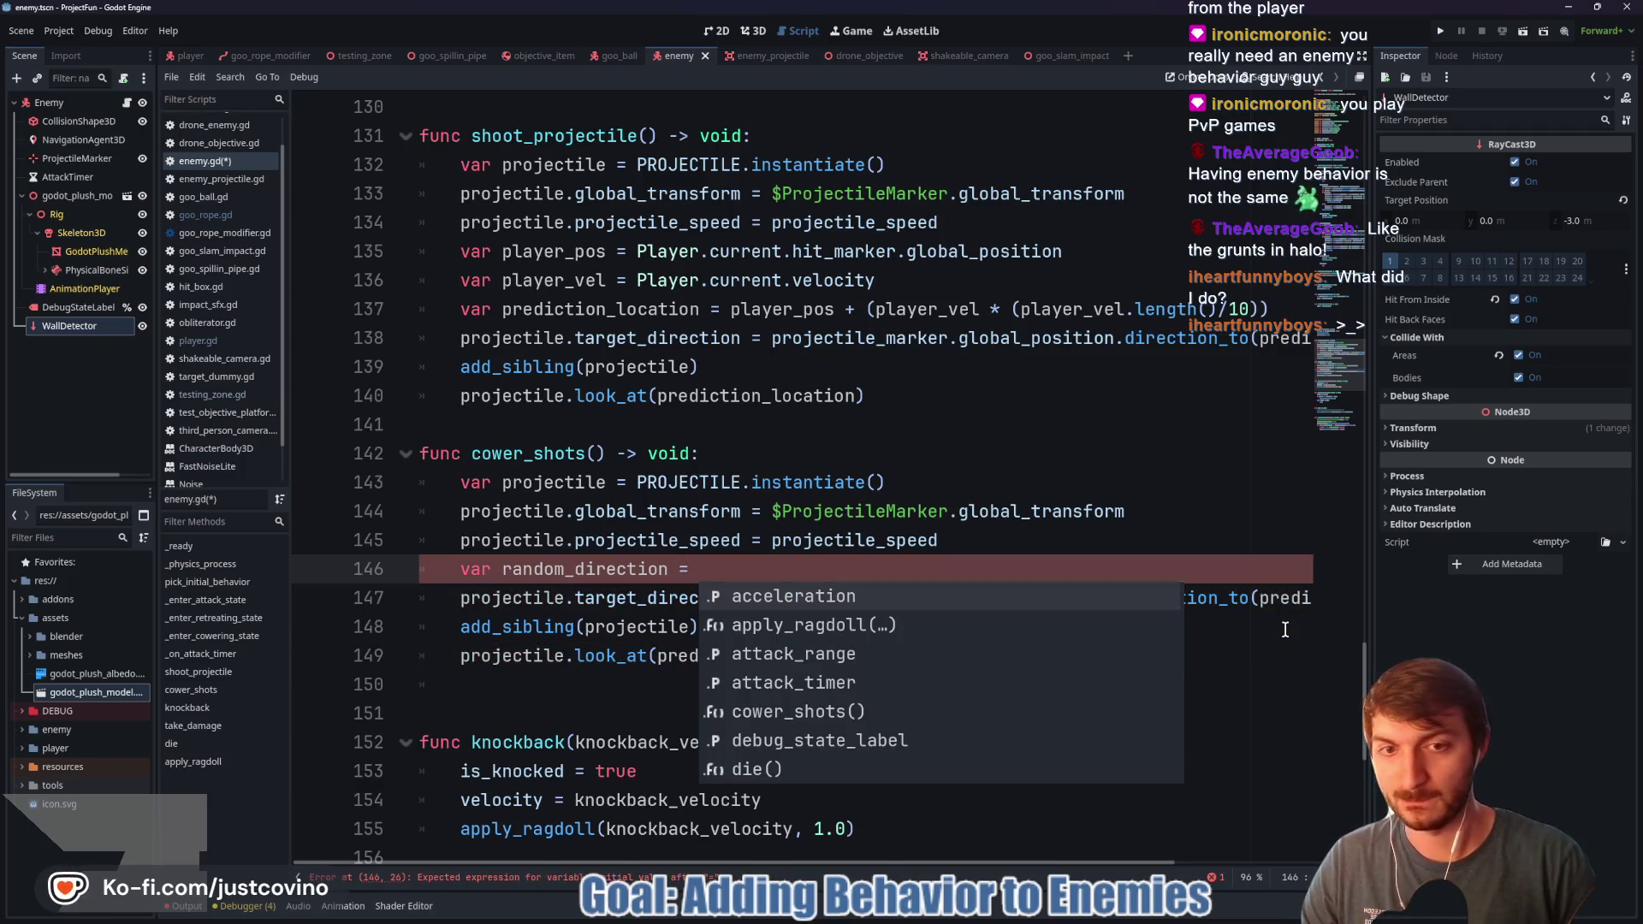
{"action": "type", "text": "proj"}
{"action": "key", "text": "Down"}
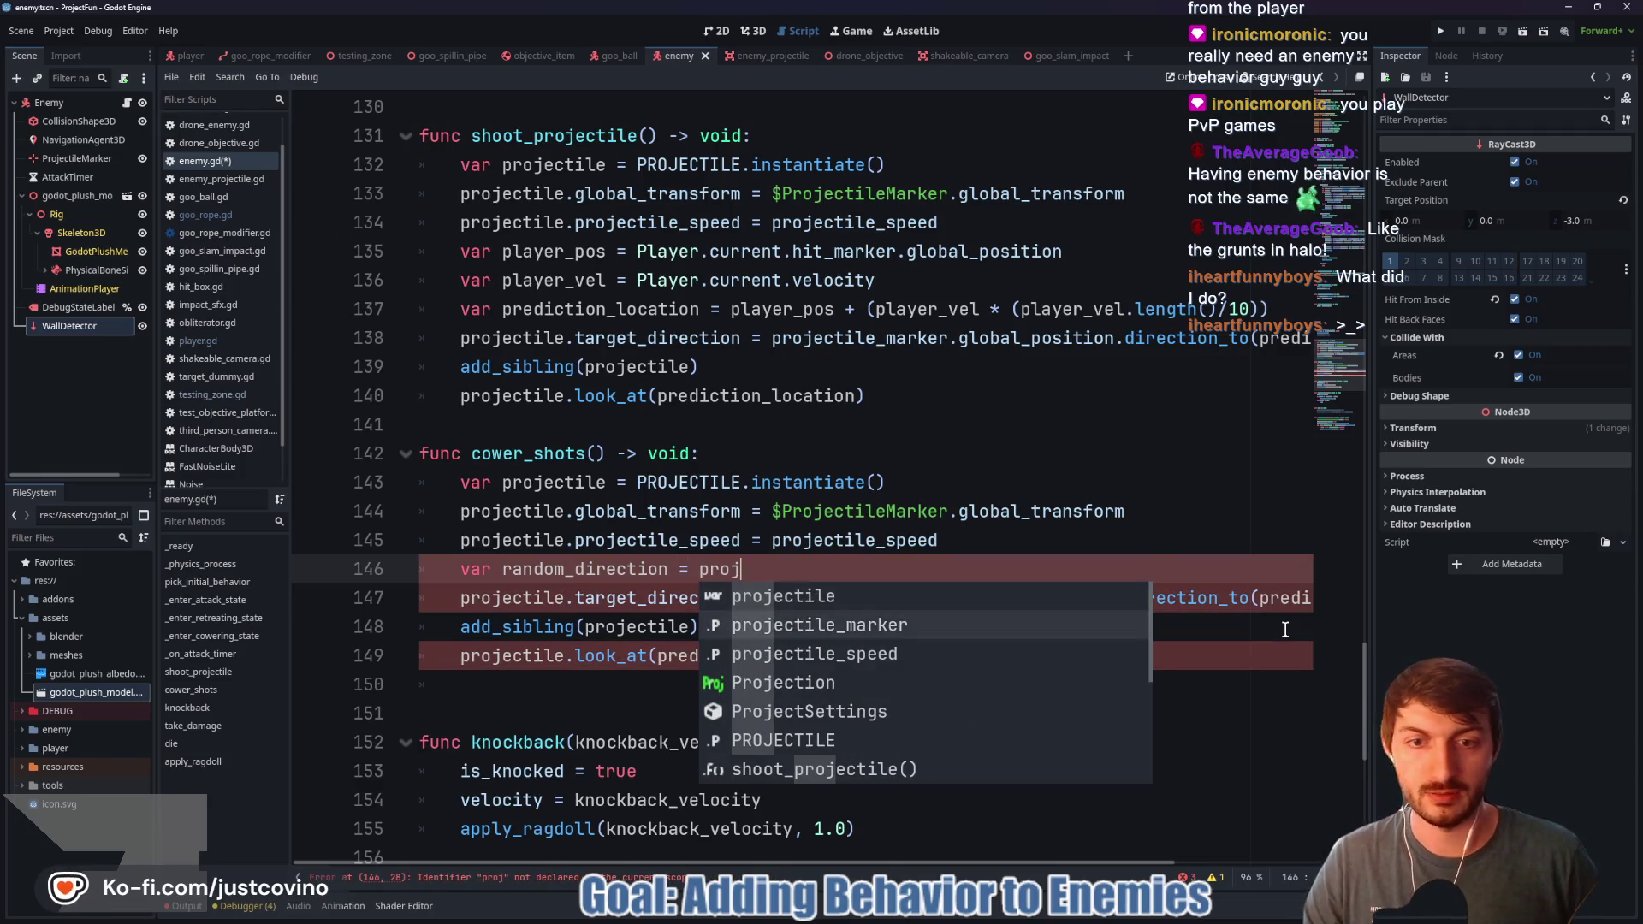
{"action": "key", "text": "Return"}
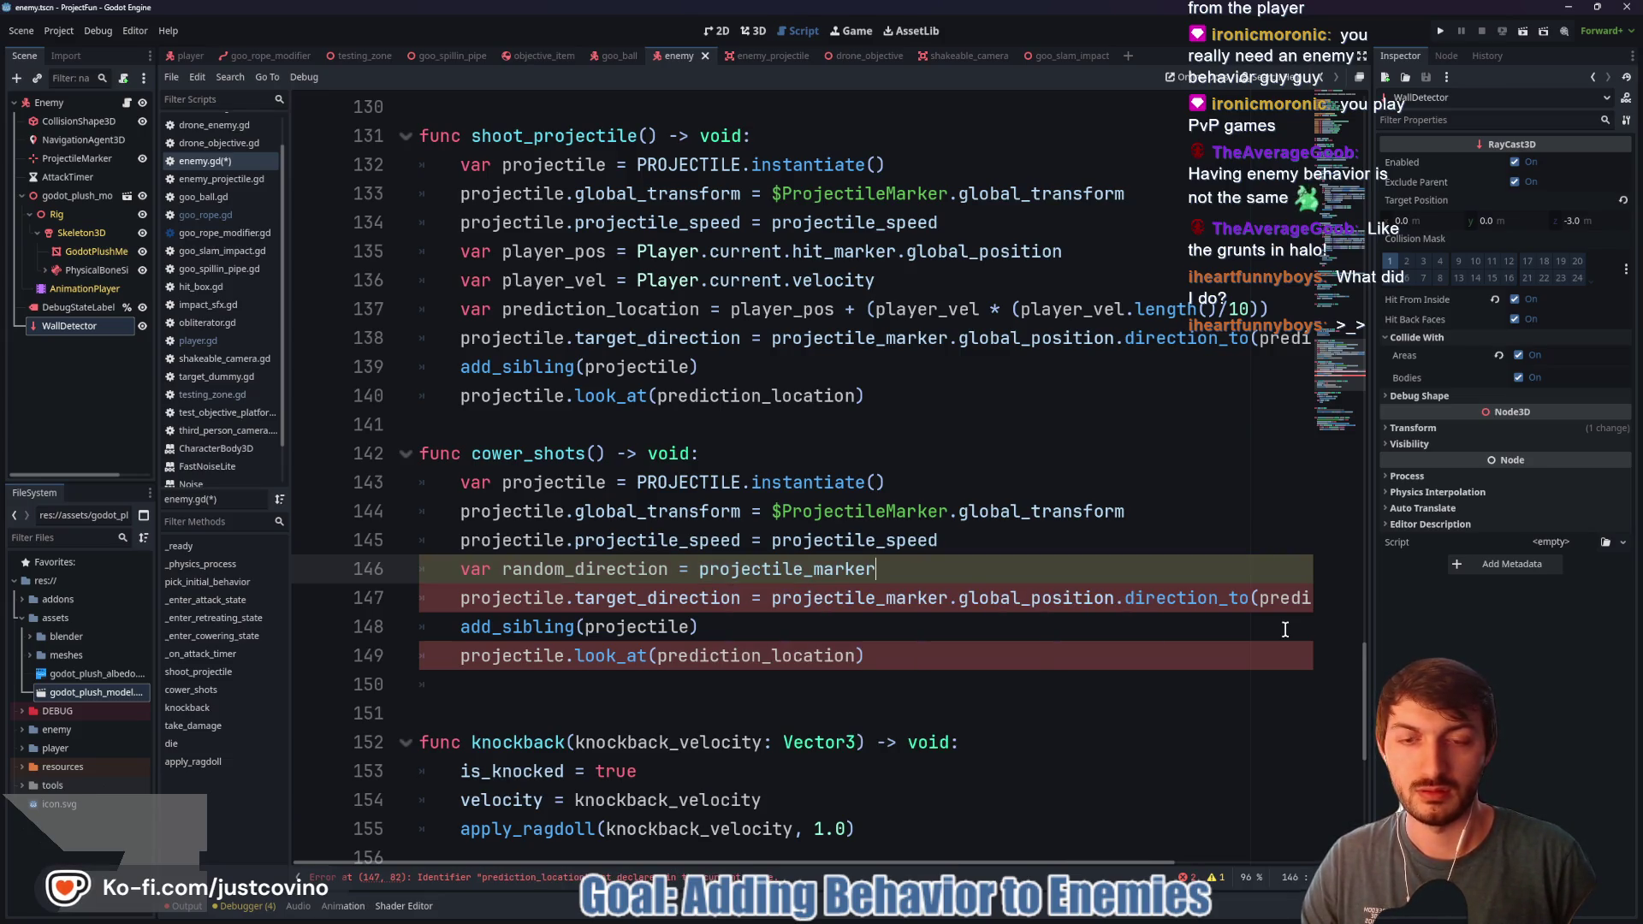
Replace $ProjectileMarker on line 144 with projectile_marker.
{"action": "left_click", "coordinate": [943, 511]}
{"action": "left_click_drag", "start_coordinate": [942, 510], "coordinate": [762, 511]}
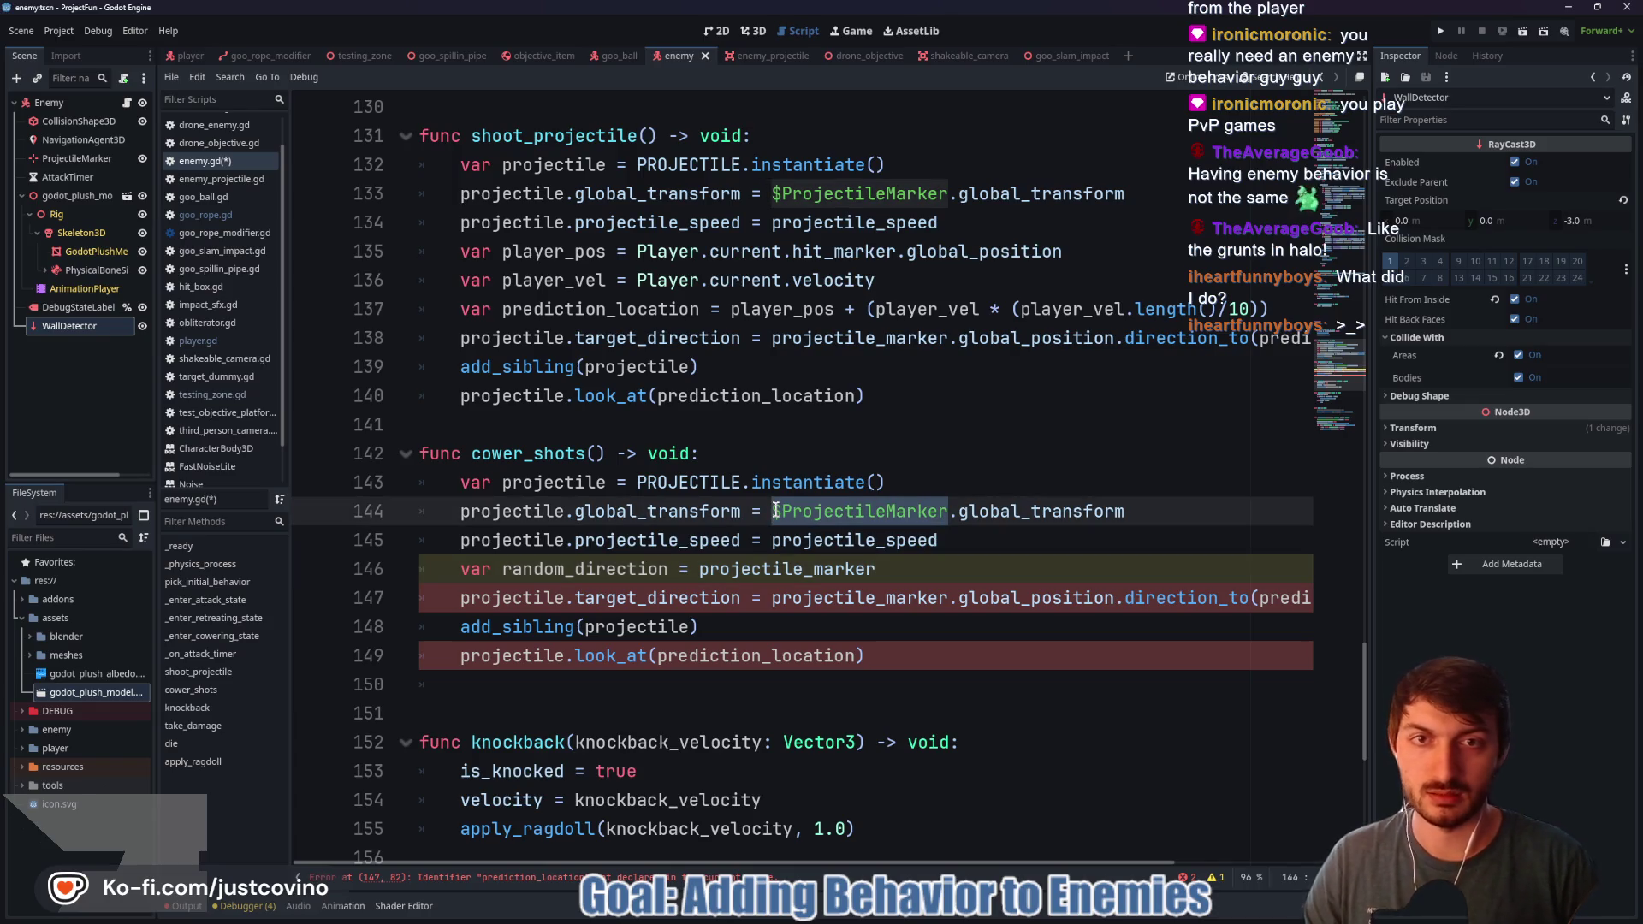
{"action": "type", "text": "projectile_"}
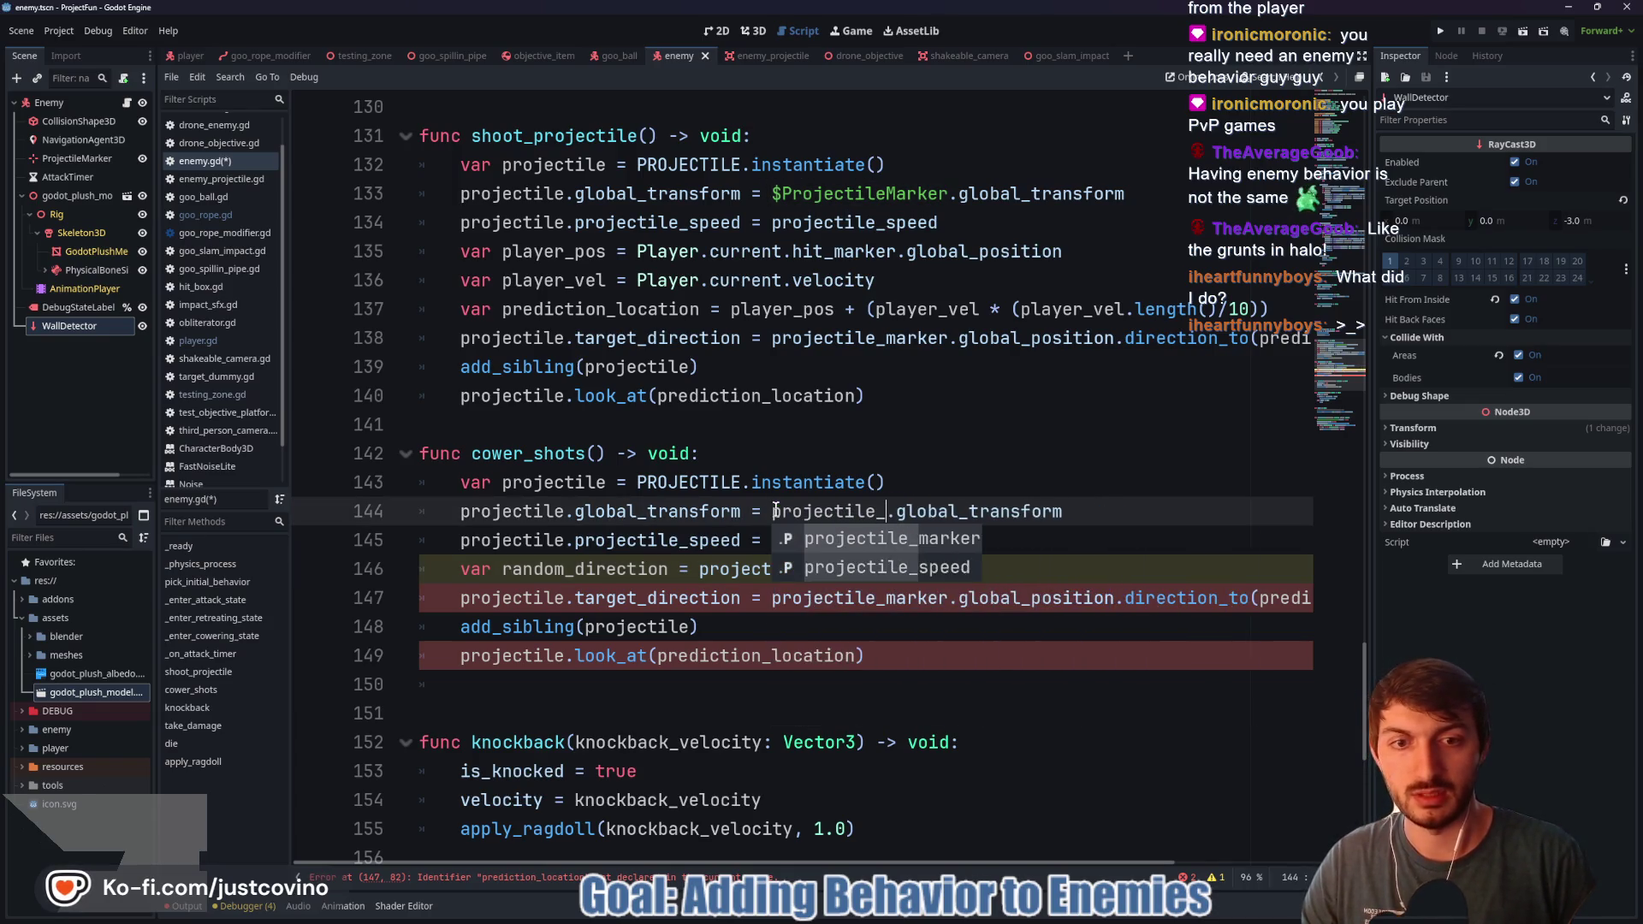
{"action": "key", "text": "Return"}
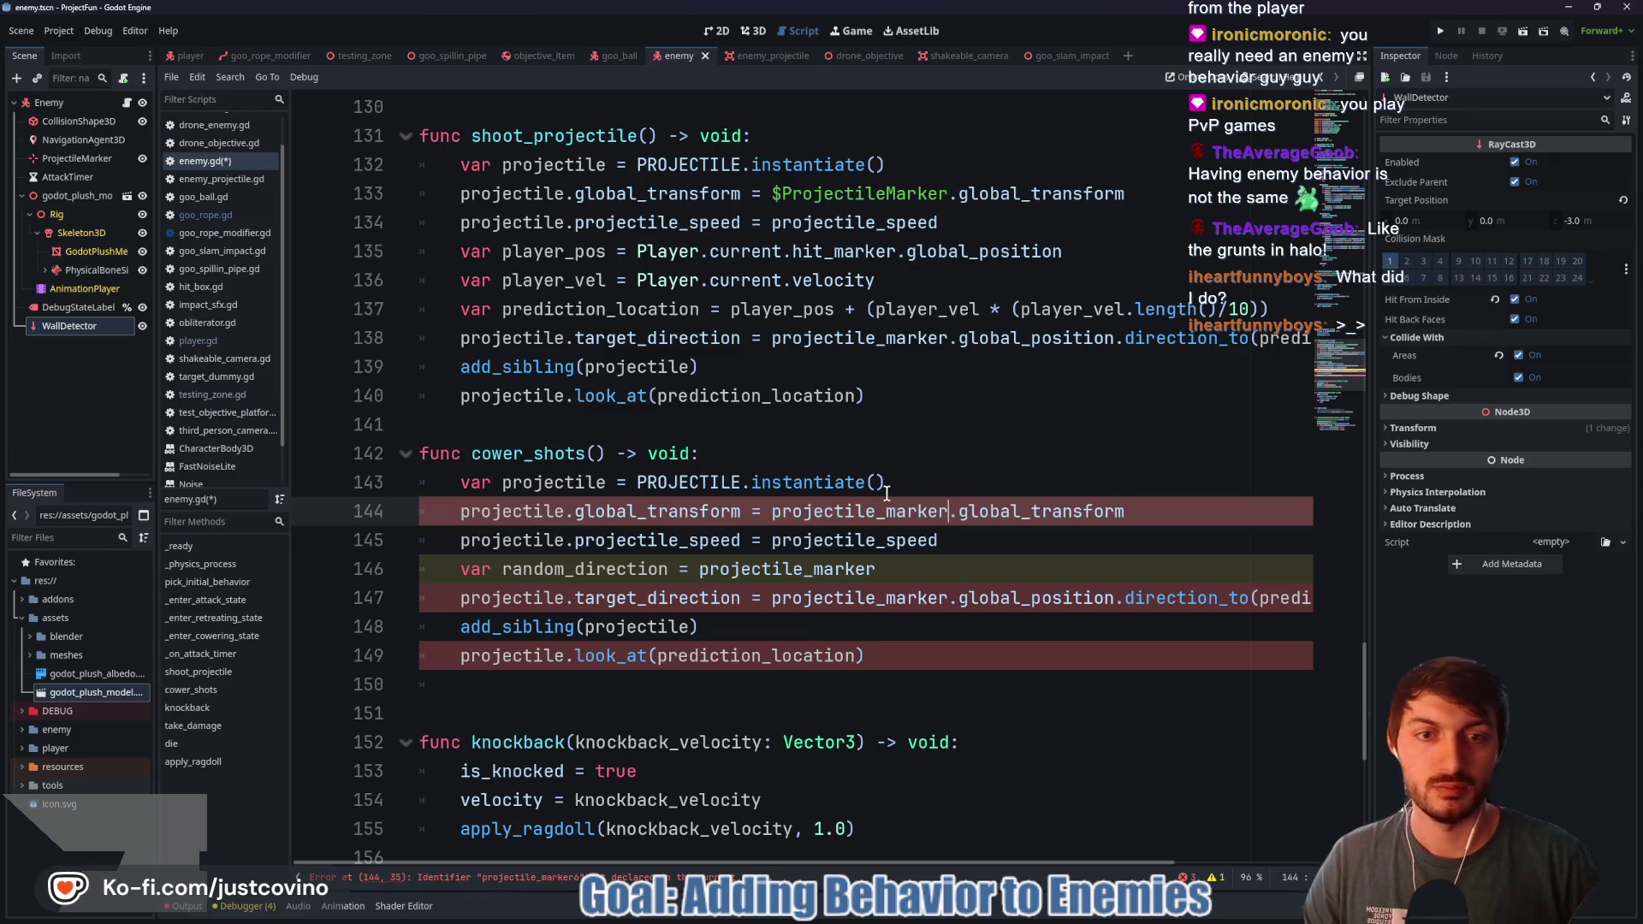
Complete random_direction as projectile_marker.global_position.direction_to(Player.current.target_marker.global_position).
{"action": "left_click", "coordinate": [905, 570]}
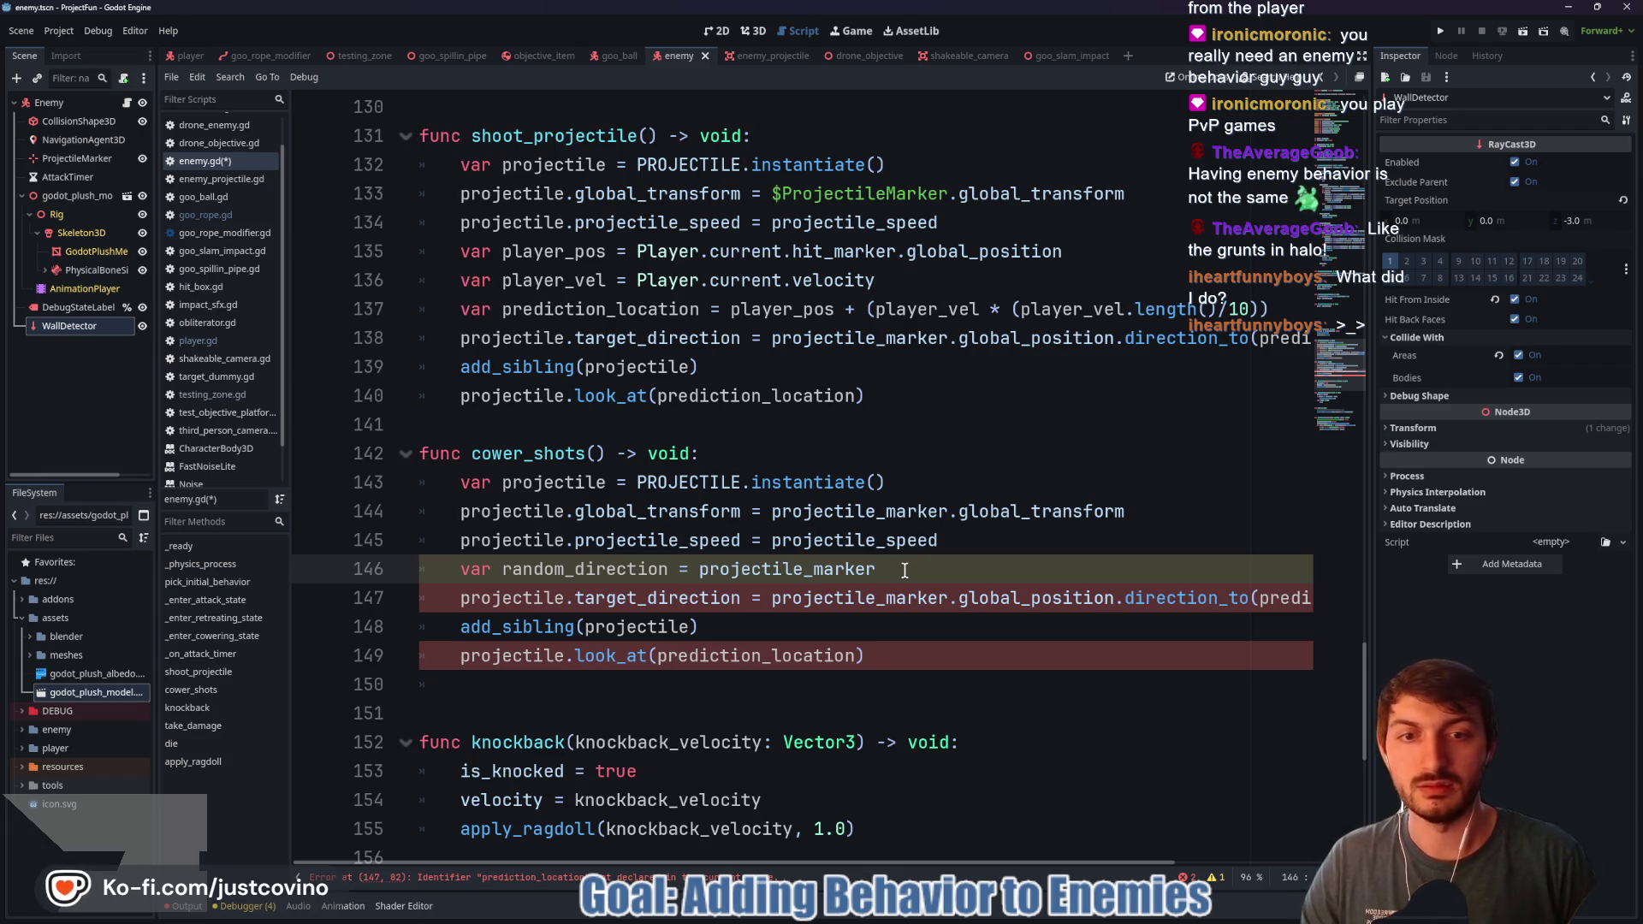
{"action": "type", "text": ".direction_to"}
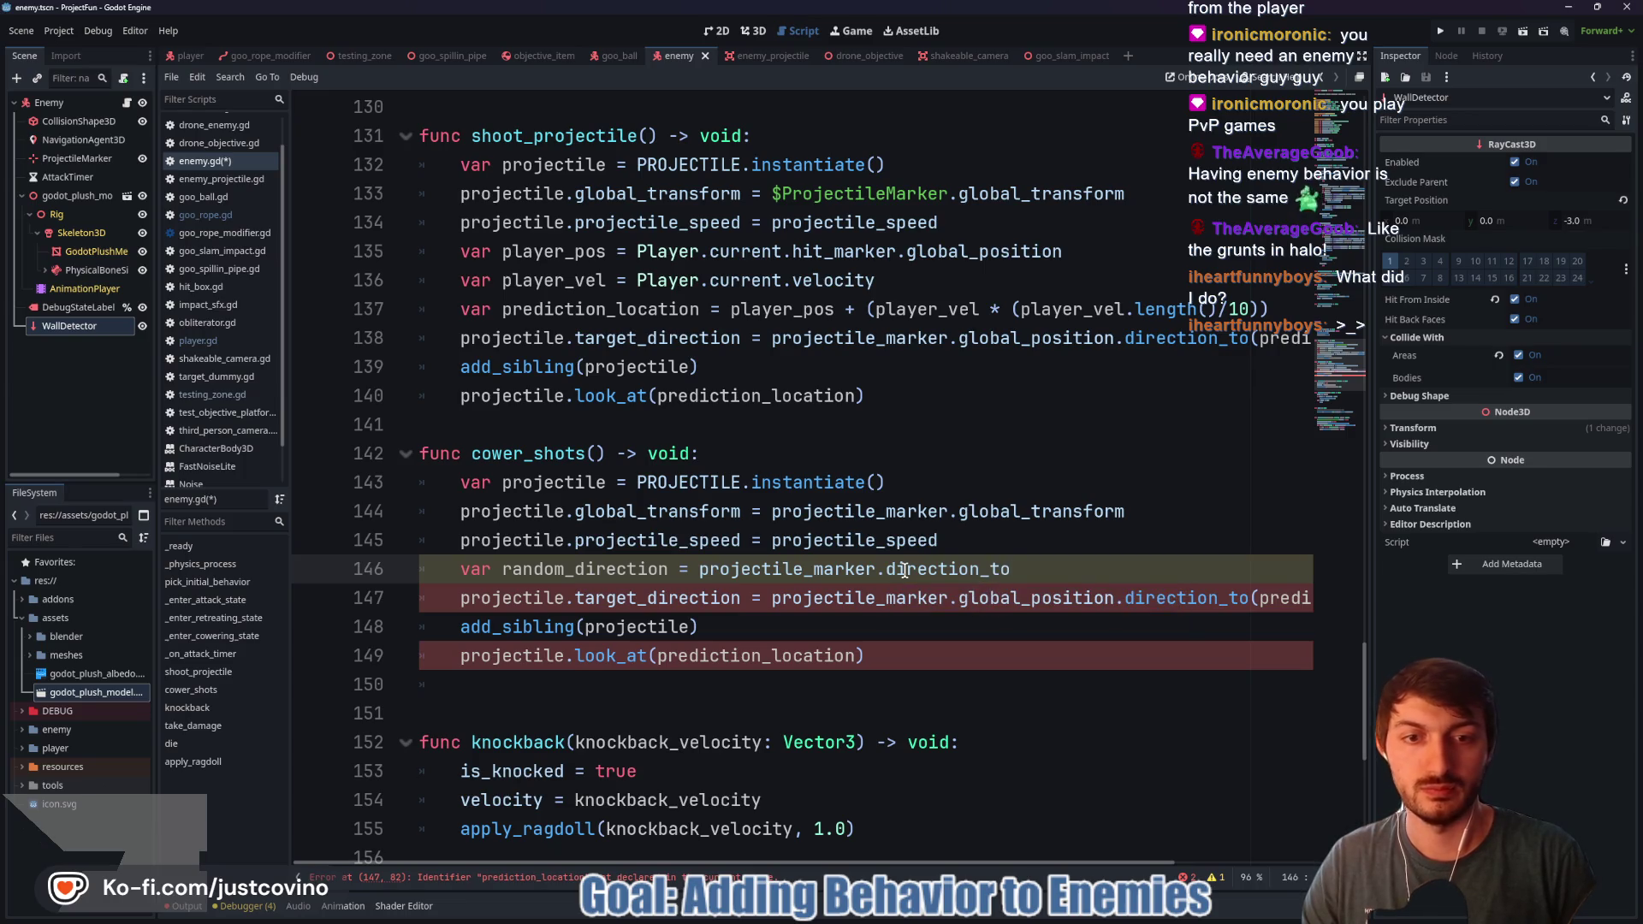
{"action": "key", "text": "BackSpace"}
{"action": "key", "text": "BackSpace"}
{"action": "key", "text": "BackSpace"}
{"action": "key", "text": "BackSpace"}
{"action": "key", "text": "BackSpace"}
{"action": "key", "text": "BackSpace"}
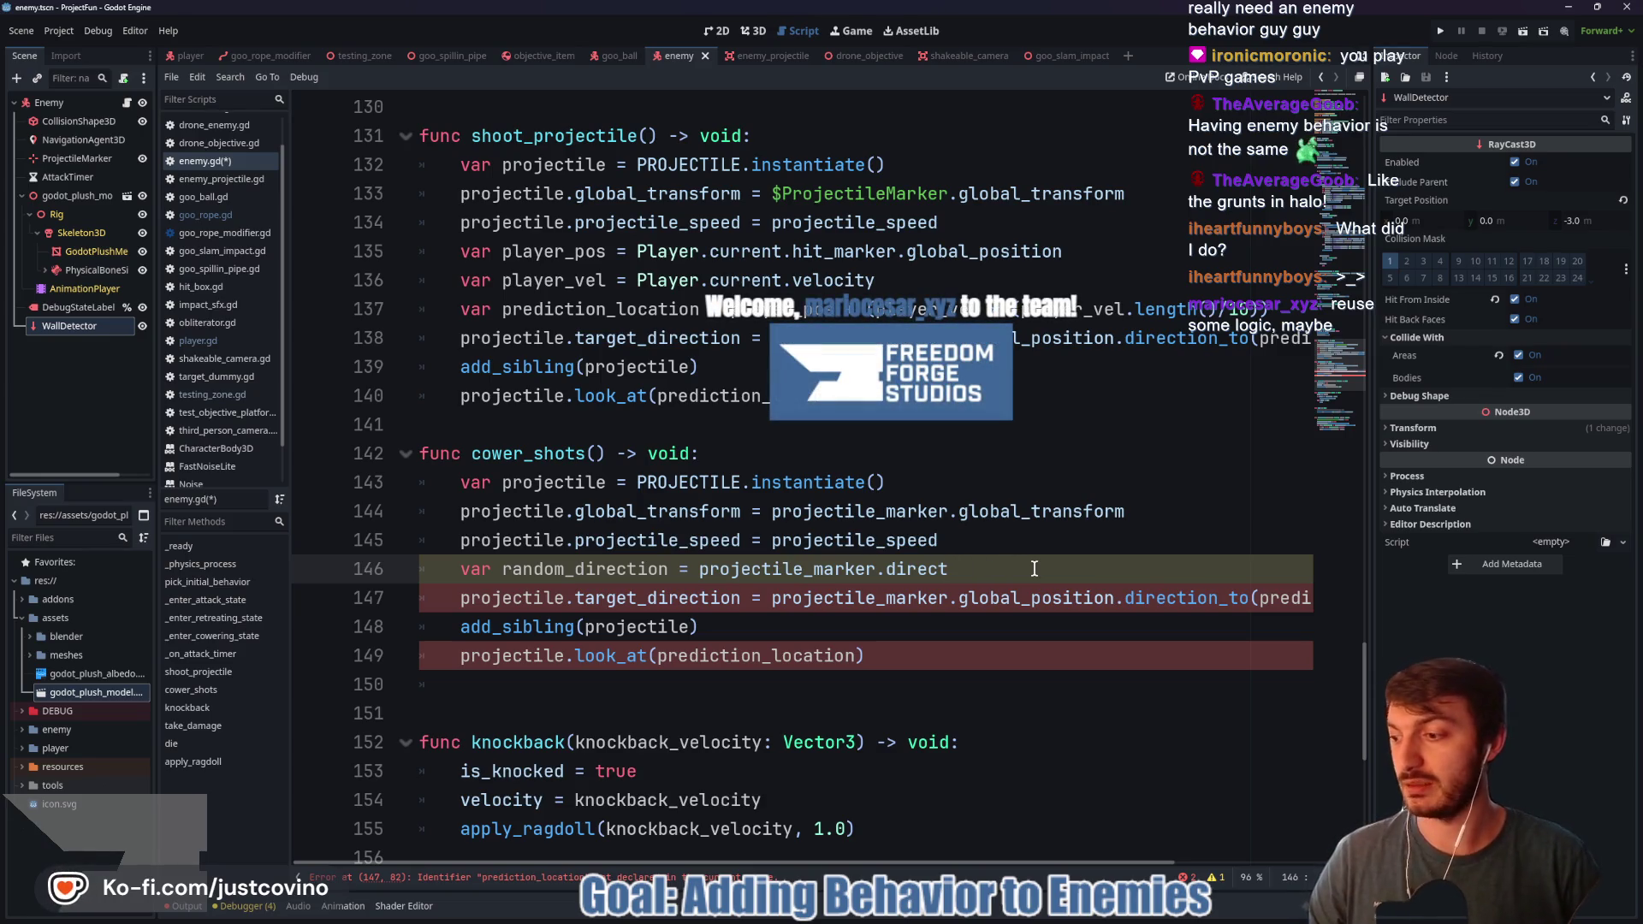
{"action": "key", "text": "BackSpace"}
{"action": "key", "text": "BackSpace"}
{"action": "key", "text": "BackSpace"}
{"action": "key", "text": "BackSpace"}
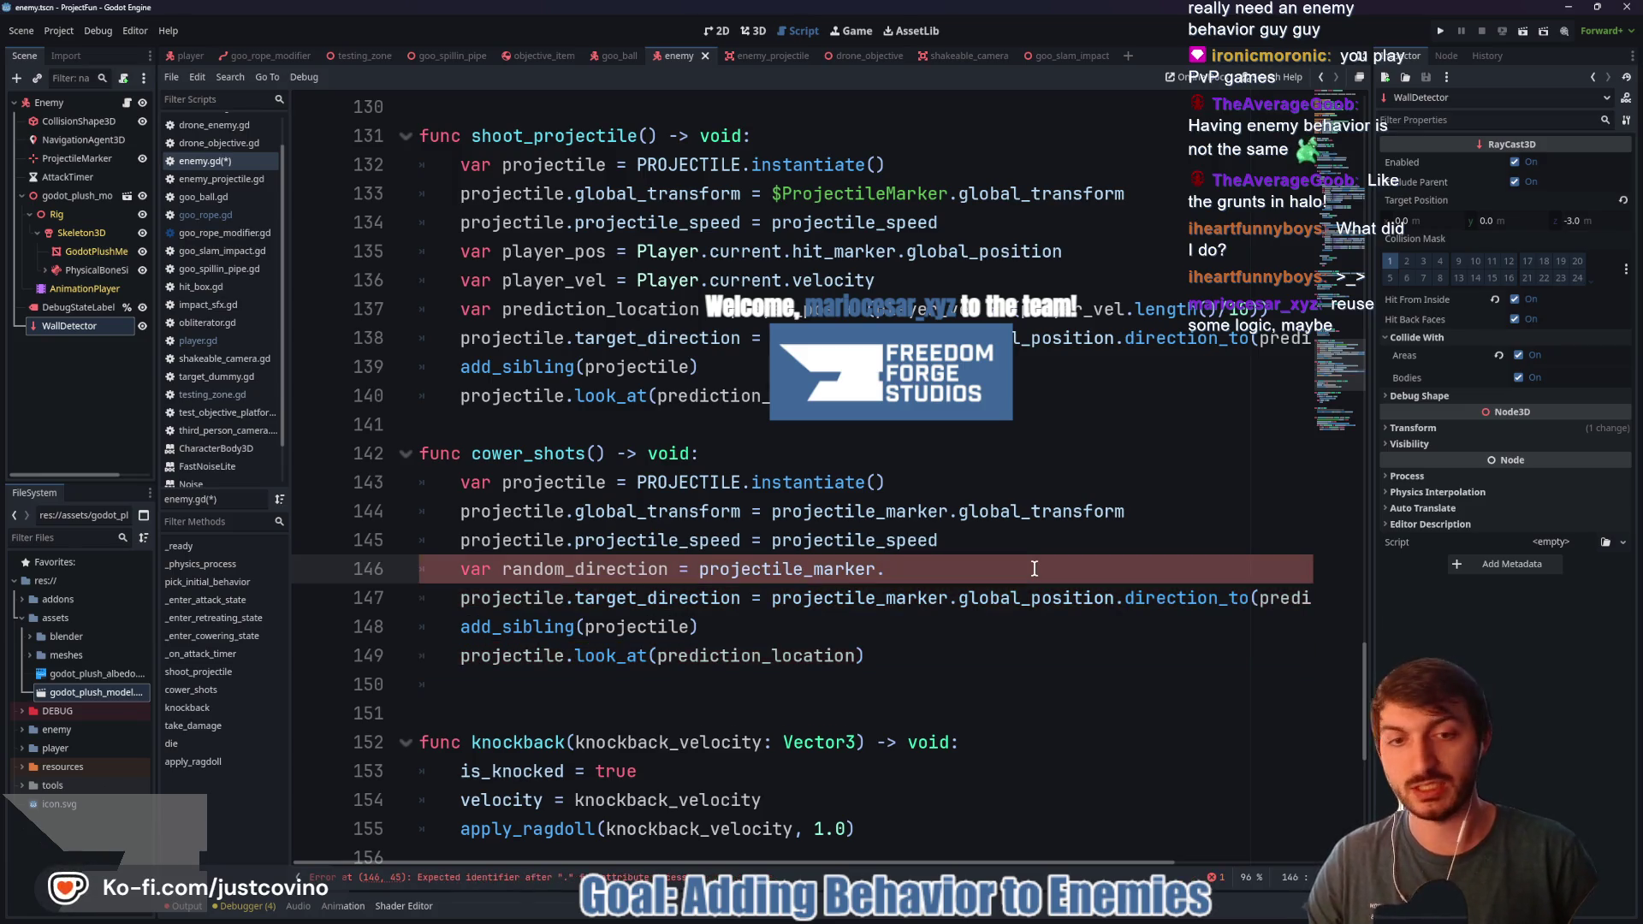
{"action": "type", "text": "global_po"}
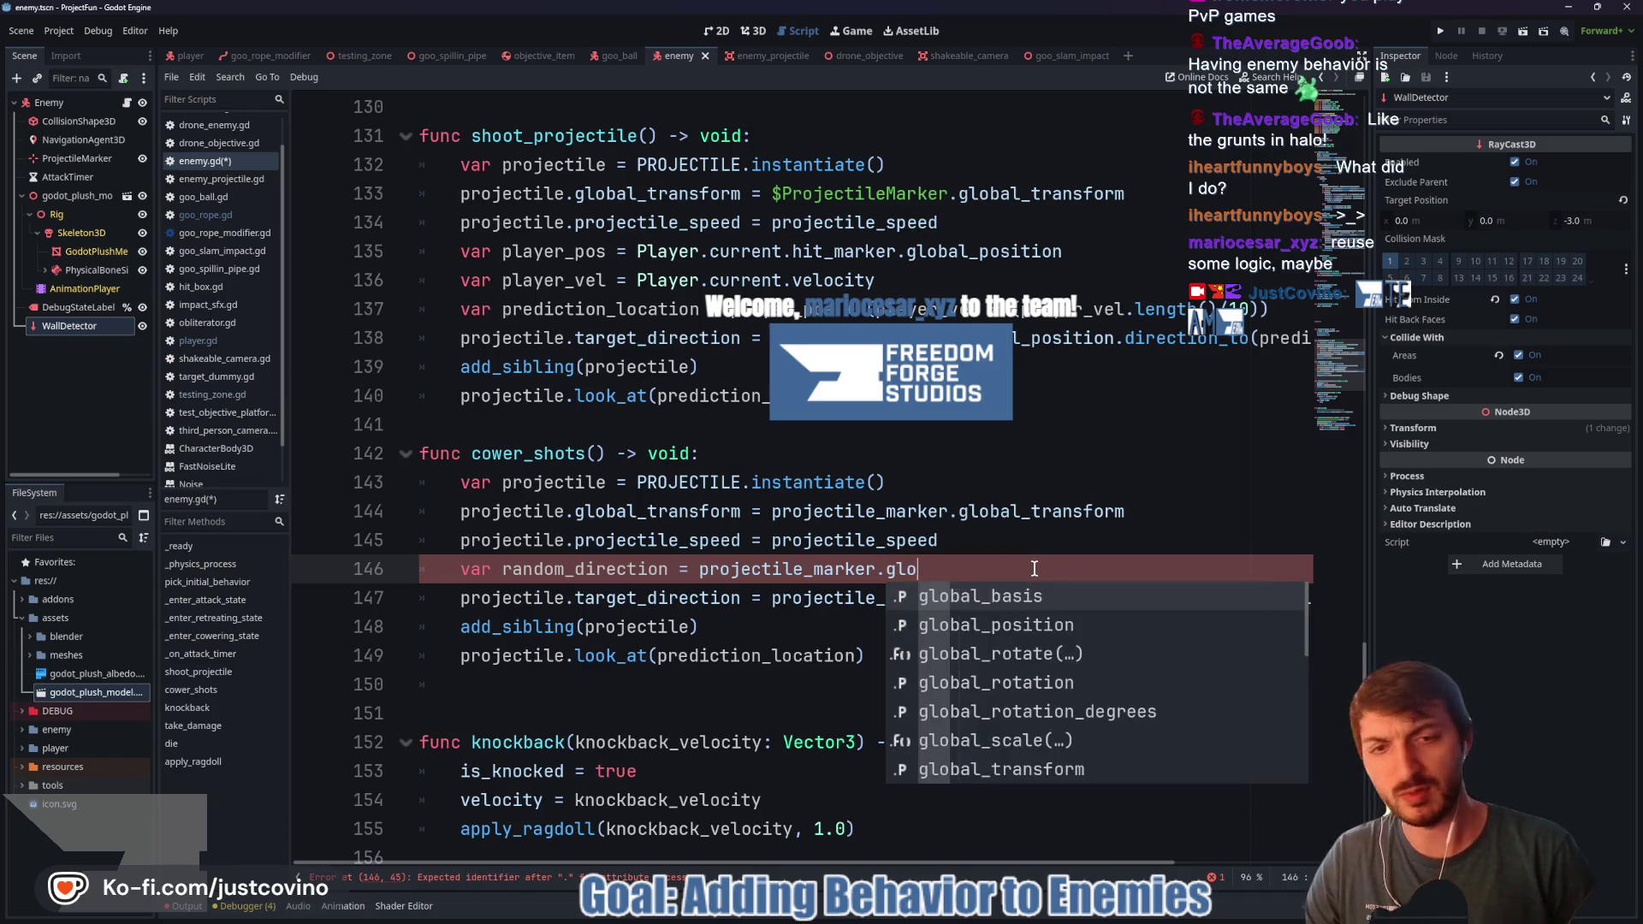
{"action": "key", "text": "Return"}
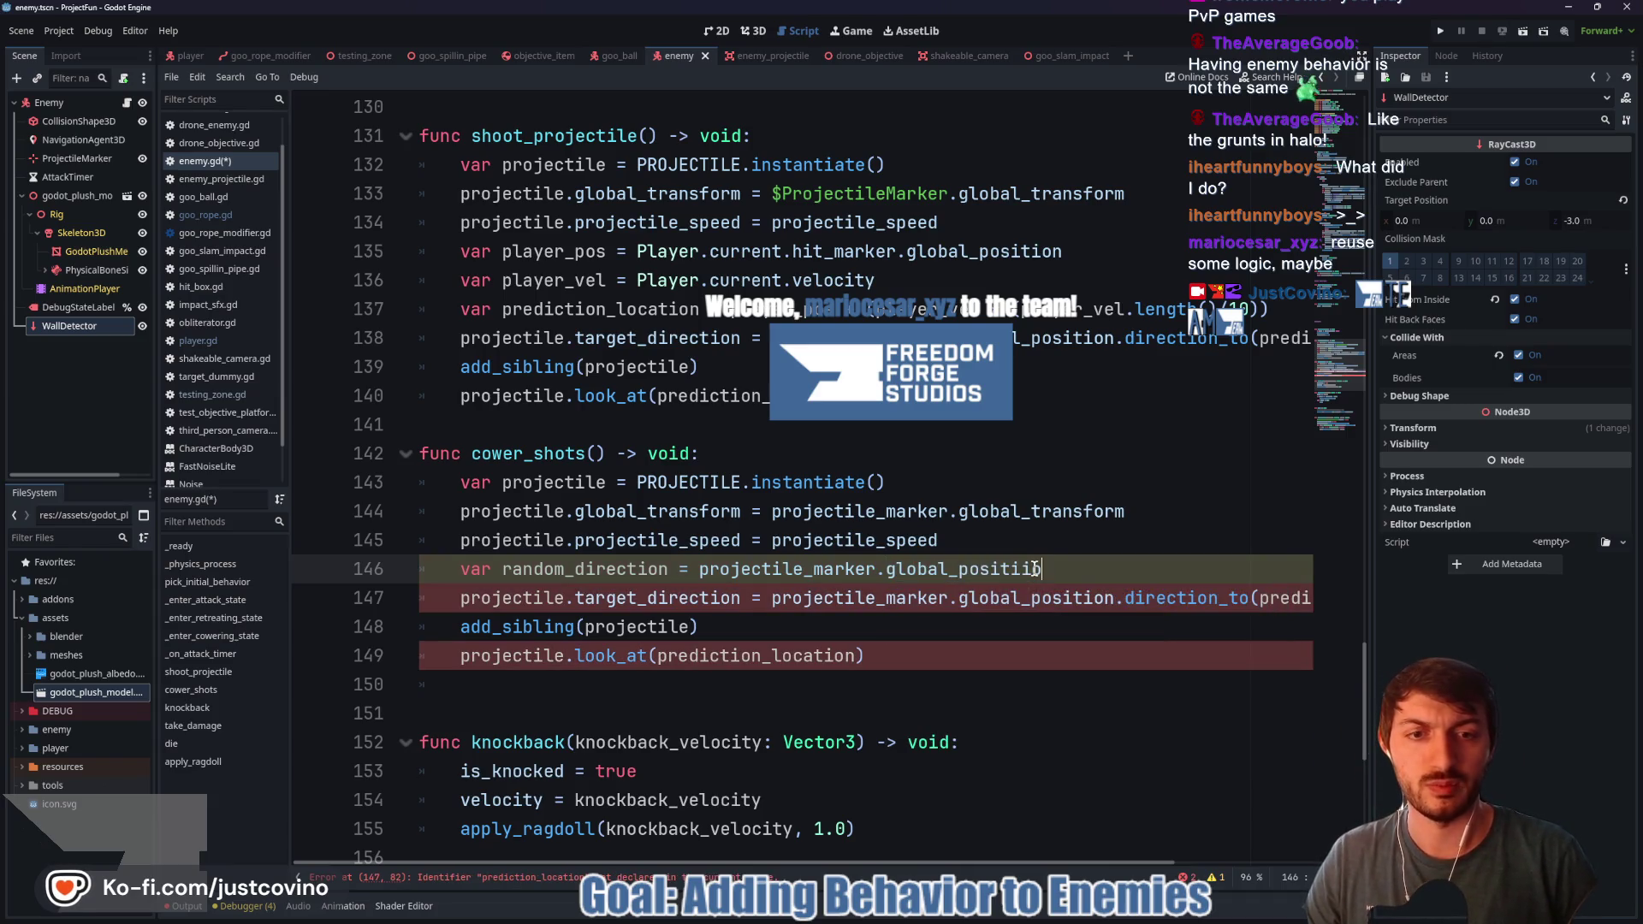
{"action": "key", "text": "BackSpace"}
{"action": "key", "text": "BackSpace"}
{"action": "type", "text": "on.direc"}
{"action": "key", "text": "Return"}
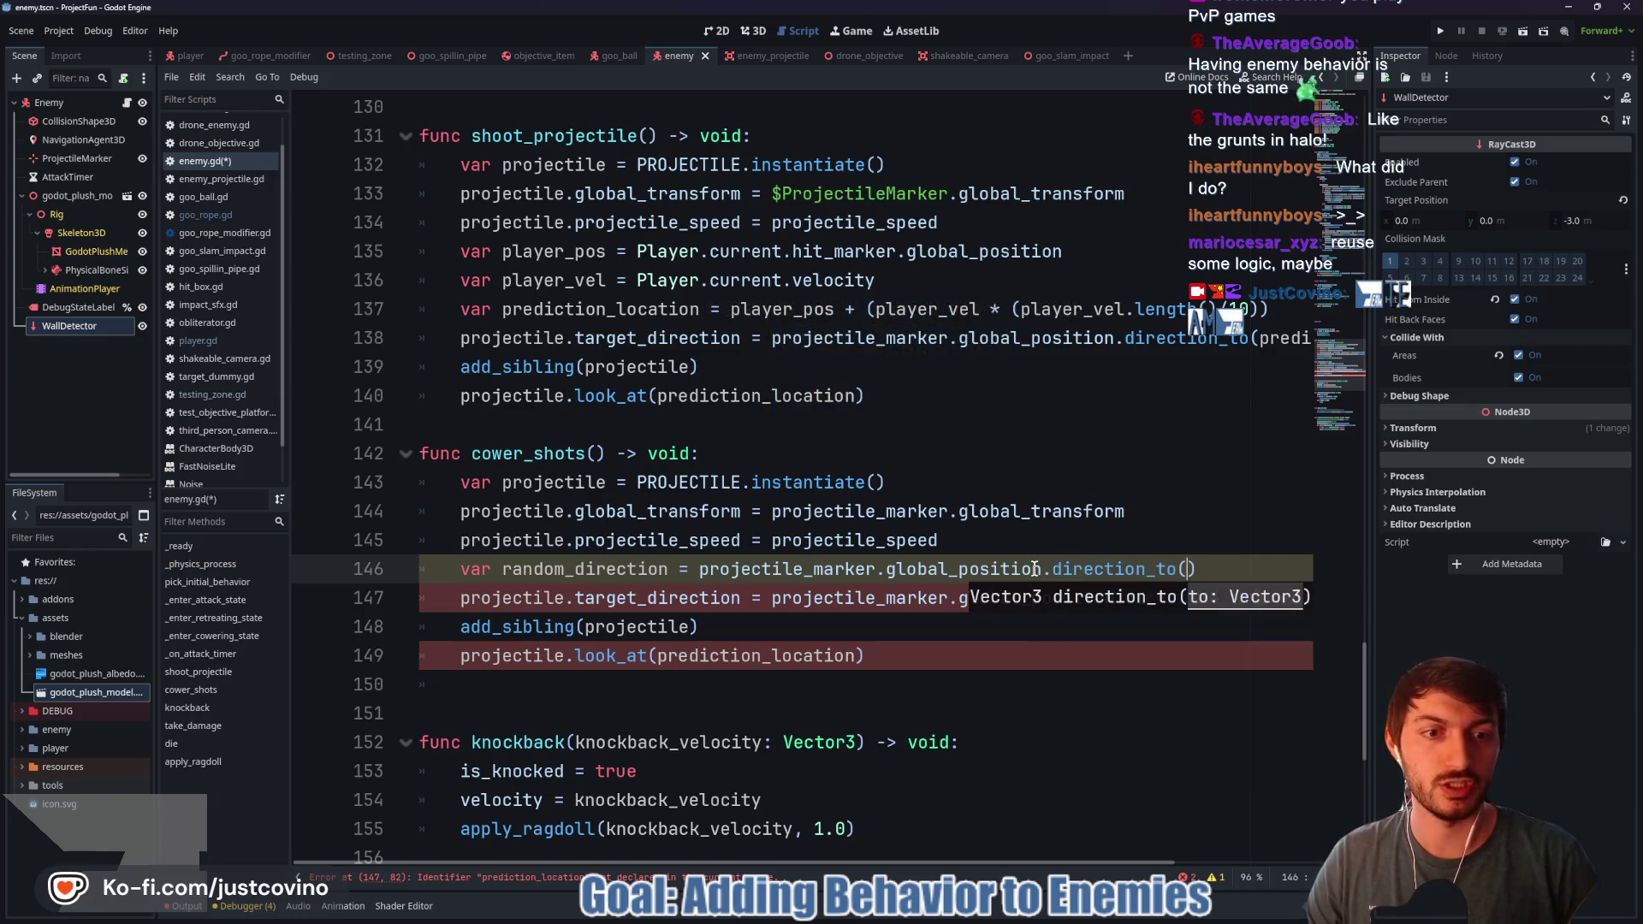
{"action": "type", "text": "layer.current.gl"}
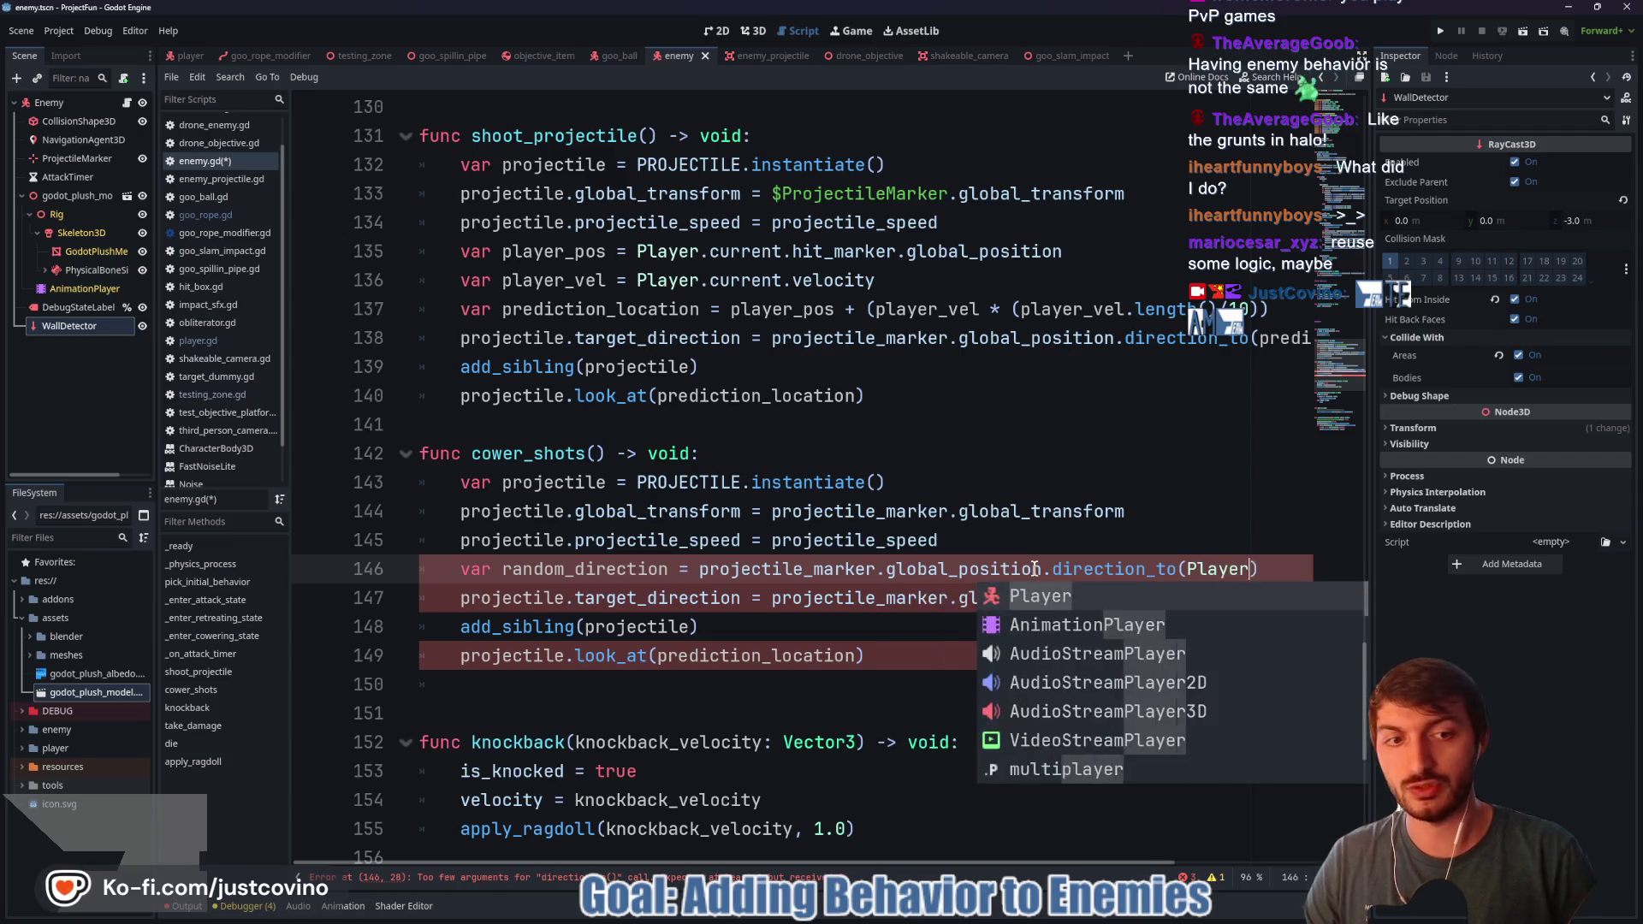
{"action": "type", "text": "obal"}
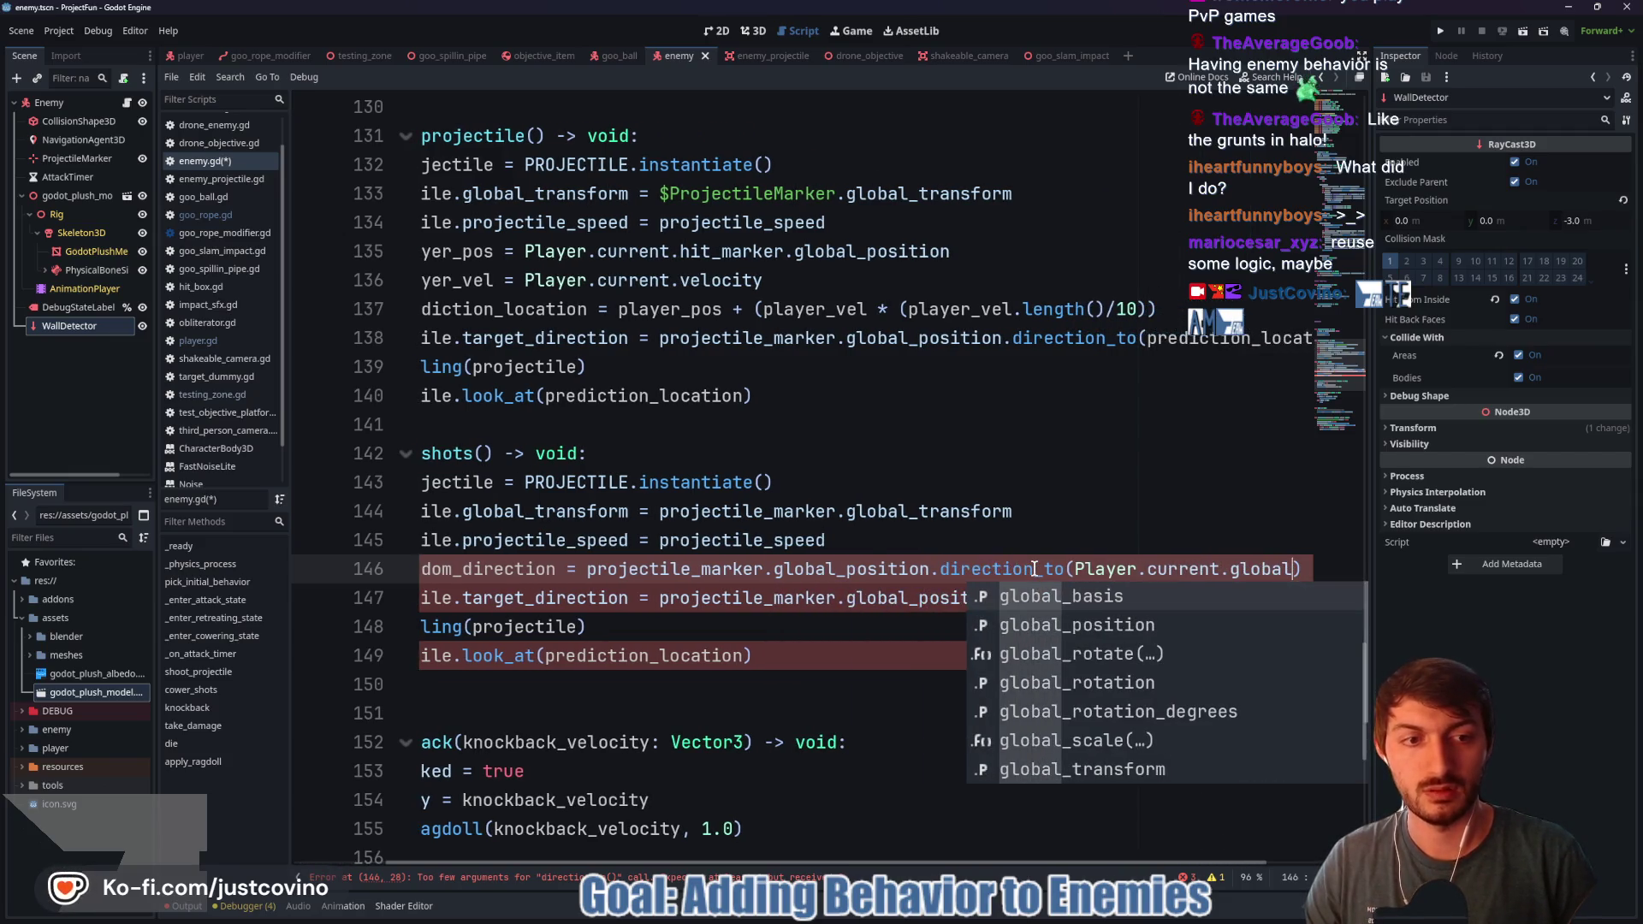
{"action": "key", "text": "BackSpace"}
{"action": "key", "text": "BackSpace"}
{"action": "key", "text": "BackSpace"}
{"action": "type", "text": "target_mar"}
{"action": "type", "text": "ker.global_po"}
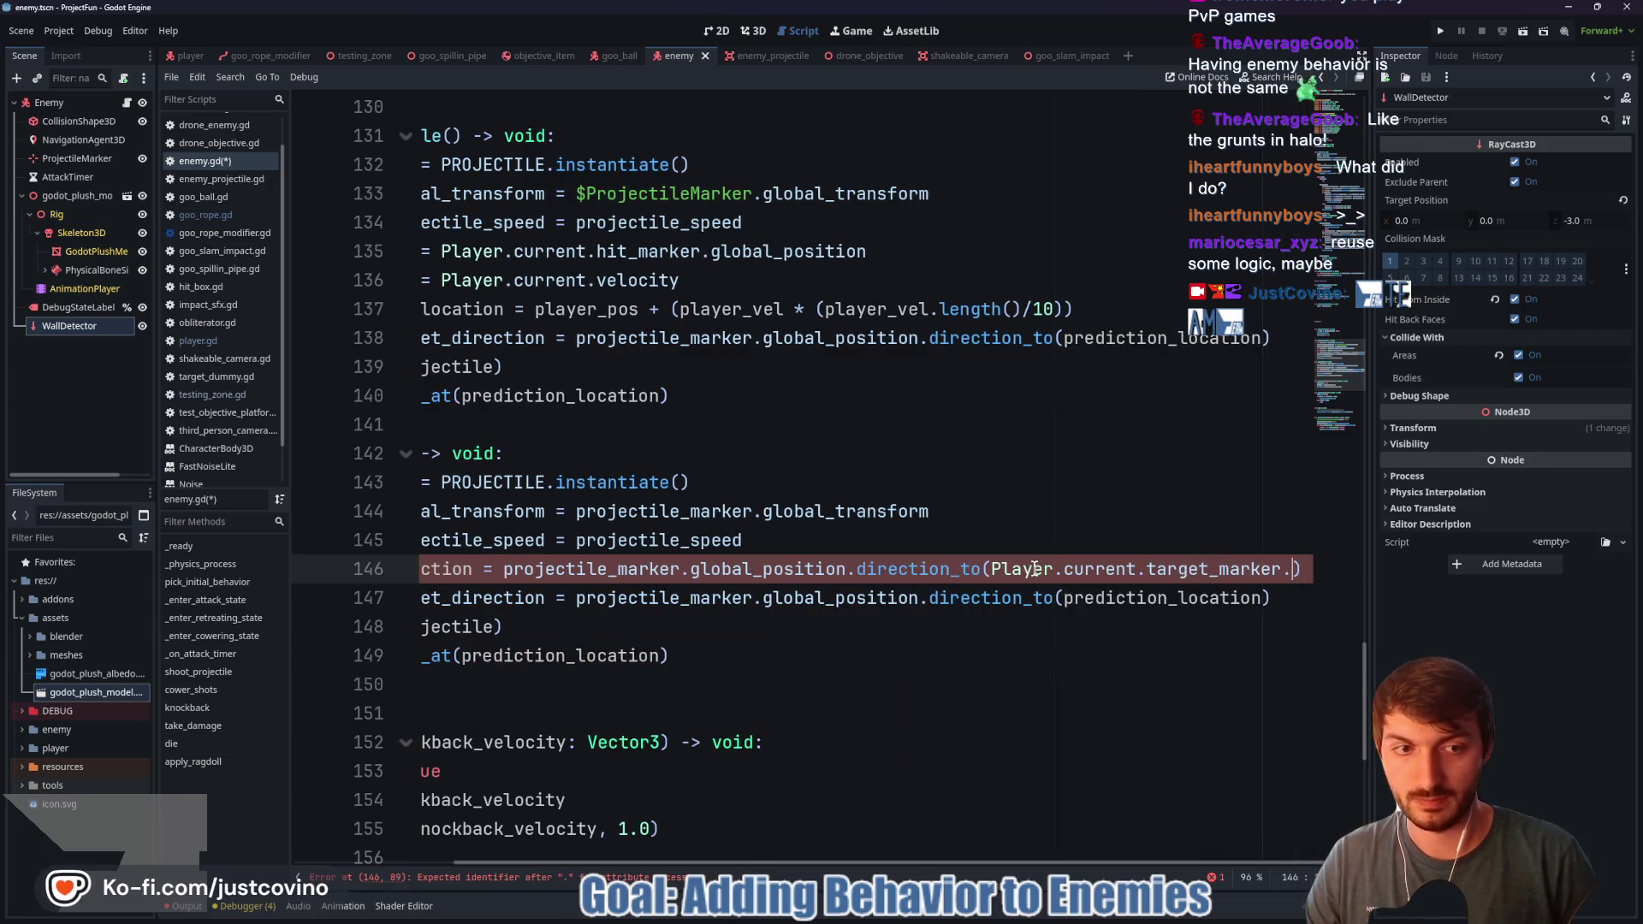
{"action": "type", "text": "sition"}
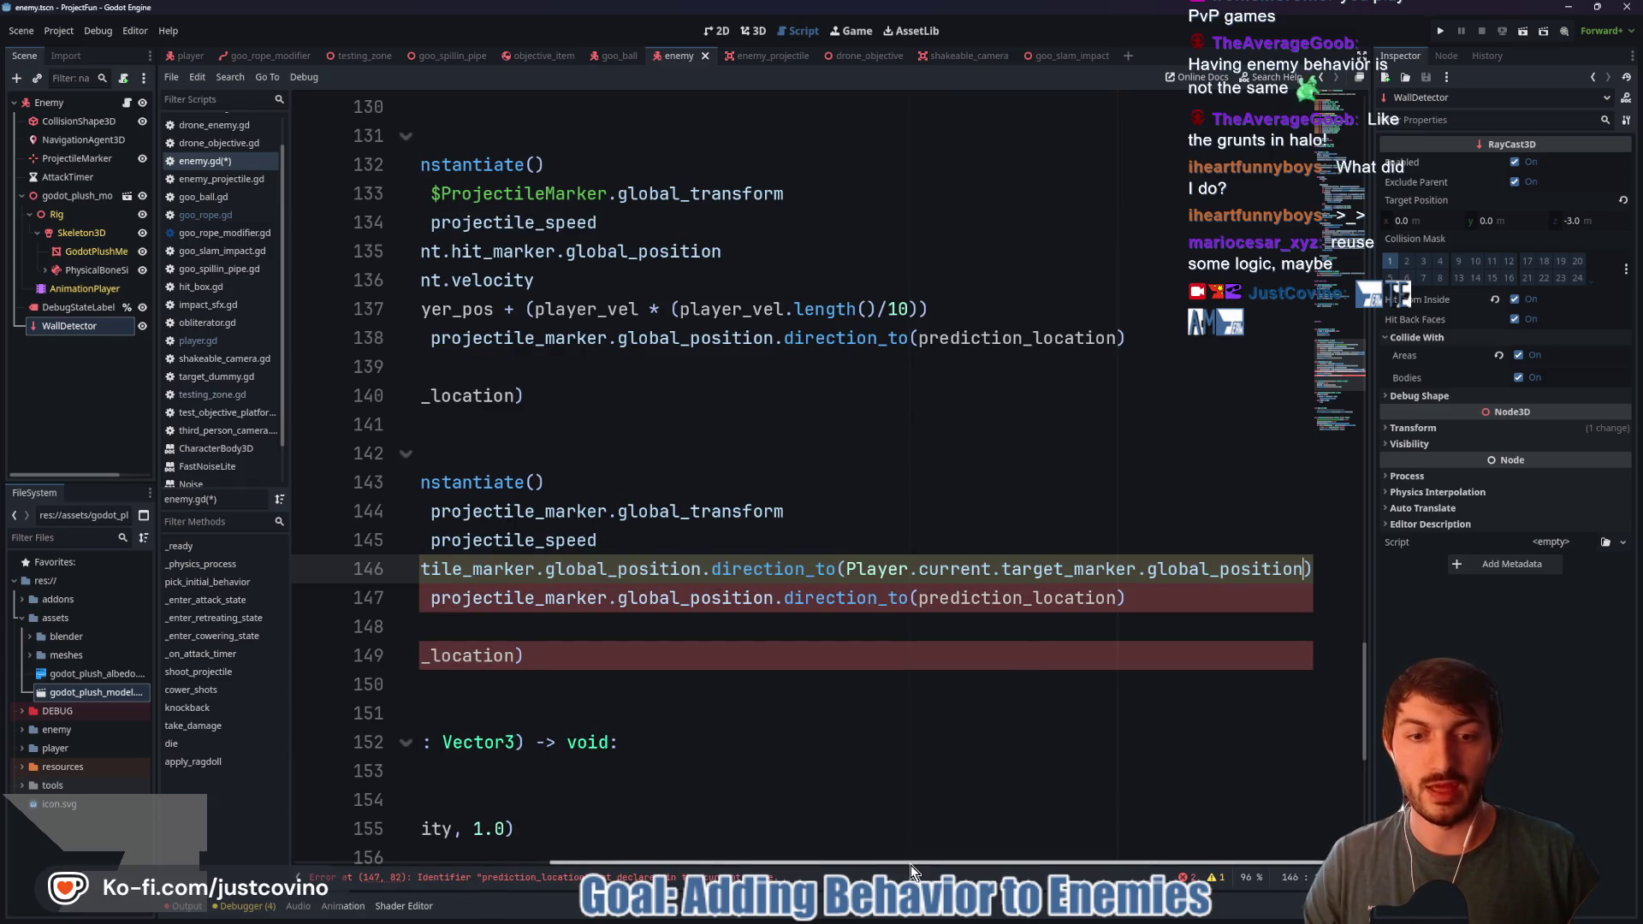
{"action": "scroll", "coordinate": [813, 625], "scroll_direction": "left", "scroll_amount": 8}
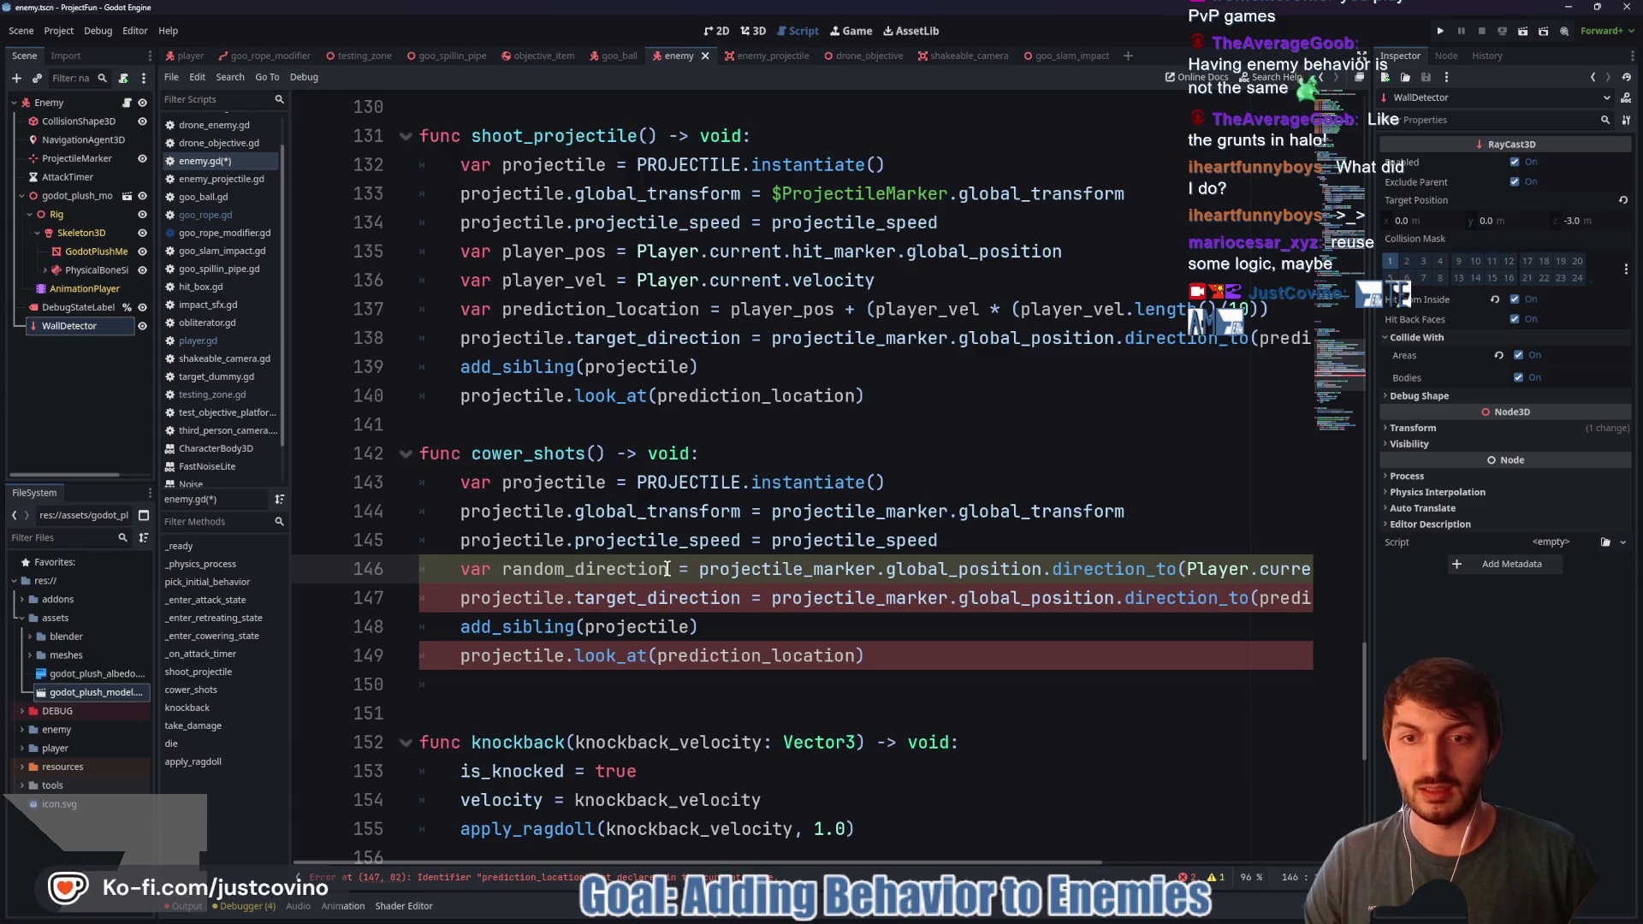
Rename the variable to dir_to_player and begin var random_direction = dir_to_player + randf_range(-5,5).
{"action": "left_click_drag", "start_coordinate": [573, 571], "coordinate": [504, 573]}
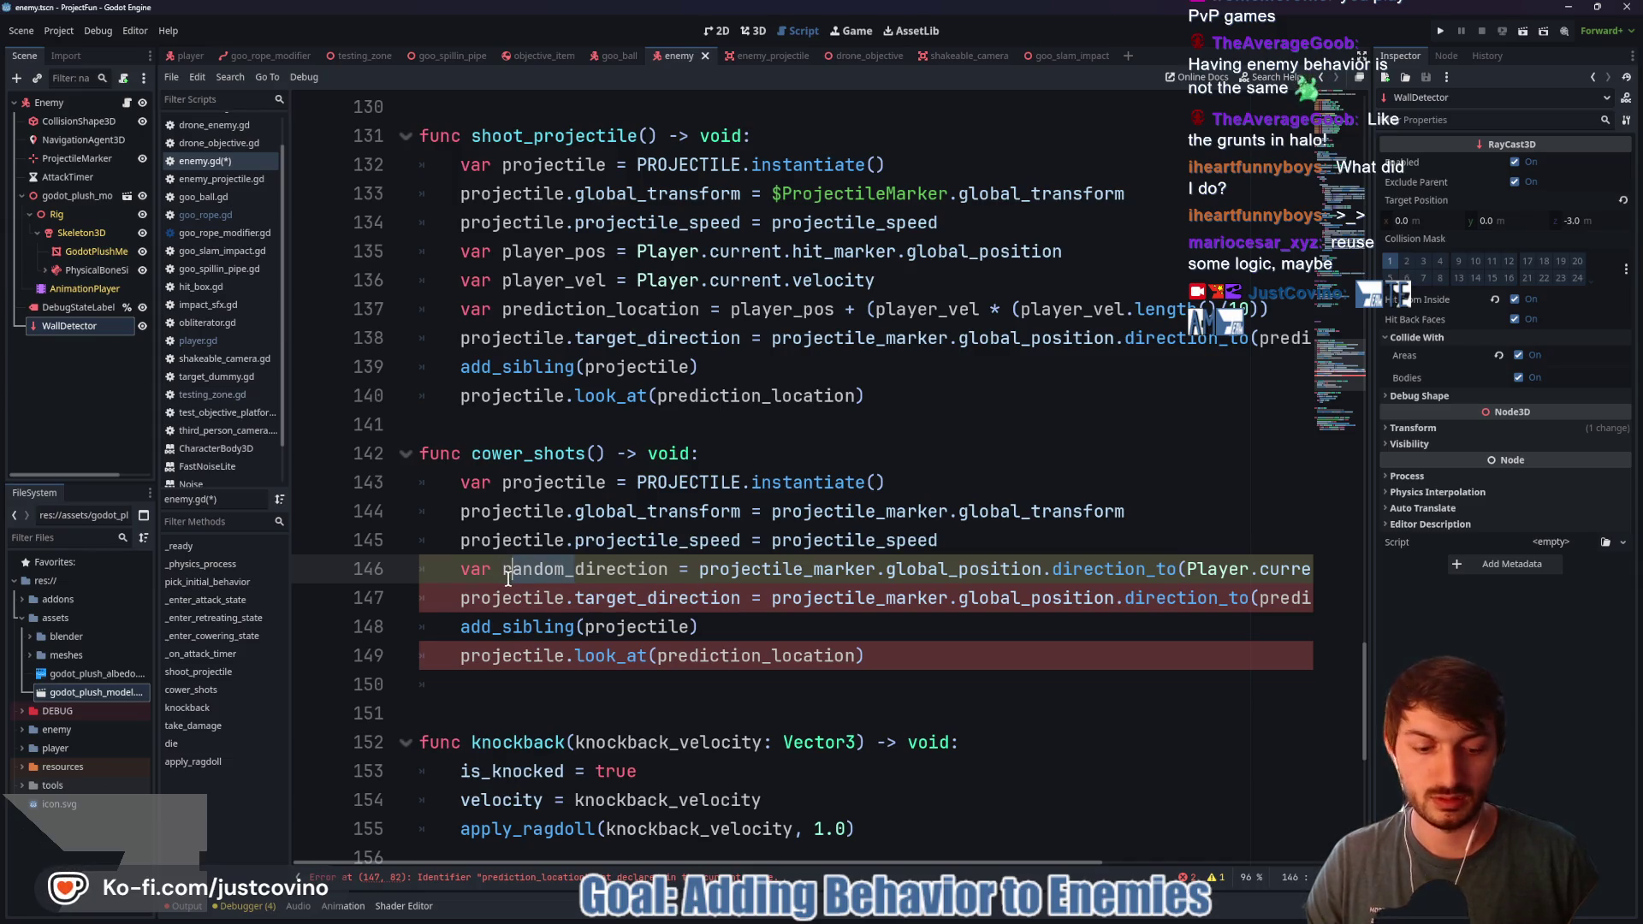
{"action": "left_click_drag", "start_coordinate": [673, 571], "coordinate": [498, 571]}
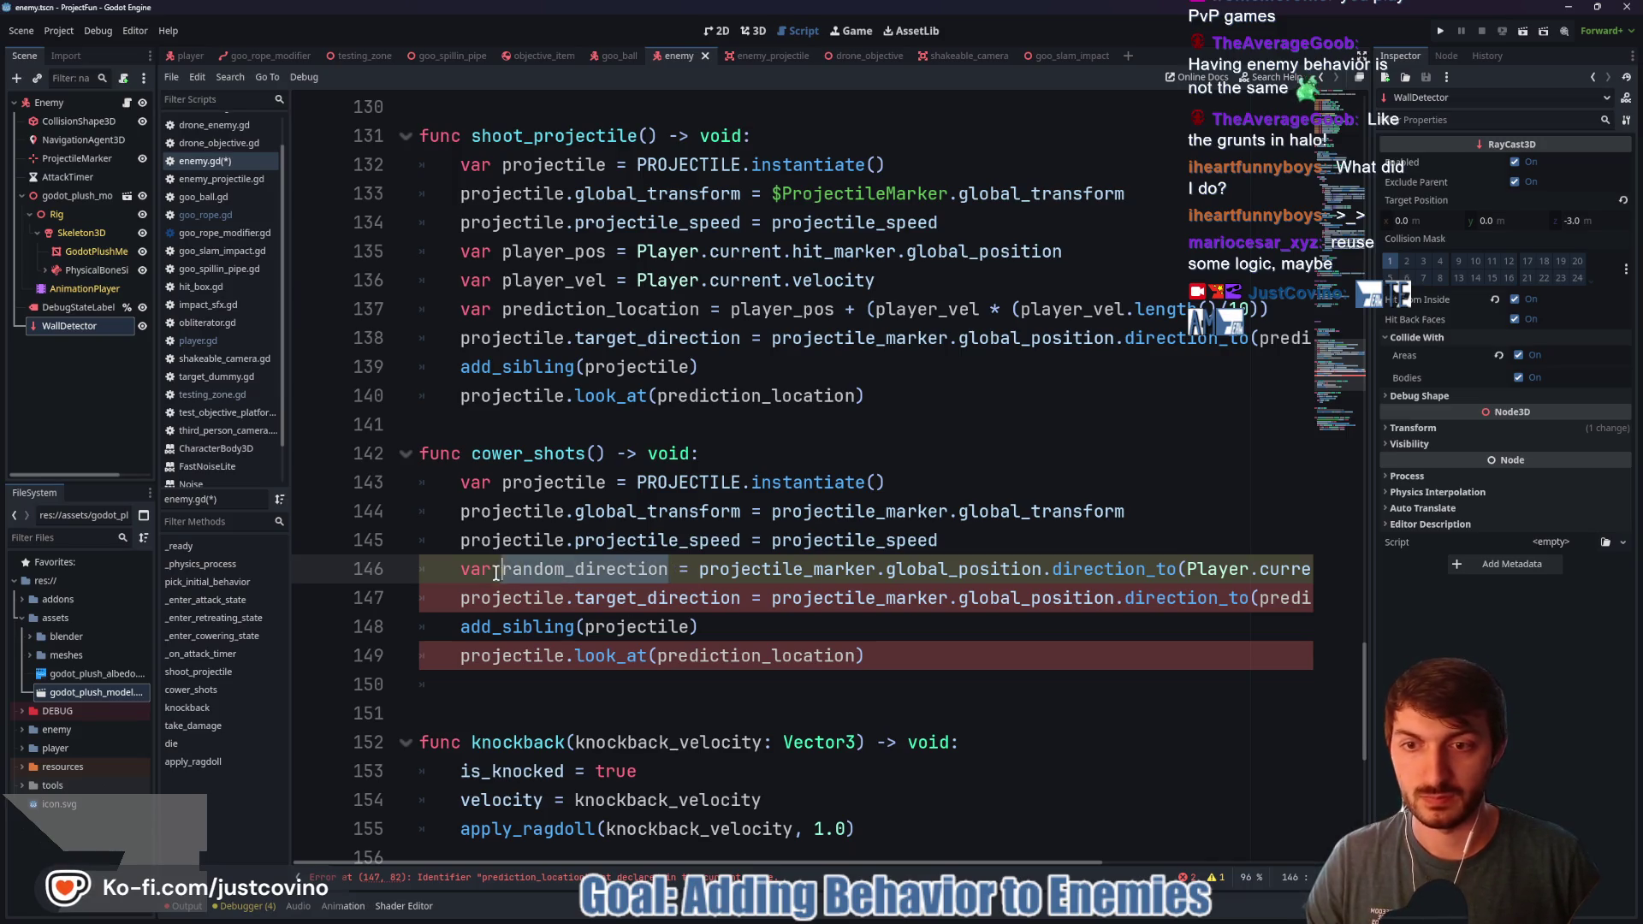
{"action": "key", "text": "BackSpace"}
{"action": "type", "text": "dir"}
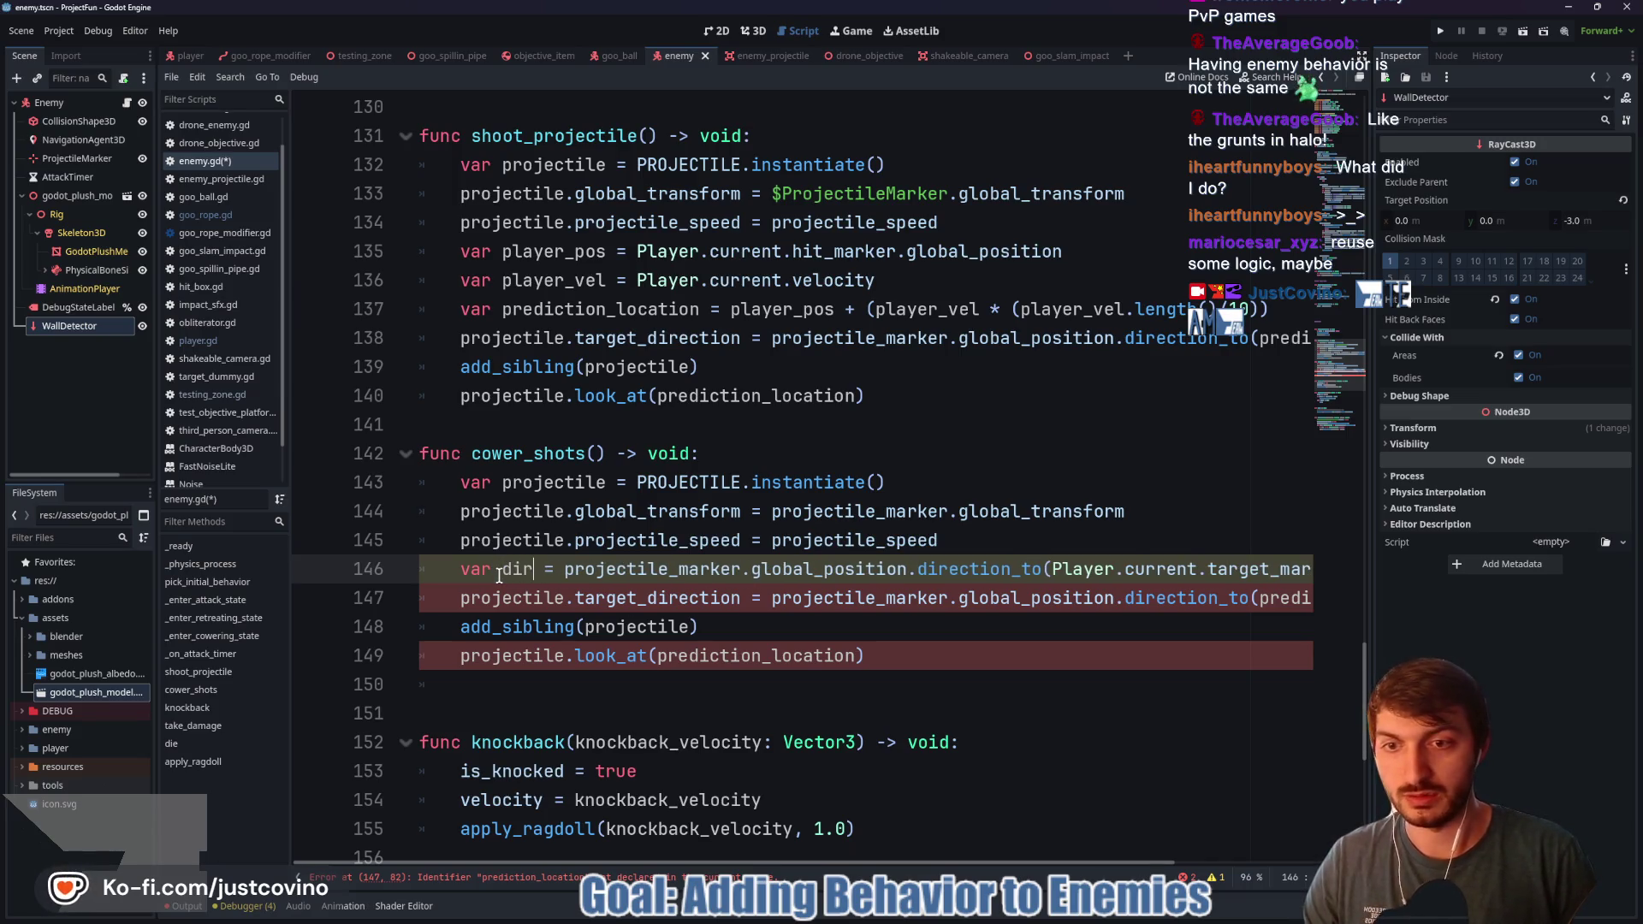
{"action": "type", "text": "_to_player"}
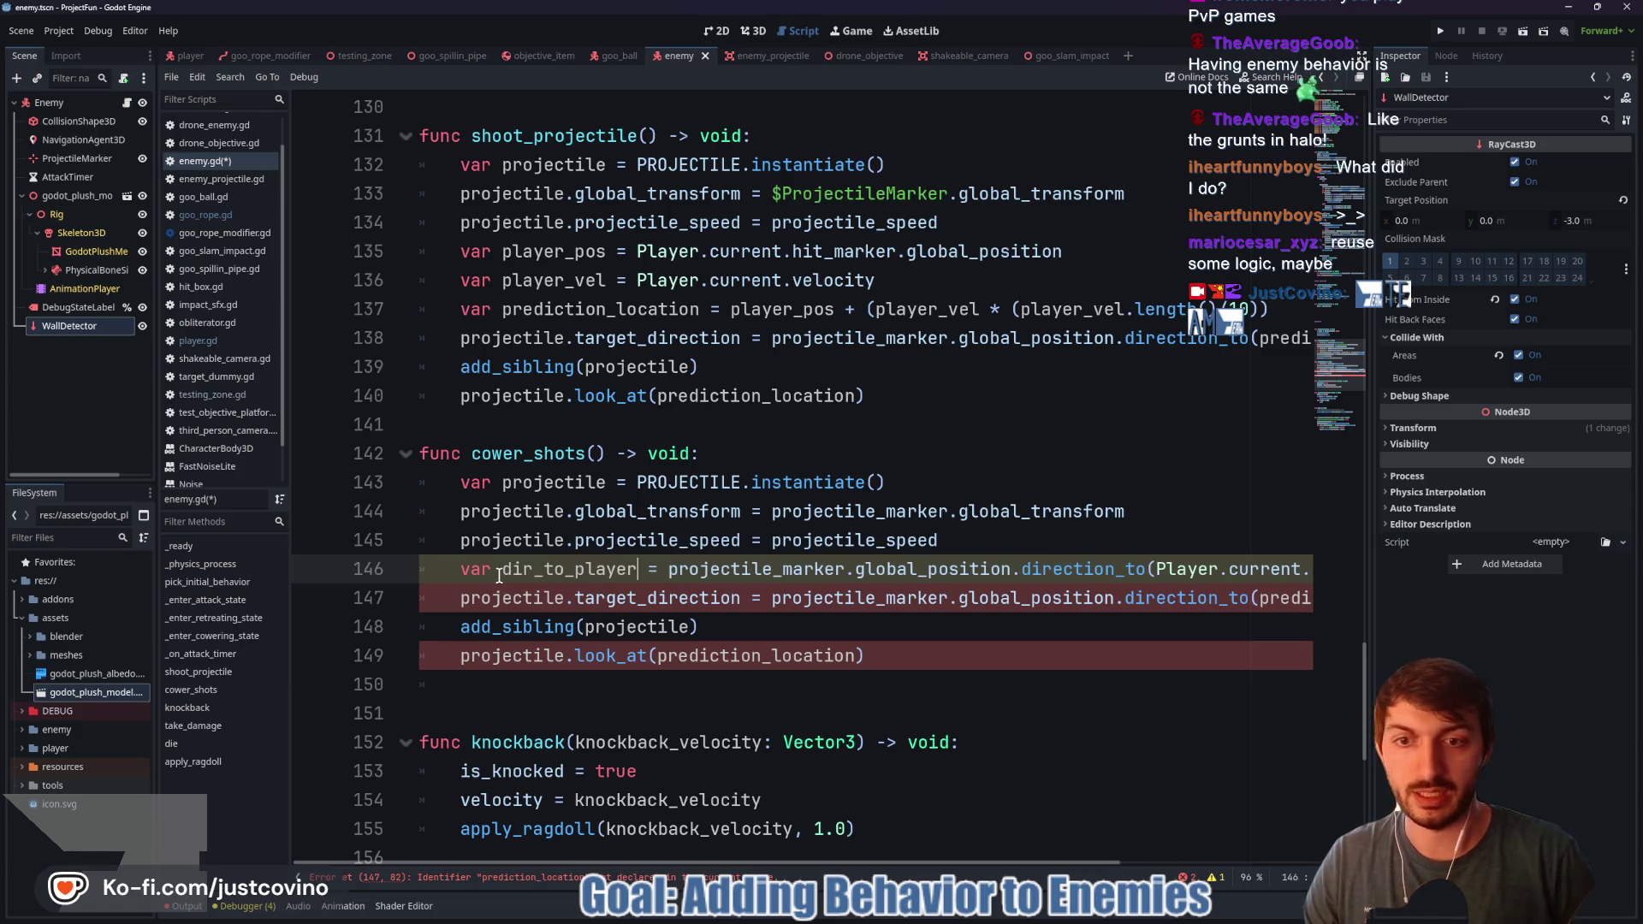
{"action": "left_click", "coordinate": [444, 598]}
{"action": "key", "text": "Return"}
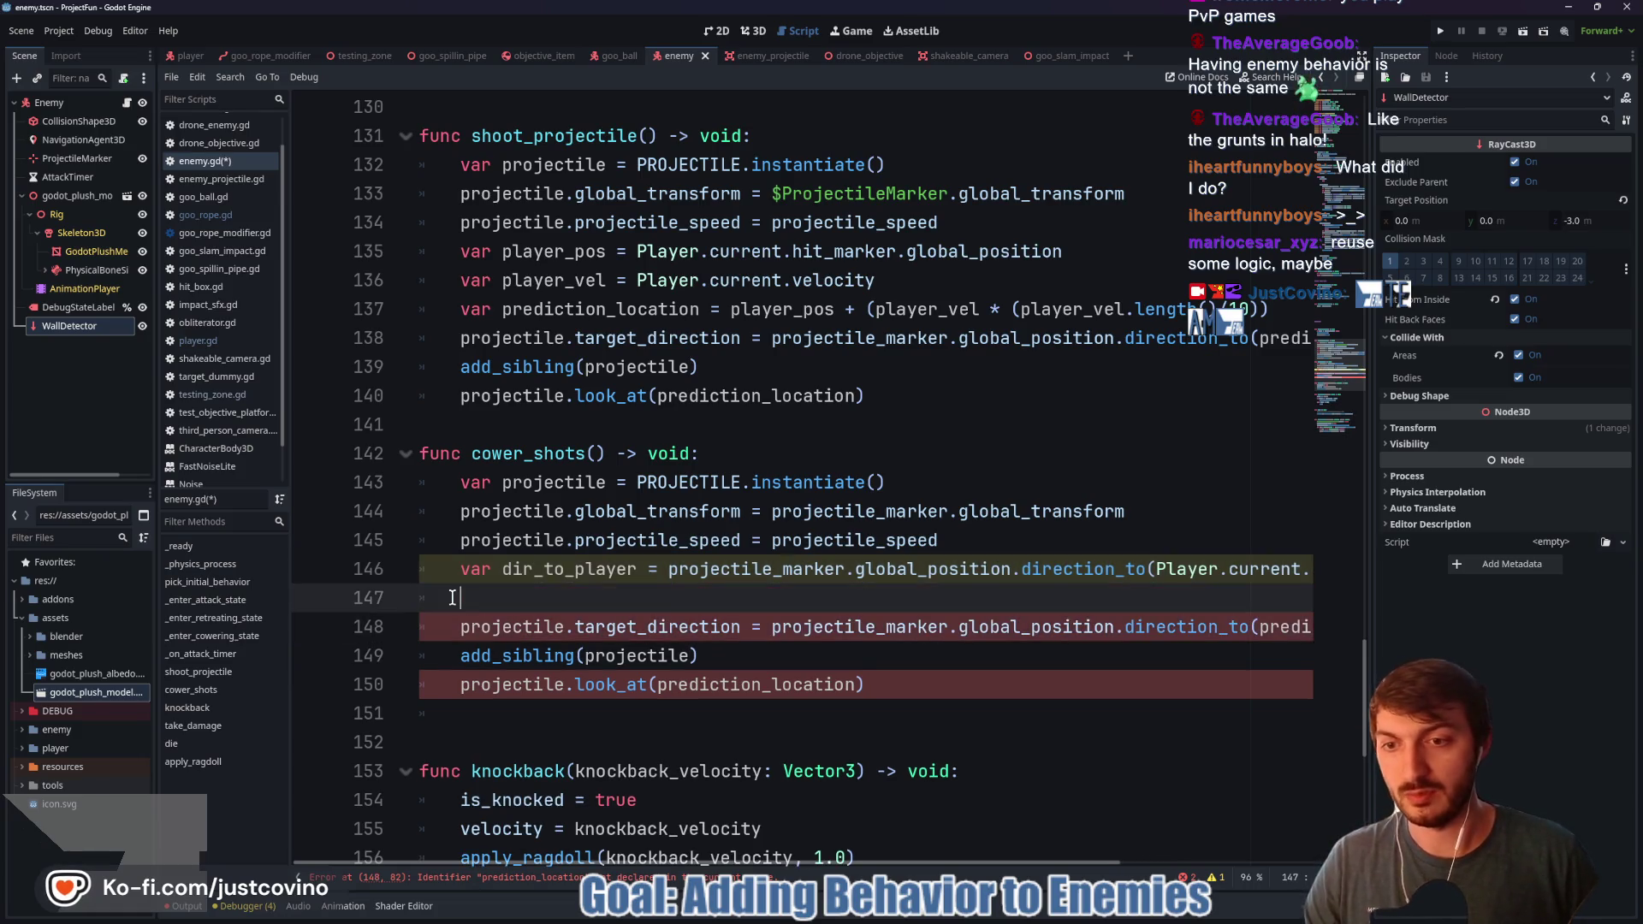
{"action": "type", "text": "var random_direction"}
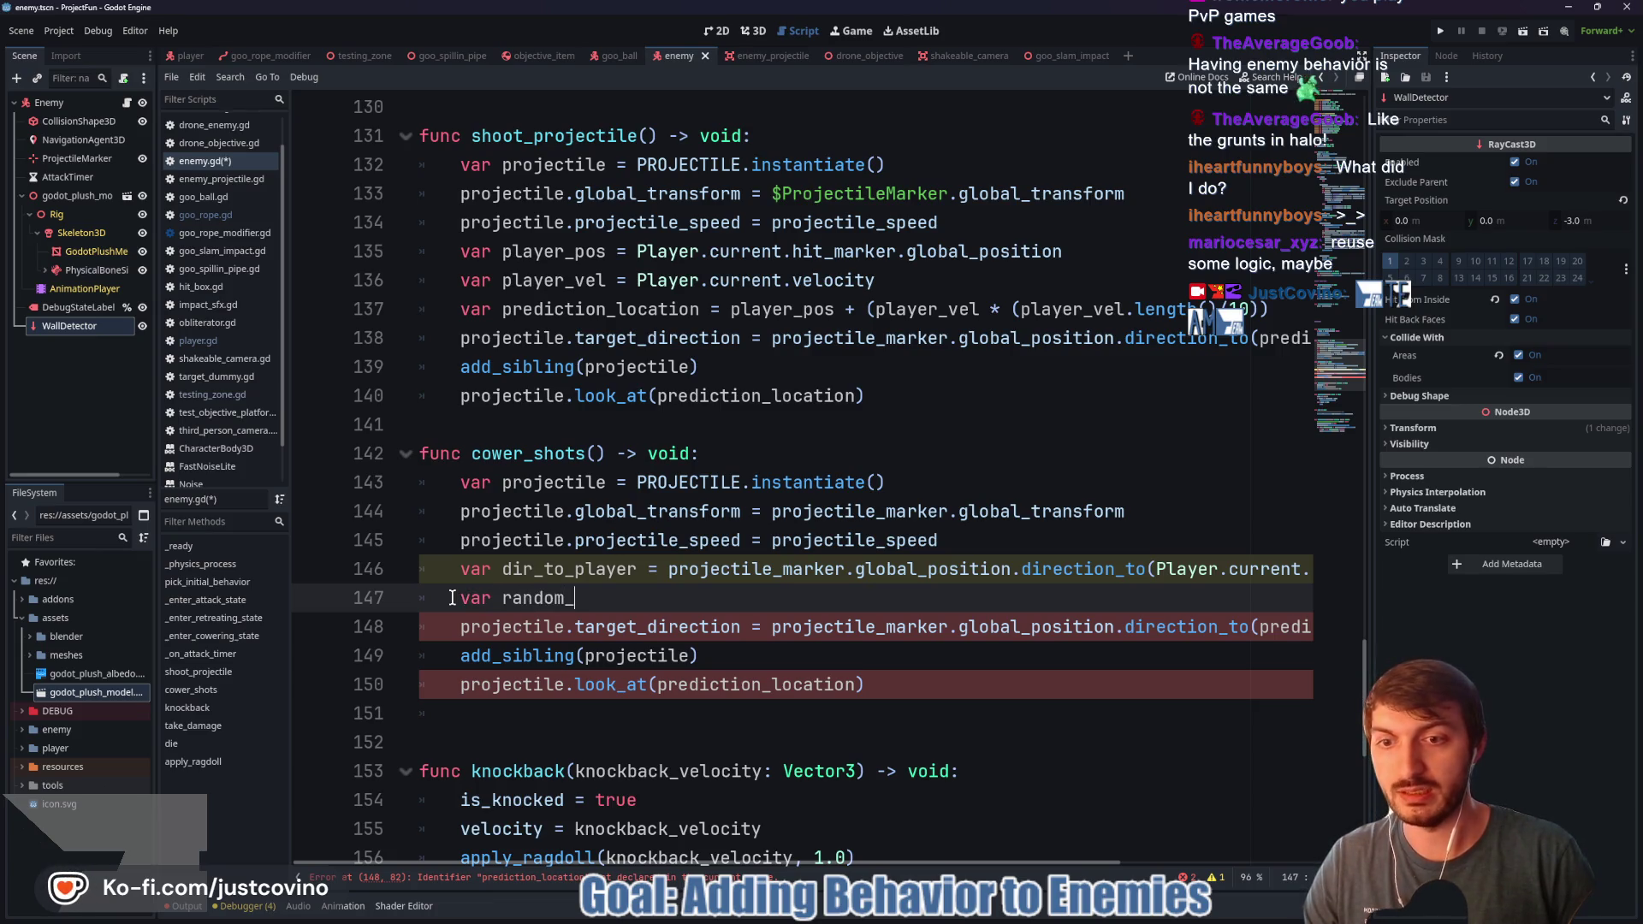
{"action": "type", "text": " = dir"}
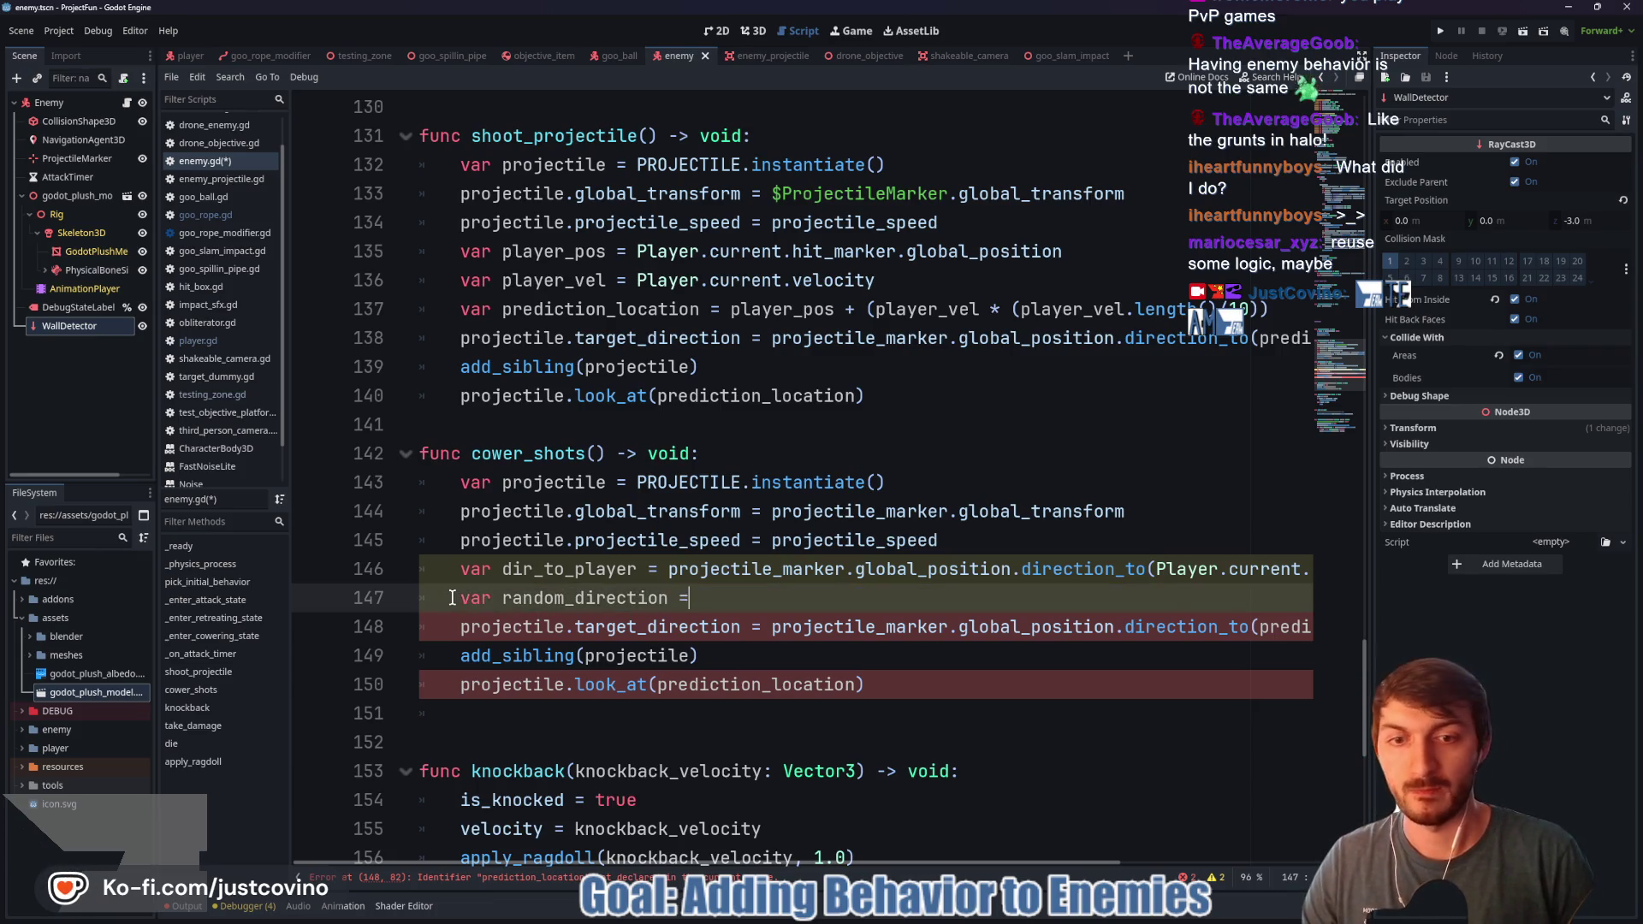
{"action": "key", "text": "Return"}
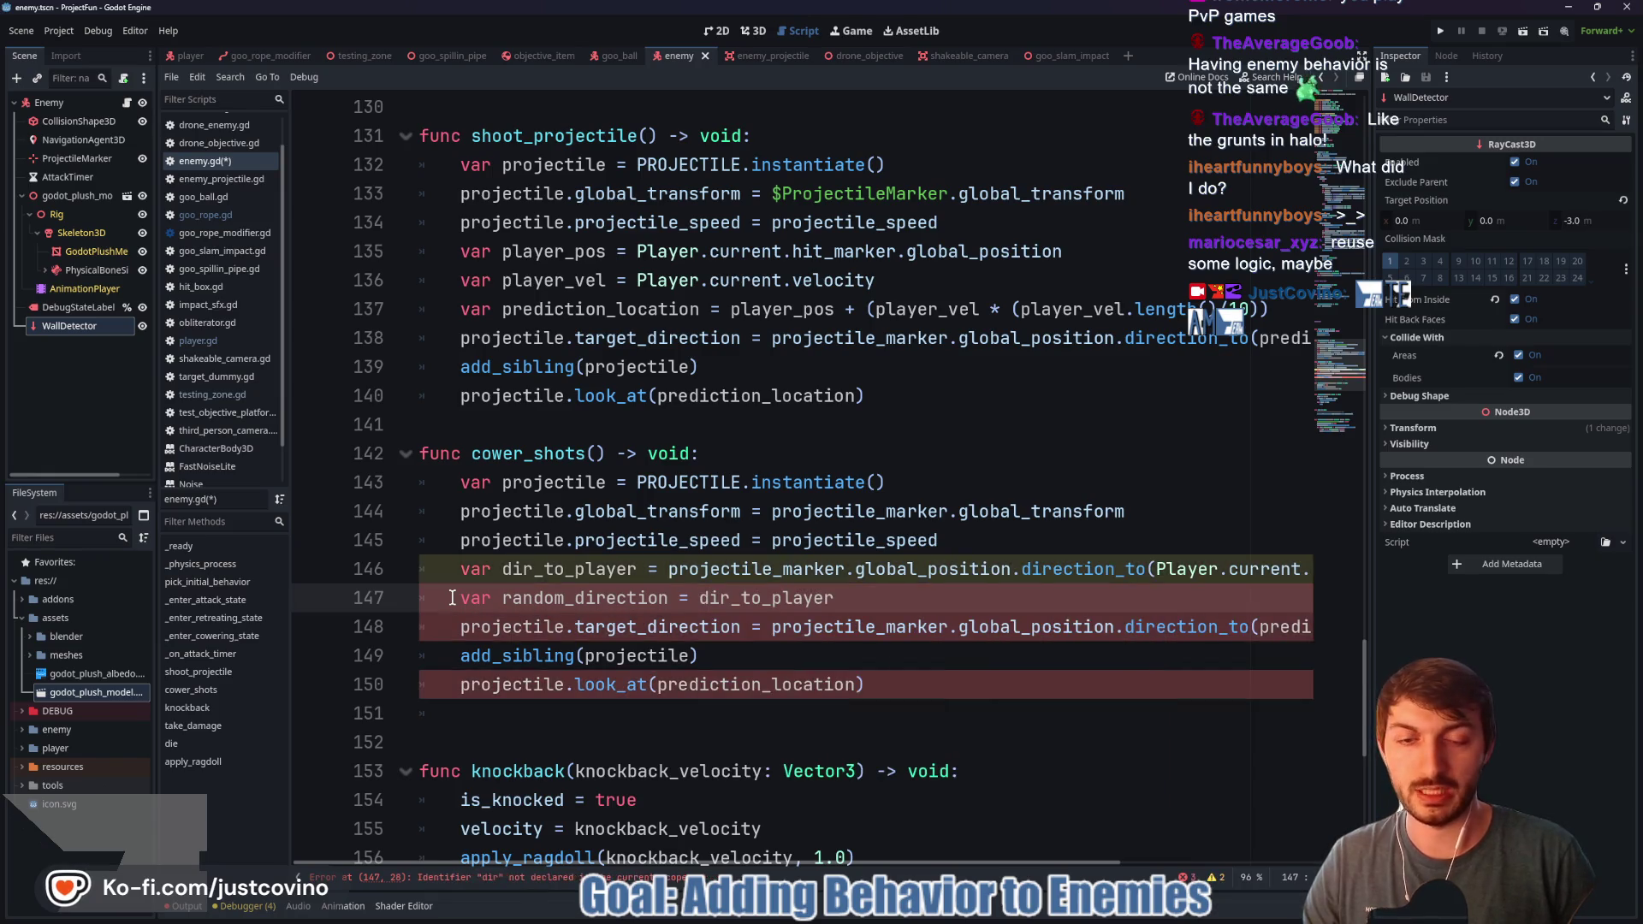
{"action": "type", "text": "+"}
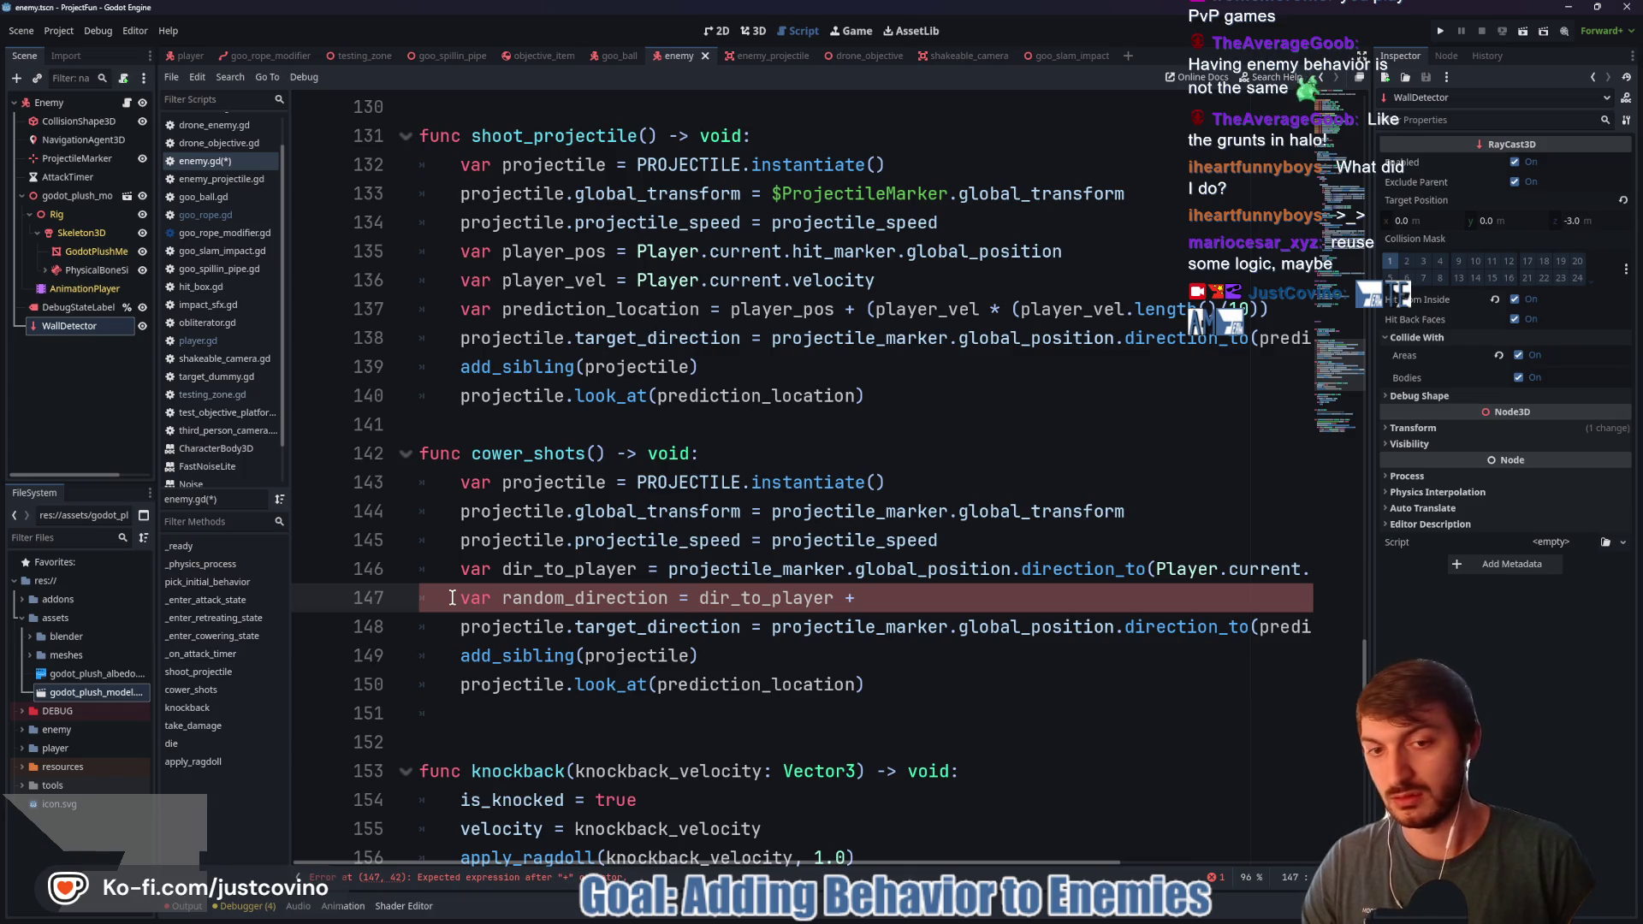
{"action": "type", "text": " randf_r"}
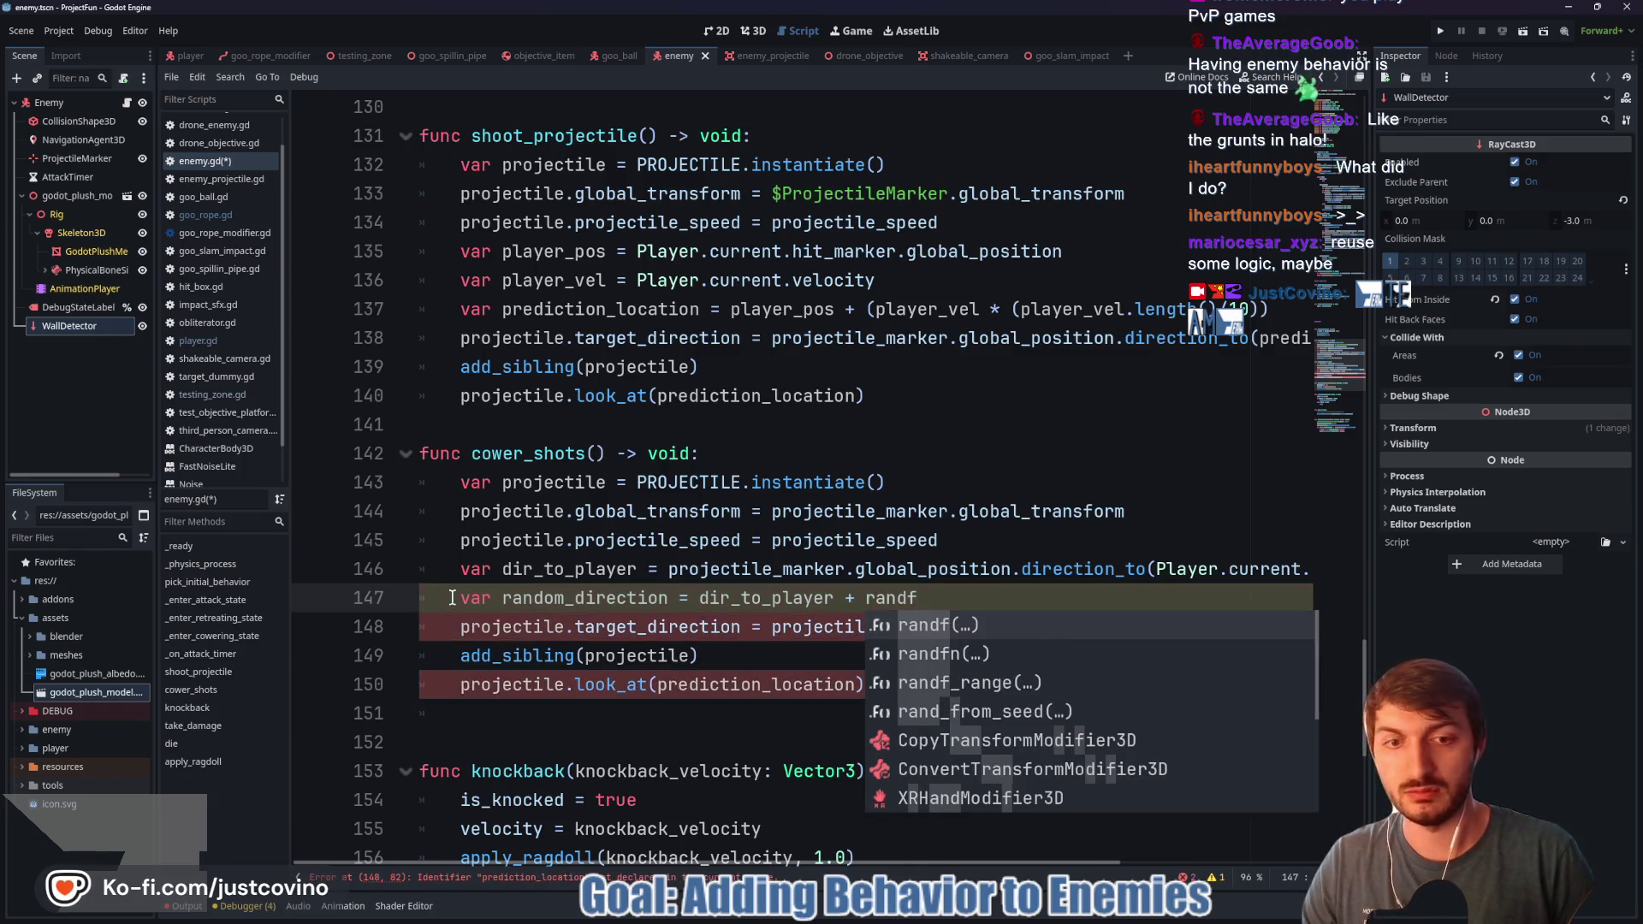
{"action": "key", "text": "Return"}
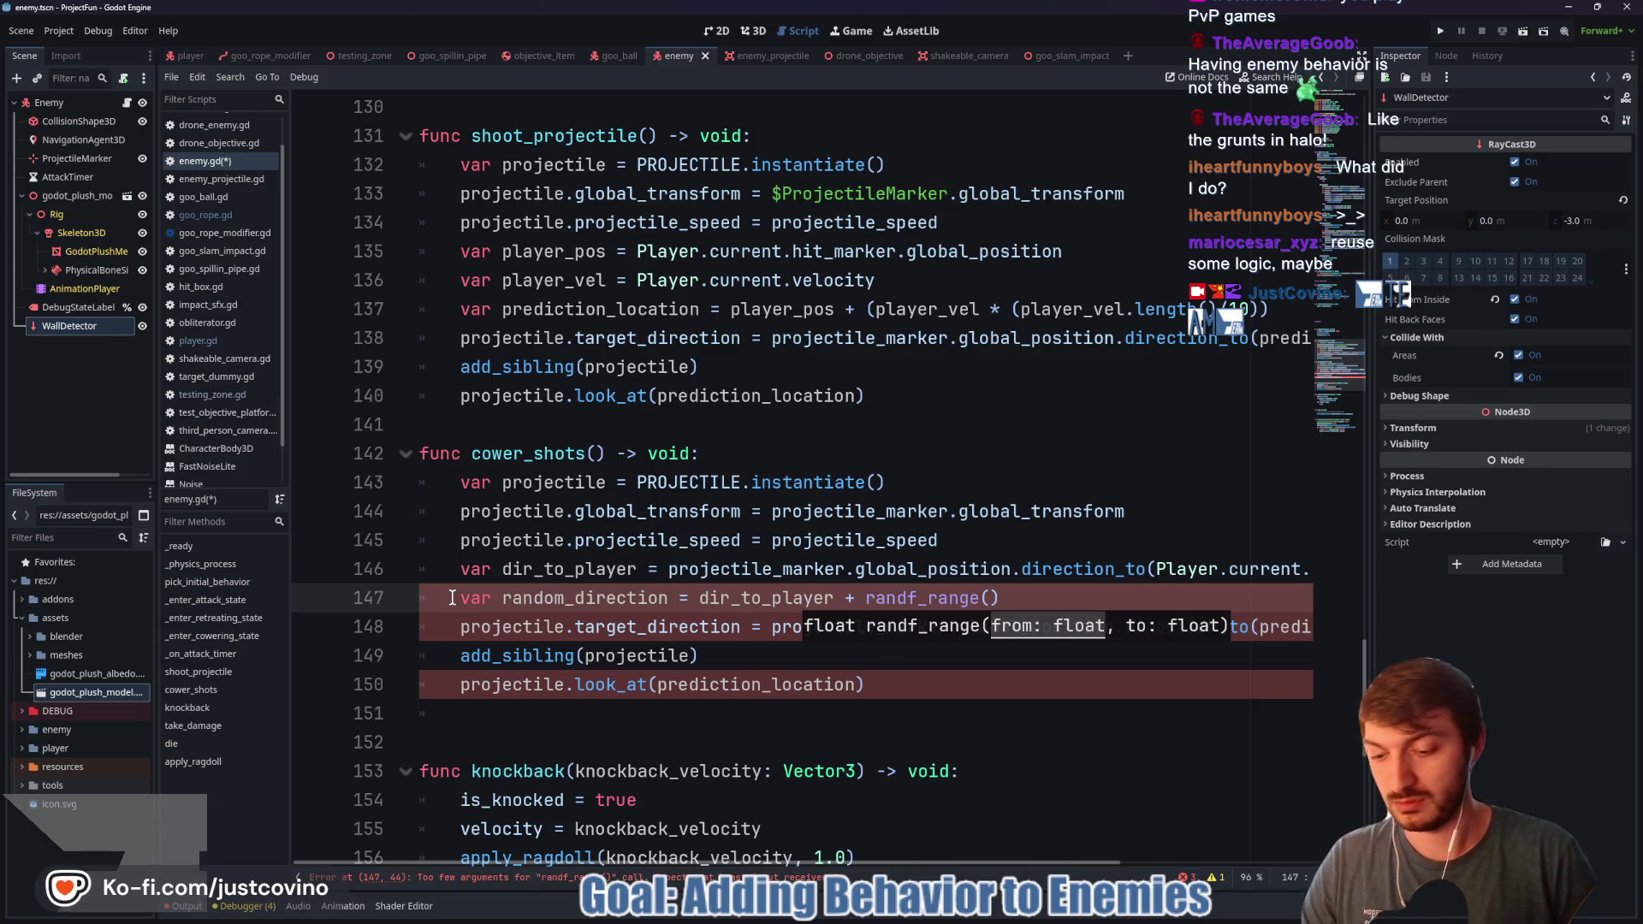
{"action": "type", "text": "-5,5"}
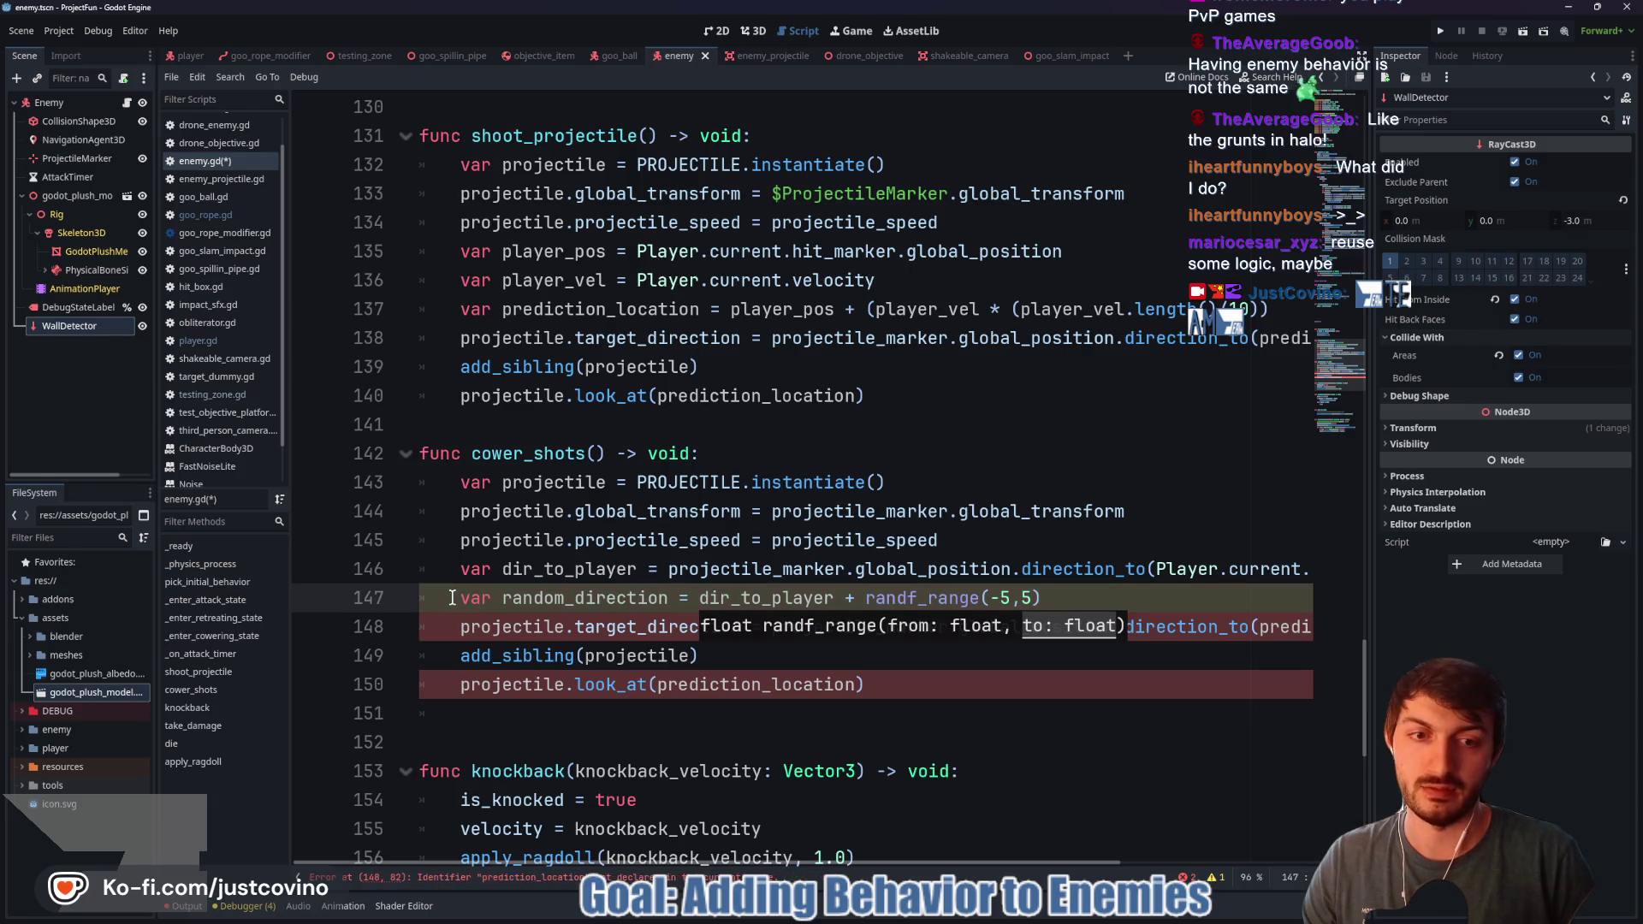
{"action": "type", "text": ","}
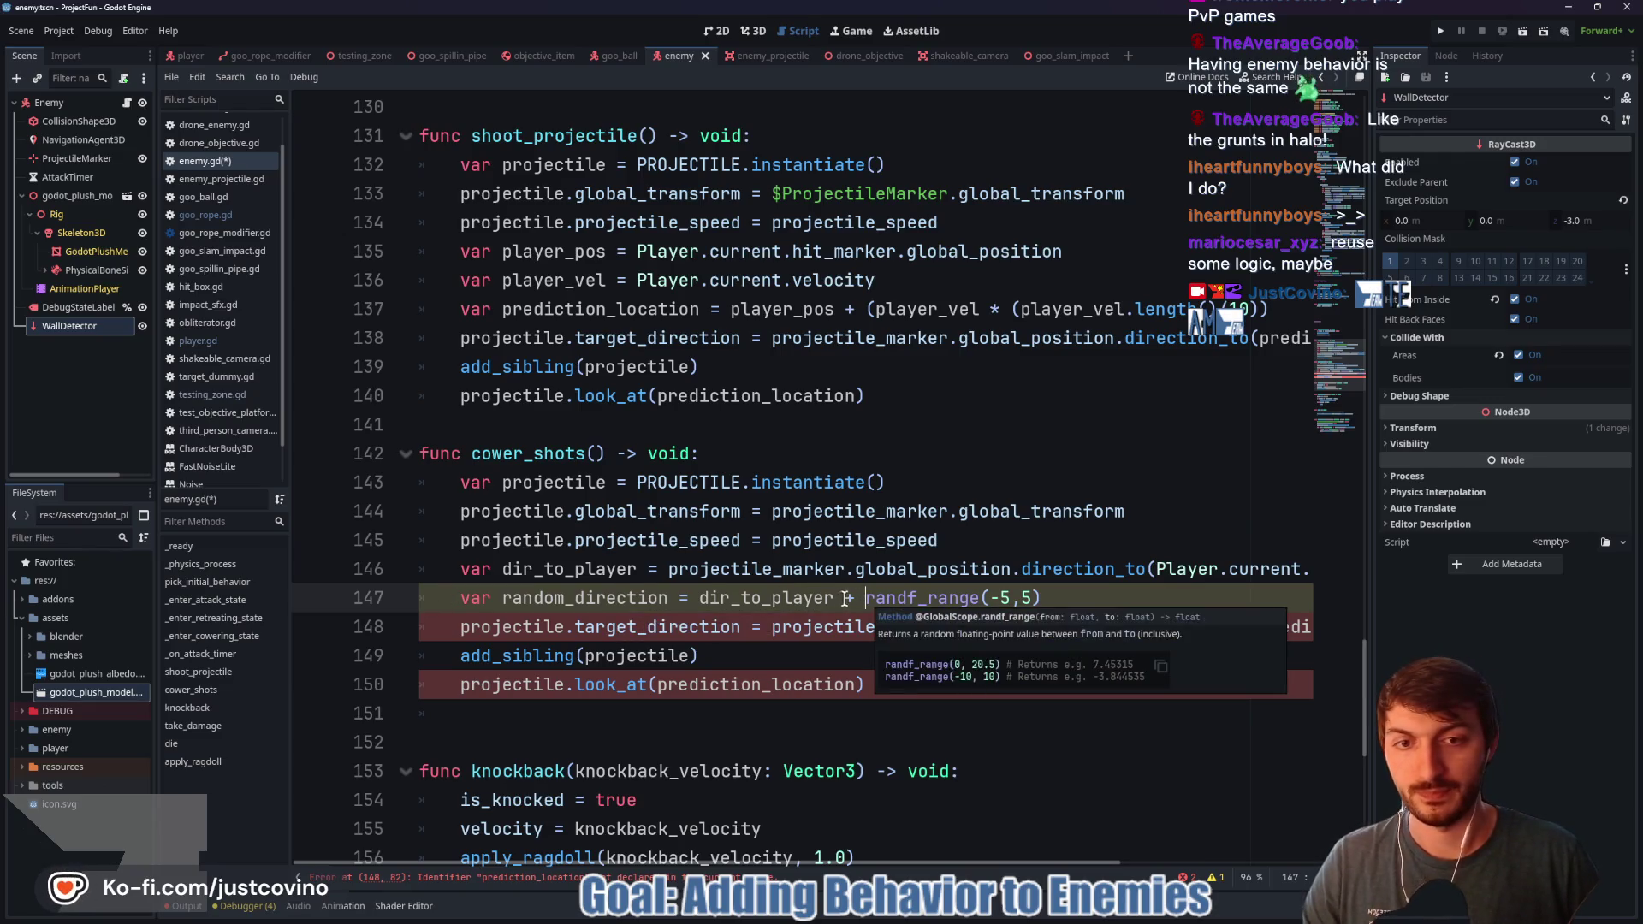
Add var offset: Vector3 = Vector3(randf_range(-5,5), ...) above random_direction.
{"action": "left_click", "coordinate": [459, 596]}
{"action": "key", "text": "Return"}
{"action": "key", "text": "Up"}
{"action": "type", "text": "var offset ="}
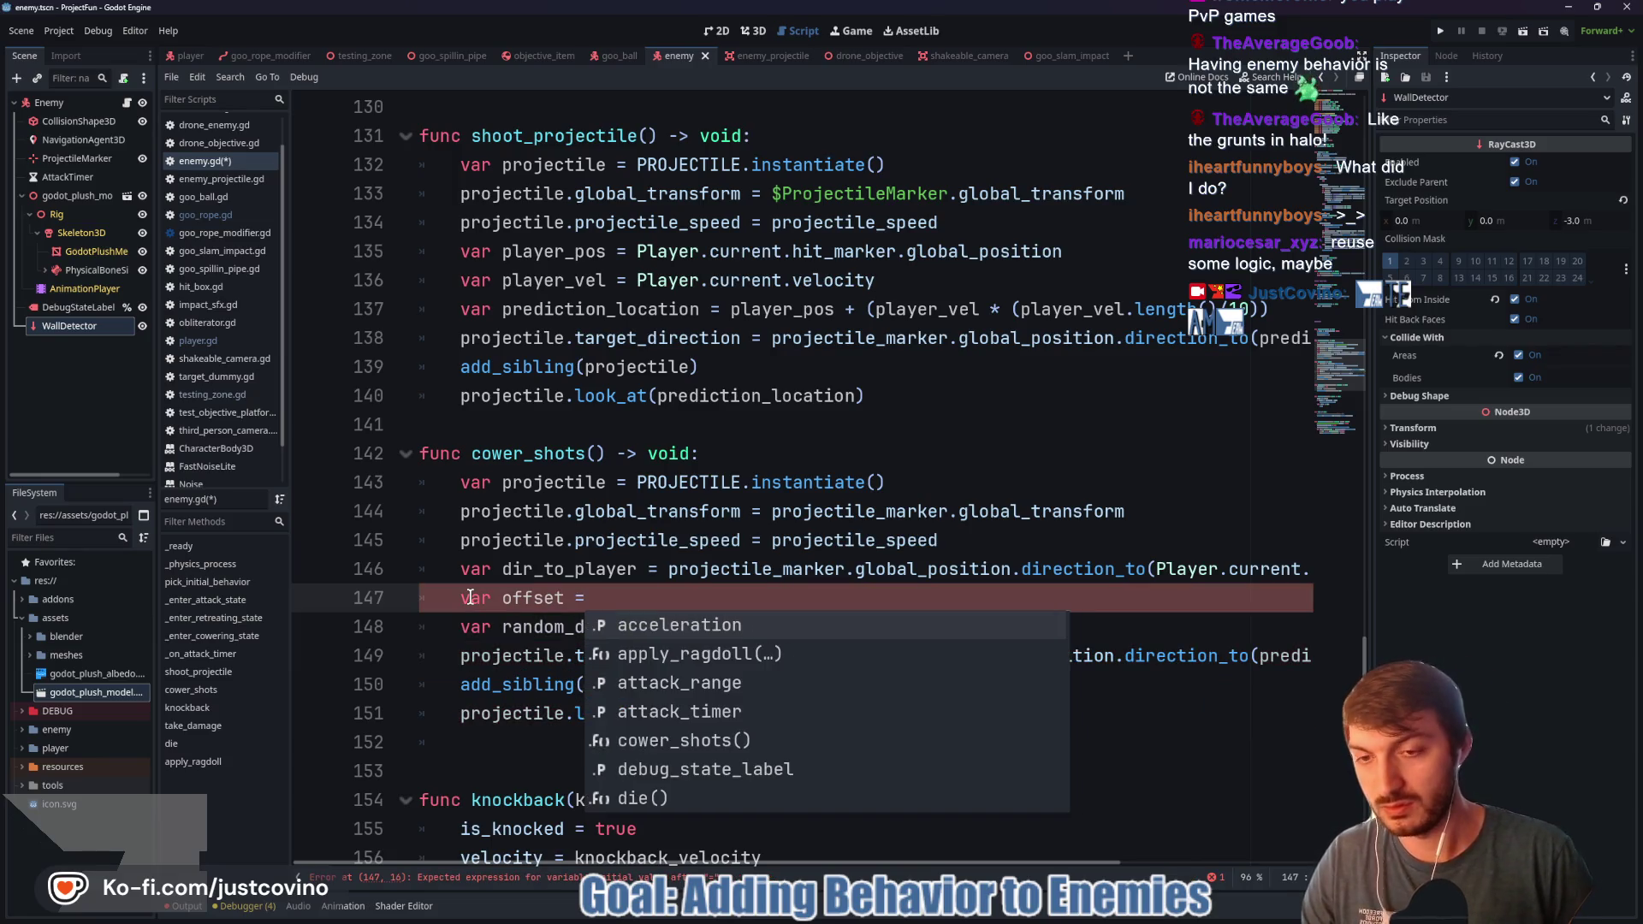
{"action": "key", "text": "BackSpace"}
{"action": "key", "text": "BackSpace"}
{"action": "key", "text": "BackSpace"}
{"action": "type", "text": ": Vector3"}
{"action": "key", "text": "Return"}
{"action": "type", "text": "="}
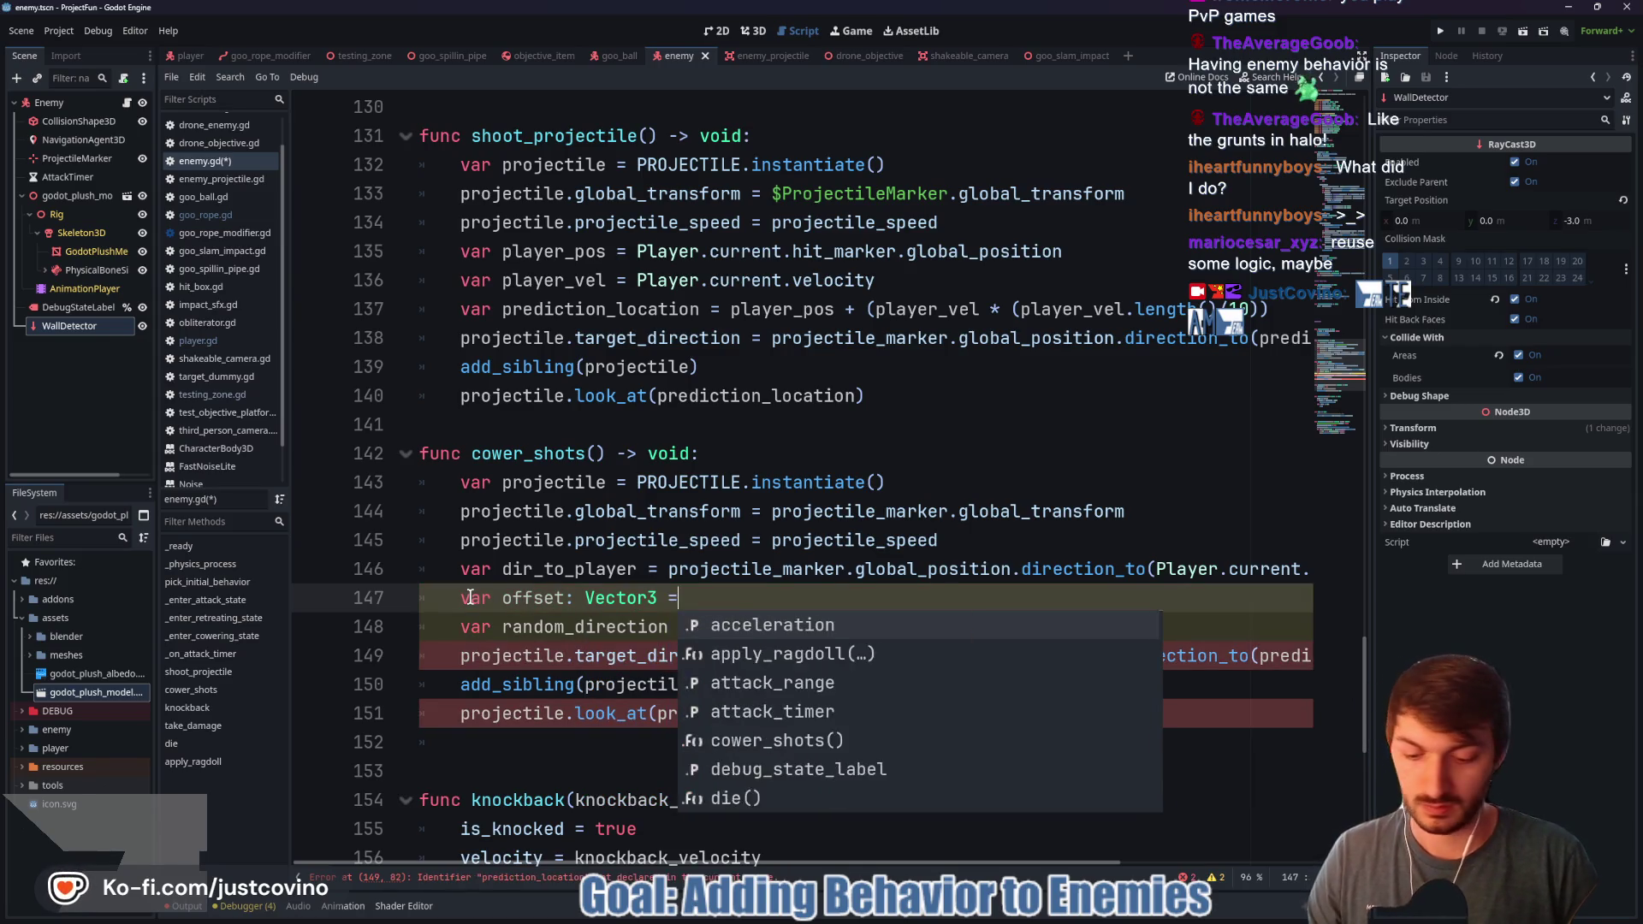
{"action": "type", "text": " Vector3"}
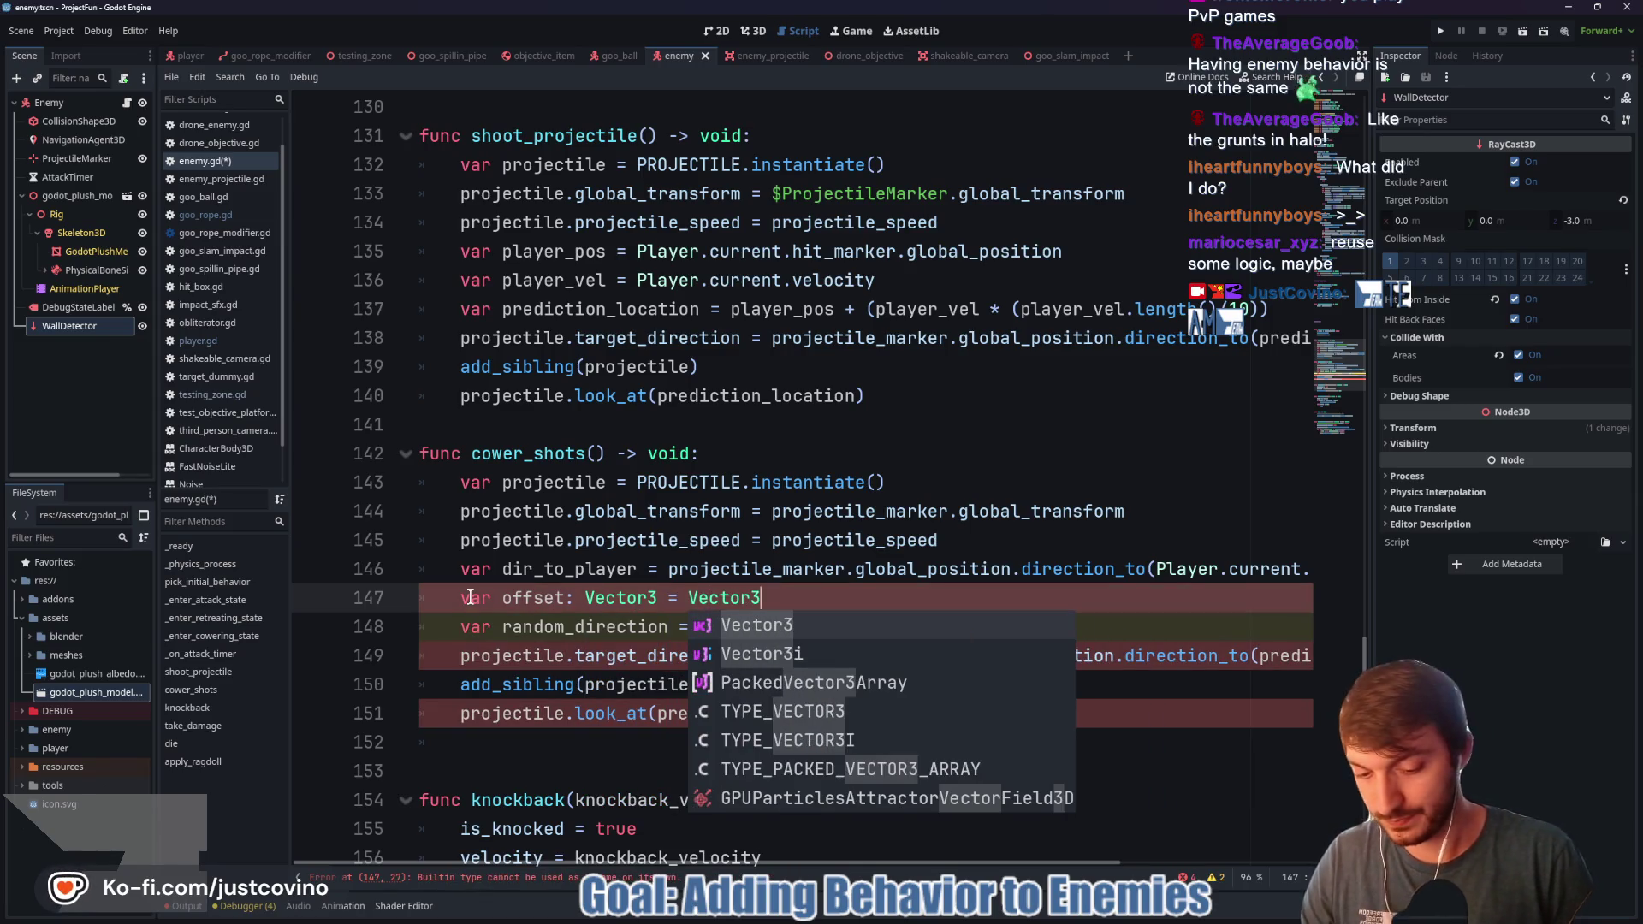
{"action": "type", "text": "(randf_r"}
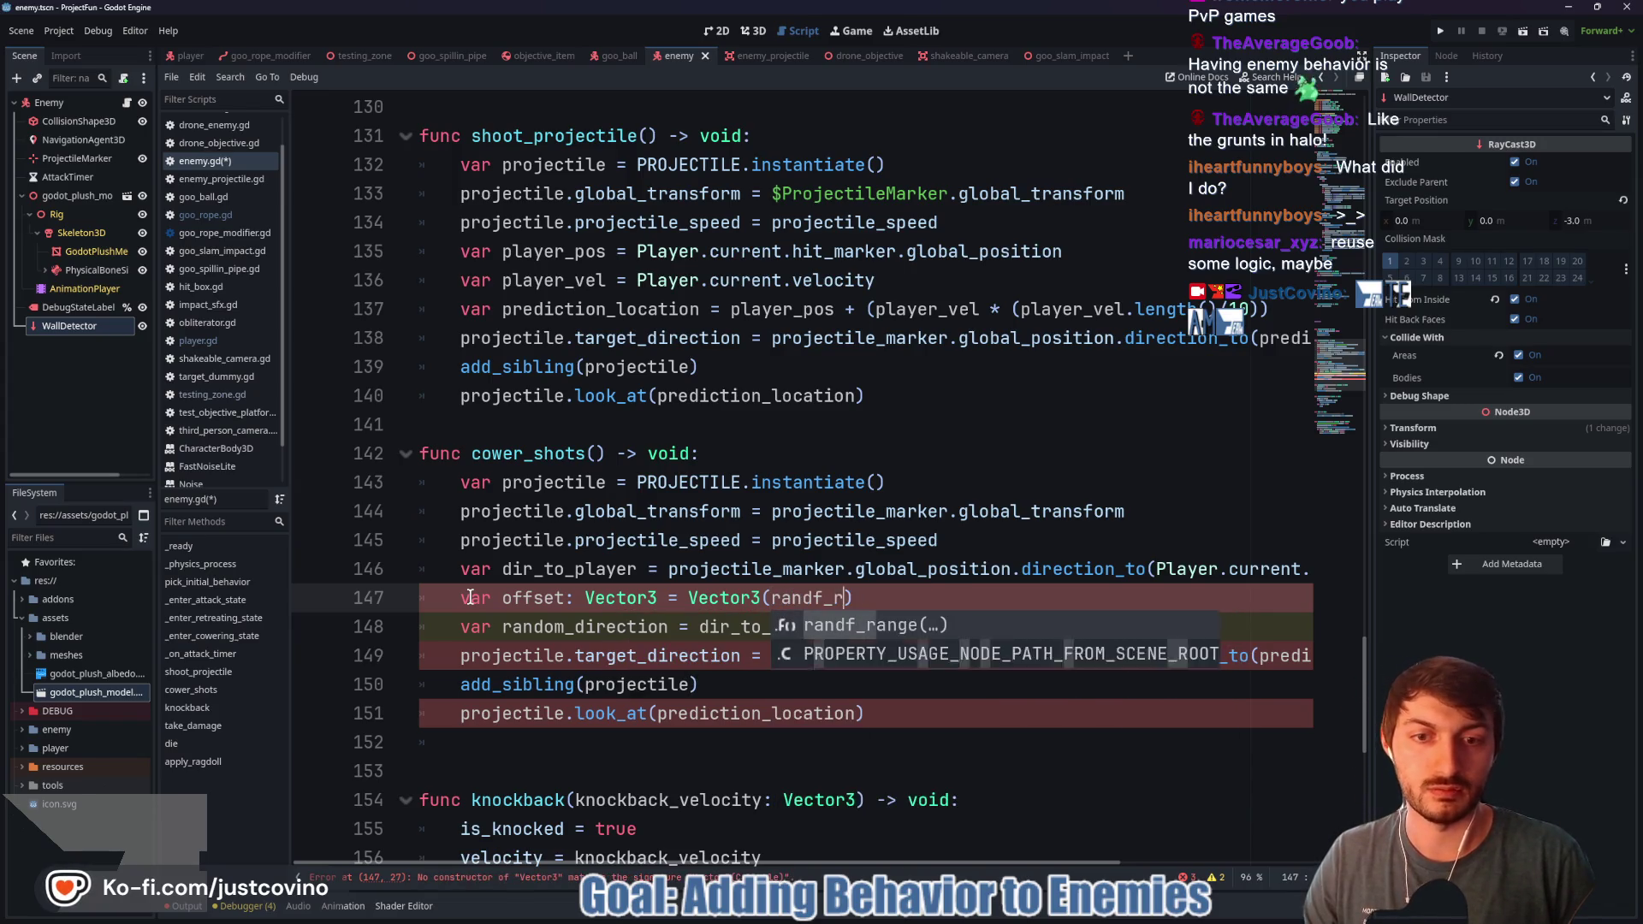
{"action": "key", "text": "Return"}
{"action": "type", "text": "-"}
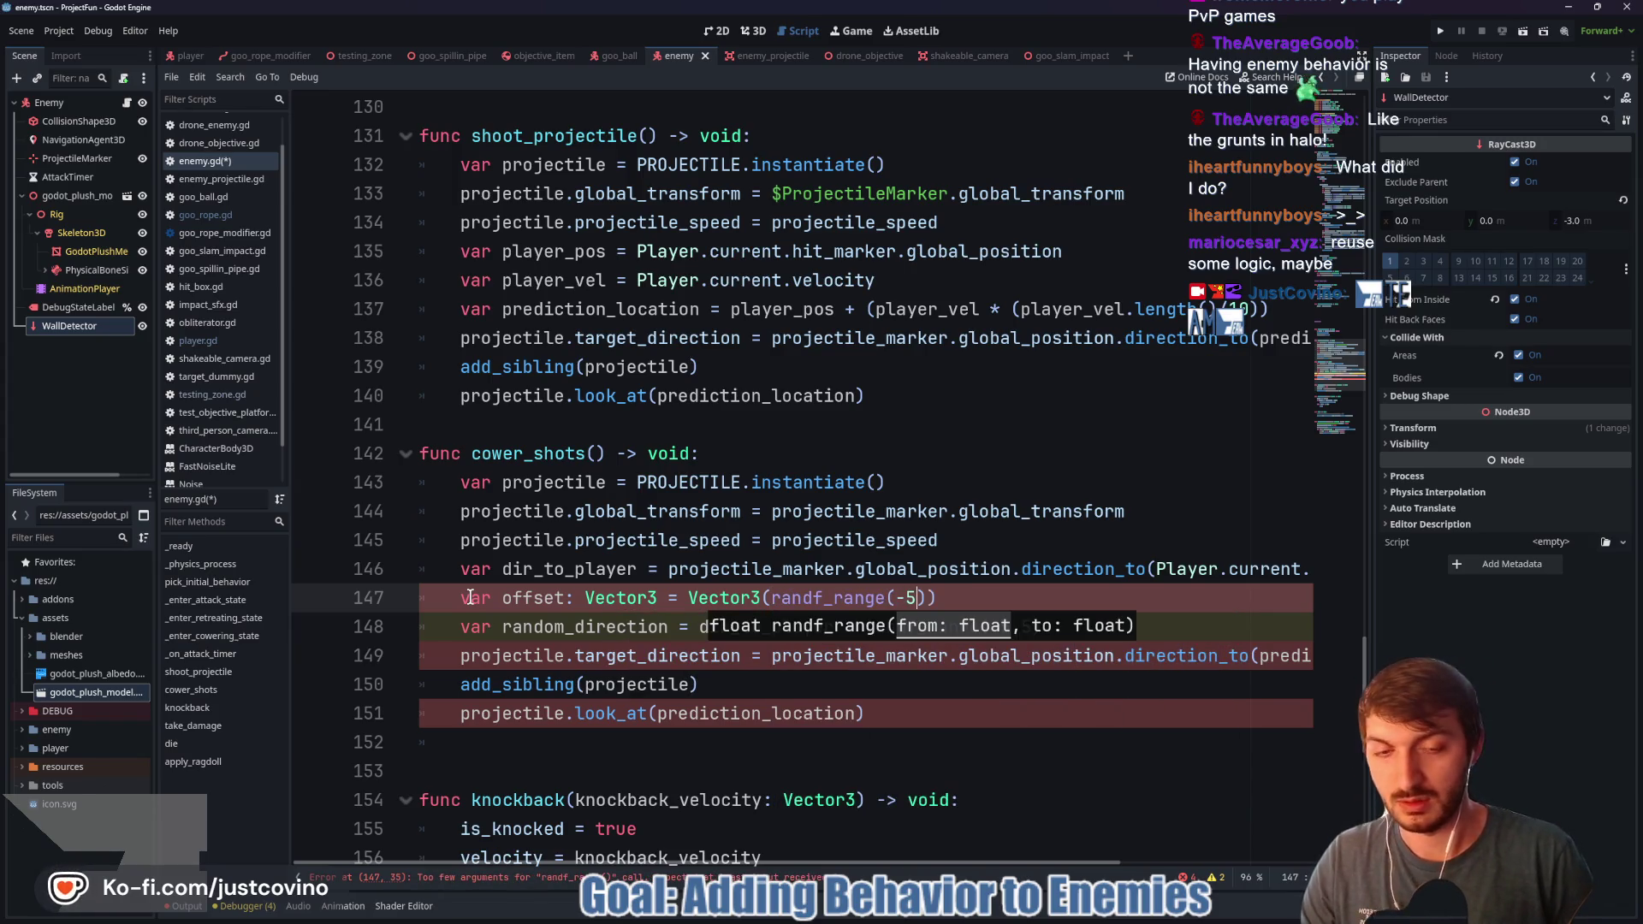
{"action": "type", "text": "5,5)"}
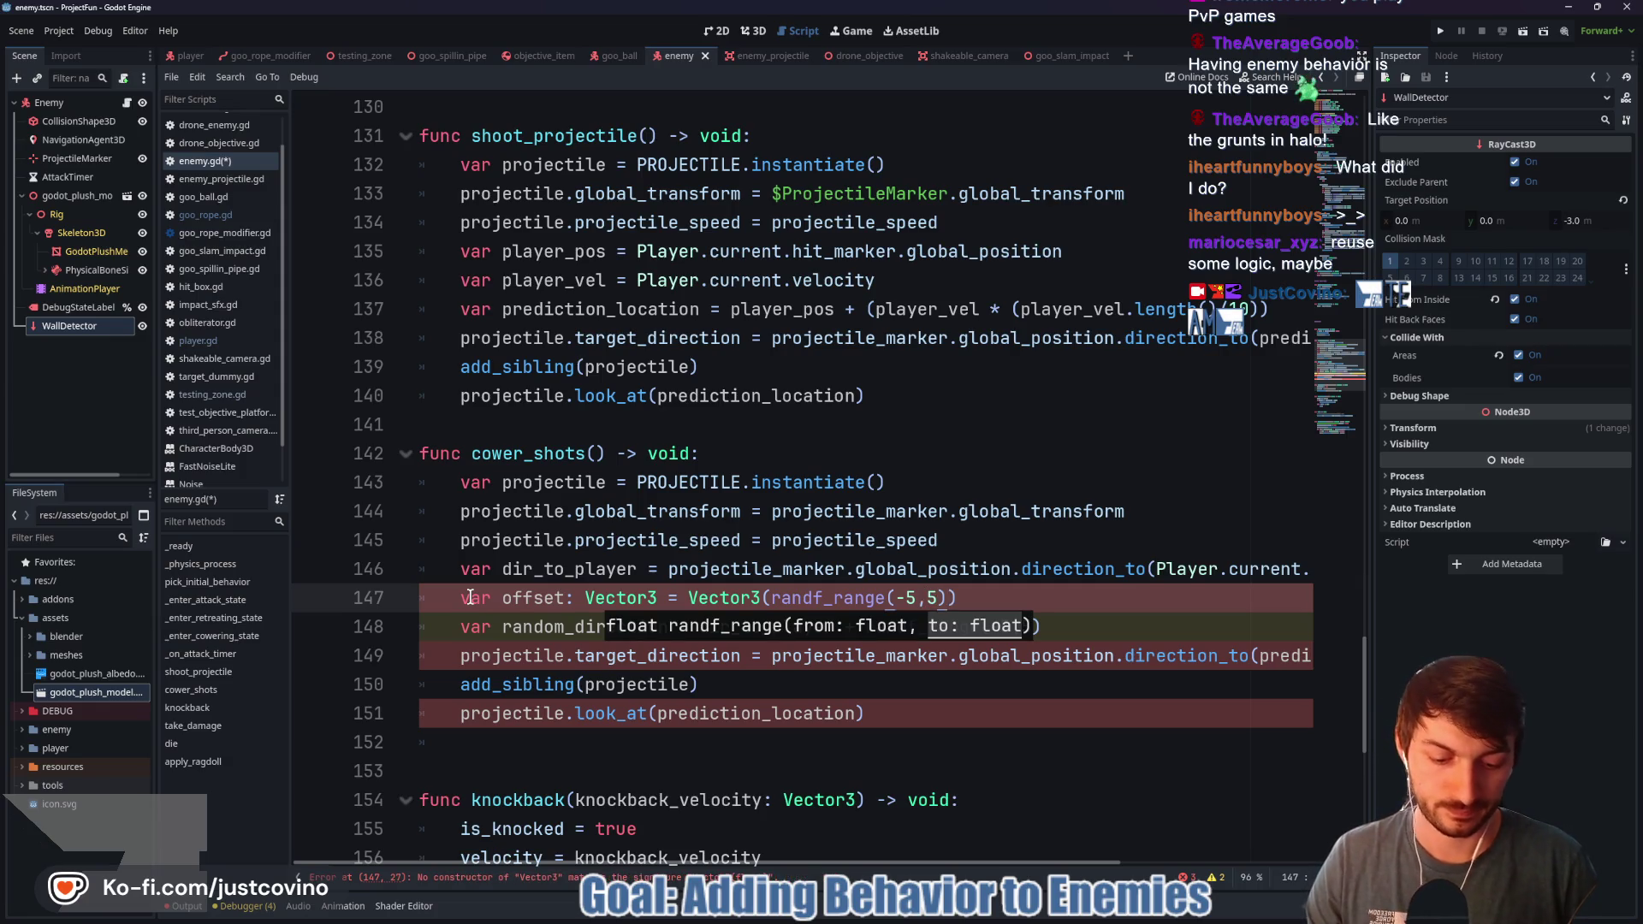
{"action": "type", "text": ", 1,"}
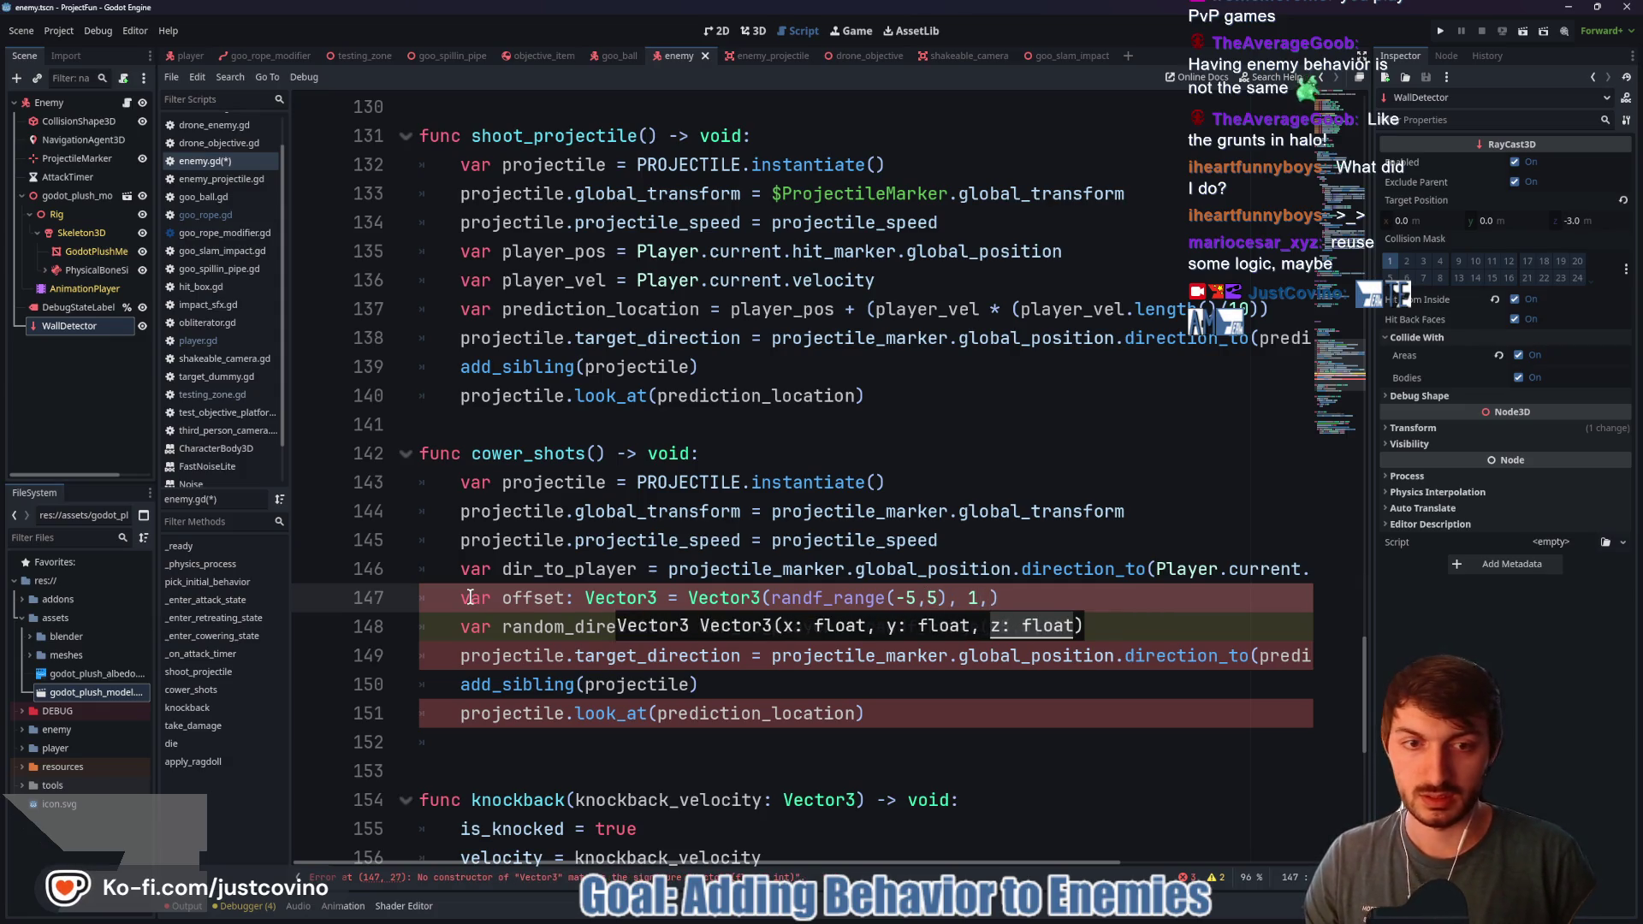
{"action": "key", "text": "BackSpace"}
{"action": "key", "text": "BackSpace"}
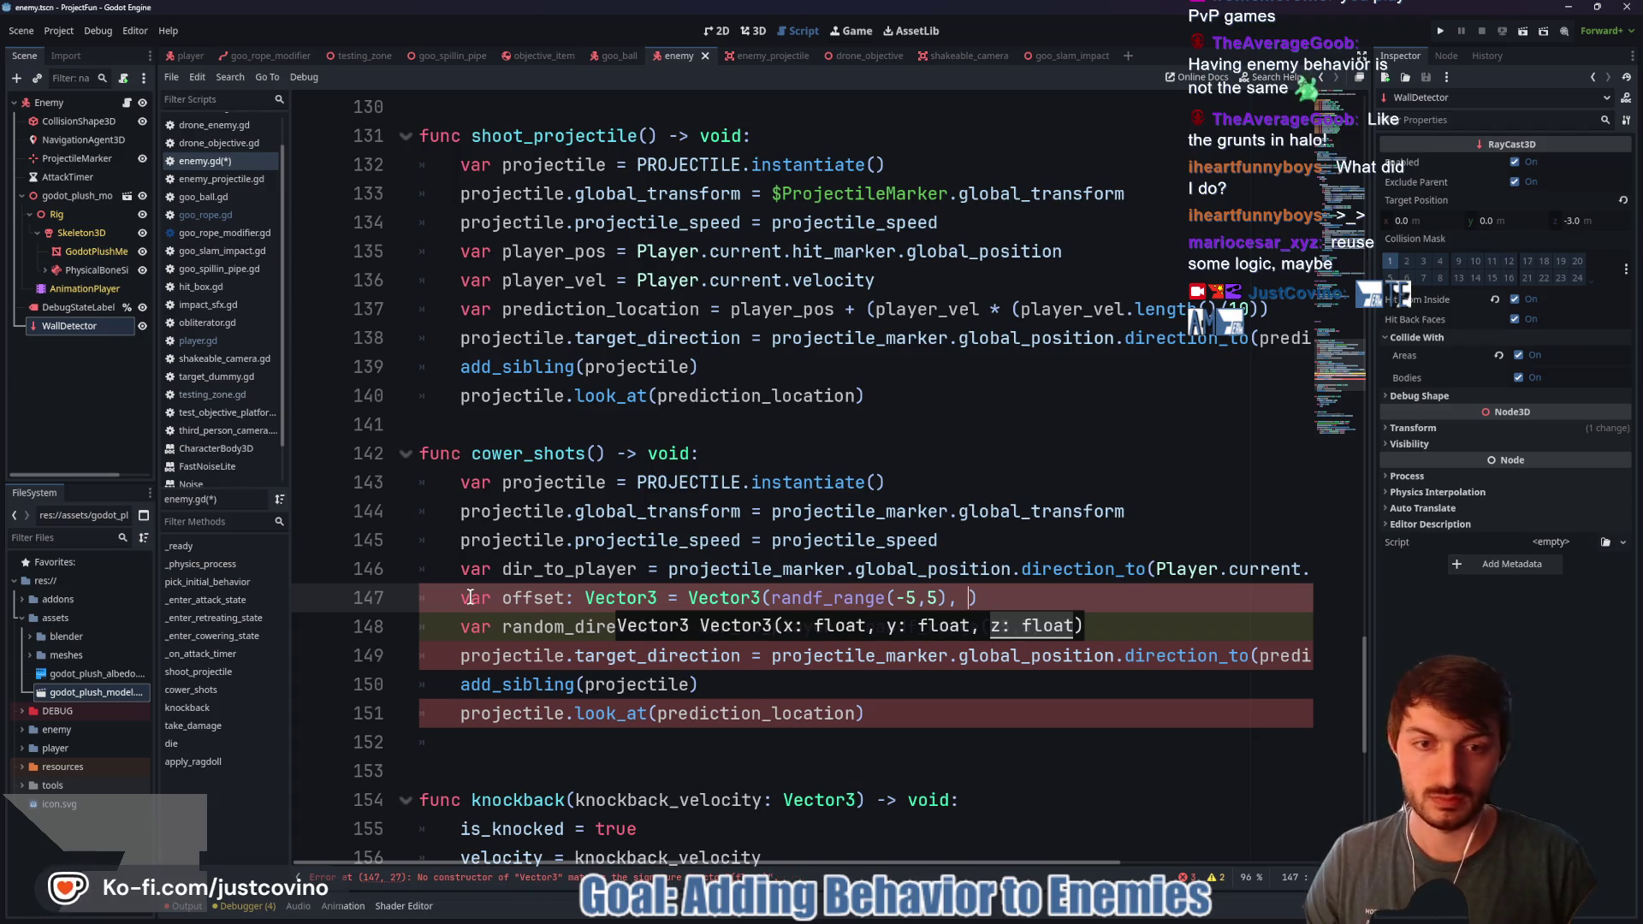
Fill the remaining offset components with randf_range(1,10) and randf_range(-5,5).
{"action": "left_click_drag", "start_coordinate": [948, 598], "coordinate": [771, 598]}
{"action": "left_click", "coordinate": [972, 598]}
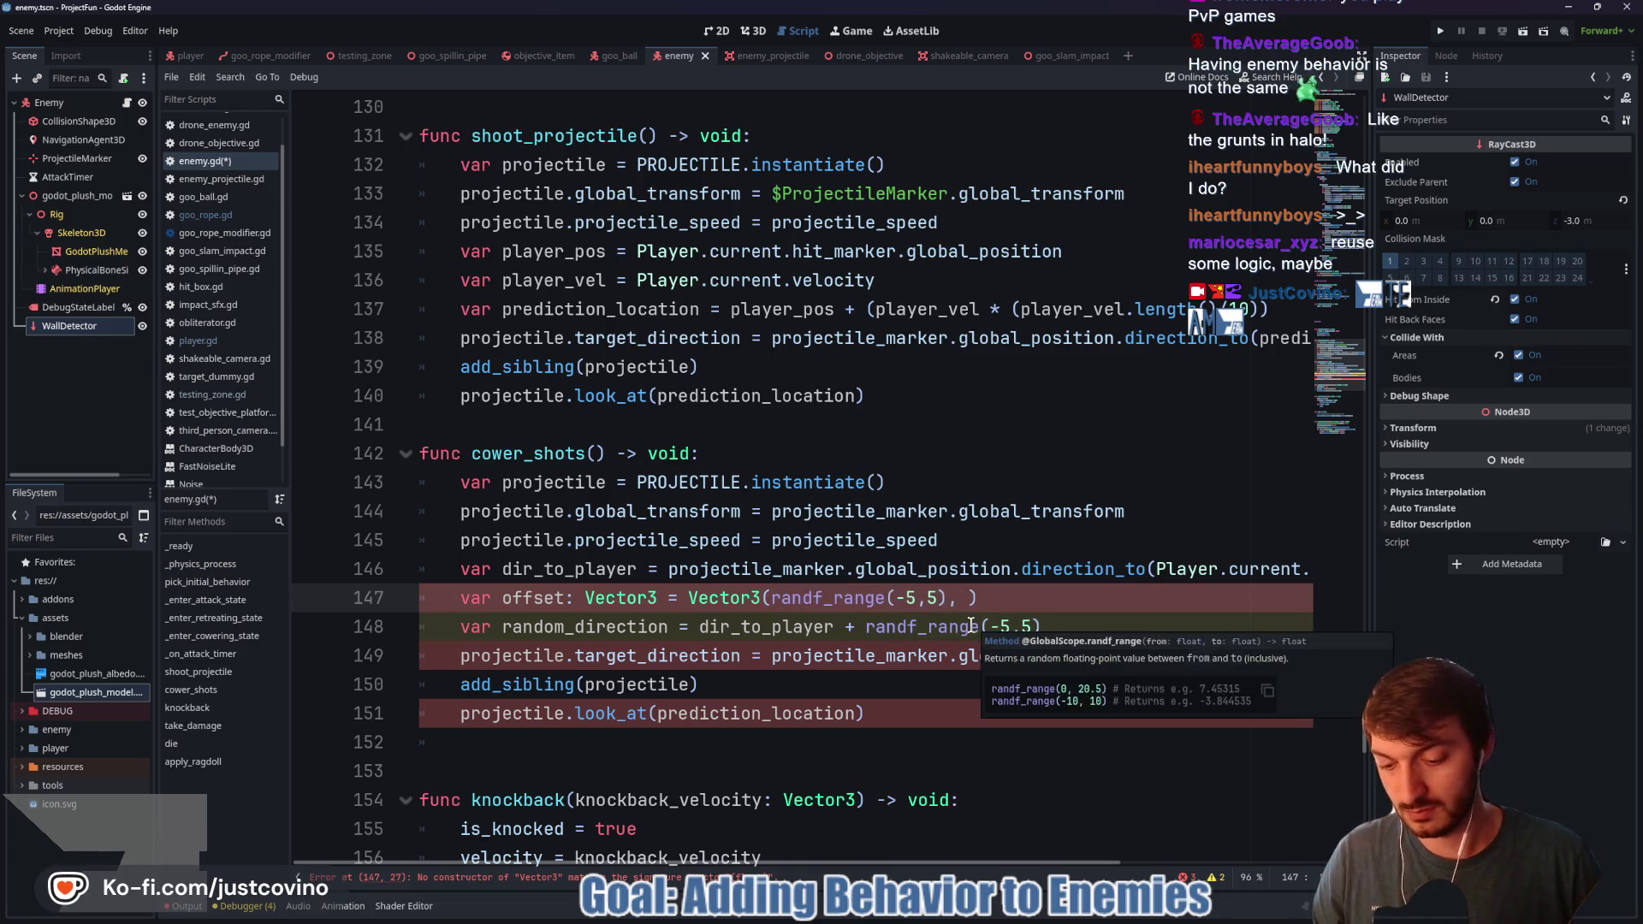
{"action": "type", "text": "randf_range(-5,5), randf_range(-5,5)"}
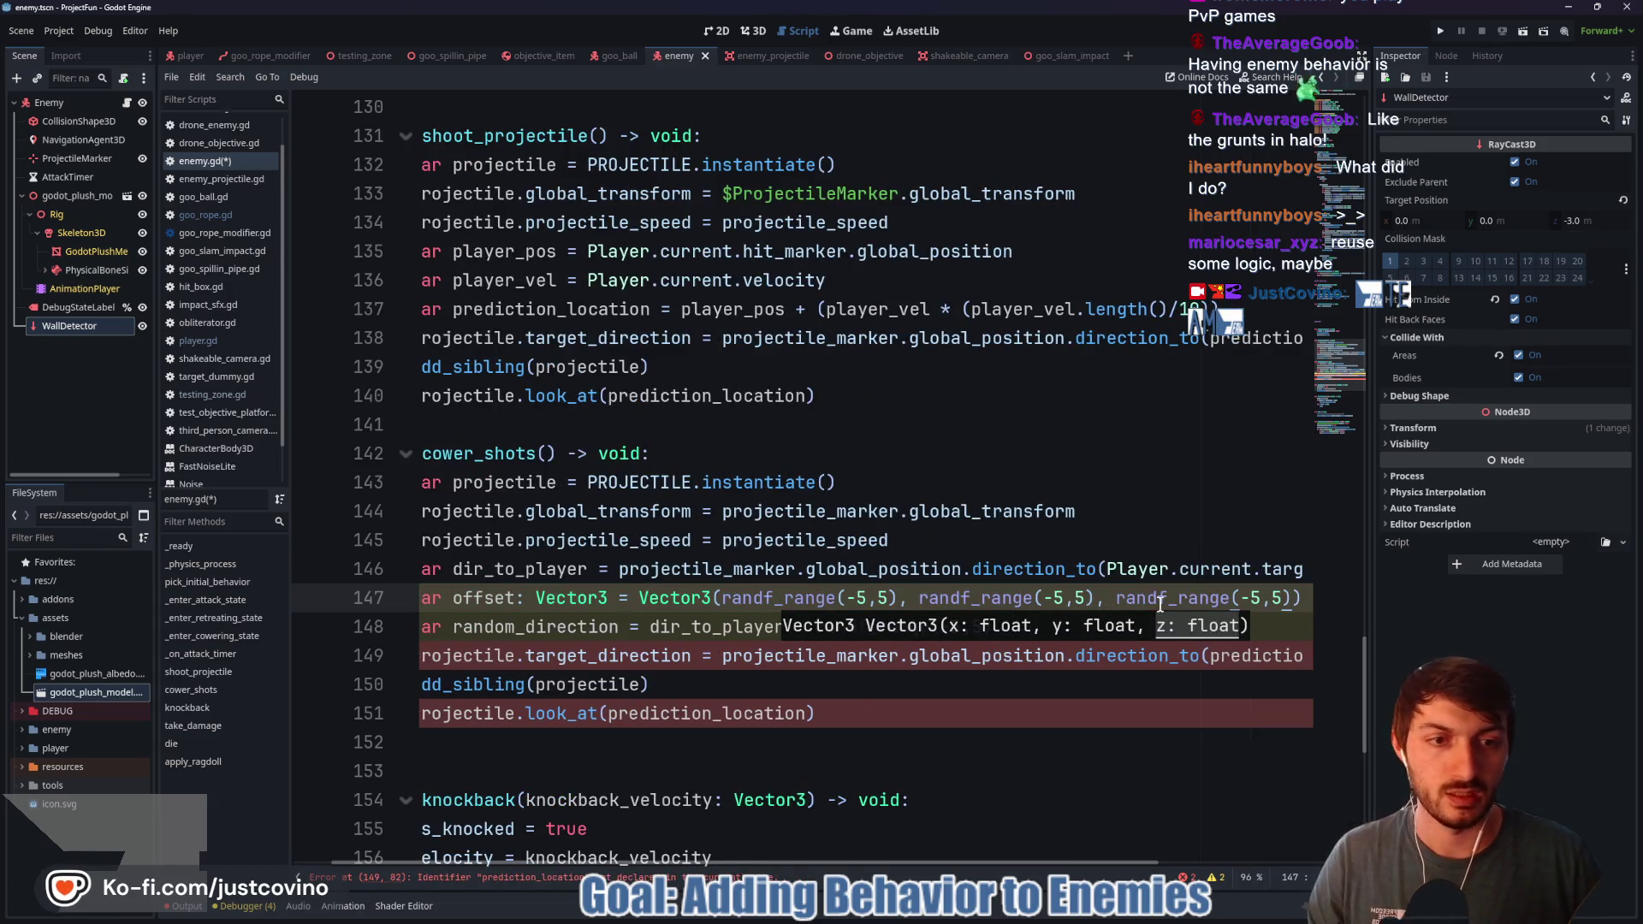
{"action": "left_click", "coordinate": [1064, 599]}
{"action": "key", "text": "BackSpace"}
{"action": "key", "text": "BackSpace"}
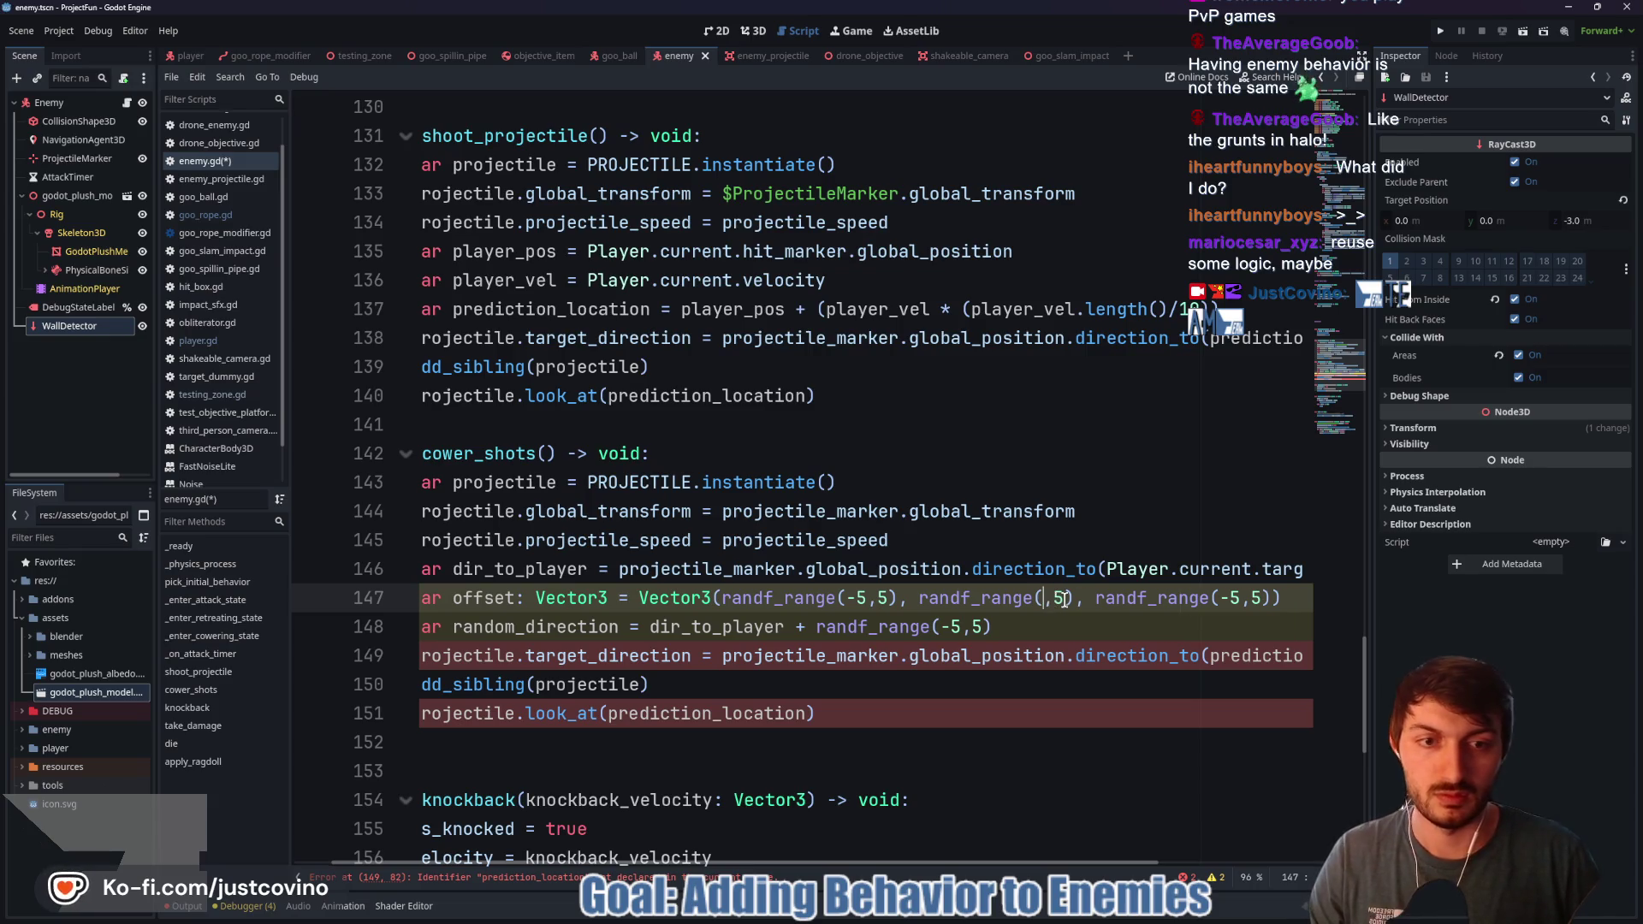
{"action": "type", "text": "1"}
{"action": "left_click", "coordinate": [1267, 598]}
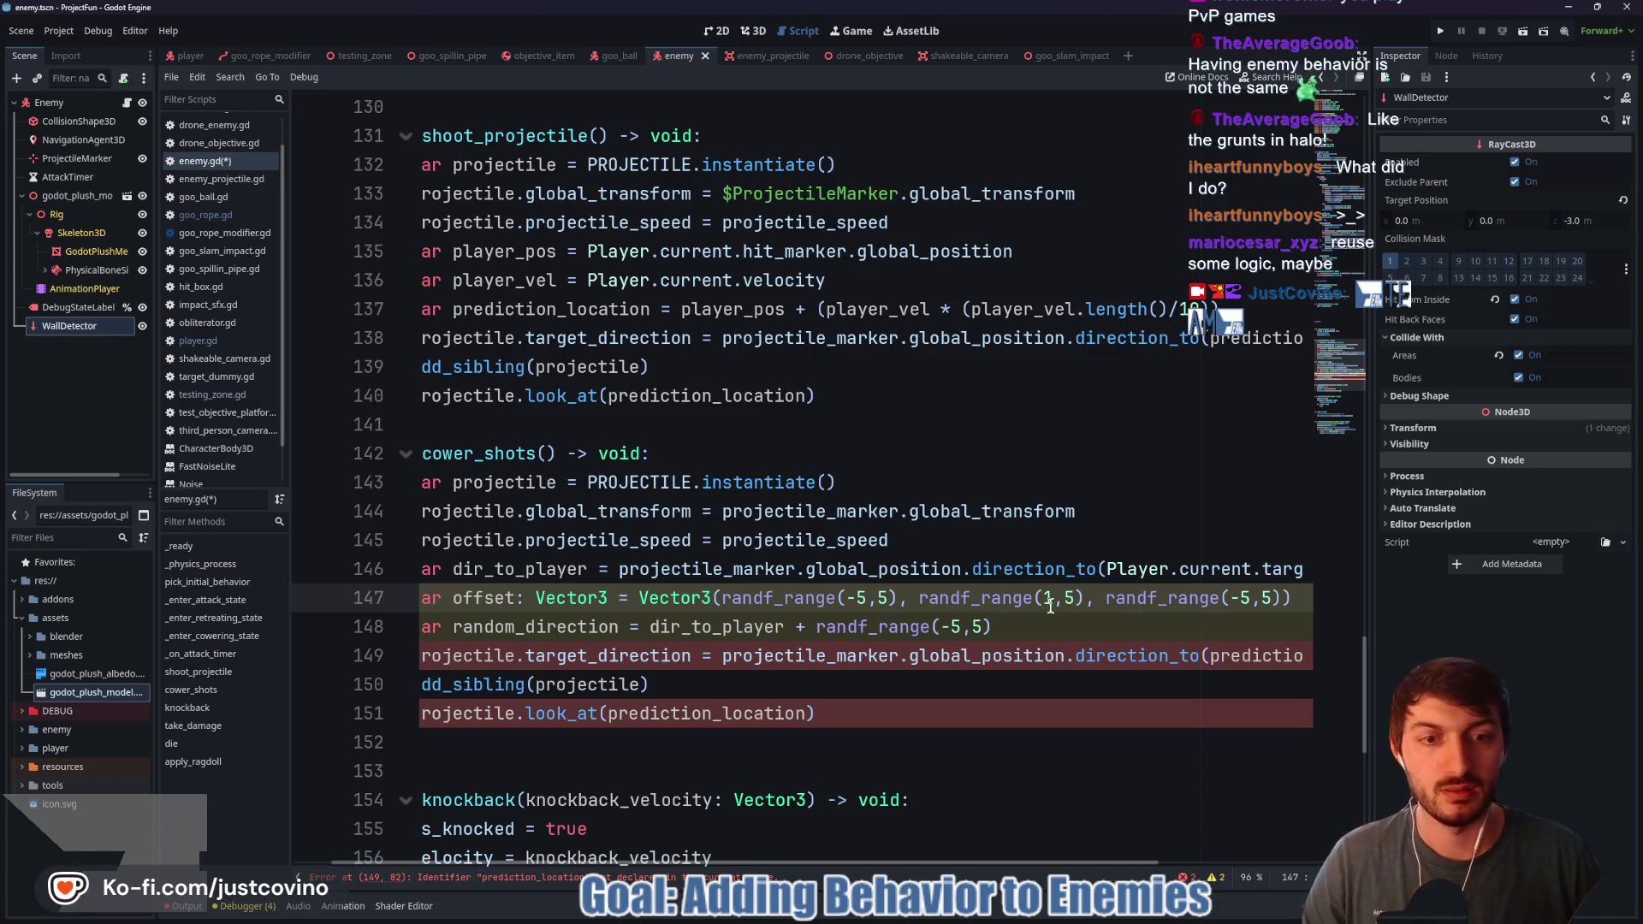
{"action": "key", "text": "BackSpace"}
{"action": "type", "text": "10"}
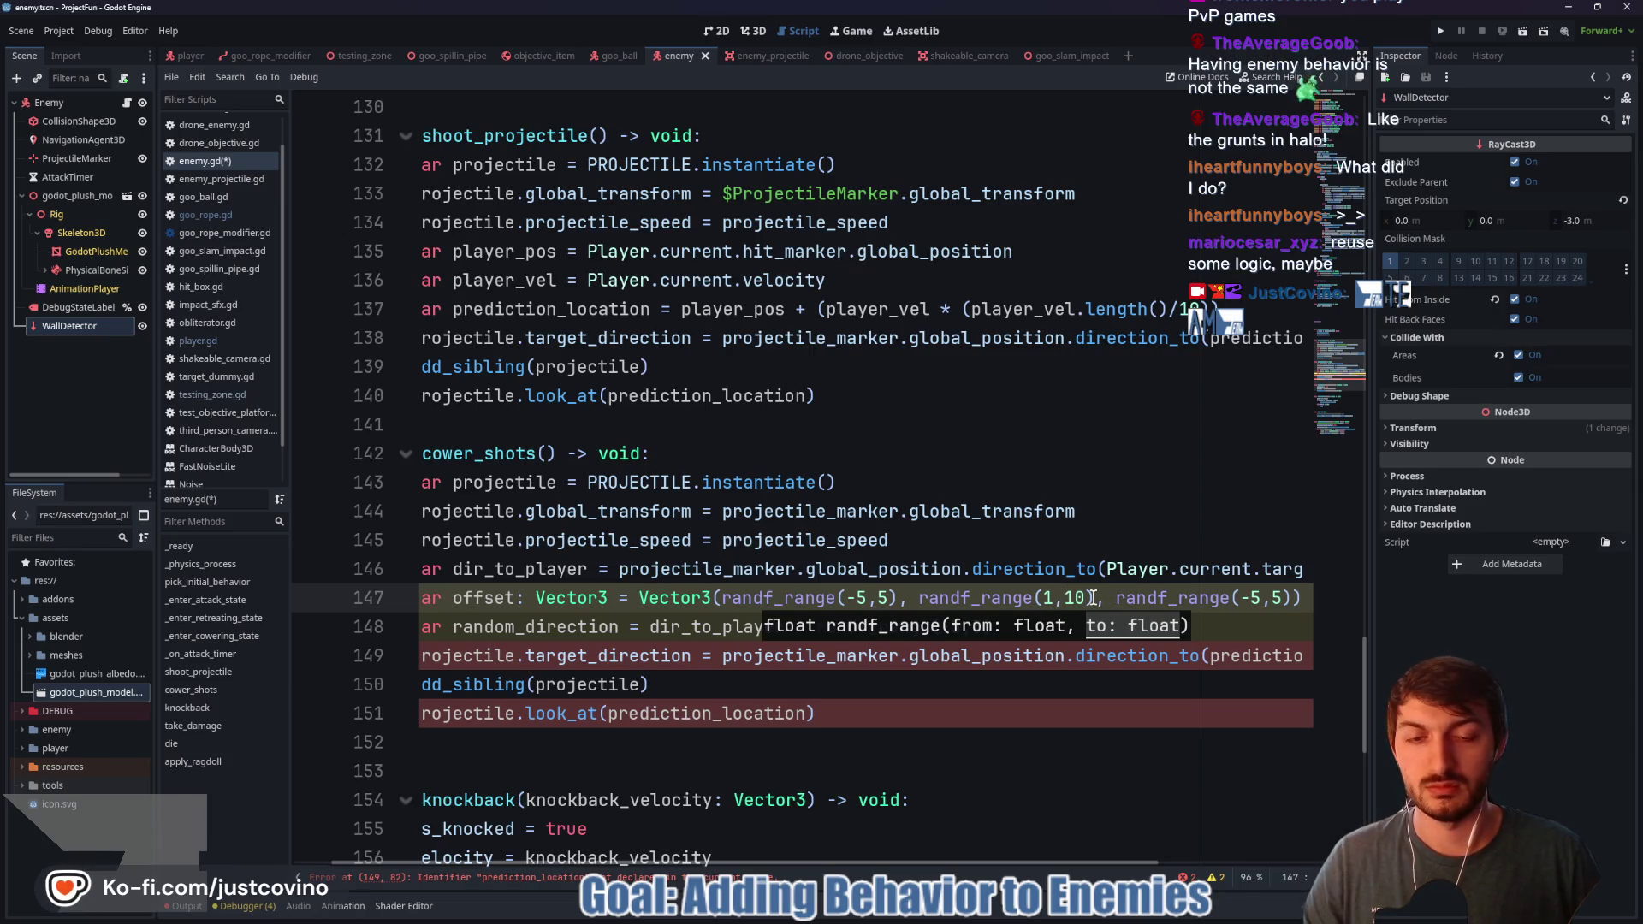
Set random_direction to dir_to_player + offset and raise the middle offset bound to 20.
{"action": "mouse_move", "coordinate": [1018, 627]}
{"action": "left_mouse_down"}
{"action": "mouse_move", "coordinate": [806, 629]}
{"action": "mouse_move", "coordinate": [820, 630]}
{"action": "left_mouse_up"}
{"action": "type", "text": "offset"}
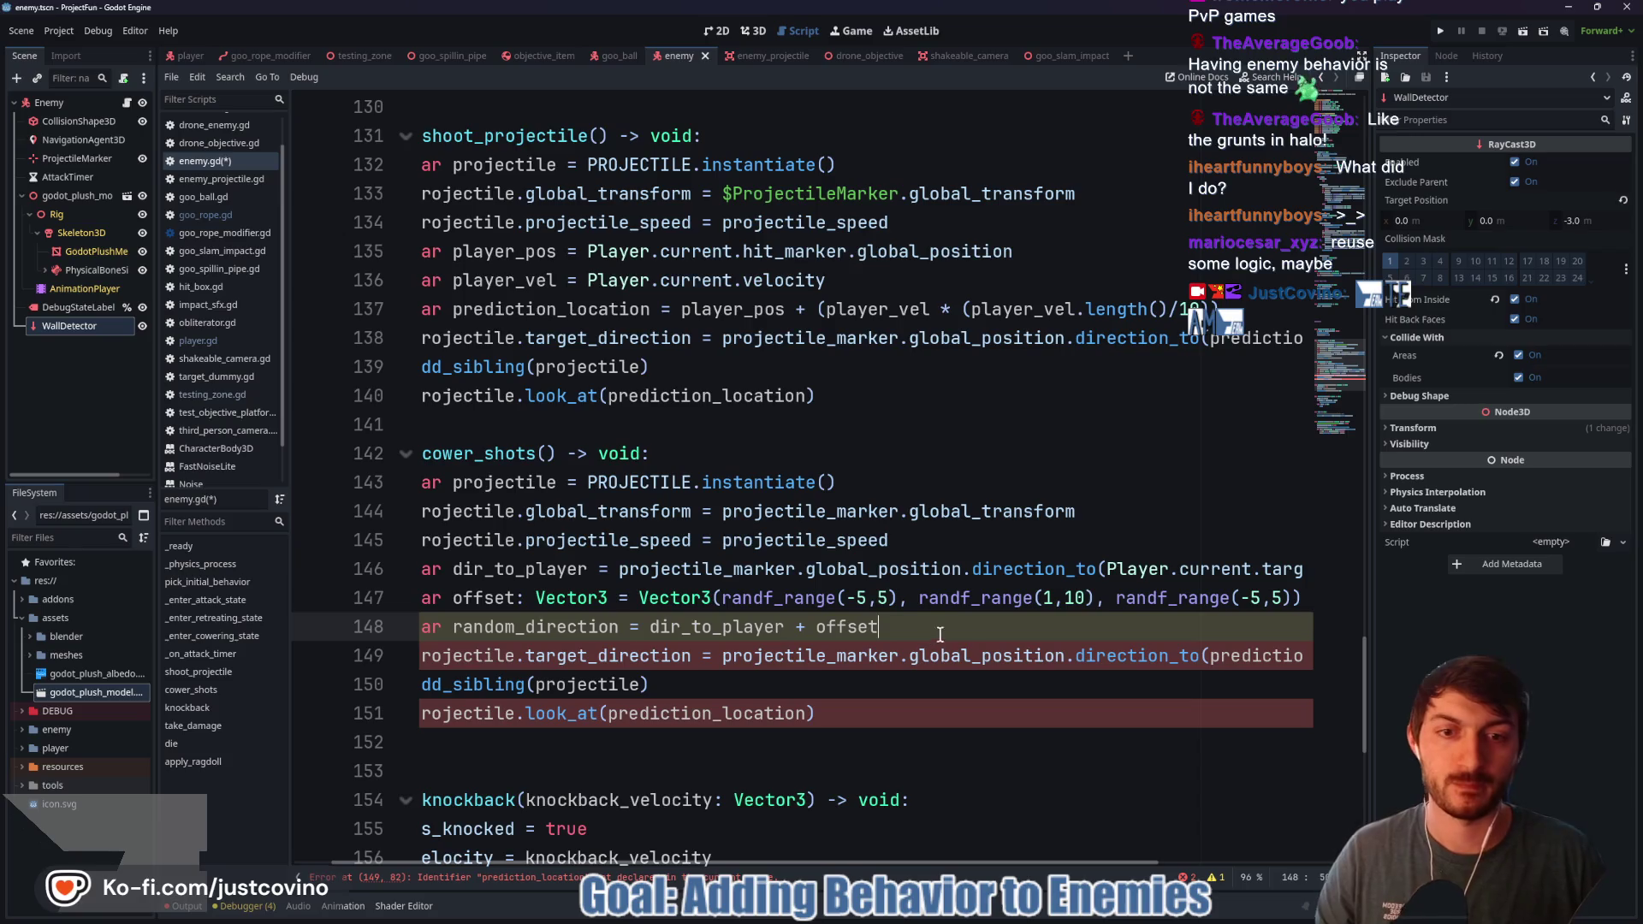
{"action": "double_click", "coordinate": [1081, 604]}
{"action": "type", "text": "20"}
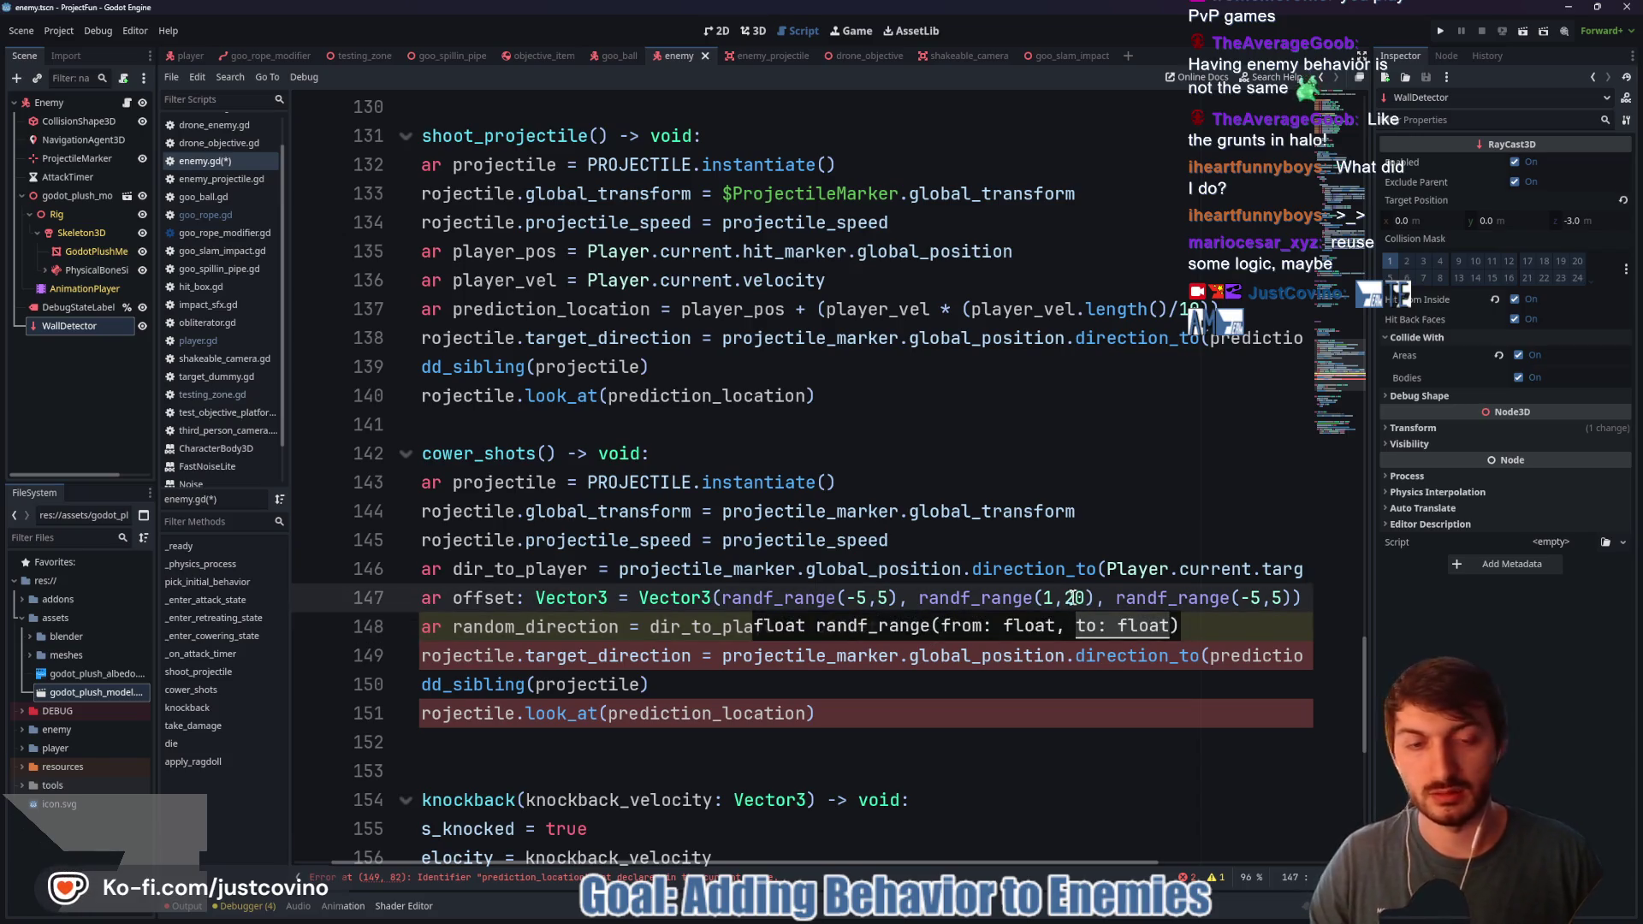
{"action": "left_click", "coordinate": [1204, 627]}
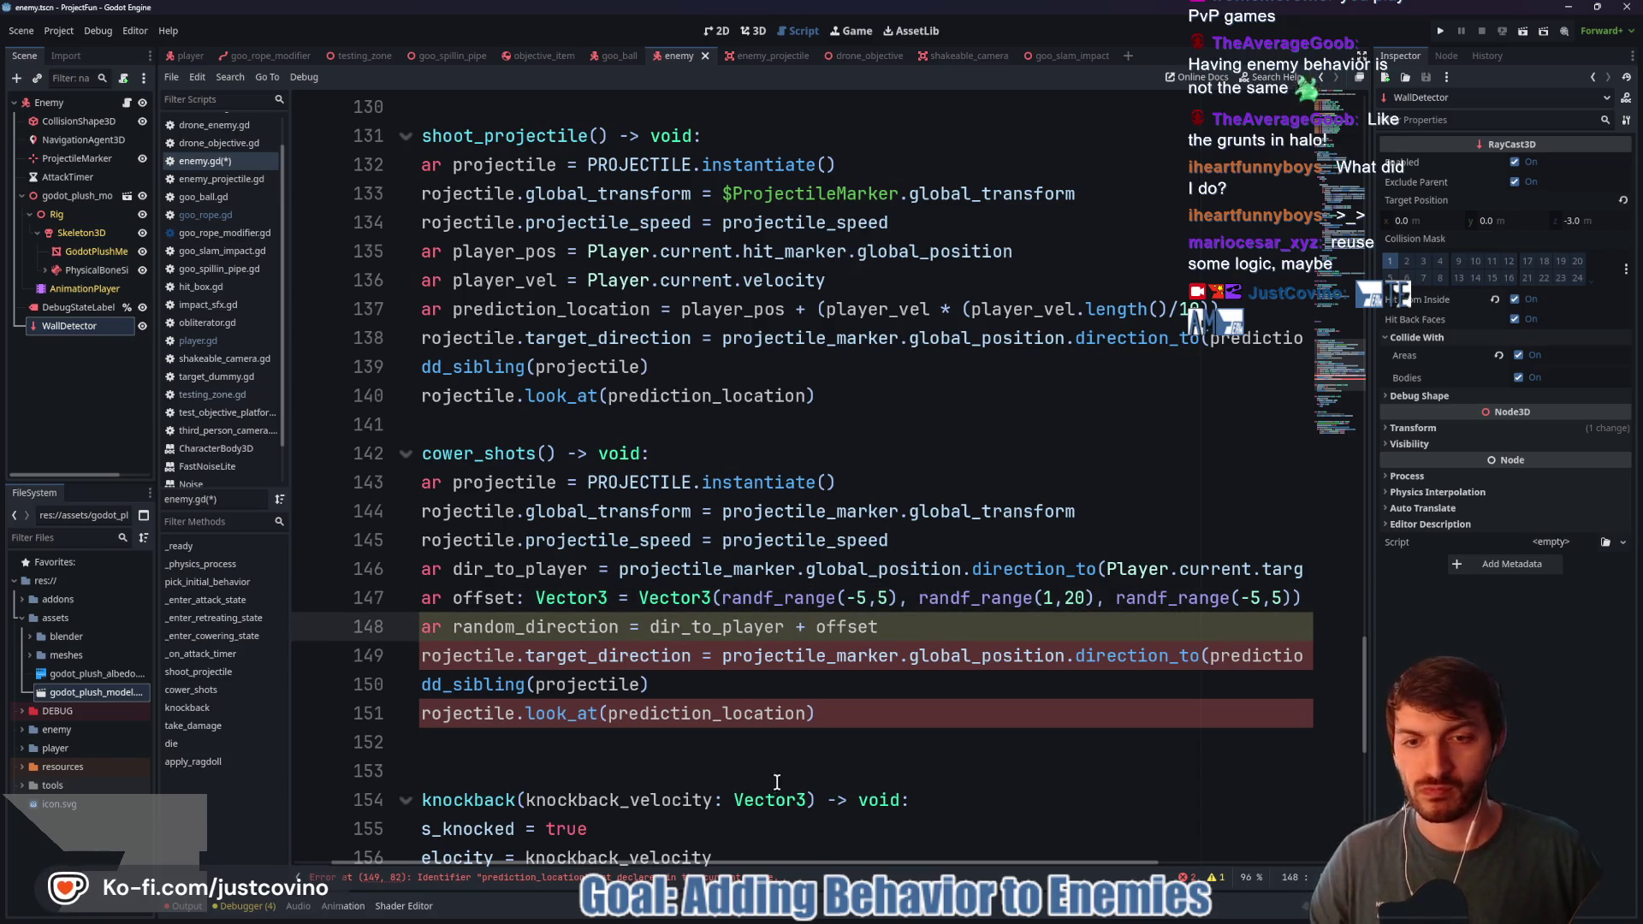
{"action": "left_click", "coordinate": [723, 657]}
{"action": "key", "text": "ctrl+shift+Right"}
{"action": "key", "text": "ctrl+shift+Right"}
{"action": "key", "text": "ctrl+shift+Right"}
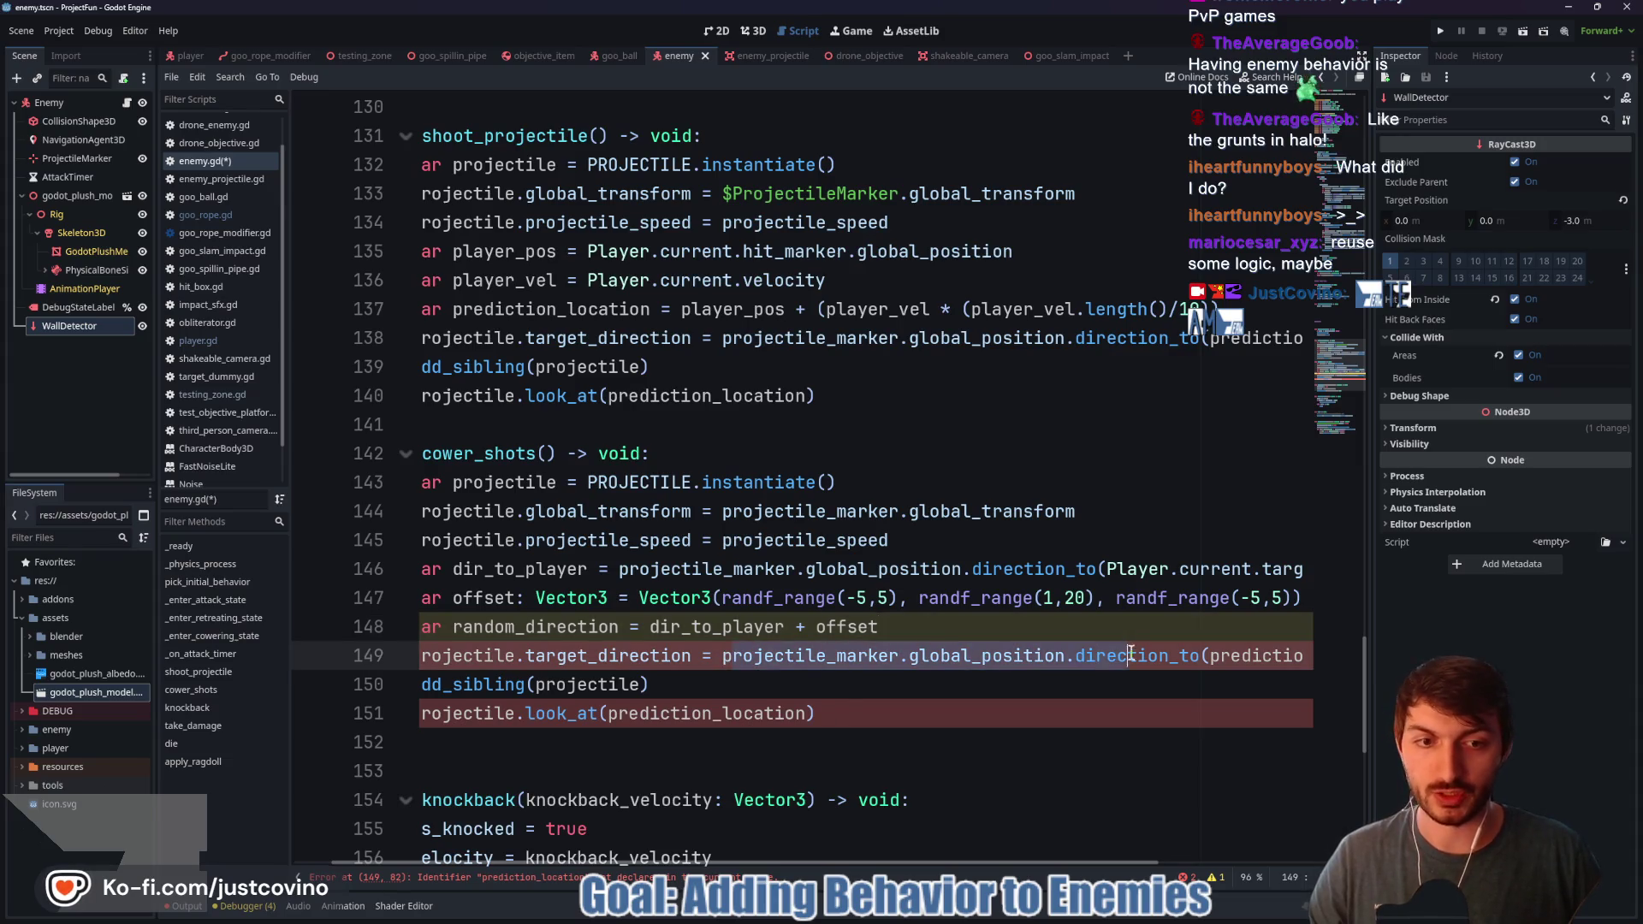
Set projectile.target_direction to random_direction instead of prediction_location.
{"action": "mouse_move", "coordinate": [727, 656]}
{"action": "left_mouse_down"}
{"action": "mouse_move", "coordinate": [1293, 657]}
{"action": "mouse_move", "coordinate": [1322, 671]}
{"action": "left_mouse_up"}
{"action": "type", "text": "random"}
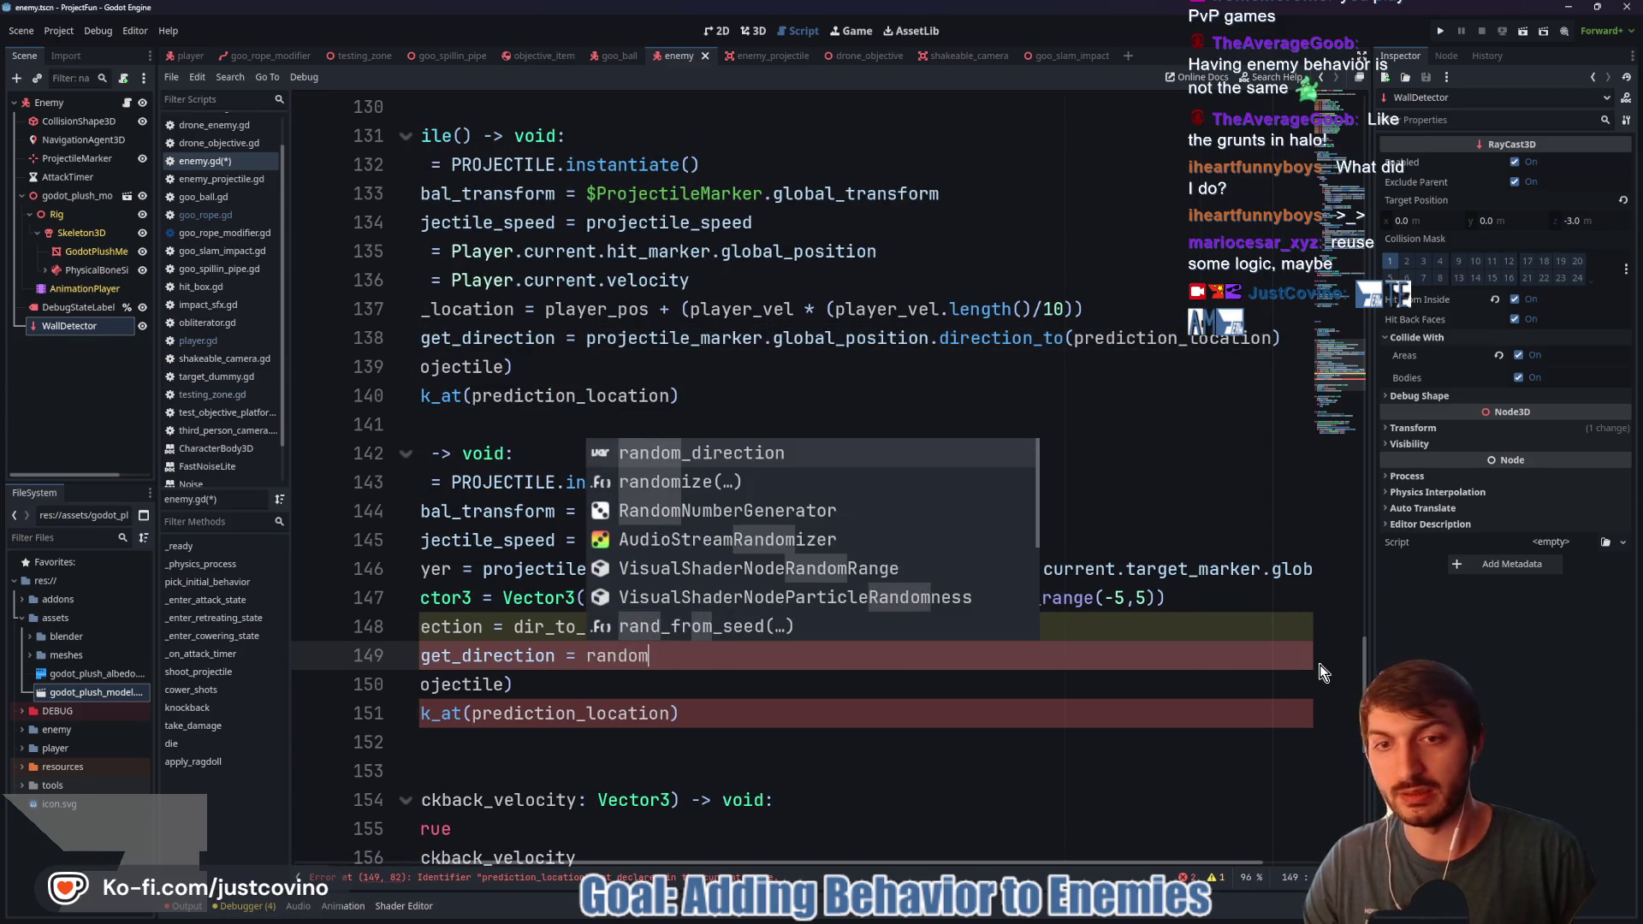
{"action": "key", "text": "Return"}
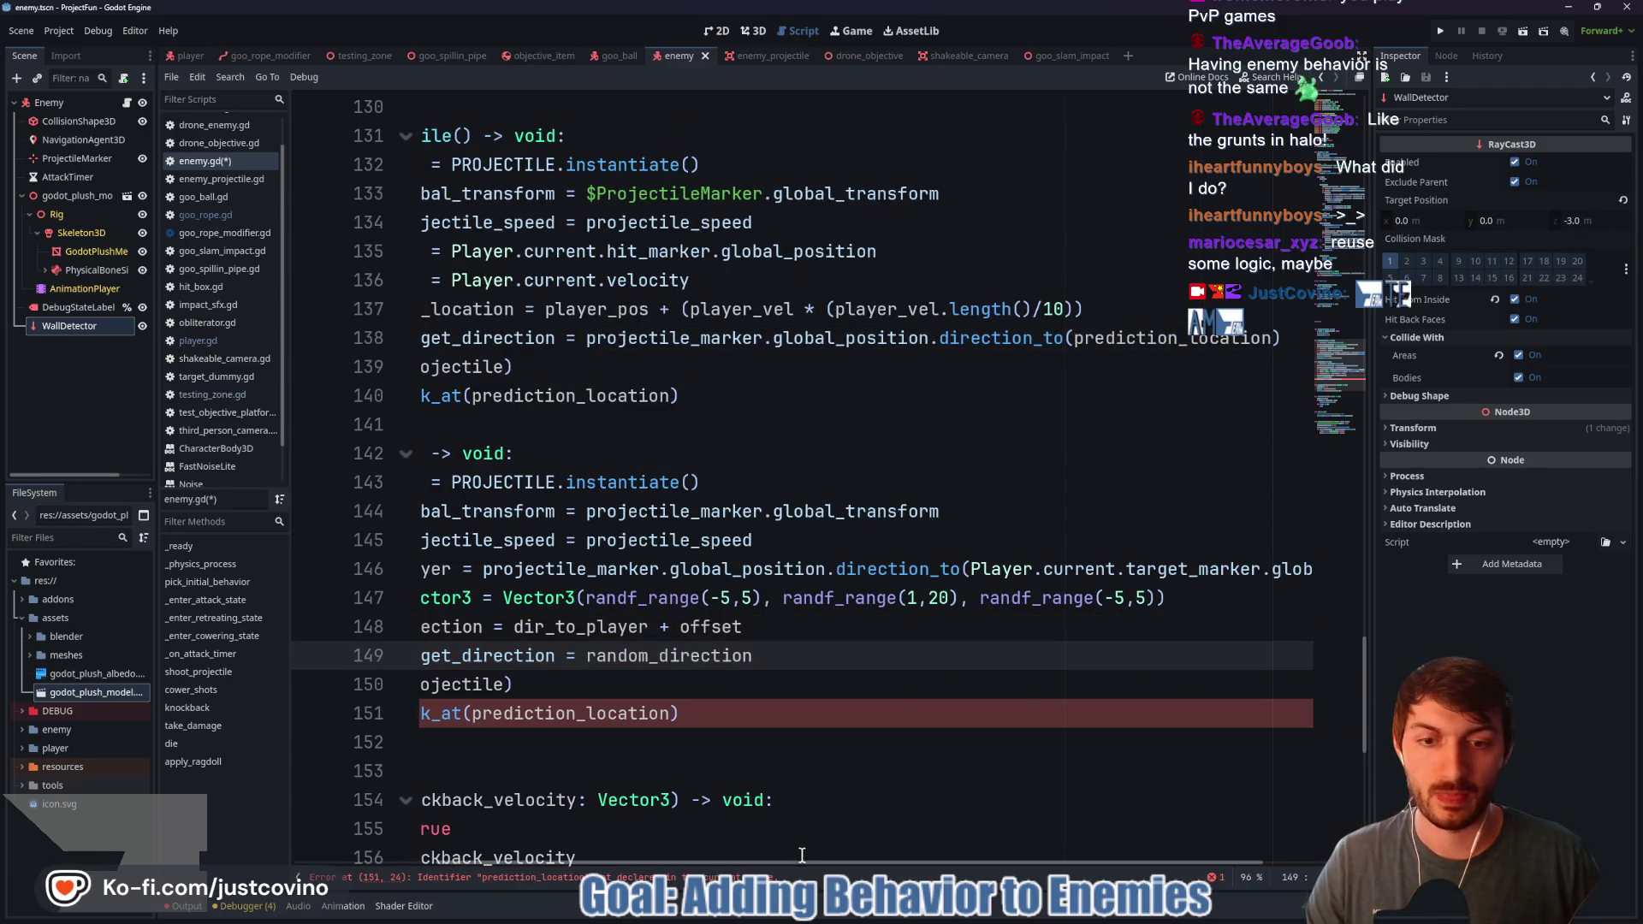
{"action": "scroll", "coordinate": [669, 865], "scroll_direction": "left", "scroll_amount": 4}
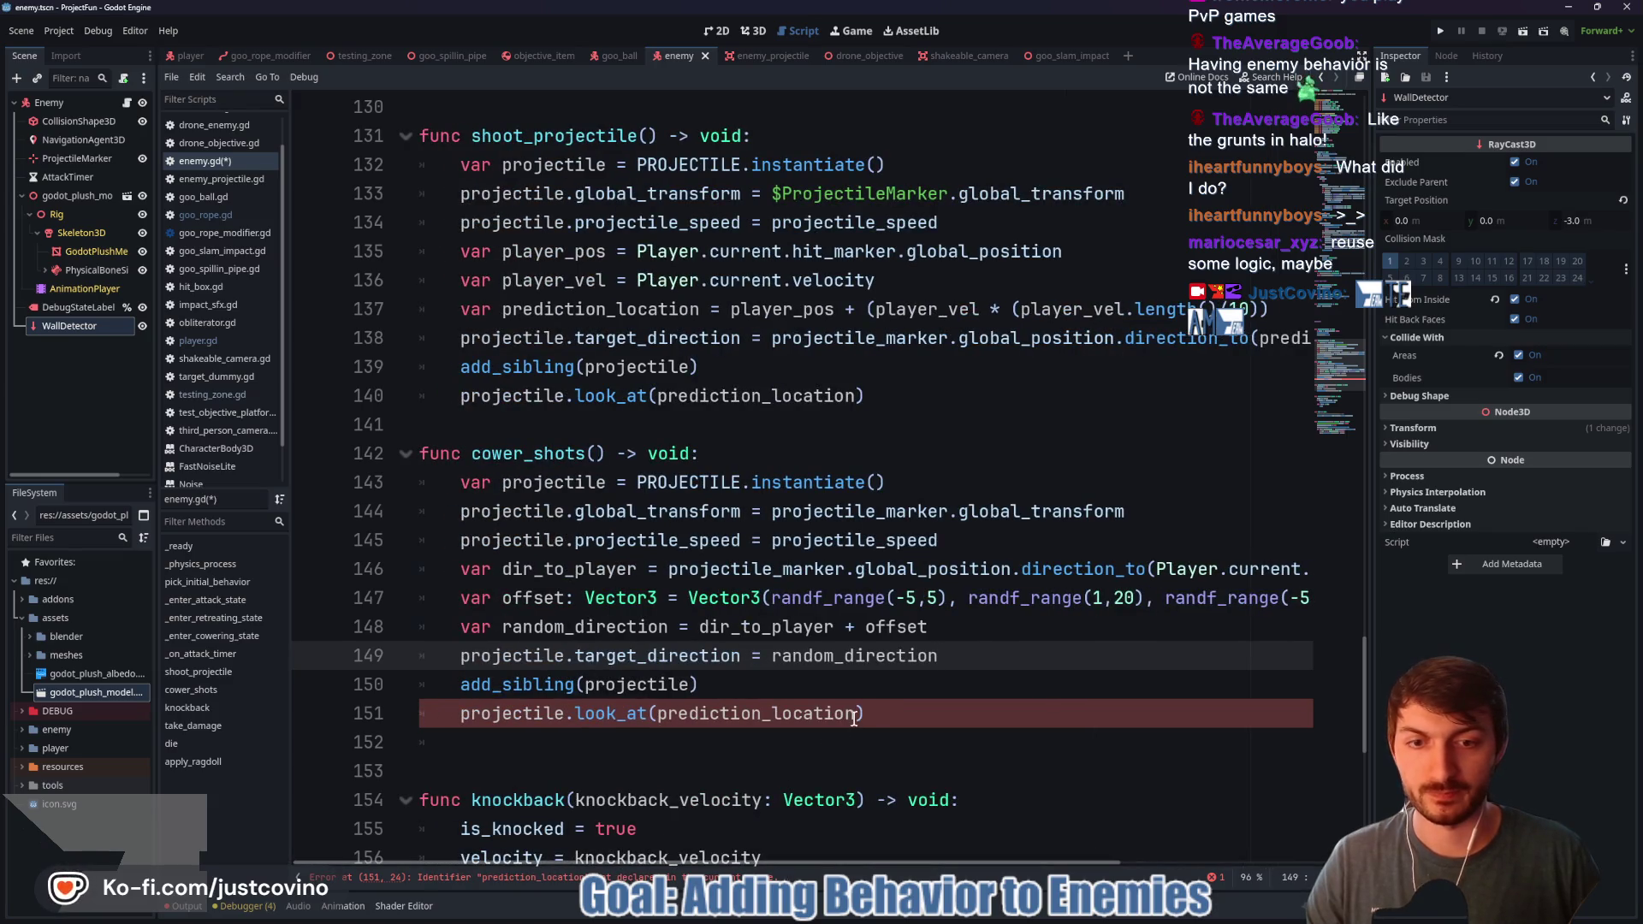
Make look_at target random_direction, save enemy.gd, and add a blank line above cower_shots.
{"action": "left_click", "coordinate": [658, 713]}
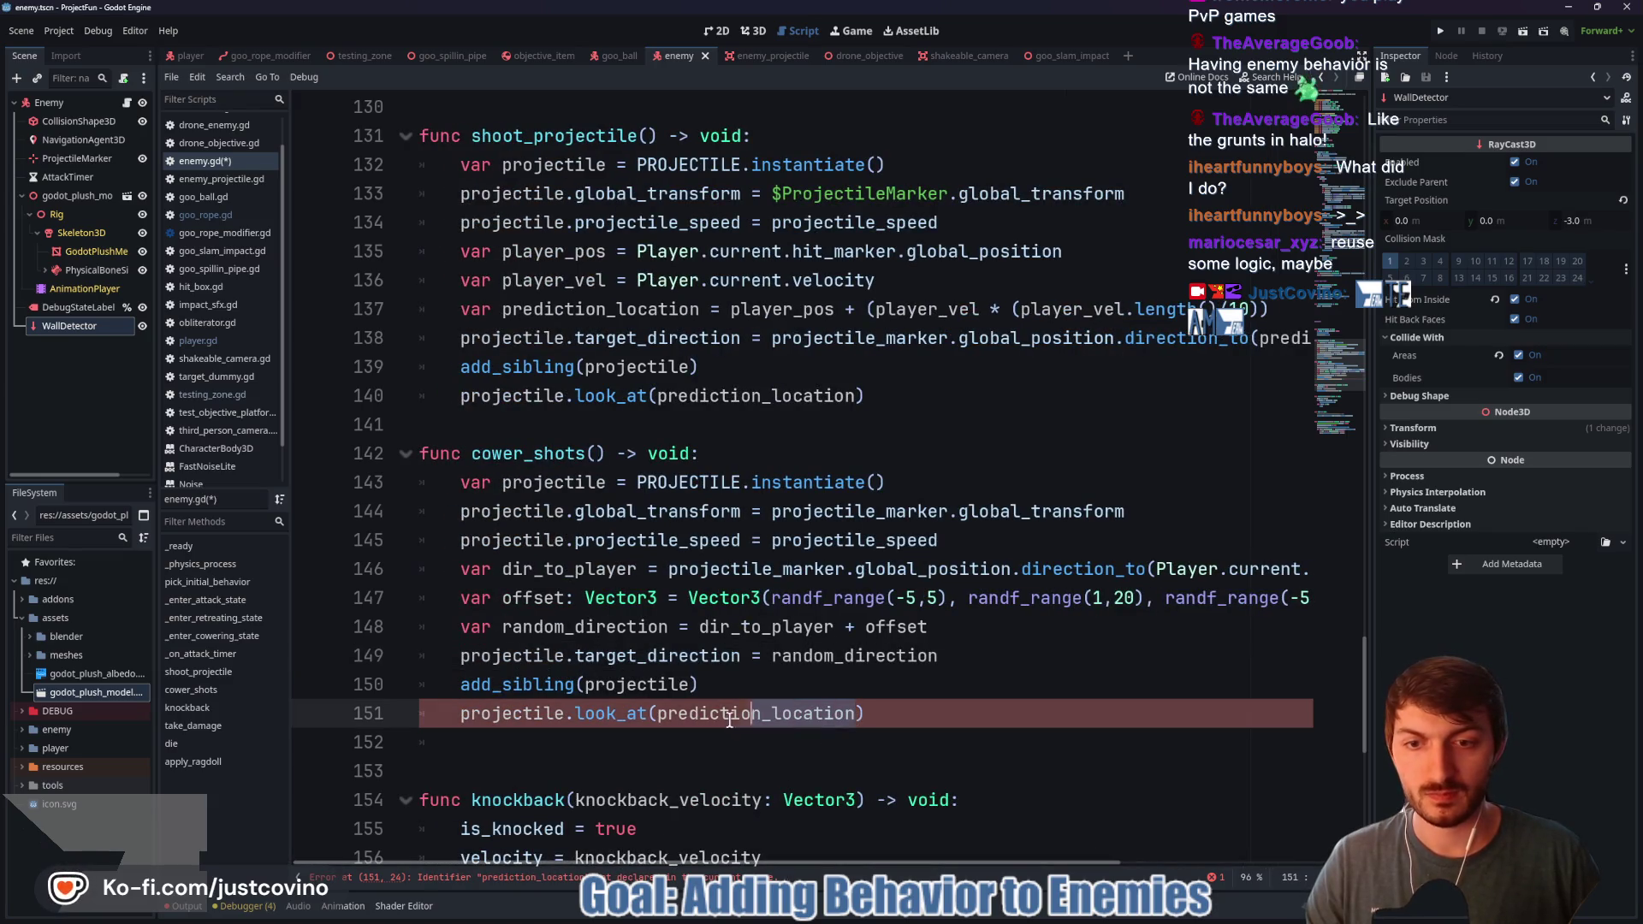
{"action": "double_click", "coordinate": [672, 712]}
{"action": "type", "text": "rand"}
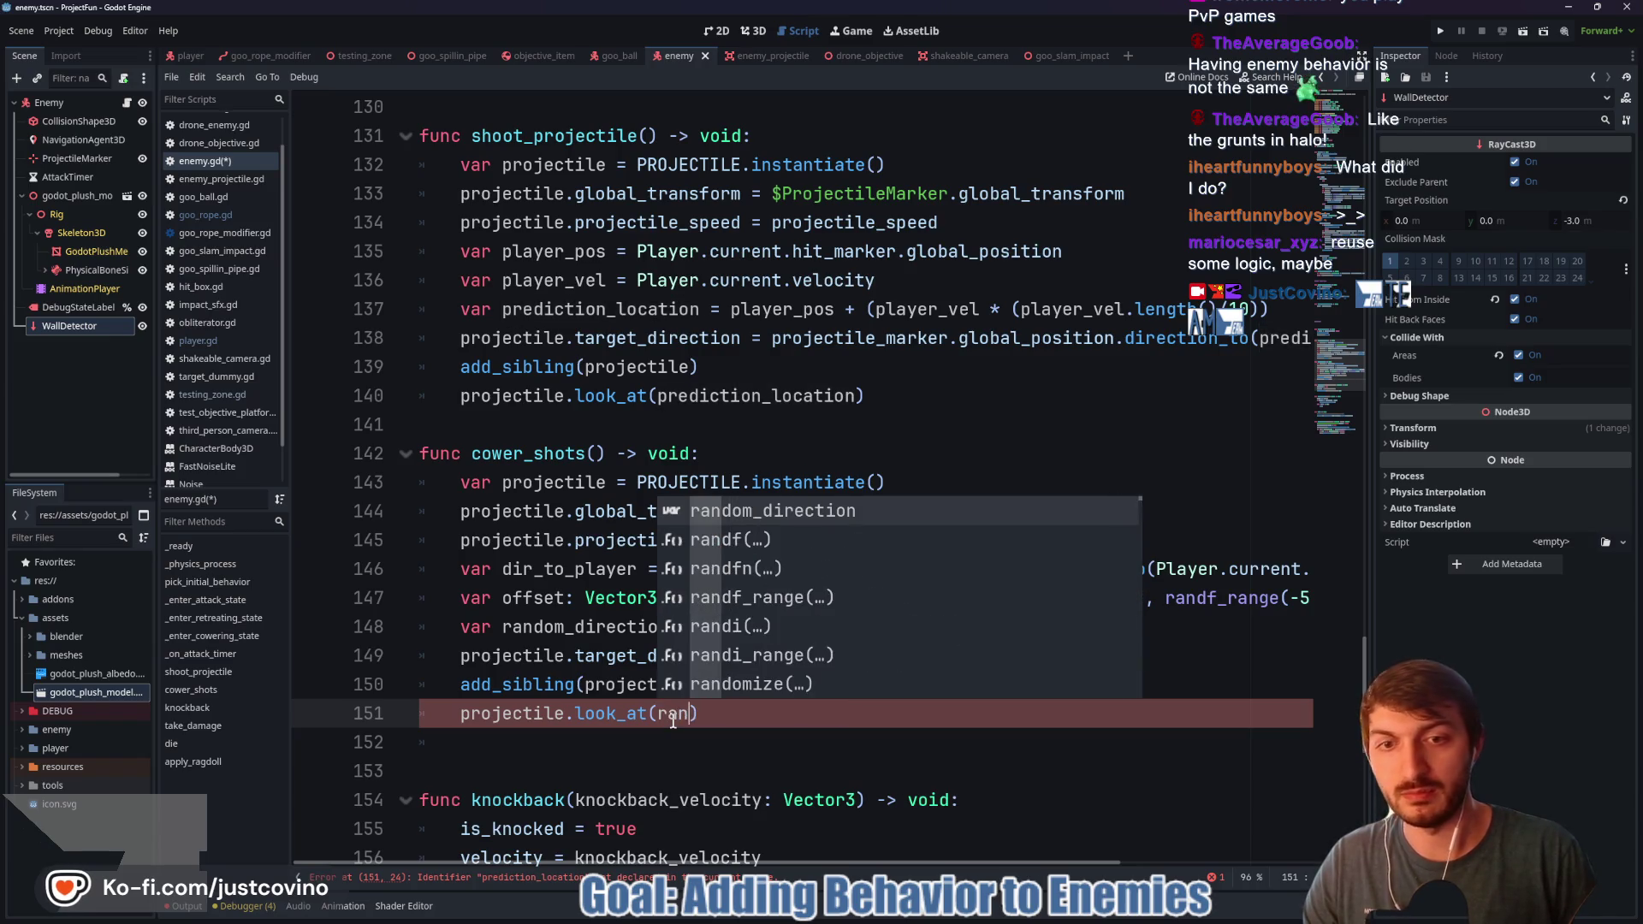
{"action": "key", "text": "Return"}
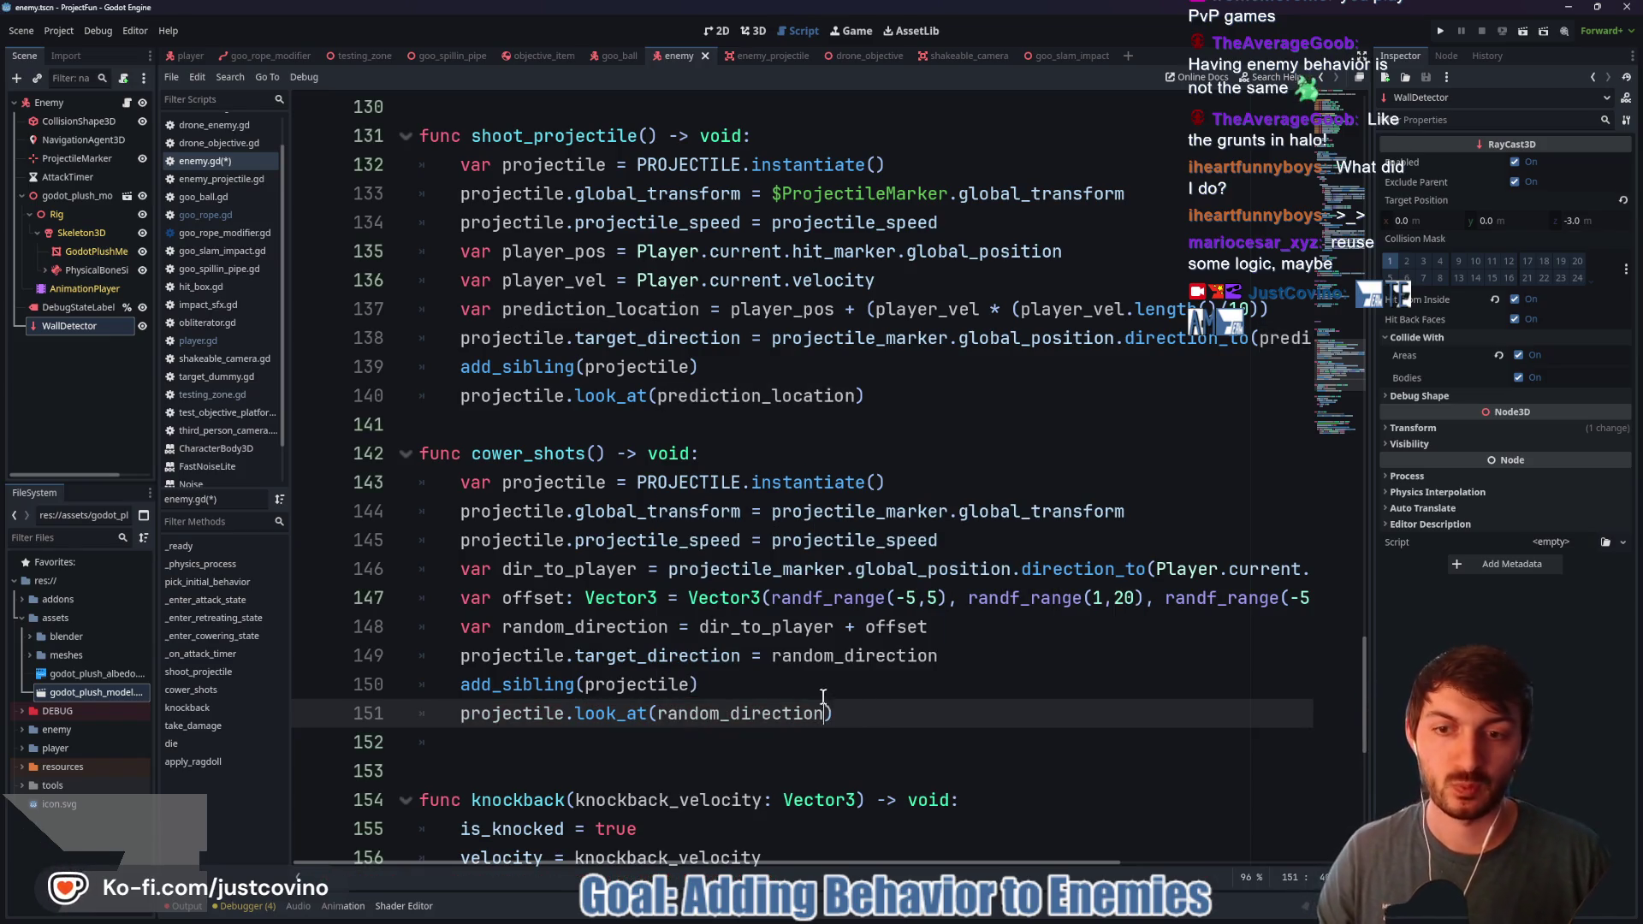
{"action": "left_click", "coordinate": [795, 682]}
{"action": "key", "text": "ctrl+s"}
{"action": "left_click", "coordinate": [532, 424]}
{"action": "key", "text": "Return"}
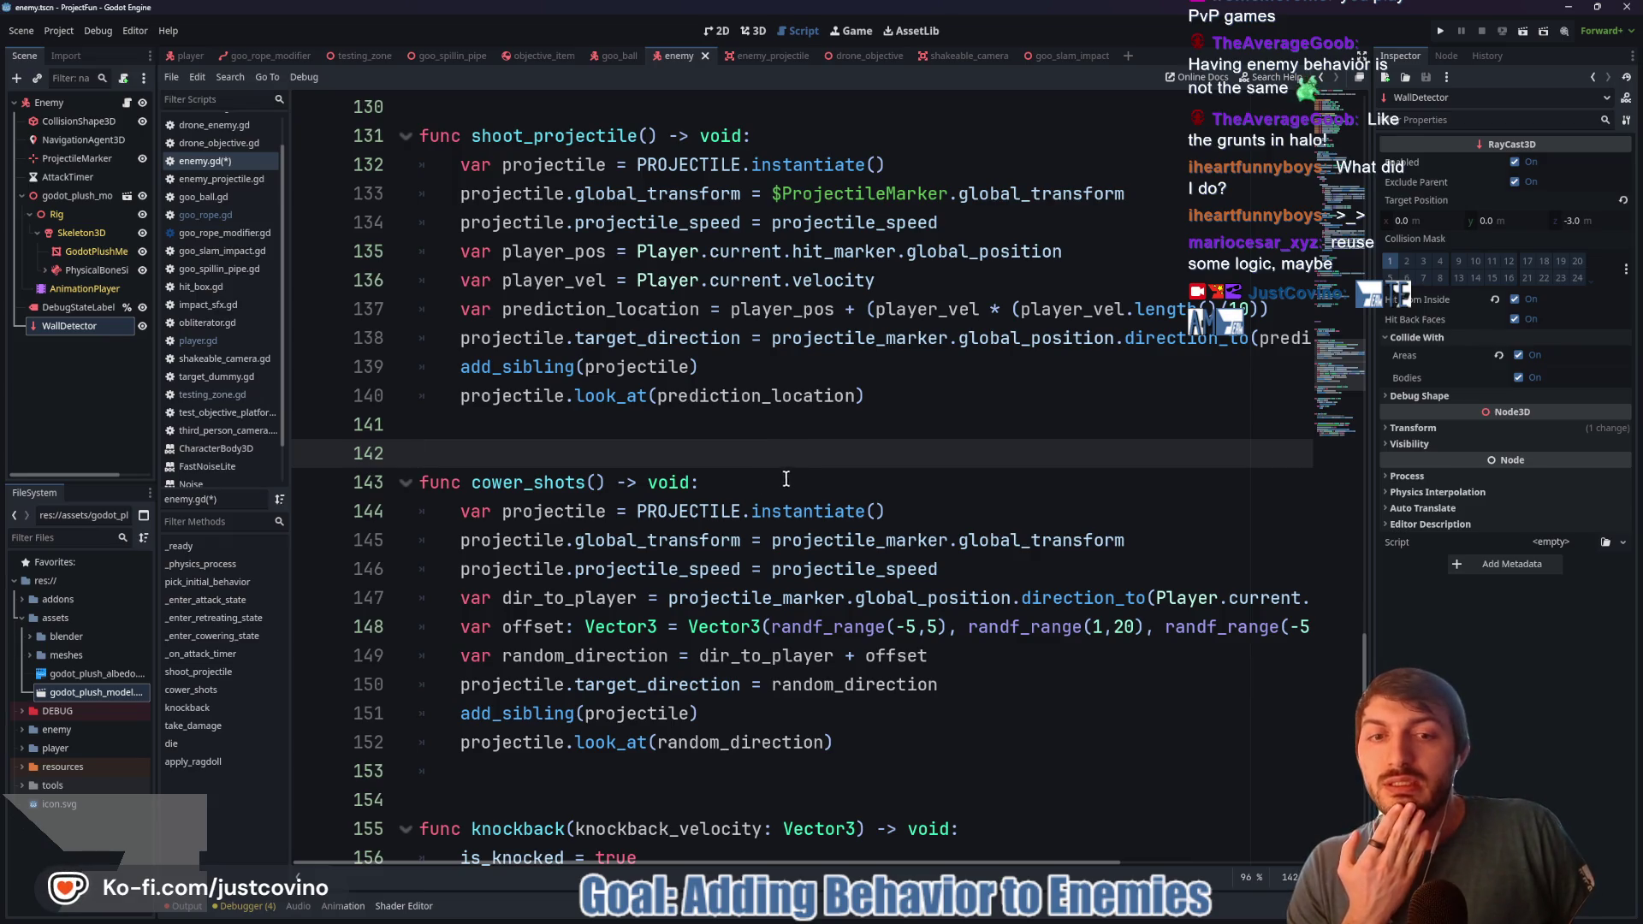
Change cower_shots' projectile_speed to projectile_speed * 2.0 and save enemy.gd.
{"action": "left_click", "coordinate": [950, 568]}
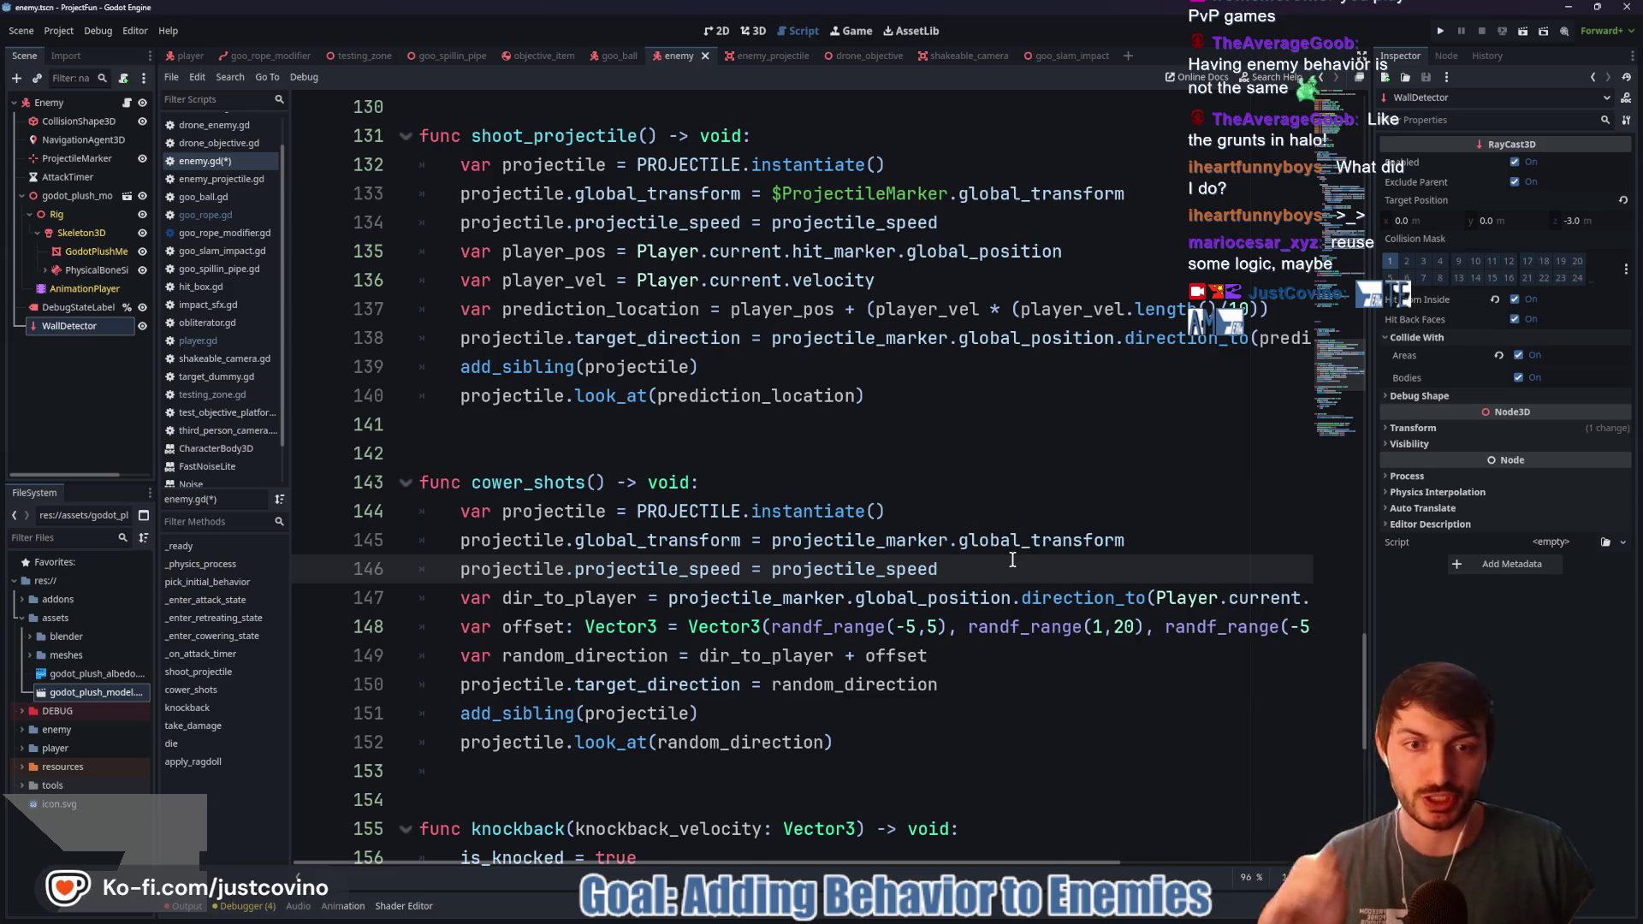
{"action": "type", "text": "*"}
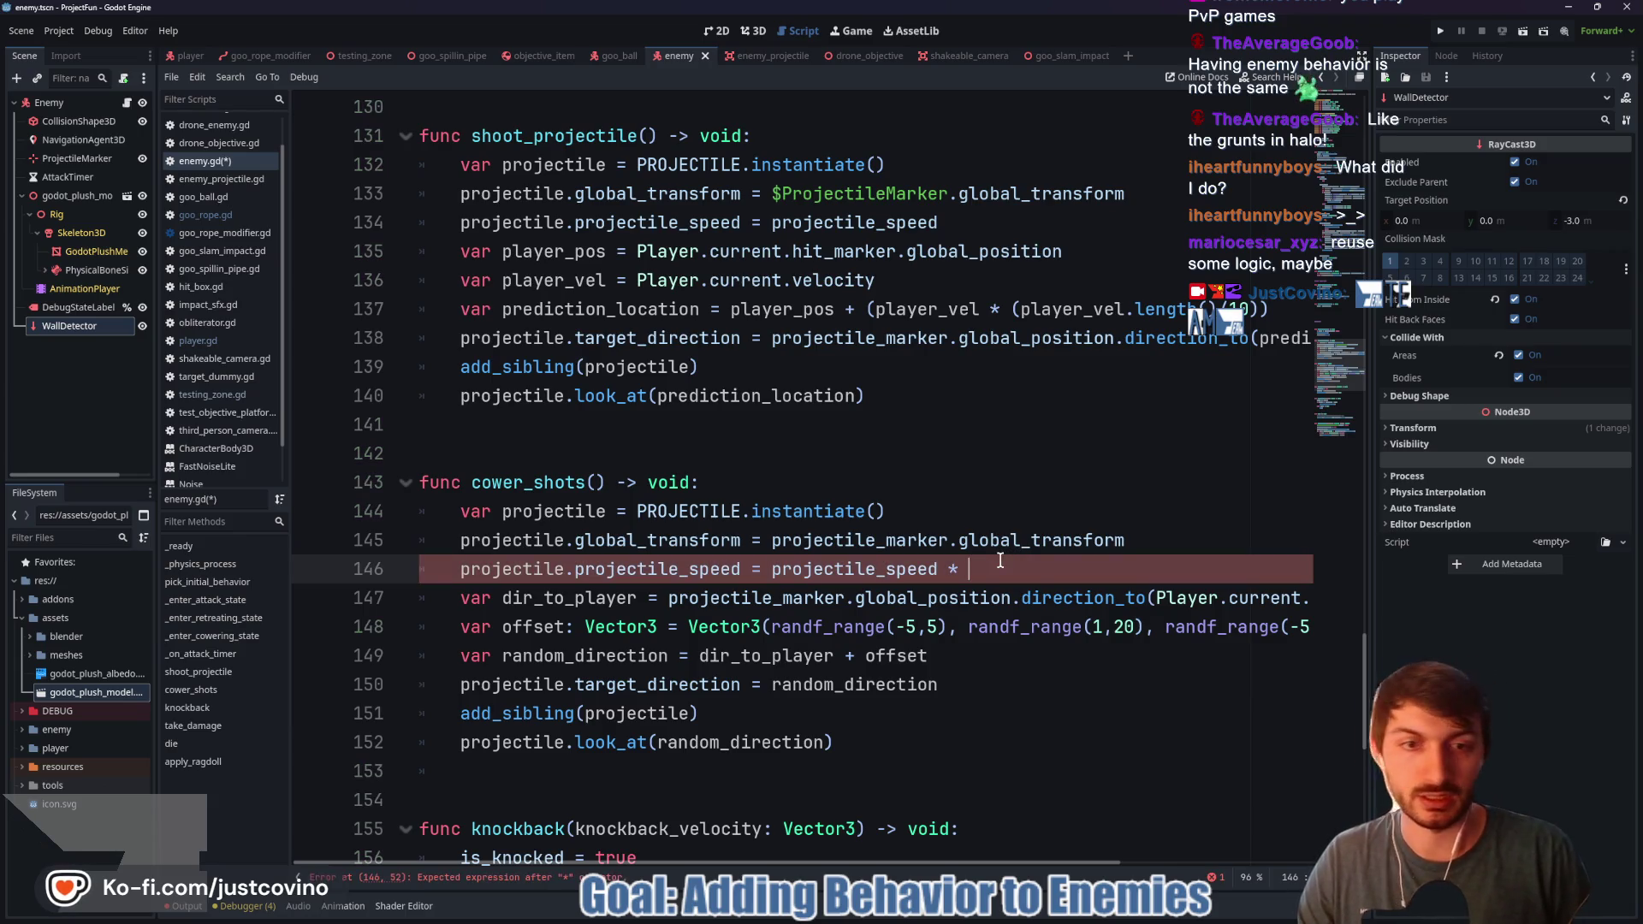
{"action": "key", "text": "BackSpace"}
{"action": "key", "text": "BackSpace"}
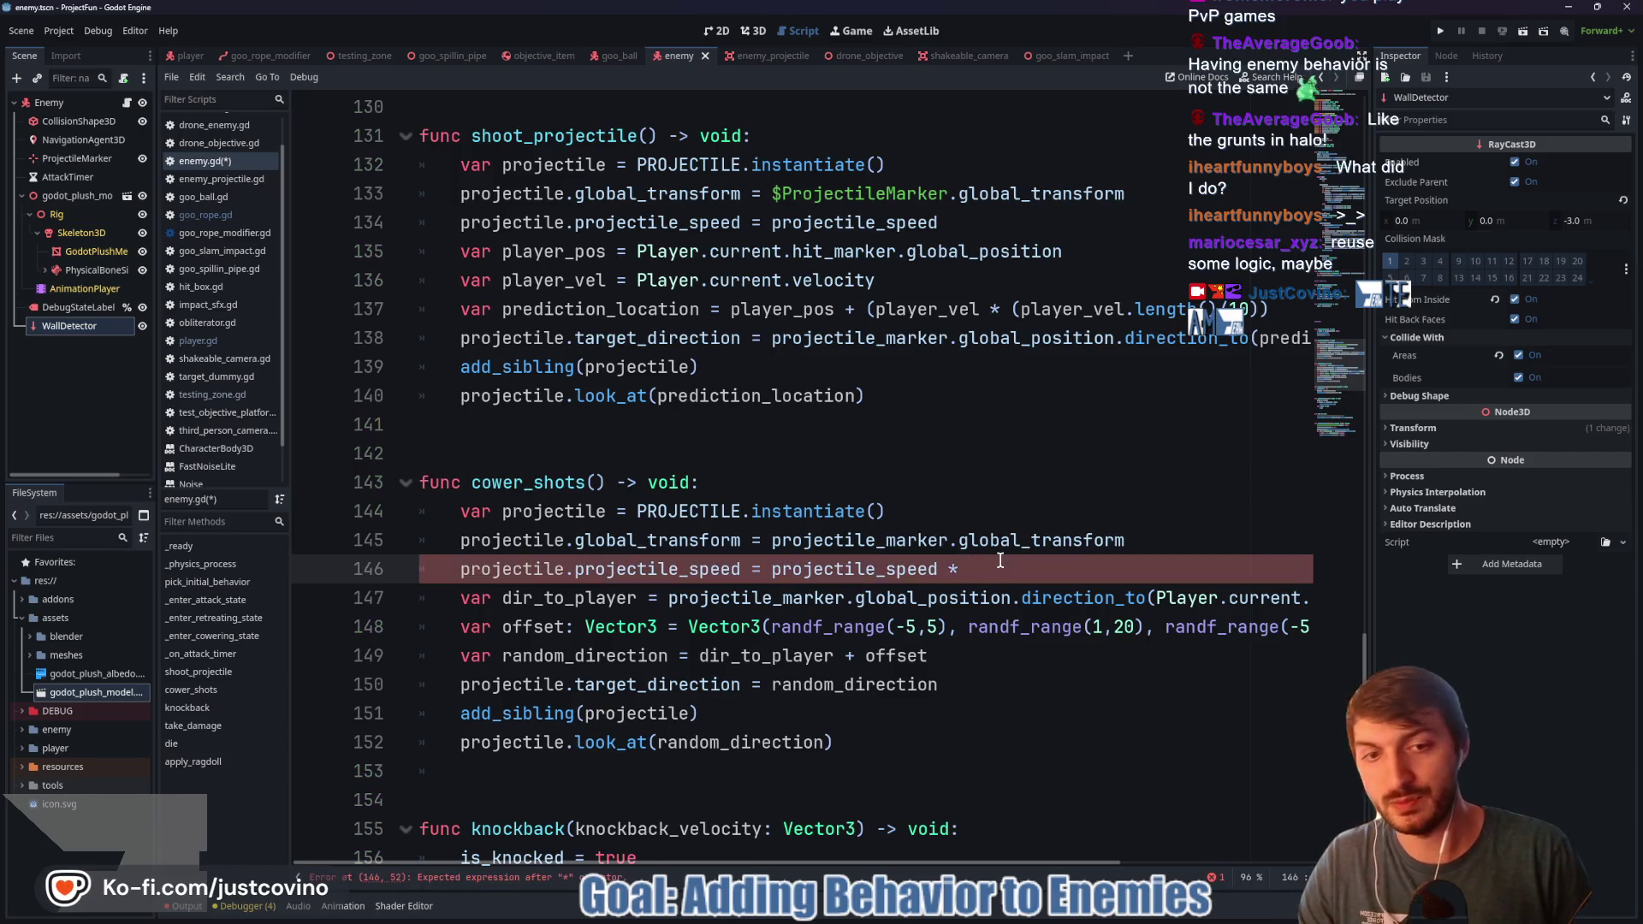
{"action": "type", "text": "2"}
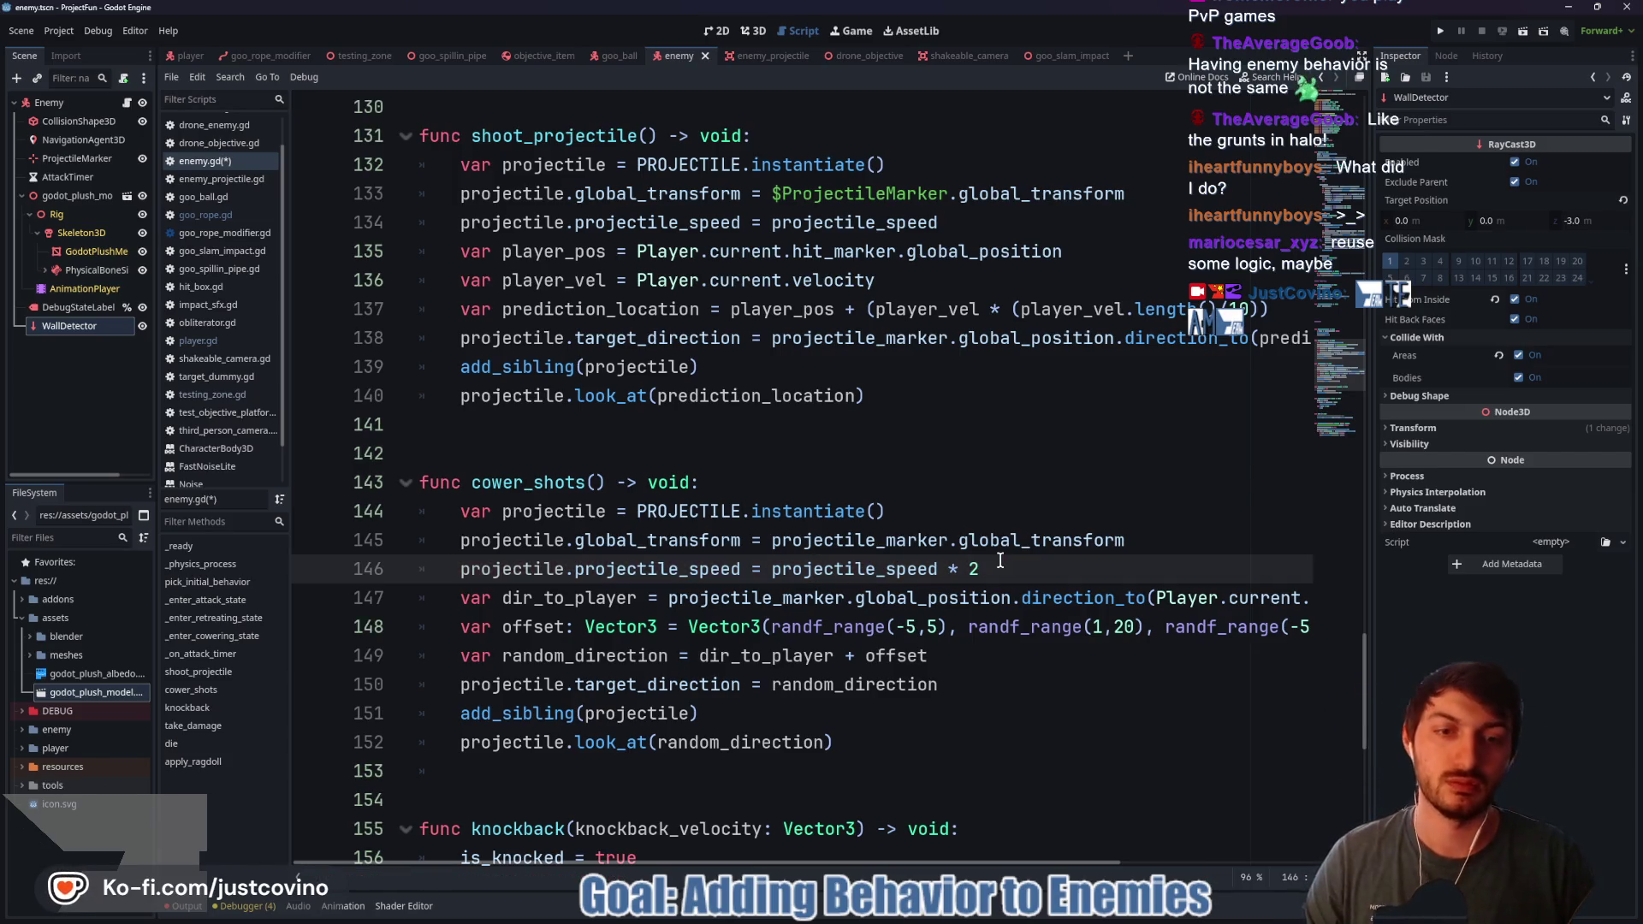
{"action": "key", "text": "ctrl+s"}
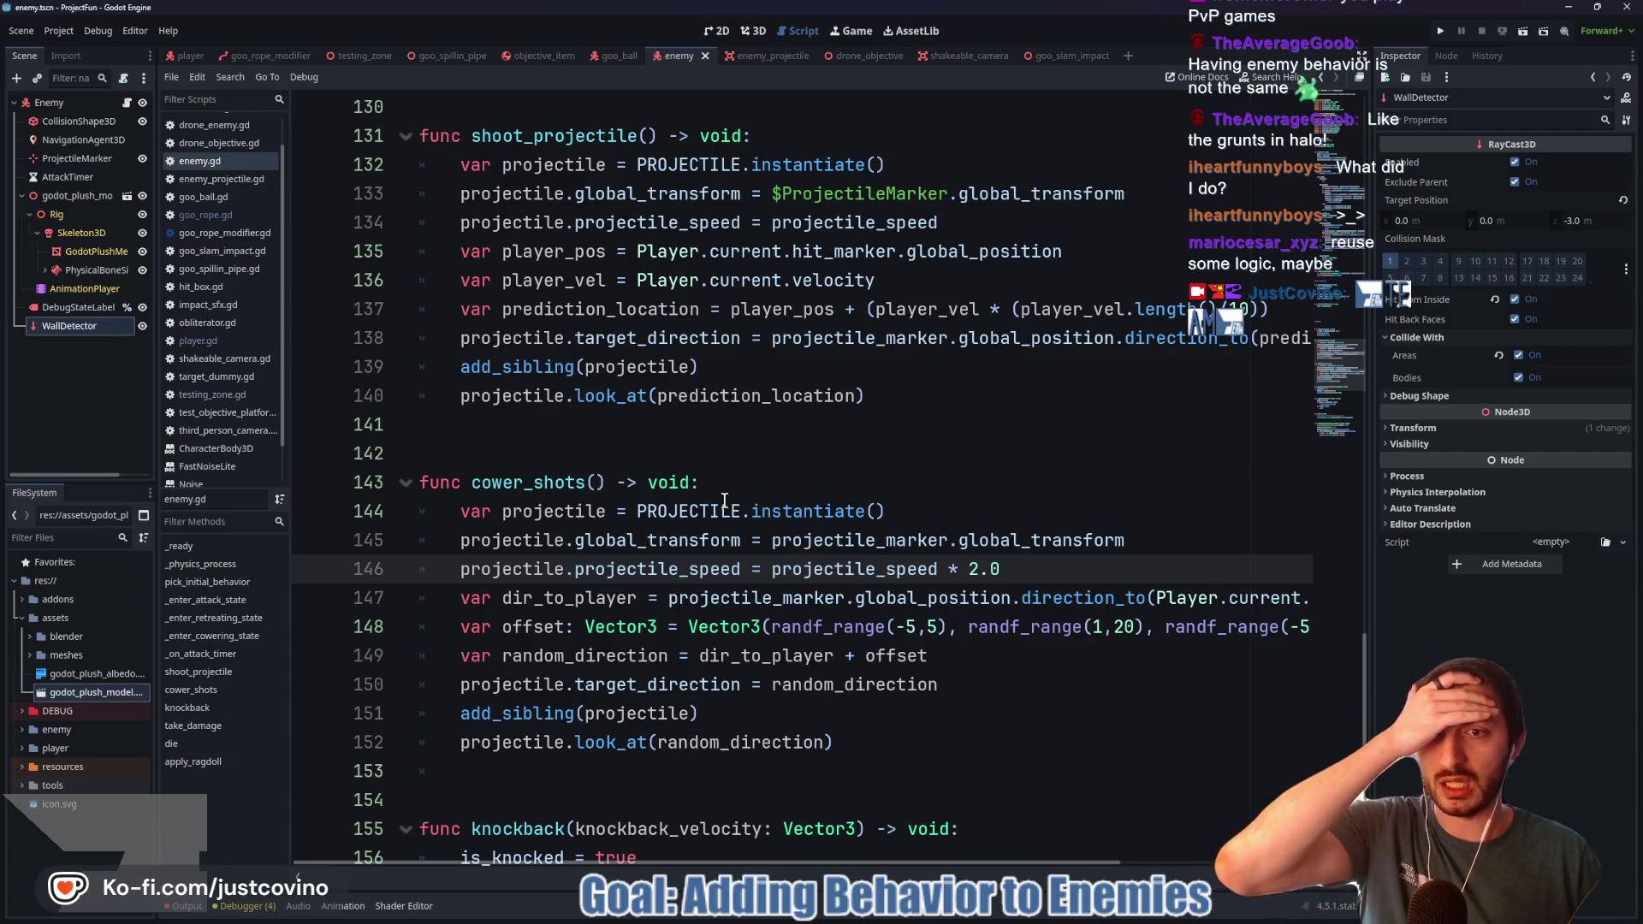
{"action": "scroll", "coordinate": [725, 541], "scroll_direction": "up", "scroll_amount": 3}
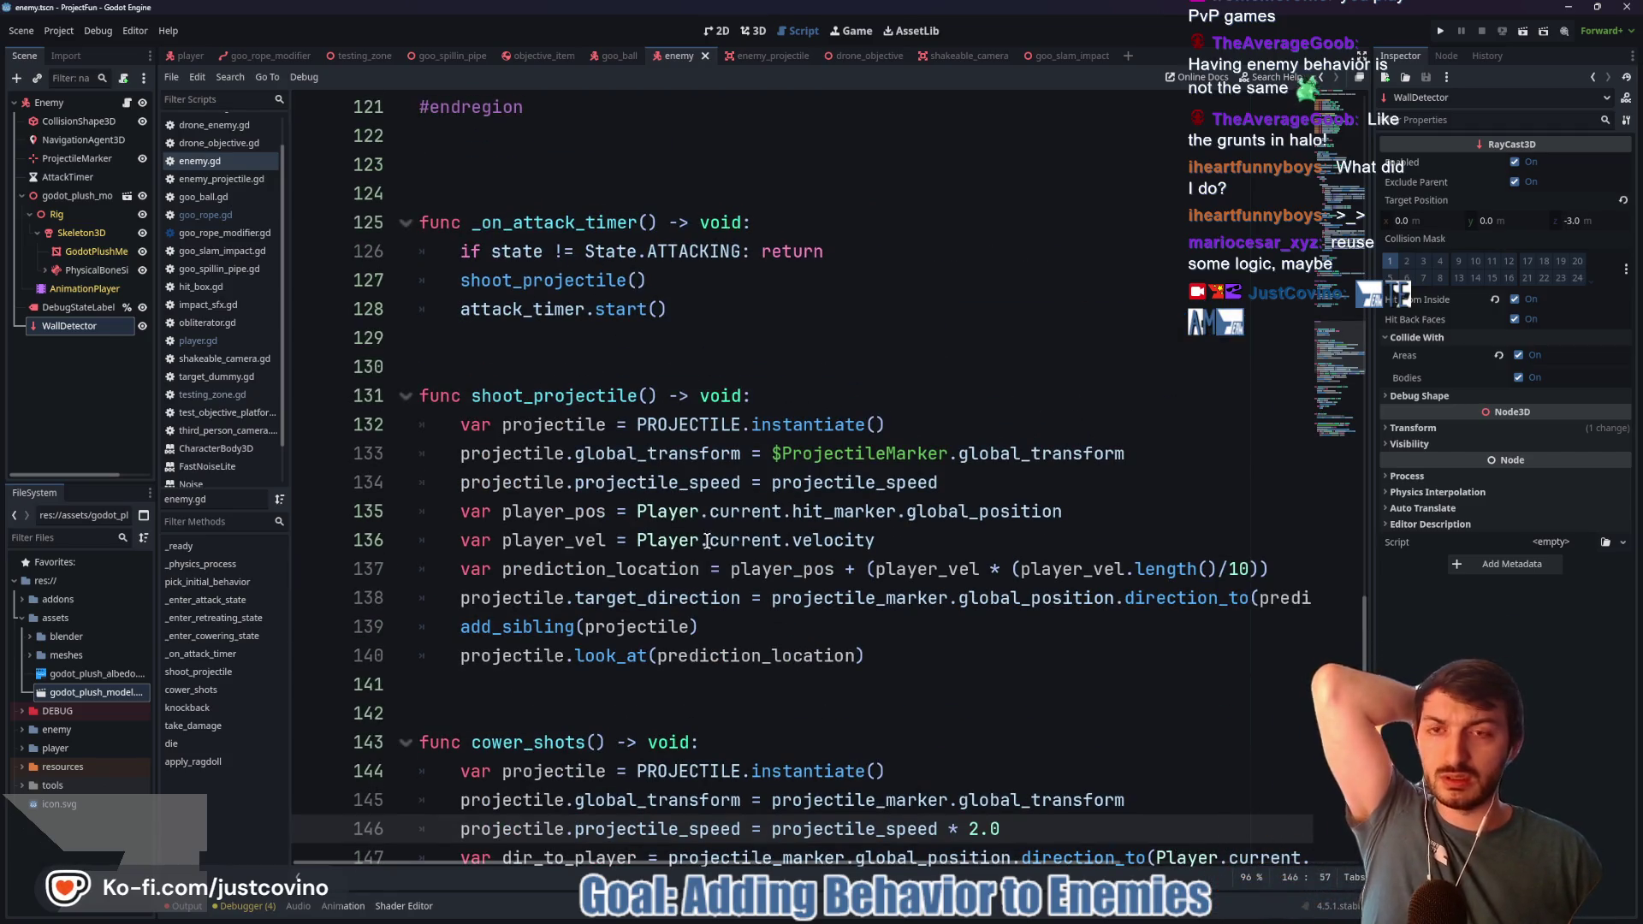
{"action": "scroll", "coordinate": [703, 522], "scroll_direction": "up", "scroll_amount": 4}
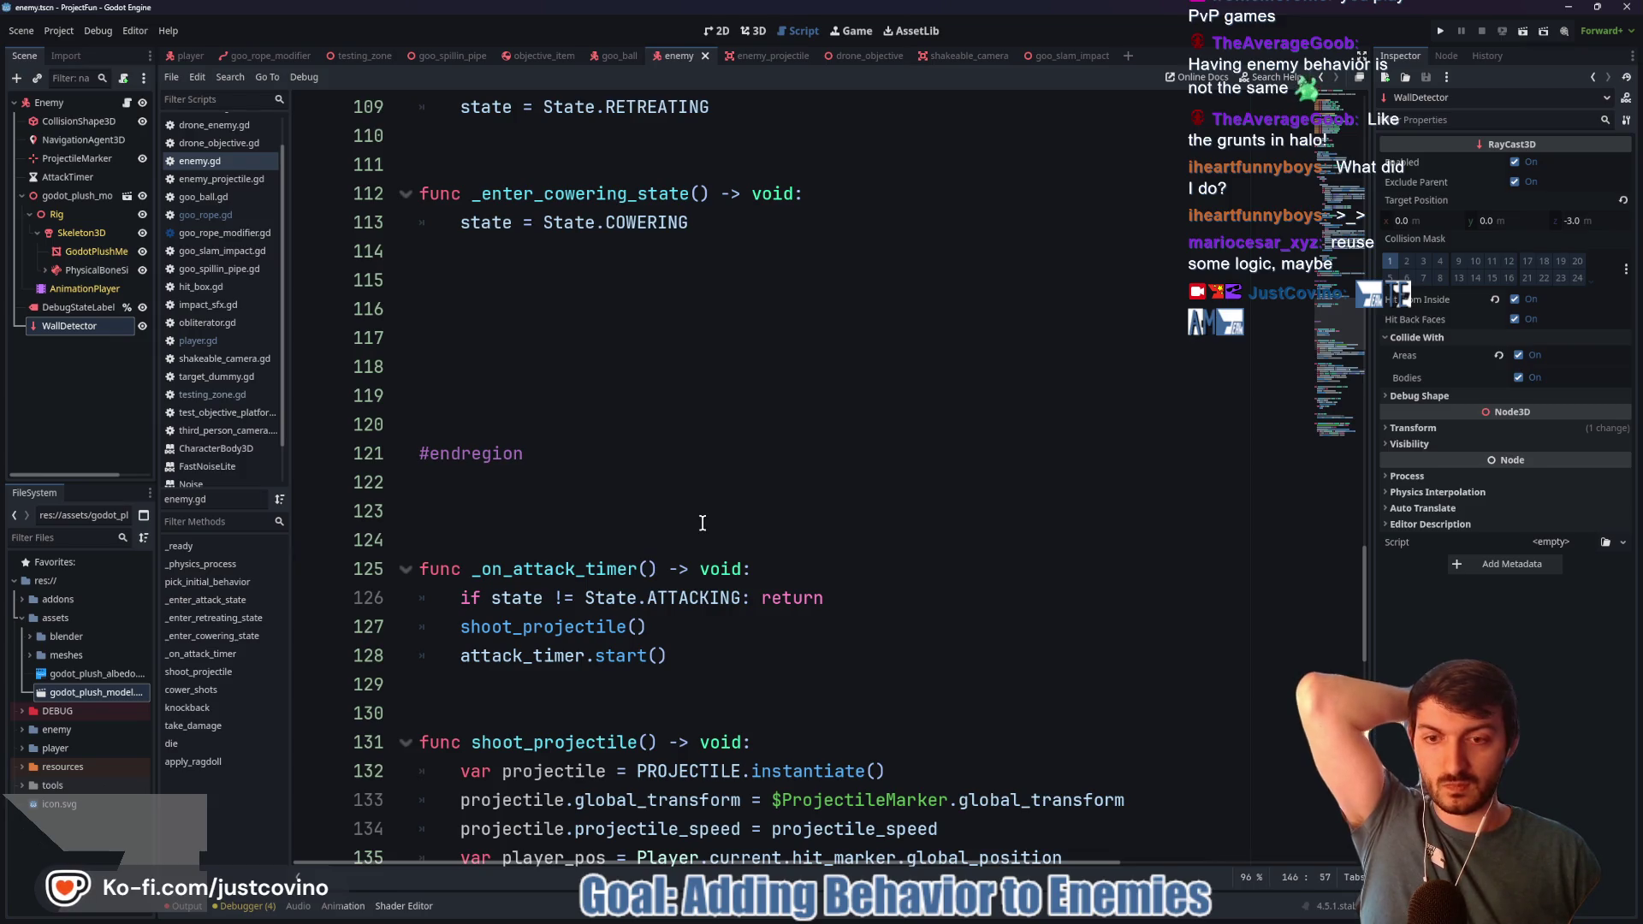
{"action": "scroll", "coordinate": [703, 522], "scroll_direction": "up", "scroll_amount": 2}
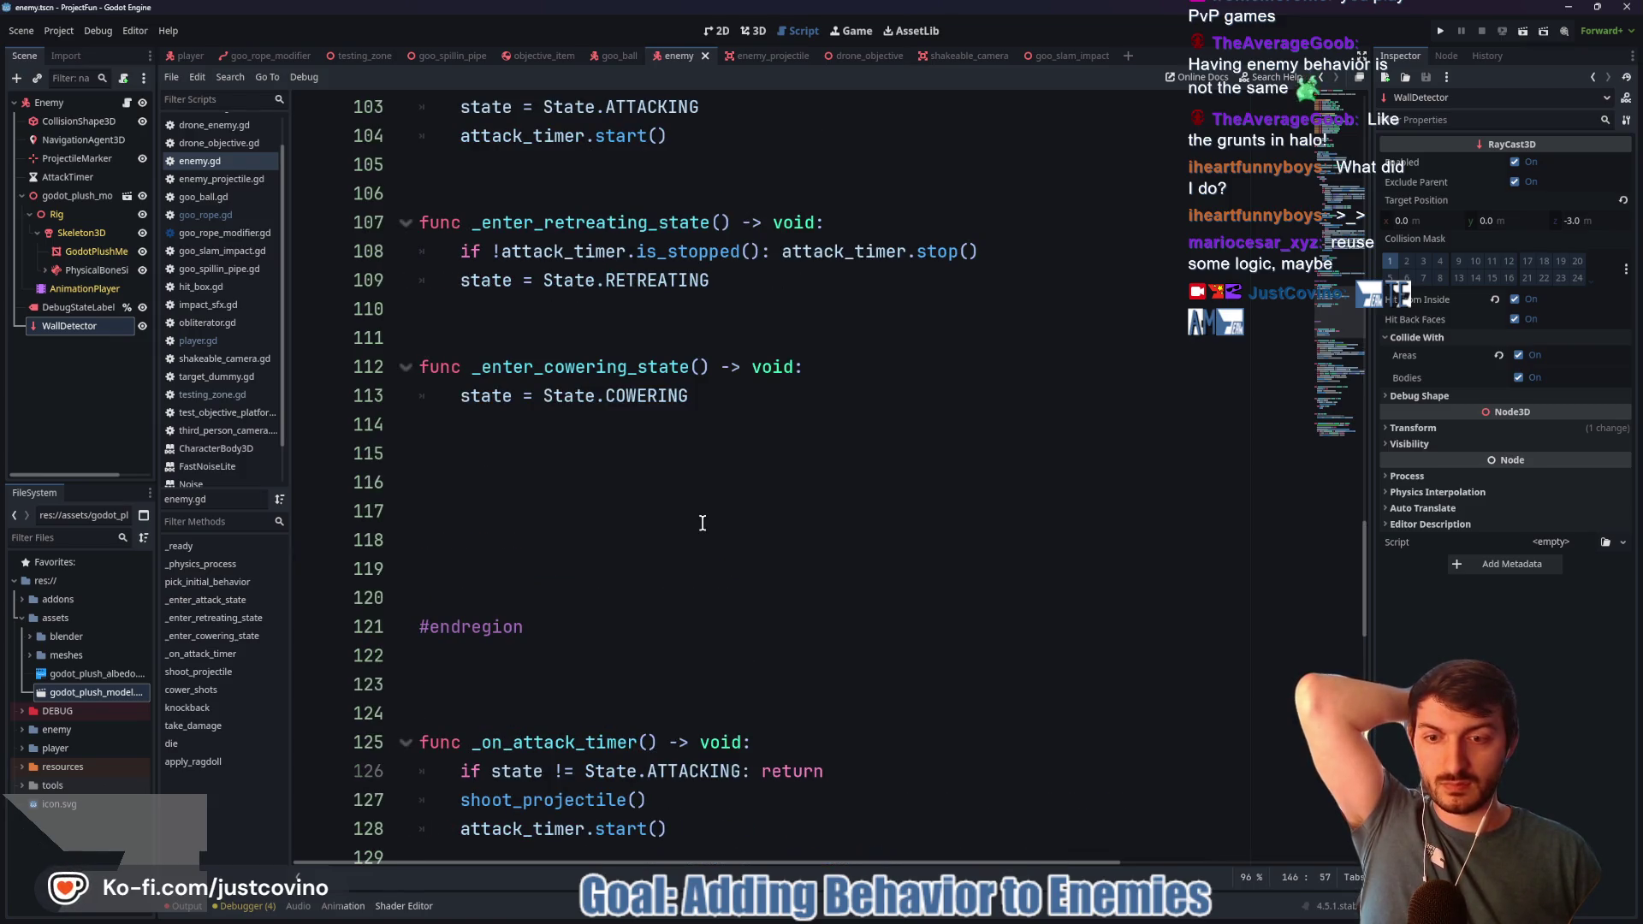
{"action": "scroll", "coordinate": [702, 522], "scroll_direction": "up", "scroll_amount": 19}
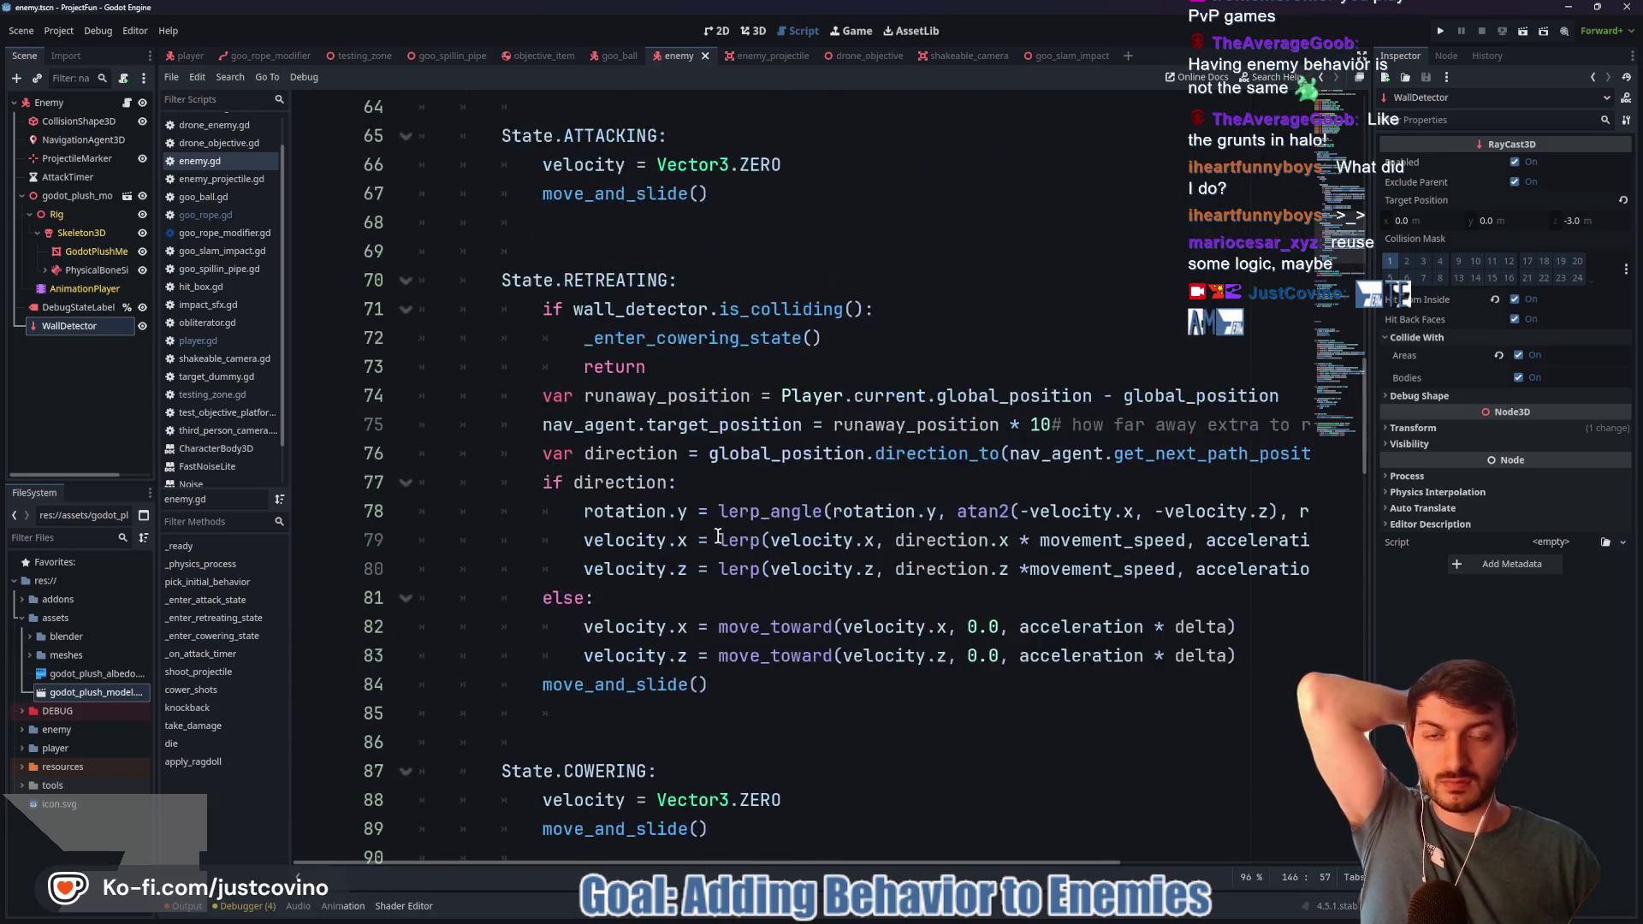
{"action": "scroll", "coordinate": [717, 535], "scroll_direction": "up", "scroll_amount": 6}
{"action": "scroll", "coordinate": [717, 536], "scroll_direction": "up", "scroll_amount": 5}
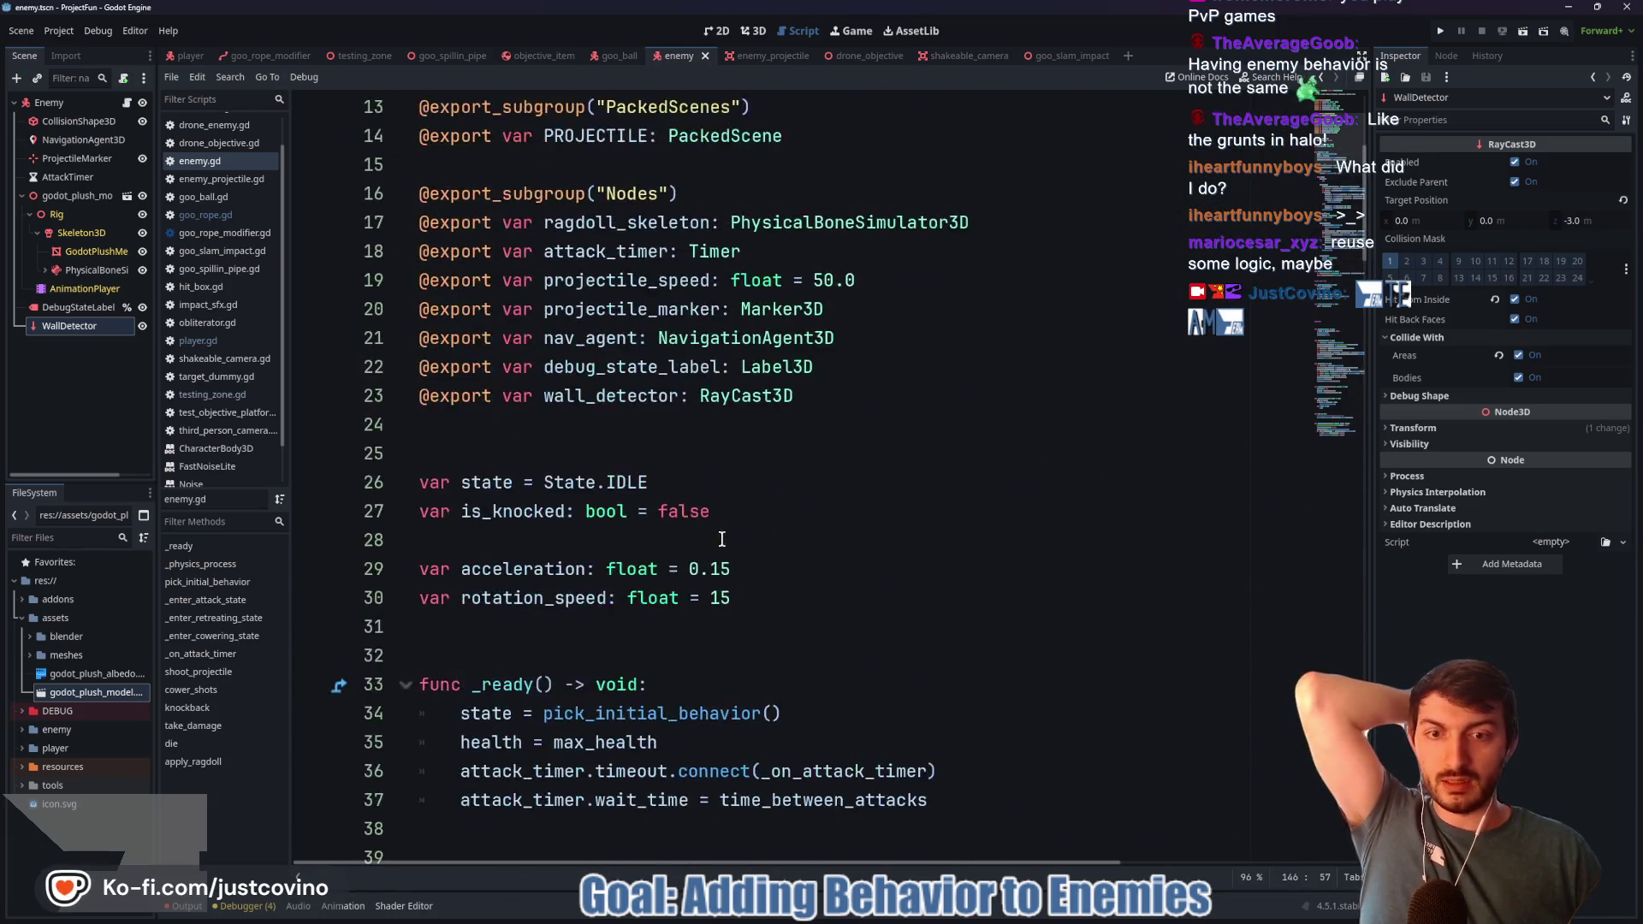
{"action": "scroll", "coordinate": [813, 573], "scroll_direction": "down", "scroll_amount": 3}
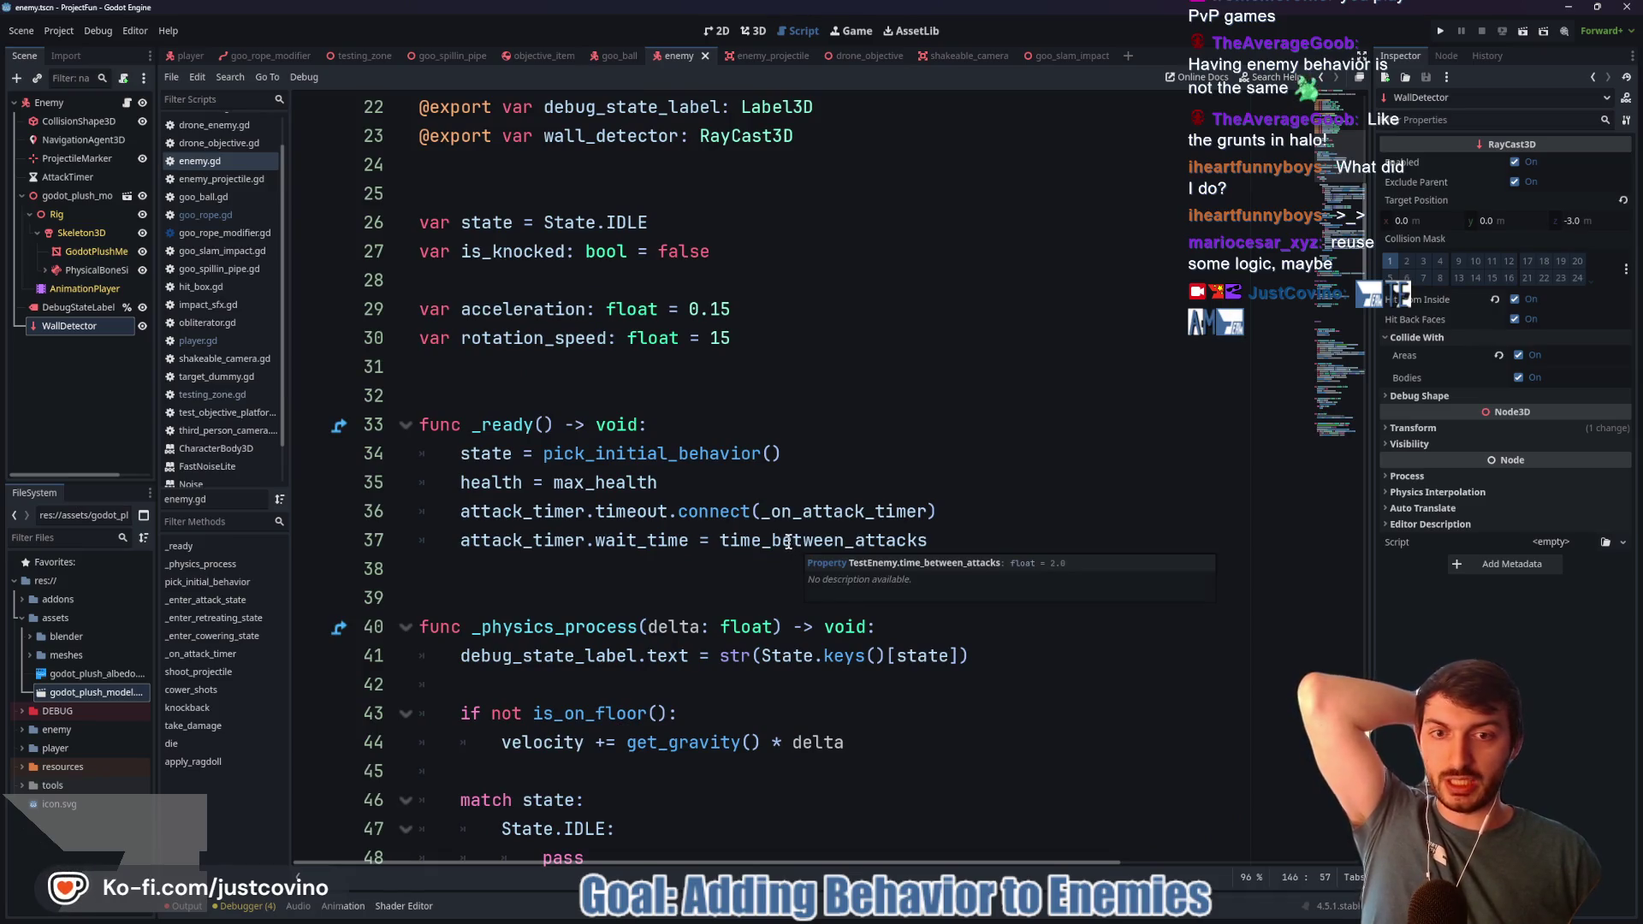
{"action": "scroll", "coordinate": [785, 541], "scroll_direction": "up", "scroll_amount": 2}
{"action": "scroll", "coordinate": [785, 540], "scroll_direction": "up", "scroll_amount": 5}
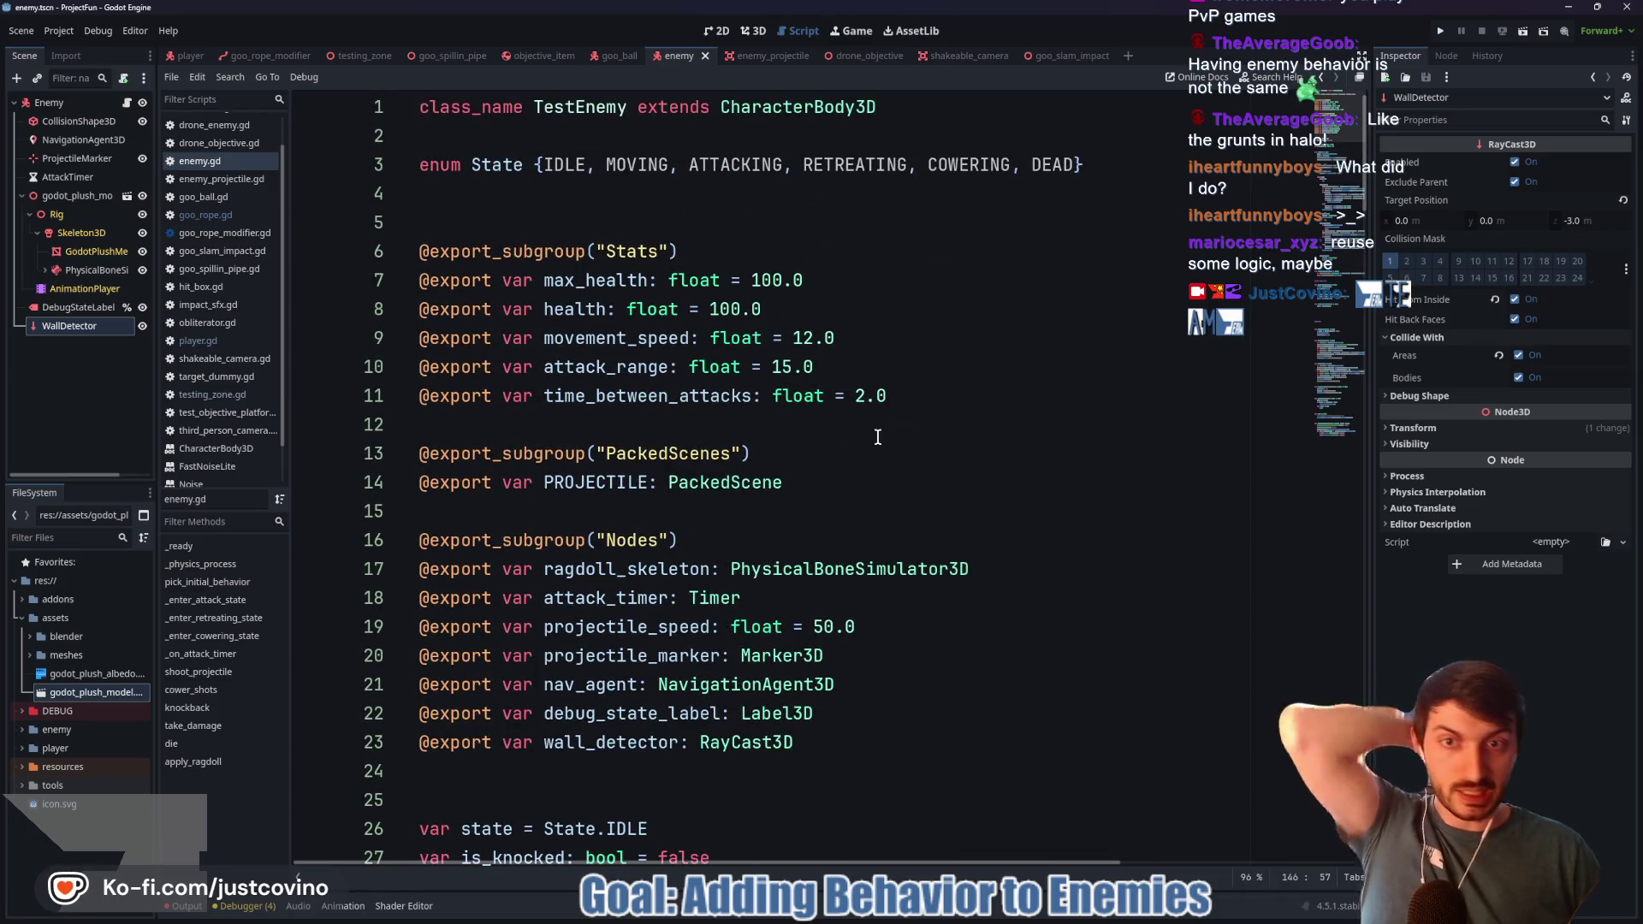
{"action": "left_click", "coordinate": [548, 399]}
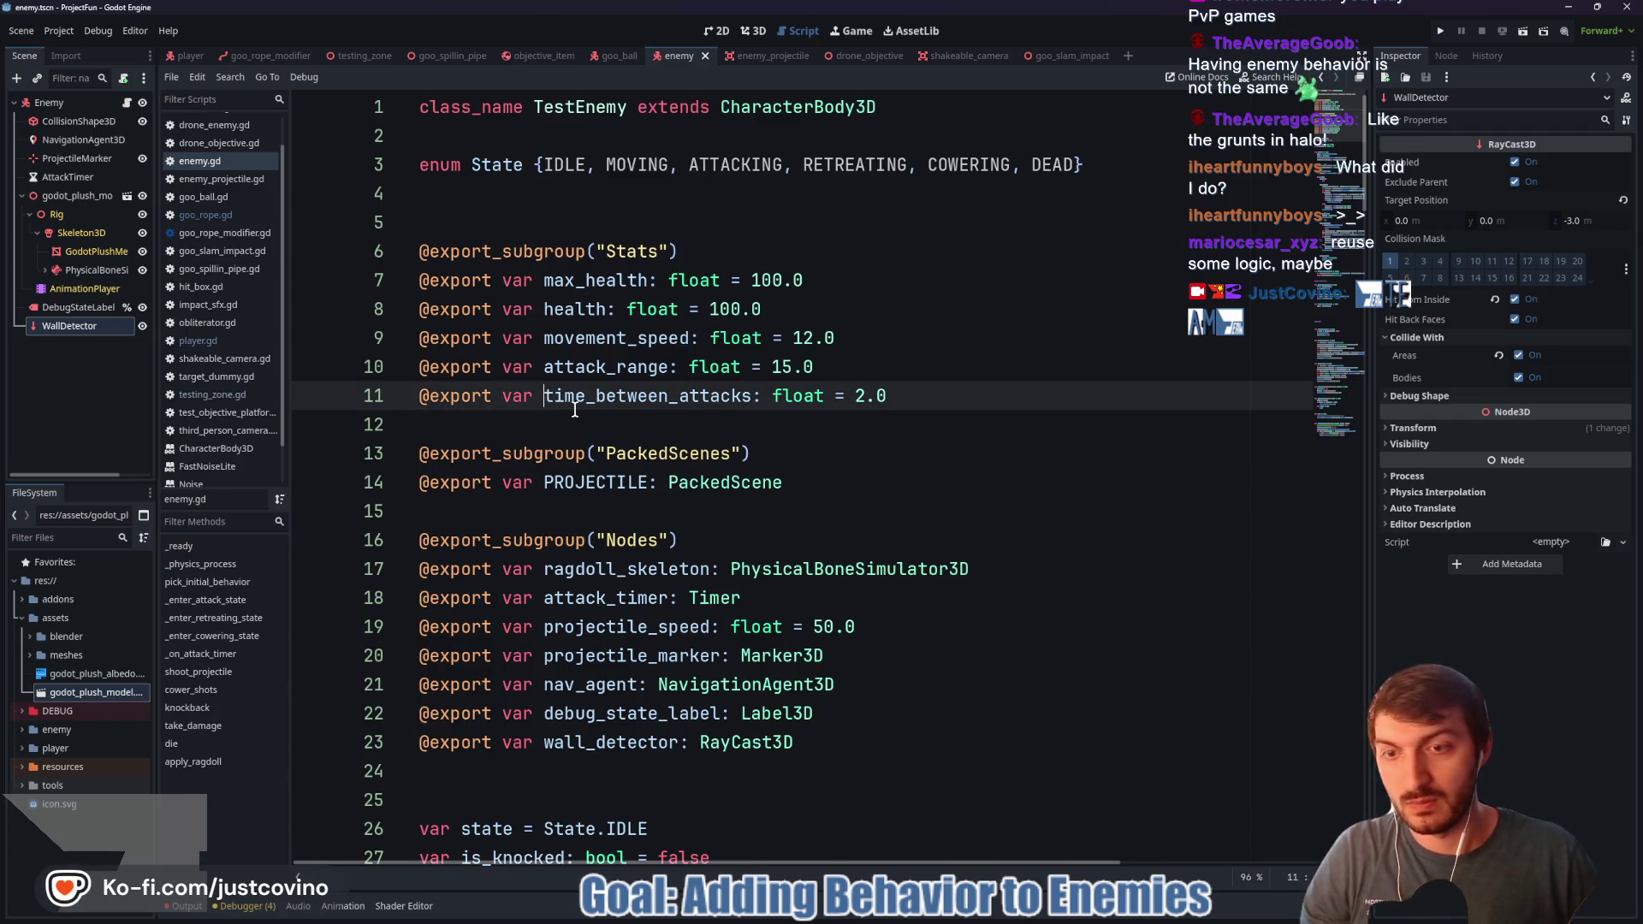
Rename the exported variable to base_time_between_attacks.
{"action": "type", "text": "base_"}
{"action": "key", "text": "Menu"}
{"action": "key", "text": "Escape"}
{"action": "left_click", "coordinate": [995, 396]}
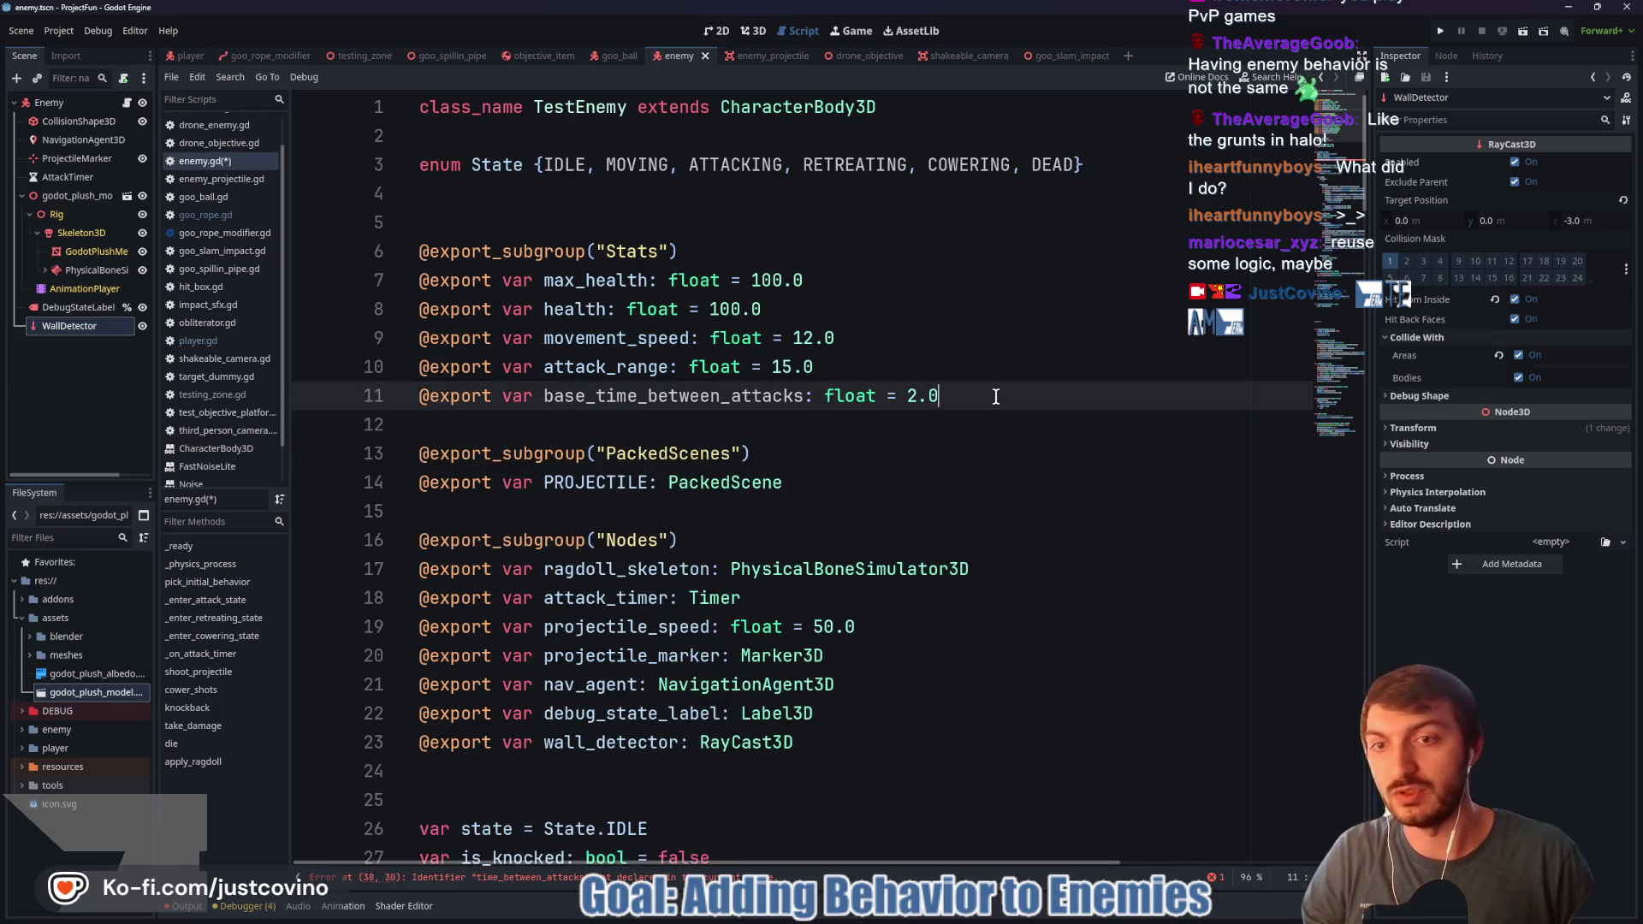
Add var time_between_attacks: float = 2.0 after rotation_speed.
{"action": "scroll", "coordinate": [602, 385], "scroll_direction": "down", "scroll_amount": 5}
{"action": "left_click", "coordinate": [771, 522]}
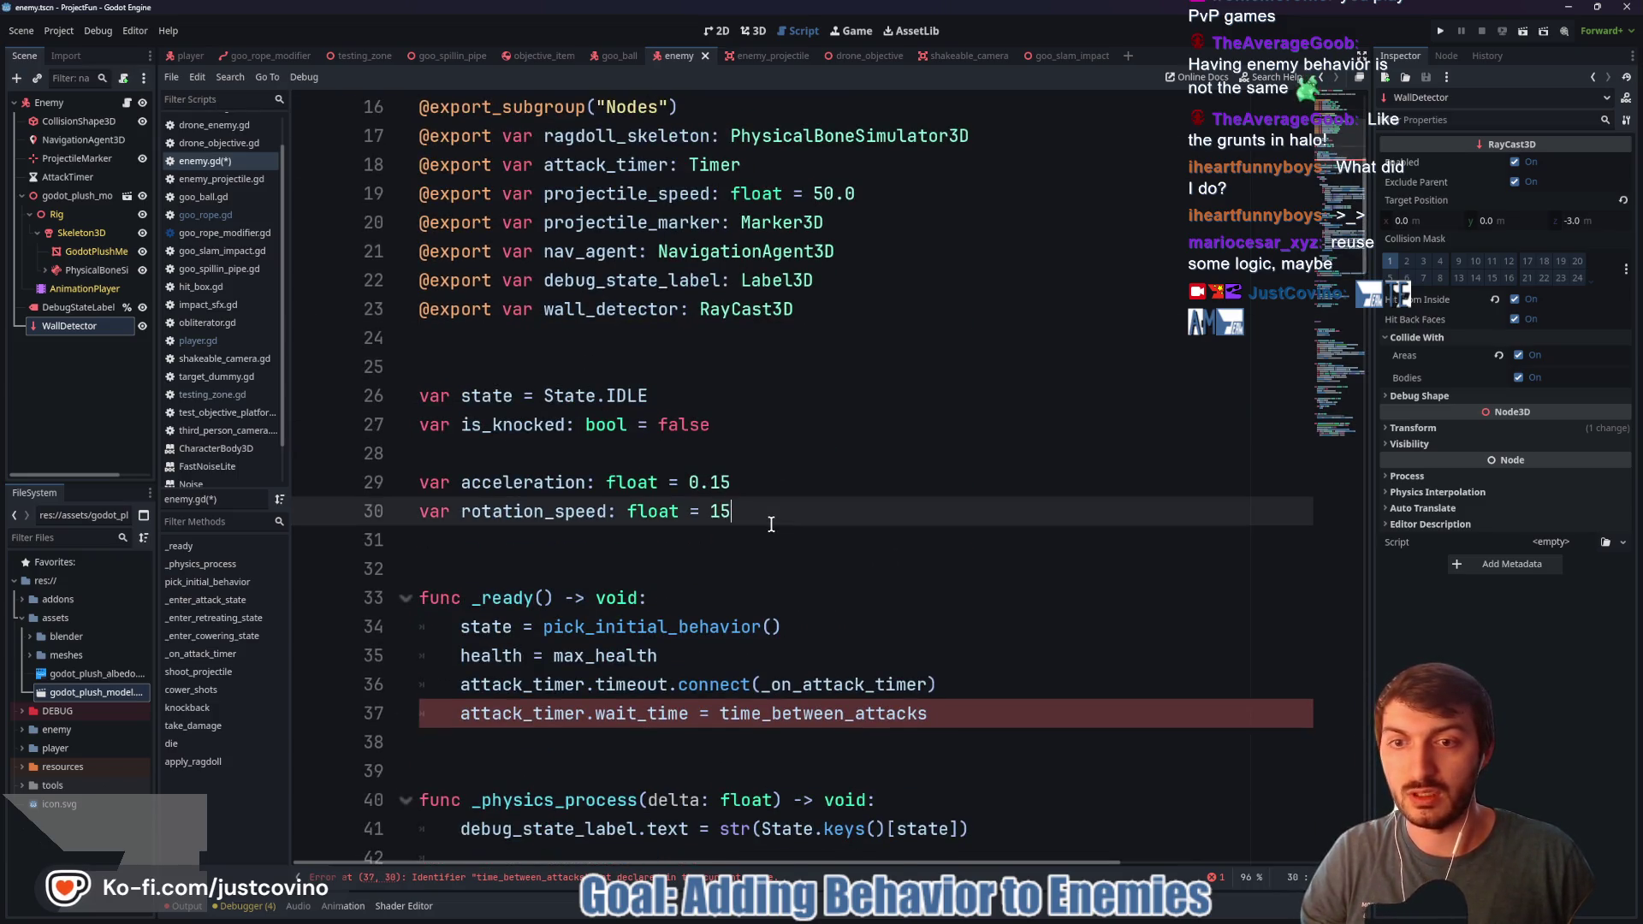
{"action": "key", "text": "Return"}
{"action": "type", "text": "var time_e"}
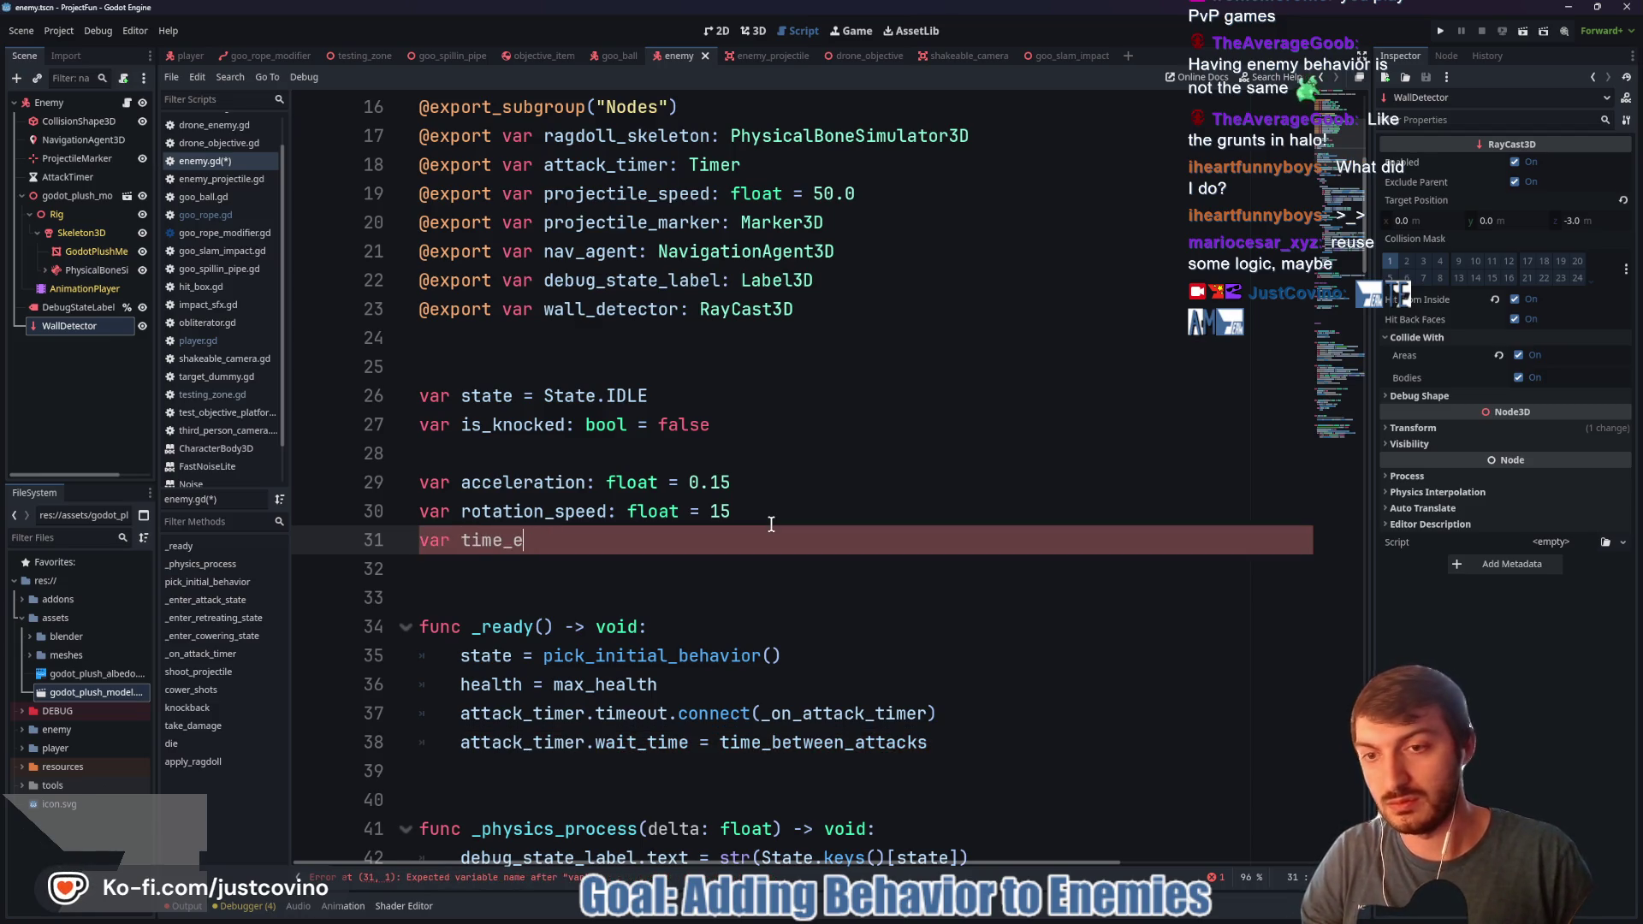
{"action": "type", "text": "betweem"}
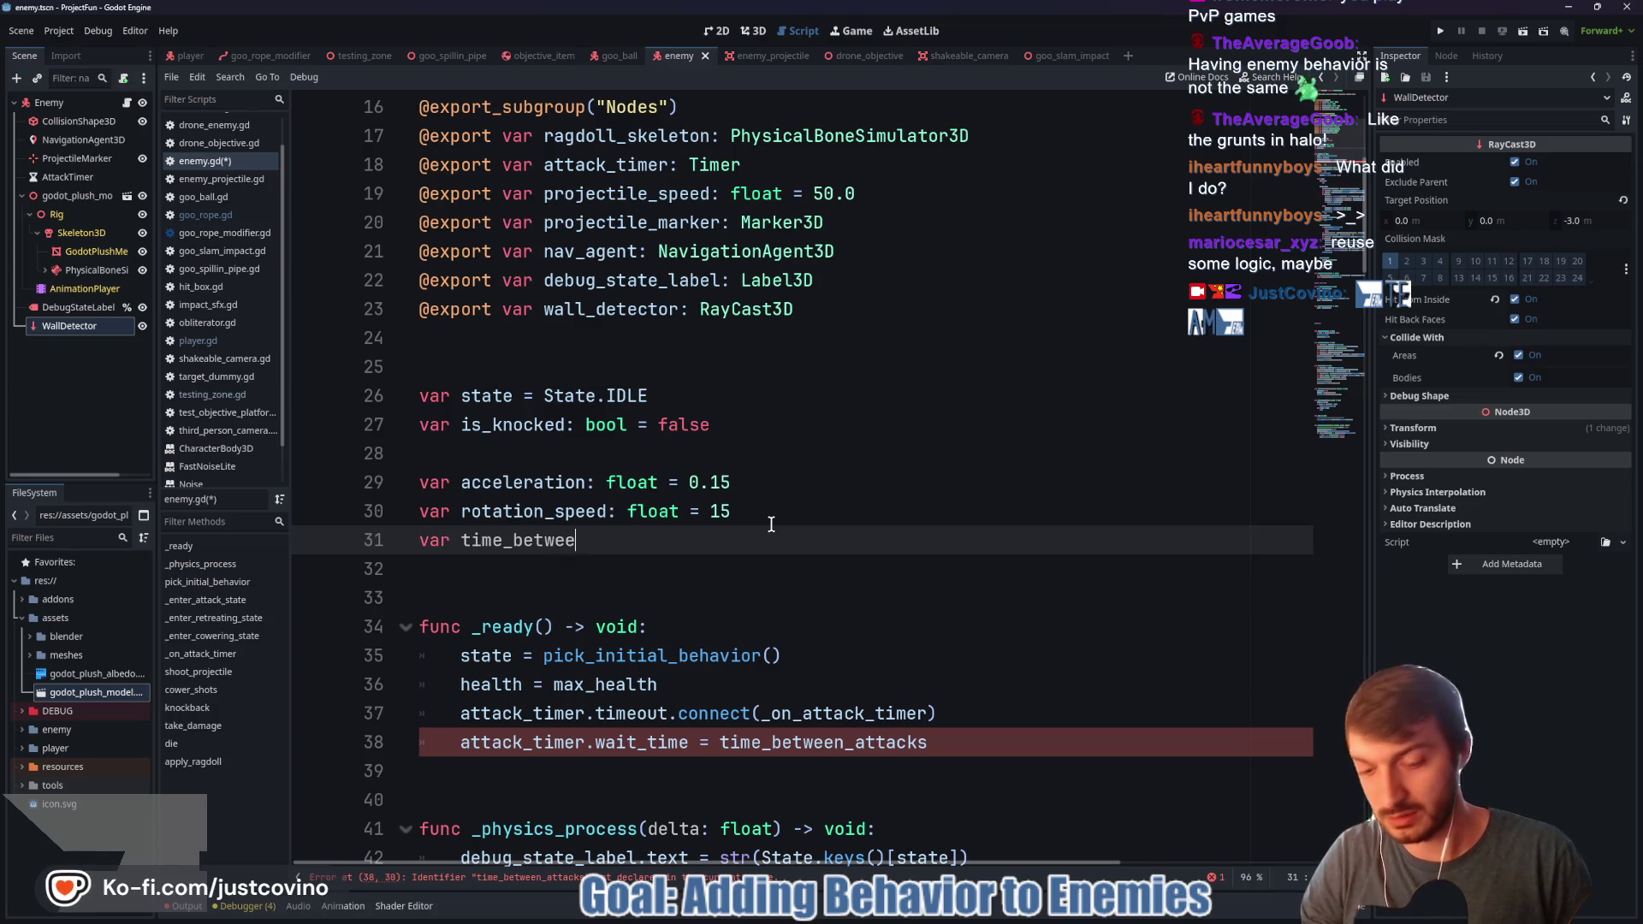
{"action": "type", "text": "n"}
{"action": "key", "text": "BackSpace"}
{"action": "key", "text": "BackSpace"}
{"action": "type", "text": "mn"}
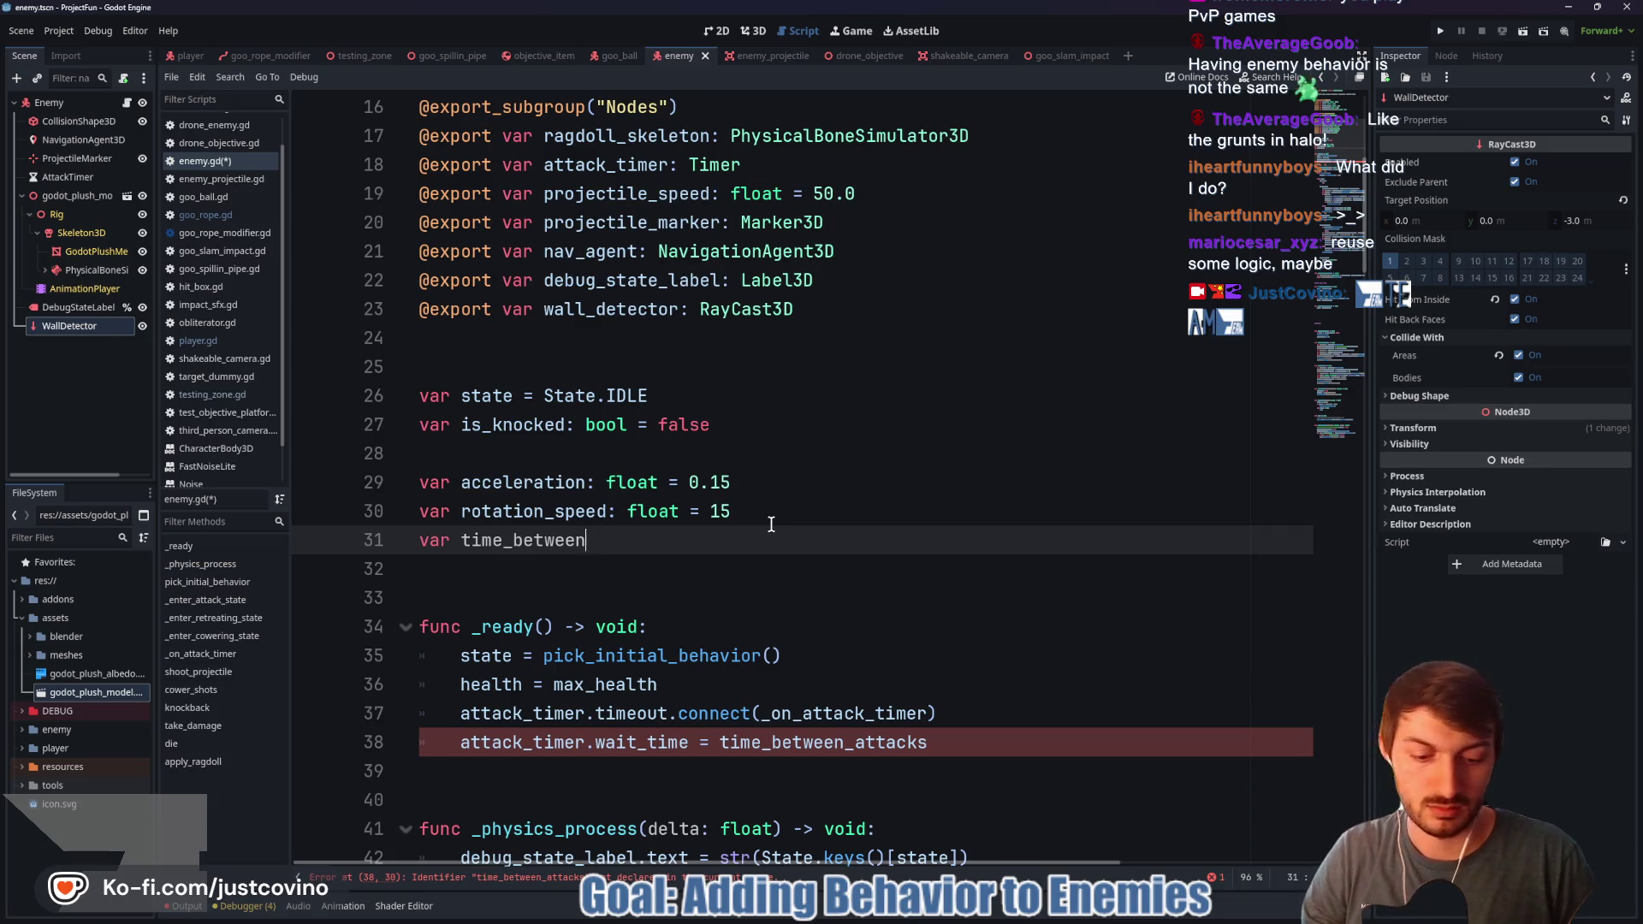
{"action": "type", "text": ": float ="}
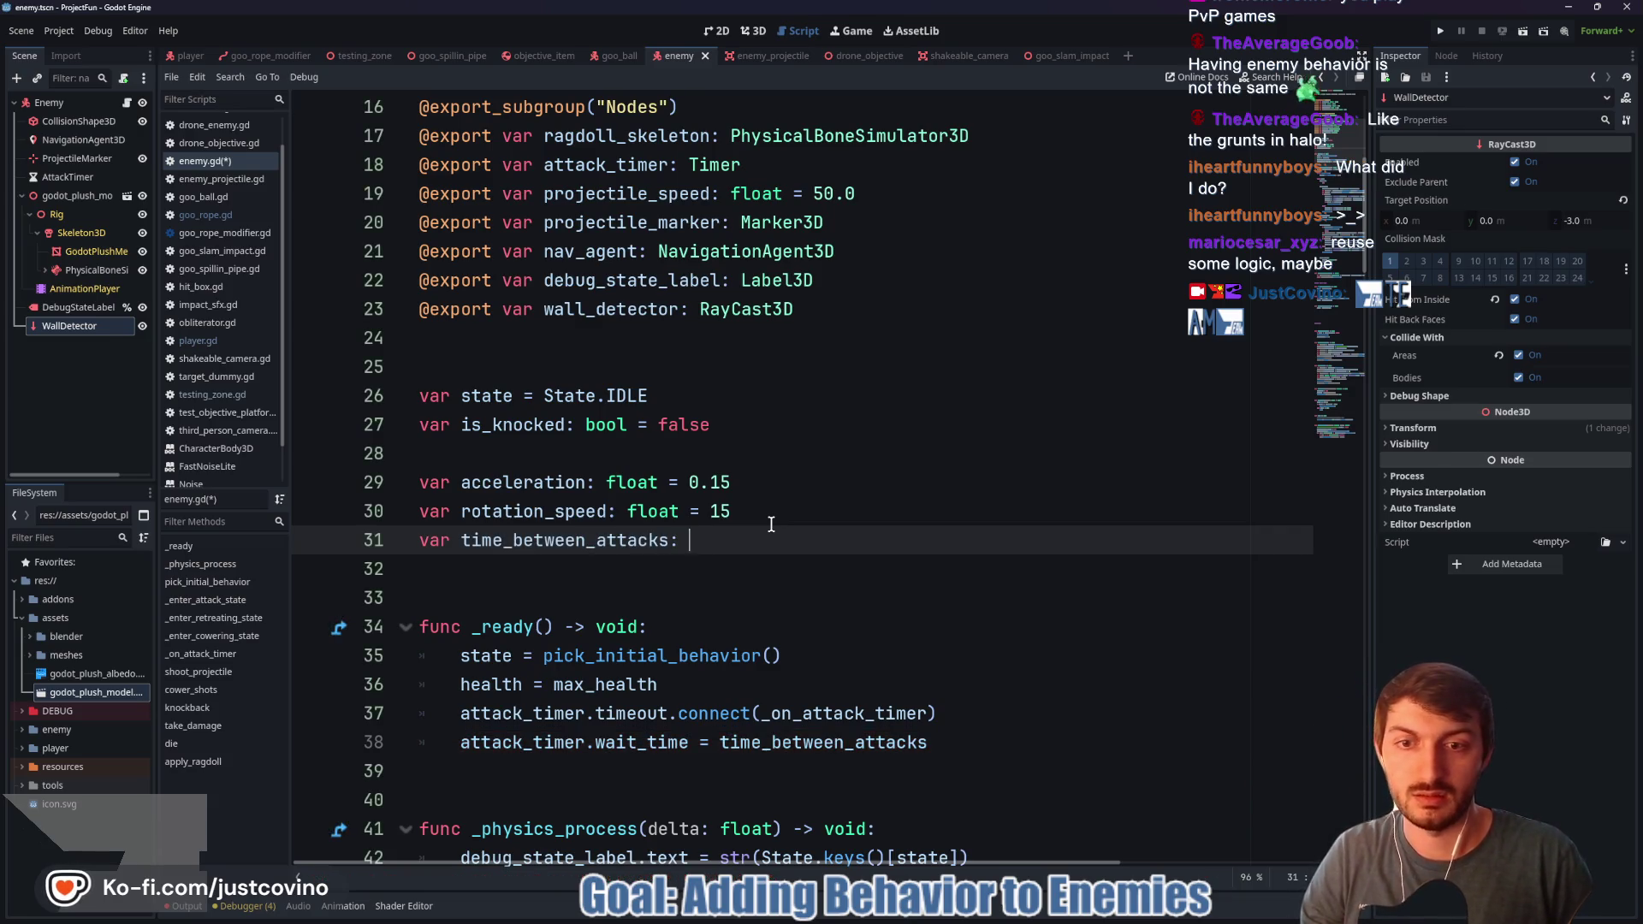
{"action": "type", "text": " 2.0"}
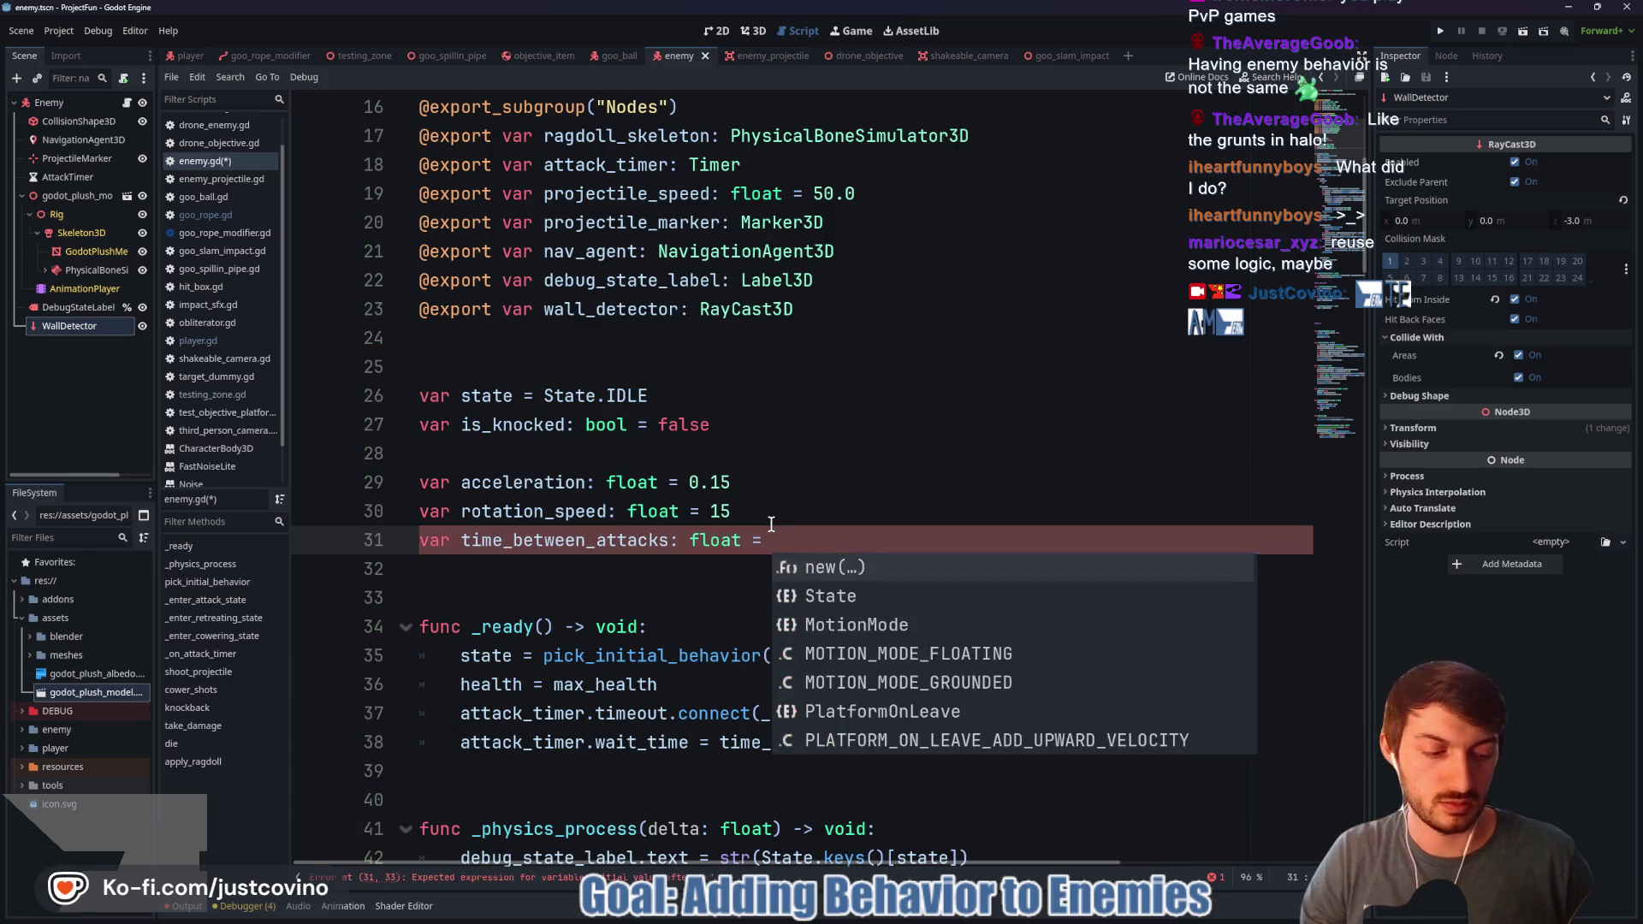
In _ready, set wait_time and time_between_attacks from base_time_between_attacks, then save.
{"action": "left_click", "coordinate": [726, 742]}
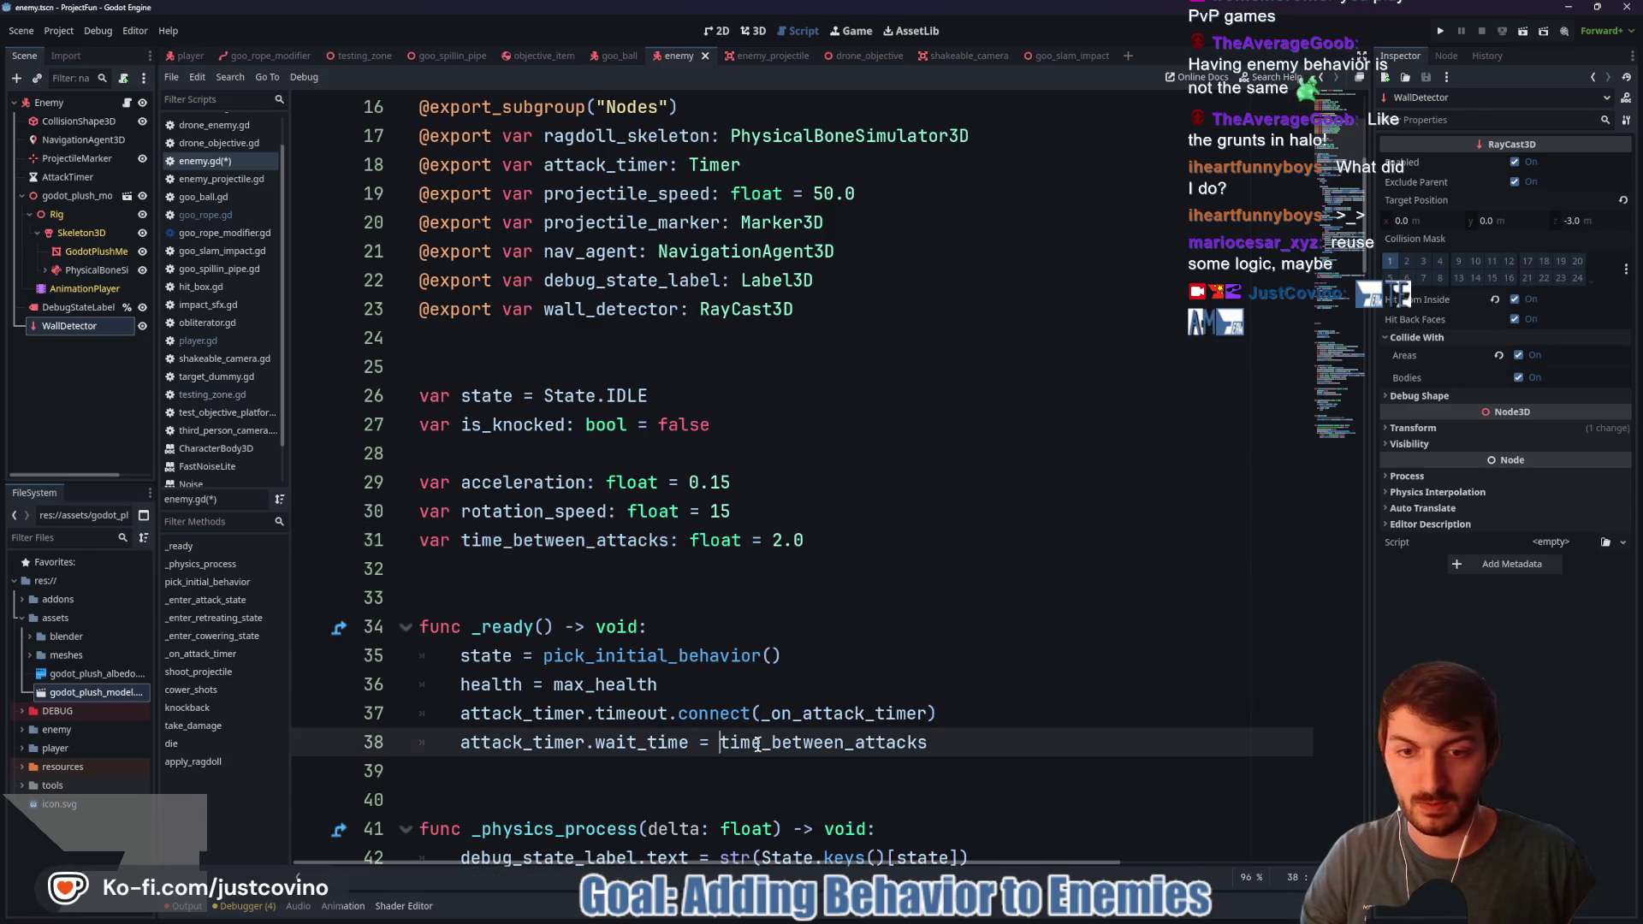
{"action": "type", "text": "base_"}
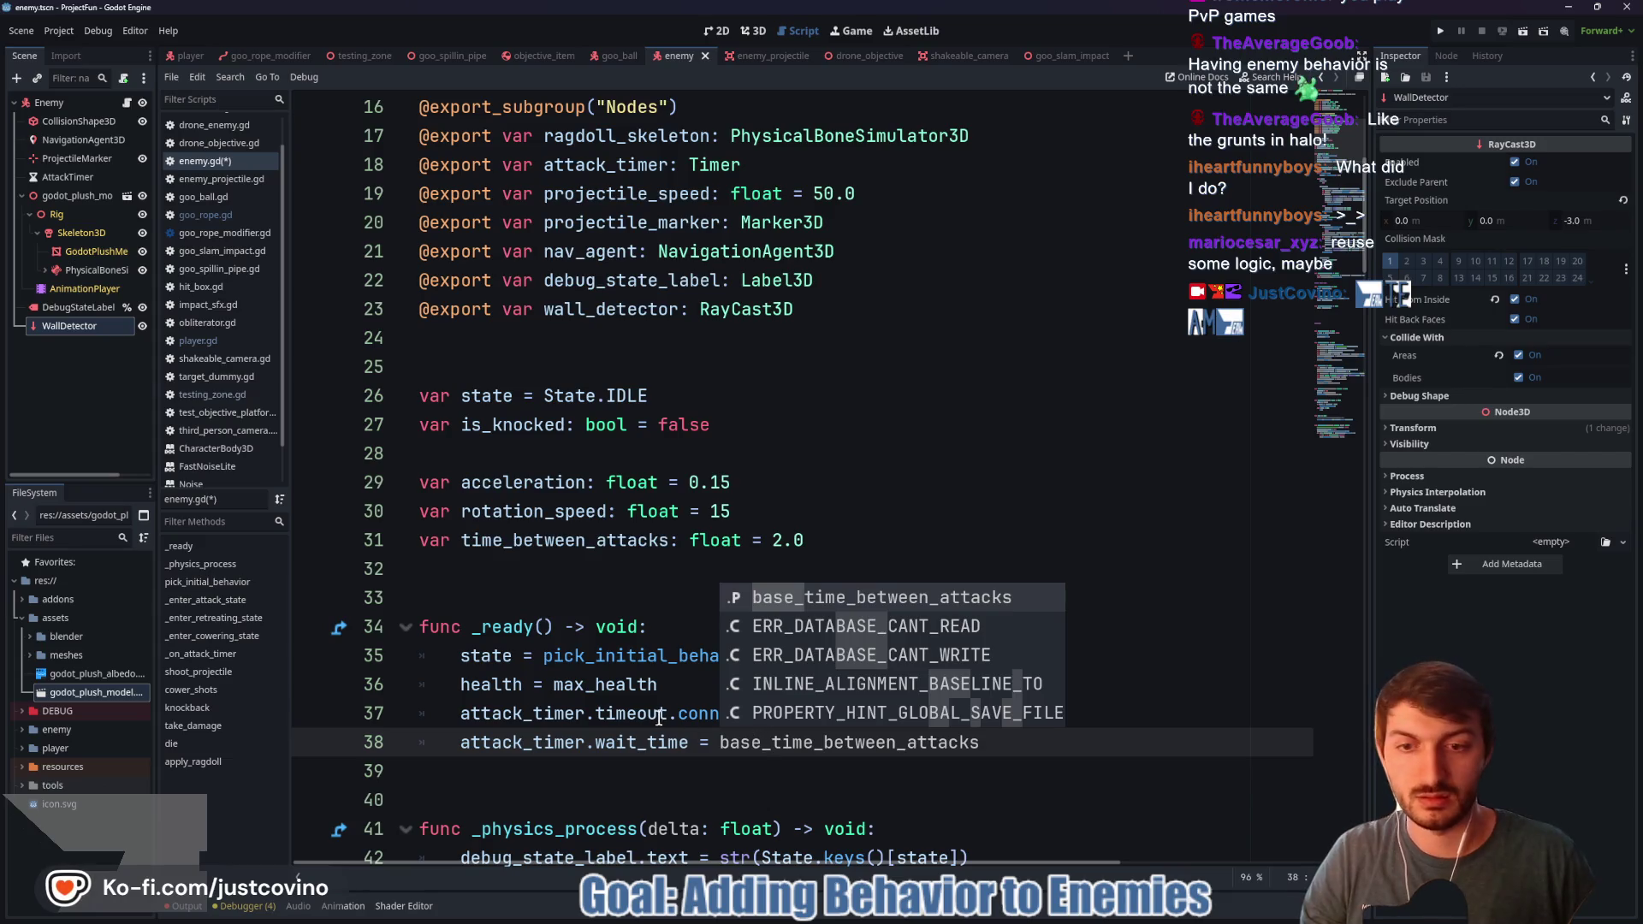
{"action": "left_click", "coordinate": [708, 696]}
{"action": "key", "text": "Return"}
{"action": "type", "text": "time"}
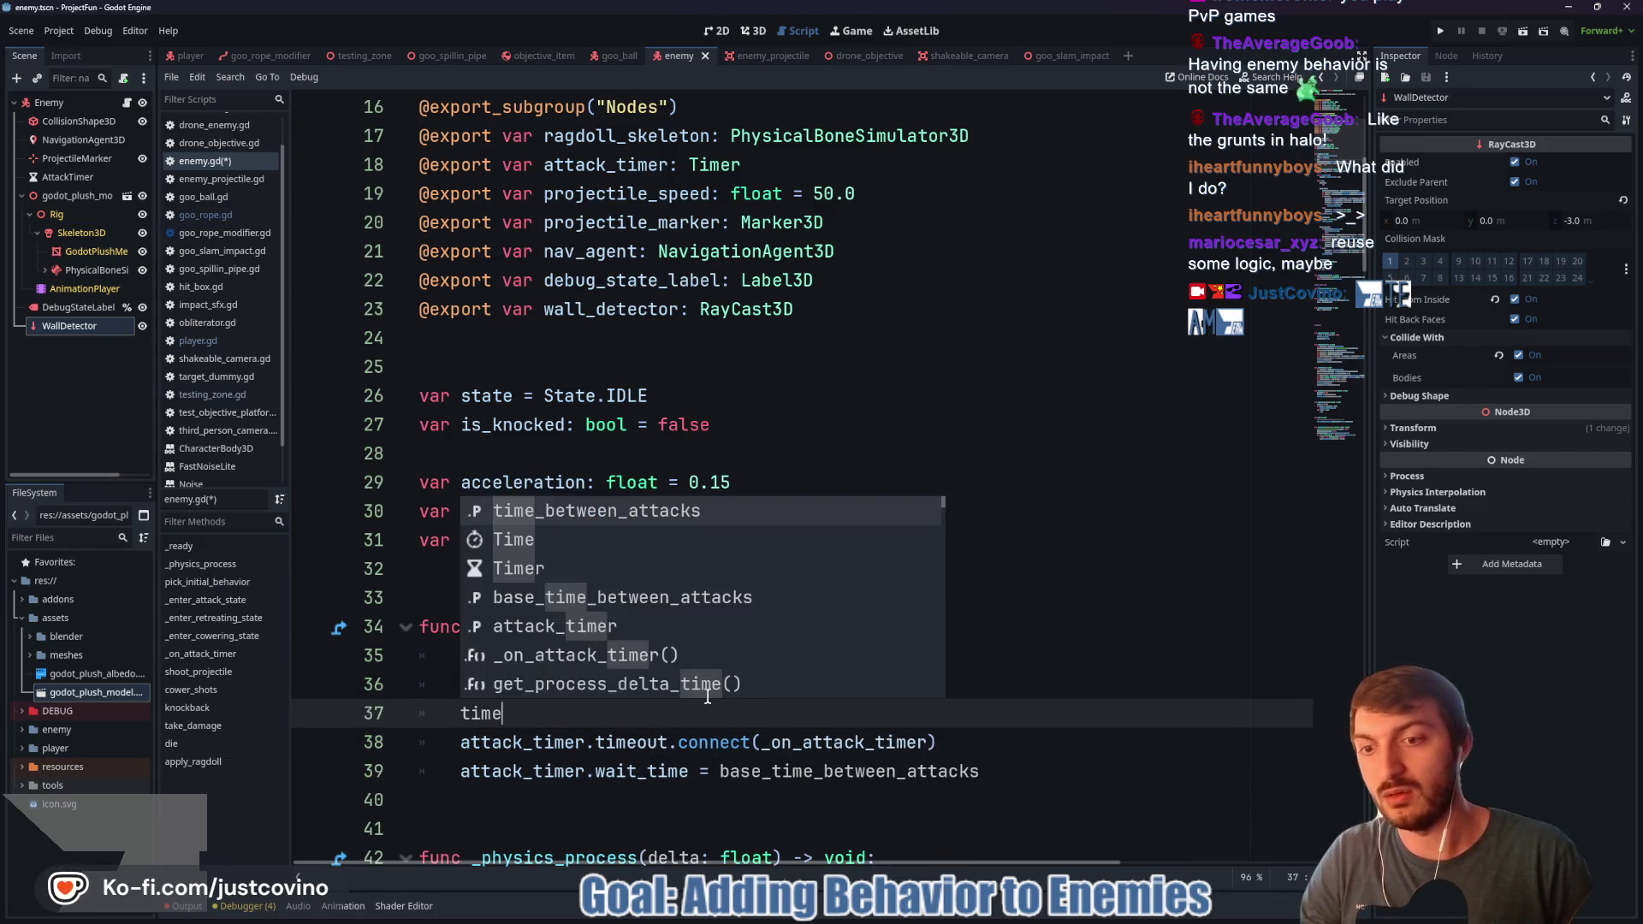
{"action": "key", "text": "Return"}
{"action": "type", "text": "= ba"}
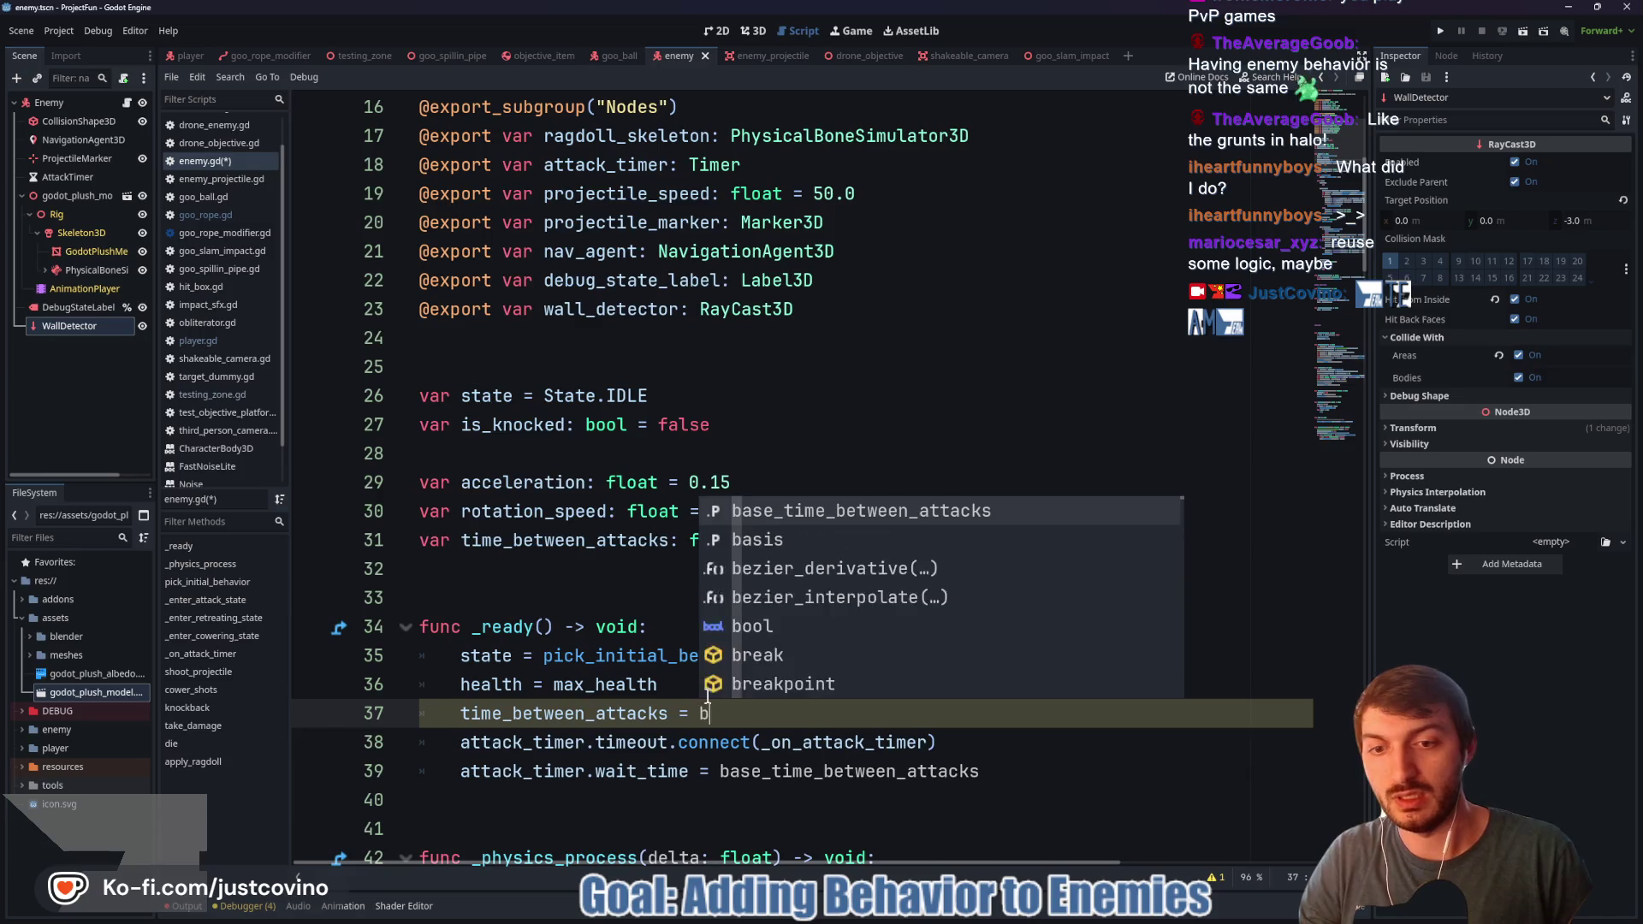
{"action": "key", "text": "Return"}
{"action": "key", "text": "ctrl+s"}
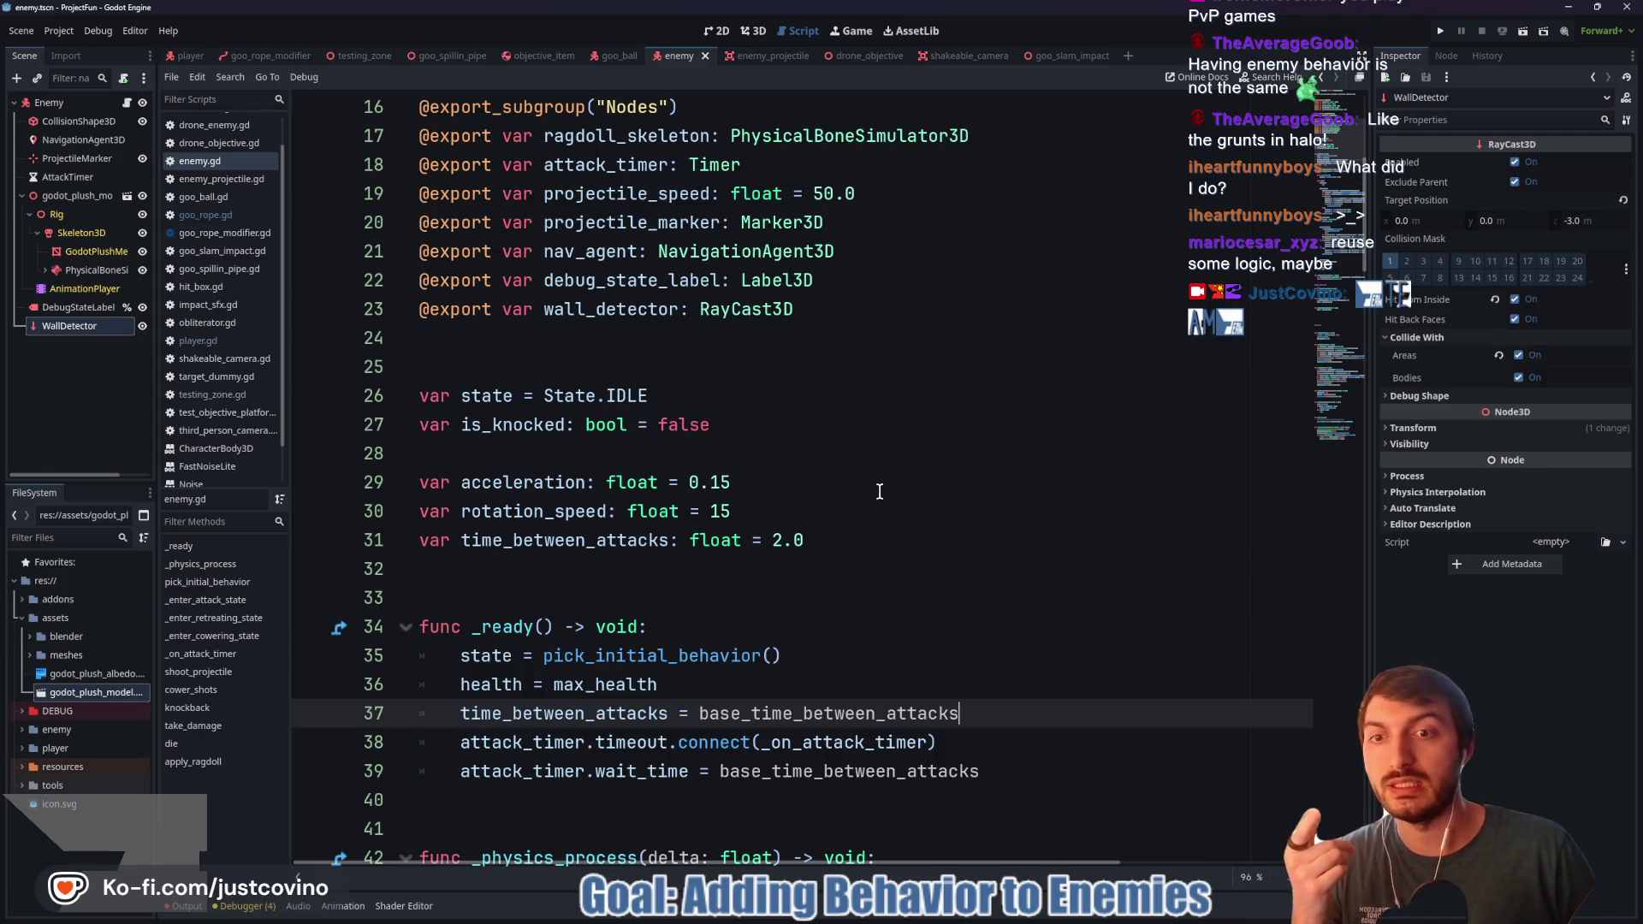
{"action": "left_click", "coordinate": [205, 57]}
{"action": "scroll", "coordinate": [634, 488], "scroll_direction": "up", "scroll_amount": 15}
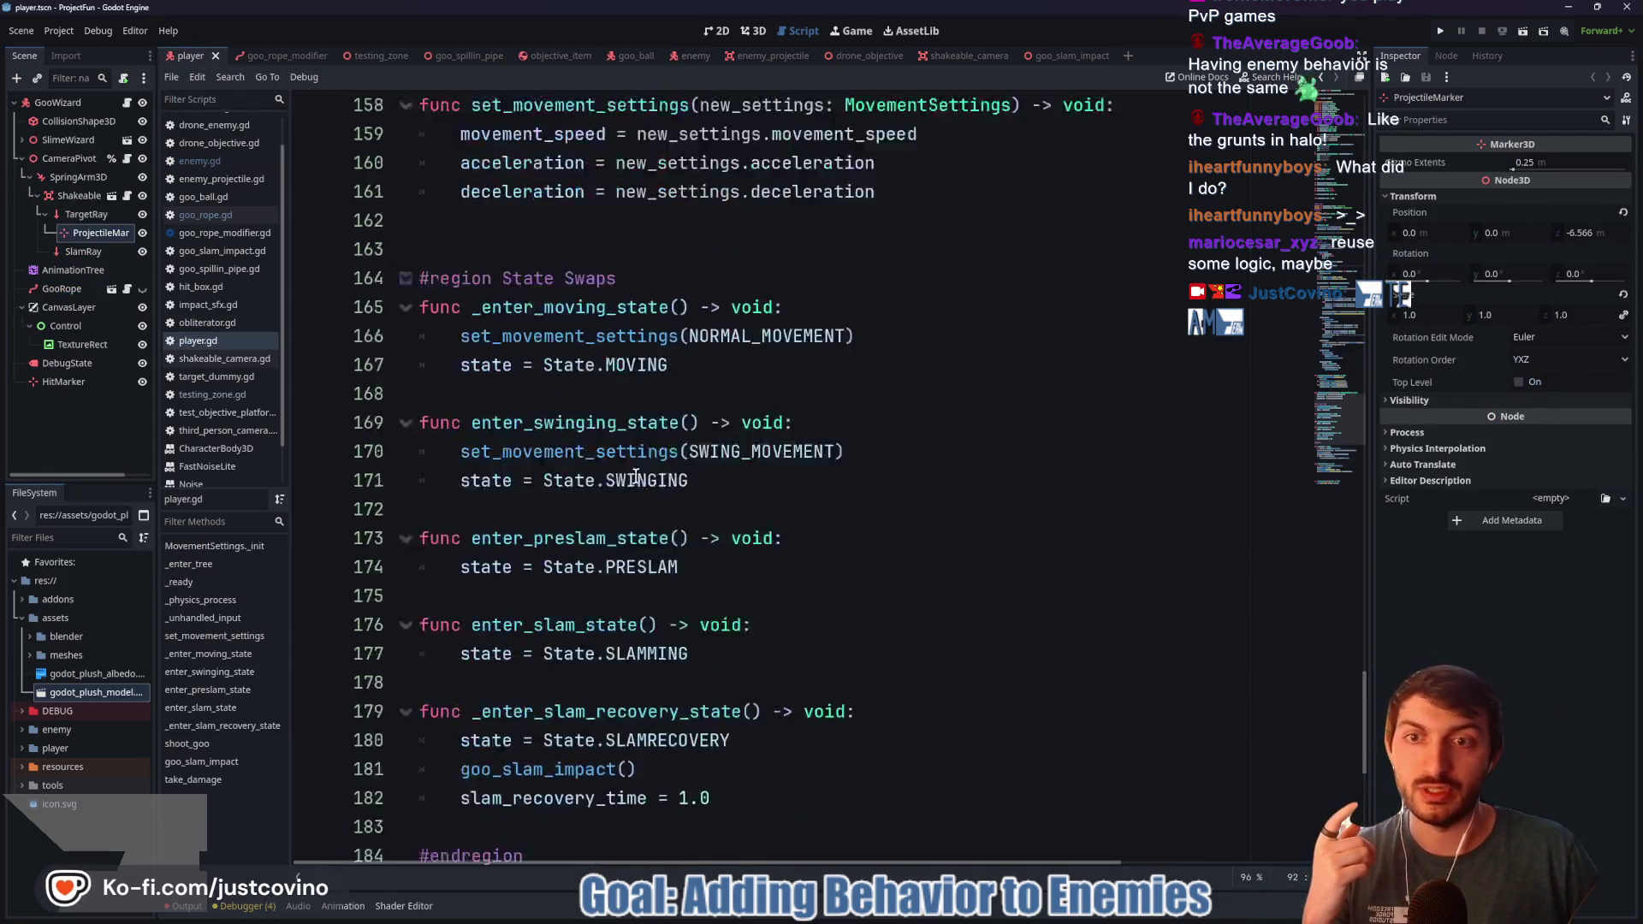
{"action": "scroll", "coordinate": [634, 488], "scroll_direction": "up", "scroll_amount": 10}
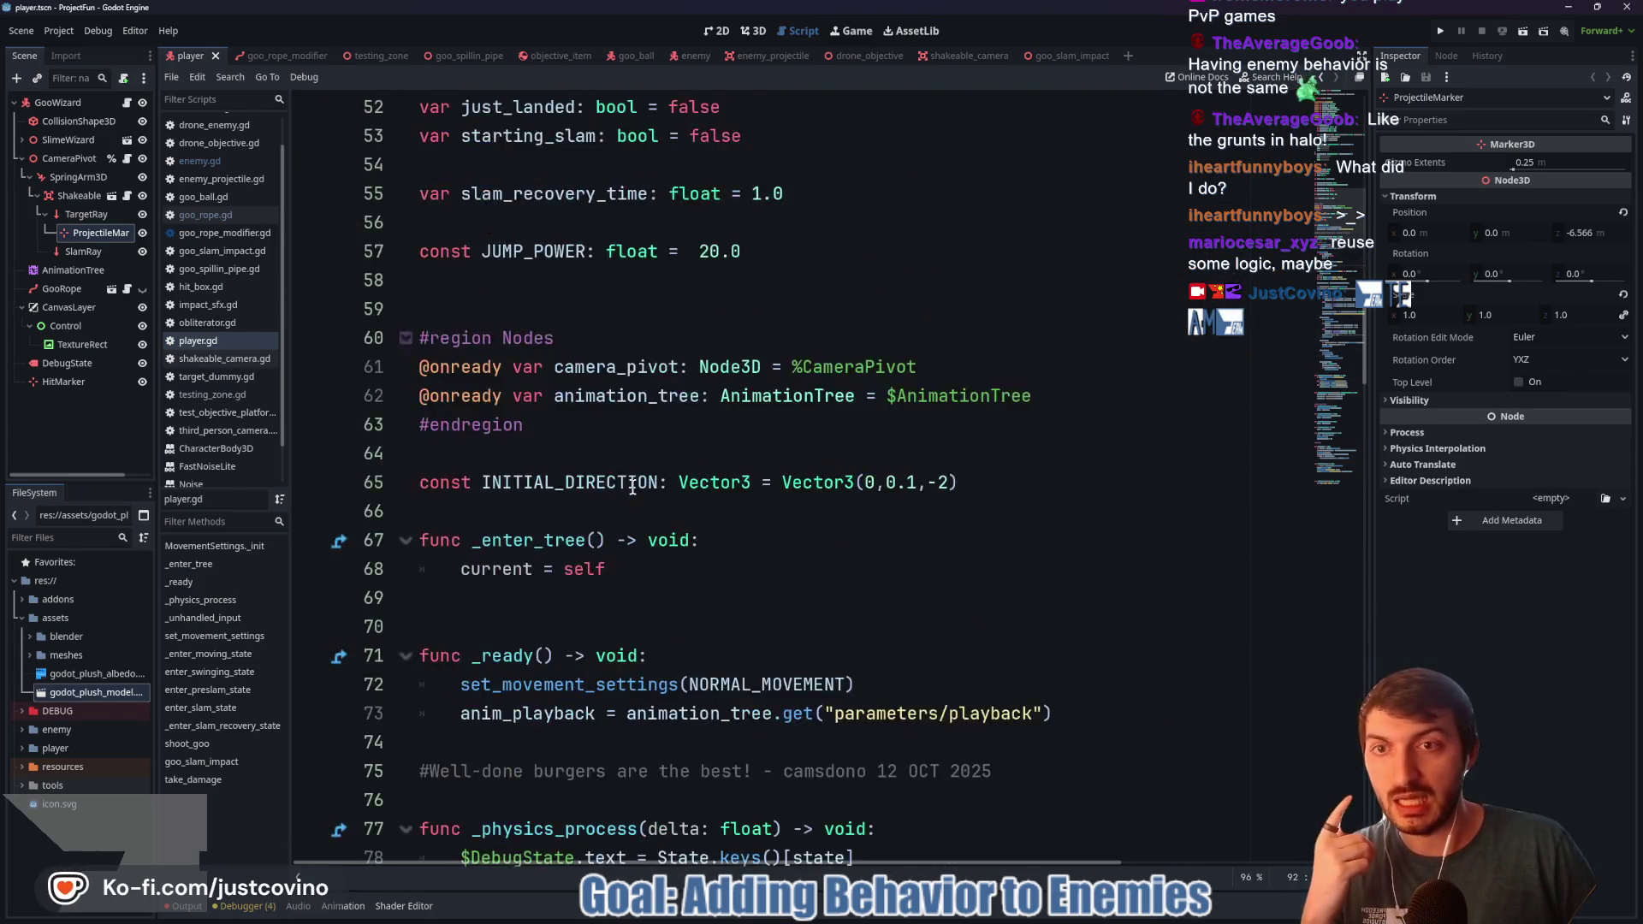
{"action": "scroll", "coordinate": [627, 486], "scroll_direction": "up", "scroll_amount": 6}
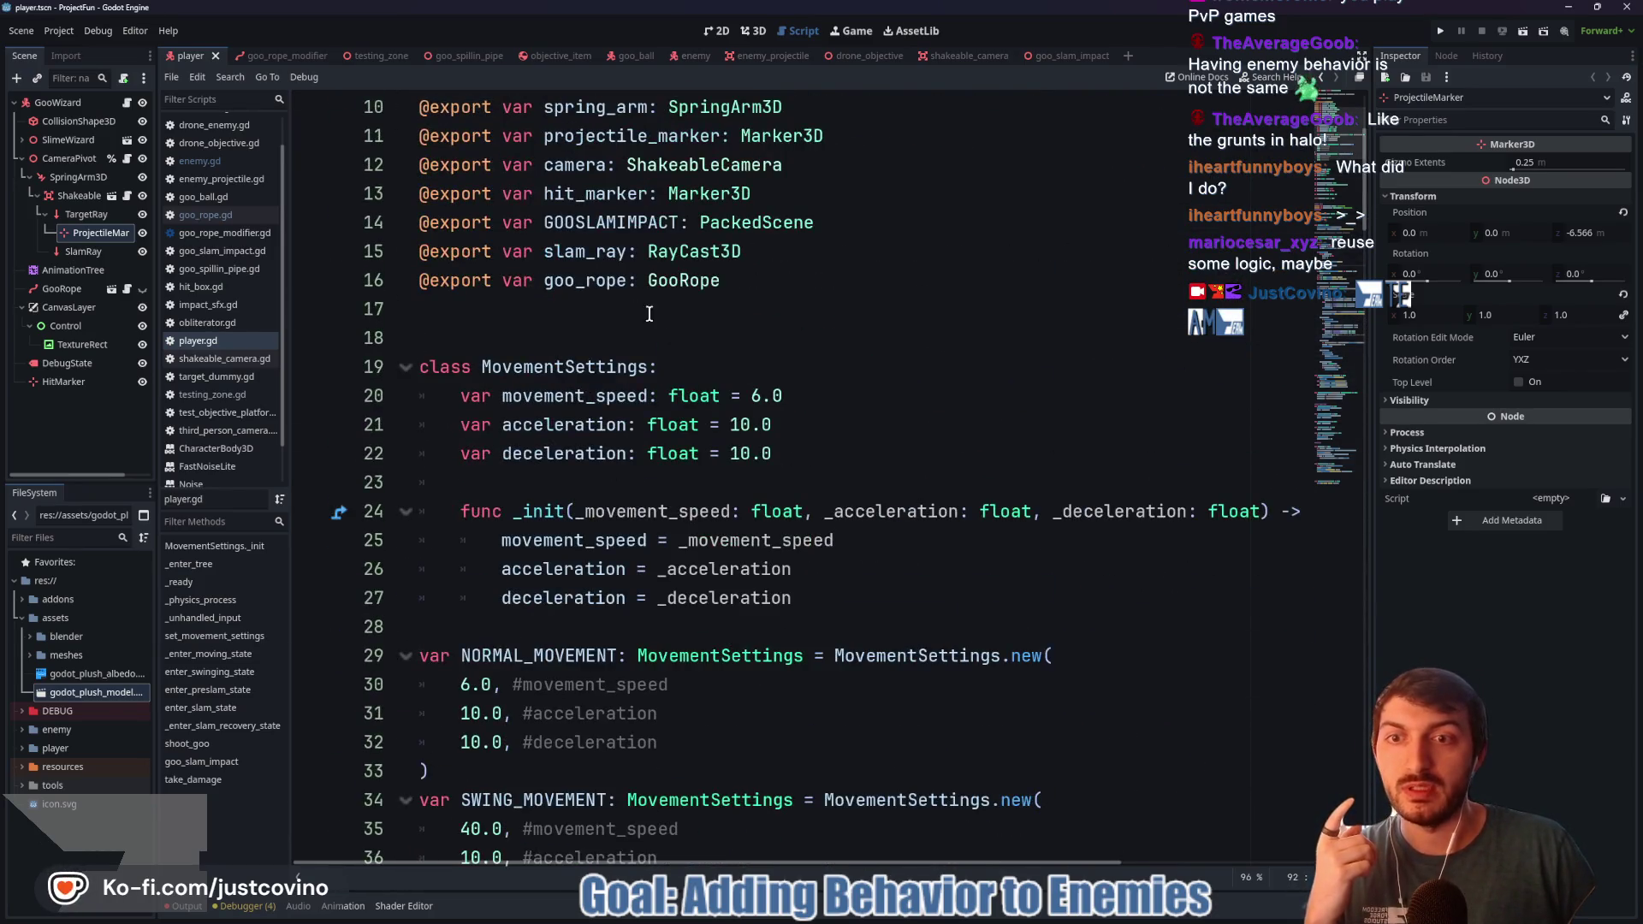
{"action": "mouse_move", "coordinate": [425, 366]}
{"action": "left_mouse_down"}
{"action": "mouse_move", "coordinate": [479, 534]}
{"action": "mouse_move", "coordinate": [513, 749]}
{"action": "mouse_move", "coordinate": [762, 826]}
{"action": "mouse_move", "coordinate": [750, 797]}
{"action": "left_mouse_up"}
{"action": "left_click", "coordinate": [680, 513]}
{"action": "scroll", "coordinate": [680, 590], "scroll_direction": "up", "scroll_amount": 2}
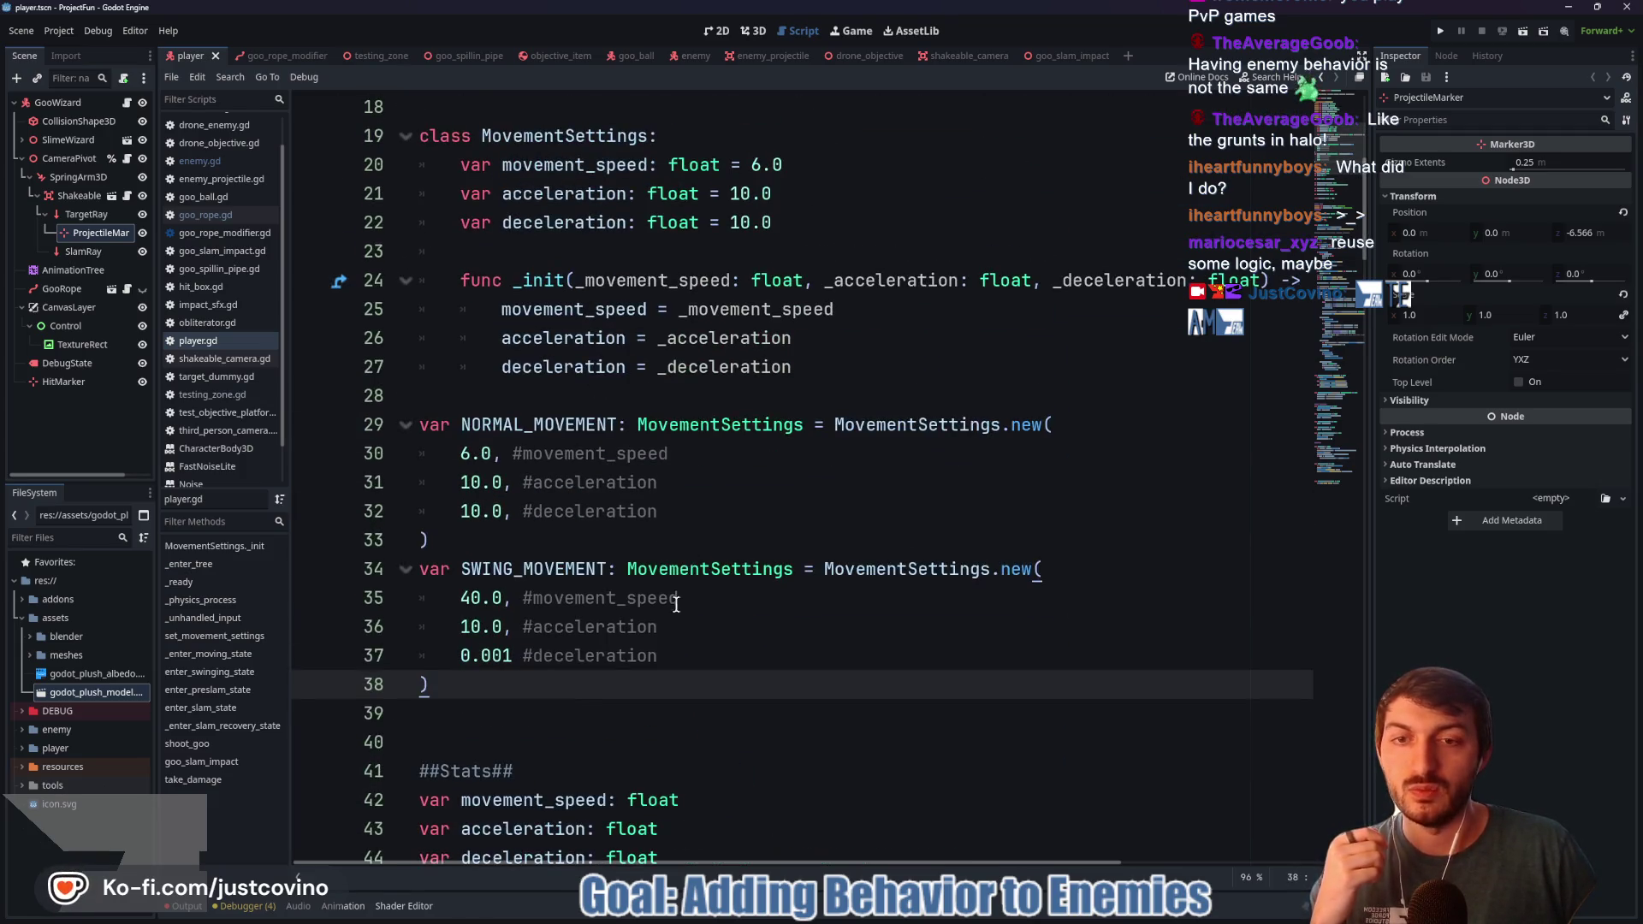
{"action": "mouse_move", "coordinate": [548, 692]}
{"action": "left_mouse_down"}
{"action": "mouse_move", "coordinate": [445, 167]}
{"action": "mouse_move", "coordinate": [415, 137]}
{"action": "left_mouse_up"}
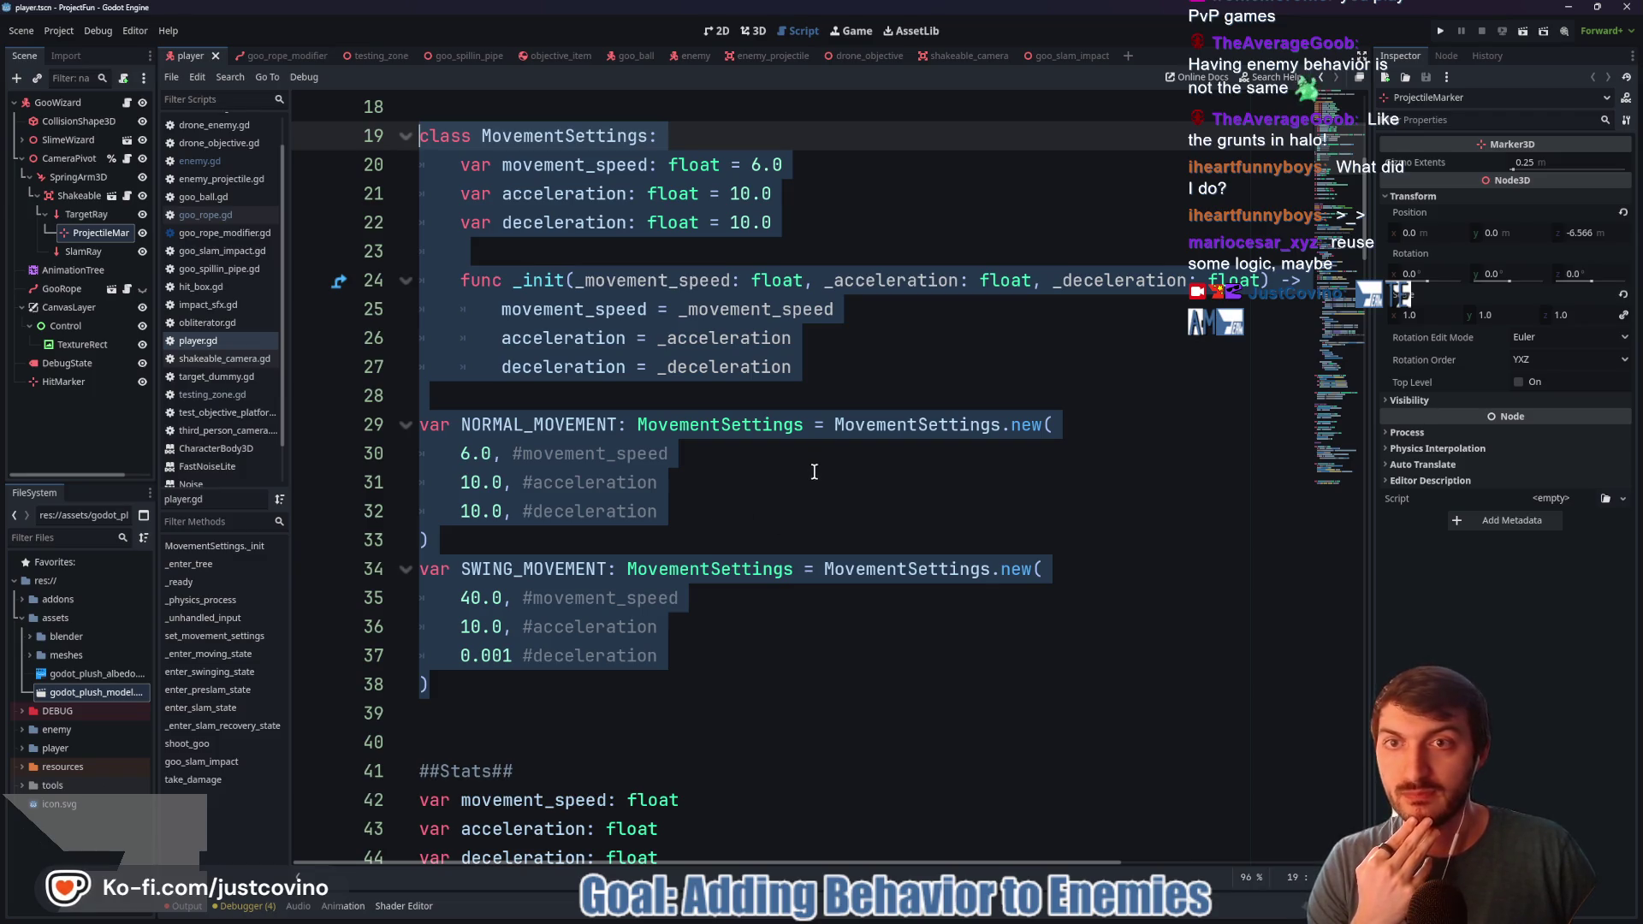
{"action": "left_click", "coordinate": [890, 193]}
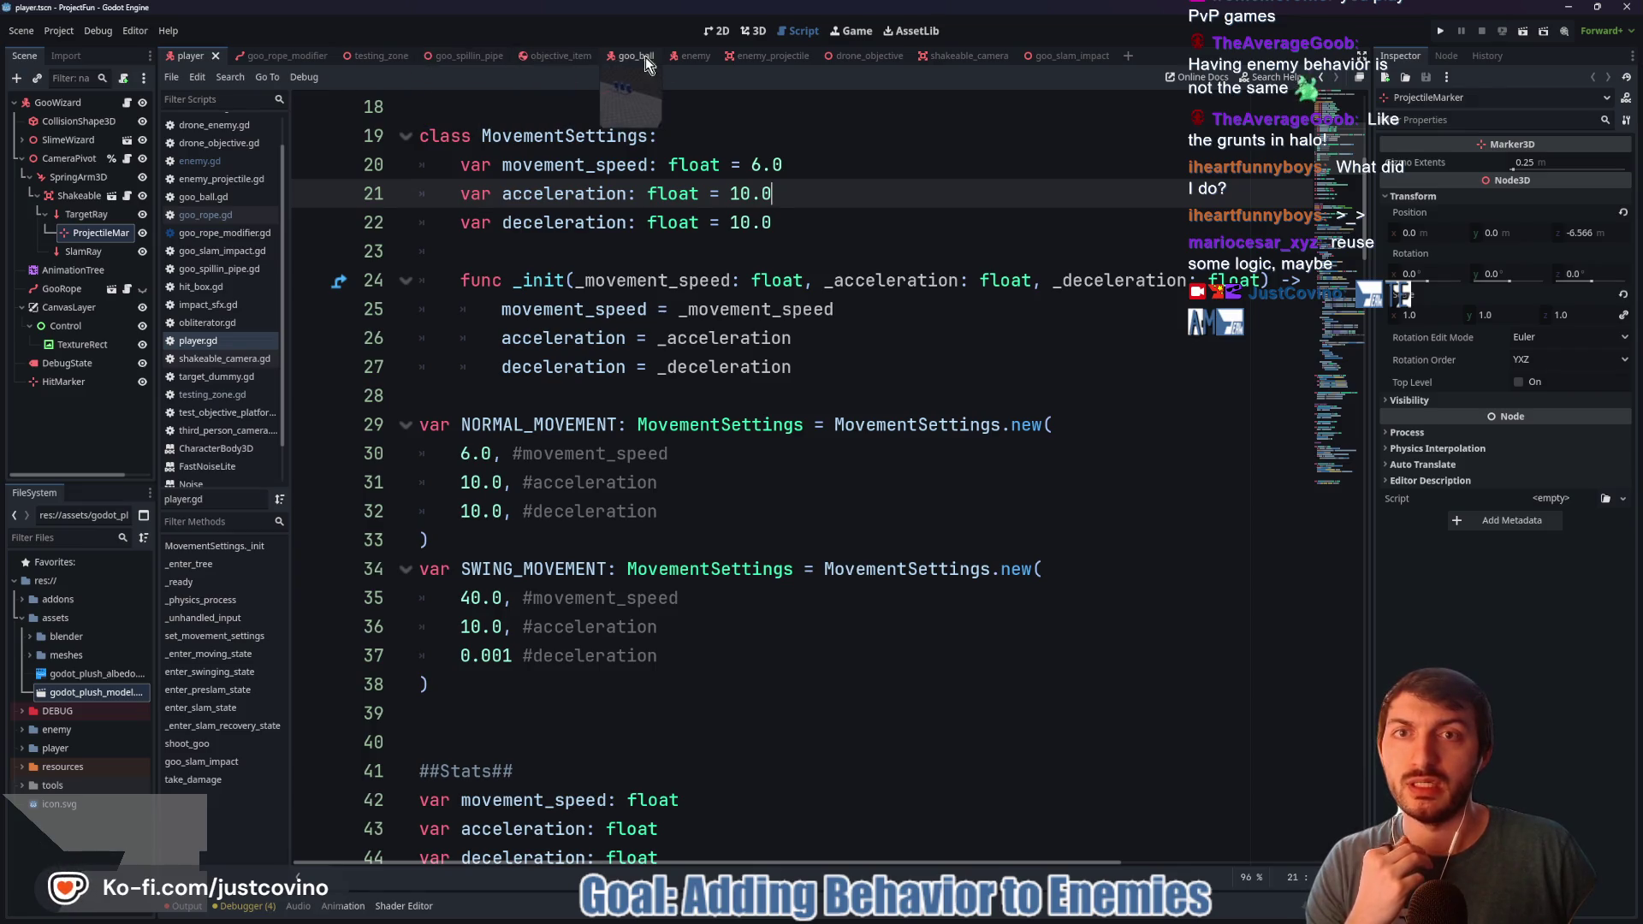
{"action": "left_click", "coordinate": [681, 55]}
In _enter_cowering_state, set time_between_attacks = 0.5.
{"action": "scroll", "coordinate": [603, 330], "scroll_direction": "up", "scroll_amount": 5}
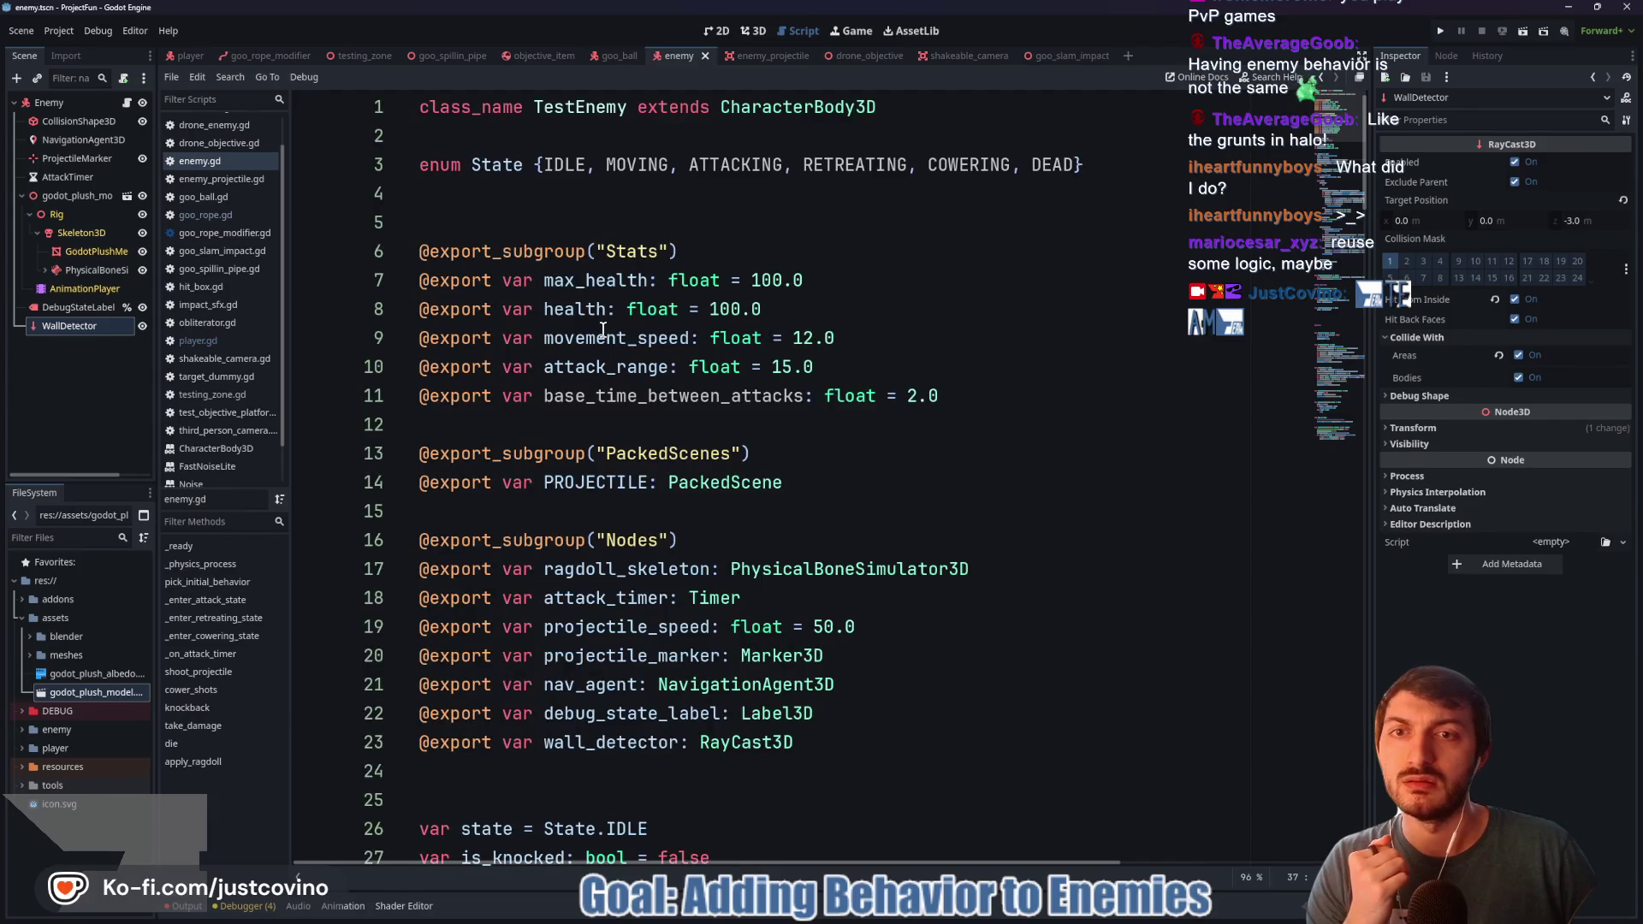
{"action": "scroll", "coordinate": [587, 329], "scroll_direction": "down", "scroll_amount": 6}
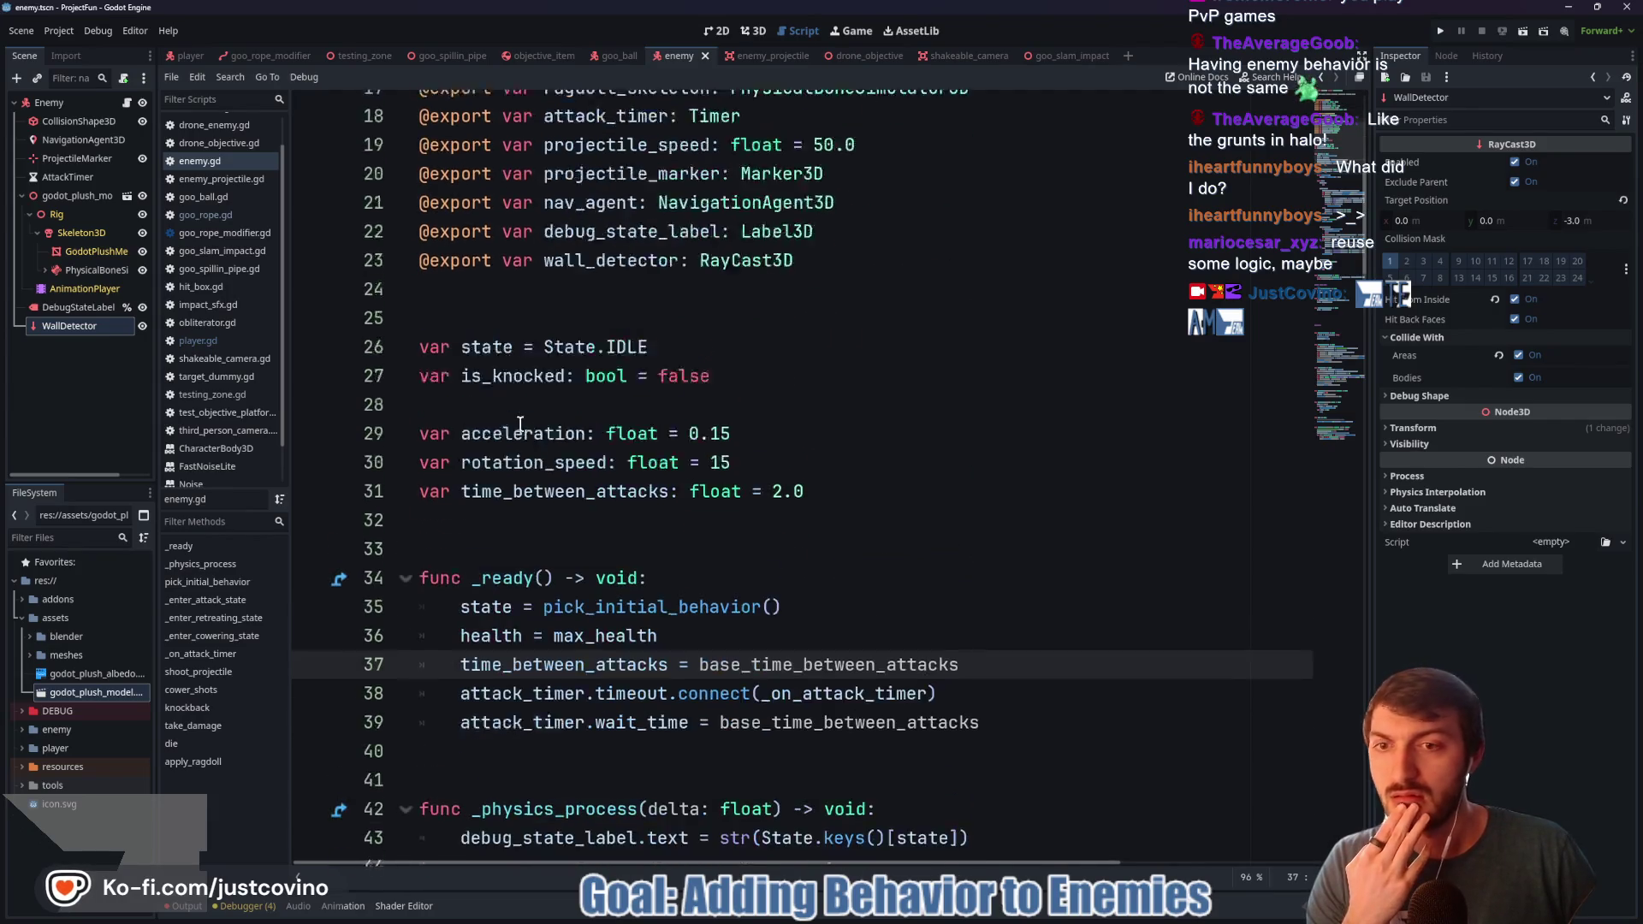
{"action": "scroll", "coordinate": [640, 434], "scroll_direction": "down", "scroll_amount": 2}
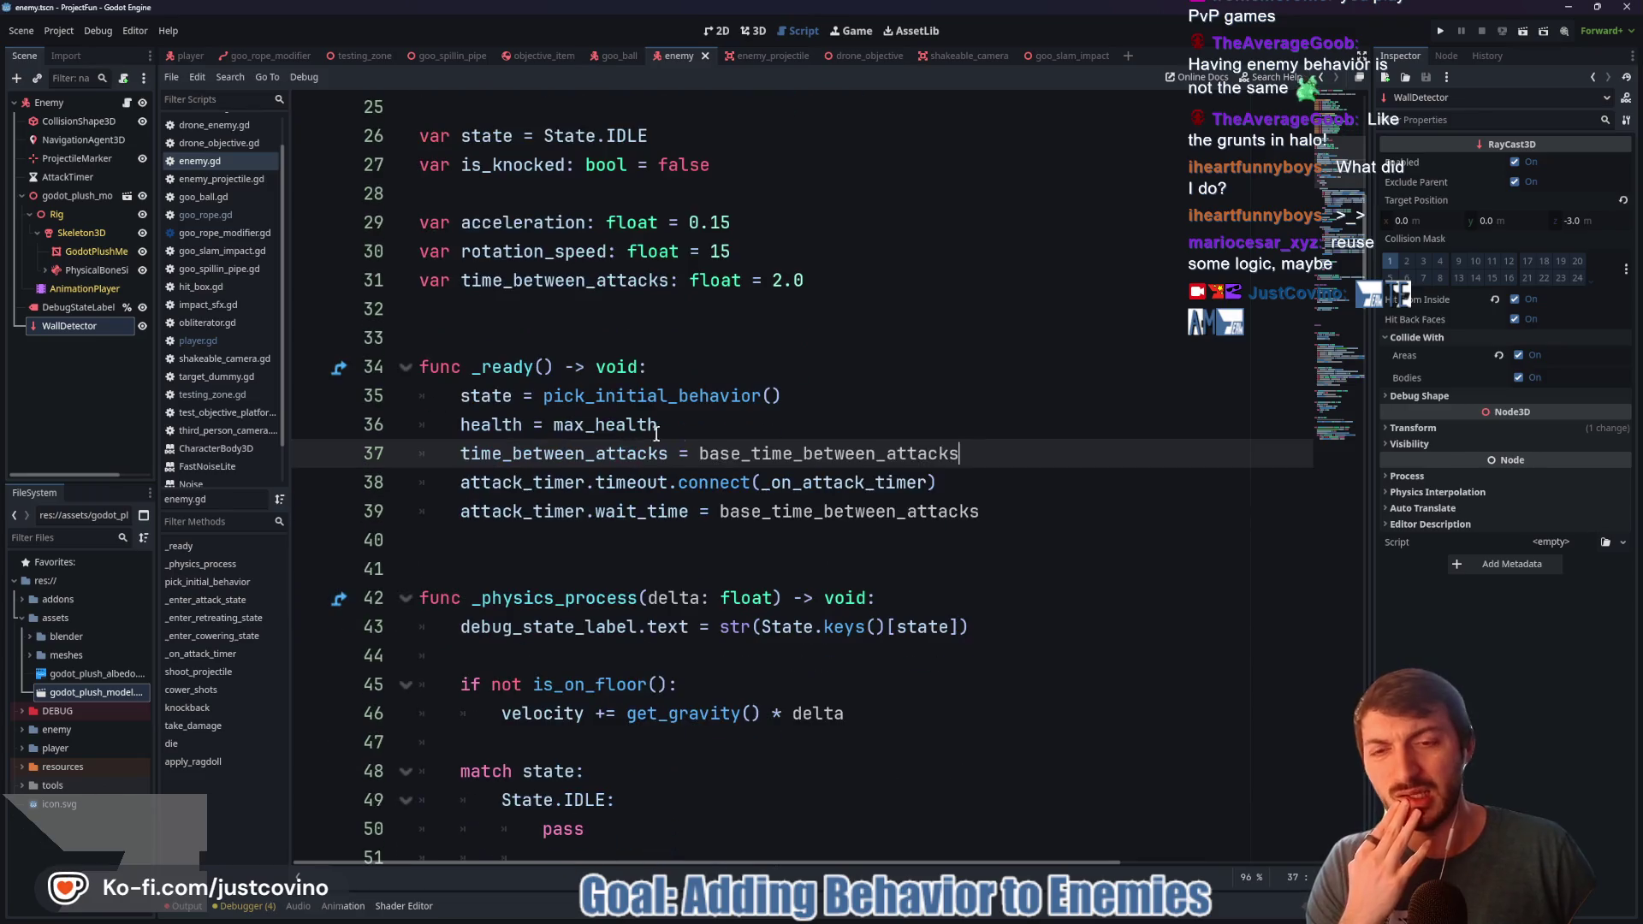
{"action": "scroll", "coordinate": [868, 449], "scroll_direction": "down", "scroll_amount": 3}
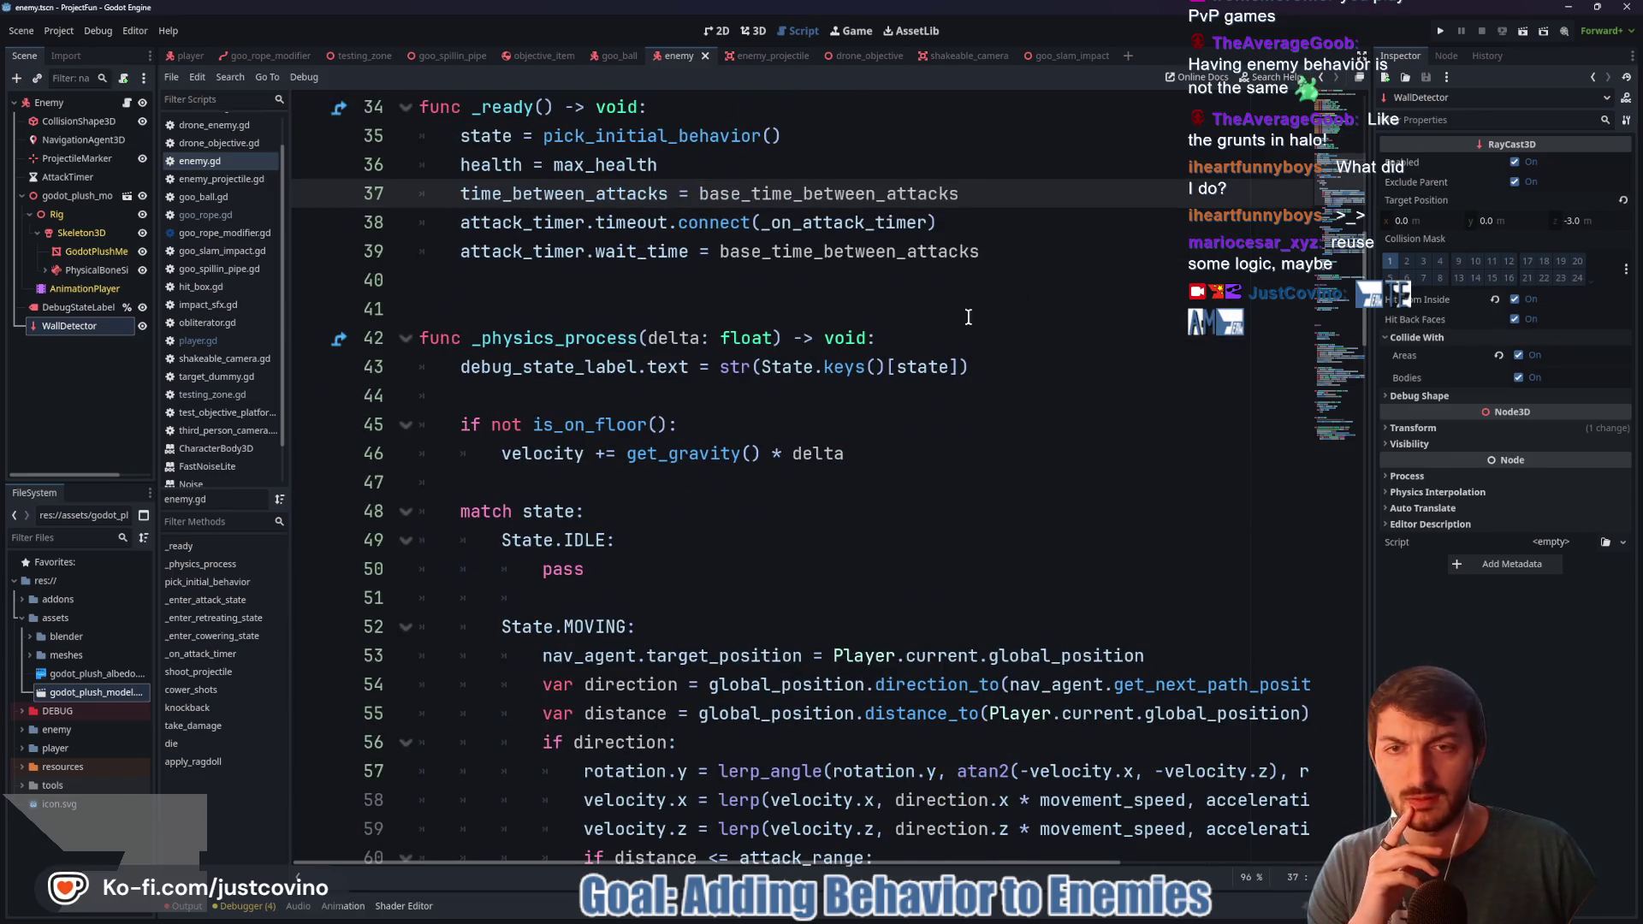
{"action": "scroll", "coordinate": [908, 345], "scroll_direction": "down", "scroll_amount": 3}
{"action": "scroll", "coordinate": [908, 346], "scroll_direction": "down", "scroll_amount": 15}
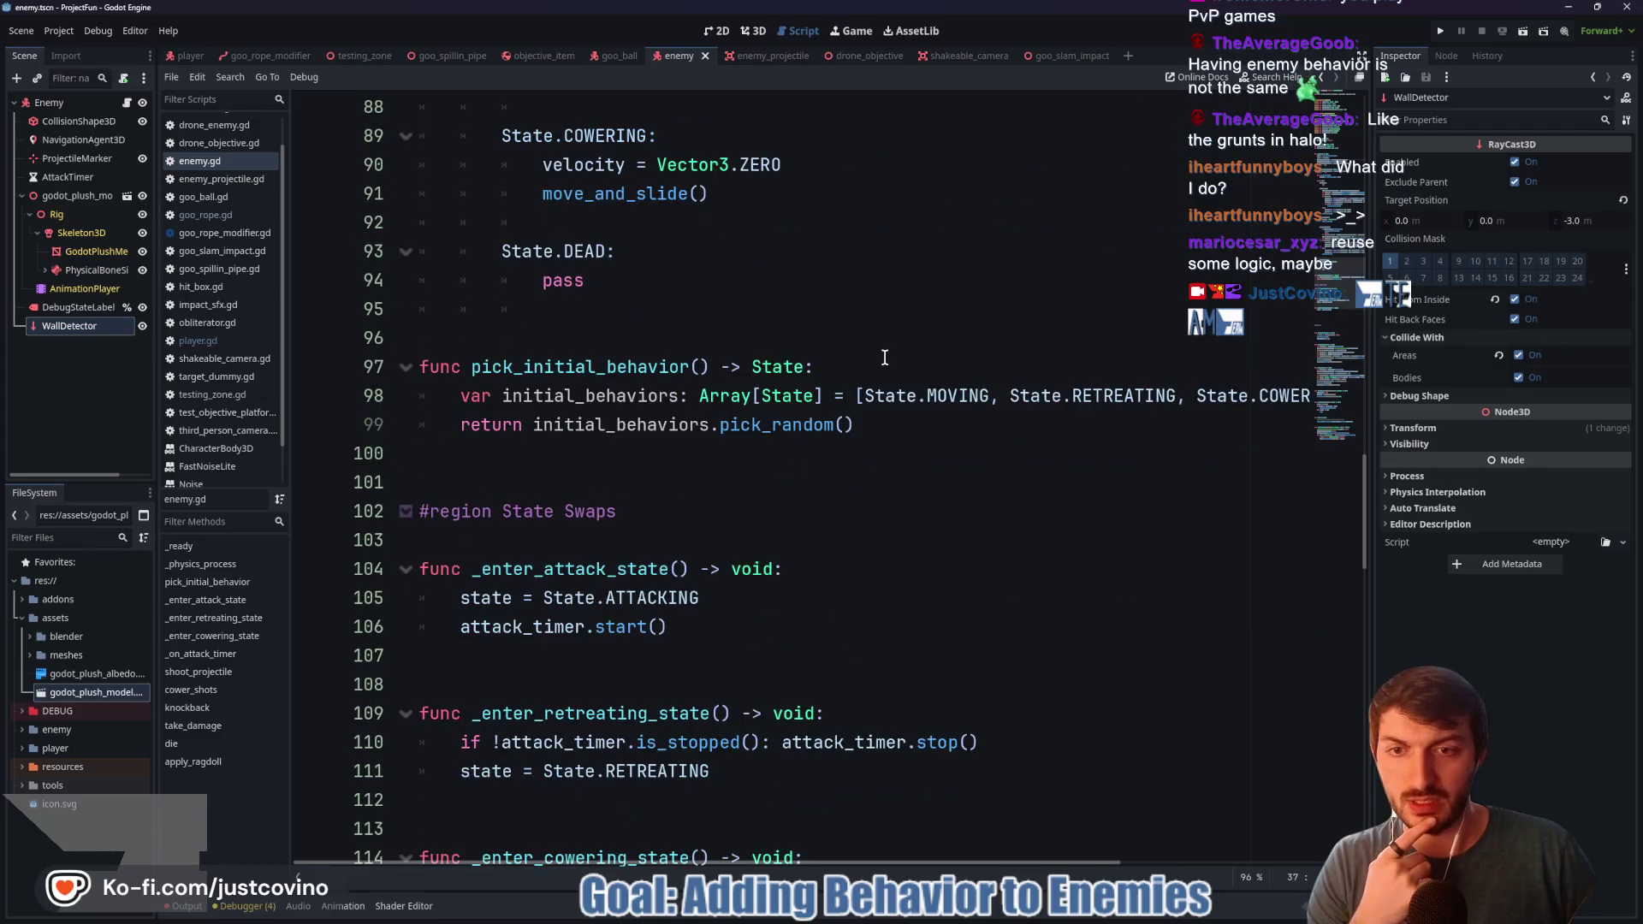
{"action": "scroll", "coordinate": [855, 448], "scroll_direction": "down", "scroll_amount": 2}
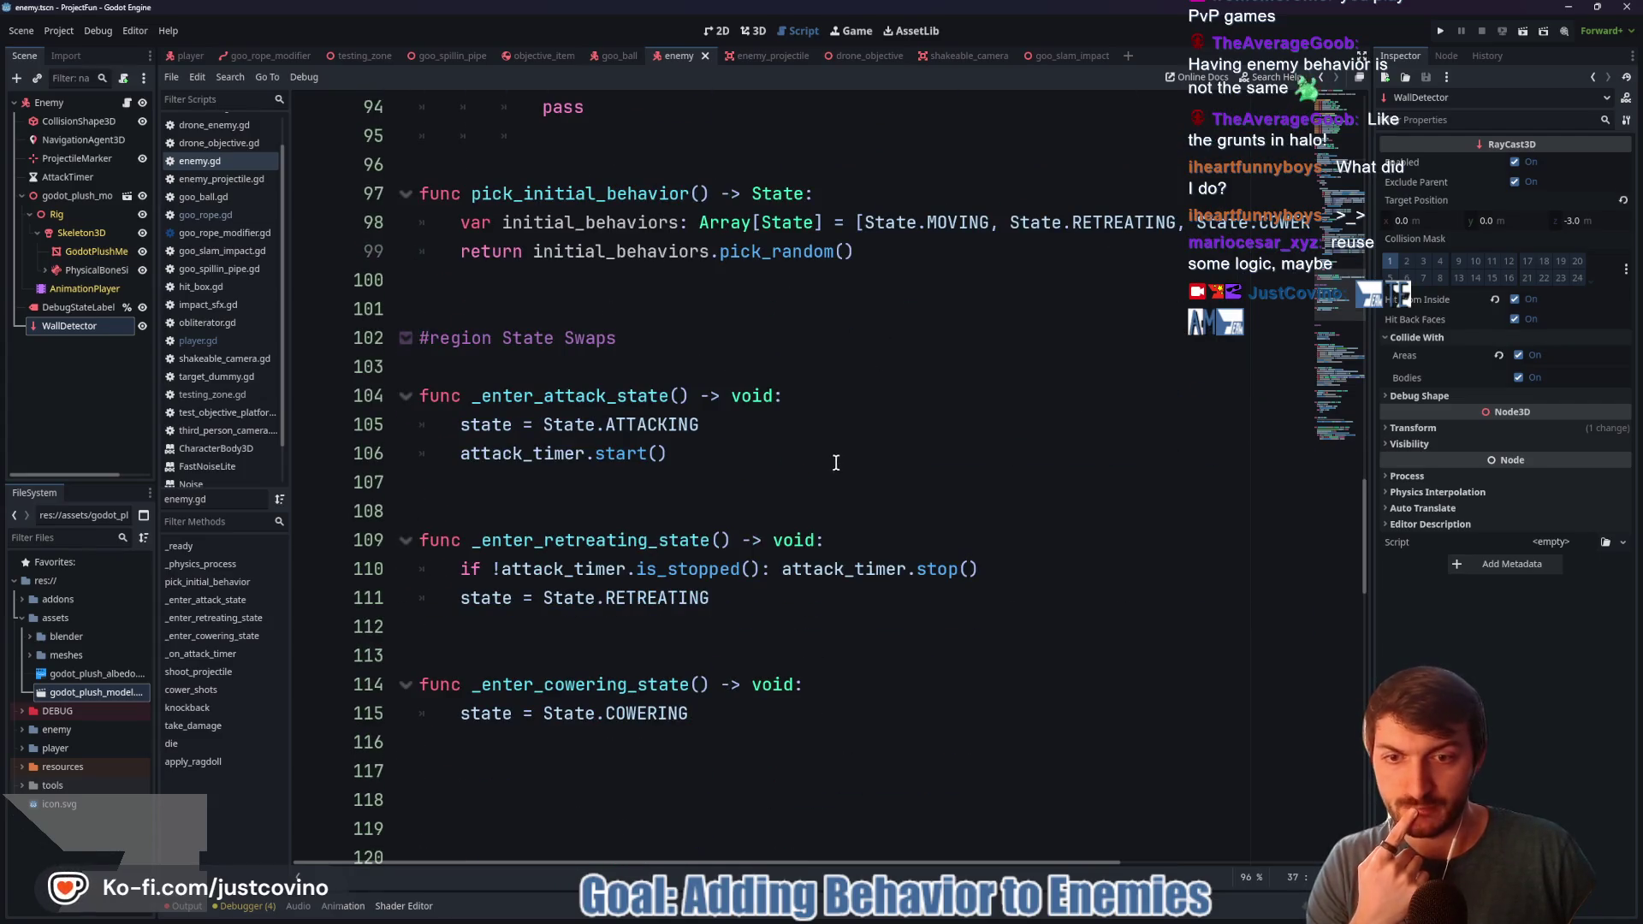
{"action": "scroll", "coordinate": [839, 458], "scroll_direction": "up", "scroll_amount": 6}
{"action": "scroll", "coordinate": [832, 462], "scroll_direction": "up", "scroll_amount": 7}
{"action": "scroll", "coordinate": [828, 463], "scroll_direction": "down", "scroll_amount": 15}
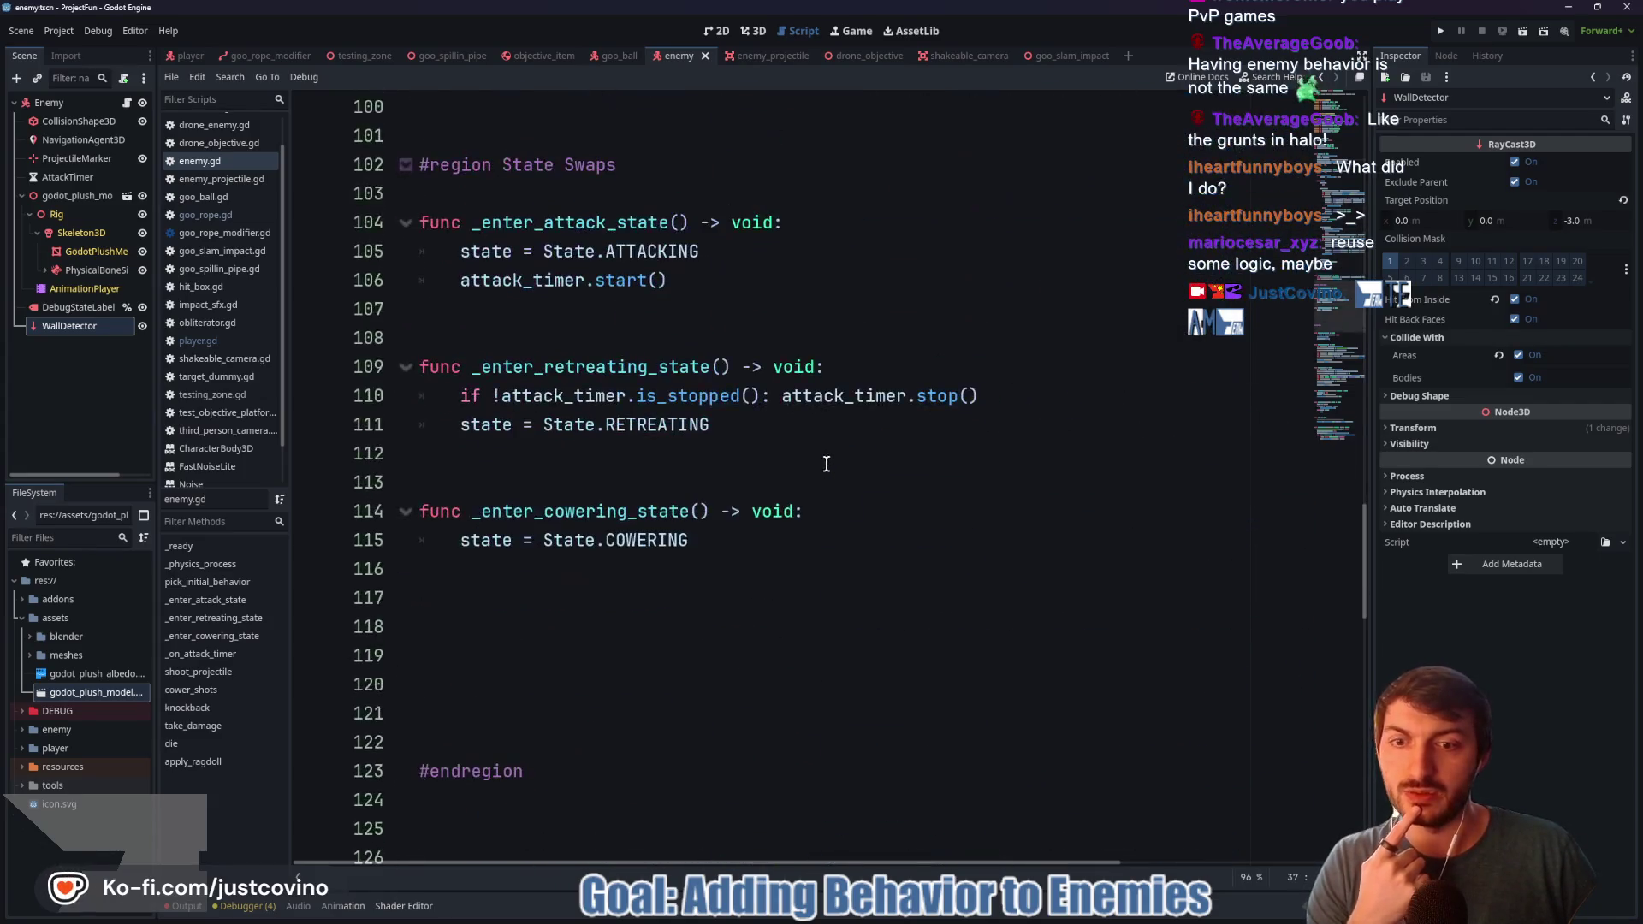
{"action": "left_click", "coordinate": [732, 539]}
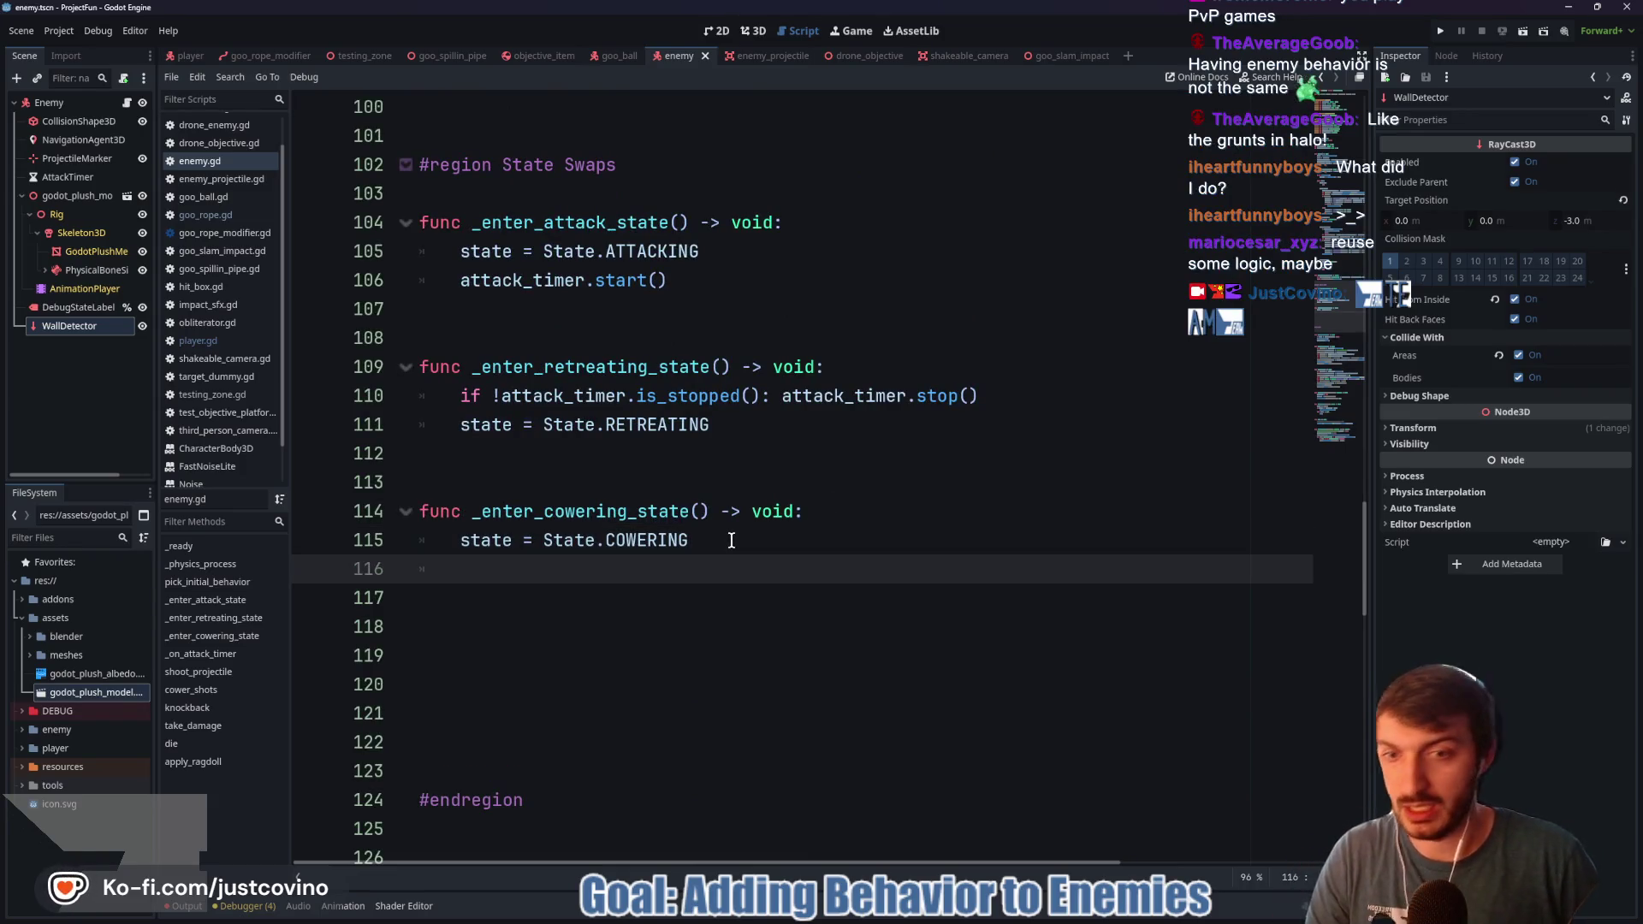
{"action": "key", "text": "Return"}
{"action": "type", "text": "ti"}
{"action": "key", "text": "Return"}
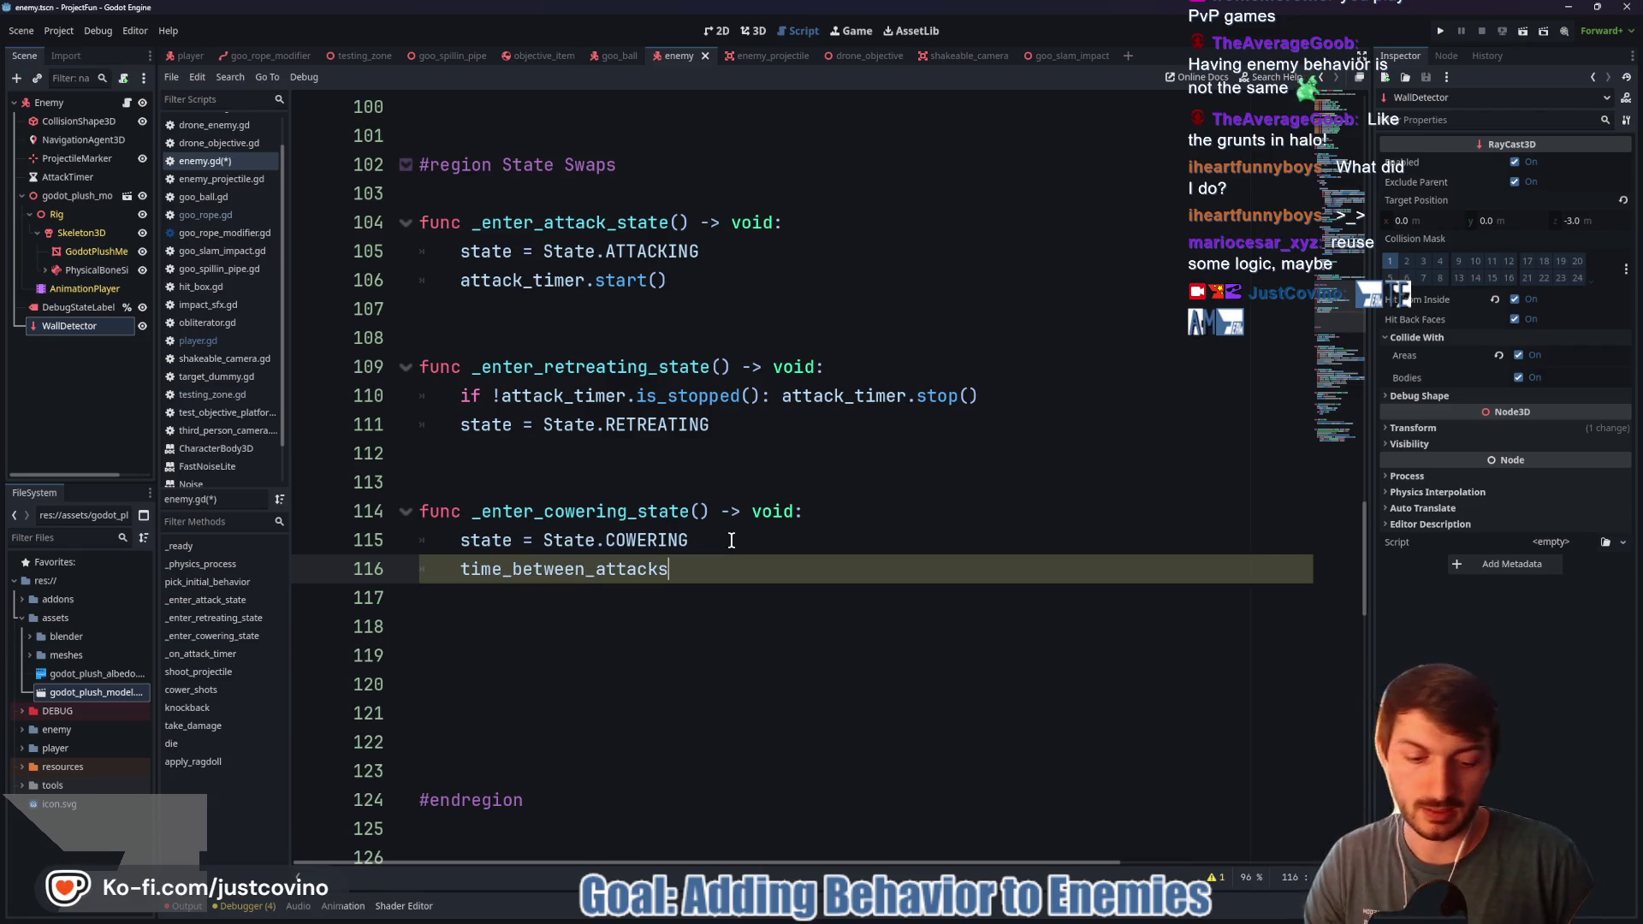
{"action": "type", "text": "= "}
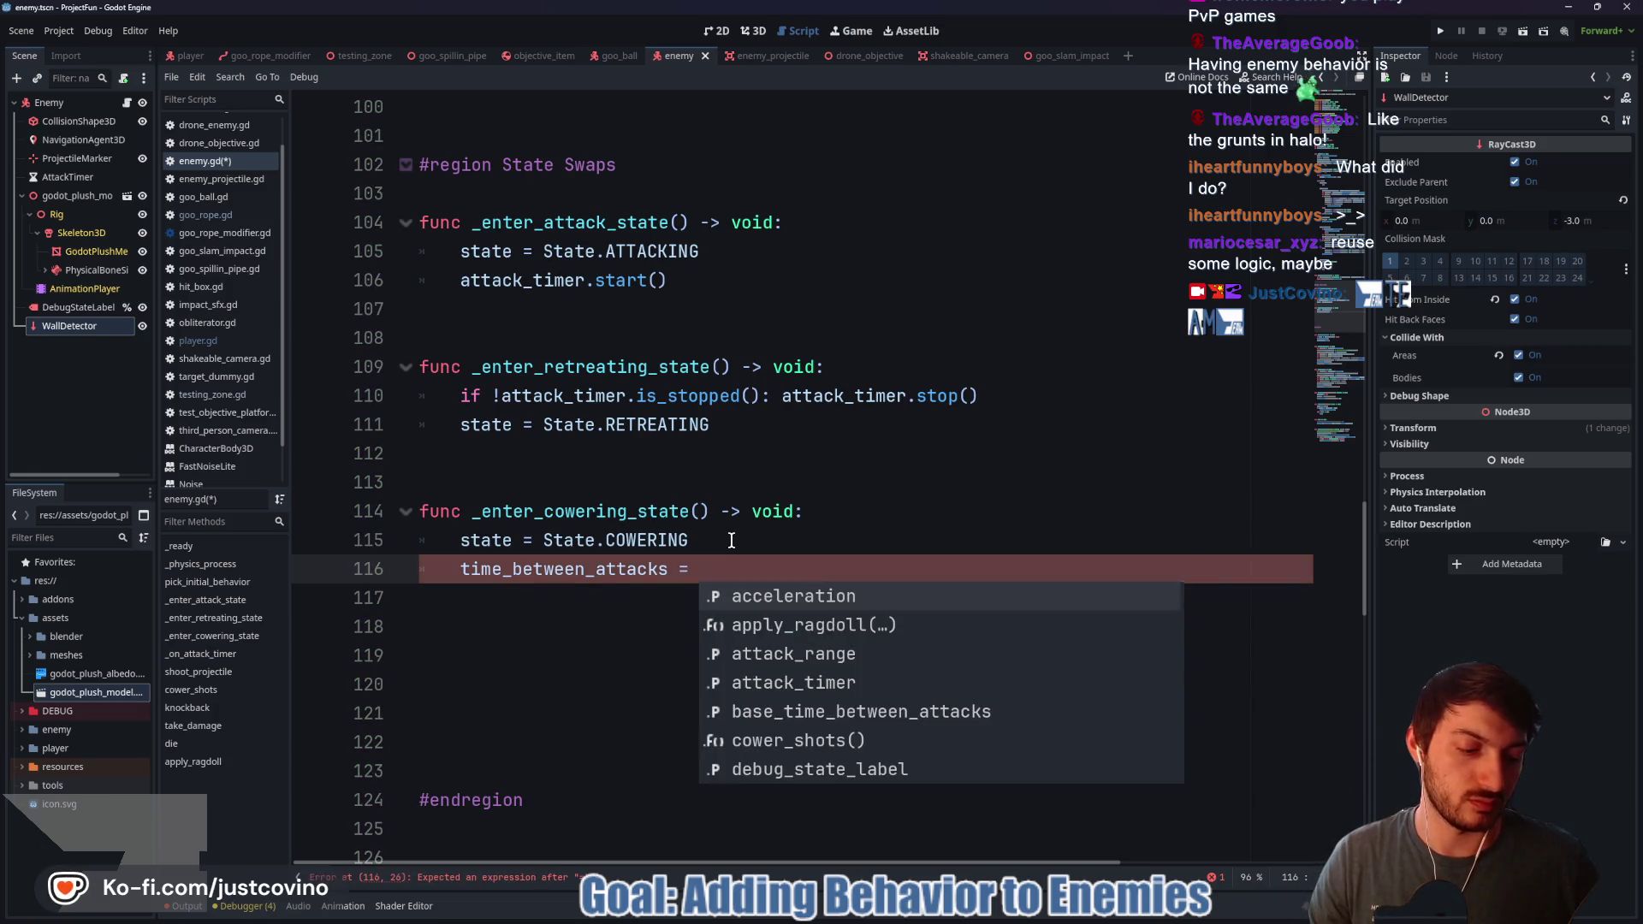
{"action": "type", "text": "0."}
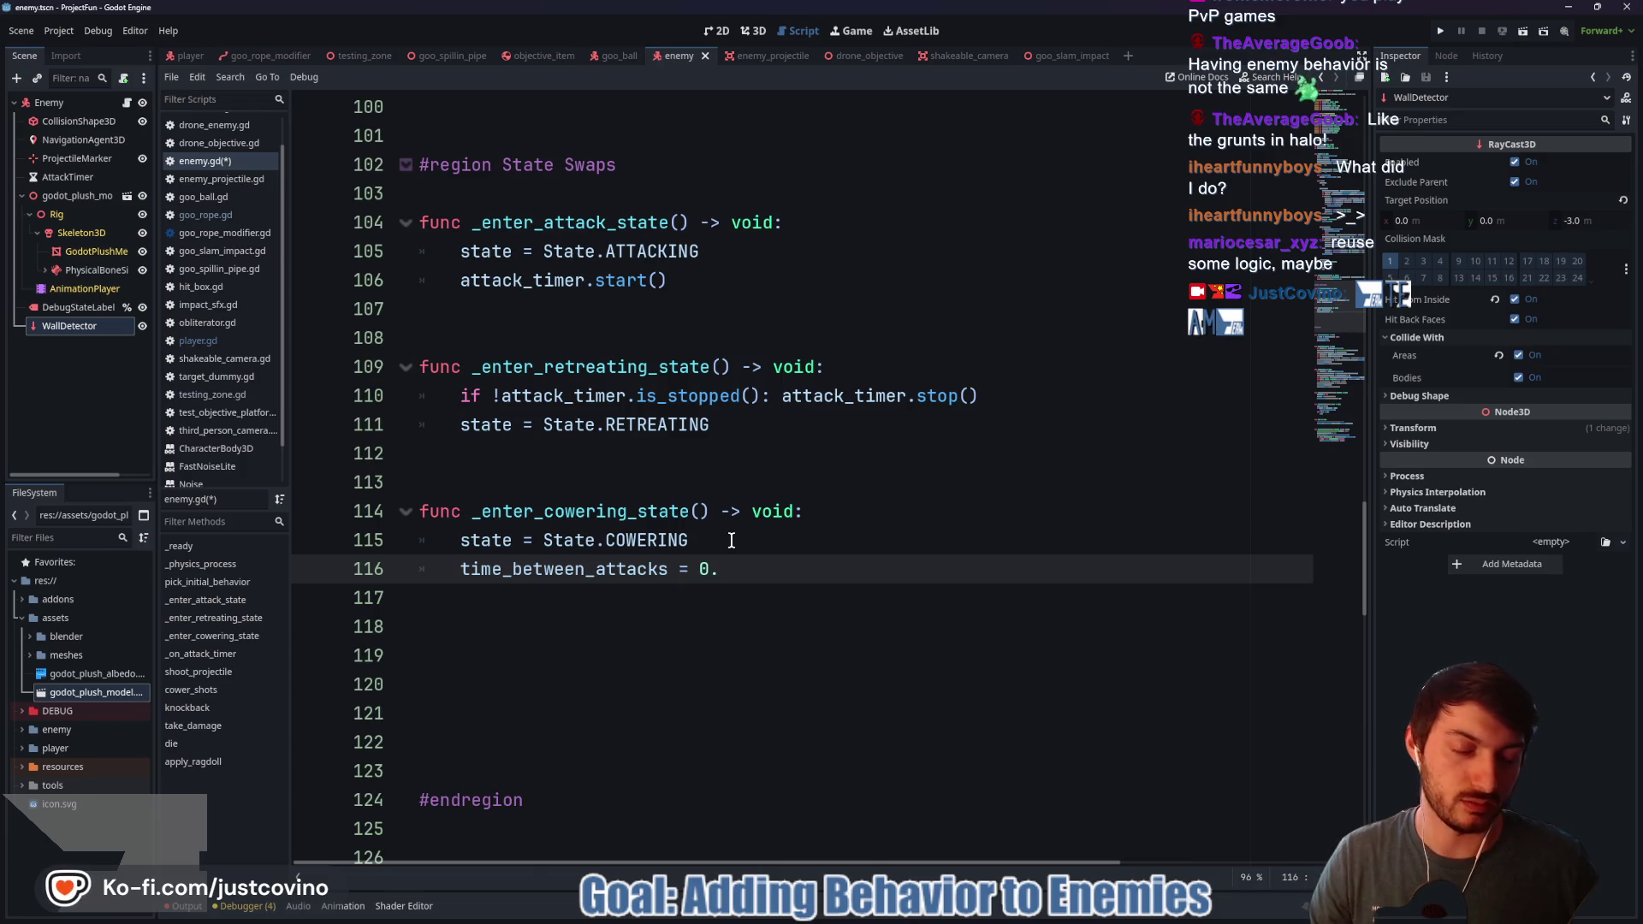
{"action": "type", "text": "5"}
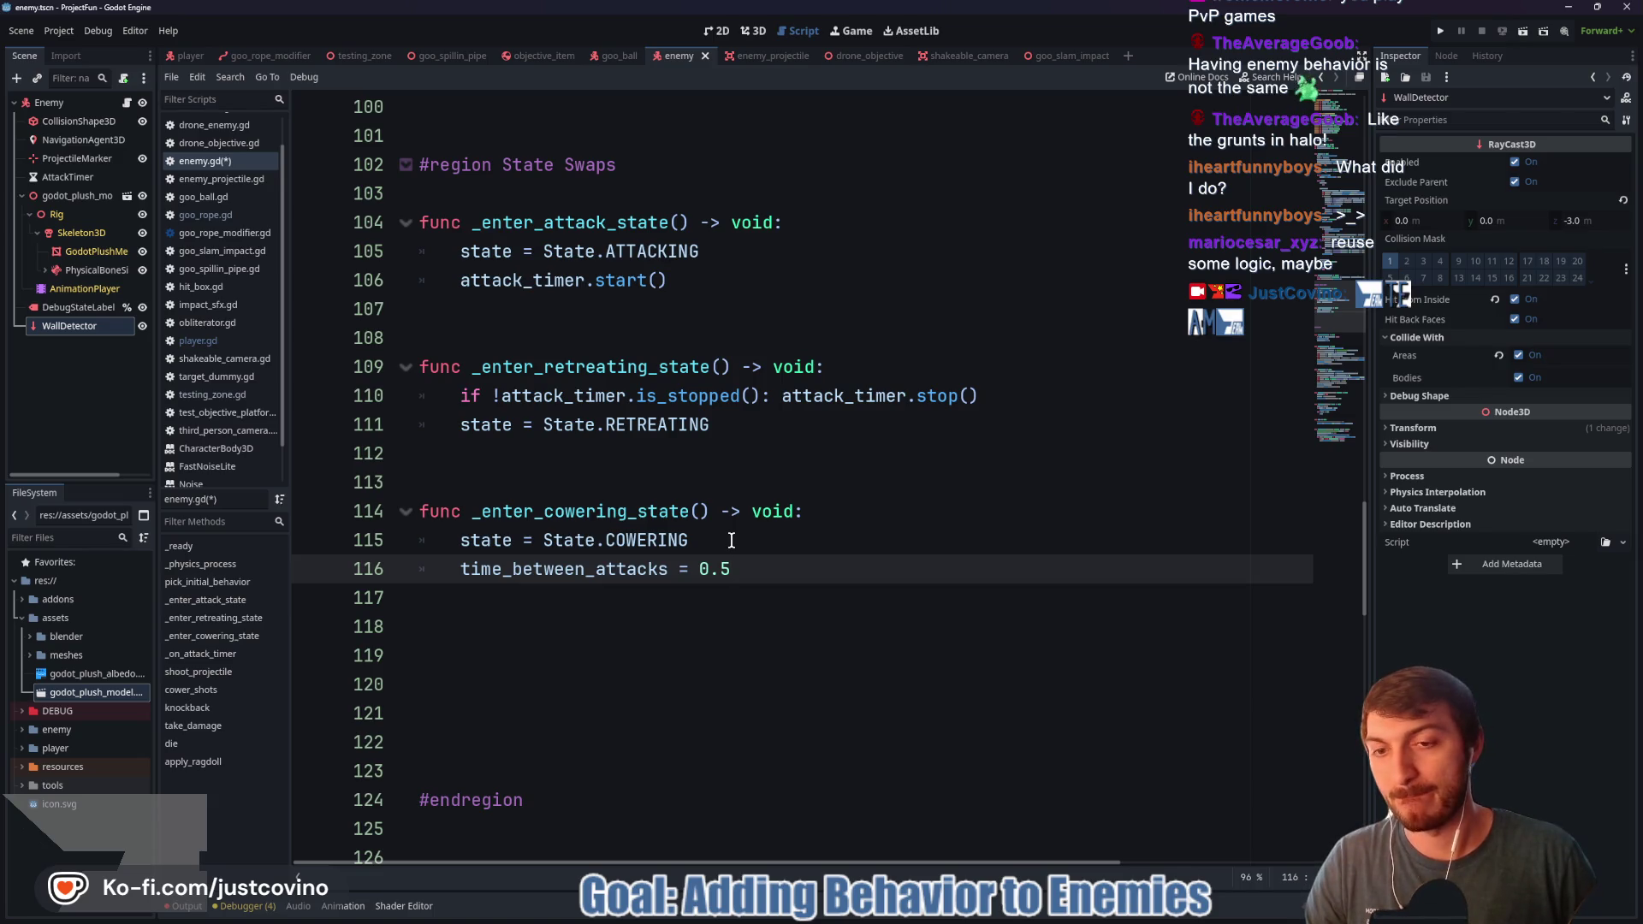
Add attack_timer.start() below the time_between_attacks line.
{"action": "key", "text": "Return"}
{"action": "type", "text": "att"}
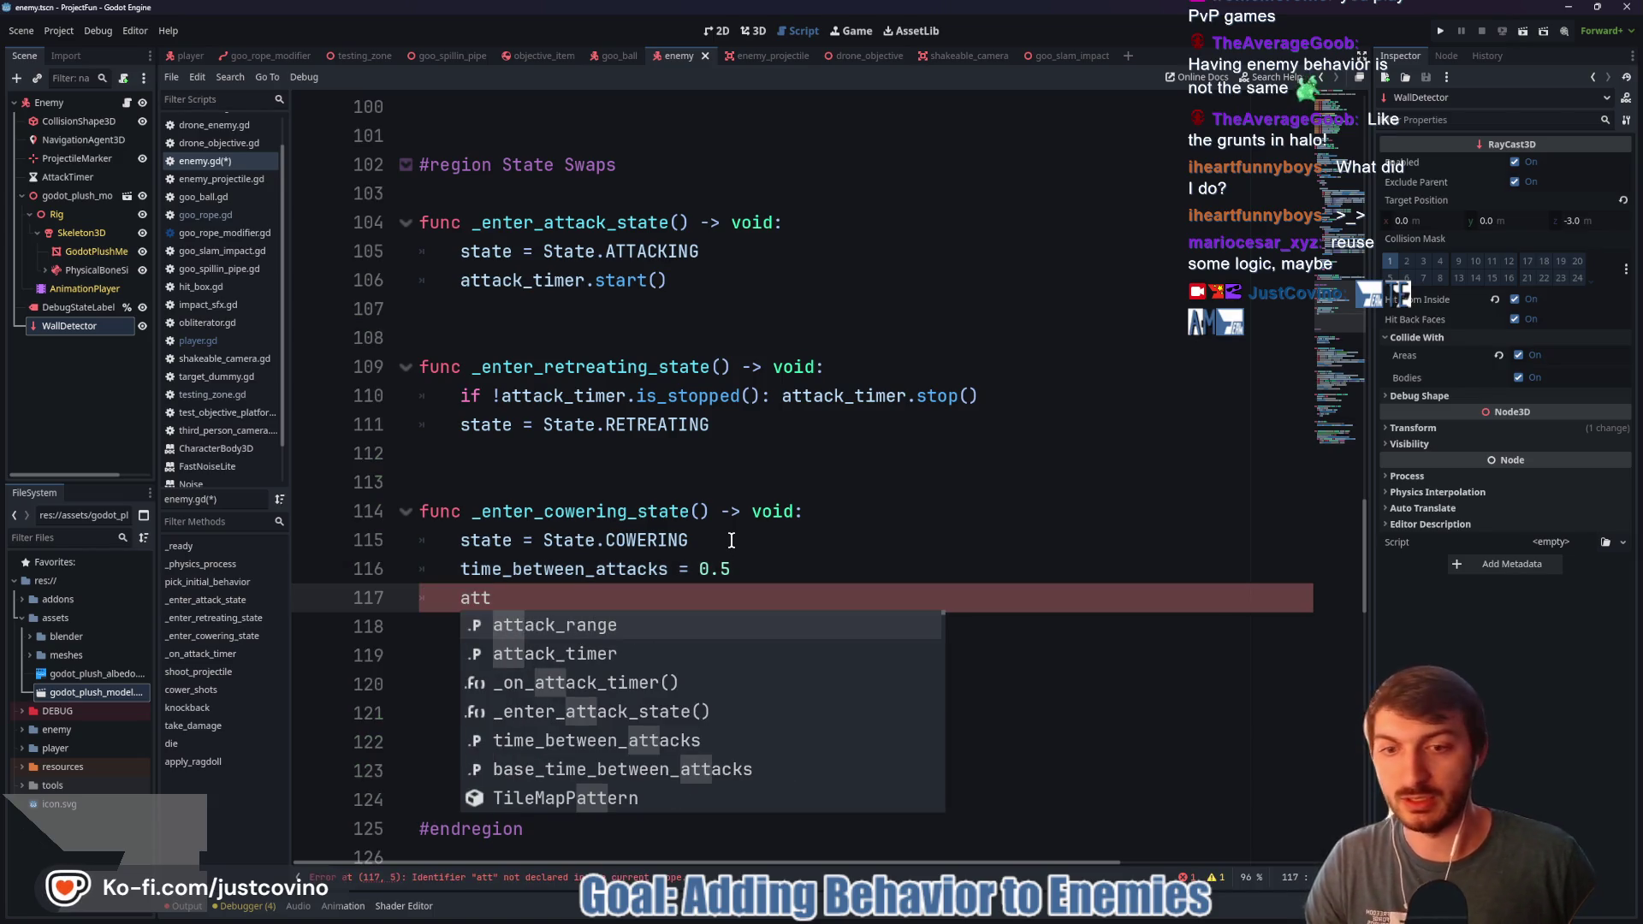
{"action": "type", "text": "ack_timer.star"}
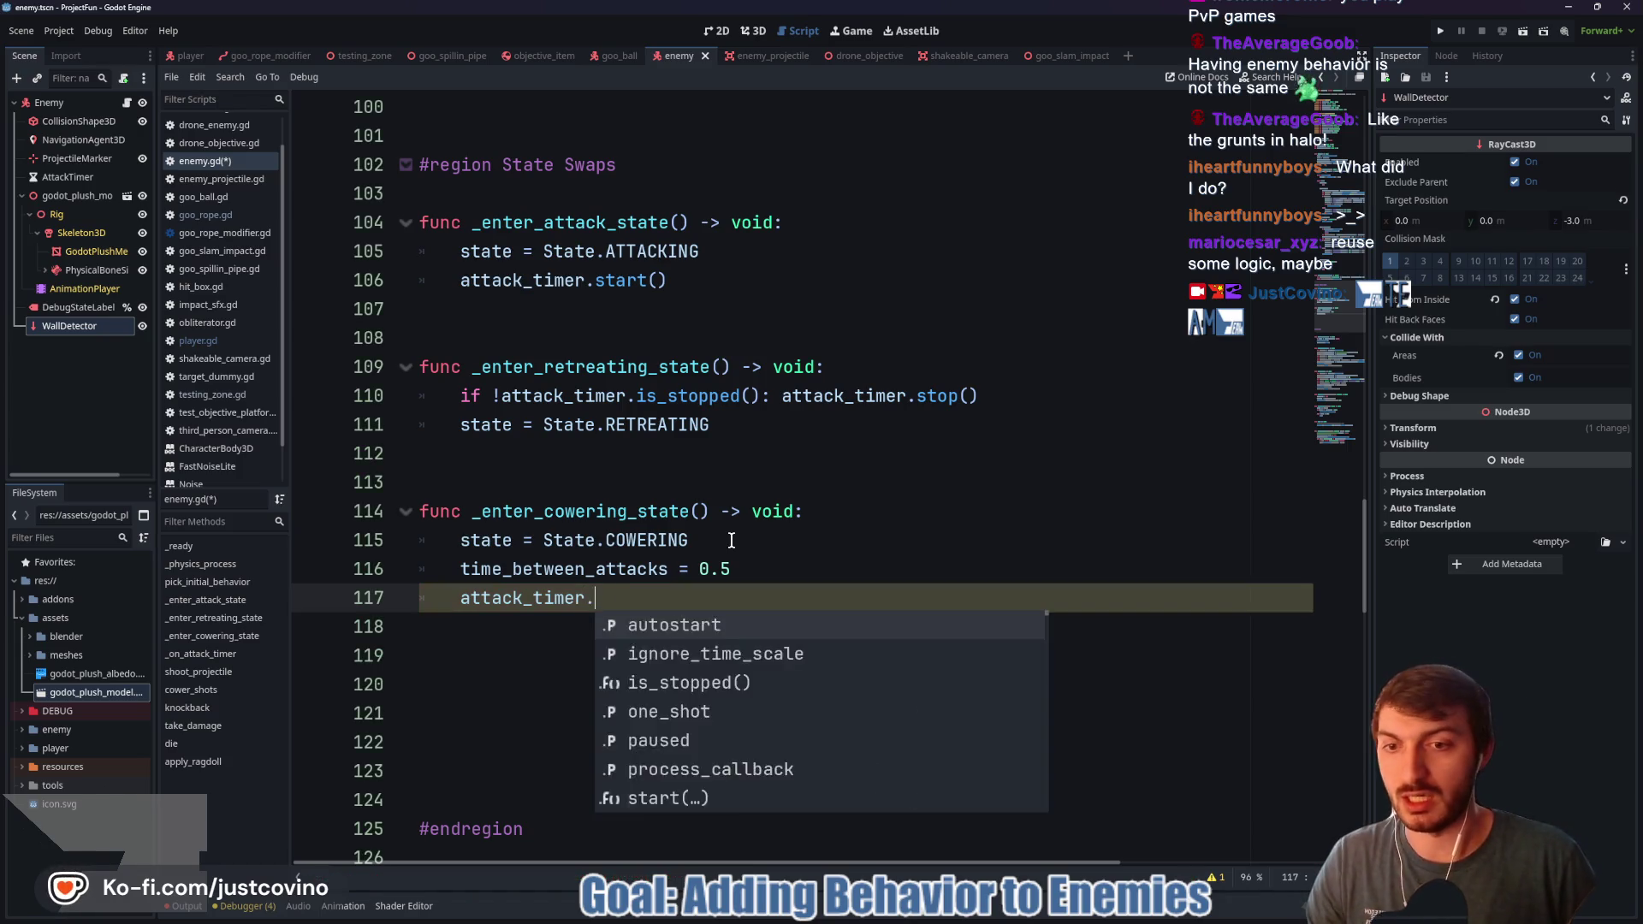
{"action": "key", "text": "Return"}
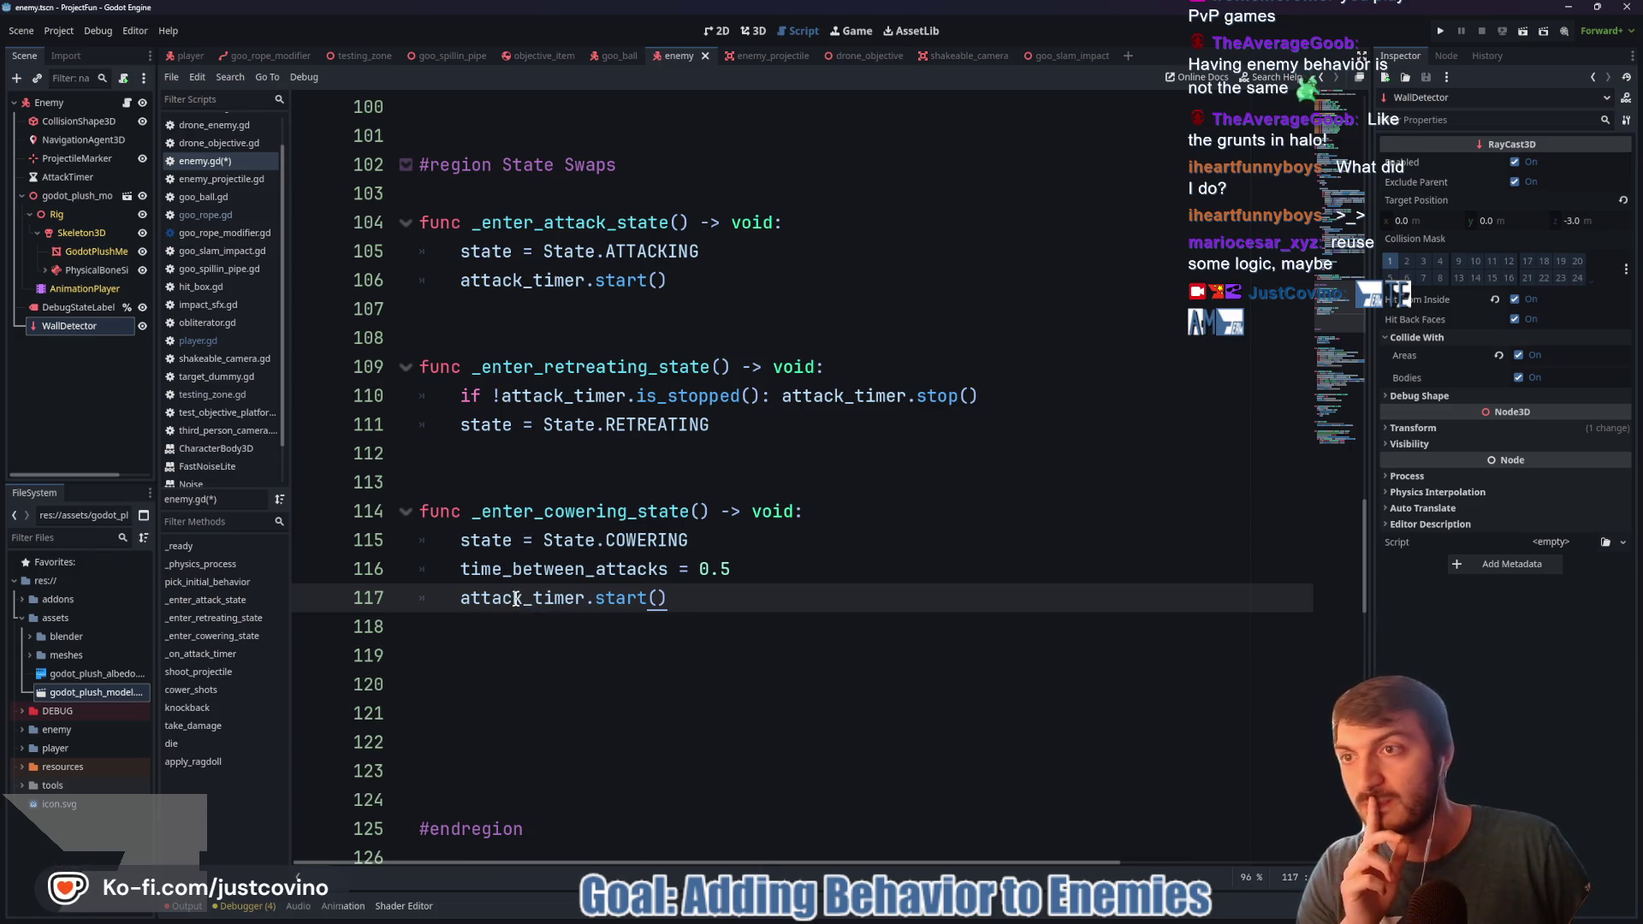
{"action": "key", "text": "End"}
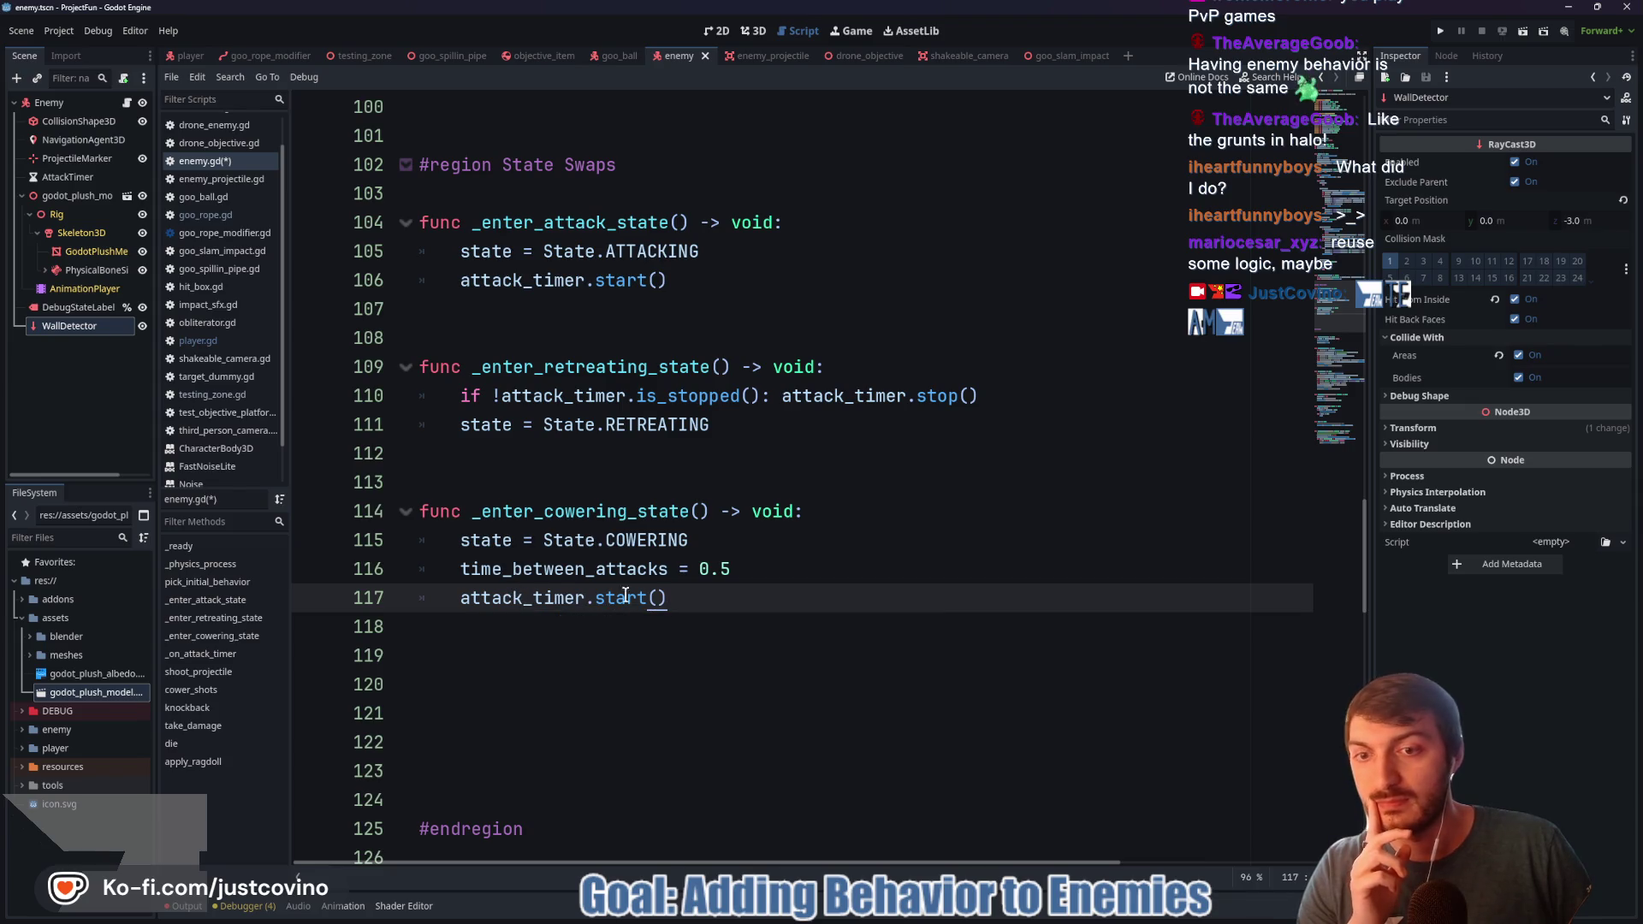
{"action": "scroll", "coordinate": [599, 556], "scroll_direction": "up", "scroll_amount": 1}
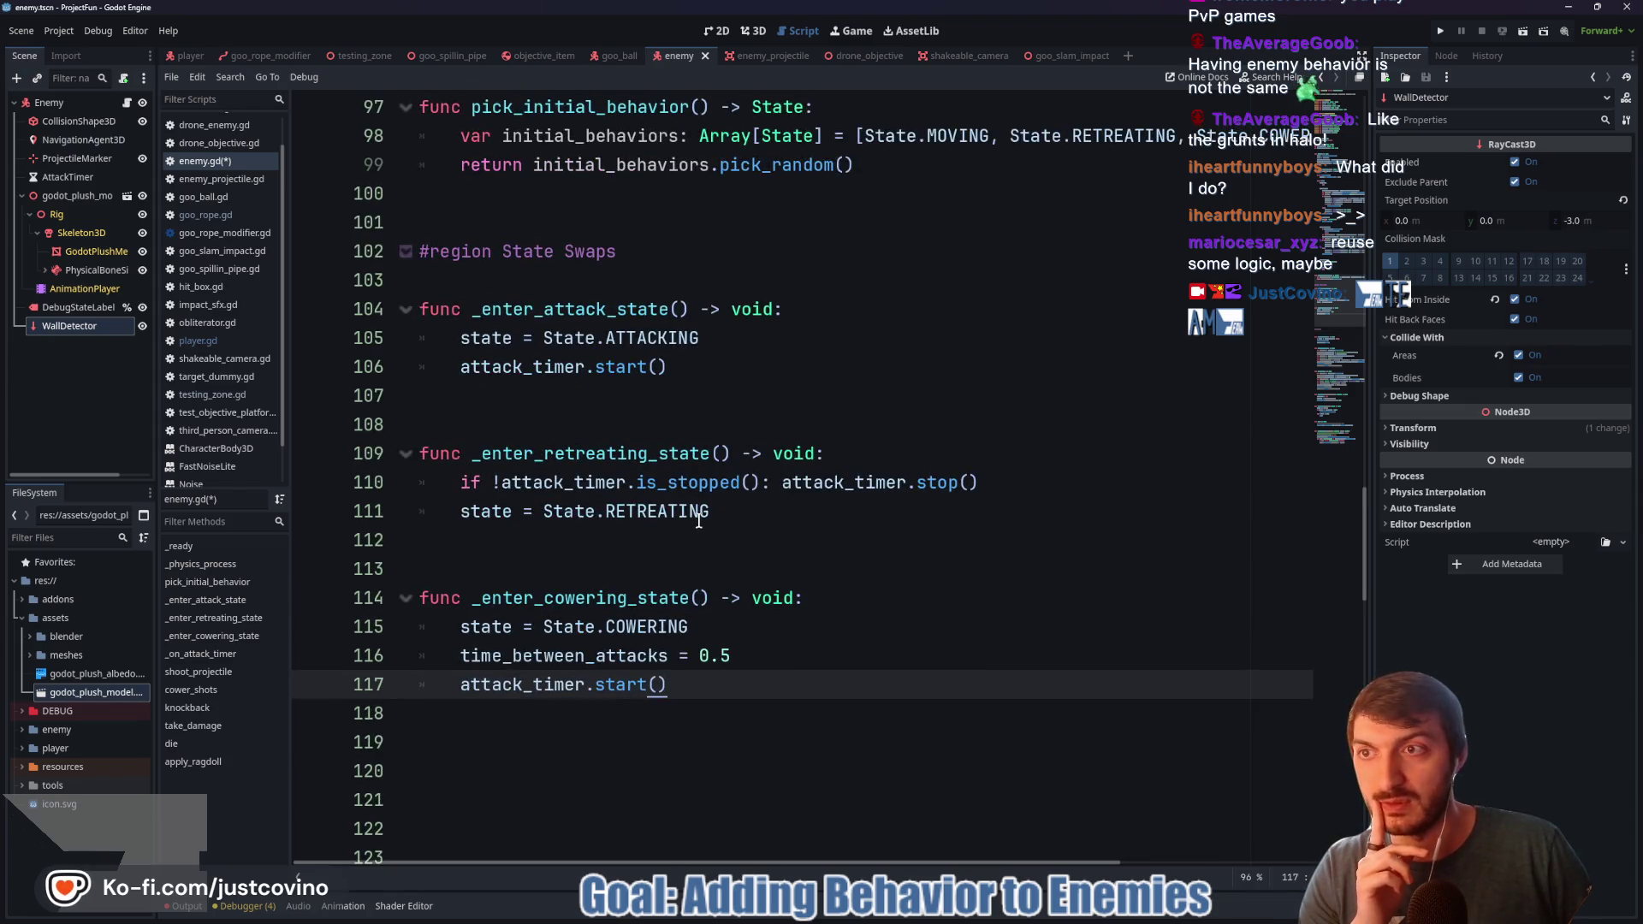
Rename the base_time_between_attacks export to time_between_attacks and delete the duplicate variable.
{"action": "left_click", "coordinate": [22, 196]}
{"action": "scroll", "coordinate": [671, 582], "scroll_direction": "up", "scroll_amount": 20}
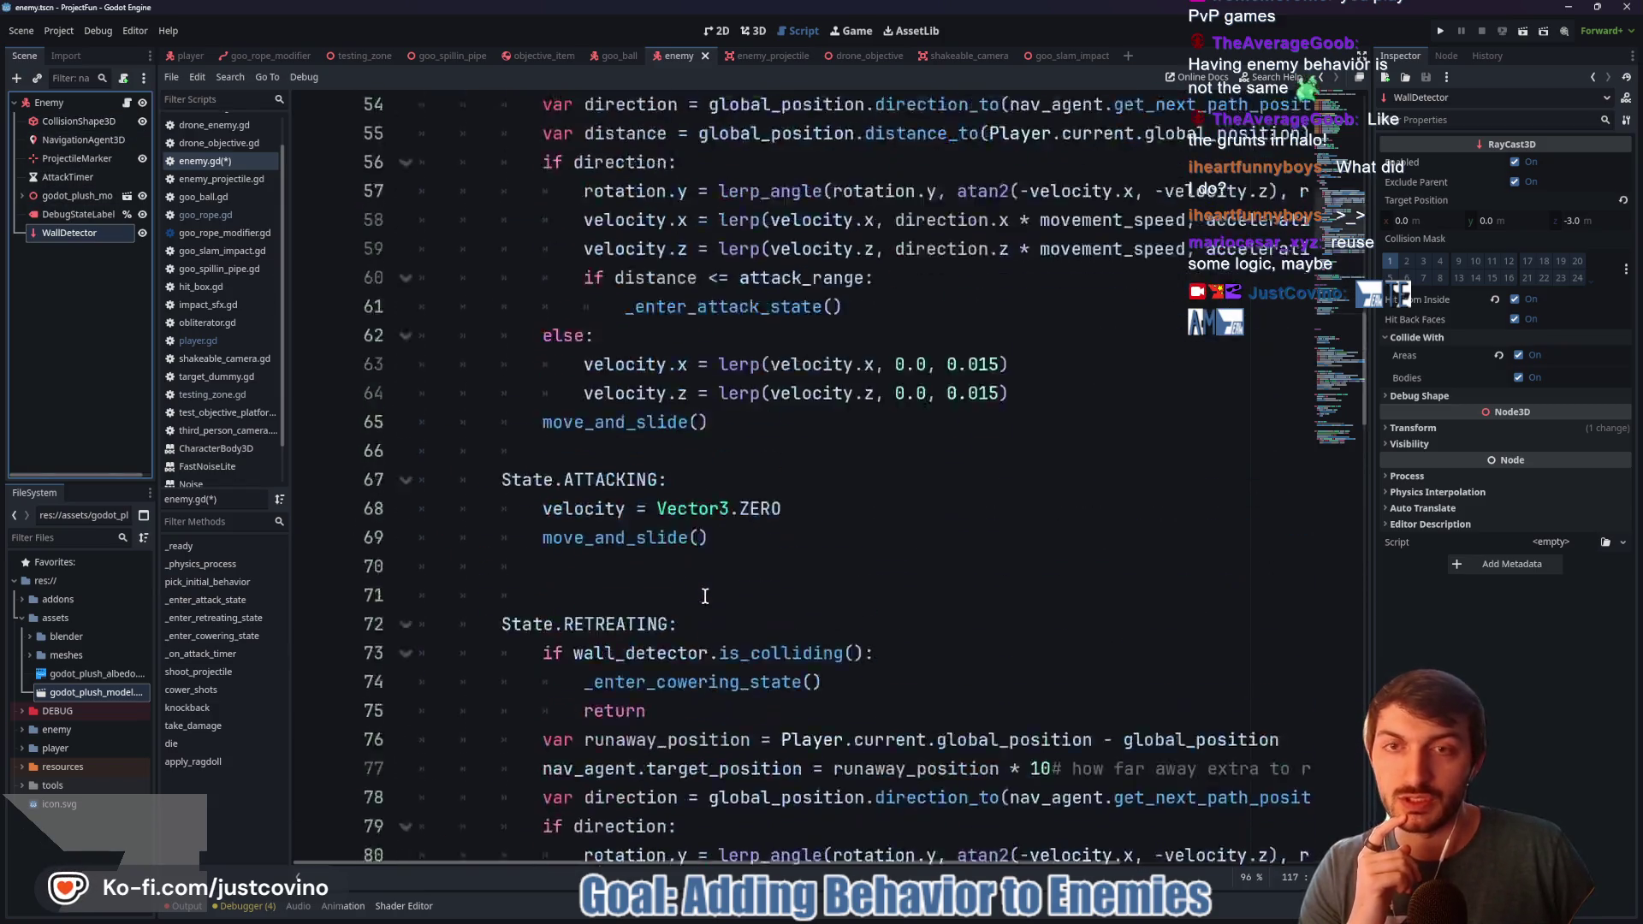
{"action": "left_click_drag", "start_coordinate": [596, 396], "coordinate": [544, 397]}
{"action": "key", "text": "BackSpace"}
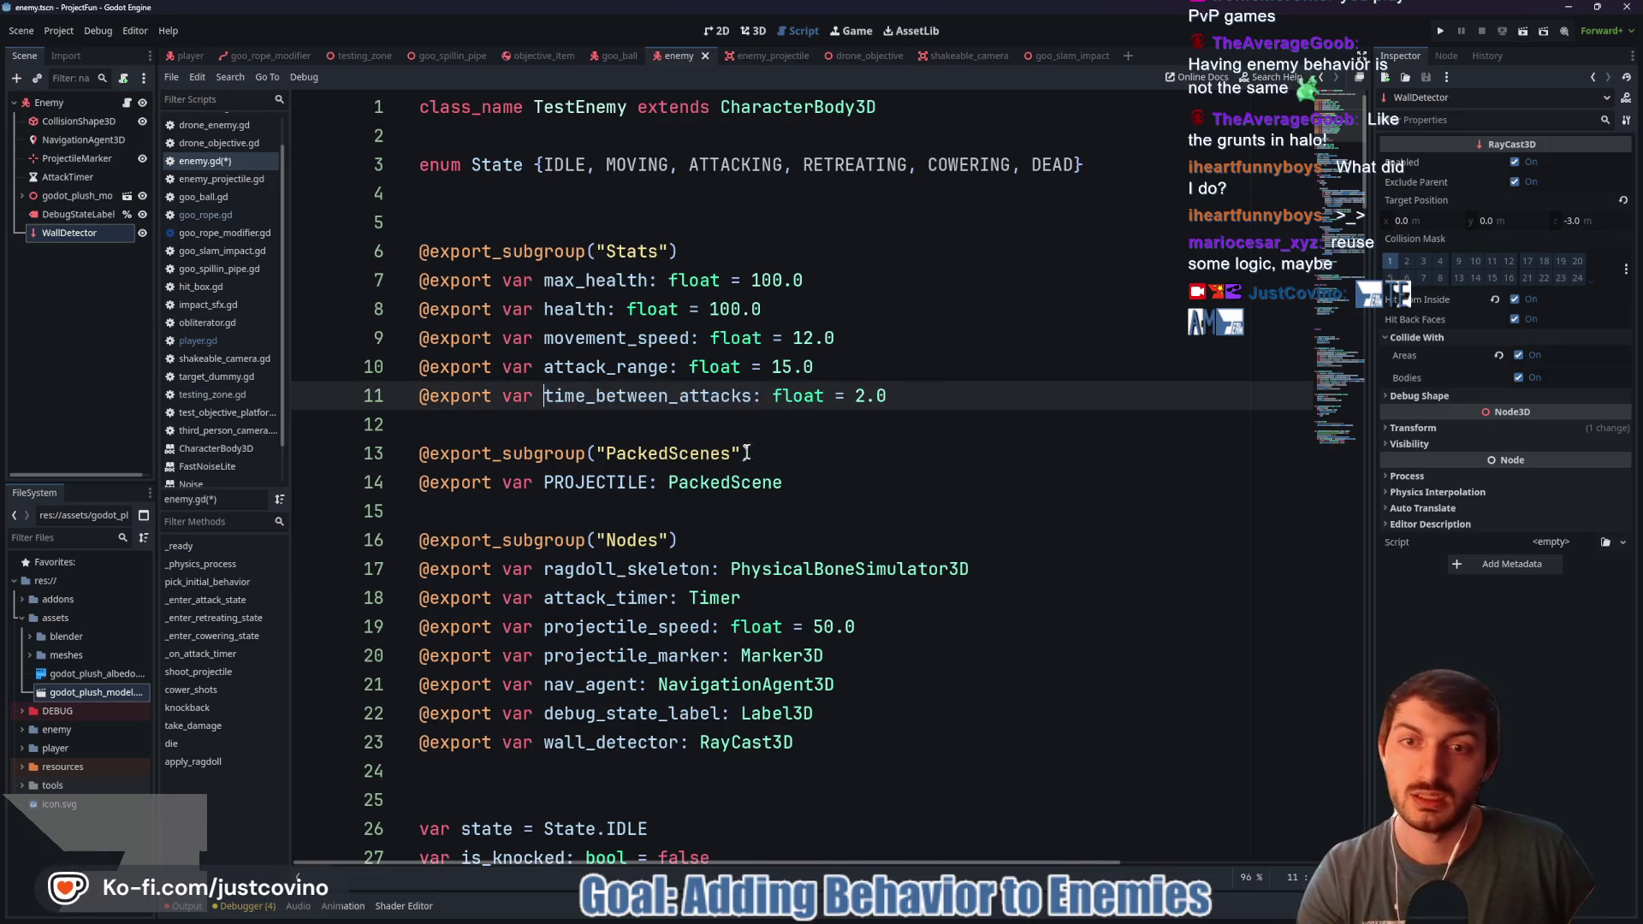
{"action": "scroll", "coordinate": [780, 617], "scroll_direction": "down", "scroll_amount": 3}
{"action": "left_click_drag", "start_coordinate": [817, 725], "coordinate": [419, 718]}
{"action": "key", "text": "BackSpace"}
Remove the redundant _ready assignment so wait_time uses time_between_attacks directly.
{"action": "scroll", "coordinate": [729, 548], "scroll_direction": "down", "scroll_amount": 4}
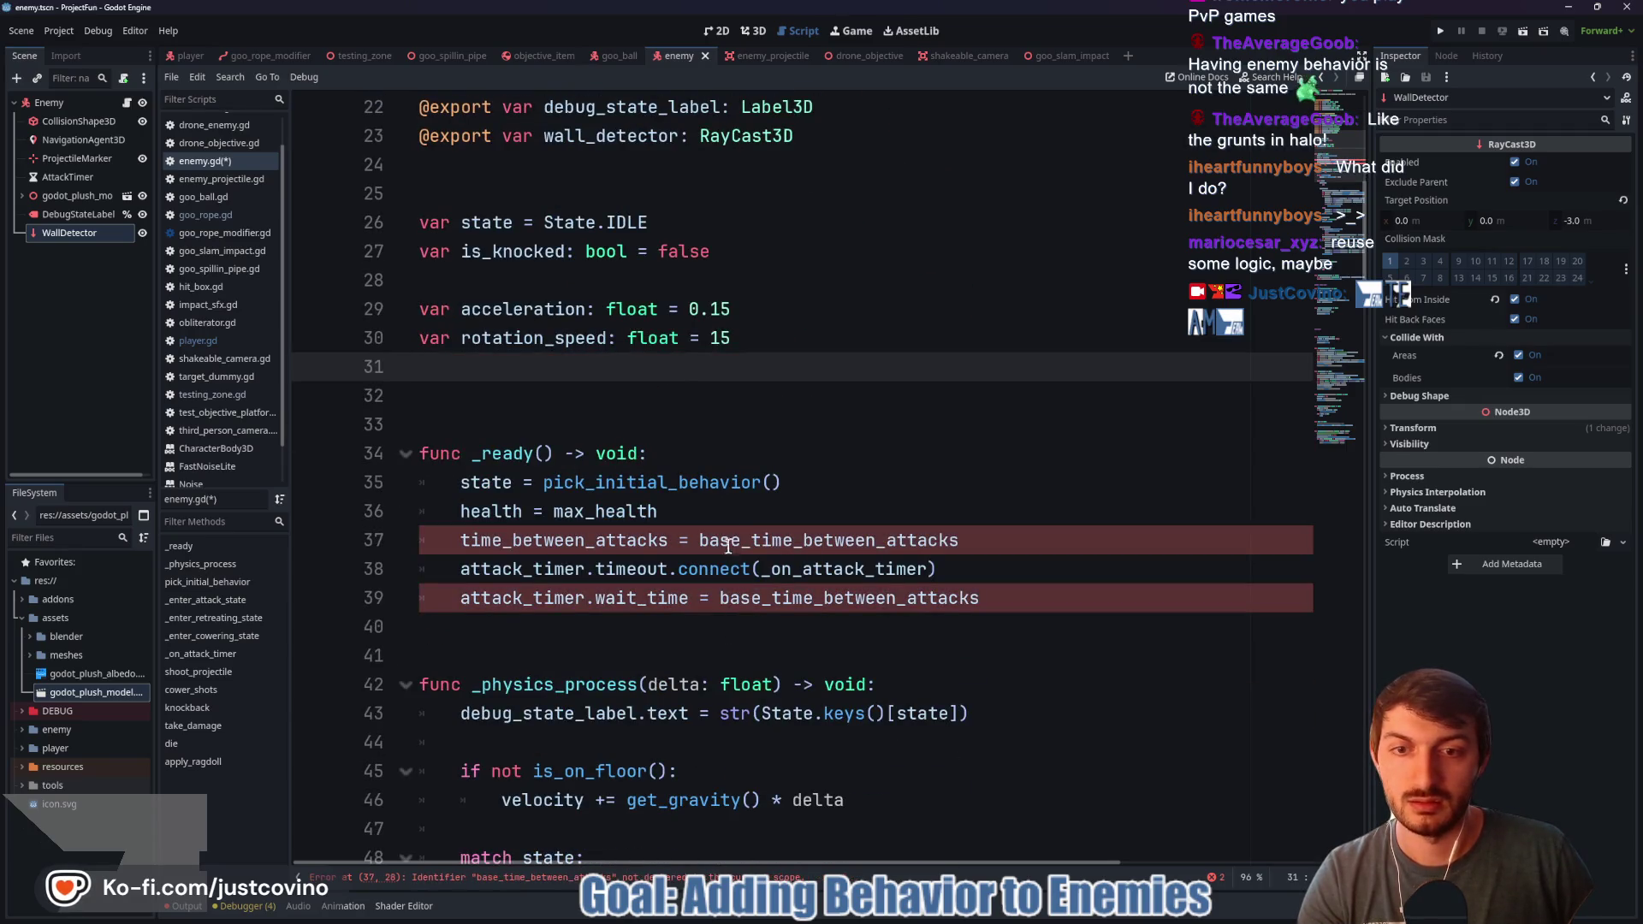
{"action": "left_click_drag", "start_coordinate": [752, 542], "coordinate": [705, 540]}
{"action": "left_click_drag", "start_coordinate": [958, 540], "coordinate": [419, 540]}
{"action": "key", "text": "BackSpace"}
{"action": "key", "text": "BackSpace"}
{"action": "left_click", "coordinate": [721, 569]}
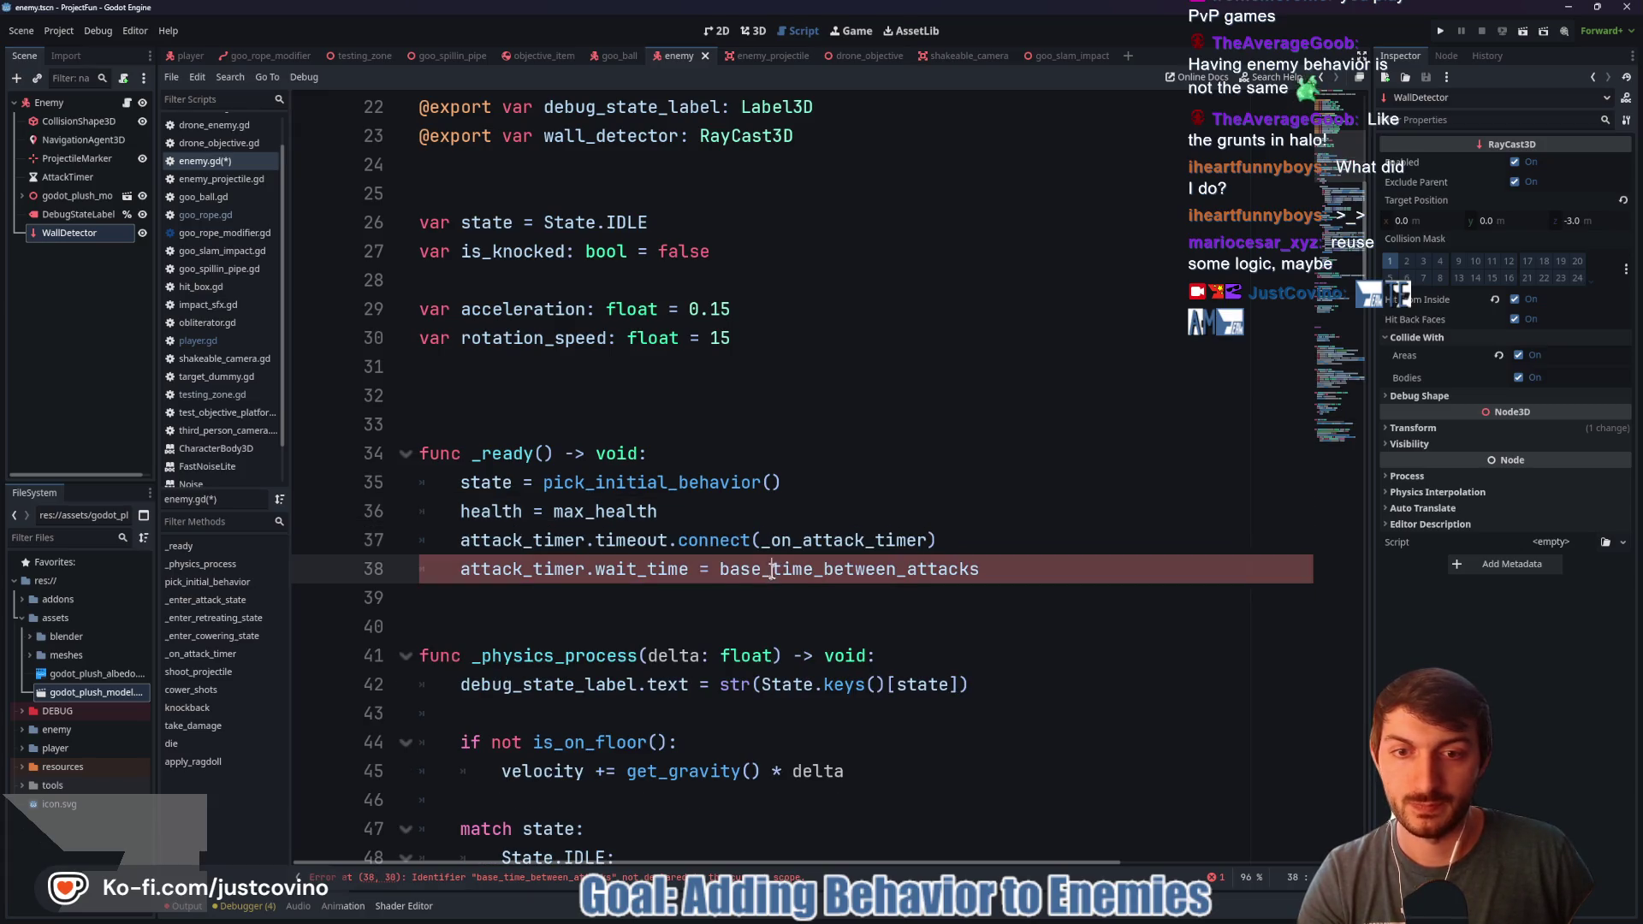
{"action": "key", "text": "Delete"}
{"action": "key", "text": "Delete"}
{"action": "key", "text": "Delete"}
{"action": "scroll", "coordinate": [774, 608], "scroll_direction": "up", "scroll_amount": 7}
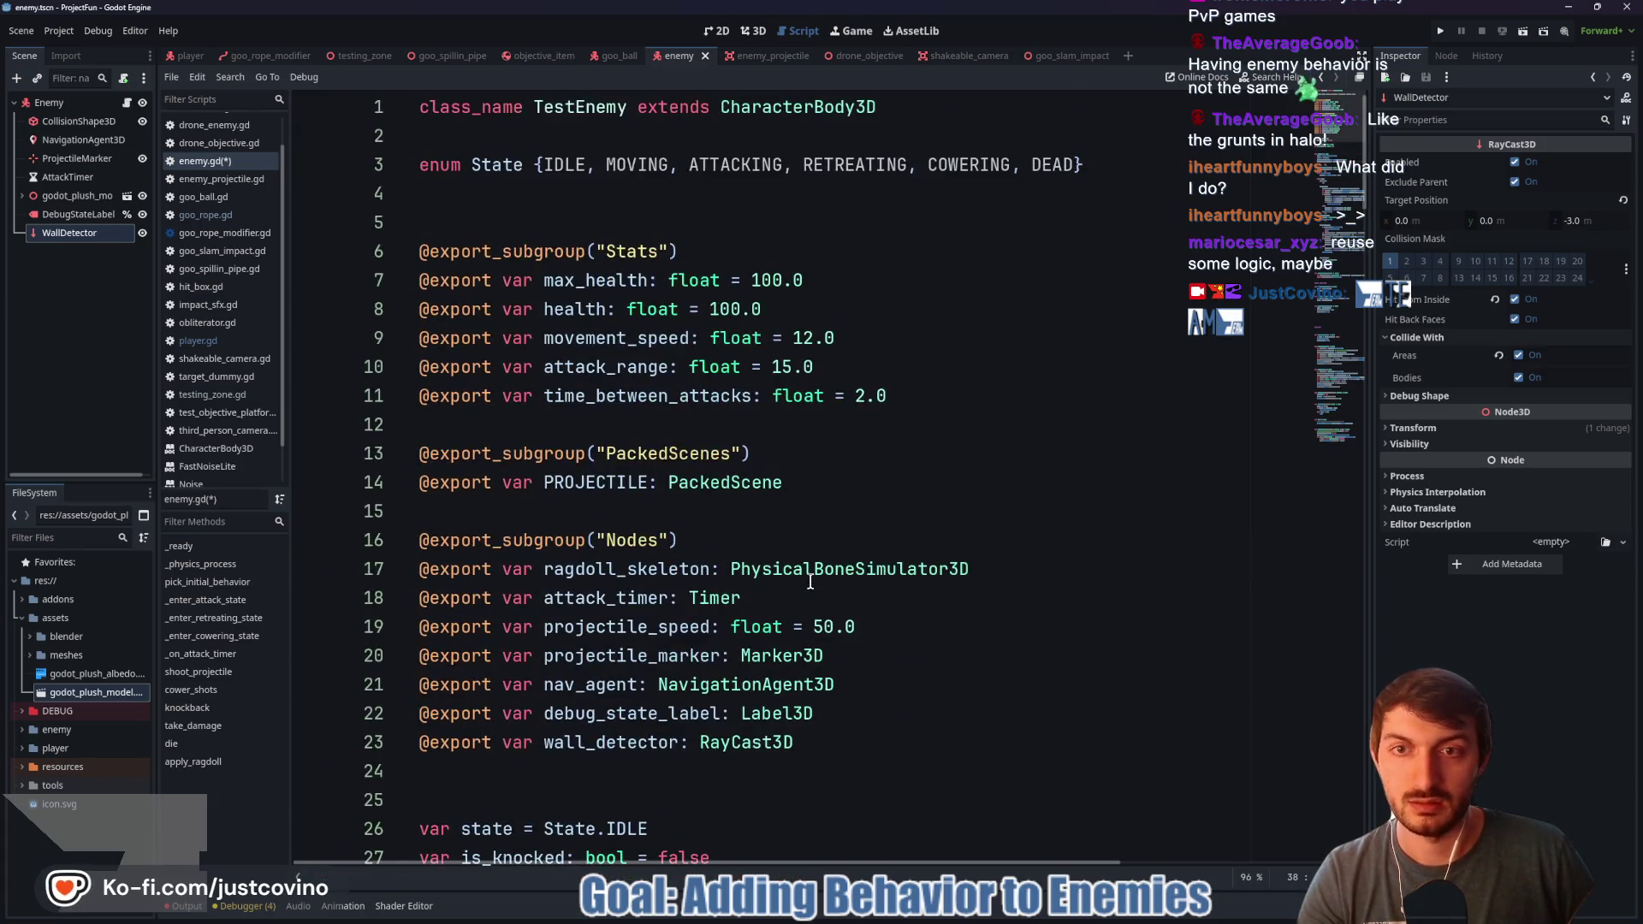
{"action": "left_click", "coordinate": [910, 399]}
{"action": "key", "text": "Return"}
{"action": "type", "text": "@expo"}
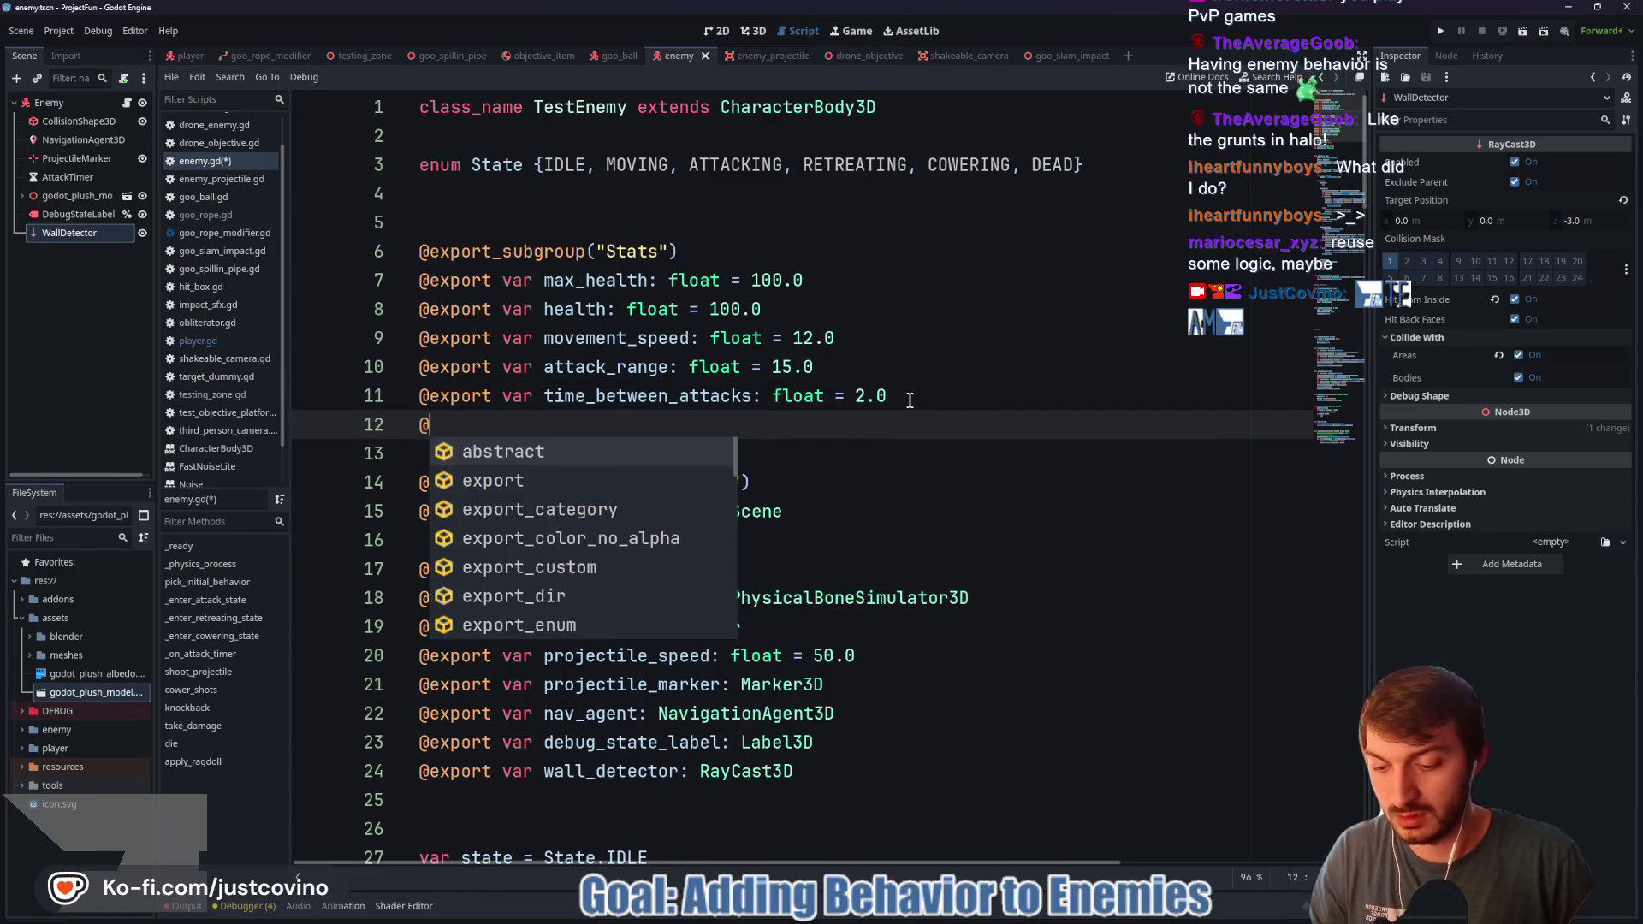
{"action": "type", "text": "rt var cower_"}
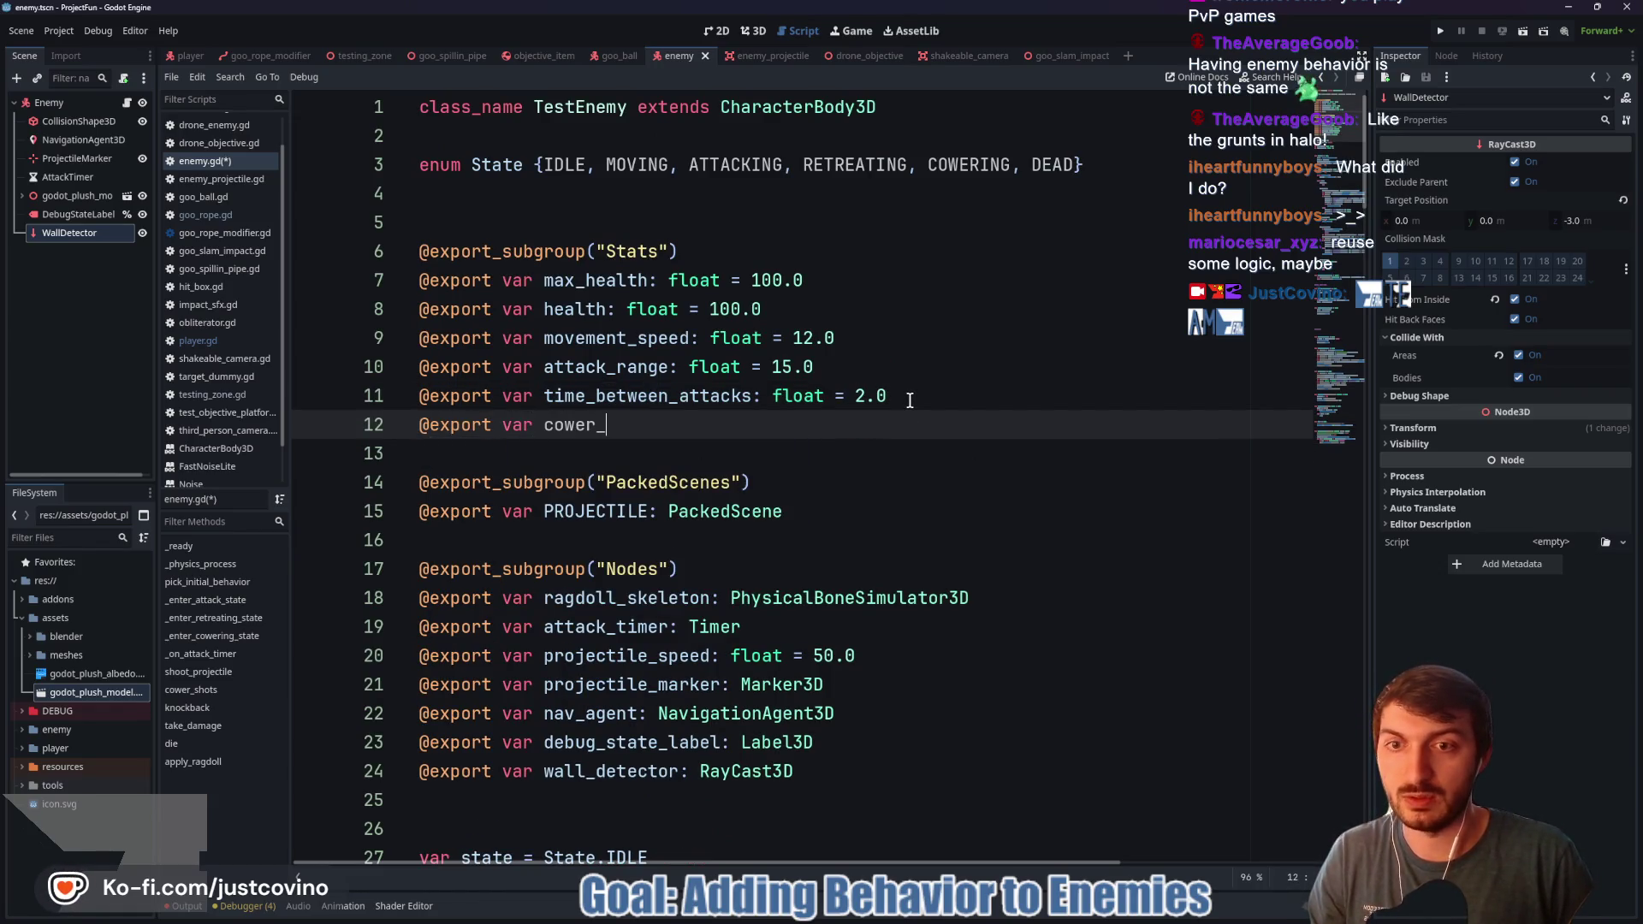
{"action": "type", "text": "attack_sp"}
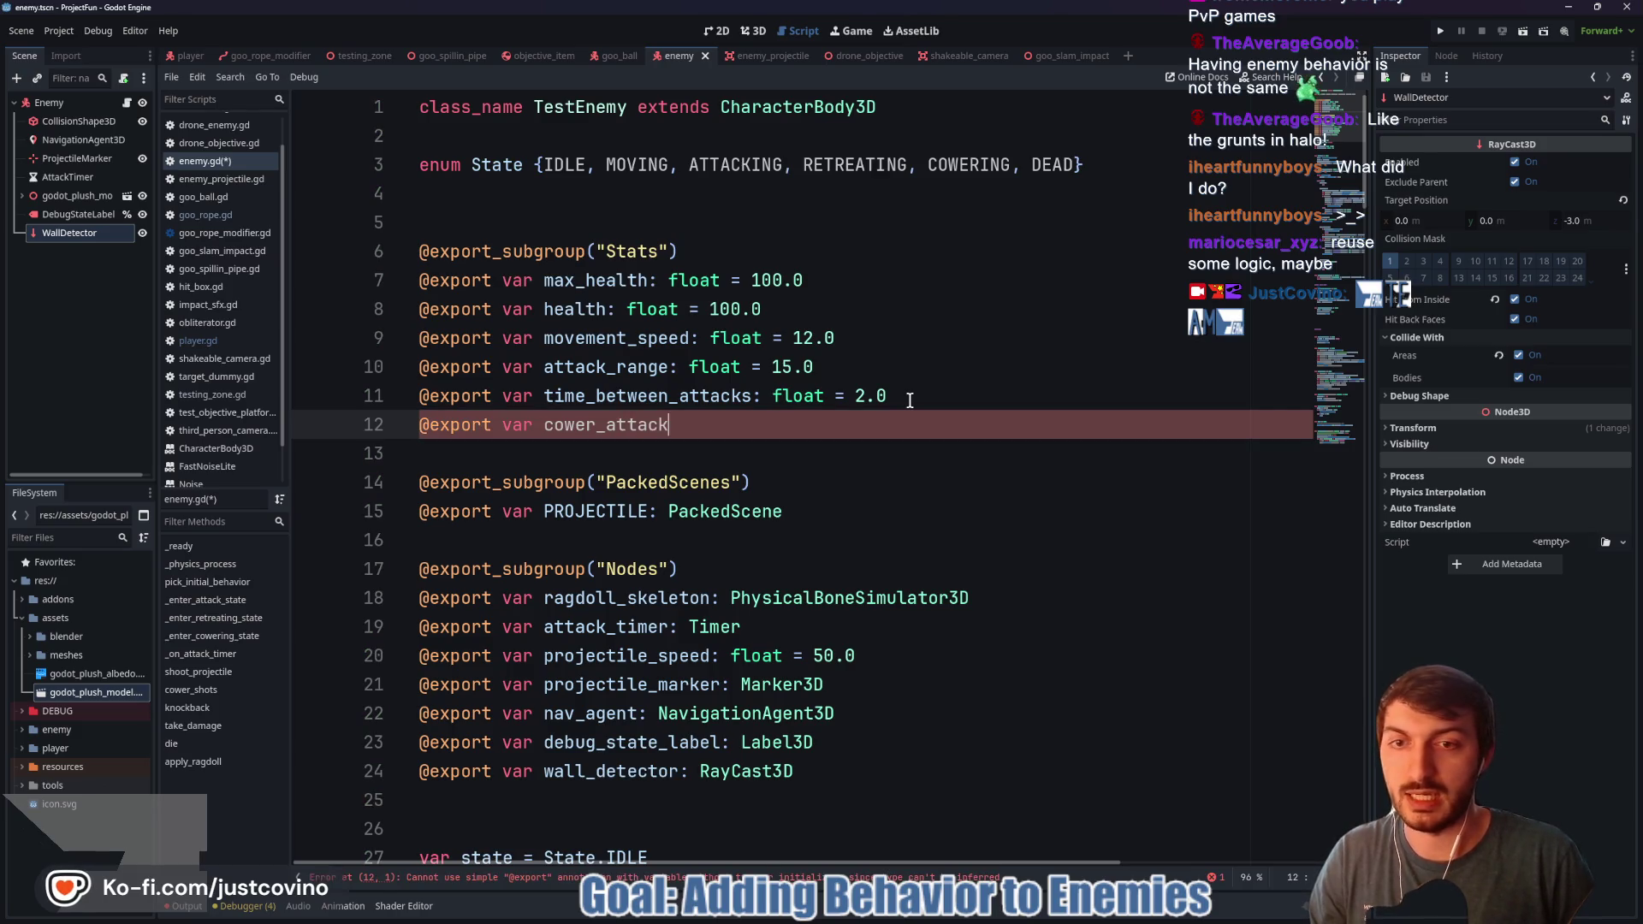
{"action": "type", "text": "eed: float = "}
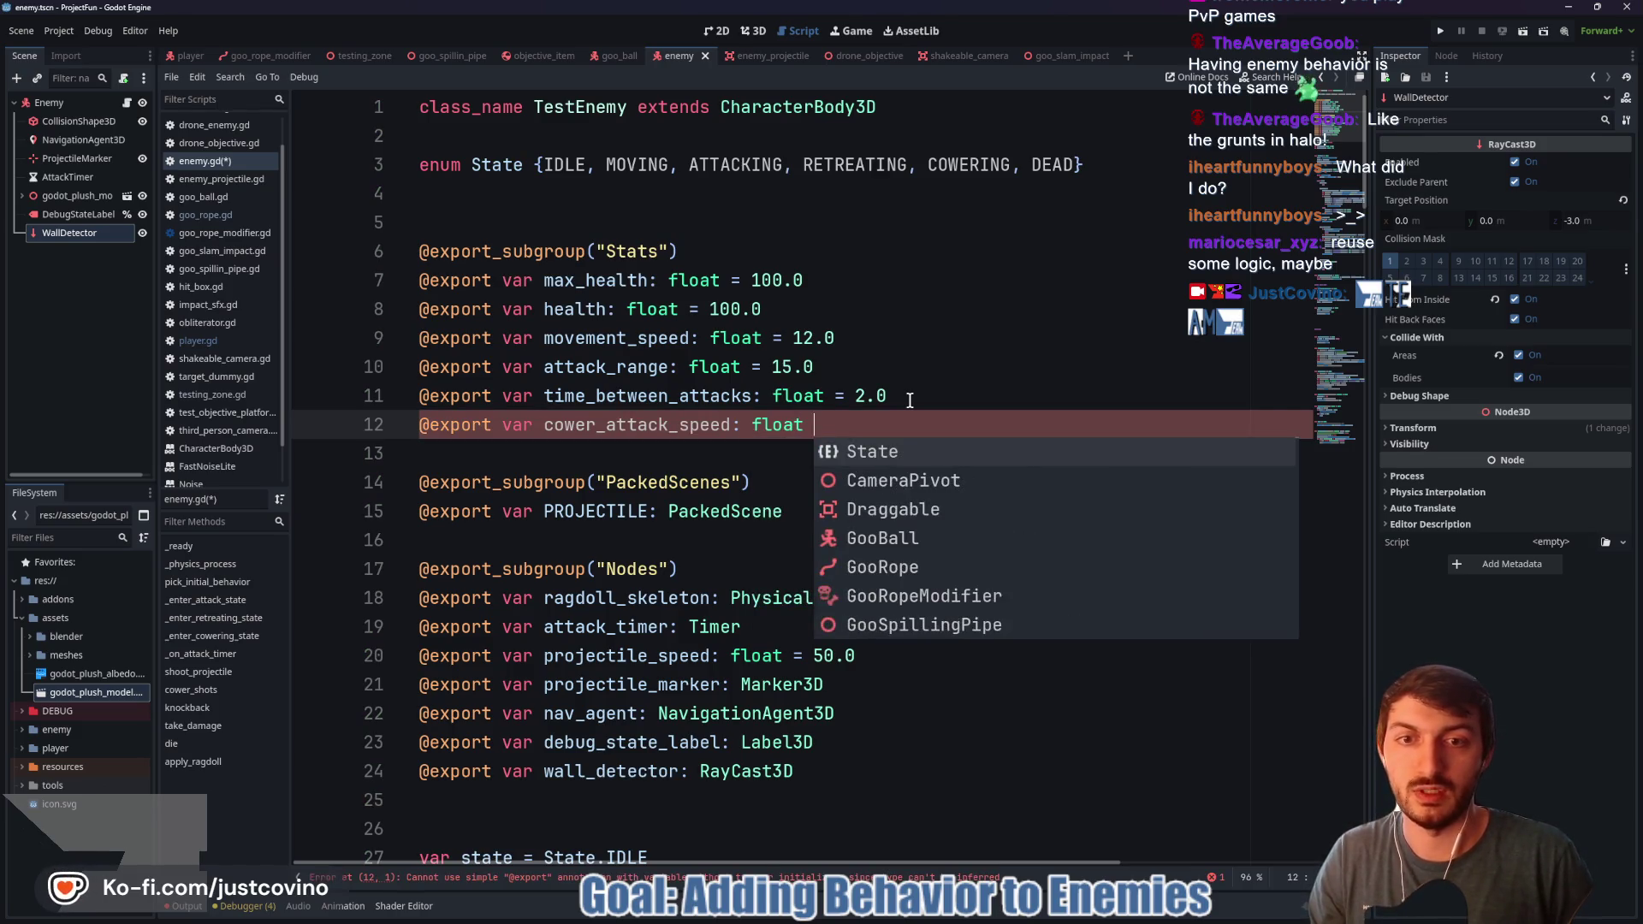
{"action": "type", "text": "0.5"}
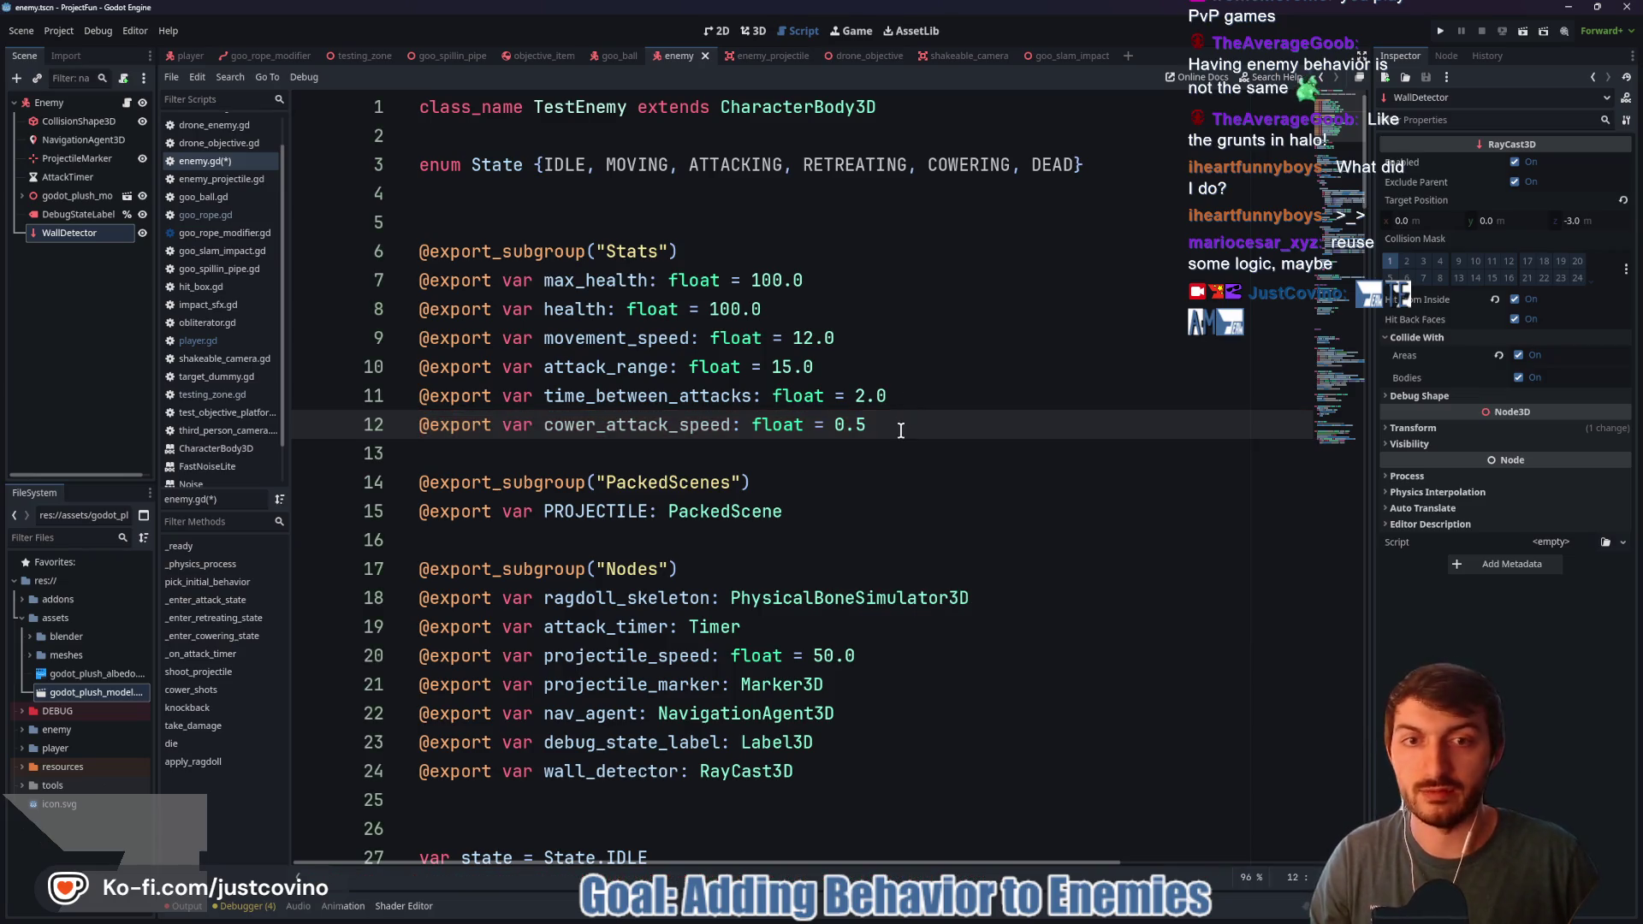
{"action": "key", "text": "ctrl+s"}
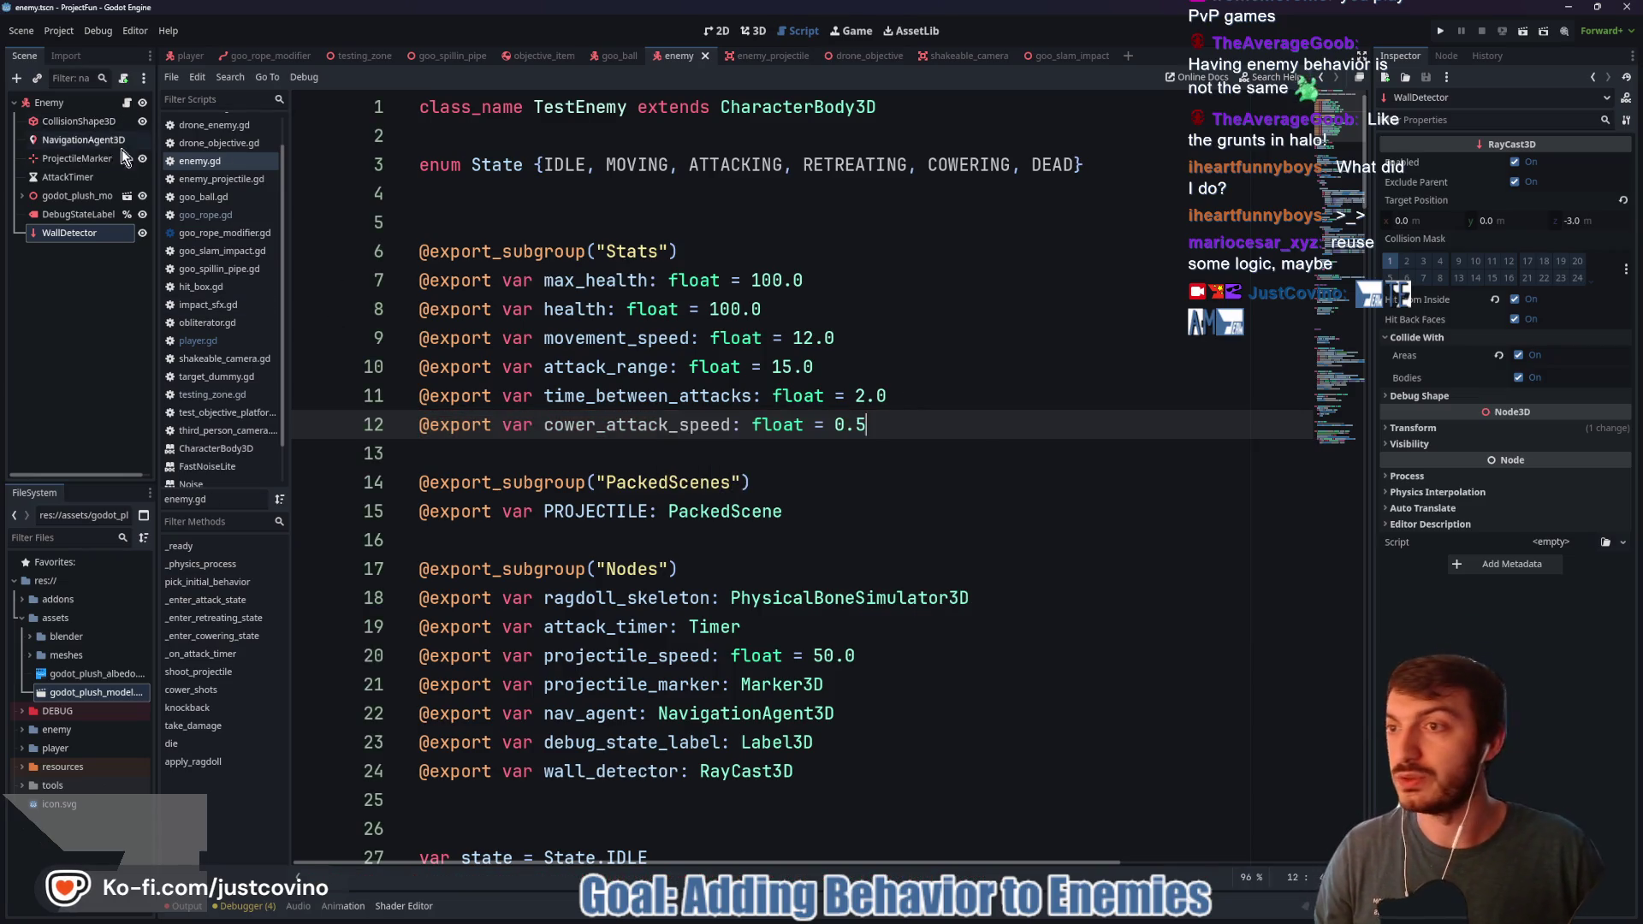
Add a Timer child to Enemy named CowerAttackTimer, placed just below AttackTimer.
{"action": "left_click", "coordinate": [82, 97]}
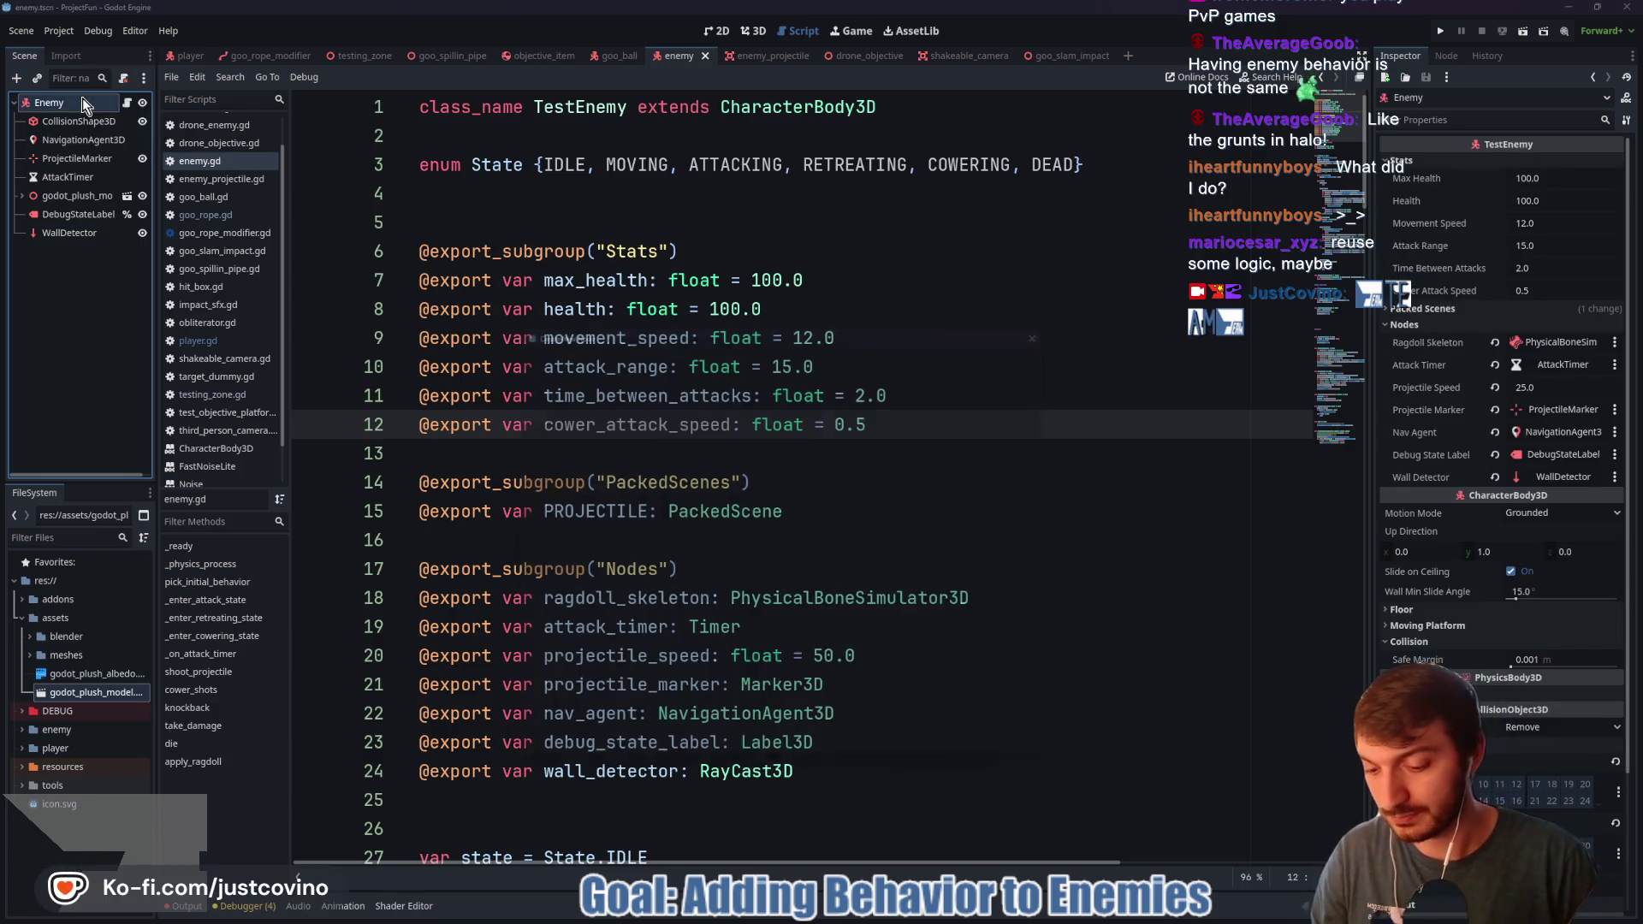
{"action": "key", "text": "ctrl+a"}
{"action": "type", "text": "tim"}
{"action": "key", "text": "Return"}
{"action": "double_click", "coordinate": [73, 254]}
{"action": "type", "text": "erAttackTimer"}
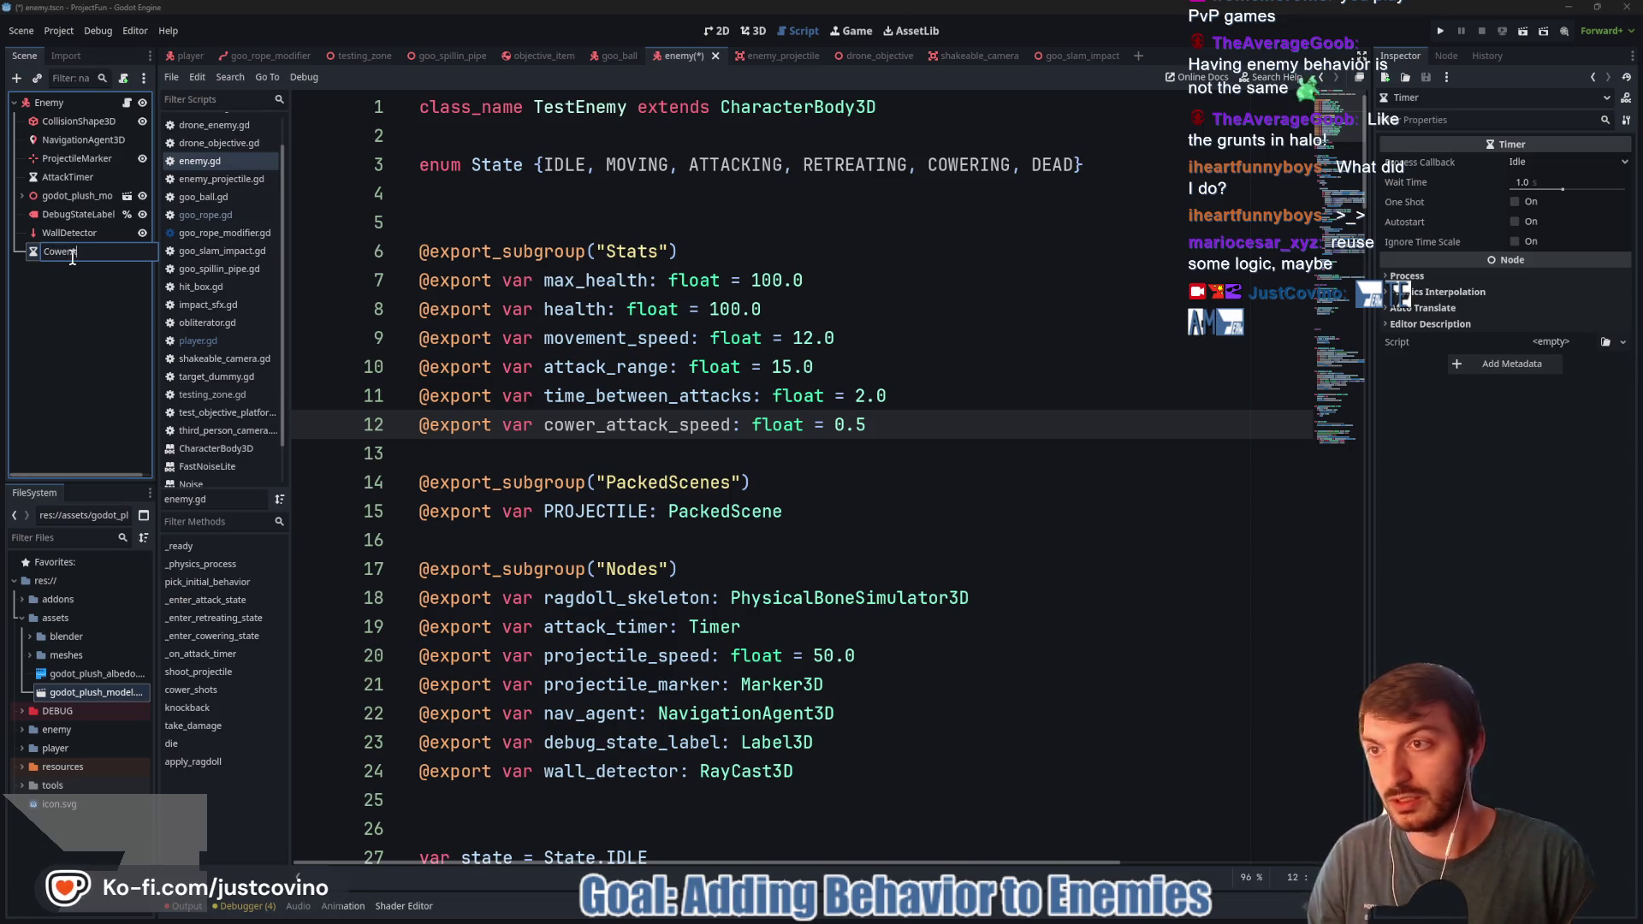
{"action": "key", "text": "Return"}
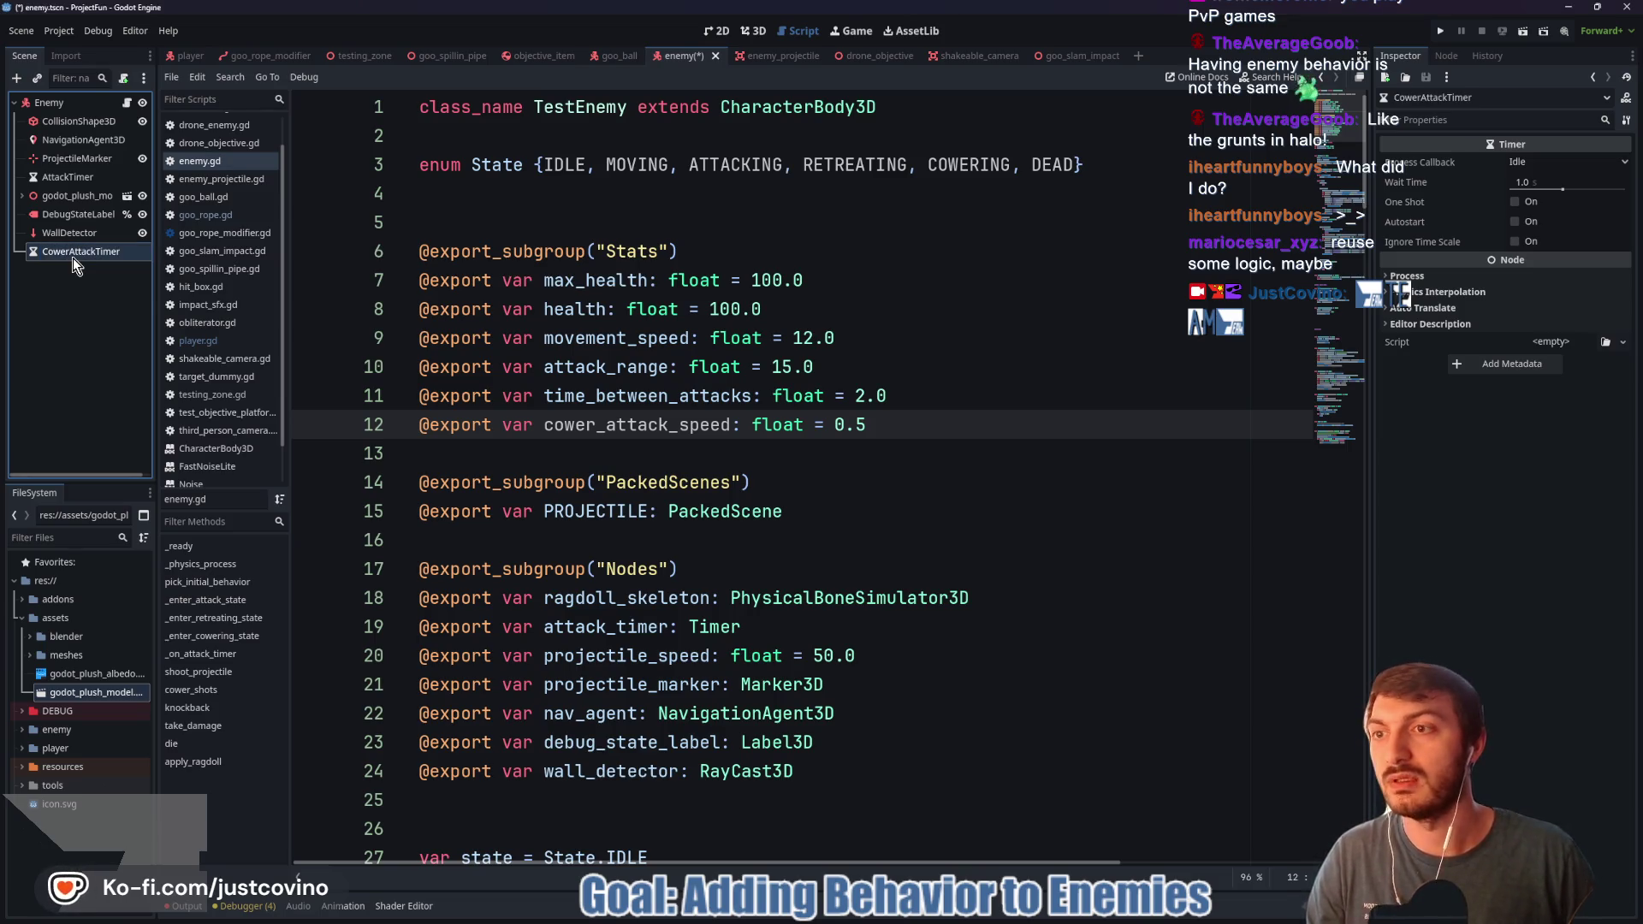
{"action": "mouse_move", "coordinate": [26, 229]}
{"action": "left_mouse_down"}
{"action": "mouse_move", "coordinate": [35, 206]}
{"action": "mouse_move", "coordinate": [68, 205]}
{"action": "left_mouse_up"}
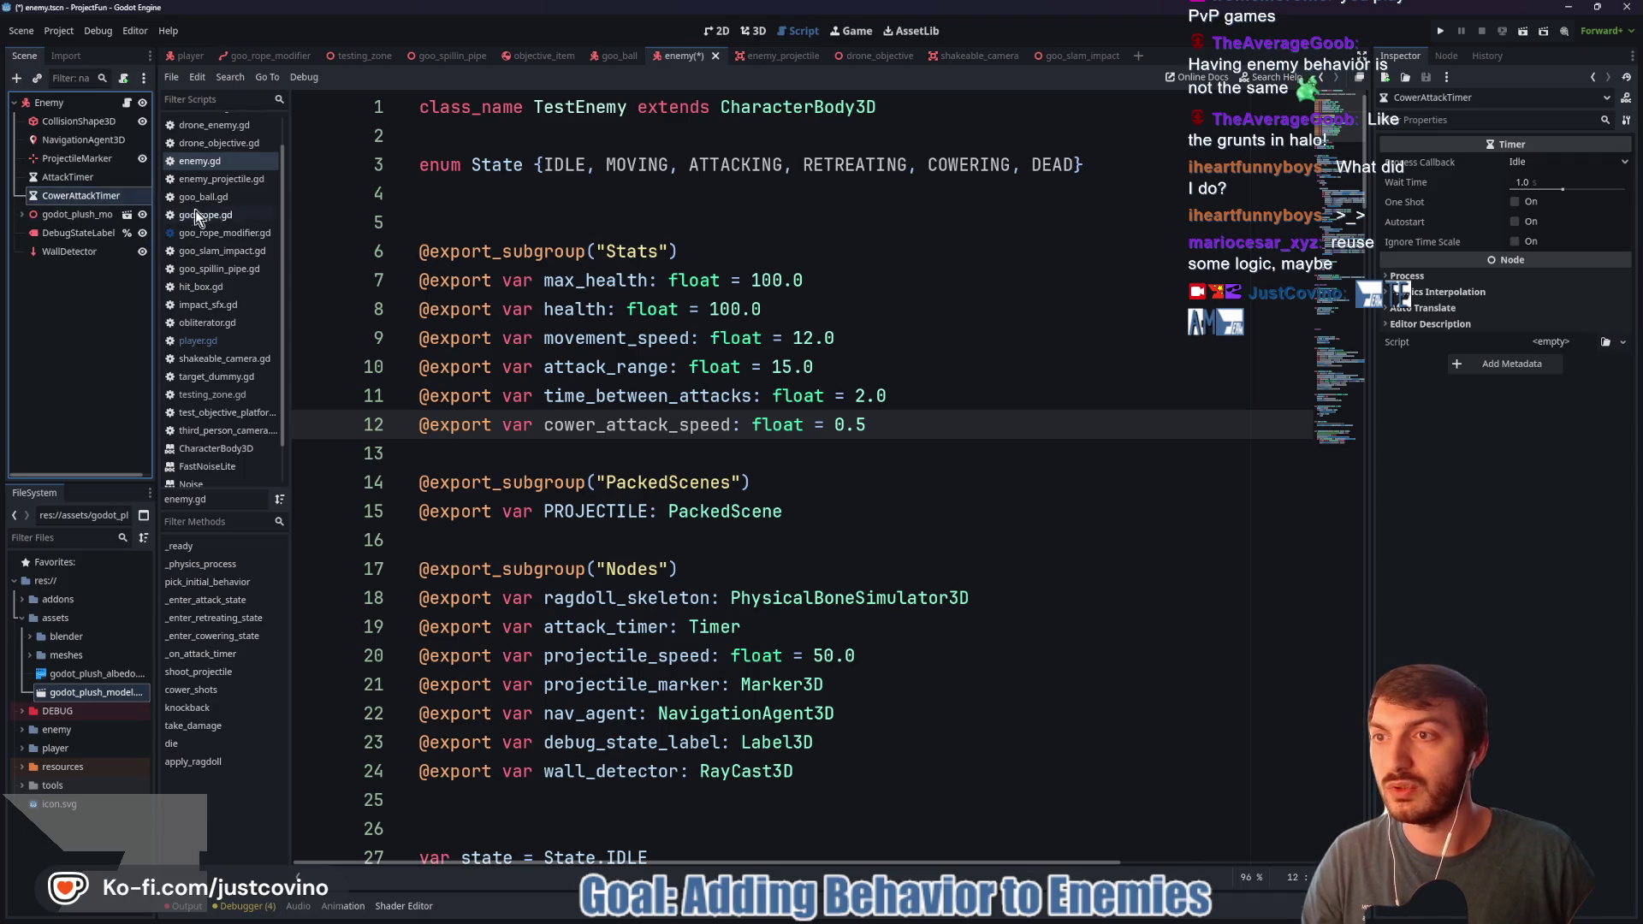
Make CowerAttackTimer one shot with a 0.5 wait time.
{"action": "left_click", "coordinate": [1531, 204]}
{"action": "left_click", "coordinate": [1534, 181]}
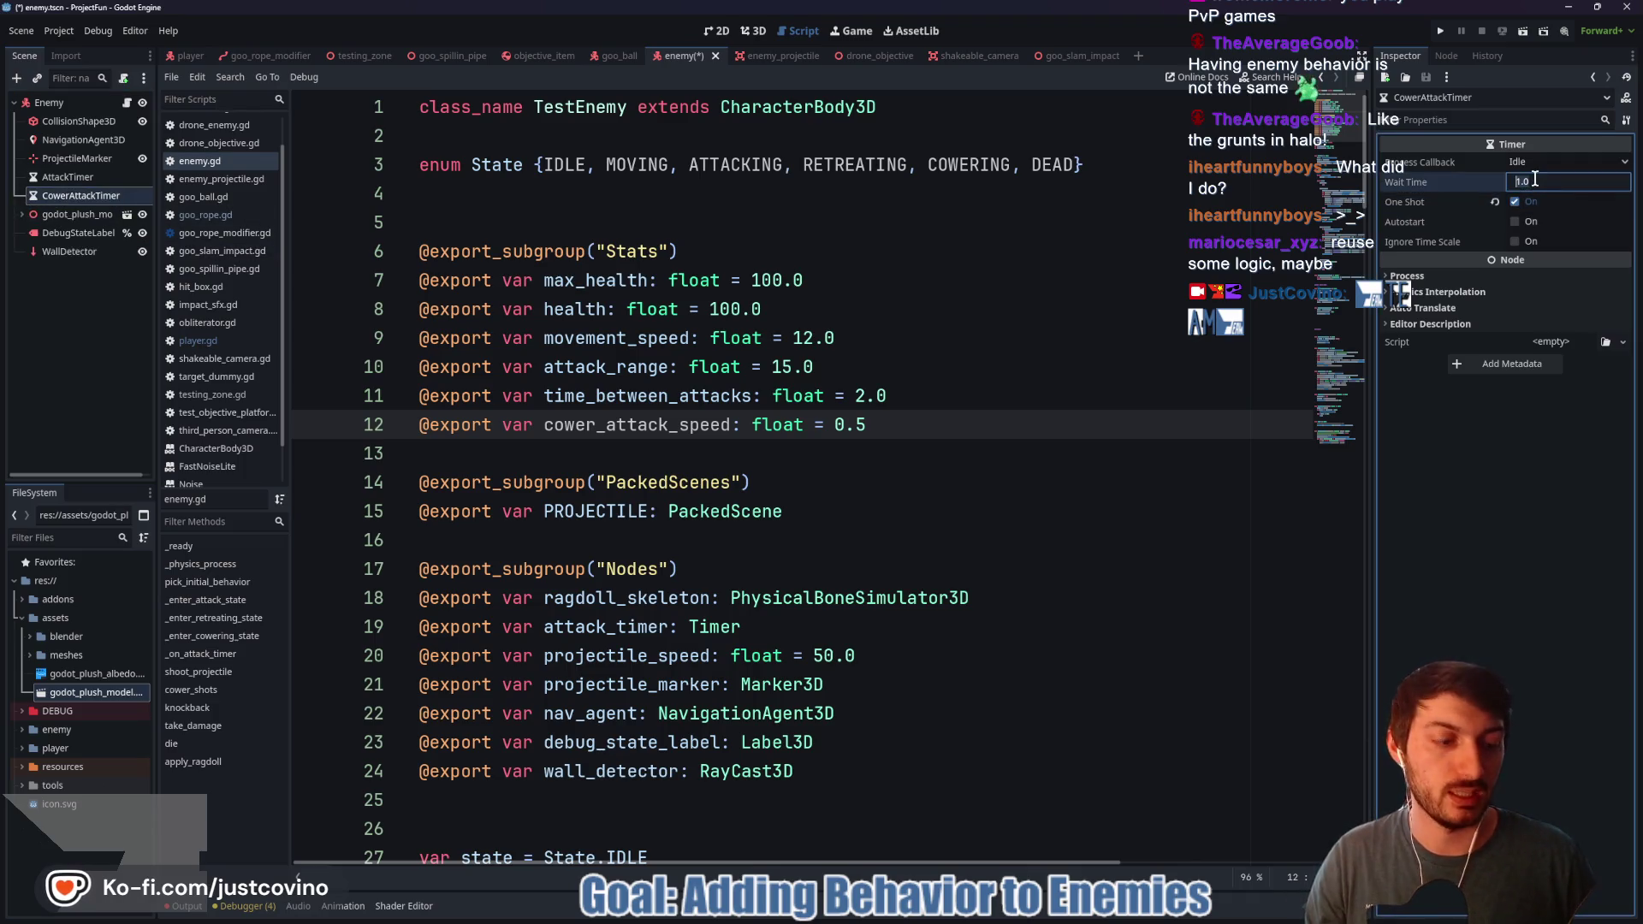
{"action": "type", "text": "5"}
{"action": "left_click", "coordinate": [953, 482]}
{"action": "scroll", "coordinate": [832, 525], "scroll_direction": "down", "scroll_amount": 5}
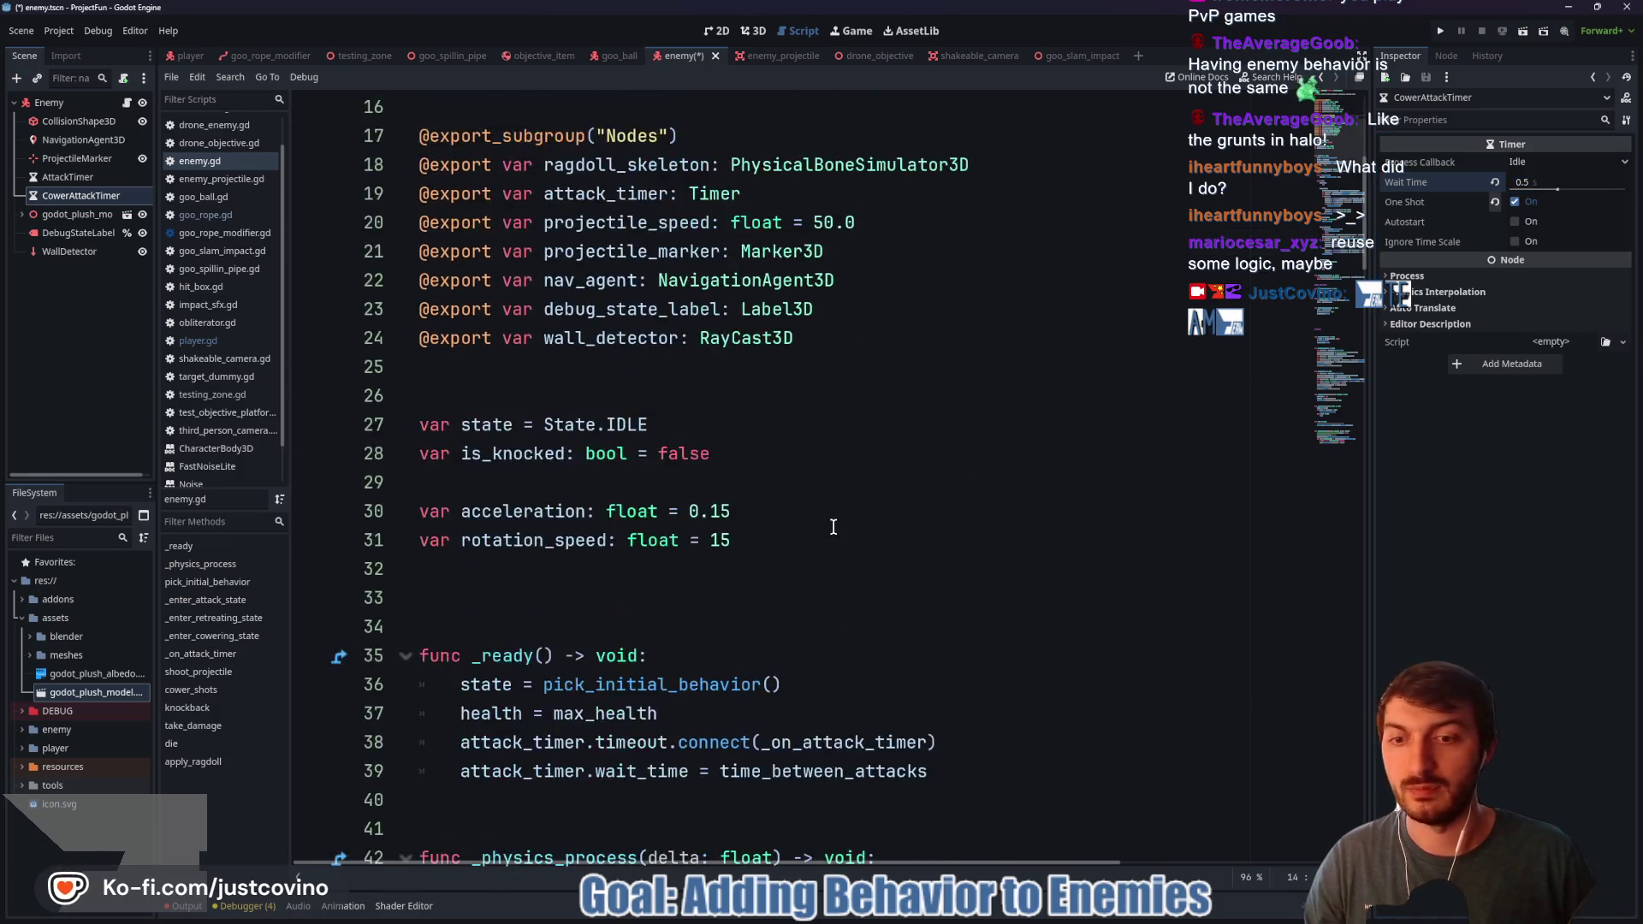
{"action": "scroll", "coordinate": [795, 463], "scroll_direction": "up", "scroll_amount": 4}
{"action": "left_click", "coordinate": [832, 681]}
{"action": "key", "text": "Return"}
{"action": "type", "text": "@export "}
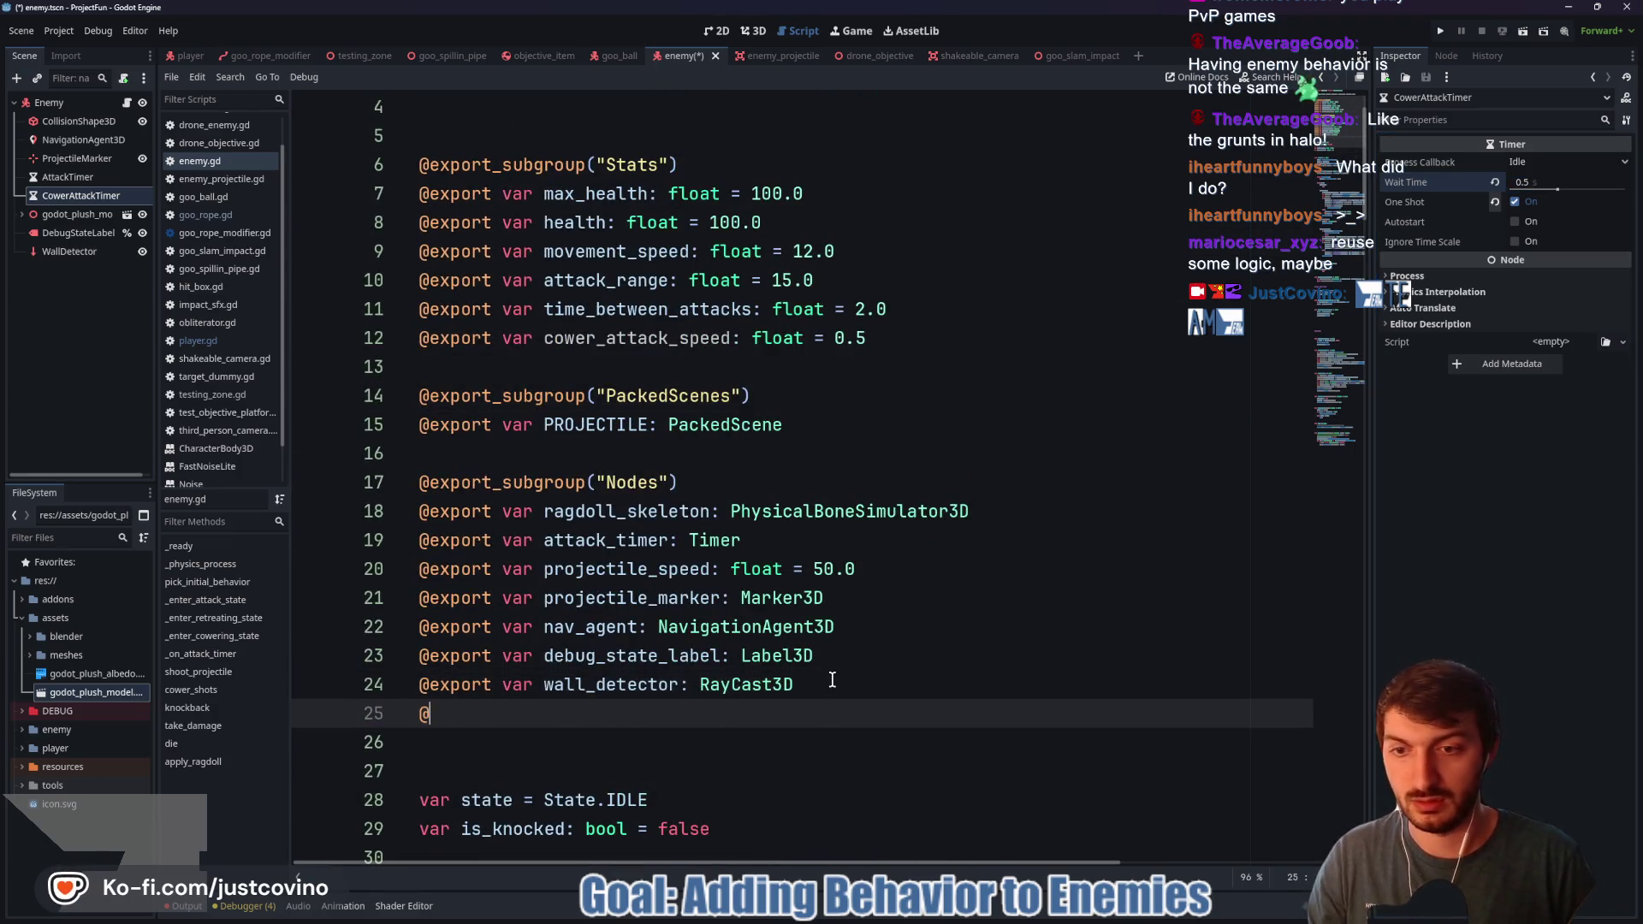
{"action": "type", "text": "var cower_a"}
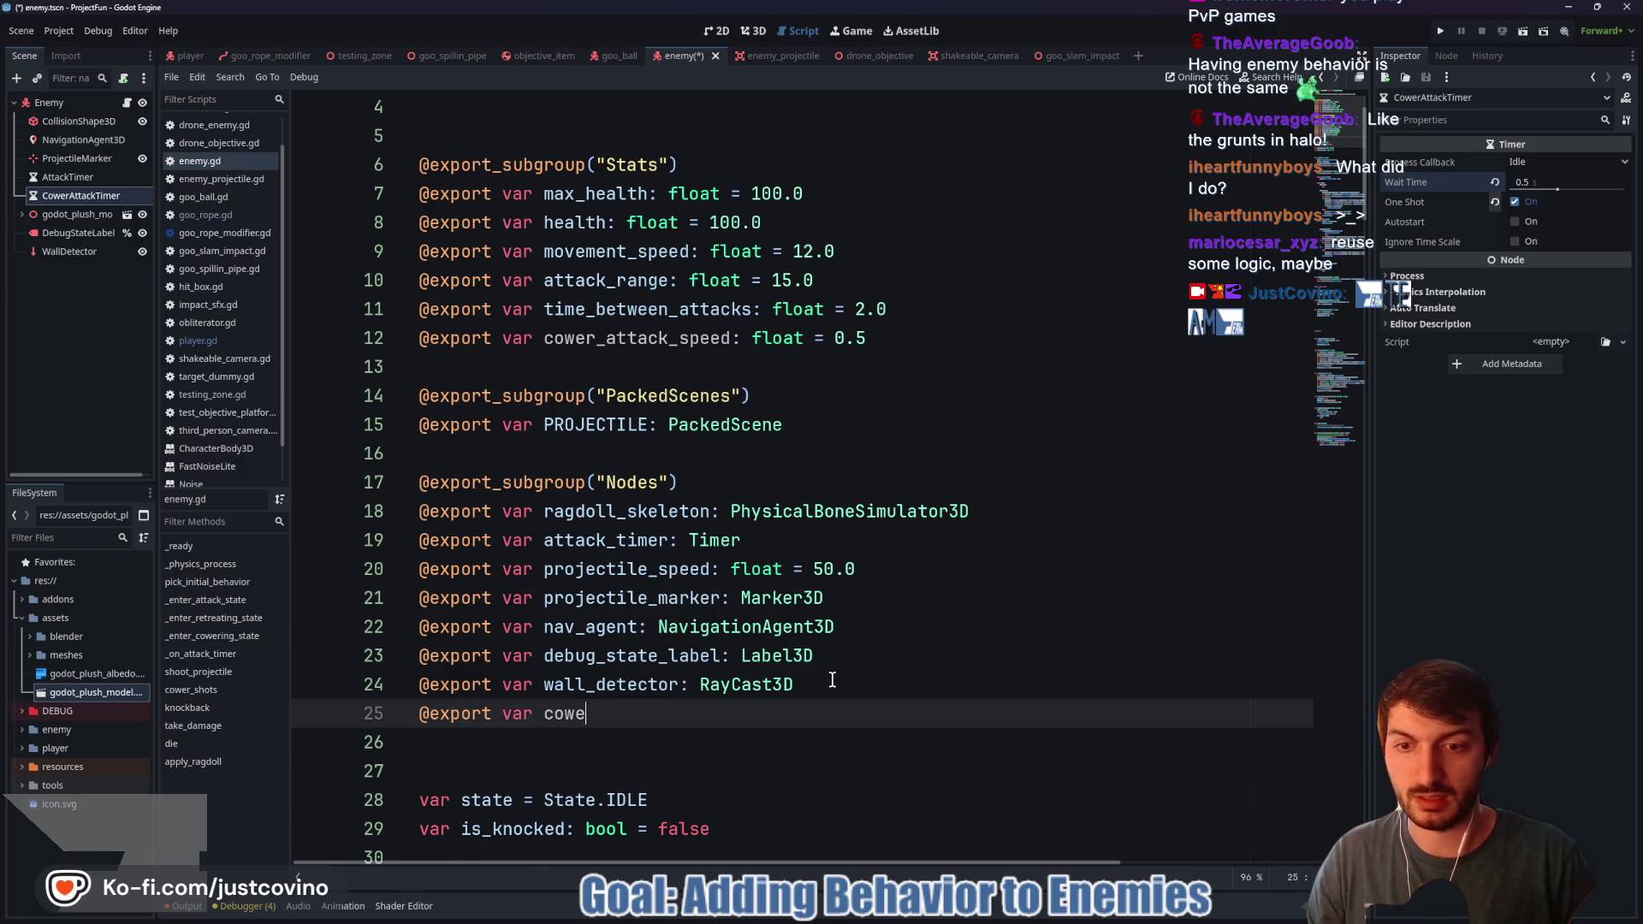
{"action": "type", "text": "ttack_timer: Timer"}
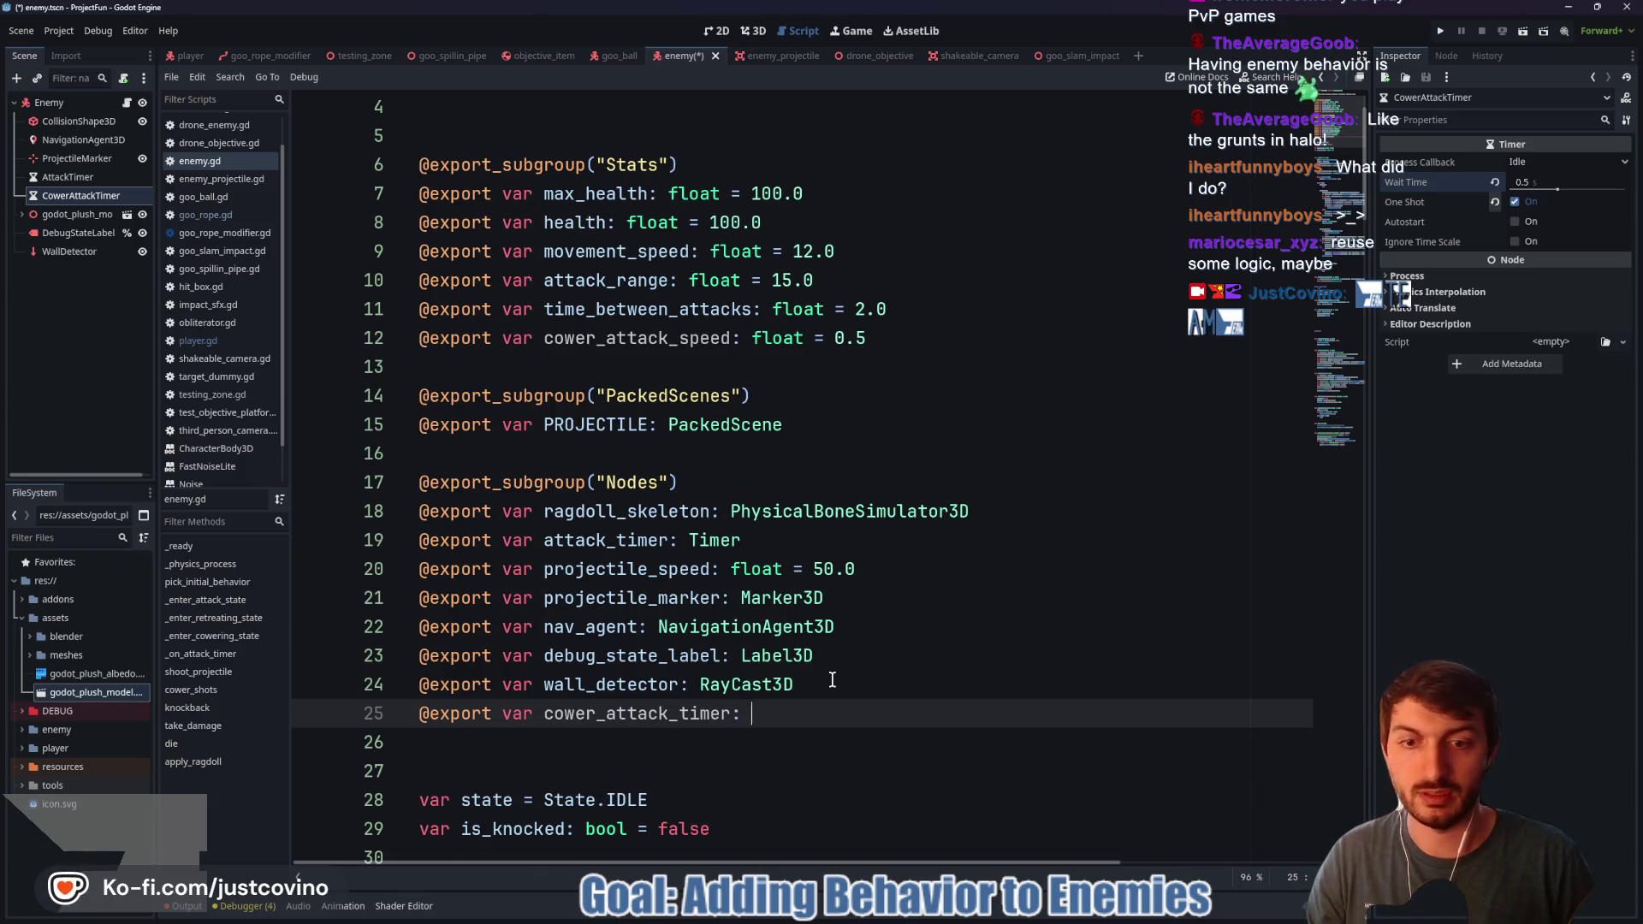
{"action": "left_click", "coordinate": [838, 627]}
{"action": "key", "text": "ctrl+s"}
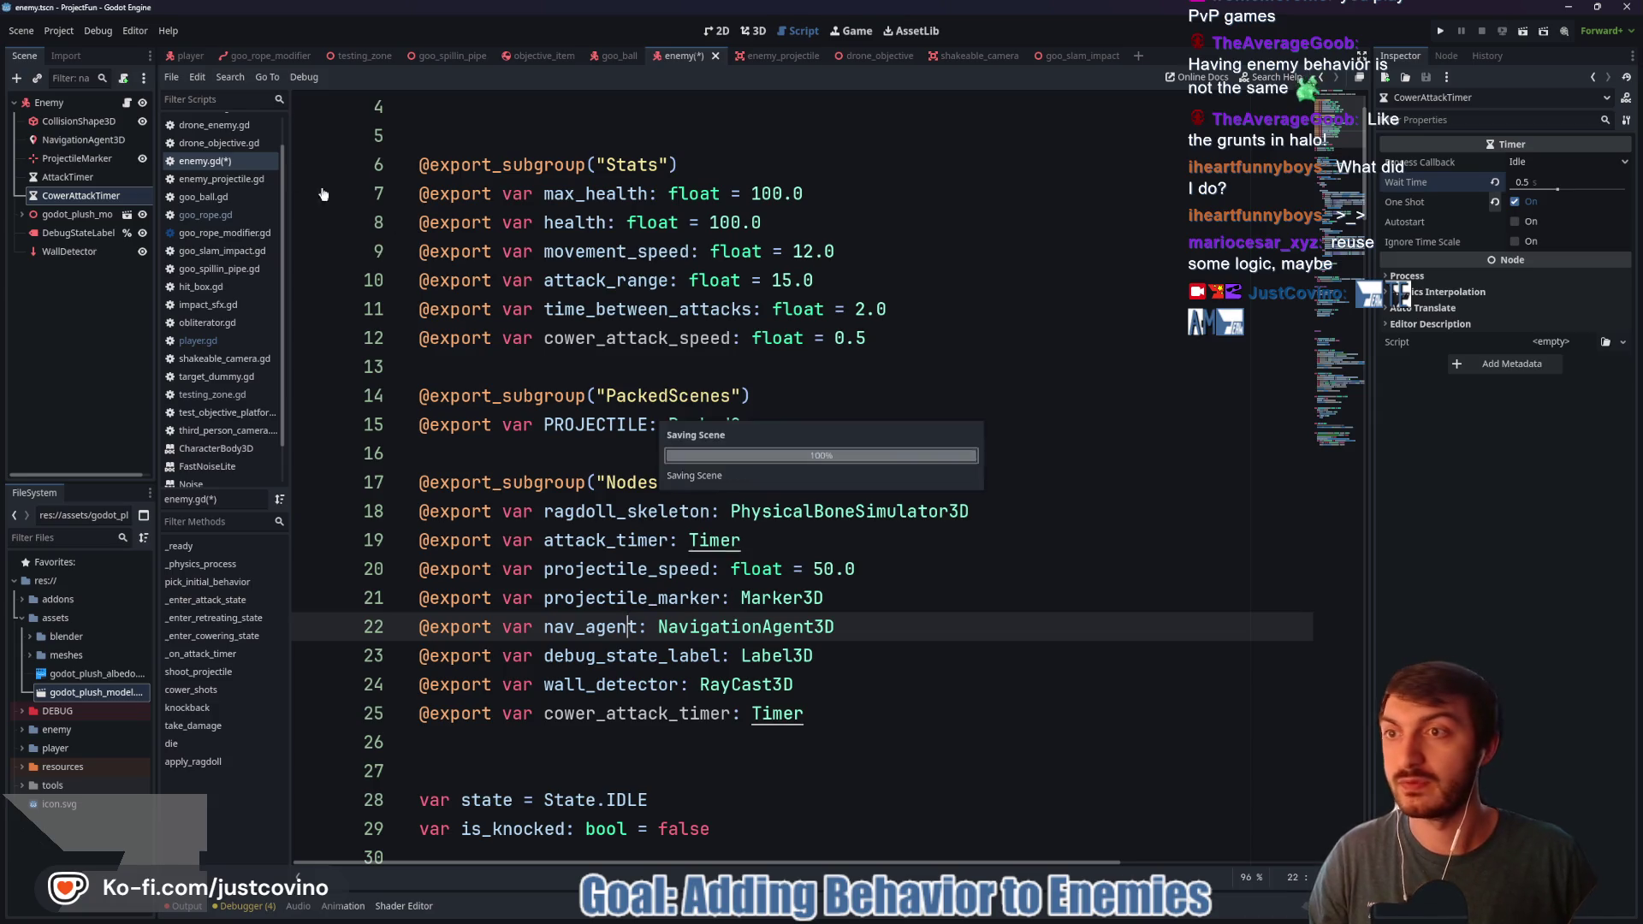
Assign the CowerAttackTimer node to the Enemy's Cower Attack Timer export.
{"action": "left_click", "coordinate": [51, 102]}
{"action": "left_click", "coordinate": [1549, 503]}
{"action": "left_click", "coordinate": [814, 335]}
{"action": "left_click", "coordinate": [766, 669]}
{"action": "scroll", "coordinate": [881, 616], "scroll_direction": "down", "scroll_amount": 12}
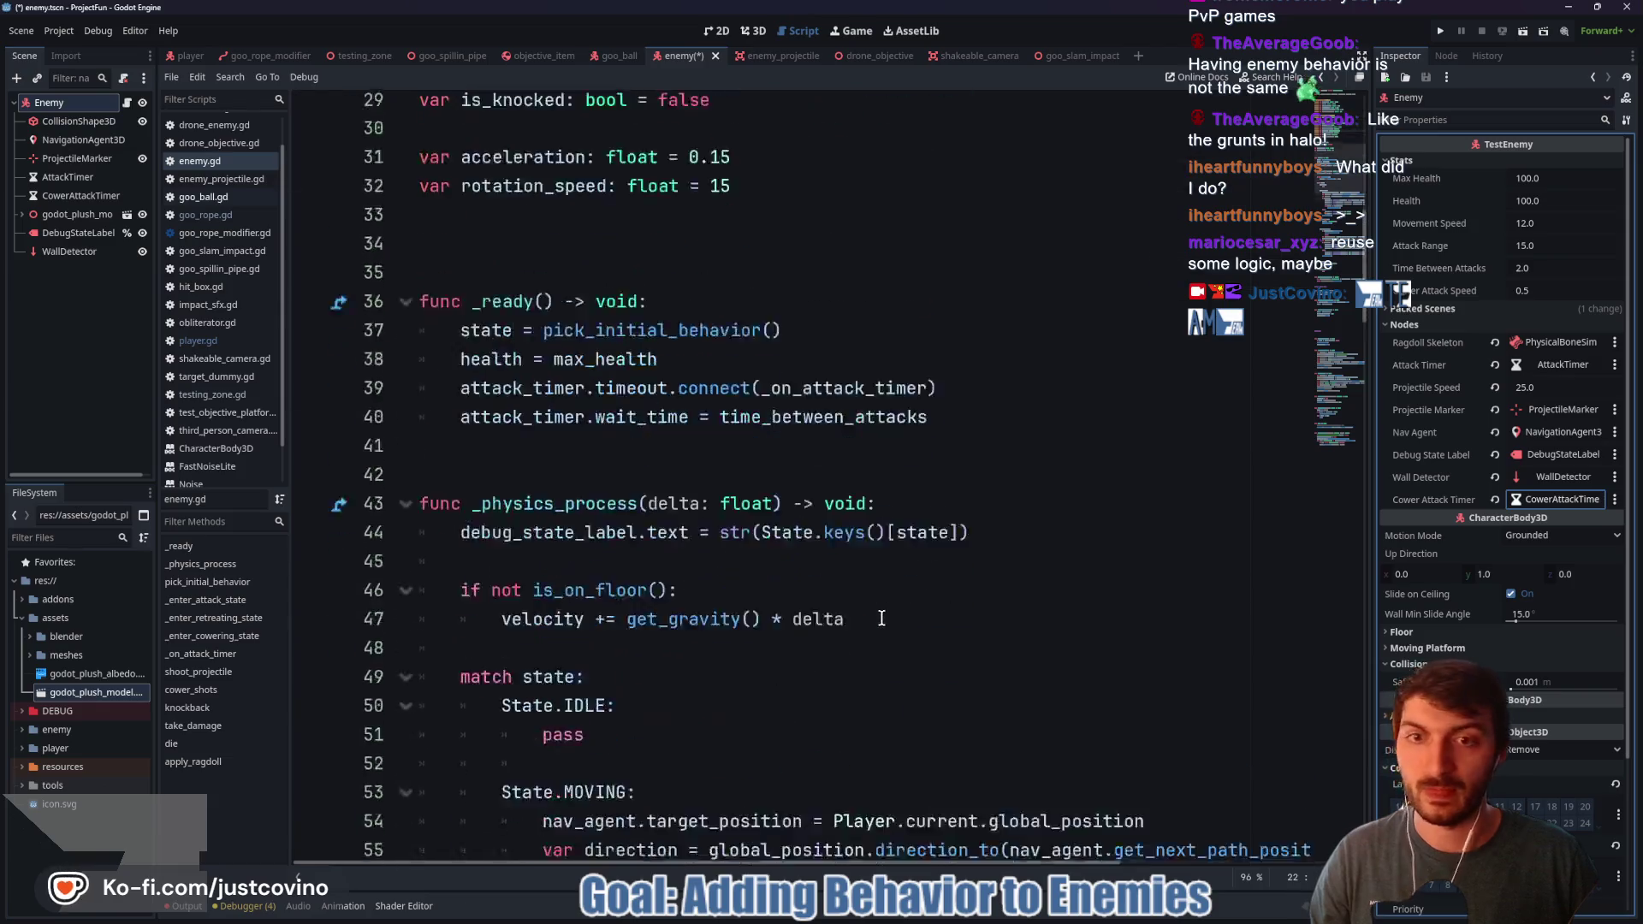
{"action": "scroll", "coordinate": [802, 451], "scroll_direction": "up", "scroll_amount": 5}
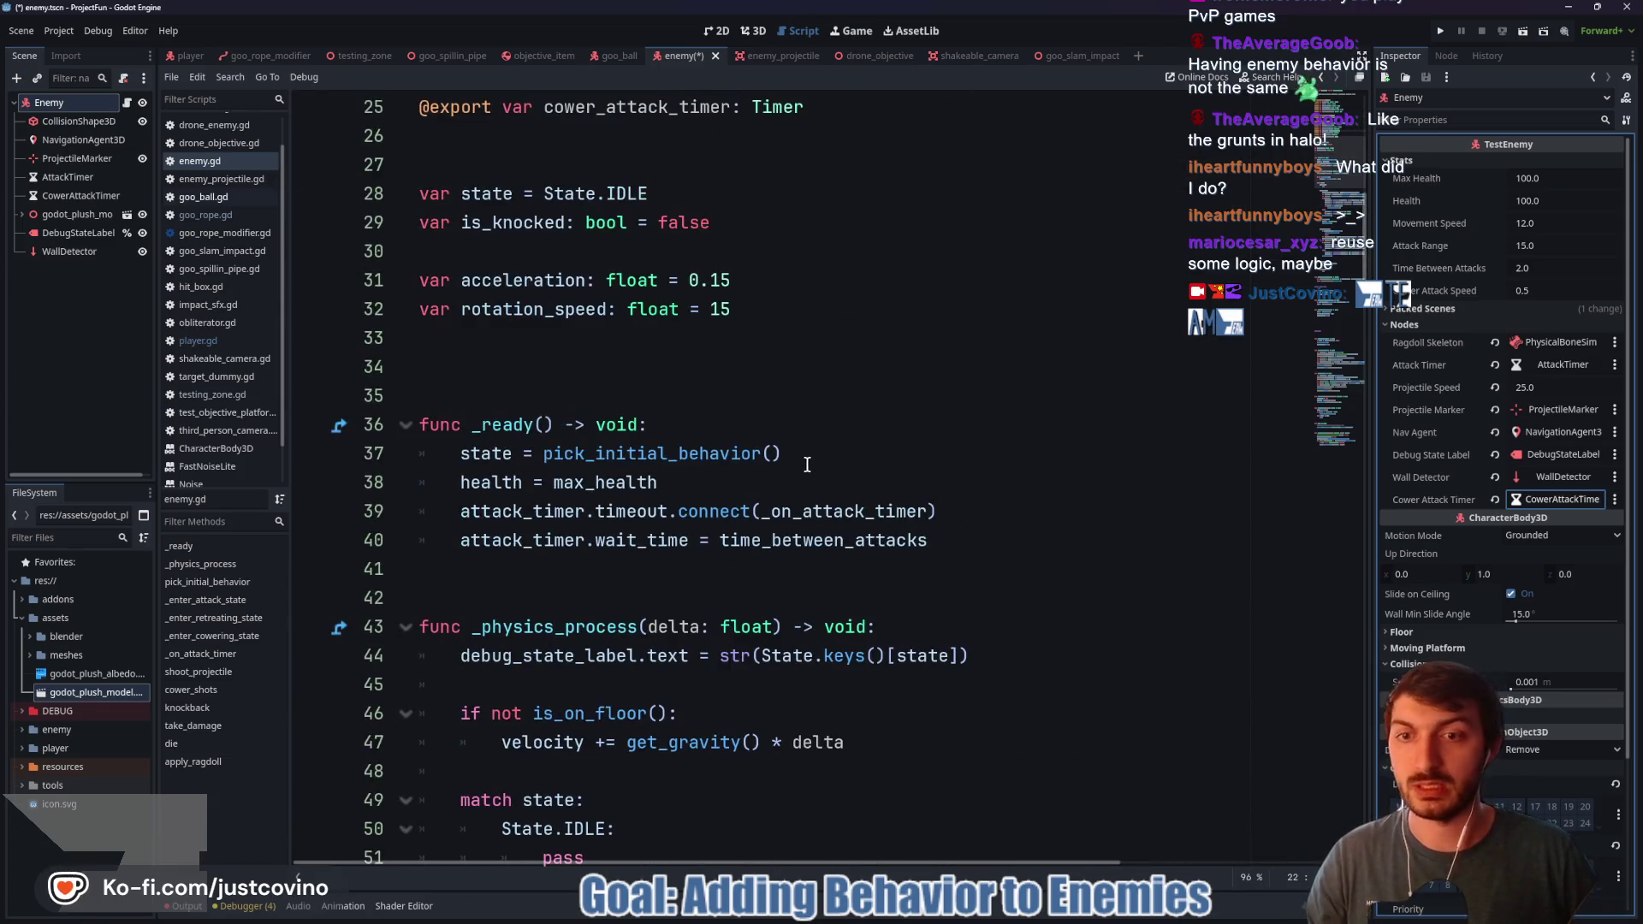
Add 'cower_attack_timer.wait_time = cower_attack_speed' in _ready() after line 40.
{"action": "left_click", "coordinate": [956, 541]}
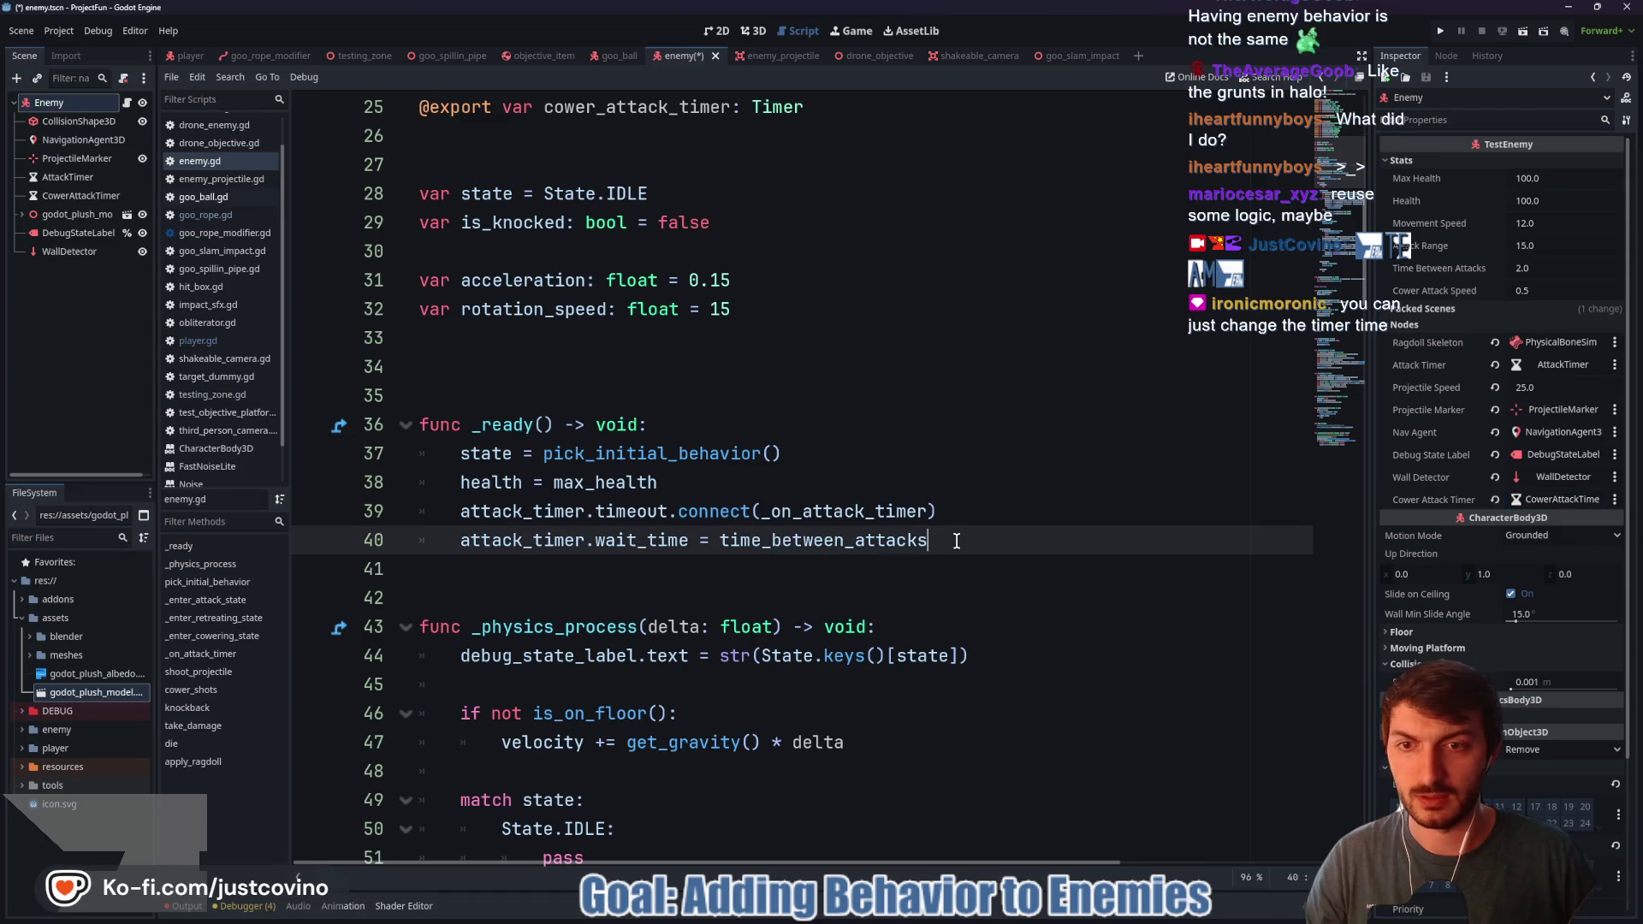
{"action": "key", "text": "Return"}
{"action": "type", "text": "cower"}
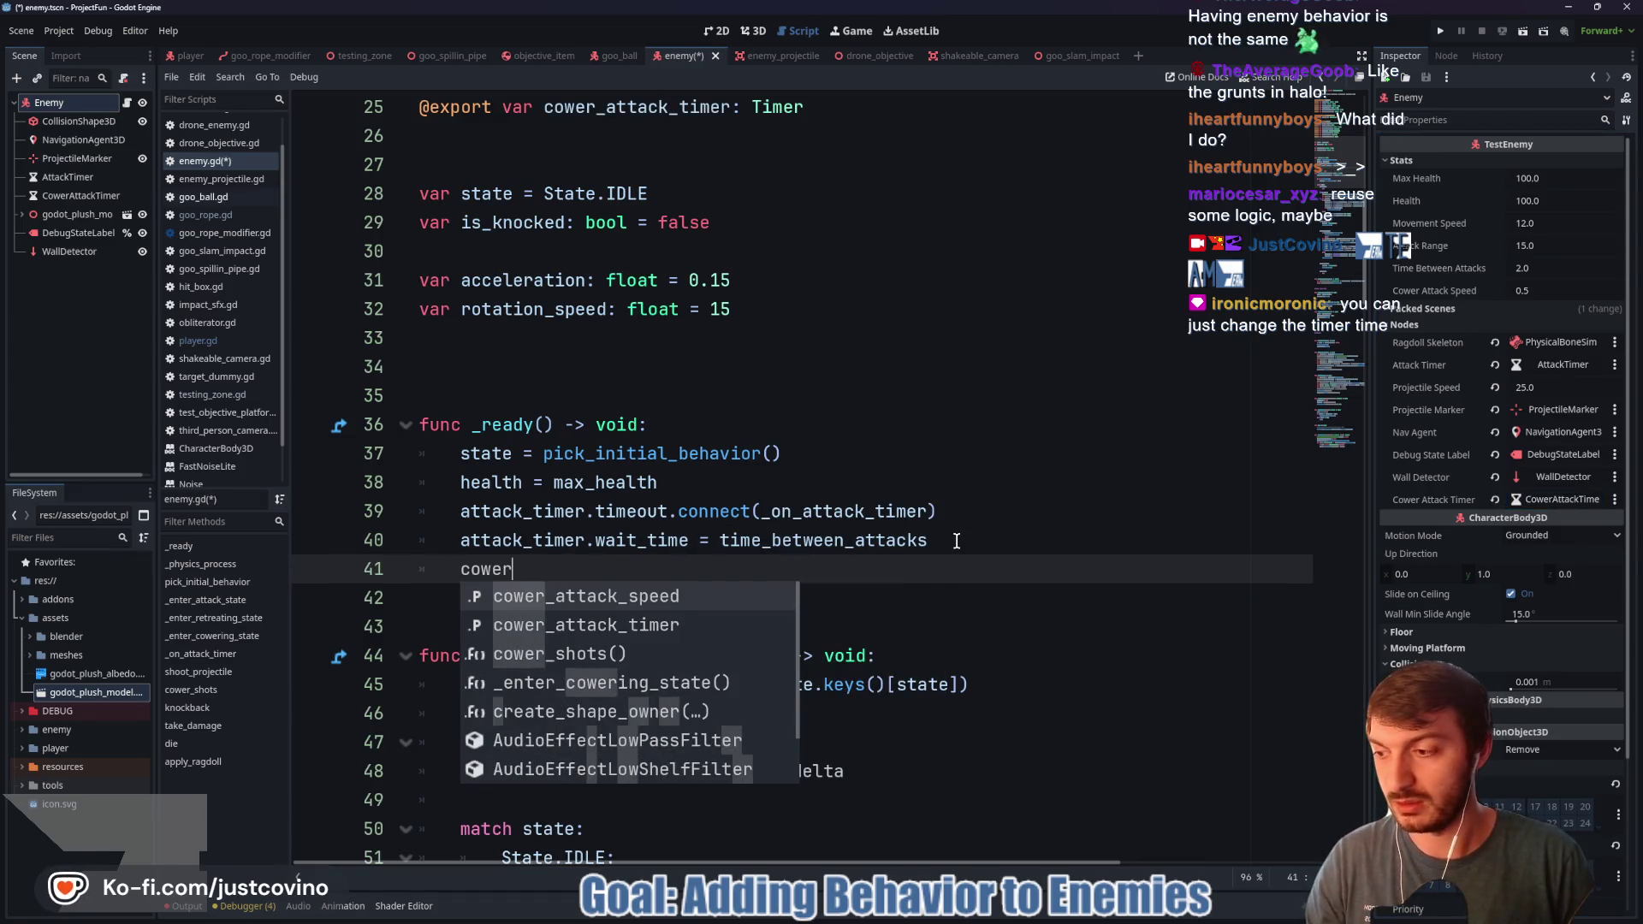
{"action": "key", "text": "Return"}
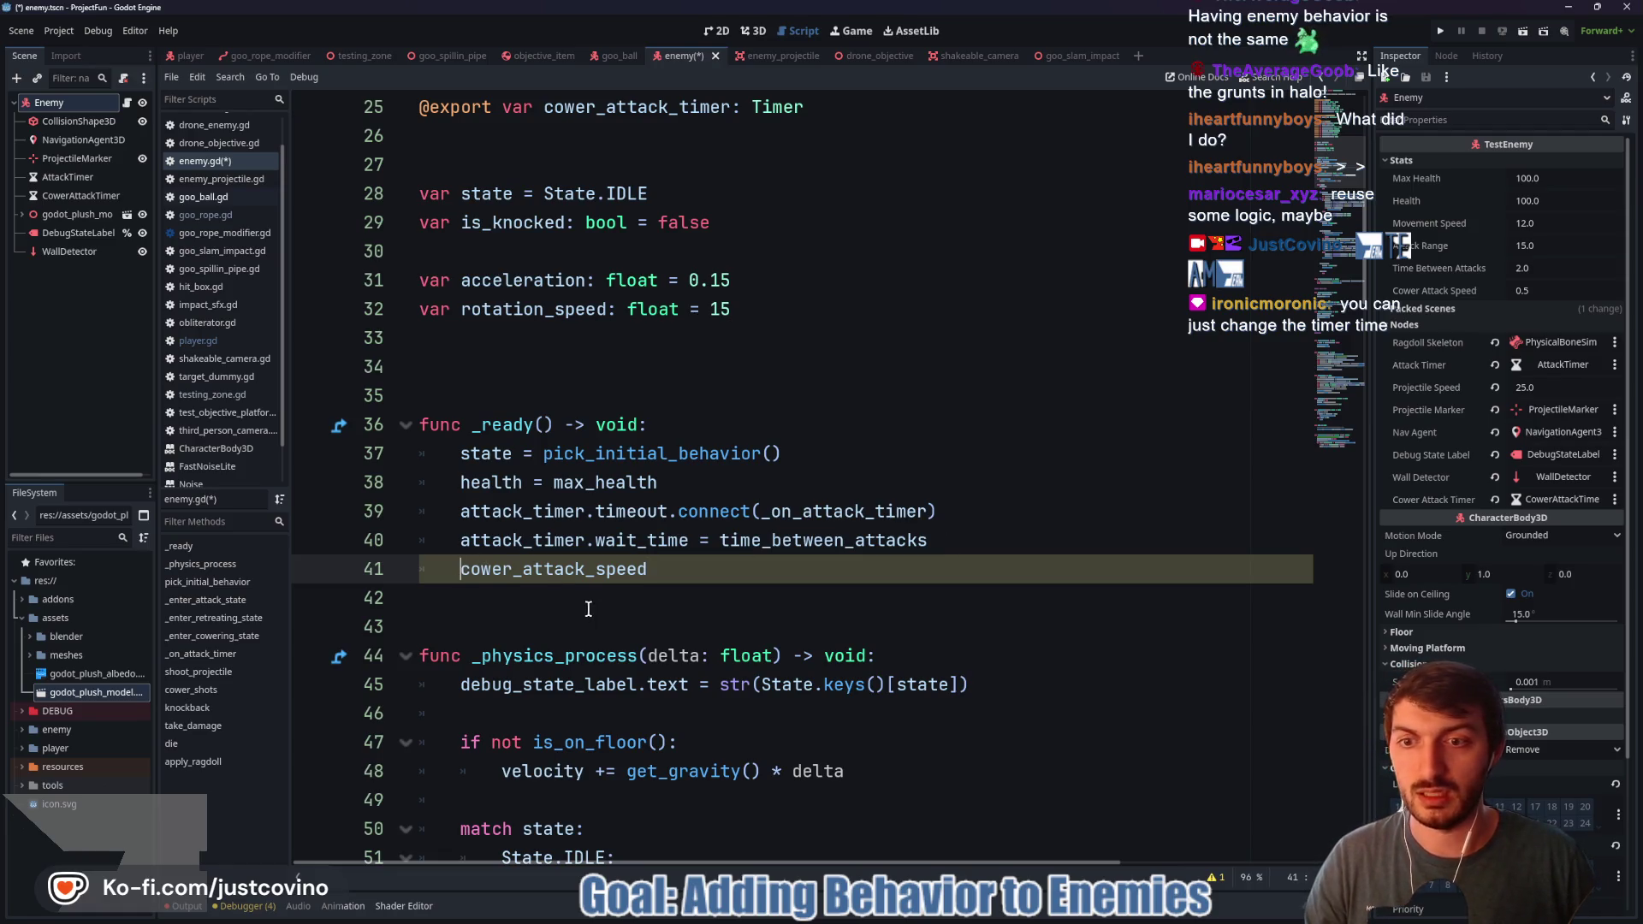
{"action": "key", "text": "Home"}
{"action": "type", "text": "cower_att"}
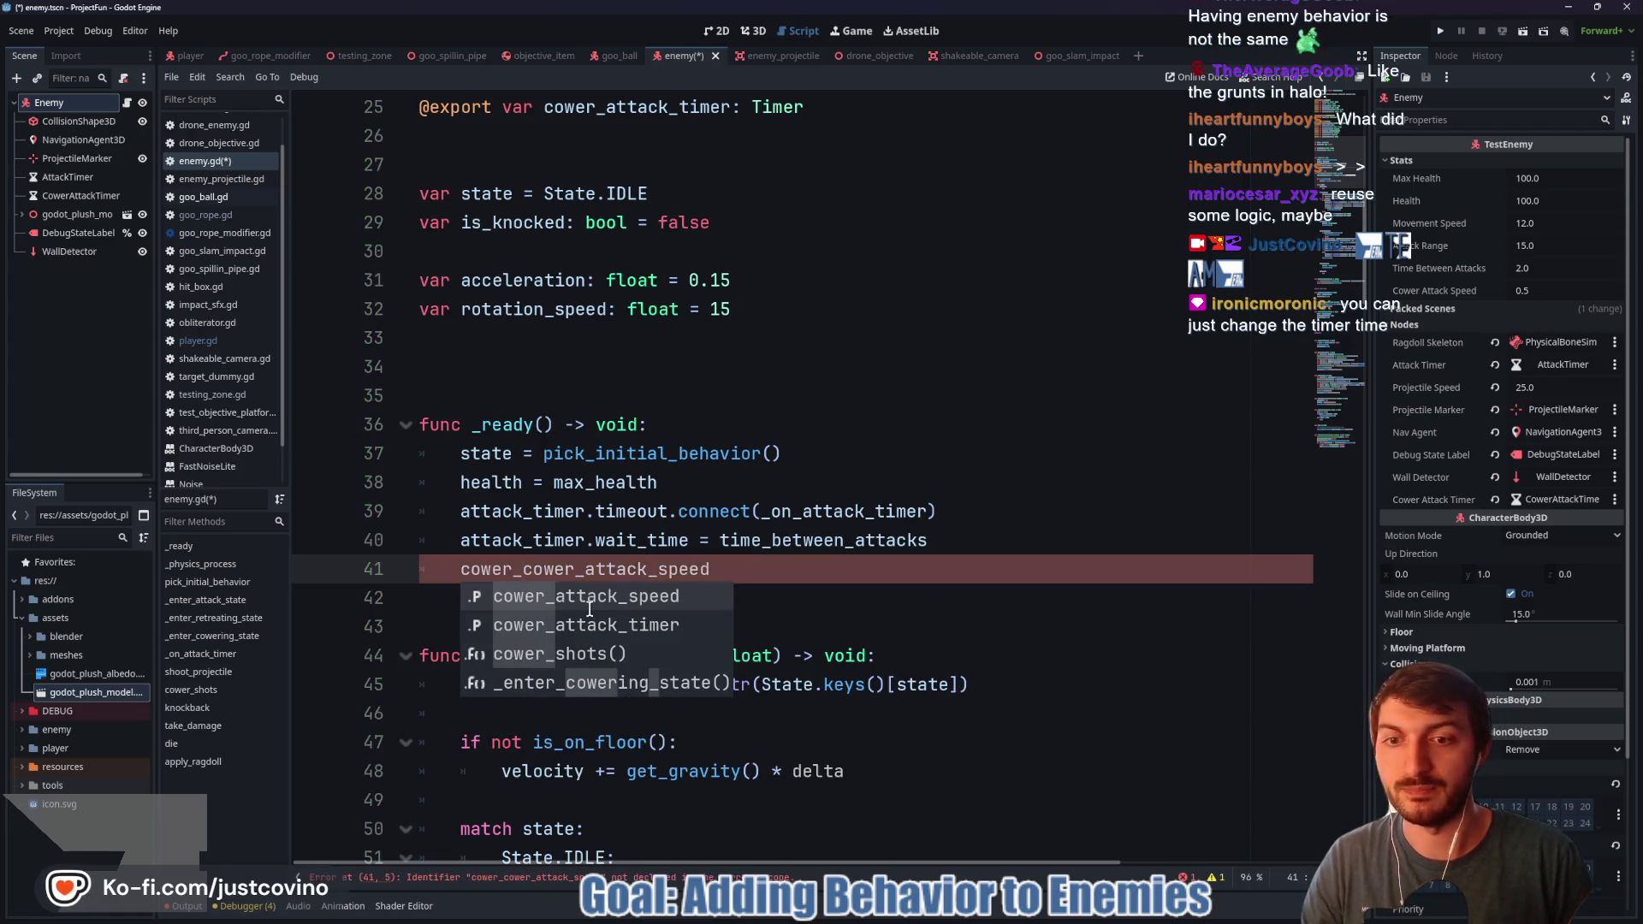
{"action": "type", "text": "ack_timer."}
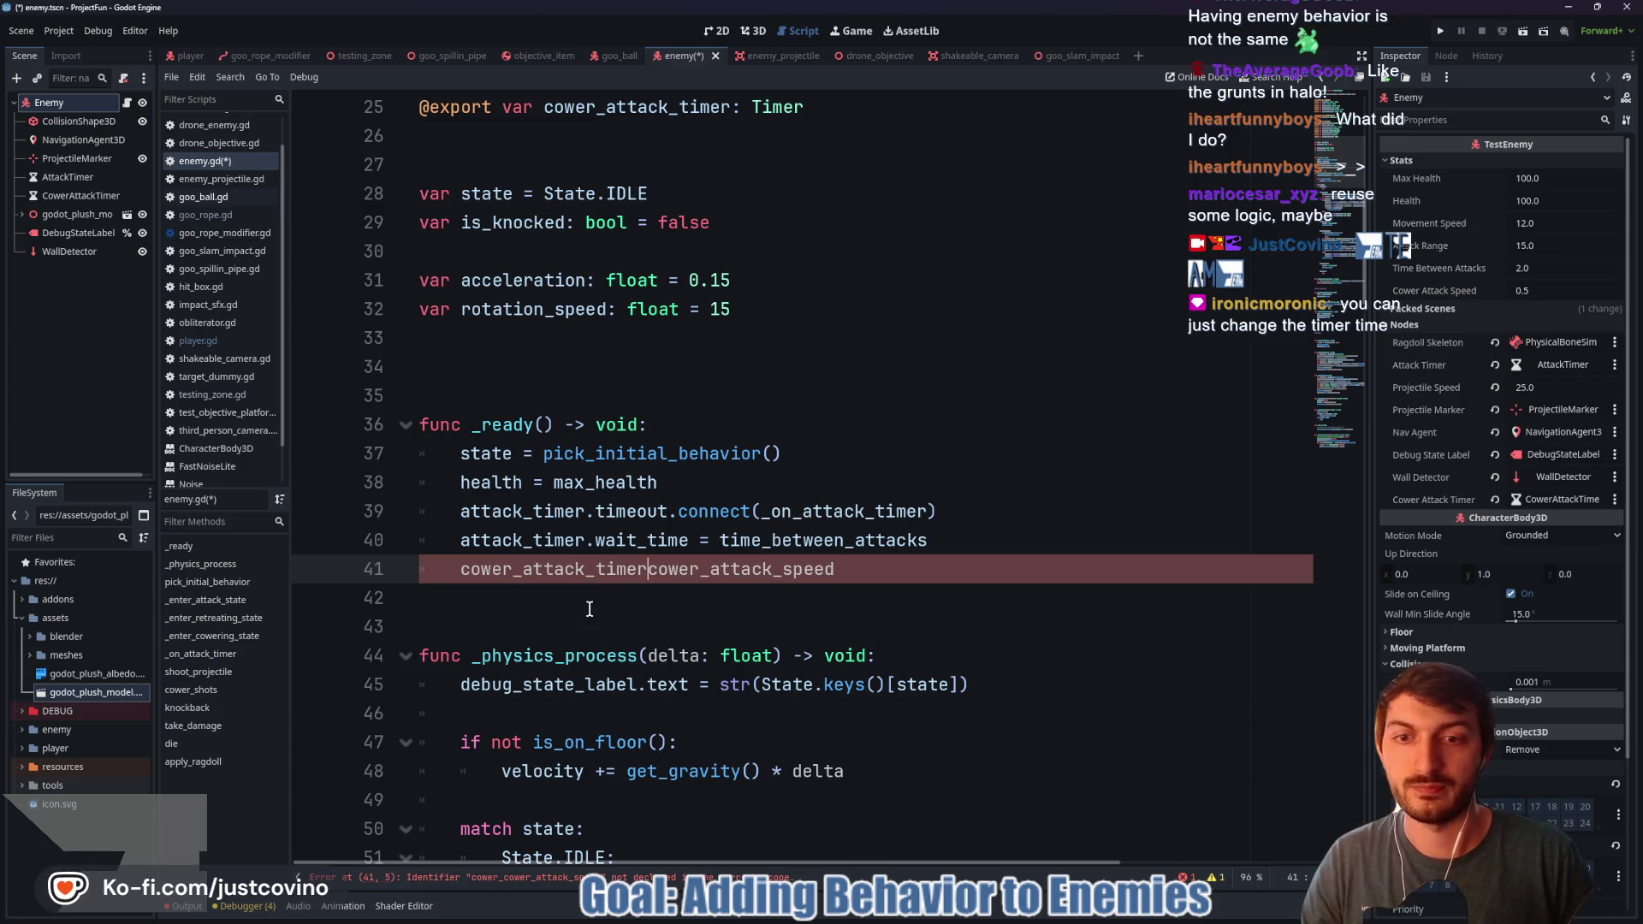
{"action": "type", "text": "wait"}
{"action": "key", "text": "Tab"}
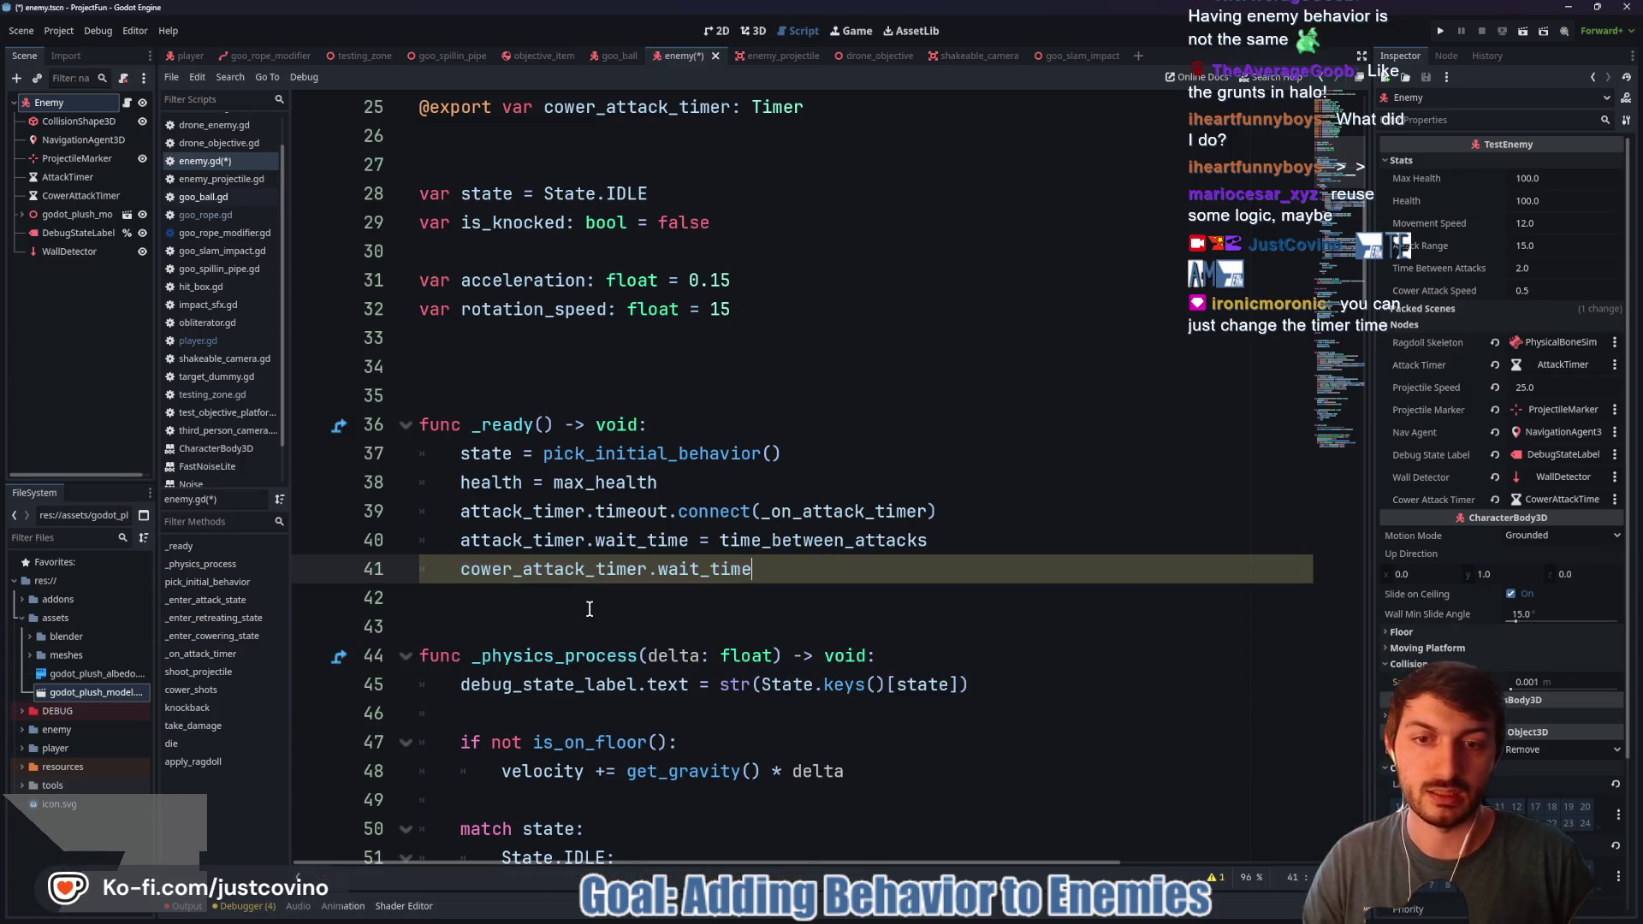
{"action": "type", "text": "="}
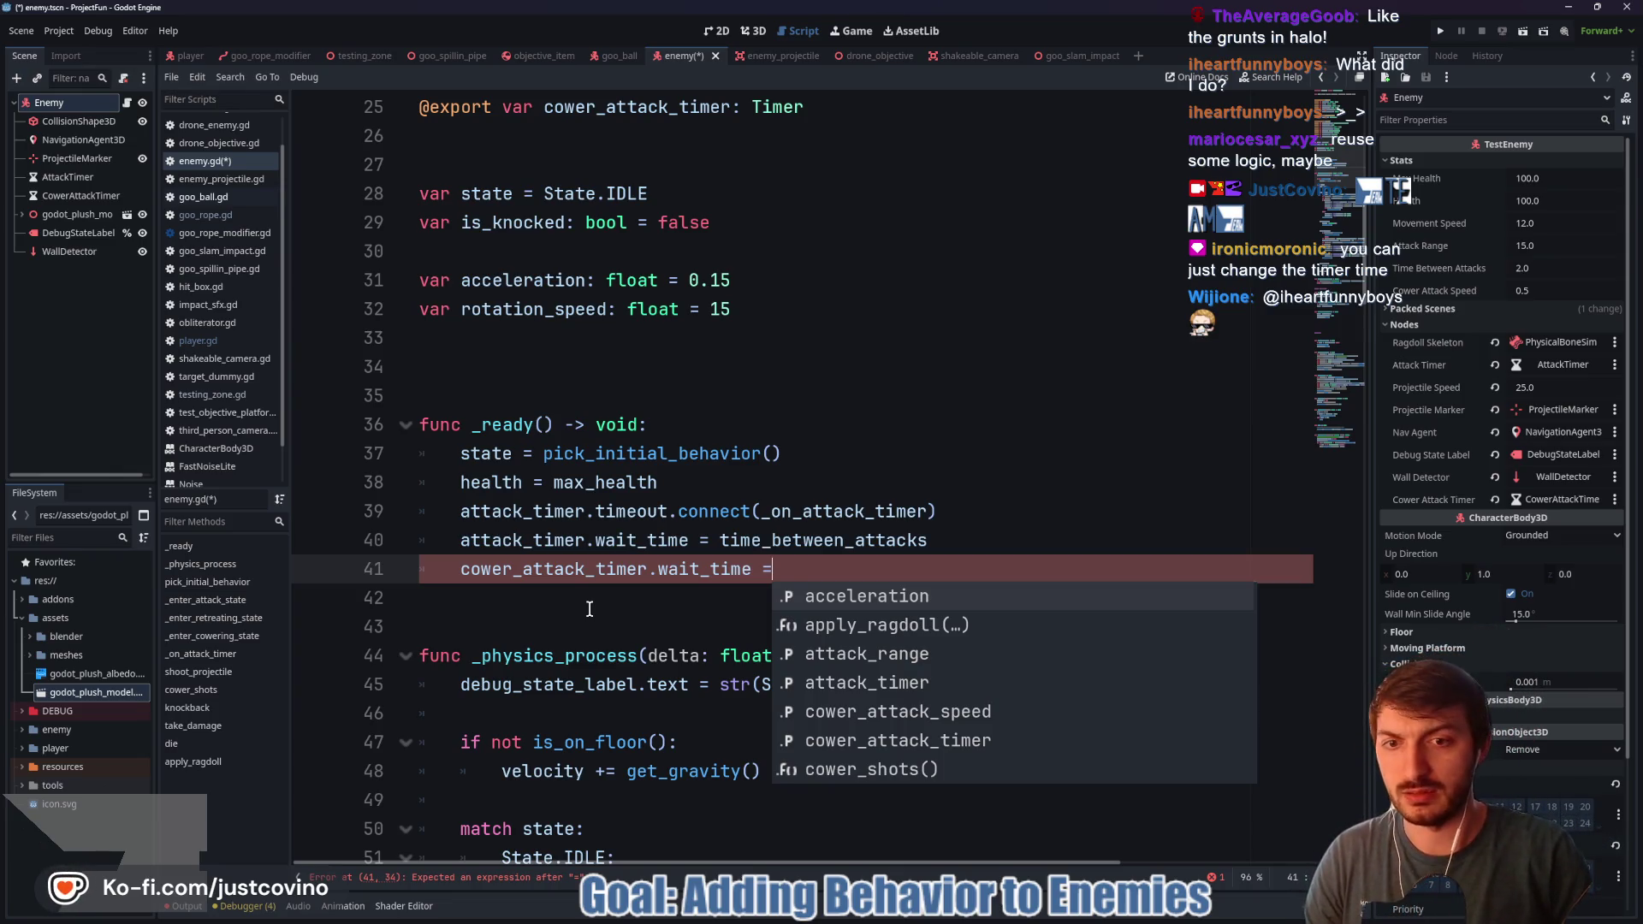
{"action": "type", "text": "cow"}
{"action": "key", "text": "Return"}
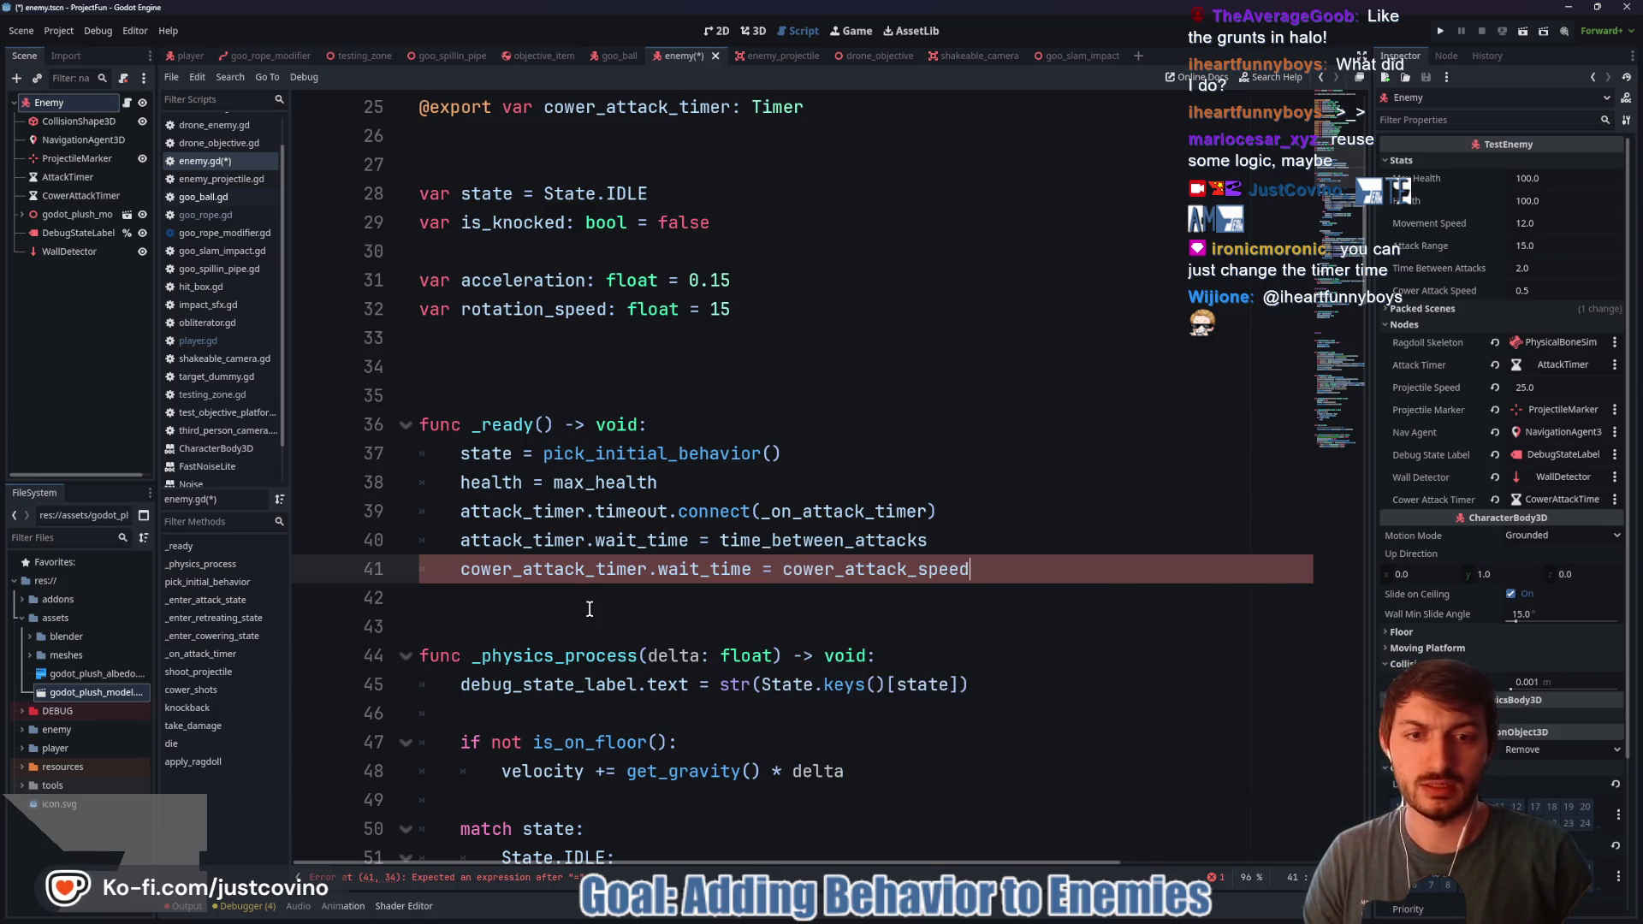
{"action": "left_click", "coordinate": [985, 507]}
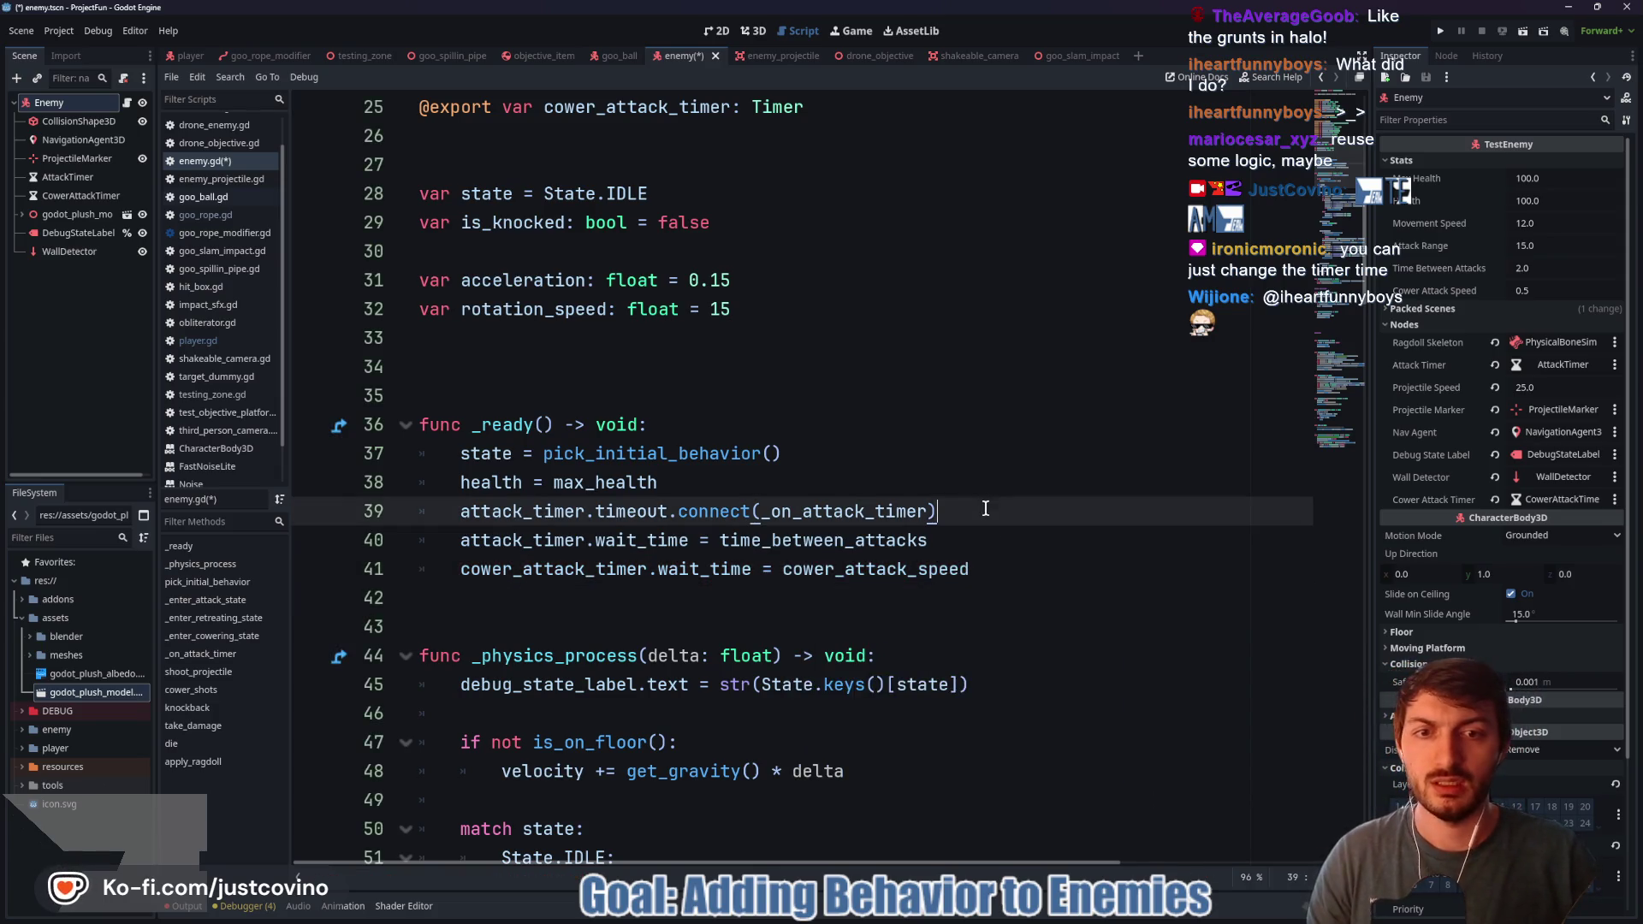
Start a new _ready() line with cower_attack_timer.timeout.connect after the attack timer connection.
{"action": "key", "text": "Return"}
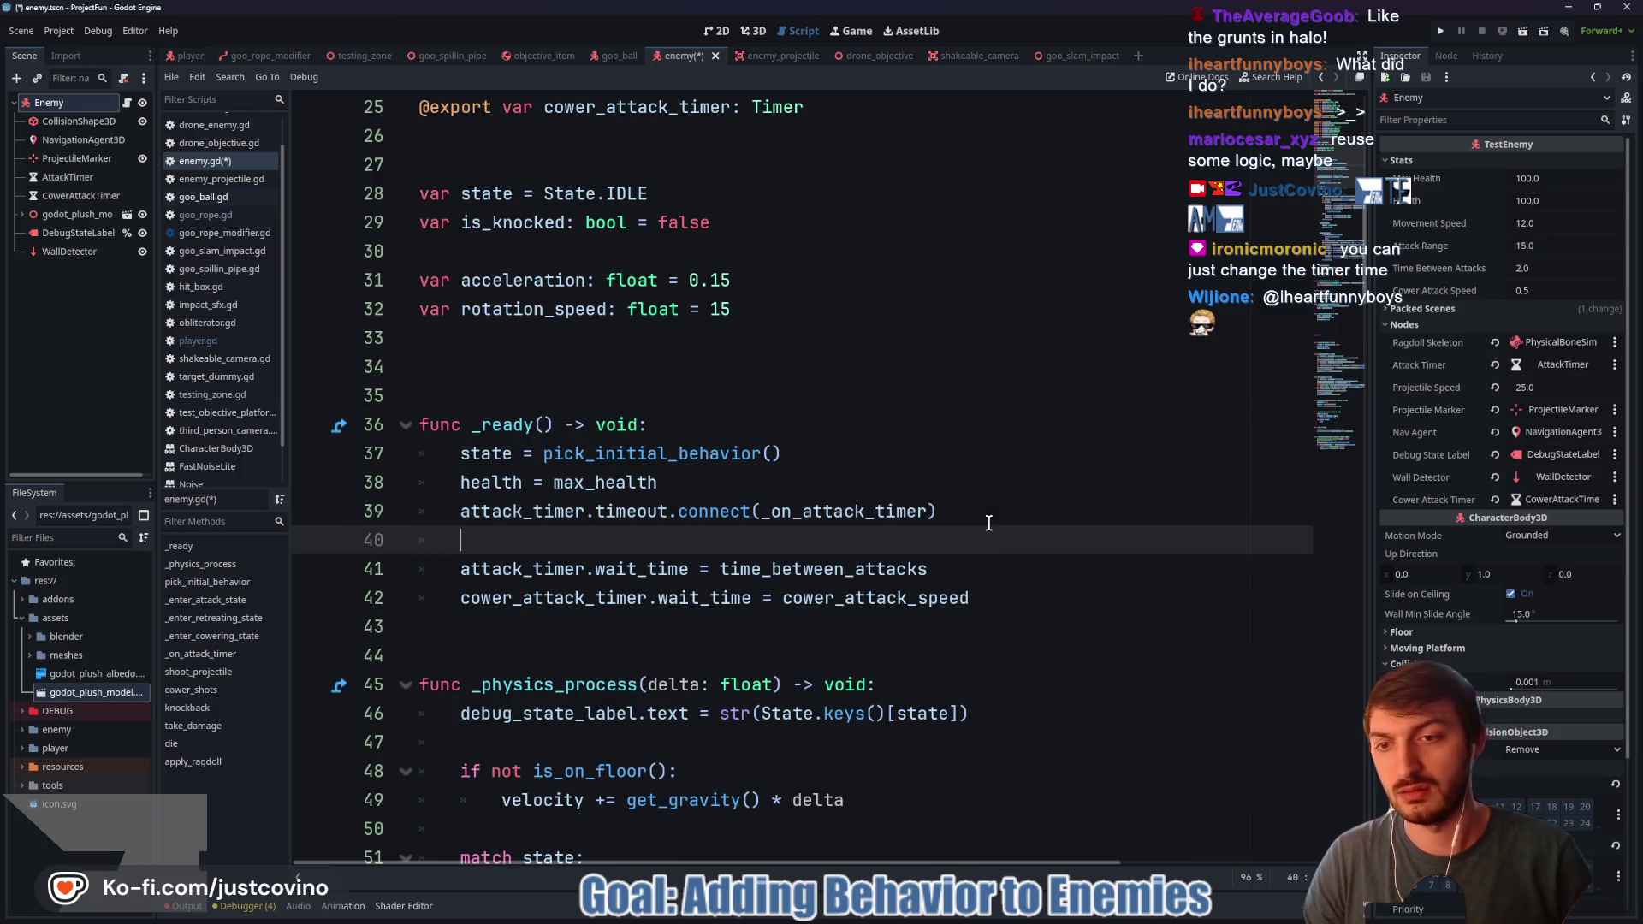
{"action": "type", "text": "cower"}
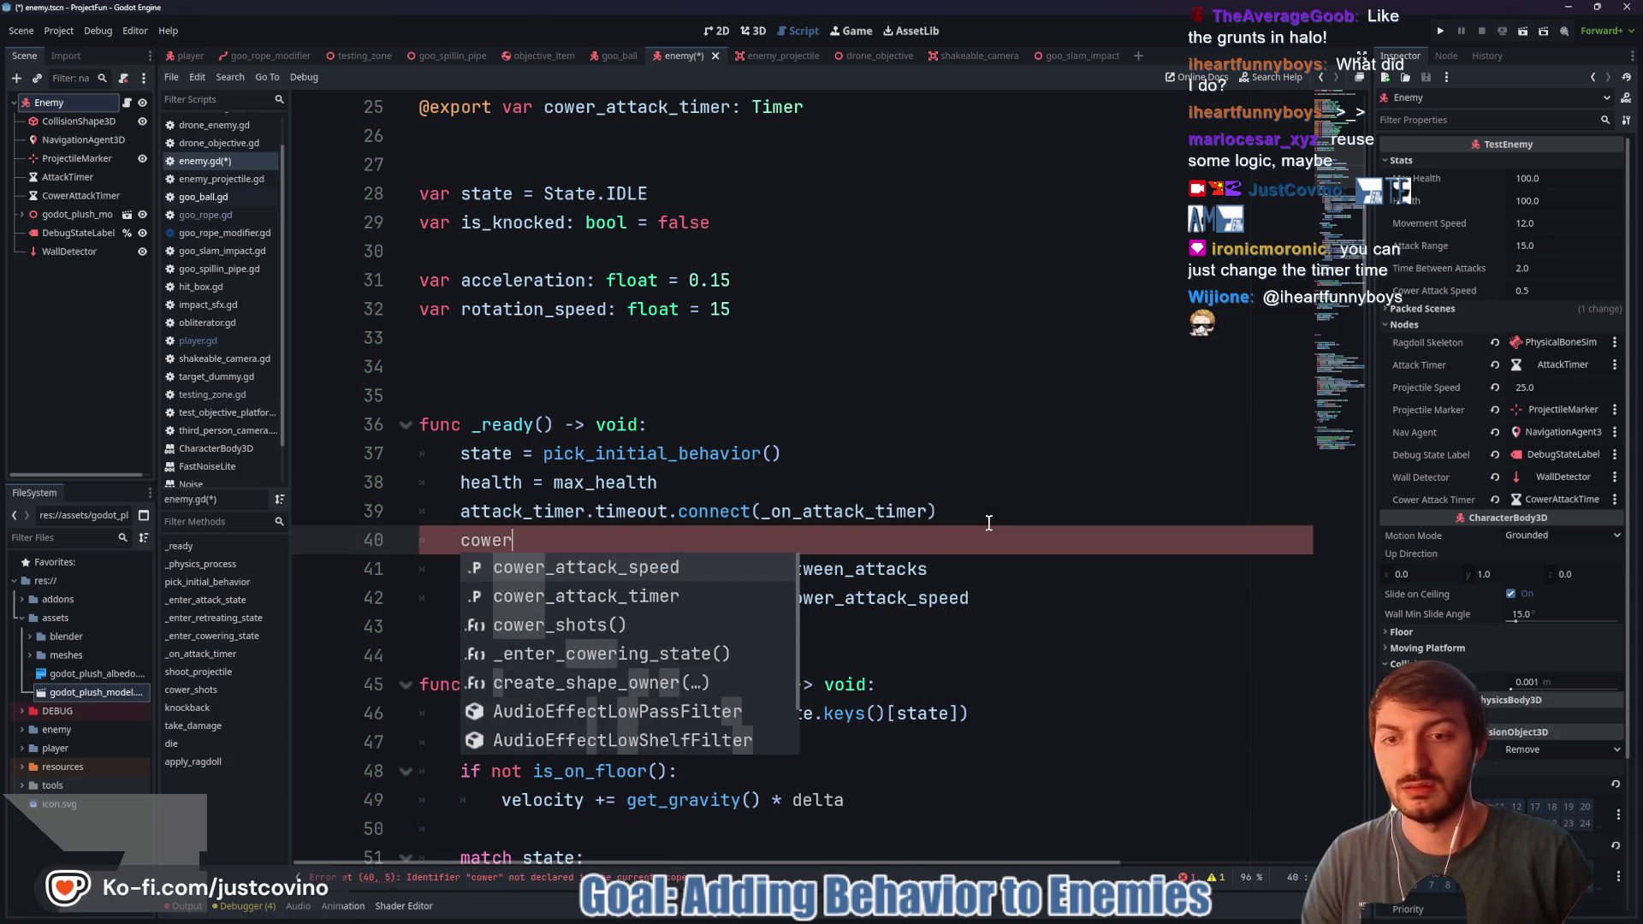
{"action": "key", "text": "Down"}
{"action": "key", "text": "Return"}
{"action": "type", "text": ".ti"}
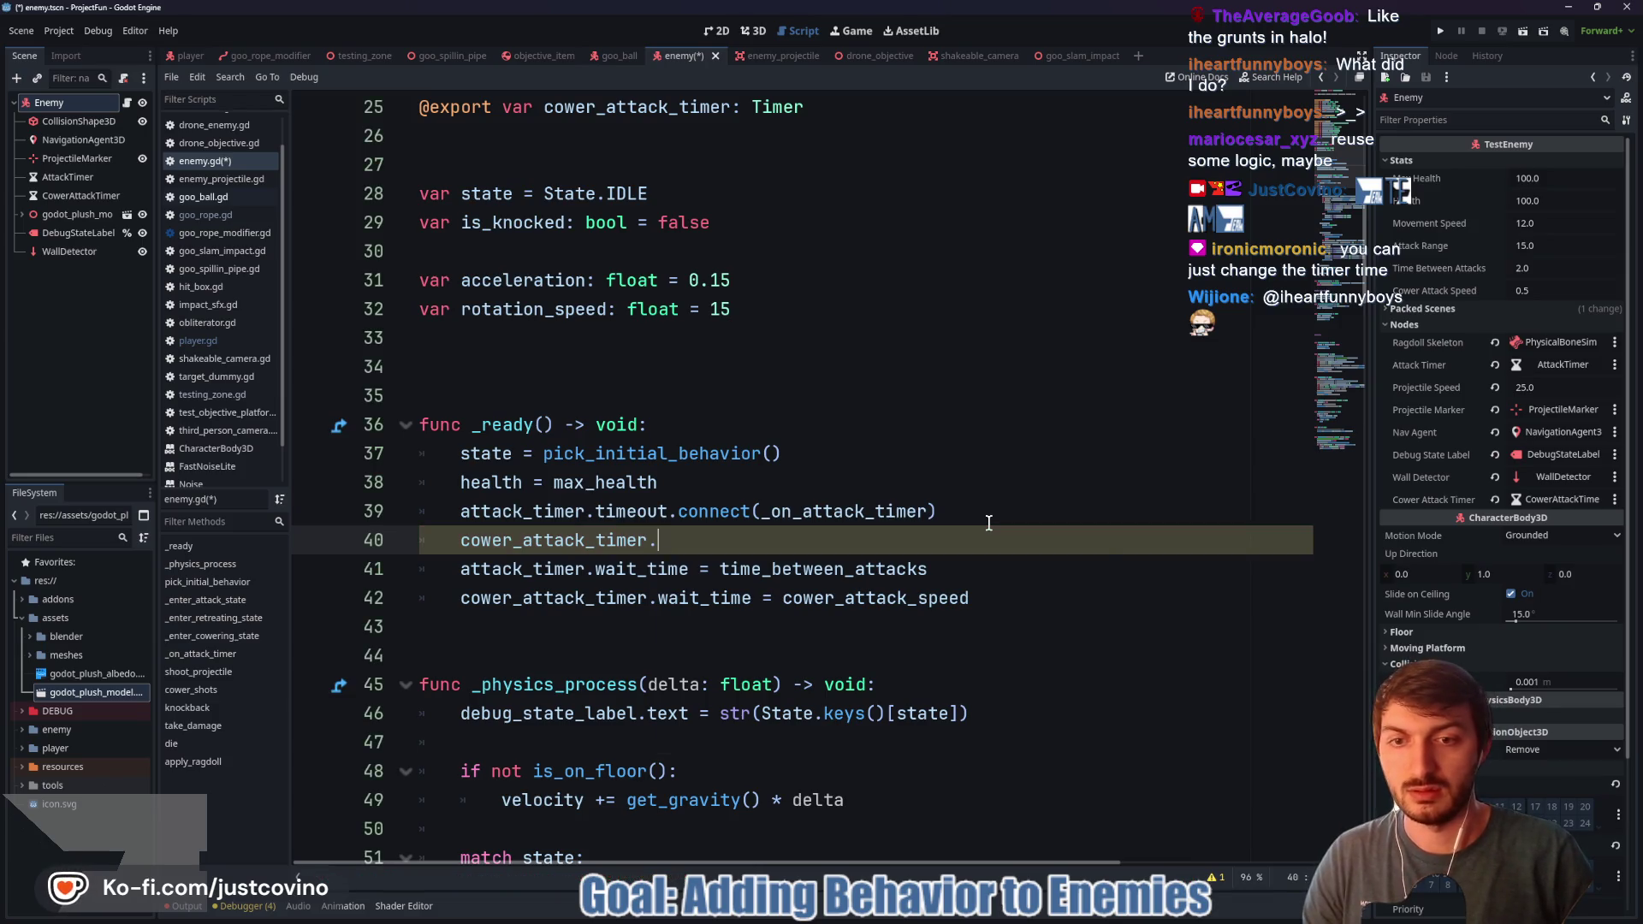
{"action": "key", "text": "Return"}
{"action": "type", "text": ".co"}
{"action": "key", "text": "Return"}
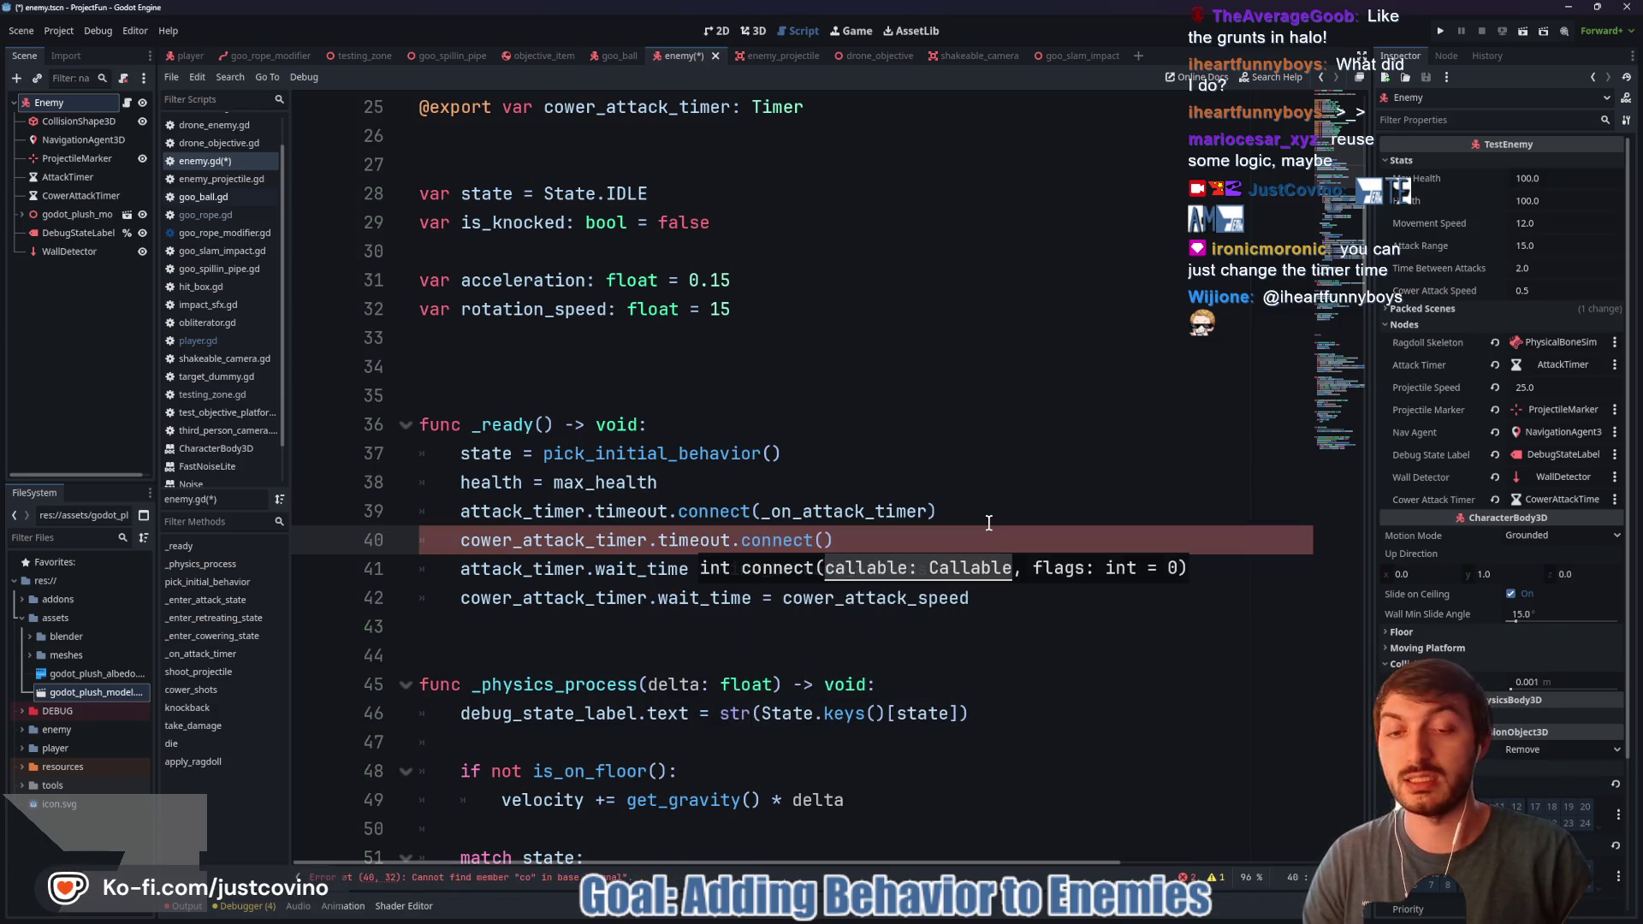
Pass _on_cower_attack_timer as the handler, fixing the misspelled name.
{"action": "type", "text": "on_cower_"}
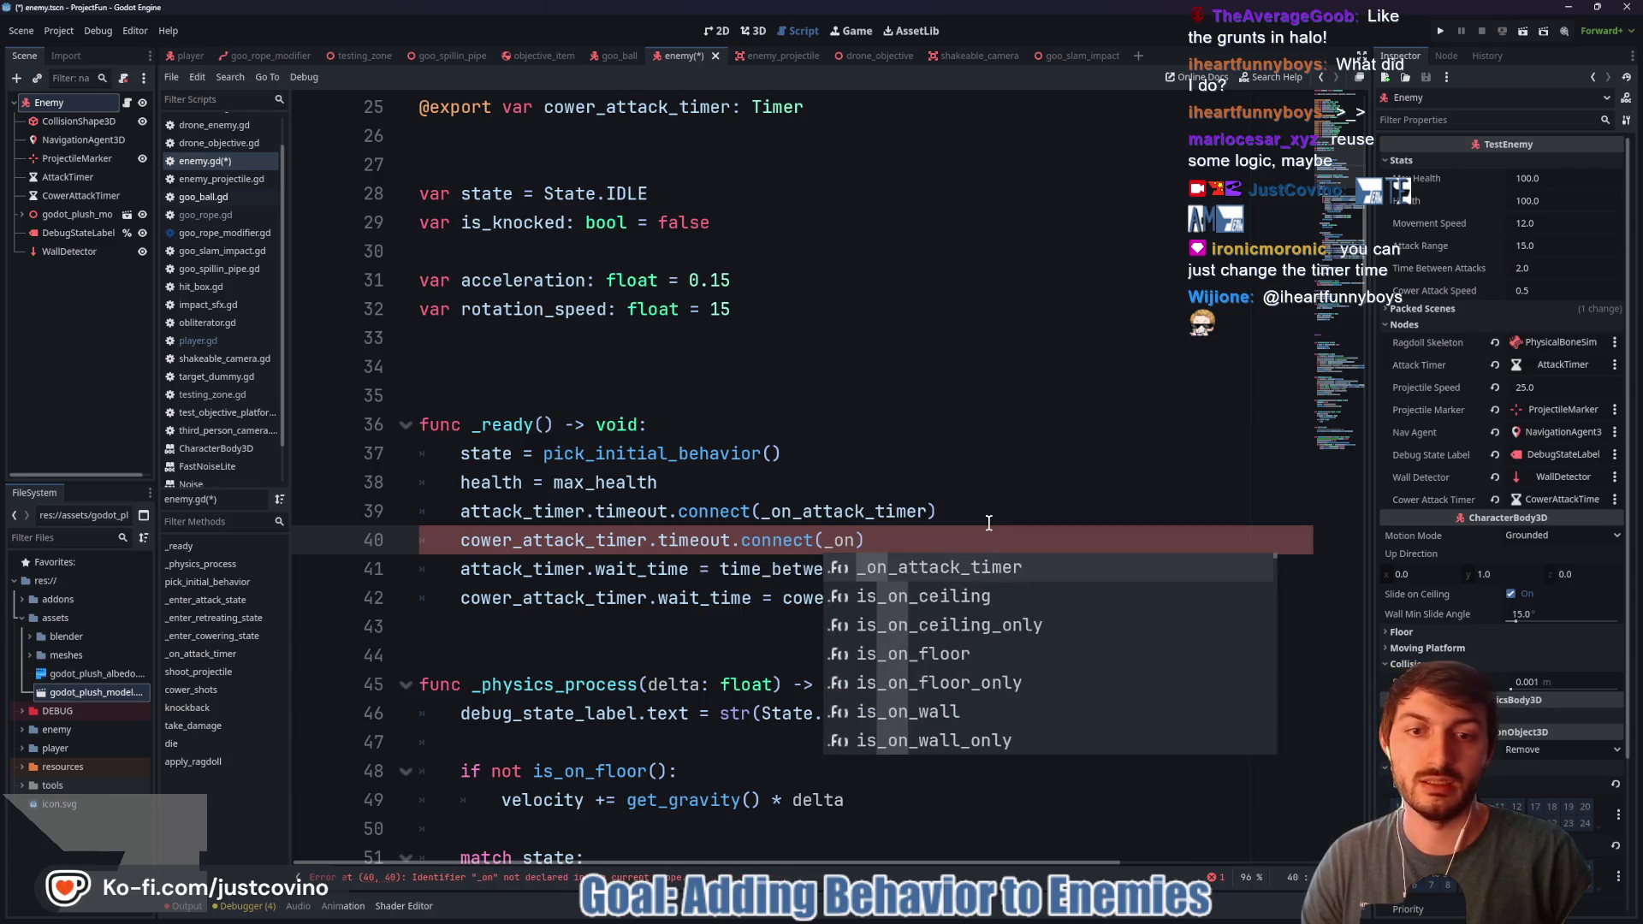
{"action": "type", "text": "a"}
{"action": "key", "text": "BackSpace"}
{"action": "key", "text": "BackSpace"}
{"action": "key", "text": "BackSpace"}
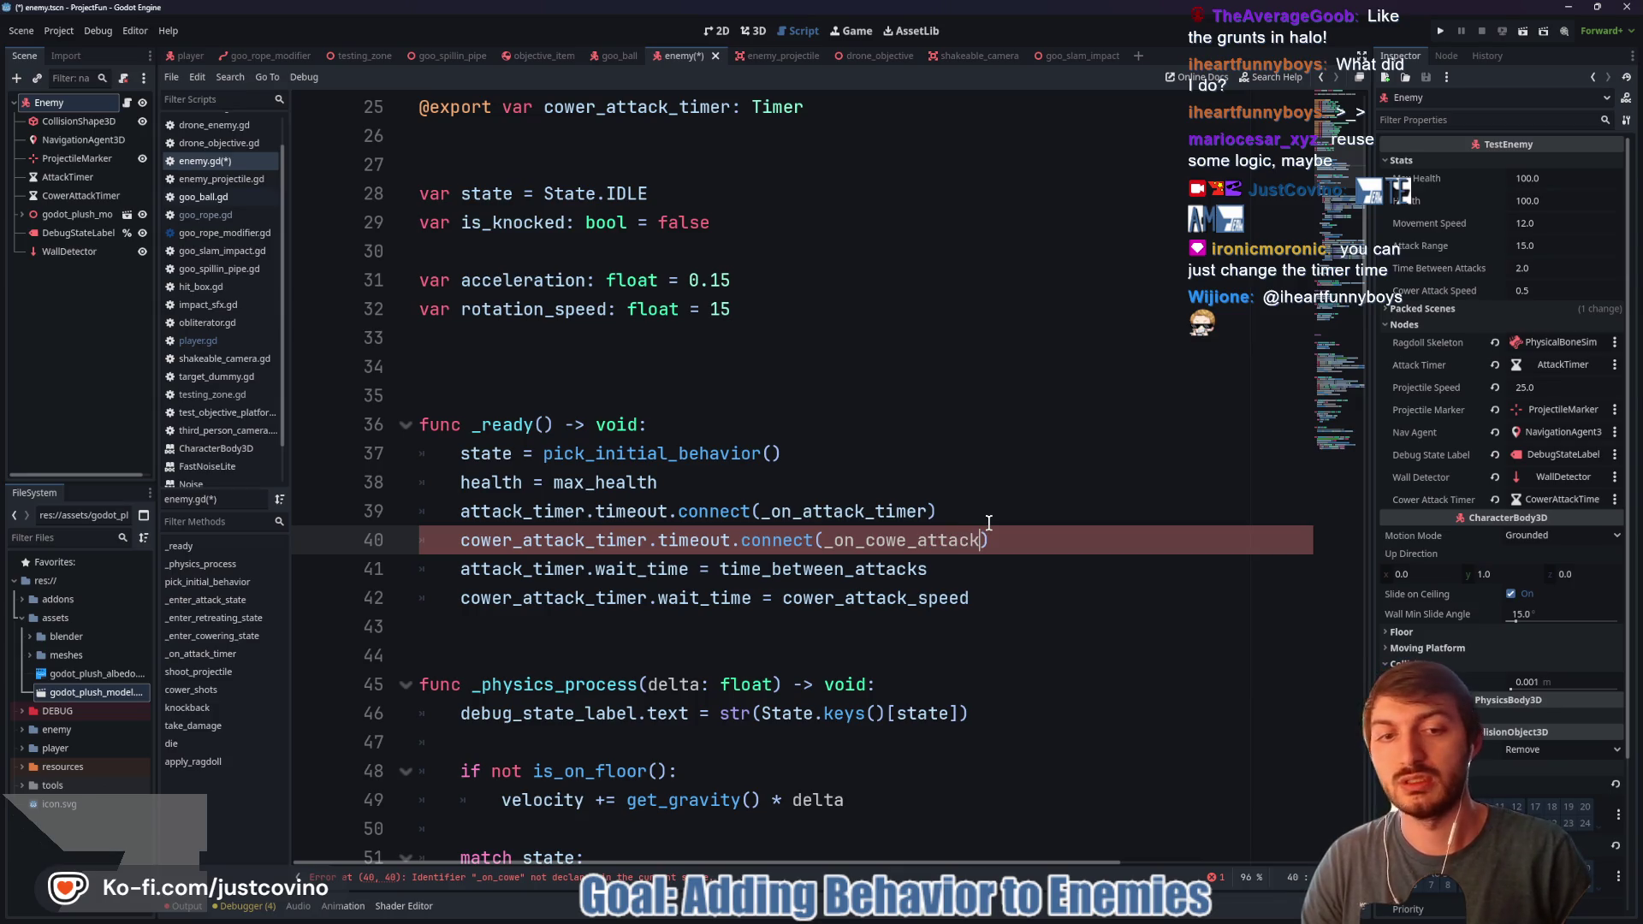
{"action": "left_click", "coordinate": [905, 540]}
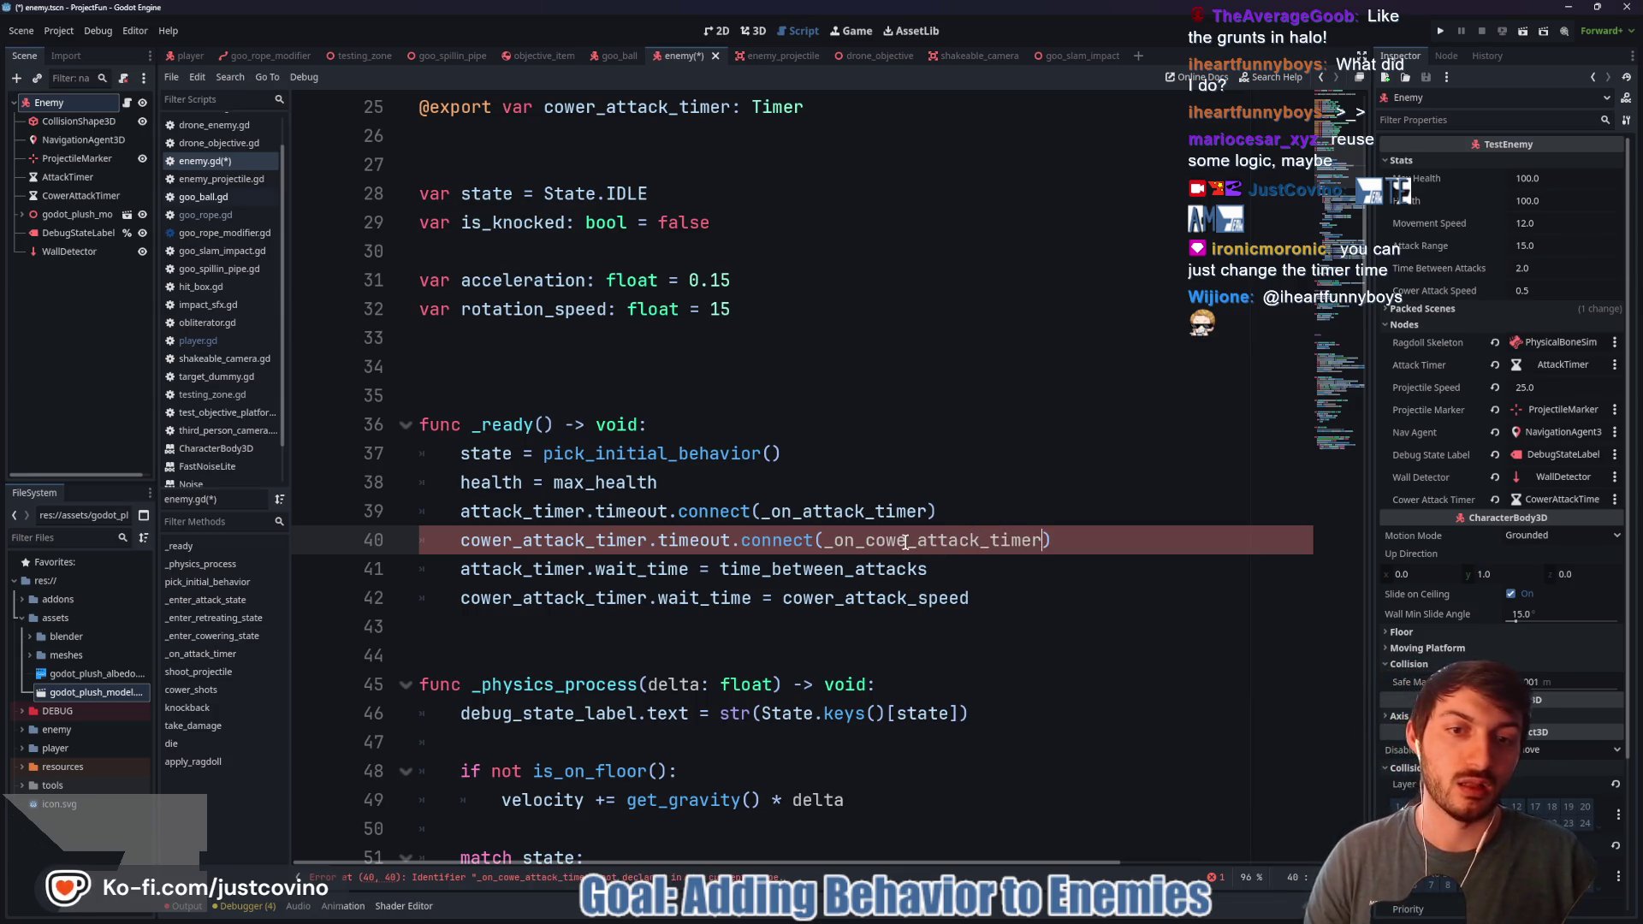
{"action": "type", "text": "r"}
{"action": "left_click", "coordinate": [1105, 546]}
{"action": "left_click", "coordinate": [809, 511]}
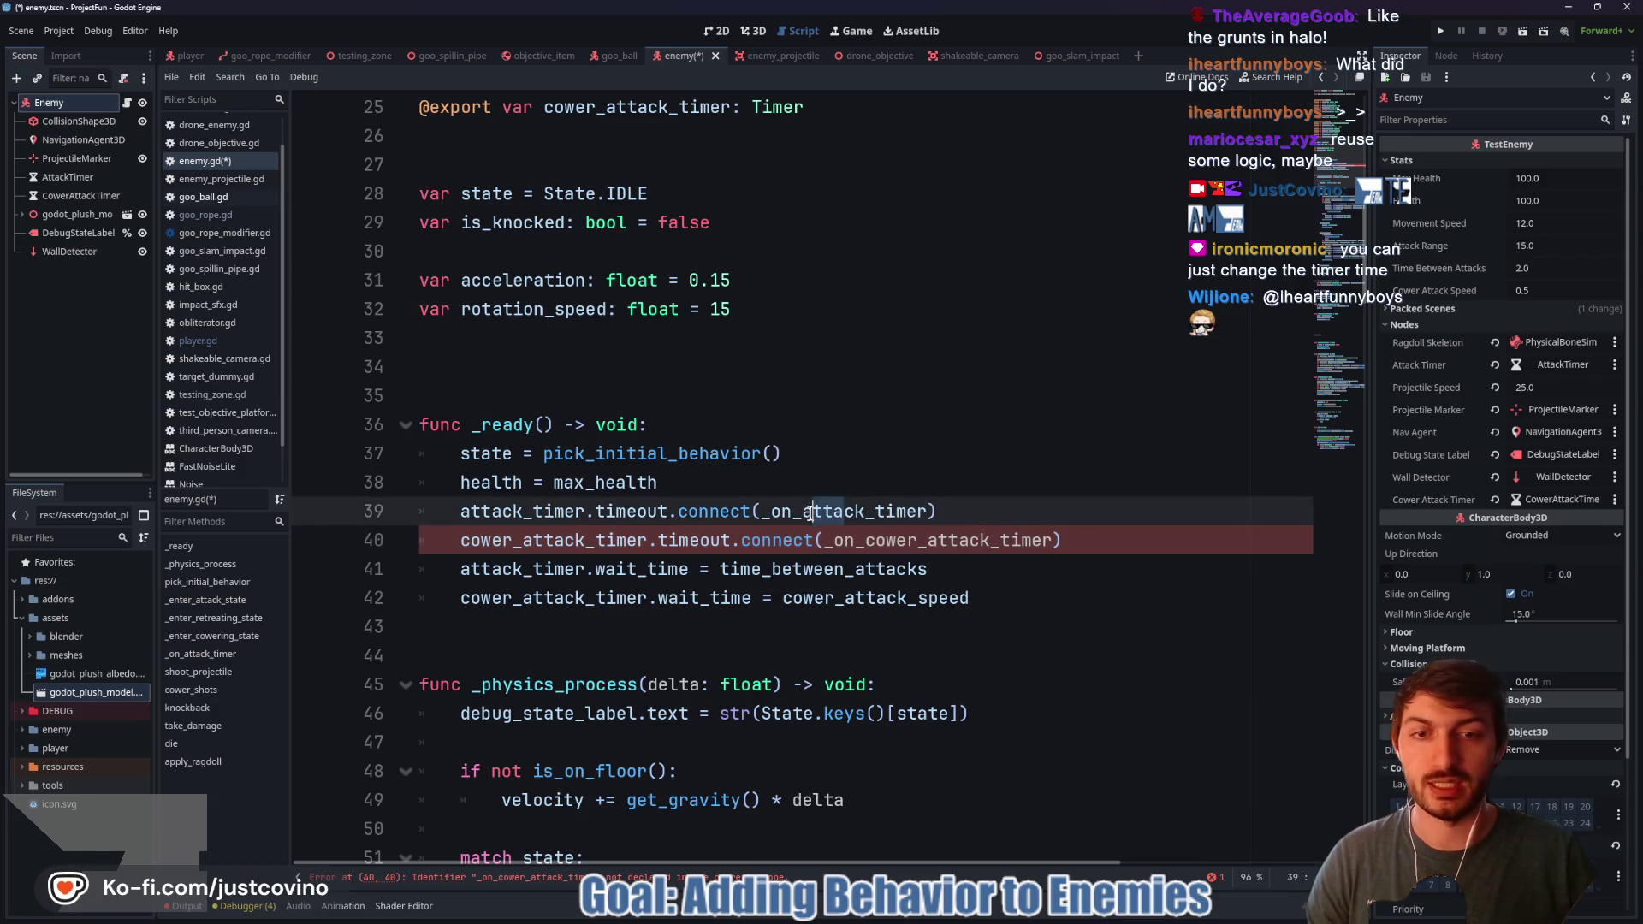
{"action": "scroll", "coordinate": [1062, 521], "scroll_direction": "down", "scroll_amount": 20}
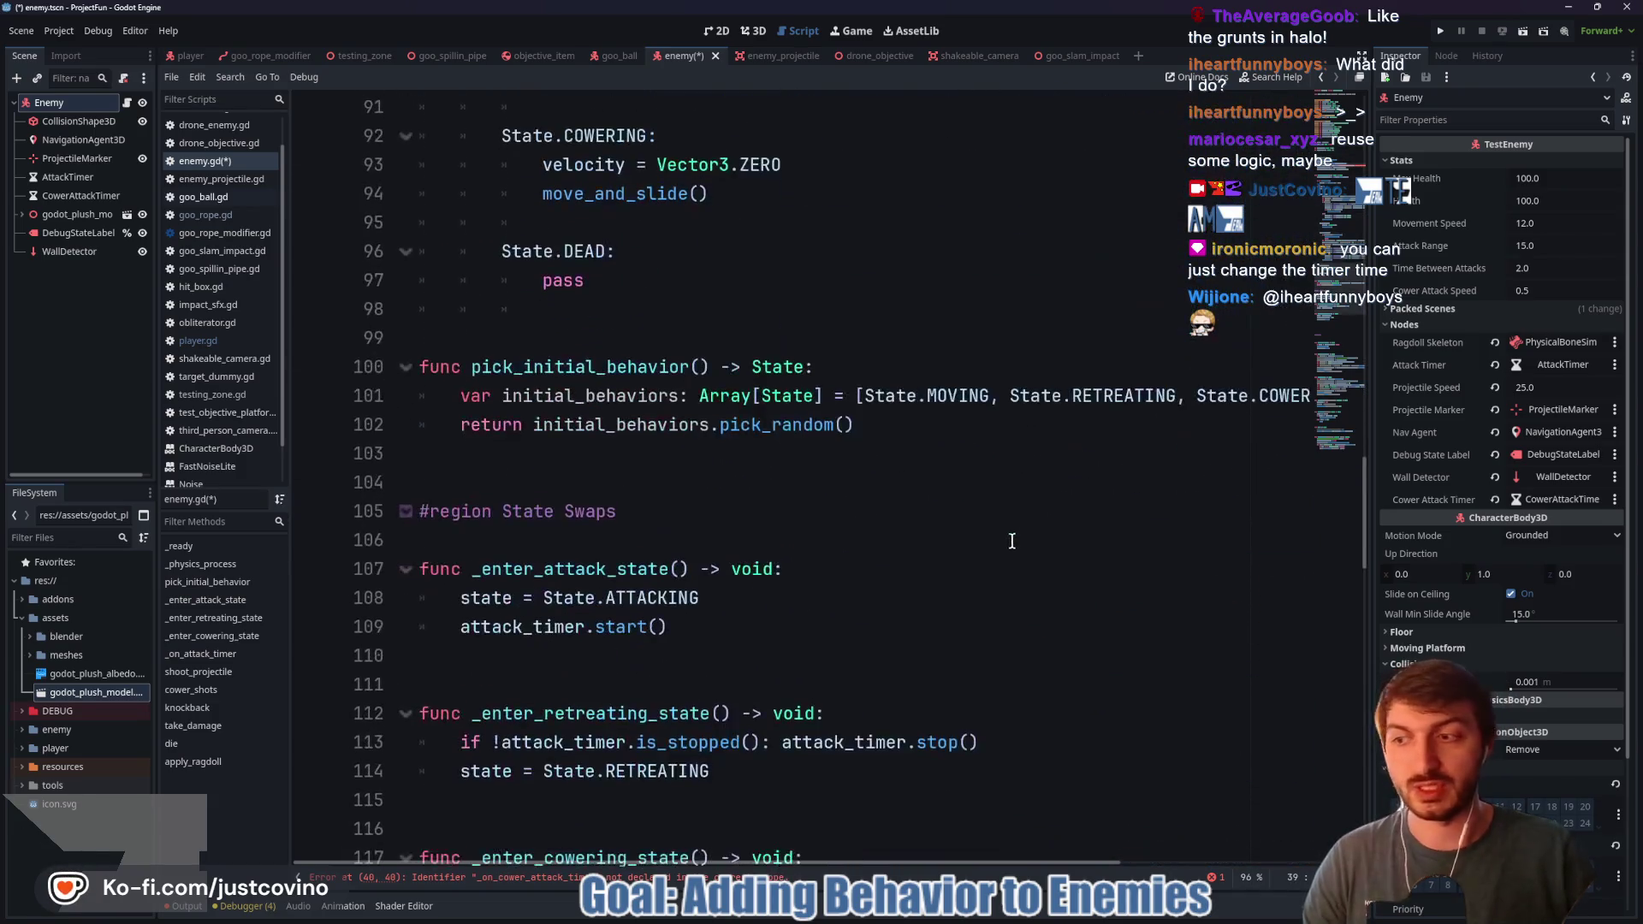
Declare func _on_cower_attack_timer() -> void: below _on_attack_timer.
{"action": "scroll", "coordinate": [931, 539], "scroll_direction": "down", "scroll_amount": 12}
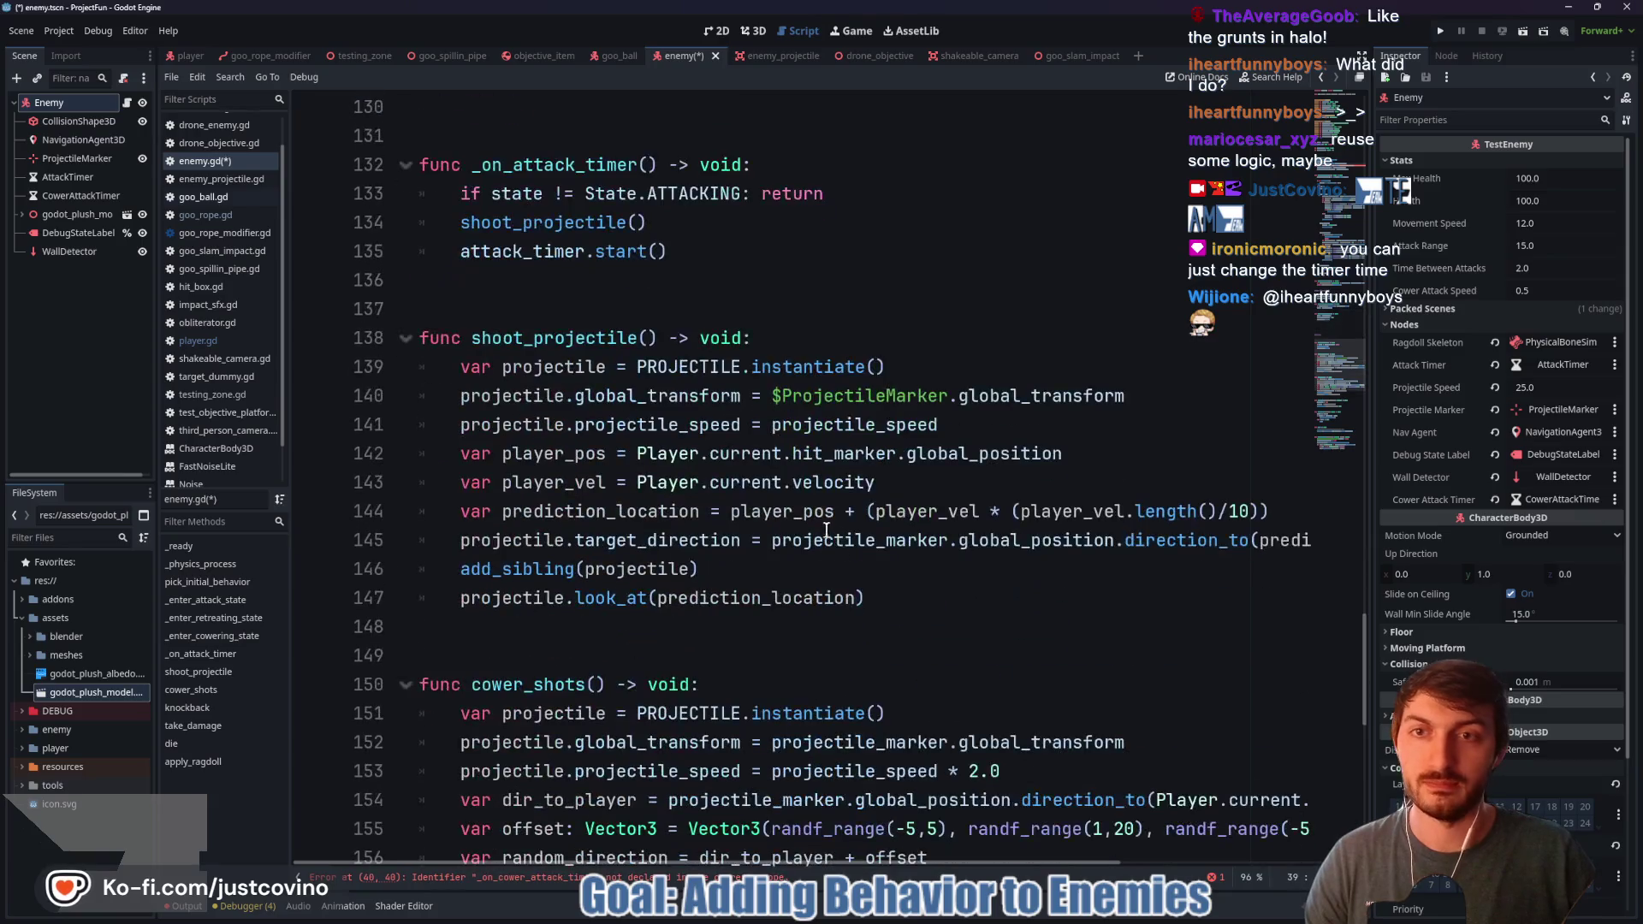
{"action": "scroll", "coordinate": [717, 366], "scroll_direction": "up", "scroll_amount": 1}
{"action": "left_click", "coordinate": [551, 367]}
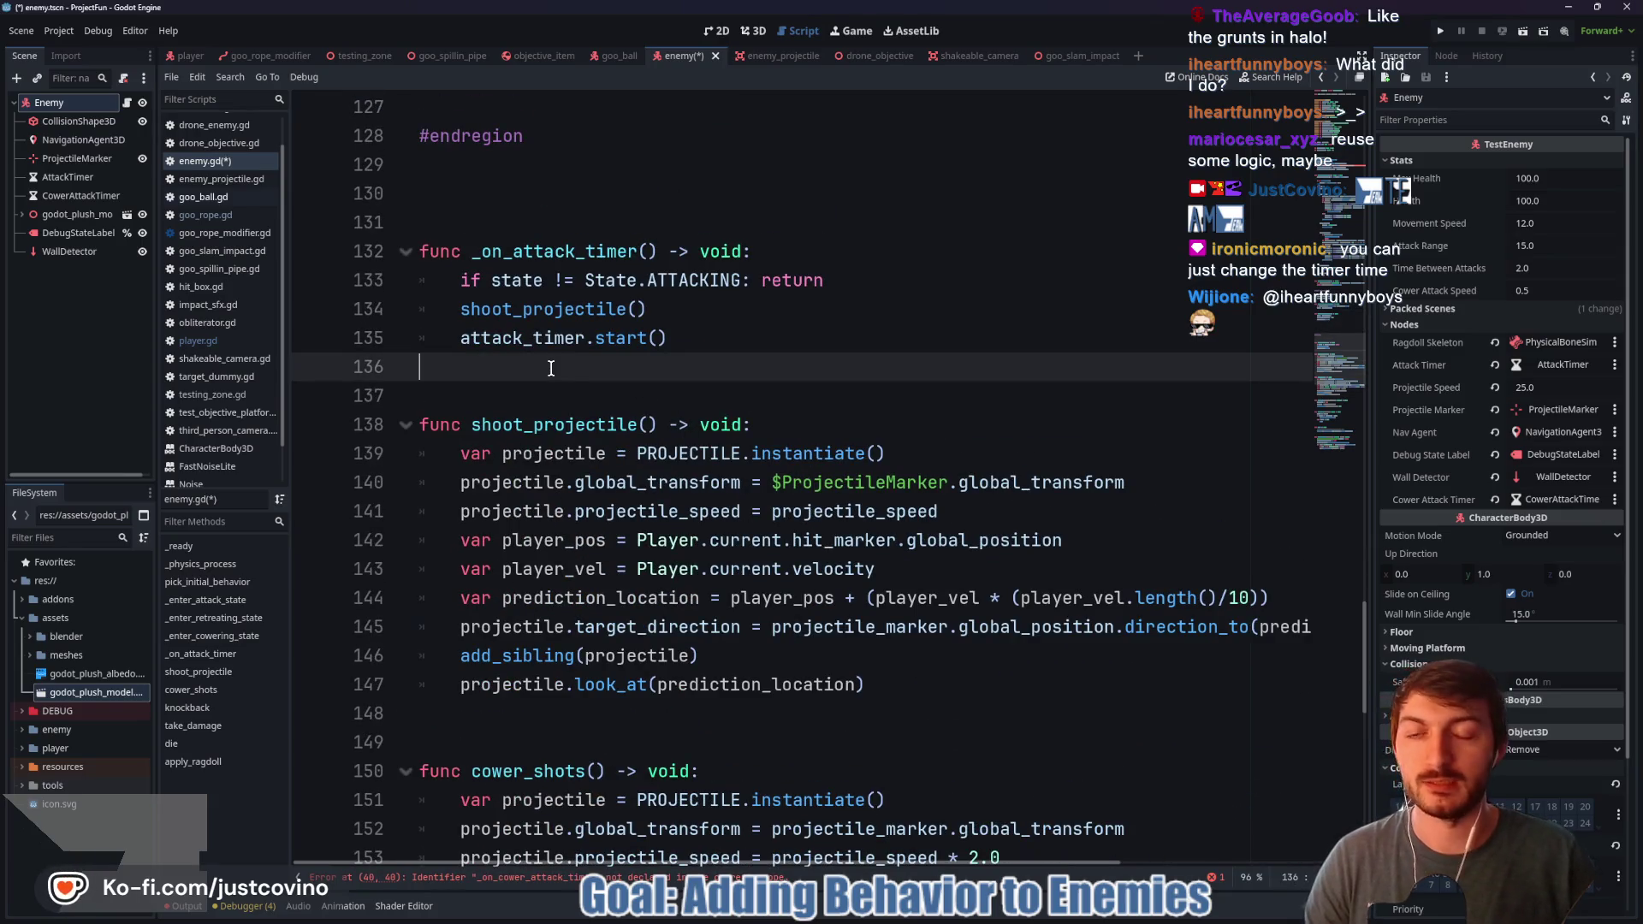
{"action": "key", "text": "Return"}
{"action": "key", "text": "Return"}
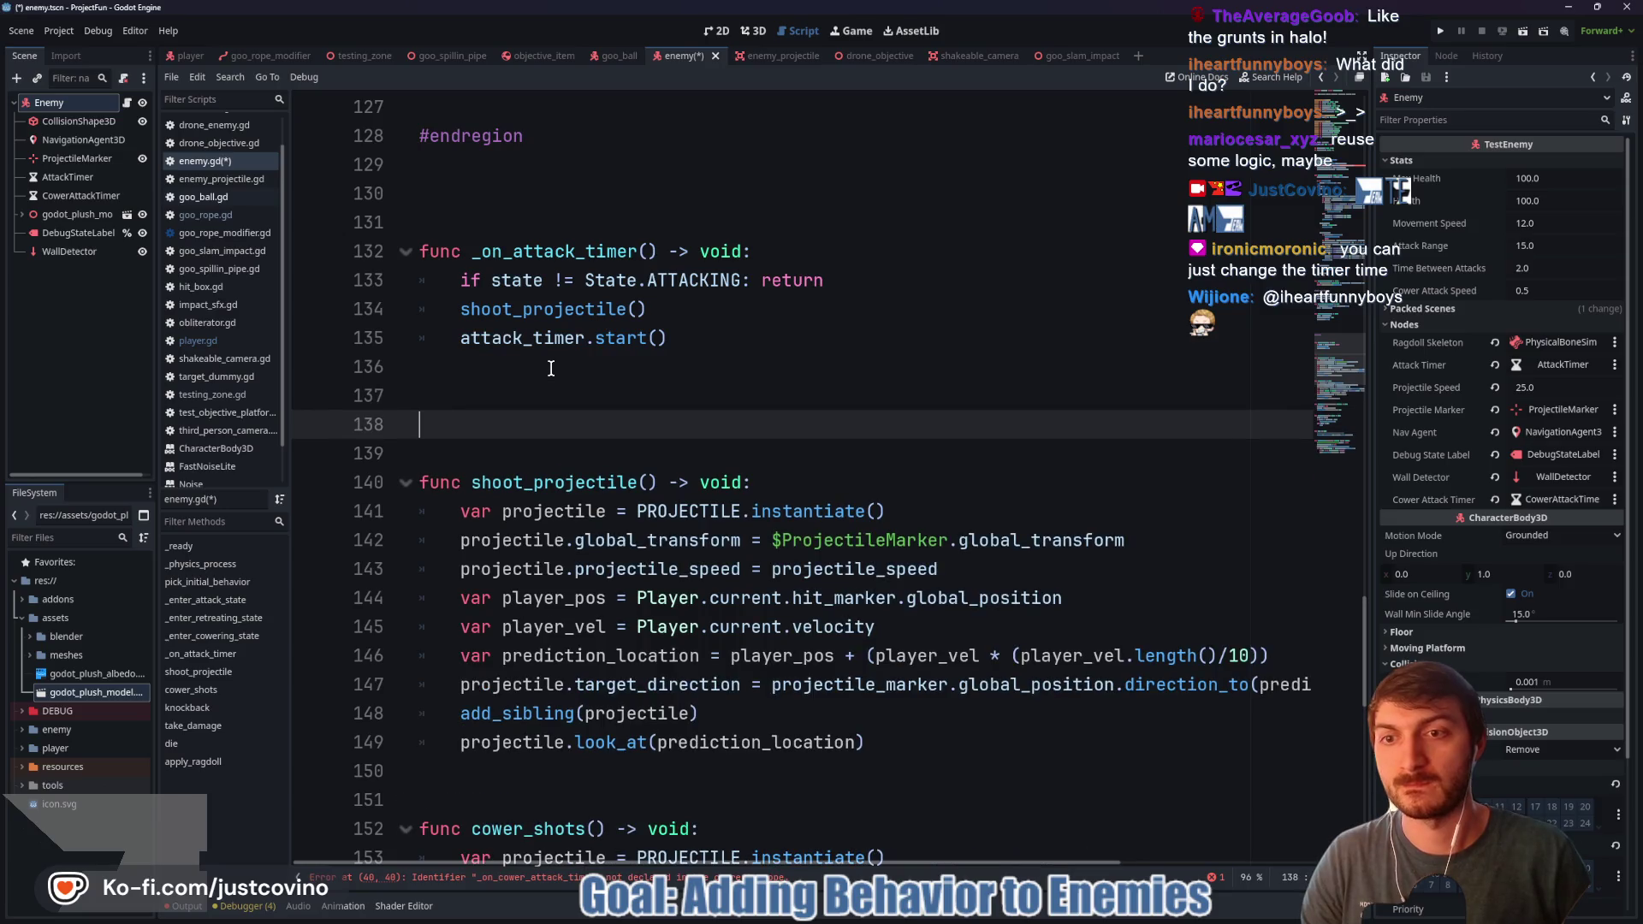
{"action": "key", "text": "Up"}
{"action": "key", "text": "Down"}
{"action": "type", "text": "func _on_cower_atta"}
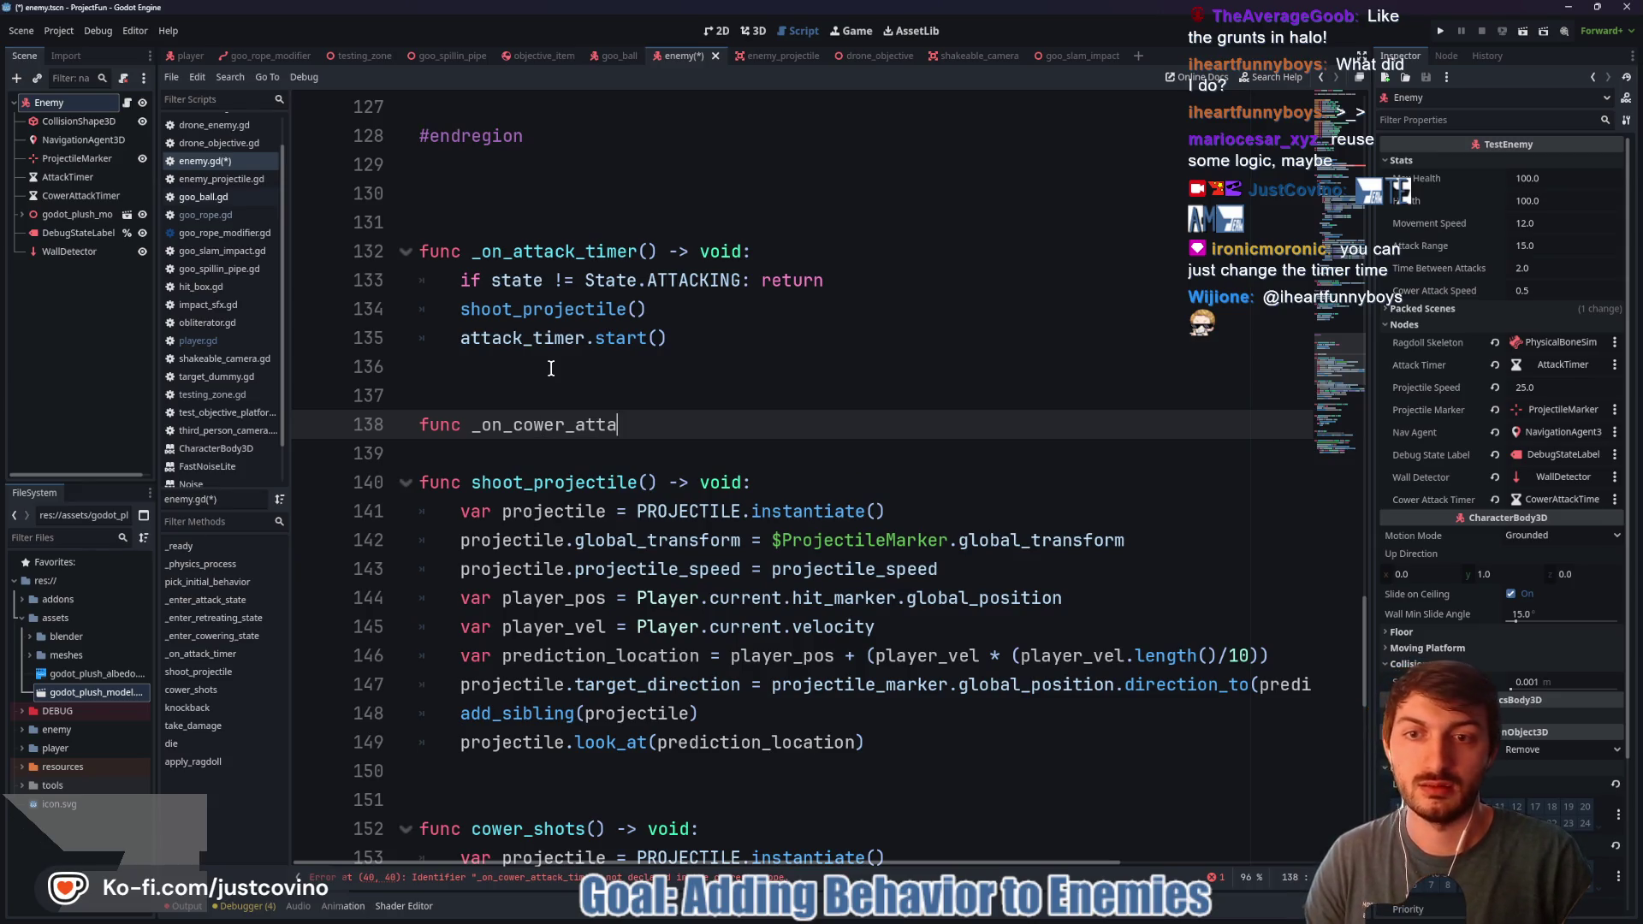
{"action": "type", "text": ">void"}
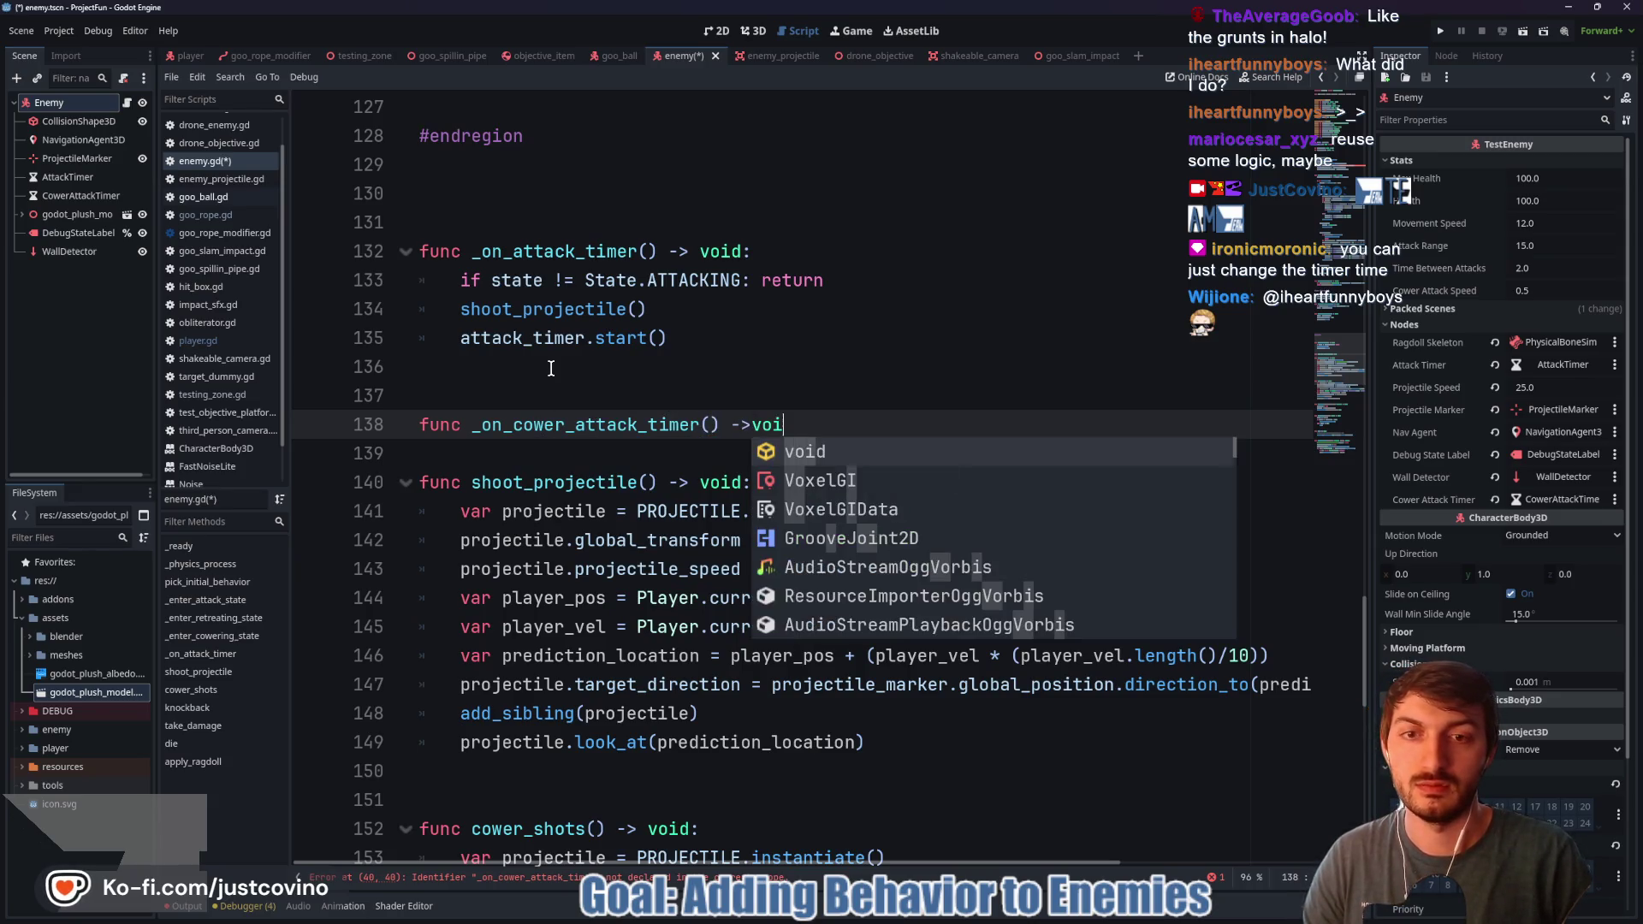
{"action": "type", "text": ":"}
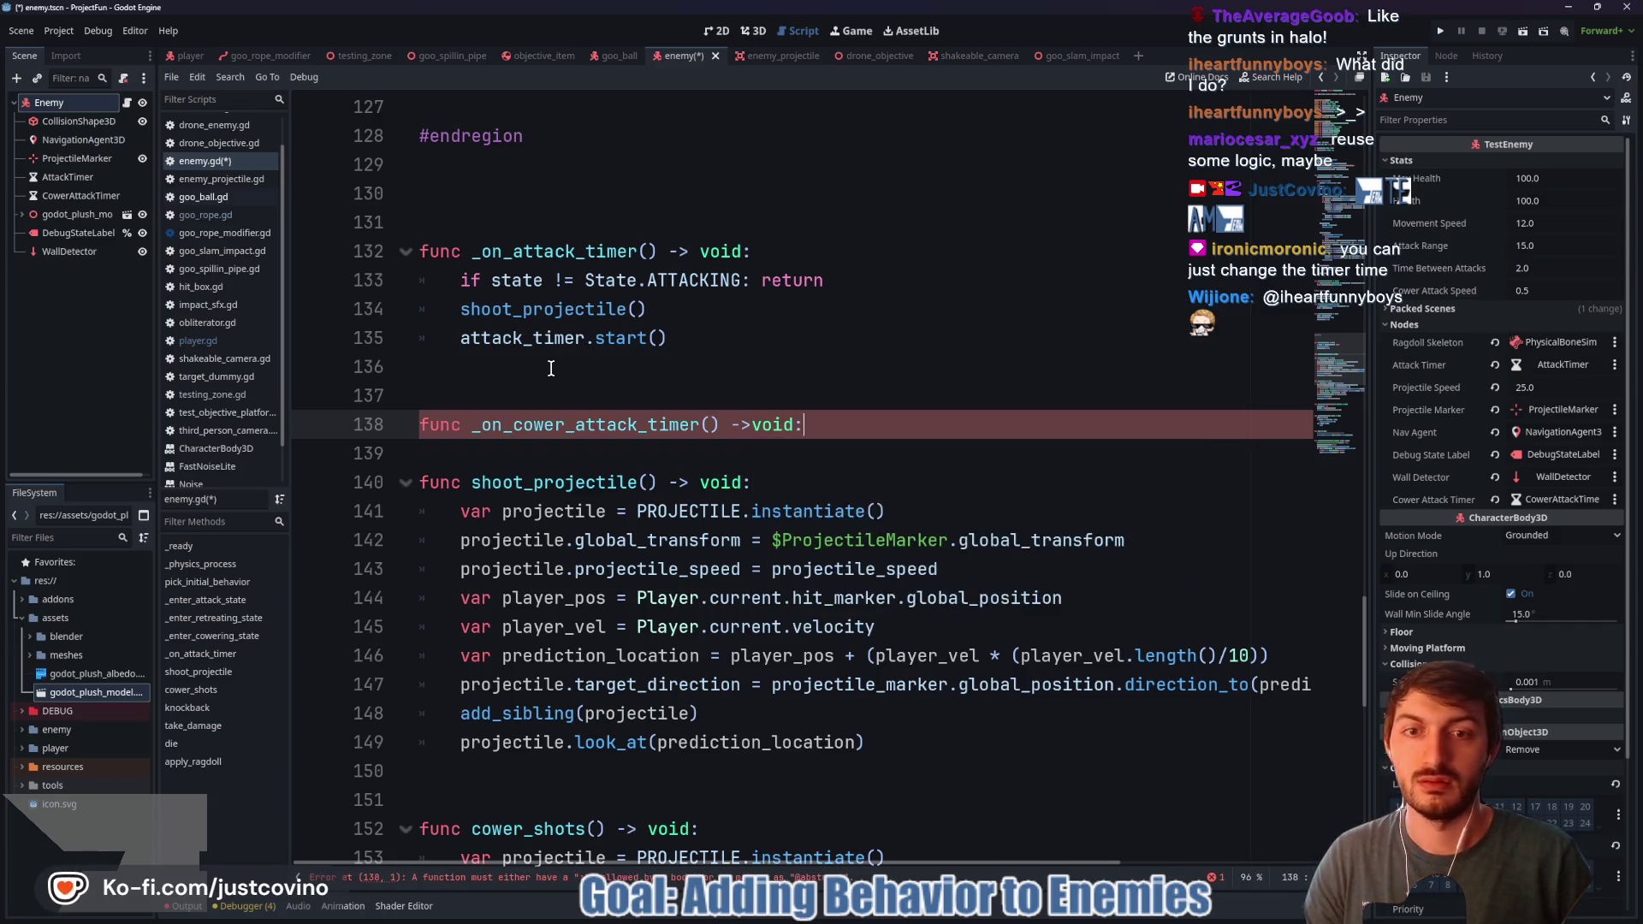
{"action": "key", "text": "Return"}
{"action": "left_click", "coordinate": [744, 425]}
{"action": "left_click", "coordinate": [502, 455]}
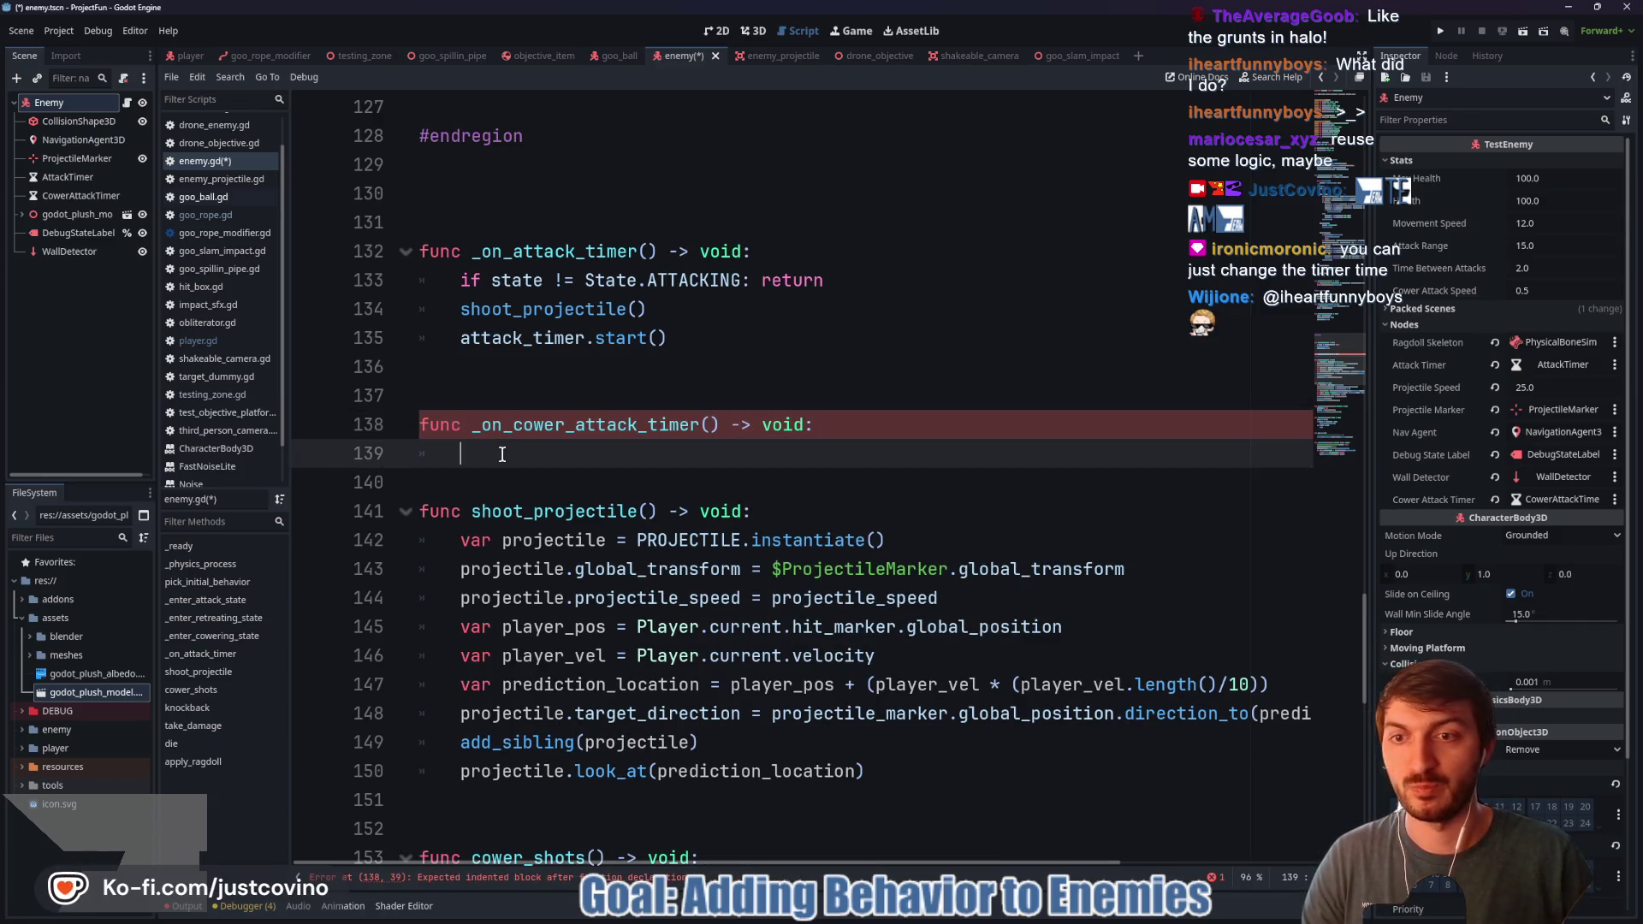
Return early from the function when state != State.COWERING.
{"action": "type", "text": "if state !-"}
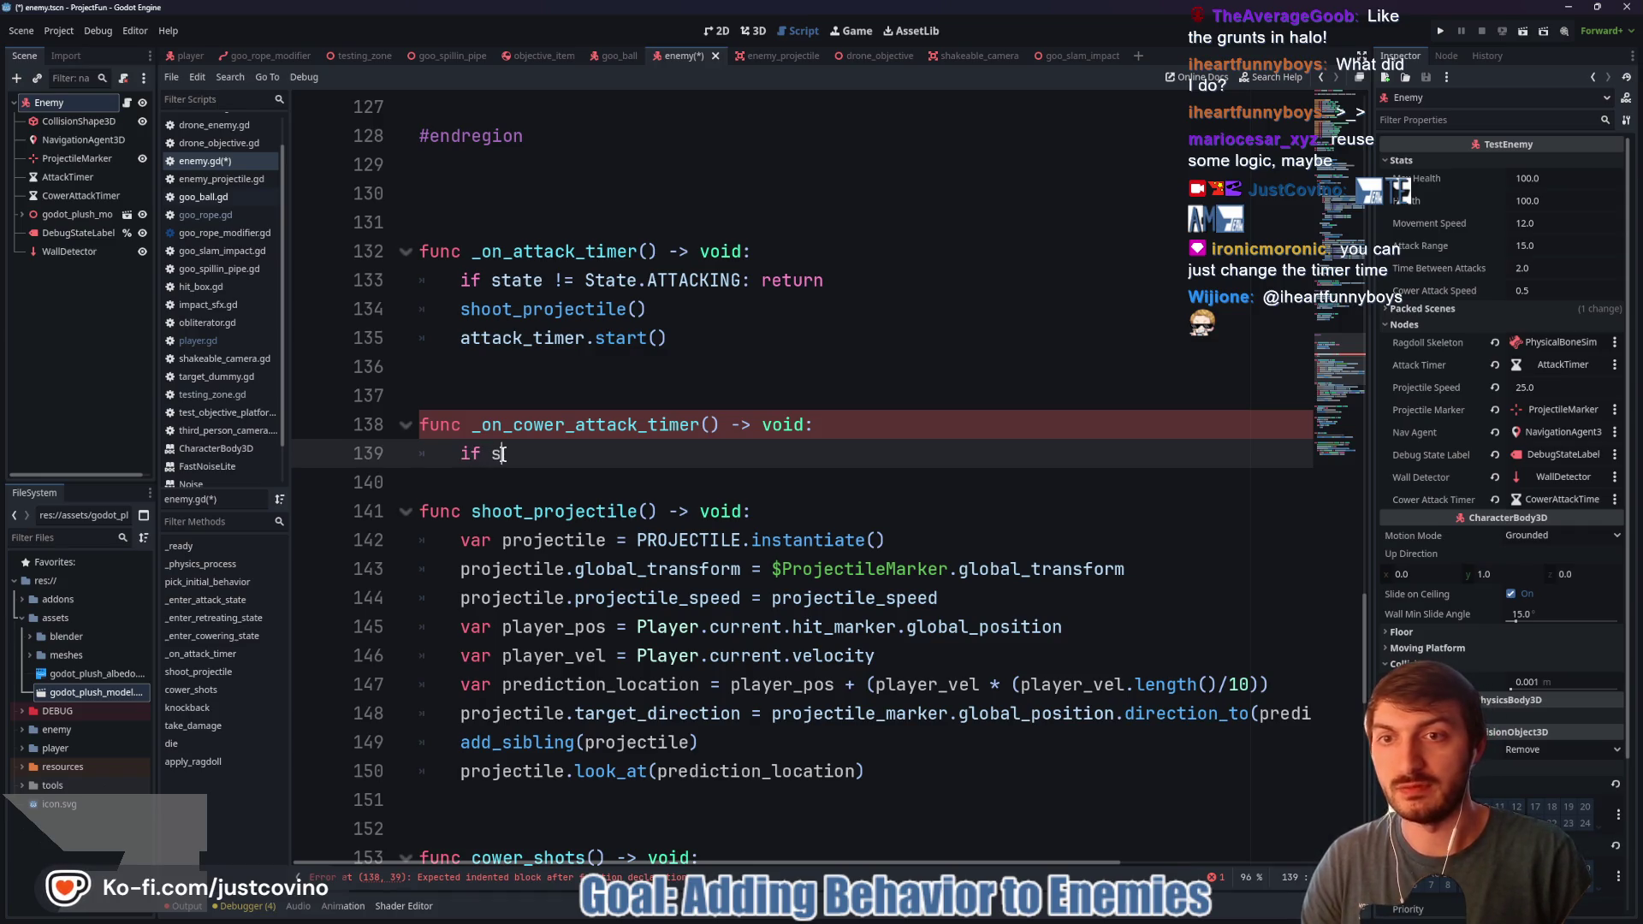
{"action": "key", "text": "BackSpace"}
{"action": "type", "text": "= "}
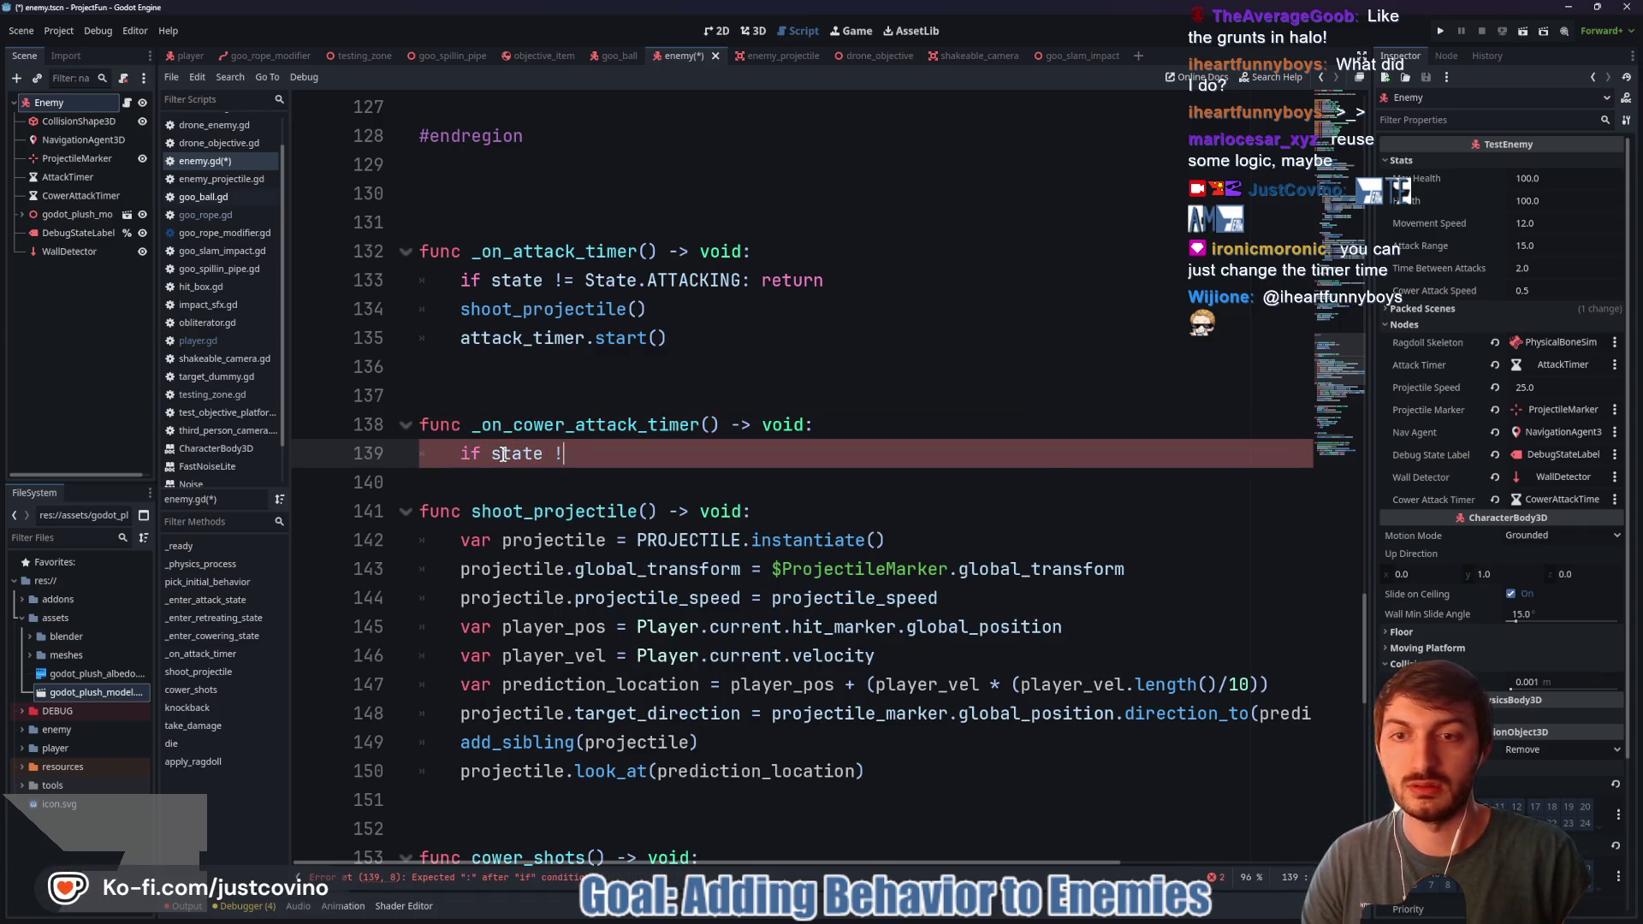
{"action": "type", "text": "State.c"}
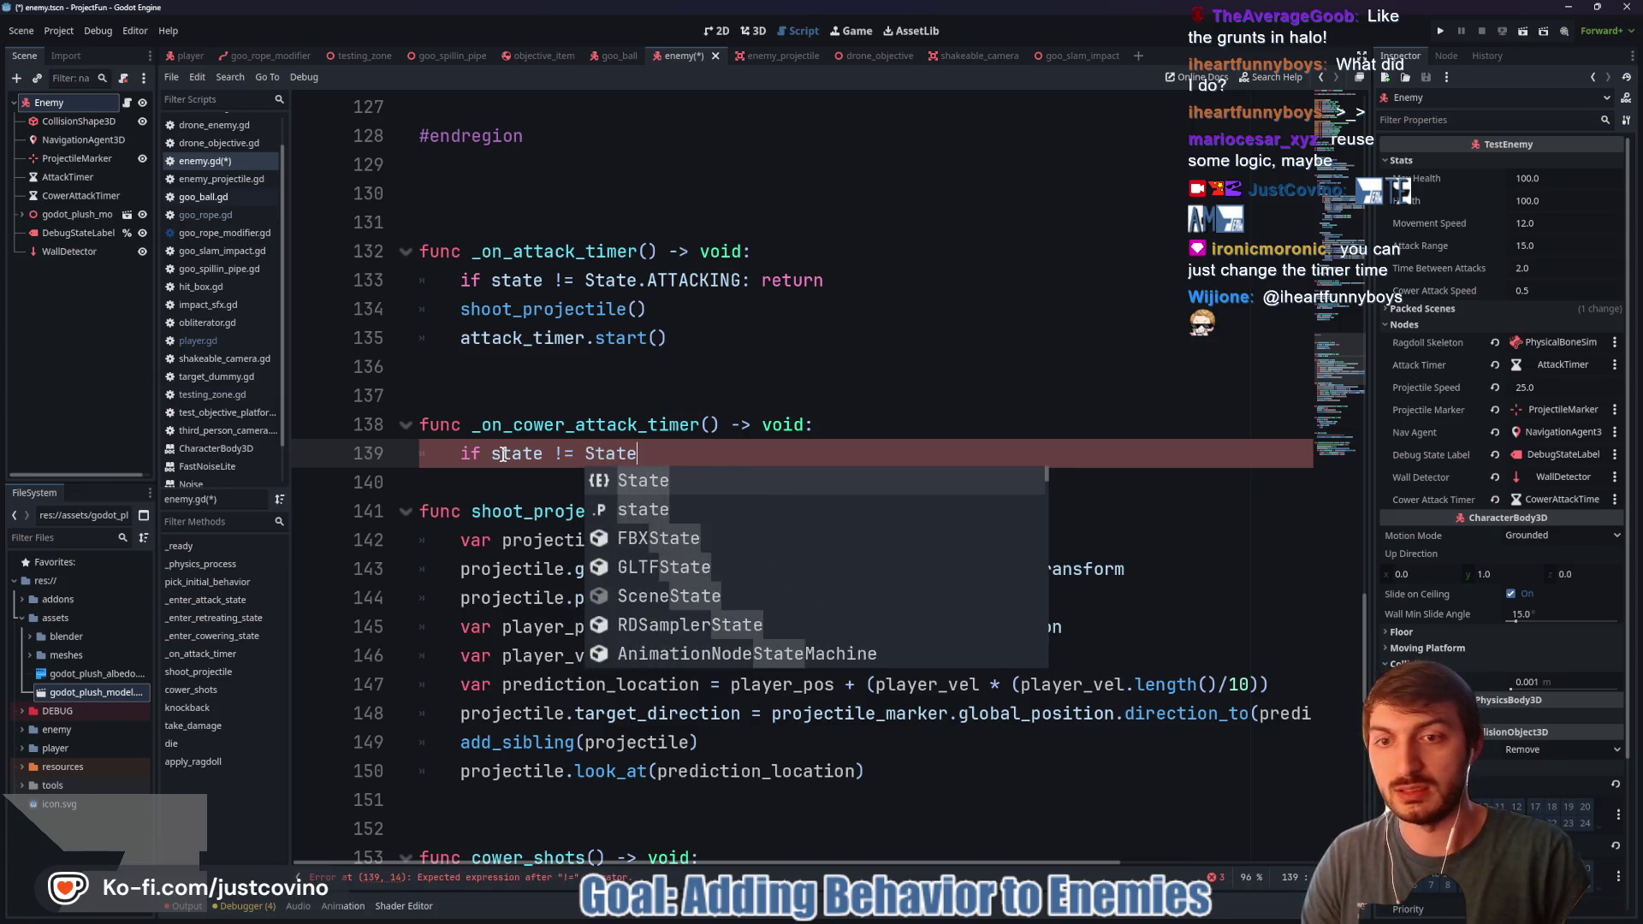
{"action": "key", "text": "Return"}
{"action": "type", "text": "return"}
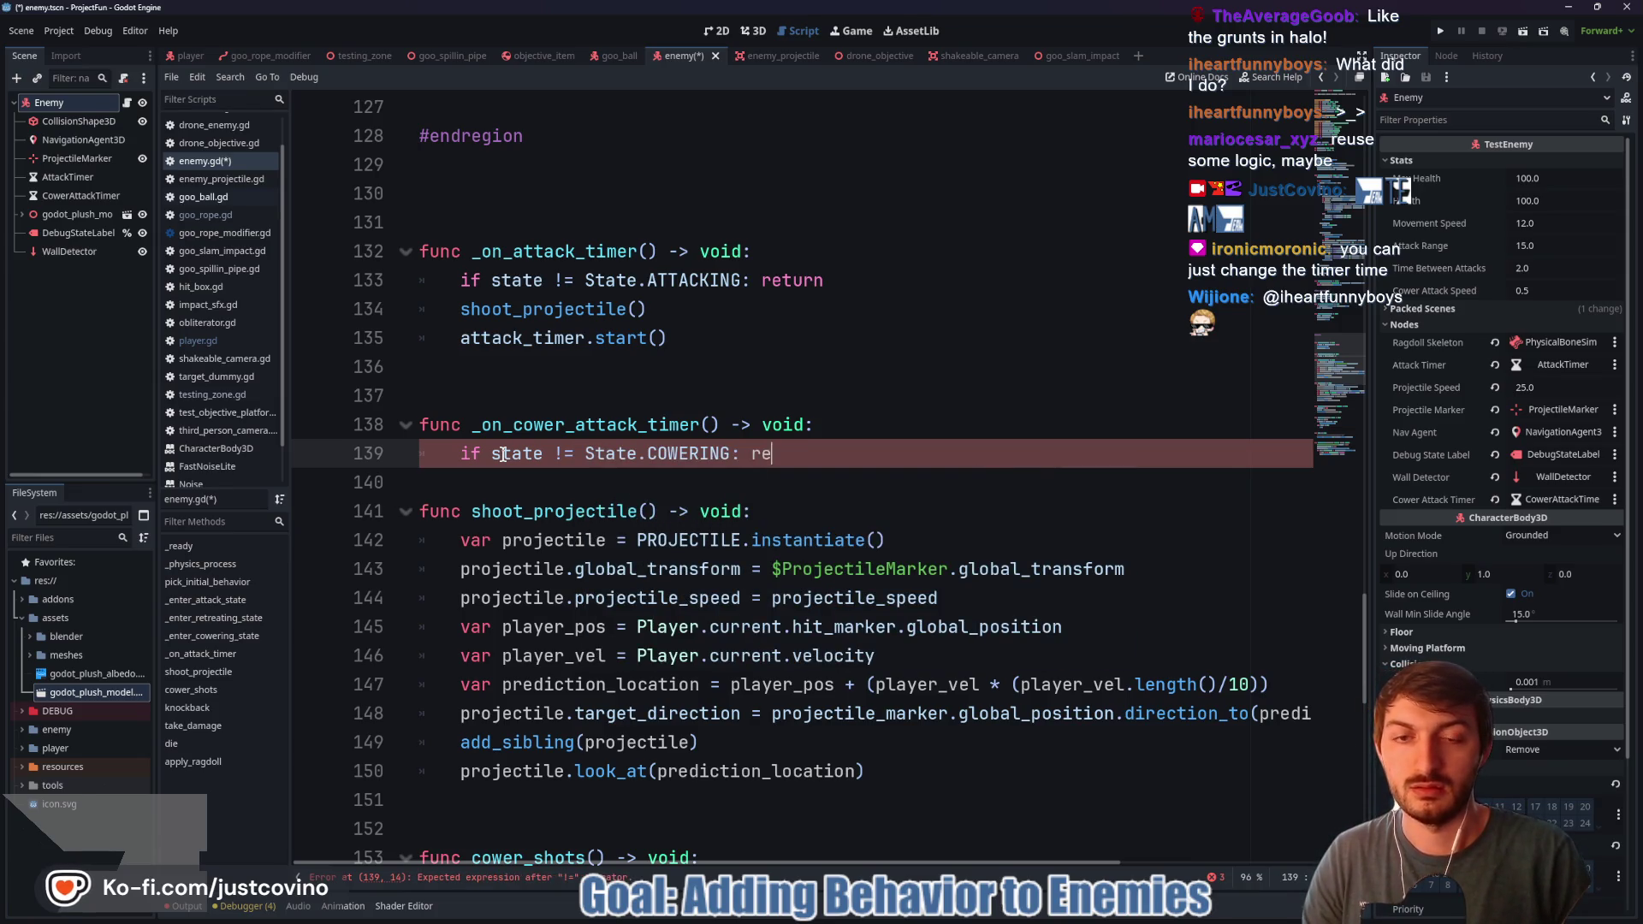
{"action": "key", "text": "Return"}
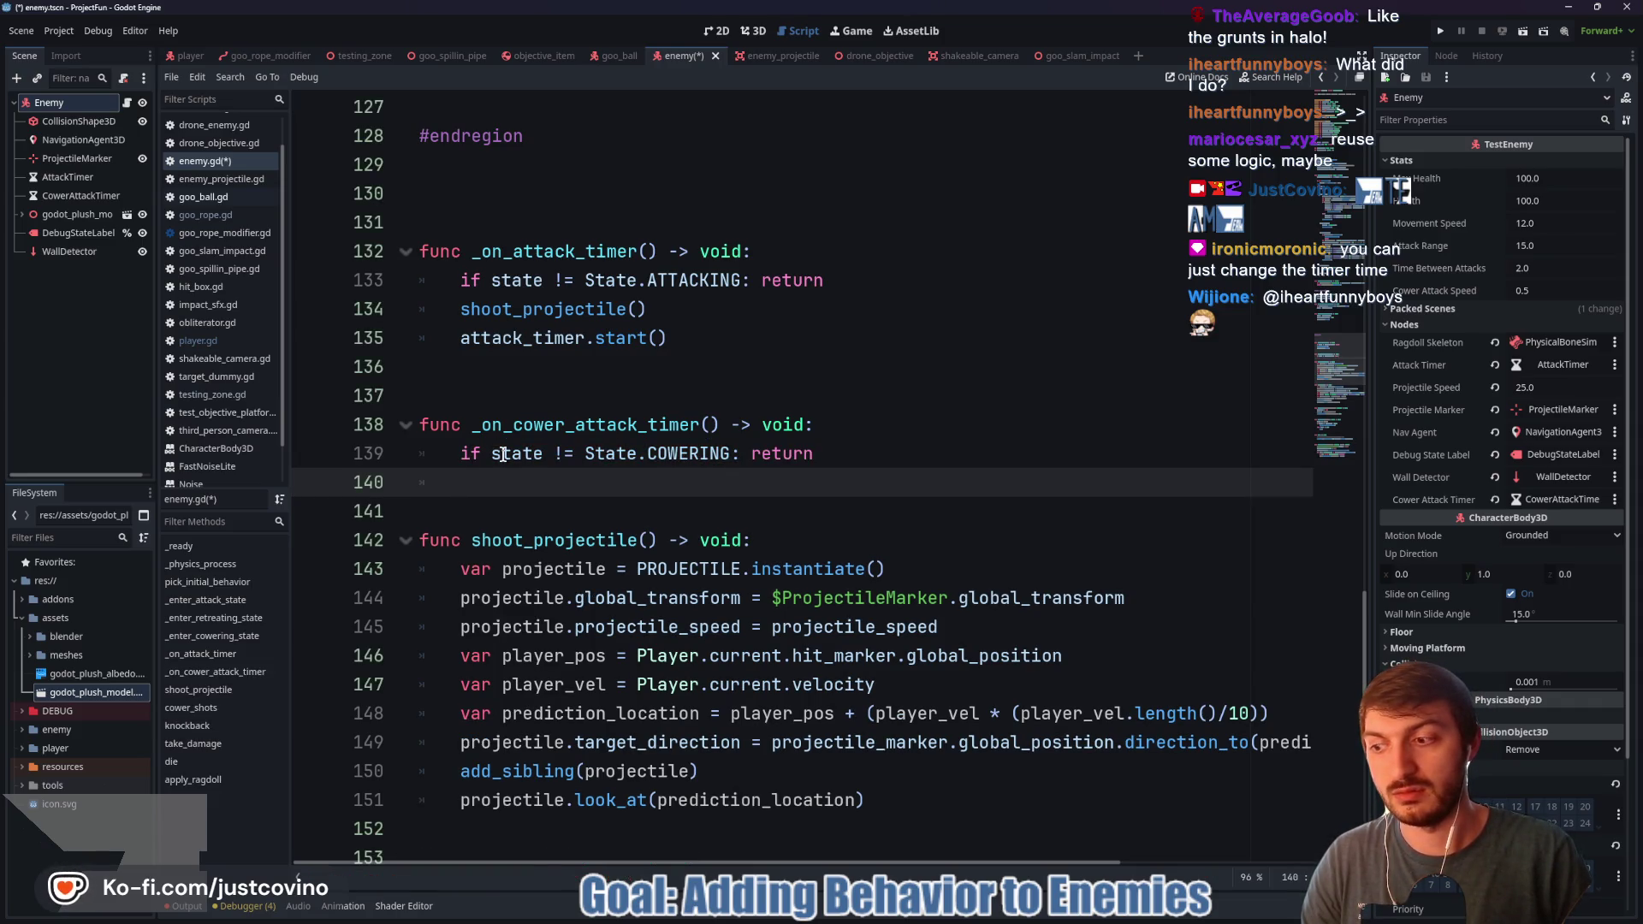
Call cower_shots() then cower_attack_timer.start() in the function body.
{"action": "type", "text": "ower"}
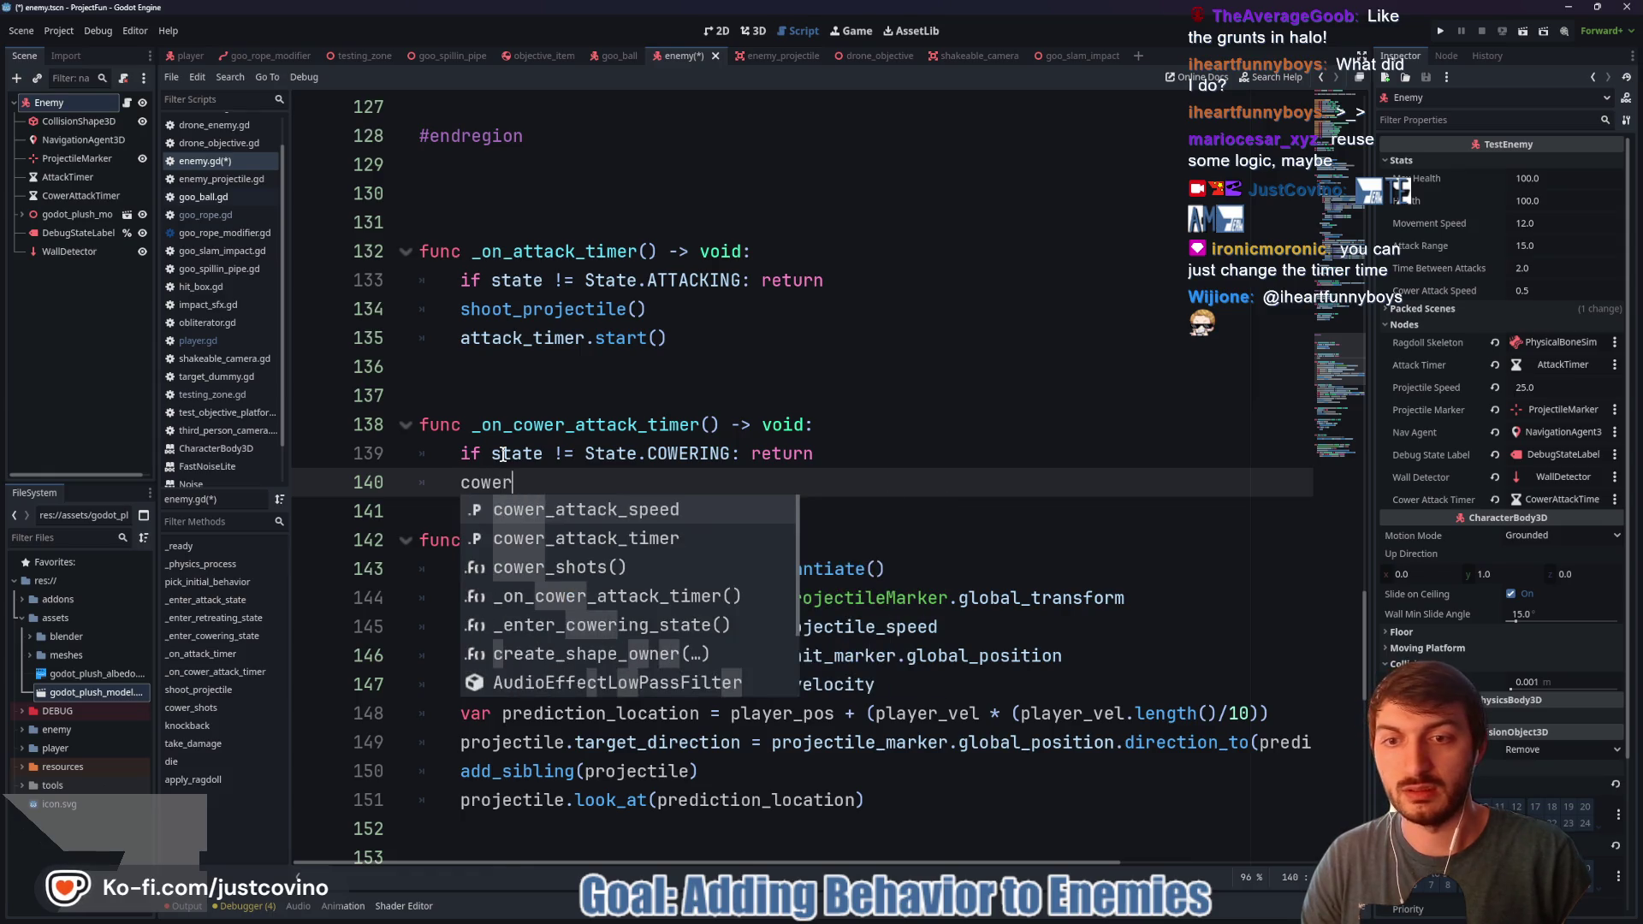
{"action": "key", "text": "Return"}
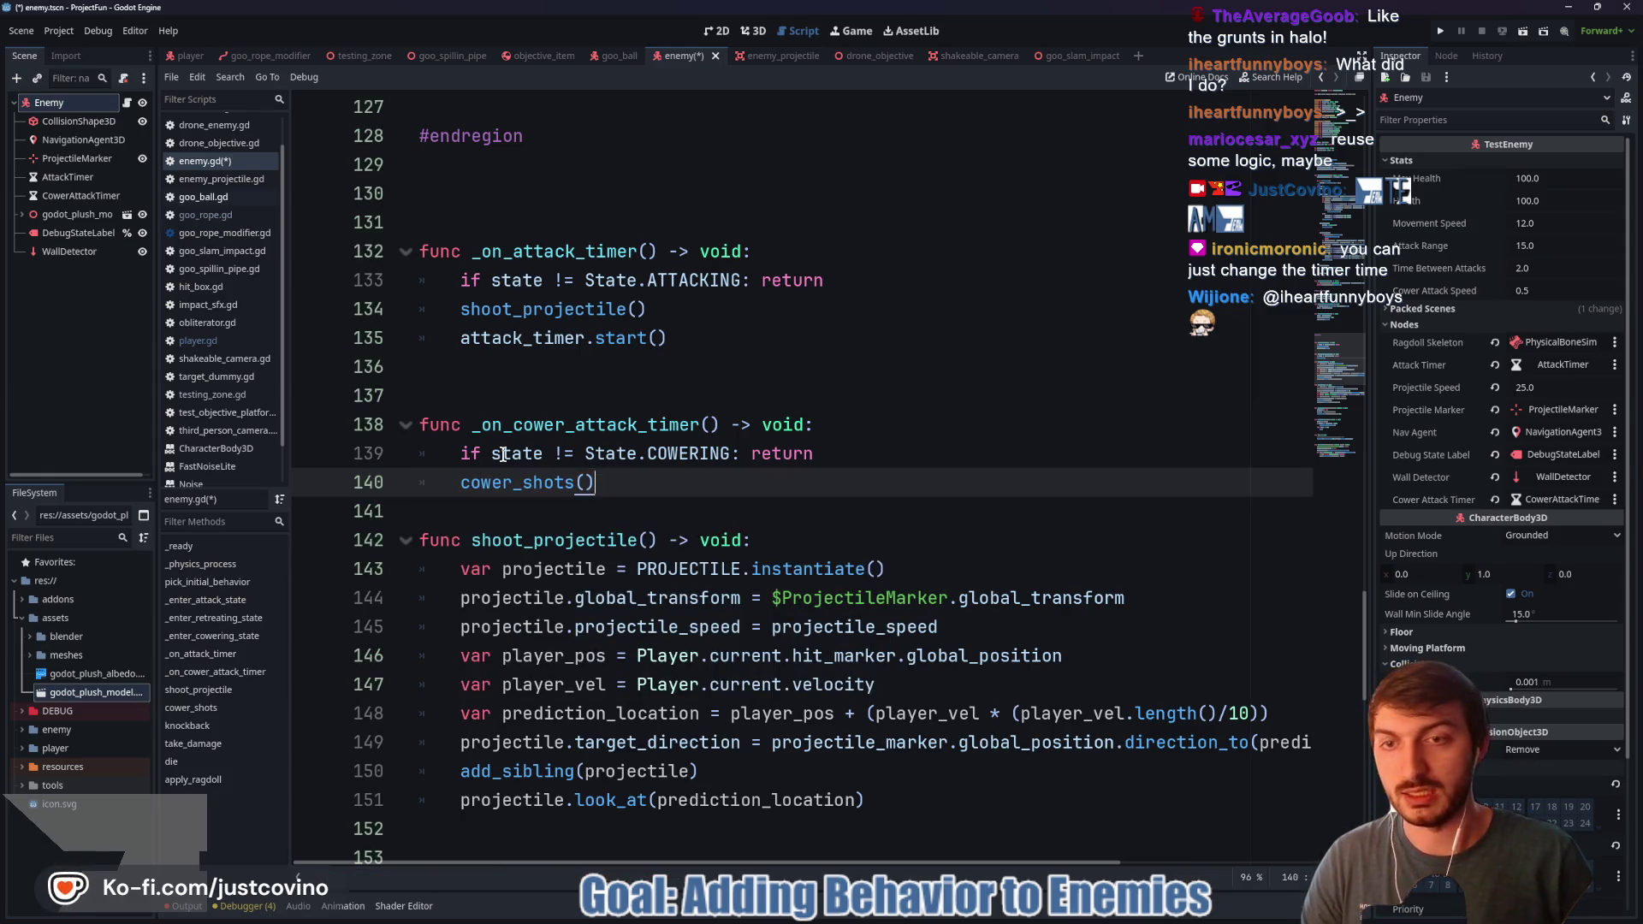
{"action": "key", "text": "Return"}
{"action": "type", "text": "cower"}
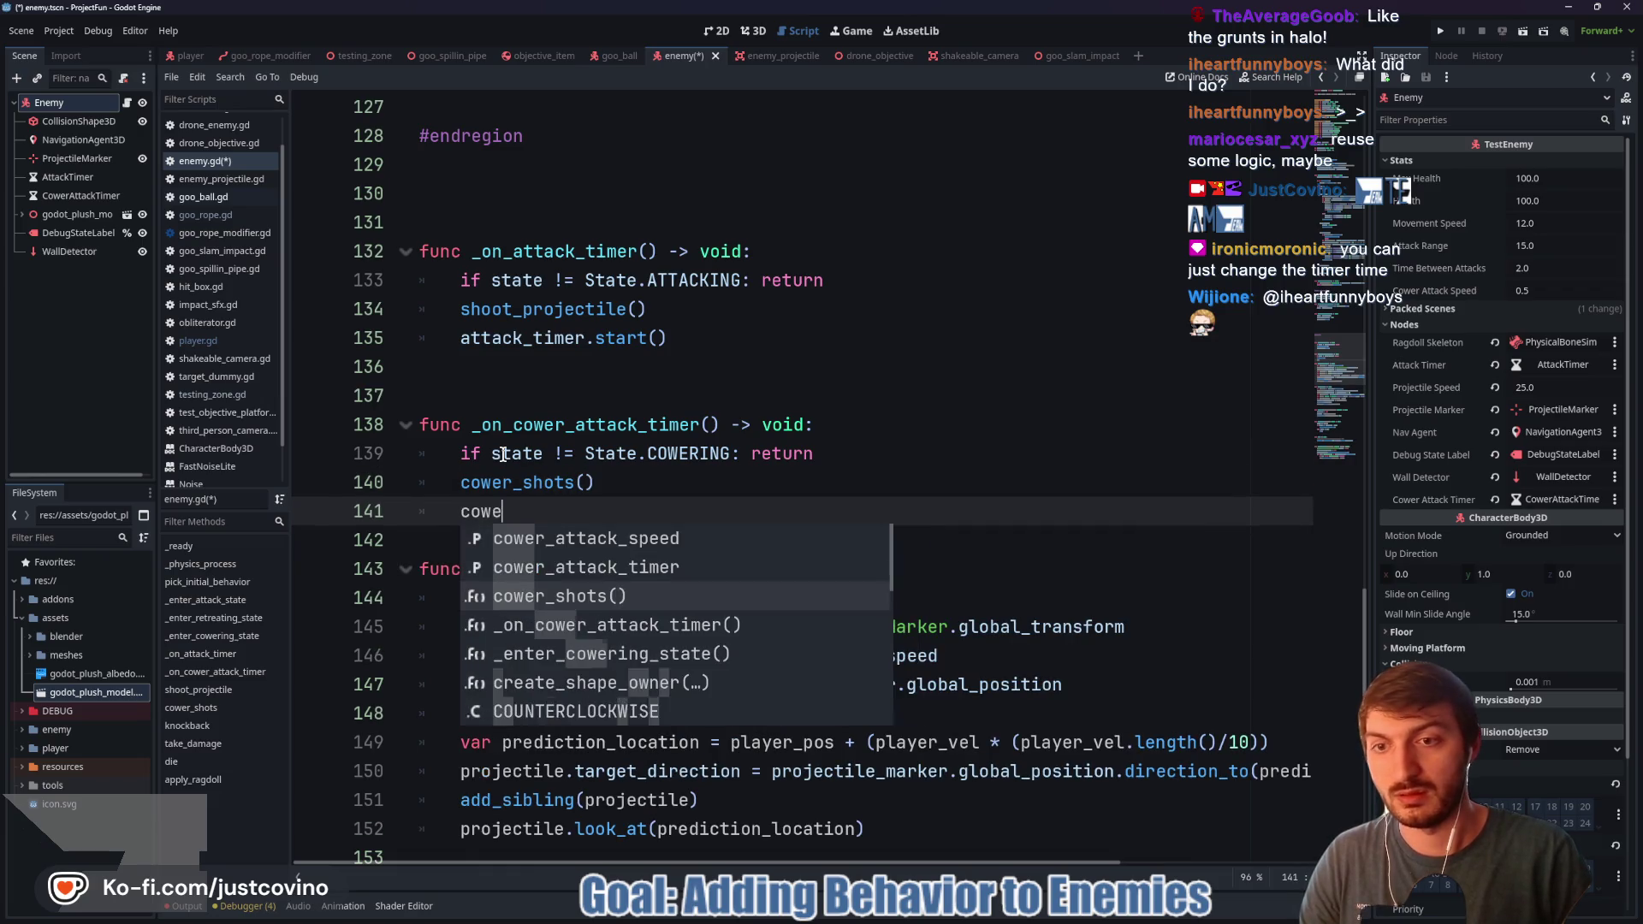
{"action": "key", "text": "Up"}
{"action": "key", "text": "Return"}
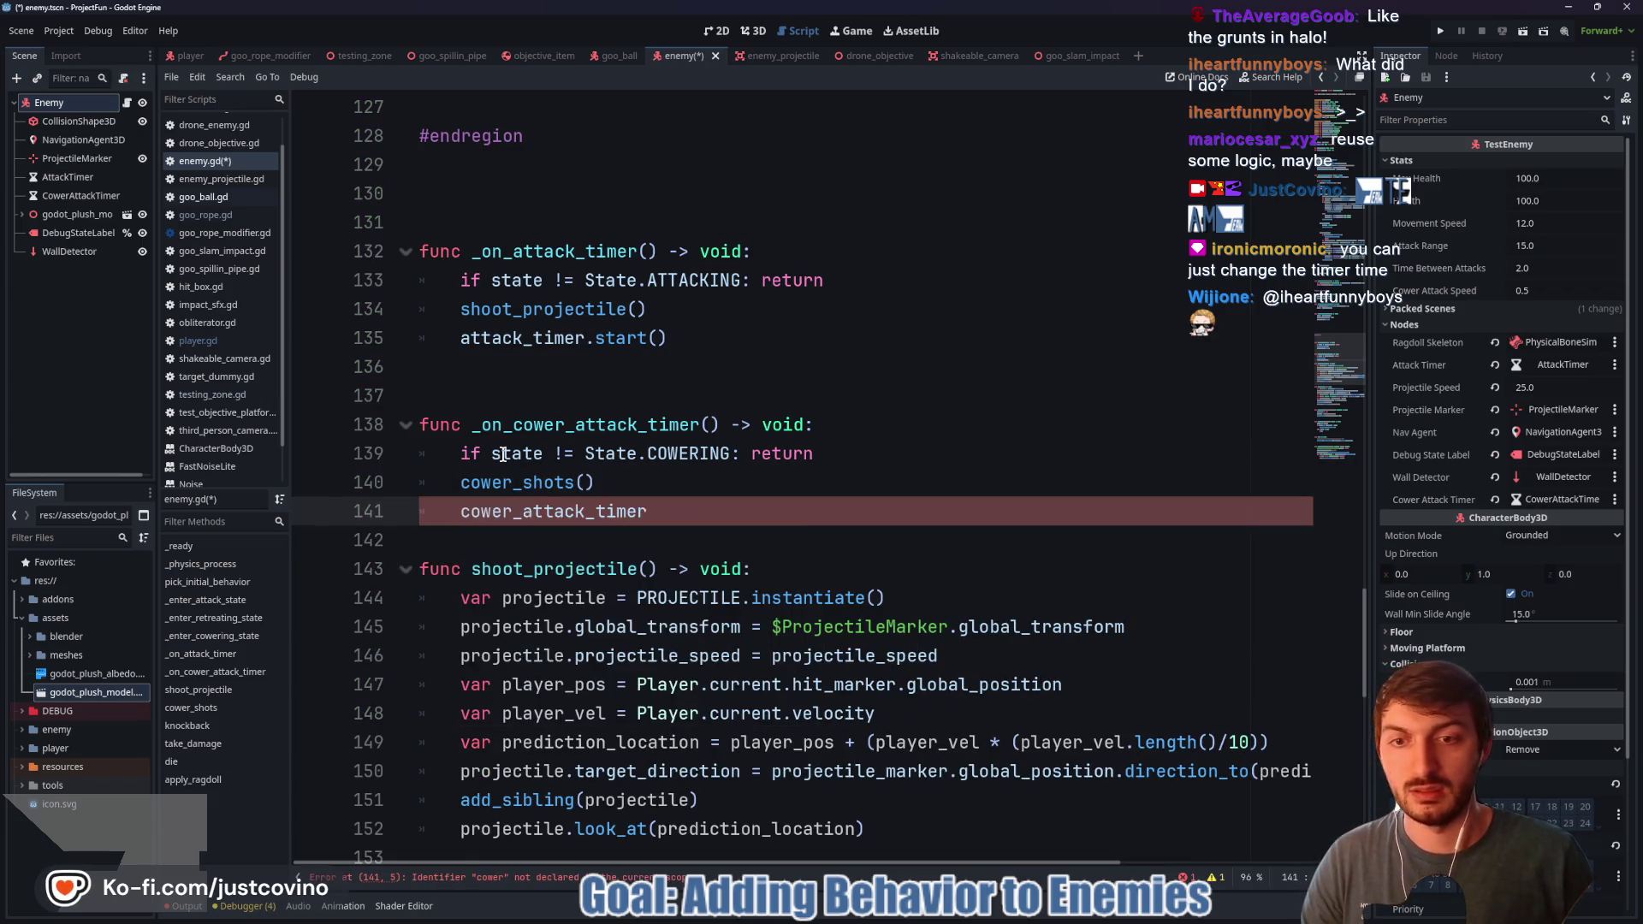
{"action": "type", "text": ".st"}
{"action": "key", "text": "Return"}
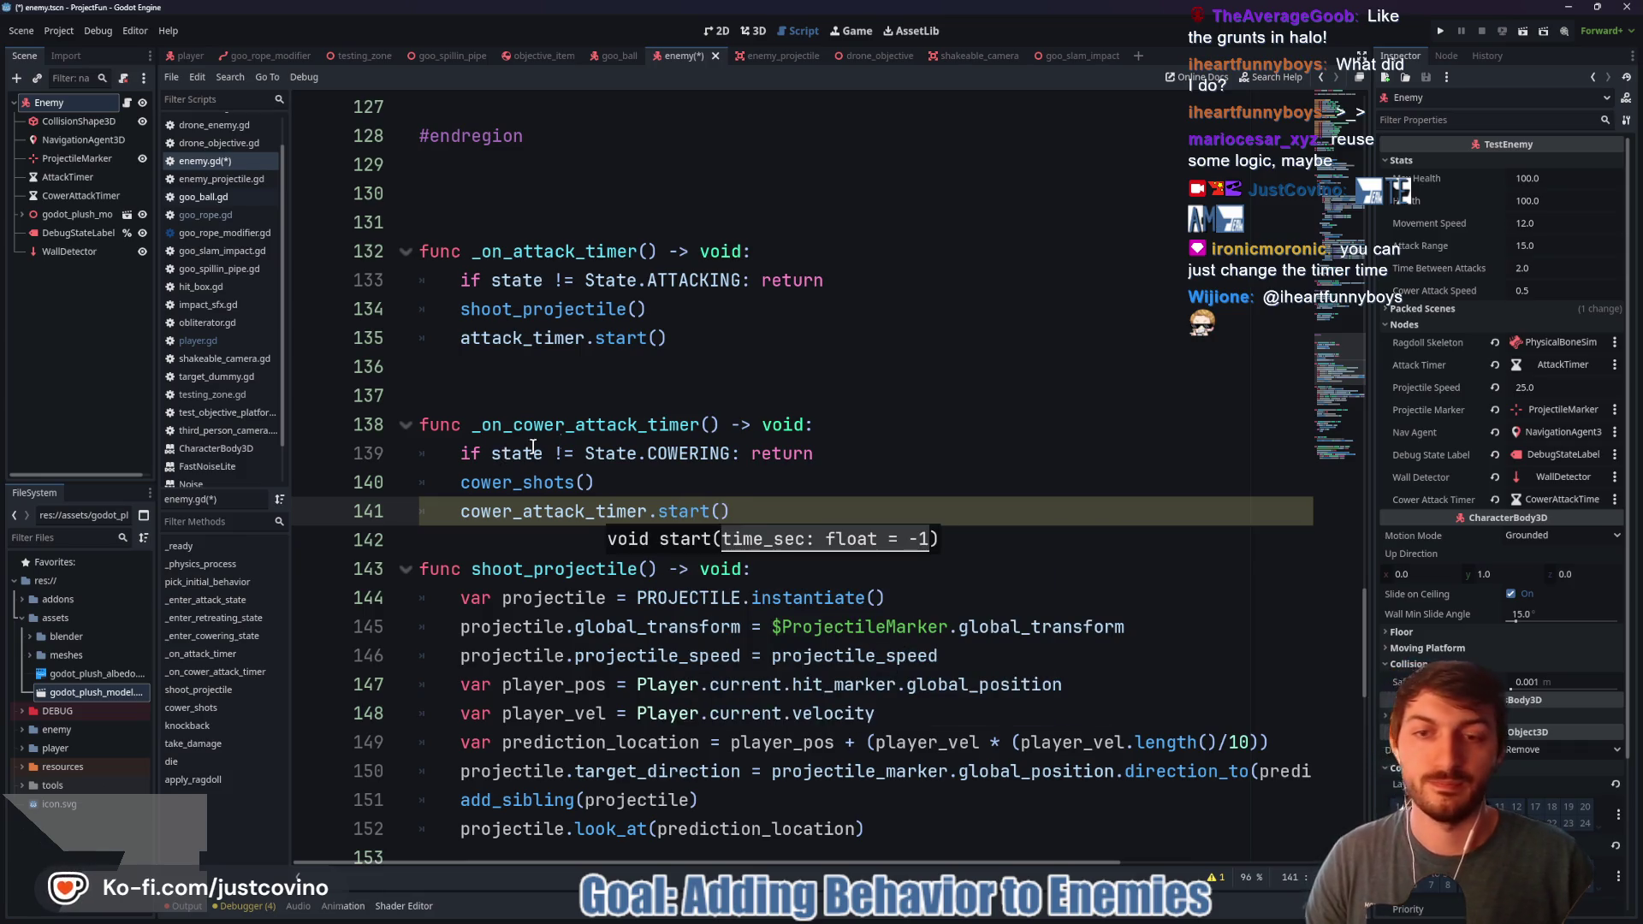
{"action": "left_click", "coordinate": [805, 511]}
{"action": "left_click", "coordinate": [635, 542]}
{"action": "key", "text": "Return"}
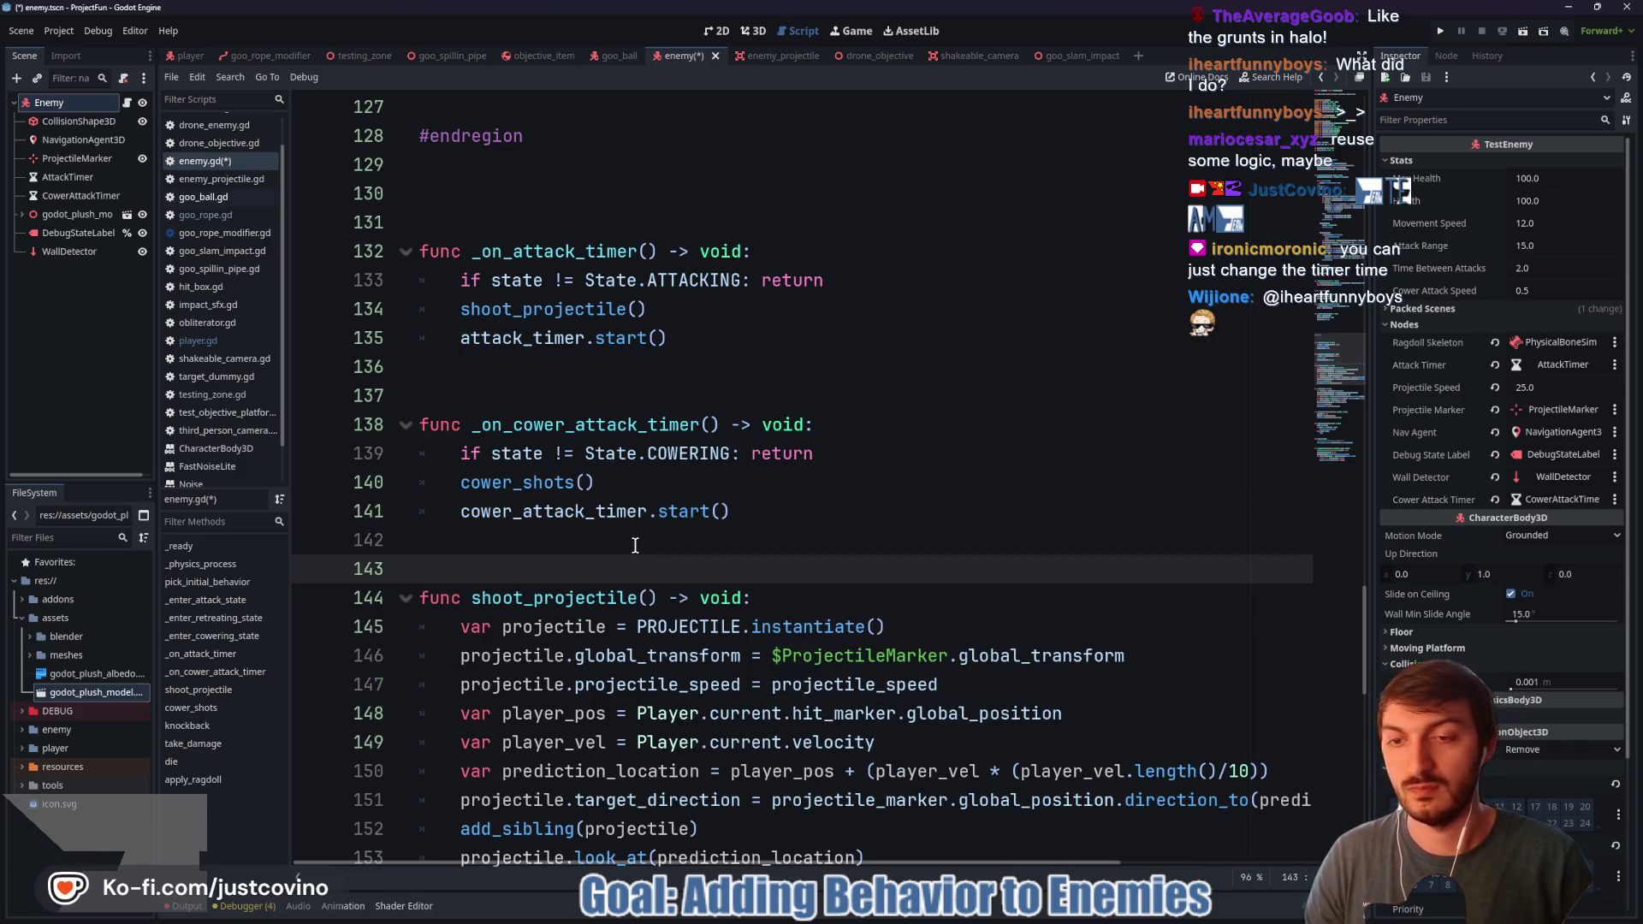
Replace the interval and attack_timer.start() lines in _enter_cowering_state with cower_attack_timer.start() and save.
{"action": "scroll", "coordinate": [761, 414], "scroll_direction": "up", "scroll_amount": 6}
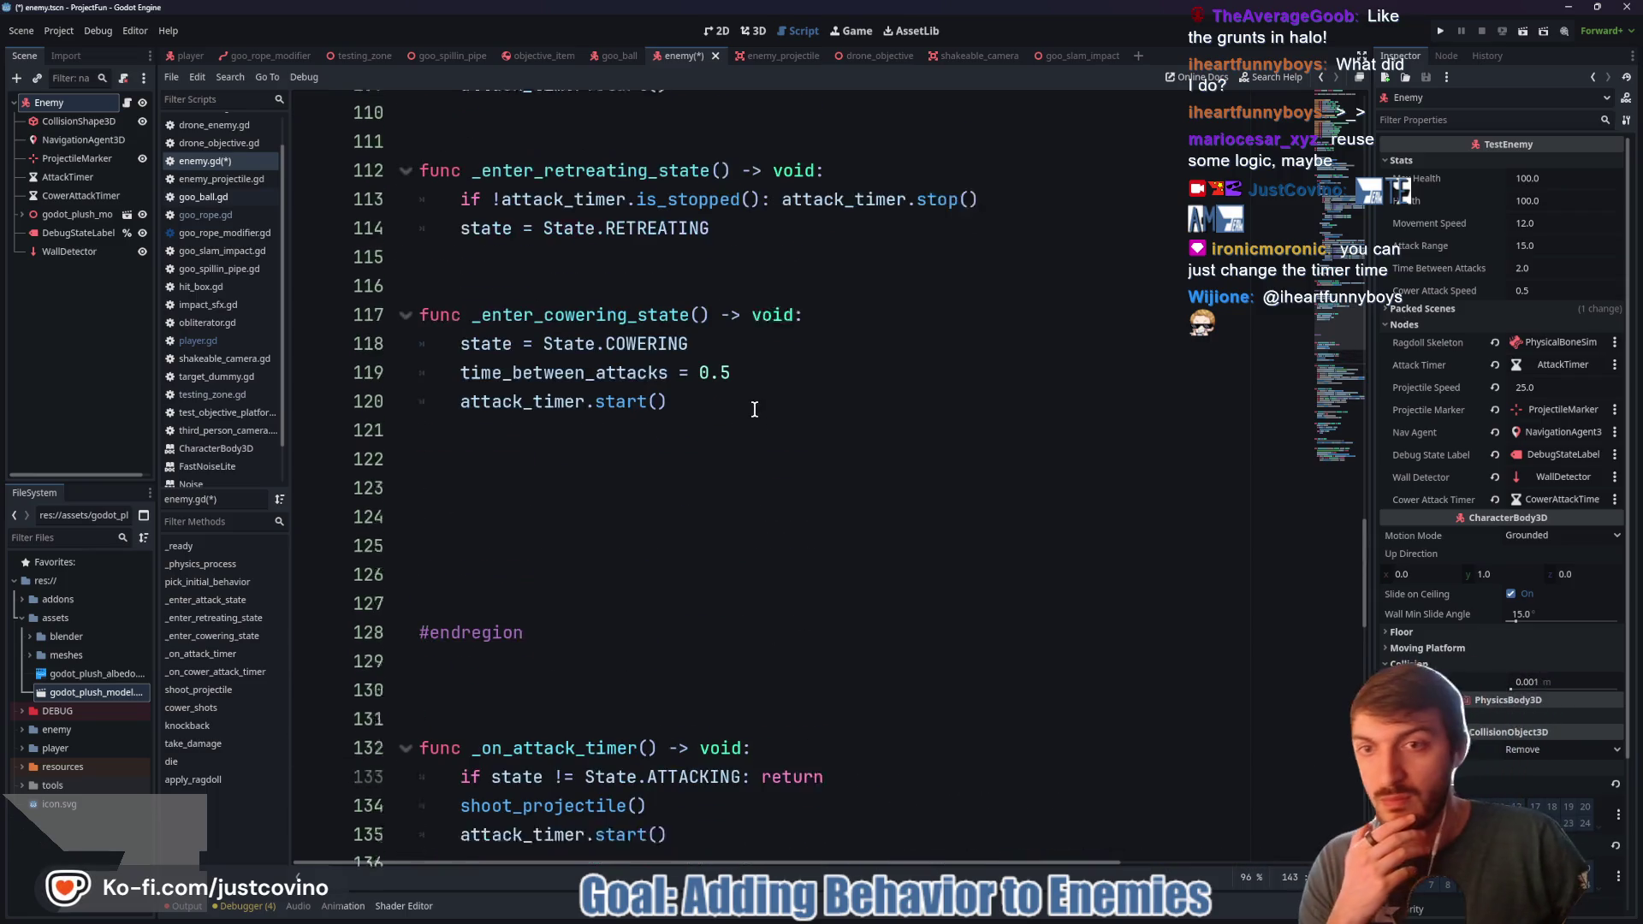
{"action": "mouse_move", "coordinate": [707, 424]}
{"action": "left_mouse_down"}
{"action": "mouse_move", "coordinate": [420, 425]}
{"action": "mouse_move", "coordinate": [450, 426]}
{"action": "left_mouse_up"}
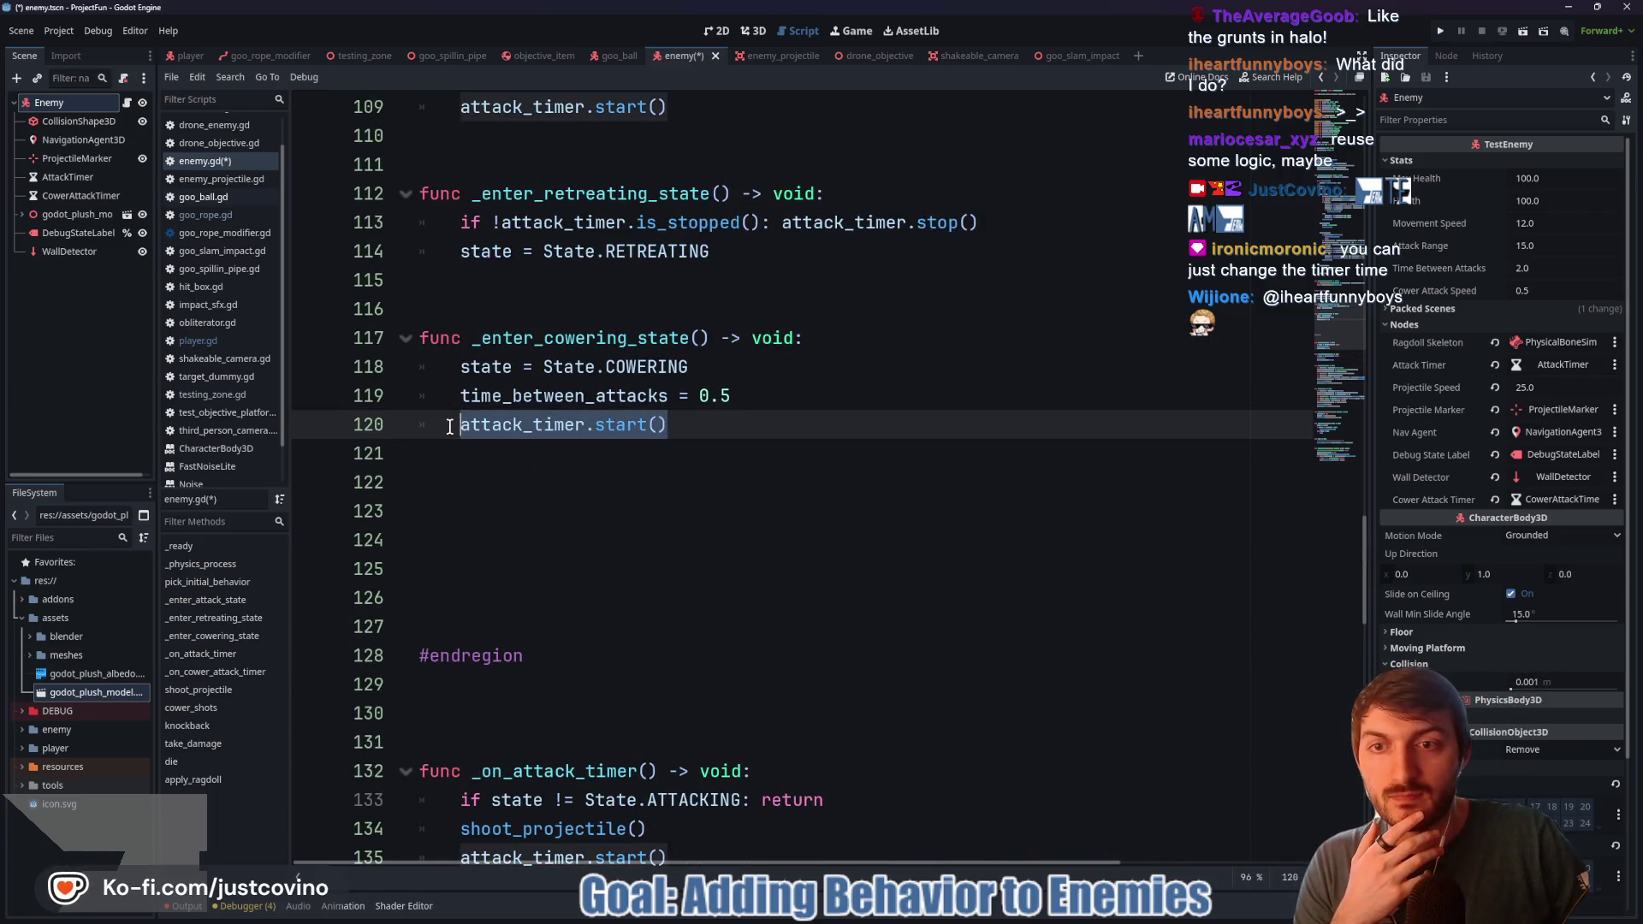
{"action": "left_click_drag", "start_coordinate": [678, 423], "coordinate": [447, 406]}
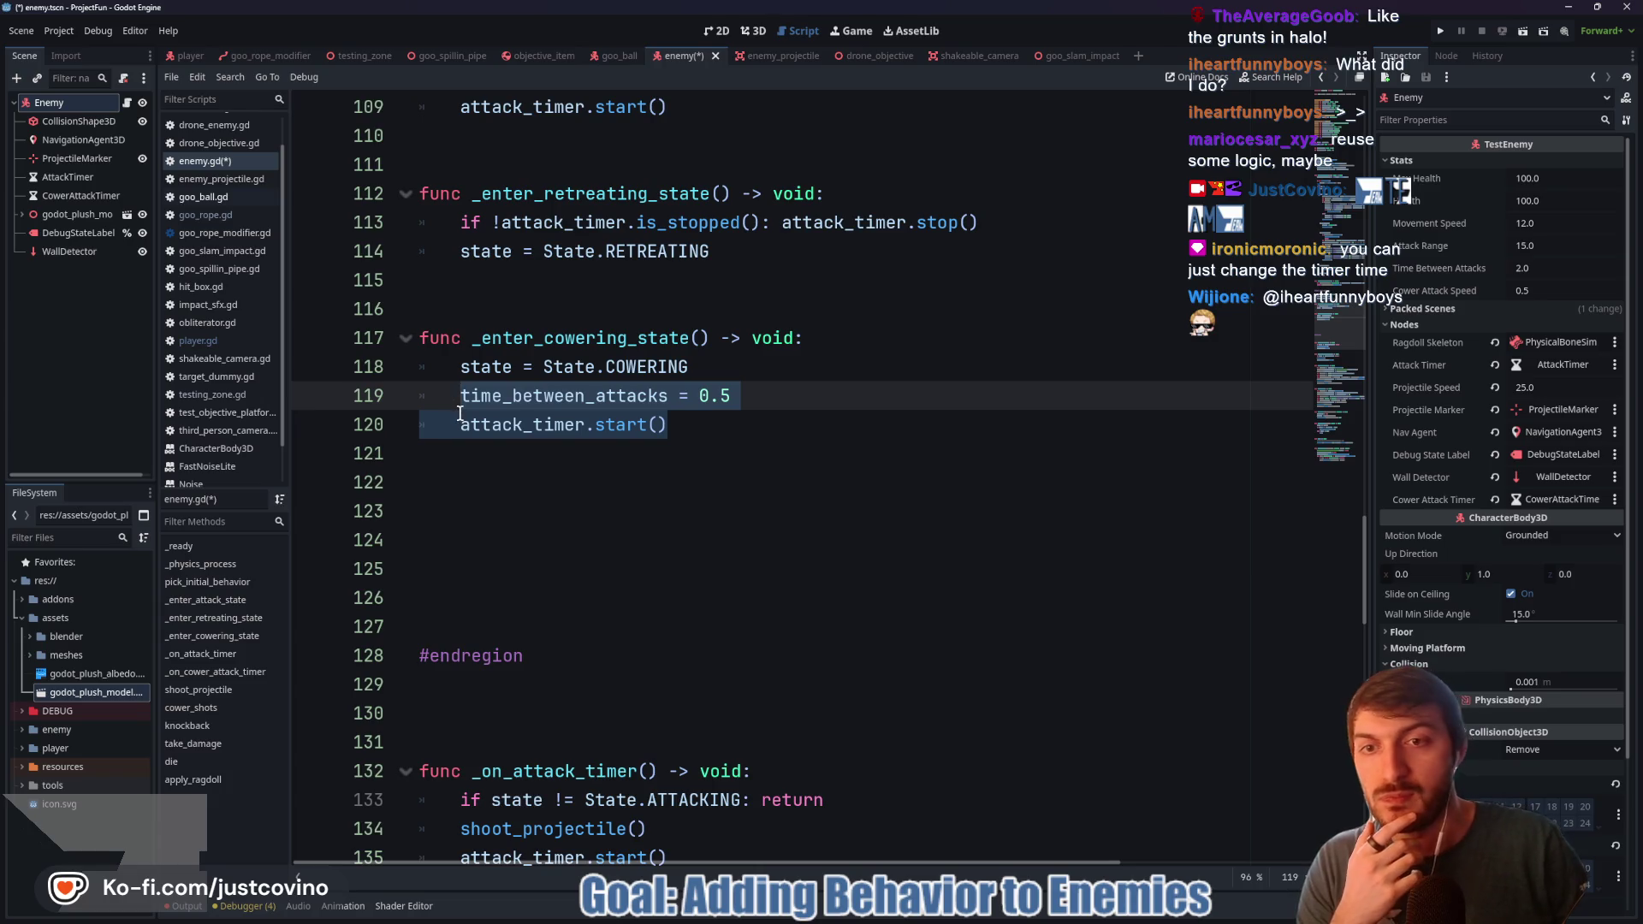
{"action": "key", "text": "BackSpace"}
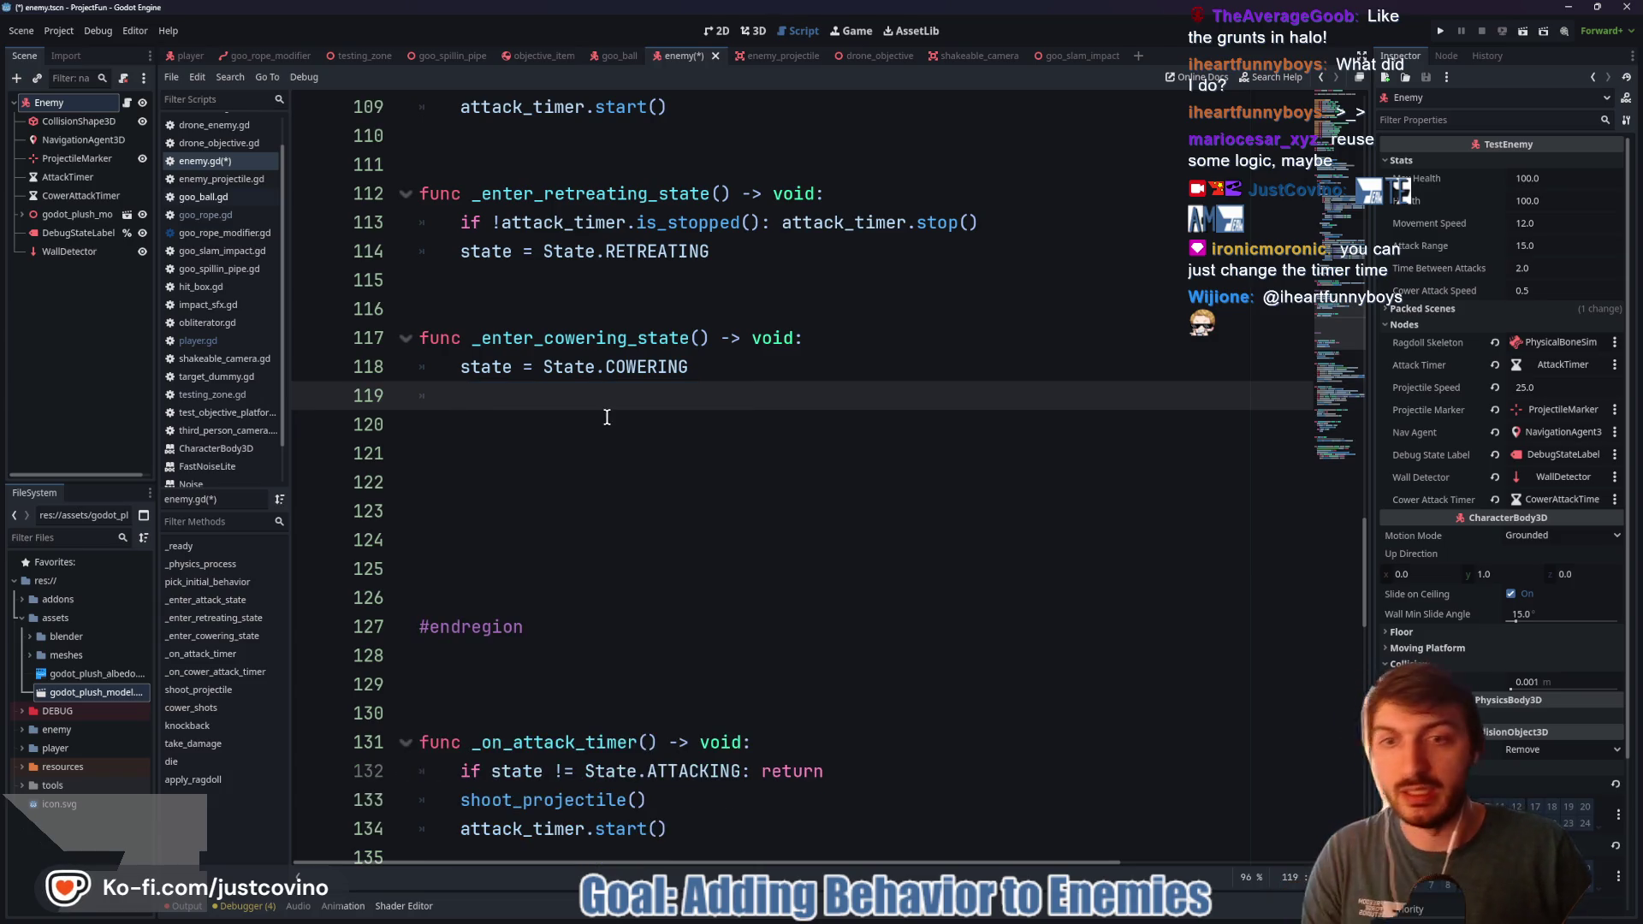
{"action": "type", "text": "cower"}
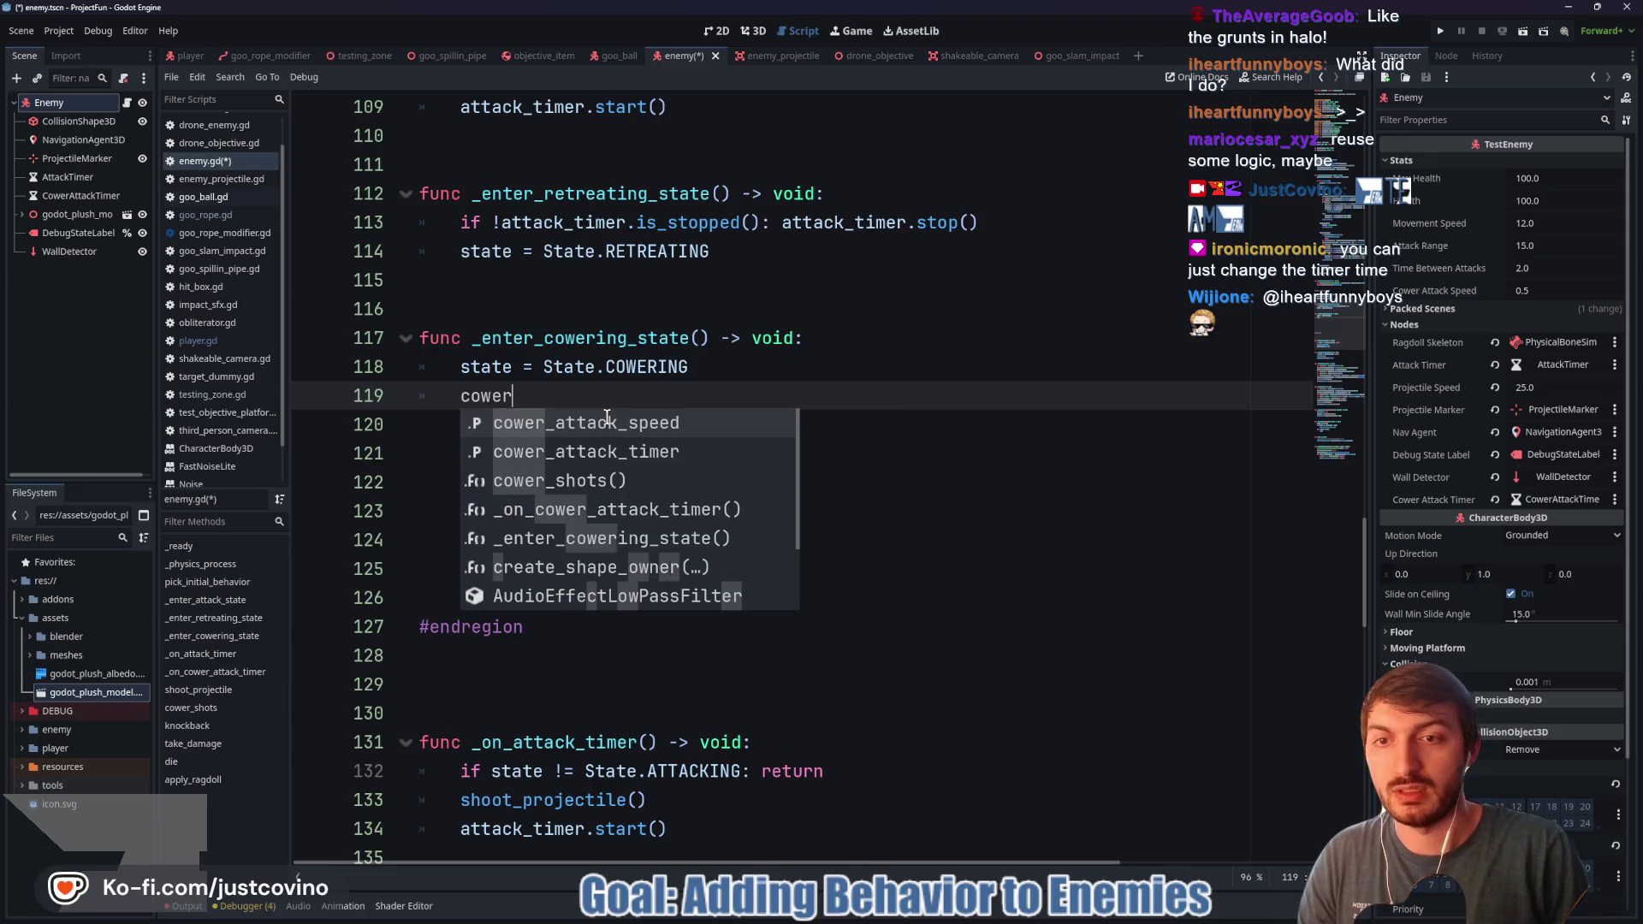
{"action": "key", "text": "Down"}
{"action": "key", "text": "Return"}
{"action": "type", "text": ".sta"}
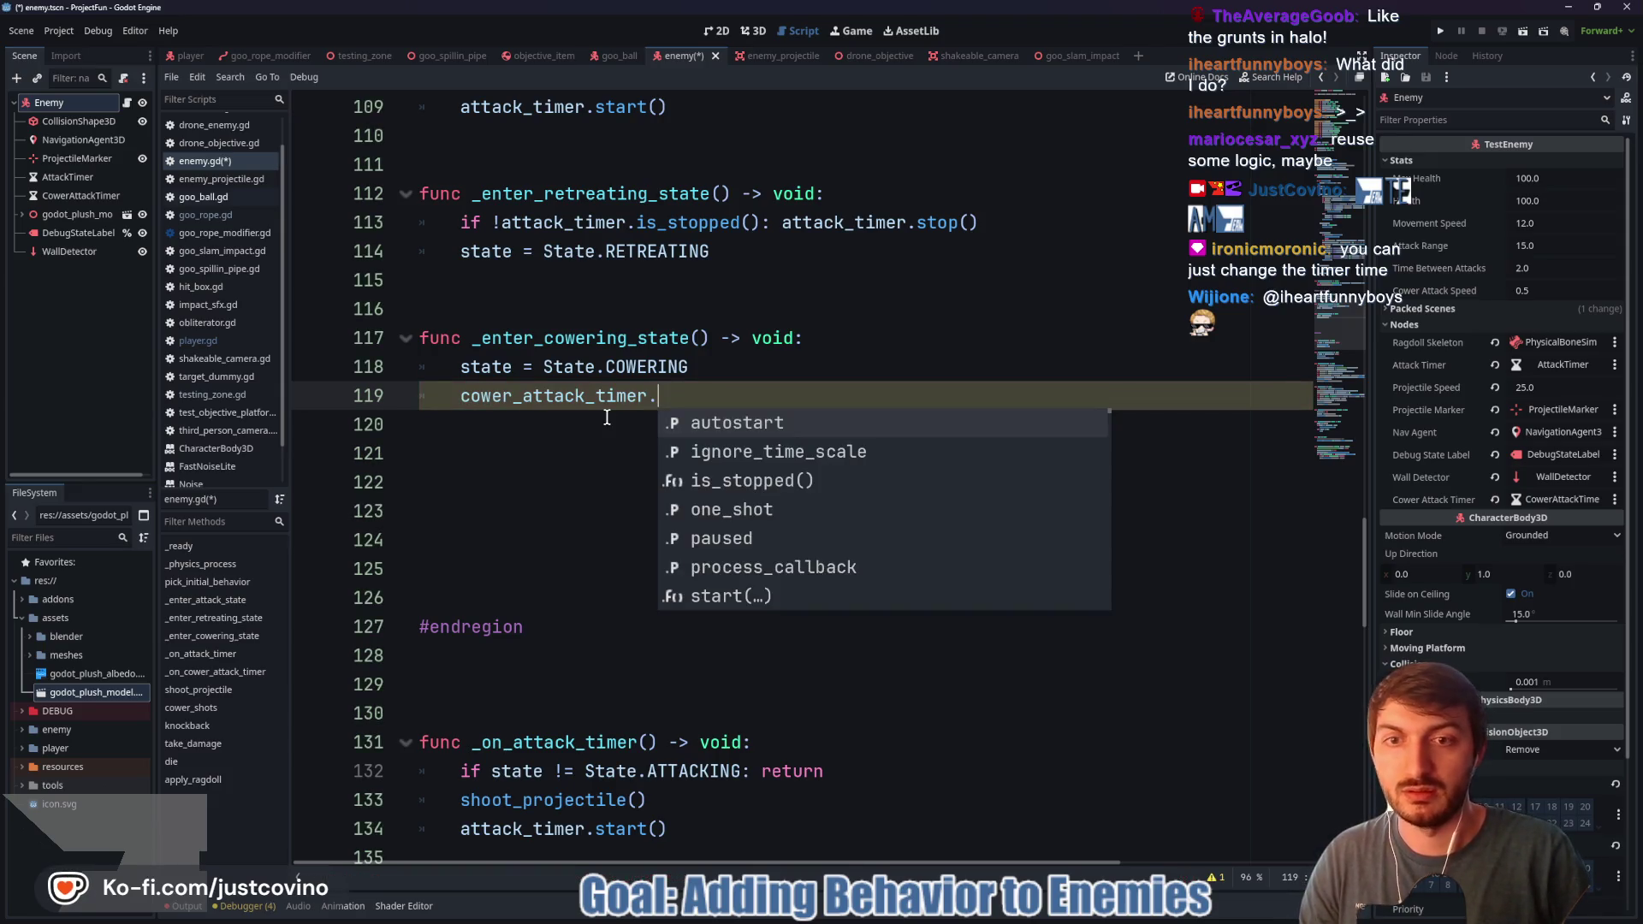
{"action": "key", "text": "Return"}
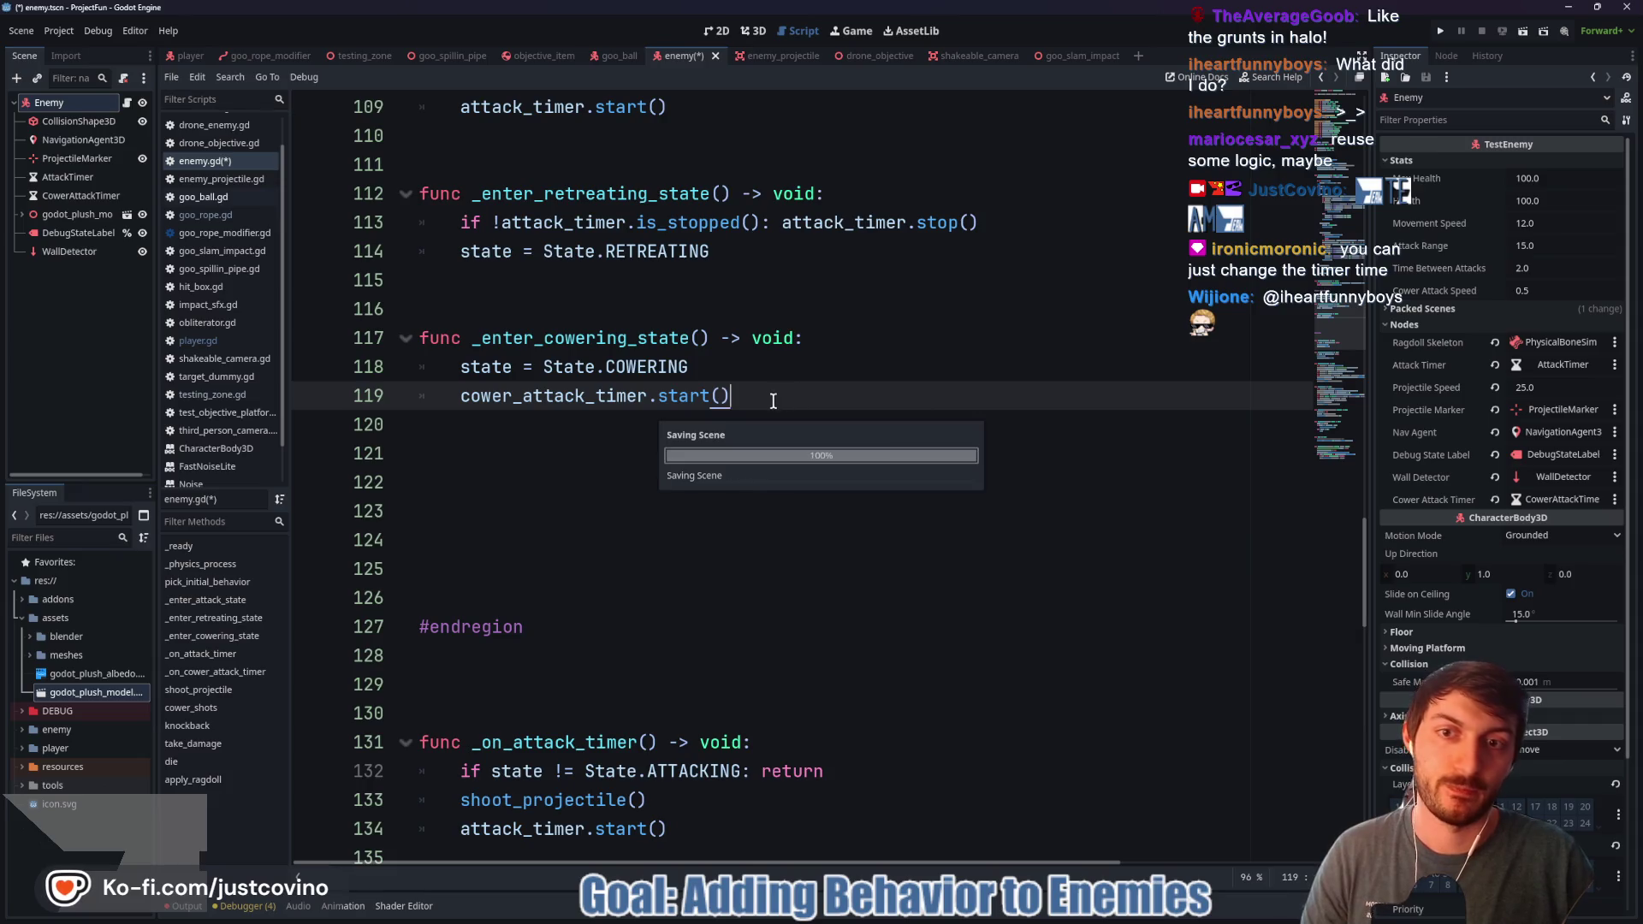
{"action": "key", "text": "ctrl+s"}
{"action": "scroll", "coordinate": [727, 411], "scroll_direction": "up", "scroll_amount": 4}
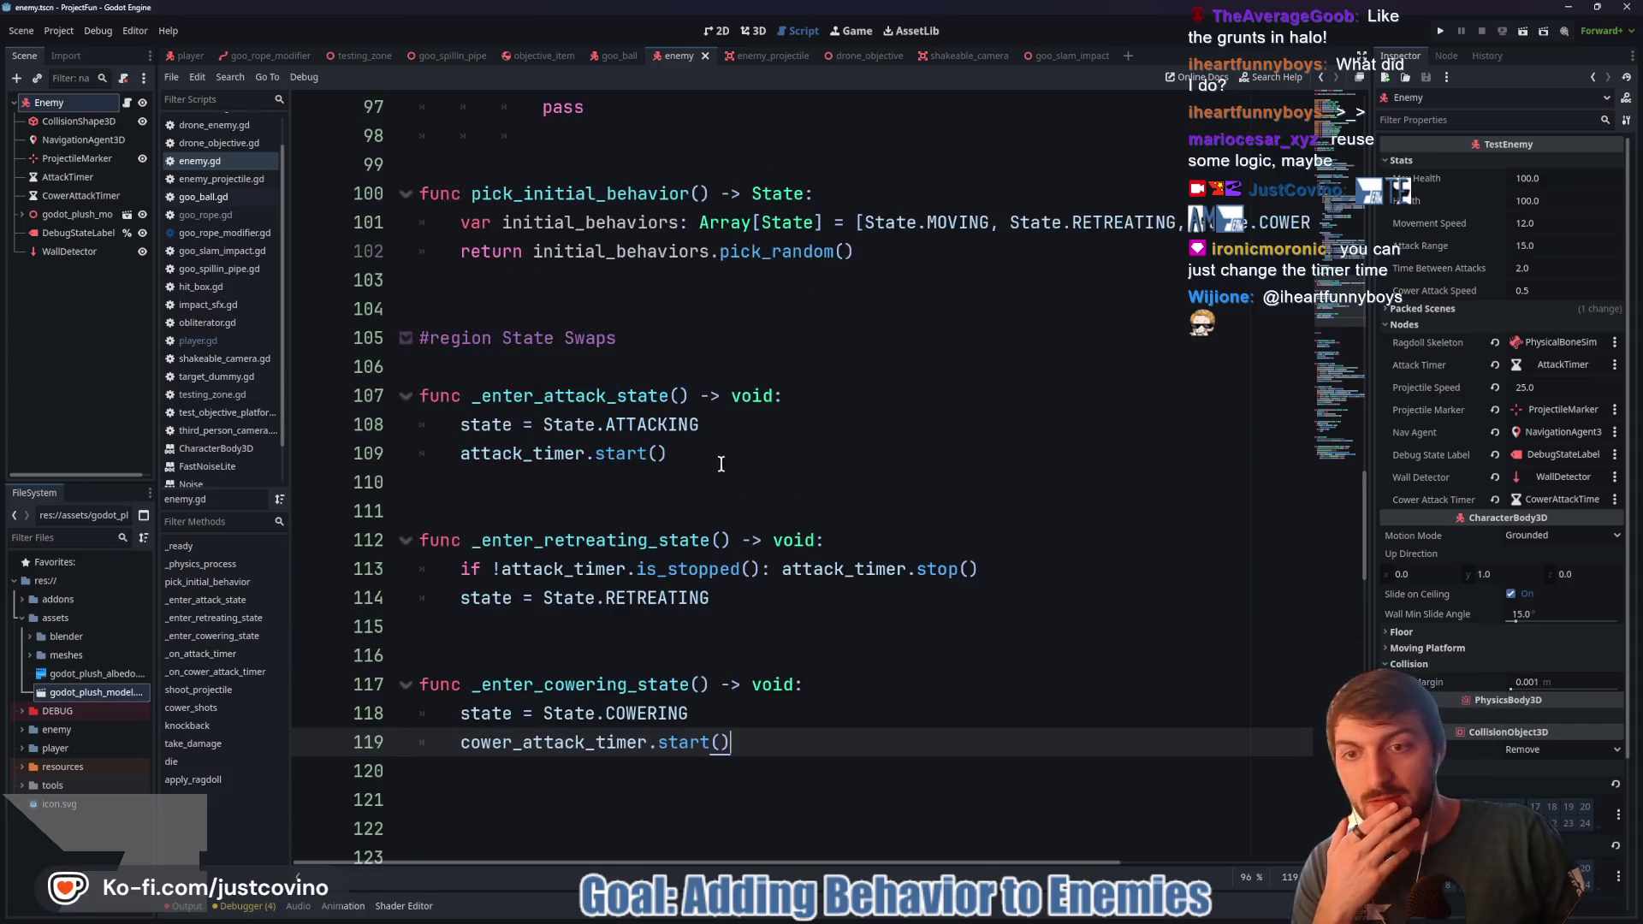
{"action": "scroll", "coordinate": [749, 472], "scroll_direction": "up", "scroll_amount": 6}
{"action": "scroll", "coordinate": [744, 467], "scroll_direction": "up", "scroll_amount": 3}
{"action": "scroll", "coordinate": [740, 469], "scroll_direction": "down", "scroll_amount": 3}
{"action": "scroll", "coordinate": [741, 469], "scroll_direction": "down", "scroll_amount": 1}
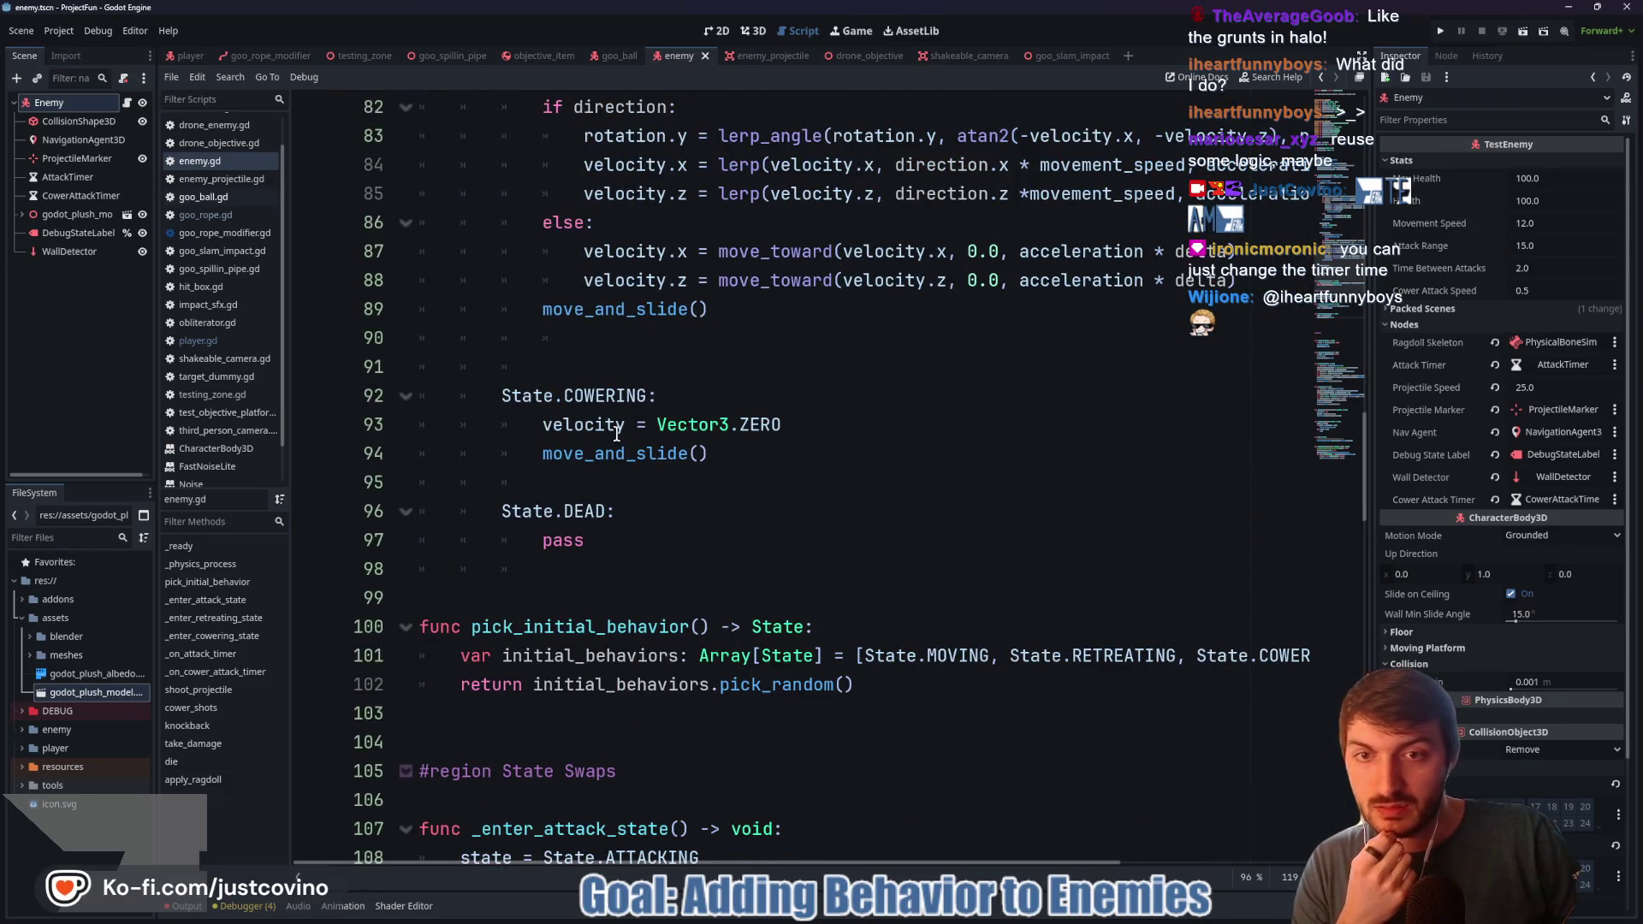
{"action": "scroll", "coordinate": [603, 436], "scroll_direction": "up", "scroll_amount": 3}
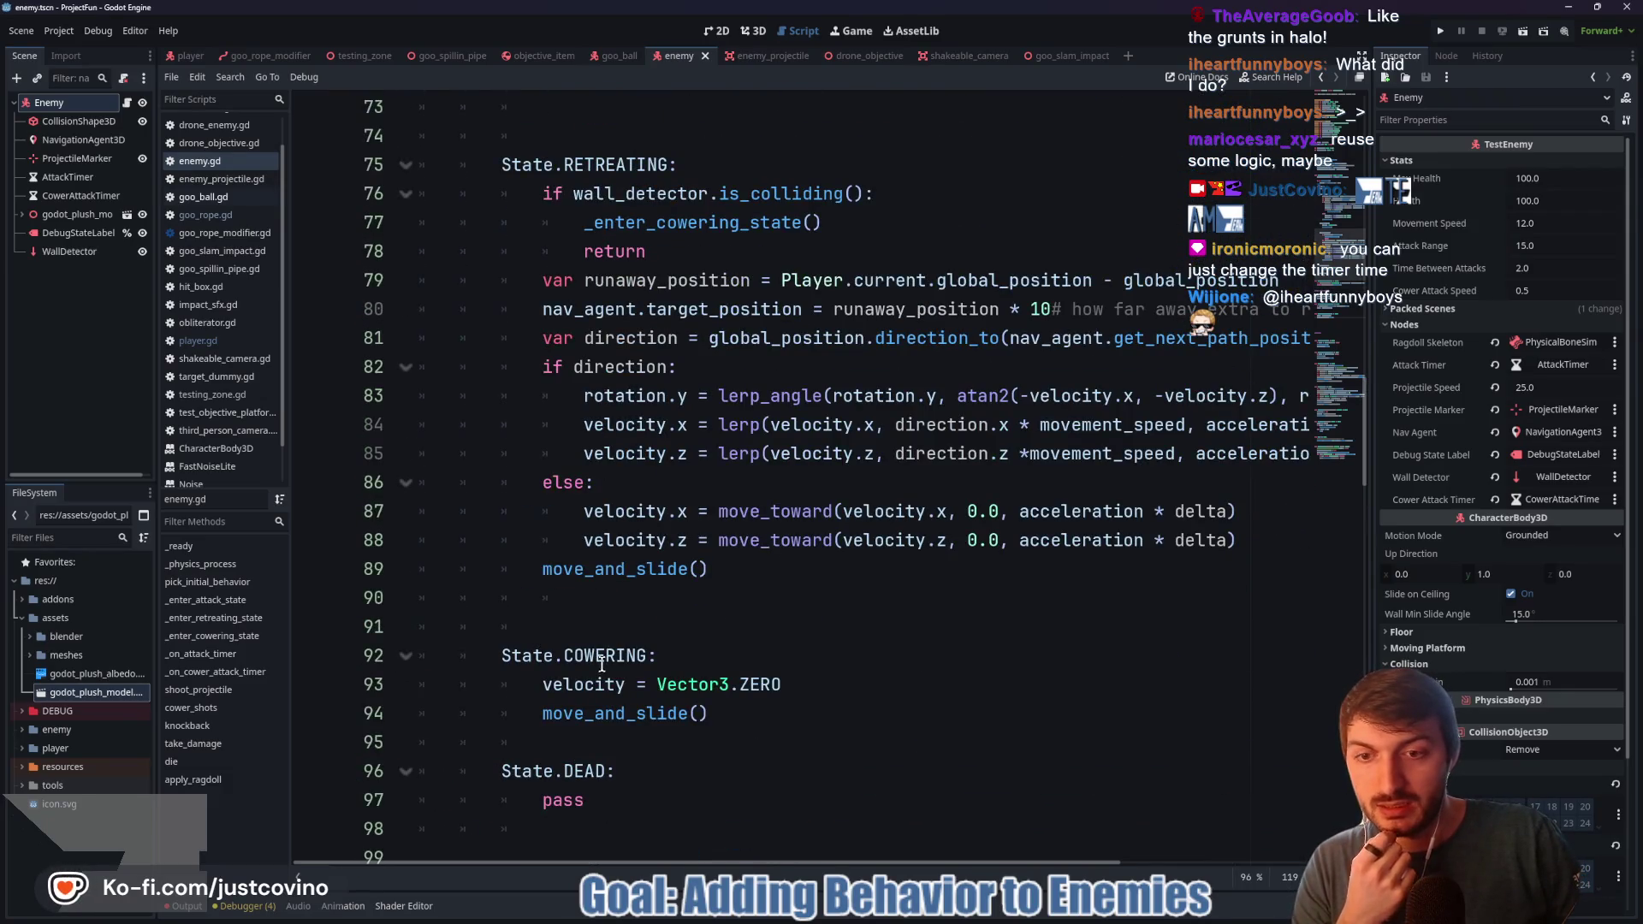
{"action": "scroll", "coordinate": [604, 642], "scroll_direction": "up", "scroll_amount": 17}
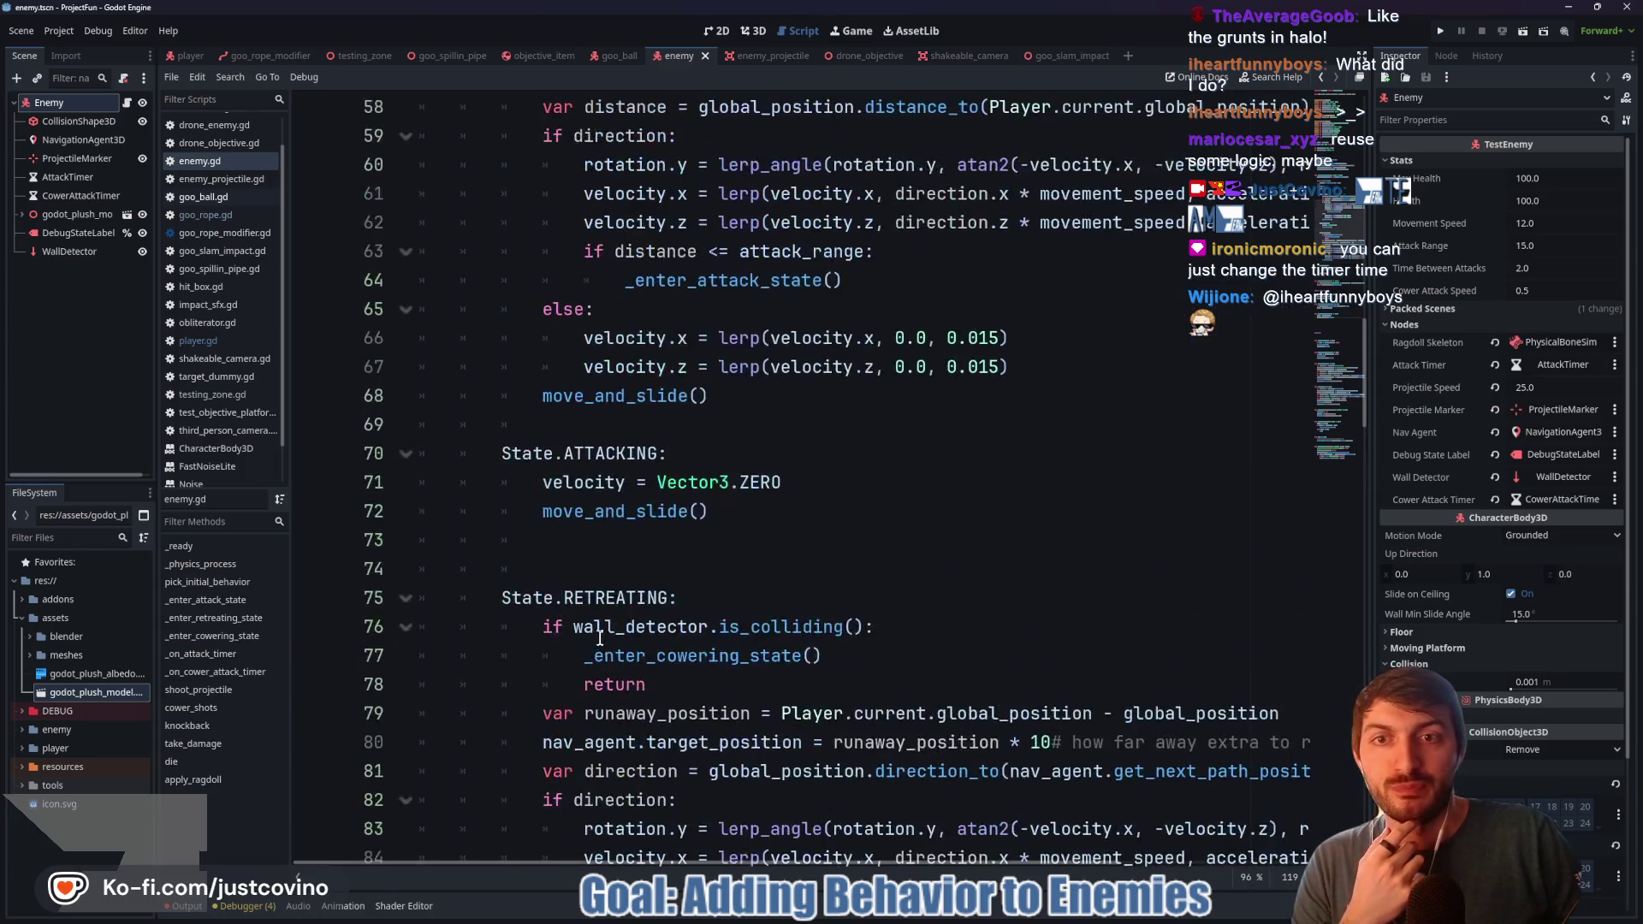
{"action": "scroll", "coordinate": [606, 605], "scroll_direction": "down", "scroll_amount": 3}
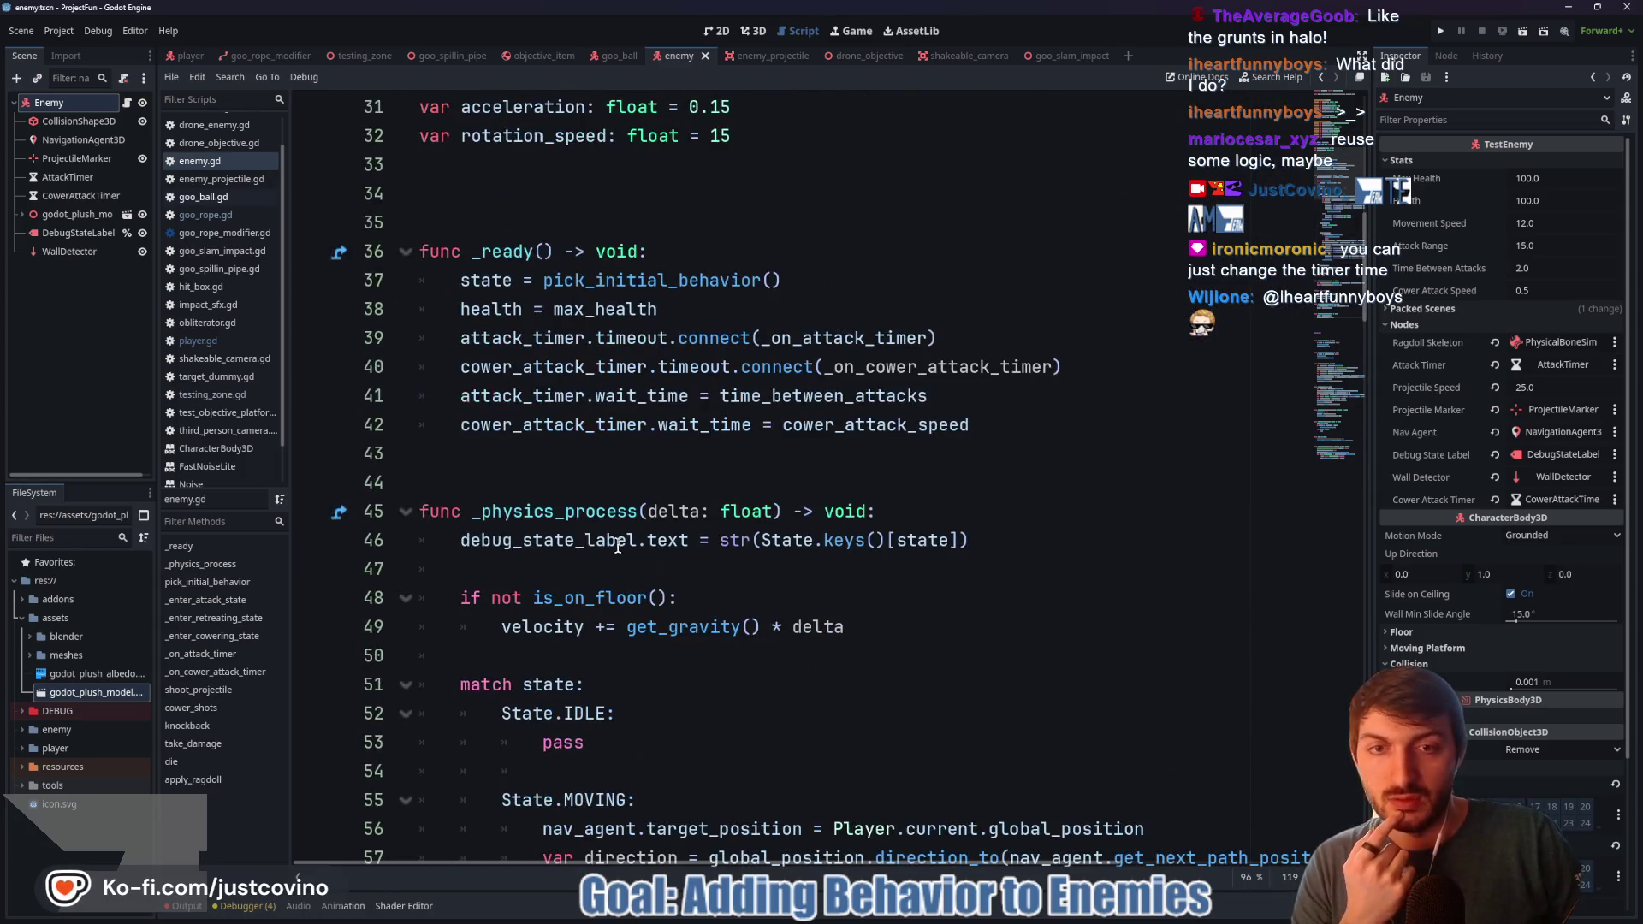
{"action": "left_click", "coordinate": [699, 395]}
{"action": "scroll", "coordinate": [748, 468], "scroll_direction": "down", "scroll_amount": 18}
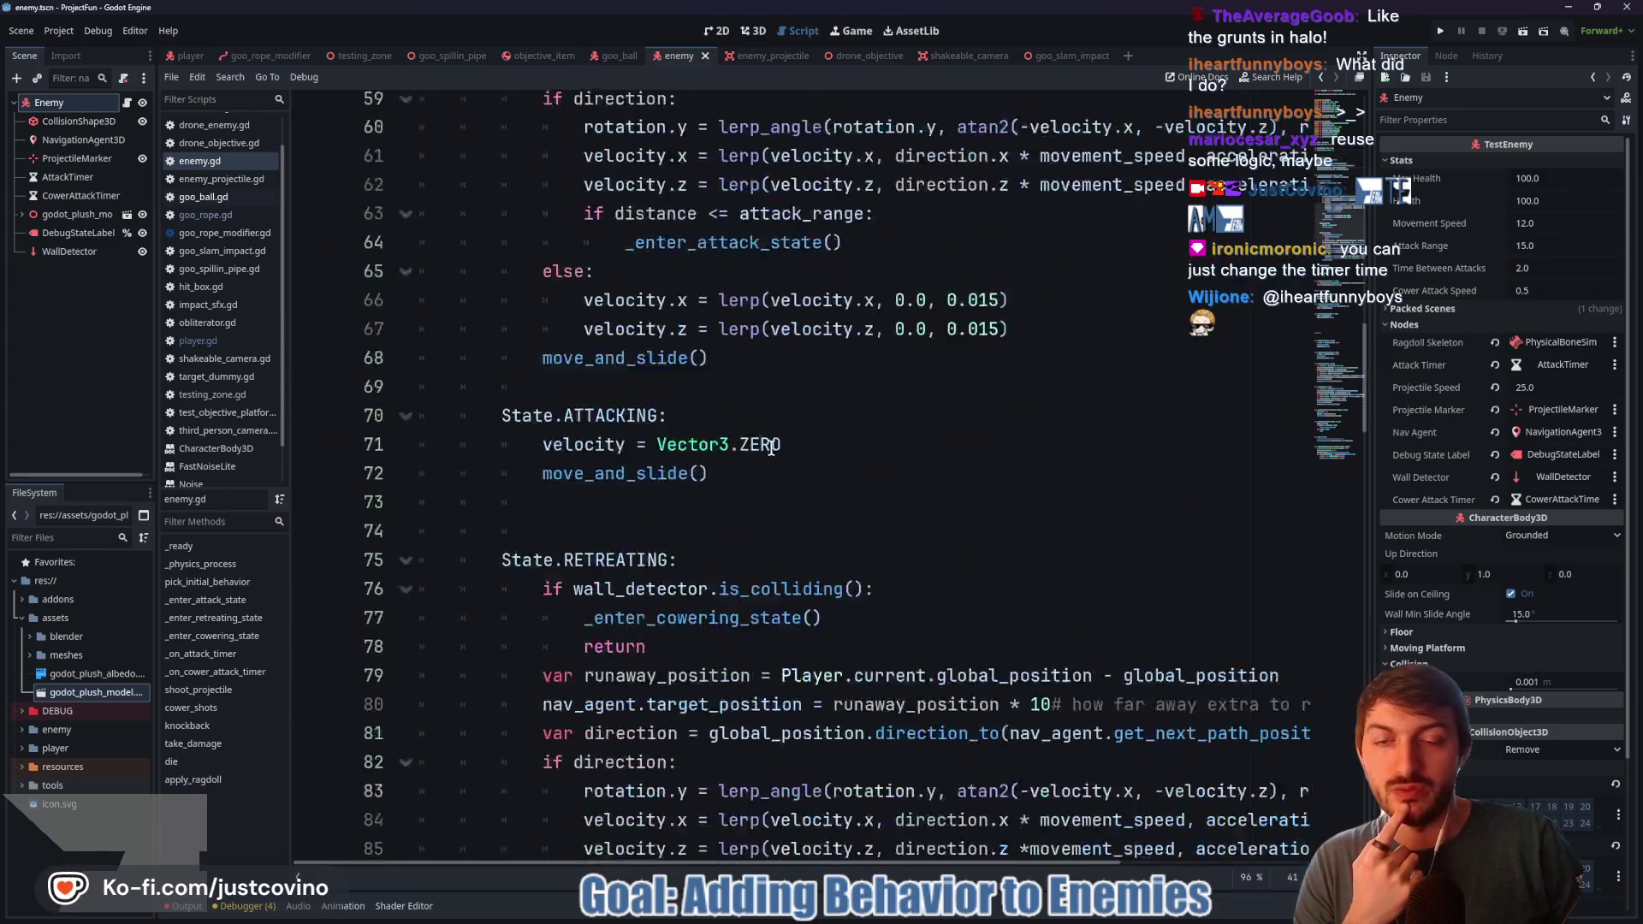
{"action": "scroll", "coordinate": [748, 468], "scroll_direction": "down", "scroll_amount": 7}
{"action": "scroll", "coordinate": [731, 479], "scroll_direction": "down", "scroll_amount": 4}
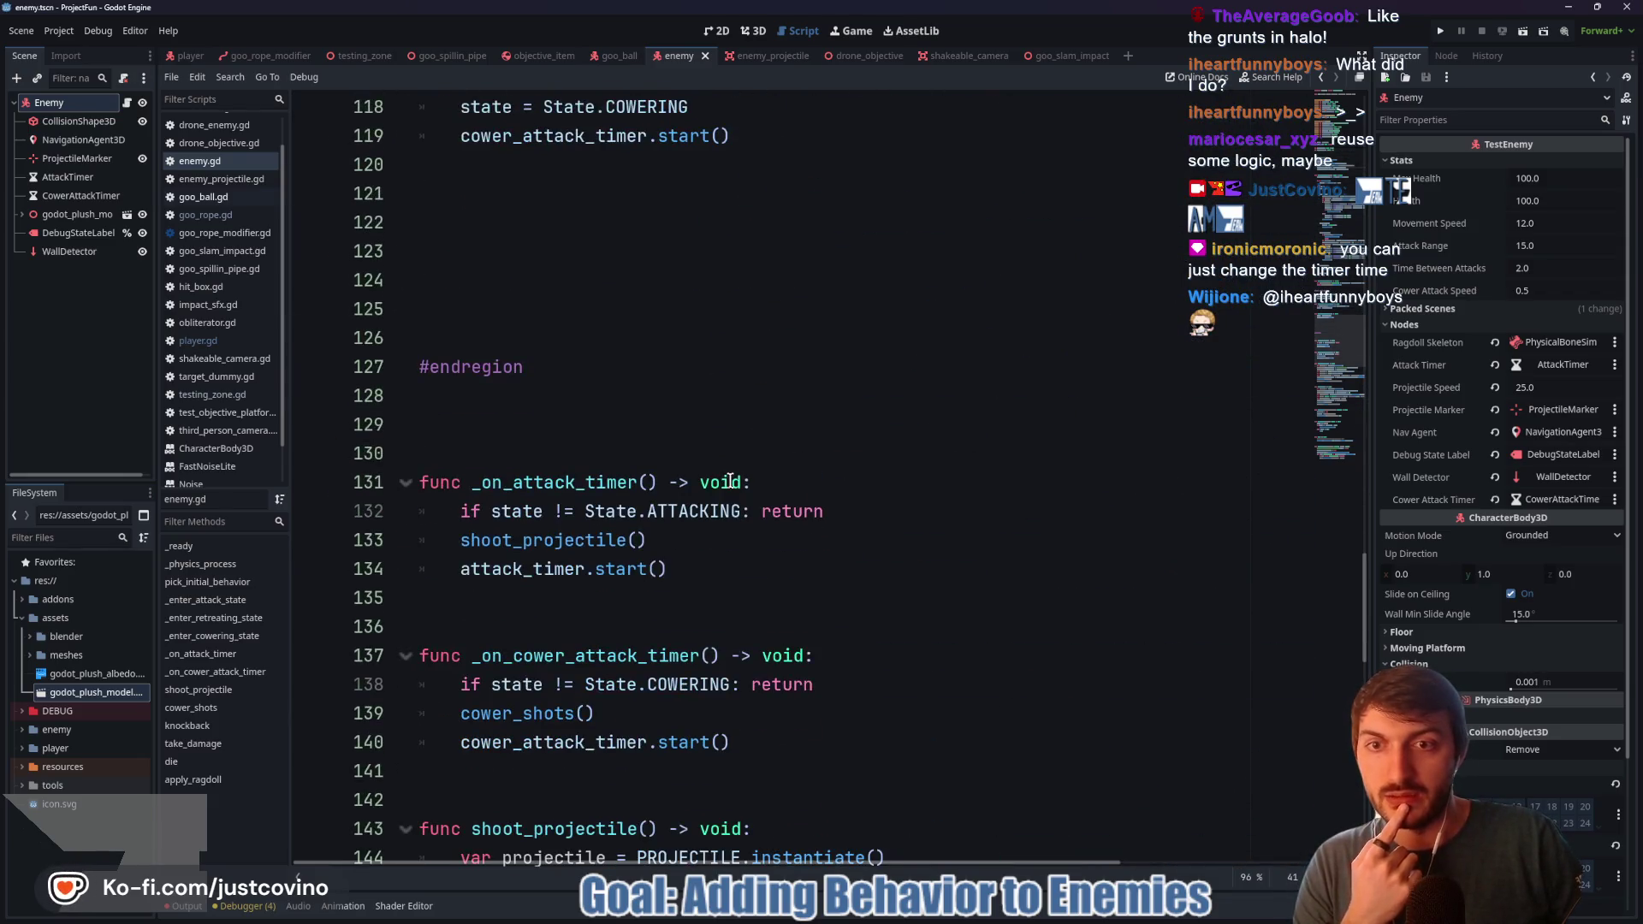
{"action": "scroll", "coordinate": [723, 479], "scroll_direction": "down", "scroll_amount": 2}
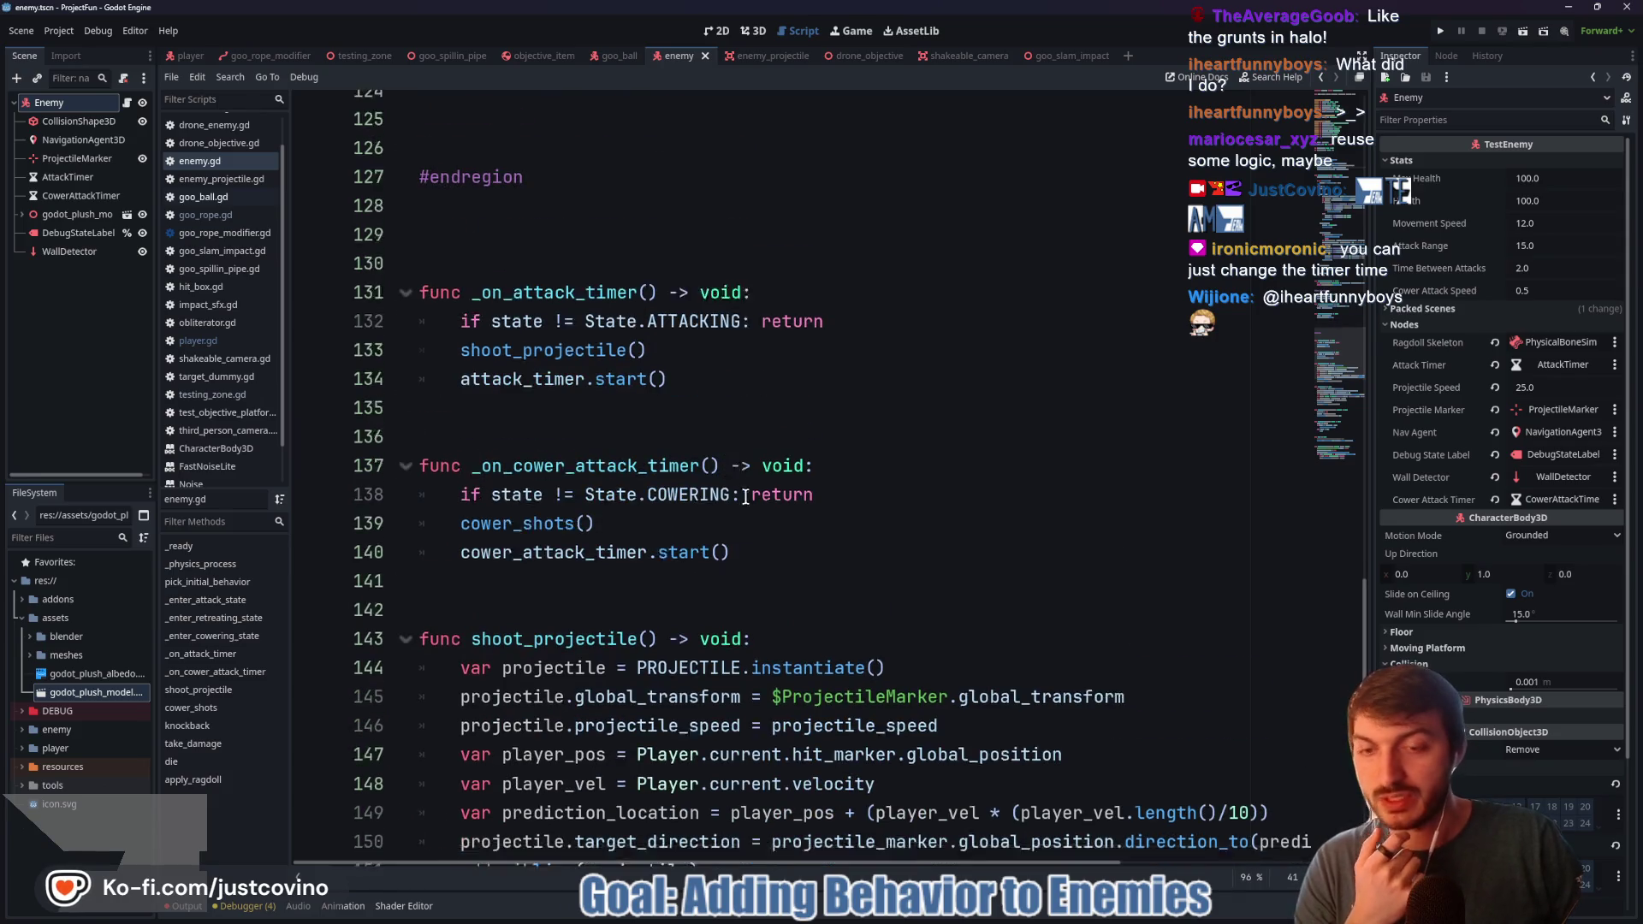
{"action": "scroll", "coordinate": [731, 487], "scroll_direction": "down", "scroll_amount": 3}
{"action": "scroll", "coordinate": [798, 454], "scroll_direction": "down", "scroll_amount": 4}
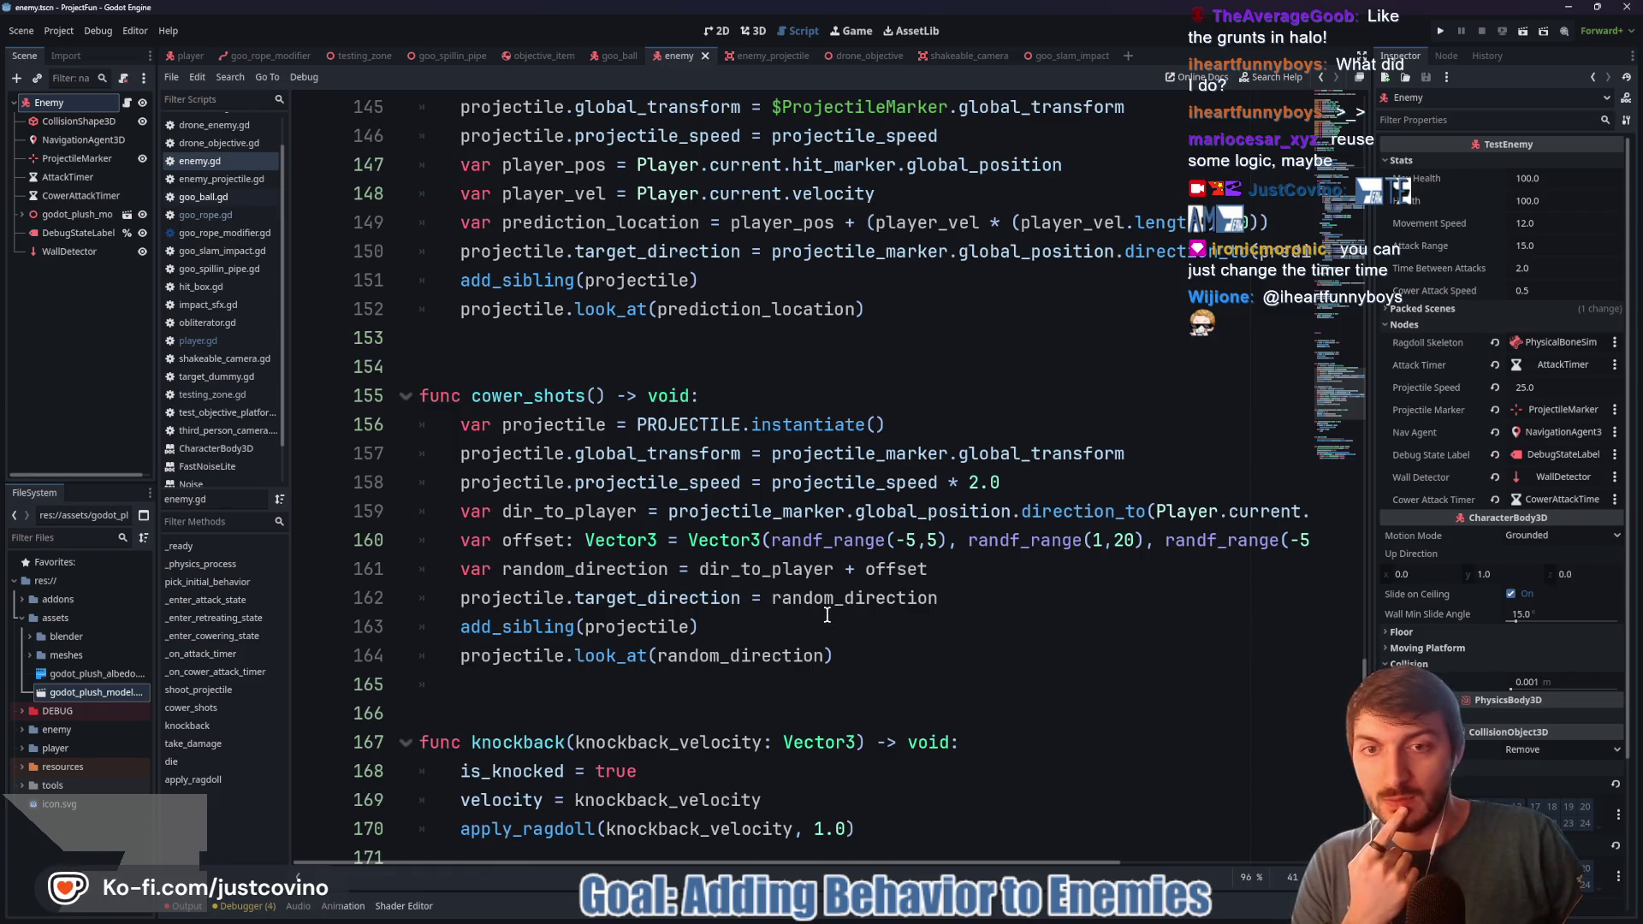
{"action": "scroll", "coordinate": [822, 612], "scroll_direction": "up", "scroll_amount": 5}
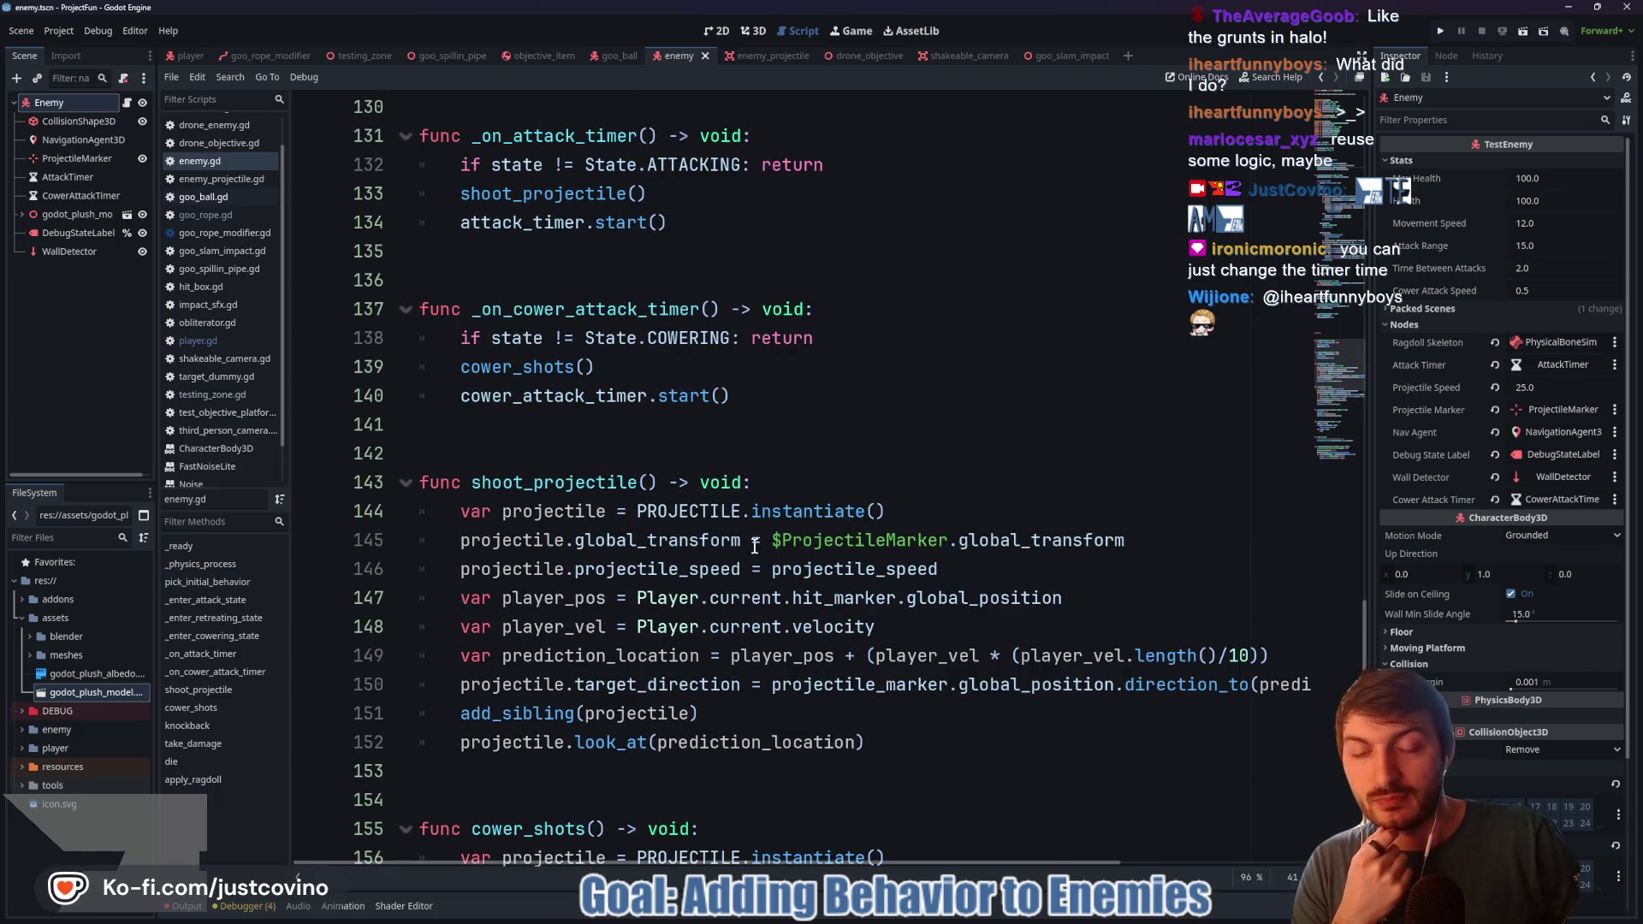
{"action": "scroll", "coordinate": [767, 578], "scroll_direction": "up", "scroll_amount": 1}
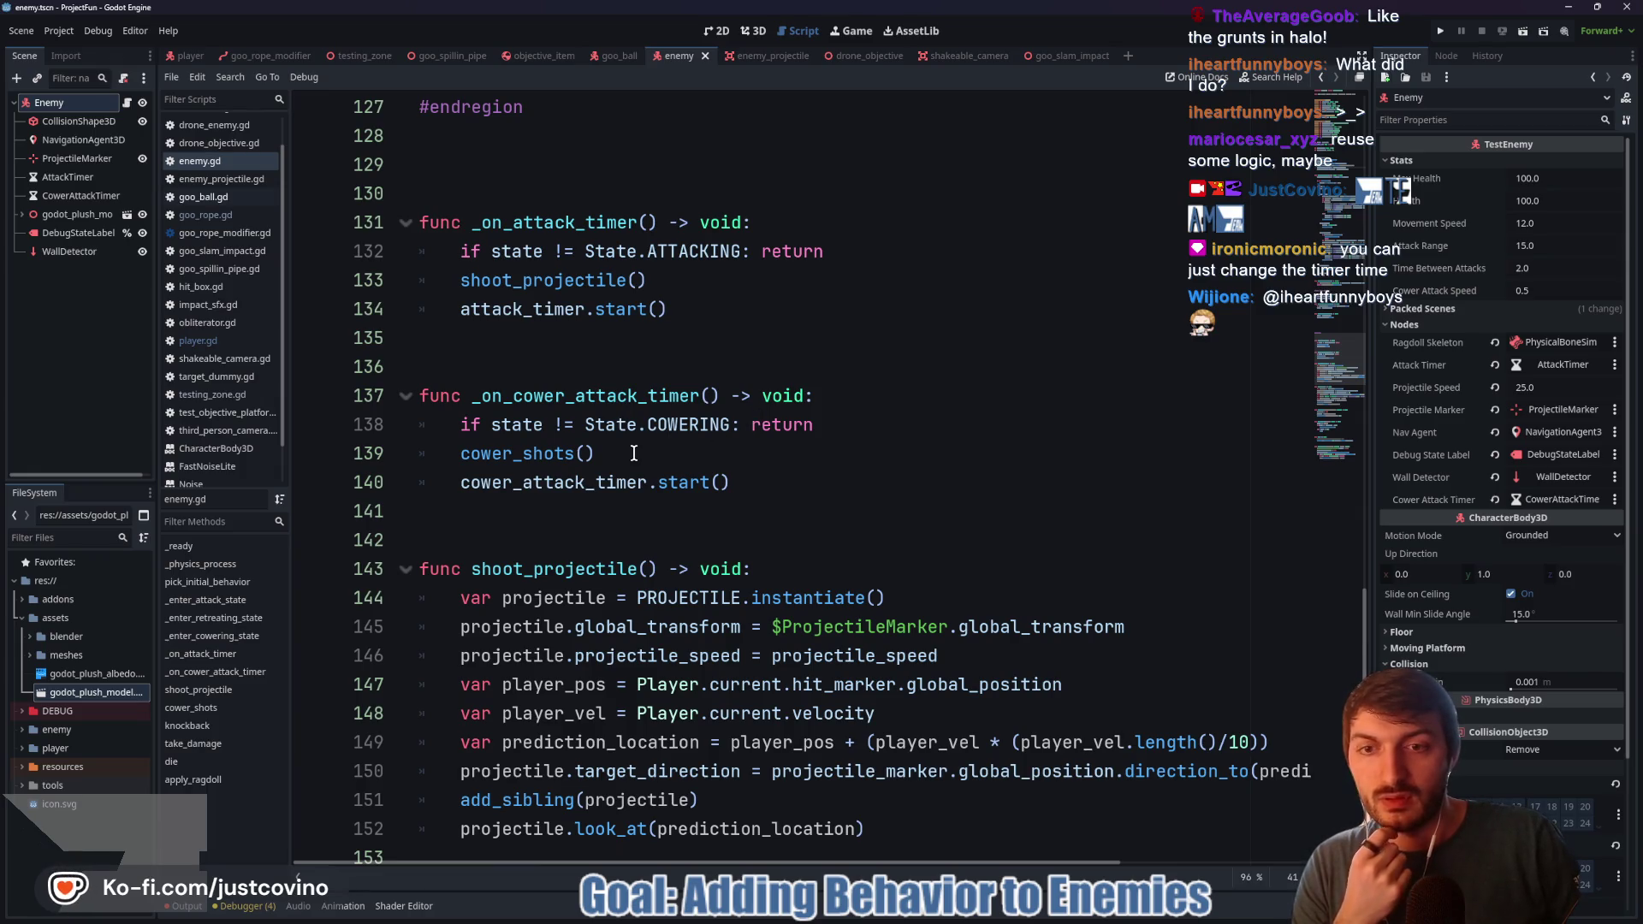
{"action": "left_click", "coordinate": [853, 425]}
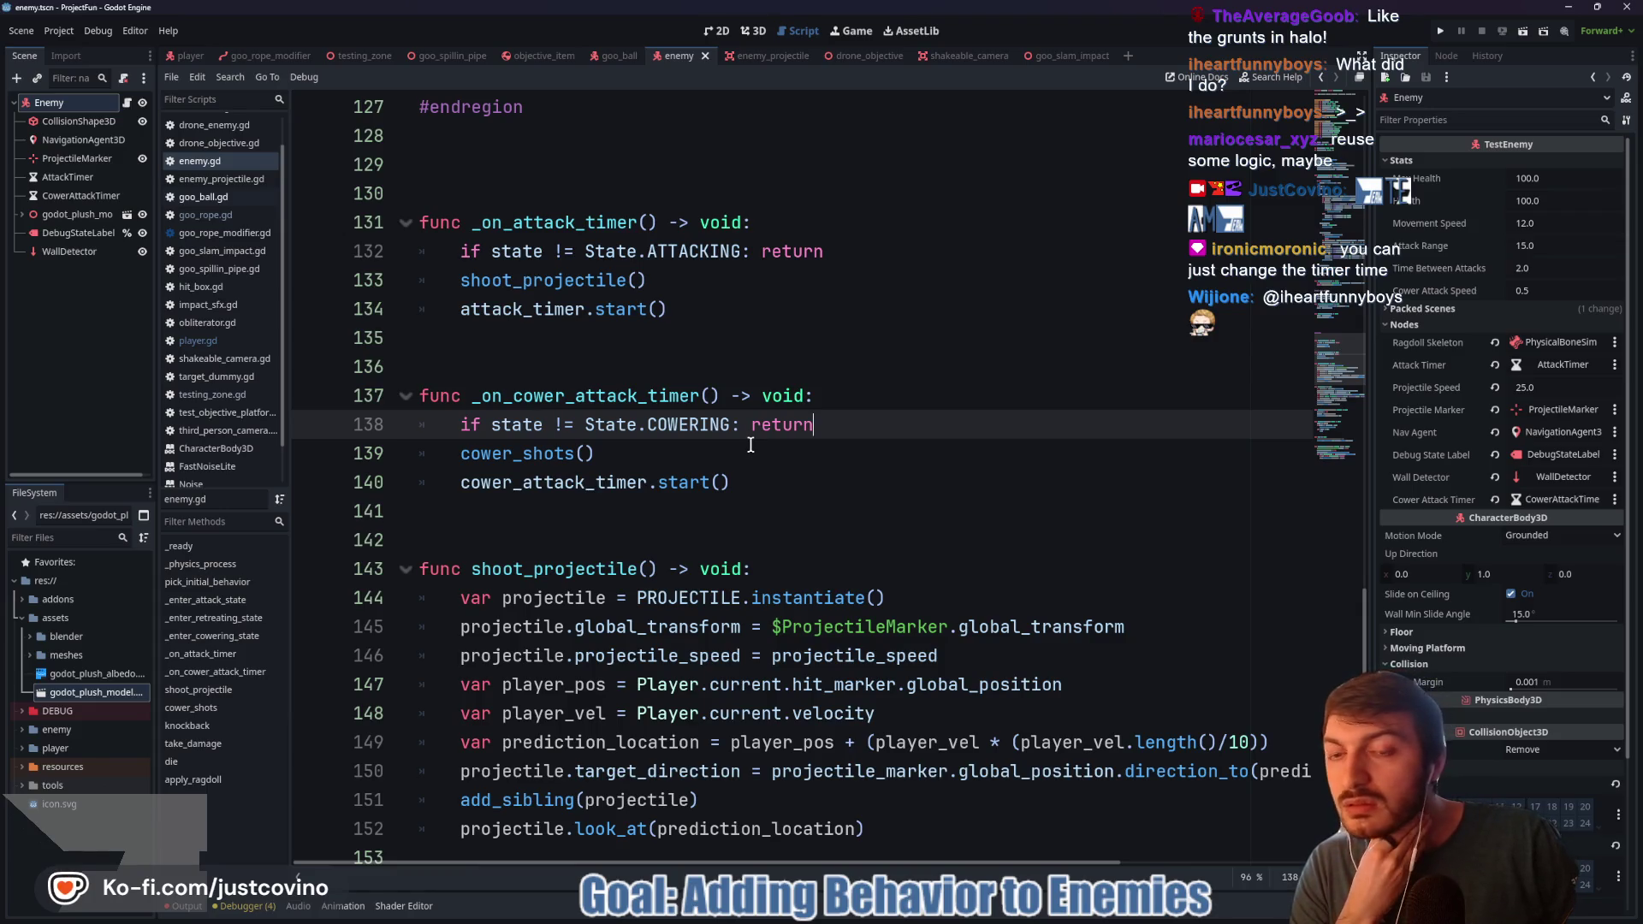
{"action": "scroll", "coordinate": [734, 445], "scroll_direction": "up", "scroll_amount": 20}
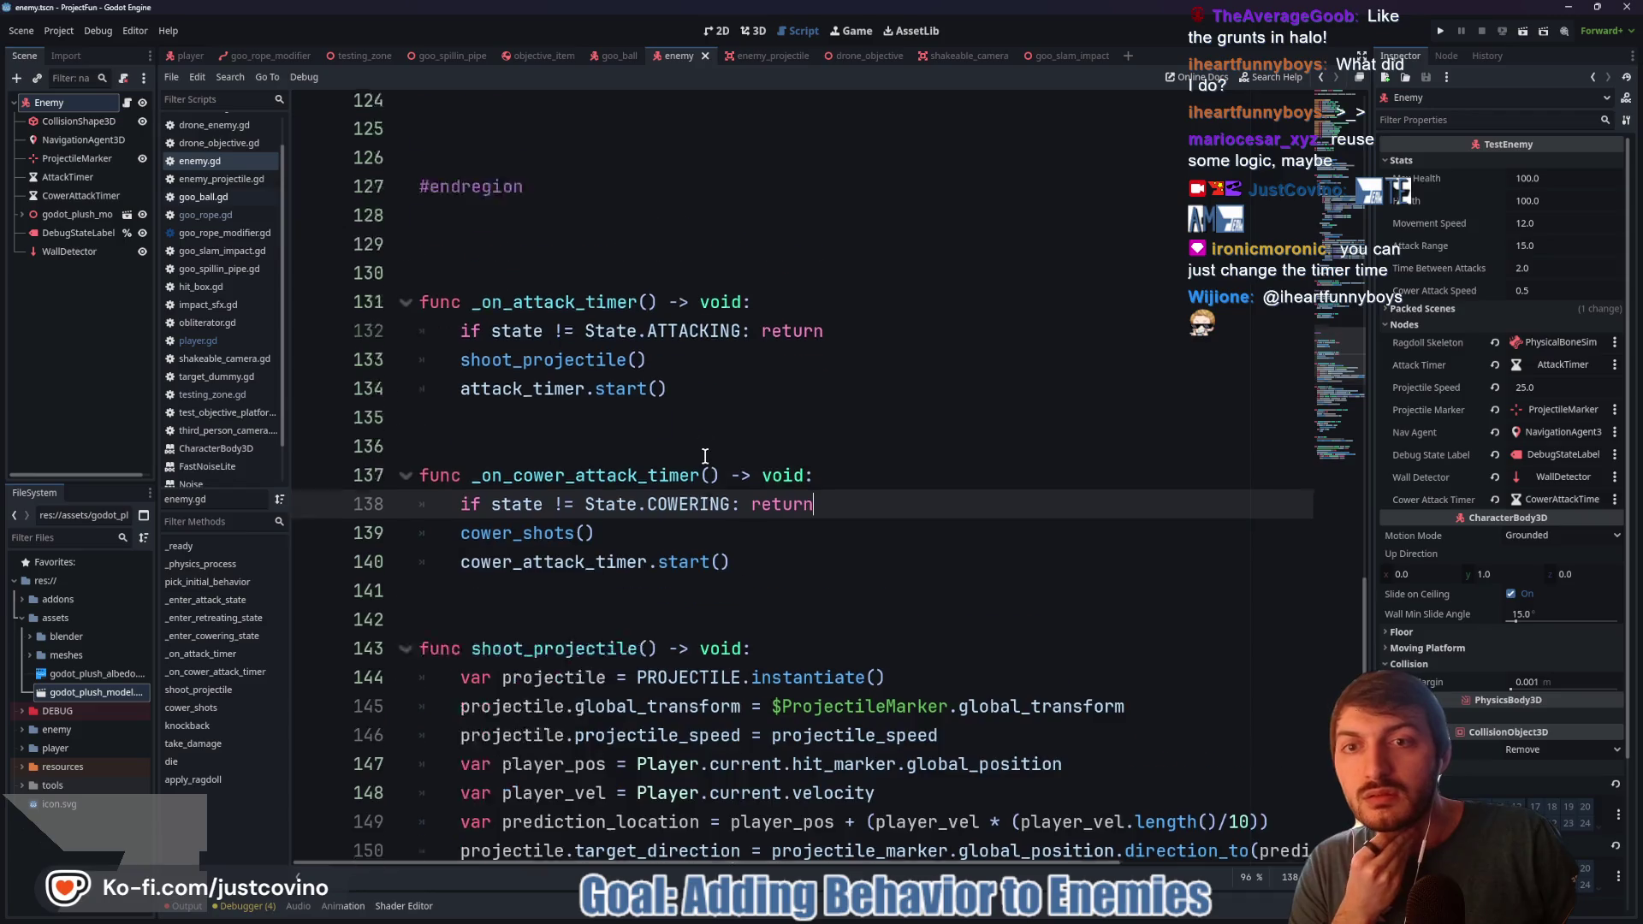
{"action": "scroll", "coordinate": [702, 461], "scroll_direction": "up", "scroll_amount": 12}
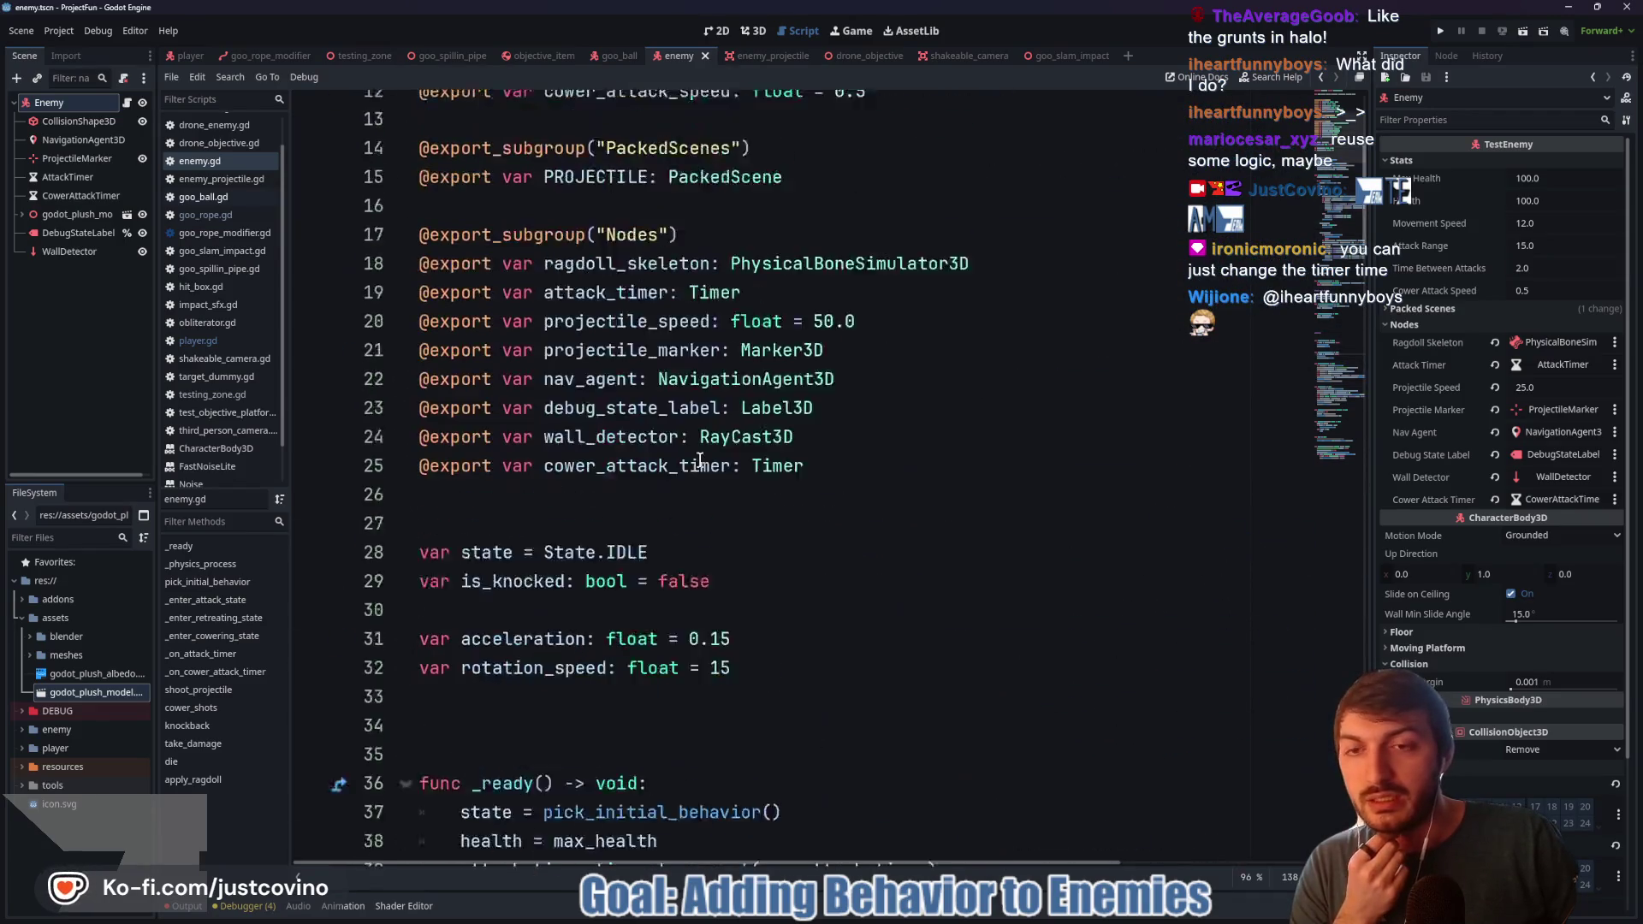
{"action": "scroll", "coordinate": [651, 538], "scroll_direction": "down", "scroll_amount": 1}
{"action": "left_click", "coordinate": [767, 656]}
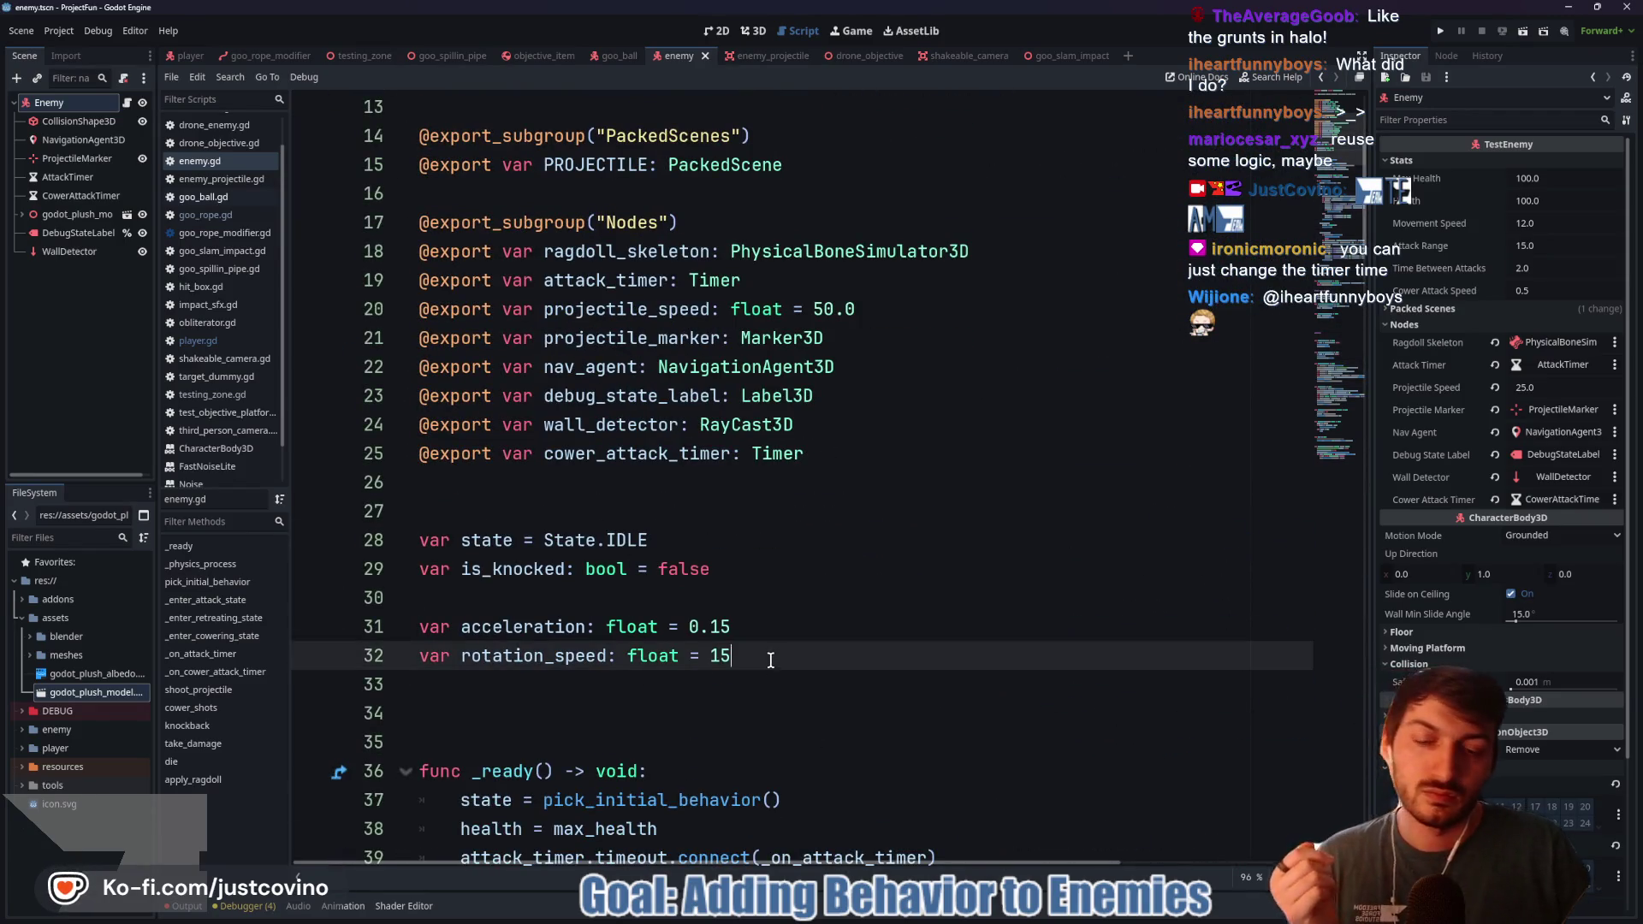
{"action": "key", "text": "Return"}
{"action": "type", "text": "var c"}
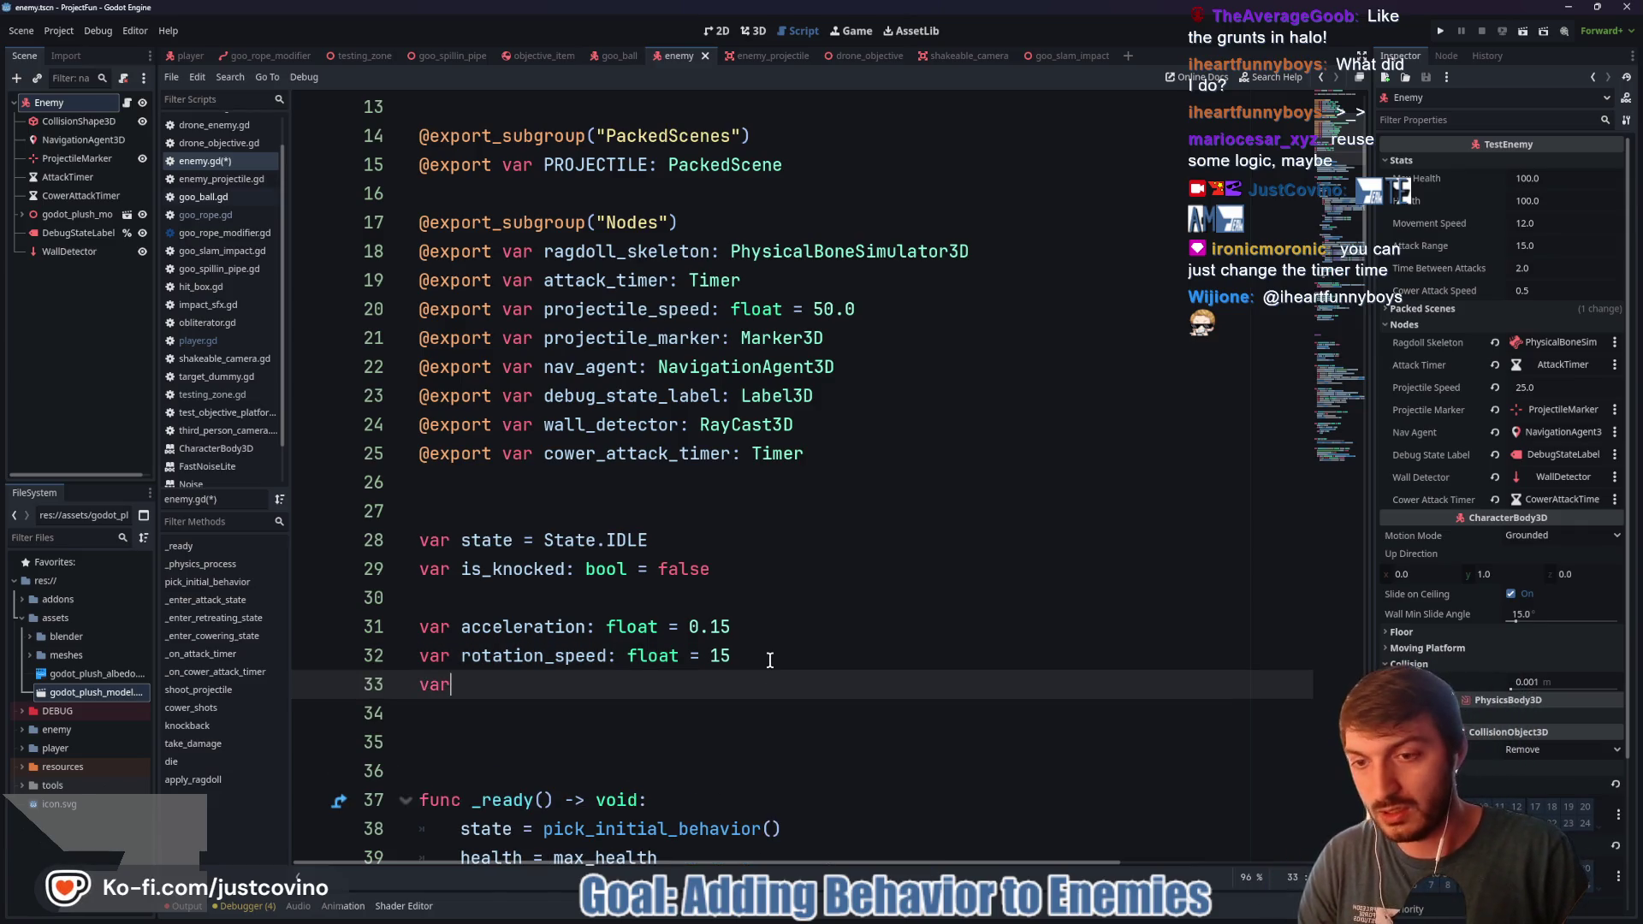
{"action": "type", "text": "ower_ammo: "}
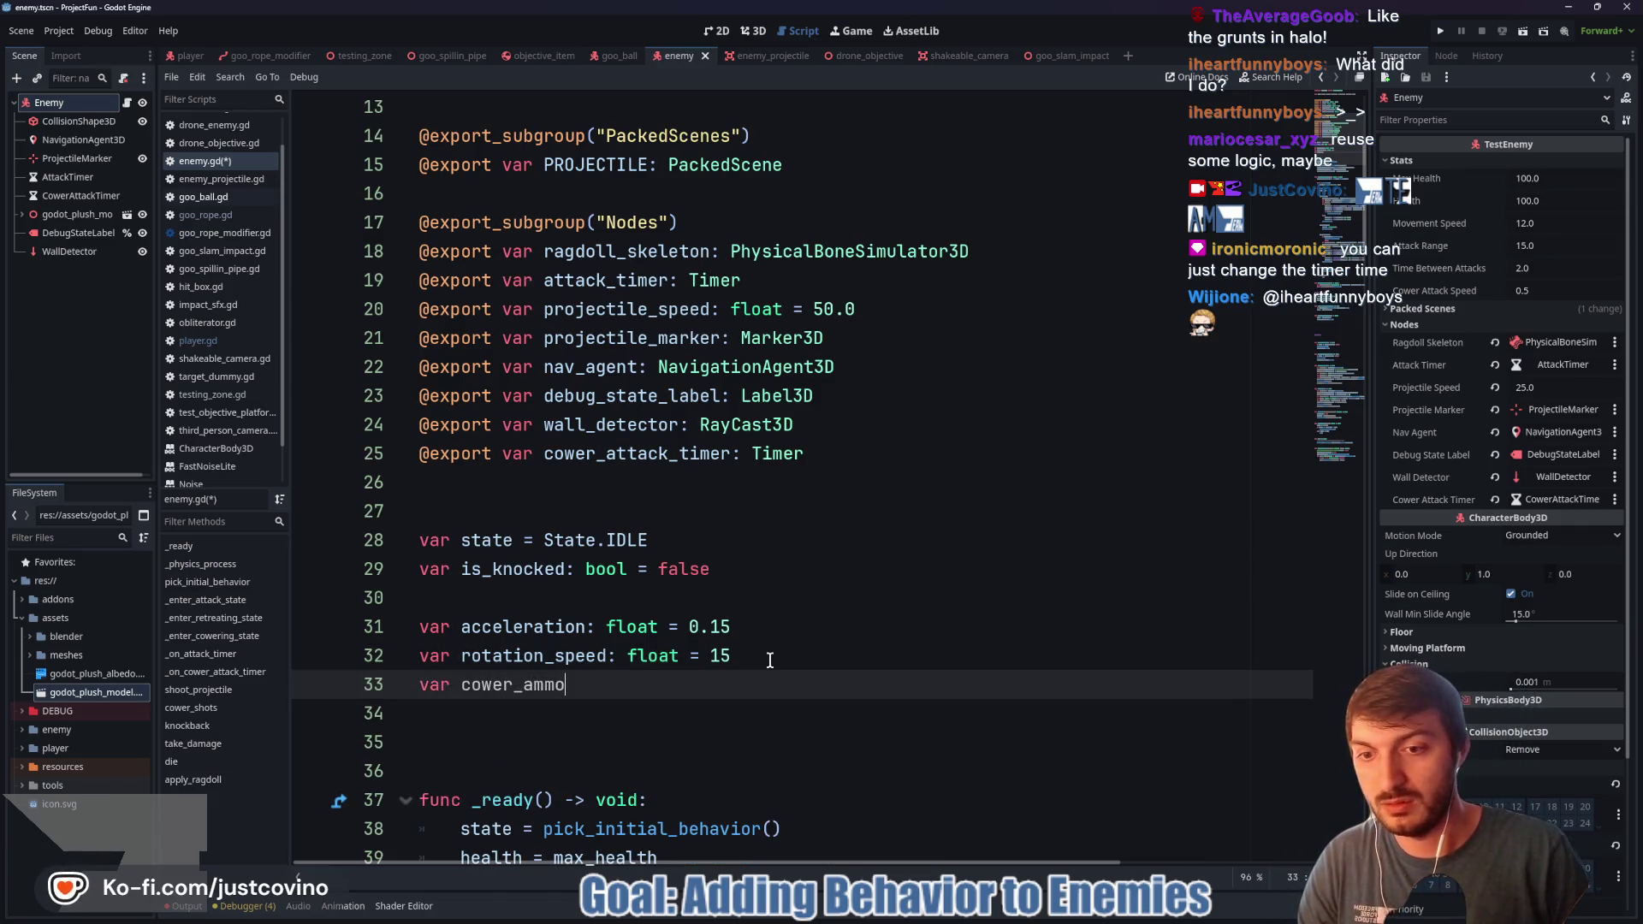
{"action": "type", "text": "int ="}
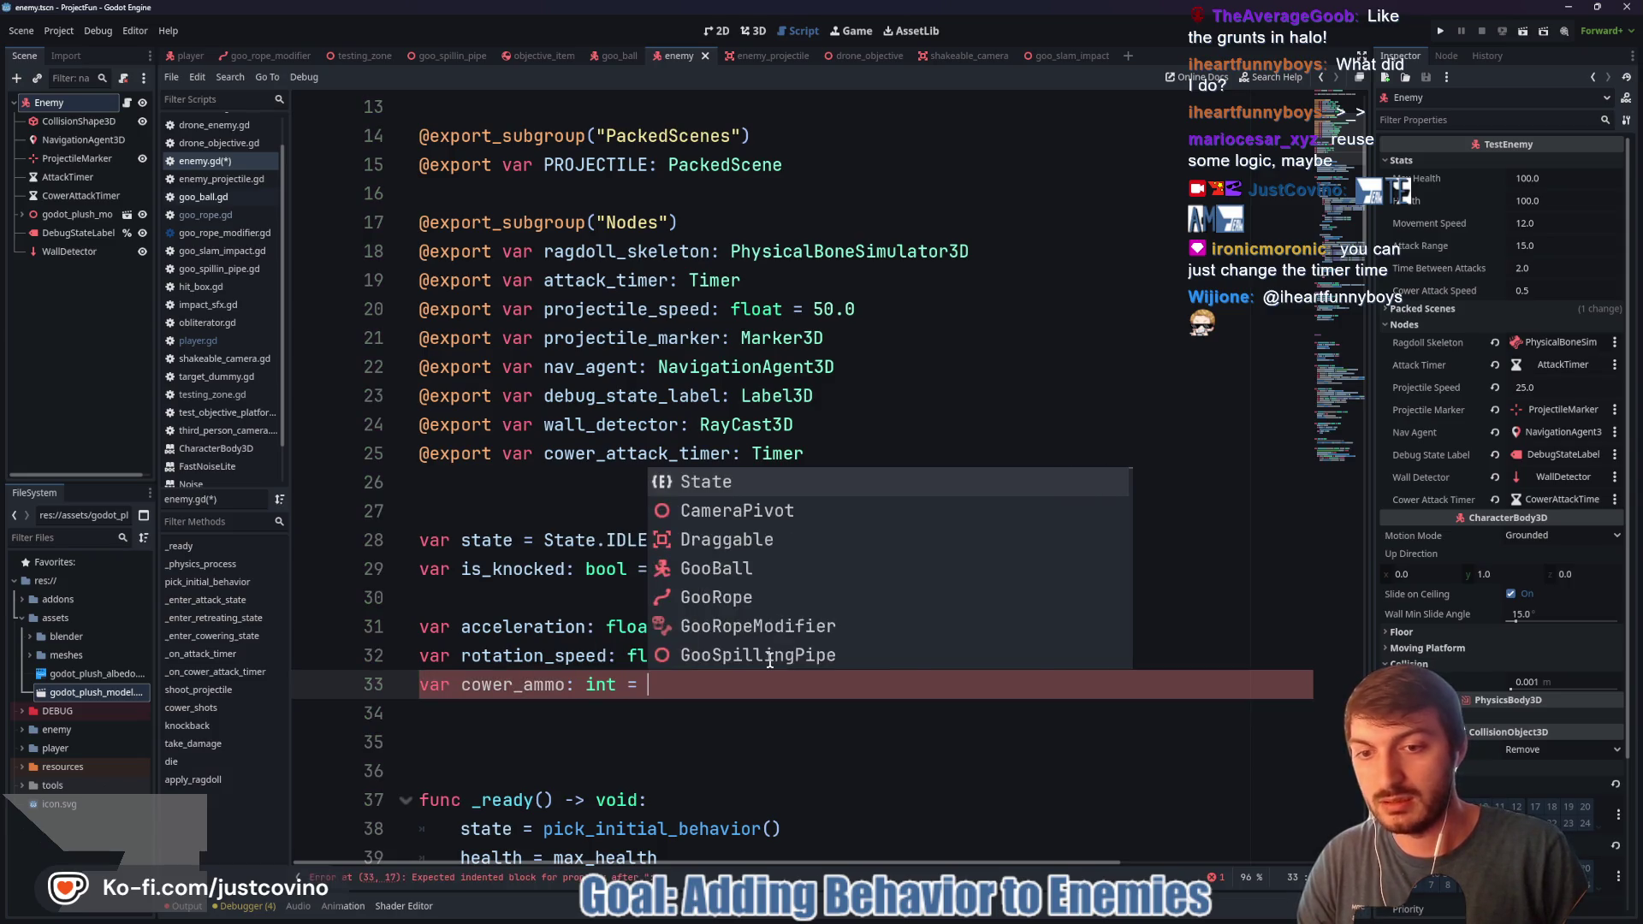
{"action": "key", "text": "ctrl+z"}
{"action": "key", "text": "ctrl+z"}
{"action": "key", "text": "ctrl+z"}
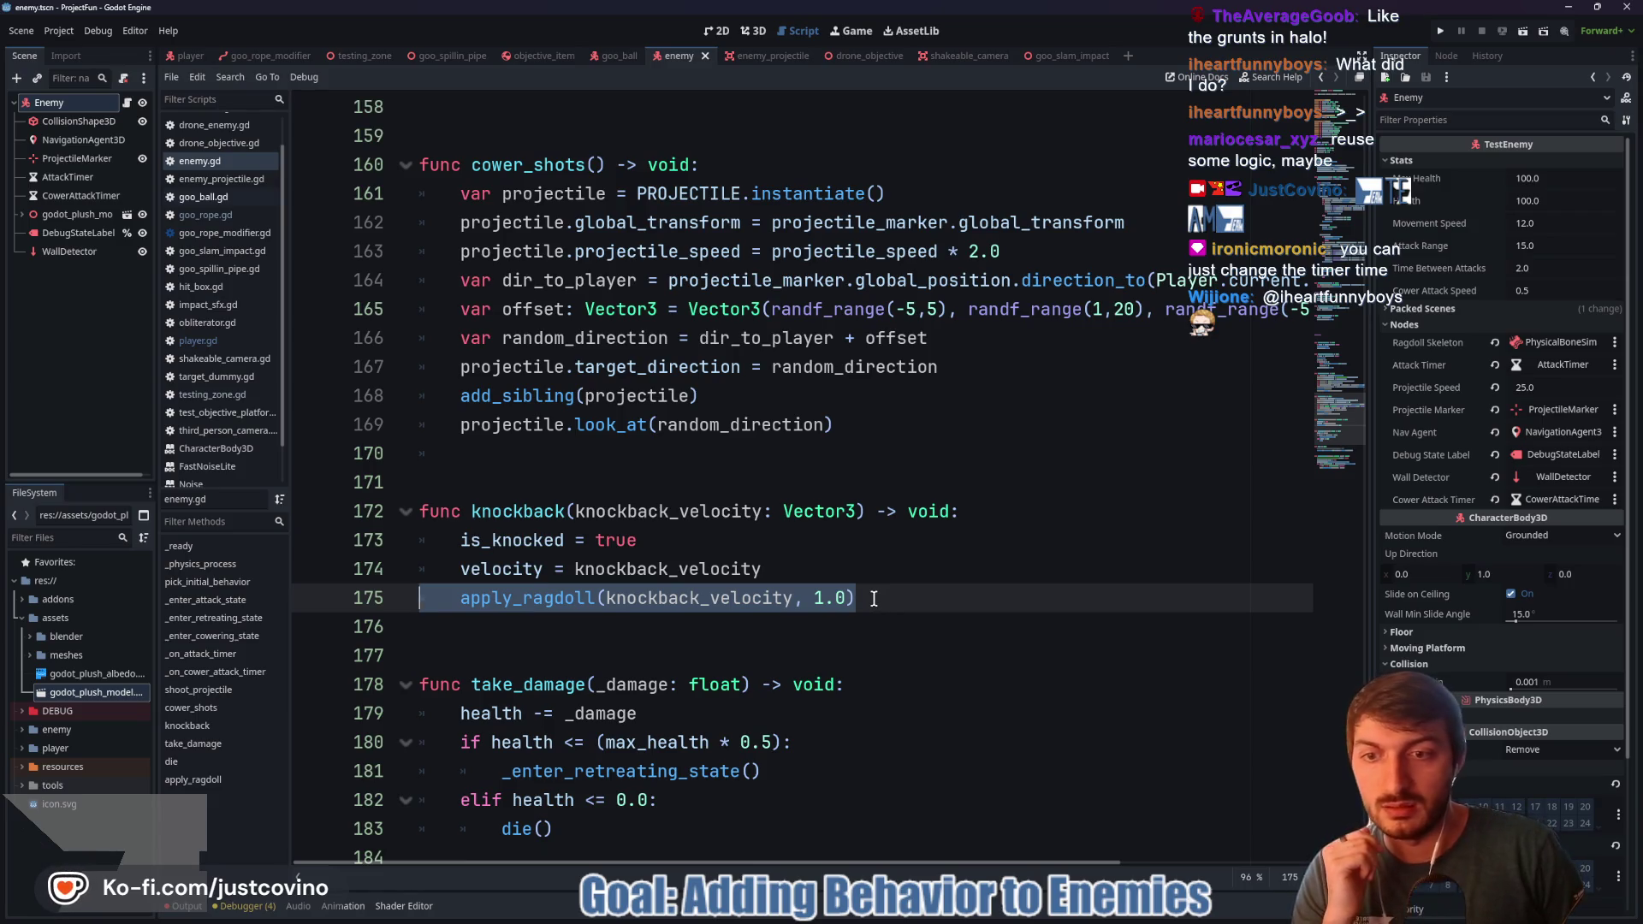
Drop the apply_ragdoll call from knockback and replace die()'s commented call_deferred line with state = State.DEAD.
{"action": "key", "text": "BackSpace"}
{"action": "key", "text": "BackSpace"}
{"action": "scroll", "coordinate": [847, 607], "scroll_direction": "down", "scroll_amount": 3}
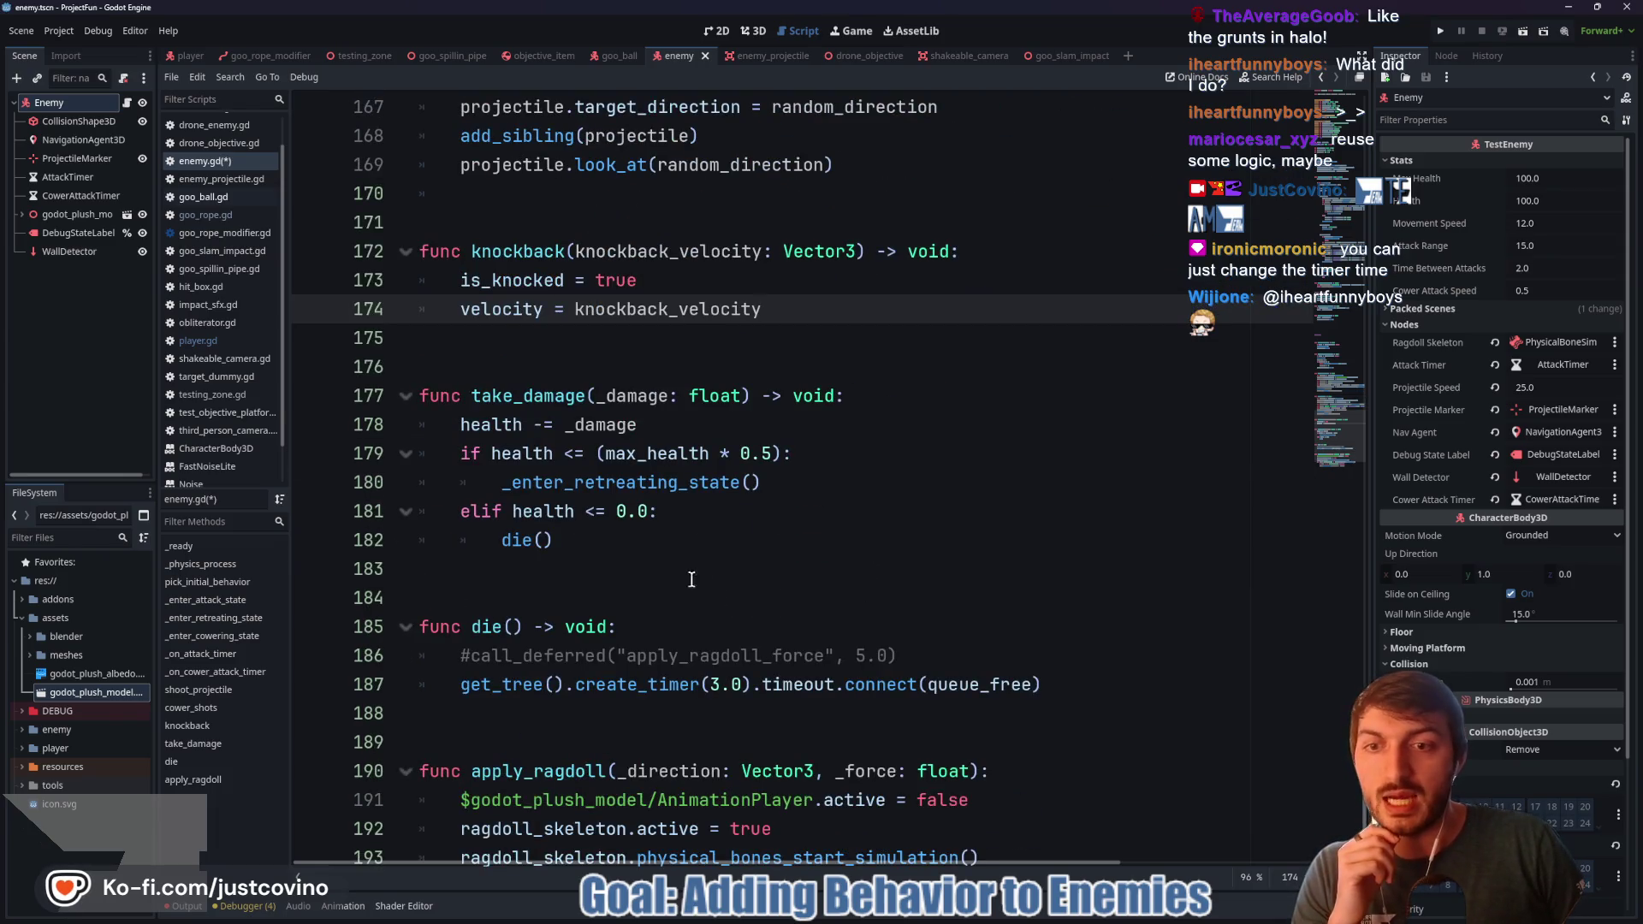
{"action": "left_click", "coordinate": [597, 541]}
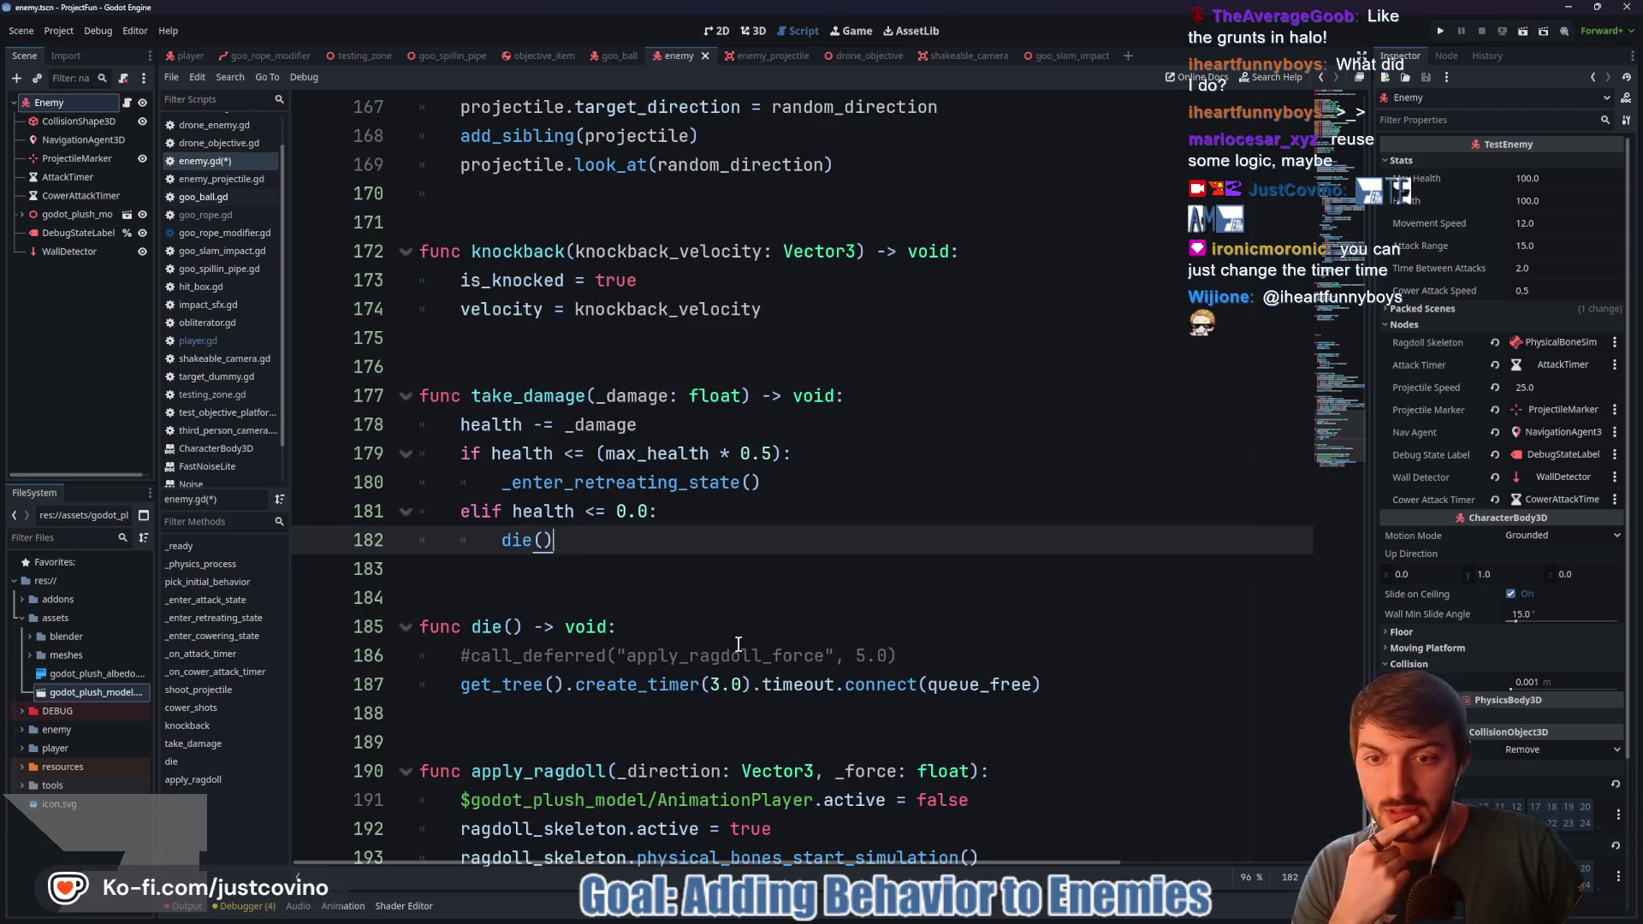
{"action": "left_click", "coordinate": [931, 654]}
{"action": "left_click_drag", "start_coordinate": [931, 655], "coordinate": [460, 655]}
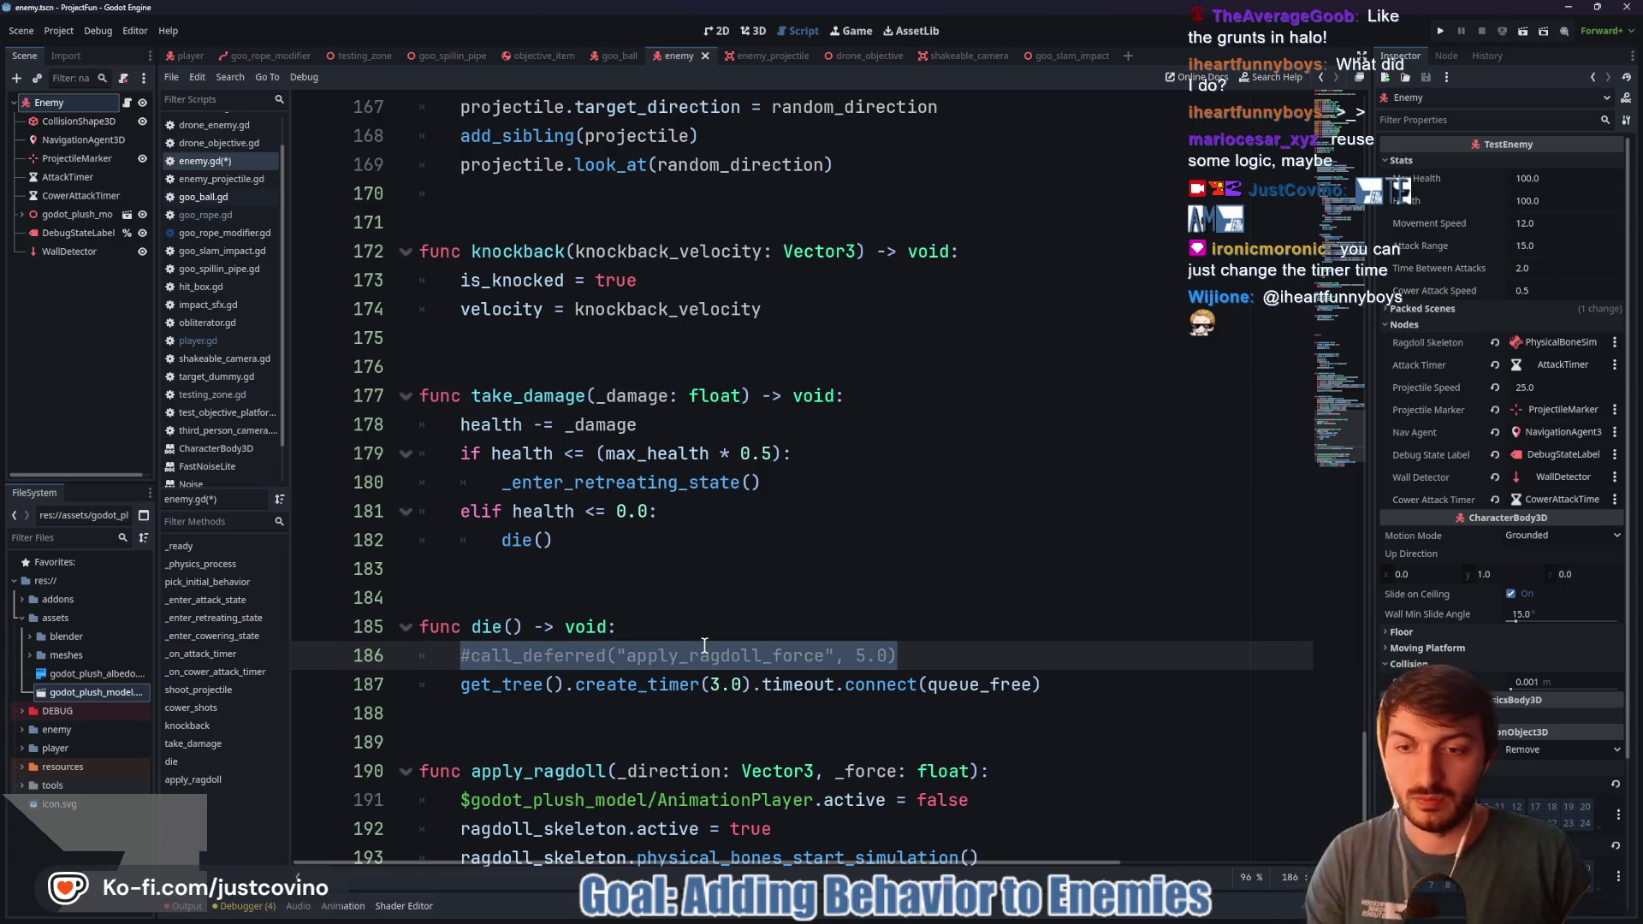
{"action": "key", "text": "BackSpace"}
{"action": "type", "text": "state = "}
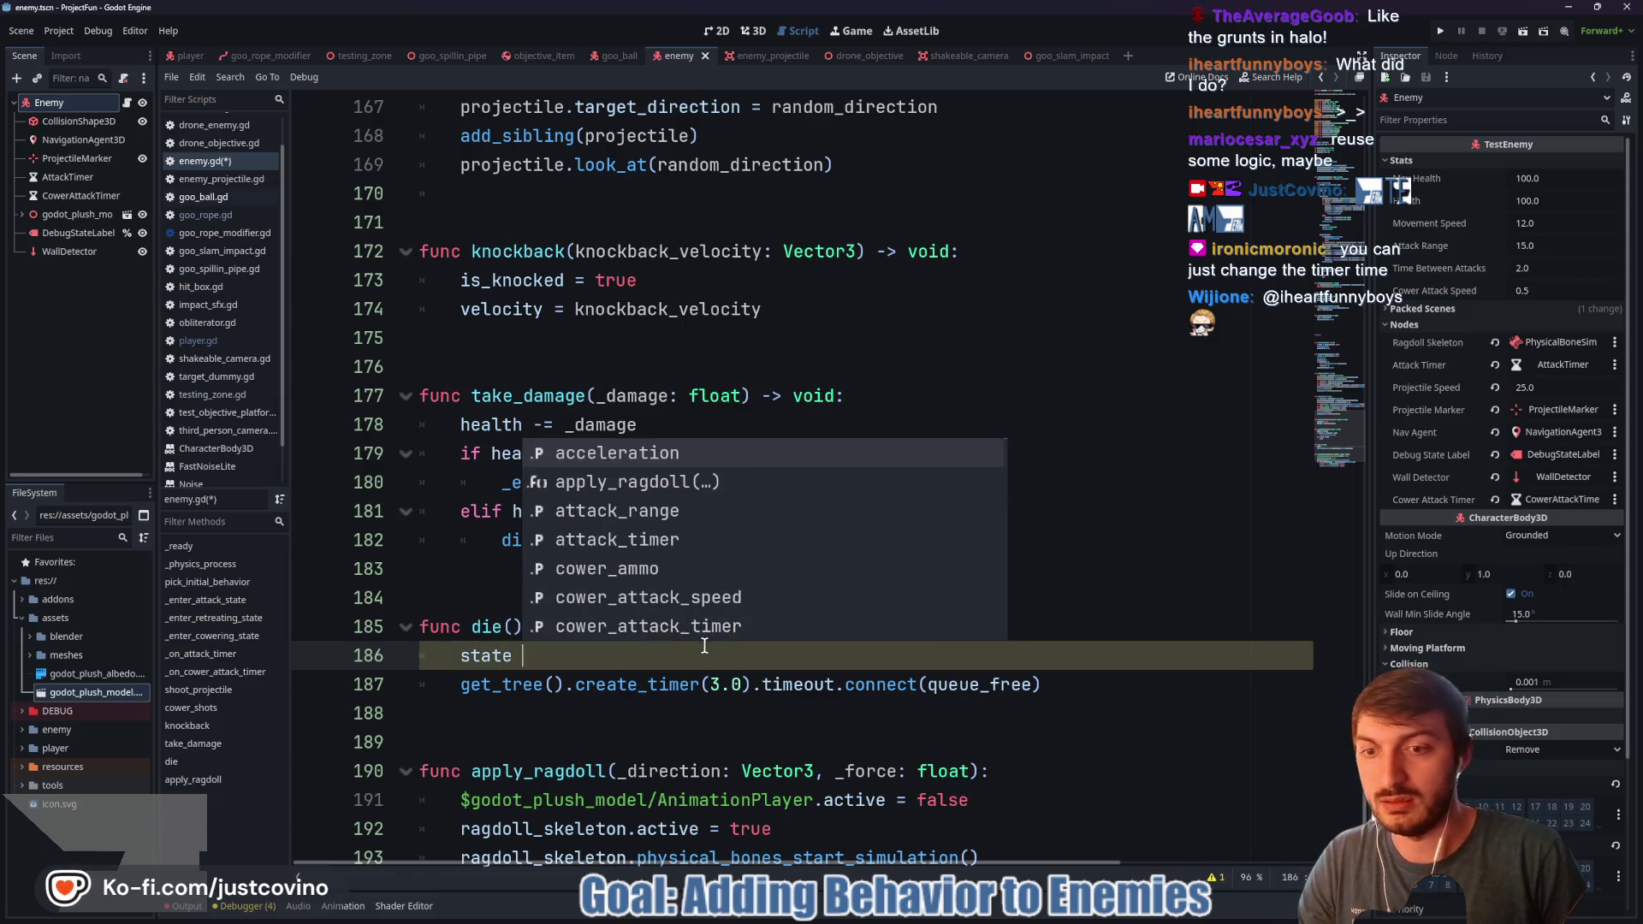
{"action": "type", "text": "State.DEAD"}
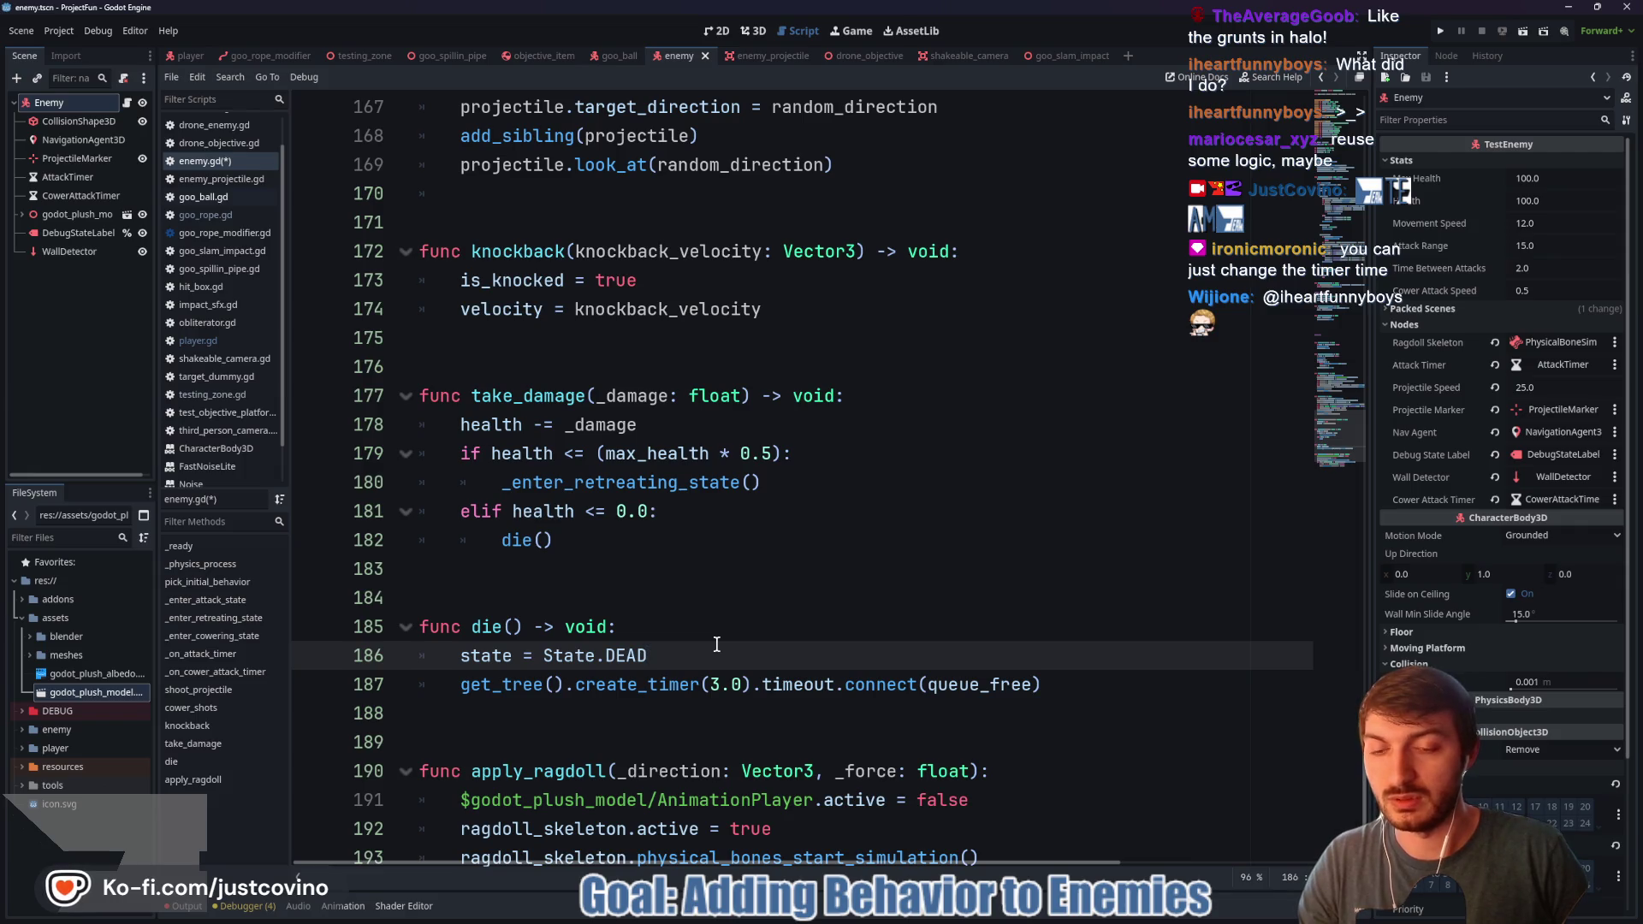
{"action": "key", "text": "Return"}
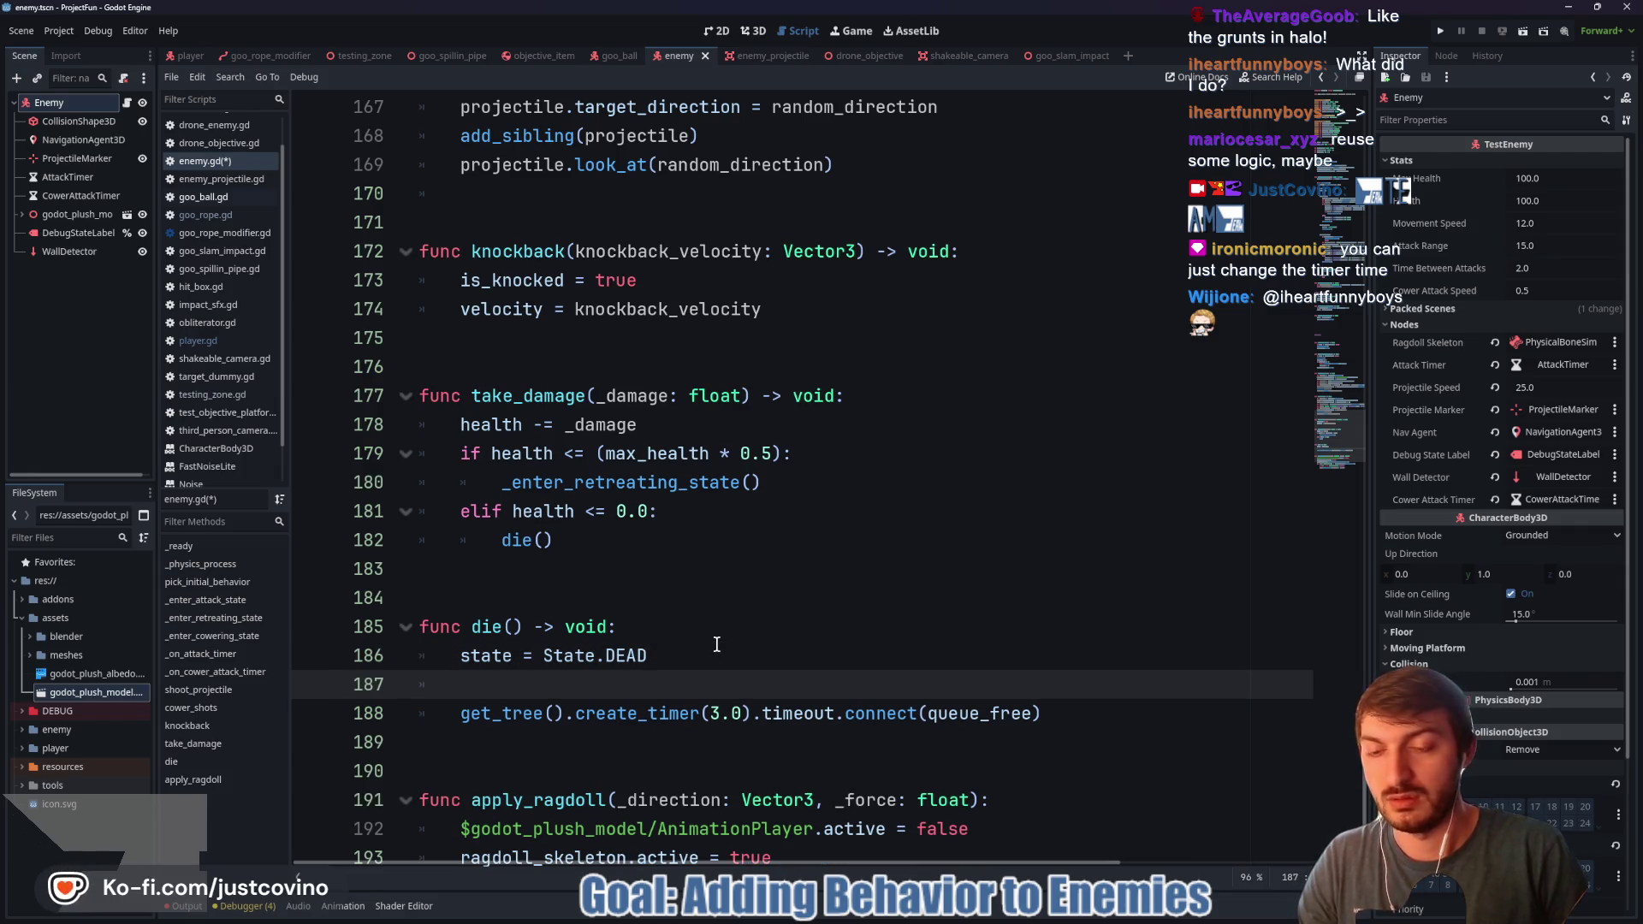
Add apply_ragdoll(Player.current.global_position.direction_to(global_position), 10.0) to die() and save.
{"action": "type", "text": "app"}
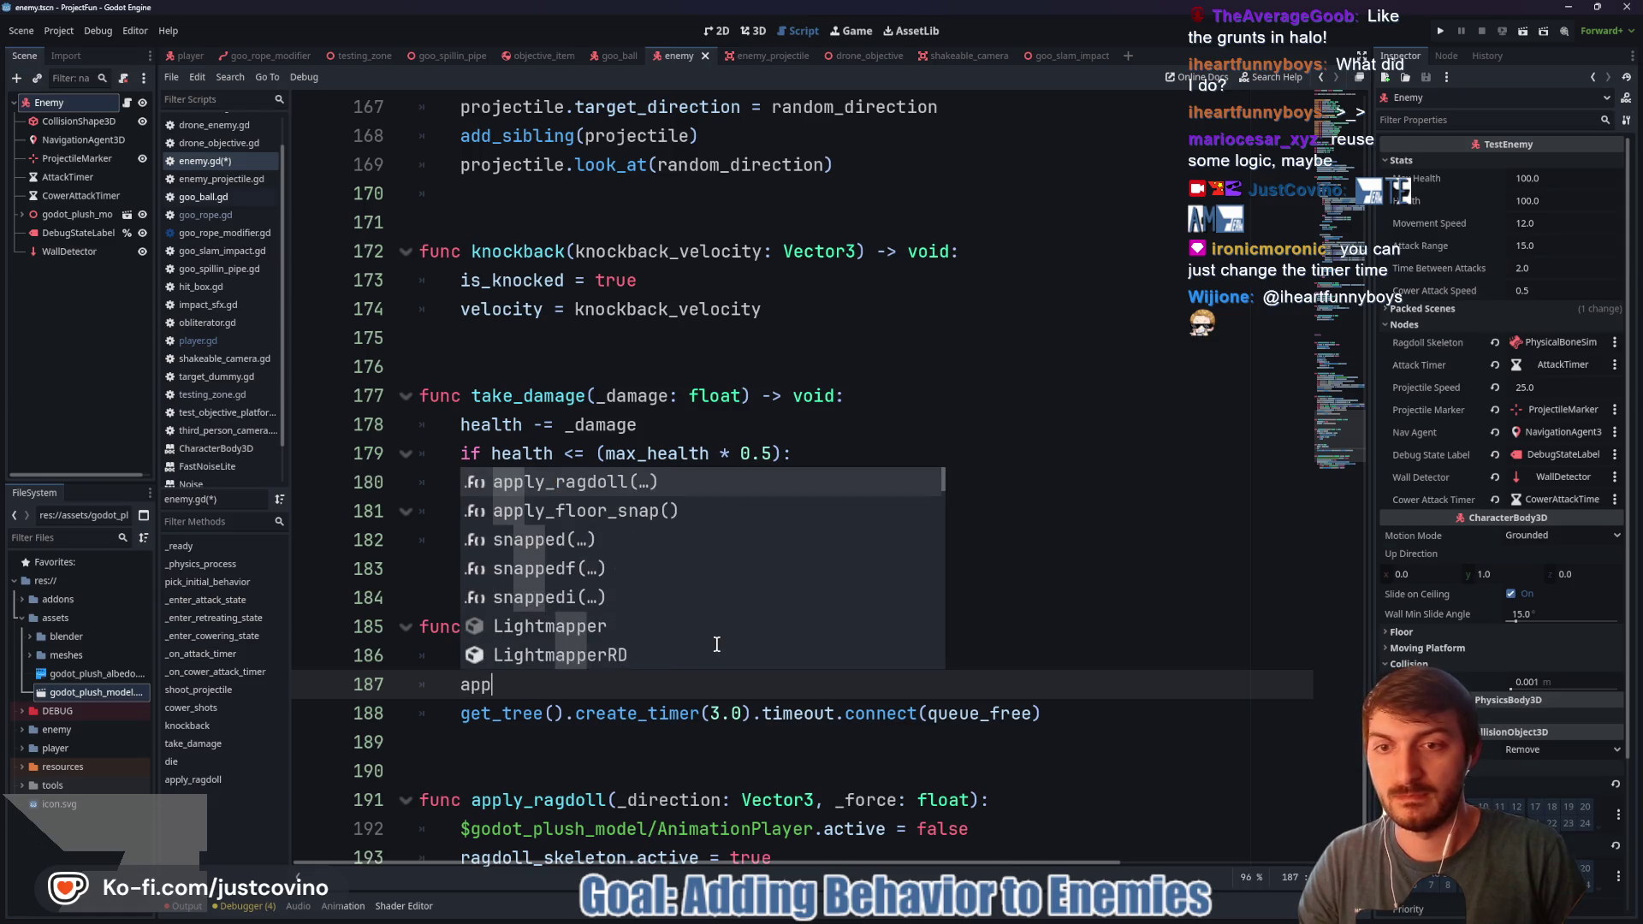
{"action": "key", "text": "Return"}
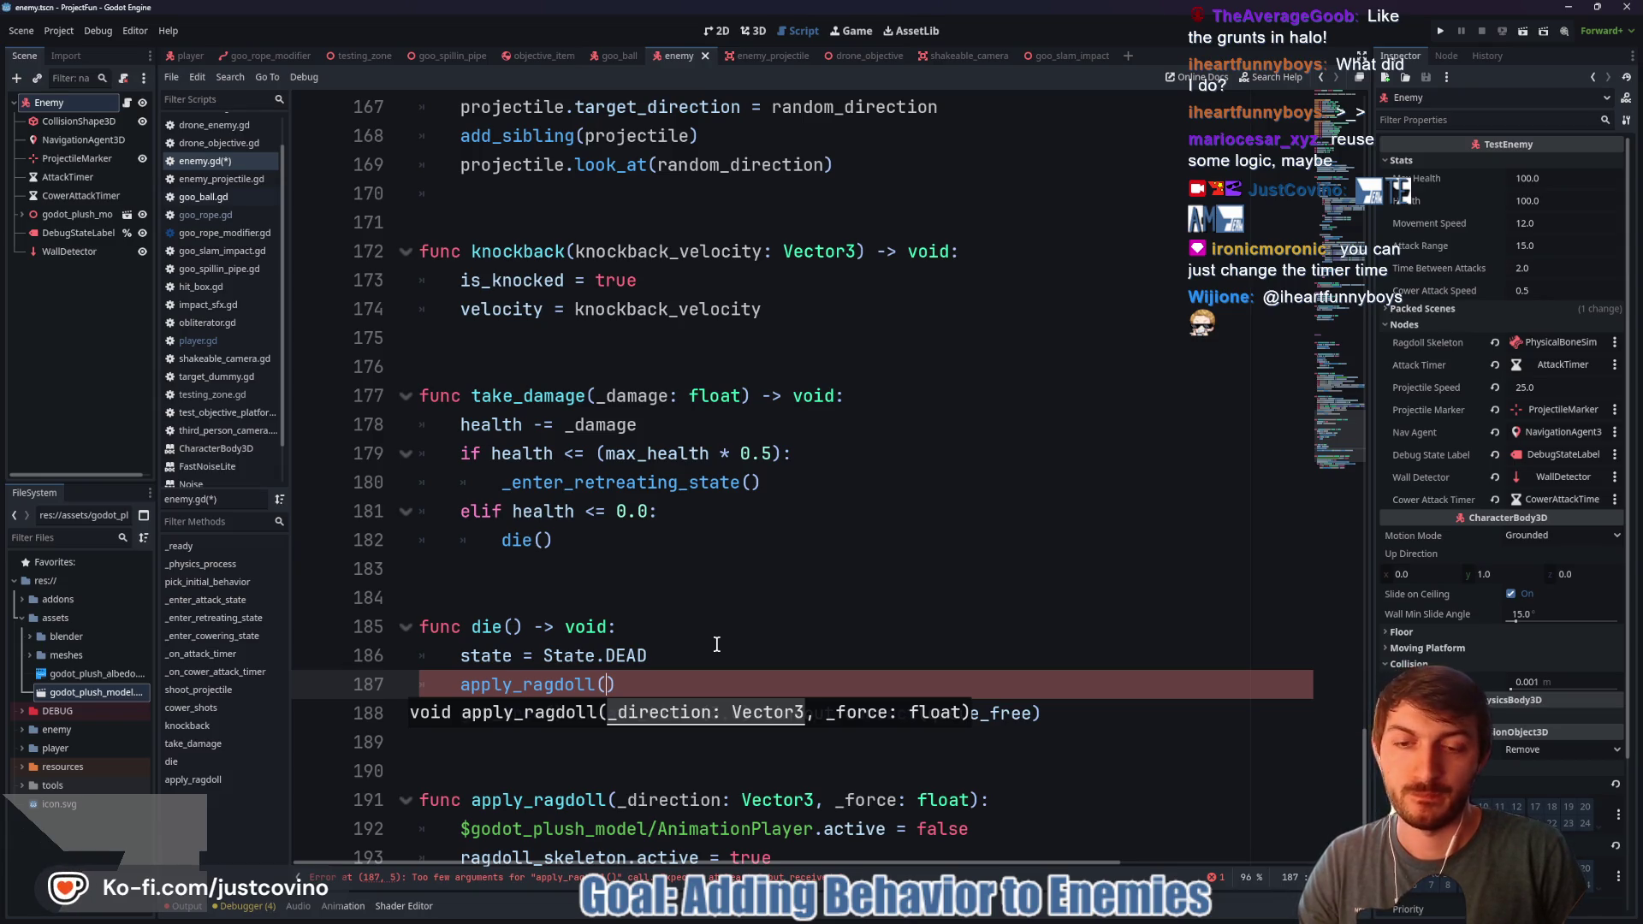
{"action": "type", "text": "g"}
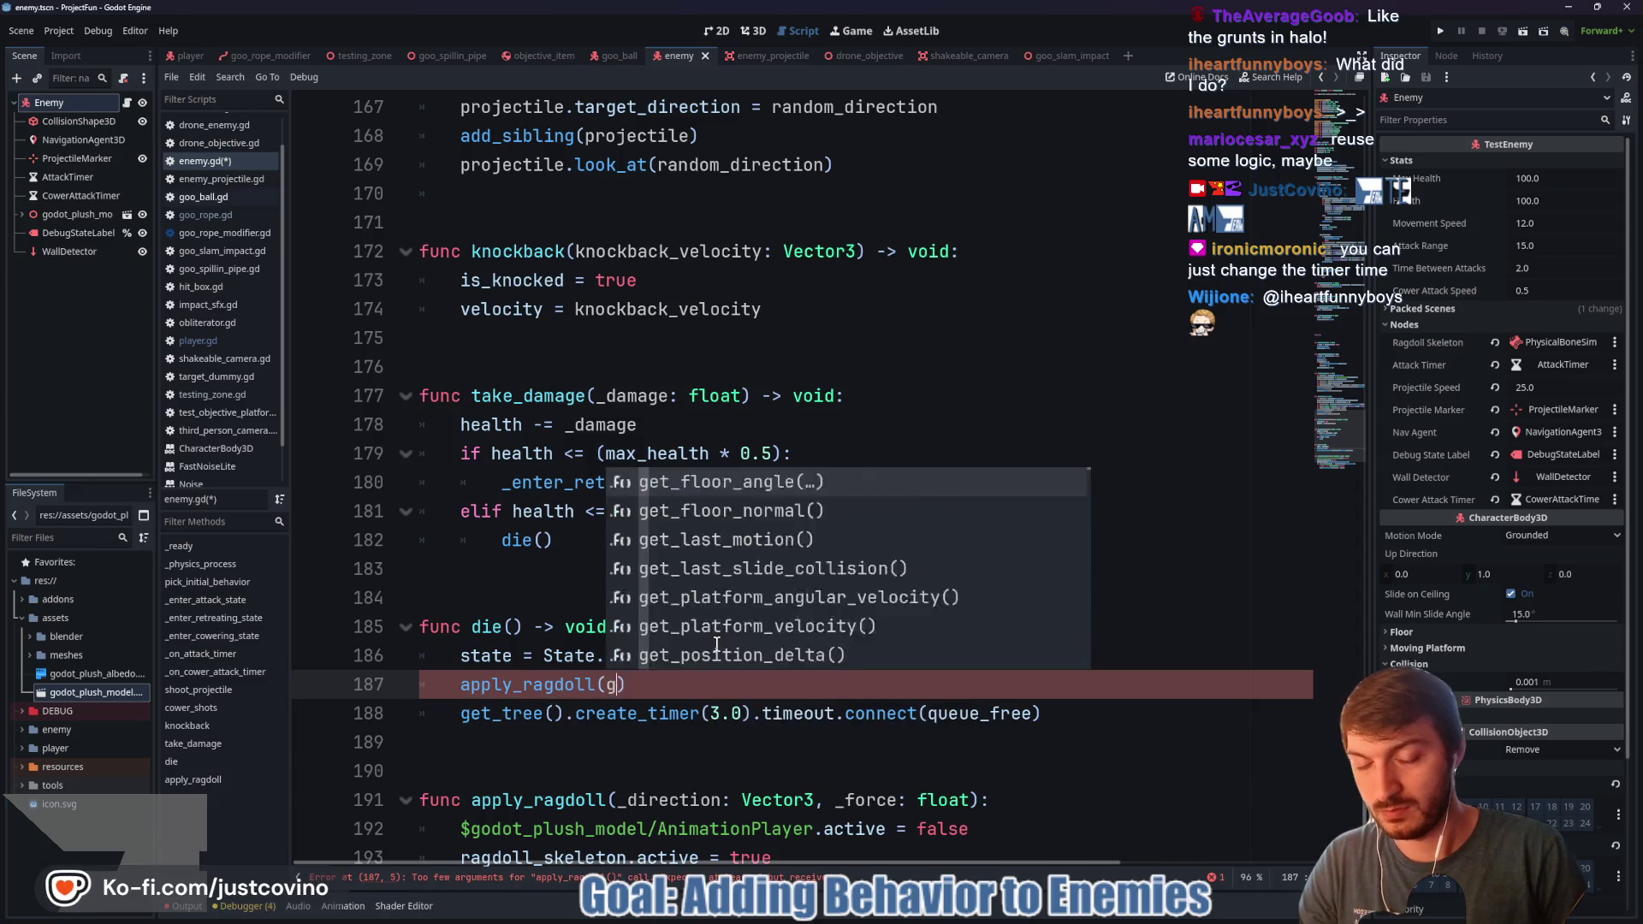
{"action": "type", "text": "lobal"}
{"action": "key", "text": "BackSpace"}
{"action": "key", "text": "BackSpace"}
{"action": "key", "text": "BackSpace"}
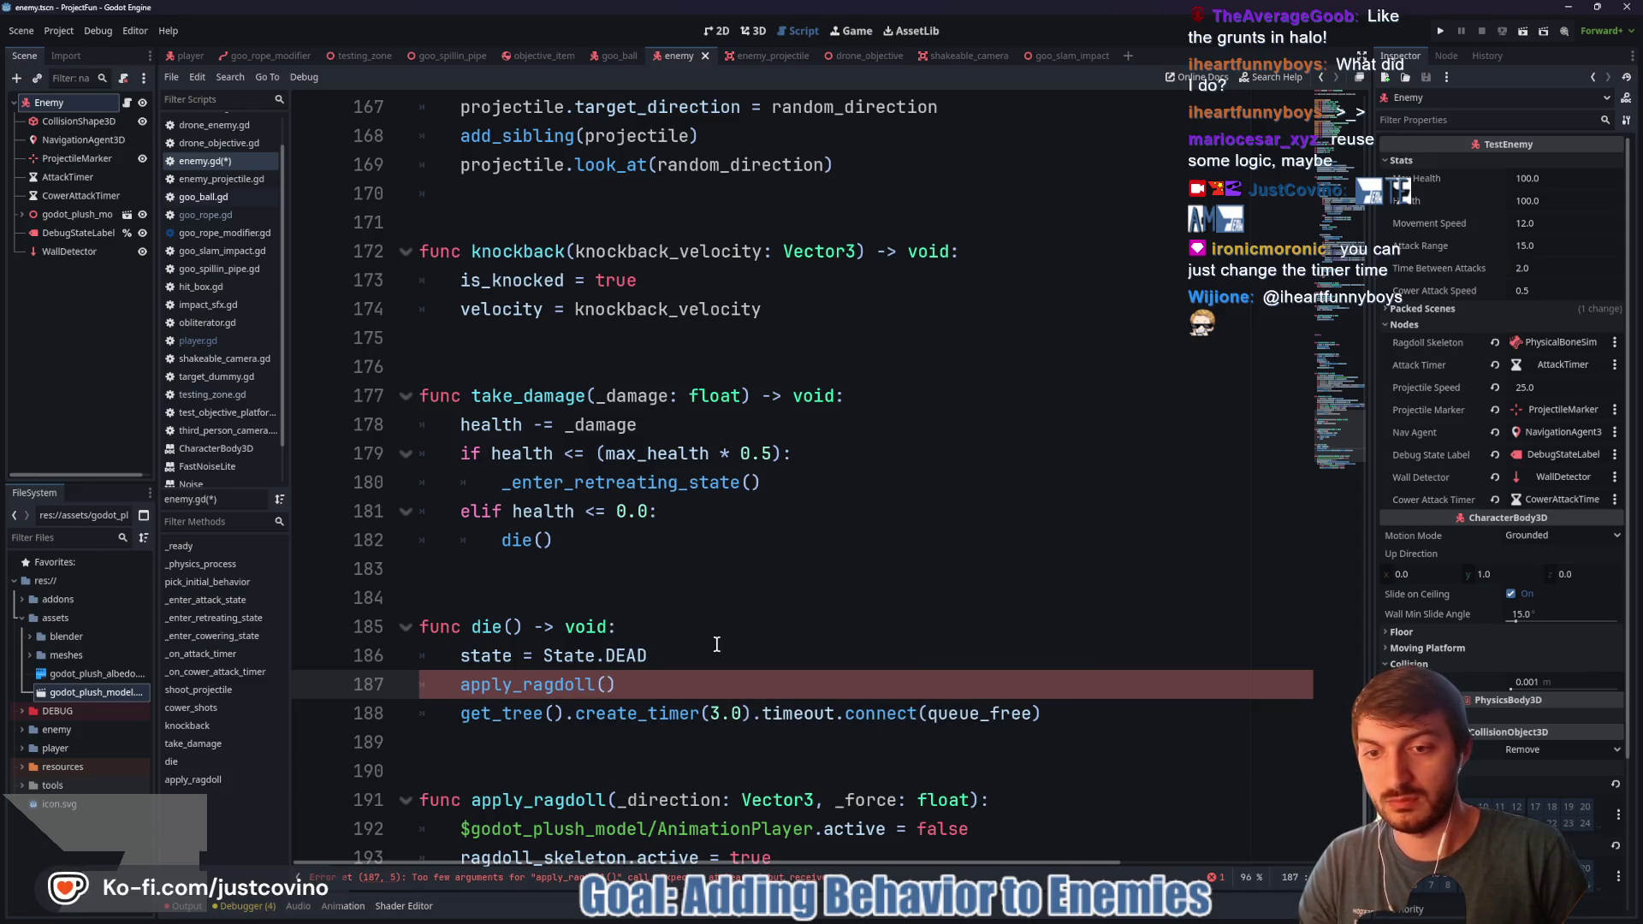
{"action": "type", "text": "Player.current."}
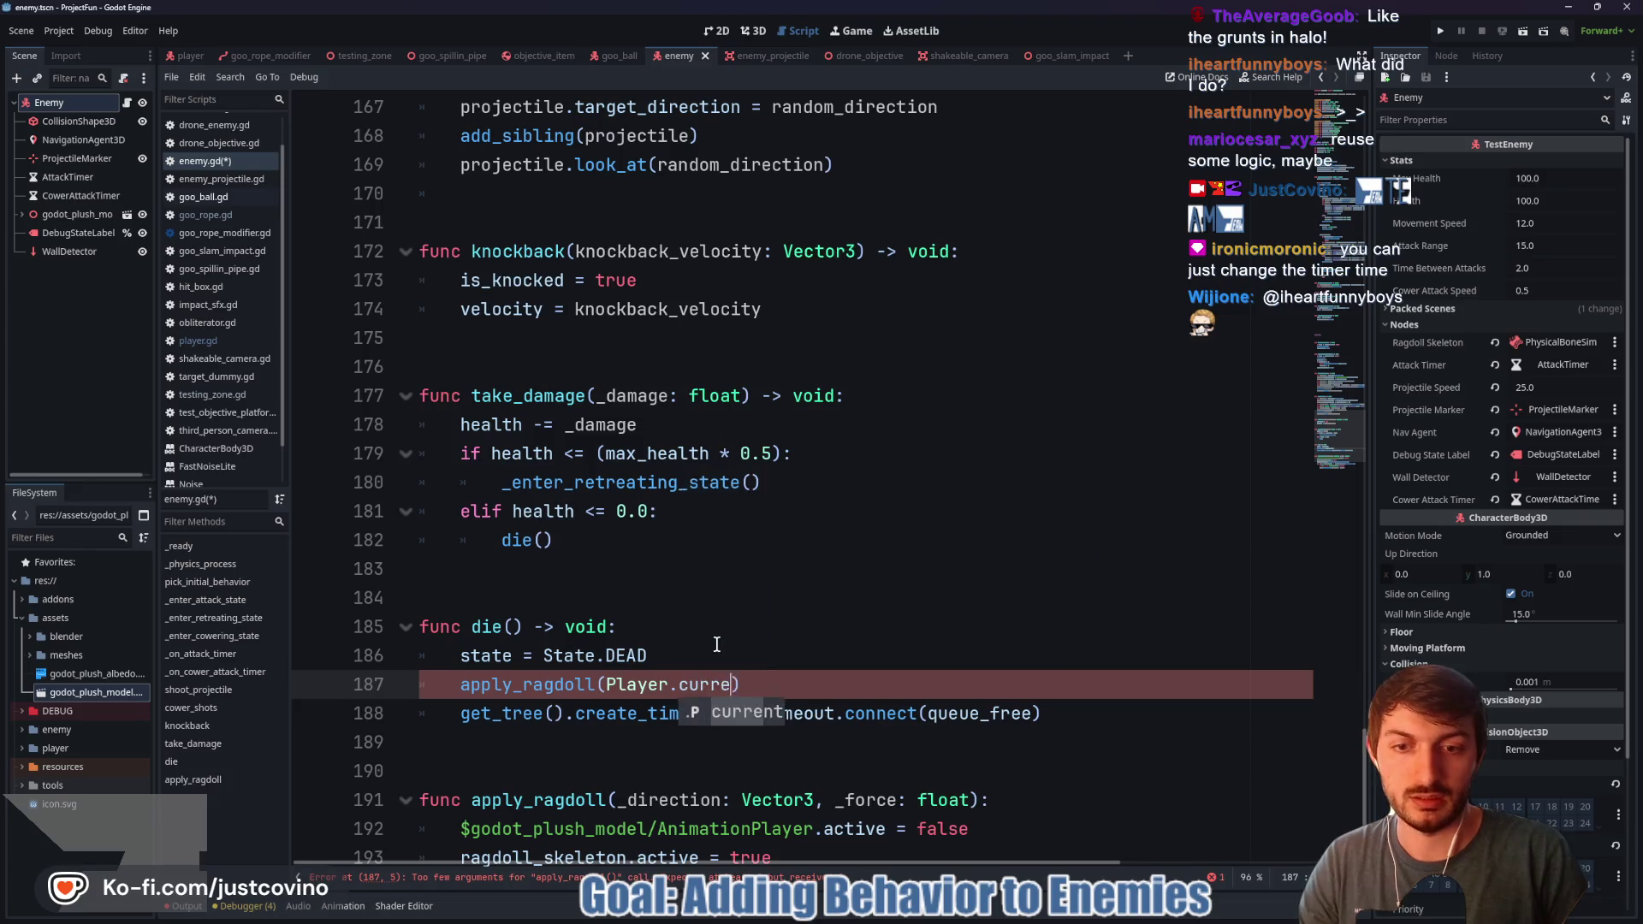
{"action": "type", "text": "gl"}
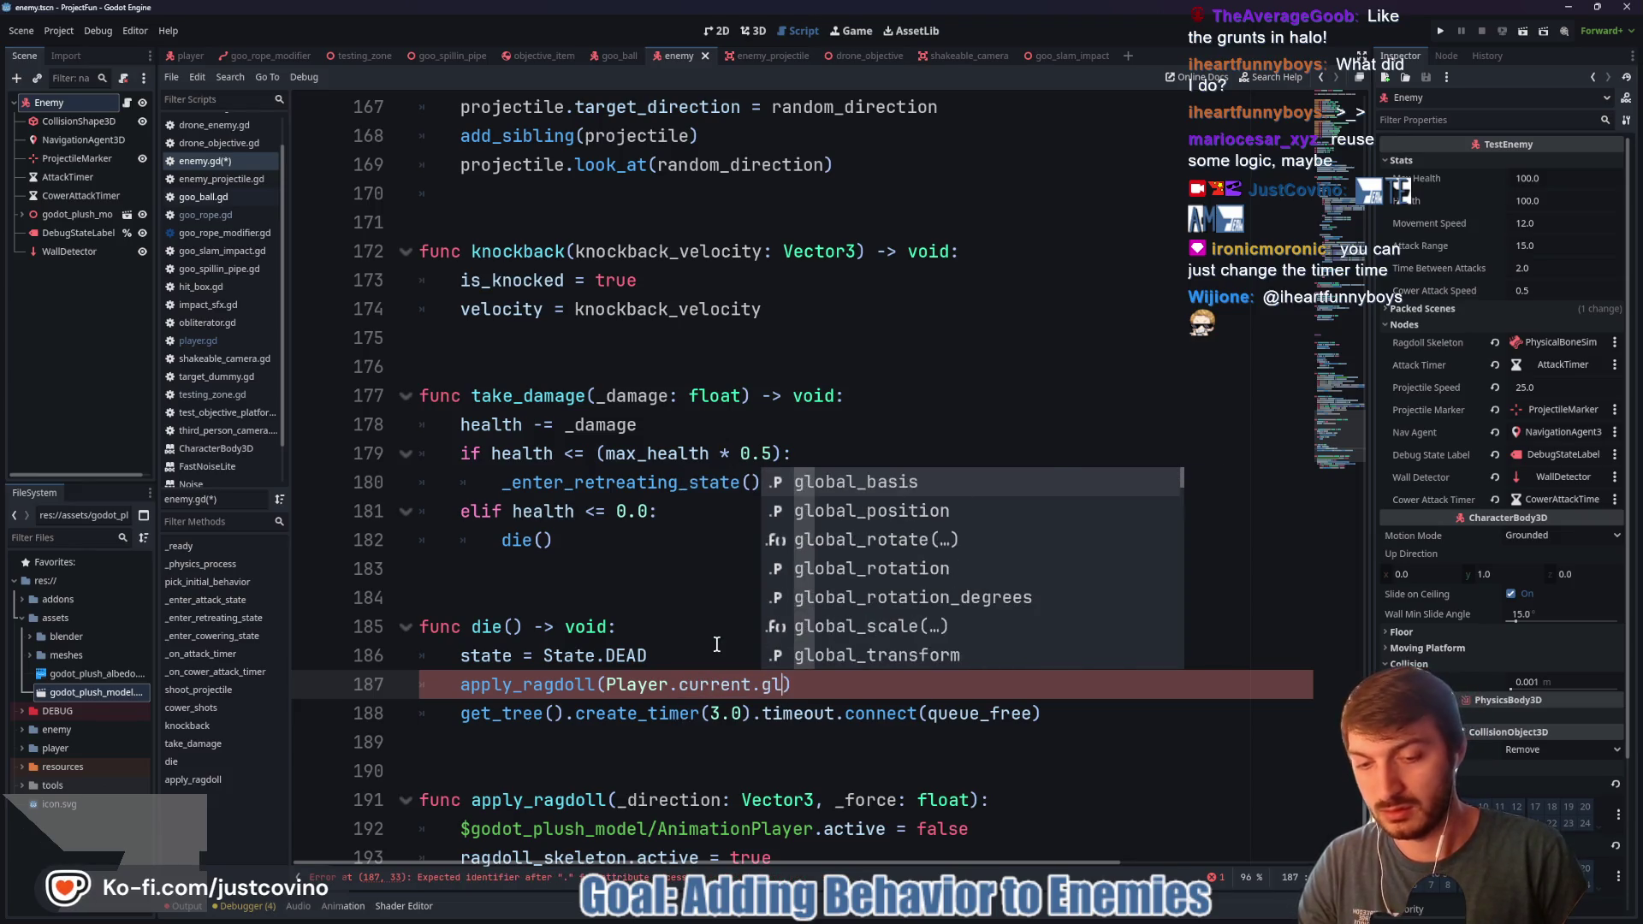
{"action": "type", "text": "obal_dire"}
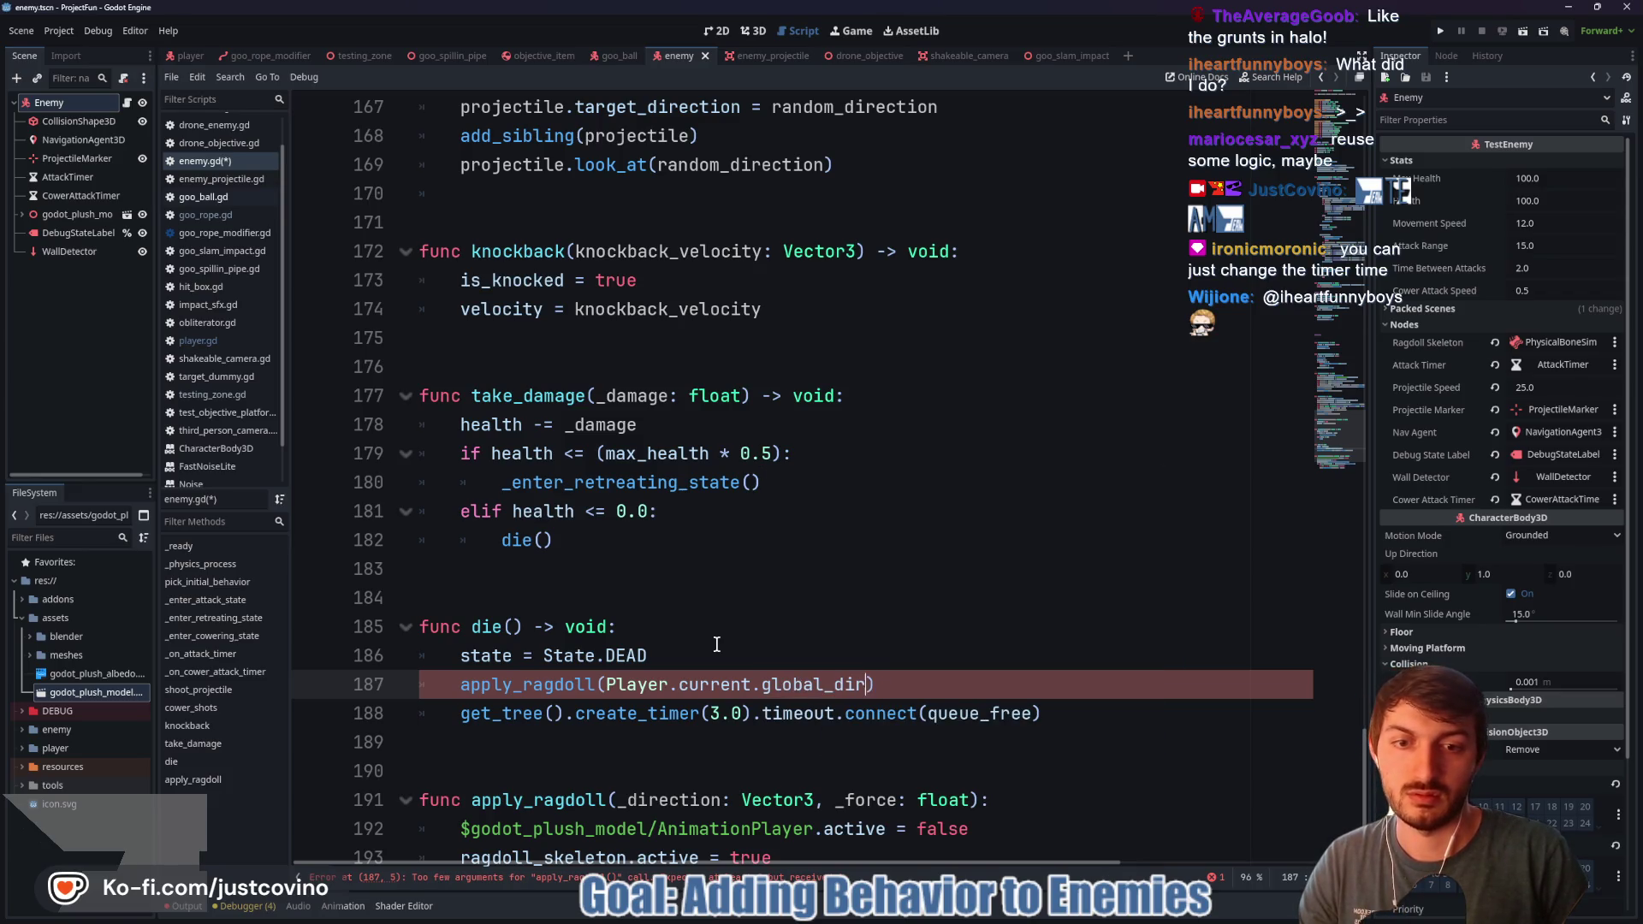
{"action": "type", "text": "post"}
{"action": "key", "text": "Return"}
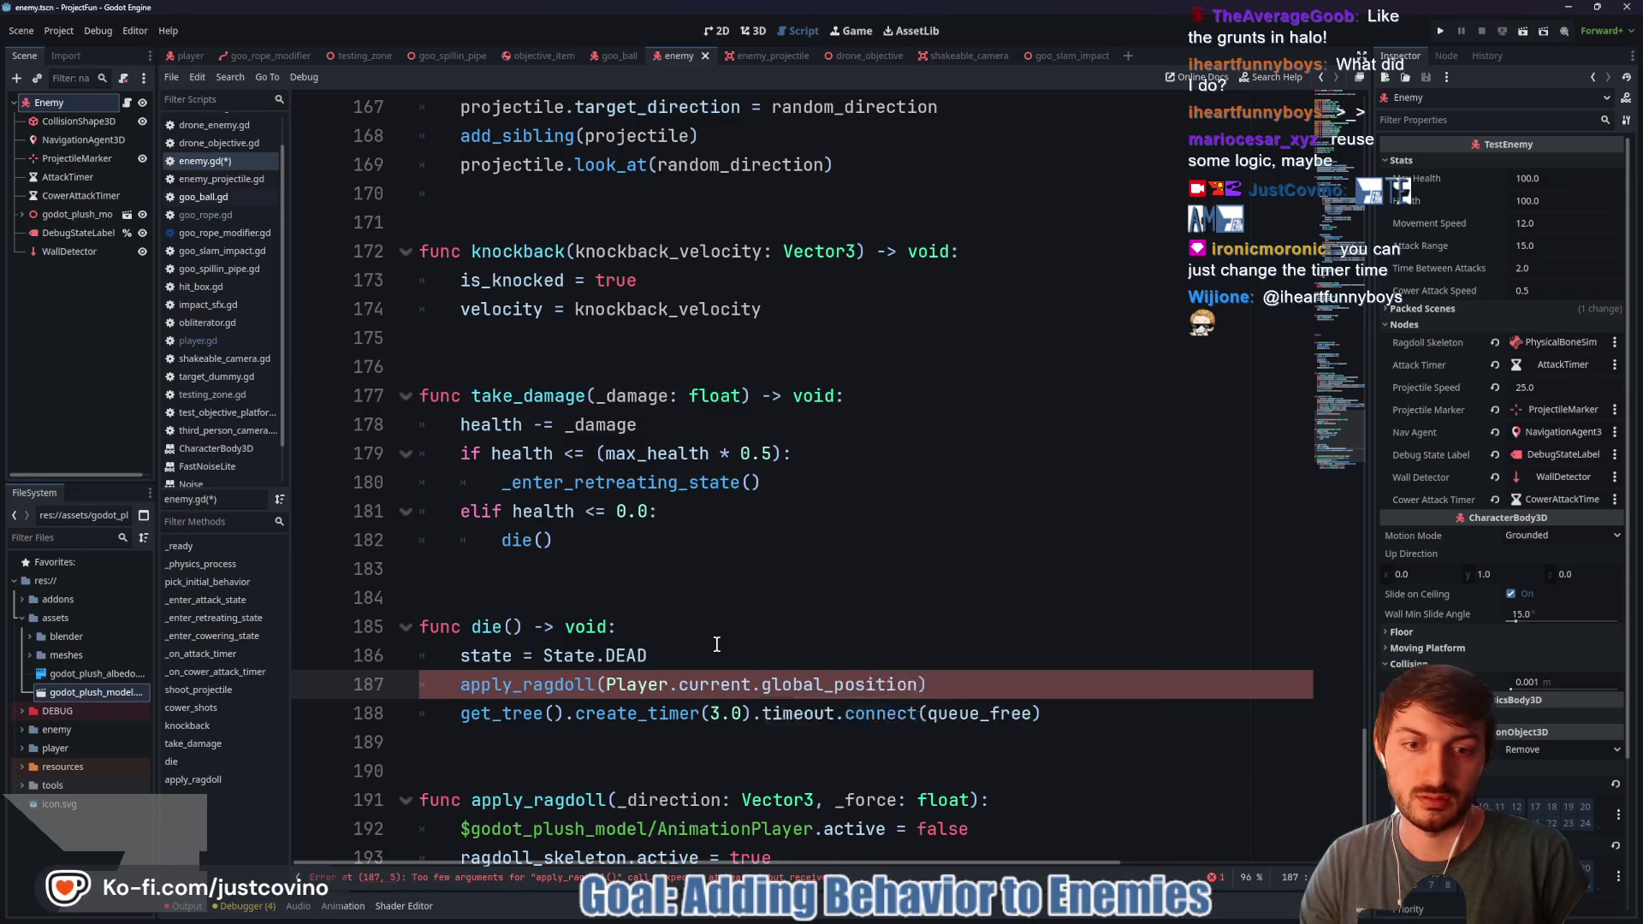
{"action": "type", "text": ".directio"}
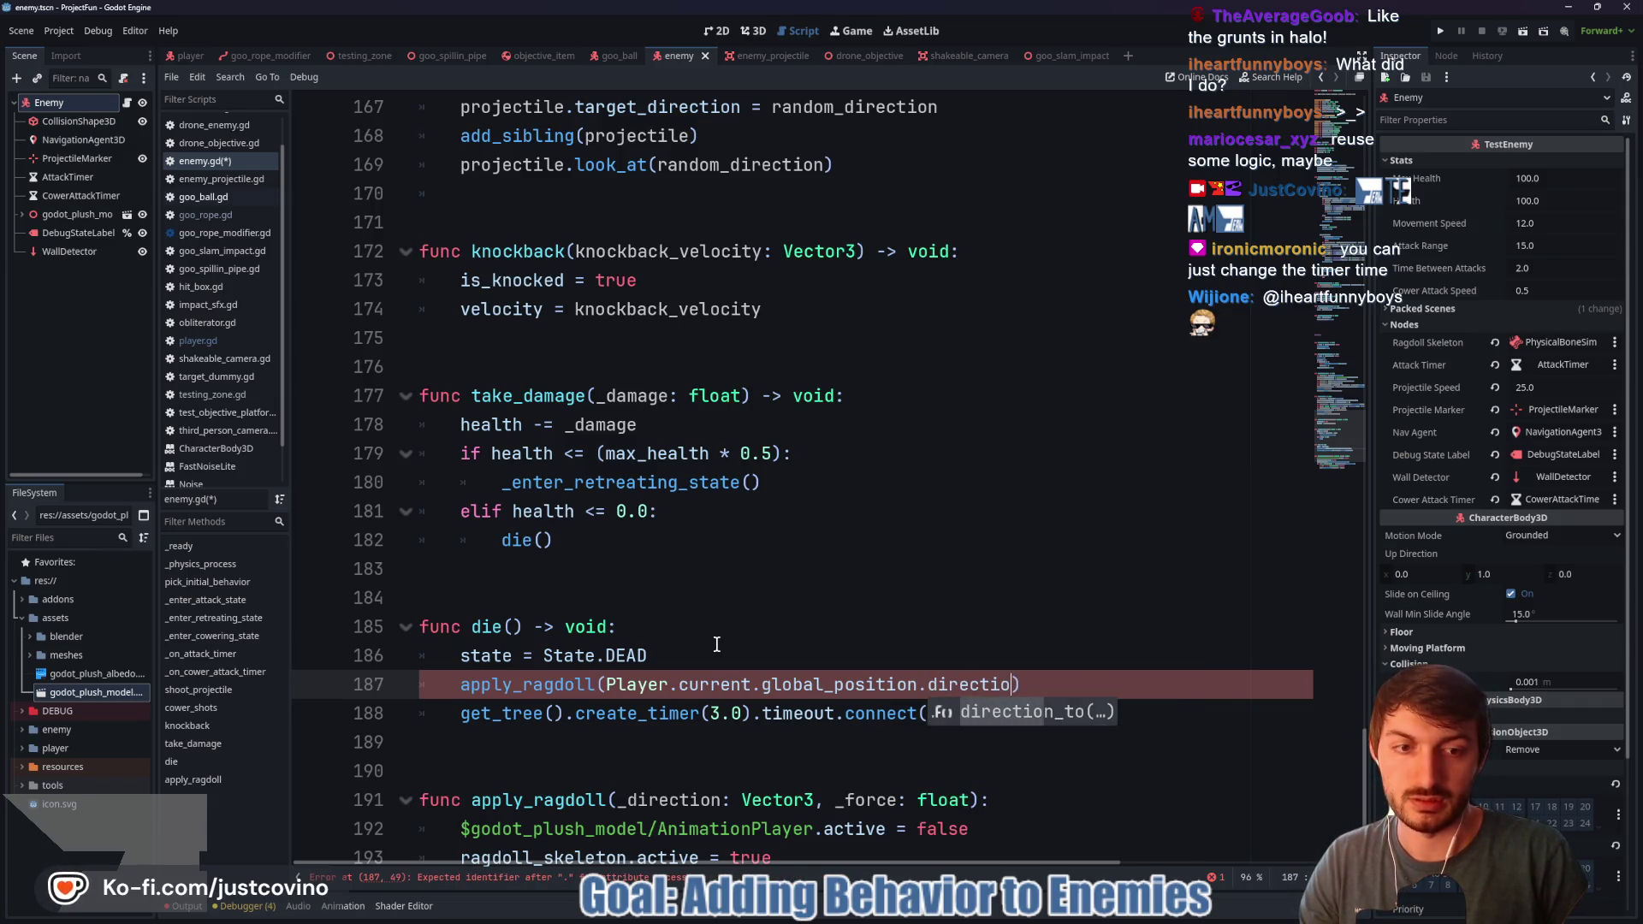
{"action": "key", "text": "Return"}
{"action": "type", "text": "global"}
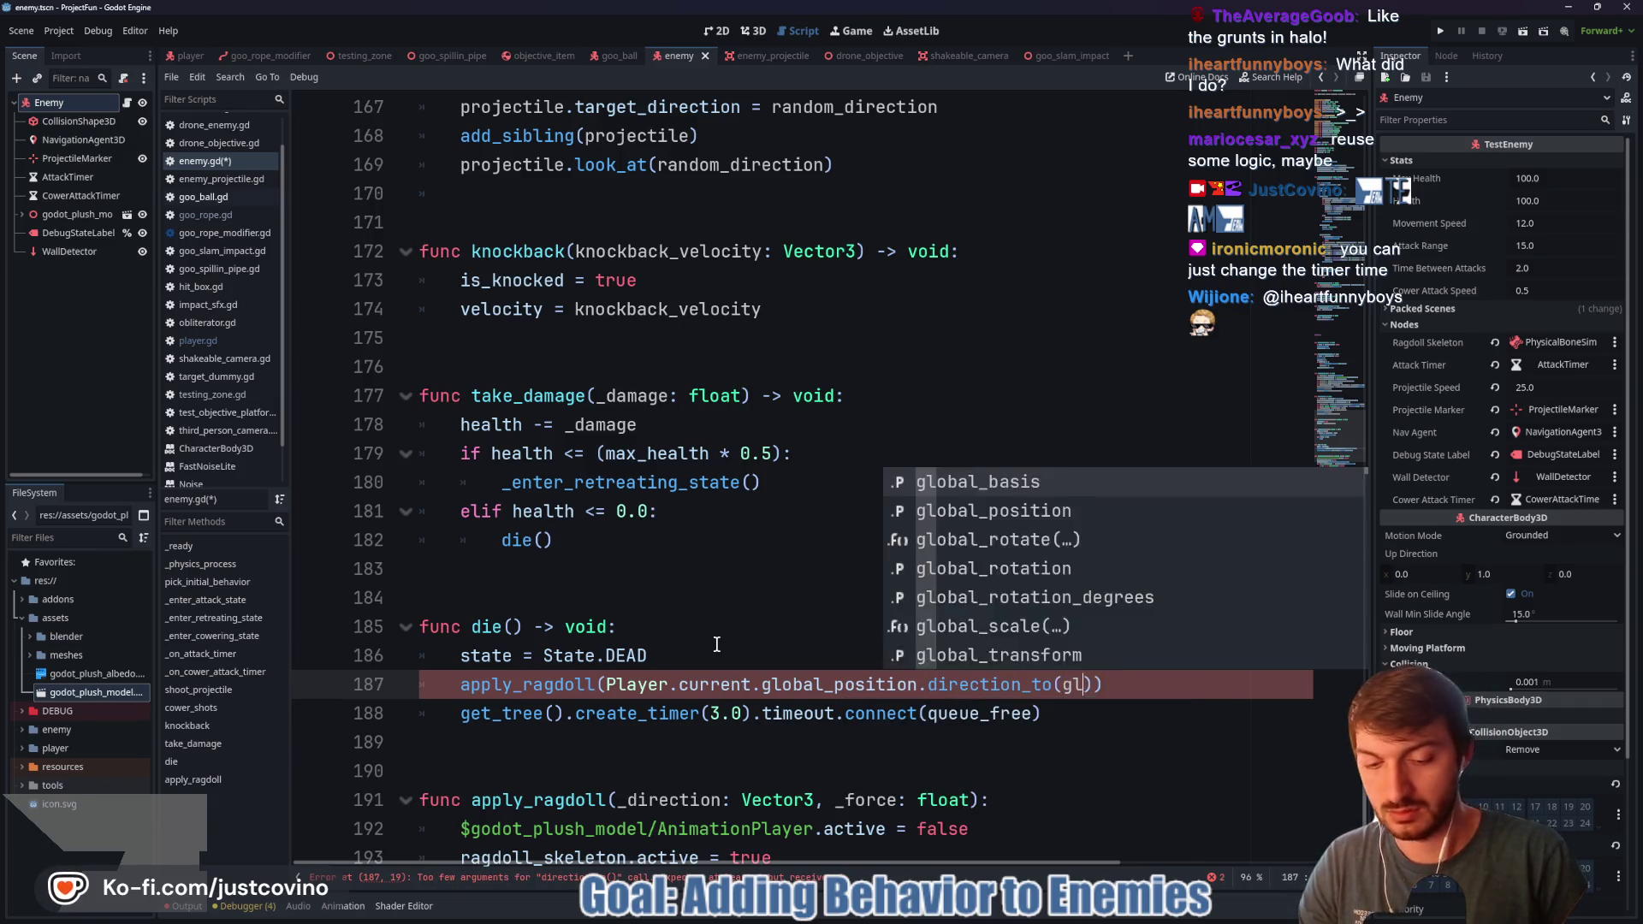
{"action": "type", "text": "_po"}
{"action": "key", "text": "Return"}
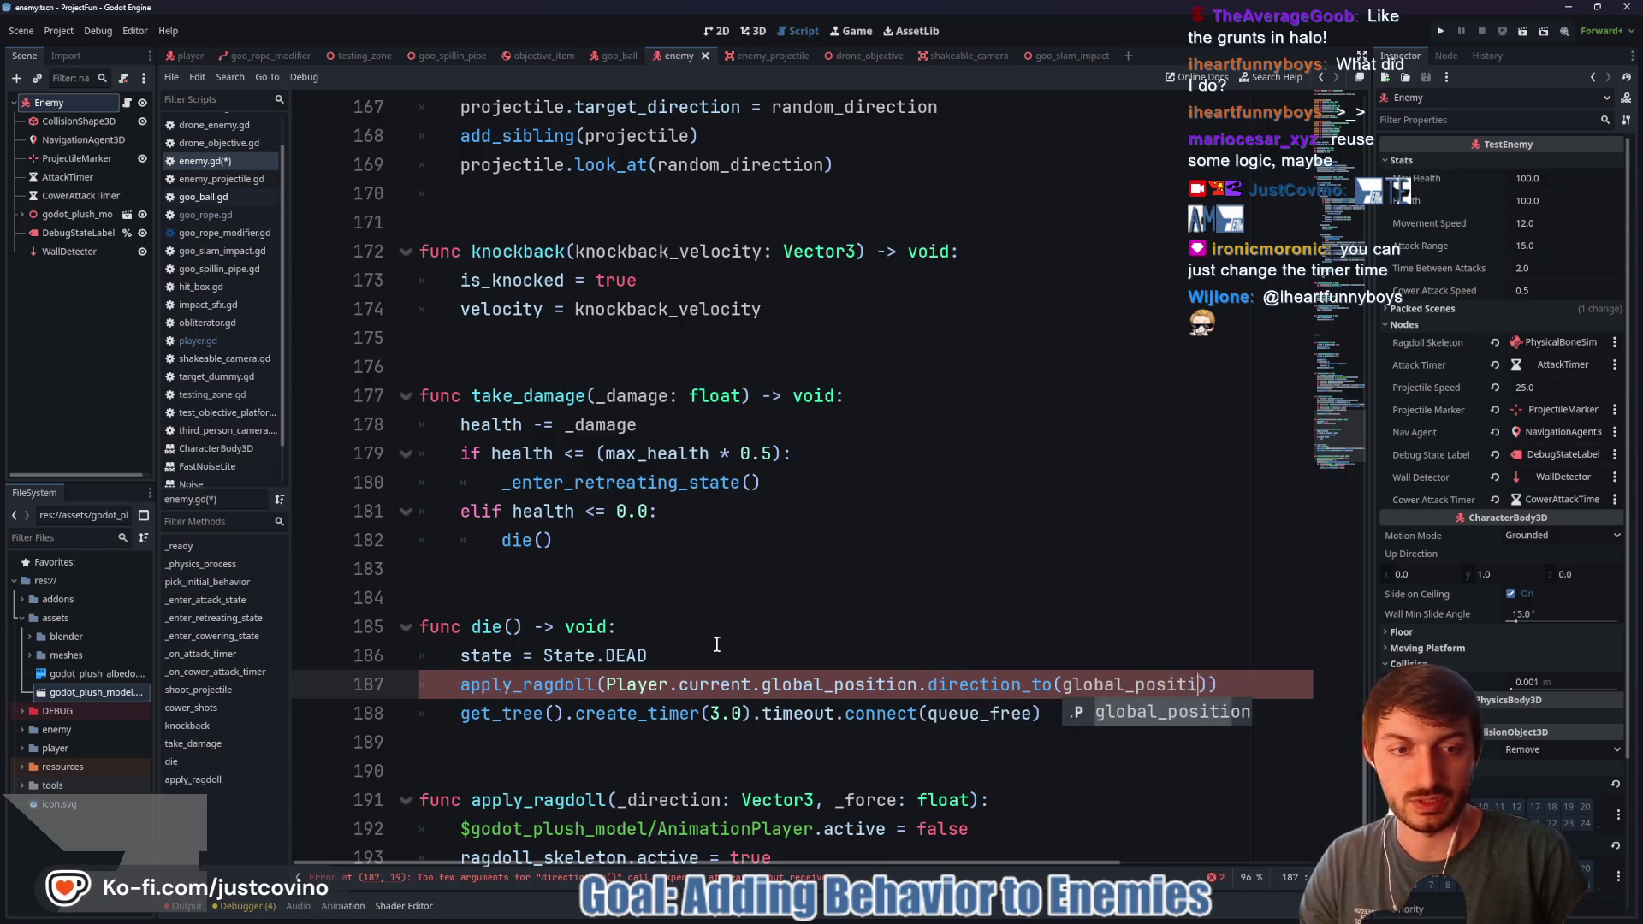
{"action": "key", "text": "Right"}
{"action": "type", "text": ", 10"}
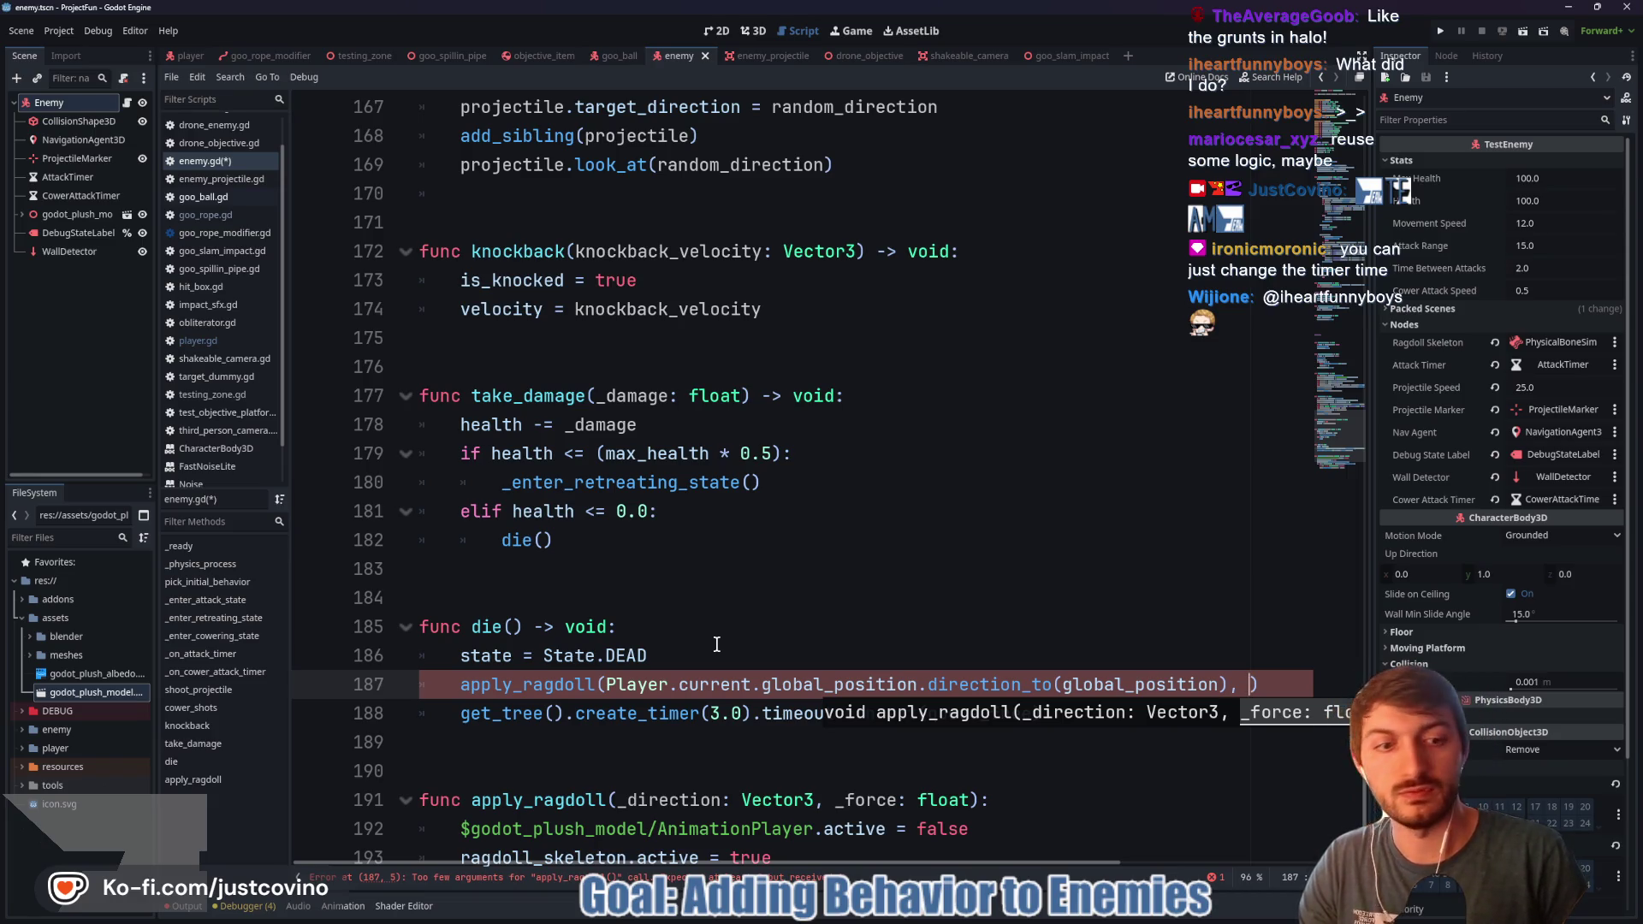
{"action": "type", "text": ".0"}
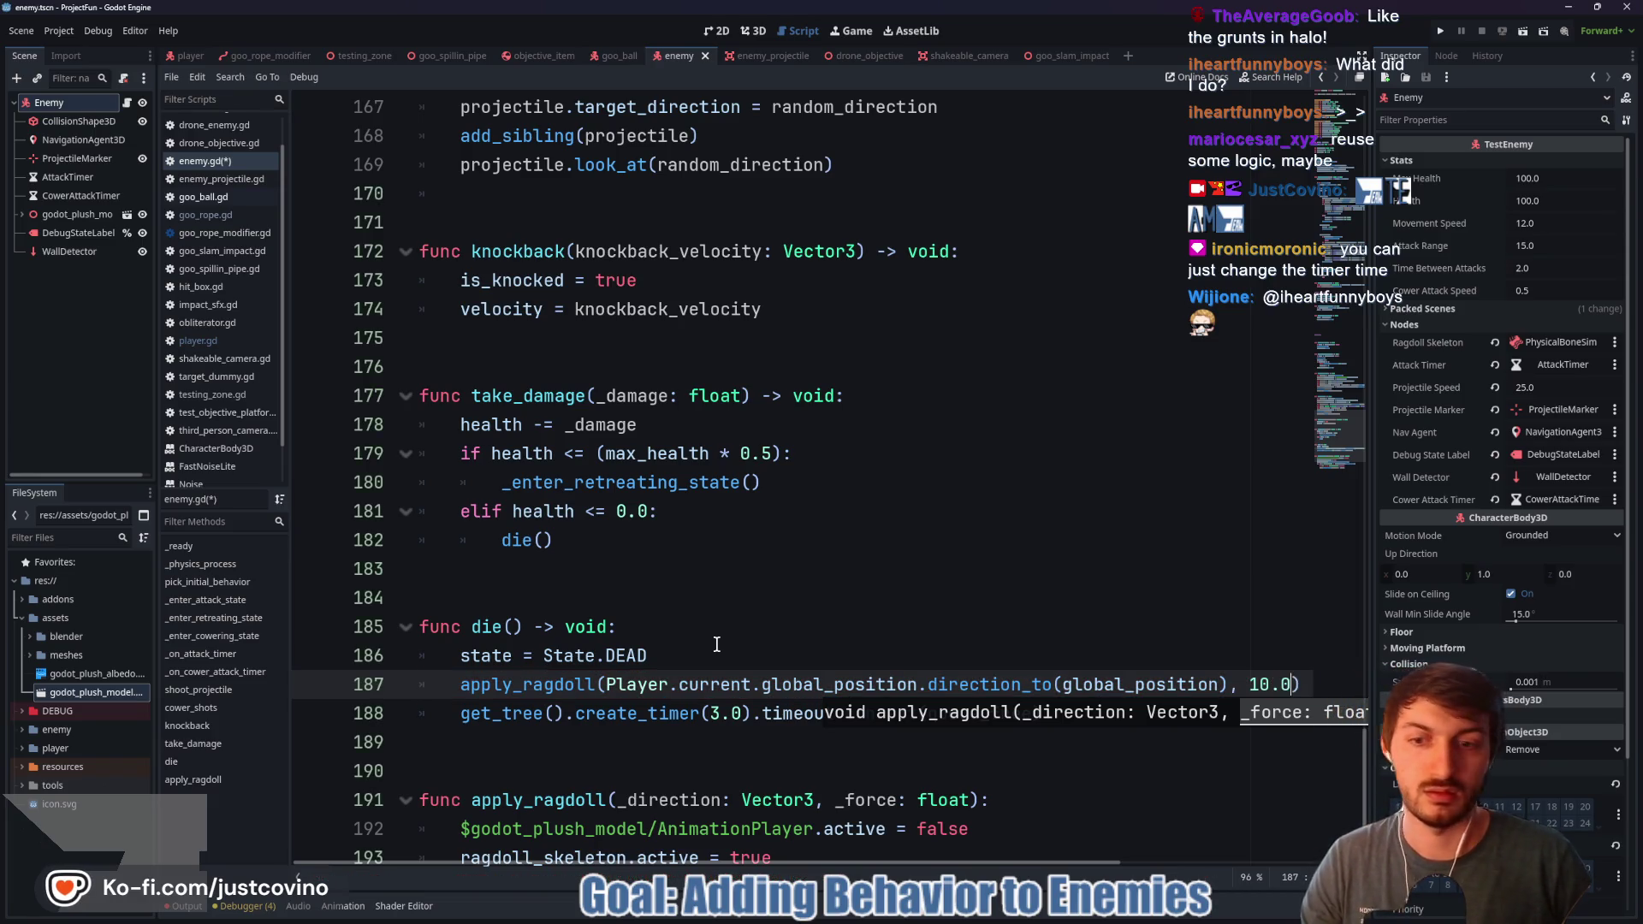
{"action": "left_click", "coordinate": [726, 660]}
{"action": "key", "text": "ctrl+s"}
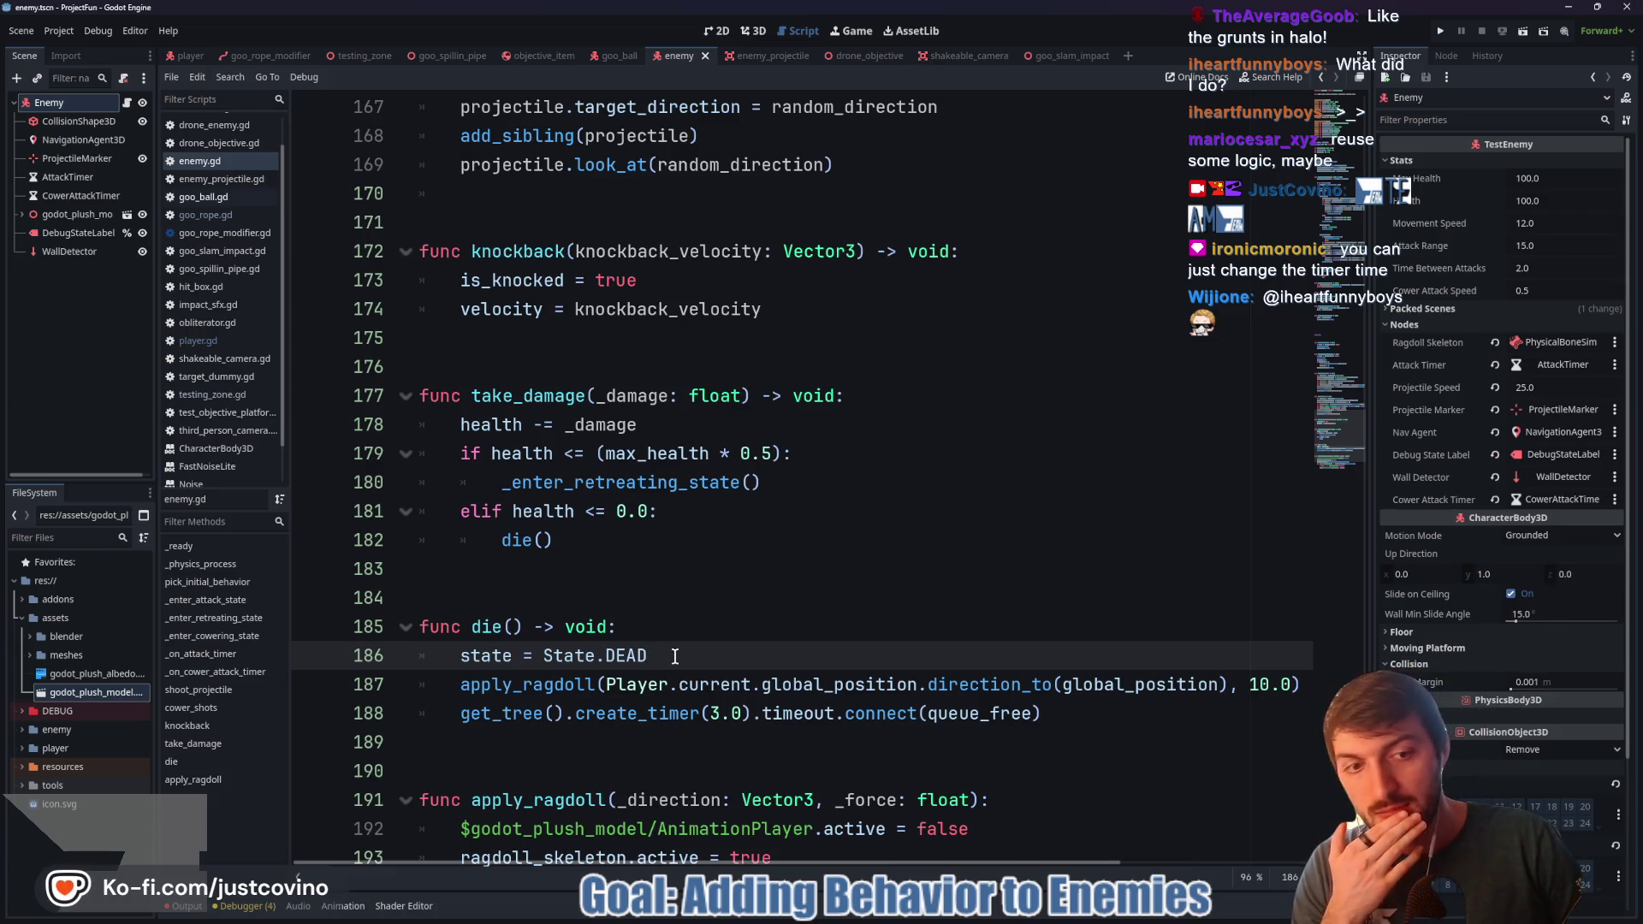
Replace pass in the enemy's DEAD state with move_and_slide() and save enemy.gd.
{"action": "scroll", "coordinate": [685, 654], "scroll_direction": "up", "scroll_amount": 5}
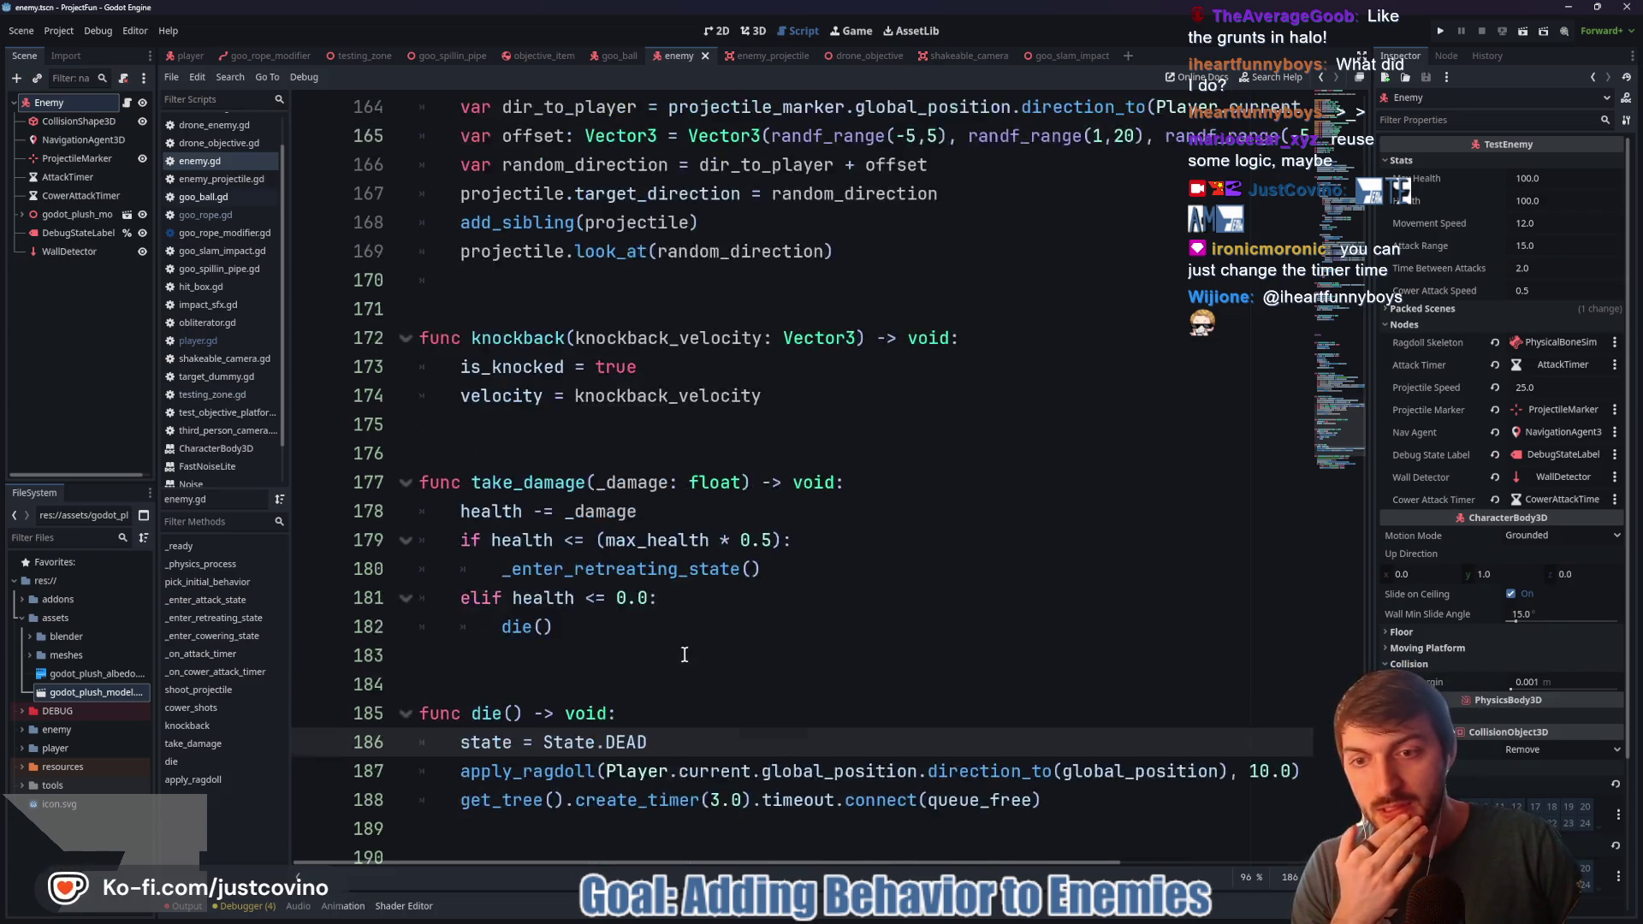
{"action": "scroll", "coordinate": [698, 652], "scroll_direction": "up", "scroll_amount": 15}
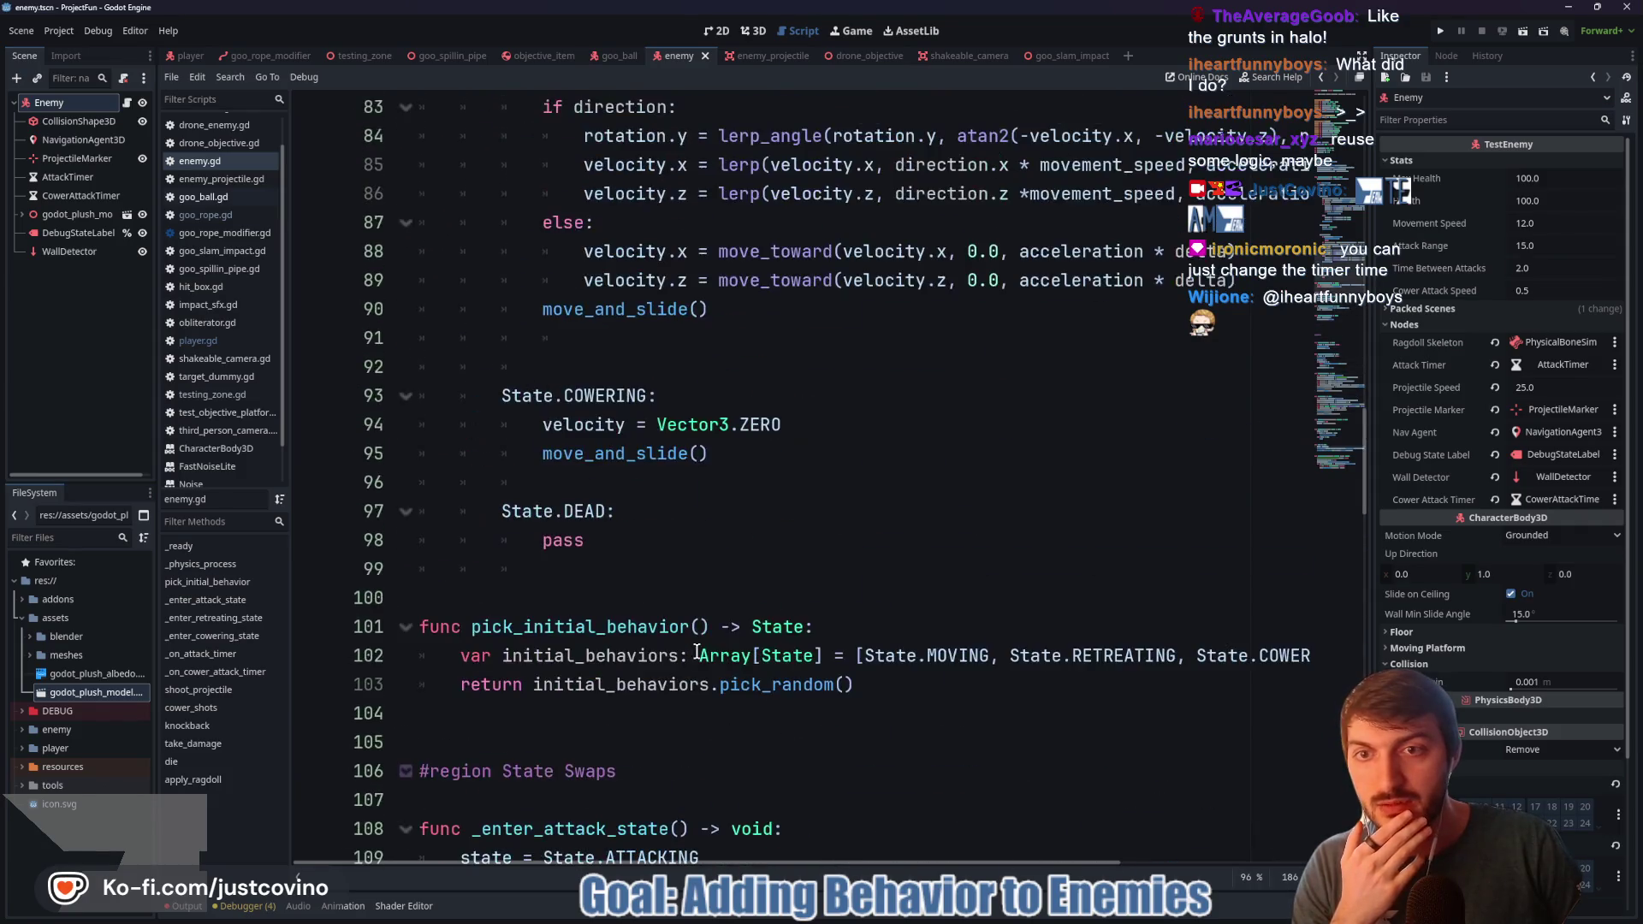
{"action": "double_click", "coordinate": [545, 543]}
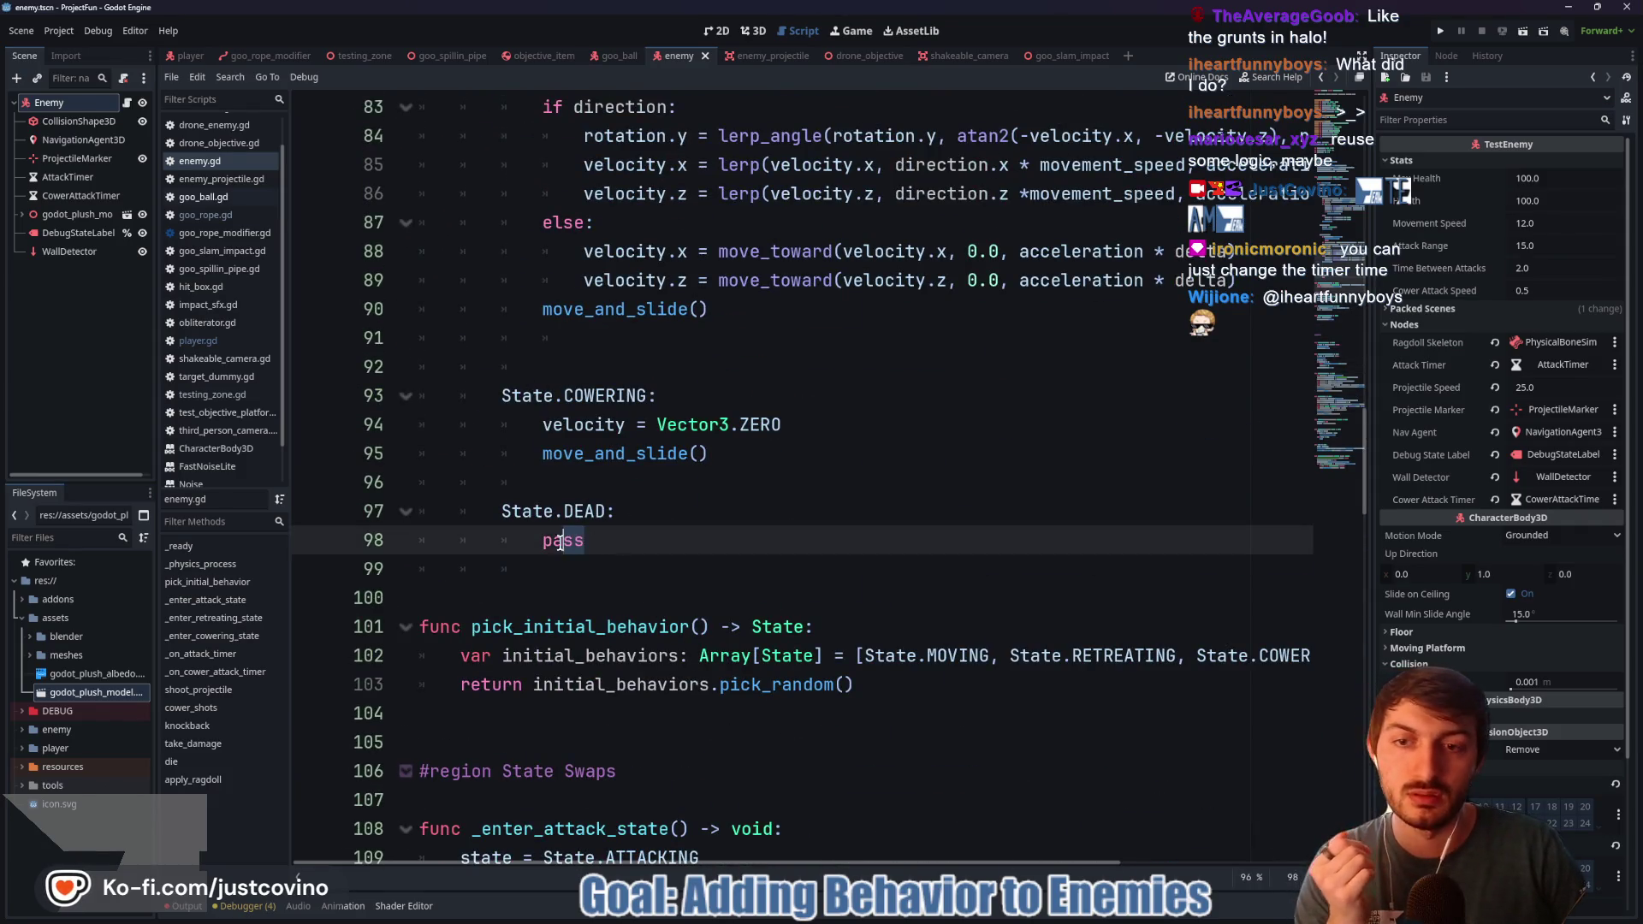
{"action": "type", "text": "move"}
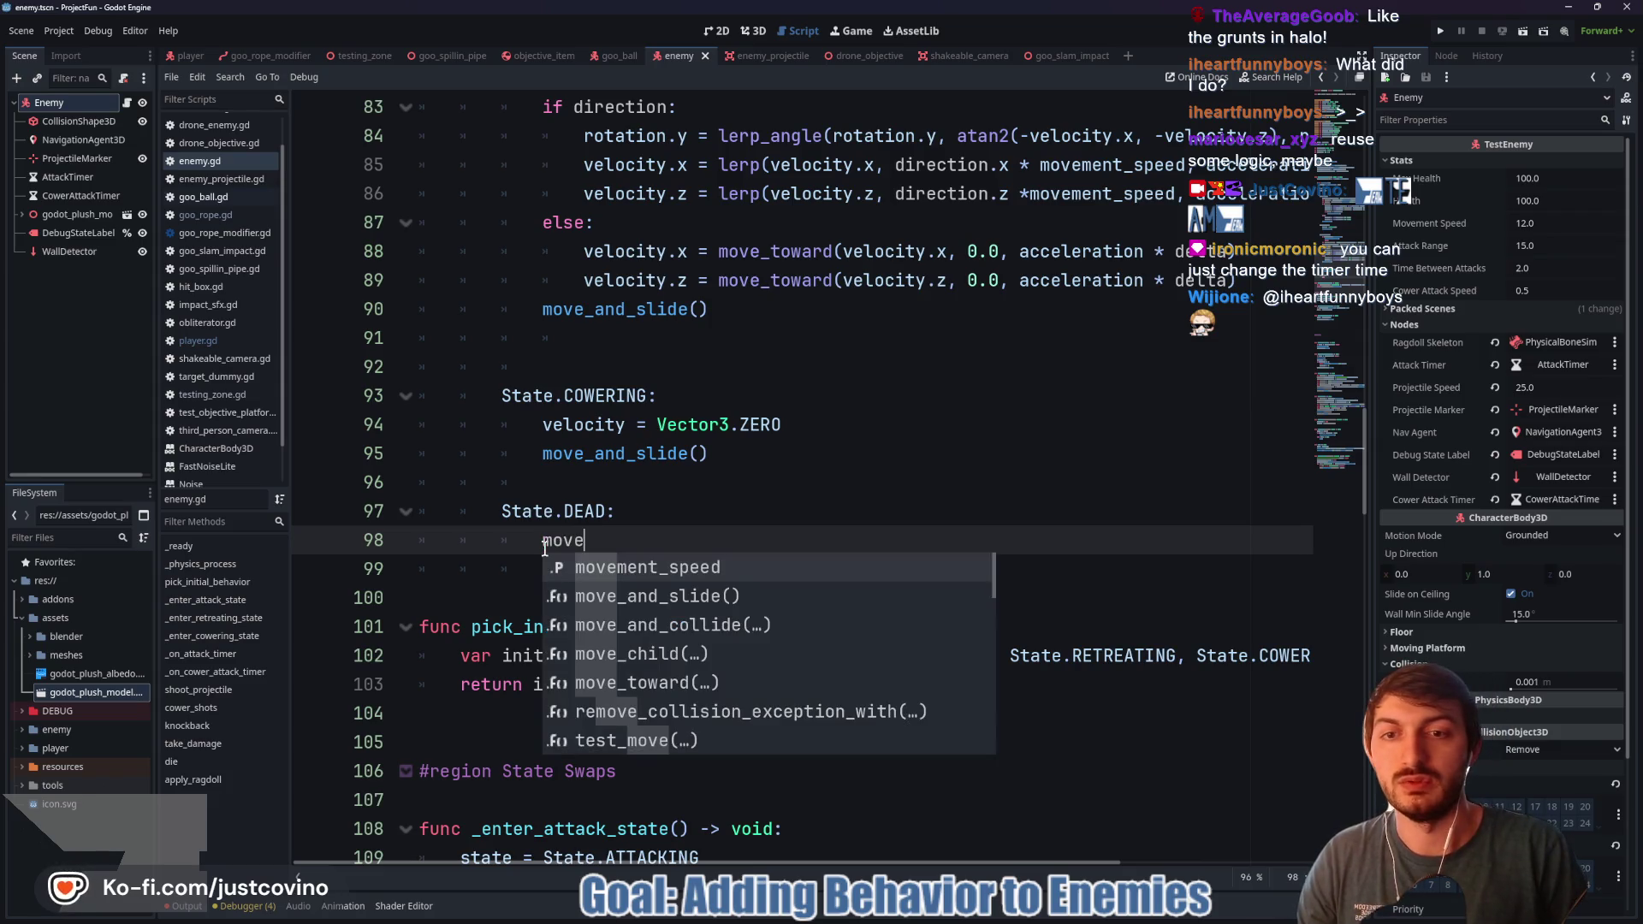
{"action": "key", "text": "Down"}
{"action": "key", "text": "Return"}
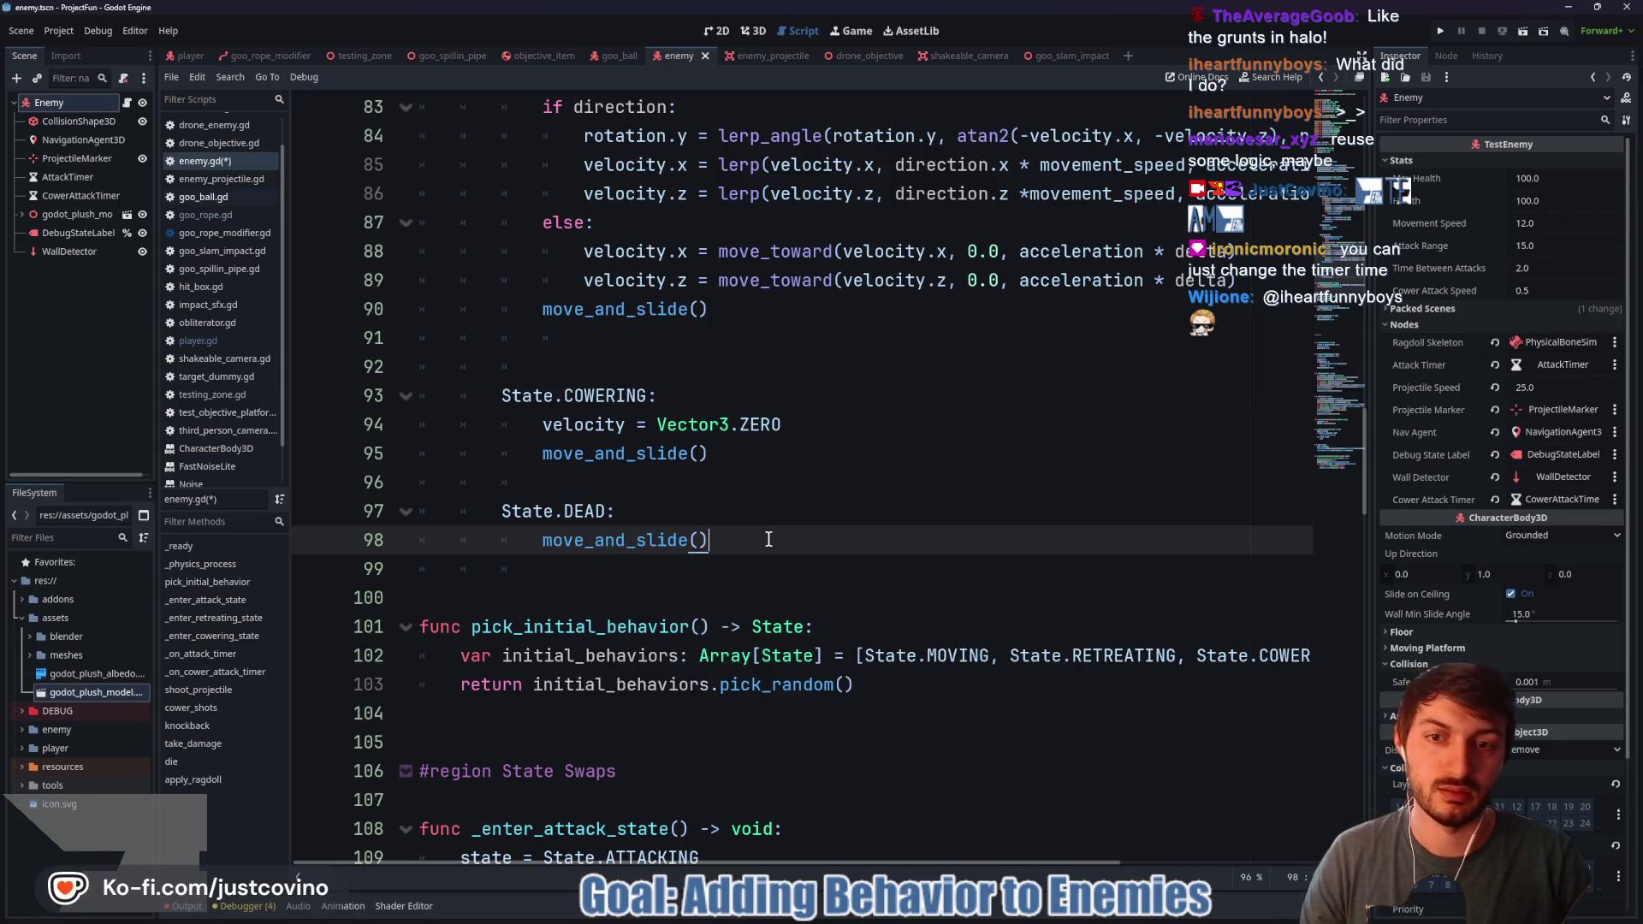
{"action": "key", "text": "ctrl+s"}
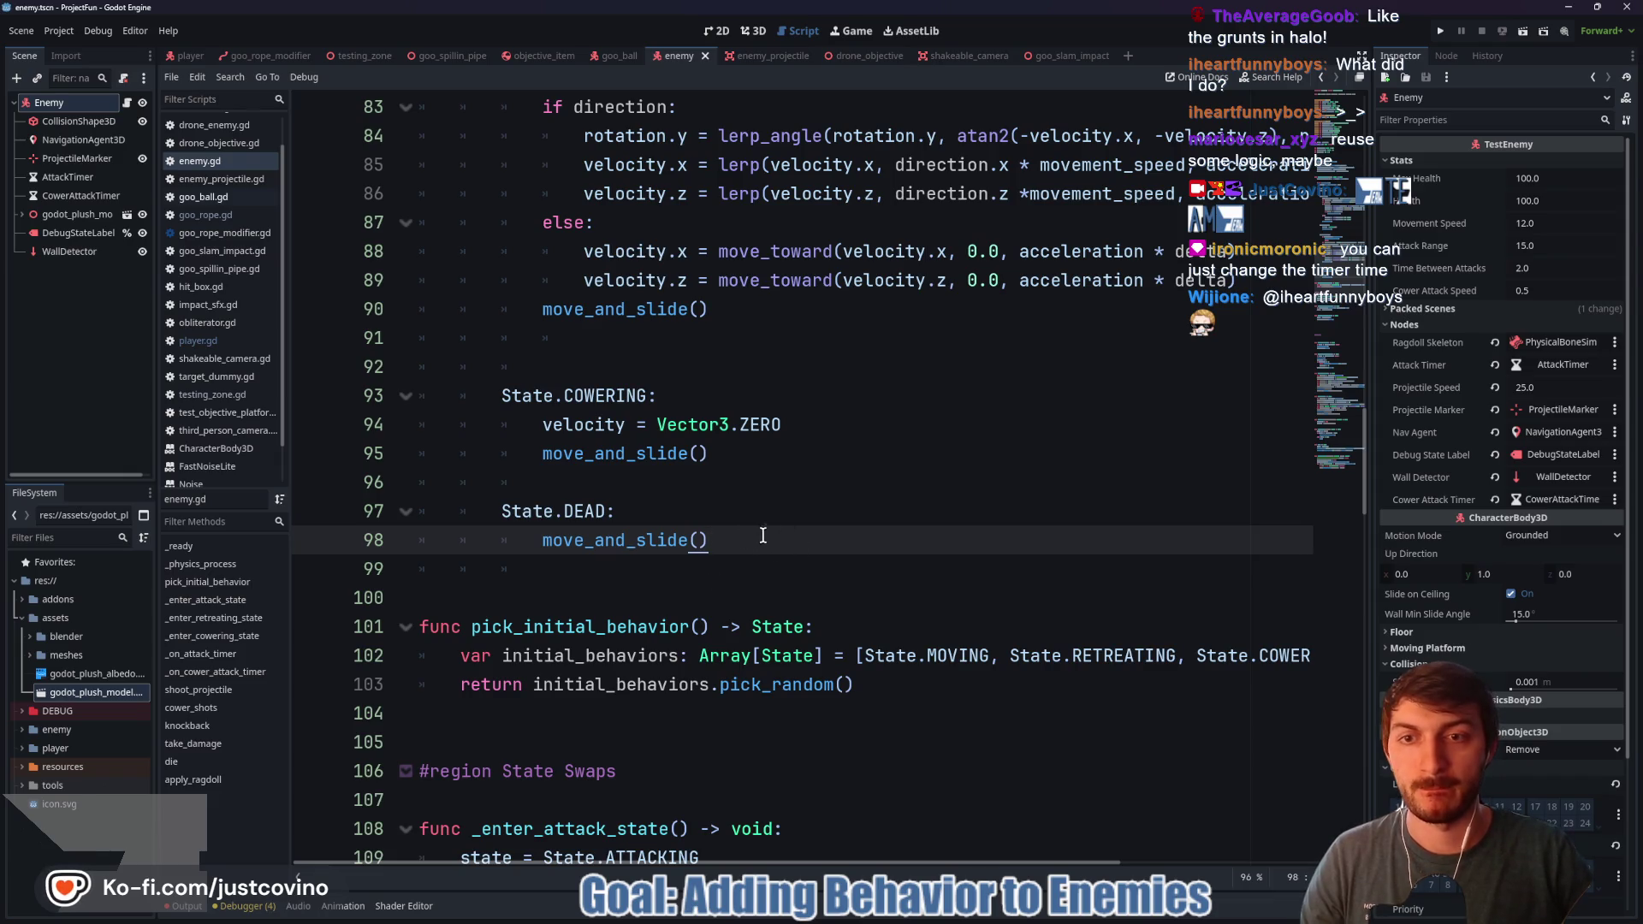
Read through the whole enemy.gd script, then bring up the player scene and player.gd.
{"action": "scroll", "coordinate": [753, 556], "scroll_direction": "down", "scroll_amount": 15}
{"action": "scroll", "coordinate": [744, 560], "scroll_direction": "down", "scroll_amount": 2}
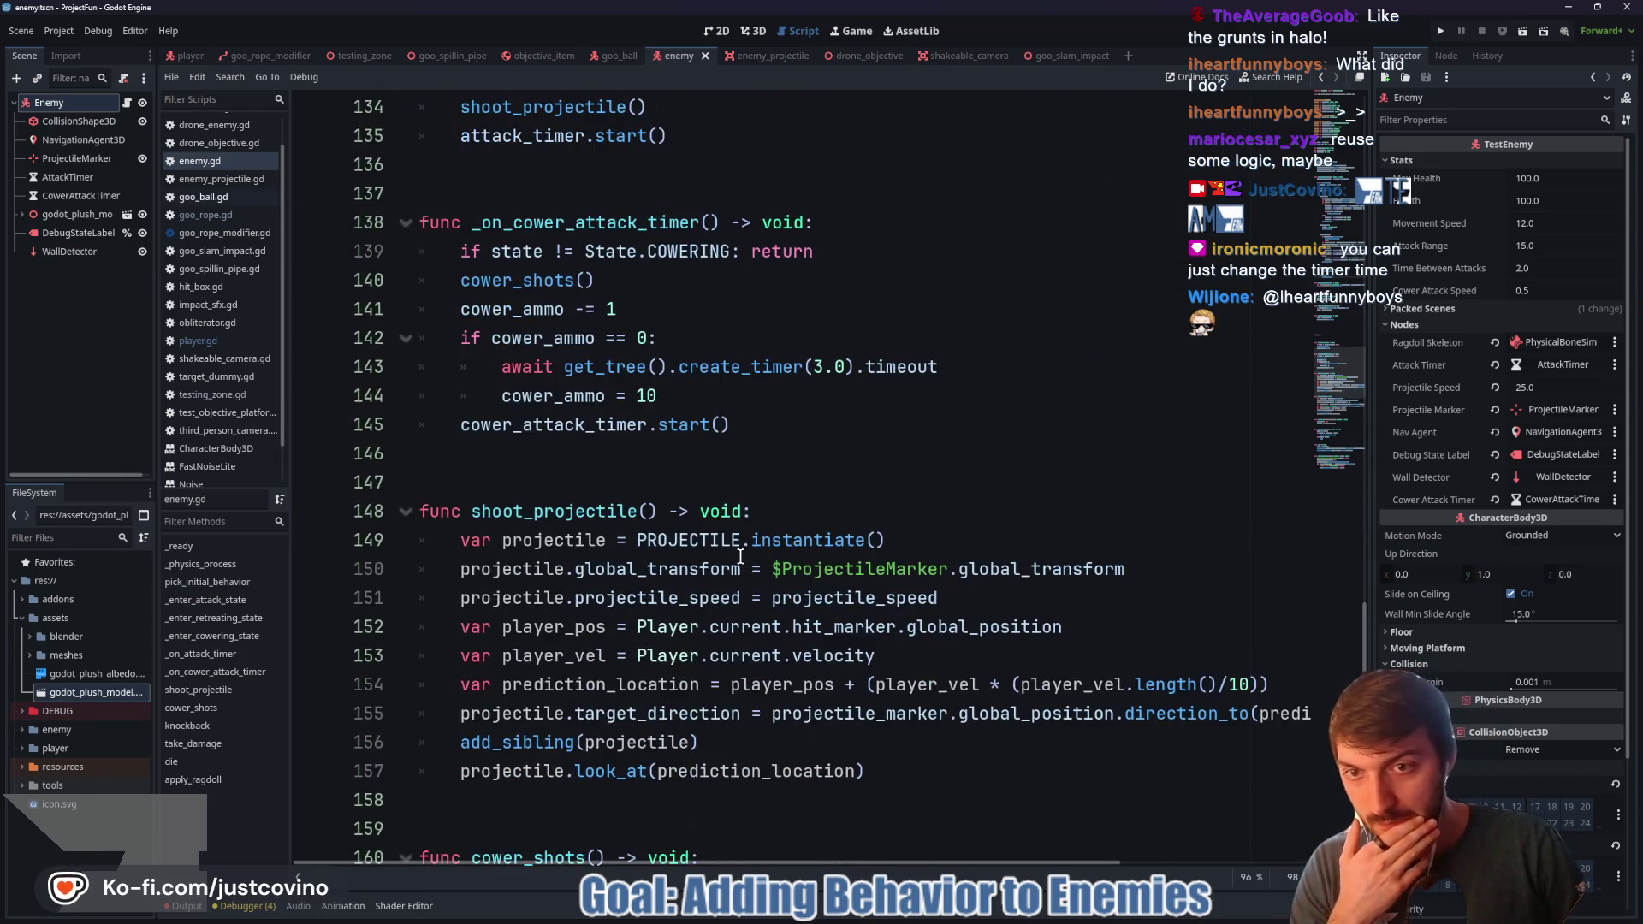
{"action": "scroll", "coordinate": [737, 560], "scroll_direction": "down", "scroll_amount": 2}
{"action": "scroll", "coordinate": [732, 556], "scroll_direction": "down", "scroll_amount": 3}
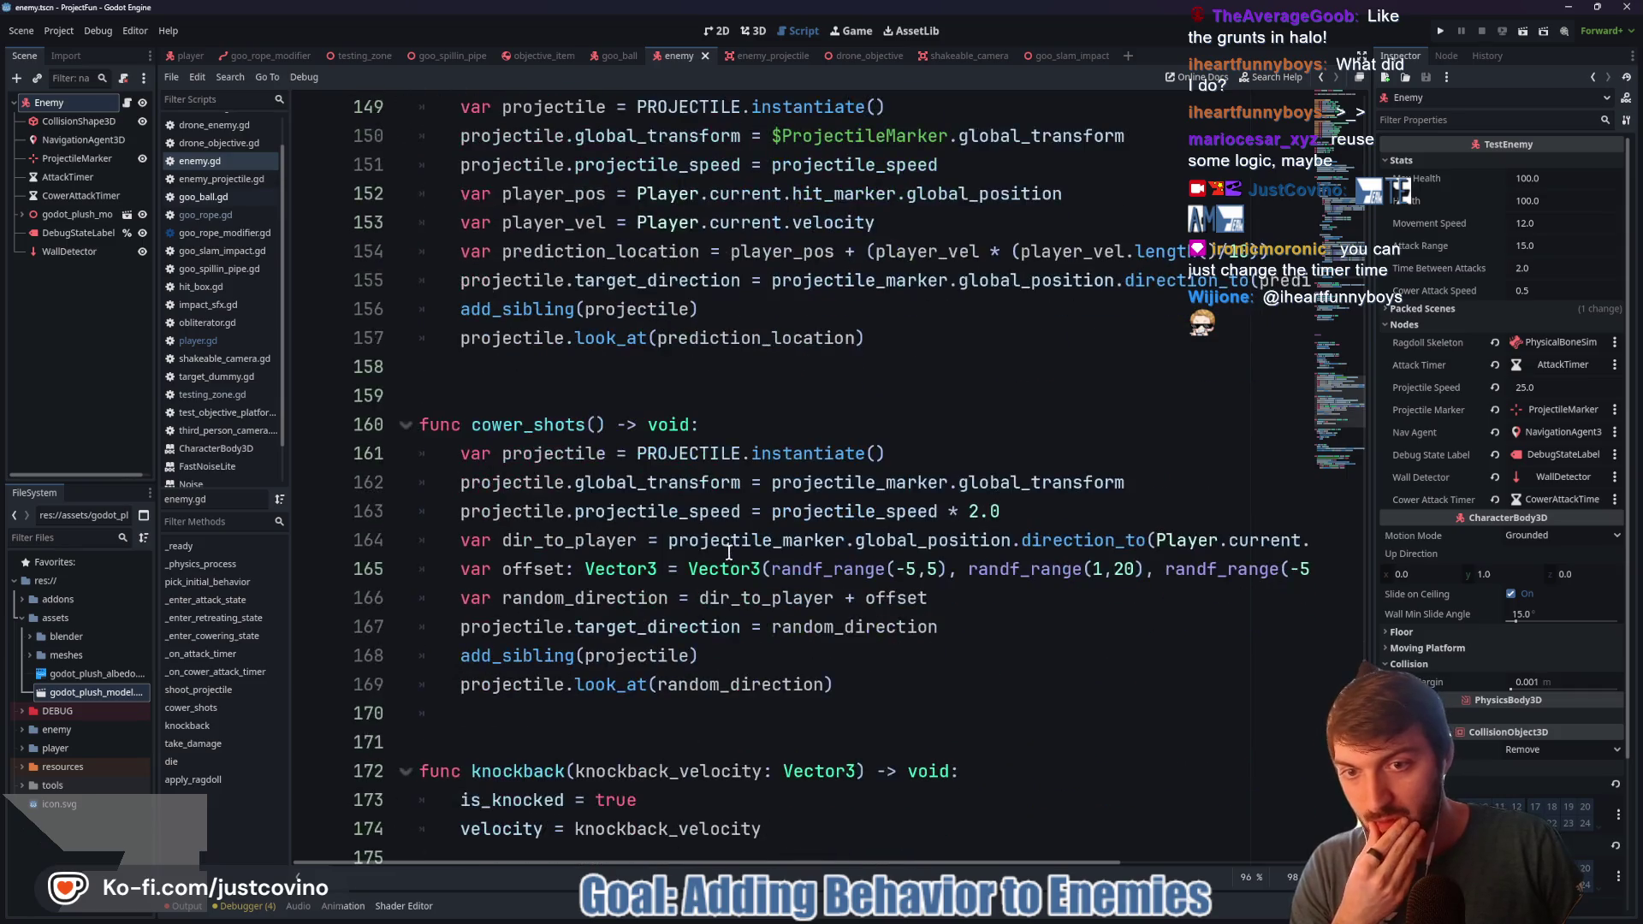
{"action": "scroll", "coordinate": [736, 573], "scroll_direction": "down", "scroll_amount": 4}
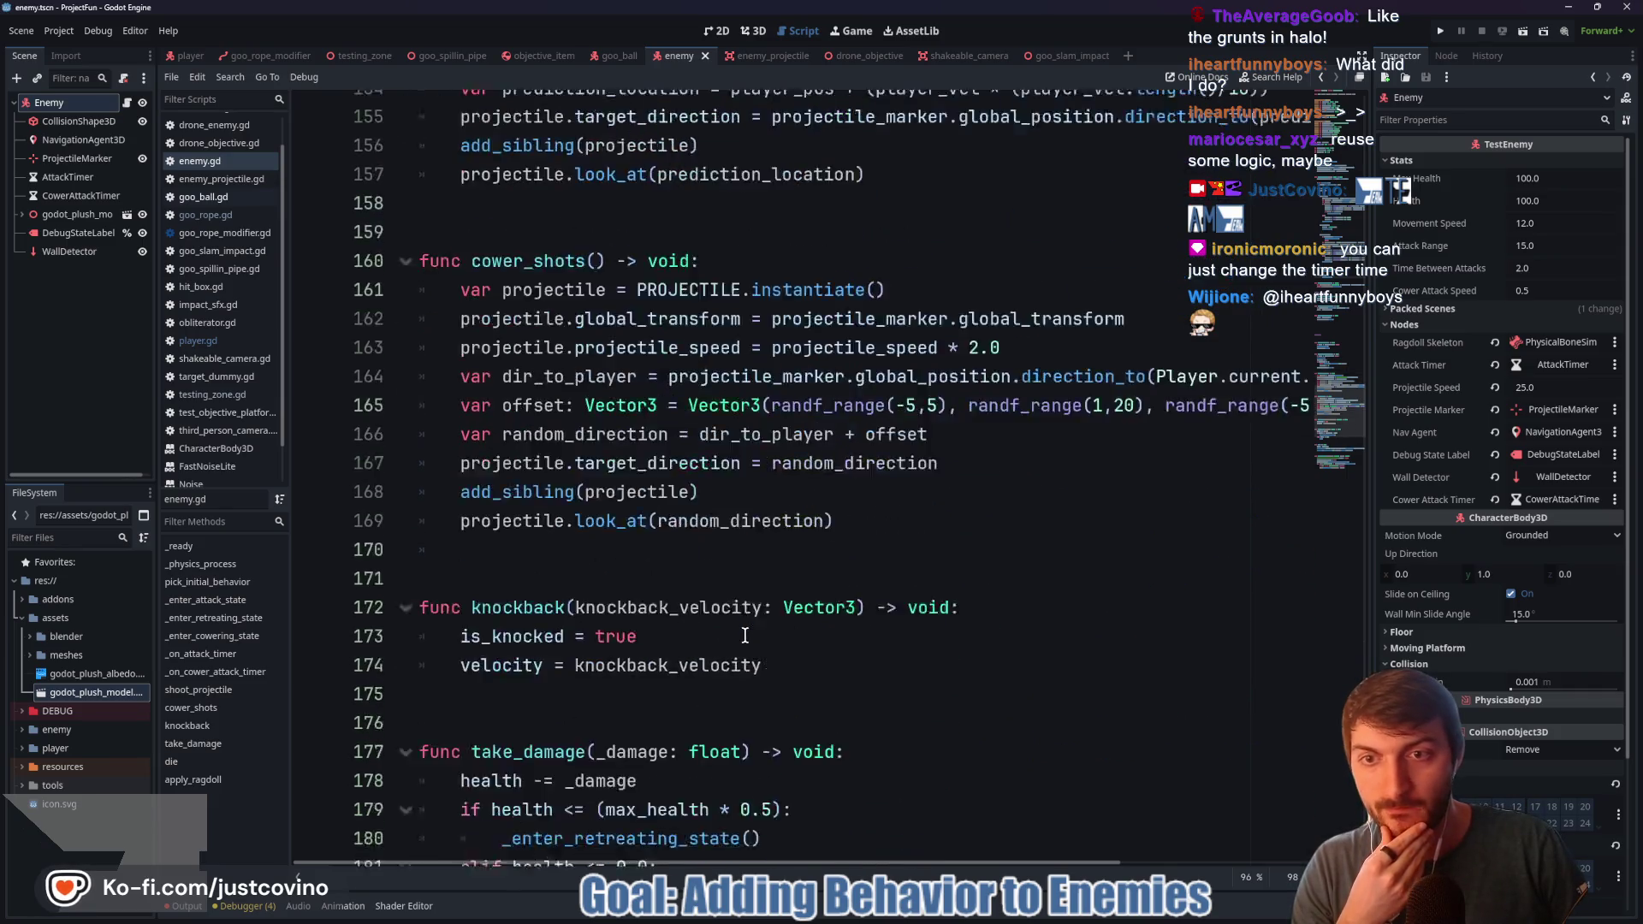
{"action": "scroll", "coordinate": [642, 508], "scroll_direction": "down", "scroll_amount": 1}
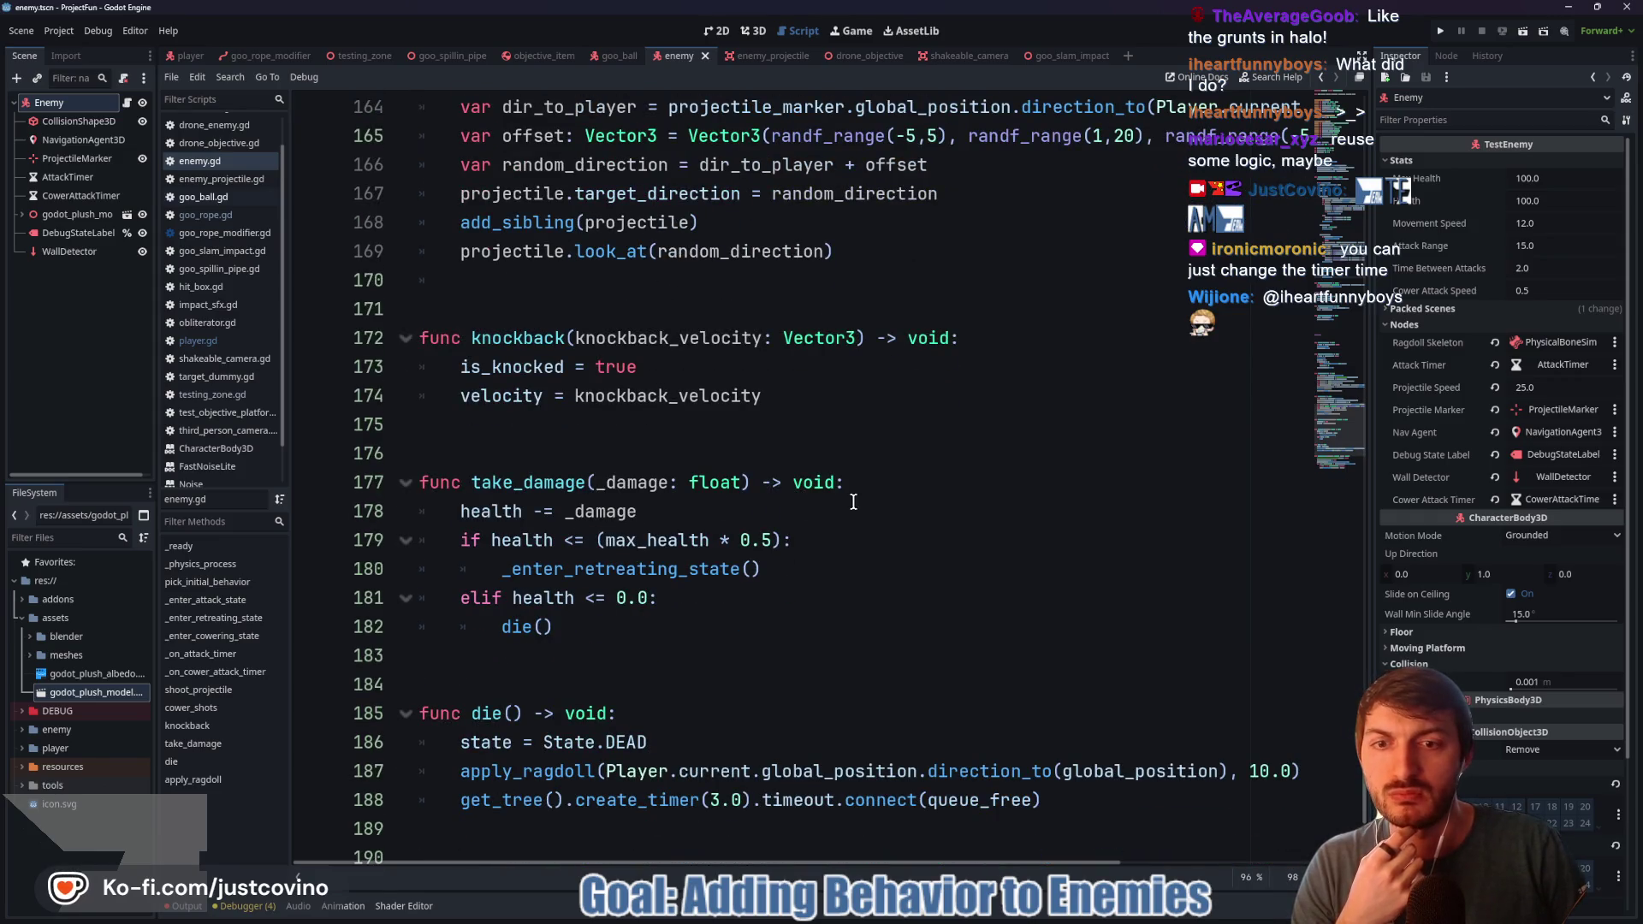
{"action": "scroll", "coordinate": [830, 513], "scroll_direction": "down", "scroll_amount": 1}
{"action": "scroll", "coordinate": [611, 536], "scroll_direction": "down", "scroll_amount": 1}
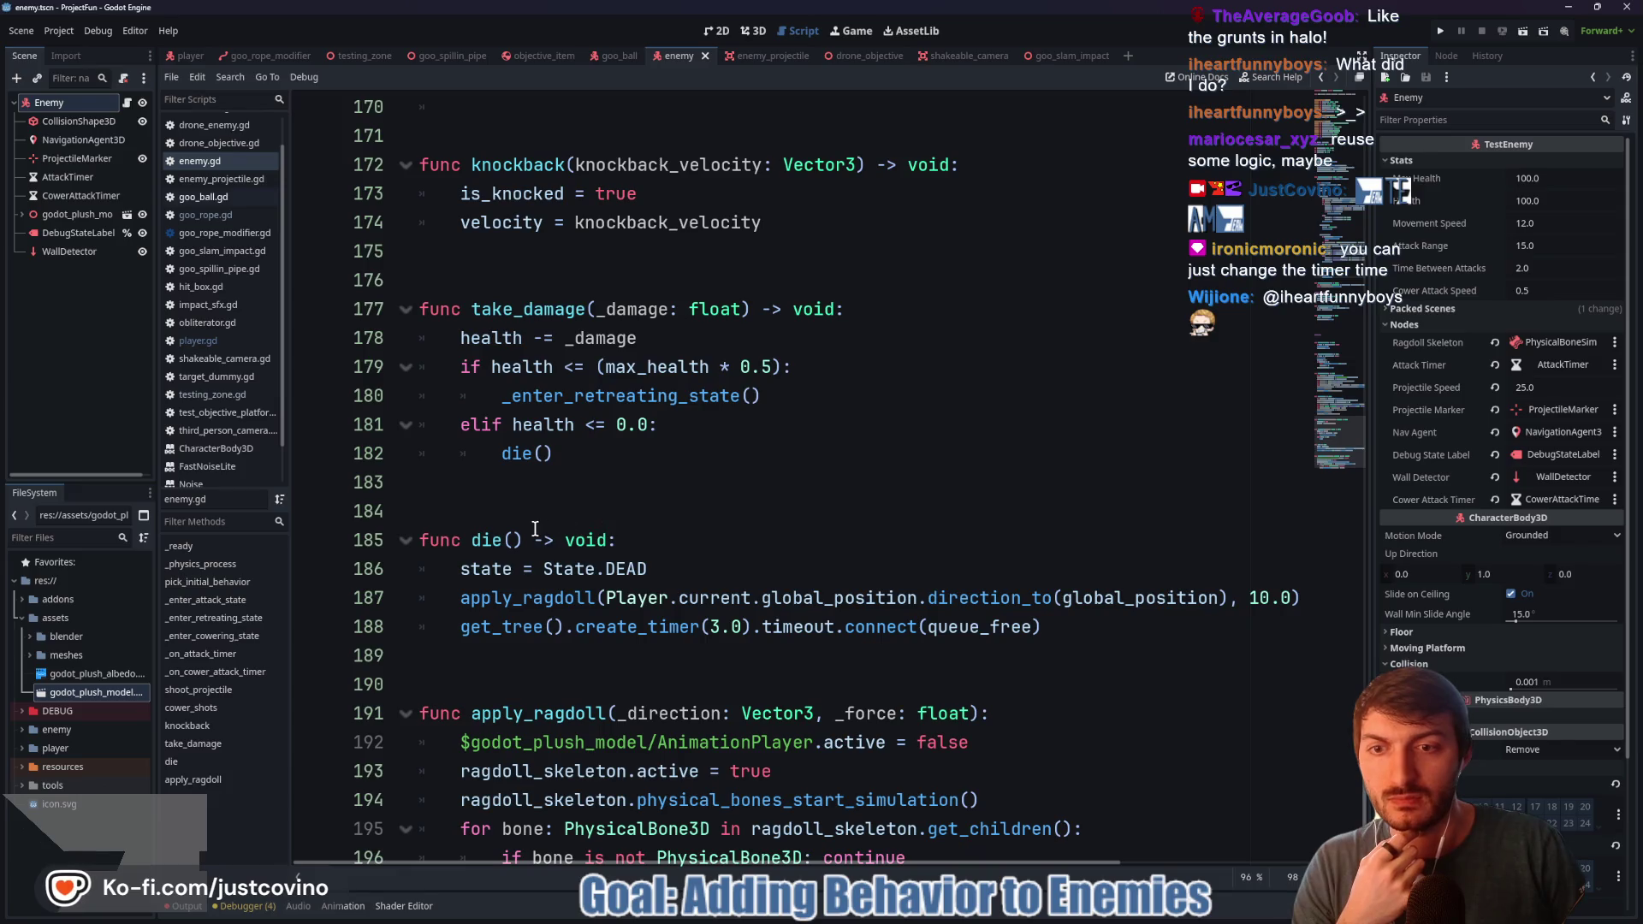
{"action": "scroll", "coordinate": [719, 538], "scroll_direction": "down", "scroll_amount": 1}
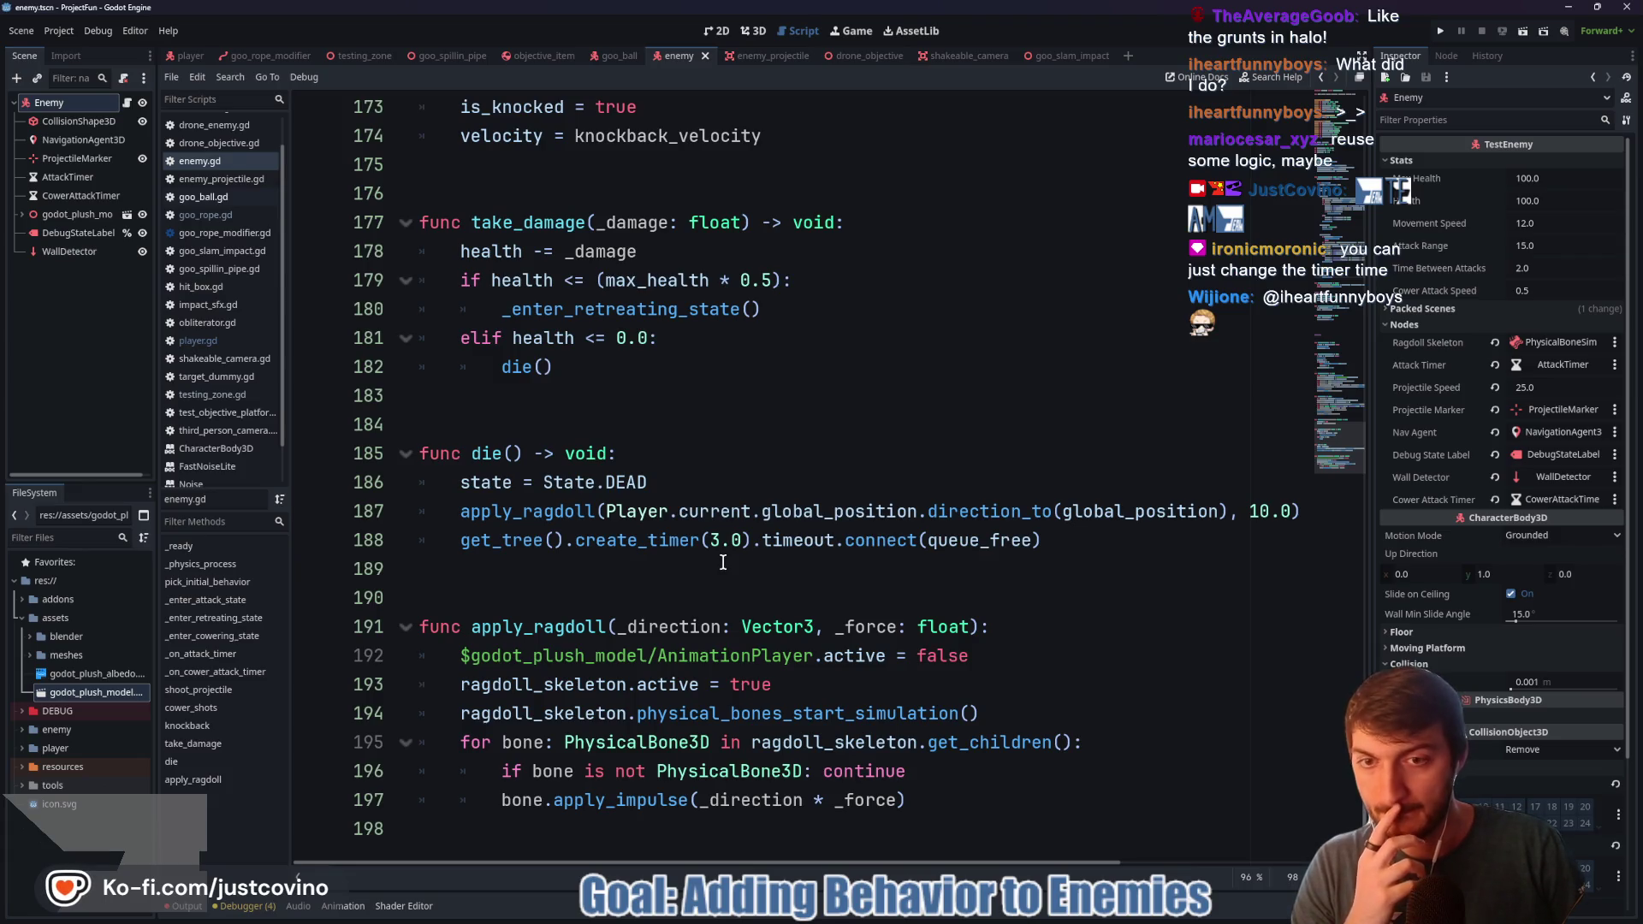
{"action": "scroll", "coordinate": [723, 562], "scroll_direction": "up", "scroll_amount": 14}
{"action": "scroll", "coordinate": [730, 561], "scroll_direction": "up", "scroll_amount": 11}
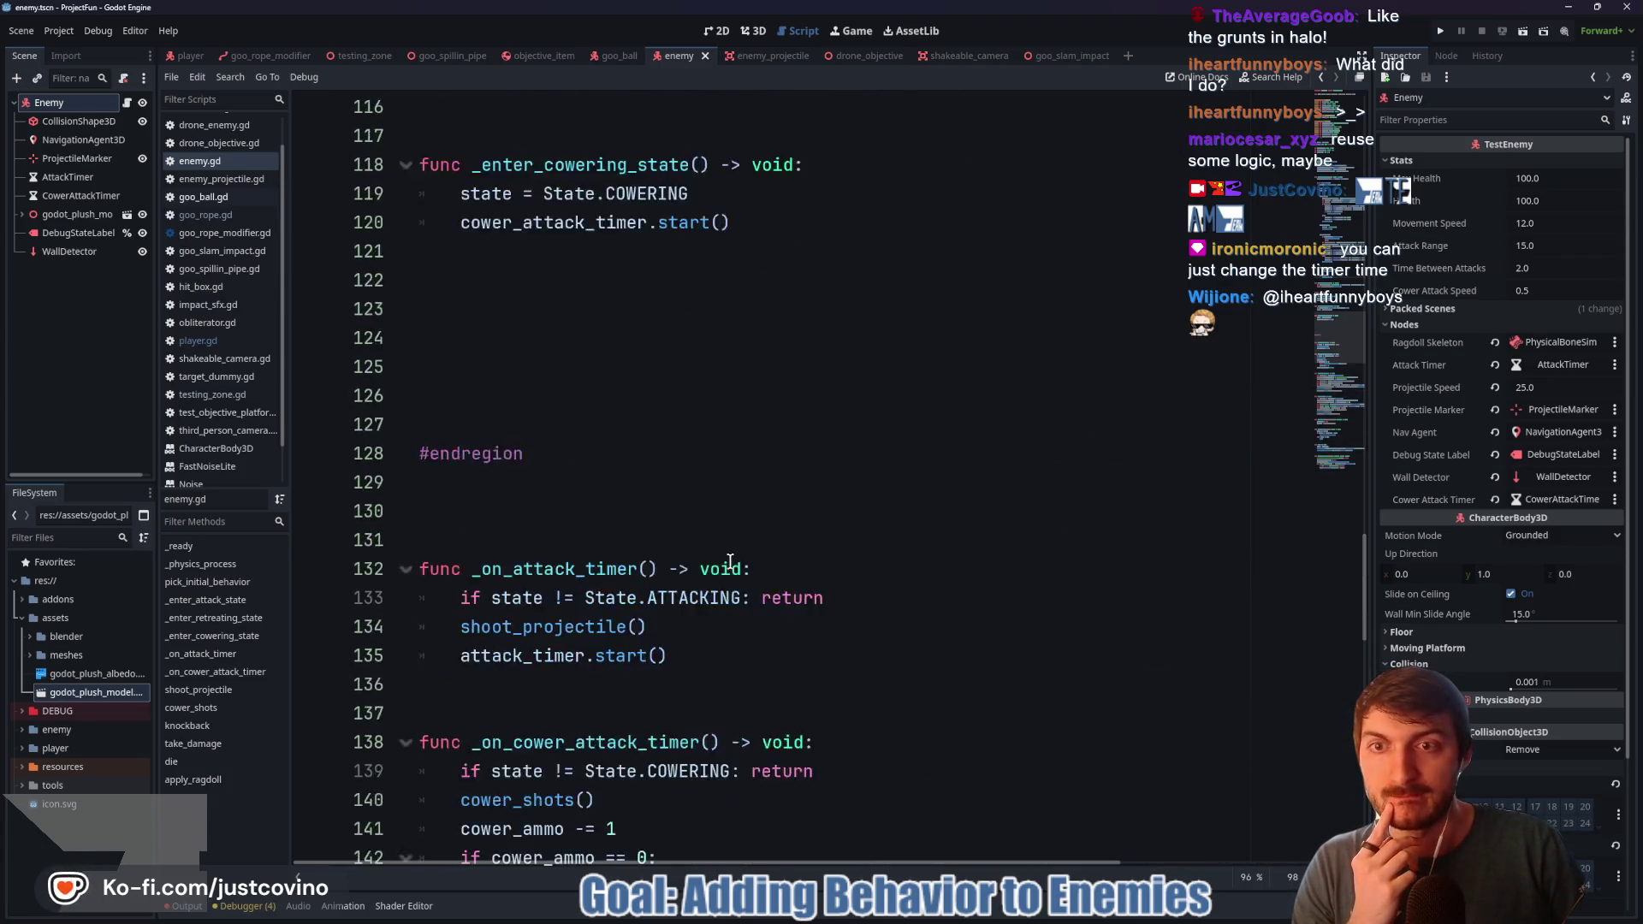
{"action": "scroll", "coordinate": [729, 561], "scroll_direction": "down", "scroll_amount": 4}
{"action": "scroll", "coordinate": [730, 562], "scroll_direction": "up", "scroll_amount": 10}
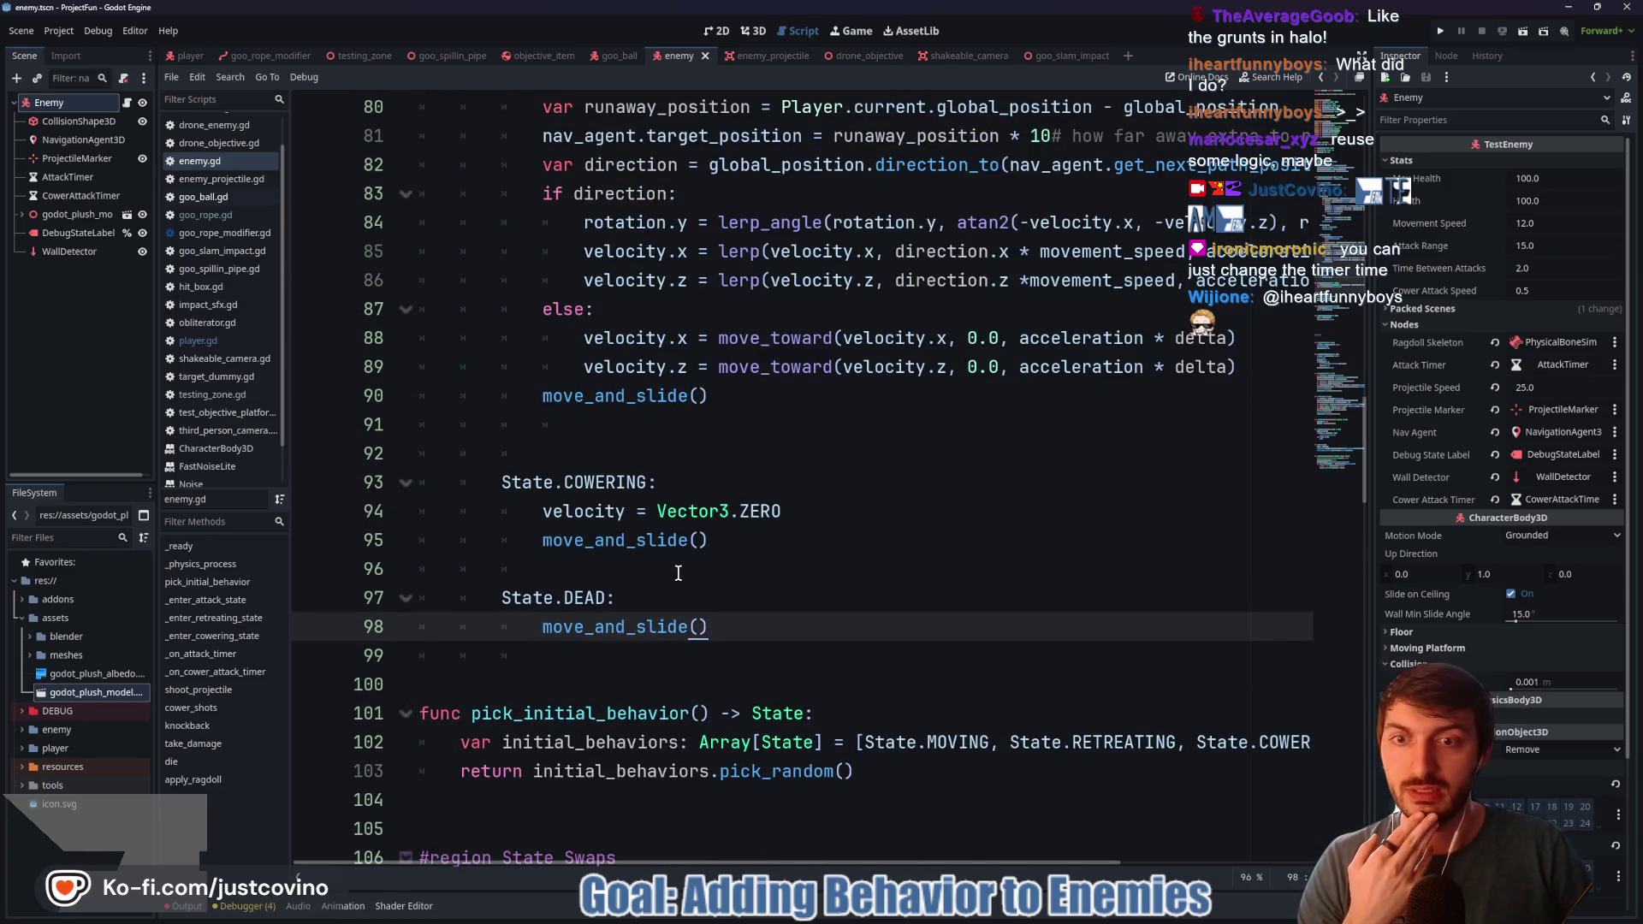
{"action": "scroll", "coordinate": [766, 566], "scroll_direction": "up", "scroll_amount": 9}
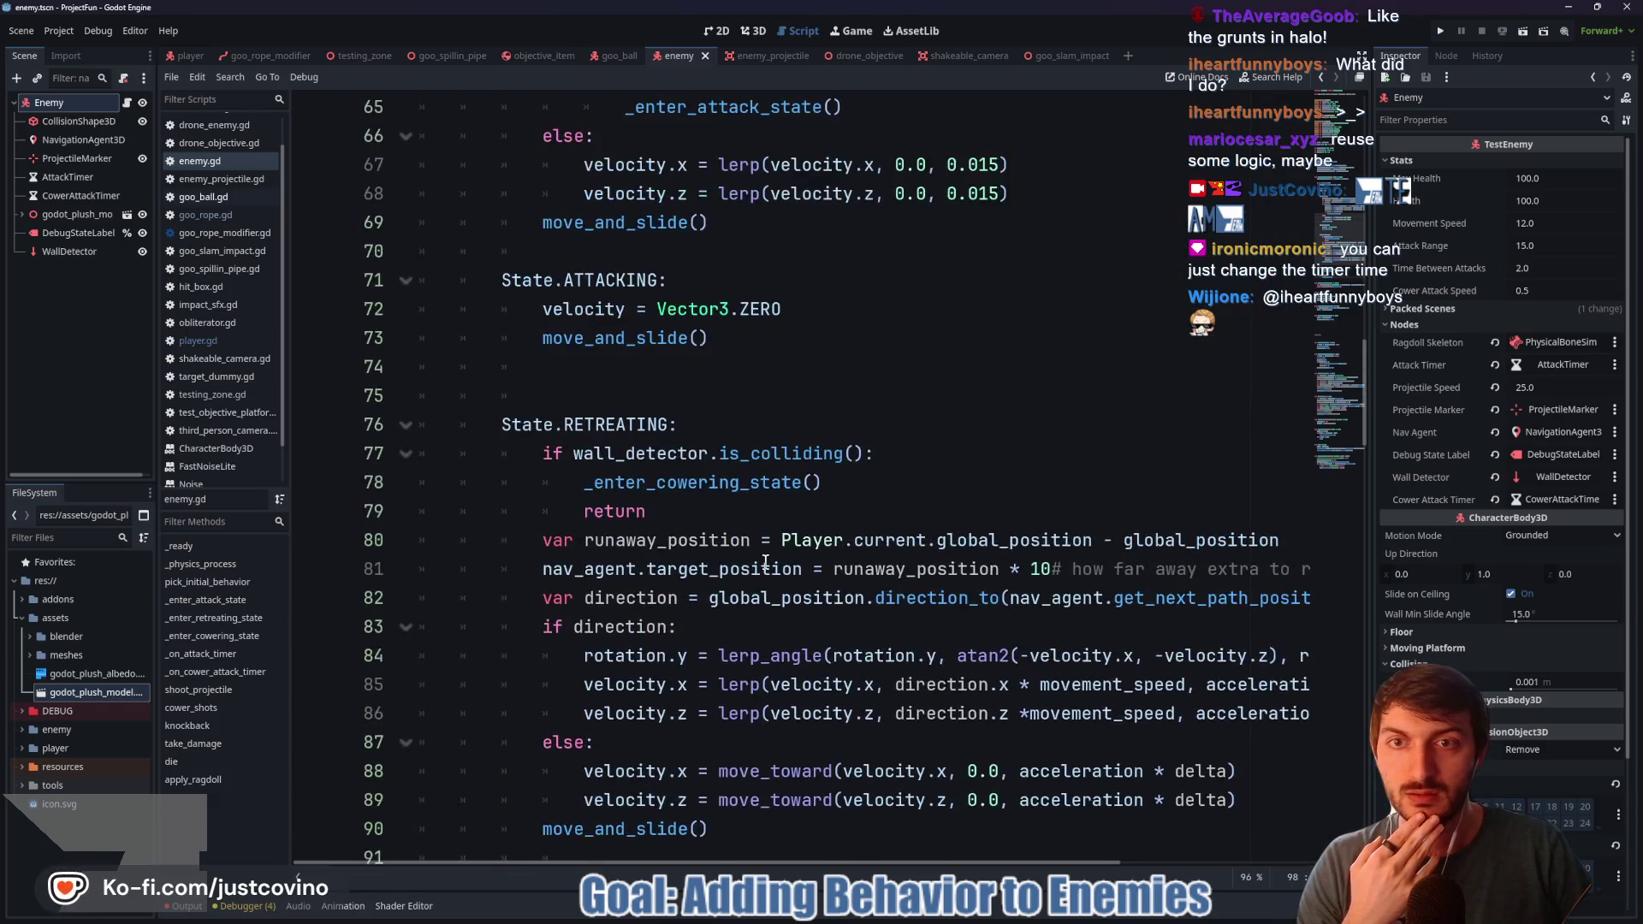
{"action": "scroll", "coordinate": [766, 566], "scroll_direction": "up", "scroll_amount": 3}
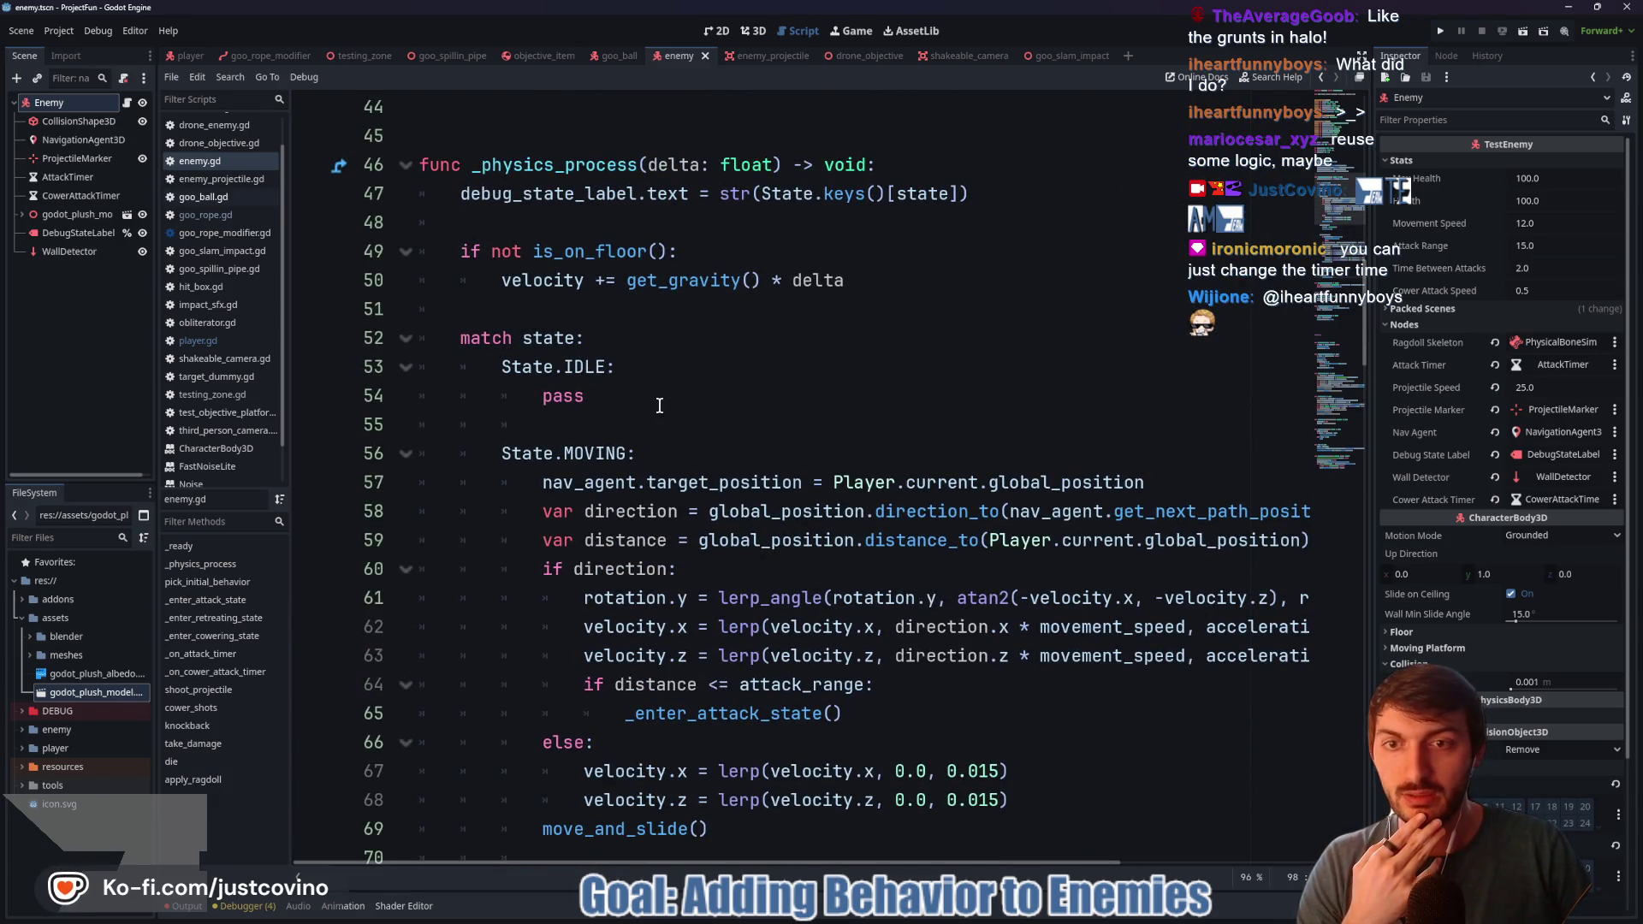
{"action": "scroll", "coordinate": [635, 415], "scroll_direction": "up", "scroll_amount": 4}
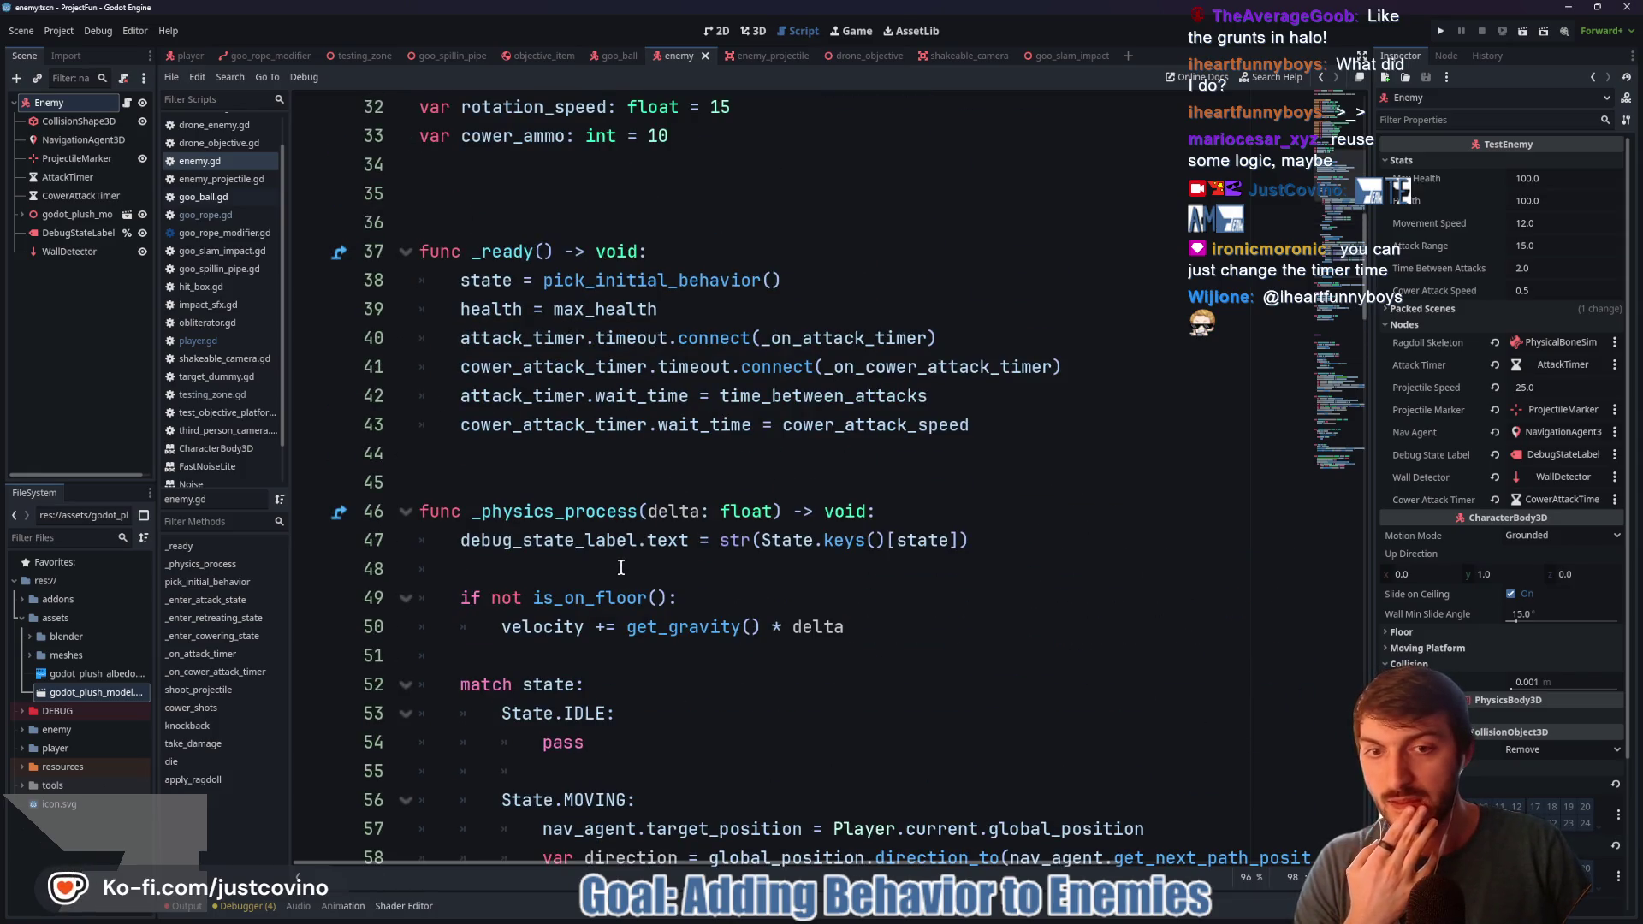
{"action": "scroll", "coordinate": [621, 564], "scroll_direction": "up", "scroll_amount": 1}
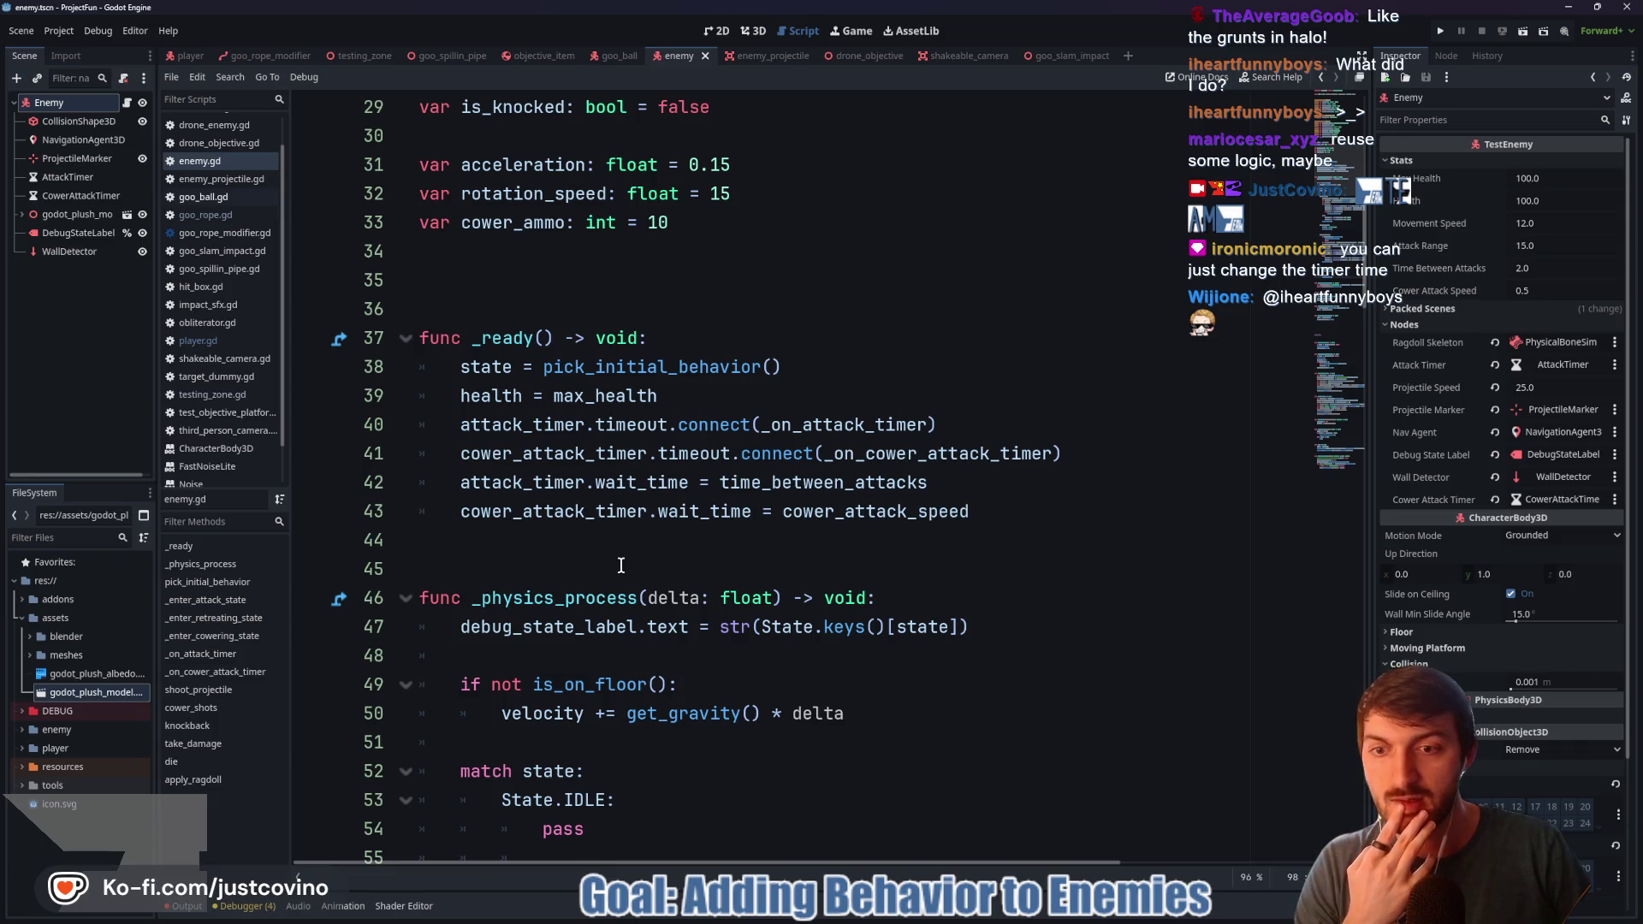
{"action": "scroll", "coordinate": [620, 565], "scroll_direction": "up", "scroll_amount": 1}
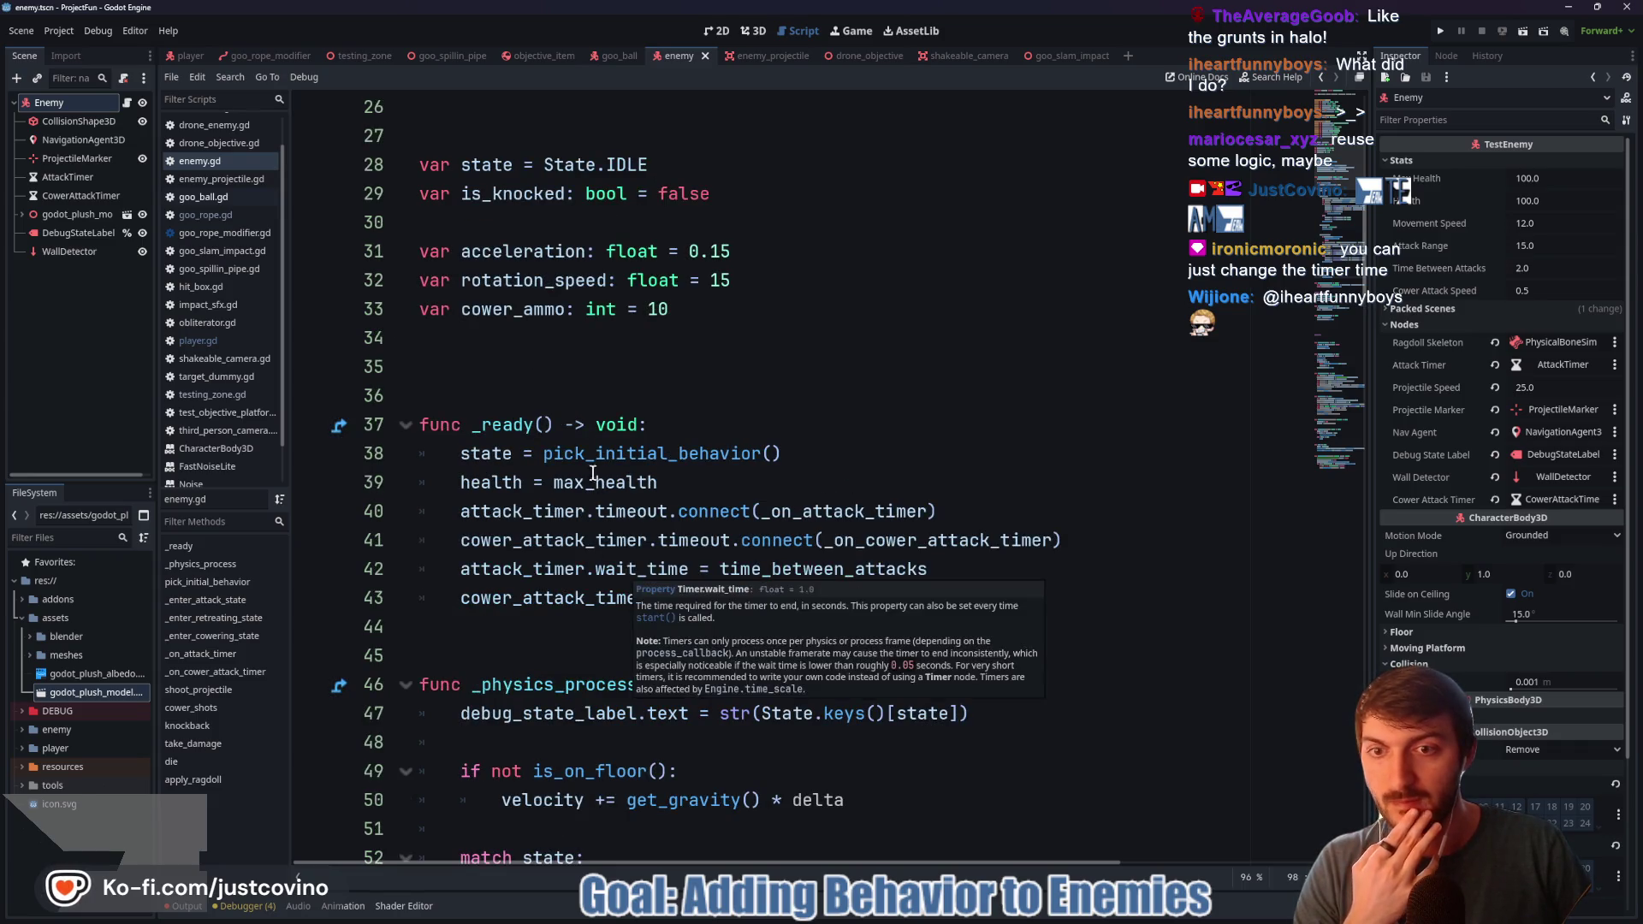
{"action": "scroll", "coordinate": [714, 488], "scroll_direction": "up", "scroll_amount": 1}
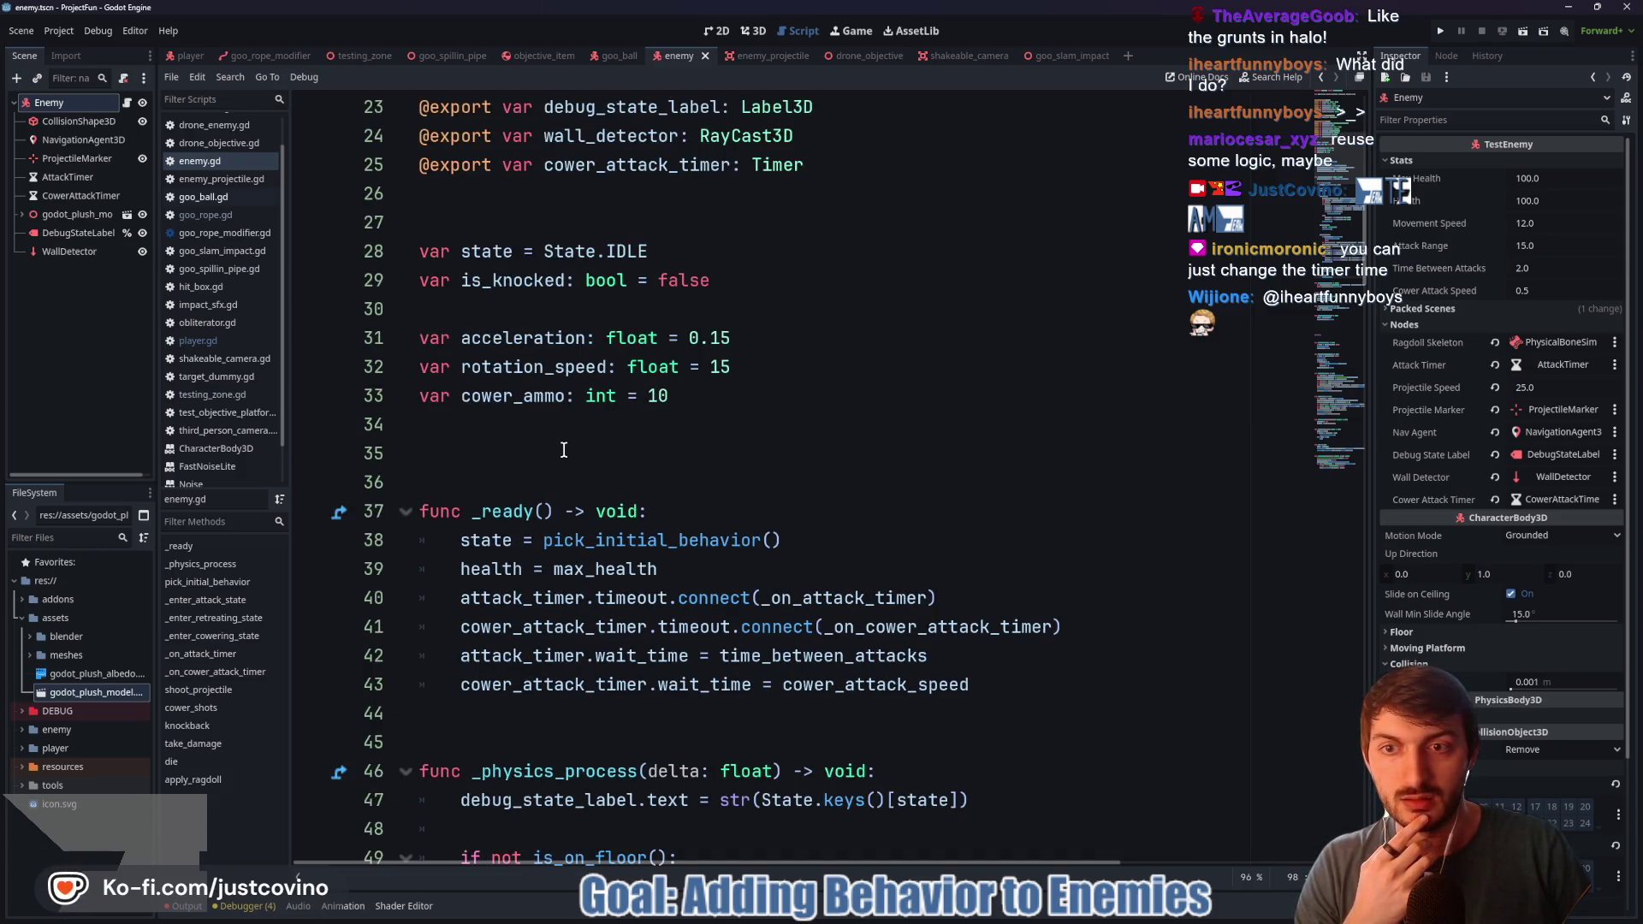
{"action": "scroll", "coordinate": [564, 450], "scroll_direction": "up", "scroll_amount": 7}
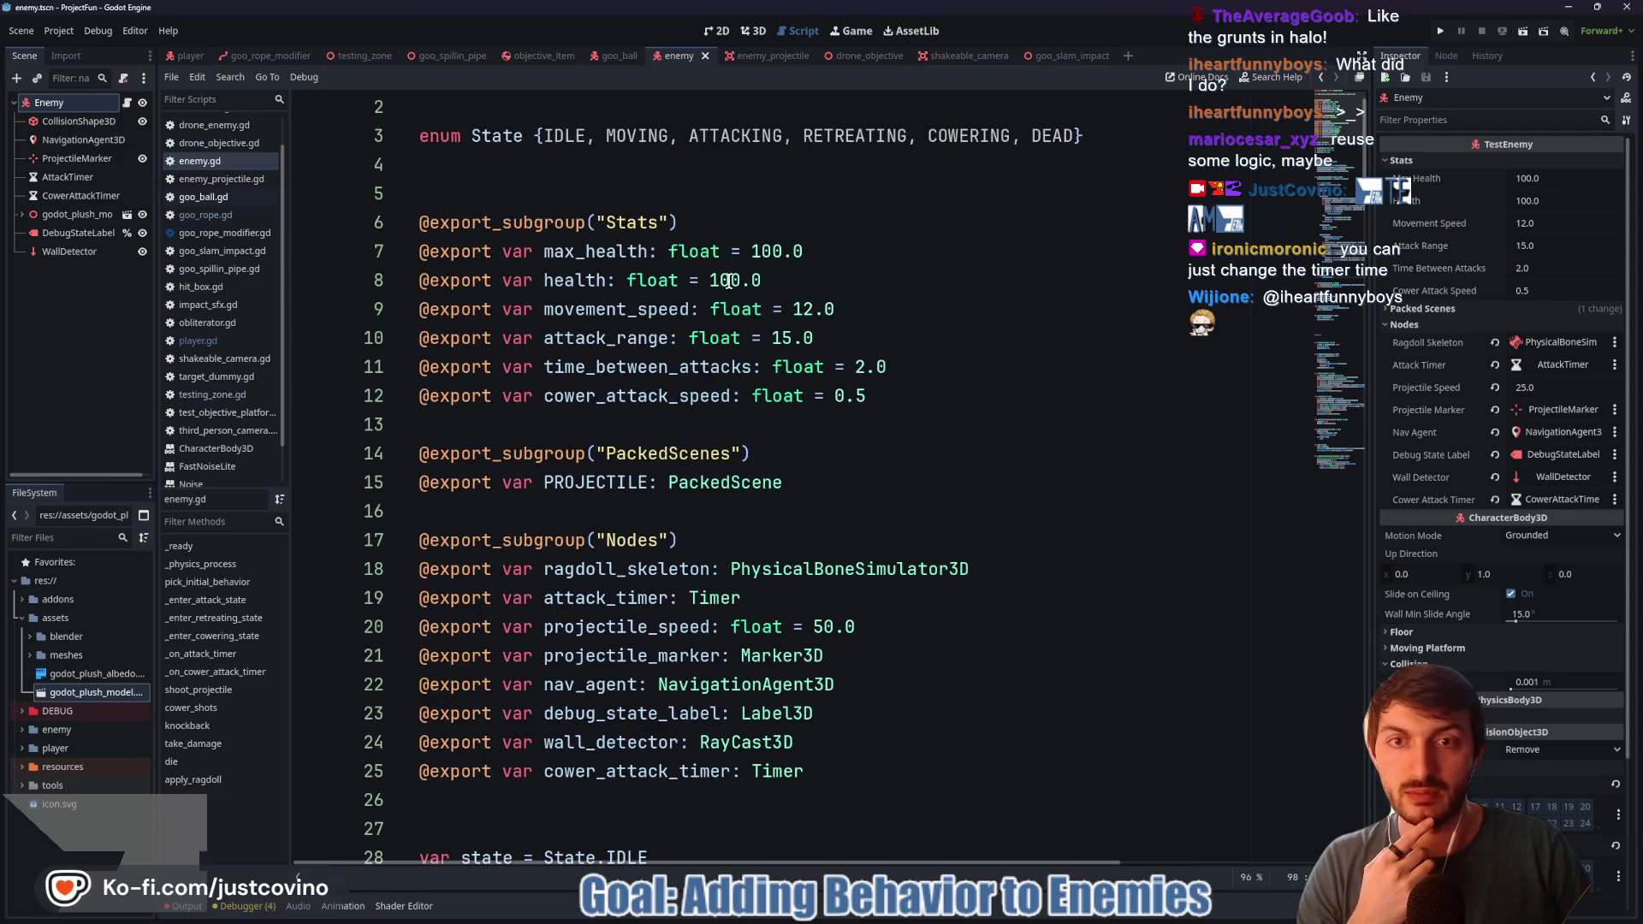
{"action": "scroll", "coordinate": [735, 314], "scroll_direction": "down", "scroll_amount": 4}
{"action": "left_click", "coordinate": [185, 56]}
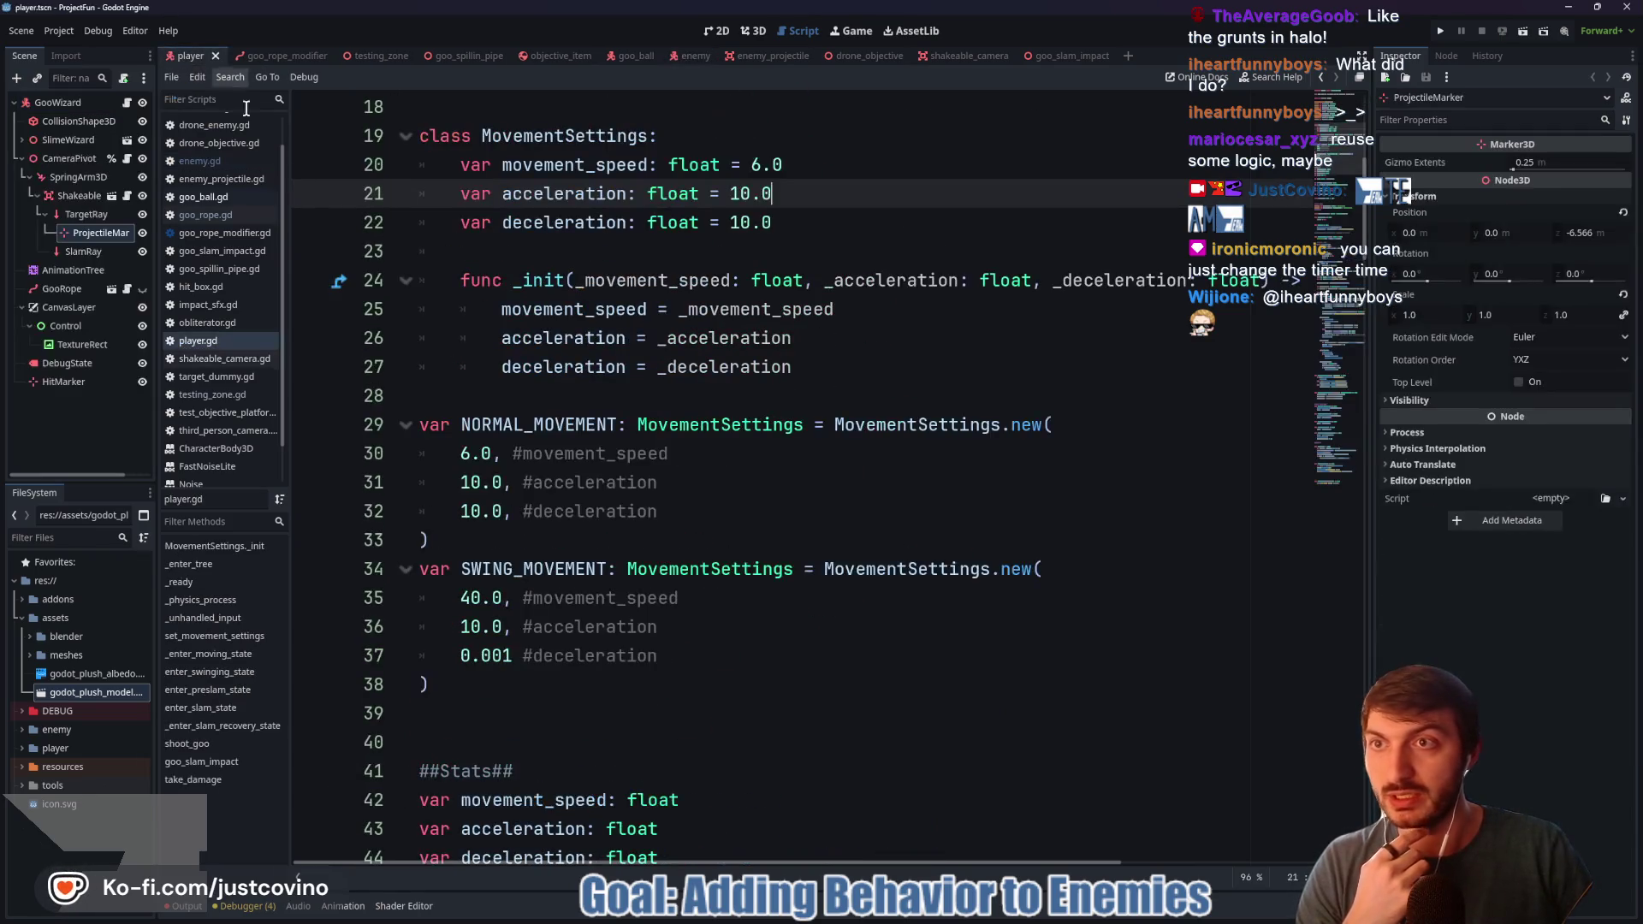
{"action": "left_click", "coordinate": [57, 103]}
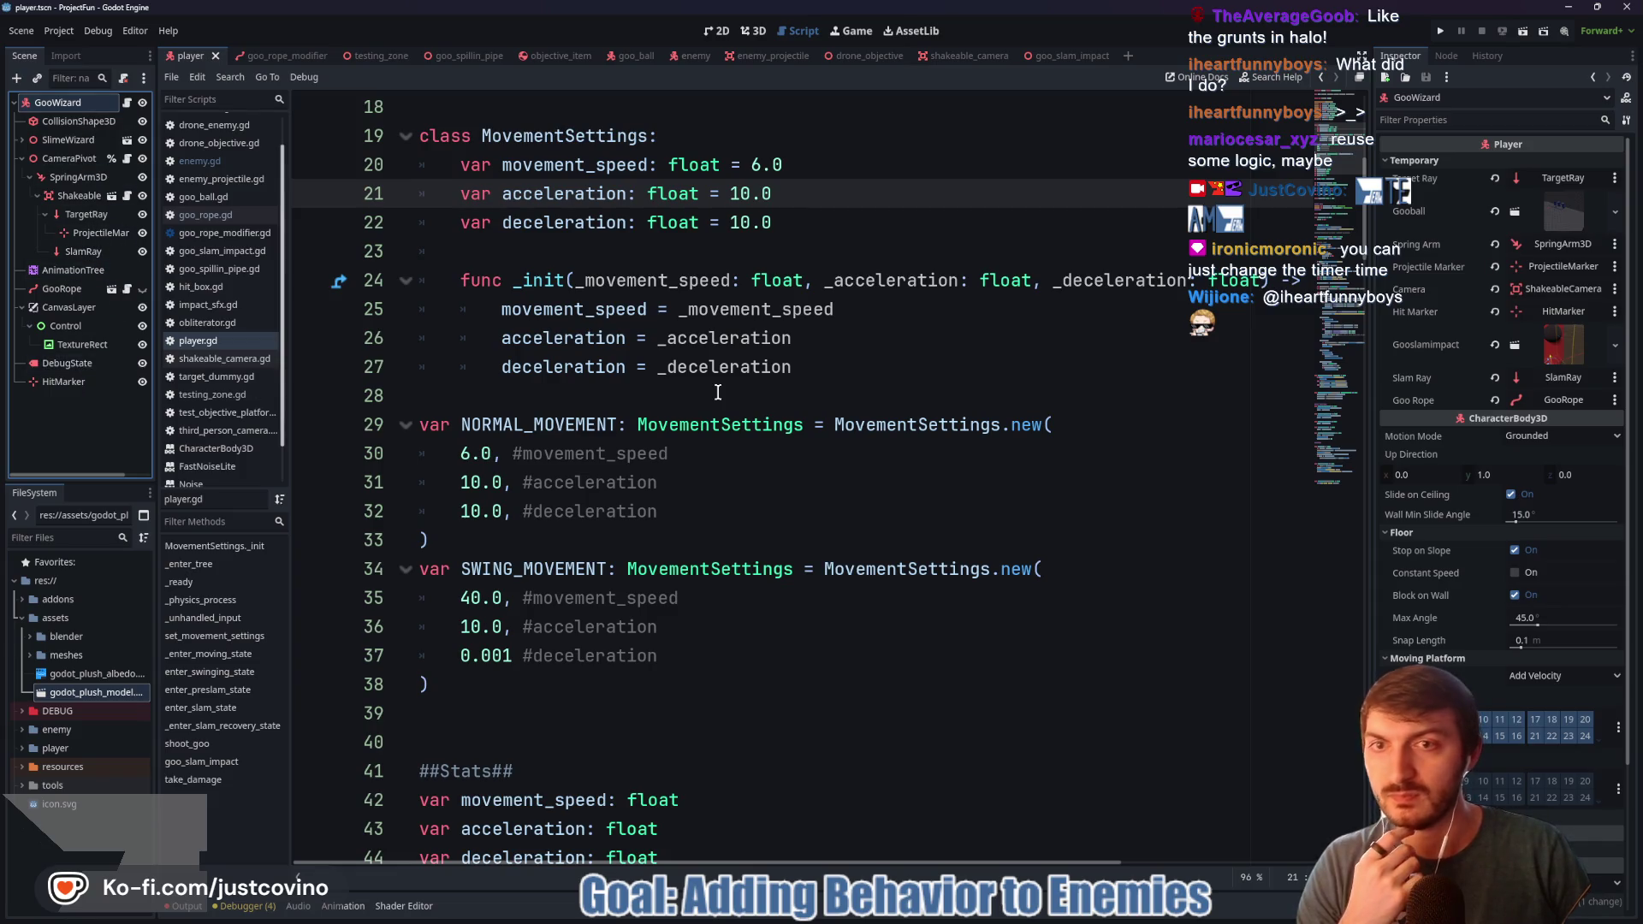
{"action": "scroll", "coordinate": [587, 309], "scroll_direction": "up", "scroll_amount": 5}
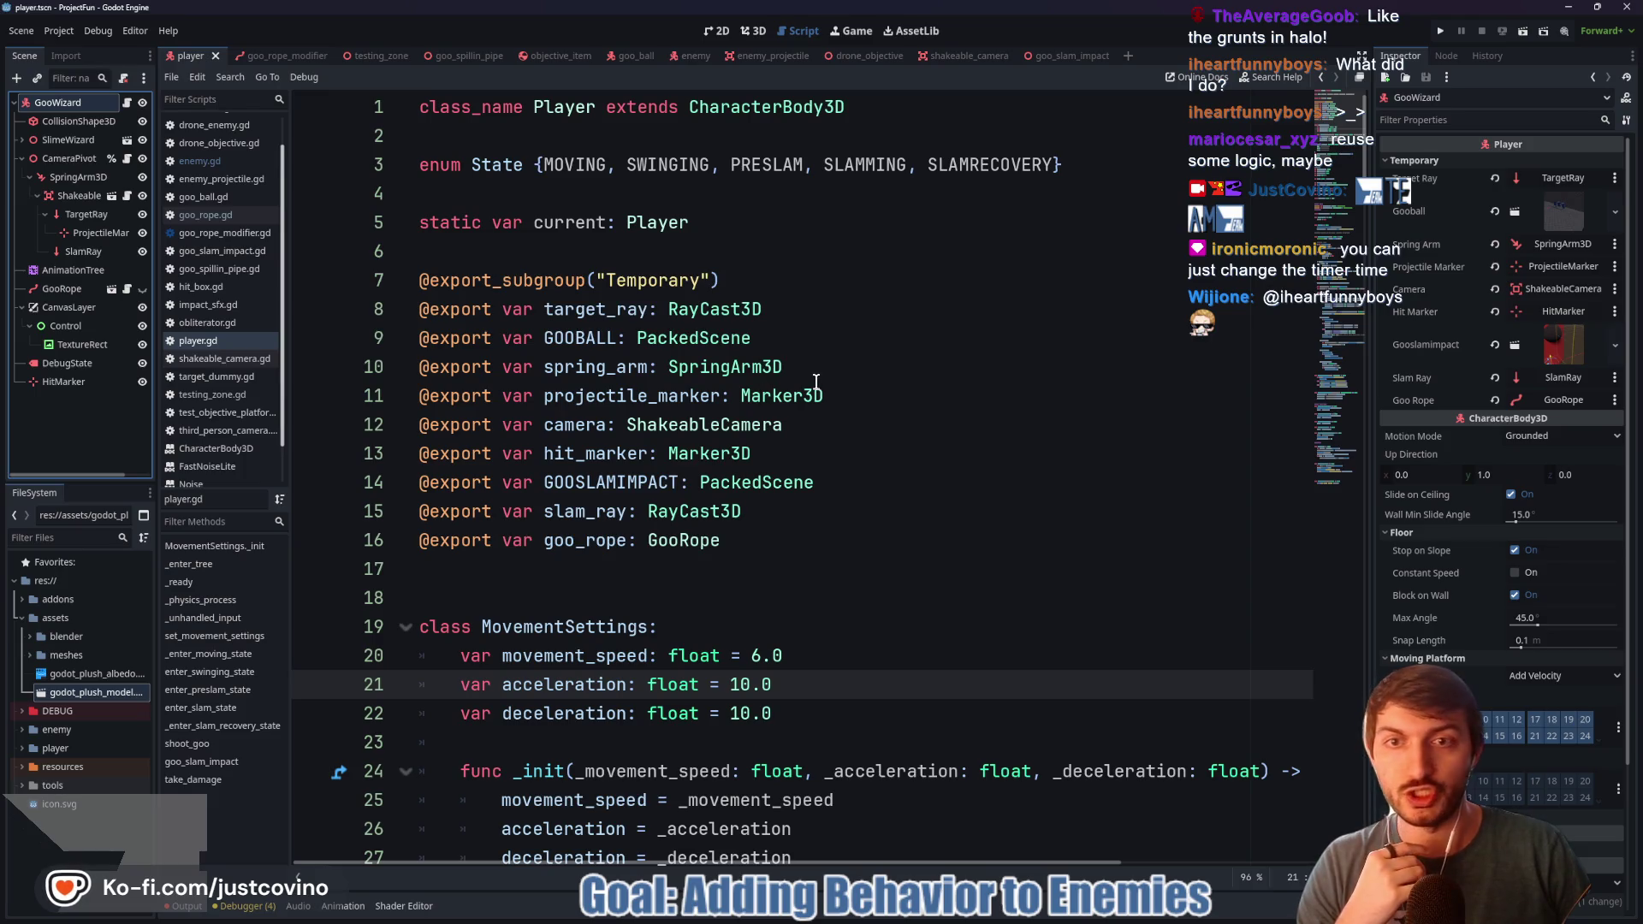
{"action": "scroll", "coordinate": [818, 382], "scroll_direction": "down", "scroll_amount": 6}
{"action": "scroll", "coordinate": [812, 377], "scroll_direction": "down", "scroll_amount": 6}
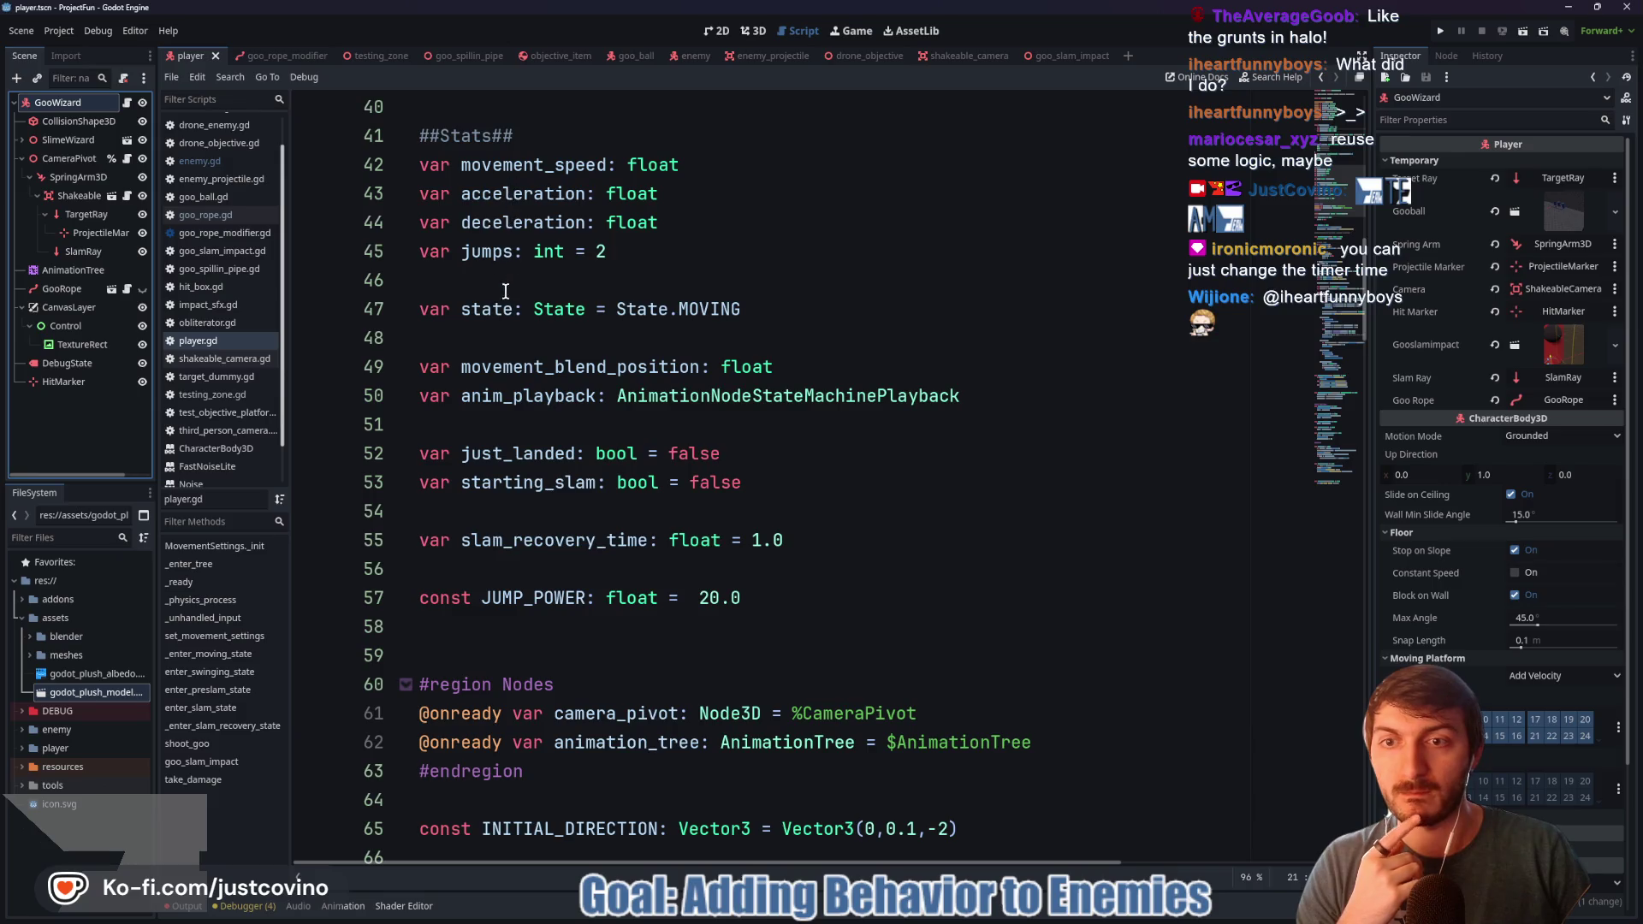
{"action": "scroll", "coordinate": [513, 427], "scroll_direction": "up", "scroll_amount": 12}
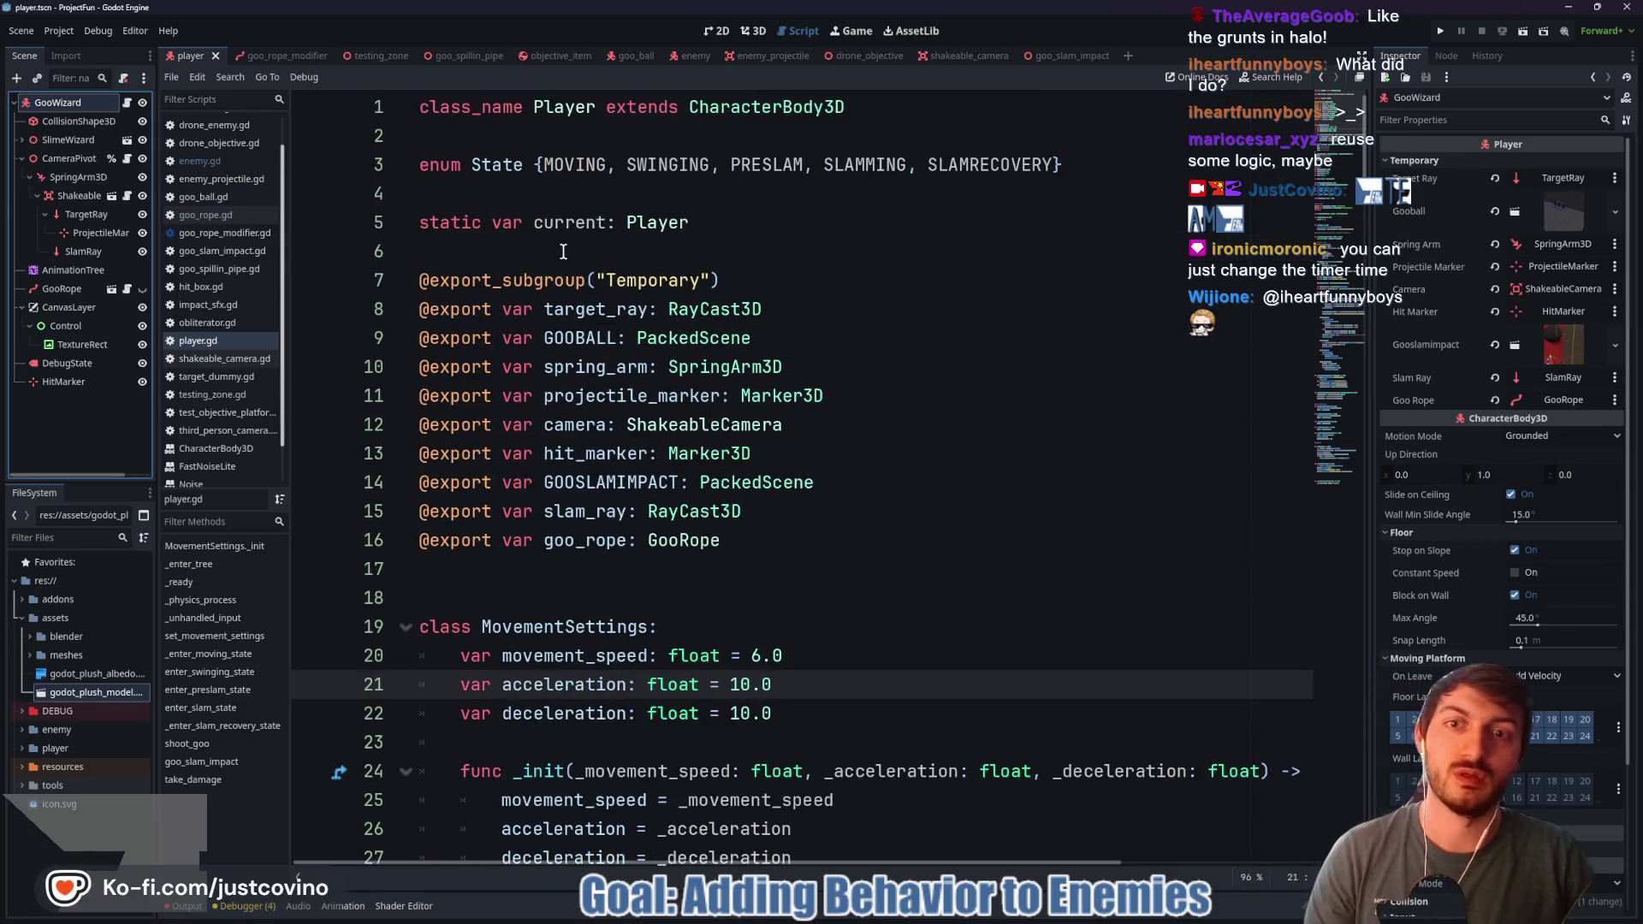
{"action": "left_click", "coordinate": [548, 248]}
{"action": "key", "text": "Return"}
{"action": "key", "text": "Return"}
{"action": "key", "text": "Return"}
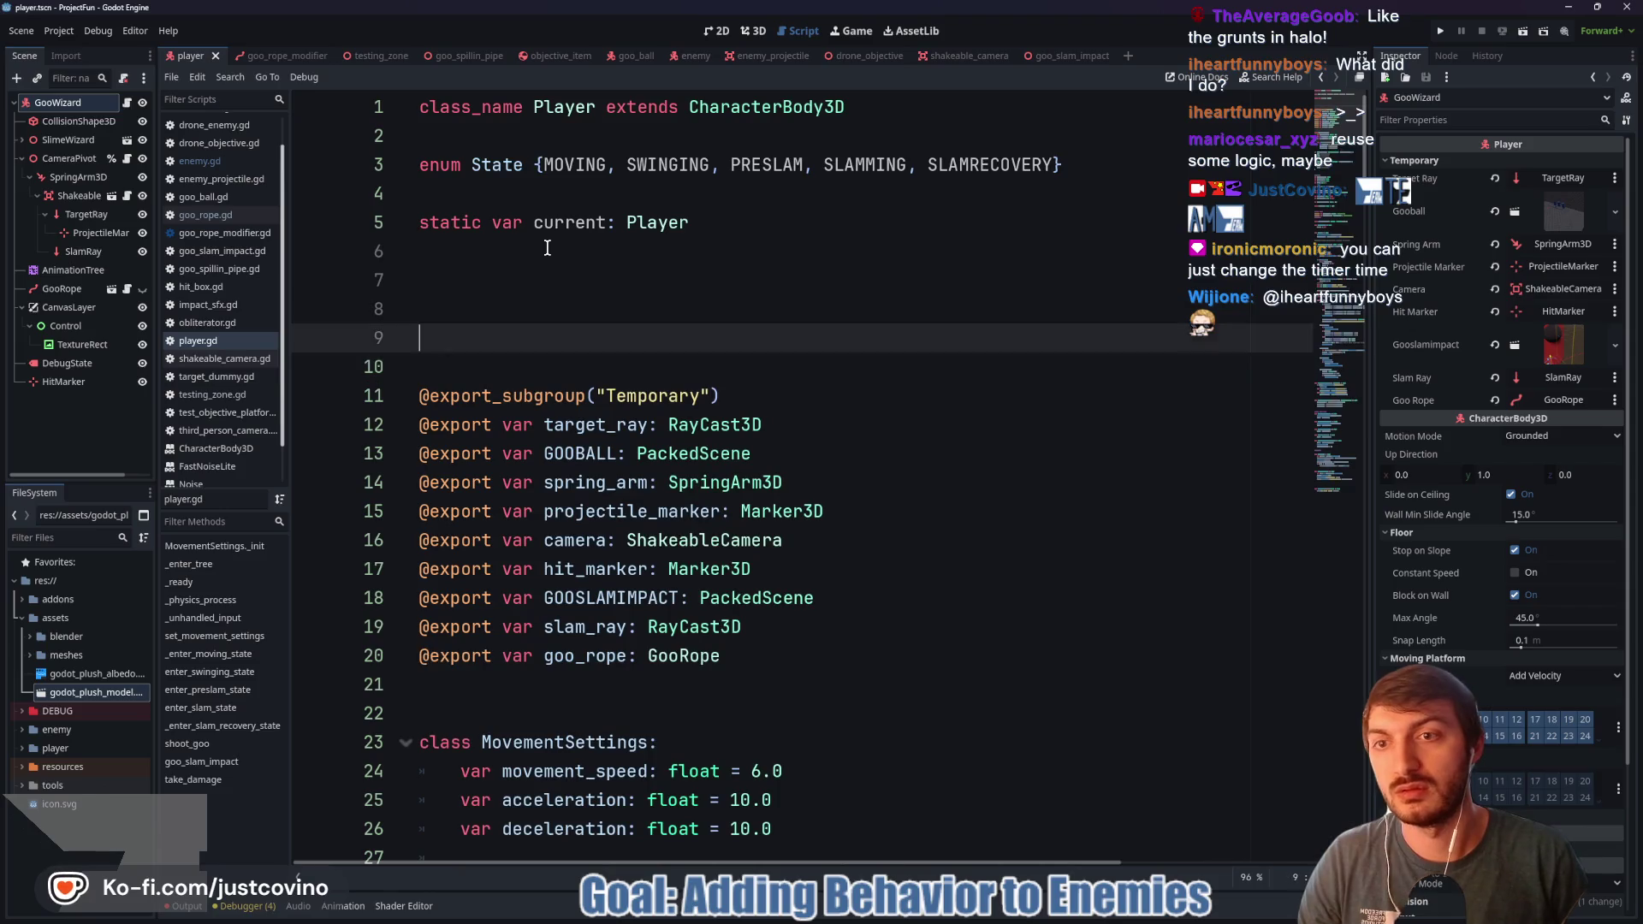
{"action": "key", "text": "Up"}
{"action": "key", "text": "Up"}
{"action": "key", "text": "Up"}
{"action": "type", "text": "@export var dama"}
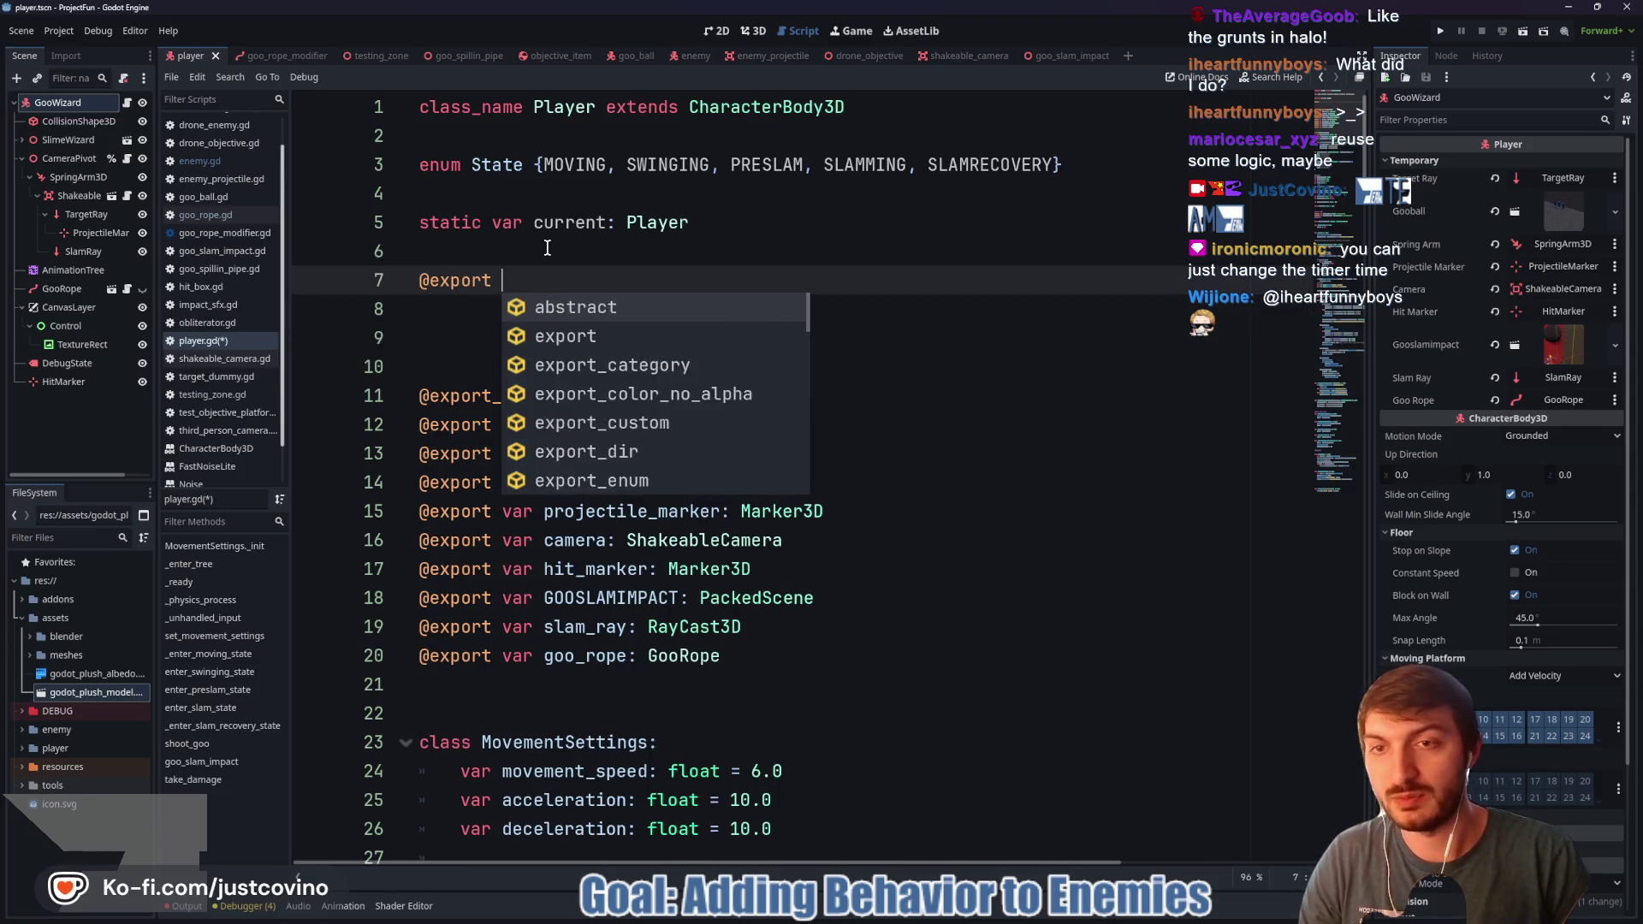
{"action": "type", "text": "ge: float = "}
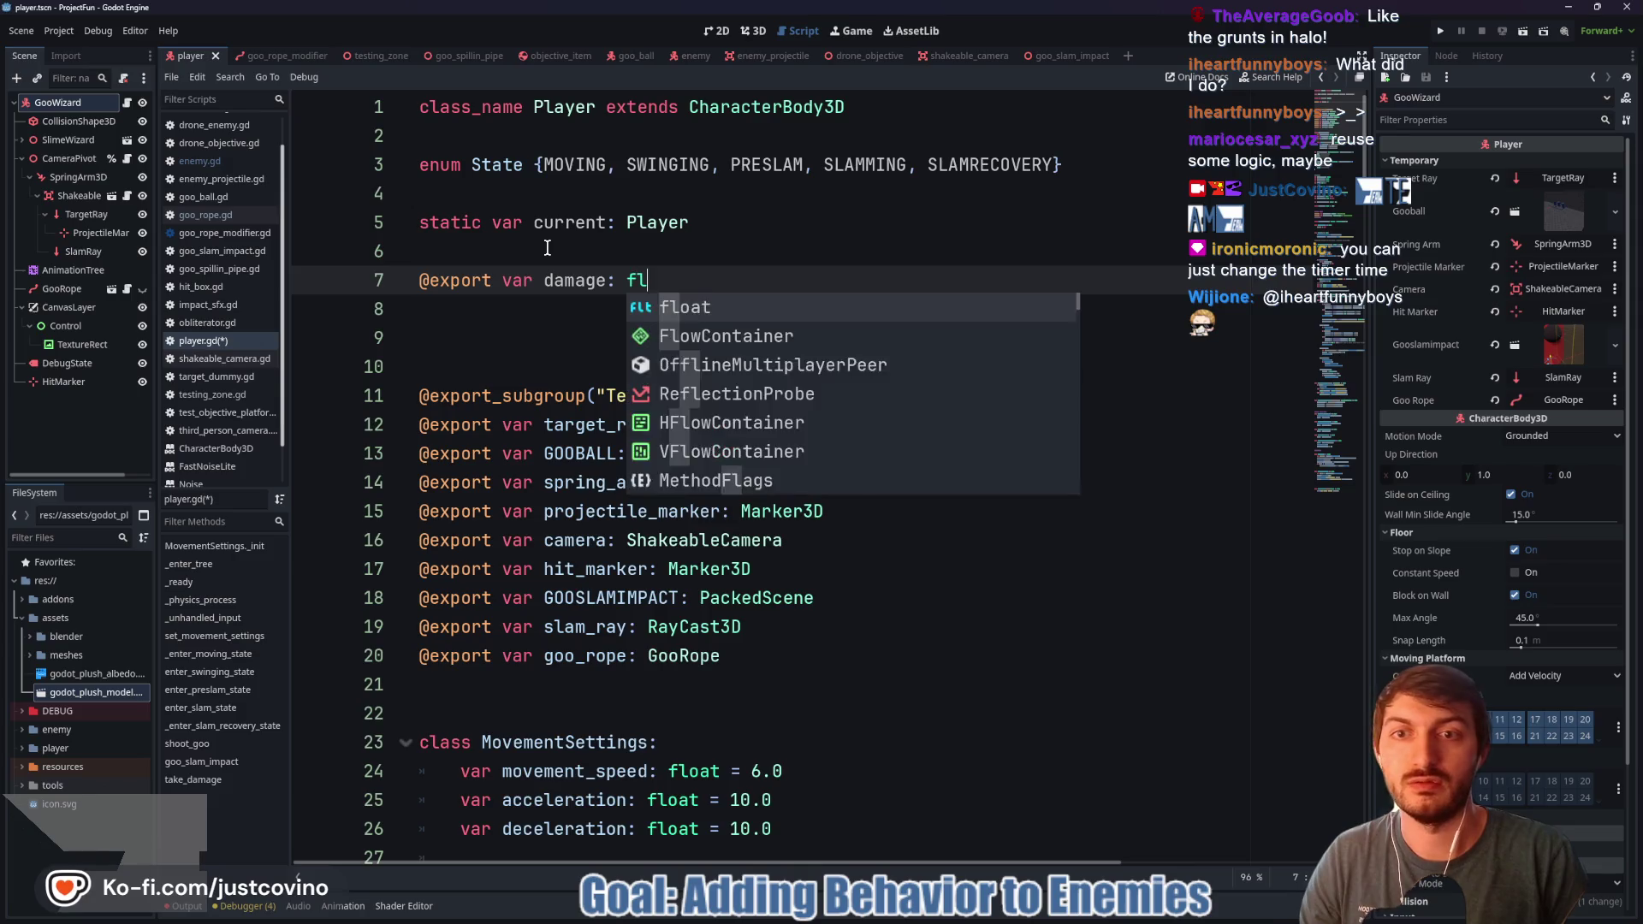
{"action": "type", "text": "10.0"}
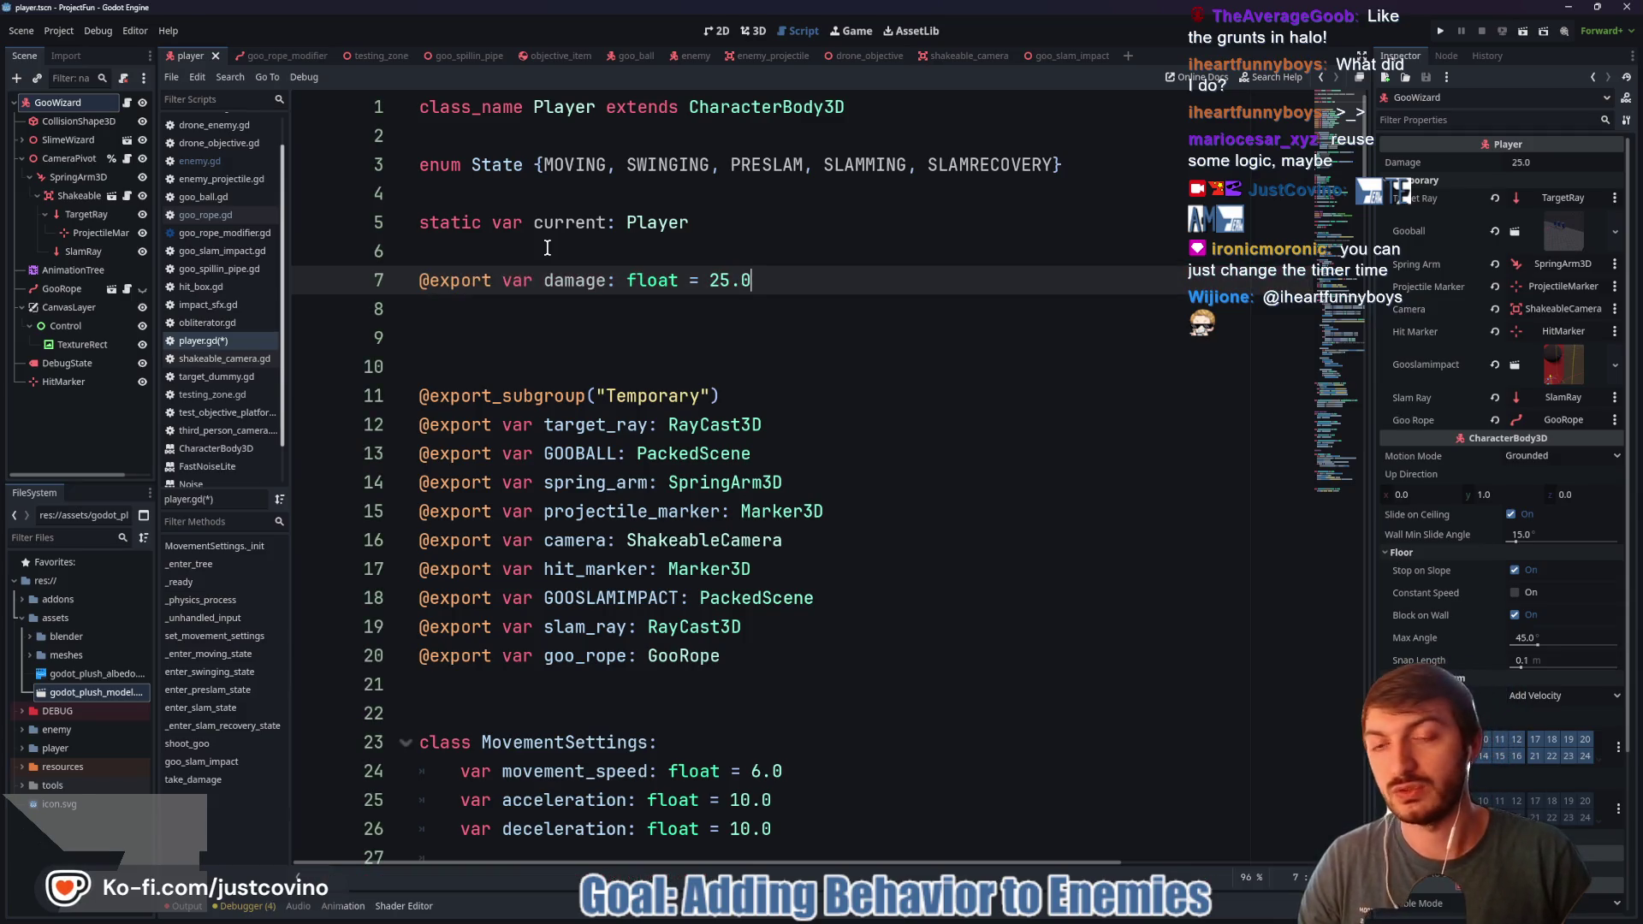
{"action": "left_click", "coordinate": [764, 318]}
{"action": "key", "text": "ctrl+s"}
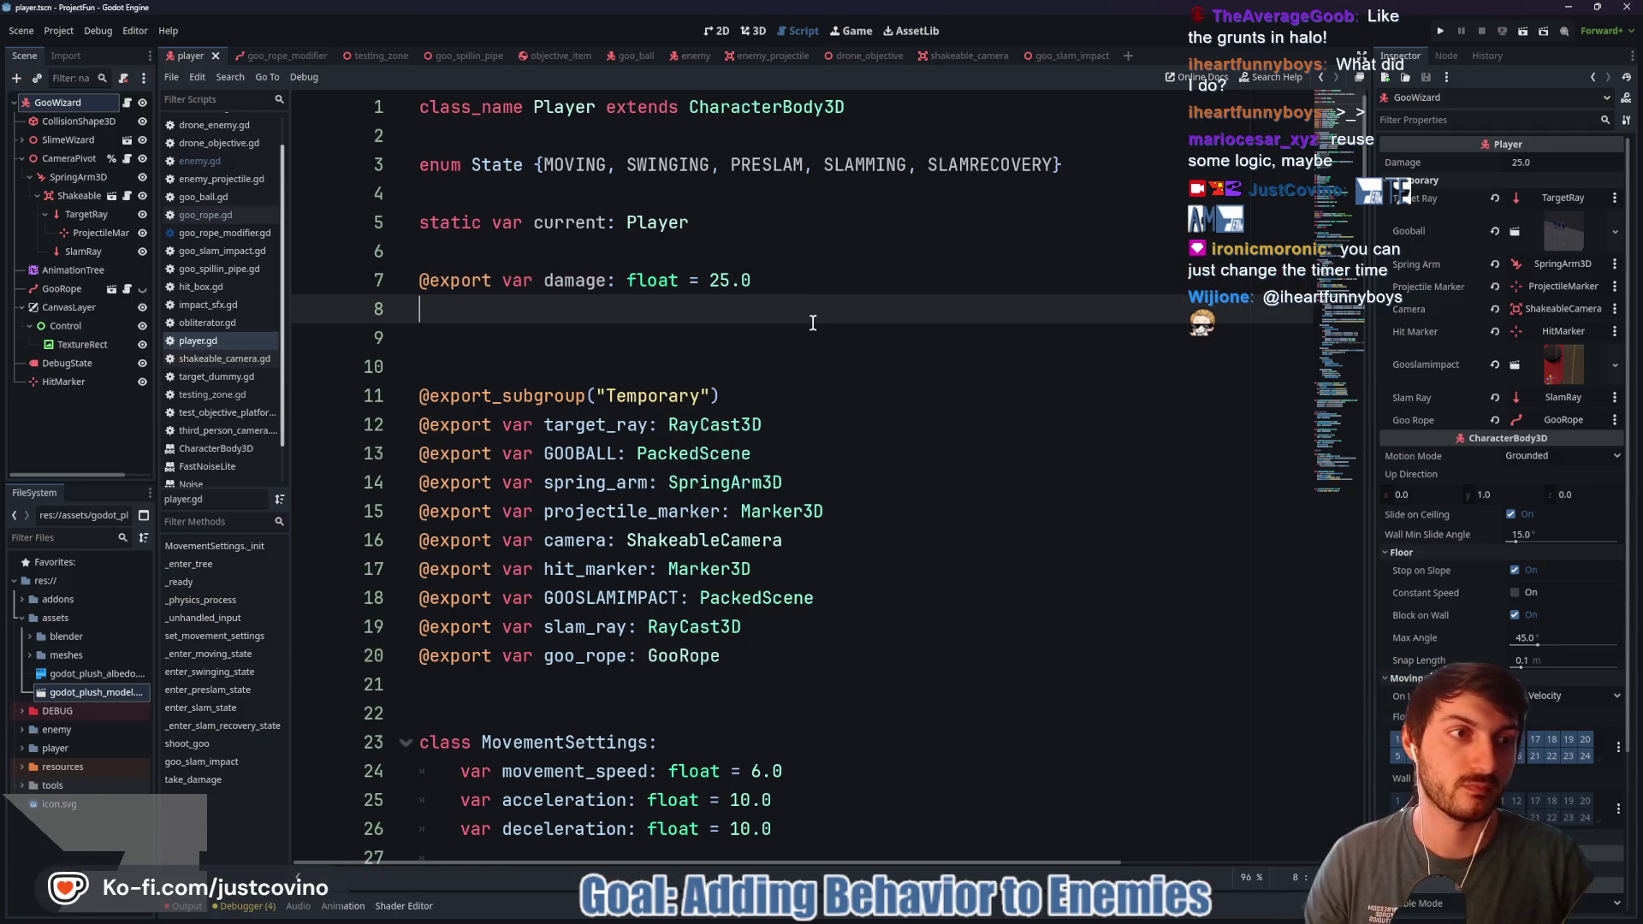
{"action": "scroll", "coordinate": [736, 343], "scroll_direction": "down", "scroll_amount": 20}
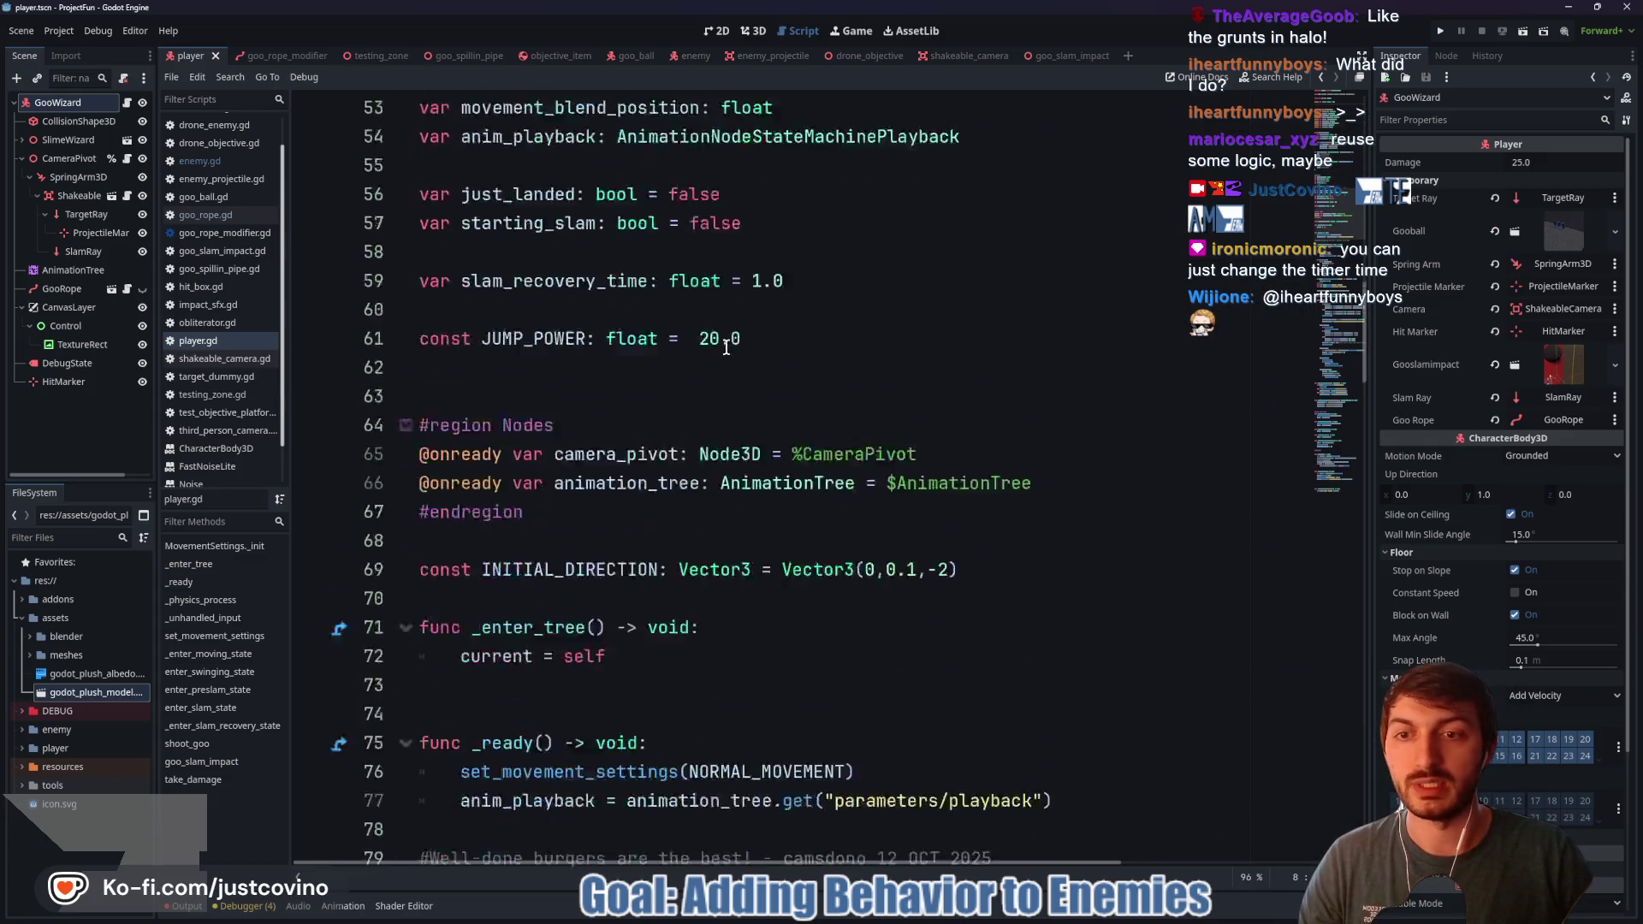
Jump to the goo_slam_impact() function definition in player.gd.
{"action": "scroll", "coordinate": [724, 349], "scroll_direction": "down", "scroll_amount": 5}
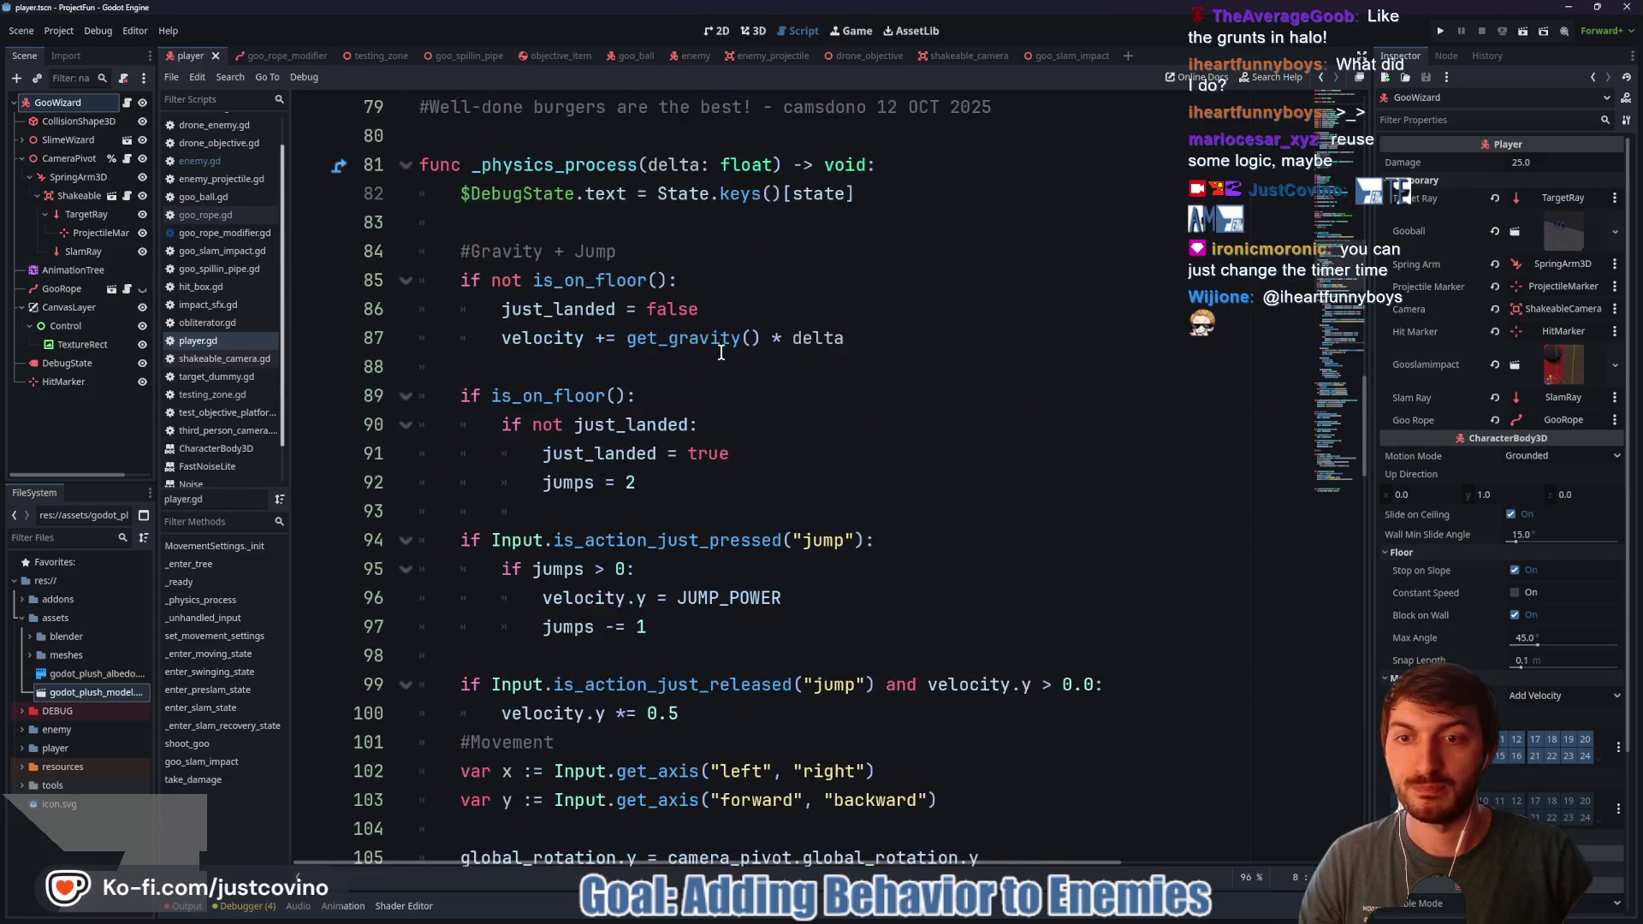
{"action": "scroll", "coordinate": [721, 351], "scroll_direction": "down", "scroll_amount": 14}
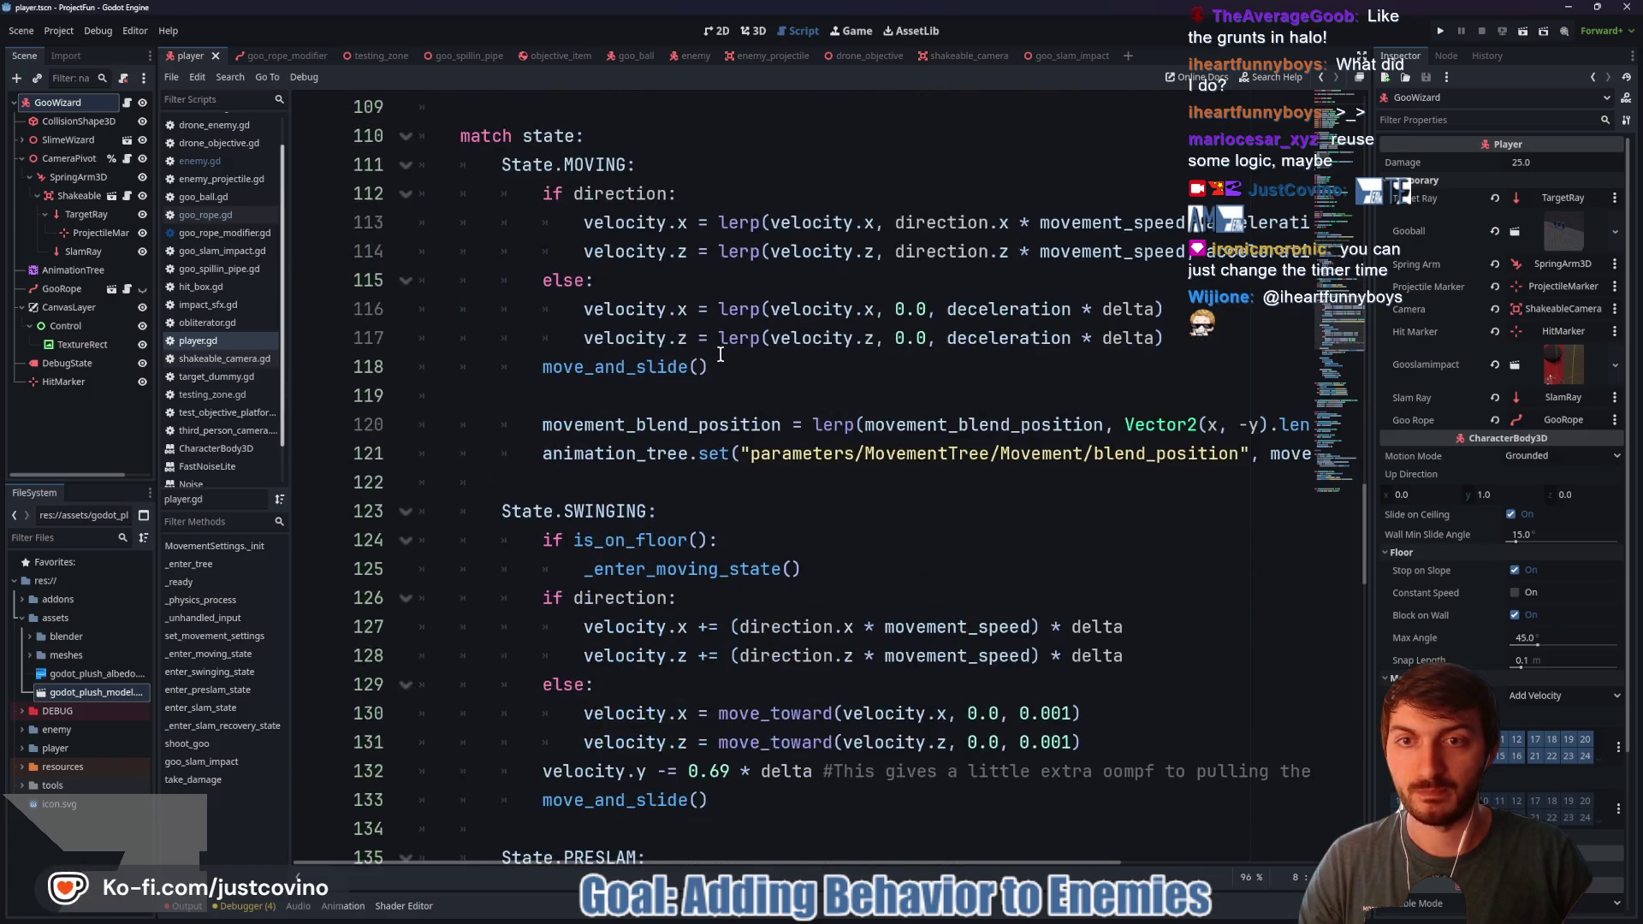
{"action": "scroll", "coordinate": [719, 355], "scroll_direction": "down", "scroll_amount": 8}
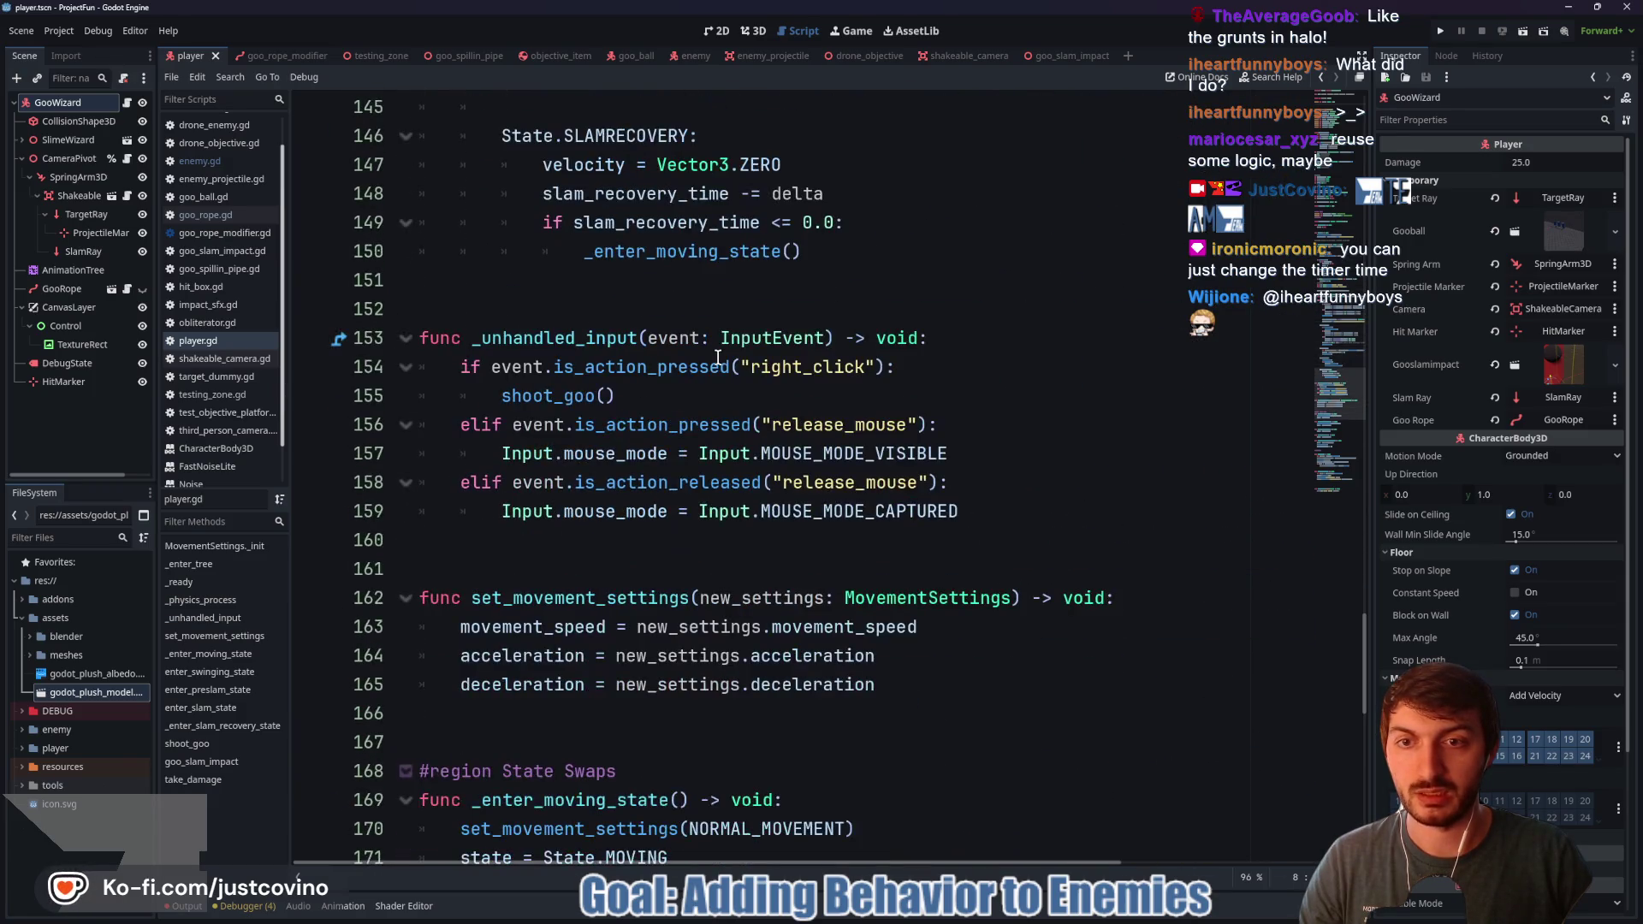
{"action": "scroll", "coordinate": [715, 361], "scroll_direction": "down", "scroll_amount": 7}
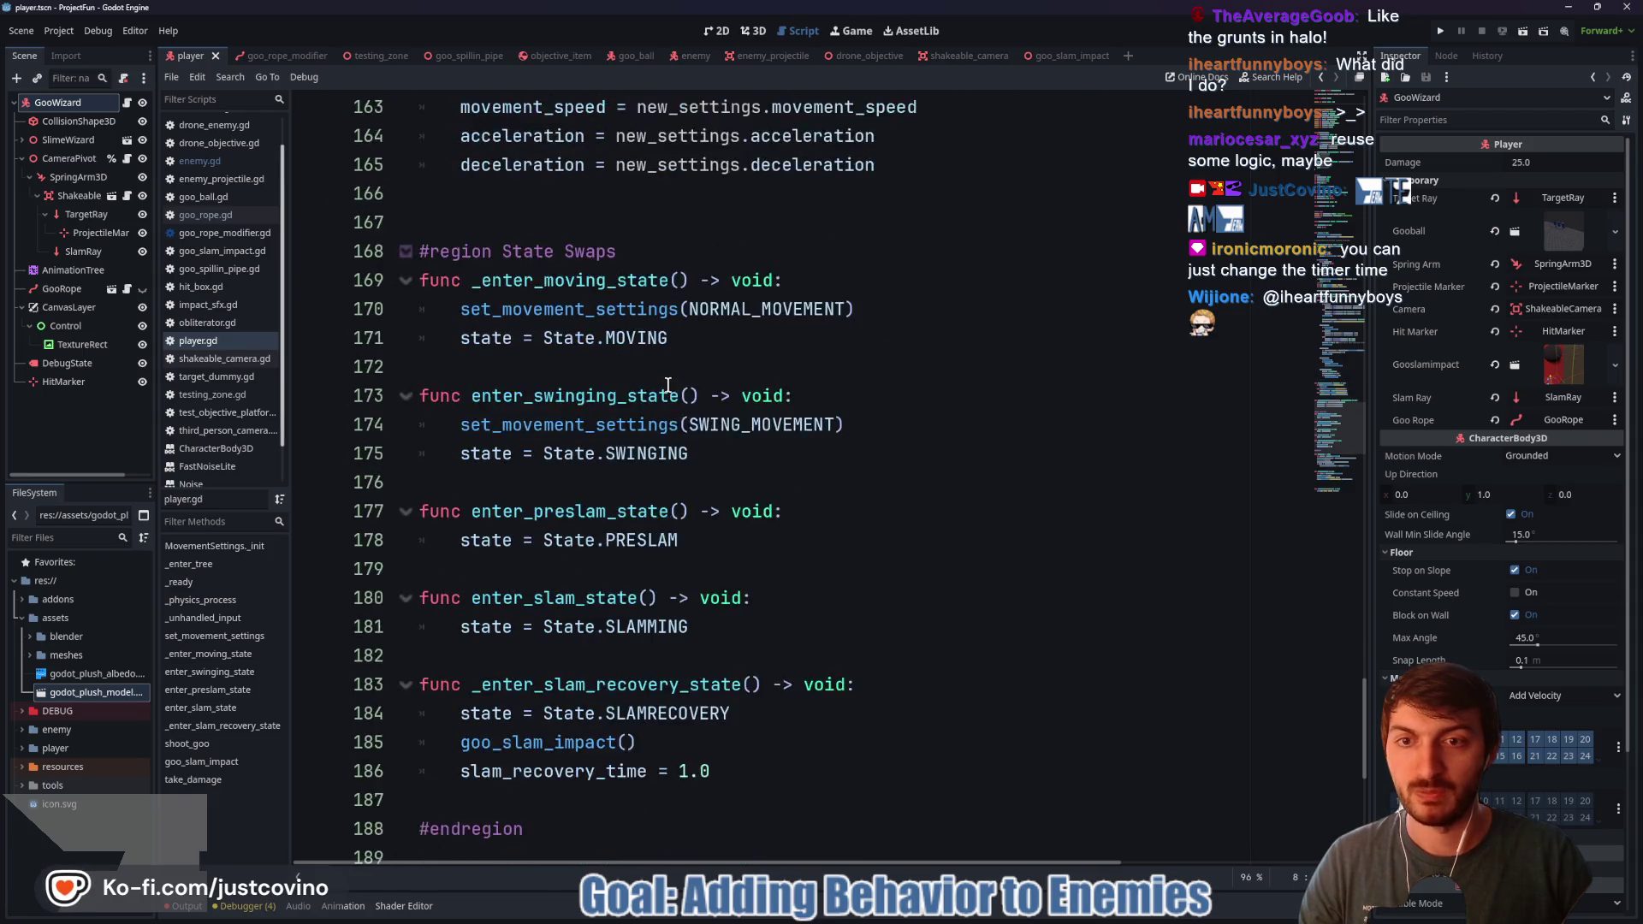
{"action": "scroll", "coordinate": [669, 382], "scroll_direction": "down", "scroll_amount": 2}
{"action": "key", "text": "ctrl+z"}
{"action": "left_click", "coordinate": [518, 488], "text": "ctrl"}
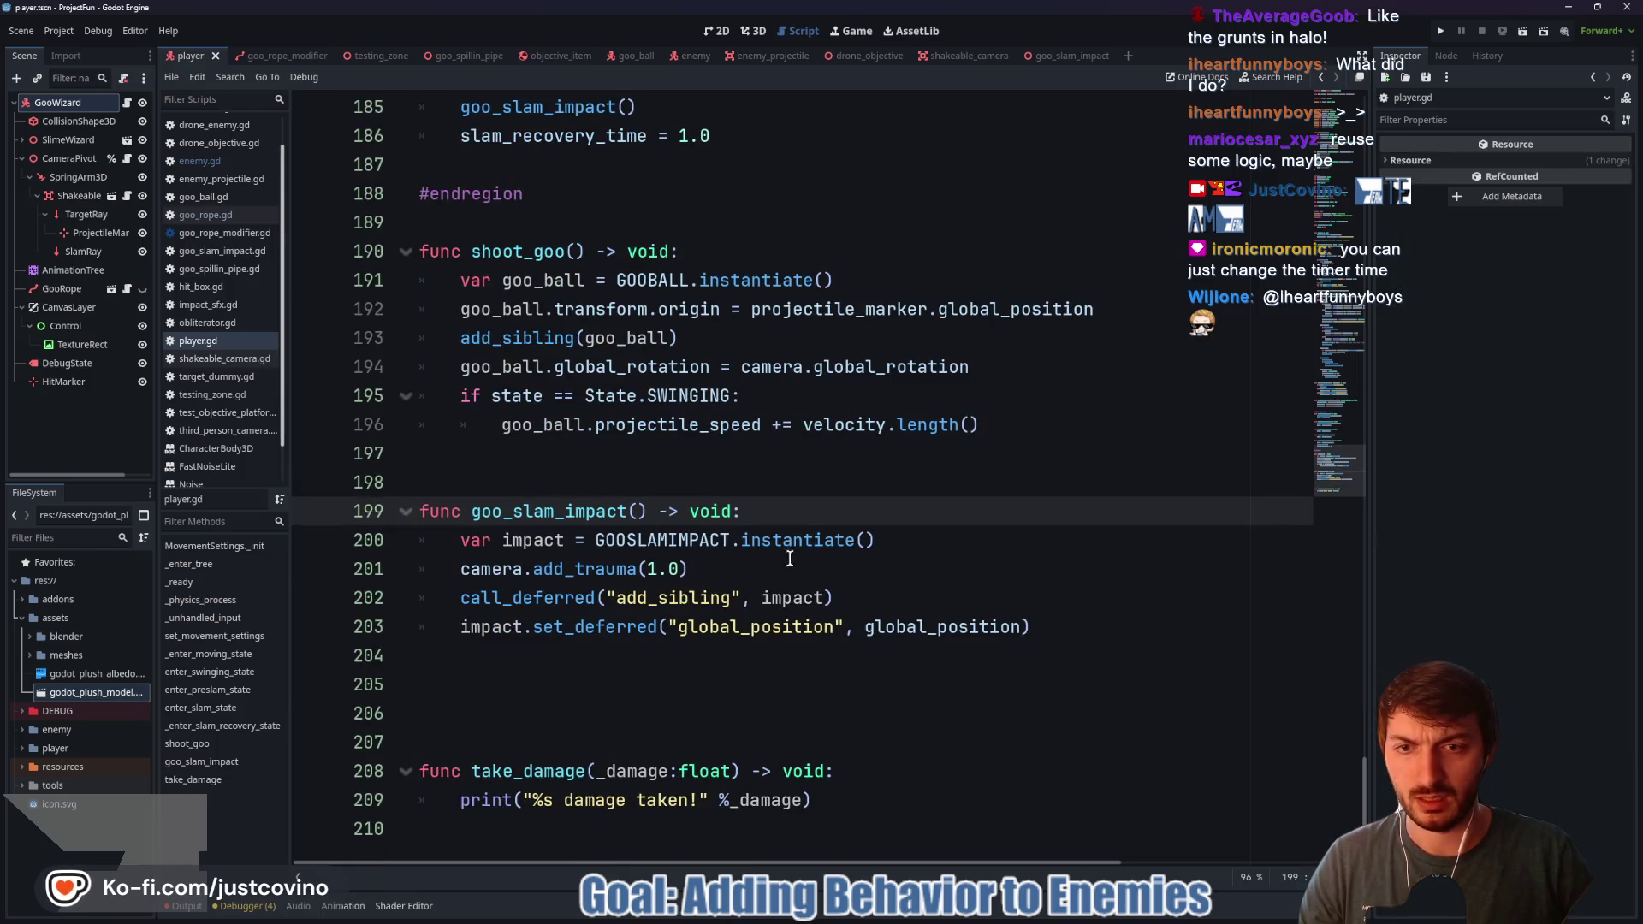
Add 'impact.damage = damage' on the line after the slam impact is instantiated.
{"action": "left_click", "coordinate": [890, 544]}
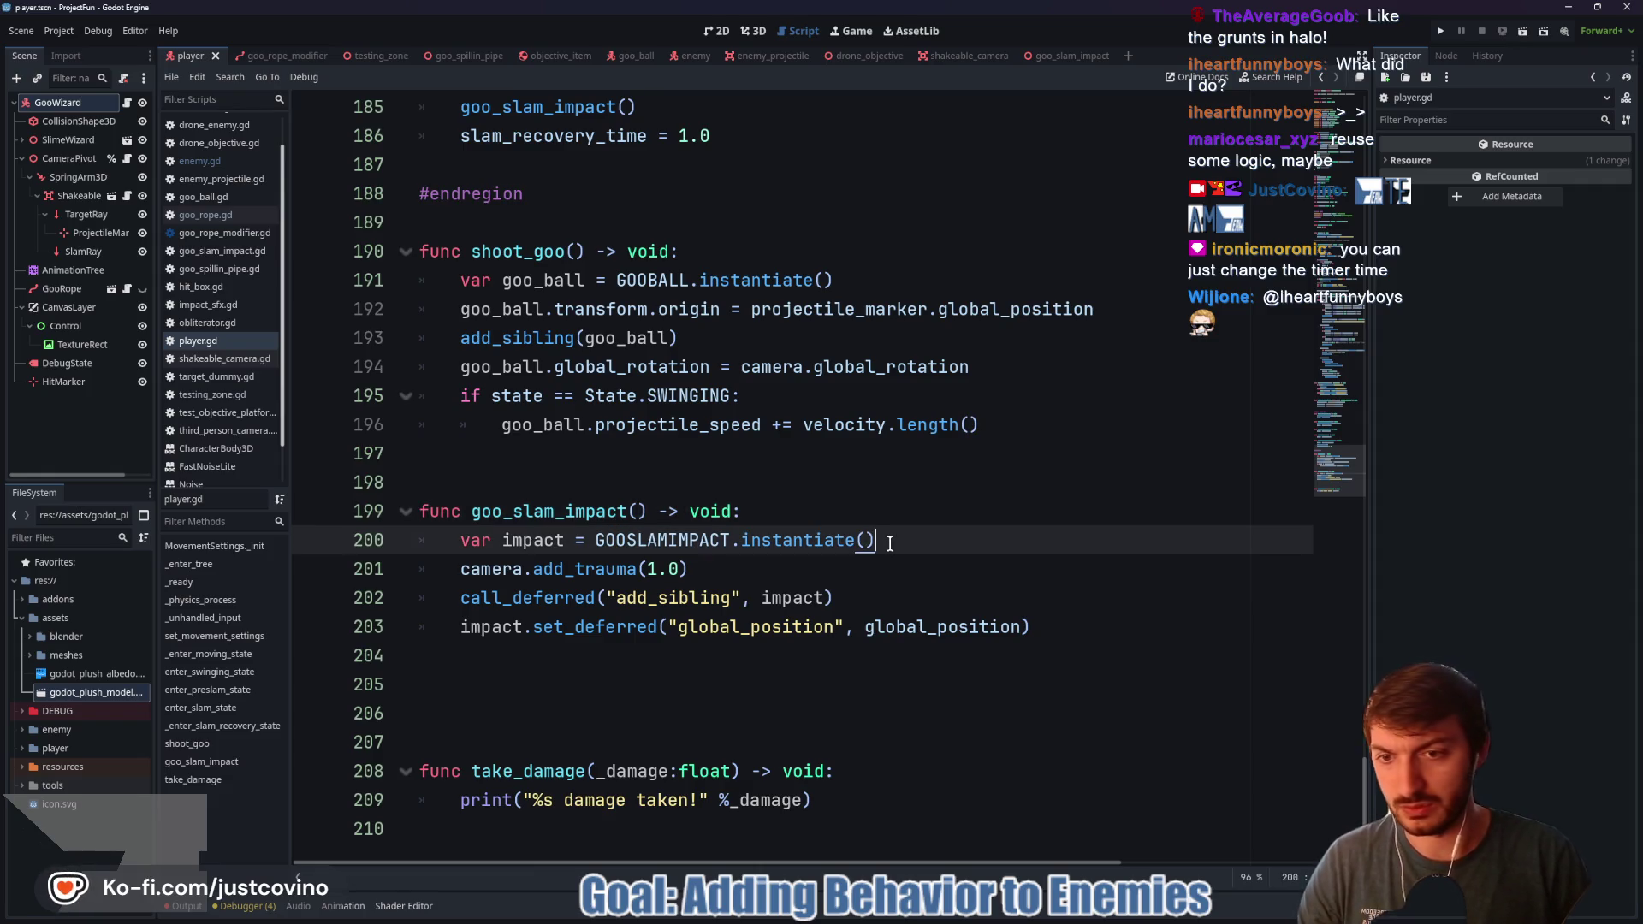
{"action": "key", "text": "Return"}
{"action": "type", "text": "impact.dama"}
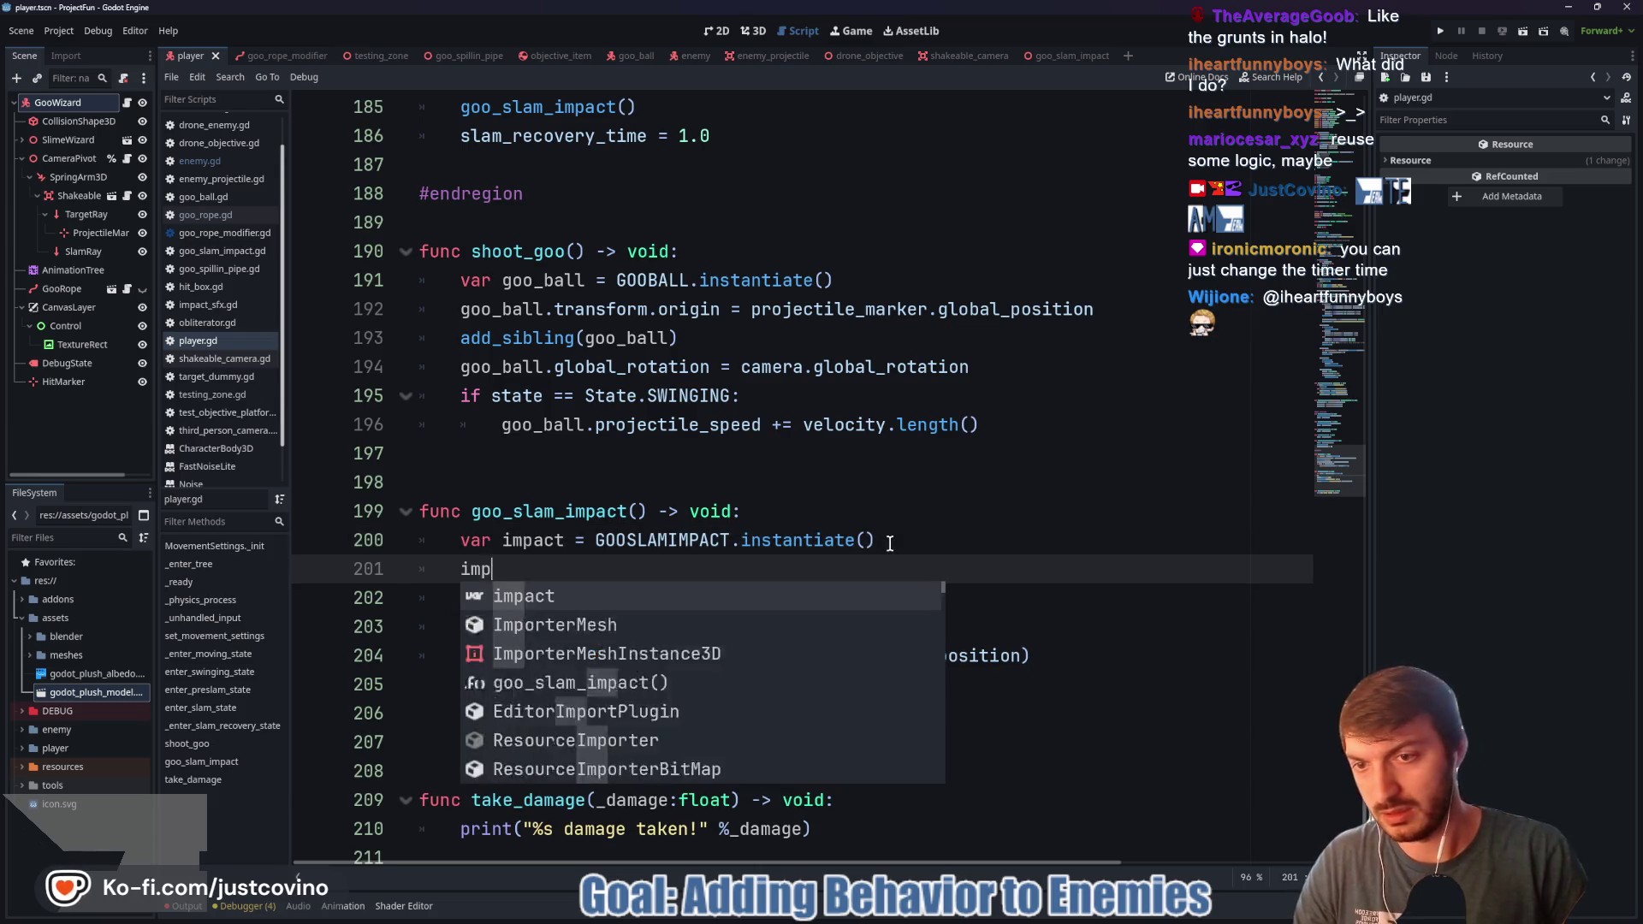
{"action": "type", "text": "ge = dam"}
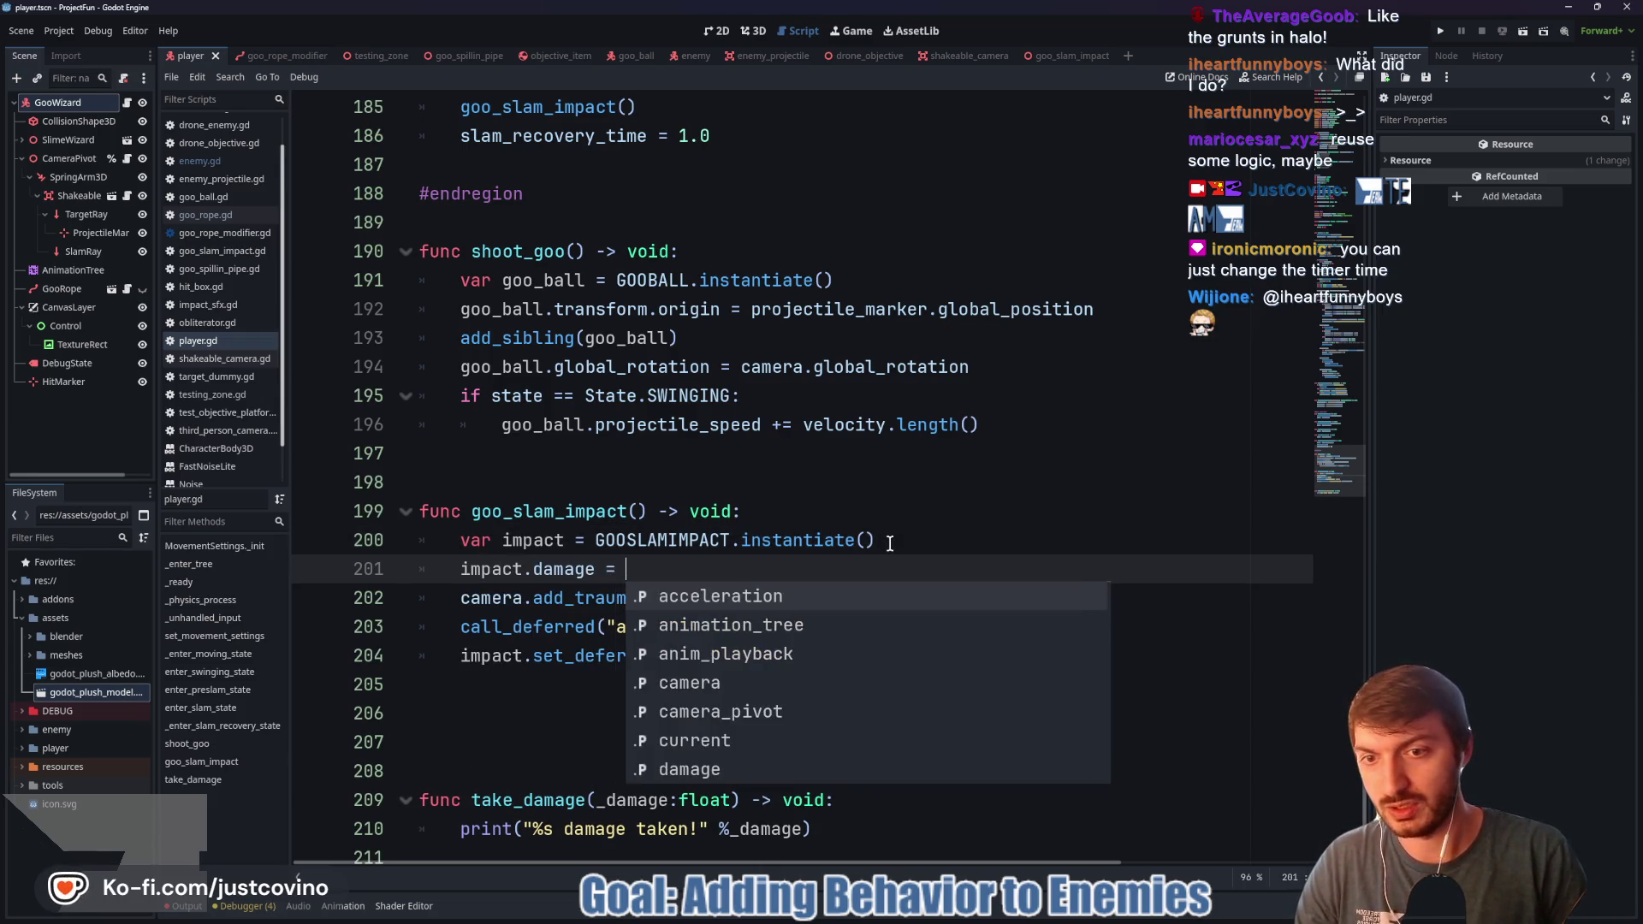
{"action": "key", "text": "BackSpace"}
{"action": "type", "text": "mage"}
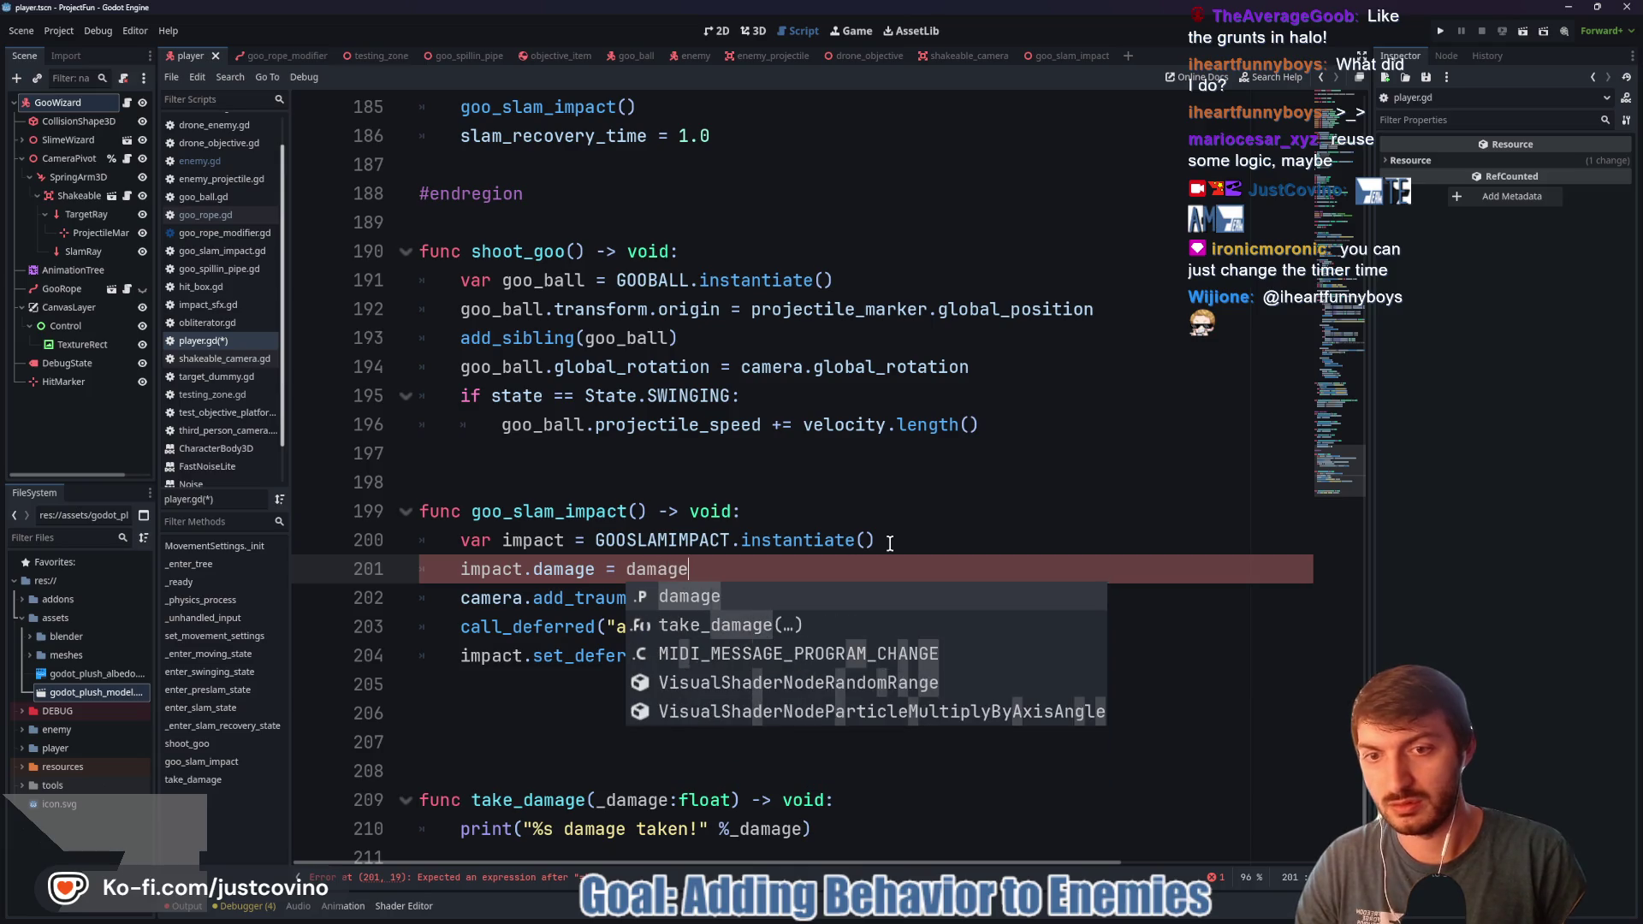
{"action": "left_click", "coordinate": [808, 569]}
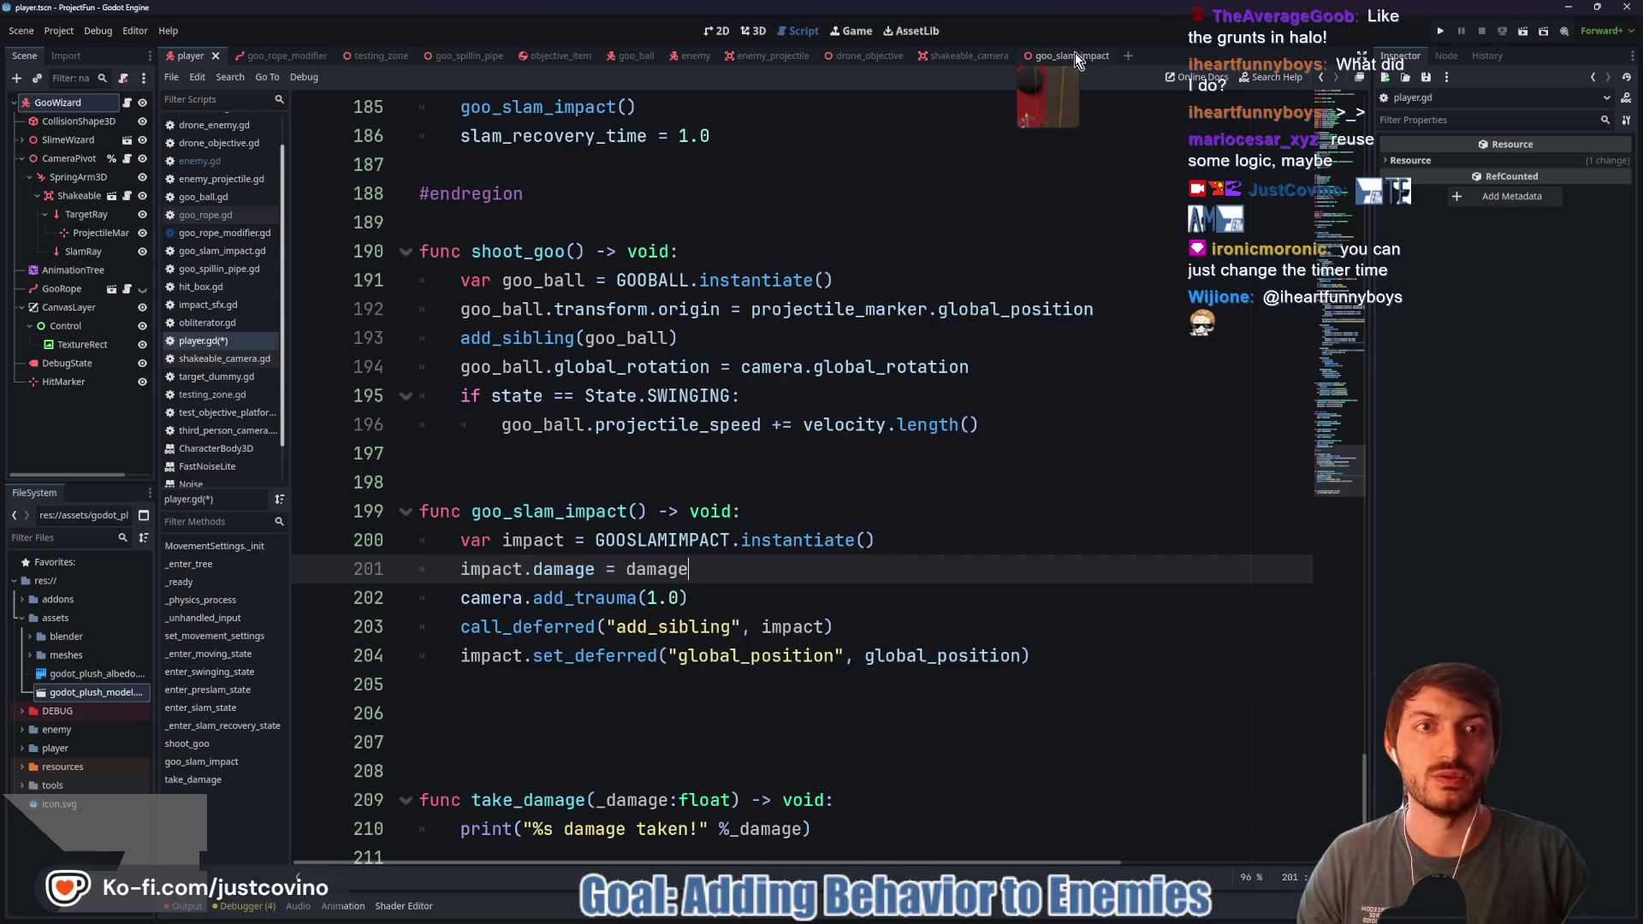
Delete the print(body.name) debug line from goo_slam_impact.gd, save, and return to player.gd.
{"action": "left_click", "coordinate": [1070, 56]}
{"action": "scroll", "coordinate": [579, 180], "scroll_direction": "up", "scroll_amount": 2}
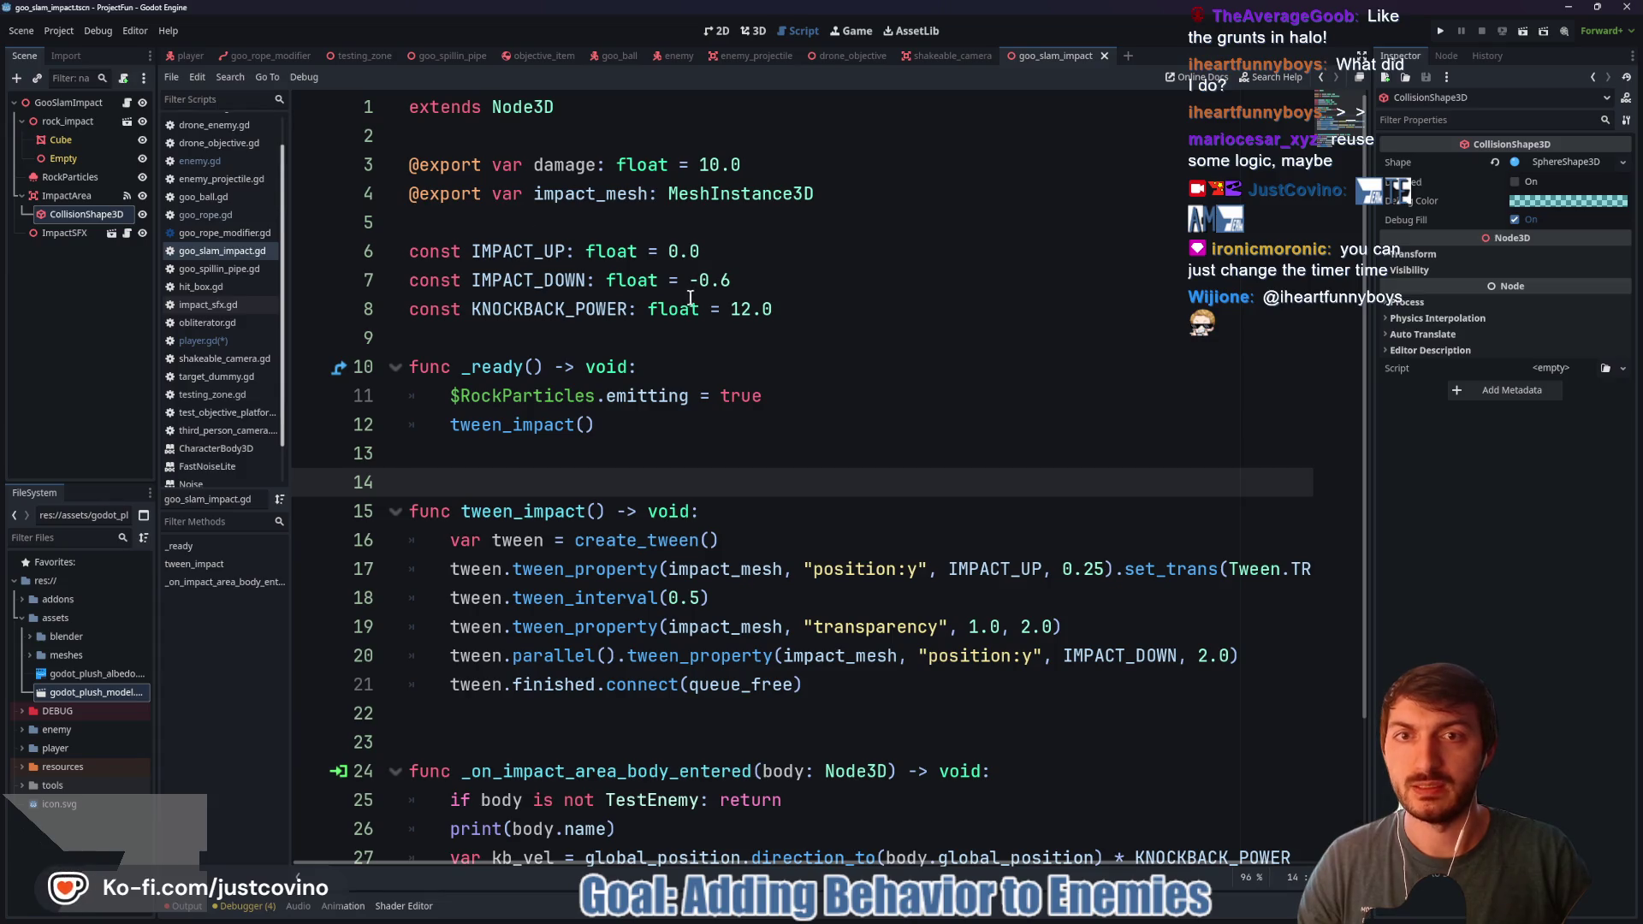
{"action": "scroll", "coordinate": [652, 317], "scroll_direction": "down", "scroll_amount": 2}
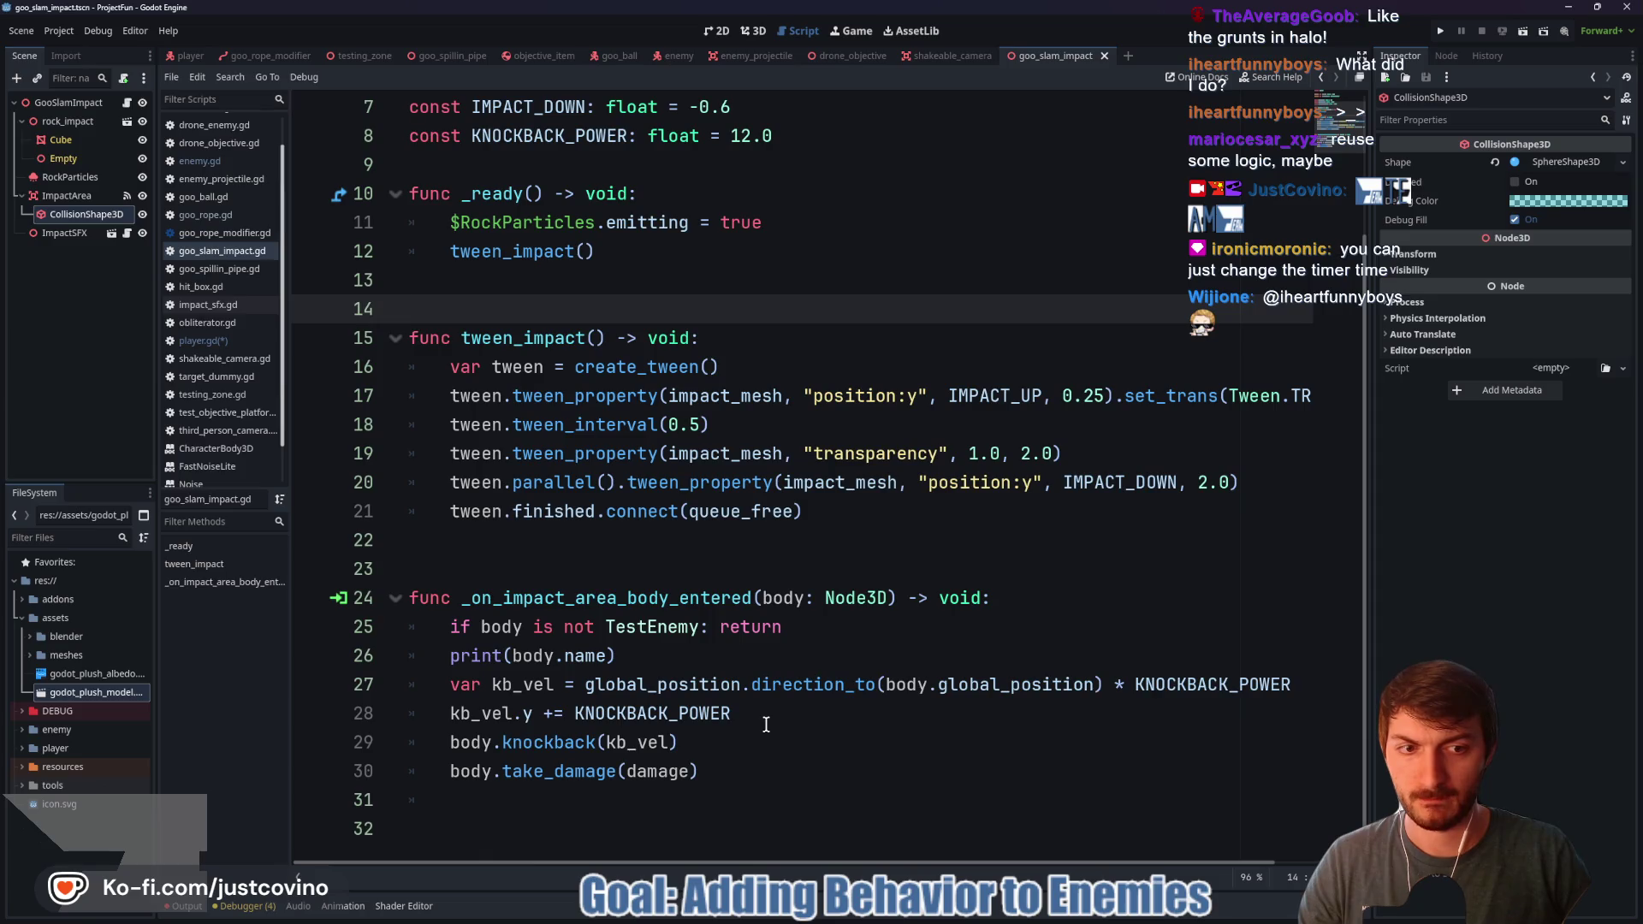
{"action": "left_click", "coordinate": [416, 657]}
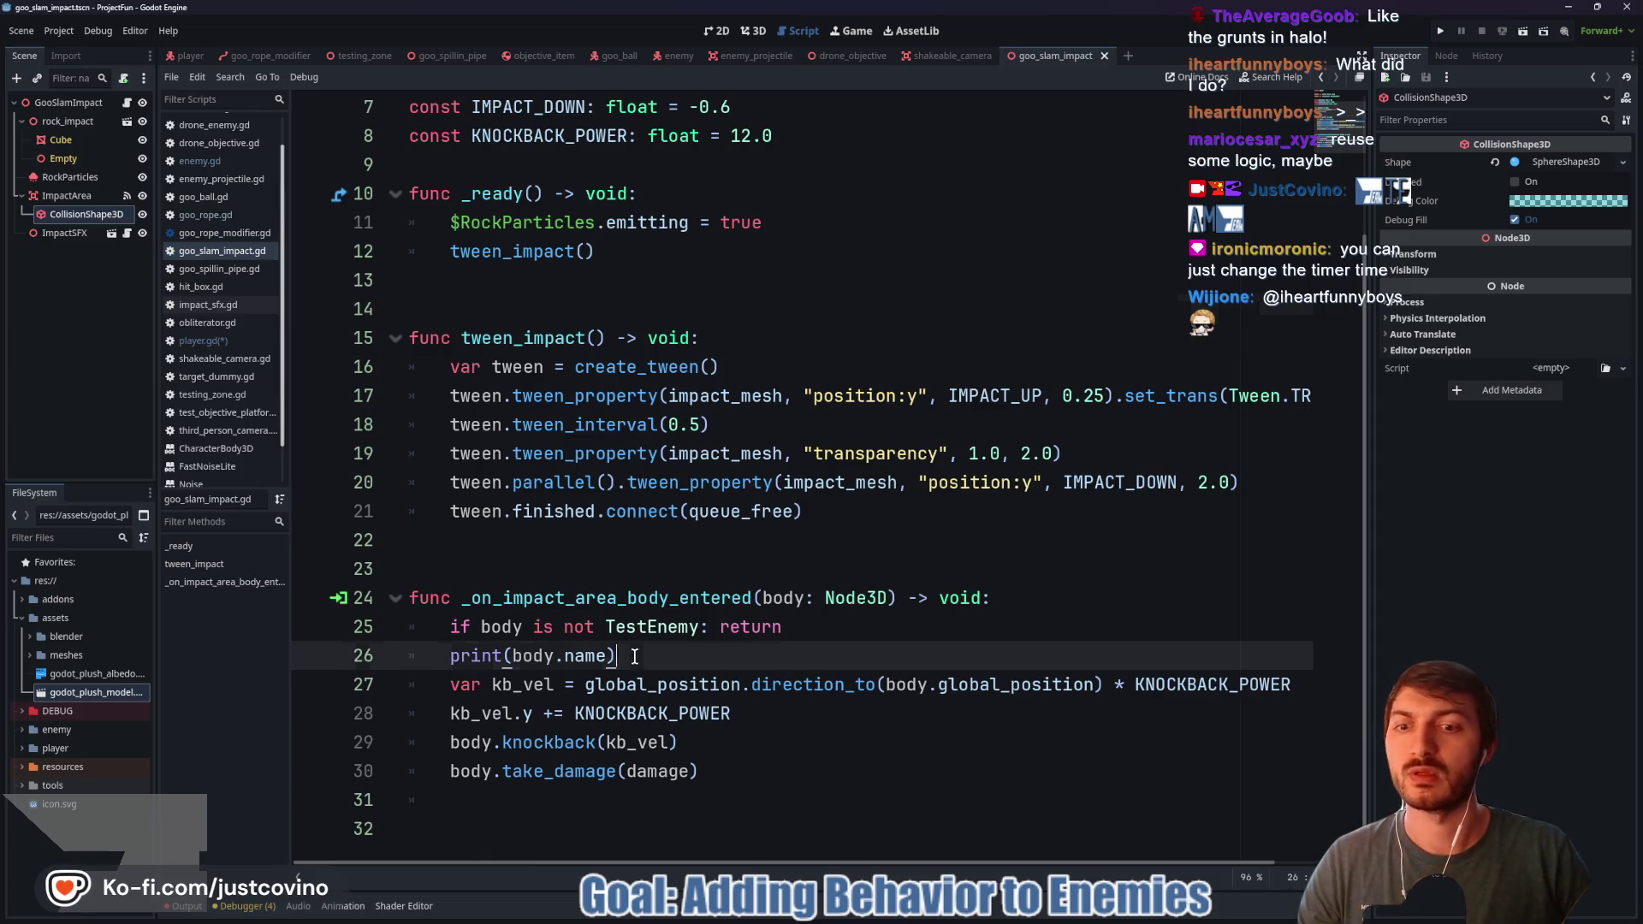
{"action": "key", "text": "shift+End"}
{"action": "key", "text": "BackSpace"}
{"action": "key", "text": "BackSpace"}
{"action": "key", "text": "ctrl+s"}
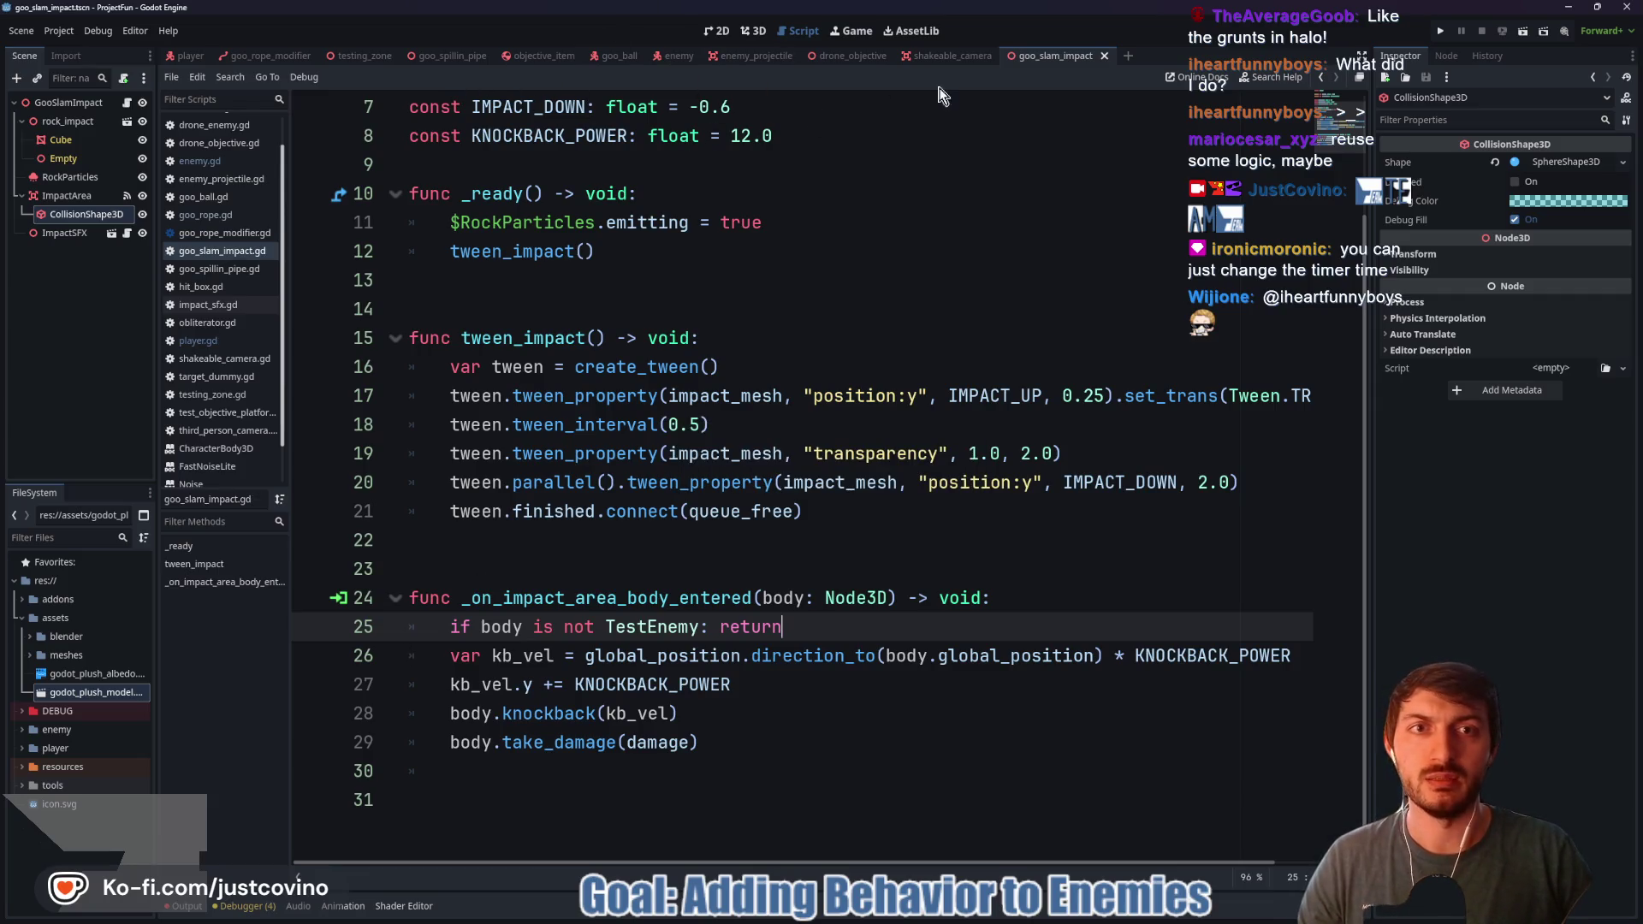
{"action": "left_click", "coordinate": [180, 55]}
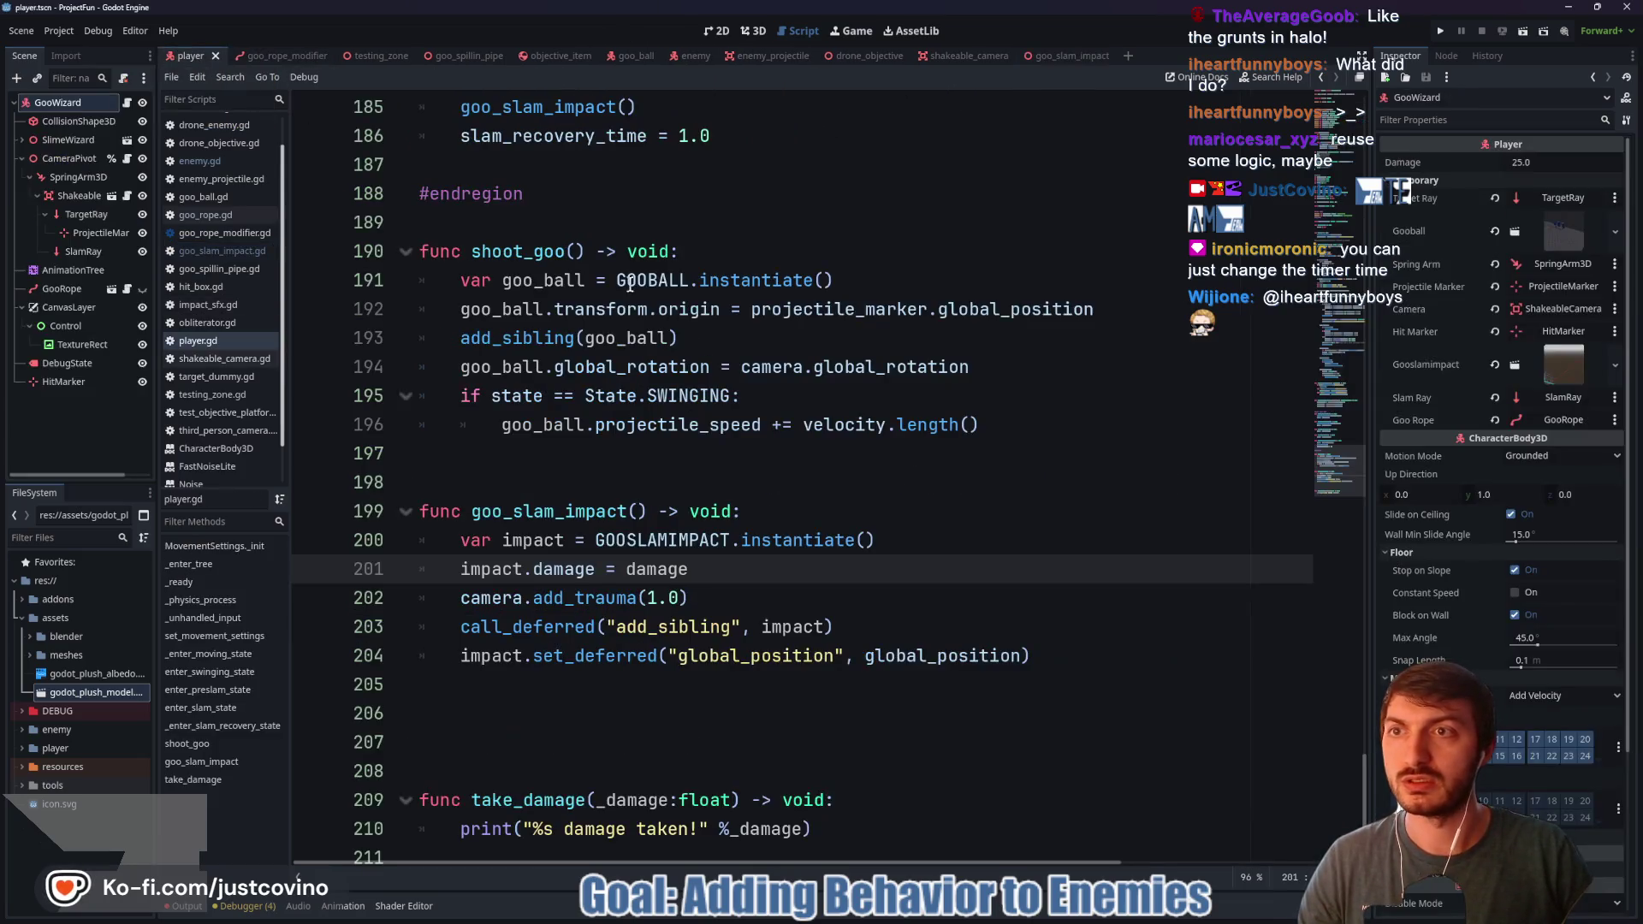
Remove the extra blank lines above take_damage() in player.gd.
{"action": "scroll", "coordinate": [699, 499], "scroll_direction": "down", "scroll_amount": 1}
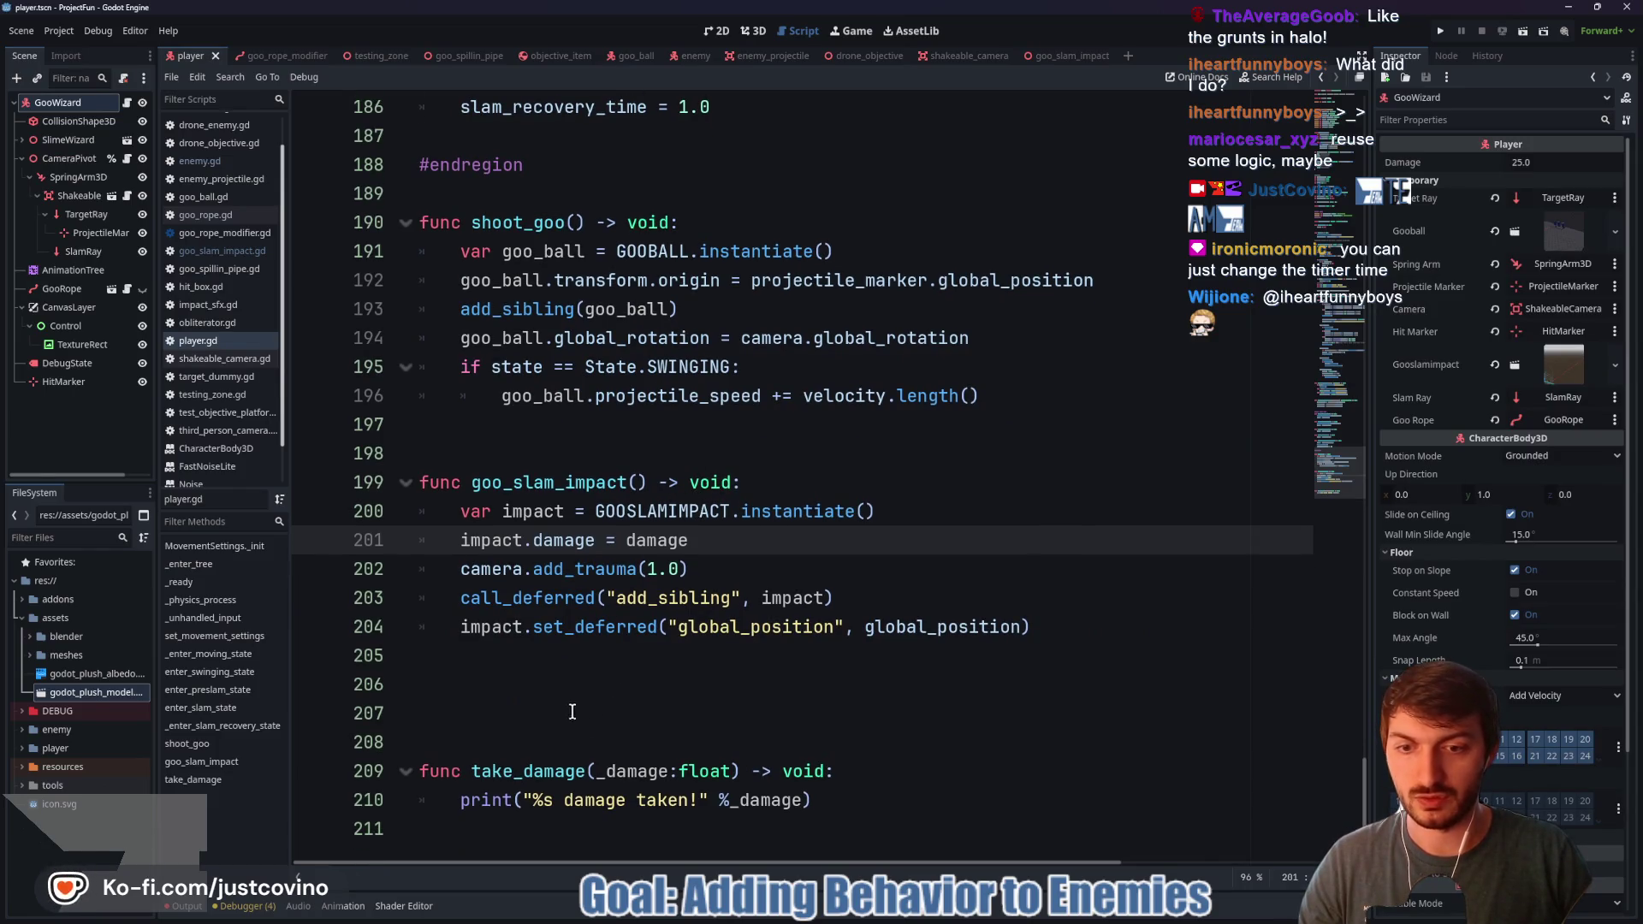
{"action": "left_click_drag", "start_coordinate": [814, 806], "coordinate": [457, 810]}
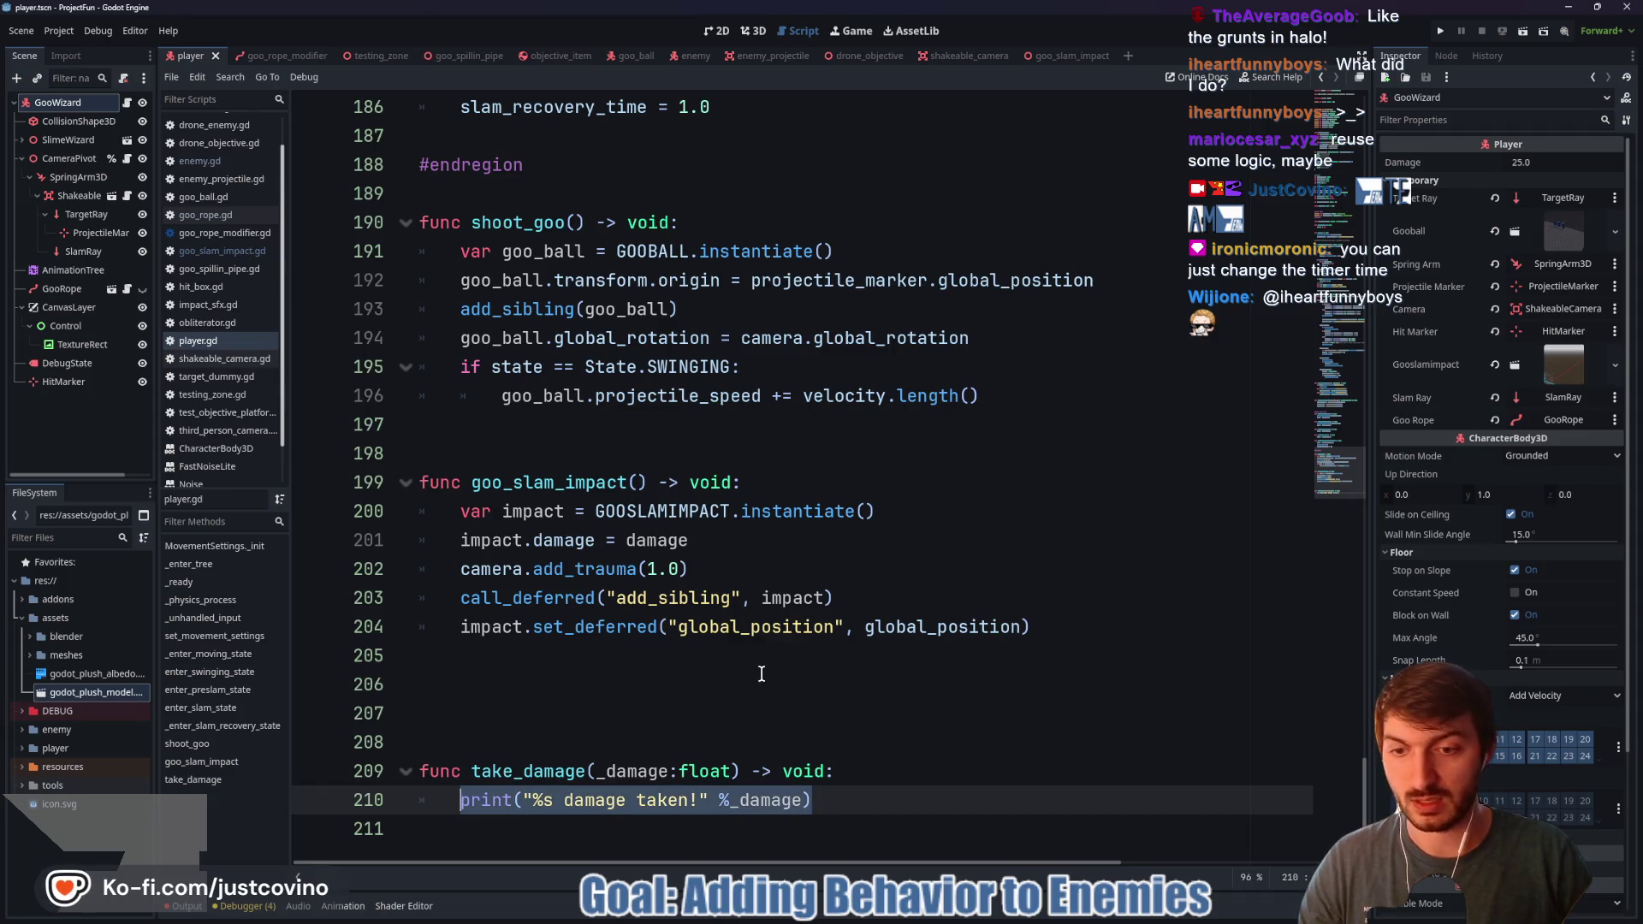
{"action": "left_click", "coordinate": [547, 713]}
{"action": "left_click", "coordinate": [414, 676]}
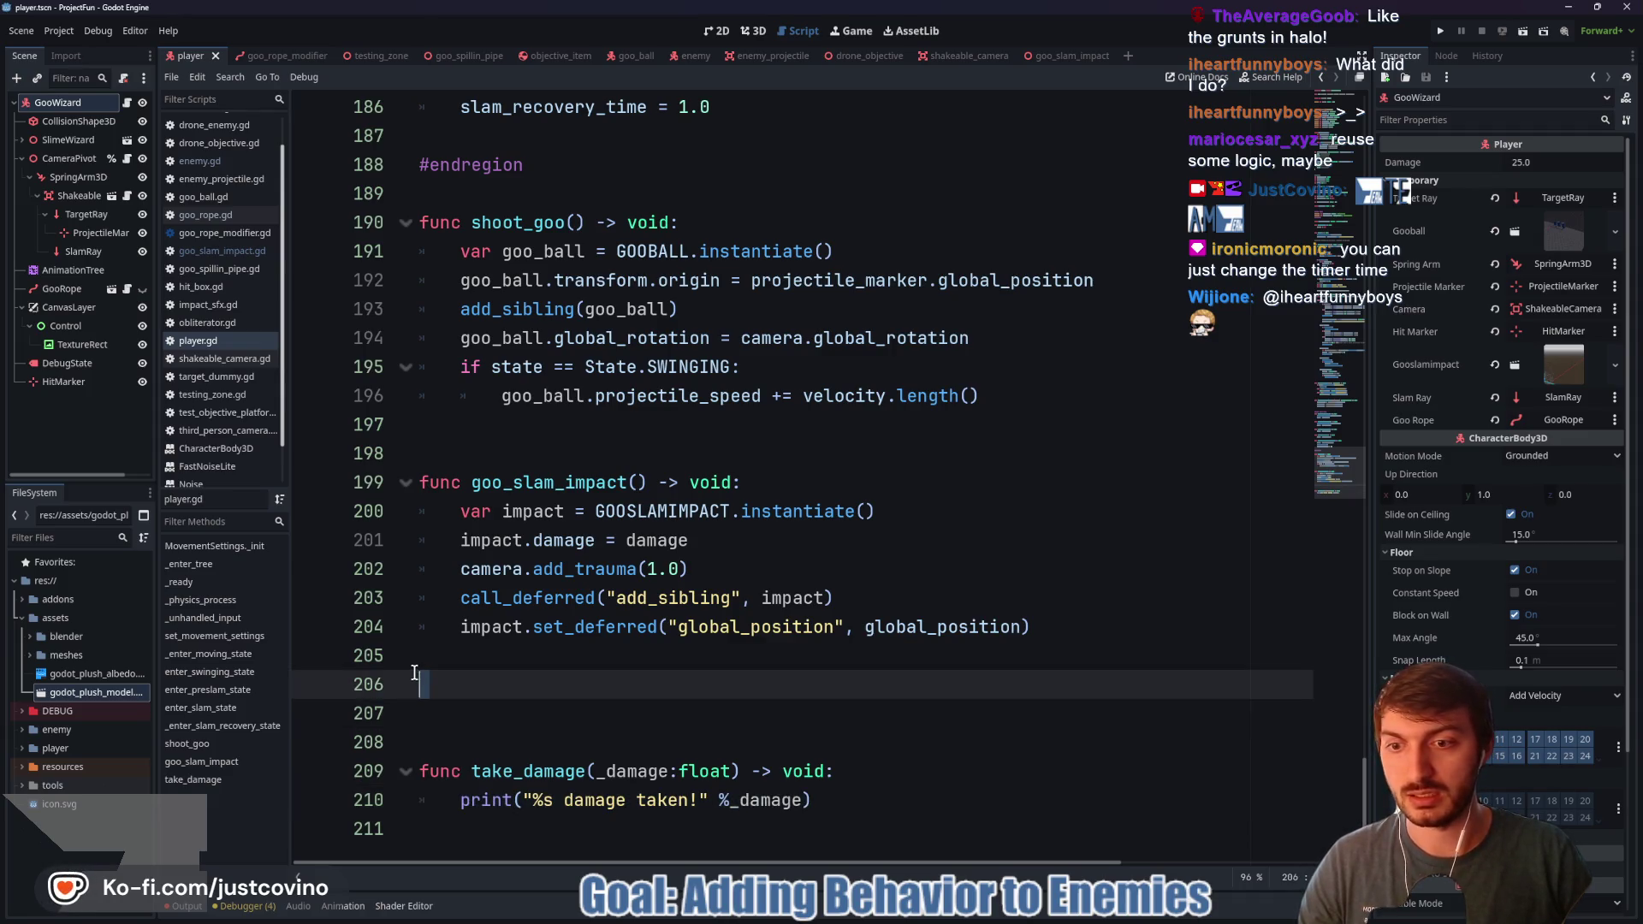
{"action": "key", "text": "BackSpace"}
{"action": "key", "text": "Delete"}
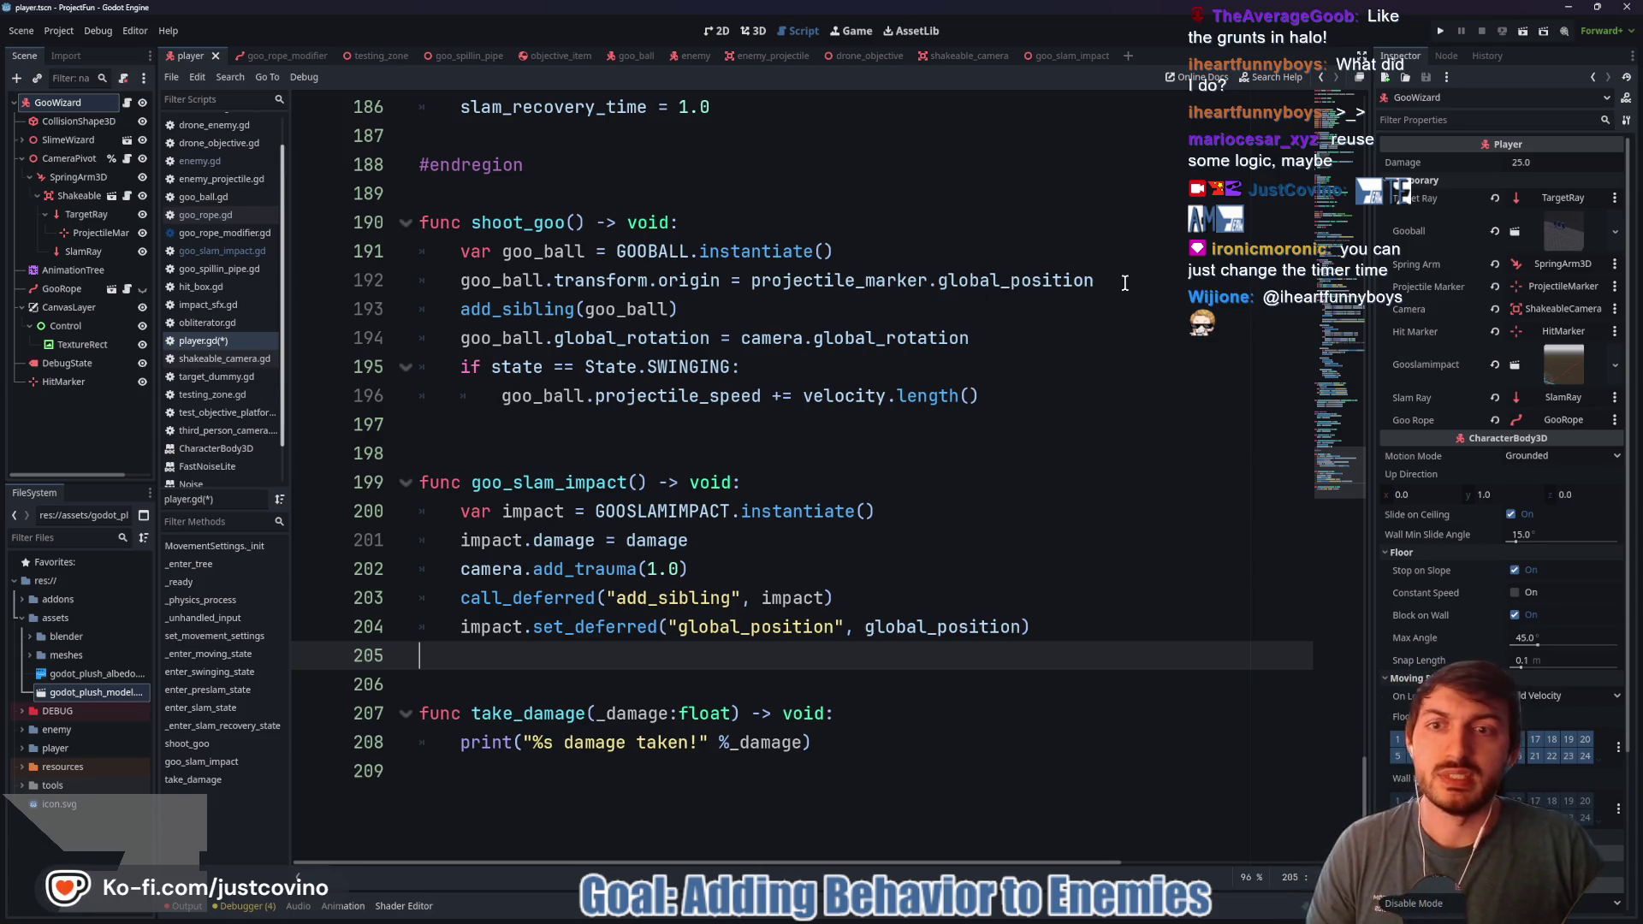
Add 'goo_ball.damage = damage' under the goo ball instantiation in shoot_goo() and save.
{"action": "left_click", "coordinate": [907, 245]}
{"action": "key", "text": "Return"}
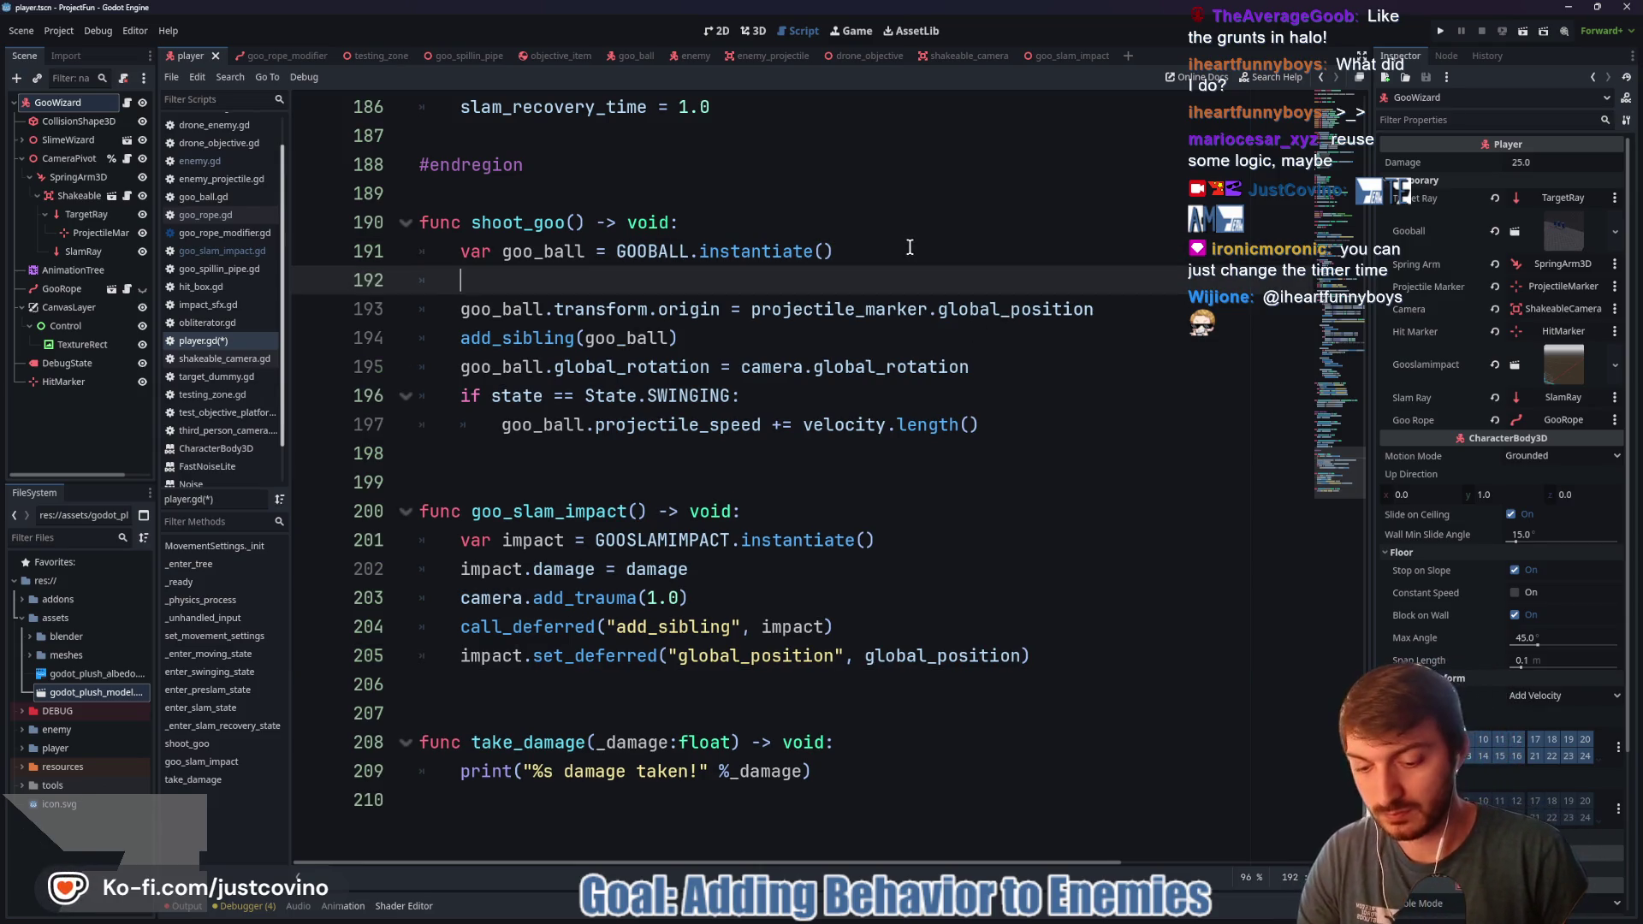
{"action": "type", "text": "goo"}
{"action": "key", "text": "Return"}
{"action": "type", "text": ".damage"}
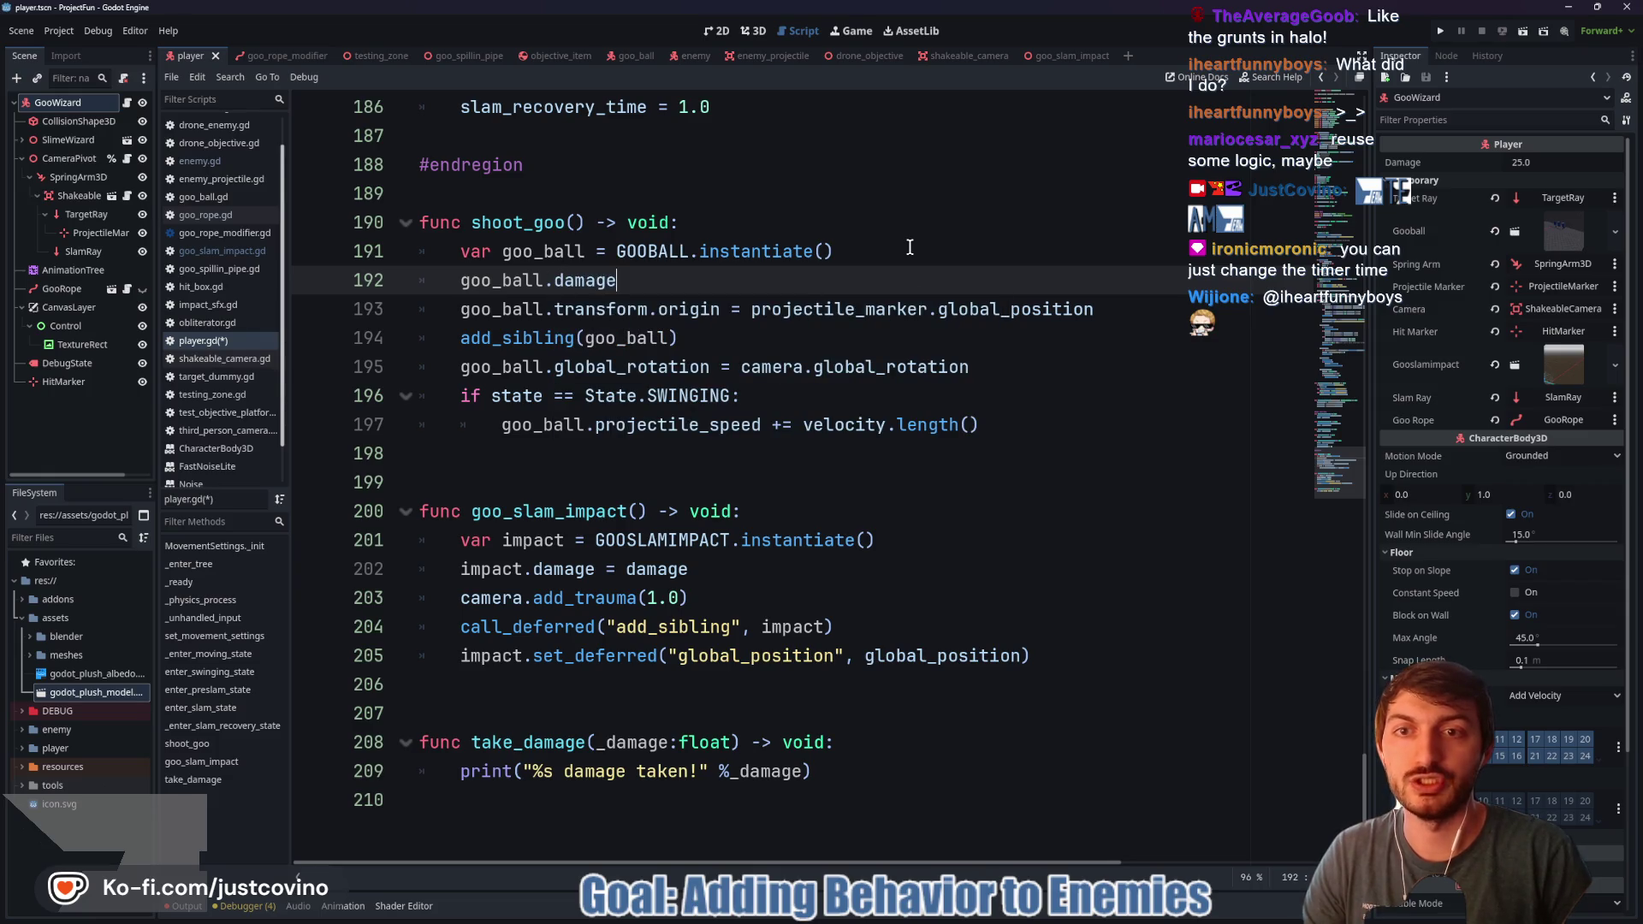
{"action": "type", "text": " = damage"}
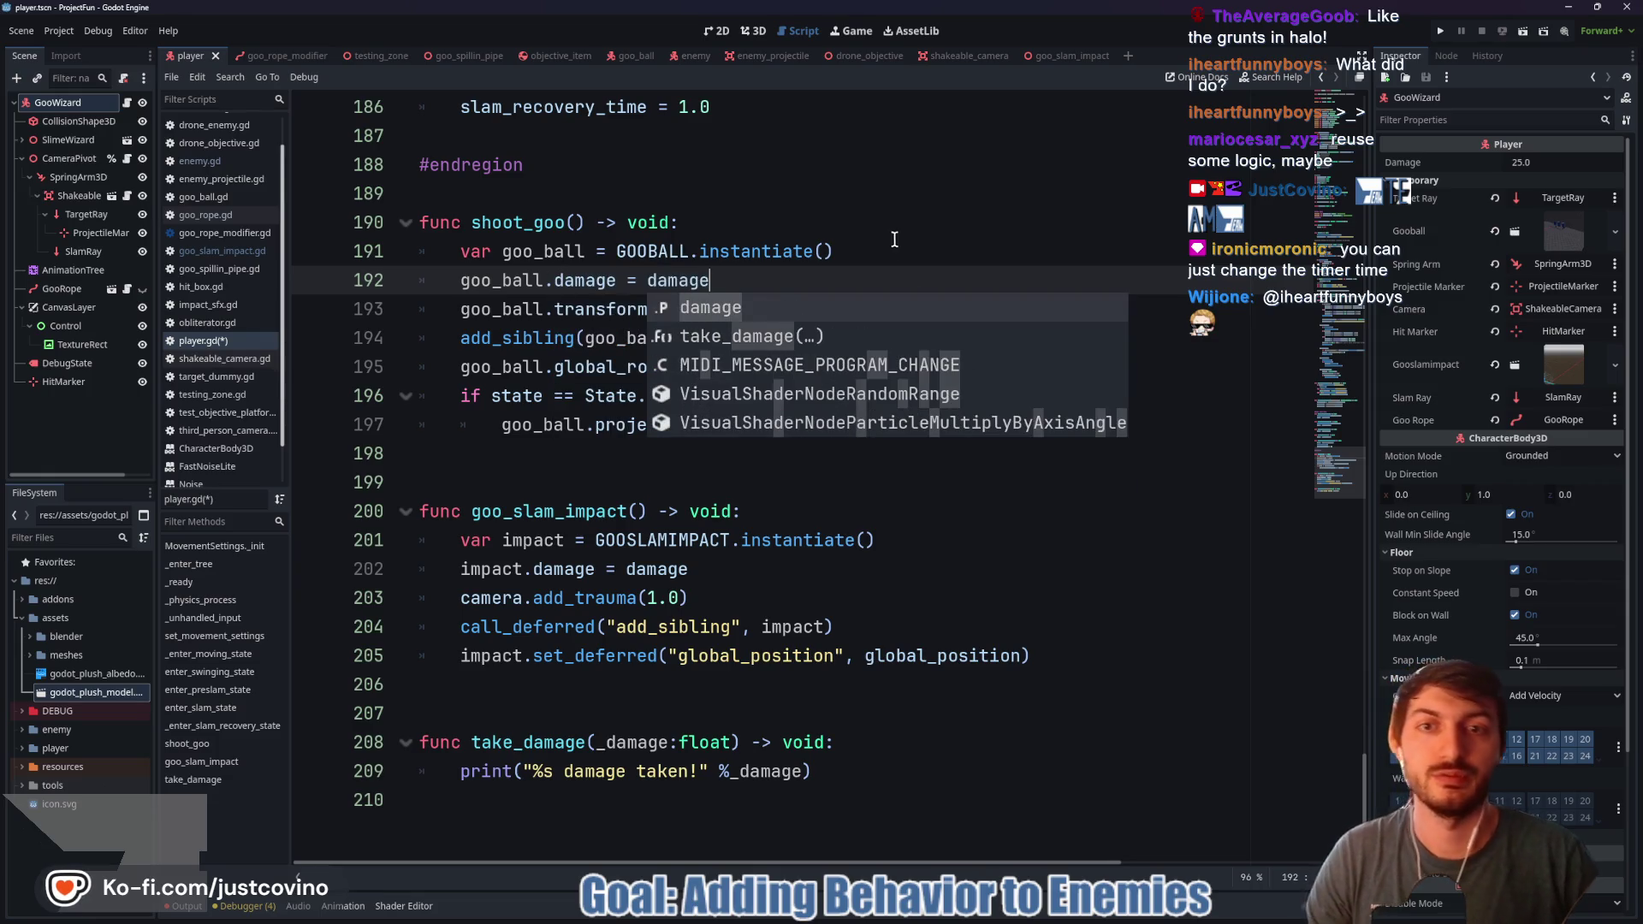
{"action": "key", "text": "ctrl+s"}
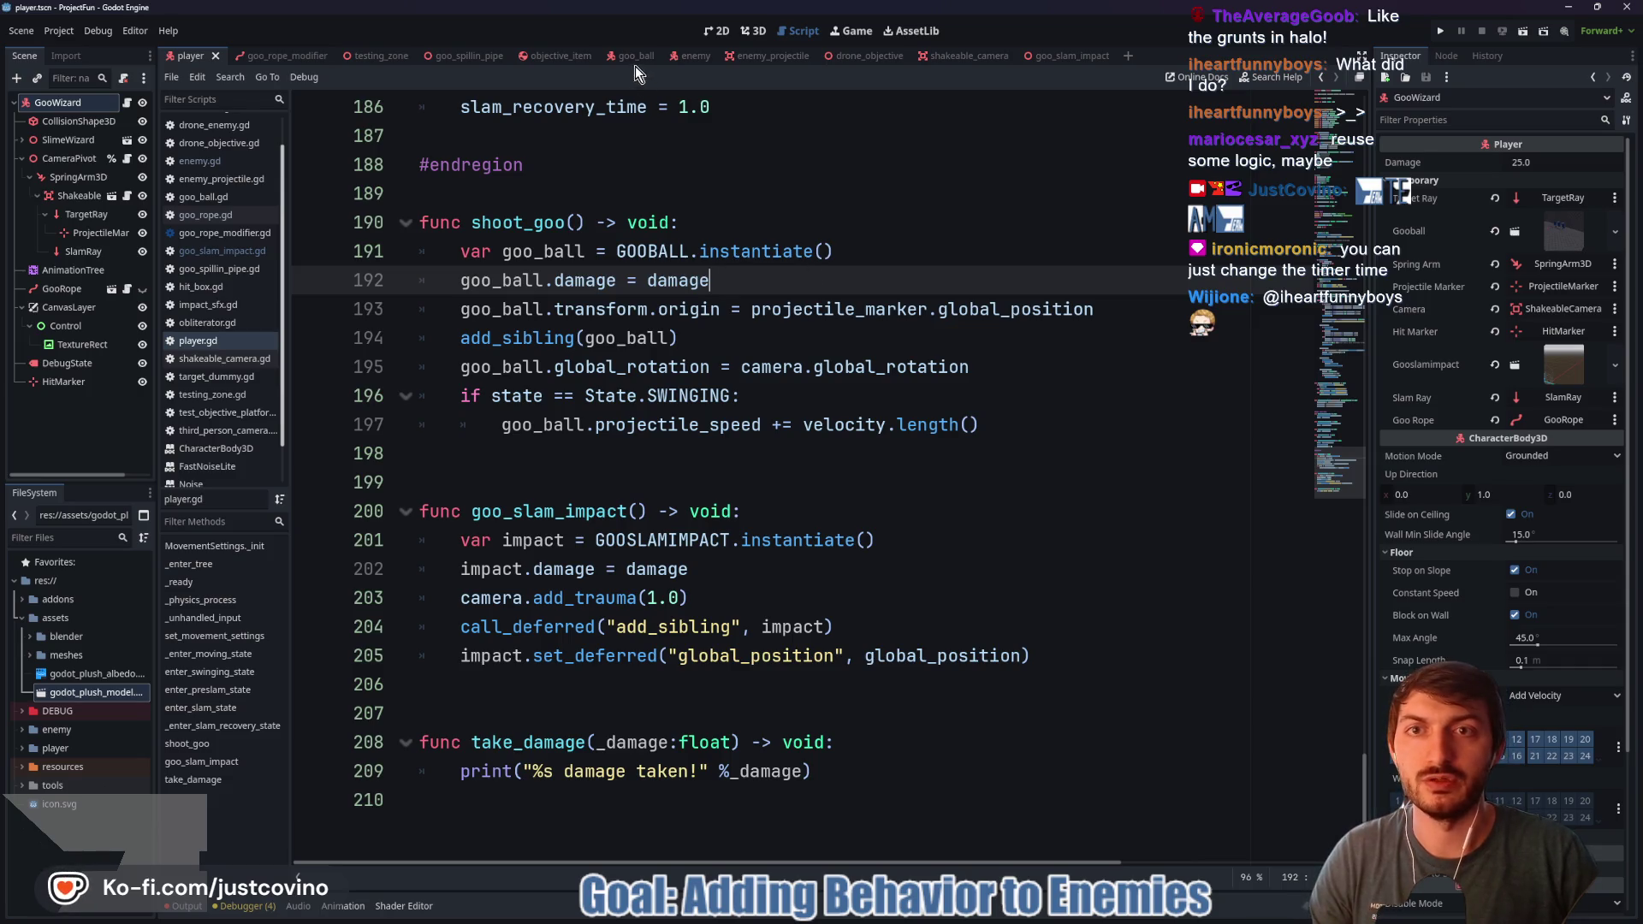
{"action": "left_click", "coordinate": [634, 58]}
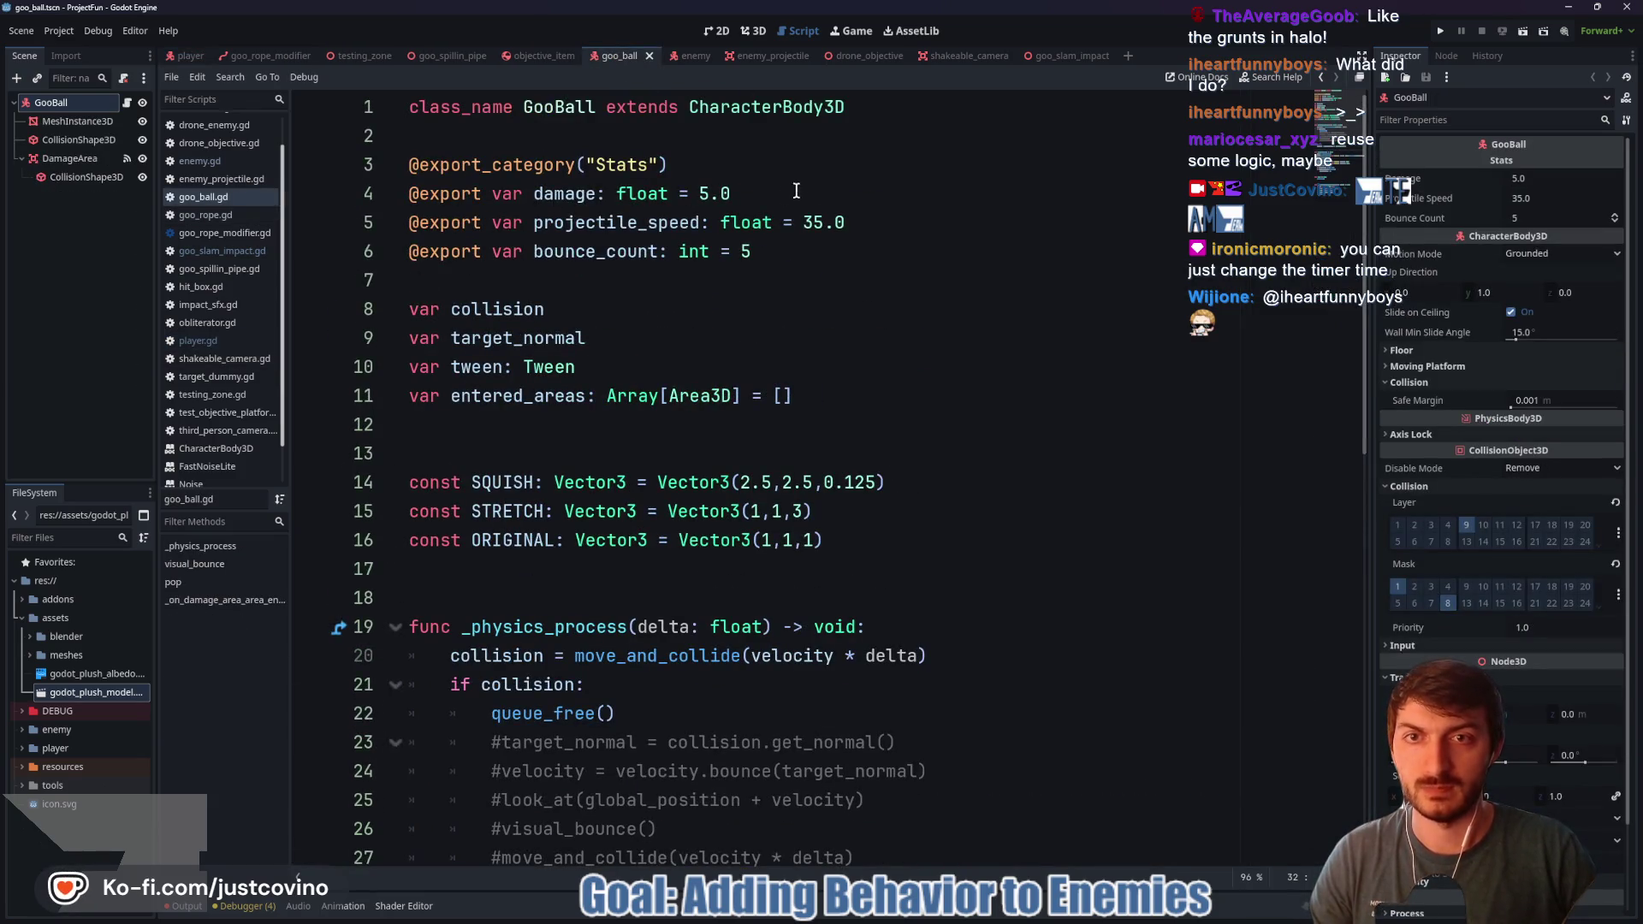
{"action": "scroll", "coordinate": [760, 296], "scroll_direction": "down", "scroll_amount": 3}
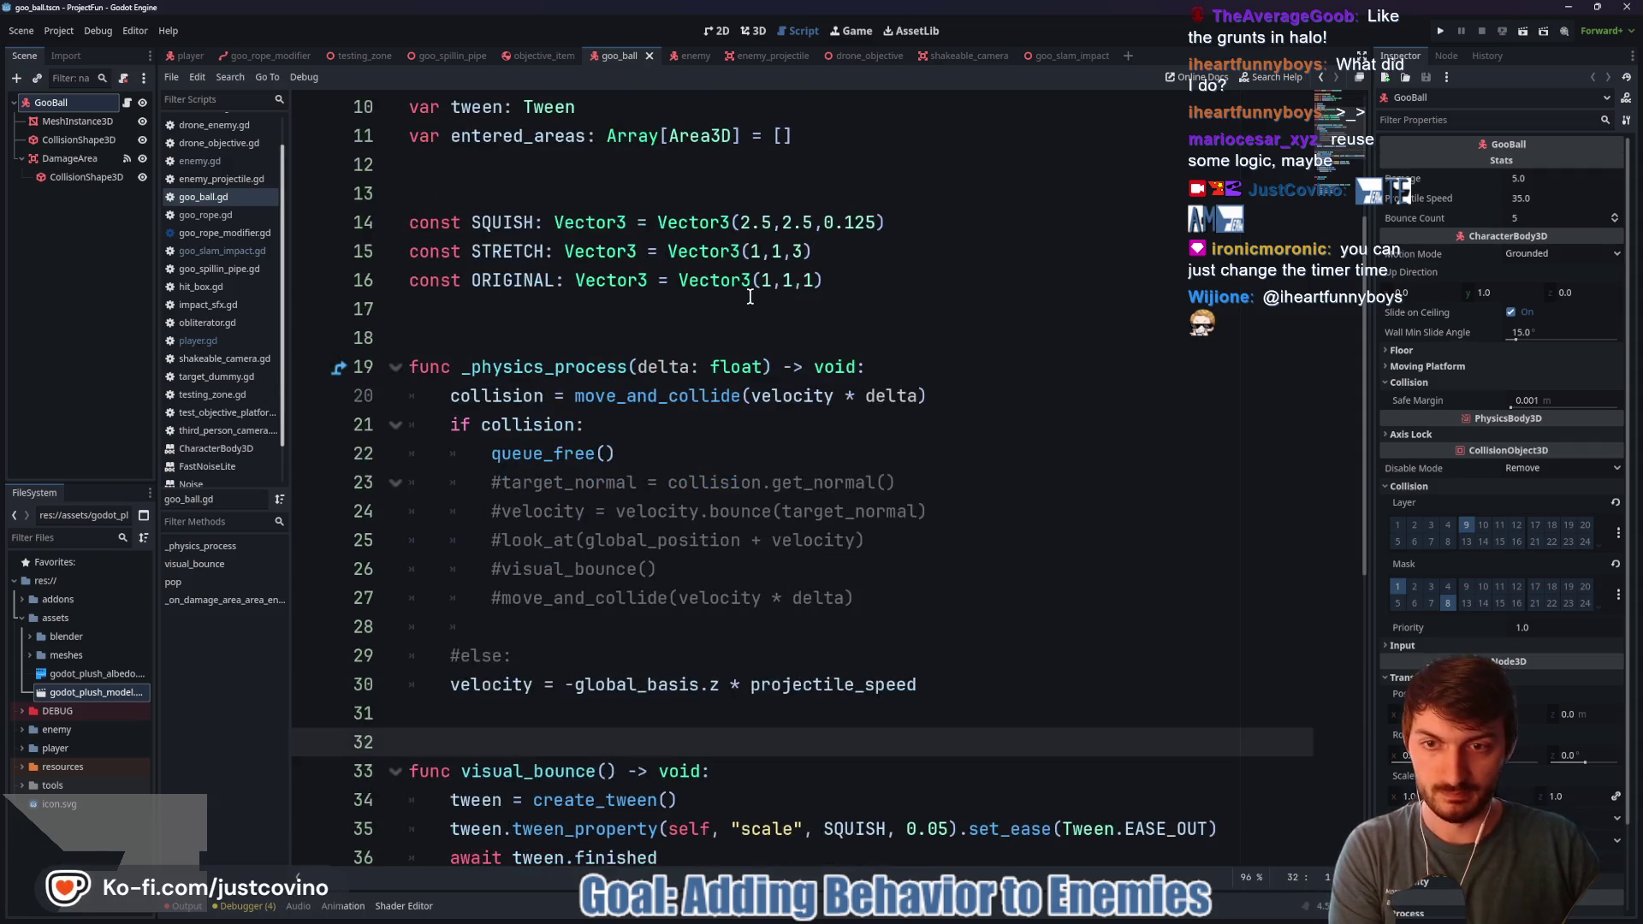
{"action": "scroll", "coordinate": [744, 296], "scroll_direction": "down", "scroll_amount": 7}
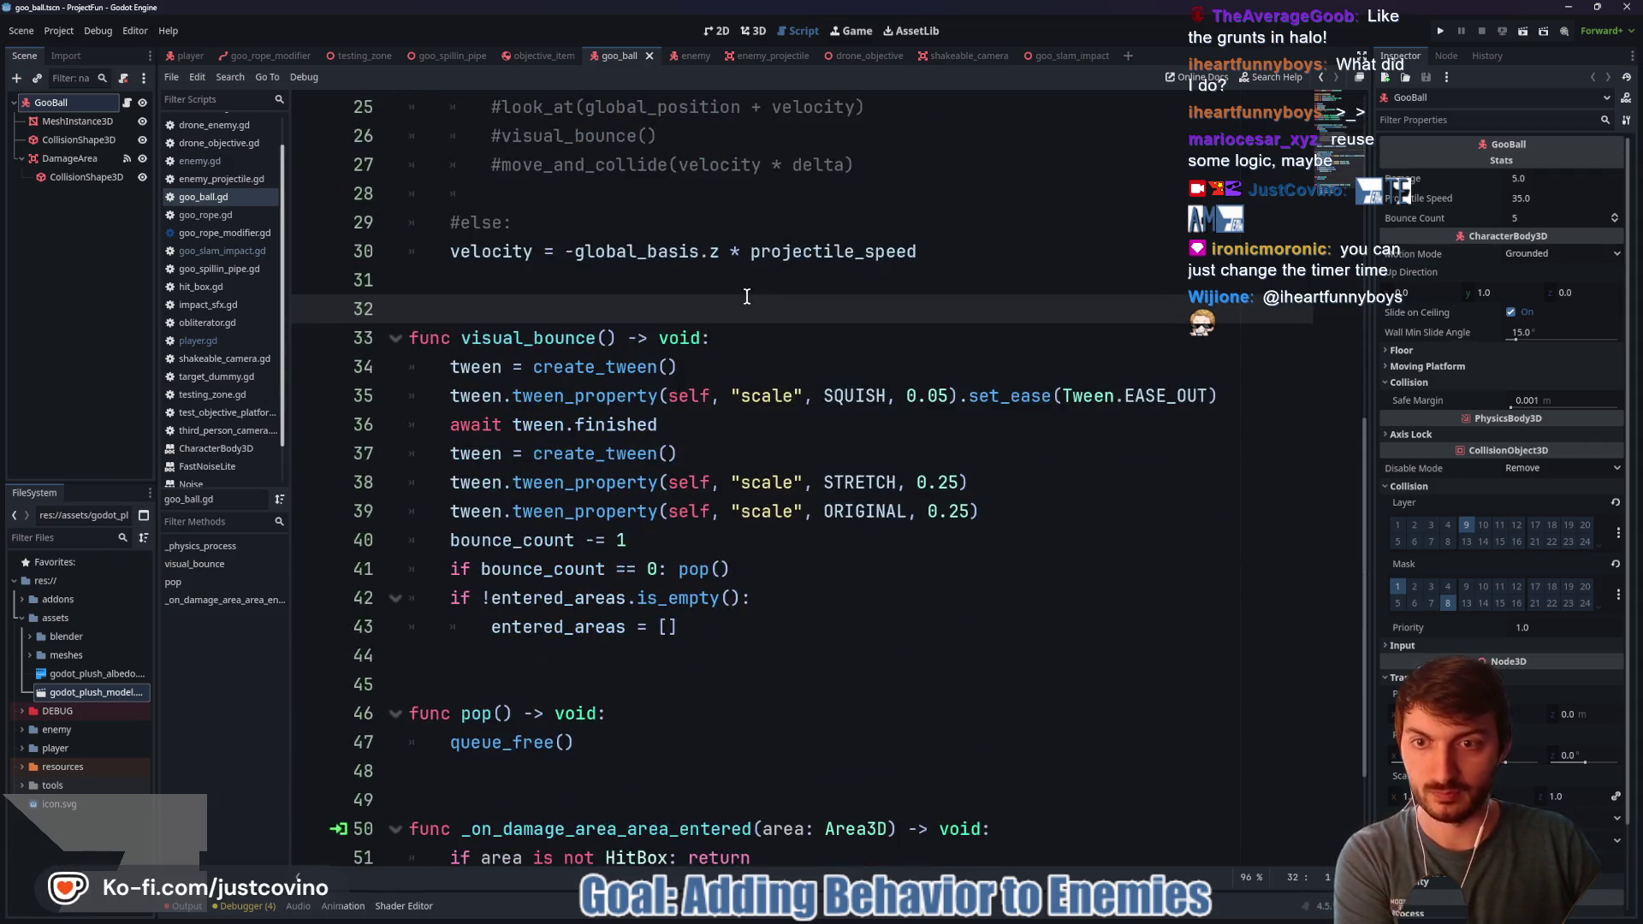
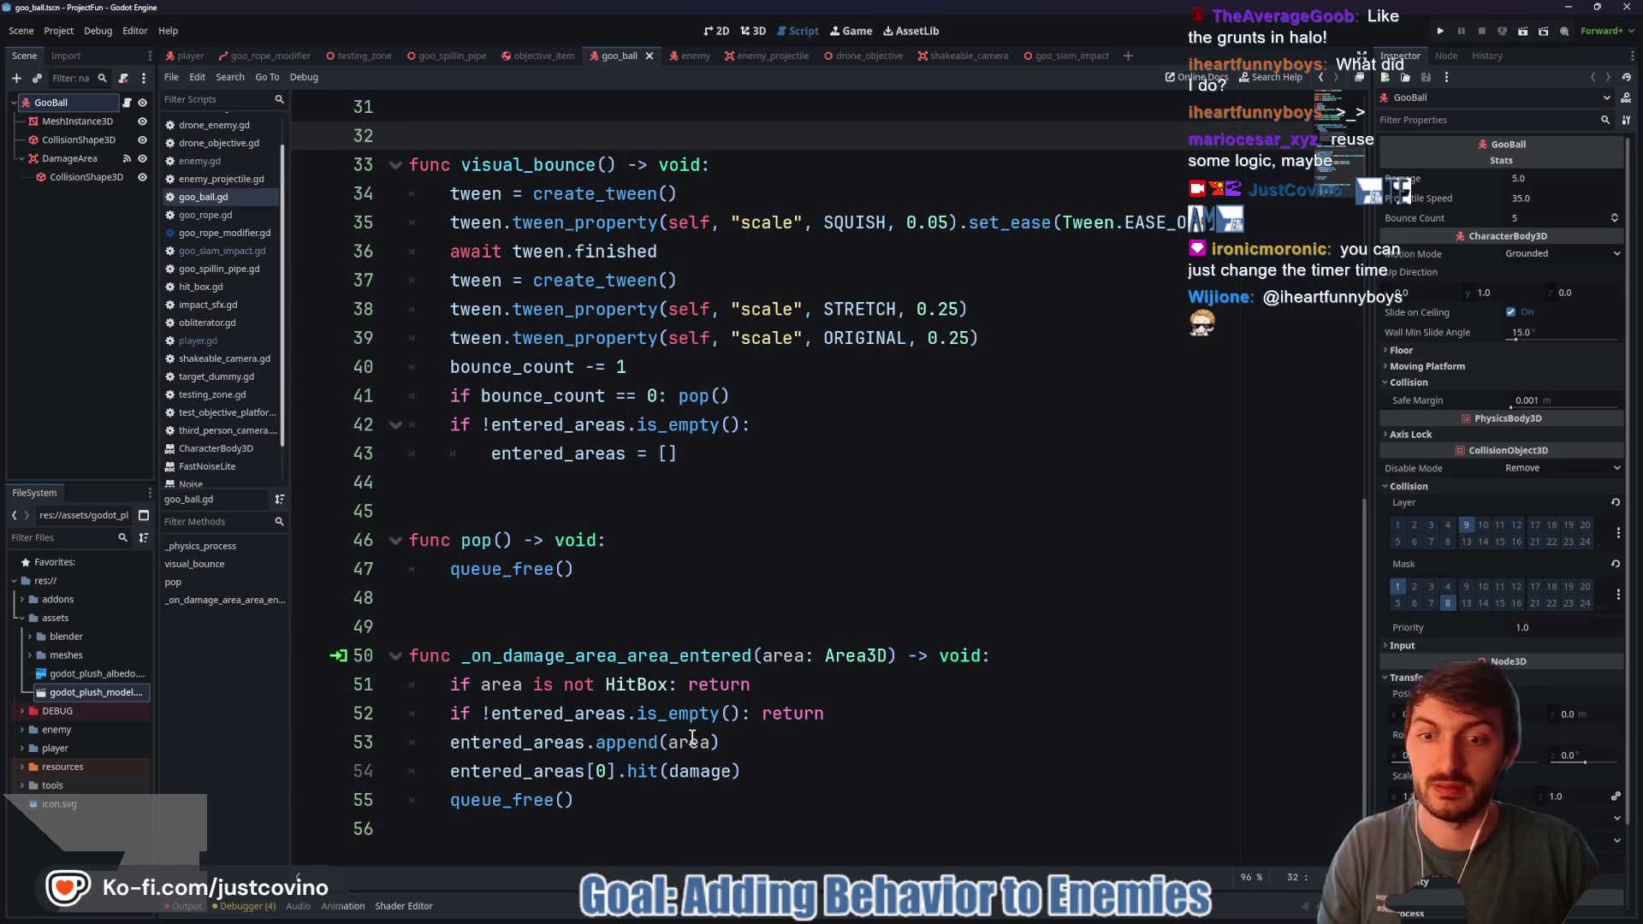
Show the enemy scene in the 3D view with its blue plush model.
{"action": "left_click", "coordinate": [684, 57]}
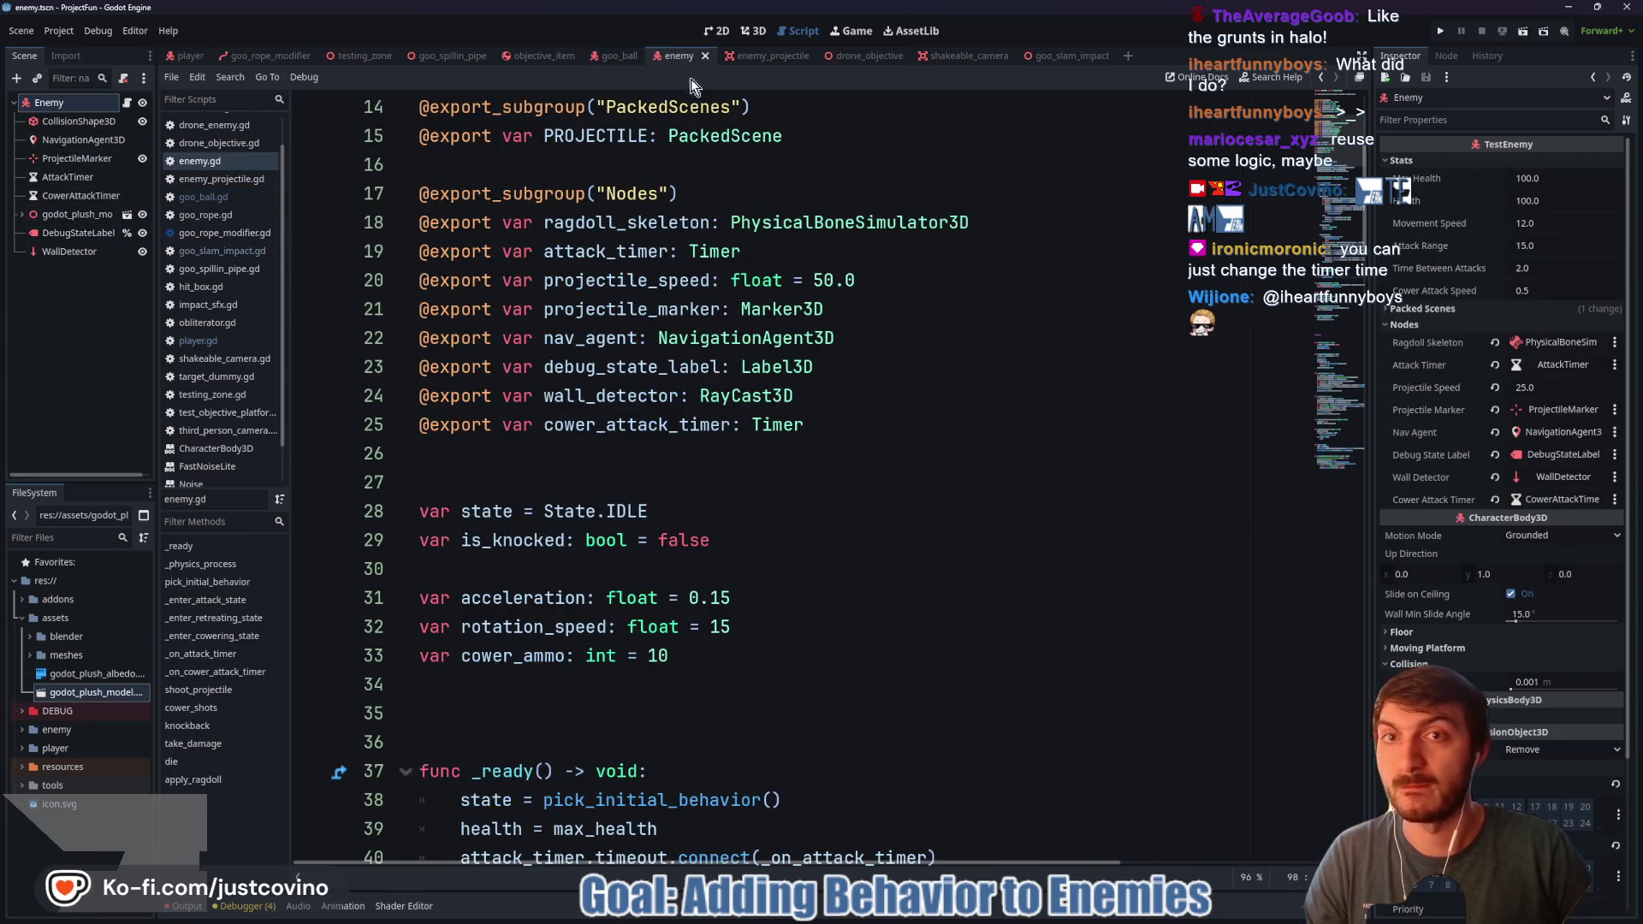
{"action": "left_click", "coordinate": [749, 30]}
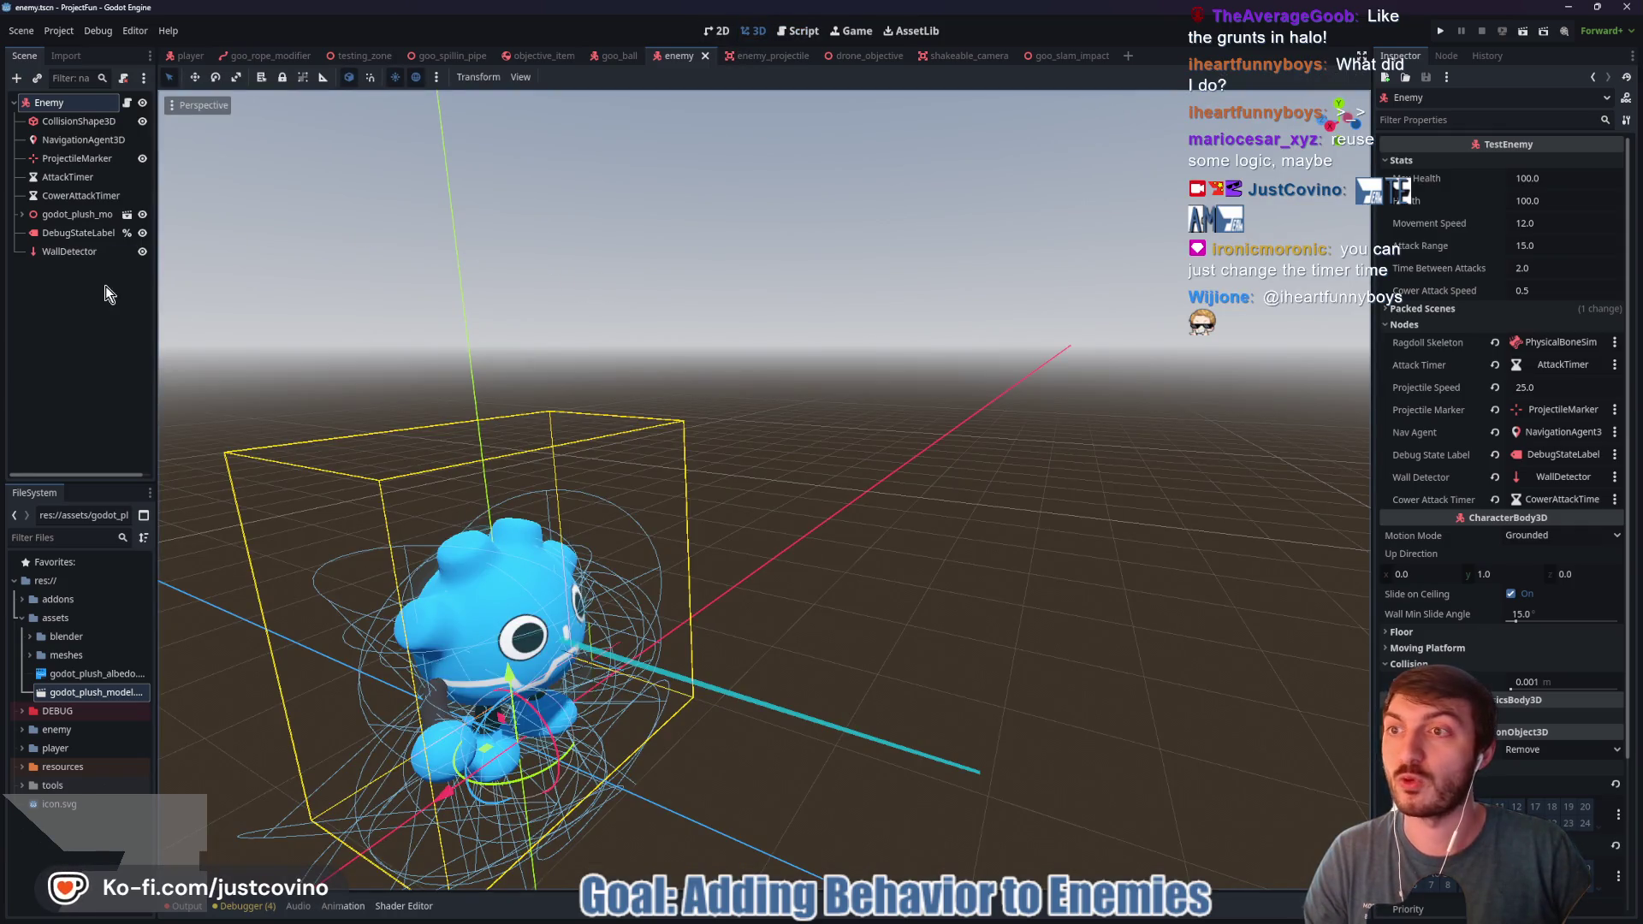
{"action": "left_click", "coordinate": [22, 214]}
{"action": "left_click", "coordinate": [23, 214]}
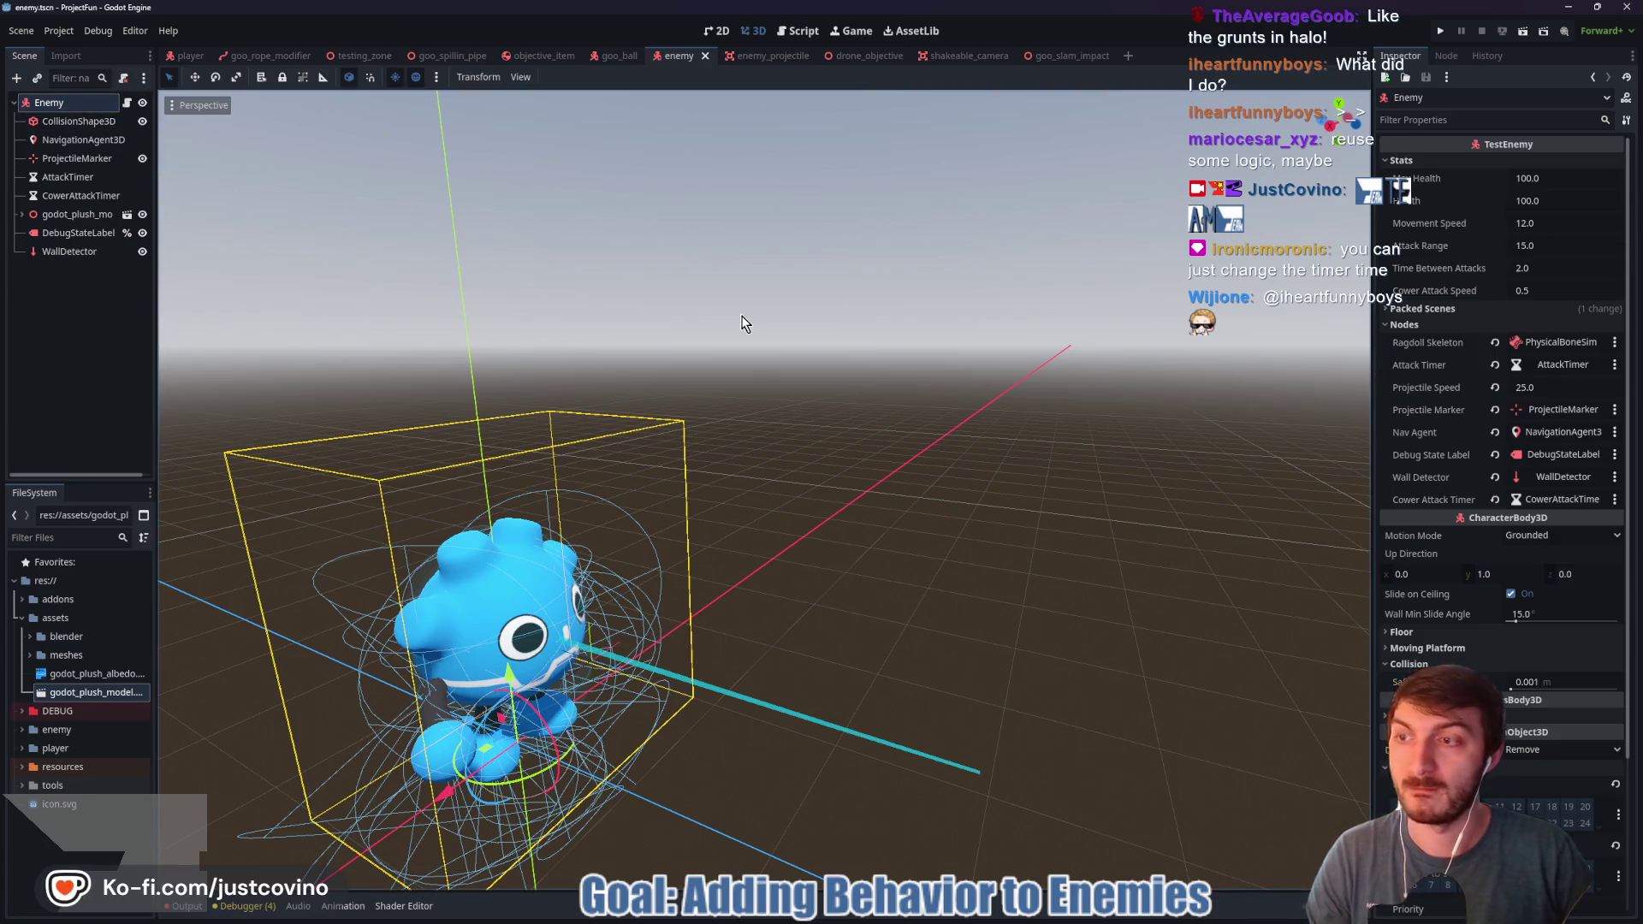
Search Quick Open Scene for hit_box, then close it without opening anything.
{"action": "key", "text": "ctrl+shift+o"}
{"action": "type", "text": "hit"}
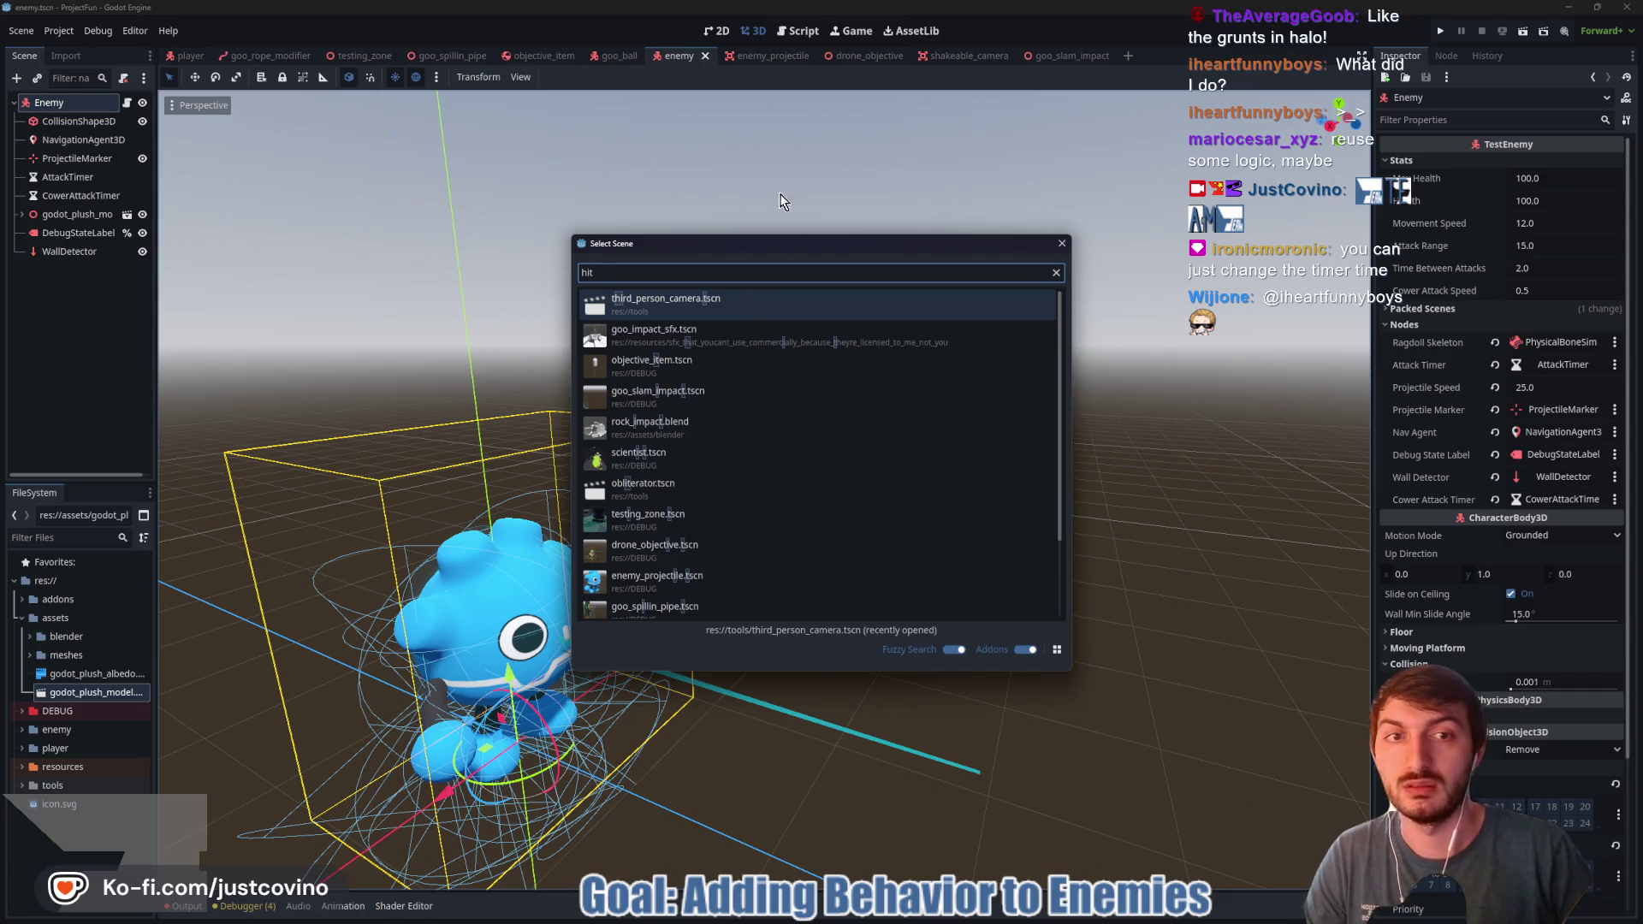
{"action": "type", "text": "bo"}
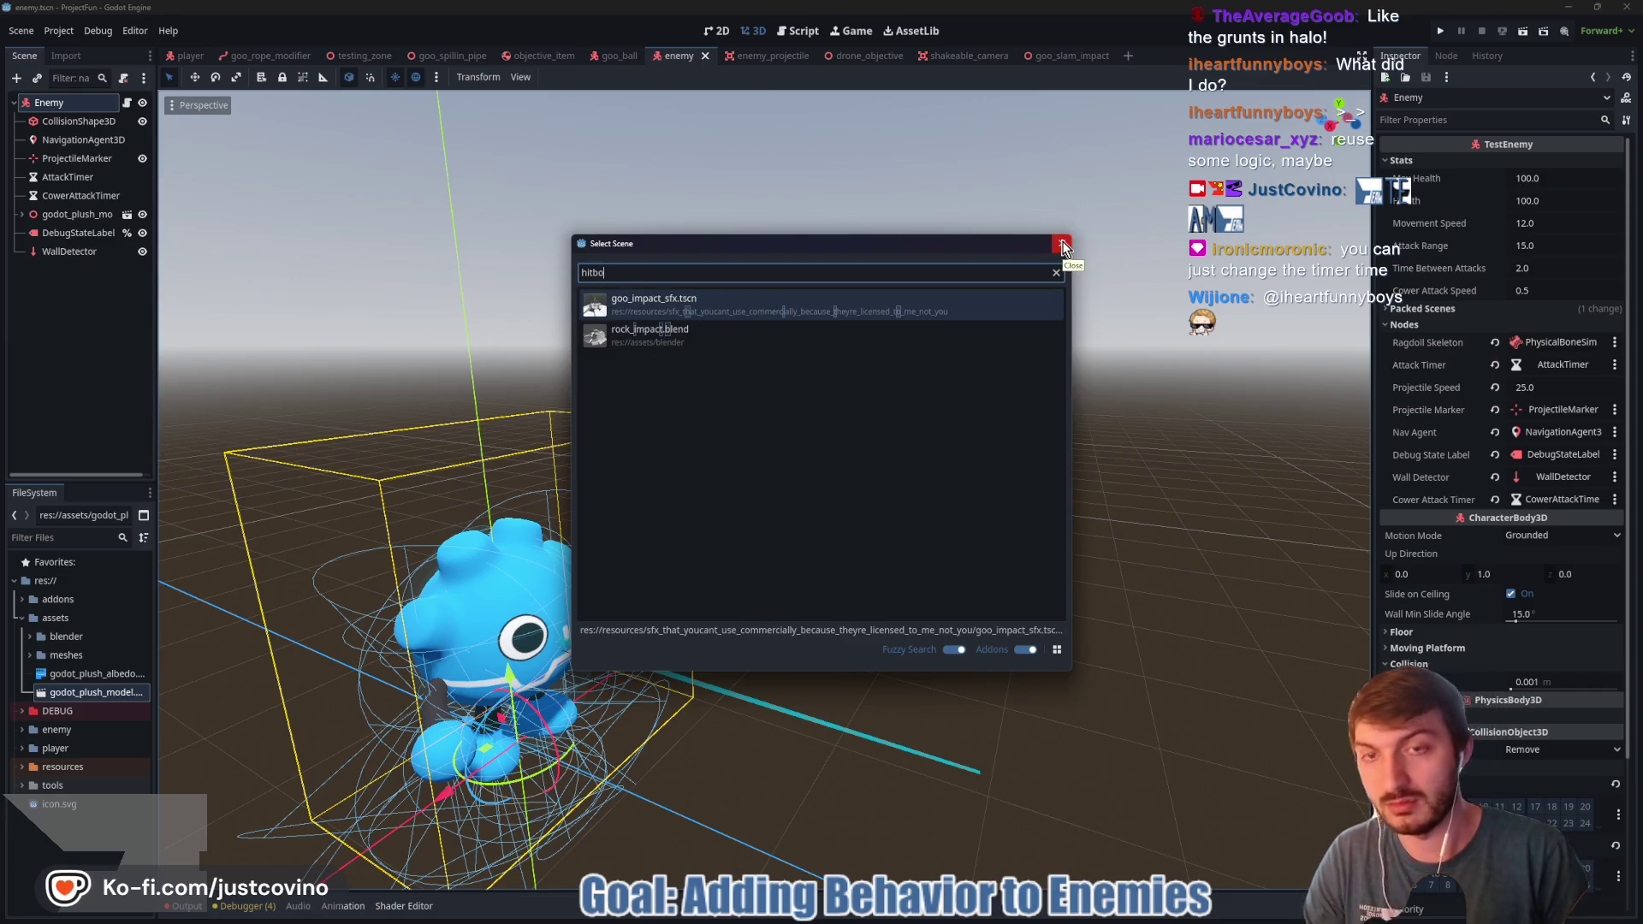
{"action": "key", "text": "BackSpace"}
{"action": "key", "text": "BackSpace"}
{"action": "type", "text": "_bo"}
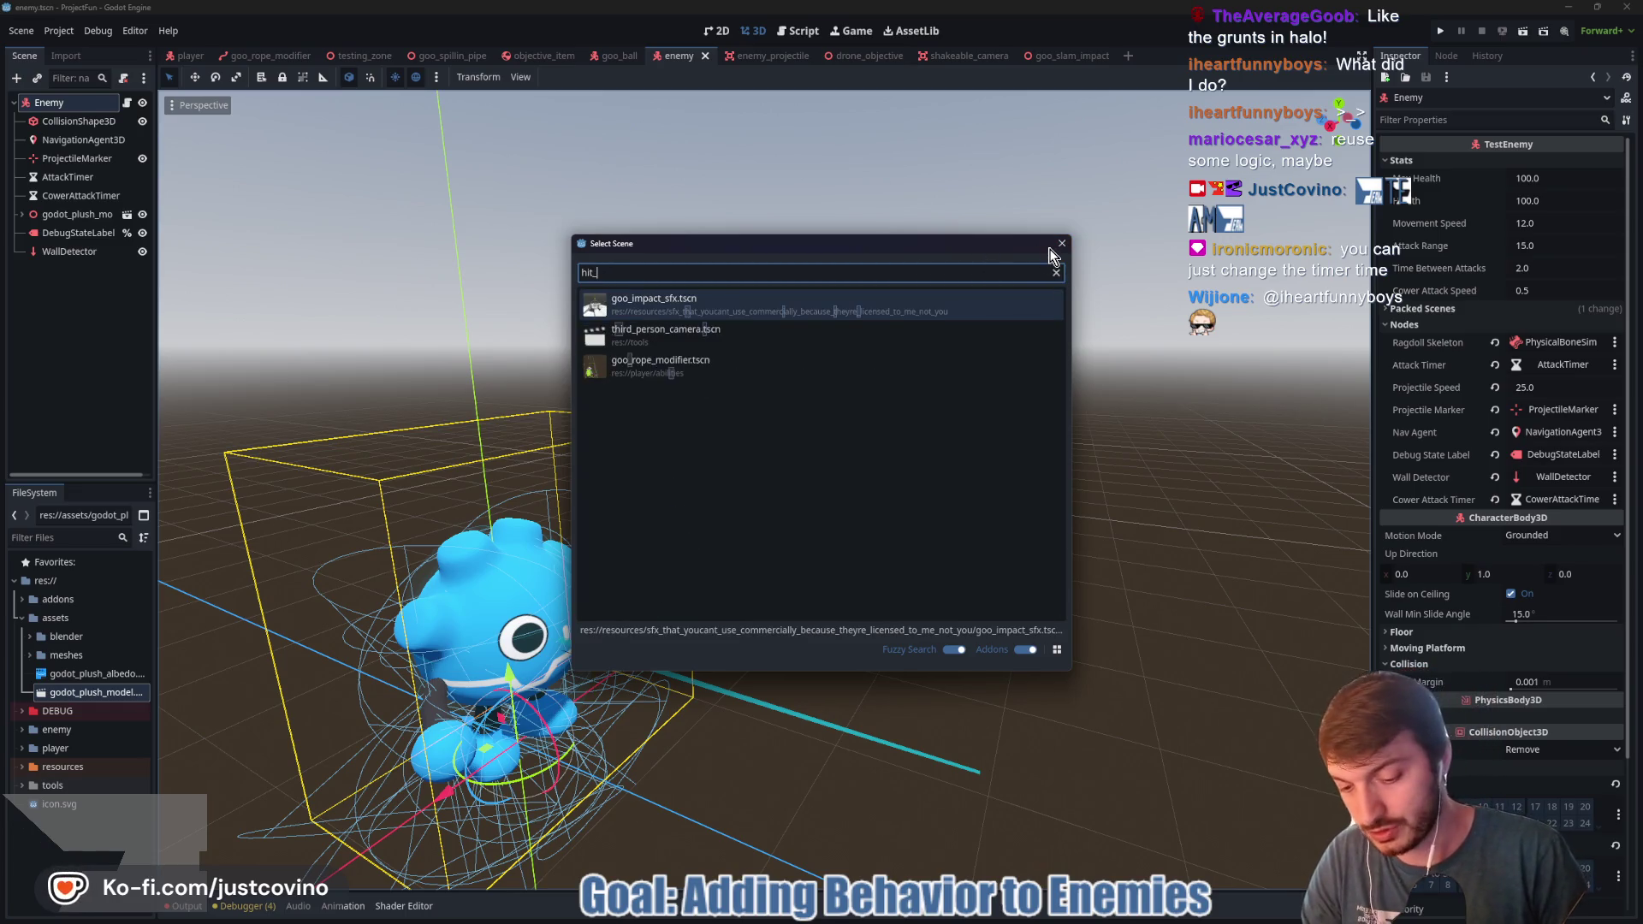
{"action": "left_click", "coordinate": [1061, 245]}
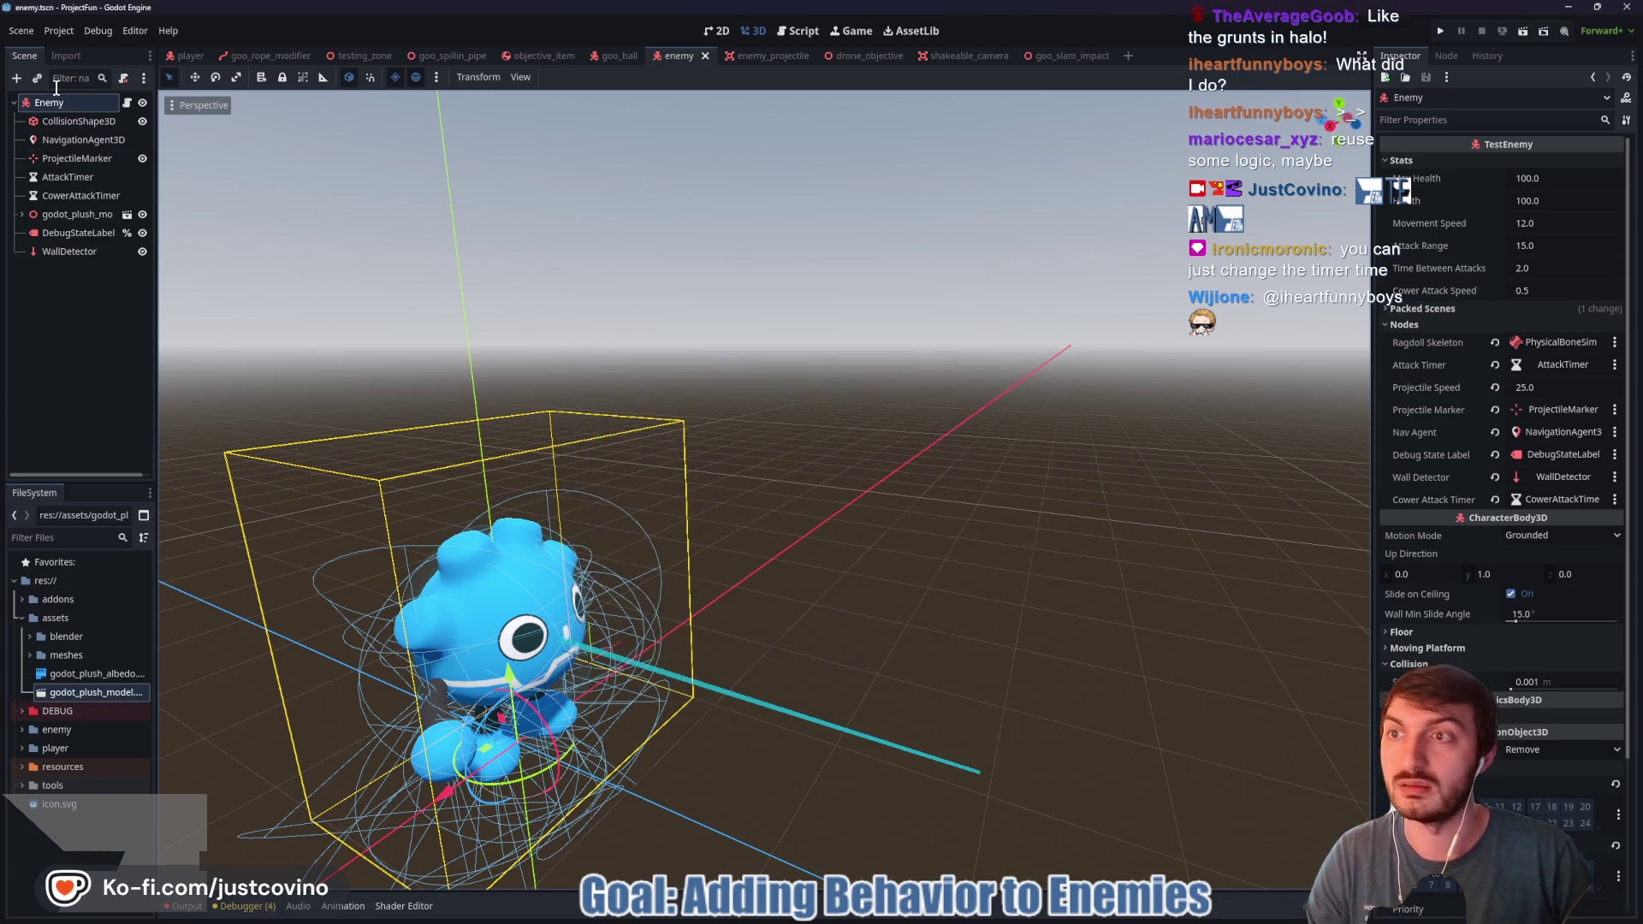
Instance hit_box.tscn under Enemy as a child named HitBox.
{"action": "key", "text": "ctrl+shift+a"}
{"action": "type", "text": "hit_box"}
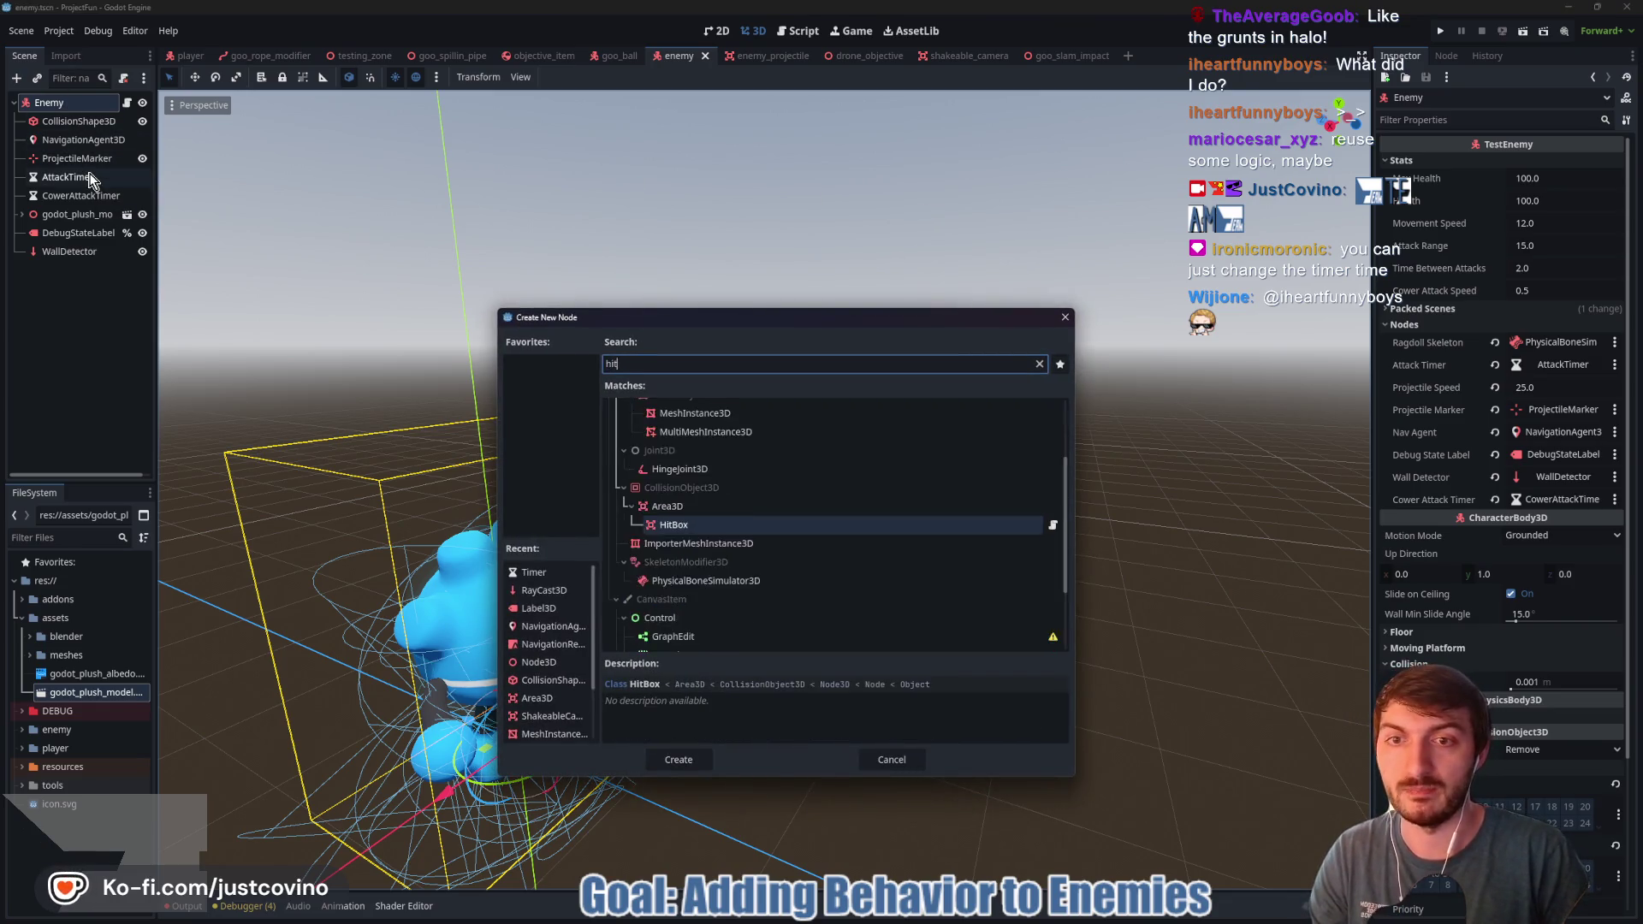
{"action": "key", "text": "Return"}
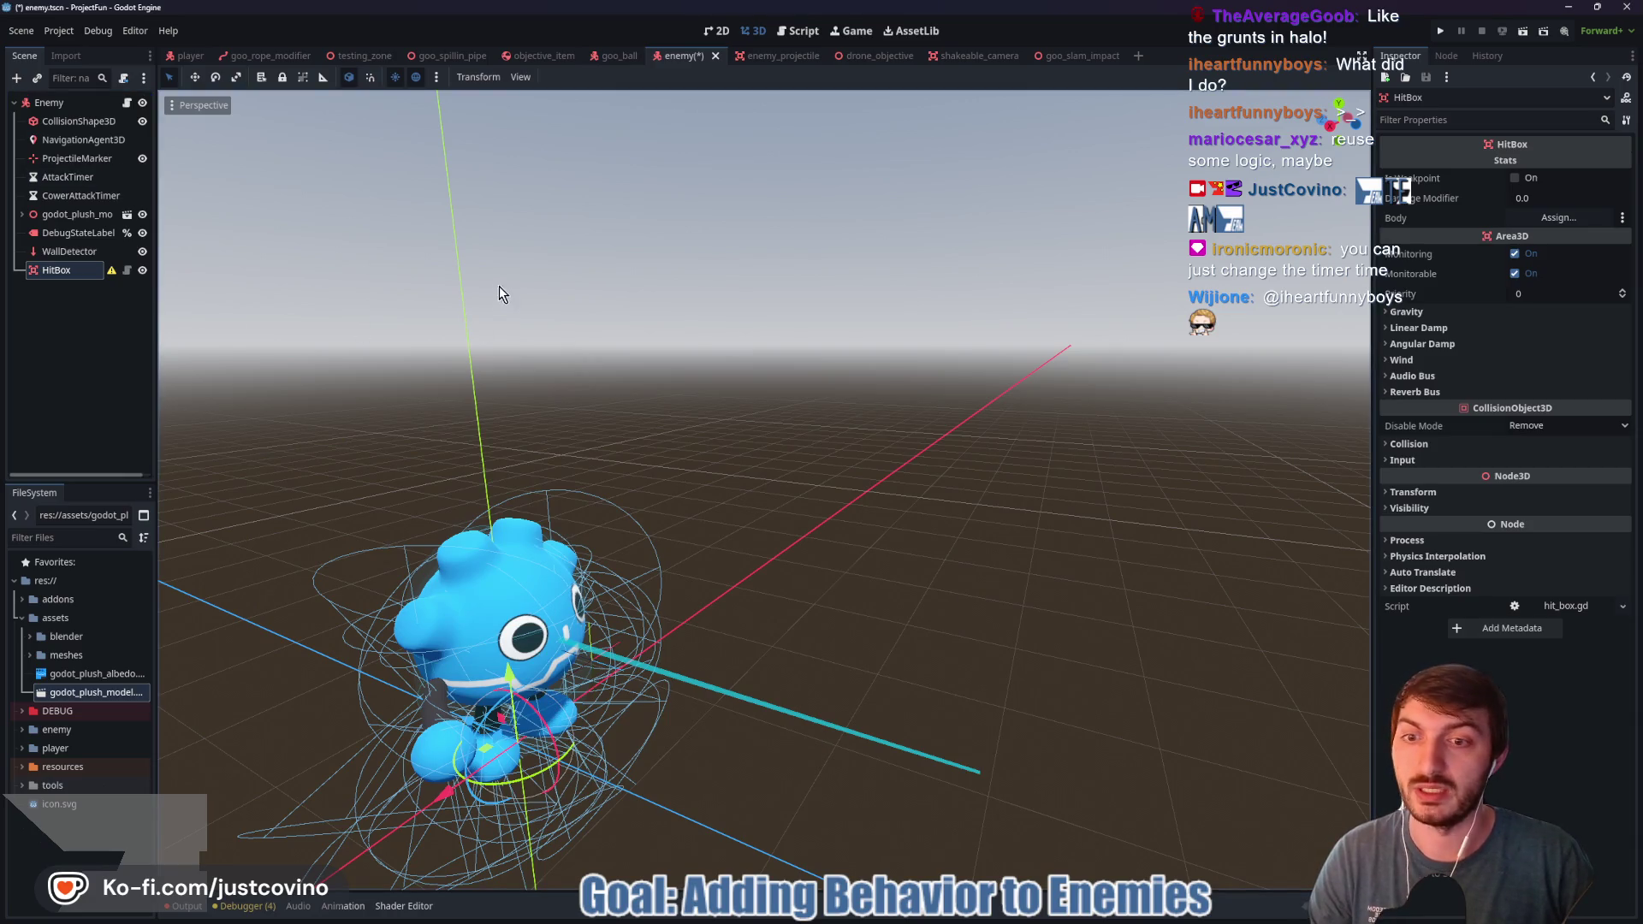
{"action": "left_click", "coordinate": [66, 274]}
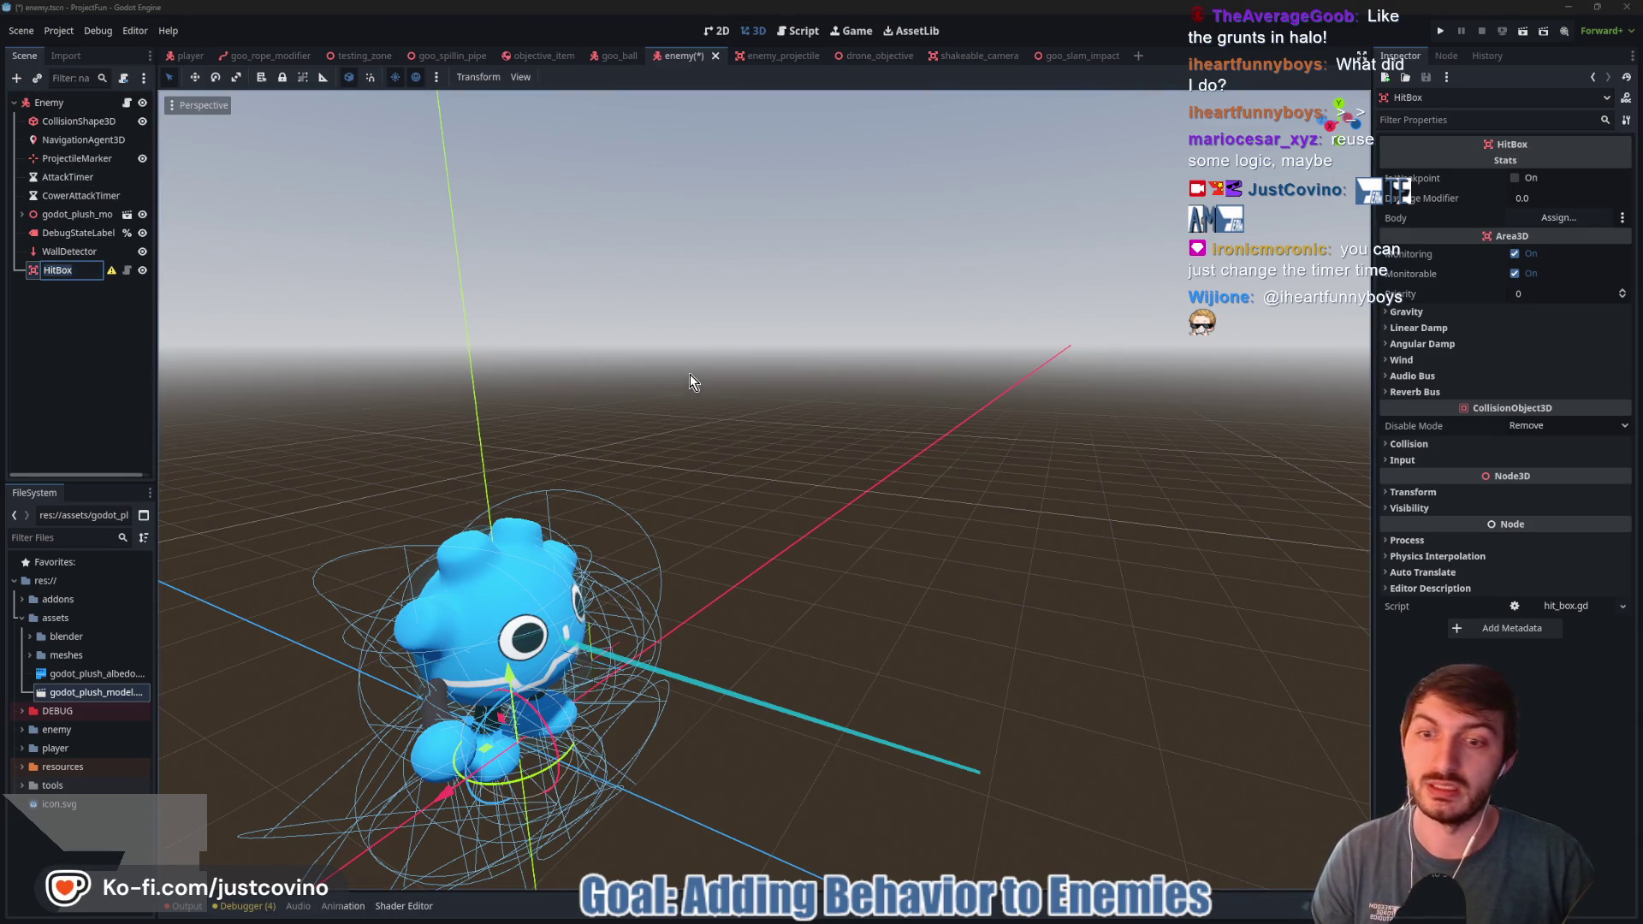
{"action": "key", "text": "Return"}
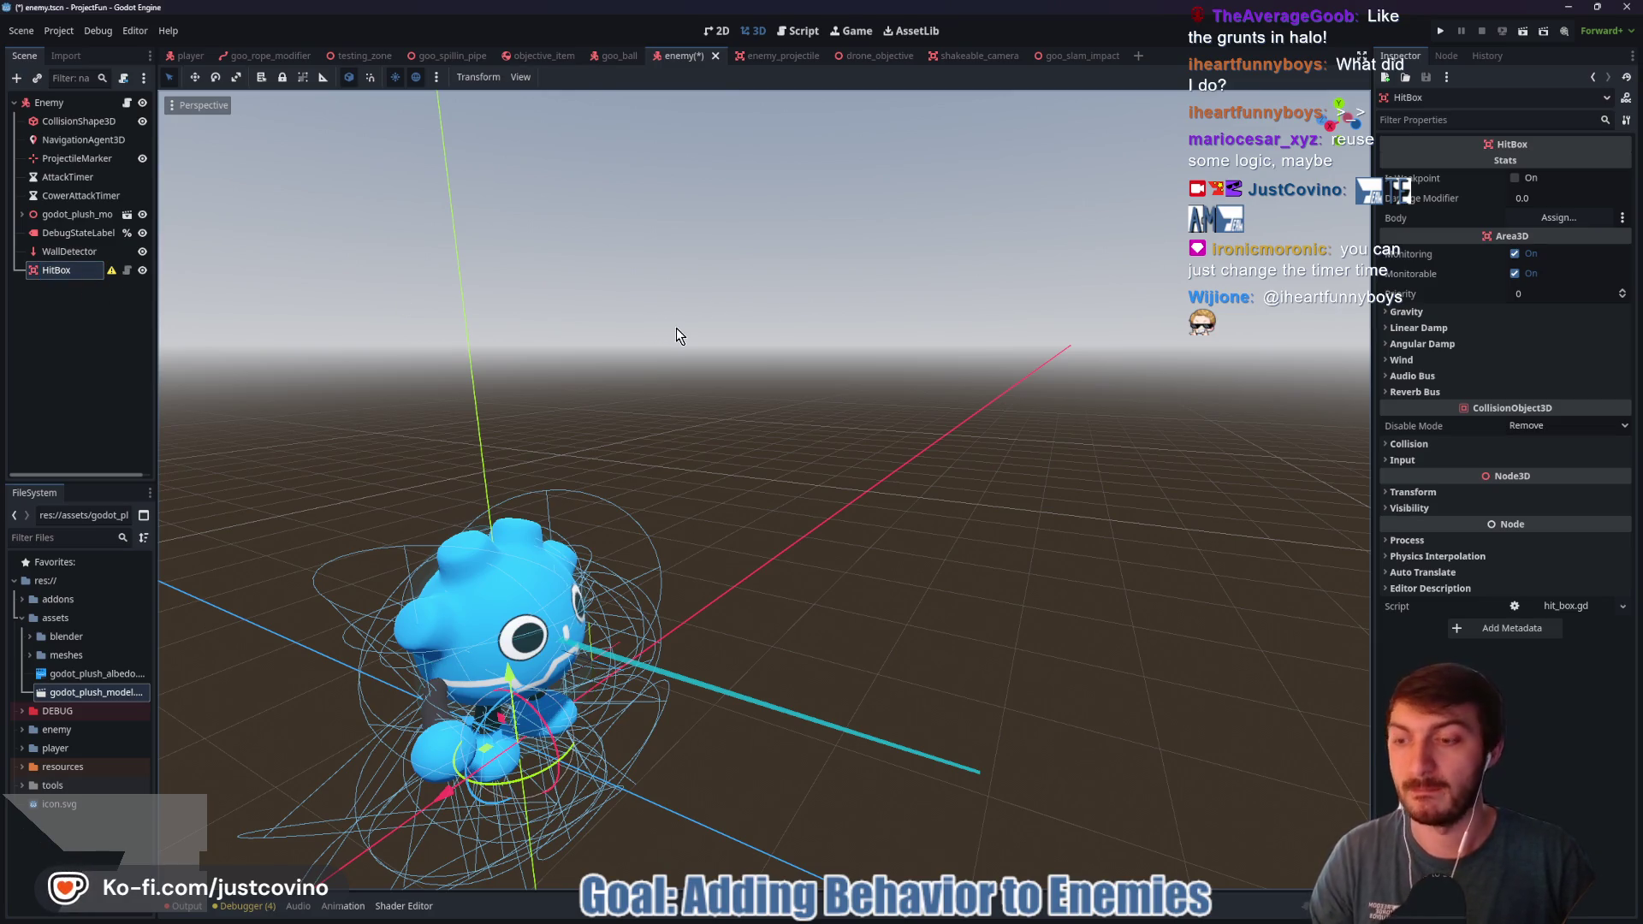
Give HitBox a CollisionShape3D sphere, raised up and shrunk to about 0.58 radius.
{"action": "key", "text": "ctrl+a"}
{"action": "type", "text": "collisio"}
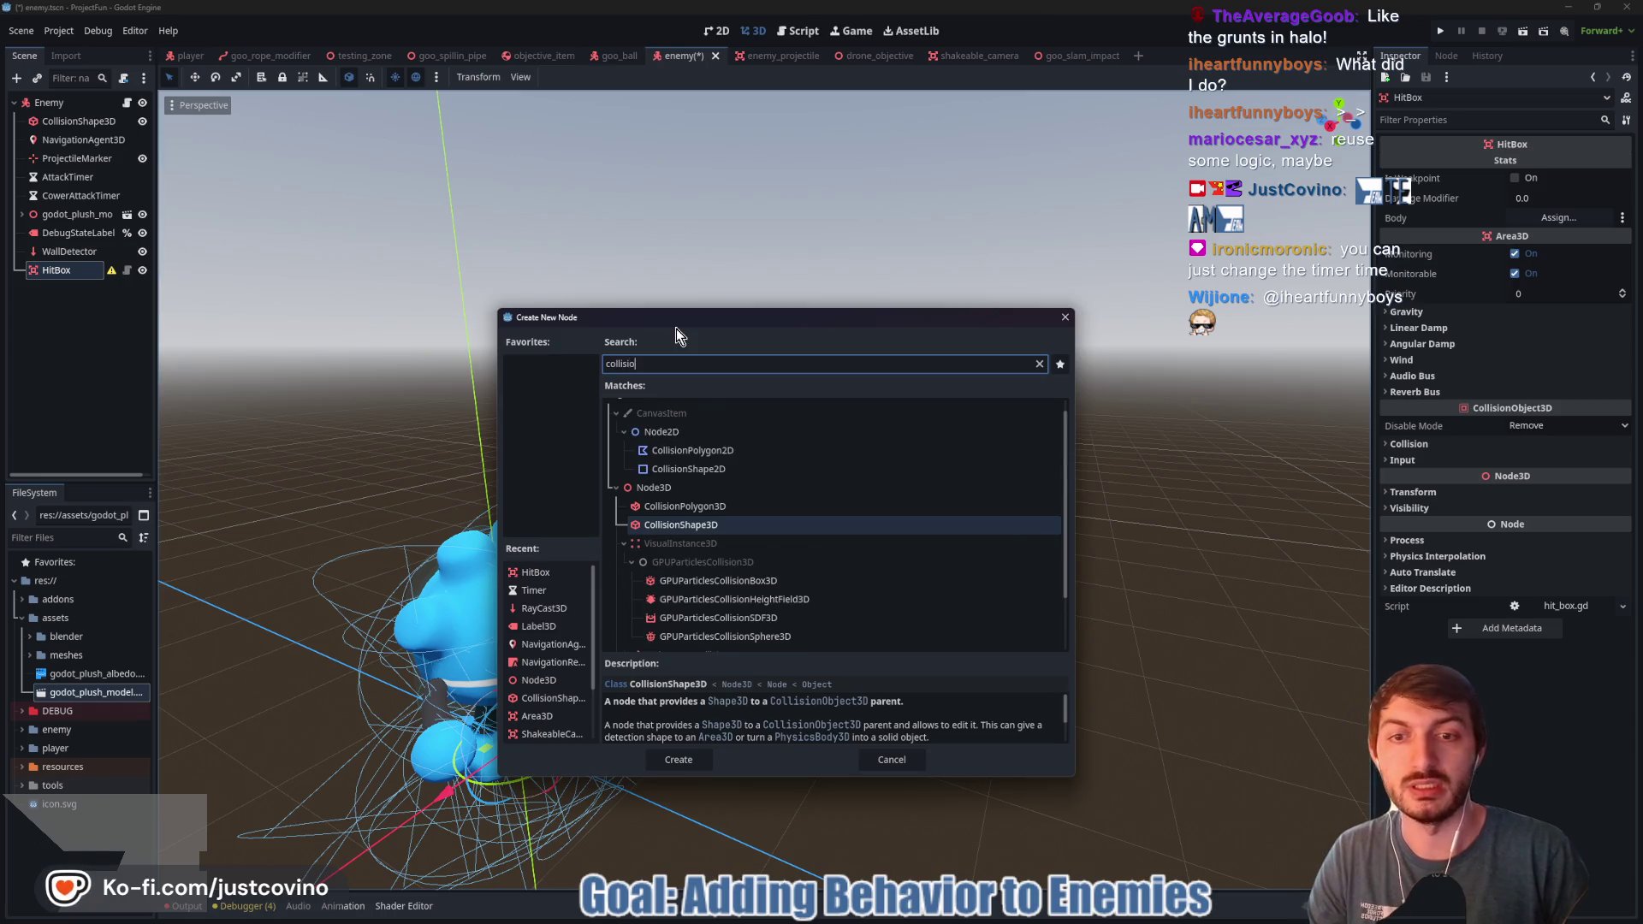
{"action": "key", "text": "Return"}
{"action": "left_click", "coordinate": [1550, 161]}
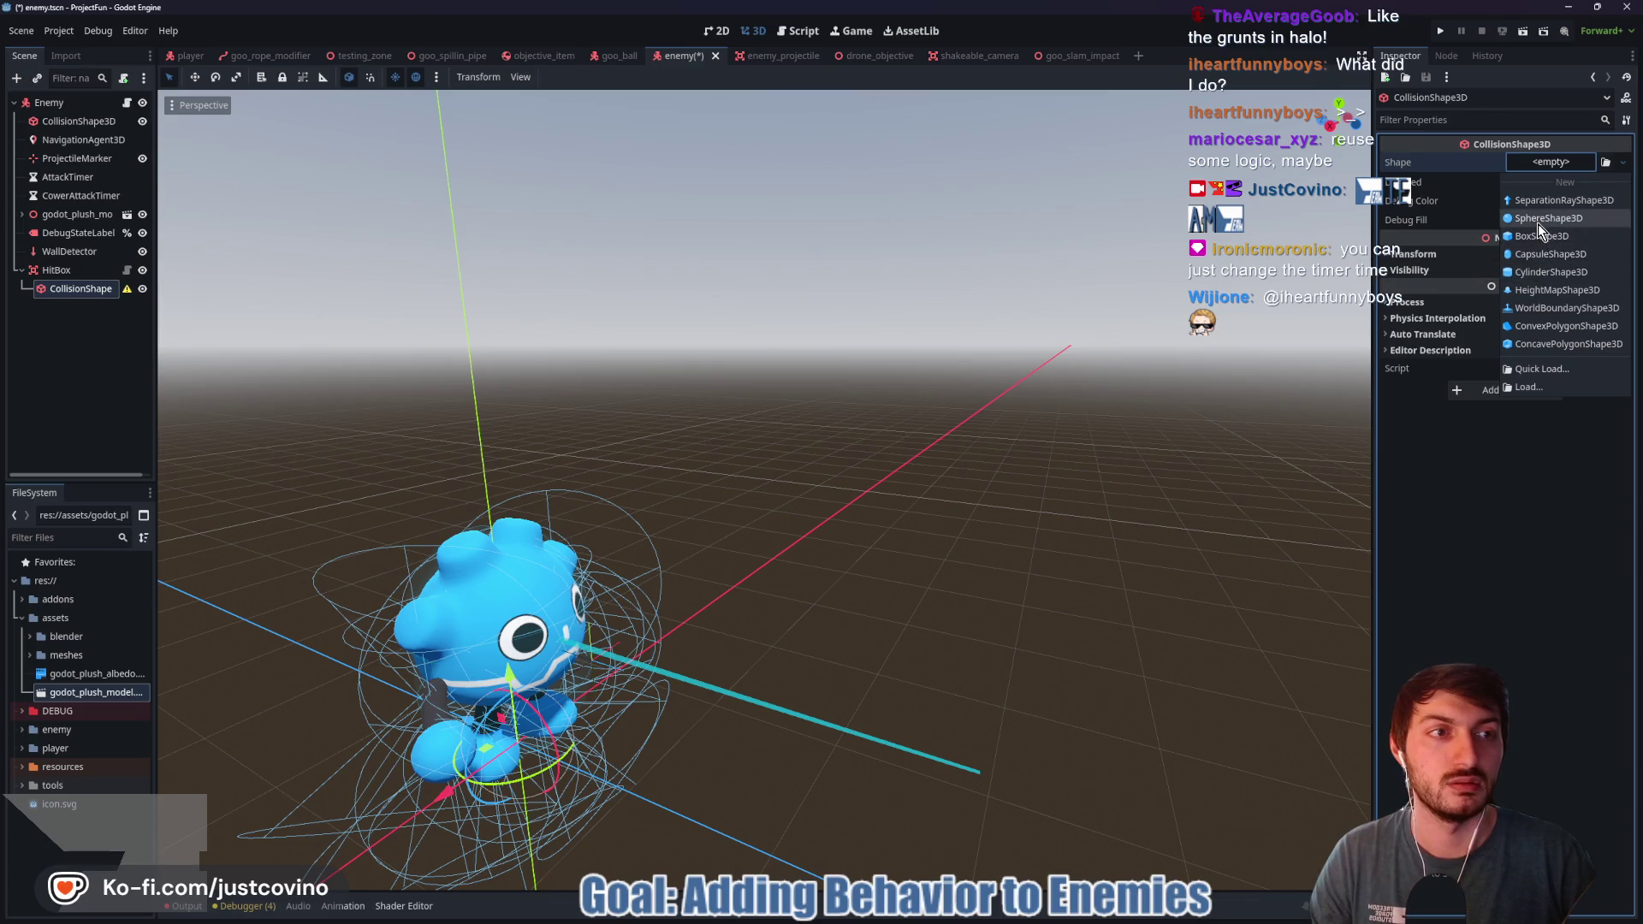
{"action": "left_click", "coordinate": [1538, 221]}
{"action": "mouse_move", "coordinate": [854, 359]}
{"action": "left_mouse_down"}
{"action": "mouse_move", "coordinate": [680, 377]}
{"action": "mouse_move", "coordinate": [599, 445]}
{"action": "left_mouse_up"}
{"action": "left_click_drag", "start_coordinate": [531, 513], "coordinate": [526, 458]}
{"action": "left_click_drag", "start_coordinate": [481, 544], "coordinate": [462, 552]}
{"action": "mouse_move", "coordinate": [767, 489]}
{"action": "left_mouse_down"}
{"action": "mouse_move", "coordinate": [829, 459]}
{"action": "mouse_move", "coordinate": [858, 496]}
{"action": "left_mouse_up"}
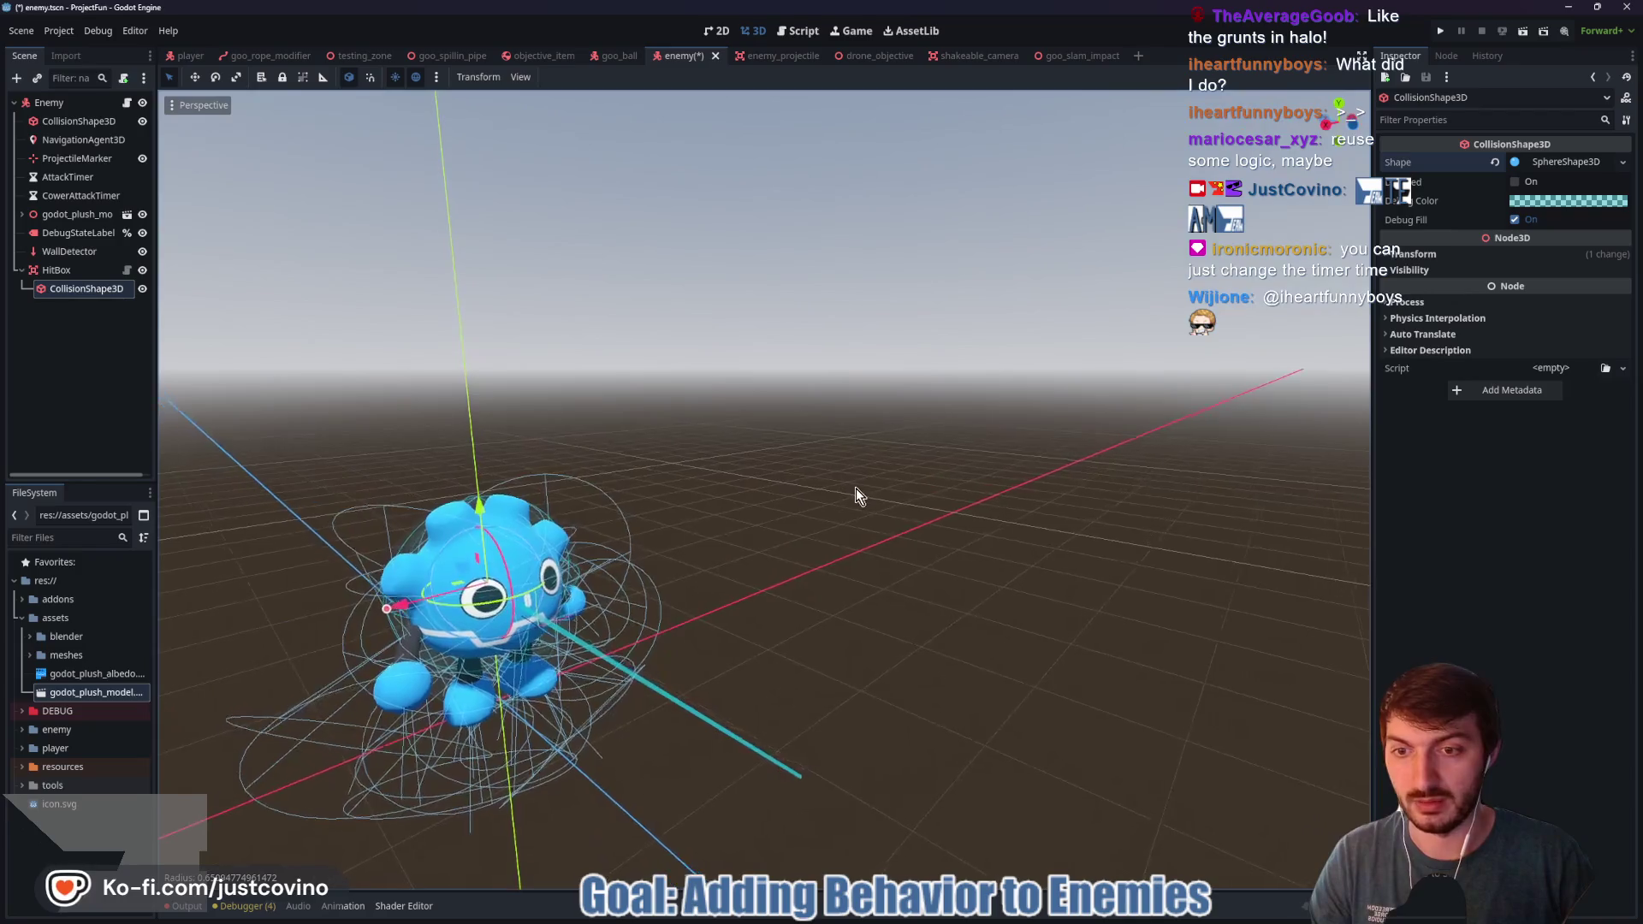
Set the HitBox's Body property to Enemy and save the enemy scene.
{"action": "left_click", "coordinate": [69, 270]}
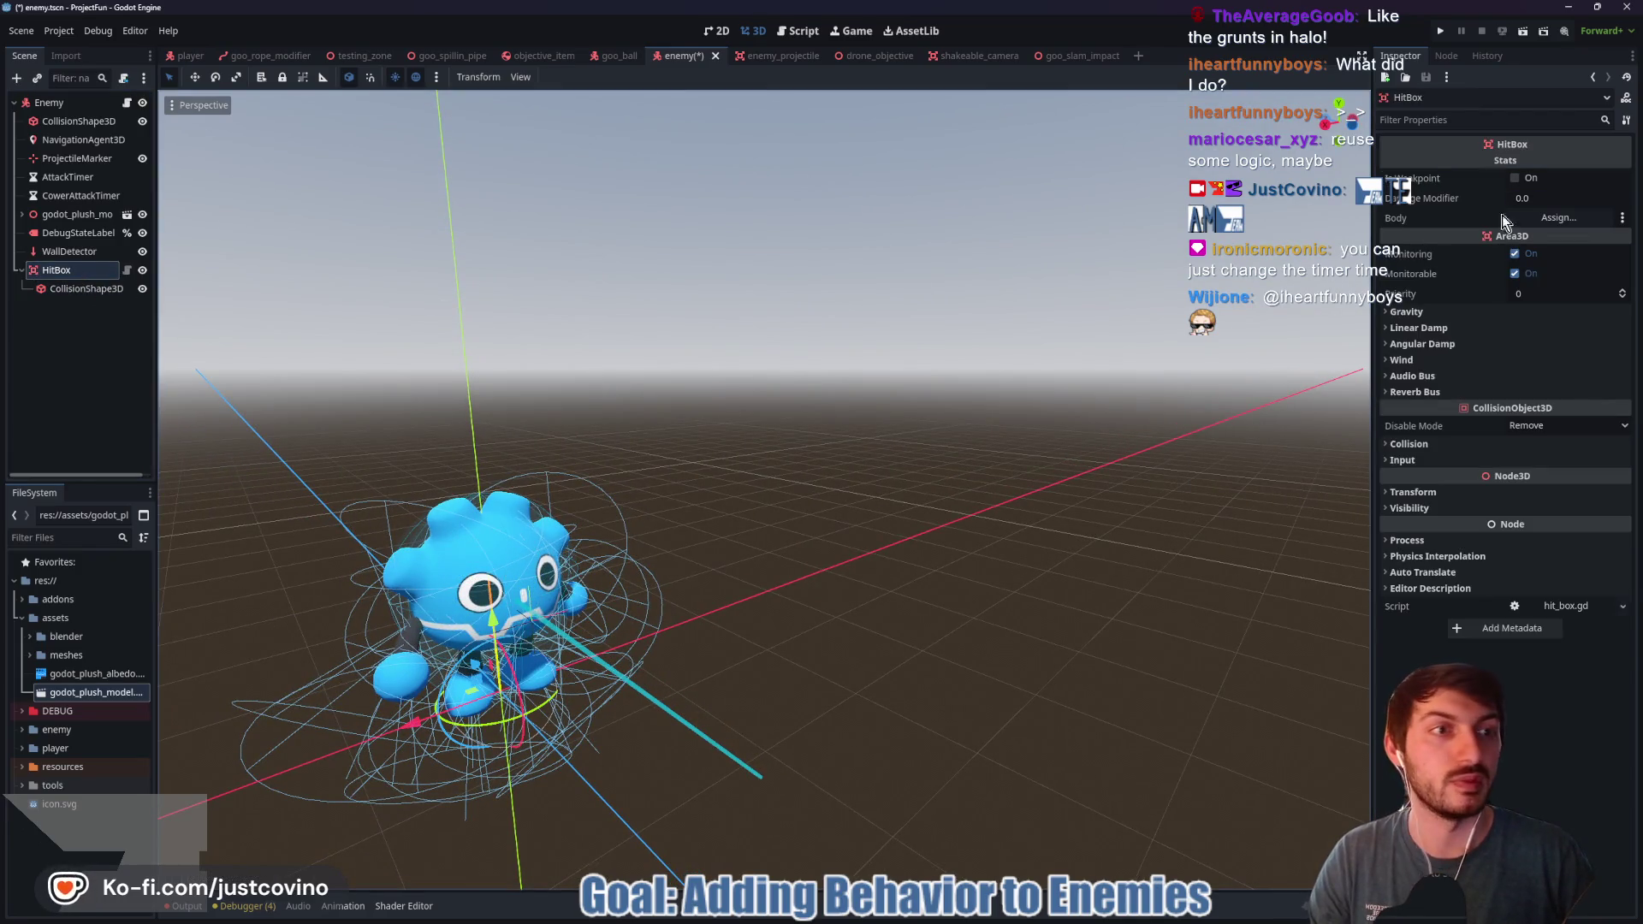
{"action": "left_click", "coordinate": [1530, 220]}
{"action": "left_click", "coordinate": [767, 305]}
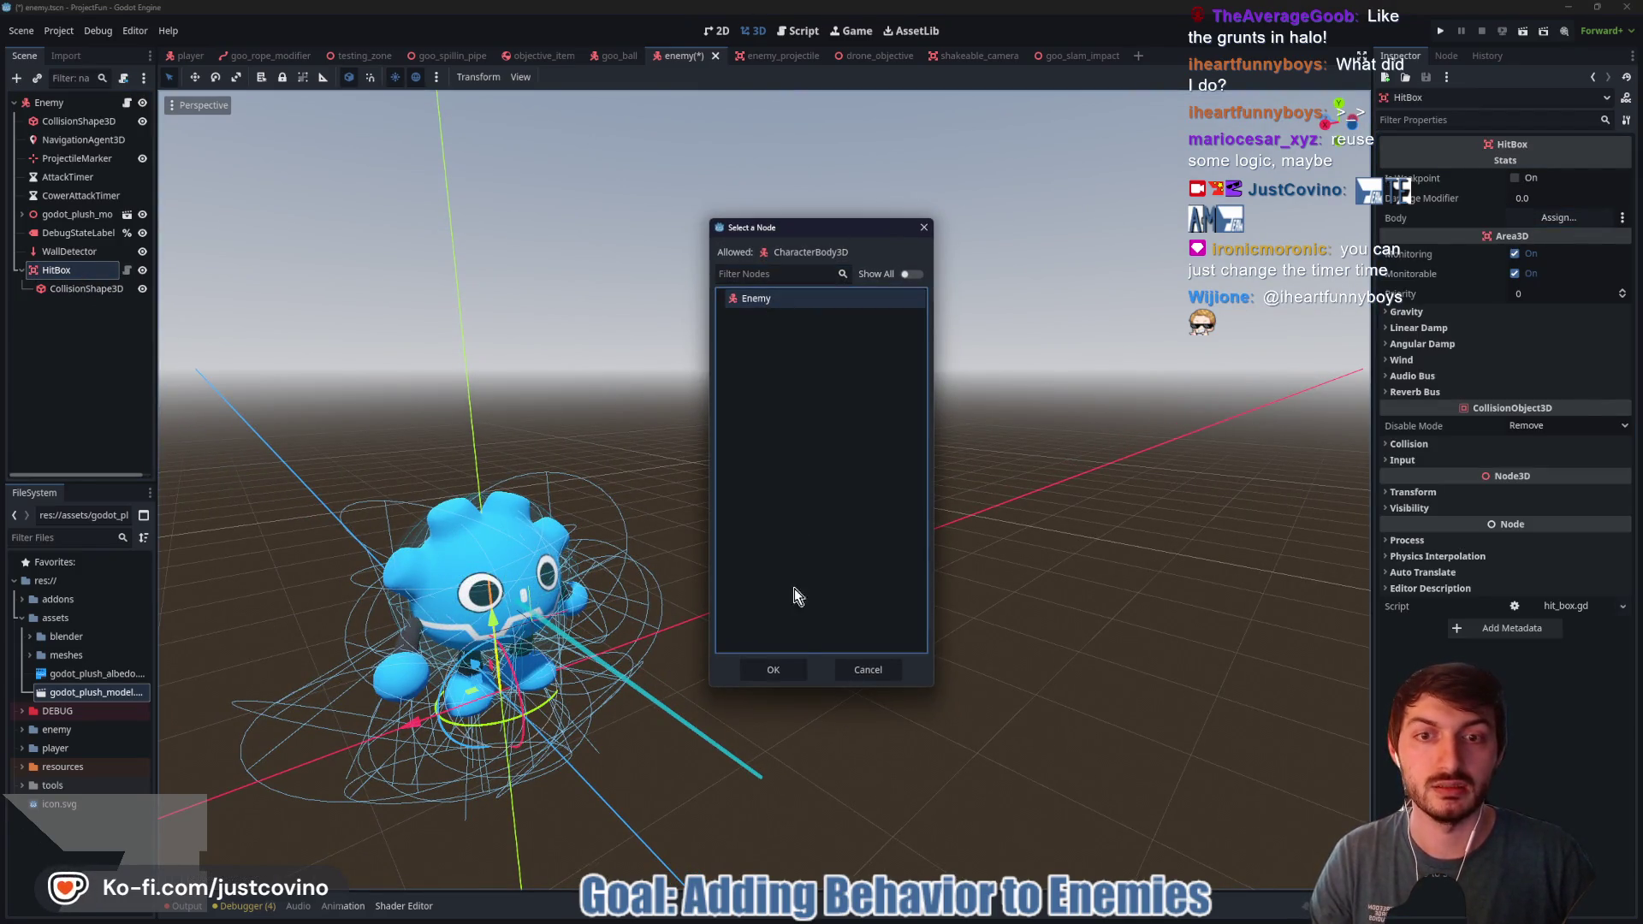
{"action": "left_click", "coordinate": [774, 670]}
{"action": "key", "text": "ctrl+s"}
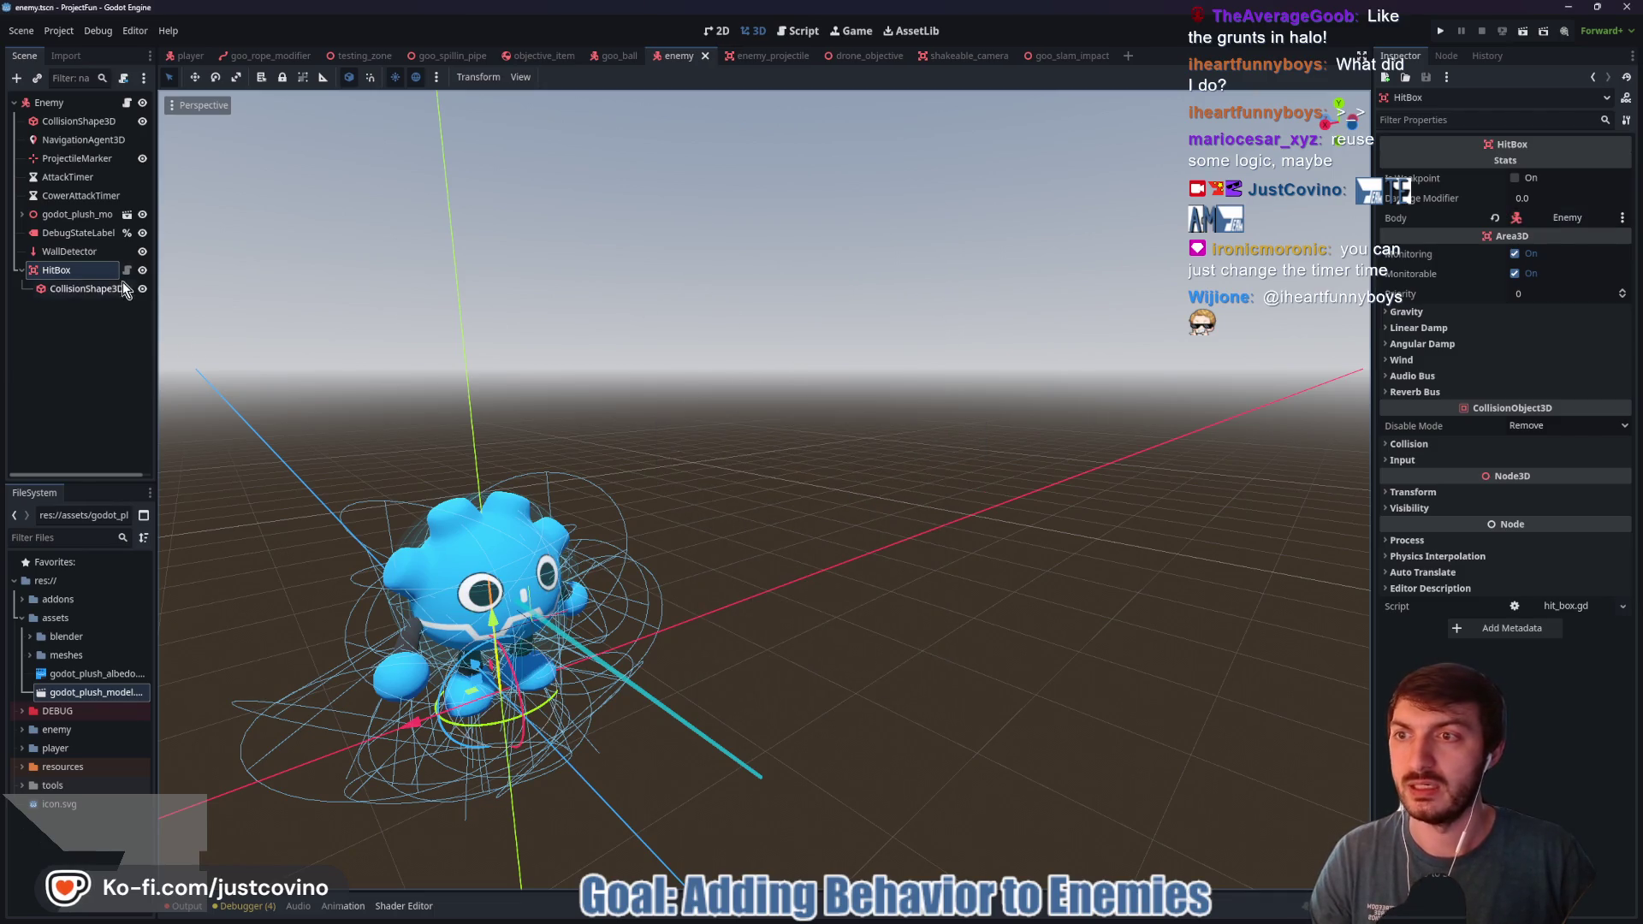
{"action": "left_click", "coordinate": [127, 271]}
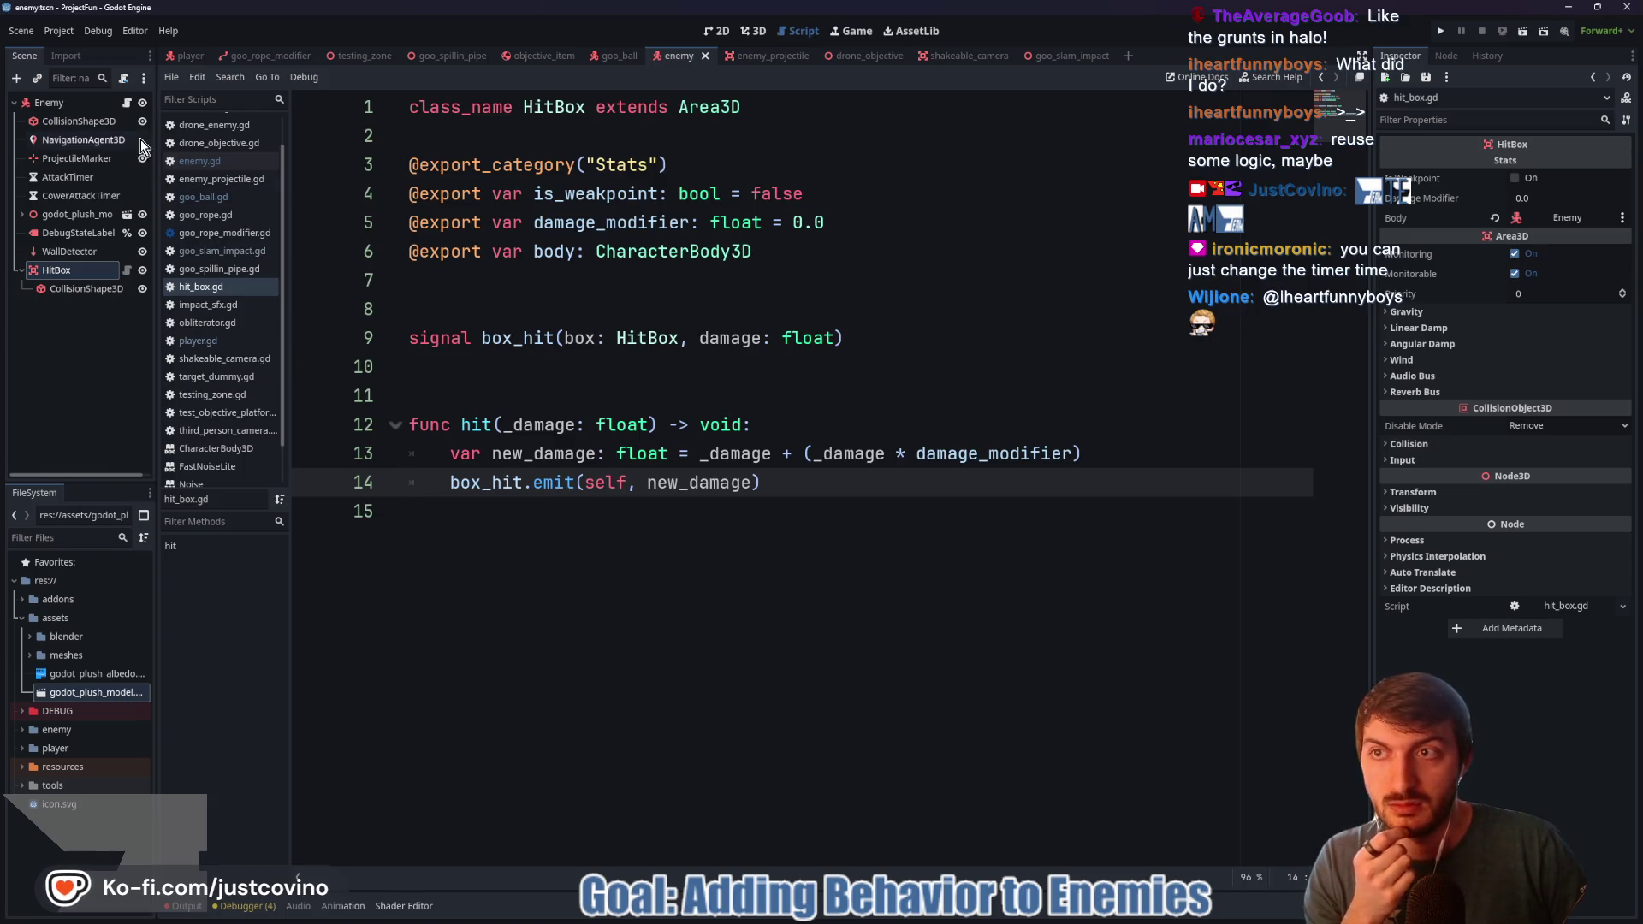
{"action": "left_click", "coordinate": [125, 102]}
{"action": "type", "text": "@export var hit_box: HitBox"}
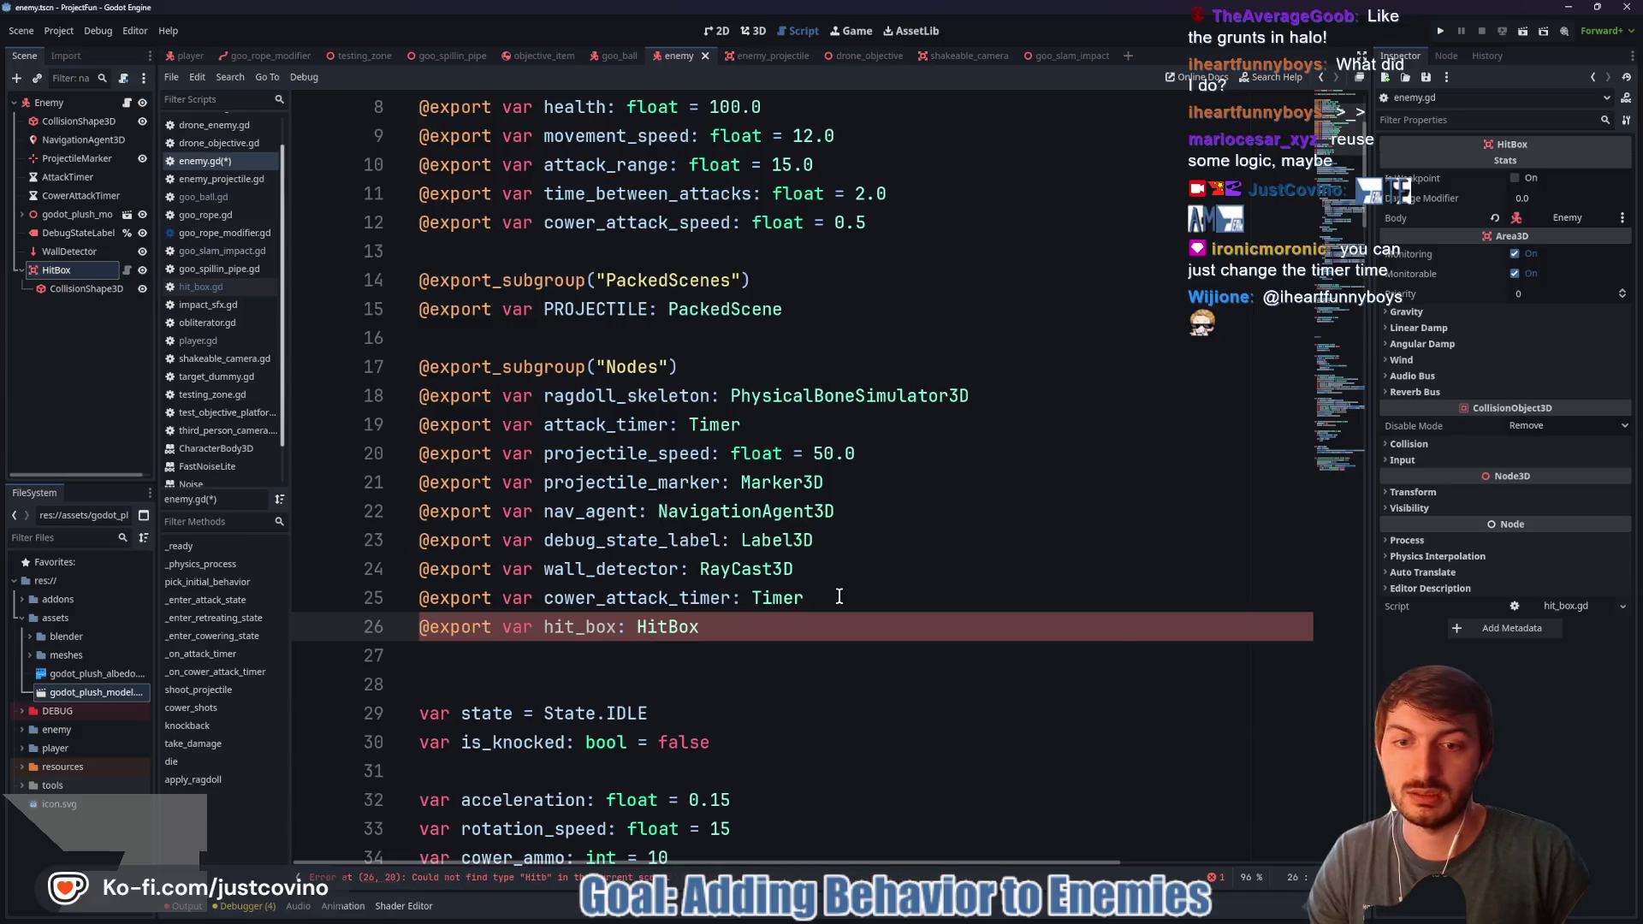
{"action": "left_click", "coordinate": [68, 103]}
{"action": "left_click", "coordinate": [1554, 521]}
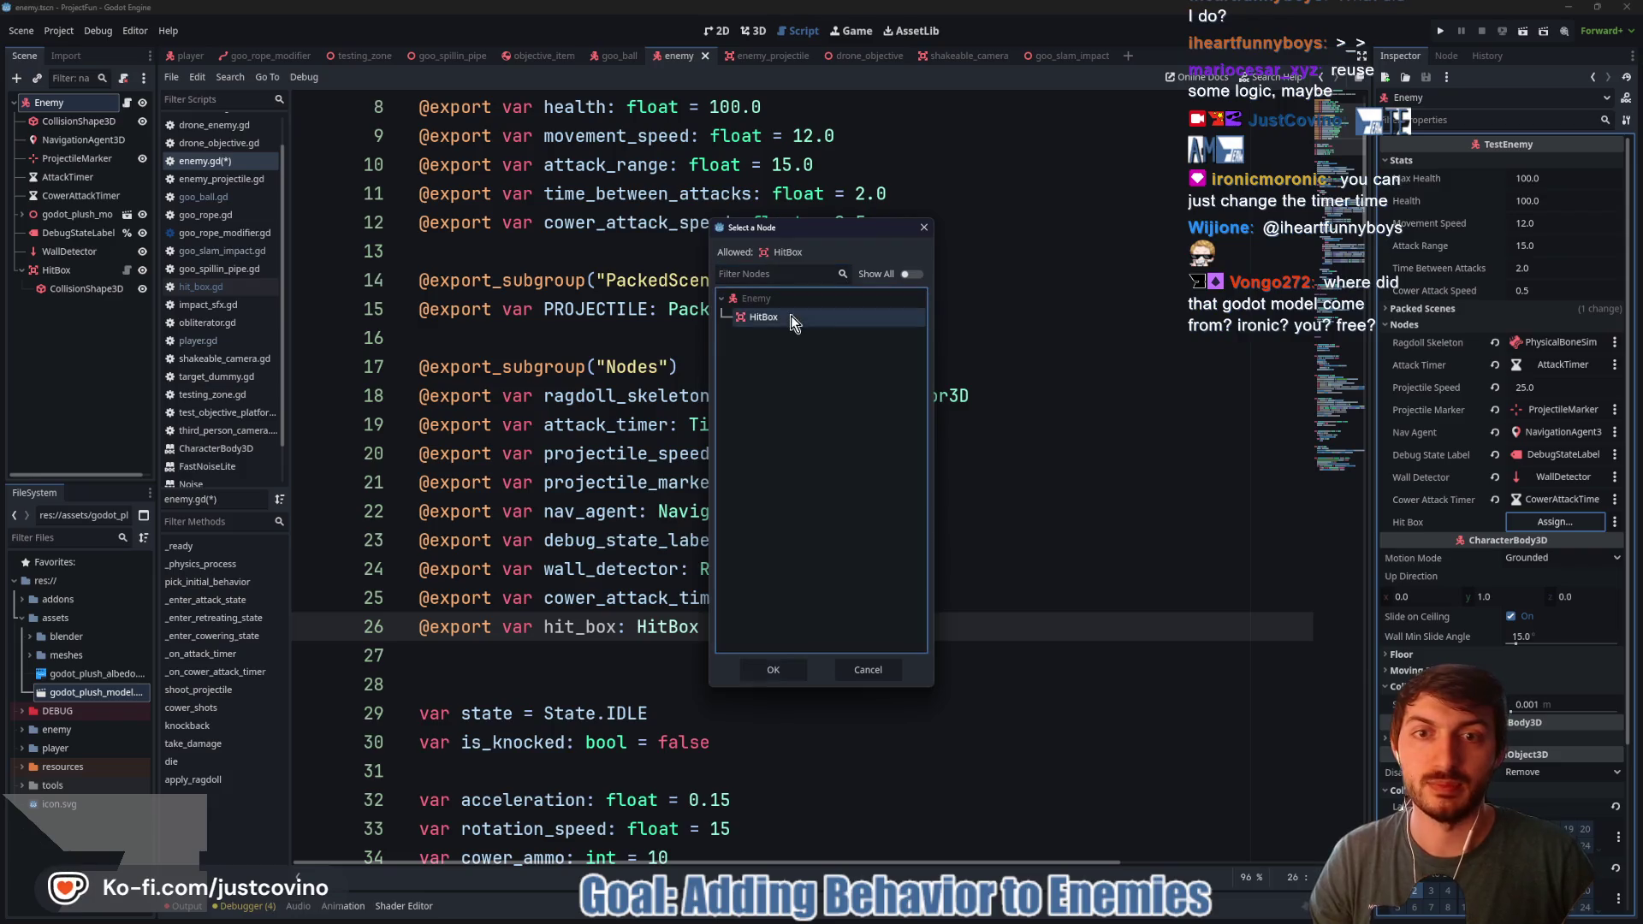
{"action": "left_click", "coordinate": [773, 669]}
{"action": "scroll", "coordinate": [672, 518], "scroll_direction": "down", "scroll_amount": 7}
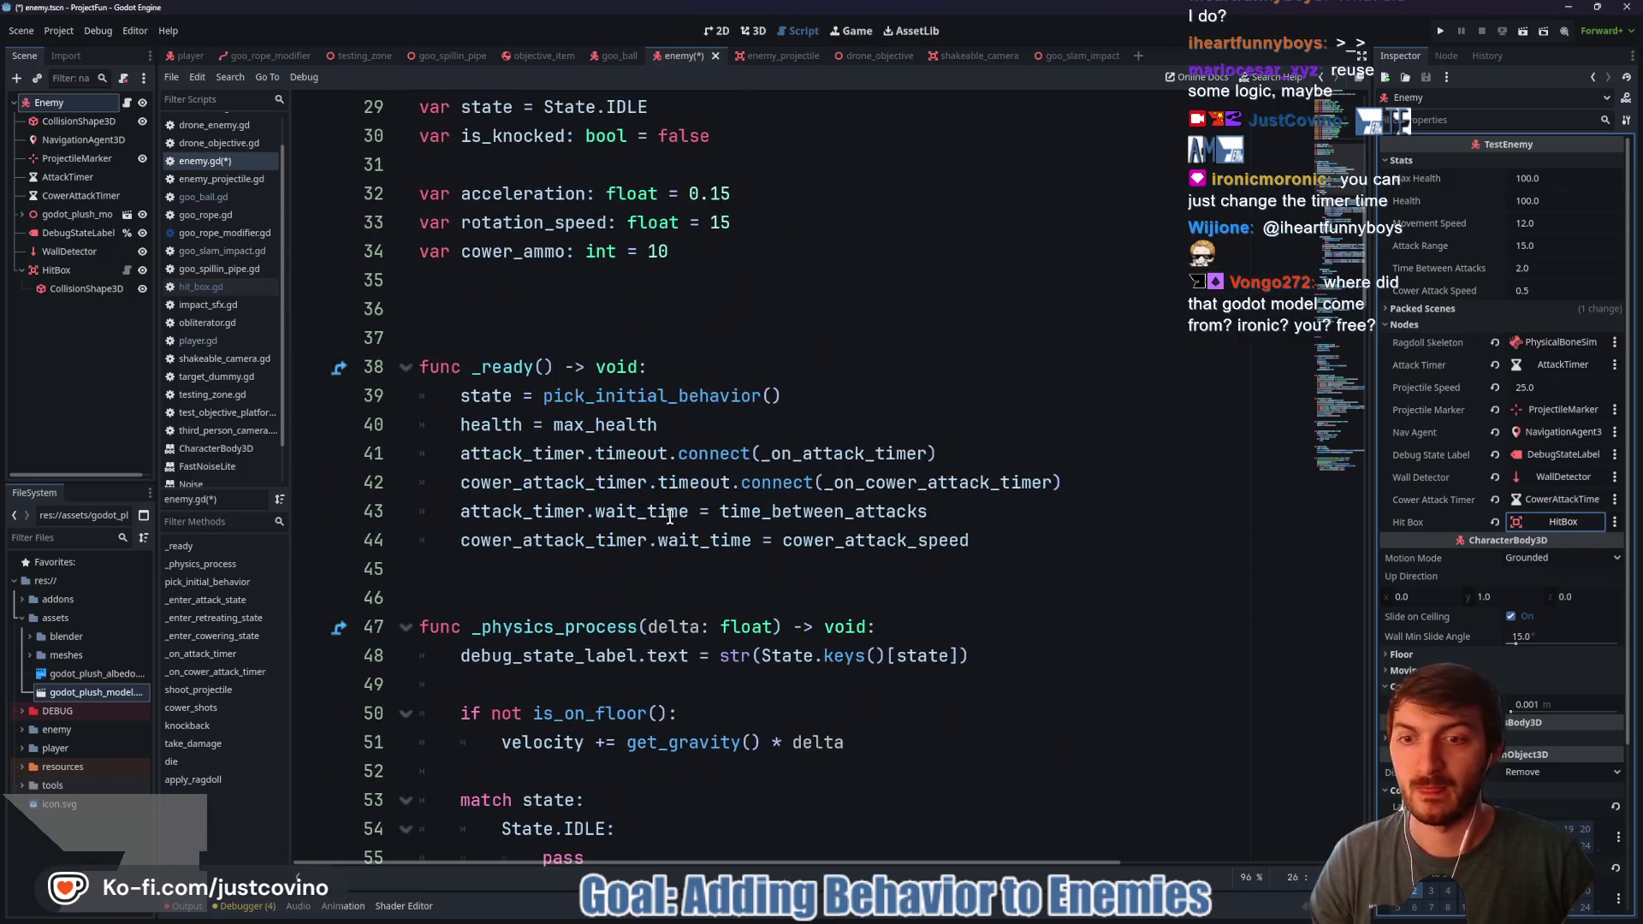
Connect hit_box.box_hit to _on_hit in enemy.gd's setup code.
{"action": "left_click", "coordinate": [1091, 485]}
{"action": "left_click", "coordinate": [704, 440]}
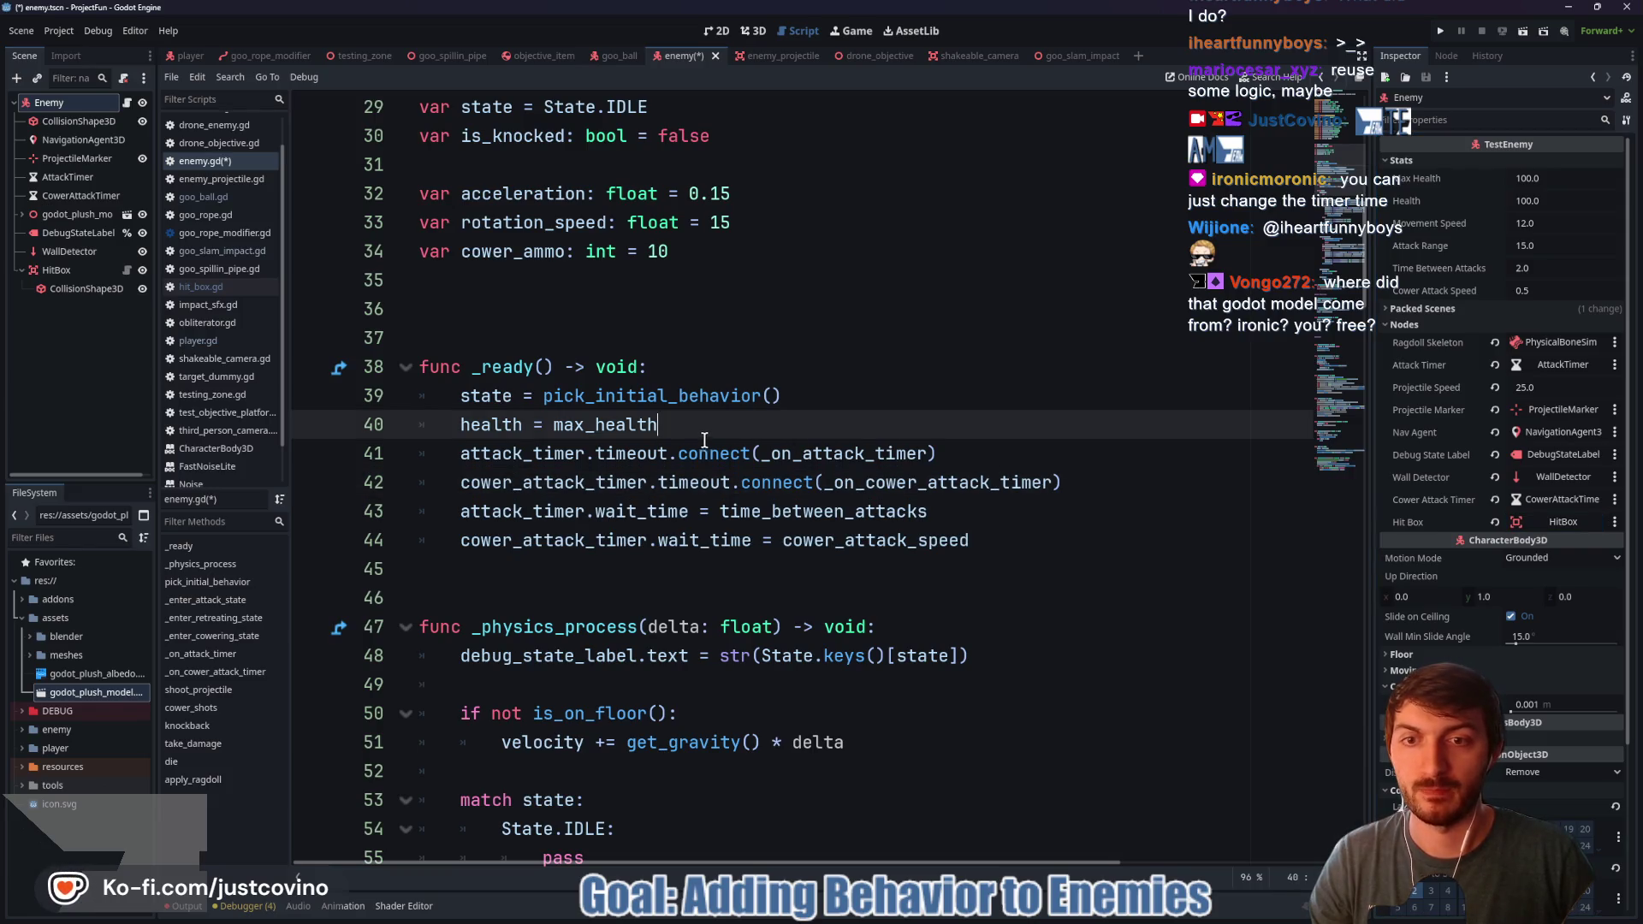
{"action": "key", "text": "Return"}
{"action": "left_click", "coordinate": [1089, 513]}
{"action": "key", "text": "Return"}
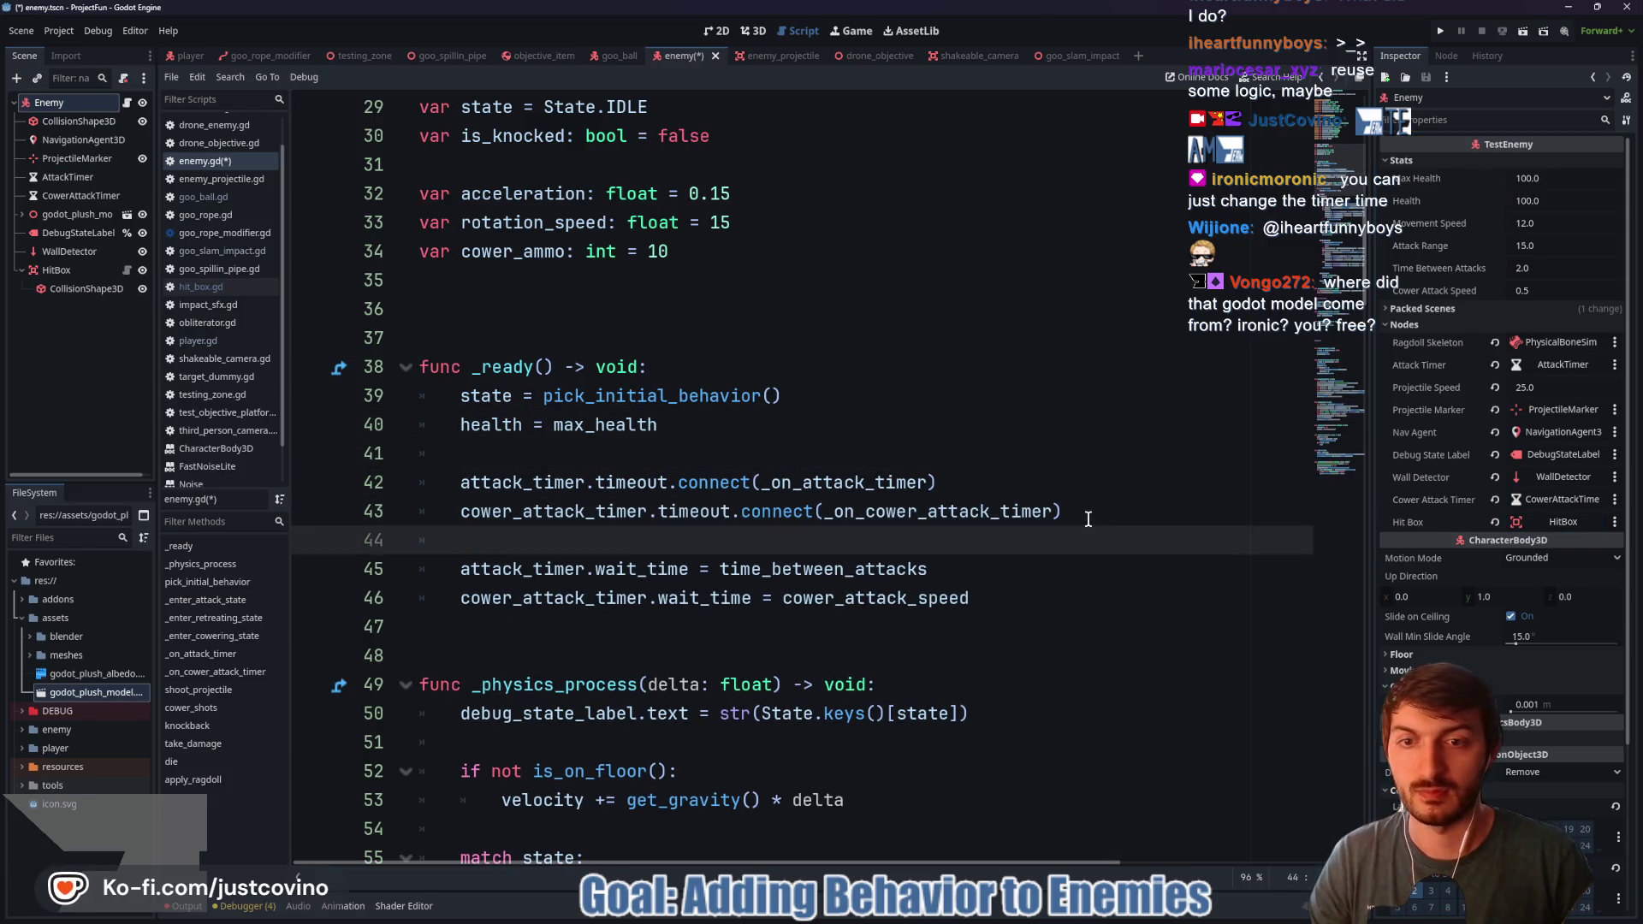
{"action": "key", "text": "Return"}
{"action": "type", "text": "hit_box.hit"}
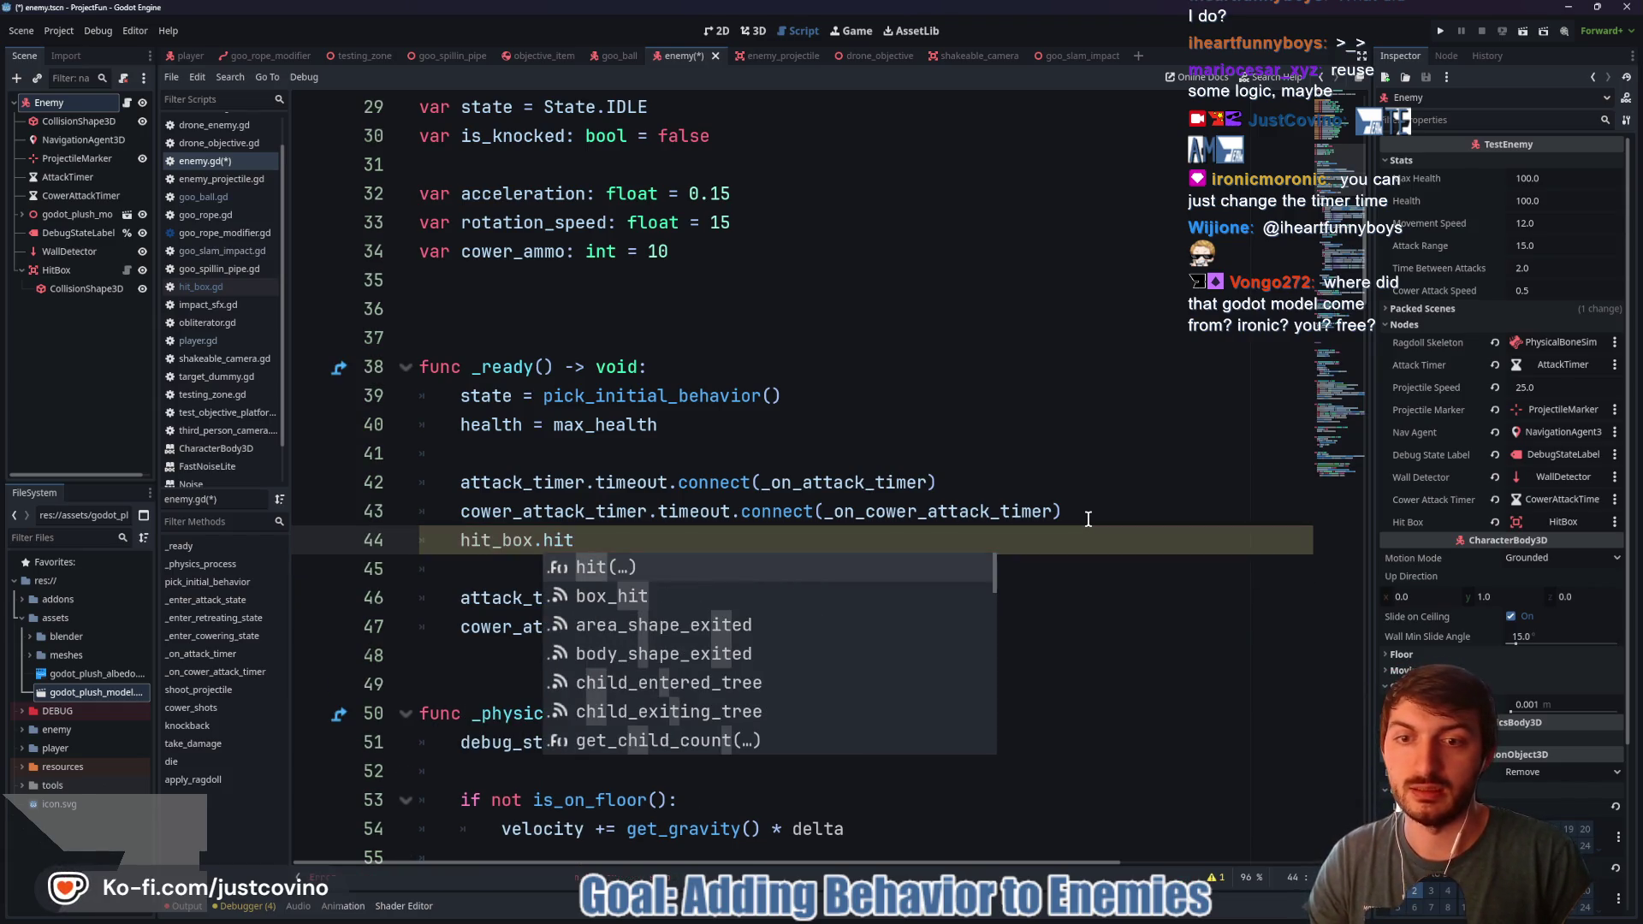
{"action": "key", "text": "Down"}
{"action": "key", "text": "Return"}
{"action": "type", "text": ".co"}
{"action": "key", "text": "Return"}
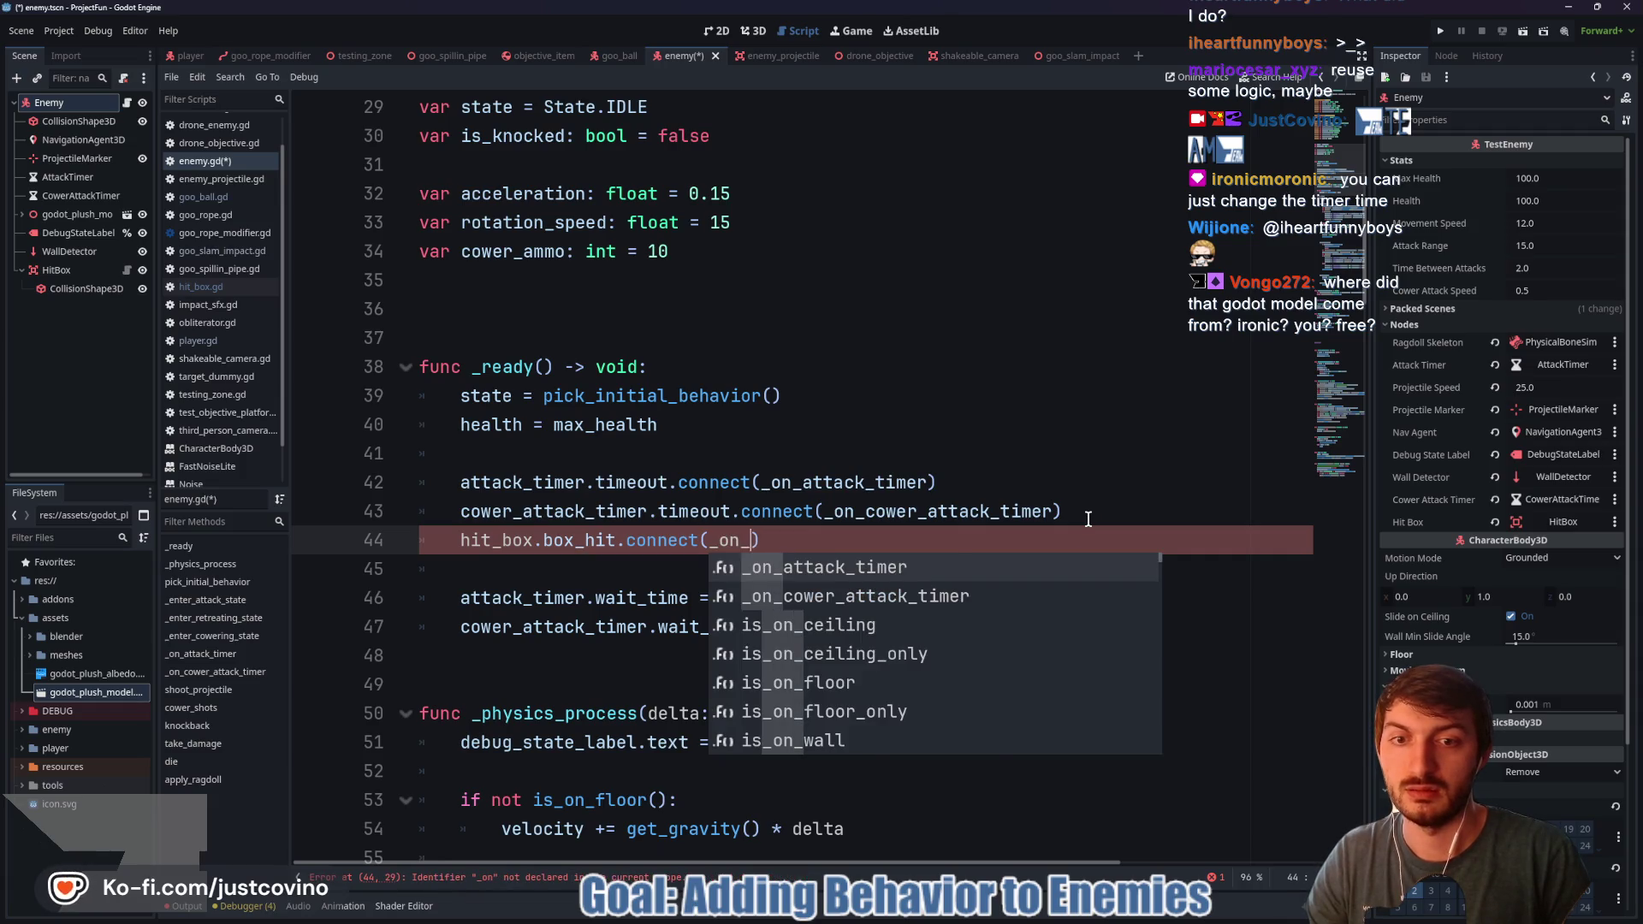
{"action": "type", "text": "_hit"}
{"action": "scroll", "coordinate": [929, 526], "scroll_direction": "down", "scroll_amount": 20}
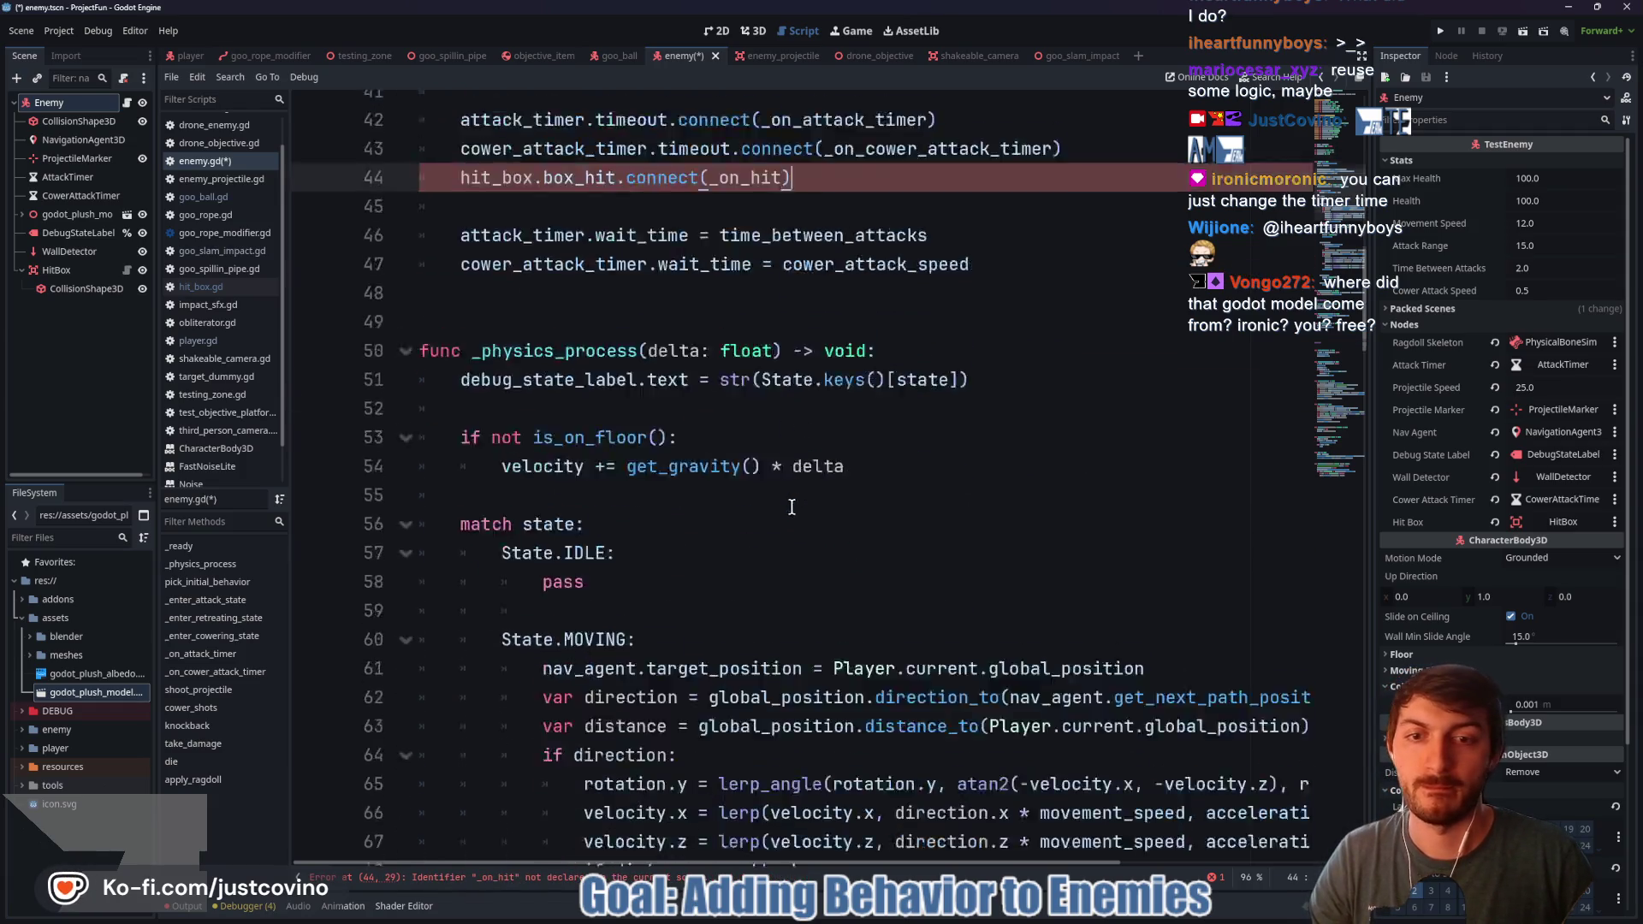
Declare func _on_hit() -> void: above the take_damage function.
{"action": "left_click", "coordinate": [194, 743]}
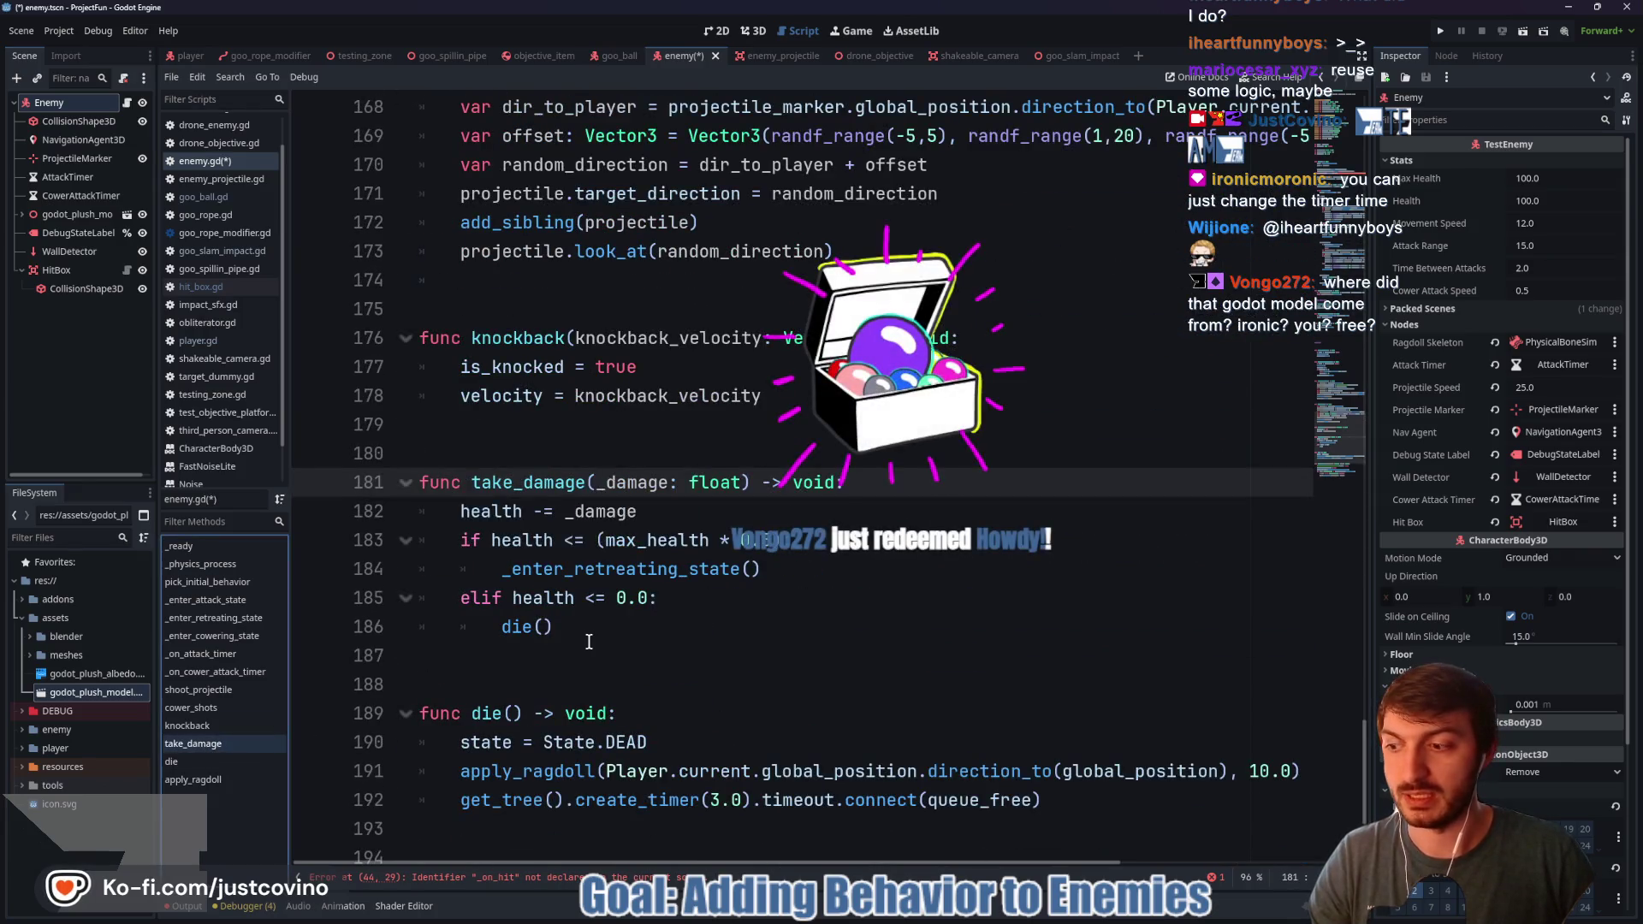
{"action": "left_click", "coordinate": [513, 531]}
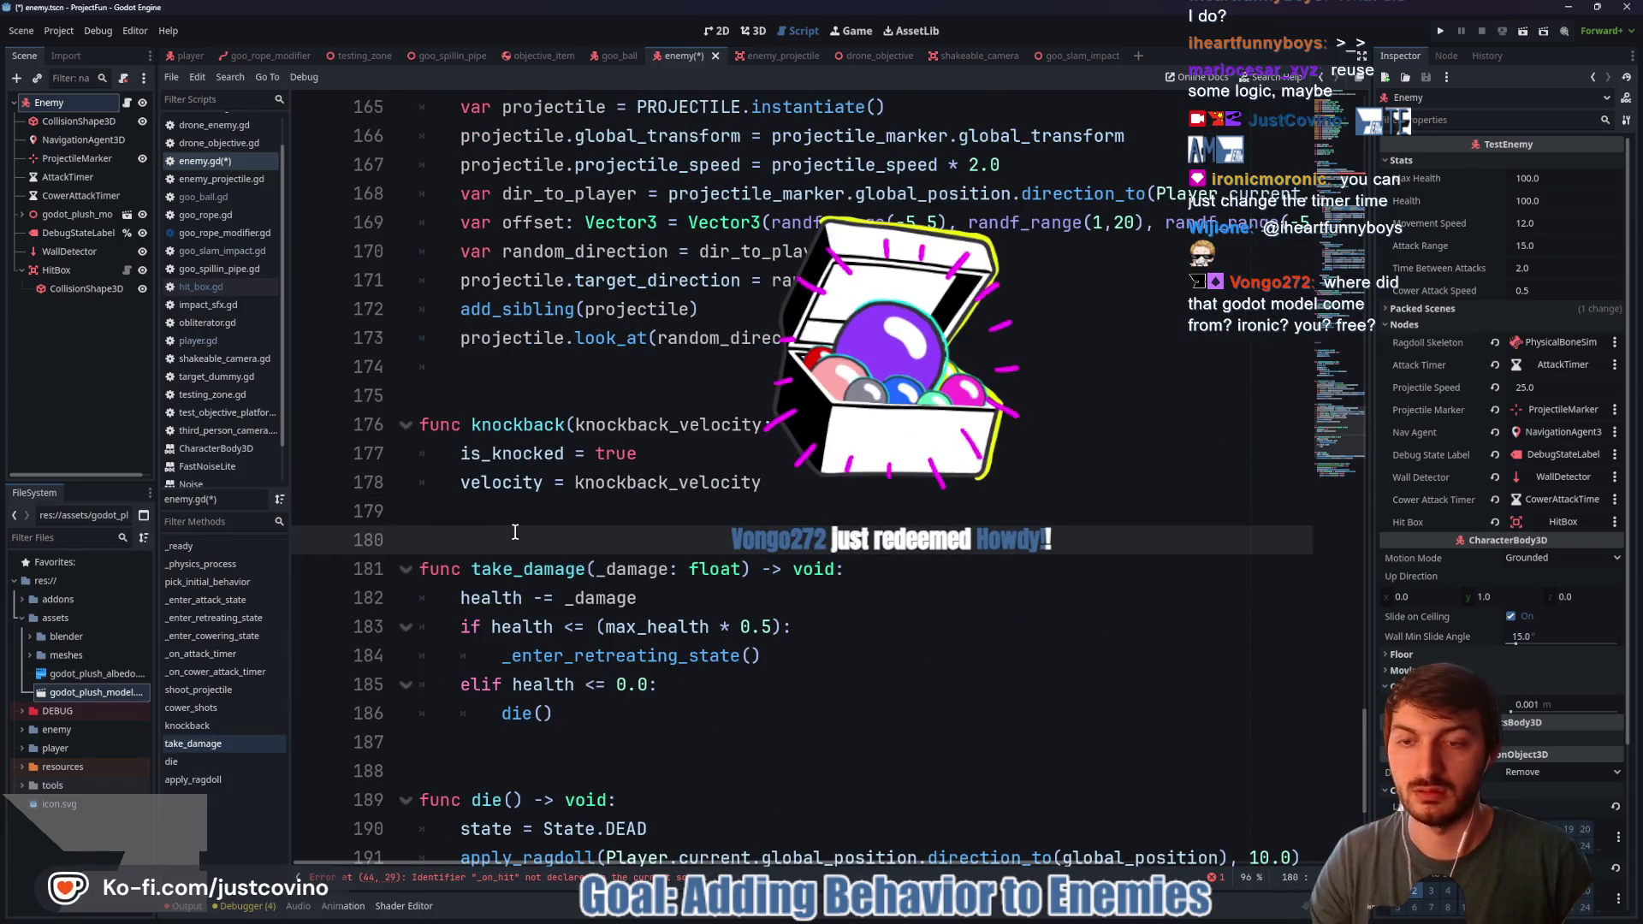
{"action": "key", "text": "Return"}
{"action": "key", "text": "Return"}
{"action": "key", "text": "Up"}
{"action": "key", "text": "Up"}
{"action": "type", "text": "func _on_hit()"}
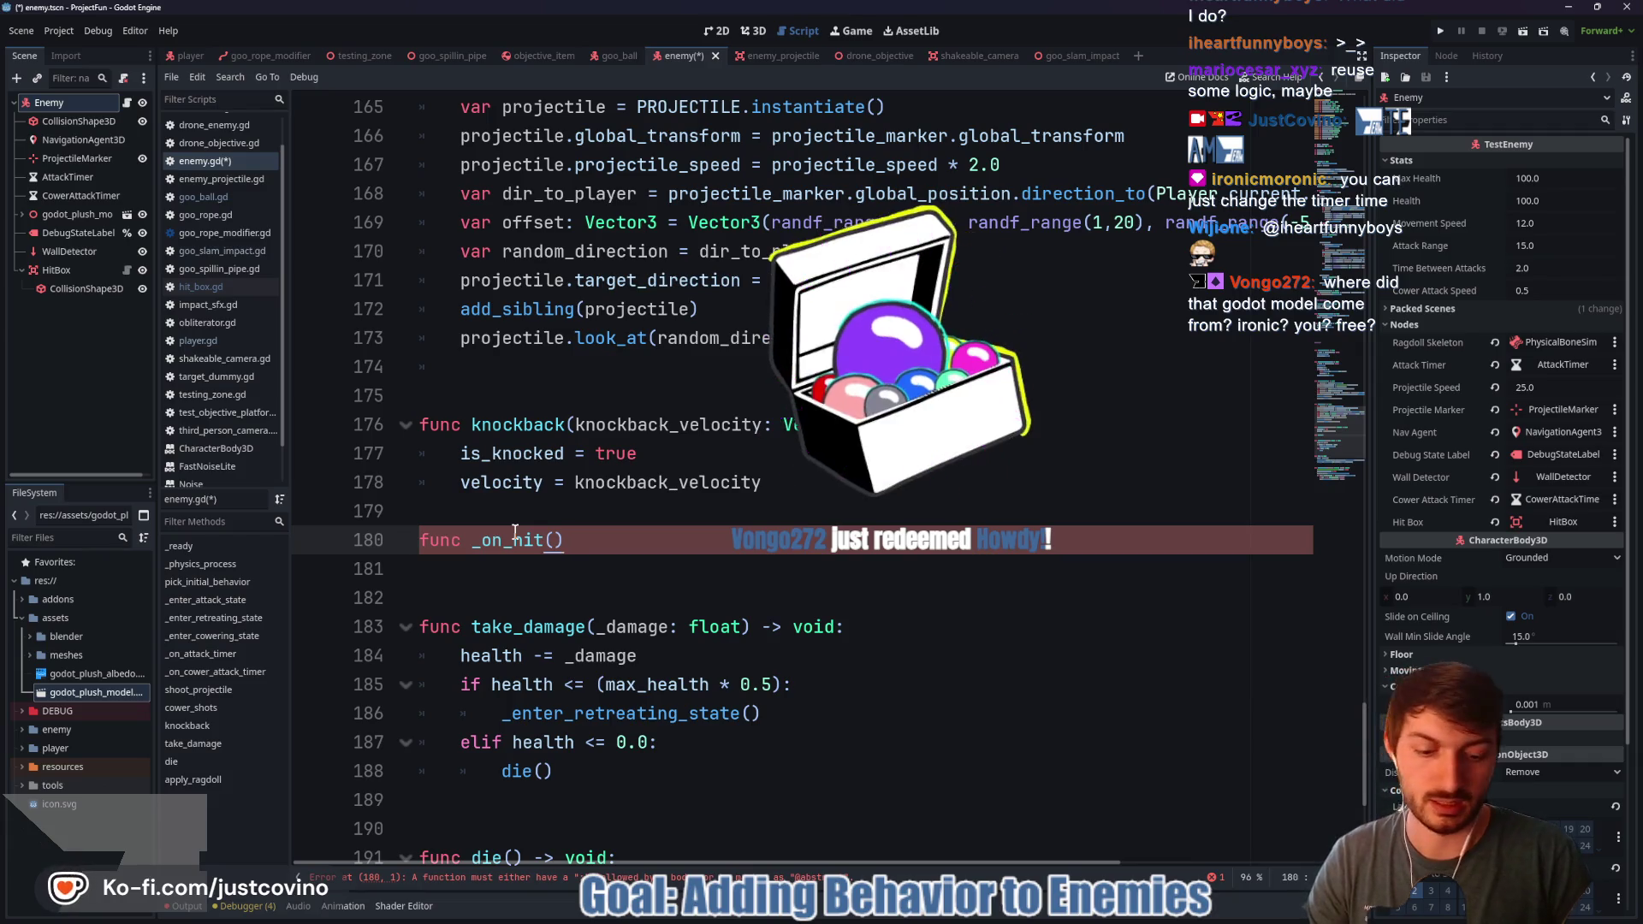
{"action": "type", "text": "-> coid"}
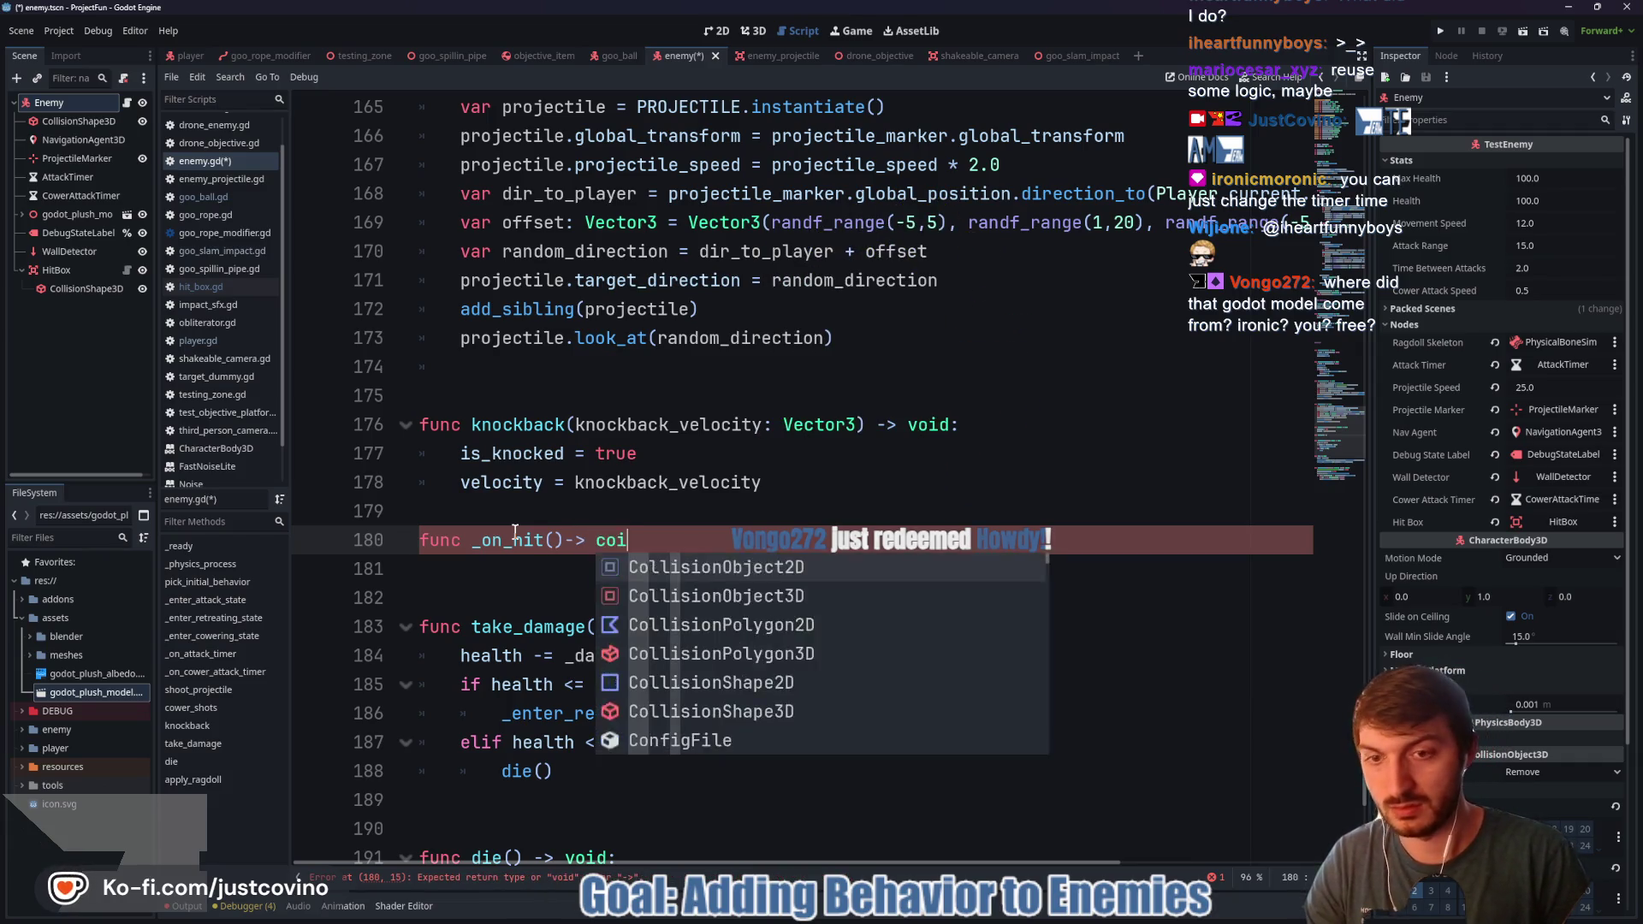
{"action": "key", "text": "BackSpace"}
{"action": "key", "text": "BackSpace"}
{"action": "key", "text": "BackSpace"}
{"action": "type", "text": "void:"}
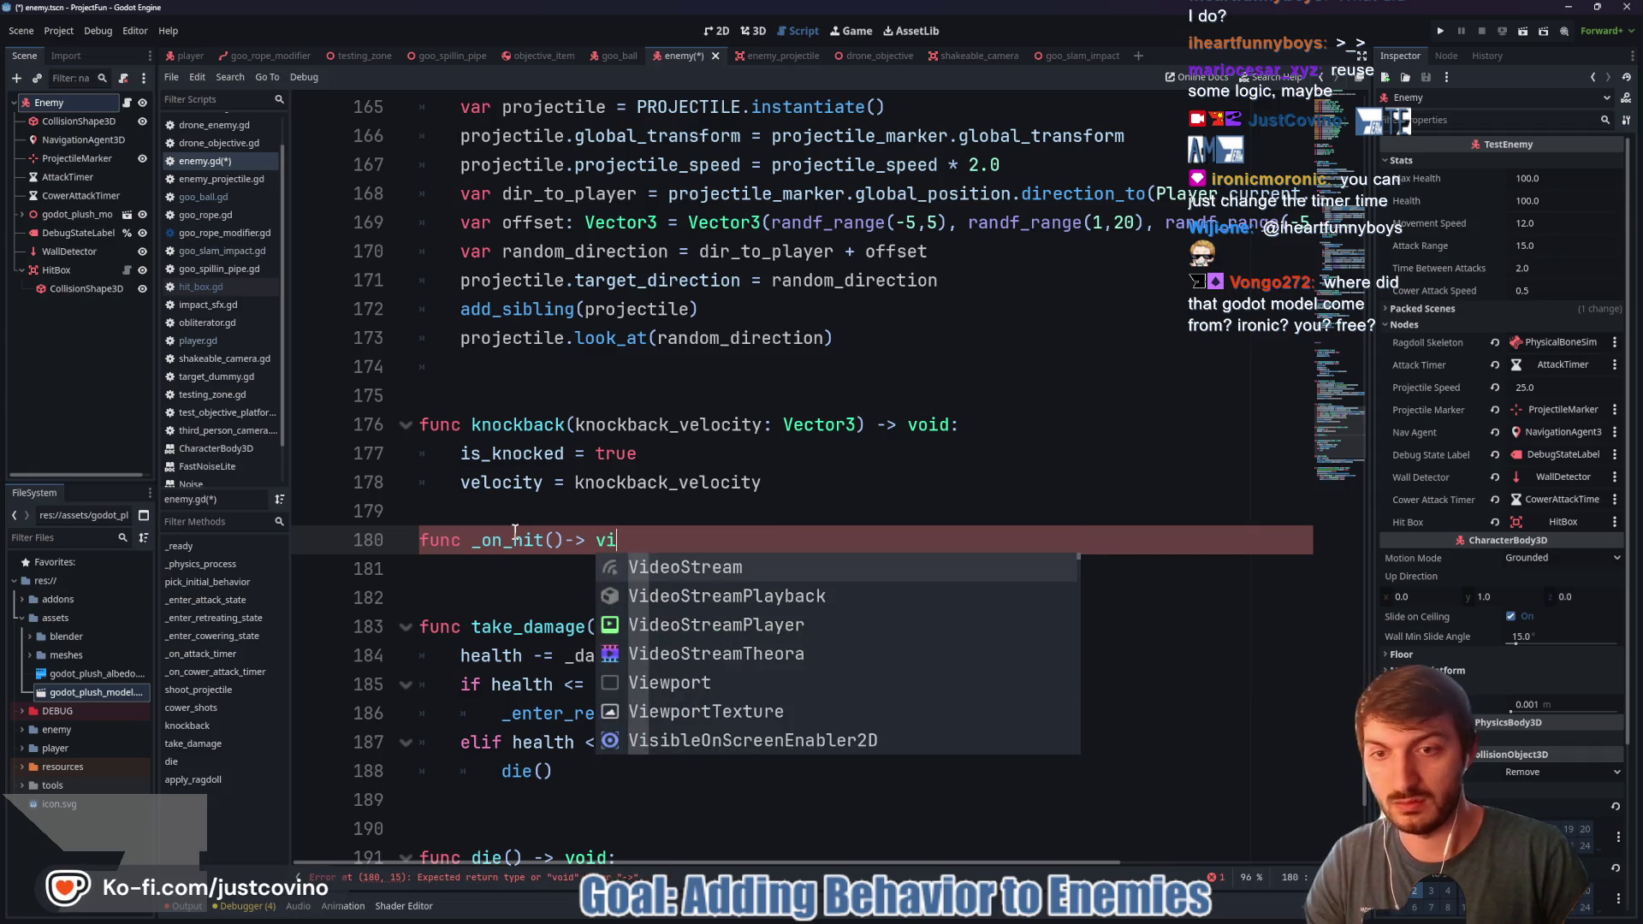
{"action": "key", "text": "Return"}
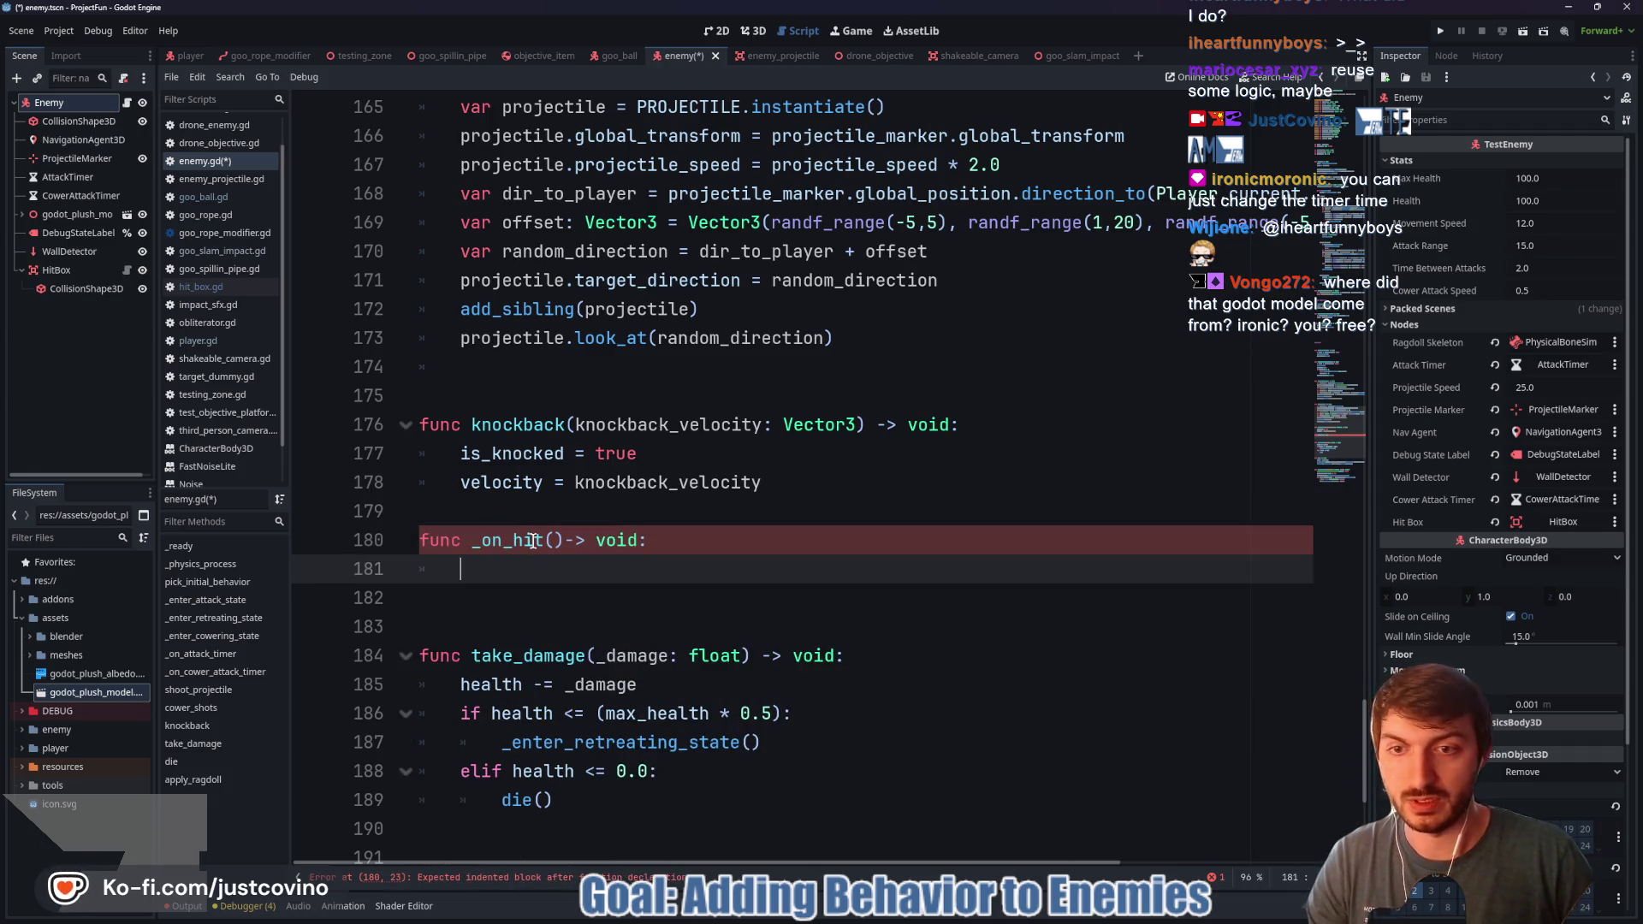
Give _on_hit a '_damage: float' parameter, make it call take_damage(_damage), and space it from knockback.
{"action": "left_click", "coordinate": [552, 540]}
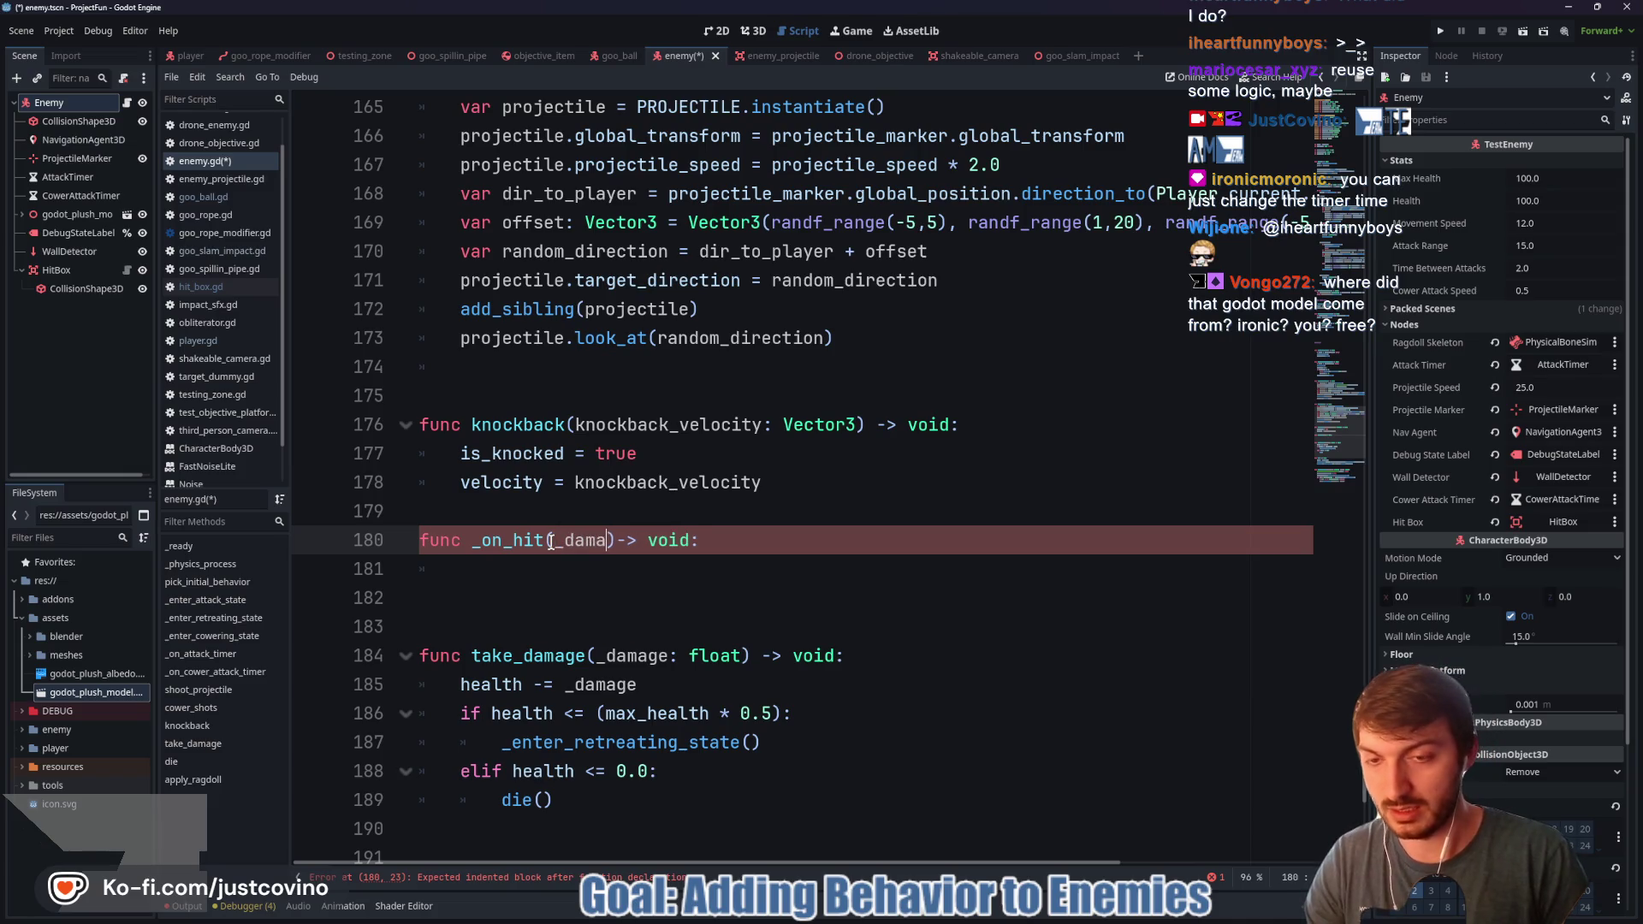
{"action": "type", "text": ": float"}
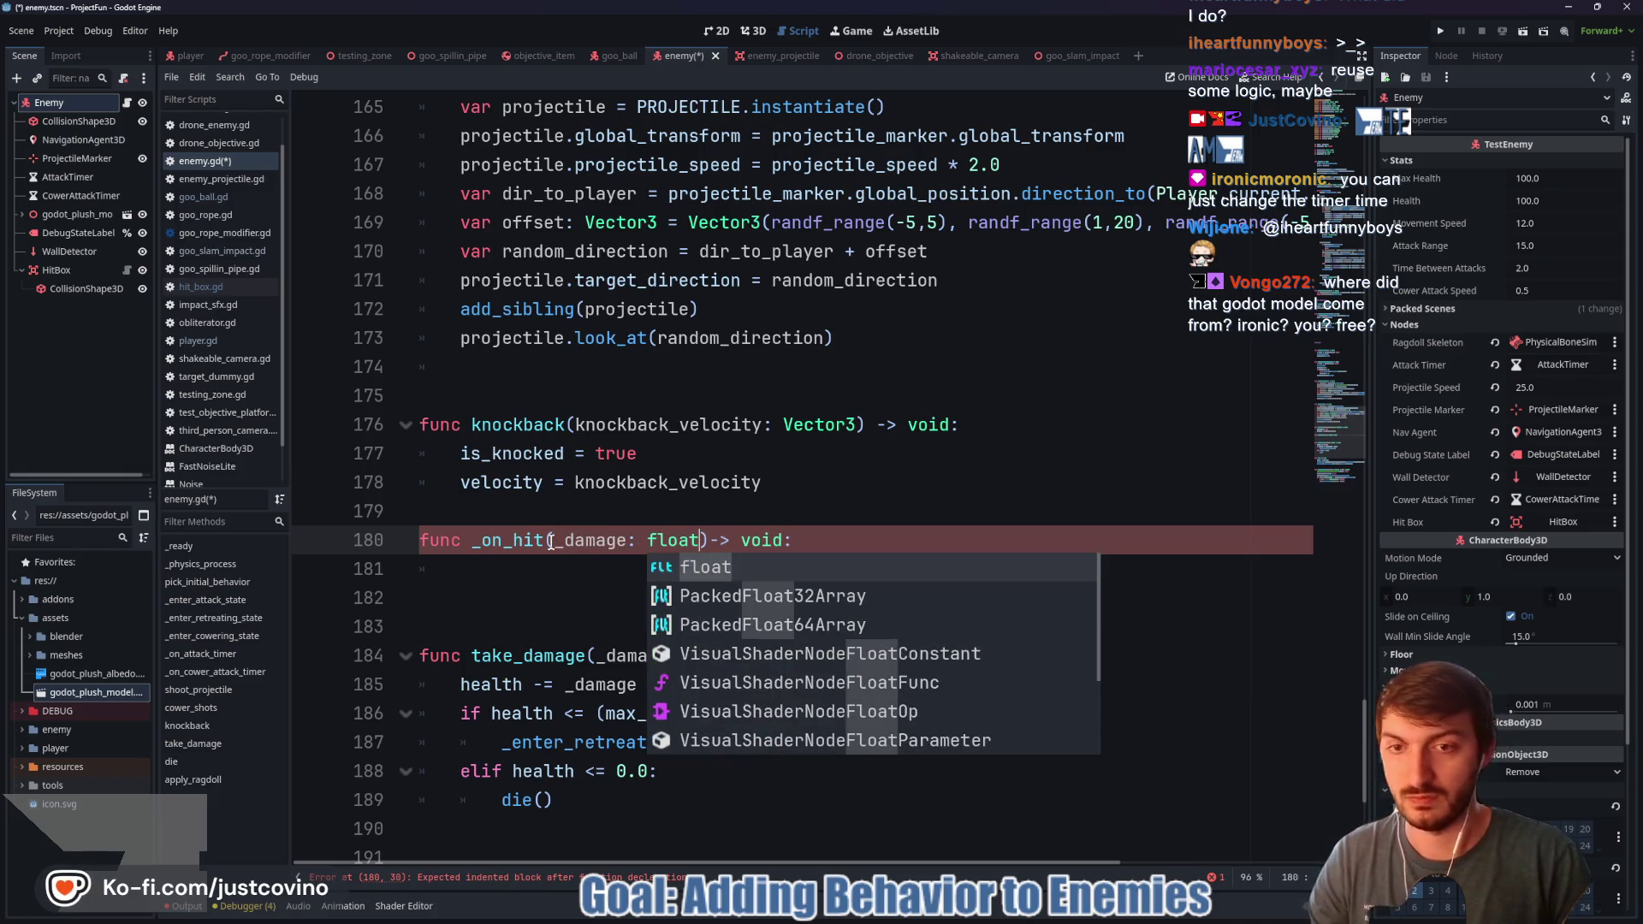
{"action": "left_click", "coordinate": [536, 582]}
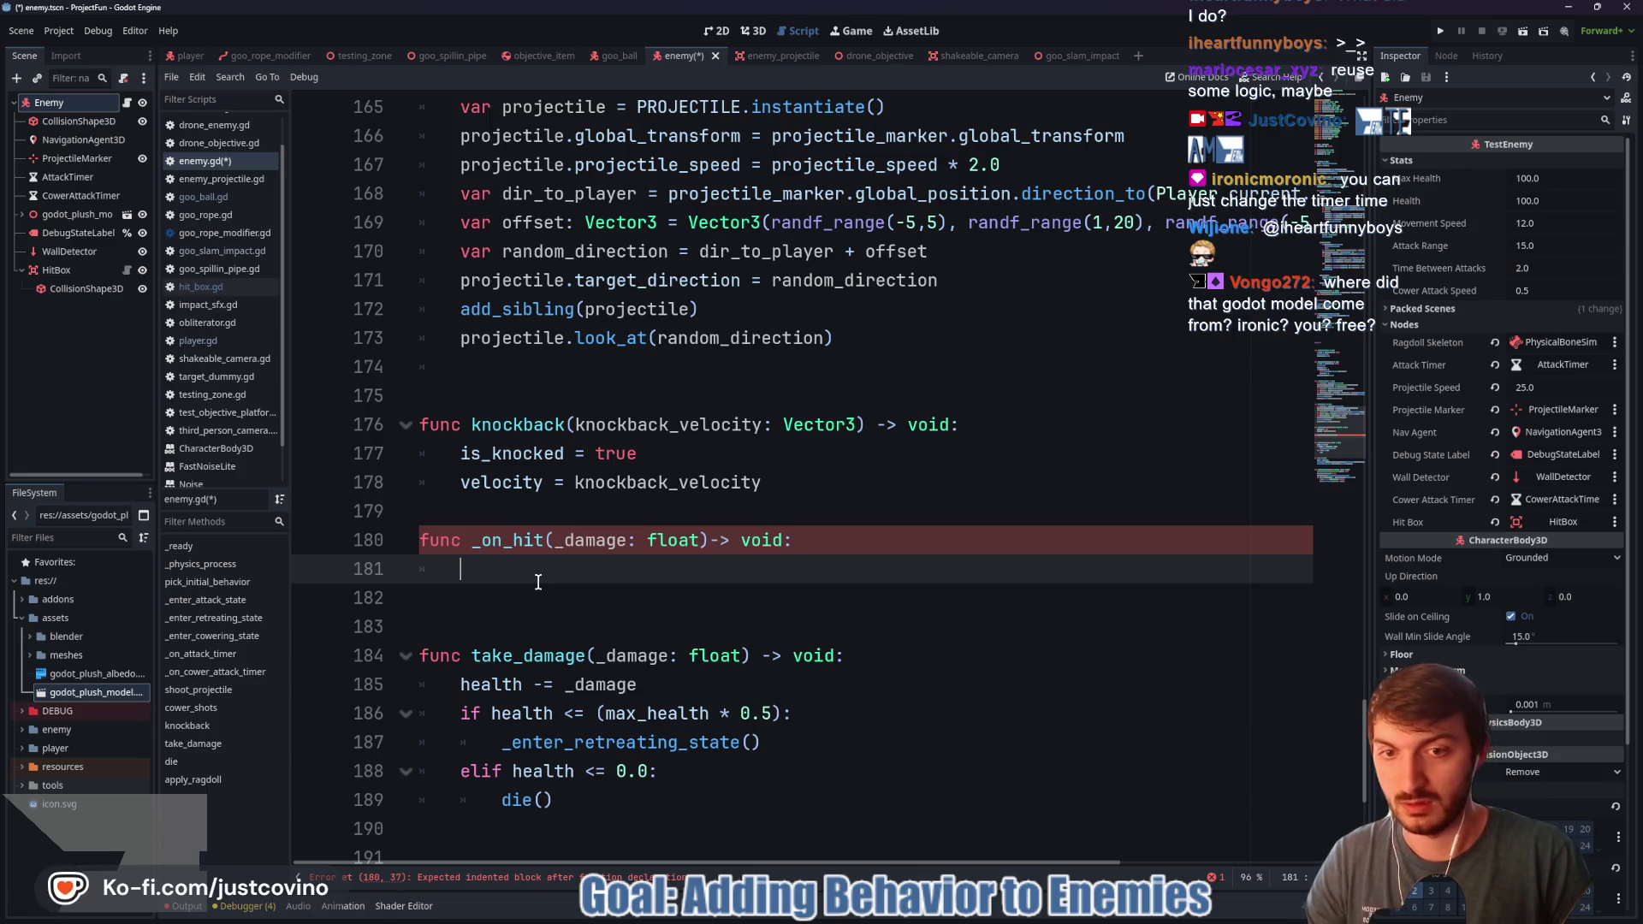
{"action": "type", "text": "ake"}
{"action": "key", "text": "Return"}
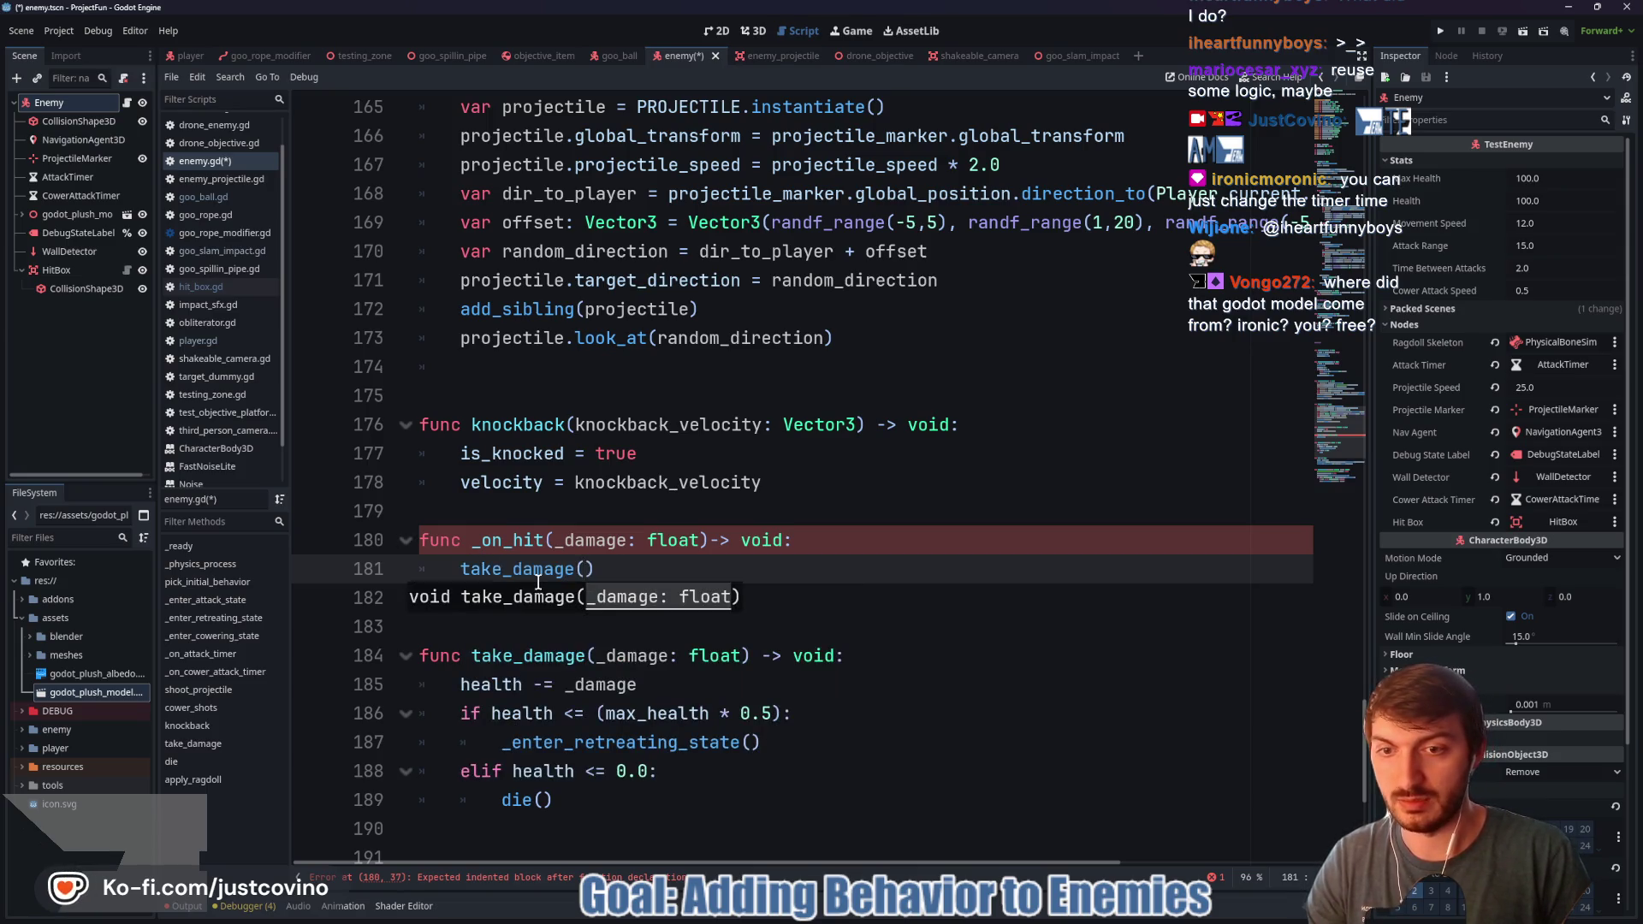
{"action": "type", "text": "damage"}
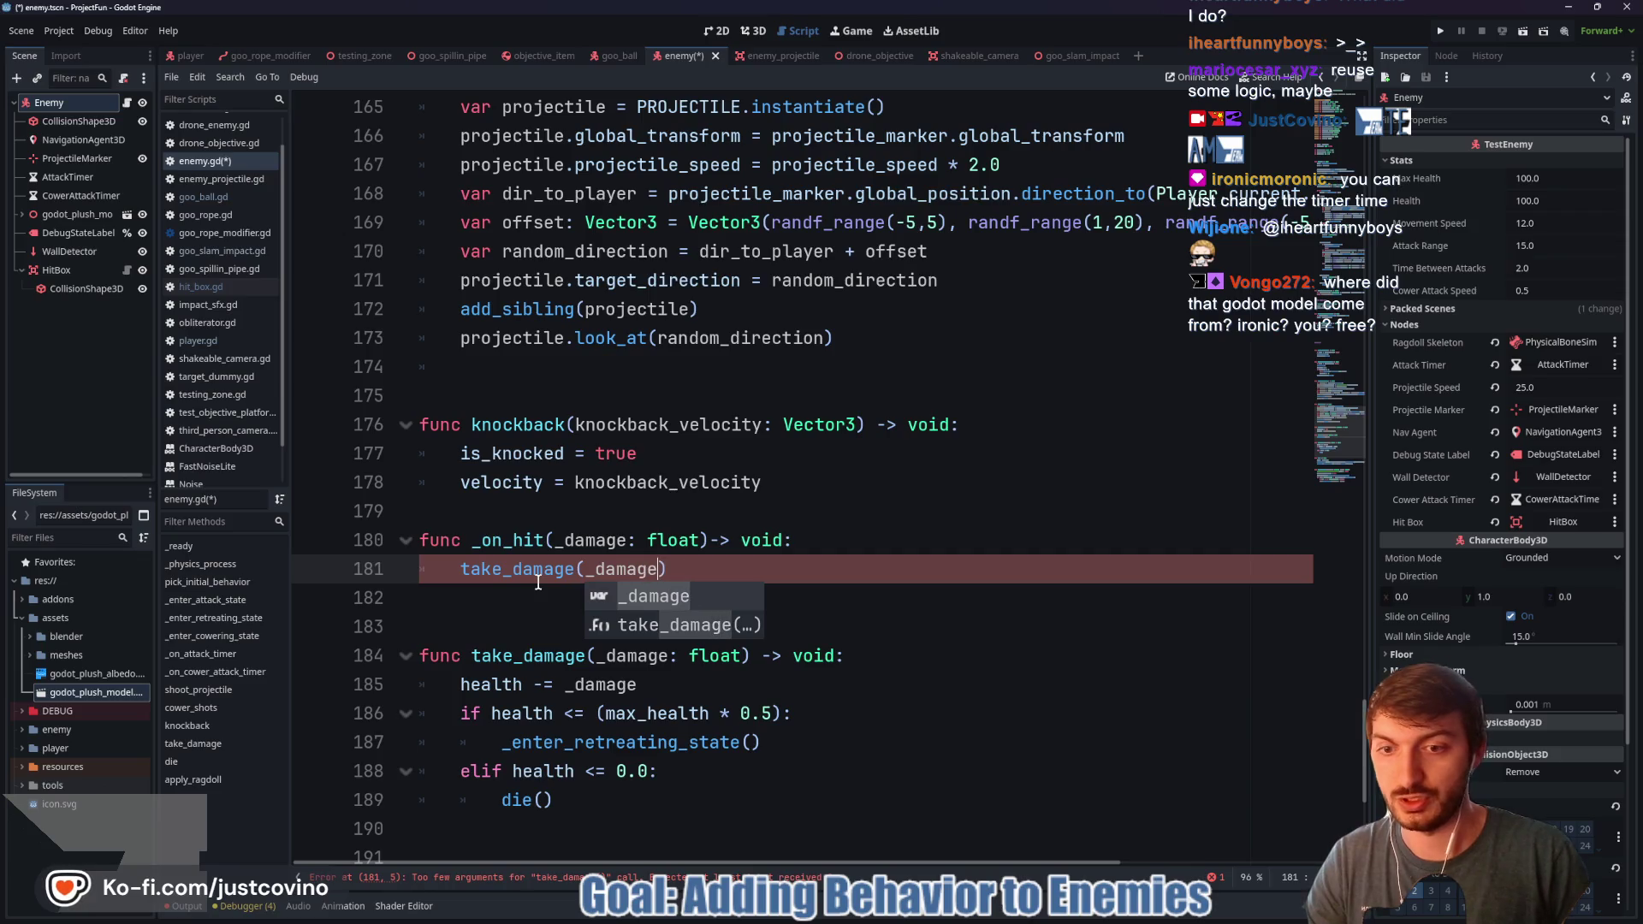
{"action": "left_click", "coordinate": [713, 565]}
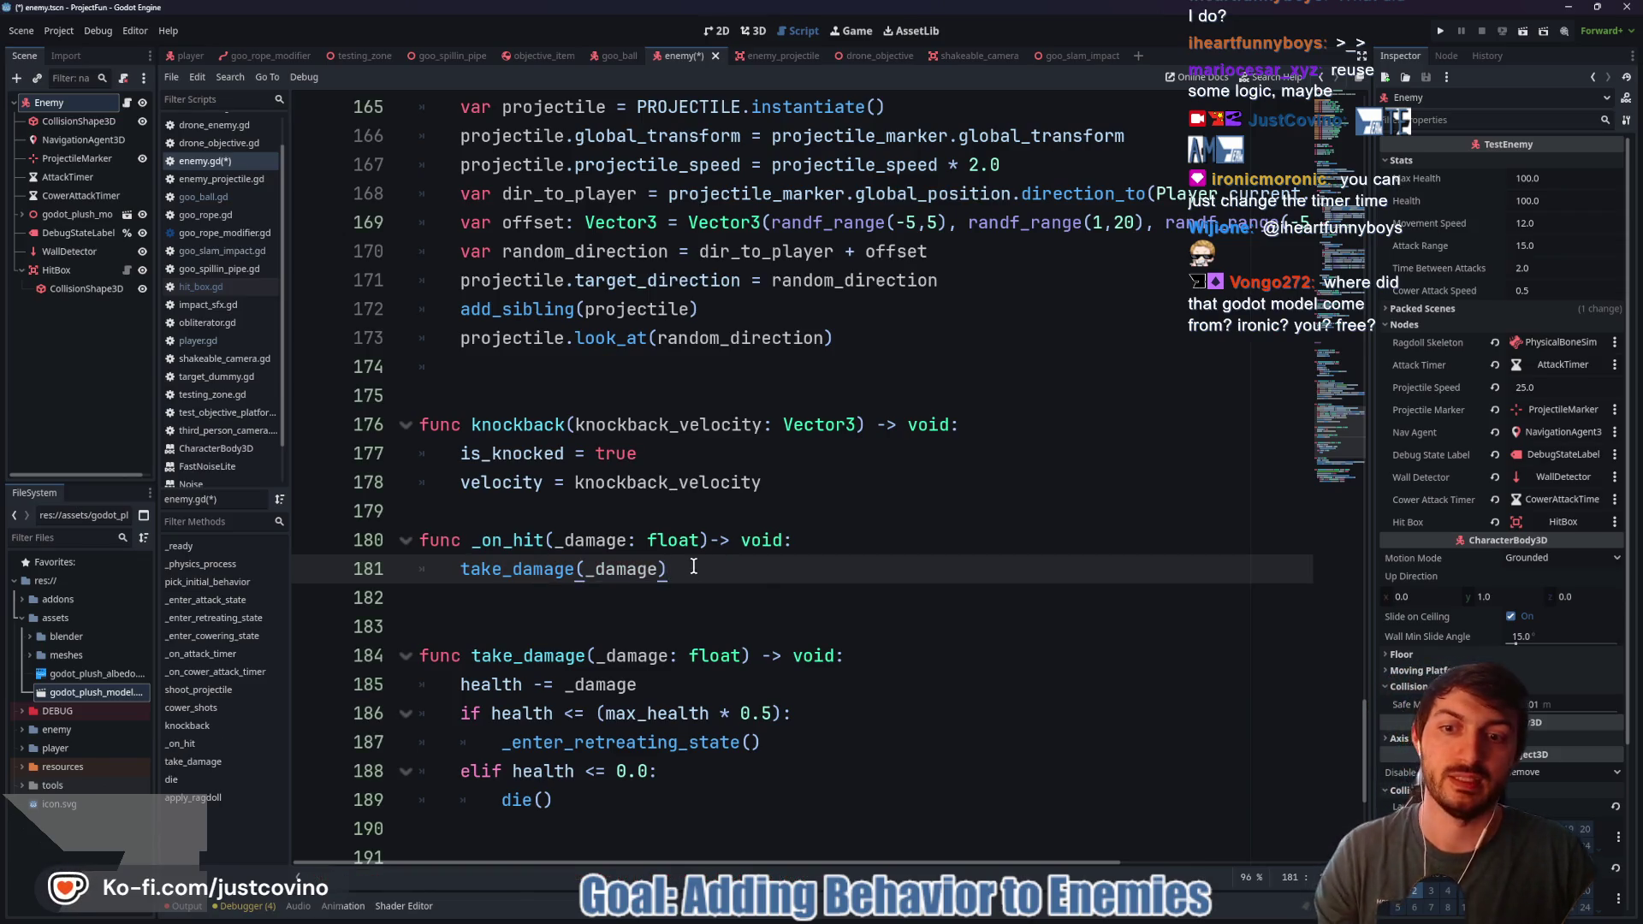
{"action": "left_click", "coordinate": [534, 516]}
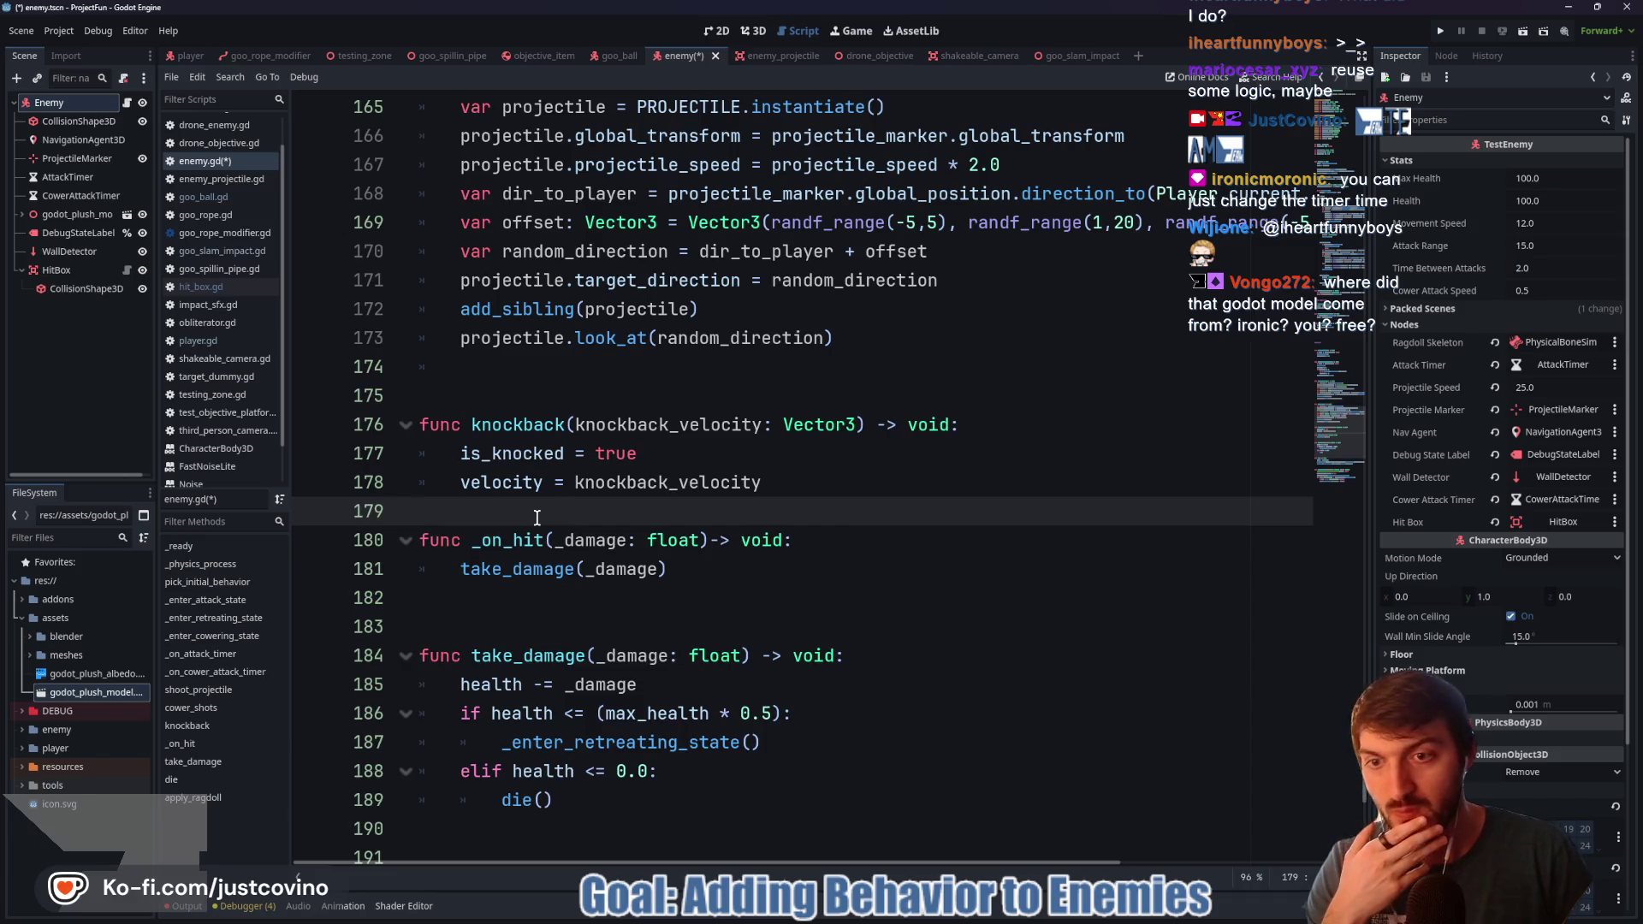
{"action": "key", "text": "Return"}
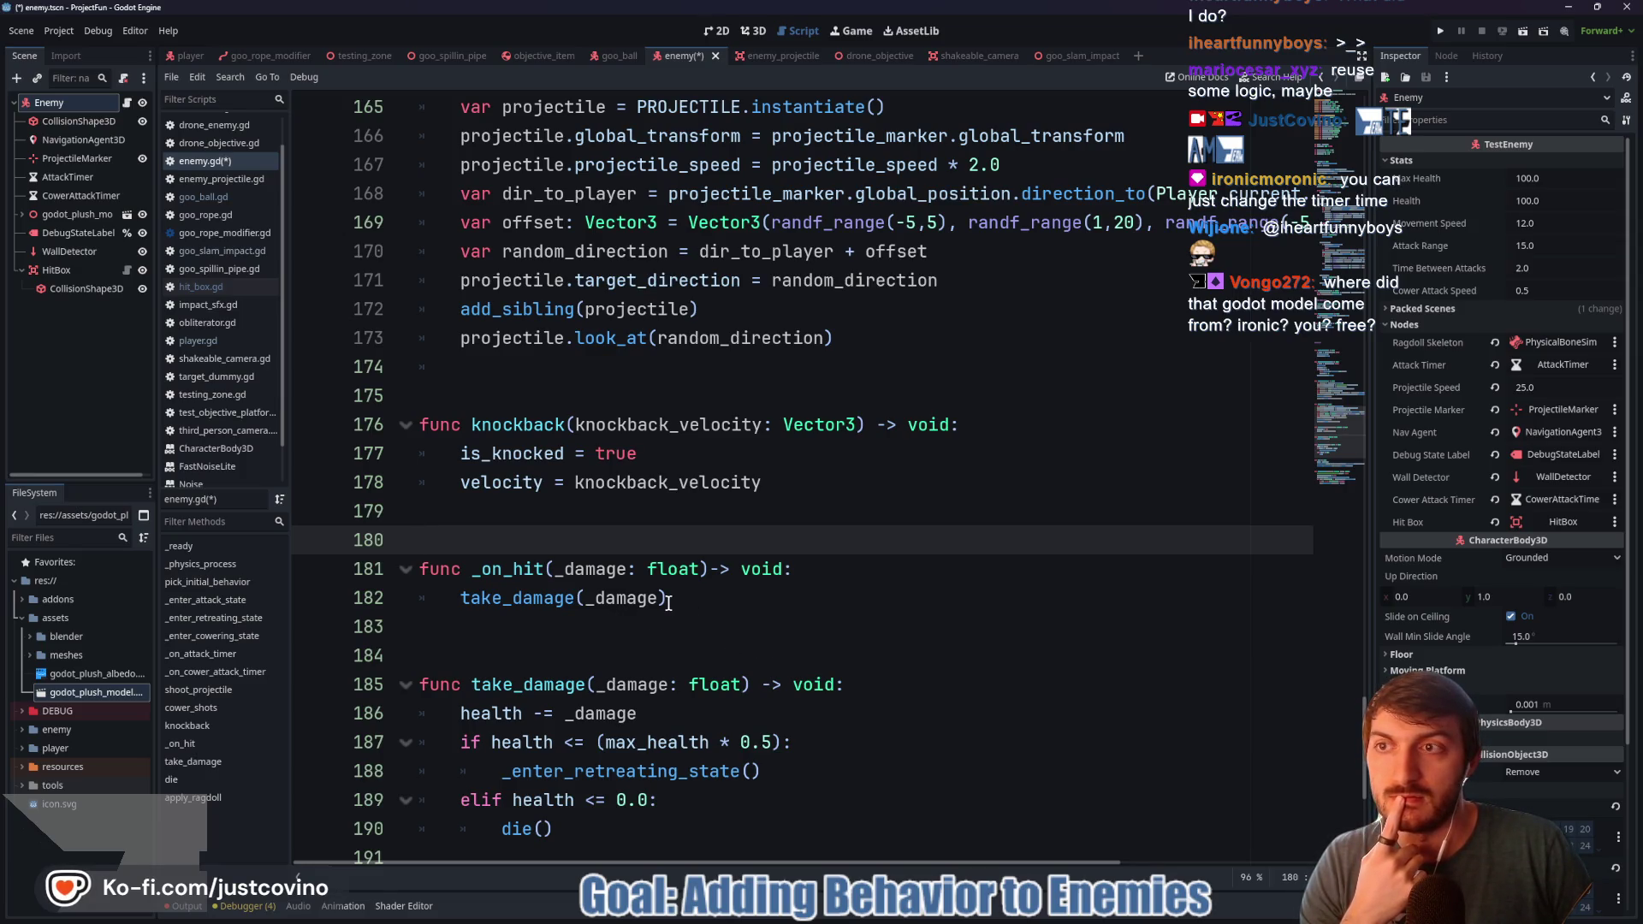
{"action": "scroll", "coordinate": [701, 556], "scroll_direction": "up", "scroll_amount": 1}
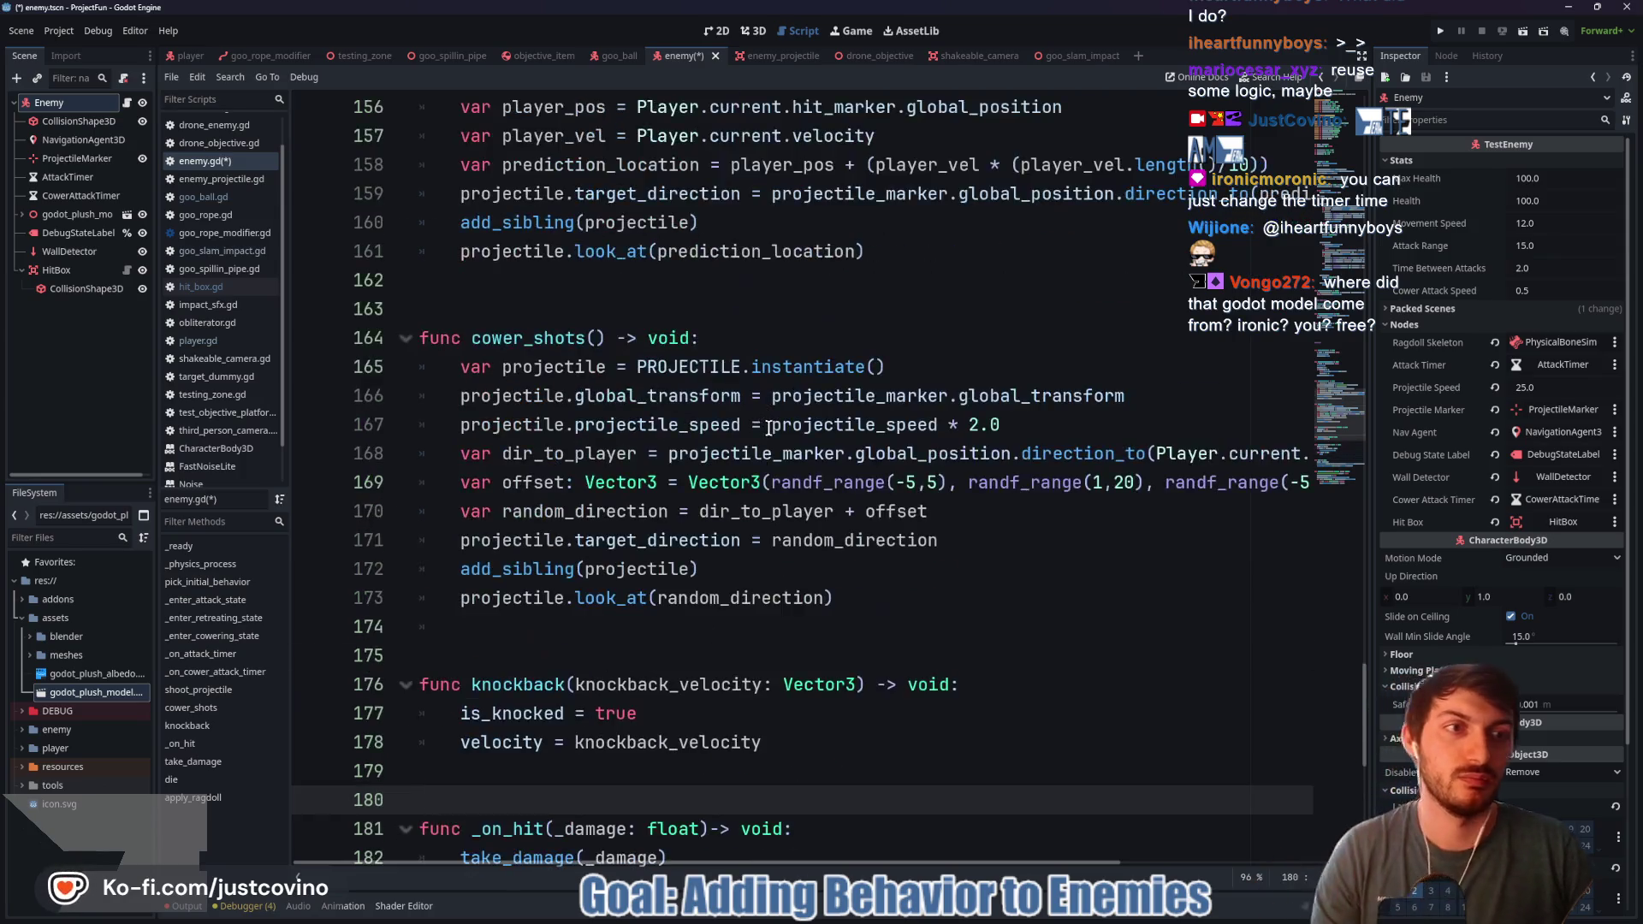
Save enemy.gd and begin a print call as the first line of _on_hit.
{"action": "scroll", "coordinate": [735, 475], "scroll_direction": "down", "scroll_amount": 3}
{"action": "left_click", "coordinate": [632, 482]}
{"action": "key", "text": "ctrl+s"}
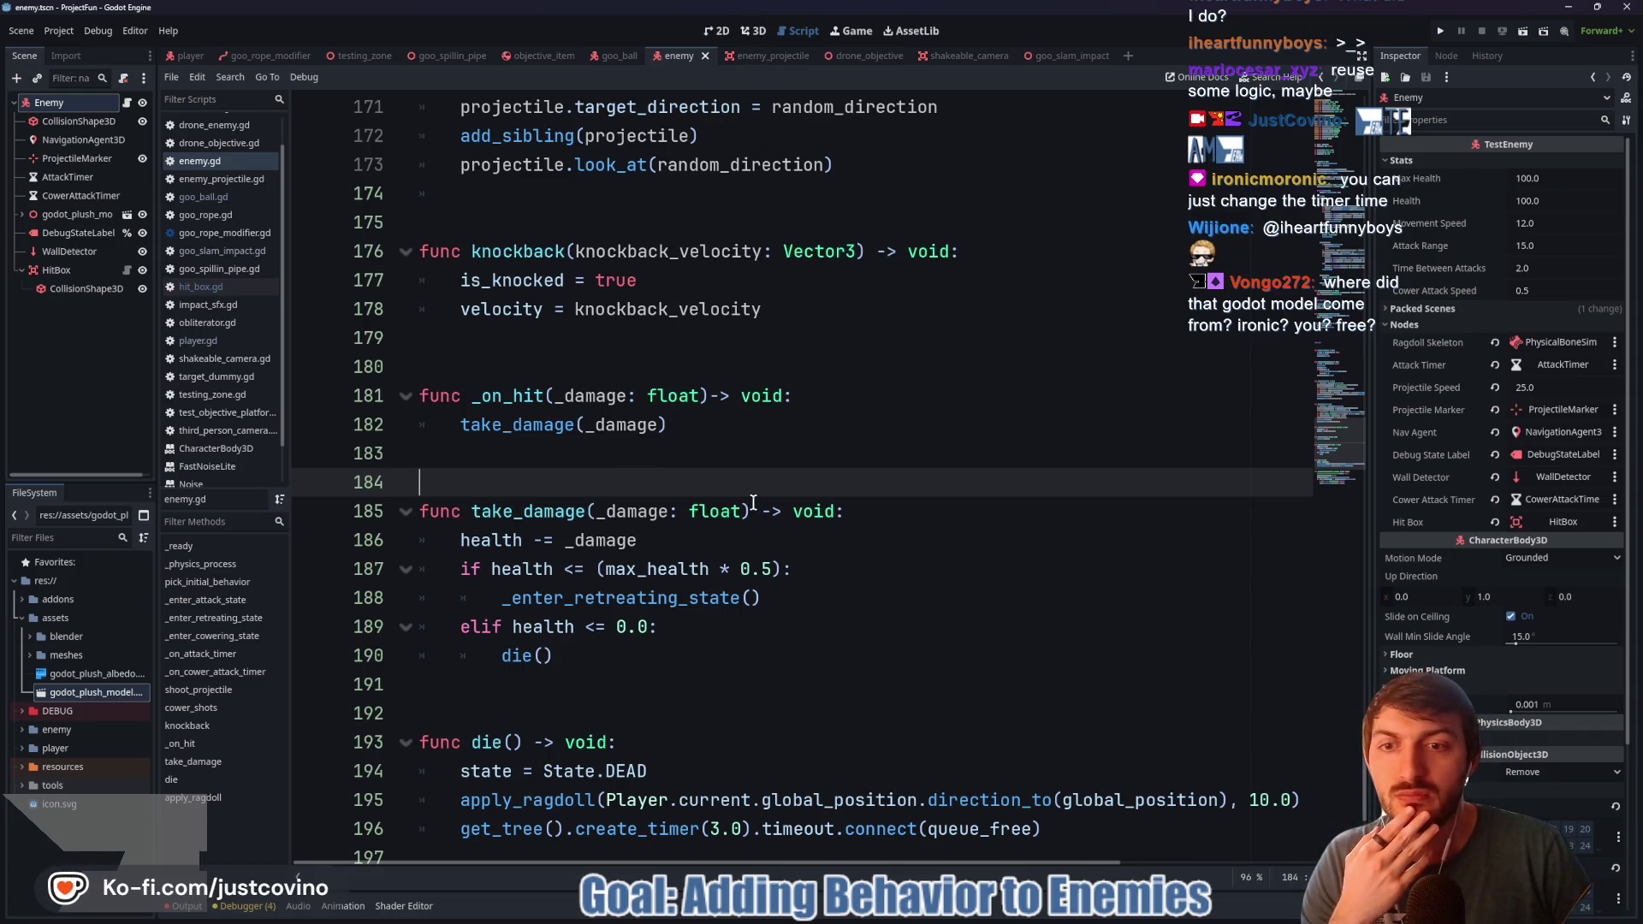
{"action": "left_click", "coordinate": [807, 399]}
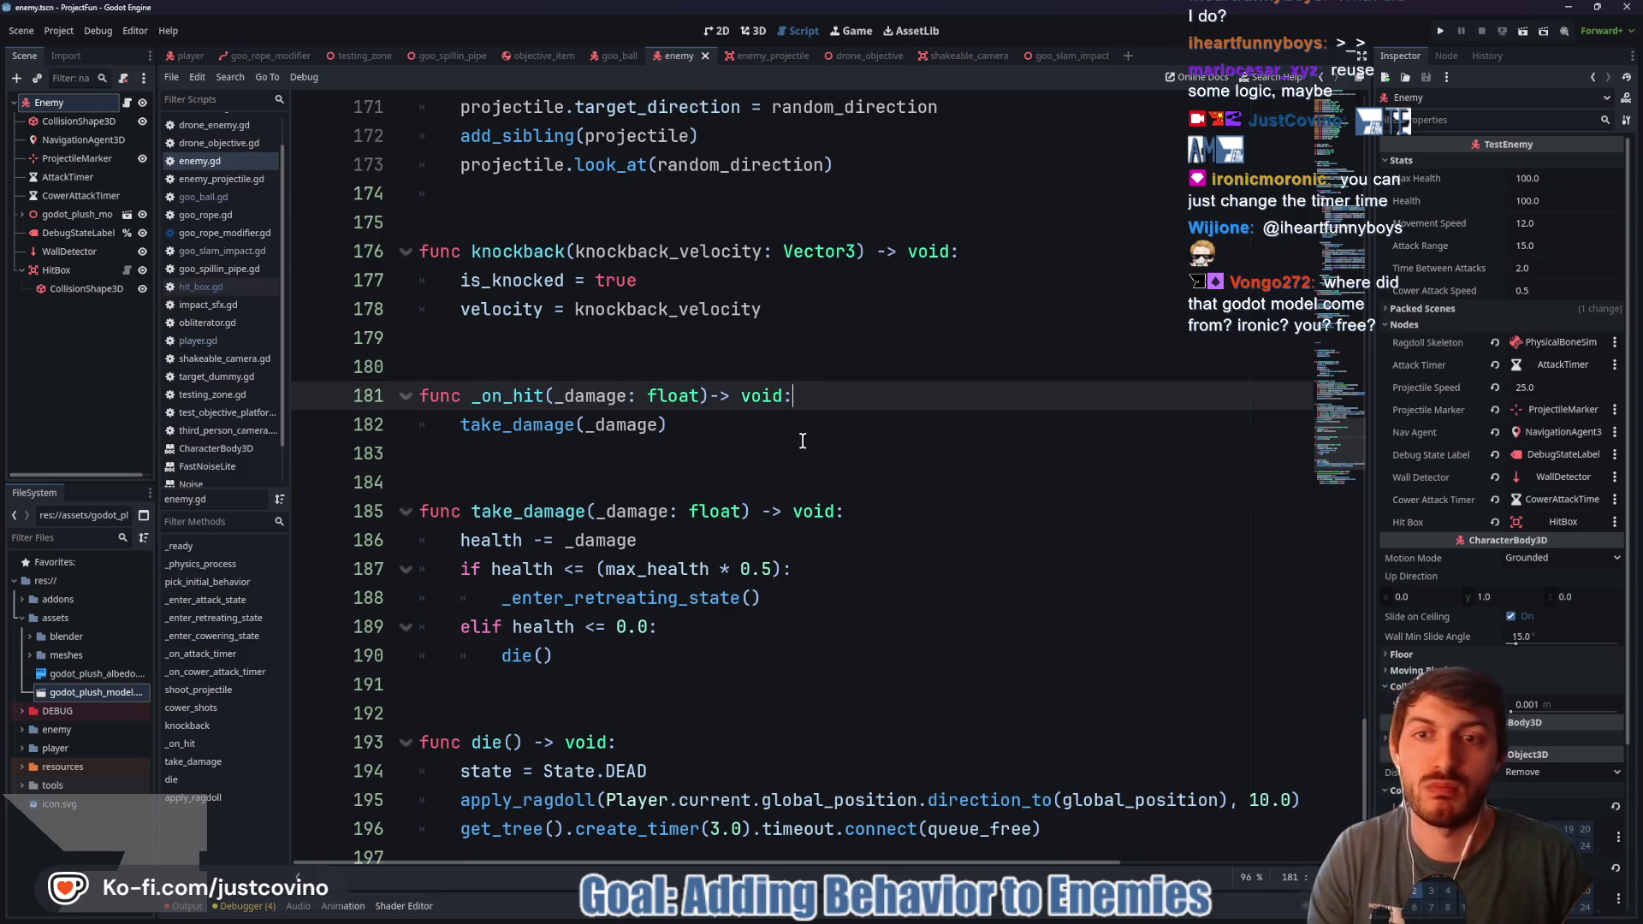
{"action": "key", "text": "Return"}
{"action": "type", "text": "print("}
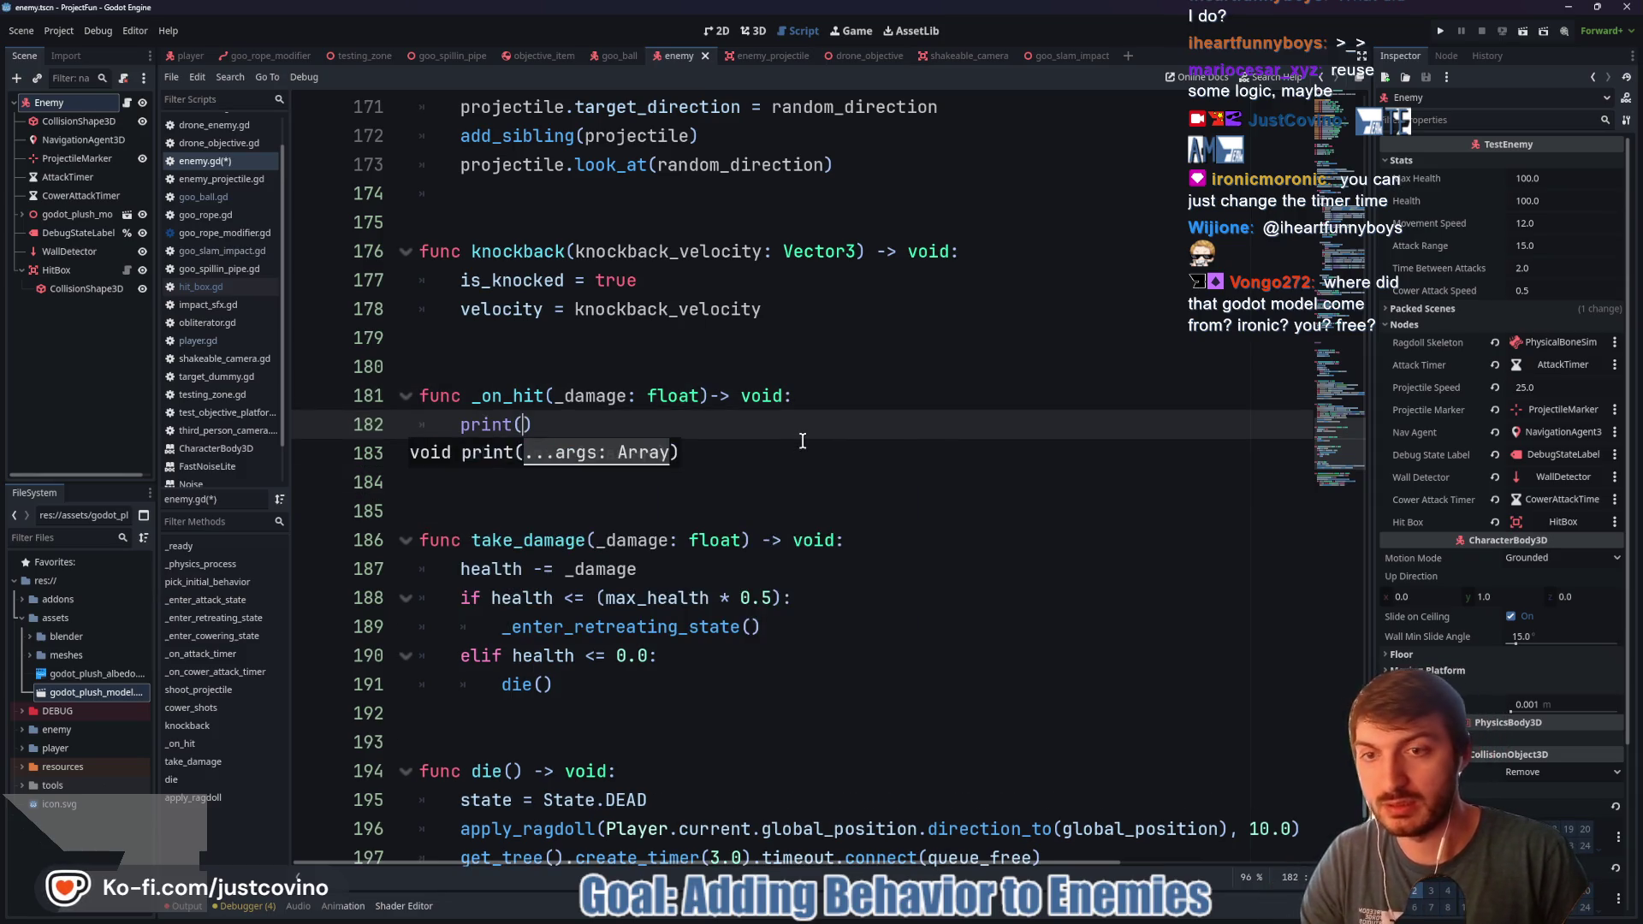
{"action": "key", "text": "BackSpace"}
{"action": "type", "text": "self."}
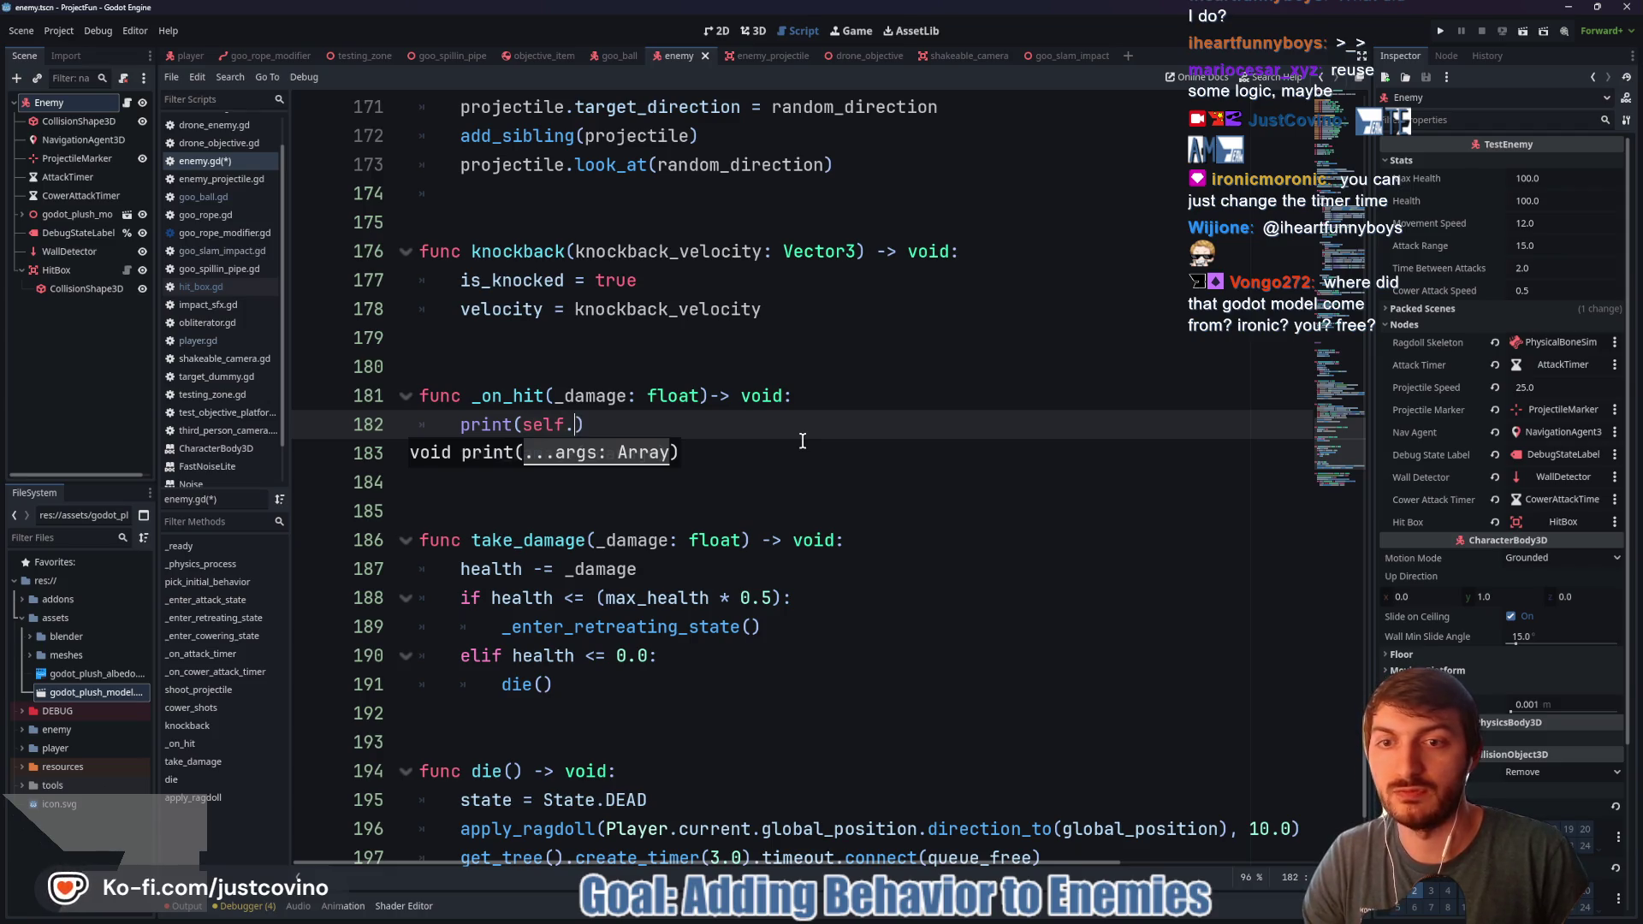
{"action": "type", "text": "name"}
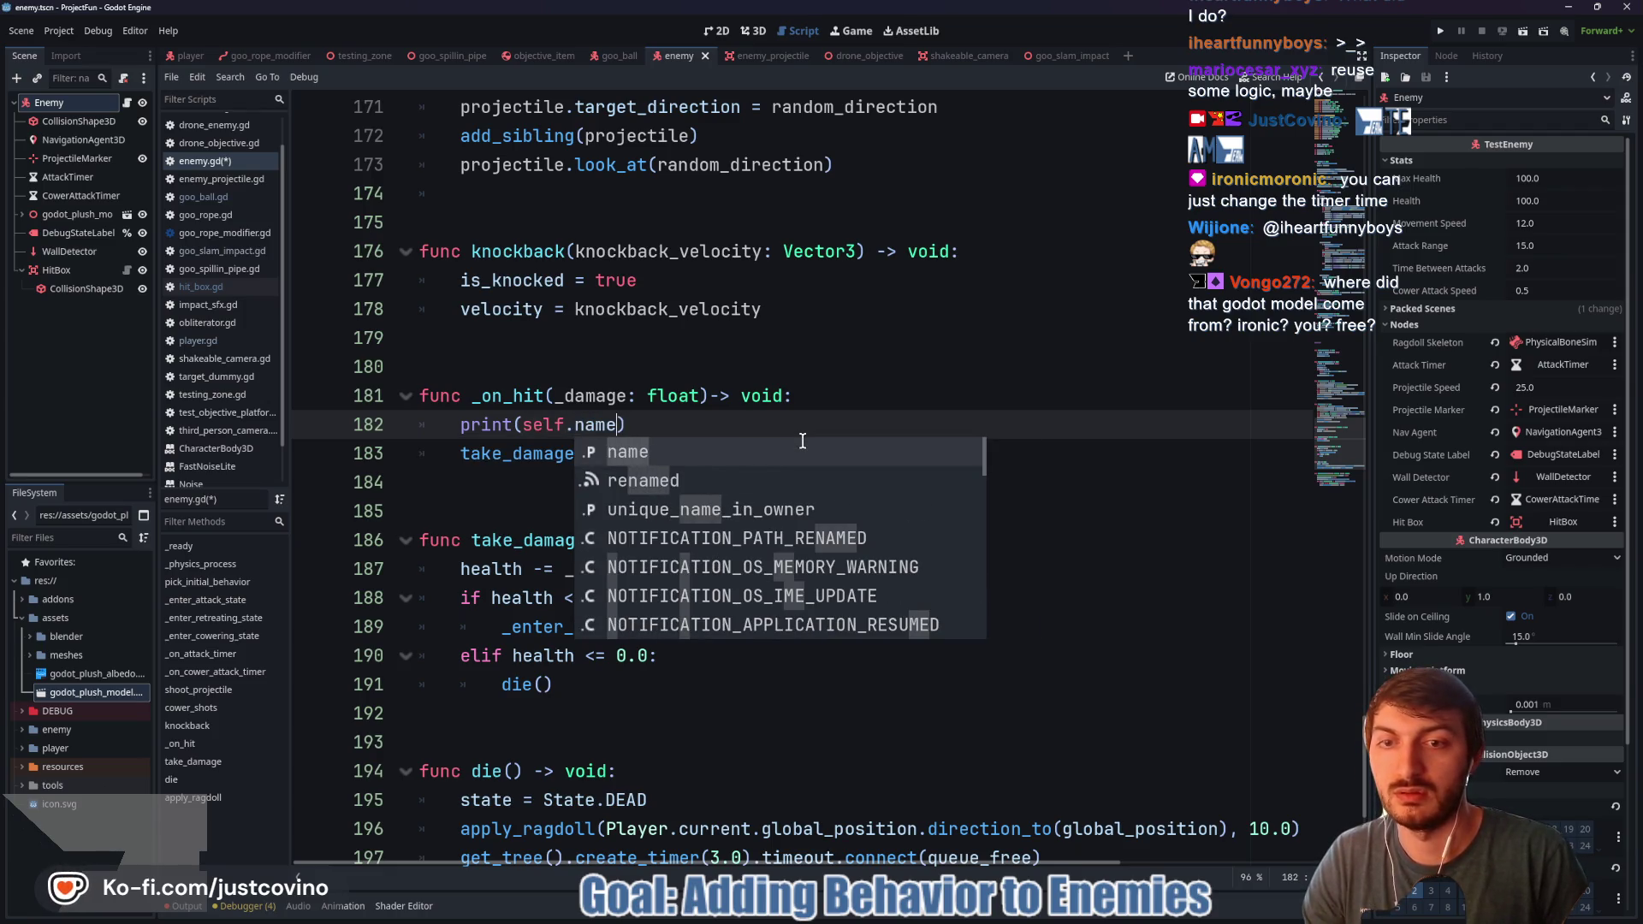
{"action": "type", "text": ","}
{"action": "key", "text": "BackSpace"}
{"action": "key", "text": "BackSpace"}
{"action": "key", "text": "BackSpace"}
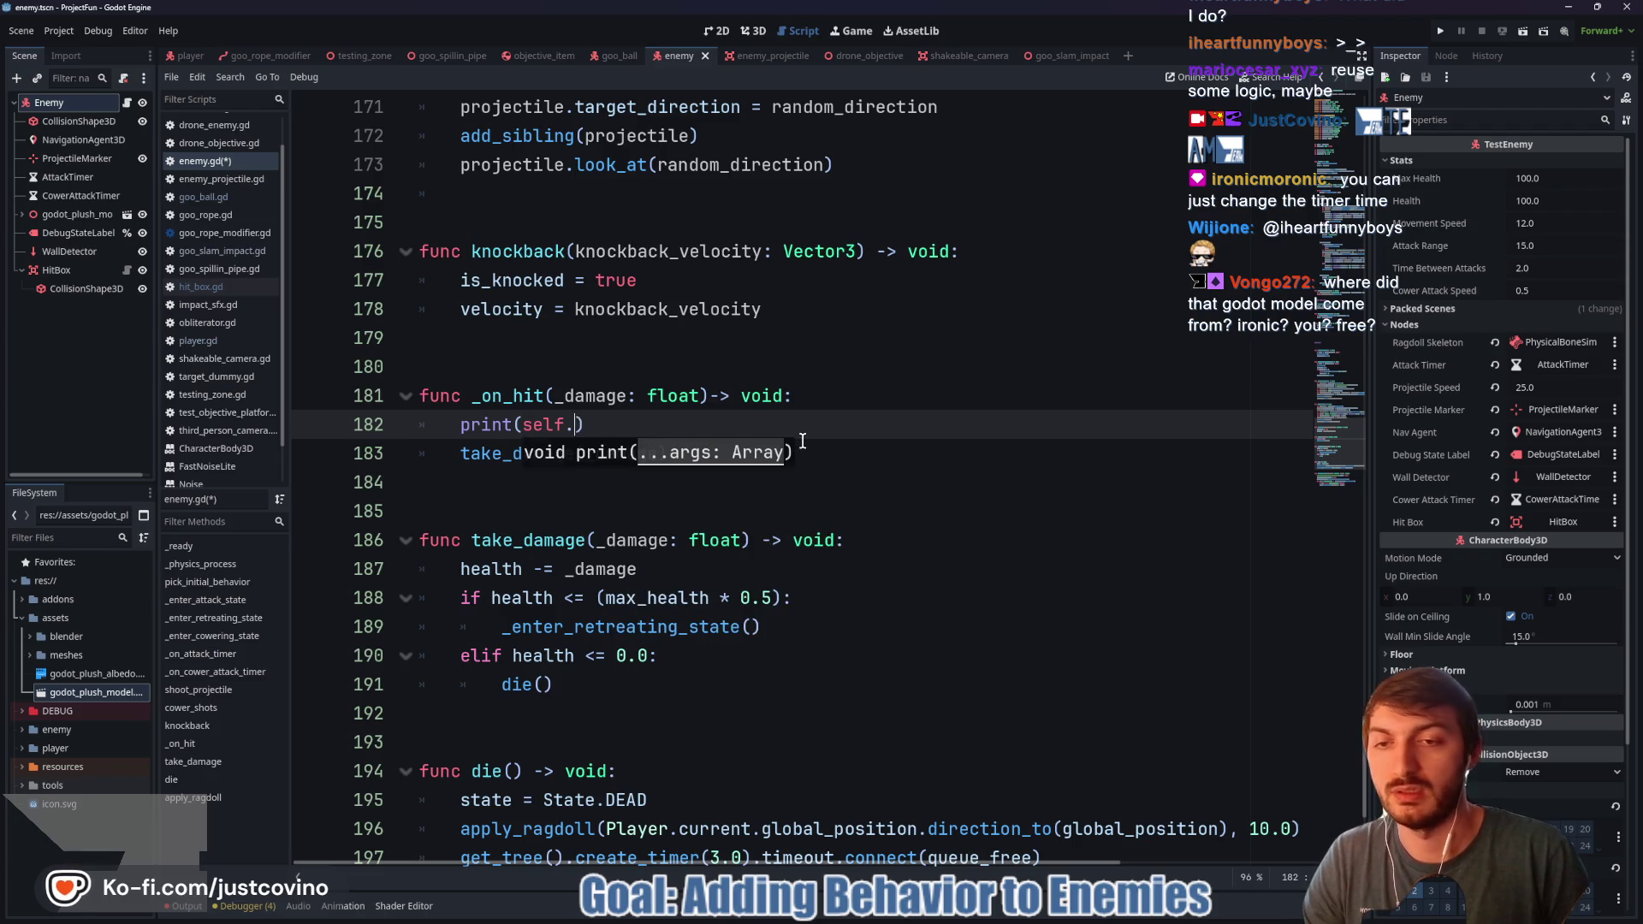
{"action": "key", "text": "BackSpace"}
{"action": "key", "text": "BackSpace"}
Make the line print("Enemy Hit! %s" %_damage) and save the script.
{"action": "type", "text": "\"Enemy Hit!"}
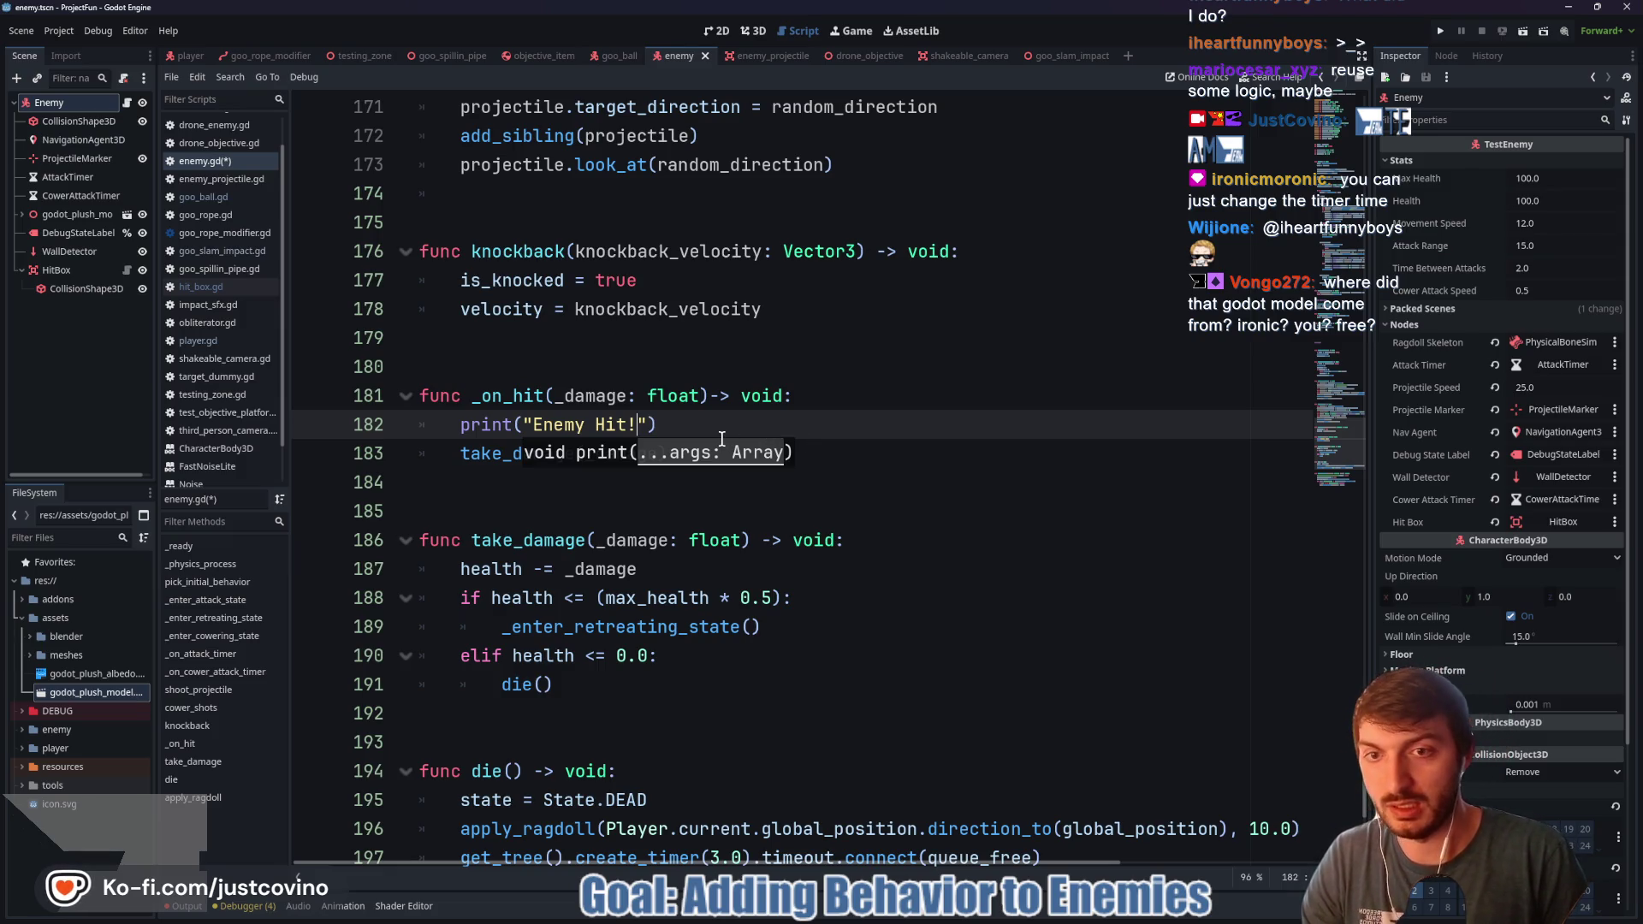
{"action": "type", "text": "%s\" %"}
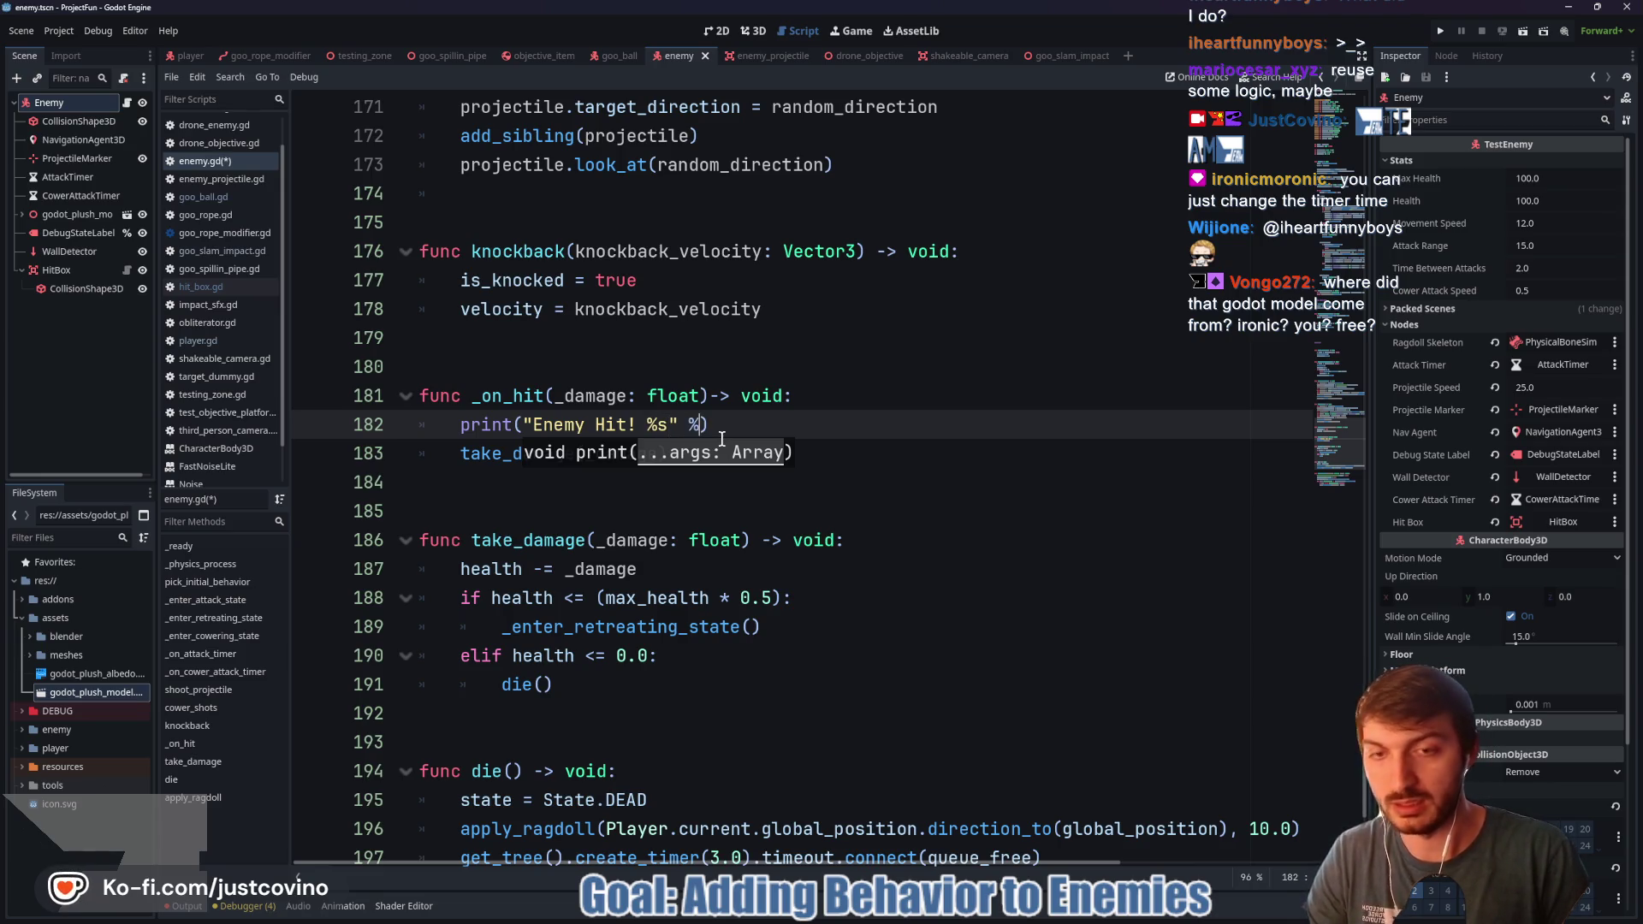
{"action": "type", "text": "_da"}
{"action": "key", "text": "Return"}
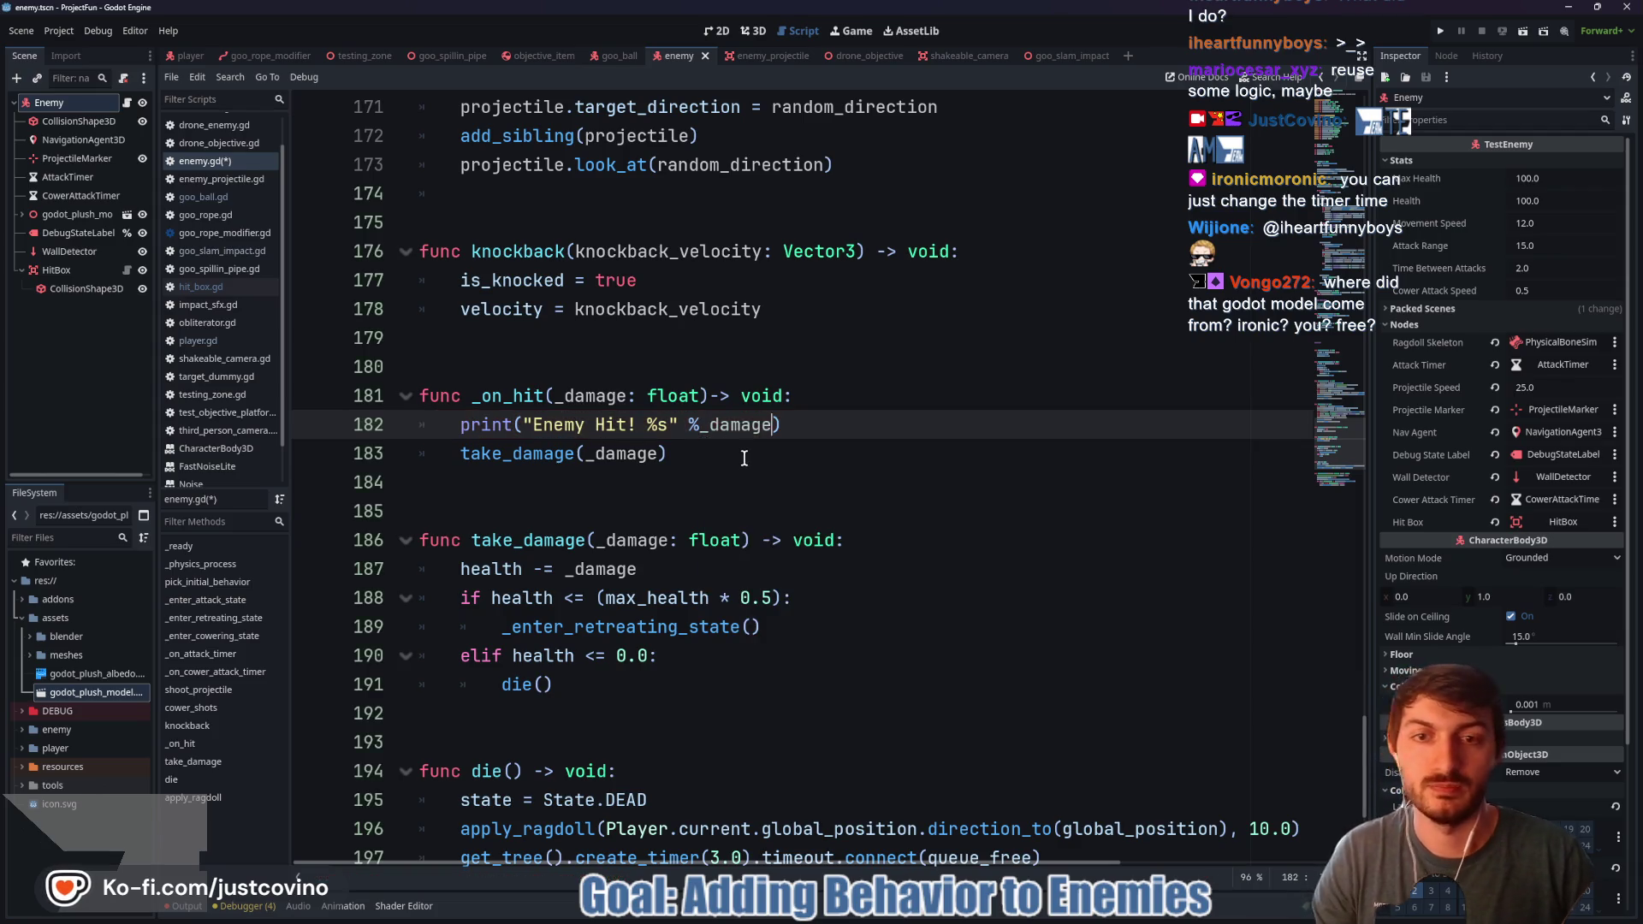
{"action": "left_click", "coordinate": [743, 458]}
{"action": "key", "text": "ctrl+s"}
{"action": "left_click", "coordinate": [638, 426]}
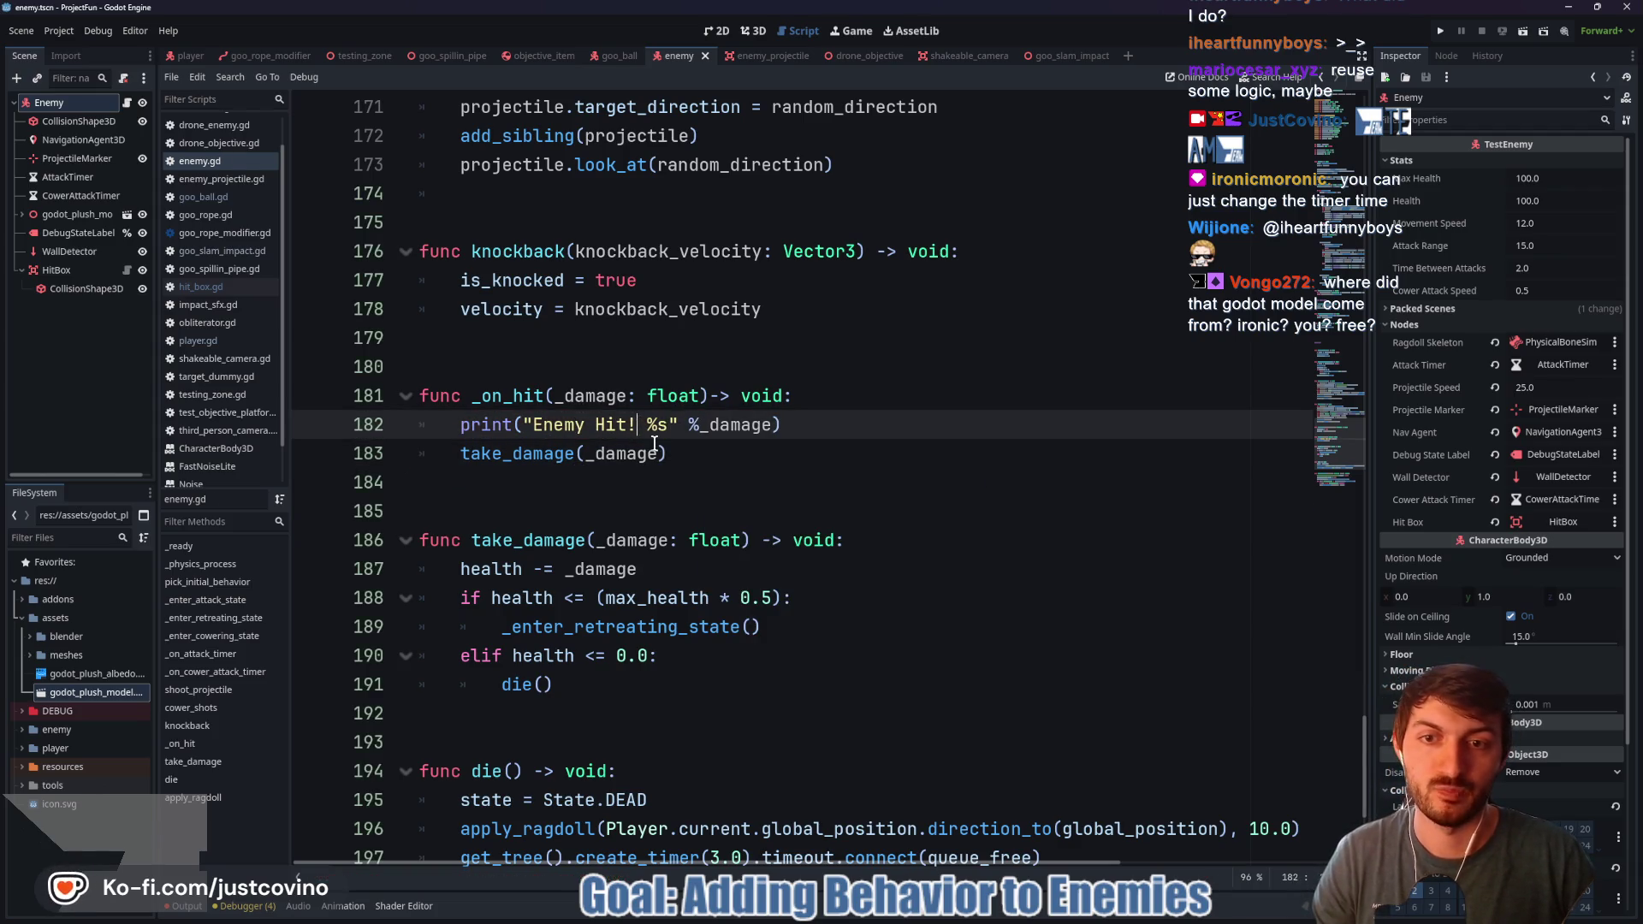
{"action": "left_click", "coordinate": [728, 451]}
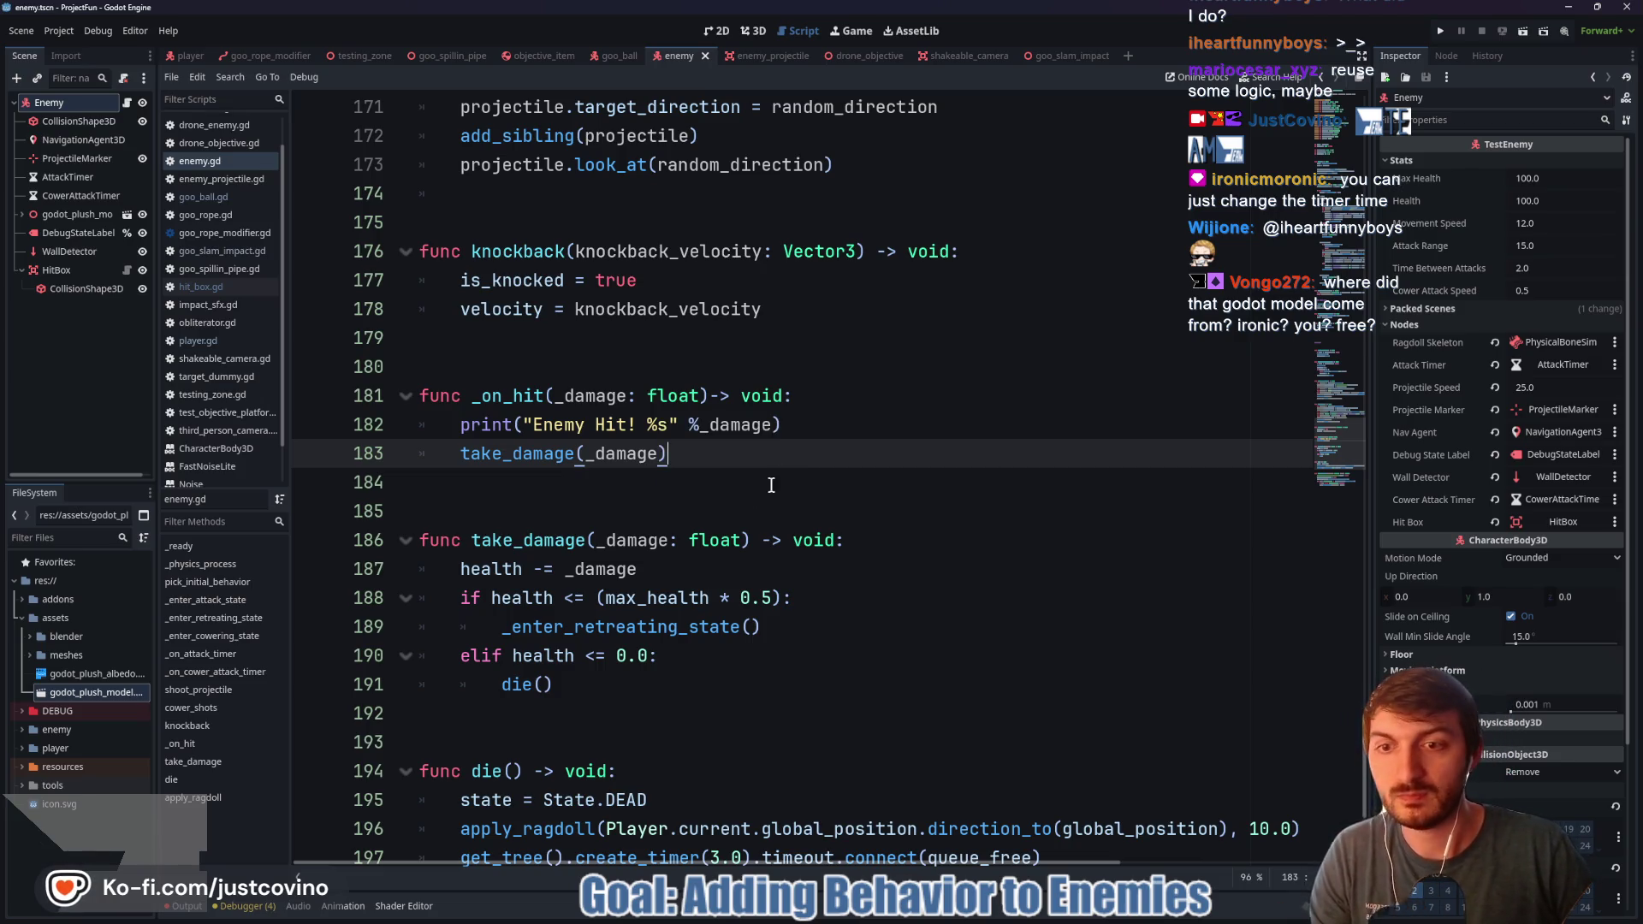
{"action": "scroll", "coordinate": [744, 479], "scroll_direction": "up", "scroll_amount": 4}
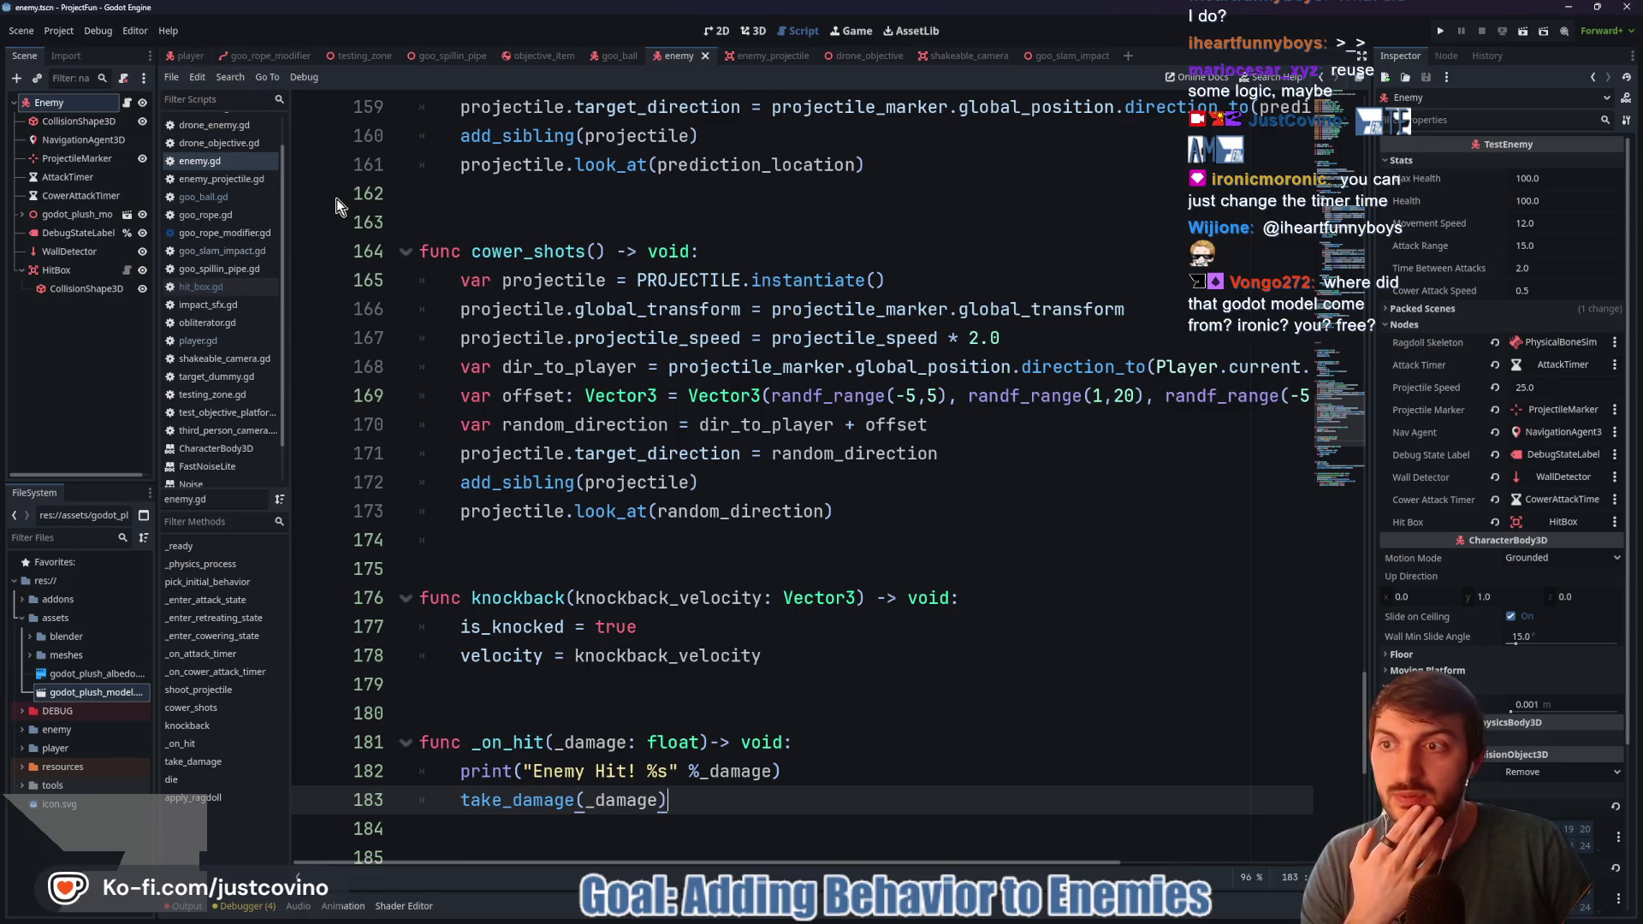
Move HitBox from collision layer 1 to layer 8, add mask layer 9, and save.
{"action": "left_click", "coordinate": [56, 269]}
{"action": "left_click", "coordinate": [1408, 443]}
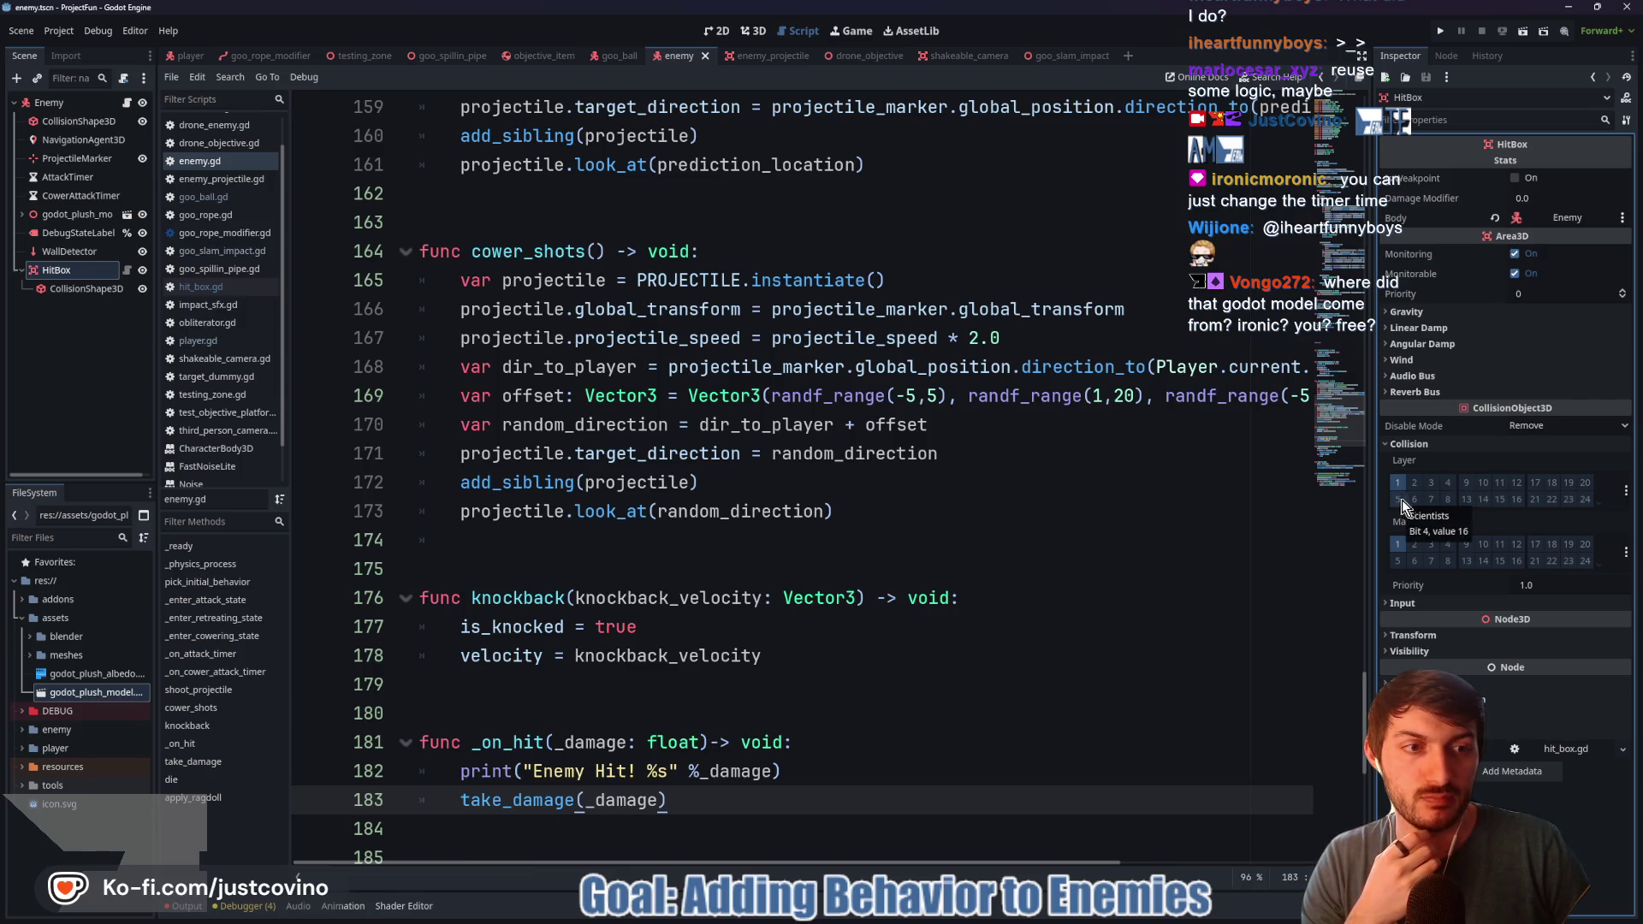
{"action": "left_click", "coordinate": [1448, 501]}
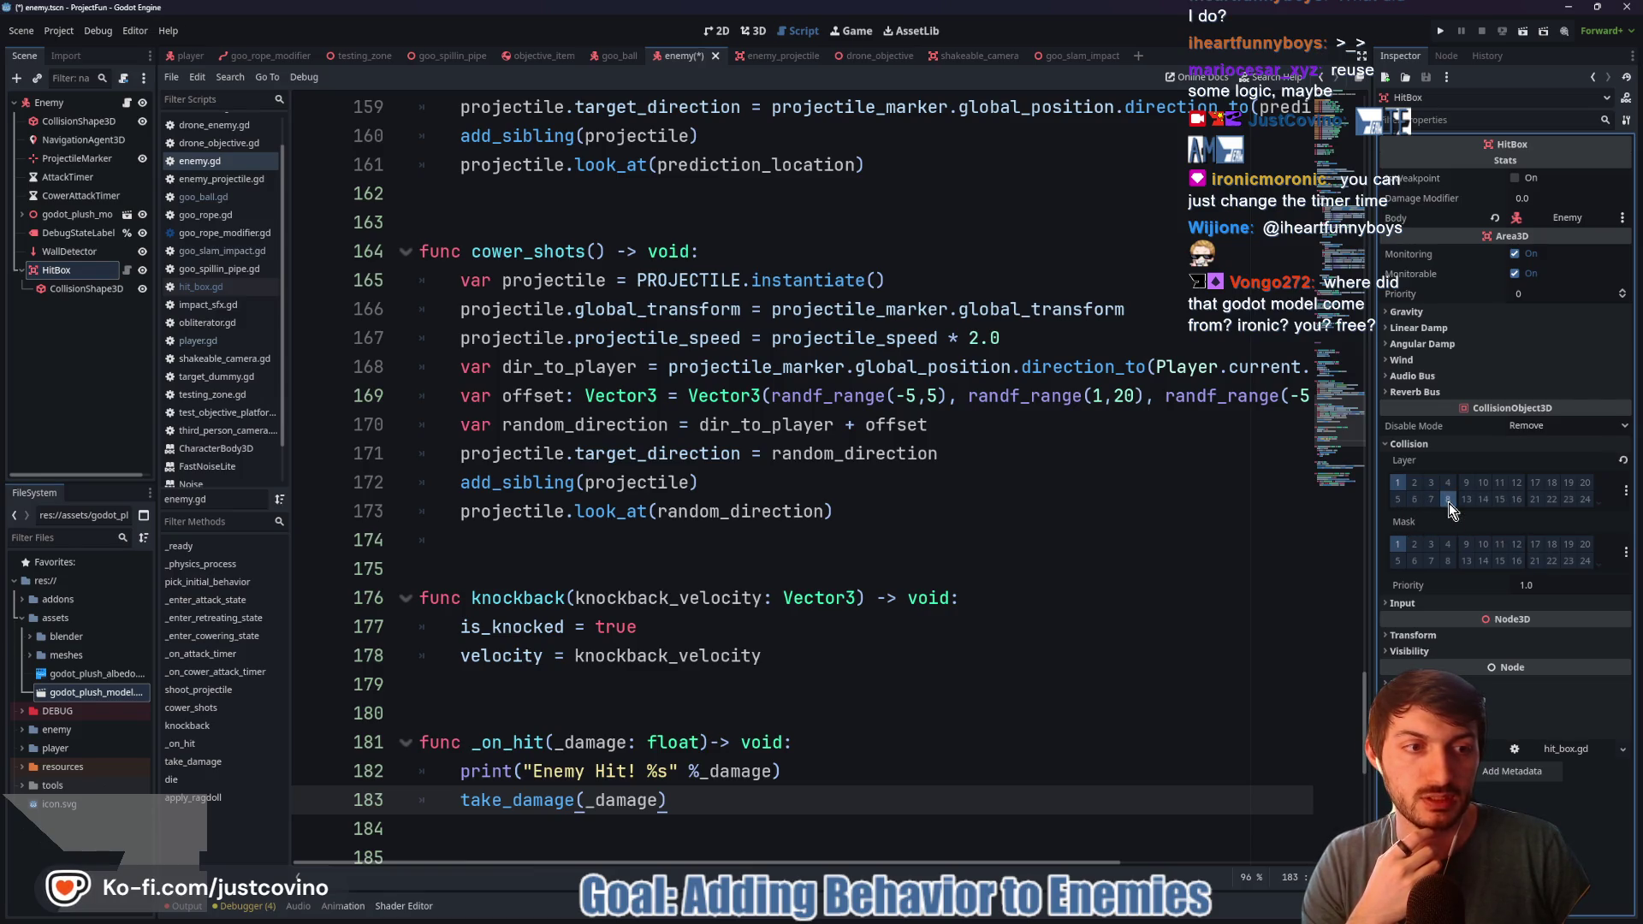
{"action": "left_click", "coordinate": [1398, 486]}
{"action": "left_click", "coordinate": [1465, 544]}
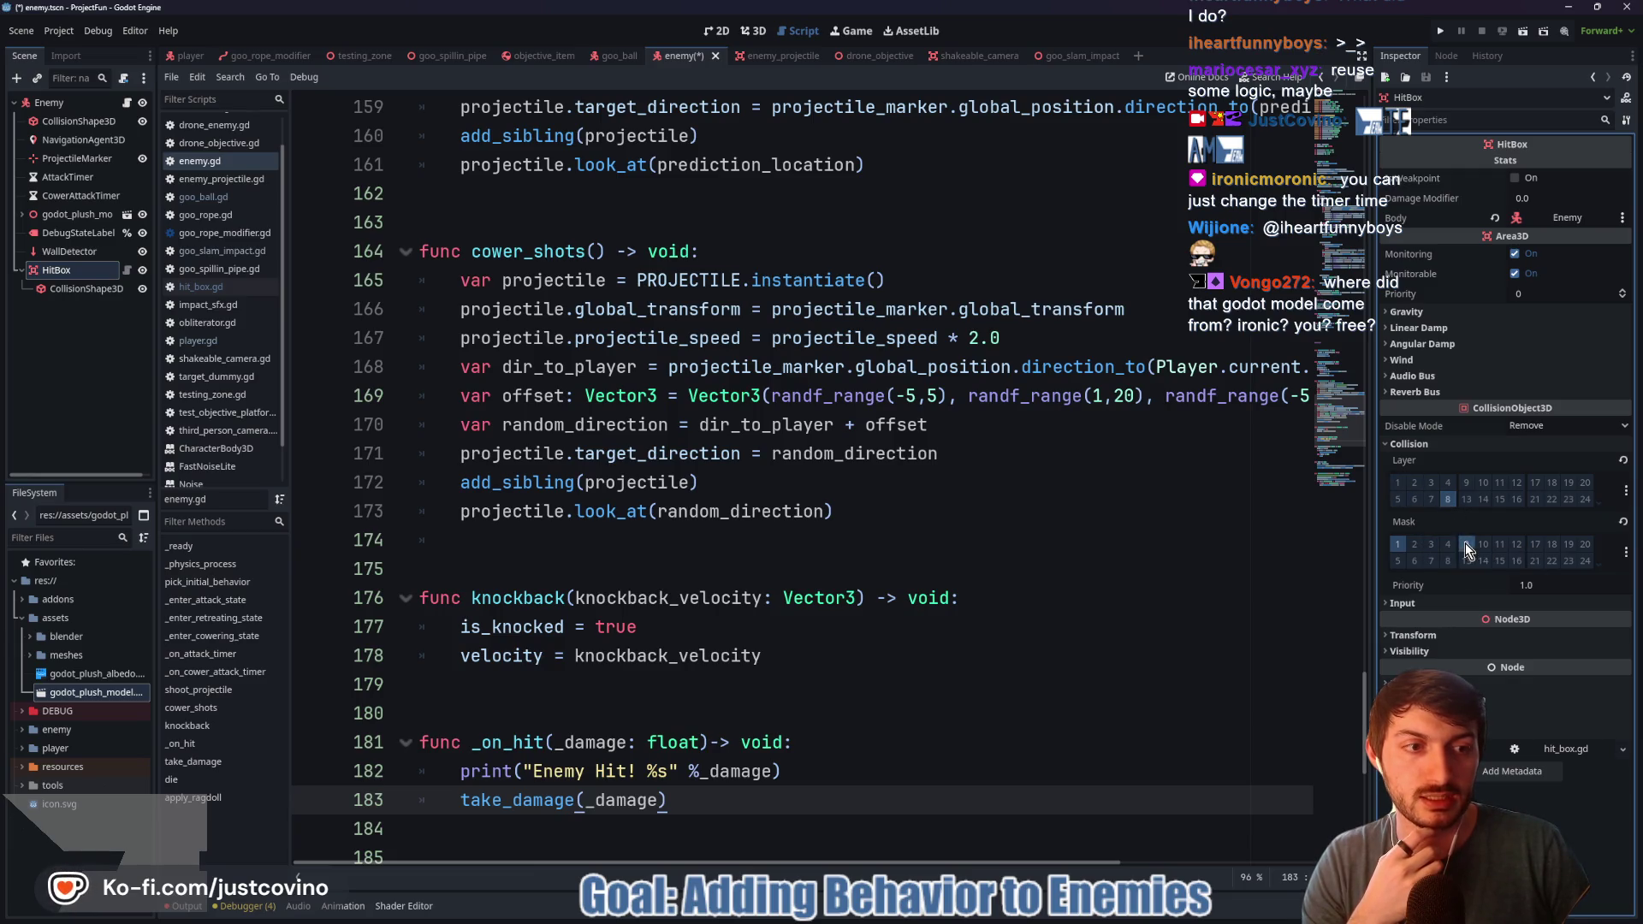
{"action": "left_click", "coordinate": [942, 511]}
{"action": "key", "text": "ctrl+s"}
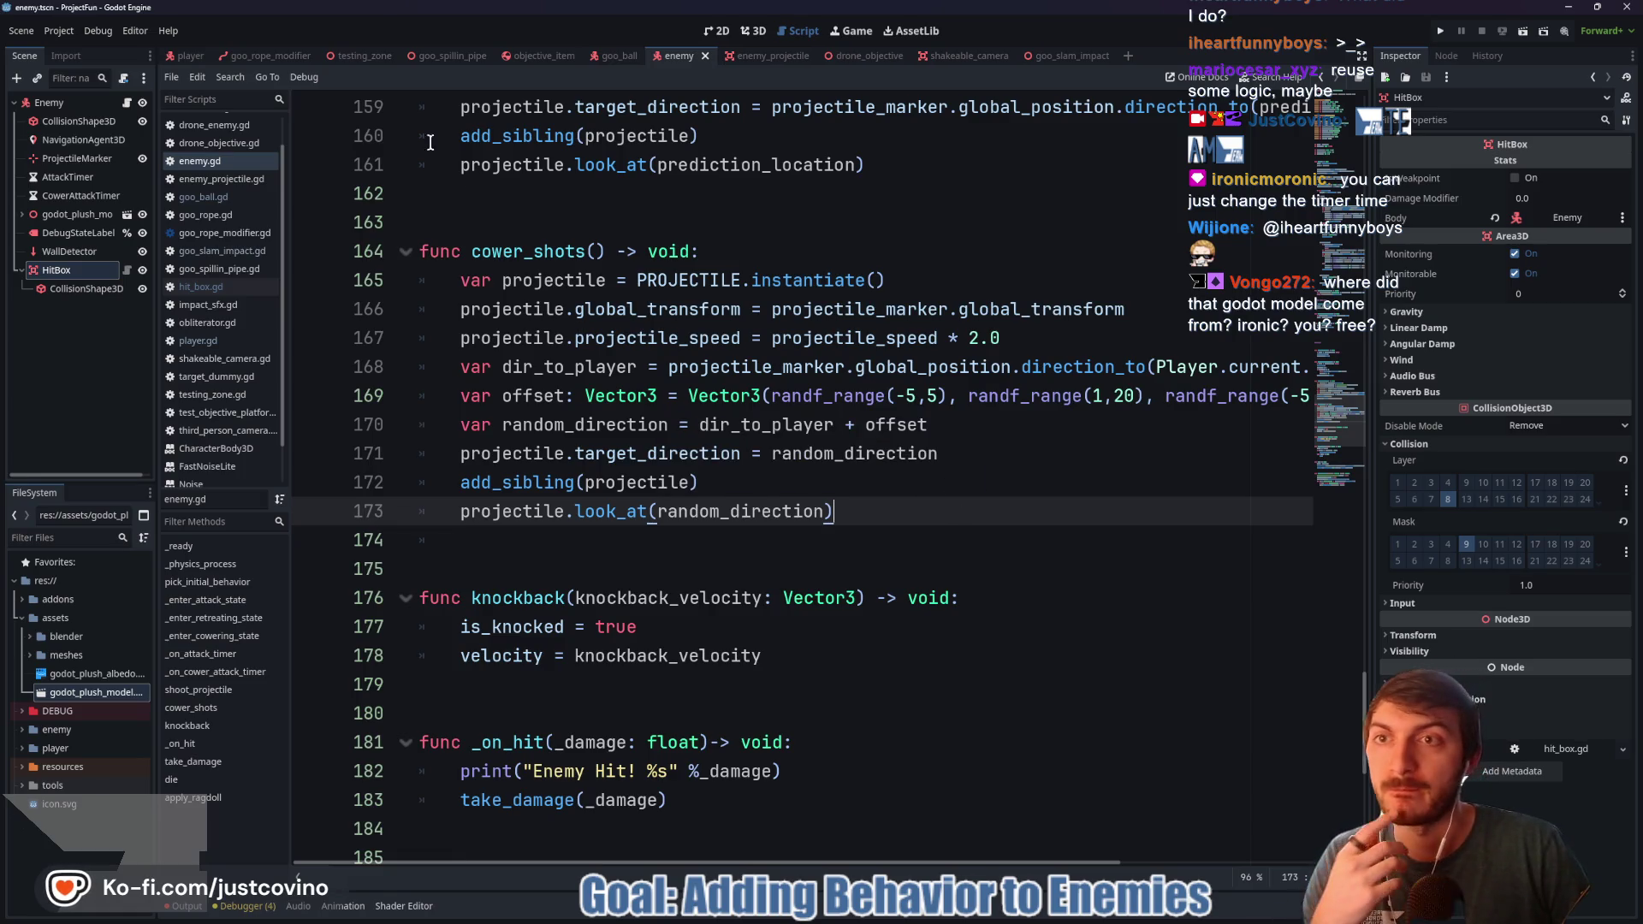
Look through the goo_ball.gd script, then bring up the testing_zone scene and script.
{"action": "left_click", "coordinate": [189, 56]}
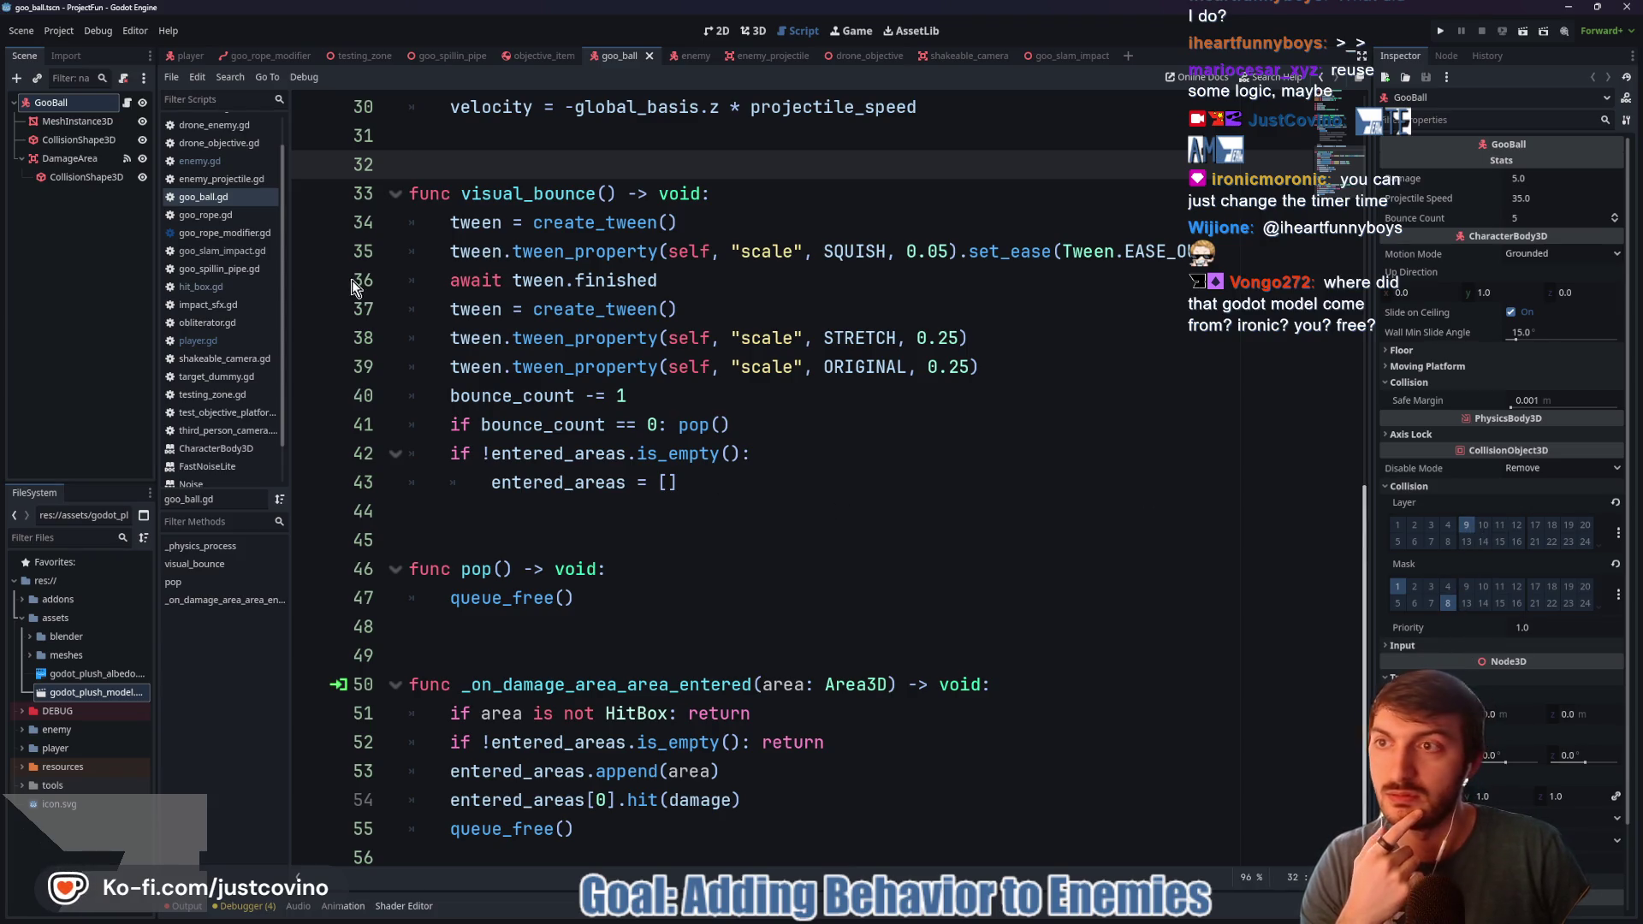
{"action": "left_click", "coordinate": [654, 511]}
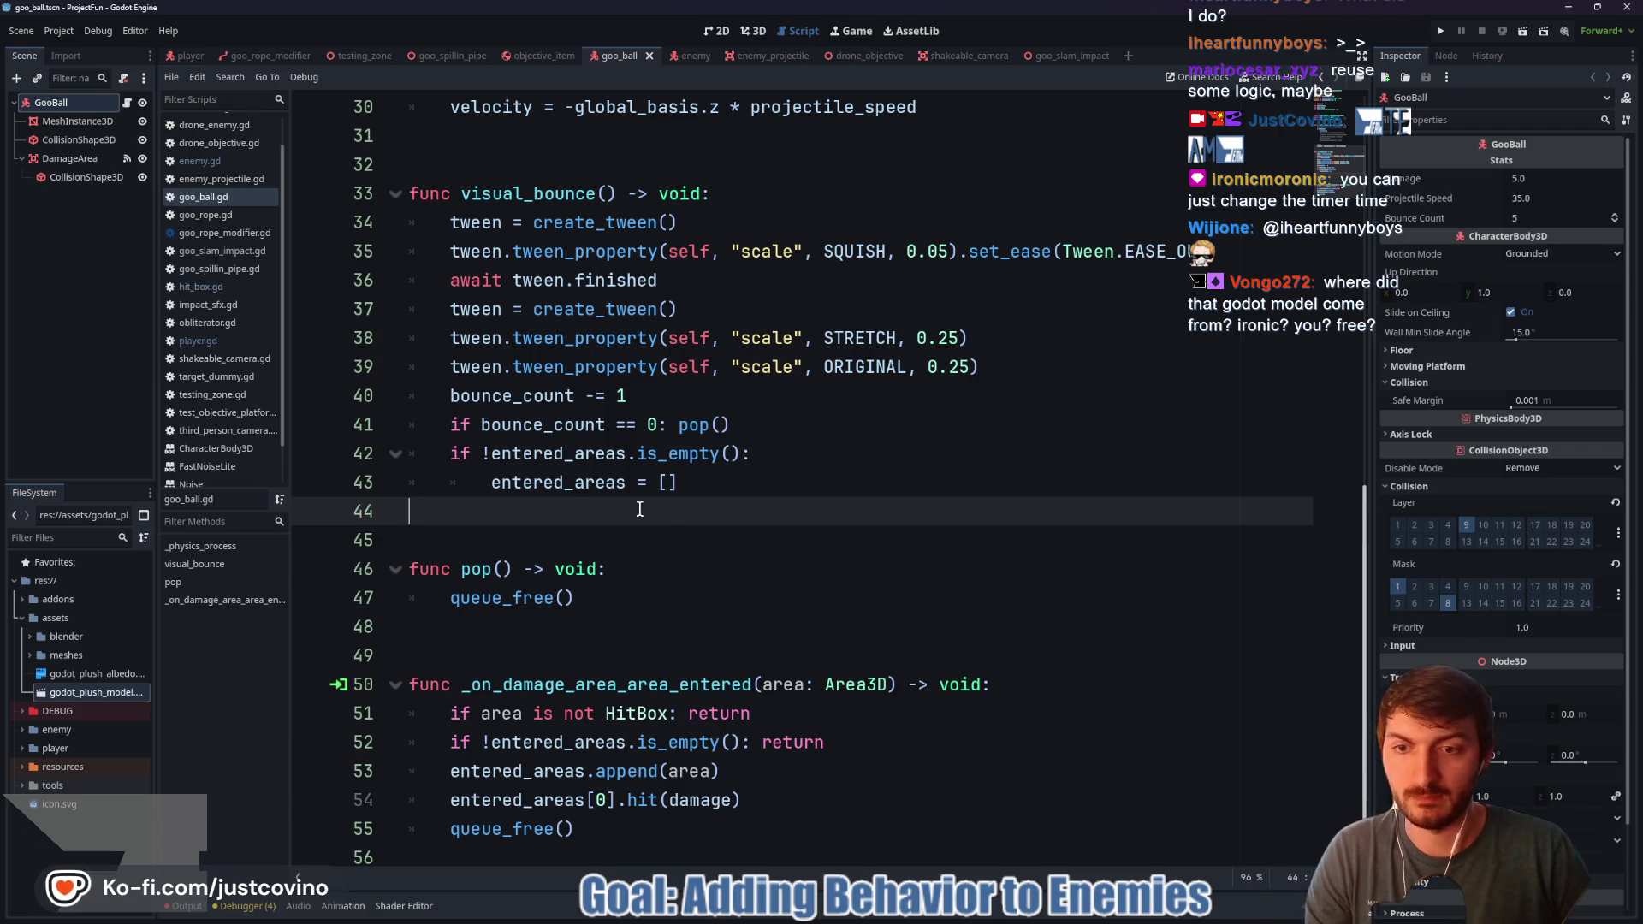
{"action": "scroll", "coordinate": [694, 627], "scroll_direction": "down", "scroll_amount": 1}
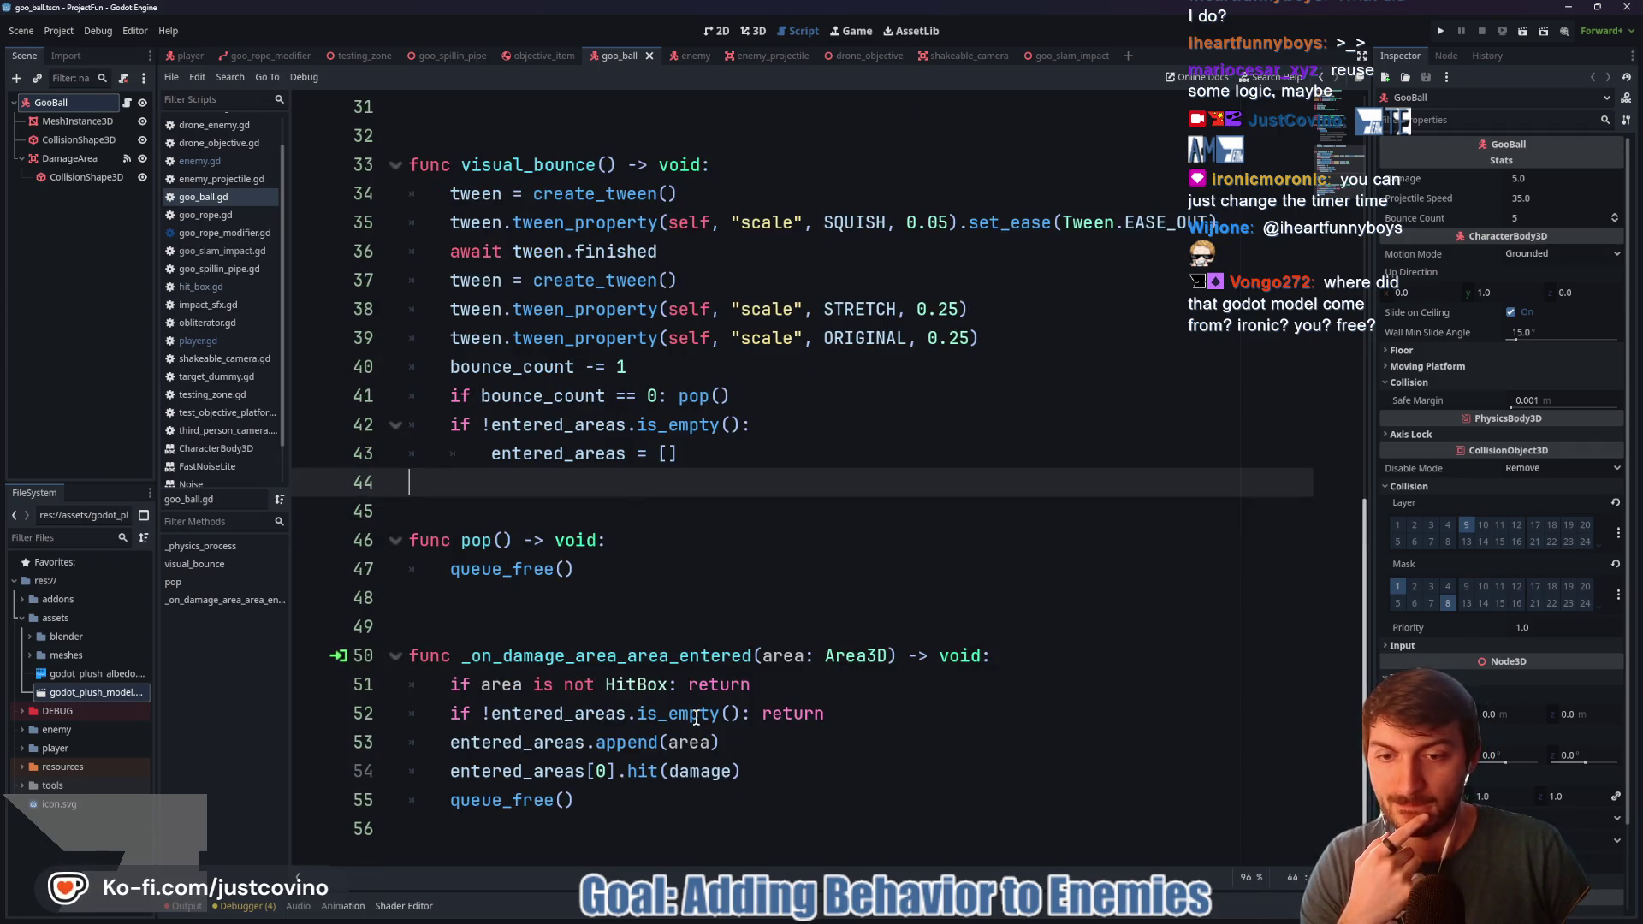
{"action": "scroll", "coordinate": [724, 686], "scroll_direction": "up", "scroll_amount": 3}
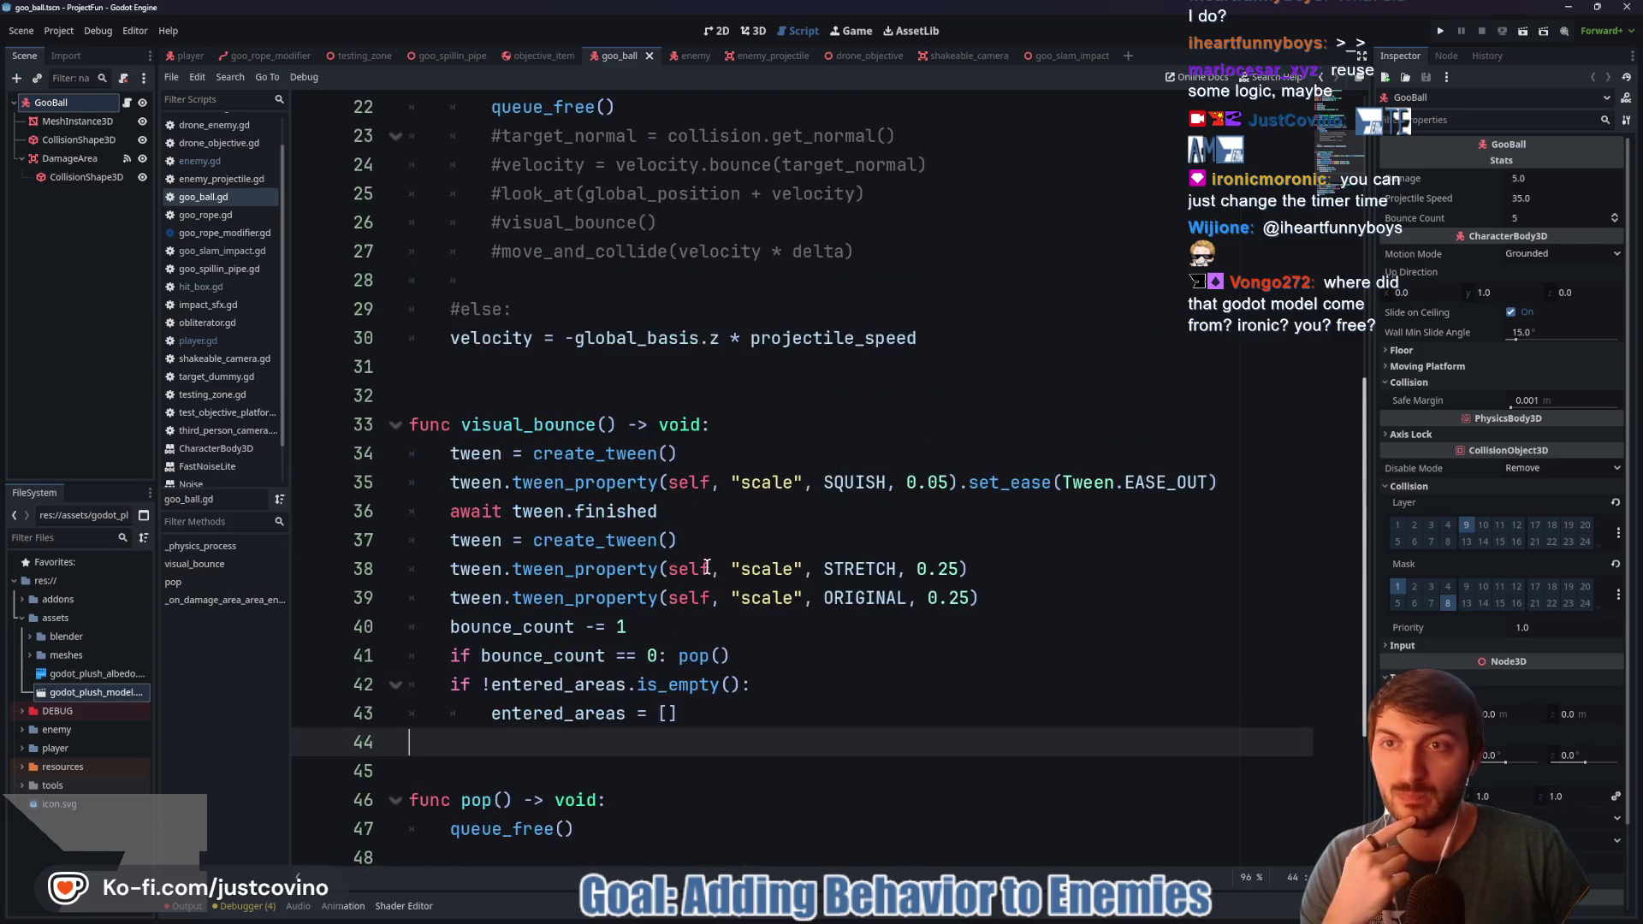
{"action": "left_click", "coordinate": [368, 57]}
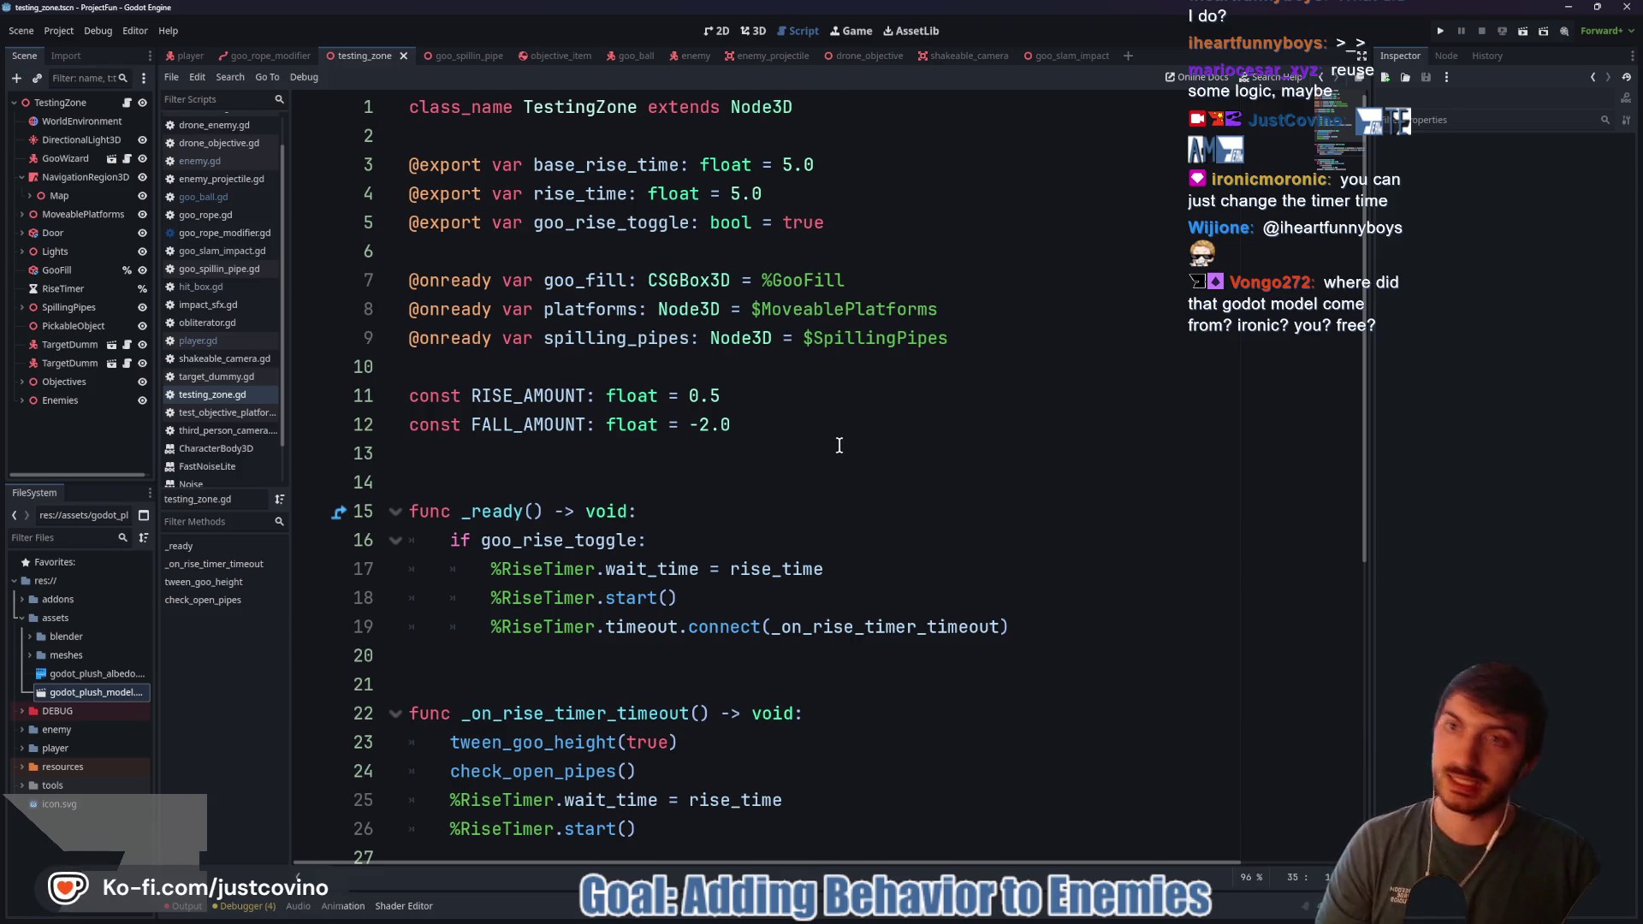
Run the game with F5, stop the debug session, and check the player script's markers.
{"action": "key", "text": "F5"}
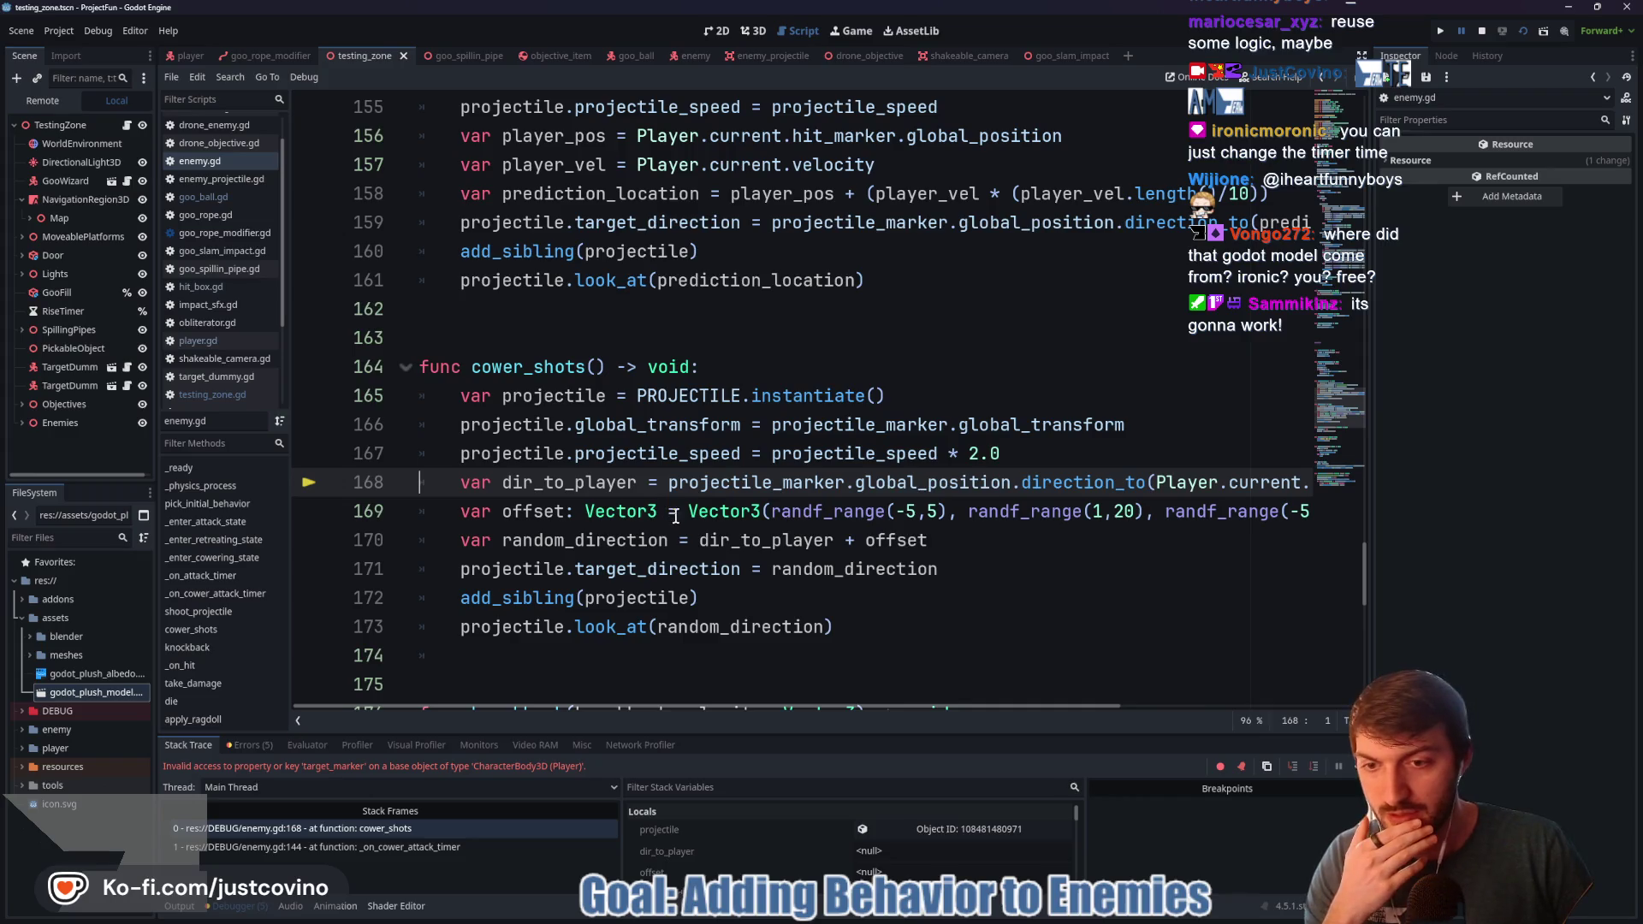
{"action": "mouse_move", "coordinate": [716, 525]}
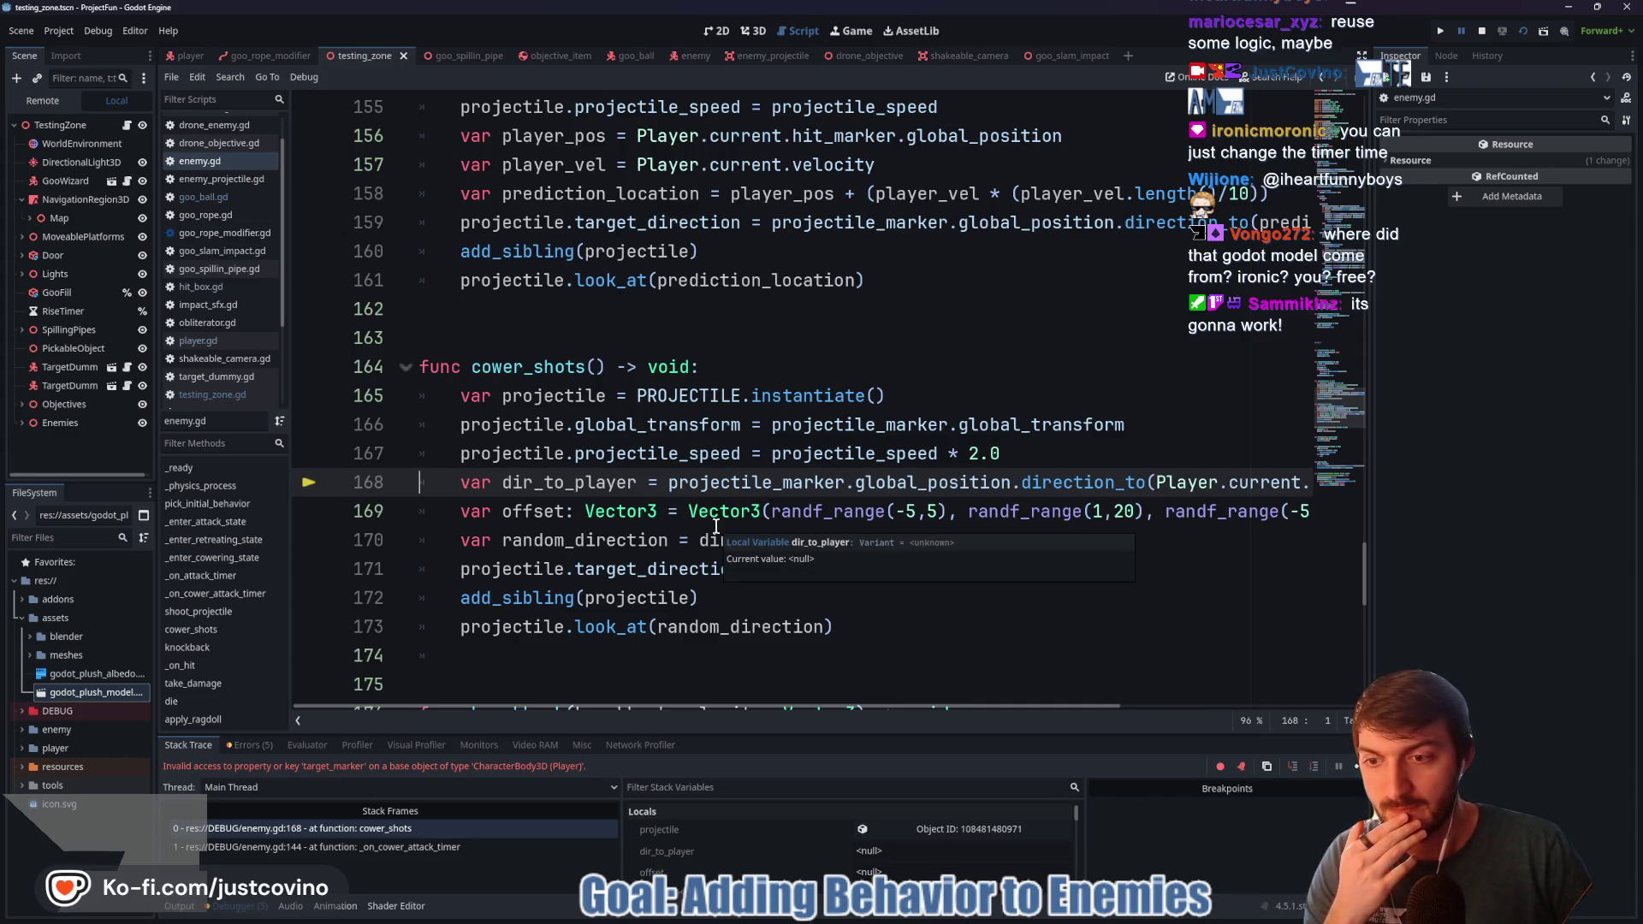
{"action": "left_click", "coordinate": [1480, 31]}
{"action": "left_click", "coordinate": [178, 59]}
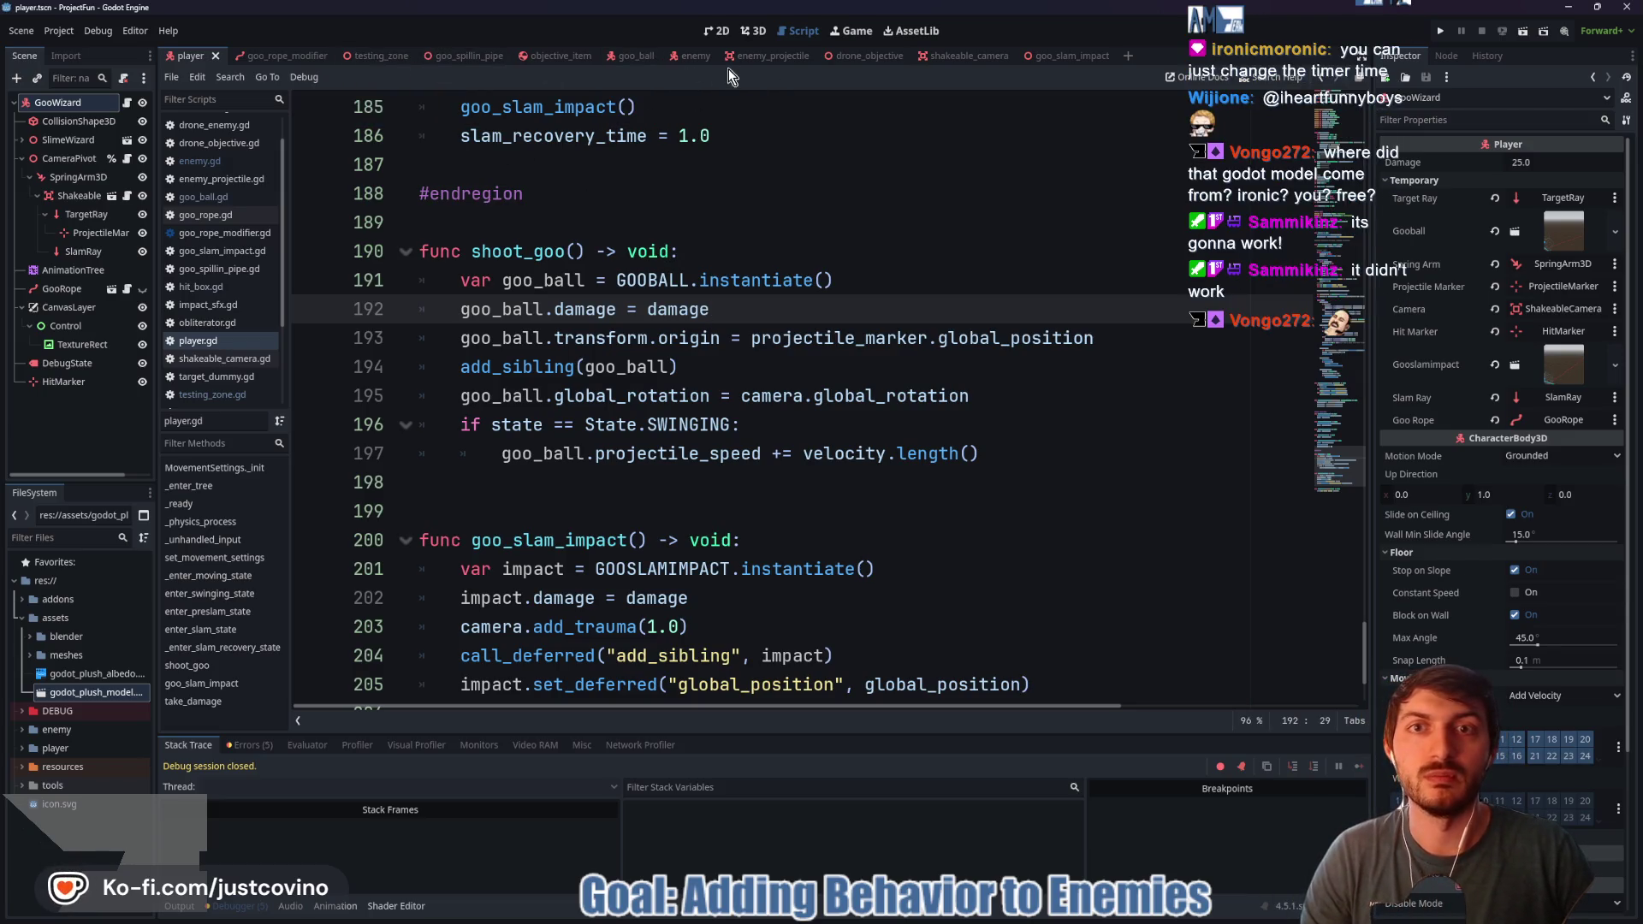
Make enemy.gd line 168 aim at Player.current.hit_marker instead of target_marker, and save.
{"action": "left_click", "coordinate": [688, 55]}
{"action": "mouse_move", "coordinate": [1115, 486]}
{"action": "left_mouse_down"}
{"action": "mouse_move", "coordinate": [1317, 484]}
{"action": "mouse_move", "coordinate": [1001, 481]}
{"action": "left_mouse_up"}
{"action": "left_click", "coordinate": [1069, 482]}
{"action": "type", "text": "hit_marker.global_positio"}
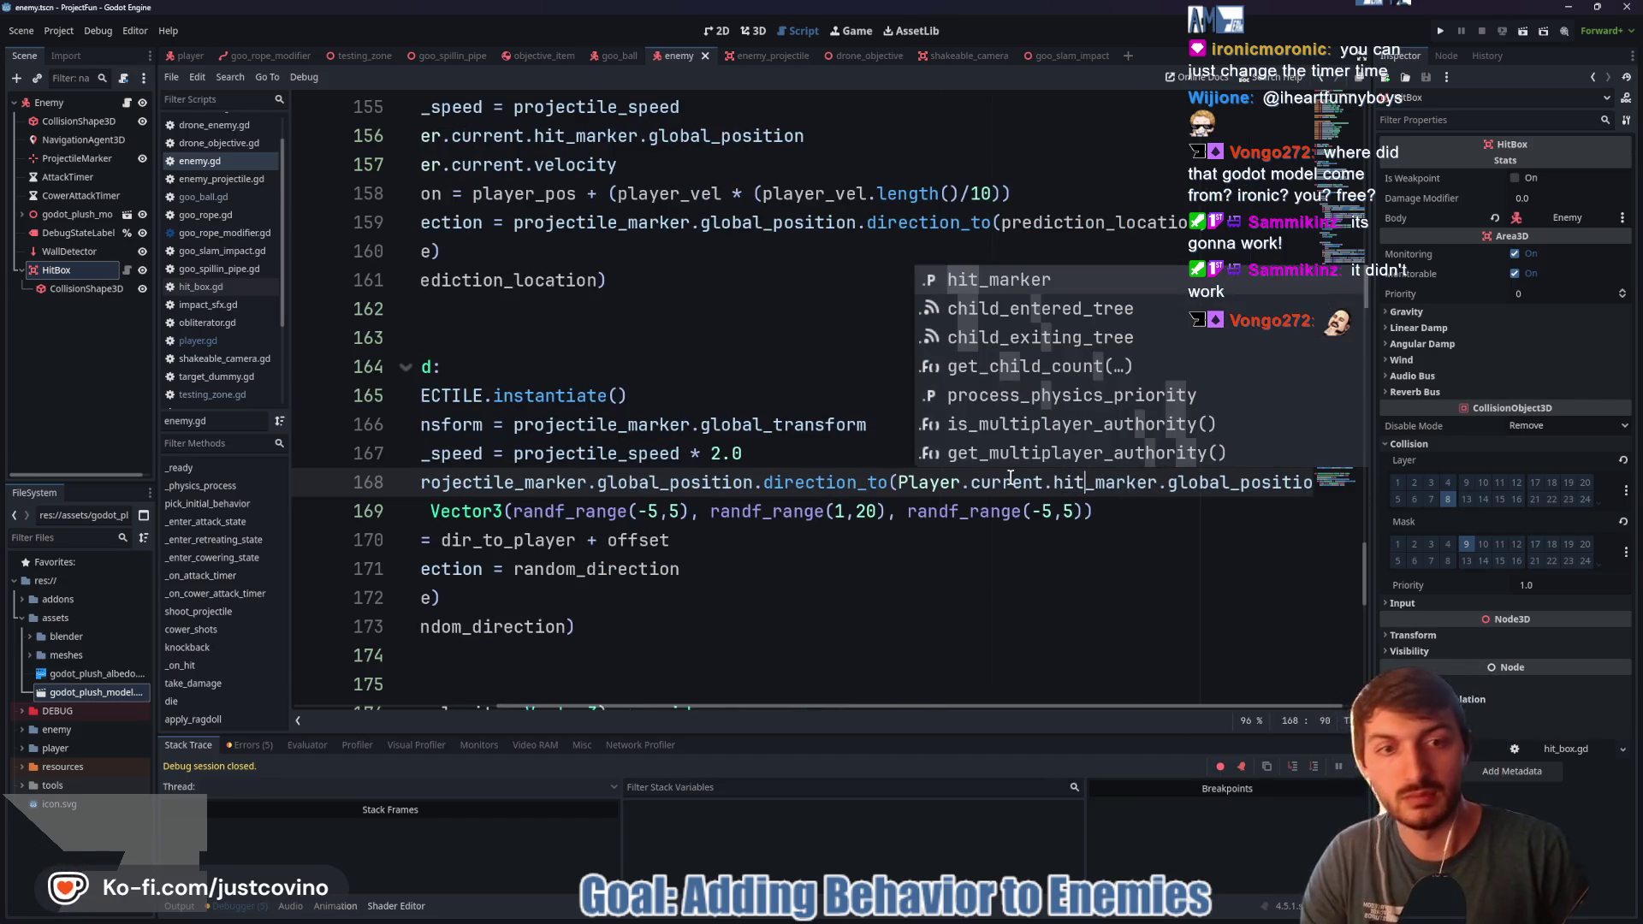
{"action": "left_click", "coordinate": [873, 465]}
{"action": "key", "text": "ctrl+s"}
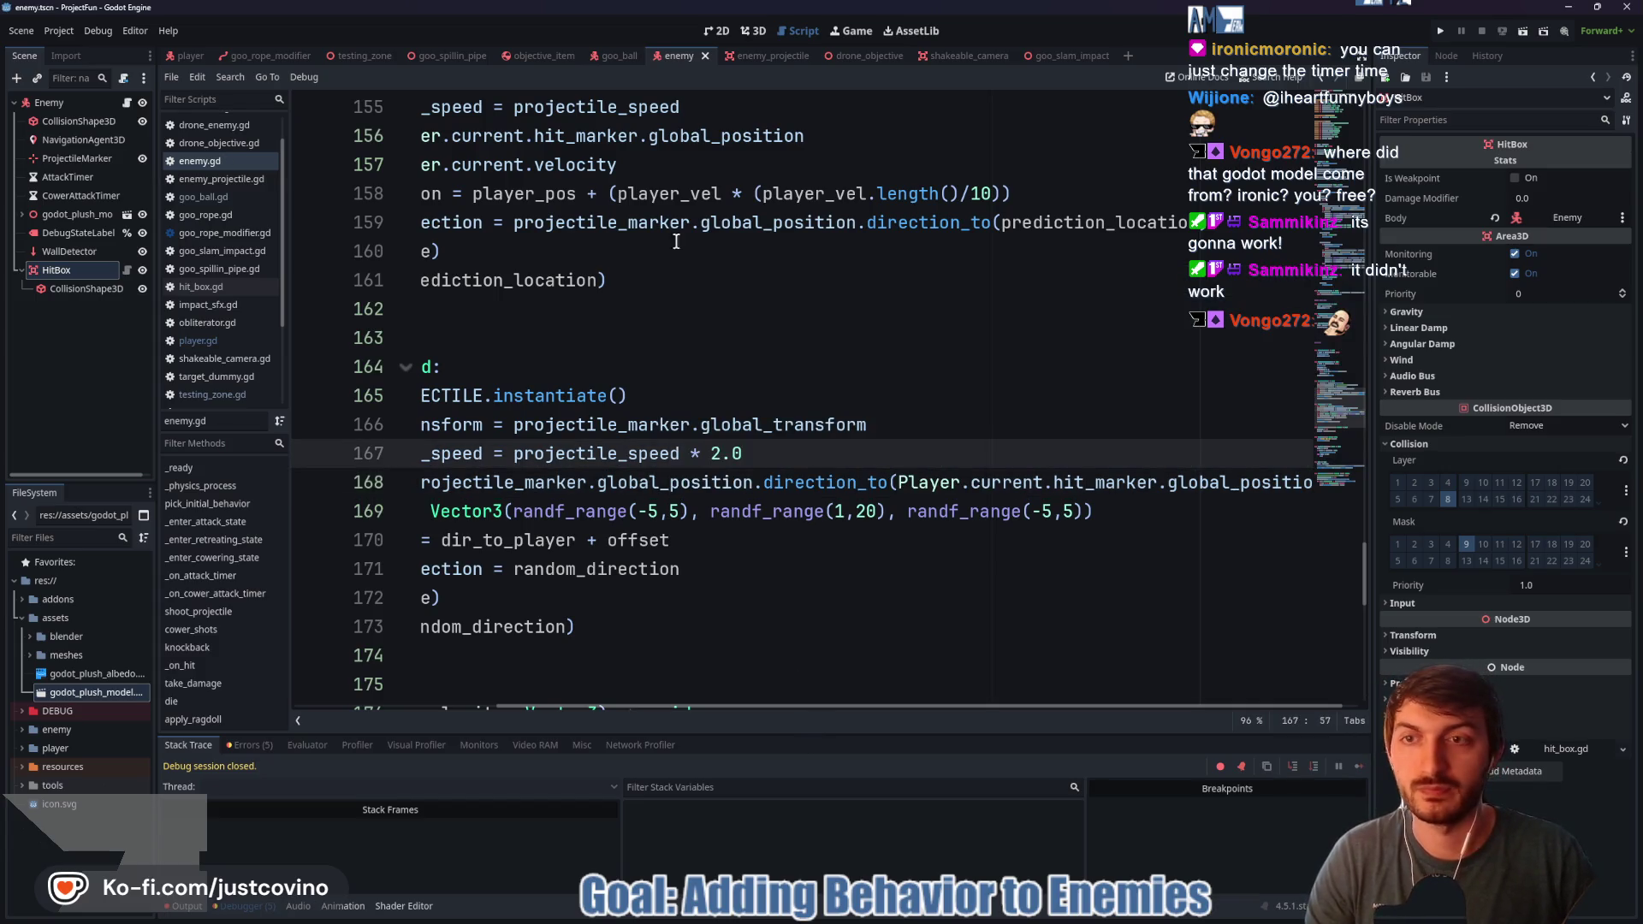
{"action": "left_click", "coordinate": [356, 56]}
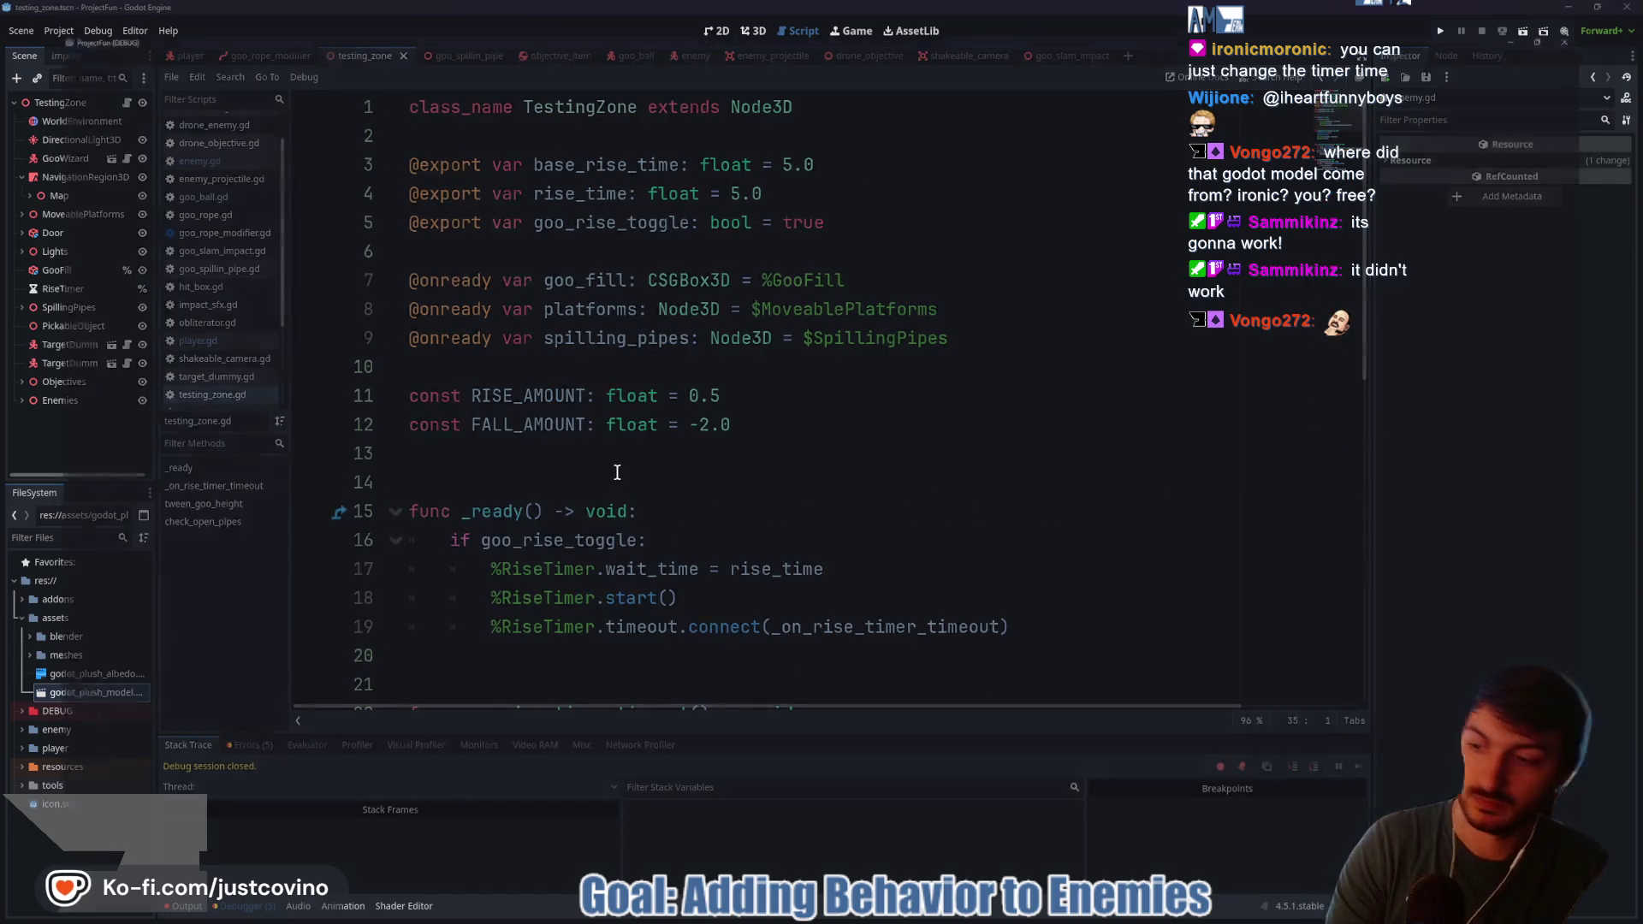
Playtest the testing_zone scene with F6, grappling and slamming near enemies, then shrink the game window.
{"action": "key", "text": "F6"}
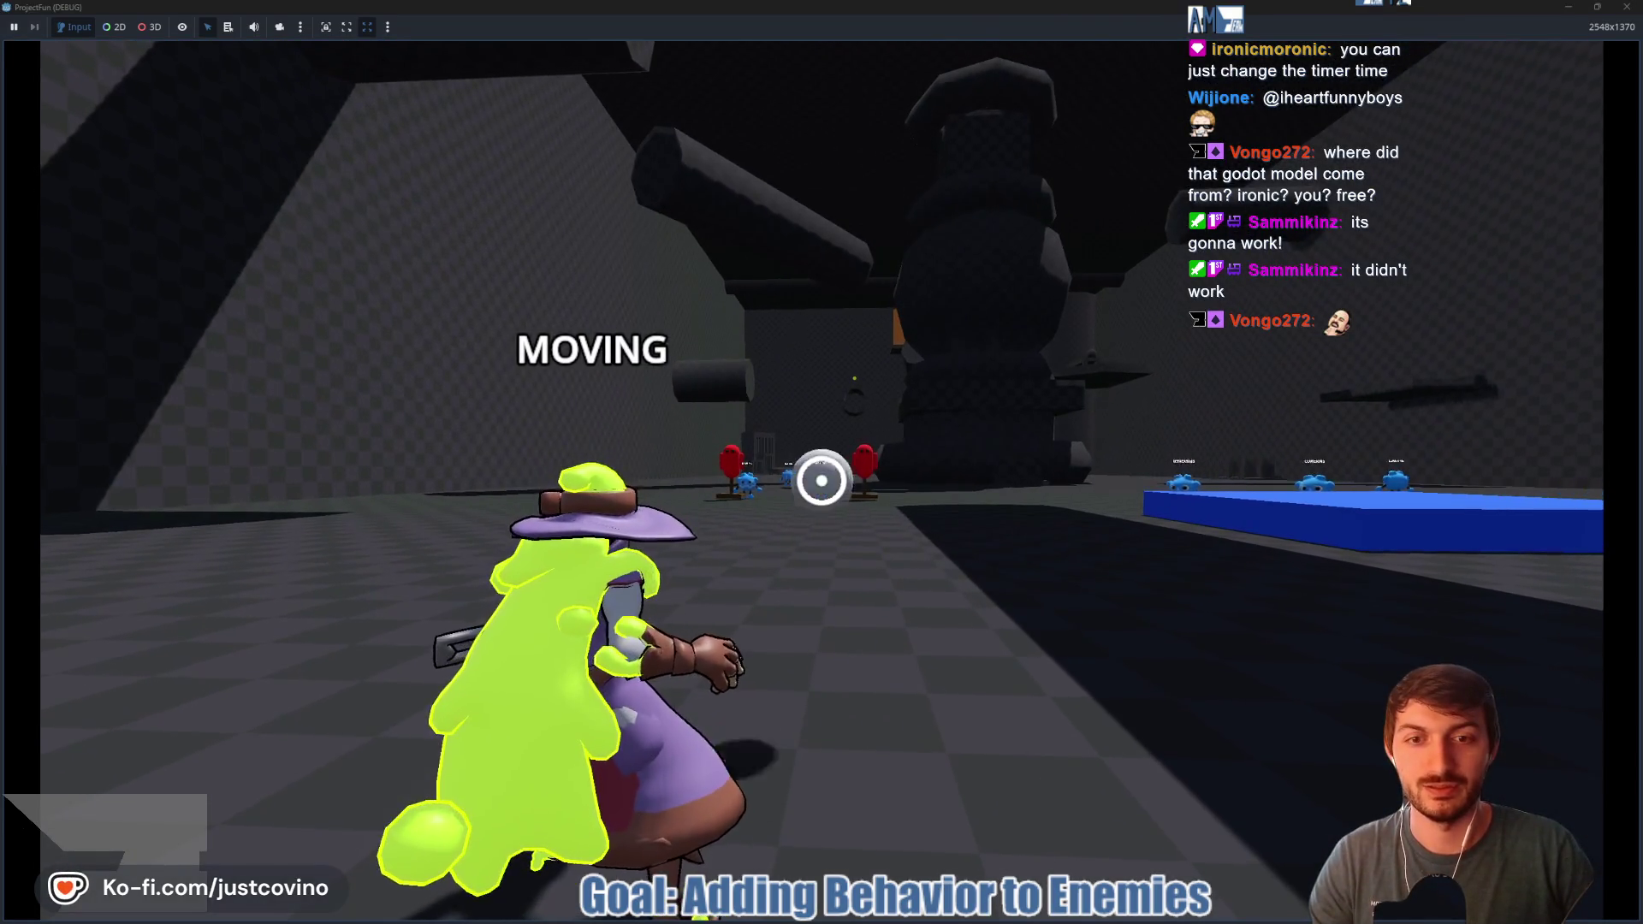
{"action": "key", "text": "w"}
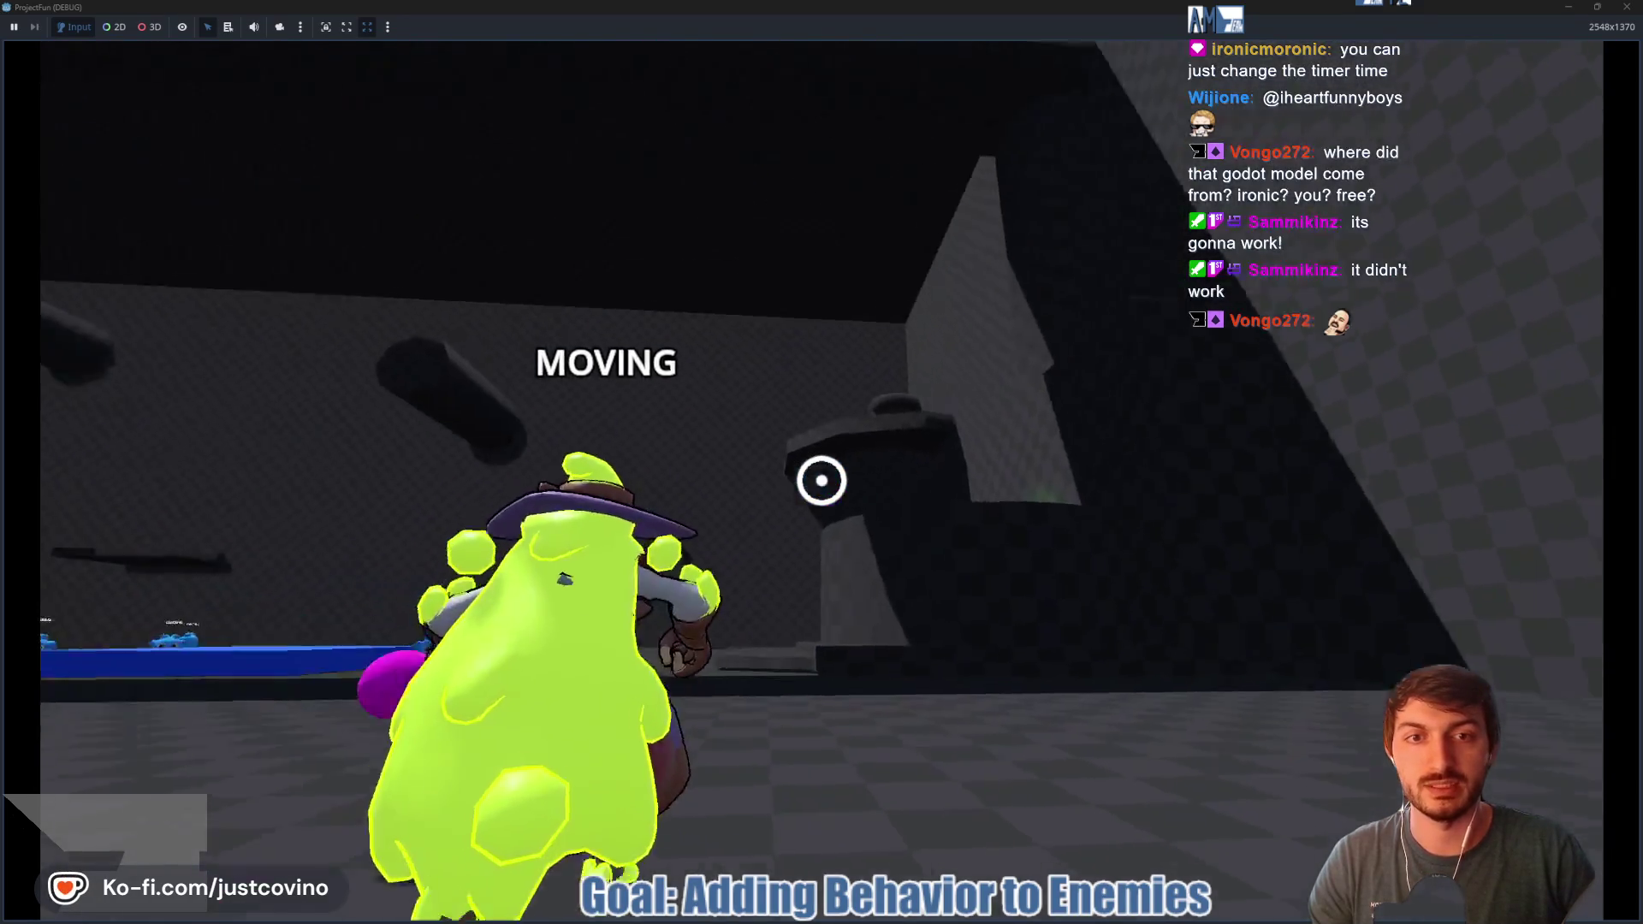
{"action": "left_click", "coordinate": [822, 480]}
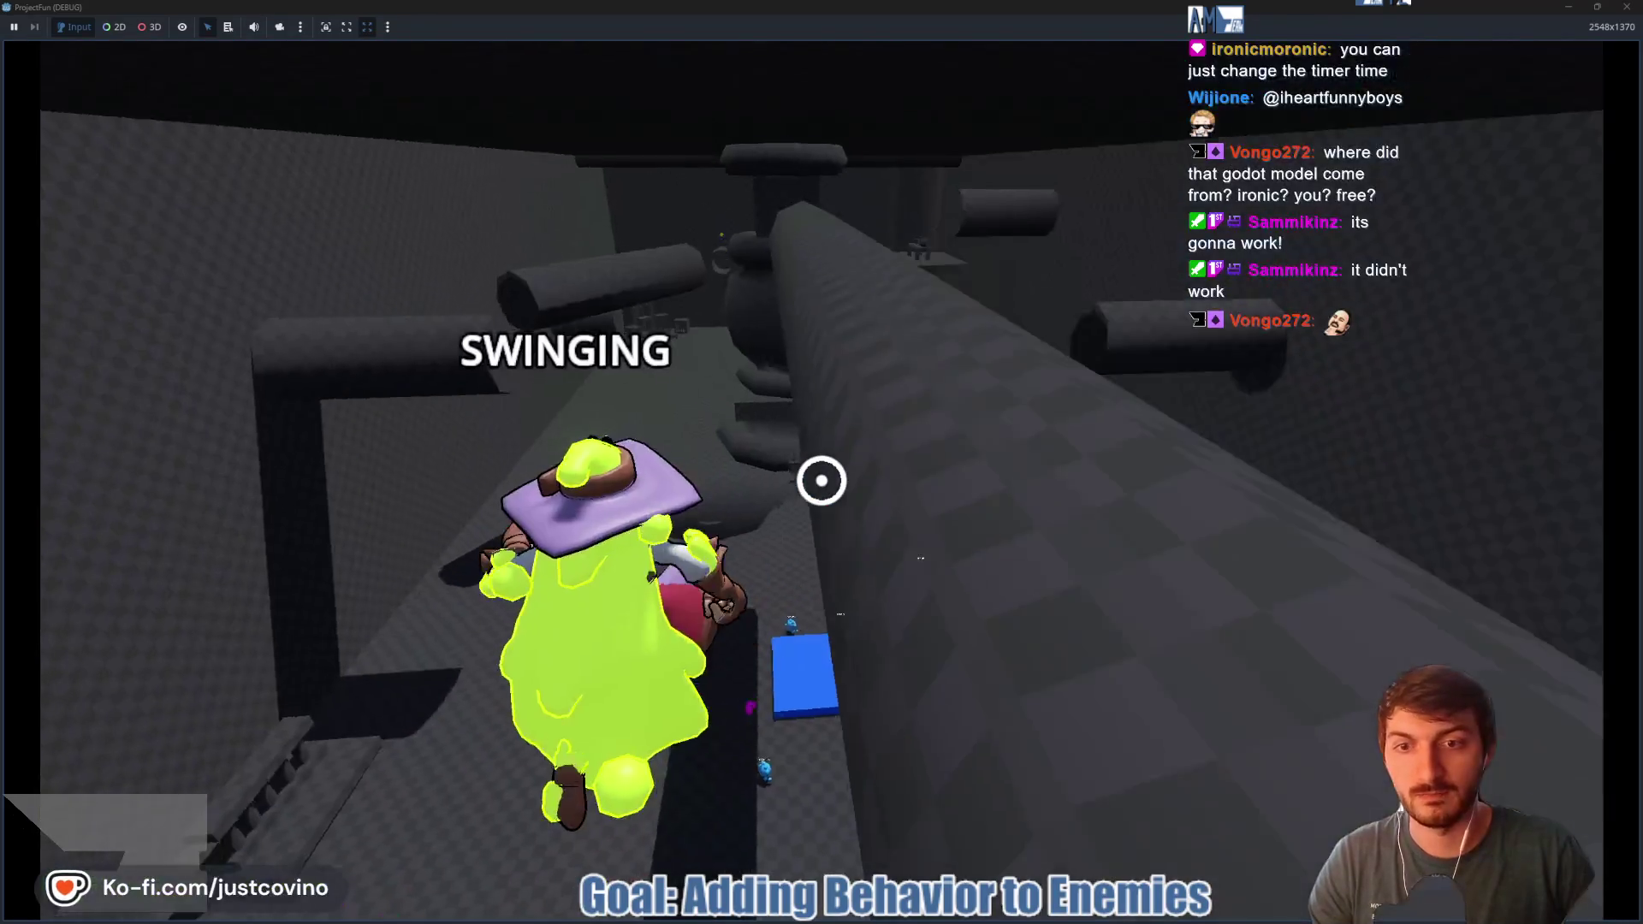
{"action": "left_click", "coordinate": [821, 480]}
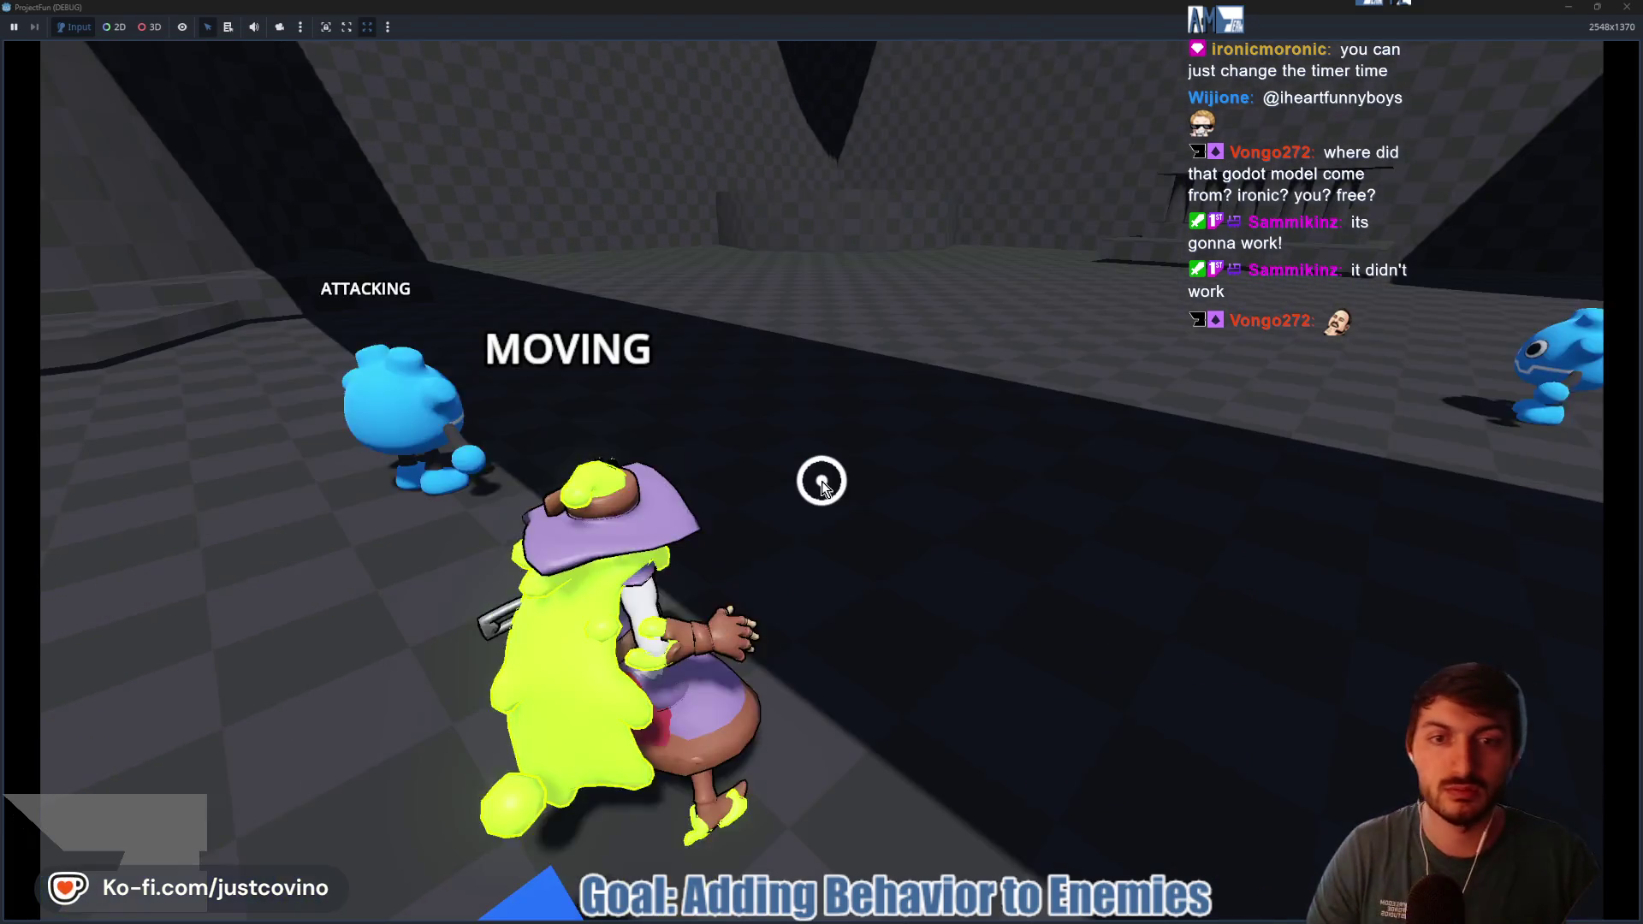
{"action": "key", "text": "super+Down"}
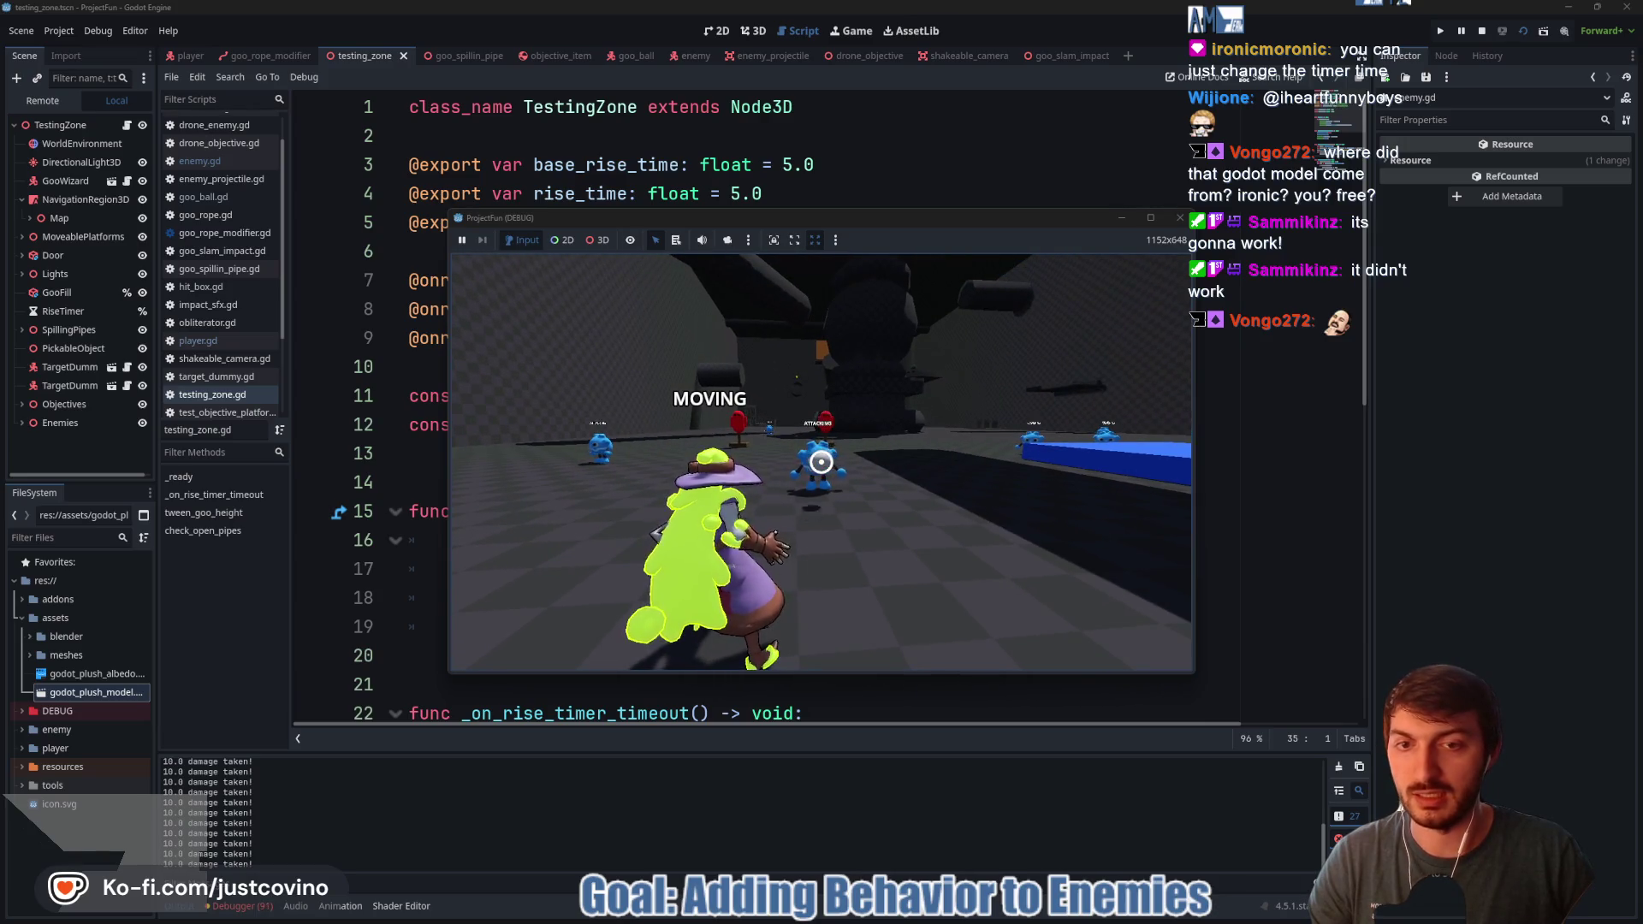
Stop the game, inspect the box_hit argument-count error in hit_box.gd, and return to enemy.gd.
{"action": "key", "text": "F8"}
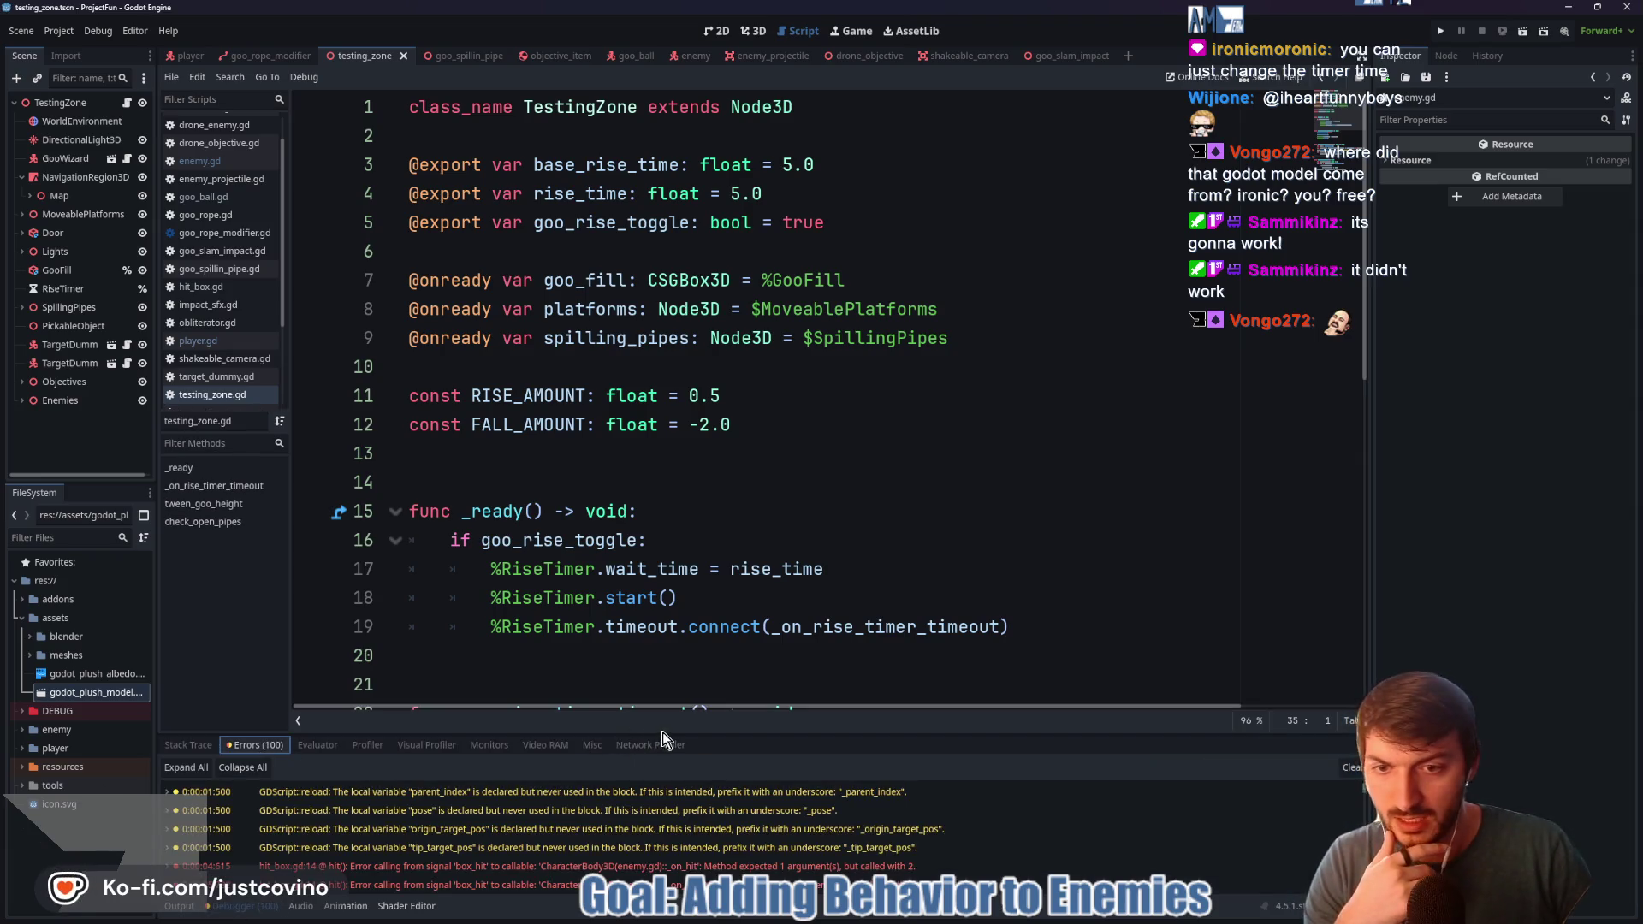
{"action": "left_click_drag", "start_coordinate": [668, 733], "coordinate": [684, 329]}
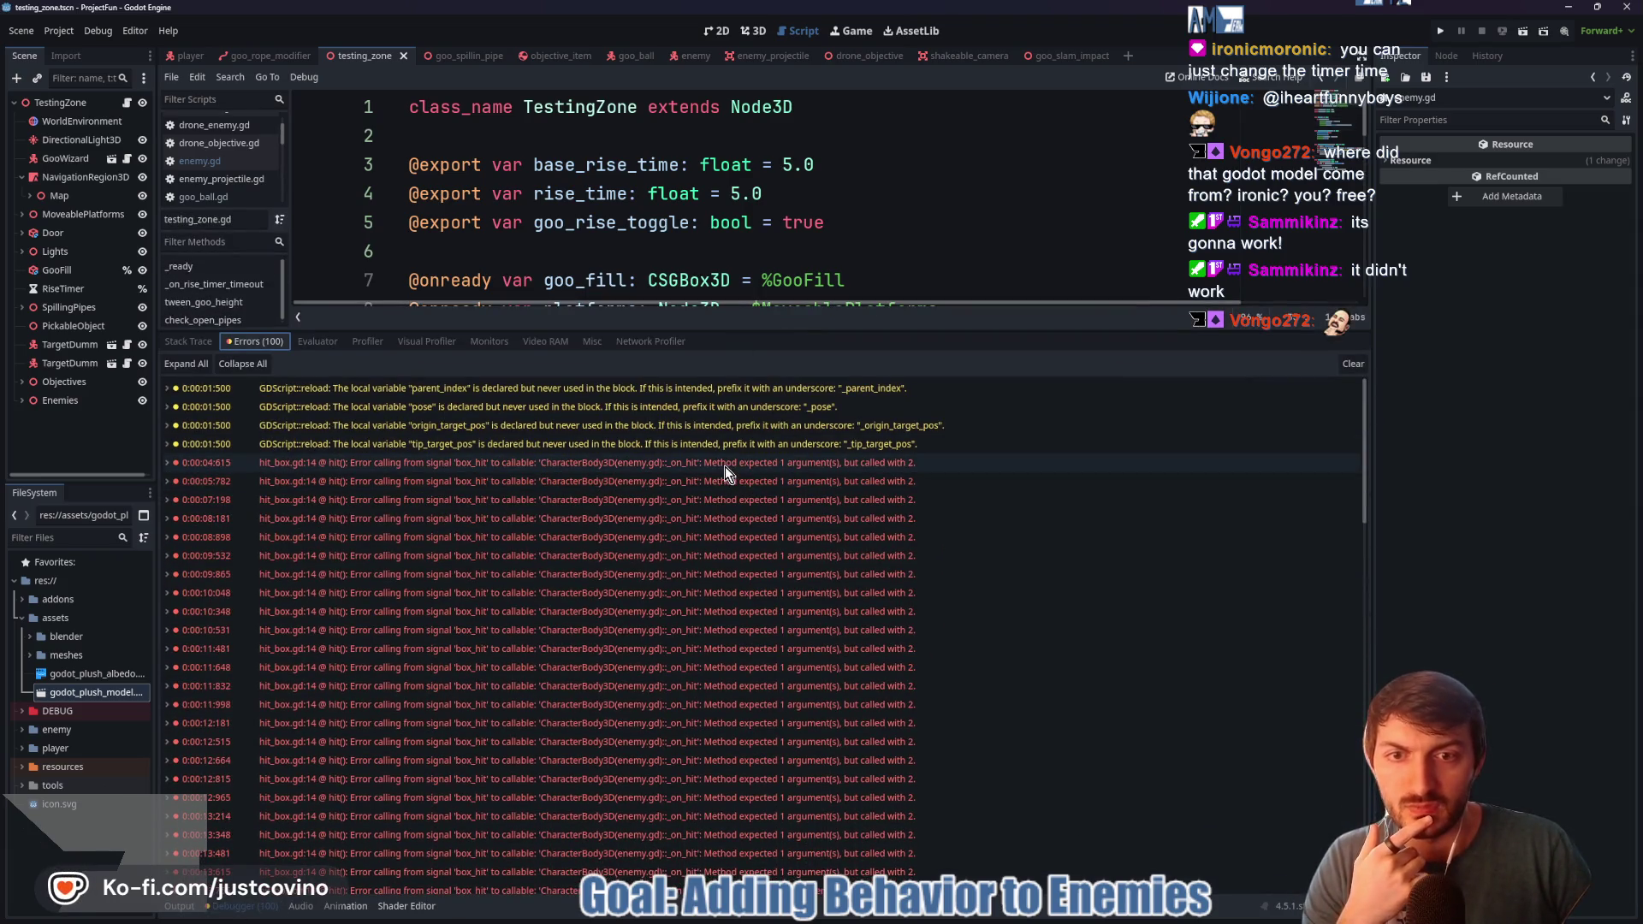
{"action": "left_click", "coordinate": [726, 466]}
{"action": "scroll", "coordinate": [744, 282], "scroll_direction": "down", "scroll_amount": 3}
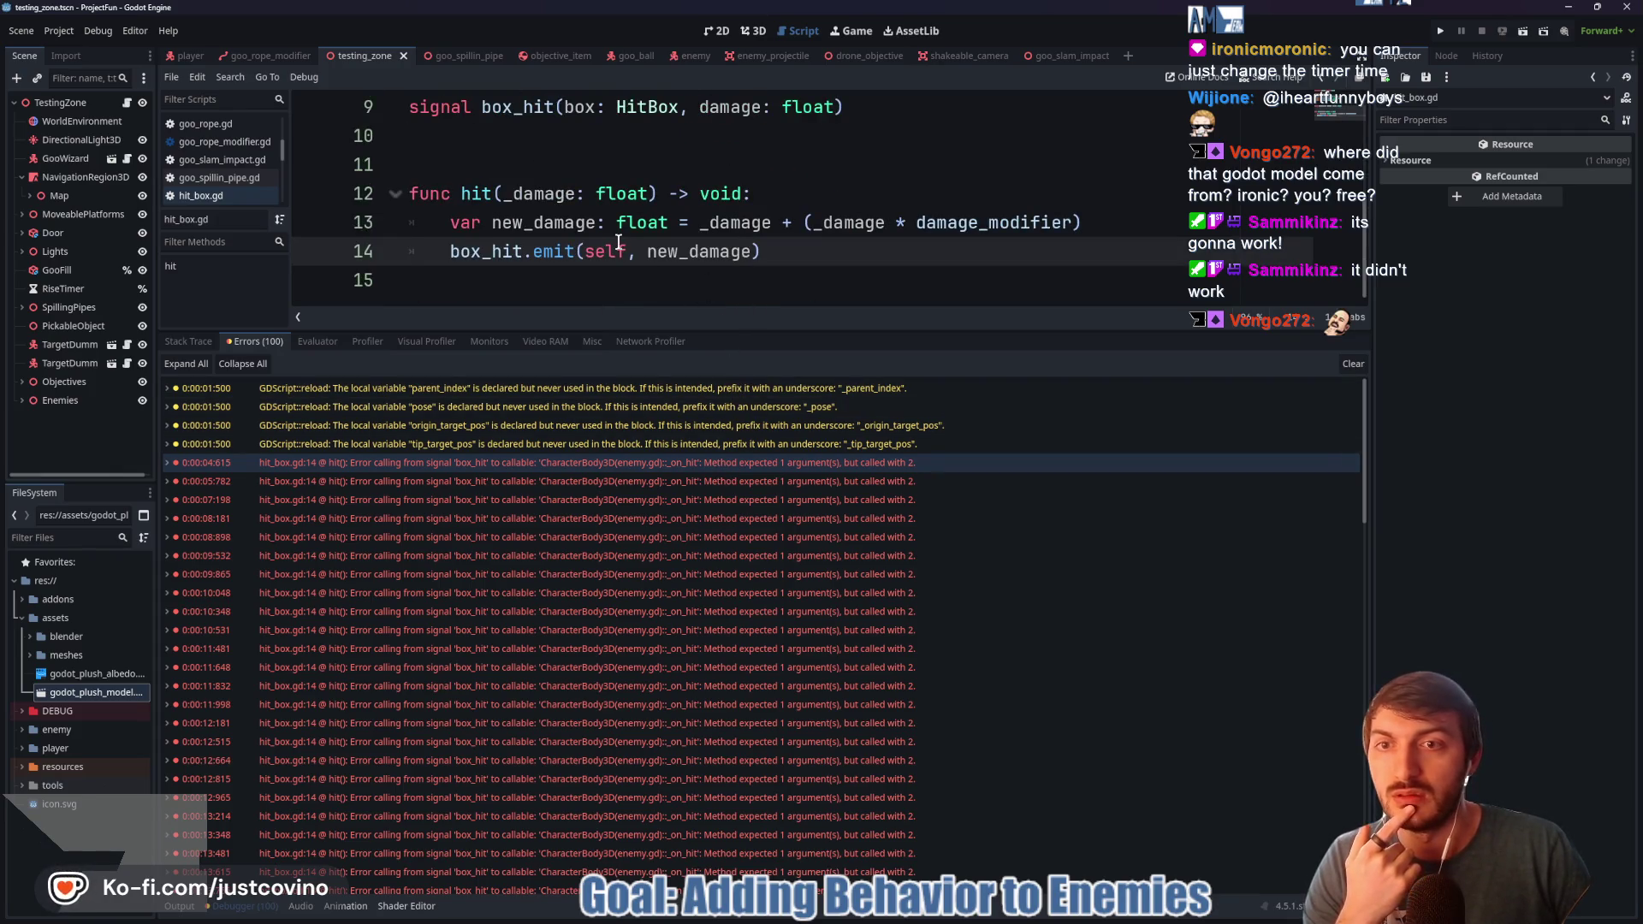
{"action": "left_click_drag", "start_coordinate": [777, 332], "coordinate": [759, 535]}
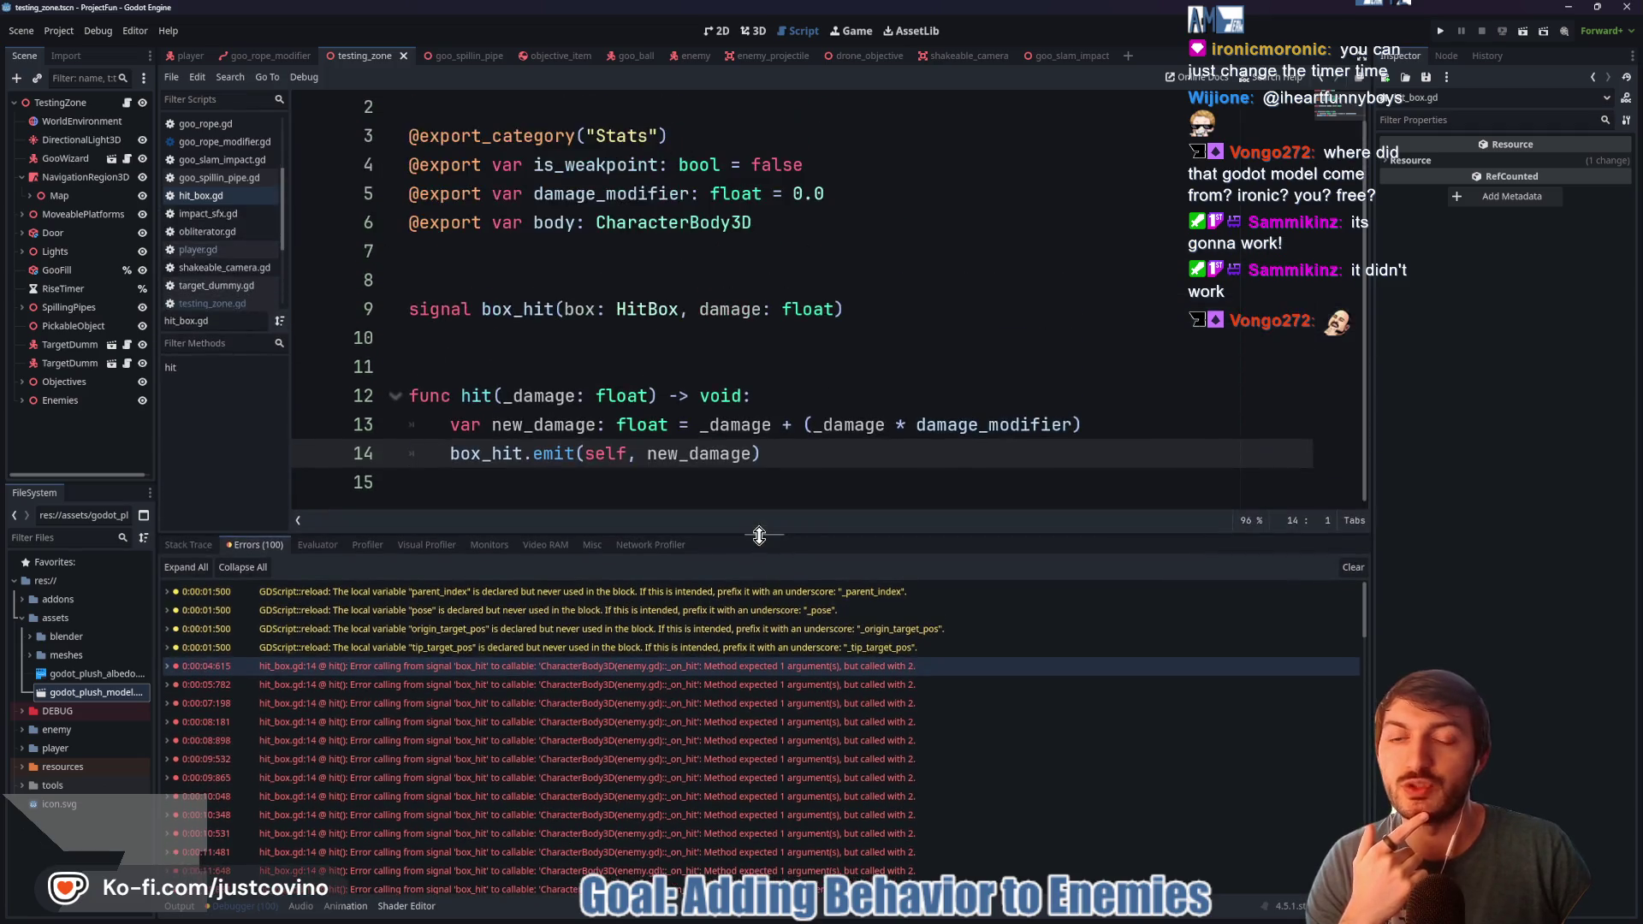
{"action": "mouse_move", "coordinate": [606, 670]}
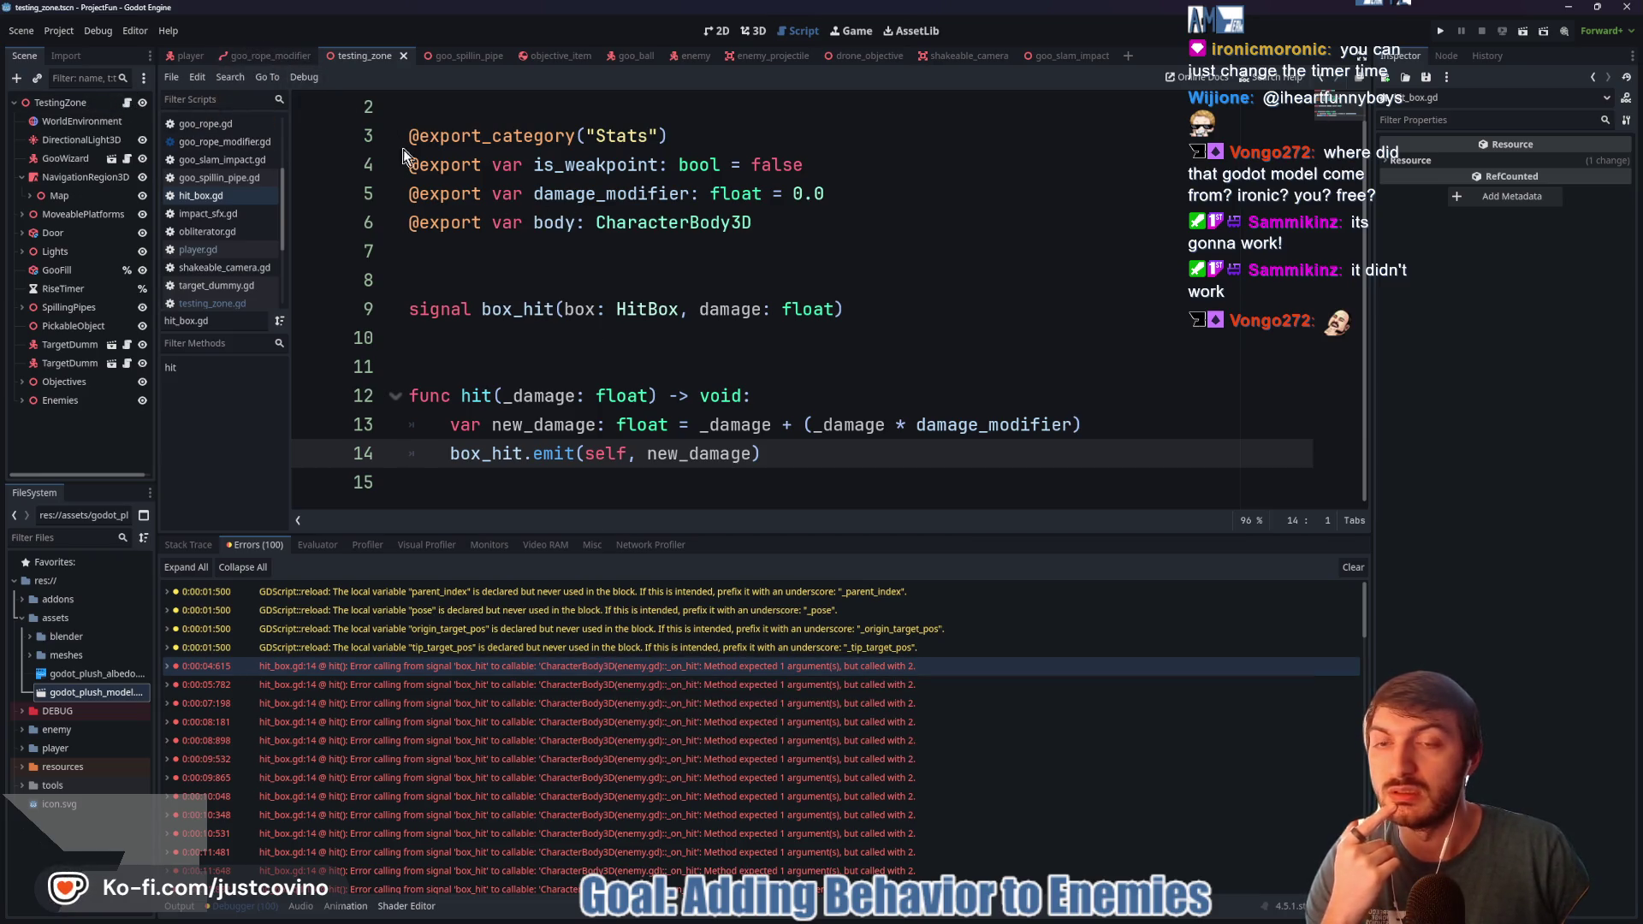
{"action": "left_click", "coordinate": [680, 56]}
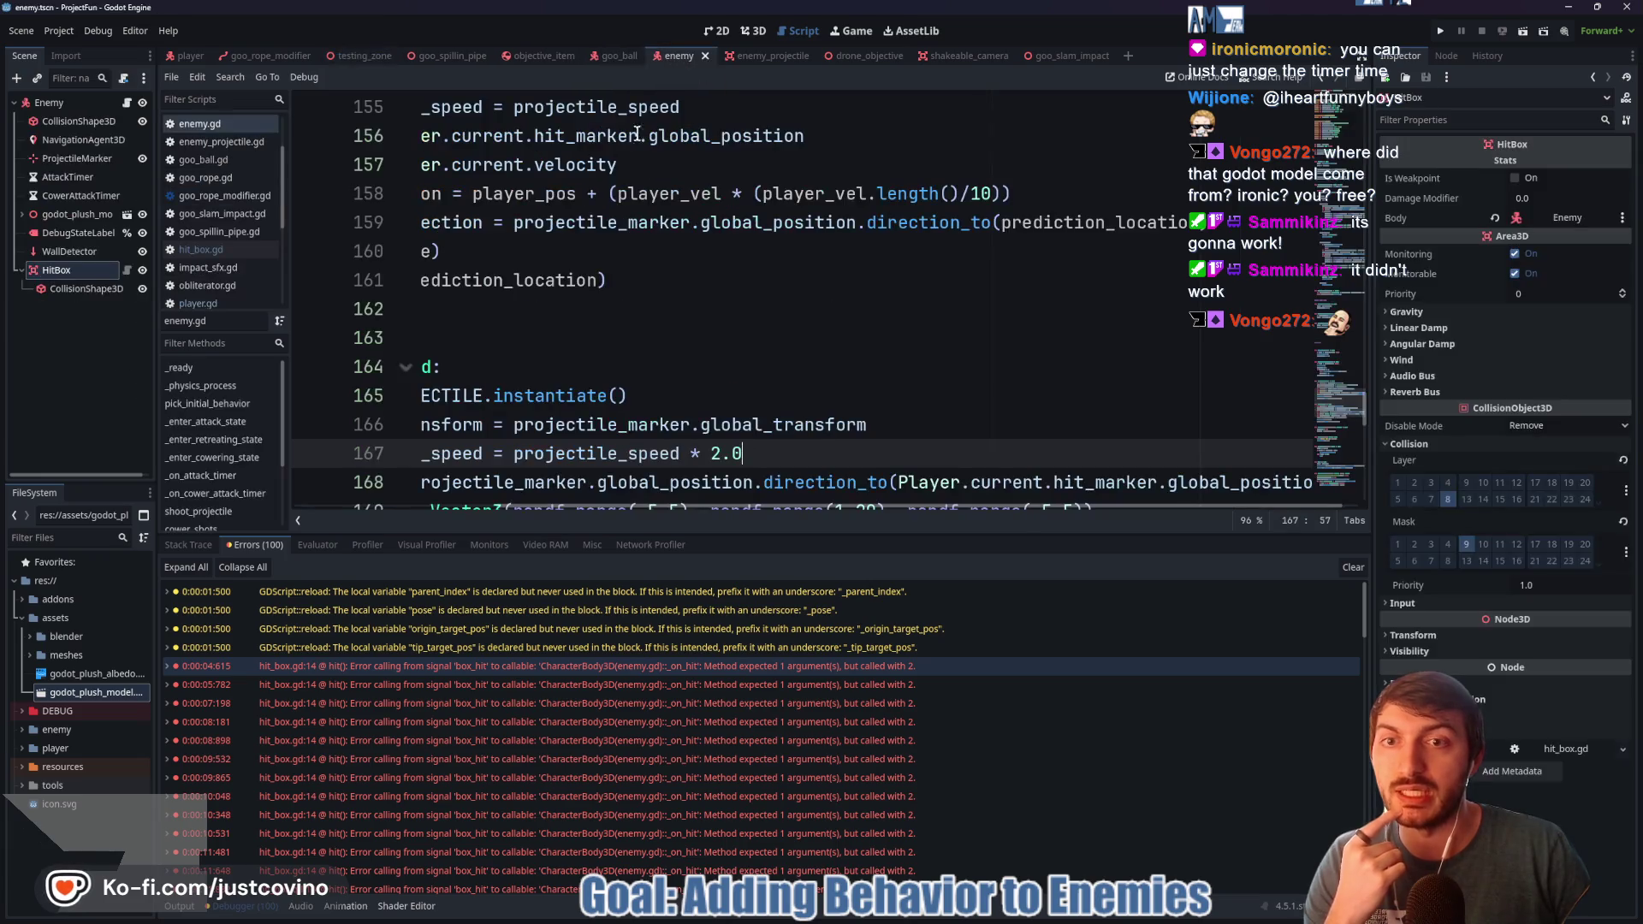
Add a 'box: HitBox' parameter to the _on_hit function in enemy.gd.
{"action": "scroll", "coordinate": [687, 507], "scroll_direction": "left", "scroll_amount": 3}
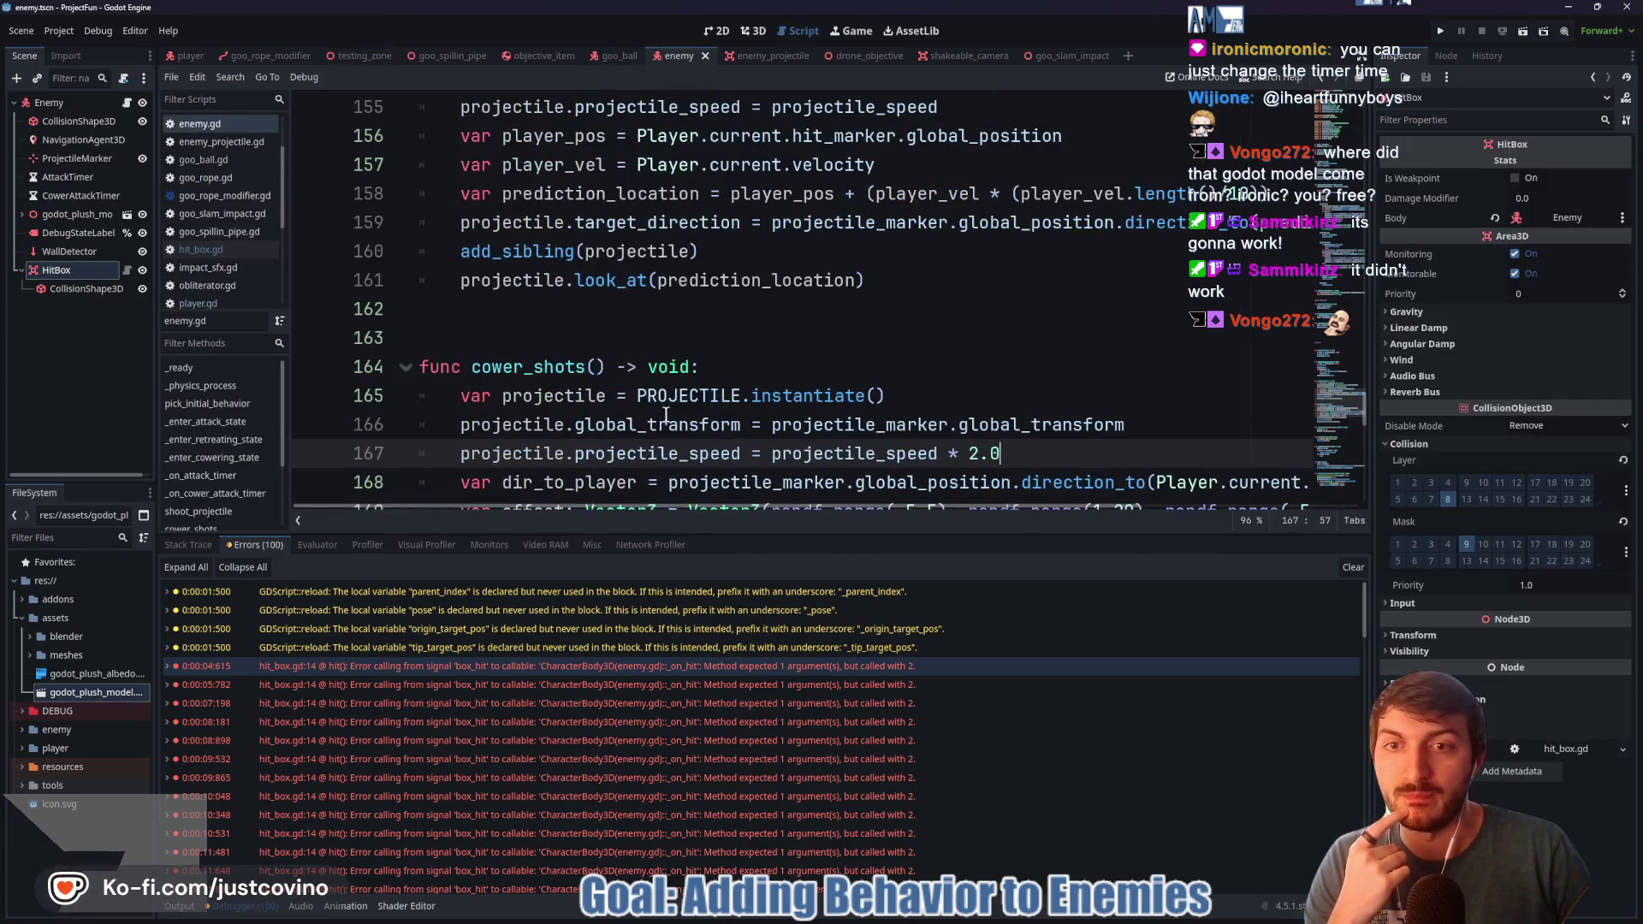
{"action": "scroll", "coordinate": [684, 377], "scroll_direction": "up", "scroll_amount": 5}
{"action": "scroll", "coordinate": [684, 377], "scroll_direction": "up", "scroll_amount": 6}
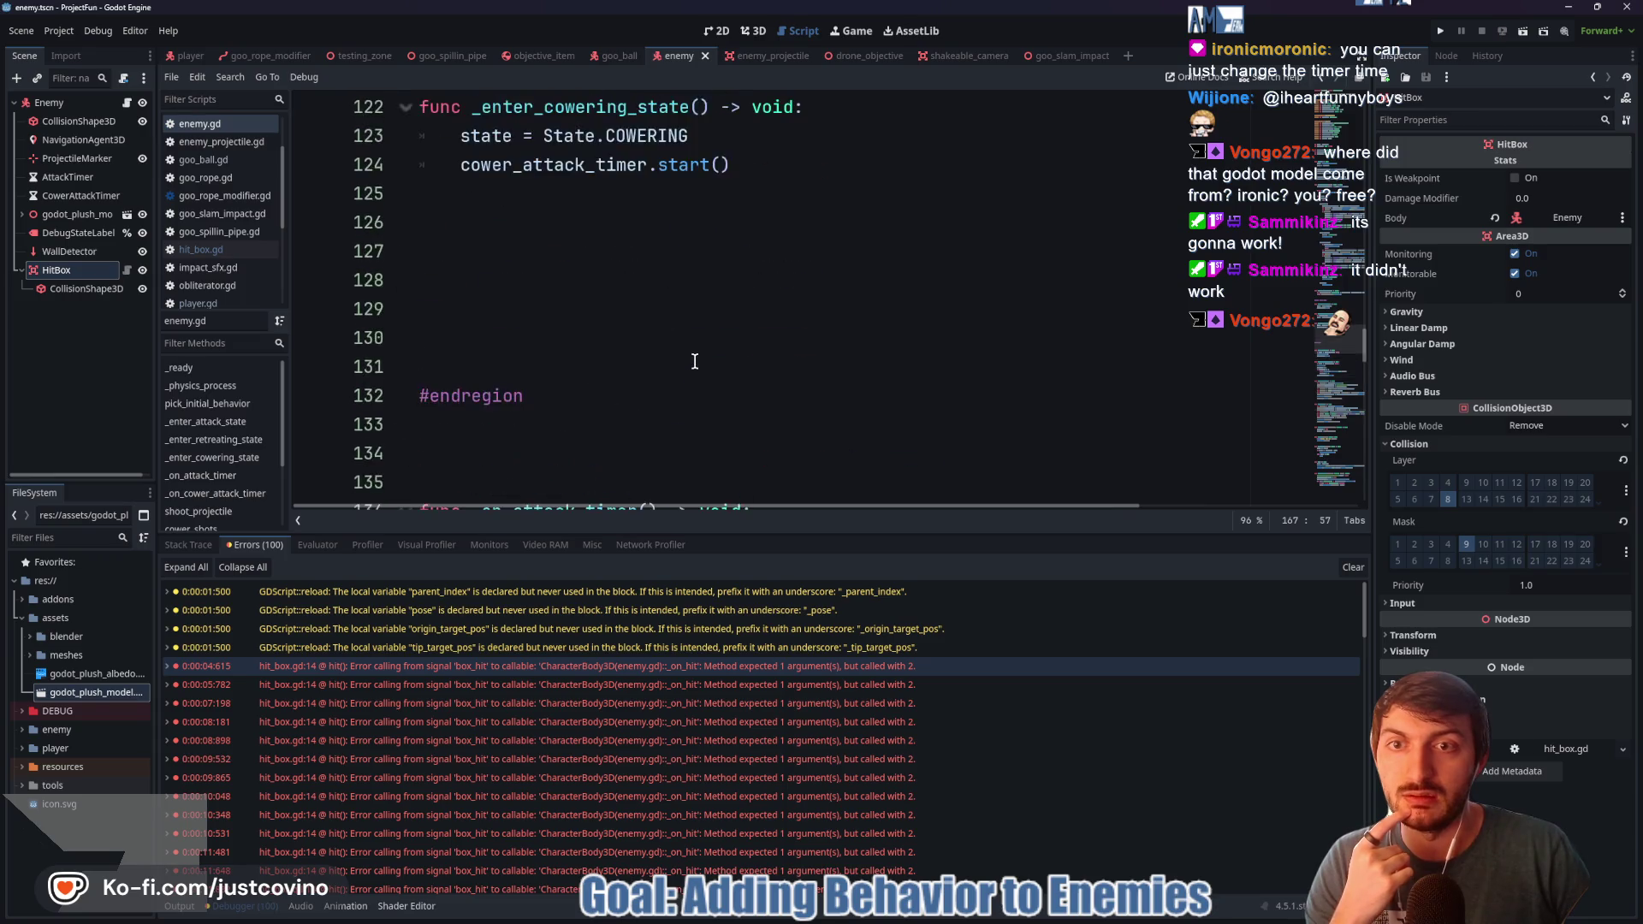
{"action": "scroll", "coordinate": [694, 360], "scroll_direction": "down", "scroll_amount": 4}
{"action": "scroll", "coordinate": [694, 361], "scroll_direction": "down", "scroll_amount": 6}
{"action": "scroll", "coordinate": [206, 481], "scroll_direction": "down", "scroll_amount": 3}
{"action": "left_click", "coordinate": [198, 465]}
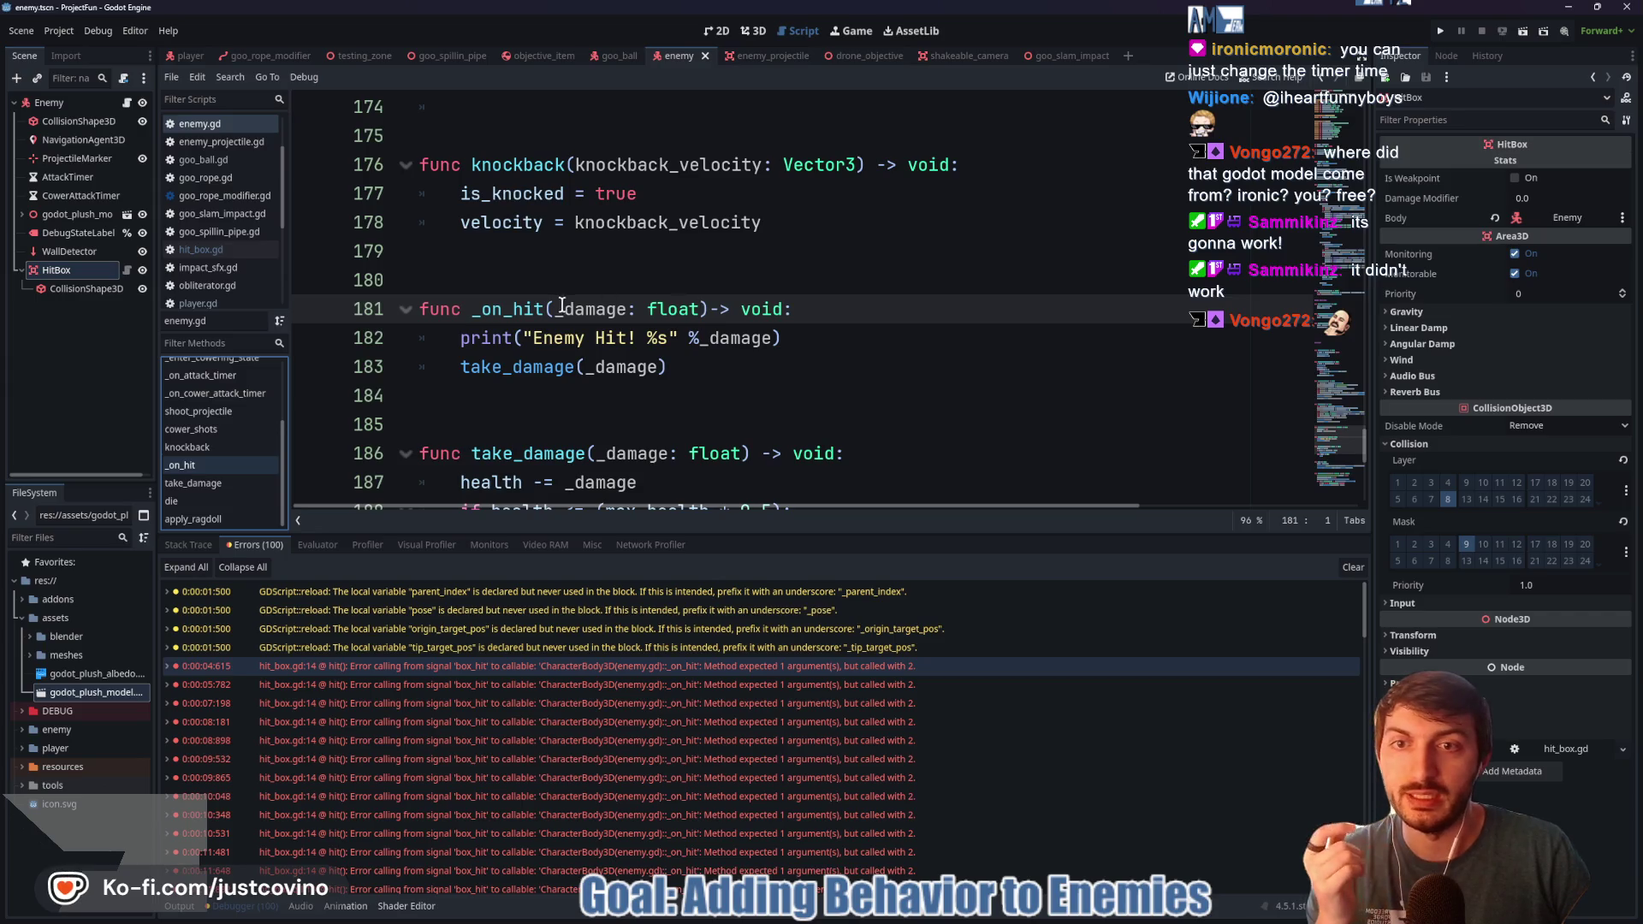
{"action": "mouse_move", "coordinate": [657, 313]}
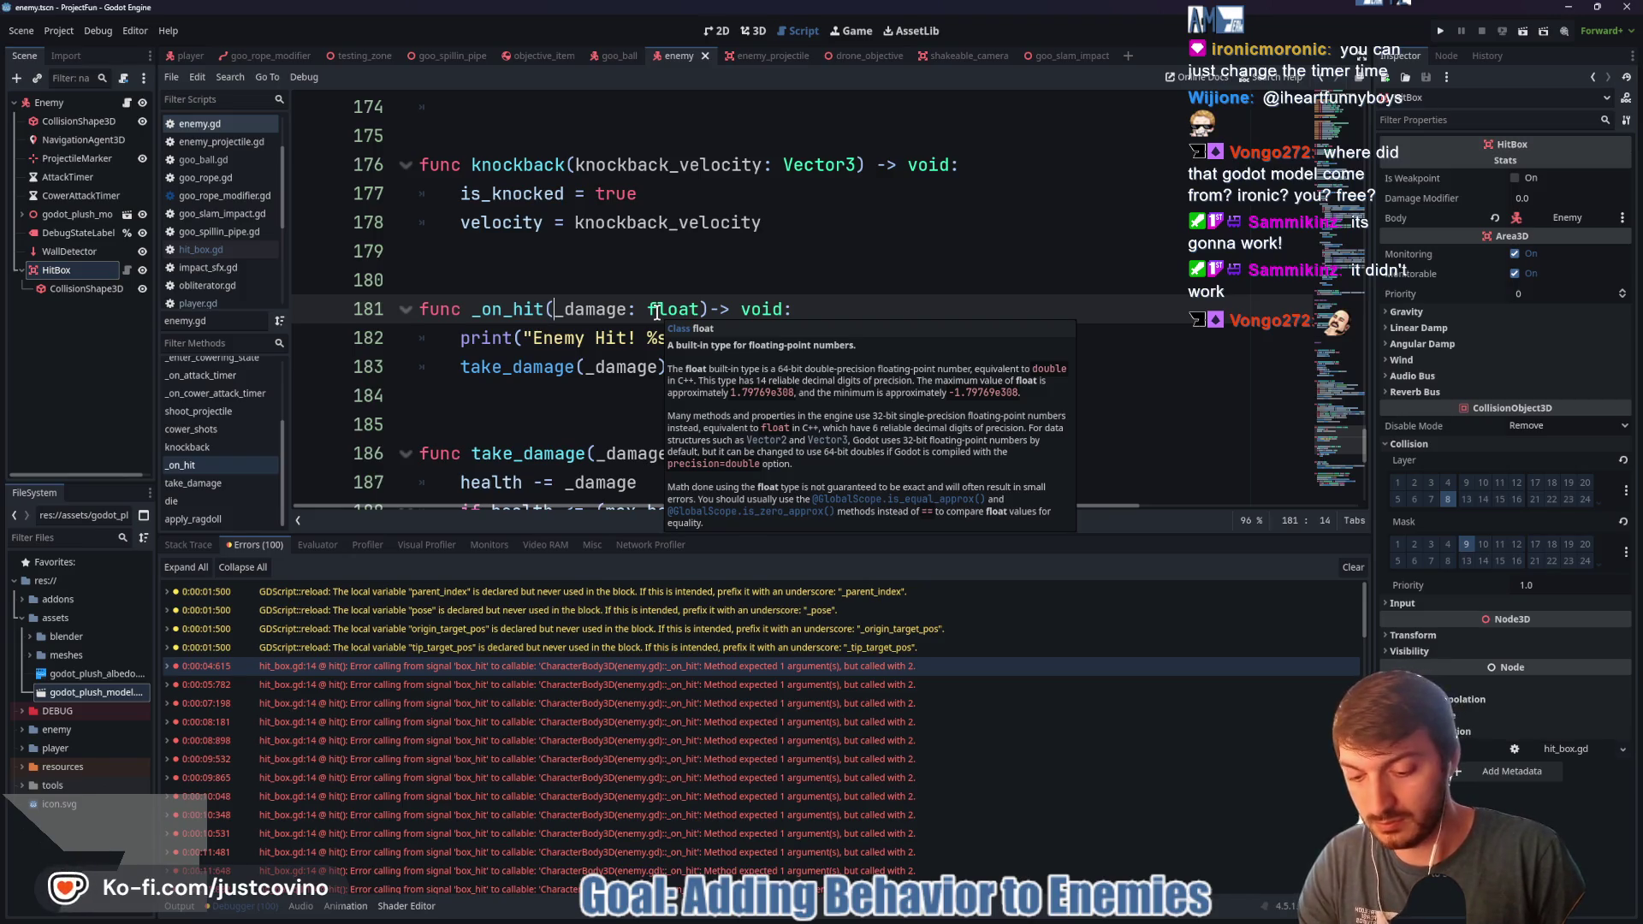
{"action": "type", "text": "box: Hit"}
{"action": "key", "text": "Tab"}
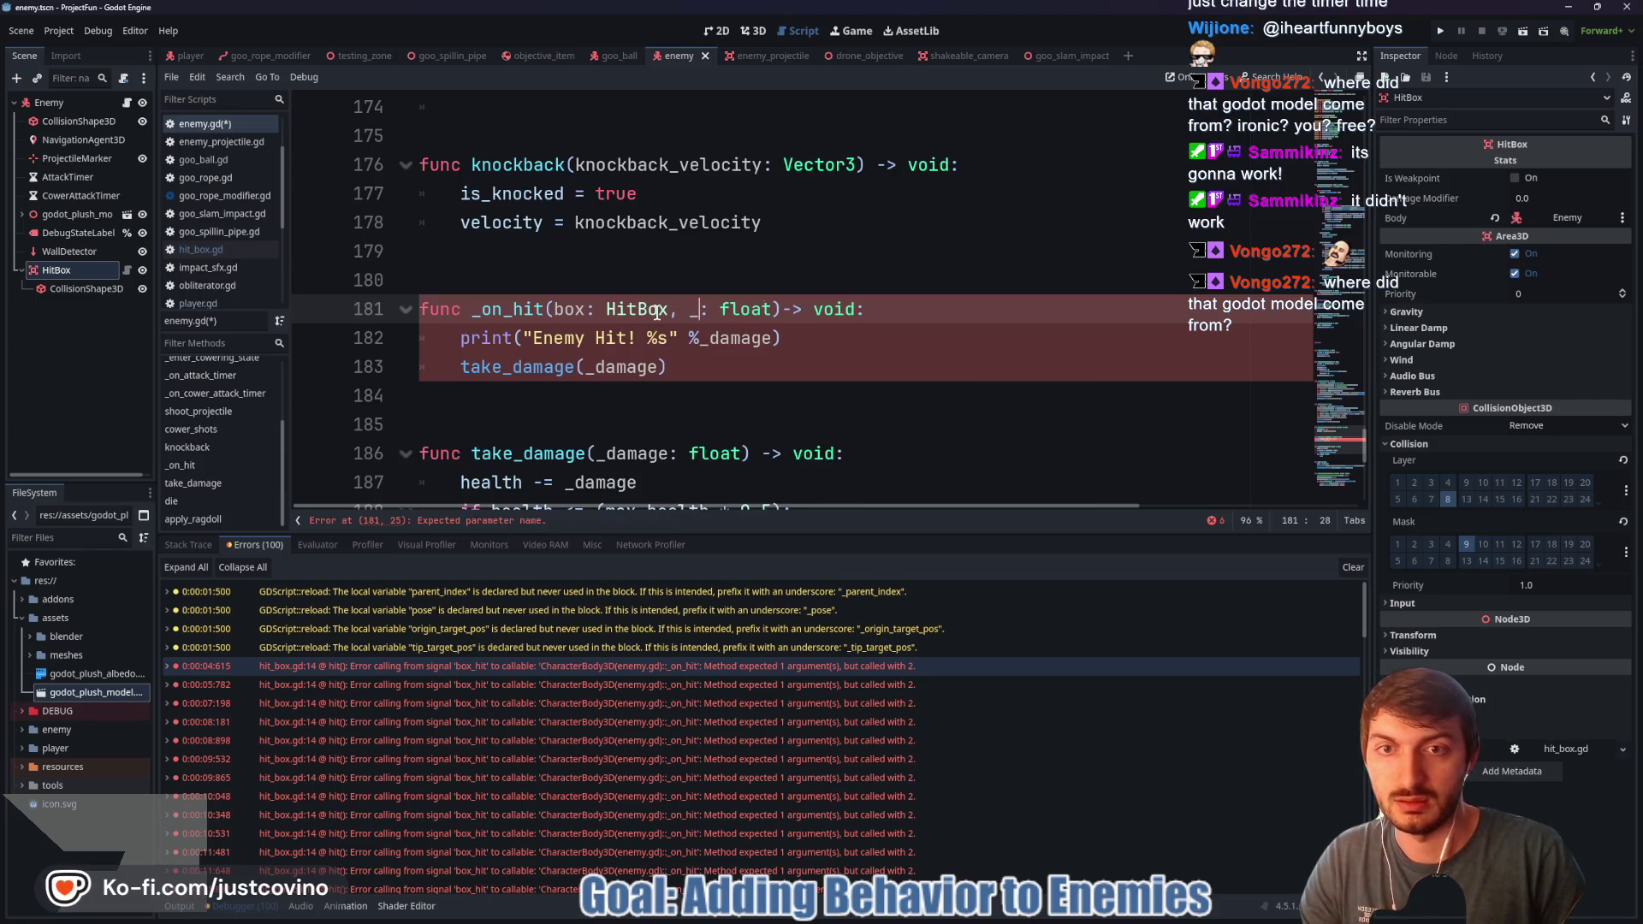
Include box.name in the _on_hit print message, save enemy.gd, and clear the old errors.
{"action": "left_click", "coordinate": [823, 339]}
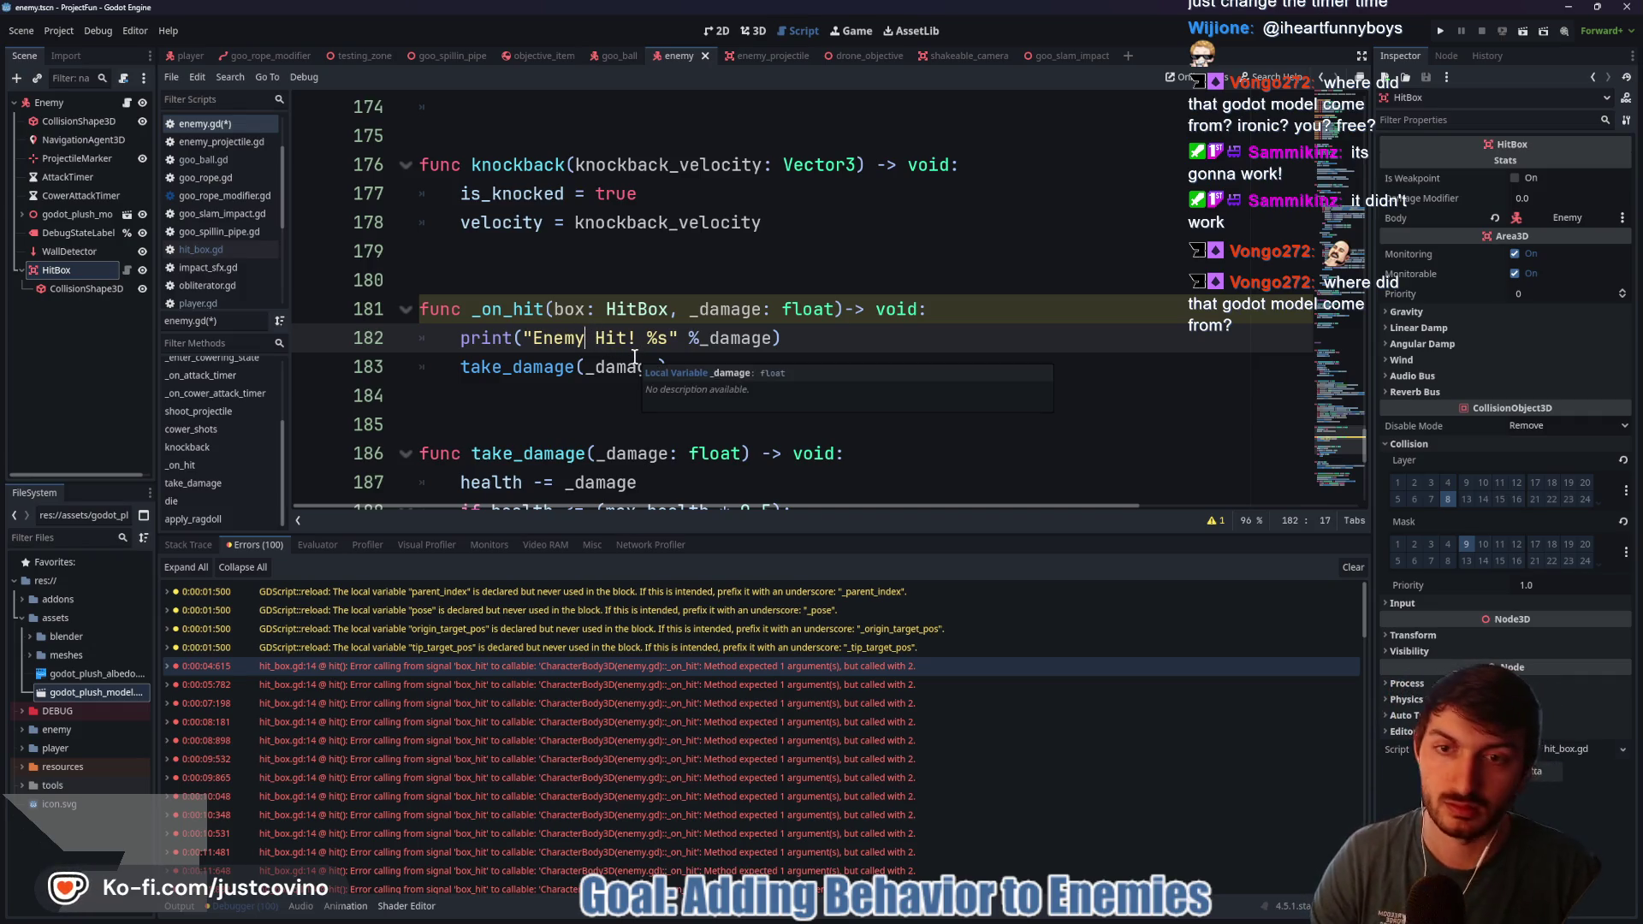
{"action": "type", "text": "\", "}
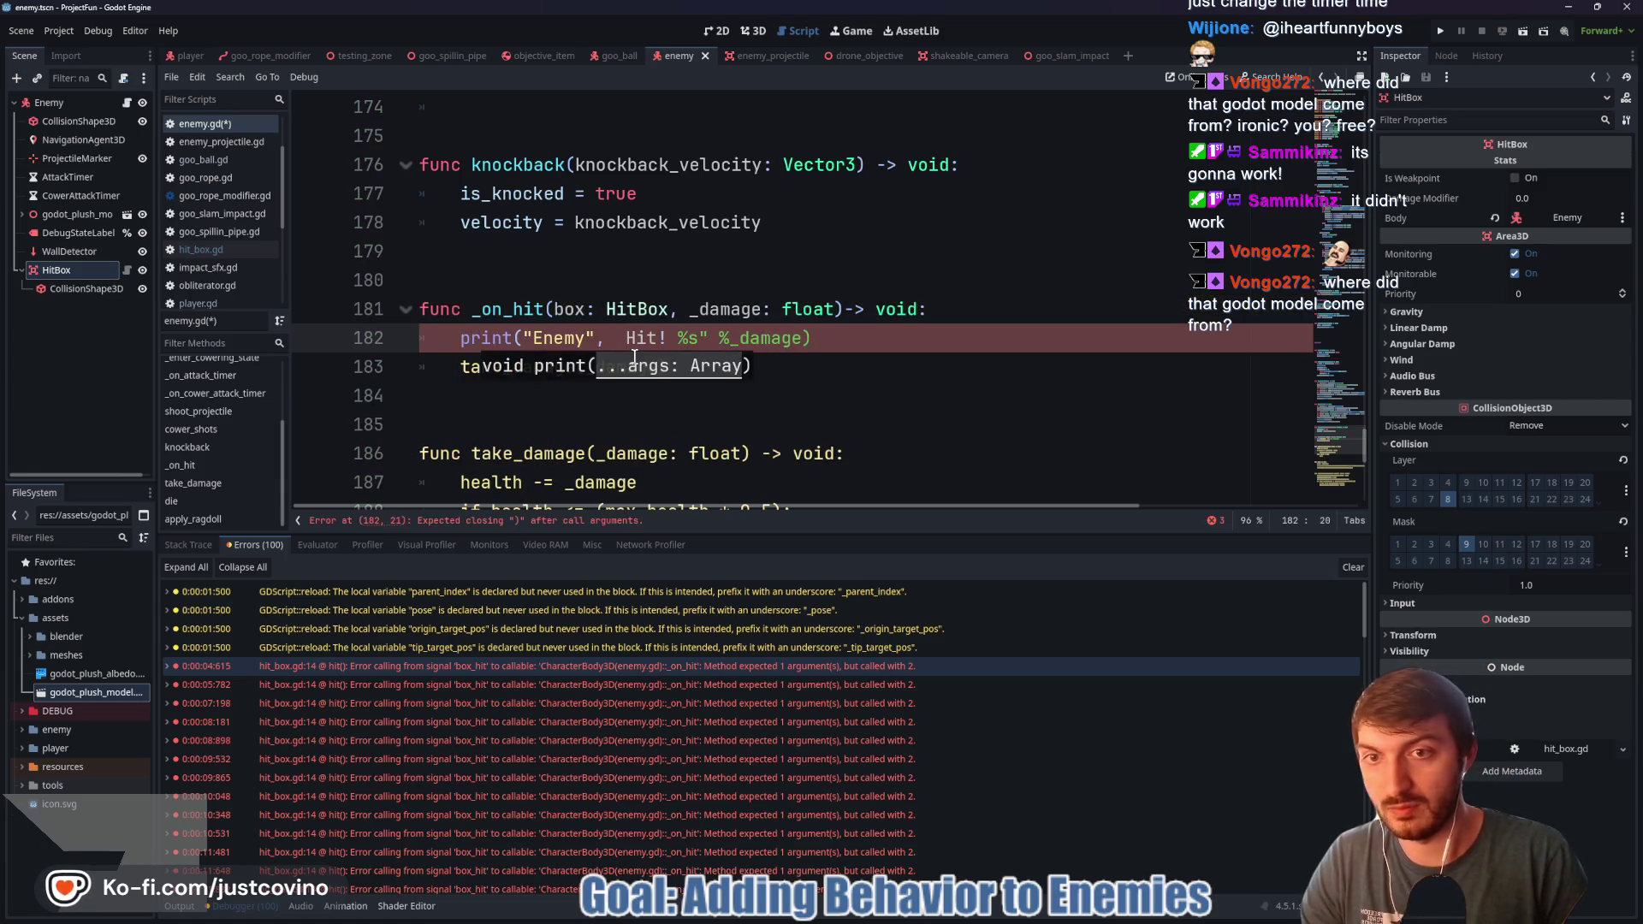
{"action": "type", "text": "box.name,"}
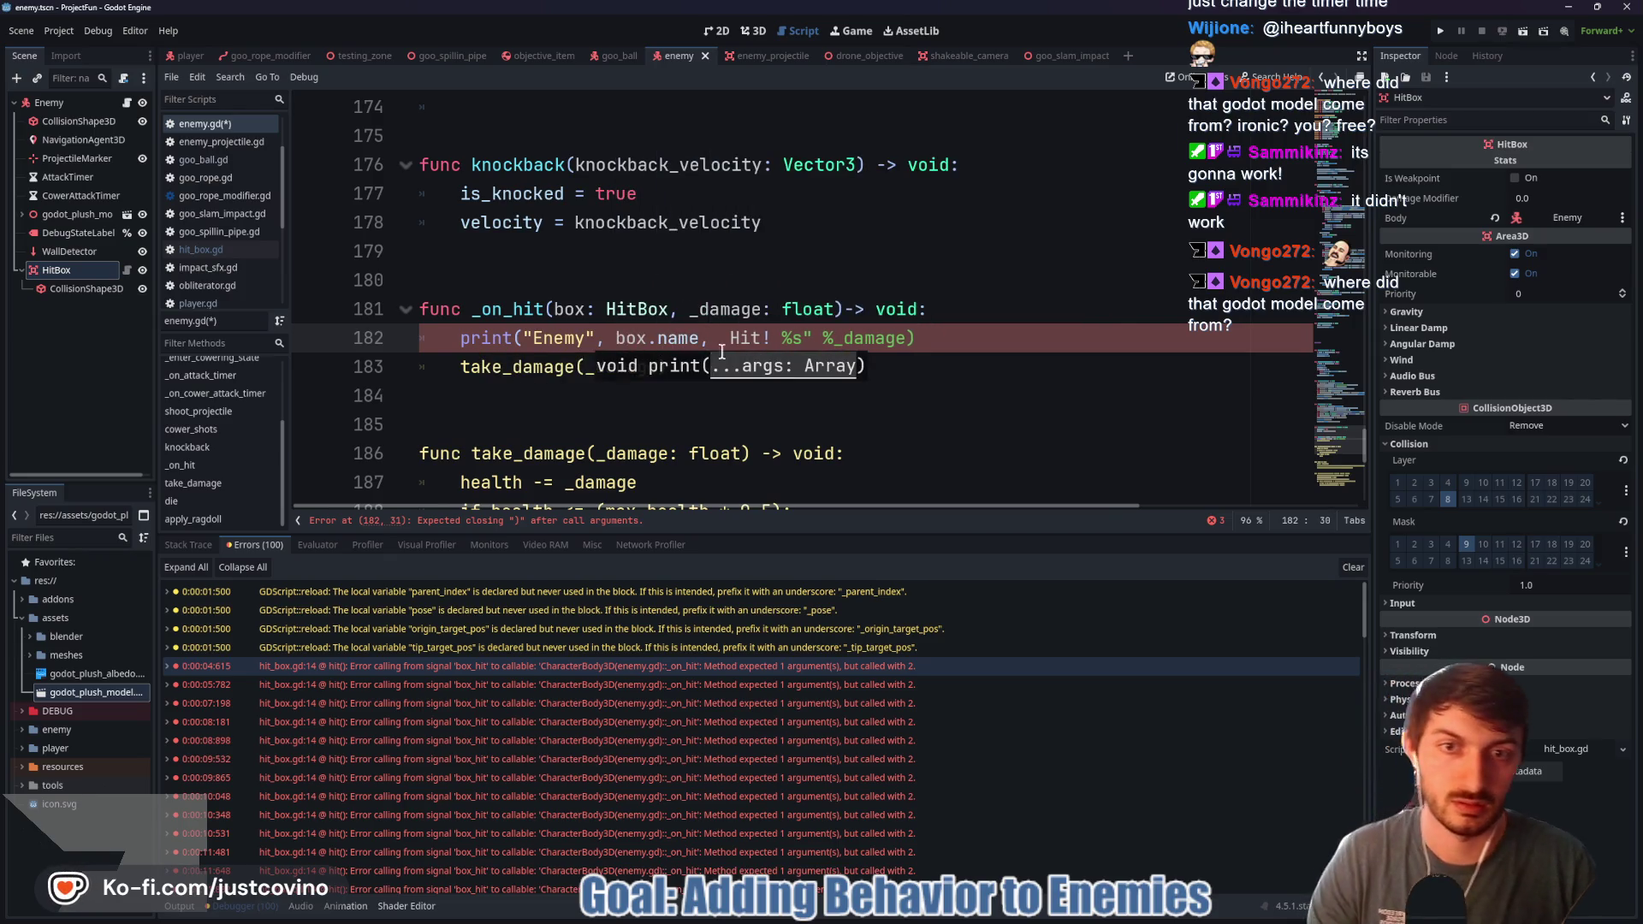
{"action": "left_click", "coordinate": [727, 338]}
{"action": "type", "text": "\""}
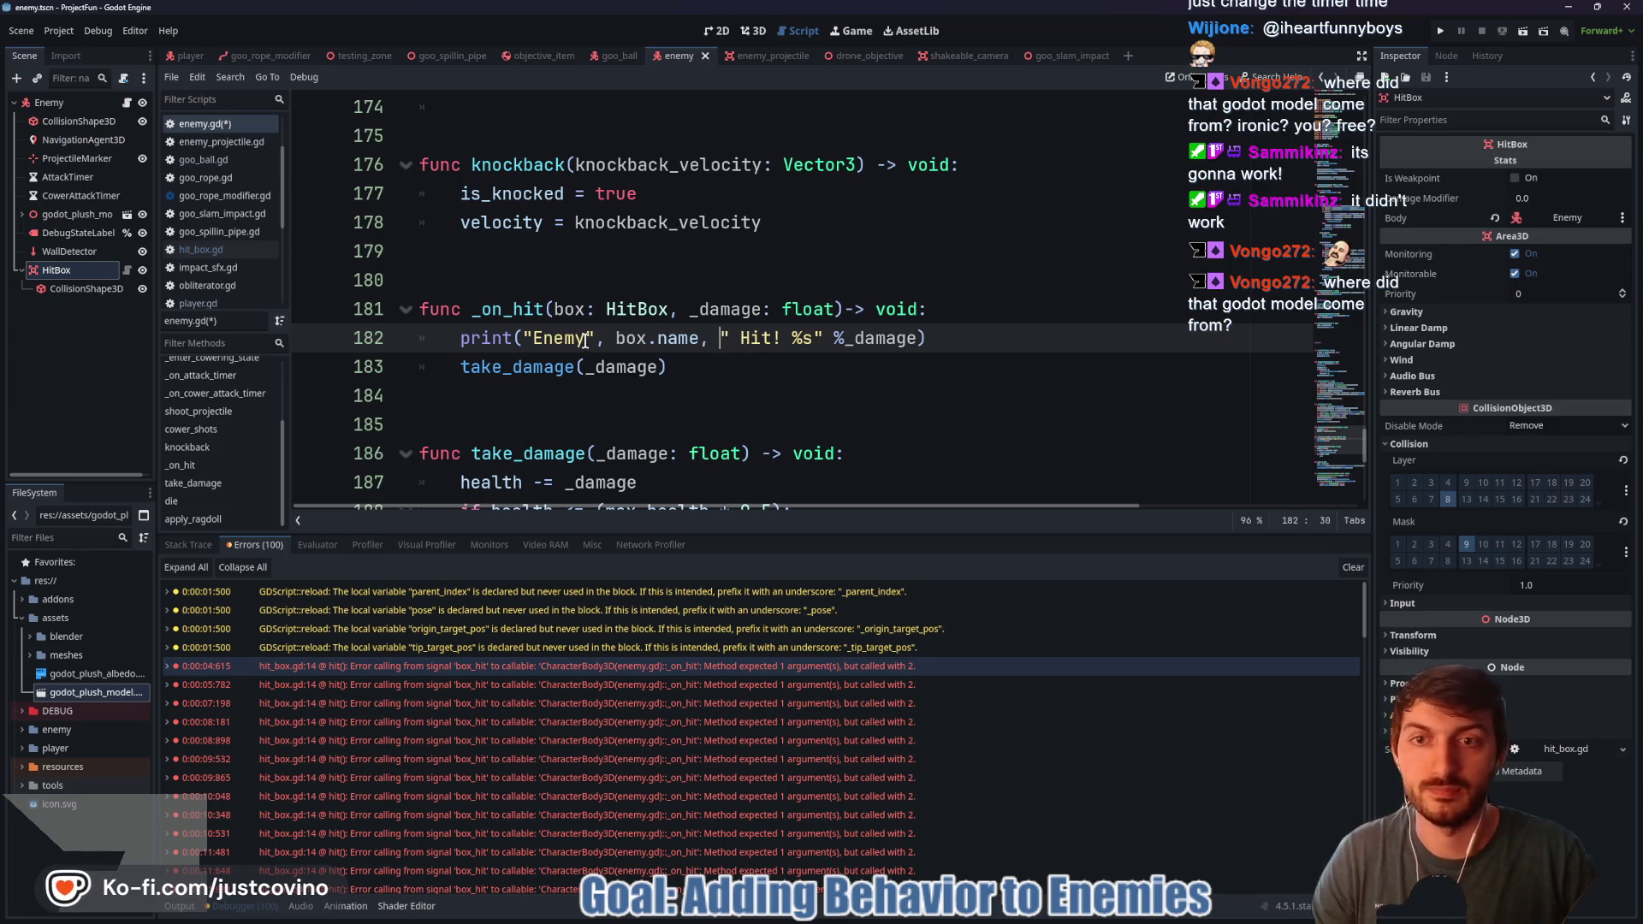
{"action": "key", "text": "End"}
{"action": "key", "text": "ctrl+s"}
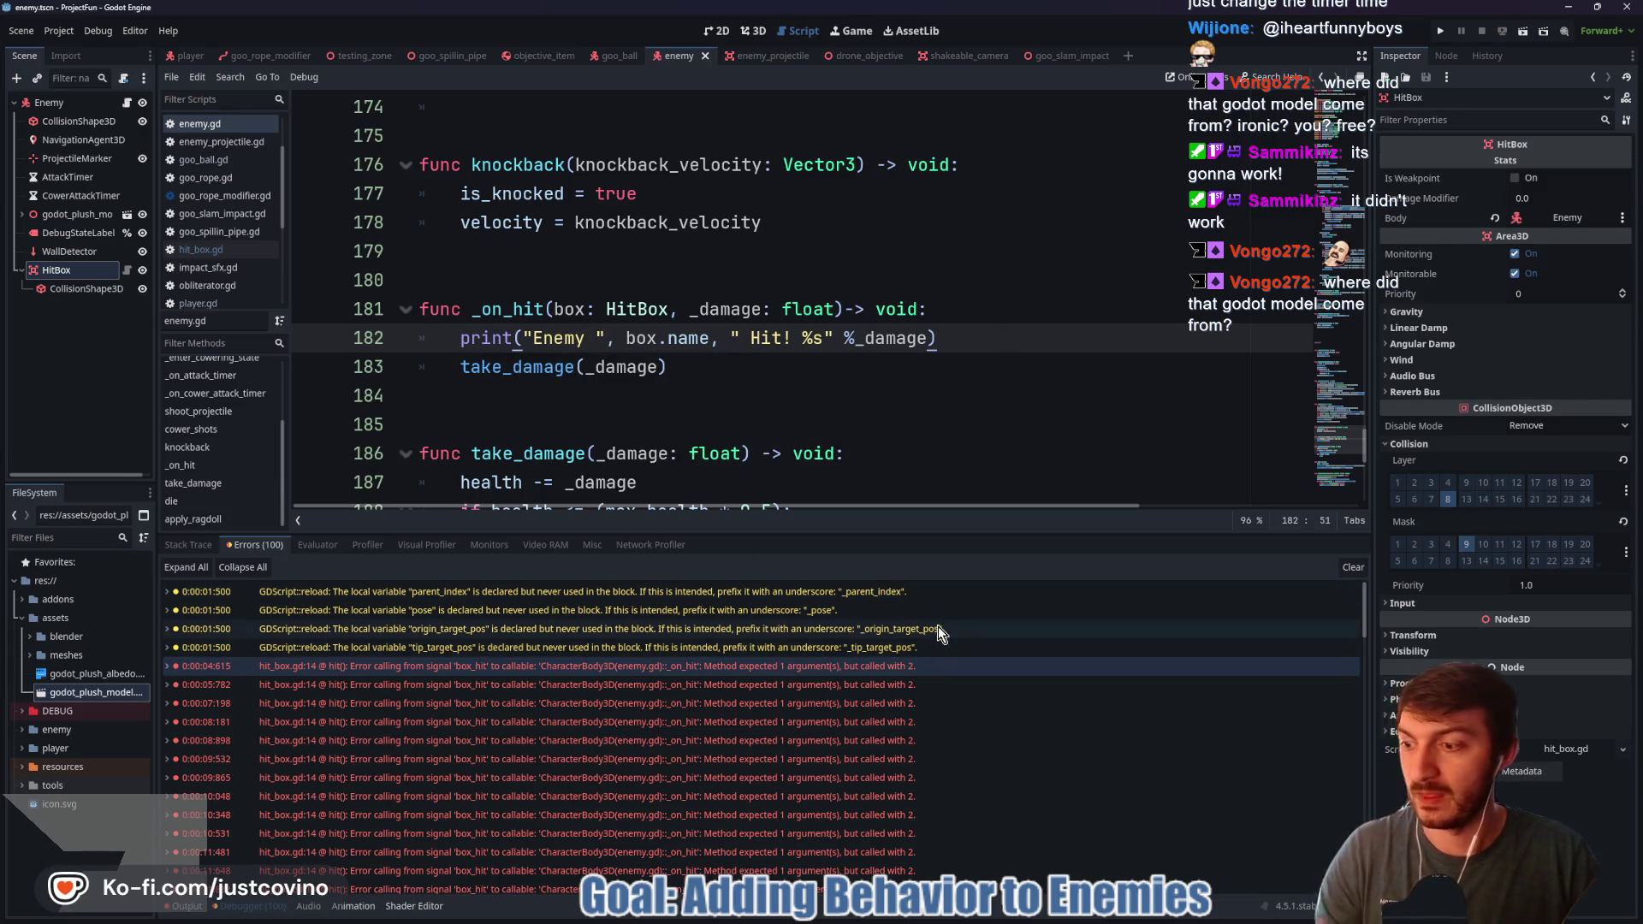
{"action": "left_click", "coordinate": [1352, 567]}
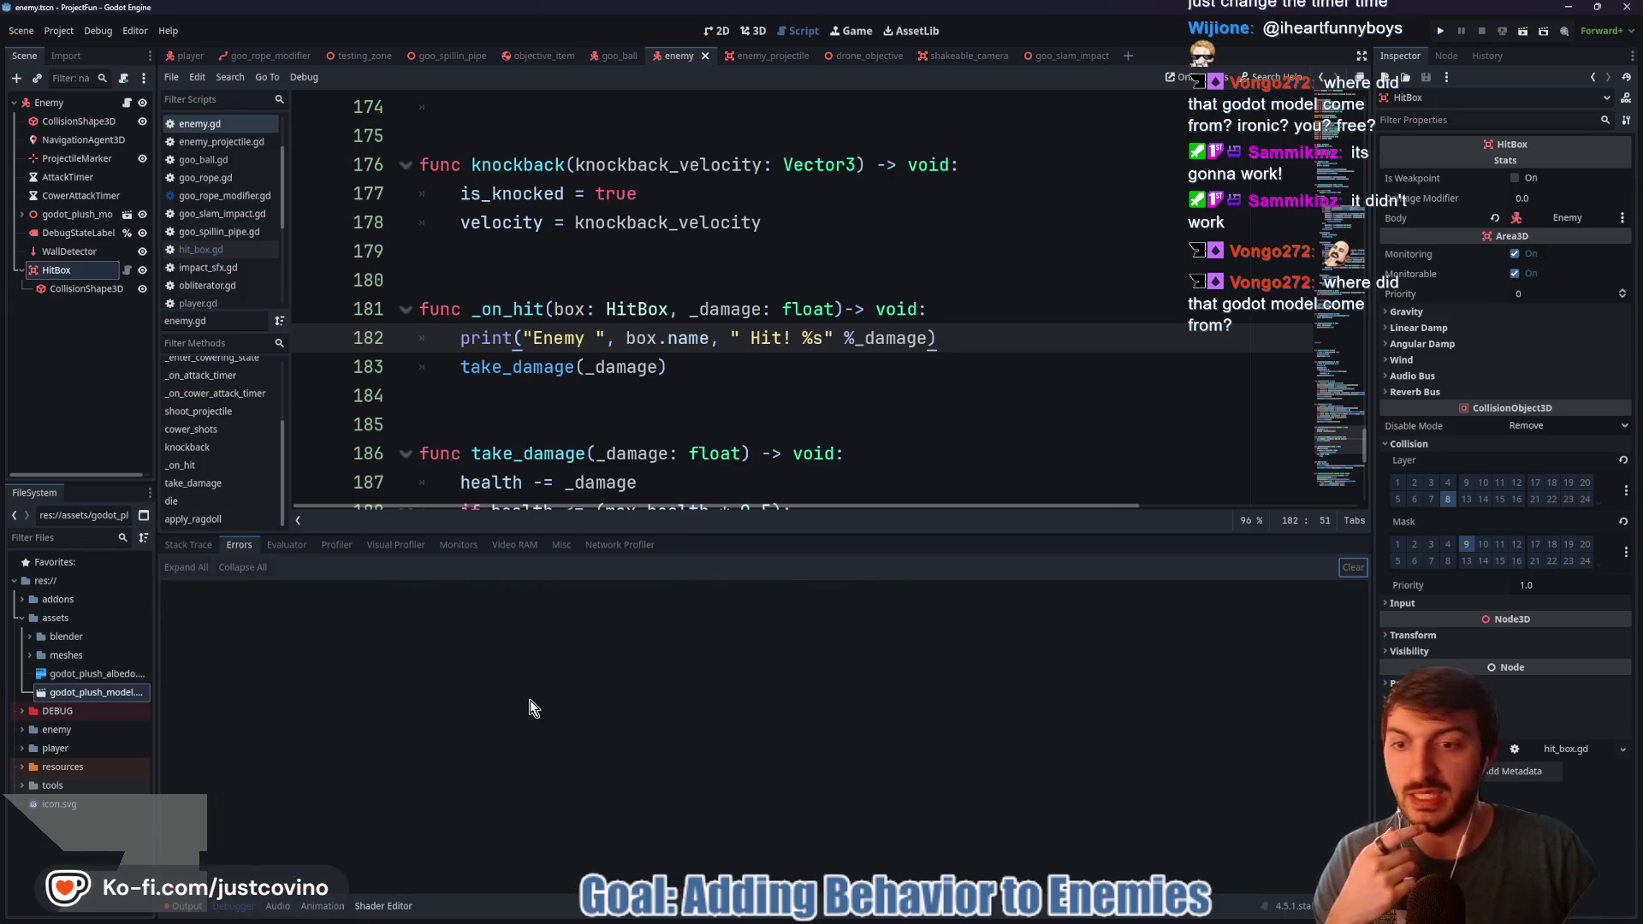
Run the testing zone scene with F6 and walk the character toward the enemies.
{"action": "left_click", "coordinate": [185, 909]}
{"action": "left_click", "coordinate": [186, 909]}
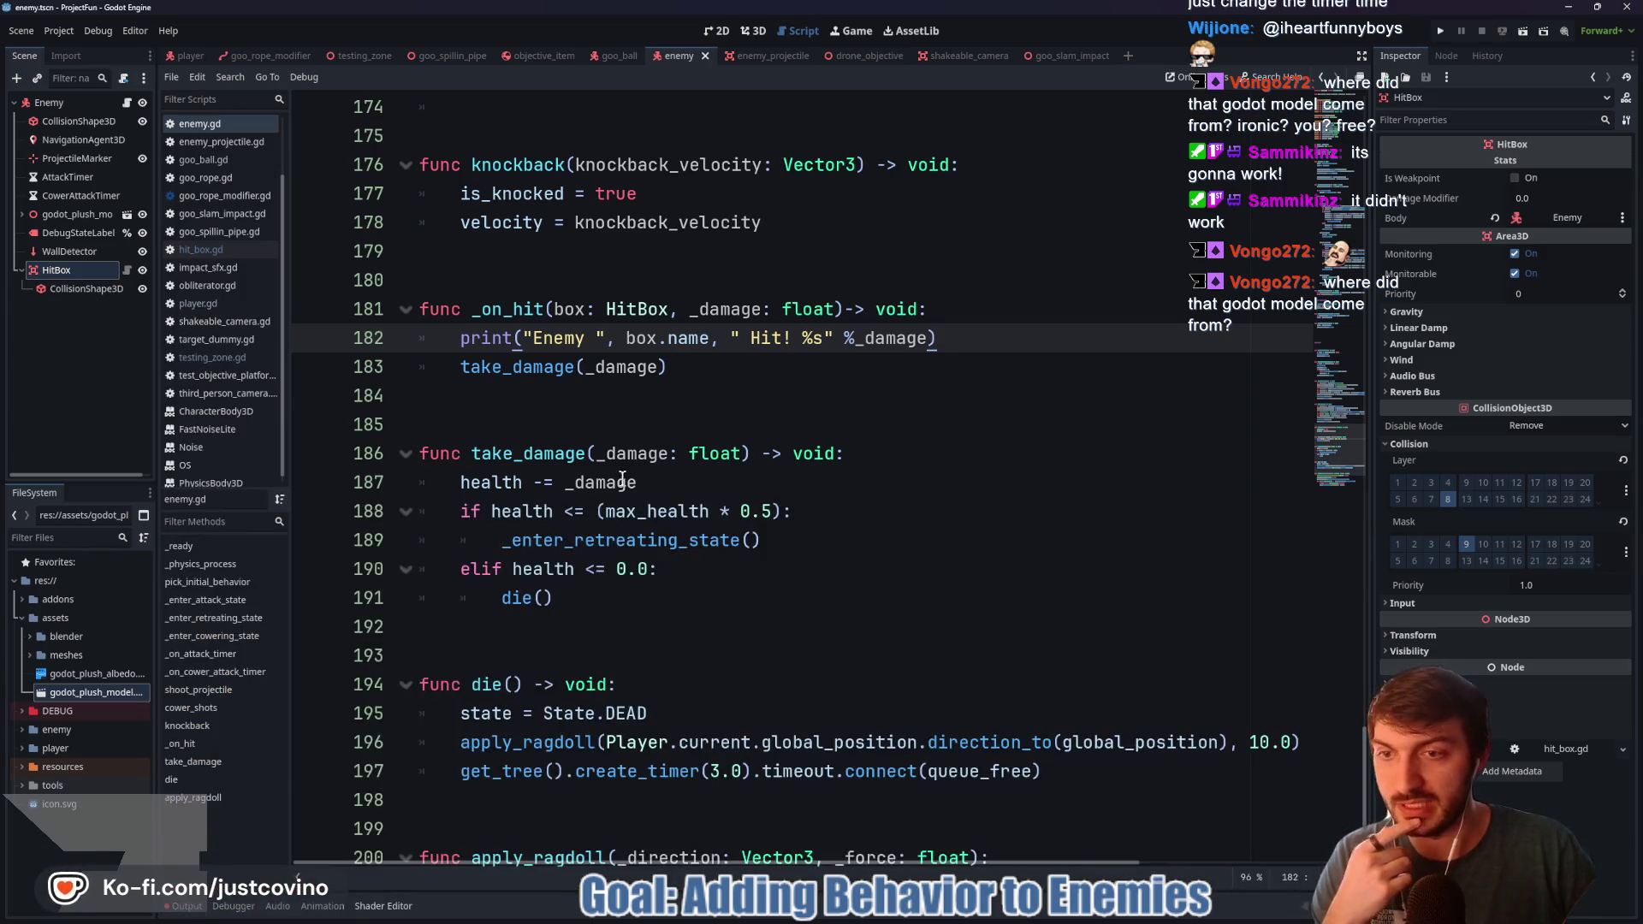
{"action": "left_click", "coordinate": [364, 58]}
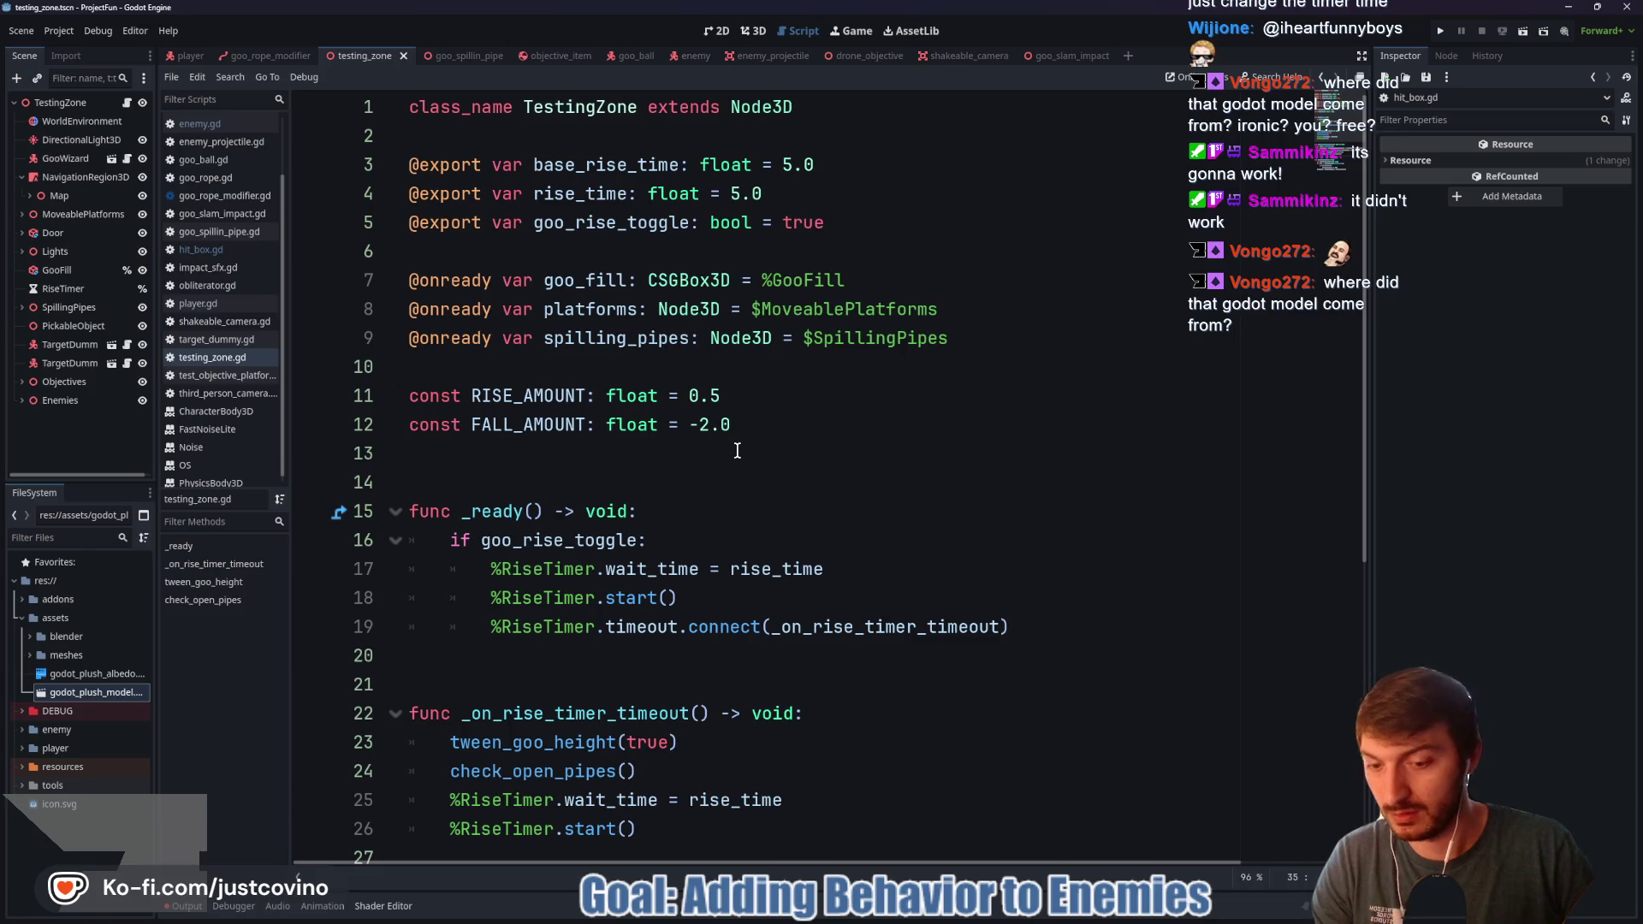
{"action": "key", "text": "F6"}
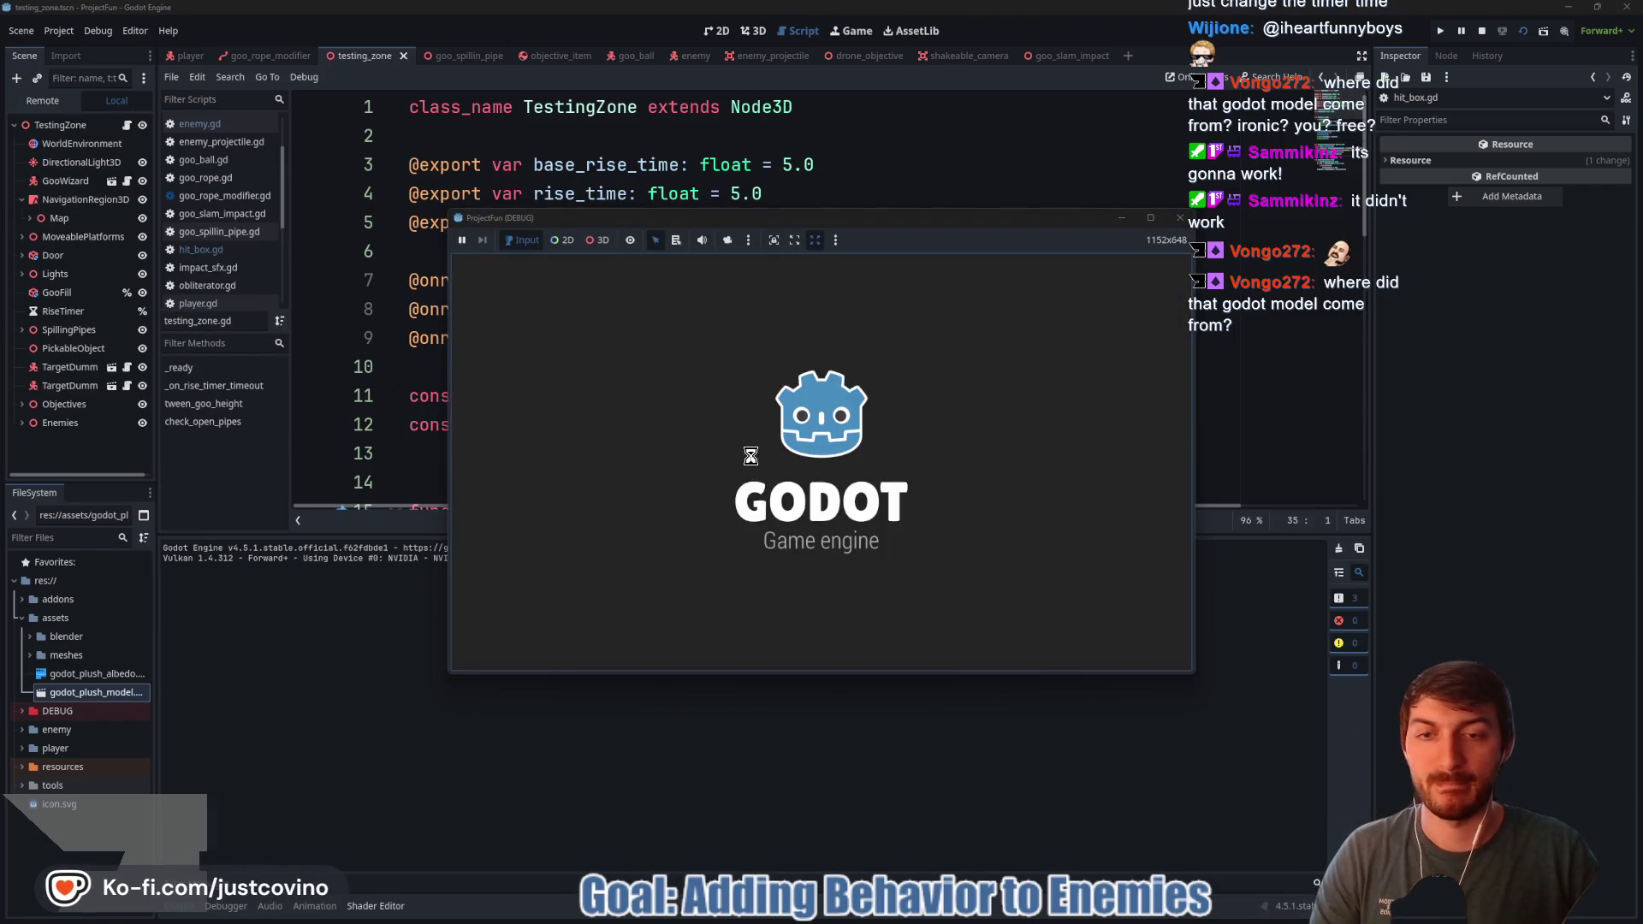
{"action": "key", "text": "w"}
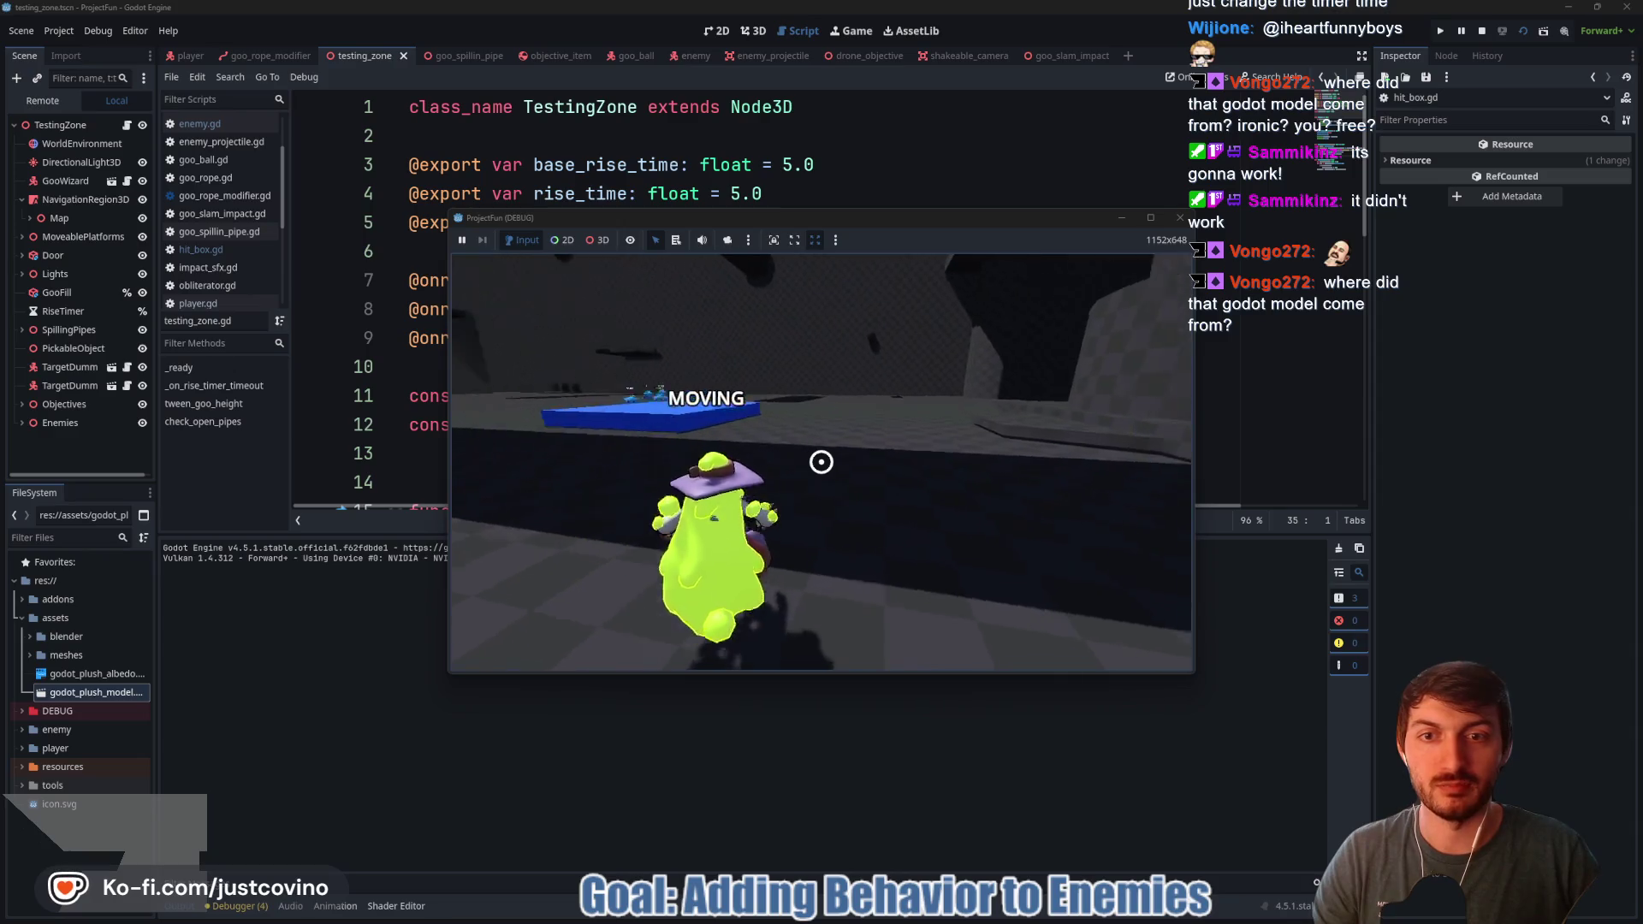
{"action": "key", "text": "w"}
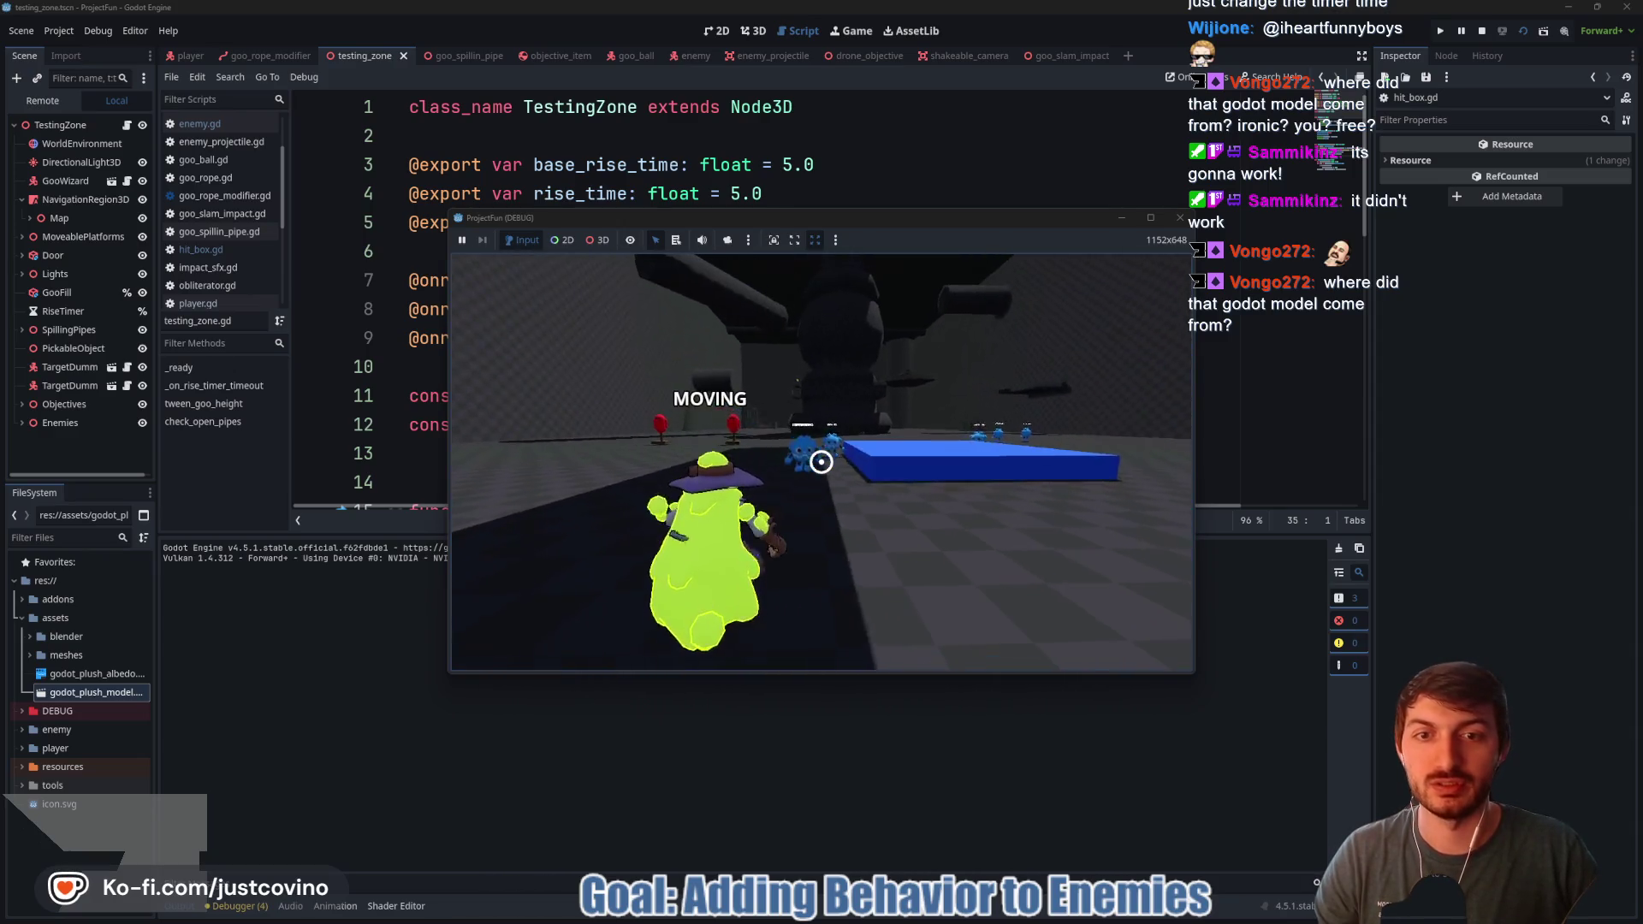
Attack the enemies repeatedly, fire a goo rope, swing and slam, then stop the game with F8.
{"action": "left_click", "coordinate": [821, 462]}
{"action": "key", "text": "w"}
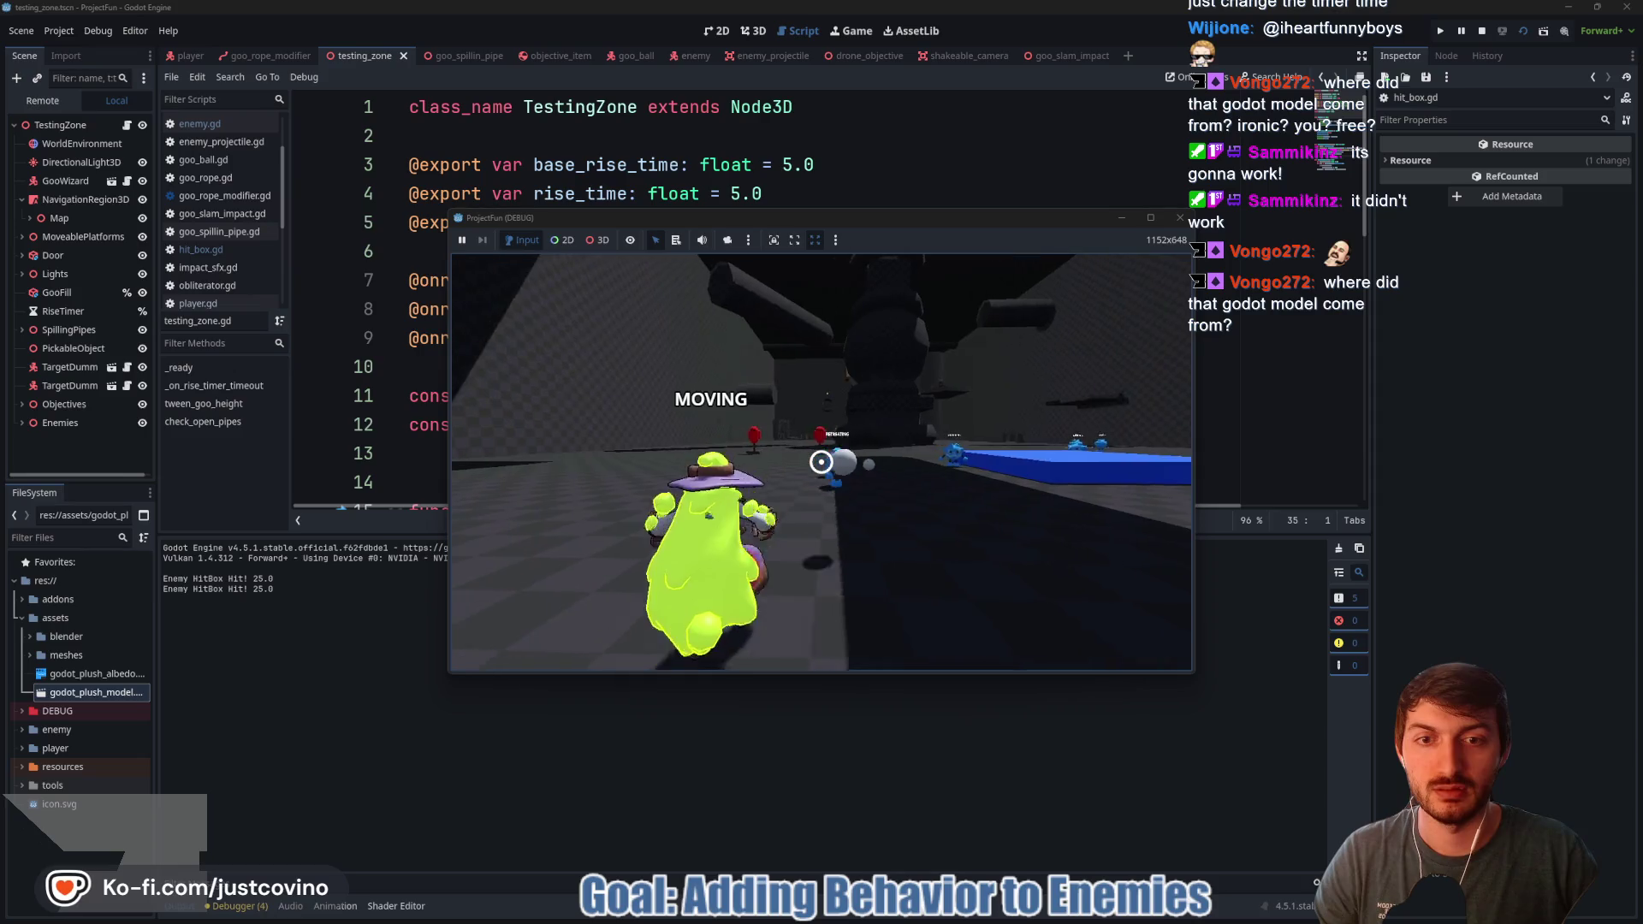
{"action": "left_click", "coordinate": [821, 462]}
{"action": "left_click", "coordinate": [821, 462]}
{"action": "left_click", "coordinate": [821, 462]}
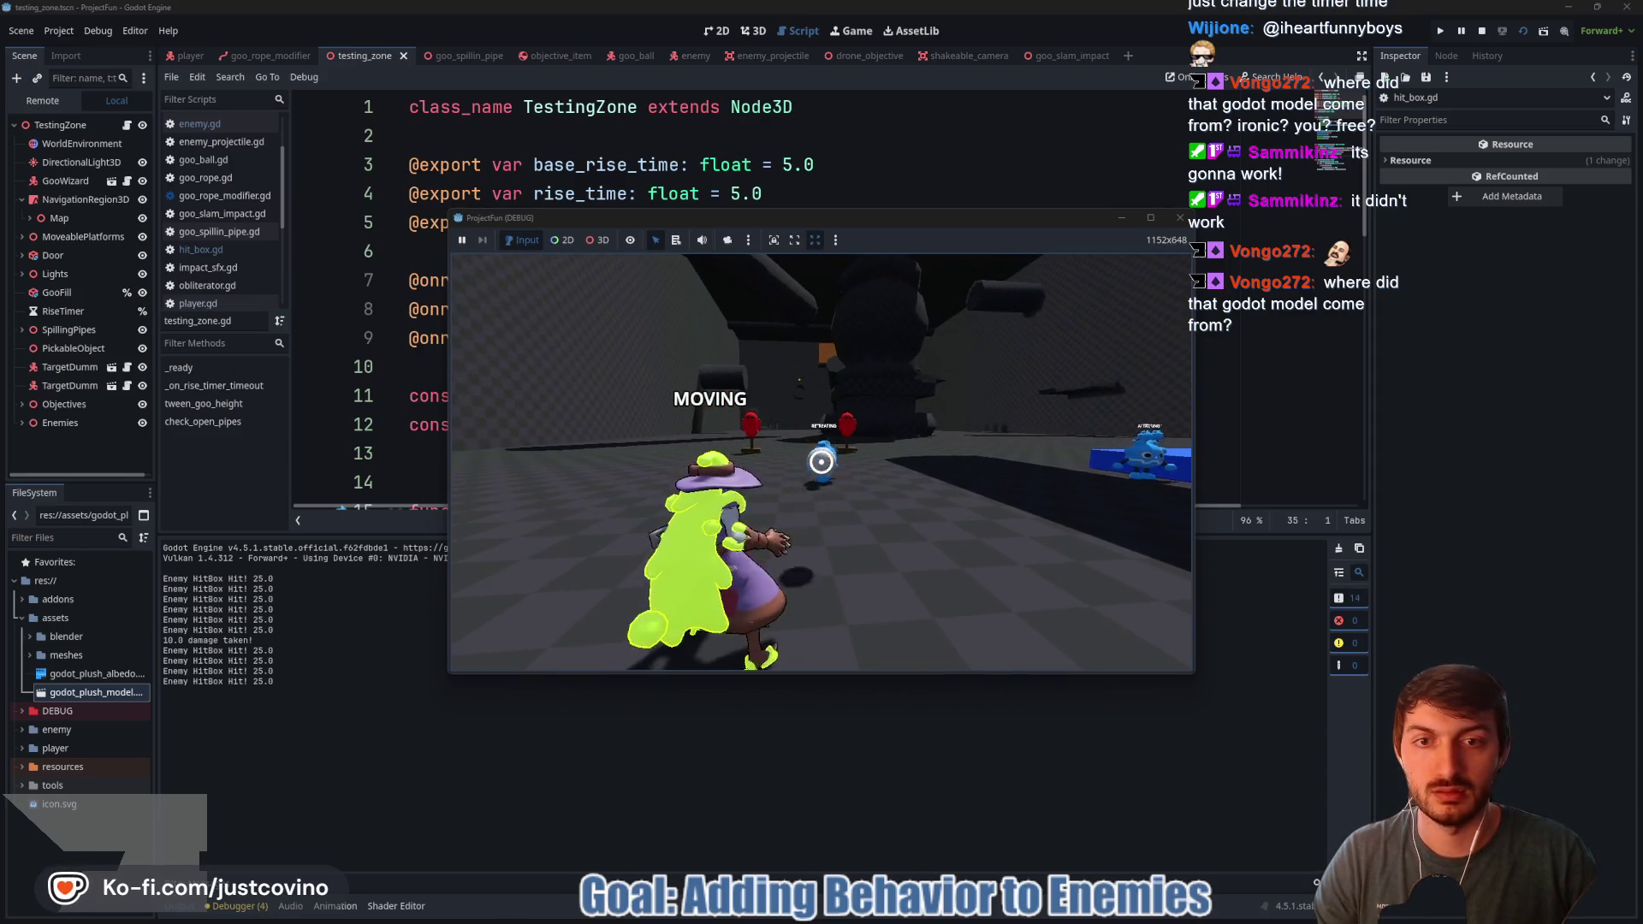
{"action": "left_click", "coordinate": [821, 462]}
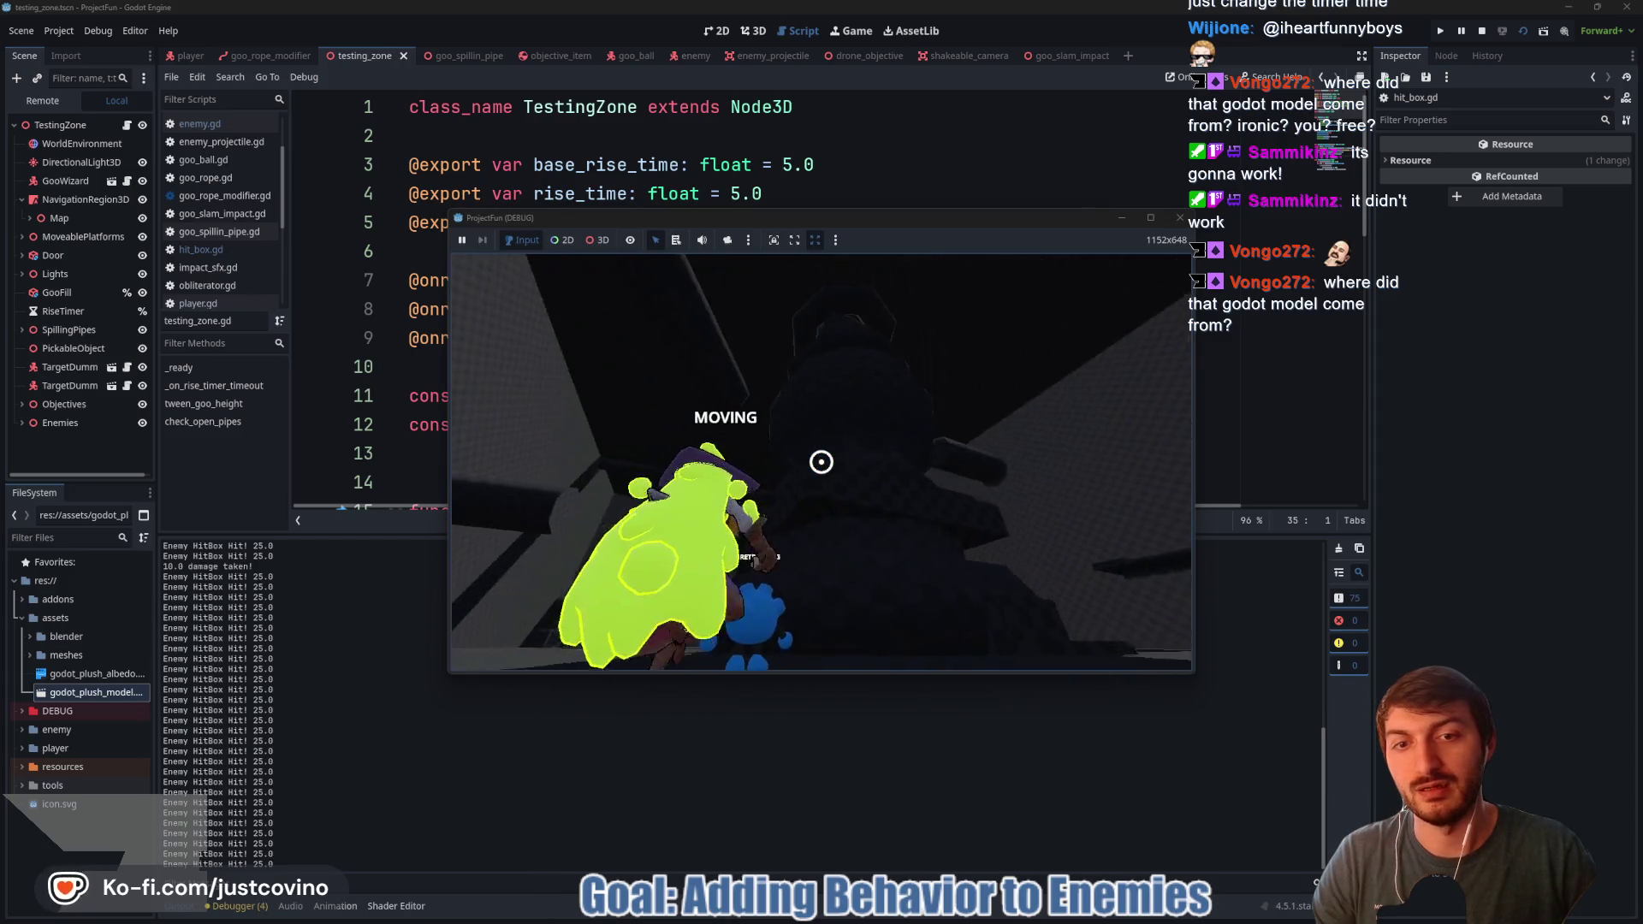
{"action": "left_click", "coordinate": [820, 462]}
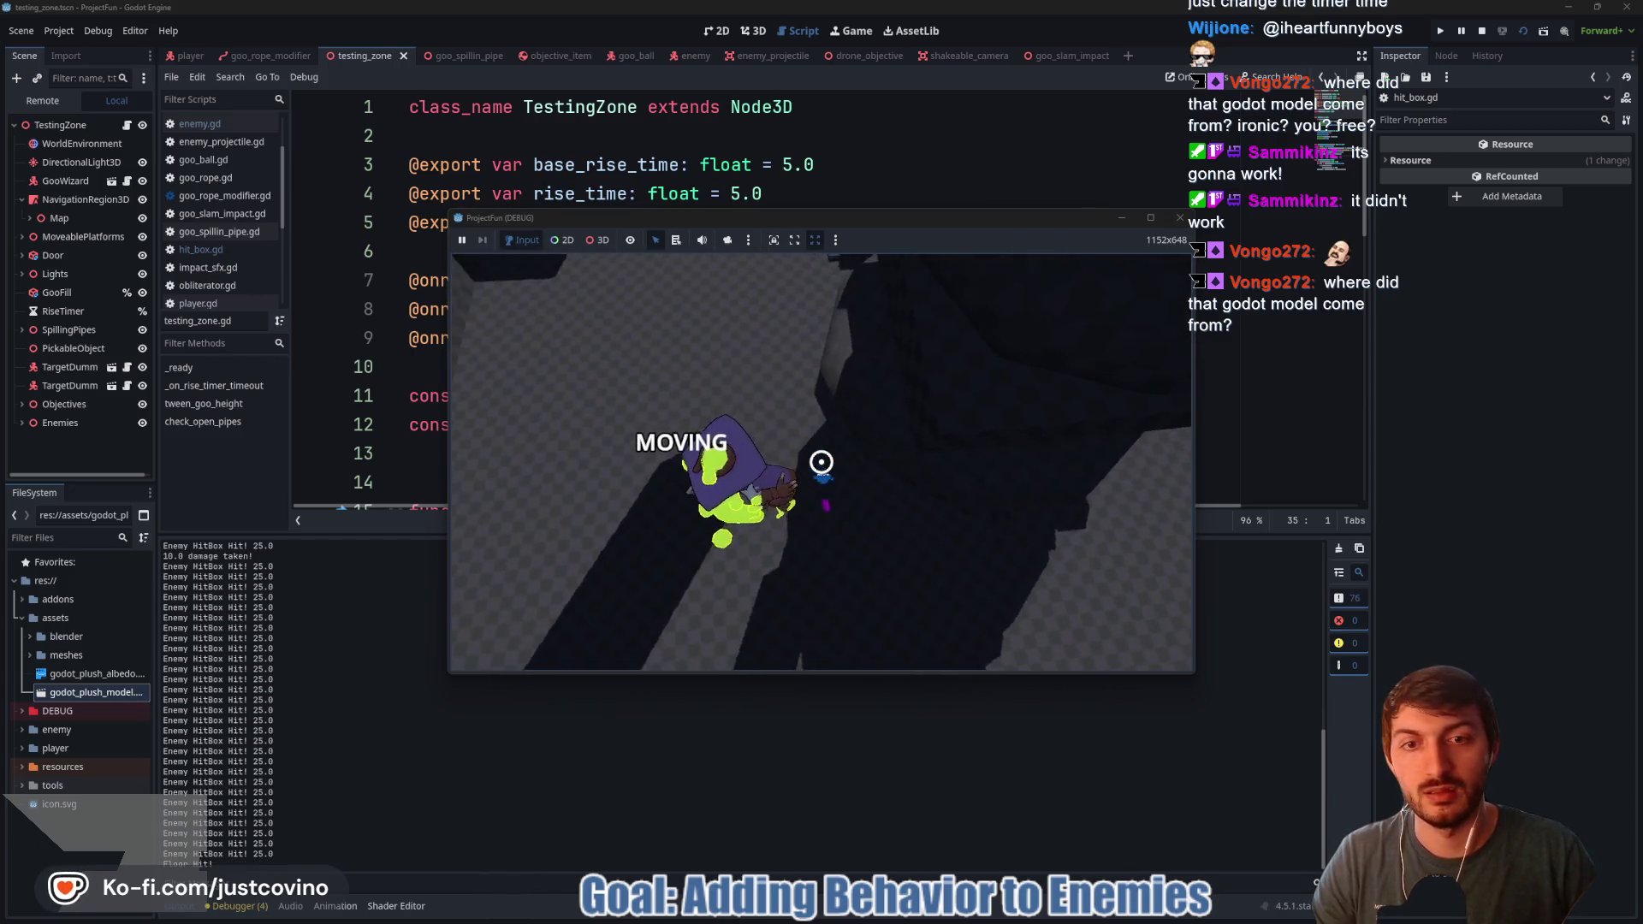
{"action": "left_click", "coordinate": [821, 462]}
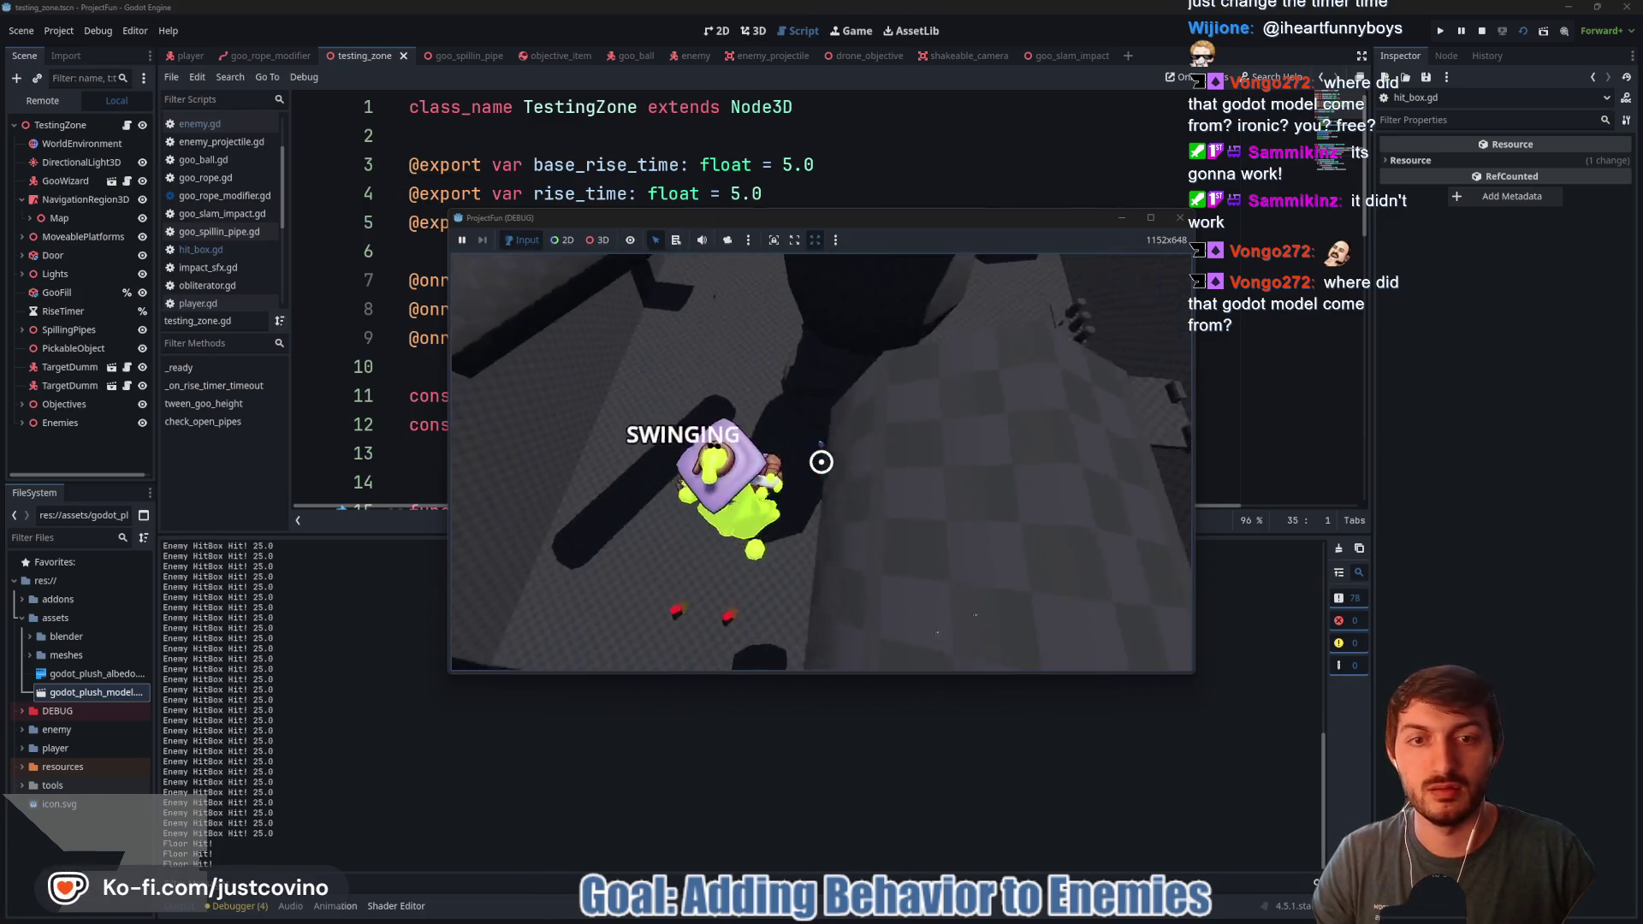
{"action": "left_click", "coordinate": [820, 462]}
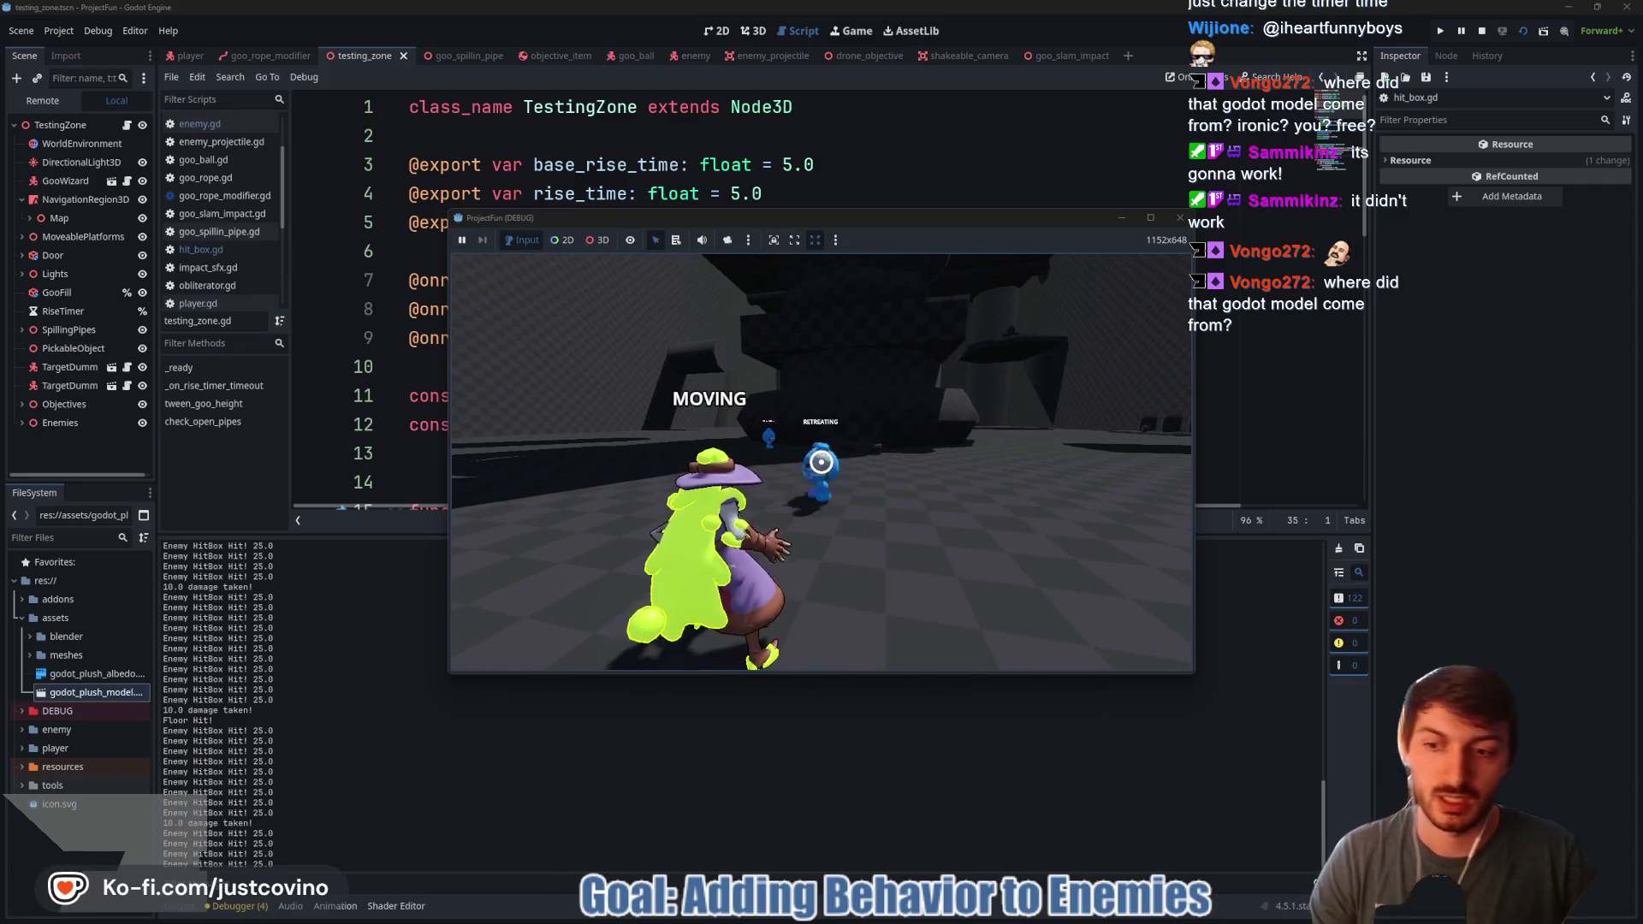
{"action": "key", "text": "F8"}
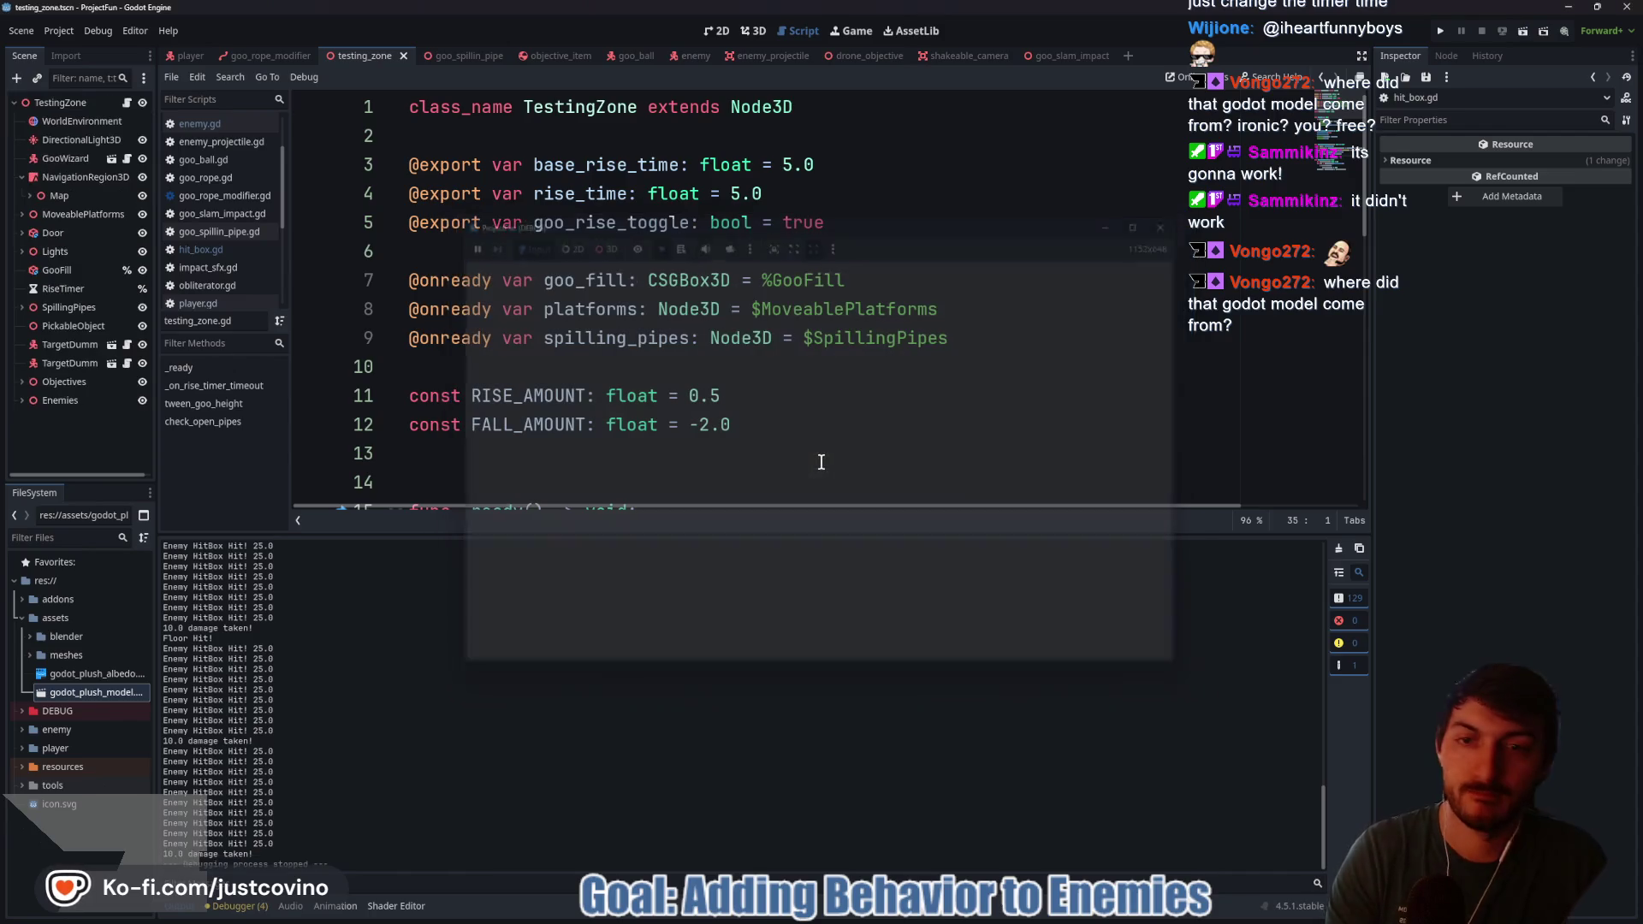
In take_damage, turn the elif death check into an if and move it above _enter_retreating_state().
{"action": "left_click_drag", "start_coordinate": [705, 526], "coordinate": [689, 753]}
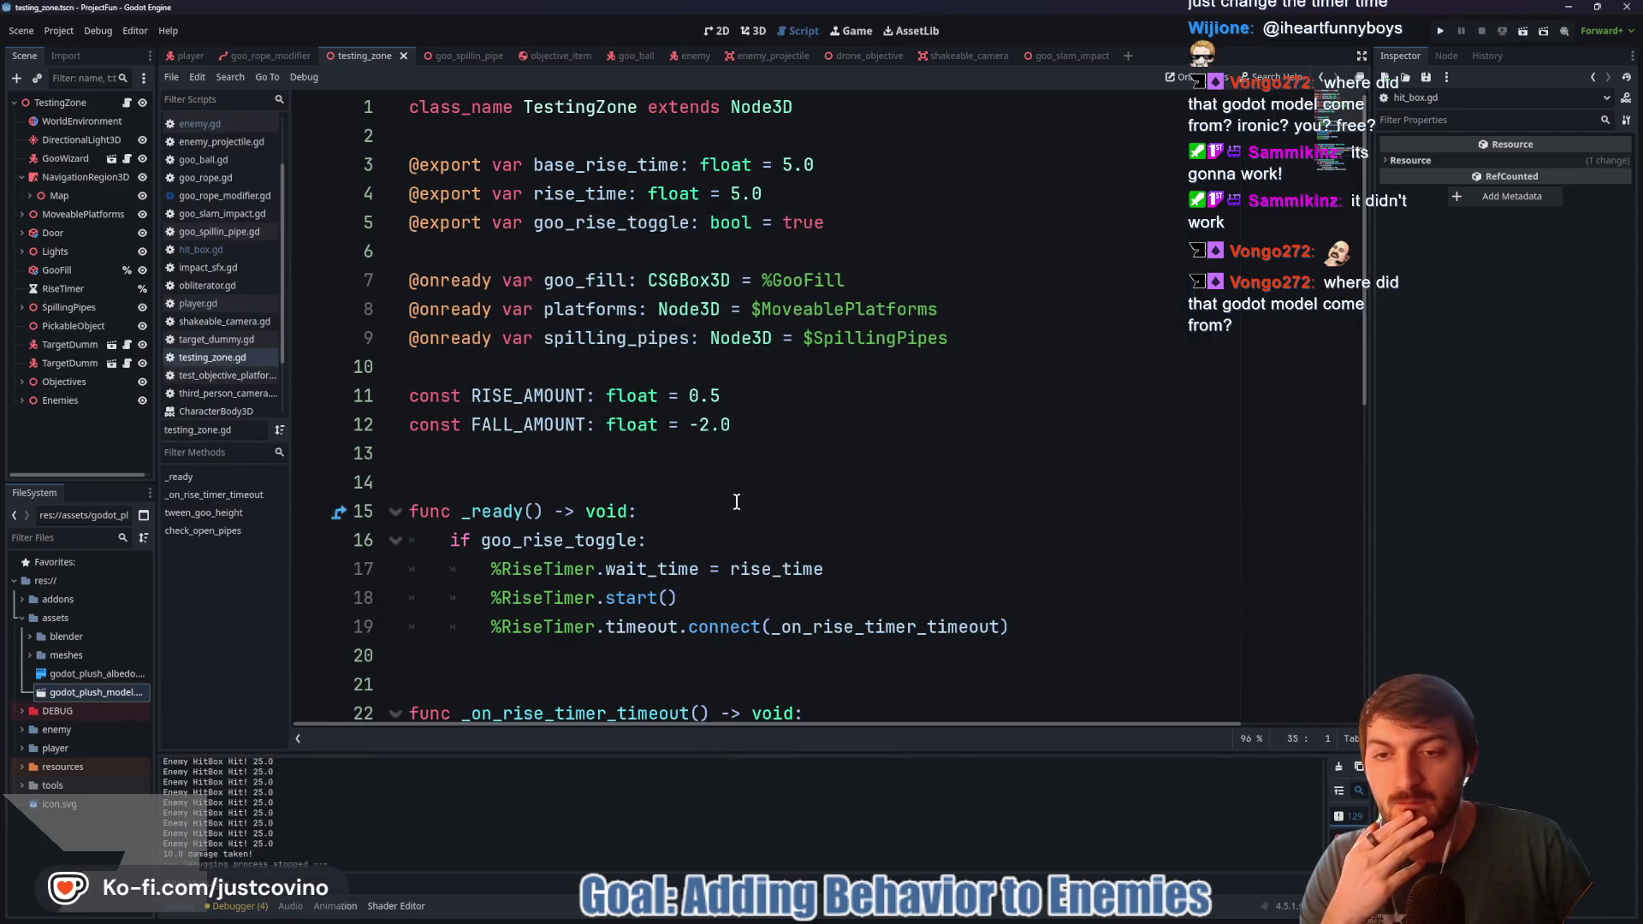
{"action": "left_click", "coordinate": [689, 56]}
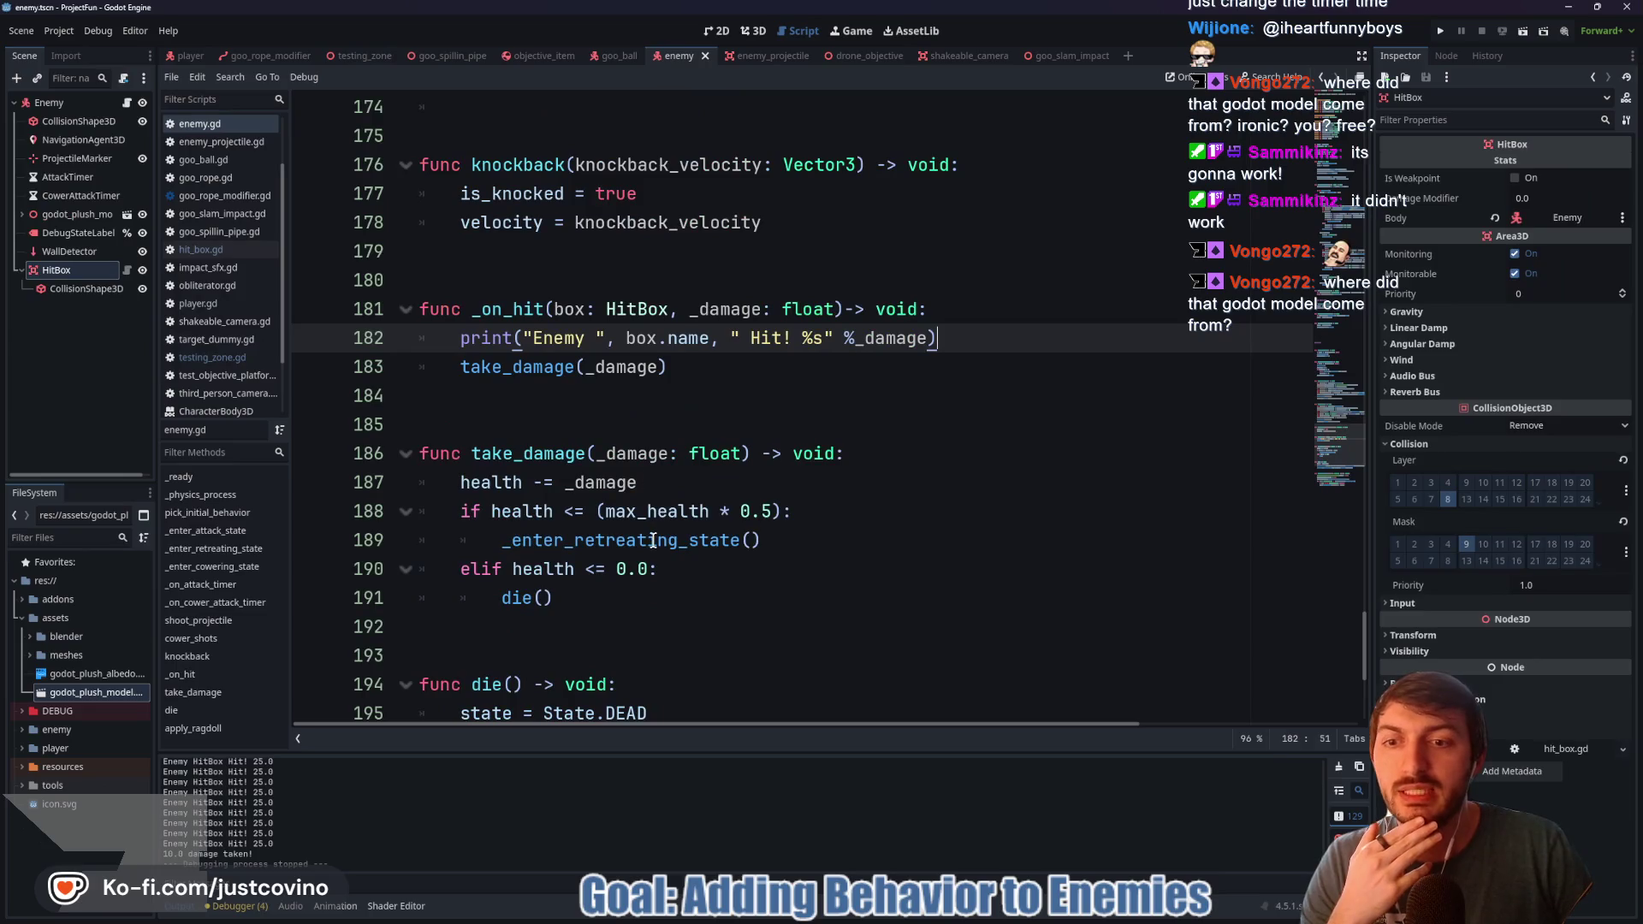
{"action": "left_click", "coordinate": [607, 563]}
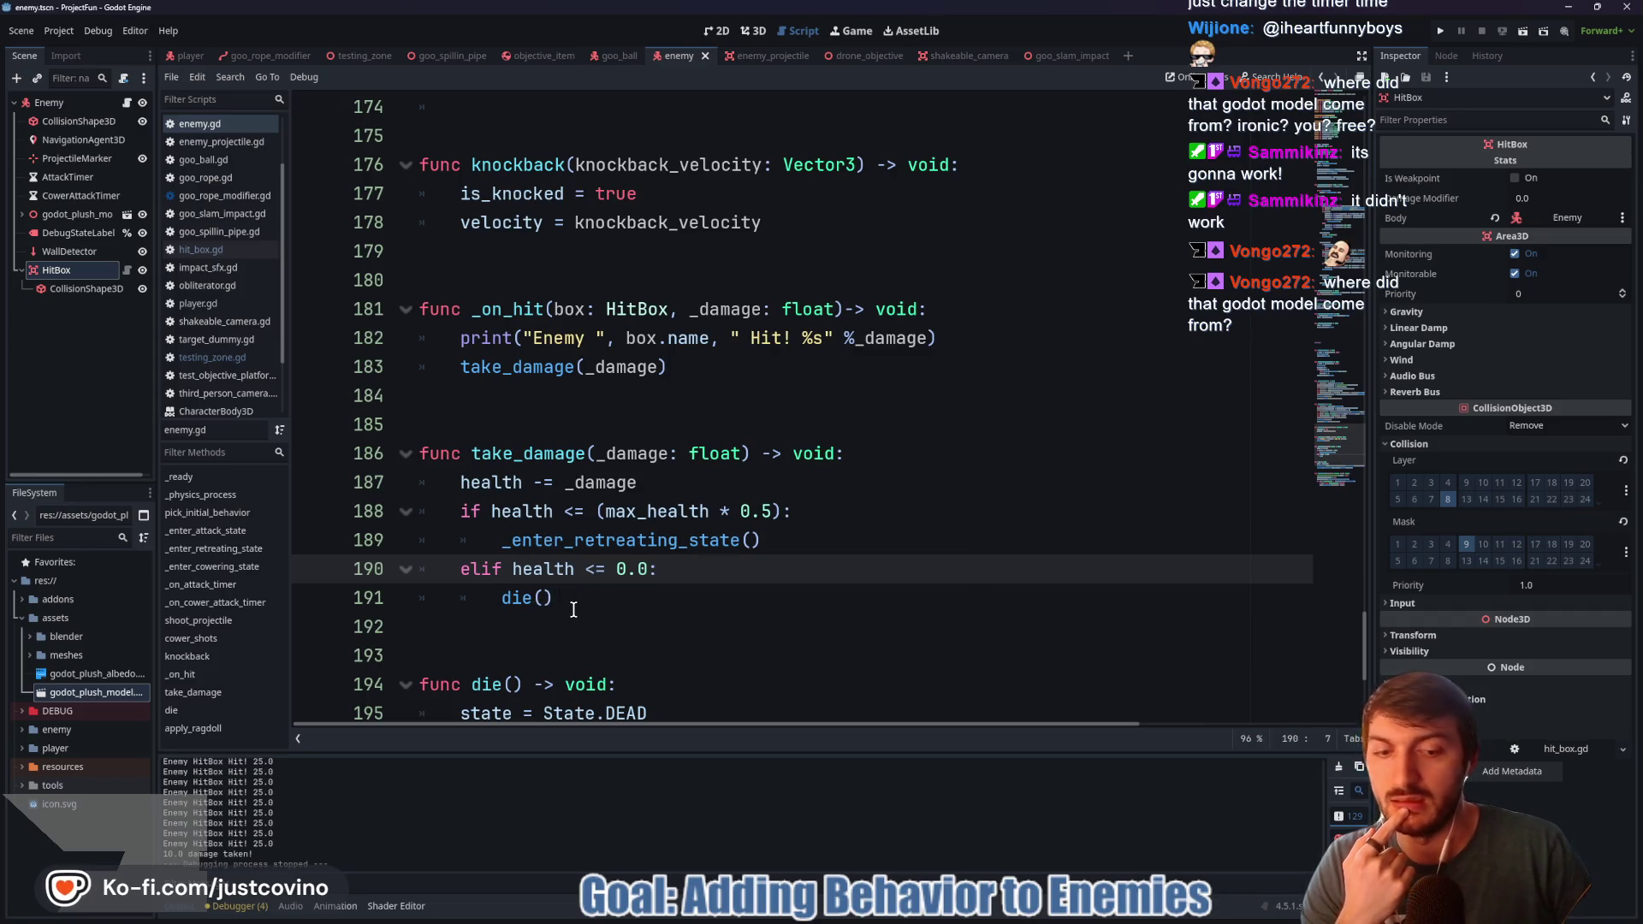
{"action": "key", "text": "BackSpace"}
{"action": "key", "text": "Delete"}
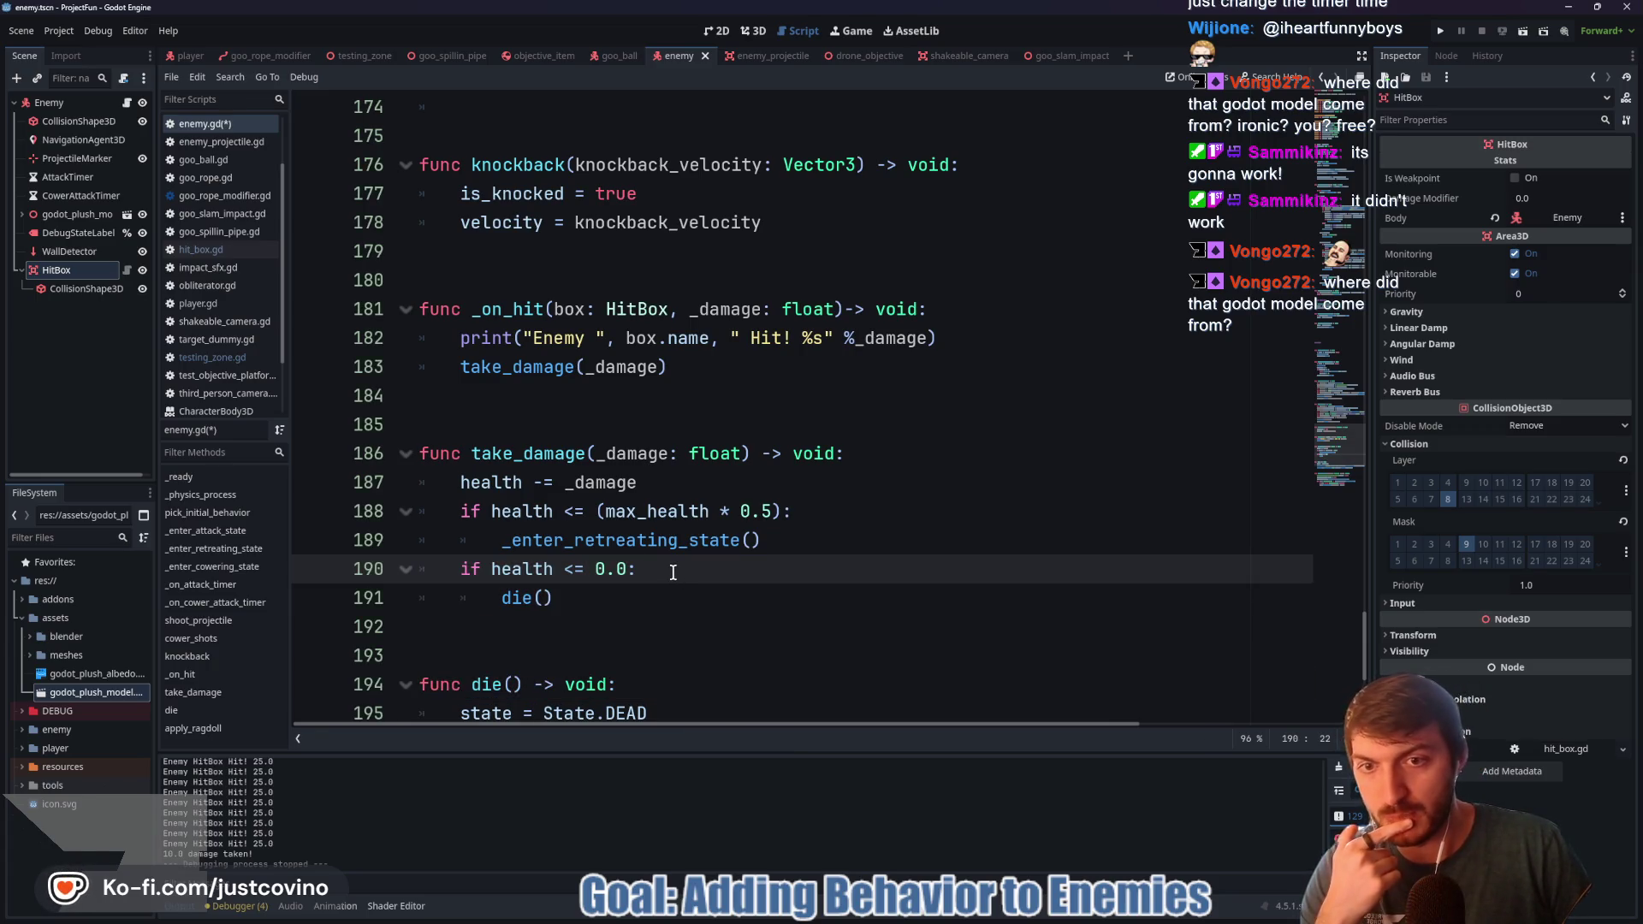
{"action": "left_click_drag", "start_coordinate": [603, 600], "coordinate": [441, 578]}
{"action": "key", "text": "alt+Up"}
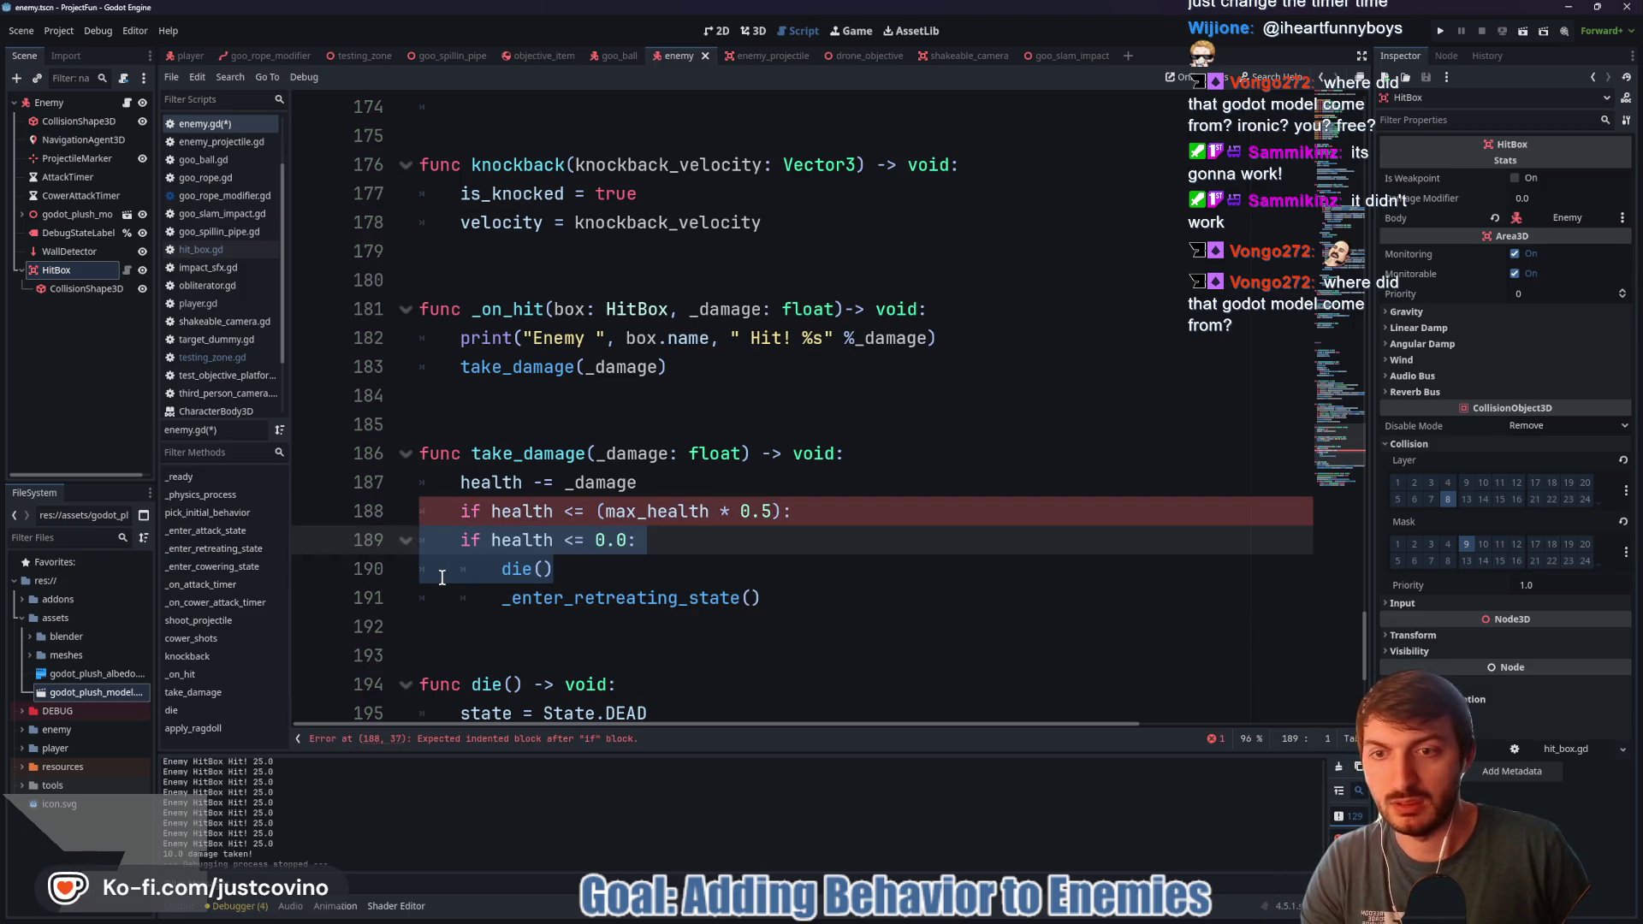
Indent die() under the health <= 0.0 check, add return after it, and rerun testing_zone.
{"action": "left_click", "coordinate": [454, 541]}
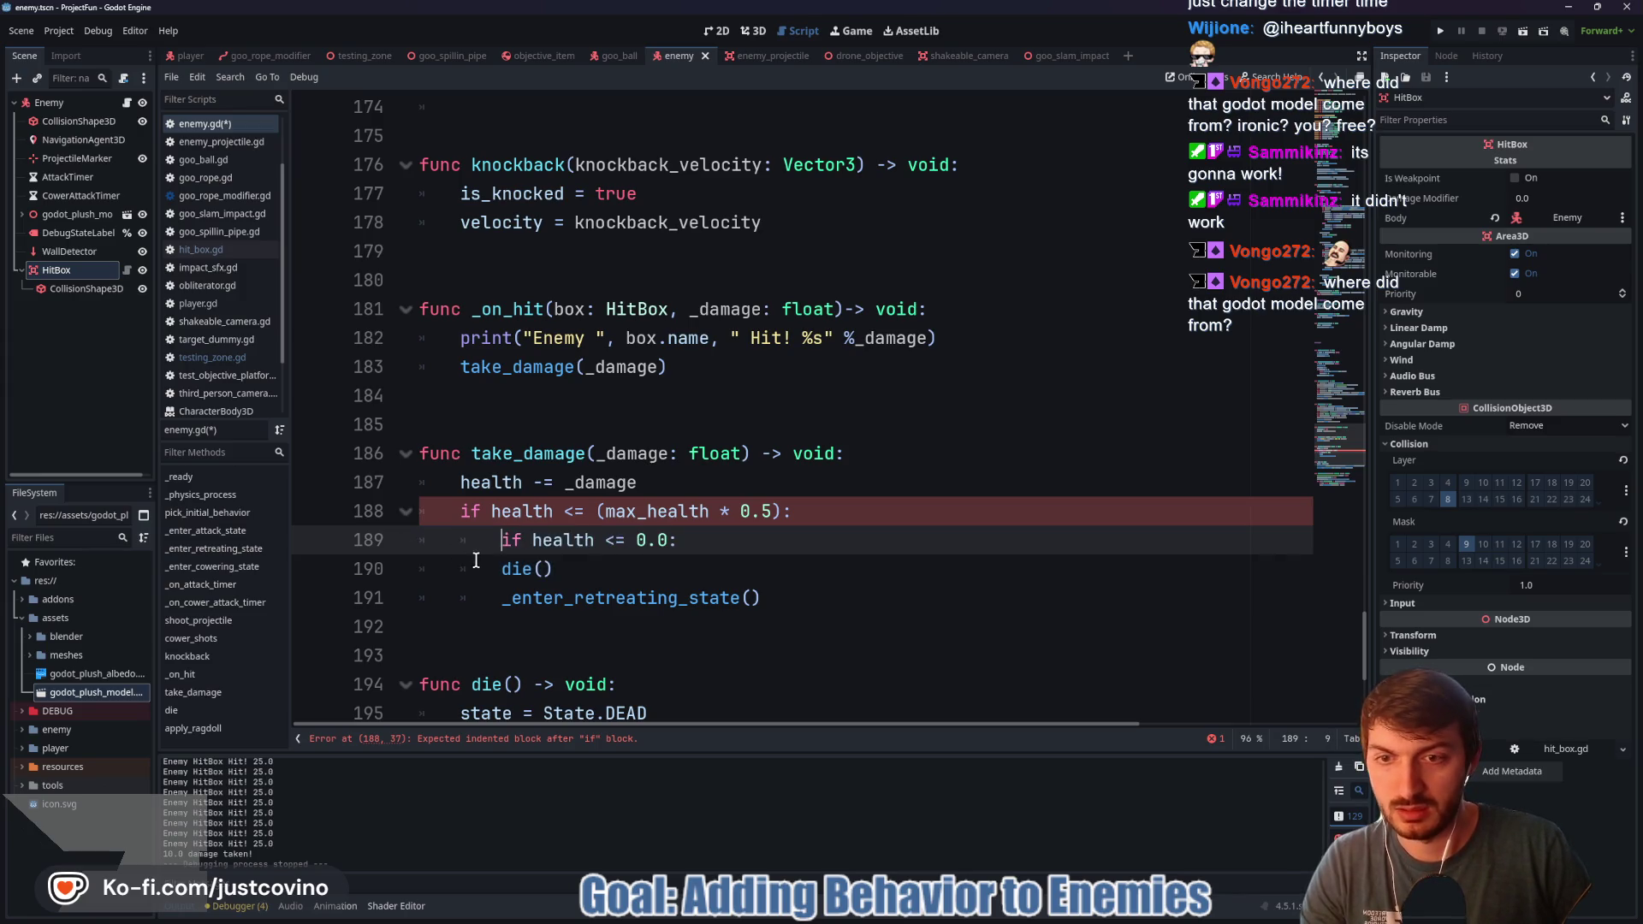
{"action": "key", "text": "Down"}
{"action": "key", "text": "Tab"}
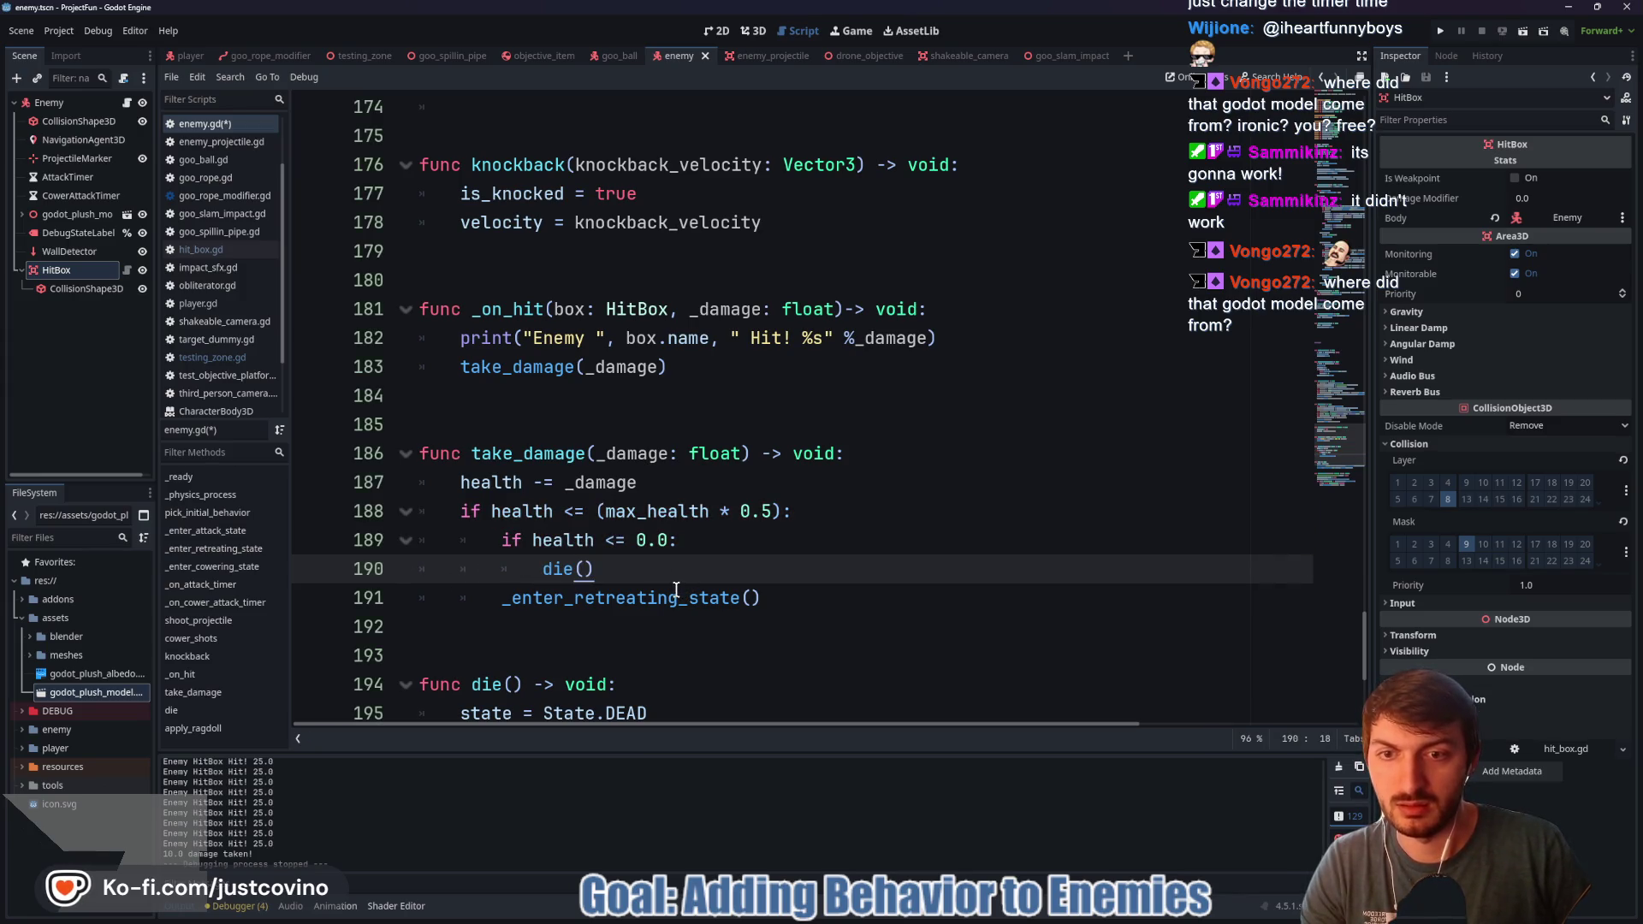
{"action": "key", "text": "Return"}
{"action": "type", "text": "return"}
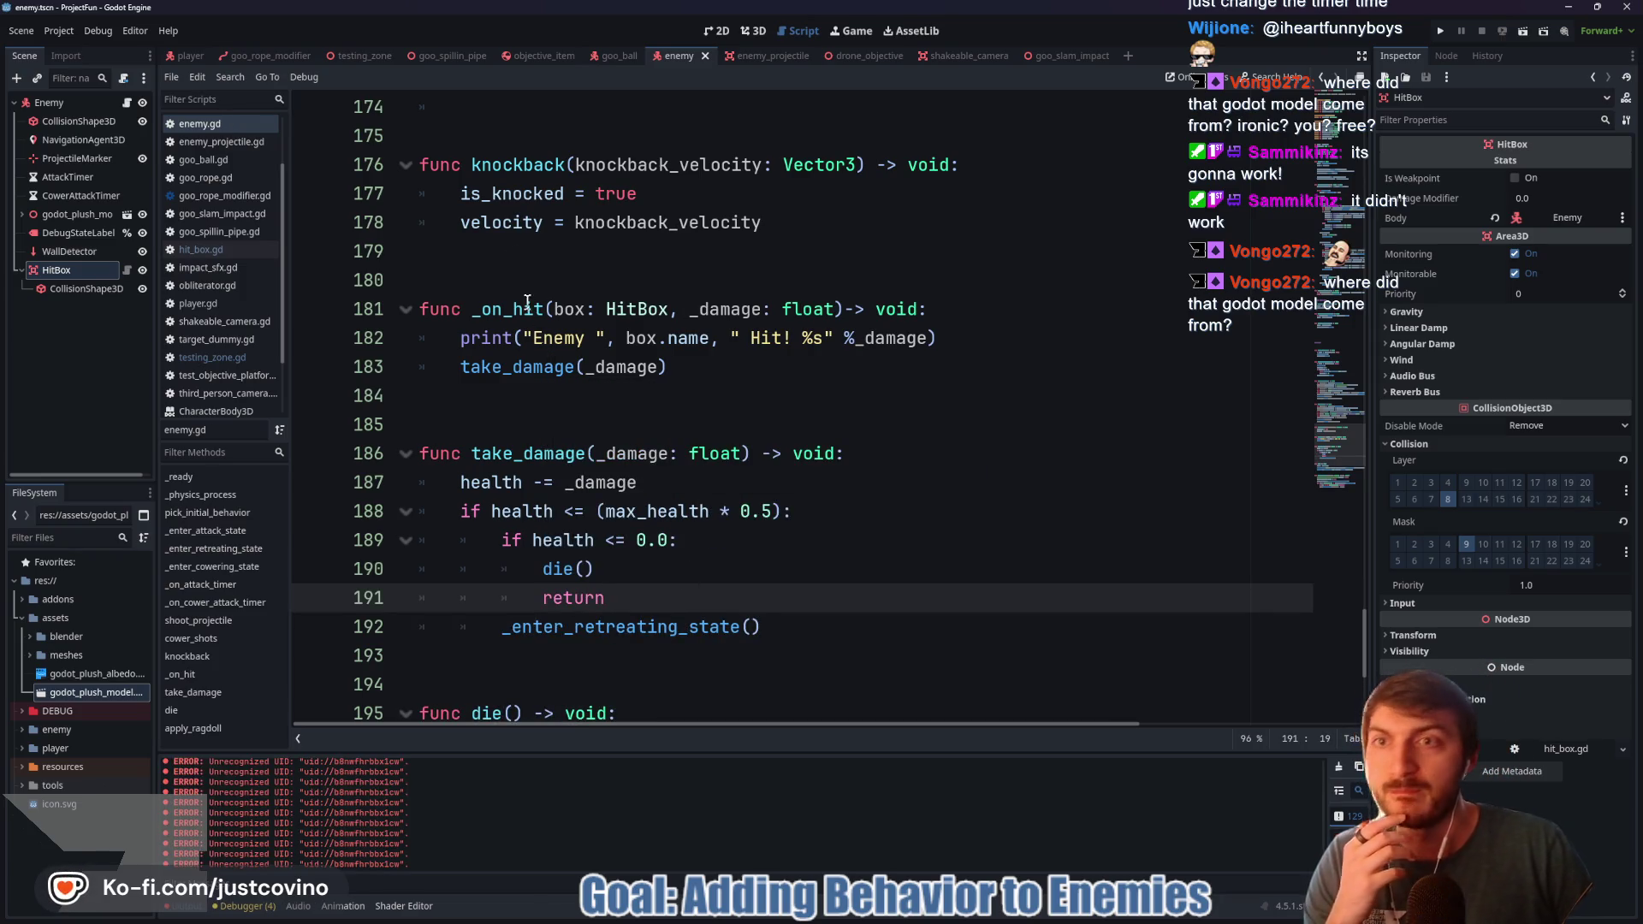
{"action": "left_click", "coordinate": [363, 60]}
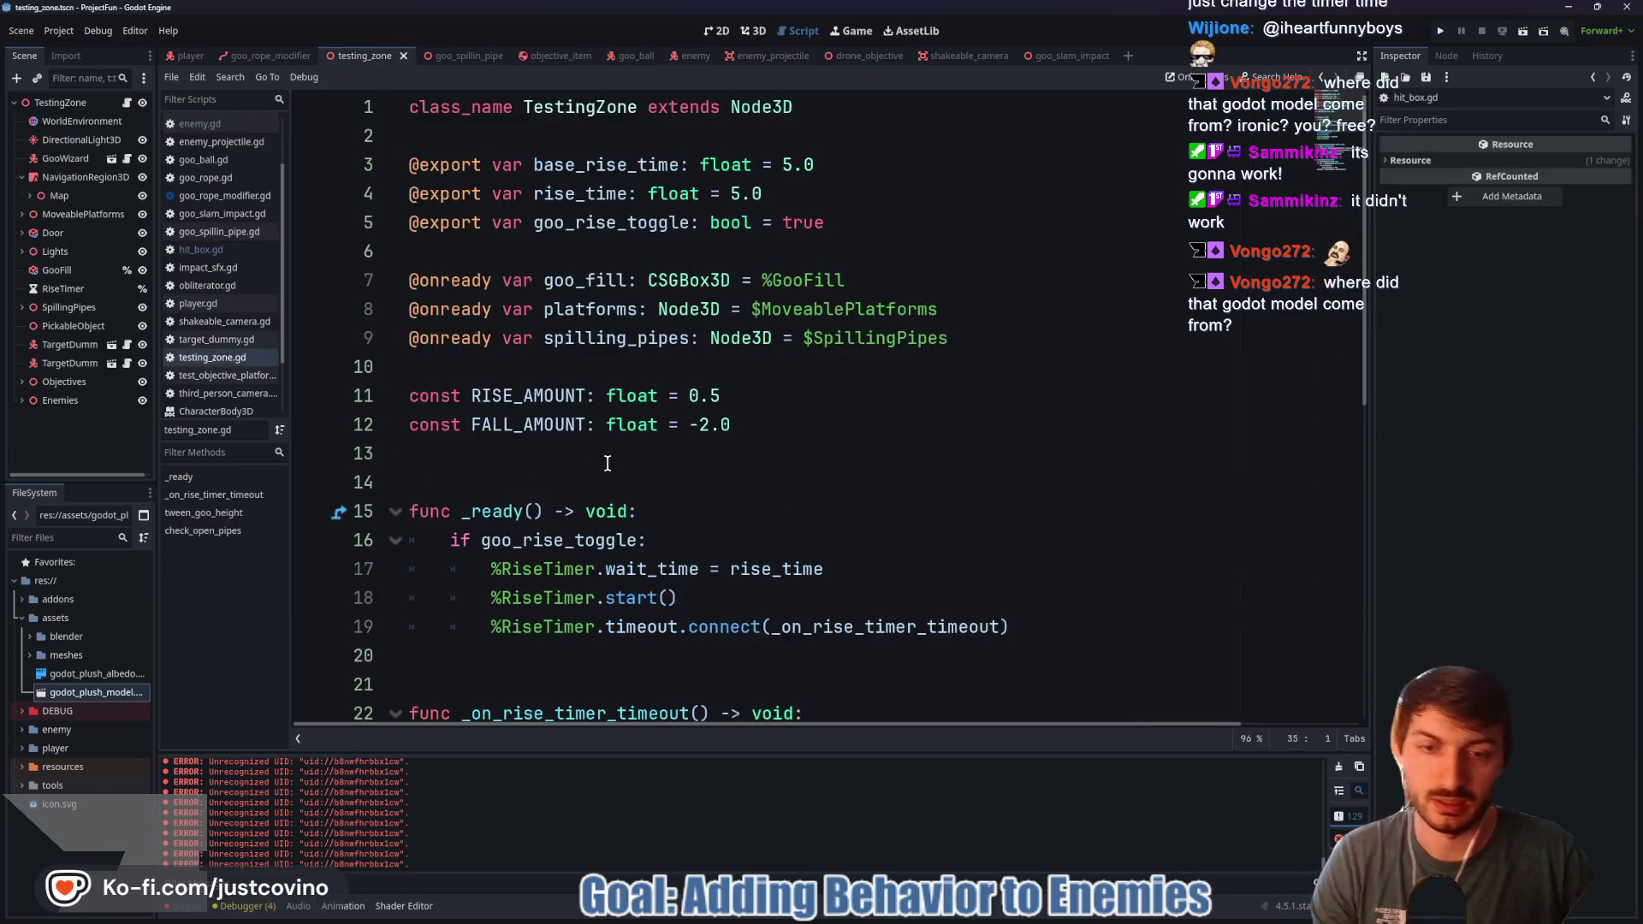
{"action": "key", "text": "F6"}
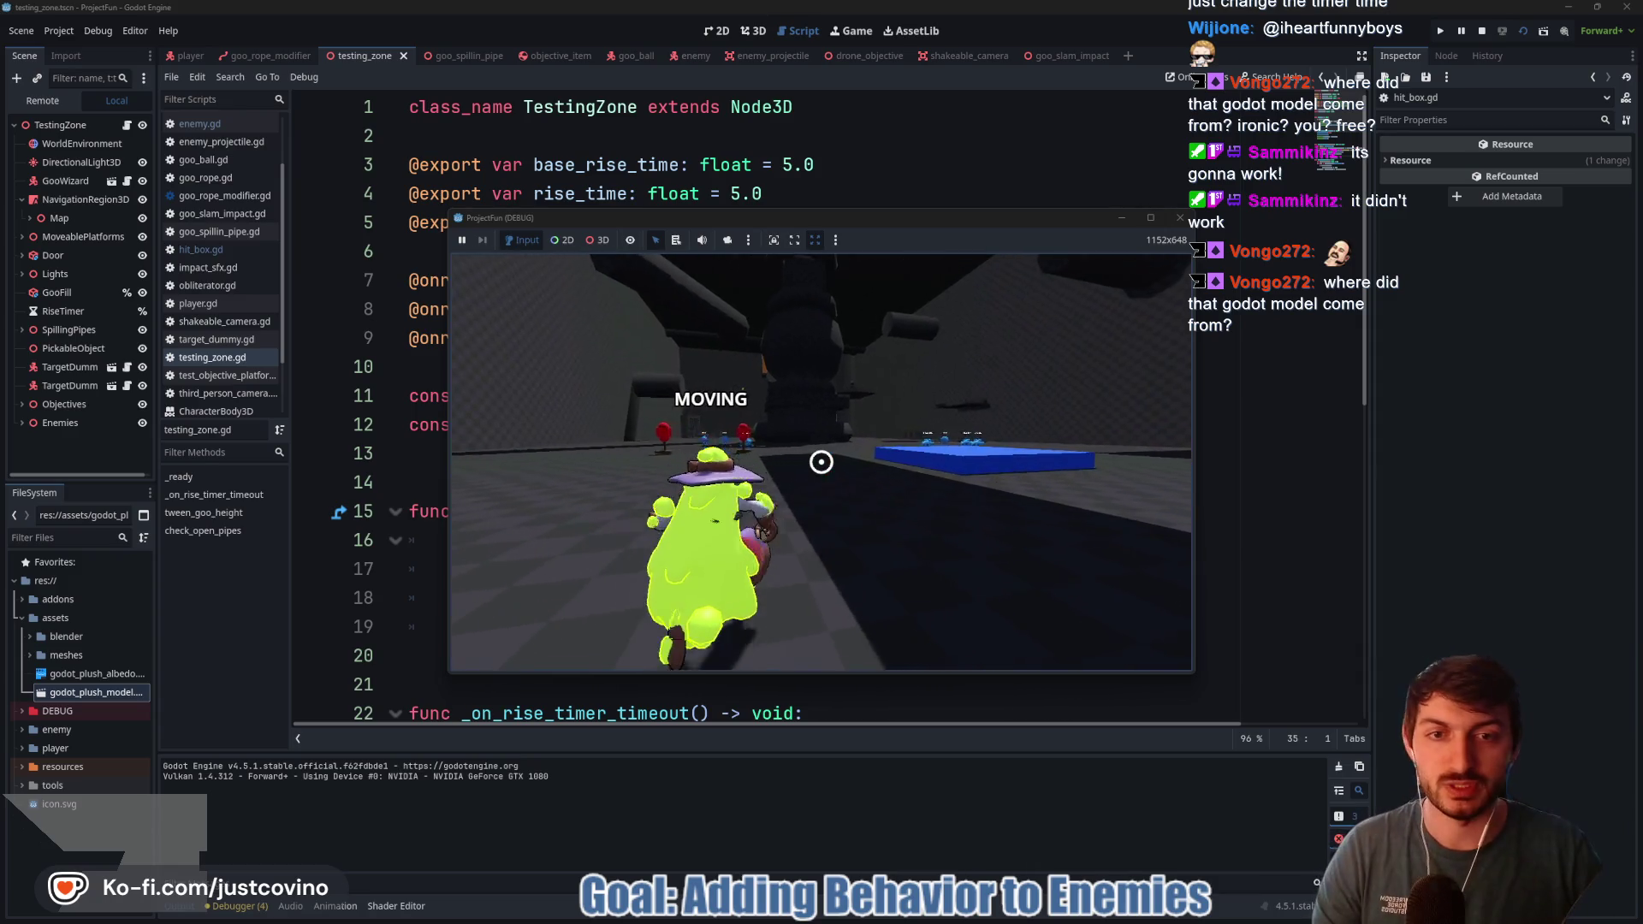
Run toward the enemies, rope-swing and slam twice near them, then stop the game with F8.
{"action": "key", "text": "w"}
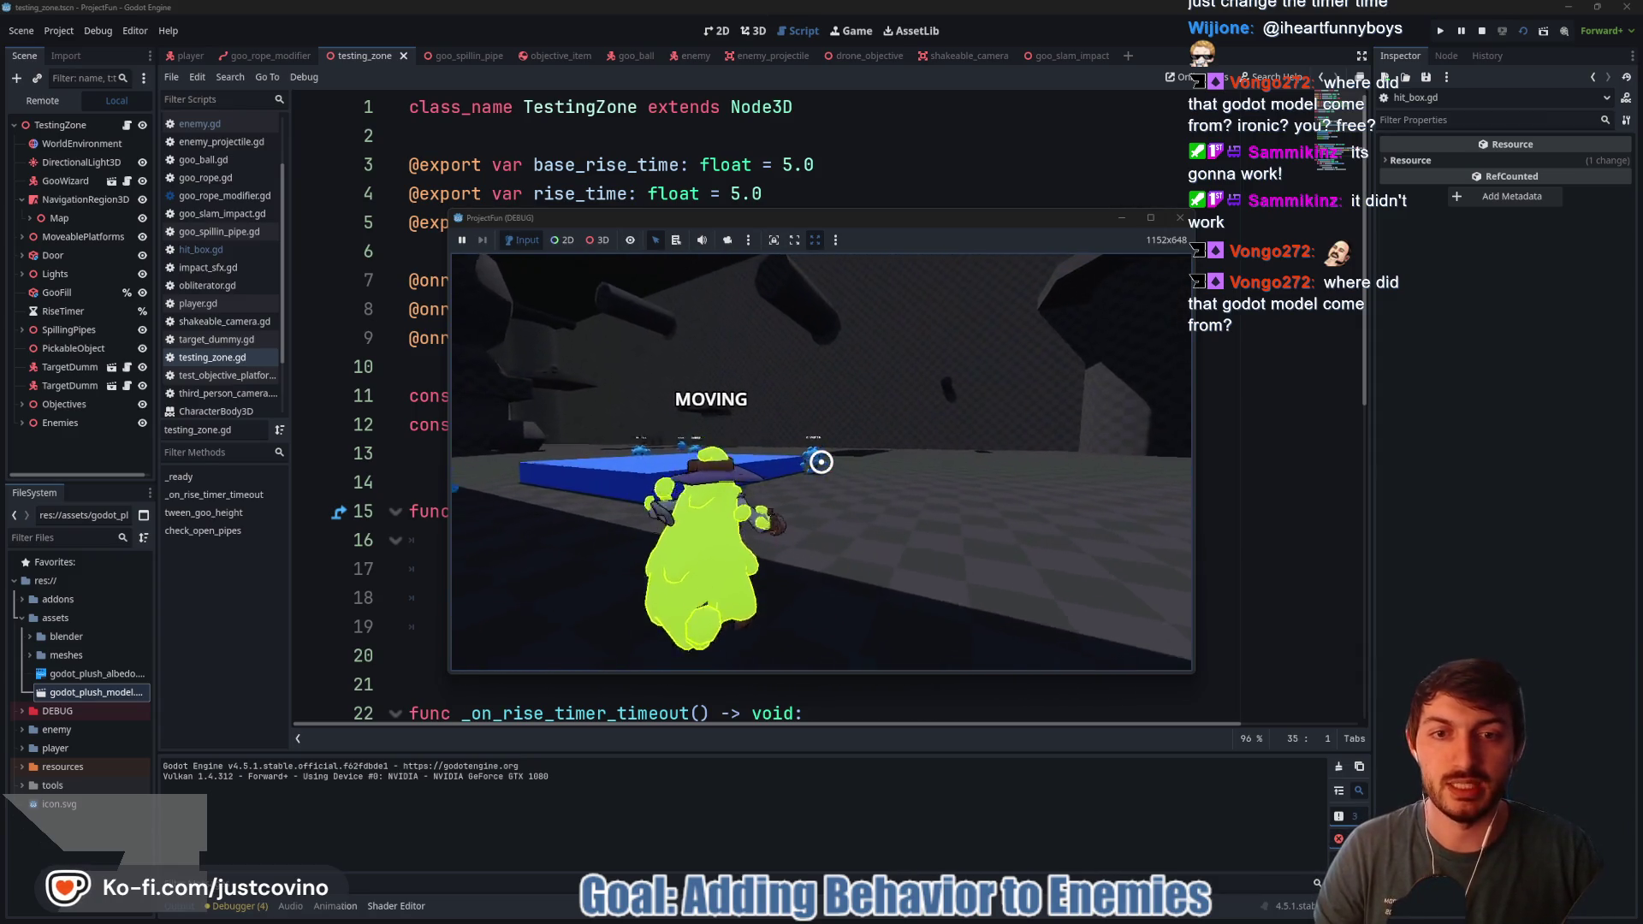
{"action": "key", "text": "w"}
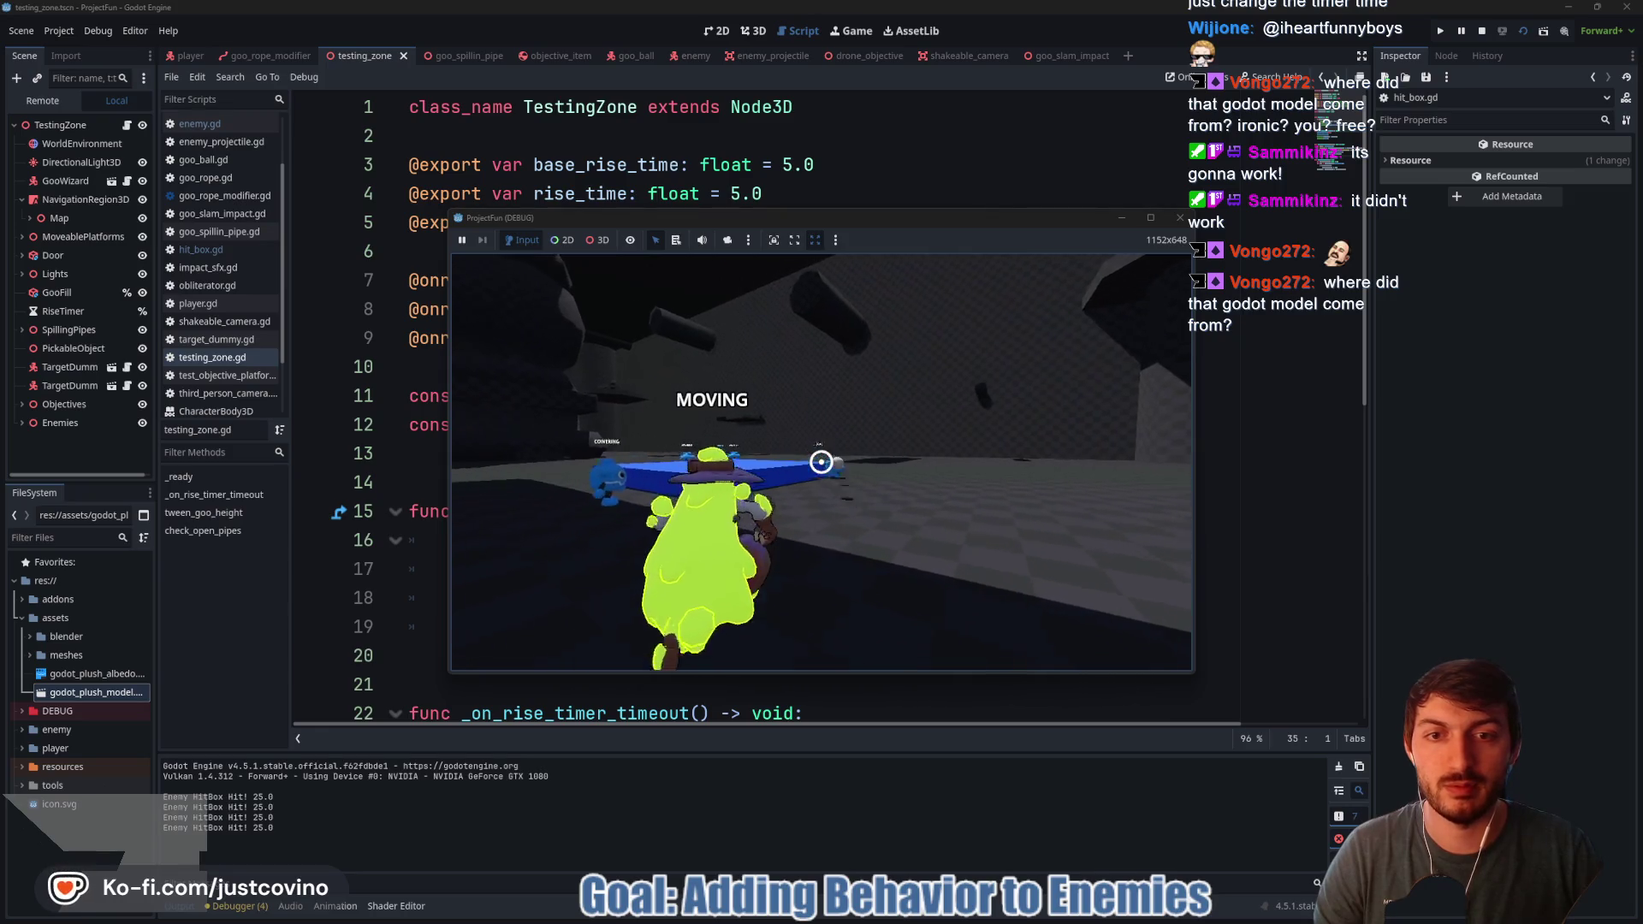
{"action": "key", "text": "w"}
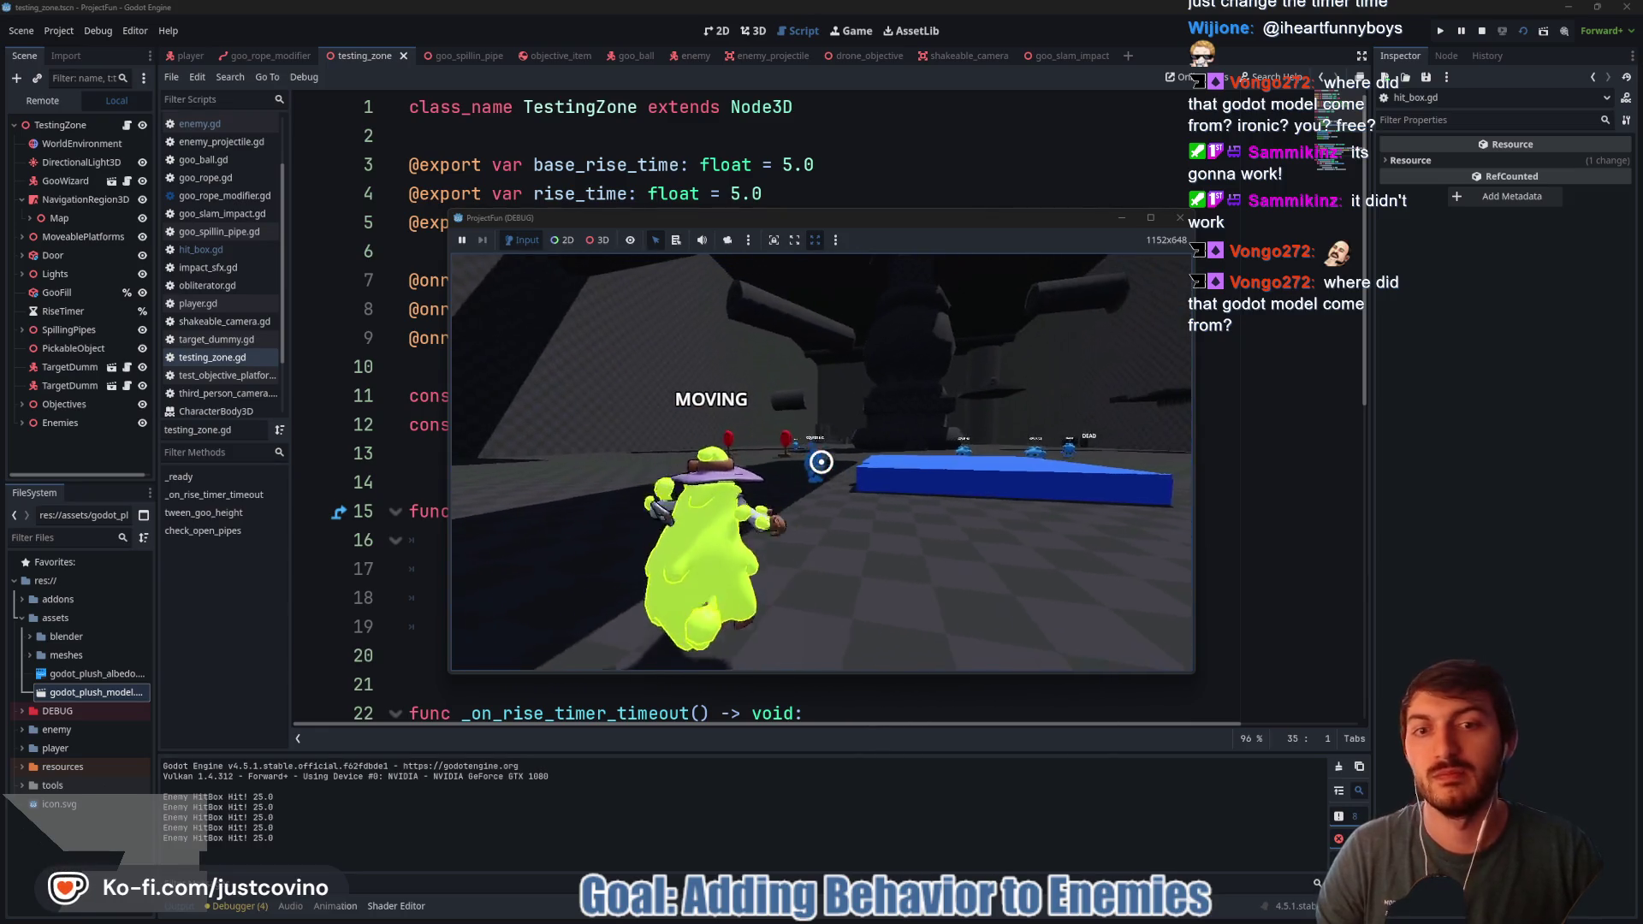
{"action": "key", "text": "w"}
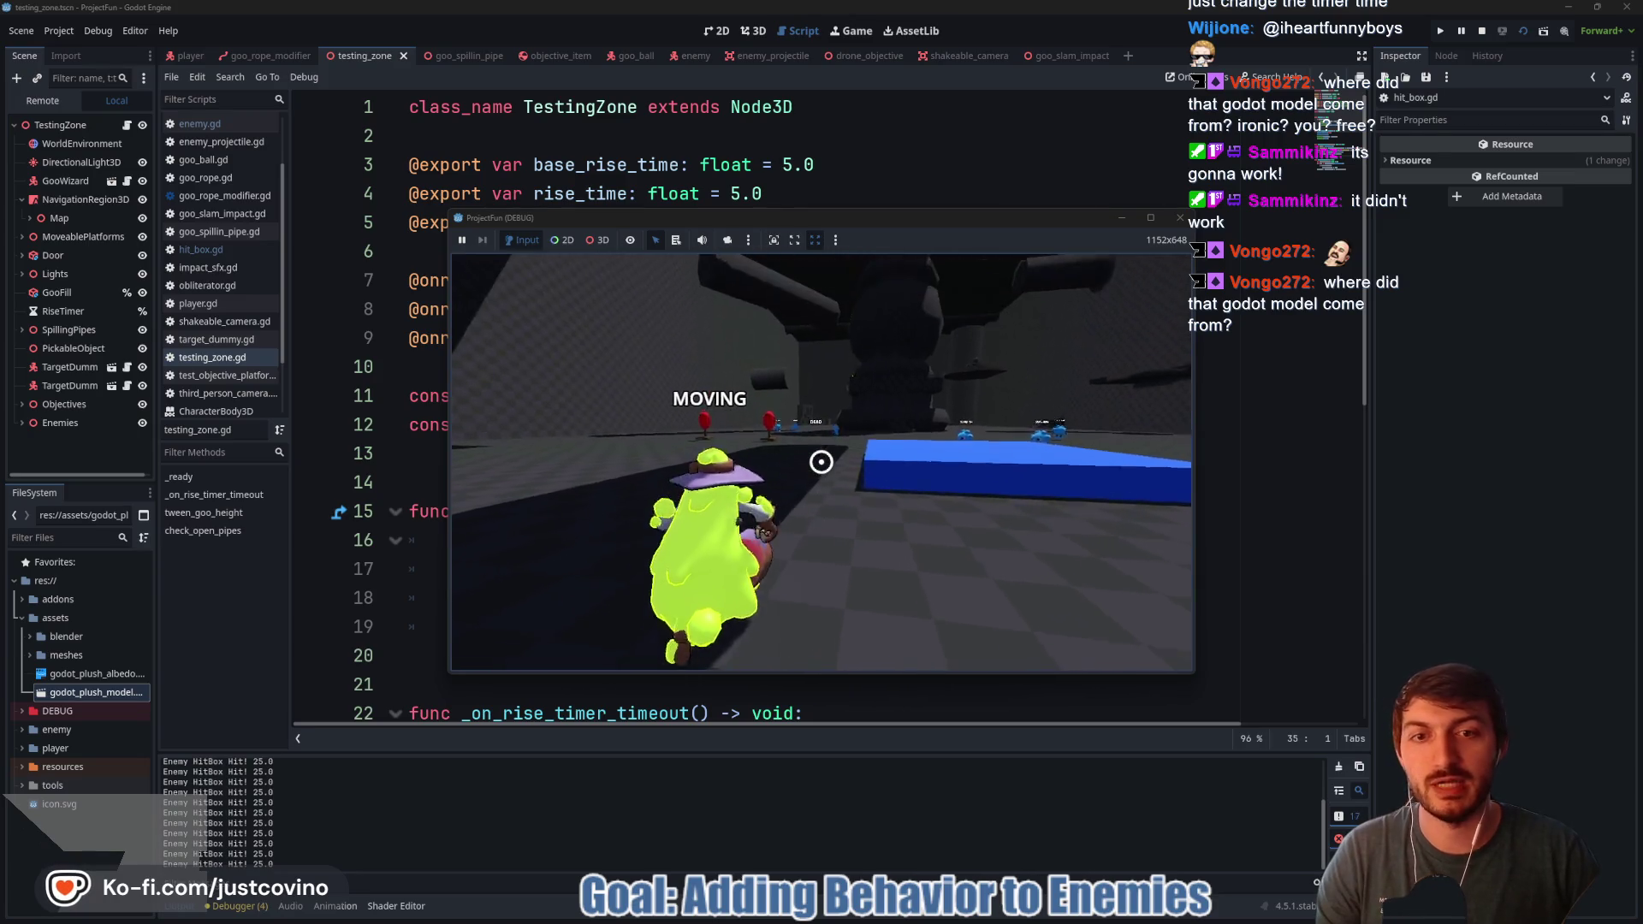
{"action": "left_click", "coordinate": [820, 462]}
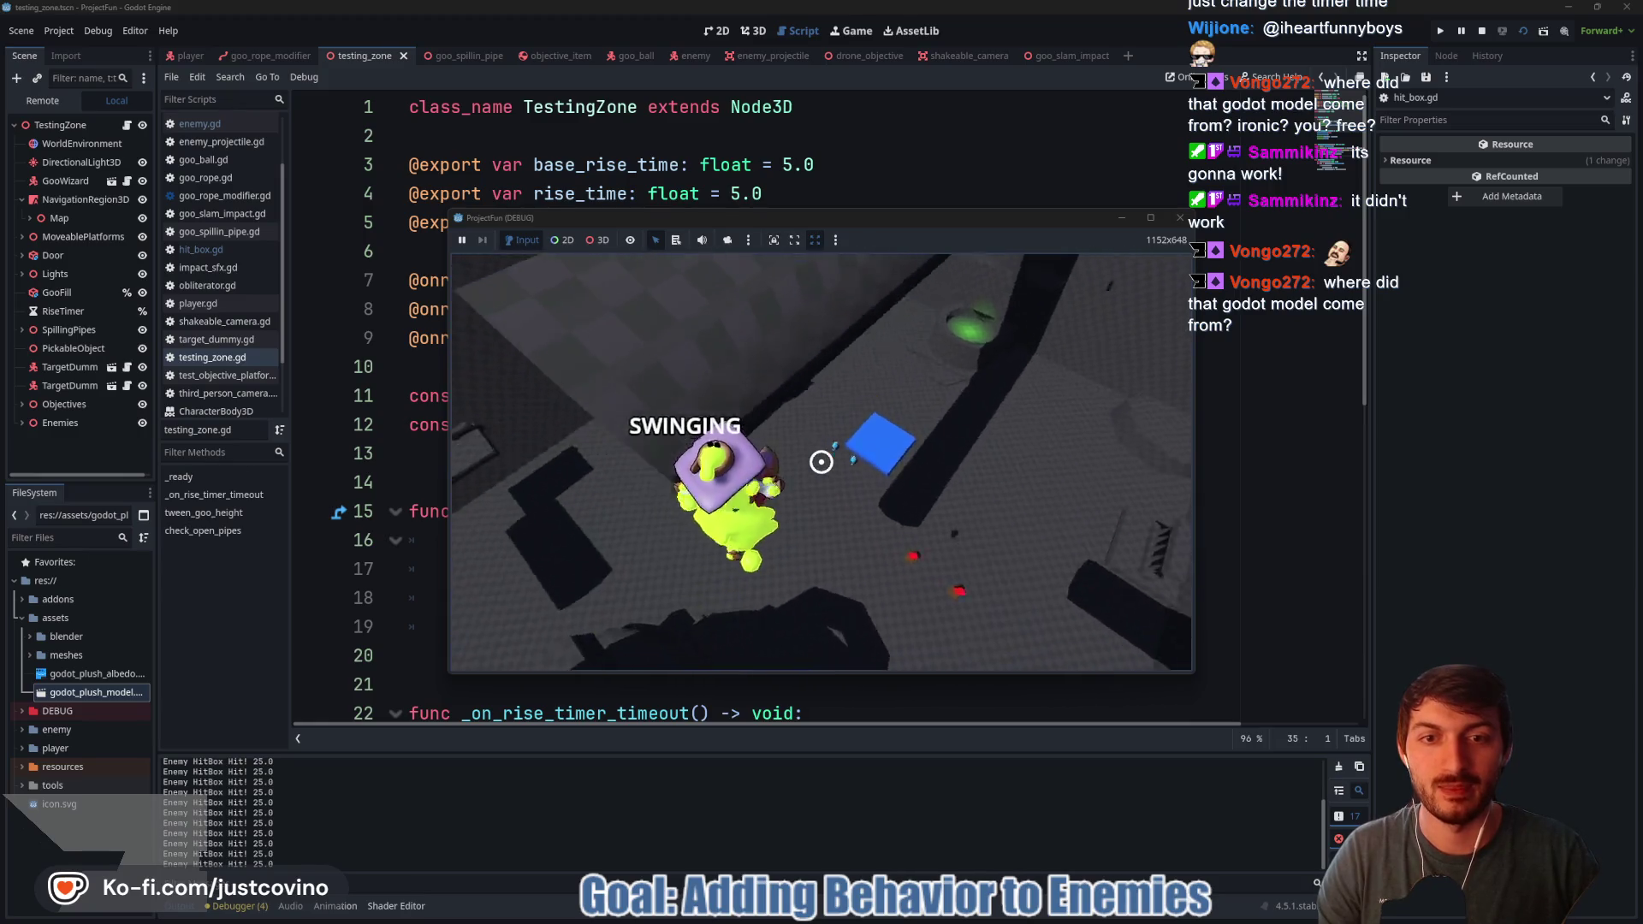
{"action": "right_click", "coordinate": [821, 462]}
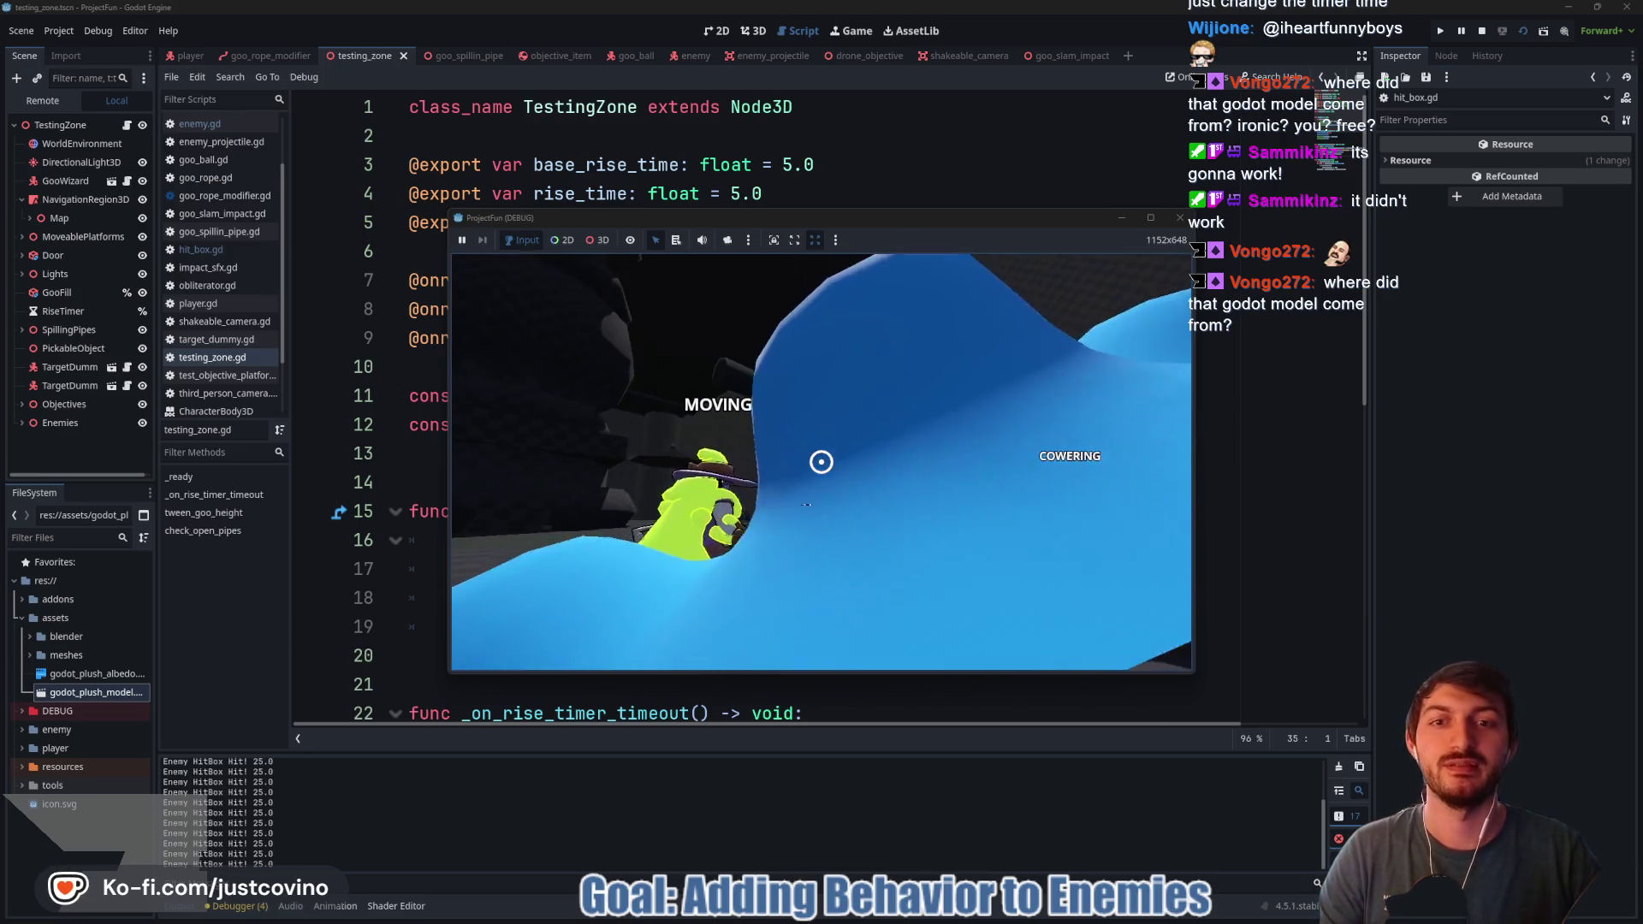
{"action": "left_click", "coordinate": [821, 462]}
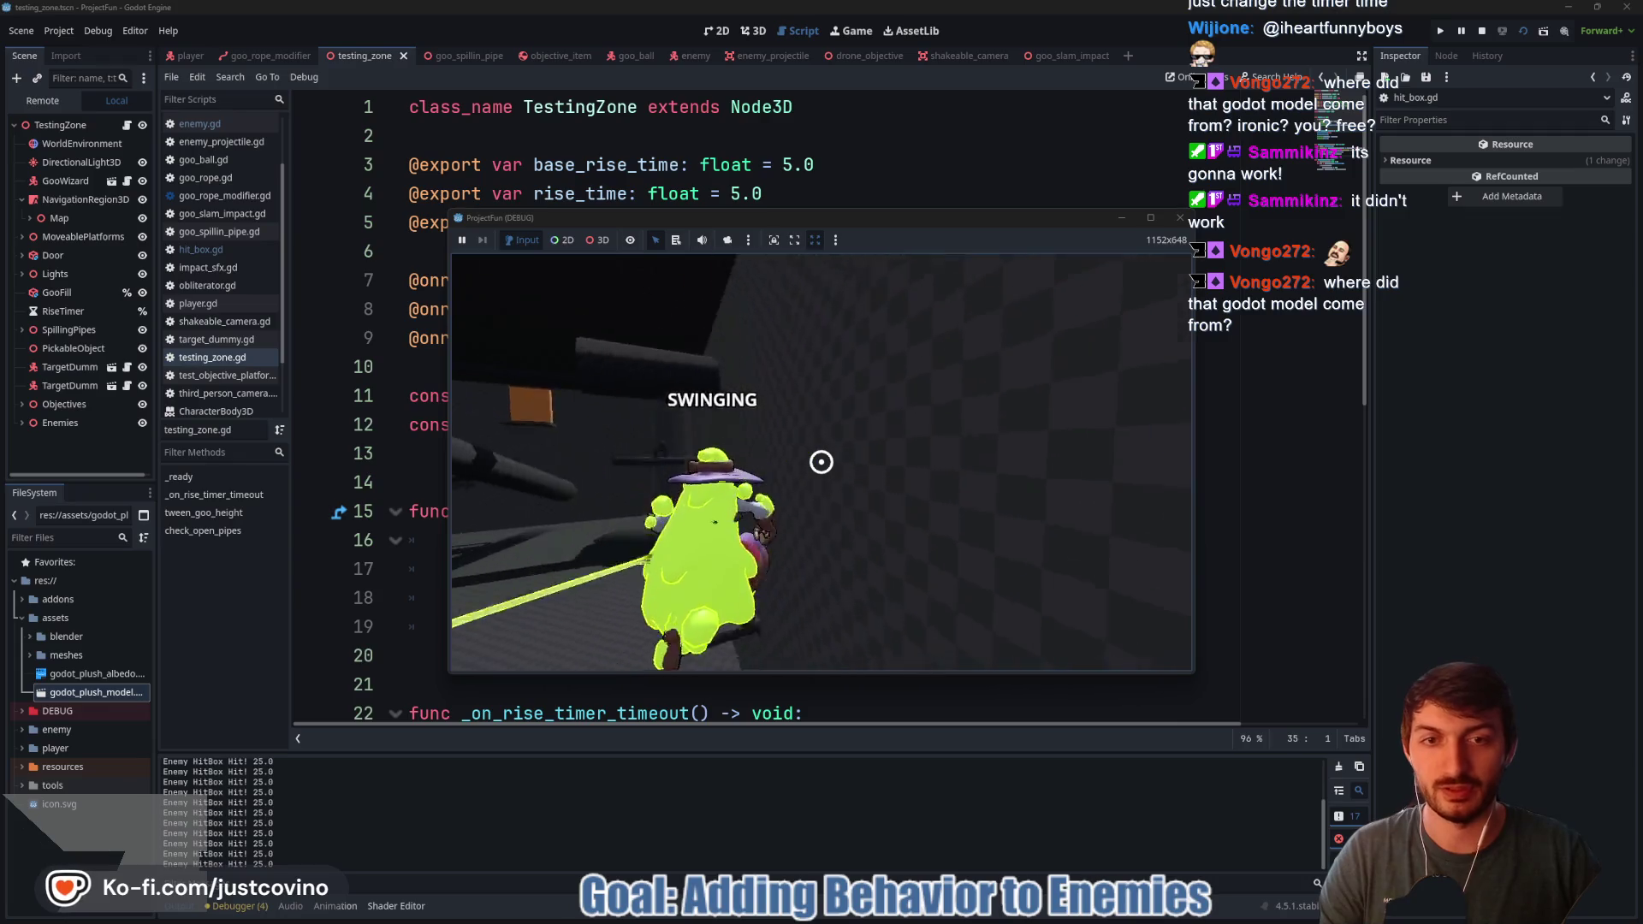
{"action": "left_click", "coordinate": [820, 462]}
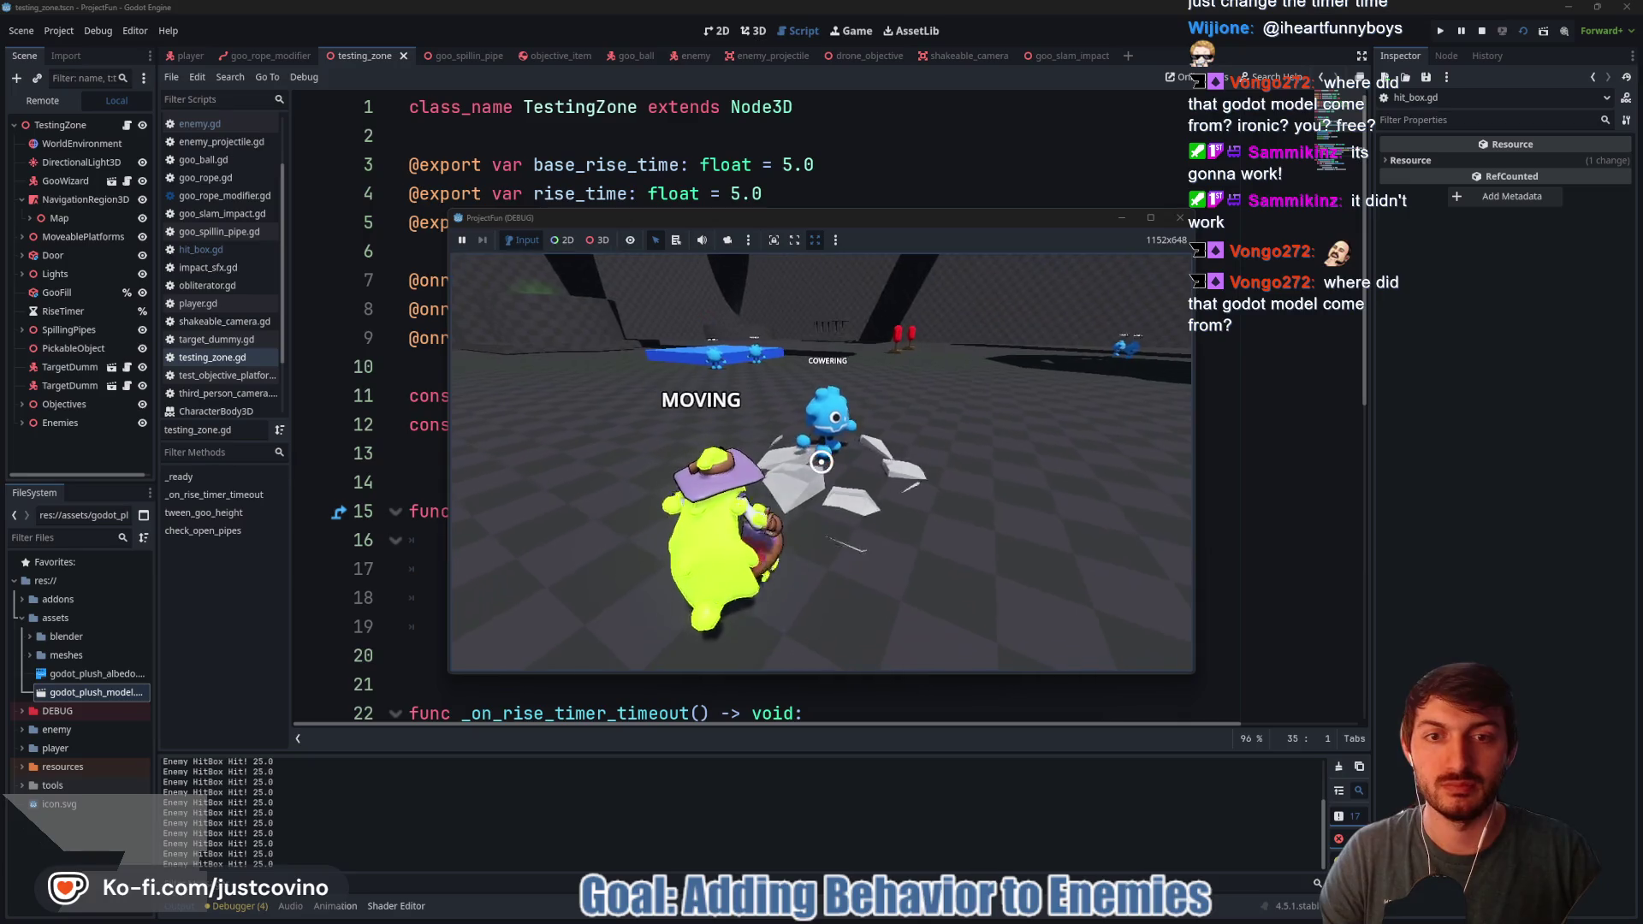
{"action": "key", "text": "F8"}
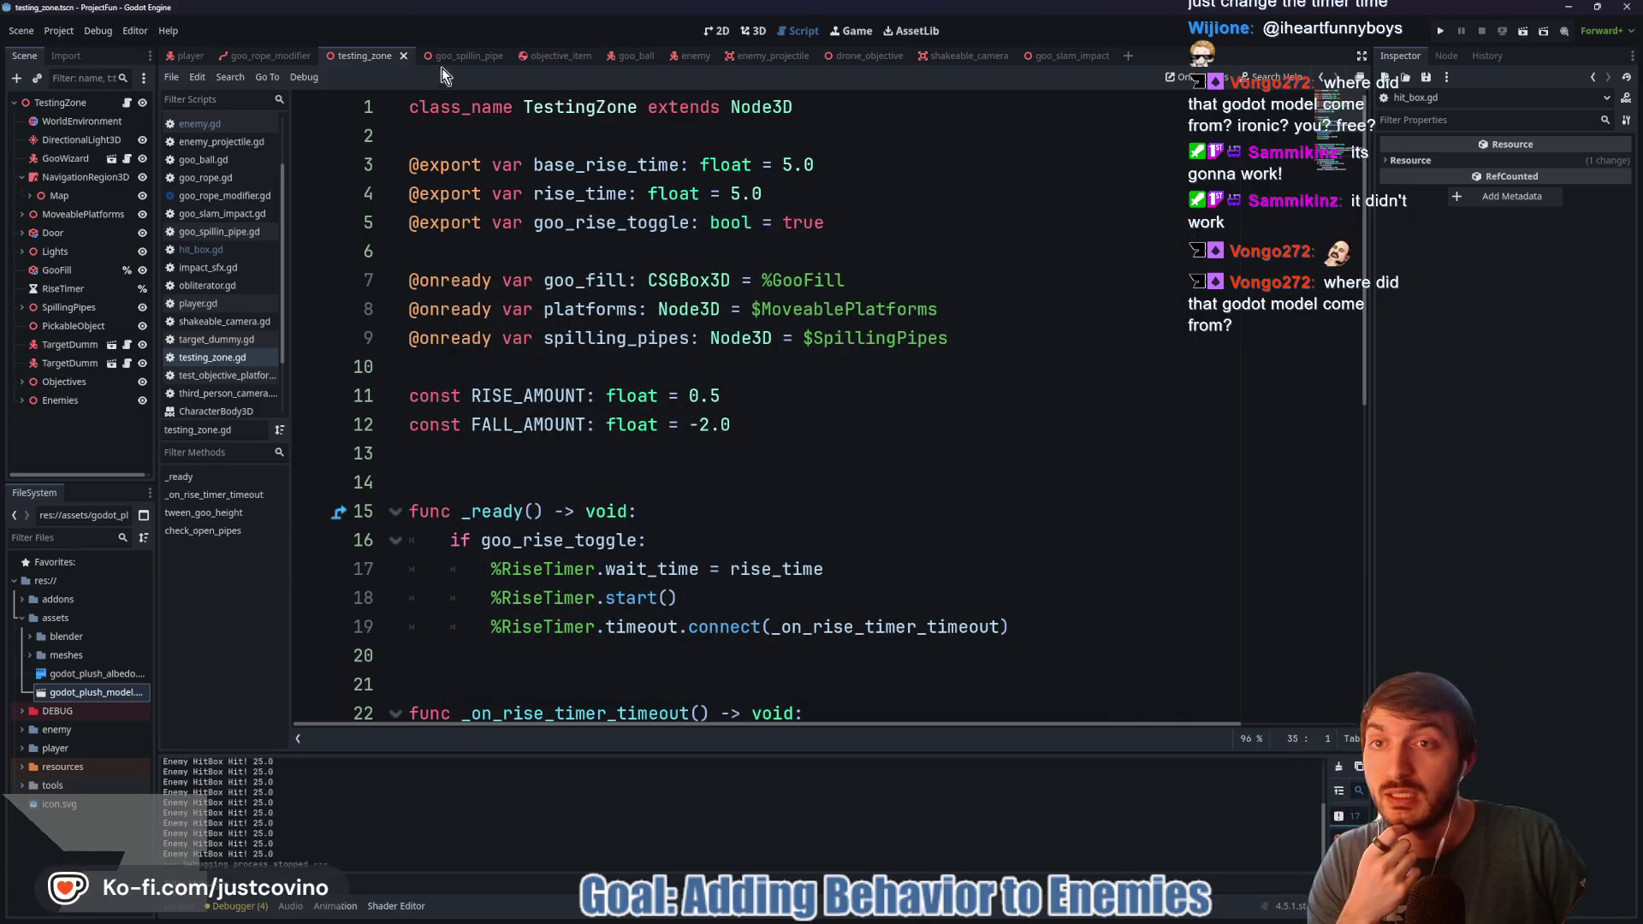
Delete 'velocity = Vector3.ZERO' and its leftover blank line from the COWERING state in enemy.gd.
{"action": "left_click", "coordinate": [686, 63]}
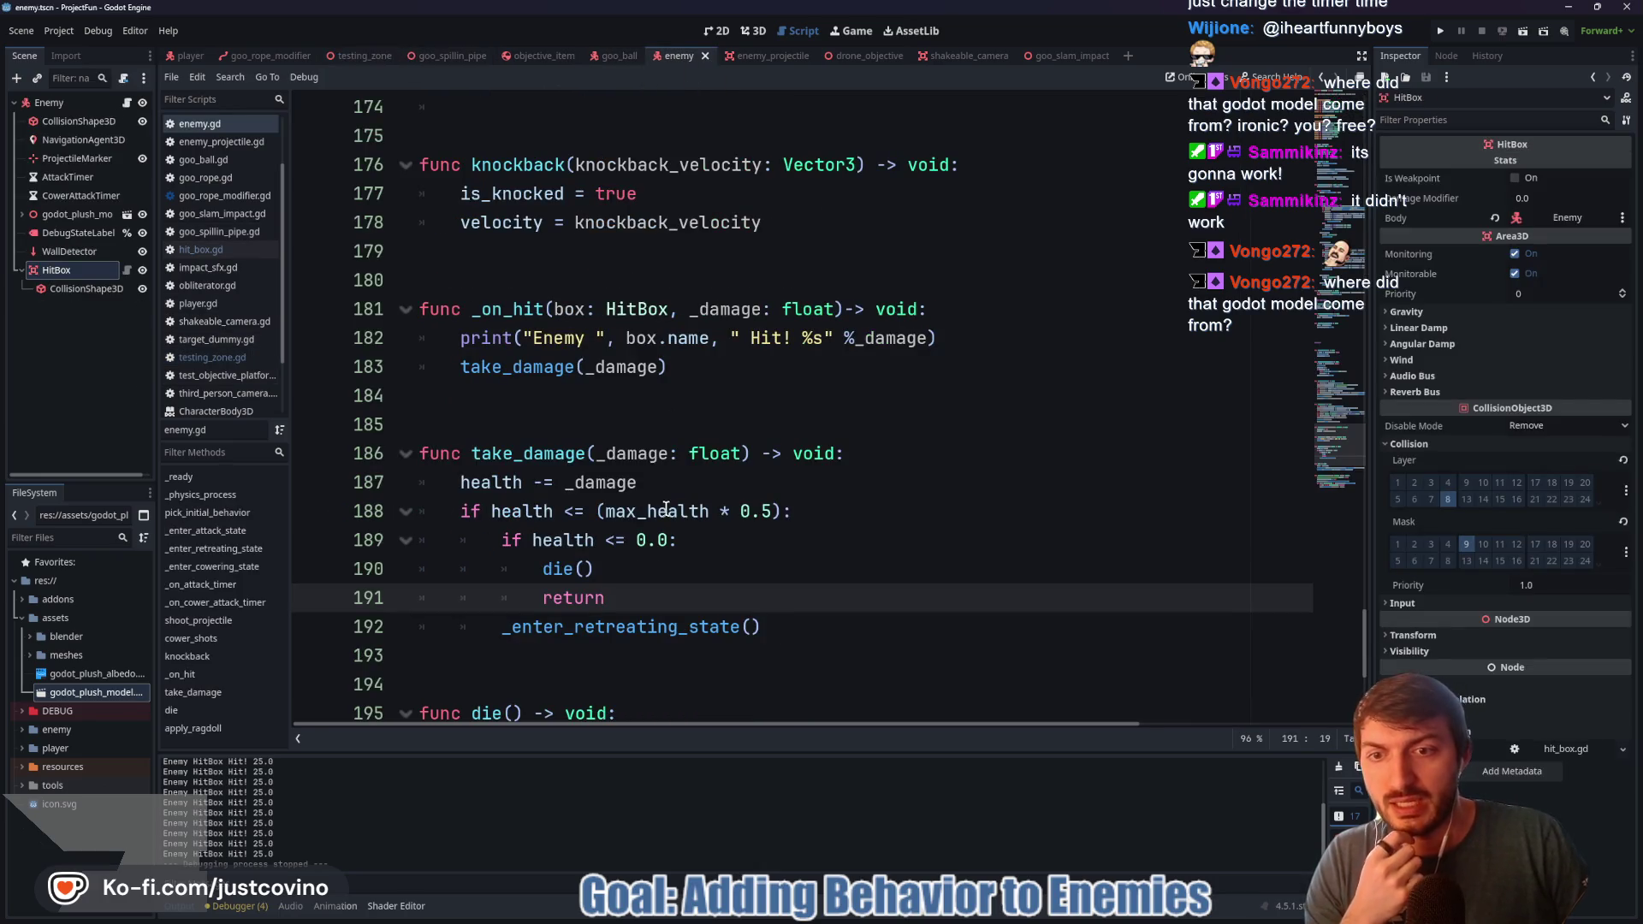
{"action": "scroll", "coordinate": [698, 565], "scroll_direction": "up", "scroll_amount": 4}
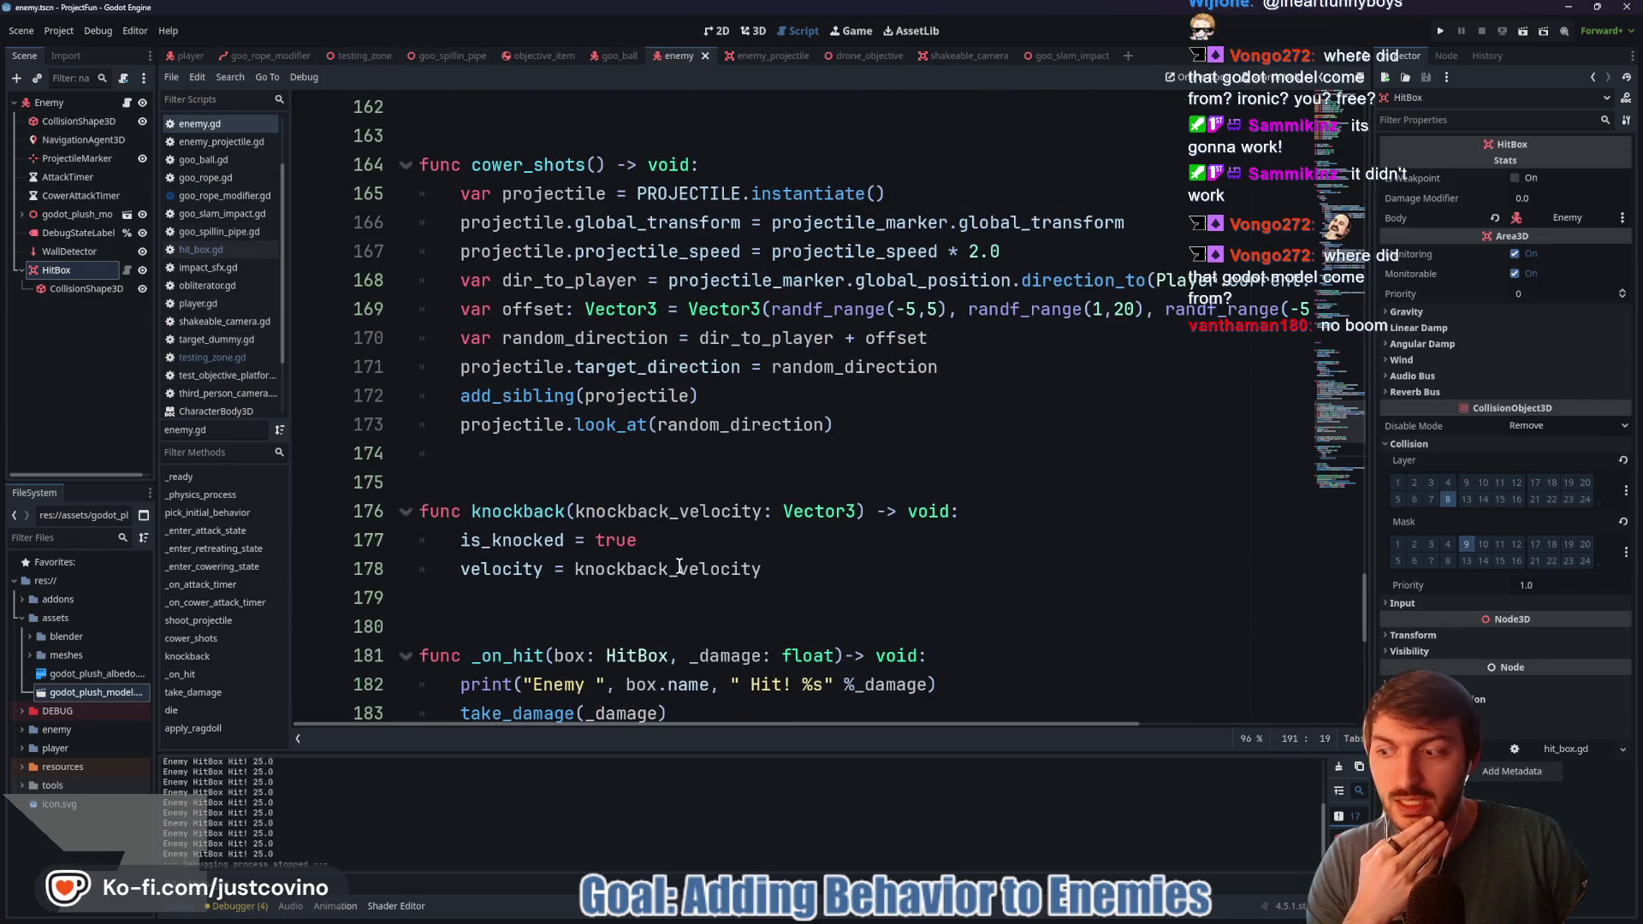
{"action": "scroll", "coordinate": [681, 567], "scroll_direction": "up", "scroll_amount": 3}
{"action": "scroll", "coordinate": [678, 567], "scroll_direction": "up", "scroll_amount": 4}
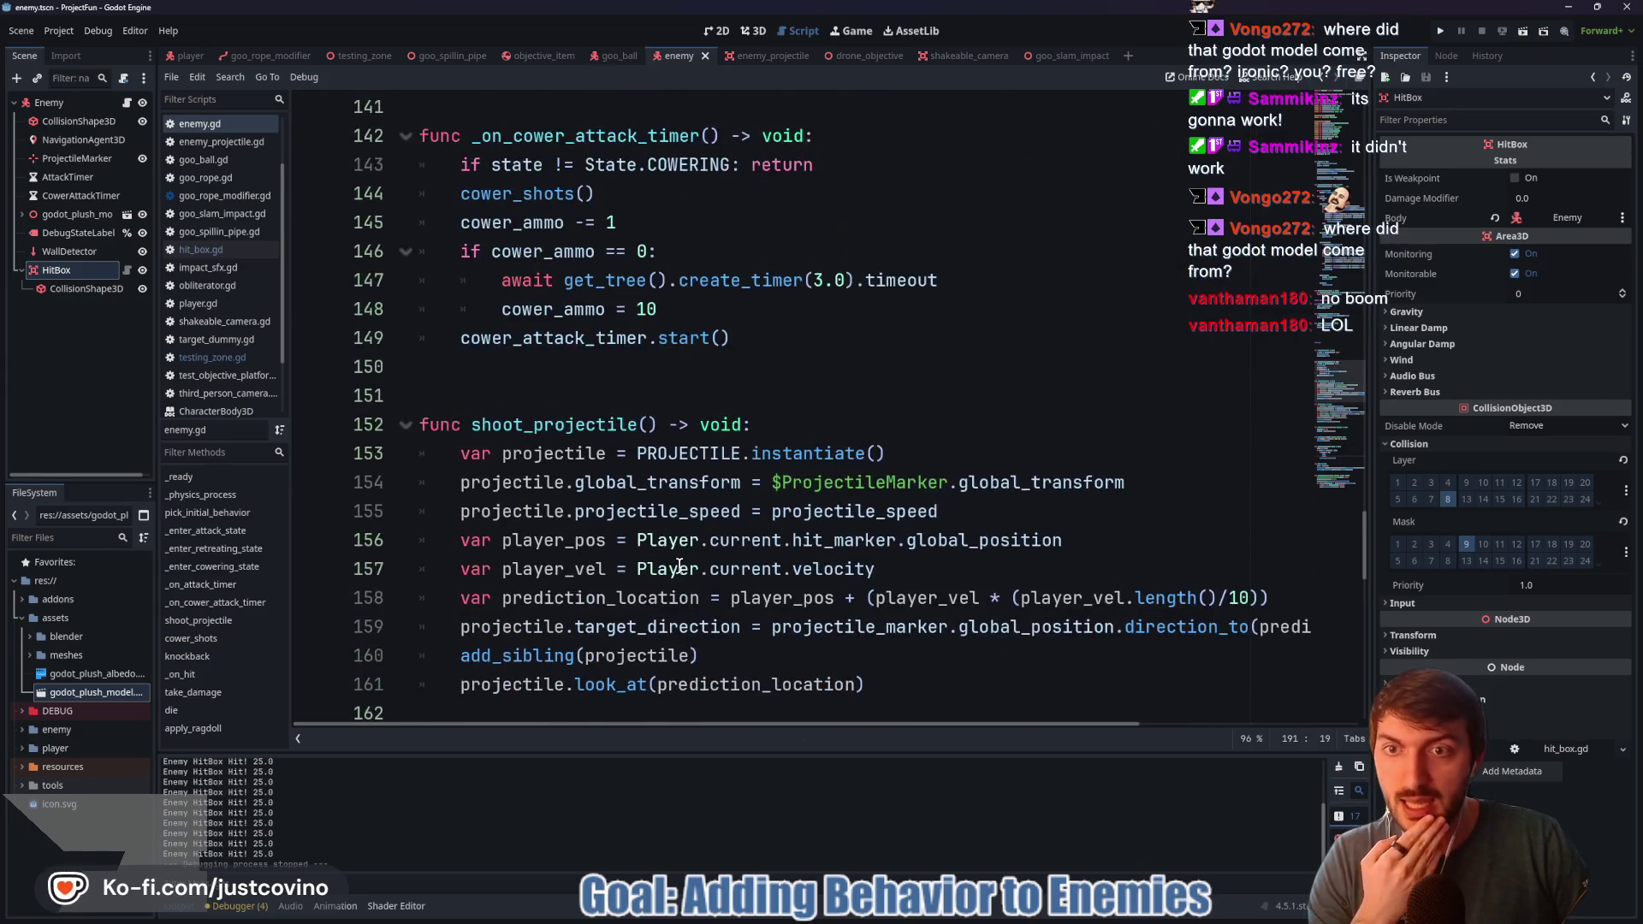
{"action": "scroll", "coordinate": [676, 565], "scroll_direction": "up", "scroll_amount": 12}
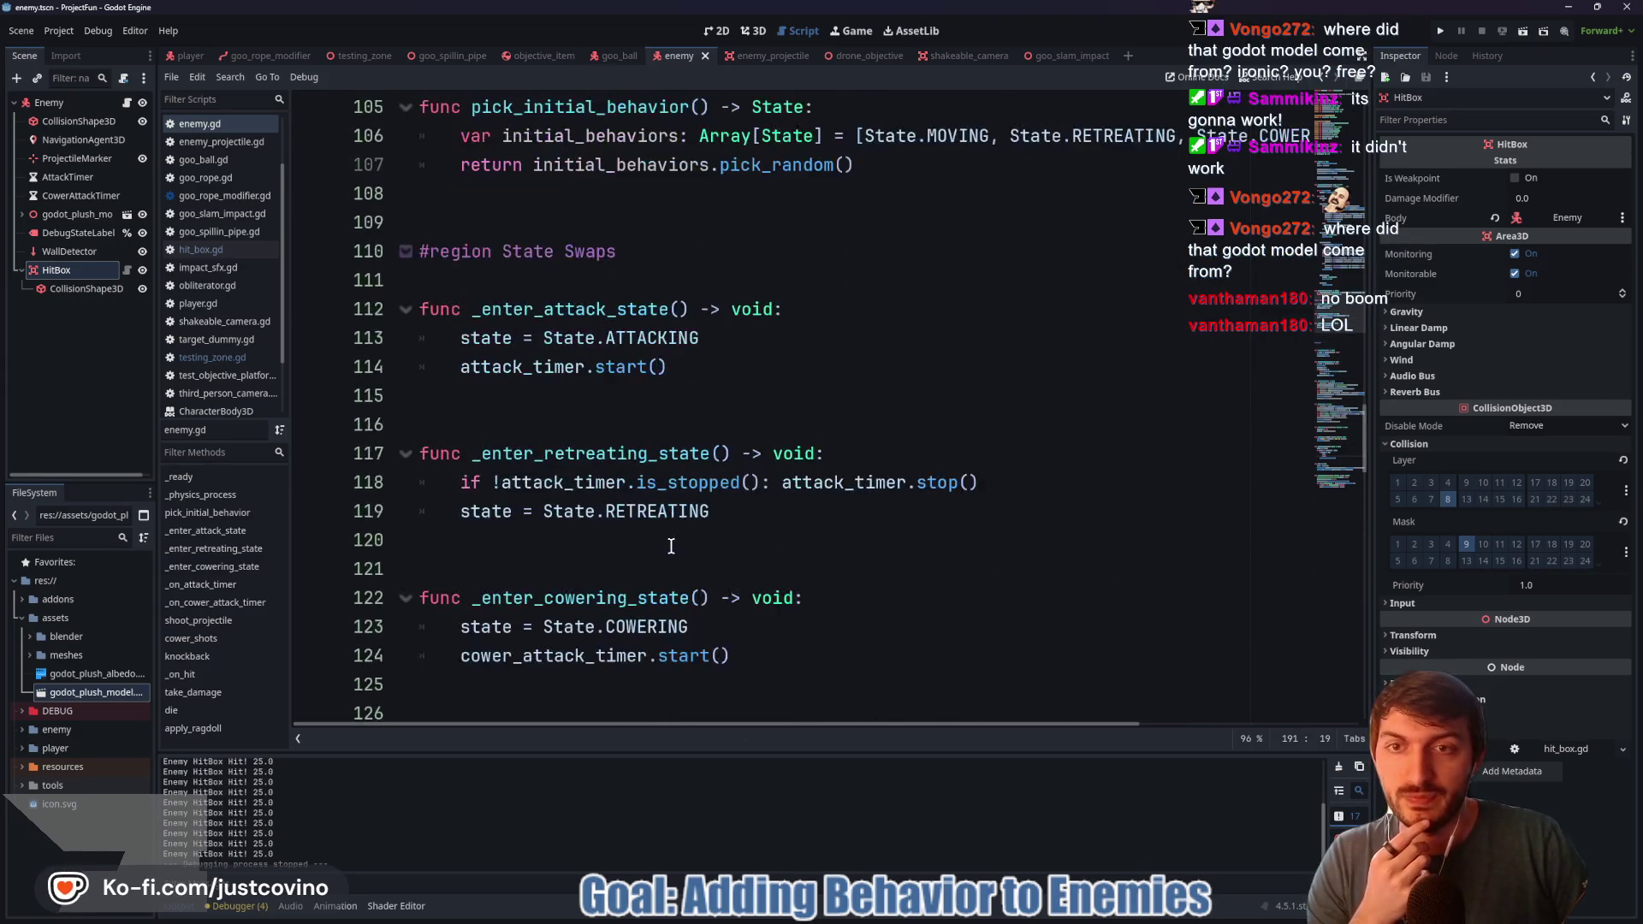
{"action": "scroll", "coordinate": [676, 552], "scroll_direction": "up", "scroll_amount": 6}
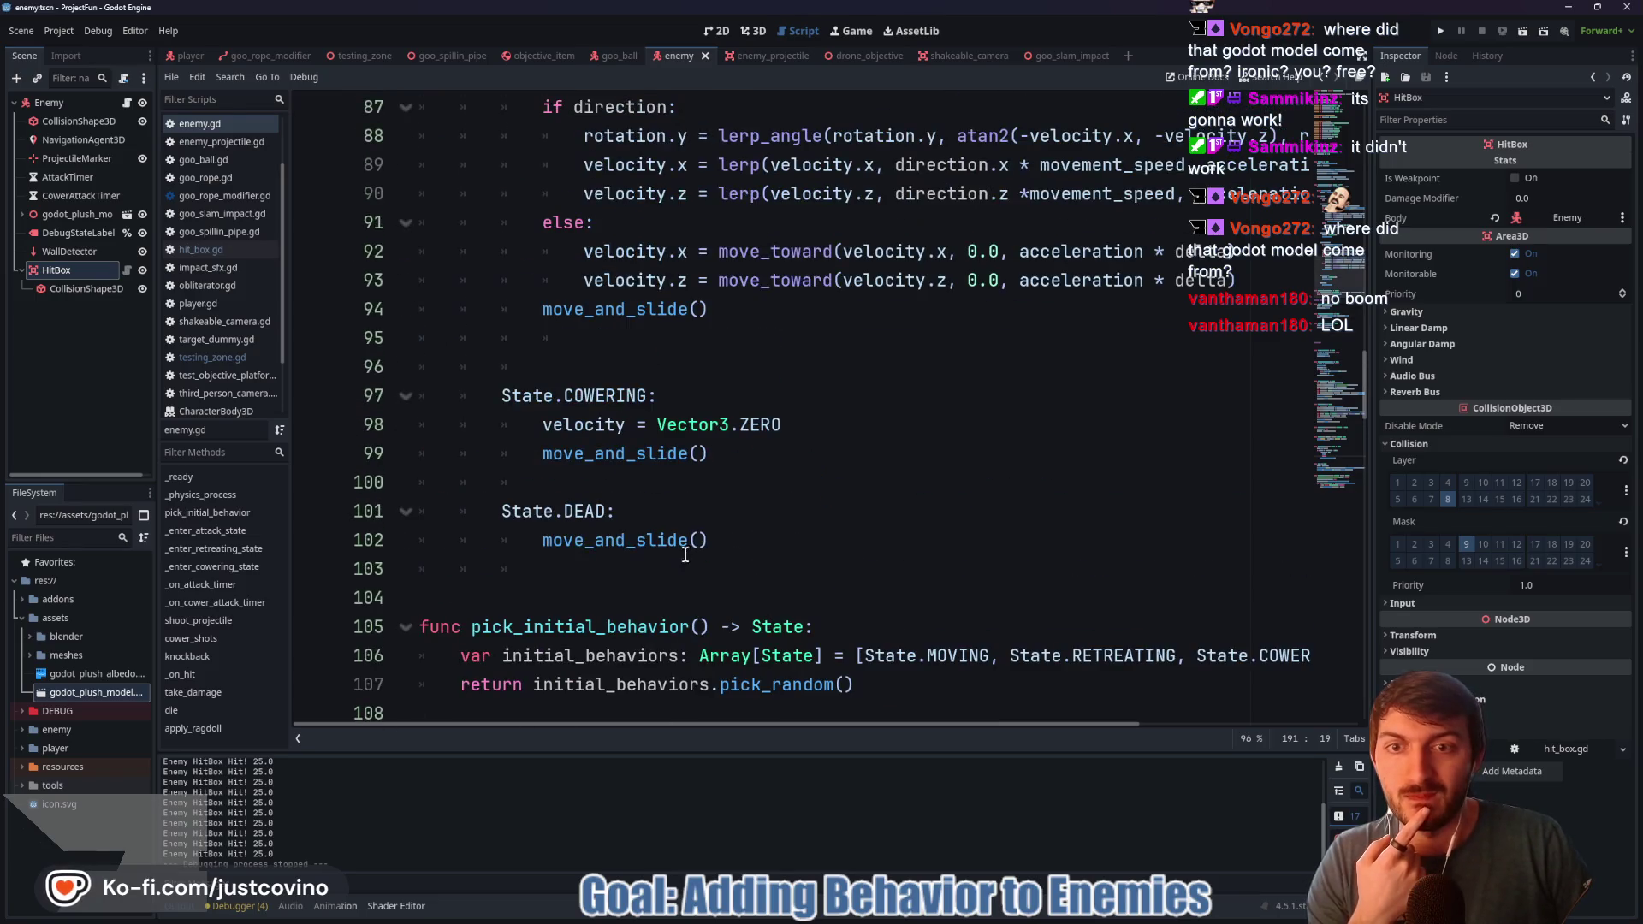
{"action": "left_click", "coordinate": [770, 423]}
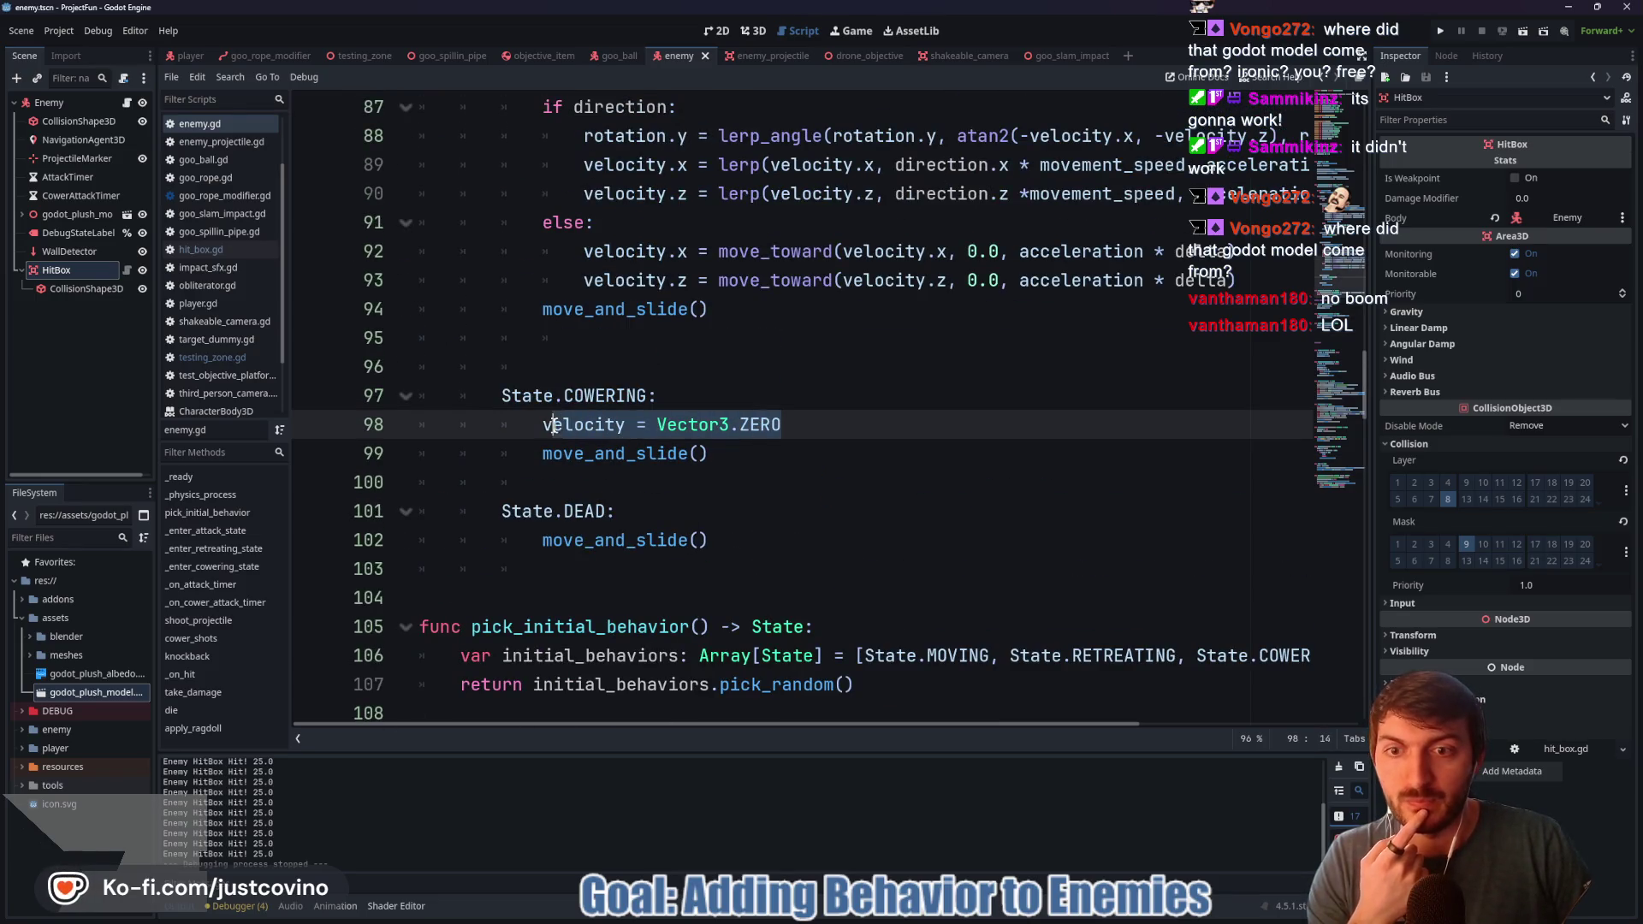
{"action": "key", "text": "BackSpace"}
{"action": "key", "text": "BackSpace"}
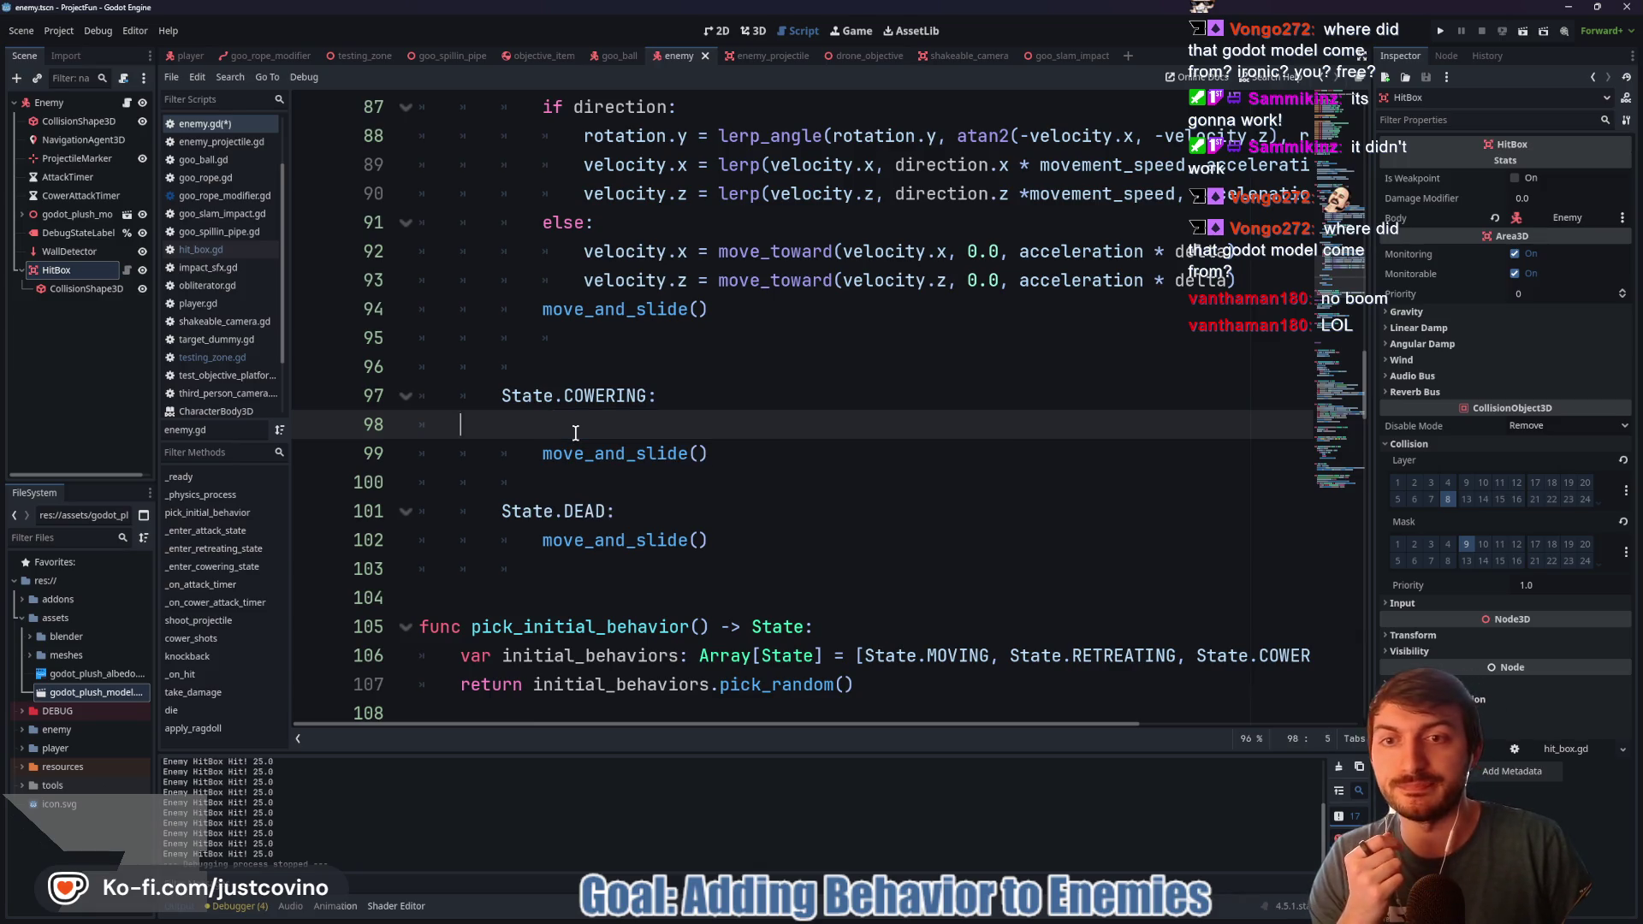
{"action": "key", "text": "BackSpace"}
{"action": "key", "text": "BackSpace"}
{"action": "scroll", "coordinate": [689, 475], "scroll_direction": "up", "scroll_amount": 3}
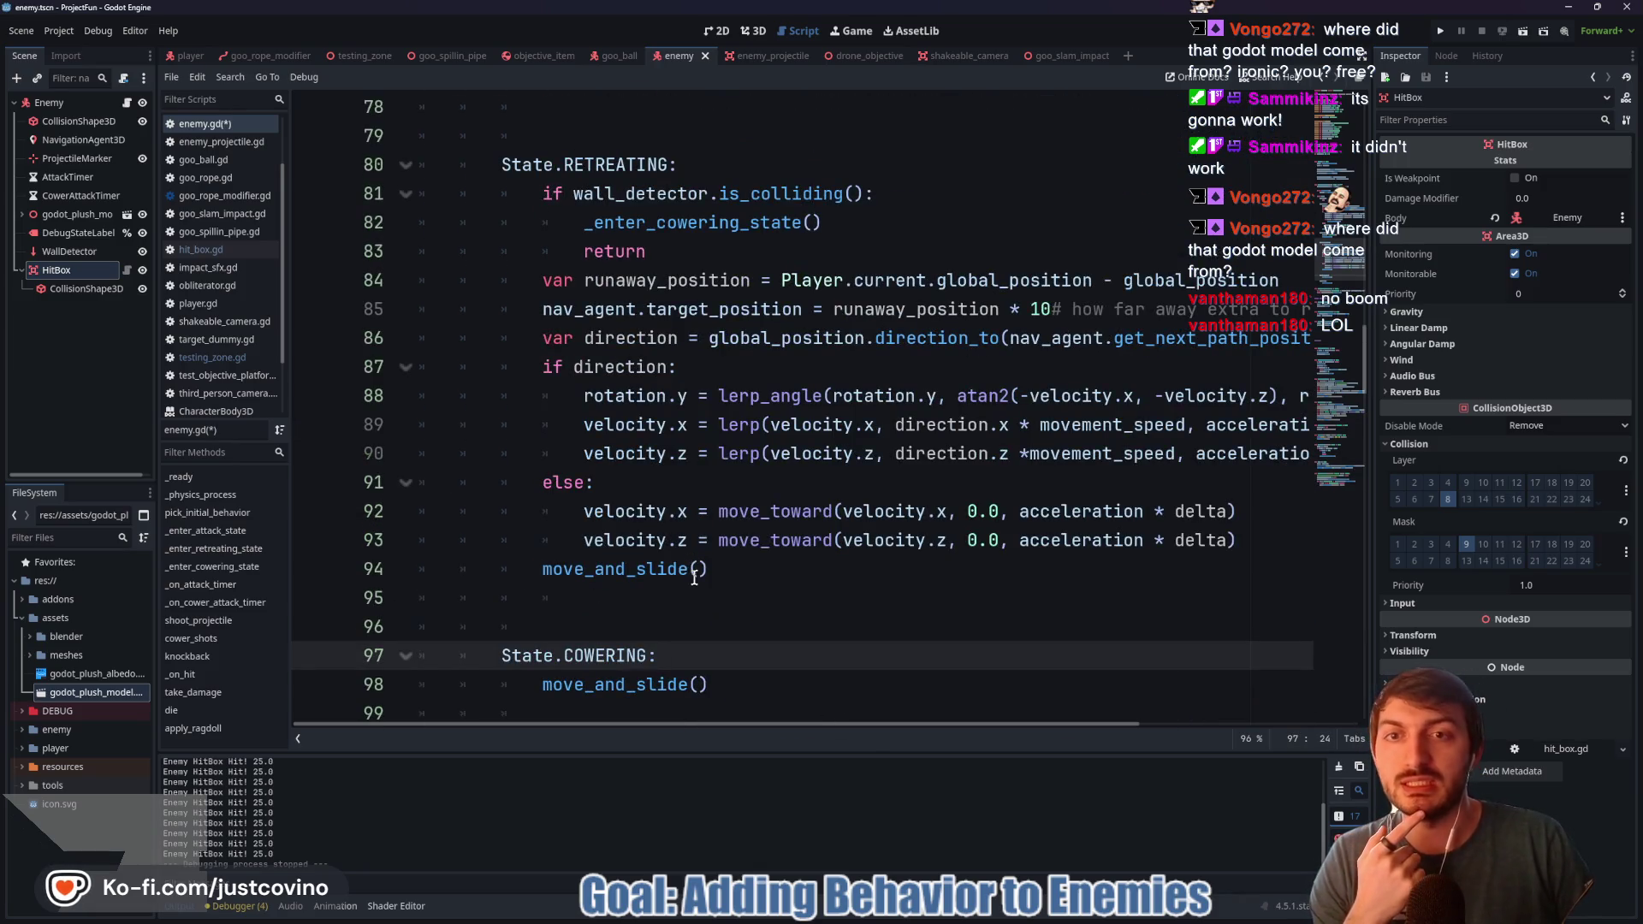
Change the runaway_position retreat multiplier from 10 to 2 and relaunch the testing_zone playtest.
{"action": "mouse_move", "coordinate": [690, 578]}
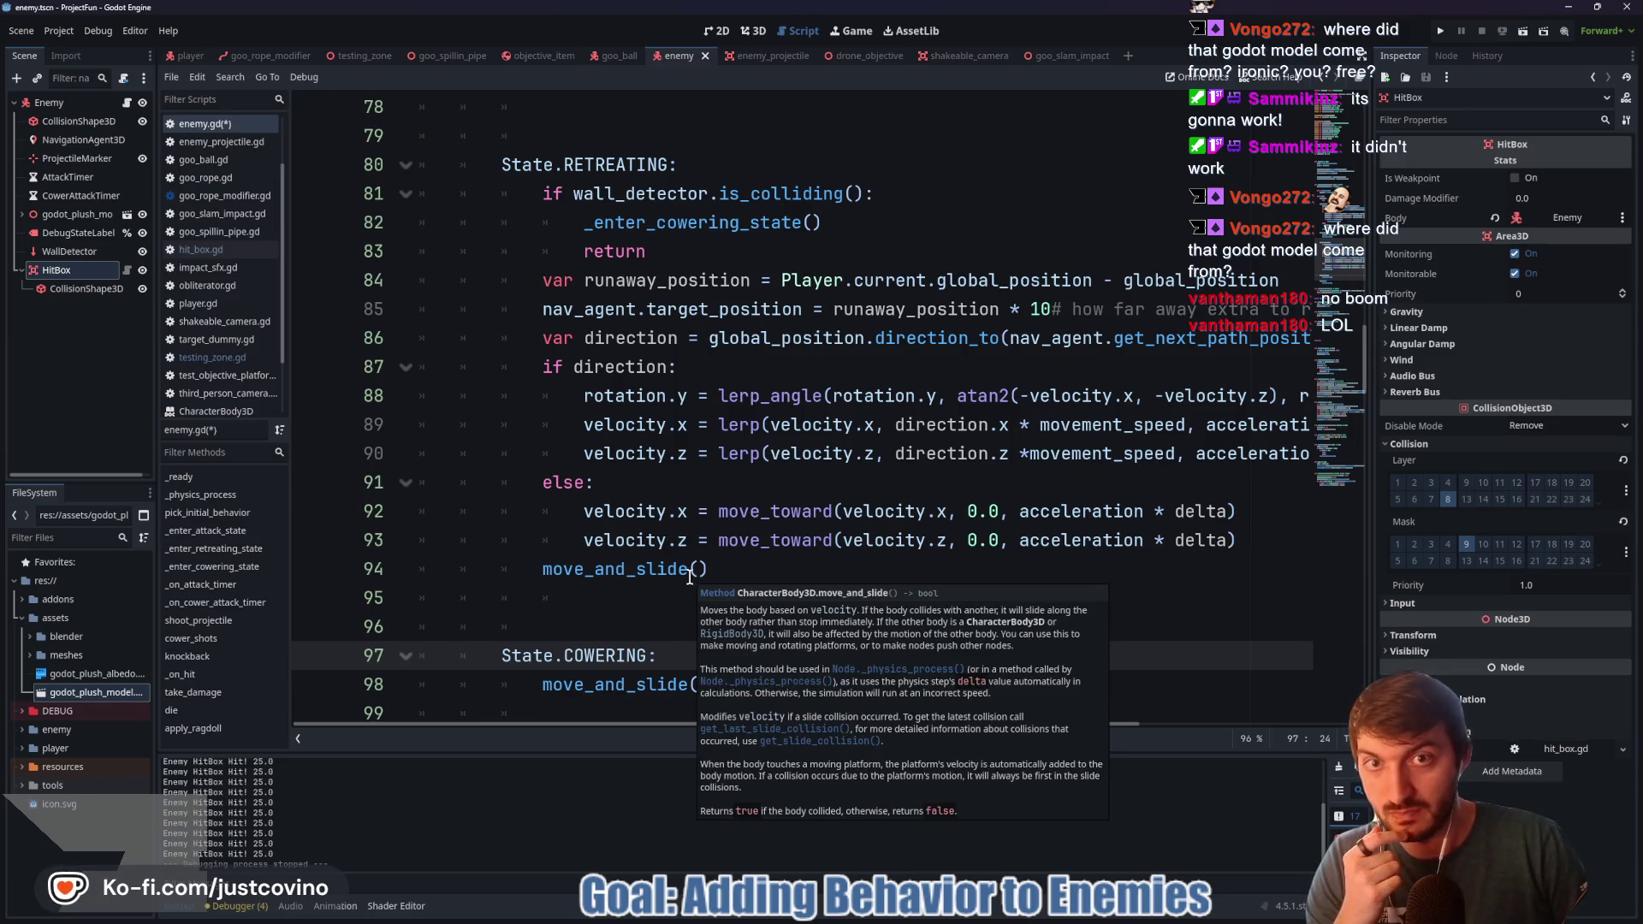
{"action": "mouse_move", "coordinate": [670, 392]}
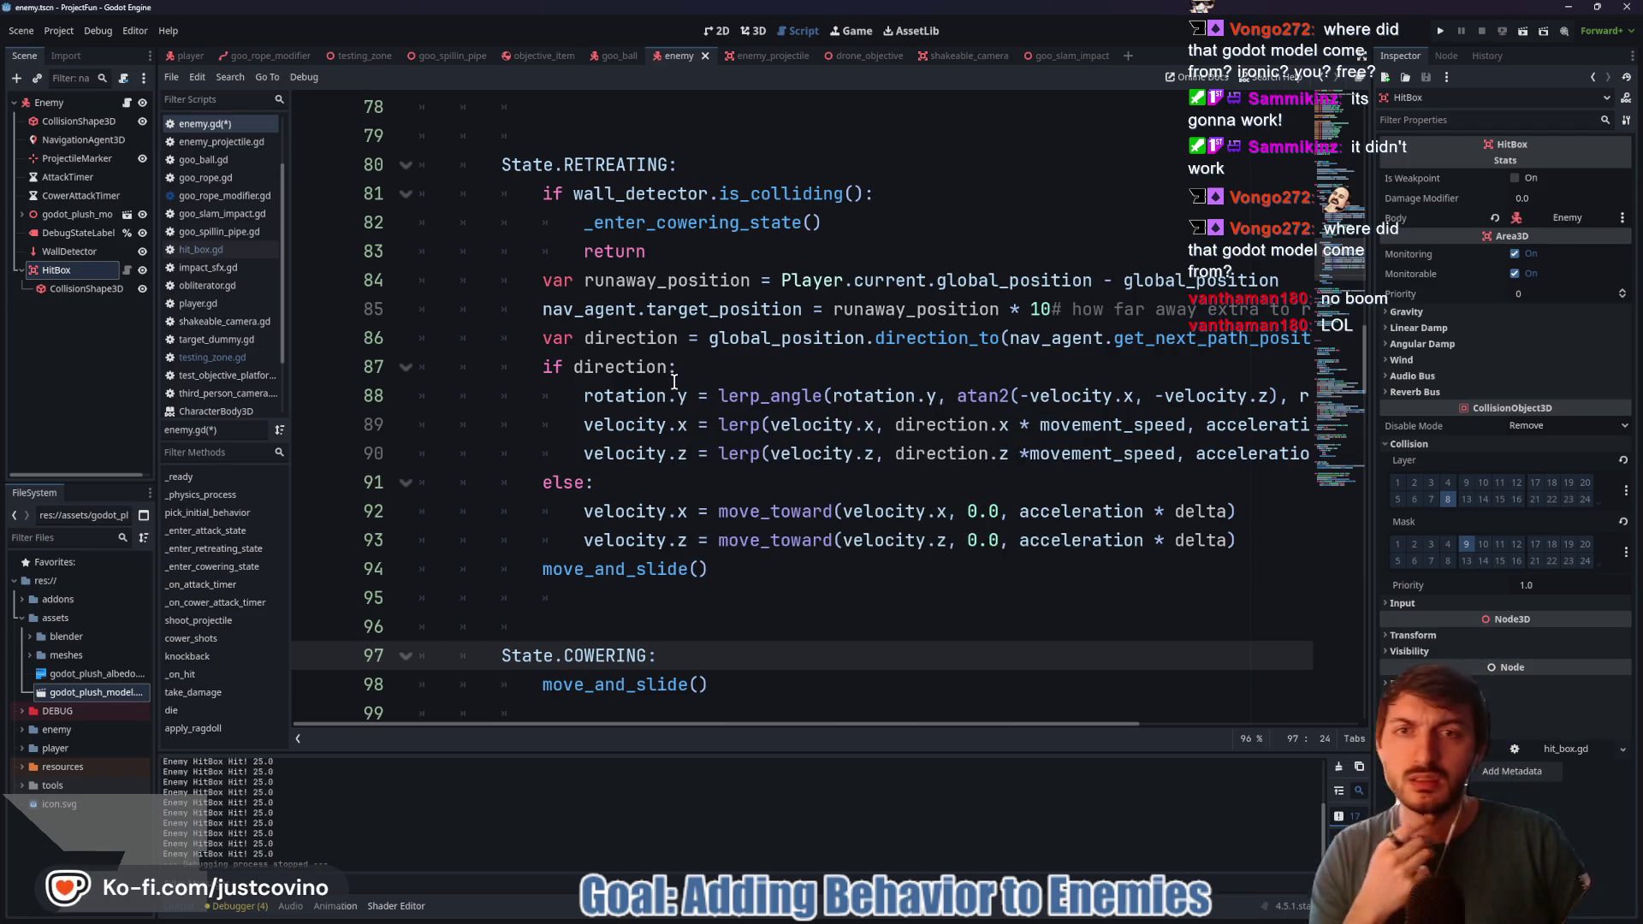
{"action": "mouse_move", "coordinate": [723, 224]}
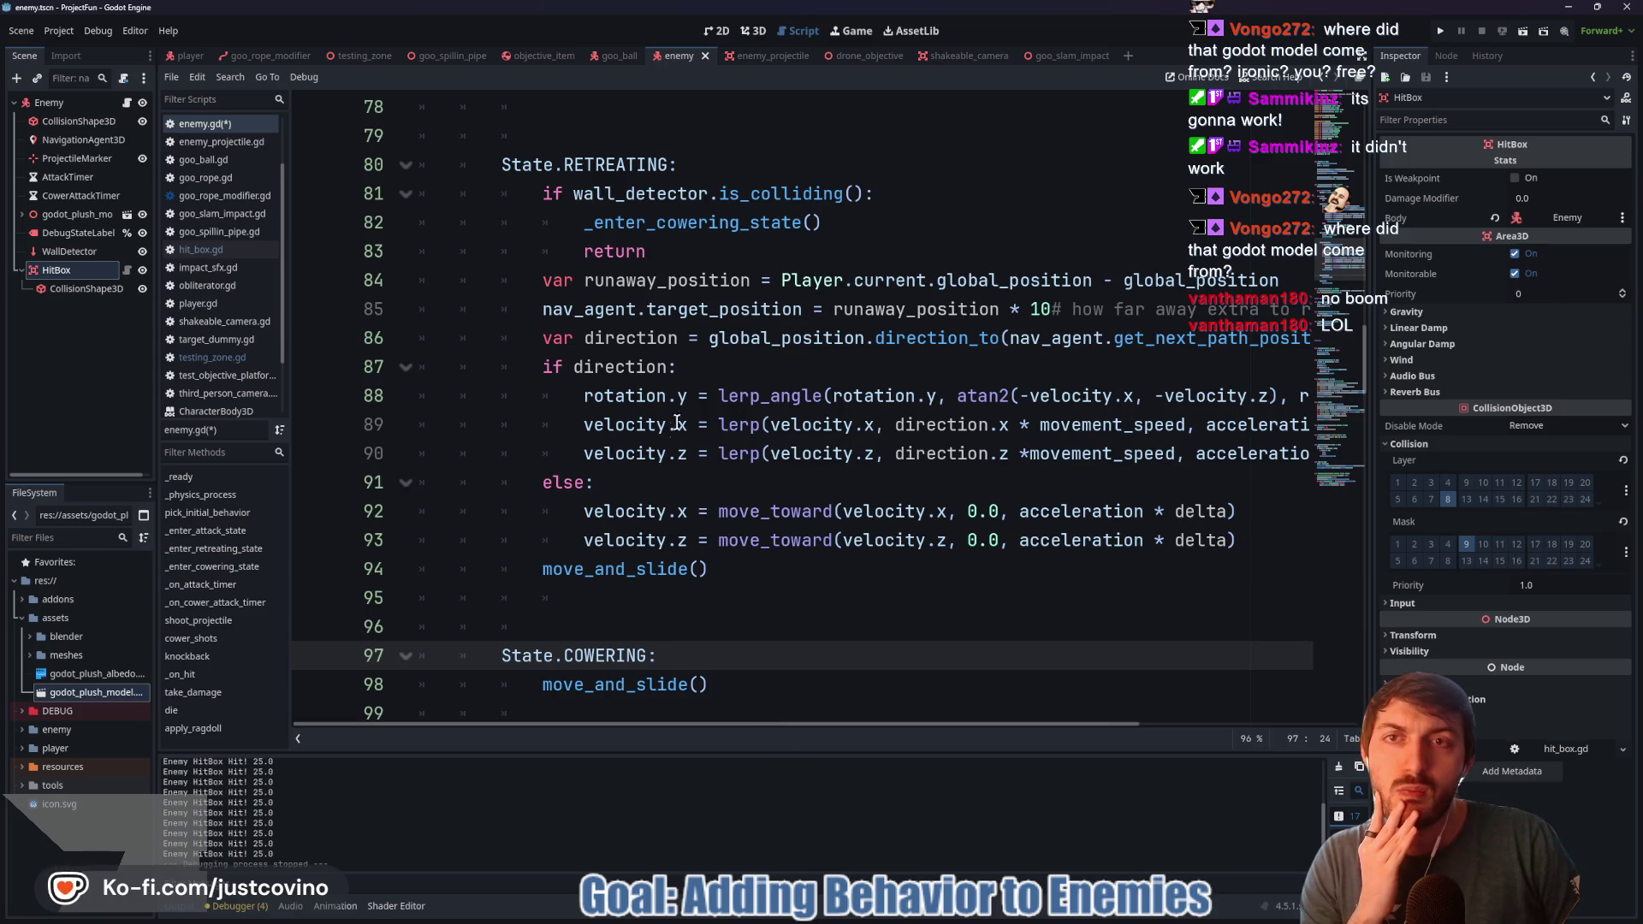
{"action": "mouse_move", "coordinate": [699, 729]}
{"action": "left_mouse_down"}
{"action": "mouse_move", "coordinate": [956, 746]}
{"action": "mouse_move", "coordinate": [736, 730]}
{"action": "mouse_move", "coordinate": [755, 731]}
{"action": "left_mouse_up"}
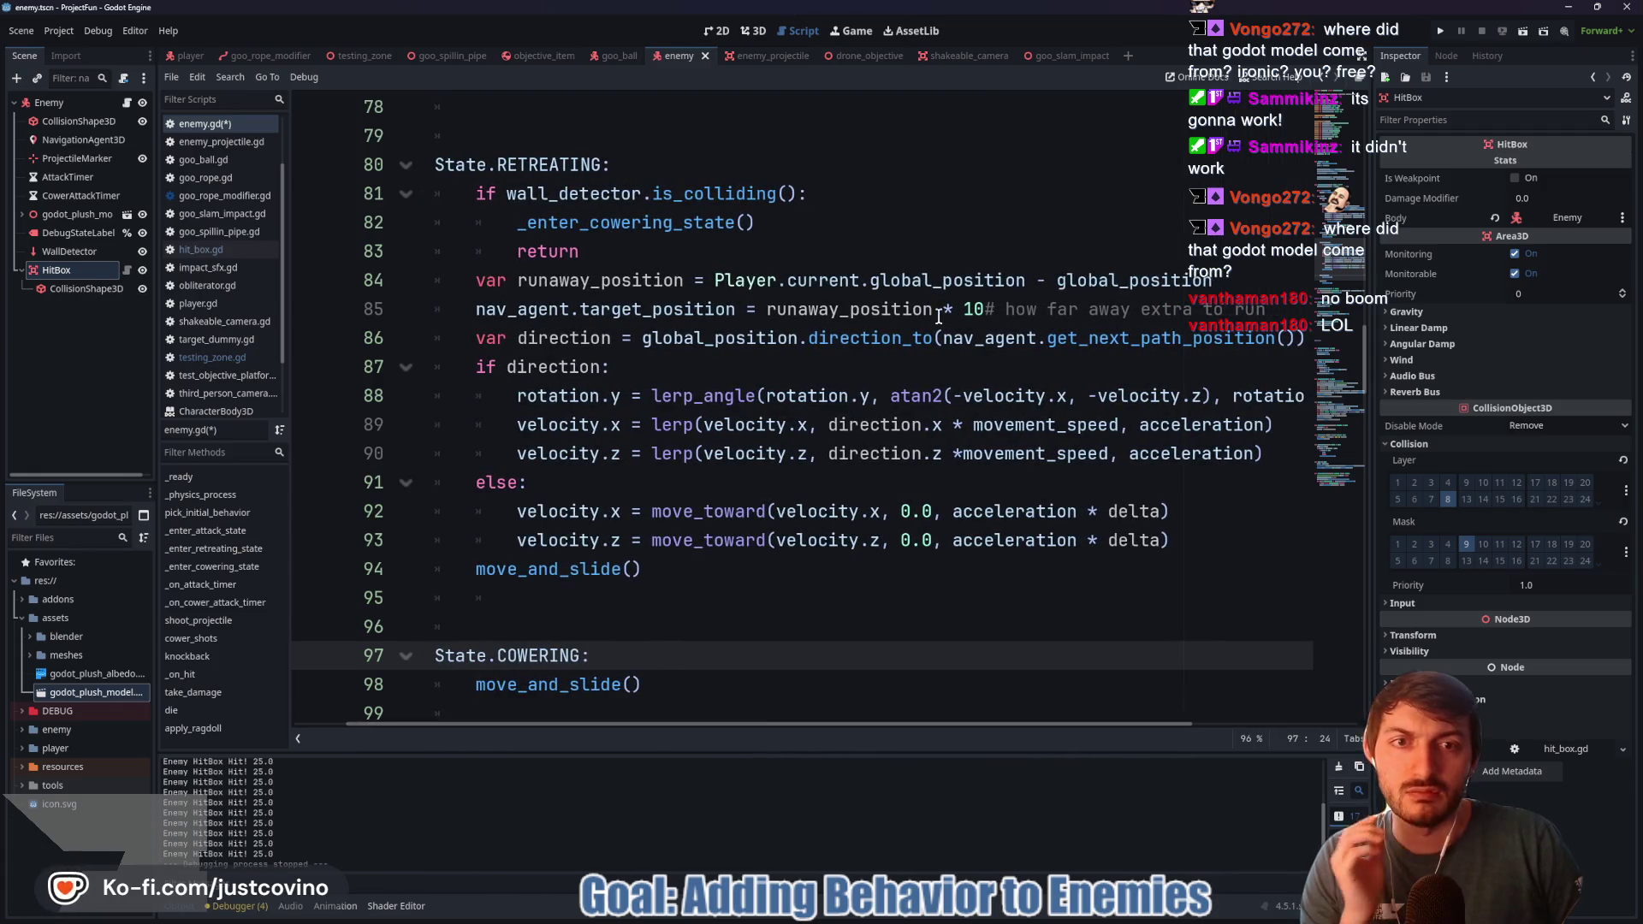
{"action": "left_click", "coordinate": [974, 309]}
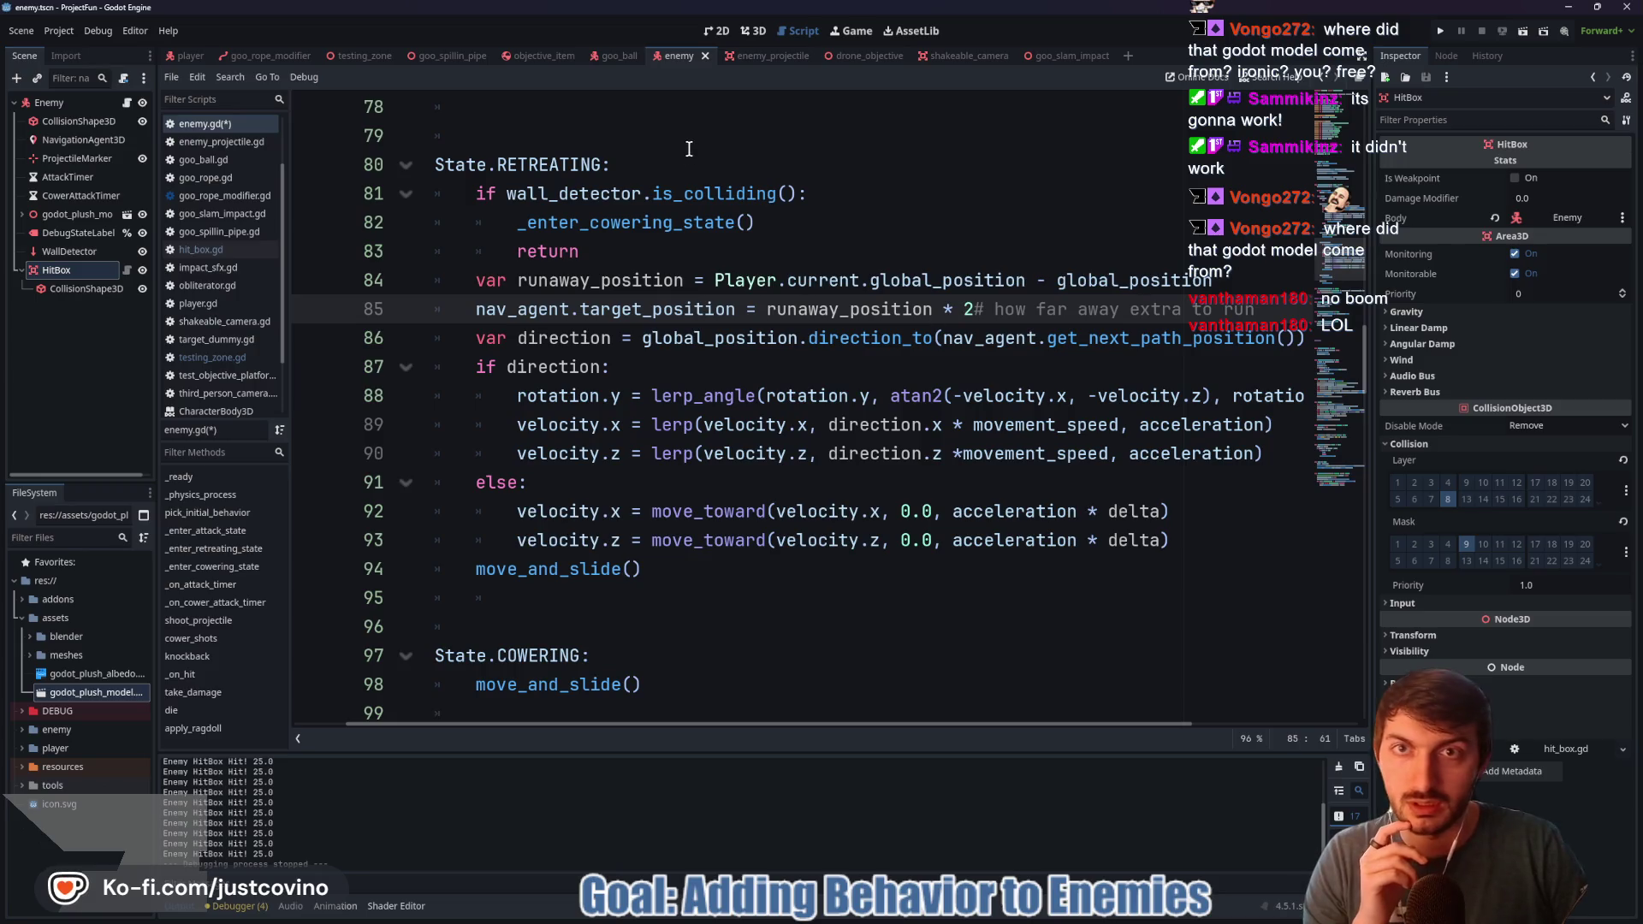
{"action": "left_click", "coordinate": [363, 56]}
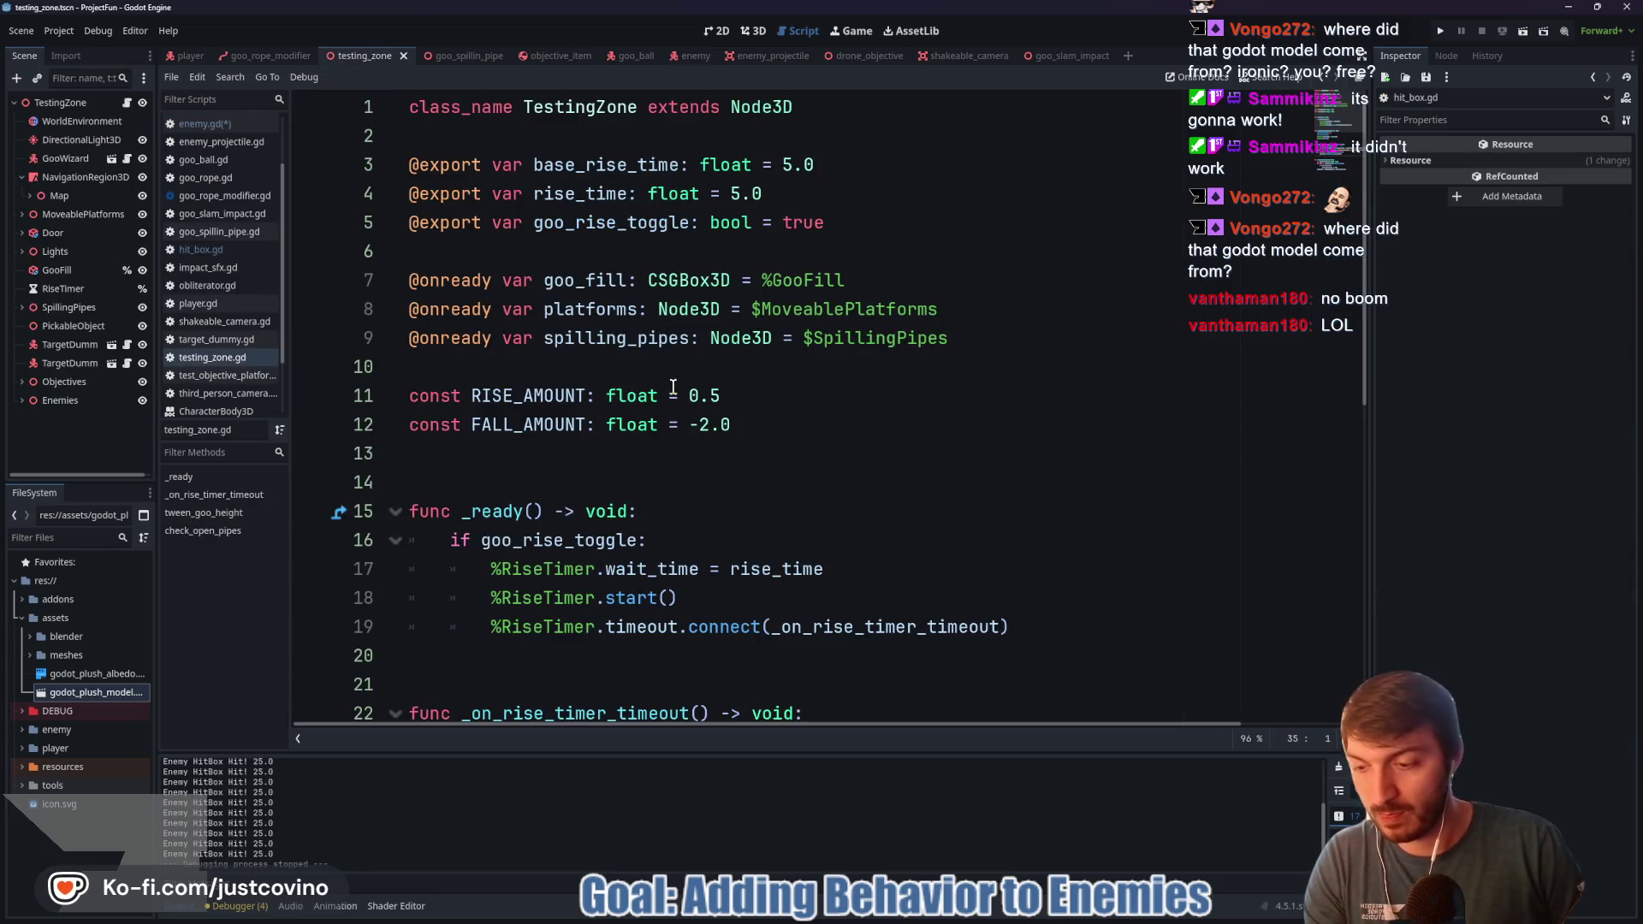
{"action": "key", "text": "F6"}
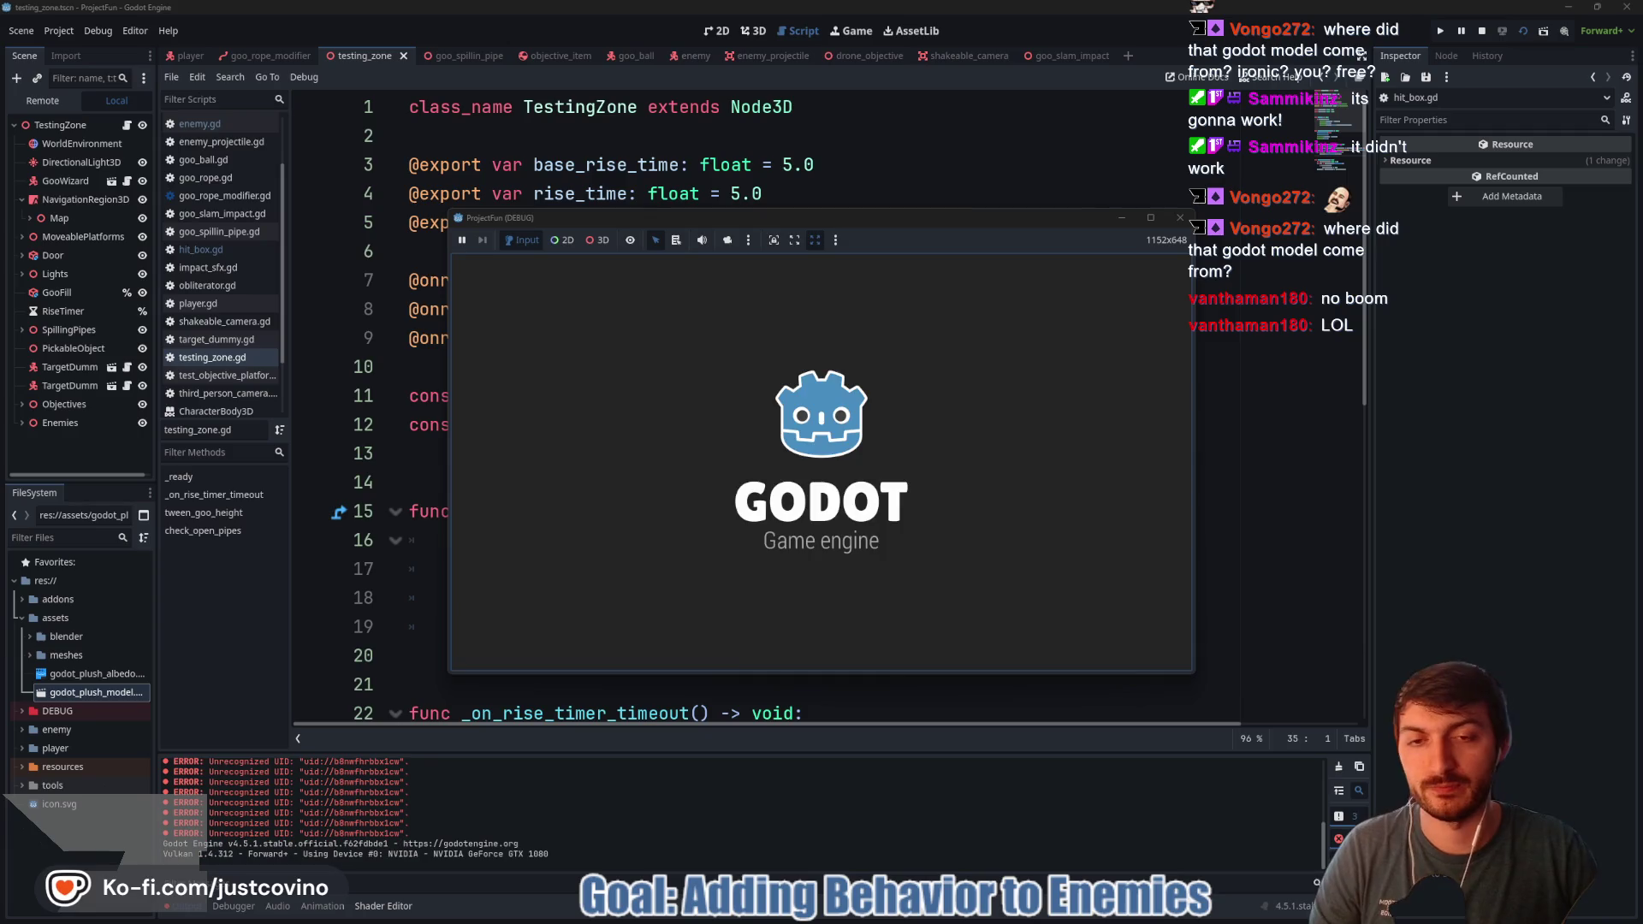
Steer toward the enemies, swing and slam three times, stop the game, and reopen enemy.gd.
{"action": "key", "text": "w"}
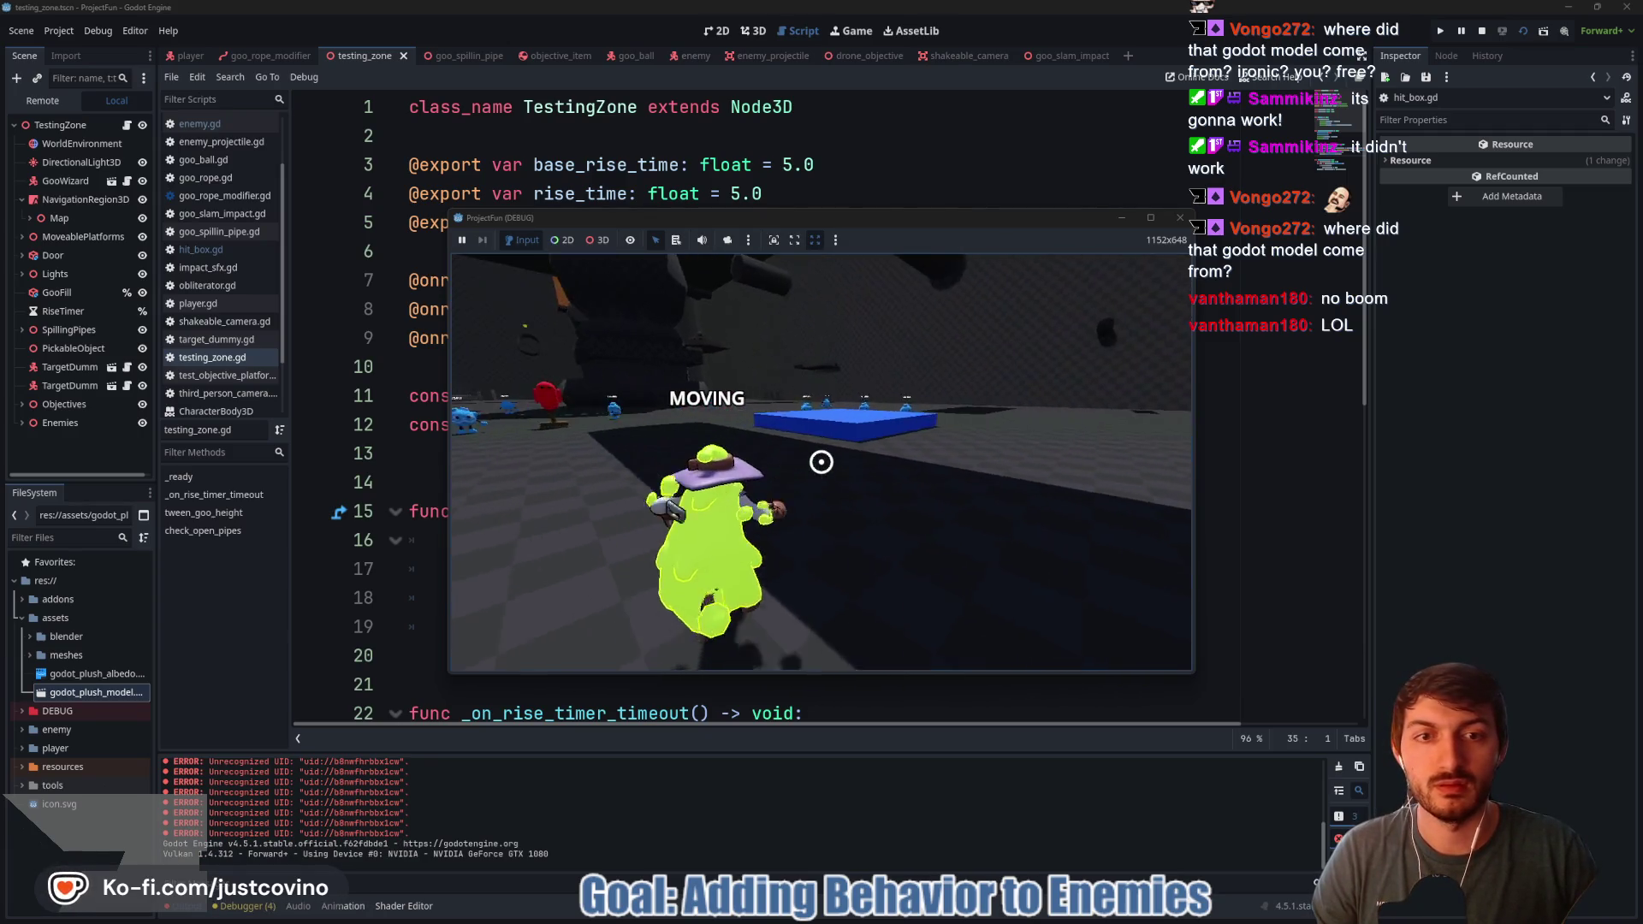
{"action": "key", "text": "w"}
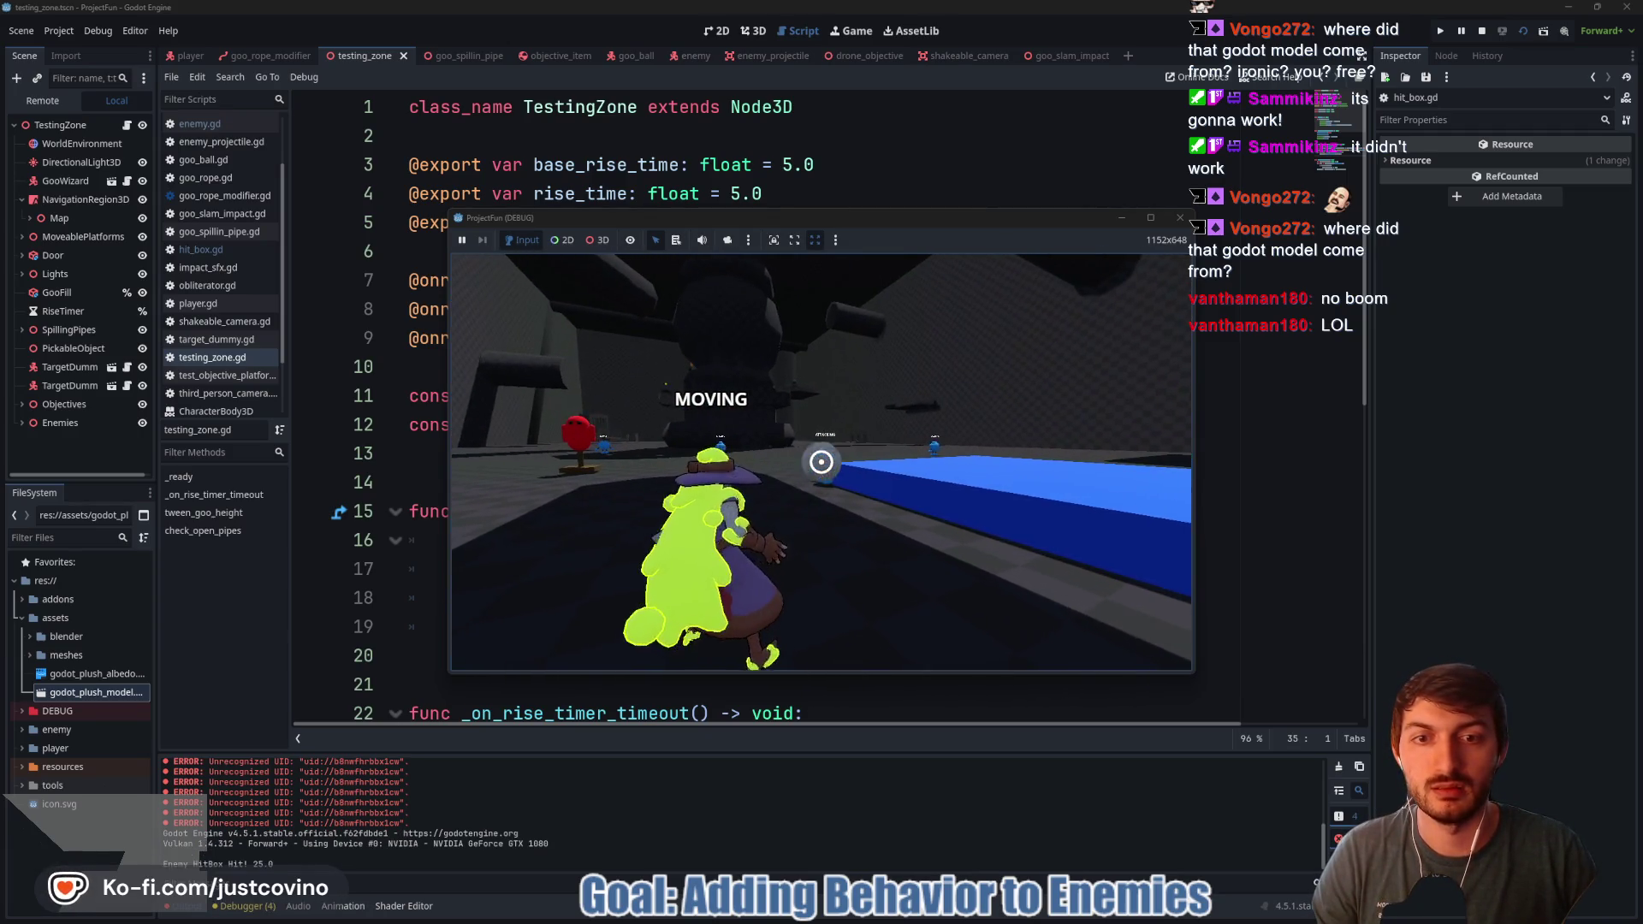
{"action": "key", "text": "w"}
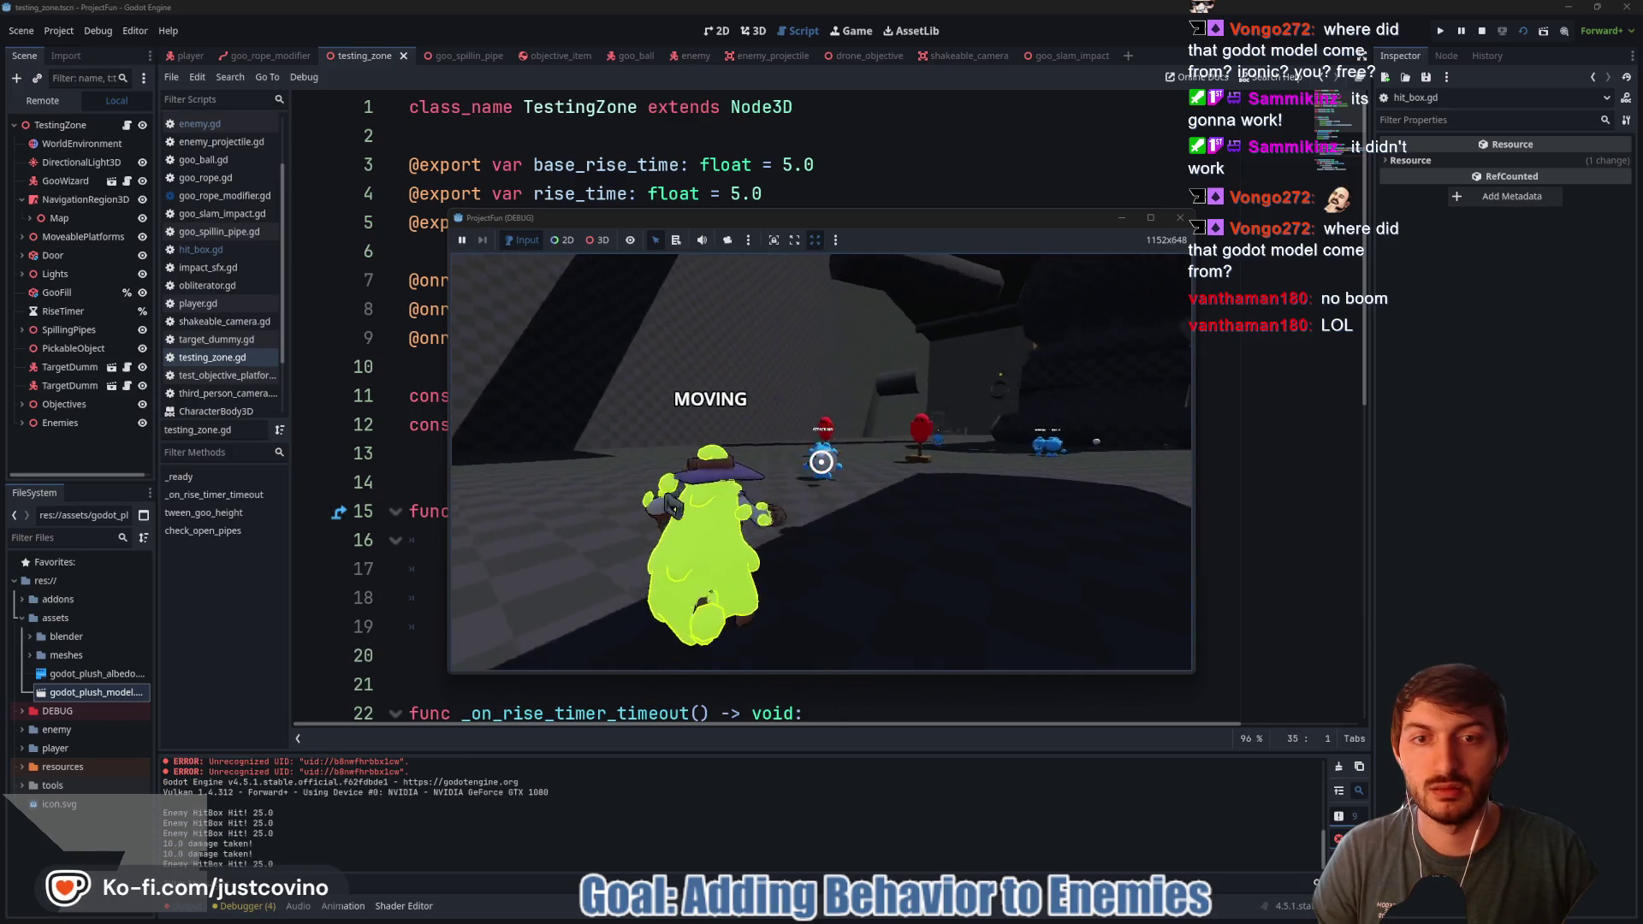
{"action": "left_click", "coordinate": [821, 462]}
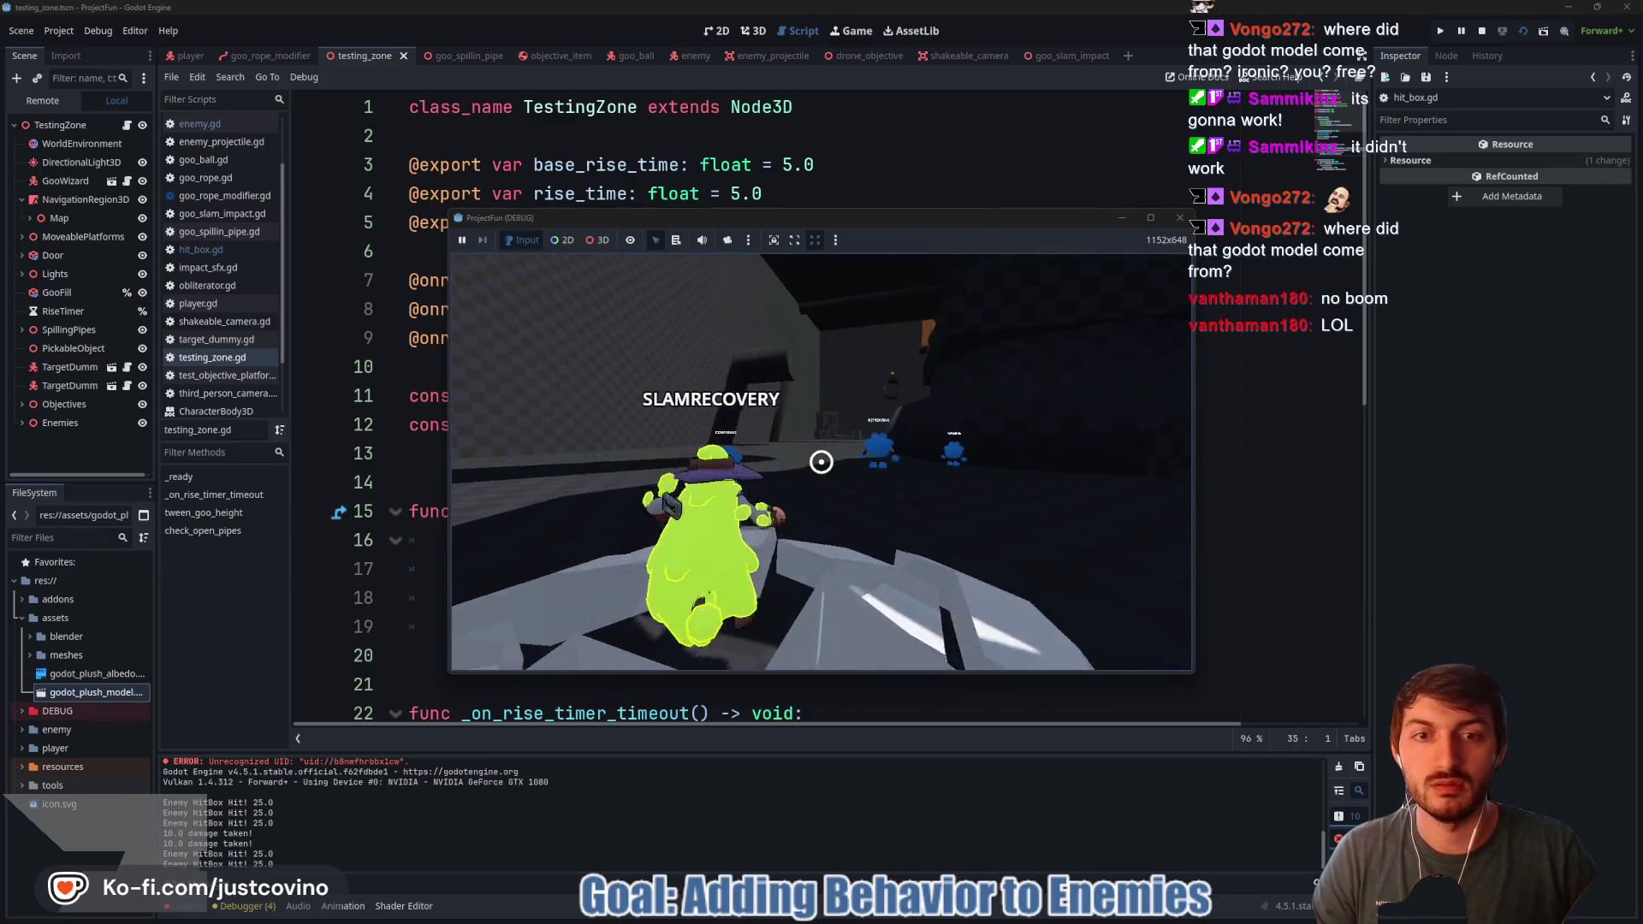
{"action": "left_click", "coordinate": [820, 462]}
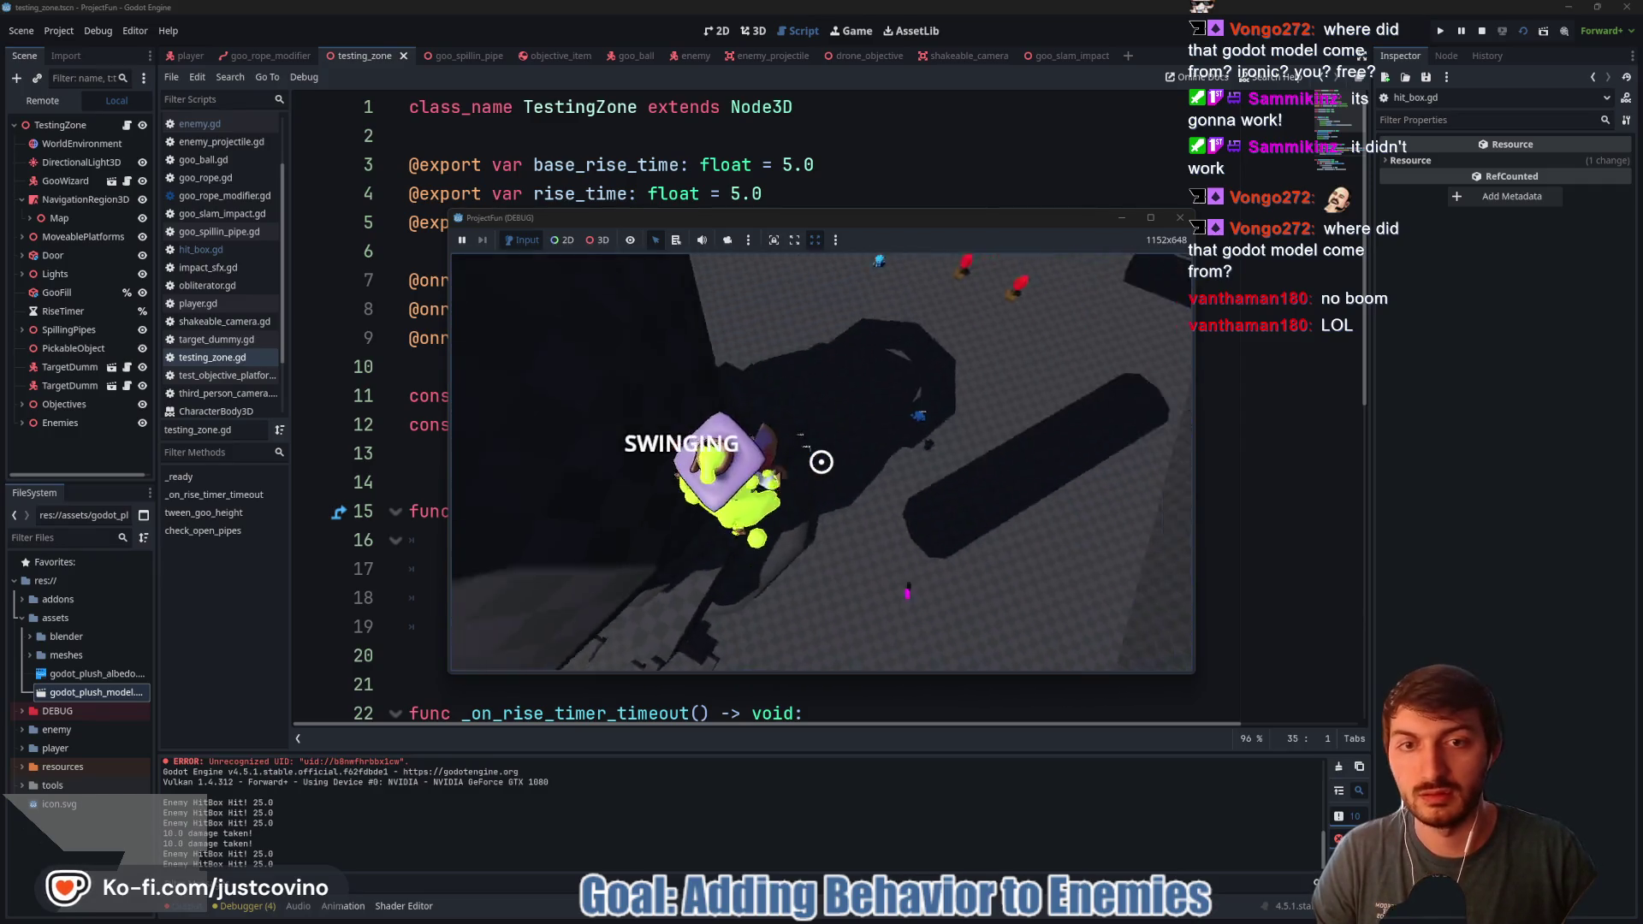
{"action": "left_click", "coordinate": [820, 462]}
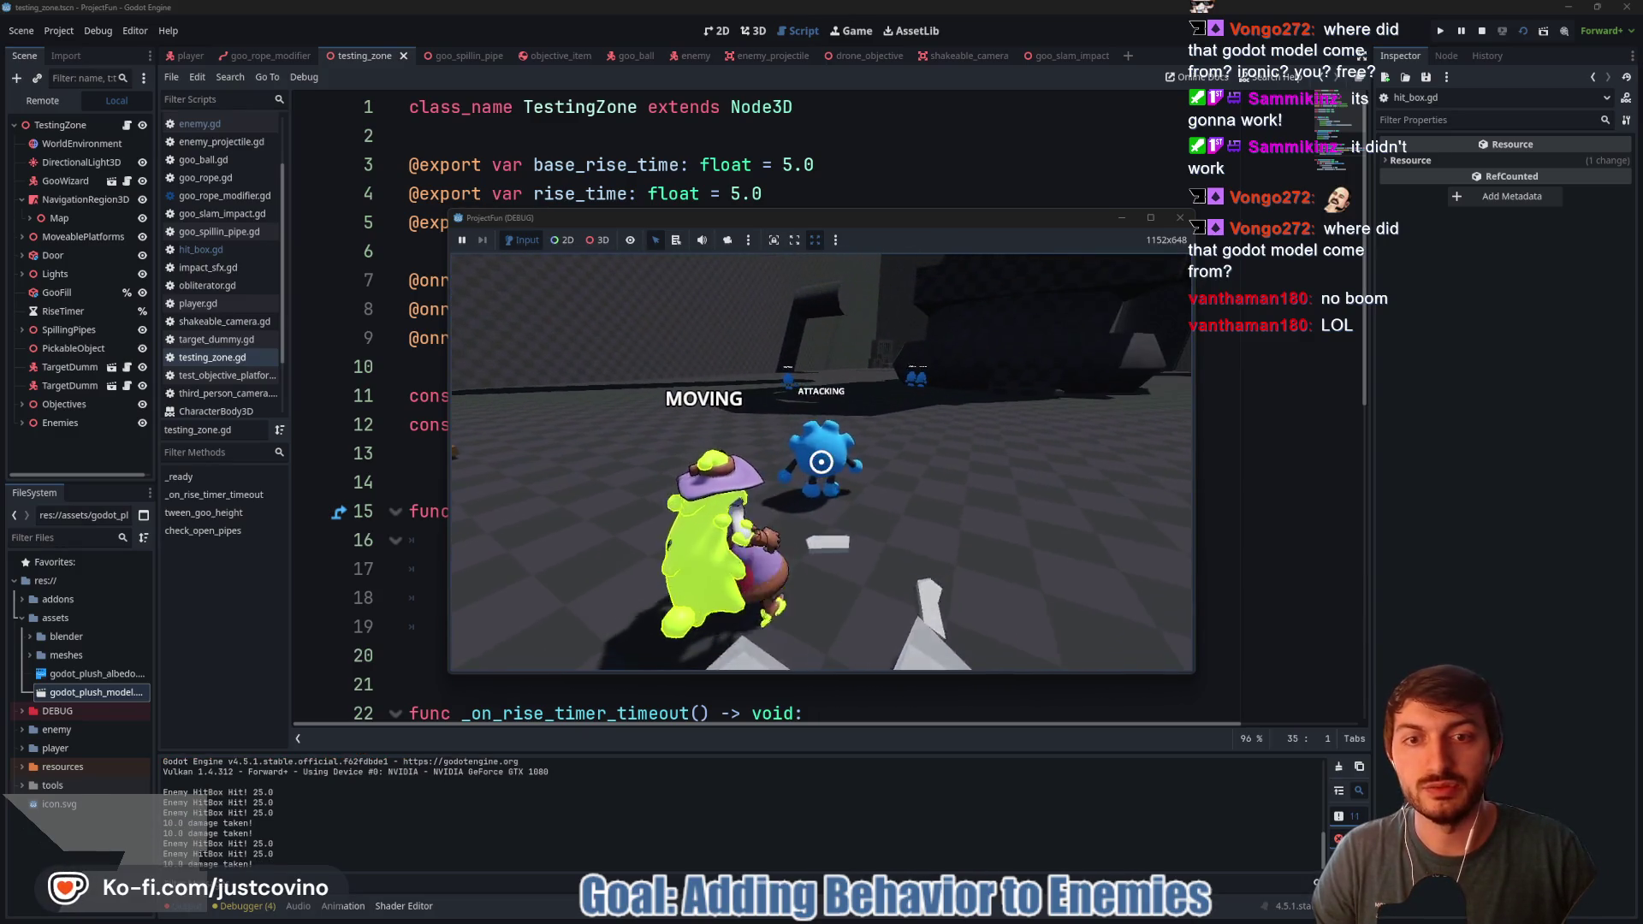
{"action": "key", "text": "F8"}
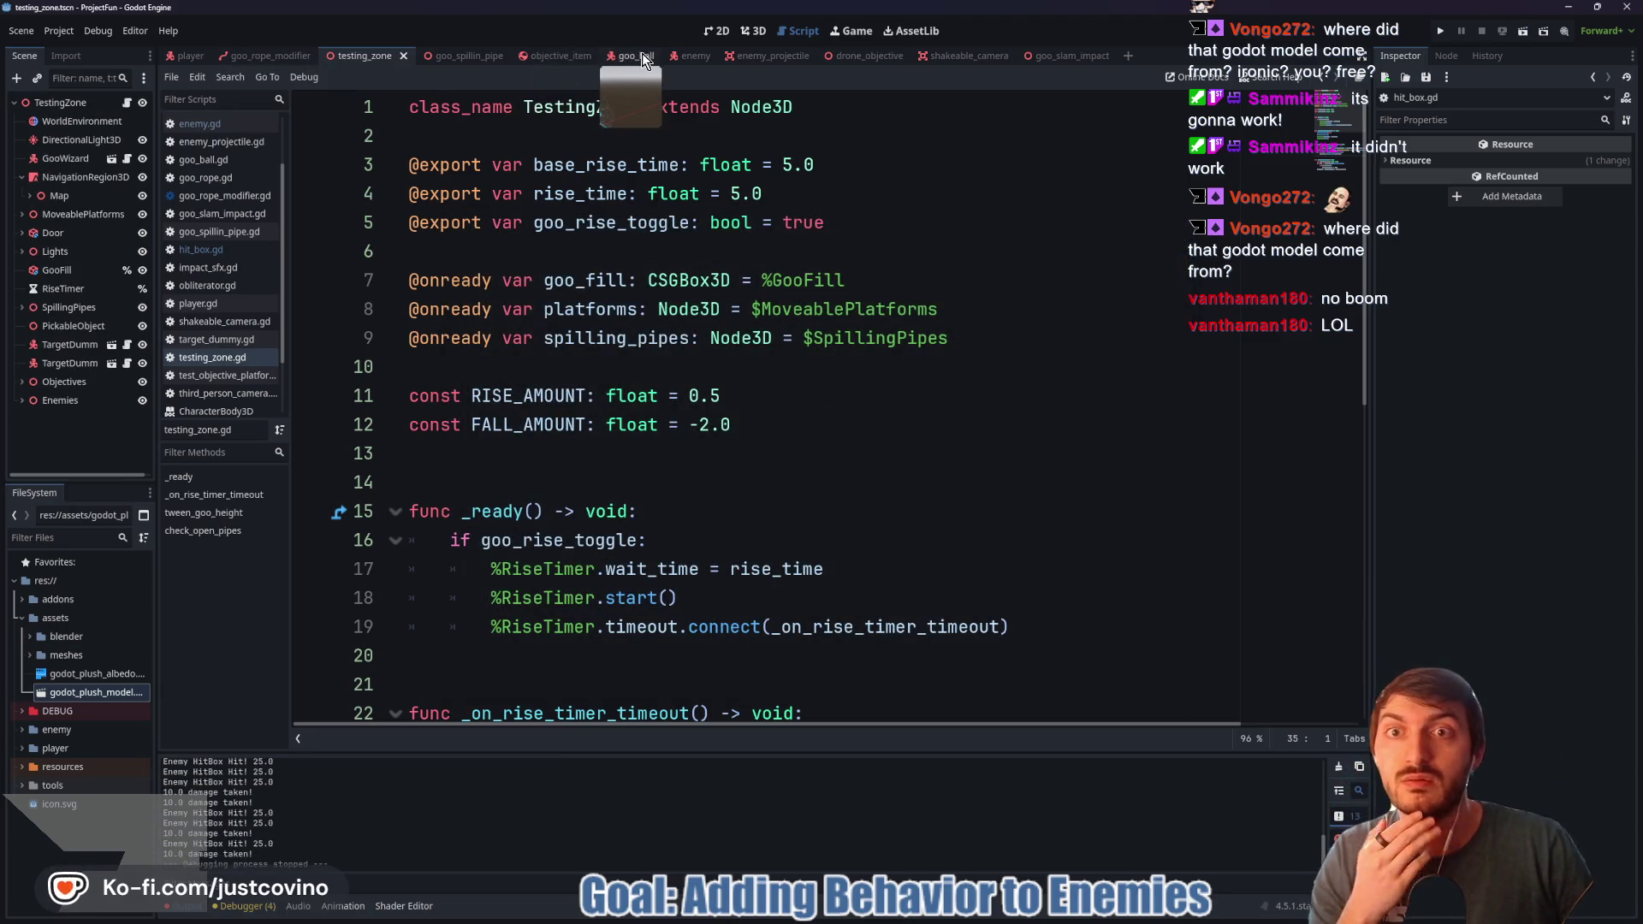
{"action": "left_click", "coordinate": [690, 58]}
{"action": "scroll", "coordinate": [658, 385], "scroll_direction": "up", "scroll_amount": 11}
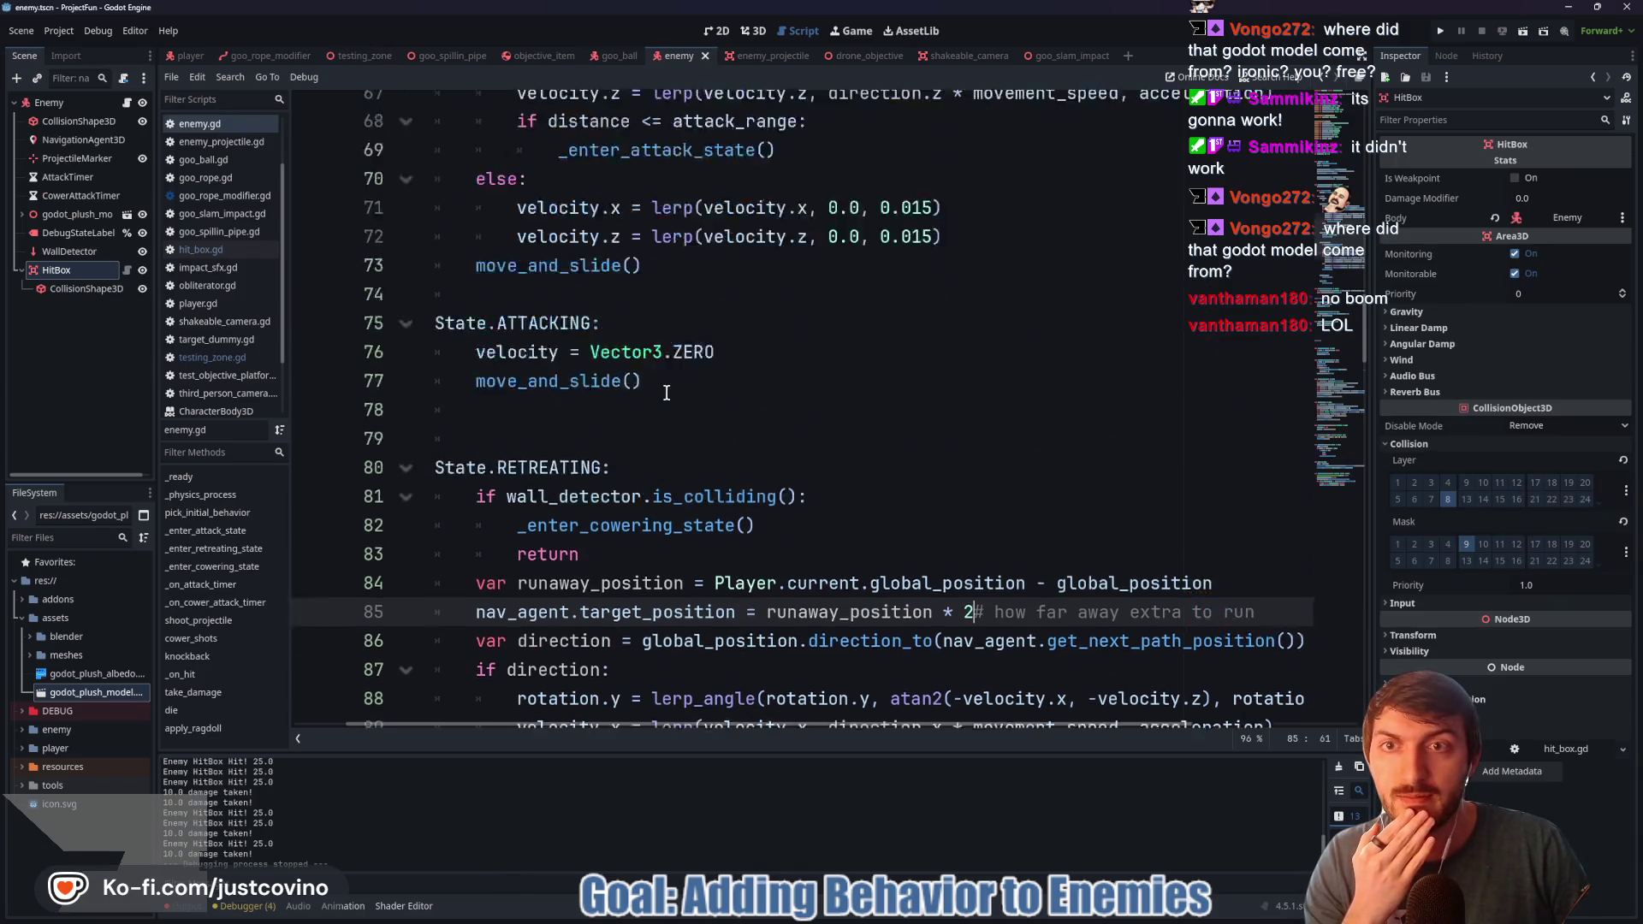
Delete the velocity reset from the ATTACKING state and save enemy.gd.
{"action": "scroll", "coordinate": [665, 403], "scroll_direction": "up", "scroll_amount": 4}
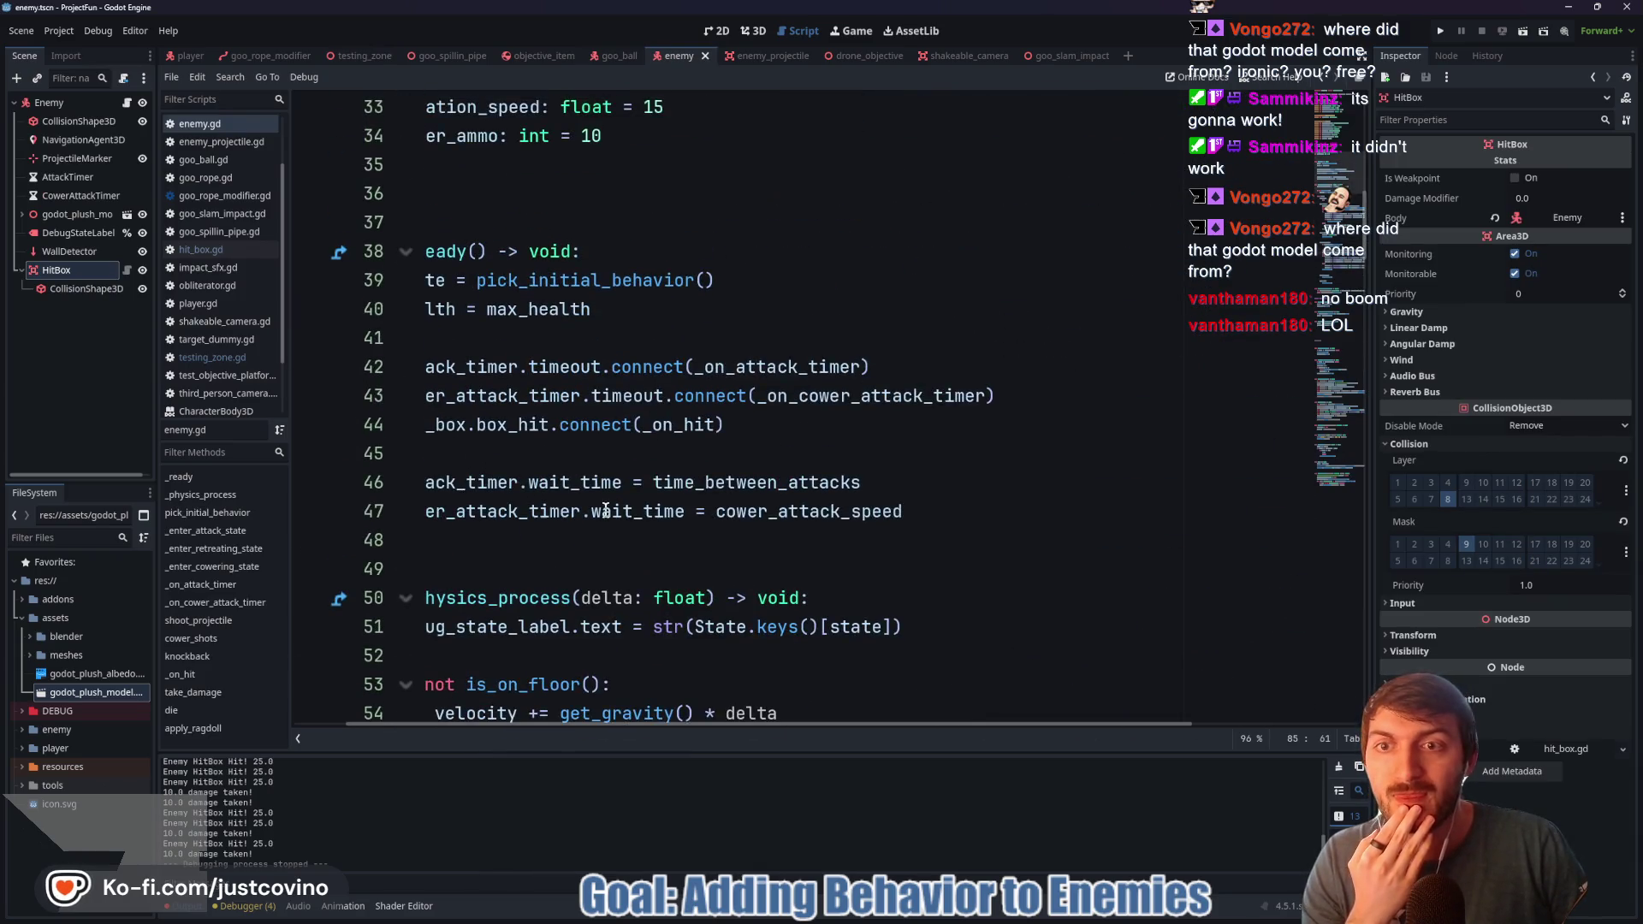
{"action": "left_click_drag", "start_coordinate": [590, 727], "coordinate": [445, 744]}
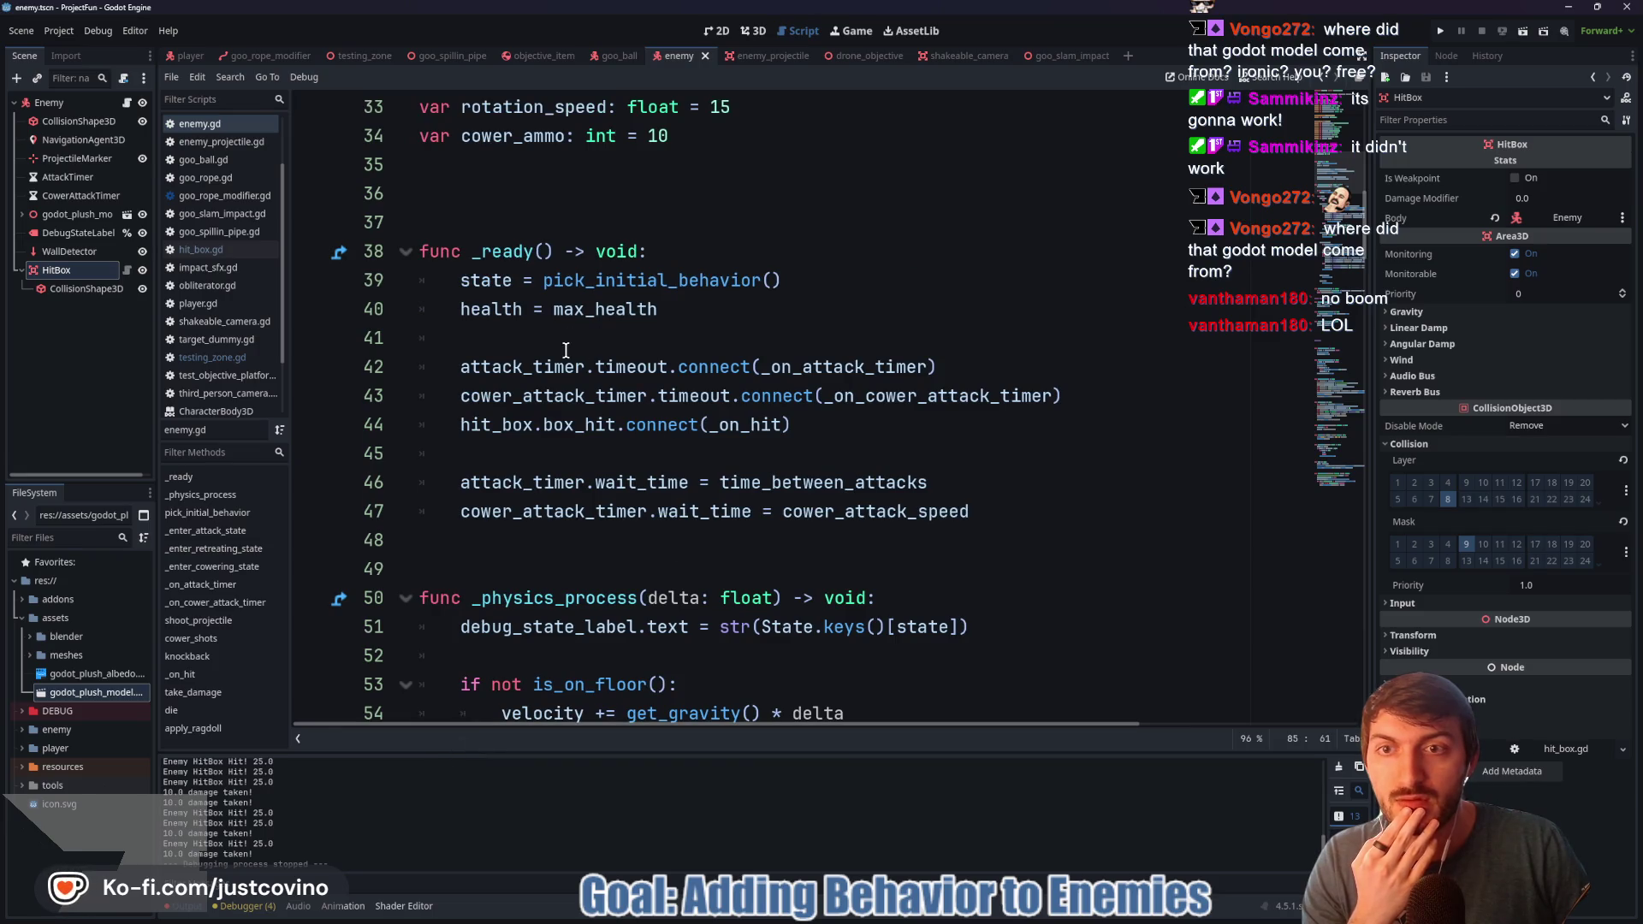
{"action": "scroll", "coordinate": [566, 350], "scroll_direction": "down", "scroll_amount": 5}
{"action": "scroll", "coordinate": [530, 406], "scroll_direction": "down", "scroll_amount": 3}
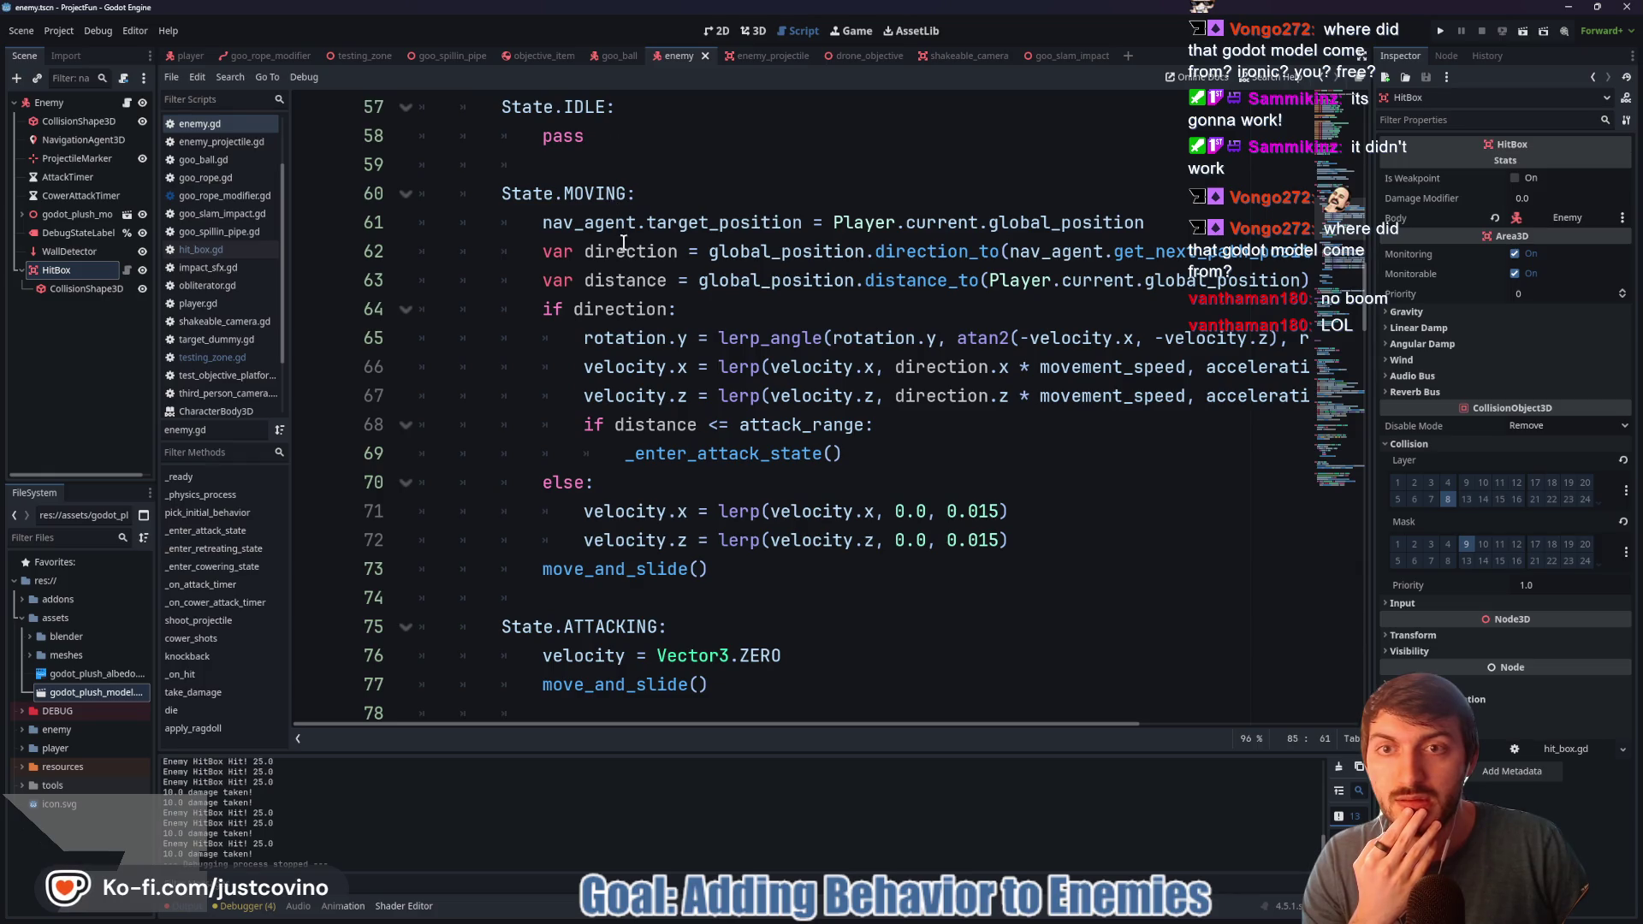
{"action": "scroll", "coordinate": [623, 243], "scroll_direction": "down", "scroll_amount": 4}
{"action": "left_click_drag", "start_coordinate": [784, 317], "coordinate": [545, 314]}
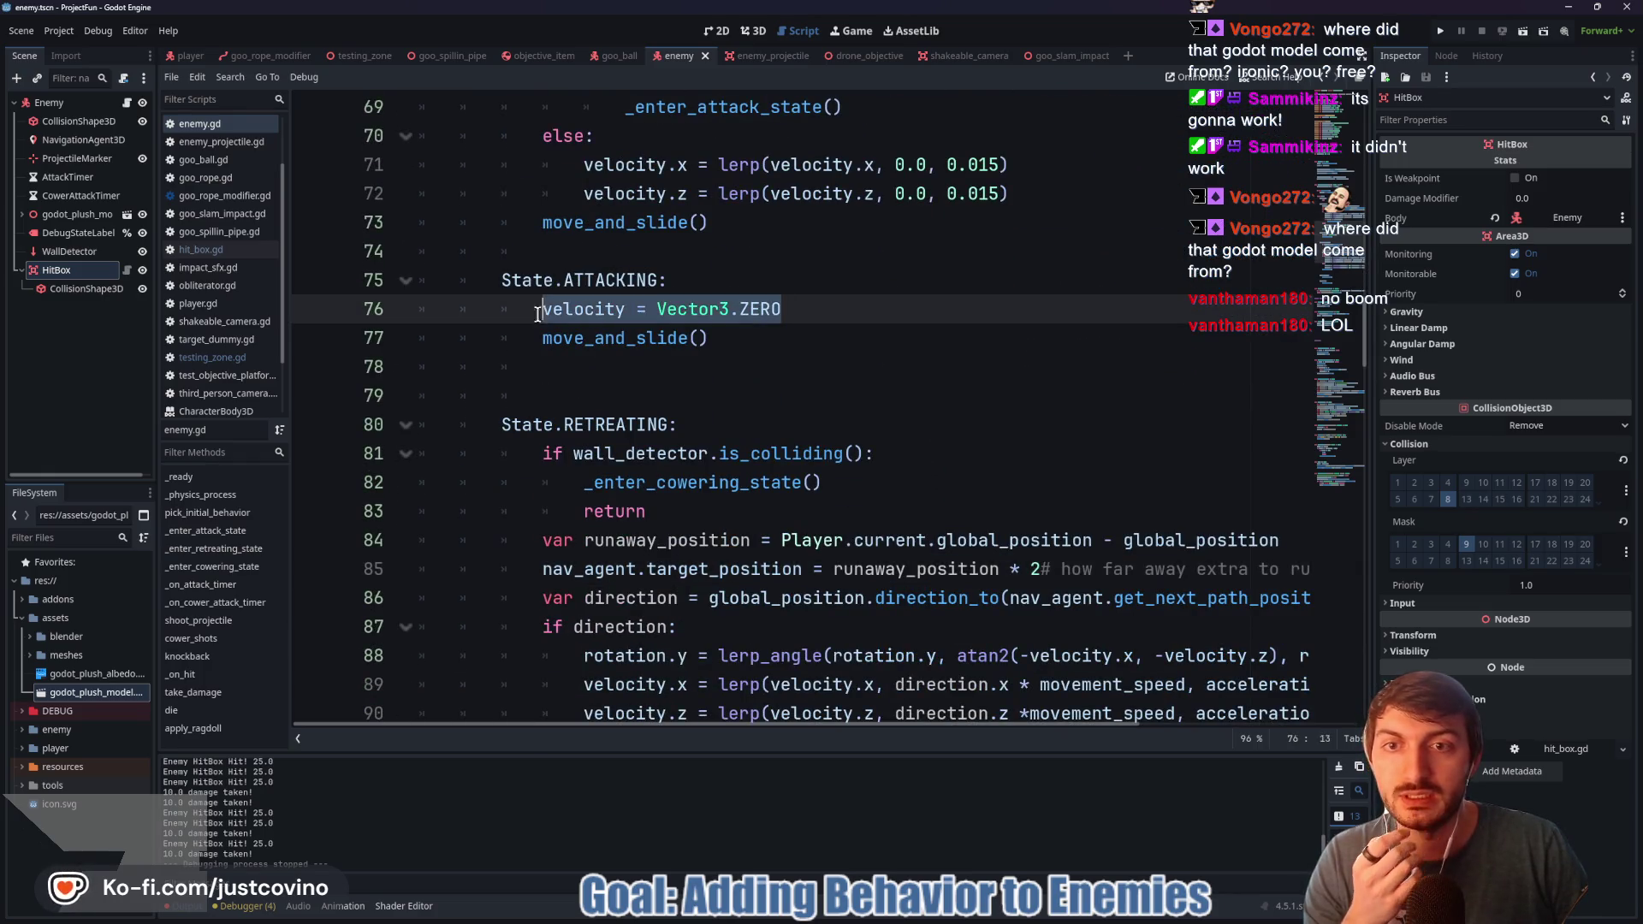
{"action": "key", "text": "BackSpace"}
{"action": "key", "text": "BackSpace"}
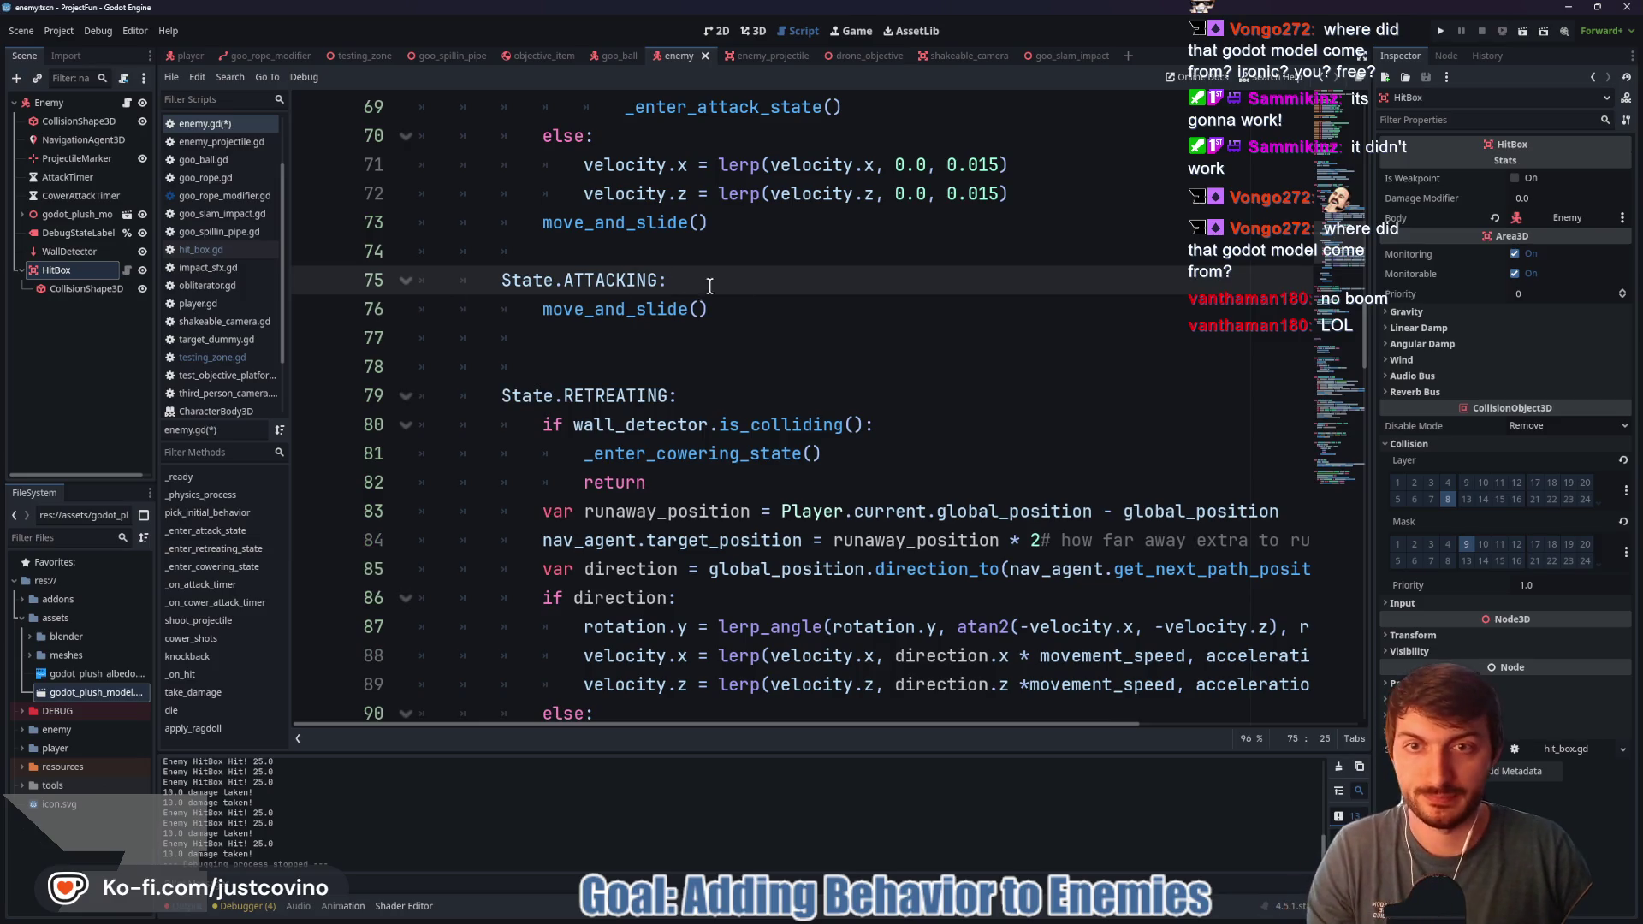
{"action": "key", "text": "ctrl+s"}
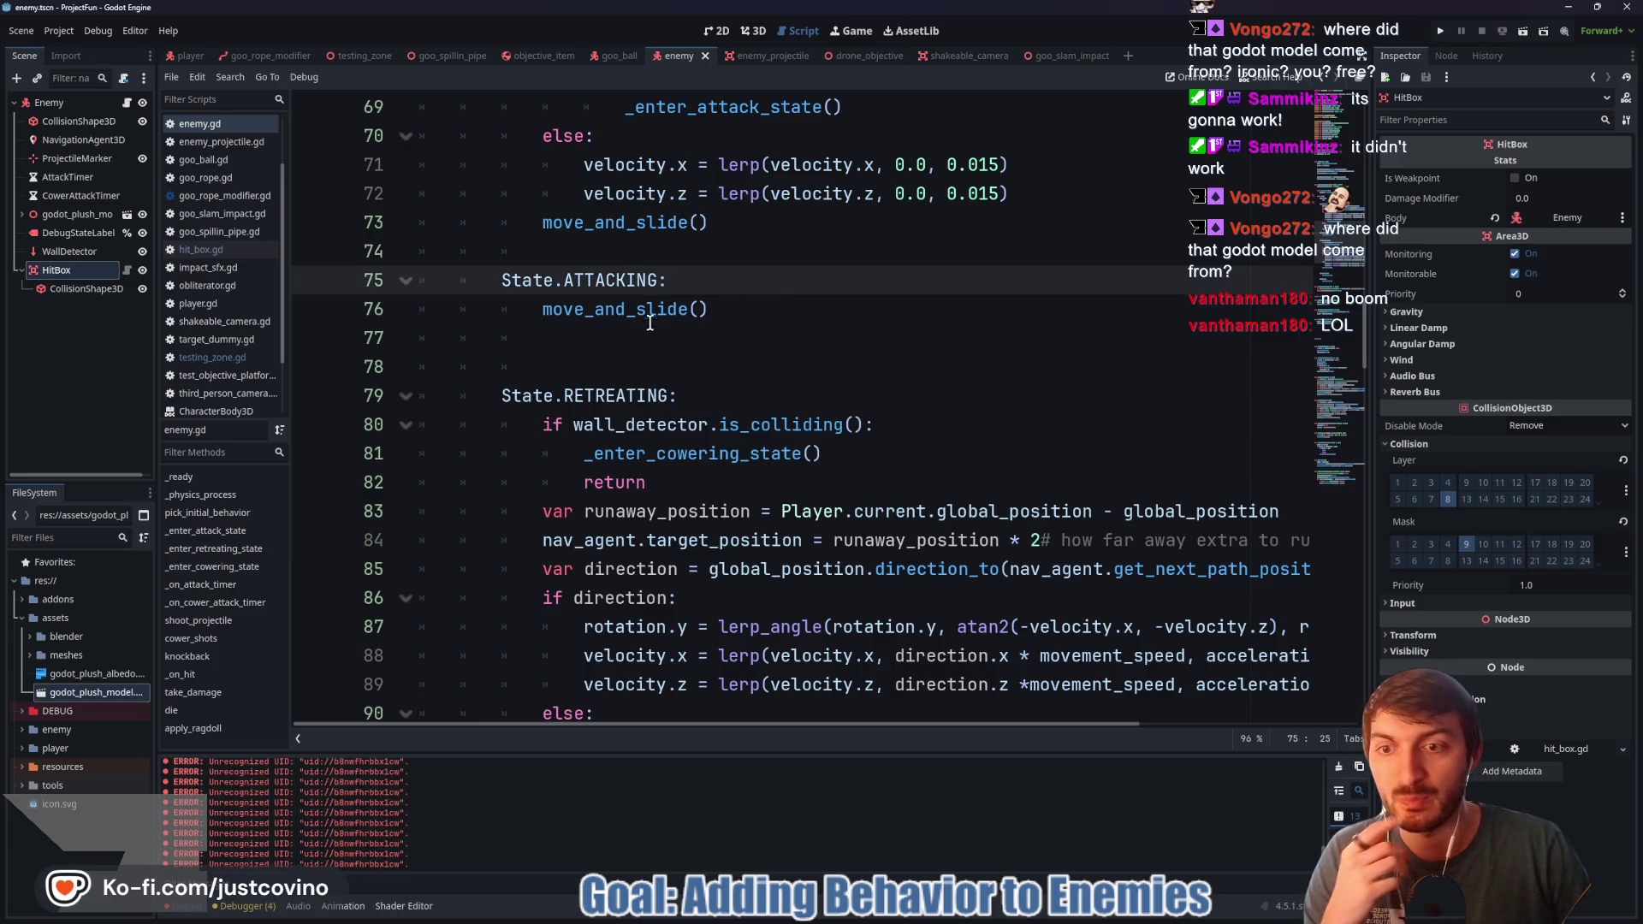
Add a return after move_and_slide in both the ATTACKING and COWERING branches.
{"action": "left_click", "coordinate": [761, 319]}
{"action": "key", "text": "Return"}
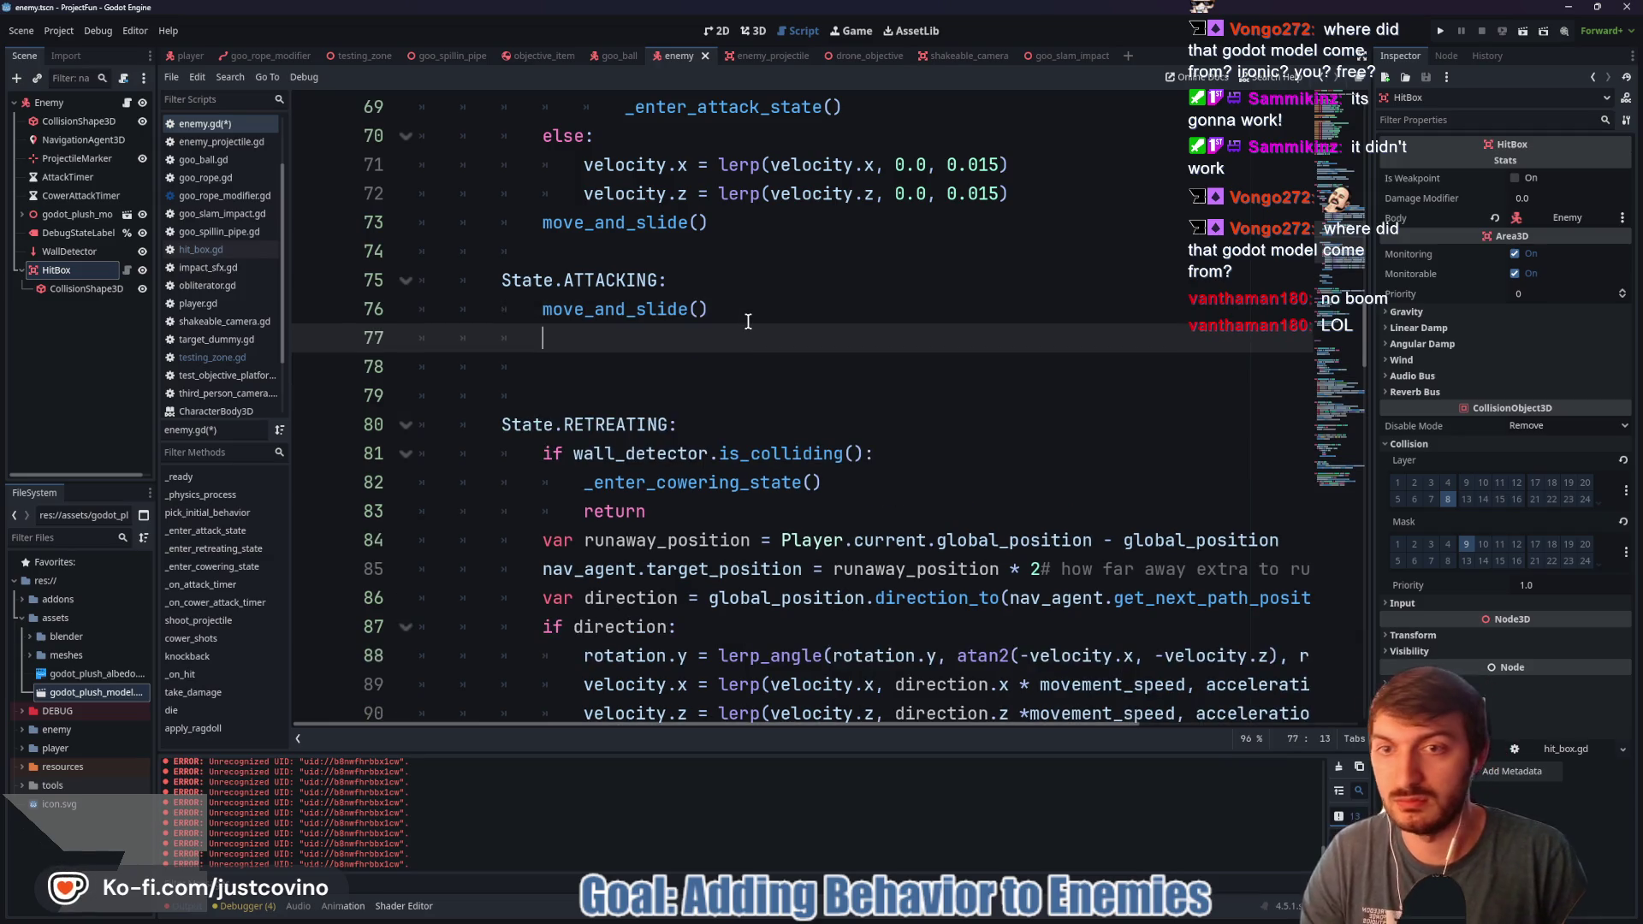
{"action": "type", "text": "return"}
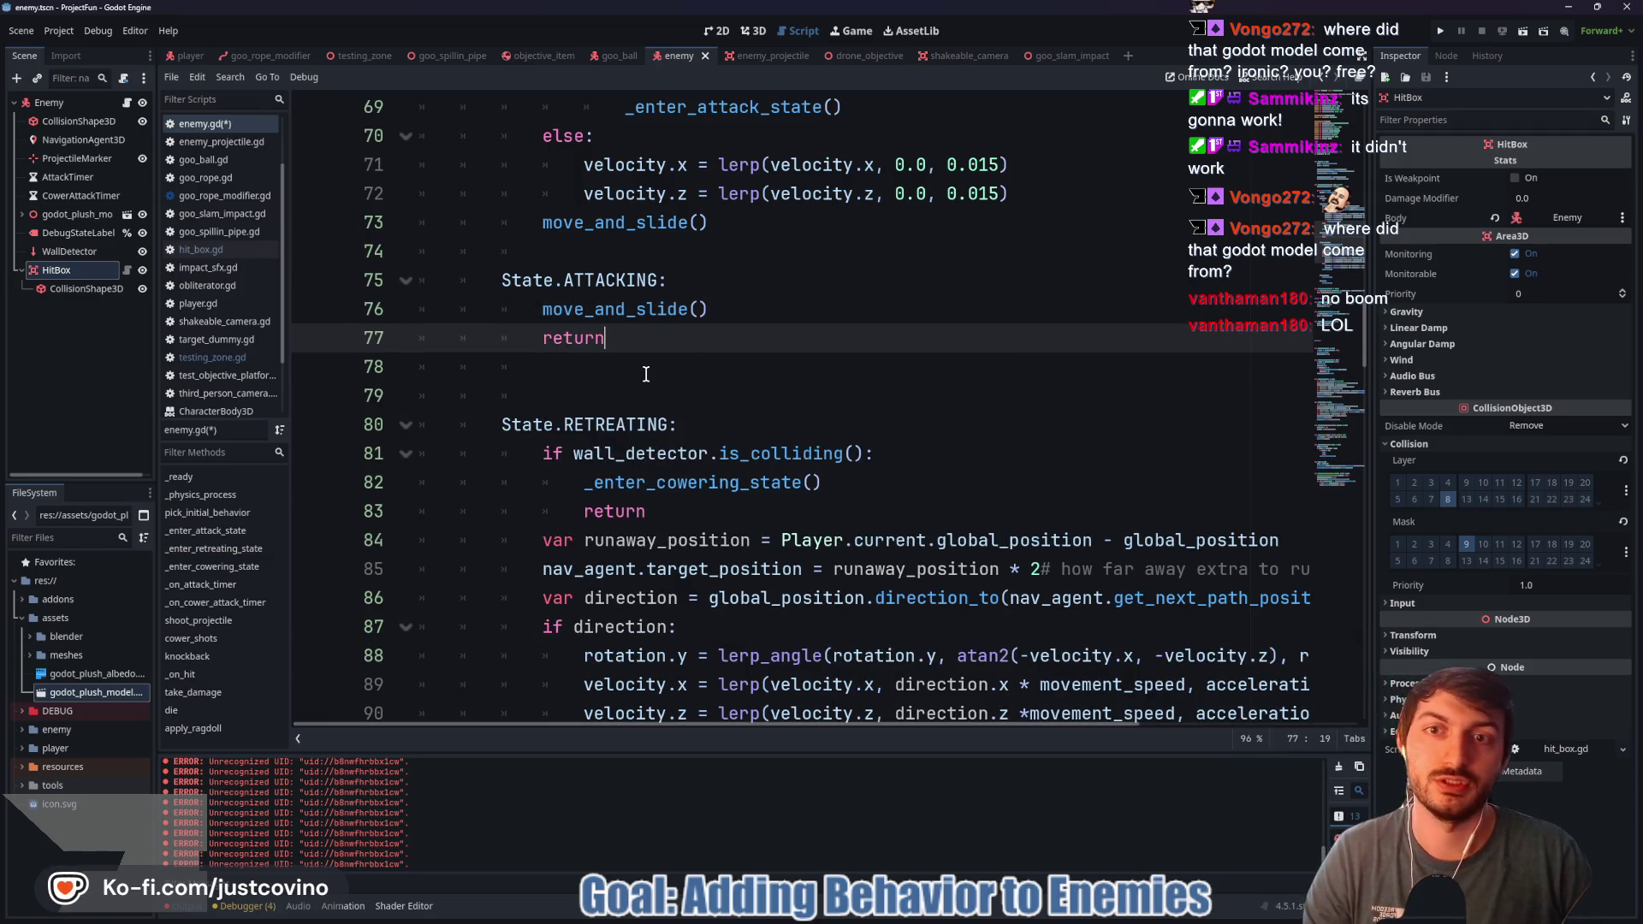
{"action": "scroll", "coordinate": [599, 394], "scroll_direction": "down", "scroll_amount": 6}
{"action": "left_click", "coordinate": [599, 444]}
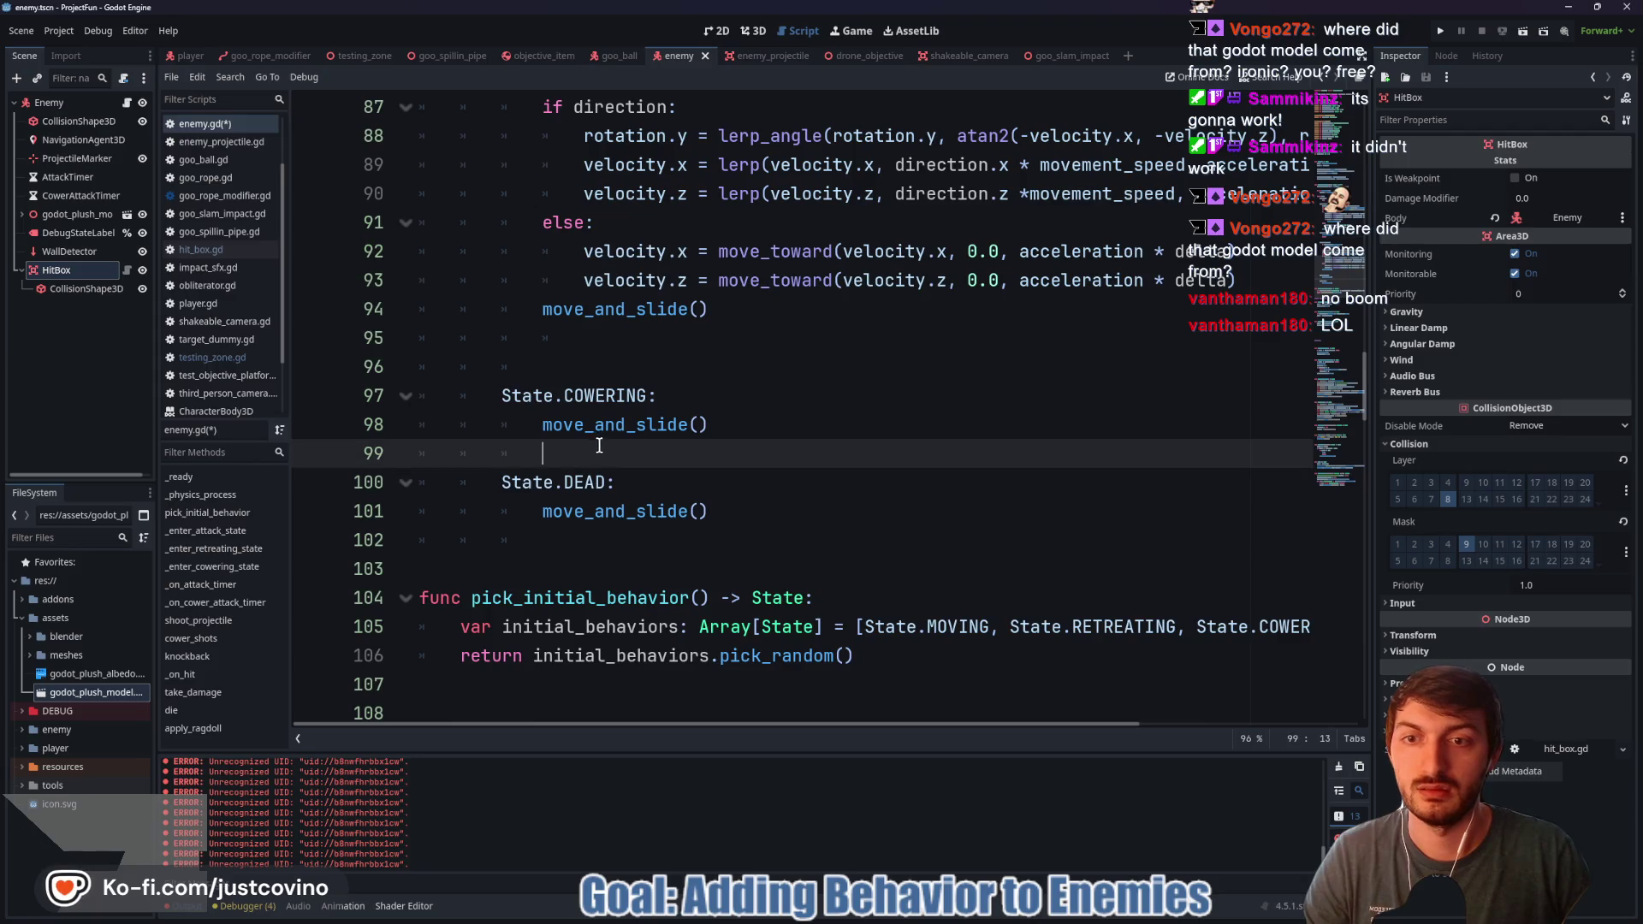
{"action": "type", "text": "eturn"}
{"action": "key", "text": "Return"}
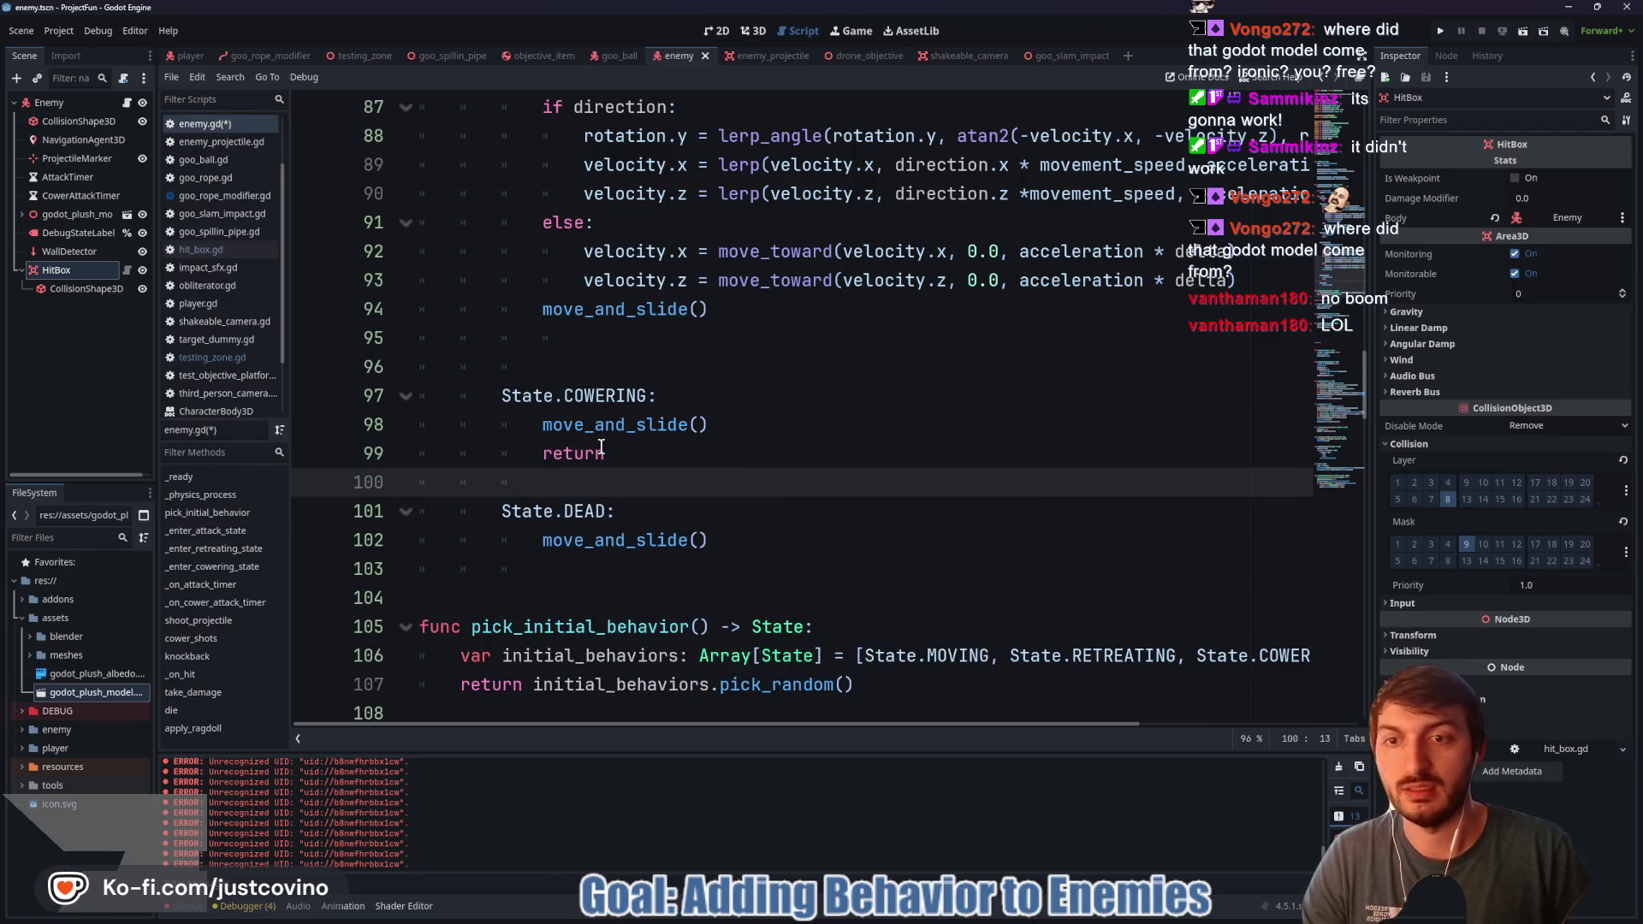
Remove the extra blank lines after ATTACKING and before COWERING, then save enemy.gd.
{"action": "scroll", "coordinate": [601, 446], "scroll_direction": "up", "scroll_amount": 5}
{"action": "left_click", "coordinate": [548, 311]}
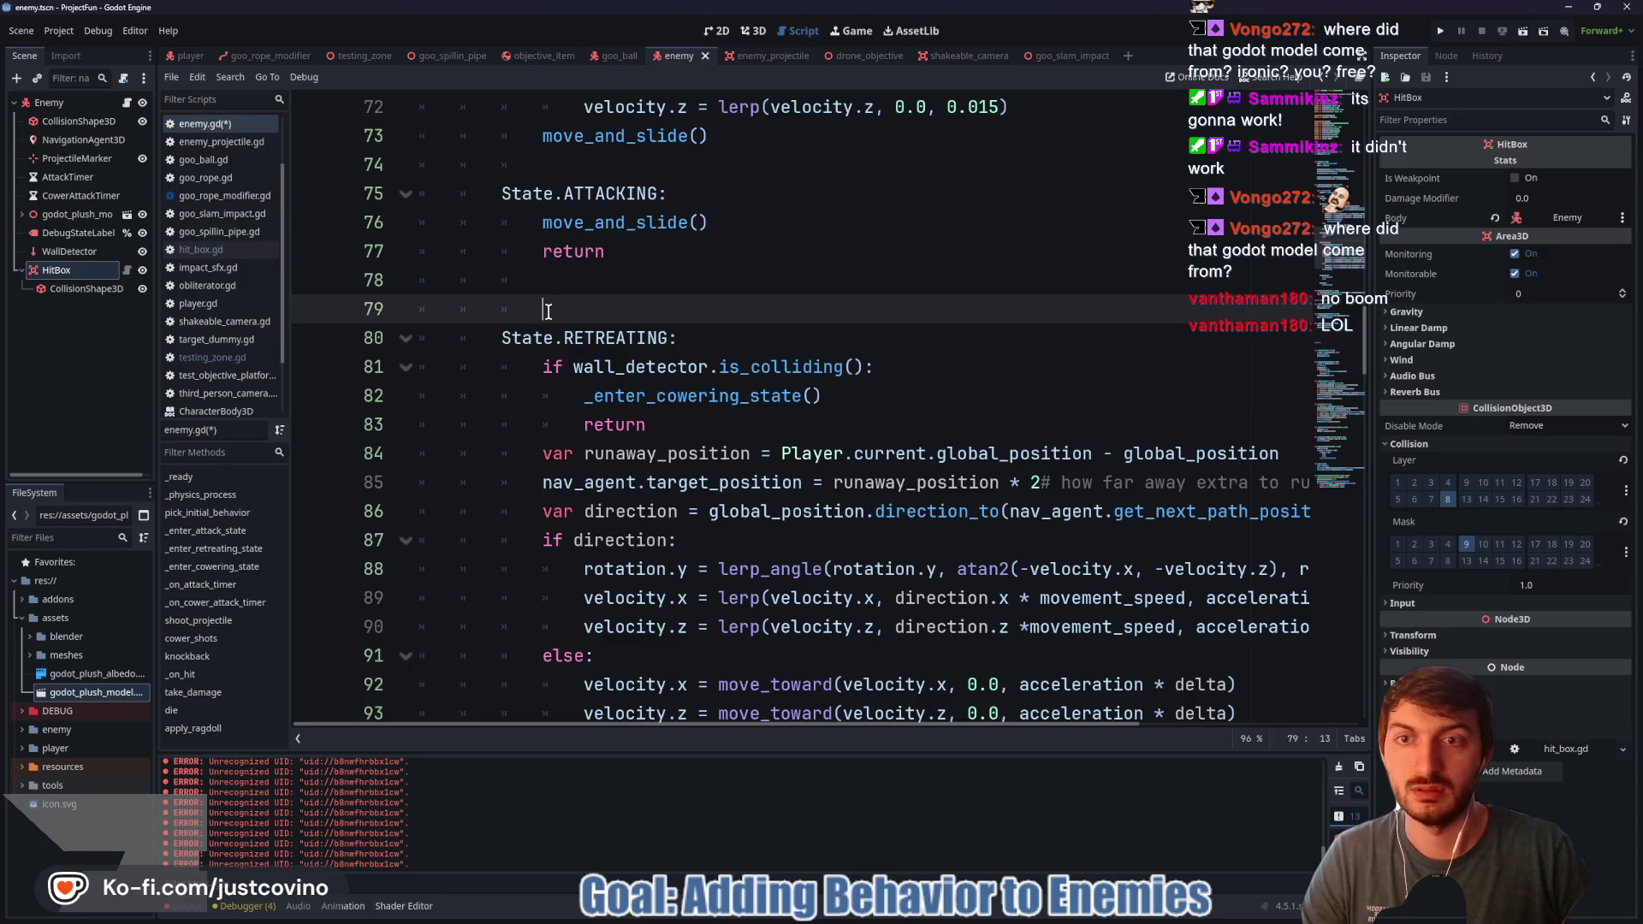
{"action": "key", "text": "BackSpace"}
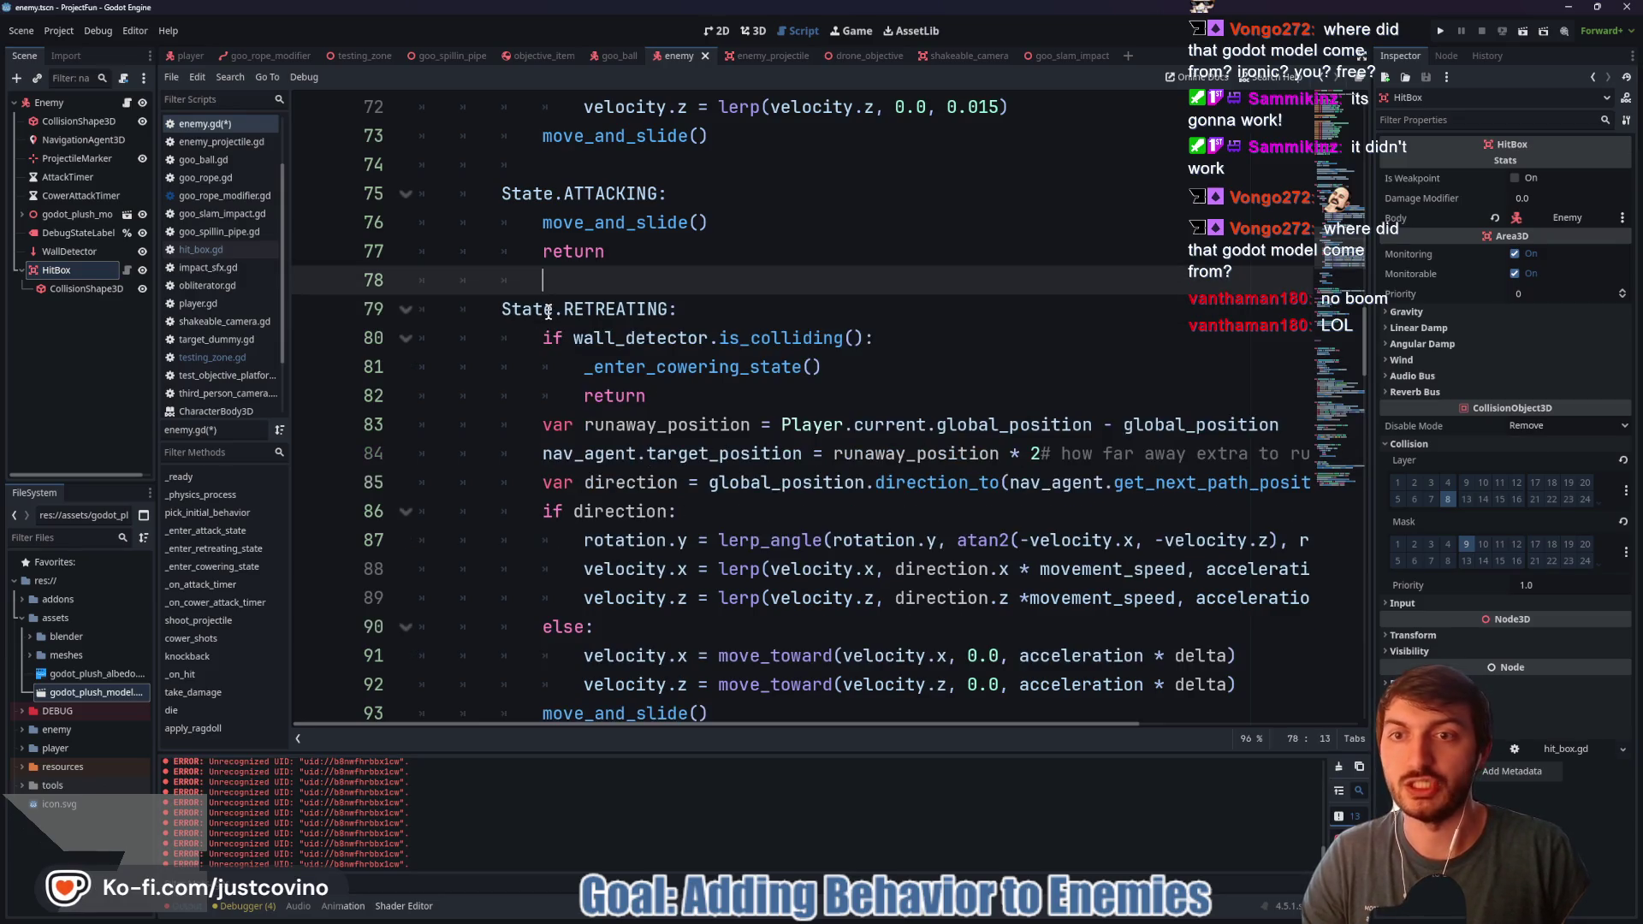
{"action": "scroll", "coordinate": [549, 311], "scroll_direction": "down", "scroll_amount": 5}
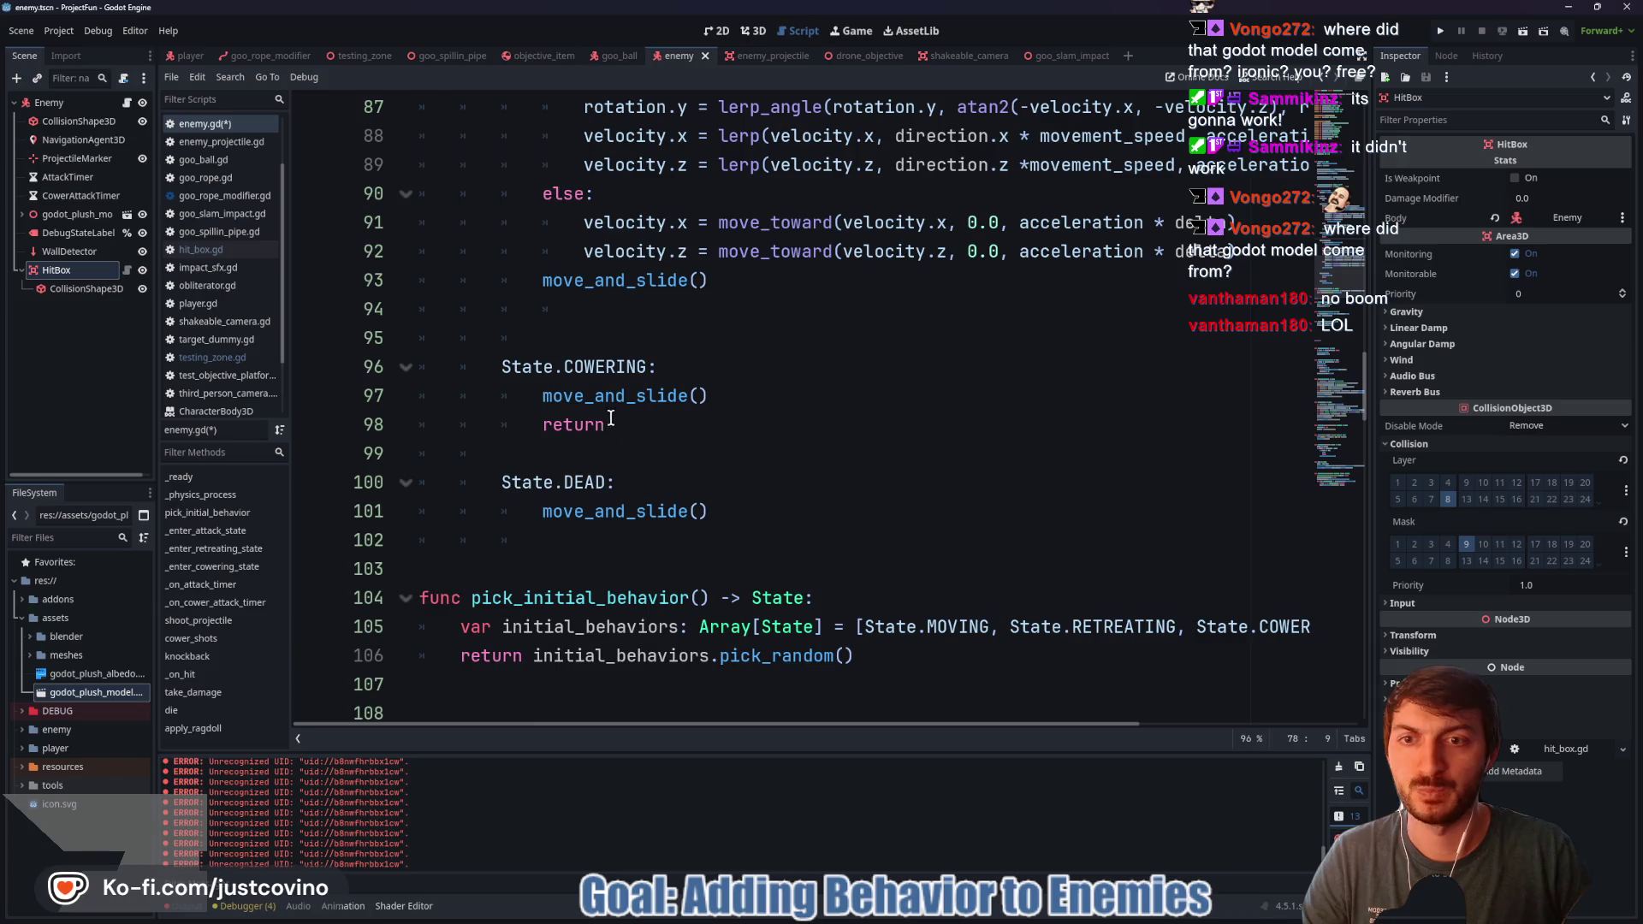
{"action": "scroll", "coordinate": [587, 434], "scroll_direction": "up", "scroll_amount": 6}
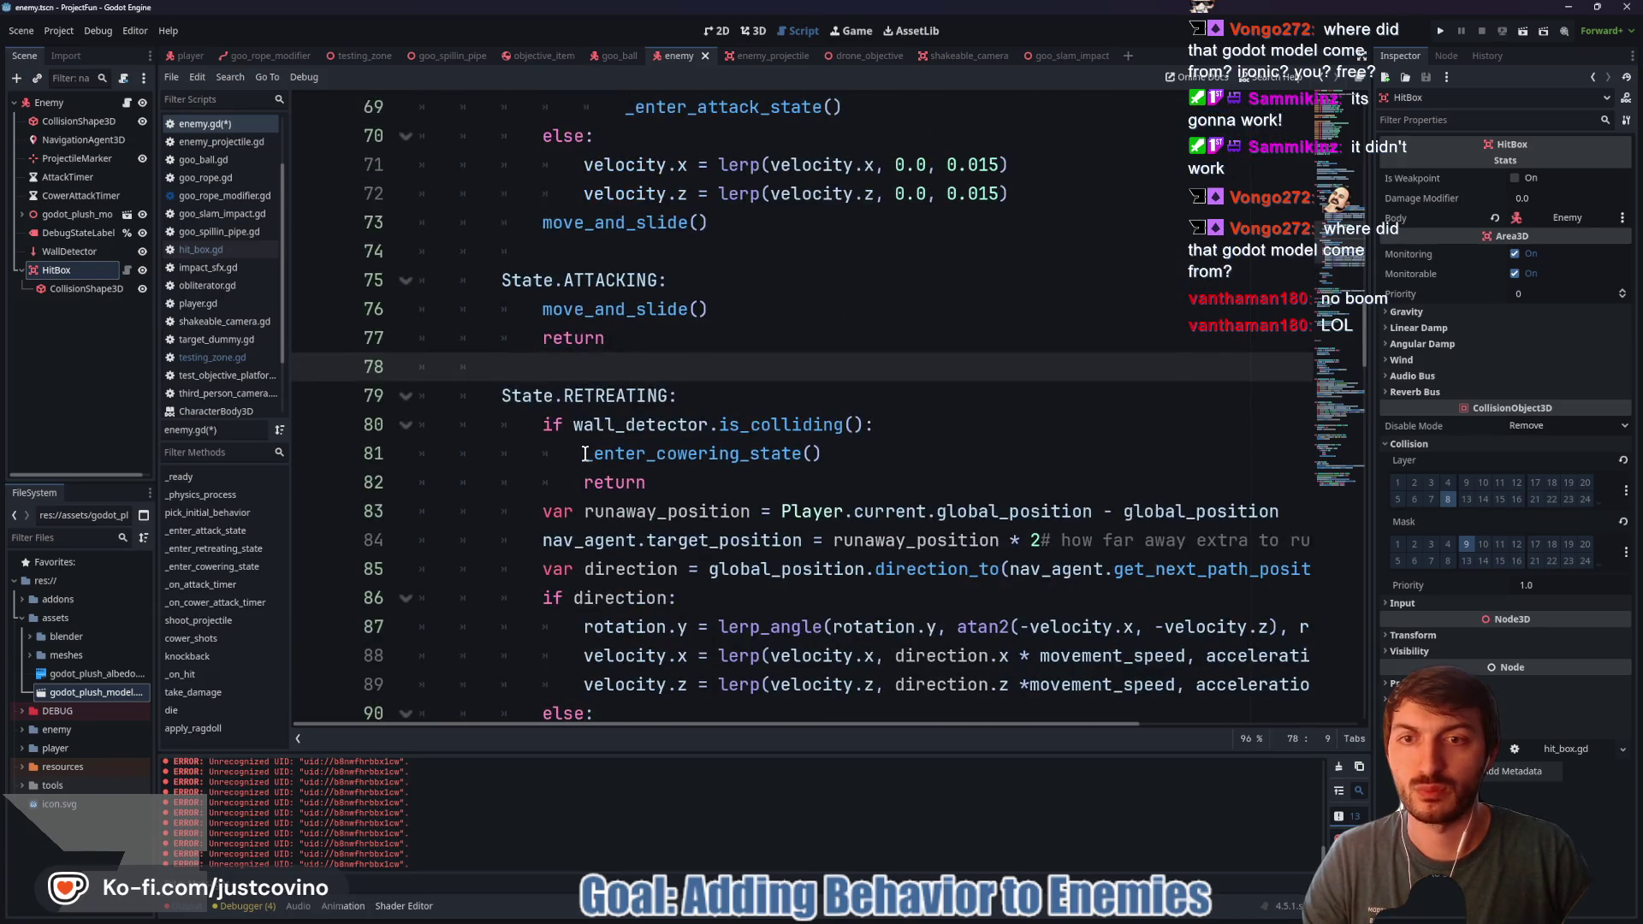
{"action": "scroll", "coordinate": [585, 453], "scroll_direction": "up", "scroll_amount": 4}
{"action": "scroll", "coordinate": [582, 462], "scroll_direction": "down", "scroll_amount": 10}
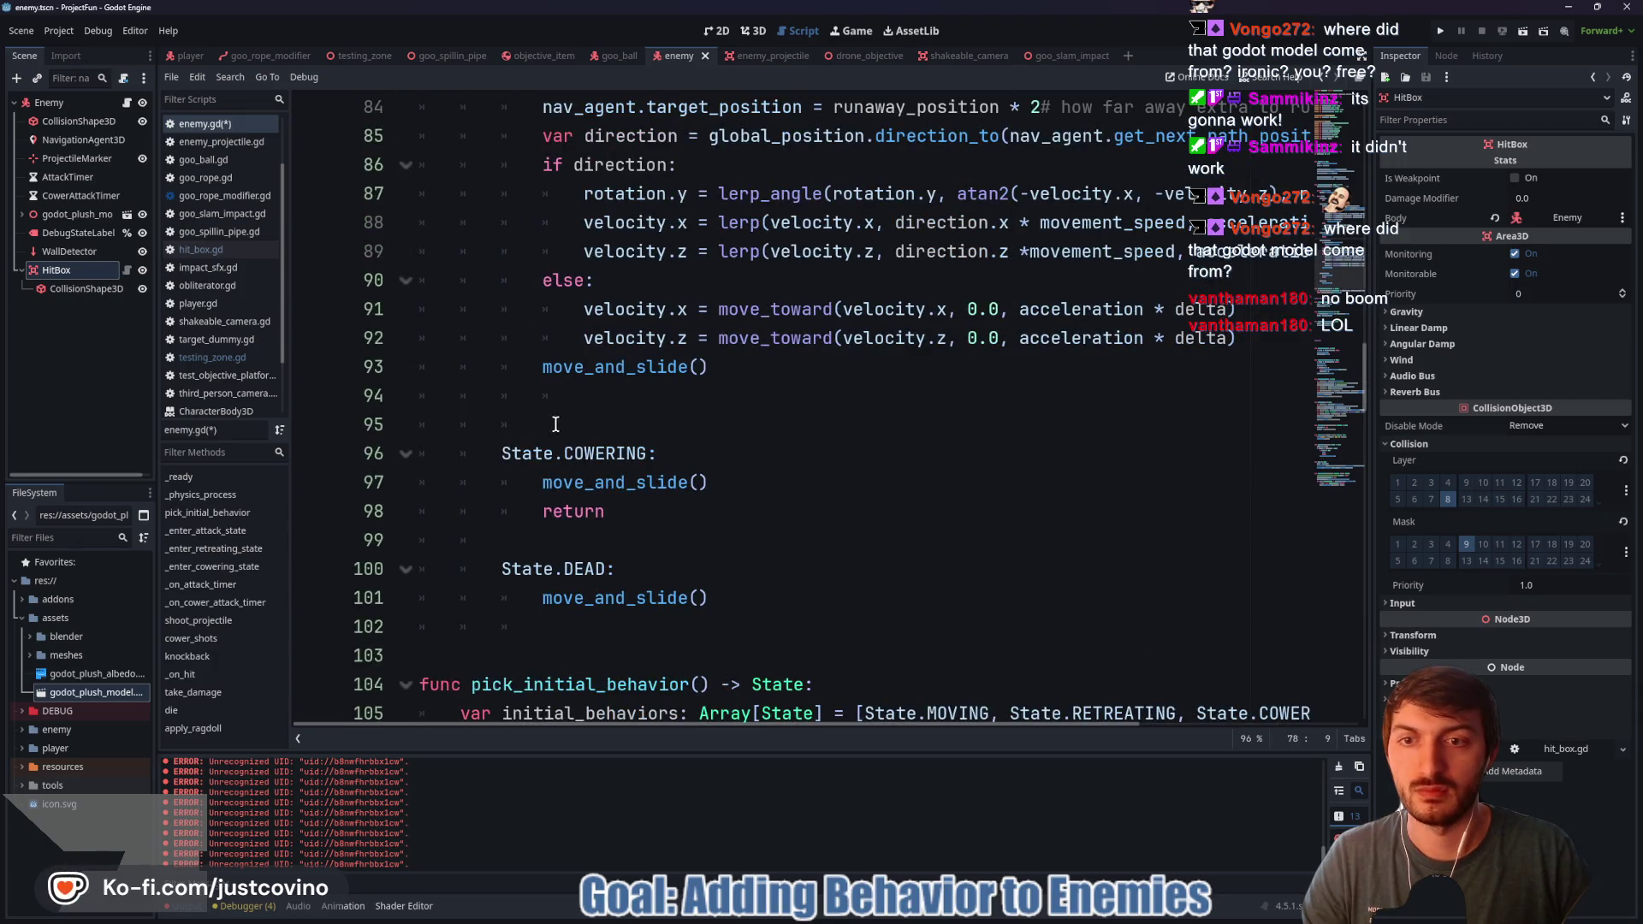
{"action": "left_click", "coordinate": [556, 424]}
{"action": "key", "text": "BackSpace"}
{"action": "key", "text": "BackSpace"}
{"action": "key", "text": "BackSpace"}
{"action": "key", "text": "BackSpace"}
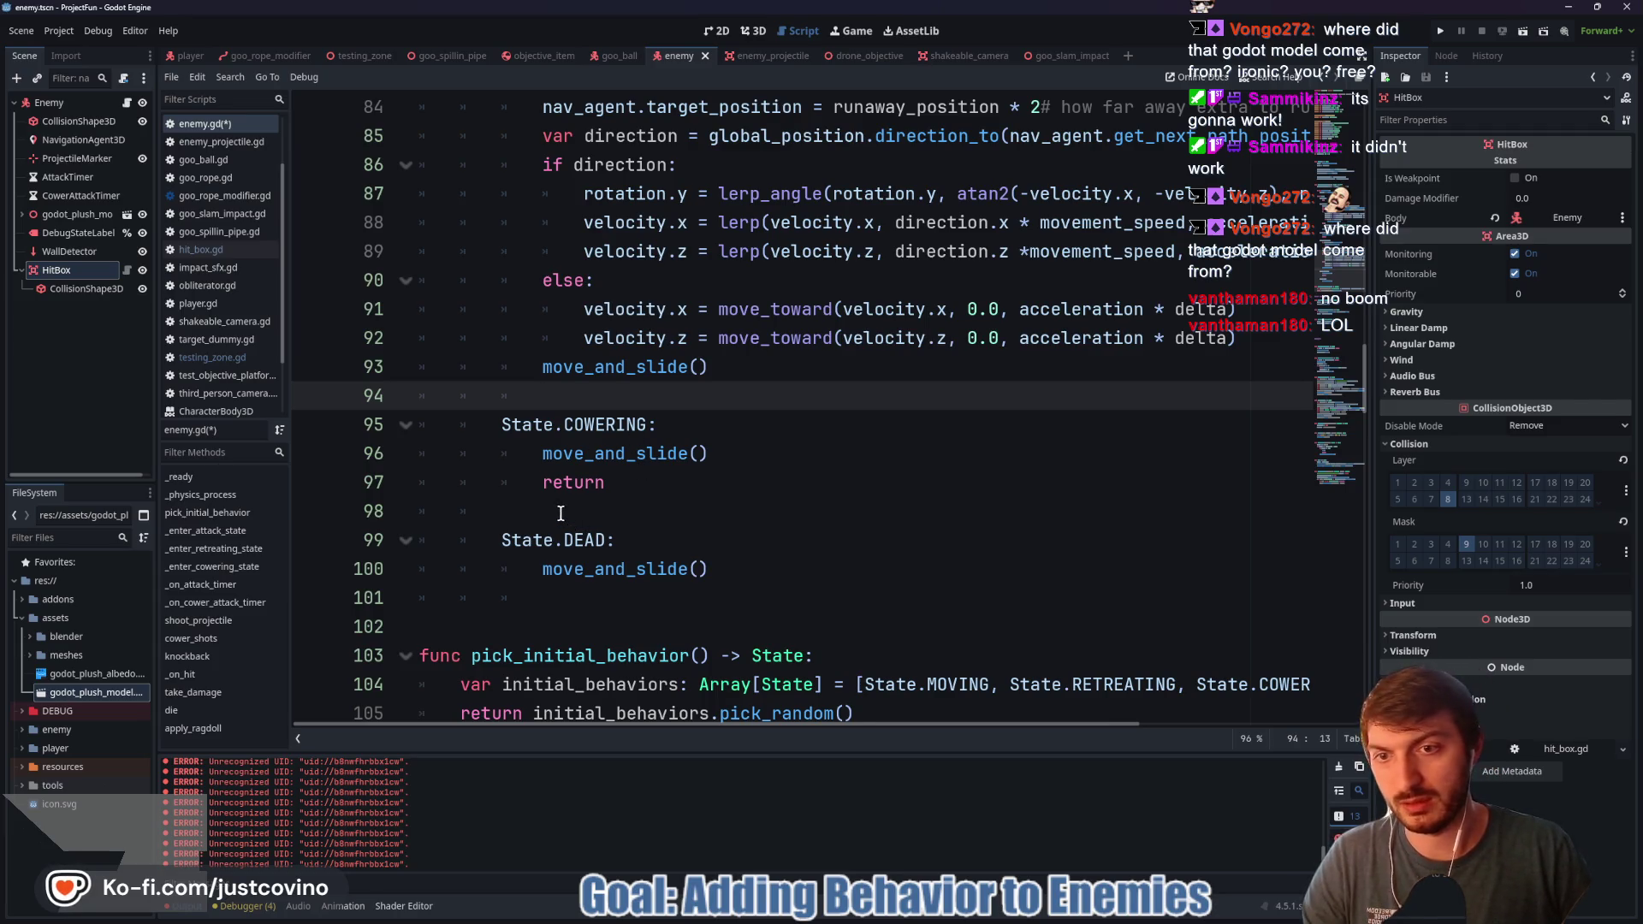
{"action": "left_click", "coordinate": [562, 513]}
{"action": "key", "text": "ctrl+s"}
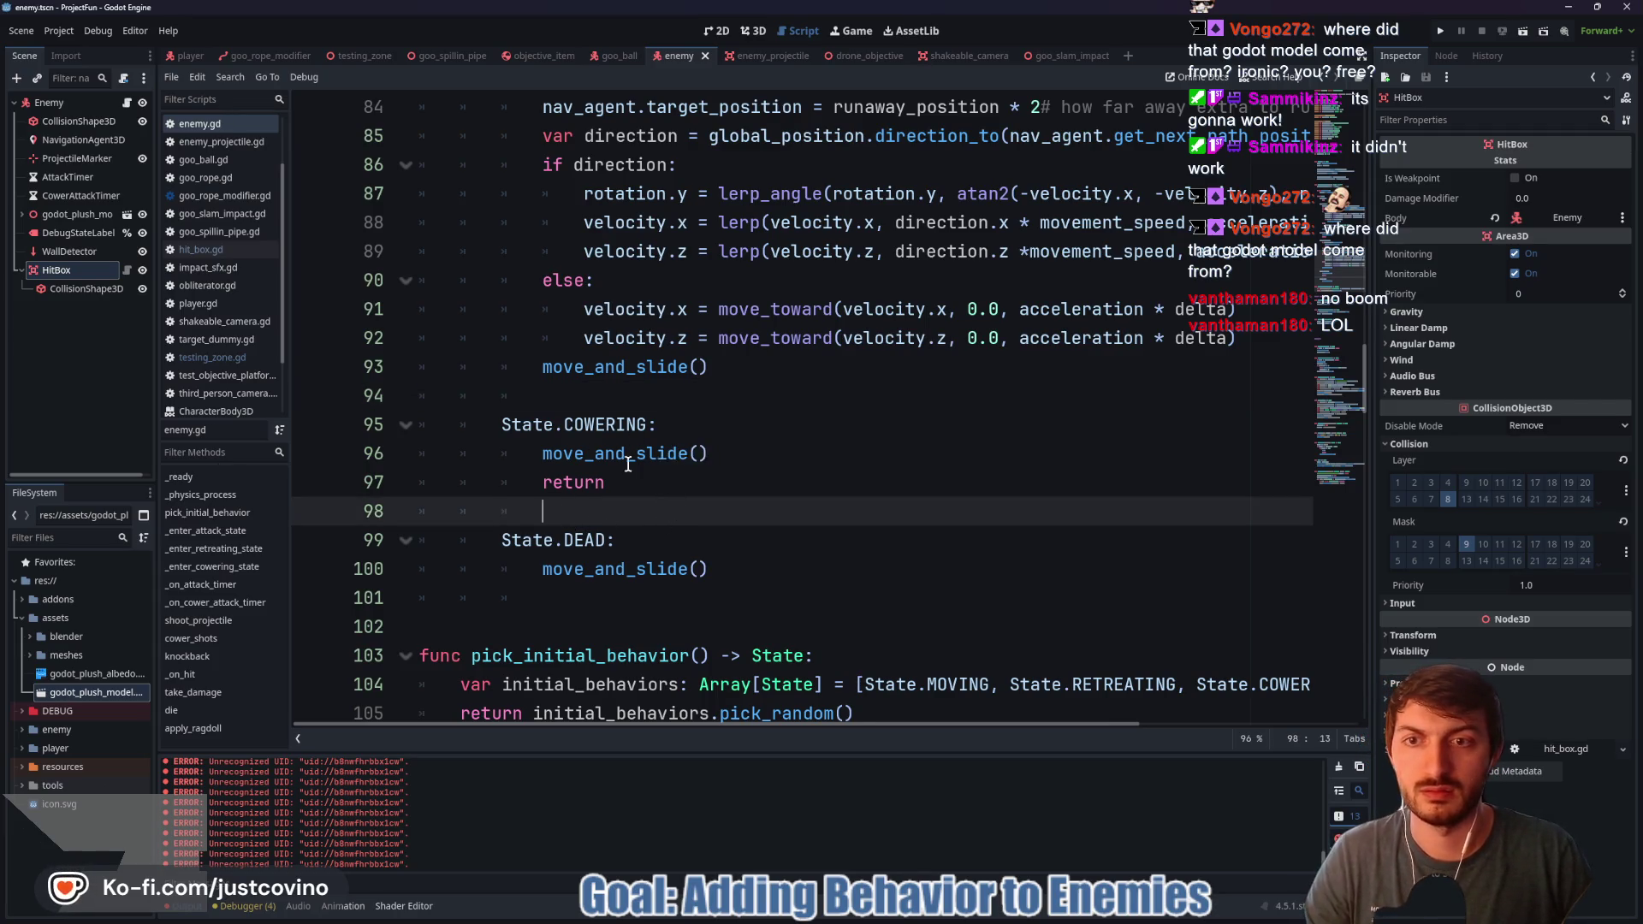
Review the attacking and cowering branches and switch to the testing_zone script.
{"action": "scroll", "coordinate": [614, 462], "scroll_direction": "up", "scroll_amount": 4}
{"action": "left_click", "coordinate": [532, 286]}
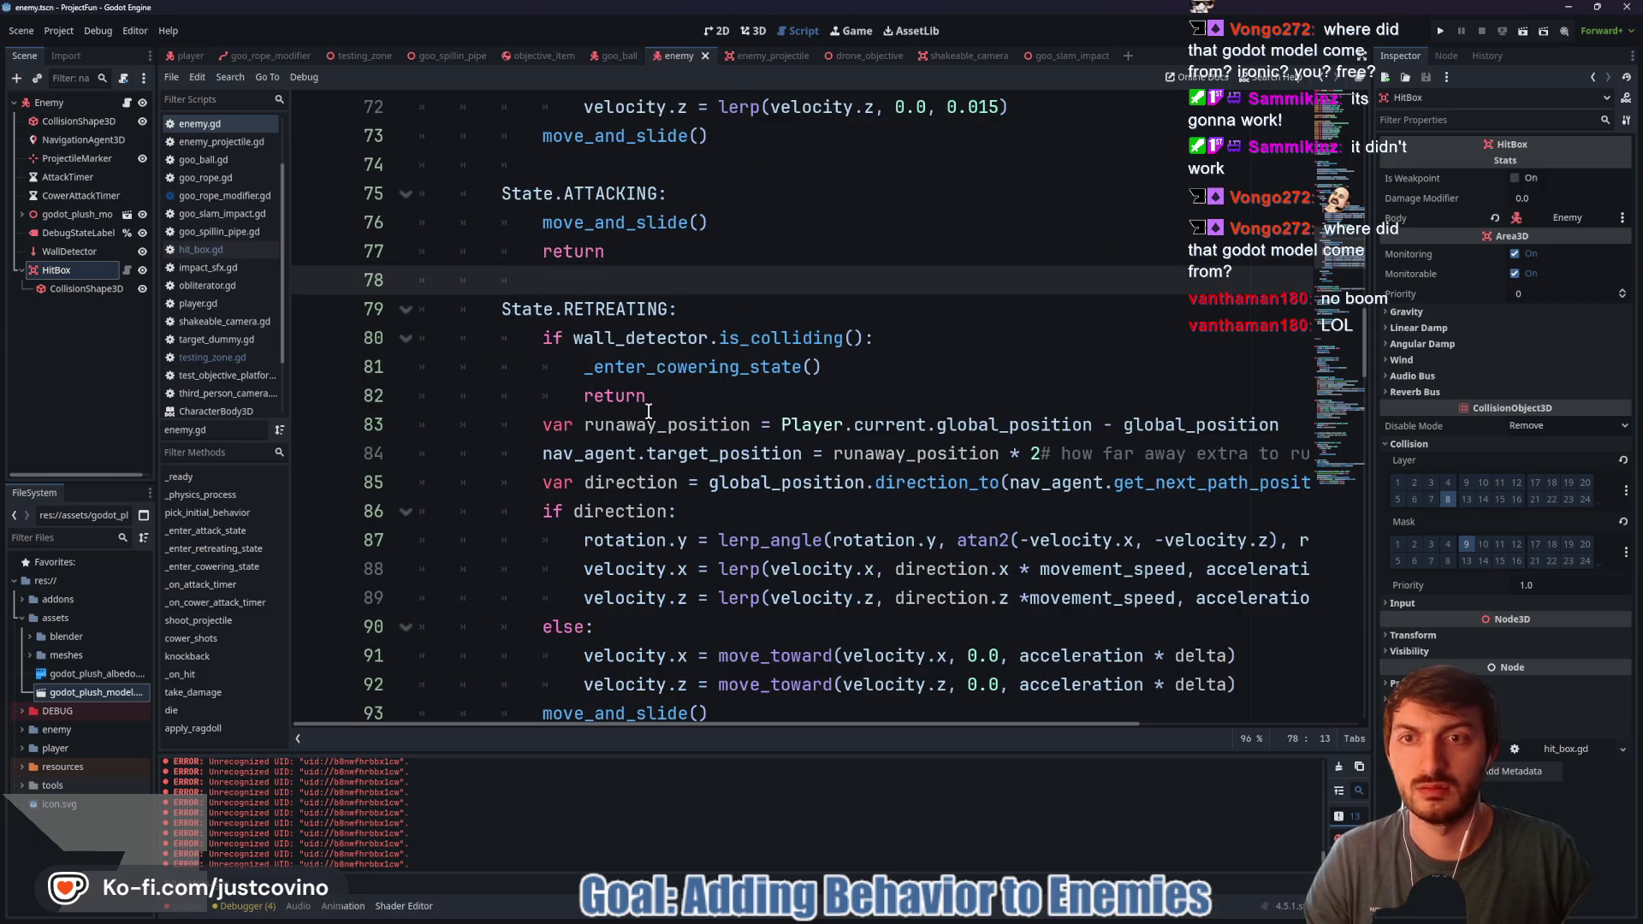
{"action": "scroll", "coordinate": [635, 387], "scroll_direction": "down", "scroll_amount": 4}
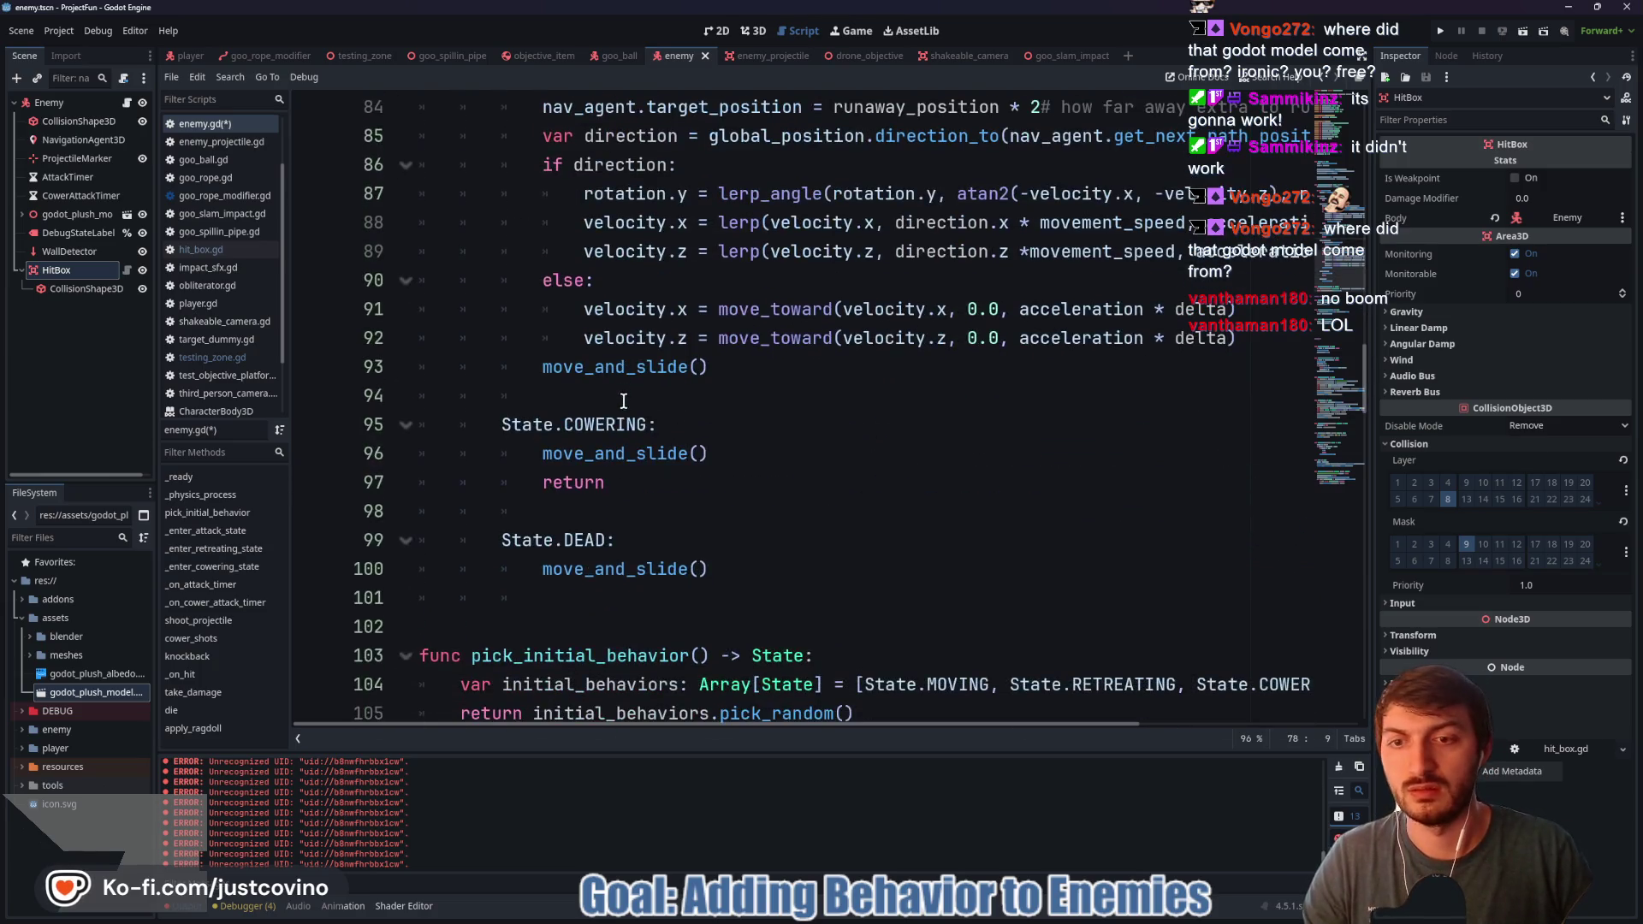
{"action": "left_click", "coordinate": [543, 507]}
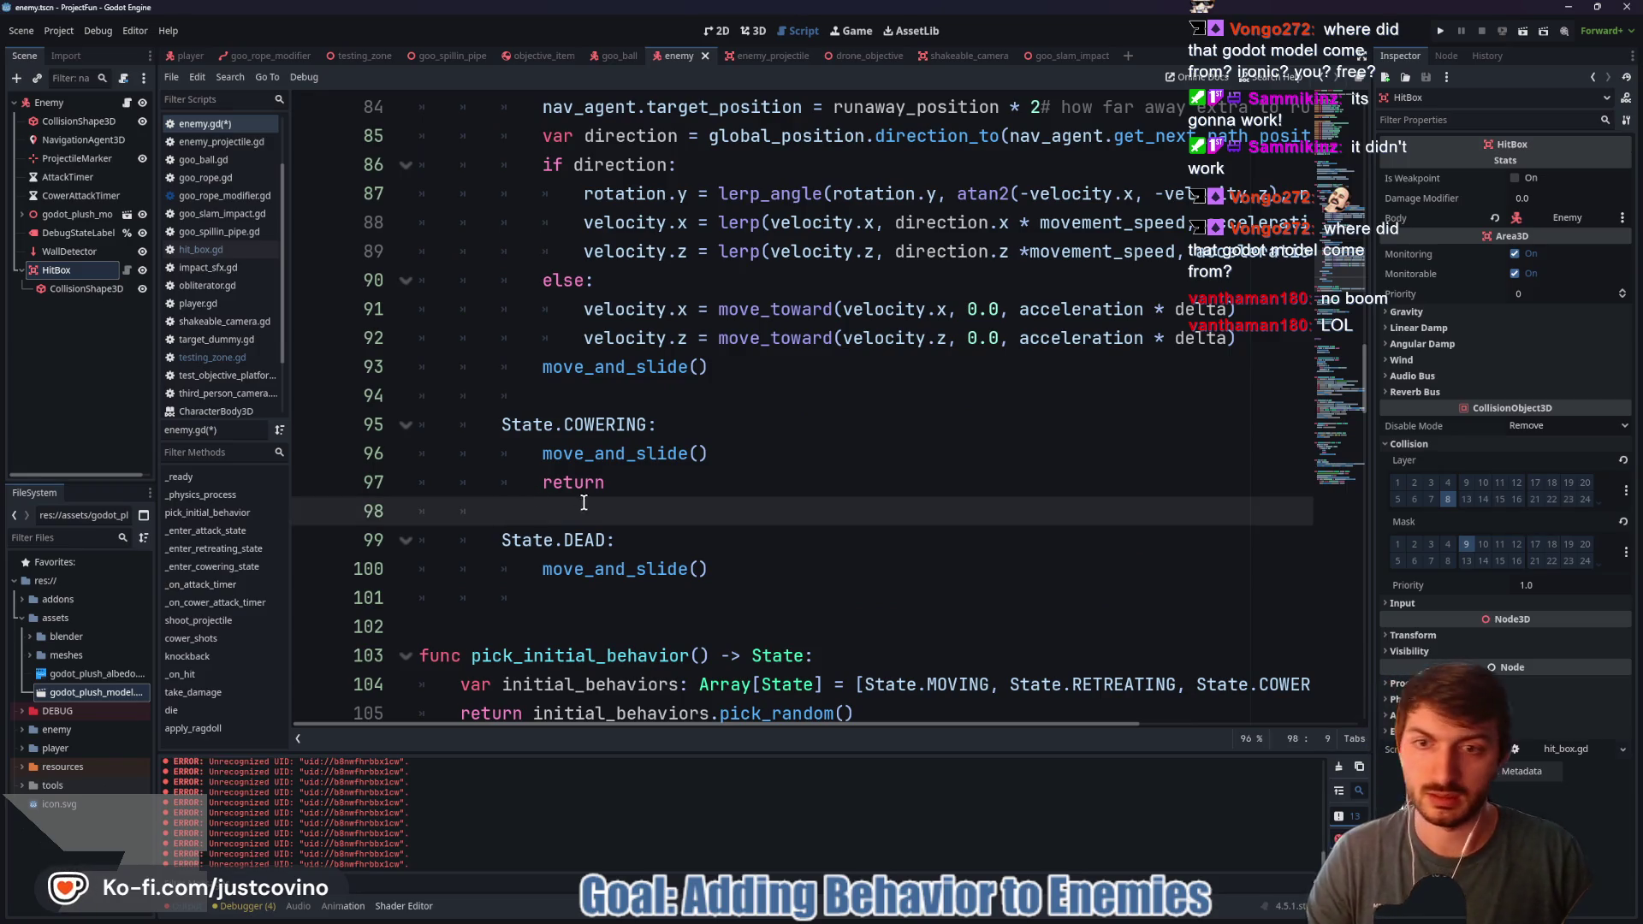
{"action": "left_click", "coordinate": [350, 56]}
Run the testing zone with F6, grapple, swing and ground-slam among the cowering enemies, then stop with F8.
{"action": "key", "text": "F6"}
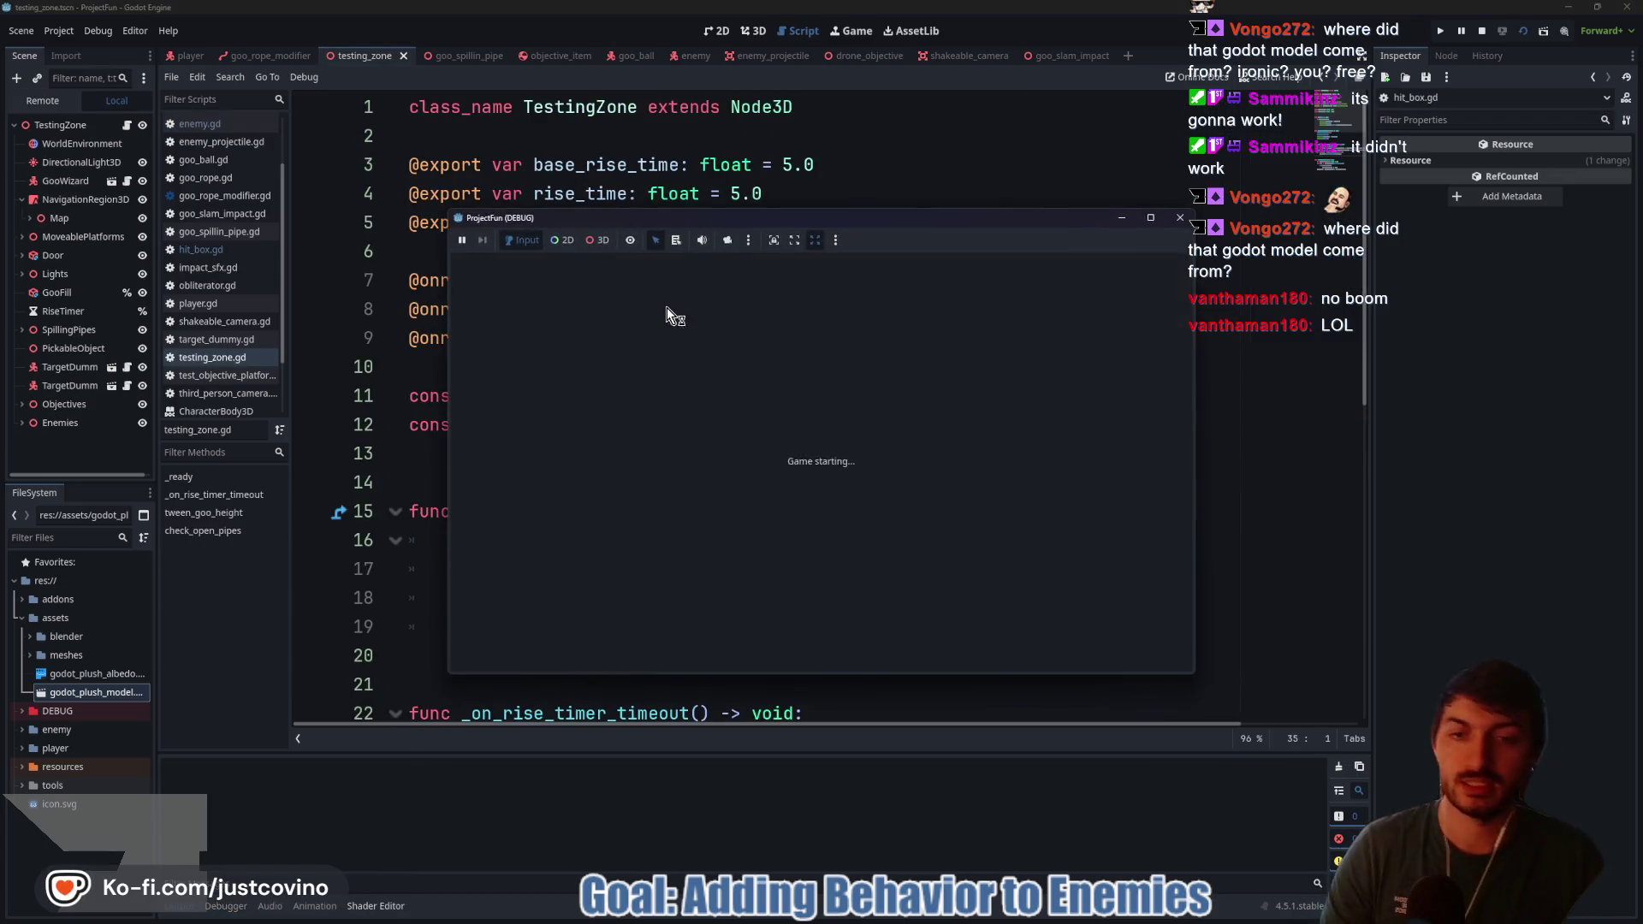
{"action": "key", "text": "w"}
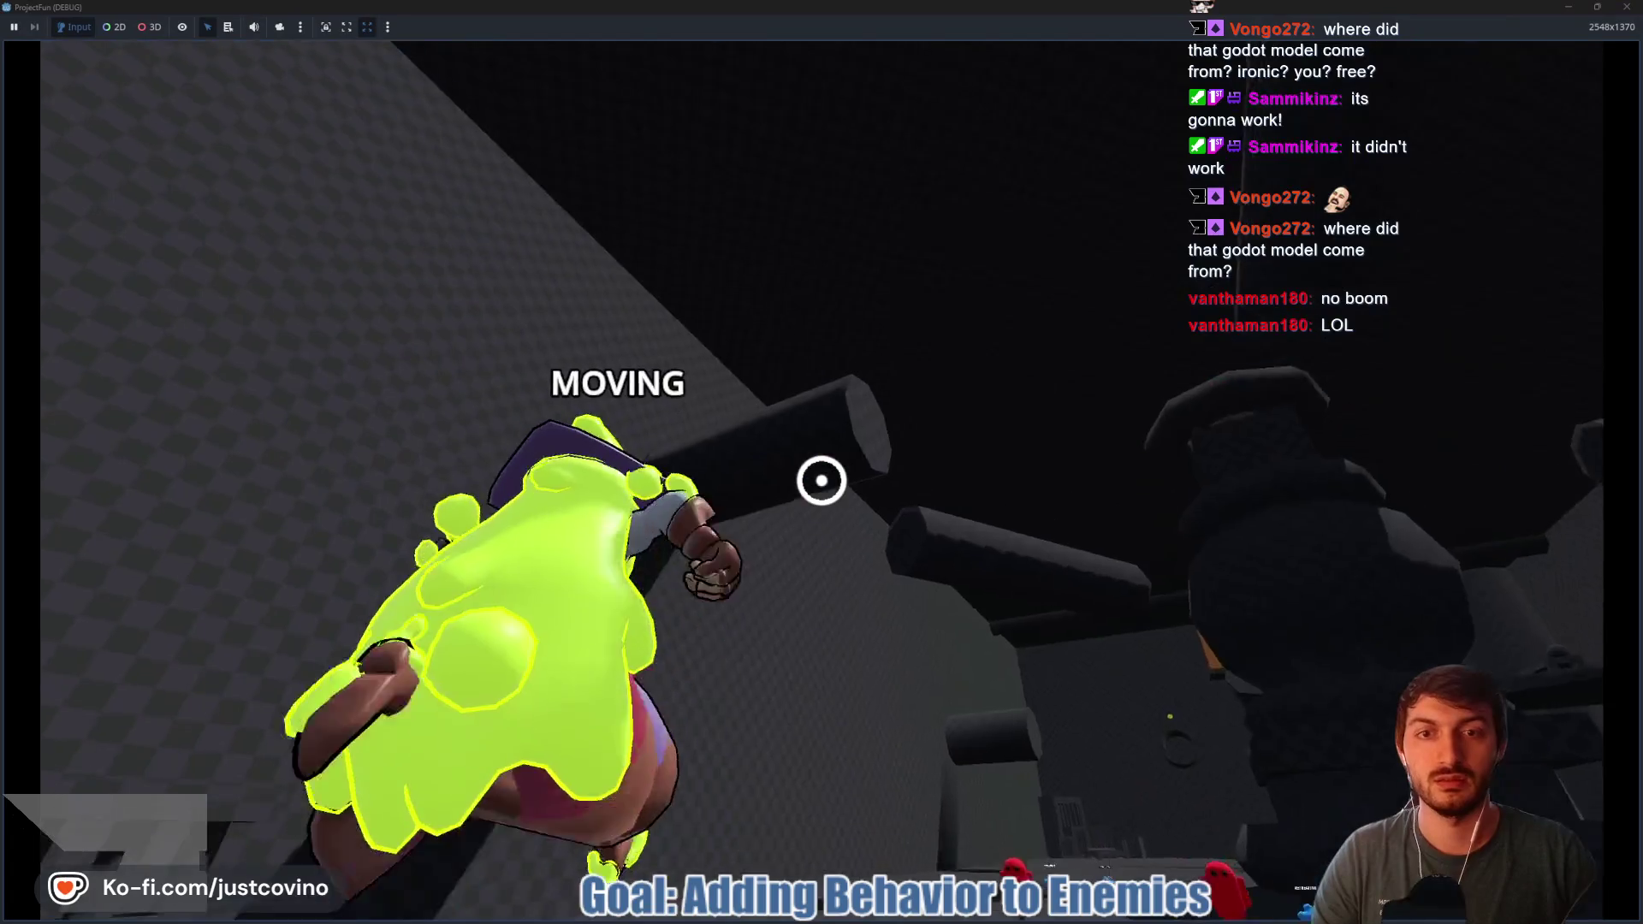
{"action": "left_click", "coordinate": [821, 480]}
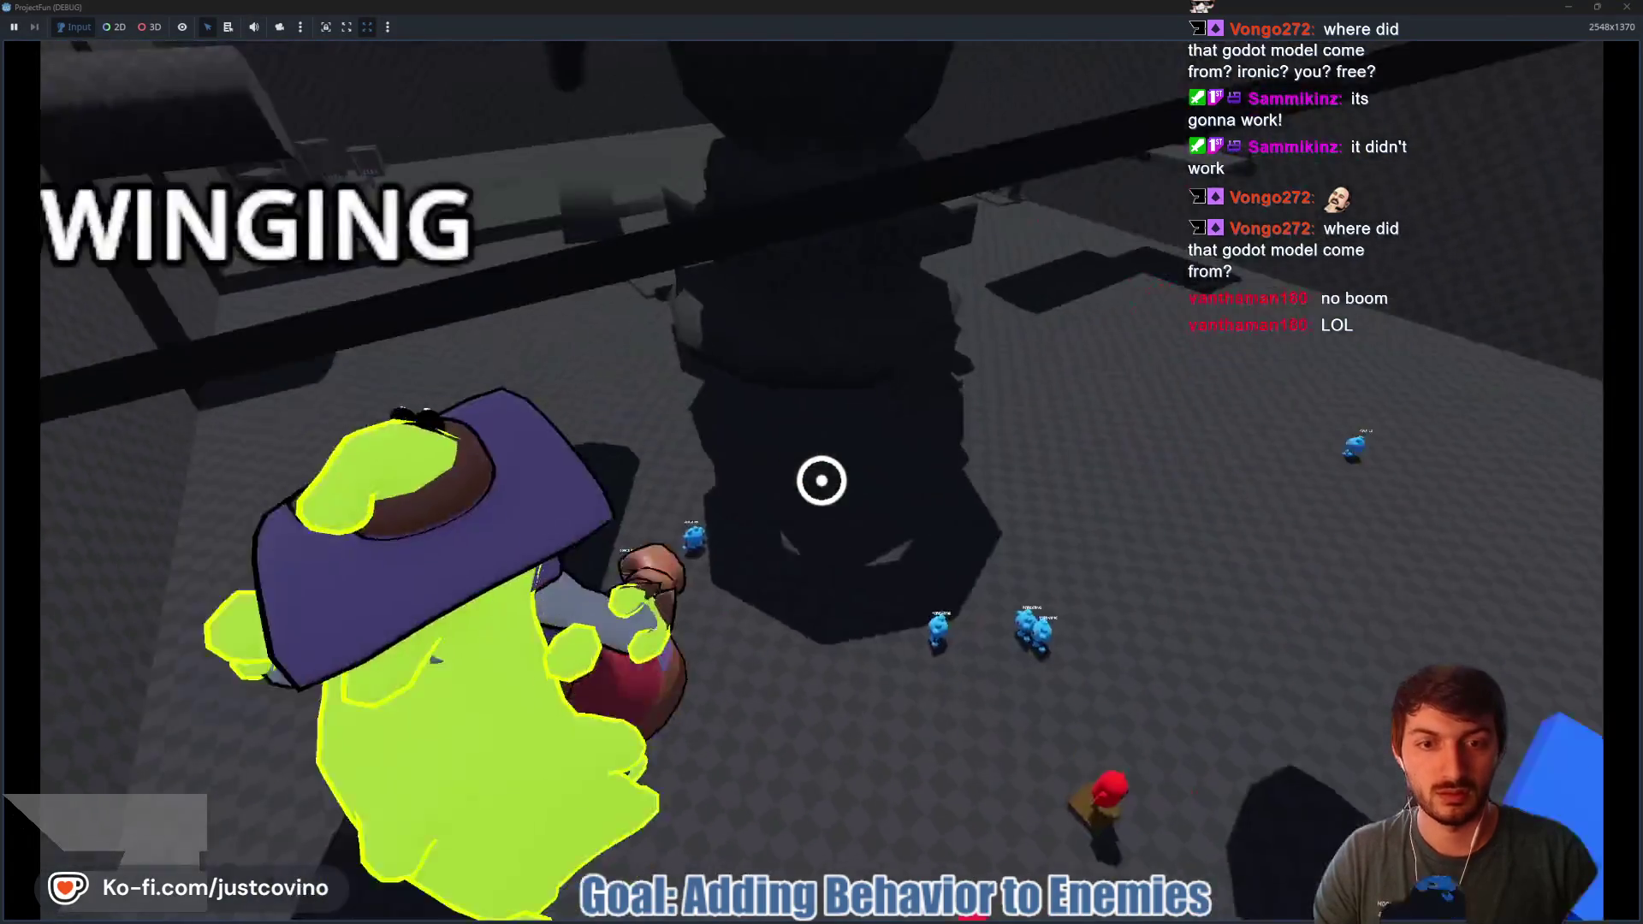
{"action": "key", "text": "ctrl"}
{"action": "key", "text": "w"}
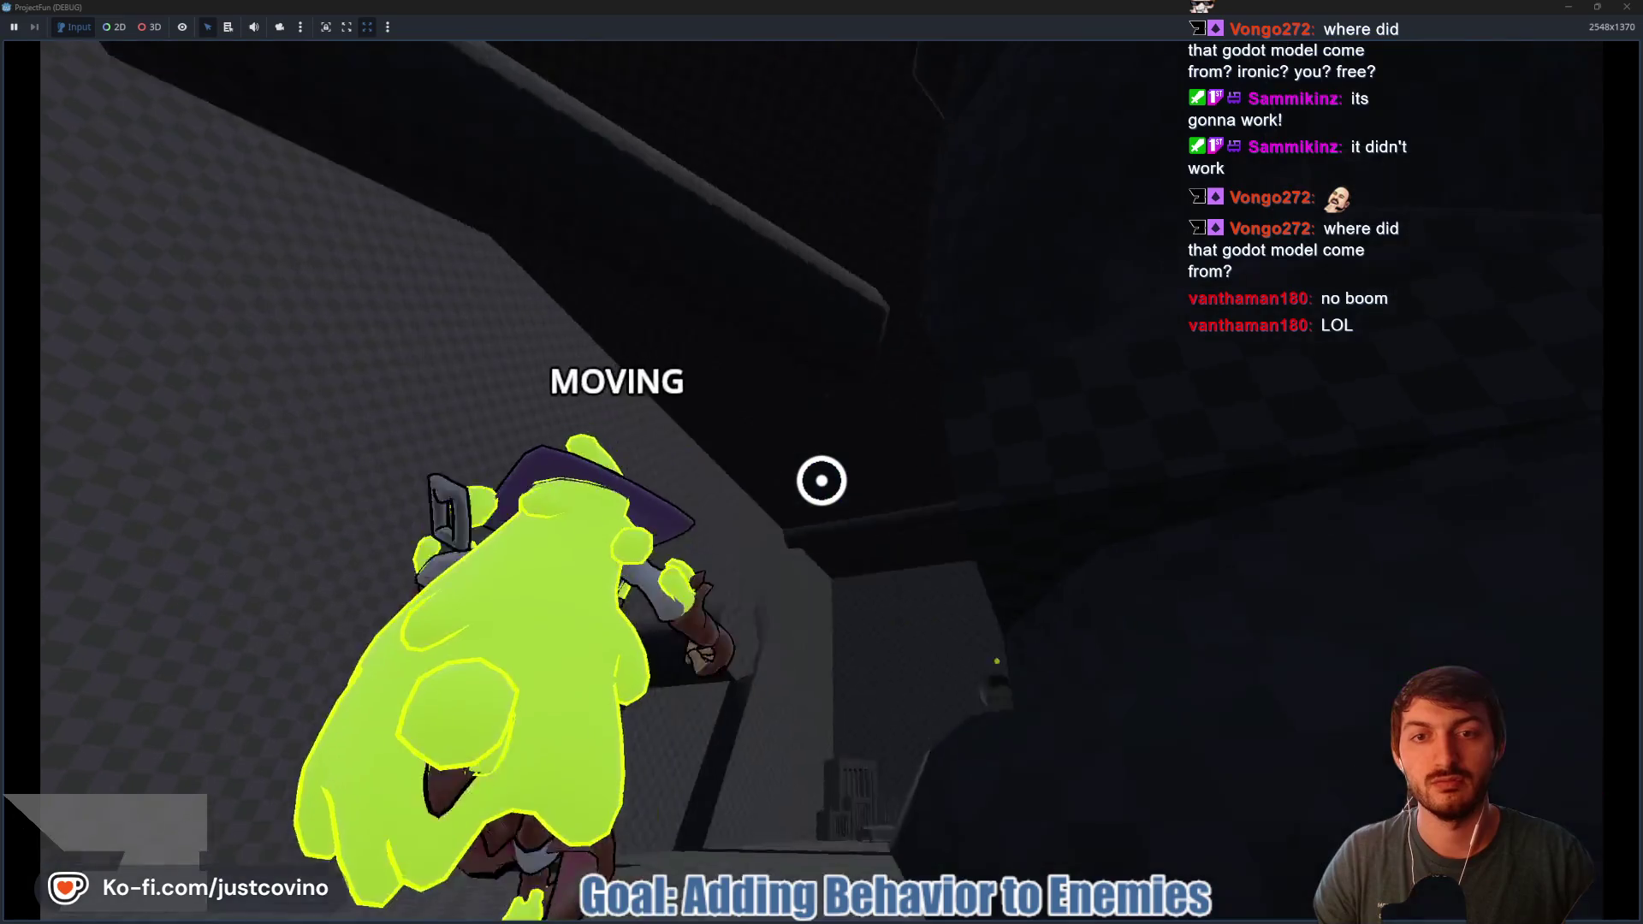
{"action": "left_click", "coordinate": [821, 480]}
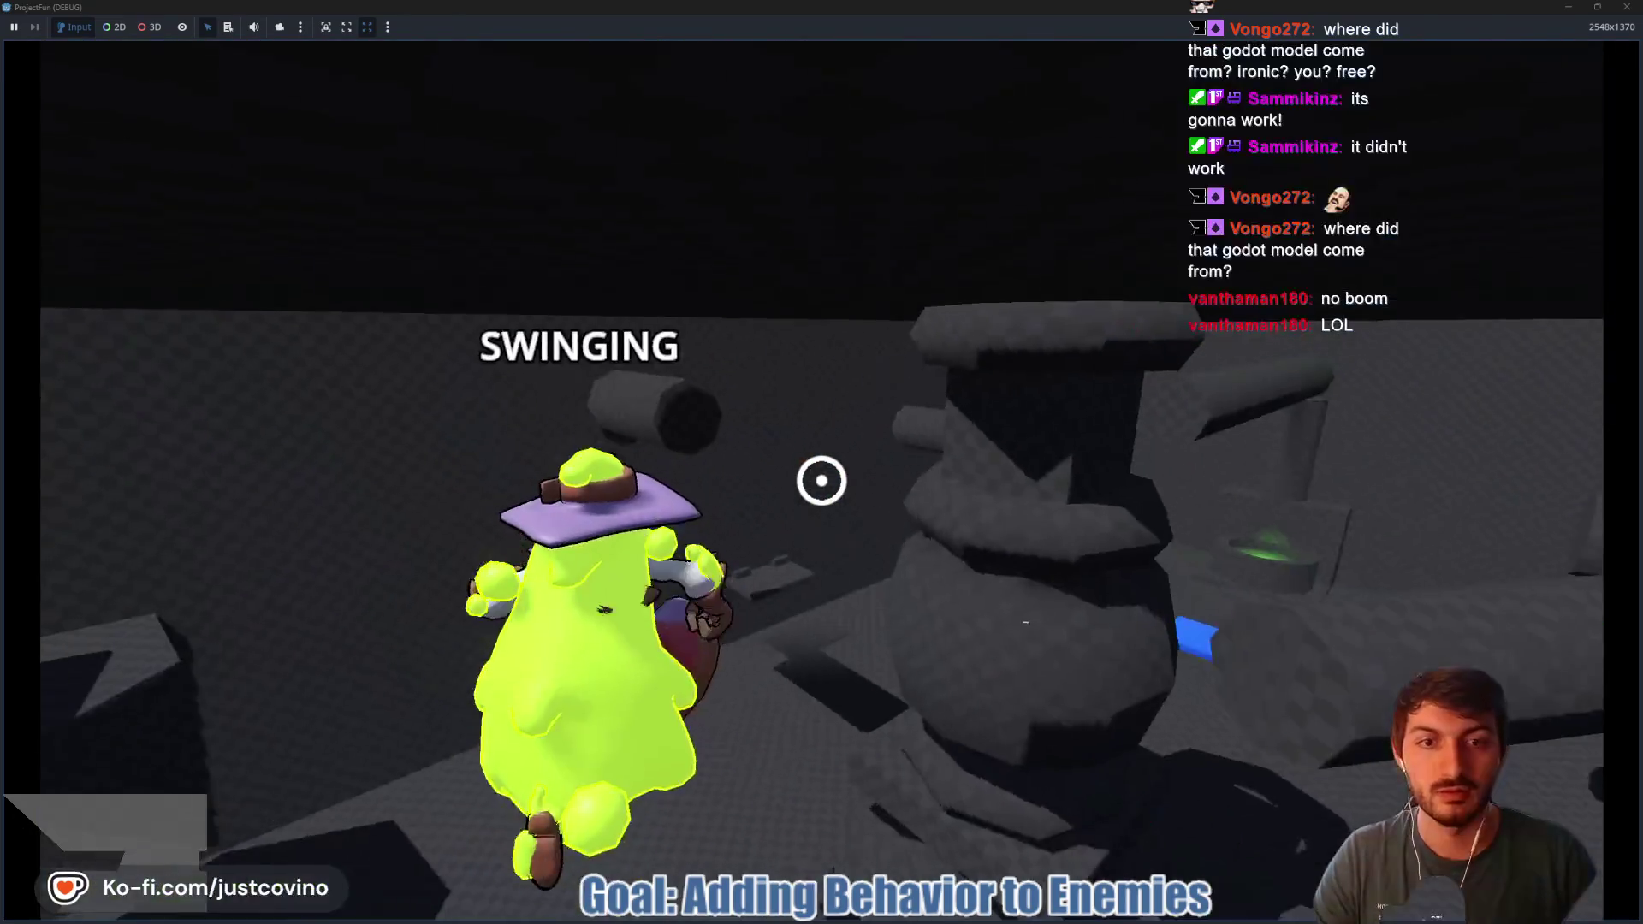
{"action": "left_click", "coordinate": [821, 480]}
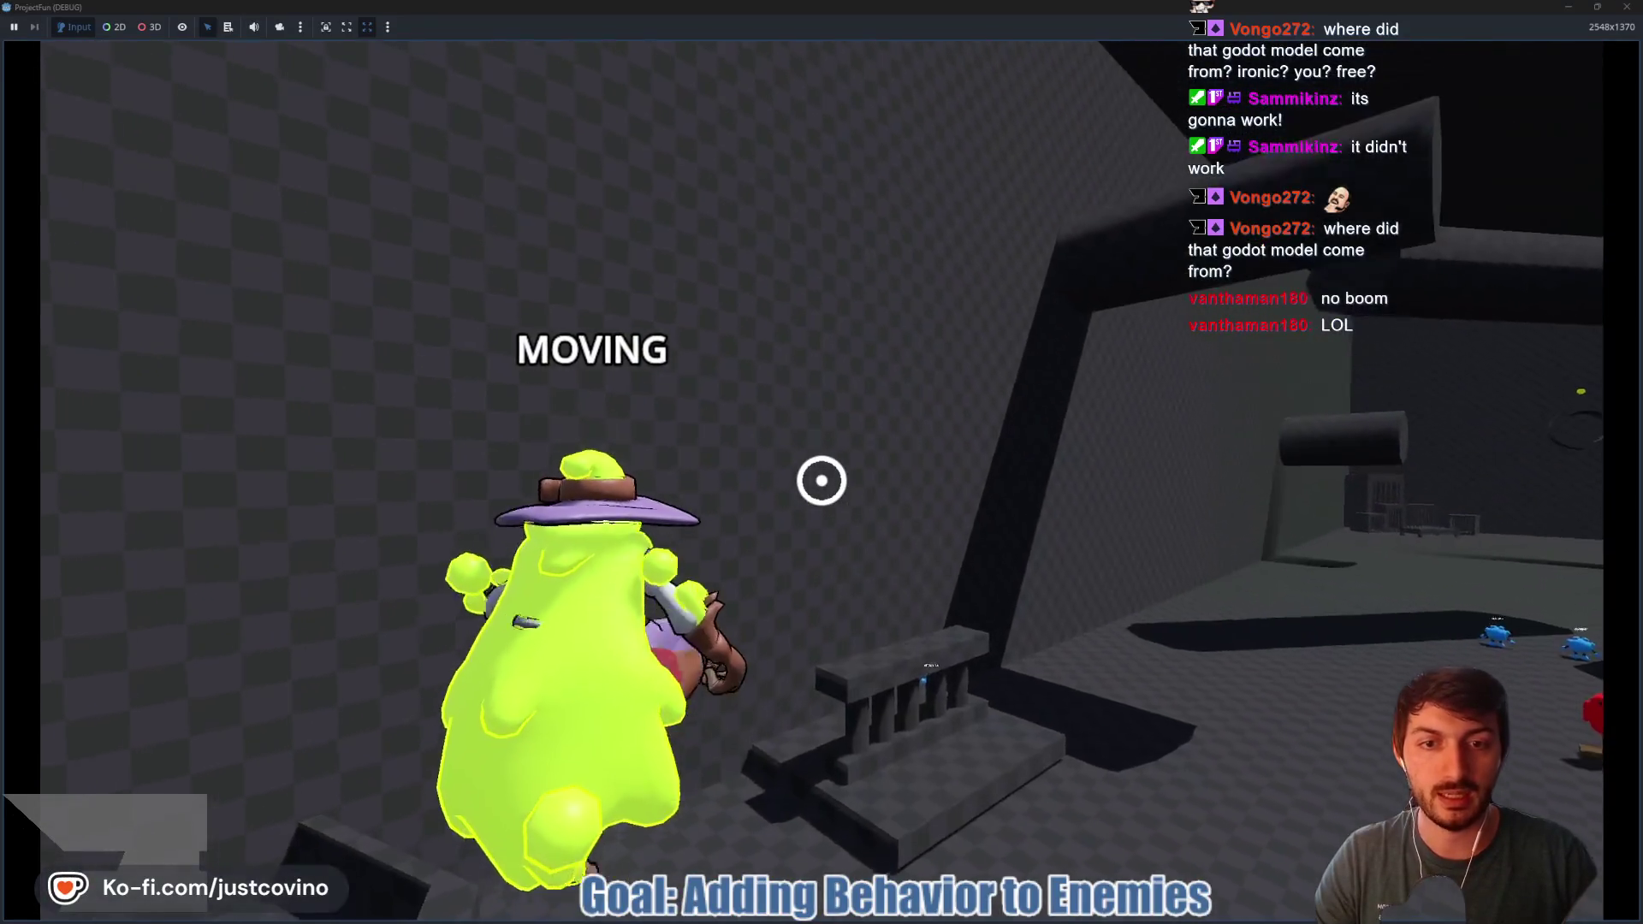
{"action": "left_click", "coordinate": [822, 480]}
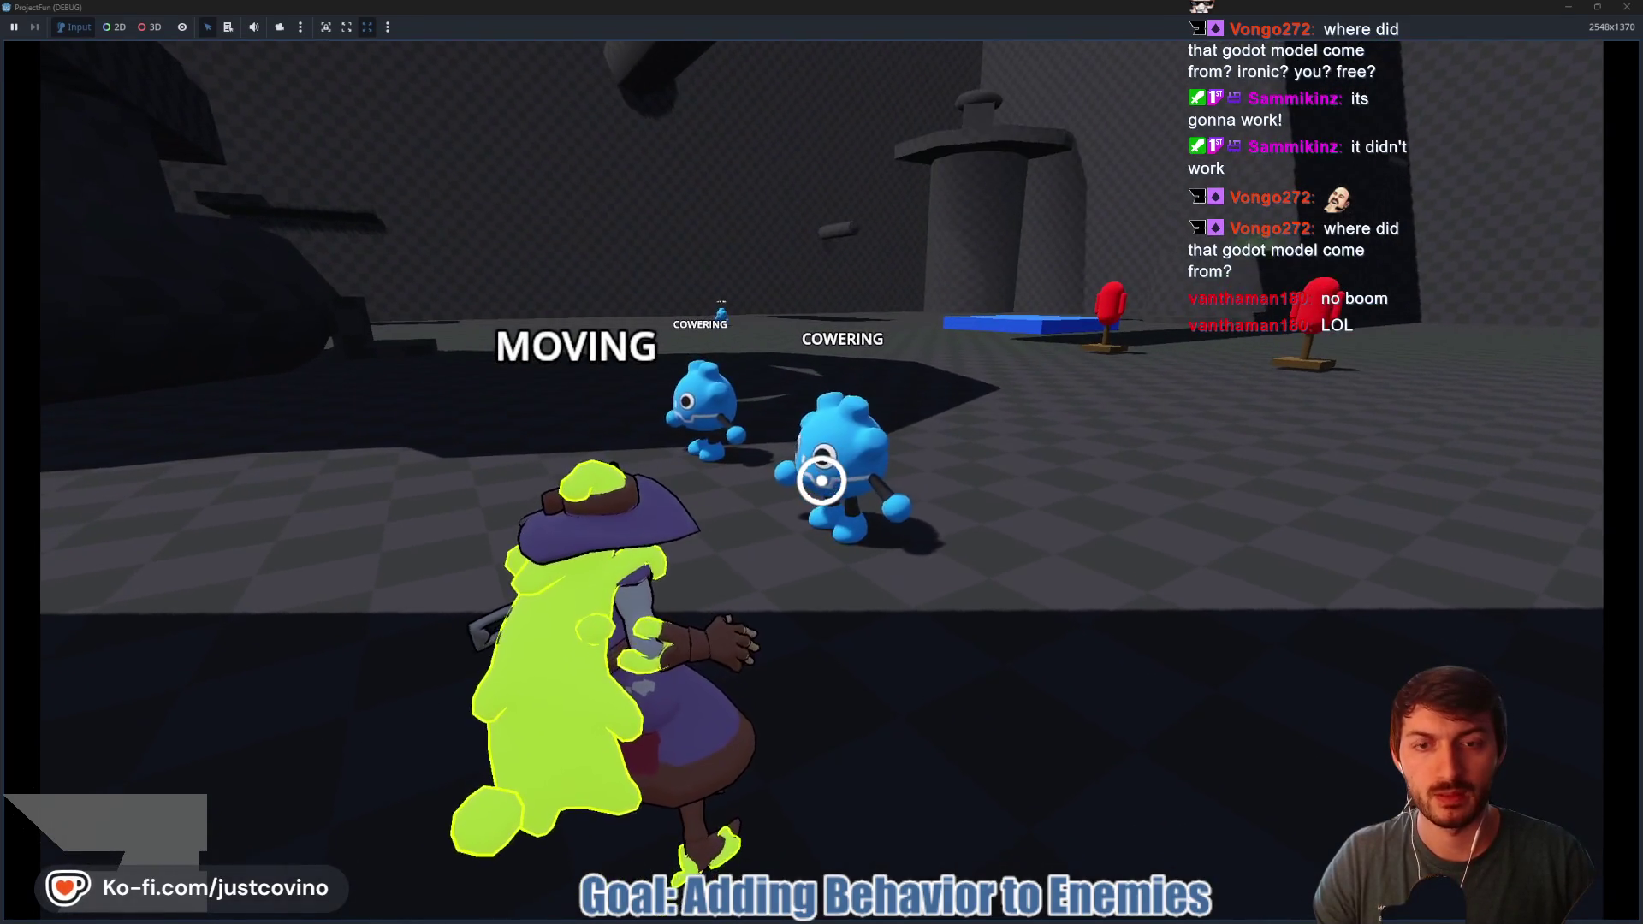
{"action": "key", "text": "F8"}
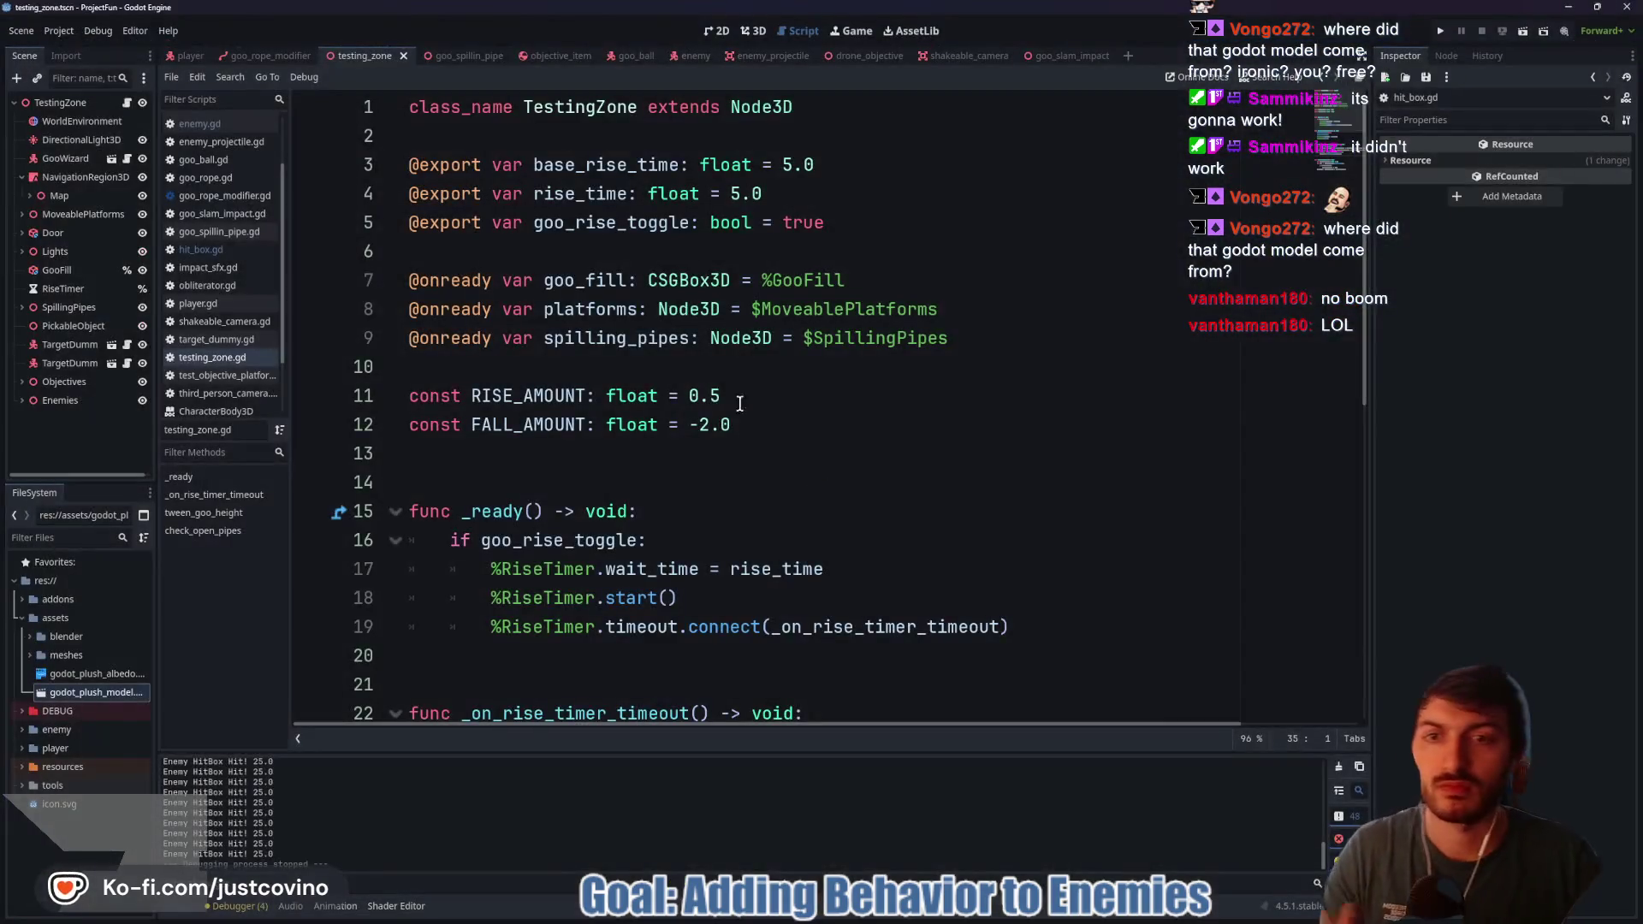
Return to enemy.gd, look over _enter_cowering_state and _ready, and select pick_initial_behavior's State return type.
{"action": "left_click", "coordinate": [697, 56]}
{"action": "scroll", "coordinate": [686, 454], "scroll_direction": "down", "scroll_amount": 5}
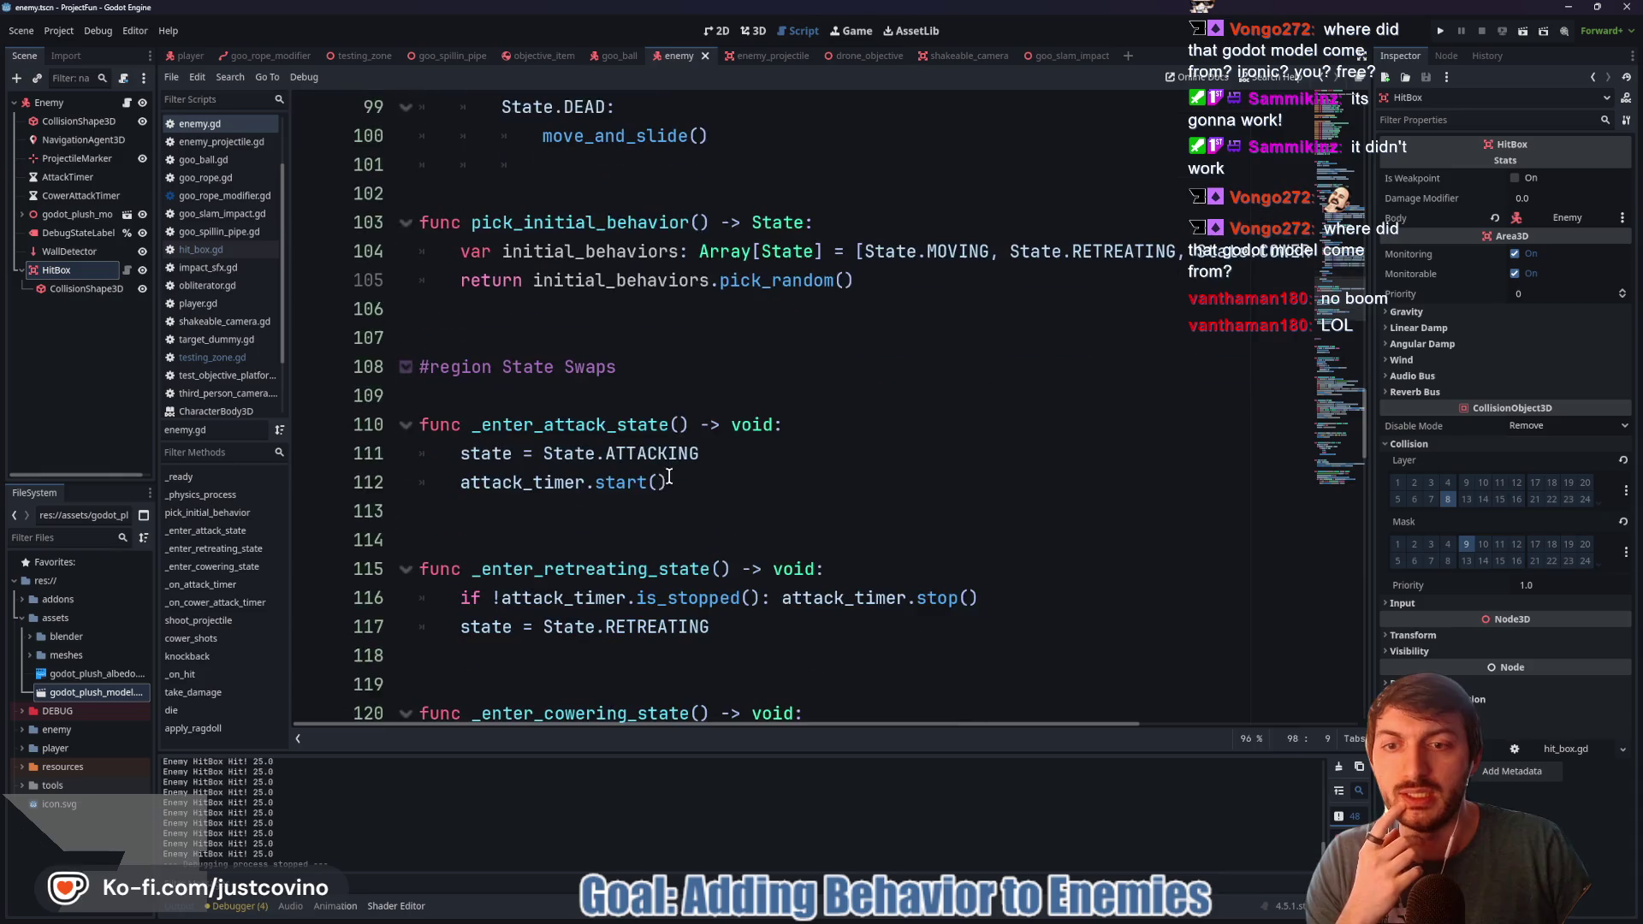
{"action": "scroll", "coordinate": [581, 381], "scroll_direction": "down", "scroll_amount": 4}
{"action": "left_click", "coordinate": [608, 363]}
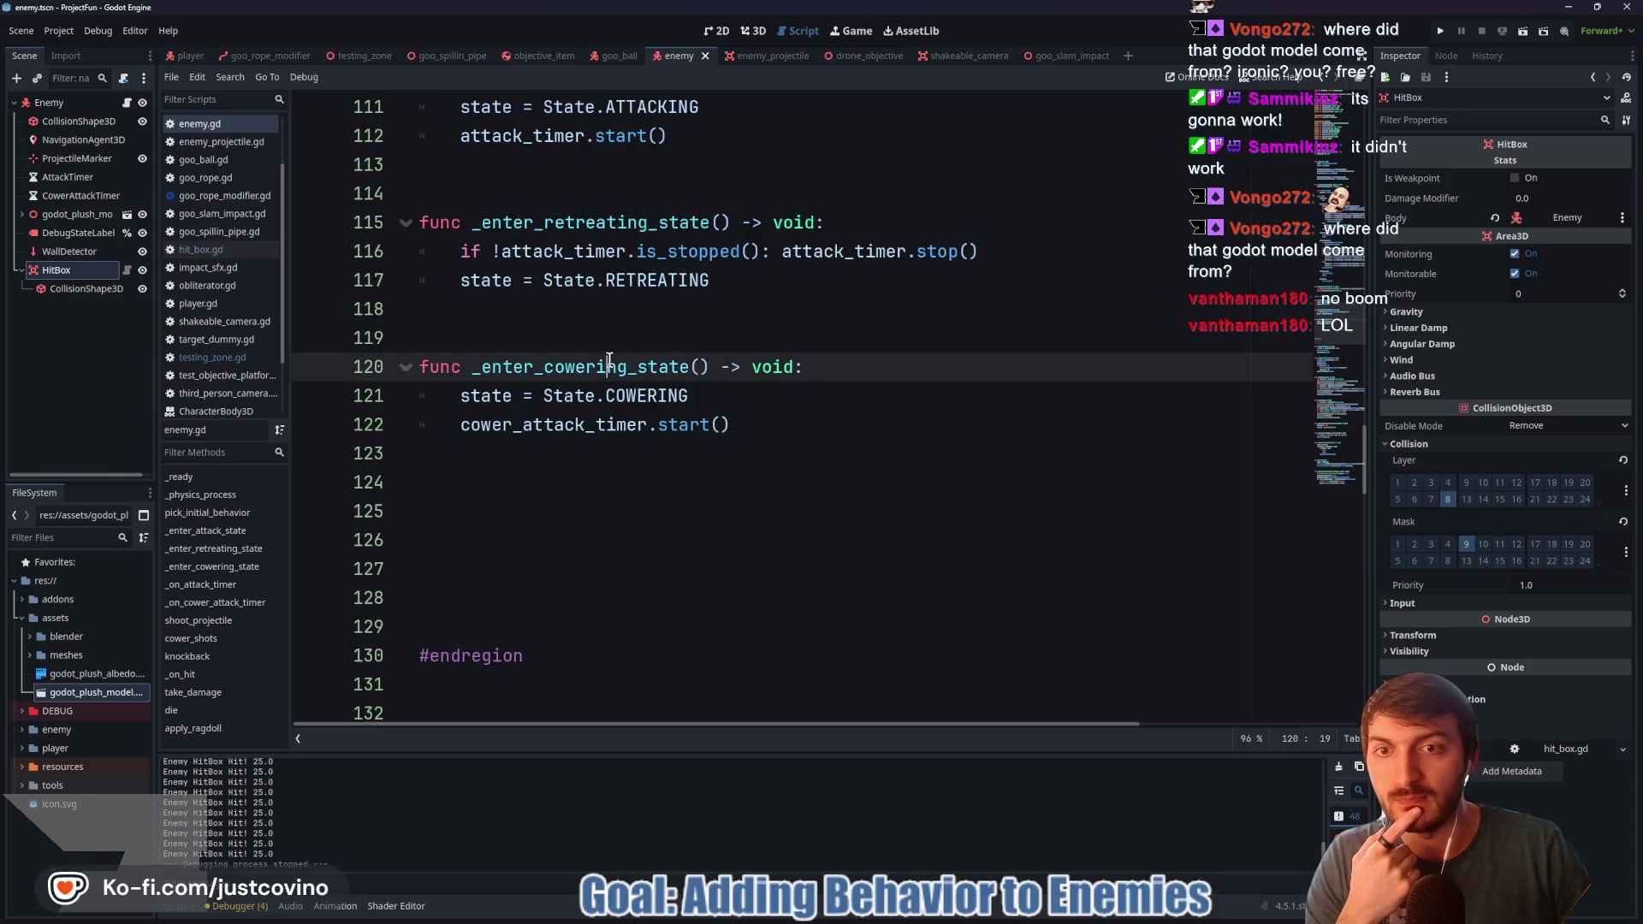
{"action": "scroll", "coordinate": [826, 497], "scroll_direction": "up", "scroll_amount": 19}
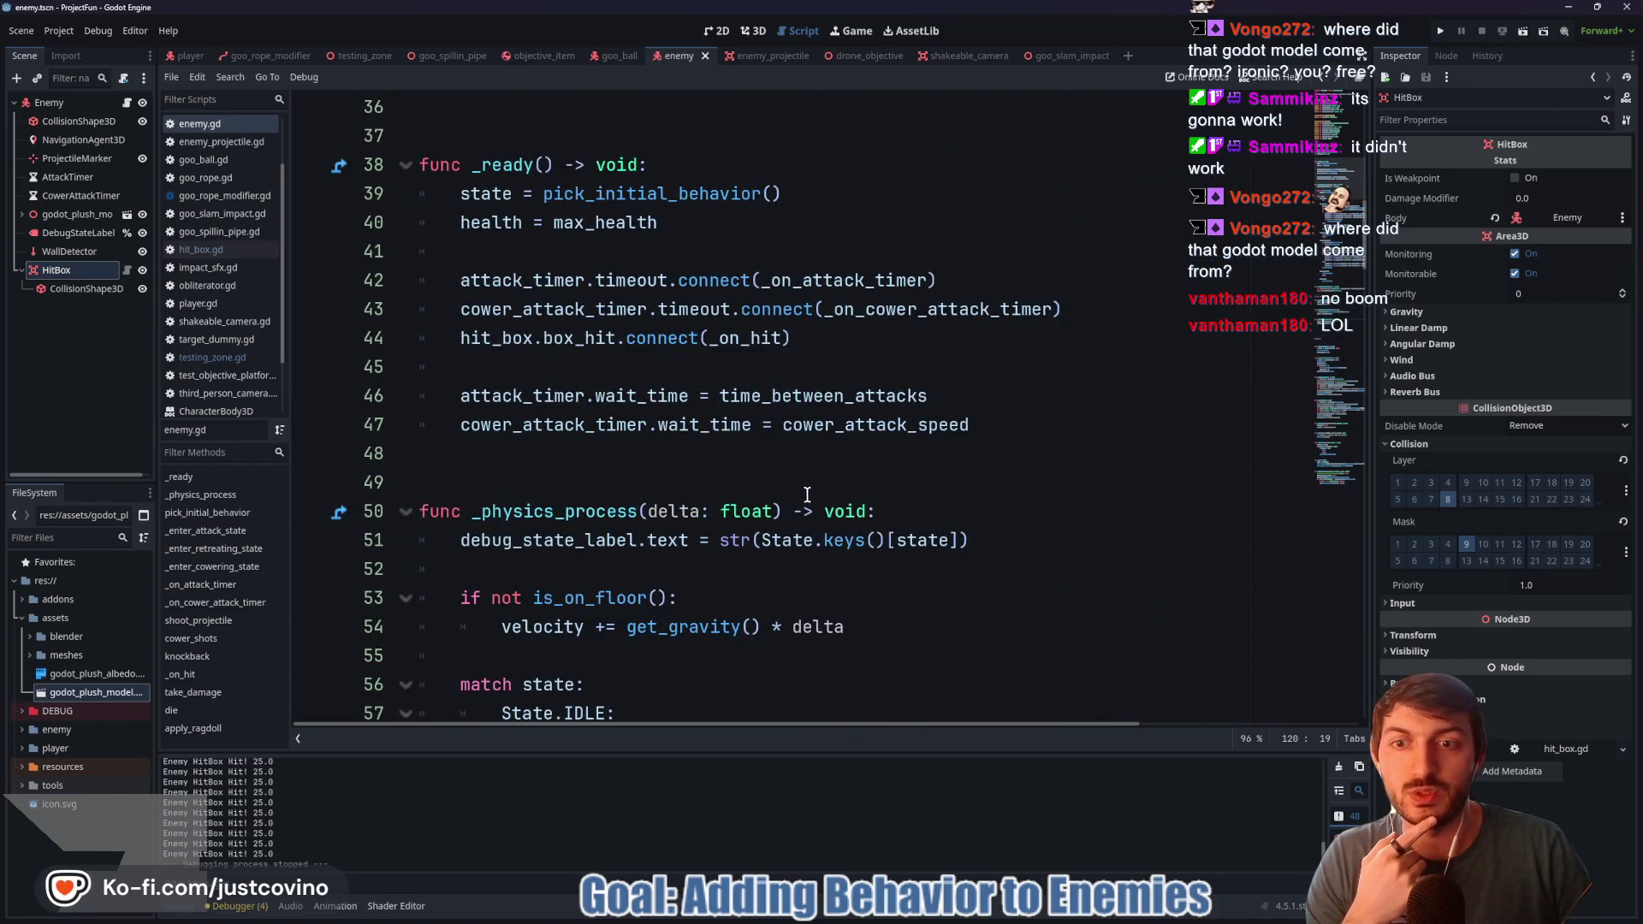
{"action": "scroll", "coordinate": [757, 454], "scroll_direction": "up", "scroll_amount": 1}
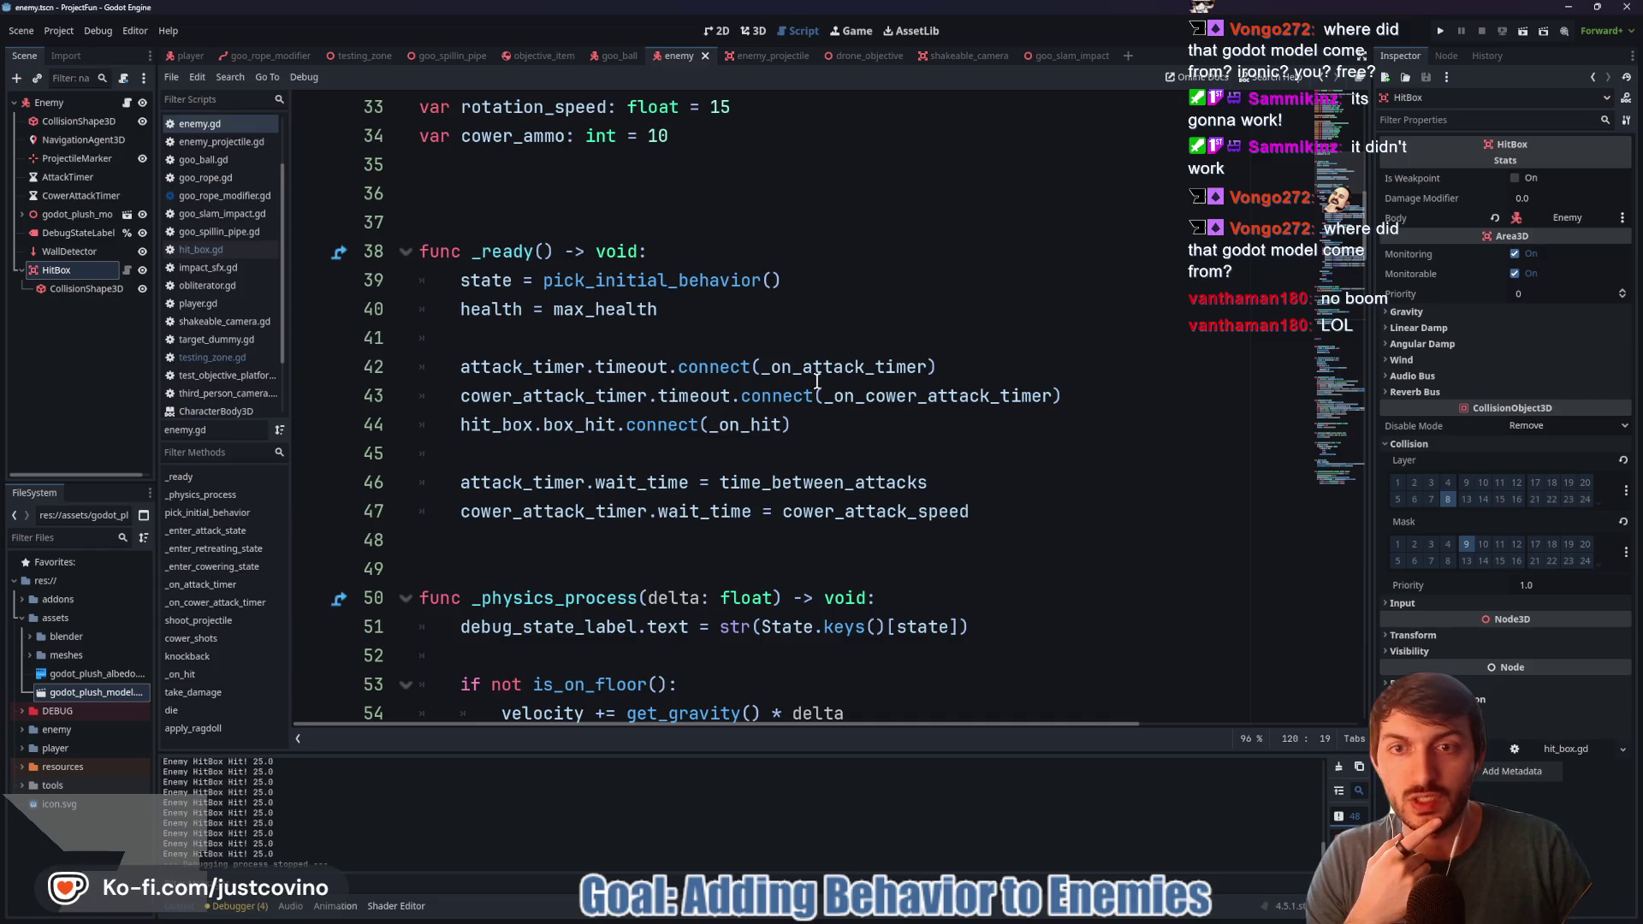
{"action": "left_click", "coordinate": [651, 274]}
{"action": "scroll", "coordinate": [685, 343], "scroll_direction": "down", "scroll_amount": 20}
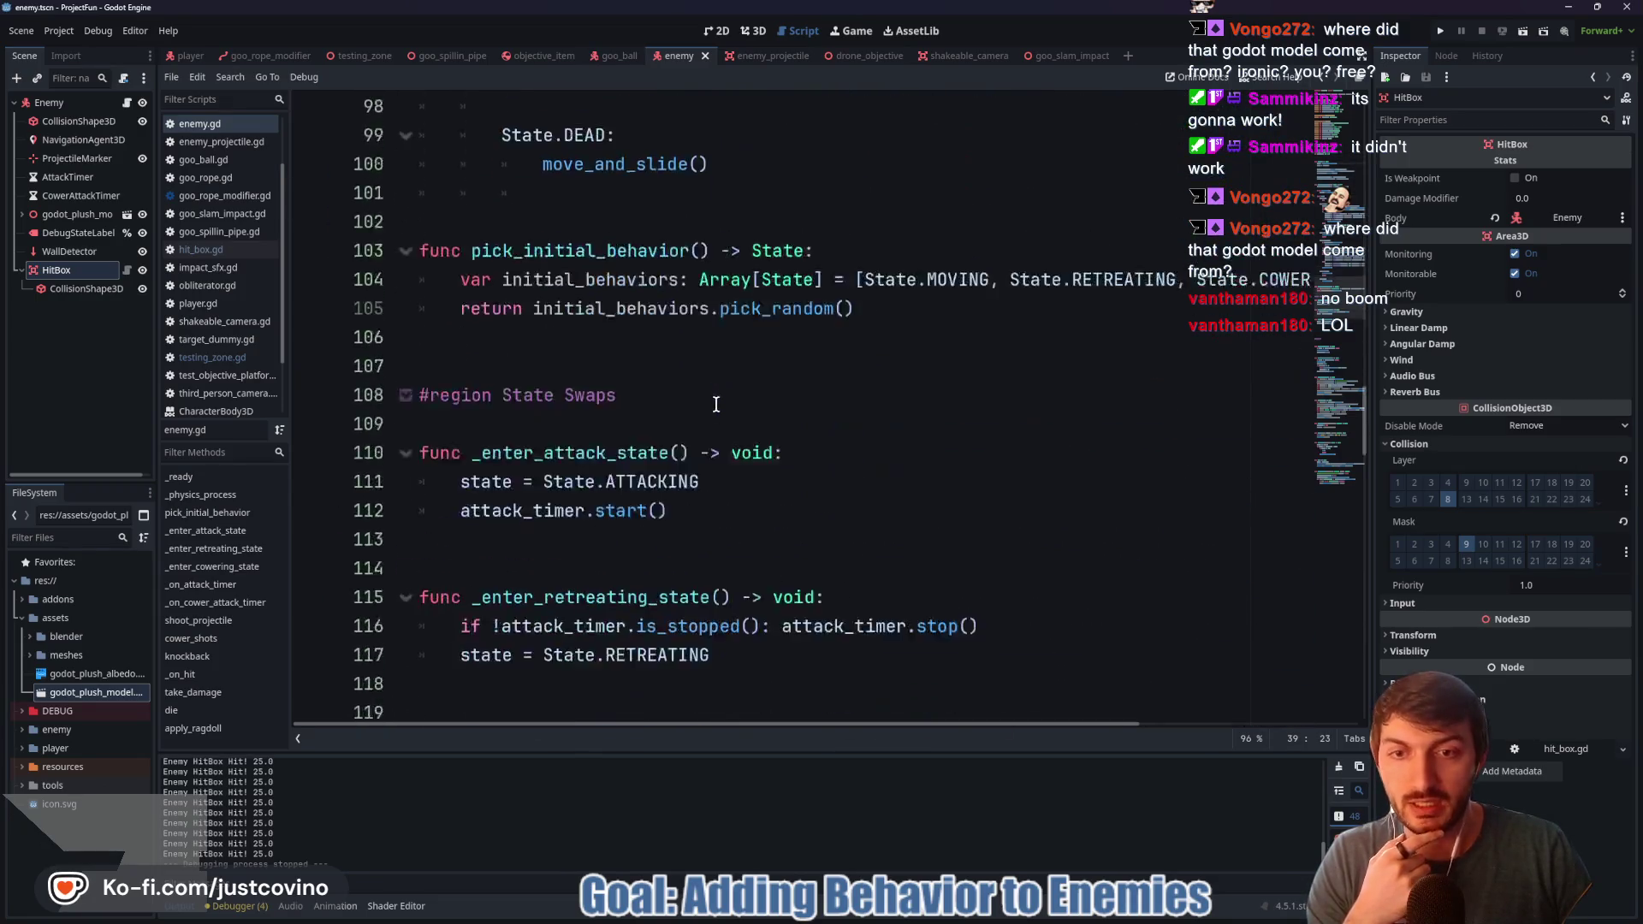
{"action": "scroll", "coordinate": [713, 406], "scroll_direction": "up", "scroll_amount": 4}
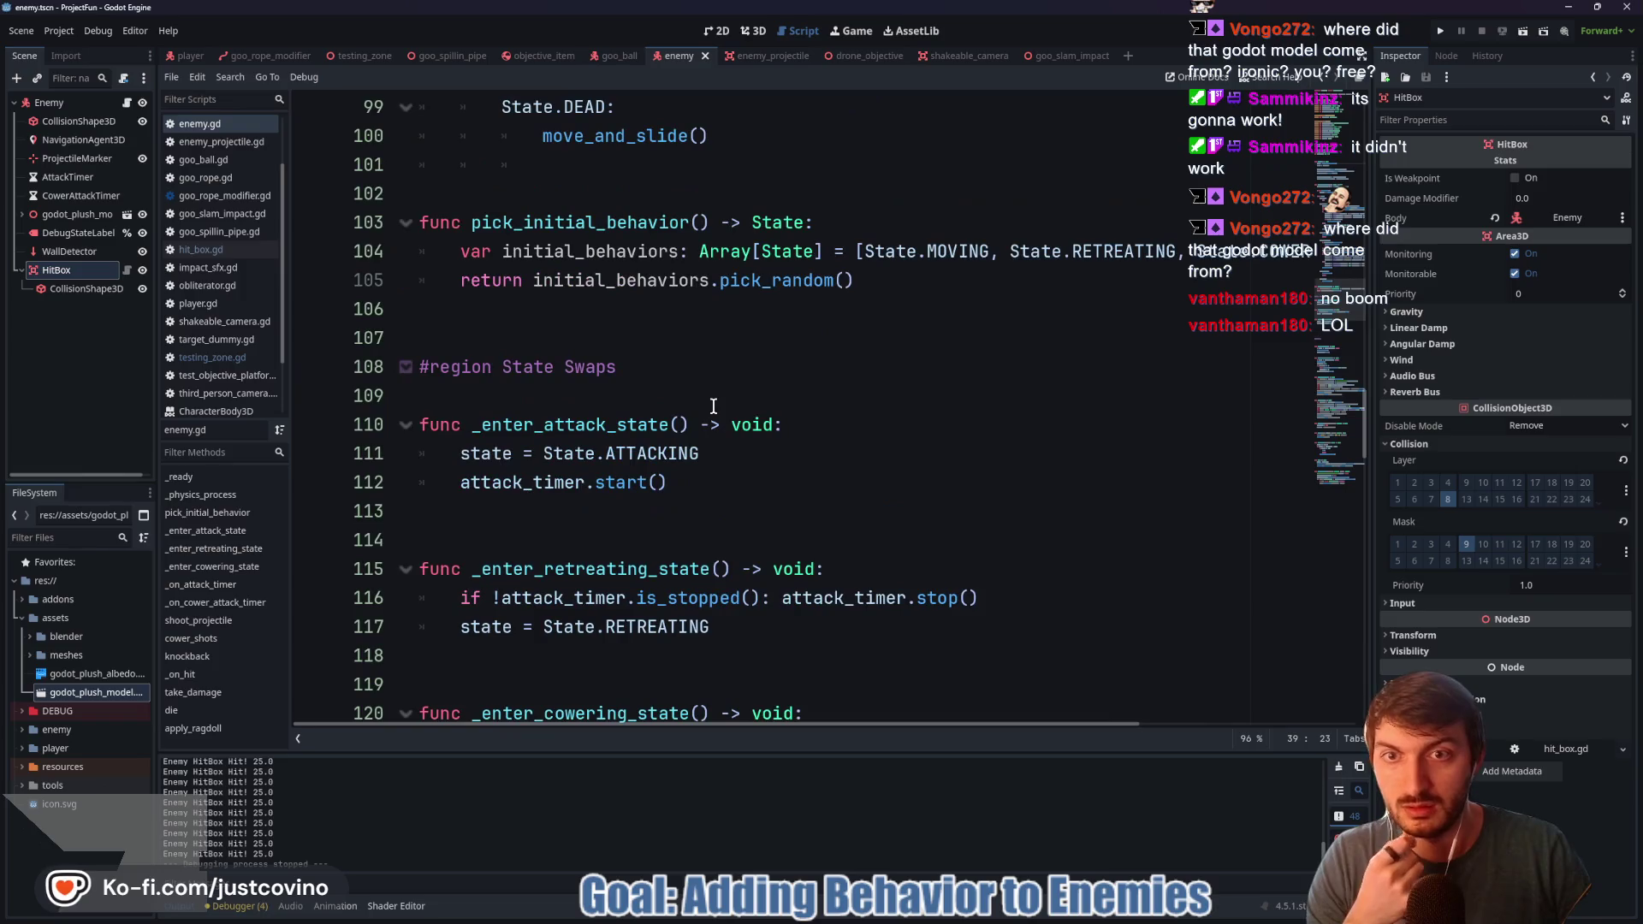
{"action": "scroll", "coordinate": [713, 406], "scroll_direction": "up", "scroll_amount": 1}
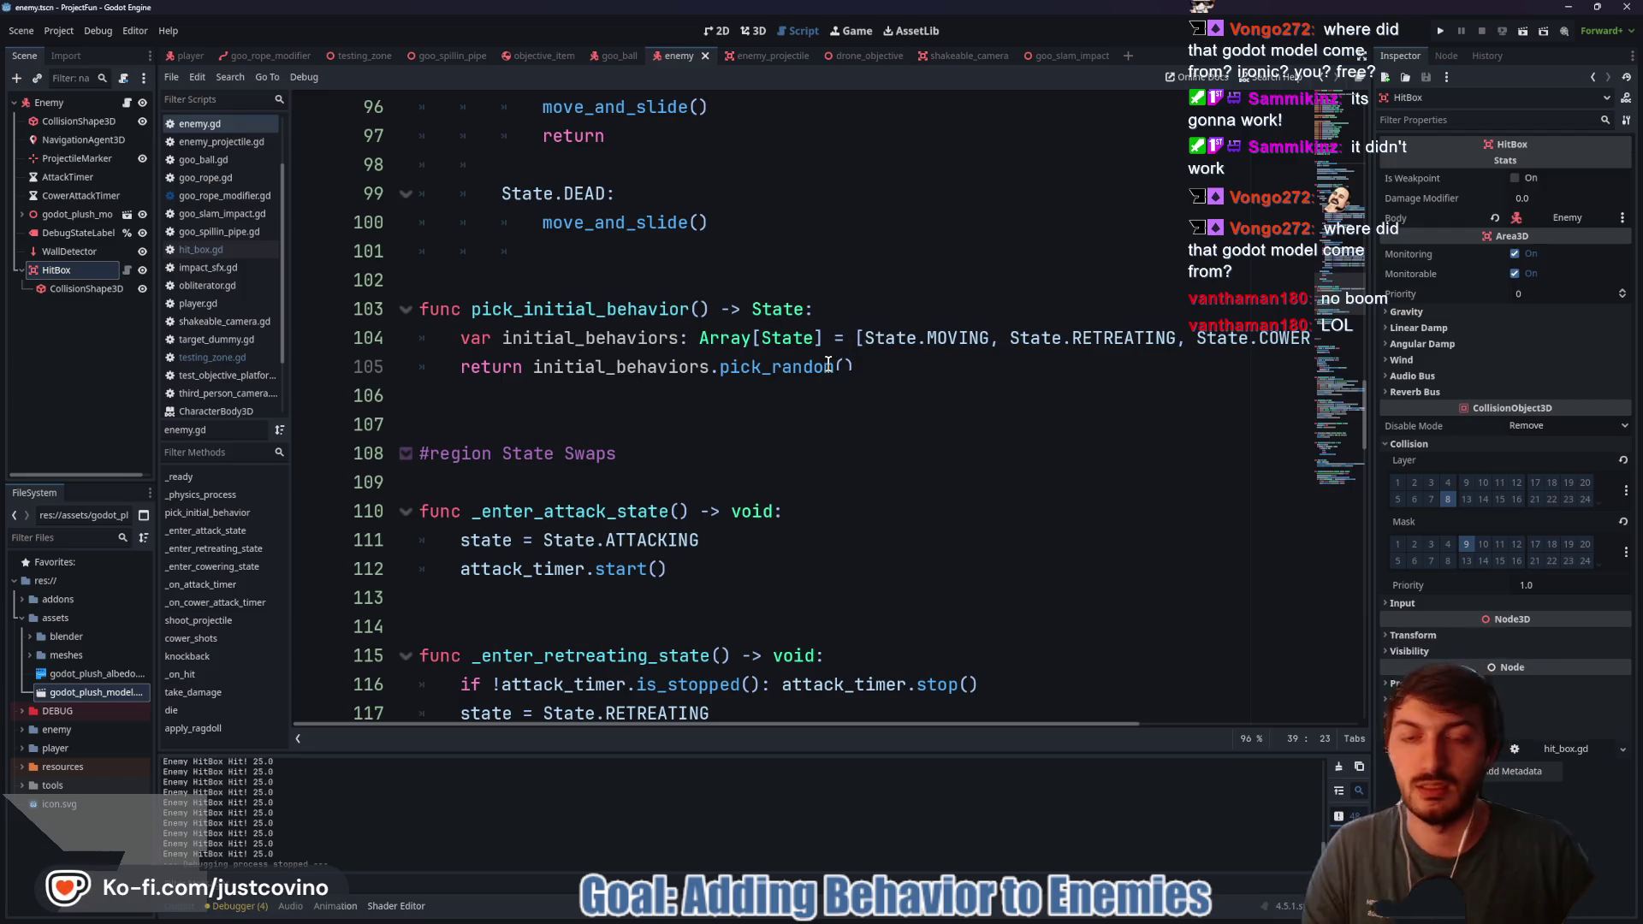
{"action": "double_click", "coordinate": [804, 309]}
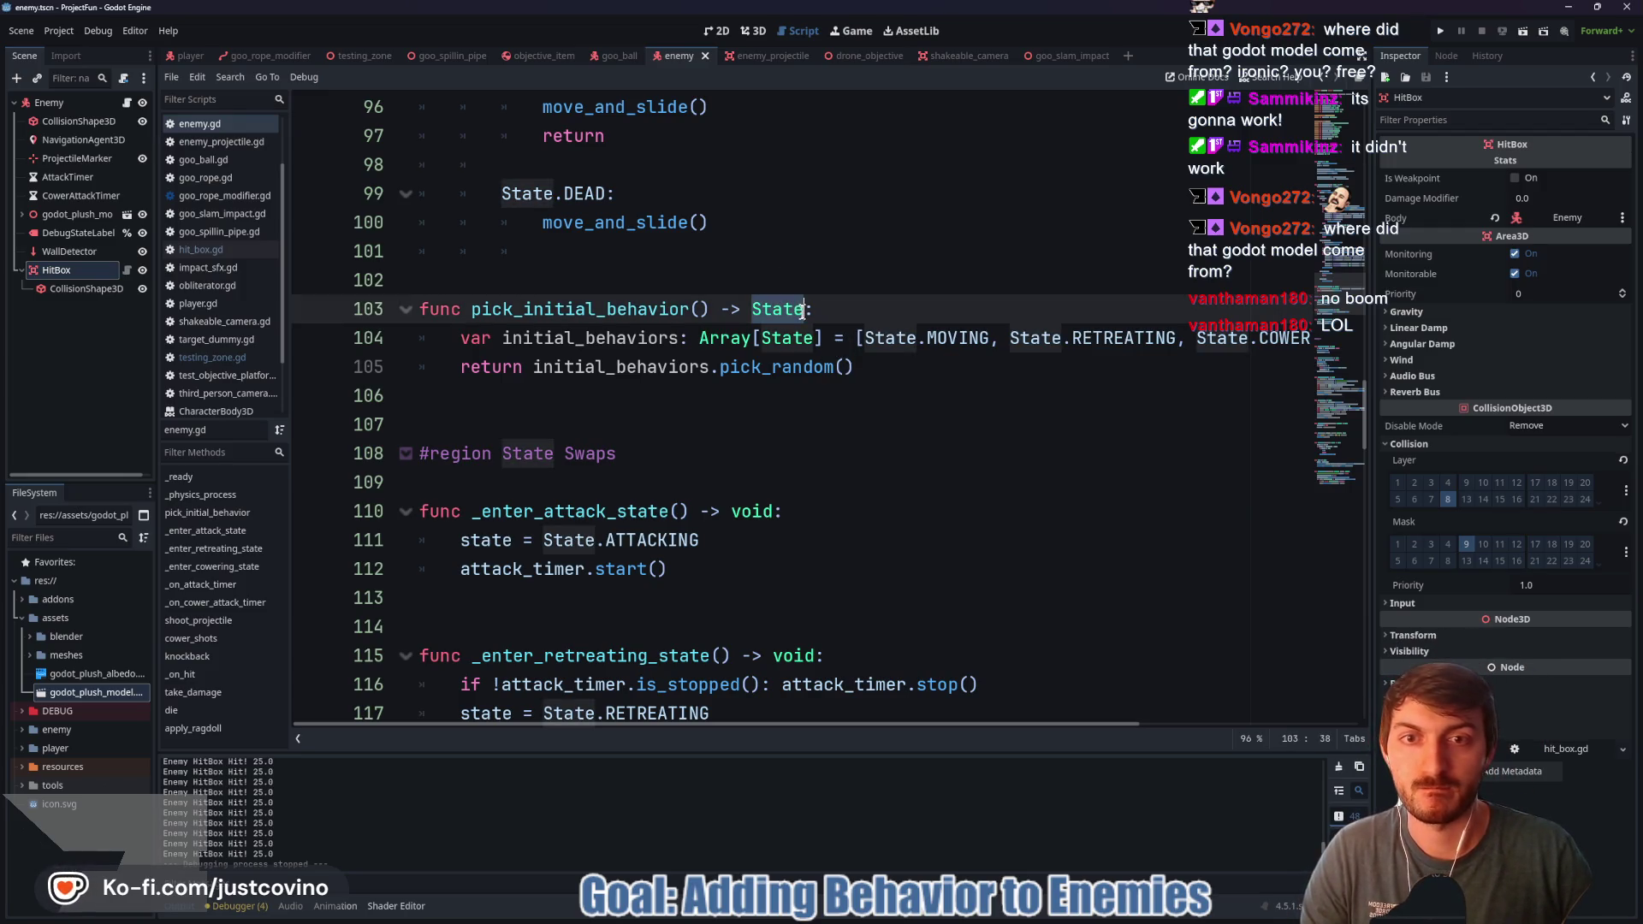
{"action": "left_click", "coordinate": [729, 309]}
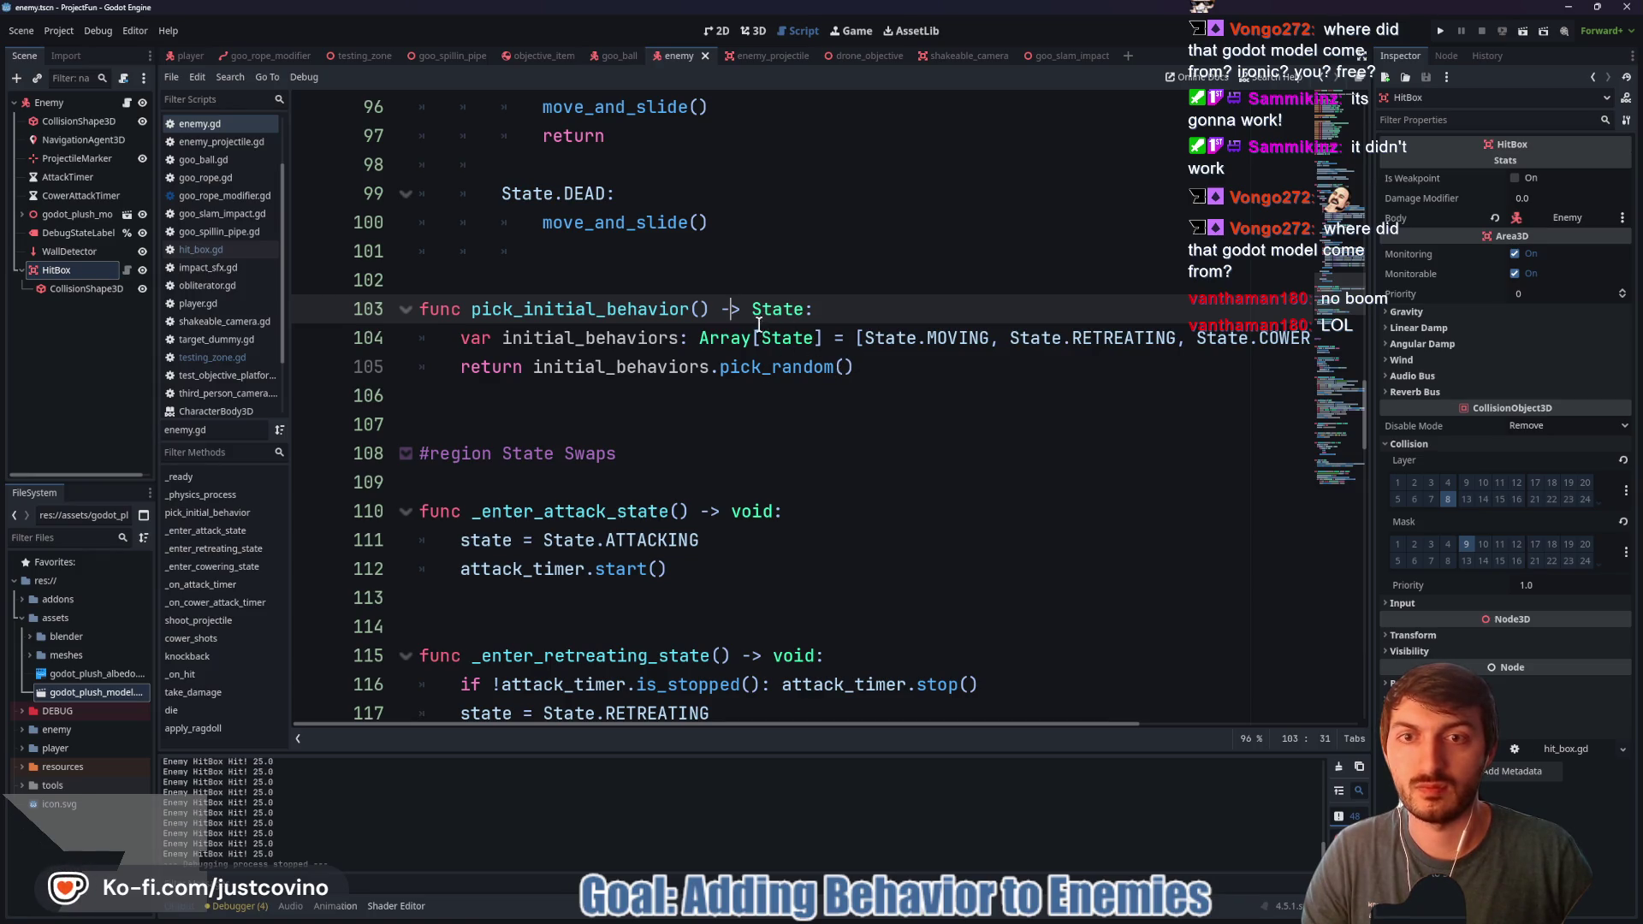
{"action": "double_click", "coordinate": [796, 309]}
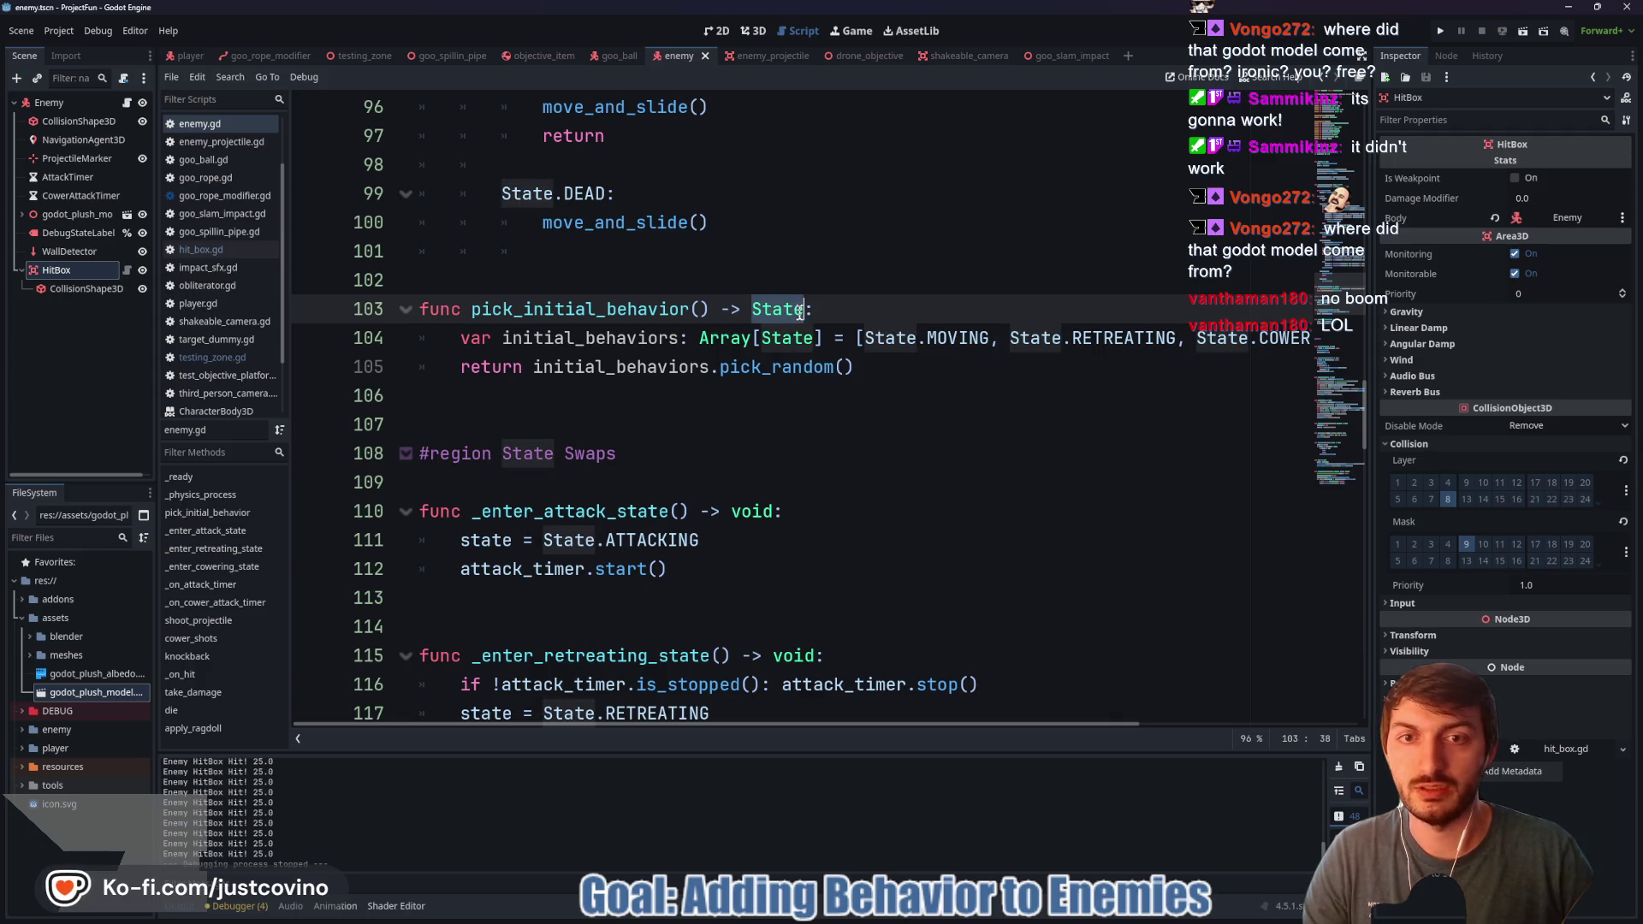
Give pick_initial_behavior a Callable return type and select State.MOVING in the array.
{"action": "type", "text": "Callab"}
{"action": "key", "text": "Return"}
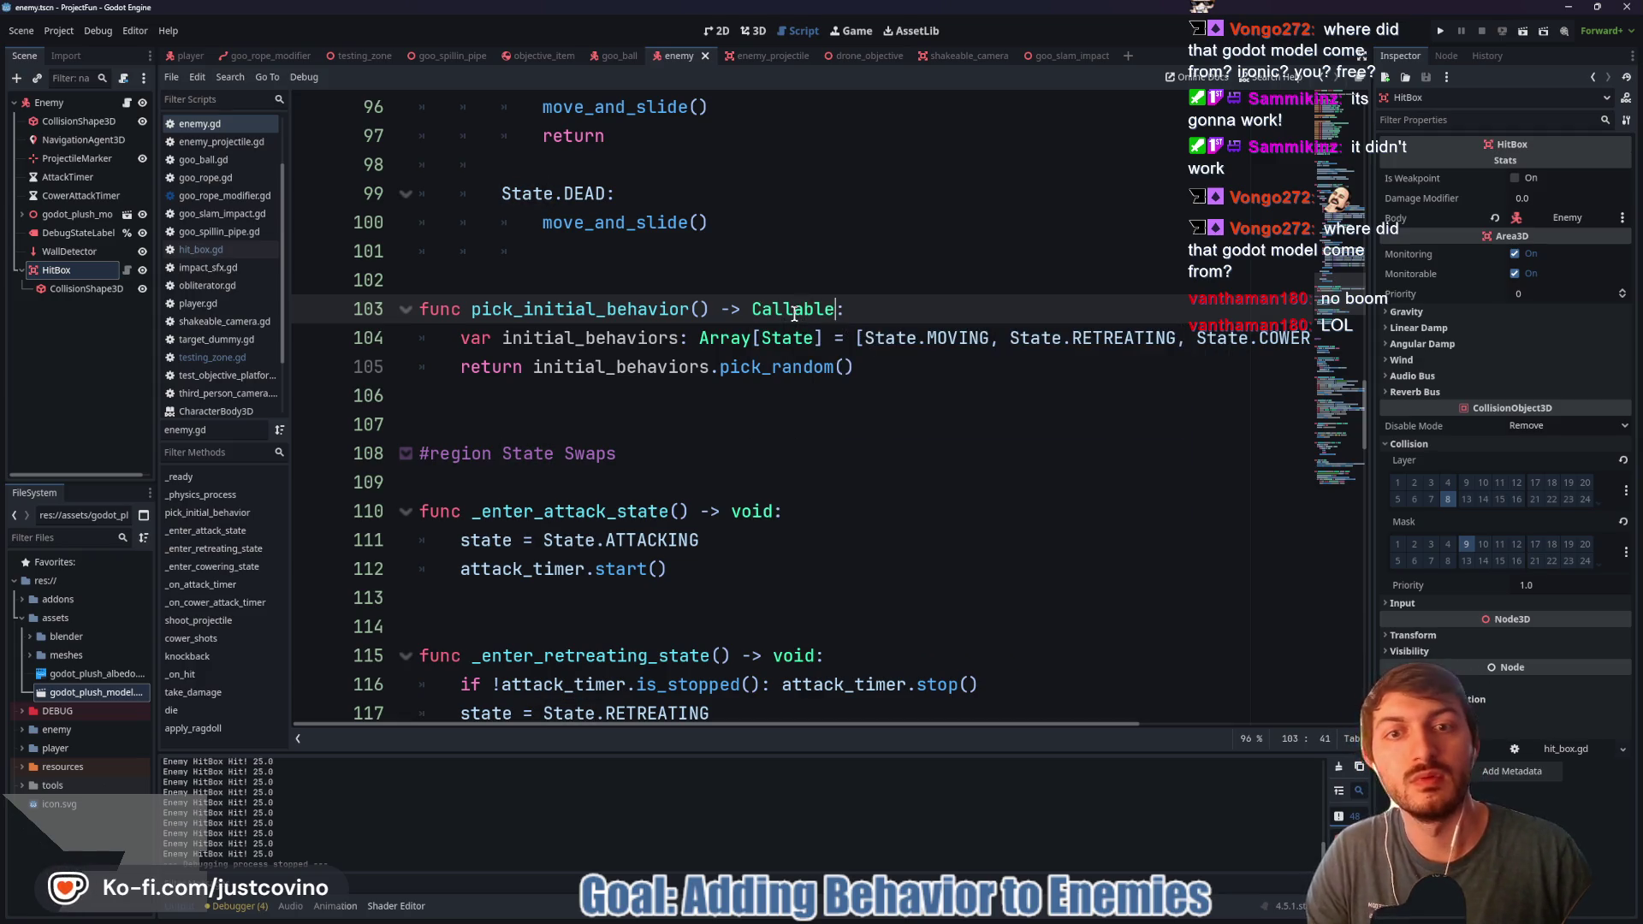
{"action": "left_click_drag", "start_coordinate": [854, 366], "coordinate": [535, 373]}
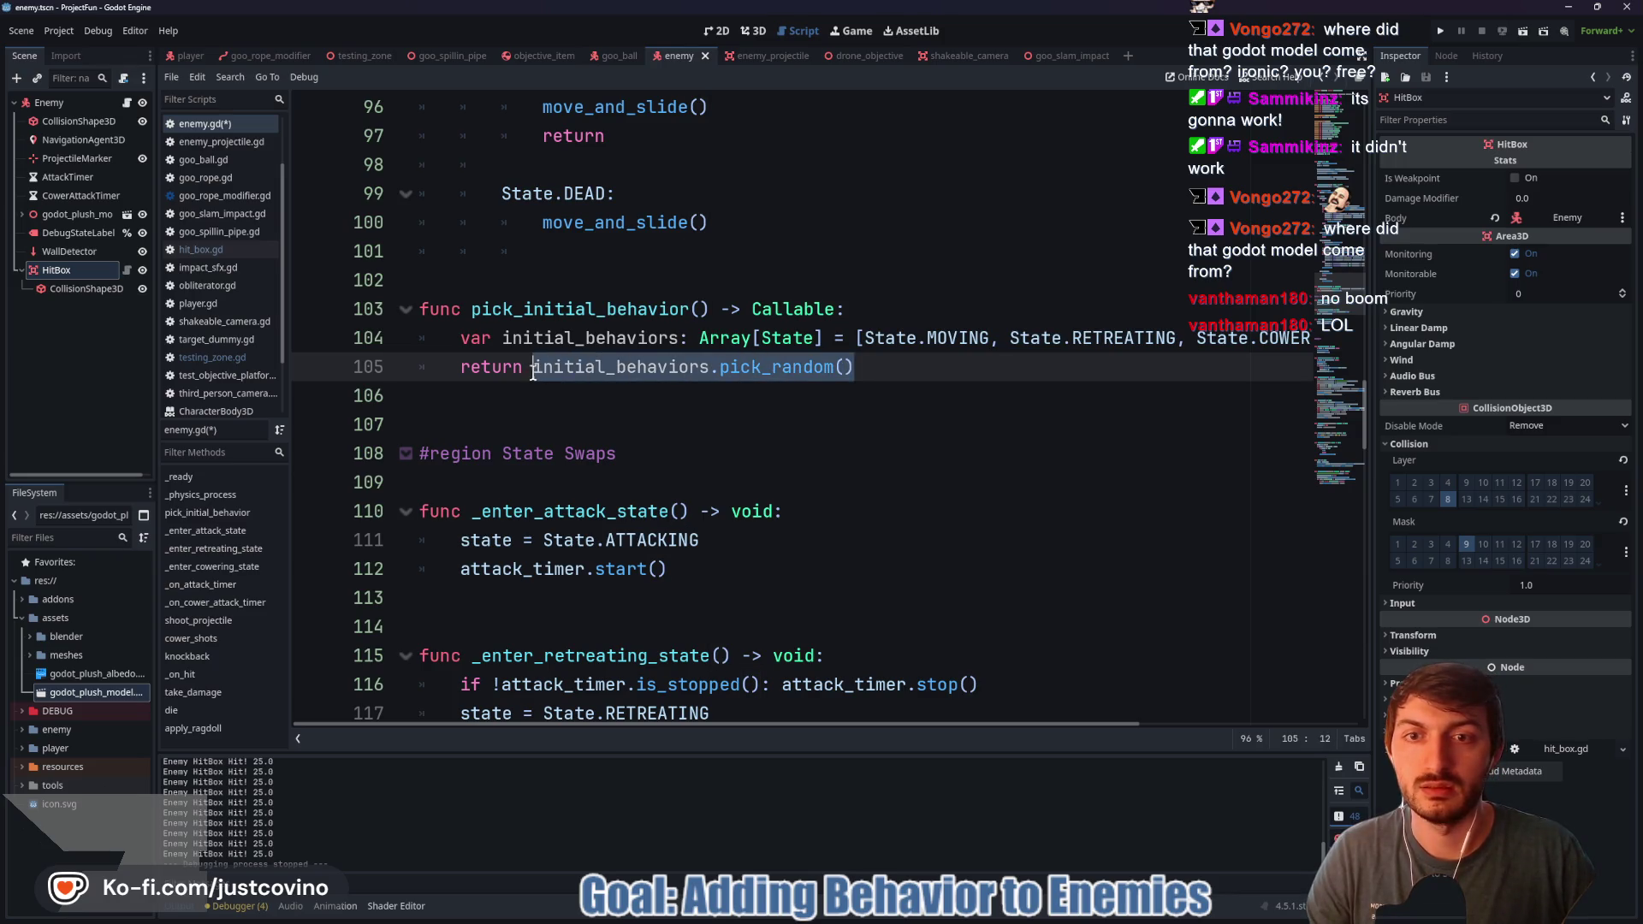
{"action": "left_click", "coordinate": [881, 364]}
{"action": "left_click_drag", "start_coordinate": [863, 338], "coordinate": [985, 330]}
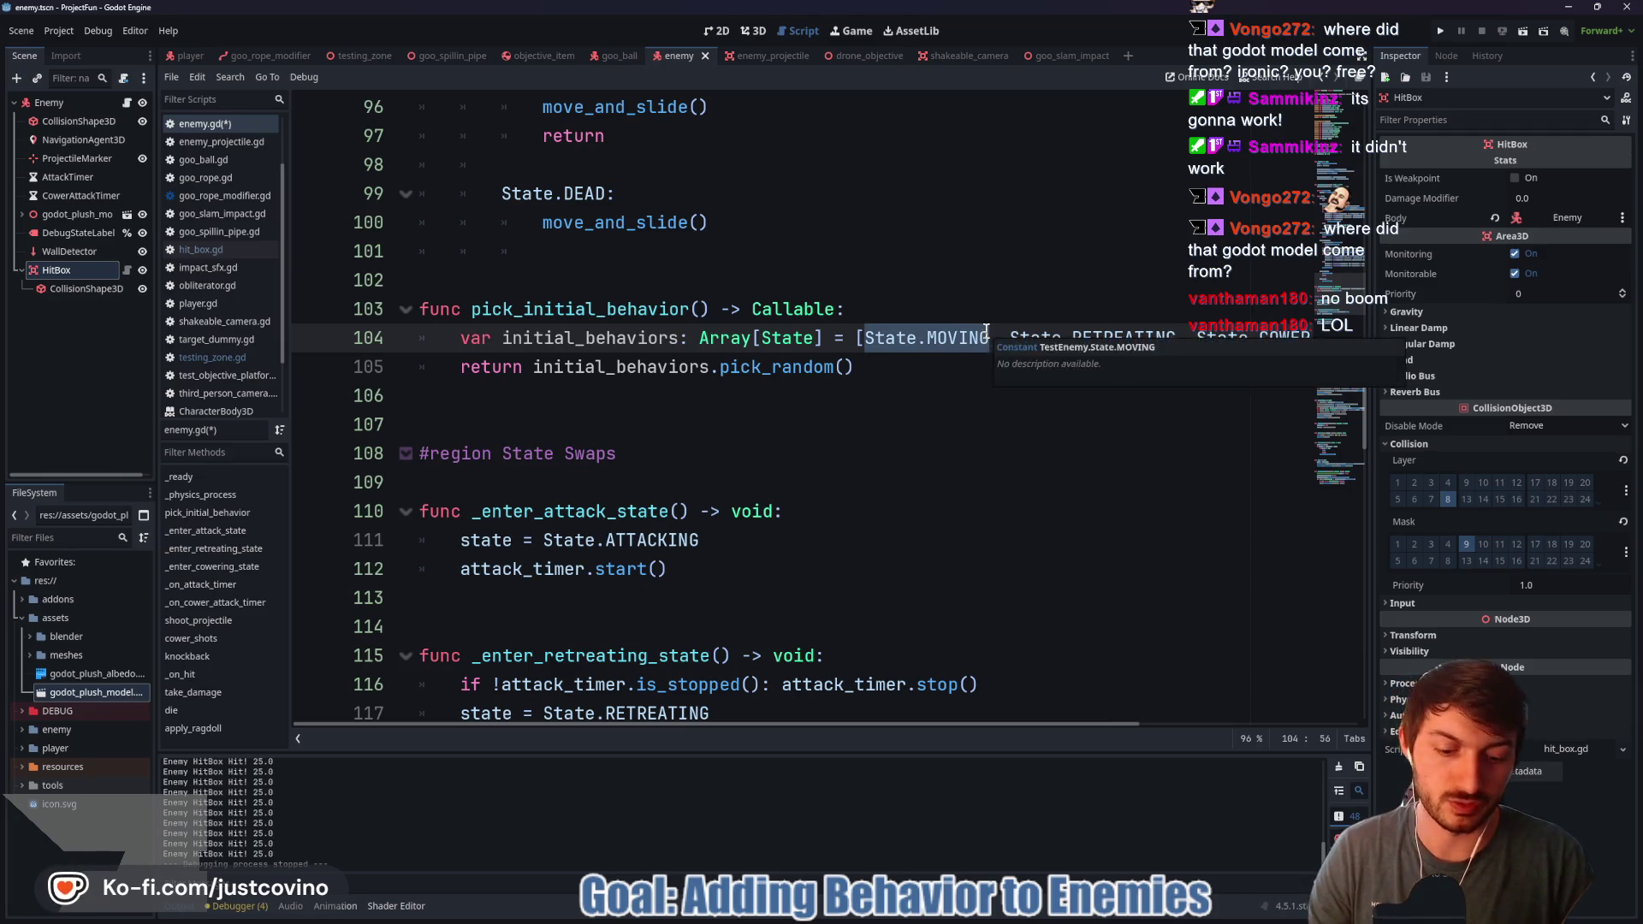
Replace State.MOVING with _enter_moving_state() and make the array an Array[Callable].
{"action": "type", "text": "_enter_moving_state"}
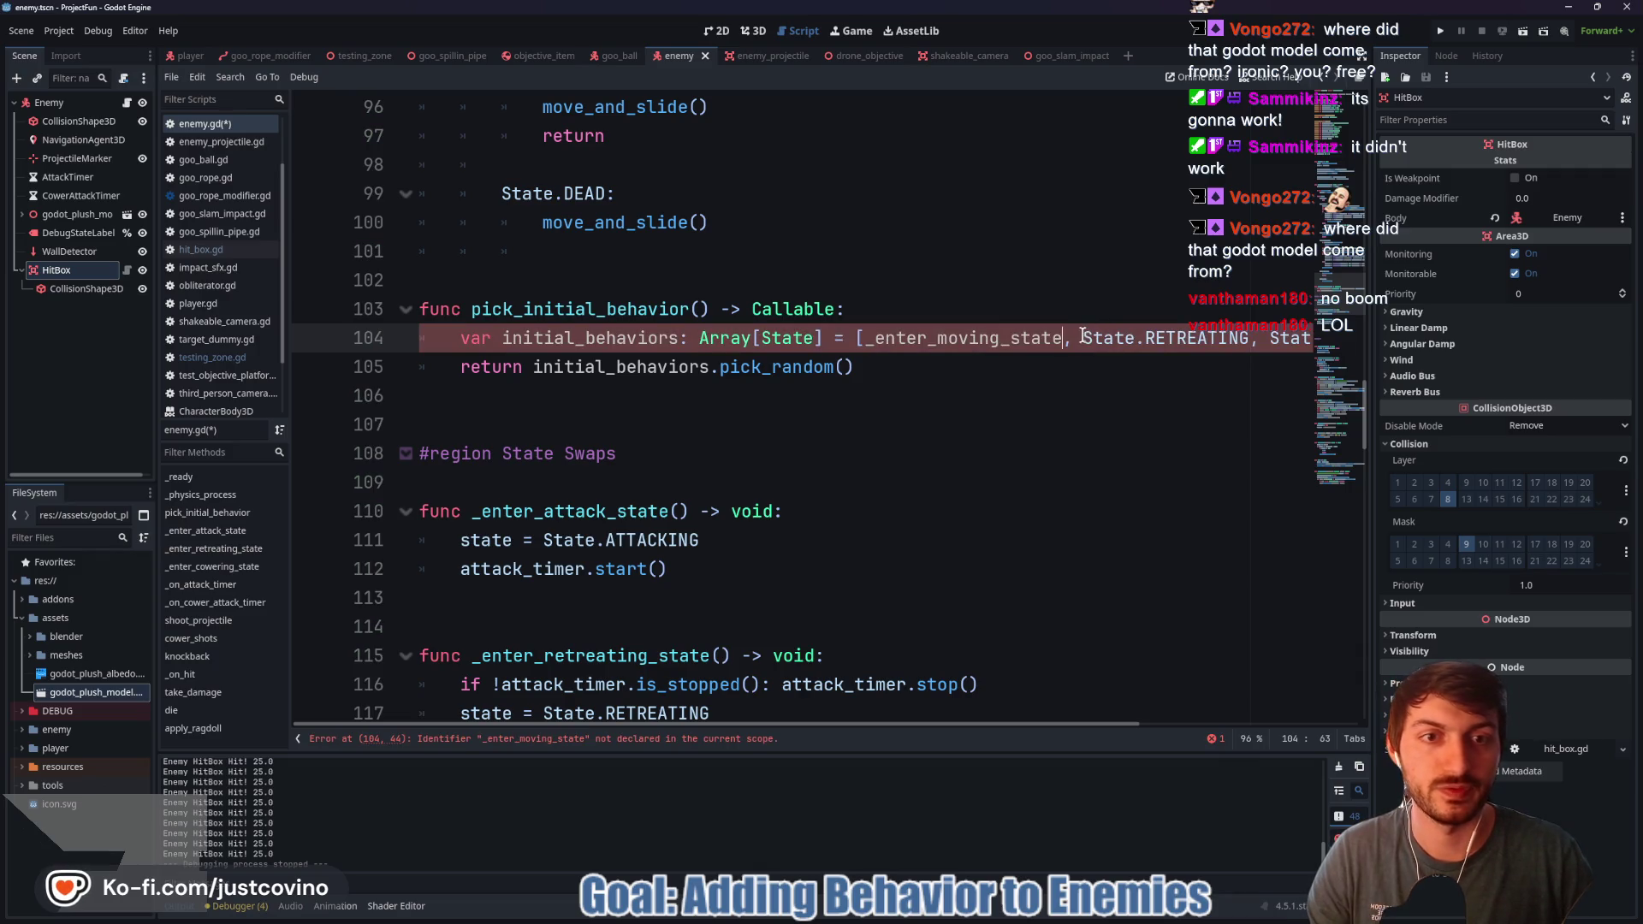
{"action": "left_click_drag", "start_coordinate": [1085, 336], "coordinate": [1148, 338]}
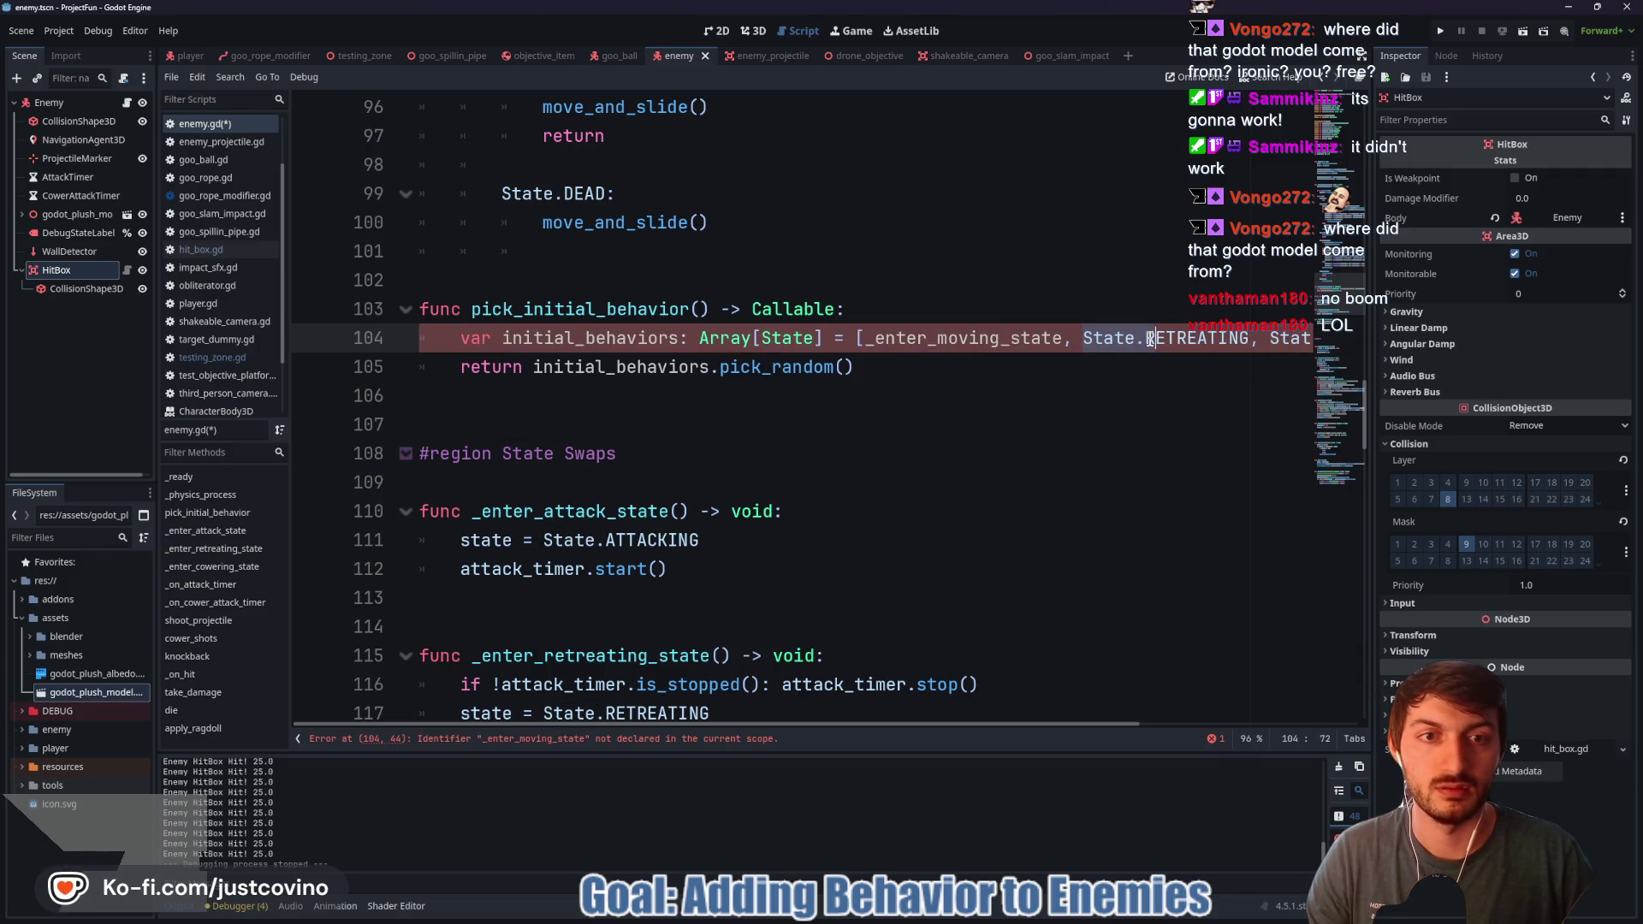
{"action": "left_click", "coordinate": [1061, 339]}
{"action": "type", "text": "()"}
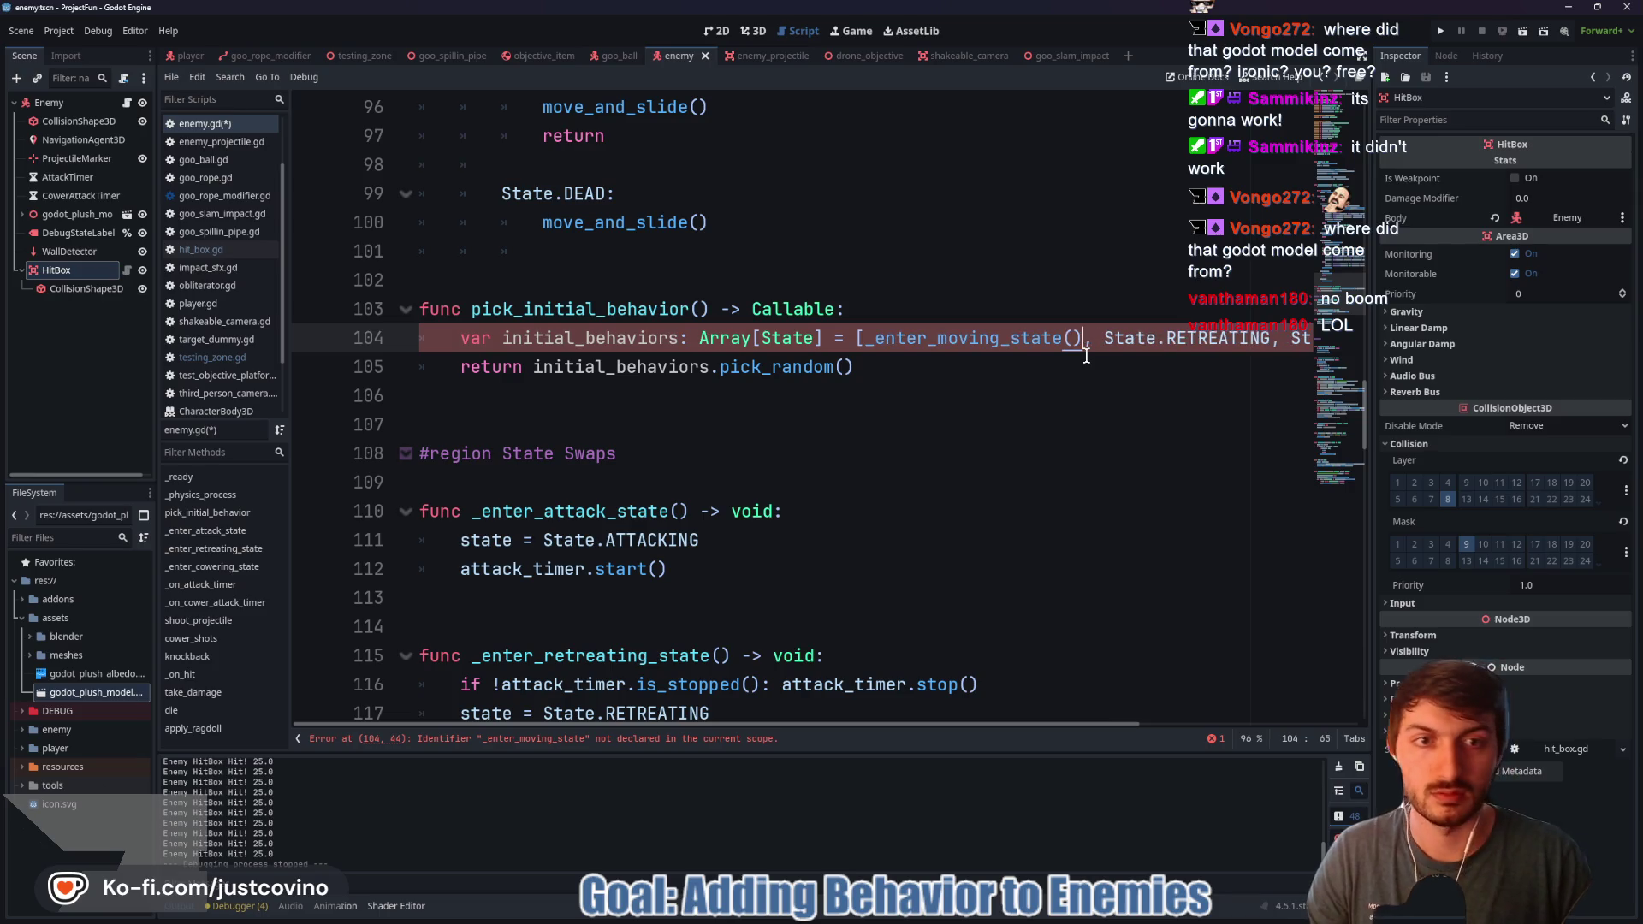
{"action": "left_click", "coordinate": [758, 339]}
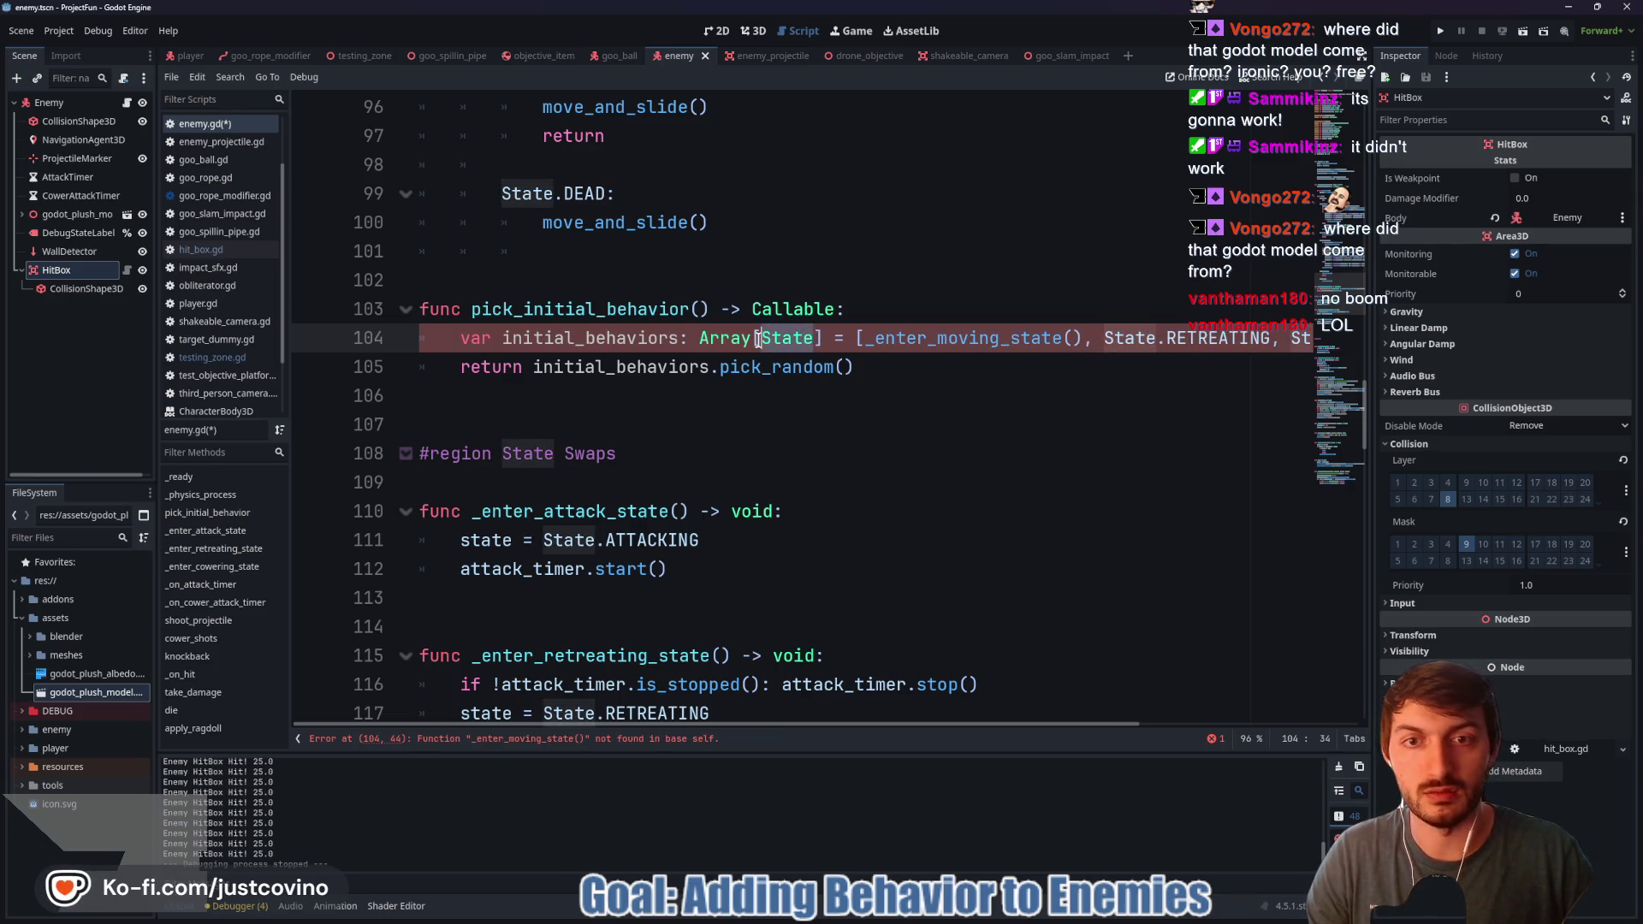
{"action": "type", "text": "Ca"}
{"action": "key", "text": "Tab"}
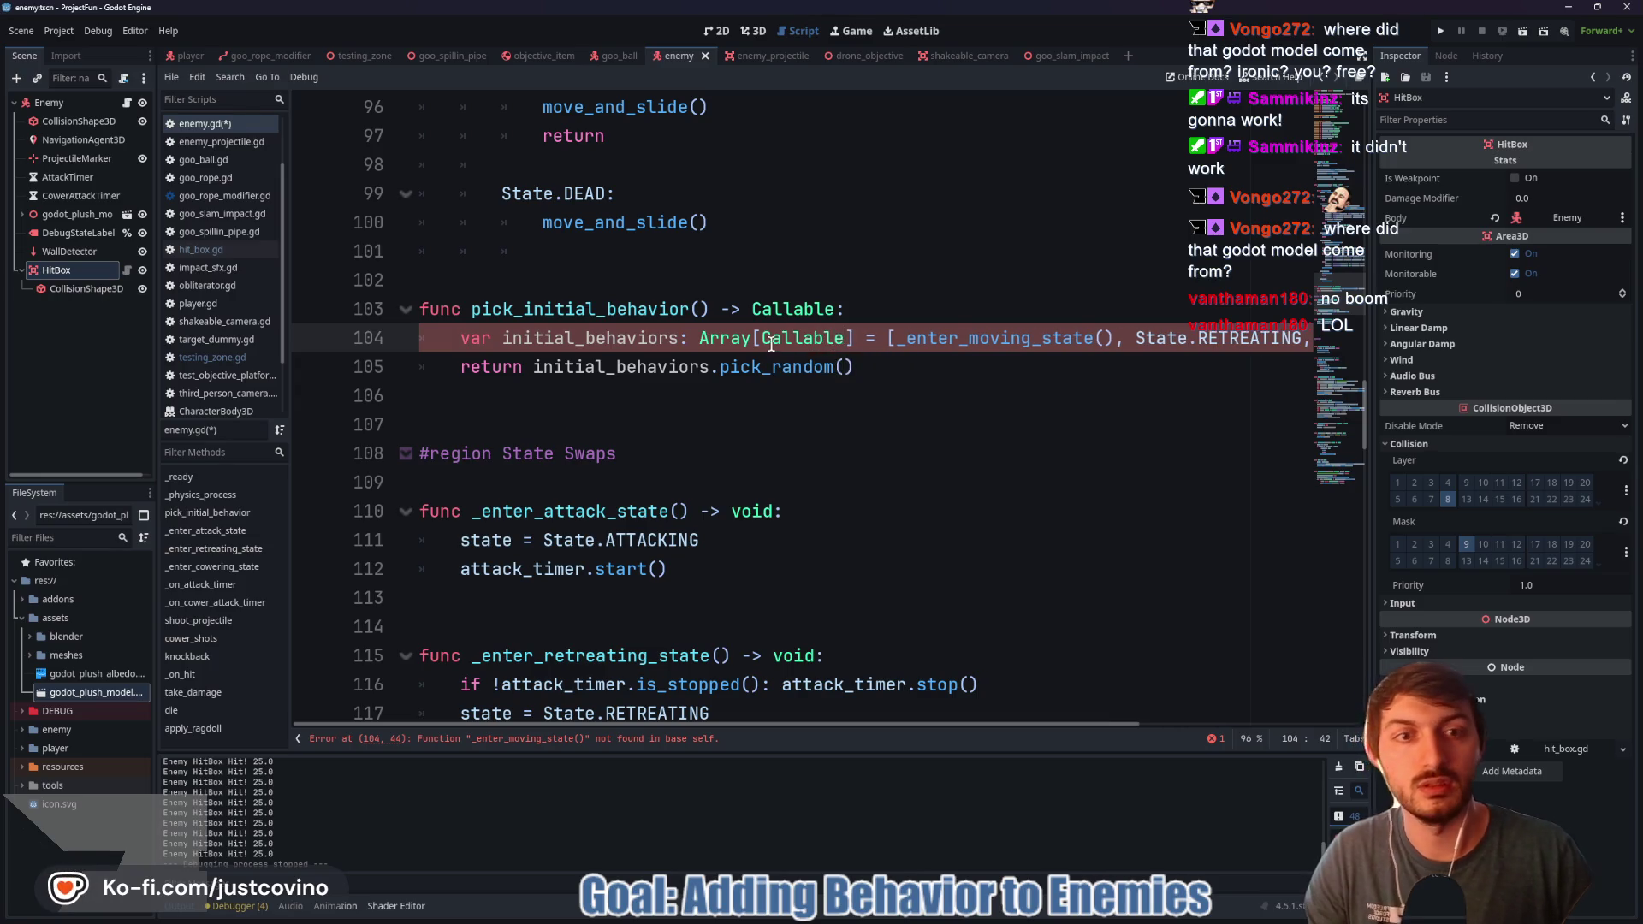
{"action": "key", "text": "BackSpace"}
{"action": "key", "text": "BackSpace"}
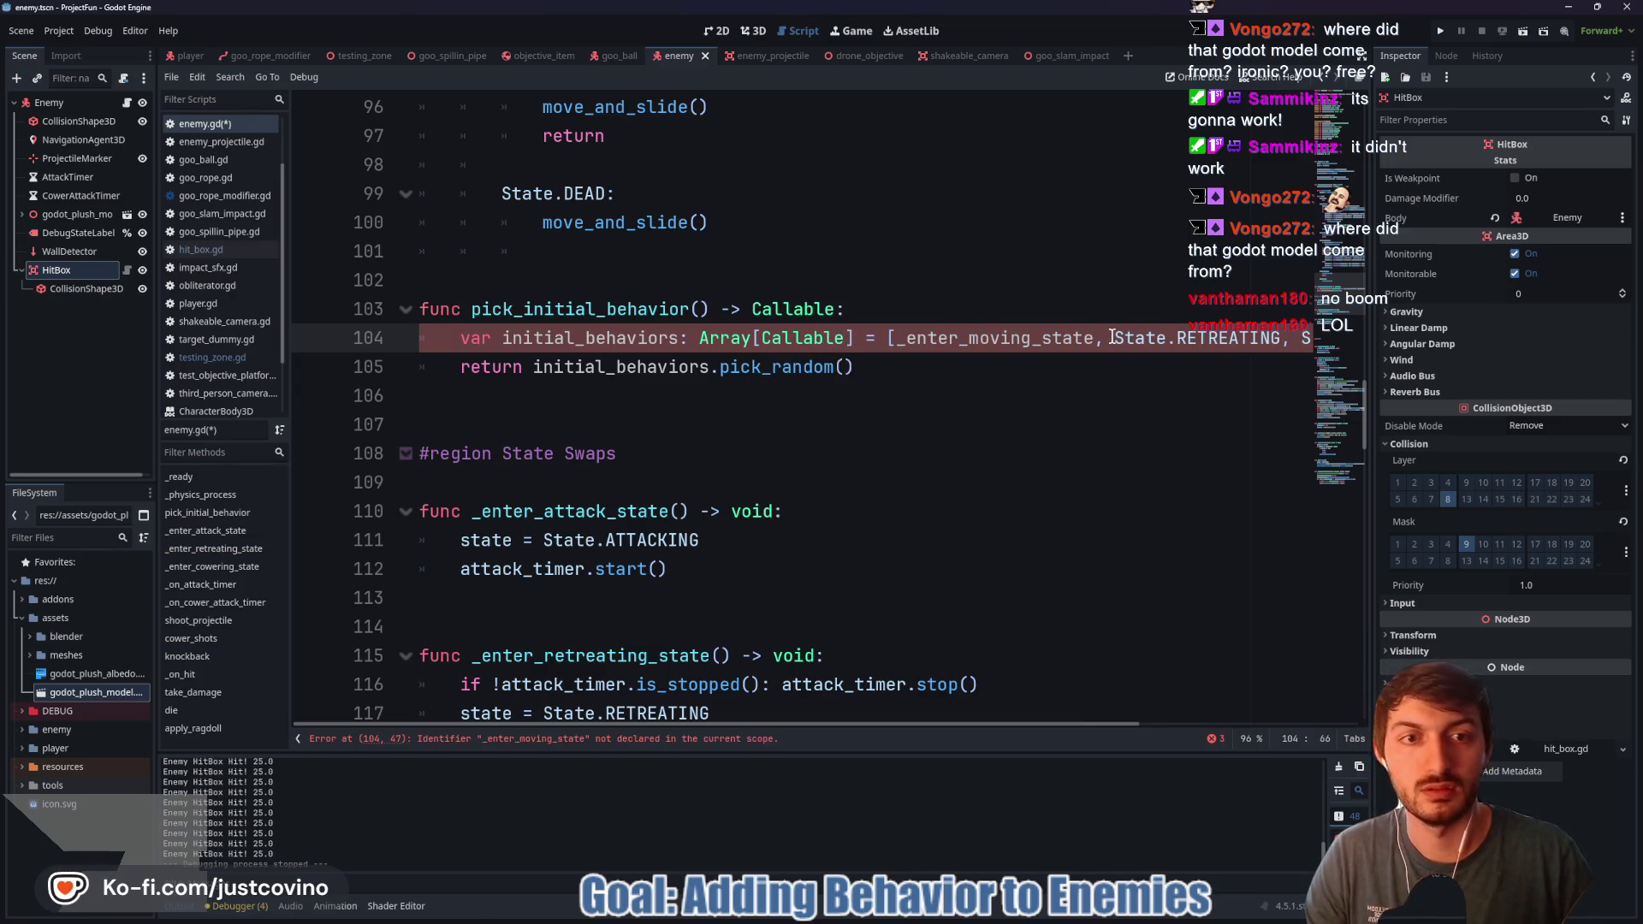
{"action": "key", "text": "ctrl+z"}
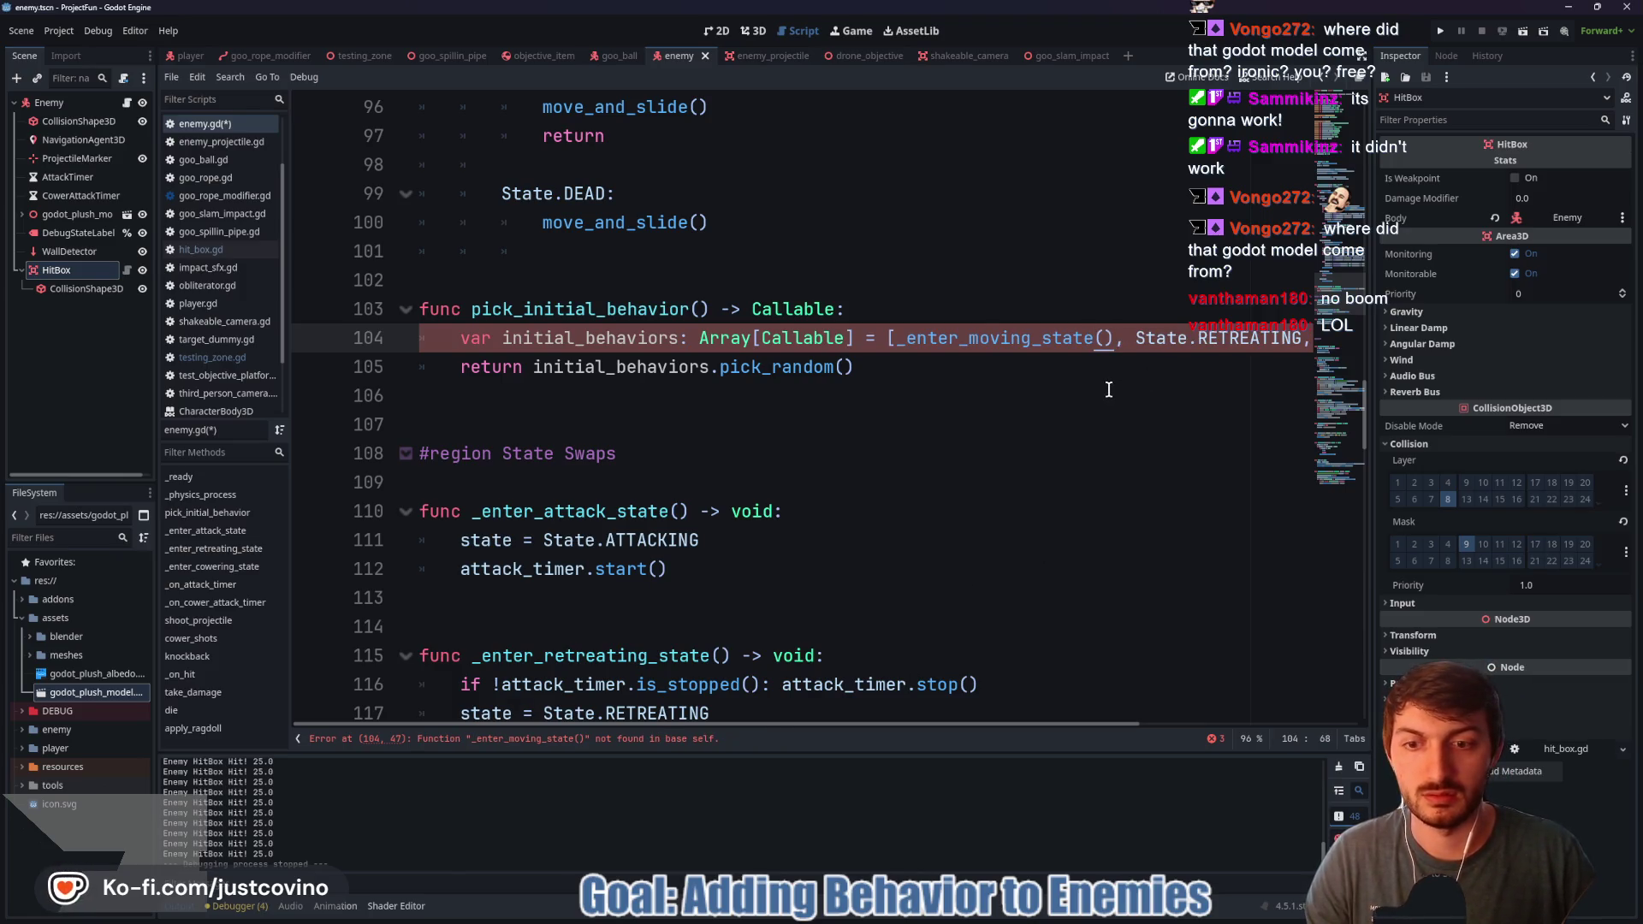
Clear the array's old entries and start a new _enter entry, browsing the state-entry suggestions.
{"action": "scroll", "coordinate": [875, 530], "scroll_direction": "up", "scroll_amount": 1}
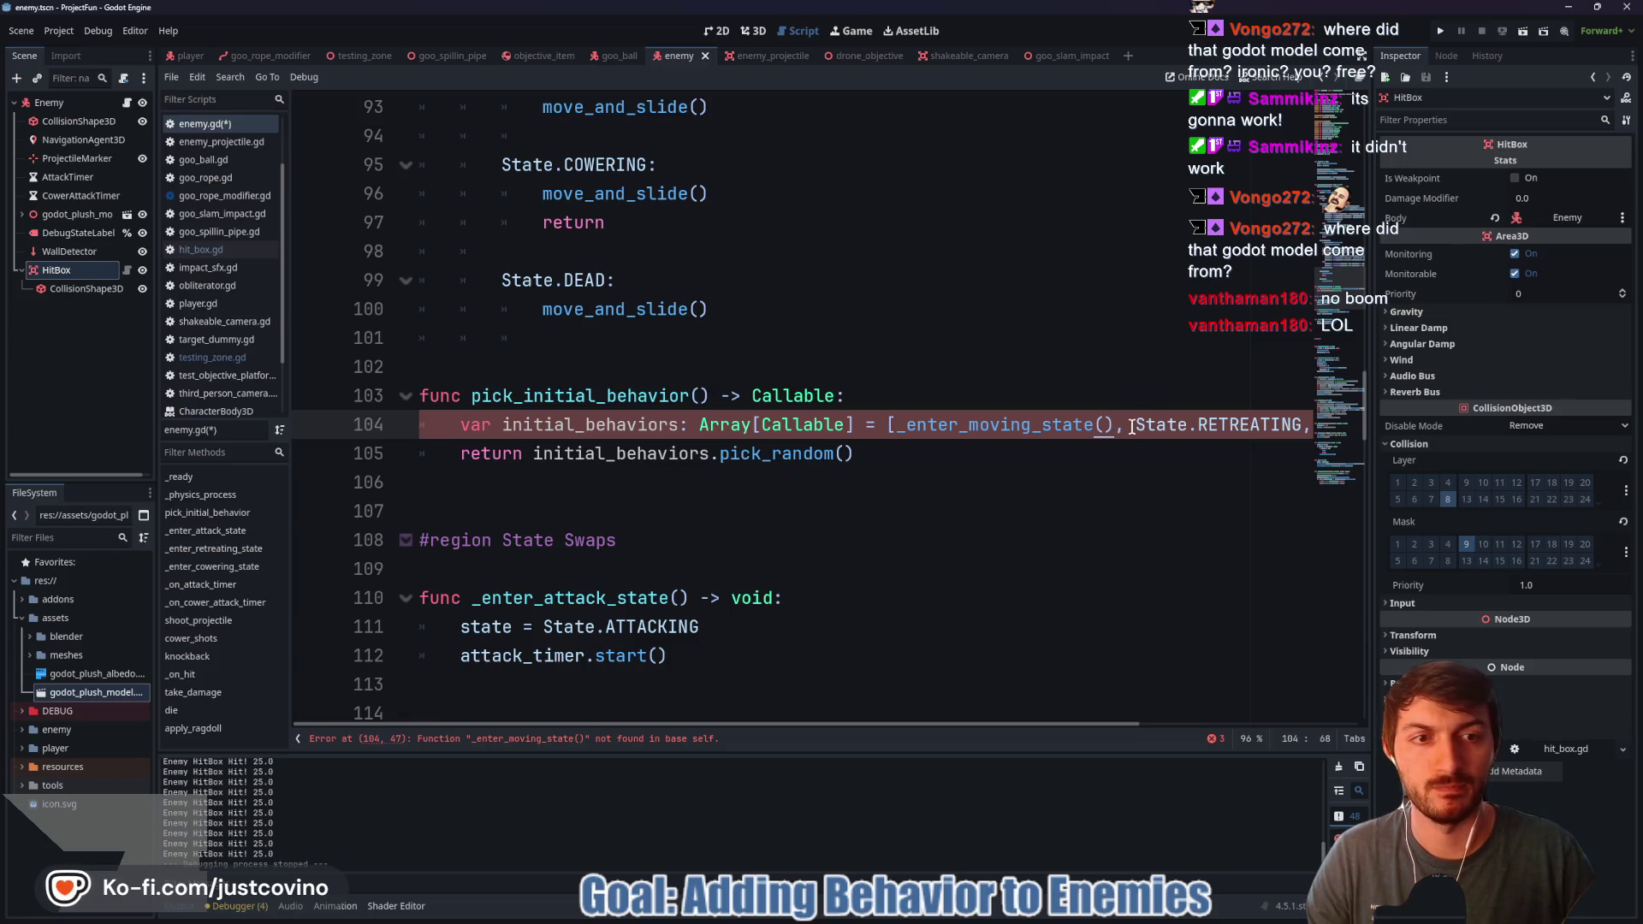
{"action": "left_click_drag", "start_coordinate": [894, 424], "coordinate": [1276, 422]}
{"action": "key", "text": "BackSpace"}
{"action": "type", "text": "_enter"}
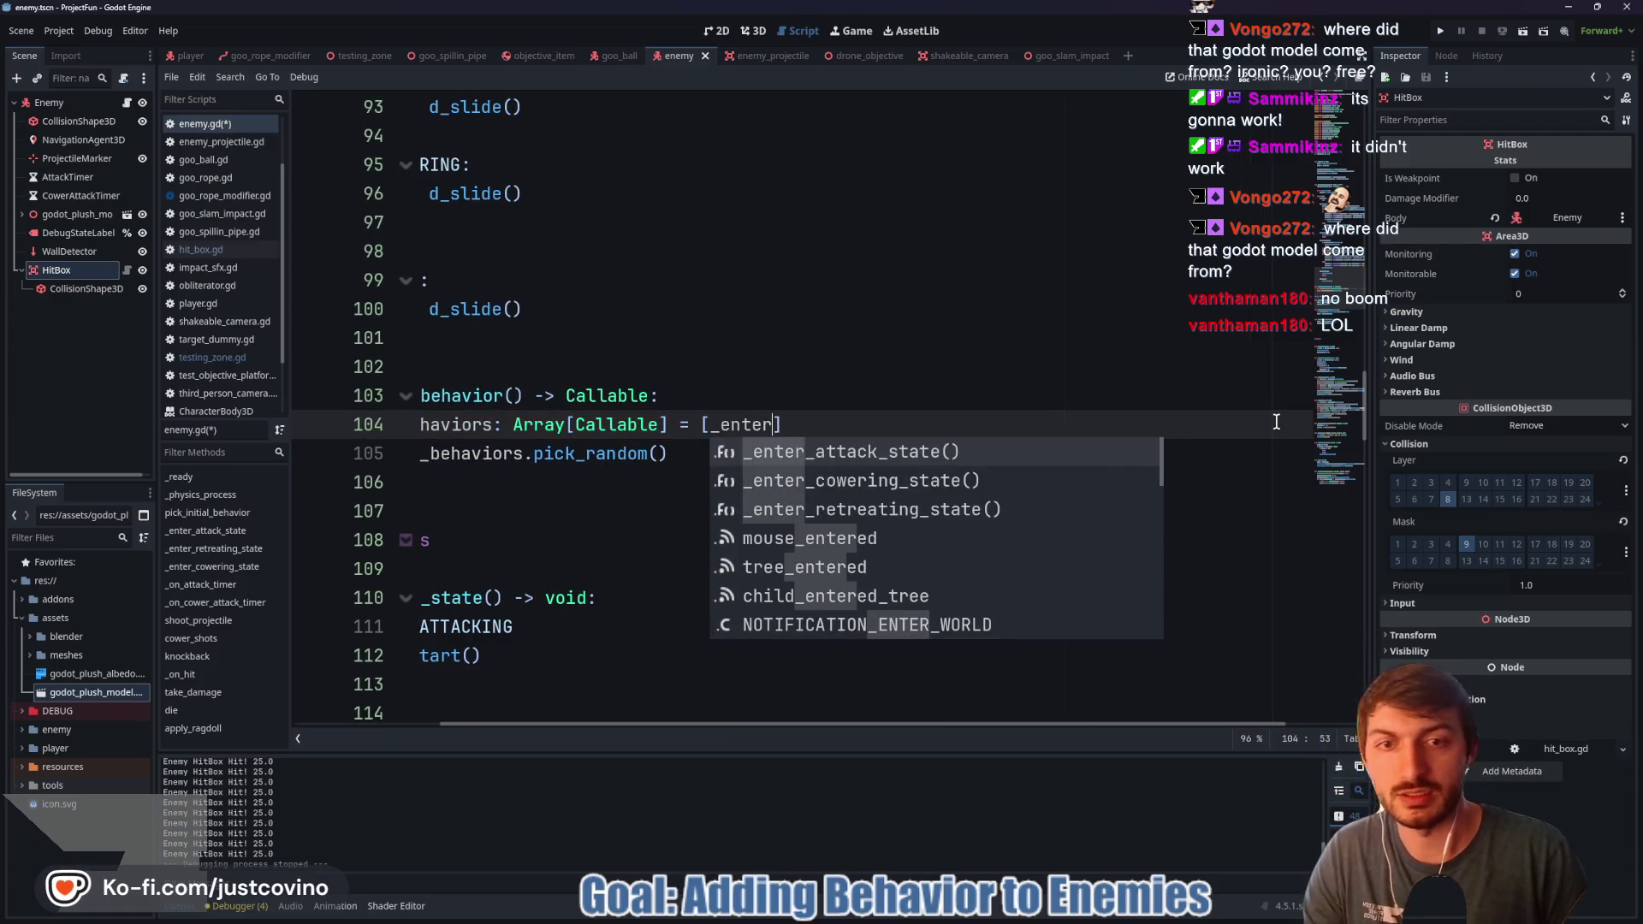
{"action": "key", "text": "Down"}
{"action": "key", "text": "Down"}
{"action": "key", "text": "Up"}
{"action": "key", "text": "Up"}
{"action": "key", "text": "Up"}
{"action": "key", "text": "Down"}
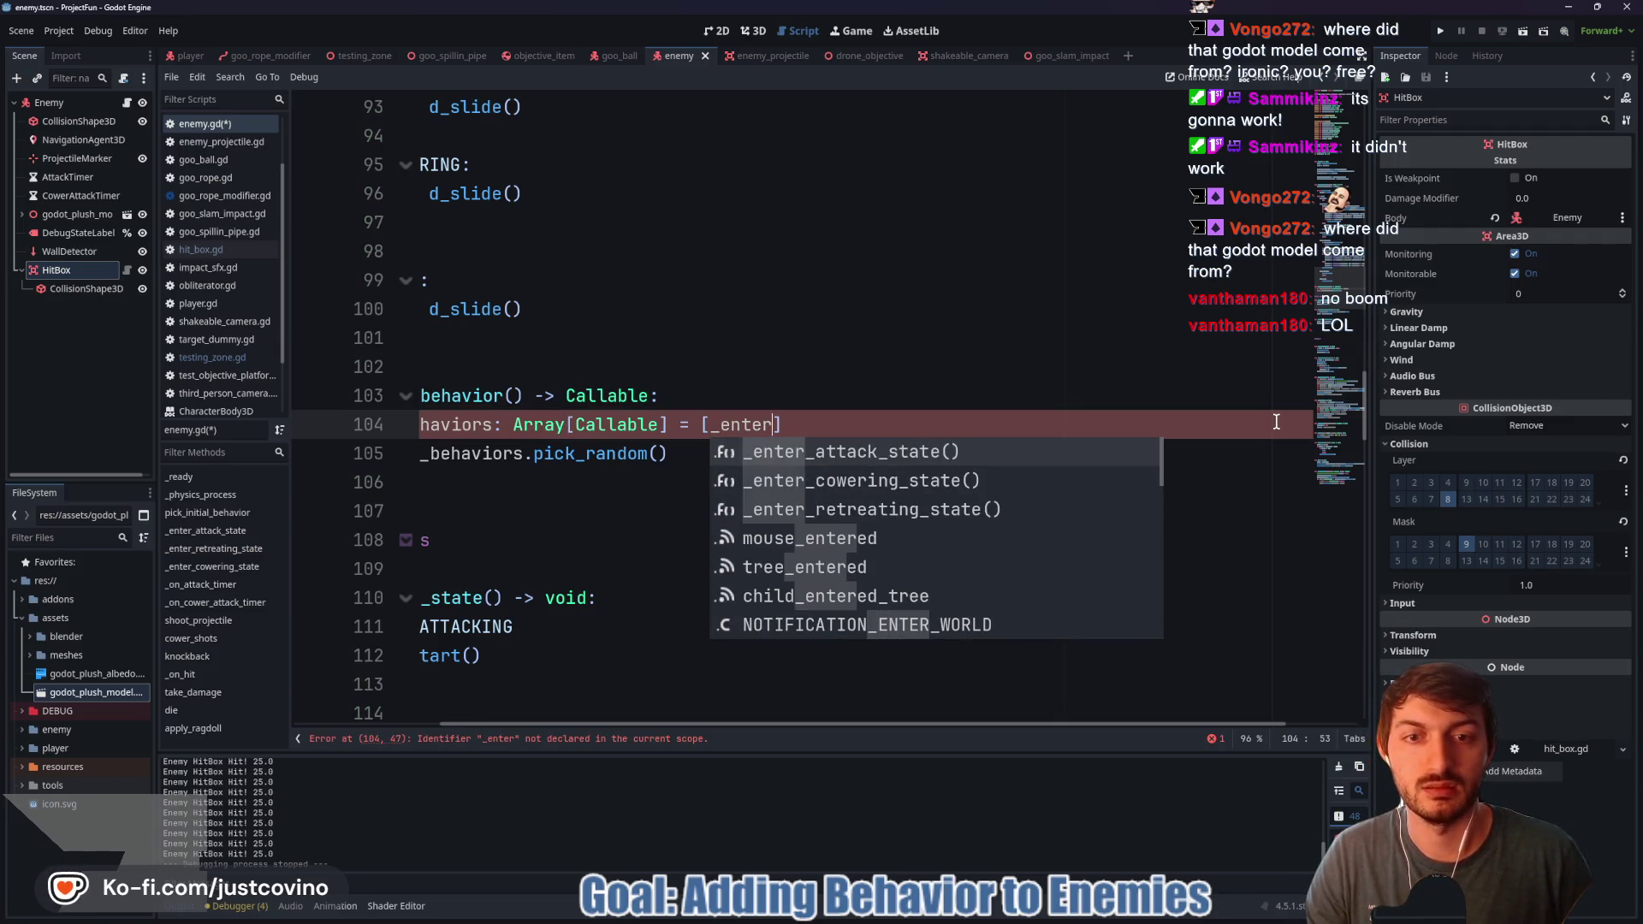
{"action": "left_click", "coordinate": [793, 397]}
Open blank lines under the State Swaps region for a new function.
{"action": "left_click_drag", "start_coordinate": [727, 726], "coordinate": [584, 727]}
{"action": "scroll", "coordinate": [655, 539], "scroll_direction": "up", "scroll_amount": 7}
{"action": "scroll", "coordinate": [655, 539], "scroll_direction": "up", "scroll_amount": 15}
{"action": "scroll", "coordinate": [602, 564], "scroll_direction": "down", "scroll_amount": 20}
{"action": "scroll", "coordinate": [578, 560], "scroll_direction": "down", "scroll_amount": 5}
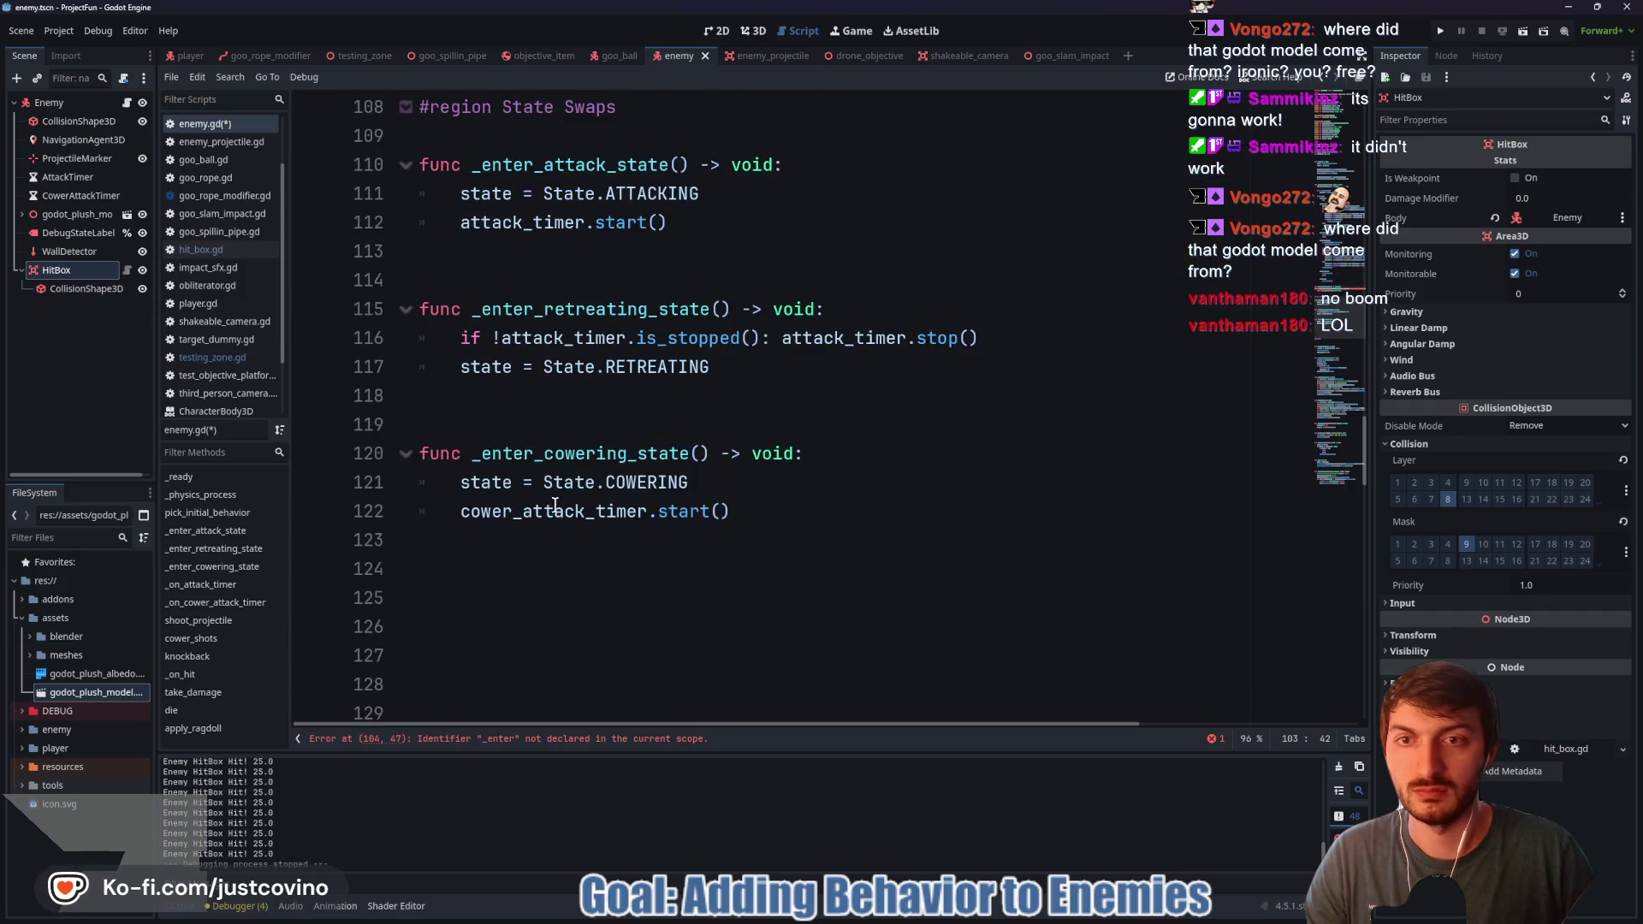
{"action": "scroll", "coordinate": [558, 479], "scroll_direction": "up", "scroll_amount": 3}
{"action": "left_click", "coordinate": [513, 394]}
{"action": "key", "text": "Return"}
{"action": "key", "text": "Return"}
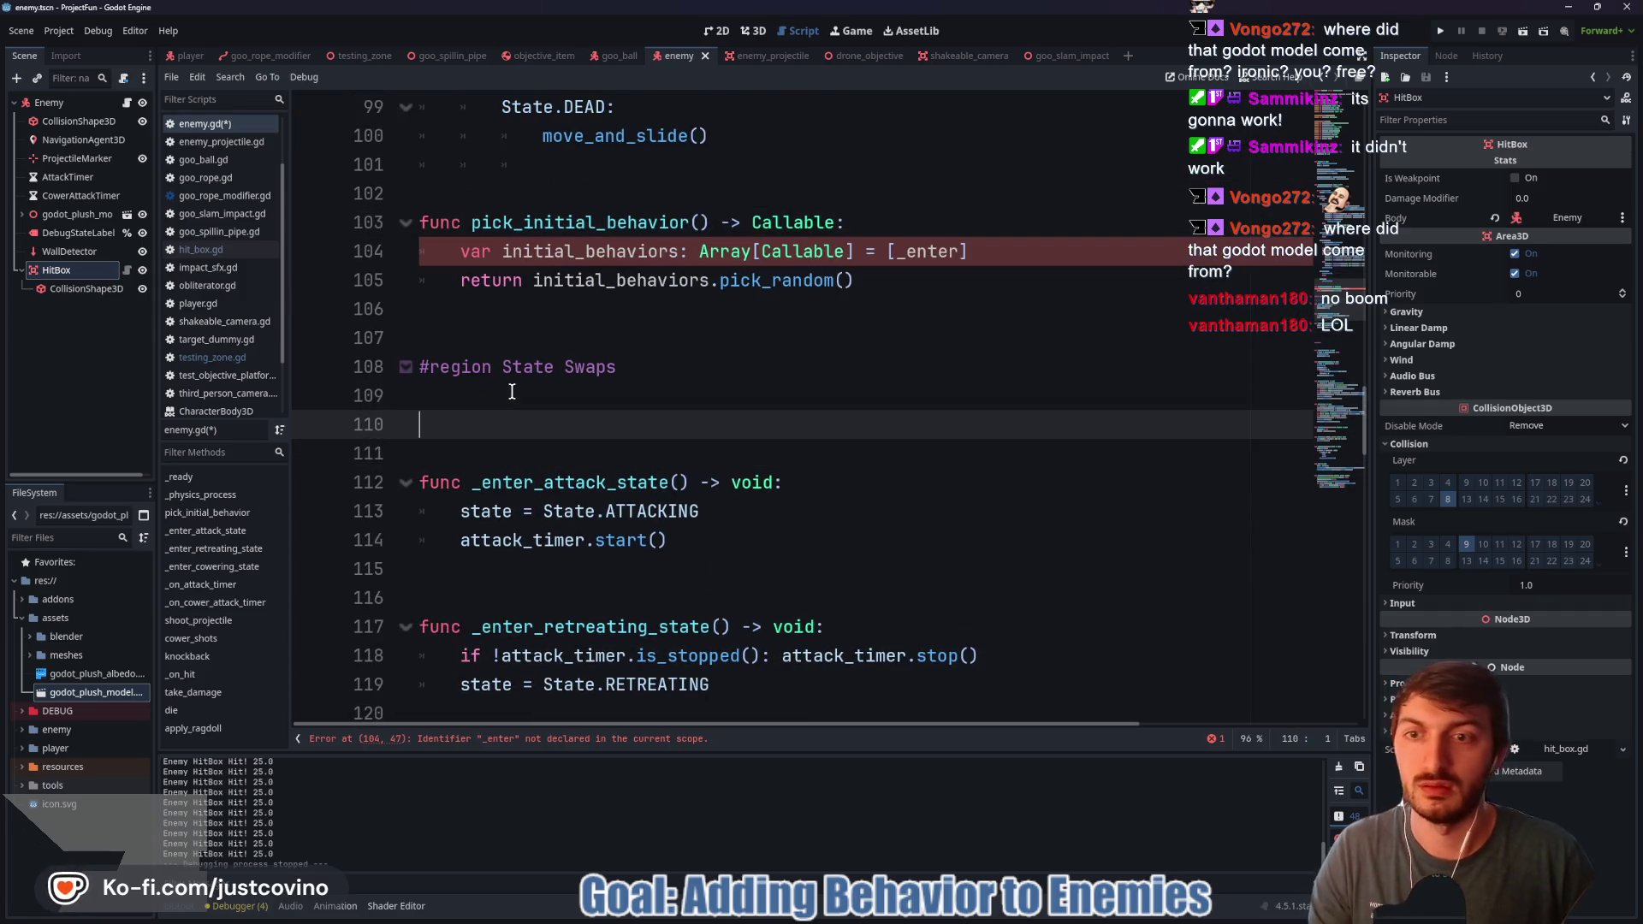
Write func _enter_moving_state() -> void: that sets state = State.MOVING.
{"action": "key", "text": "Up"}
{"action": "type", "text": "func _enter_moving"}
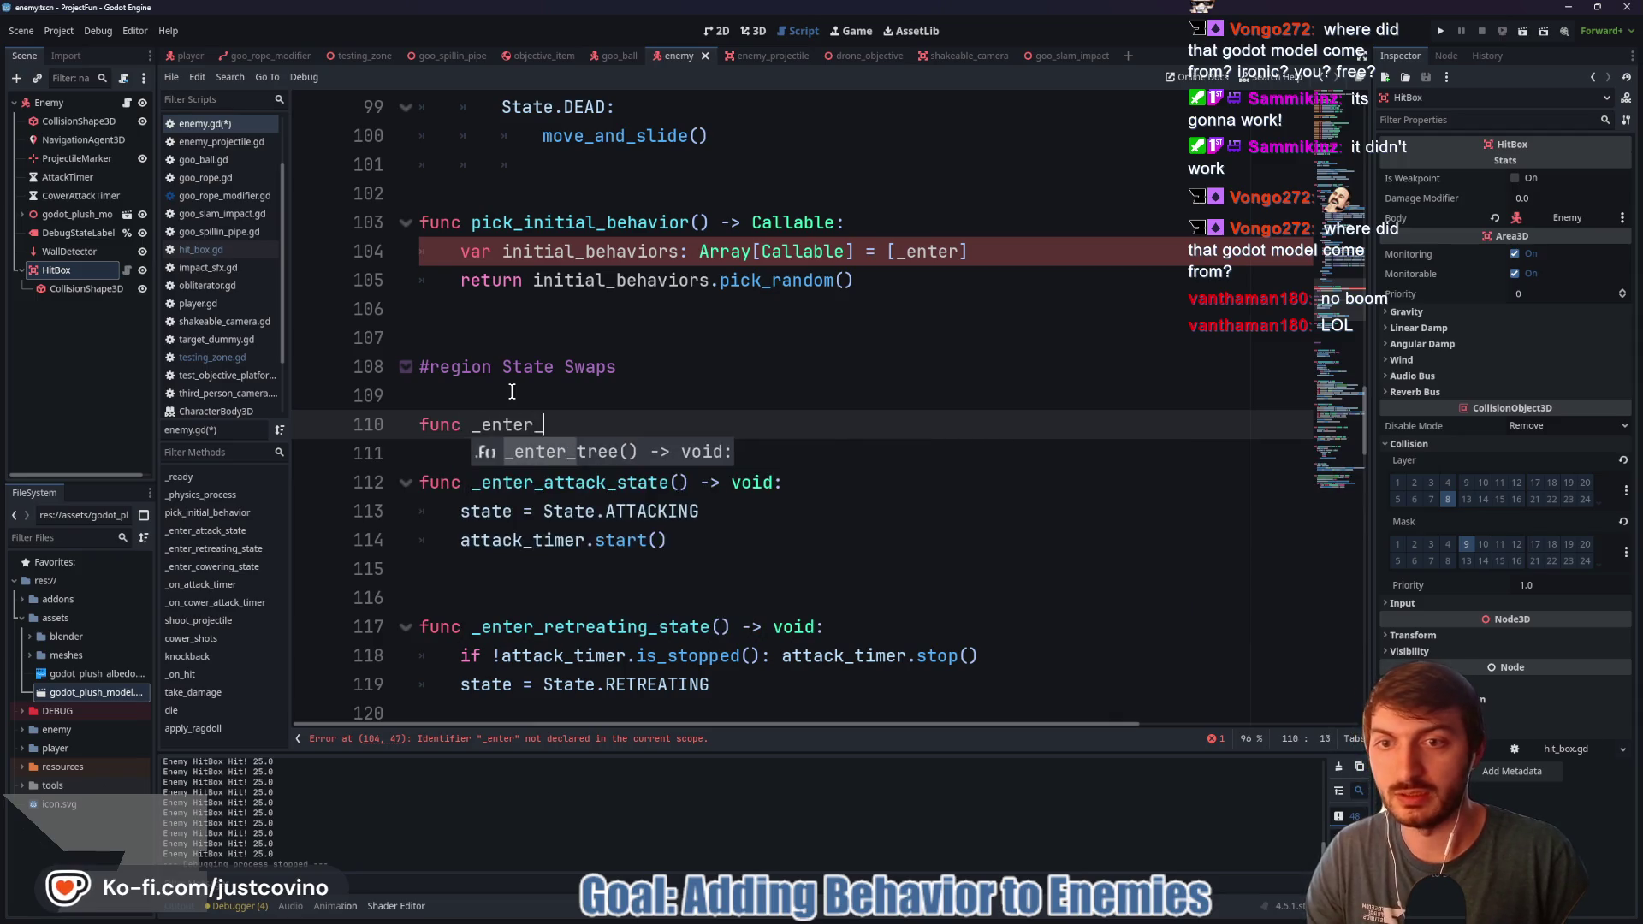
{"action": "type", "text": "_state()"}
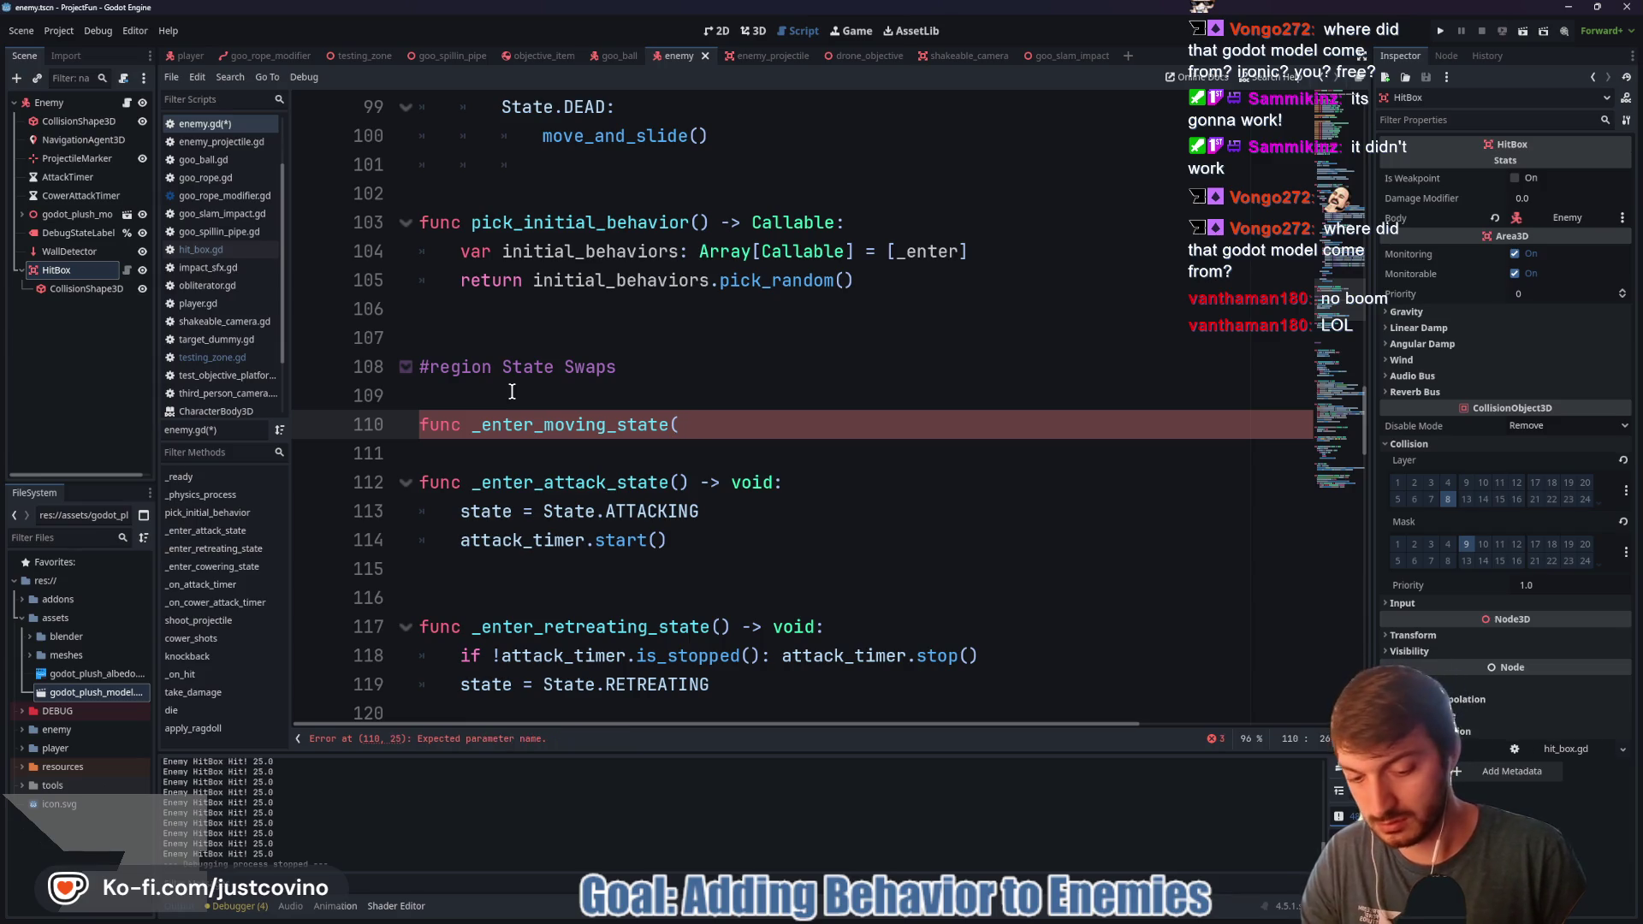
{"action": "type", "text": " -> void:"}
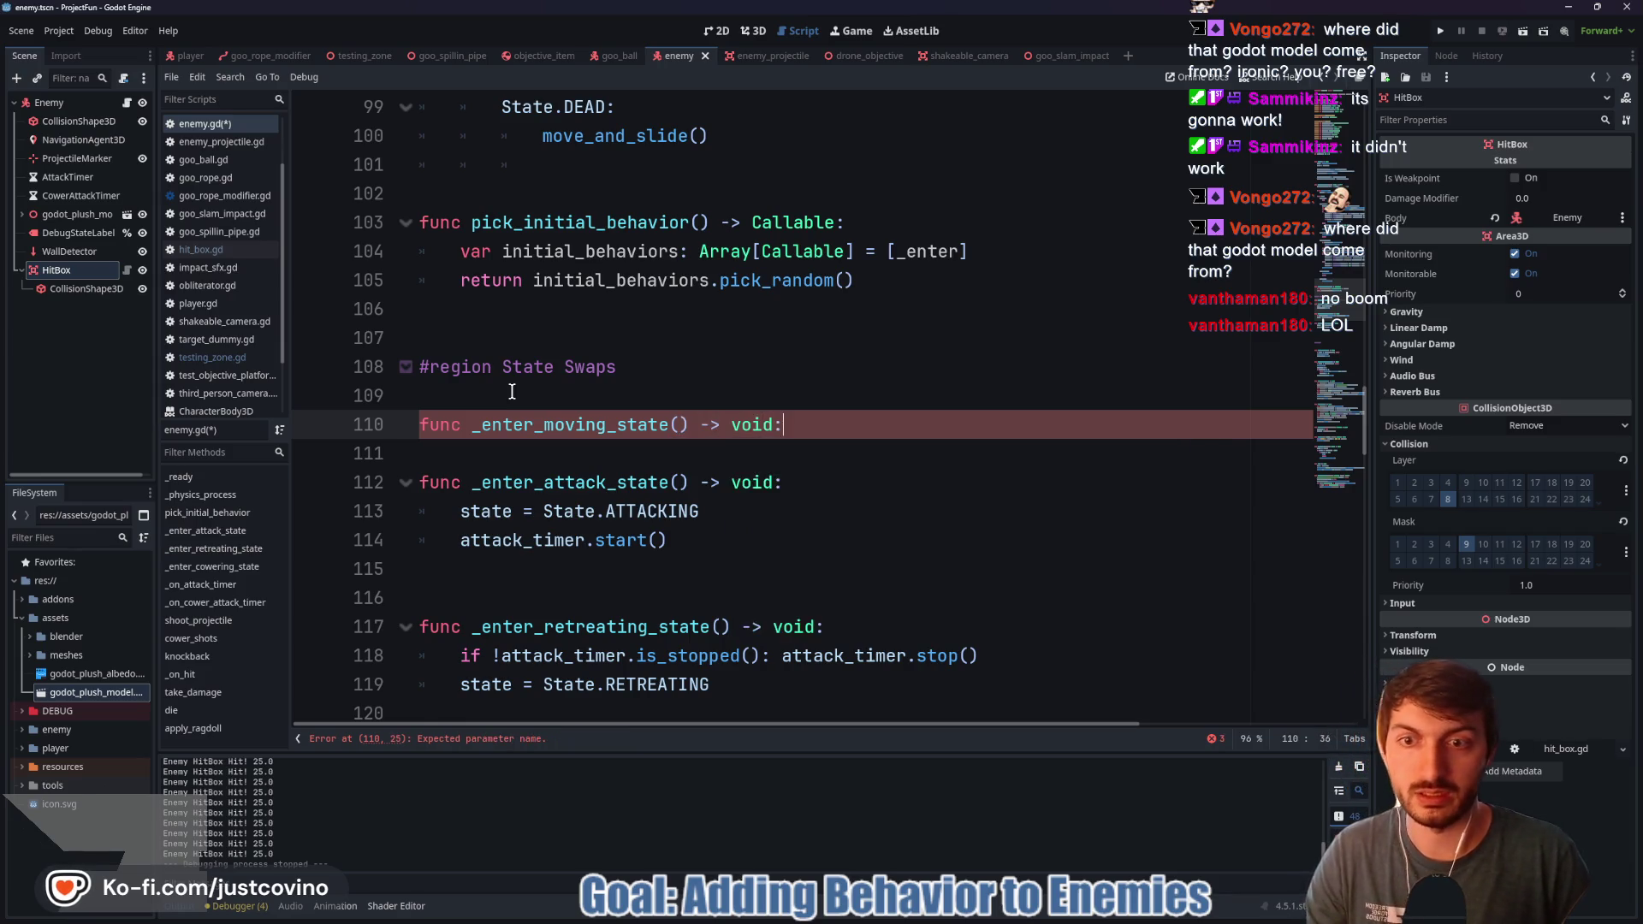
{"action": "key", "text": "Return"}
{"action": "type", "text": "state = State.M"}
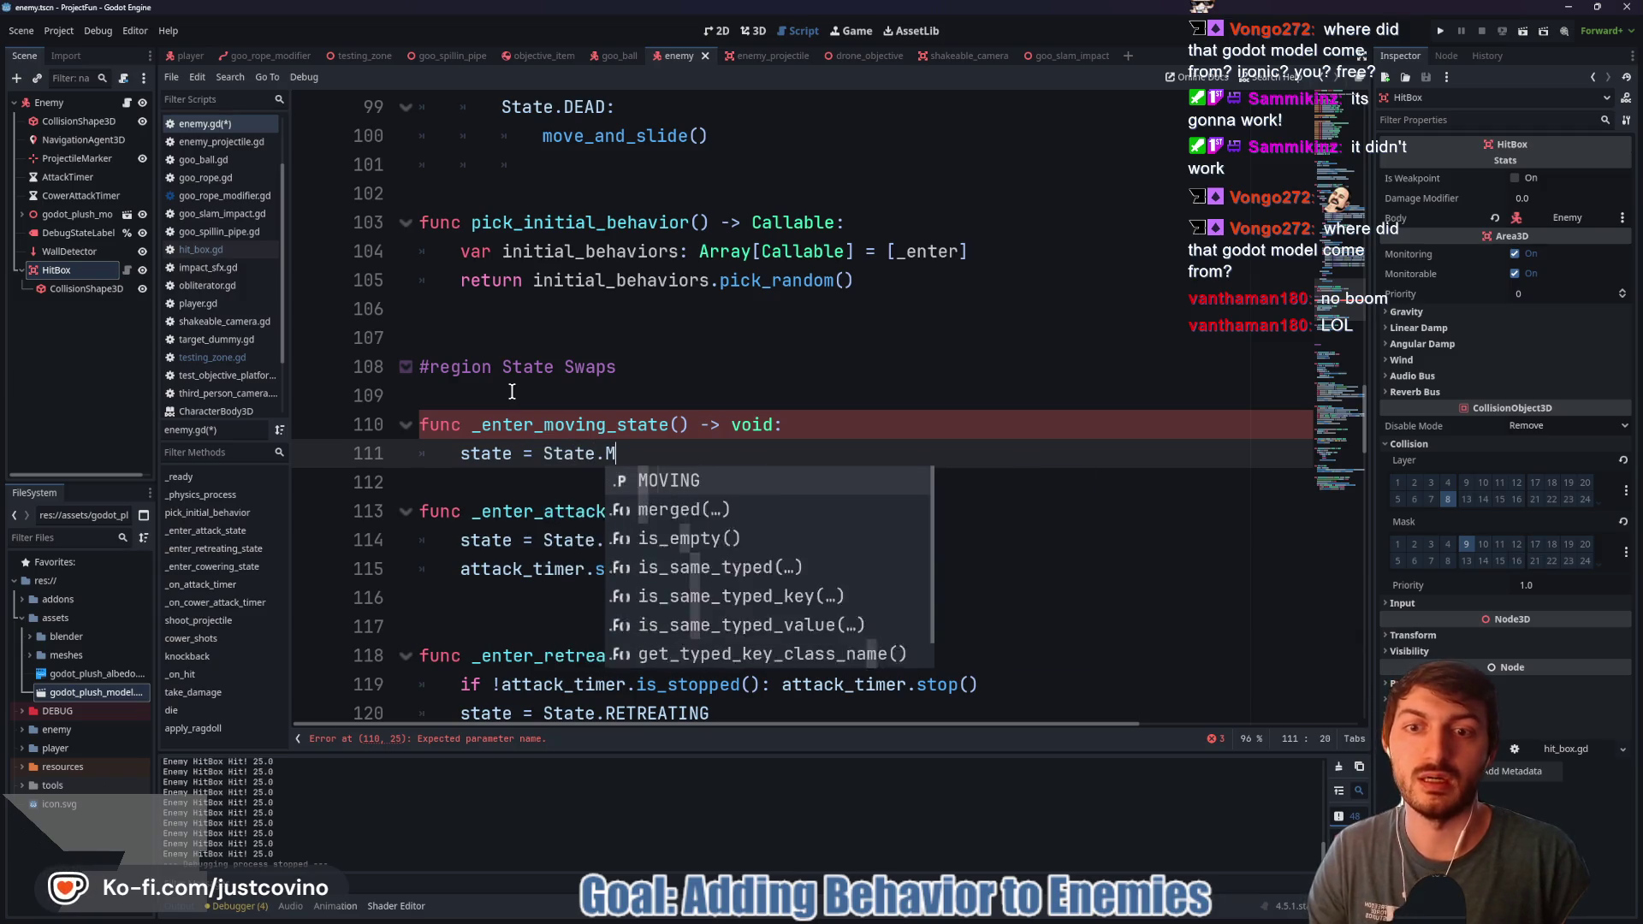
{"action": "key", "text": "Return"}
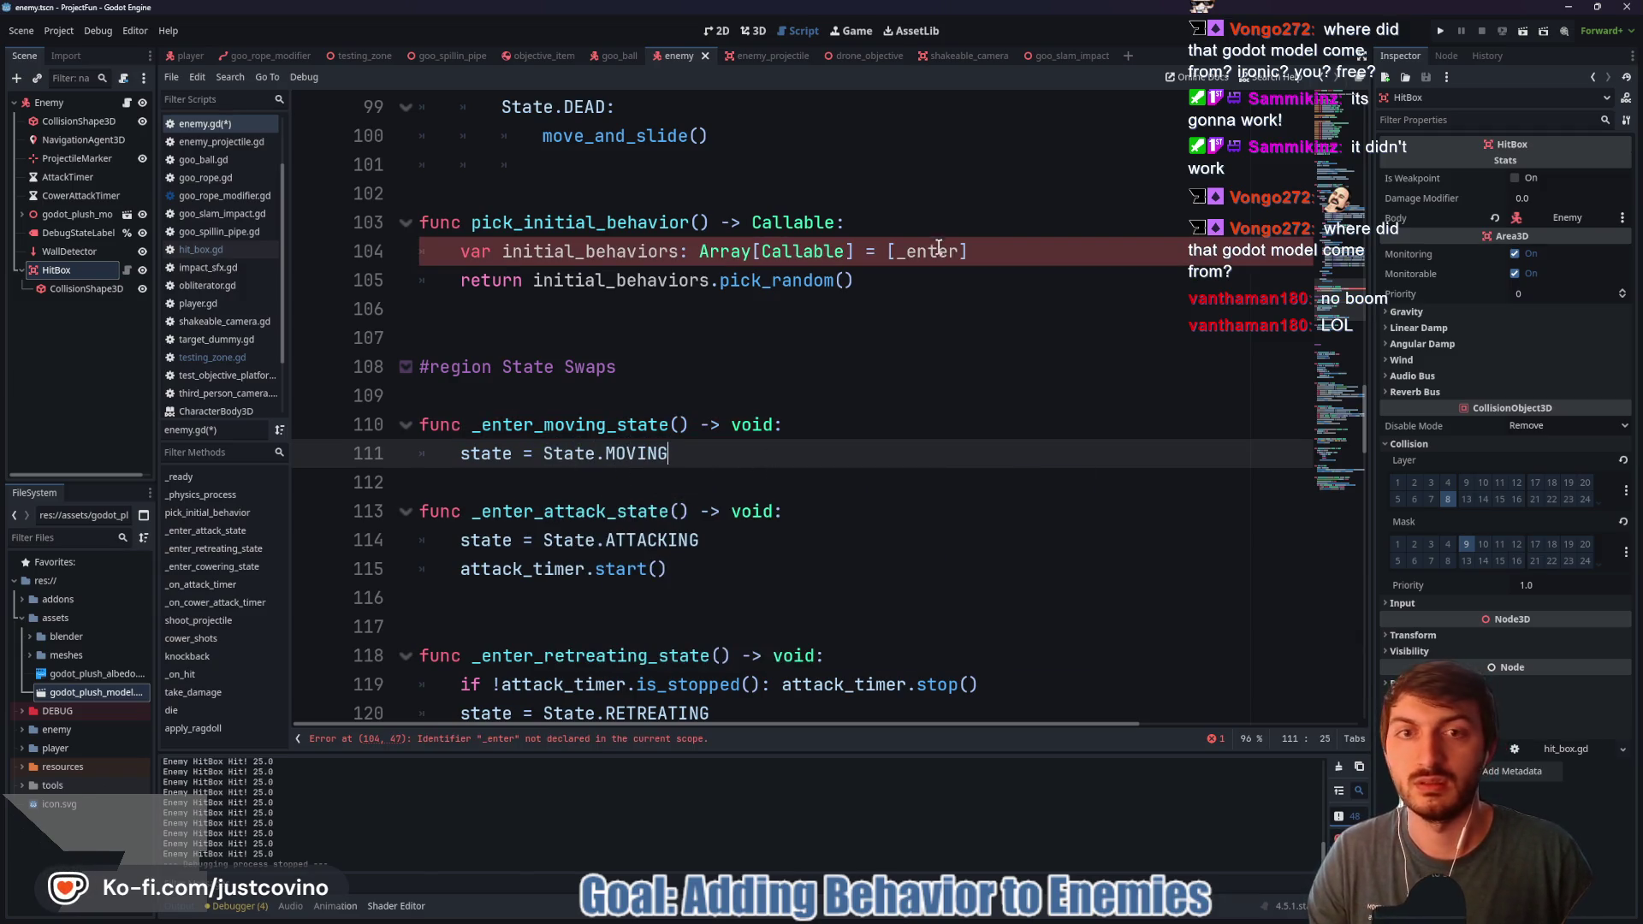
Add _enter_moving_state and _enter_attack_state to the array without call parentheses.
{"action": "left_click", "coordinate": [962, 251]}
{"action": "type", "text": "_mo"}
{"action": "key", "text": "Return"}
{"action": "type", "text": ","}
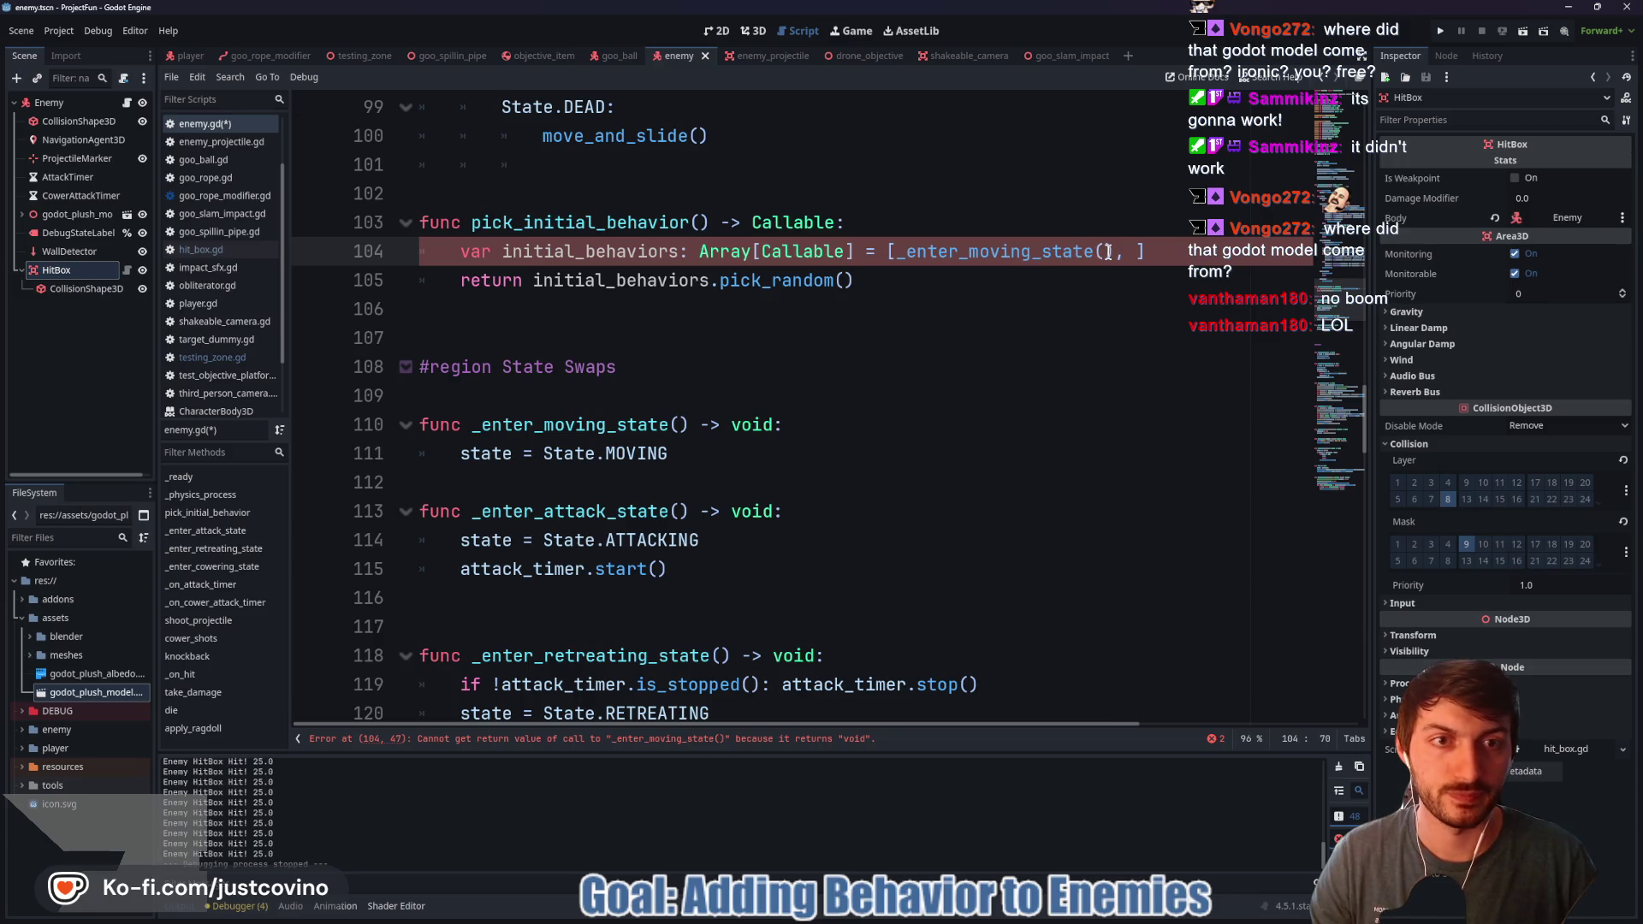
{"action": "key", "text": "BackSpace"}
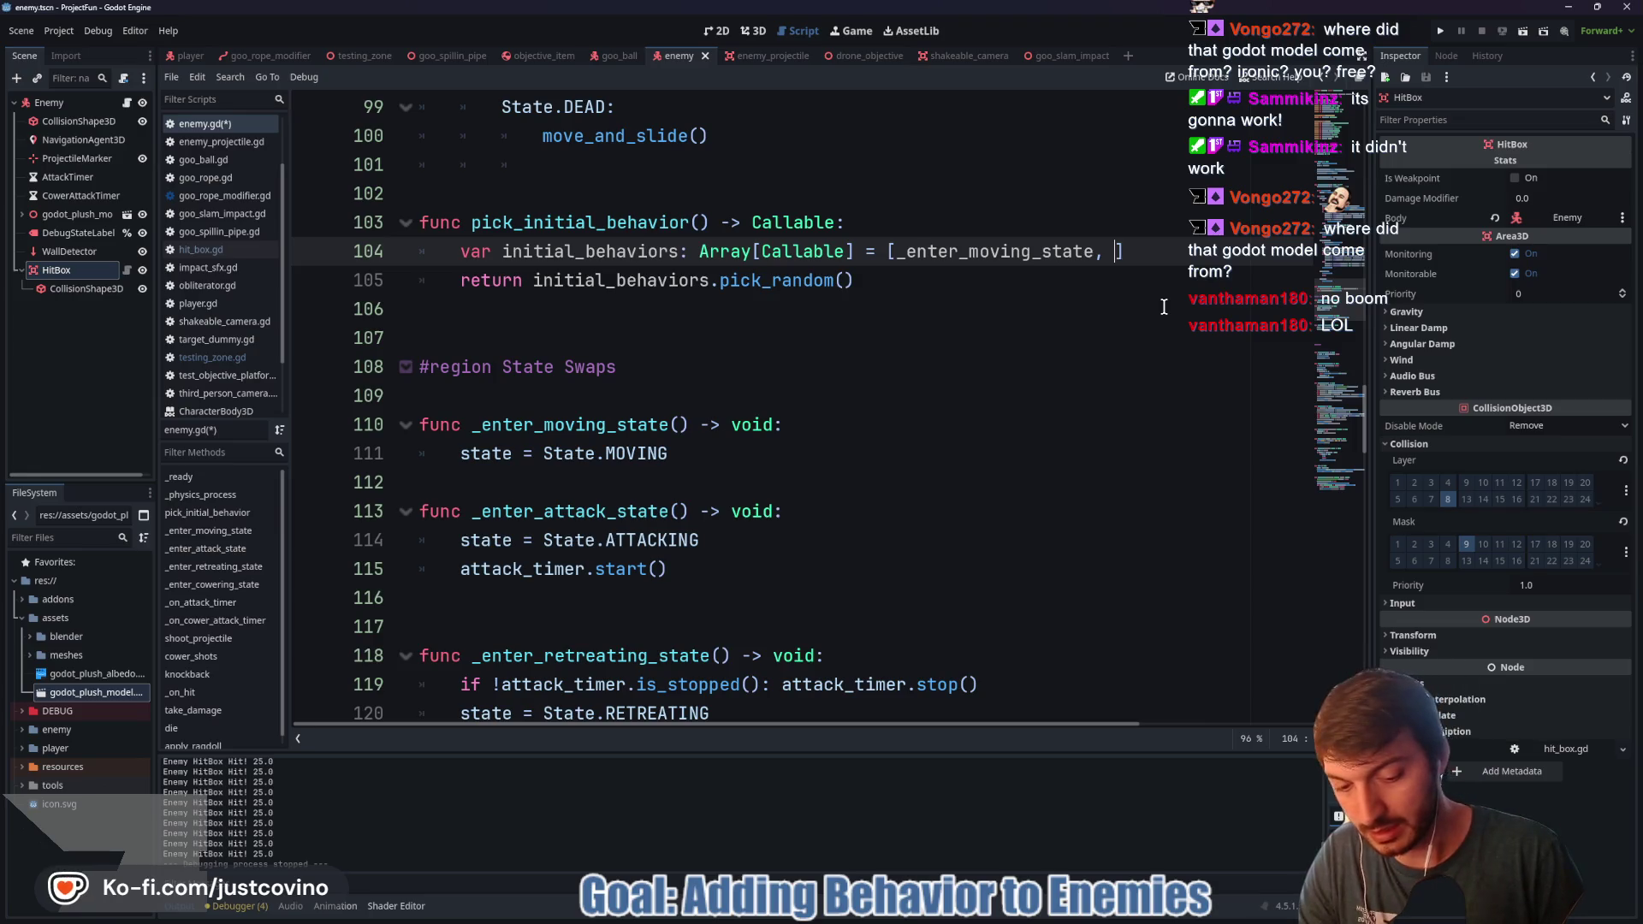
{"action": "type", "text": "_att"}
{"action": "key", "text": "Return"}
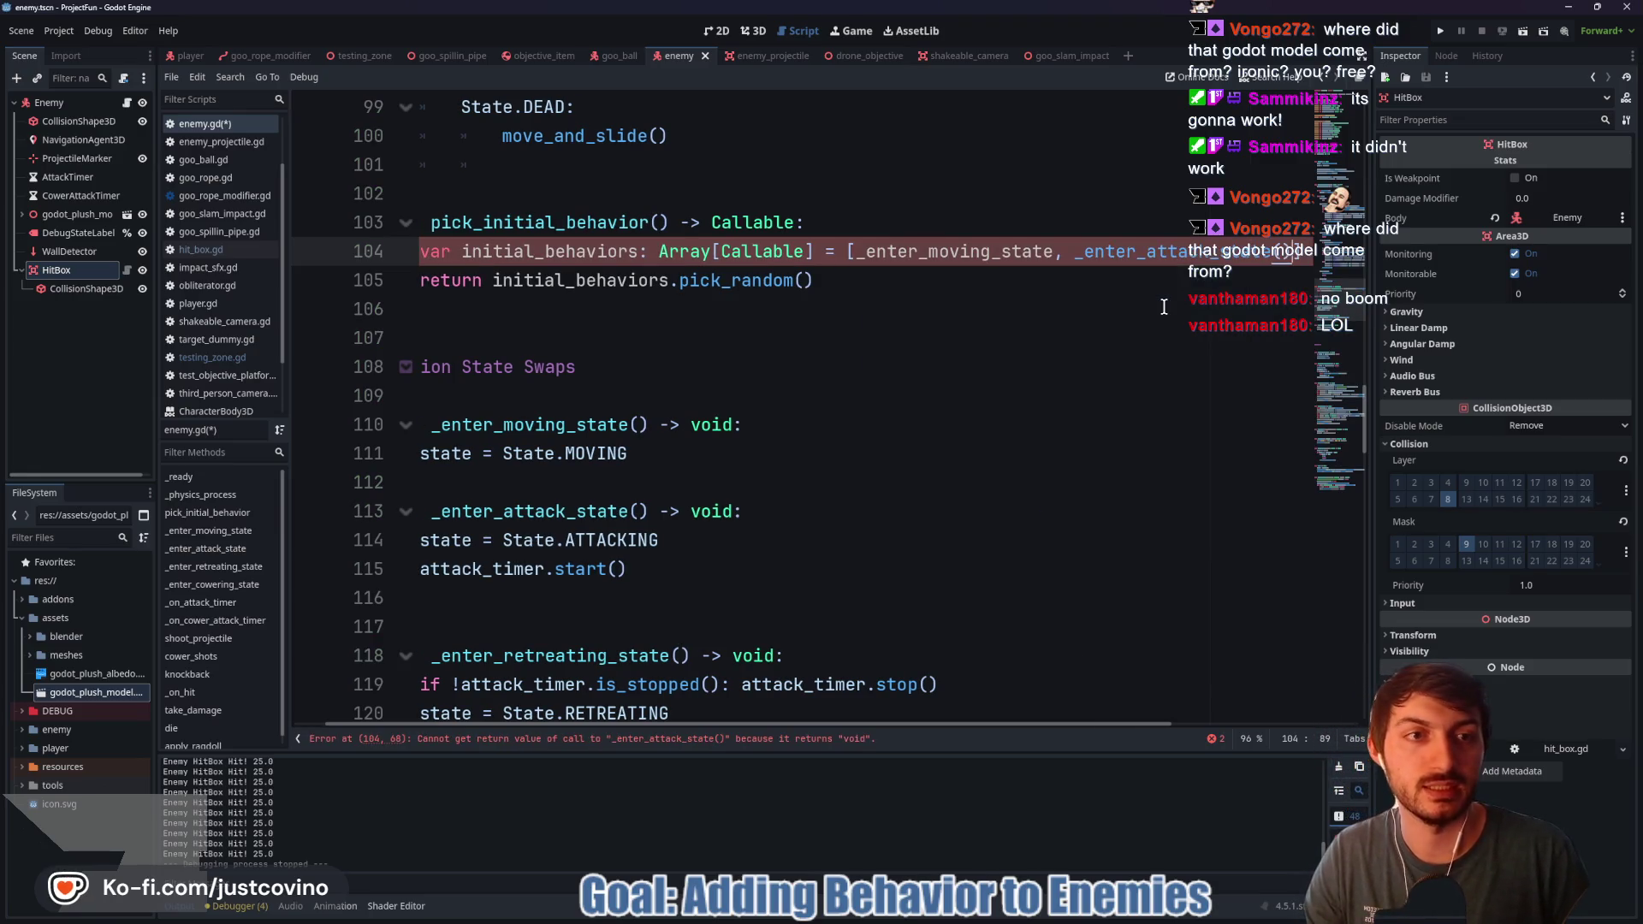
{"action": "key", "text": "Delete"}
{"action": "key", "text": "Delete"}
Add _enter_cowering_state and _enter_retreating_state to the array, then save enemy.gd.
{"action": "type", "text": ", _enter"}
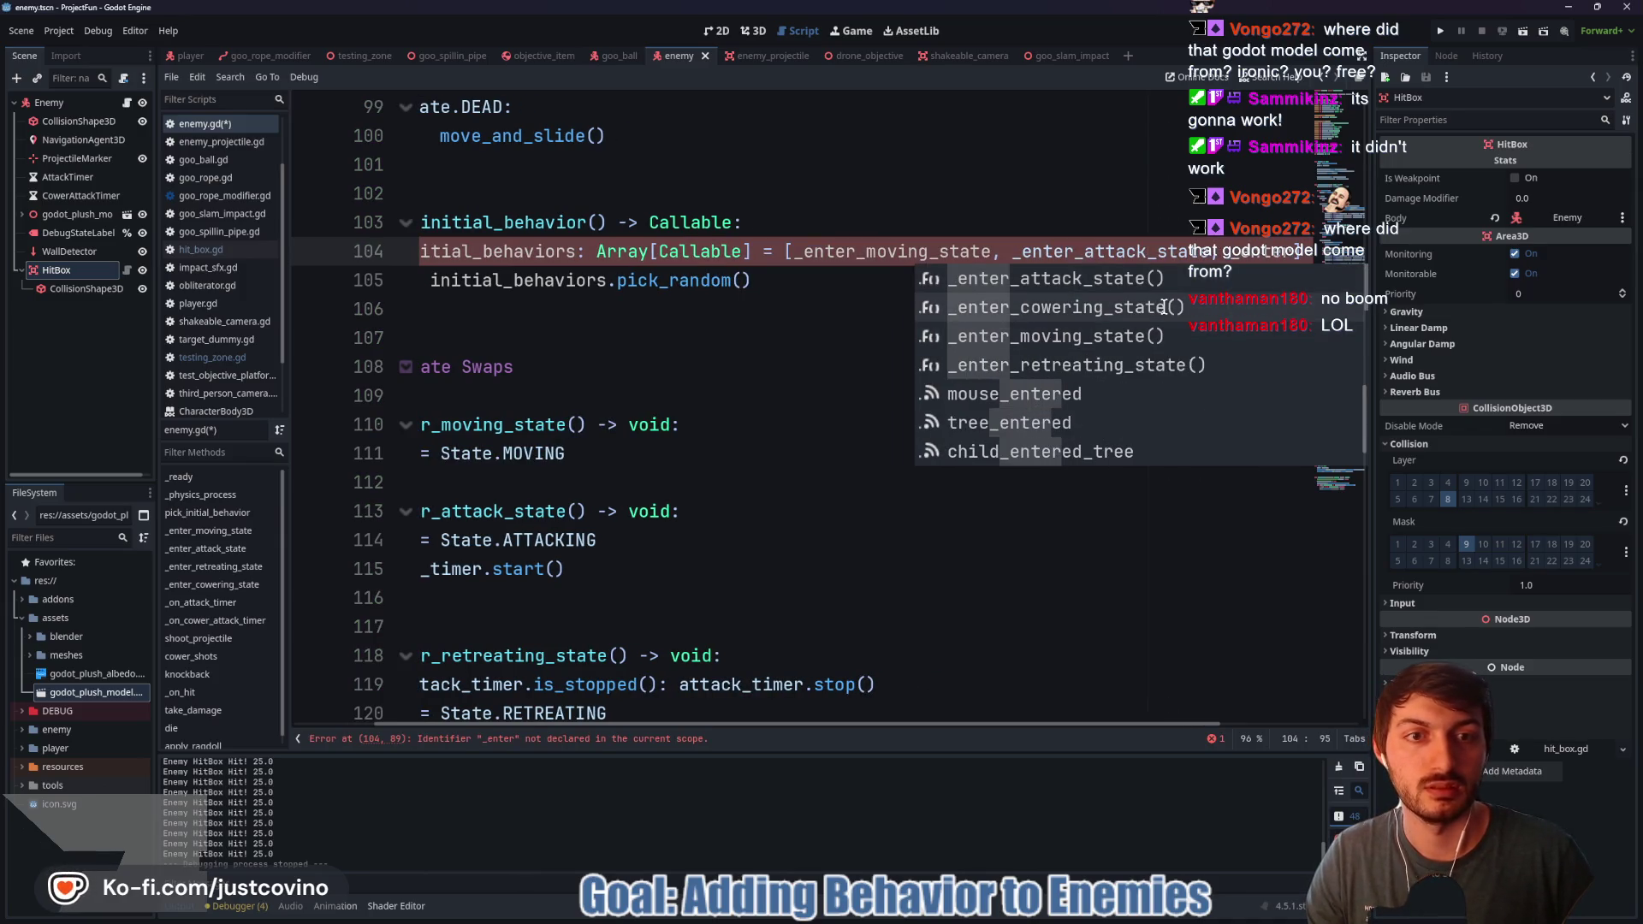
{"action": "left_click", "coordinate": [1164, 305]}
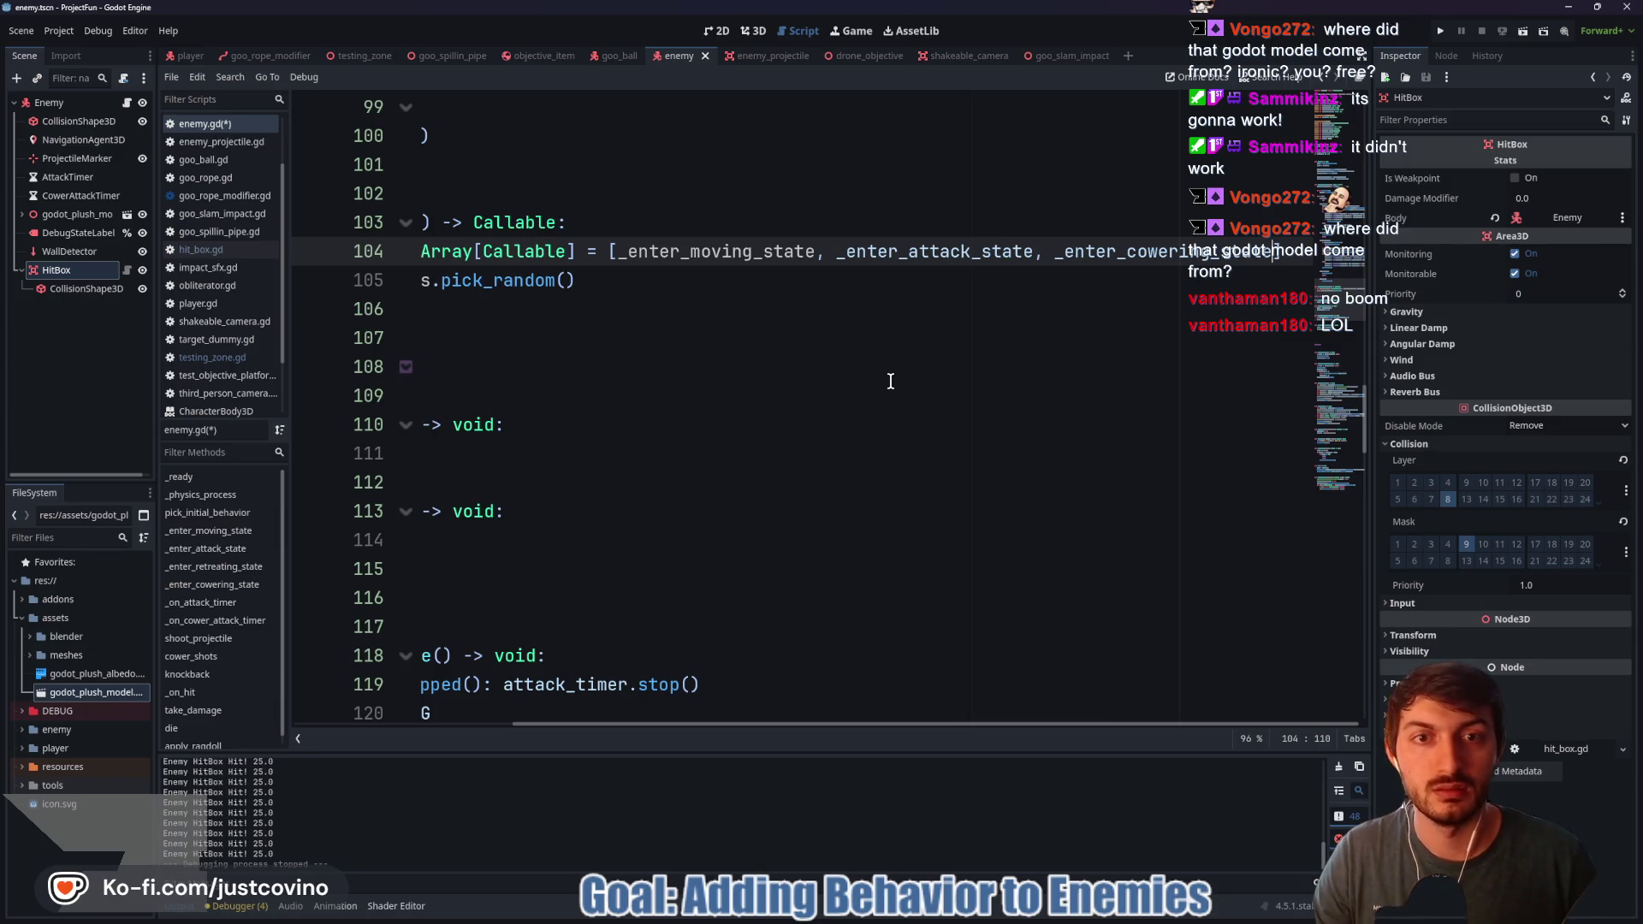
{"action": "type", "text": ", _ente"}
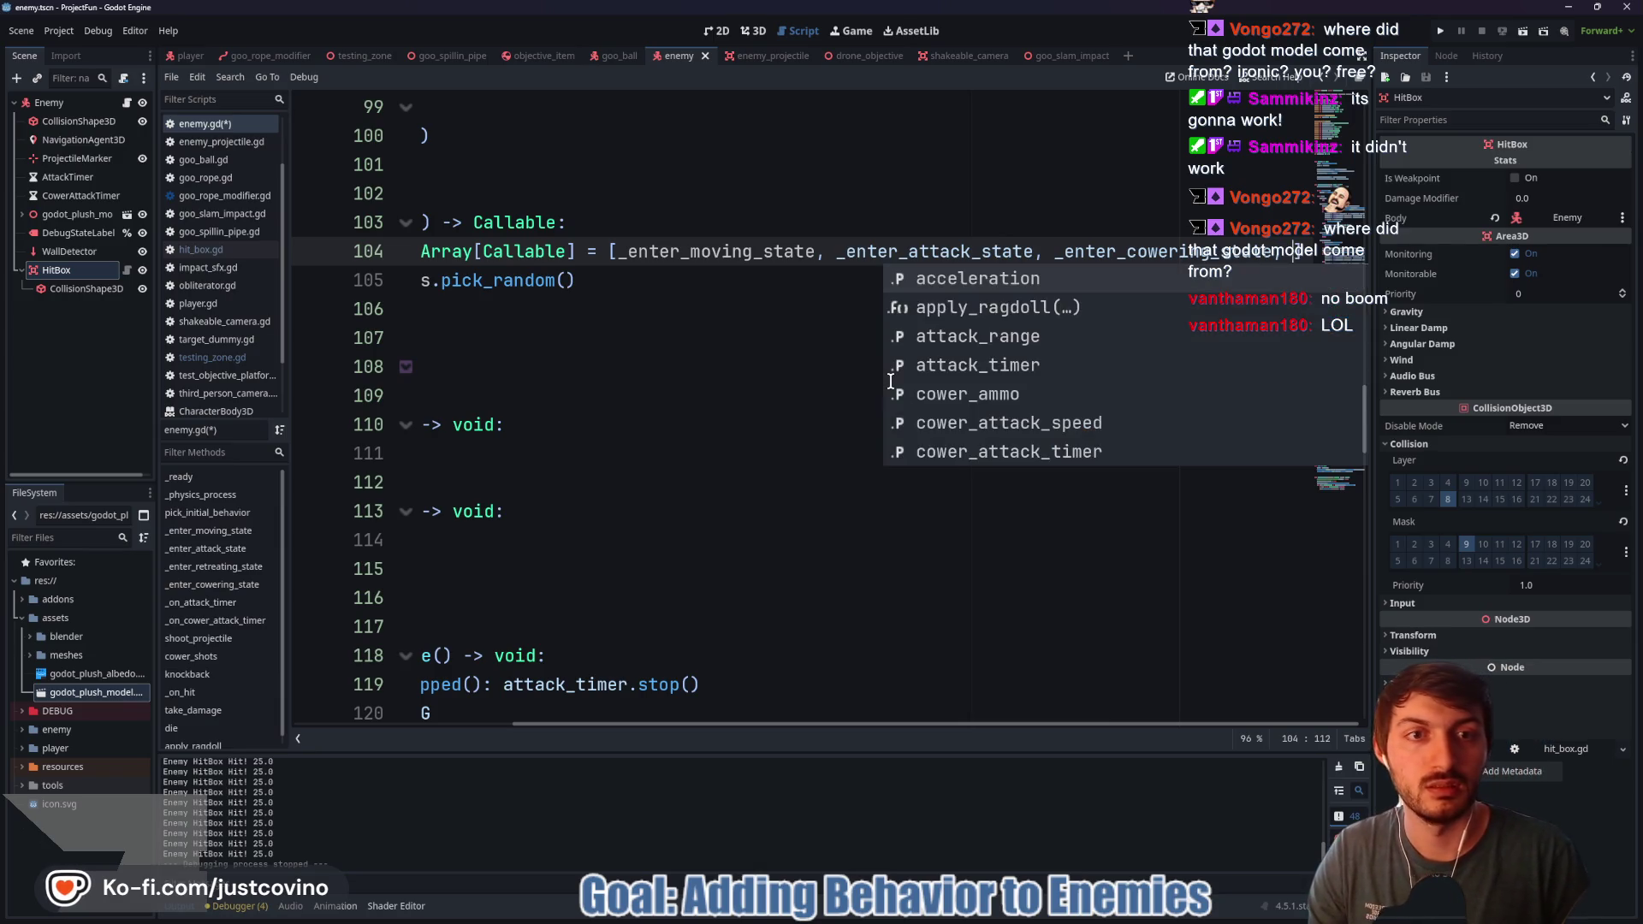
{"action": "key", "text": "Down"}
{"action": "key", "text": "Down"}
{"action": "key", "text": "Down"}
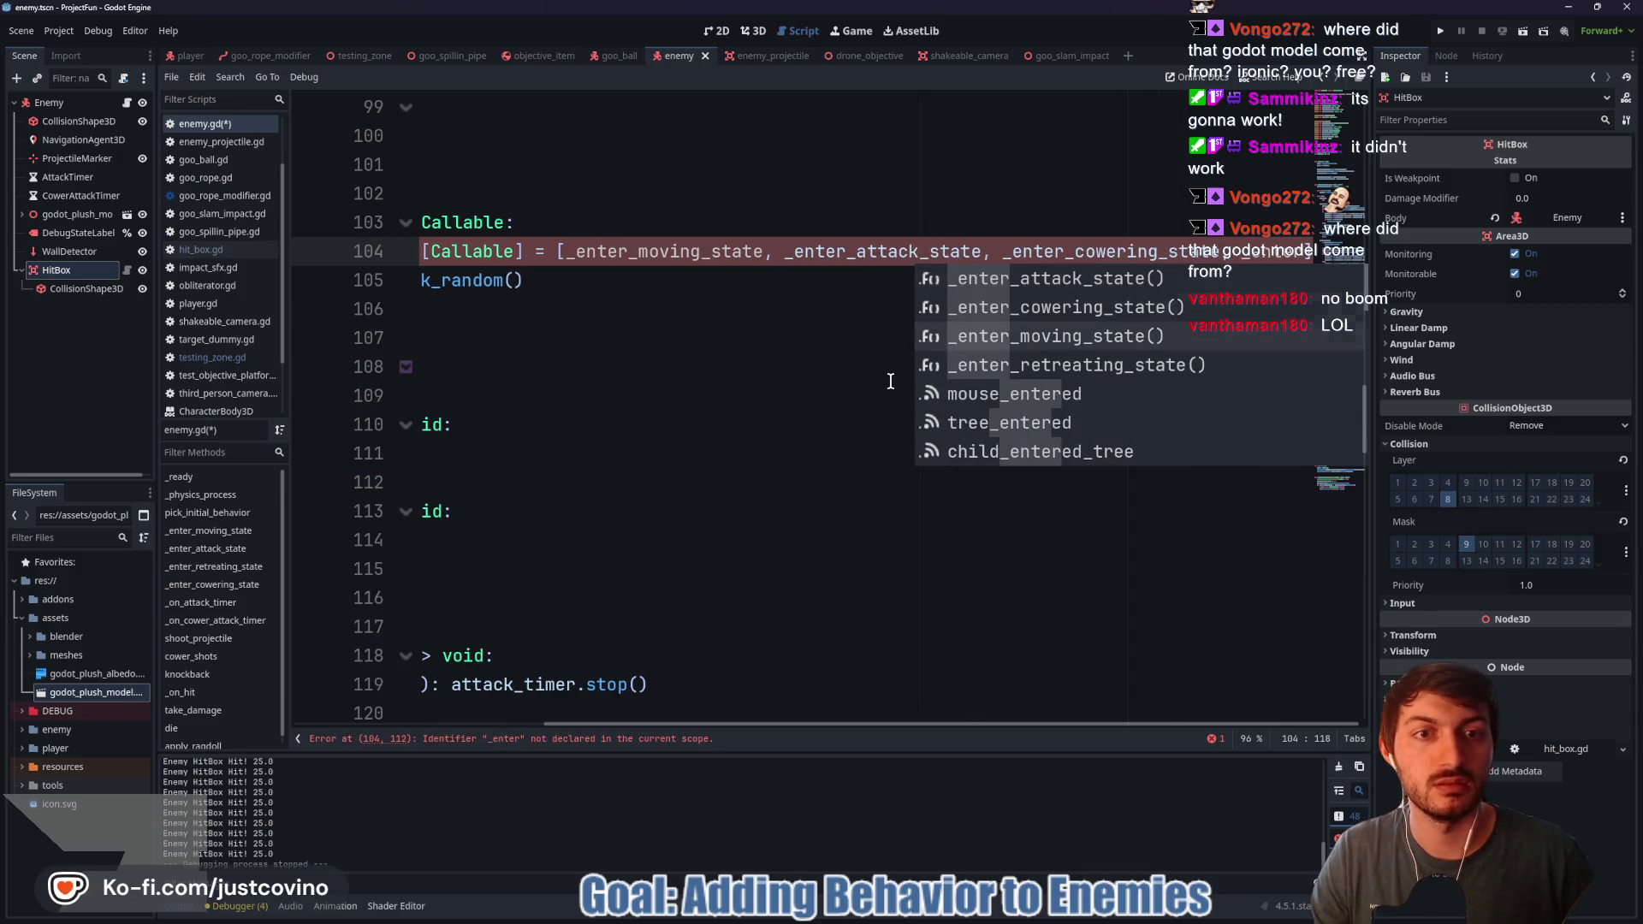
{"action": "key", "text": "Return"}
{"action": "key", "text": "BackSpace"}
{"action": "key", "text": "BackSpace"}
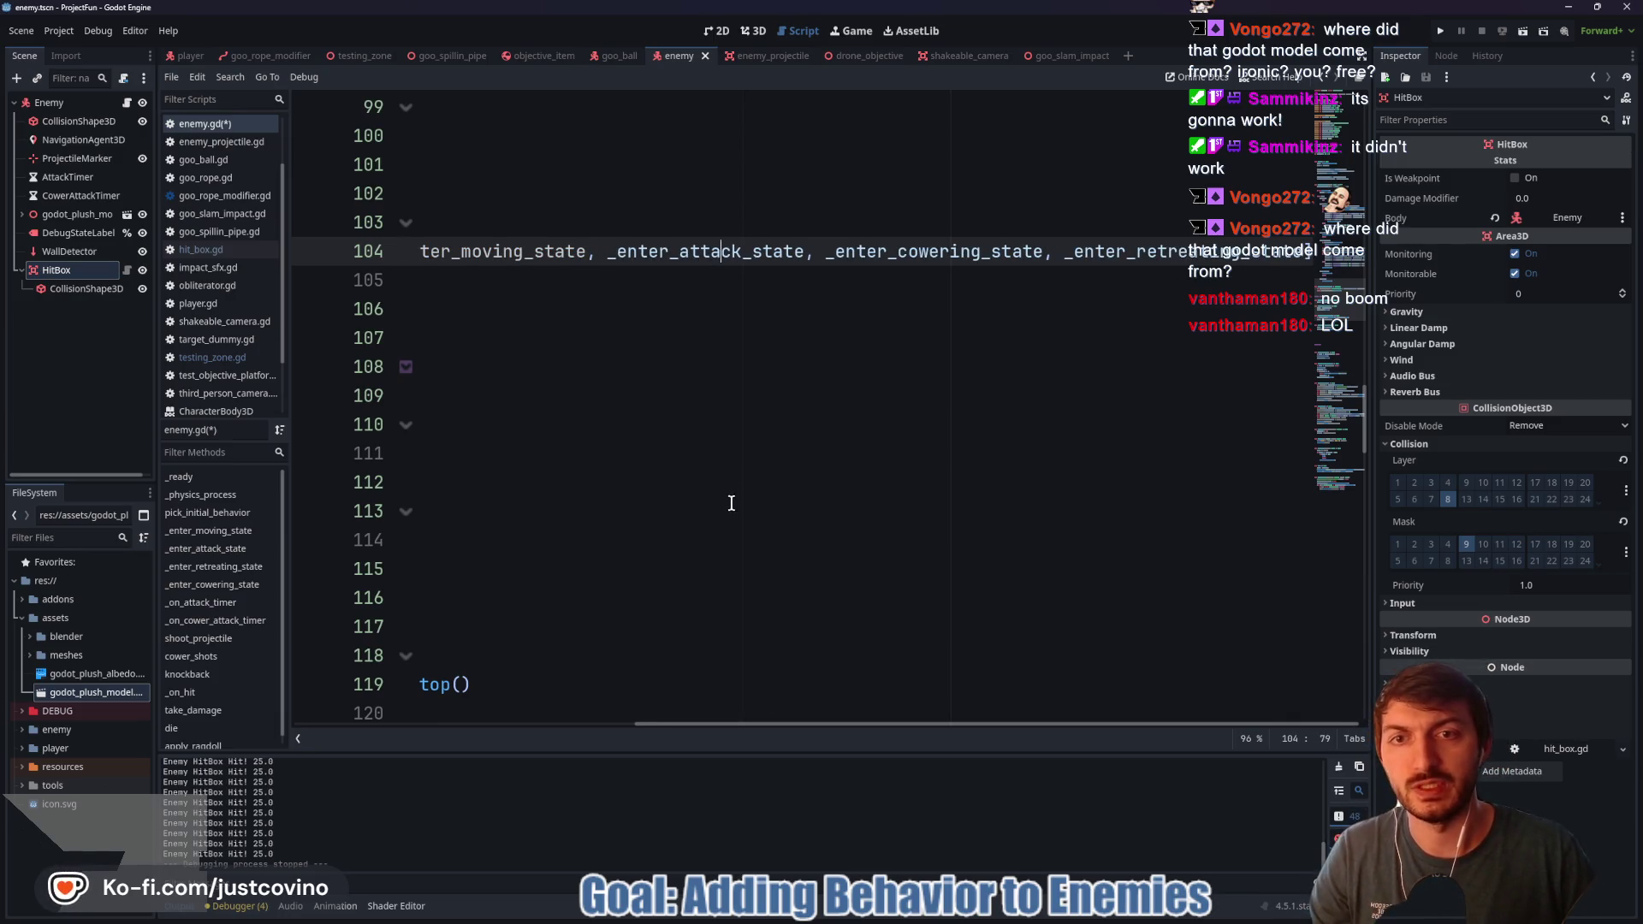
{"action": "key", "text": "ctrl+s"}
{"action": "left_click_drag", "start_coordinate": [784, 723], "coordinate": [436, 680]}
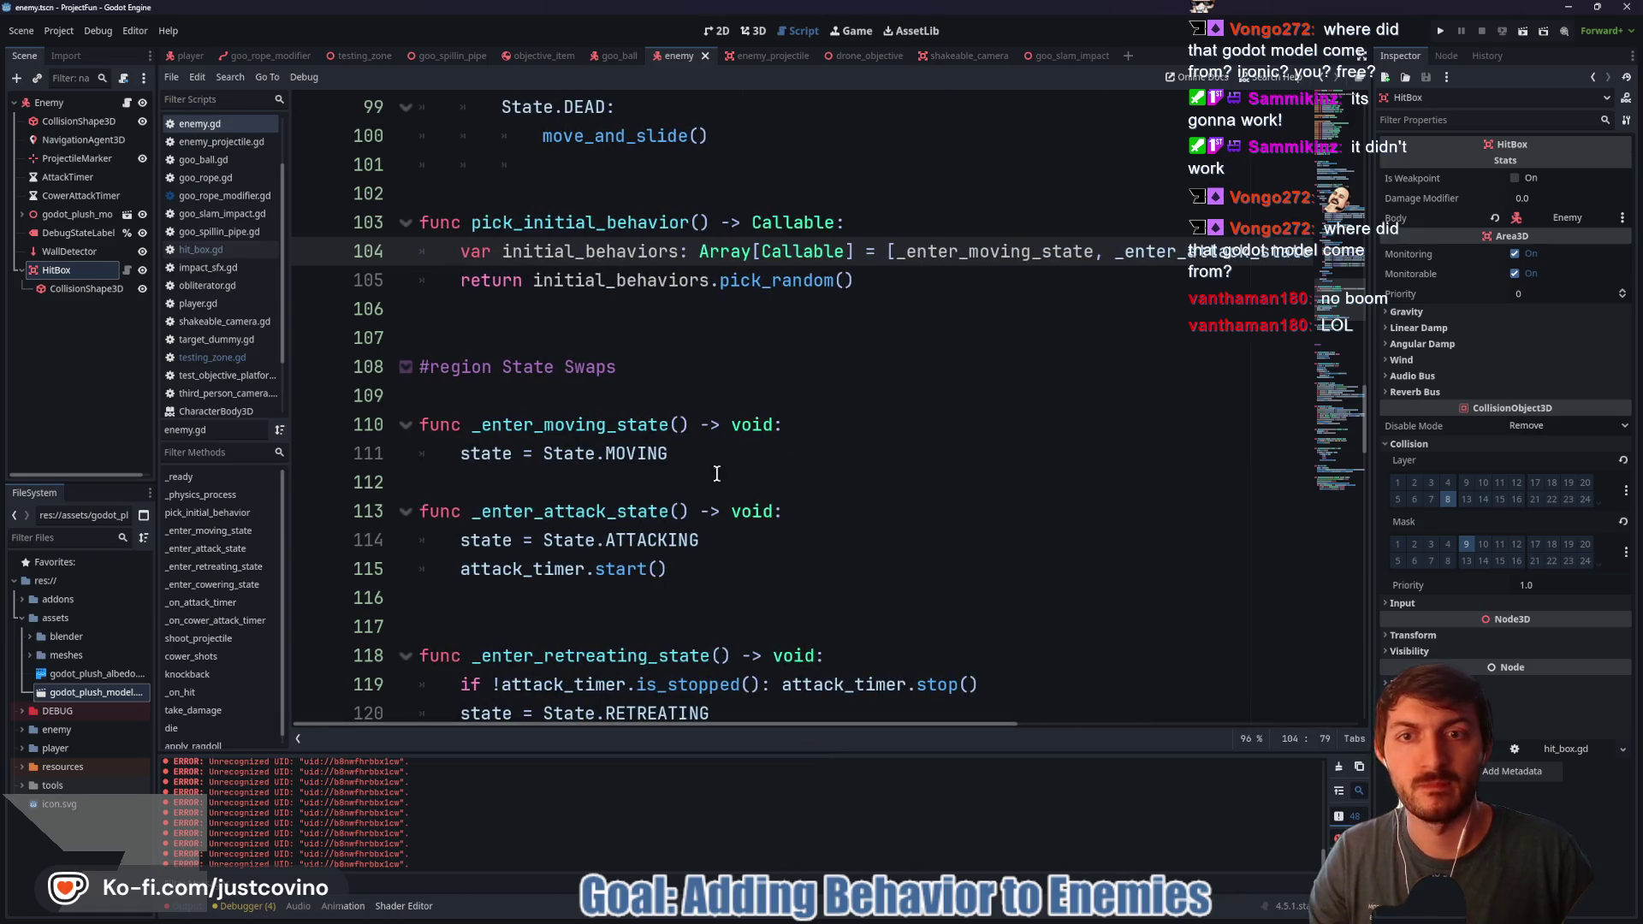
Remove the state assignment from line 39 in _ready and save enemy.gd.
{"action": "scroll", "coordinate": [830, 411], "scroll_direction": "up", "scroll_amount": 3}
{"action": "double_click", "coordinate": [599, 483]}
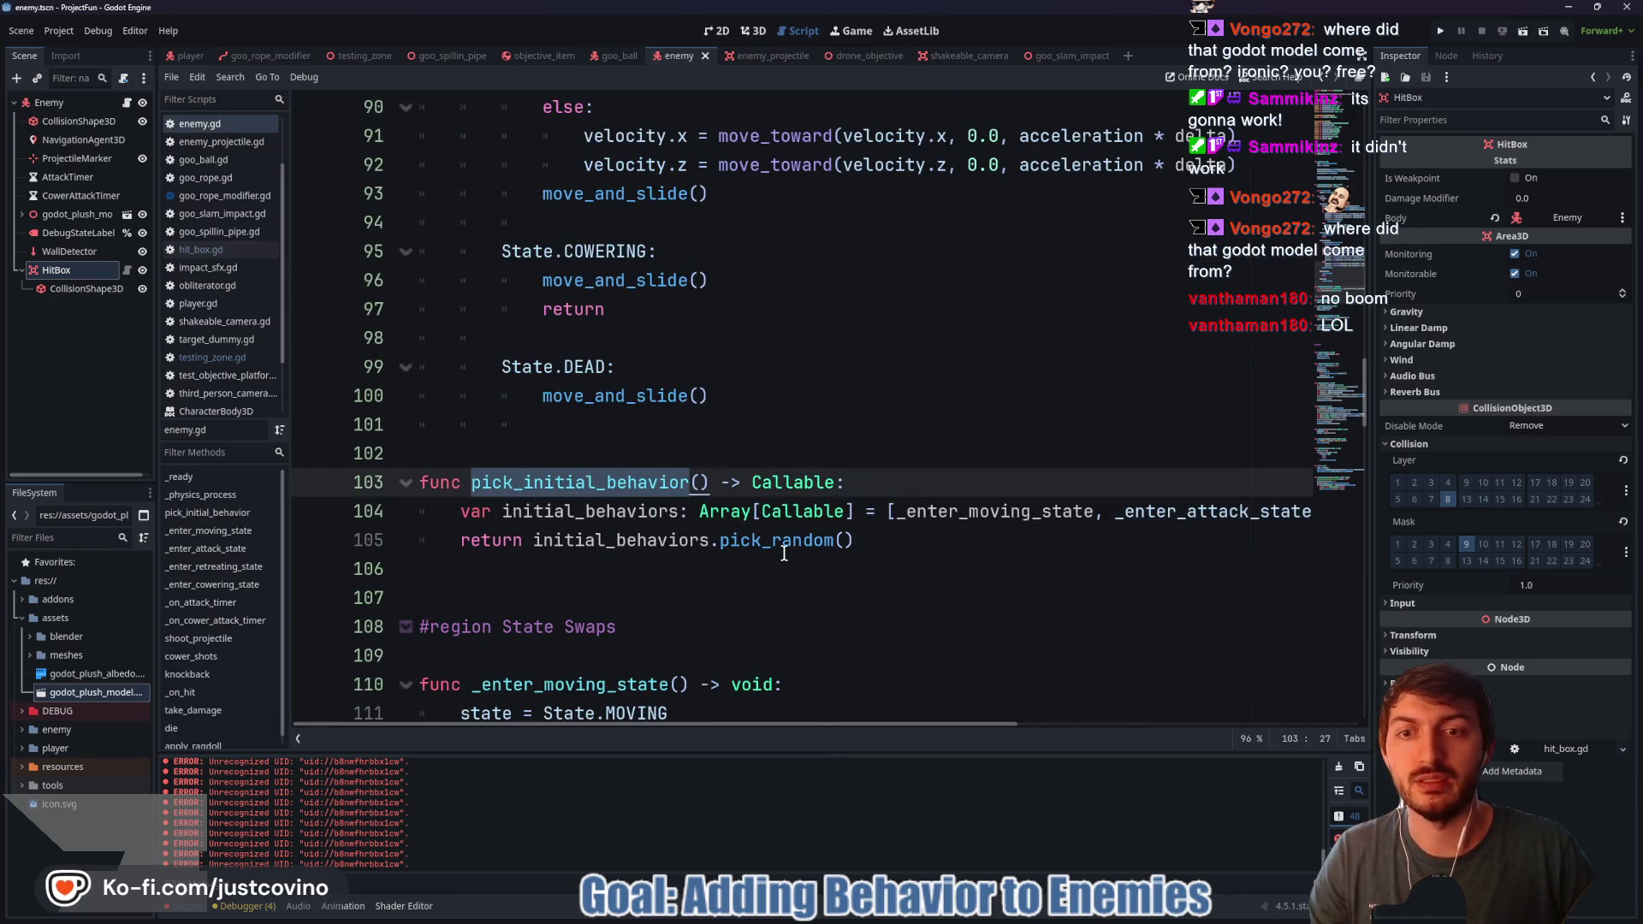
{"action": "scroll", "coordinate": [804, 547], "scroll_direction": "up", "scroll_amount": 16}
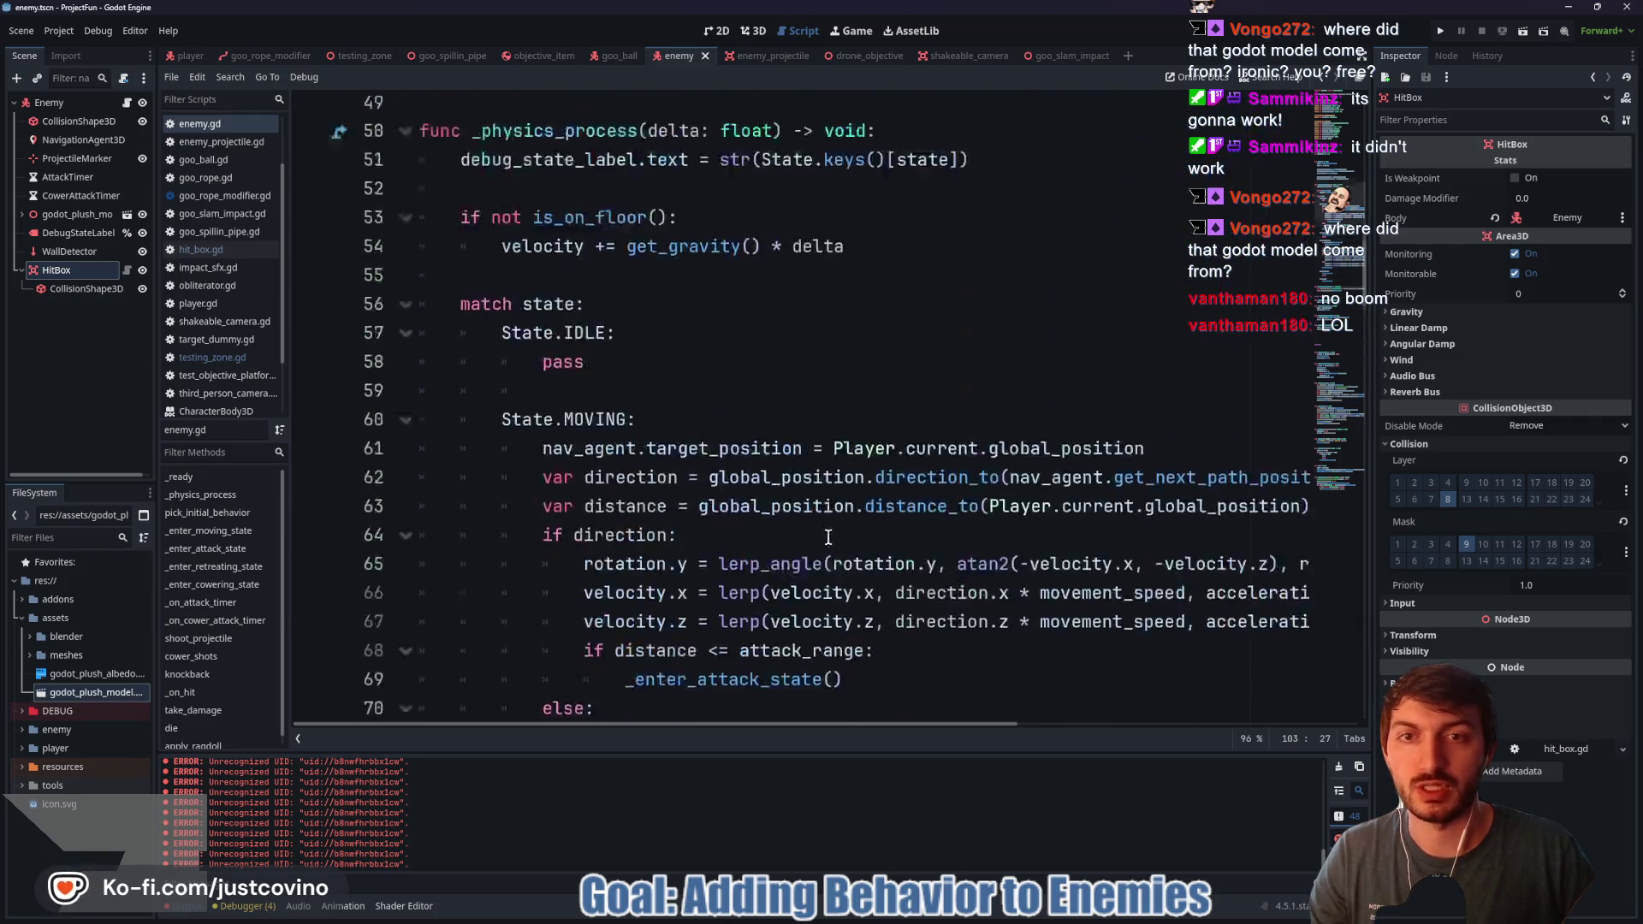
{"action": "scroll", "coordinate": [827, 538], "scroll_direction": "up", "scroll_amount": 4}
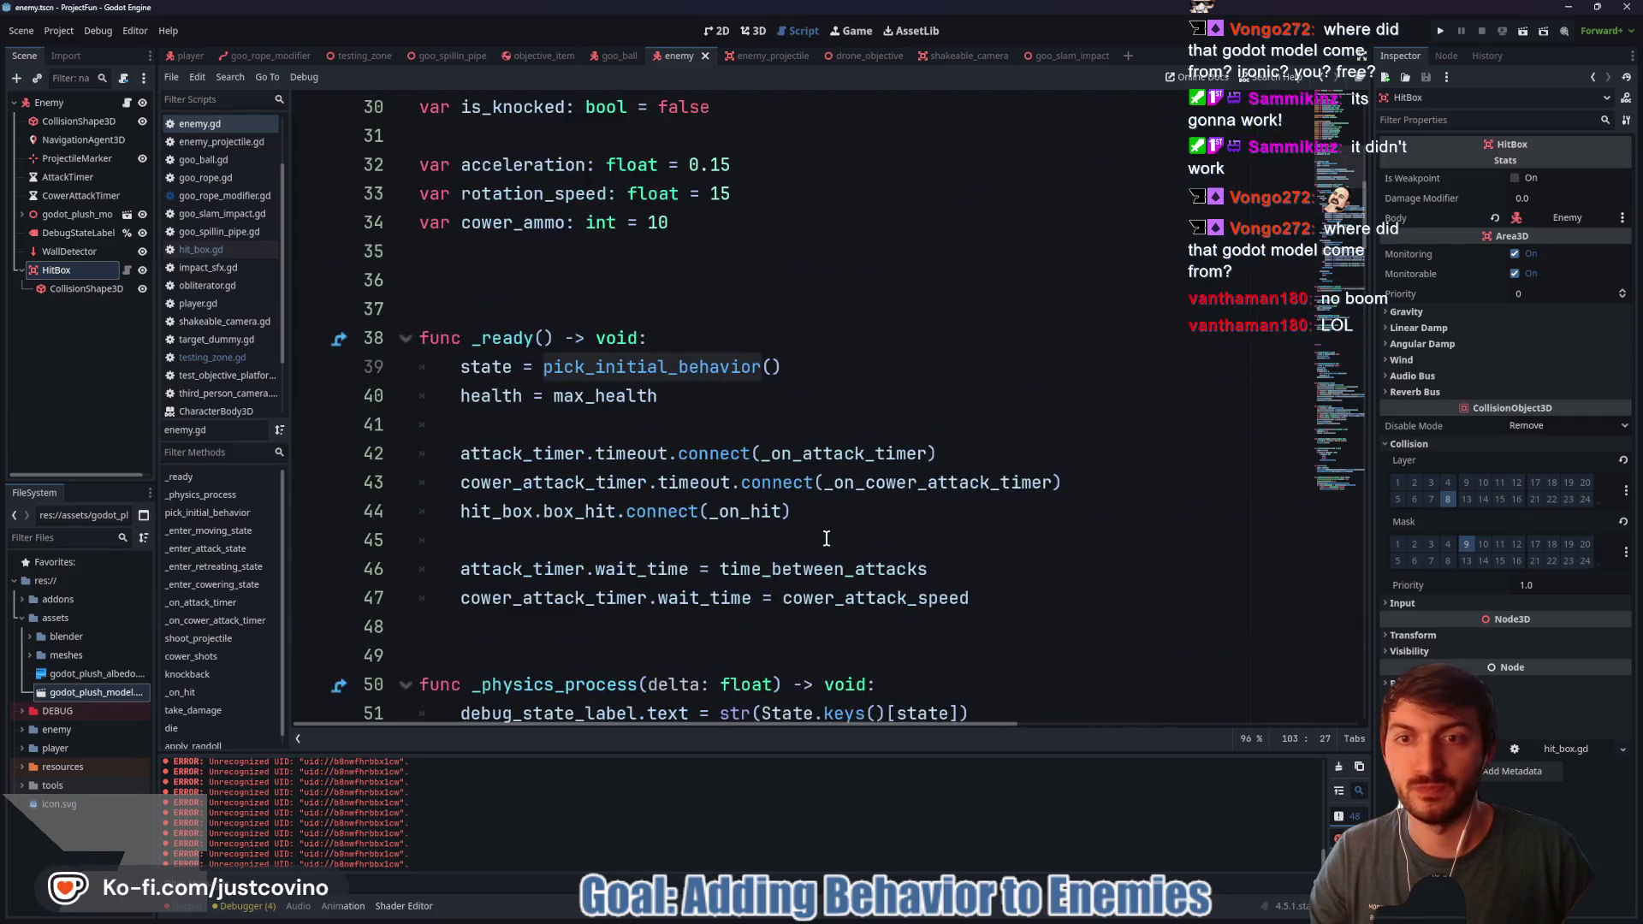
{"action": "left_click", "coordinate": [781, 371]}
{"action": "left_click_drag", "start_coordinate": [781, 370], "coordinate": [459, 368]}
{"action": "left_click", "coordinate": [529, 368]}
{"action": "key", "text": "BackSpace"}
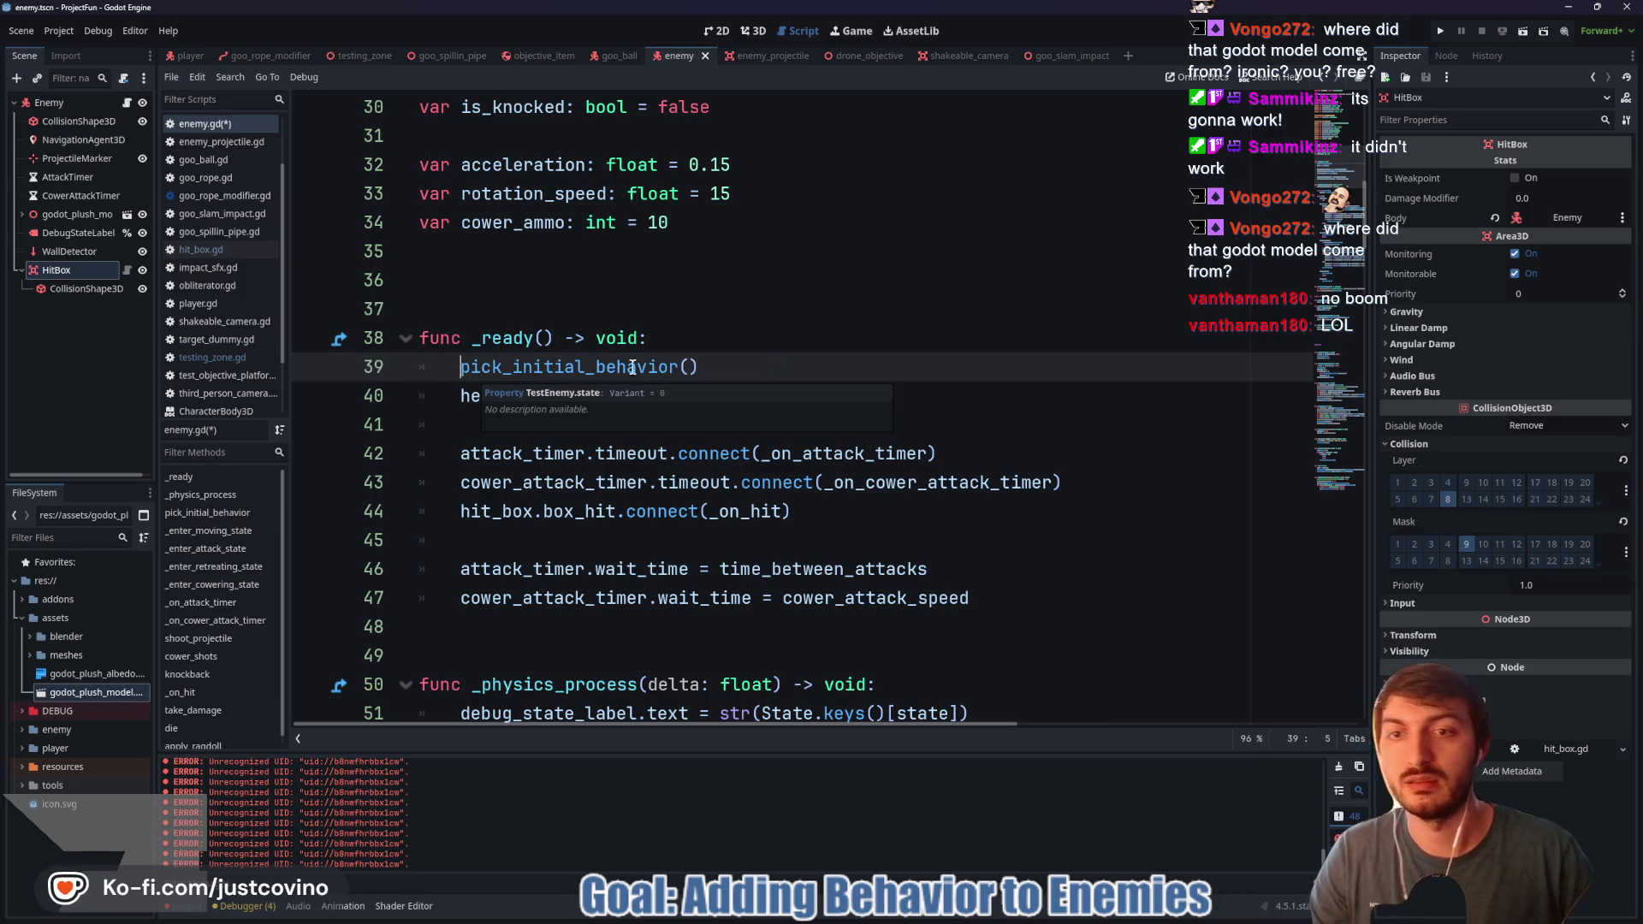
{"action": "left_click", "coordinate": [727, 368]}
{"action": "key", "text": "ctrl+s"}
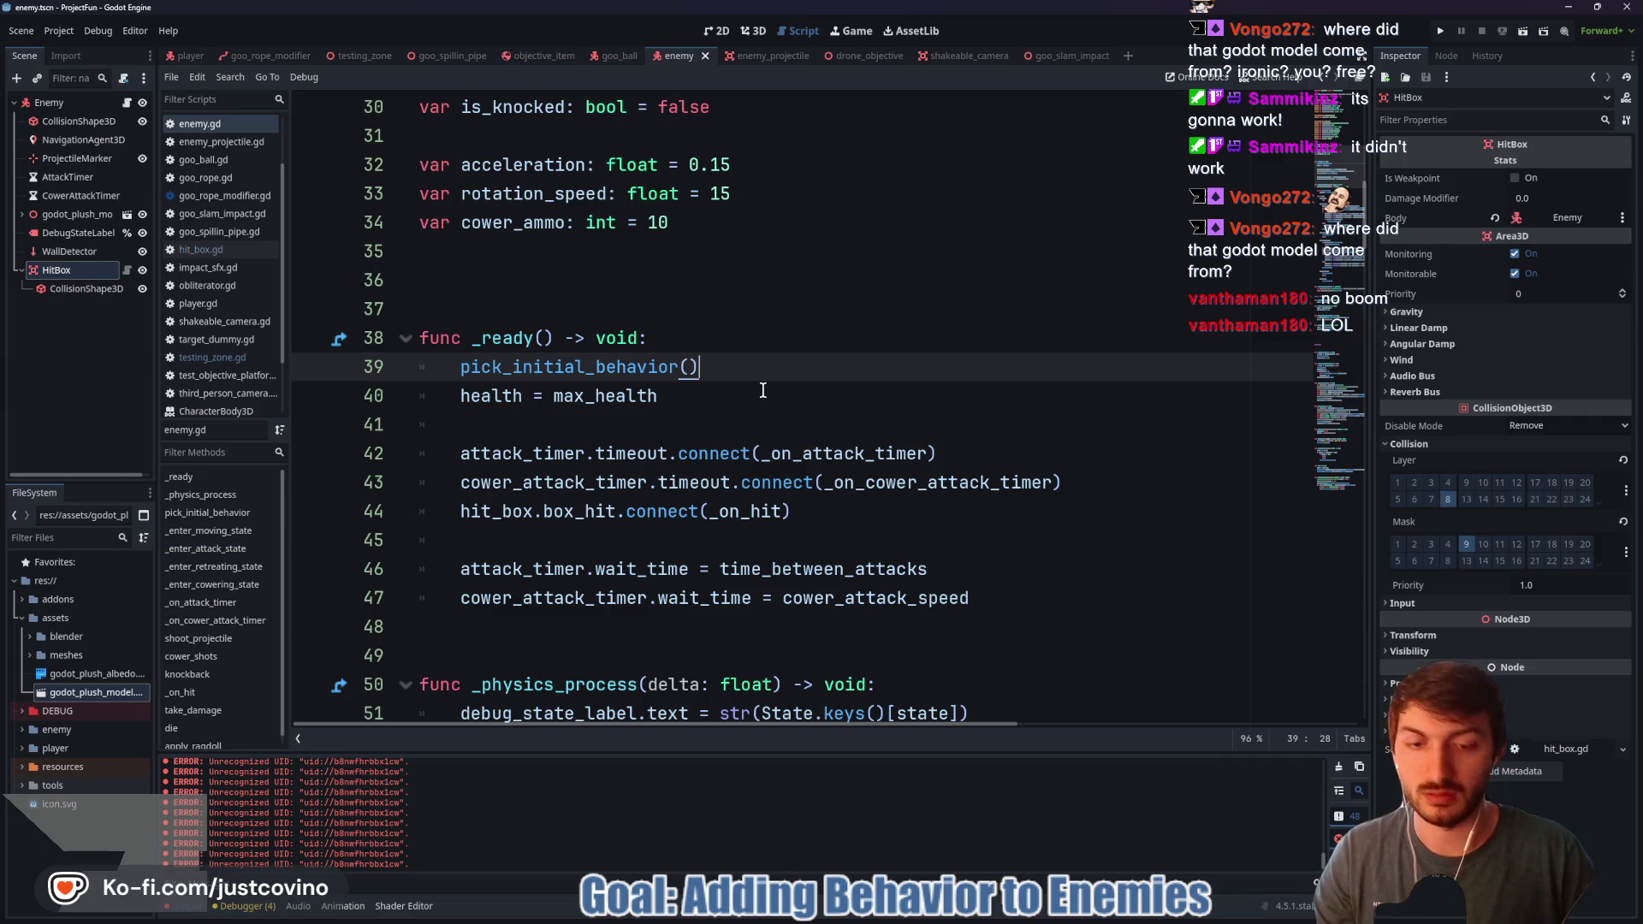
Make line 39 read call("pick_initial_behavior").
{"action": "type", "text": "cal"}
{"action": "key", "text": "Return"}
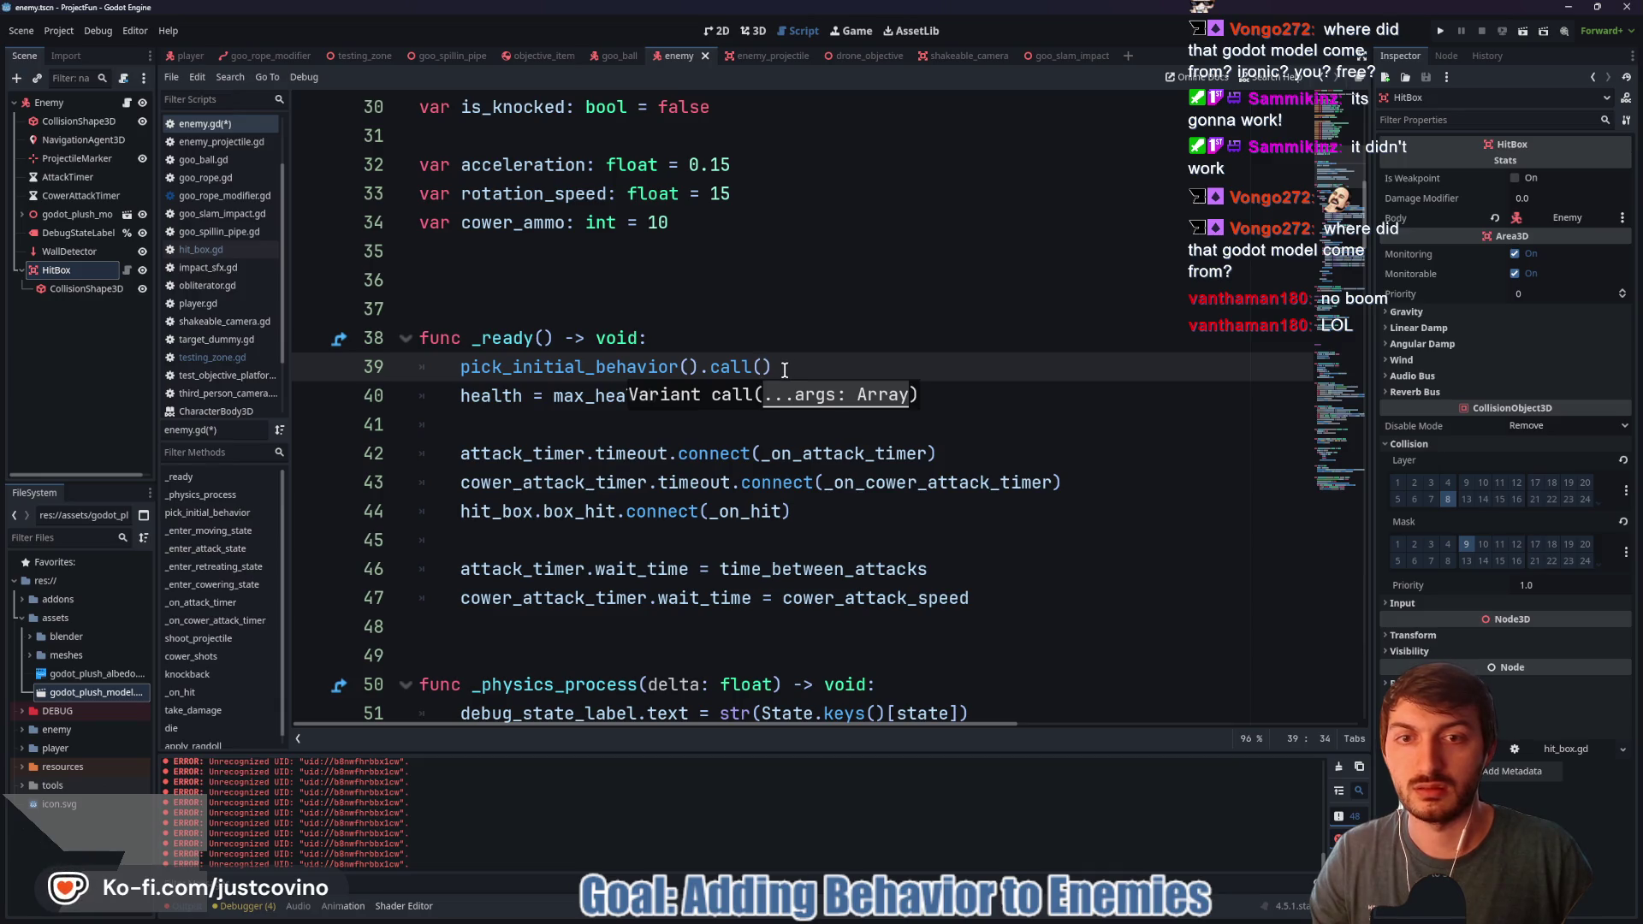
{"action": "left_click_drag", "start_coordinate": [779, 369], "coordinate": [697, 377]}
{"action": "key", "text": "BackSpace"}
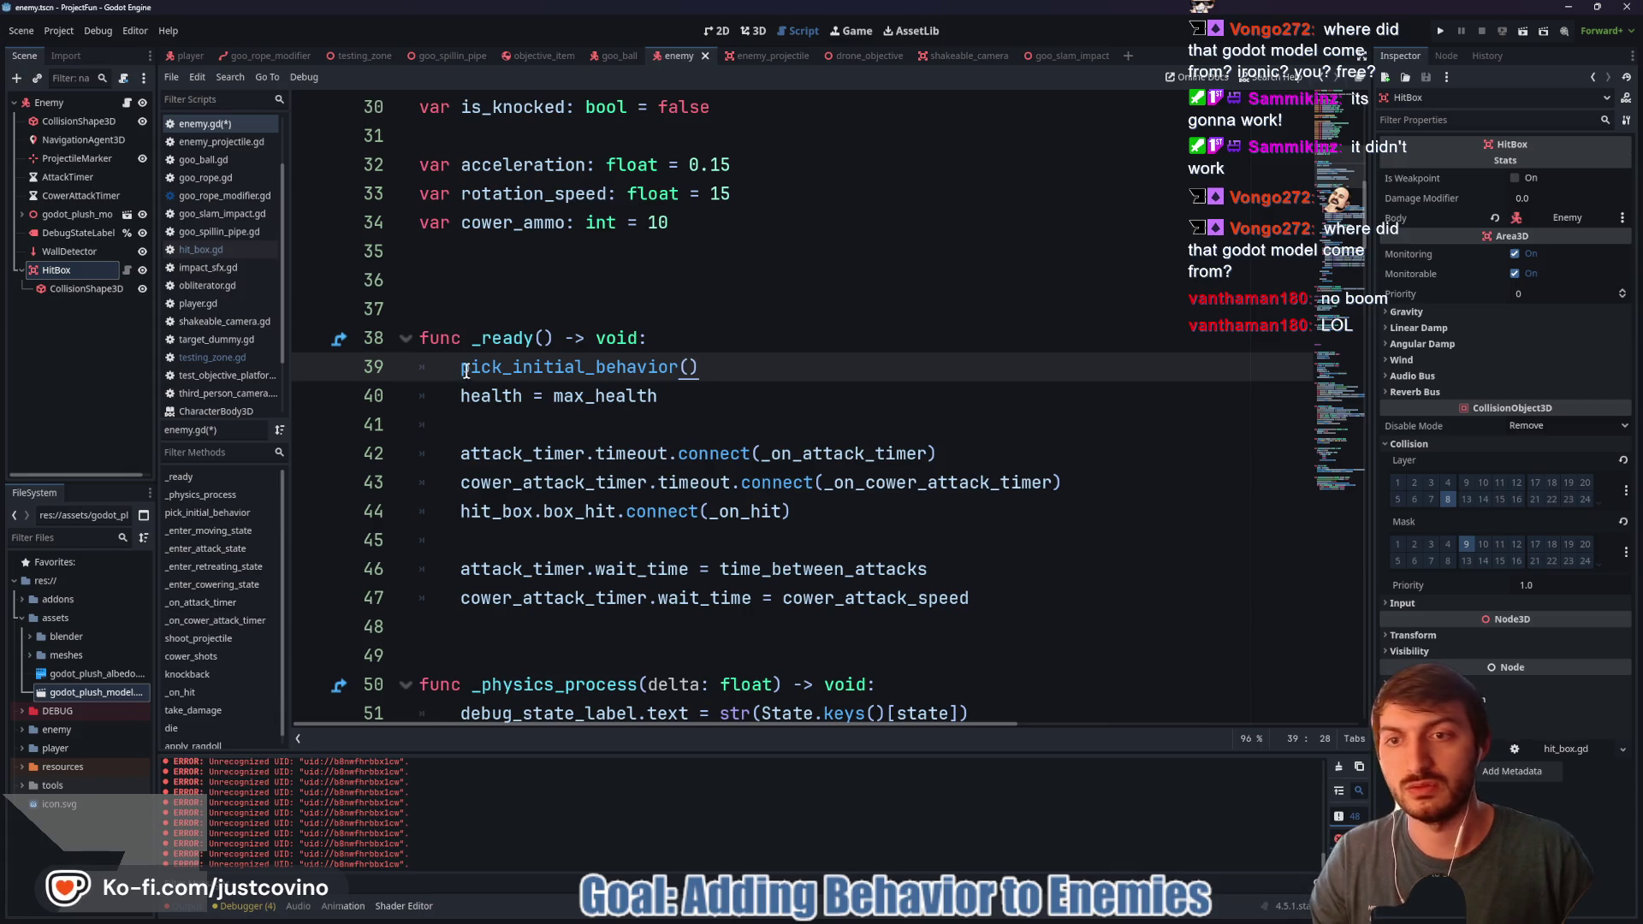
{"action": "type", "text": "call("}
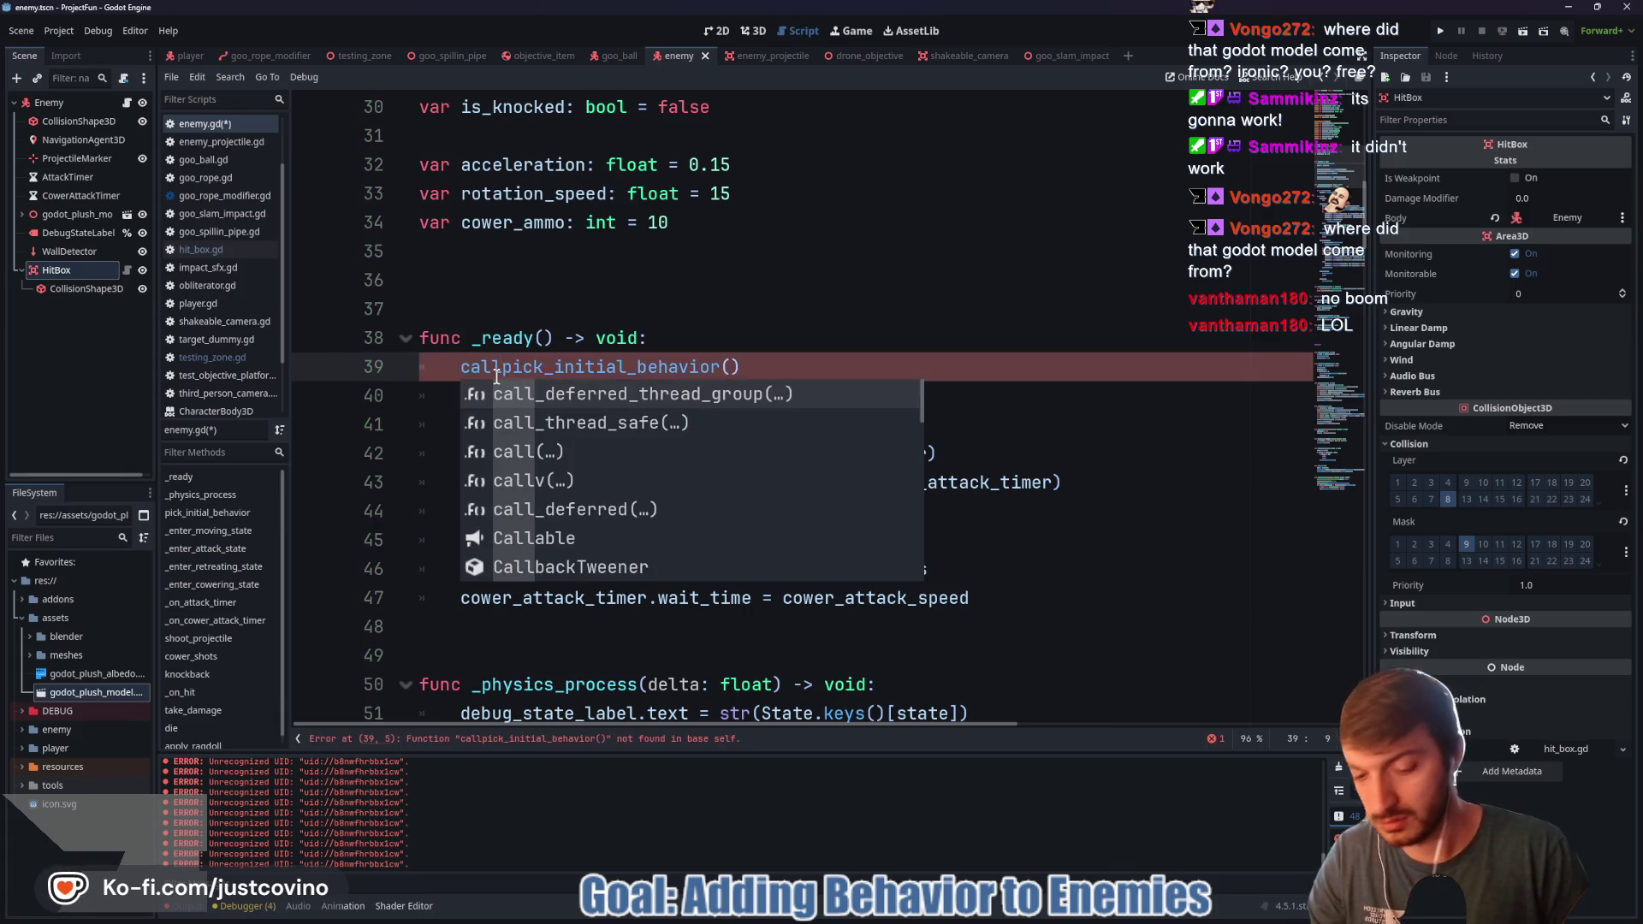
{"action": "left_click", "coordinate": [788, 370]}
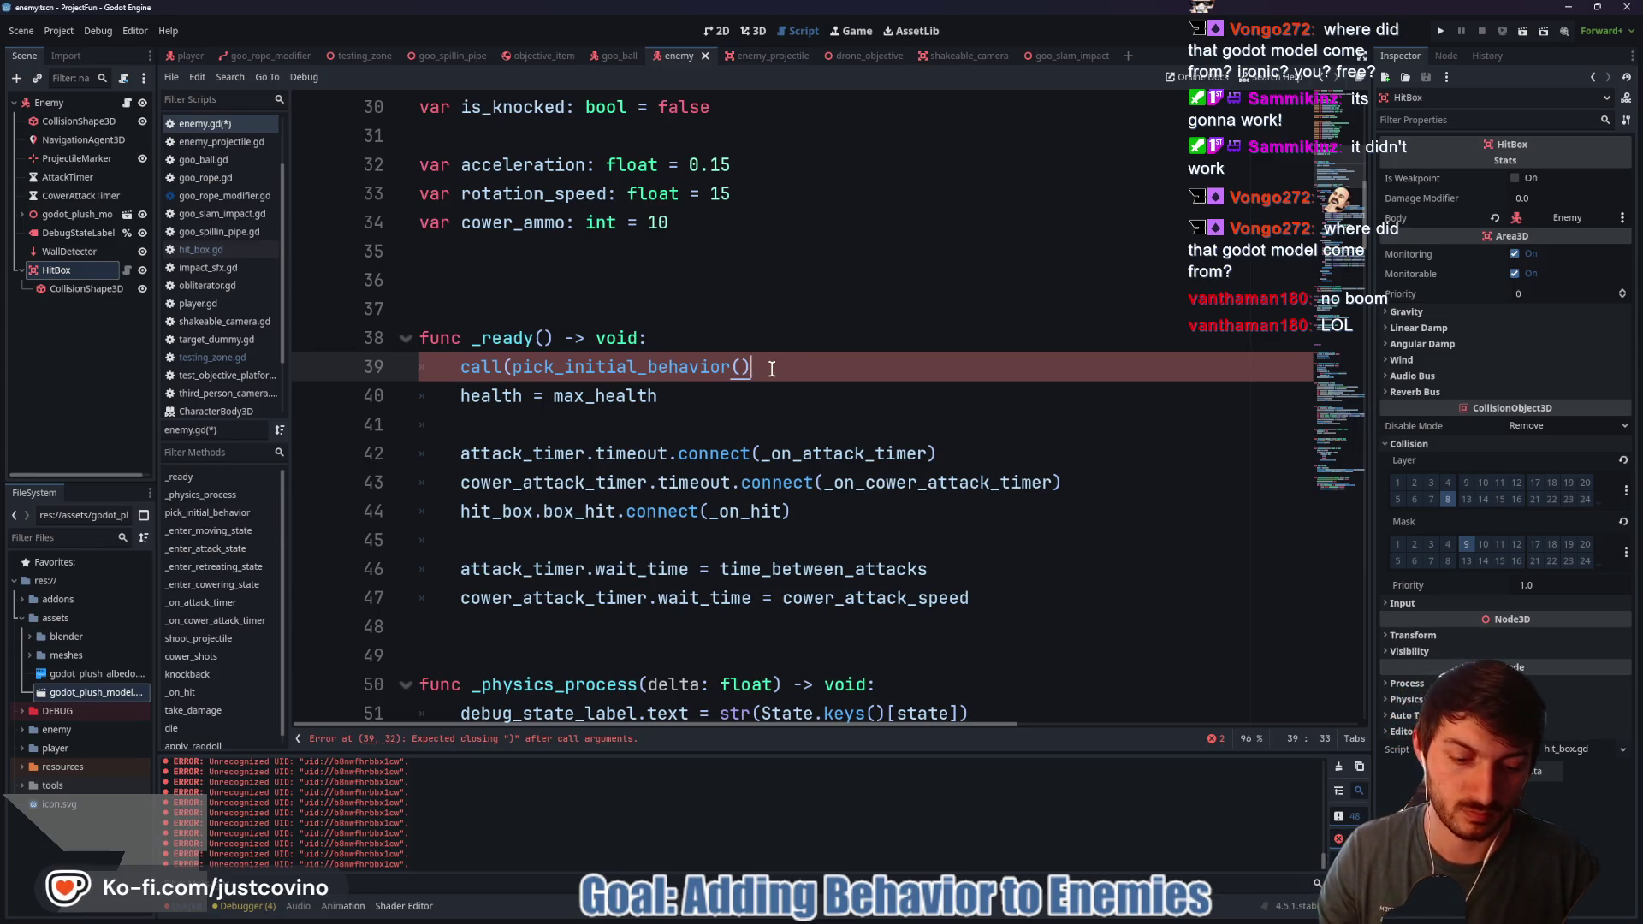
{"action": "left_click", "coordinate": [751, 368]}
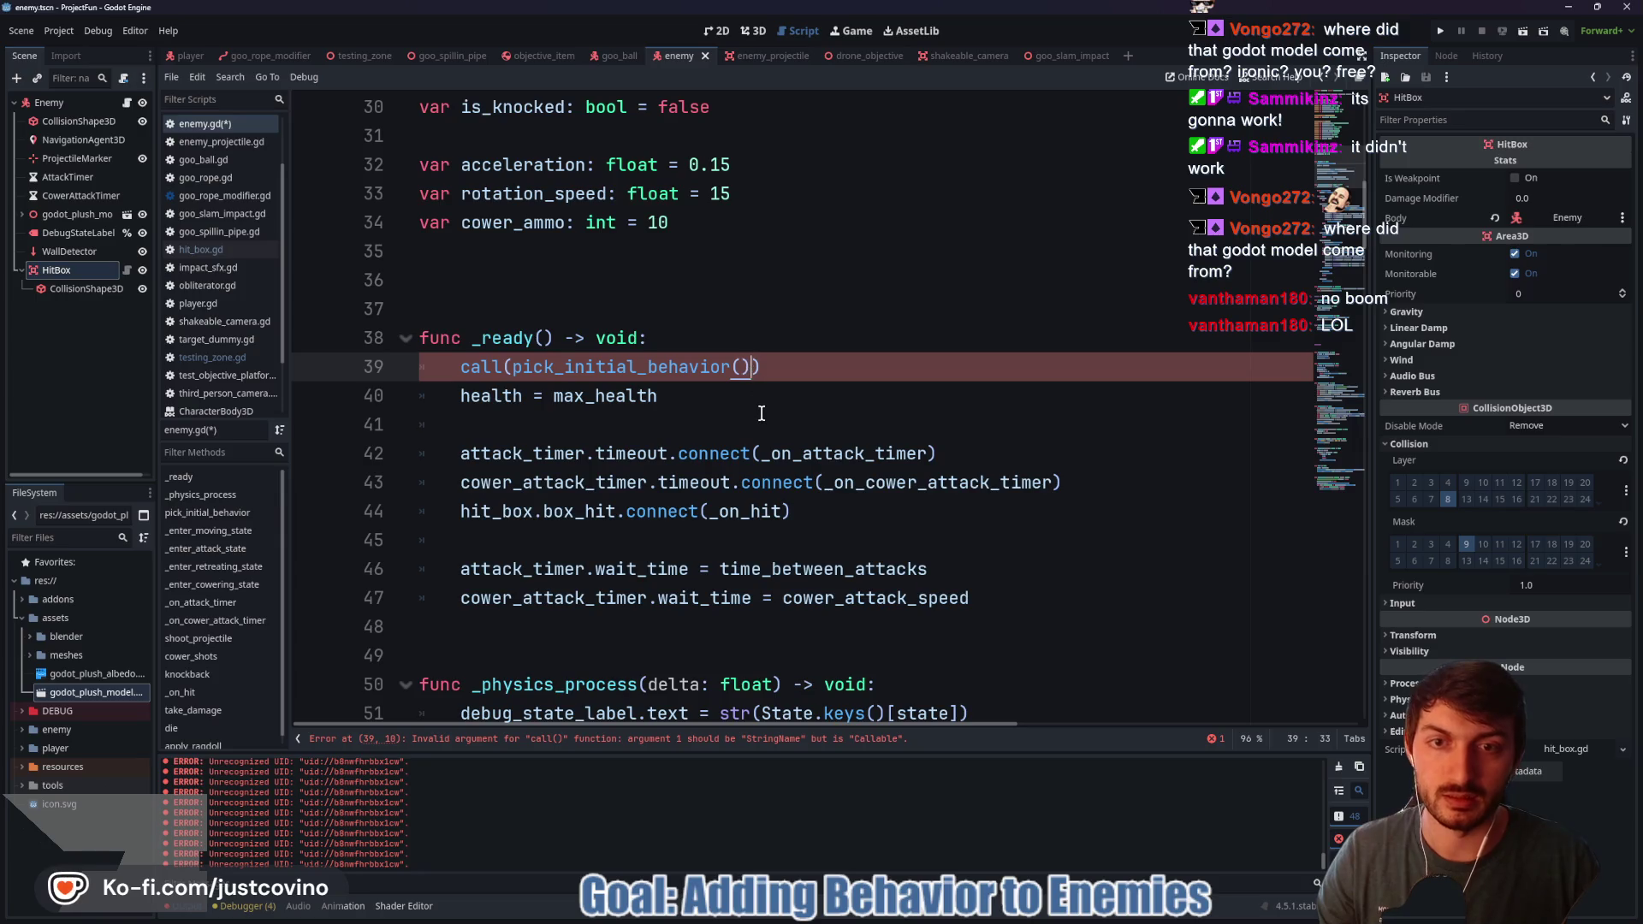
{"action": "key", "text": "BackSpace"}
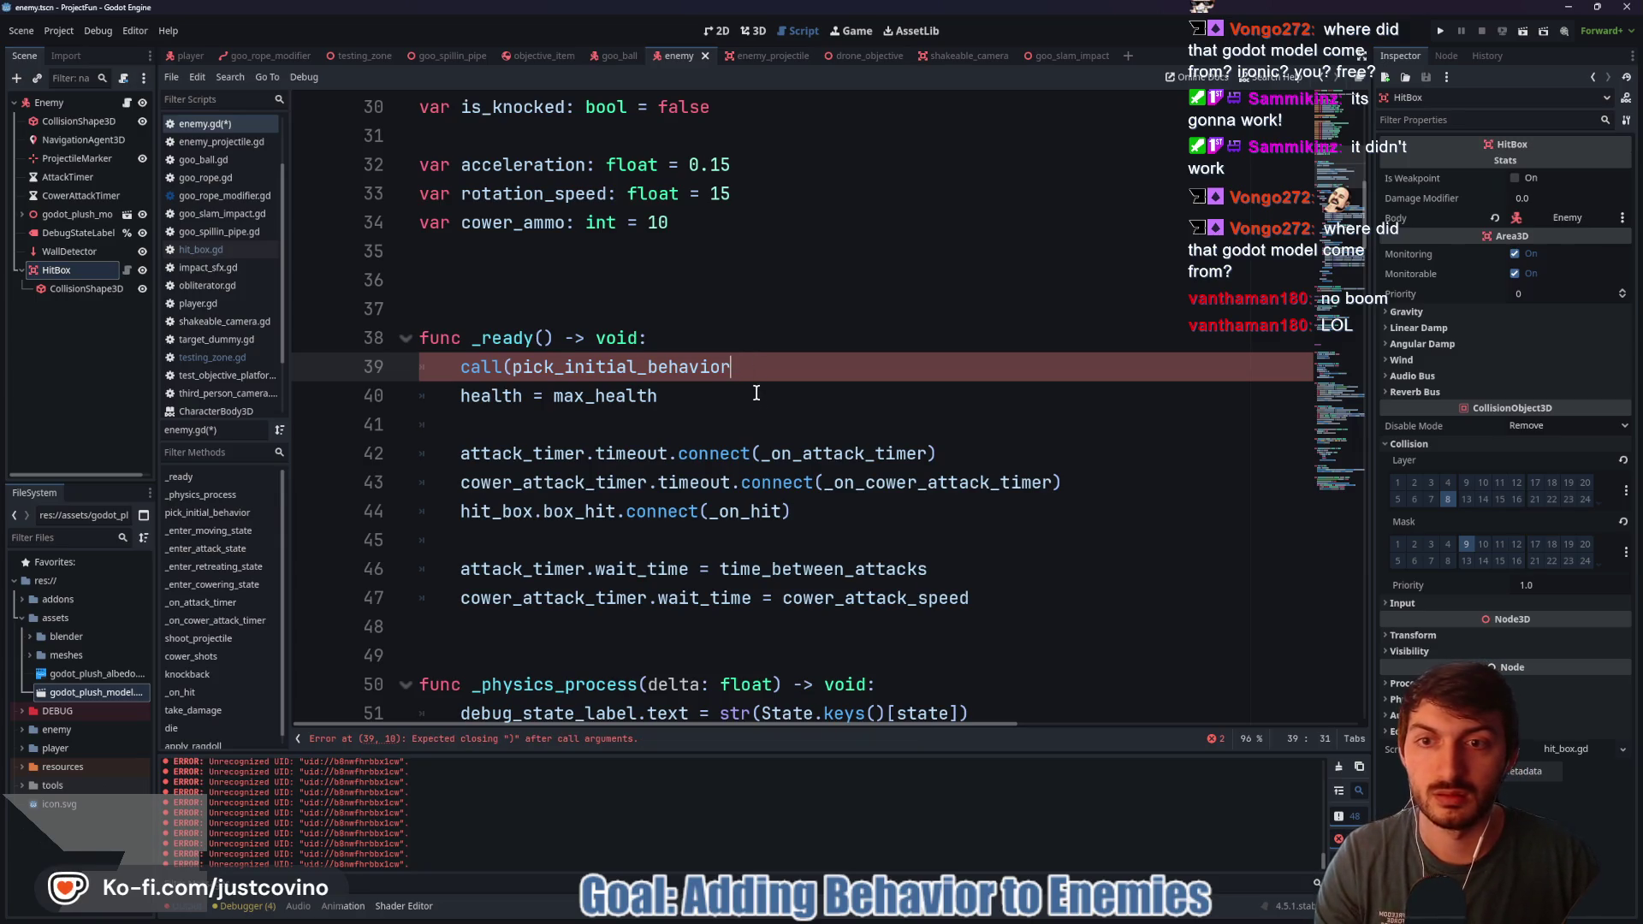
{"action": "key", "text": "ctrl+shift+Left"}
{"action": "key", "text": "ctrl+shift+Left"}
{"action": "key", "text": "ctrl+shift+Left"}
{"action": "type", "text": "\""}
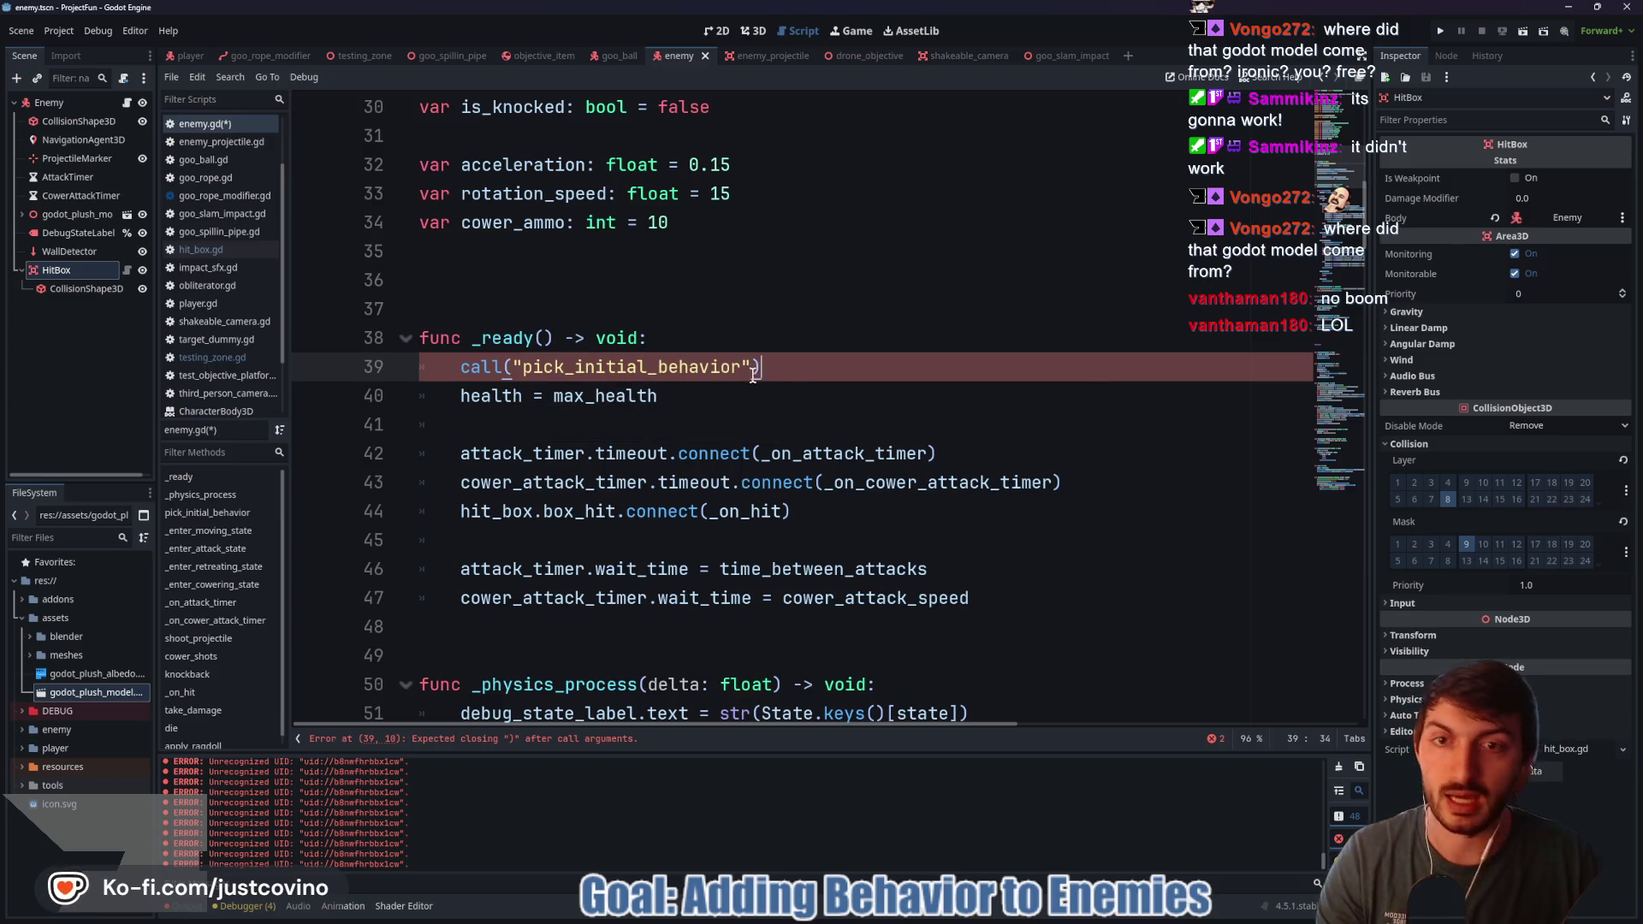
{"action": "type", "text": ")"}
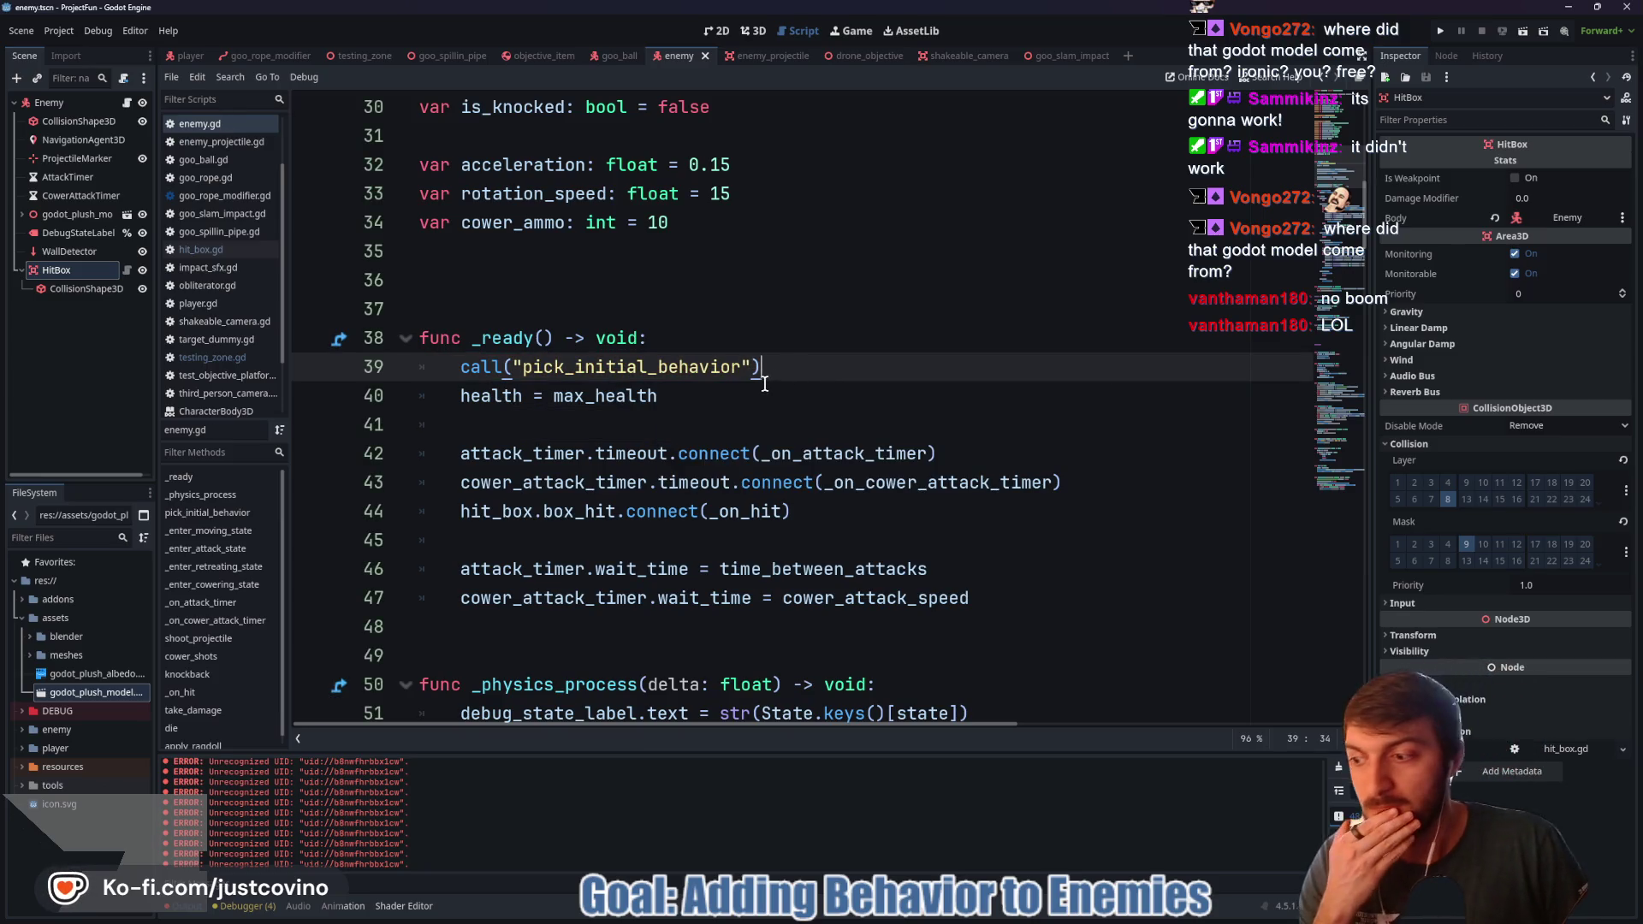
Switch to the testing_zone scene.
{"action": "scroll", "coordinate": [717, 470], "scroll_direction": "down", "scroll_amount": 15}
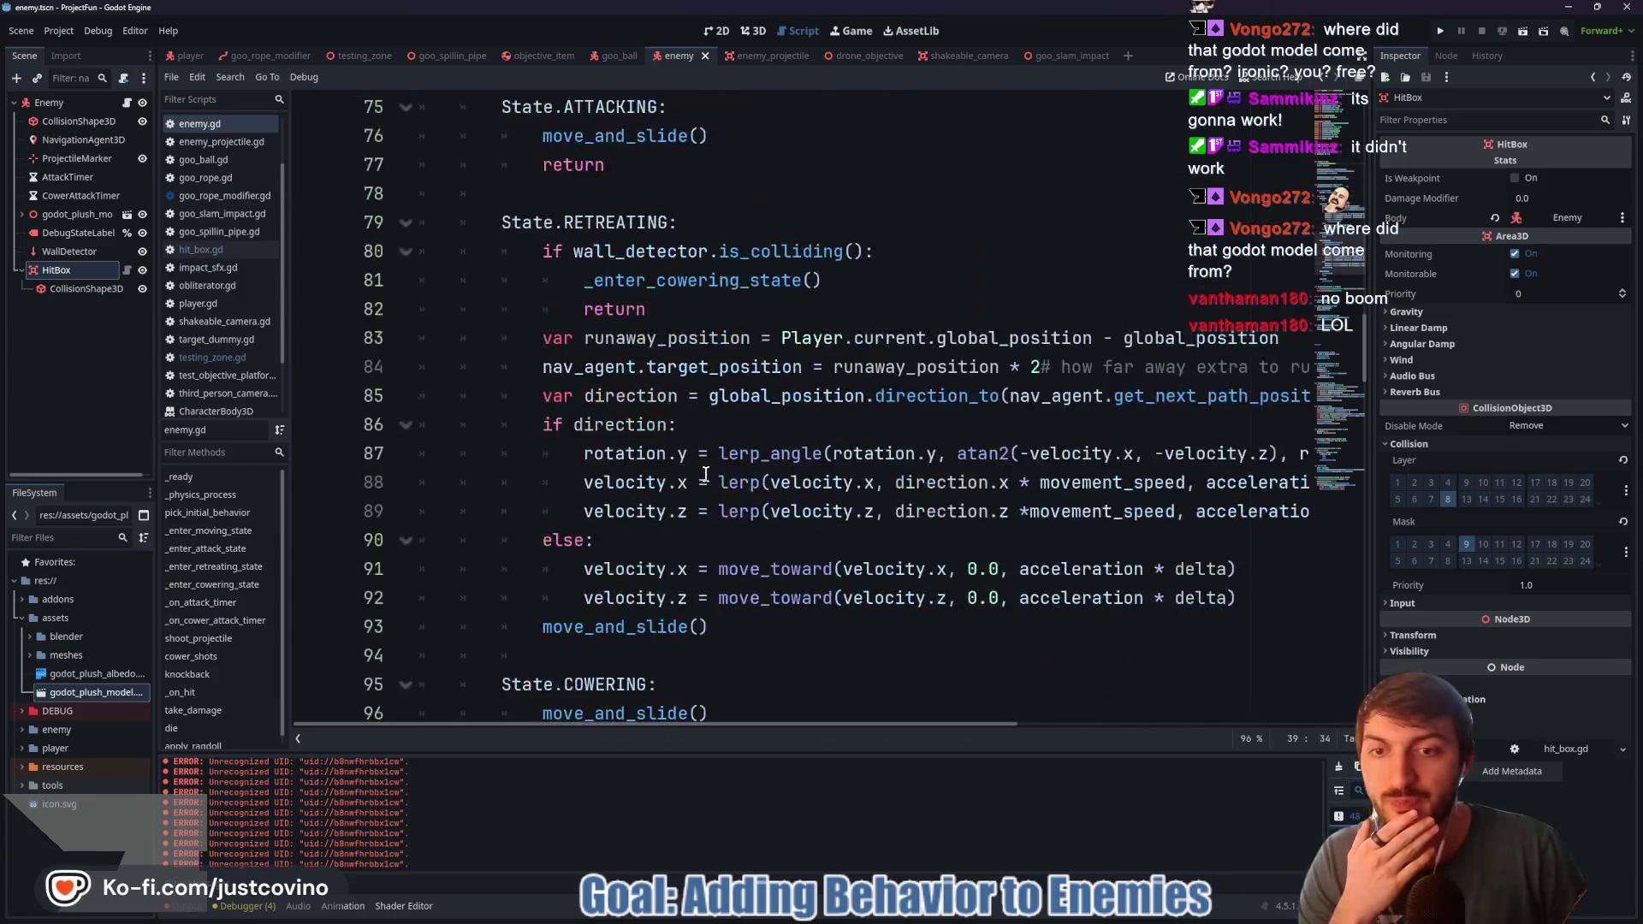
{"action": "scroll", "coordinate": [696, 462], "scroll_direction": "up", "scroll_amount": 1}
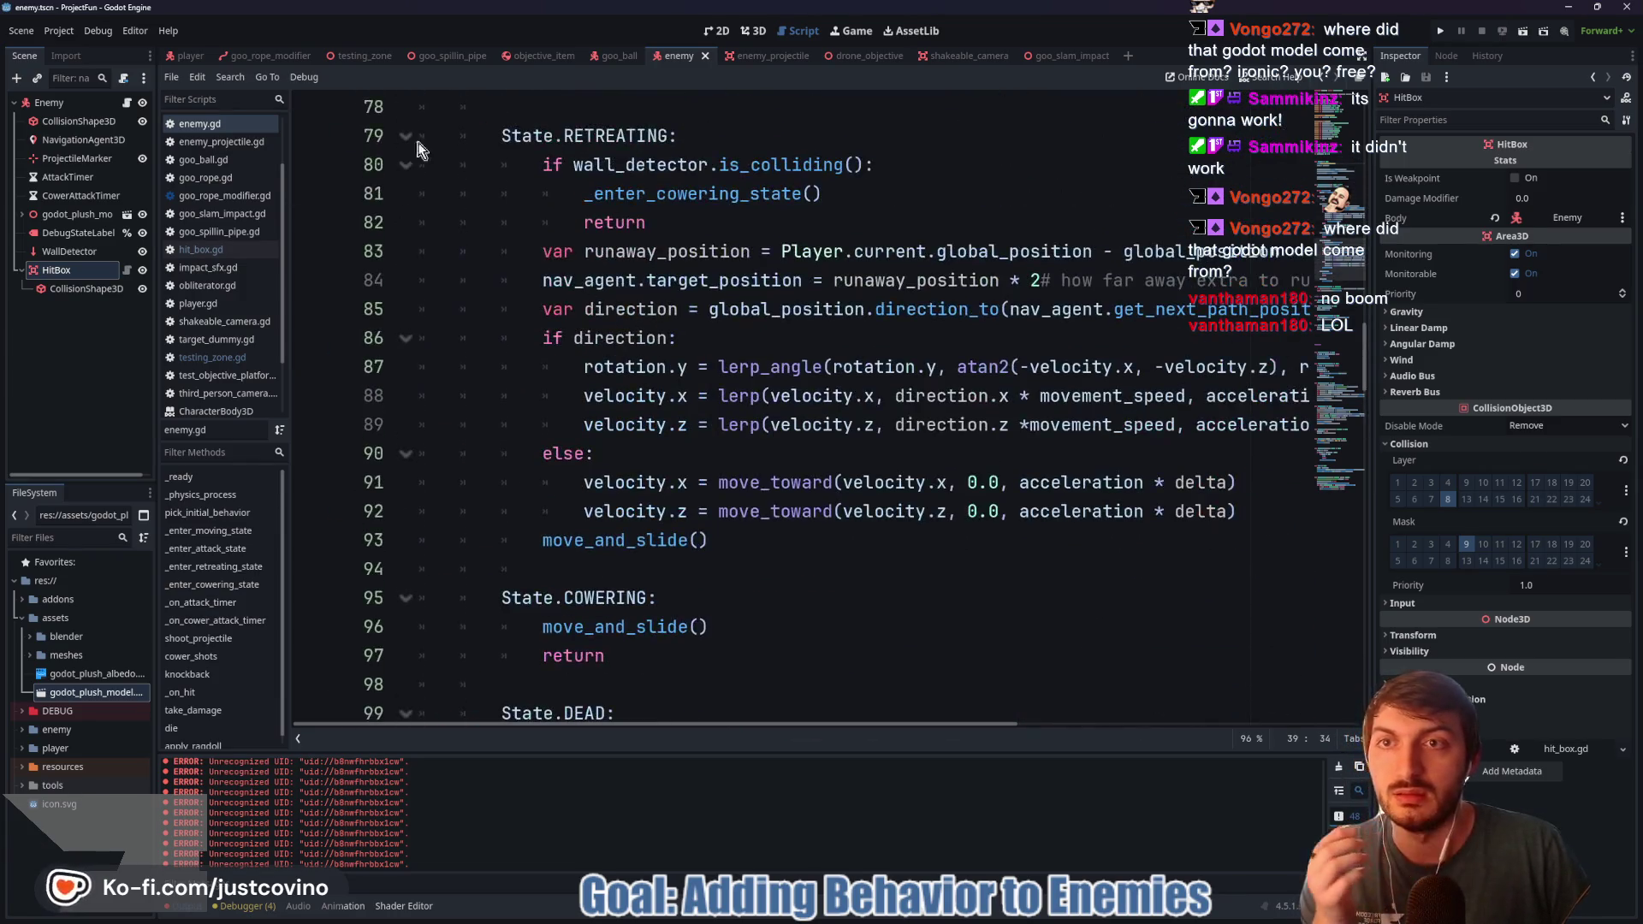
{"action": "left_click", "coordinate": [370, 58]}
{"action": "key", "text": "F6"}
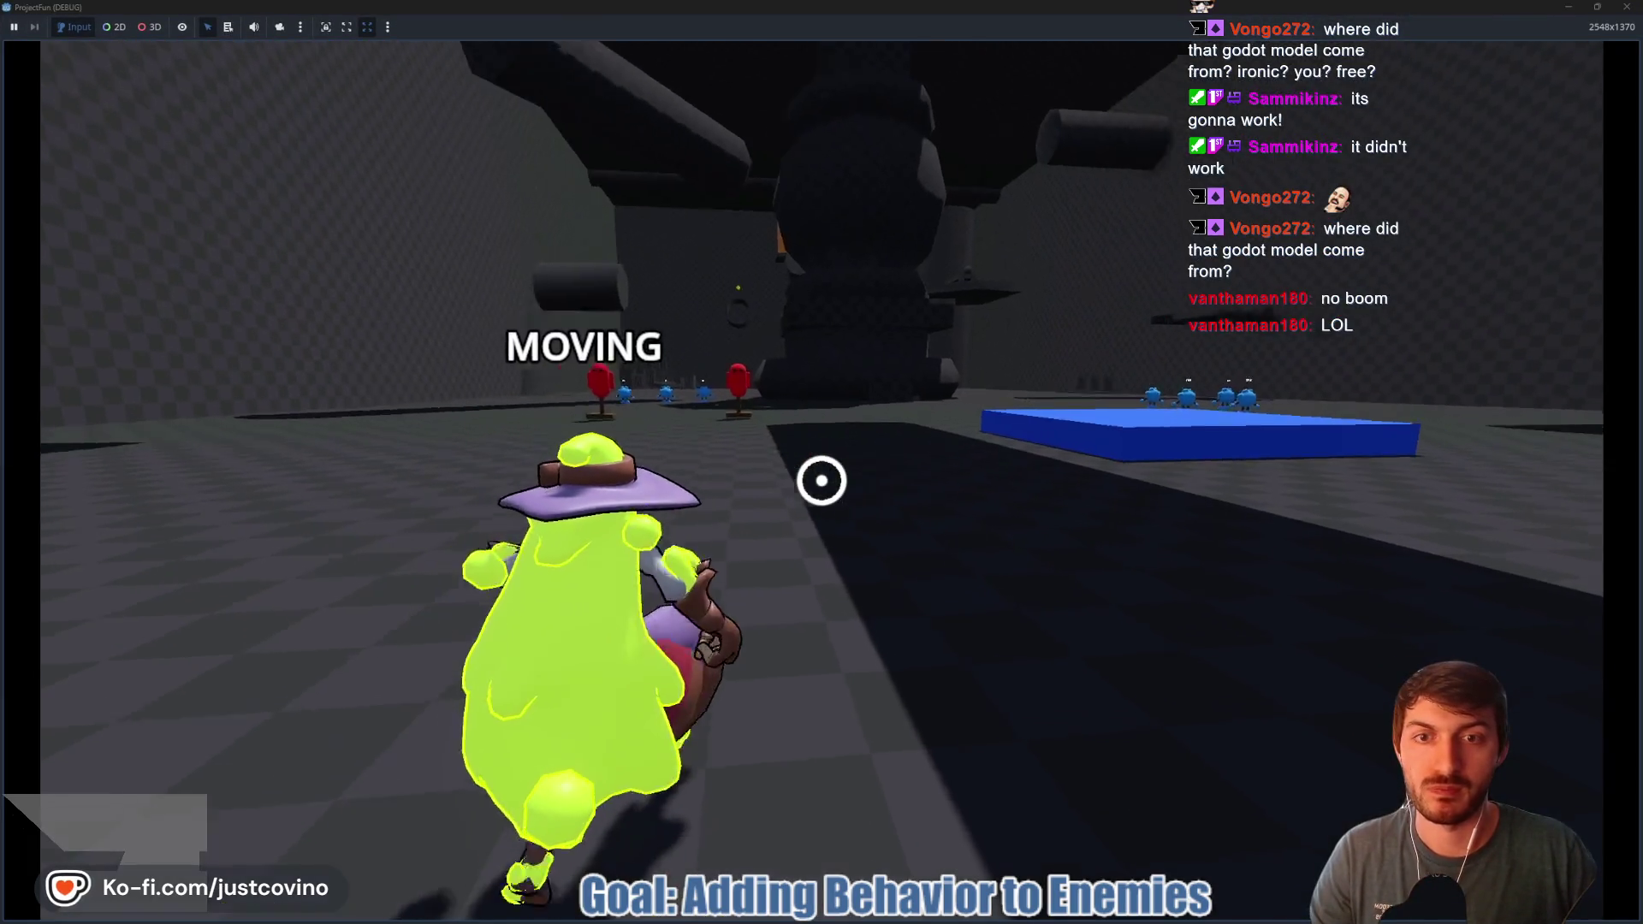
{"action": "key", "text": "w"}
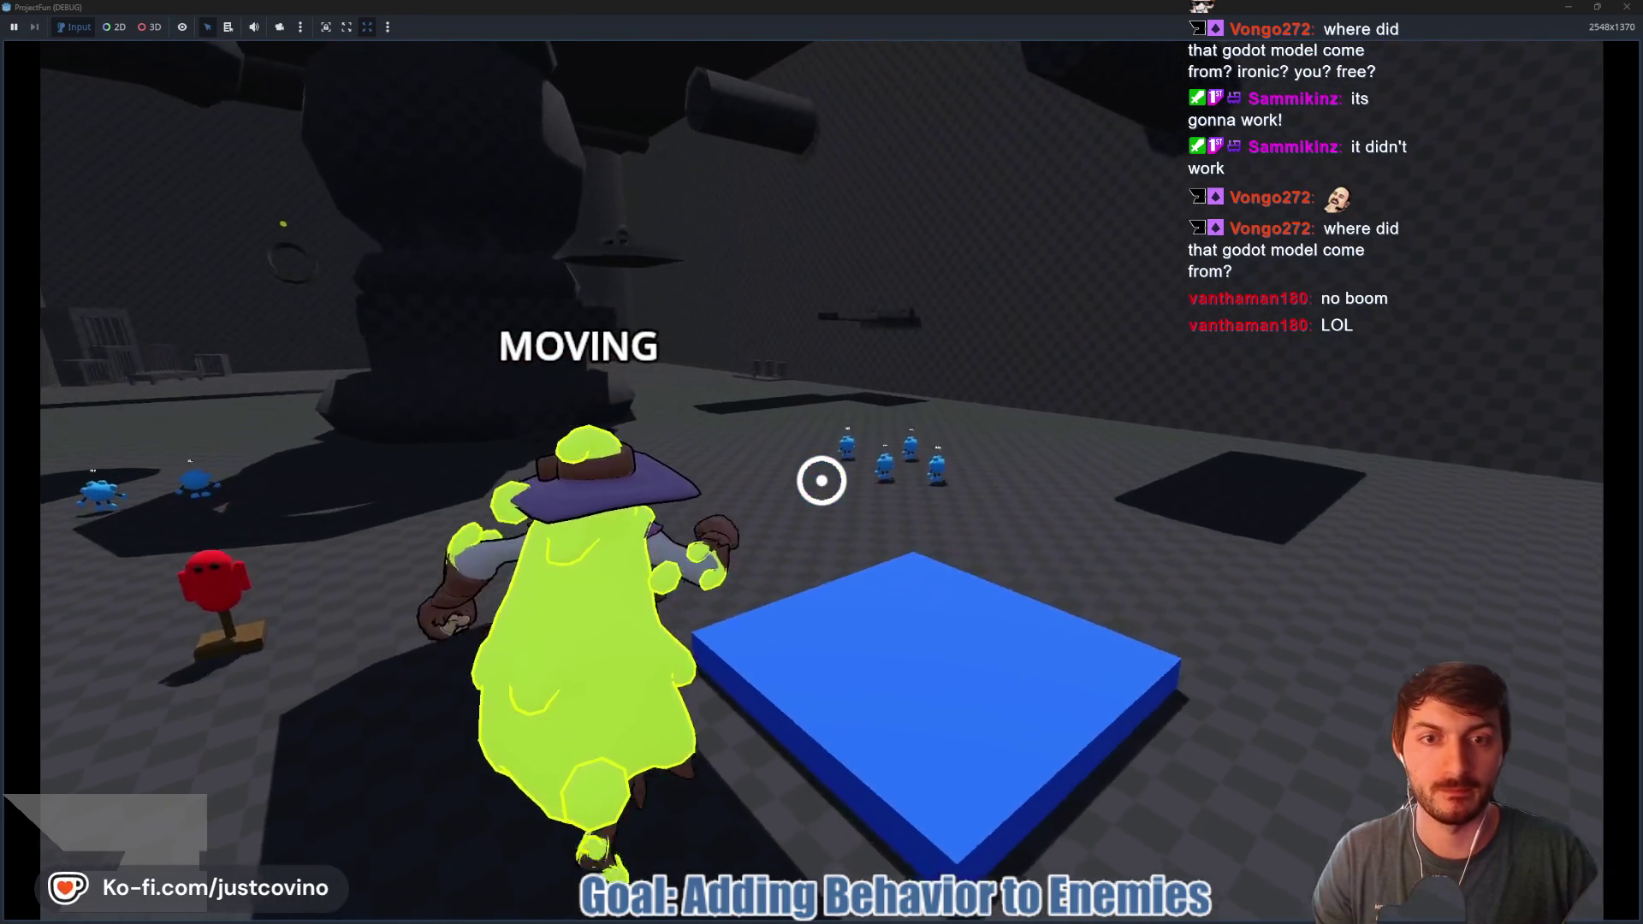
{"action": "key", "text": "w"}
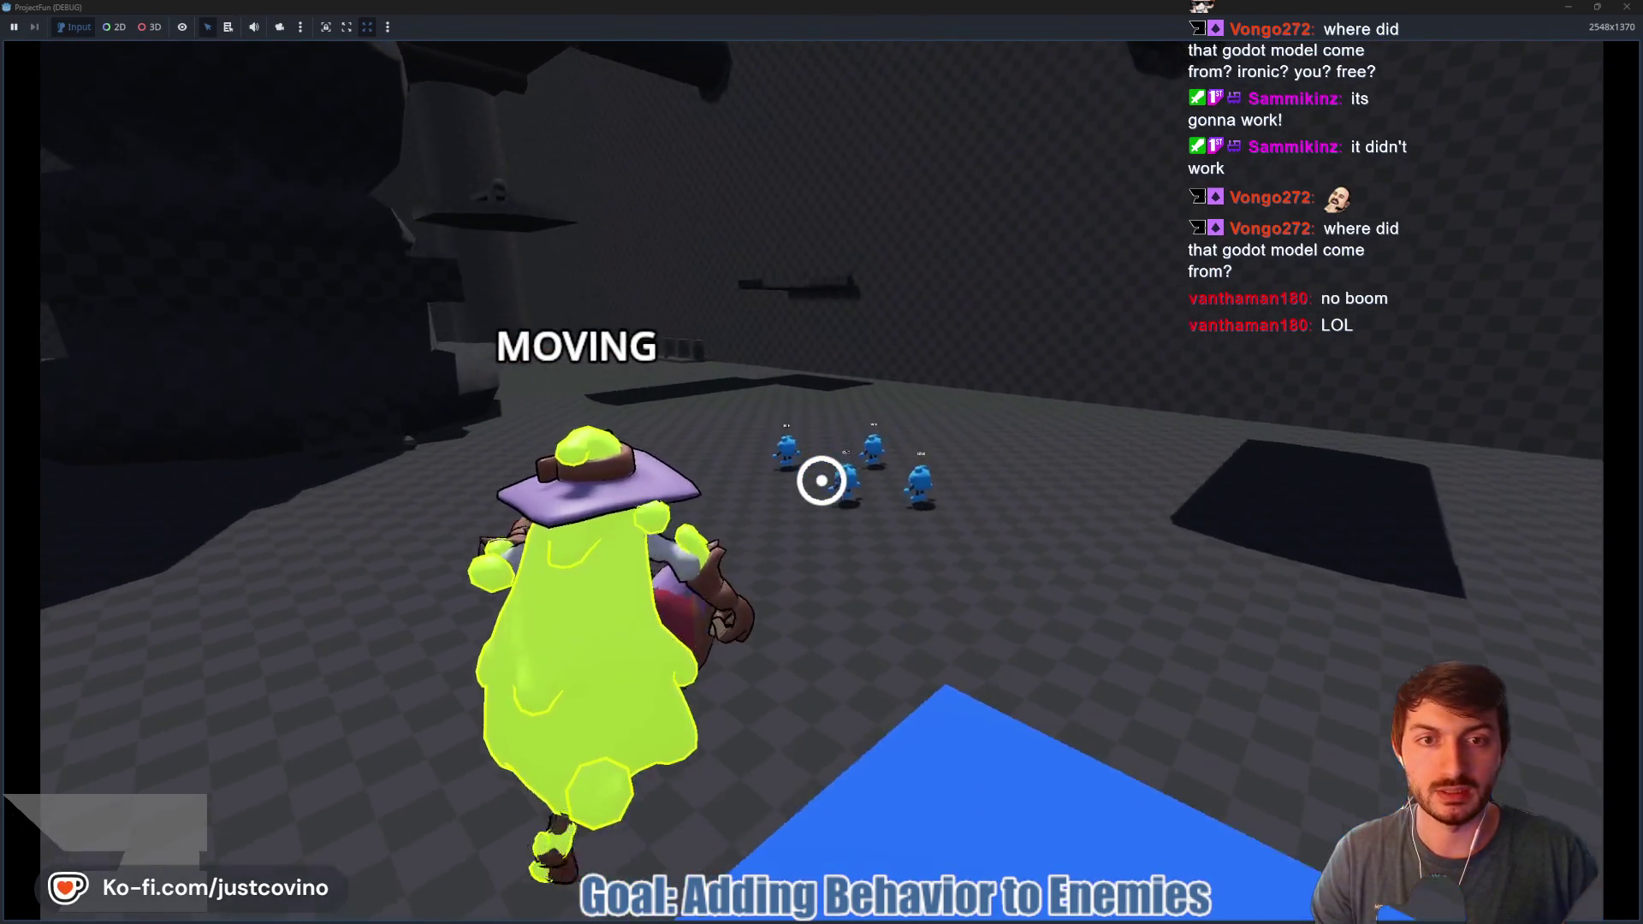
{"action": "key", "text": "w"}
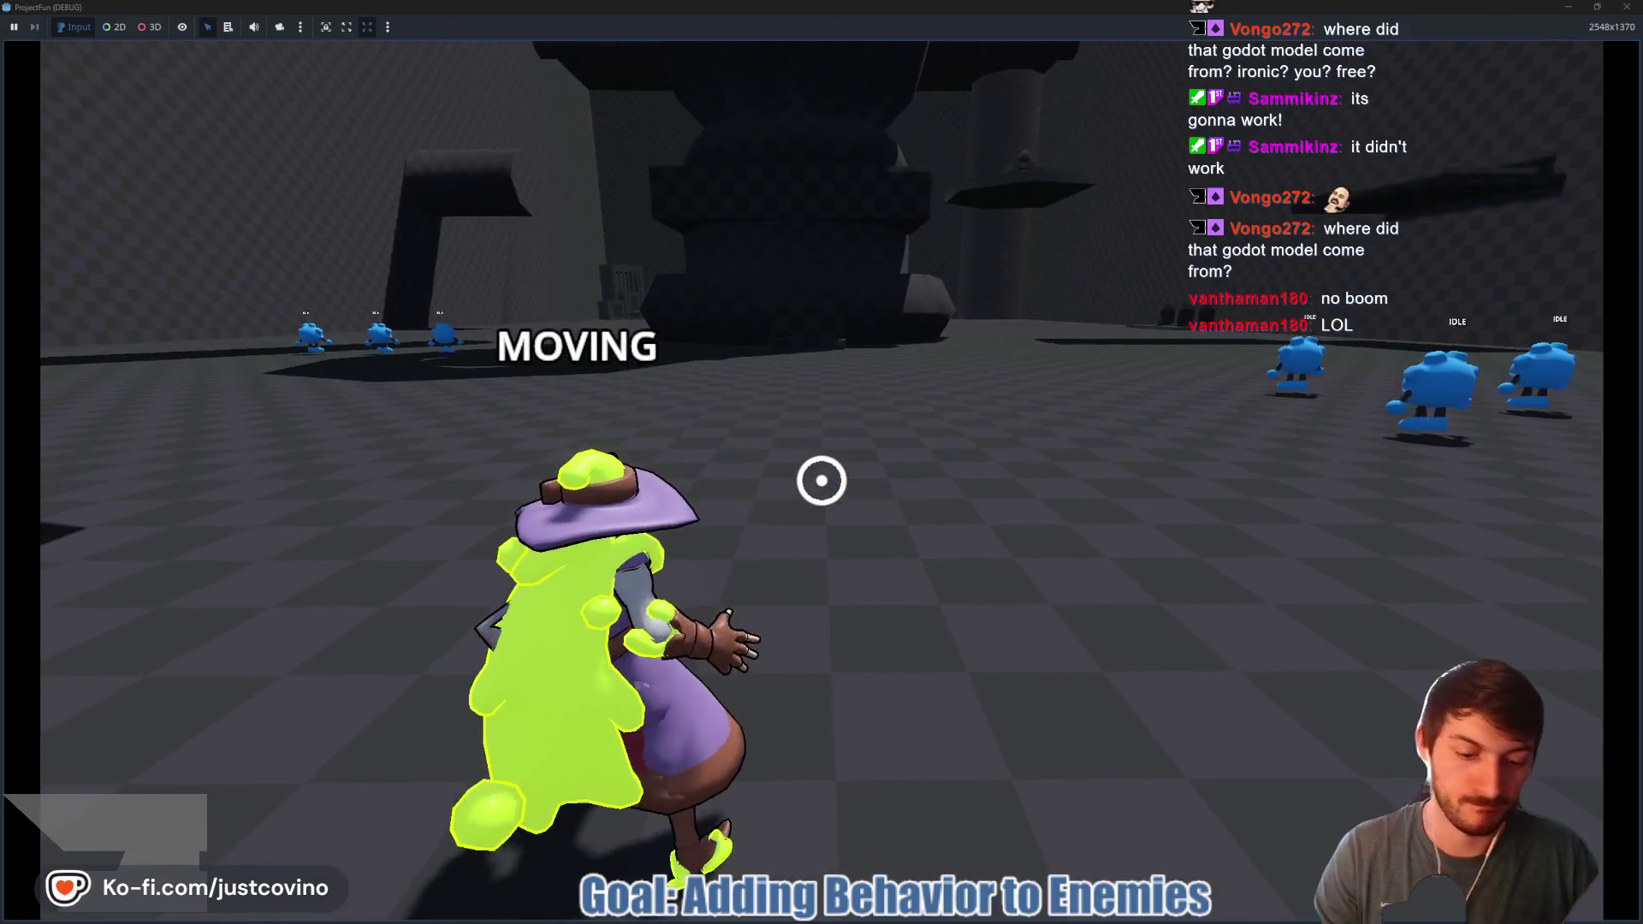
{"action": "key", "text": "F8"}
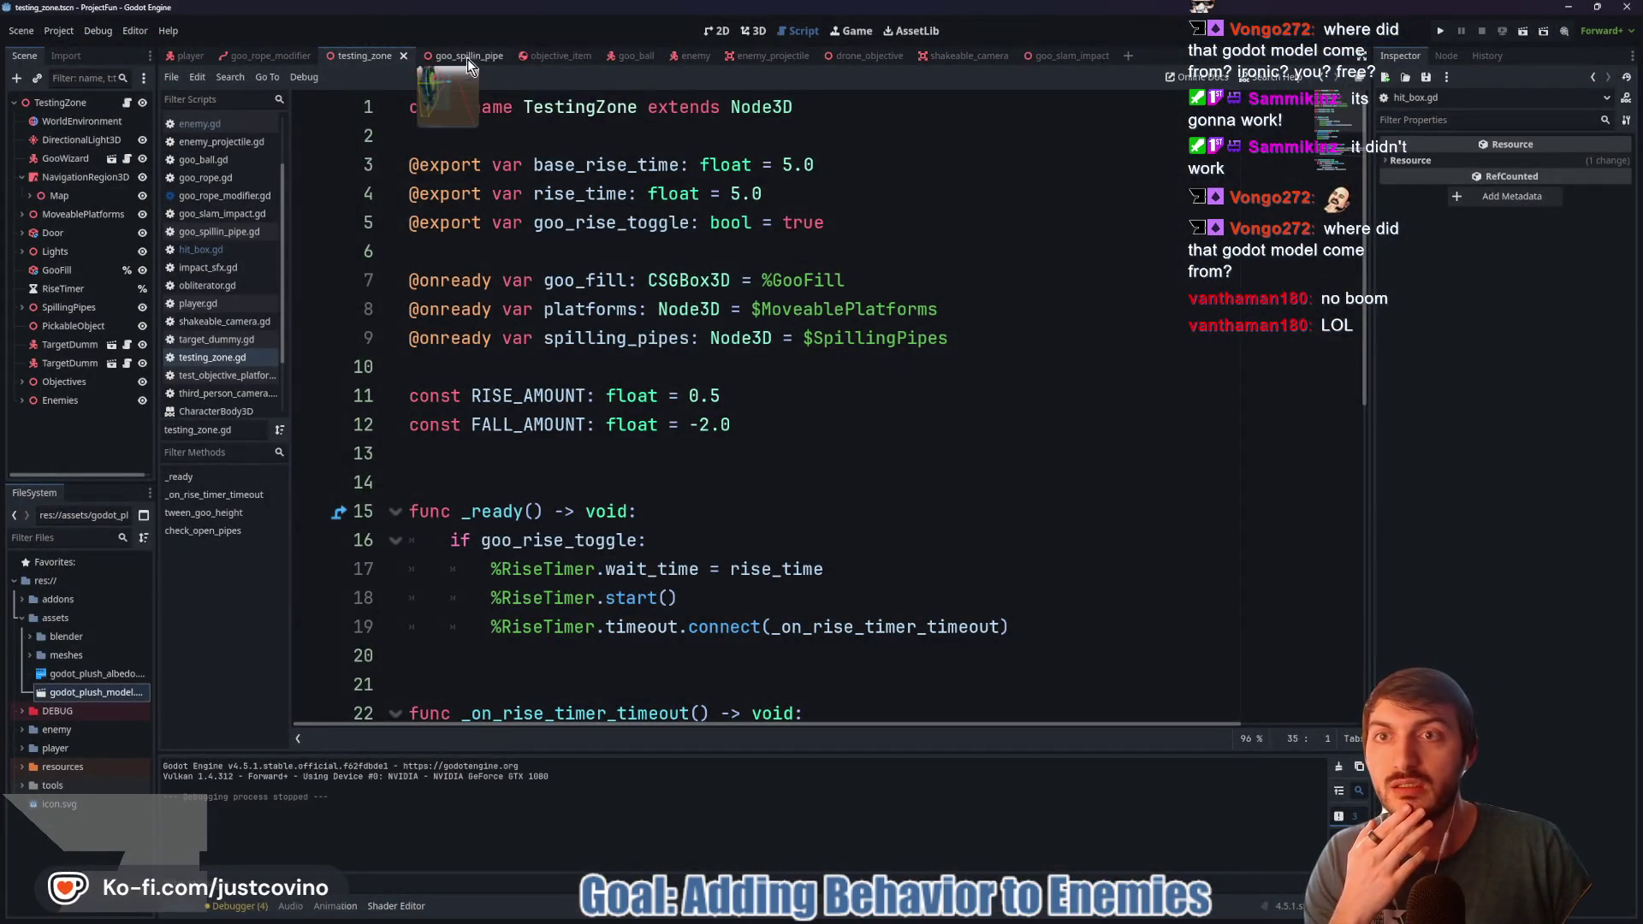
{"action": "left_click", "coordinate": [679, 56]}
Replace call("pick_initial_behavior") on line 39 with pick_initial_behavior() and save.
{"action": "scroll", "coordinate": [651, 389], "scroll_direction": "up", "scroll_amount": 7}
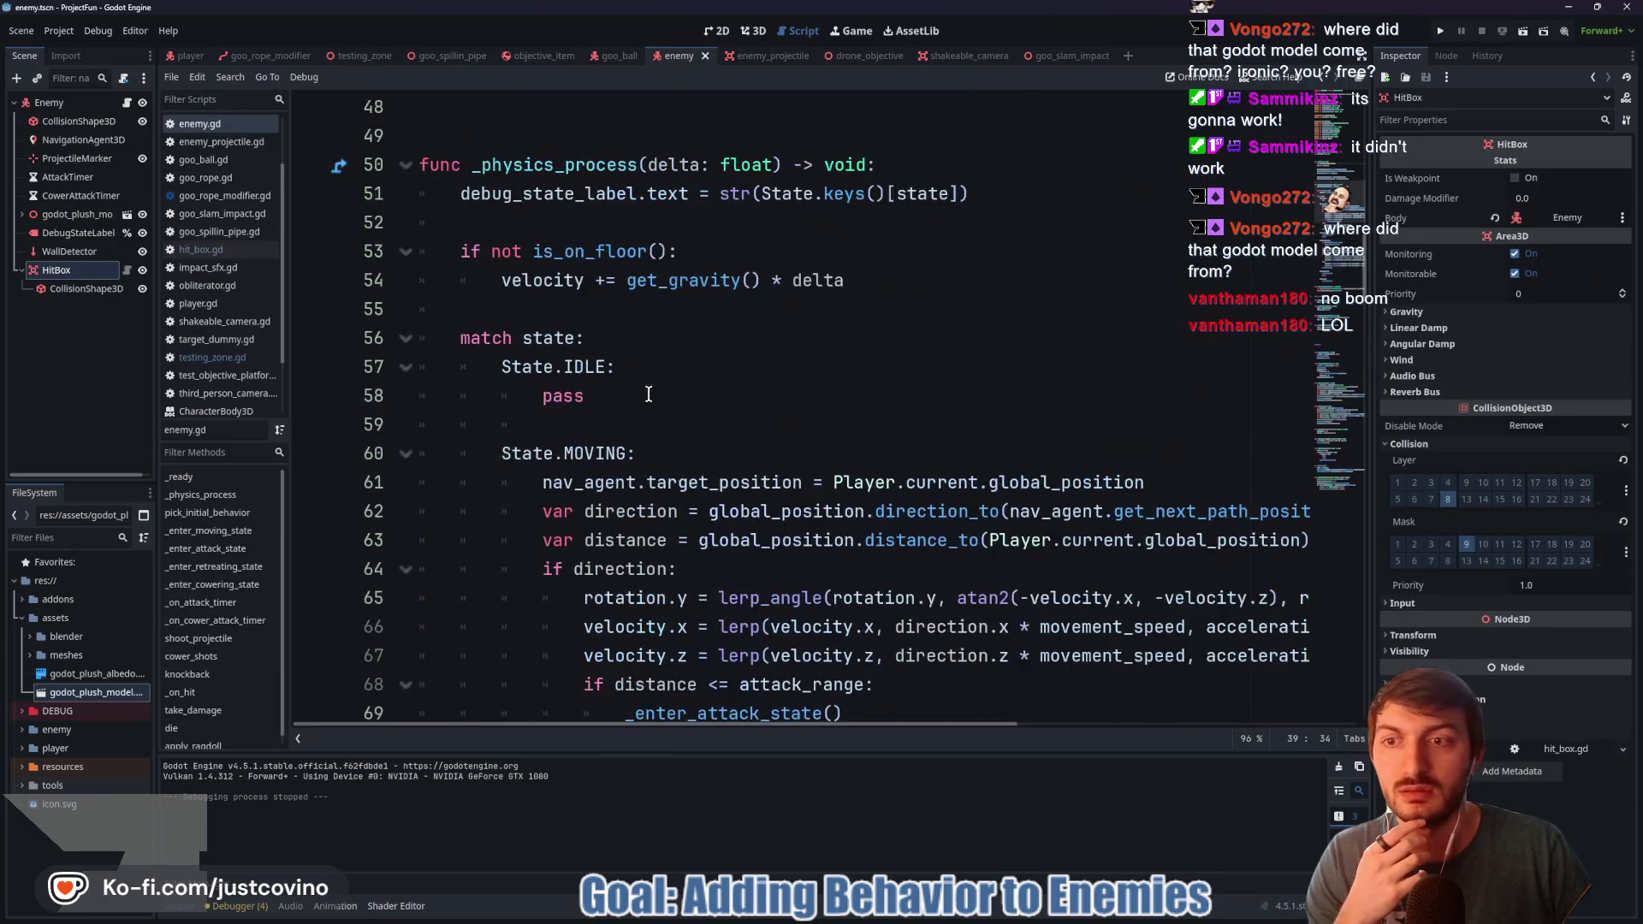
{"action": "left_click", "coordinate": [210, 483]}
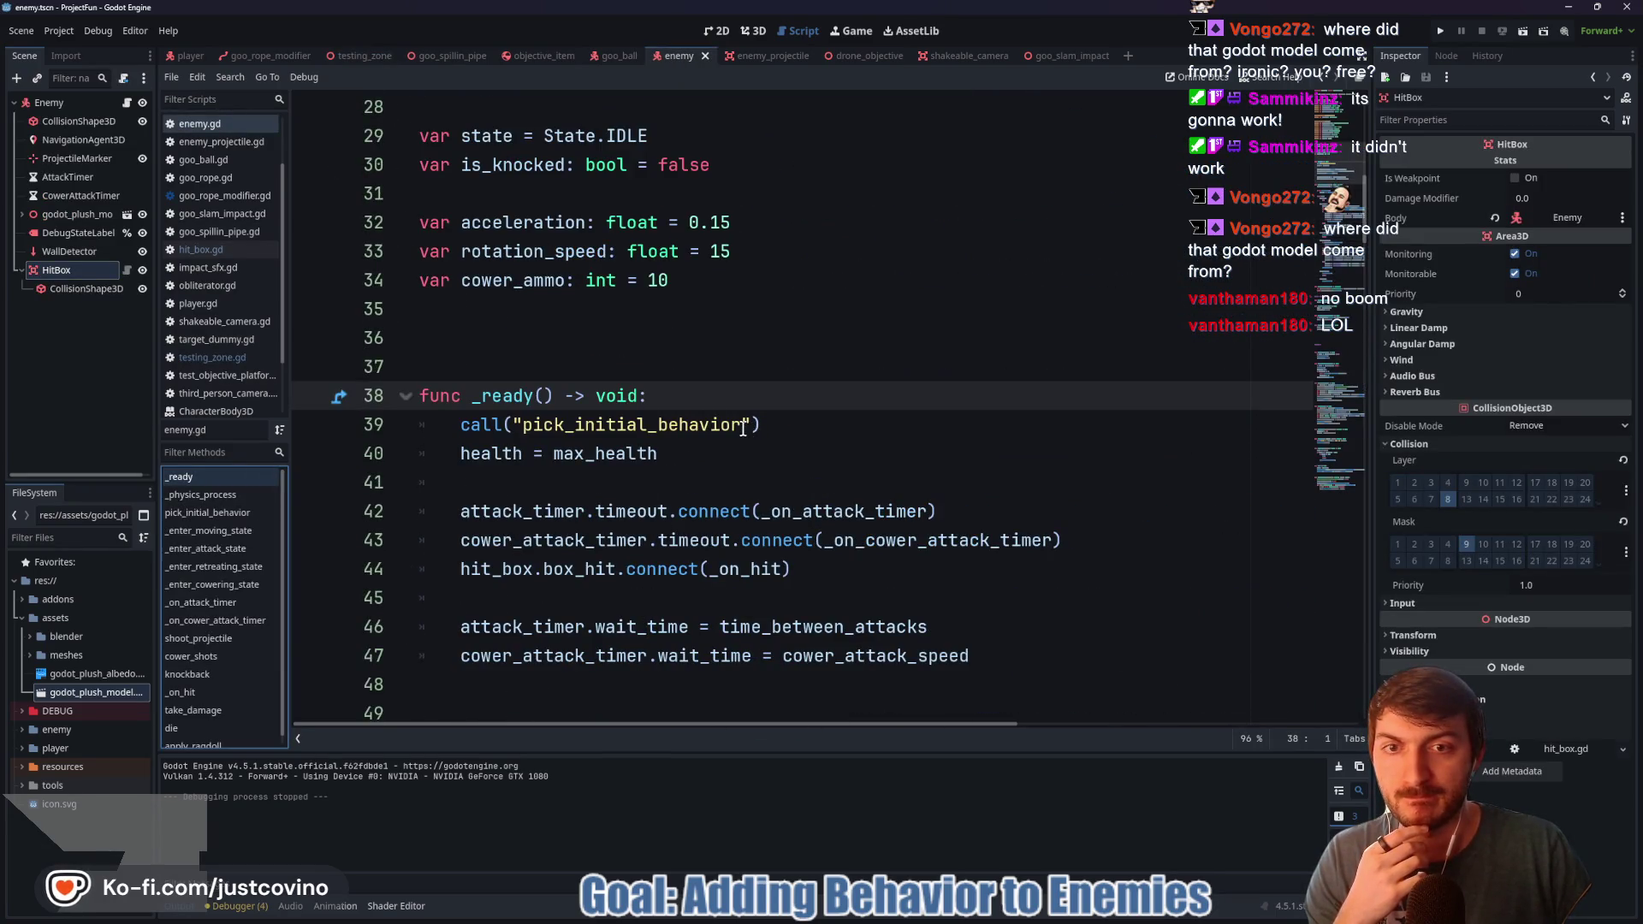
{"action": "mouse_move", "coordinate": [743, 428]}
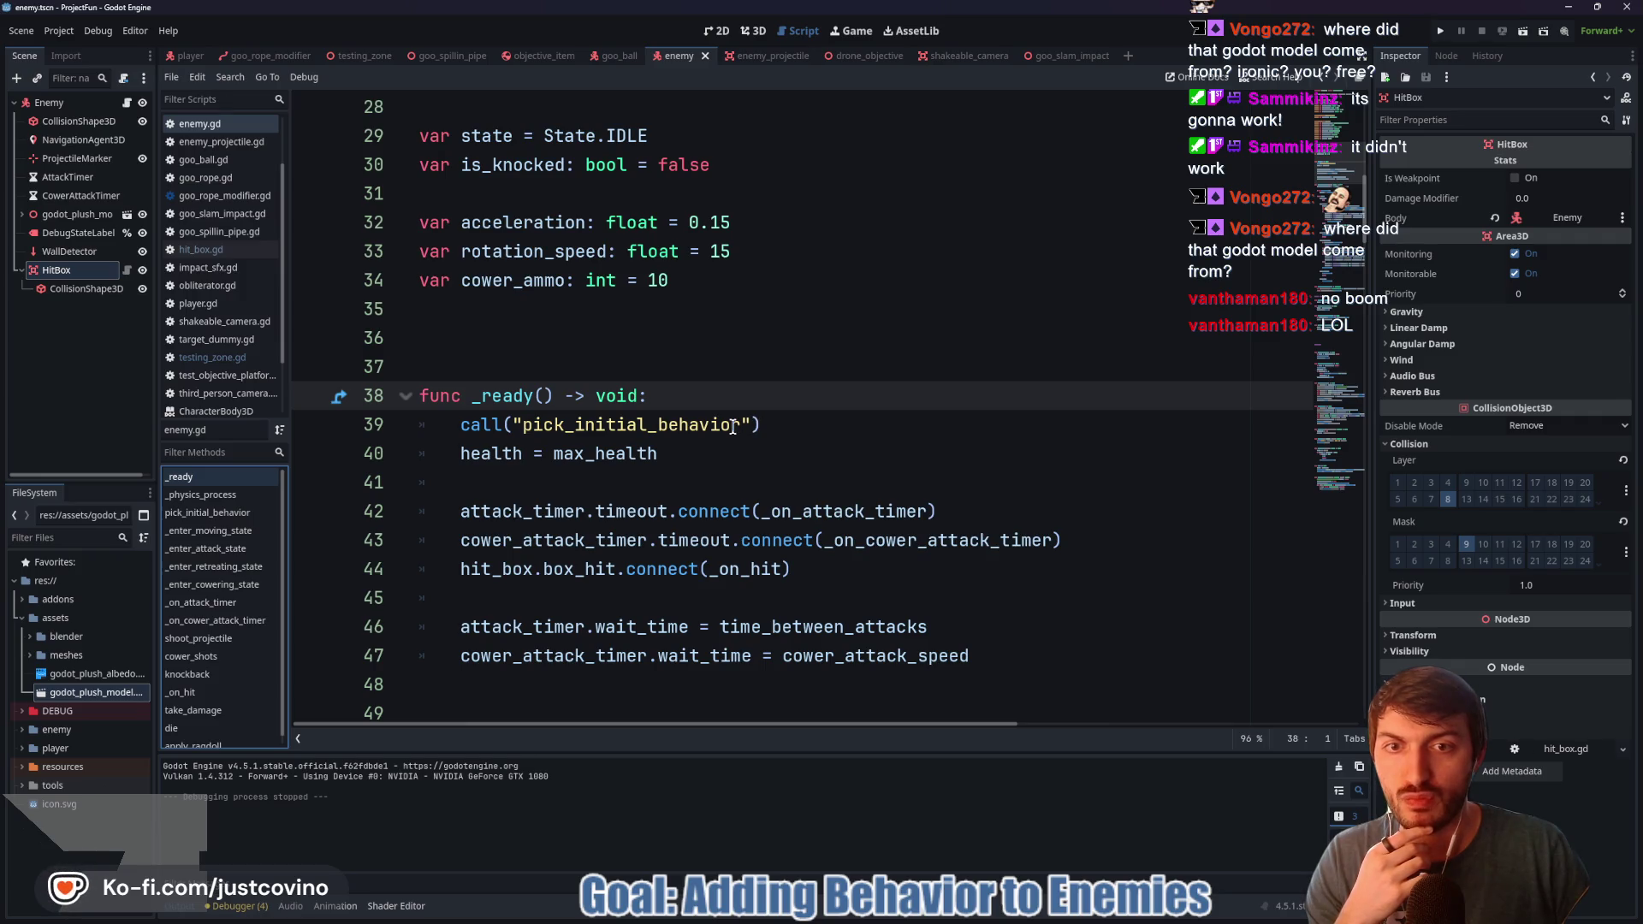
{"action": "left_click_drag", "start_coordinate": [758, 425], "coordinate": [460, 422]}
{"action": "type", "text": "pick"}
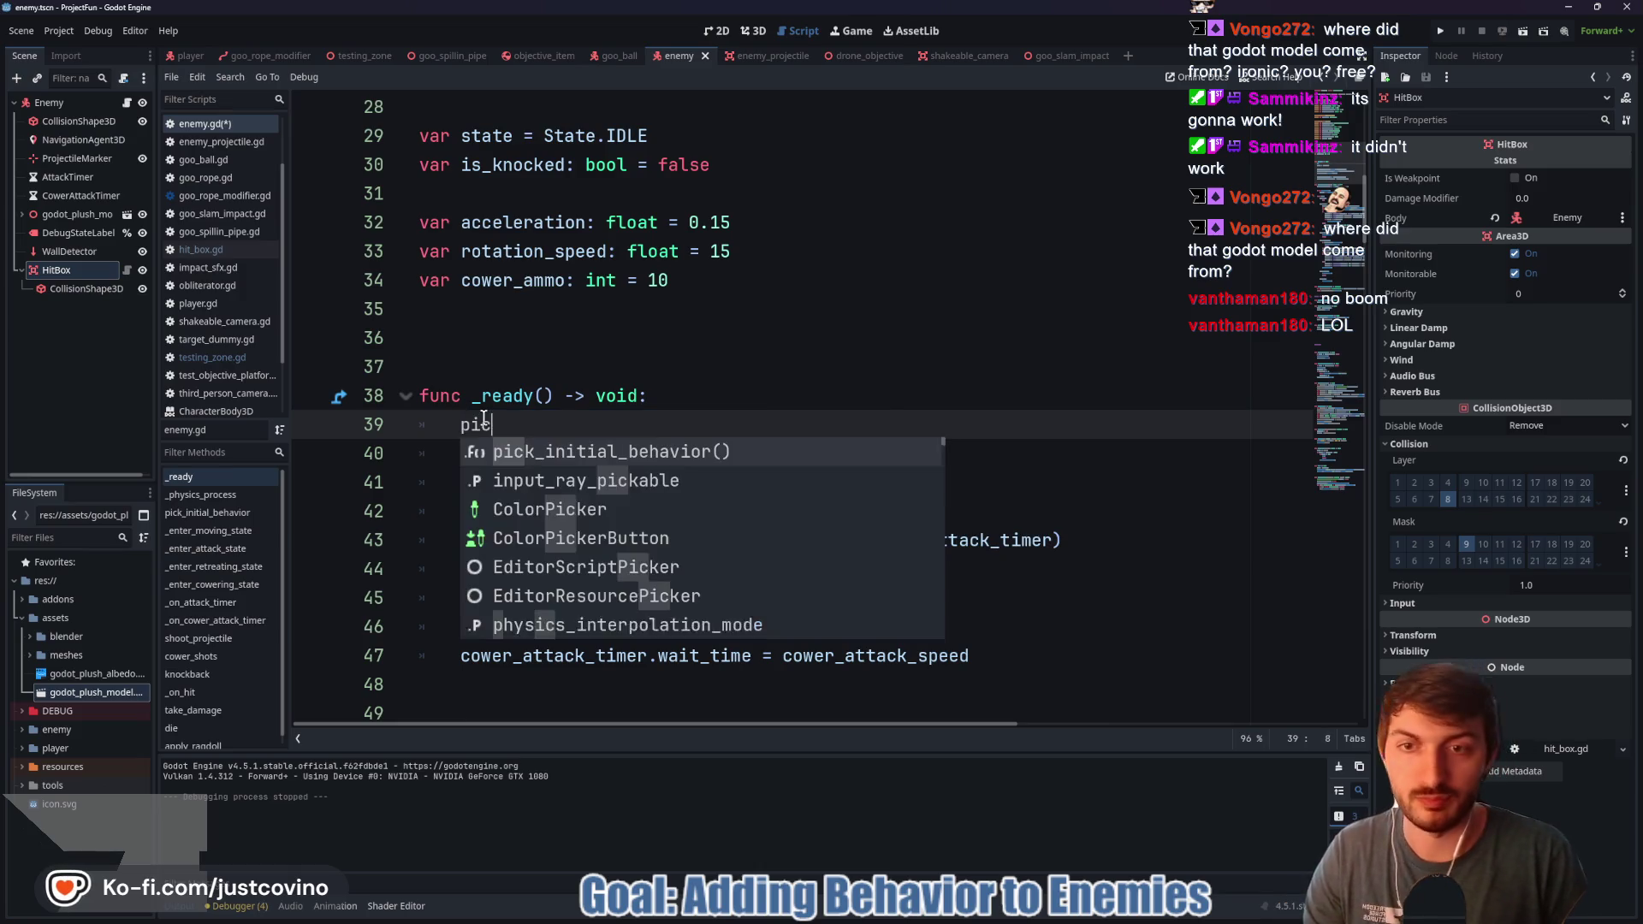
{"action": "key", "text": "Return"}
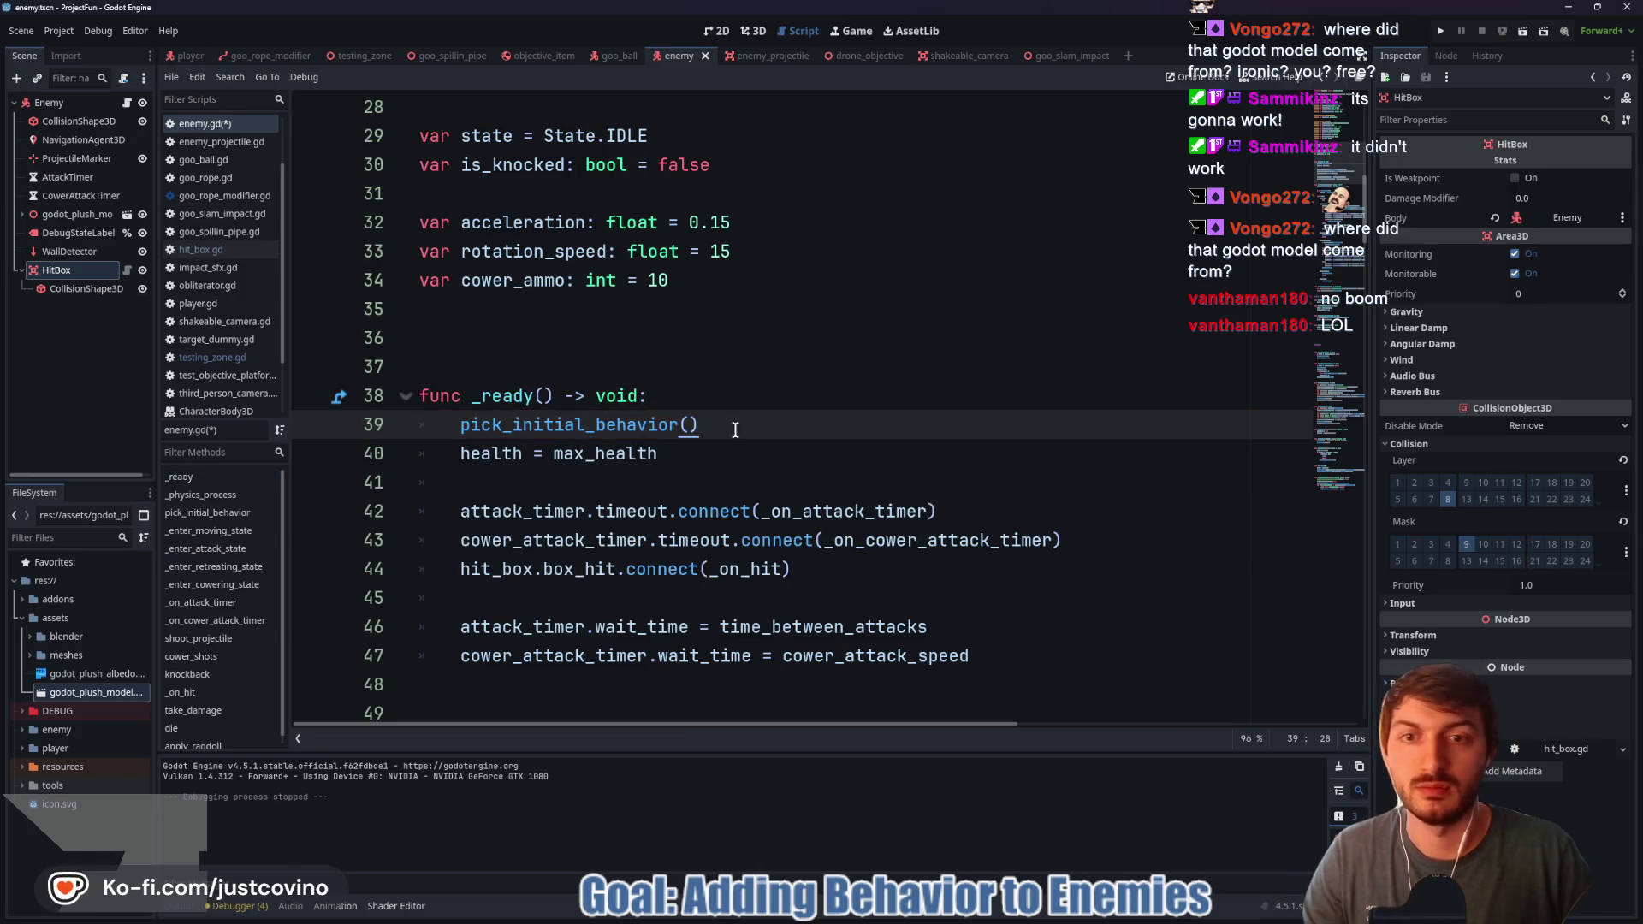
{"action": "key", "text": "ctrl+s"}
Playtest the testing_zone scene, walking onto the blue platform past MOVING enemies.
{"action": "left_click", "coordinate": [364, 57]}
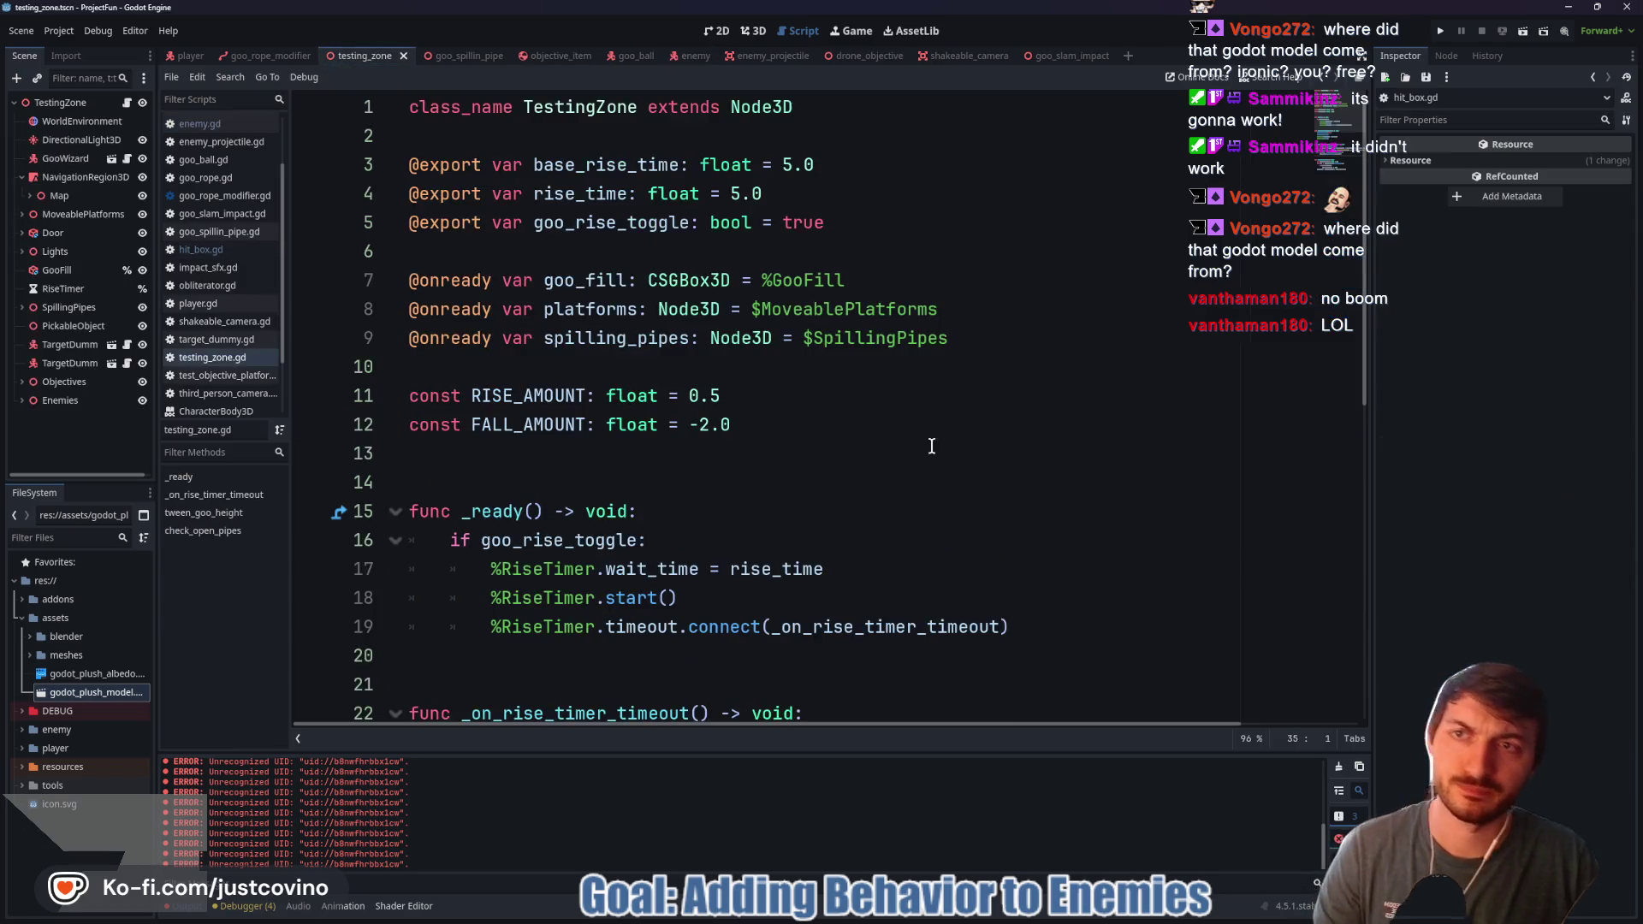
{"action": "key", "text": "F6"}
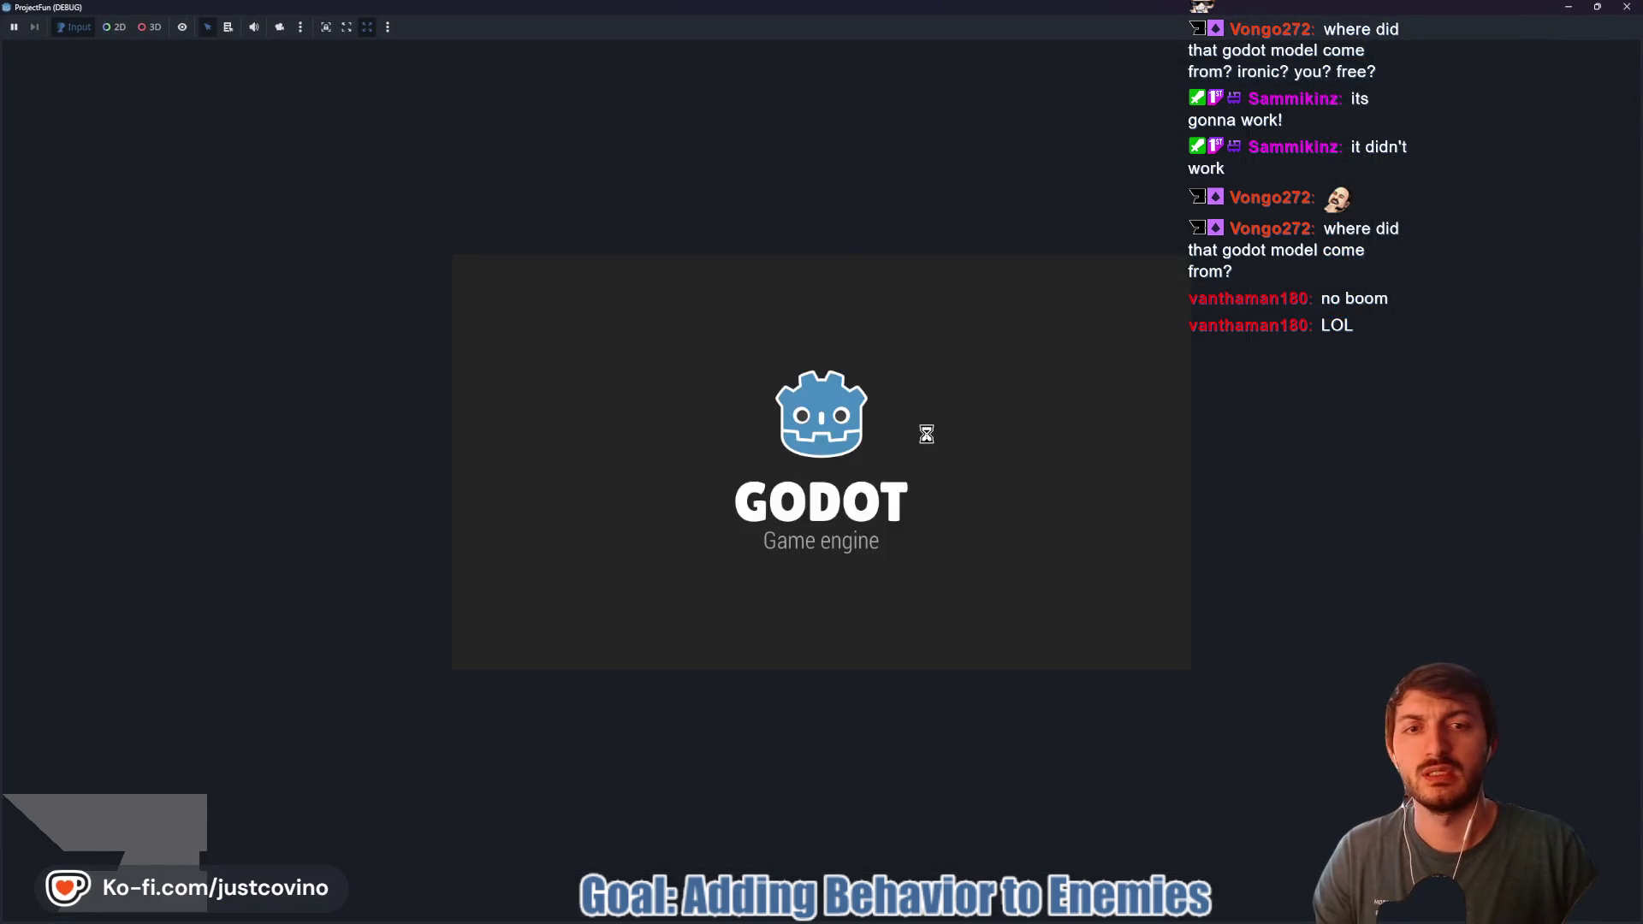
{"action": "key", "text": "w"}
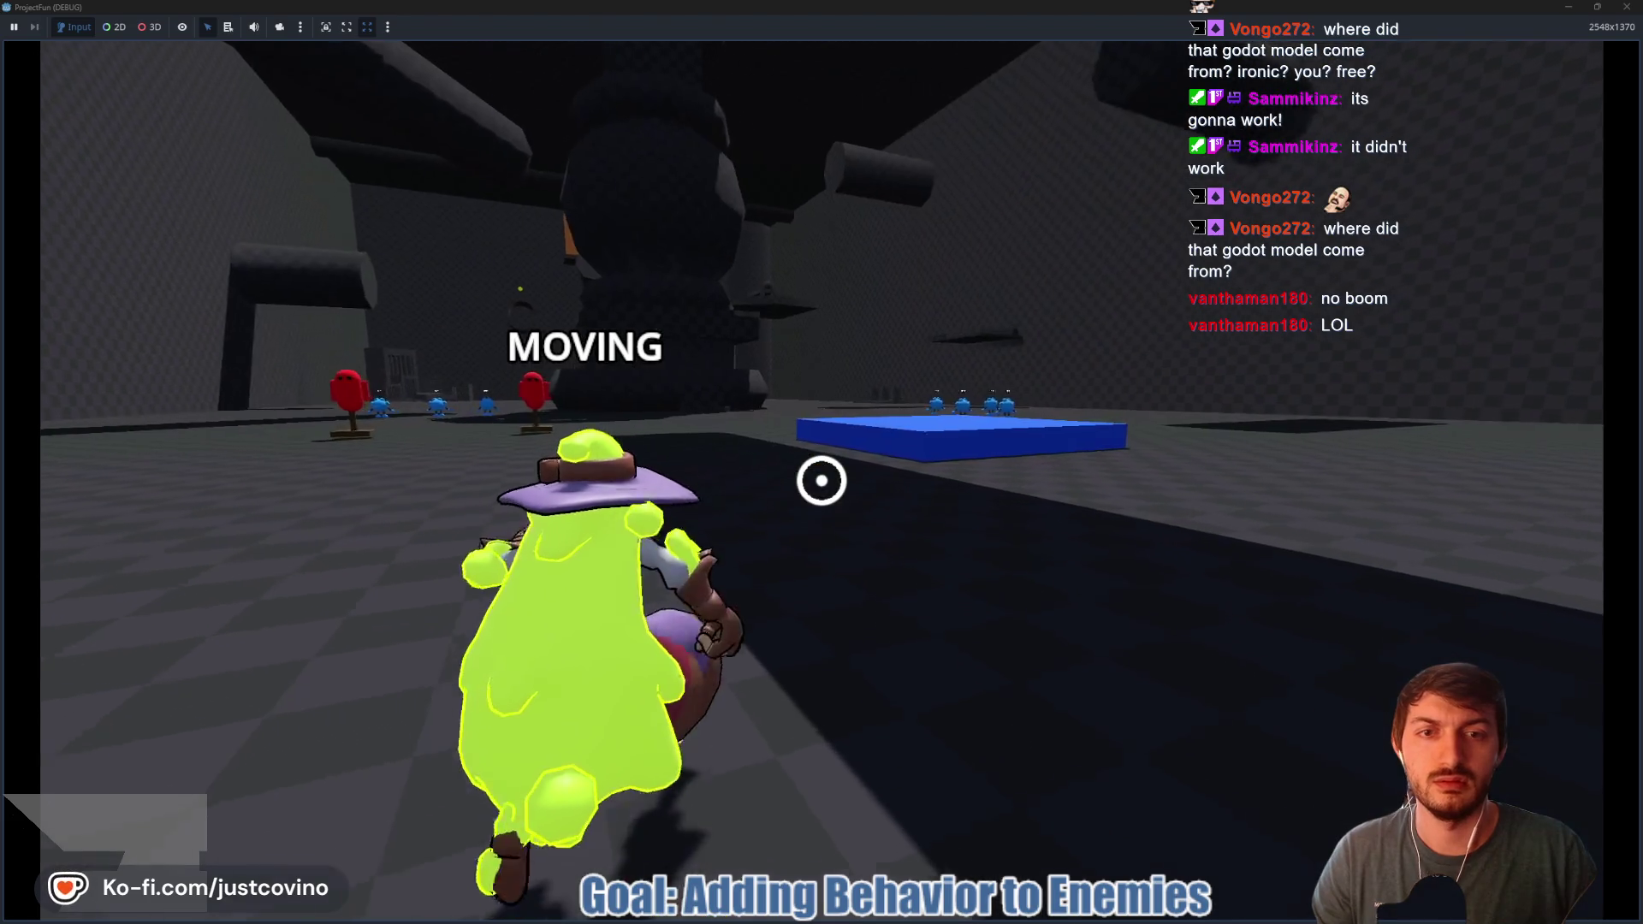
{"action": "key", "text": "w"}
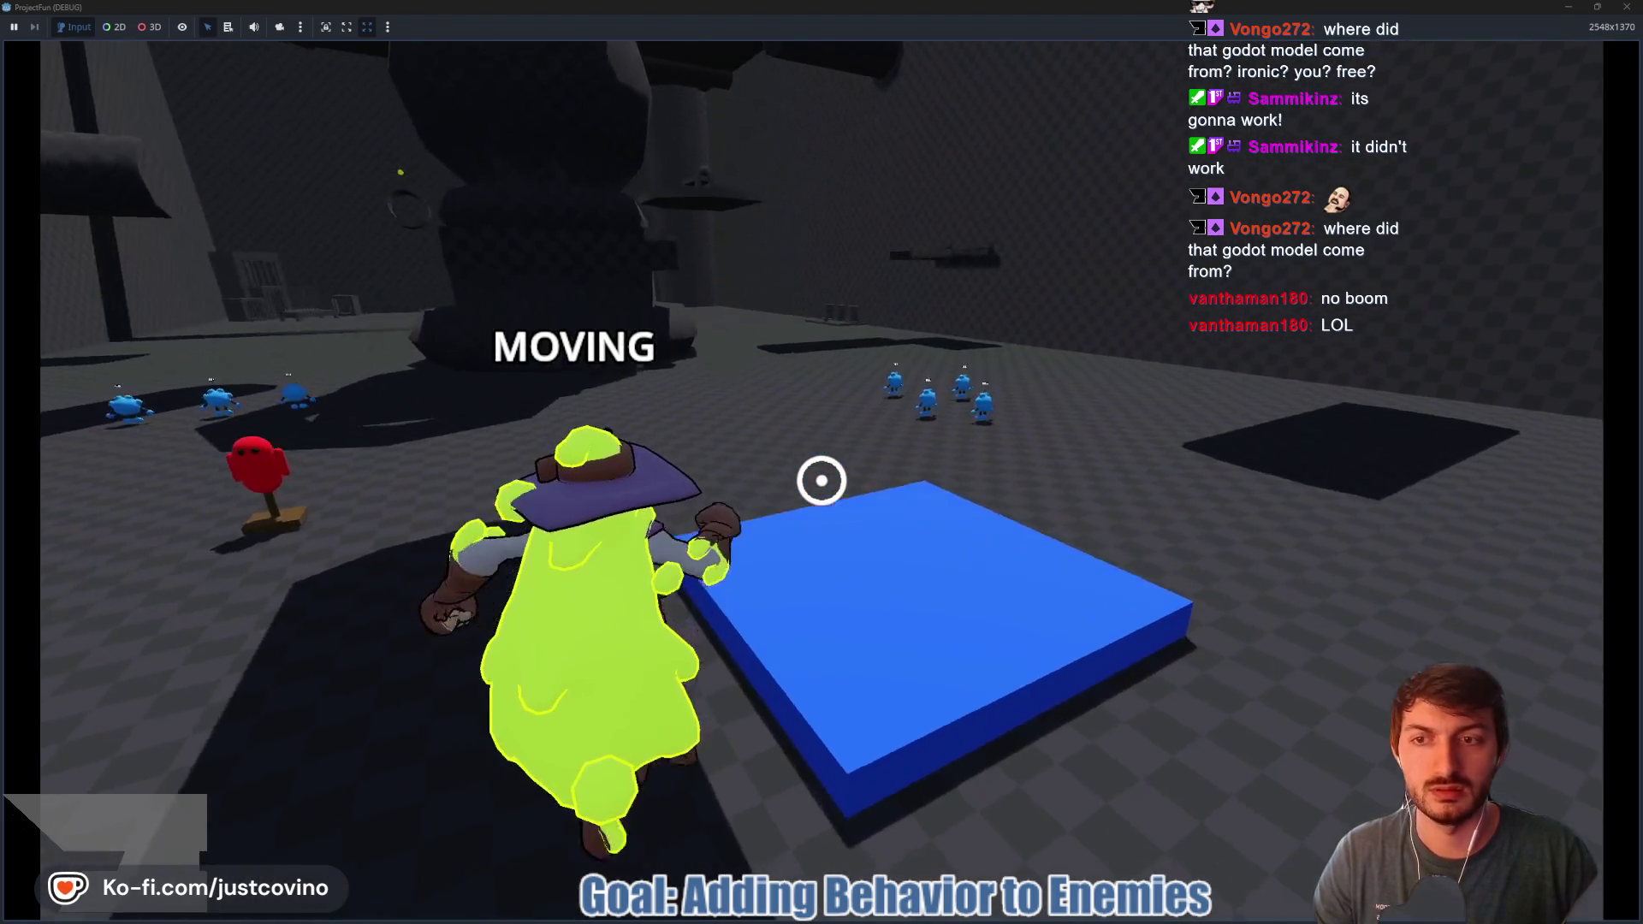
{"action": "key", "text": "w"}
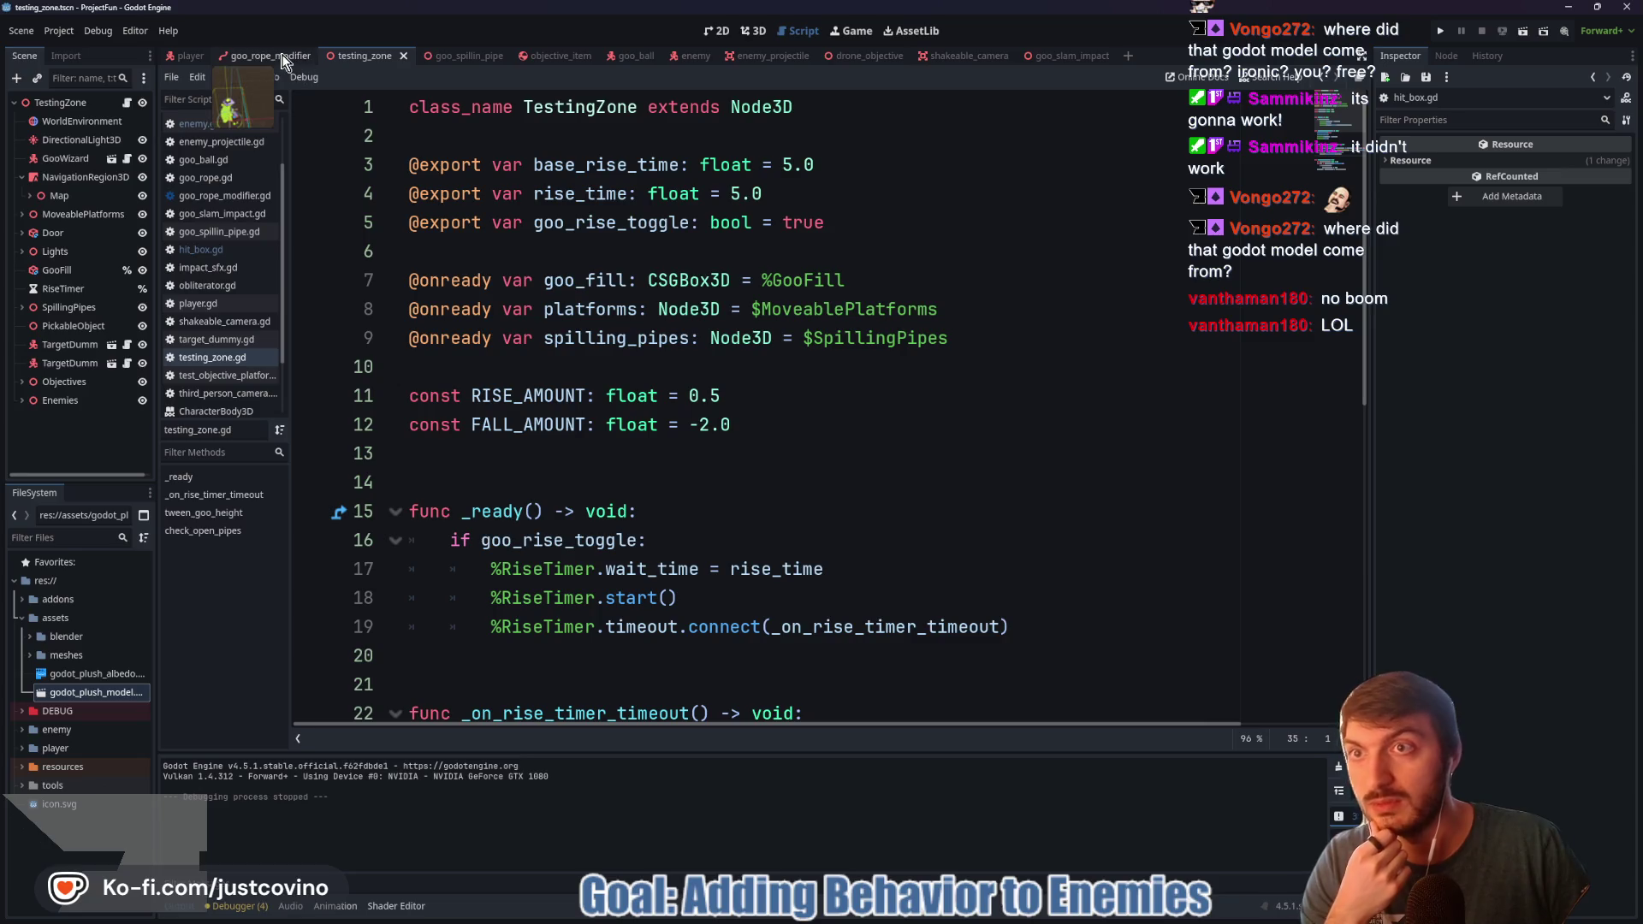
{"action": "left_click", "coordinate": [688, 55]}
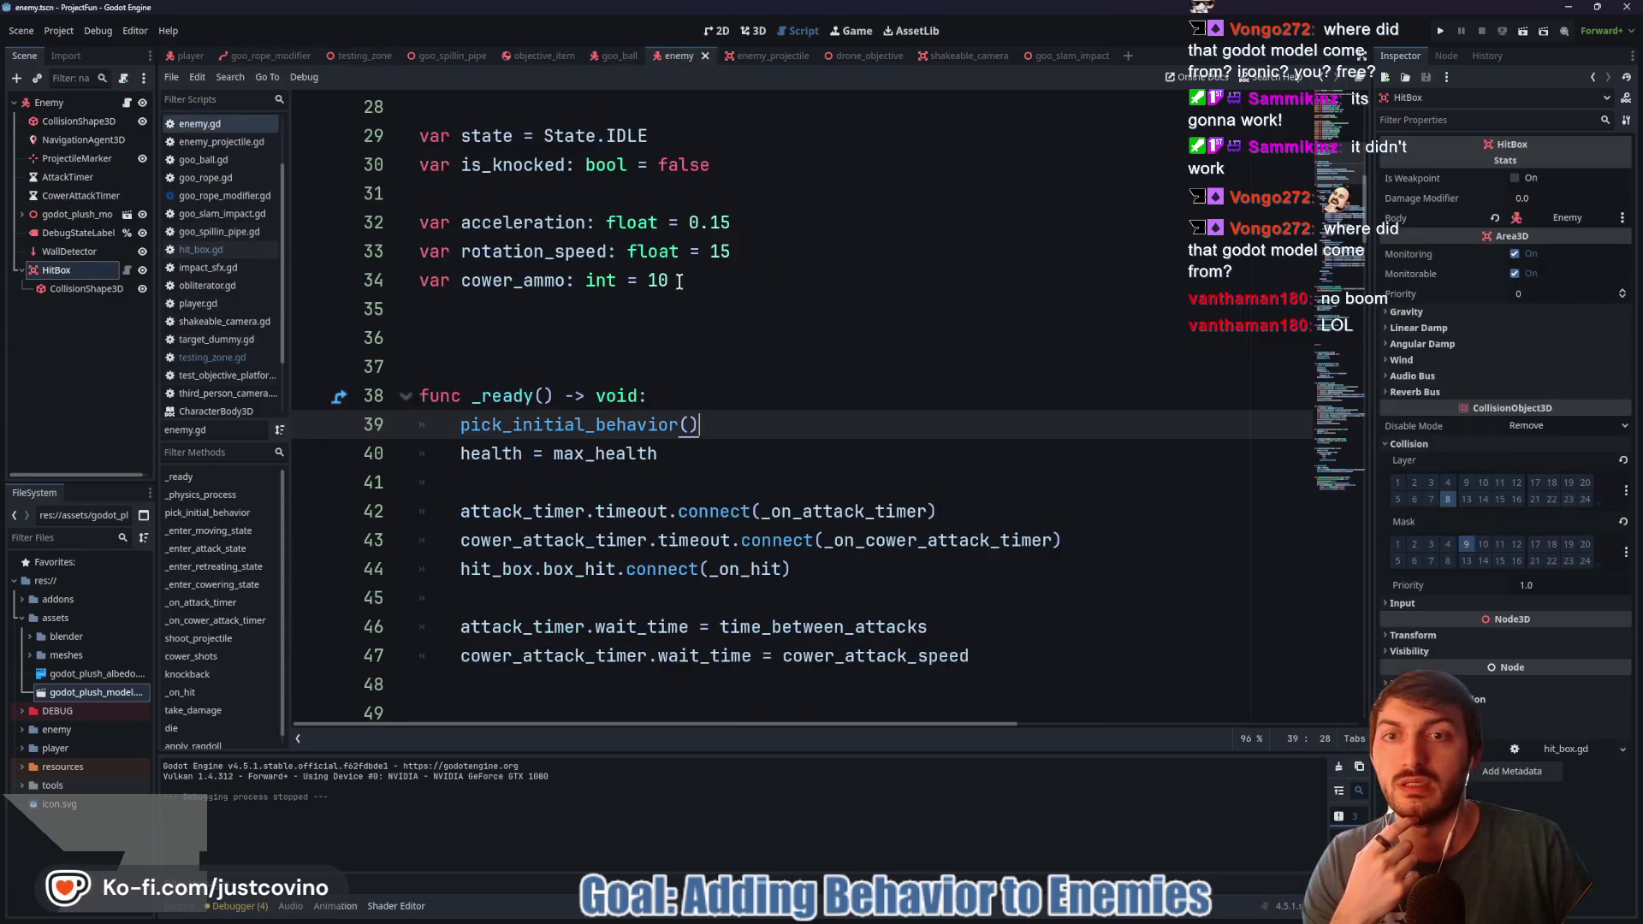
Change line 39 to pick_initial_behavior().call() and save enemy.gd.
{"action": "type", "text": ".call"}
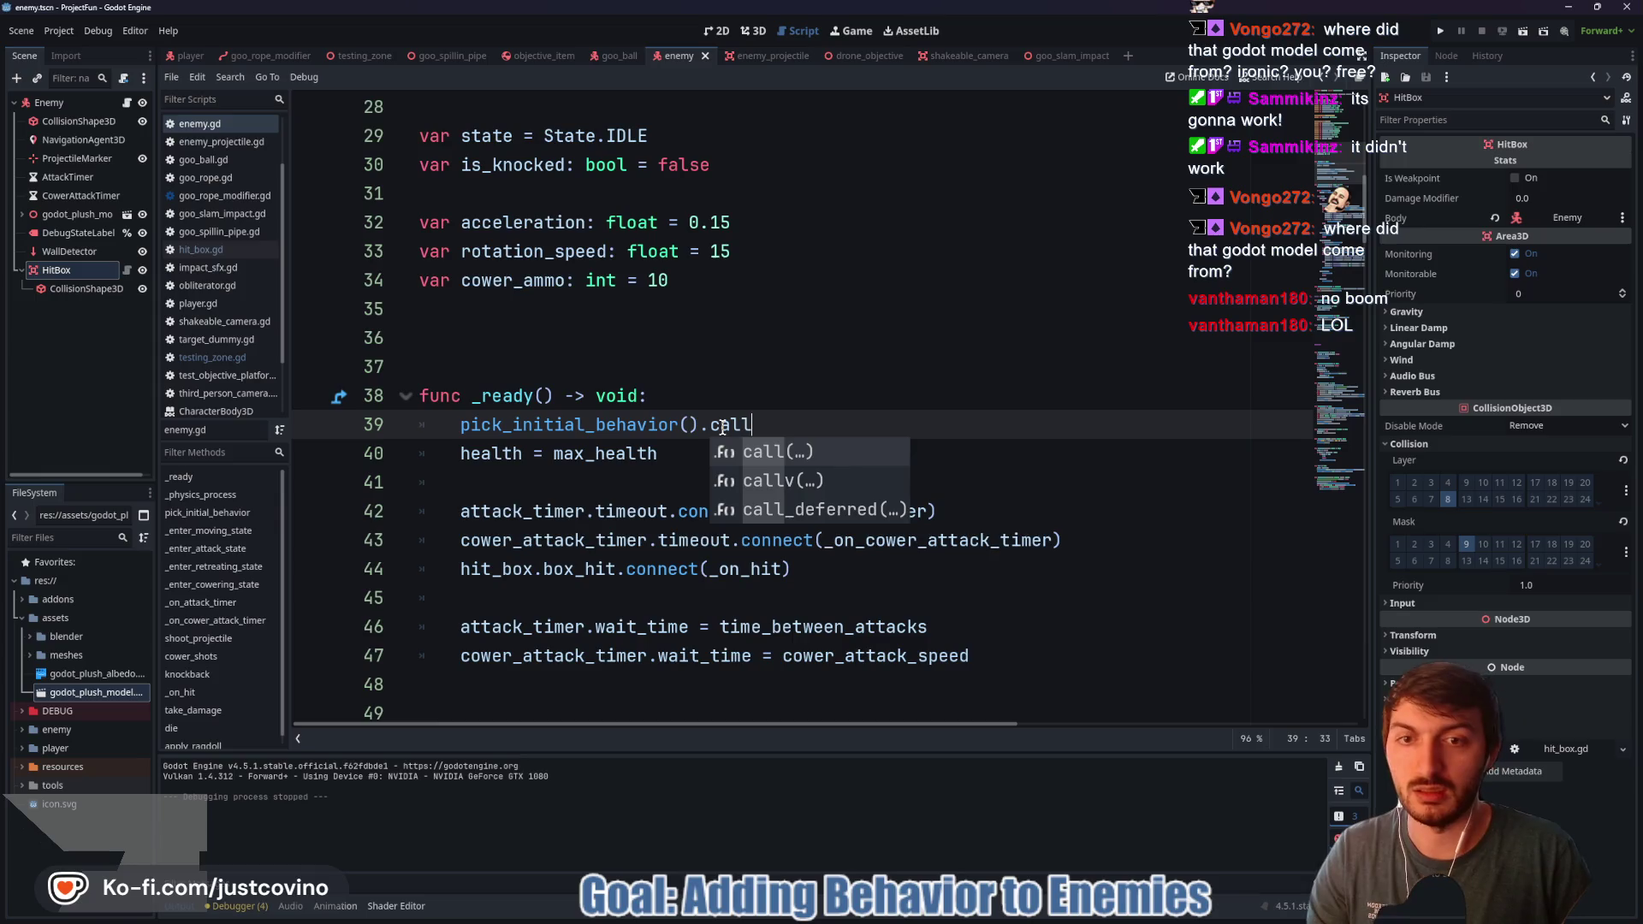
{"action": "key", "text": "Return"}
{"action": "left_click", "coordinate": [837, 428]}
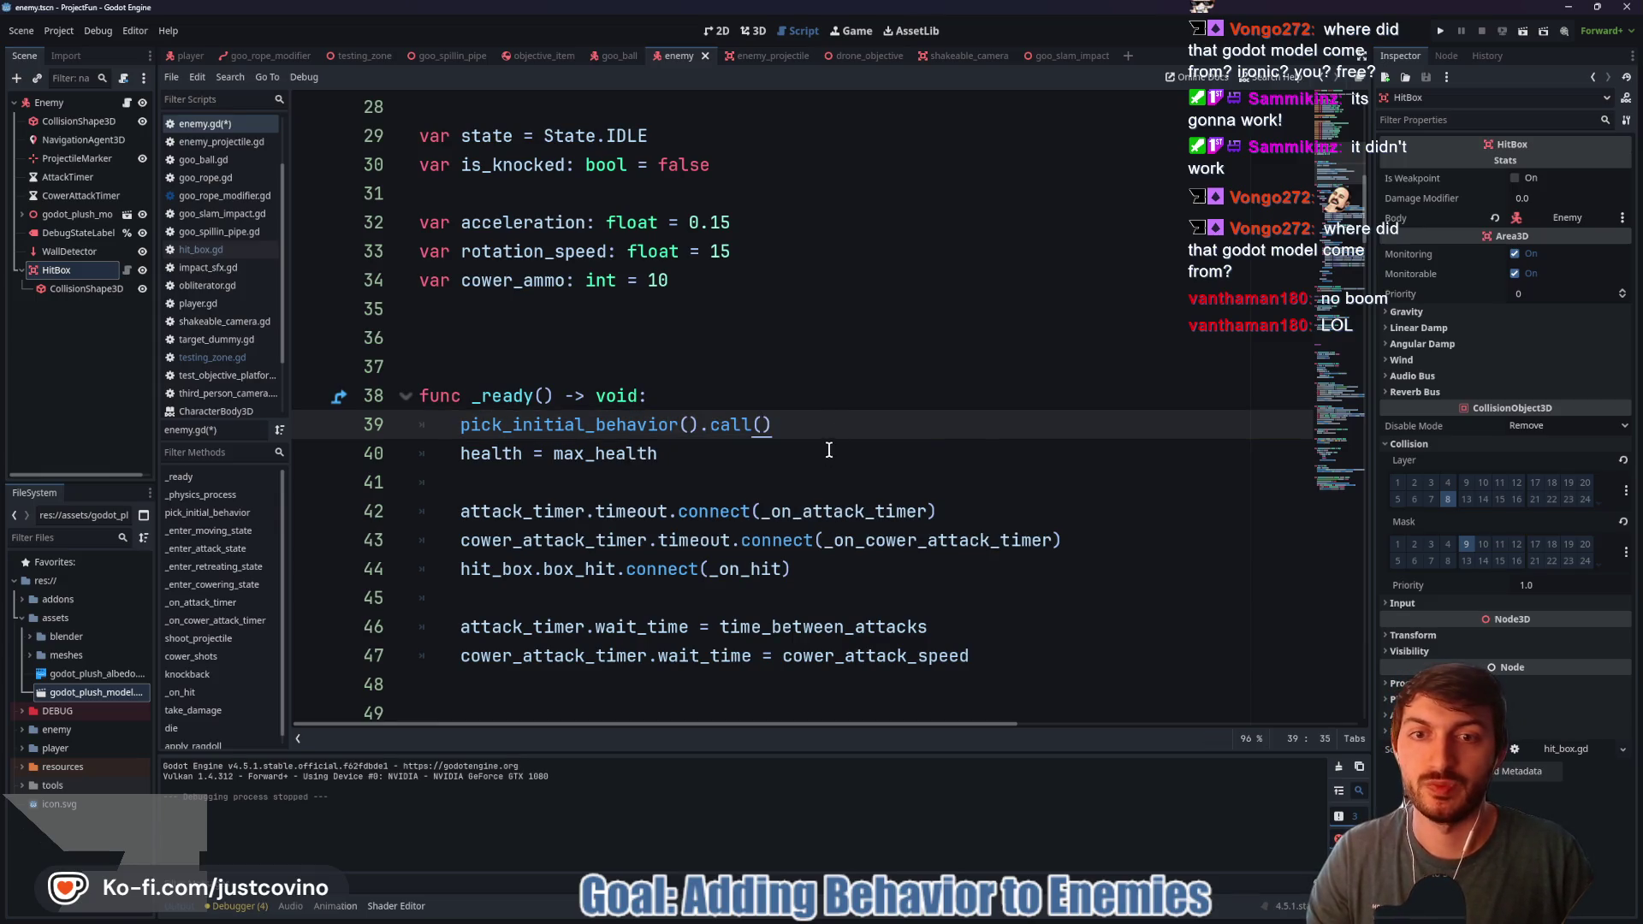
{"action": "key", "text": "ctrl+s"}
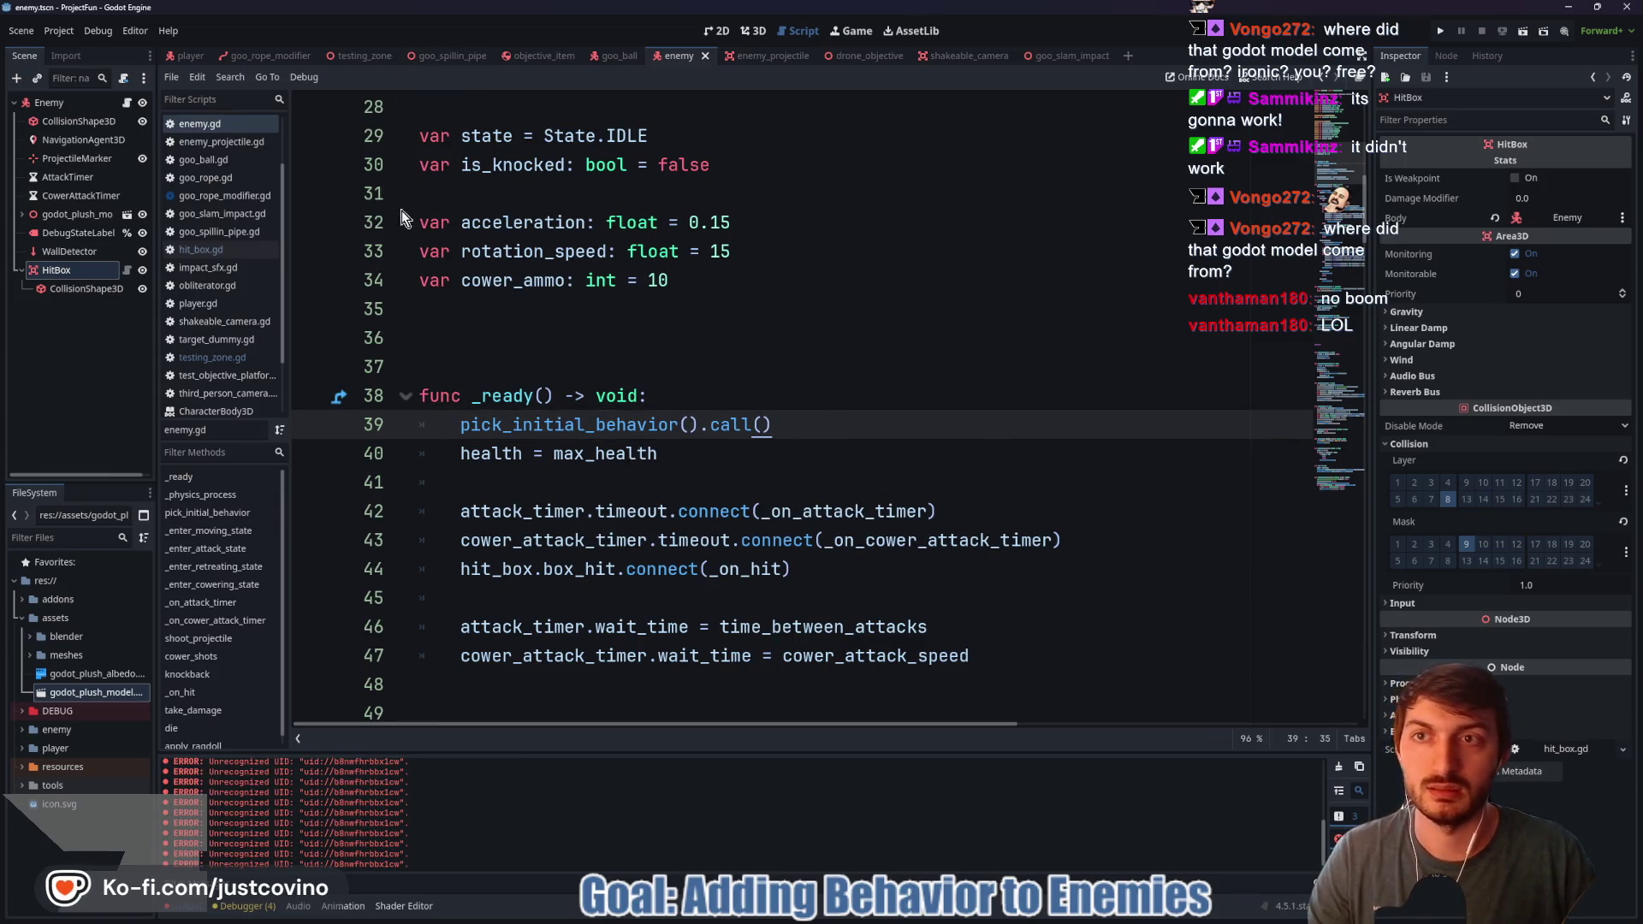
{"action": "mouse_move", "coordinate": [567, 433]}
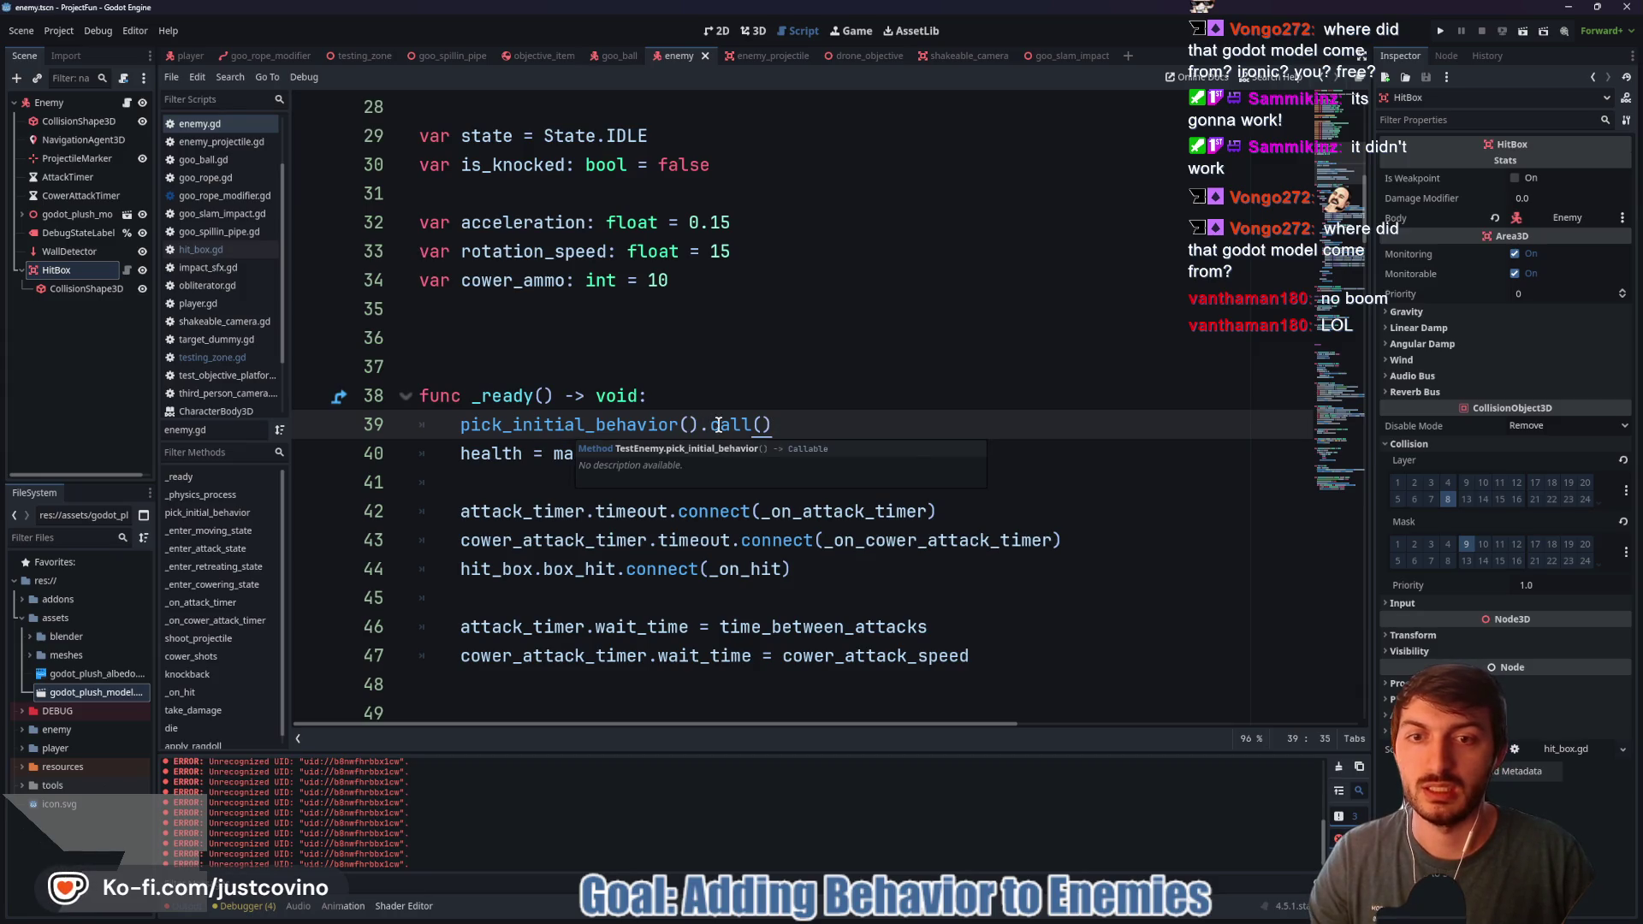
{"action": "mouse_move", "coordinate": [723, 428]}
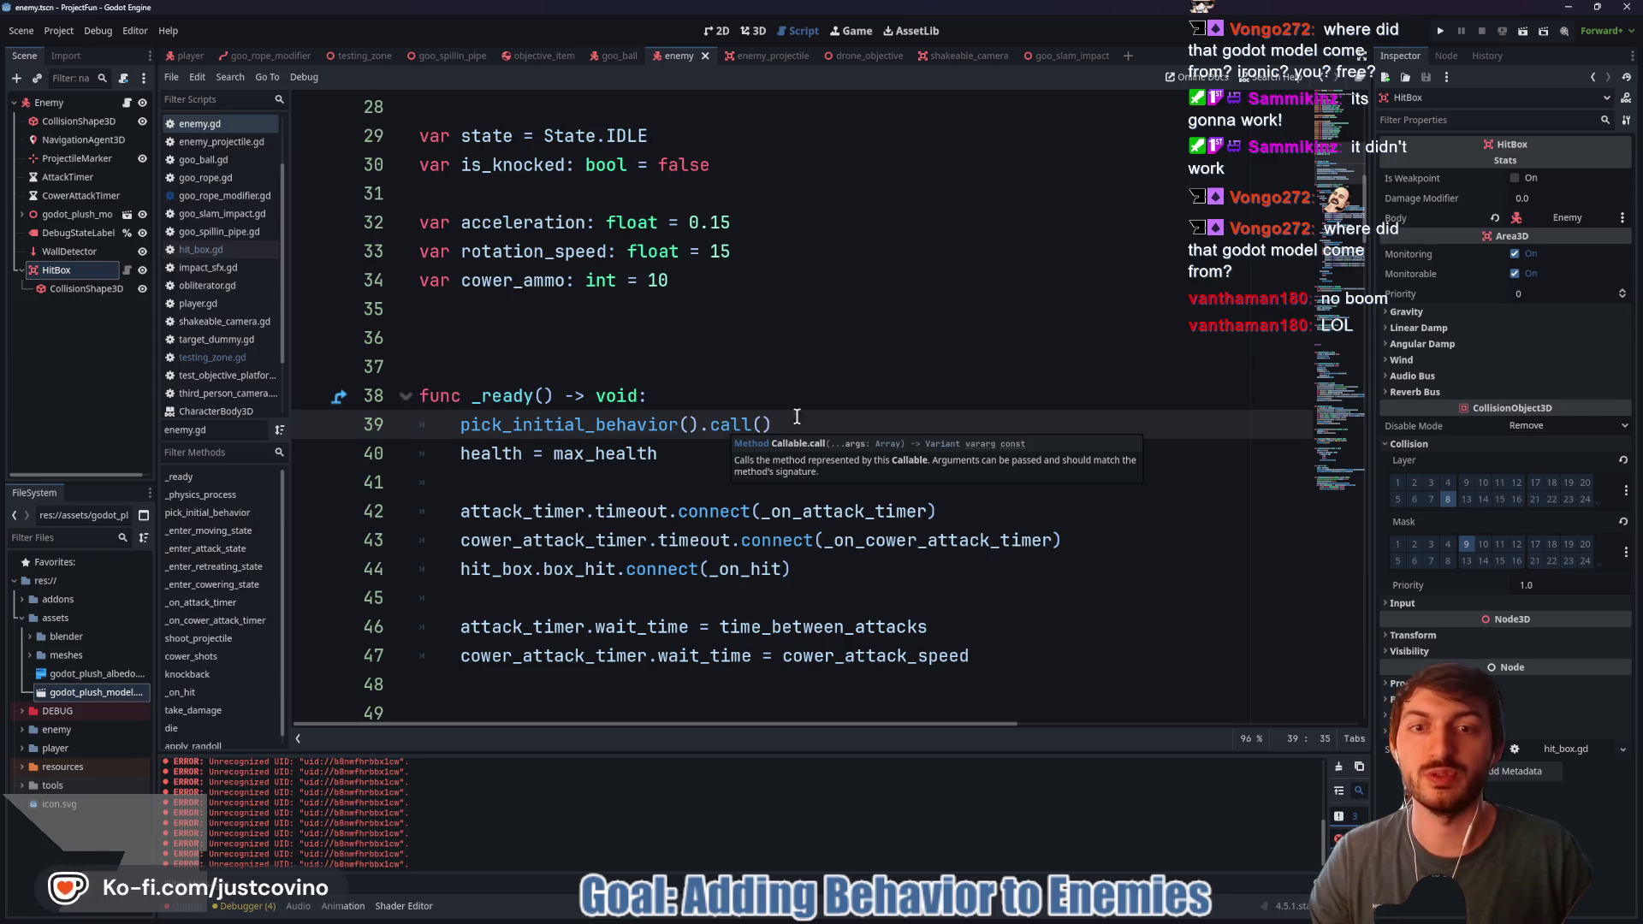
{"action": "key", "text": "F5"}
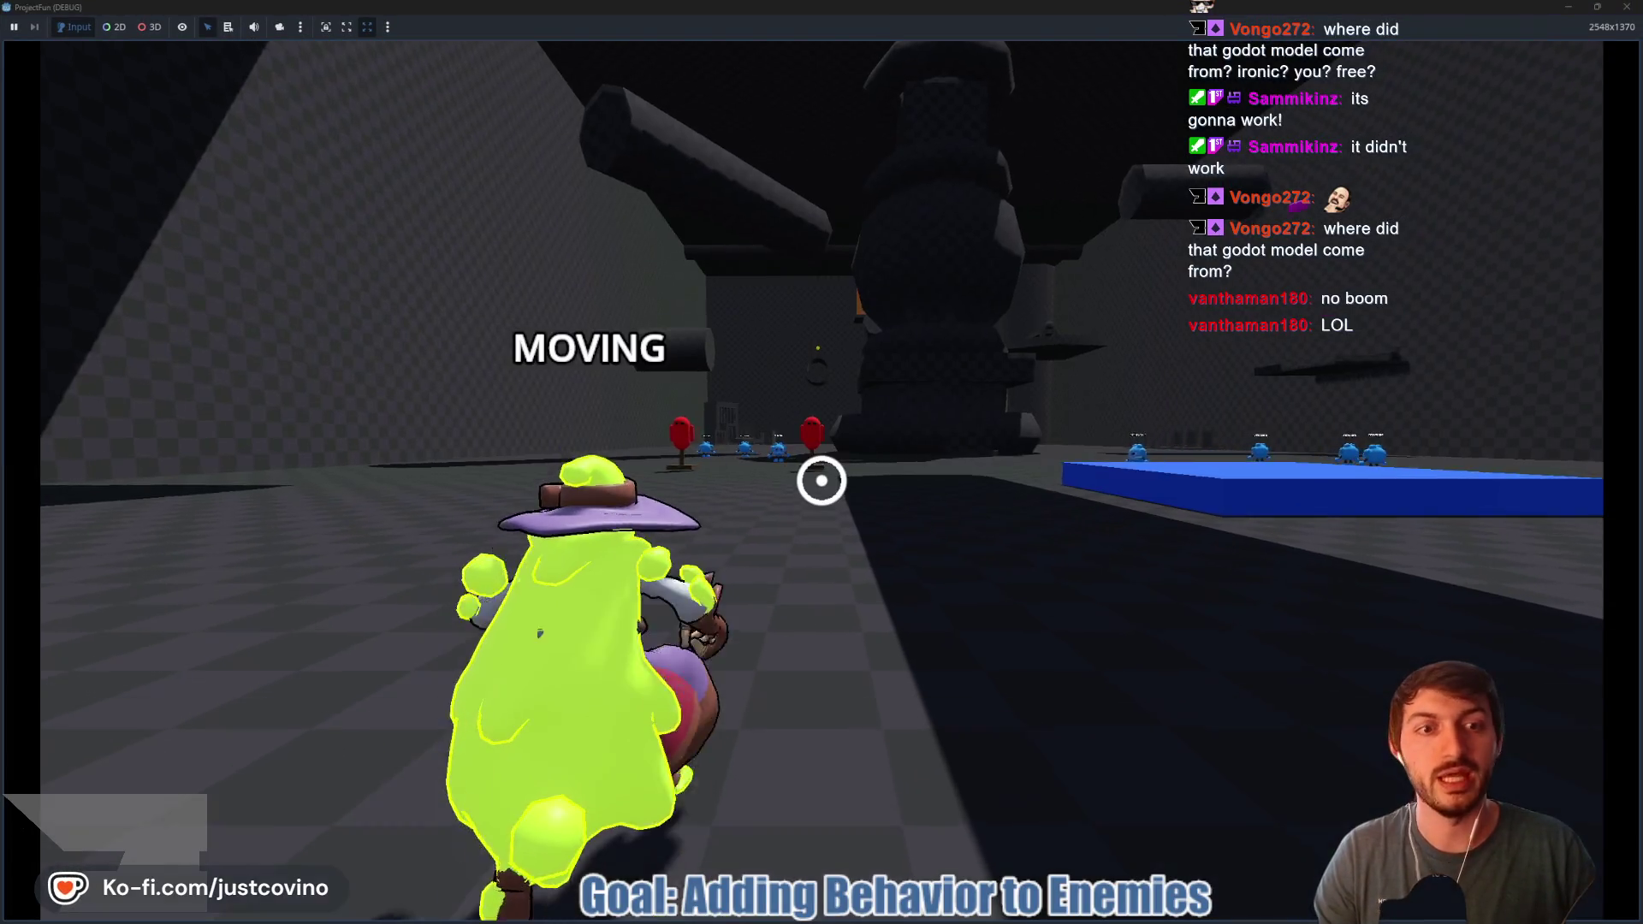
Swing, slam and attack the enemies until one is DEAD, then stop the game.
{"action": "key", "text": "w"}
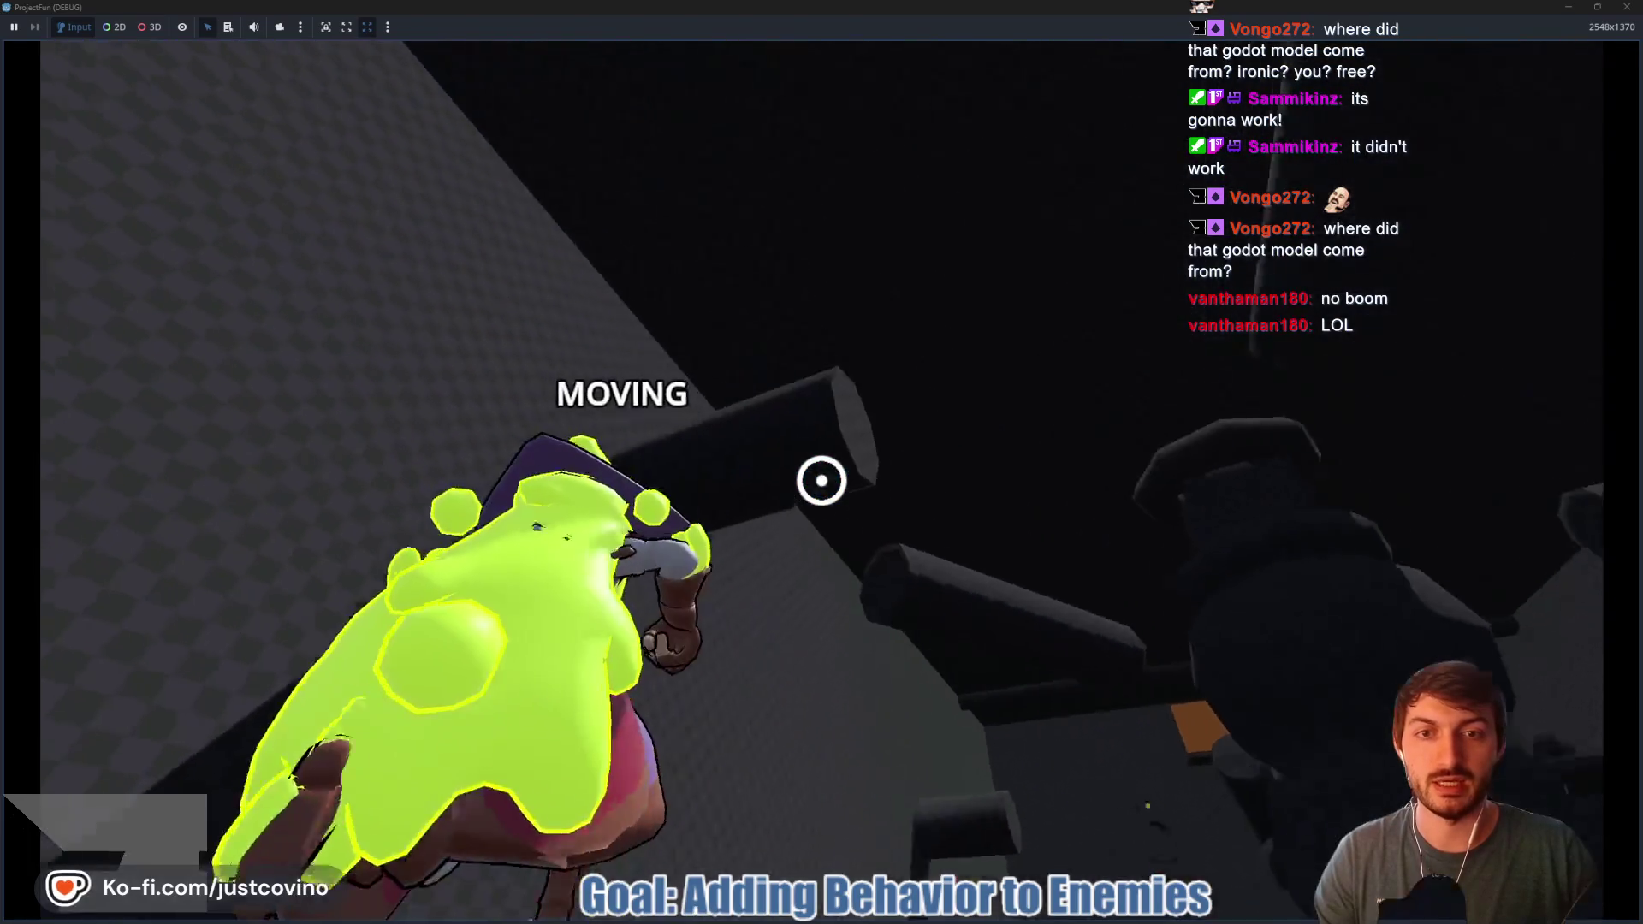
{"action": "key", "text": "space"}
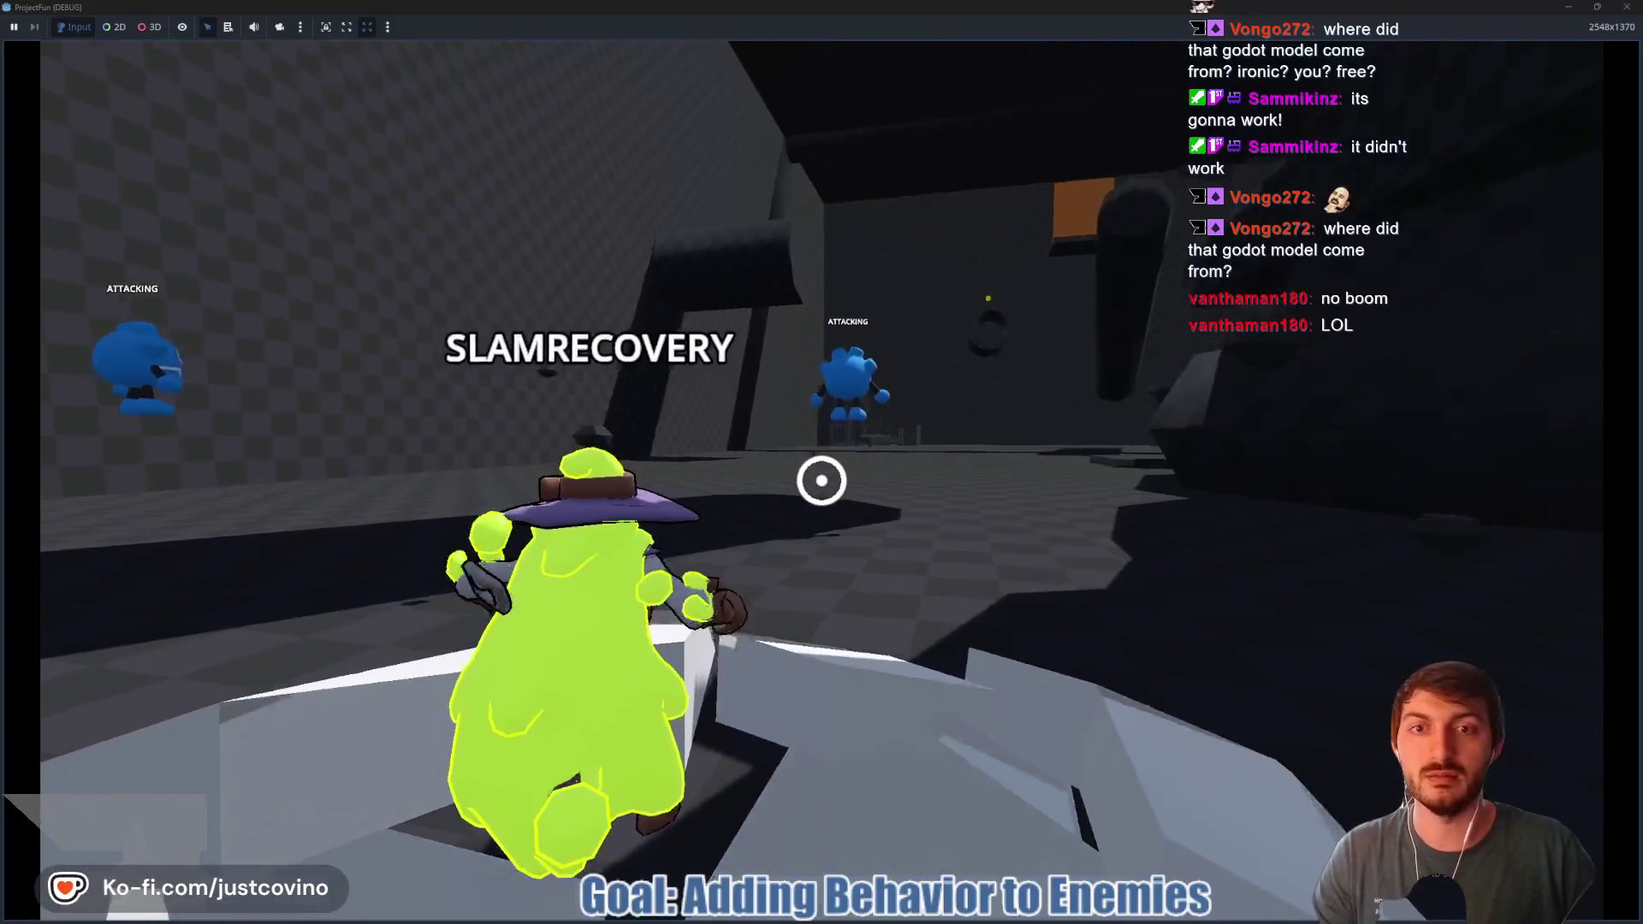
{"action": "key", "text": "w"}
{"action": "key", "text": "w"}
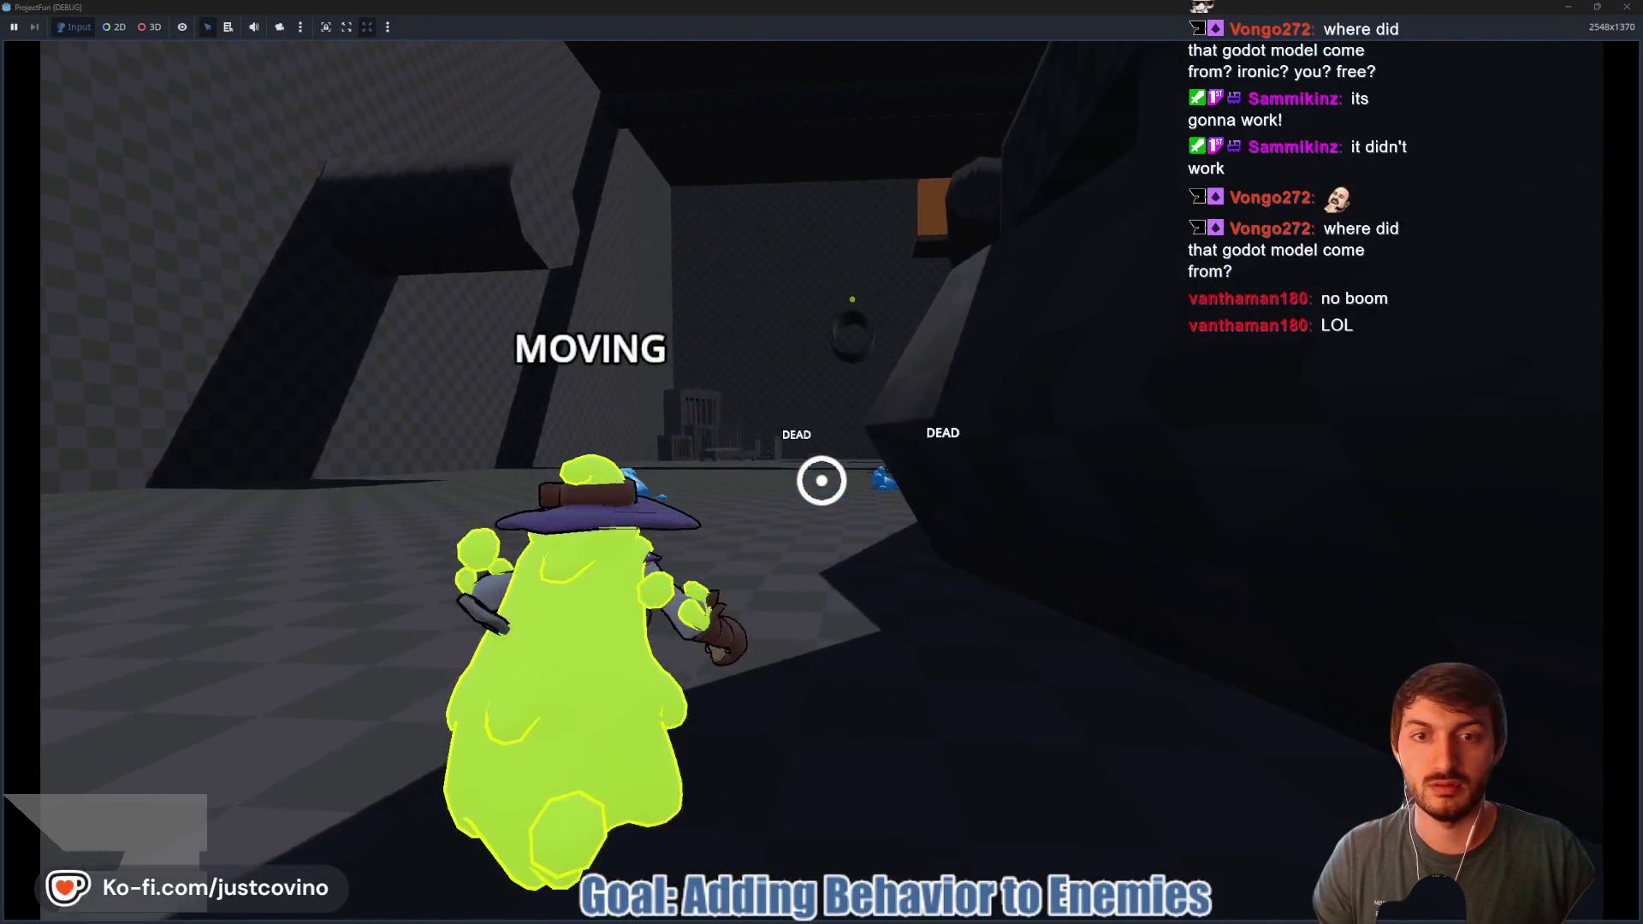
{"action": "key", "text": "space"}
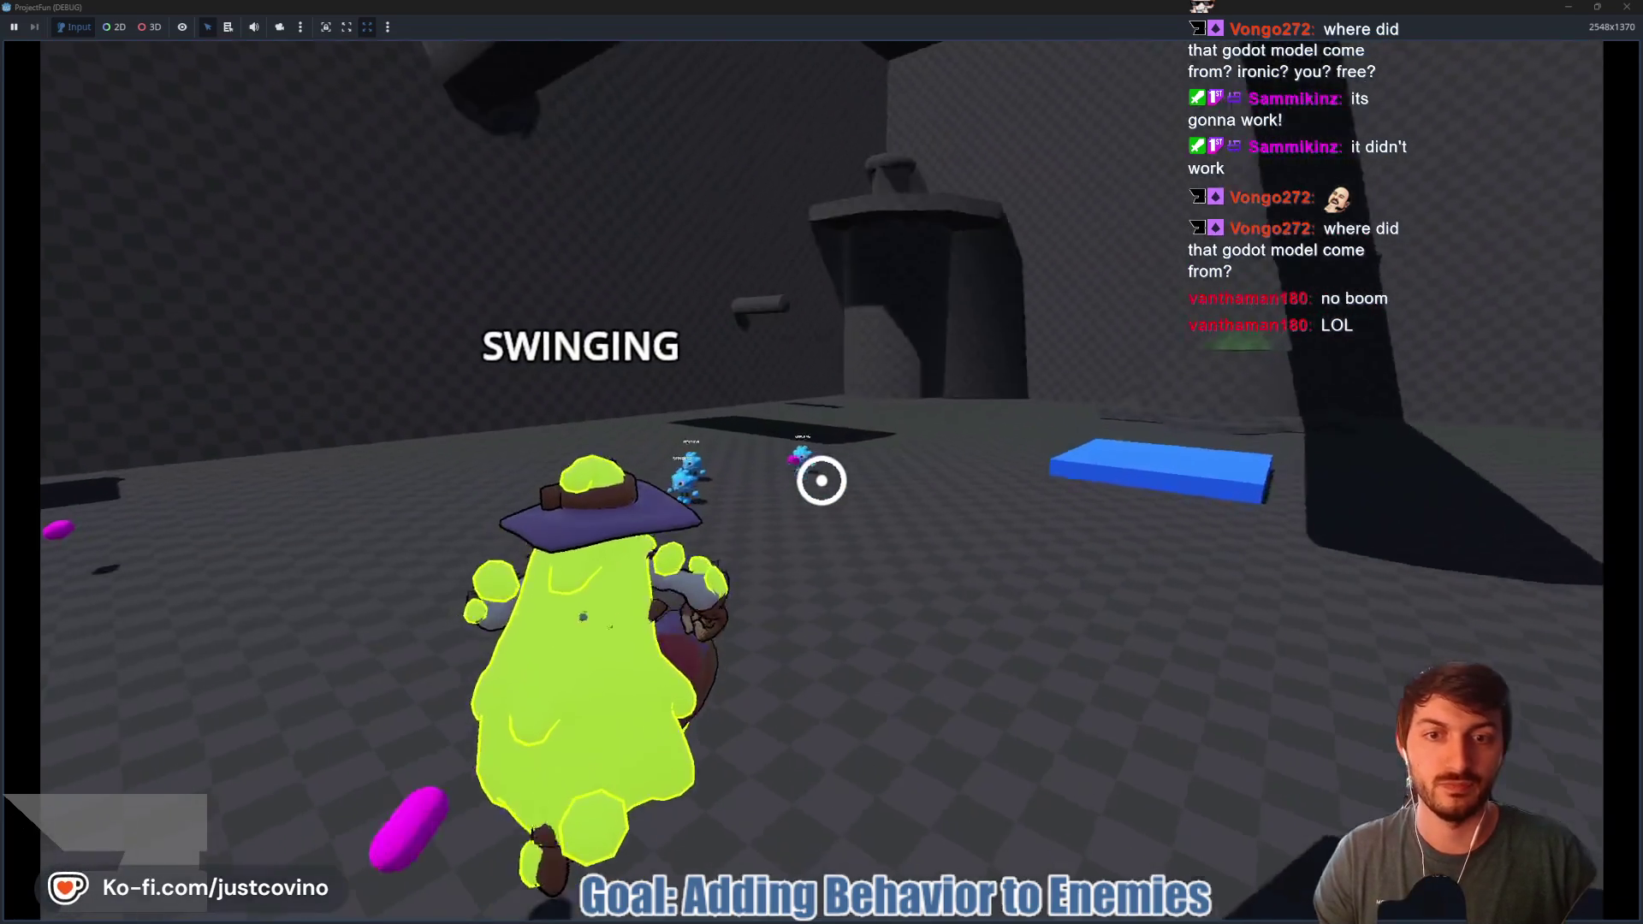
{"action": "left_click", "coordinate": [821, 480]}
{"action": "key", "text": "w"}
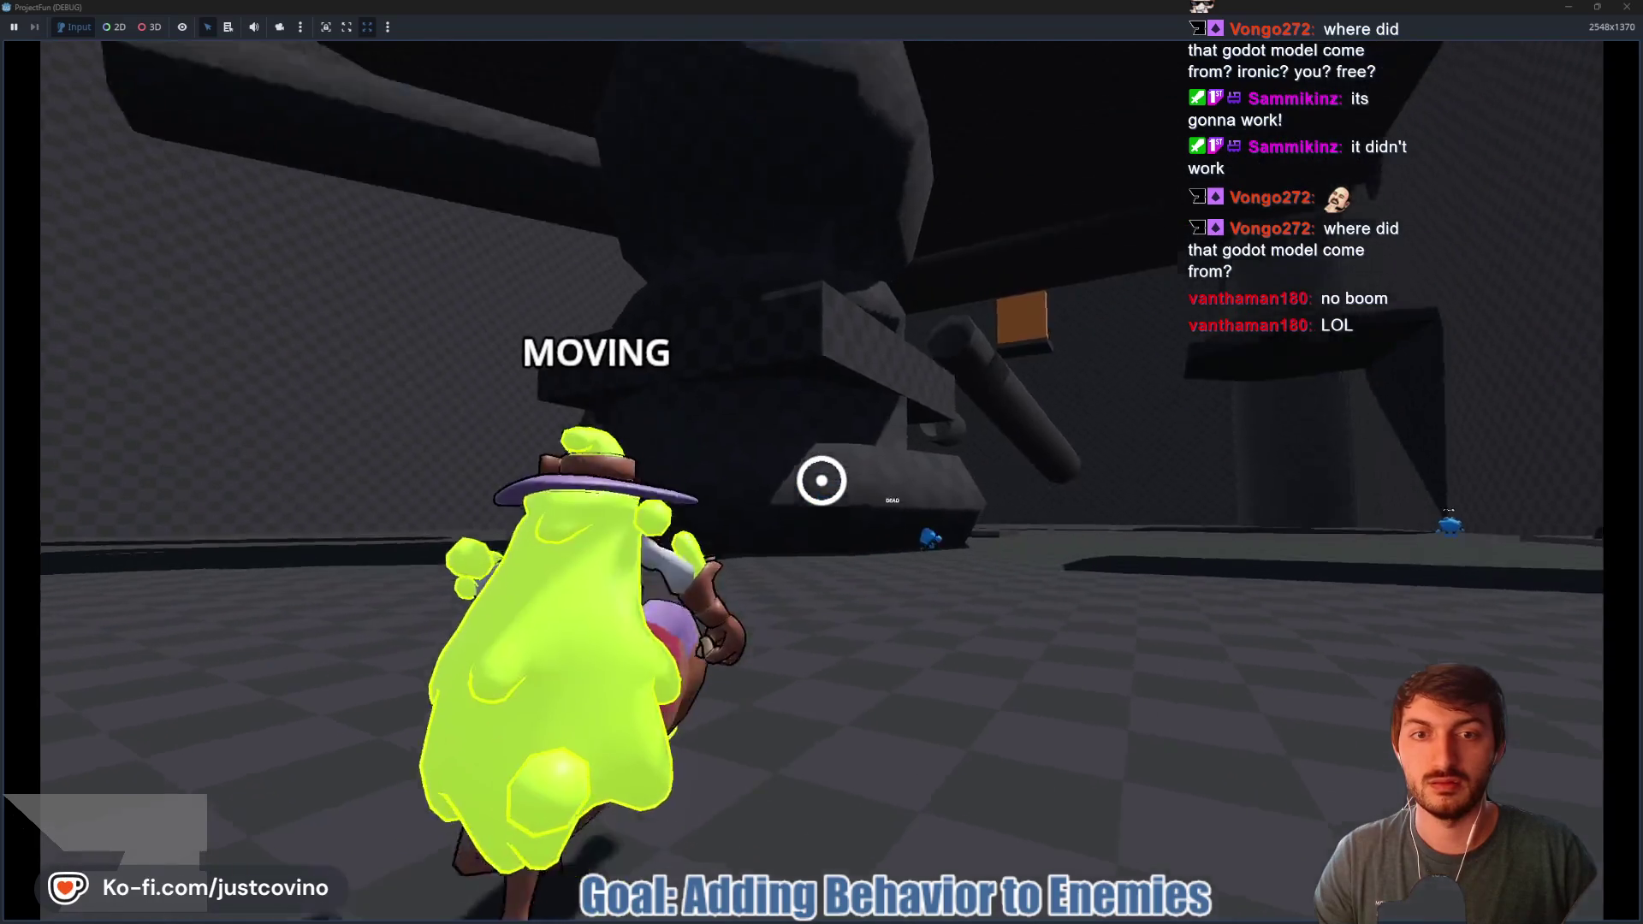
{"action": "left_click", "coordinate": [822, 480]}
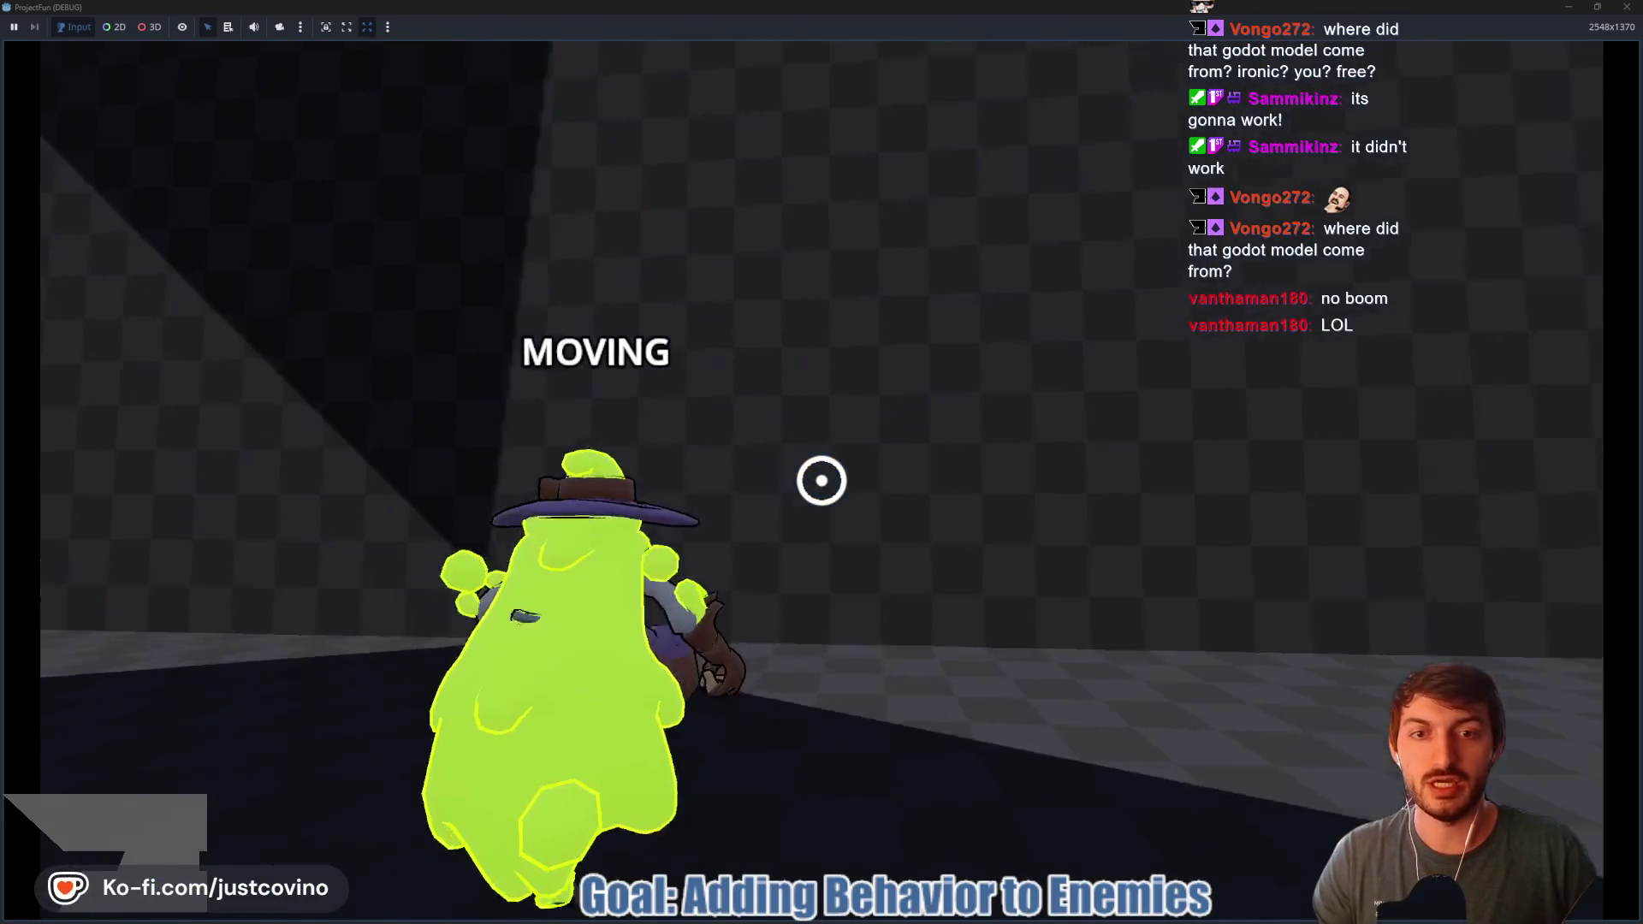
{"action": "left_click", "coordinate": [821, 480]}
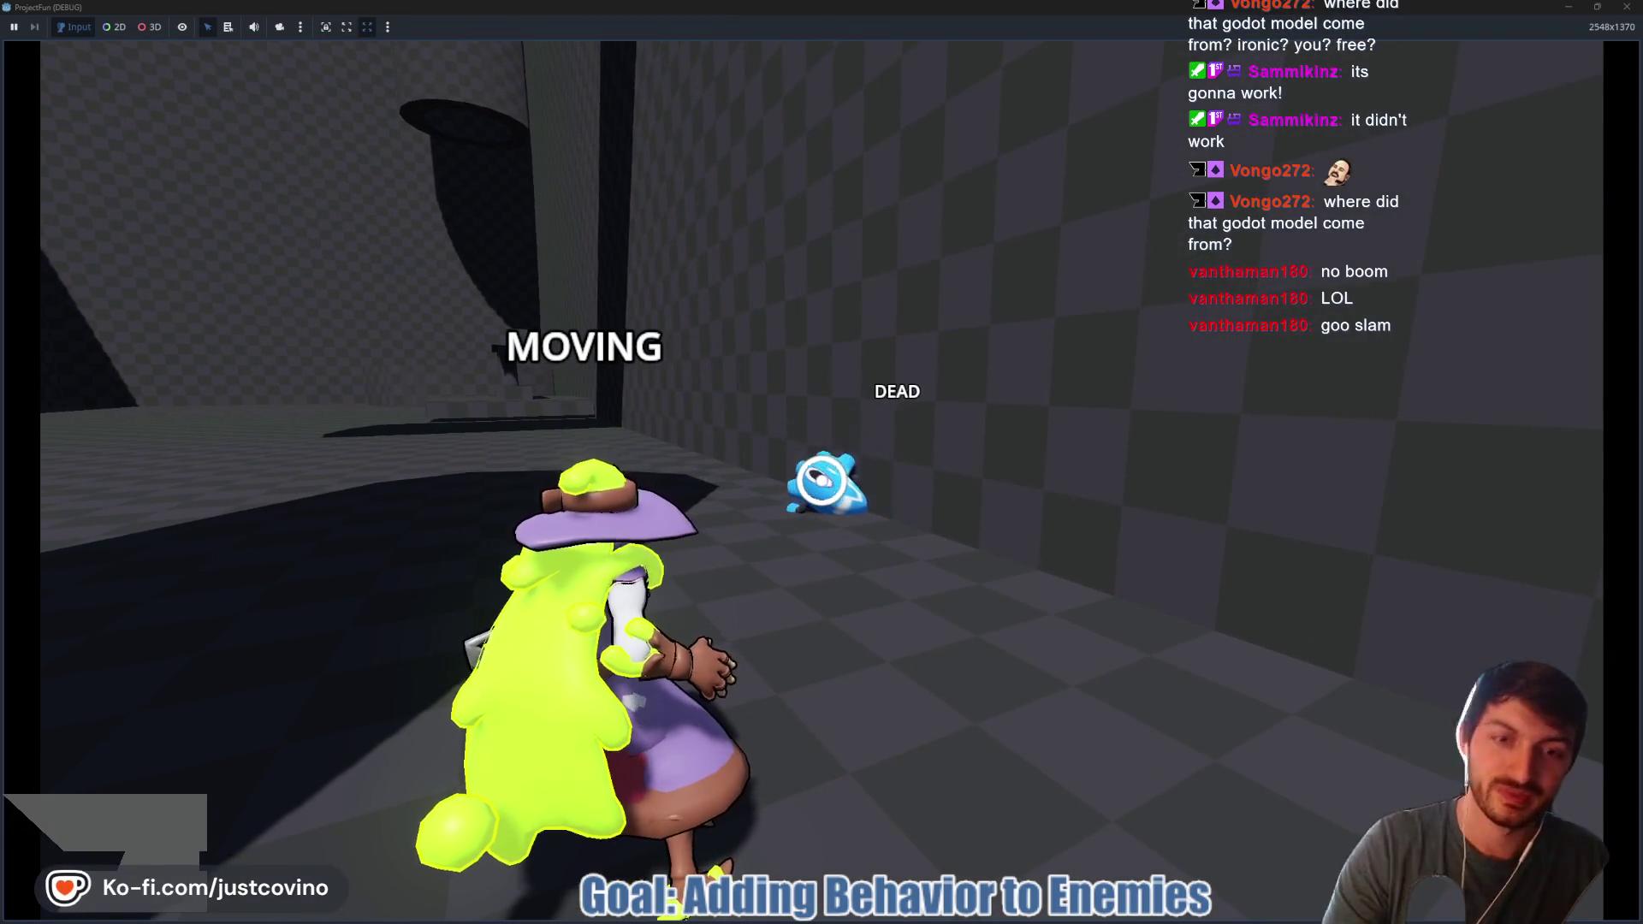
{"action": "key", "text": "F8"}
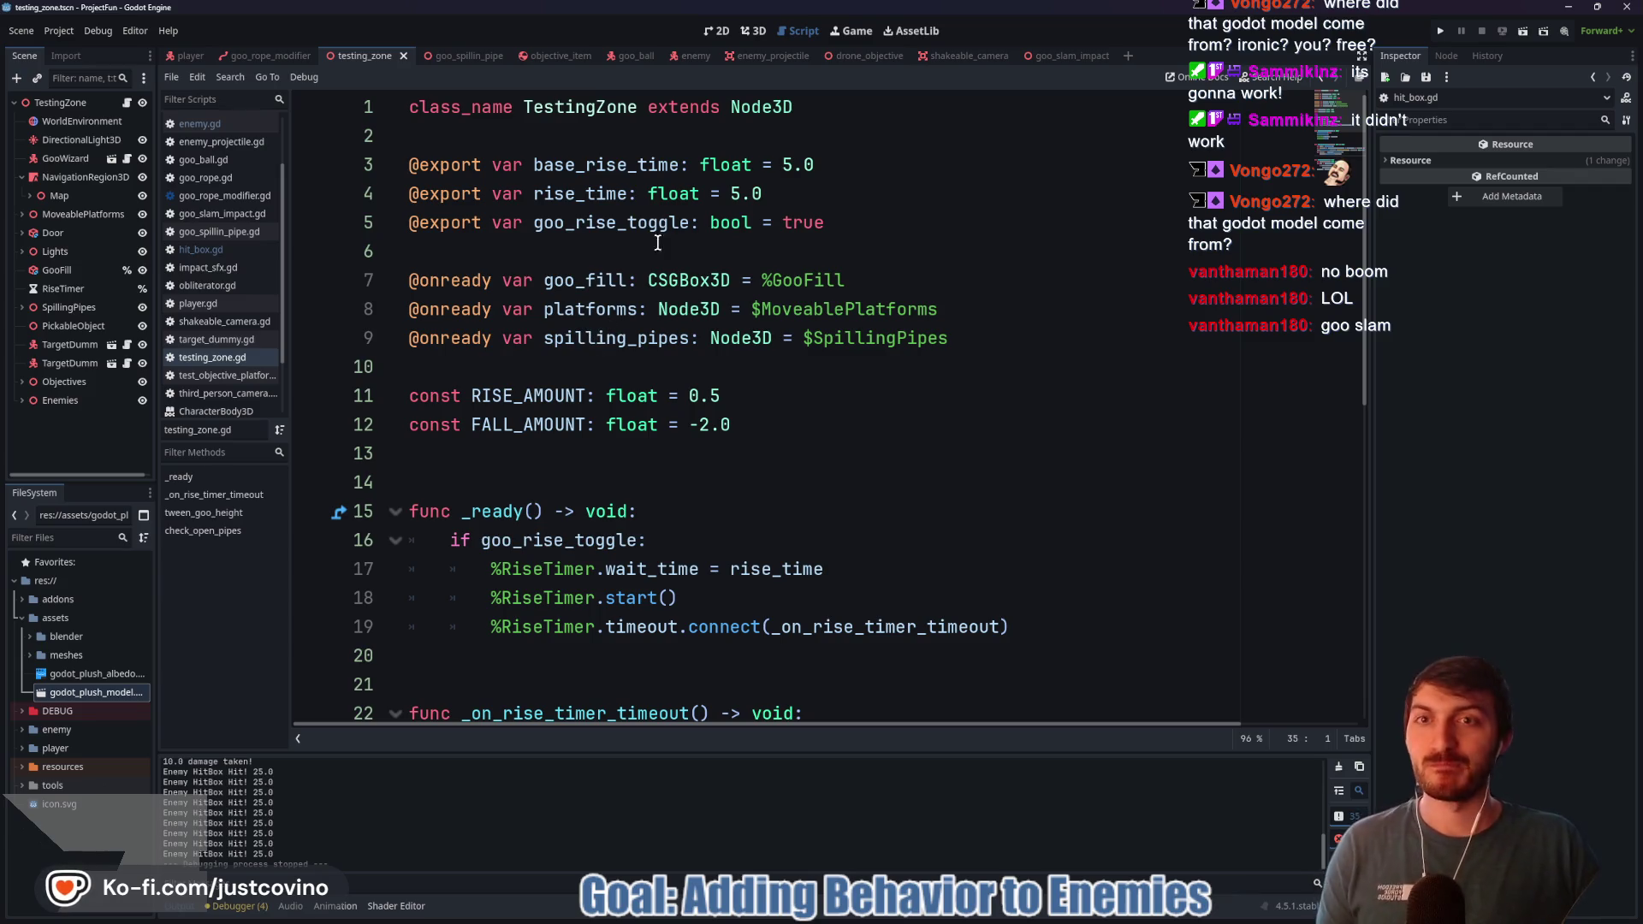
Return to enemy.gd and scroll down to the cower_shots function.
{"action": "left_click", "coordinate": [694, 56]}
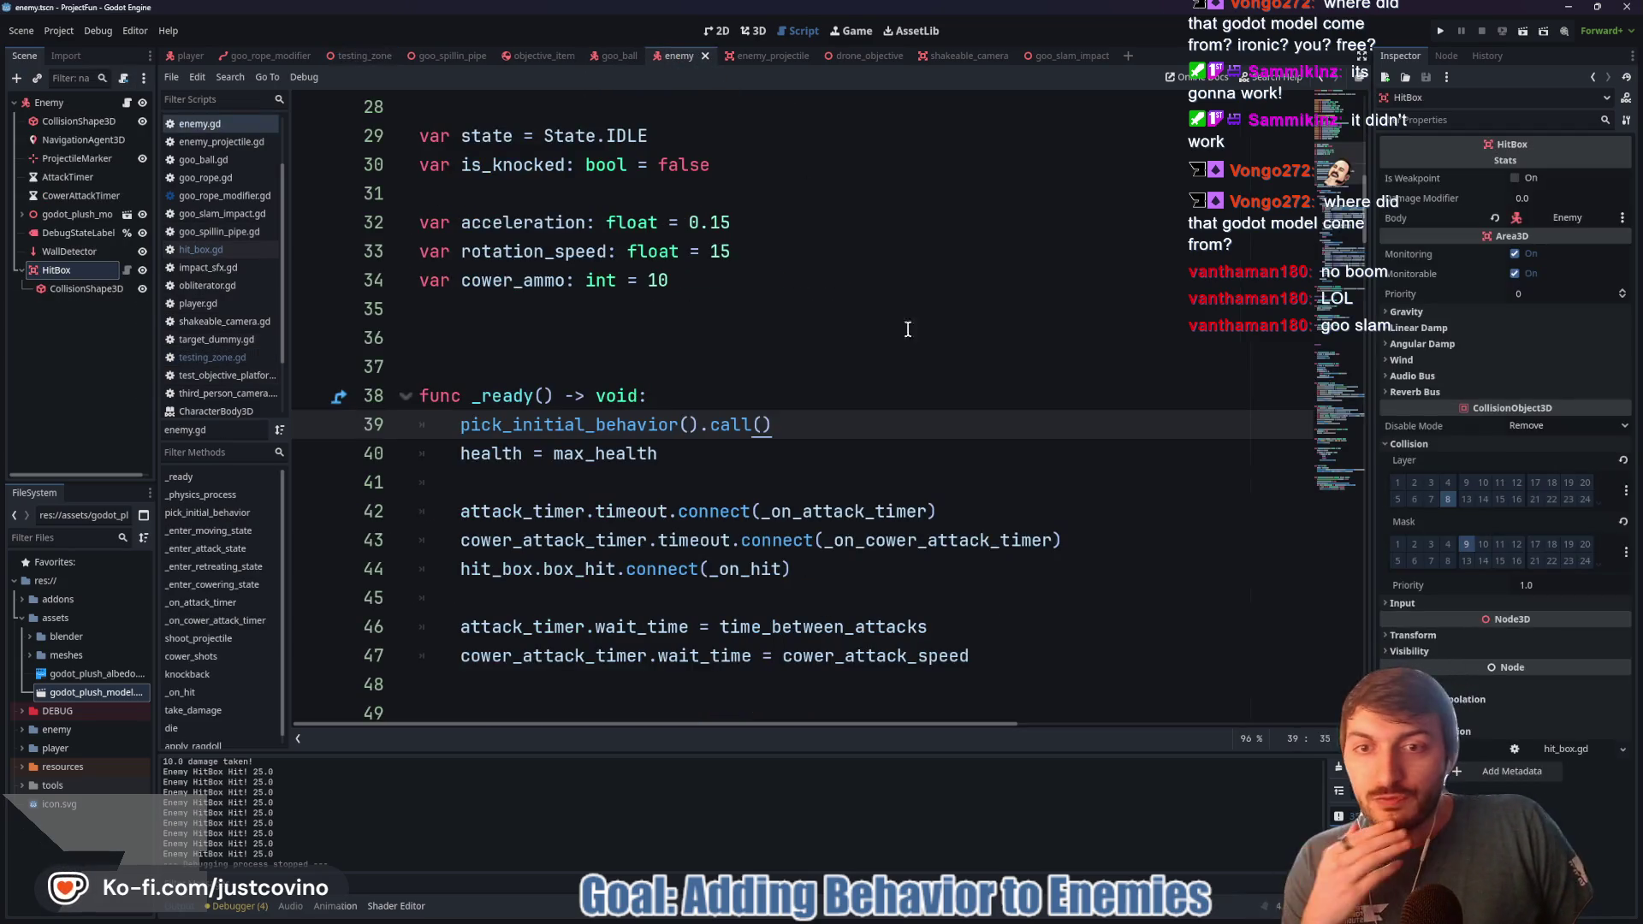
{"action": "scroll", "coordinate": [881, 405], "scroll_direction": "down", "scroll_amount": 5}
{"action": "scroll", "coordinate": [873, 366], "scroll_direction": "down", "scroll_amount": 7}
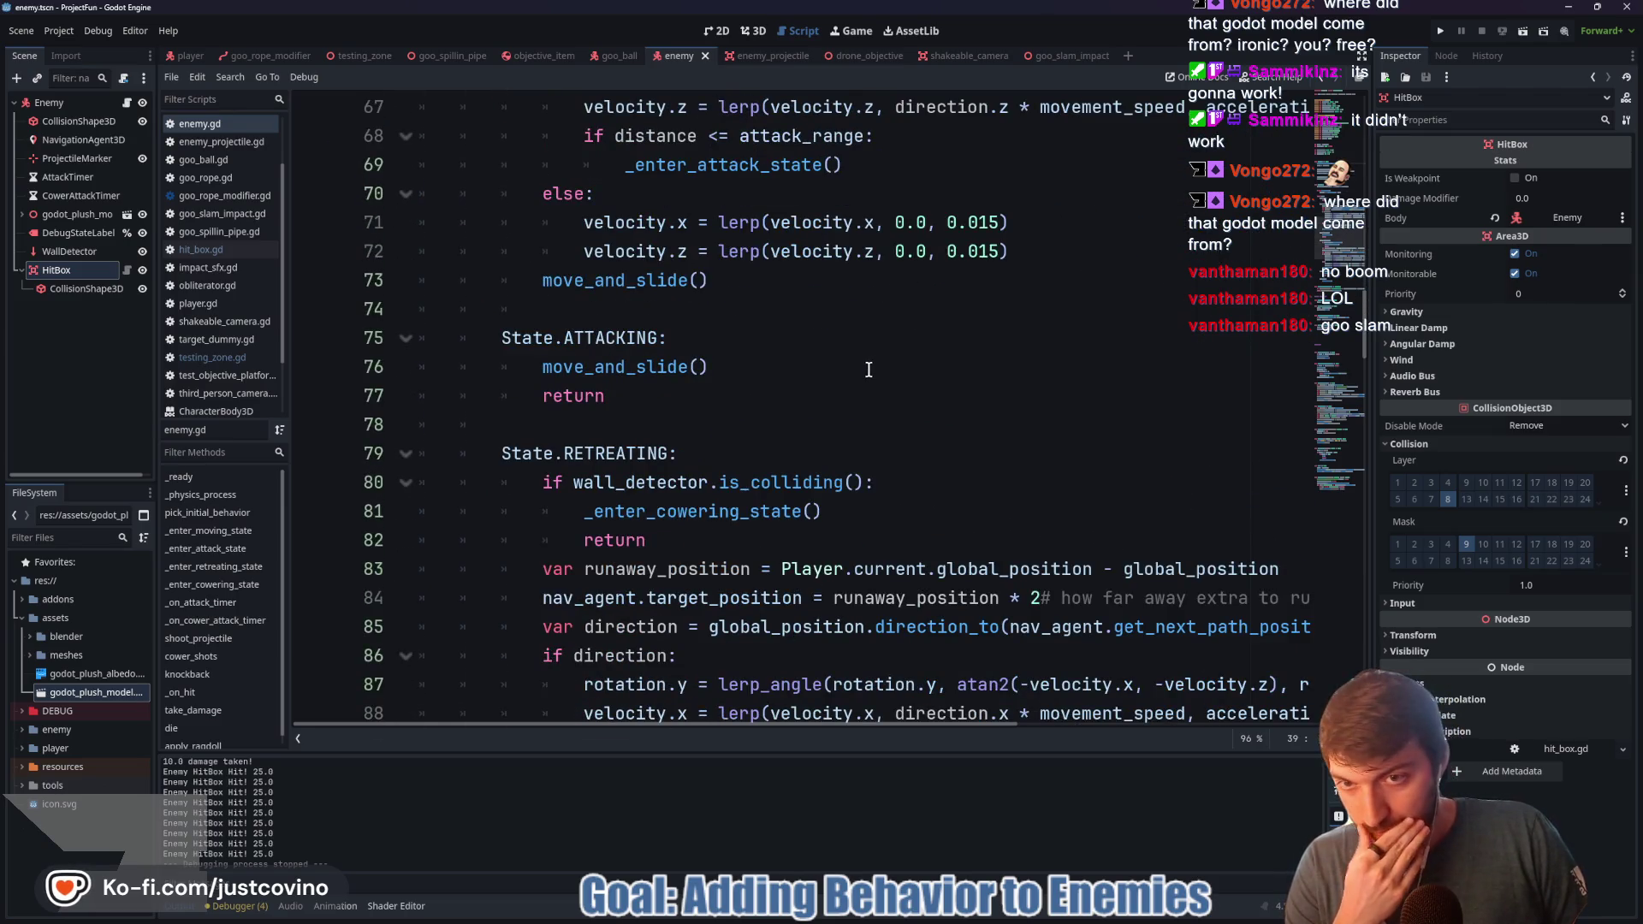
{"action": "scroll", "coordinate": [868, 370], "scroll_direction": "down", "scroll_amount": 8}
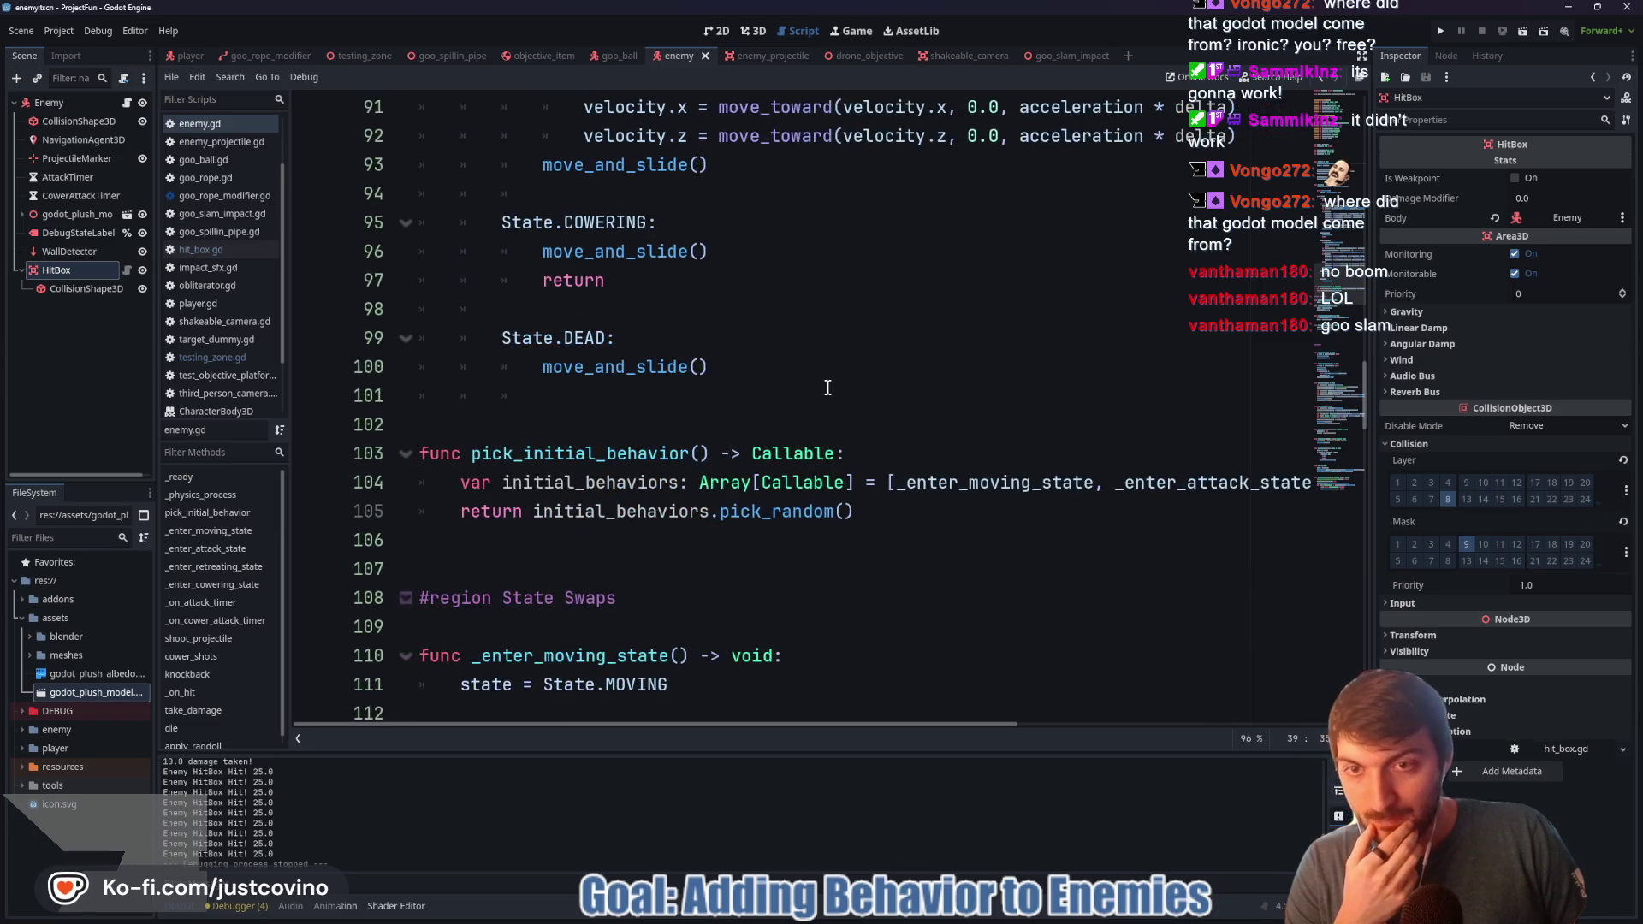
{"action": "scroll", "coordinate": [822, 392], "scroll_direction": "down", "scroll_amount": 13}
{"action": "scroll", "coordinate": [813, 398], "scroll_direction": "down", "scroll_amount": 3}
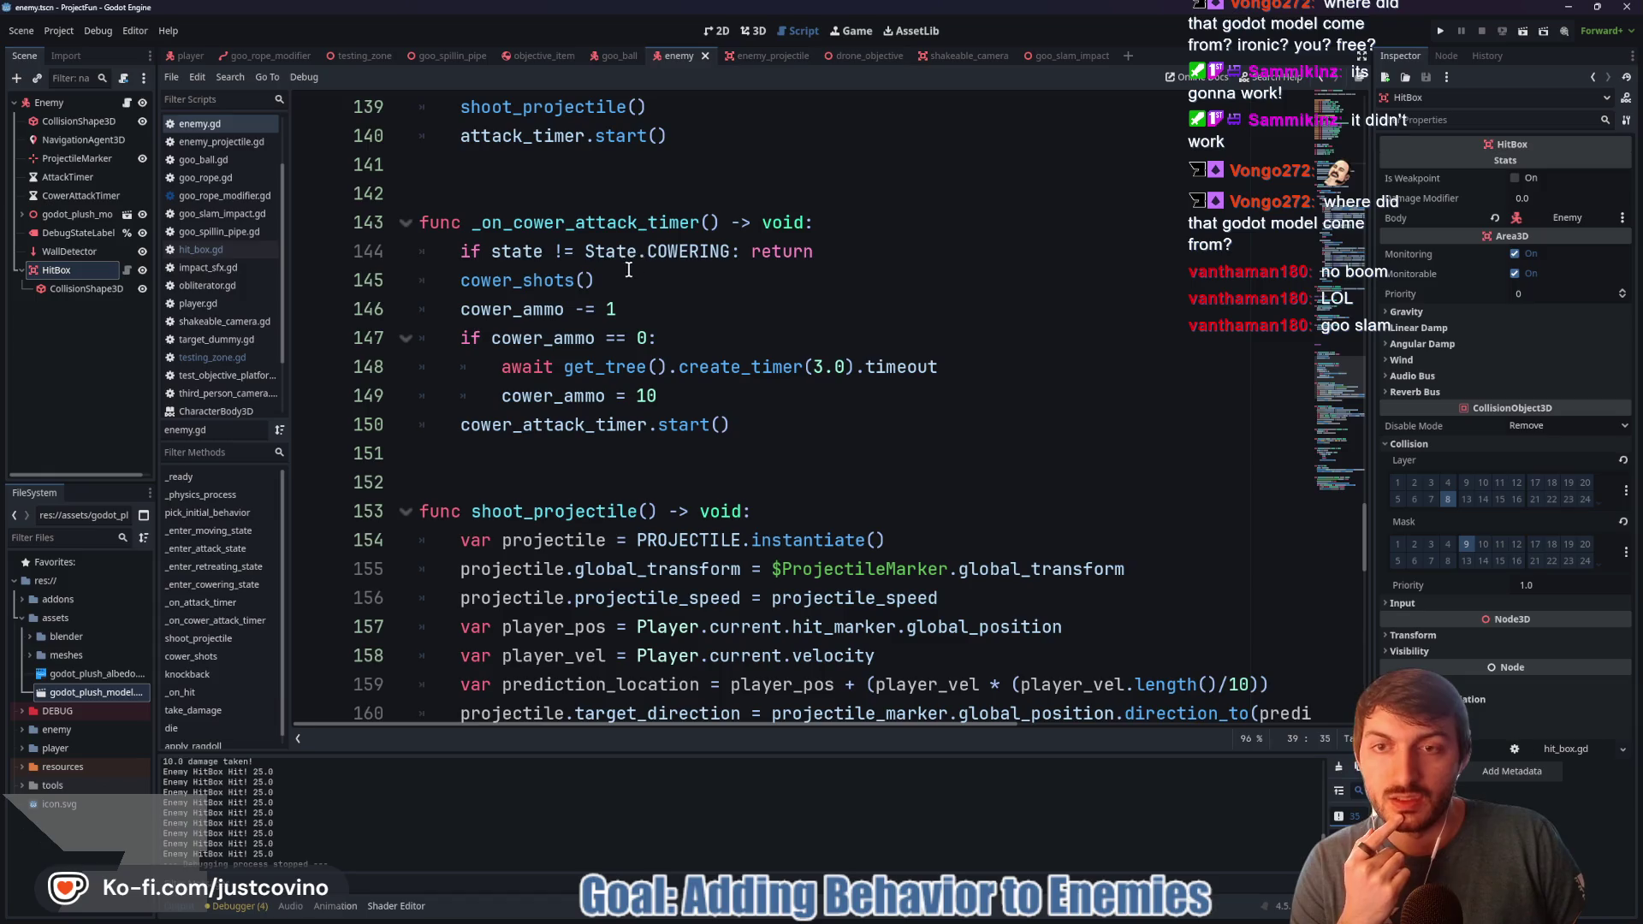
{"action": "scroll", "coordinate": [623, 316], "scroll_direction": "down", "scroll_amount": 2}
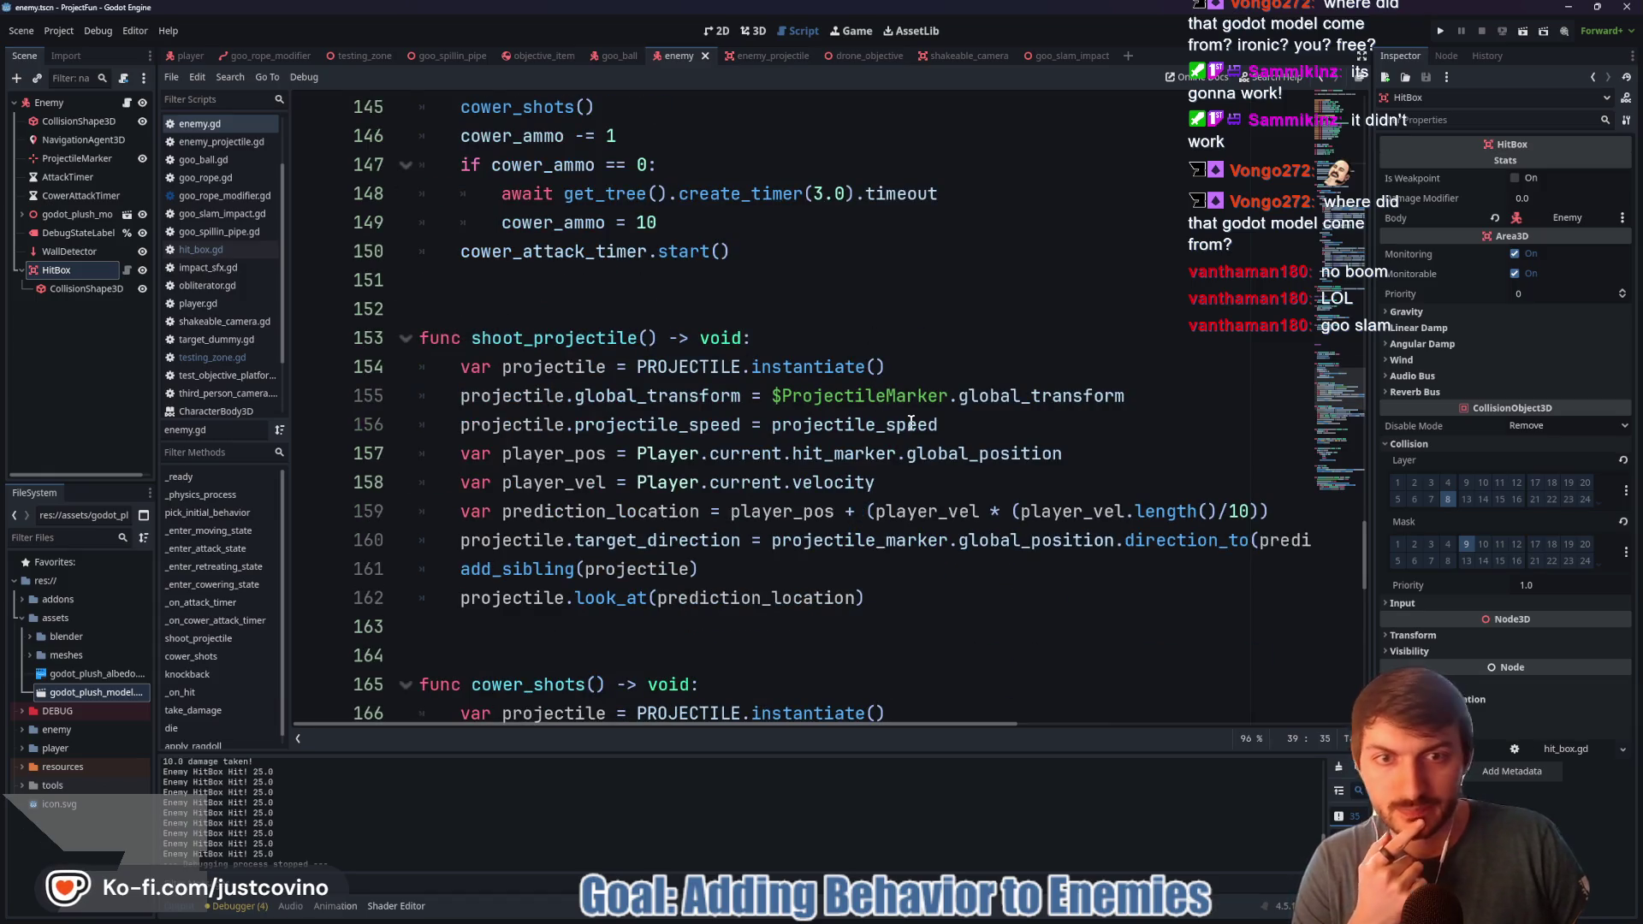
{"action": "scroll", "coordinate": [942, 425], "scroll_direction": "down", "scroll_amount": 4}
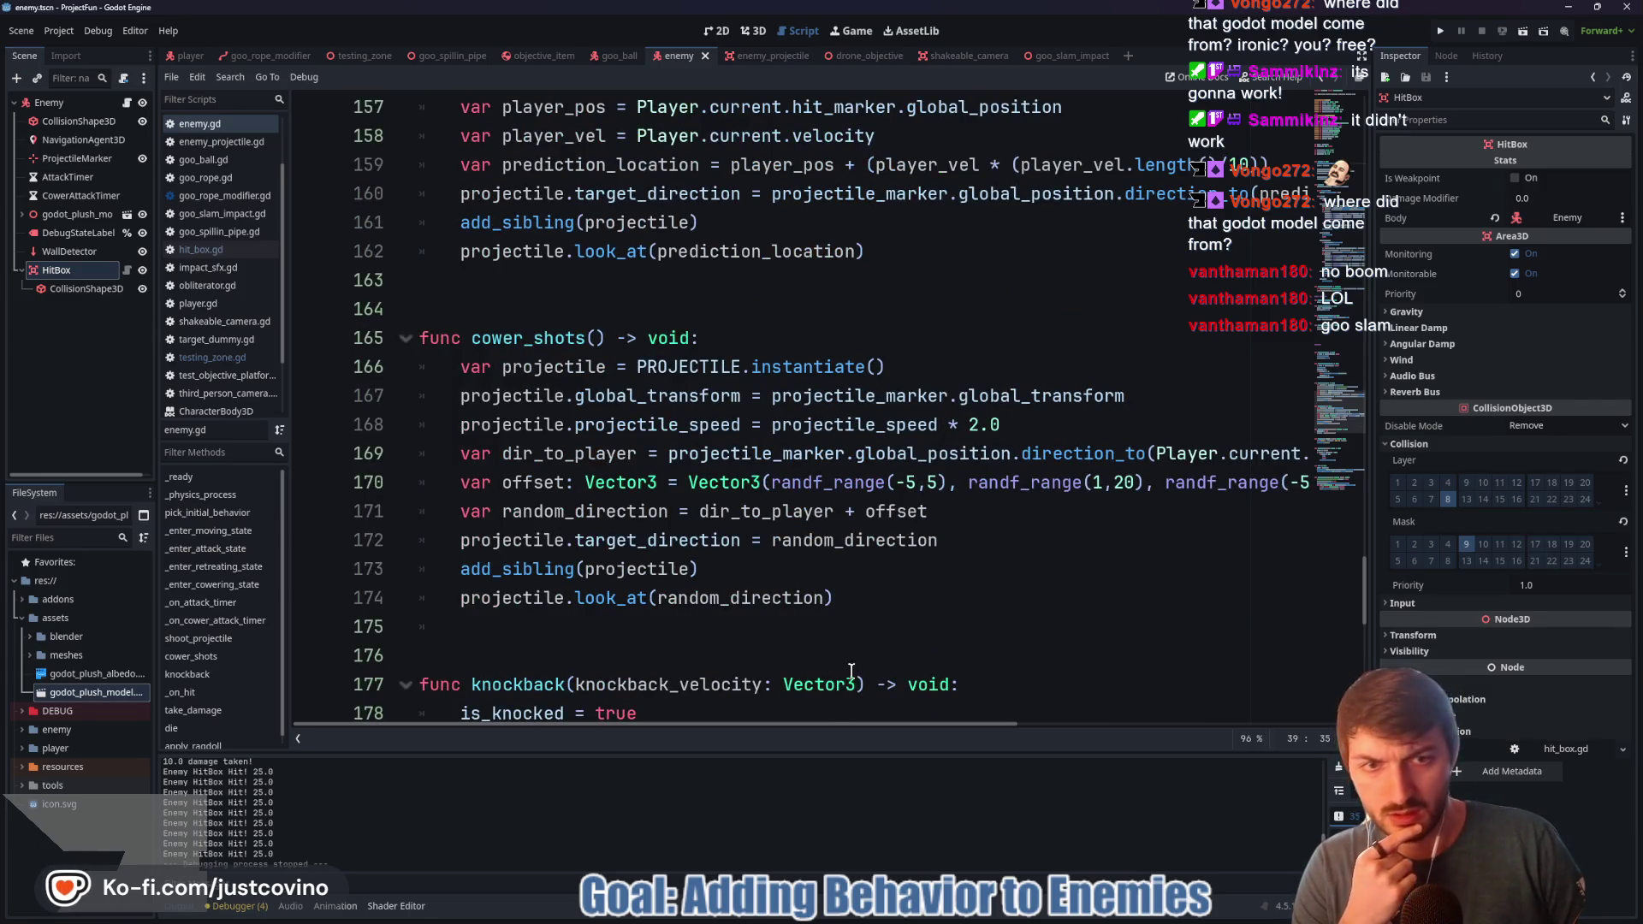
{"action": "mouse_move", "coordinate": [802, 727]}
{"action": "left_mouse_down"}
{"action": "mouse_move", "coordinate": [1044, 732]}
{"action": "mouse_move", "coordinate": [782, 720]}
{"action": "left_mouse_up"}
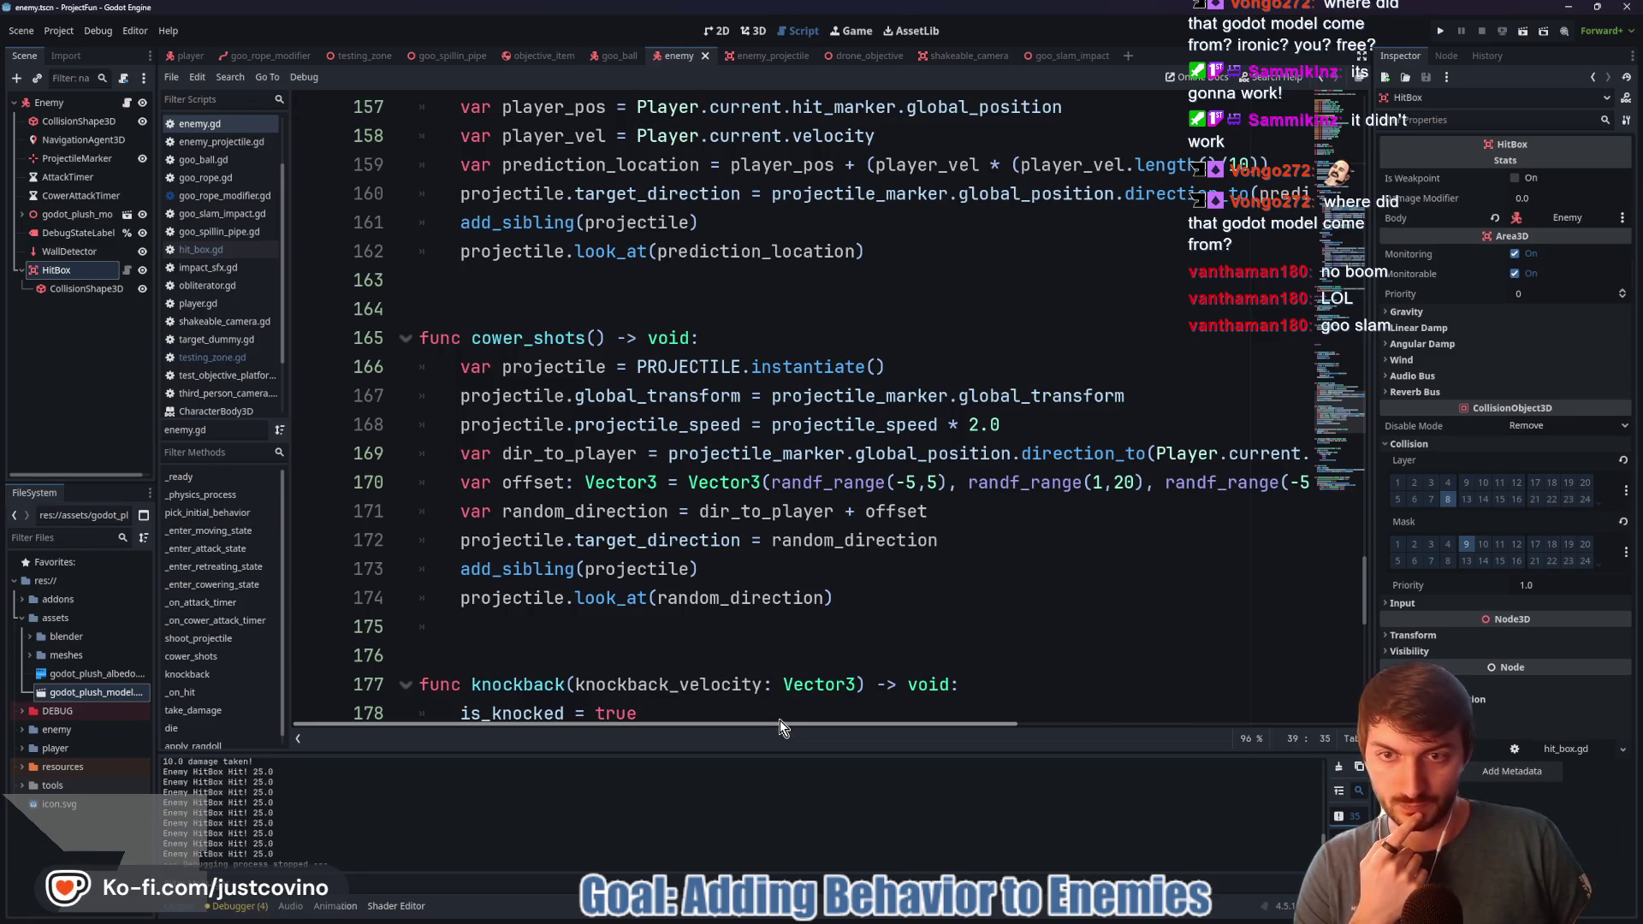
{"action": "mouse_move", "coordinate": [779, 720]}
{"action": "left_mouse_down"}
{"action": "mouse_move", "coordinate": [890, 724]}
{"action": "mouse_move", "coordinate": [777, 714]}
{"action": "left_mouse_up"}
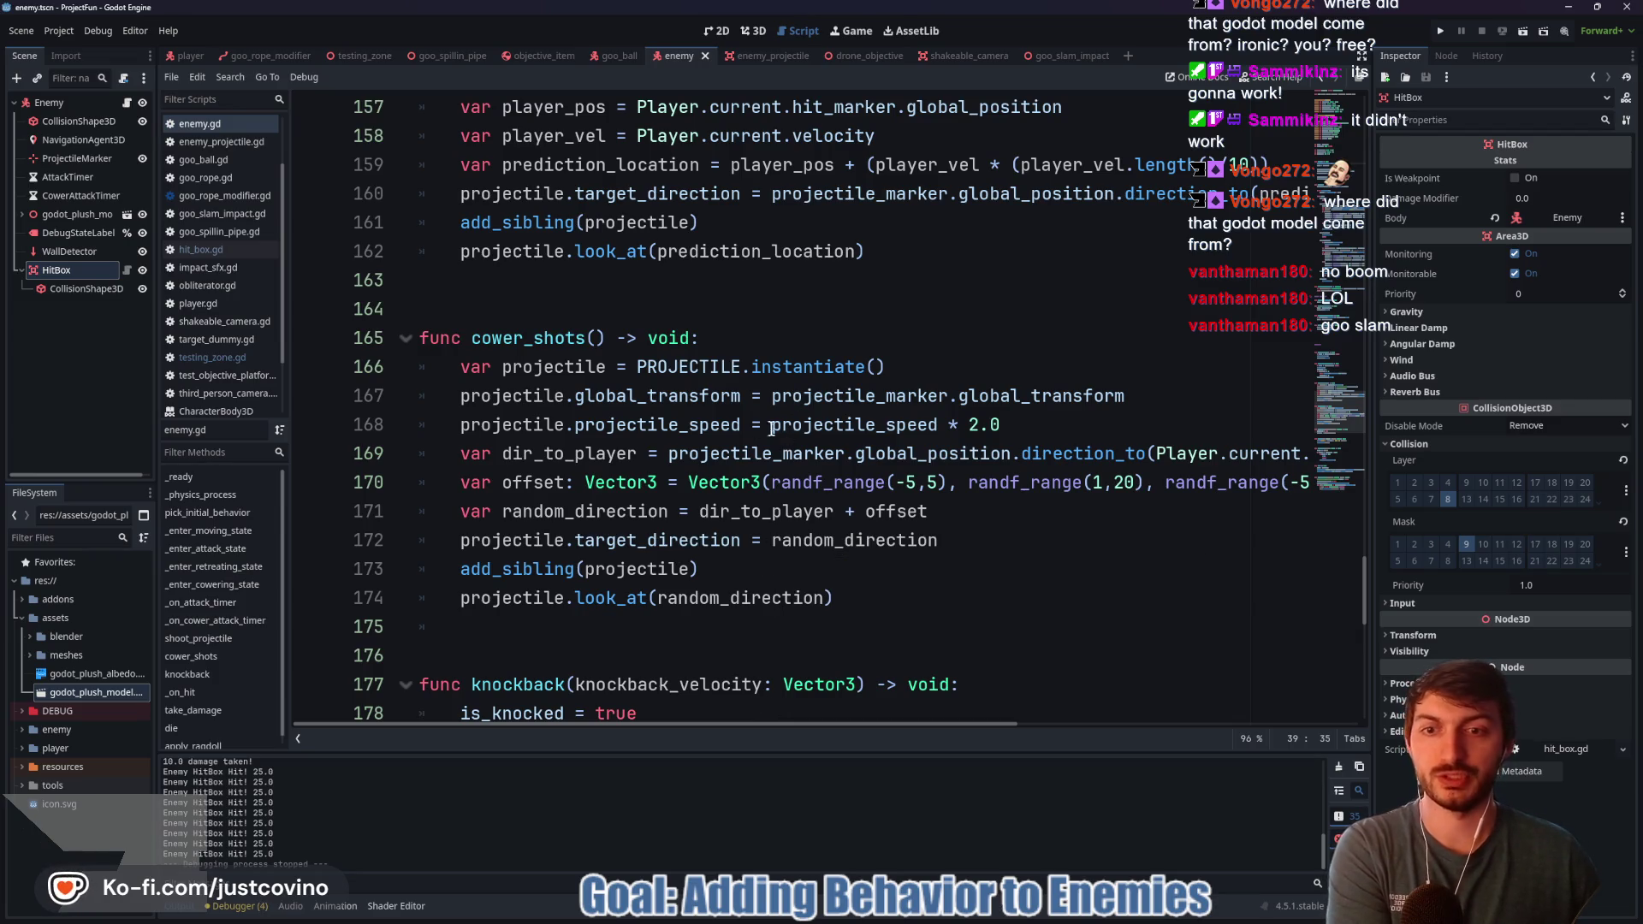
Check the 50.0 default projectile_speed, then drop '* 2.0' from cower_shots speed and save.
{"action": "left_click", "coordinate": [749, 57]}
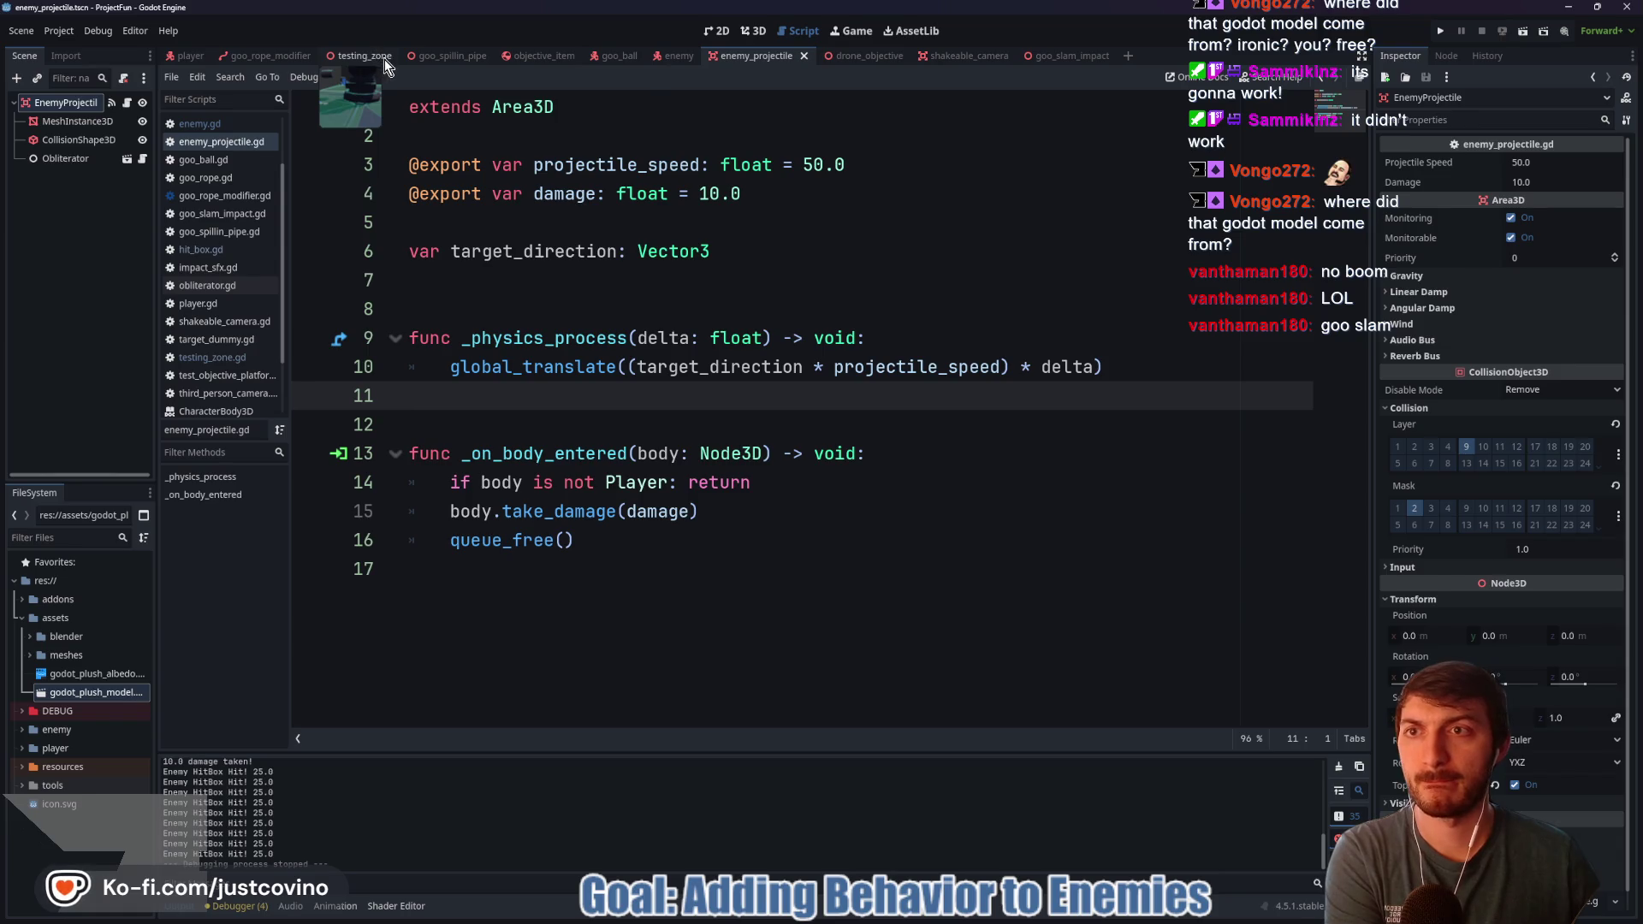
{"action": "left_click_drag", "start_coordinate": [851, 163], "coordinate": [787, 163]}
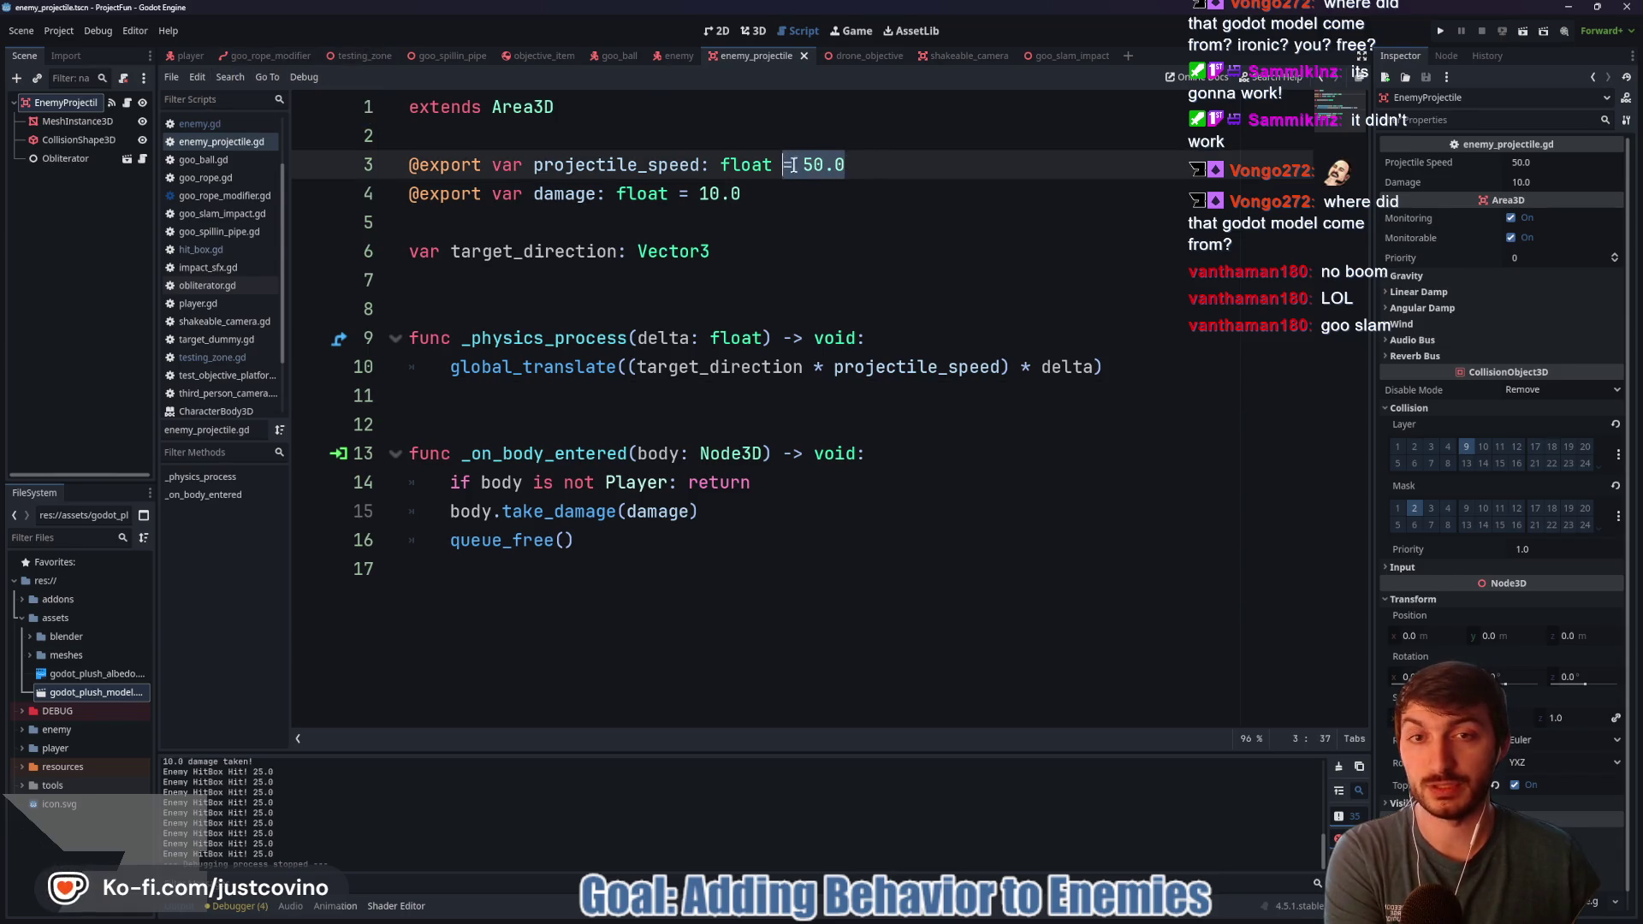
{"action": "left_click", "coordinate": [676, 55]}
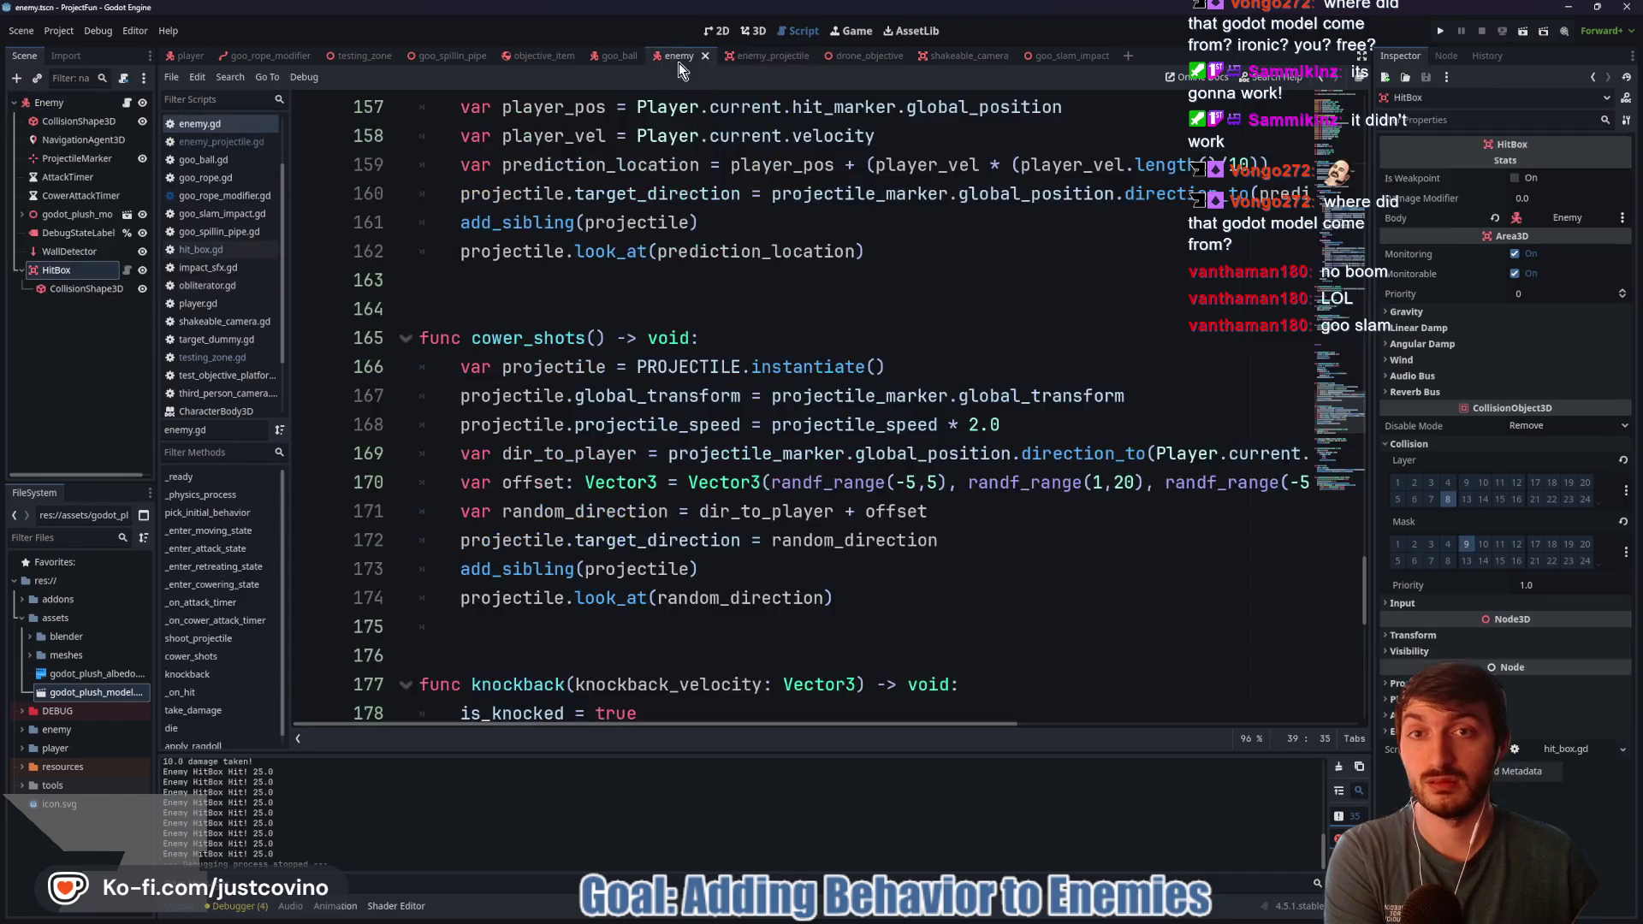
{"action": "left_click_drag", "start_coordinate": [999, 425], "coordinate": [948, 425]}
{"action": "key", "text": "BackSpace"}
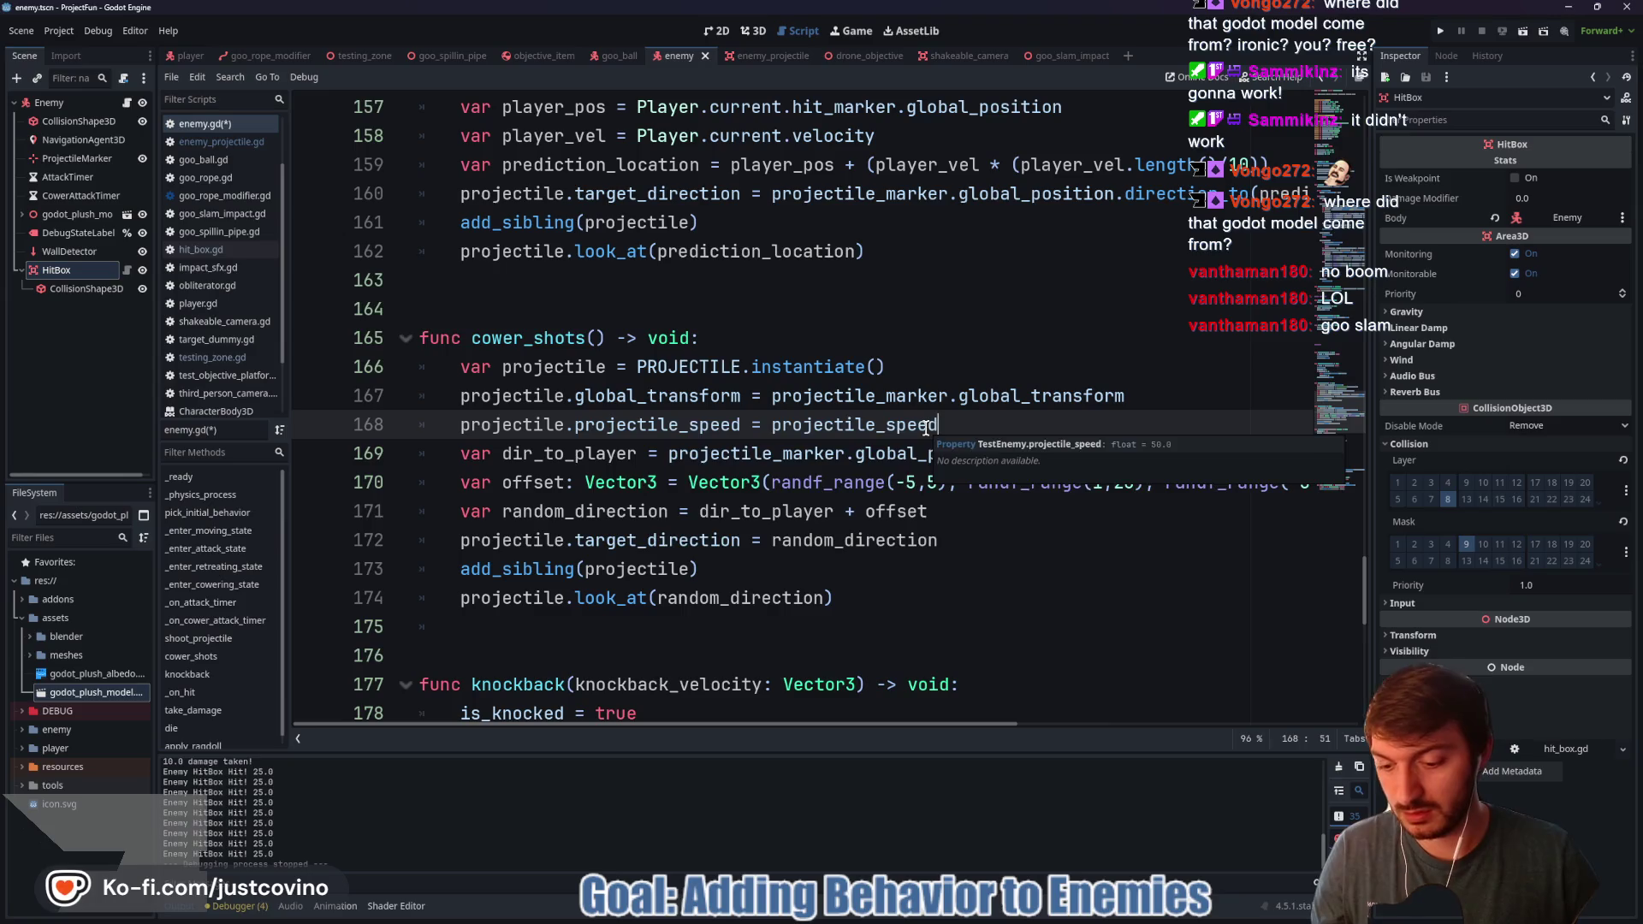
{"action": "key", "text": "ctrl+s"}
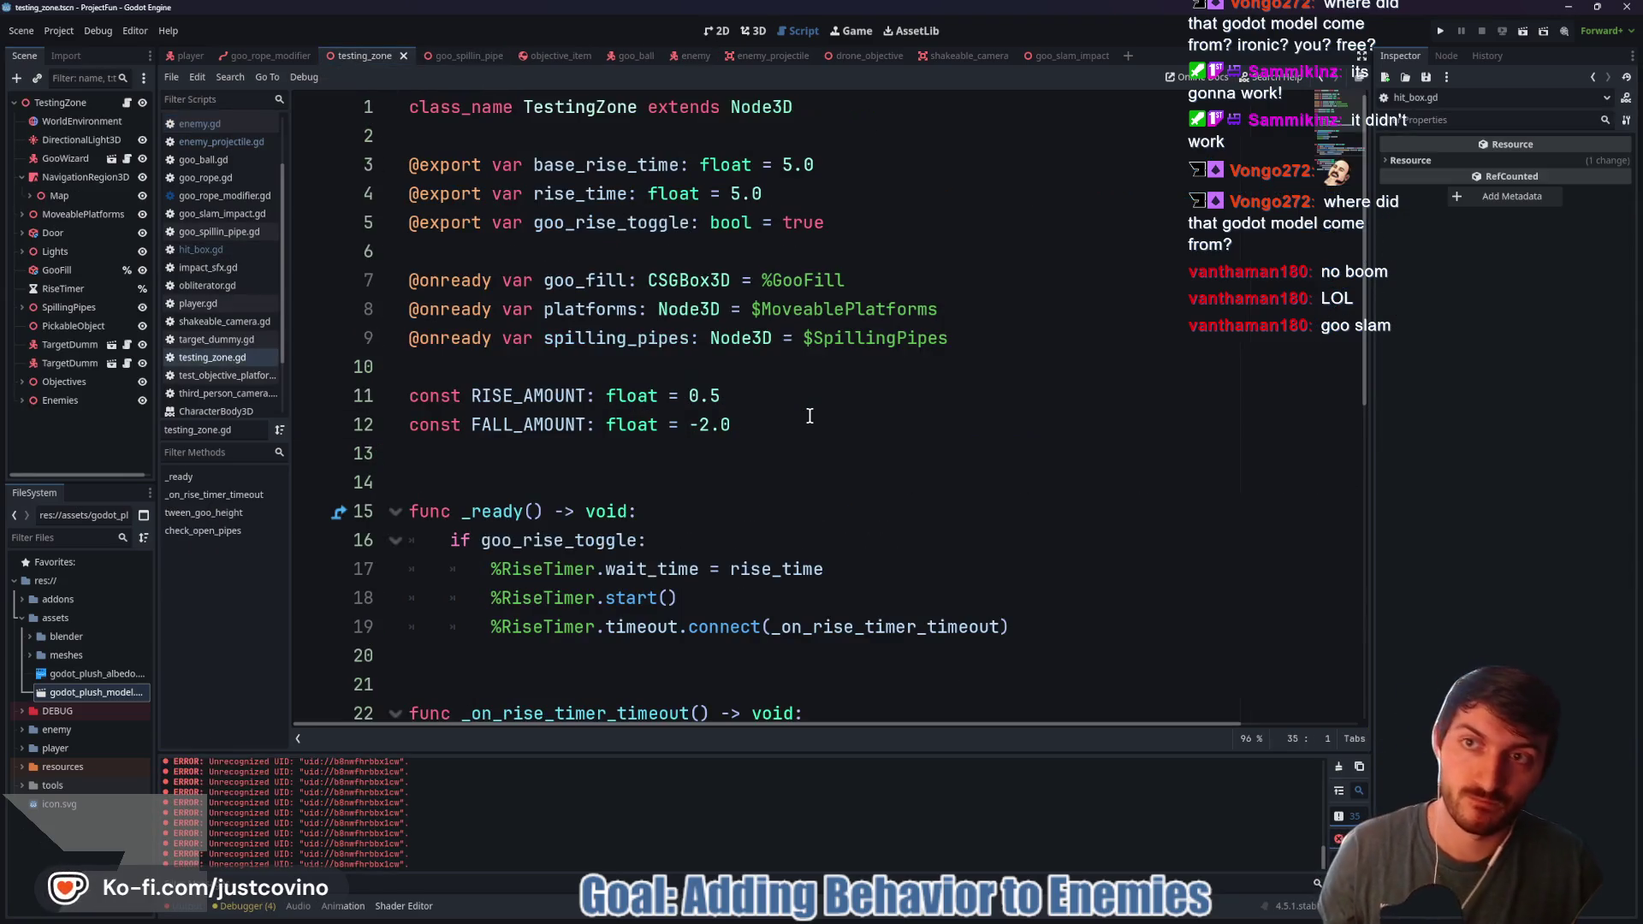
{"action": "key", "text": "F5"}
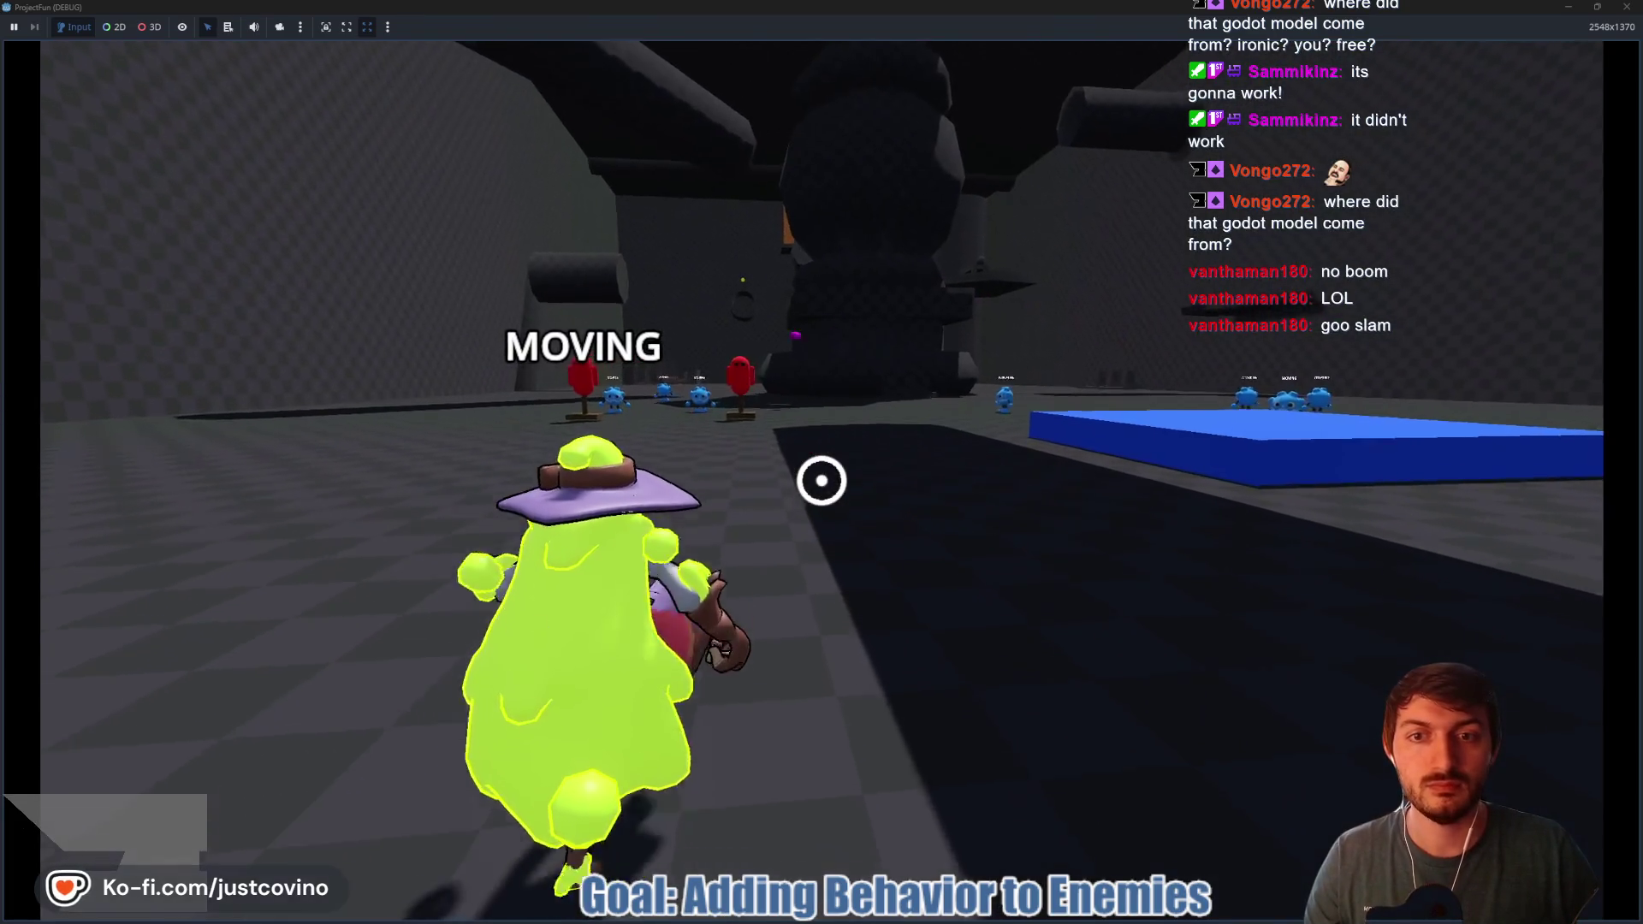
{"action": "key", "text": "w"}
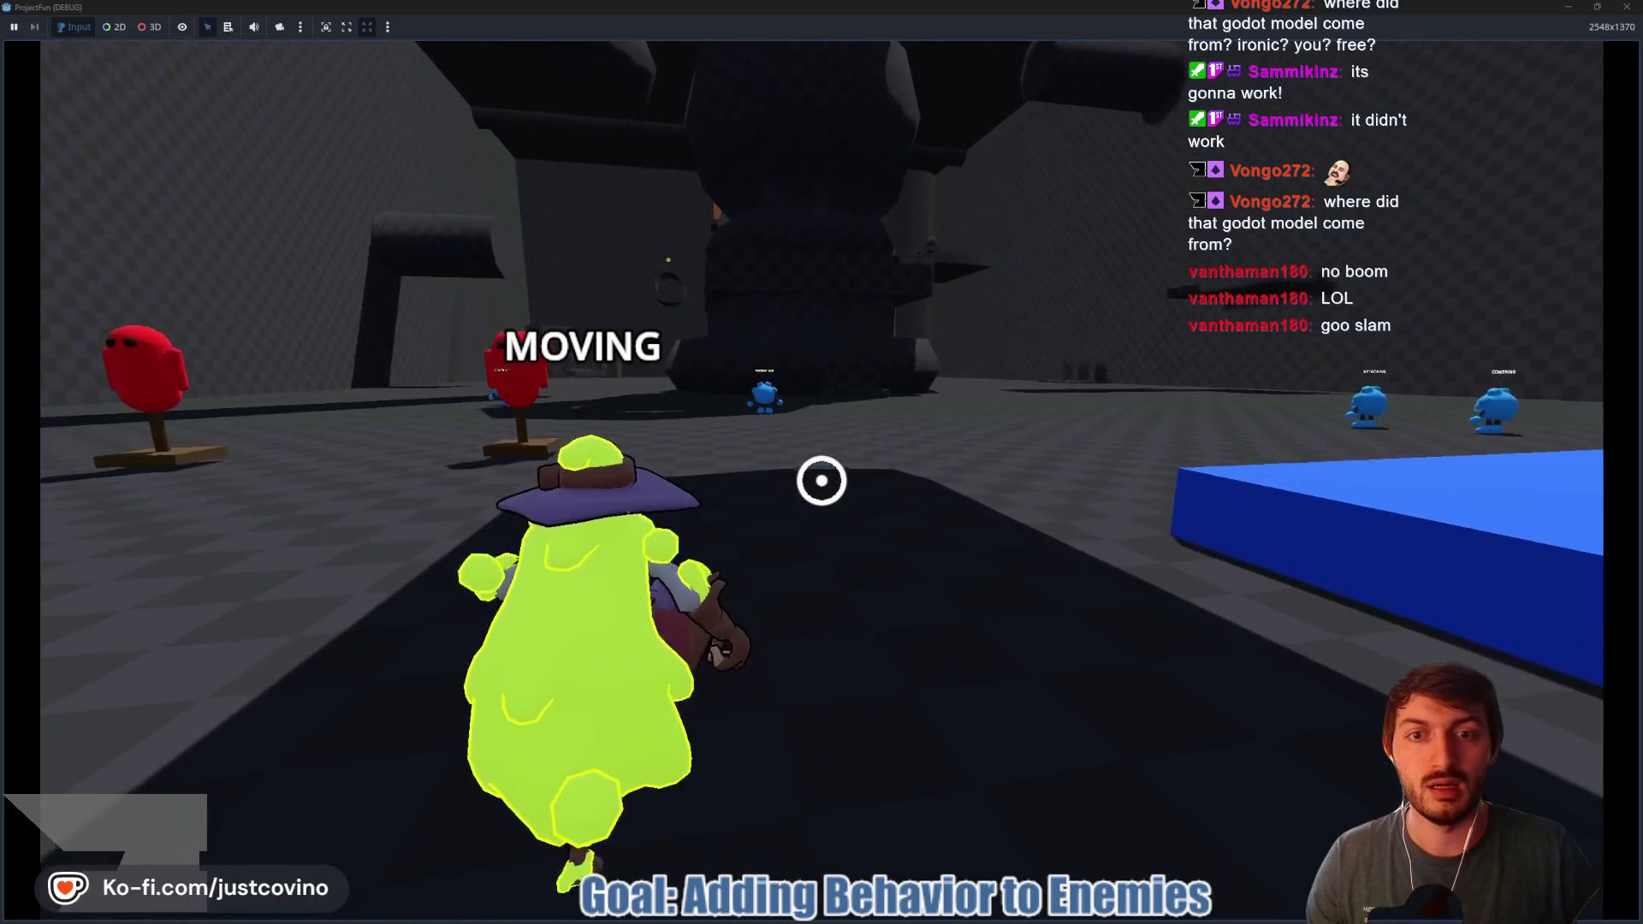
{"action": "left_click", "coordinate": [822, 480]}
{"action": "key", "text": "w"}
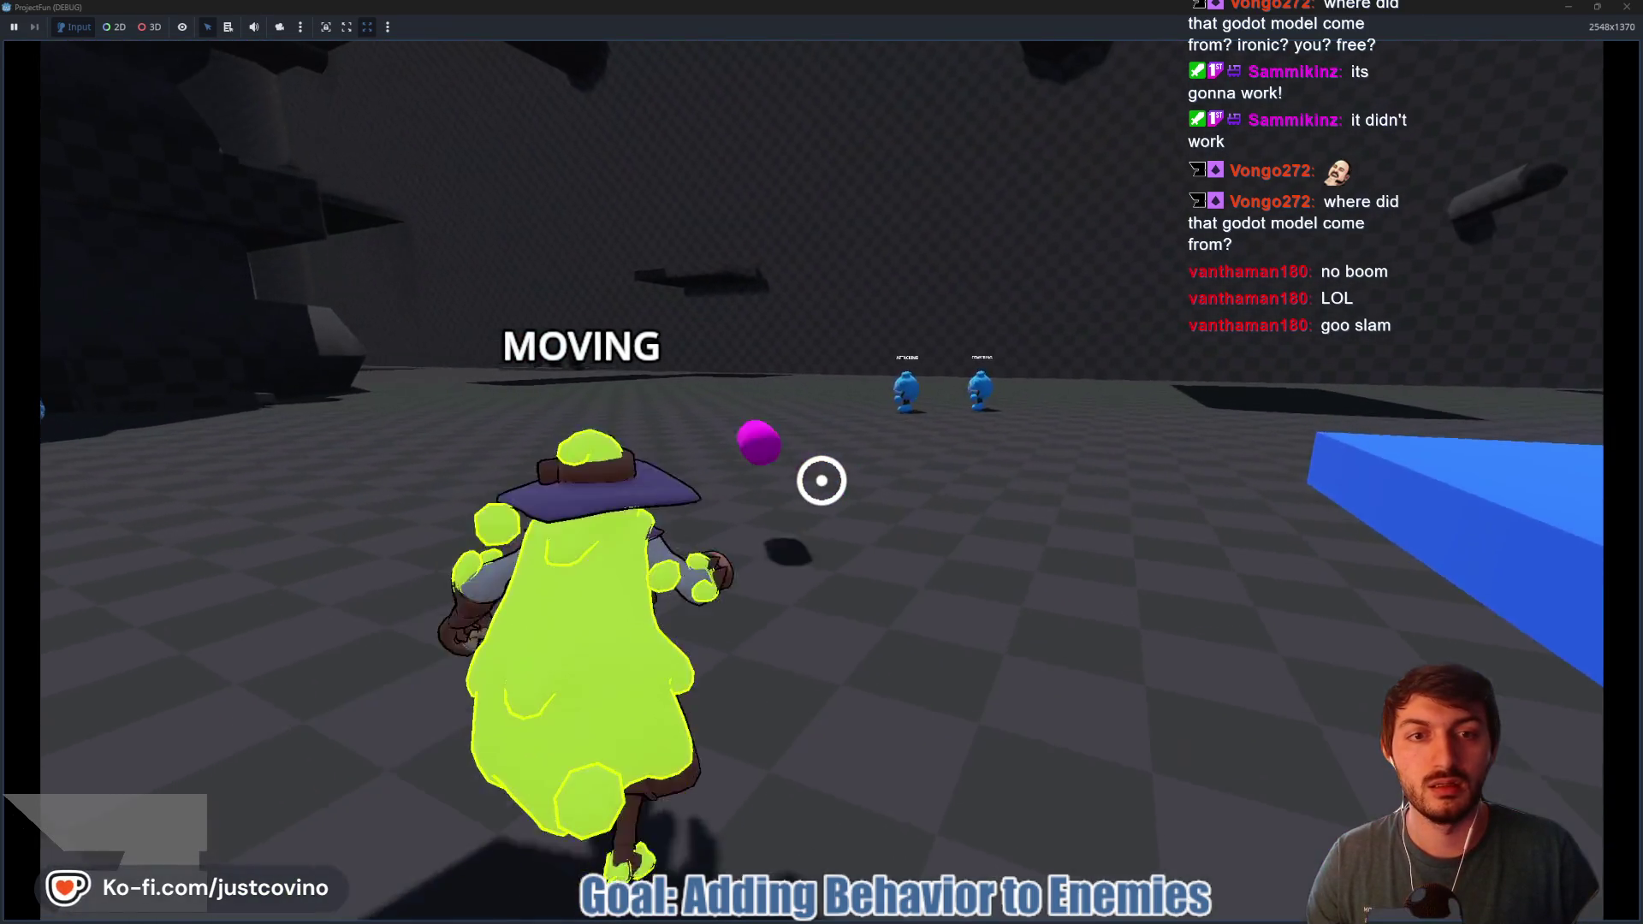
{"action": "key", "text": "w"}
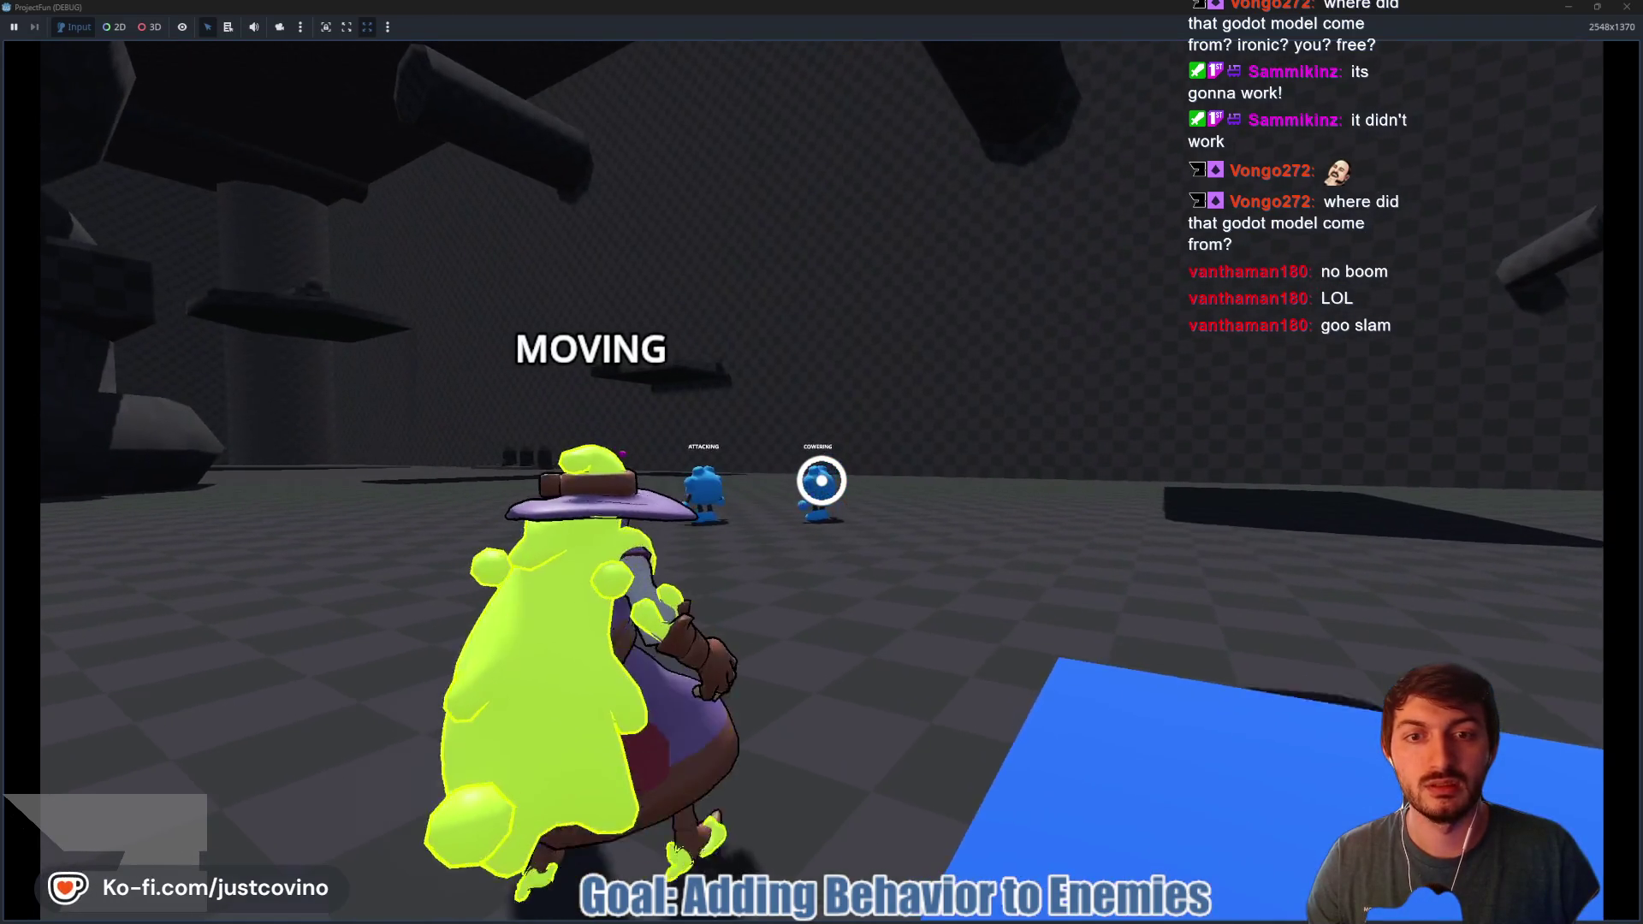
{"action": "key", "text": "w"}
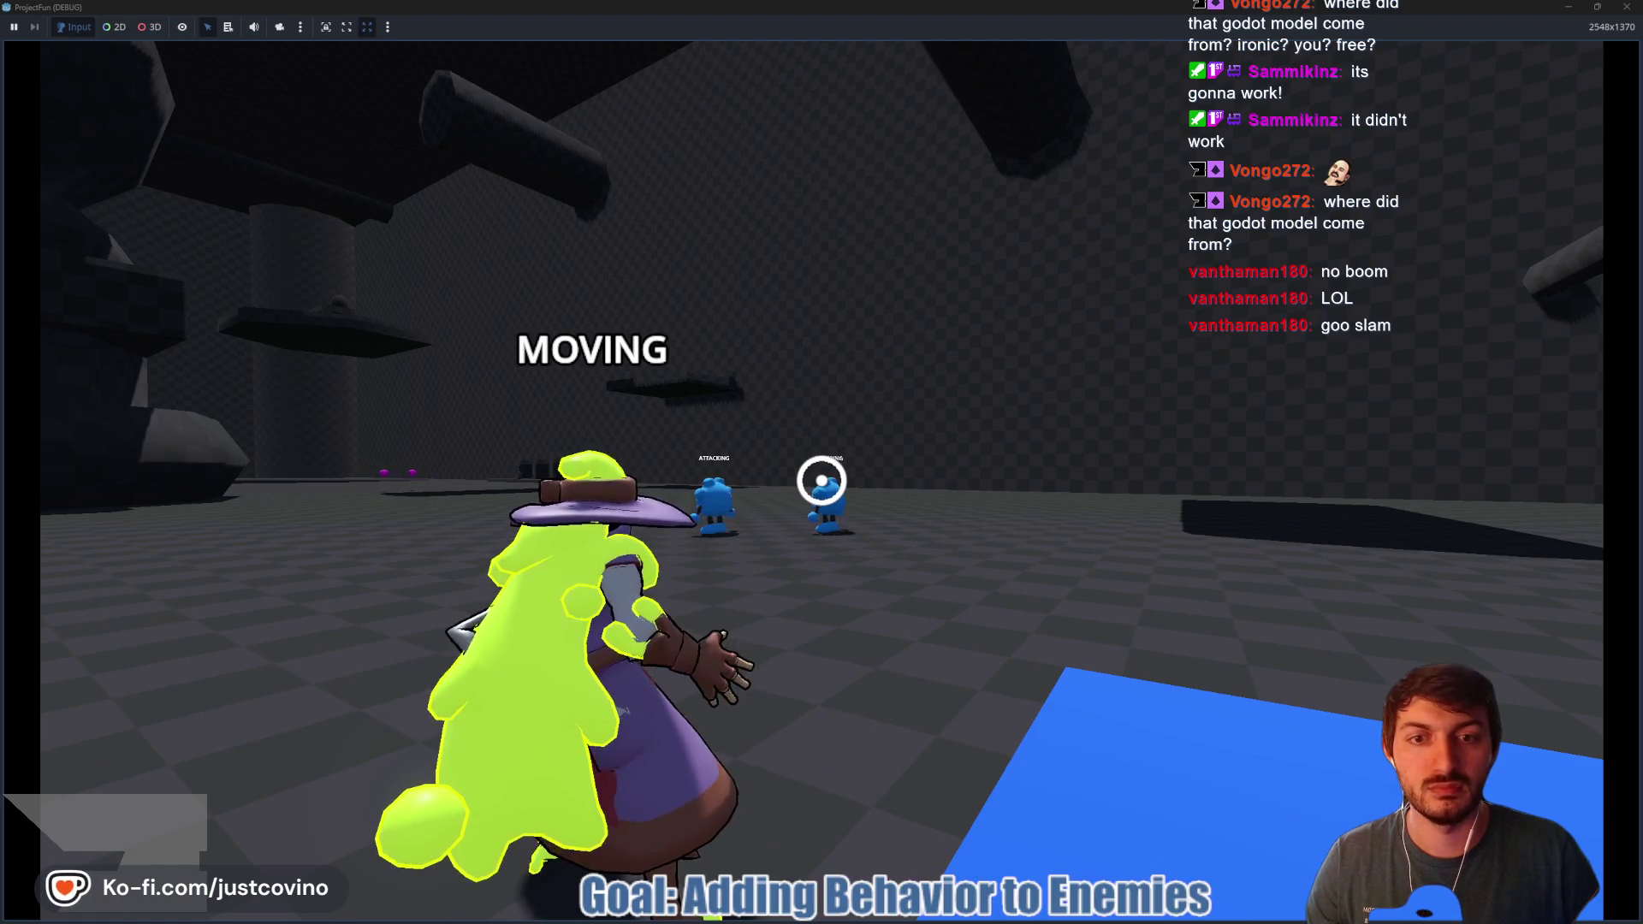
{"action": "key", "text": "w"}
{"action": "key", "text": "w"}
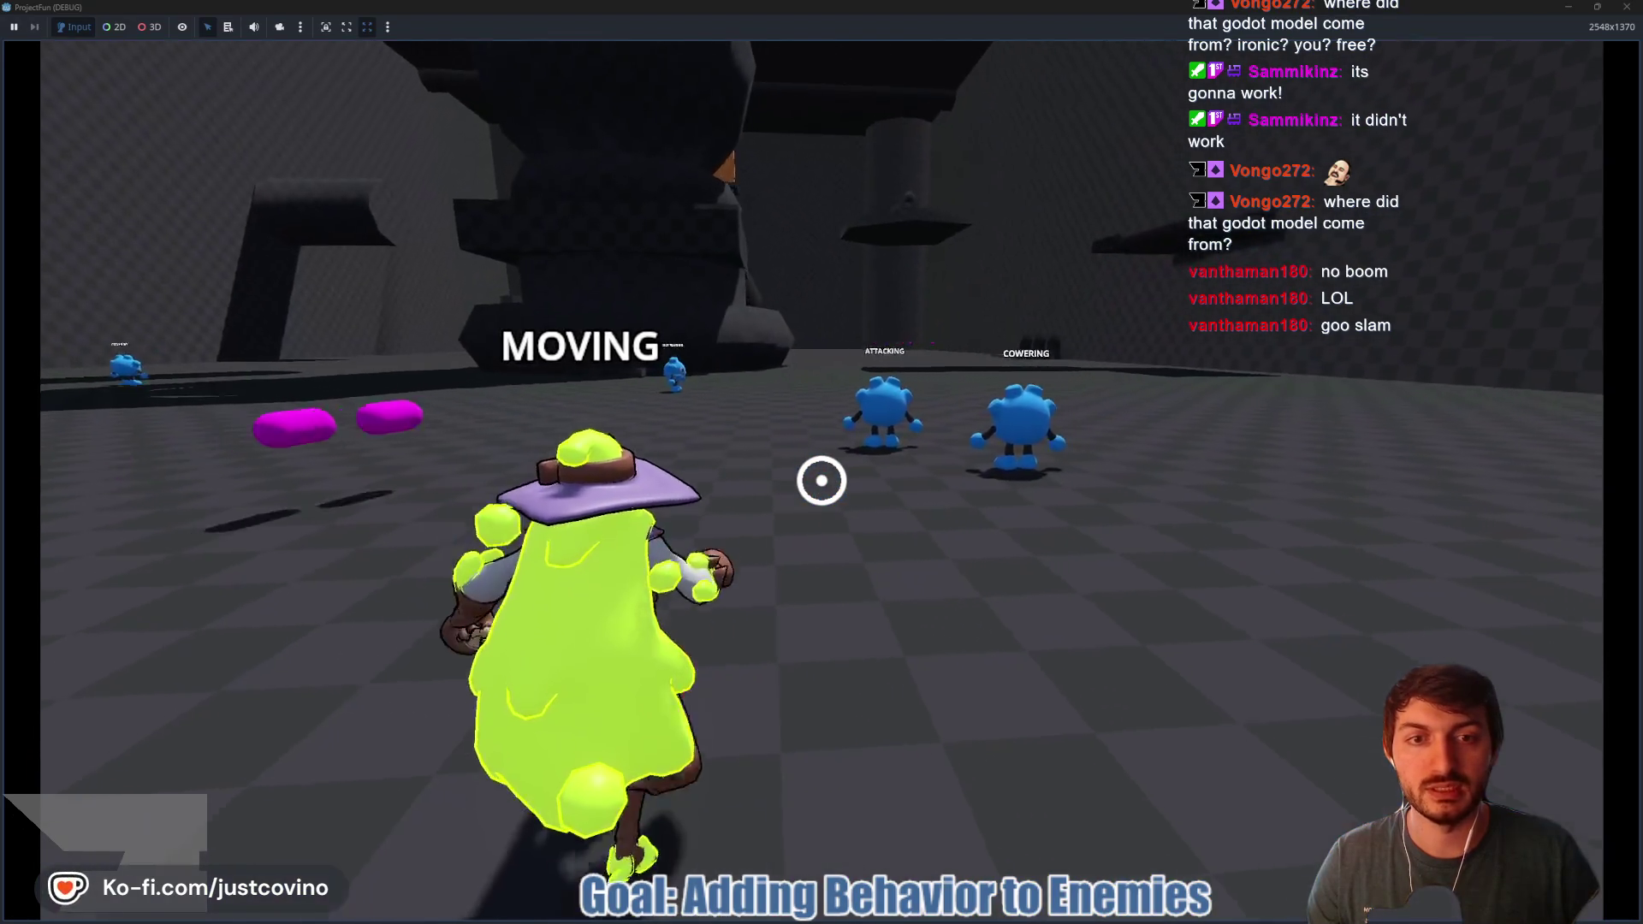
{"action": "key", "text": "w"}
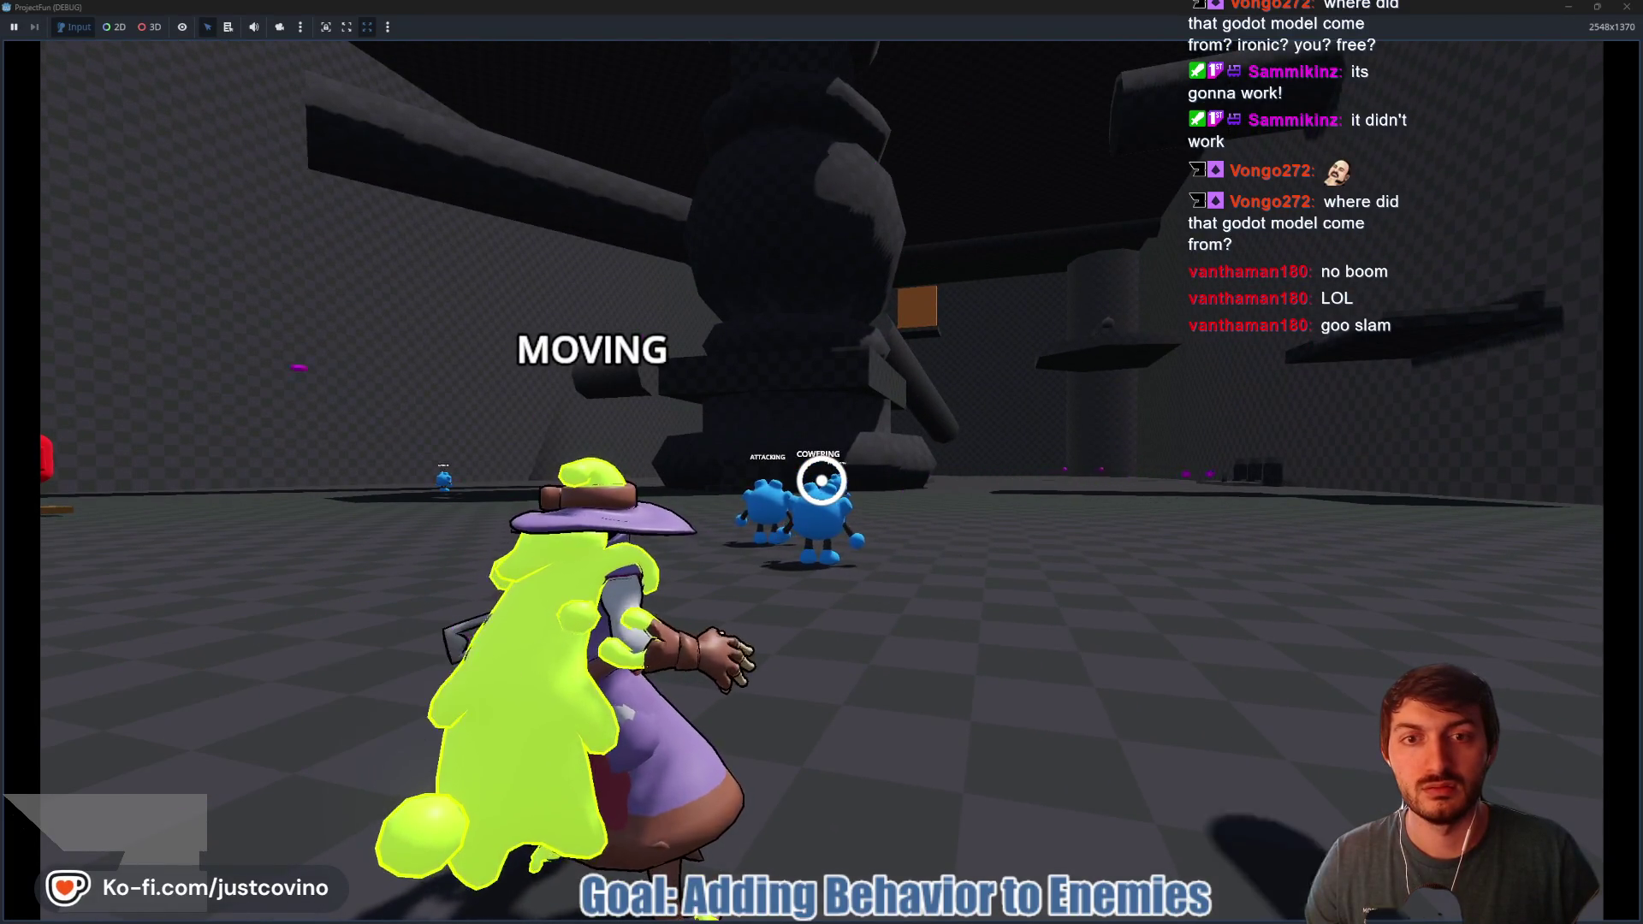
{"action": "key", "text": "F8"}
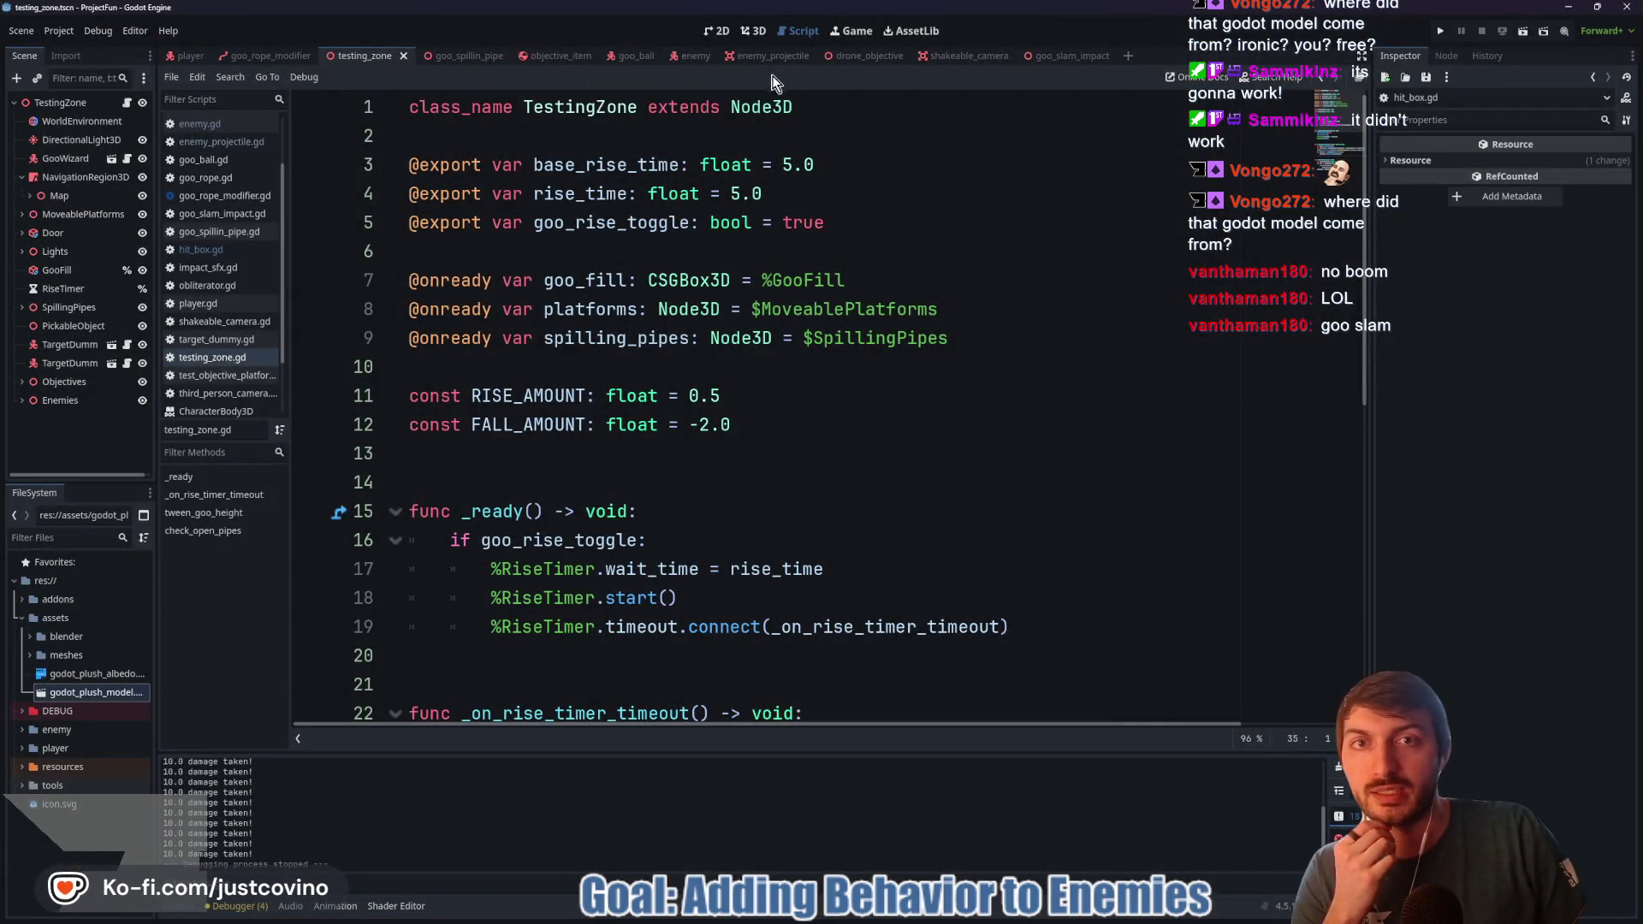
Glance at enemy_projectile.gd, then review cower_shots in enemy.gd using plain projectile_speed.
{"action": "left_click", "coordinate": [756, 55]}
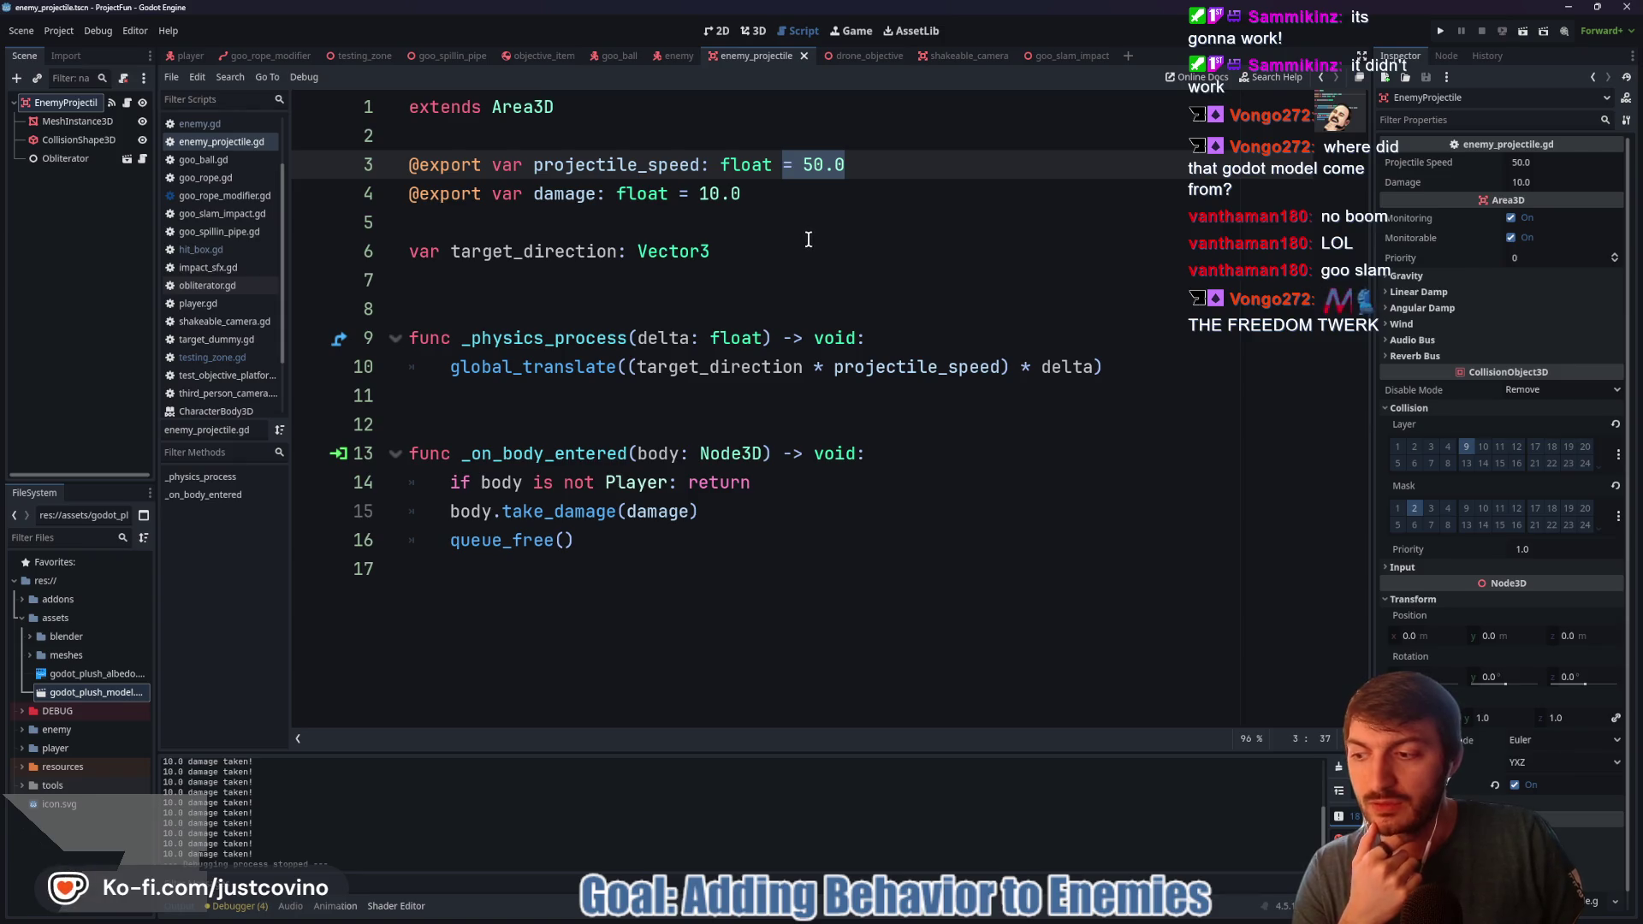
{"action": "left_click", "coordinate": [676, 56]}
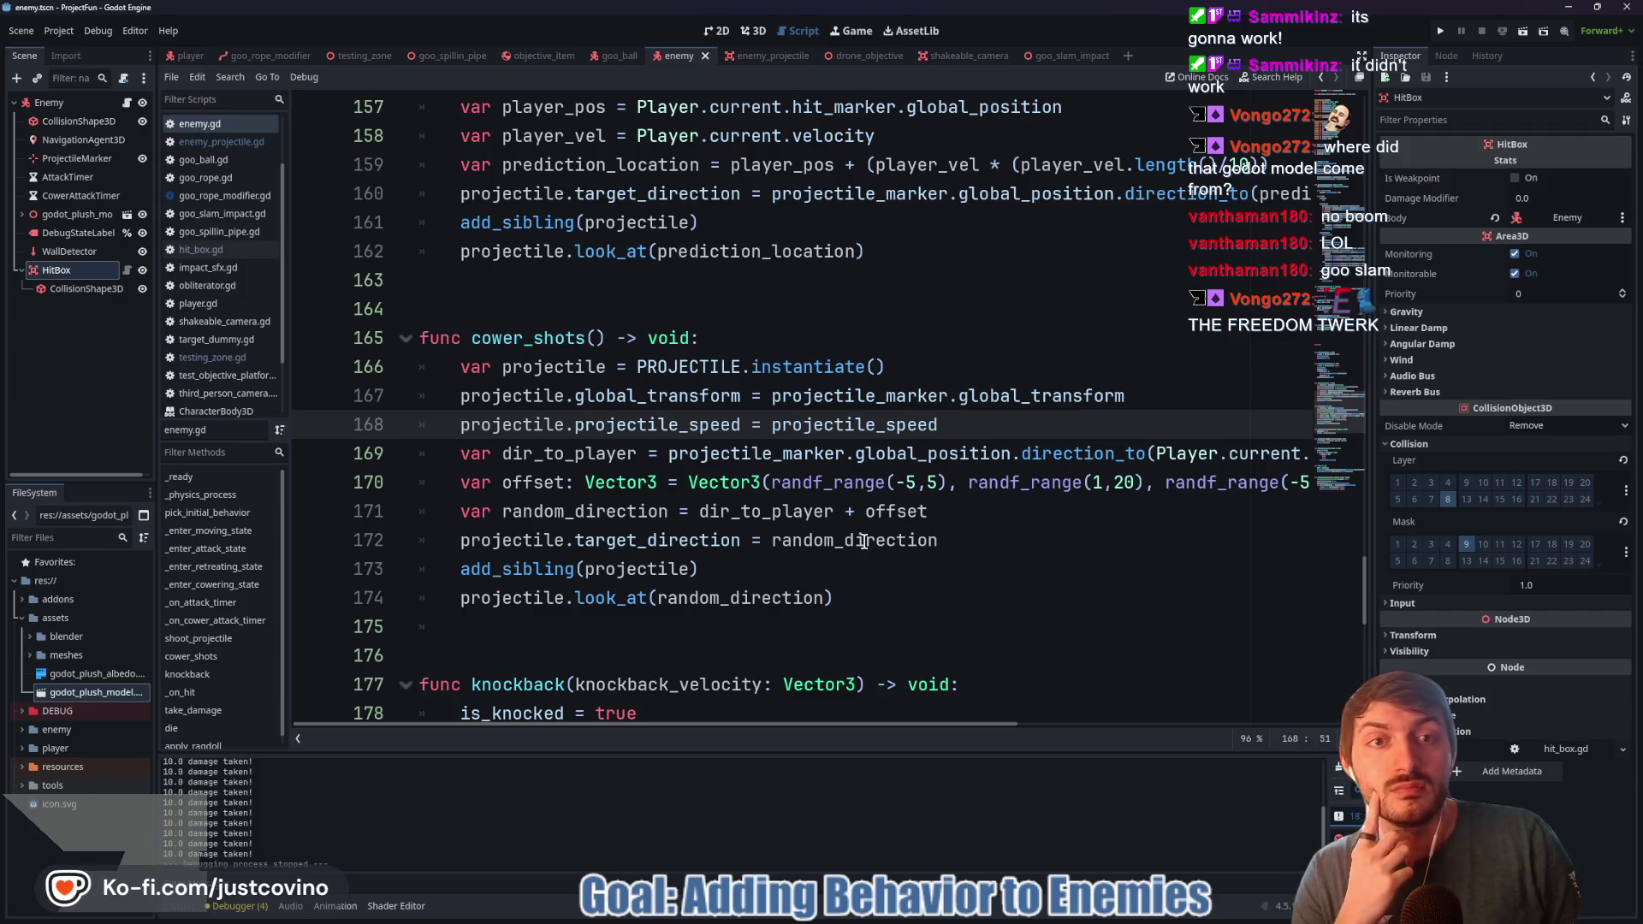
{"action": "scroll", "coordinate": [862, 541], "scroll_direction": "up", "scroll_amount": 1}
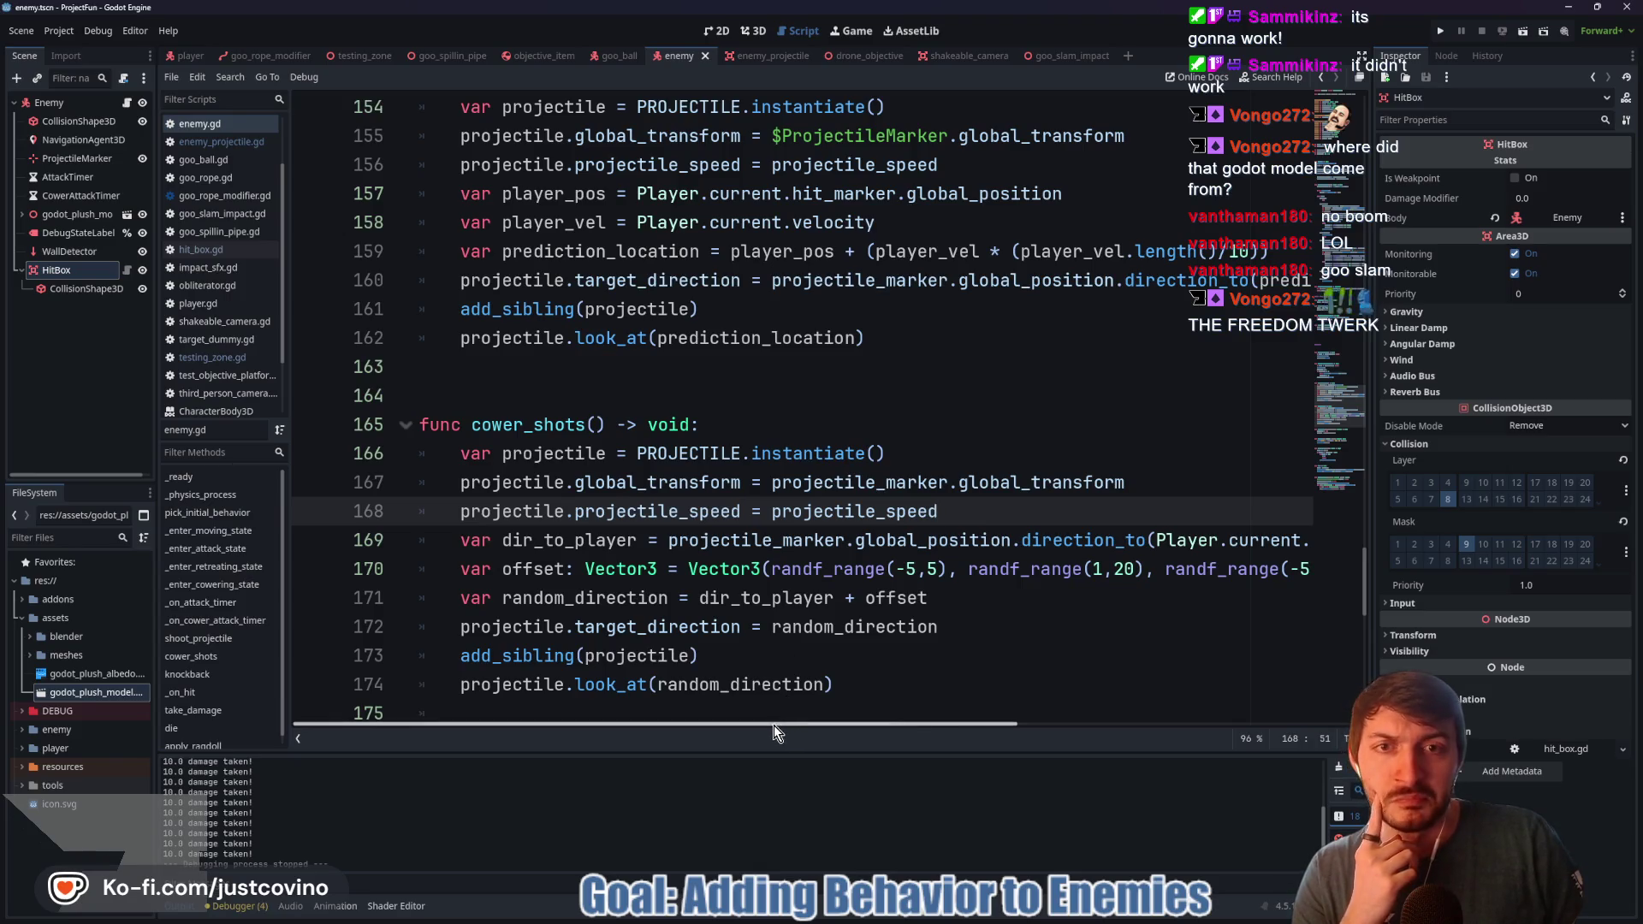
{"action": "mouse_move", "coordinate": [763, 722]}
{"action": "left_mouse_down"}
{"action": "mouse_move", "coordinate": [885, 734]}
{"action": "mouse_move", "coordinate": [756, 743]}
{"action": "left_mouse_up"}
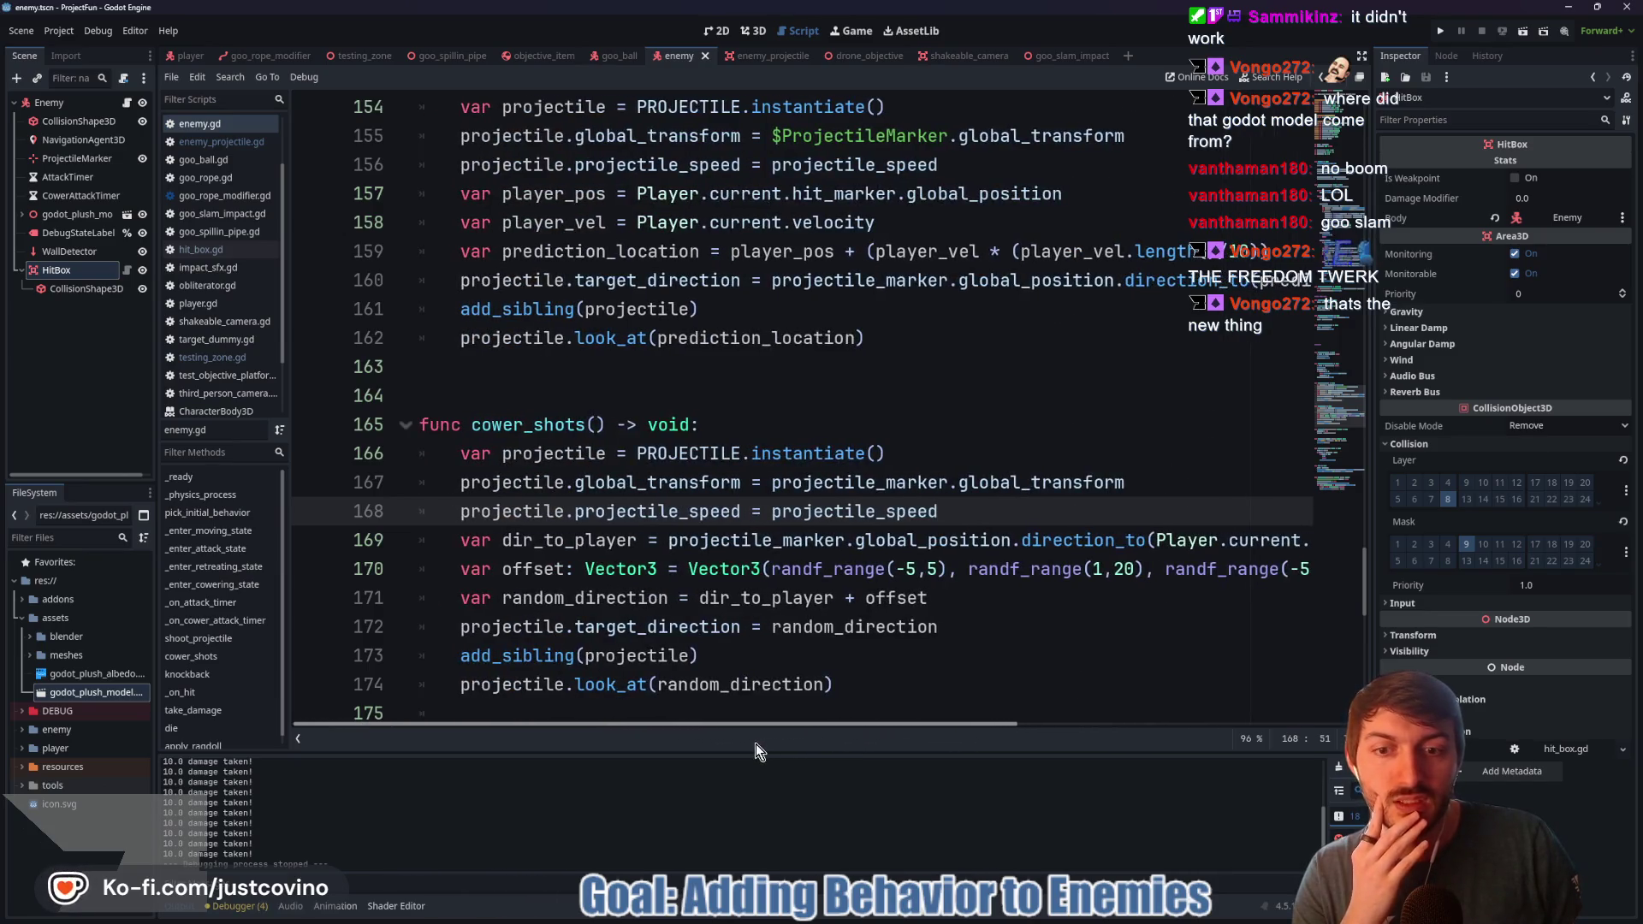
{"action": "left_click_drag", "start_coordinate": [823, 684], "coordinate": [656, 685]}
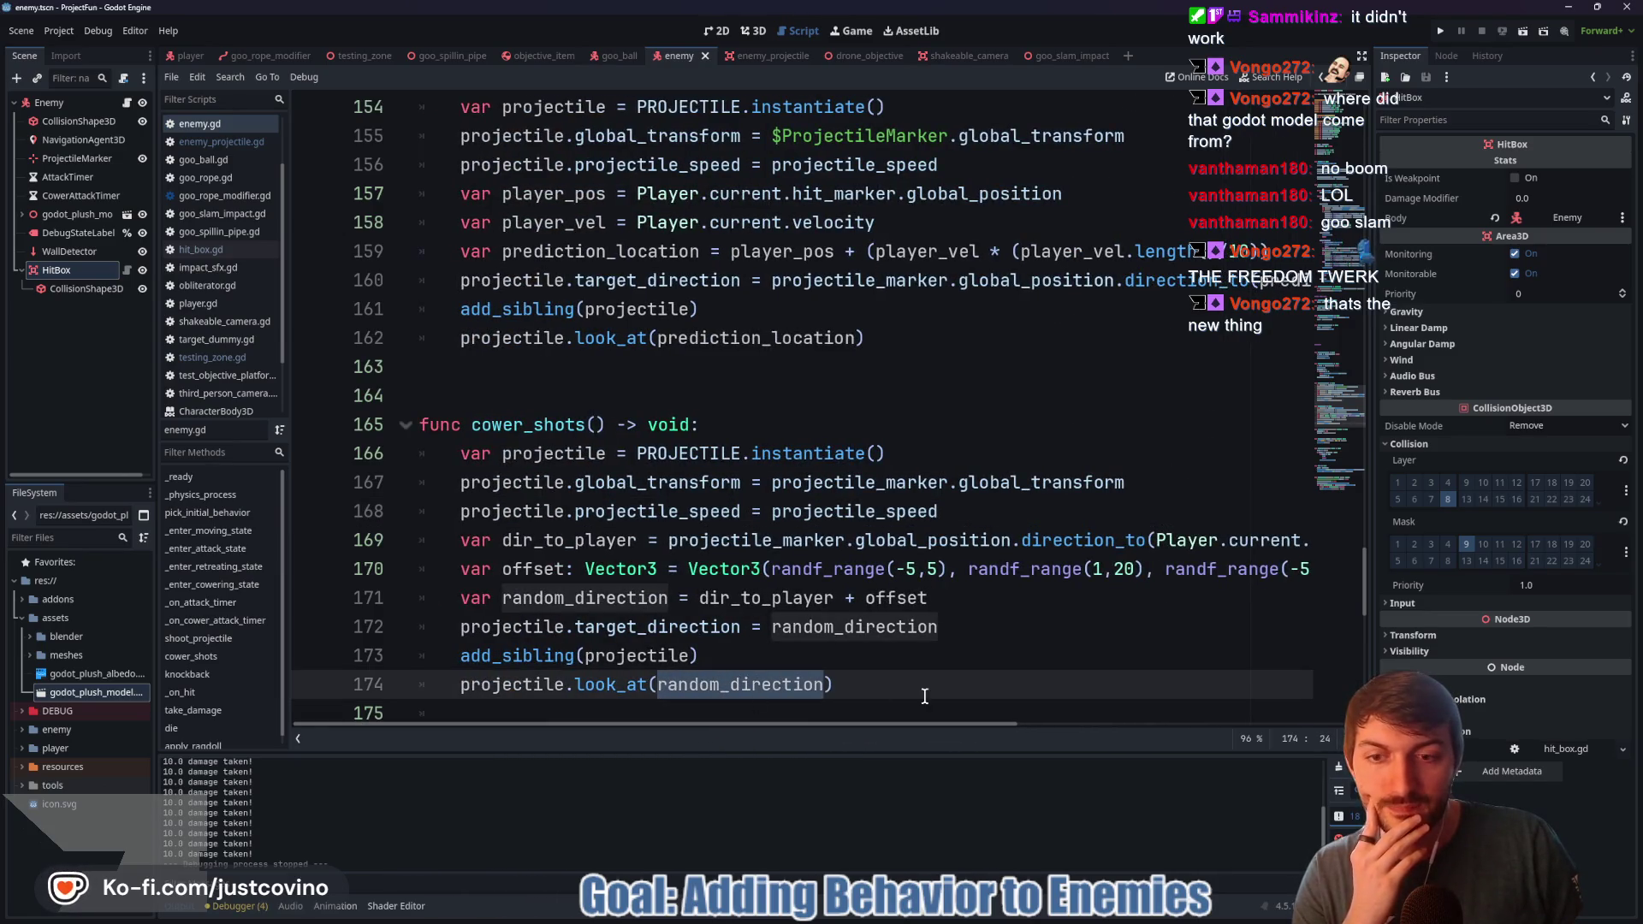
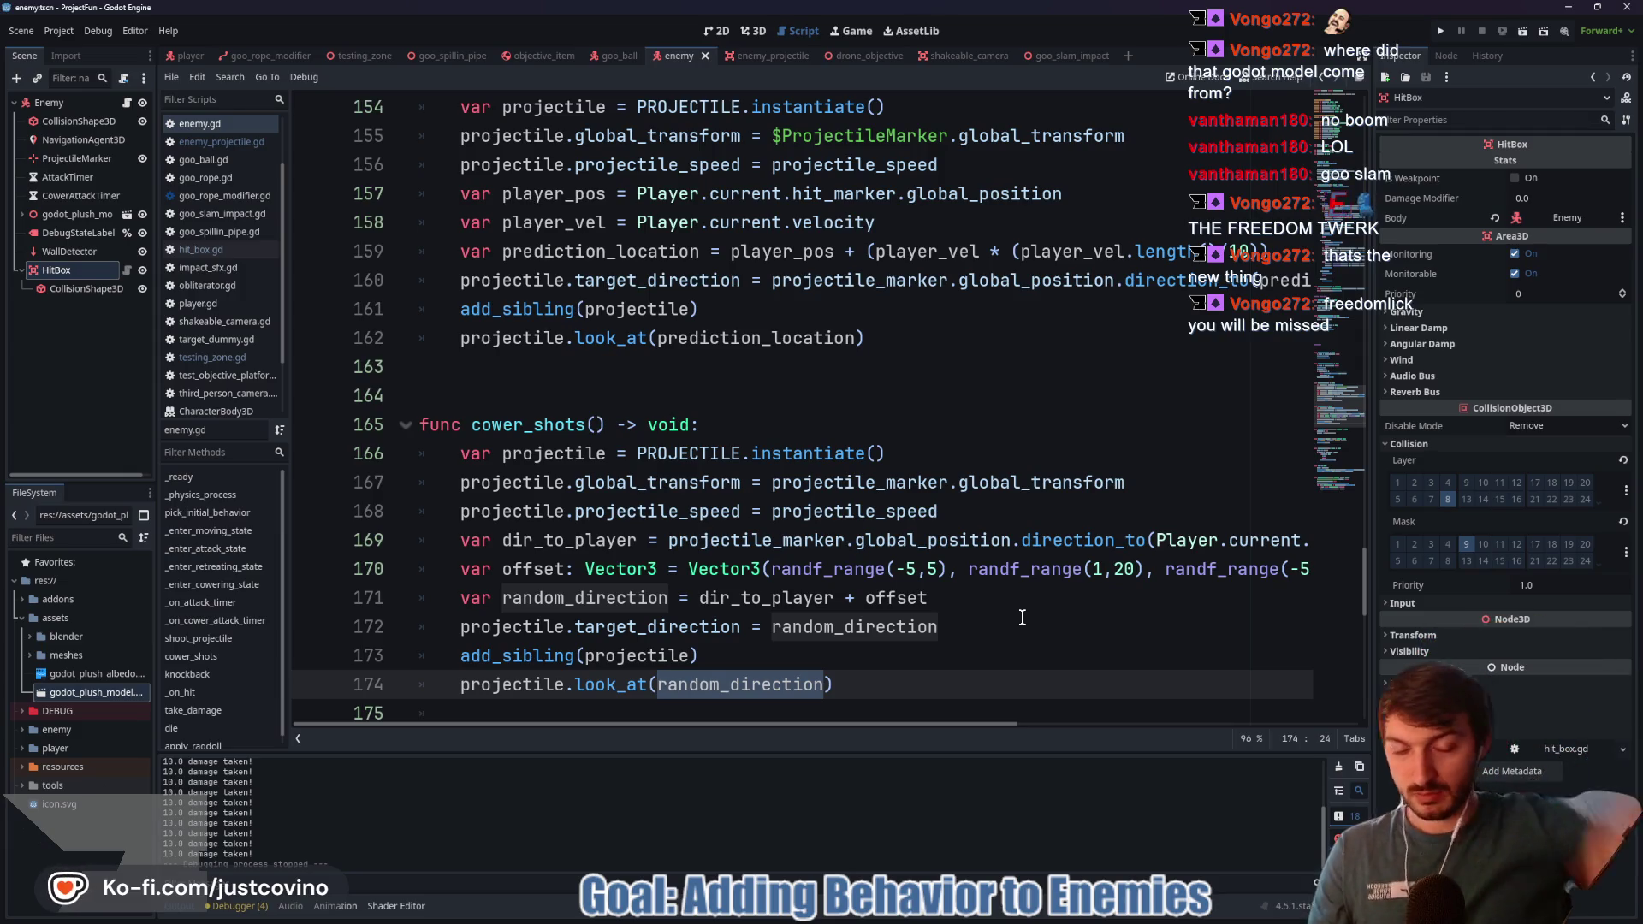
Make line 174's look_at target random_direction * projectile.projectile_speed and save enemy.gd.
{"action": "left_click", "coordinate": [828, 680]}
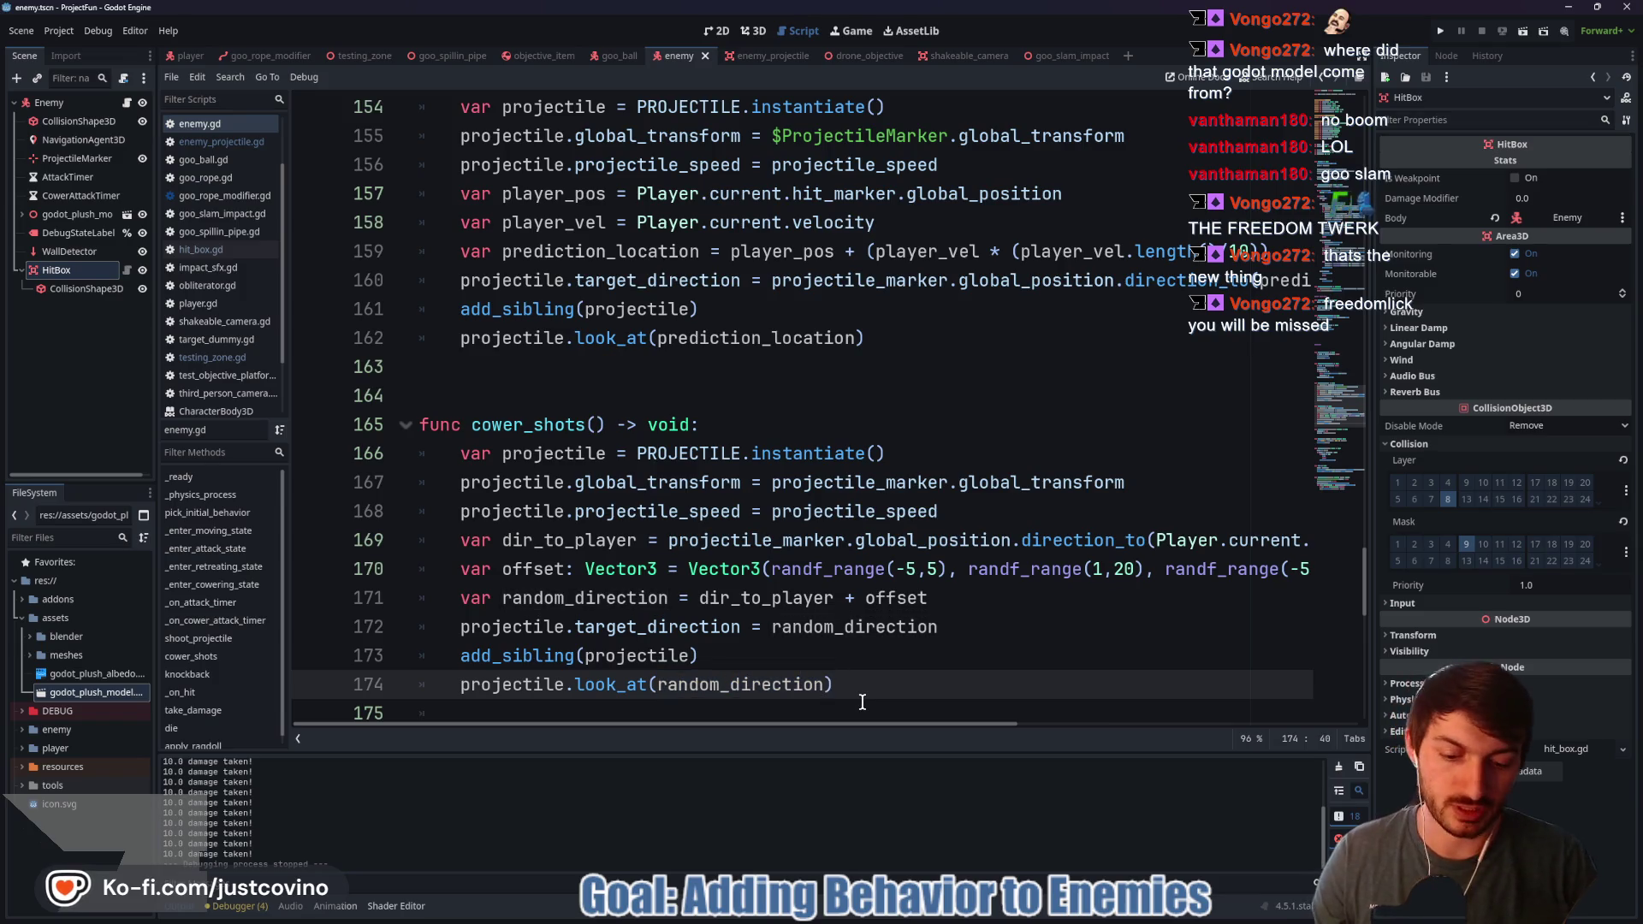
{"action": "type", "text": "roje"}
{"action": "key", "text": "Return"}
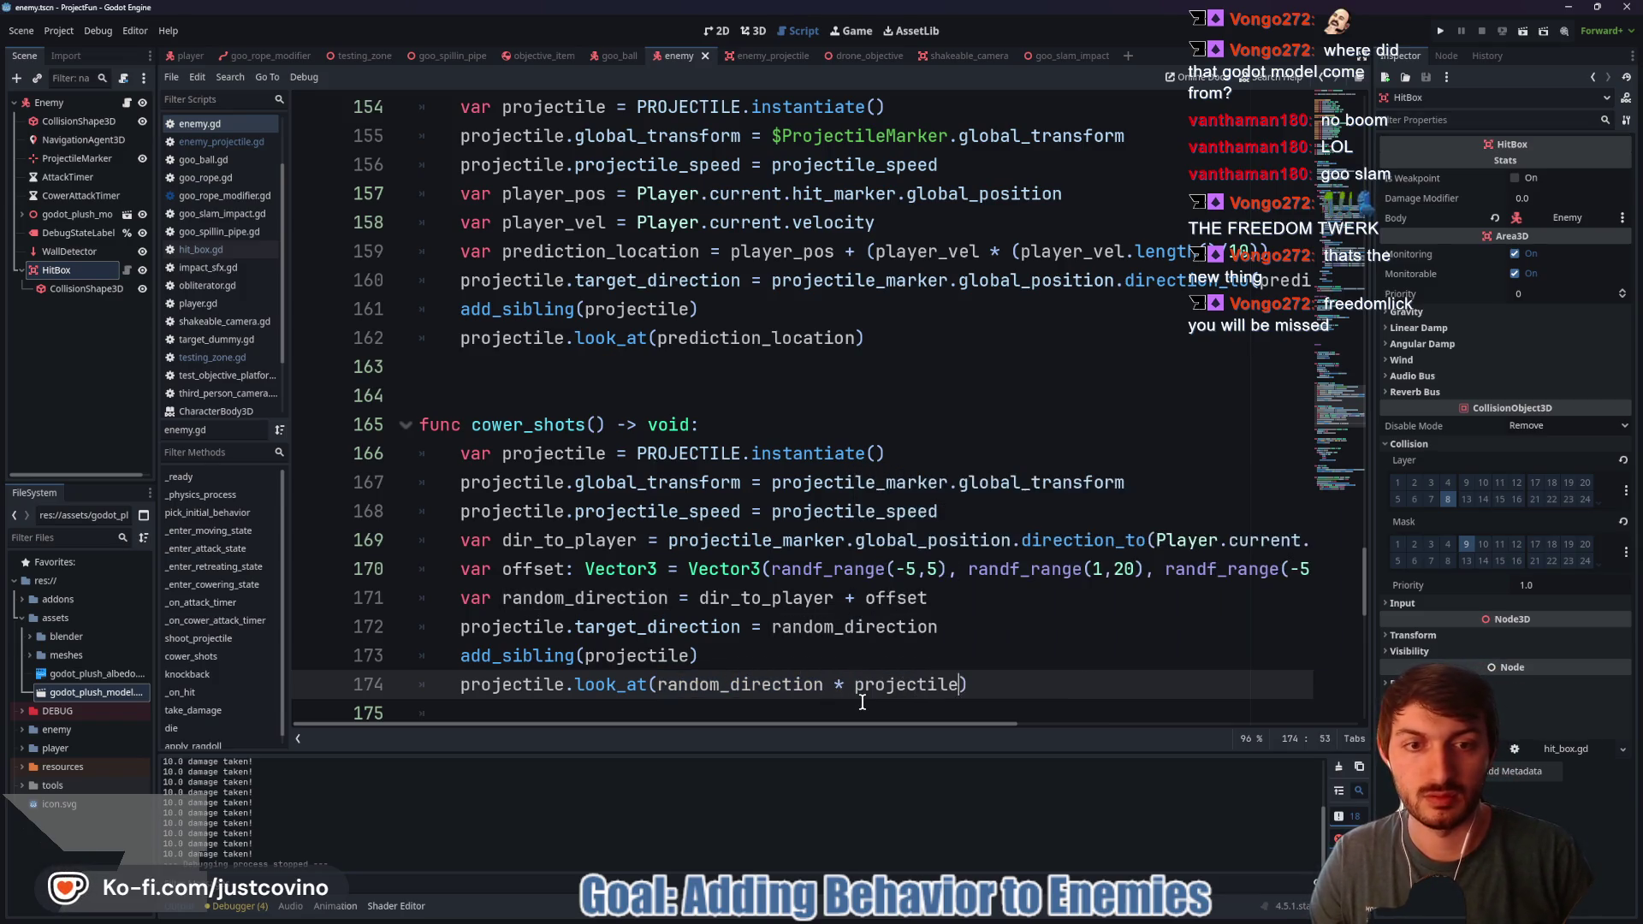
{"action": "type", "text": ".projectile_speed"}
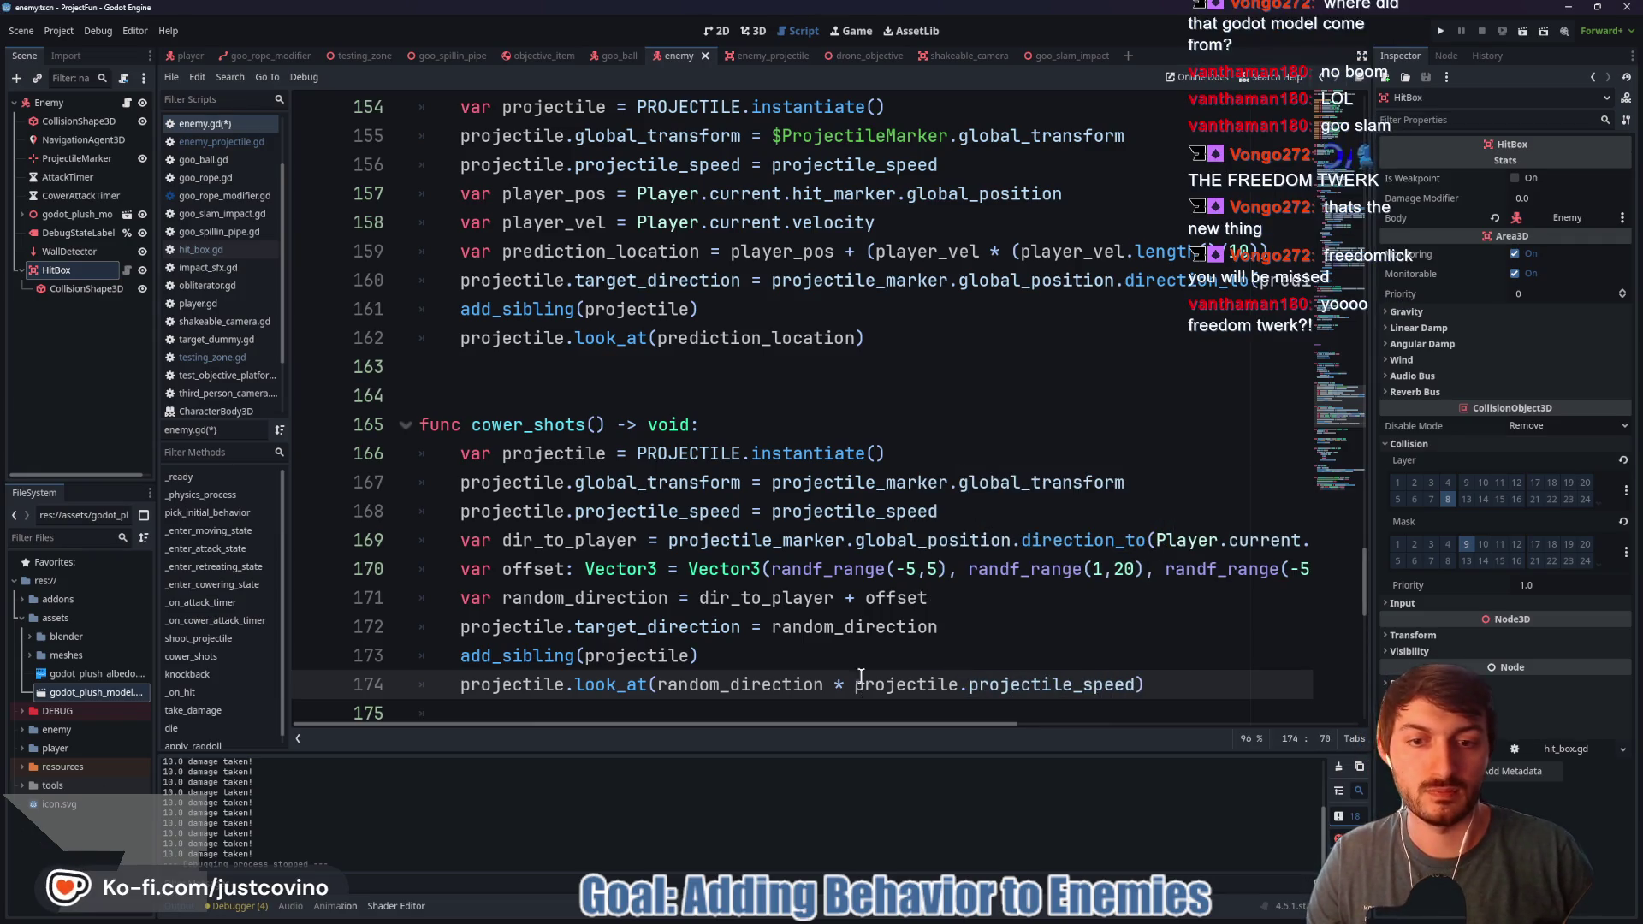
{"action": "left_click", "coordinate": [805, 665]}
{"action": "key", "text": "ctrl+s"}
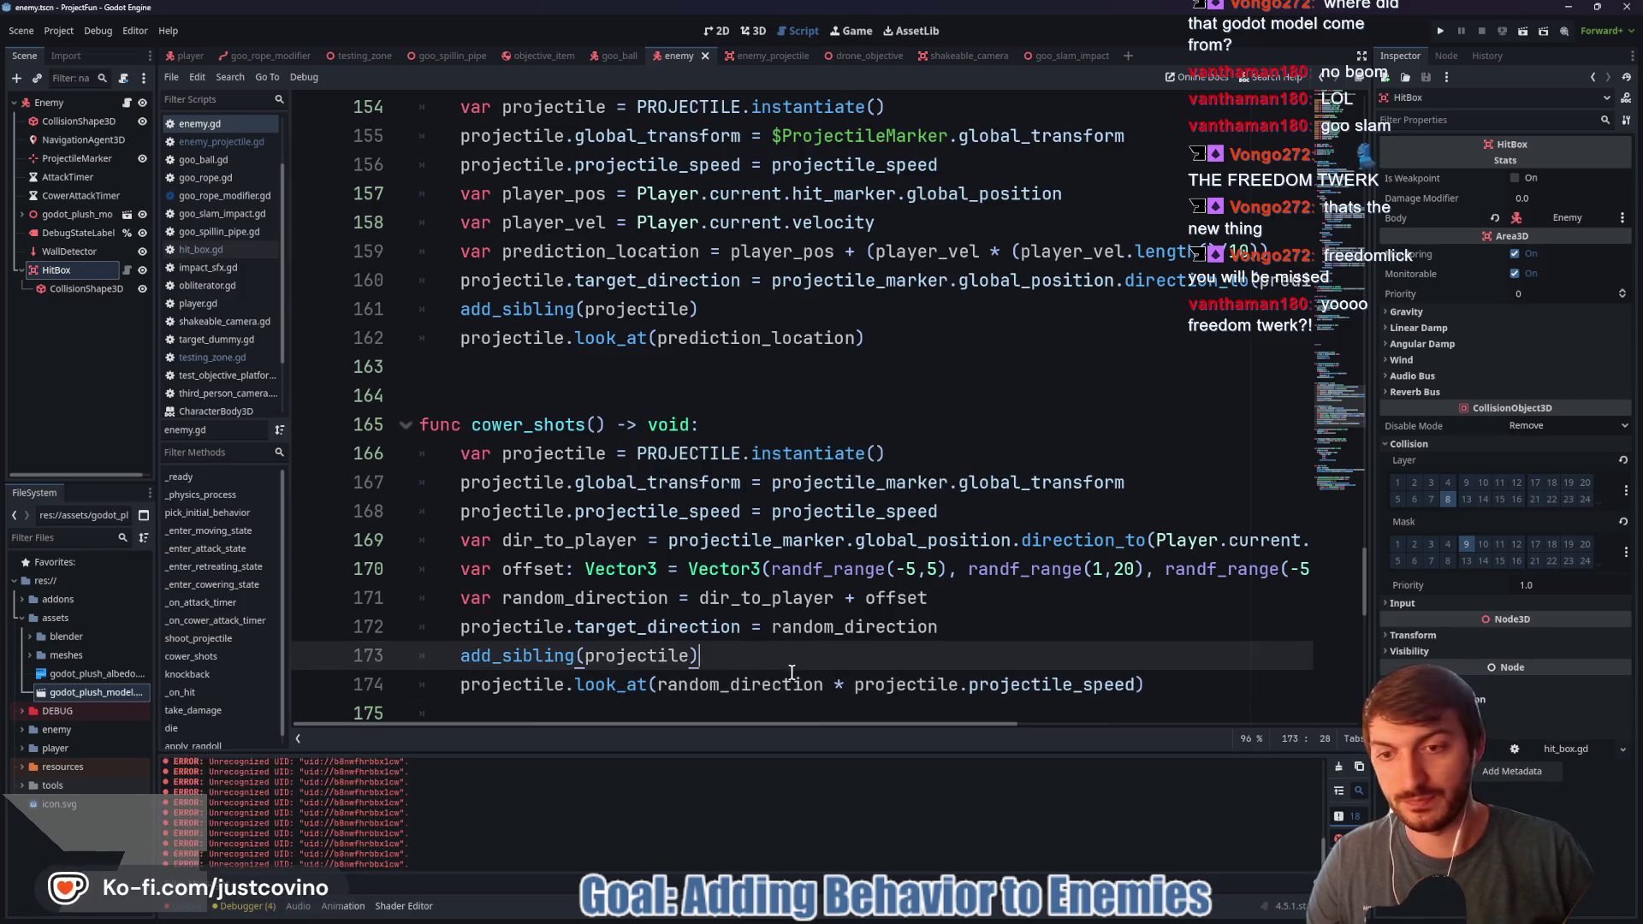
Test-run the game, running the character toward the blue platform, then stop it.
{"action": "key", "text": "F5"}
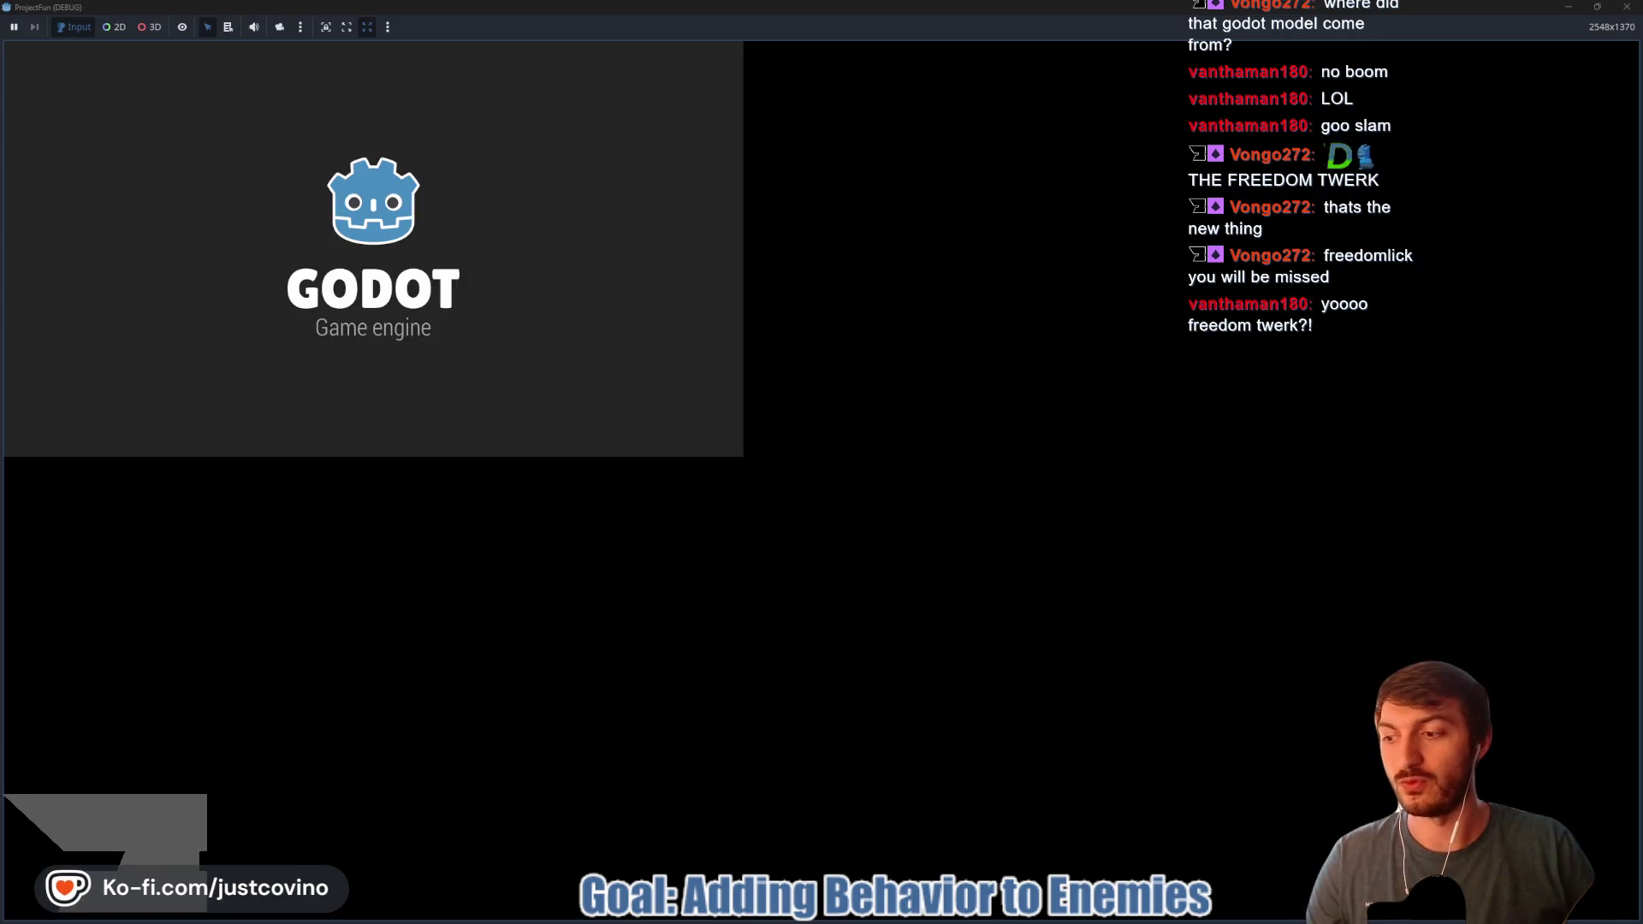
{"action": "key", "text": "w"}
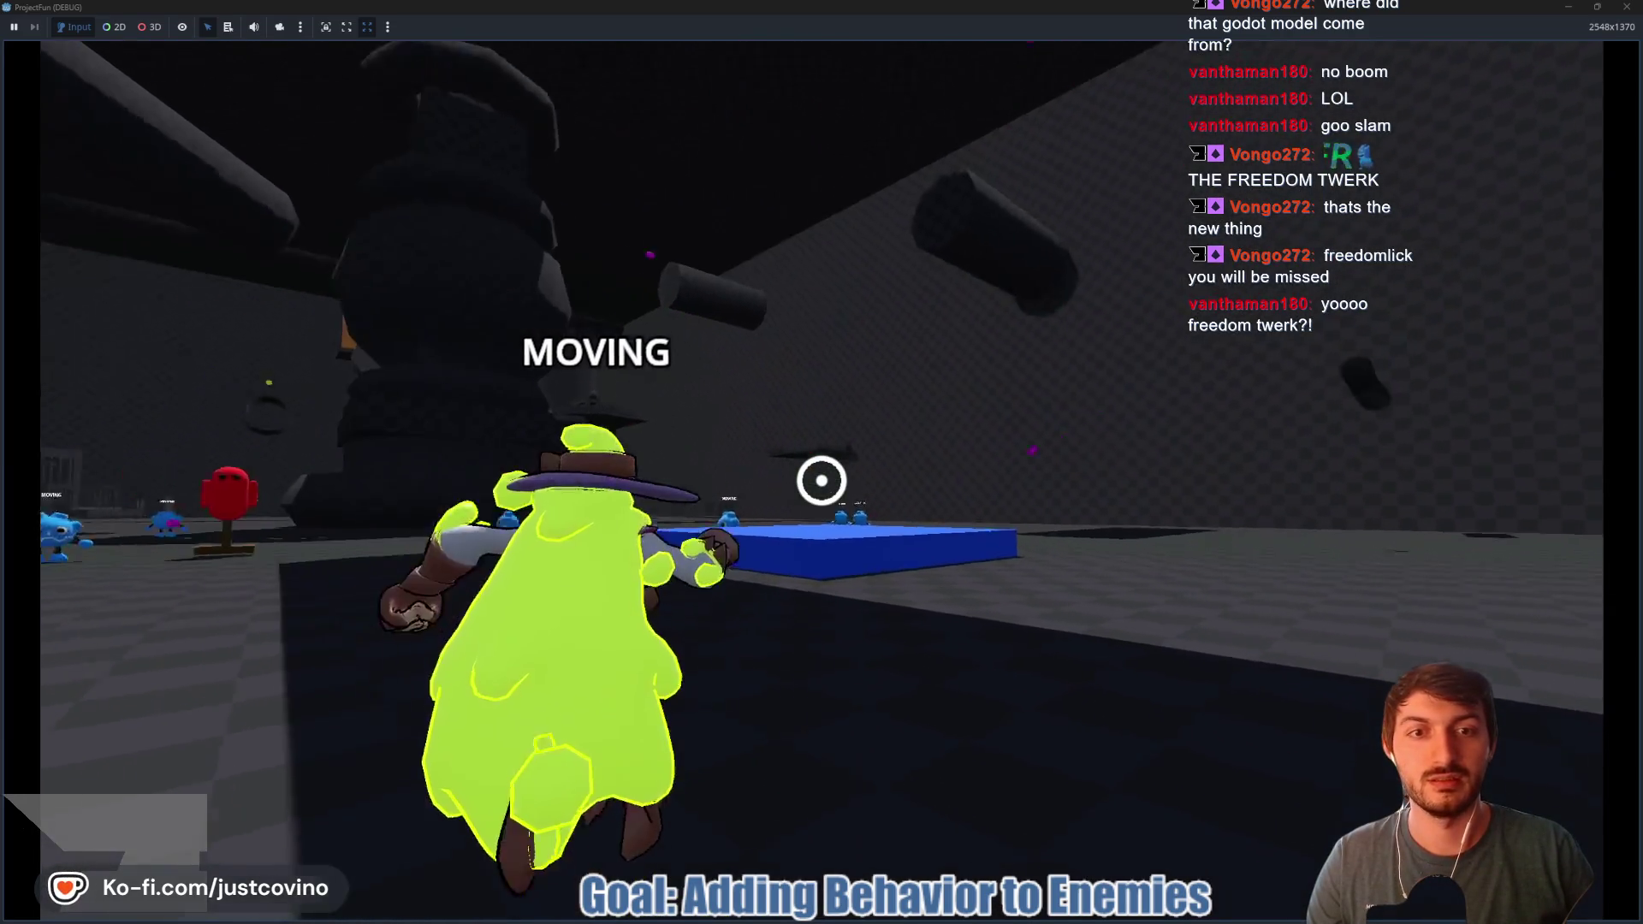
{"action": "key", "text": "w"}
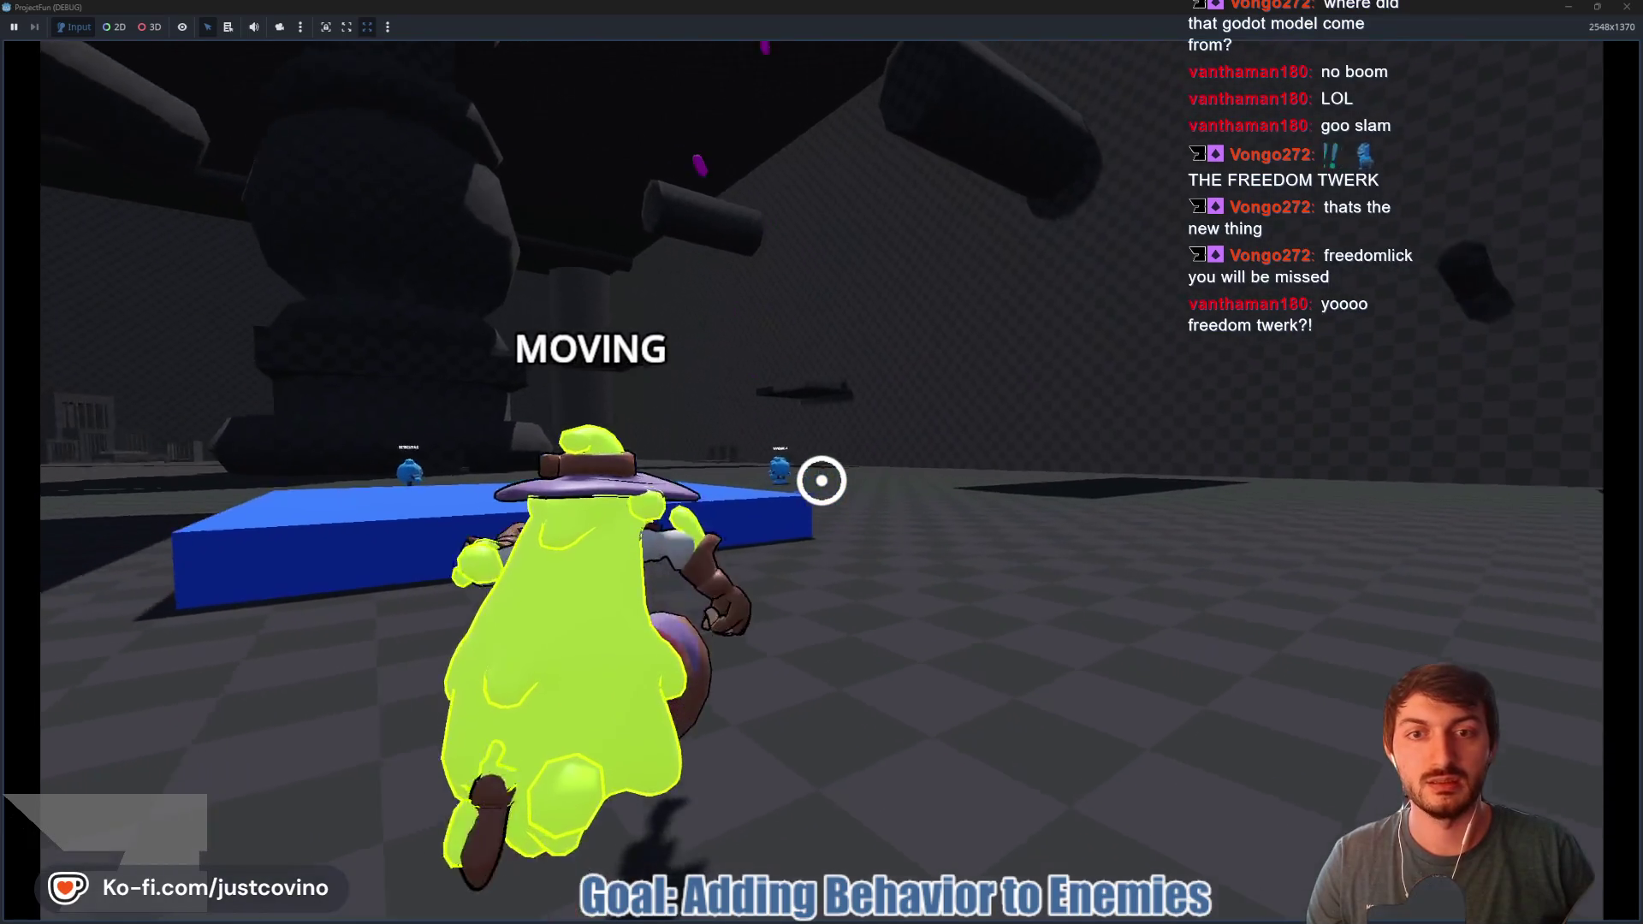
{"action": "key", "text": "w"}
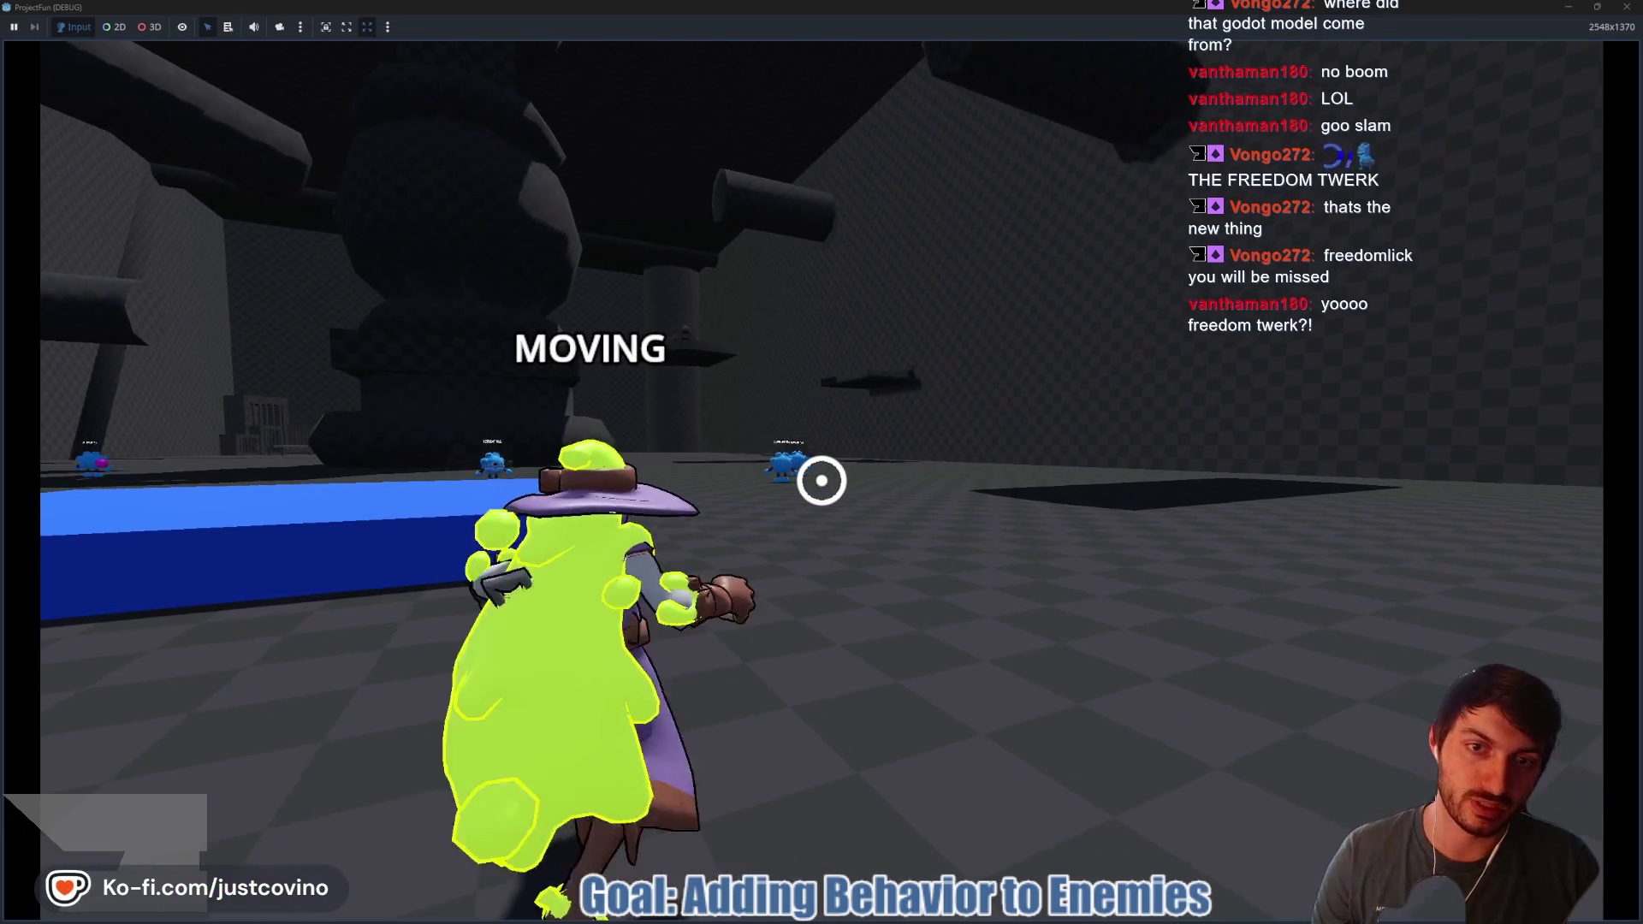
{"action": "key", "text": "F8"}
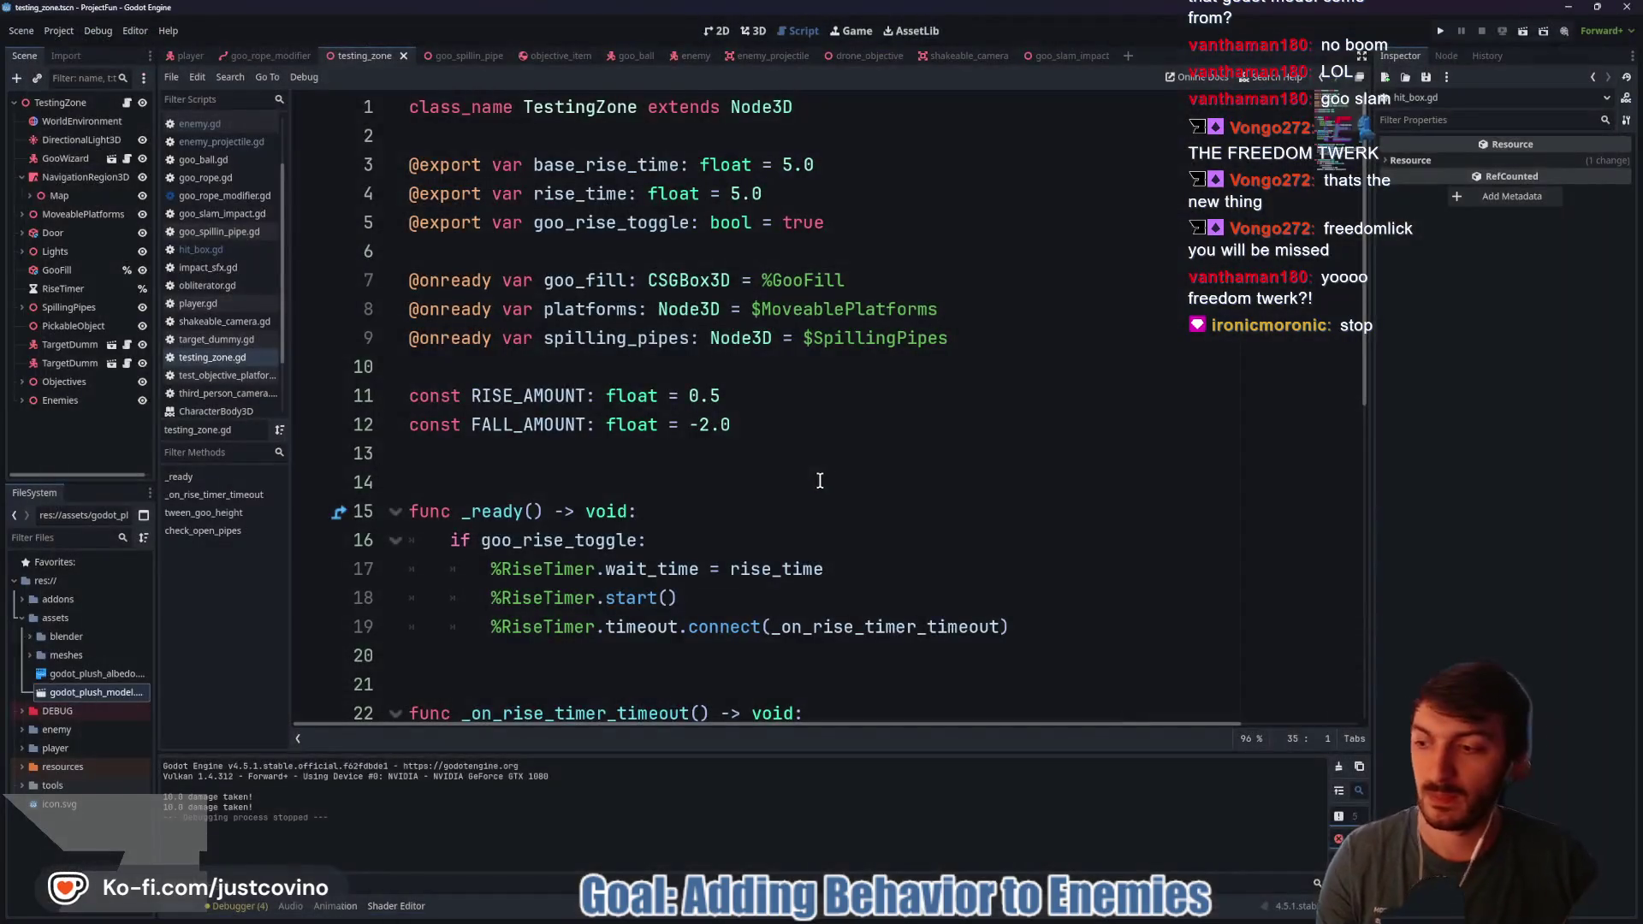
Return to enemy.gd's cower_shots, indent line 175, and select line 174's look_at argument.
{"action": "left_click", "coordinate": [738, 484]}
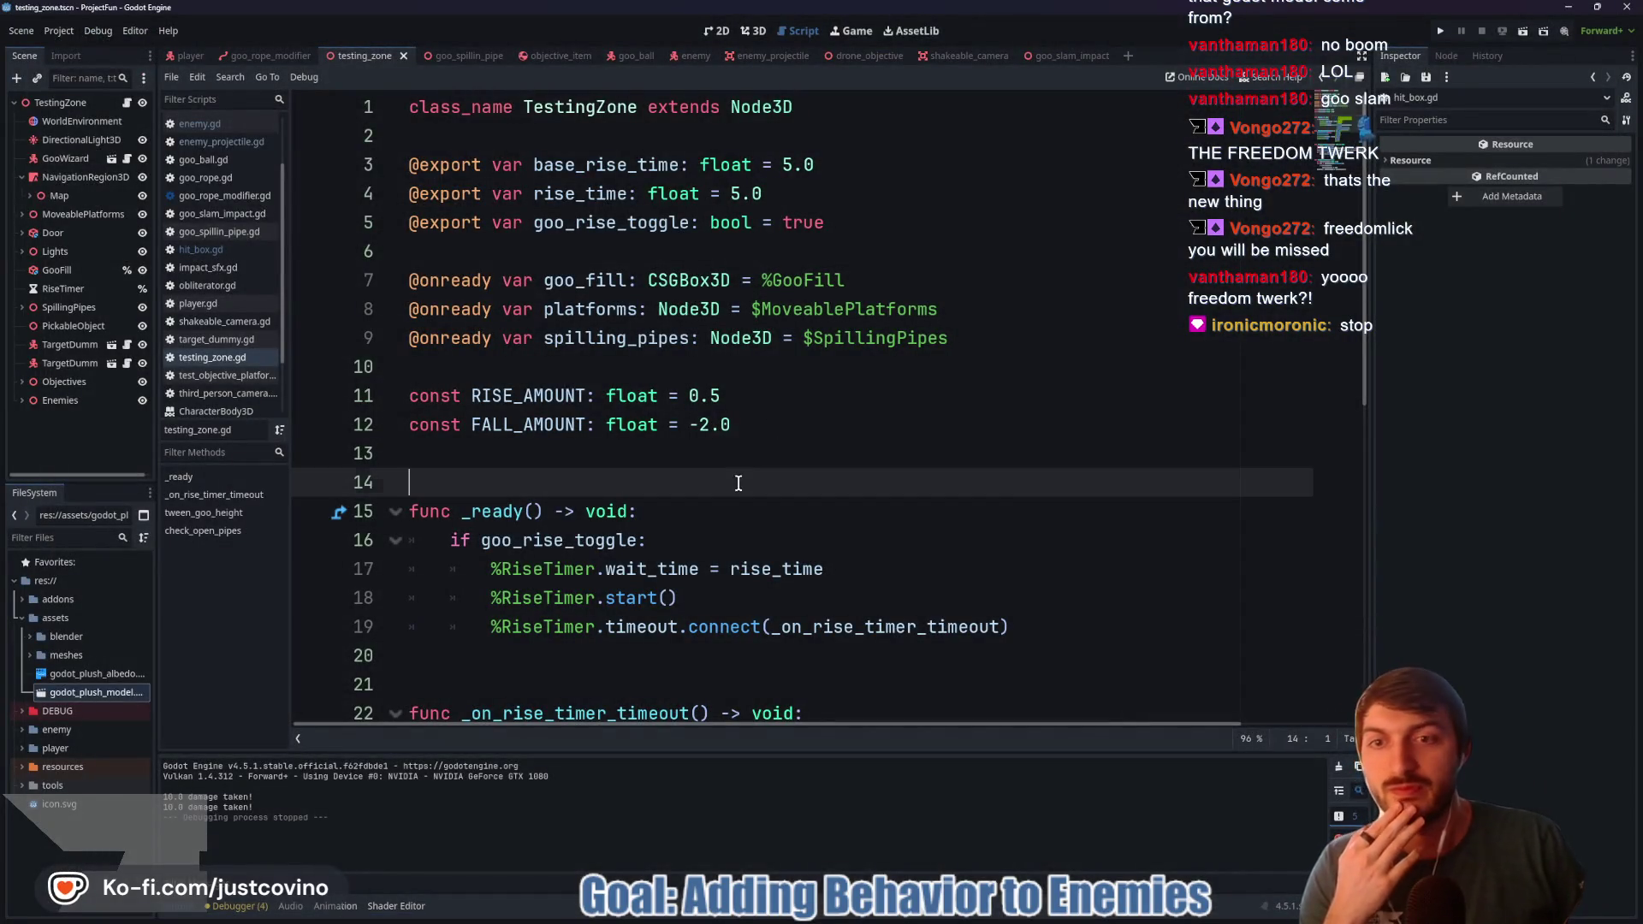
{"action": "left_click", "coordinate": [680, 56]}
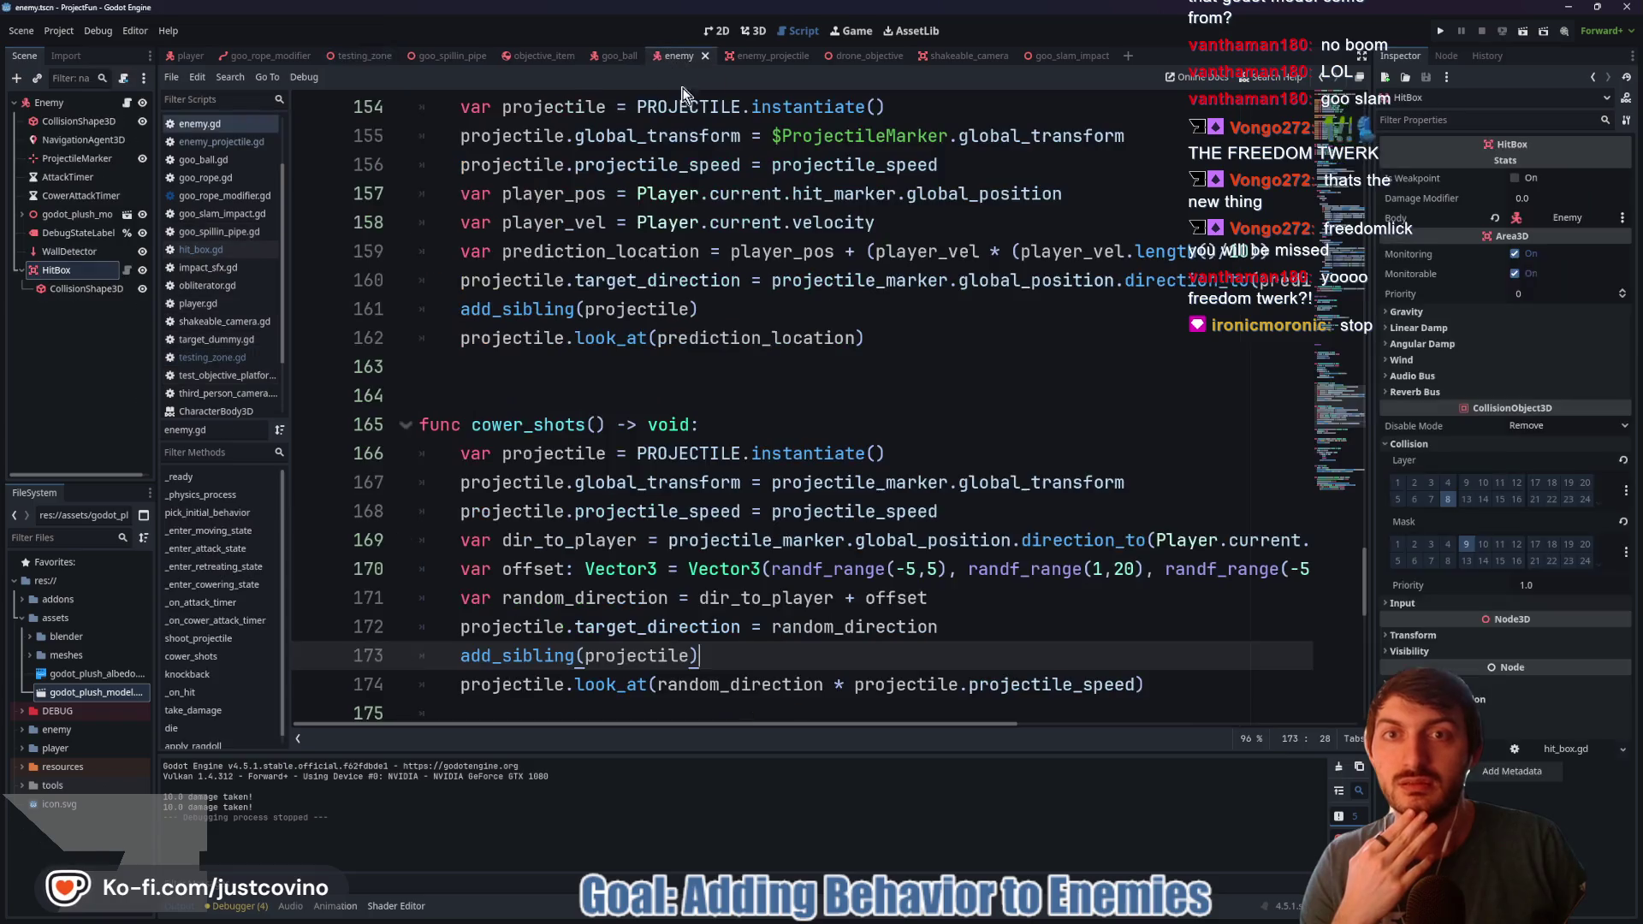
{"action": "scroll", "coordinate": [699, 500], "scroll_direction": "down", "scroll_amount": 2}
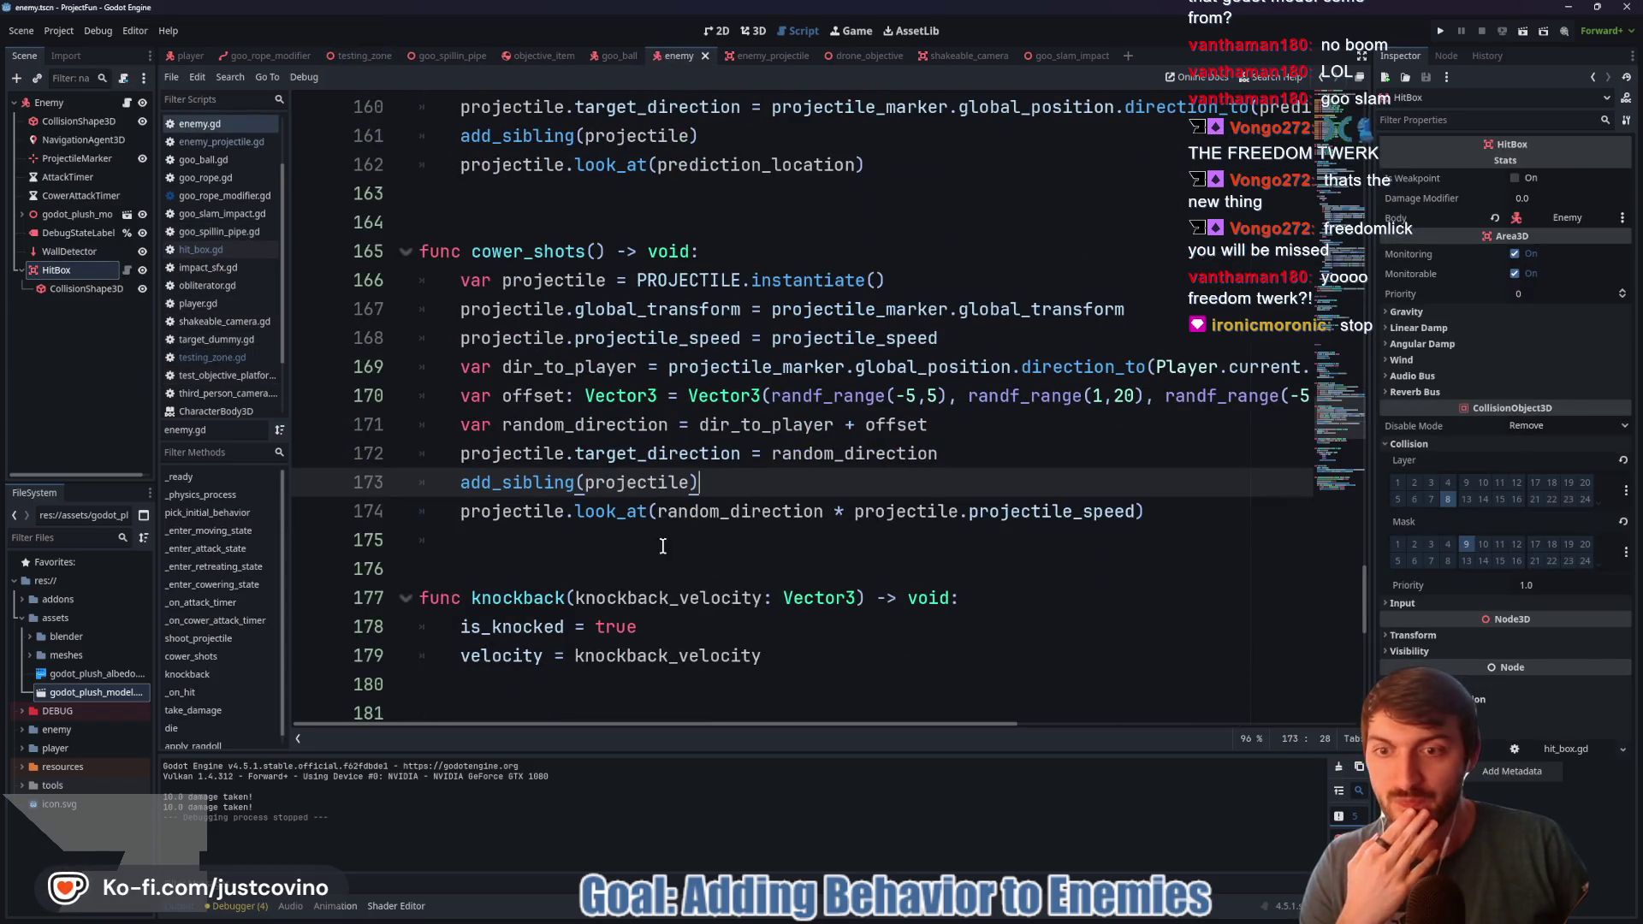
{"action": "left_click", "coordinate": [460, 539]}
{"action": "key", "text": "Tab"}
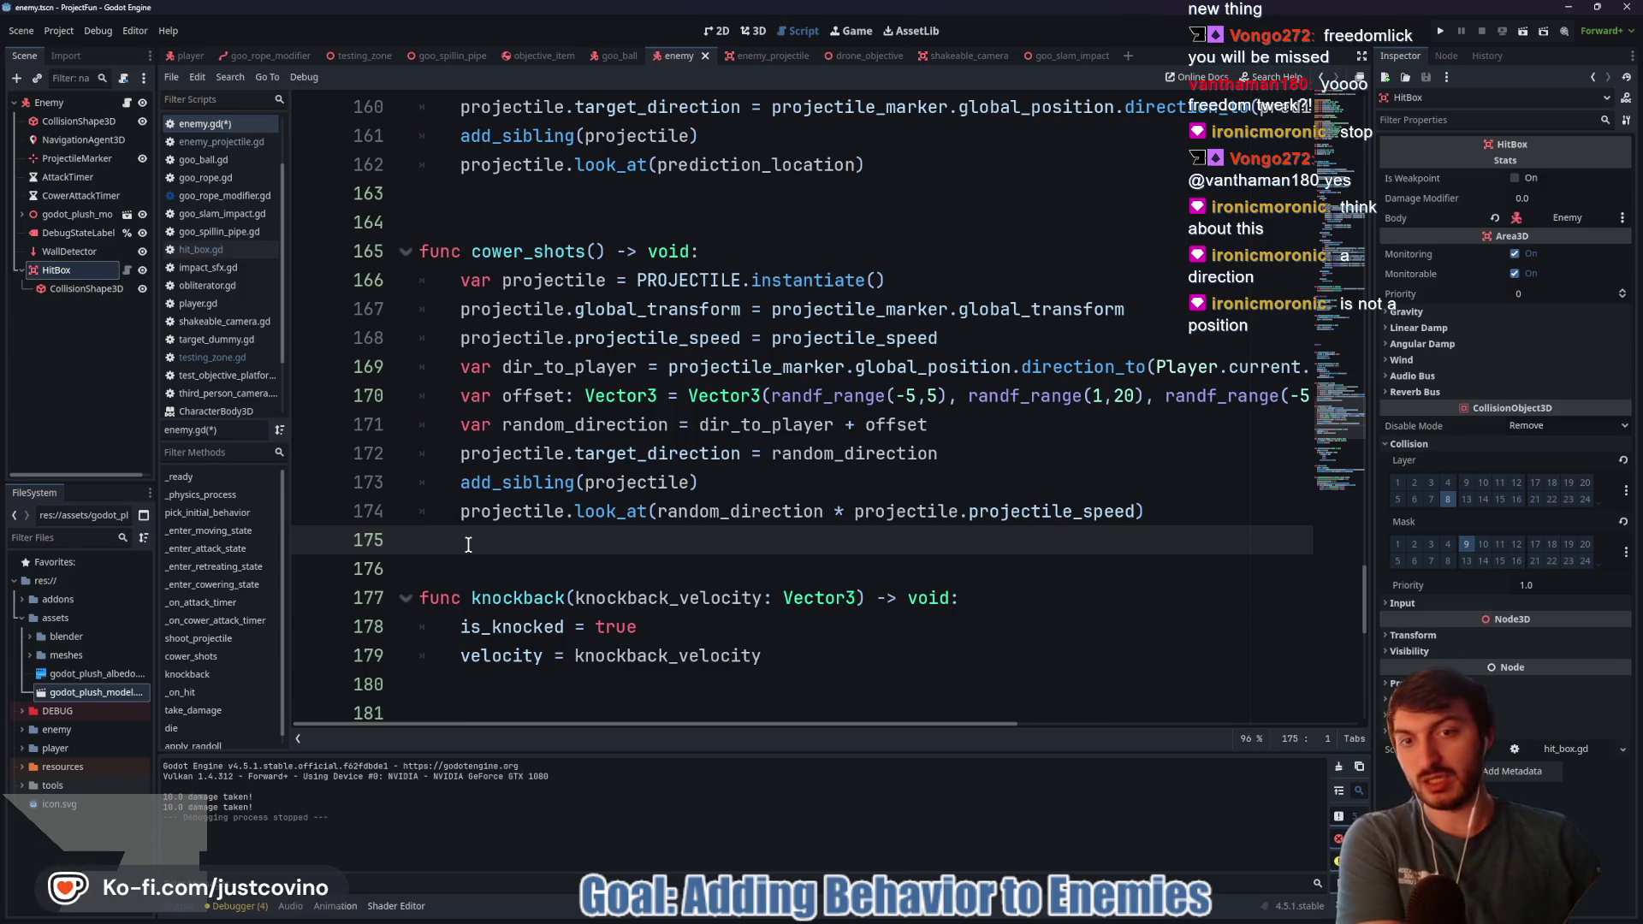
{"action": "left_click_drag", "start_coordinate": [1134, 511], "coordinate": [649, 511]}
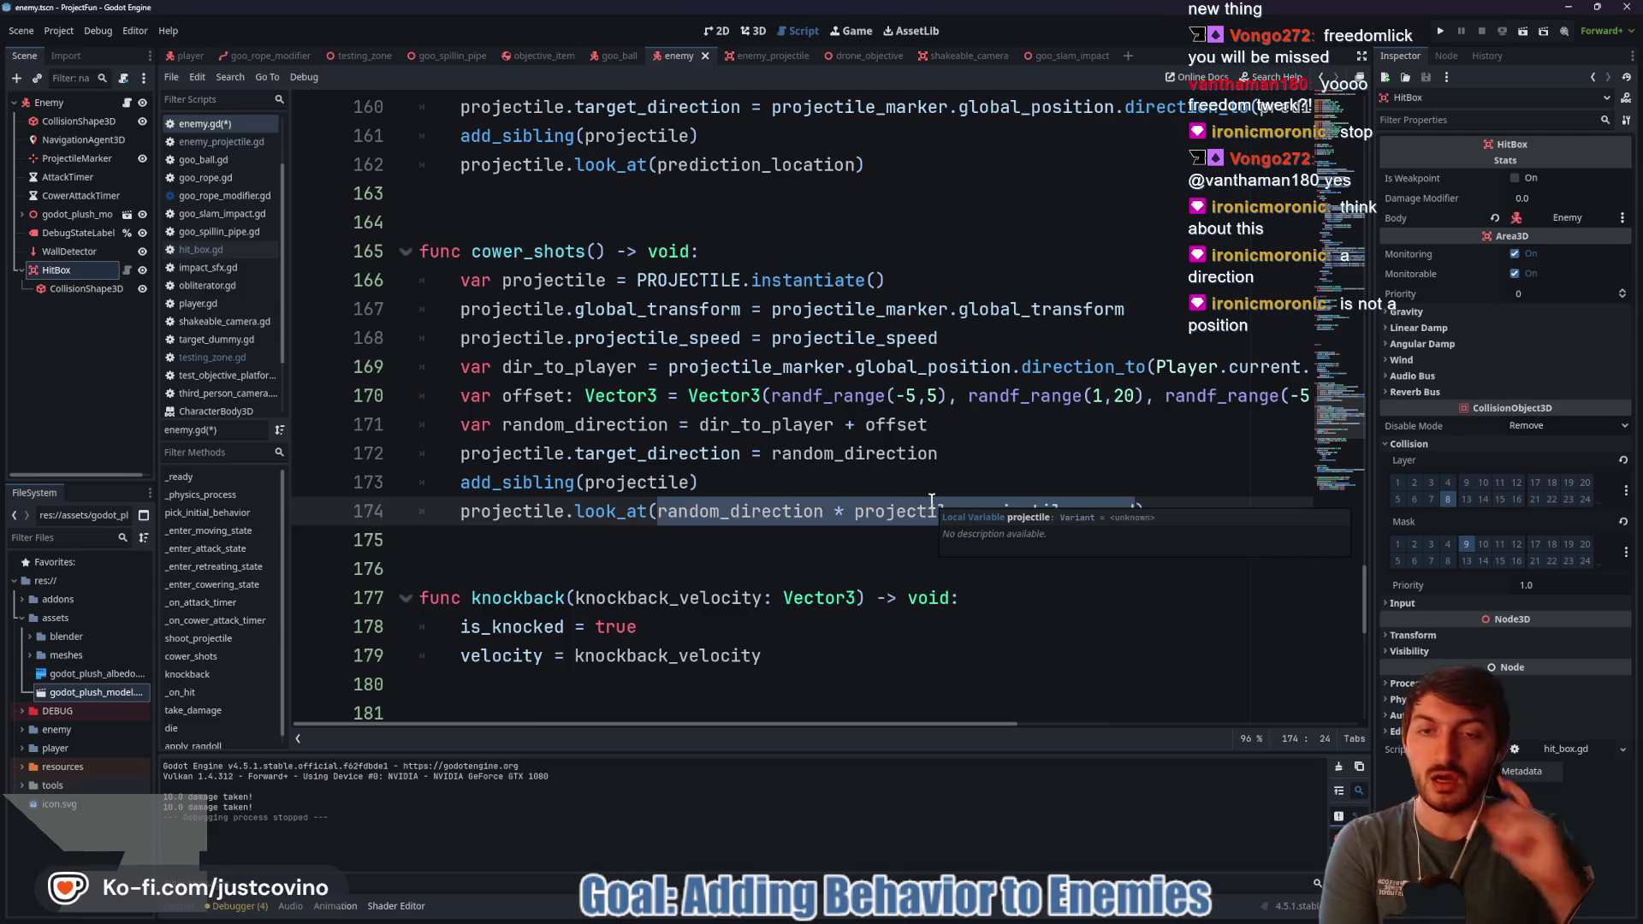
Aim line 174's look_at at Player.current.hit_marker.global_position + offset and save enemy.gd.
{"action": "type", "text": "Player.cur"}
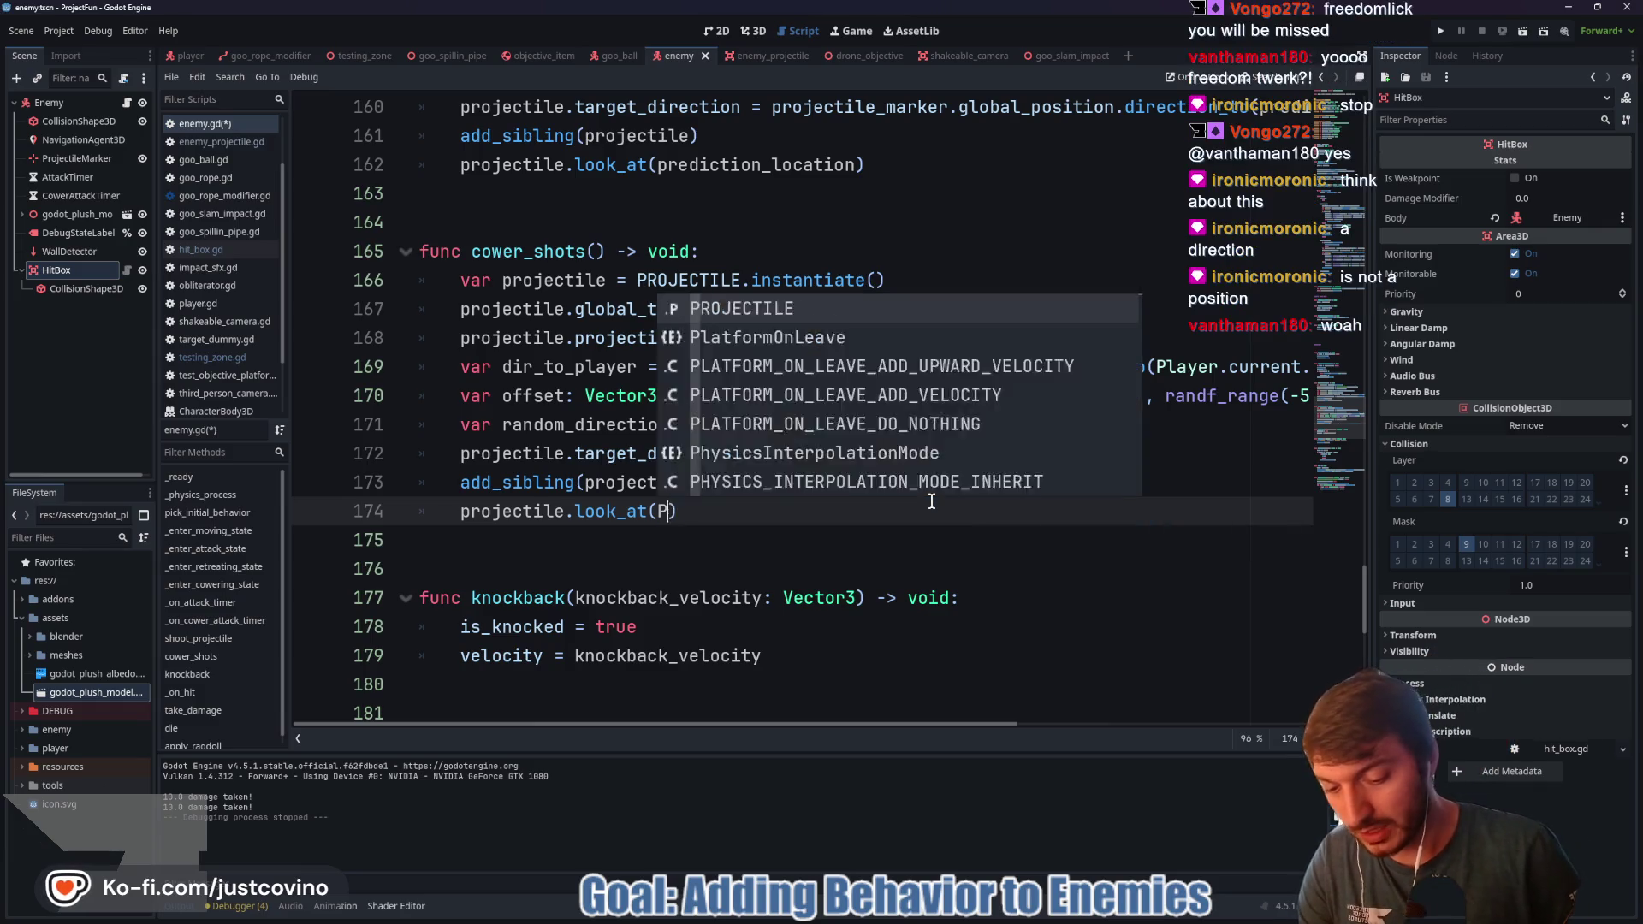
{"action": "key", "text": "Return"}
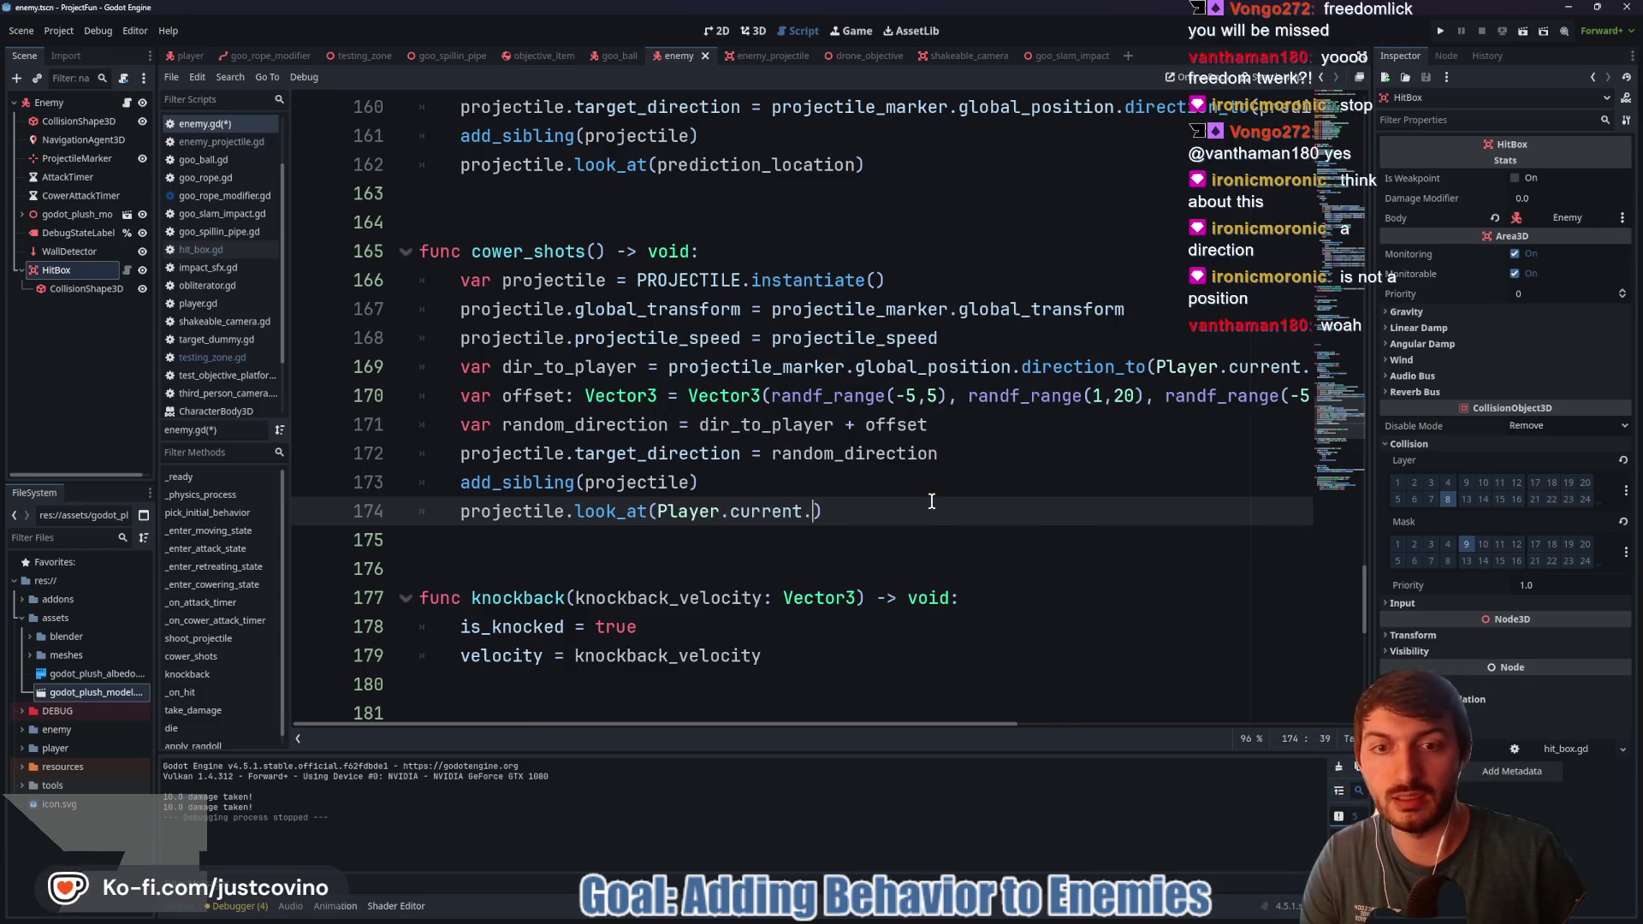
{"action": "type", "text": "hit_mak"}
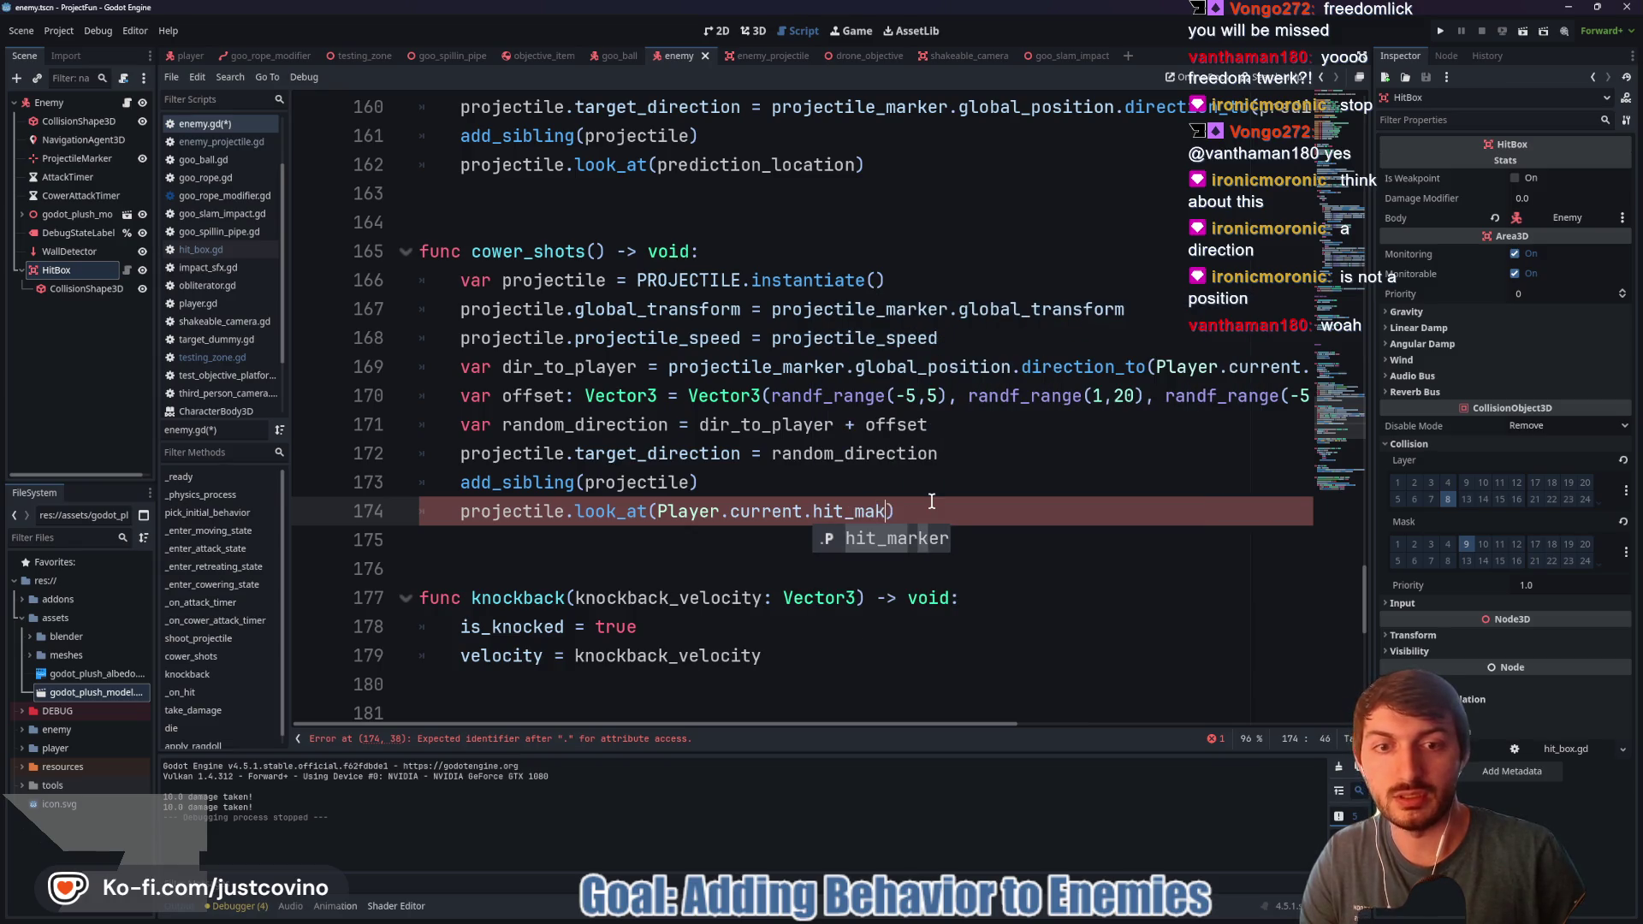
{"action": "key", "text": "Return"}
{"action": "type", "text": ".global"}
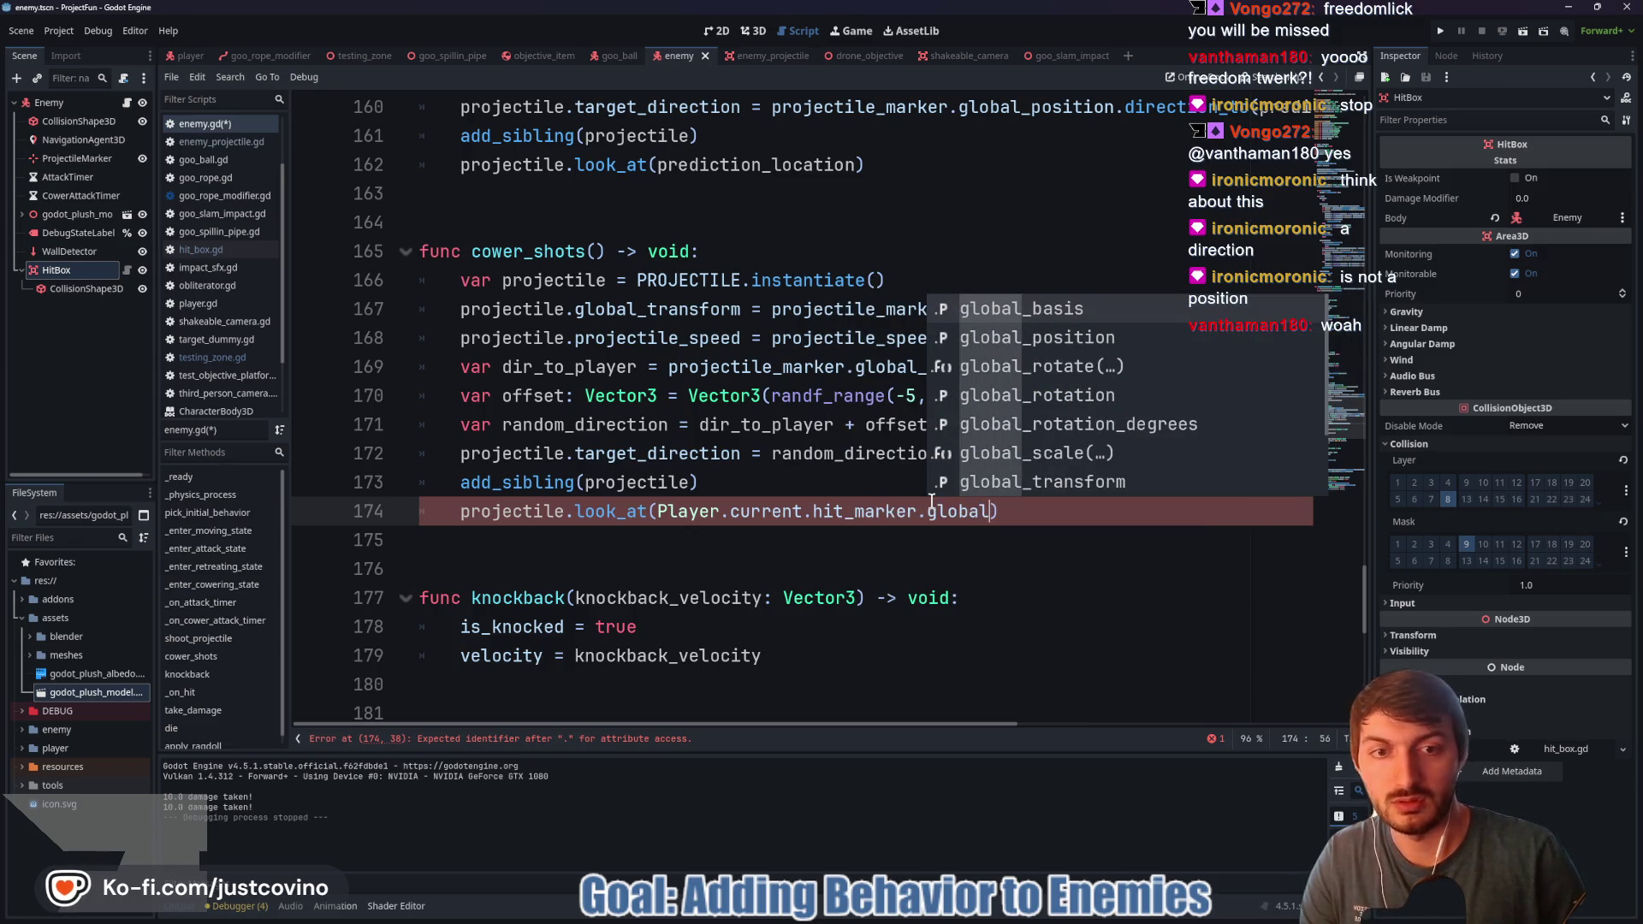
{"action": "type", "text": "_positio"}
{"action": "key", "text": "Return"}
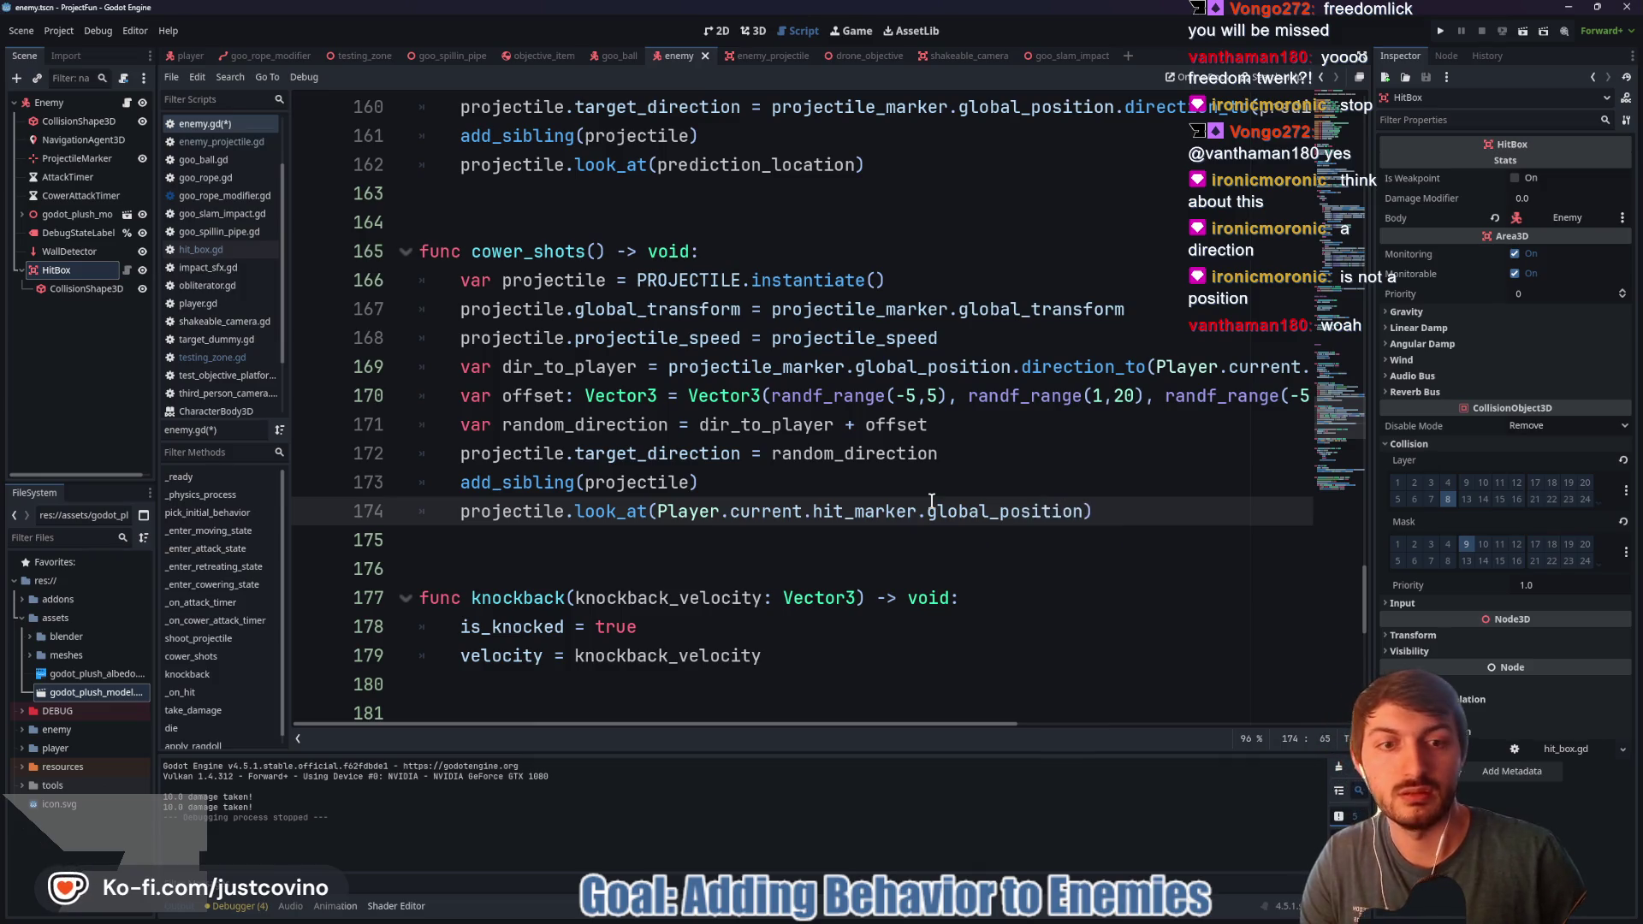
{"action": "type", "text": "offset"}
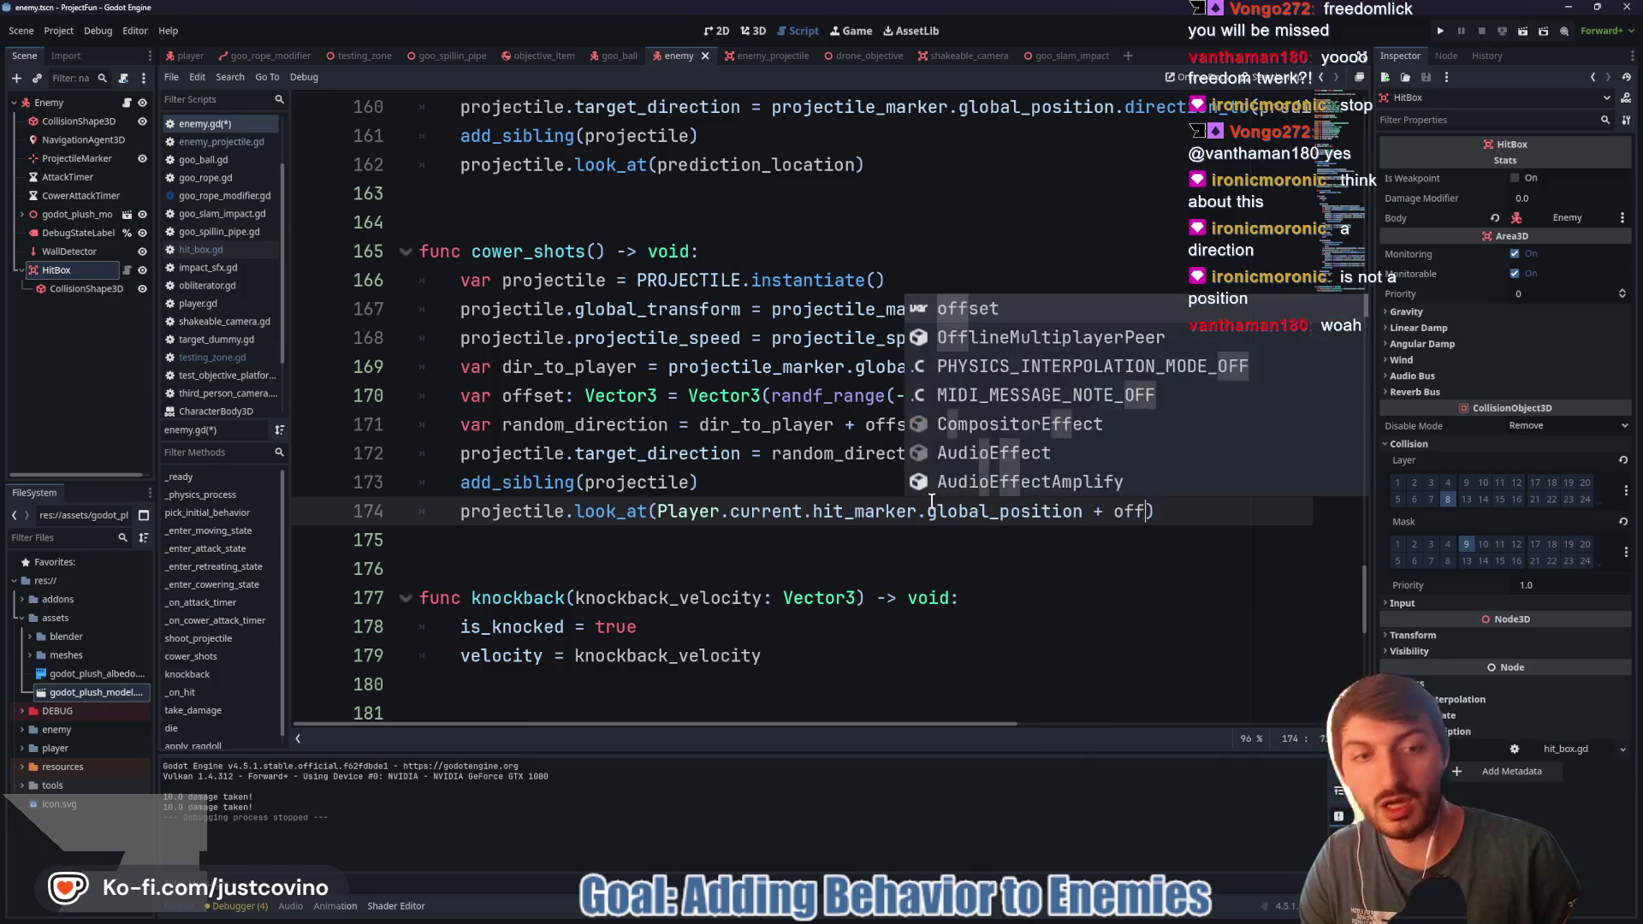
{"action": "left_click", "coordinate": [843, 477]}
{"action": "key", "text": "ctrl+s"}
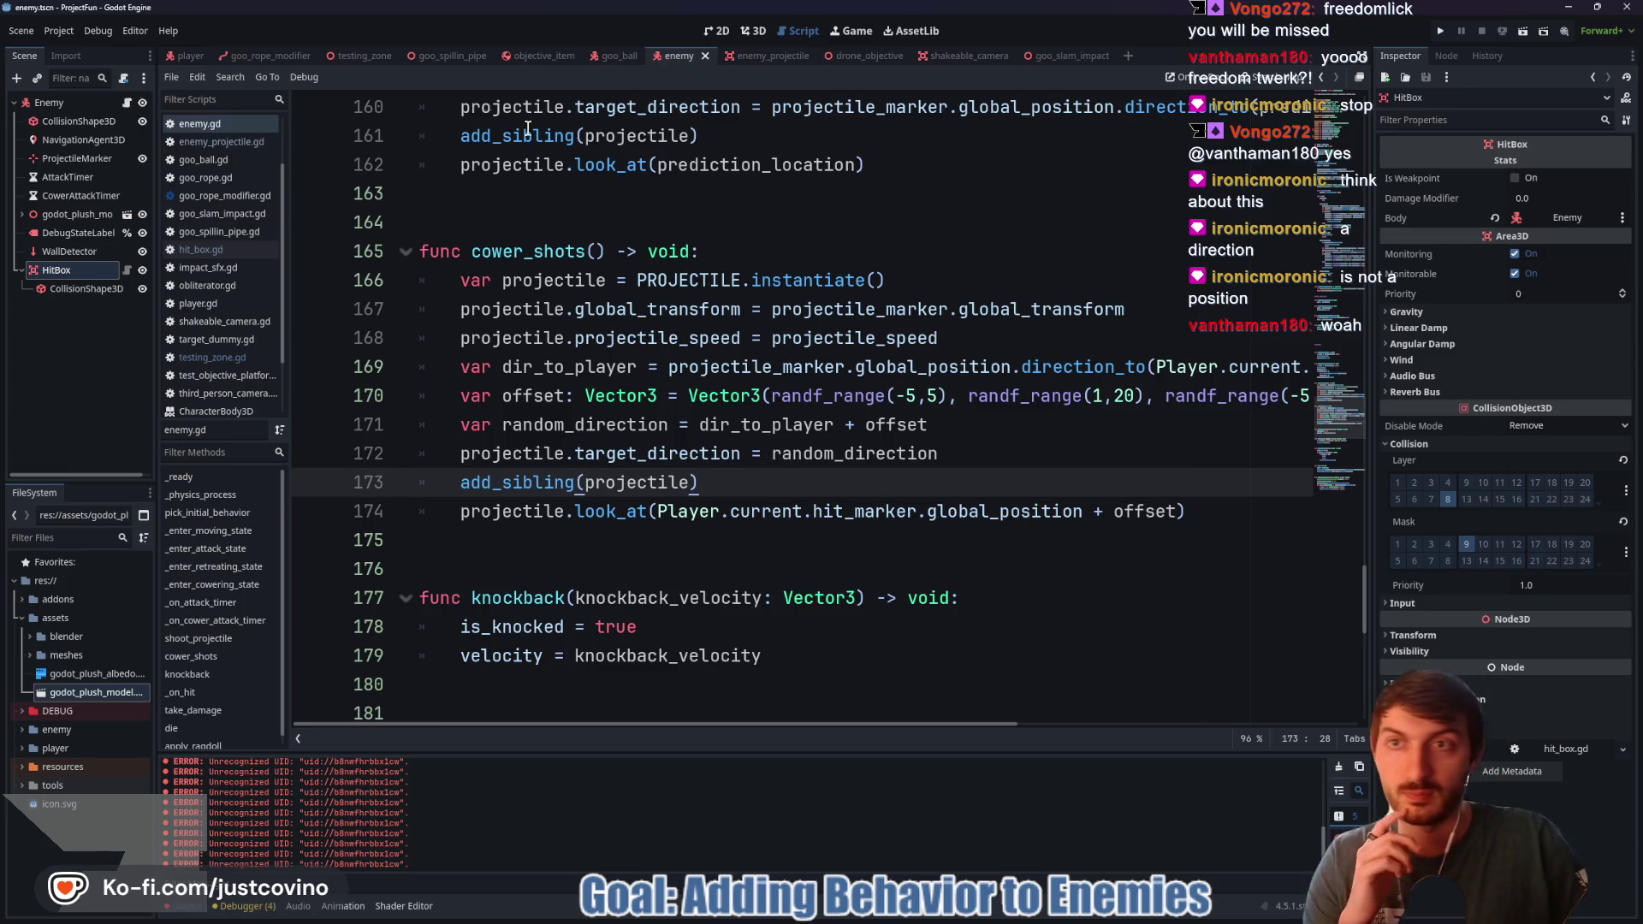
{"action": "left_click", "coordinate": [368, 57]}
Playtest the new aiming by running, grapple-swinging and slamming near the enemies, then stop.
{"action": "key", "text": "F6"}
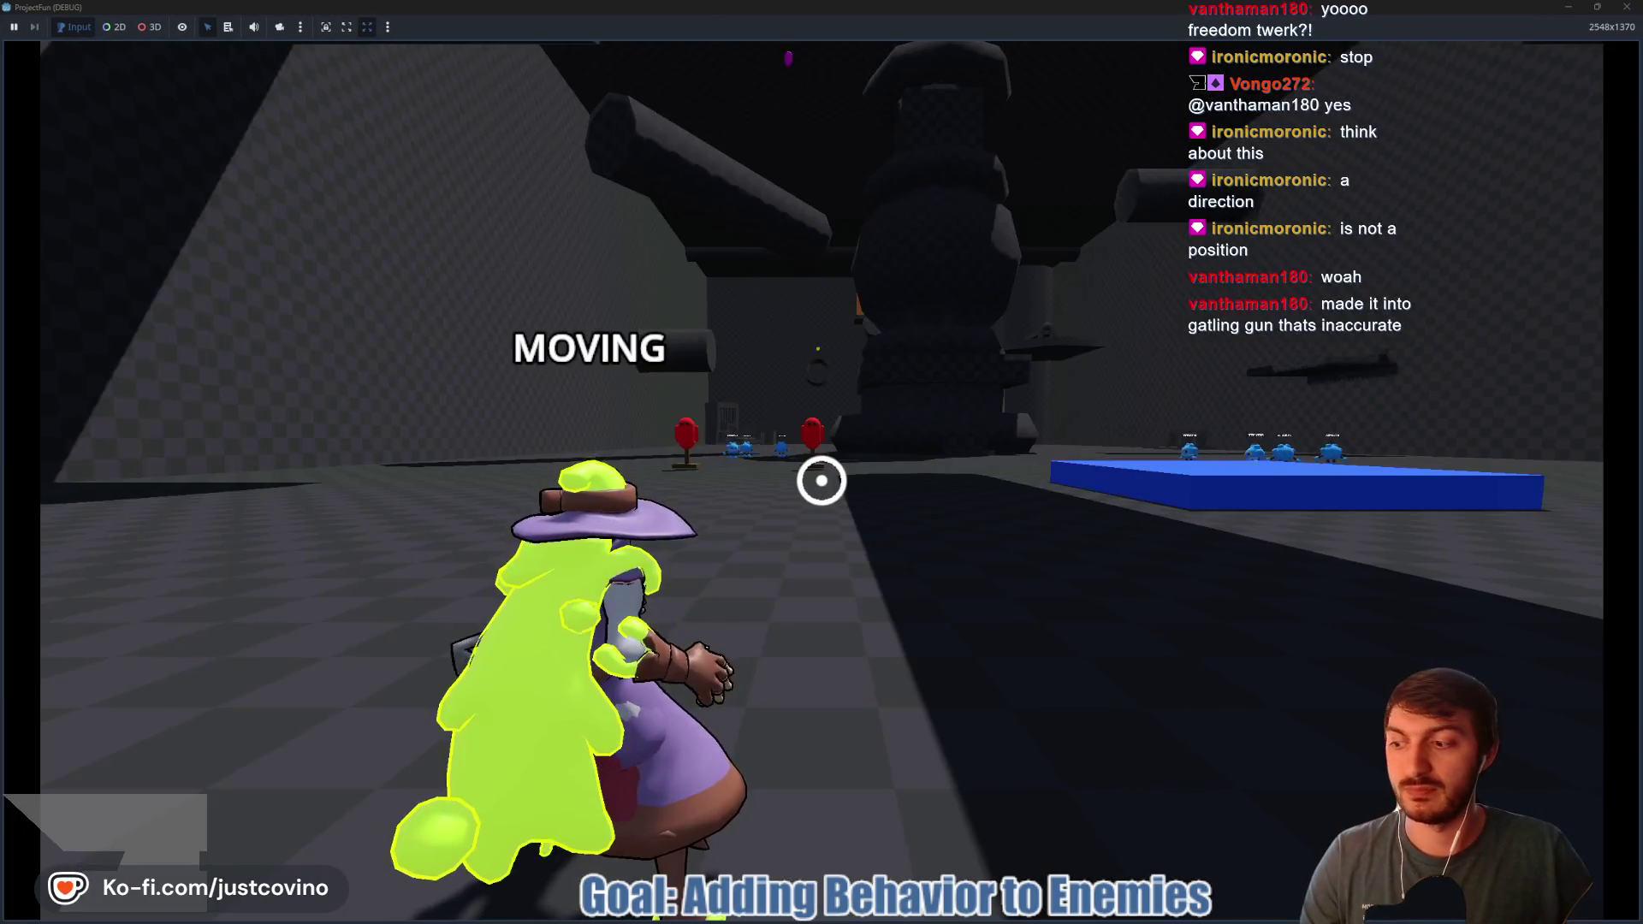
{"action": "key", "text": "w"}
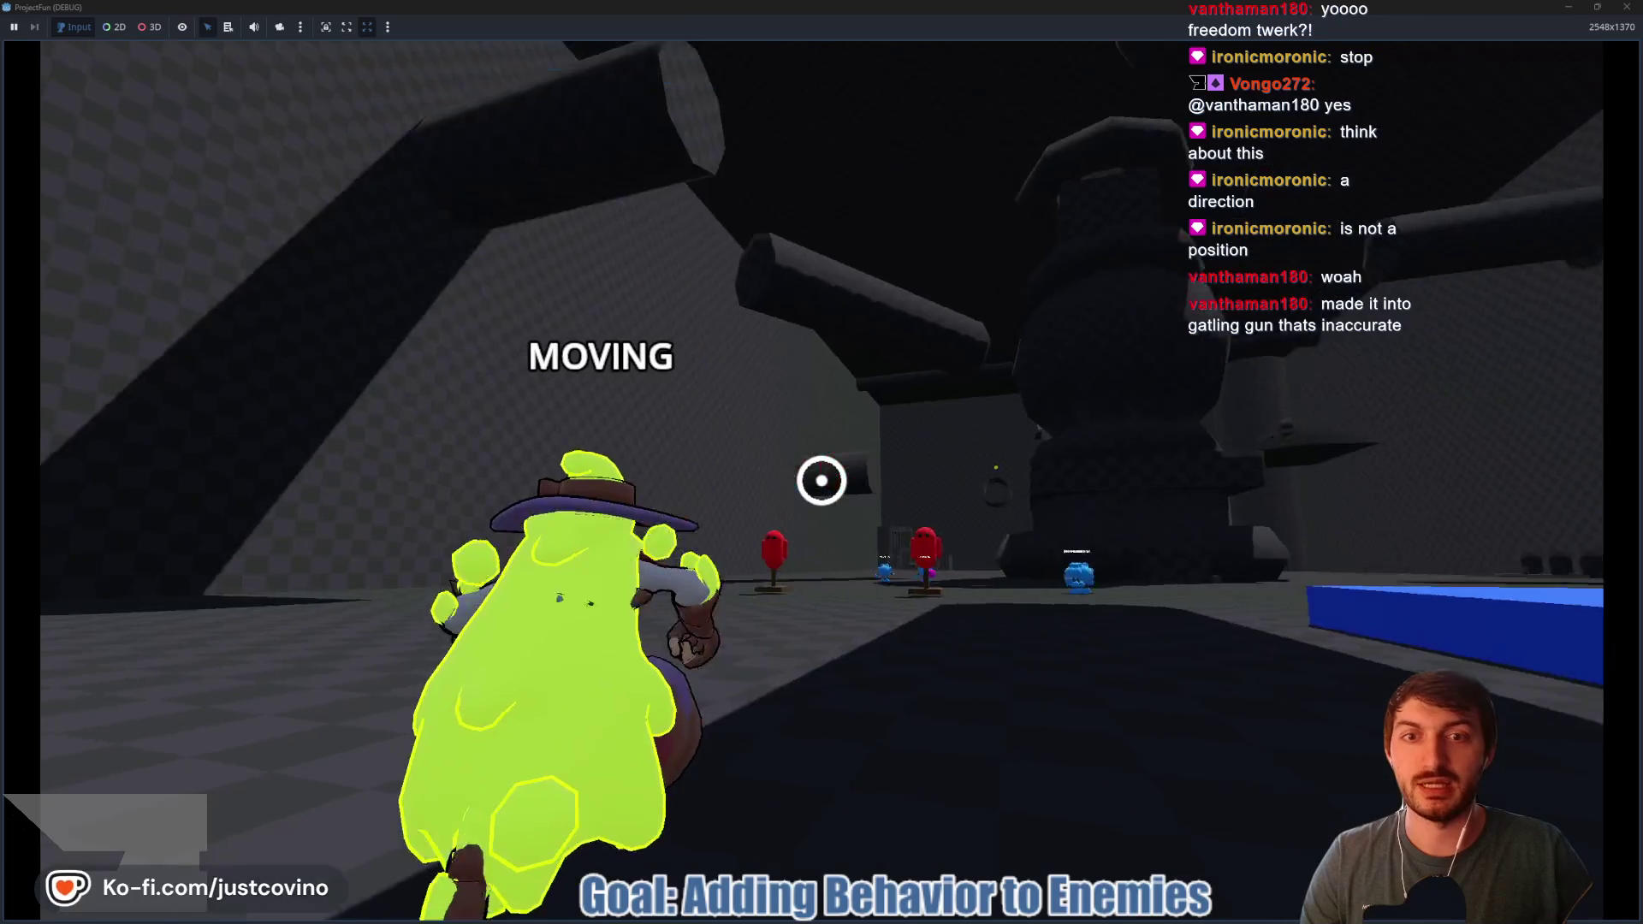
{"action": "key", "text": "e"}
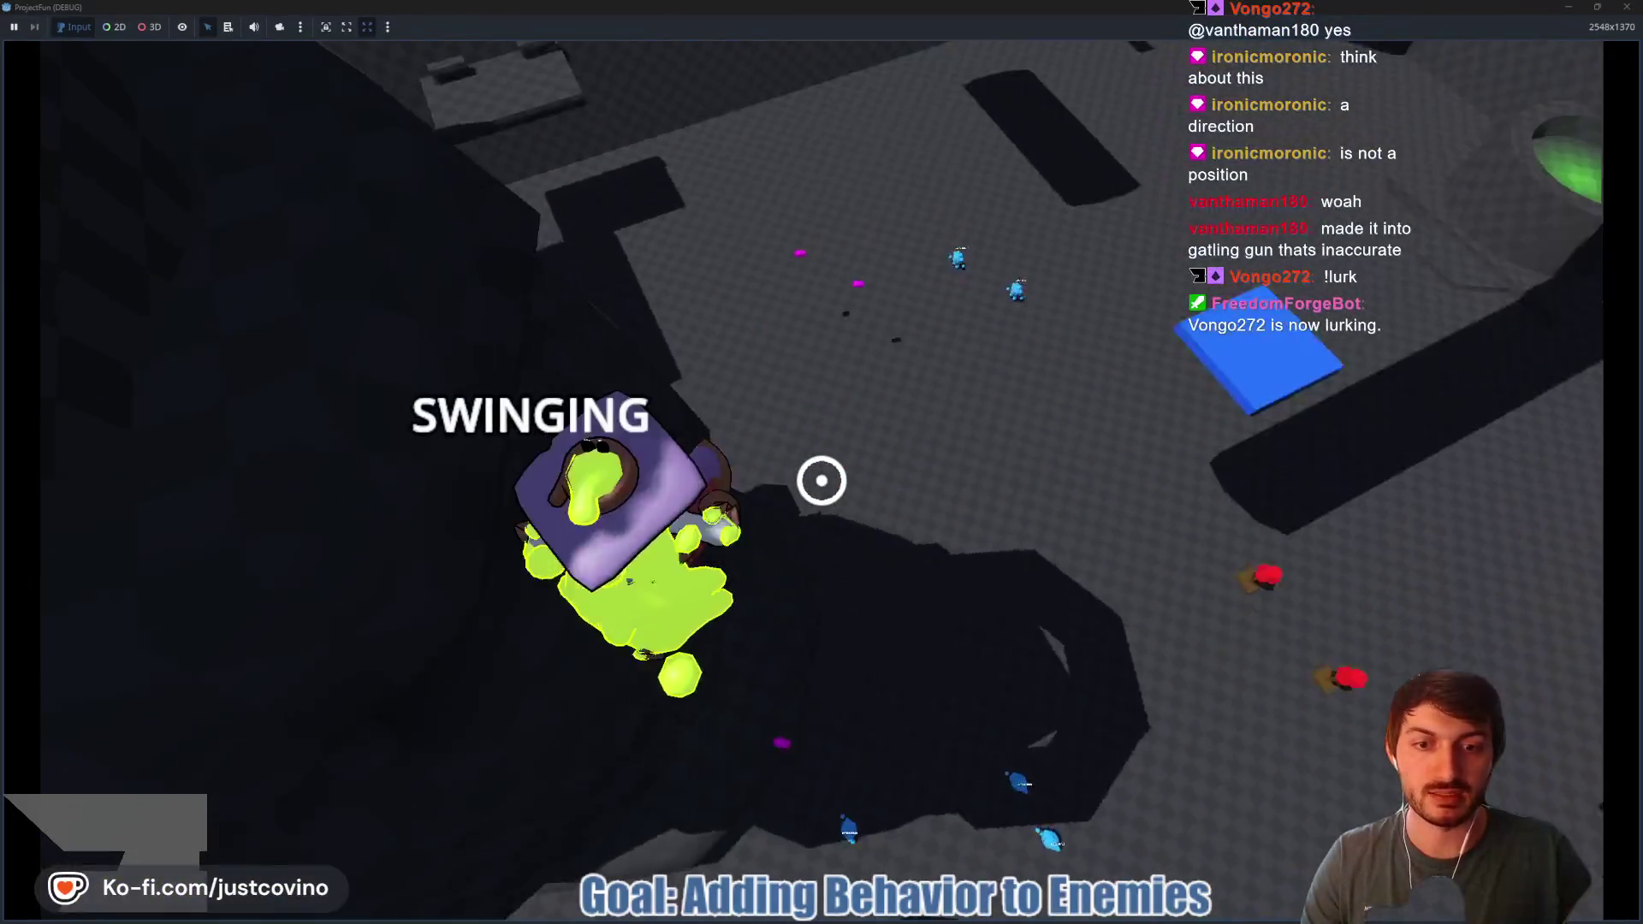
{"action": "key", "text": "w"}
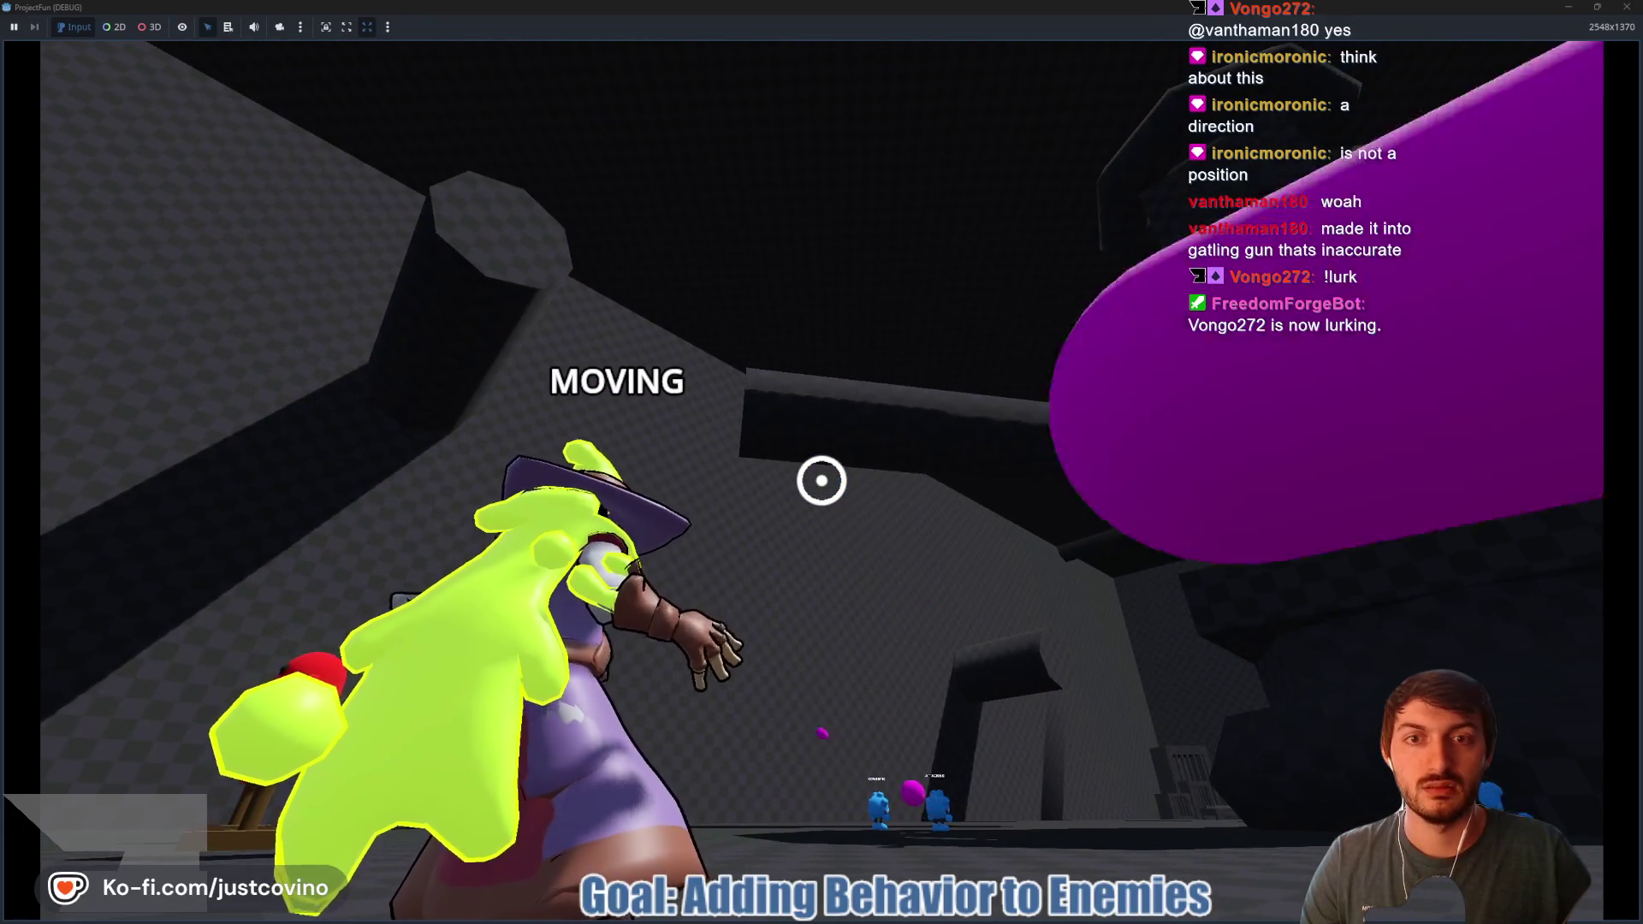
{"action": "key", "text": "e"}
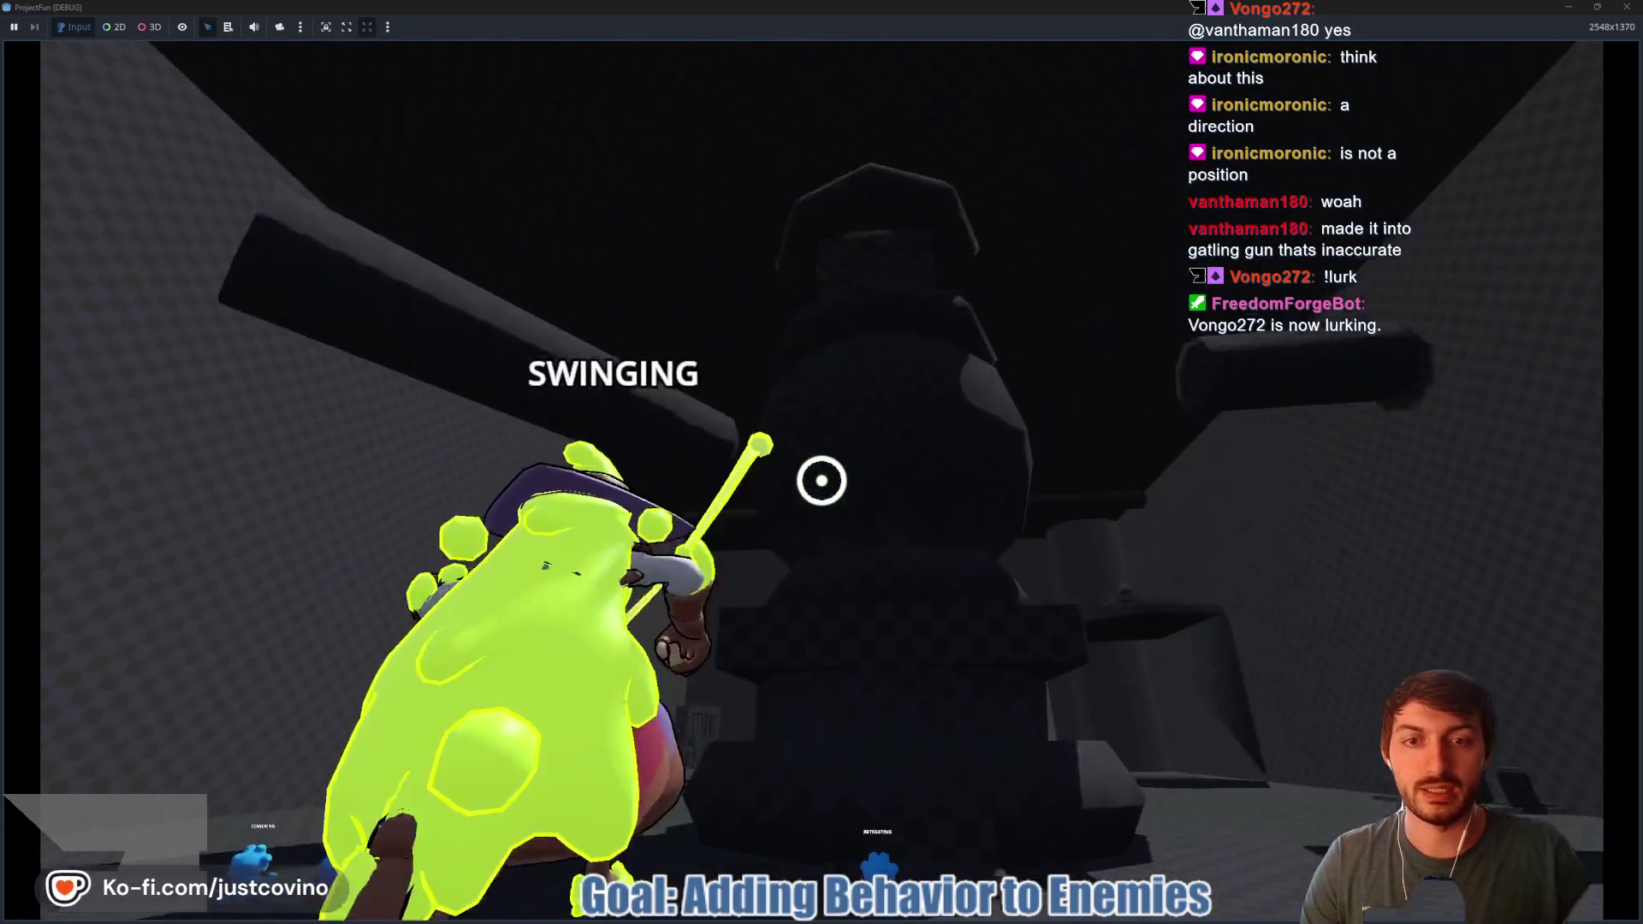
{"action": "key", "text": "ctrl"}
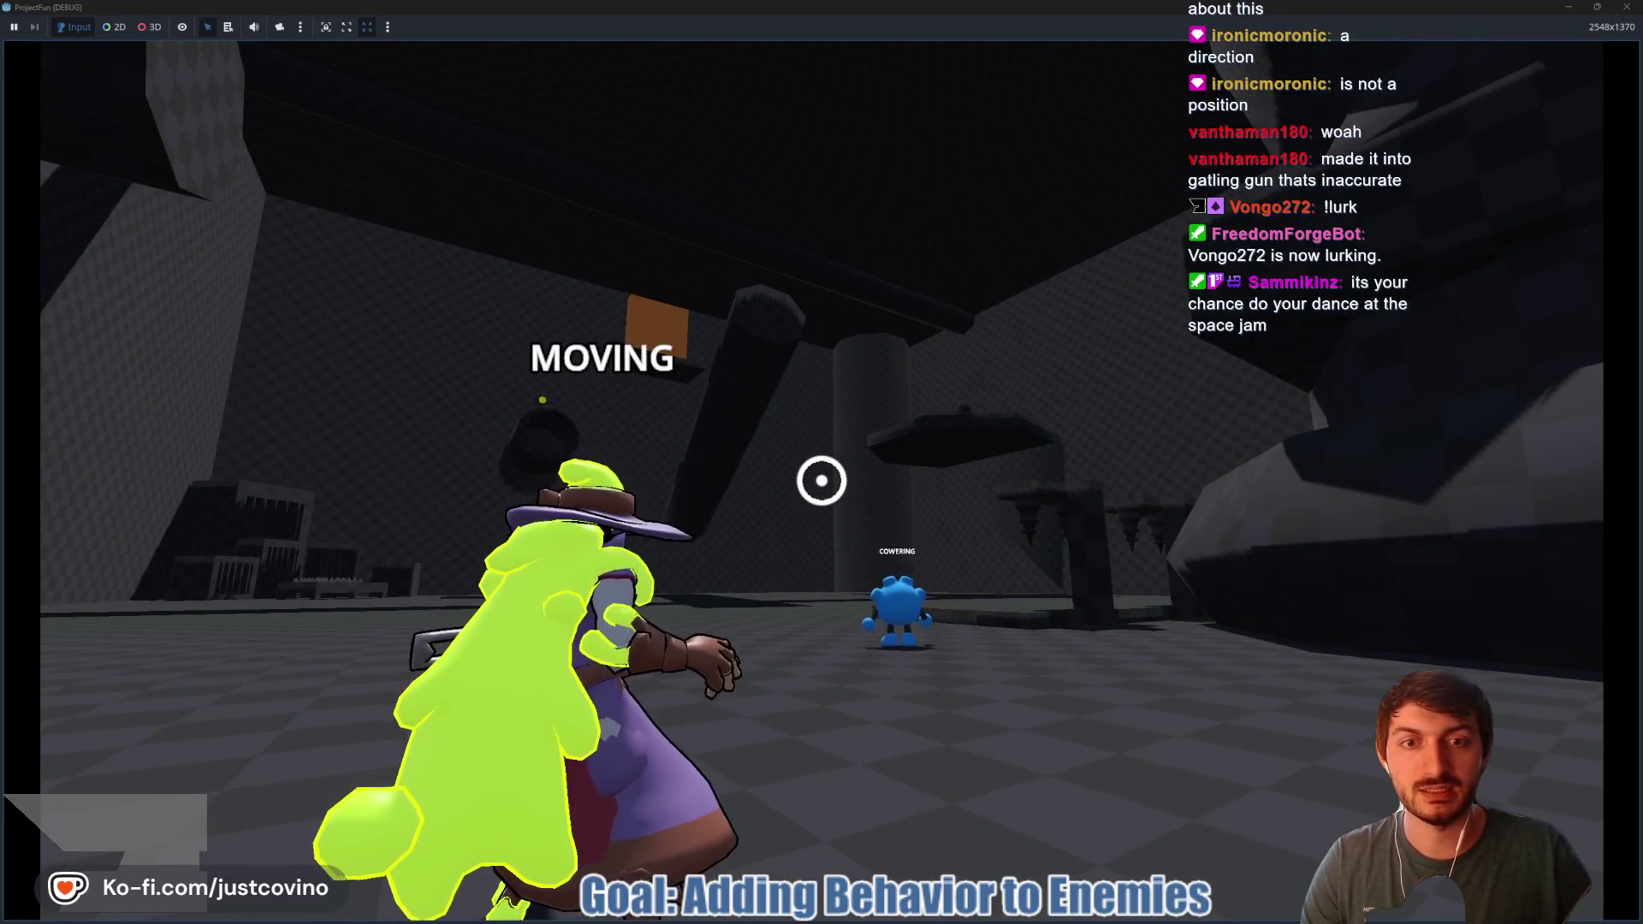
{"action": "key", "text": "F8"}
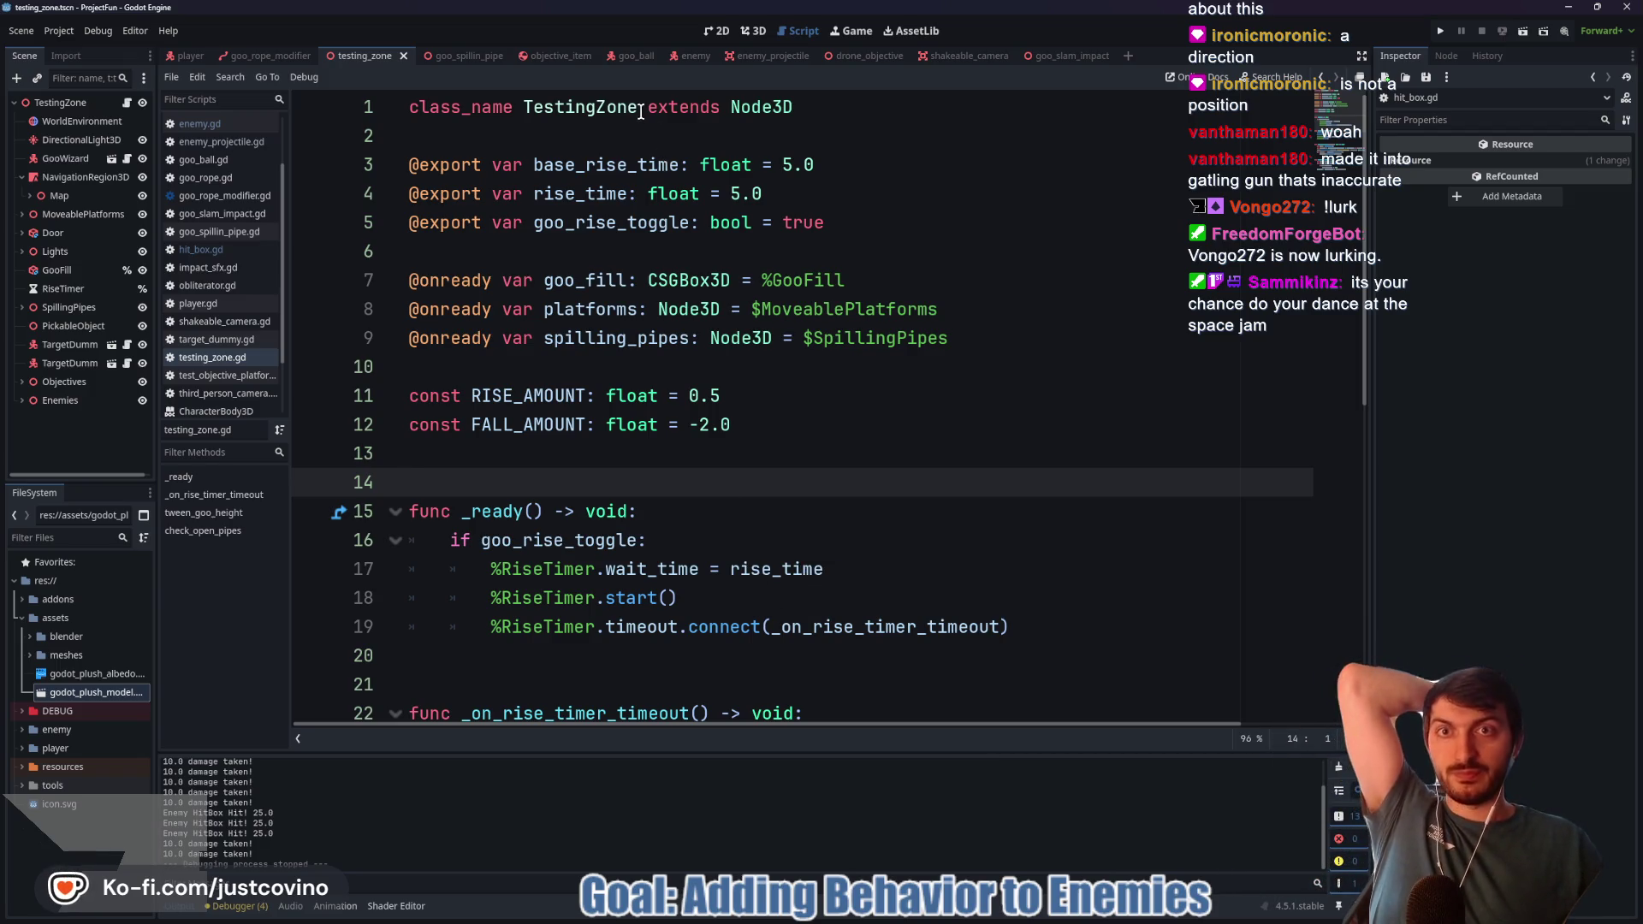
Change the starting cower_ammo value on line 34 from 10 to 20.
{"action": "left_click", "coordinate": [690, 57]}
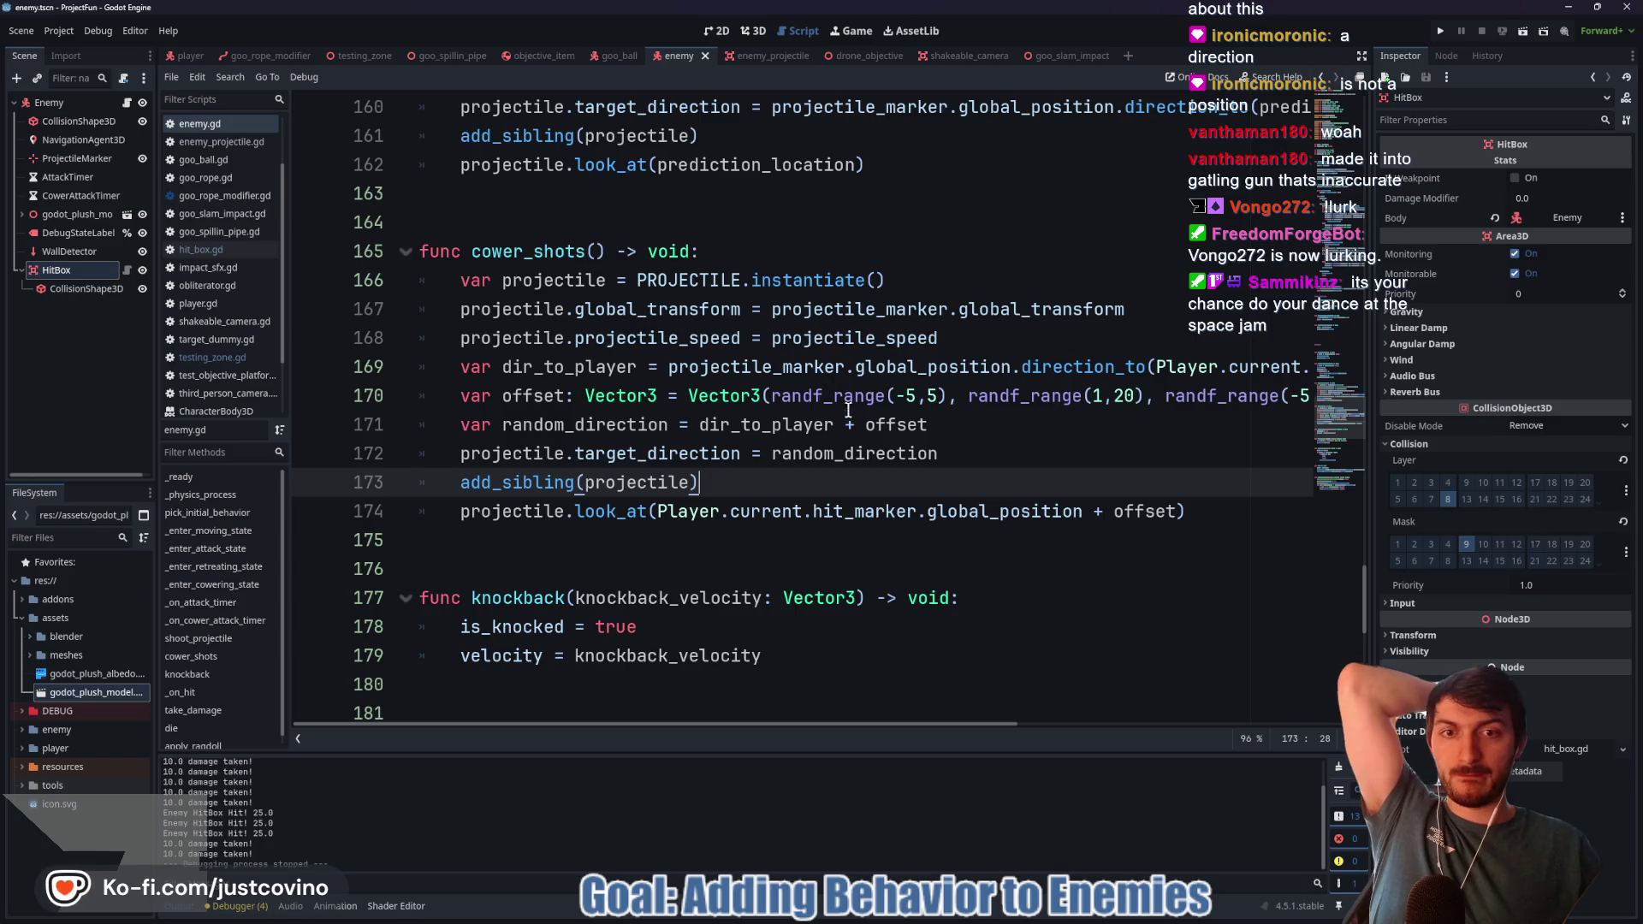
{"action": "scroll", "coordinate": [889, 469], "scroll_direction": "up", "scroll_amount": 20}
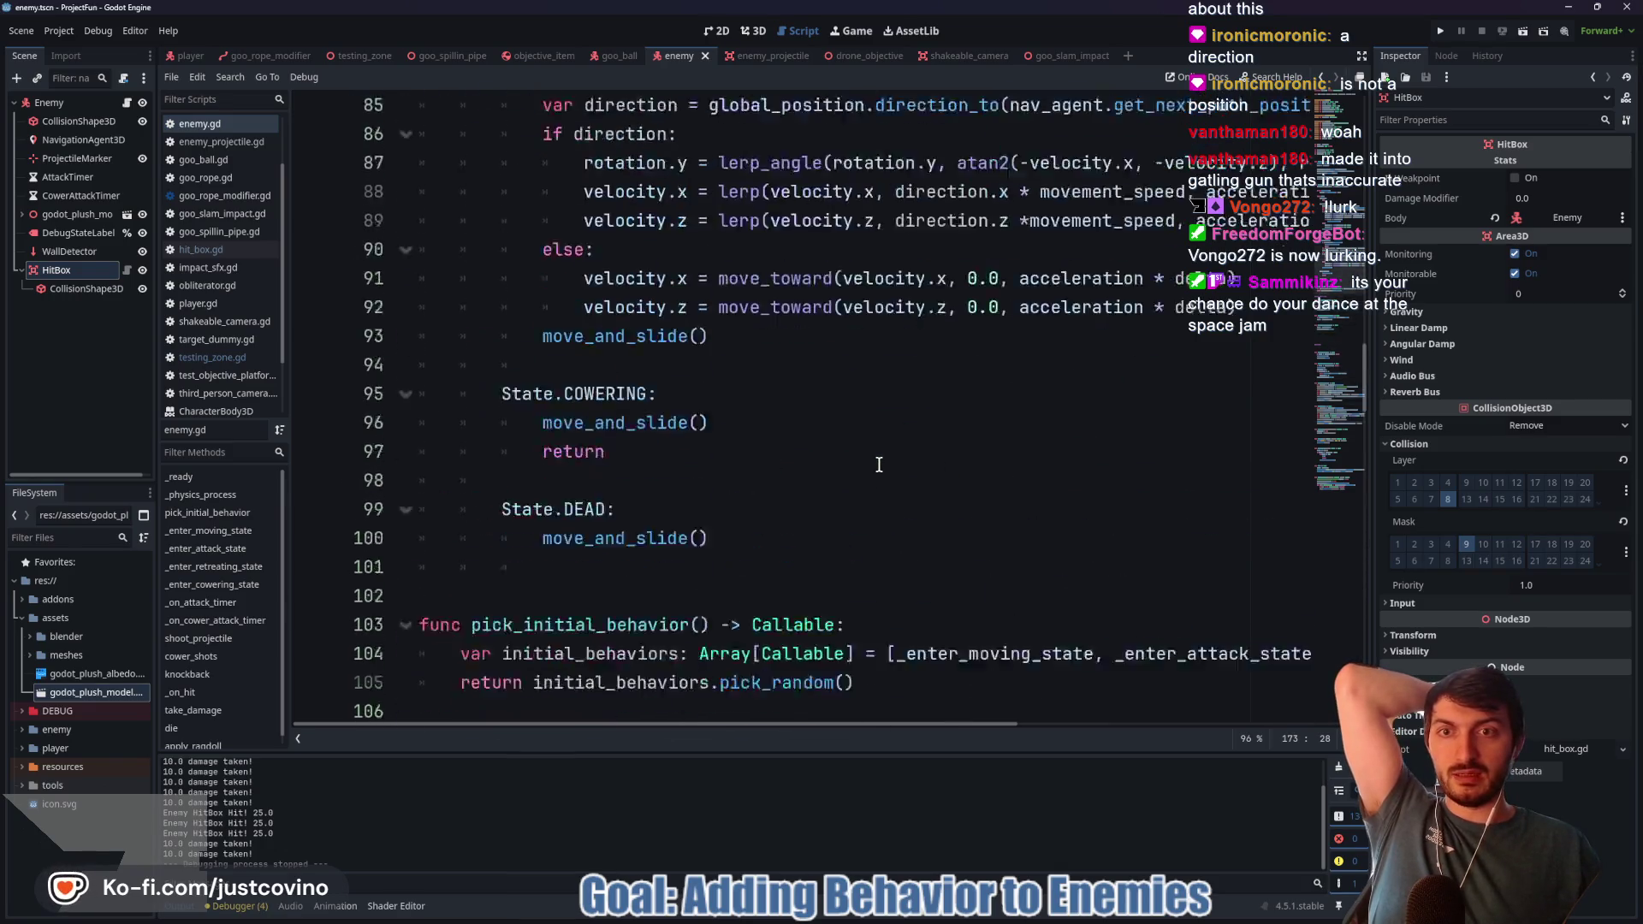
{"action": "scroll", "coordinate": [877, 464], "scroll_direction": "up", "scroll_amount": 15}
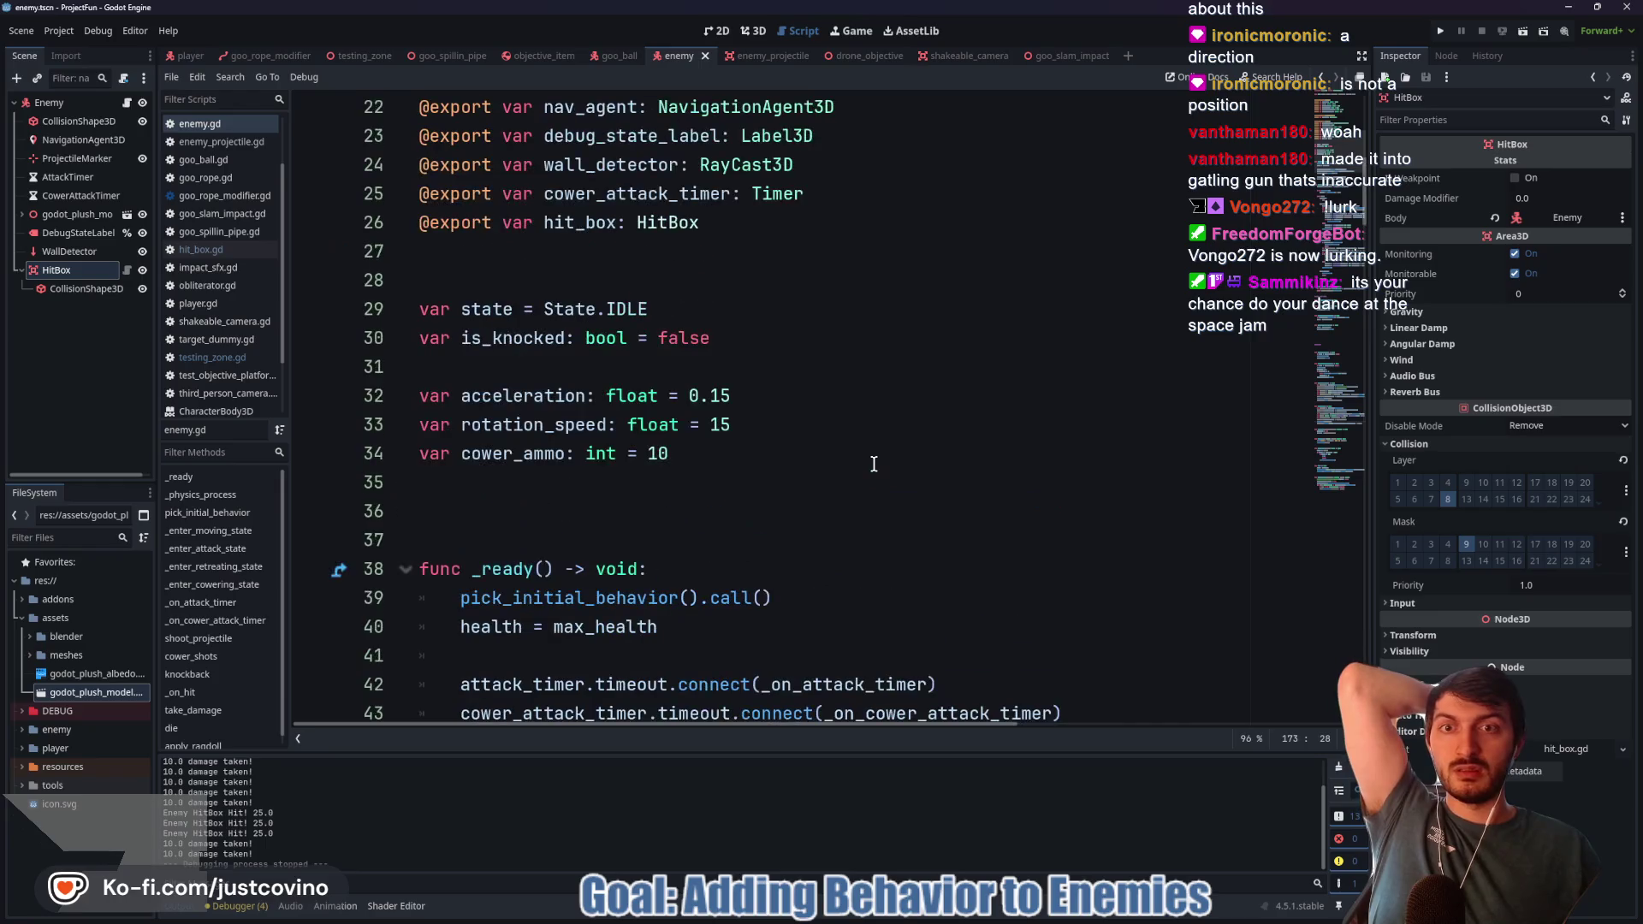
{"action": "scroll", "coordinate": [522, 432], "scroll_direction": "up", "scroll_amount": 2}
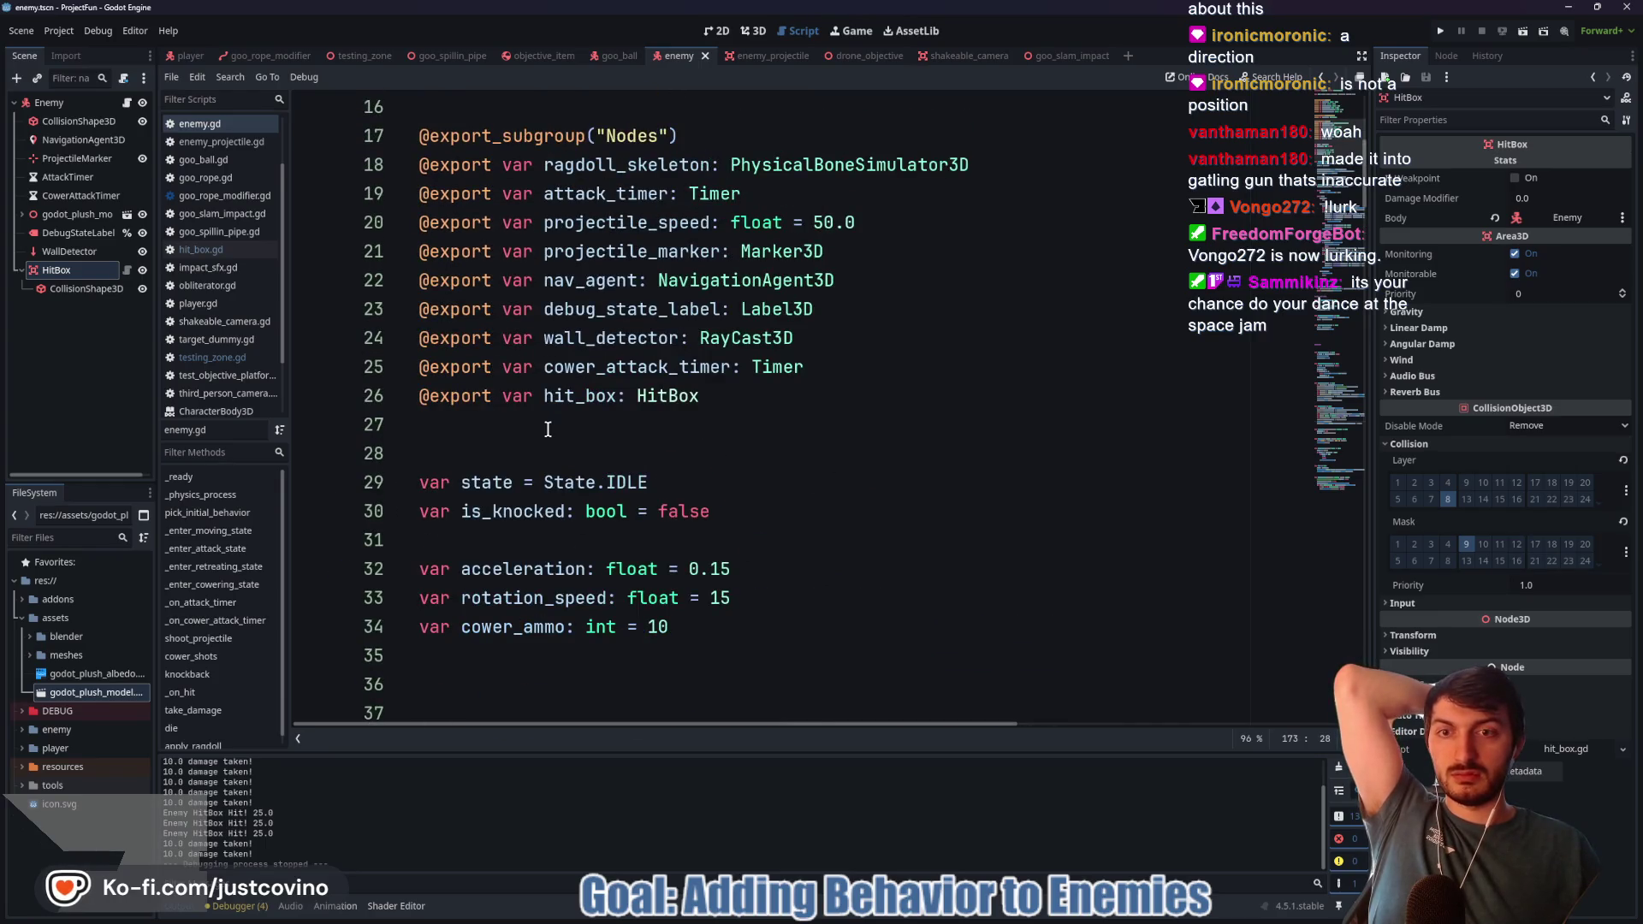
{"action": "scroll", "coordinate": [547, 429], "scroll_direction": "up", "scroll_amount": 5}
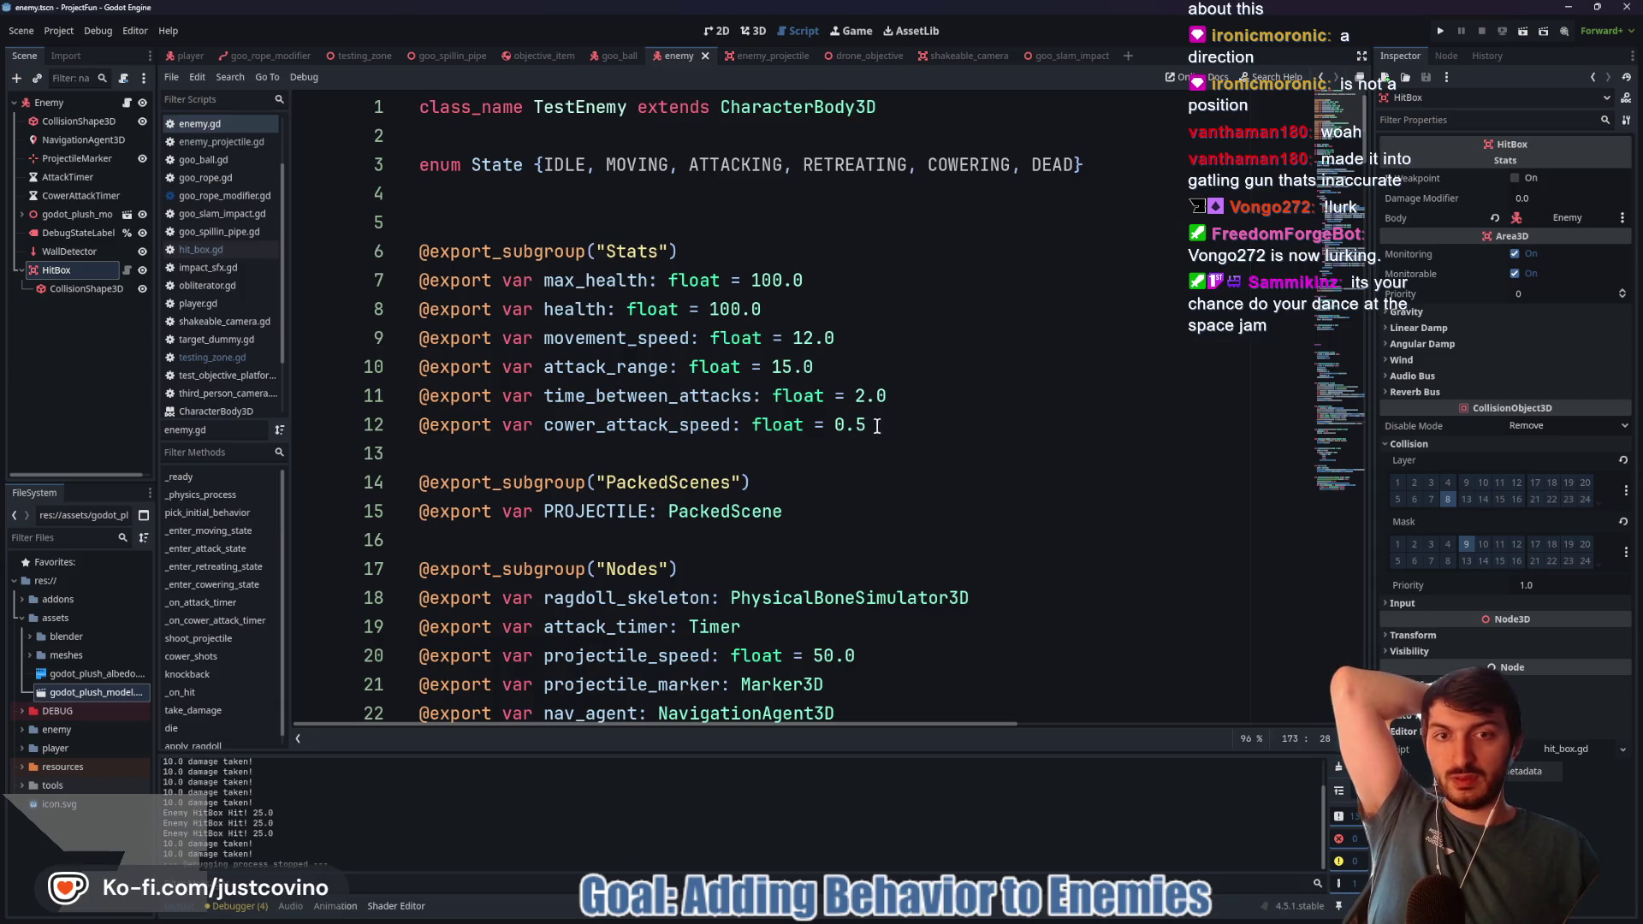
{"action": "scroll", "coordinate": [860, 419], "scroll_direction": "down", "scroll_amount": 10}
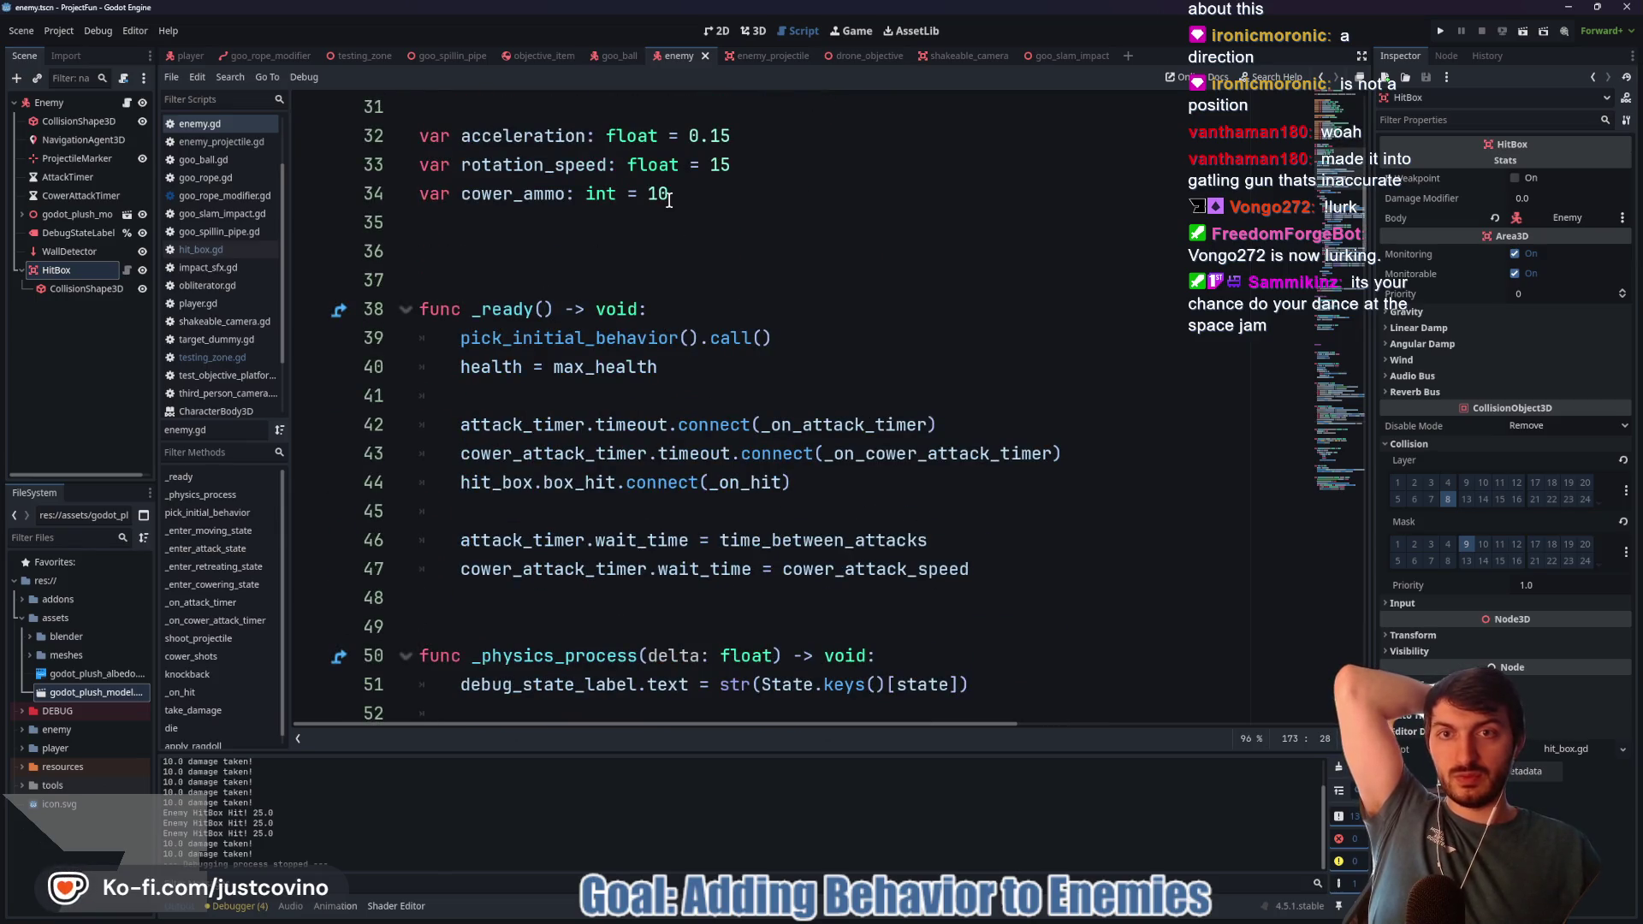
{"action": "left_click", "coordinate": [658, 193]}
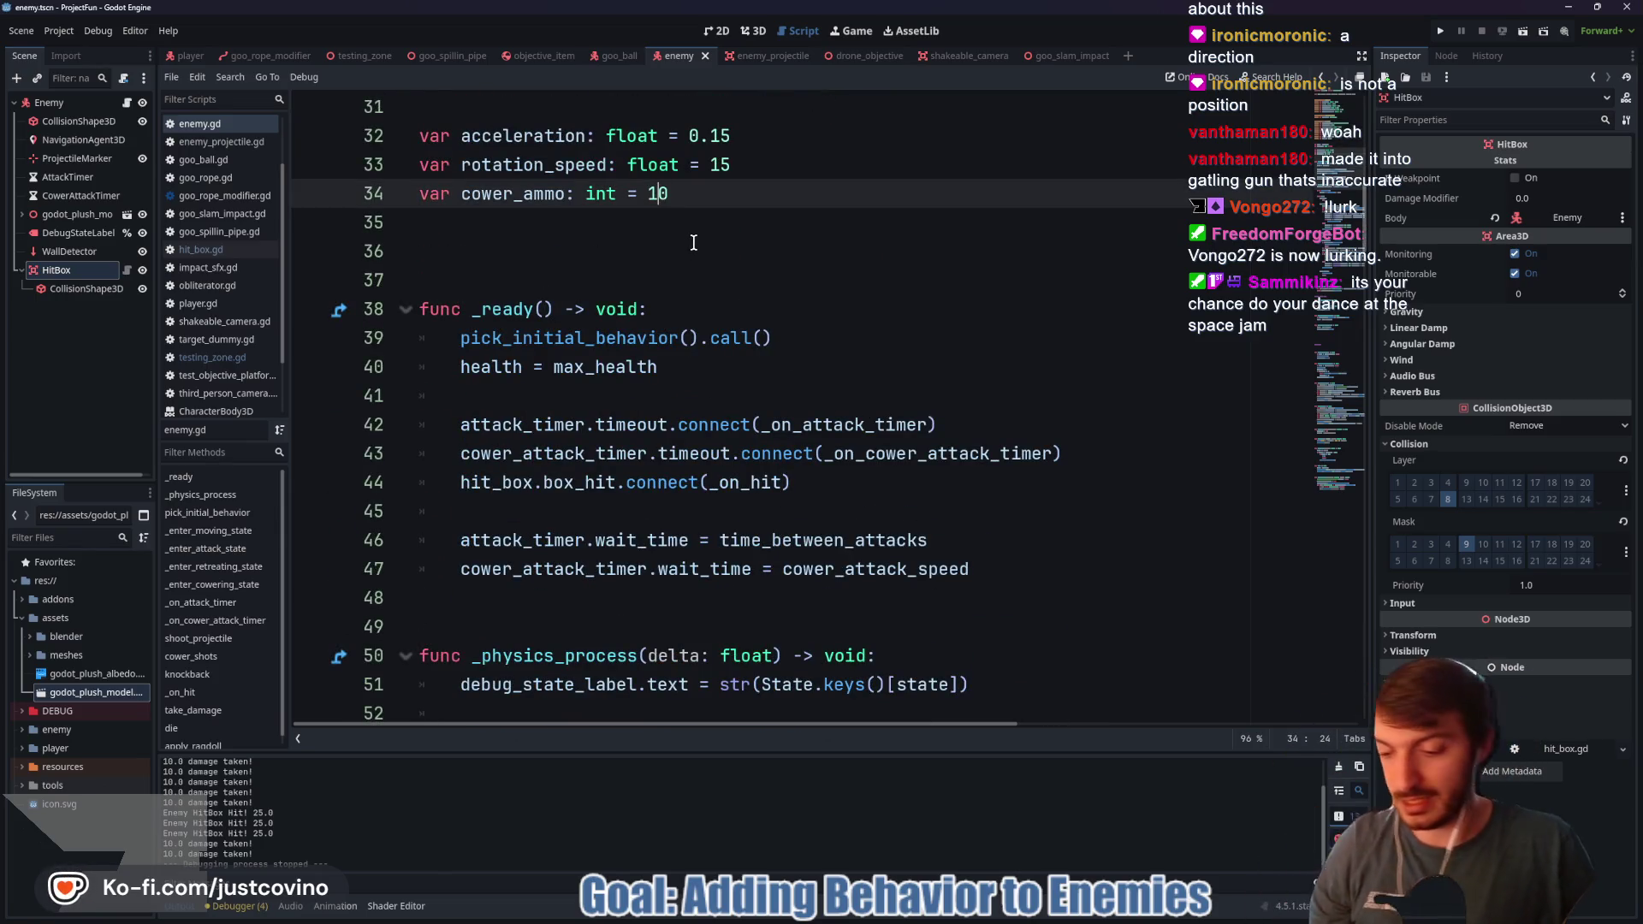
{"action": "key", "text": "BackSpace"}
{"action": "type", "text": "2"}
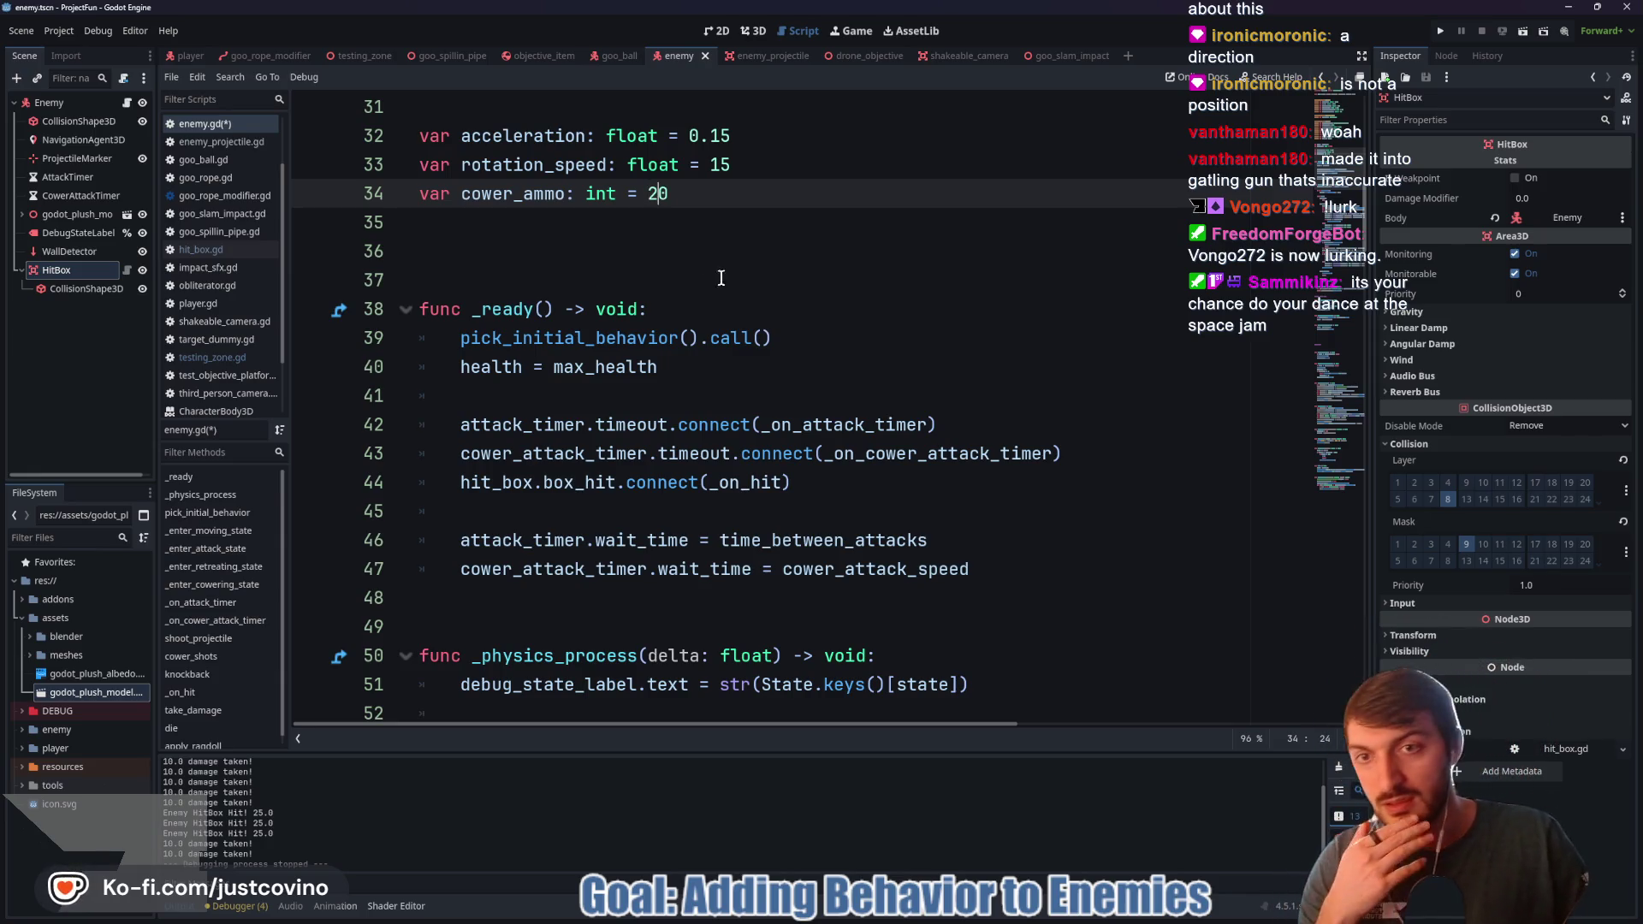
Review the cowering logic: the _enter_cowering_state call, its attack timer and the COWERING check.
{"action": "scroll", "coordinate": [813, 348], "scroll_direction": "down", "scroll_amount": 1}
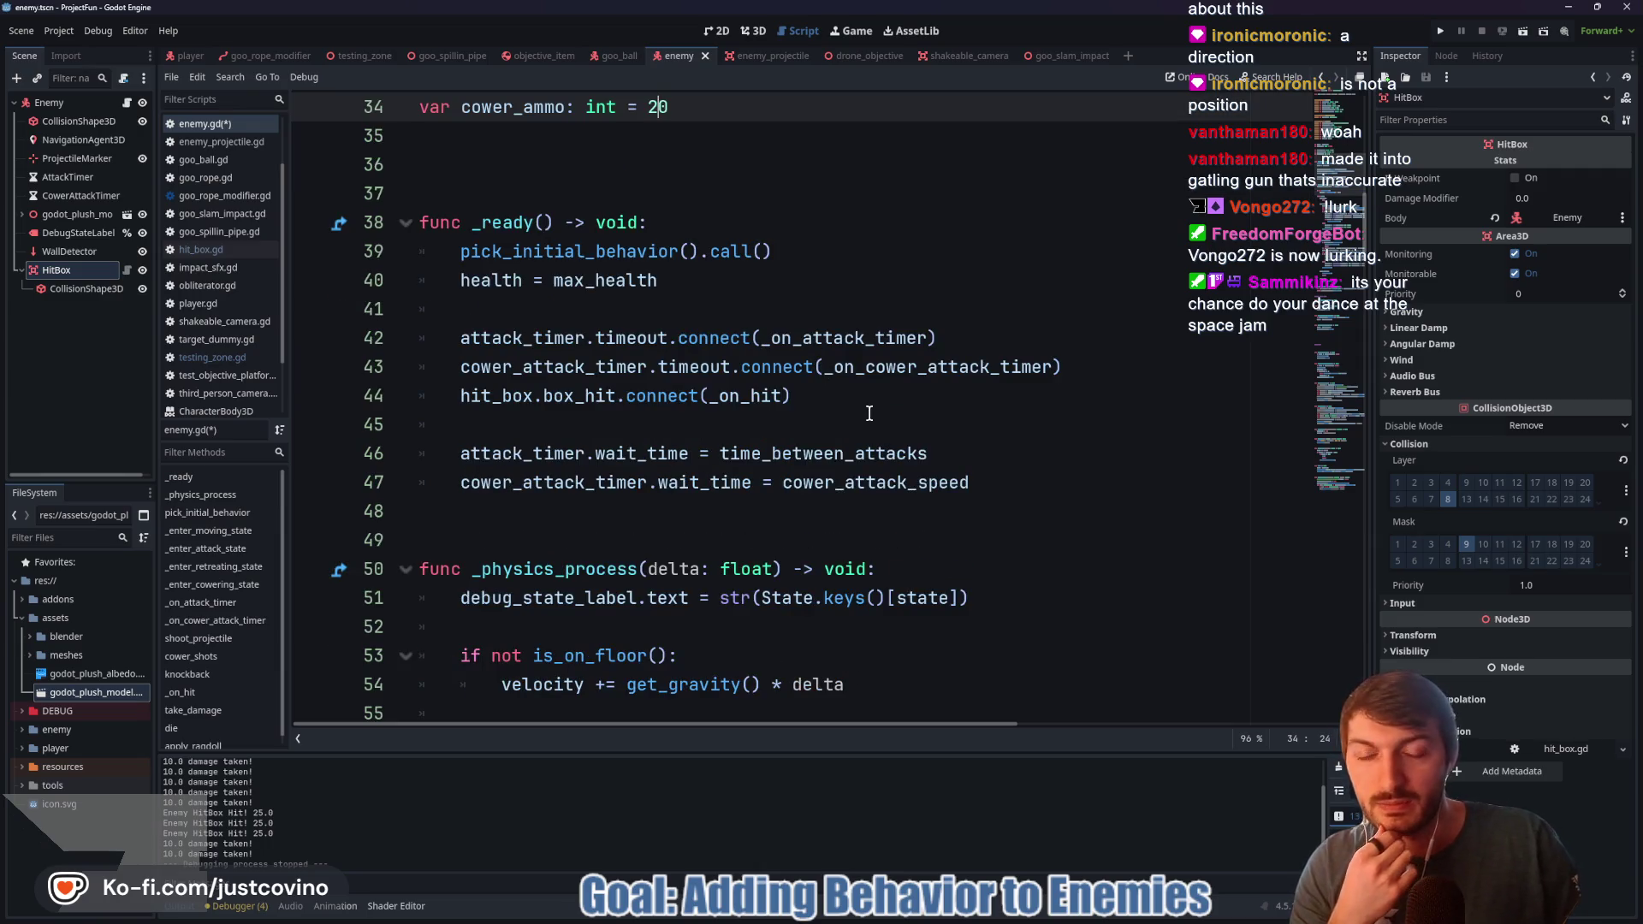
{"action": "scroll", "coordinate": [886, 419], "scroll_direction": "down", "scroll_amount": 1}
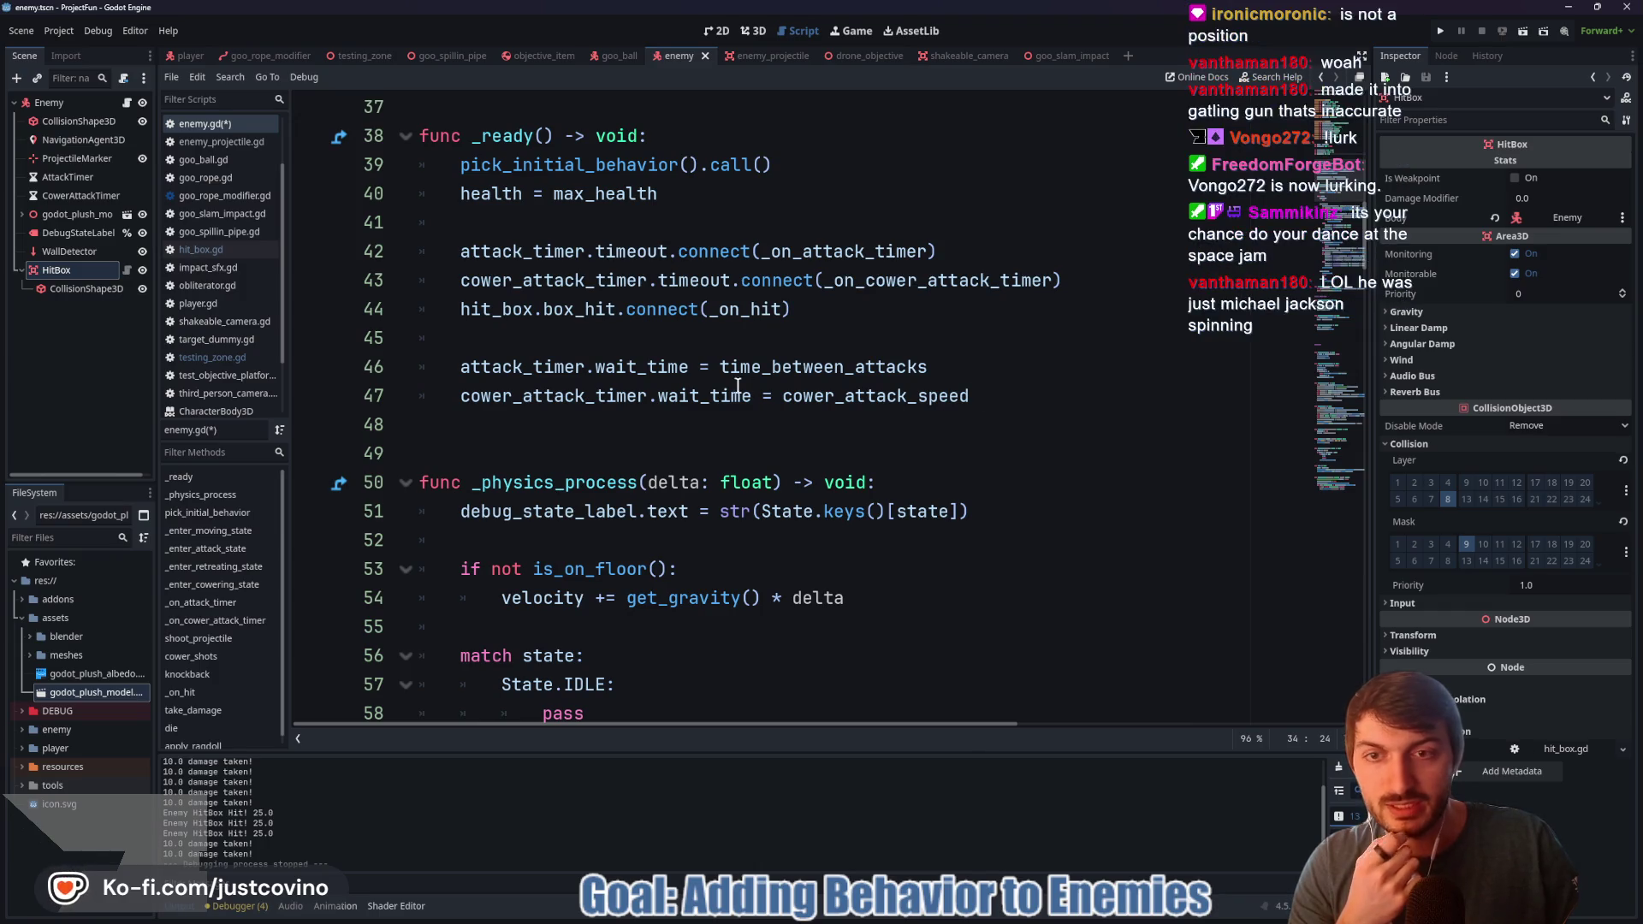
{"action": "mouse_move", "coordinate": [550, 396]}
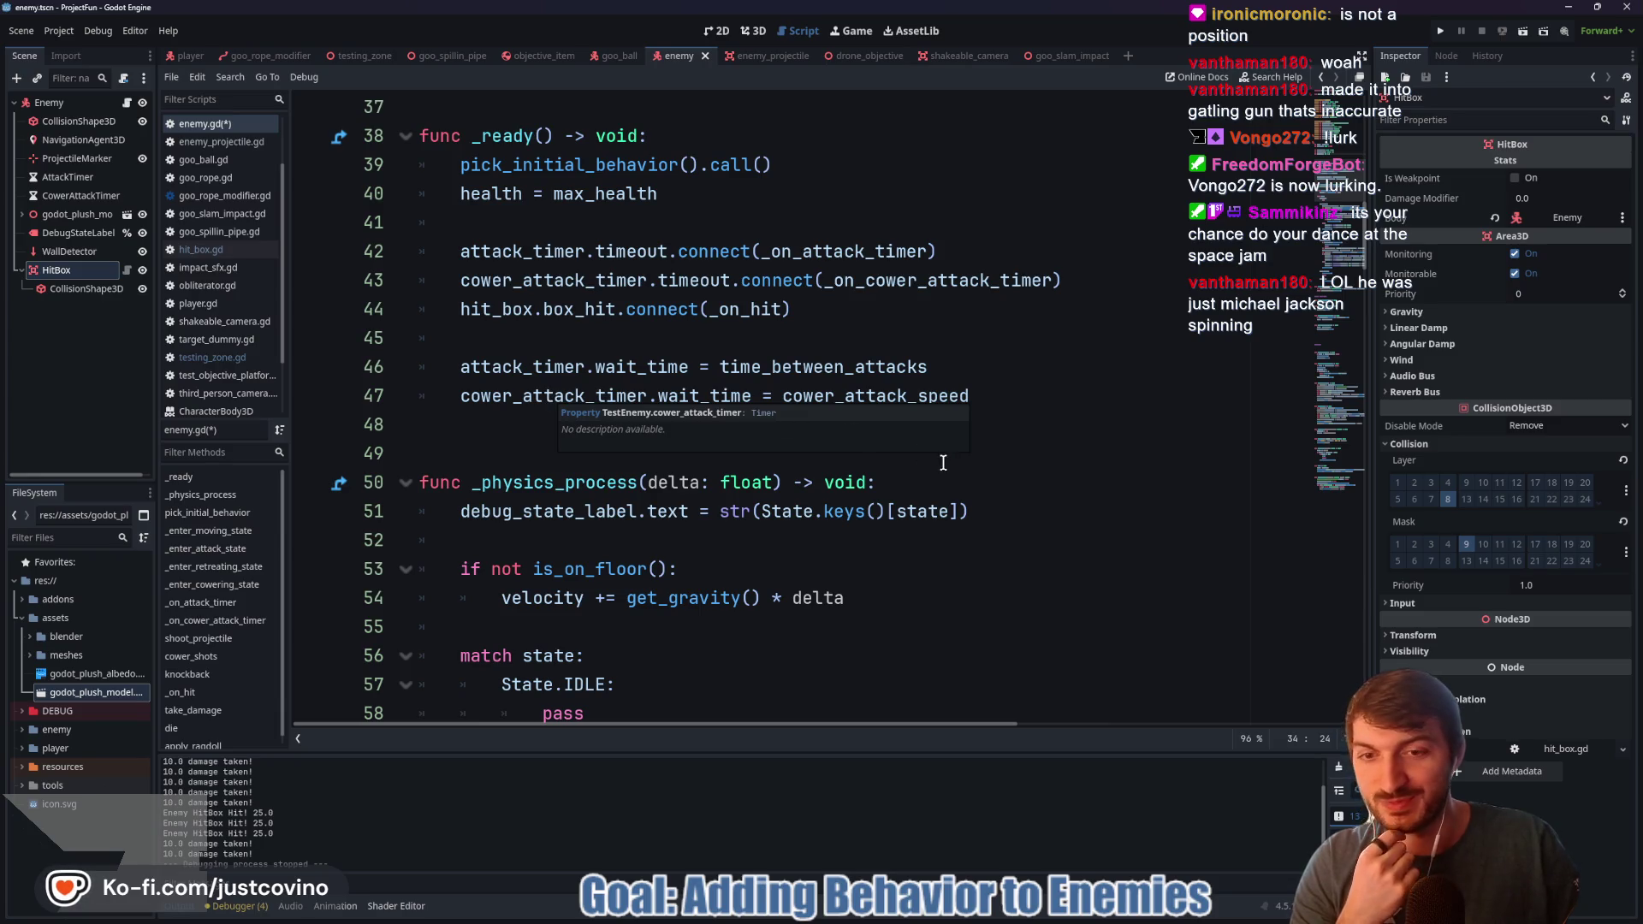
{"action": "scroll", "coordinate": [926, 454], "scroll_direction": "down", "scroll_amount": 2}
{"action": "scroll", "coordinate": [937, 458], "scroll_direction": "down", "scroll_amount": 1}
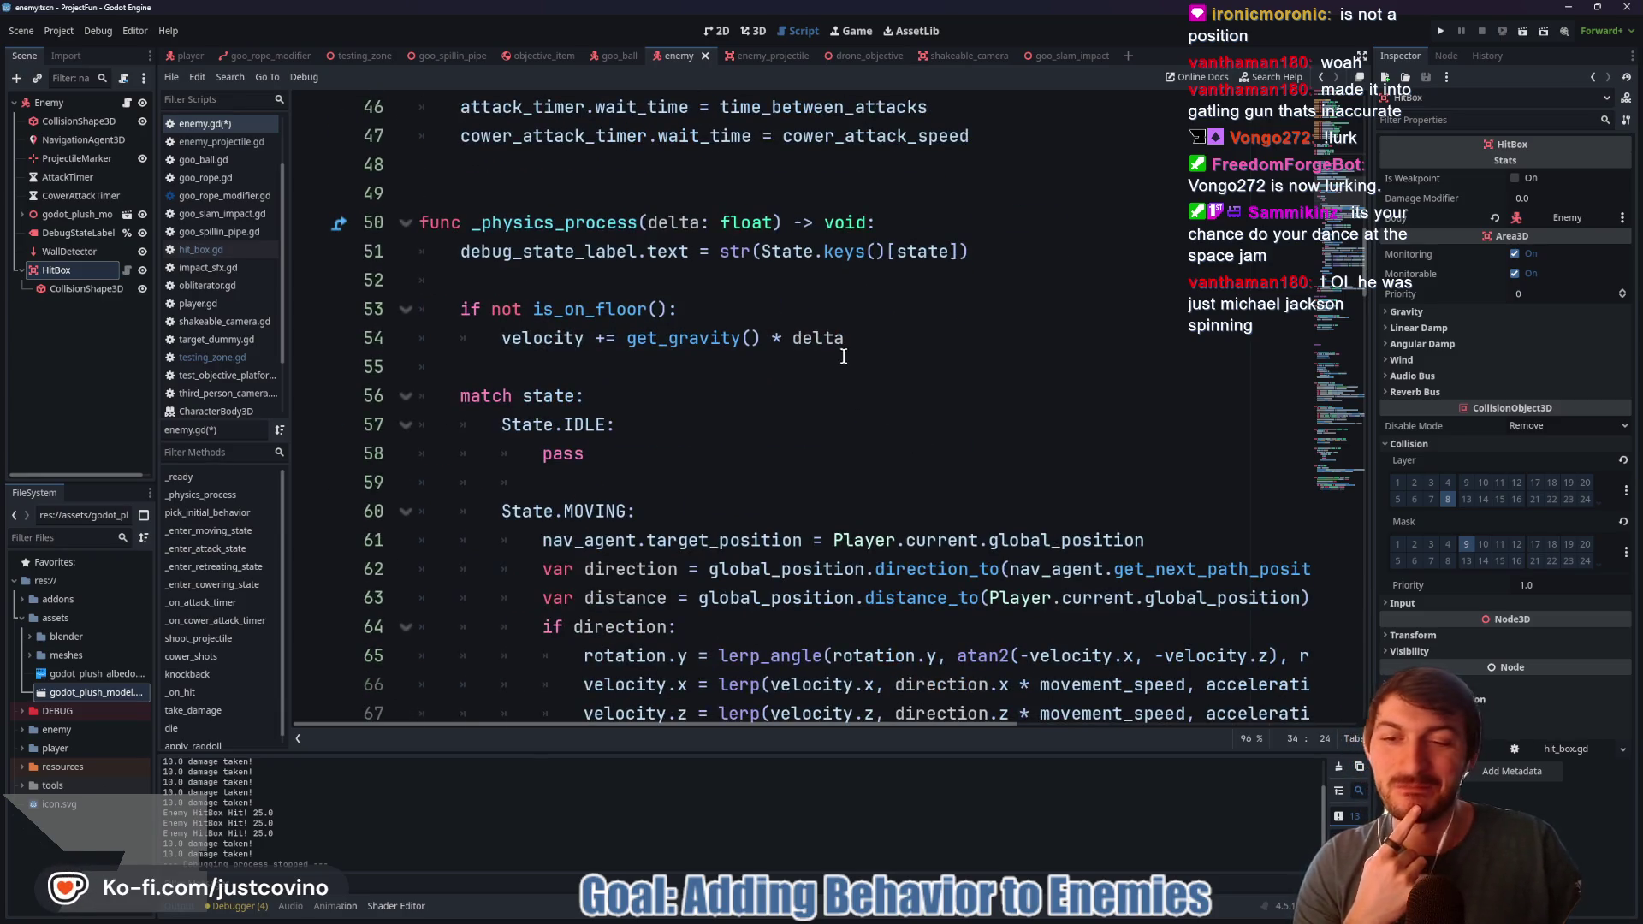
{"action": "scroll", "coordinate": [833, 373], "scroll_direction": "down", "scroll_amount": 4}
{"action": "scroll", "coordinate": [832, 454], "scroll_direction": "down", "scroll_amount": 6}
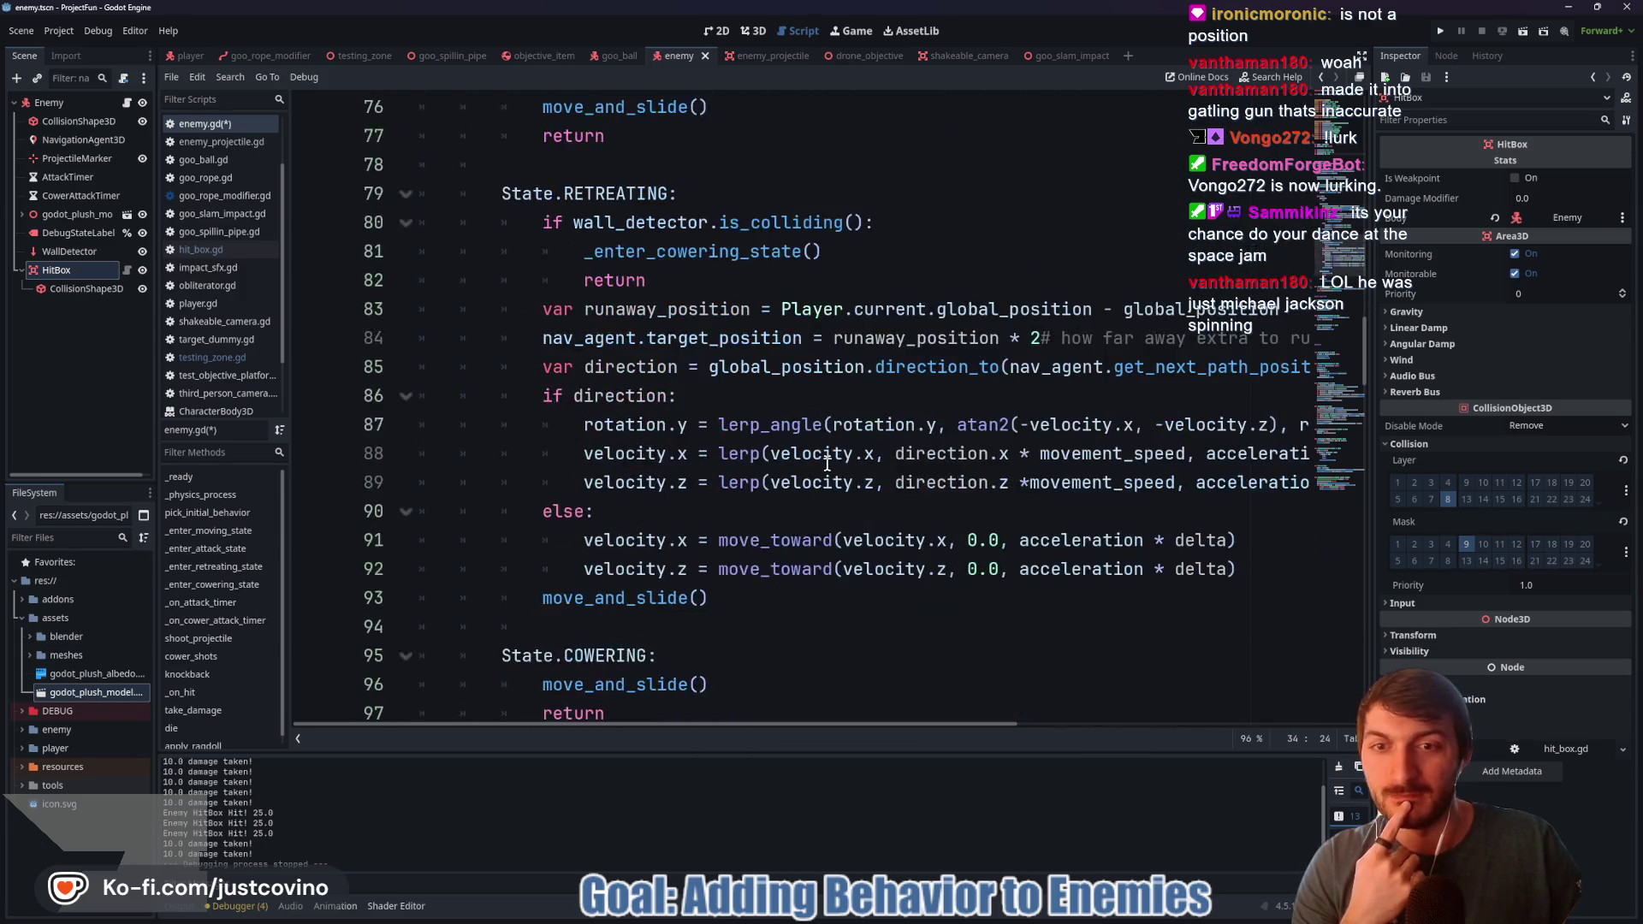
{"action": "double_click", "coordinate": [725, 251]}
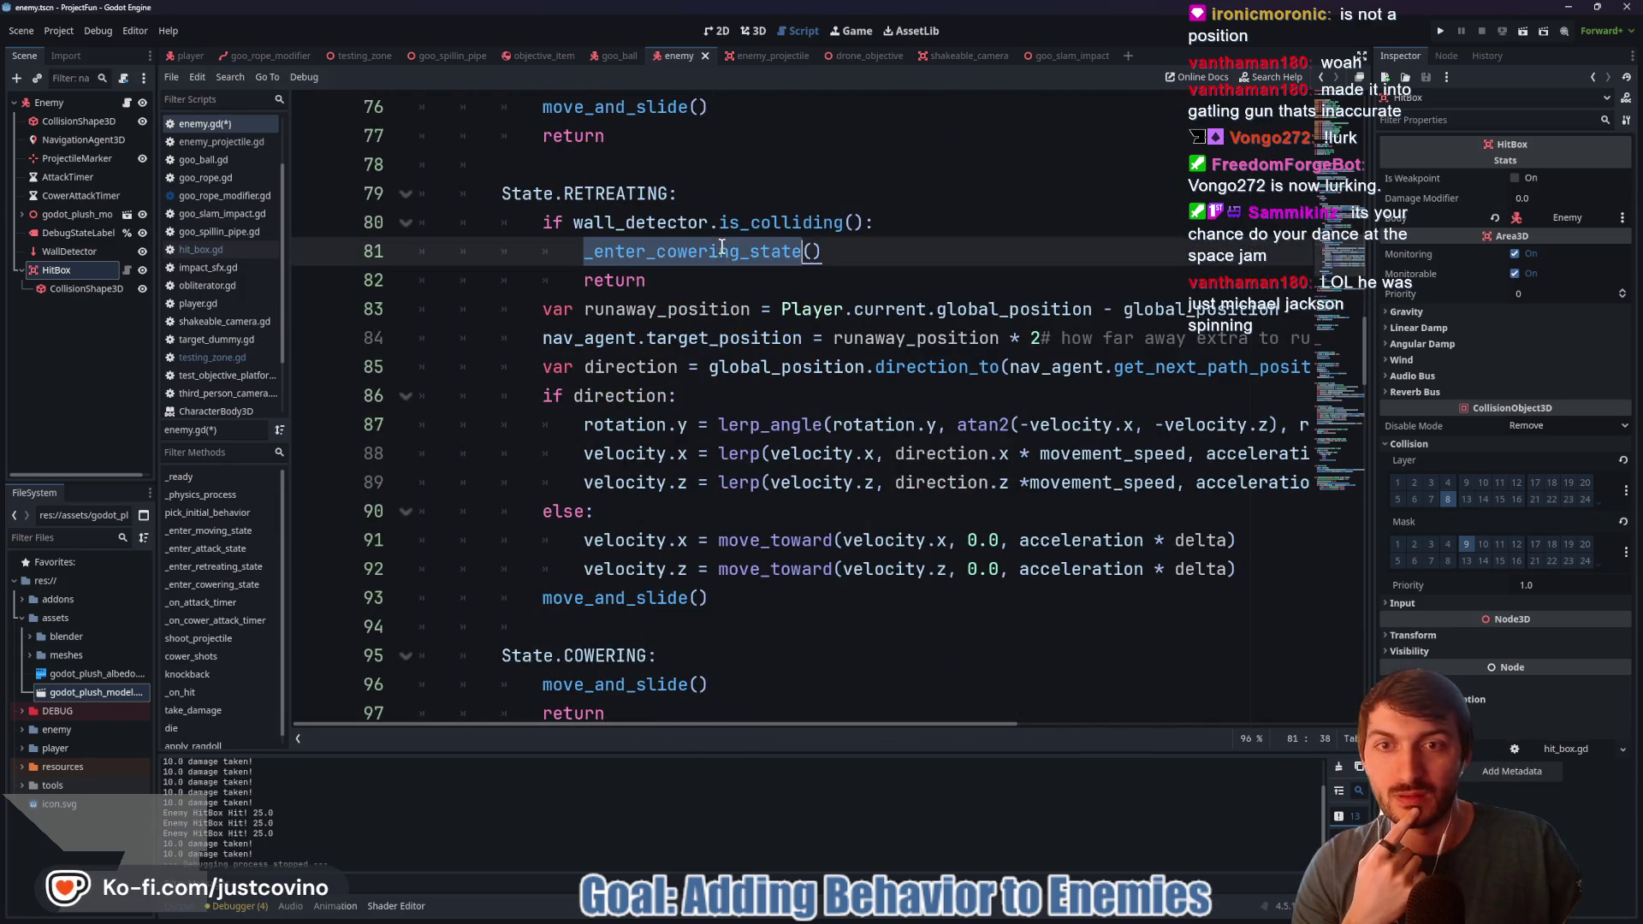
{"action": "scroll", "coordinate": [787, 458], "scroll_direction": "down", "scroll_amount": 10}
{"action": "scroll", "coordinate": [781, 458], "scroll_direction": "down", "scroll_amount": 1}
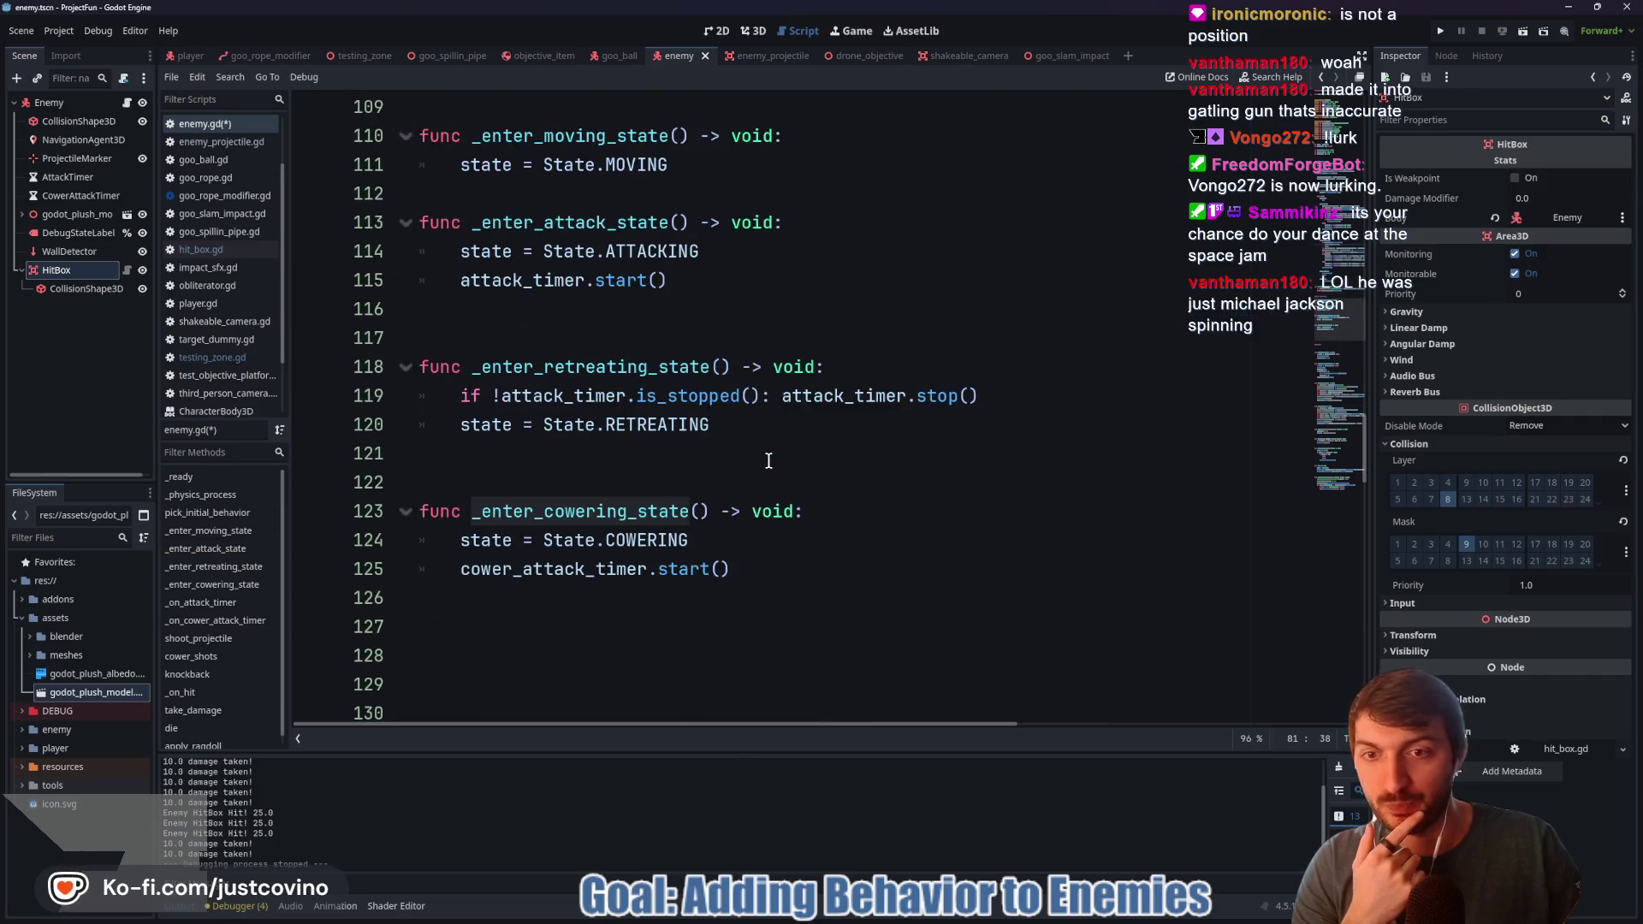
{"action": "left_click", "coordinate": [478, 572]}
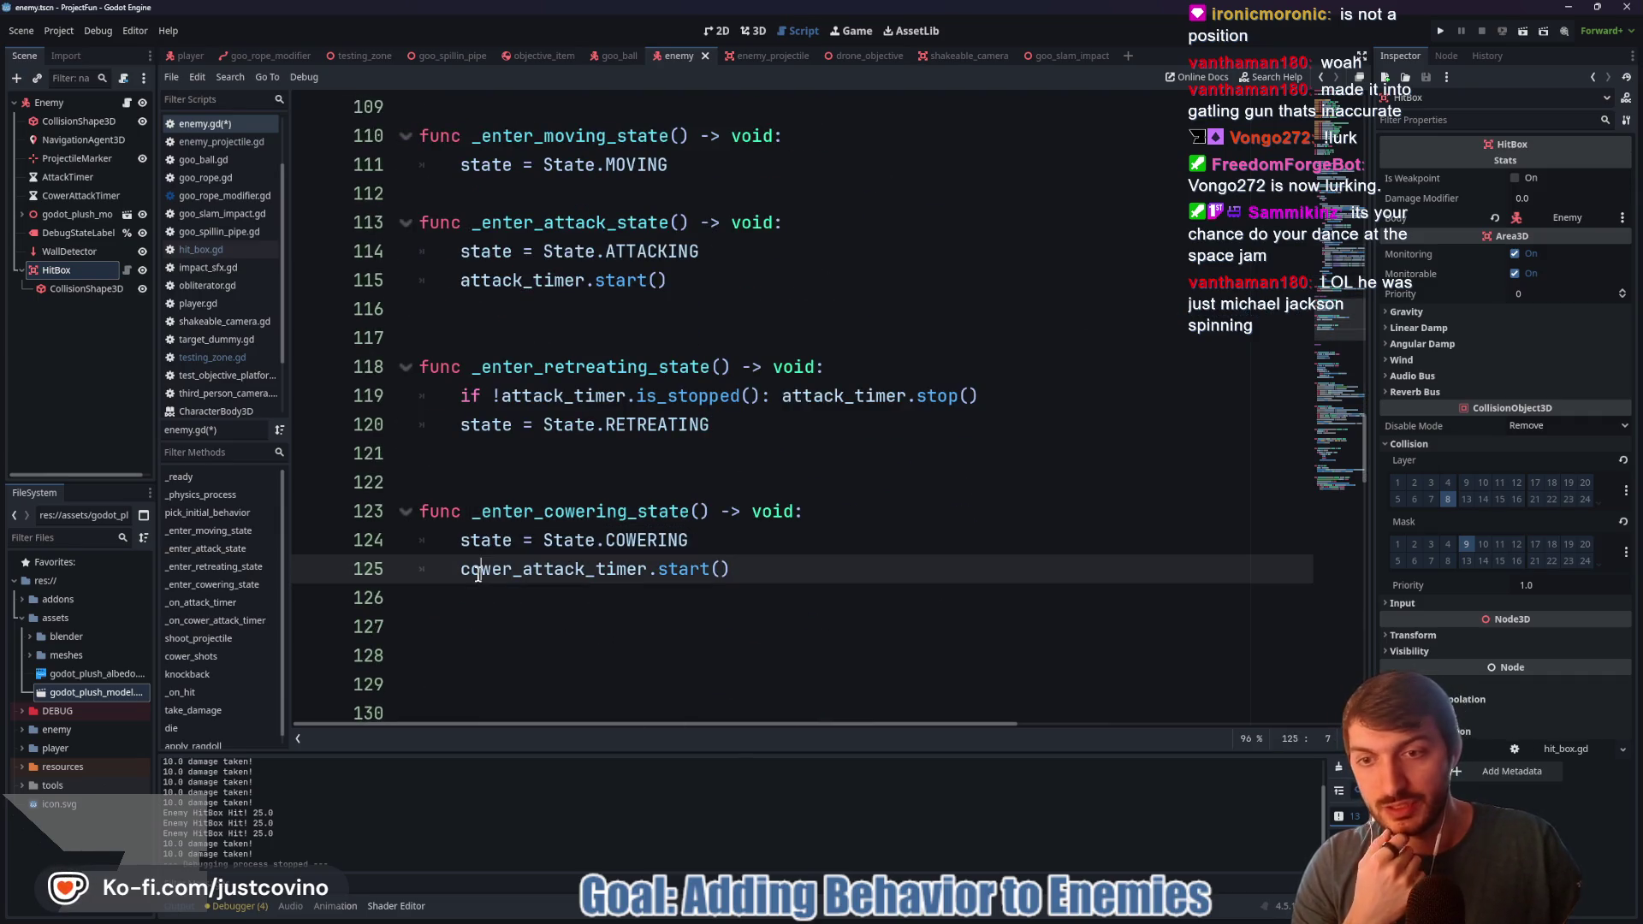
{"action": "scroll", "coordinate": [680, 556], "scroll_direction": "down", "scroll_amount": 7}
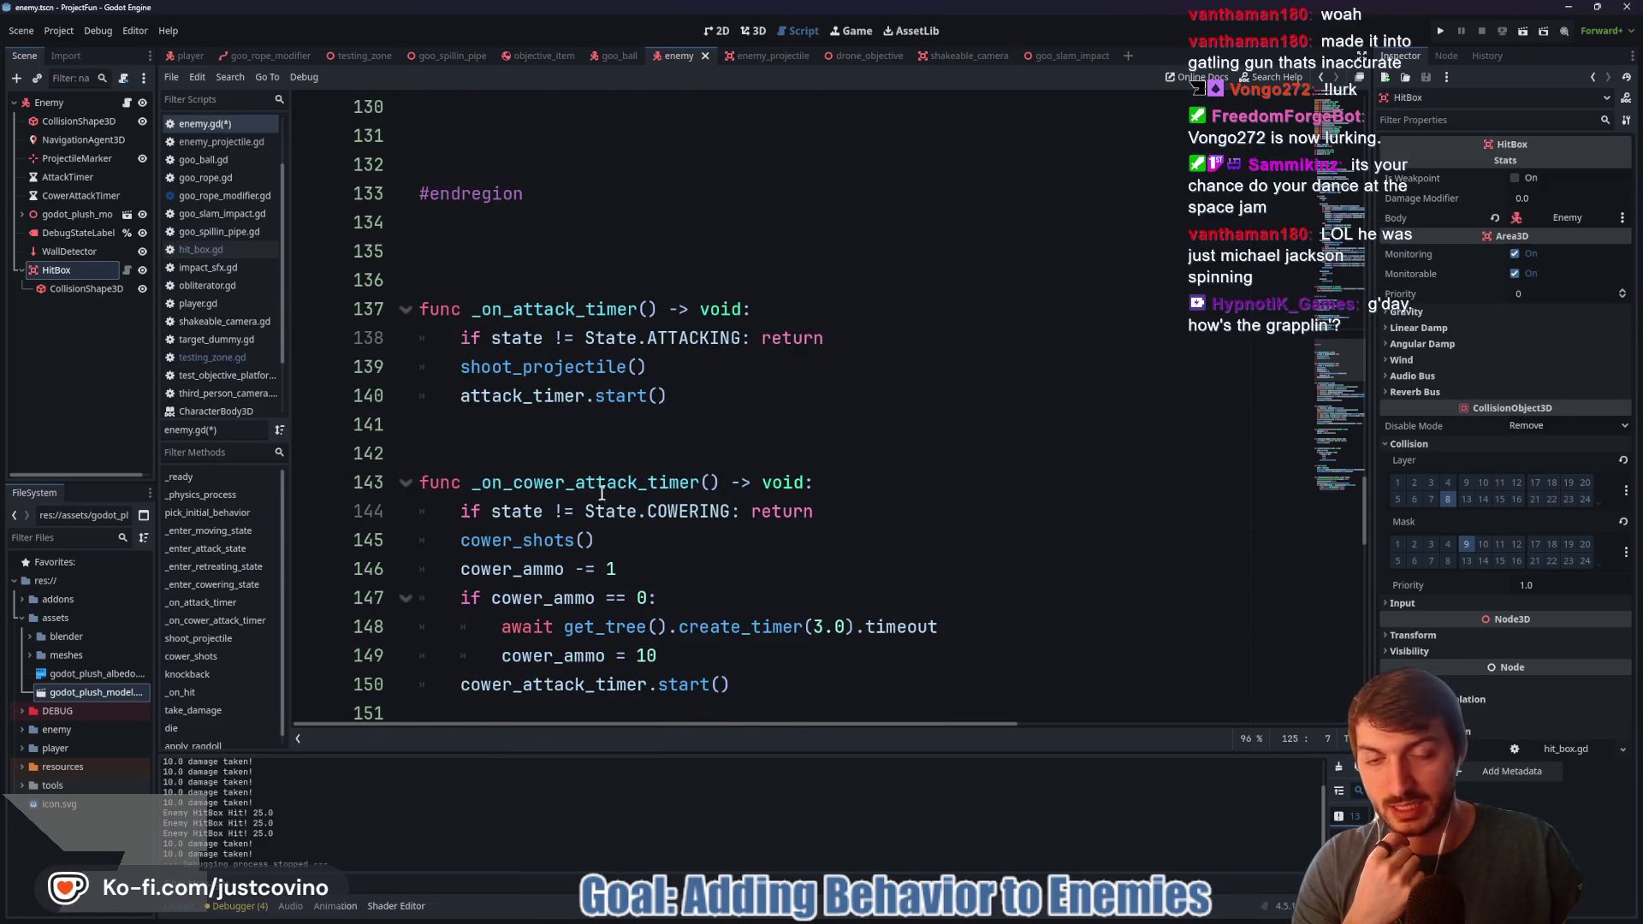
{"action": "triple_click", "coordinate": [810, 513]}
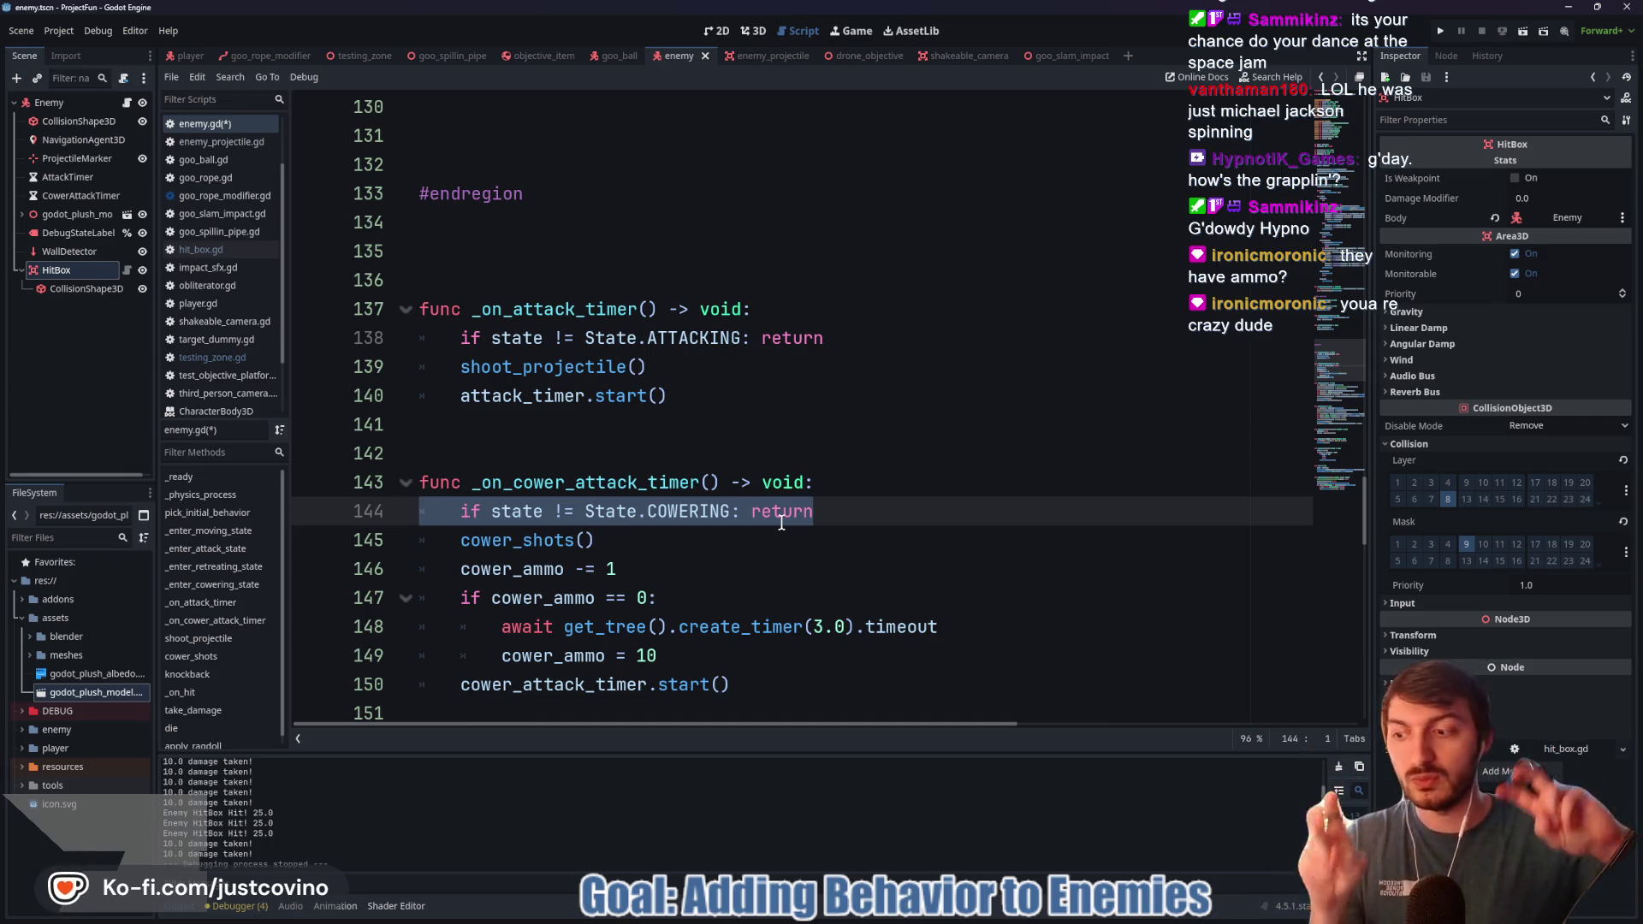
Set the cower_ammo refill after the 3.0 wait to 20 and save enemy.gd.
{"action": "scroll", "coordinate": [782, 530], "scroll_direction": "down", "scroll_amount": 1}
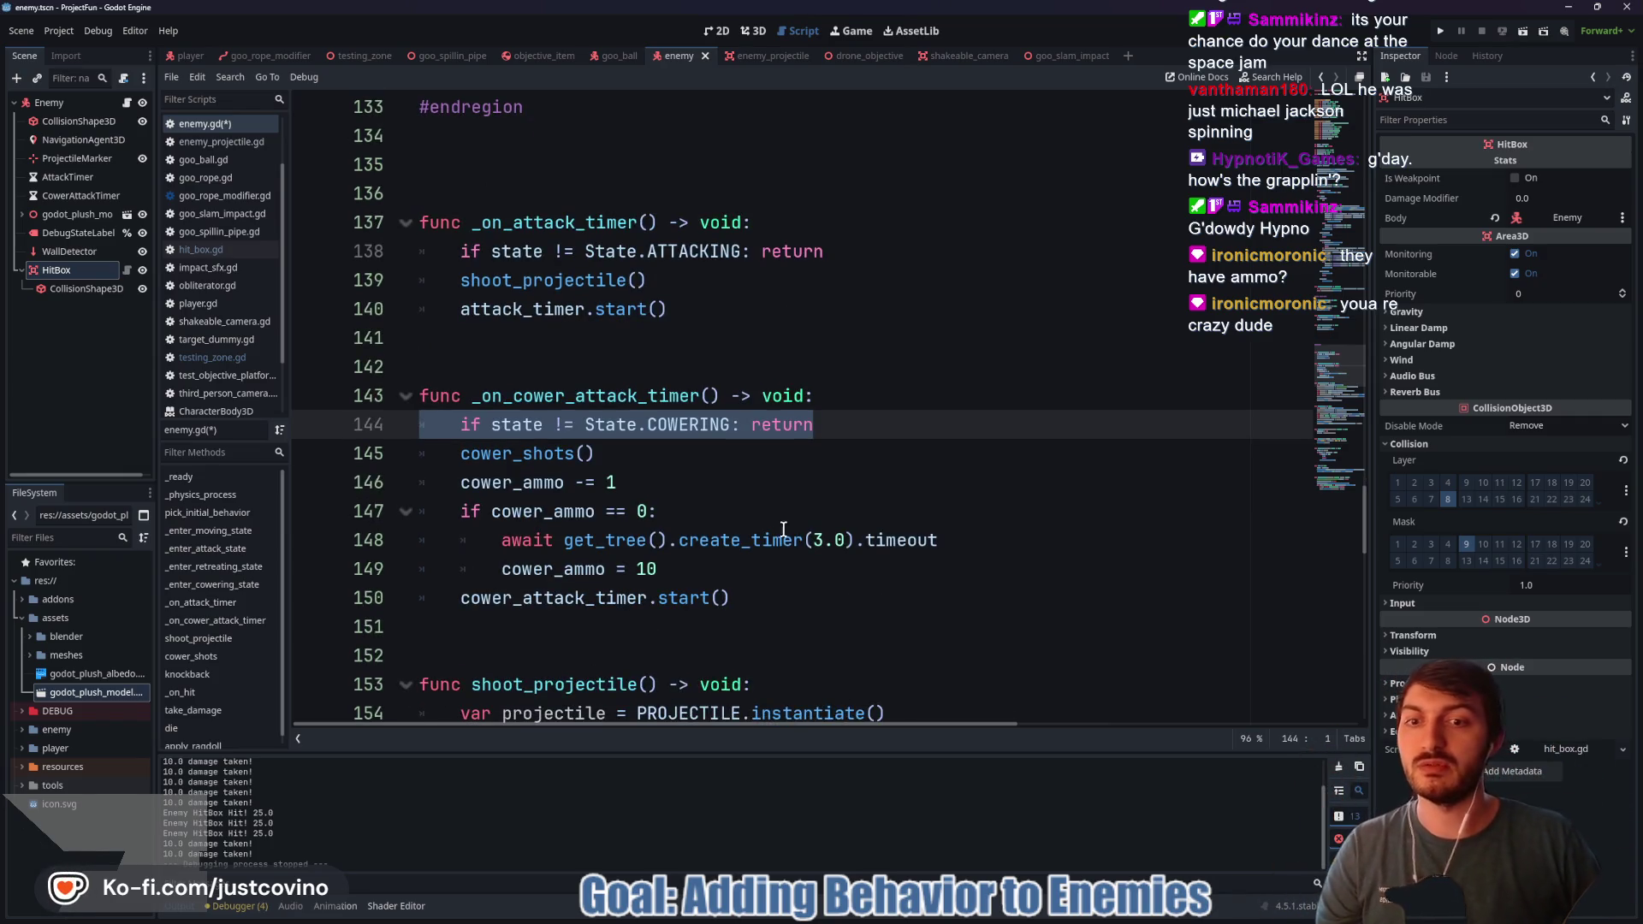
{"action": "mouse_move", "coordinate": [790, 529]}
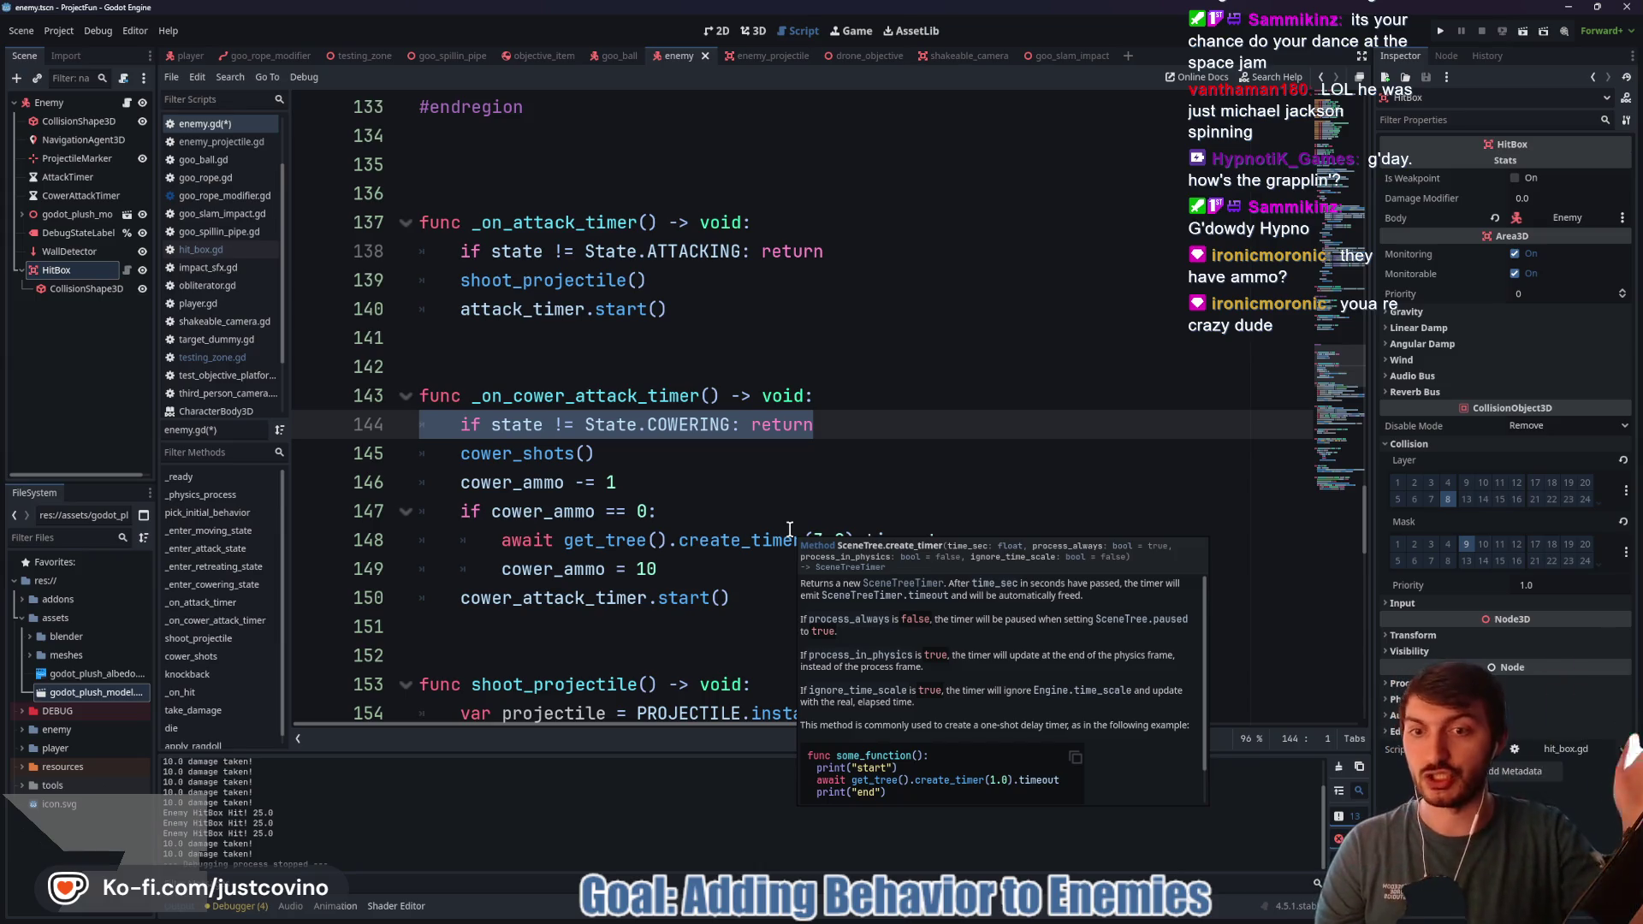
{"action": "left_click", "coordinate": [645, 569]}
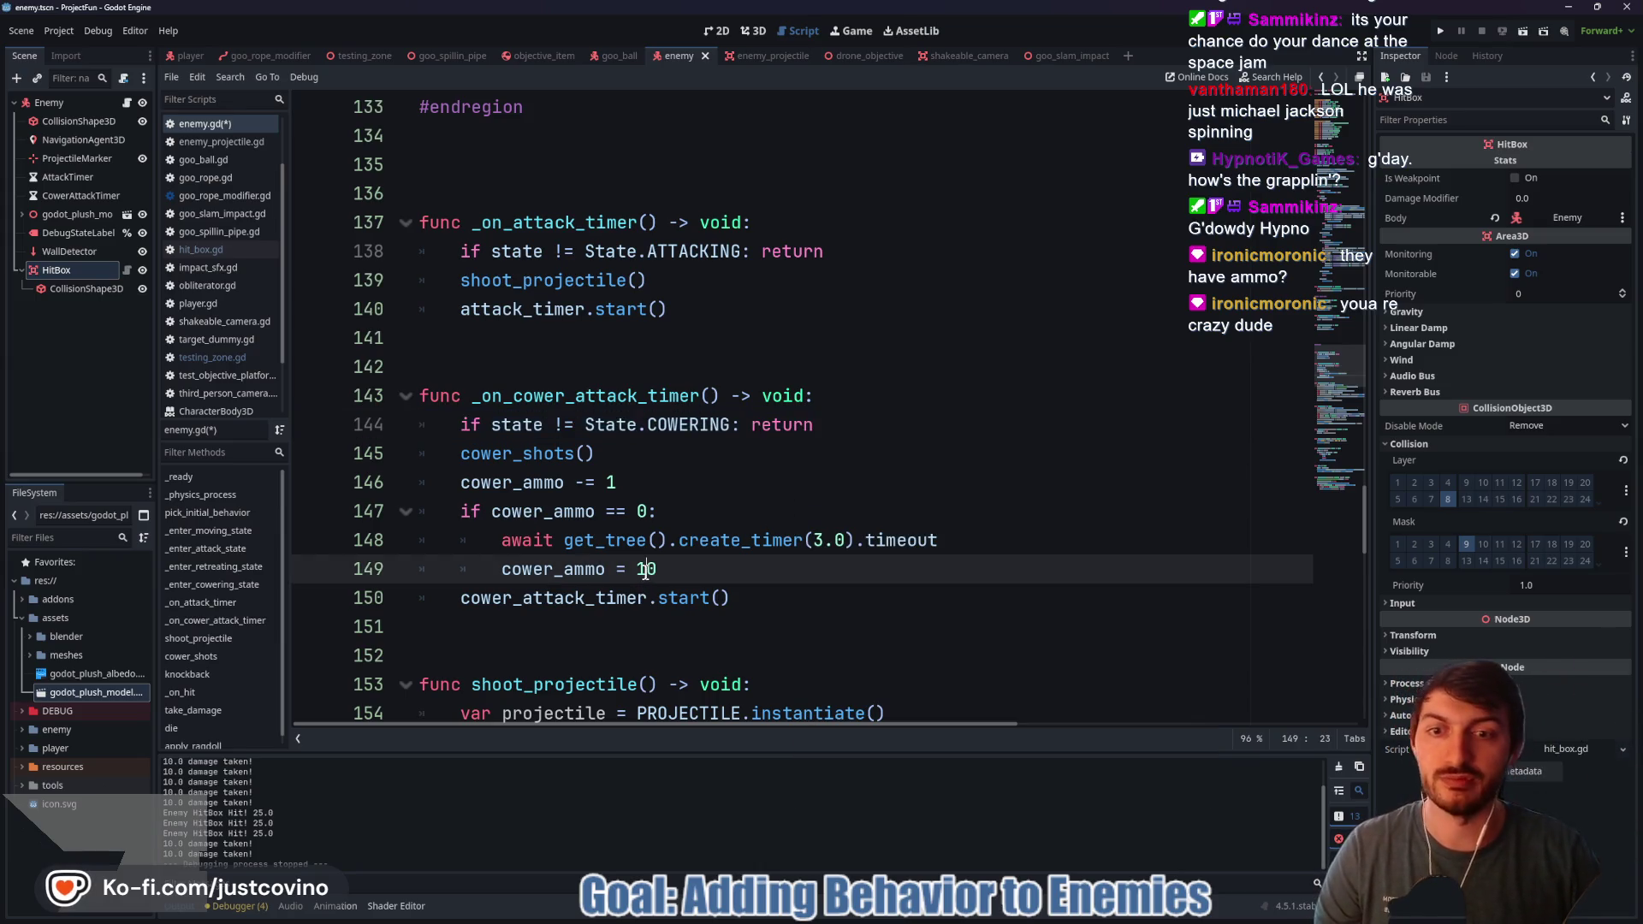
{"action": "key", "text": "BackSpace"}
{"action": "type", "text": "2"}
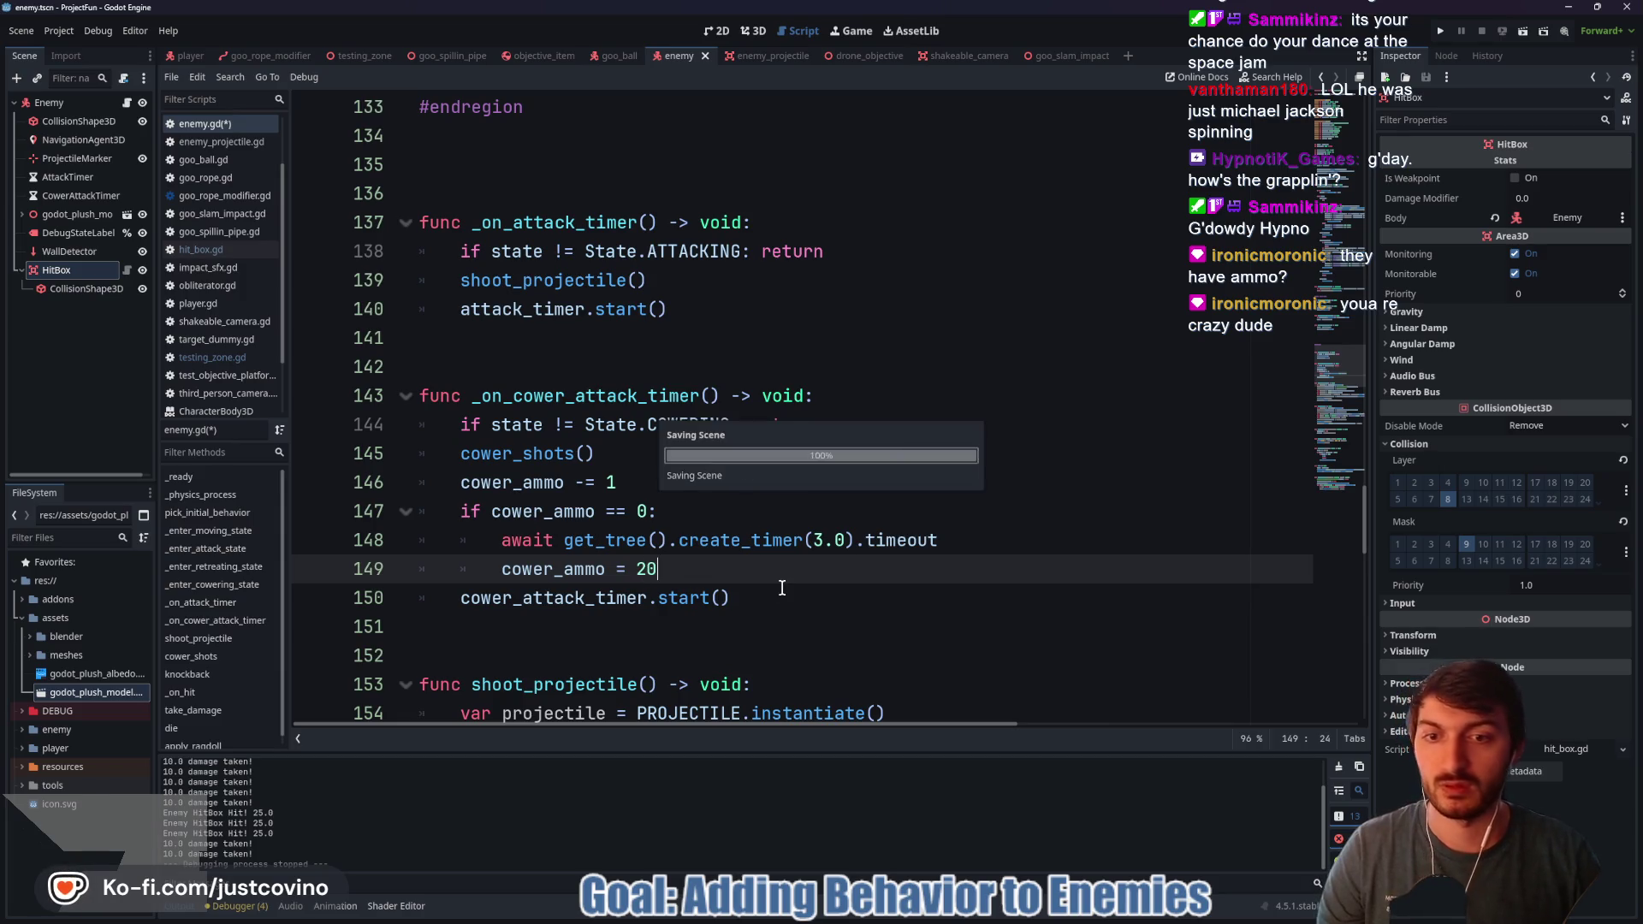
{"action": "key", "text": "ctrl+s"}
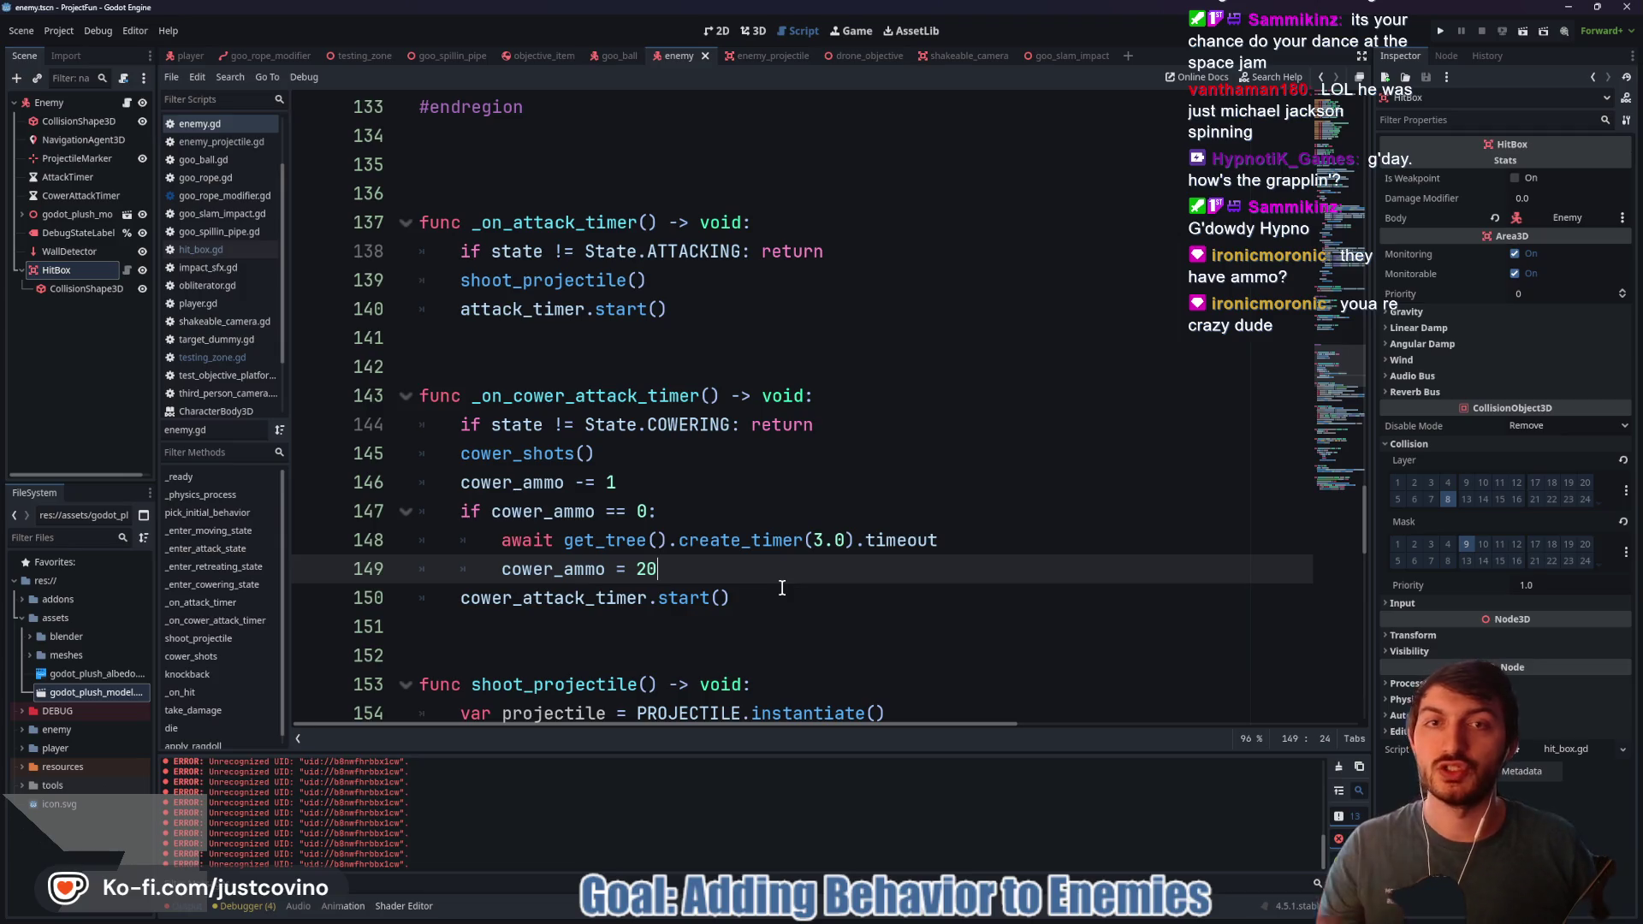
{"action": "left_click", "coordinate": [830, 540]}
{"action": "left_click_drag", "start_coordinate": [845, 540], "coordinate": [815, 535]}
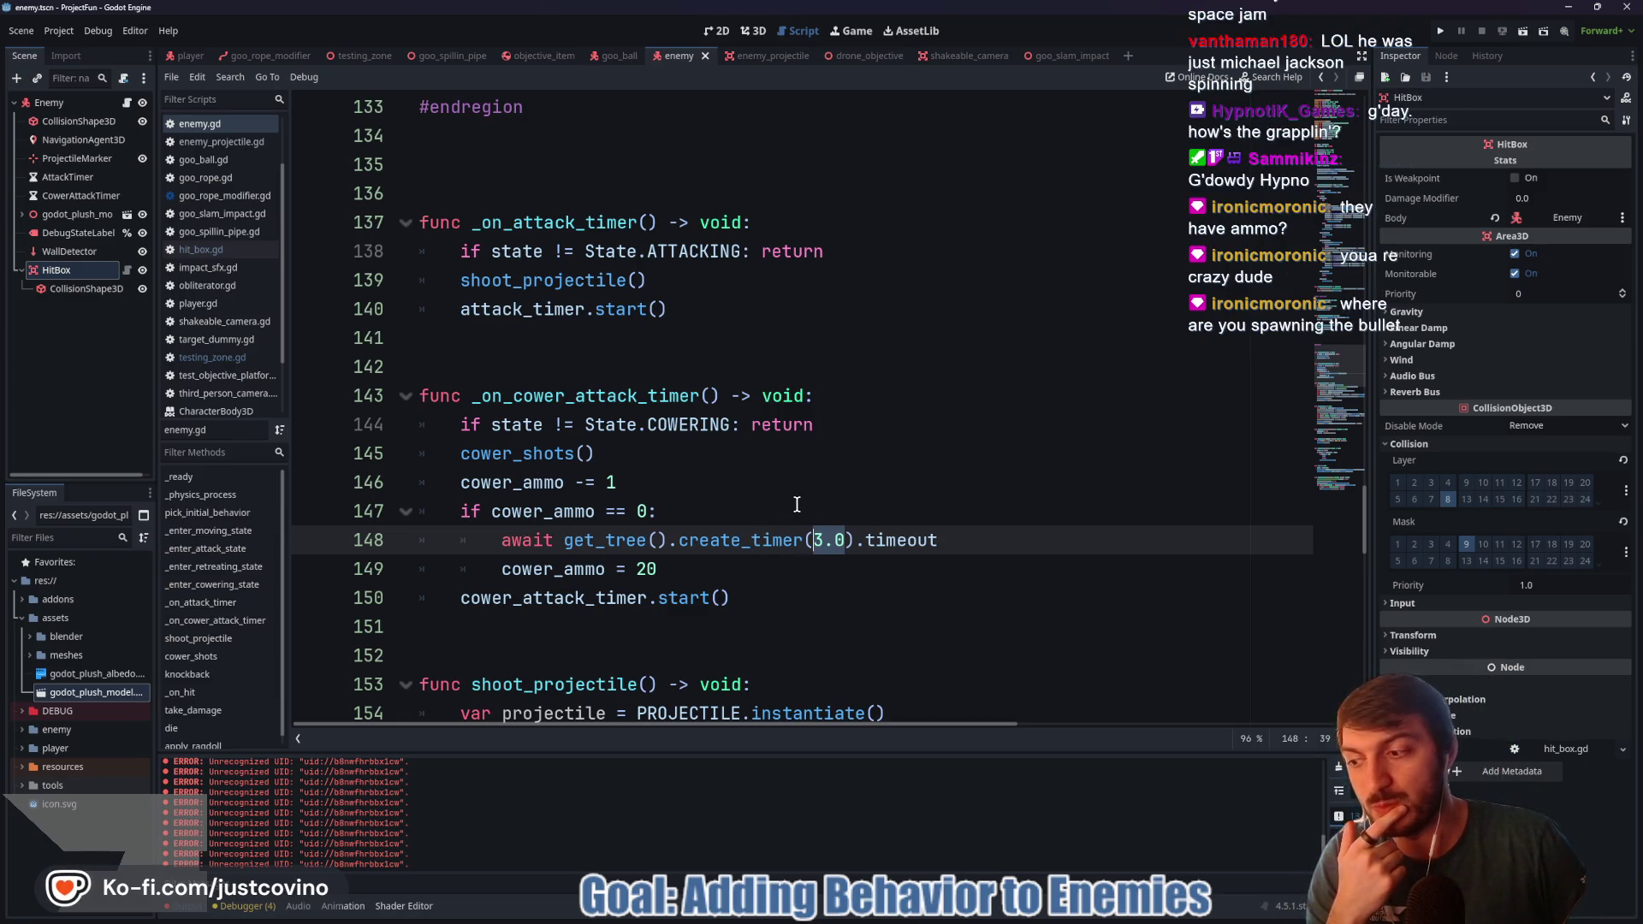
{"action": "scroll", "coordinate": [794, 508], "scroll_direction": "down", "scroll_amount": 2}
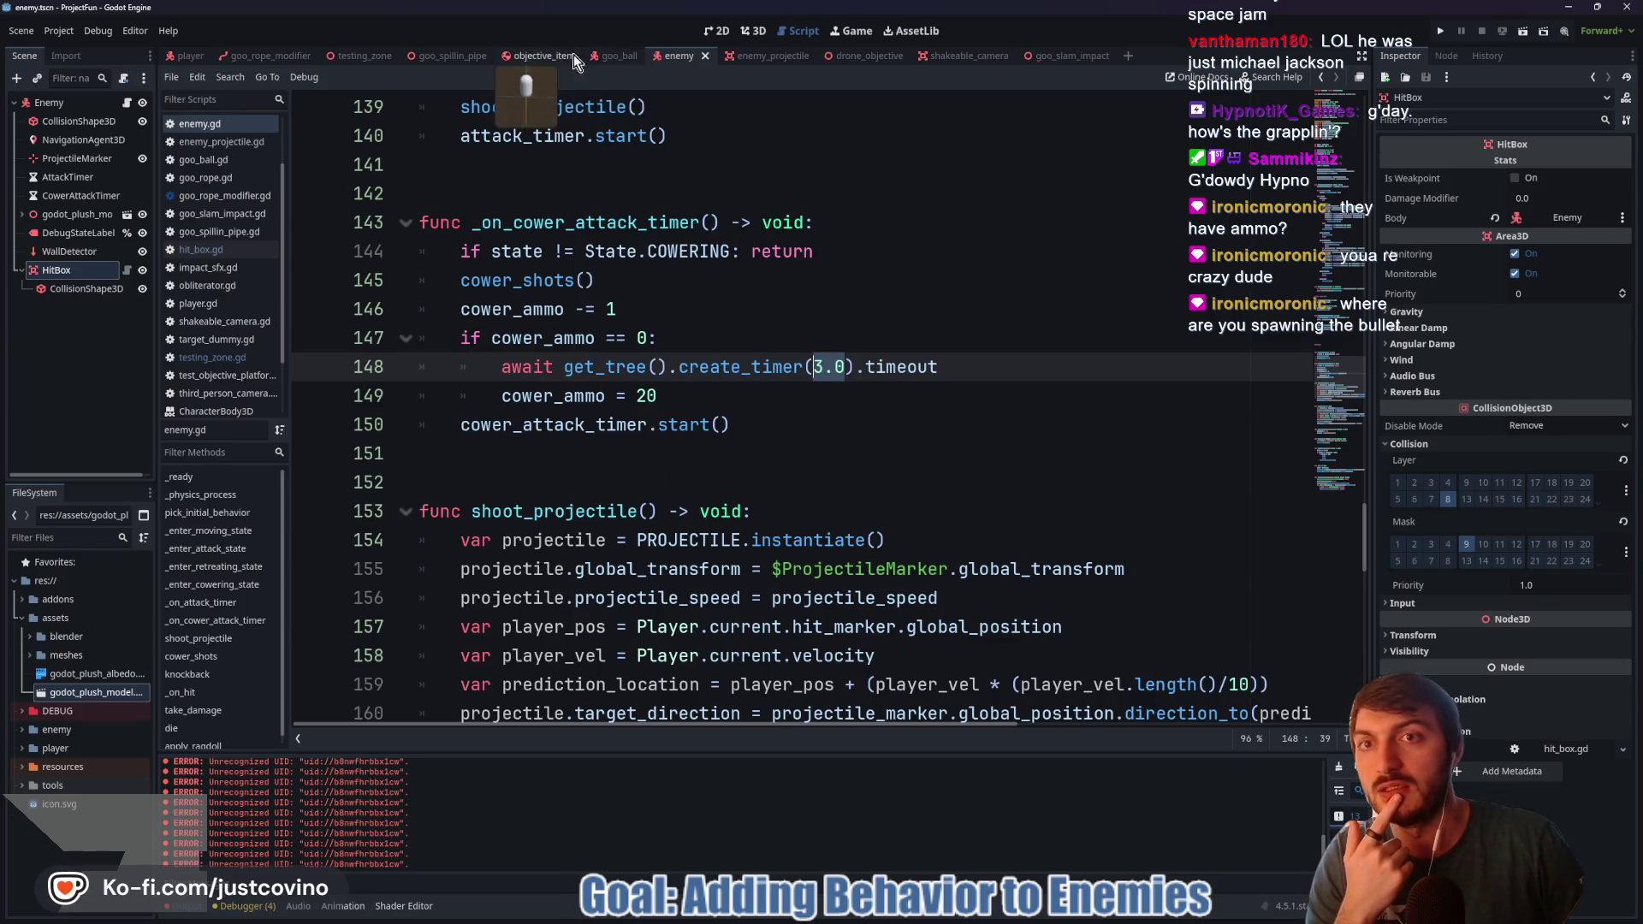
{"action": "left_click", "coordinate": [755, 32]}
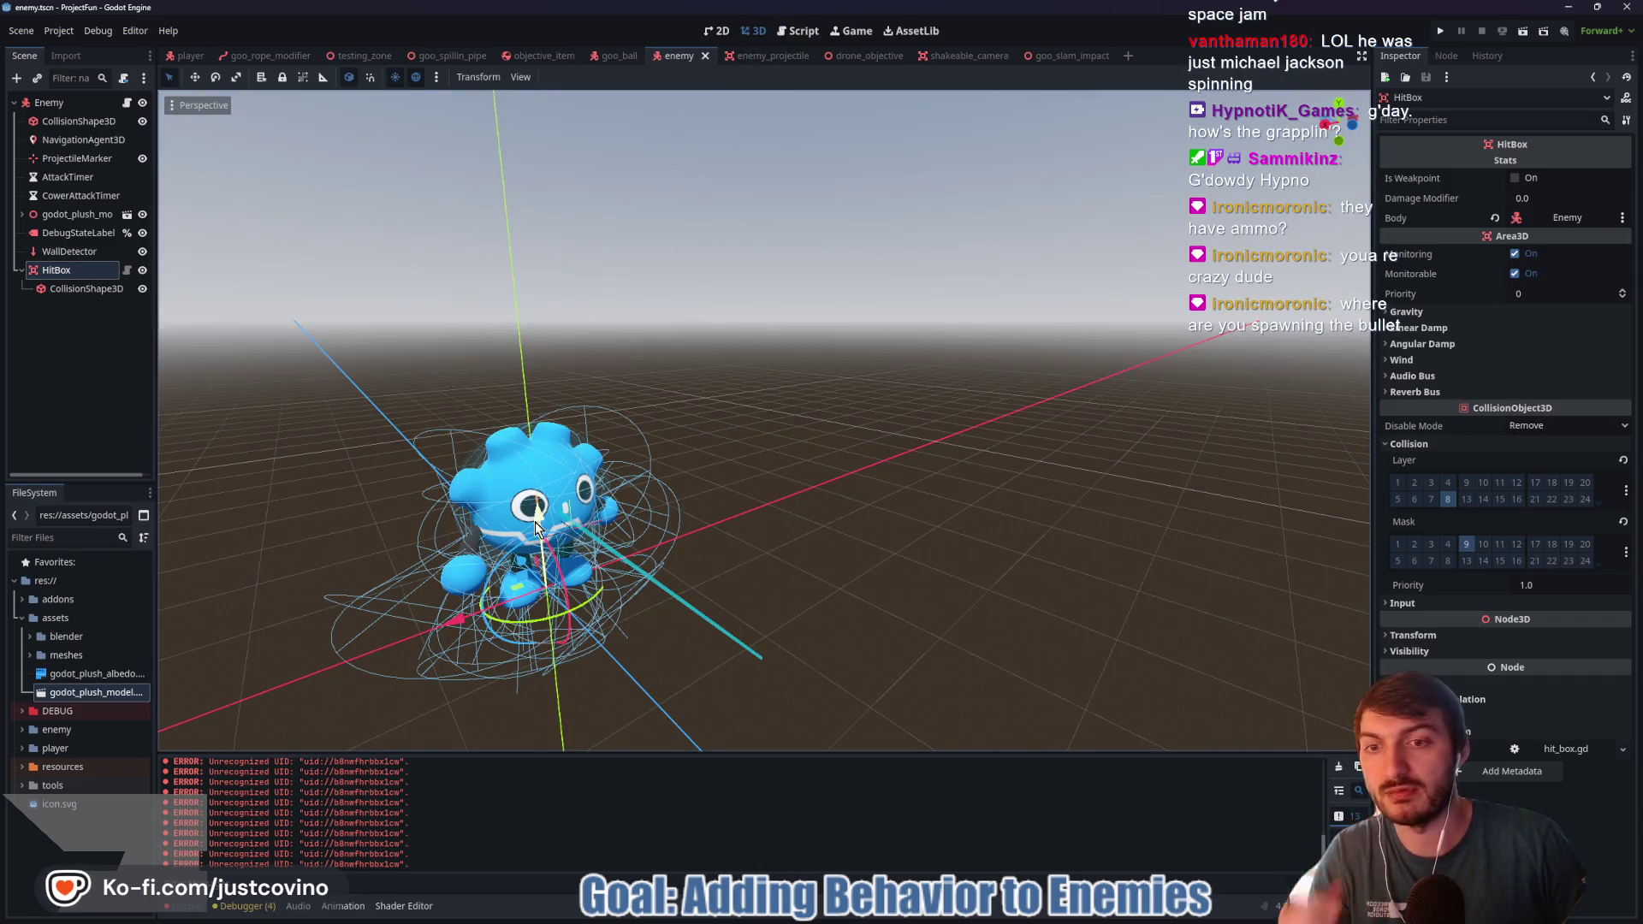
{"action": "left_click", "coordinate": [47, 160]}
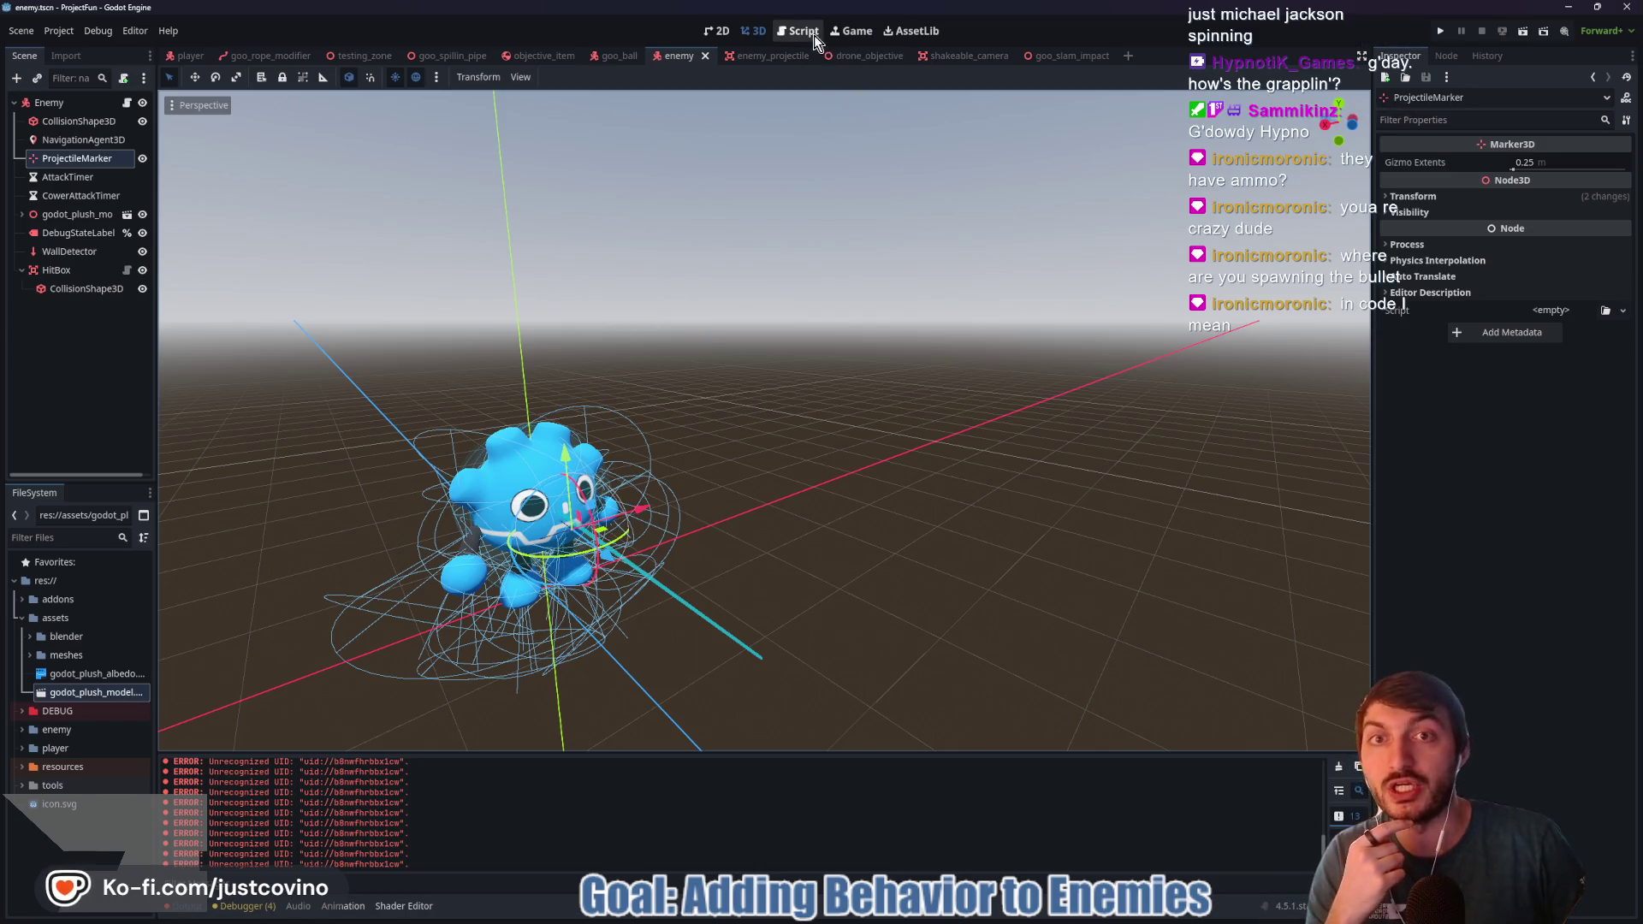
{"action": "left_click", "coordinate": [774, 56]}
{"action": "left_click", "coordinate": [675, 57]}
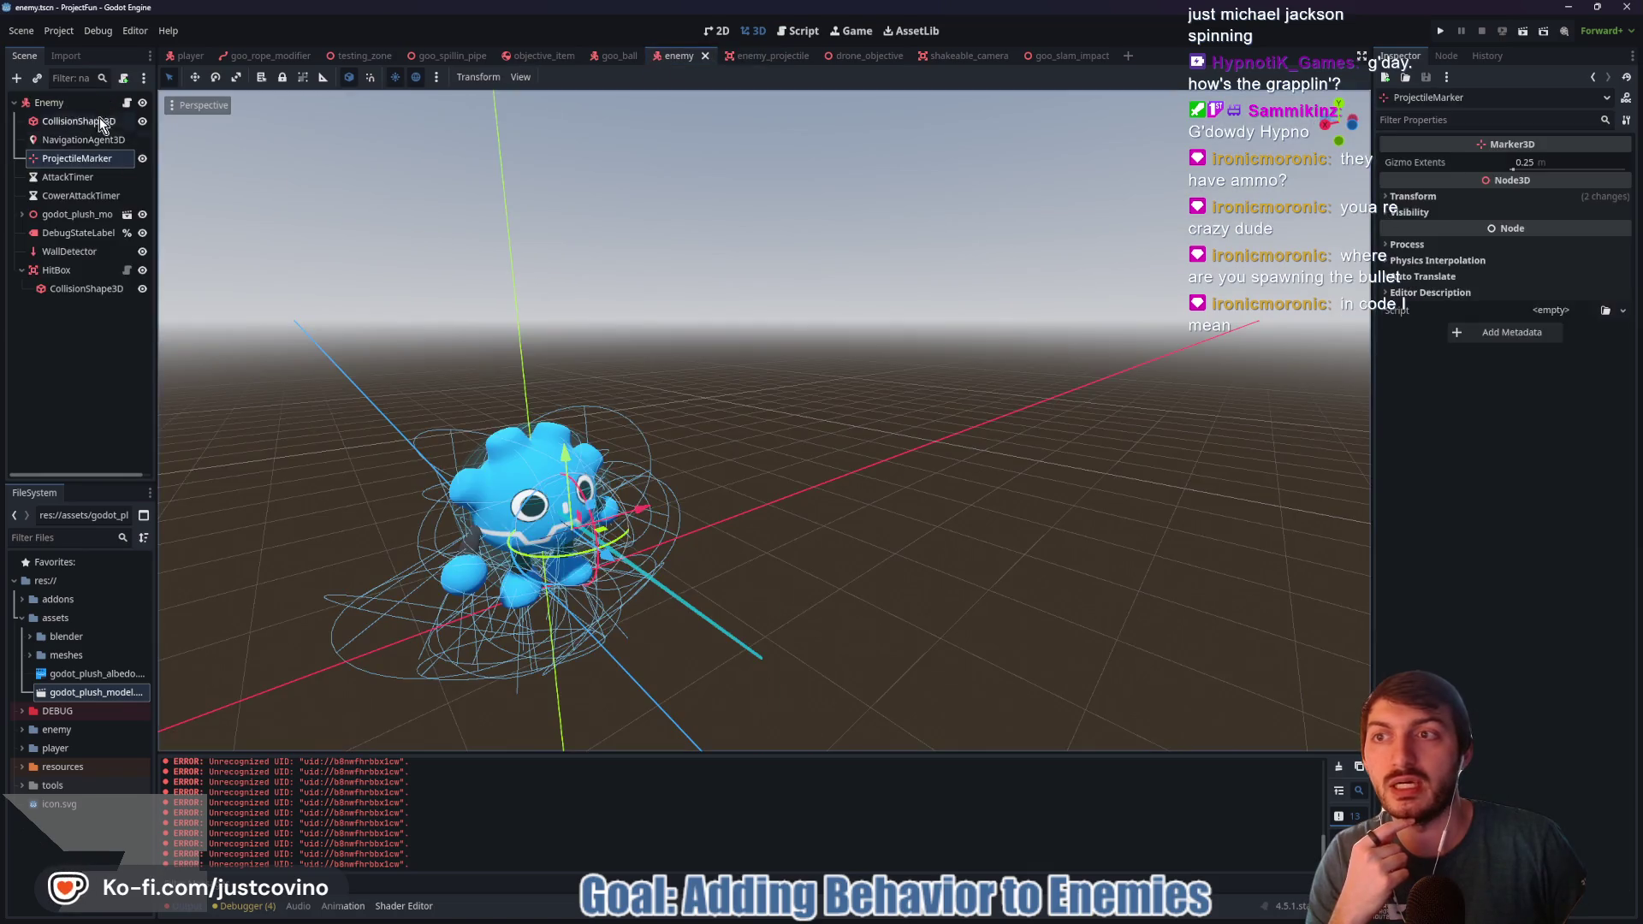
{"action": "left_click", "coordinate": [126, 102]}
{"action": "scroll", "coordinate": [805, 274], "scroll_direction": "down", "scroll_amount": 7}
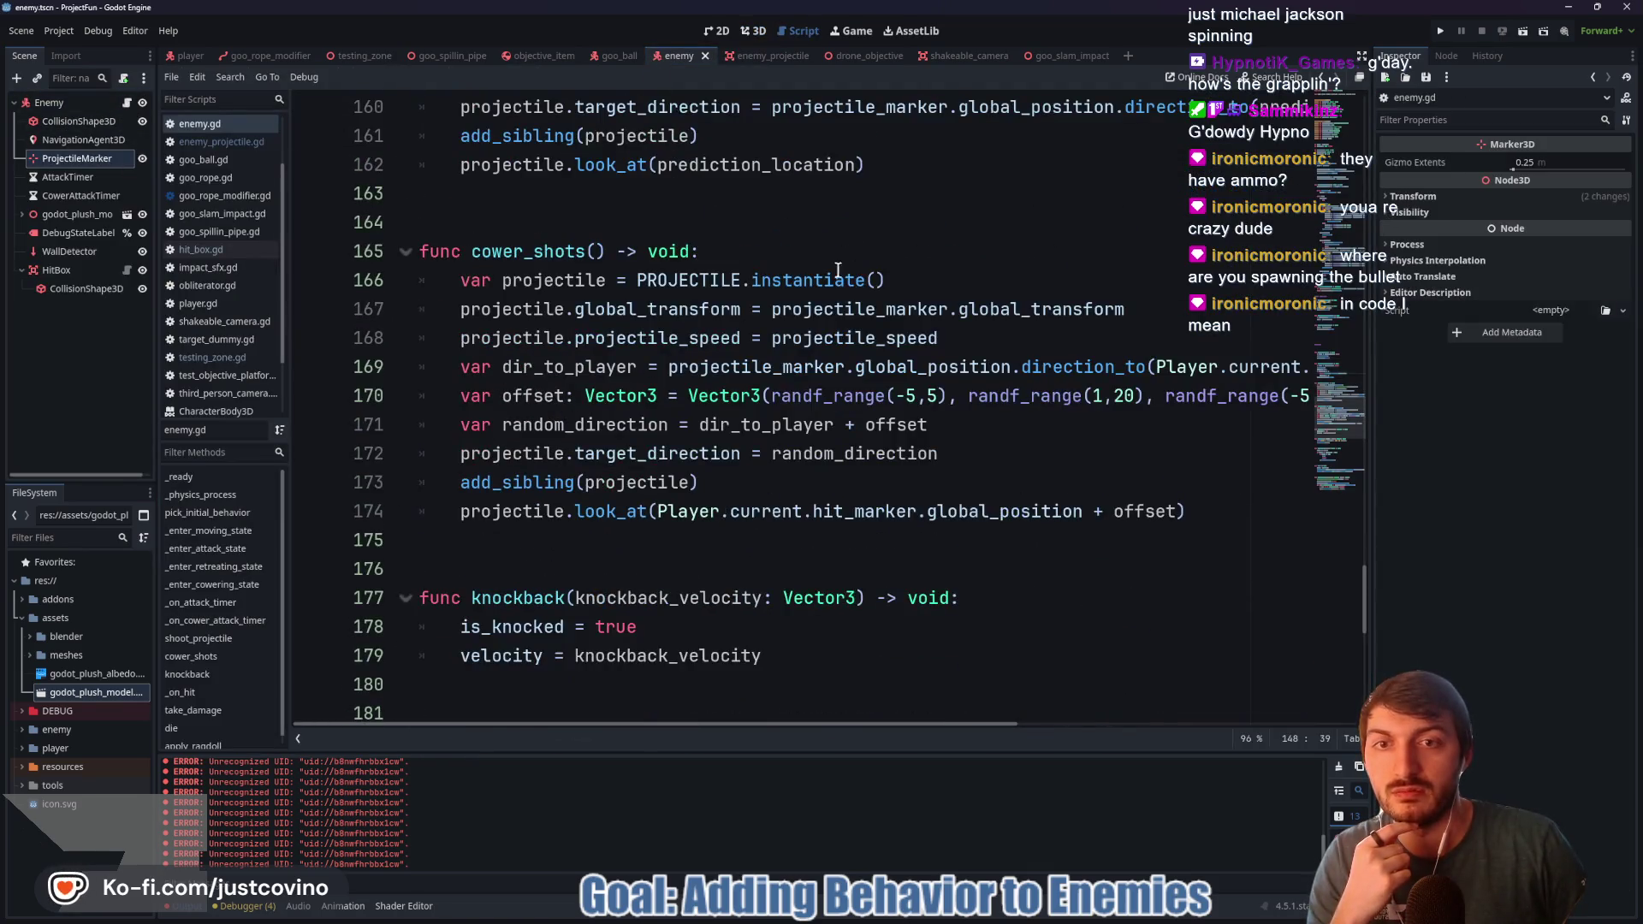
{"action": "left_click_drag", "start_coordinate": [1126, 309], "coordinate": [416, 309]}
{"action": "left_click_drag", "start_coordinate": [940, 338], "coordinate": [436, 343]}
{"action": "left_click", "coordinate": [524, 374]}
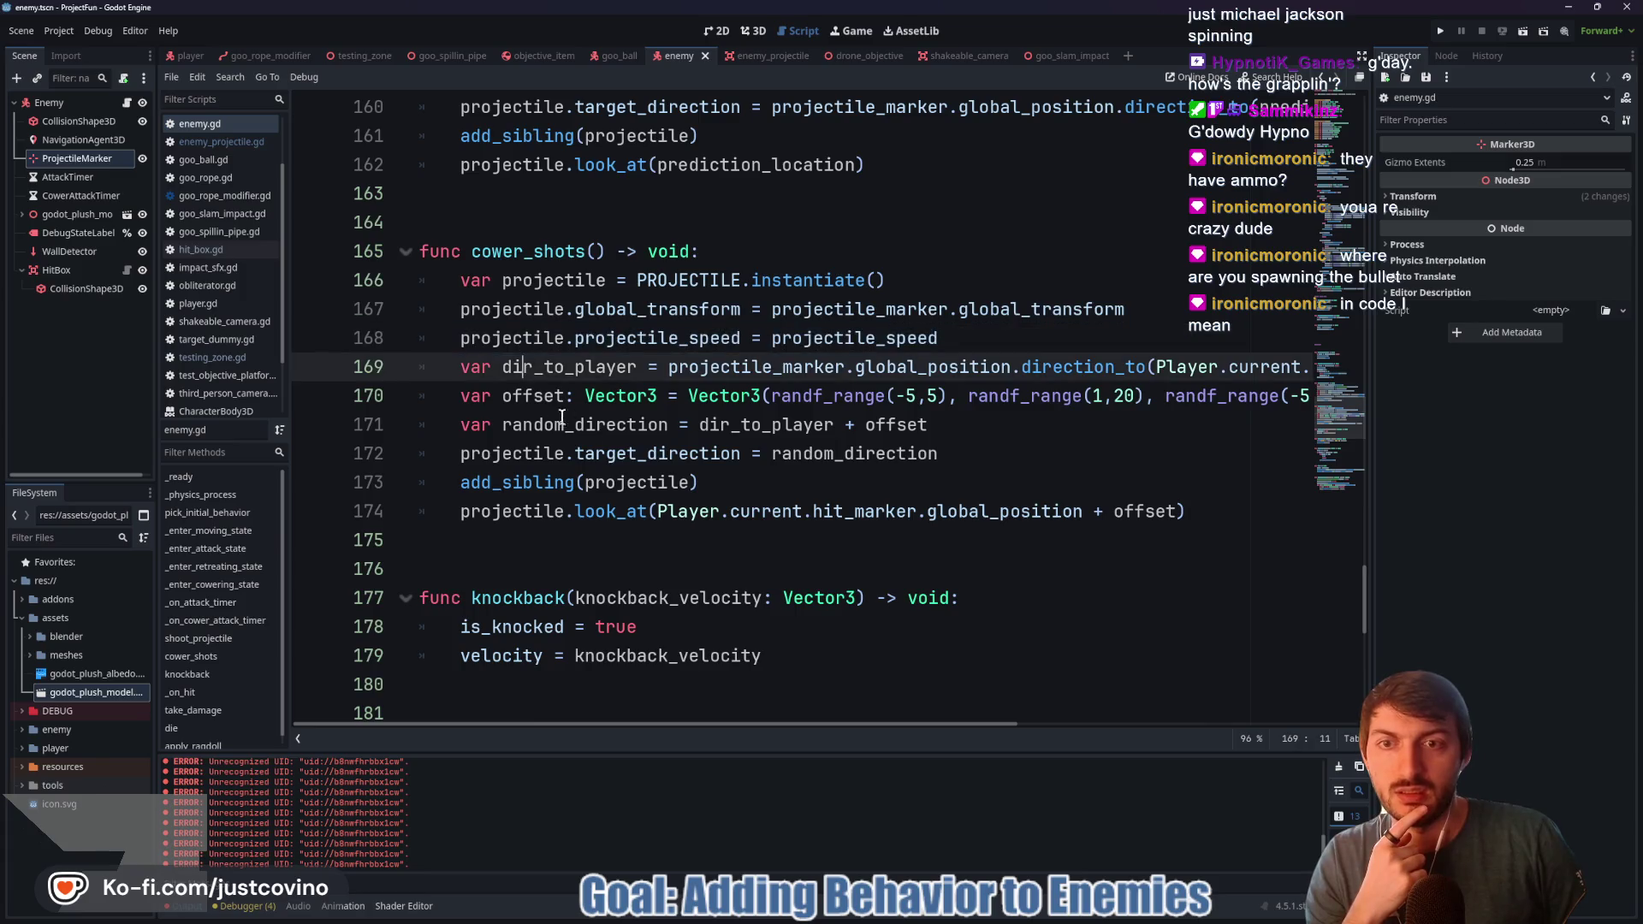
{"action": "left_click_drag", "start_coordinate": [703, 484], "coordinate": [412, 483]}
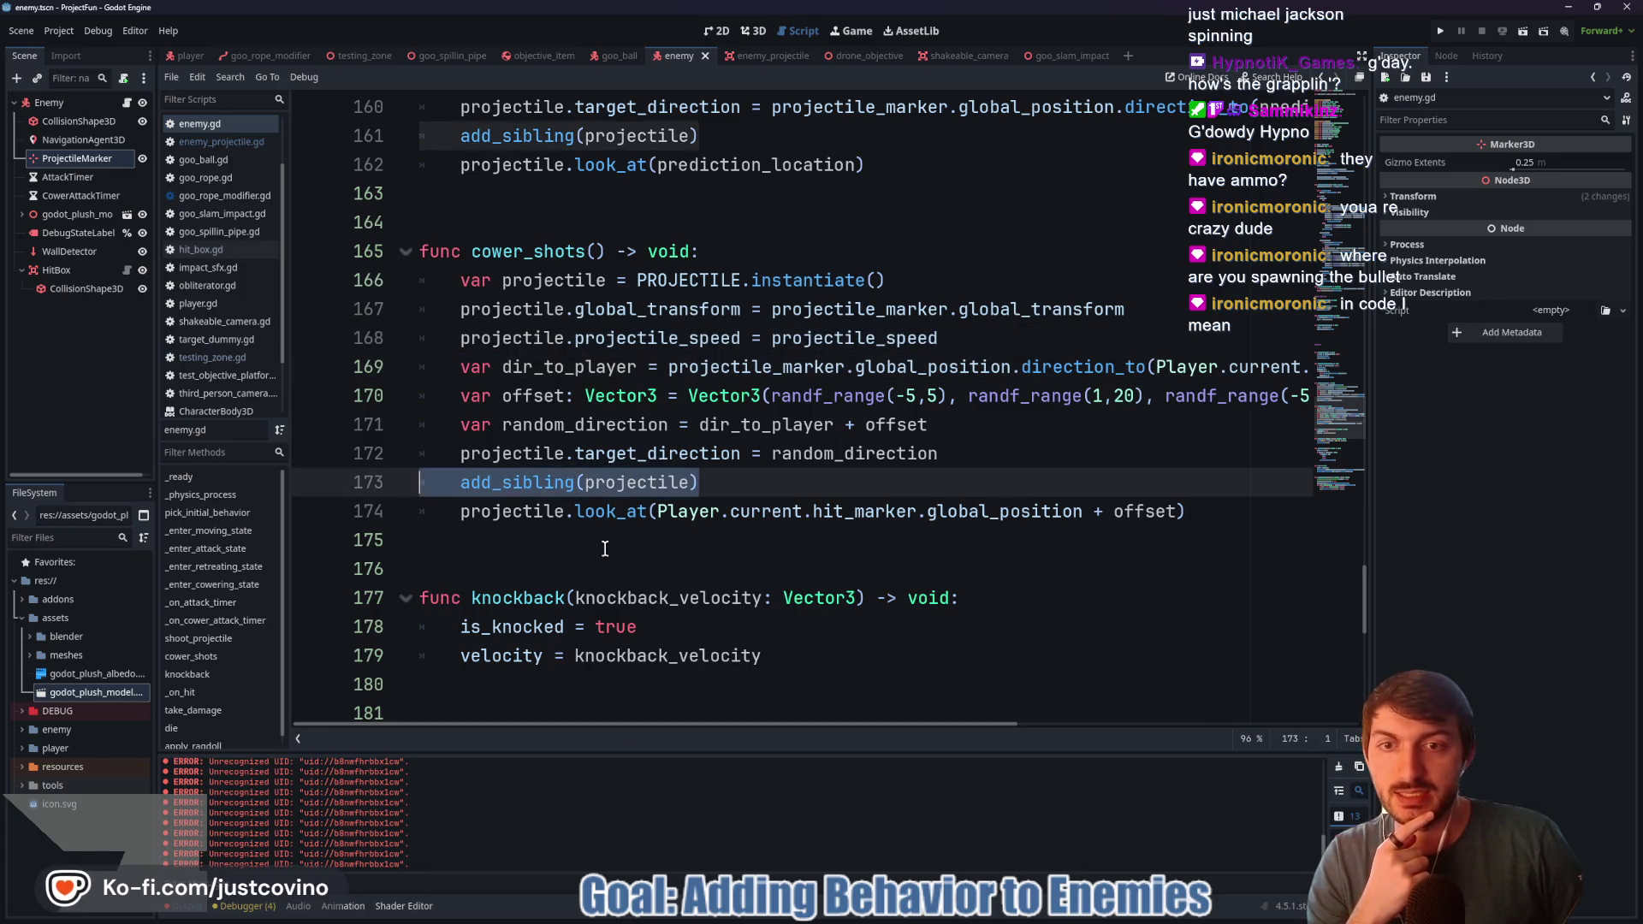
{"action": "scroll", "coordinate": [636, 726], "scroll_direction": "right", "scroll_amount": 2}
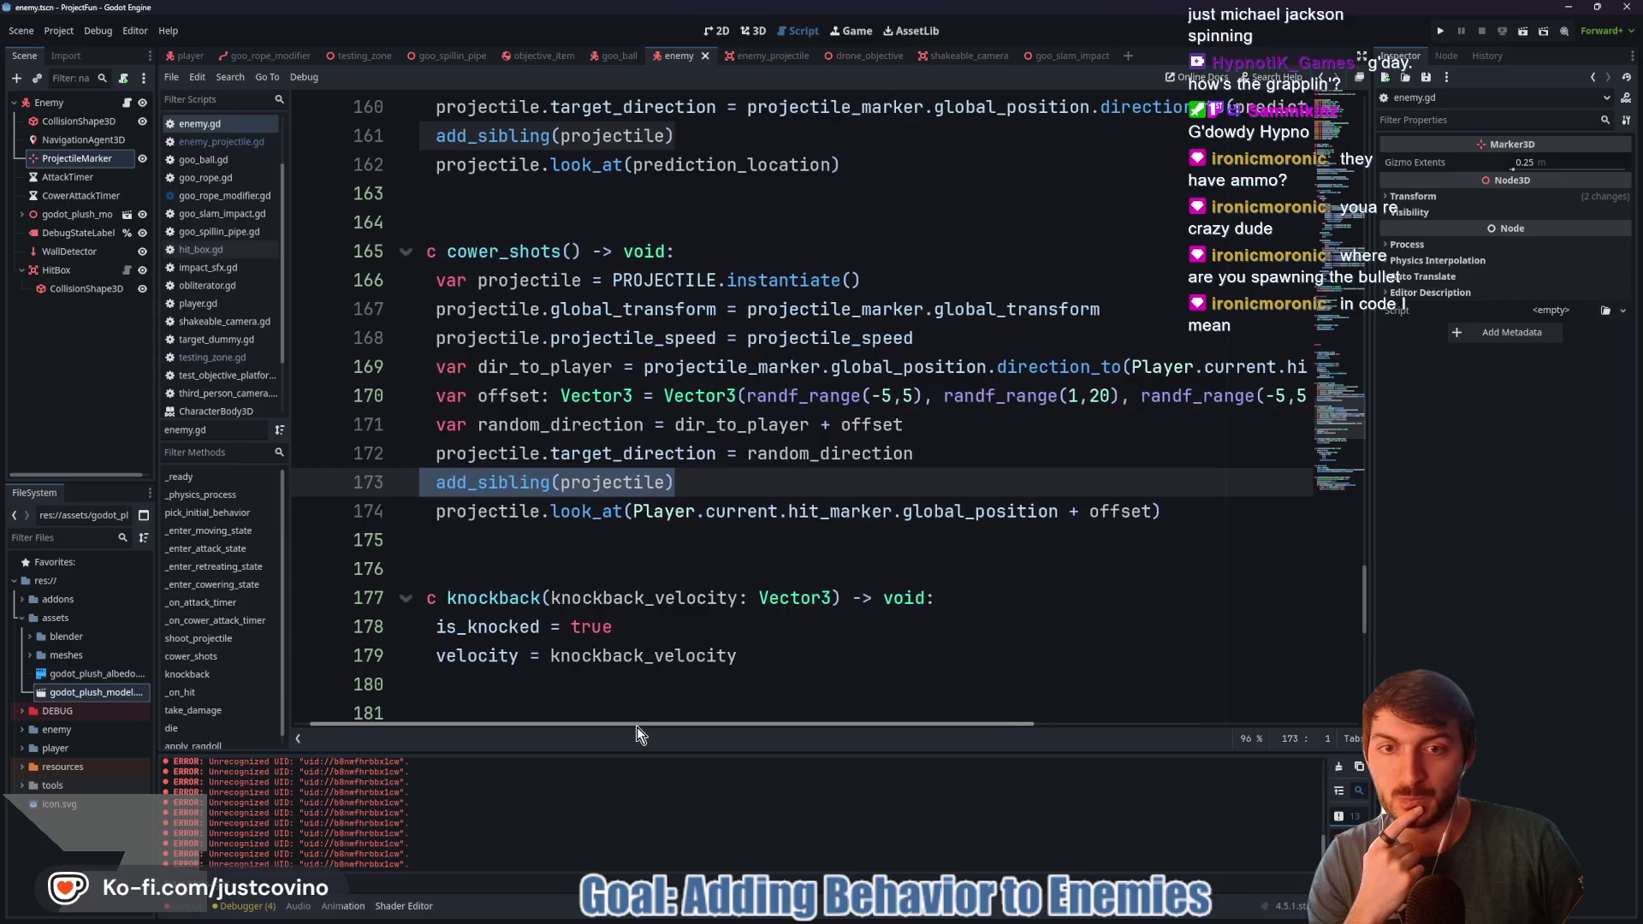
{"action": "scroll", "coordinate": [645, 728], "scroll_direction": "left", "scroll_amount": 2}
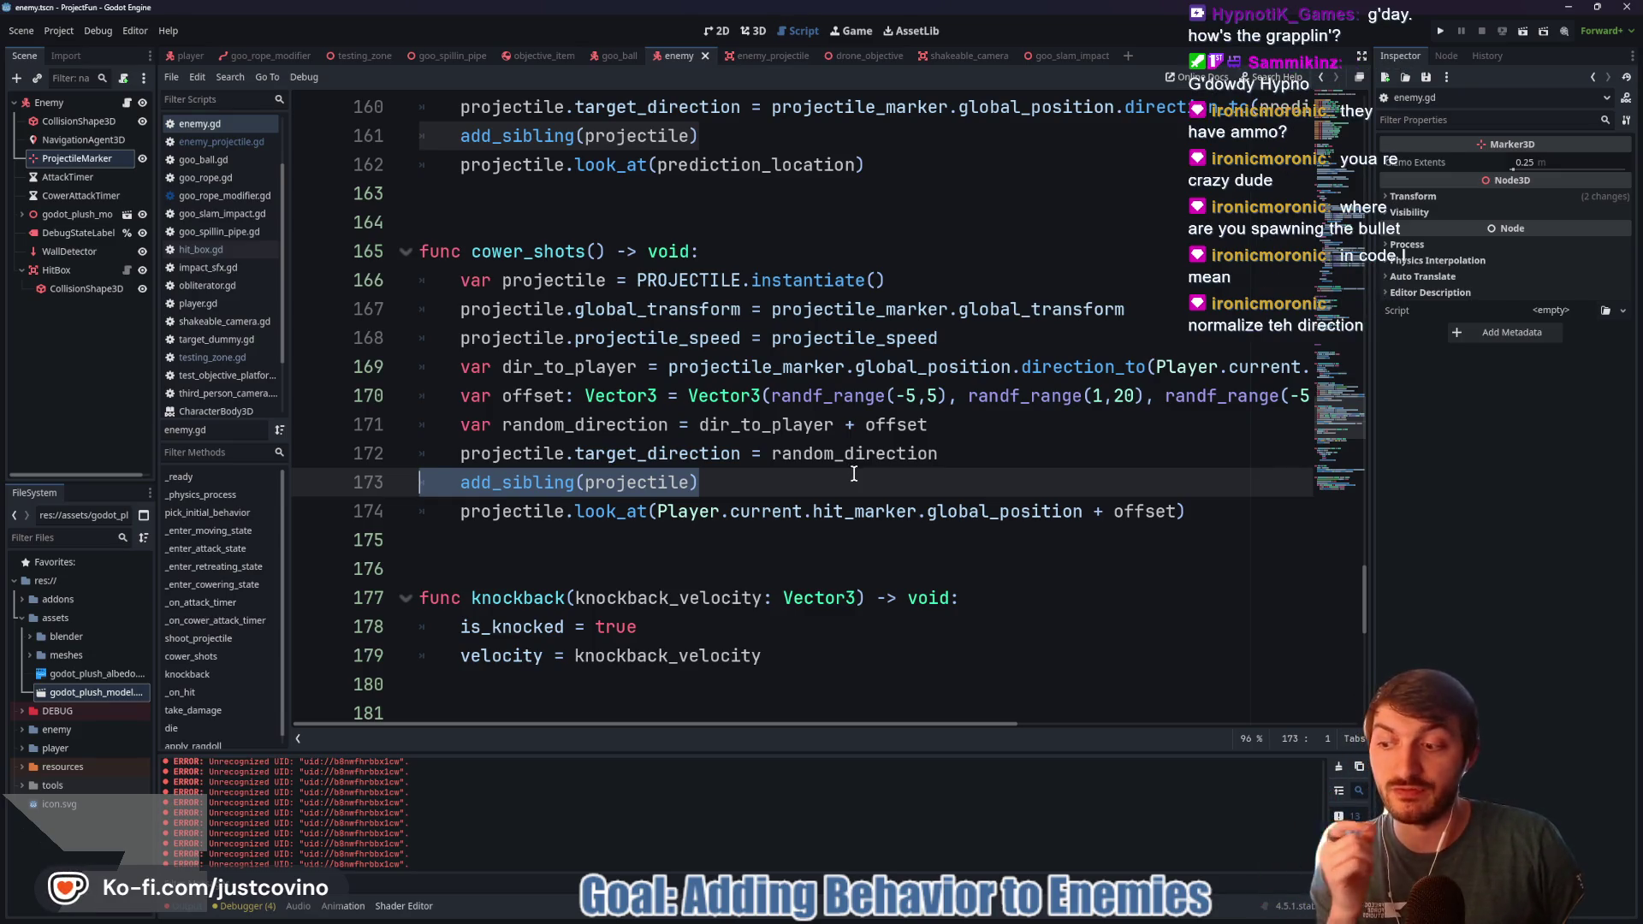
{"action": "left_click", "coordinate": [942, 454]}
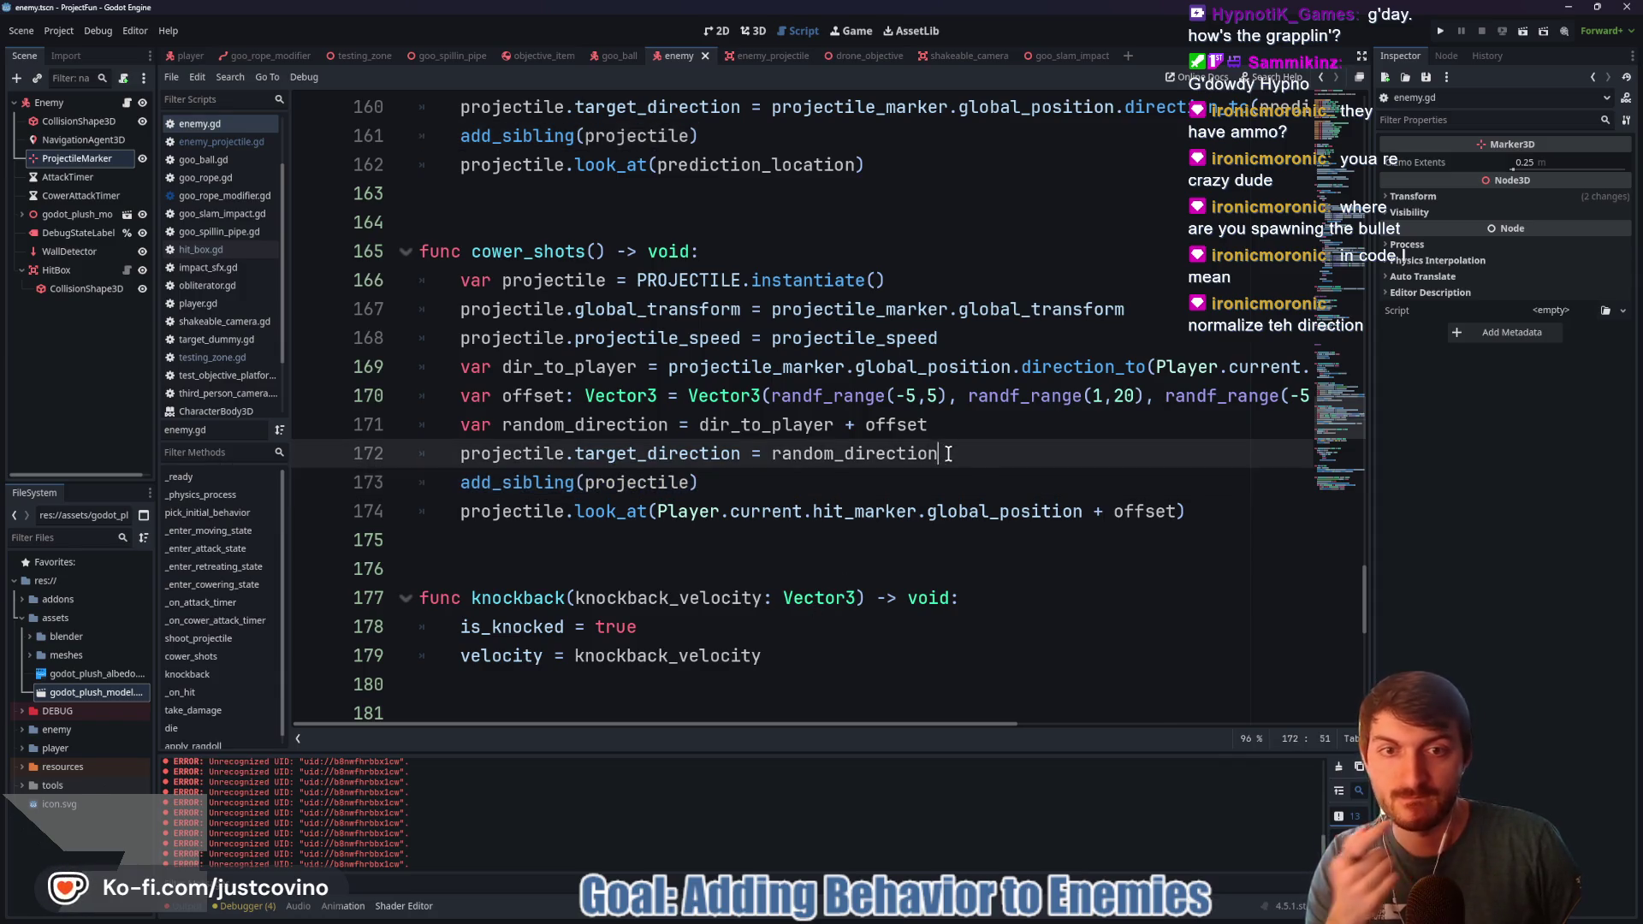
Append .normalized() to random_direction on line 172, then review the look_at and projectile_speed lines.
{"action": "type", "text": ".norm"}
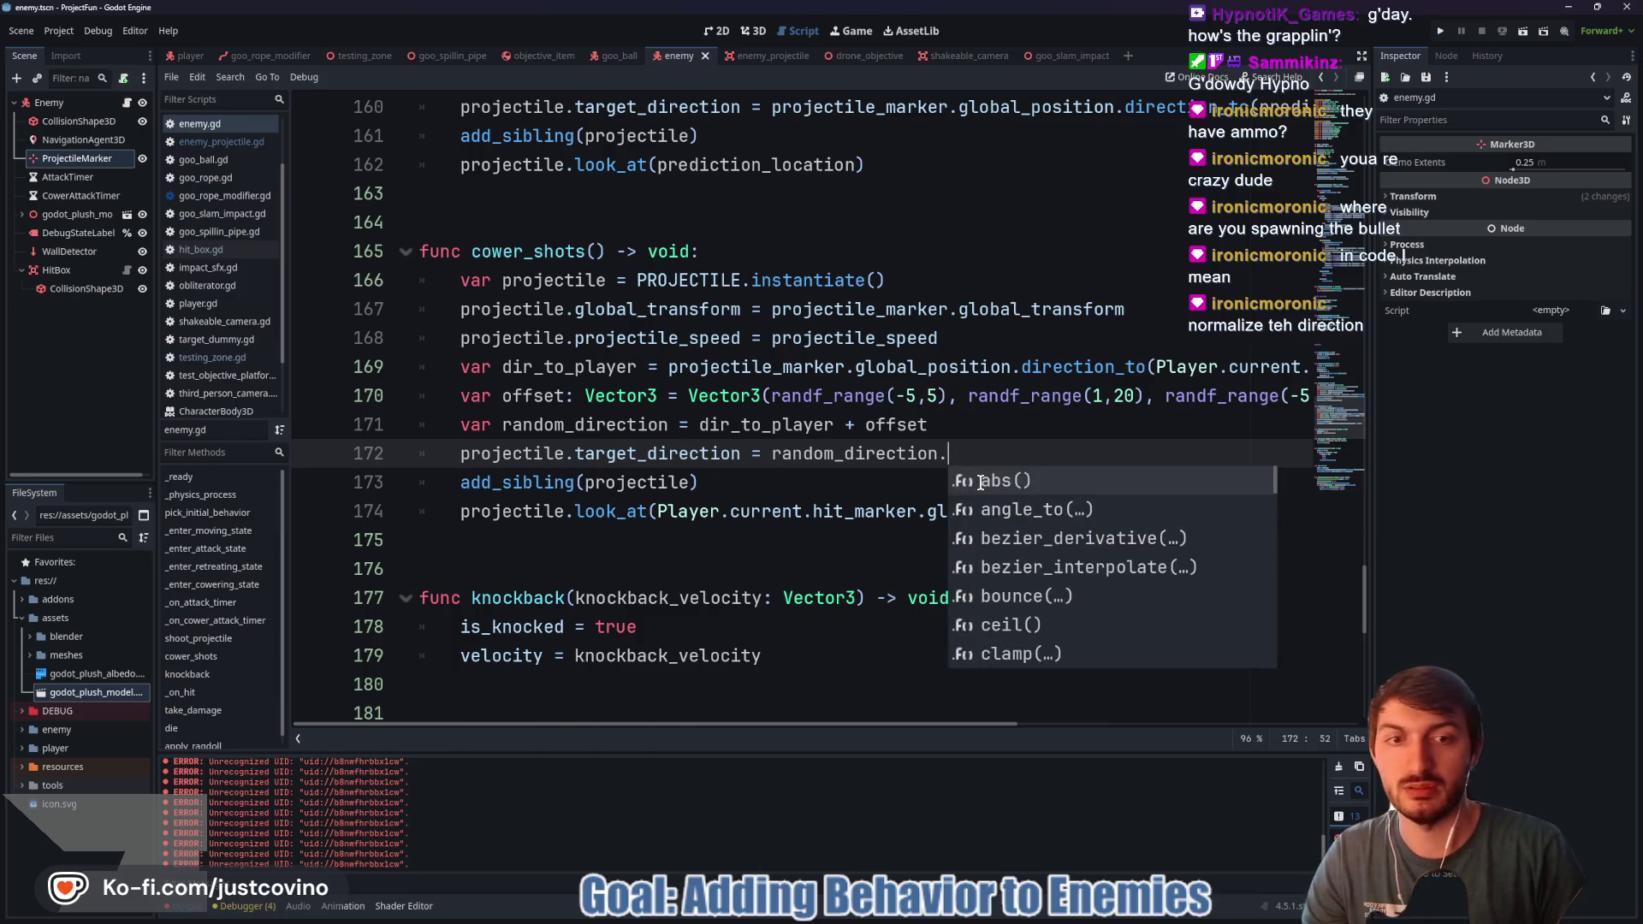
{"action": "key", "text": "Return"}
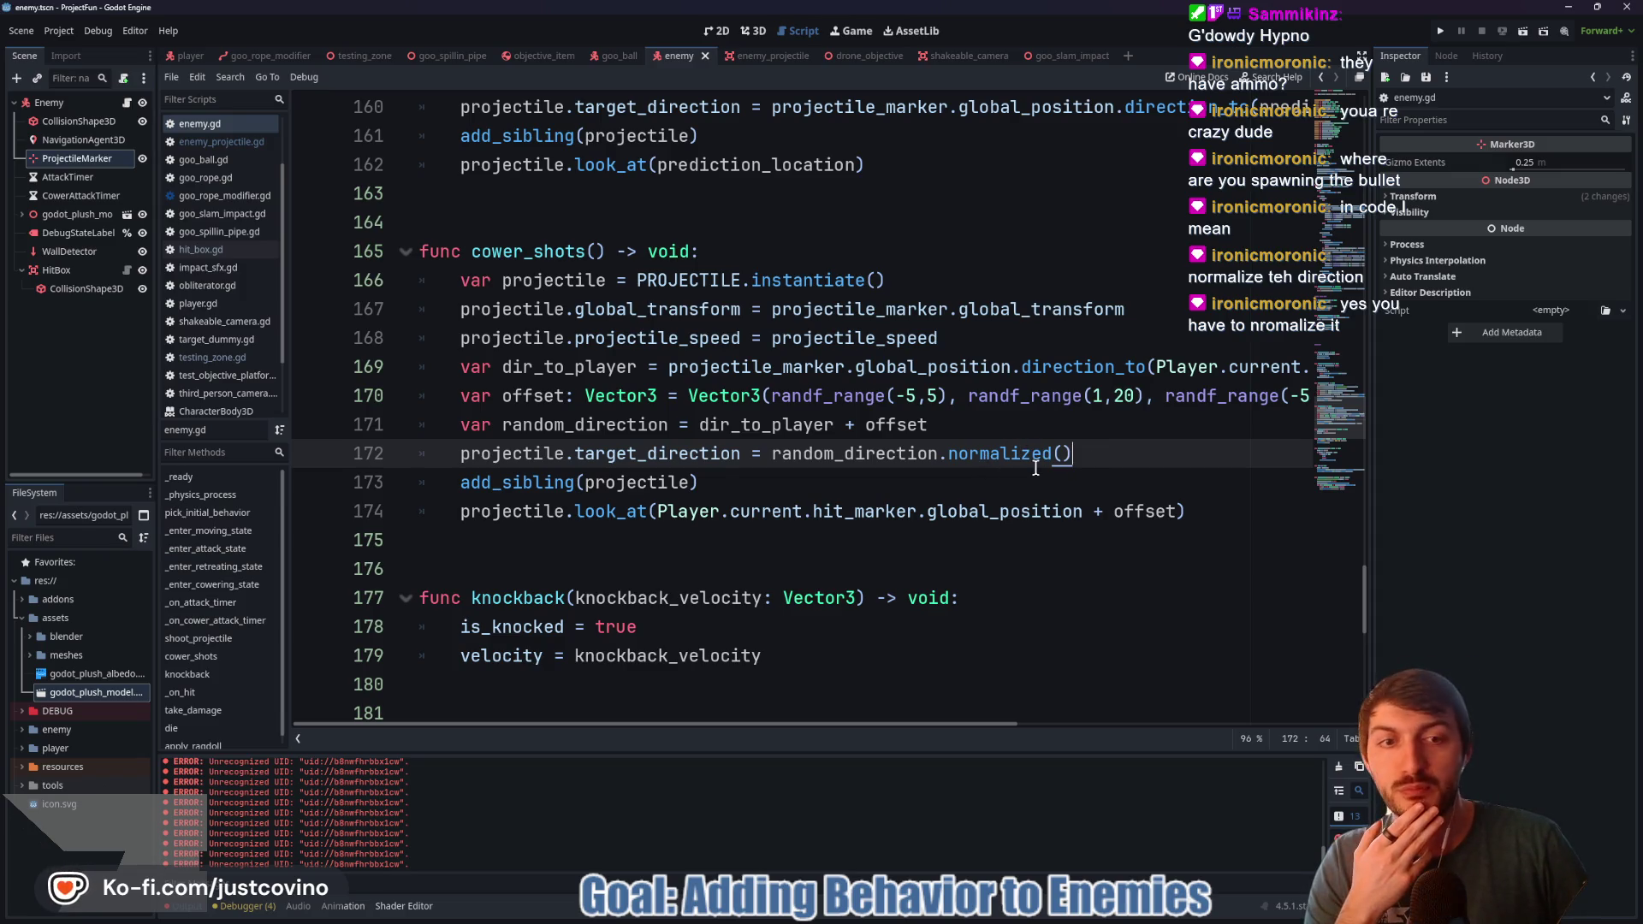
{"action": "mouse_move", "coordinate": [1056, 452]}
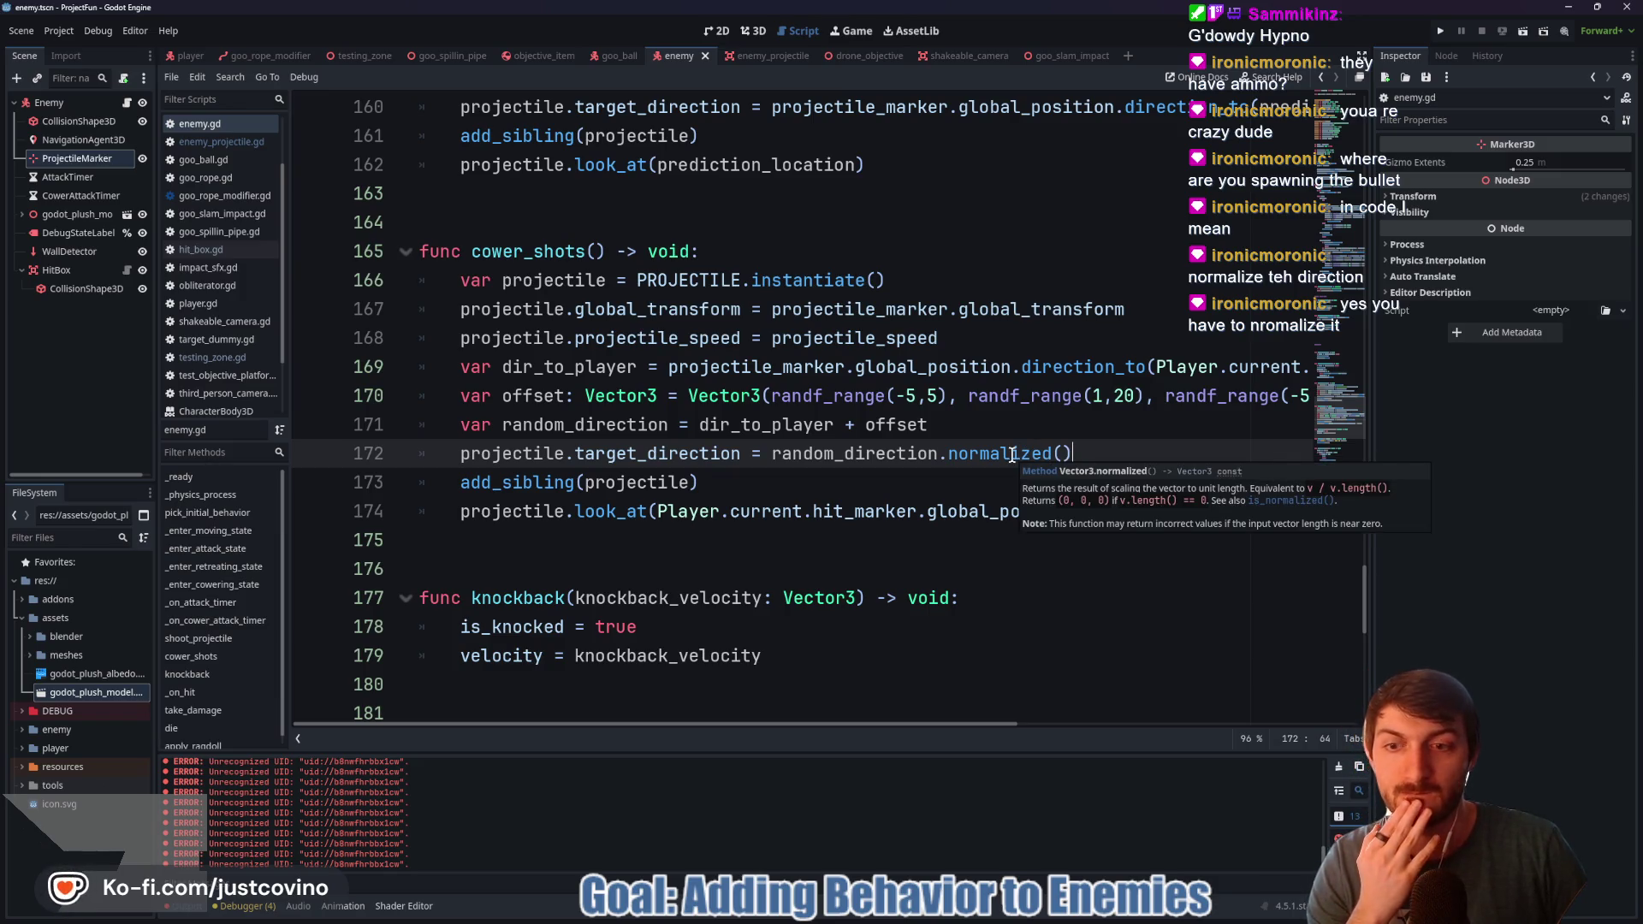
{"action": "left_click", "coordinate": [817, 511]}
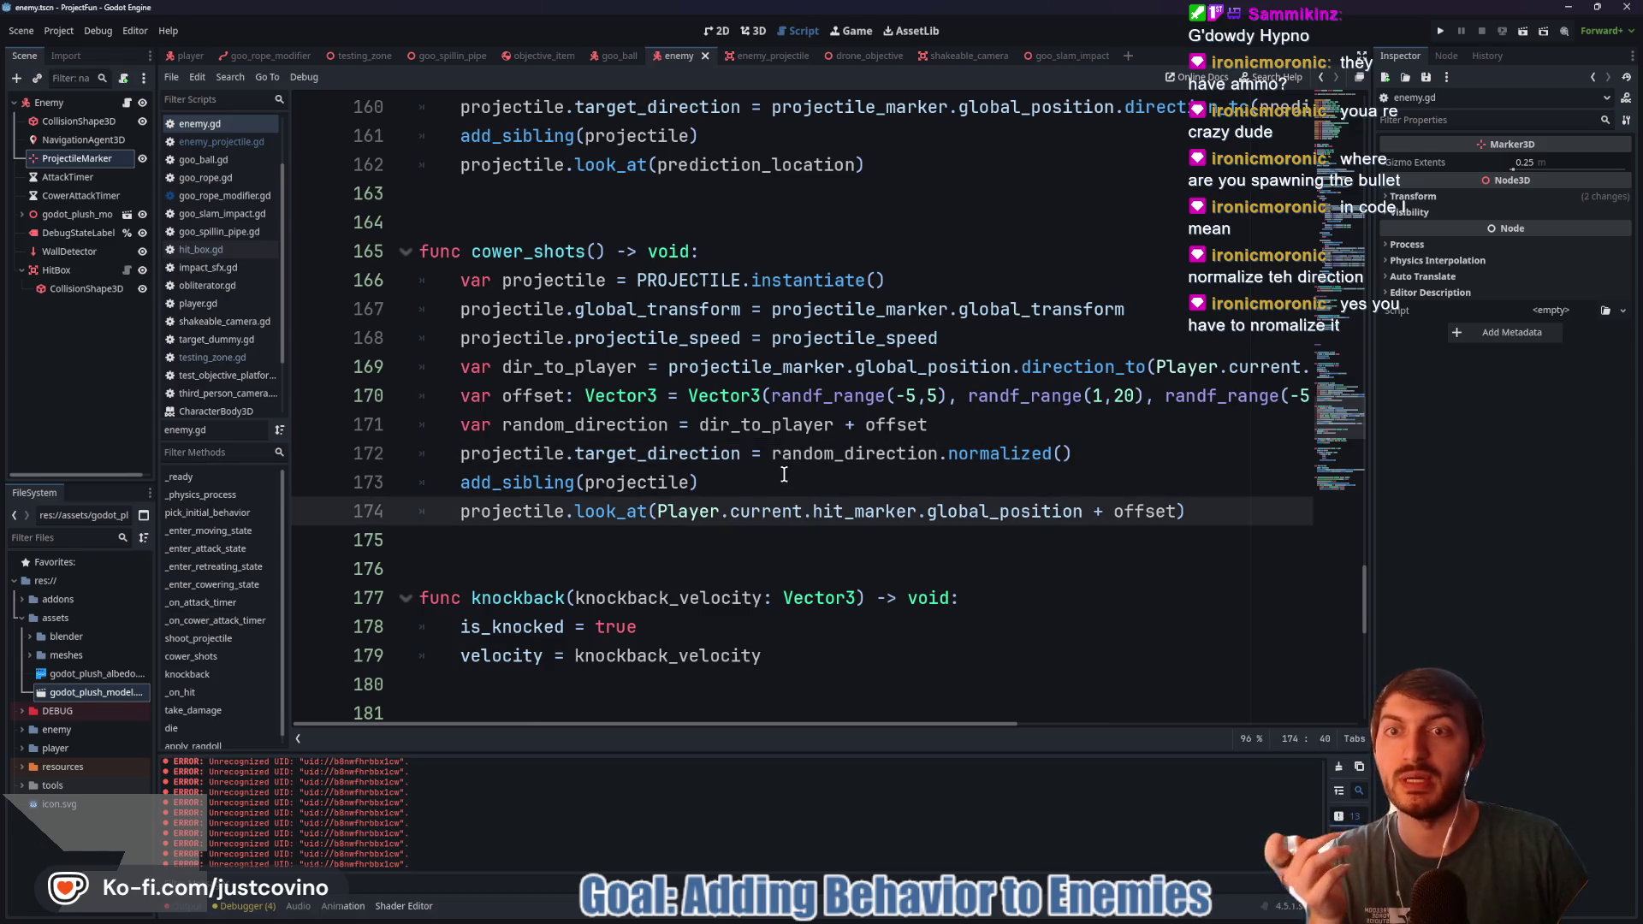
{"action": "left_click", "coordinate": [946, 338]}
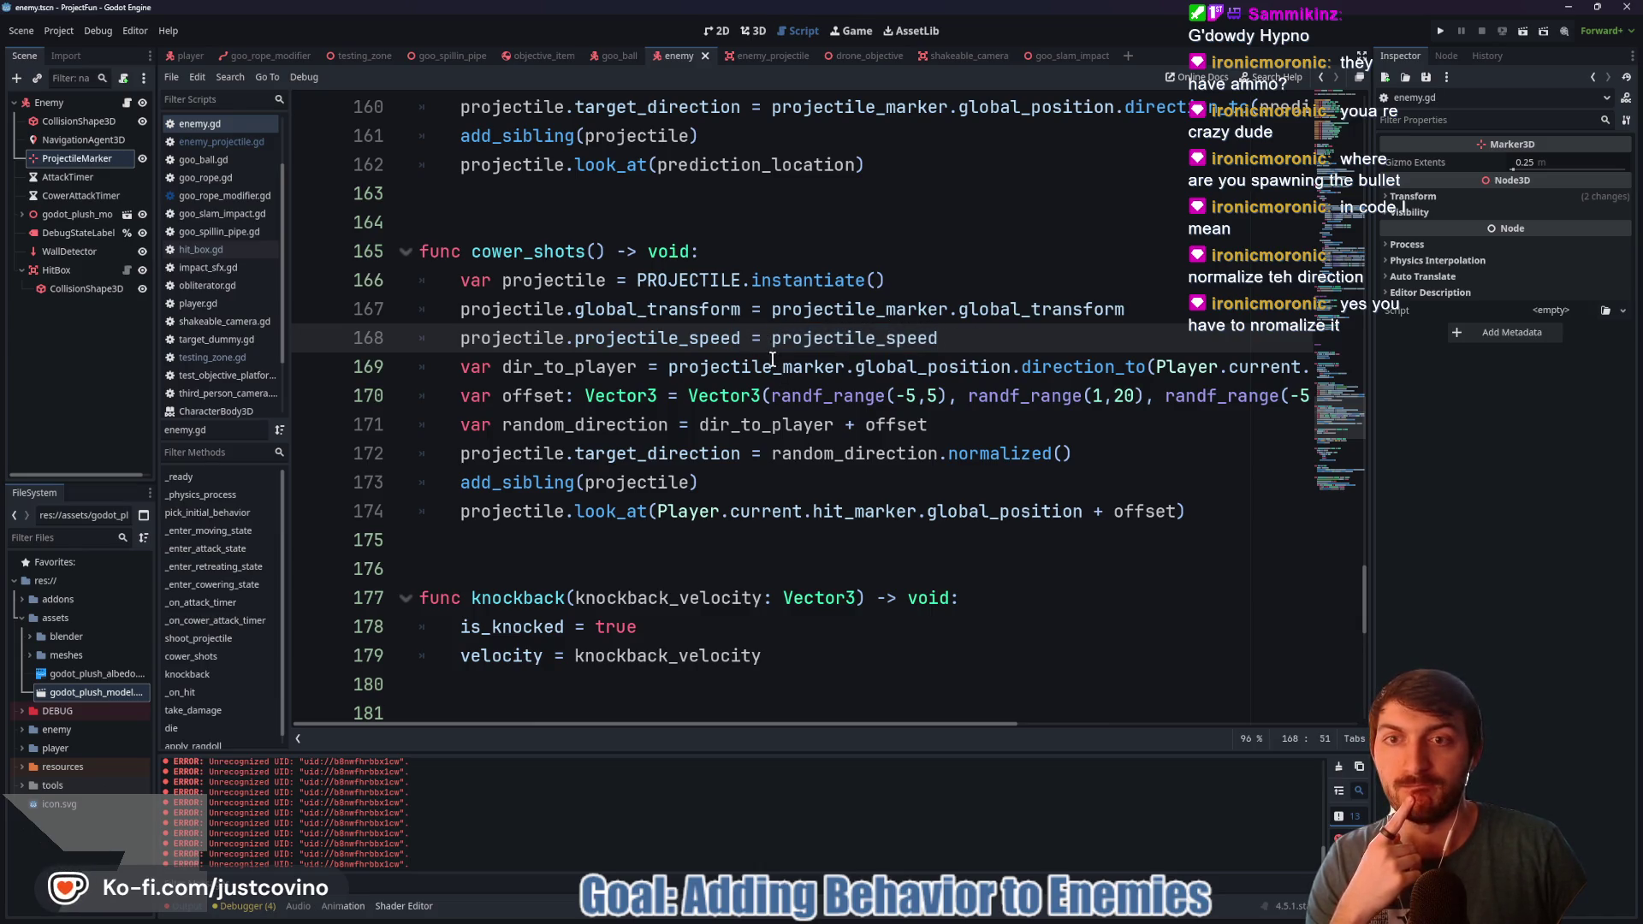
{"action": "scroll", "coordinate": [693, 366], "scroll_direction": "up", "scroll_amount": 1}
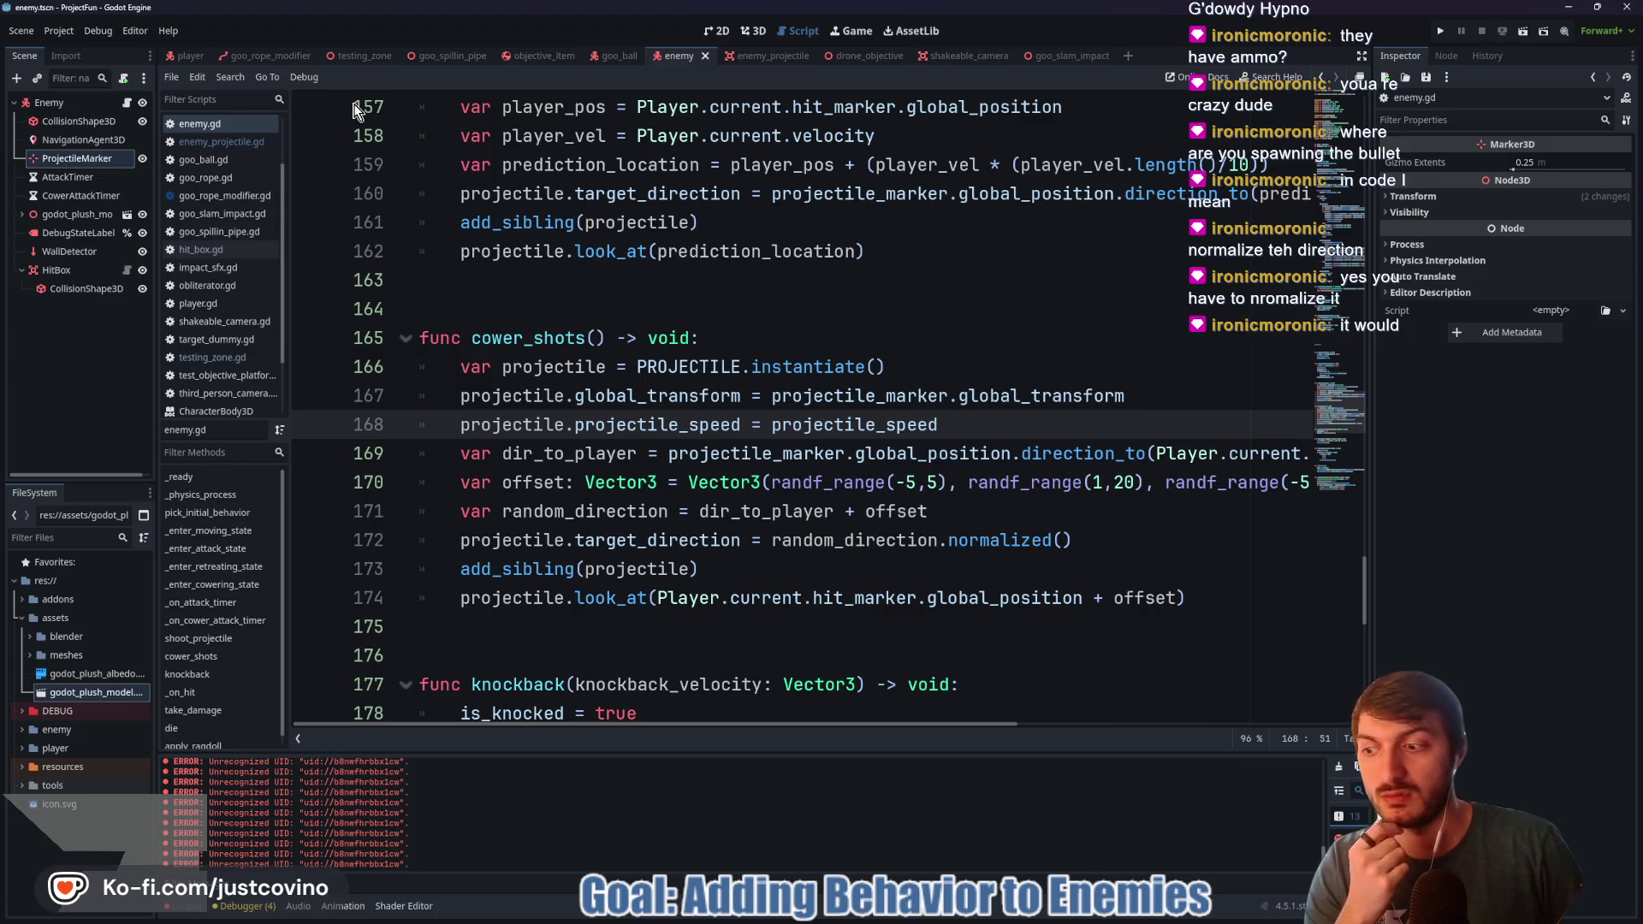
{"action": "left_click", "coordinate": [351, 48]}
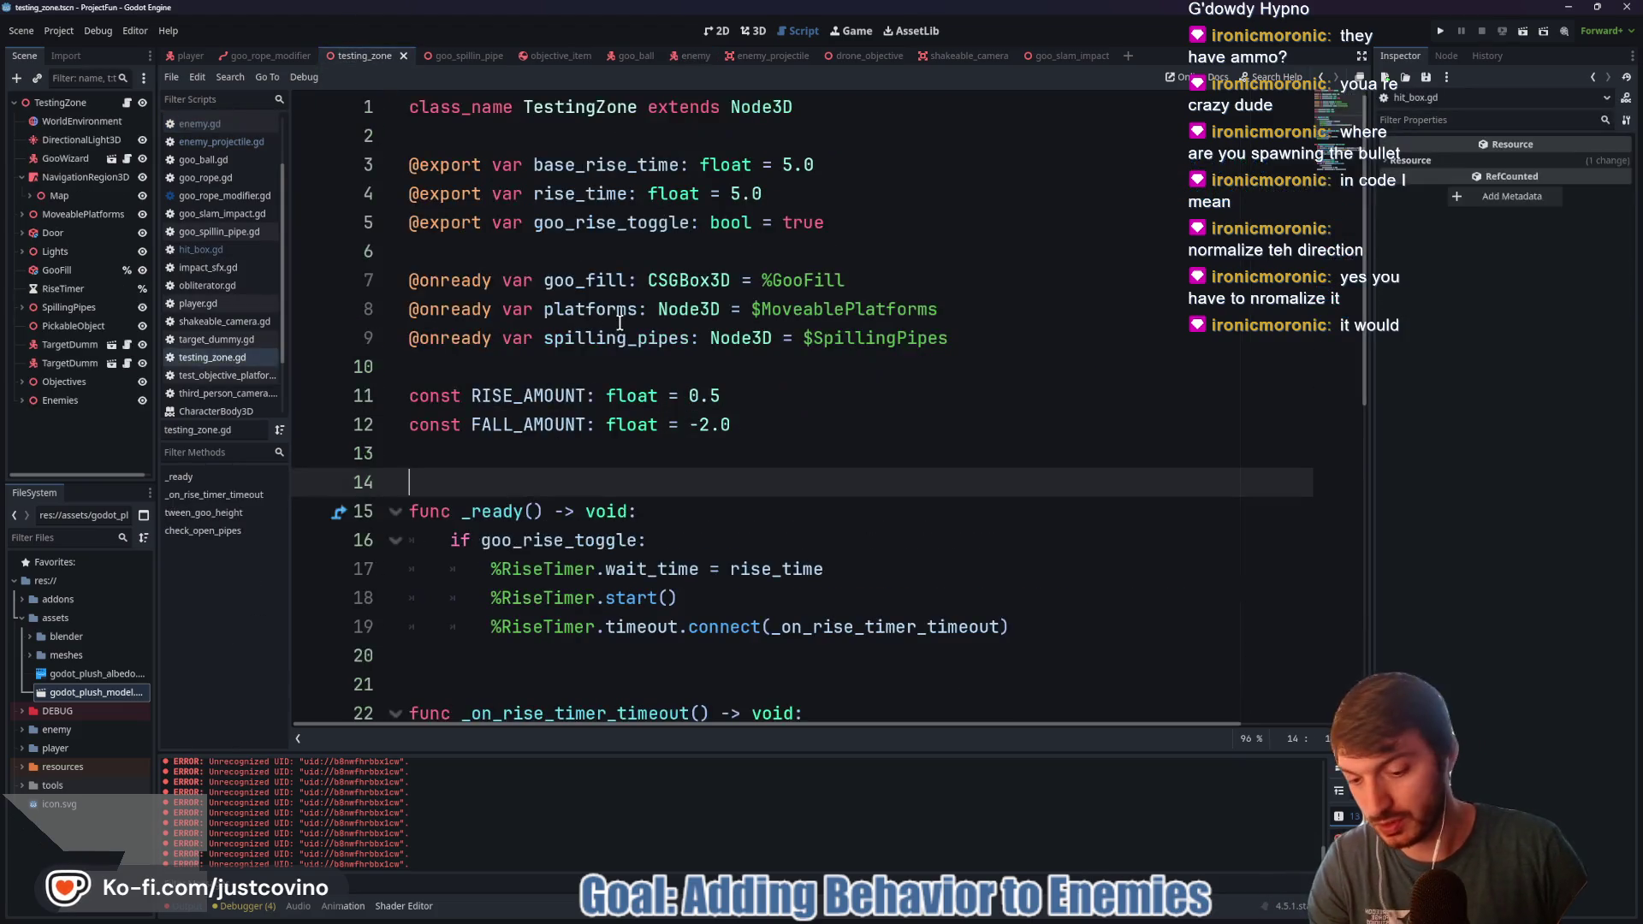
{"action": "key", "text": "F6"}
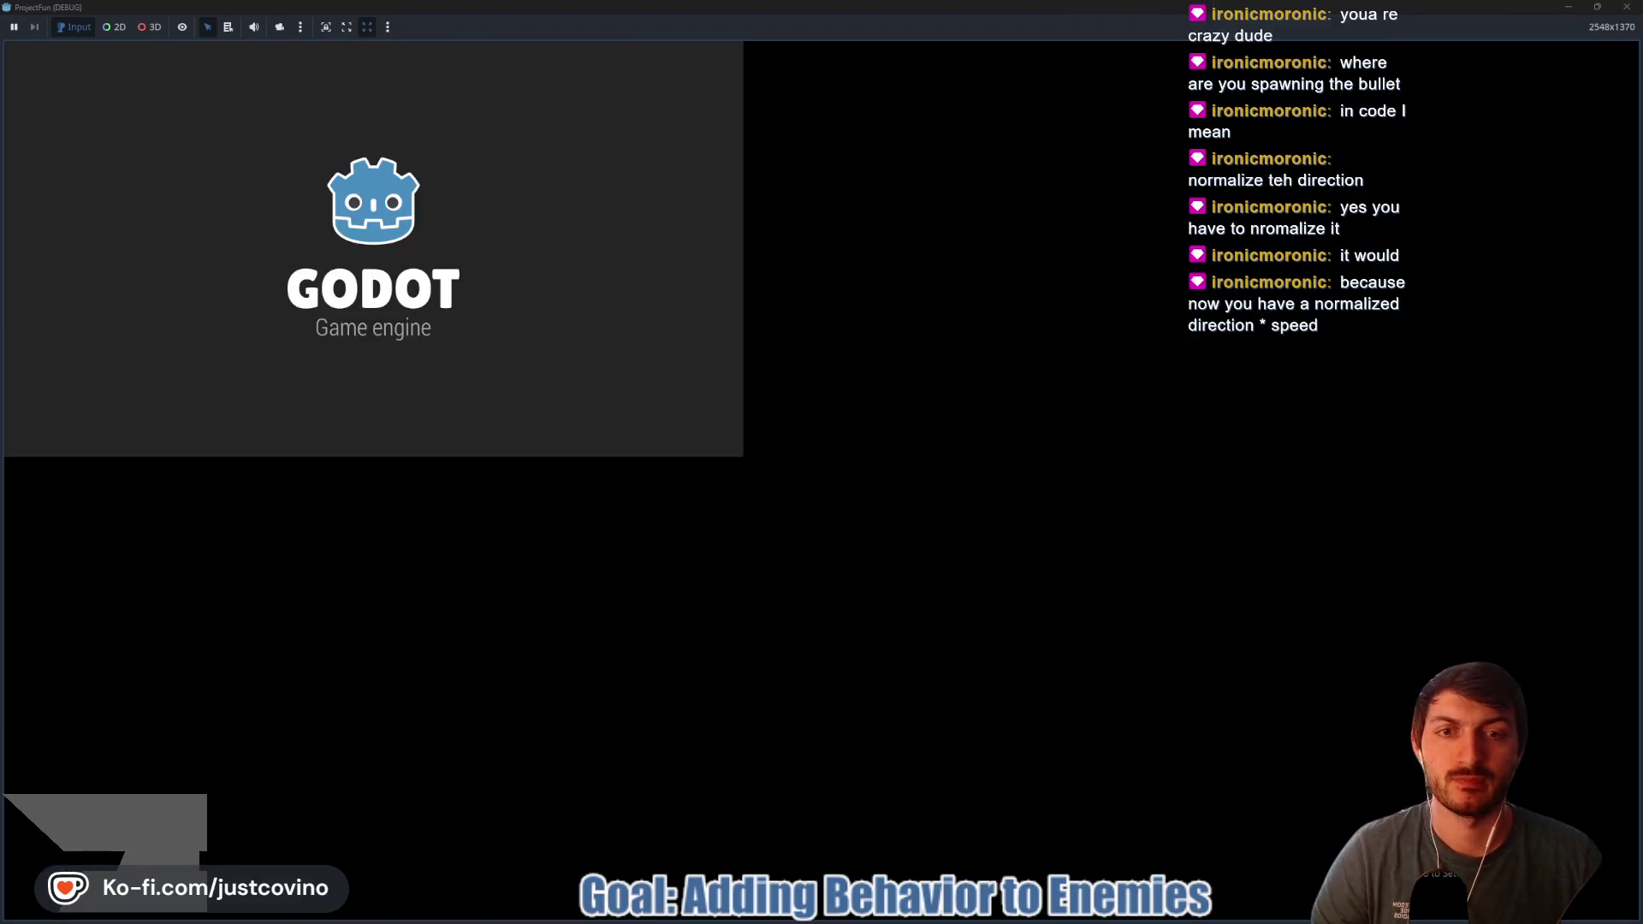
{"action": "key", "text": "w"}
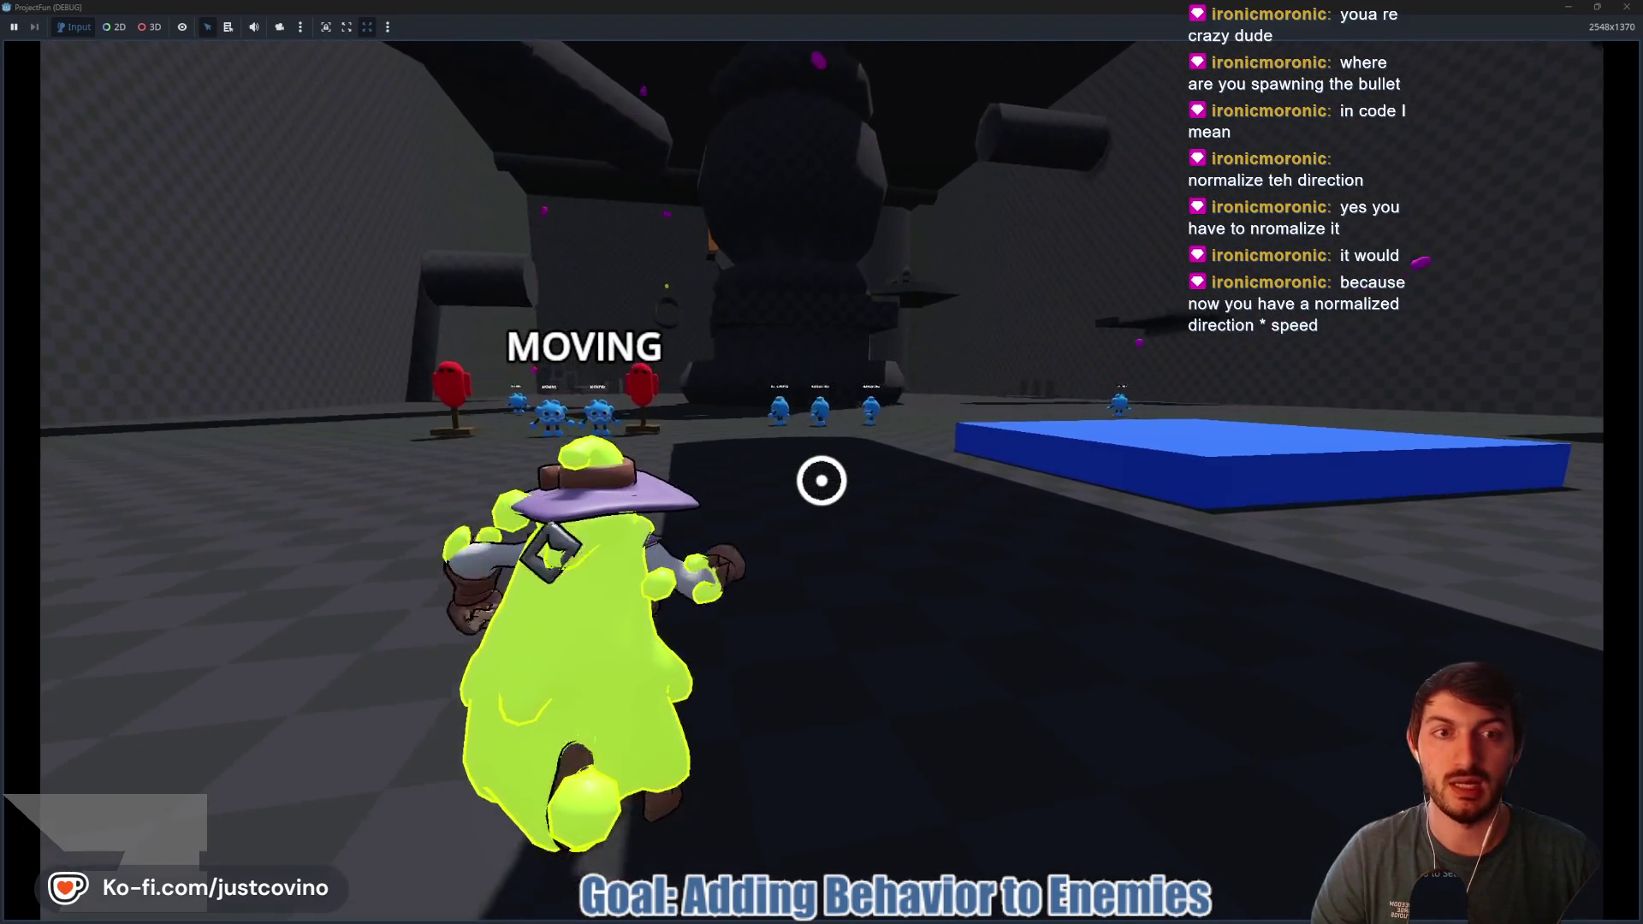
{"action": "key", "text": "w"}
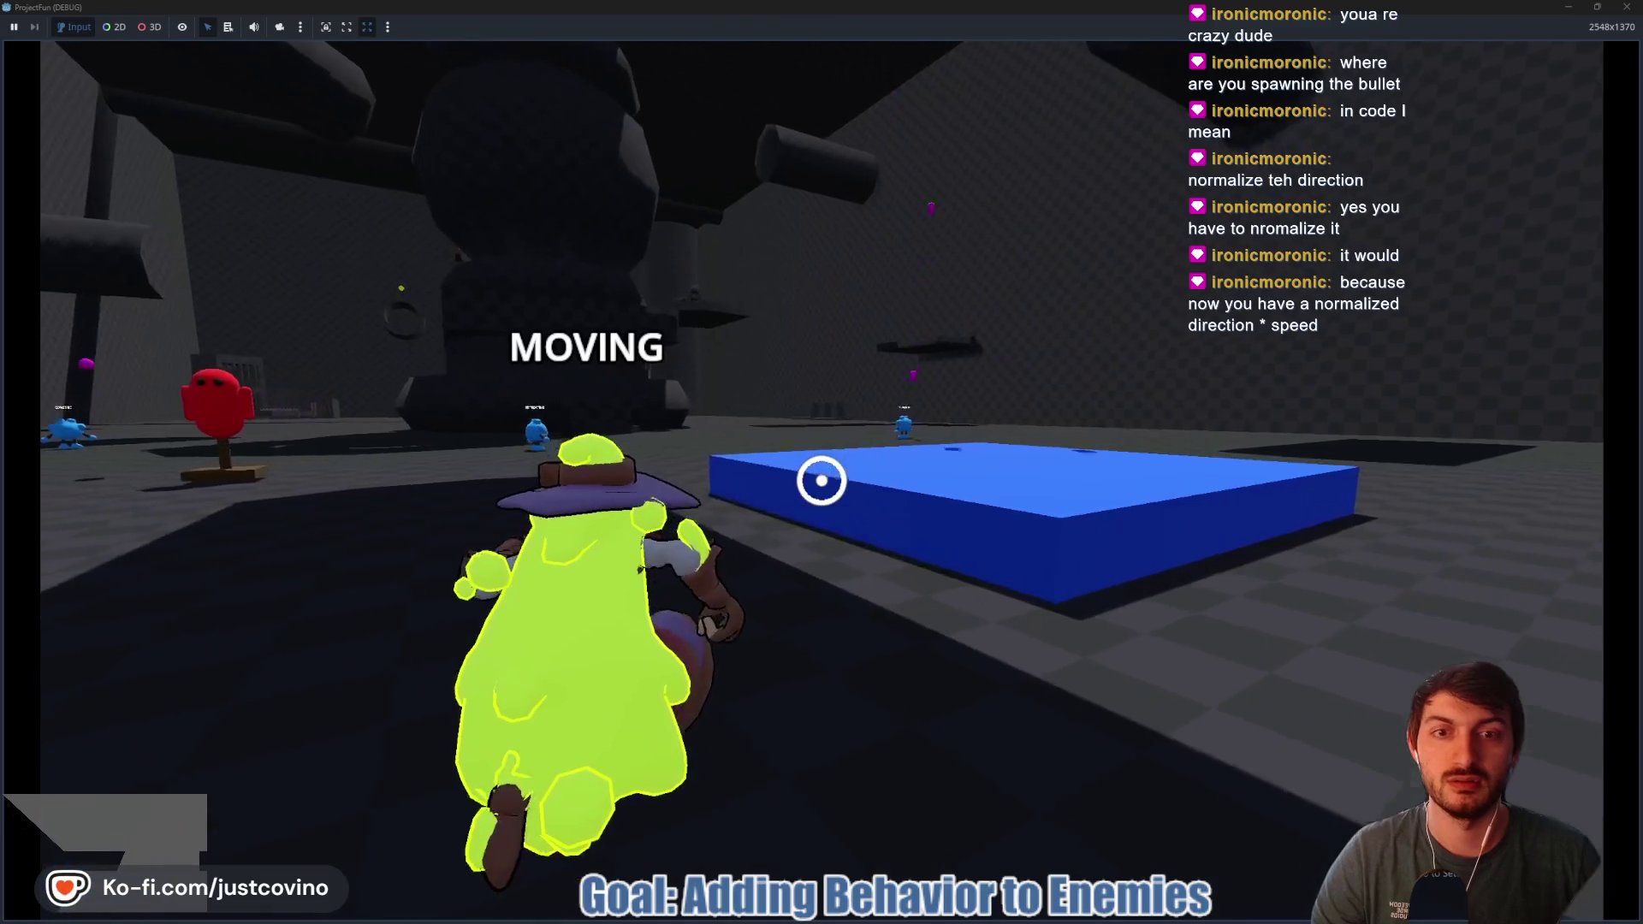
{"action": "key", "text": "w"}
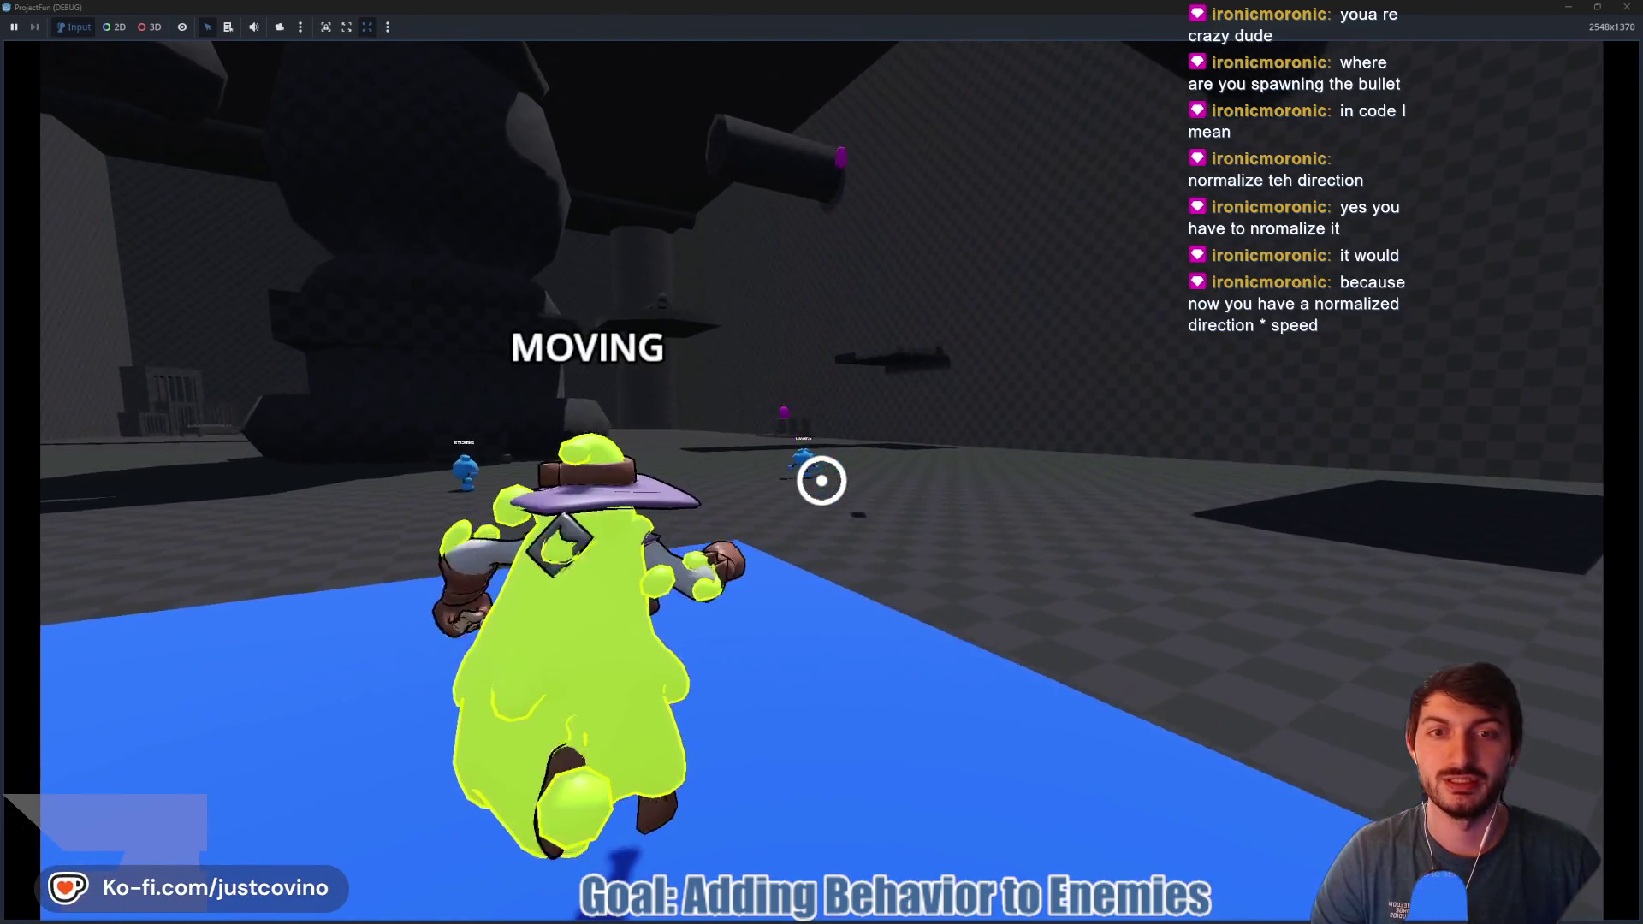
{"action": "key", "text": "w"}
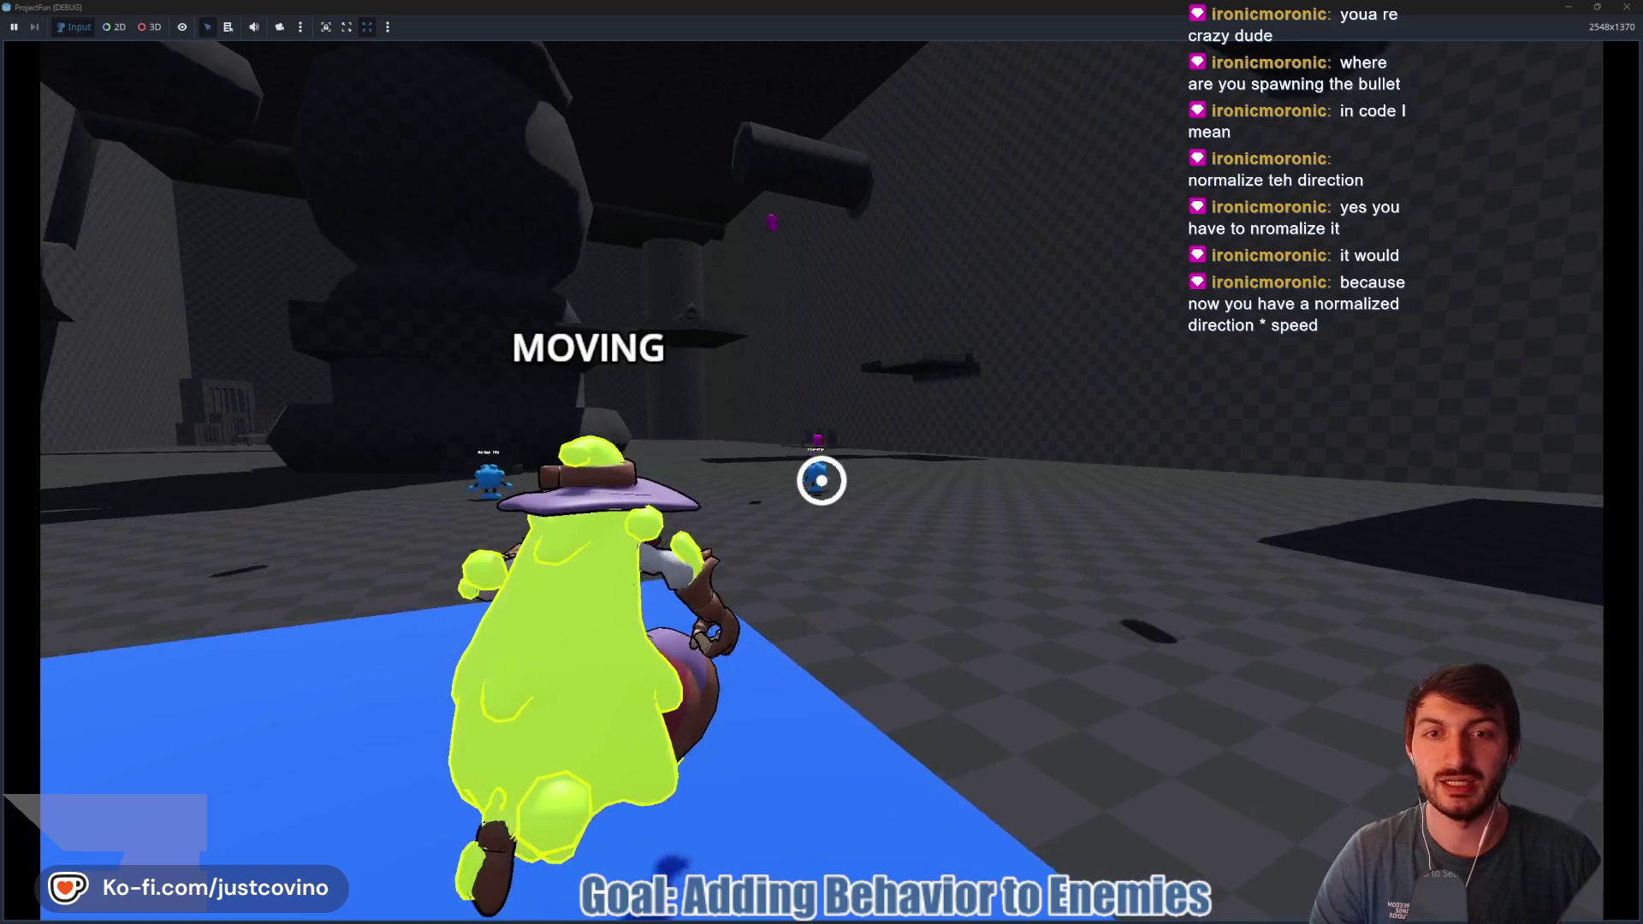
{"action": "key", "text": "w"}
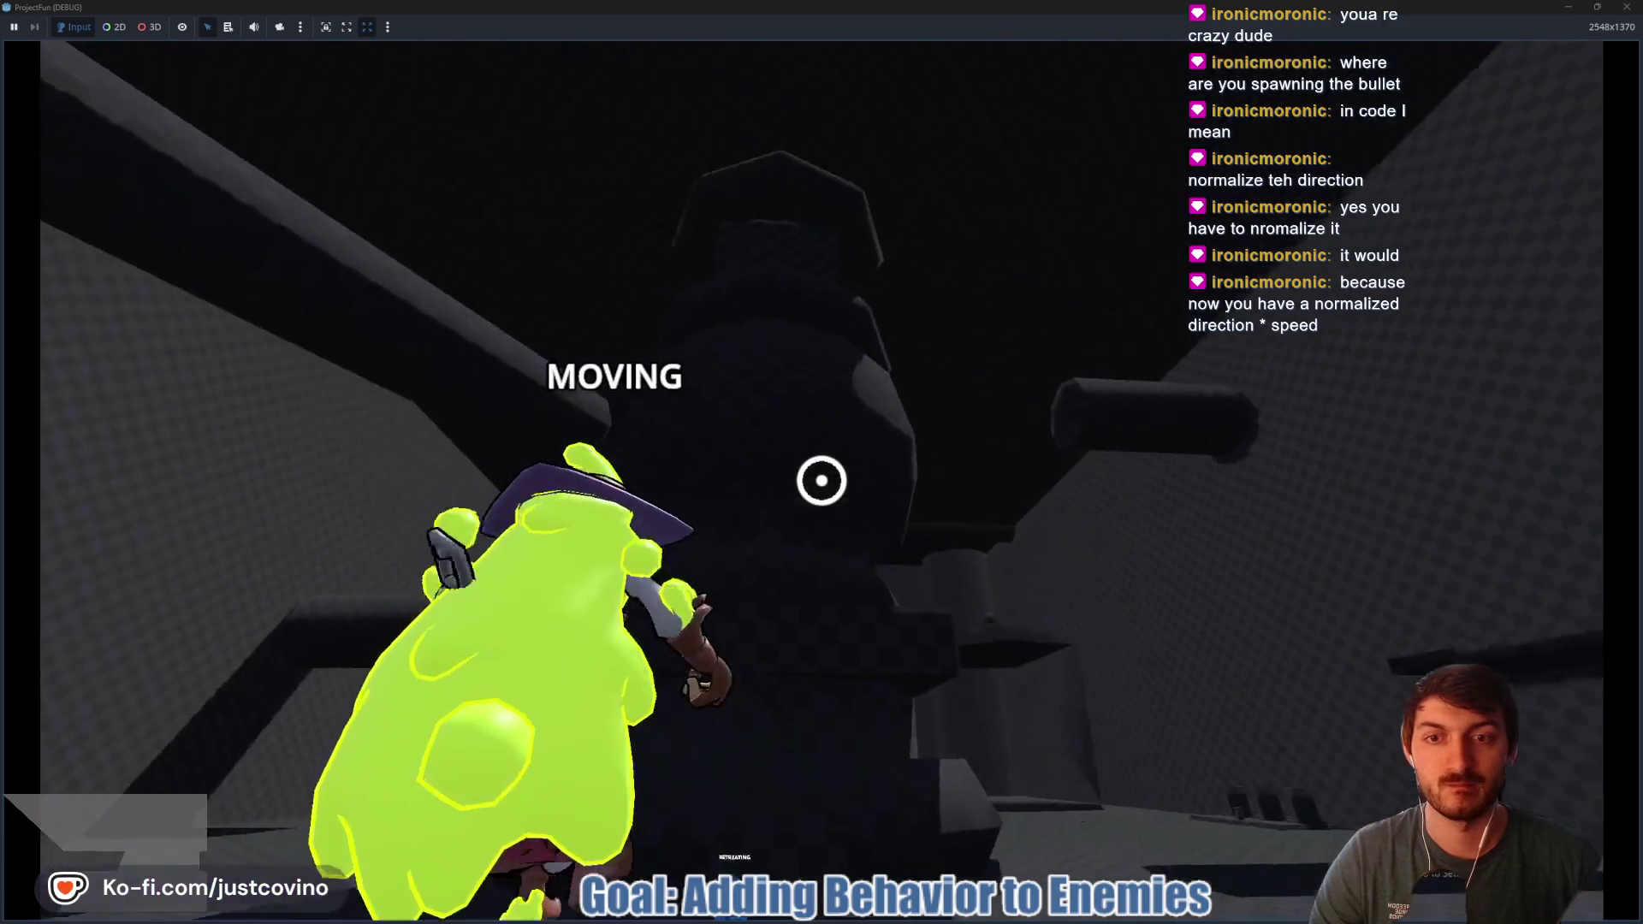
{"action": "left_click", "coordinate": [822, 480]}
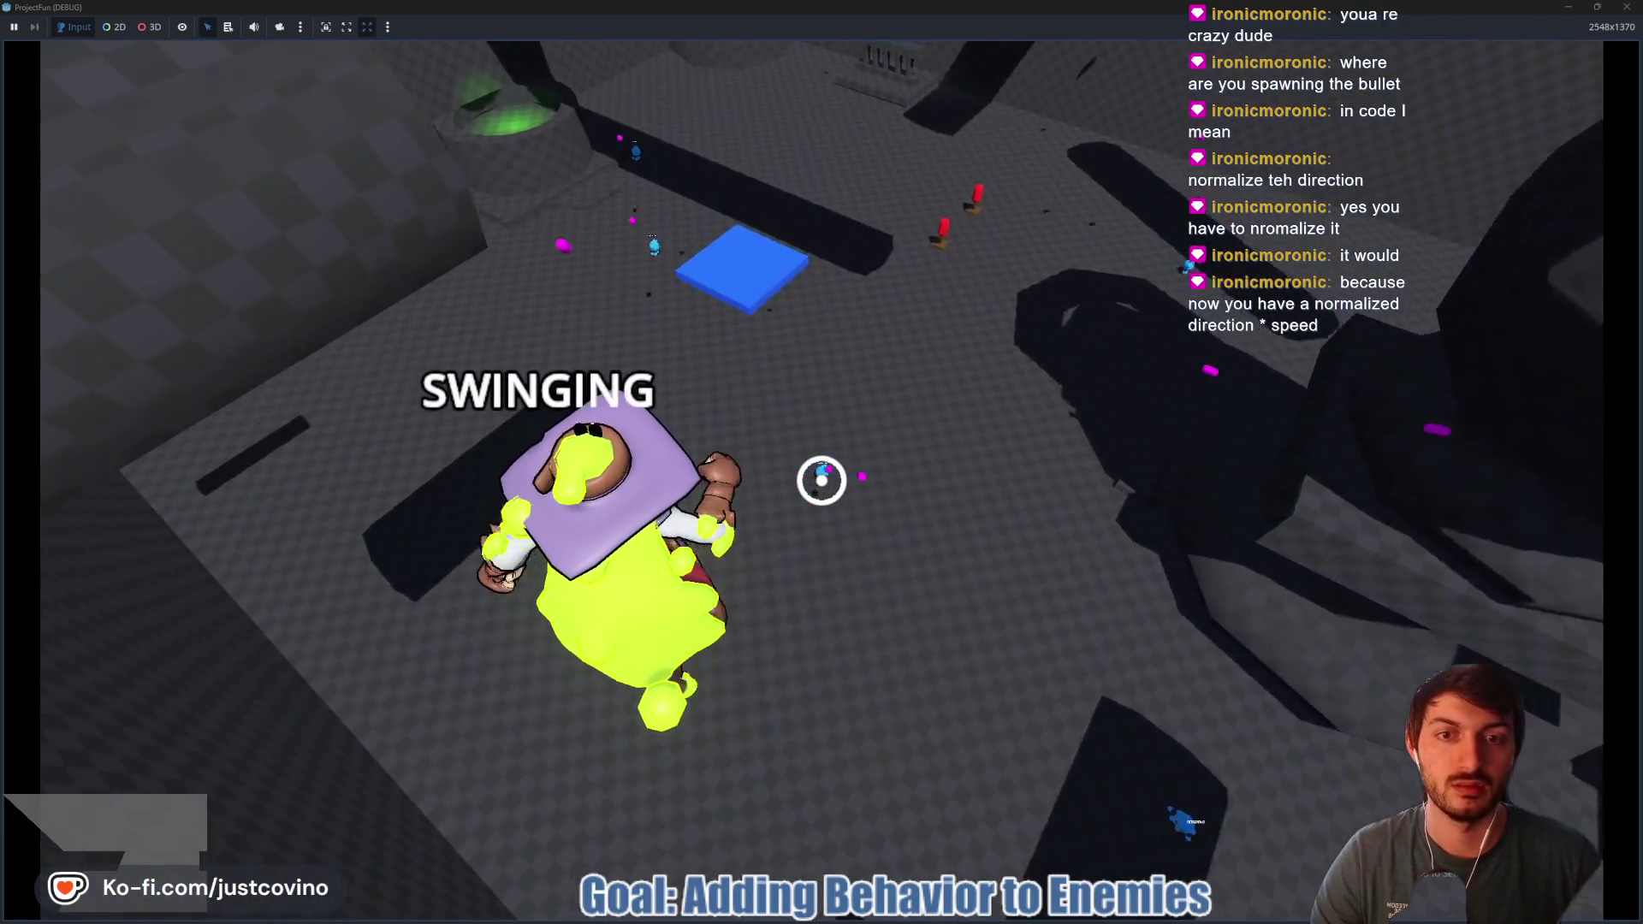
{"action": "left_click", "coordinate": [822, 480]}
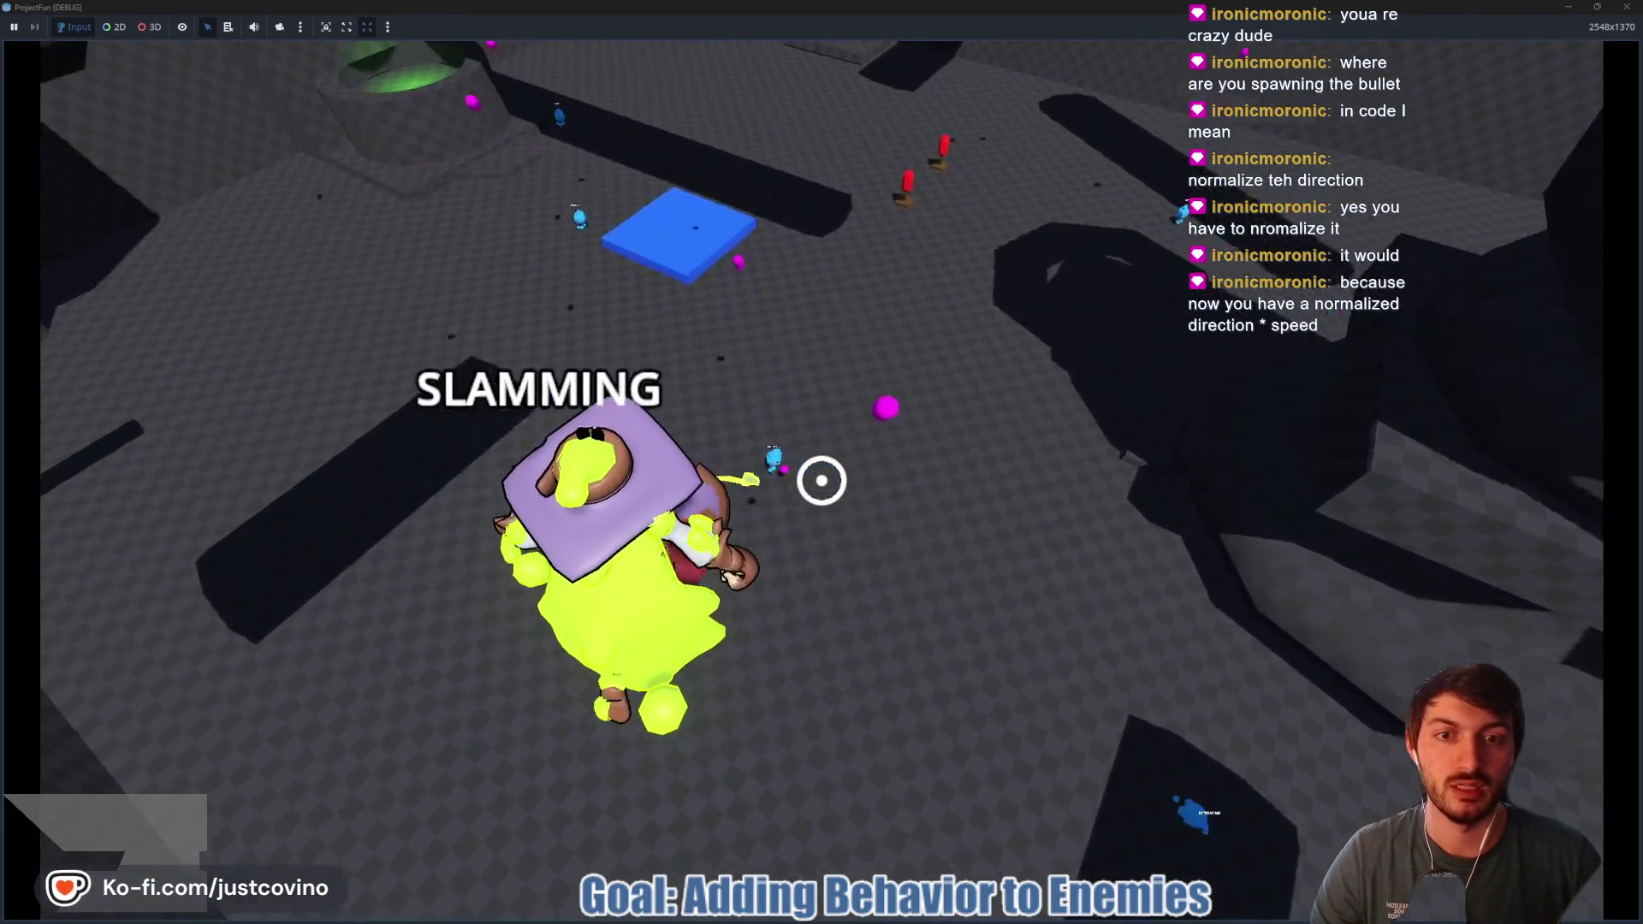
{"action": "key", "text": "w"}
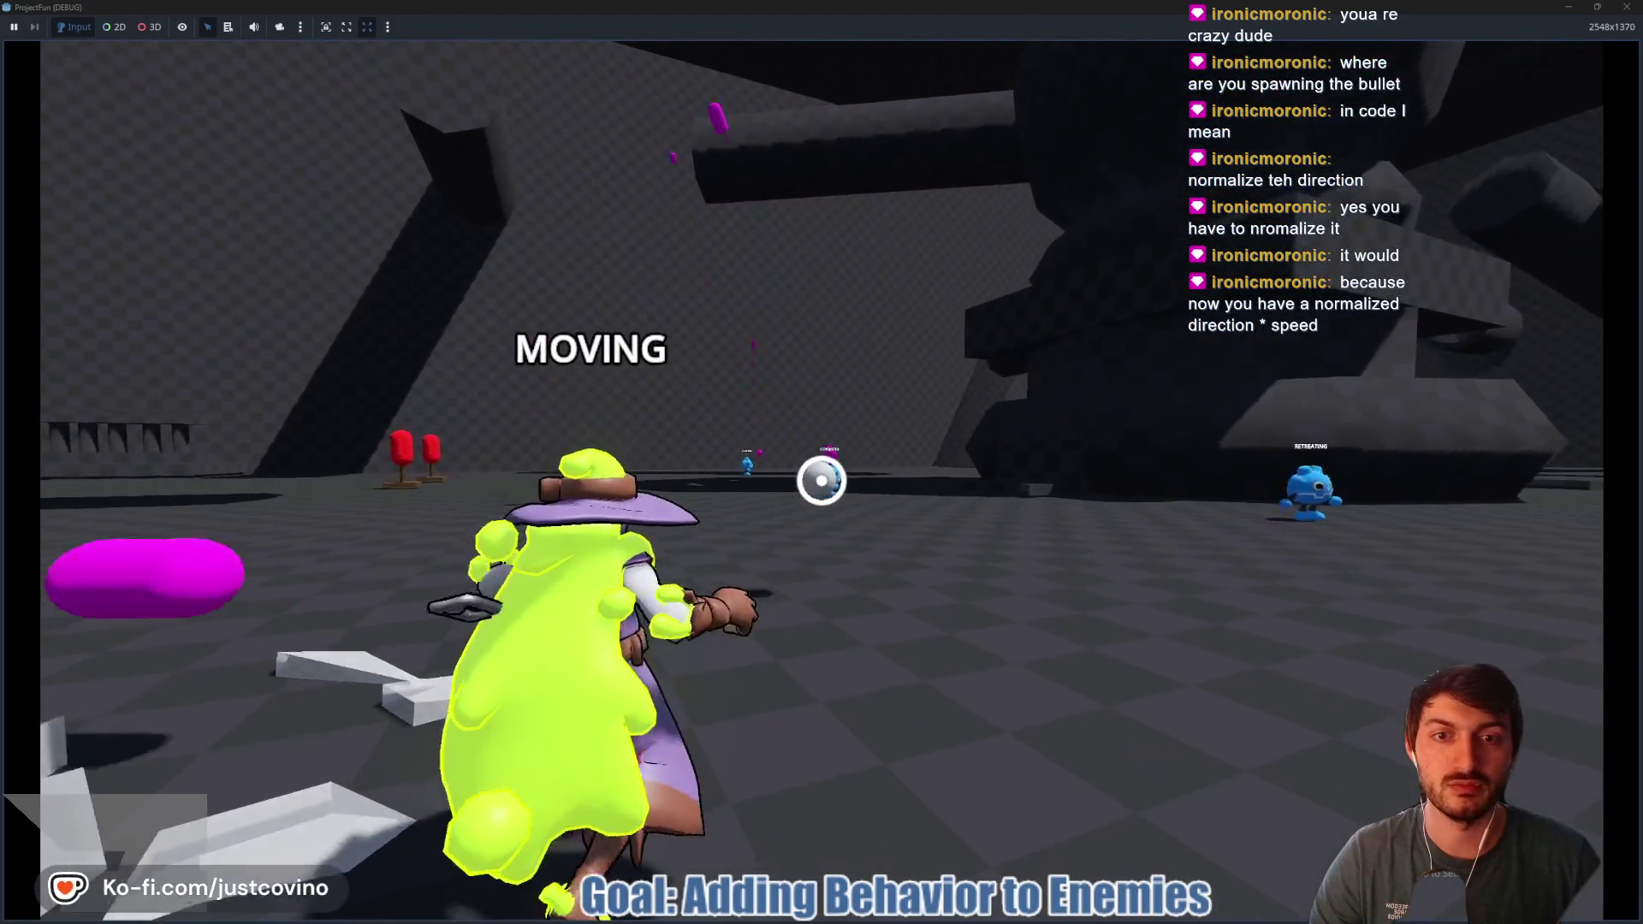
{"action": "left_click", "coordinate": [821, 480]}
{"action": "key", "text": "F8"}
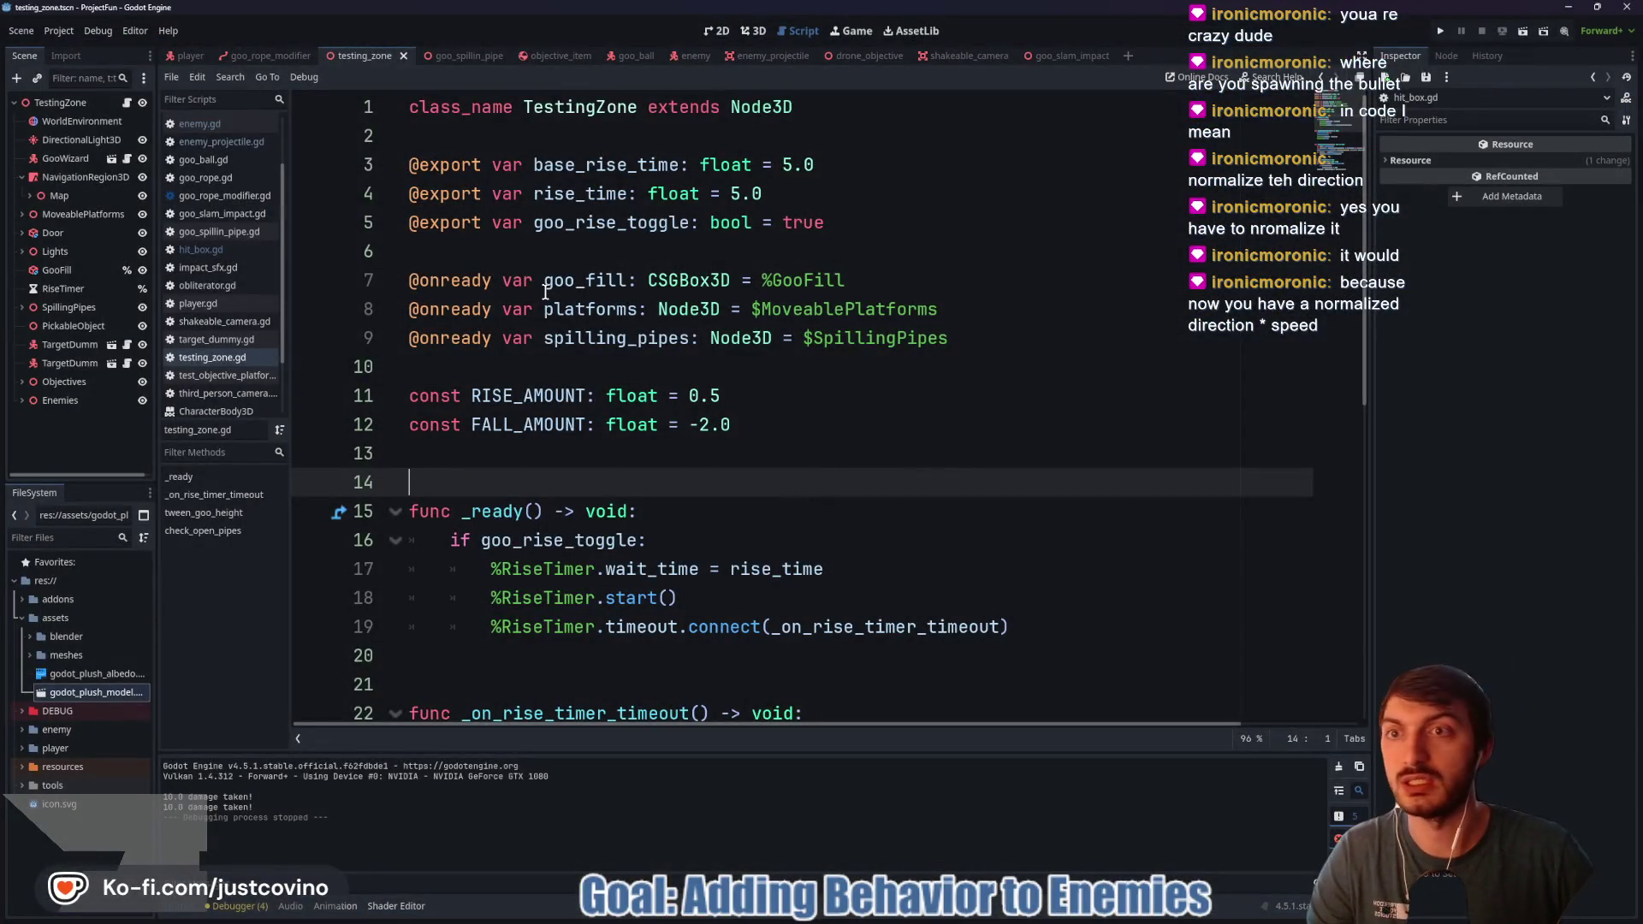
Go to enemy.gd for line 168's projectile_speed * 2, then view enemy_projectile.gd.
{"action": "left_click", "coordinate": [676, 57]}
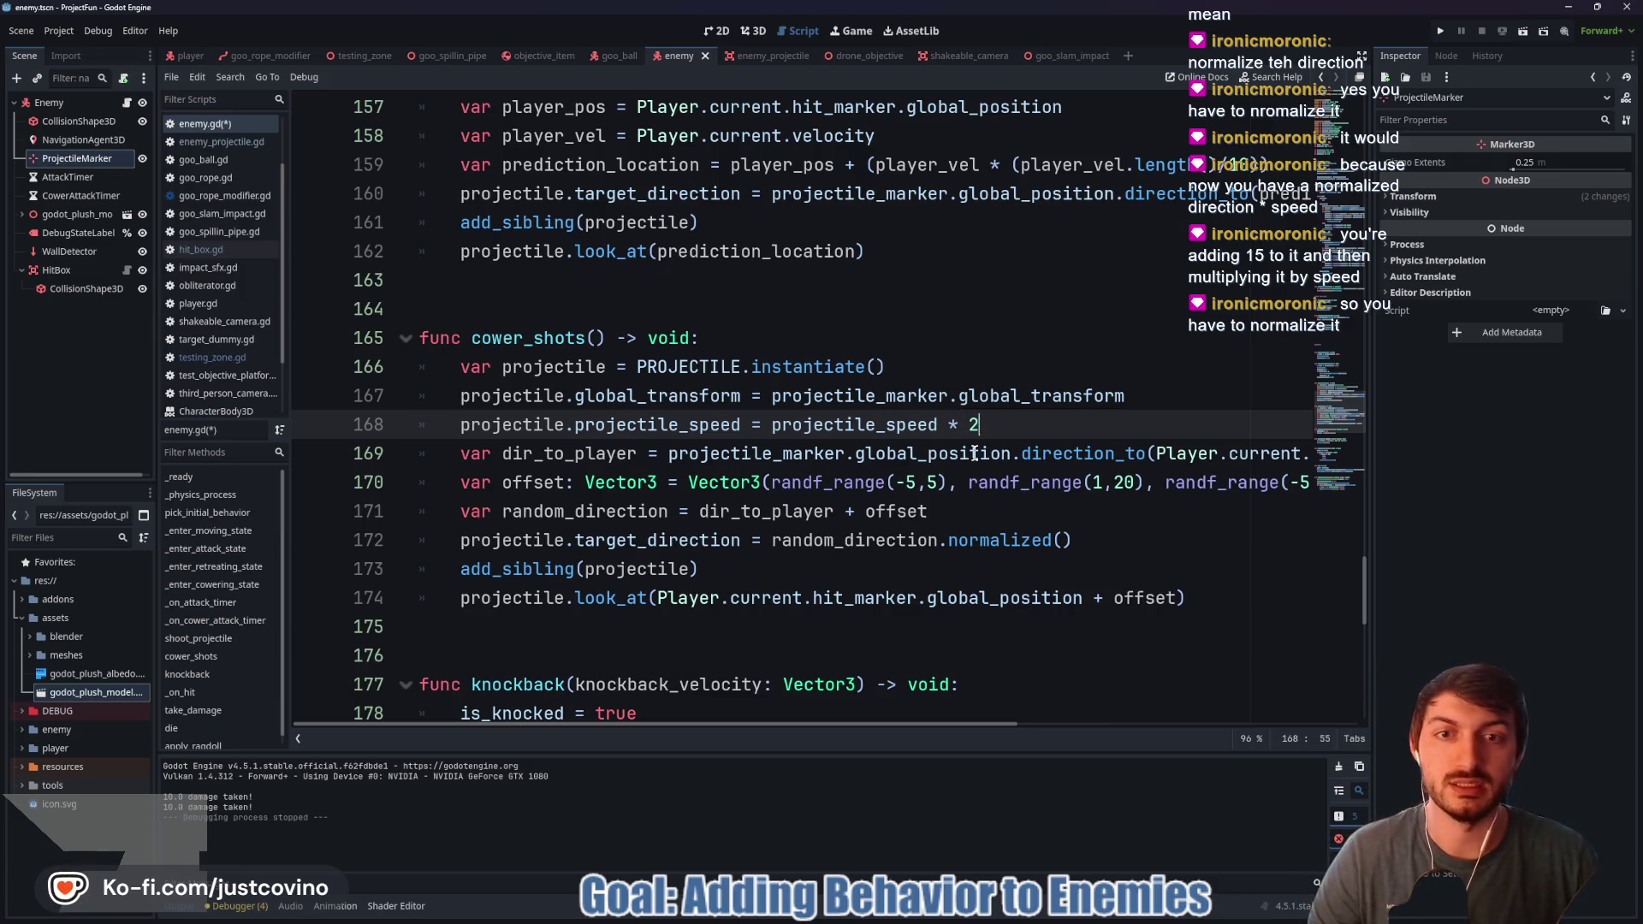
{"action": "left_click", "coordinate": [757, 56]}
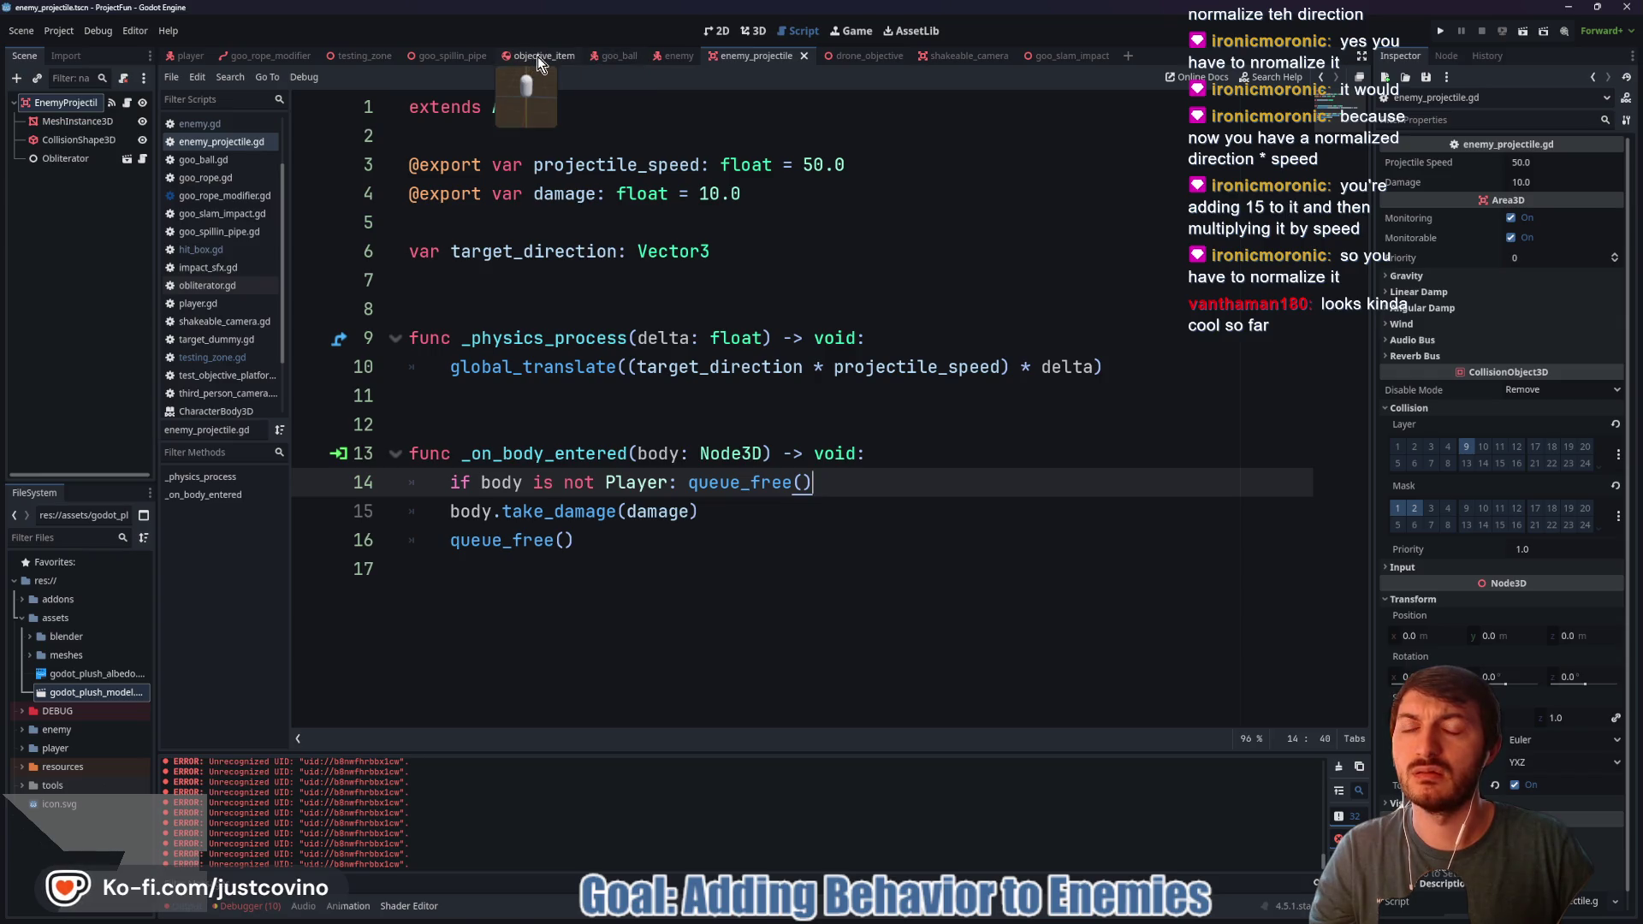
Look through the goo_ball script, then bring up player.gd's shoot_goo function.
{"action": "left_click", "coordinate": [604, 56]}
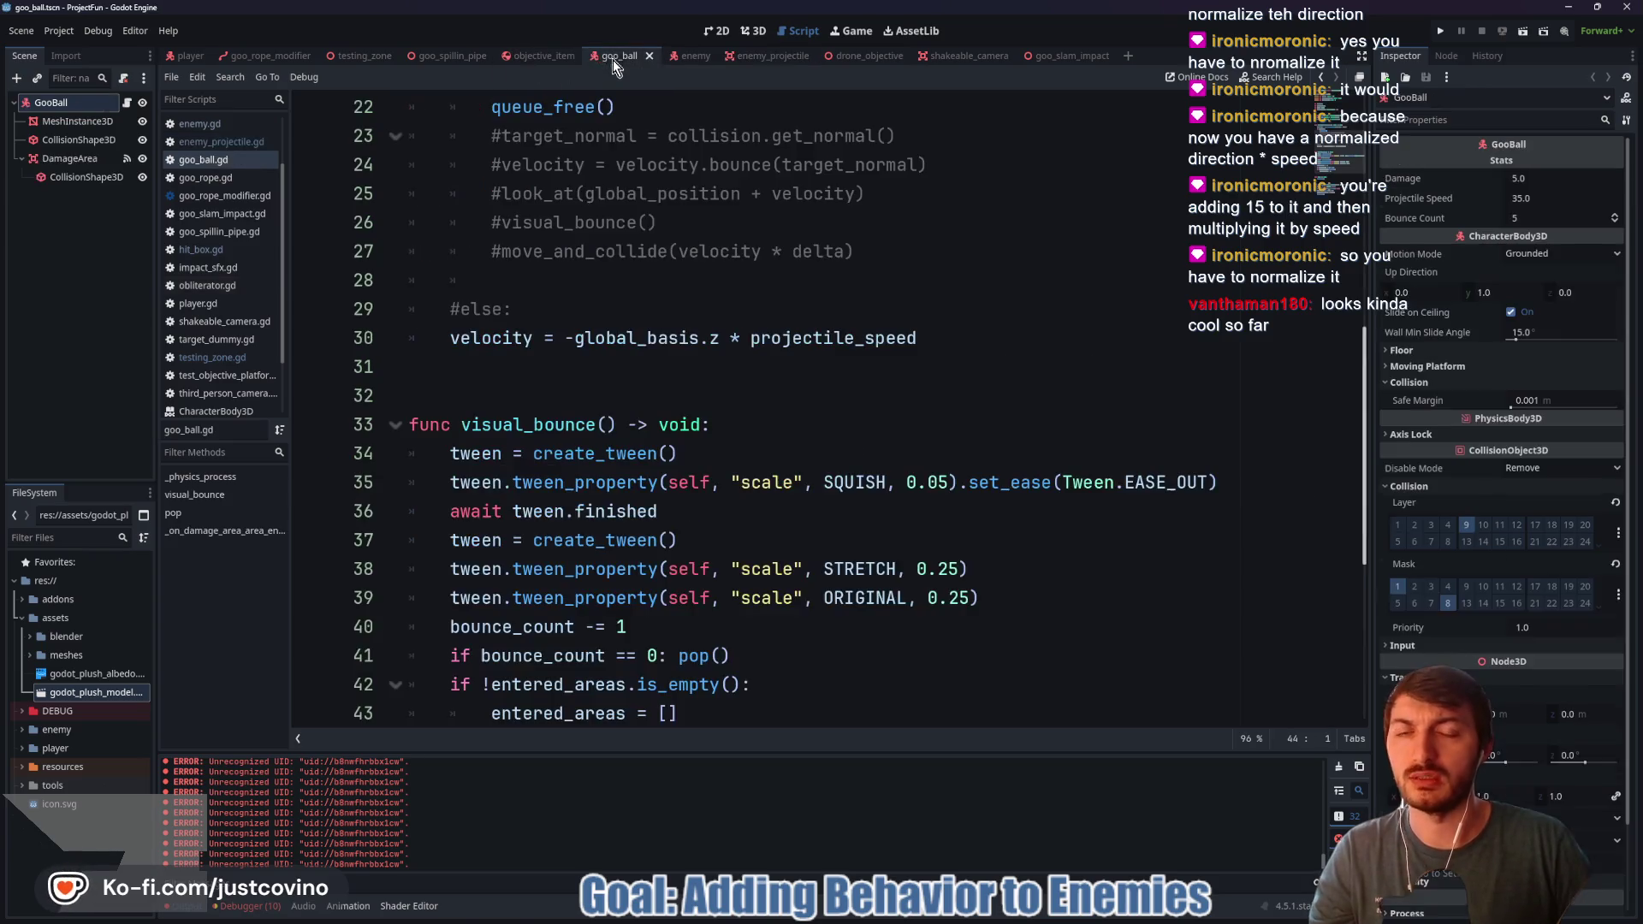
{"action": "scroll", "coordinate": [572, 465], "scroll_direction": "up", "scroll_amount": 3}
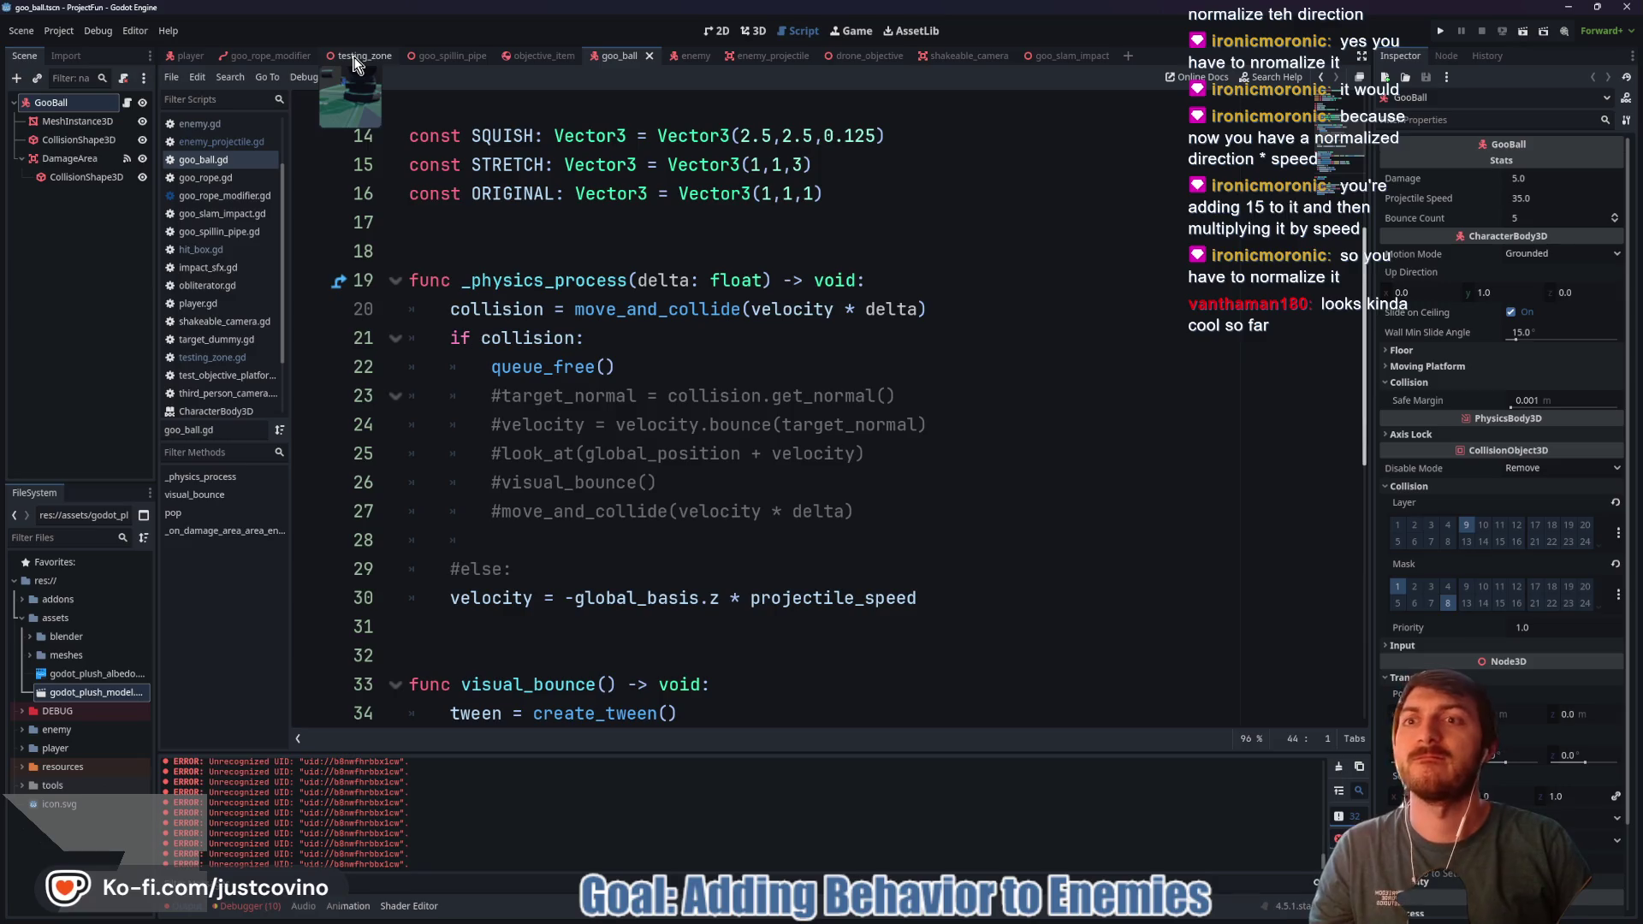
{"action": "left_click", "coordinate": [188, 56]}
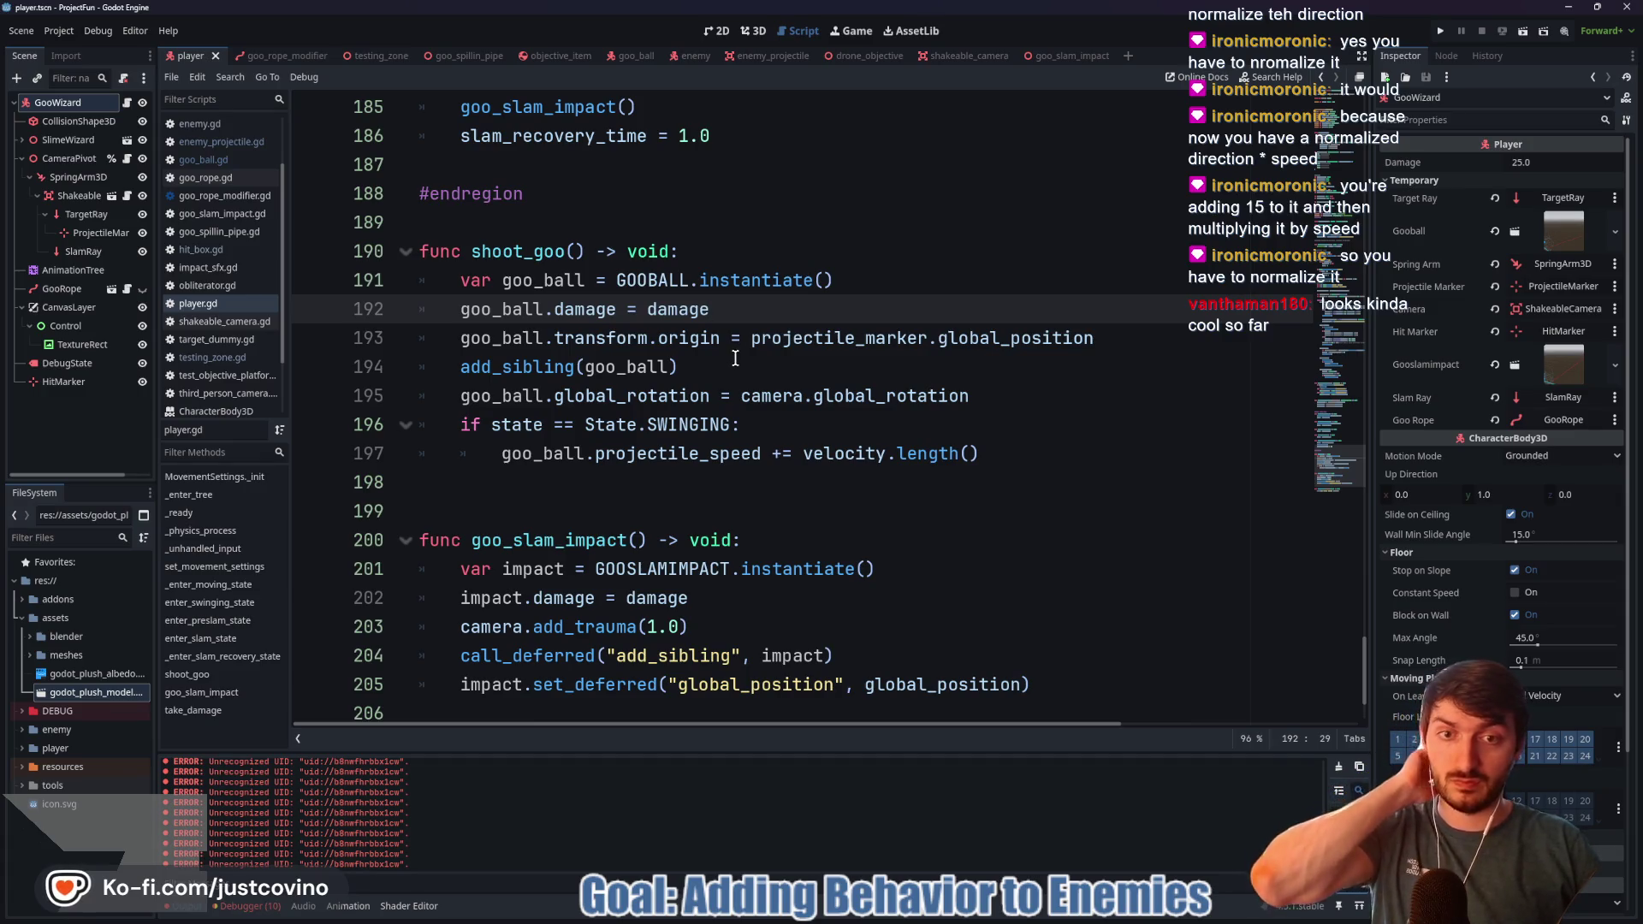
Add is_shooting = true under the right_click press check in _unhandled_input.
{"action": "scroll", "coordinate": [744, 372], "scroll_direction": "up", "scroll_amount": 4}
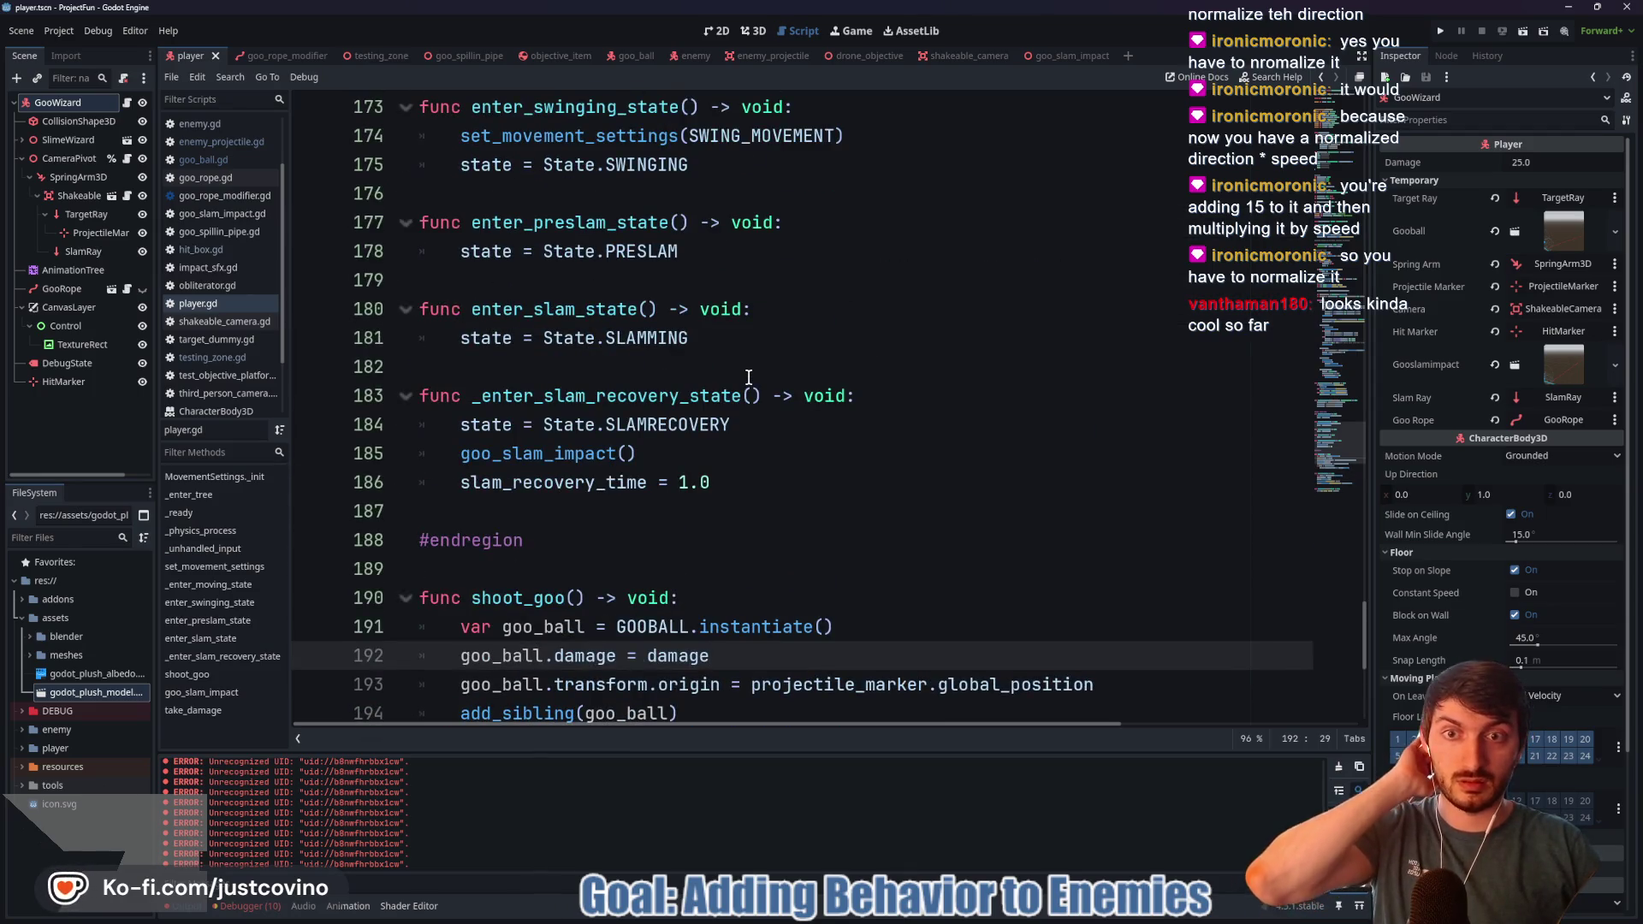
{"action": "scroll", "coordinate": [741, 376], "scroll_direction": "up", "scroll_amount": 6}
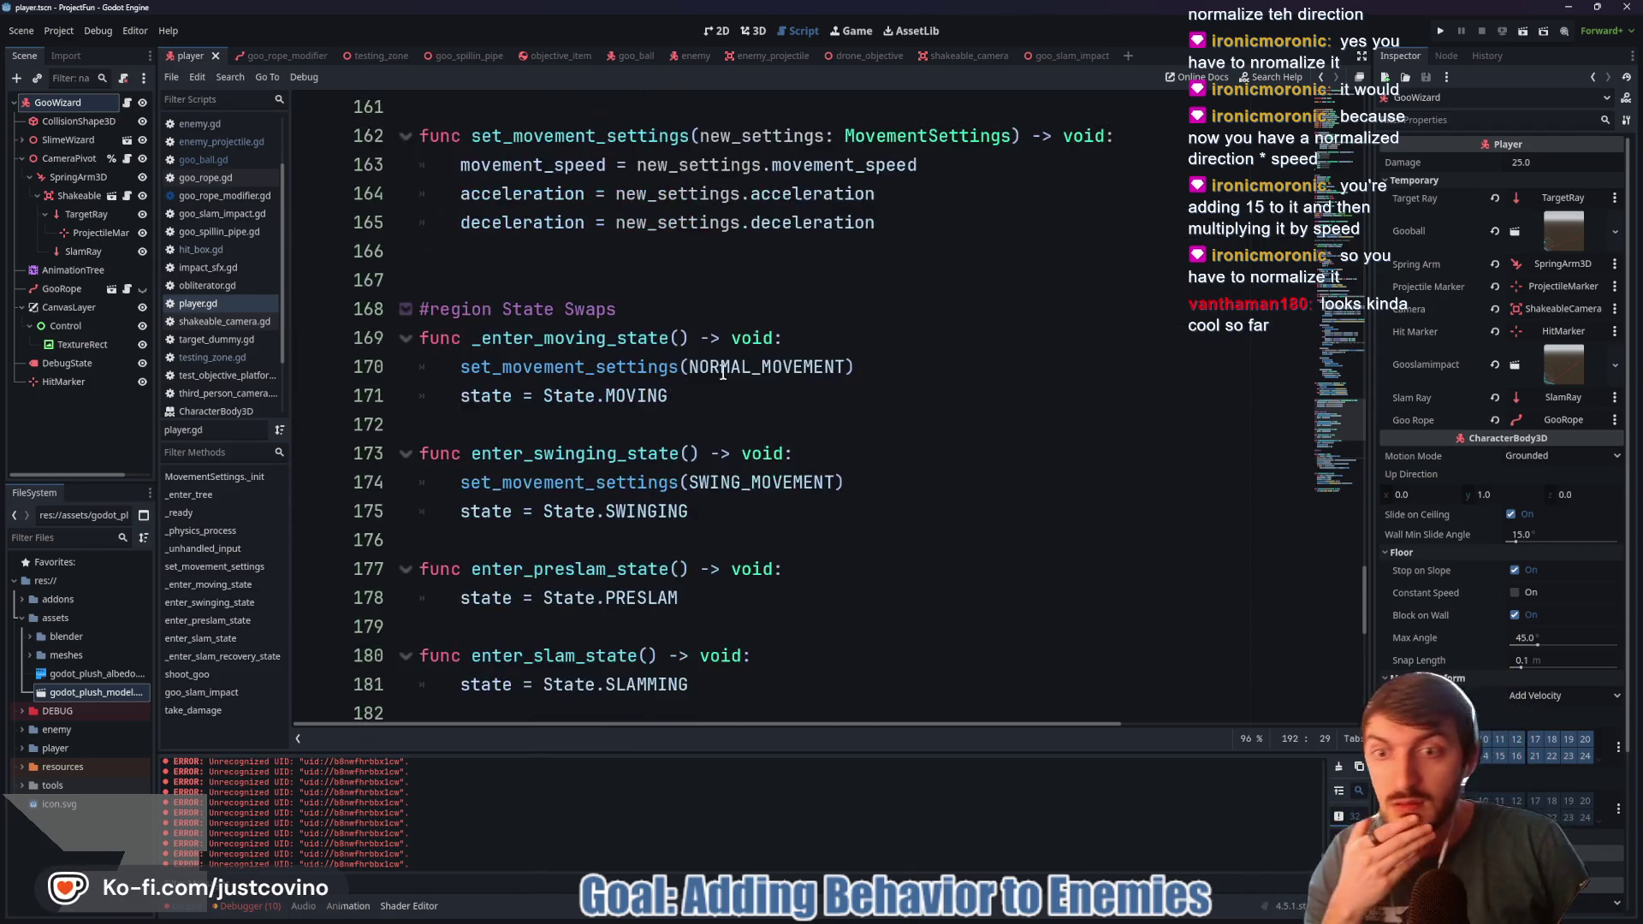
{"action": "scroll", "coordinate": [721, 368], "scroll_direction": "up", "scroll_amount": 2}
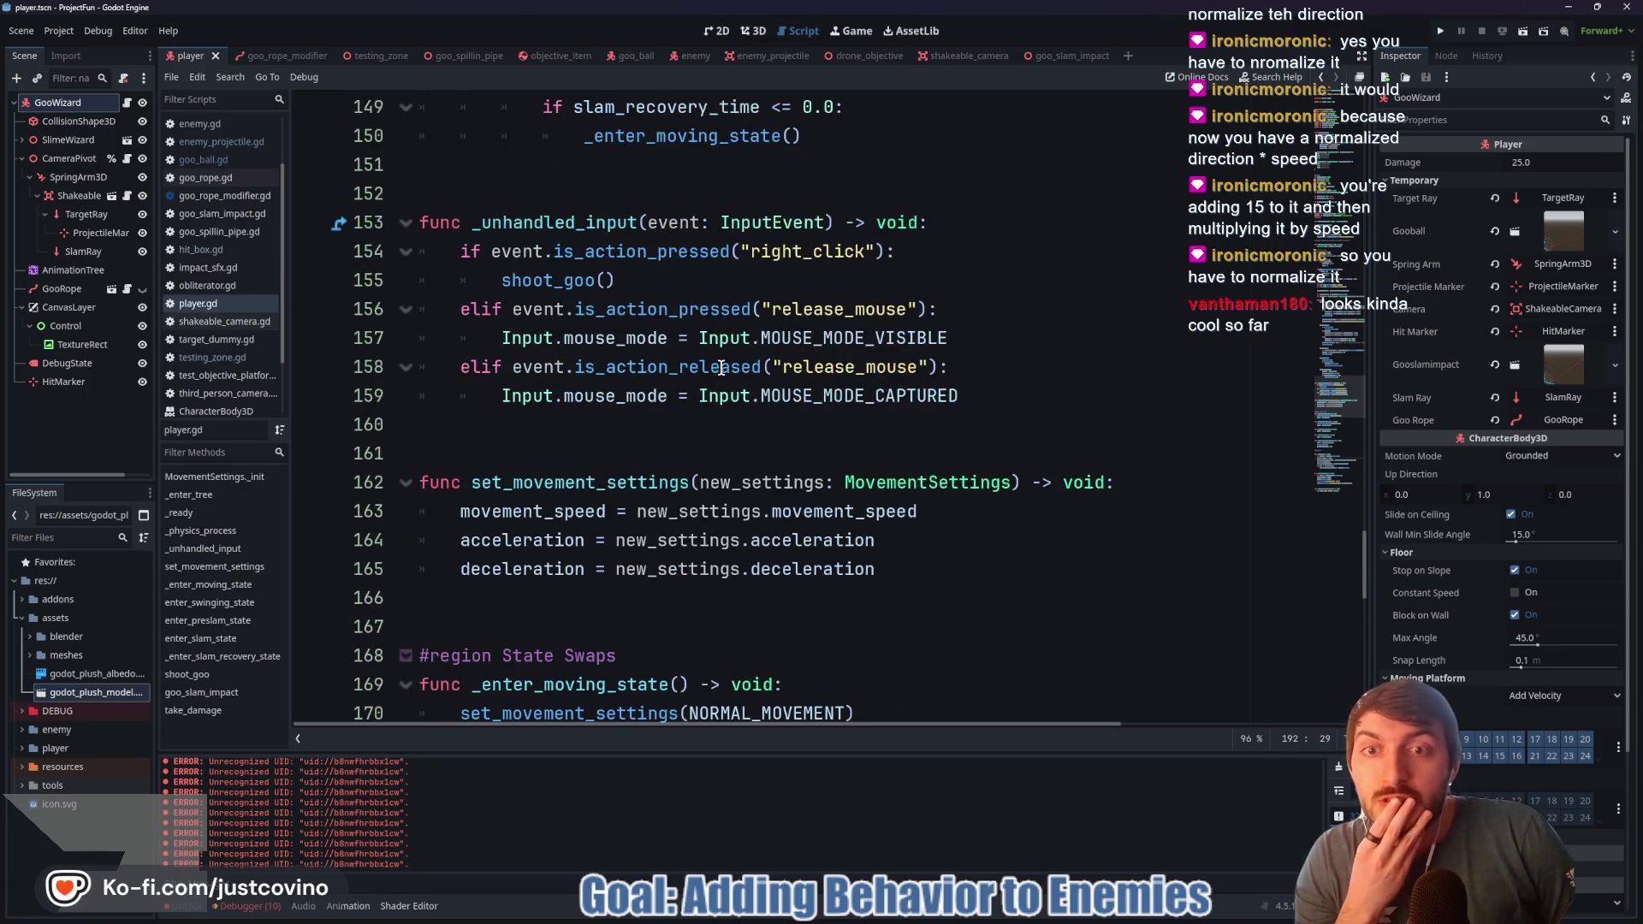
{"action": "scroll", "coordinate": [701, 373], "scroll_direction": "up", "scroll_amount": 2}
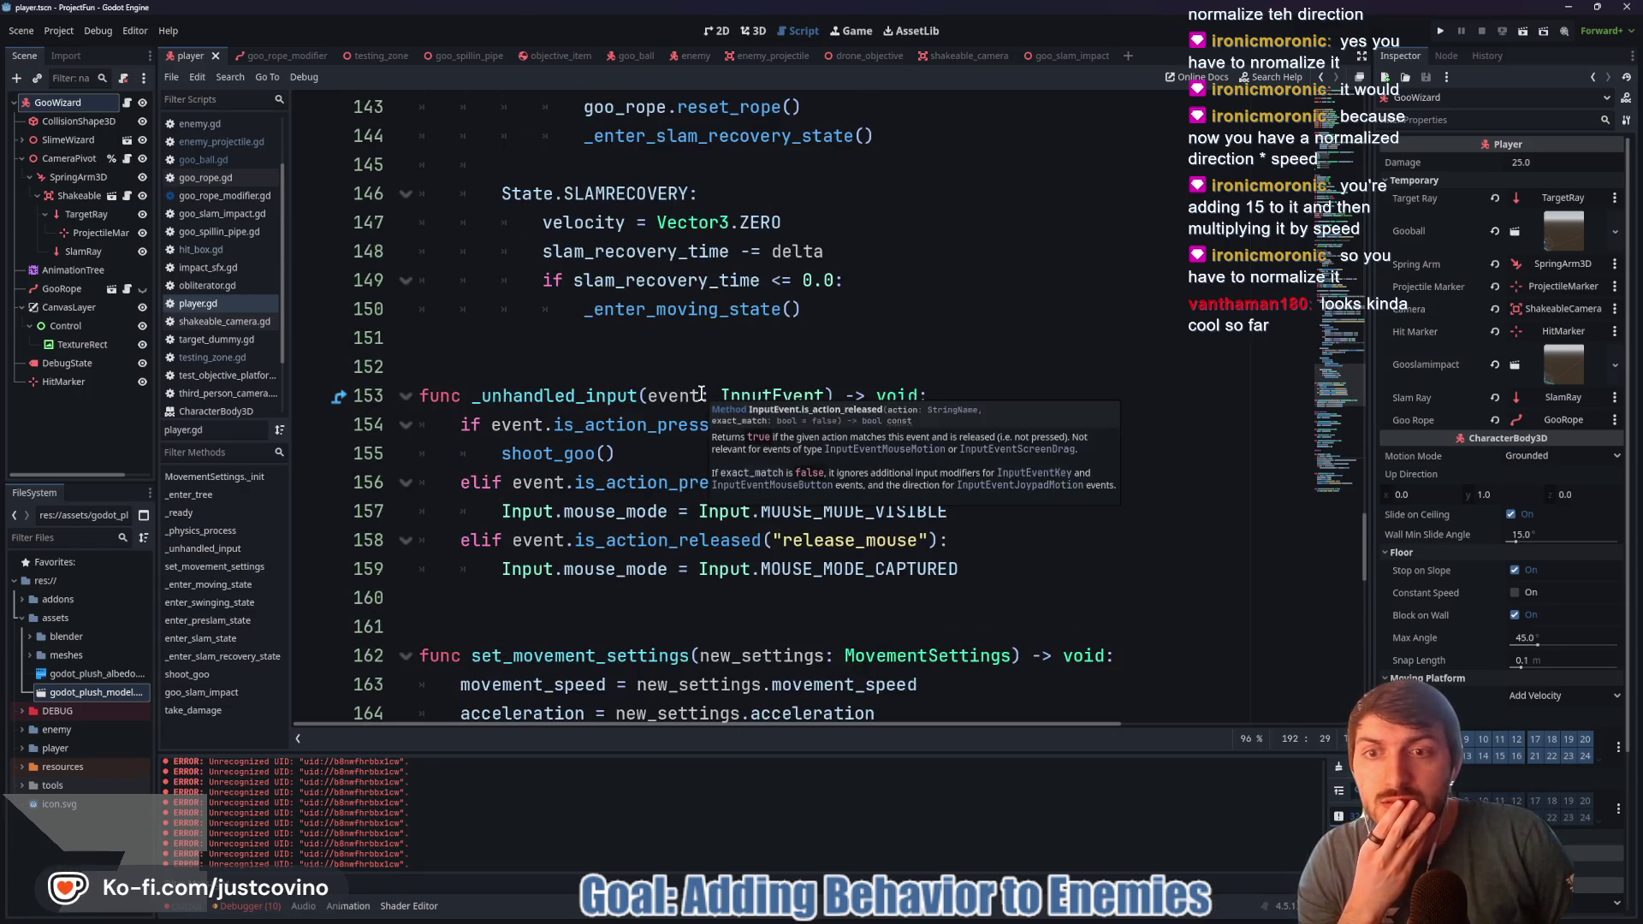
{"action": "left_click", "coordinate": [639, 453]}
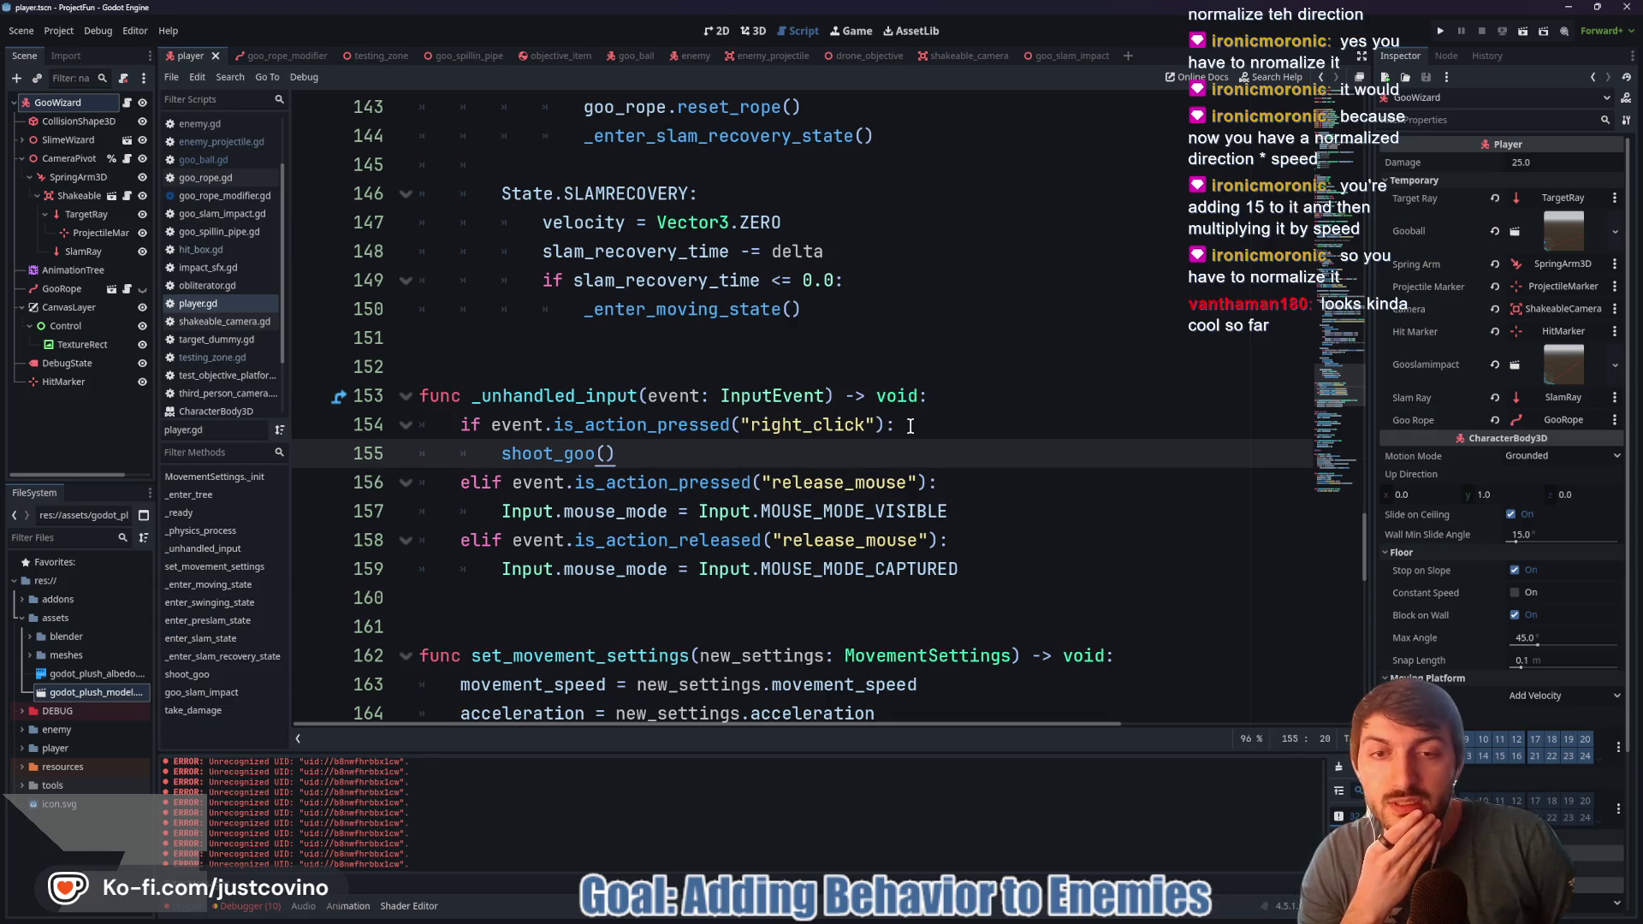
{"action": "left_click", "coordinate": [912, 425]}
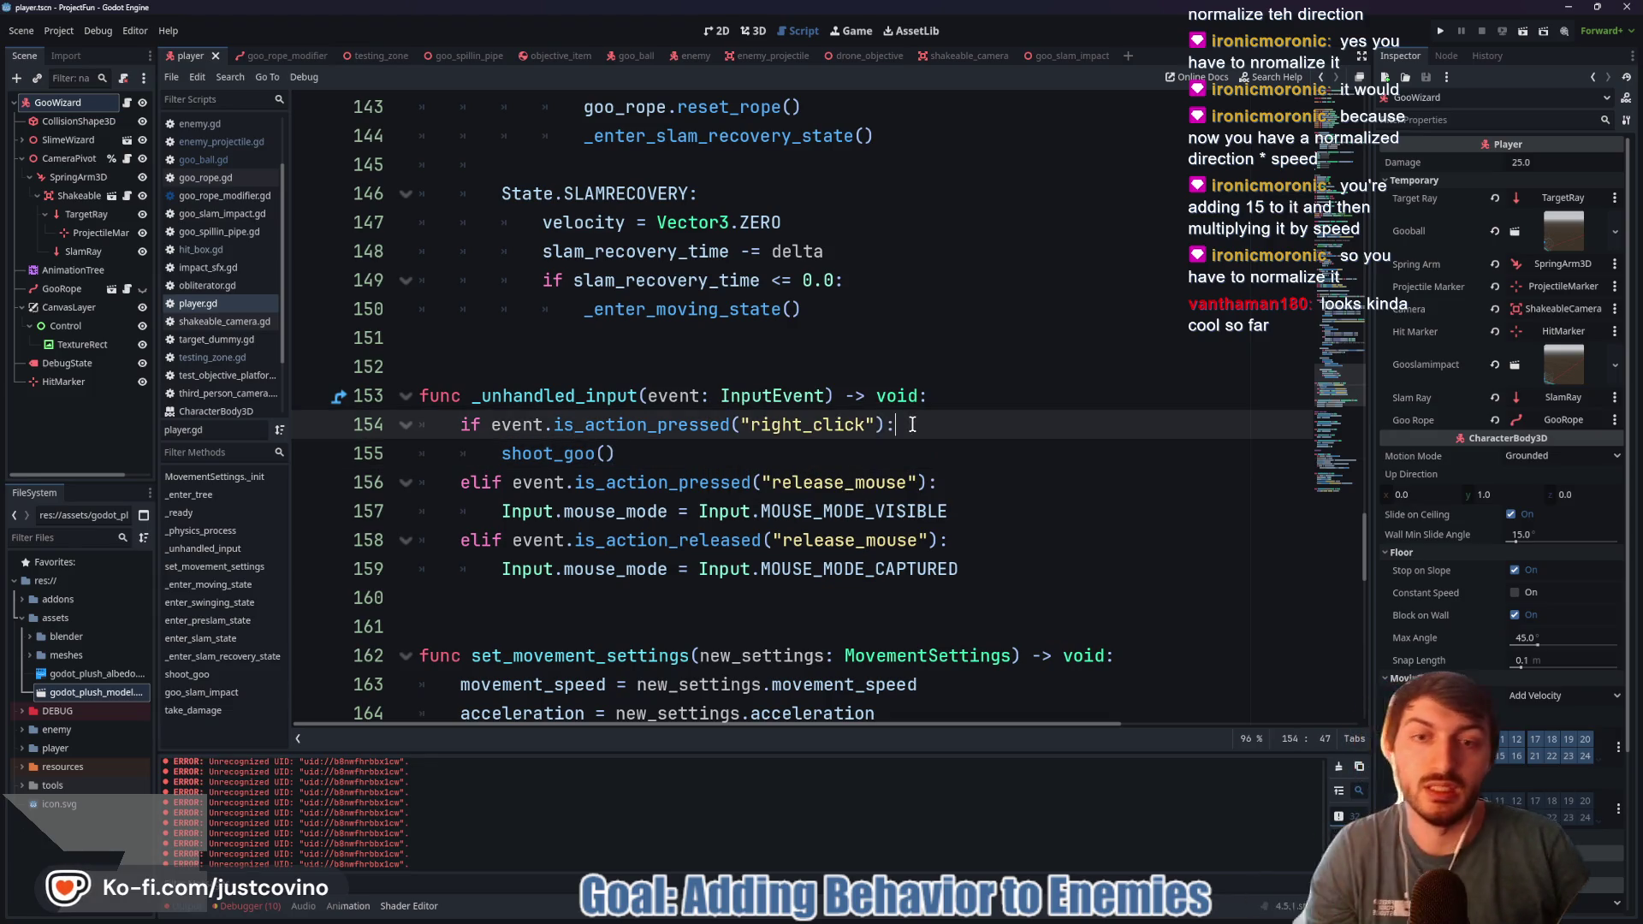
{"action": "key", "text": "Return"}
{"action": "type", "text": "is_shooting "}
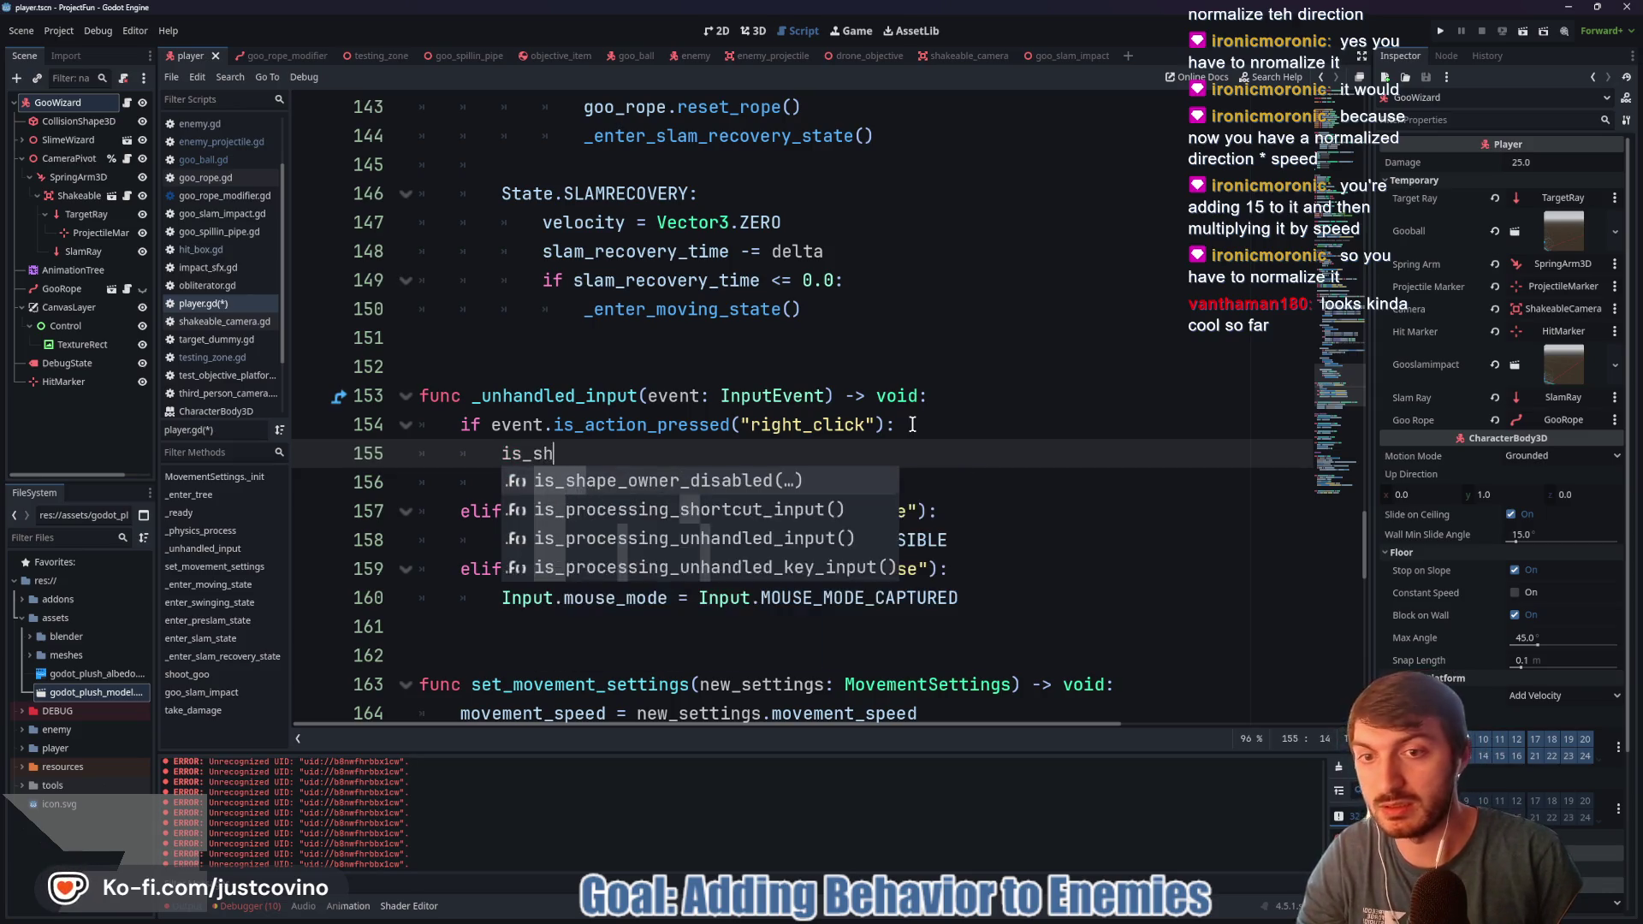
{"action": "type", "text": "= true"}
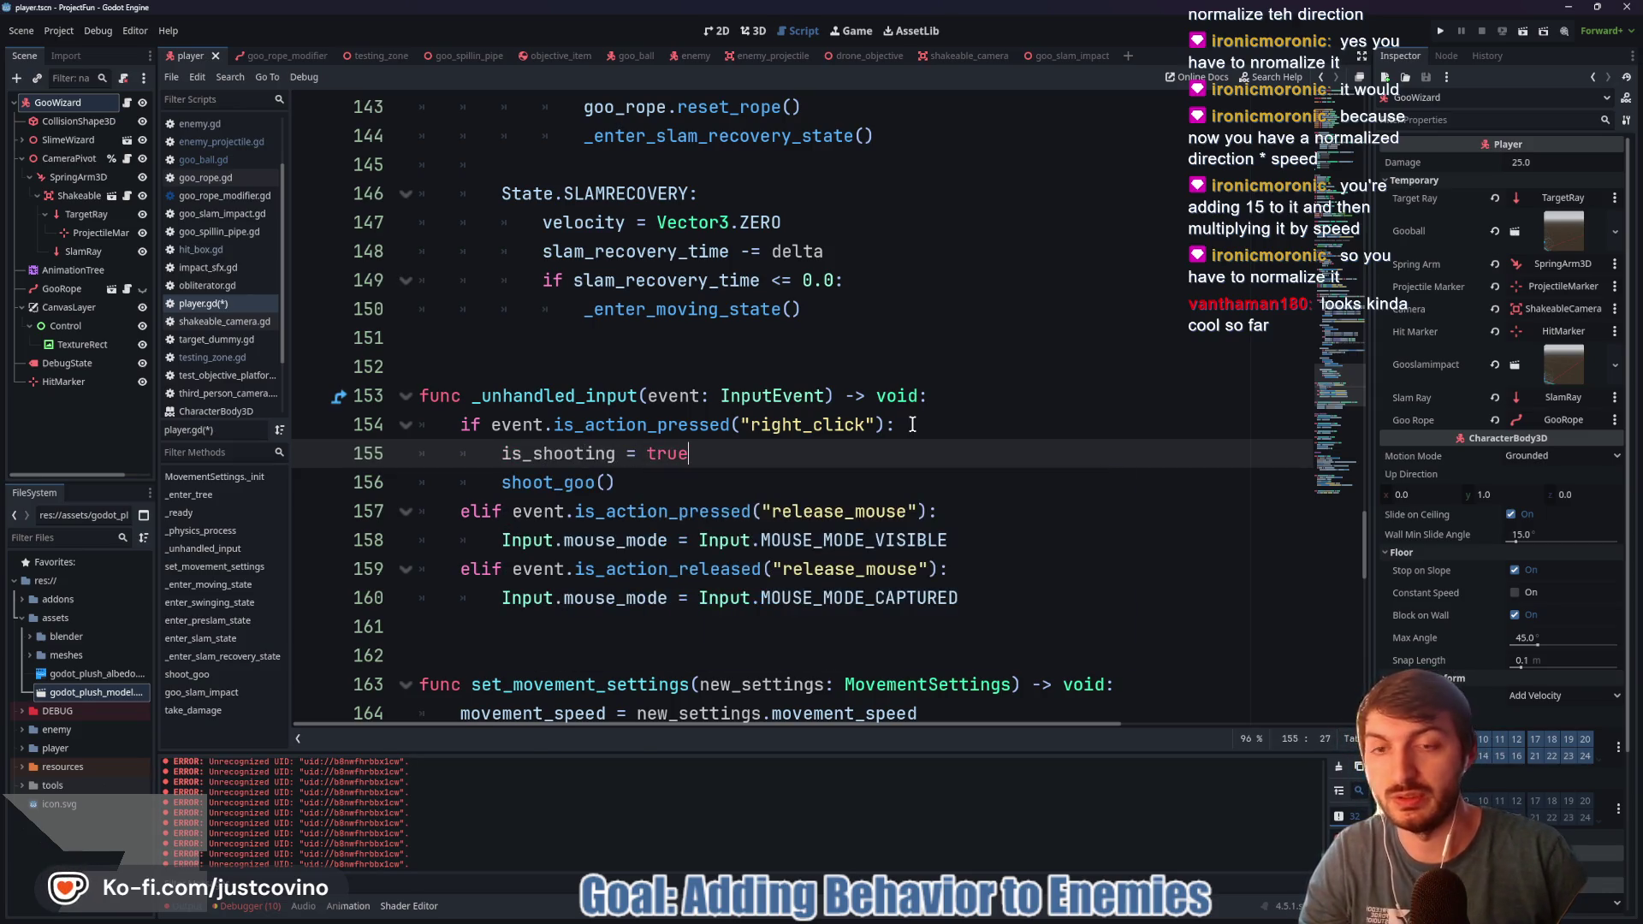
Add an elif is_action_released("right_click") branch that sets is_shooting = false.
{"action": "left_click", "coordinate": [673, 485]}
{"action": "key", "text": "Return"}
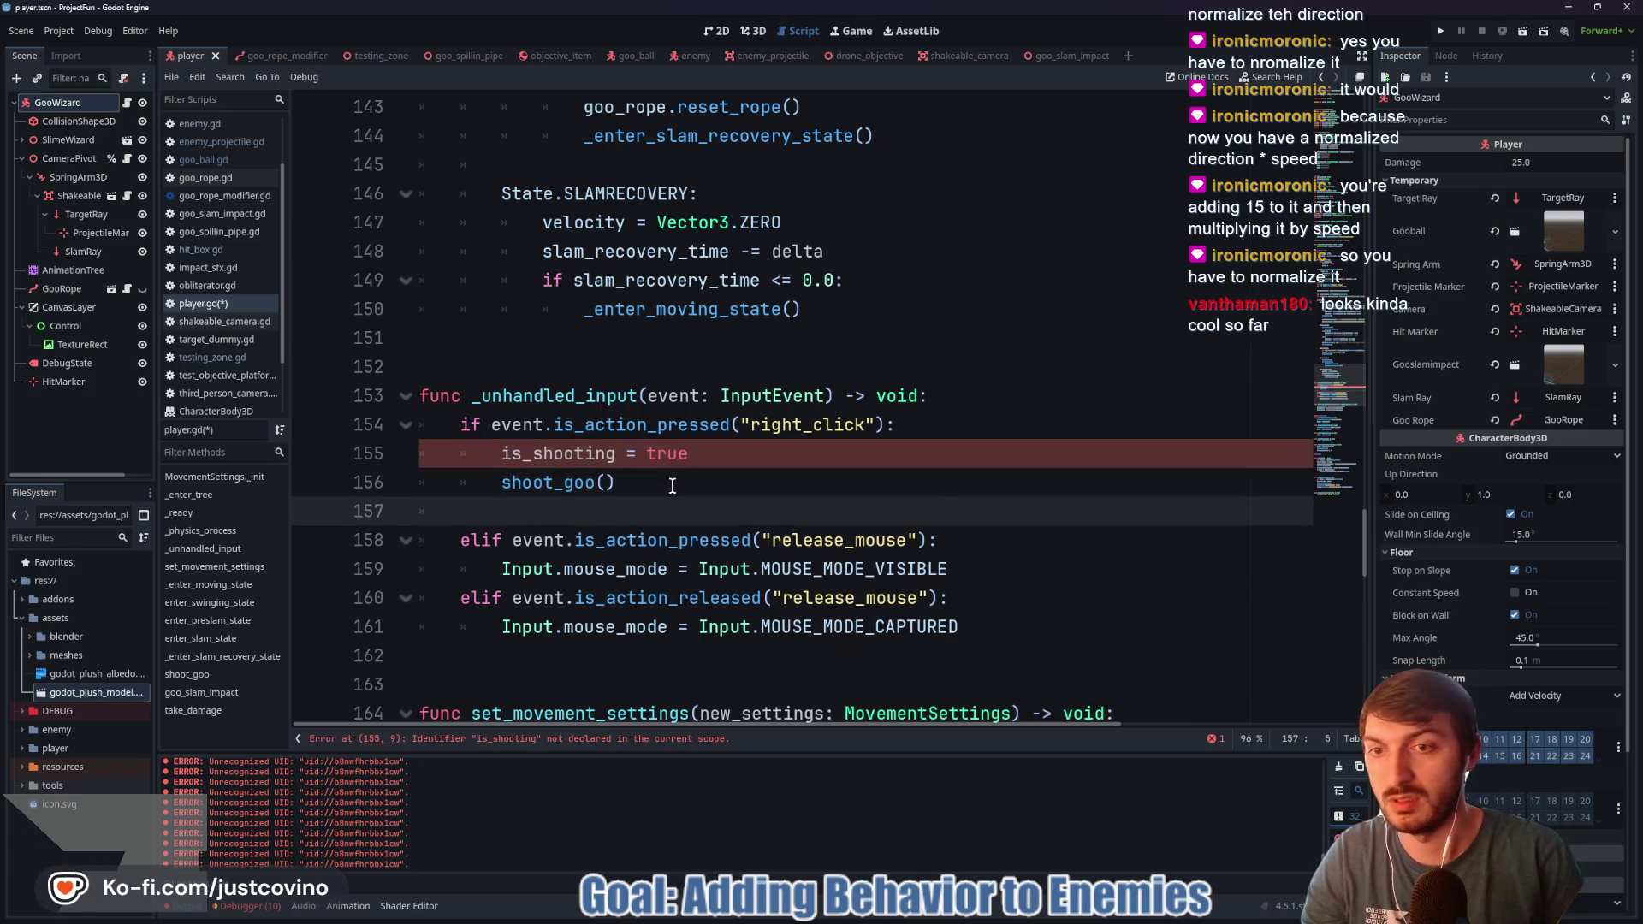
{"action": "type", "text": "elif evemt."}
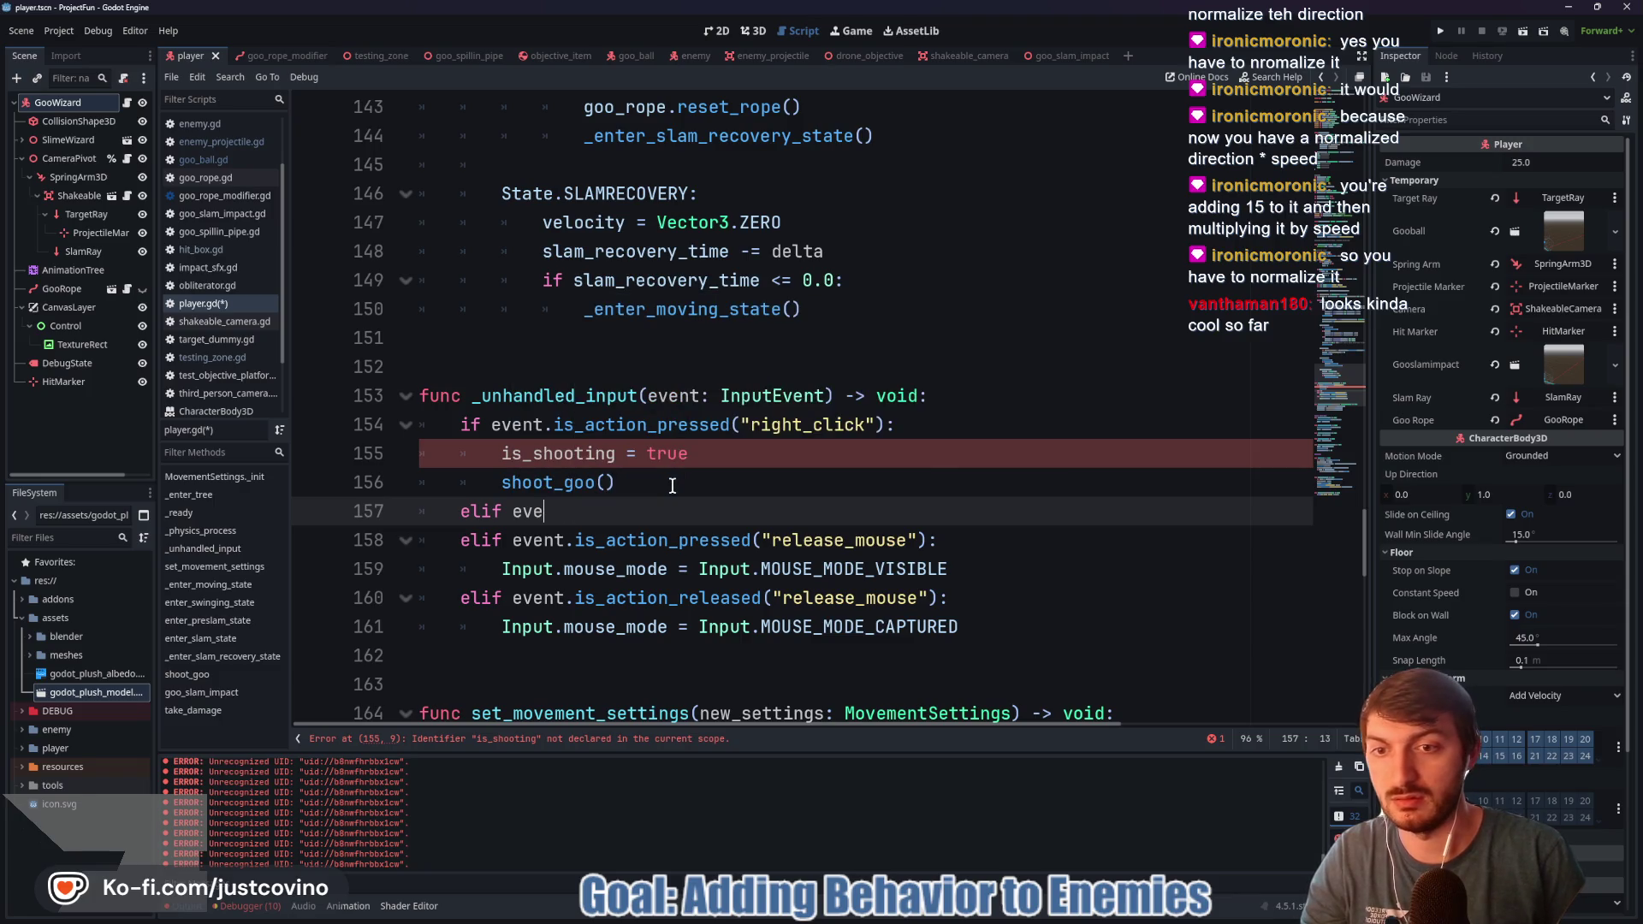
{"action": "type", "text": "nt.is_a"}
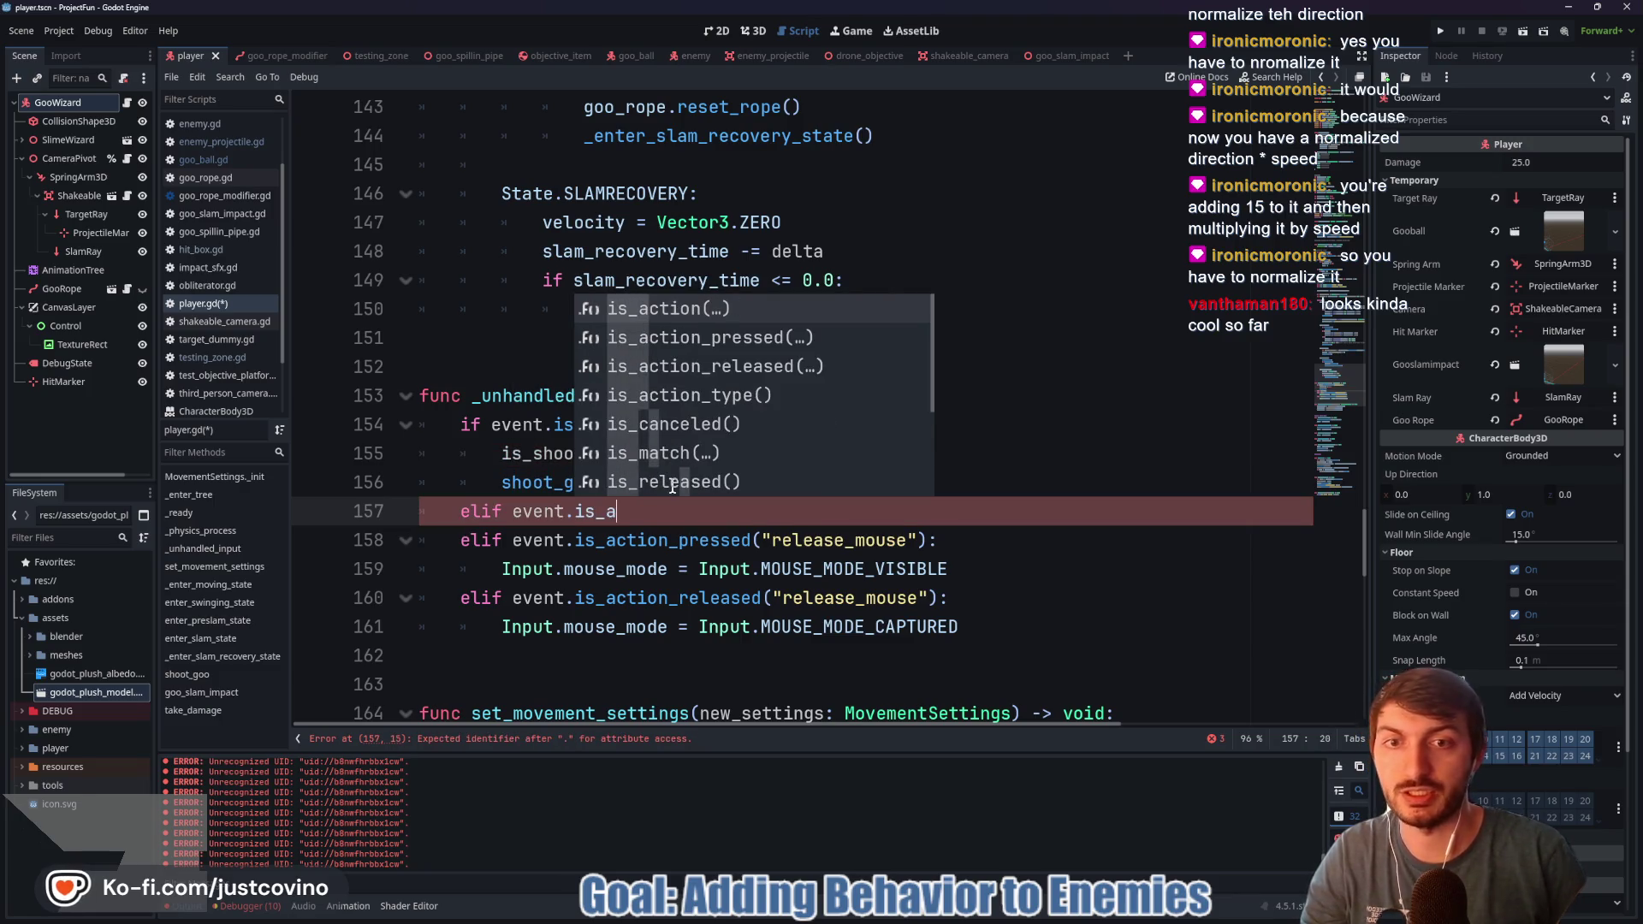
{"action": "key", "text": "Down"}
{"action": "key", "text": "Down"}
{"action": "key", "text": "Return"}
{"action": "type", "text": "\"r"}
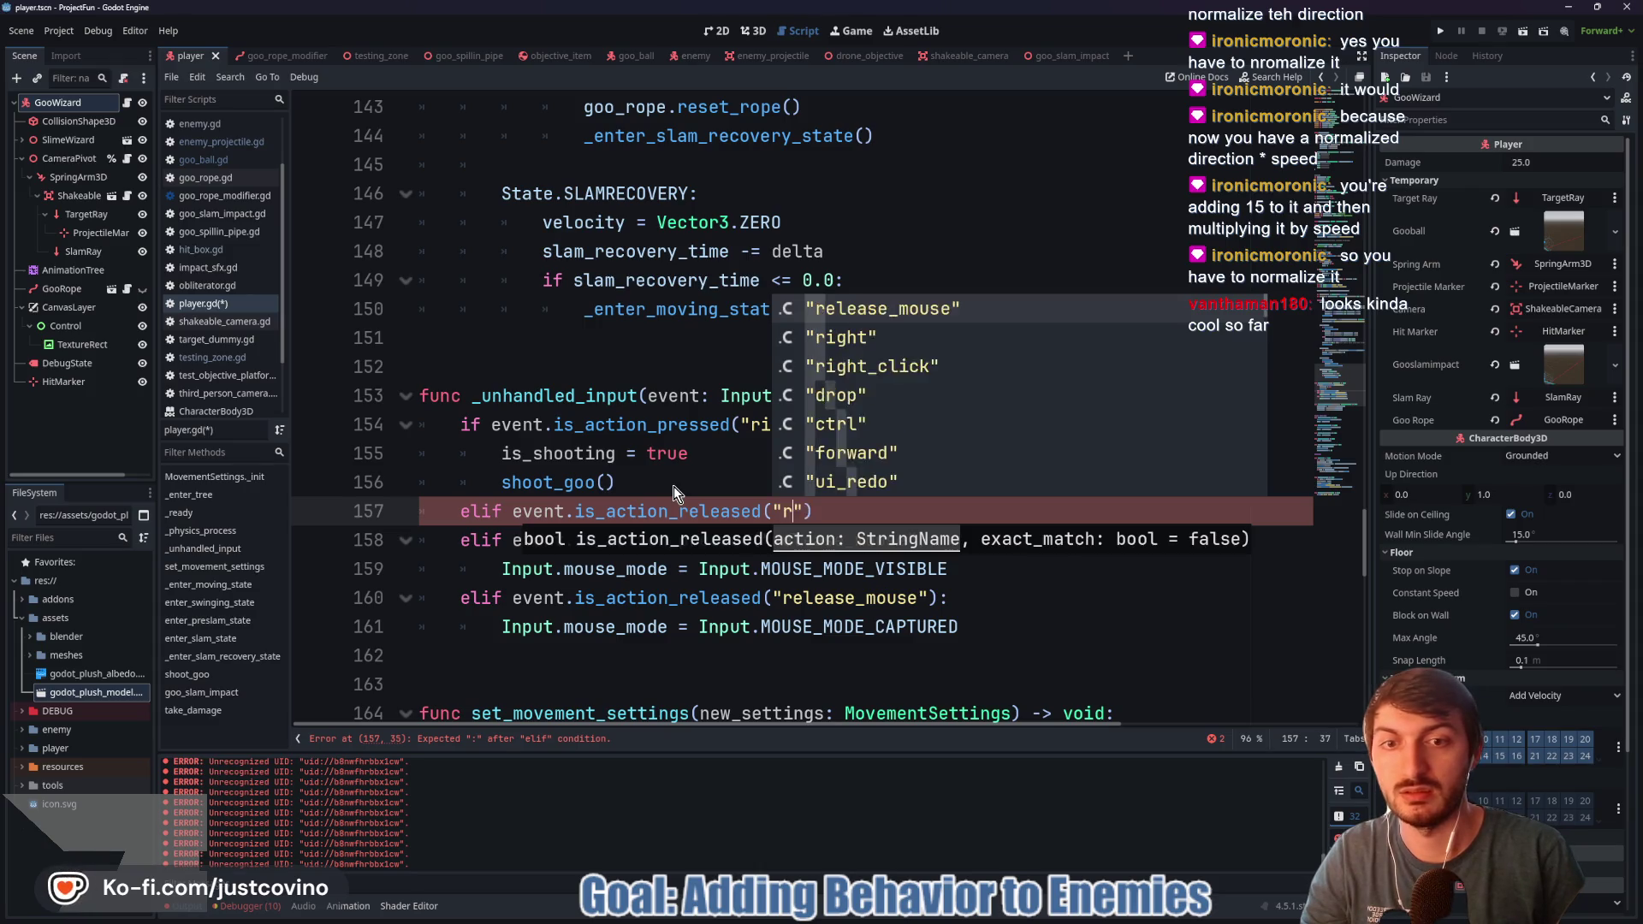
{"action": "type", "text": "i"}
{"action": "key", "text": "Return"}
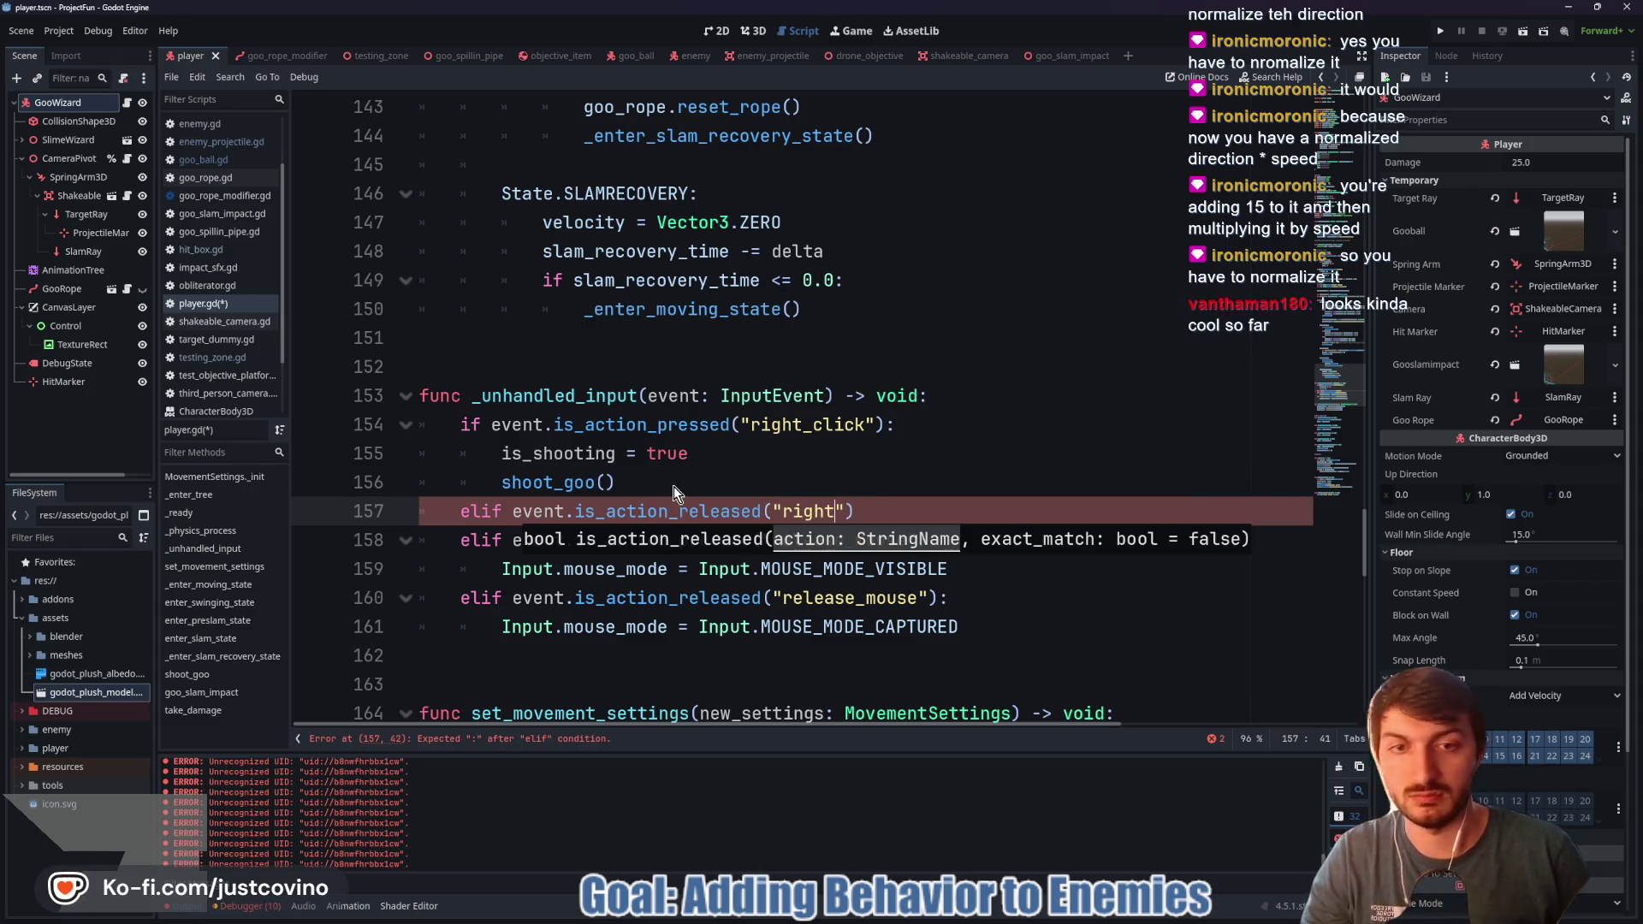
{"action": "type", "text": "_cl"}
{"action": "key", "text": "Return"}
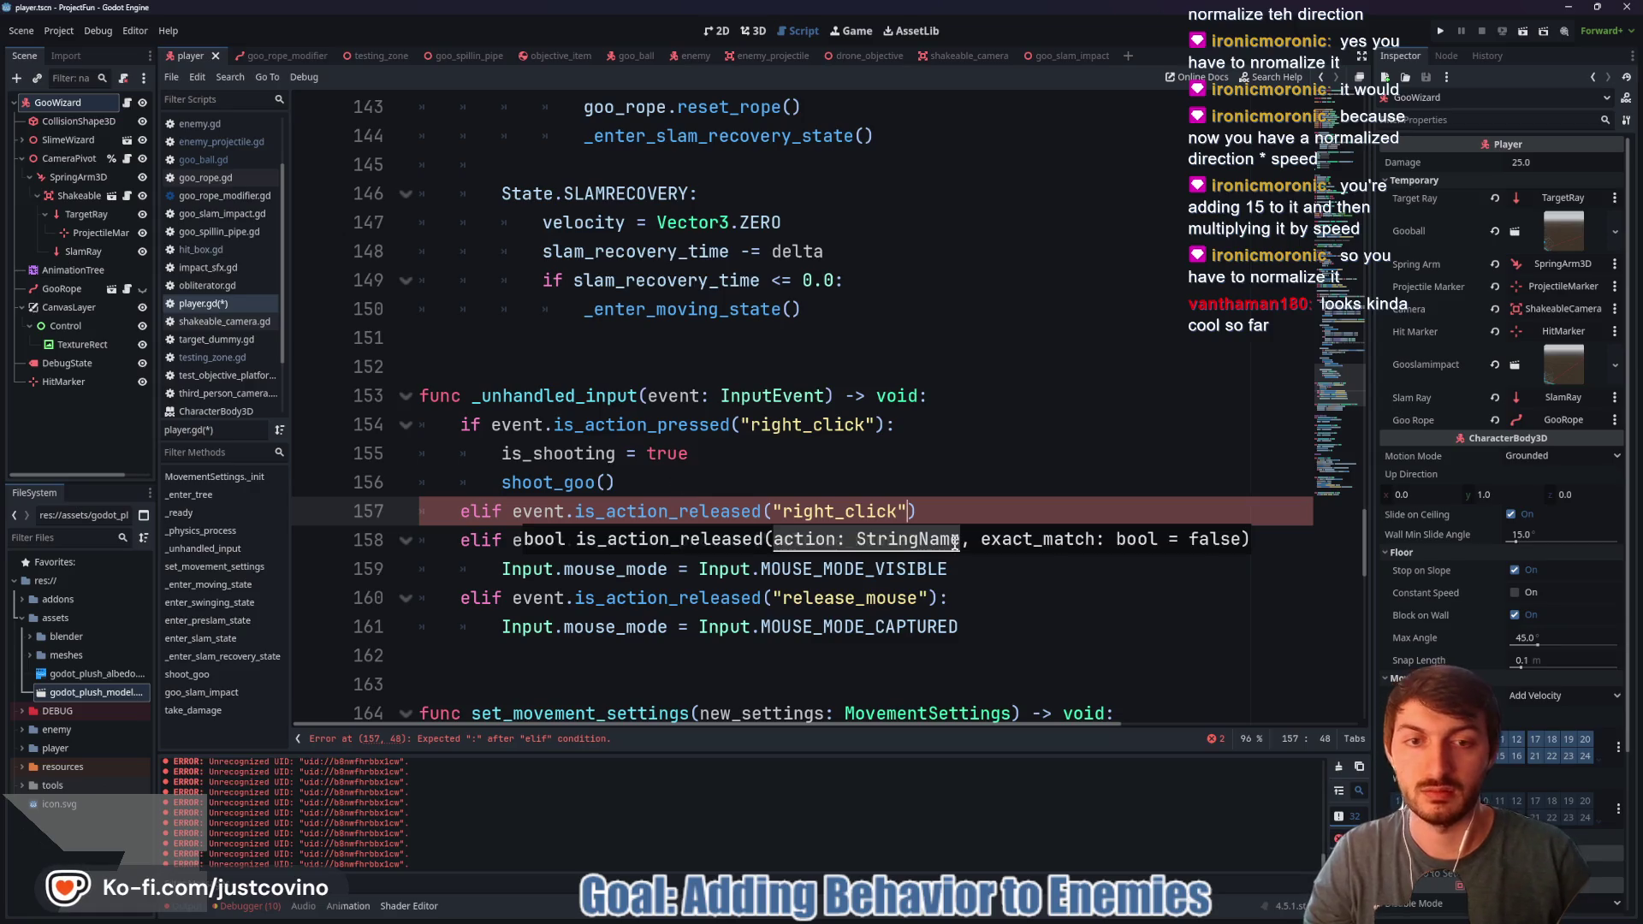
{"action": "type", "text": ")"}
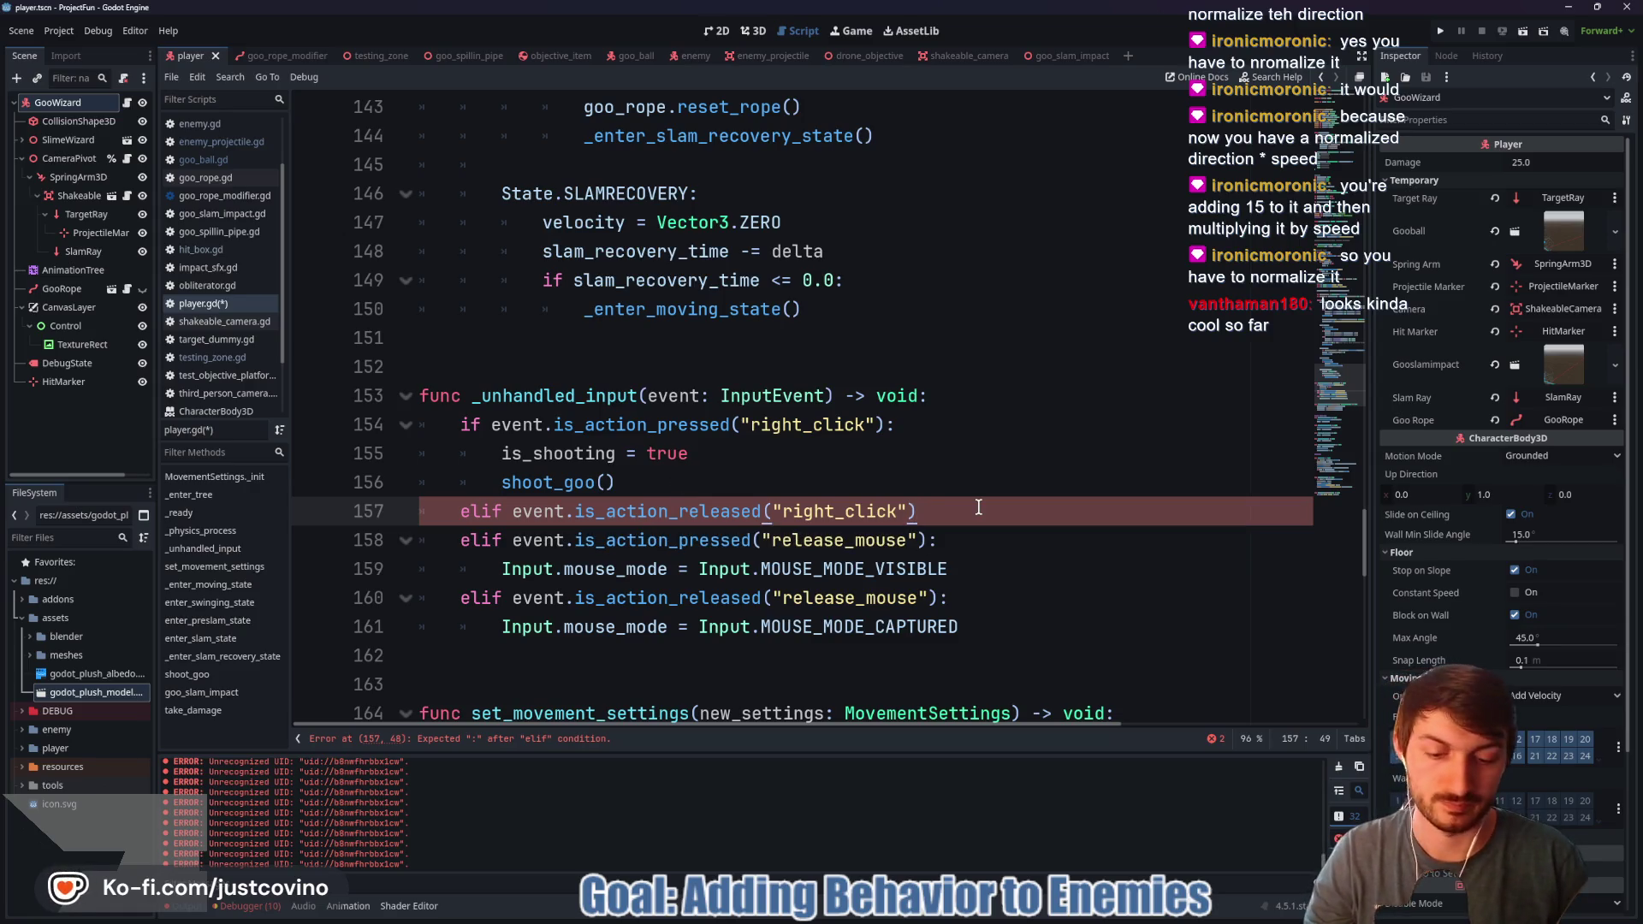
{"action": "type", "text": ":"}
{"action": "key", "text": "Return"}
{"action": "type", "text": "is_shoo"}
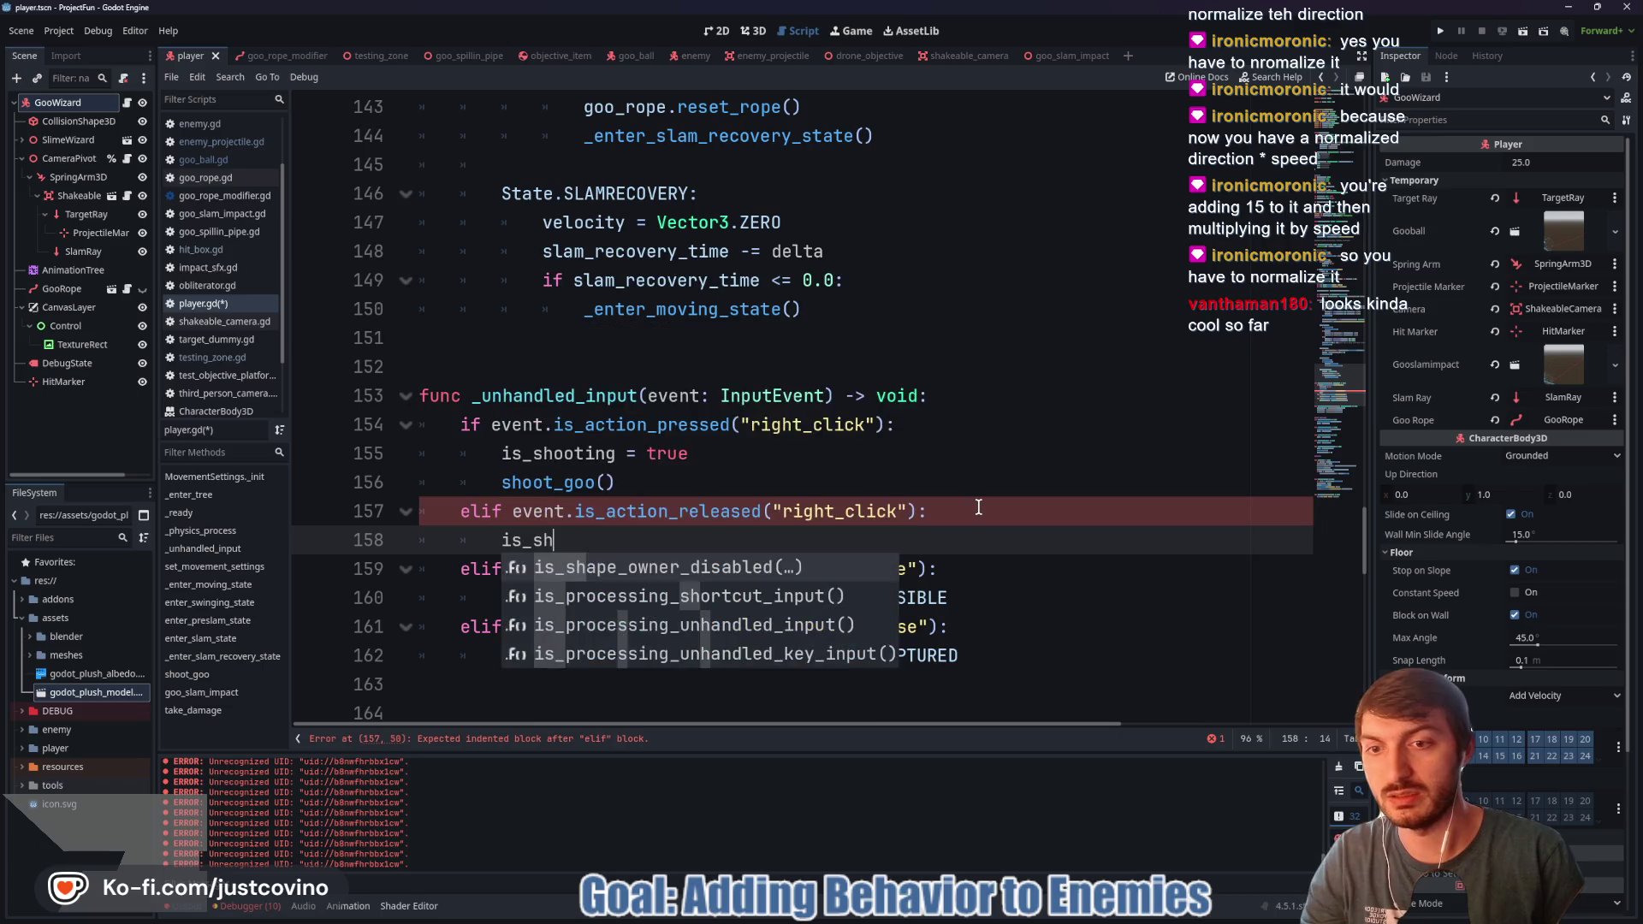
{"action": "type", "text": "- fa"}
{"action": "key", "text": "BackSpace"}
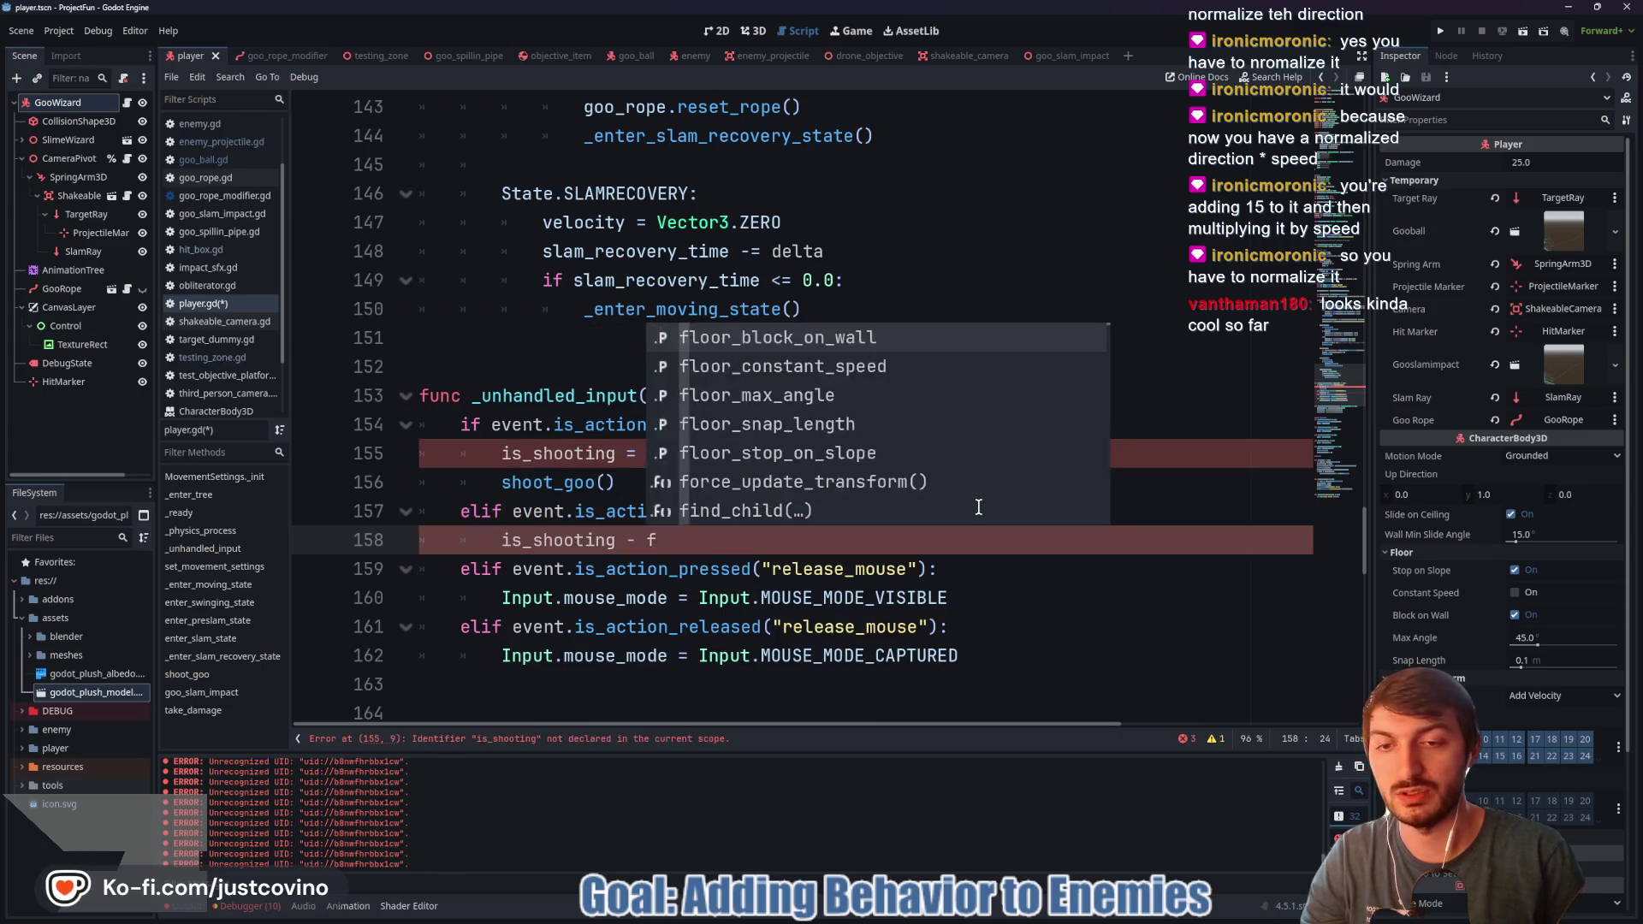
{"action": "key", "text": "BackSpace"}
{"action": "key", "text": "BackSpace"}
{"action": "key", "text": "BackSpace"}
{"action": "type", "text": "= false"}
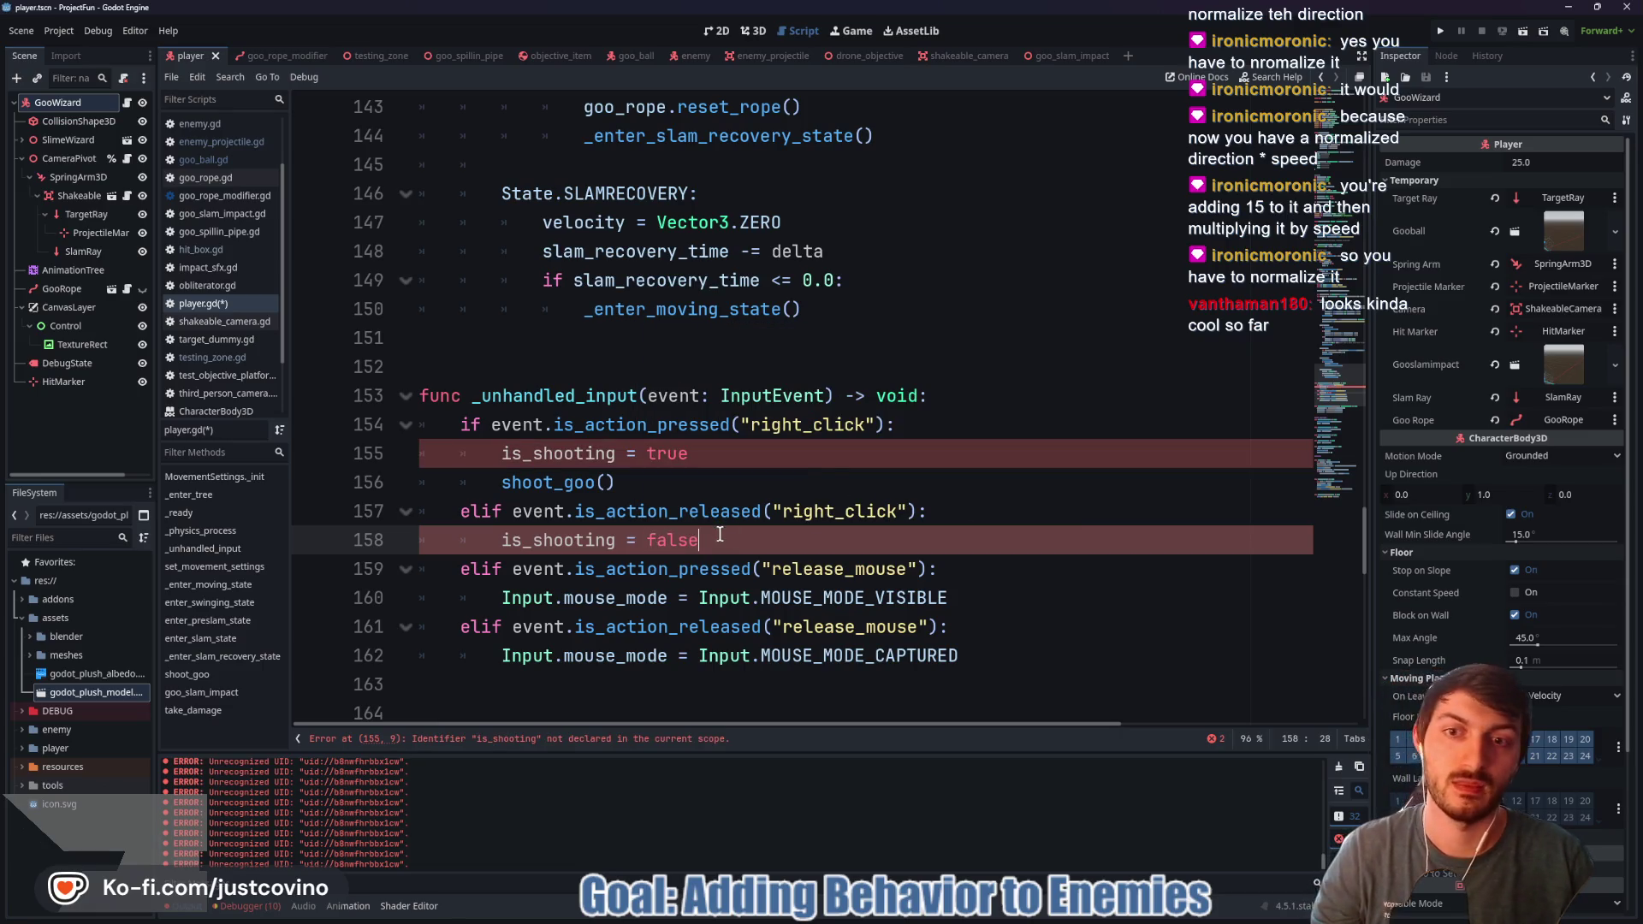
{"action": "scroll", "coordinate": [720, 535], "scroll_direction": "up", "scroll_amount": 20}
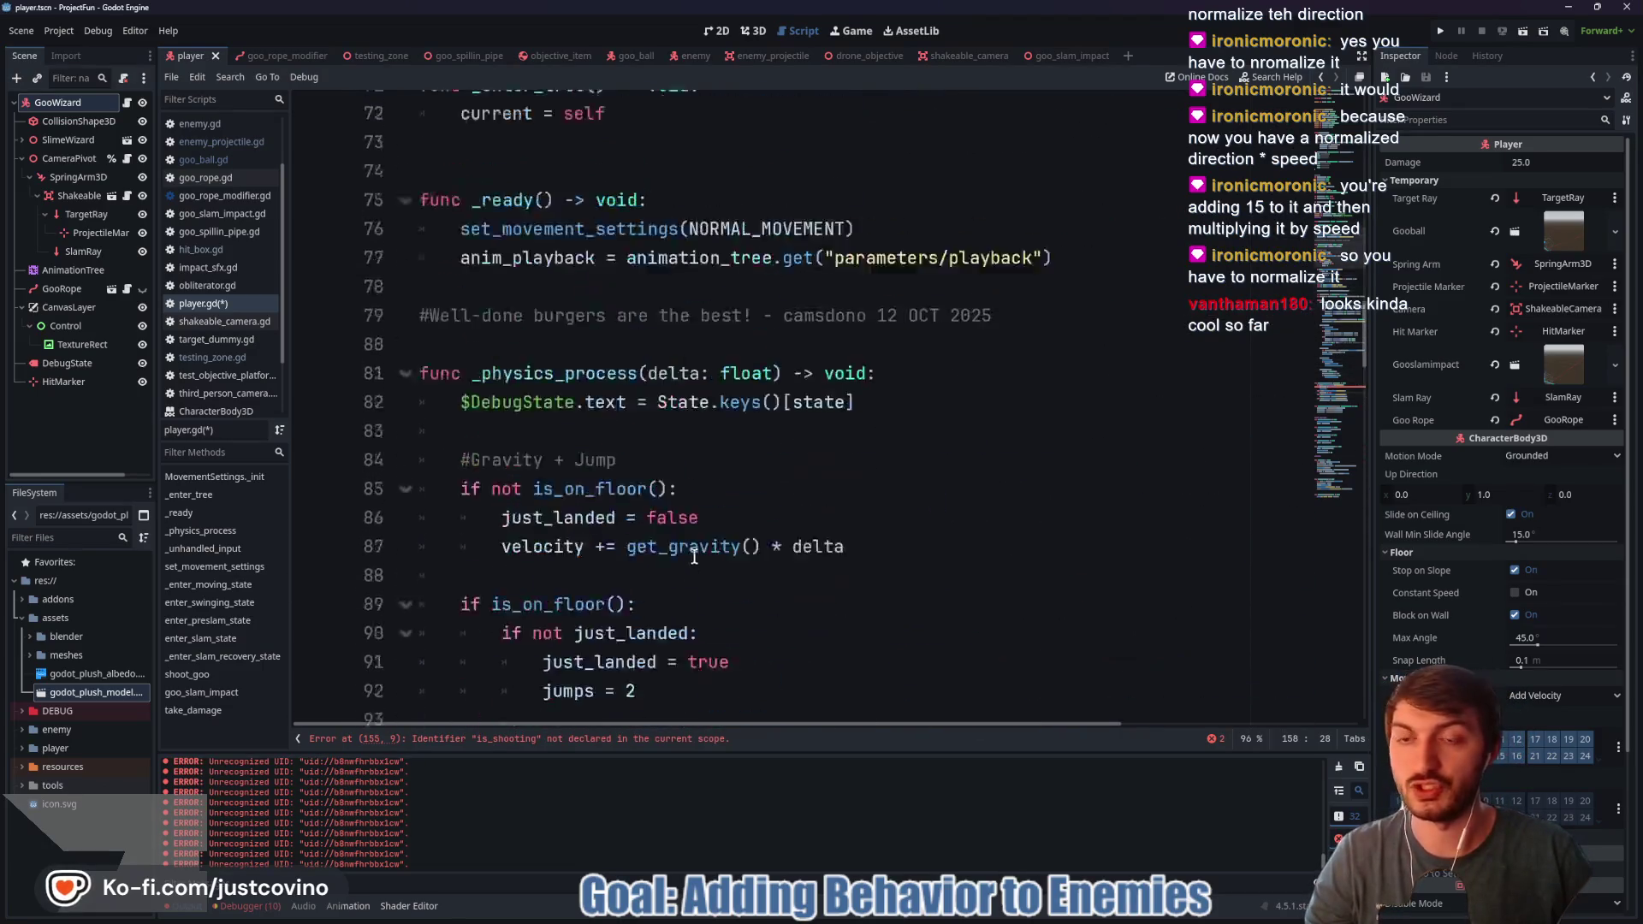
Declare 'var is_shooting: bool = false' on a new line below the starting_slam declaration.
{"action": "scroll", "coordinate": [684, 556], "scroll_direction": "up", "scroll_amount": 7}
{"action": "scroll", "coordinate": [671, 548], "scroll_direction": "down", "scroll_amount": 8}
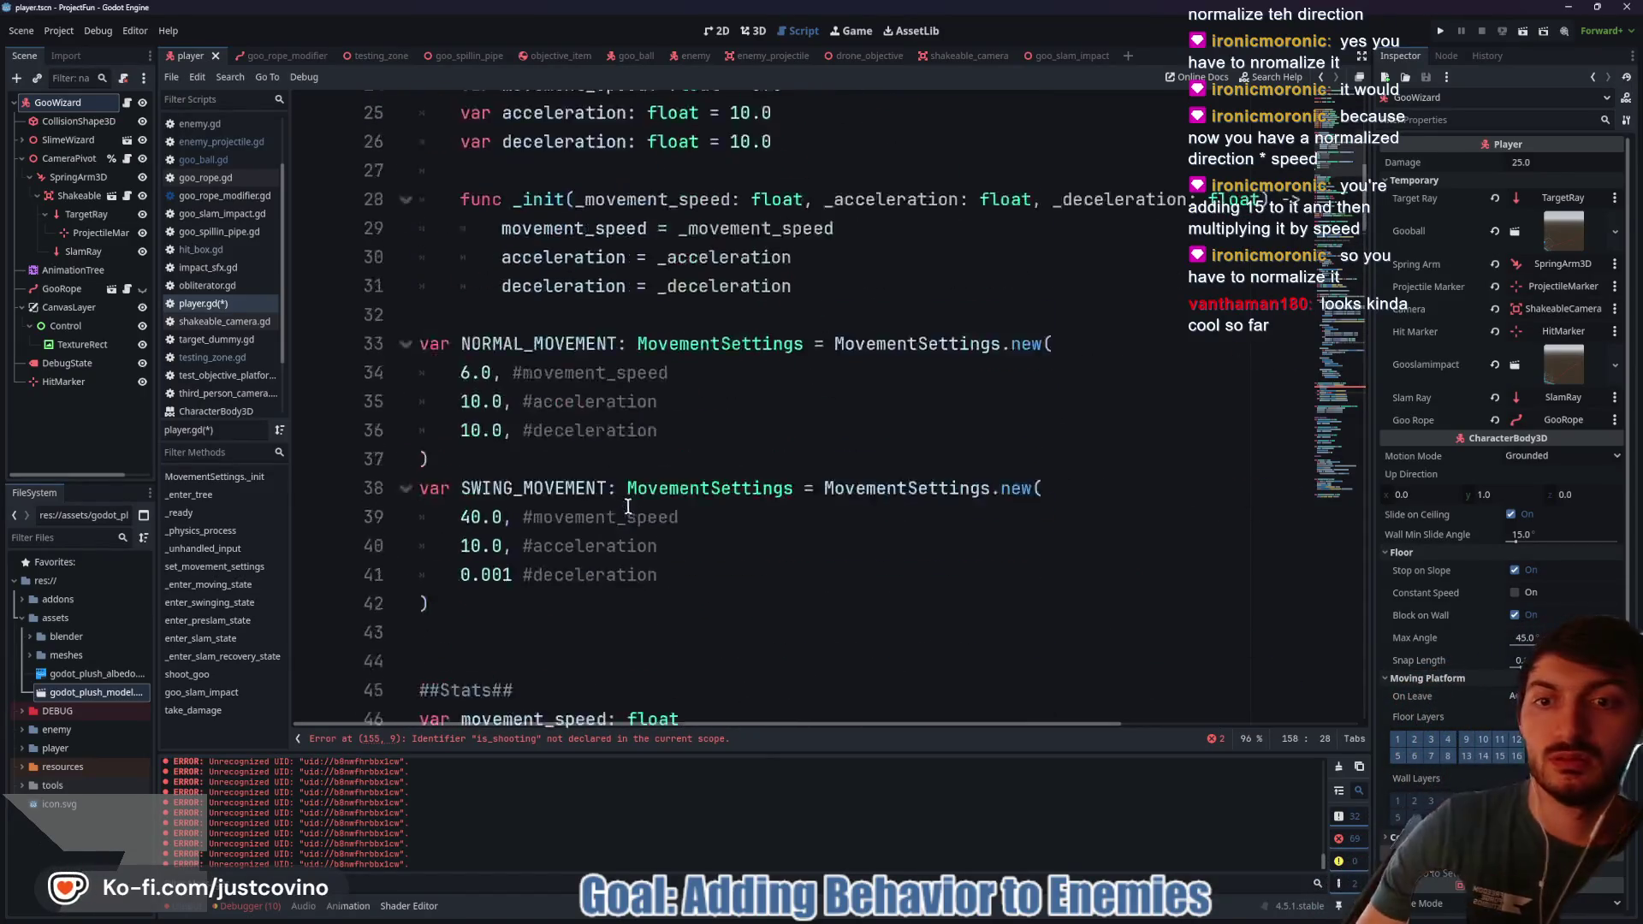
{"action": "scroll", "coordinate": [908, 581], "scroll_direction": "down", "scroll_amount": 2}
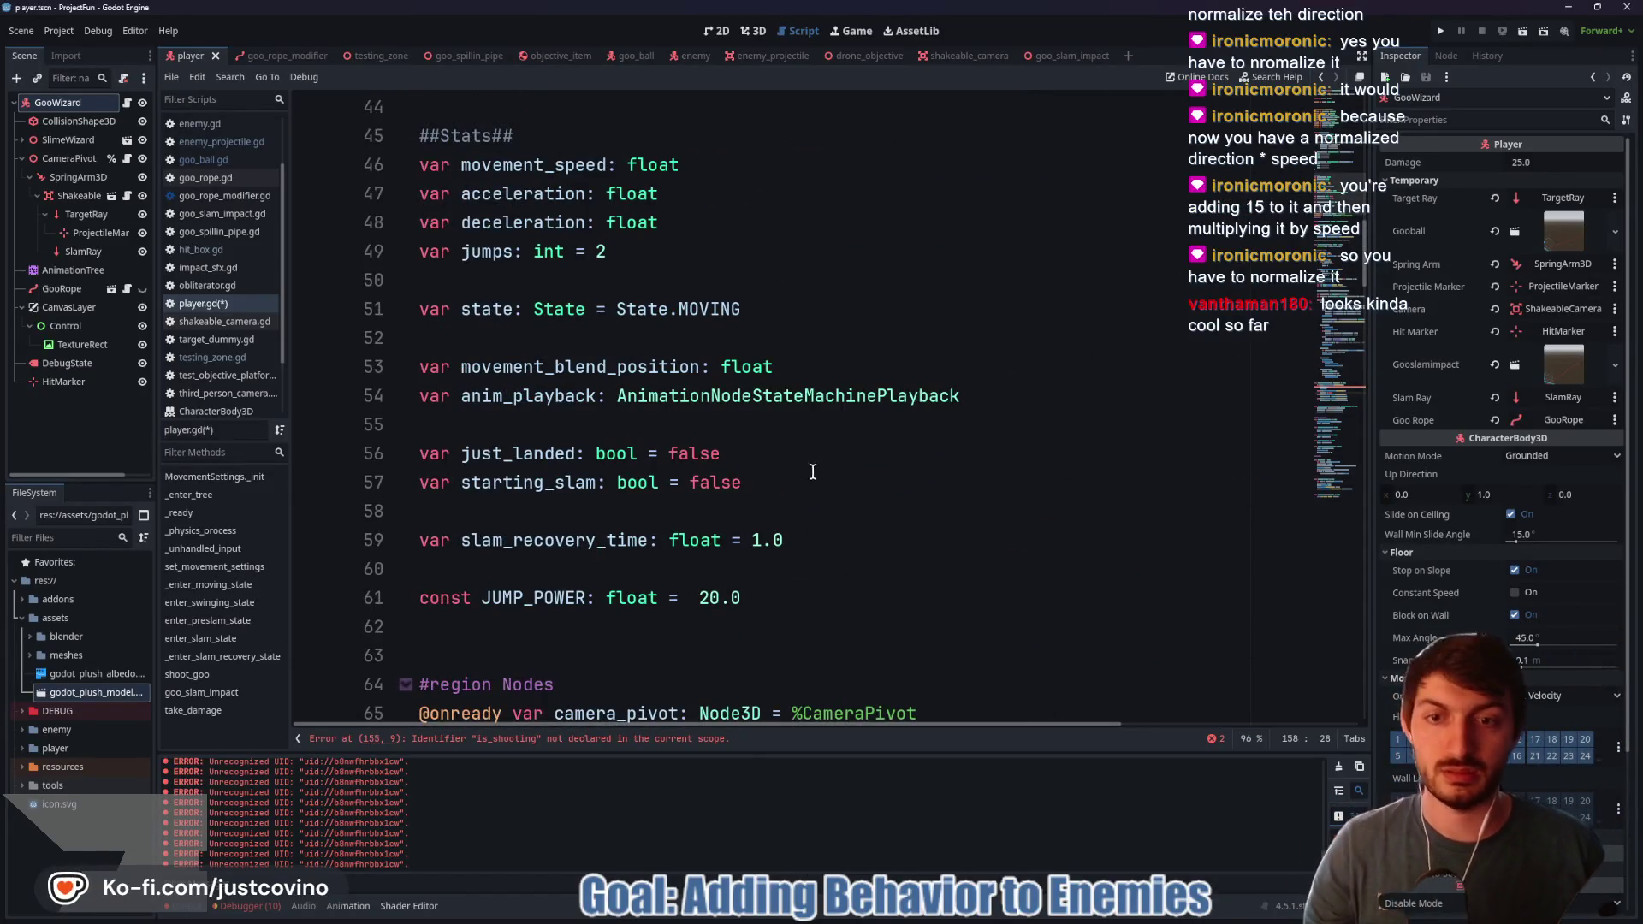
{"action": "left_click", "coordinate": [788, 485]}
{"action": "key", "text": "Return"}
{"action": "type", "text": "var is"}
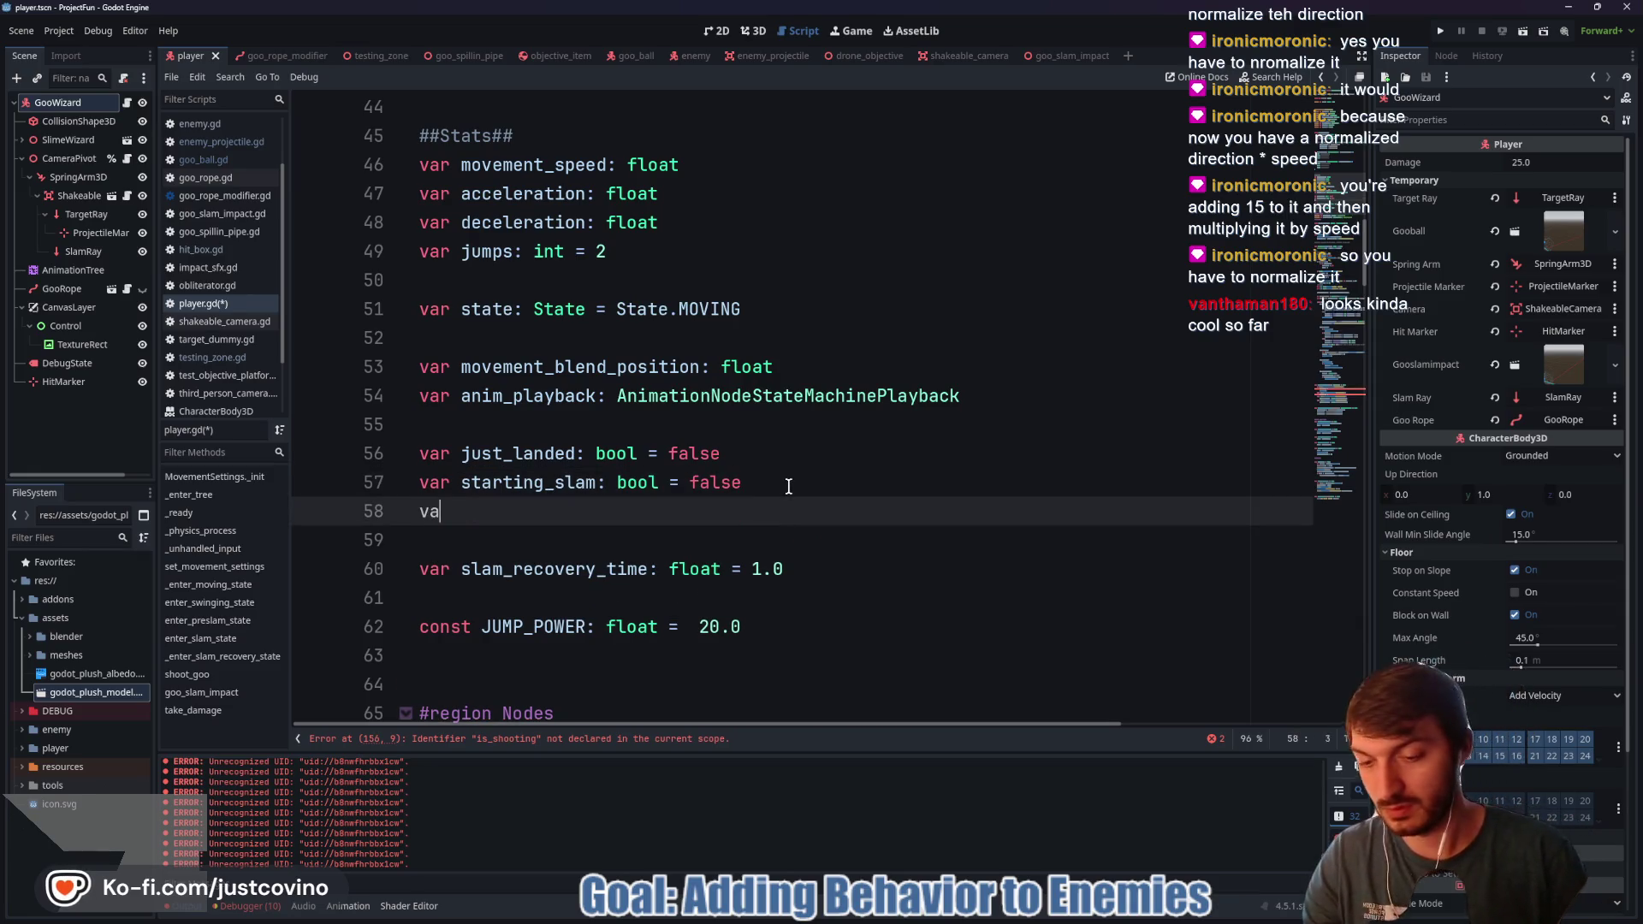
{"action": "type", "text": "_shooting: boo"}
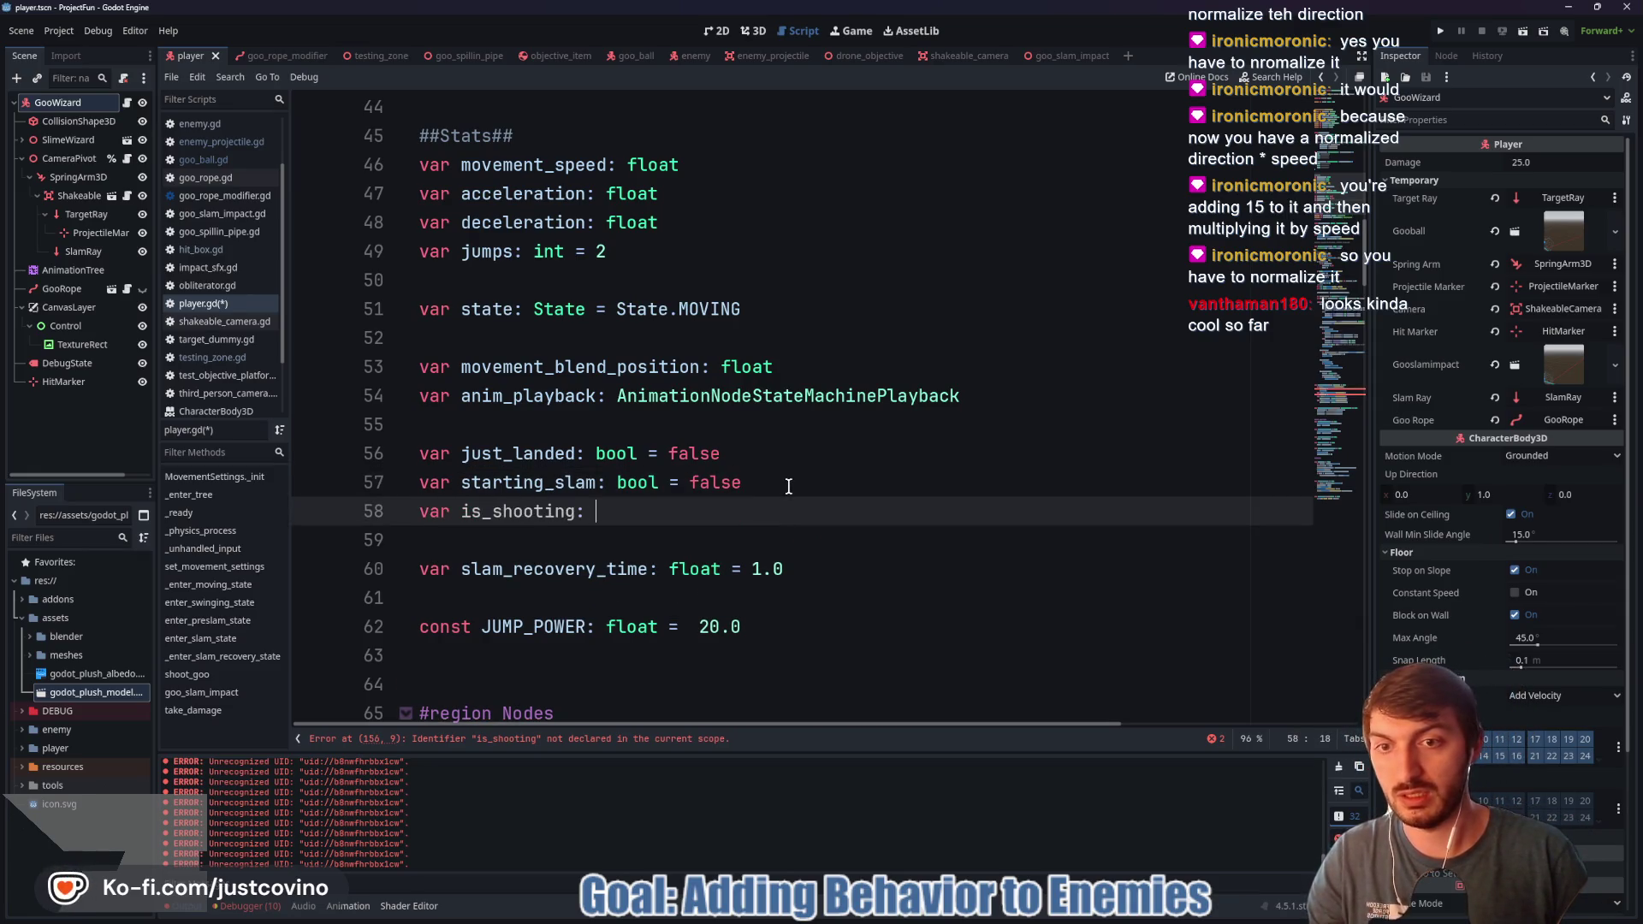
{"action": "type", "text": "l = false"}
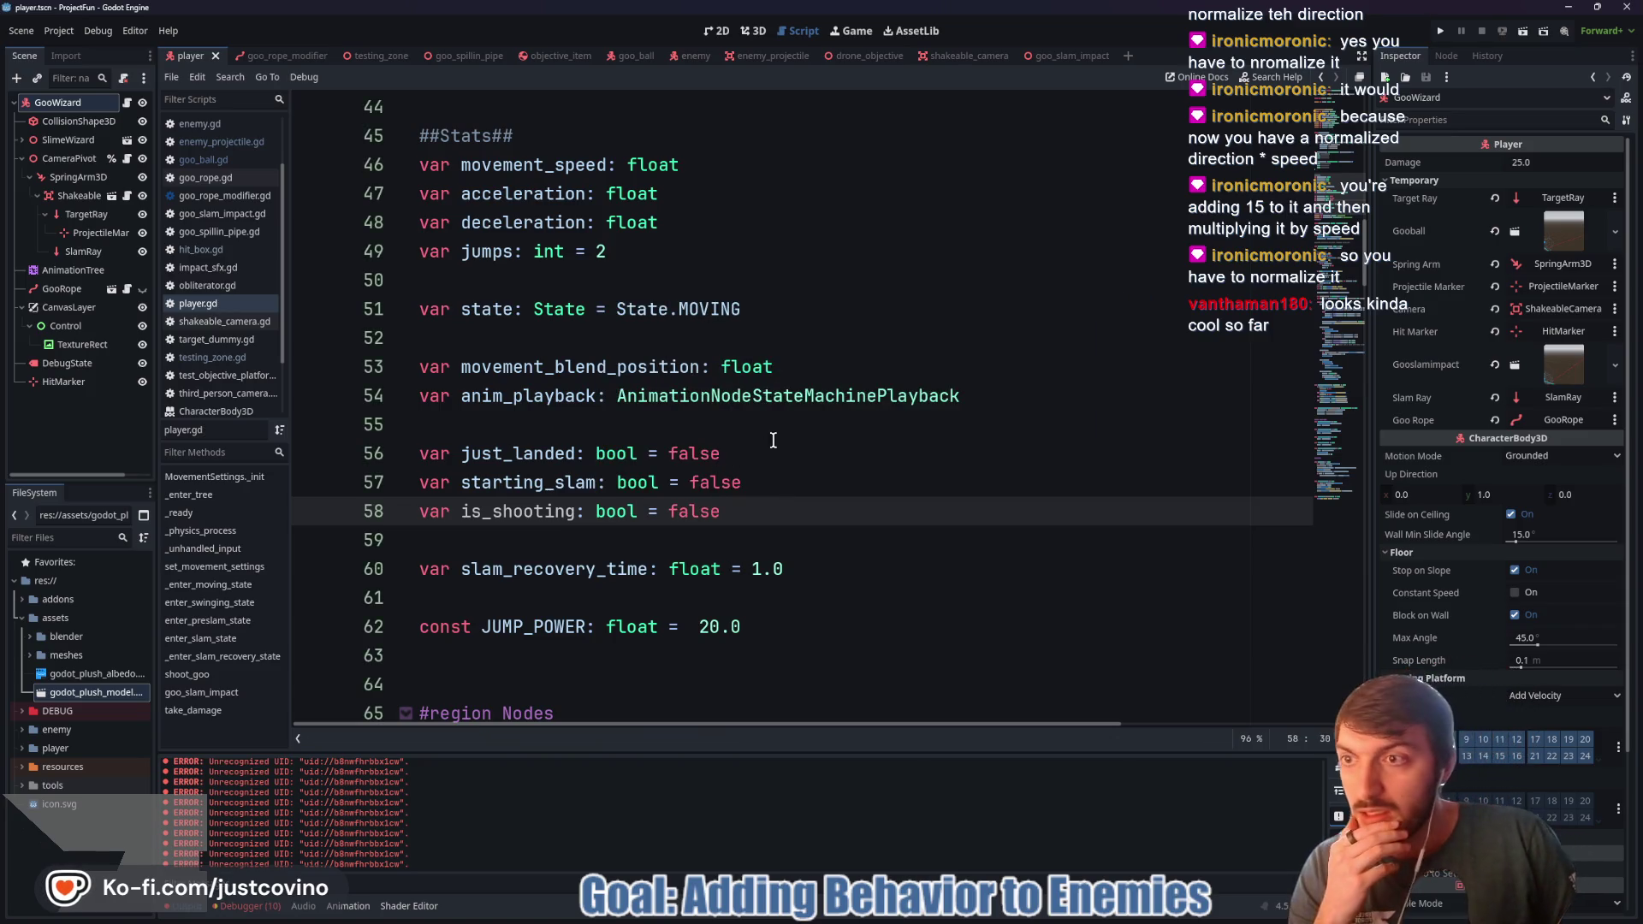
{"action": "scroll", "coordinate": [718, 492], "scroll_direction": "up", "scroll_amount": 15}
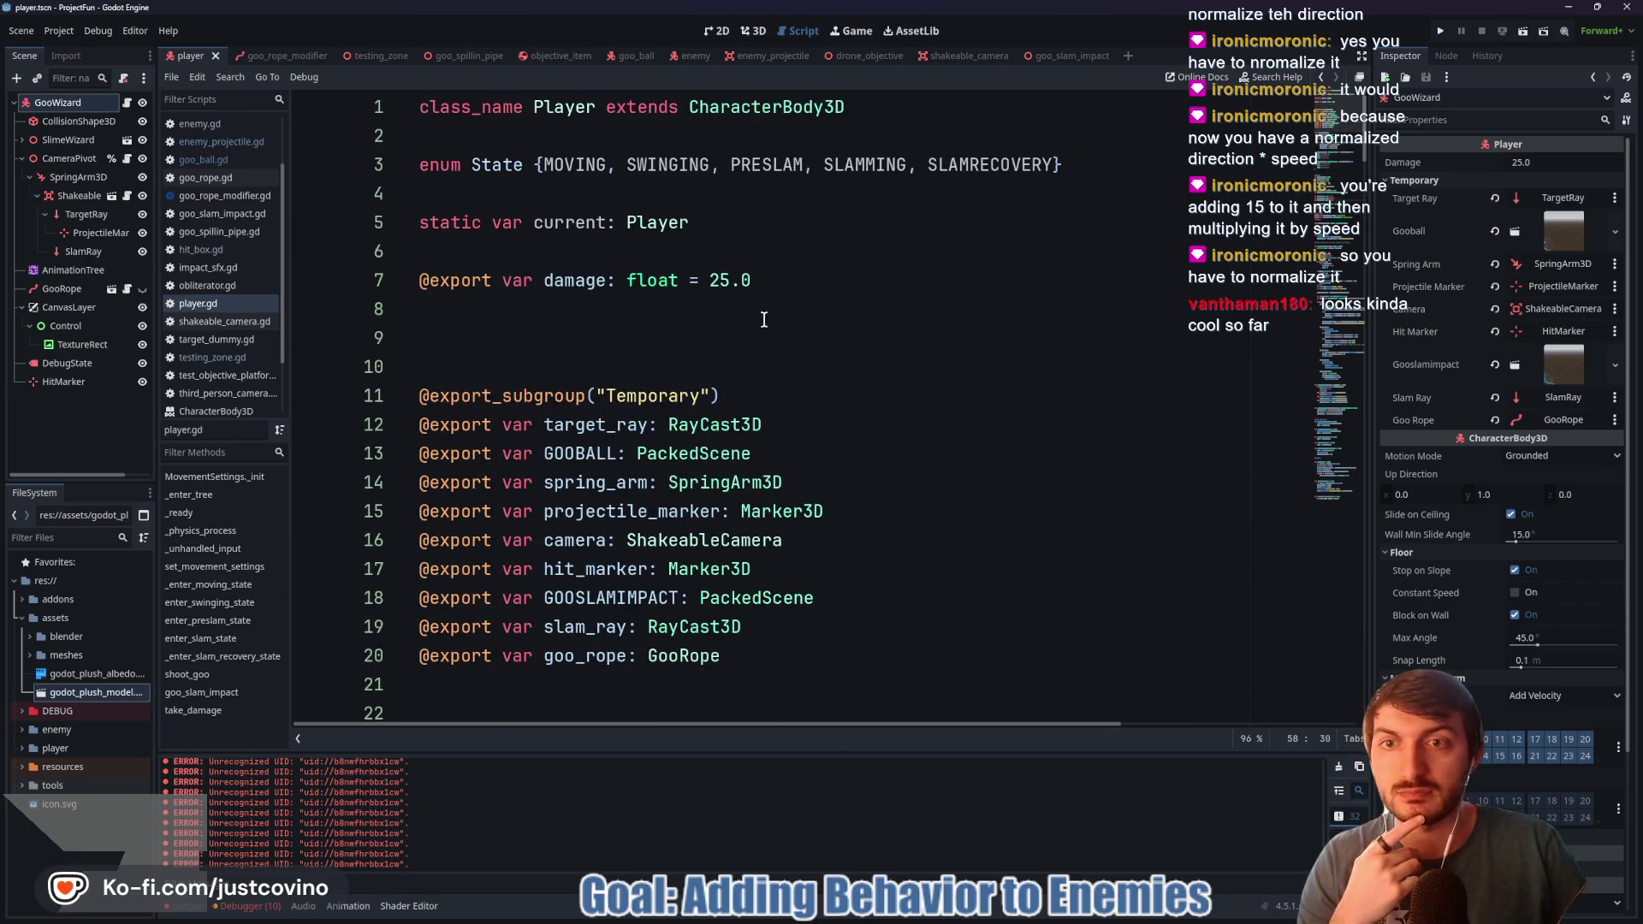
{"action": "left_click", "coordinate": [797, 289]}
{"action": "key", "text": "Return"}
{"action": "type", "text": "@export var atta"}
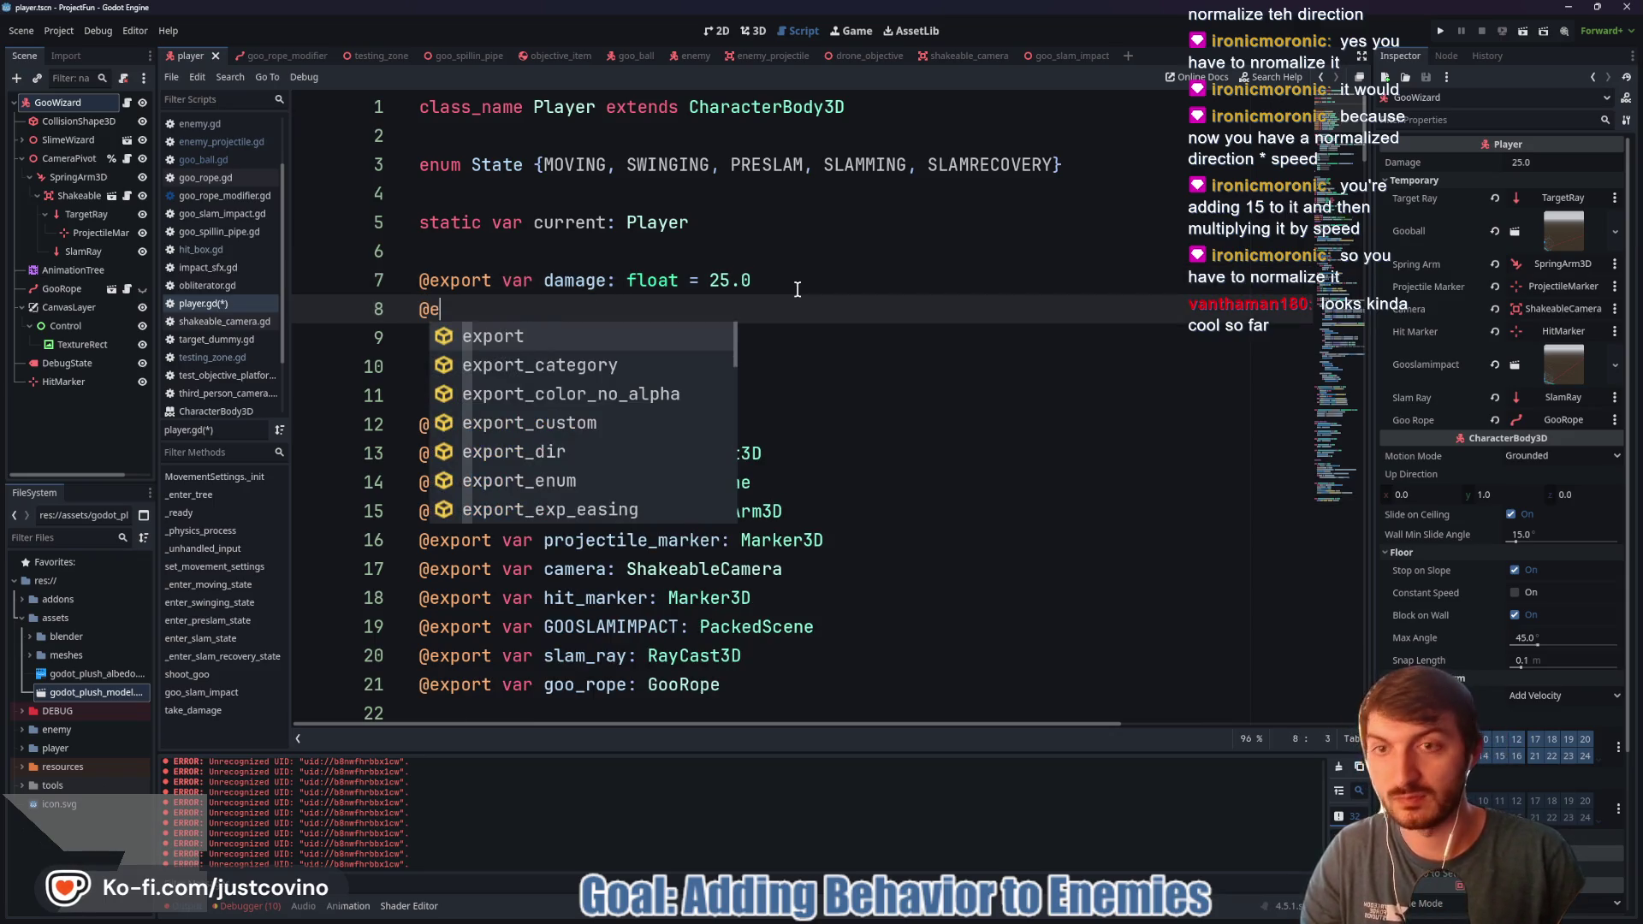
{"action": "type", "text": "ck_speed: fl0"}
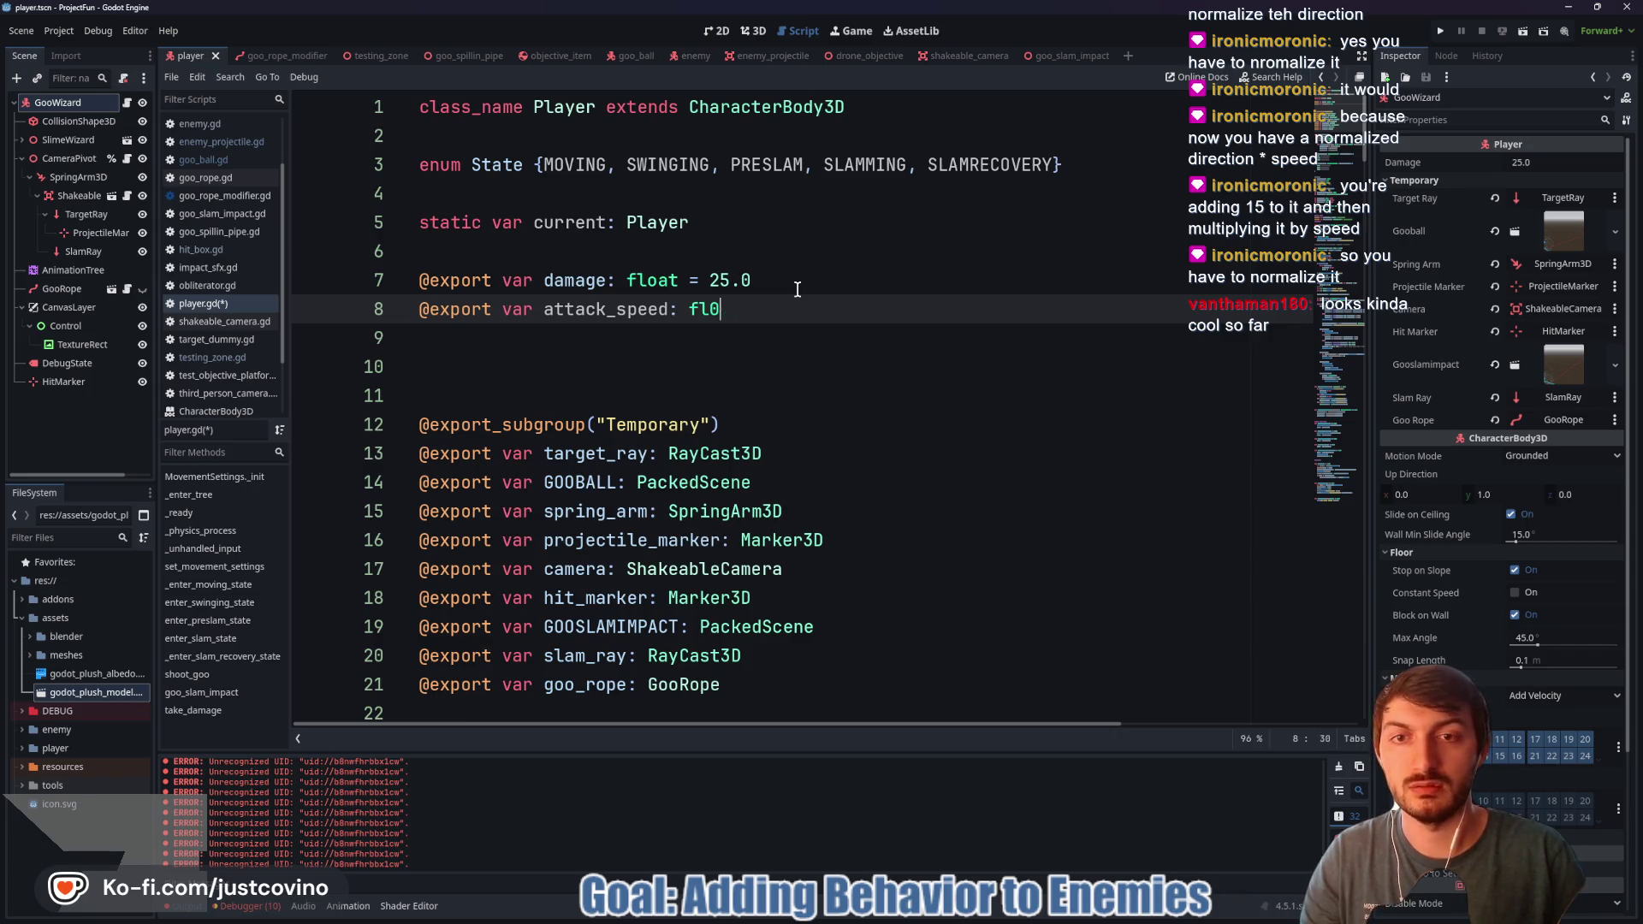
{"action": "type", "text": " float = "}
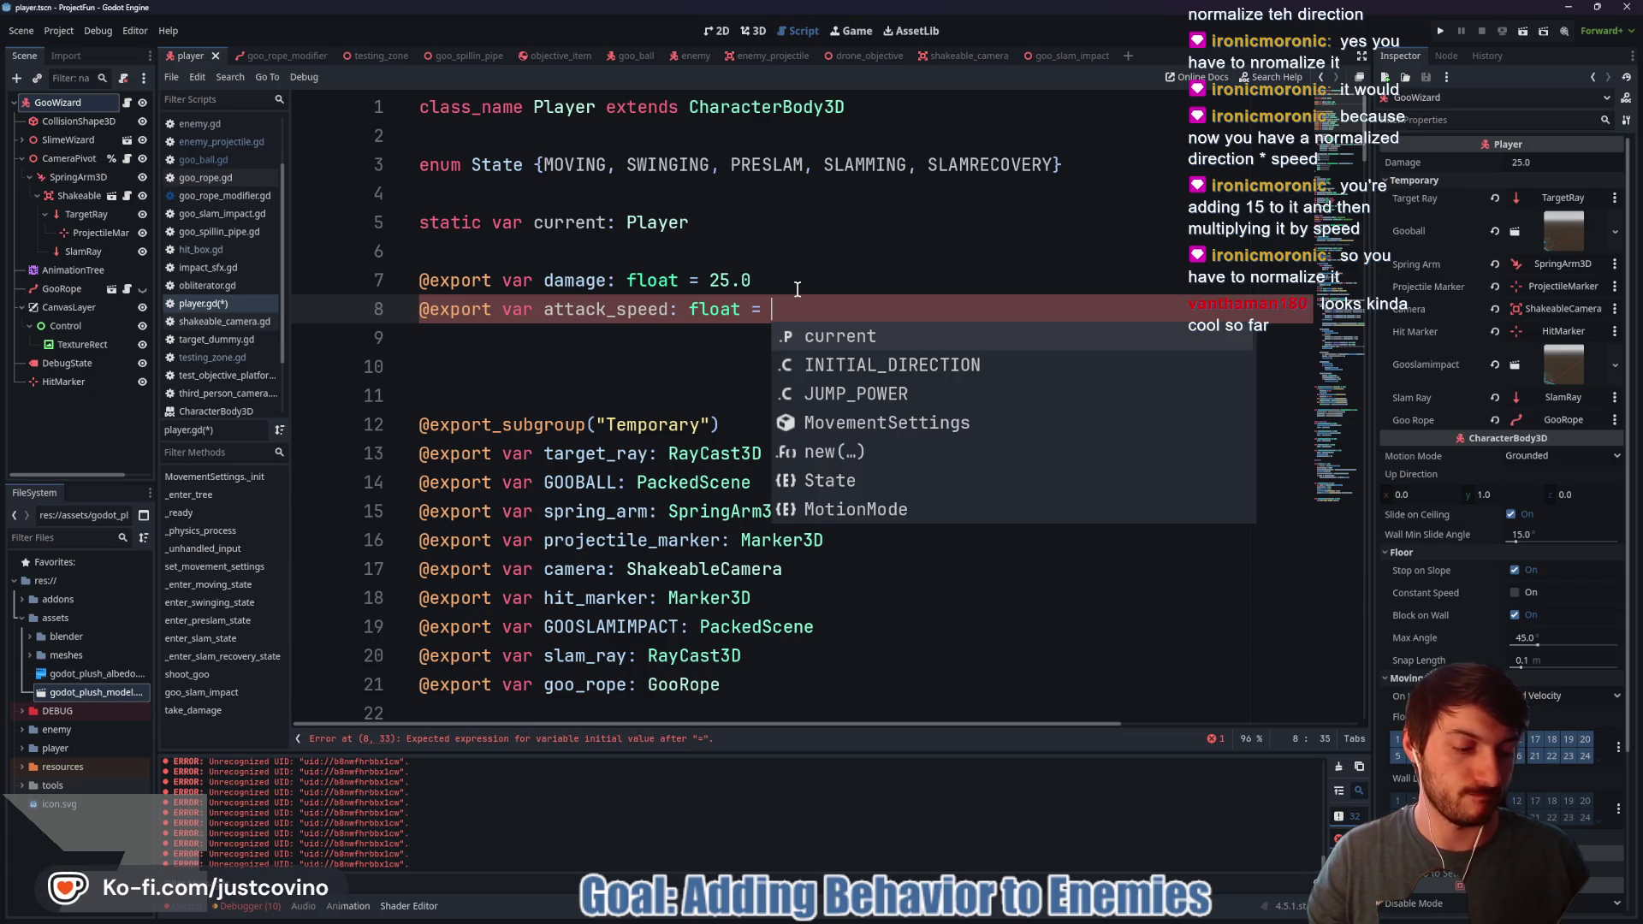
{"action": "type", "text": "0.5"}
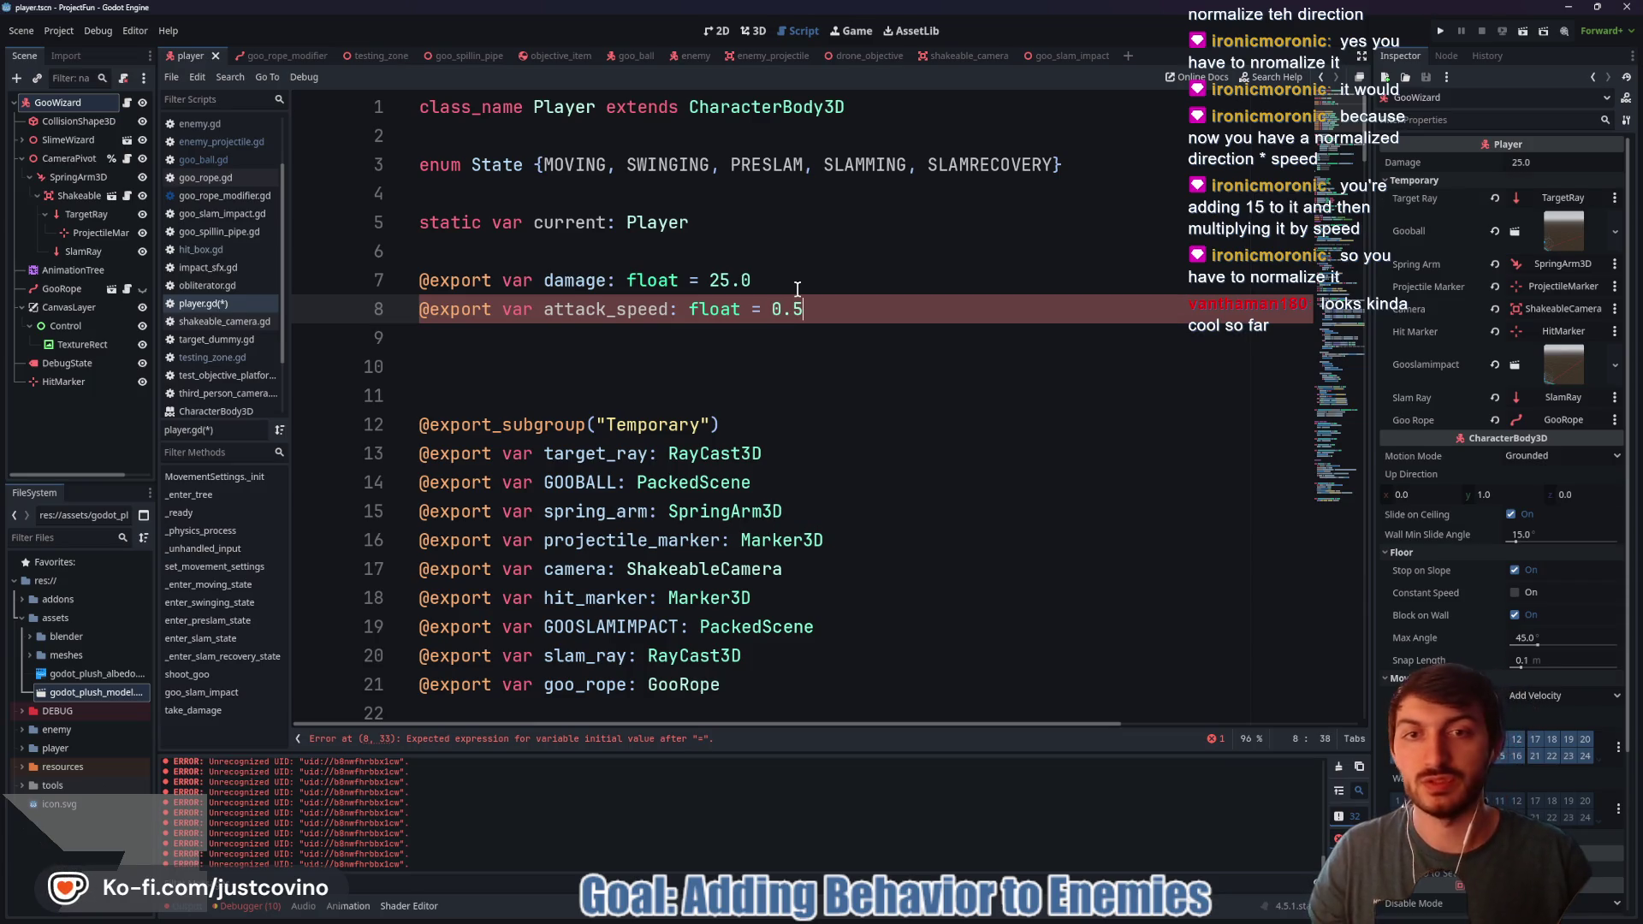
{"action": "key", "text": "ctrl+s"}
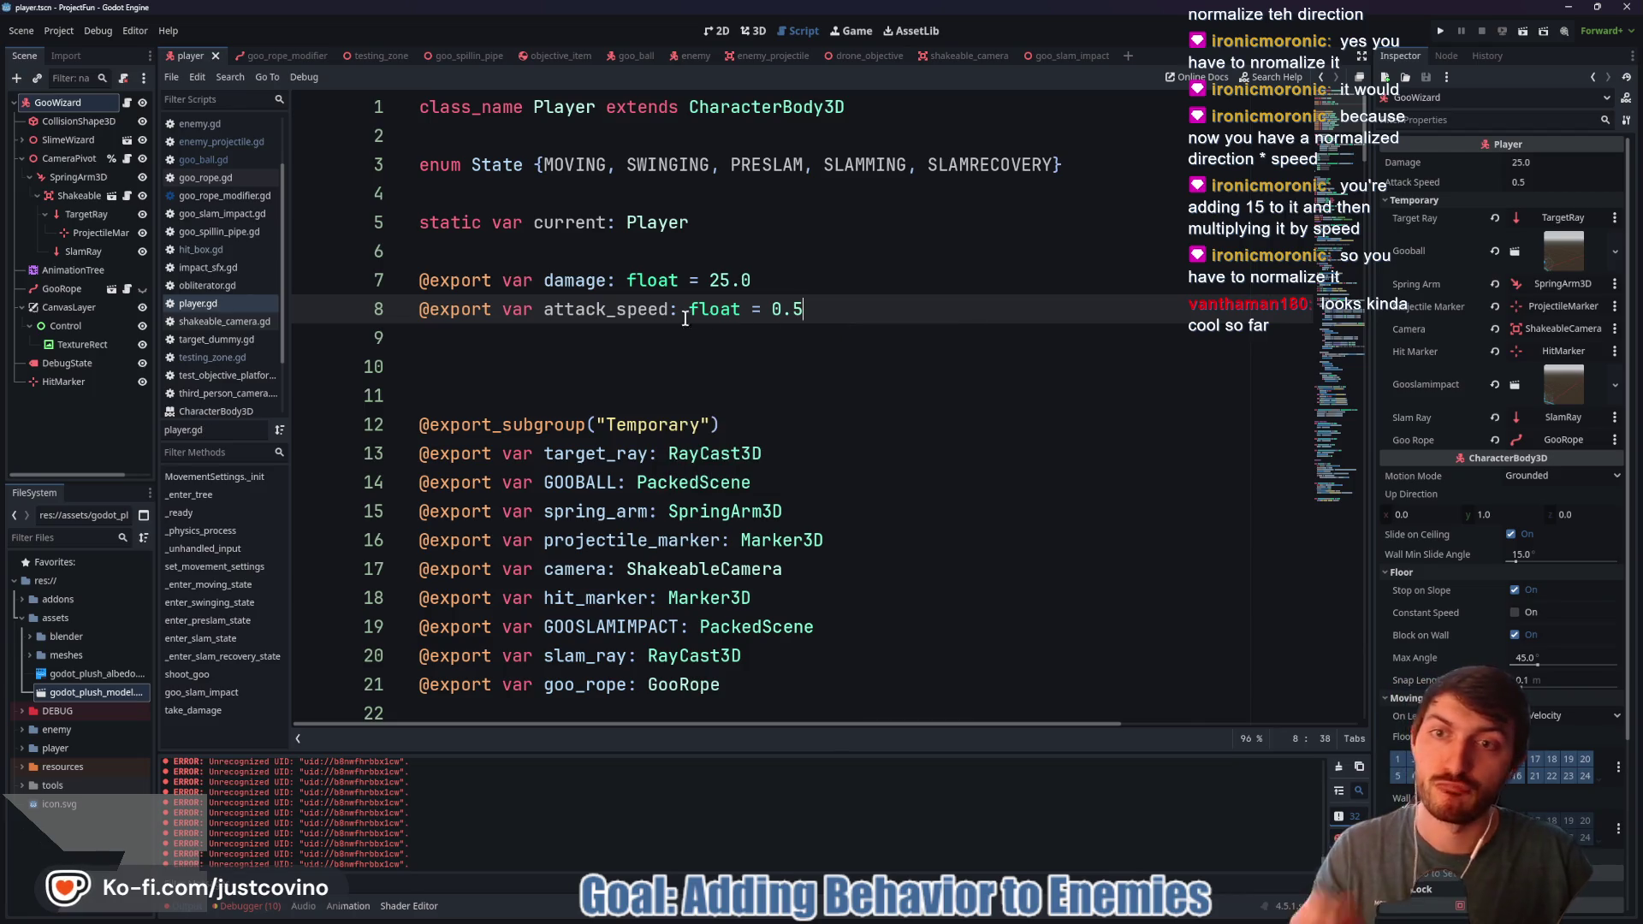
{"action": "scroll", "coordinate": [710, 326], "scroll_direction": "down", "scroll_amount": 3}
{"action": "scroll", "coordinate": [693, 425], "scroll_direction": "down", "scroll_amount": 4}
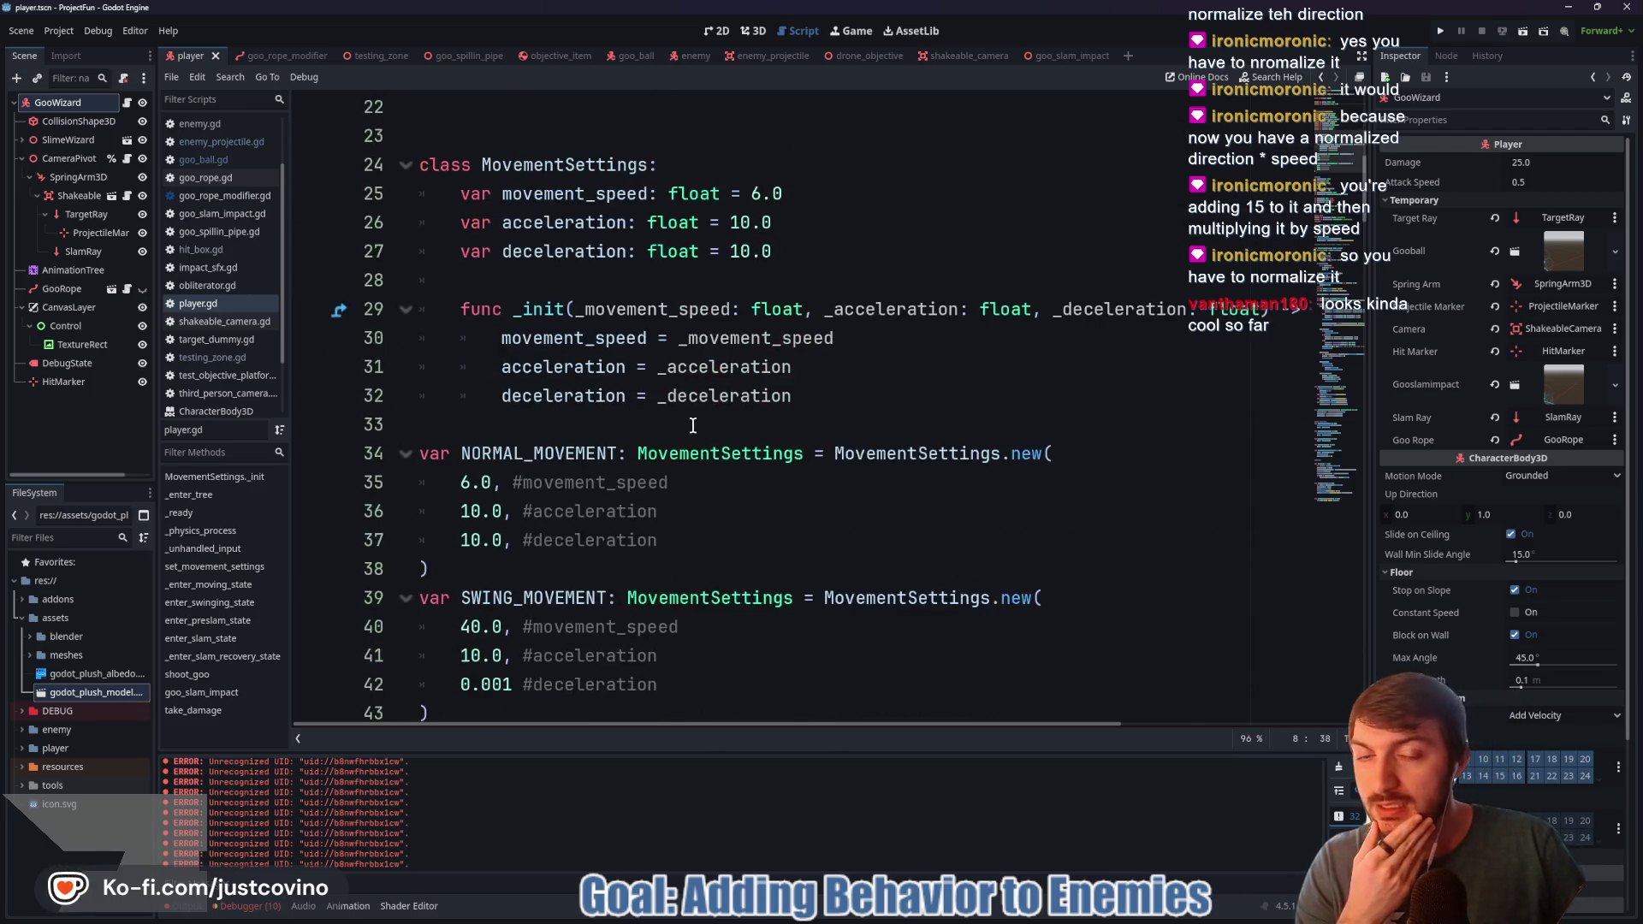
{"action": "scroll", "coordinate": [695, 431], "scroll_direction": "down", "scroll_amount": 9}
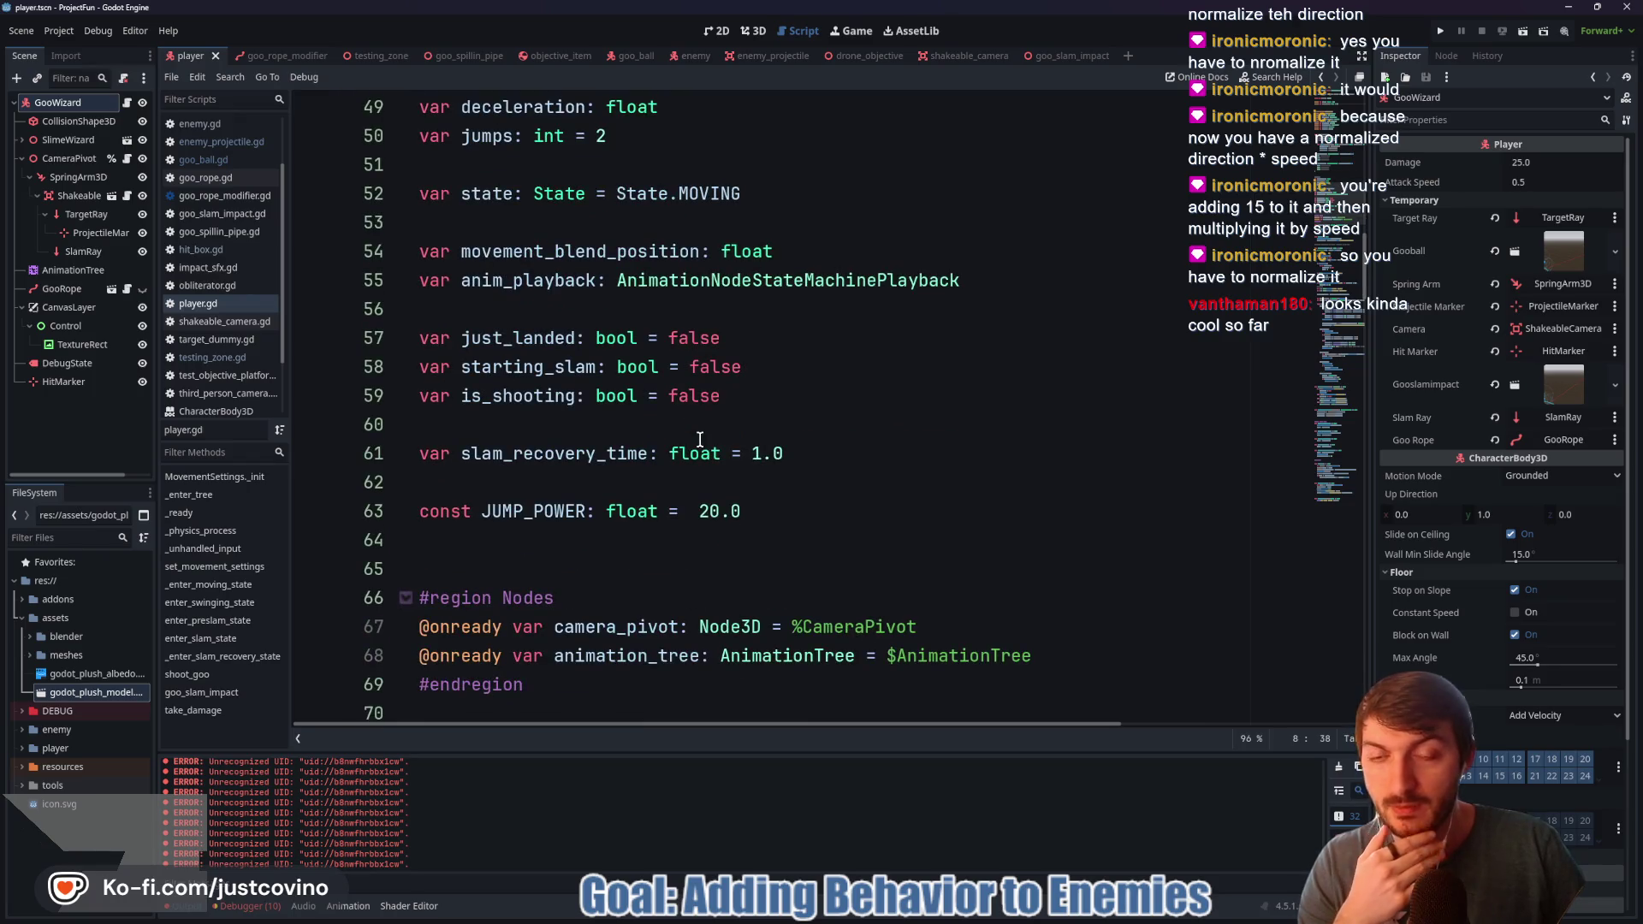
{"action": "scroll", "coordinate": [700, 439], "scroll_direction": "down", "scroll_amount": 2}
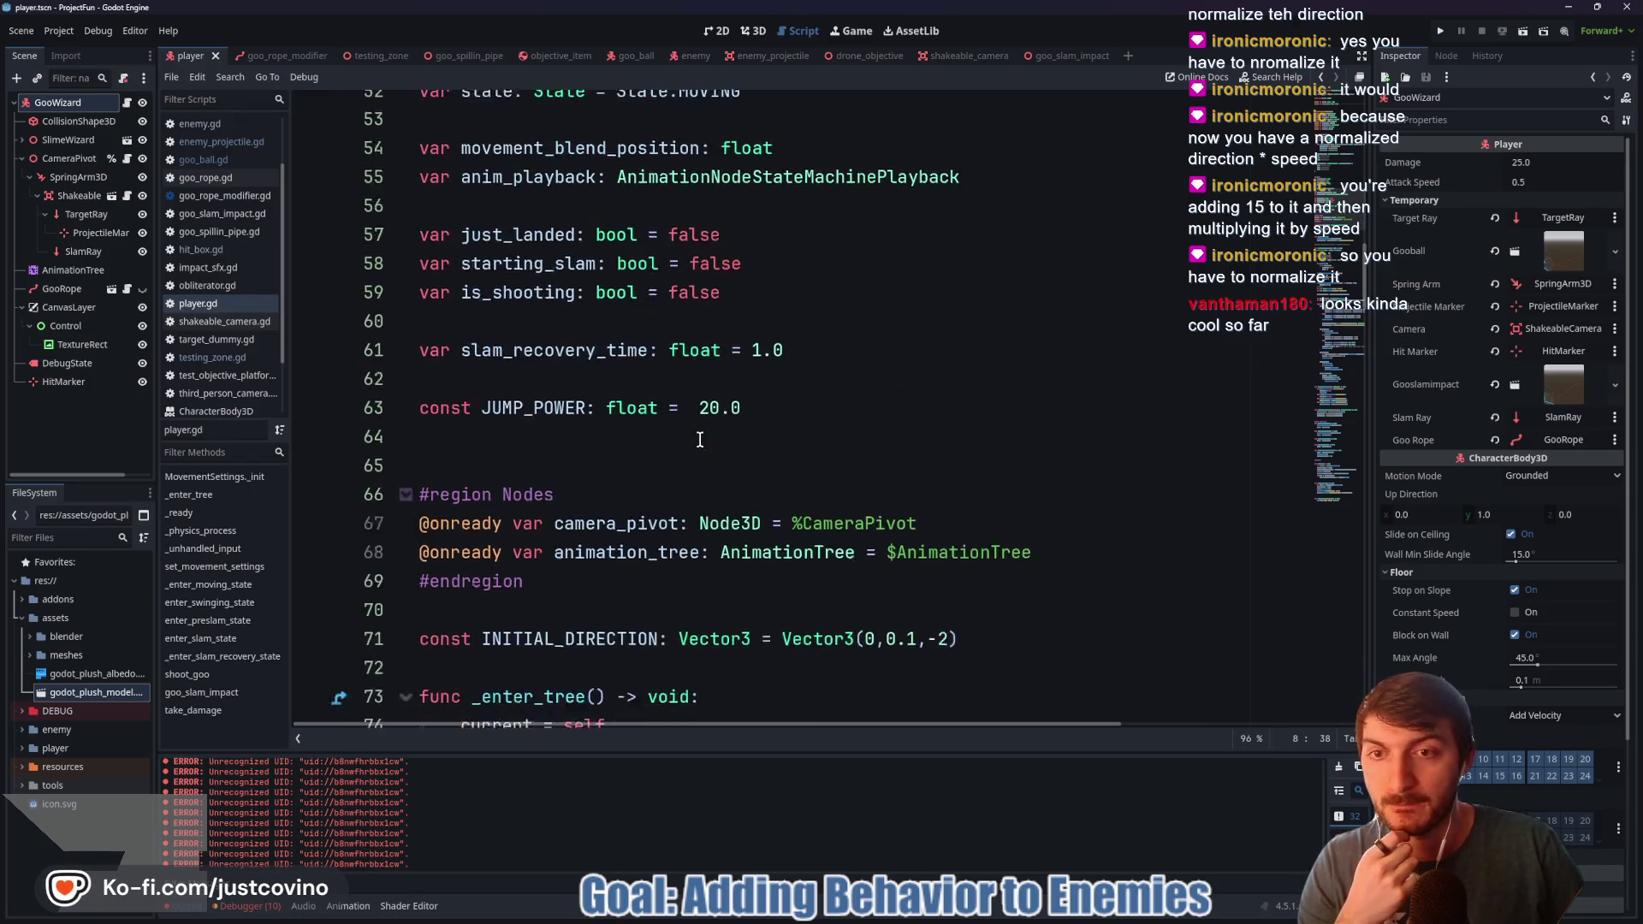
{"action": "scroll", "coordinate": [700, 439], "scroll_direction": "down", "scroll_amount": 6}
{"action": "scroll", "coordinate": [700, 438], "scroll_direction": "down", "scroll_amount": 9}
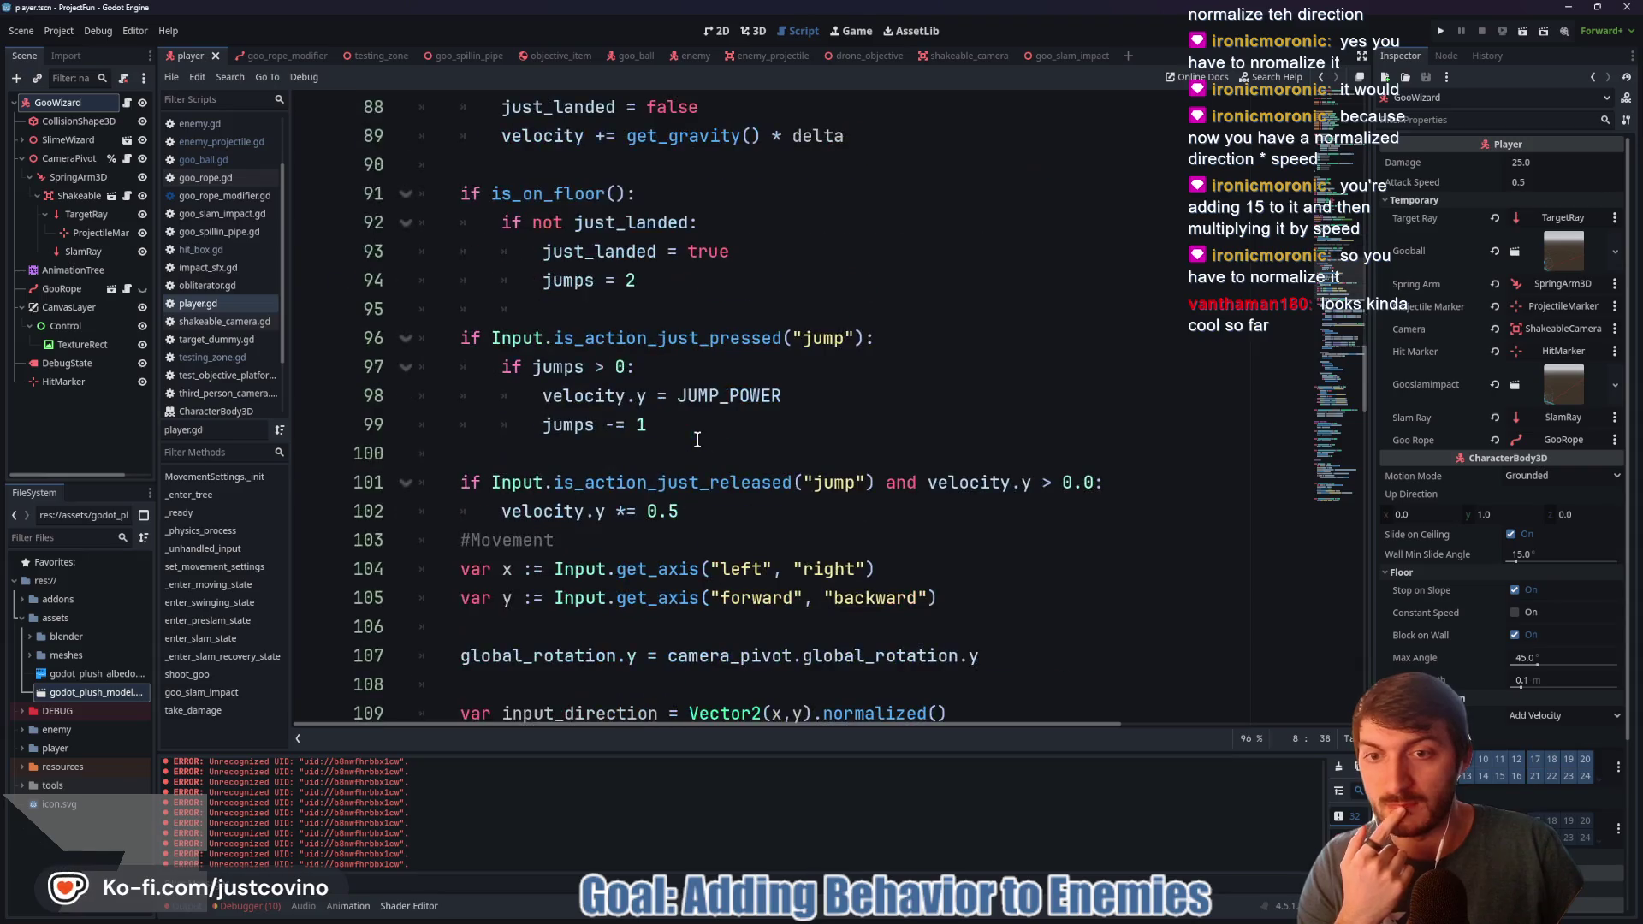
{"action": "scroll", "coordinate": [697, 439], "scroll_direction": "down", "scroll_amount": 6}
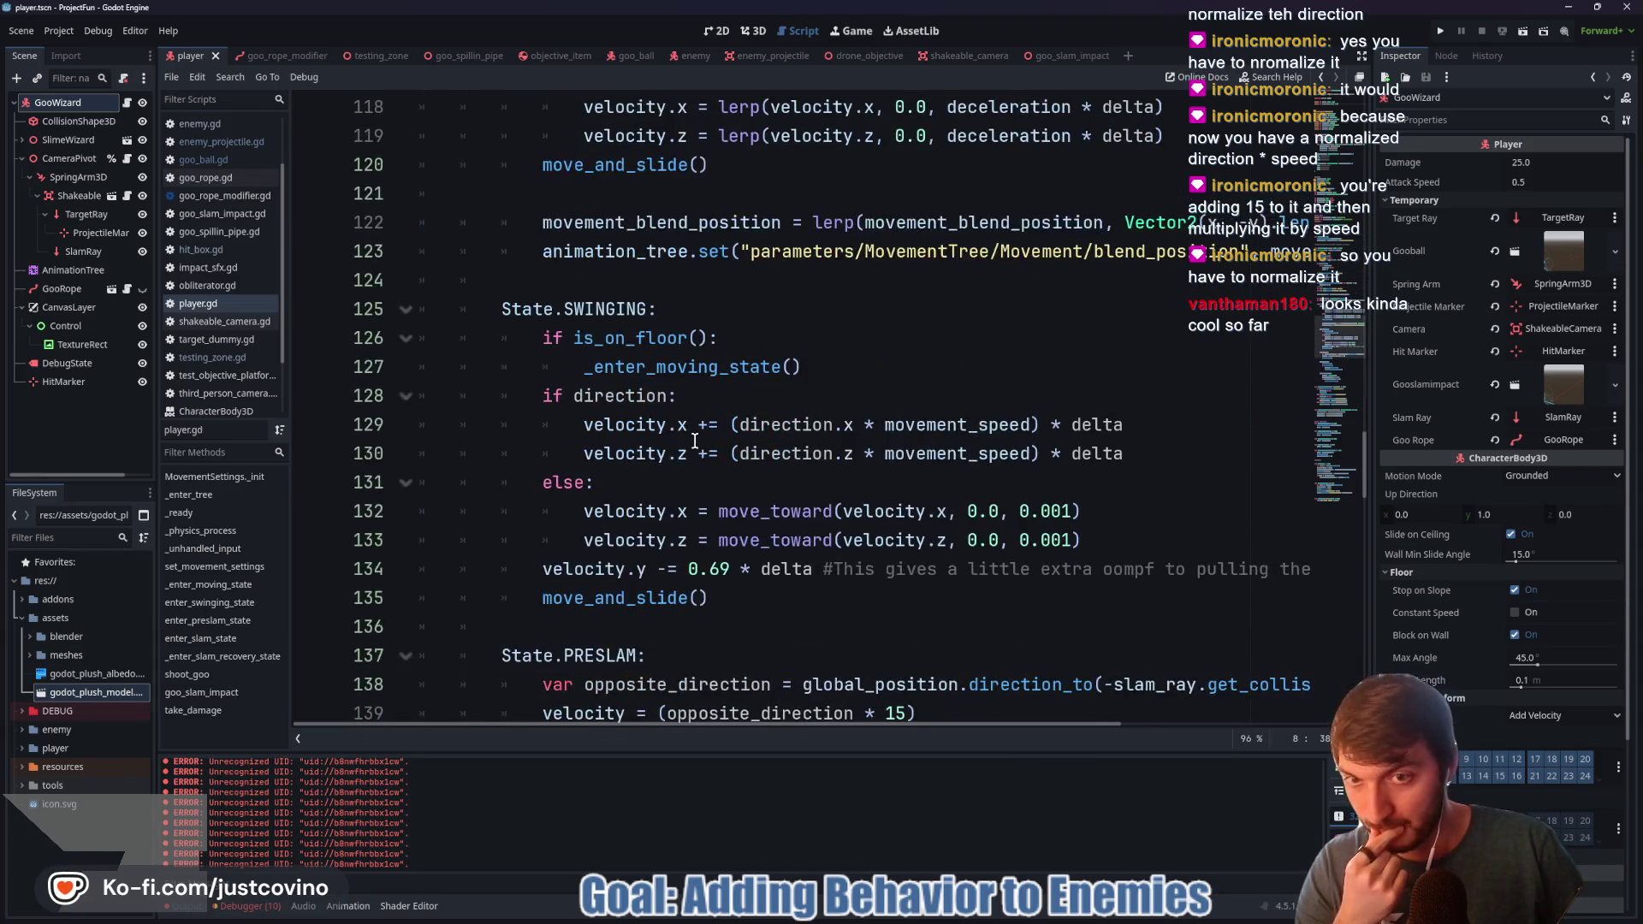
{"action": "scroll", "coordinate": [695, 439], "scroll_direction": "down", "scroll_amount": 7}
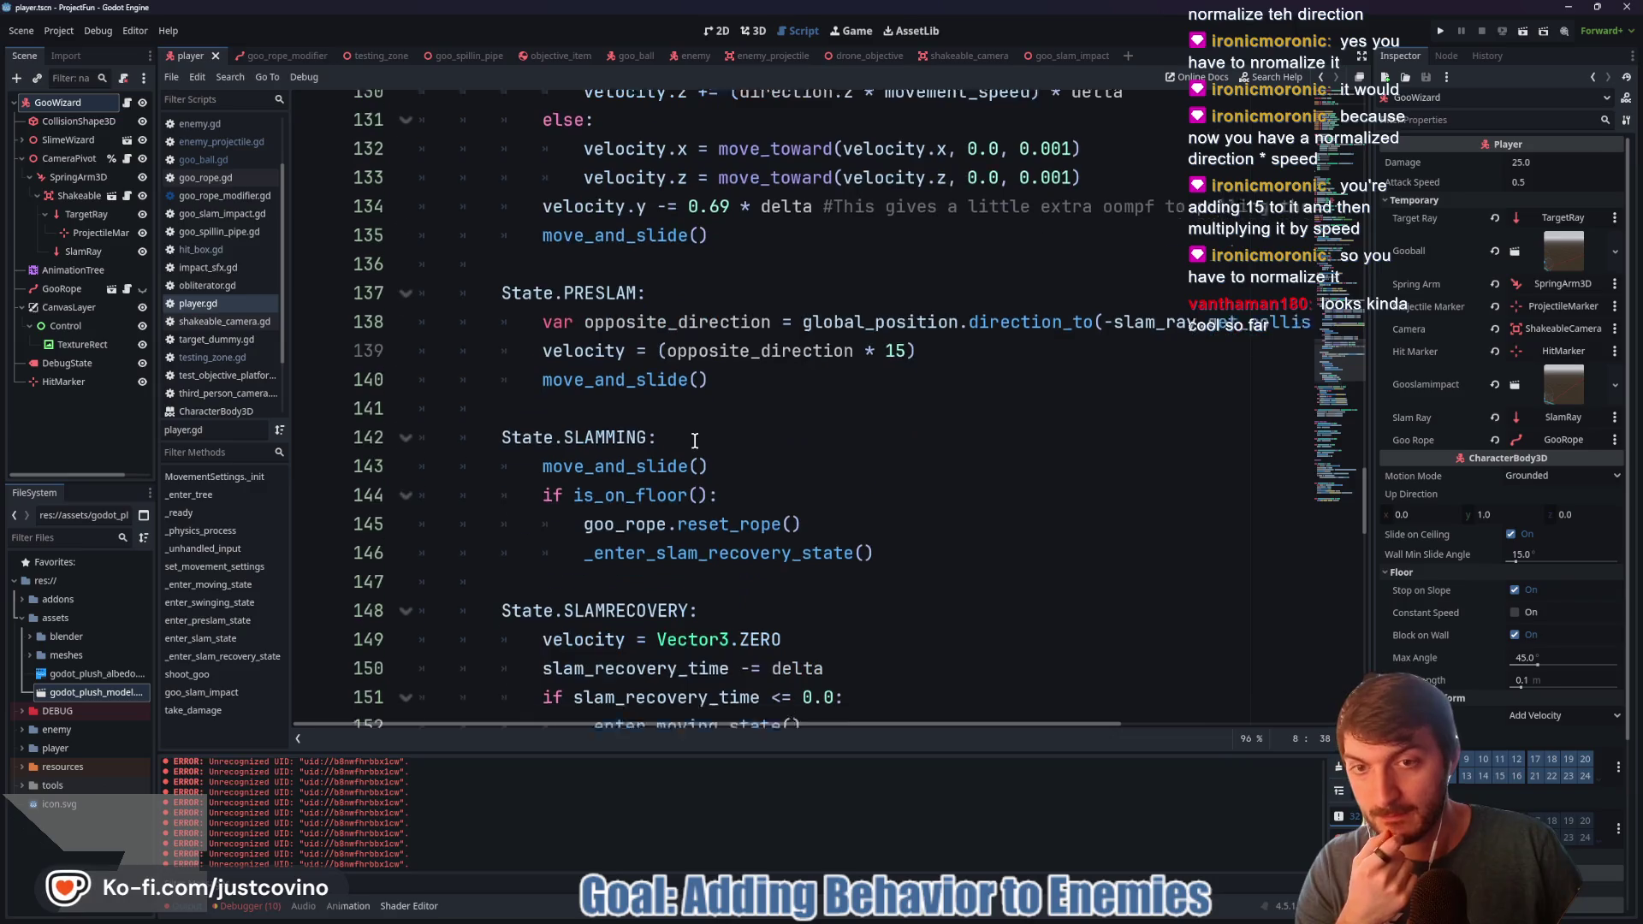
{"action": "scroll", "coordinate": [694, 439], "scroll_direction": "down", "scroll_amount": 1}
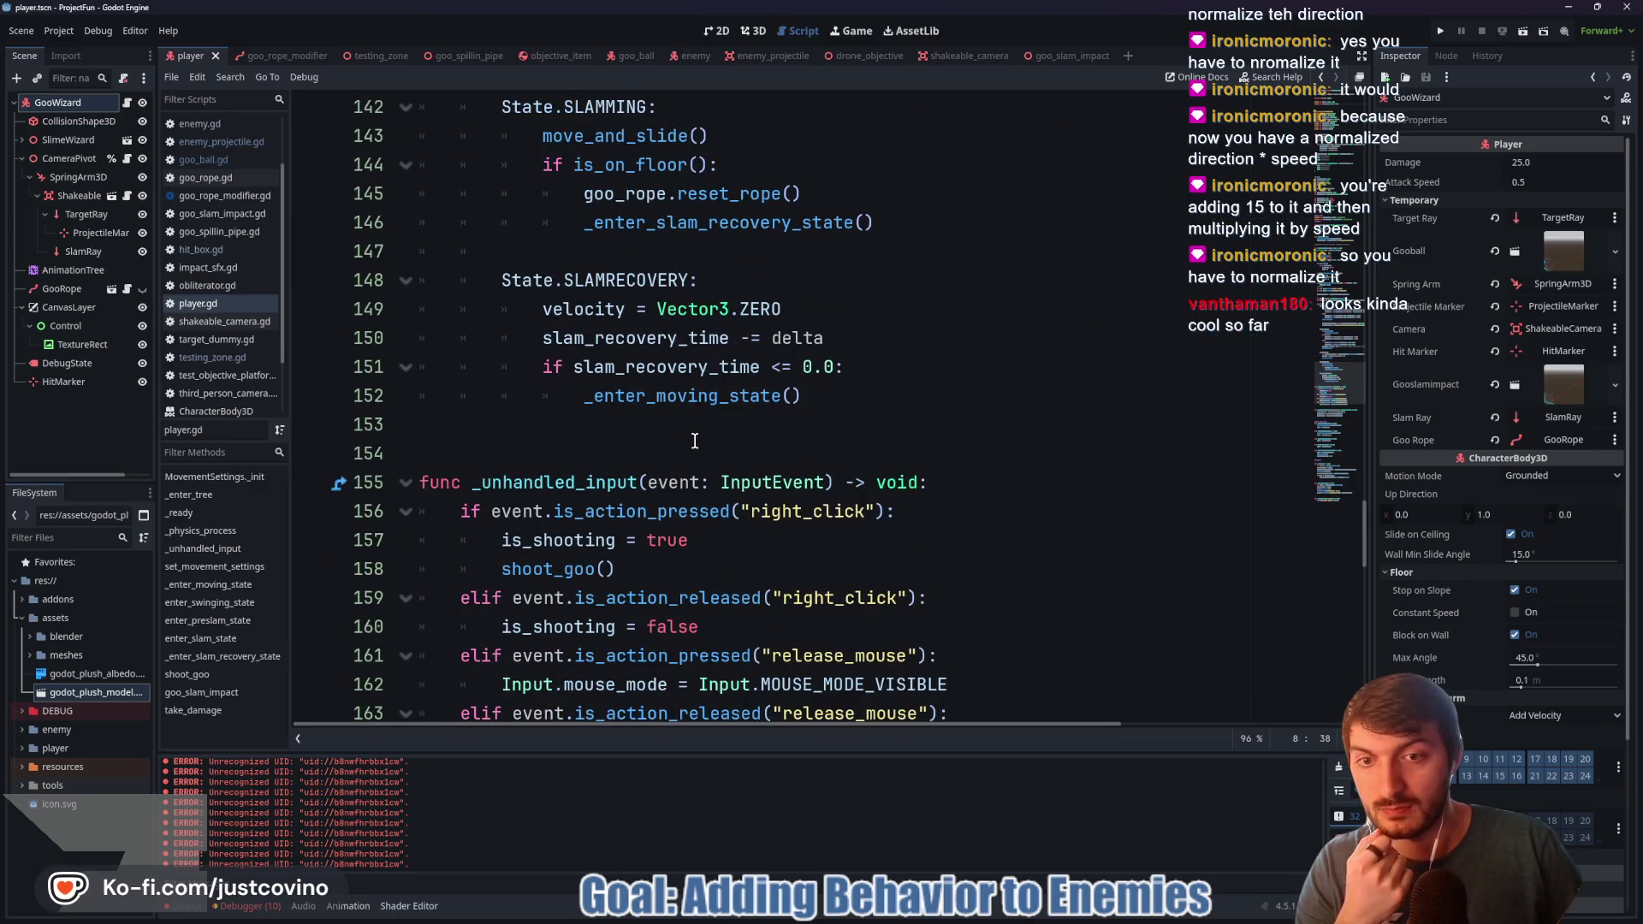
{"action": "scroll", "coordinate": [695, 439], "scroll_direction": "down", "scroll_amount": 1}
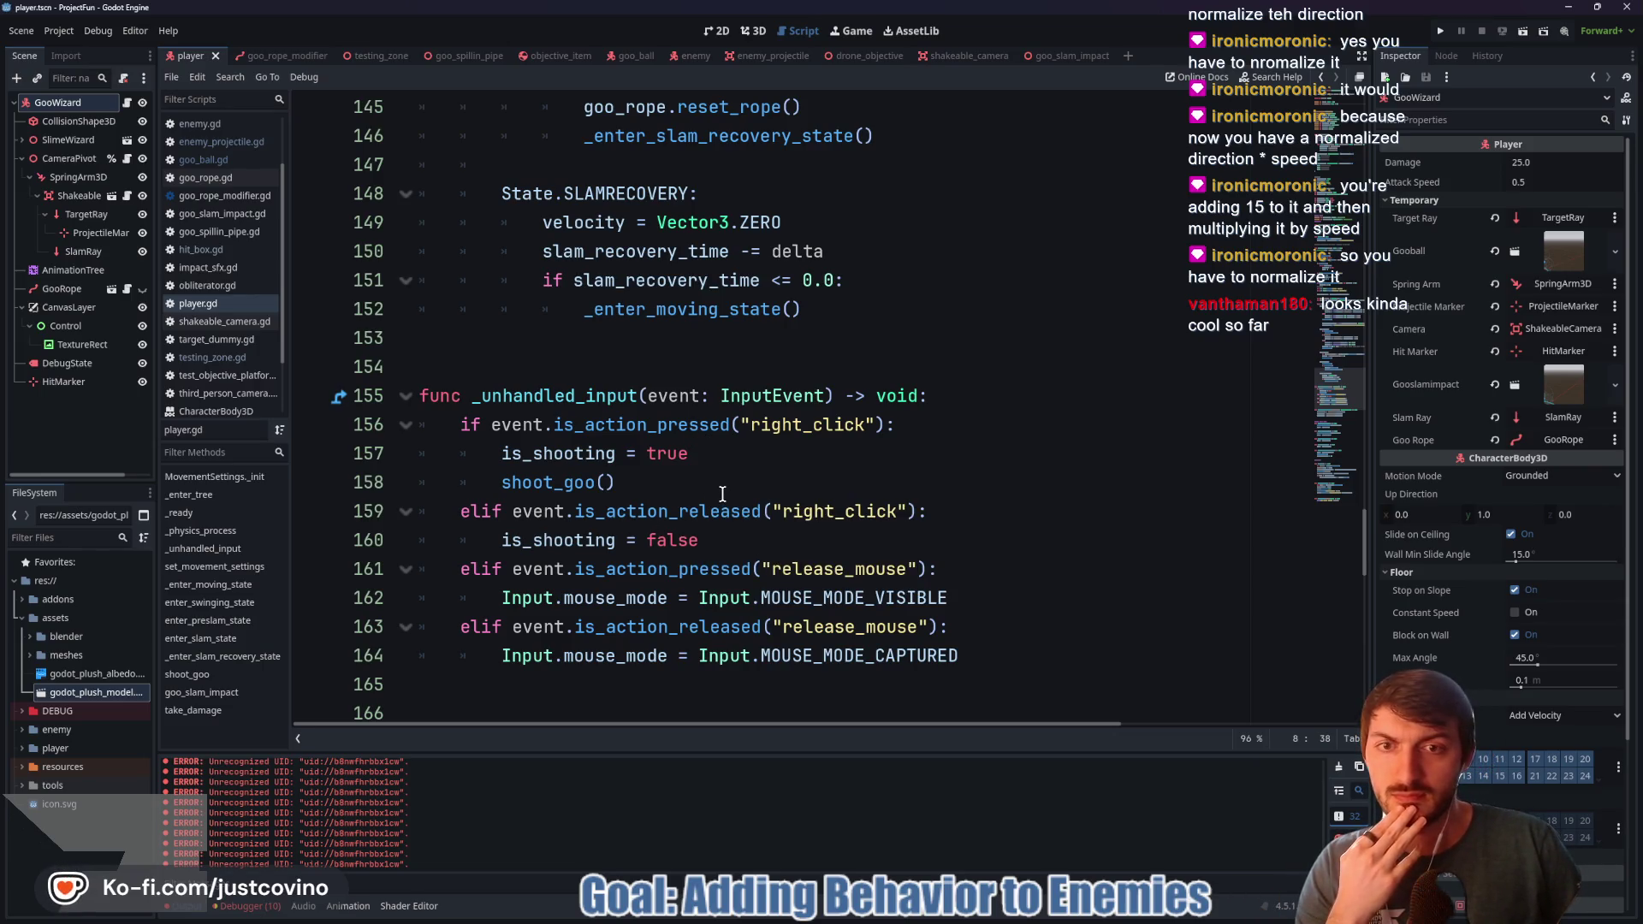
{"action": "scroll", "coordinate": [684, 493], "scroll_direction": "up", "scroll_amount": 20}
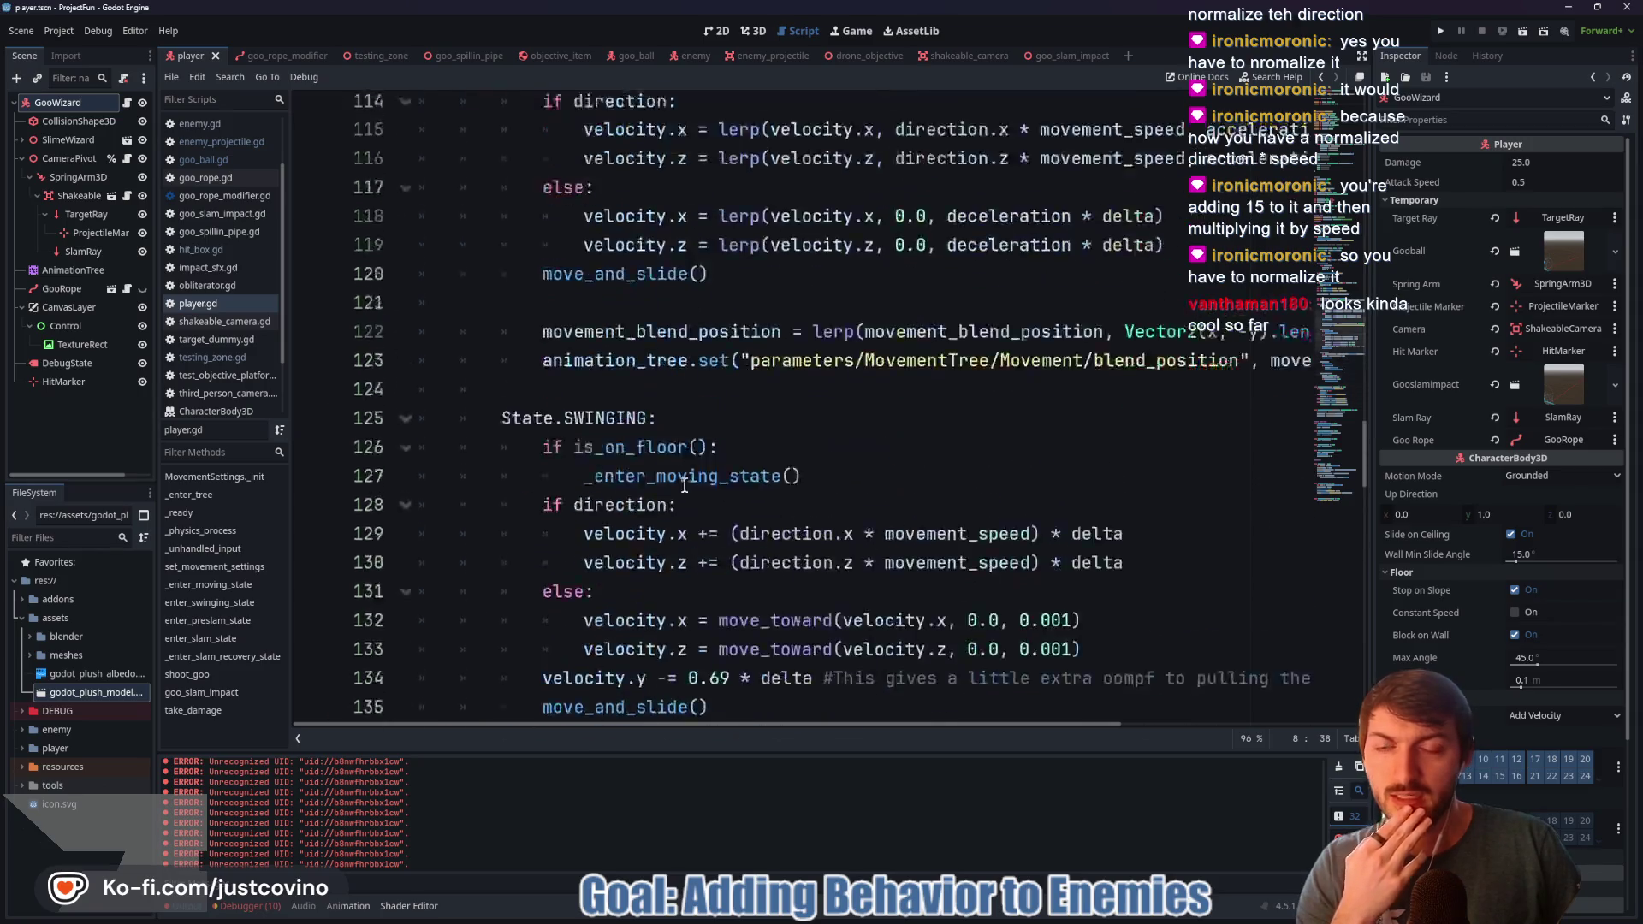
{"action": "scroll", "coordinate": [683, 485], "scroll_direction": "up", "scroll_amount": 5}
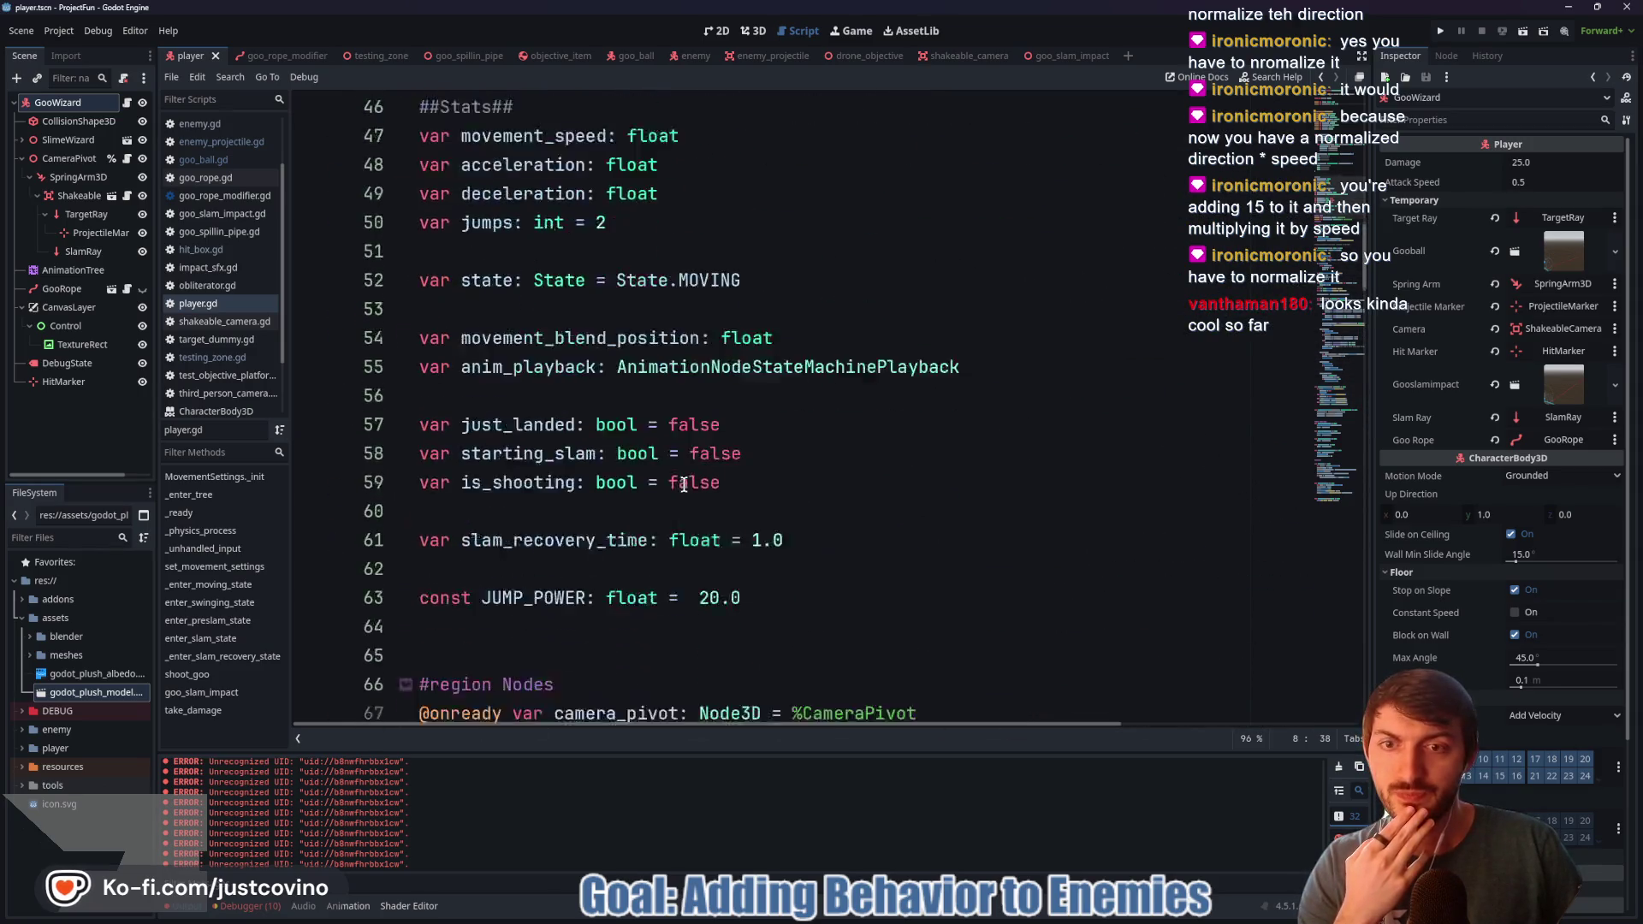
{"action": "scroll", "coordinate": [684, 486], "scroll_direction": "down", "scroll_amount": 3}
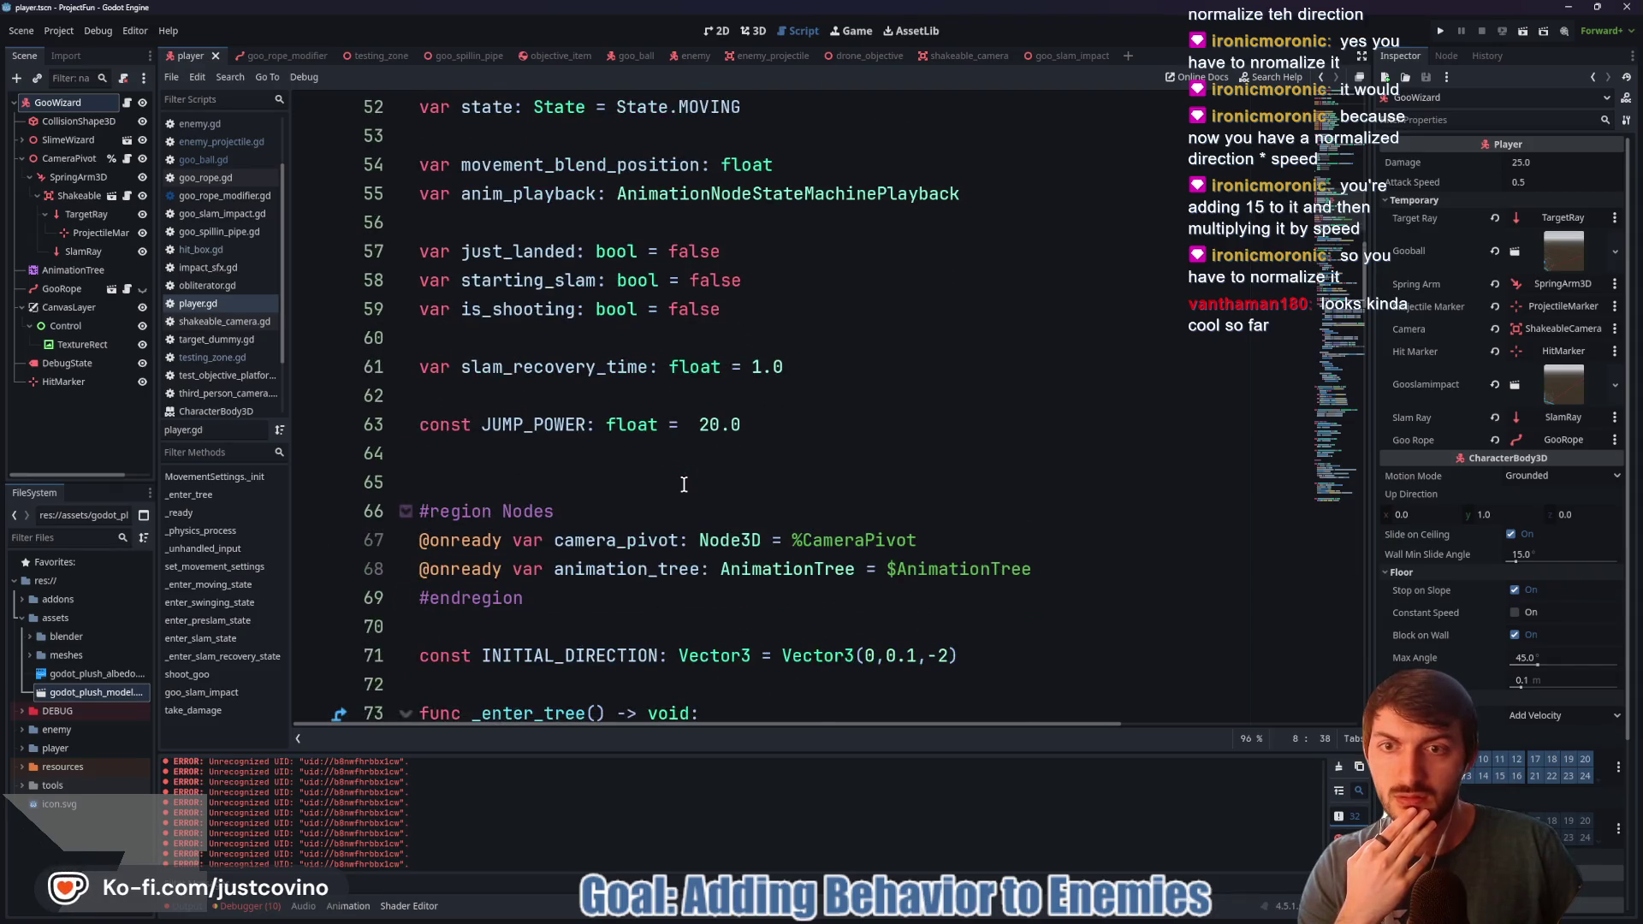
{"action": "scroll", "coordinate": [684, 485], "scroll_direction": "down", "scroll_amount": 2}
{"action": "scroll", "coordinate": [683, 484], "scroll_direction": "up", "scroll_amount": 6}
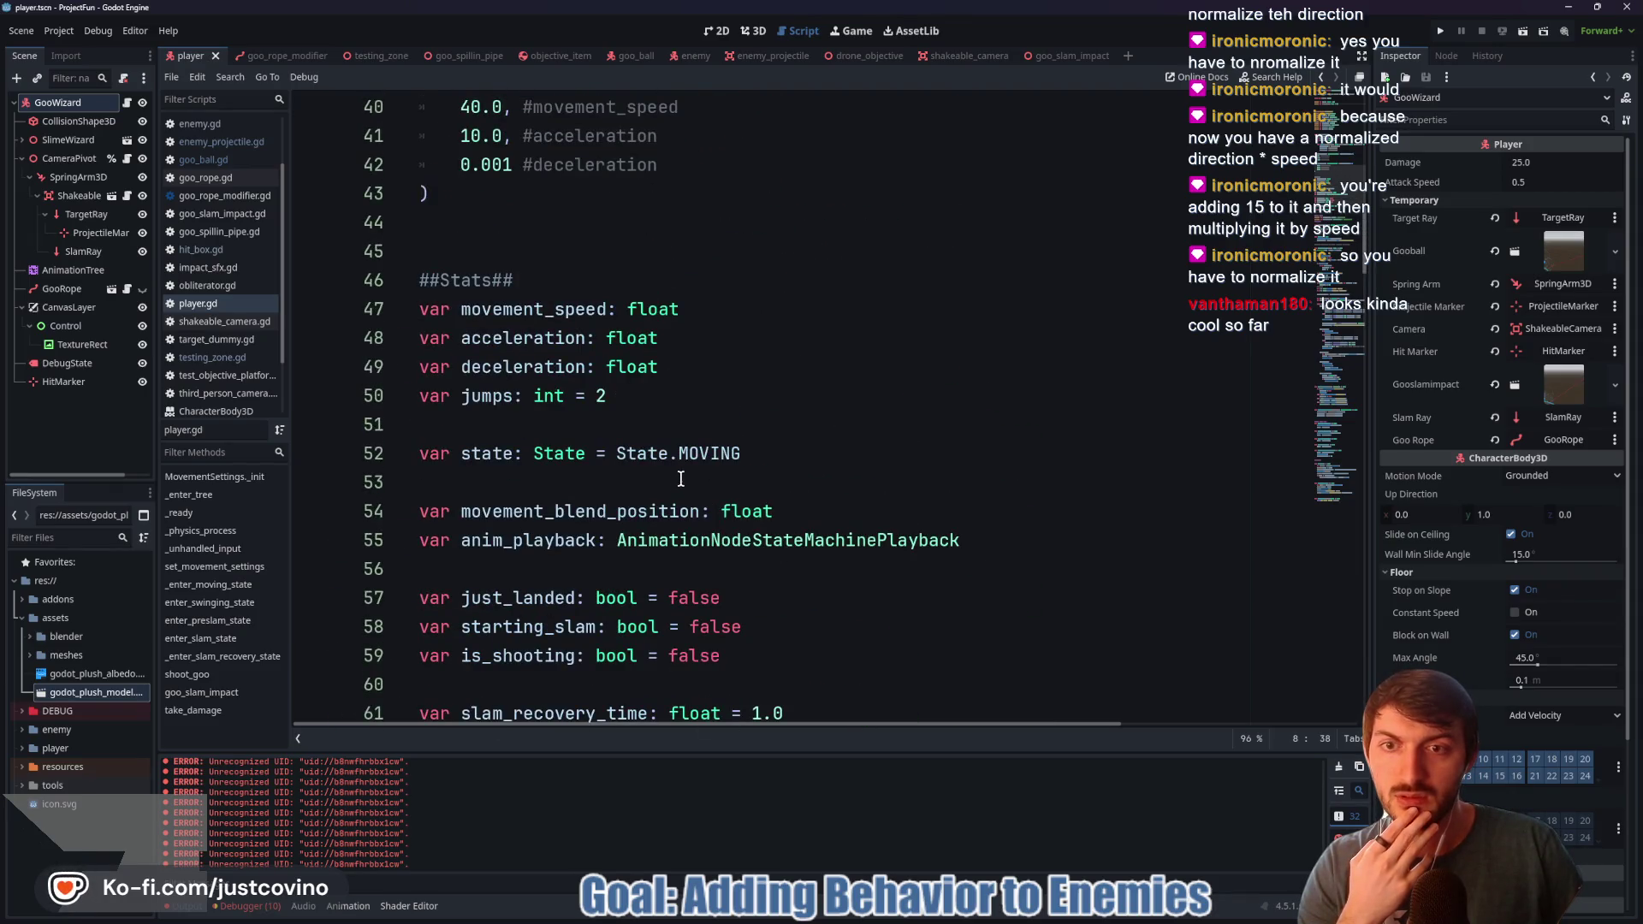
{"action": "scroll", "coordinate": [815, 438], "scroll_direction": "up", "scroll_amount": 1}
{"action": "scroll", "coordinate": [744, 414], "scroll_direction": "down", "scroll_amount": 3}
{"action": "left_click", "coordinate": [728, 483]}
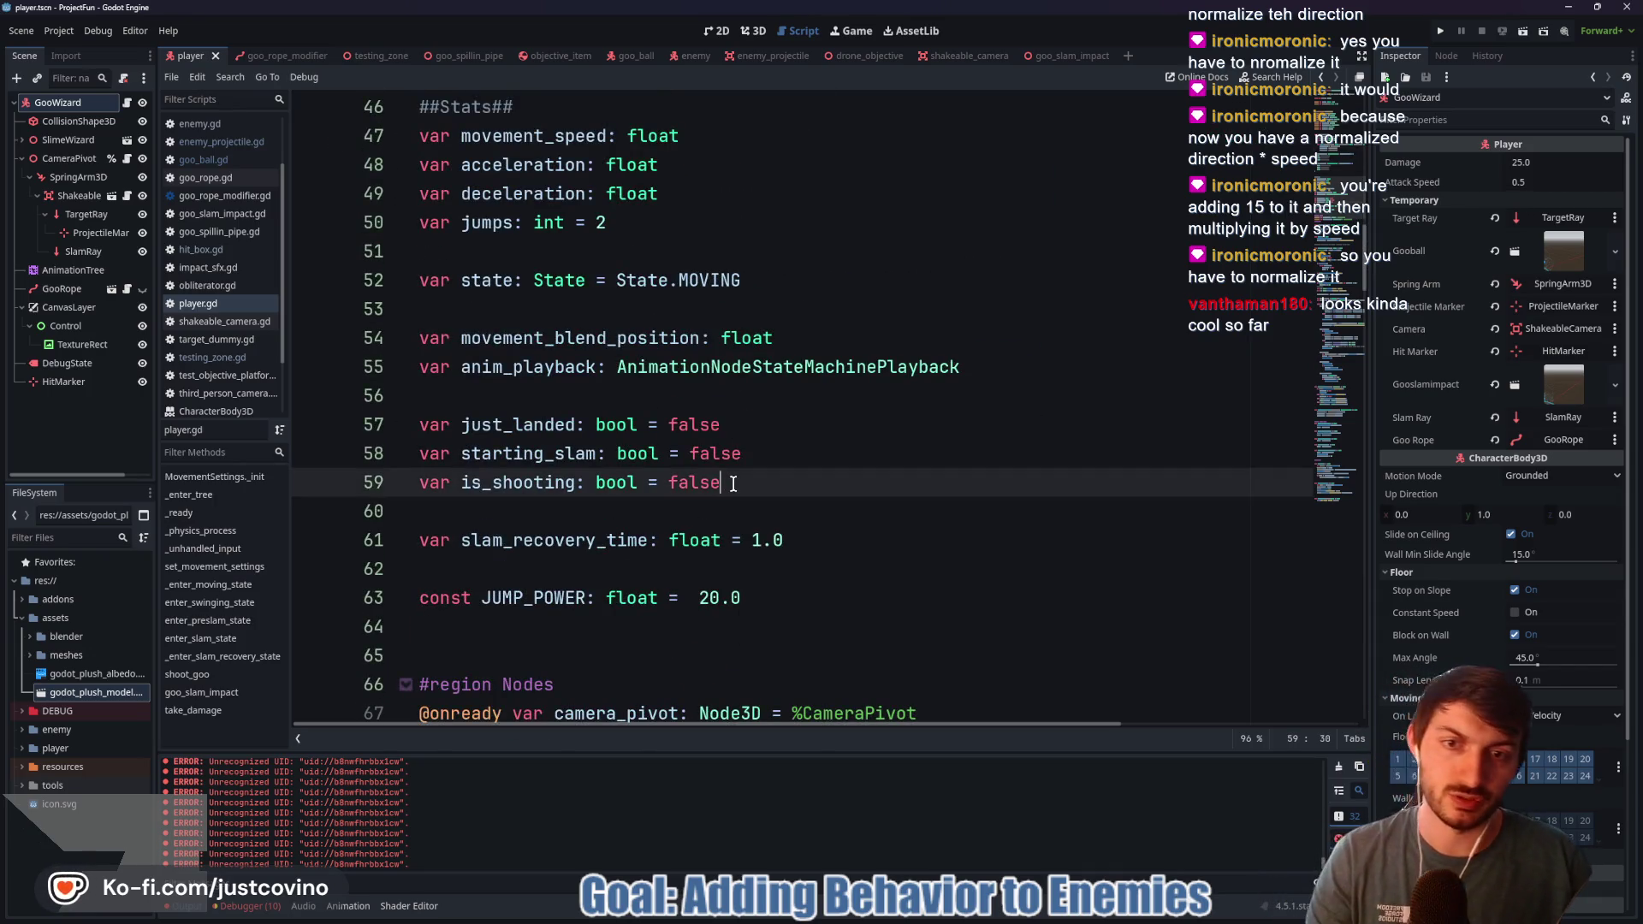
Give is_shooting a set(value) block whose first line assigns is_shooting = value.
{"action": "type", "text": ":"}
{"action": "key", "text": "Return"}
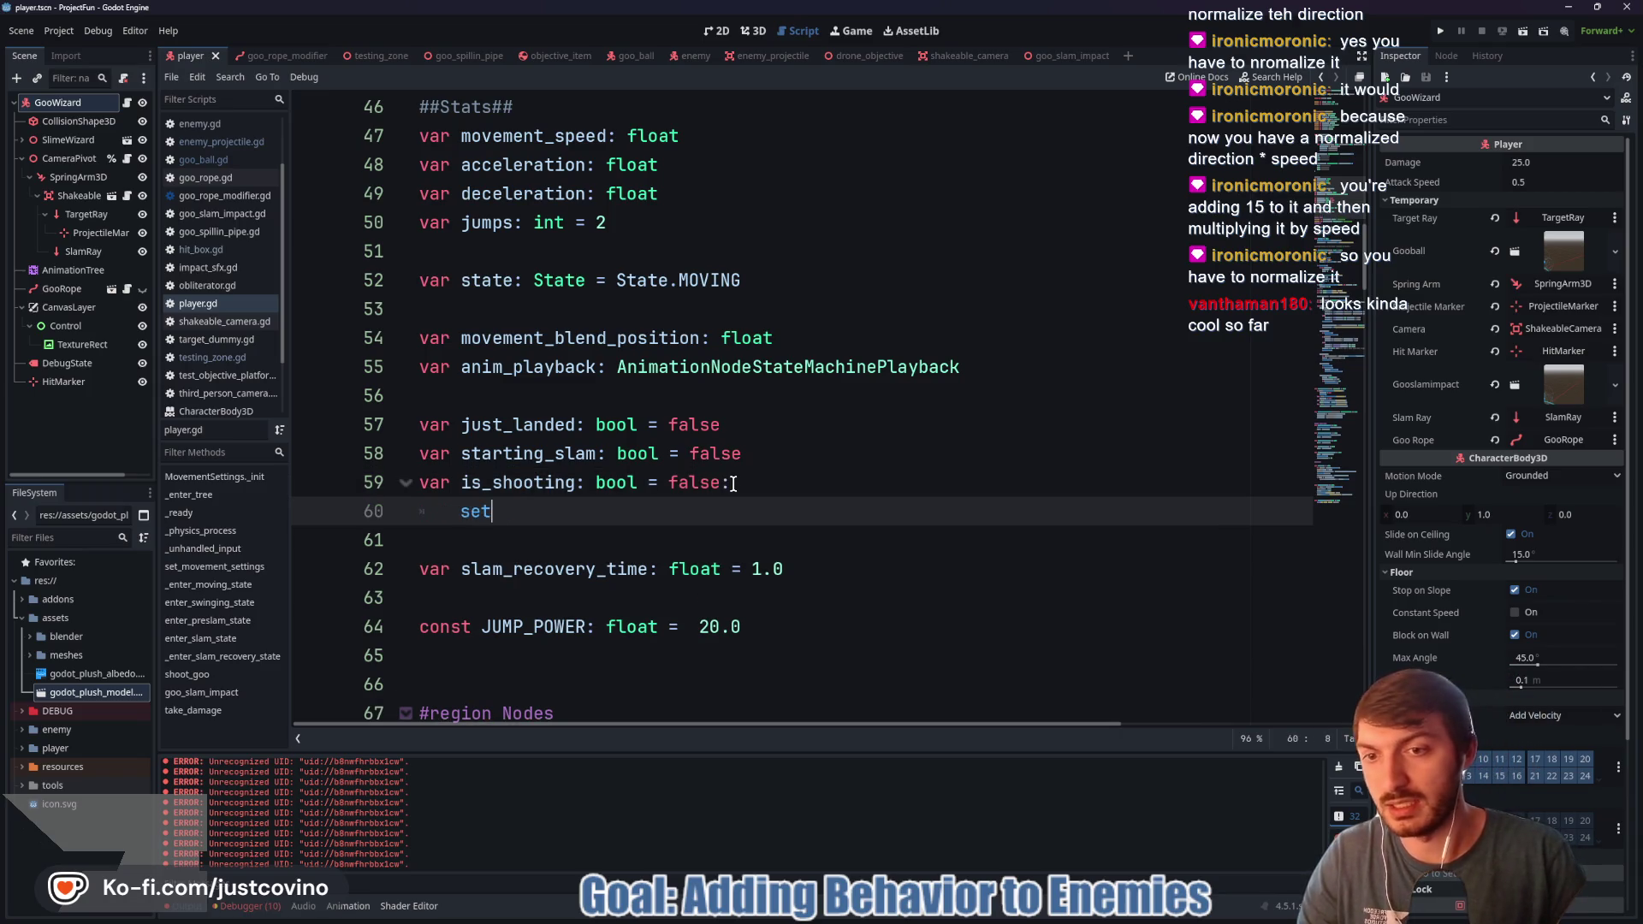
{"action": "type", "text": "ue):"}
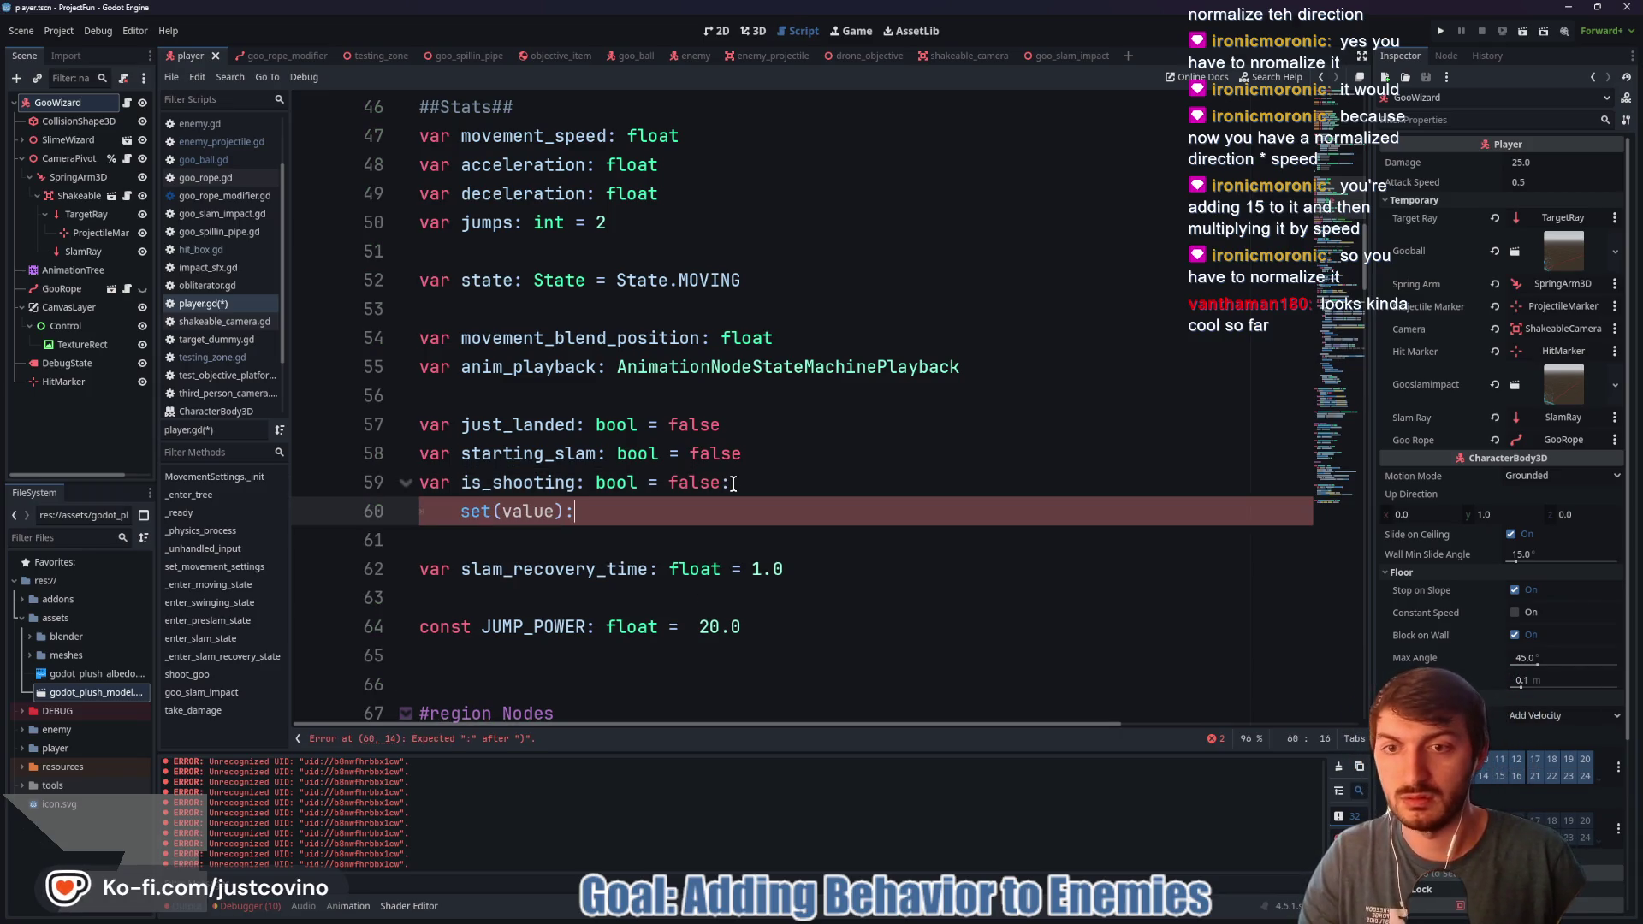
{"action": "key", "text": "Return"}
{"action": "type", "text": "is_"}
{"action": "key", "text": "Return"}
{"action": "type", "text": "= "}
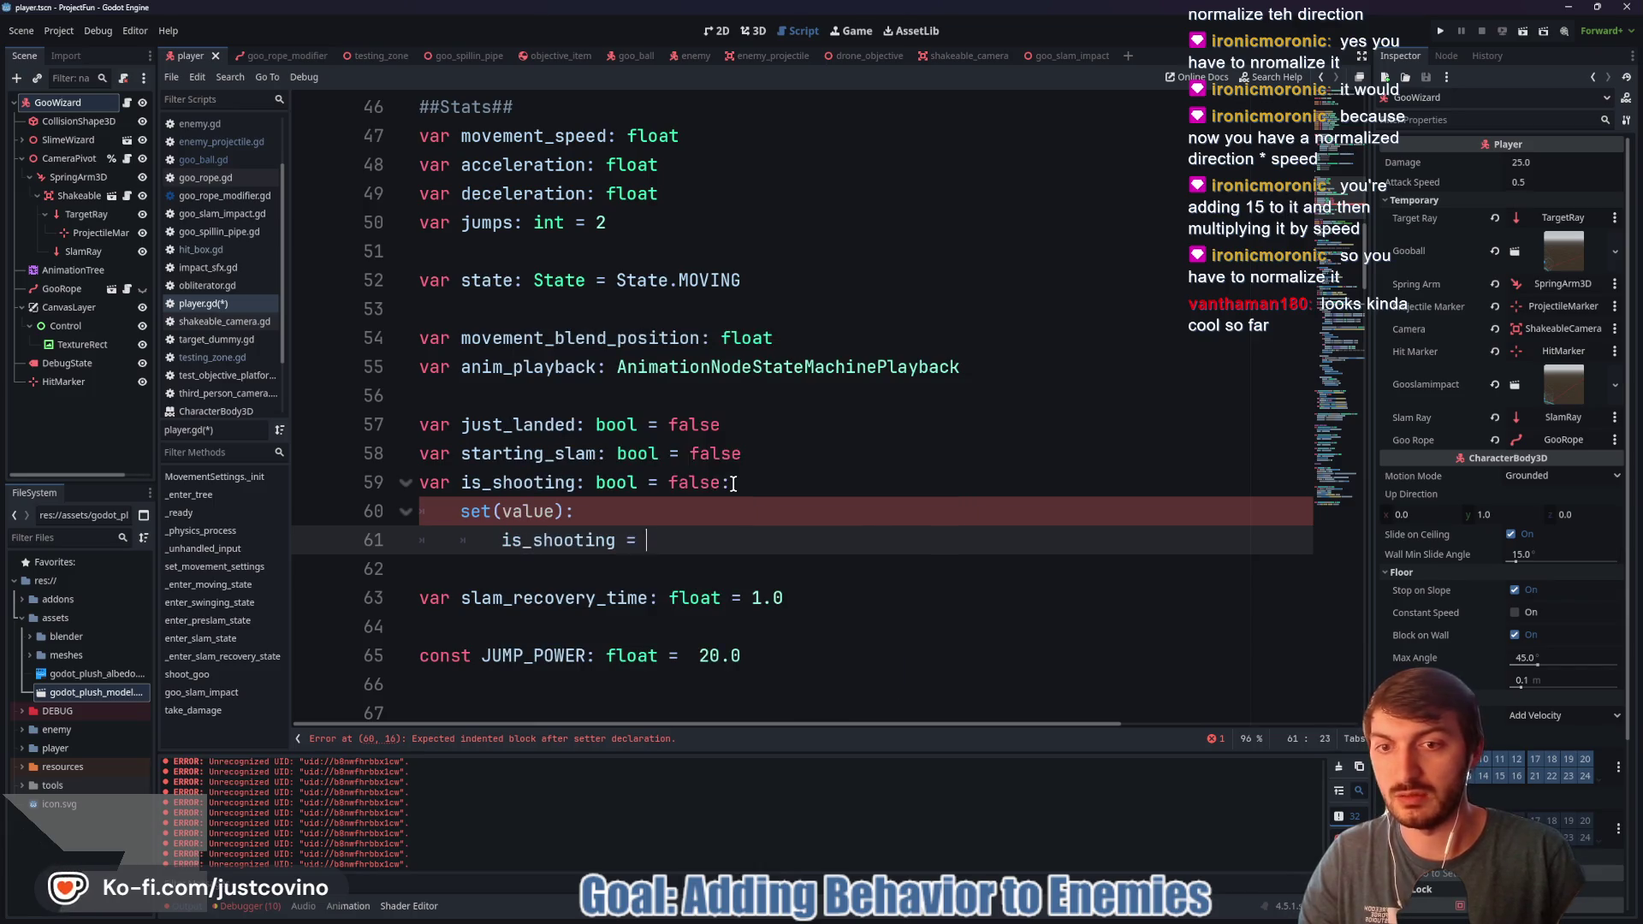
{"action": "type", "text": "value"}
Add 'if is_shooting:' that calls attack_timer.start() and returns, then begin the attack_timer stop line.
{"action": "key", "text": "Return"}
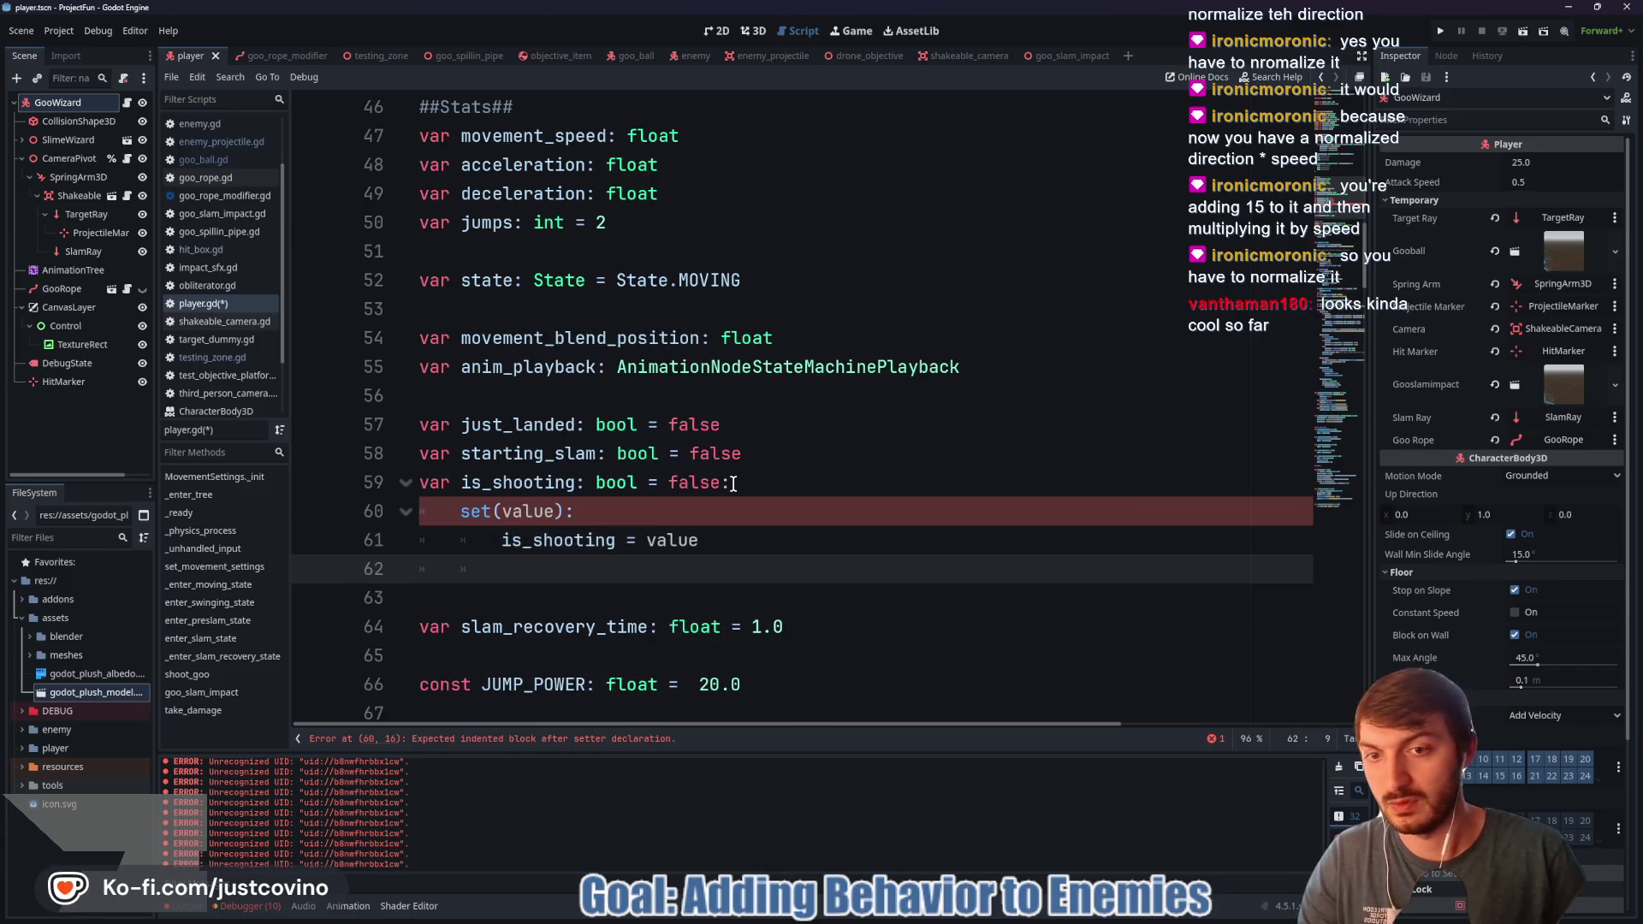
{"action": "type", "text": "is_"}
{"action": "key", "text": "Return"}
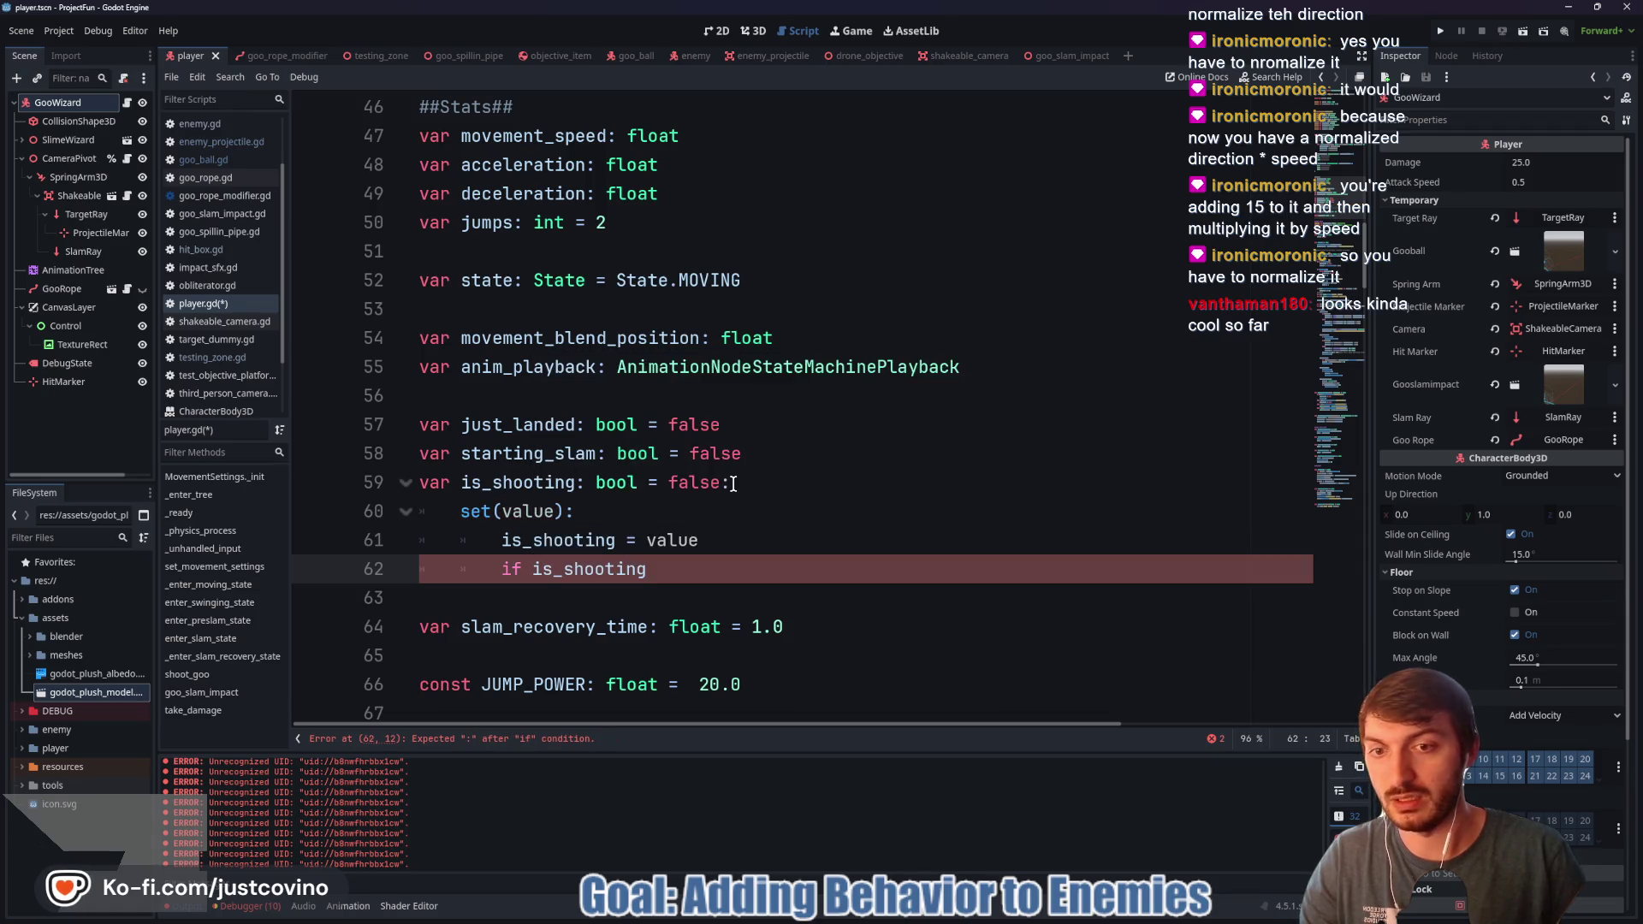
{"action": "type", "text": ":"}
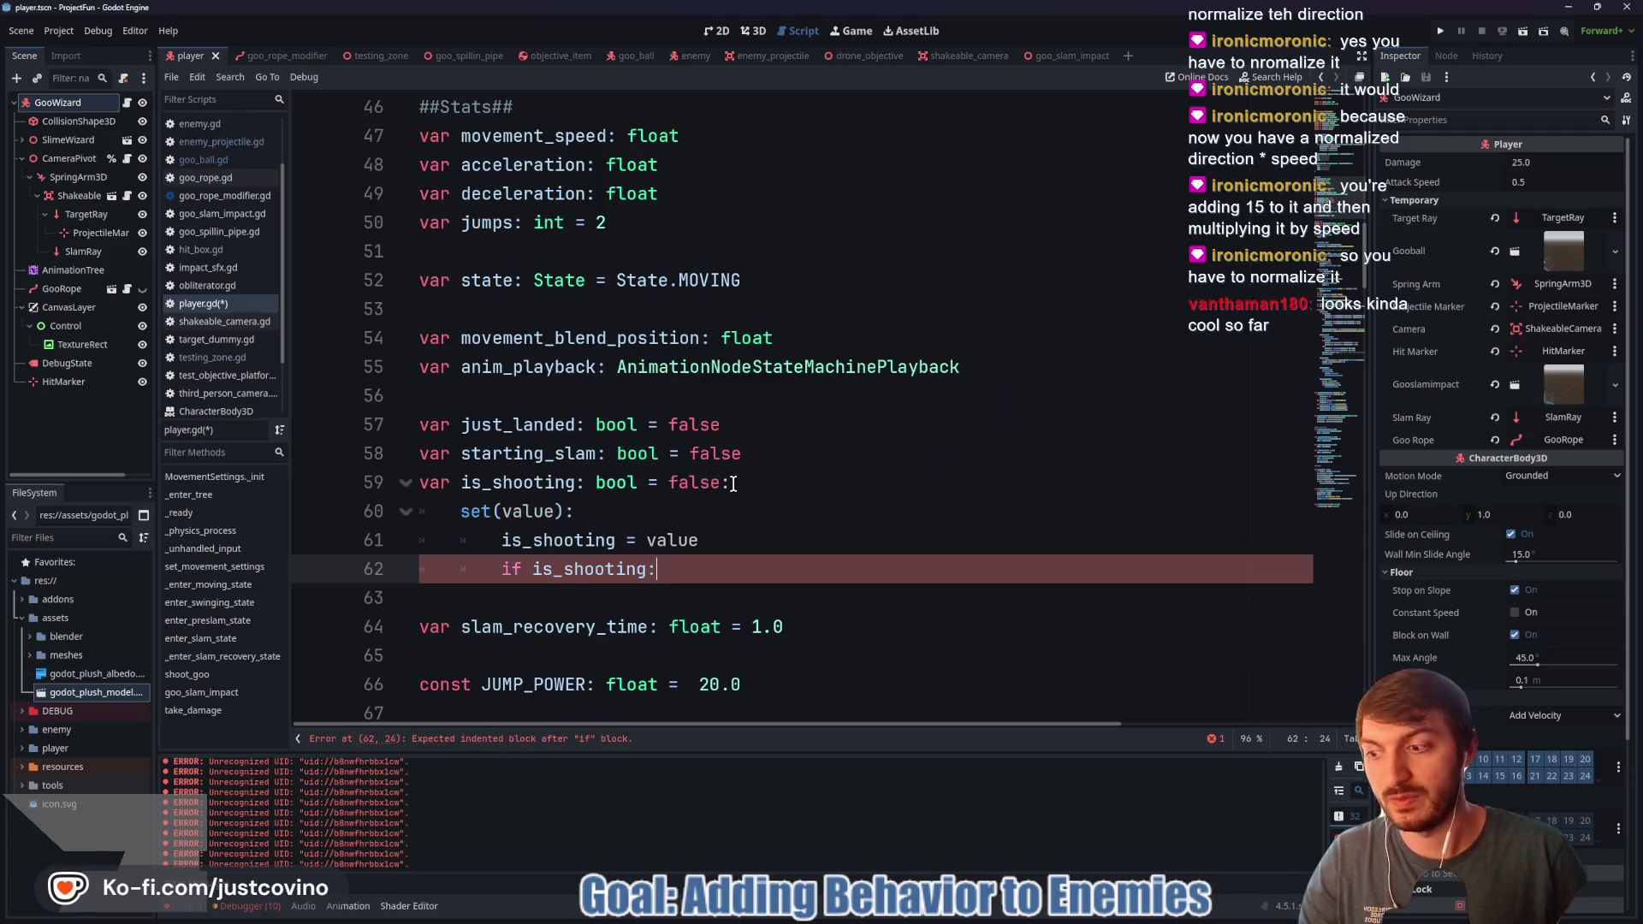
{"action": "key", "text": "Return"}
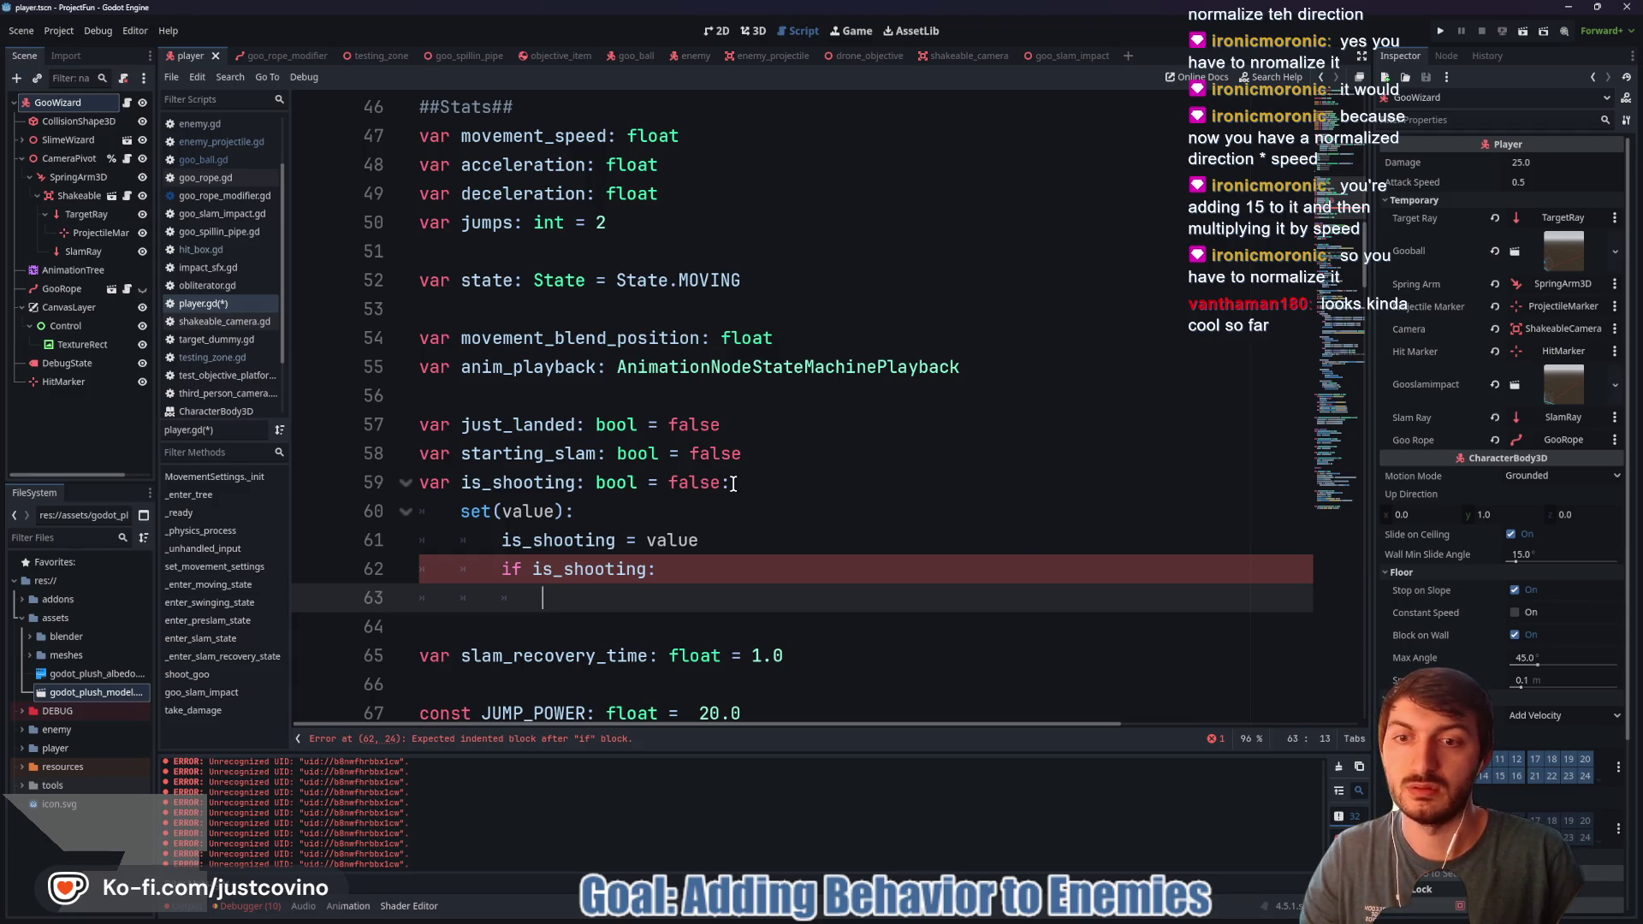
{"action": "type", "text": "att"}
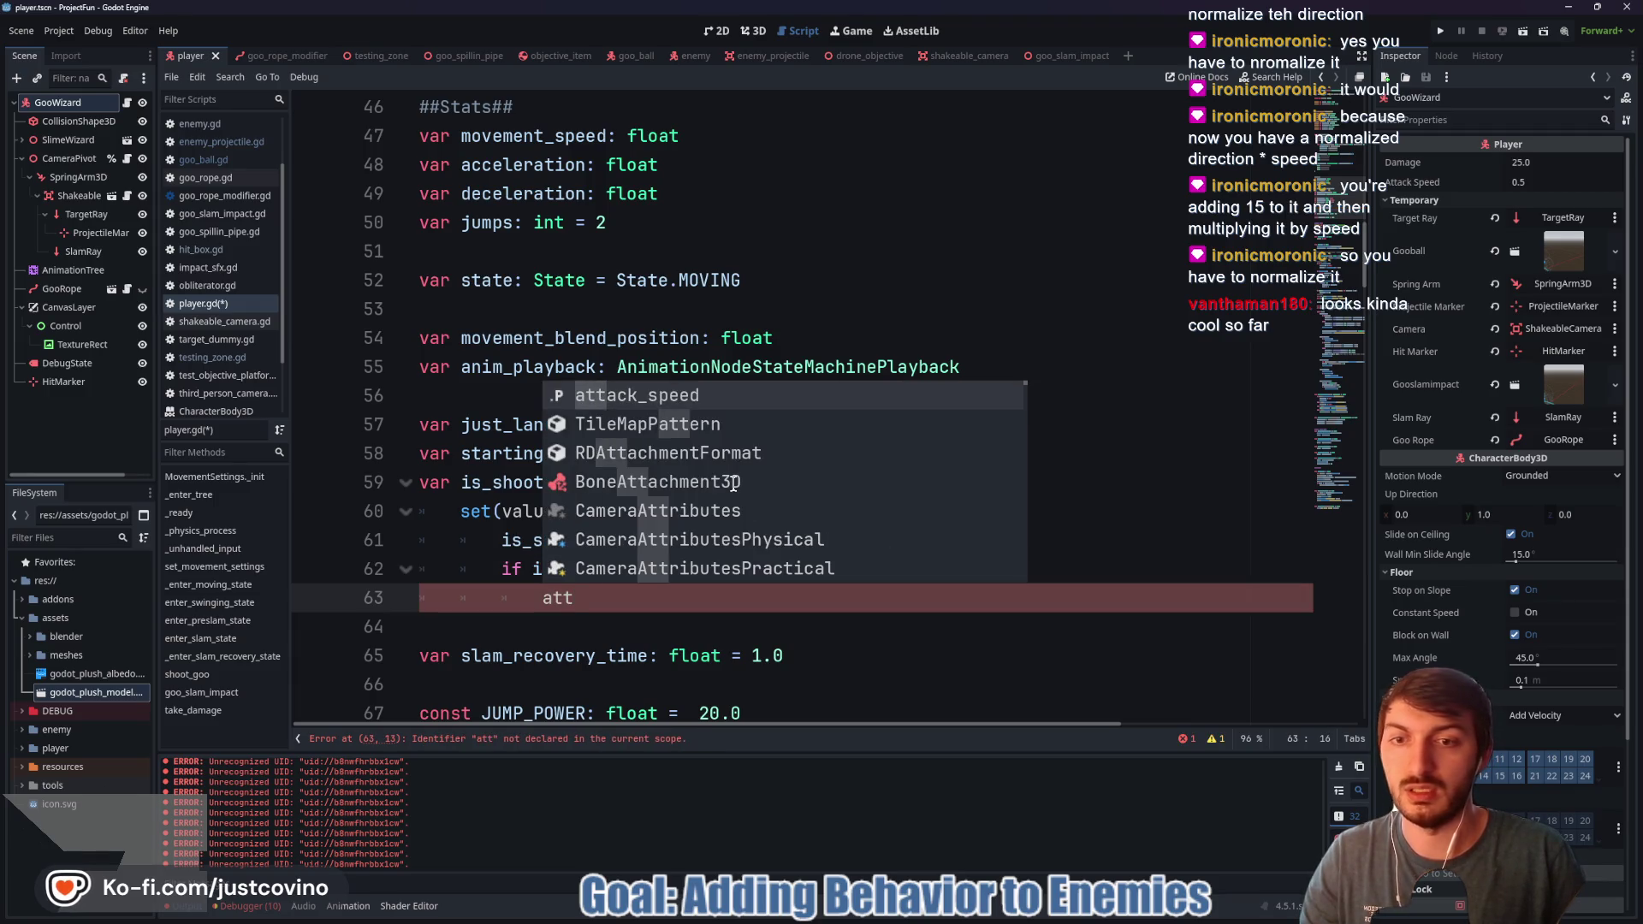
{"action": "type", "text": "ack_timer.start("}
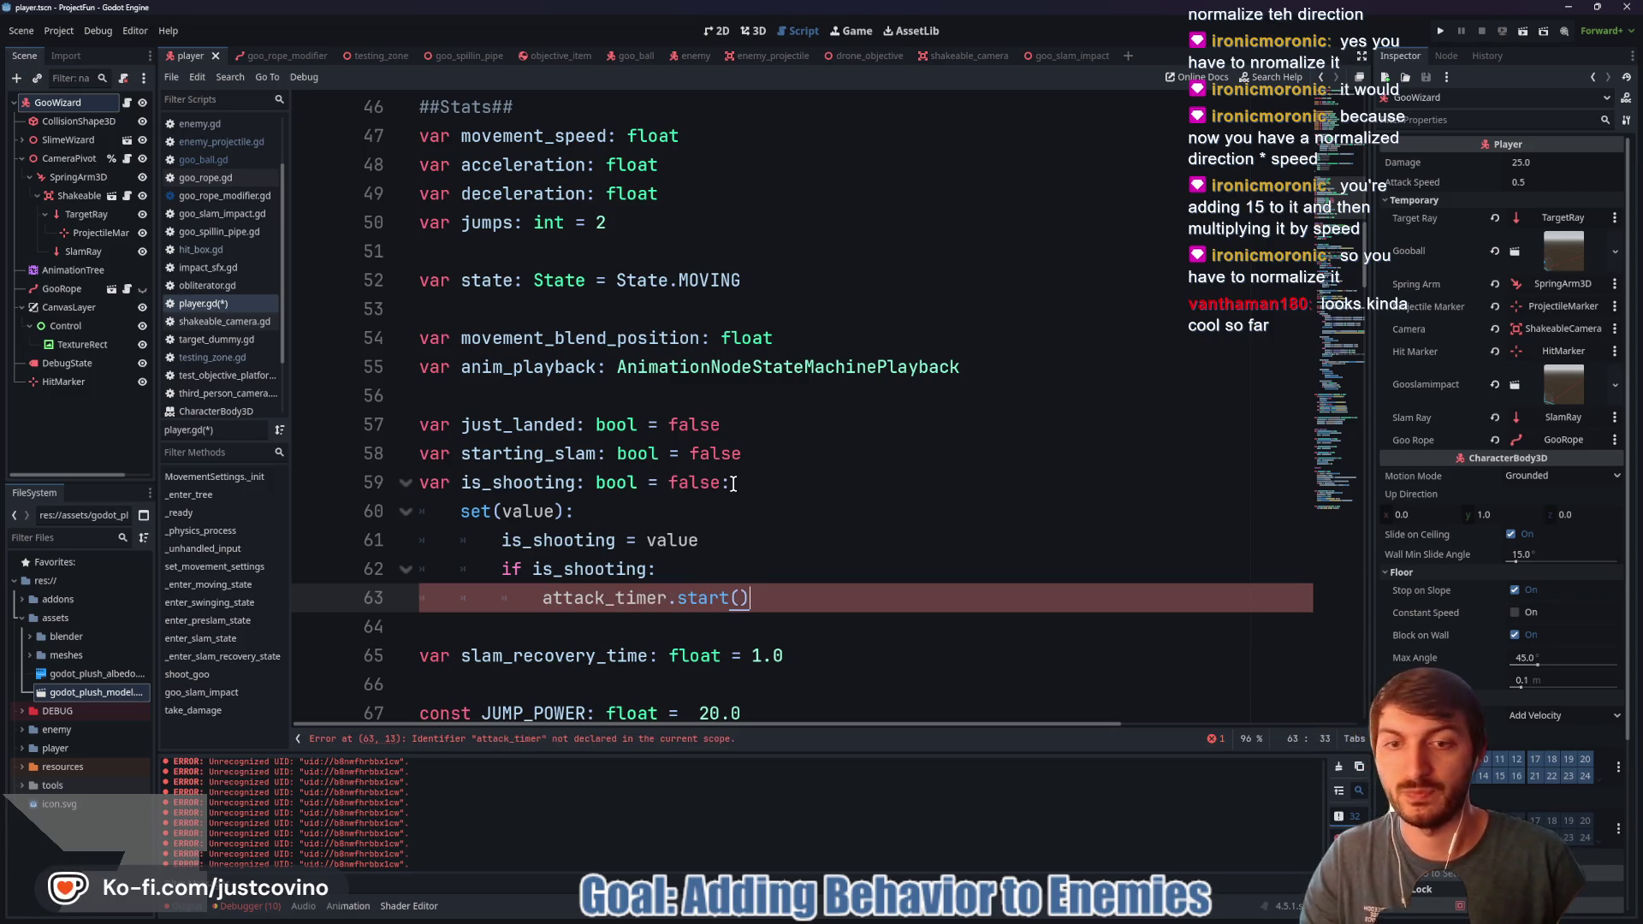
{"action": "key", "text": "Return"}
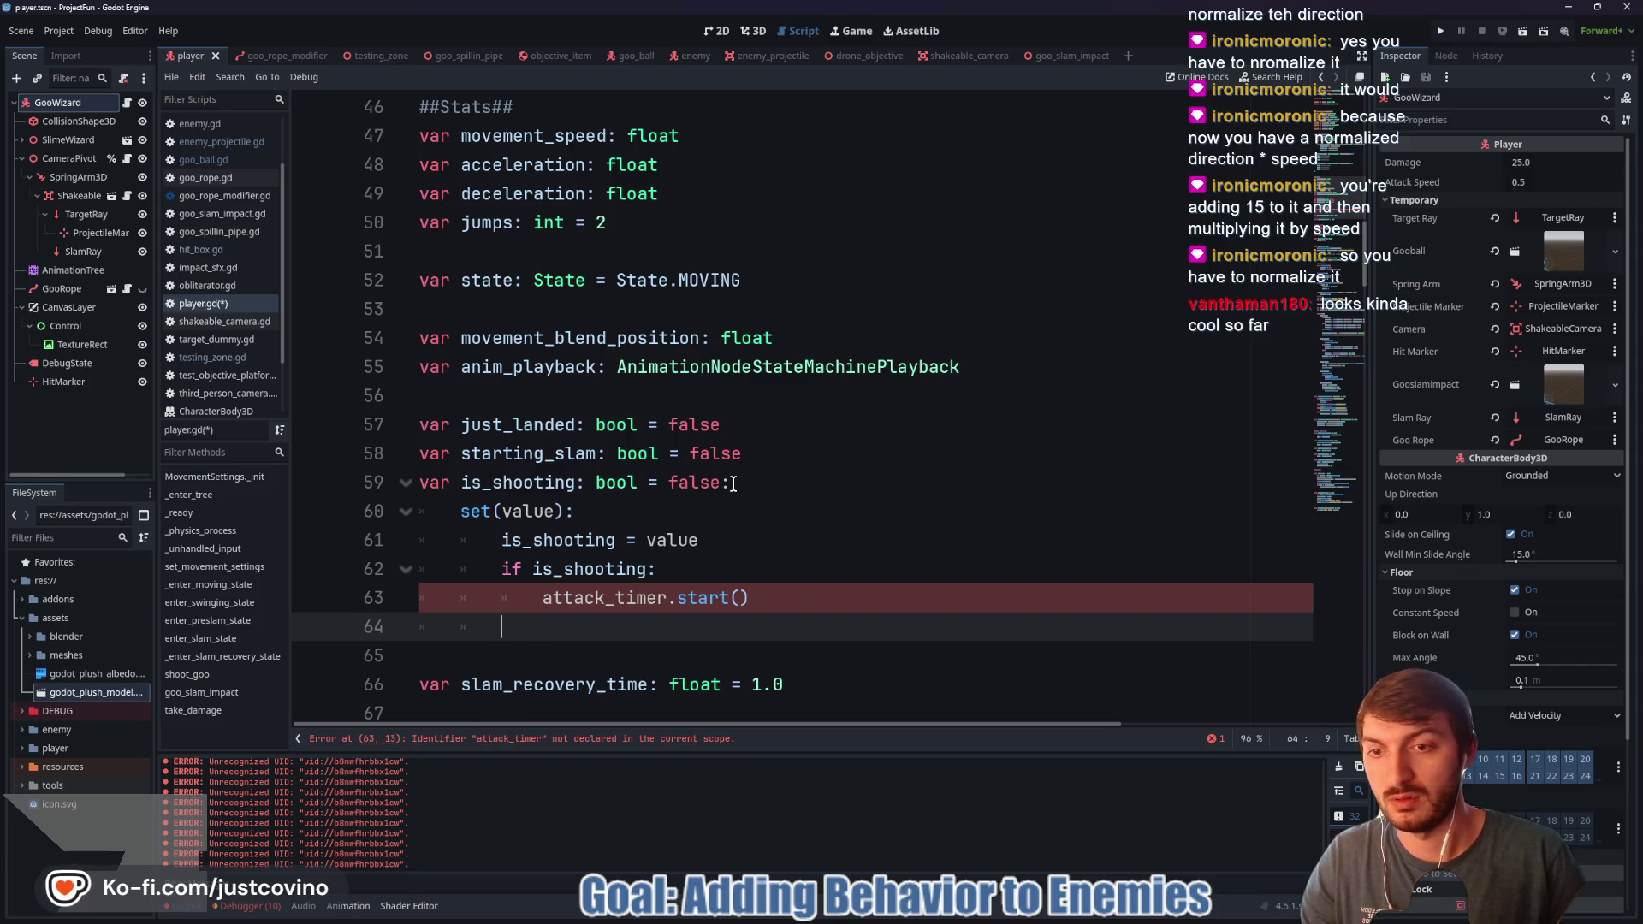
{"action": "key", "text": "Tab"}
{"action": "type", "text": "retu"}
{"action": "key", "text": "Return"}
{"action": "key", "text": "Return"}
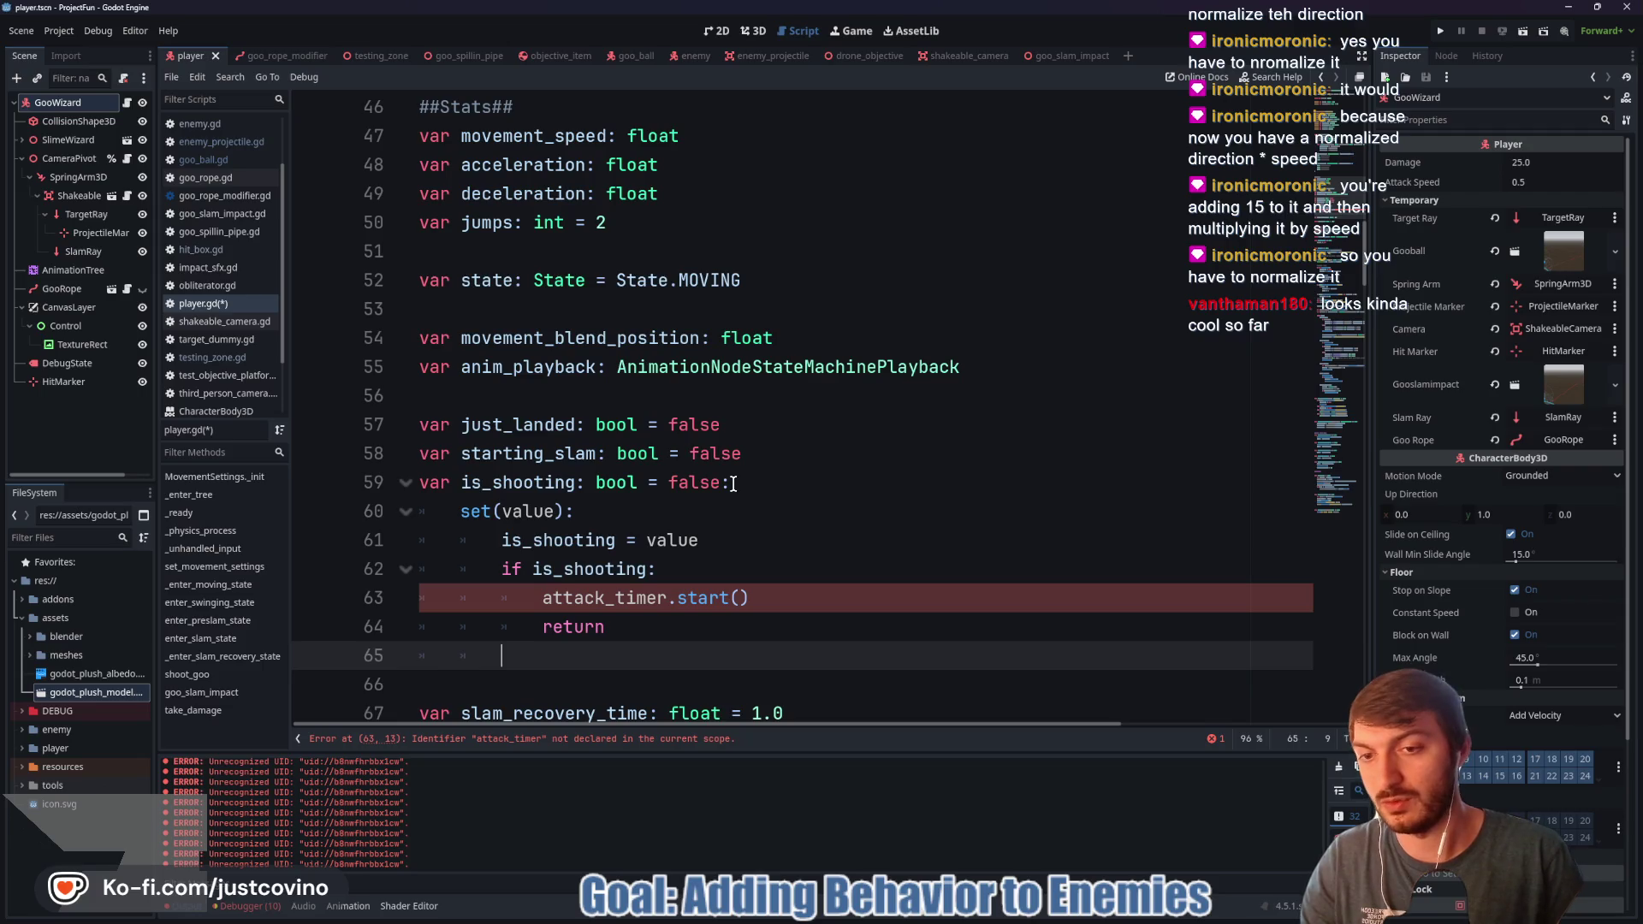
{"action": "type", "text": "atta"}
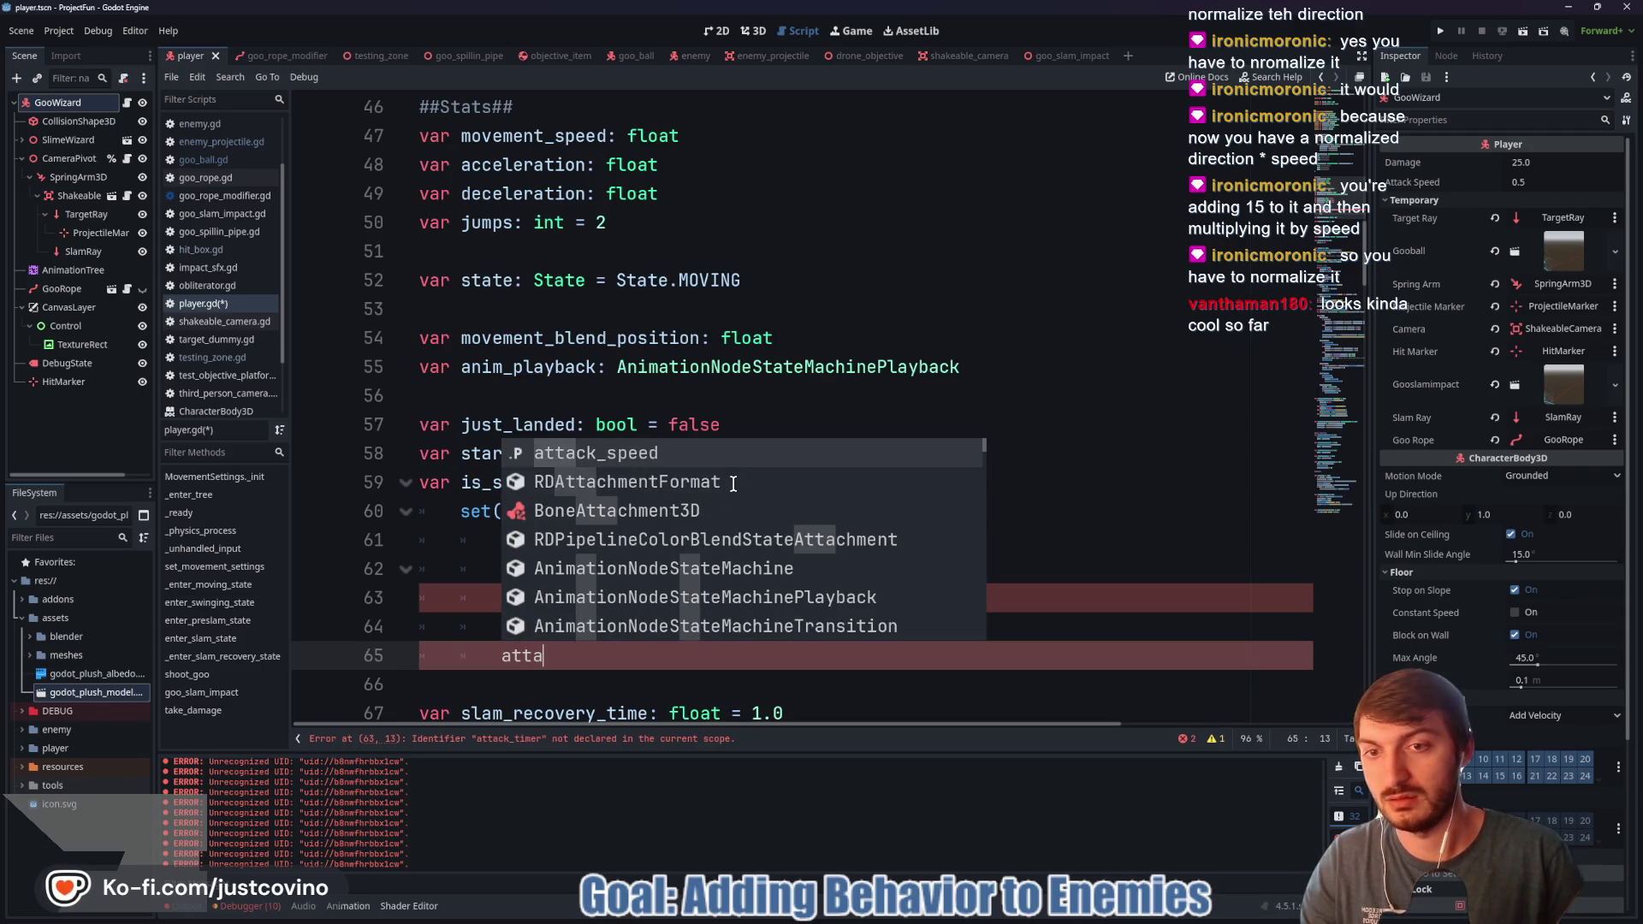
{"action": "type", "text": "ck_timer.stop("}
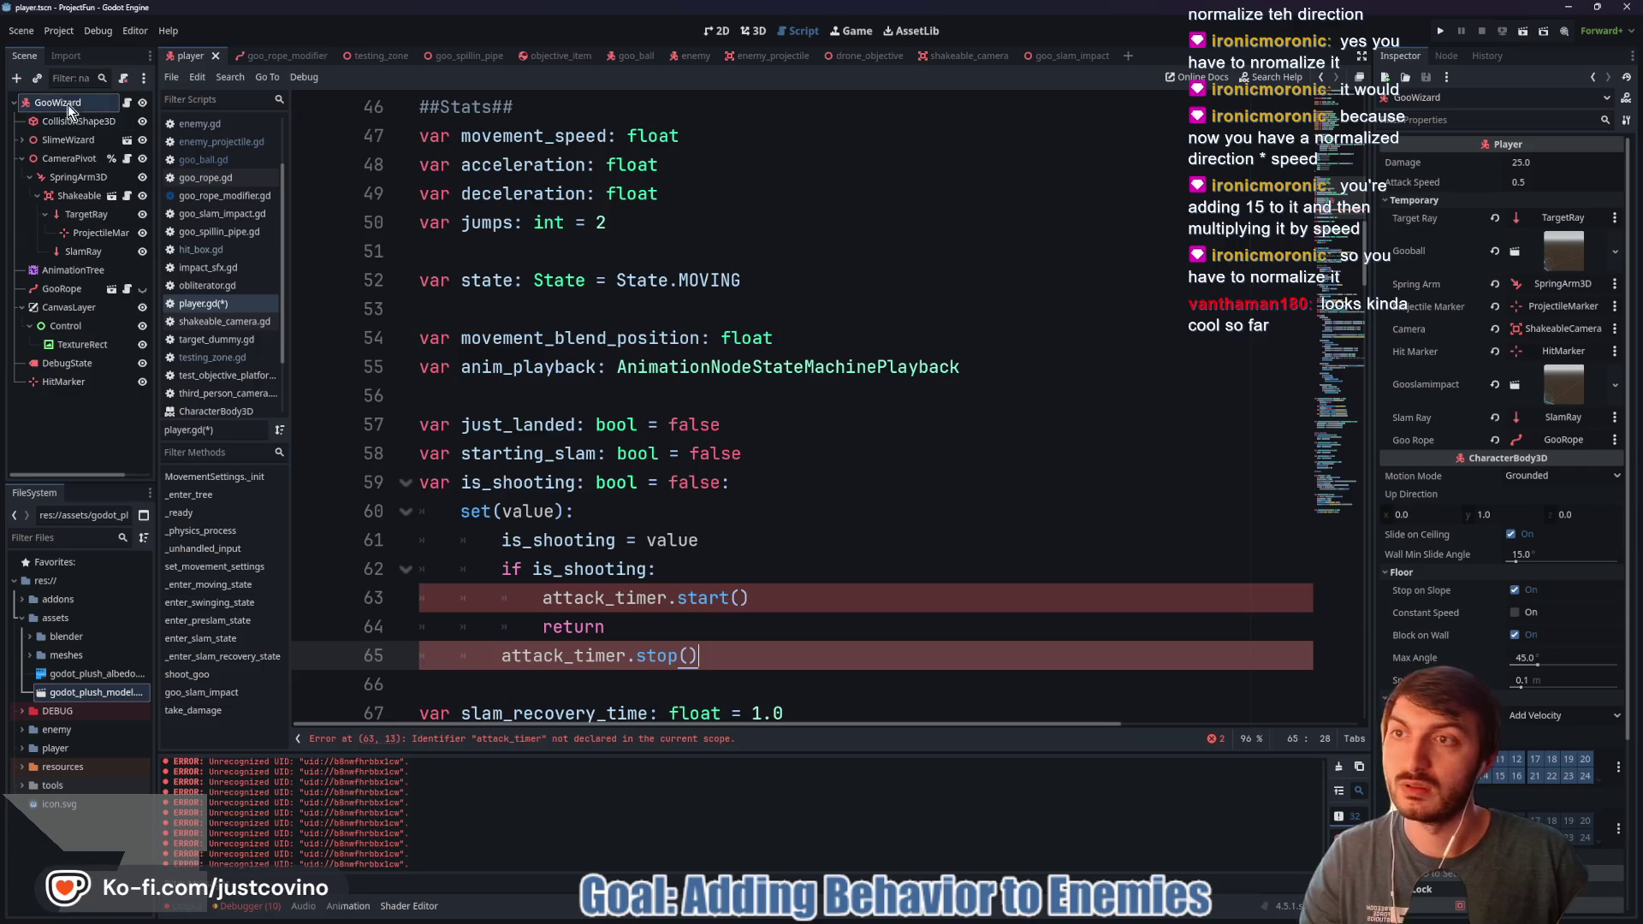
Add a Timer child node under GooWizard and rename it AttackTimer.
{"action": "left_click", "coordinate": [68, 104]}
{"action": "key", "text": "ctrl+a"}
{"action": "type", "text": "ti"}
{"action": "key", "text": "Return"}
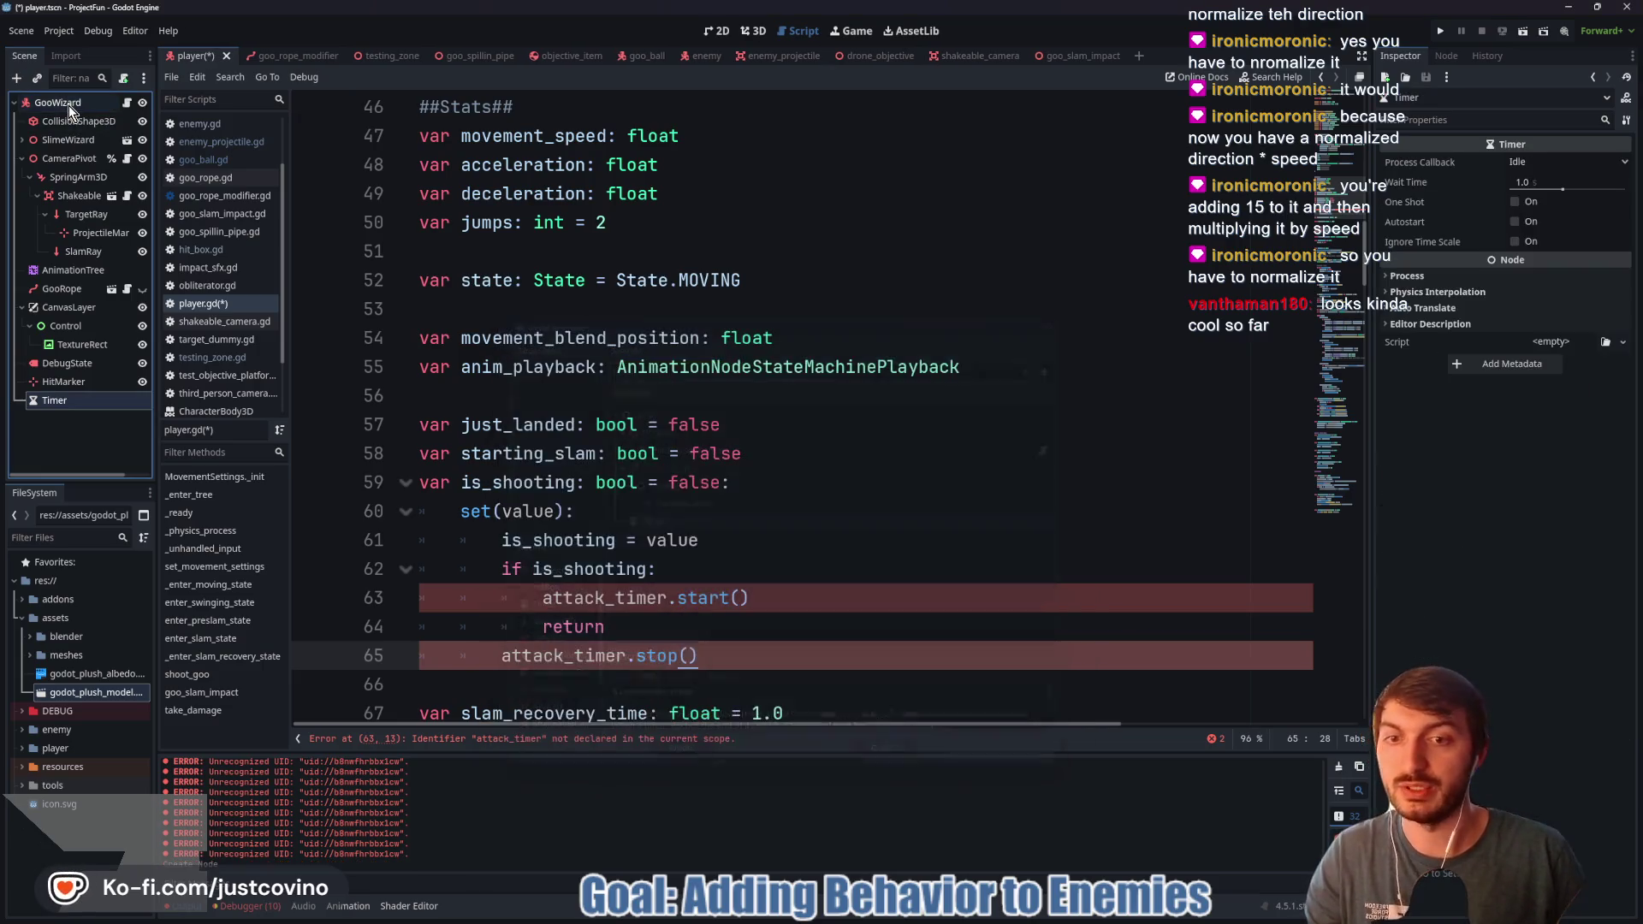
{"action": "double_click", "coordinate": [70, 400]}
{"action": "type", "text": "AttackTimer"}
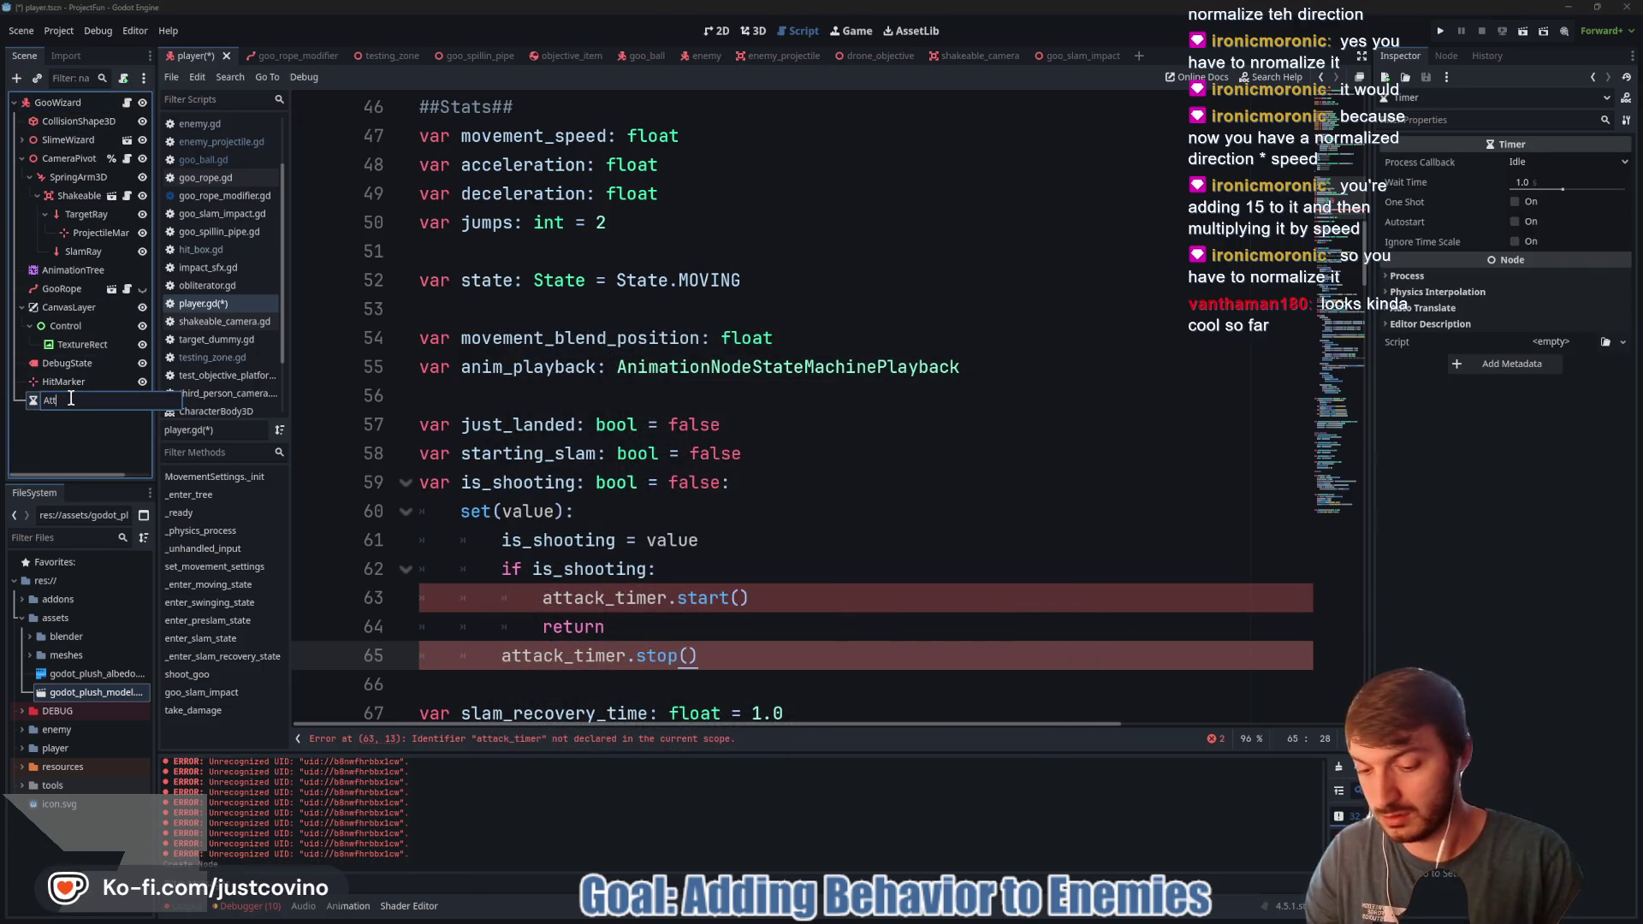
{"action": "key", "text": "Return"}
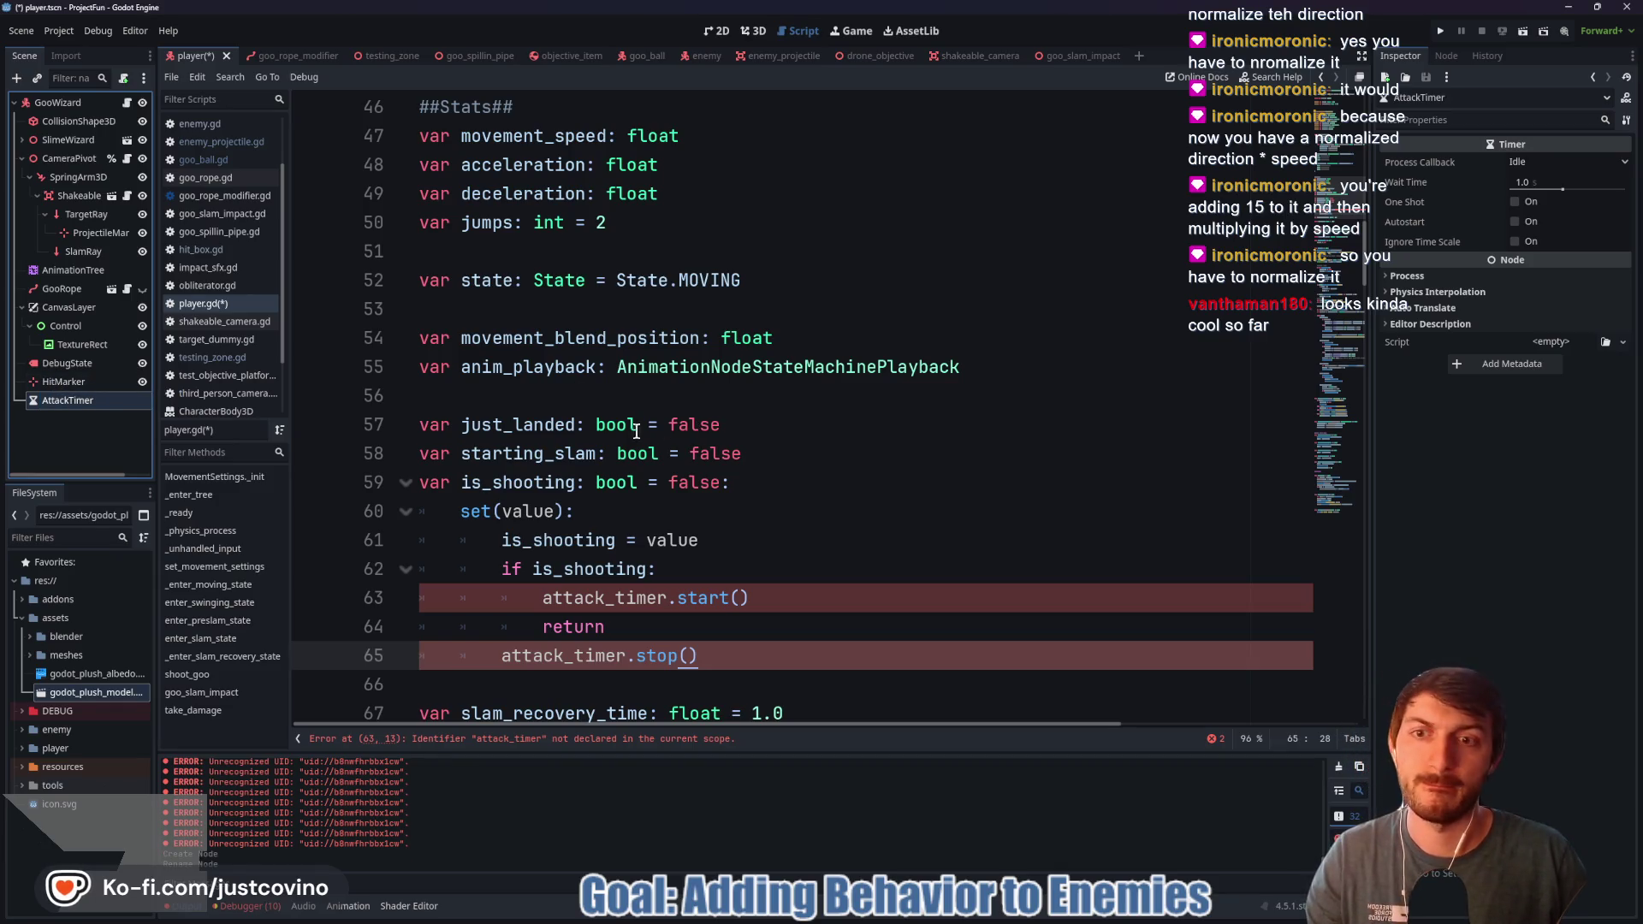
{"action": "scroll", "coordinate": [629, 437], "scroll_direction": "down", "scroll_amount": 6}
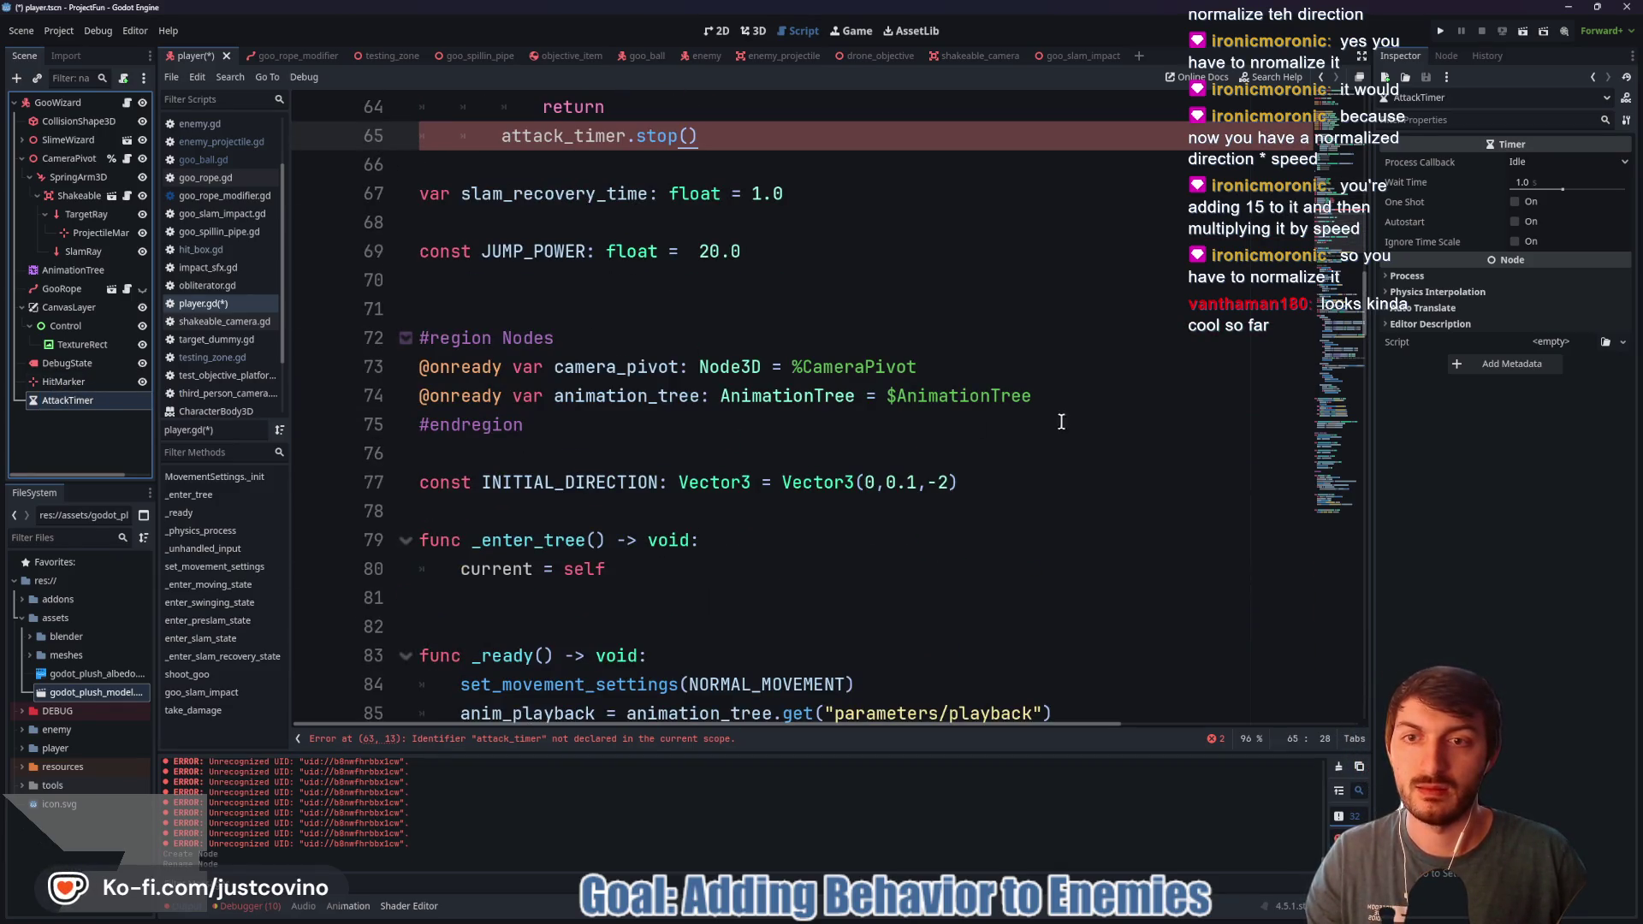
{"action": "left_click", "coordinate": [1075, 407]}
{"action": "key", "text": "Return"}
{"action": "type", "text": "@ex"}
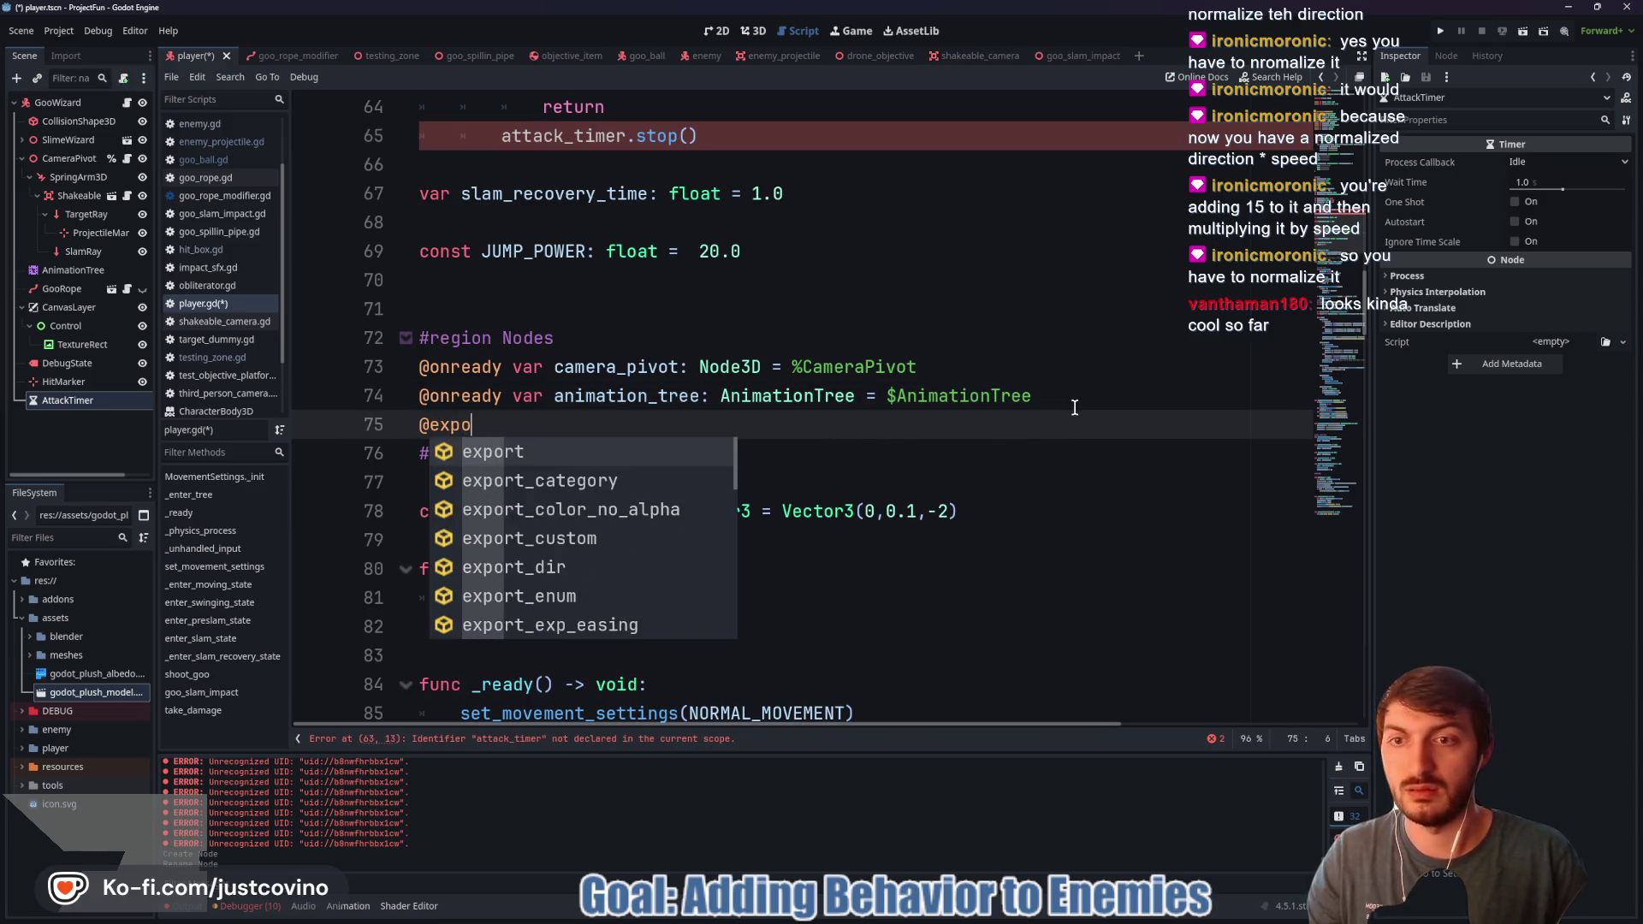
{"action": "key", "text": "BackSpace"}
{"action": "key", "text": "BackSpace"}
{"action": "type", "text": "onr"}
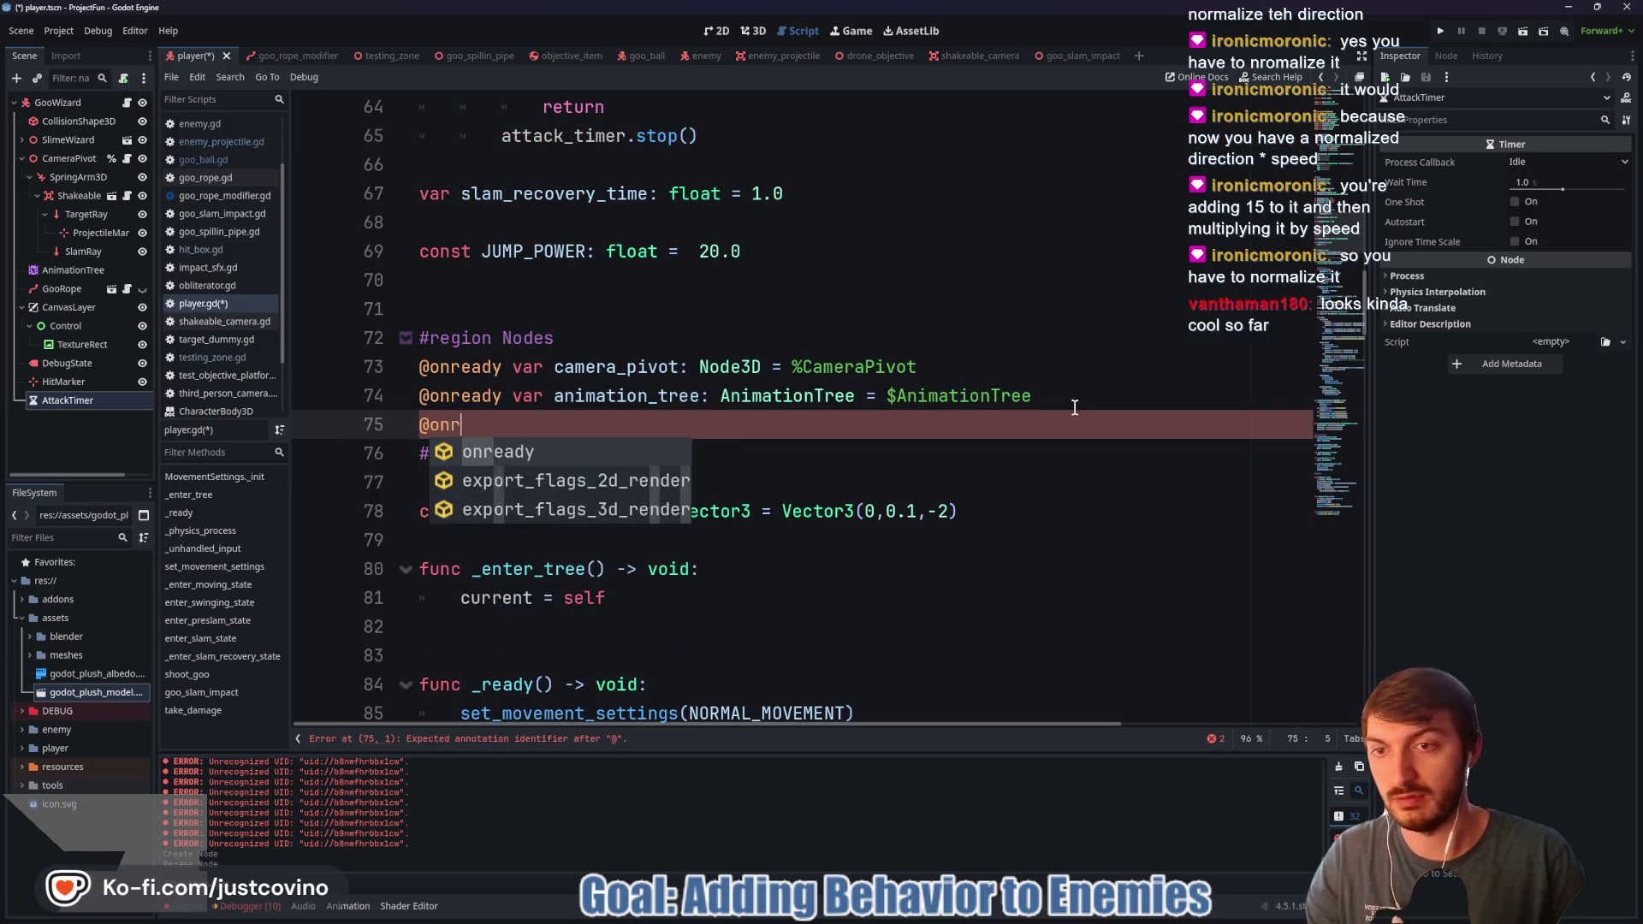
{"action": "key", "text": "Return"}
{"action": "type", "text": "var attack_timer"}
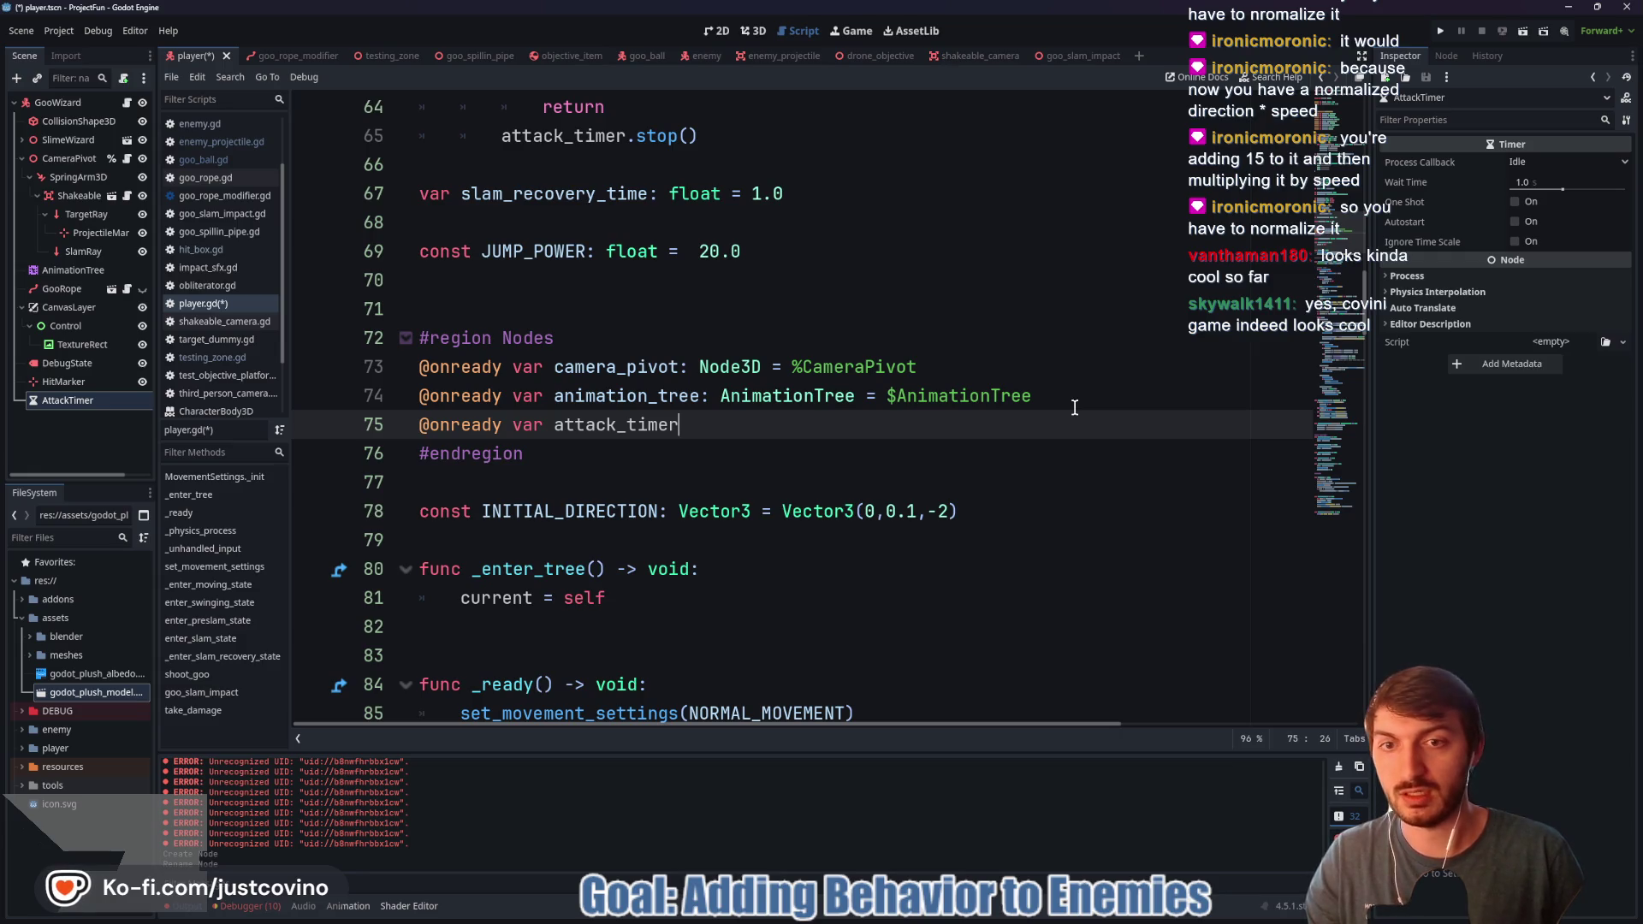
{"action": "type", "text": "Timer = "}
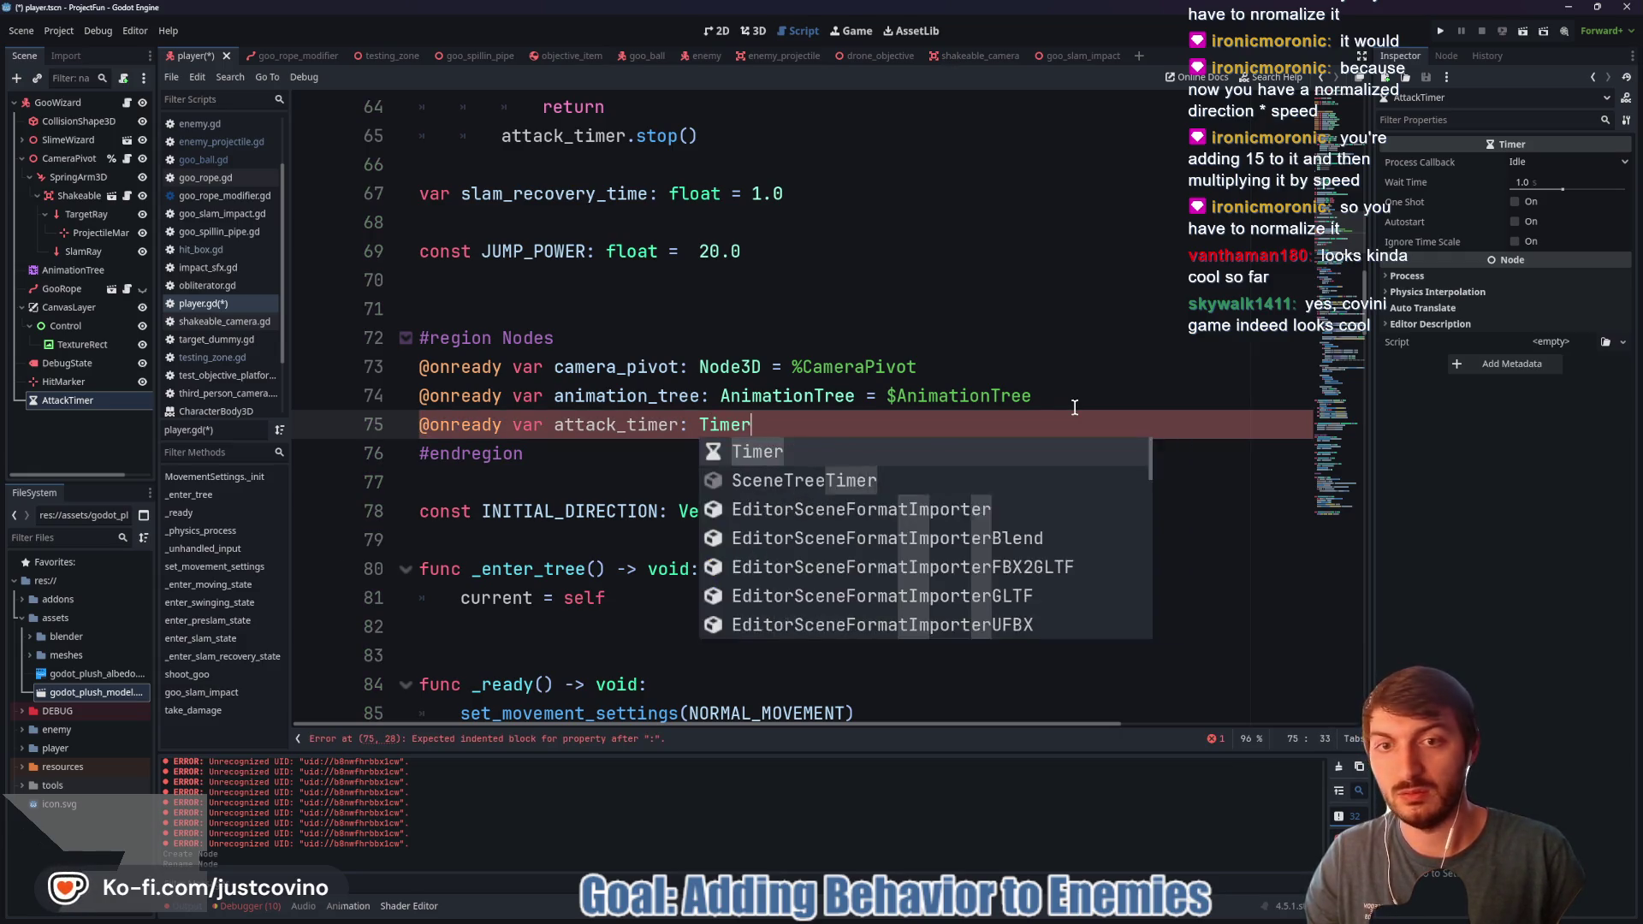
{"action": "type", "text": "$Atta"}
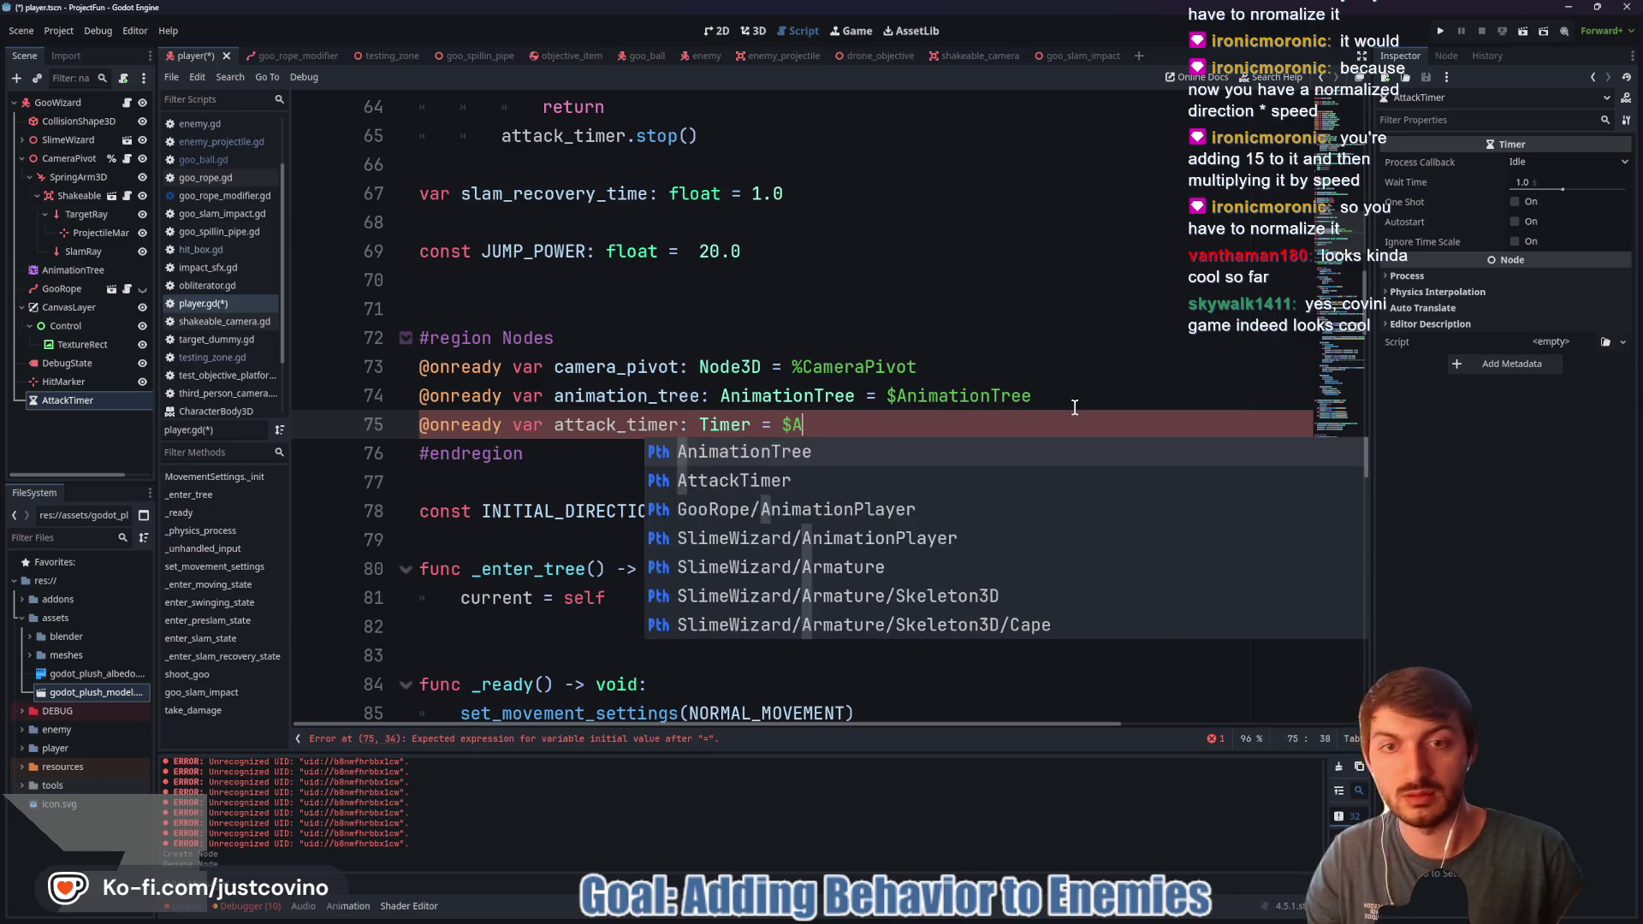
{"action": "key", "text": "Return"}
{"action": "key", "text": "ctrl+s"}
{"action": "left_click", "coordinate": [668, 458]}
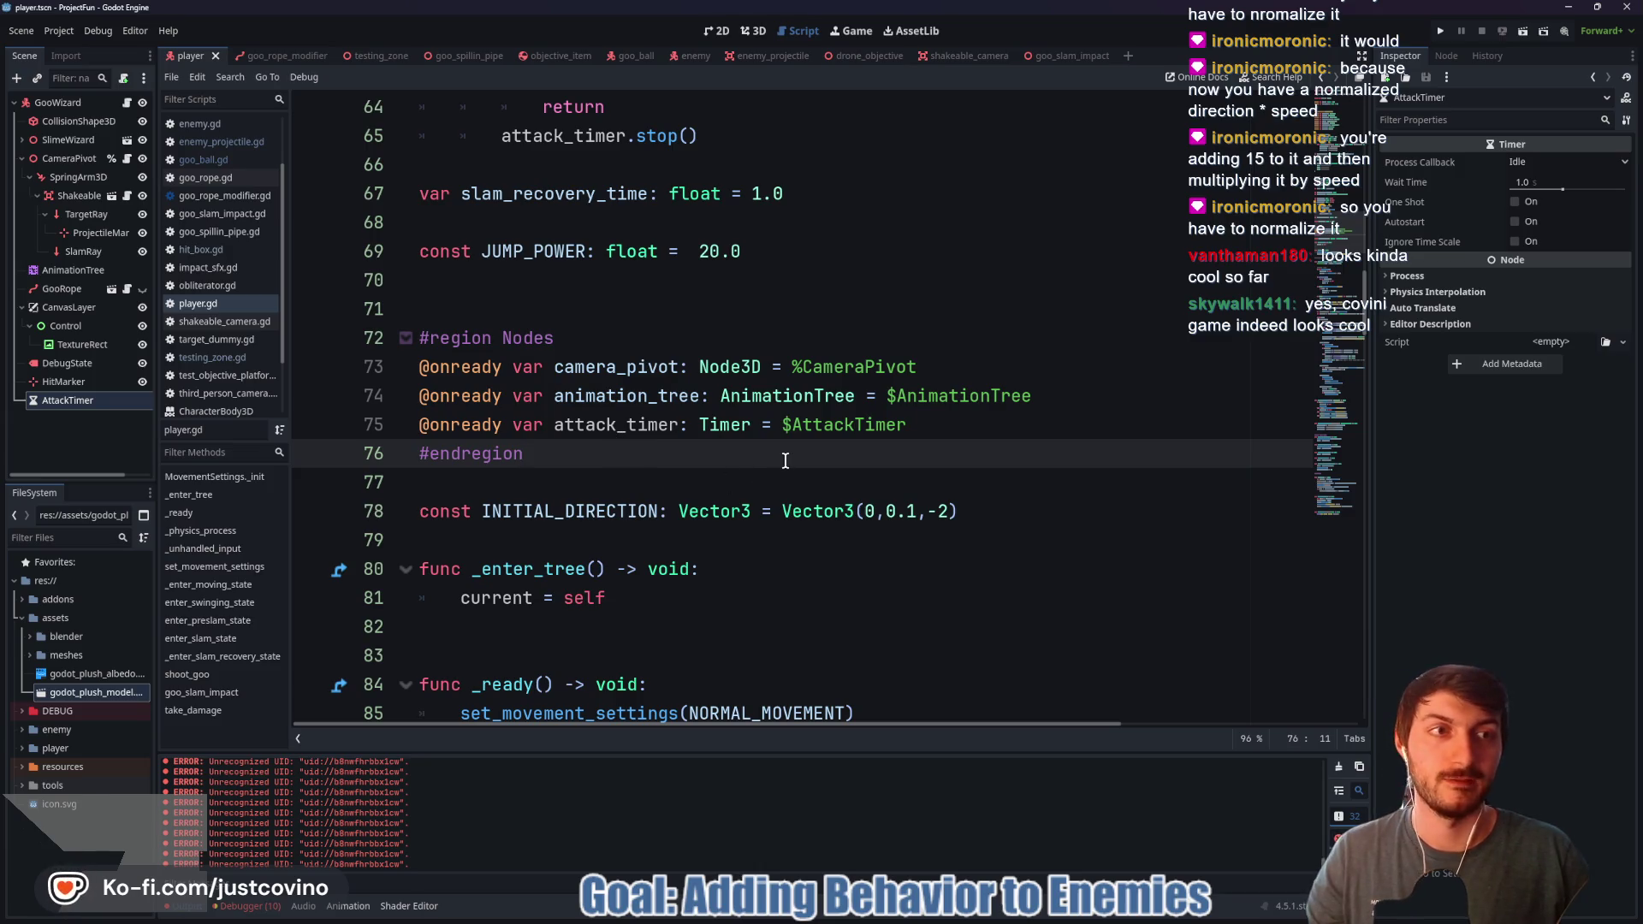
In _ready, below the playback line, set attack_timer.wait_time = attack_speed.
{"action": "scroll", "coordinate": [781, 462], "scroll_direction": "down", "scroll_amount": 2}
{"action": "scroll", "coordinate": [783, 462], "scroll_direction": "down", "scroll_amount": 3}
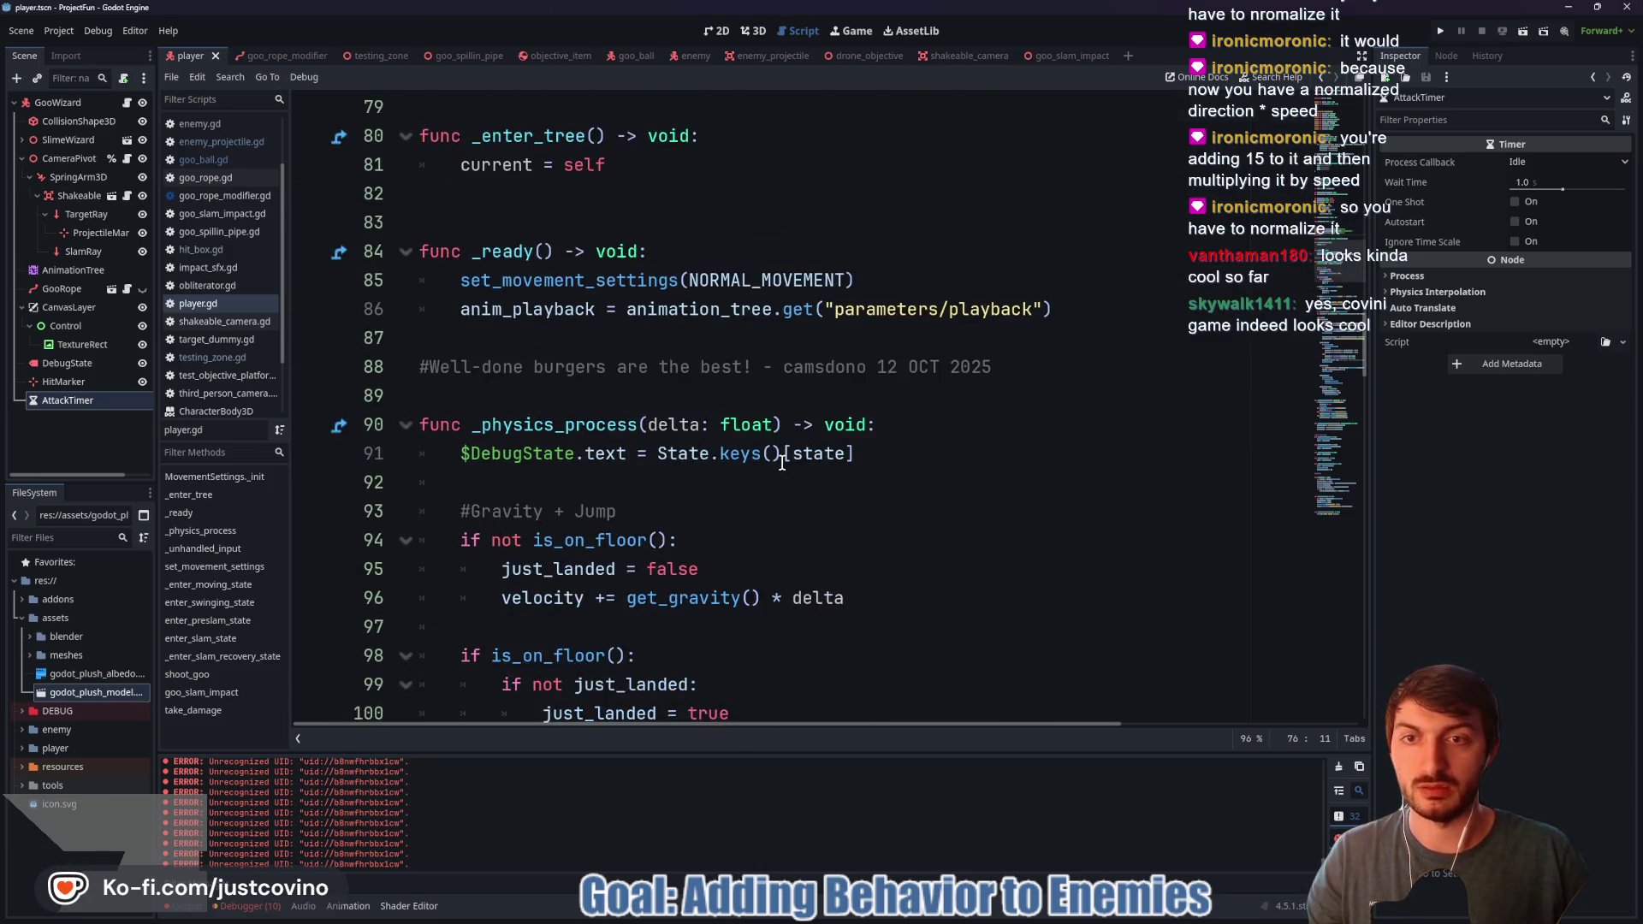
{"action": "left_click", "coordinate": [1089, 397]}
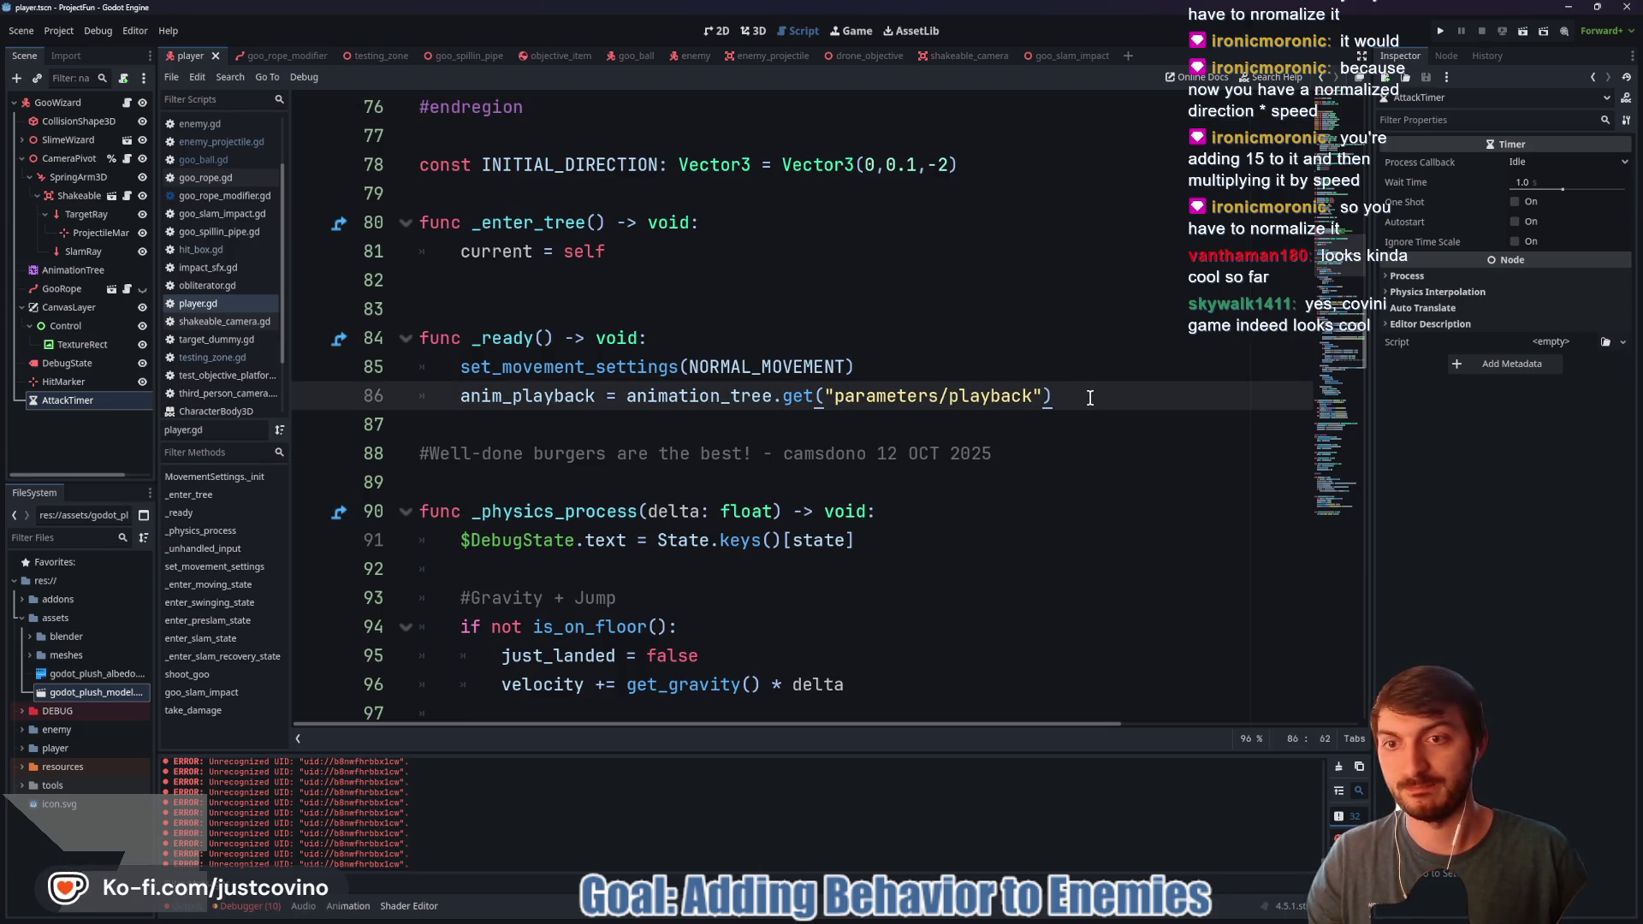
{"action": "key", "text": "Return"}
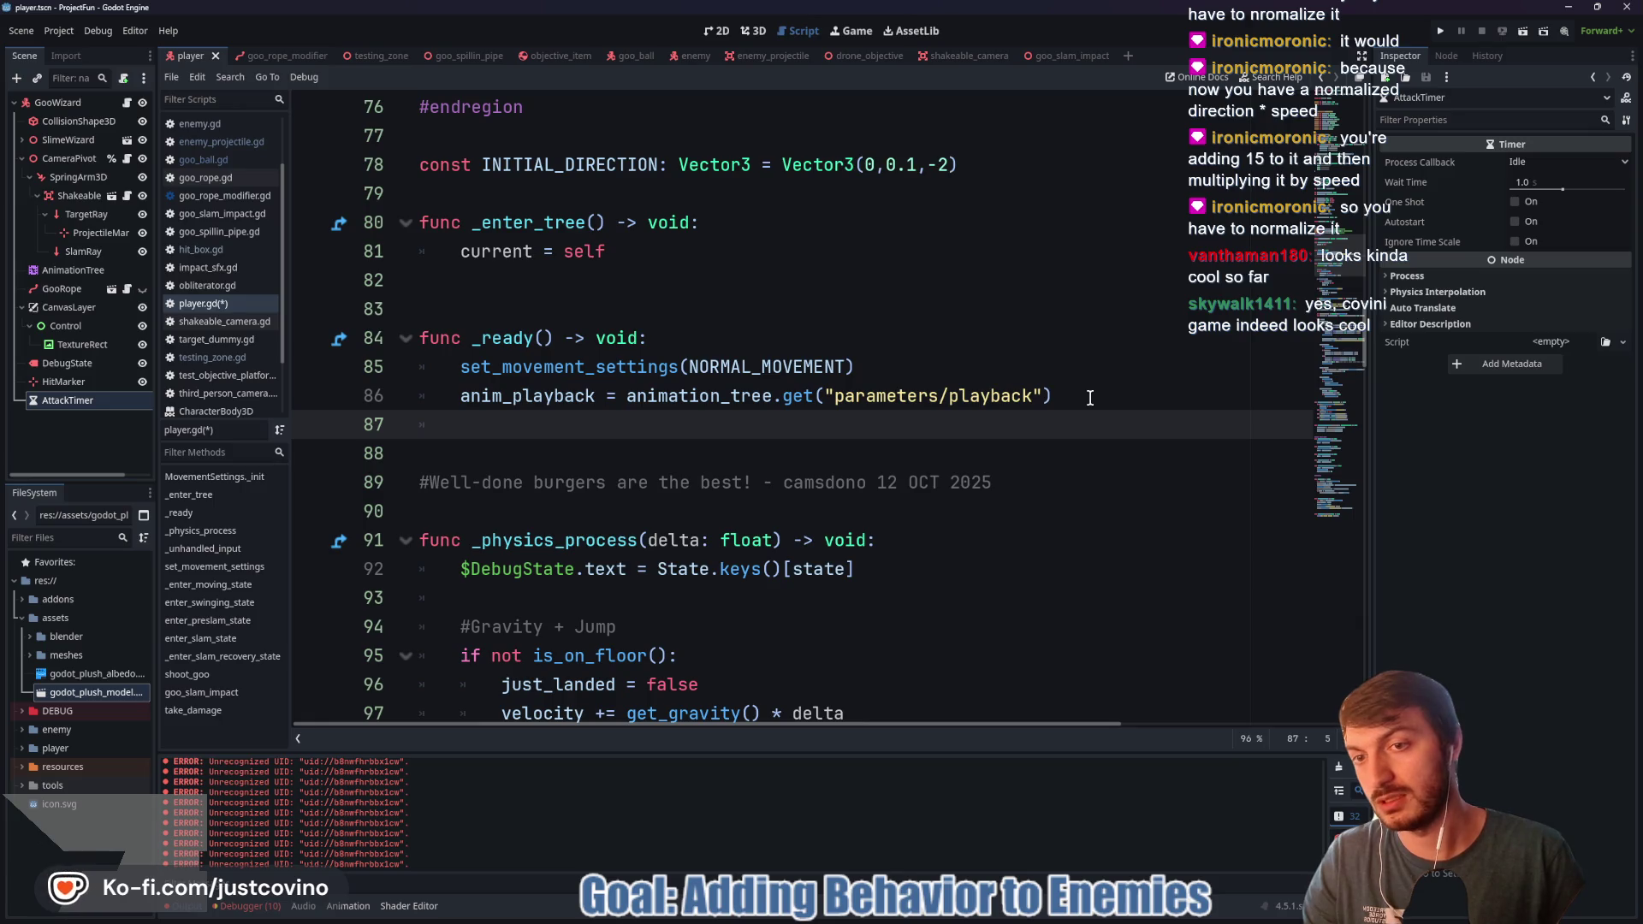
{"action": "type", "text": "tt"}
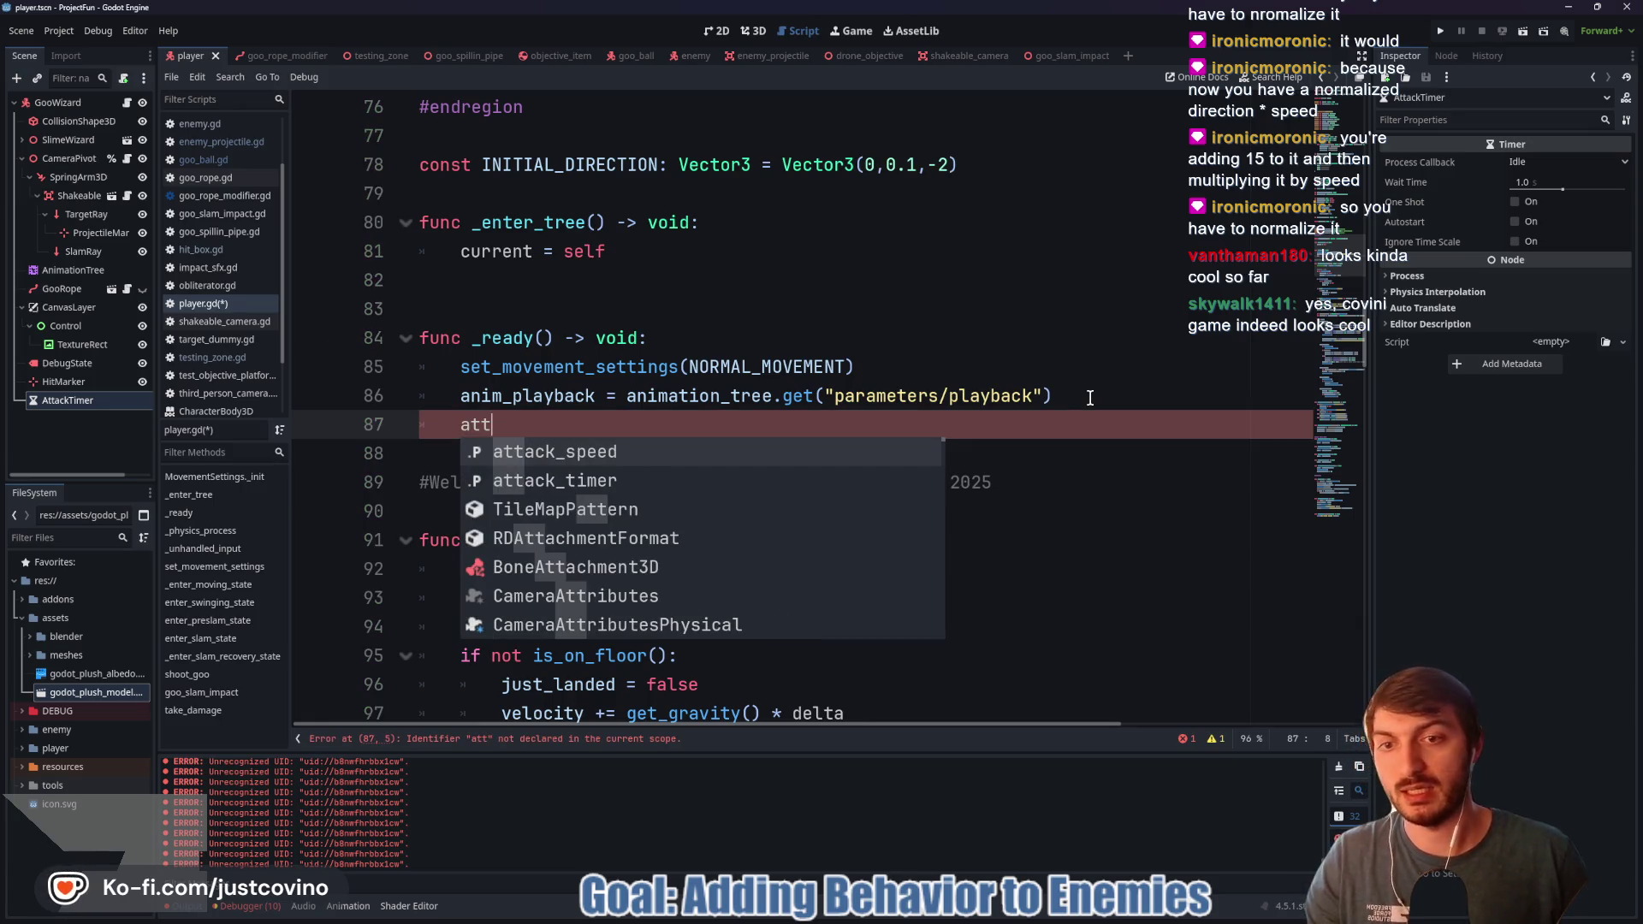
{"action": "key", "text": "Down"}
{"action": "key", "text": "Return"}
{"action": "type", "text": ".wait_time"}
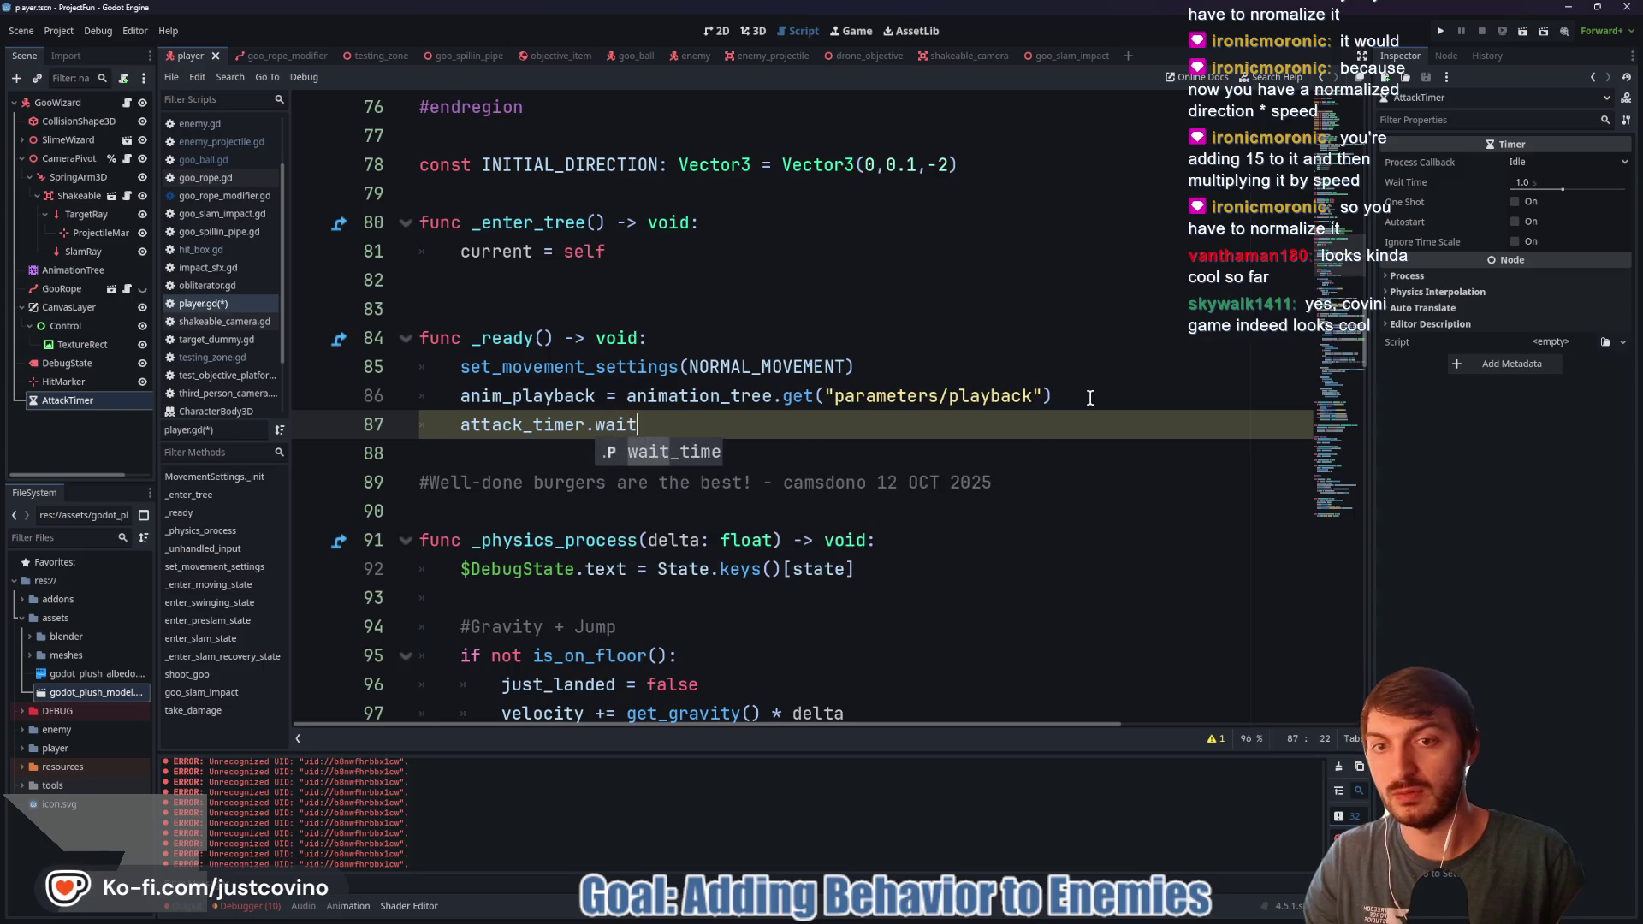
{"action": "key", "text": "Return"}
{"action": "type", "text": "= attack_speed"}
{"action": "key", "text": "Return"}
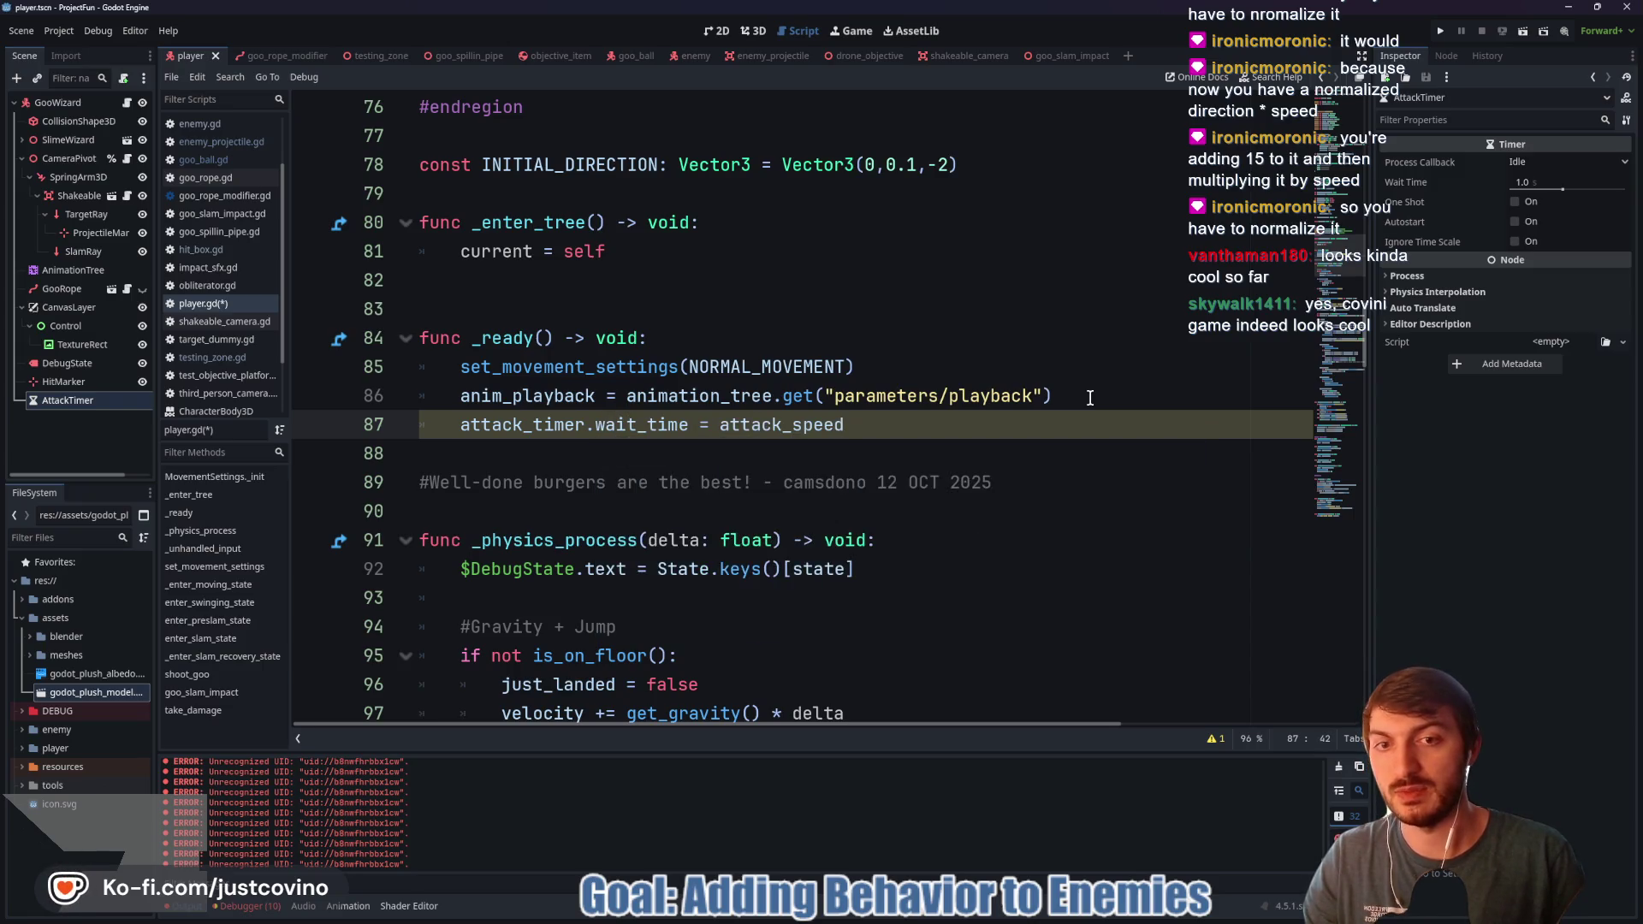
On the next line, connect attack_timer.timeout to _on_attack_timer.
{"action": "key", "text": "Return"}
{"action": "type", "text": "tta"}
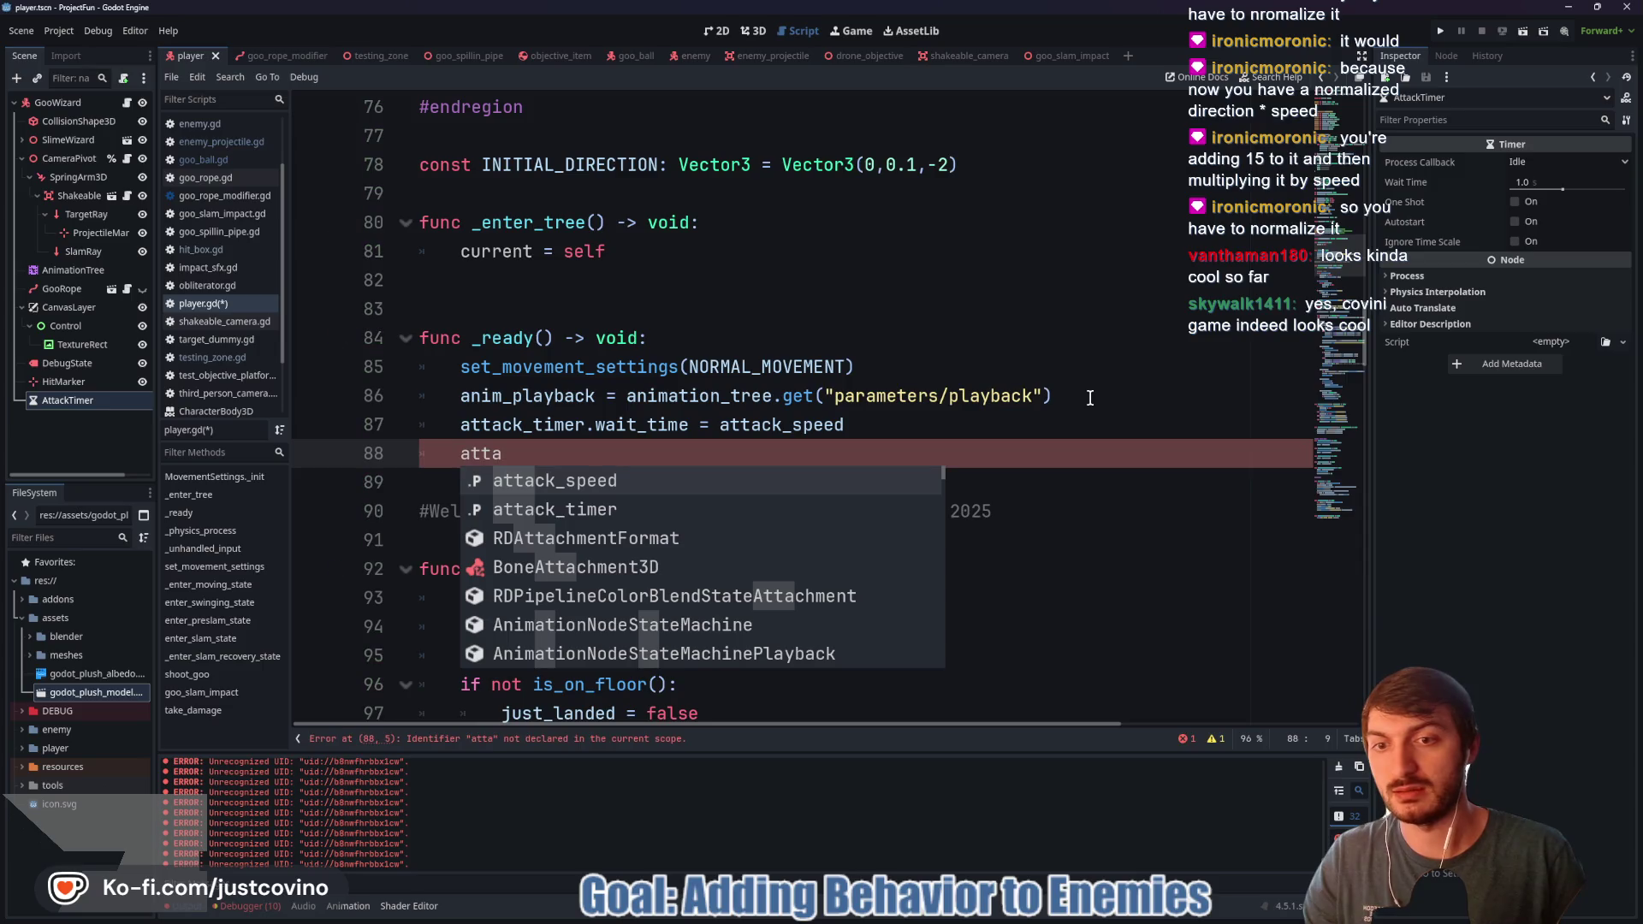
{"action": "key", "text": "Down"}
{"action": "key", "text": "Return"}
{"action": "type", "text": ".timeo"}
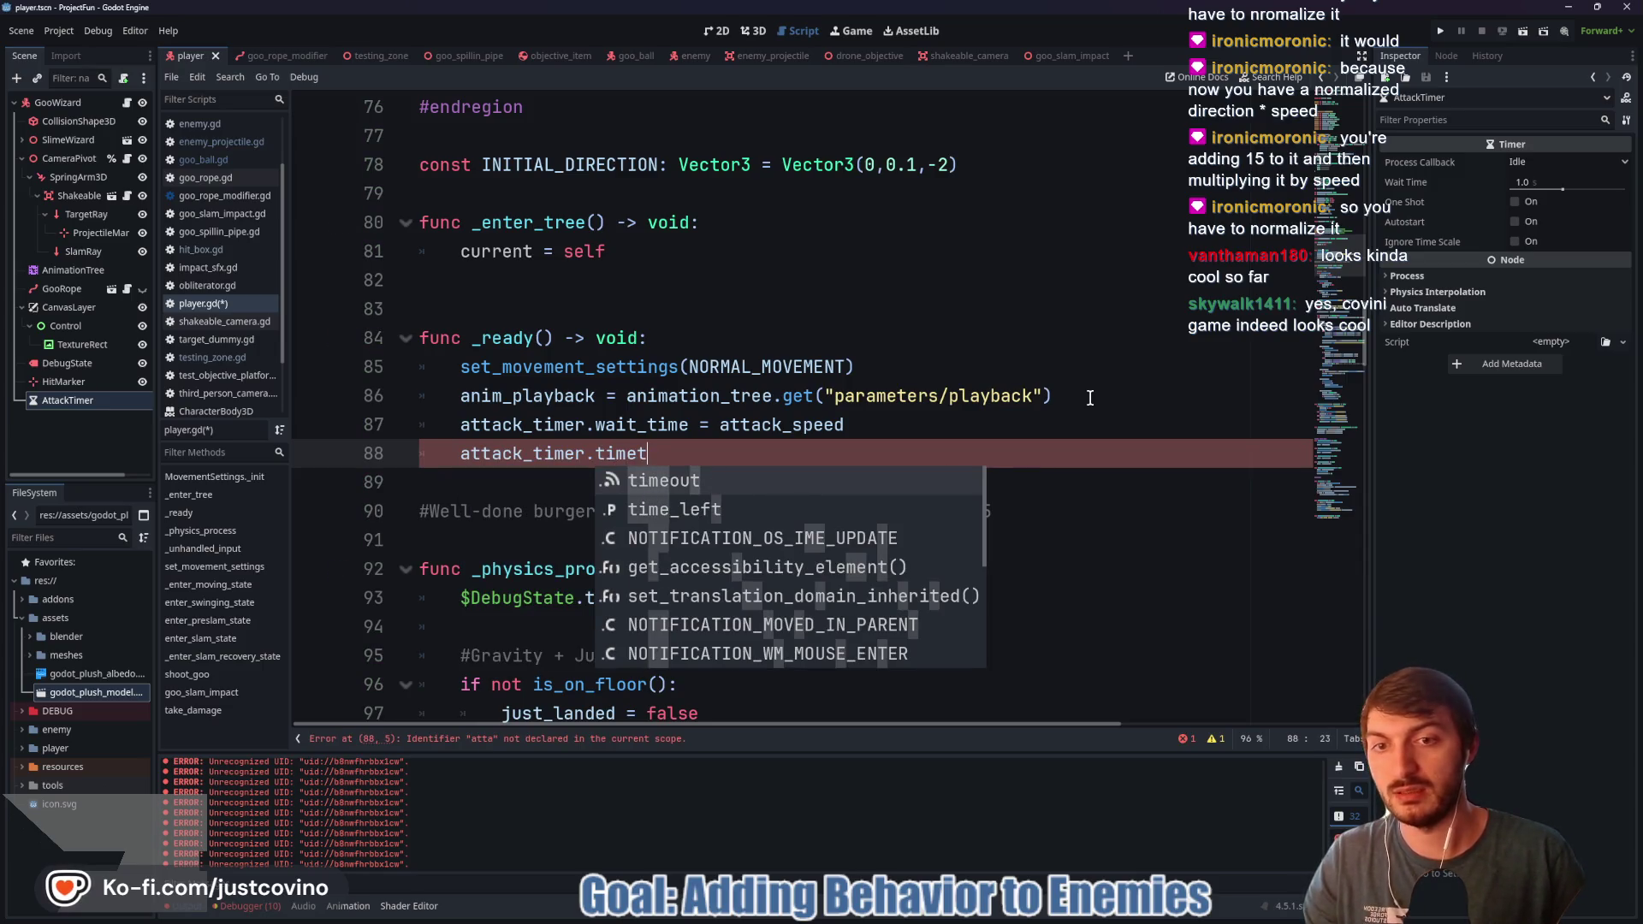
{"action": "key", "text": "Return"}
{"action": "type", "text": ".co"}
{"action": "key", "text": "Return"}
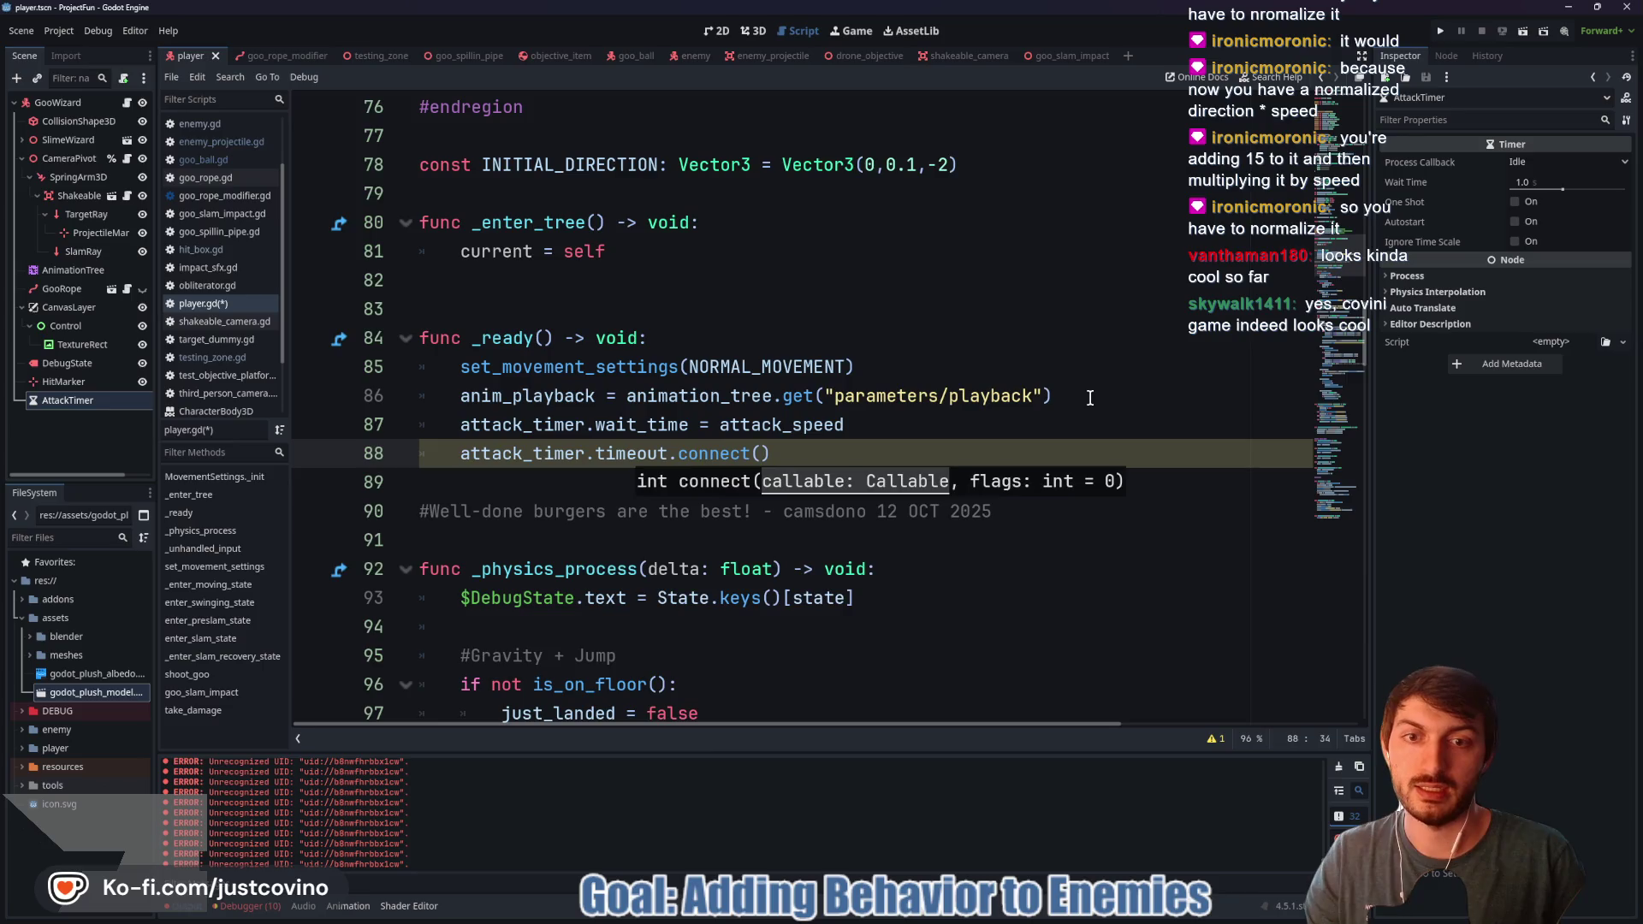
{"action": "type", "text": "On"}
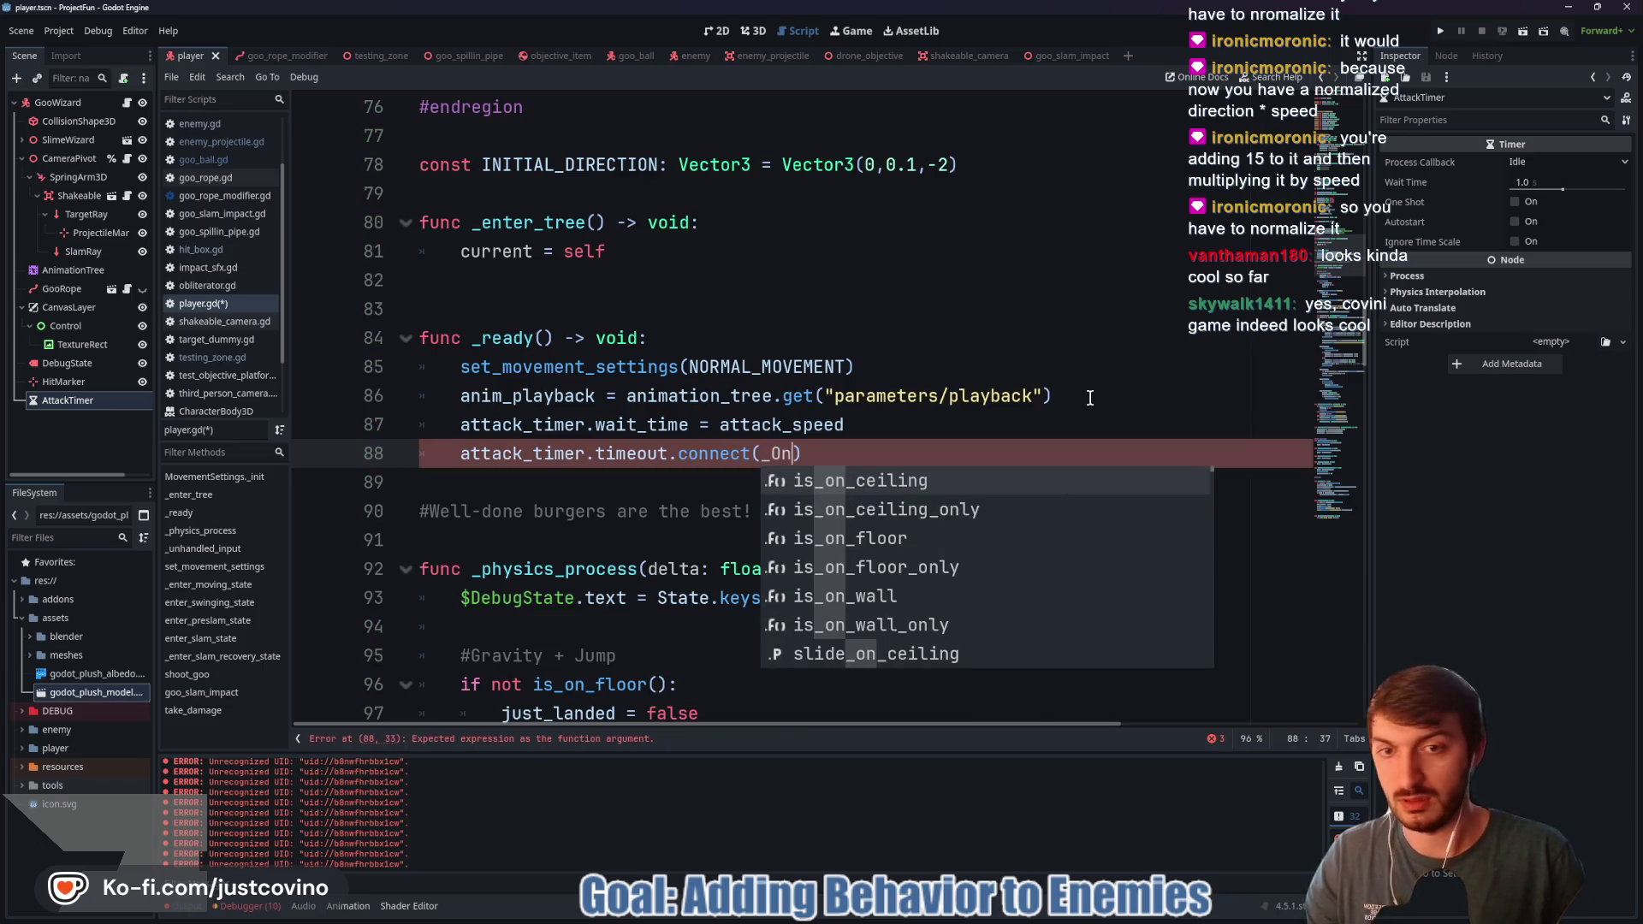
{"action": "key", "text": "BackSpace"}
{"action": "key", "text": "BackSpace"}
{"action": "type", "text": "on_attack_t"}
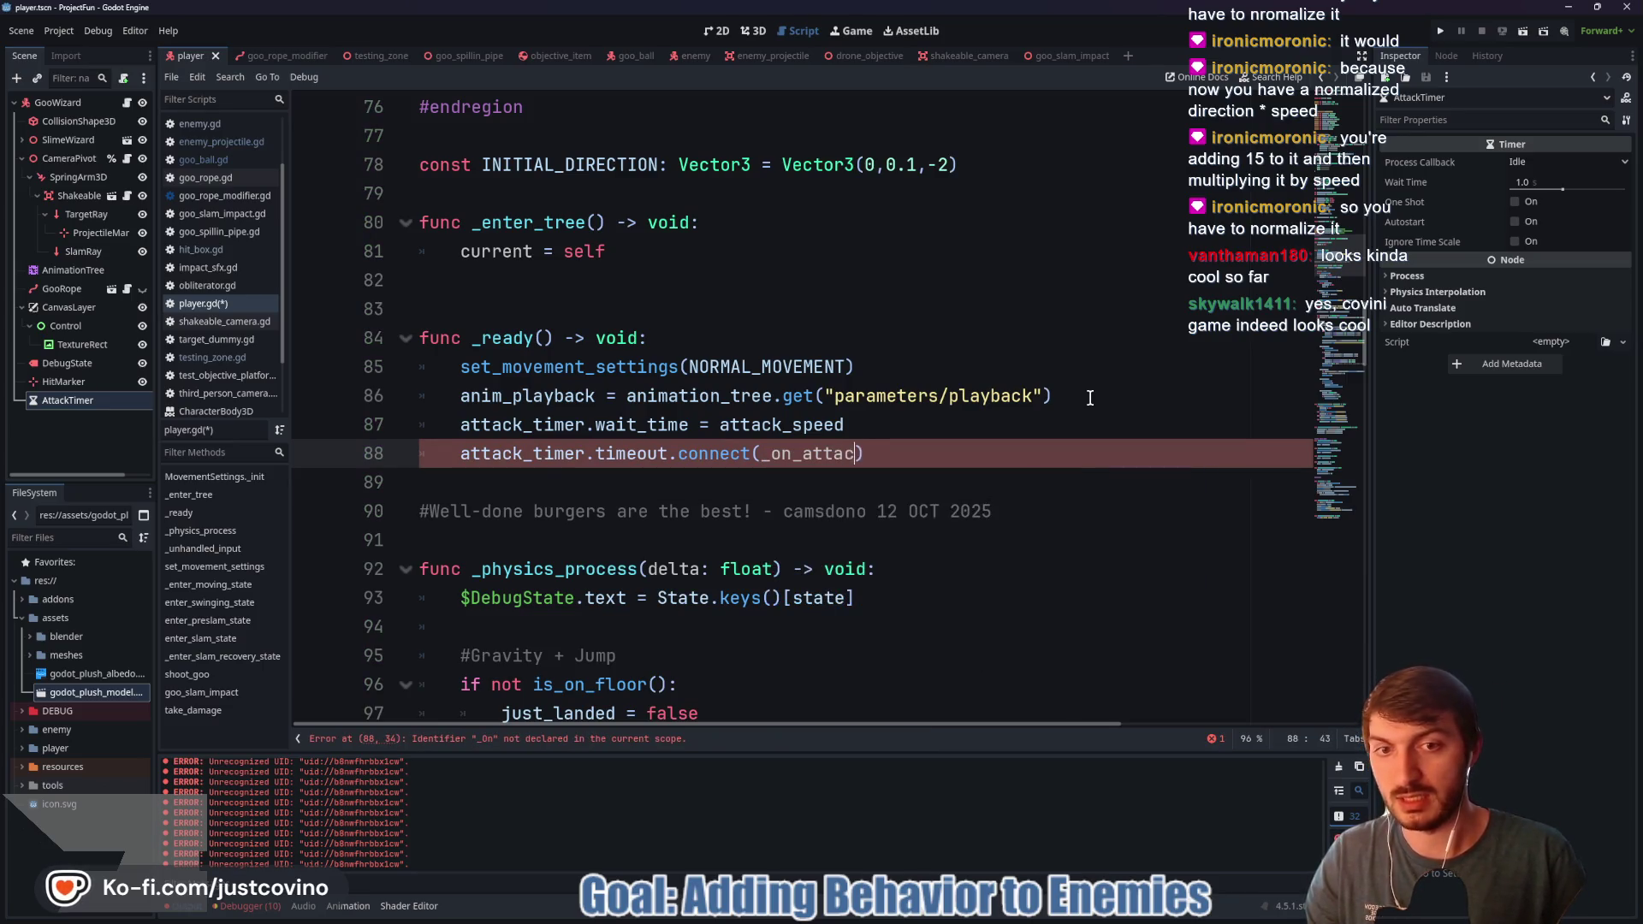
{"action": "type", "text": "imer"}
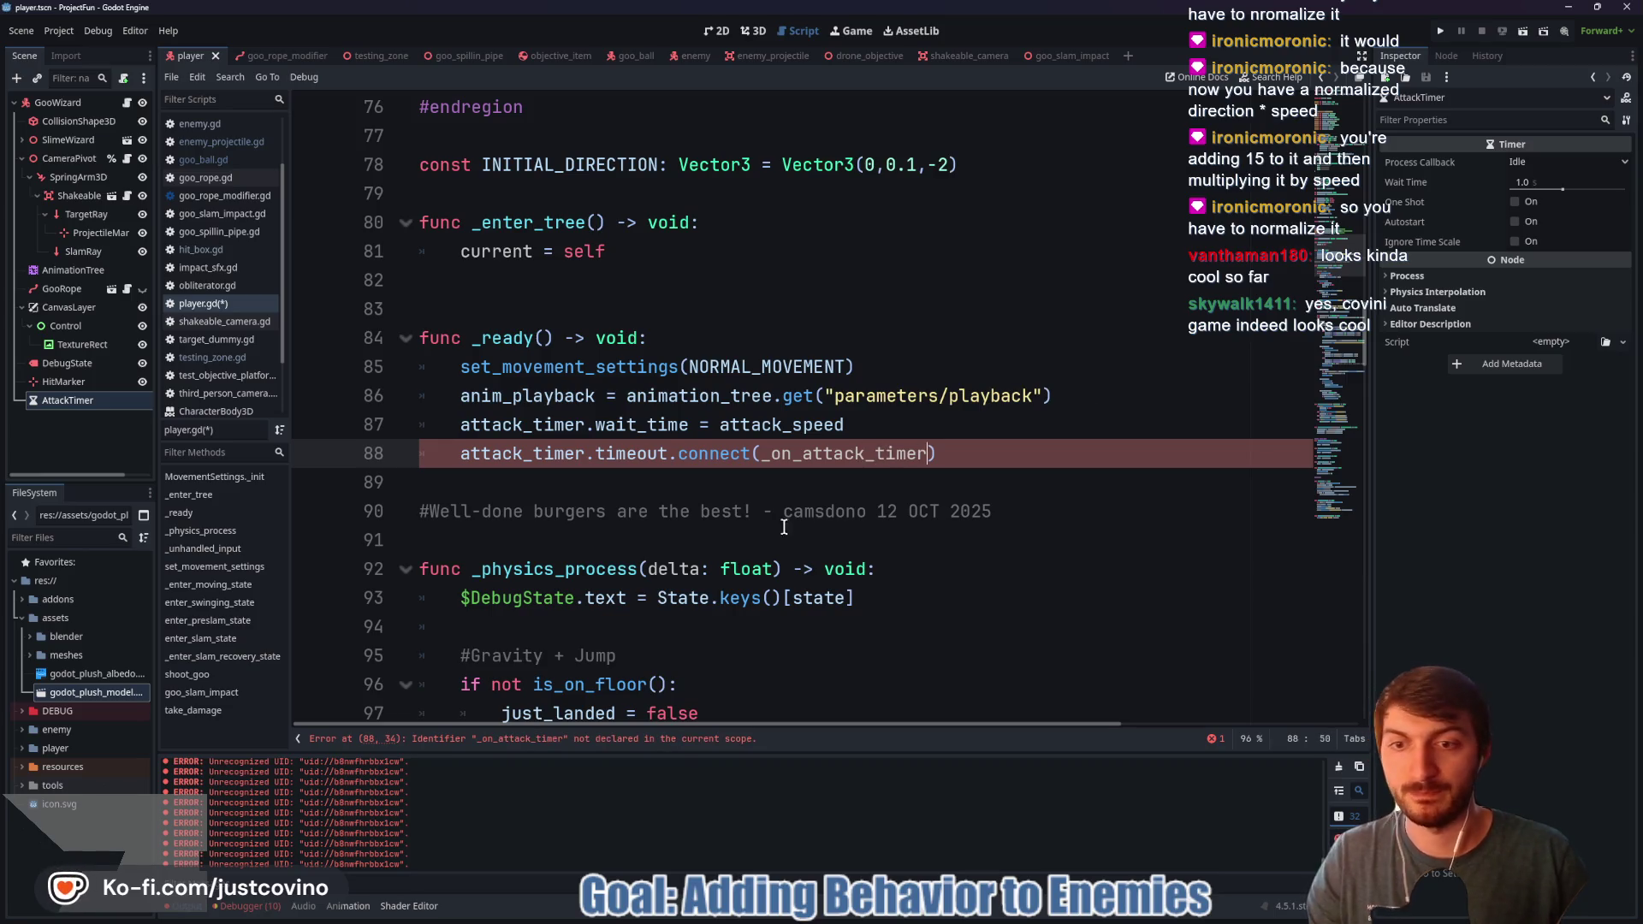
{"action": "scroll", "coordinate": [666, 548], "scroll_direction": "down", "scroll_amount": 7}
{"action": "scroll", "coordinate": [666, 547], "scroll_direction": "down", "scroll_amount": 8}
Insert a 'func _on_attack_timer() -> void:' declaration above shoot_goo.
{"action": "left_click", "coordinate": [239, 674]}
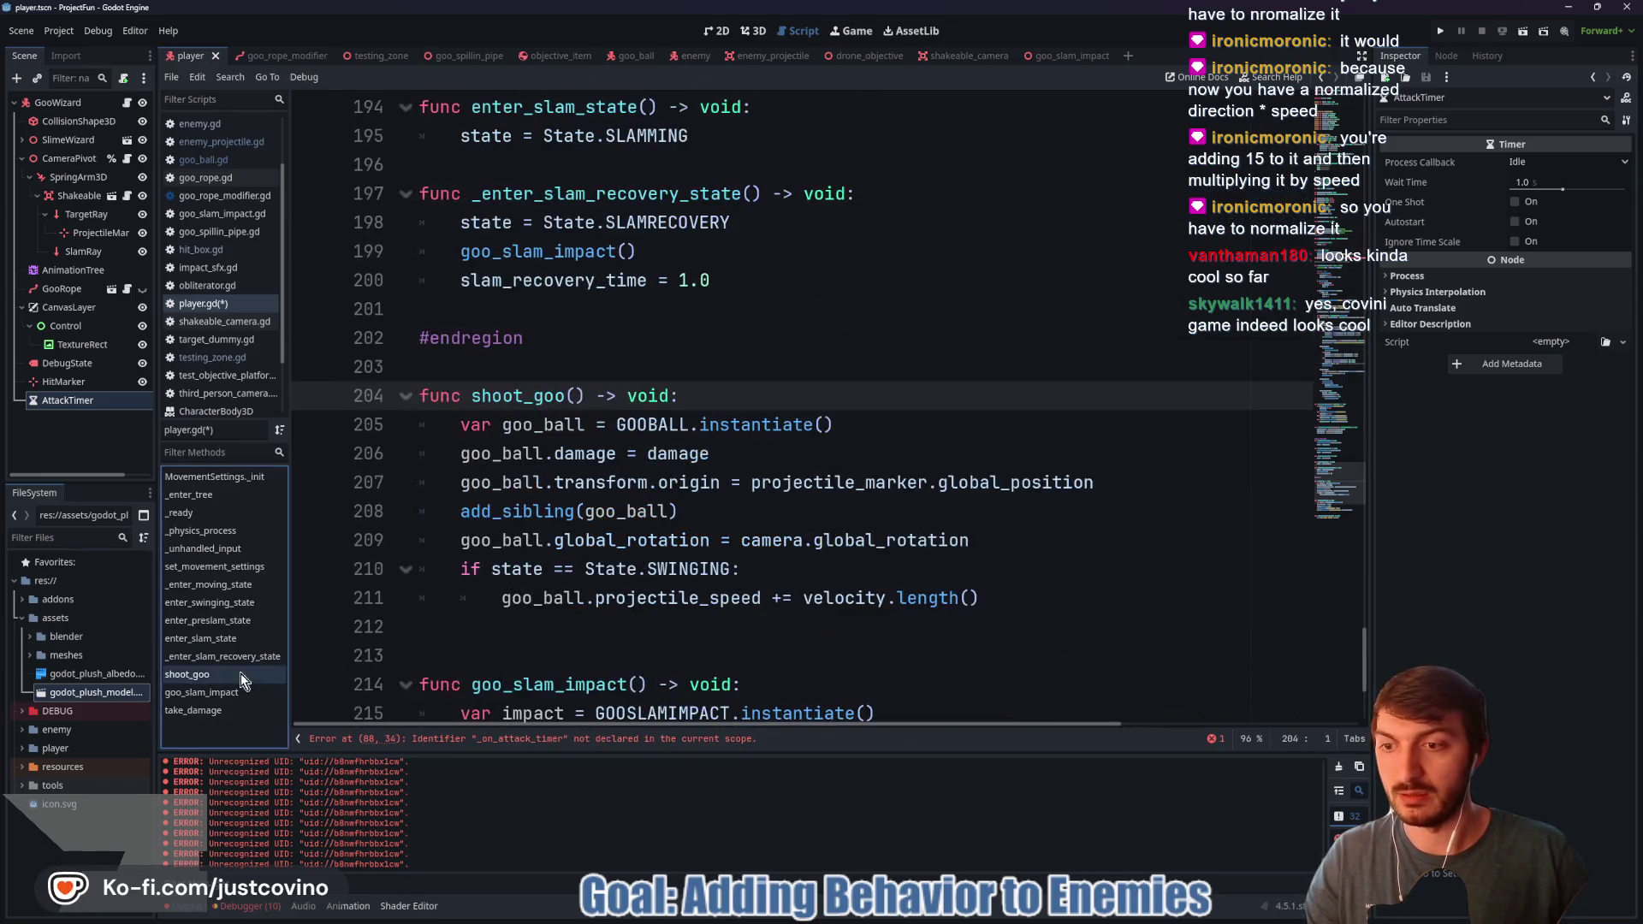
{"action": "left_click", "coordinate": [511, 367]}
{"action": "key", "text": "Return"}
{"action": "key", "text": "Return"}
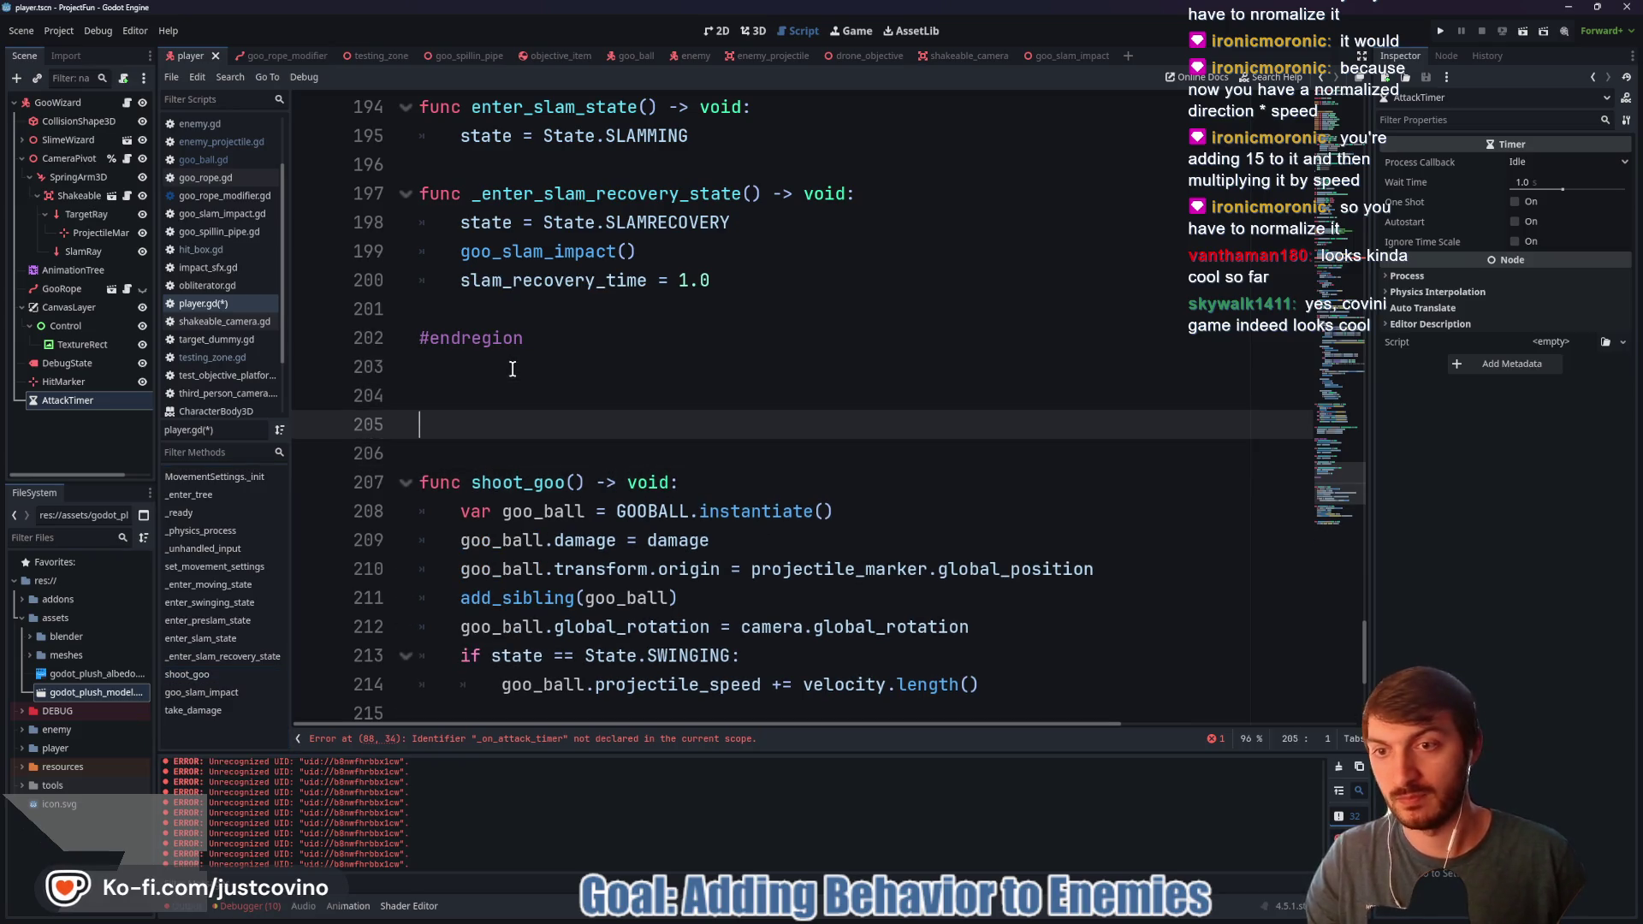
{"action": "key", "text": "Up"}
{"action": "type", "text": "func _on_"}
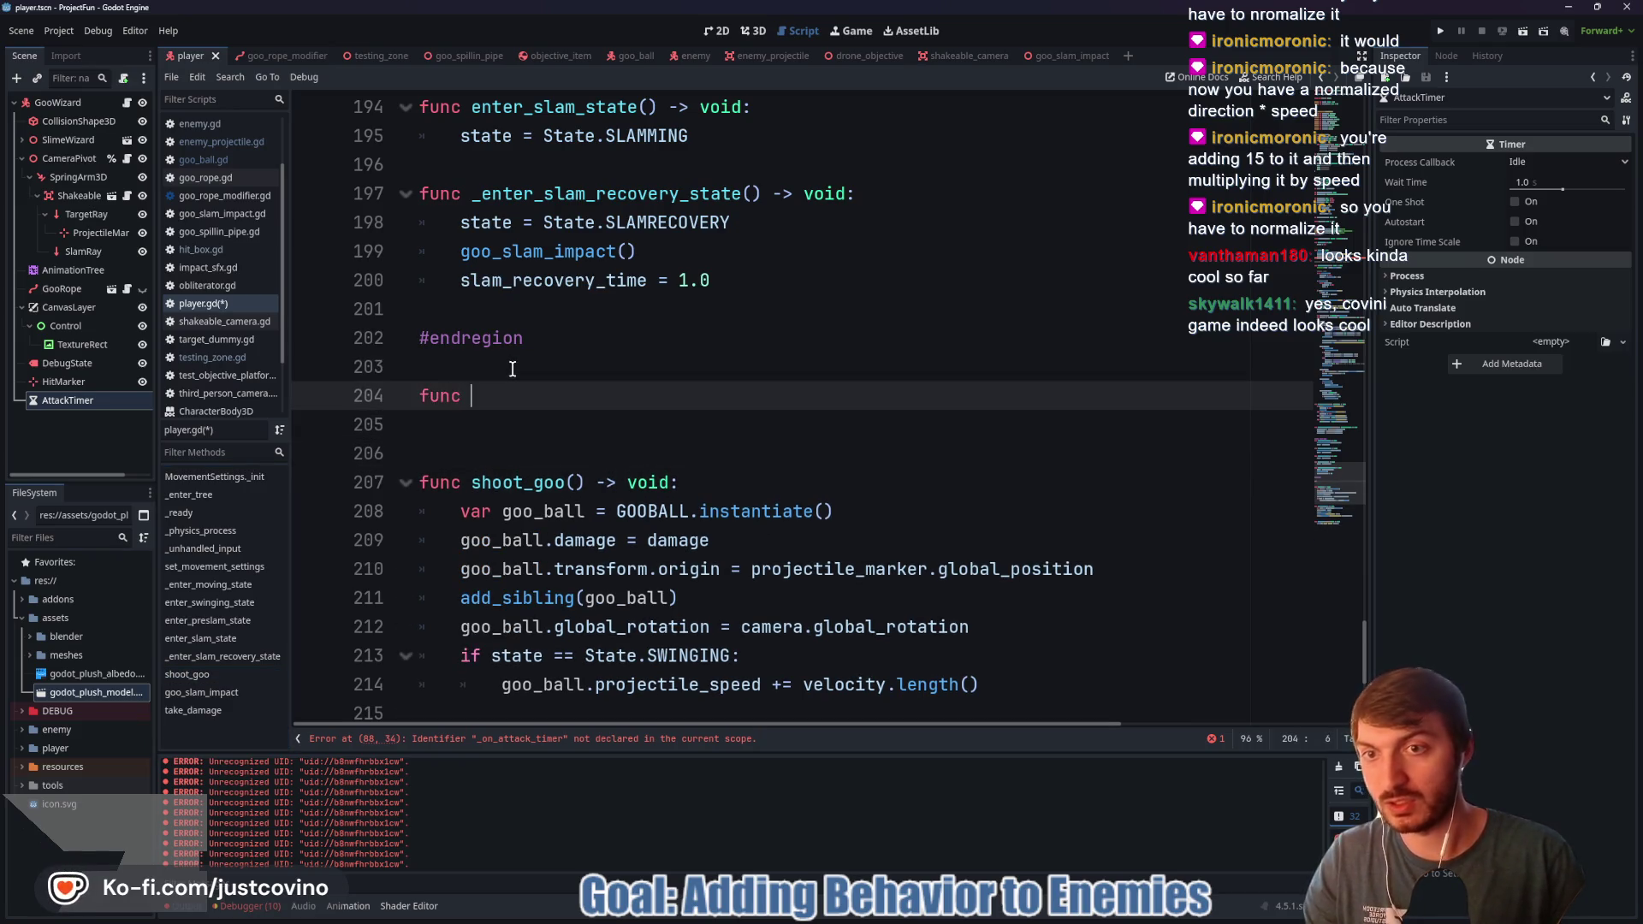
{"action": "type", "text": "attack_timer"}
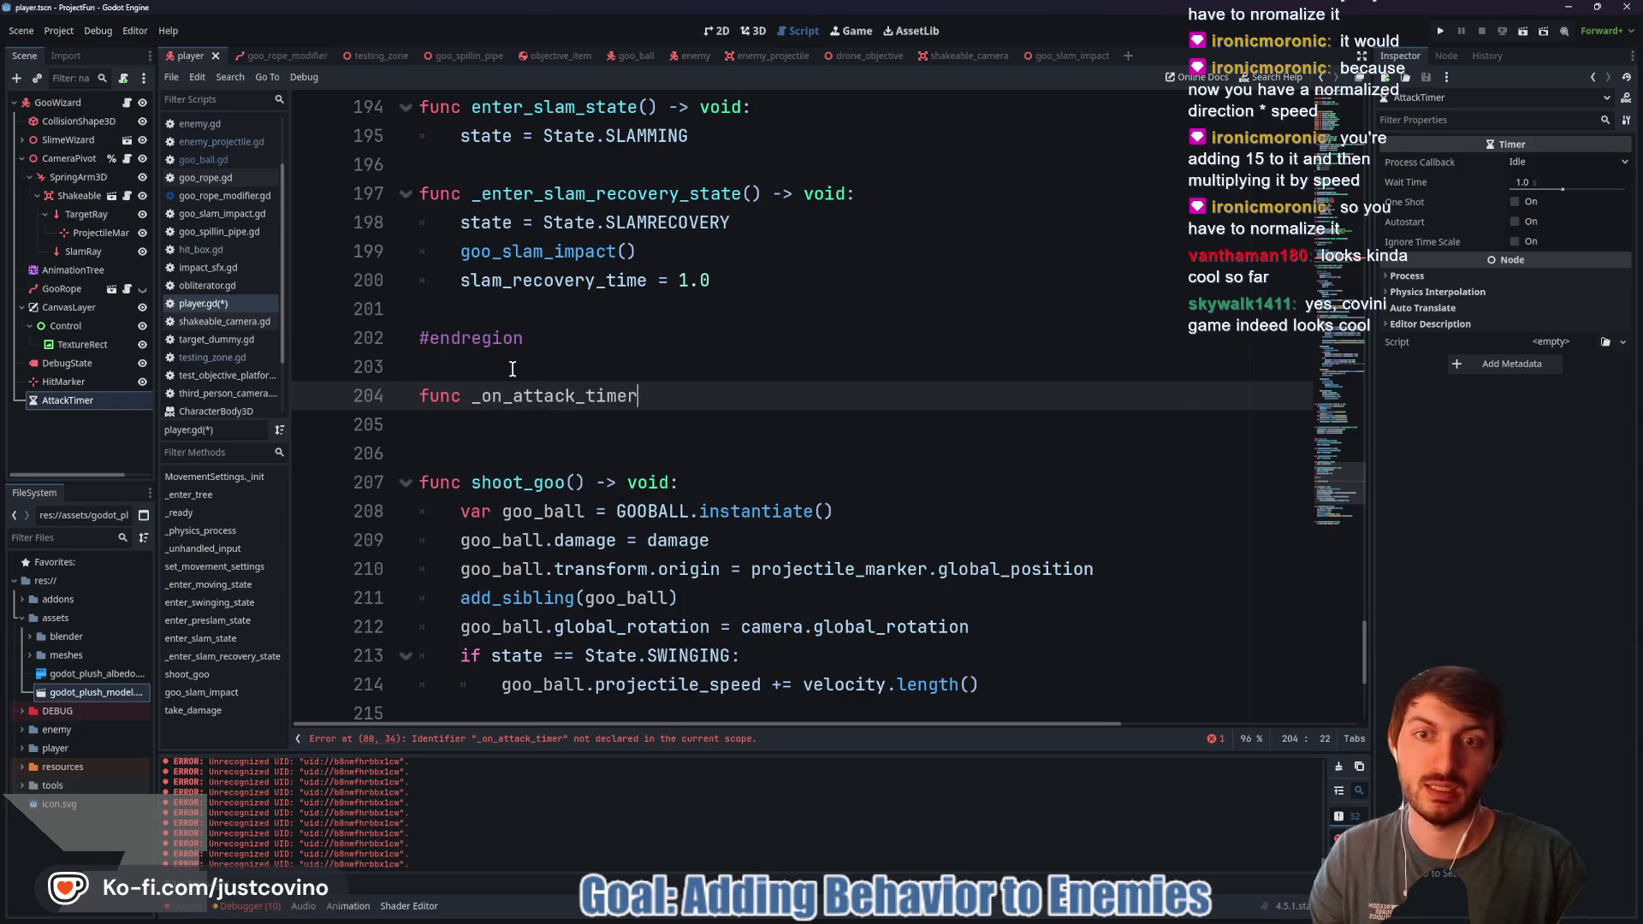
{"action": "key", "text": "BackSpace"}
{"action": "type", "text": "void"}
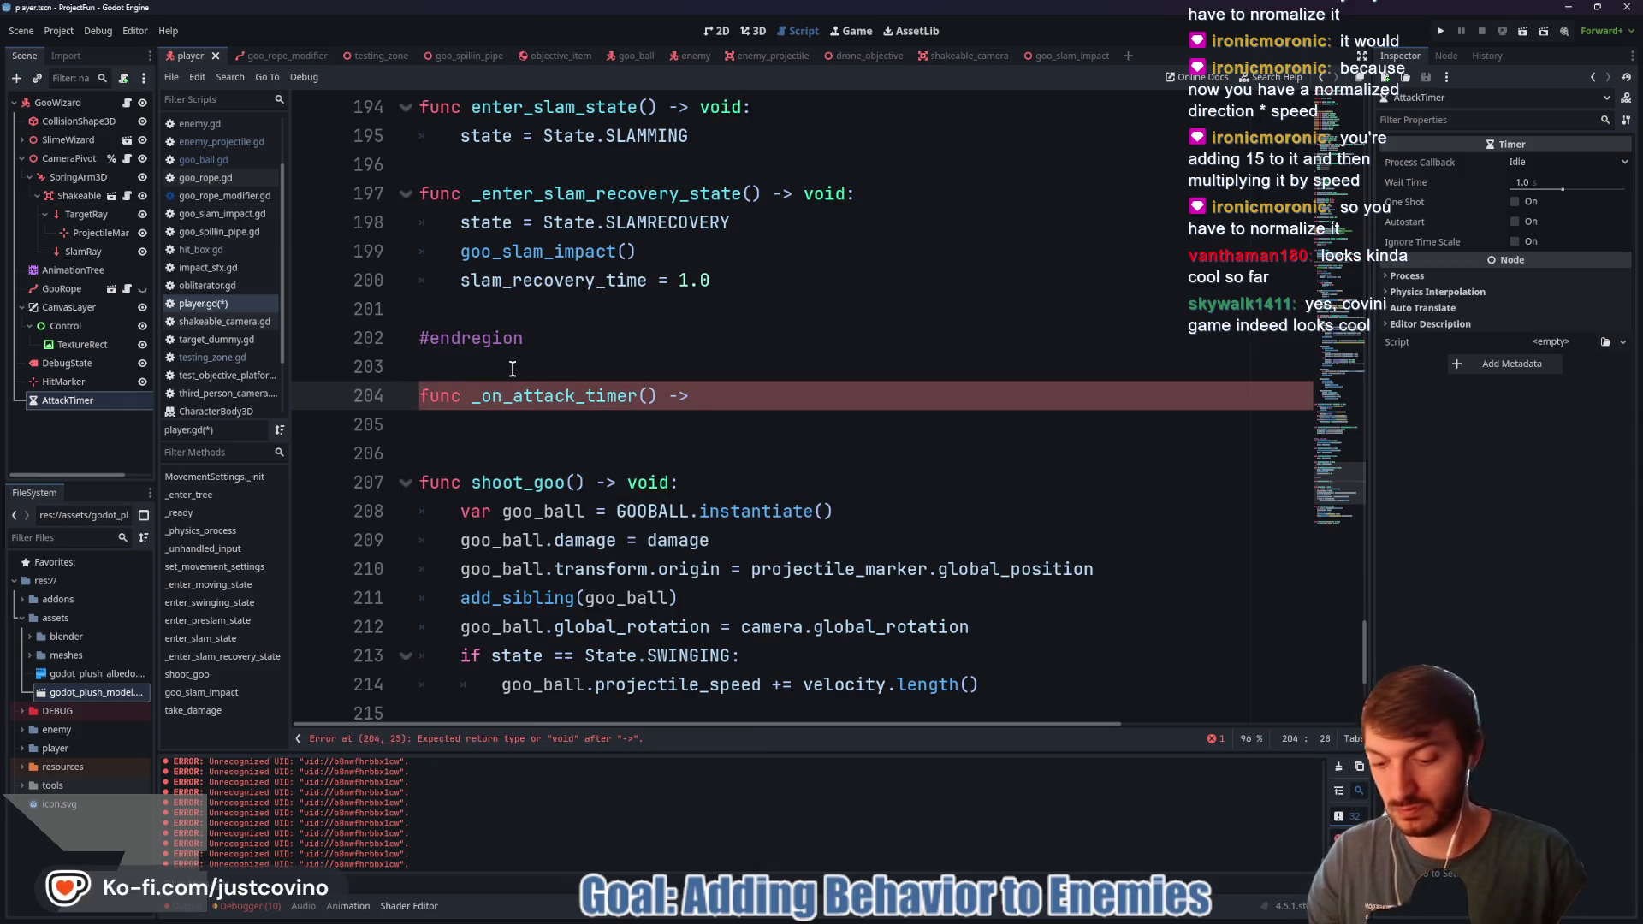
{"action": "type", "text": ":"}
{"action": "key", "text": "Return"}
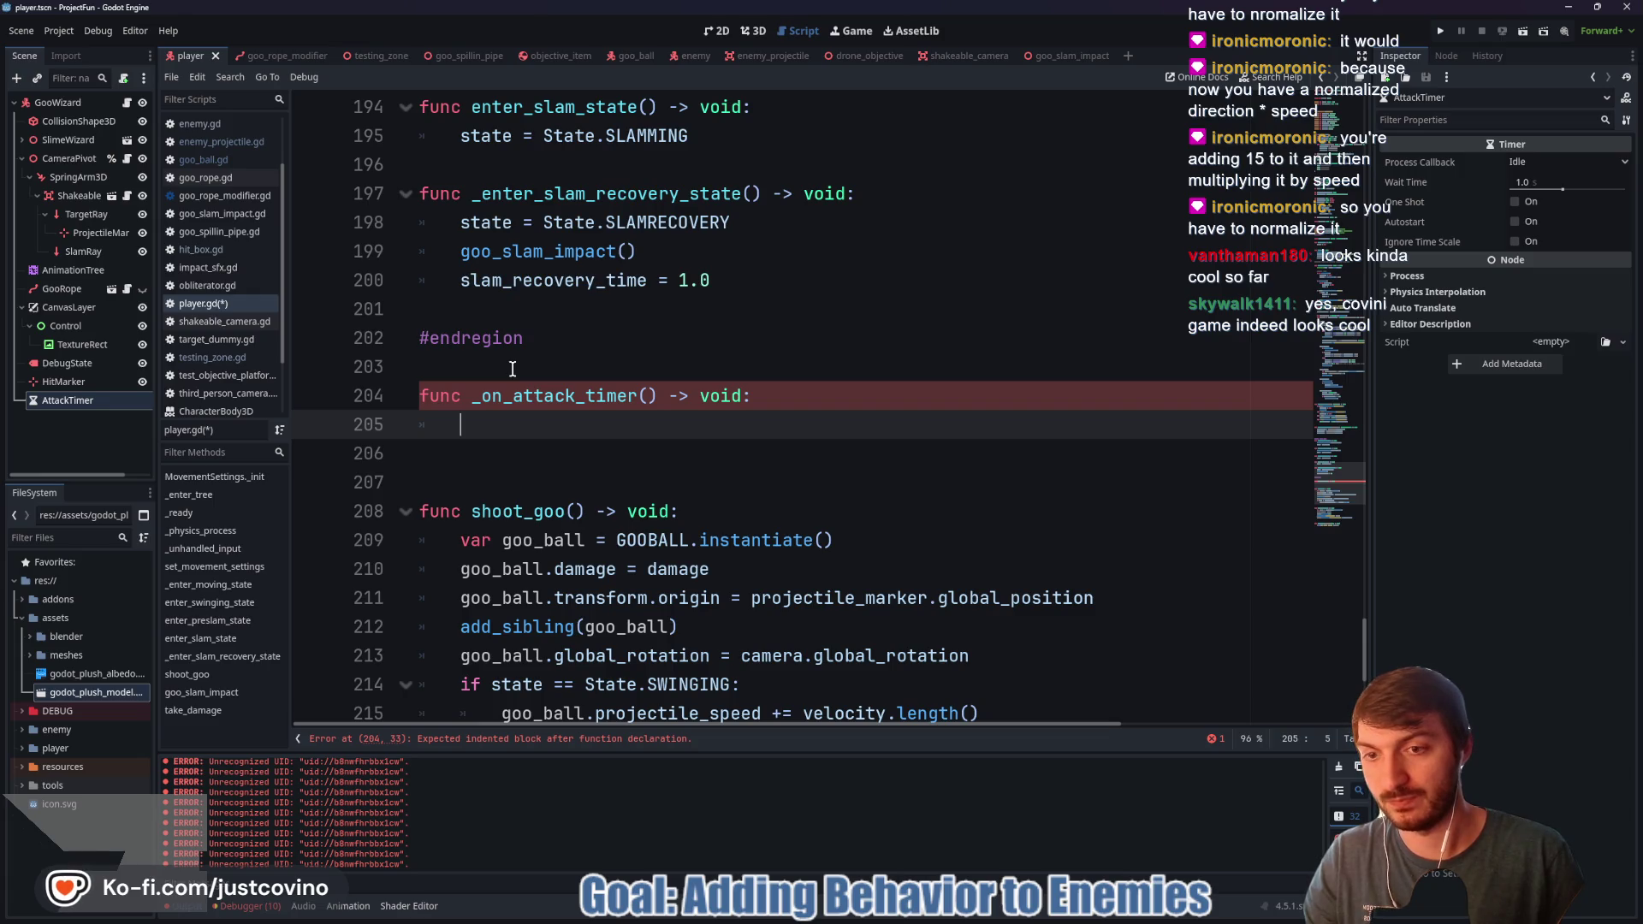
Make _on_attack_timer call shoot_goo() then attack_timer.start(), and save the script.
{"action": "type", "text": "sh"}
{"action": "key", "text": "Return"}
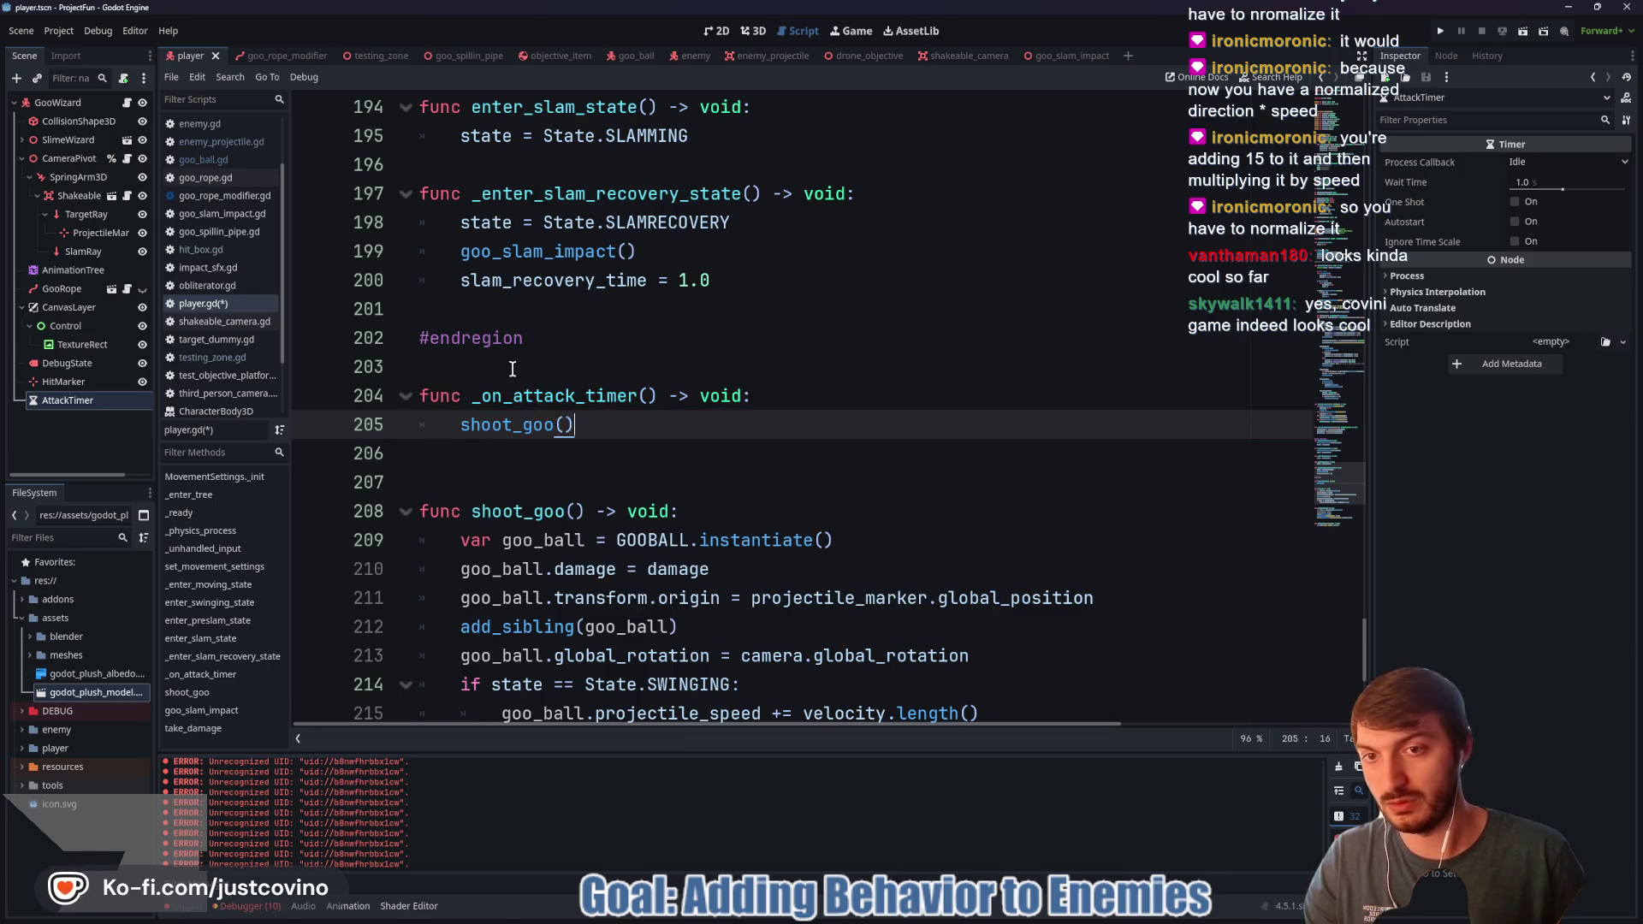
{"action": "key", "text": "Return"}
{"action": "type", "text": "att"}
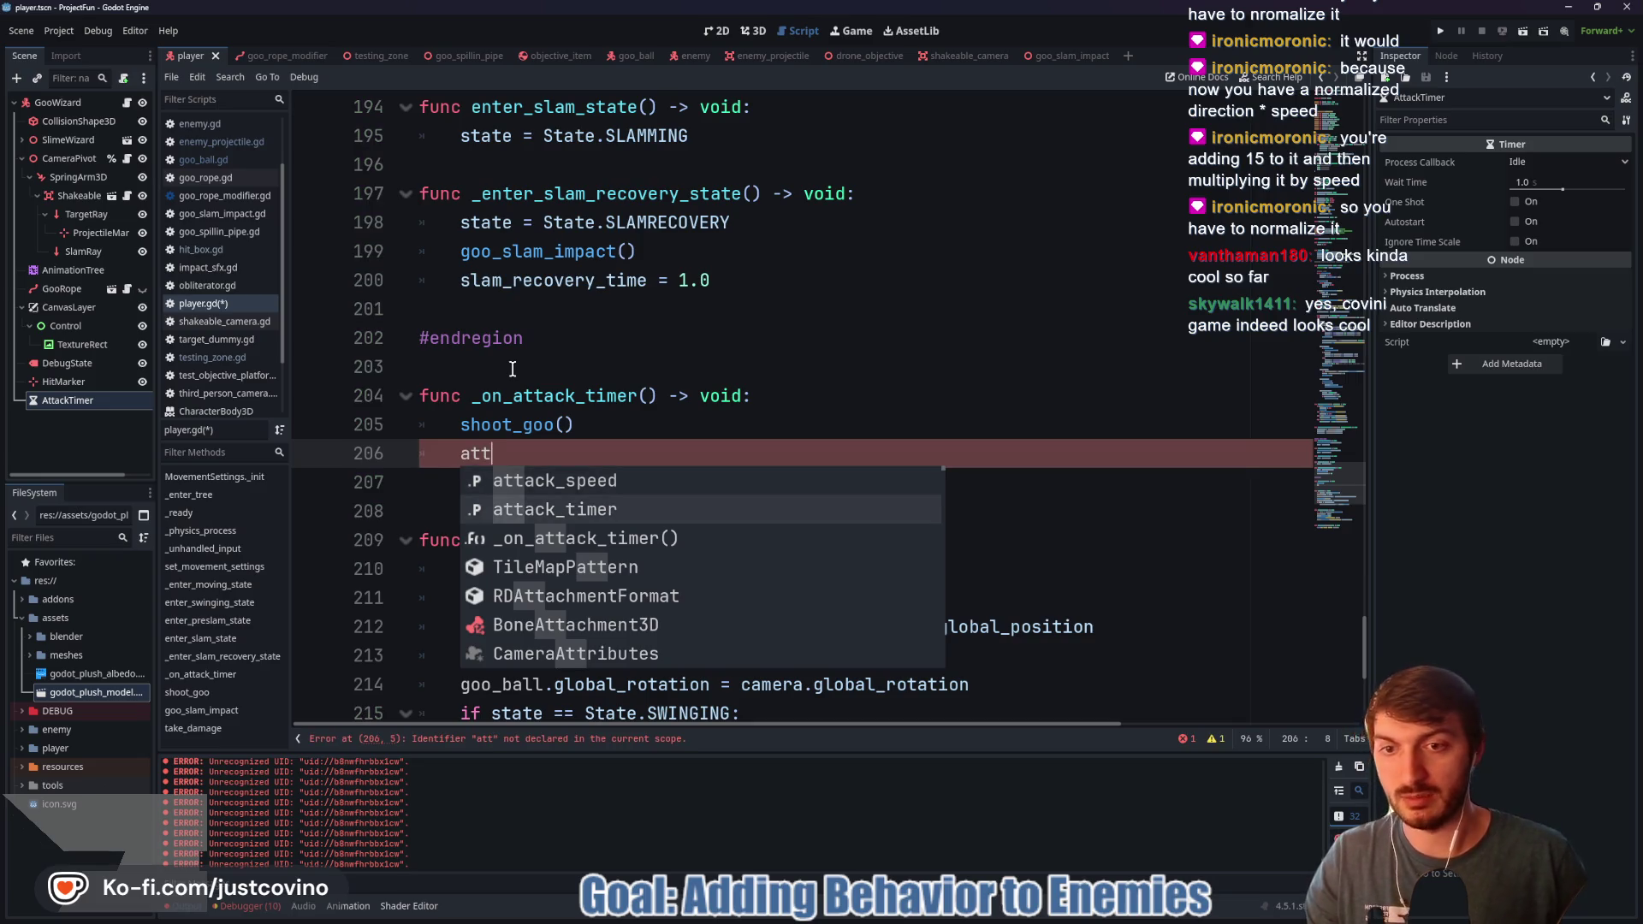
{"action": "key", "text": "Down"}
{"action": "key", "text": "Return"}
{"action": "type", "text": ".sta"}
{"action": "key", "text": "Return"}
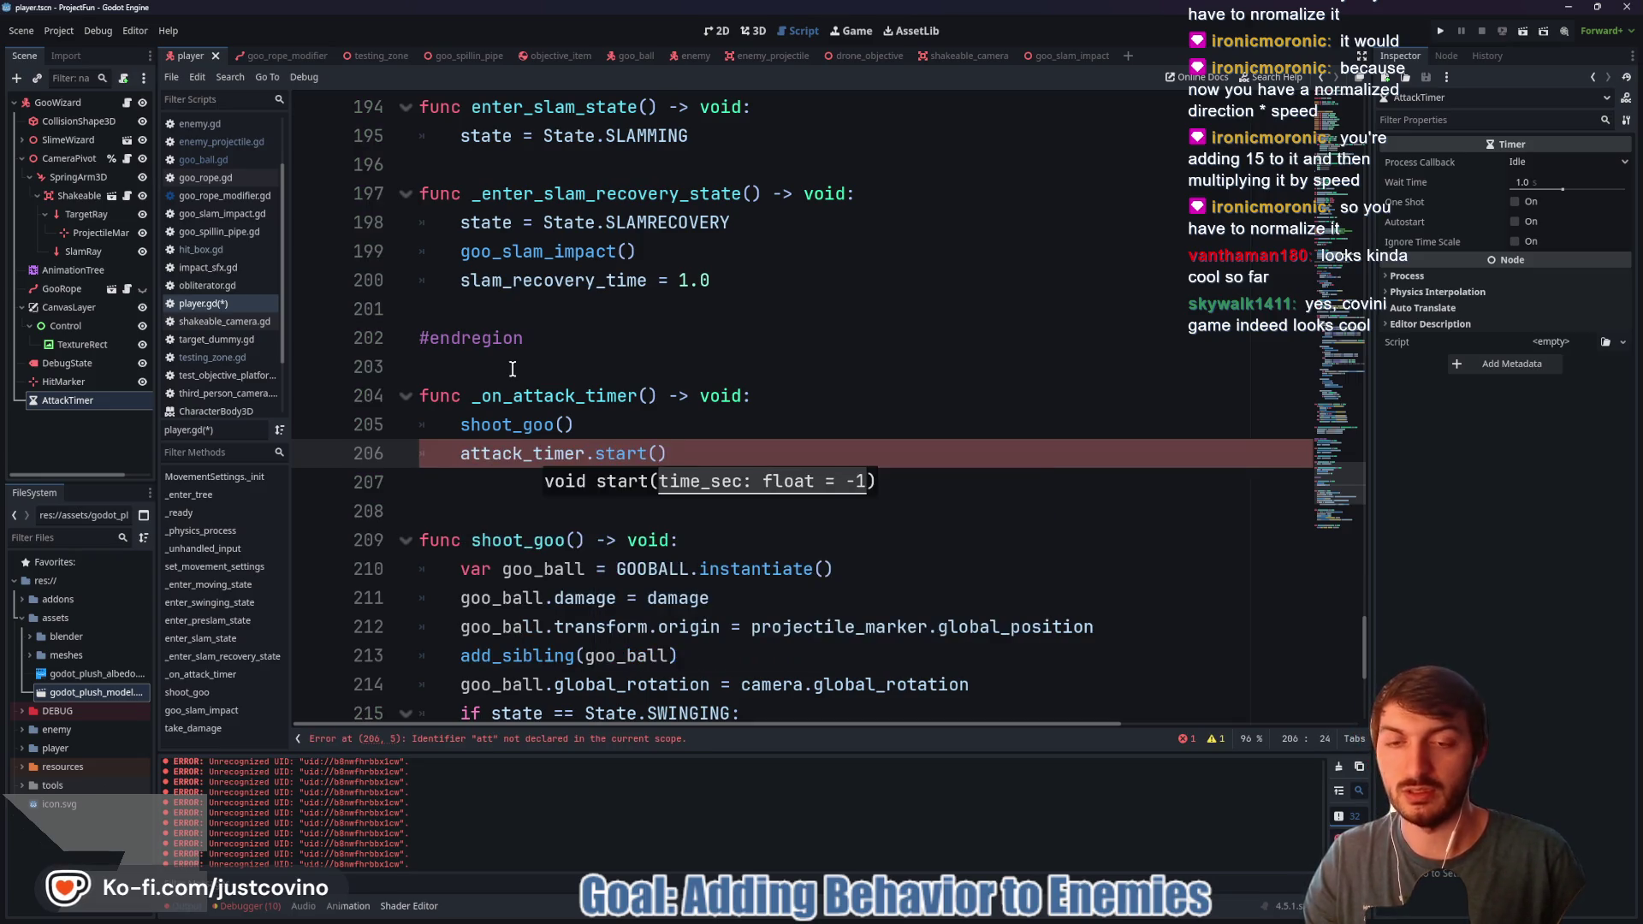
{"action": "key", "text": "Right"}
{"action": "key", "text": "ctrl+s"}
{"action": "left_click", "coordinate": [568, 509]}
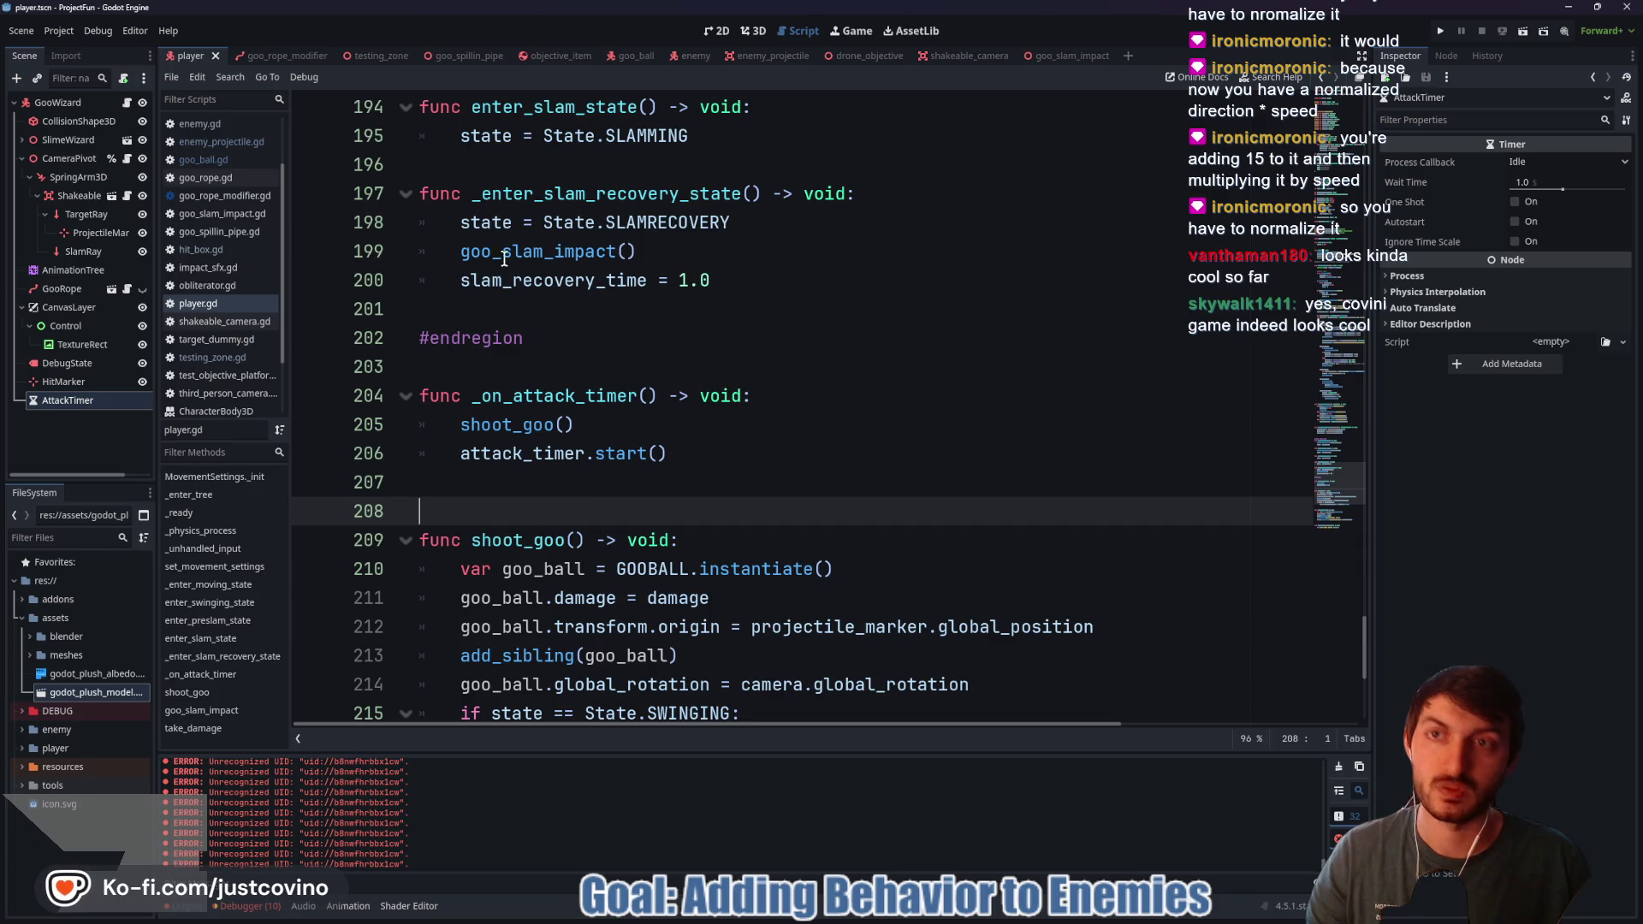
{"action": "left_click", "coordinate": [376, 56]}
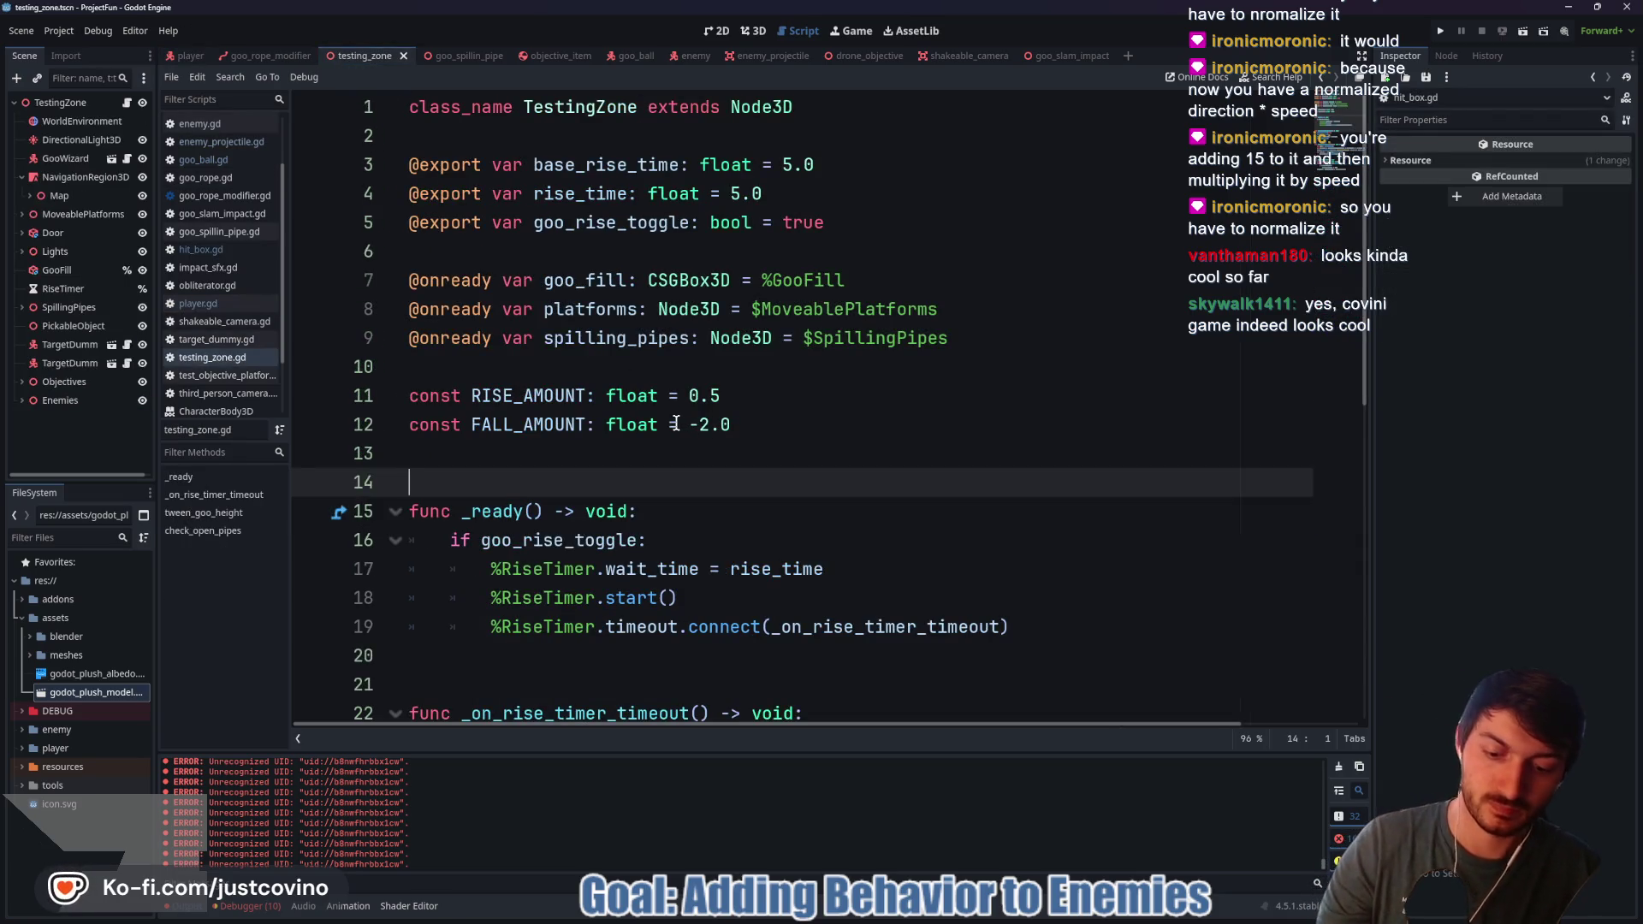
Test-run the scene, then put queue_free() and return under the non-Player check, save, and relaunch.
{"action": "key", "text": "F6"}
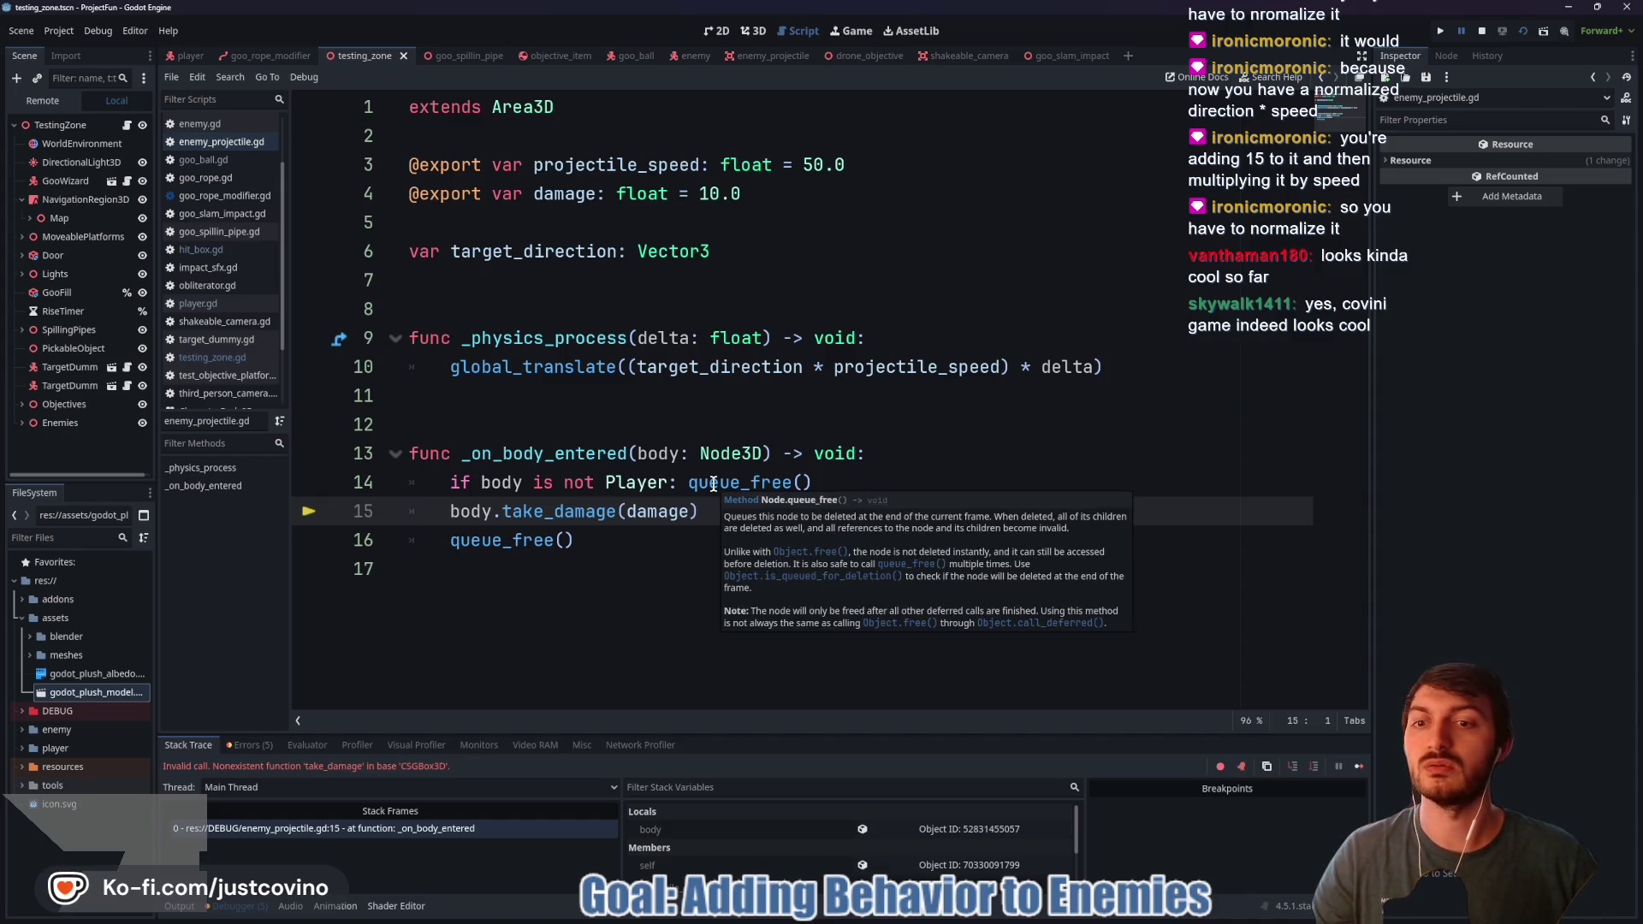
{"action": "left_click", "coordinate": [685, 482]}
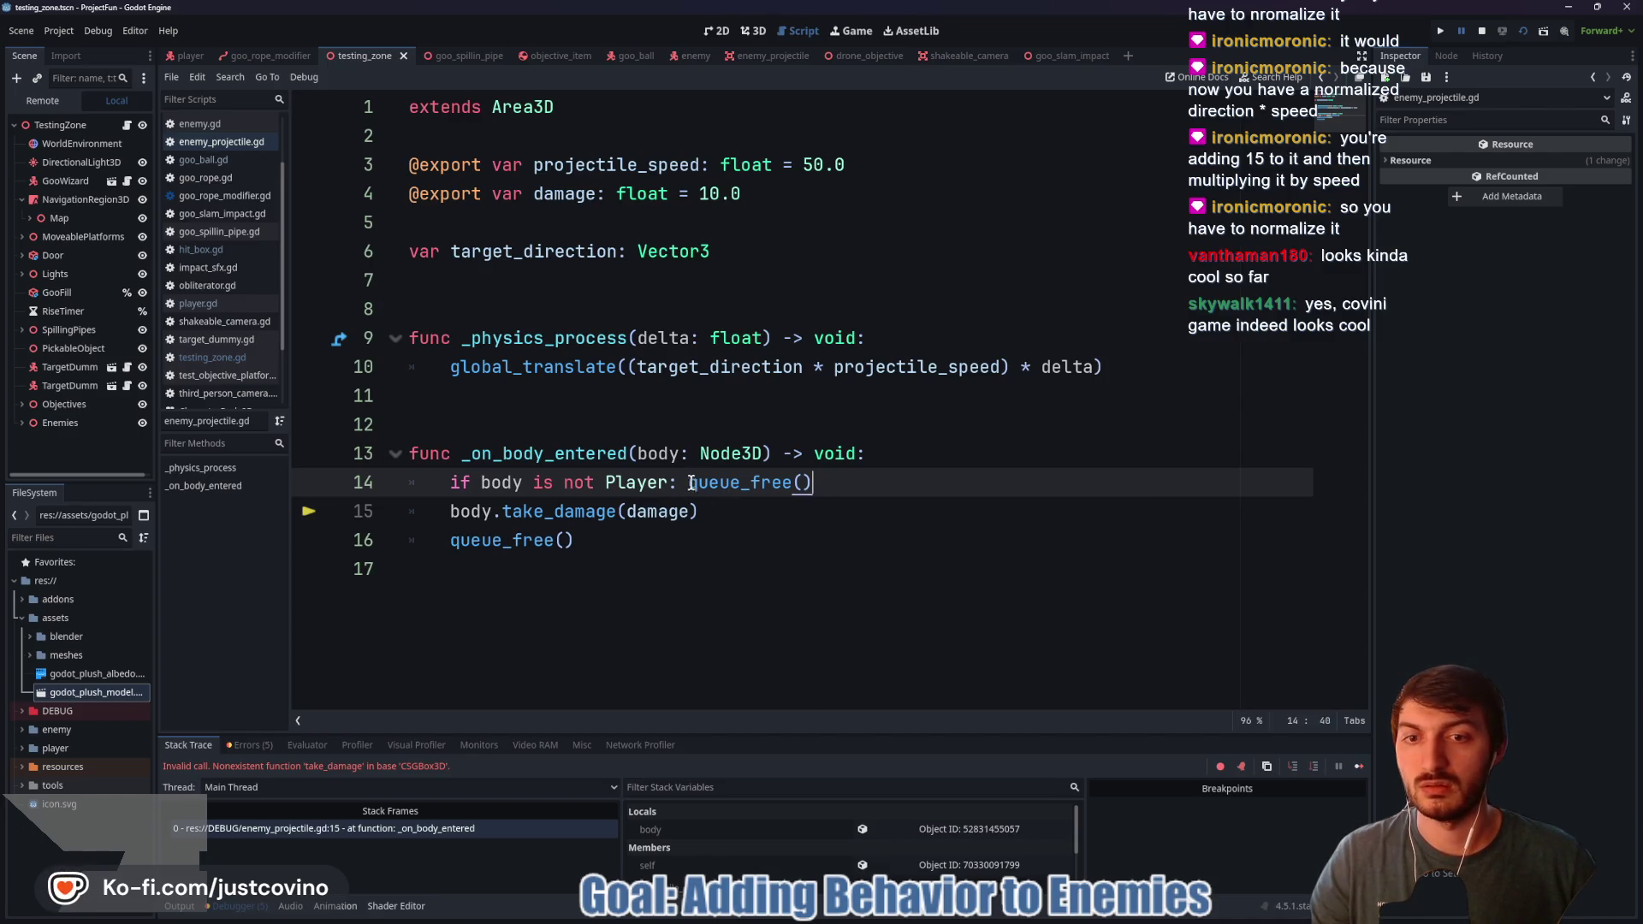
{"action": "key", "text": "Return"}
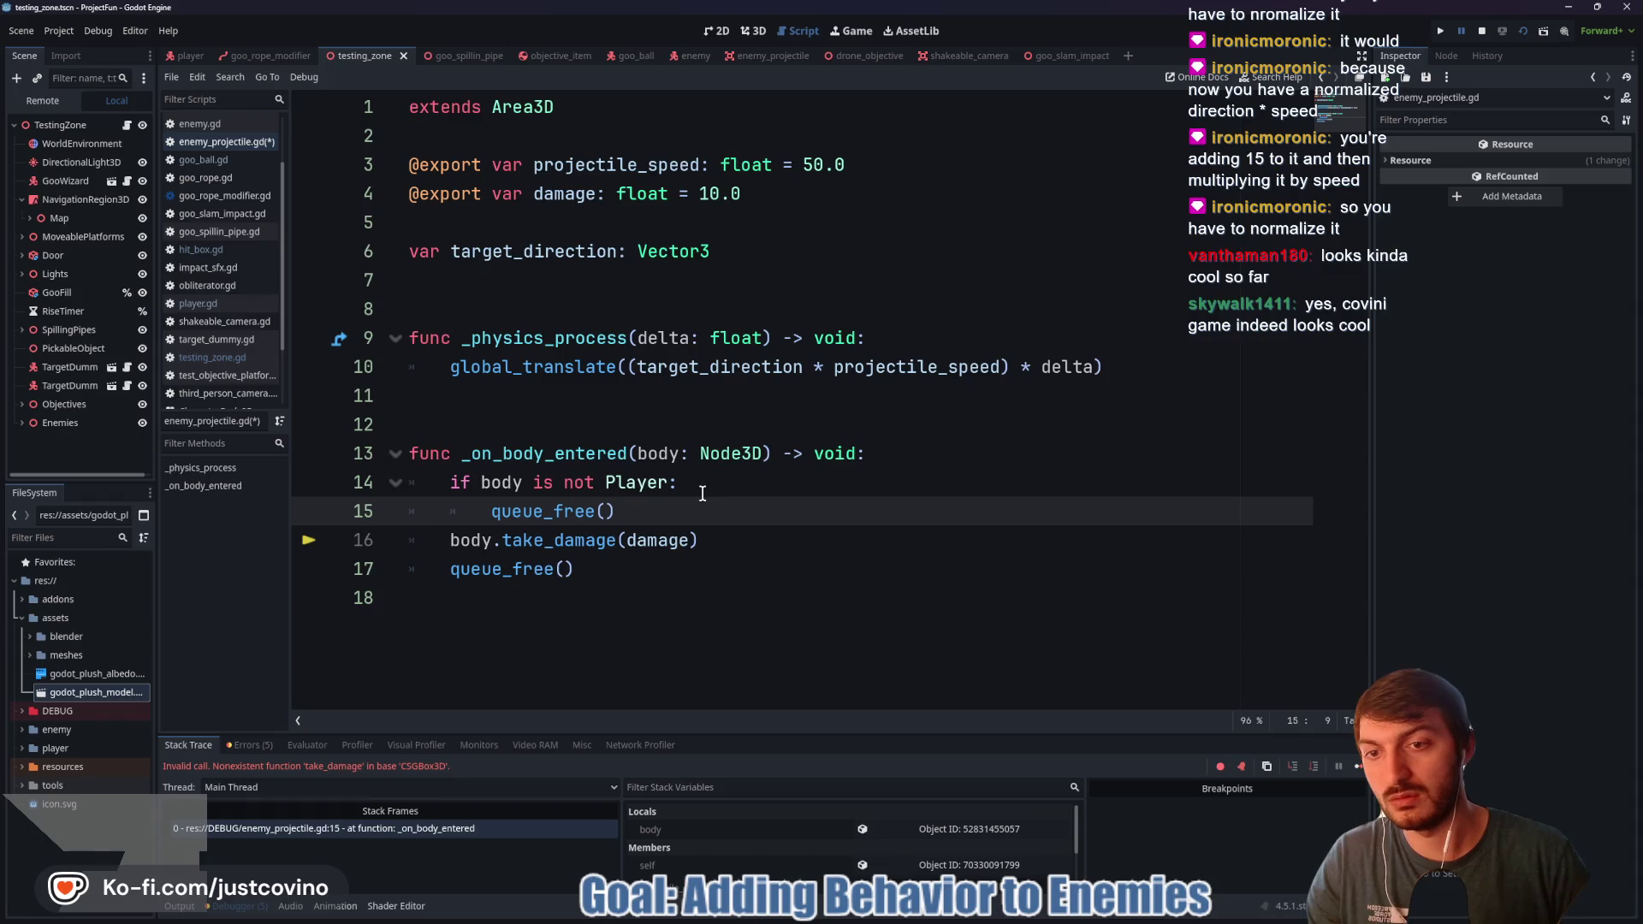
{"action": "key", "text": "Return"}
{"action": "type", "text": "return"}
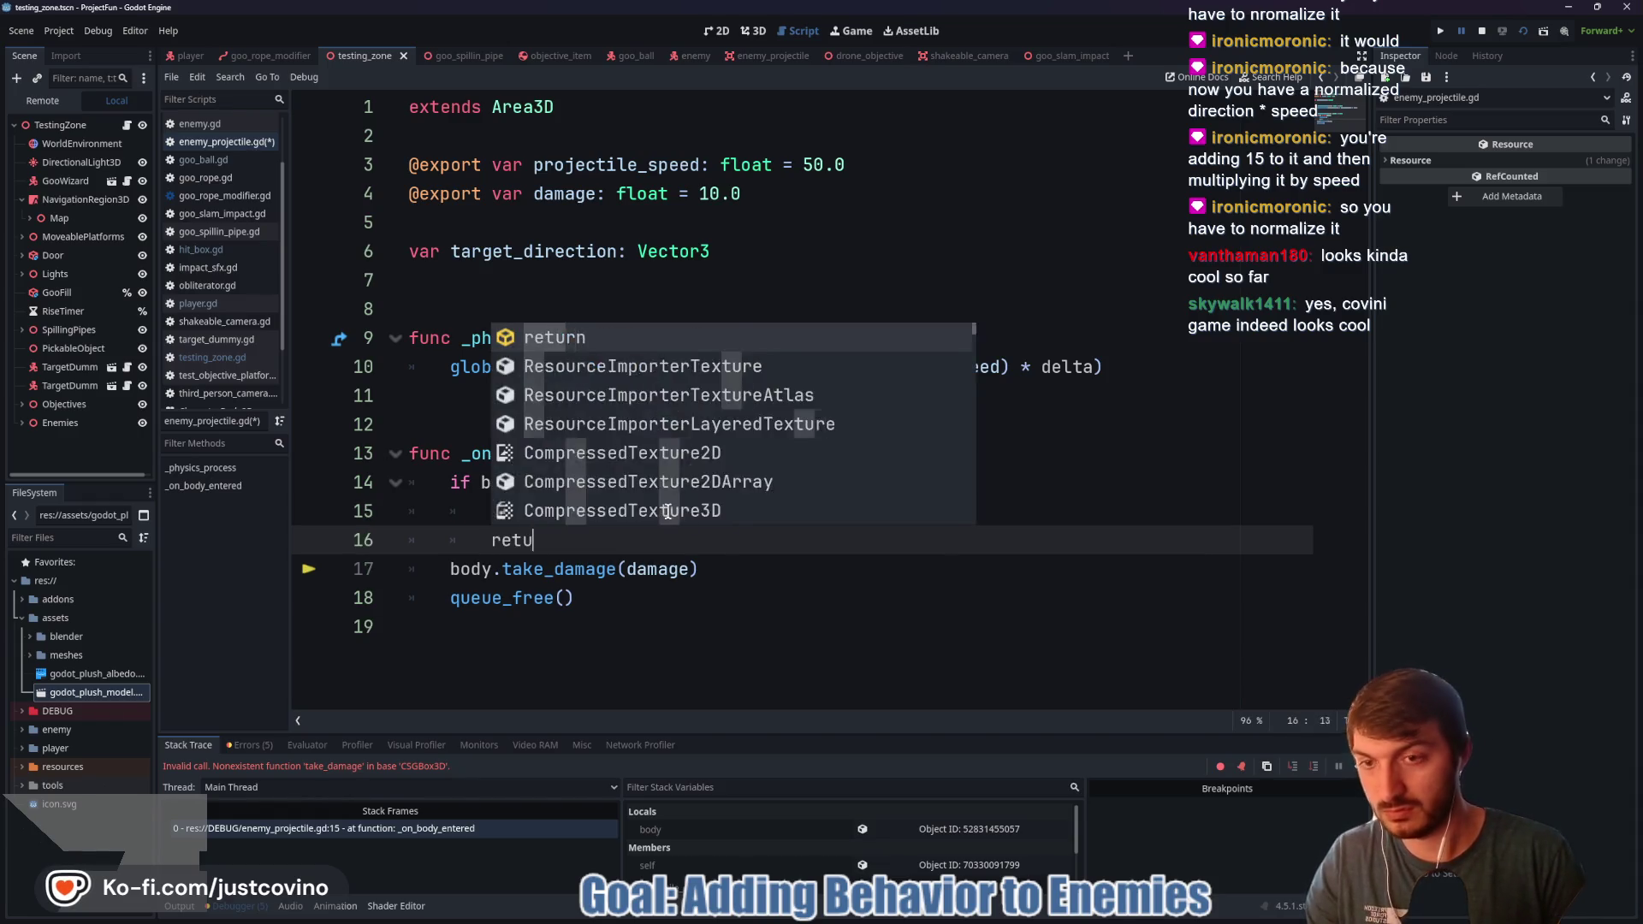
{"action": "key", "text": "ctrl+s"}
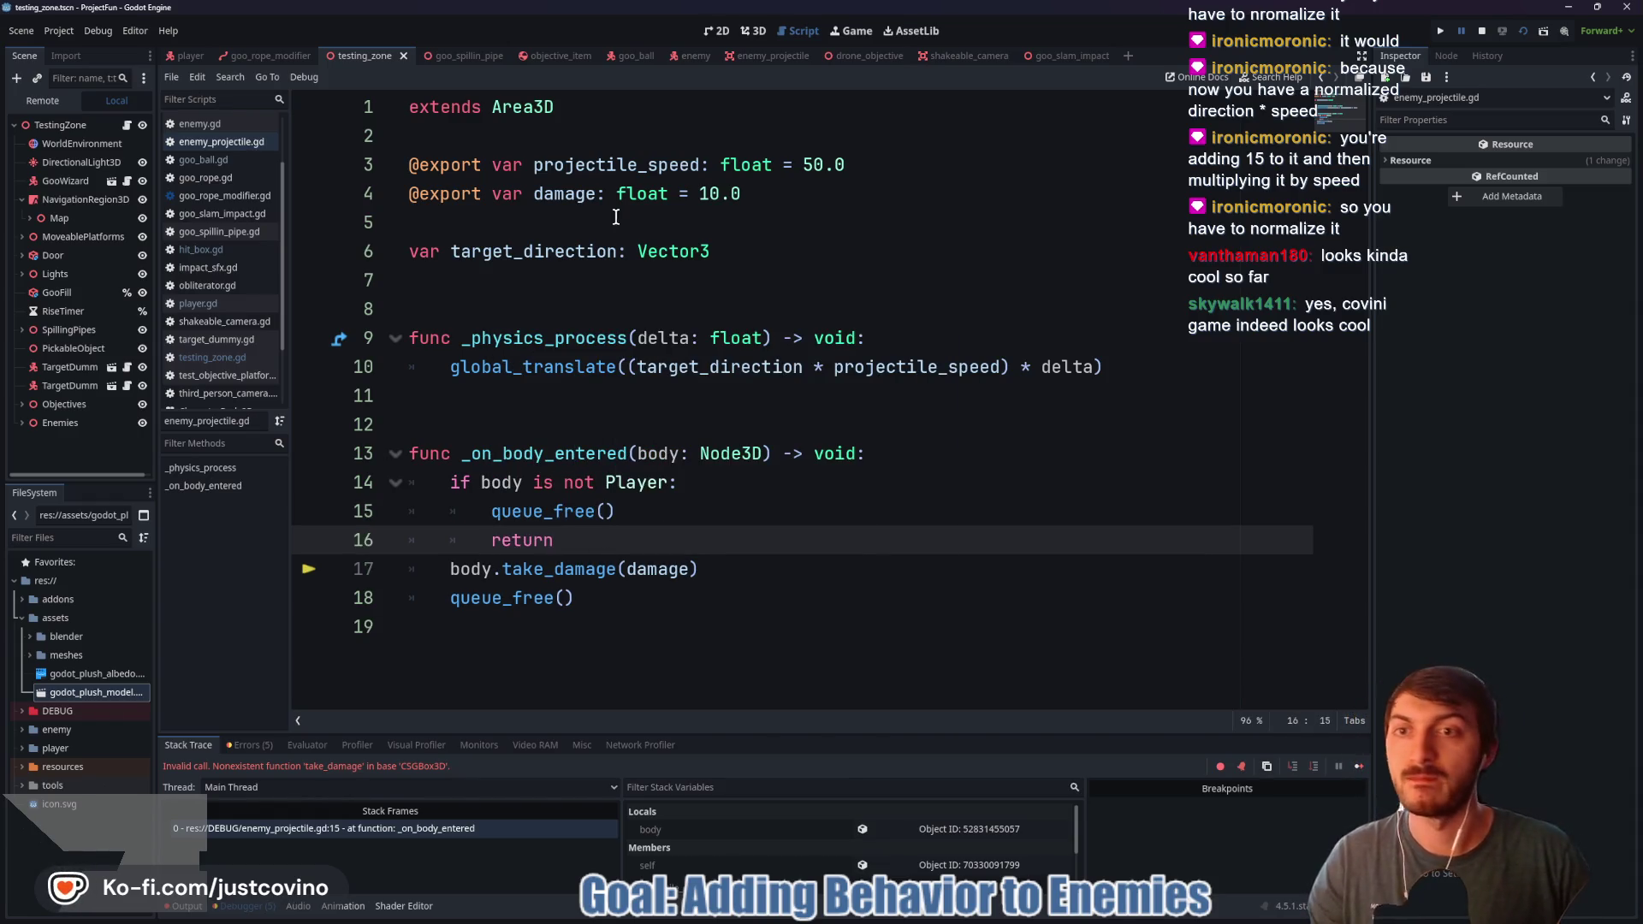
{"action": "key", "text": "F5"}
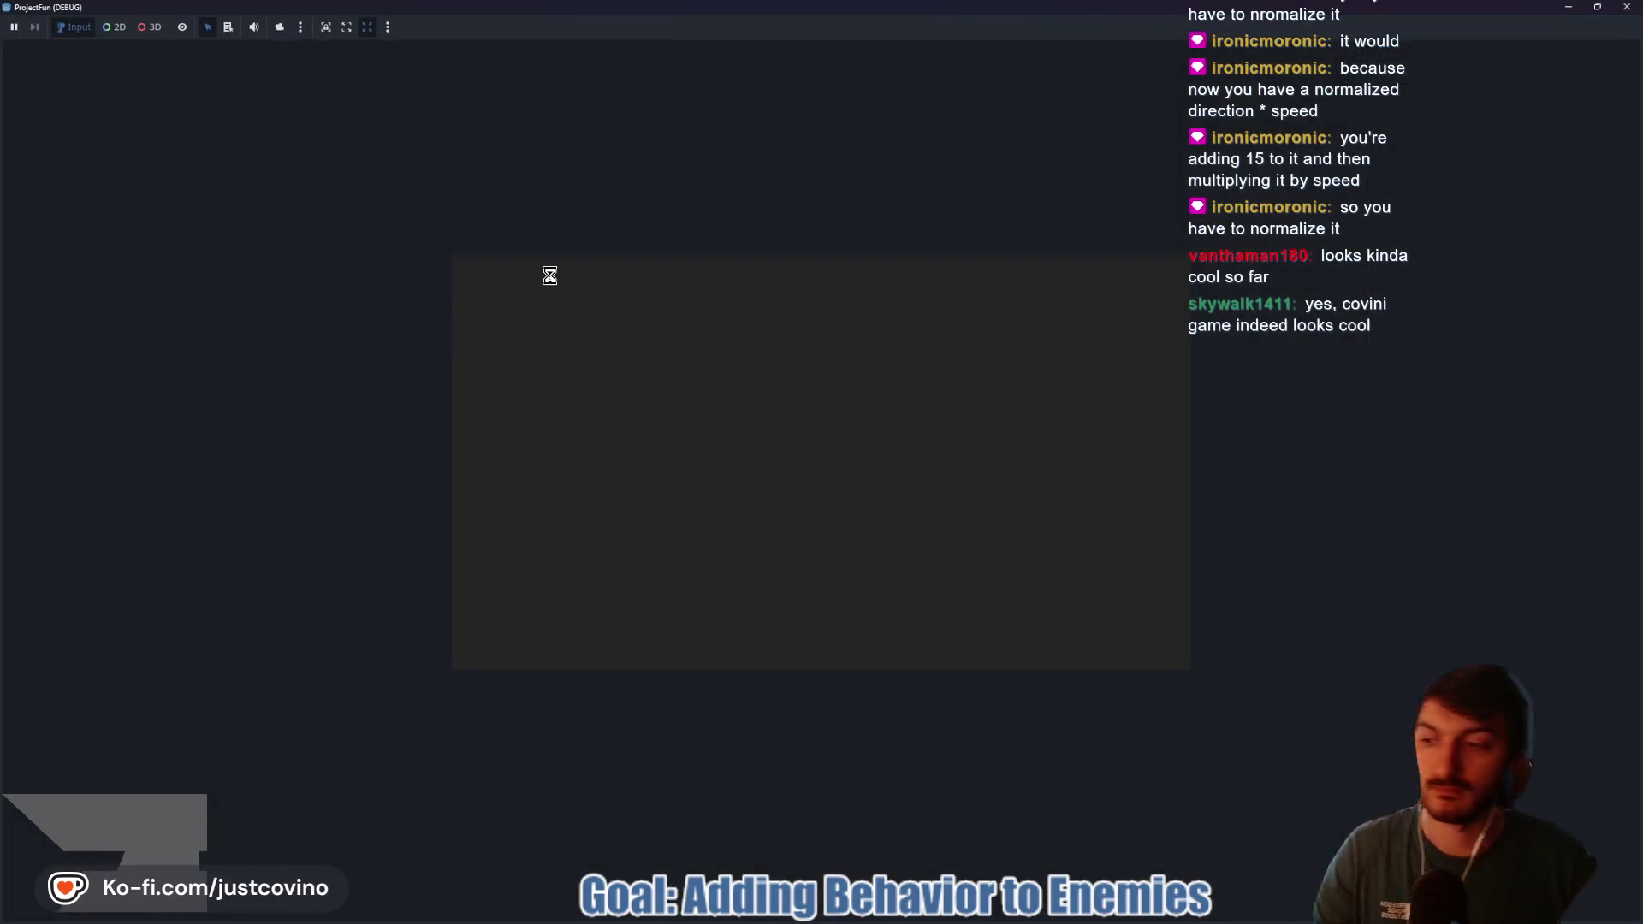